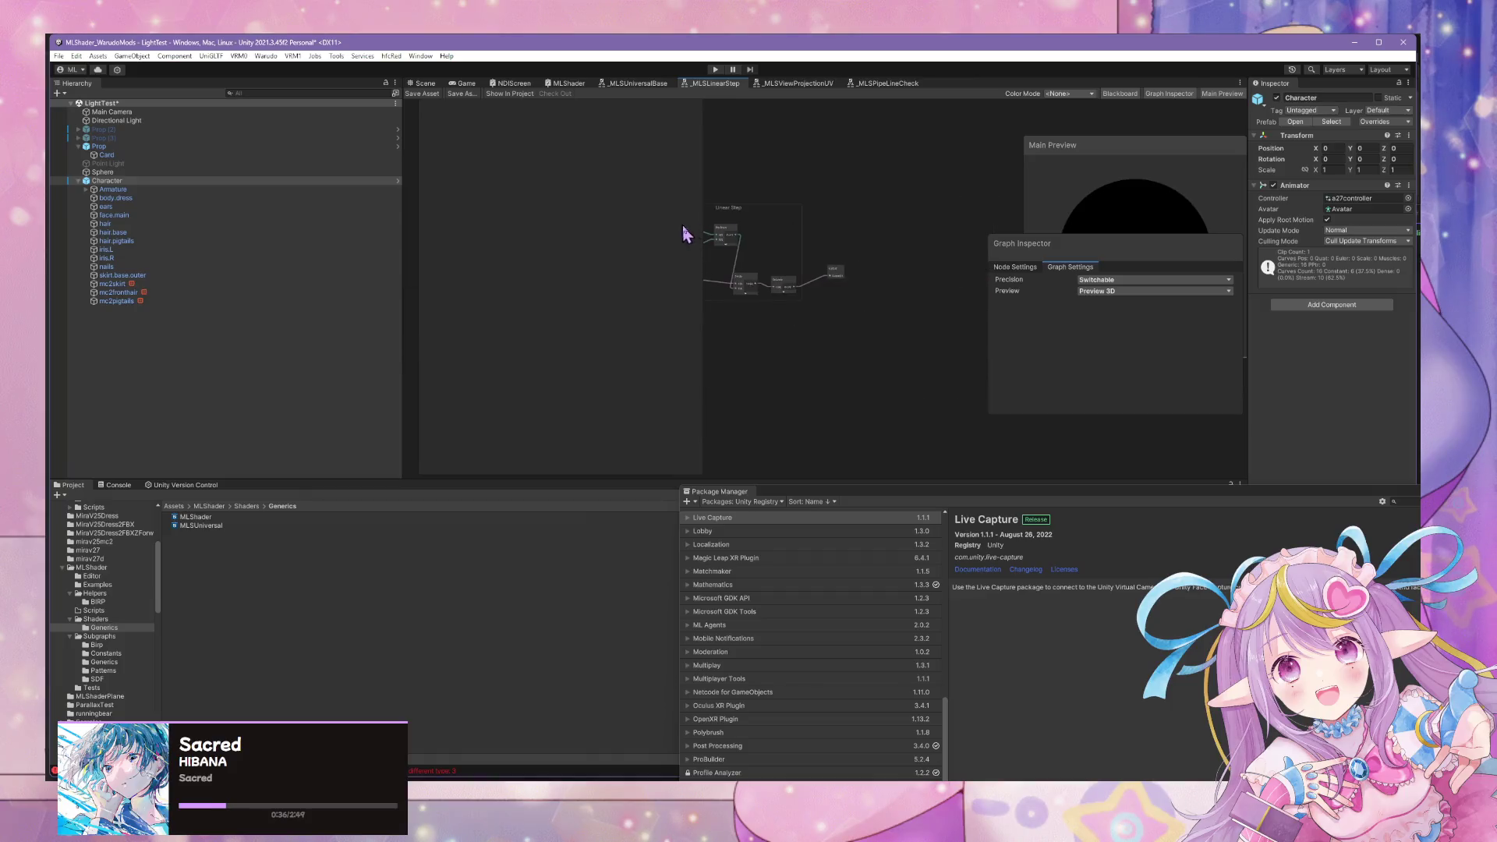
View the _MLSPipeLineCheck subgraph, minimize VS Code, then switch to the _MLSUniversalBase graph.
left_click(889, 84)
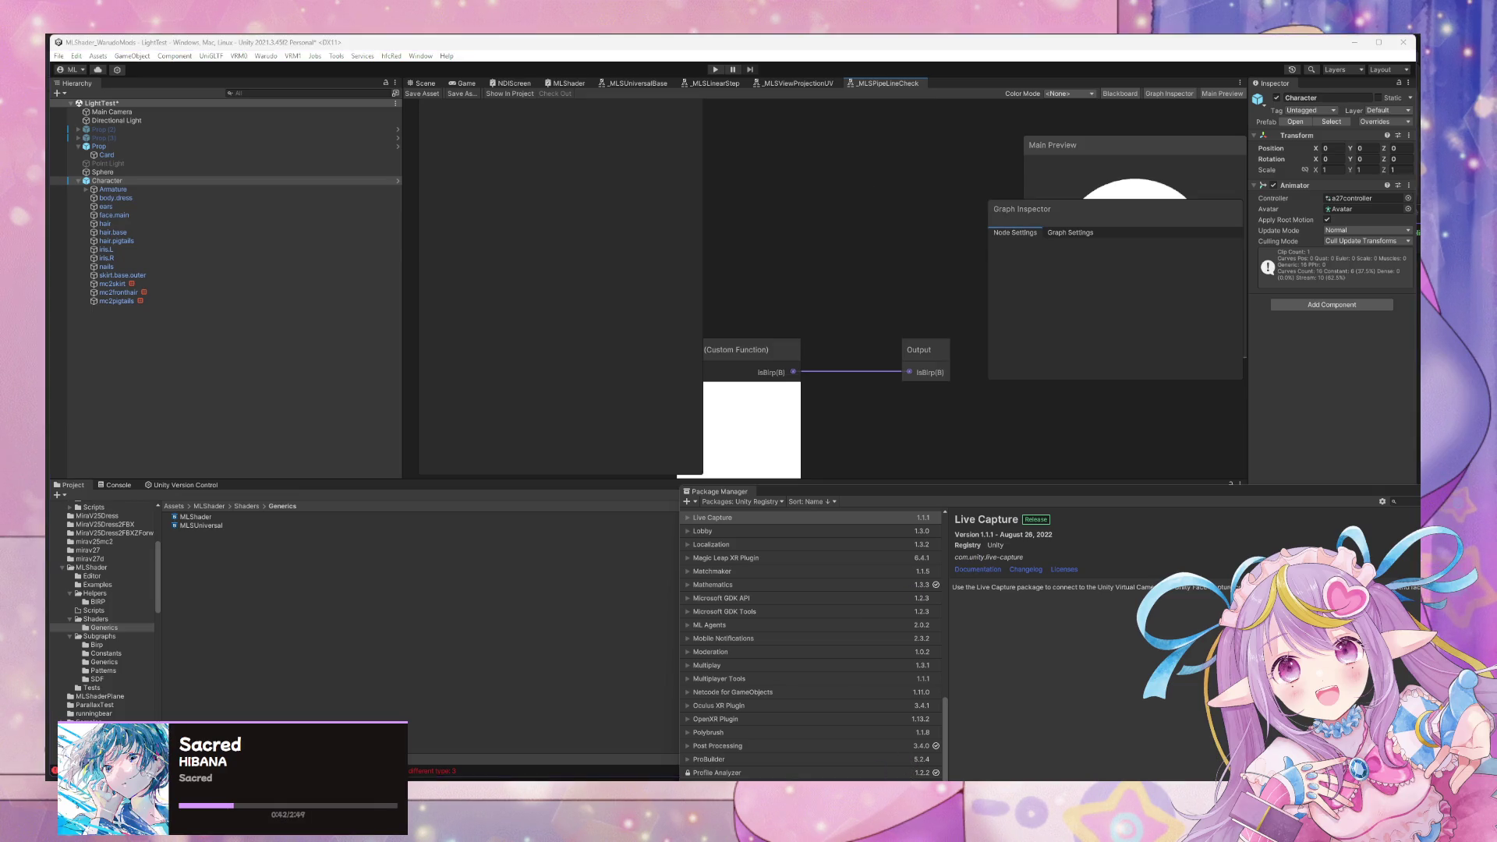
mouse_move(889, 780)
left_click(872, 756)
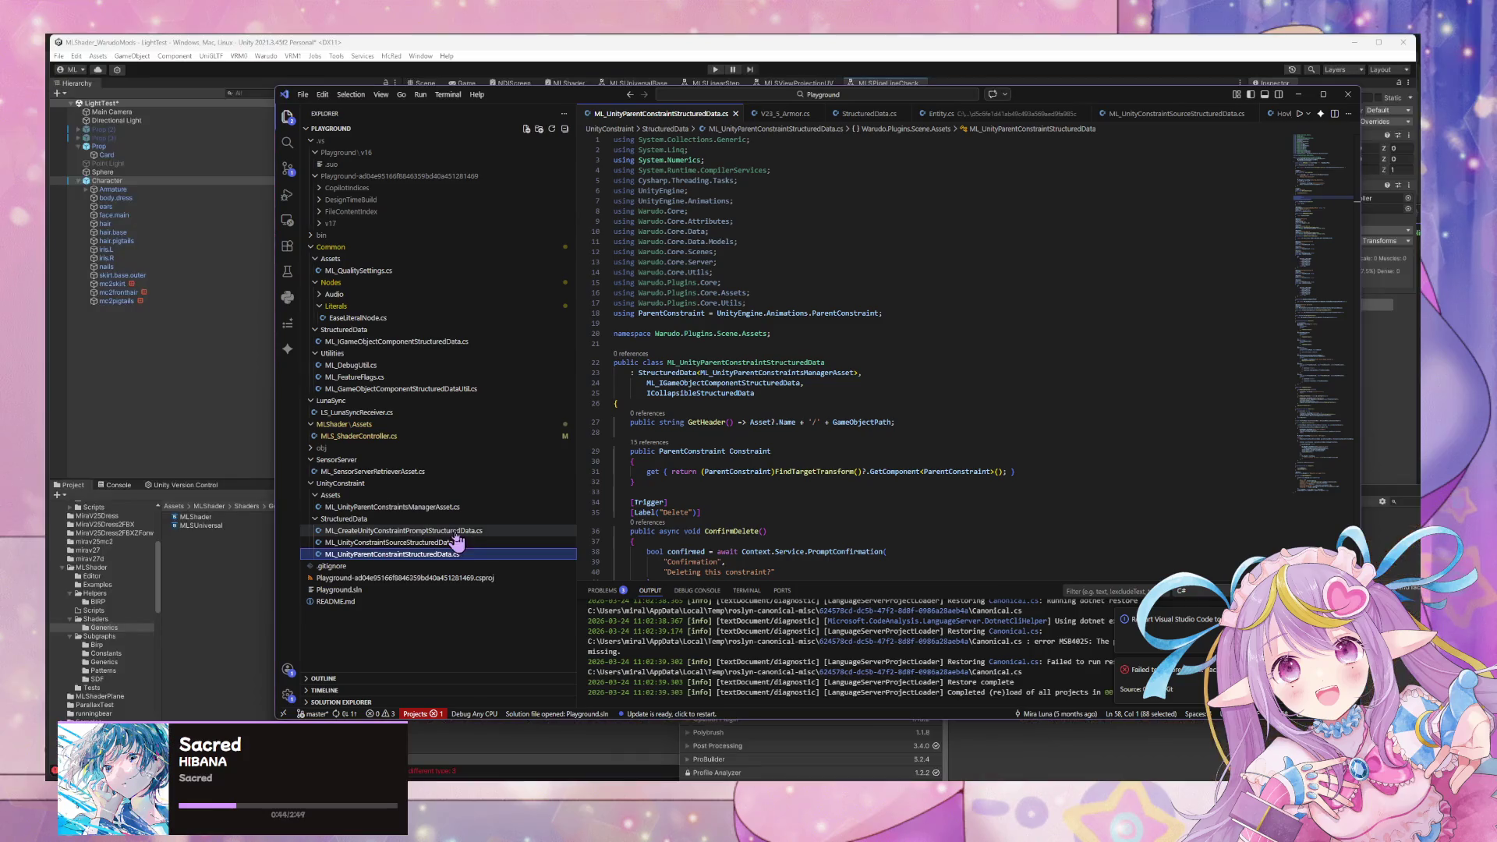
left_click(1298, 93)
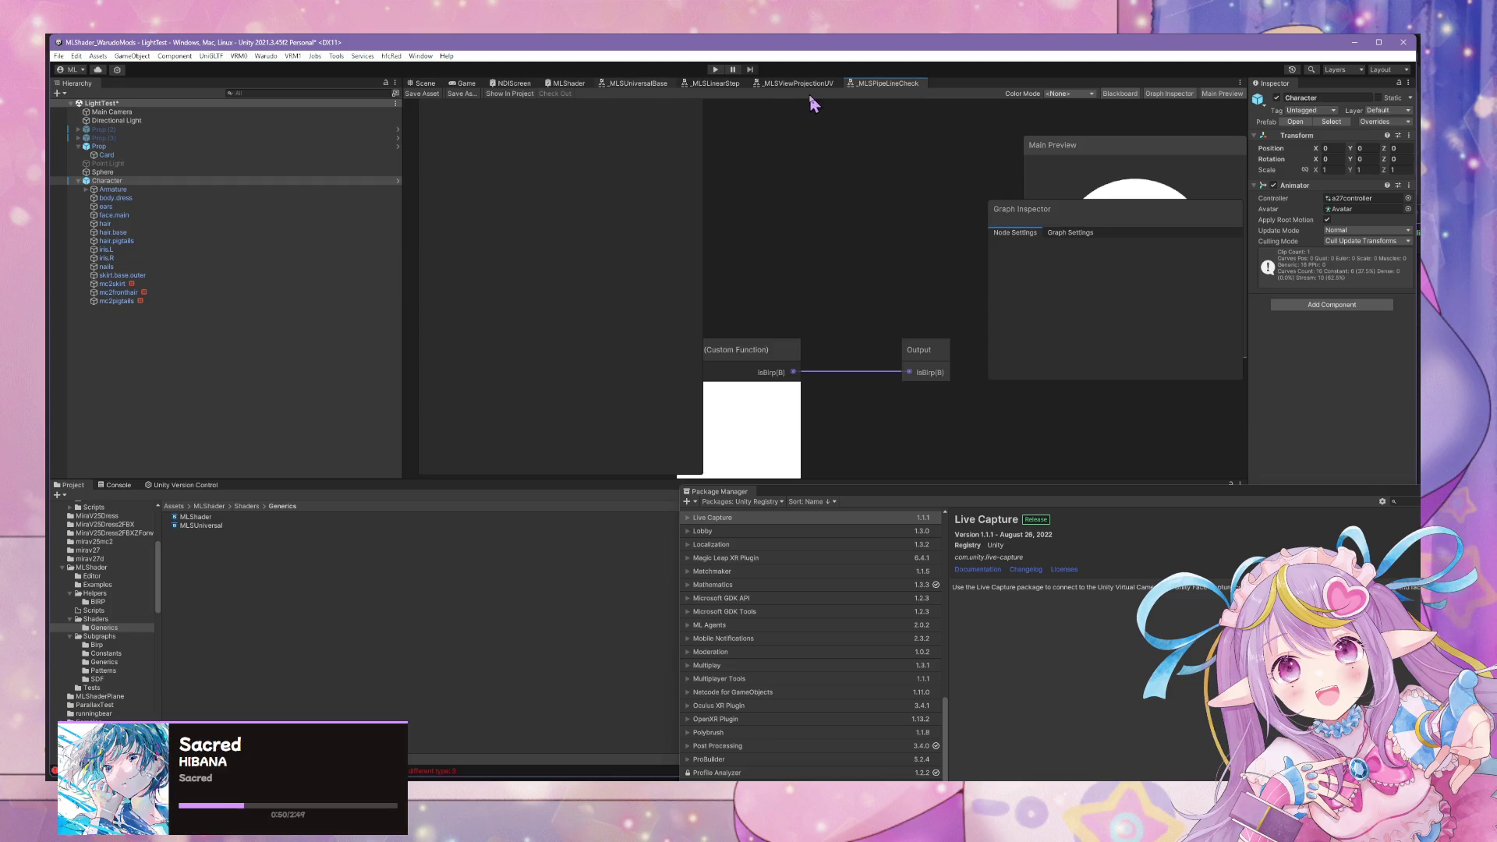
left_click(655, 89)
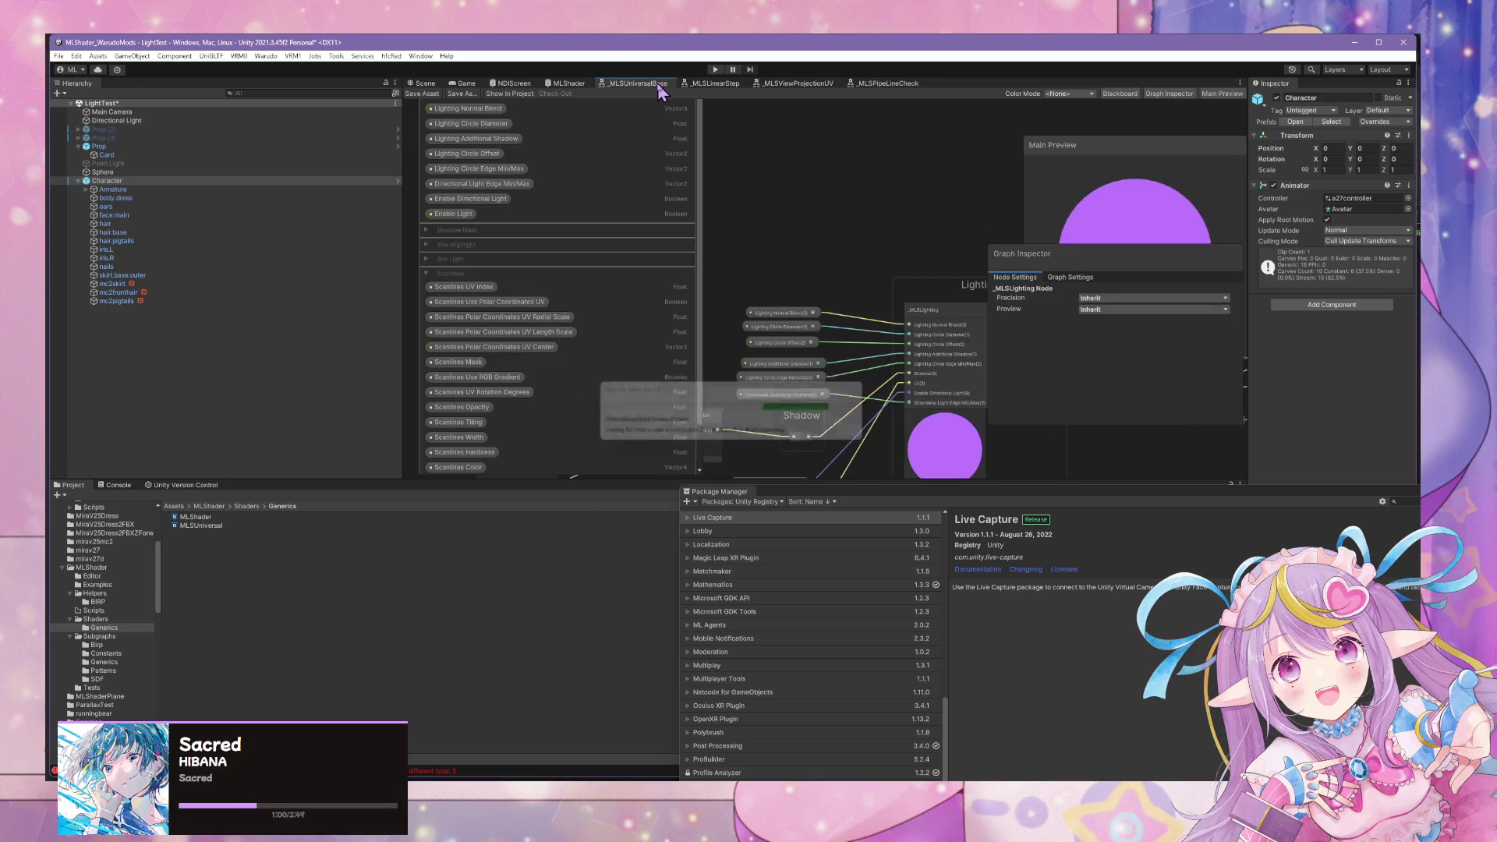
Close the _MLSUniversalBase tab and pan the MLShader graph to its lighting nodes.
right_click(659, 87)
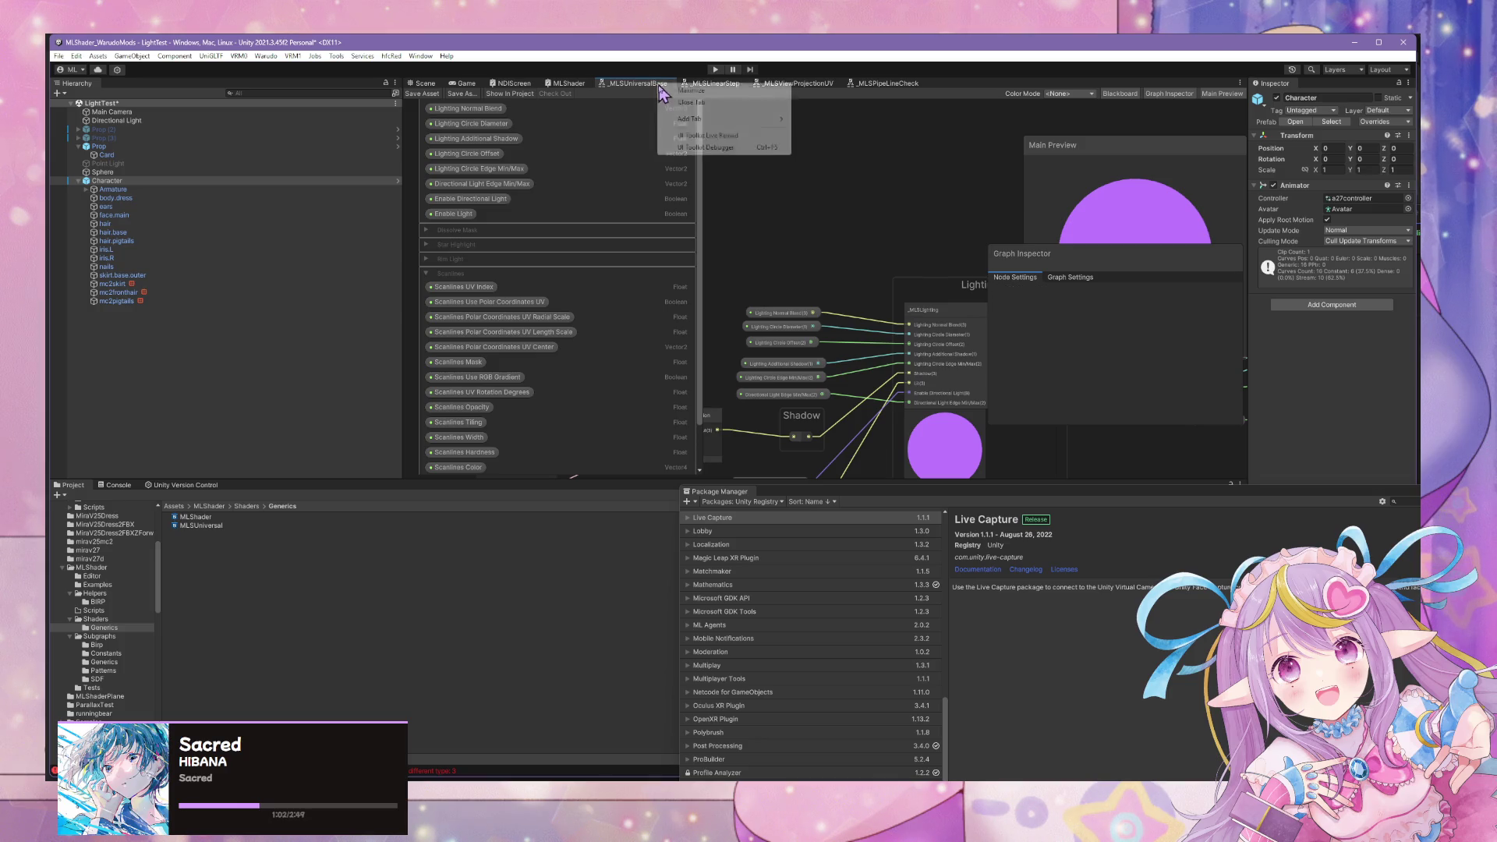
left_click(694, 109)
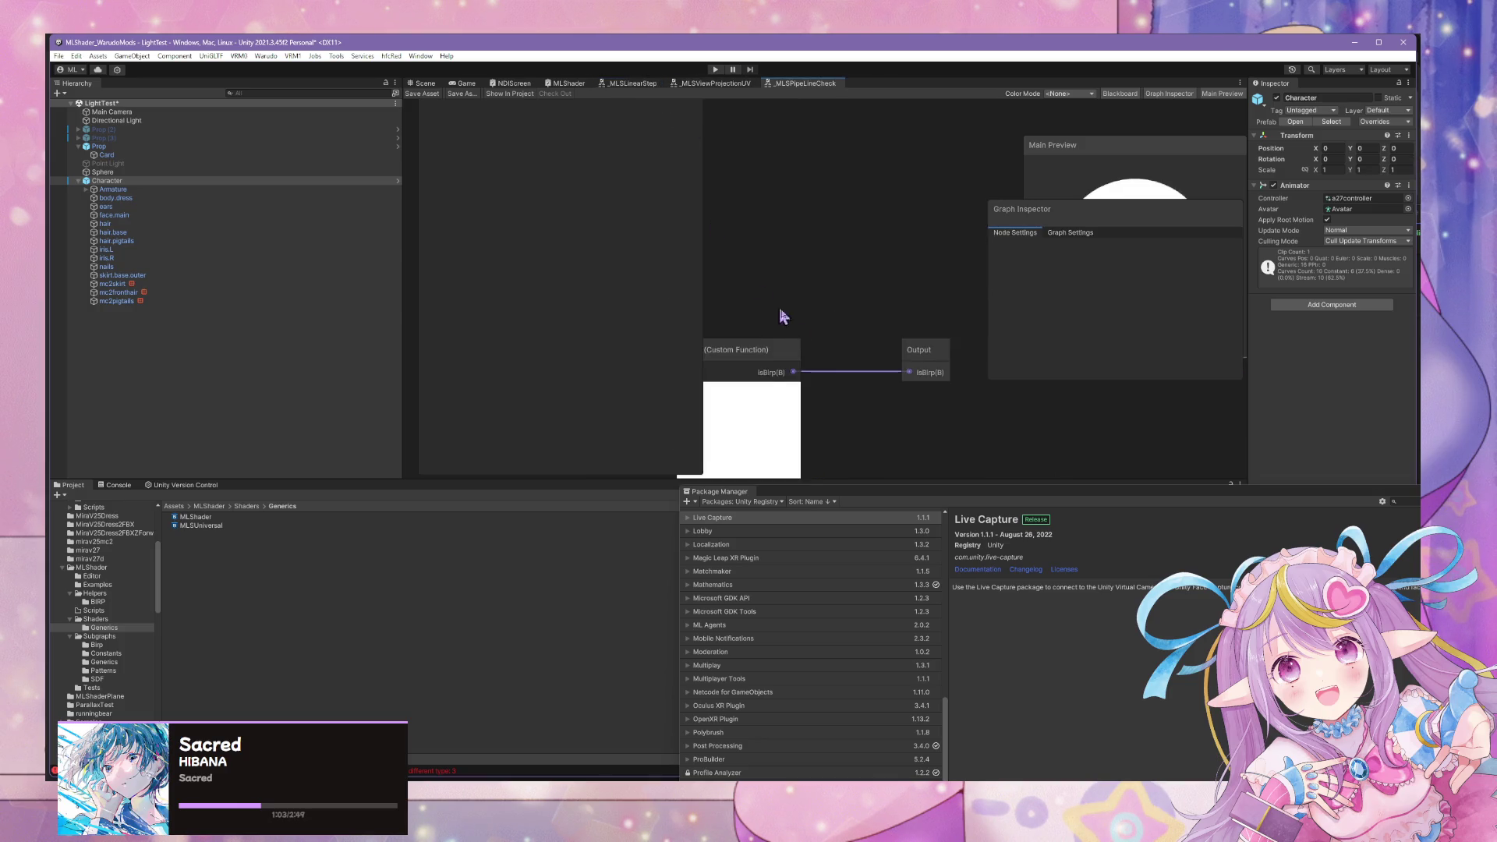
left_click(564, 85)
mouse_move(1053, 212)
left_mouse_down()
mouse_move(869, 207)
mouse_move(1002, 324)
mouse_move(902, 296)
left_mouse_up()
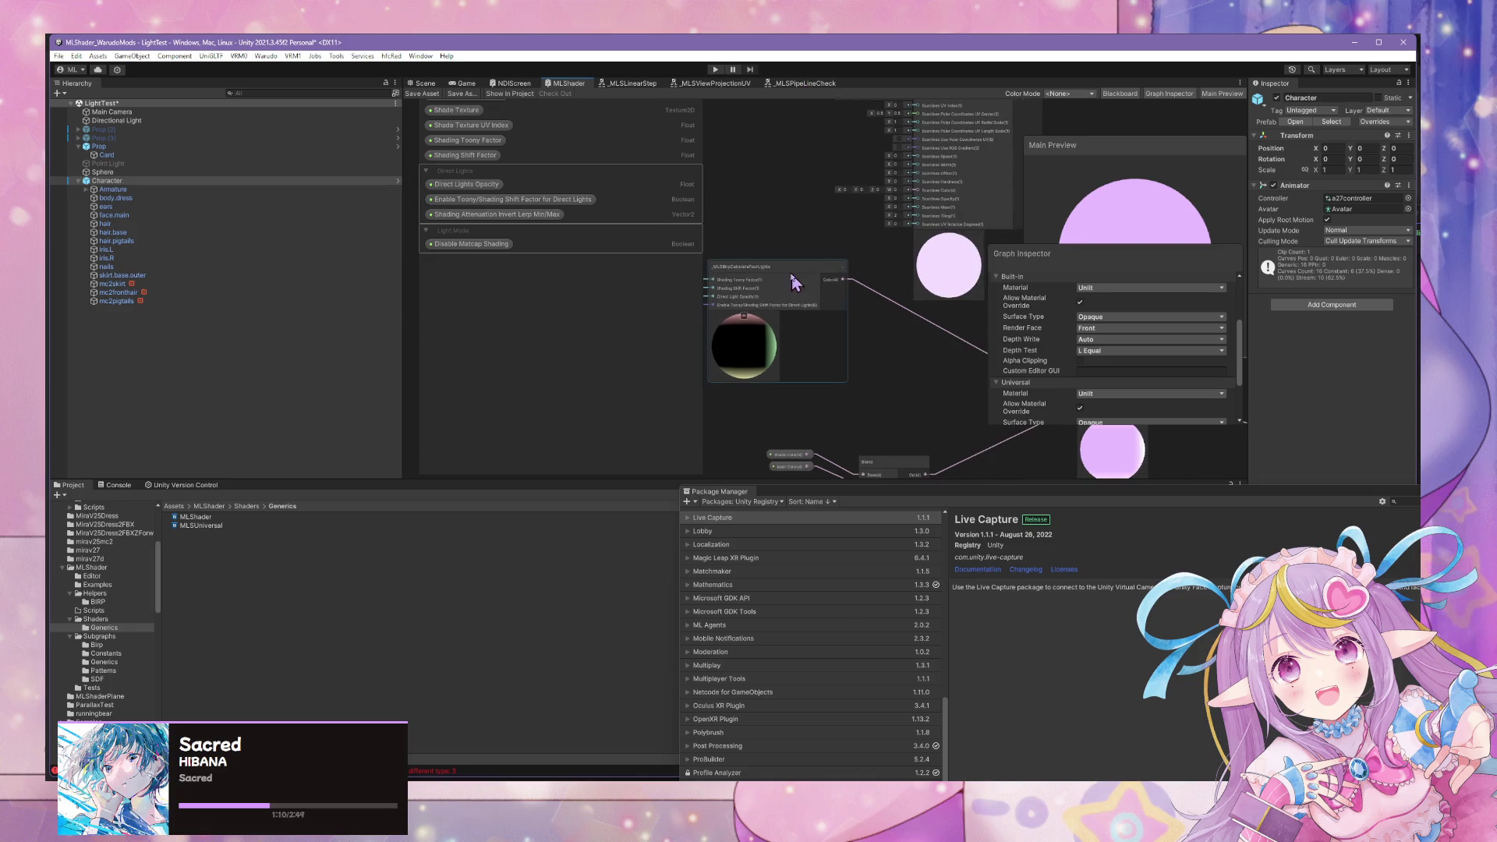
Inspect the _MLSBirpCalculateFourLights and _MLSExtendedScanlines nodes in the MLShader graph.
left_click(760, 273)
mouse_move(760, 273)
left_mouse_down()
mouse_move(734, 231)
mouse_move(912, 317)
left_mouse_up()
scroll(792, 262, "down", 2)
scroll(792, 264, "up", 2)
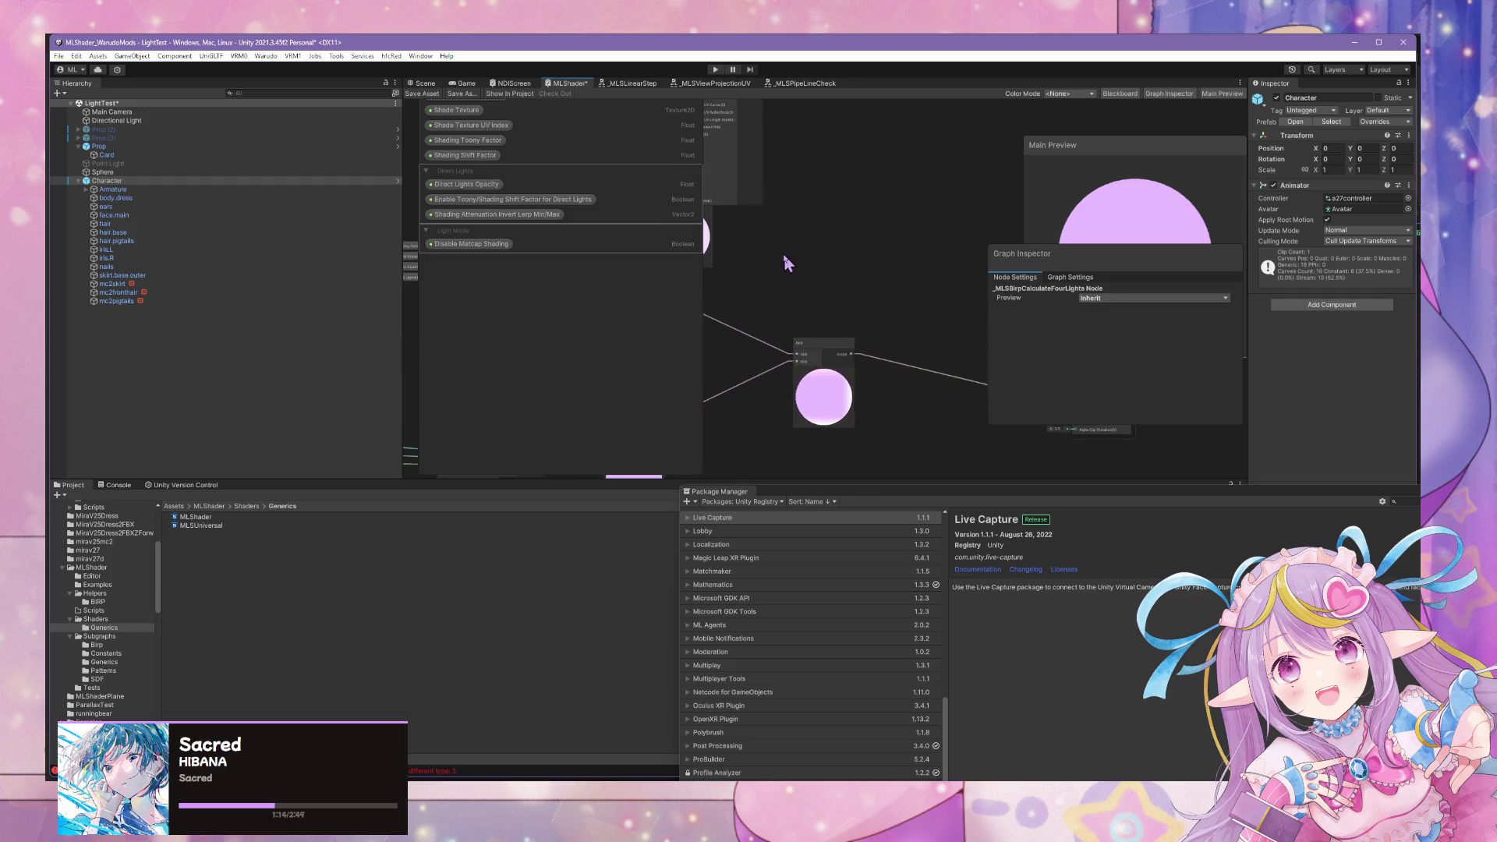
scroll(789, 262, "up", 2)
left_click(916, 180)
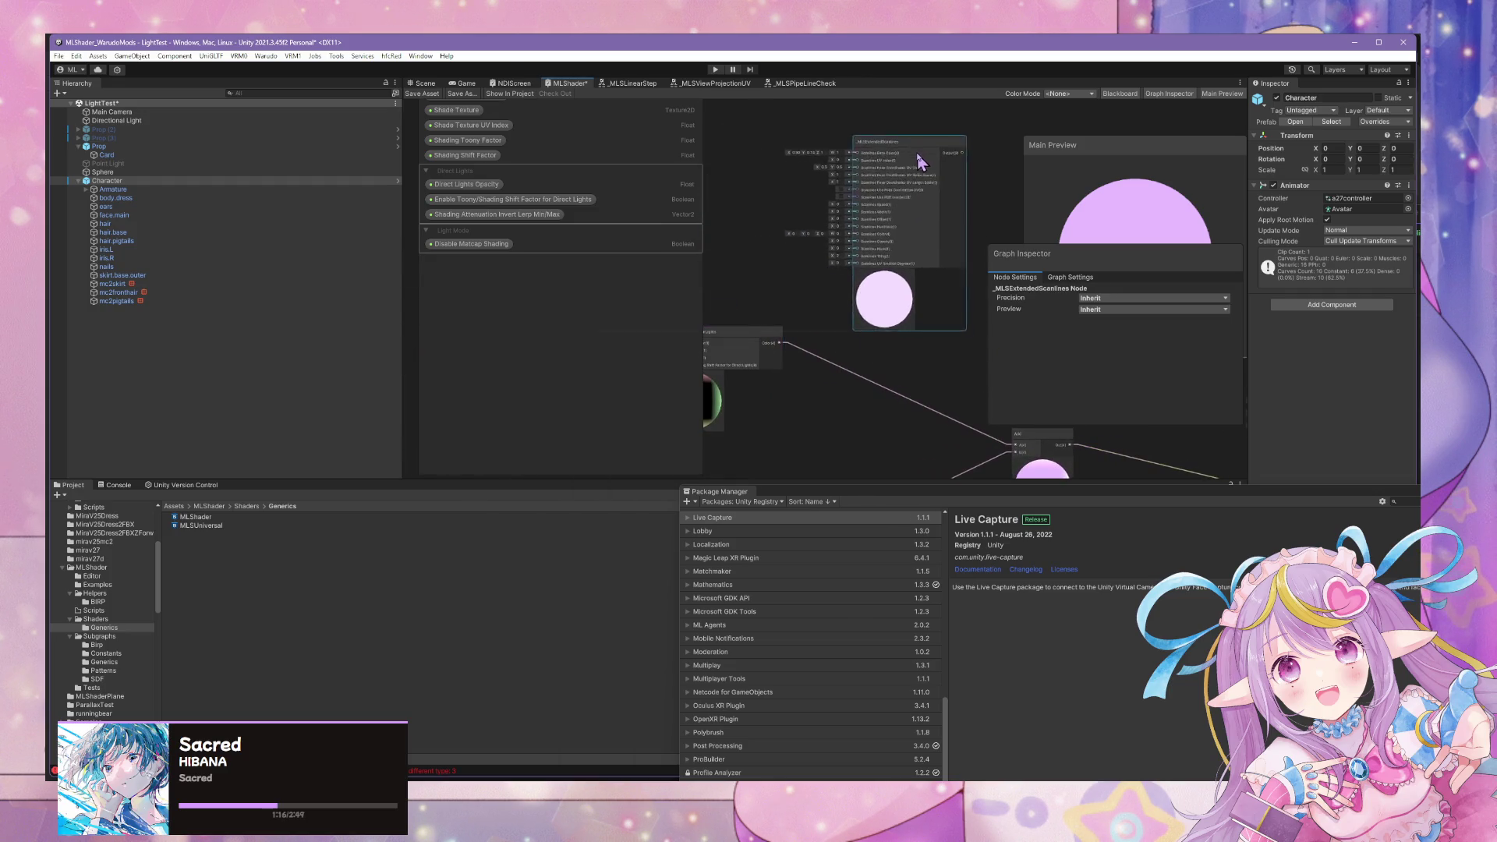
scroll(858, 337, "up", 3)
scroll(848, 283, "down", 5)
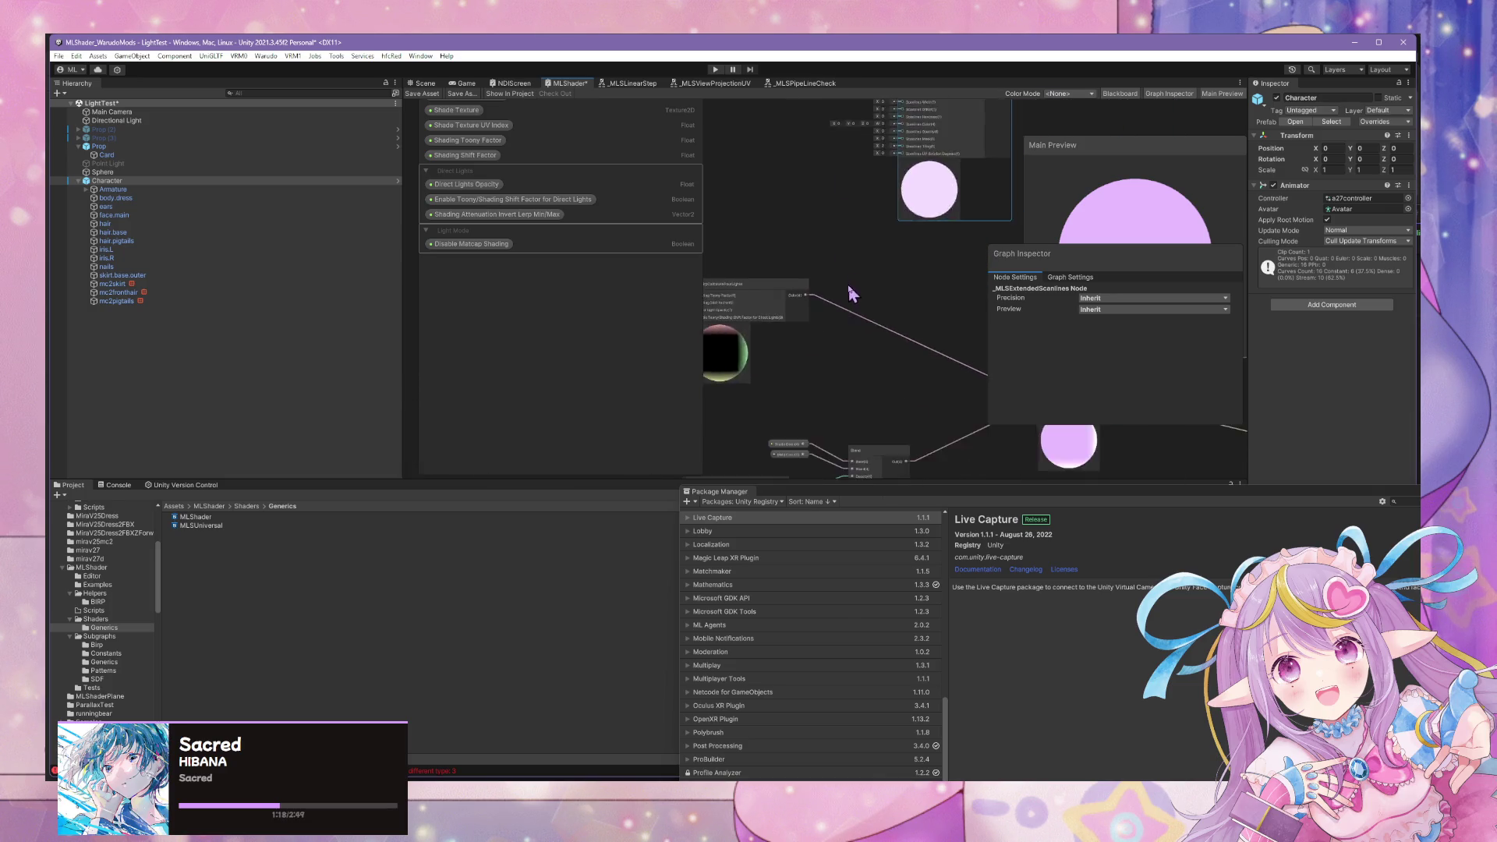
Inspect the _MLSBirpBaseLighting node and the Shading Toony Factor property, then return to FourLights.
mouse_move(752, 361)
left_mouse_down()
mouse_move(924, 350)
mouse_move(821, 287)
left_mouse_up()
left_click(821, 287)
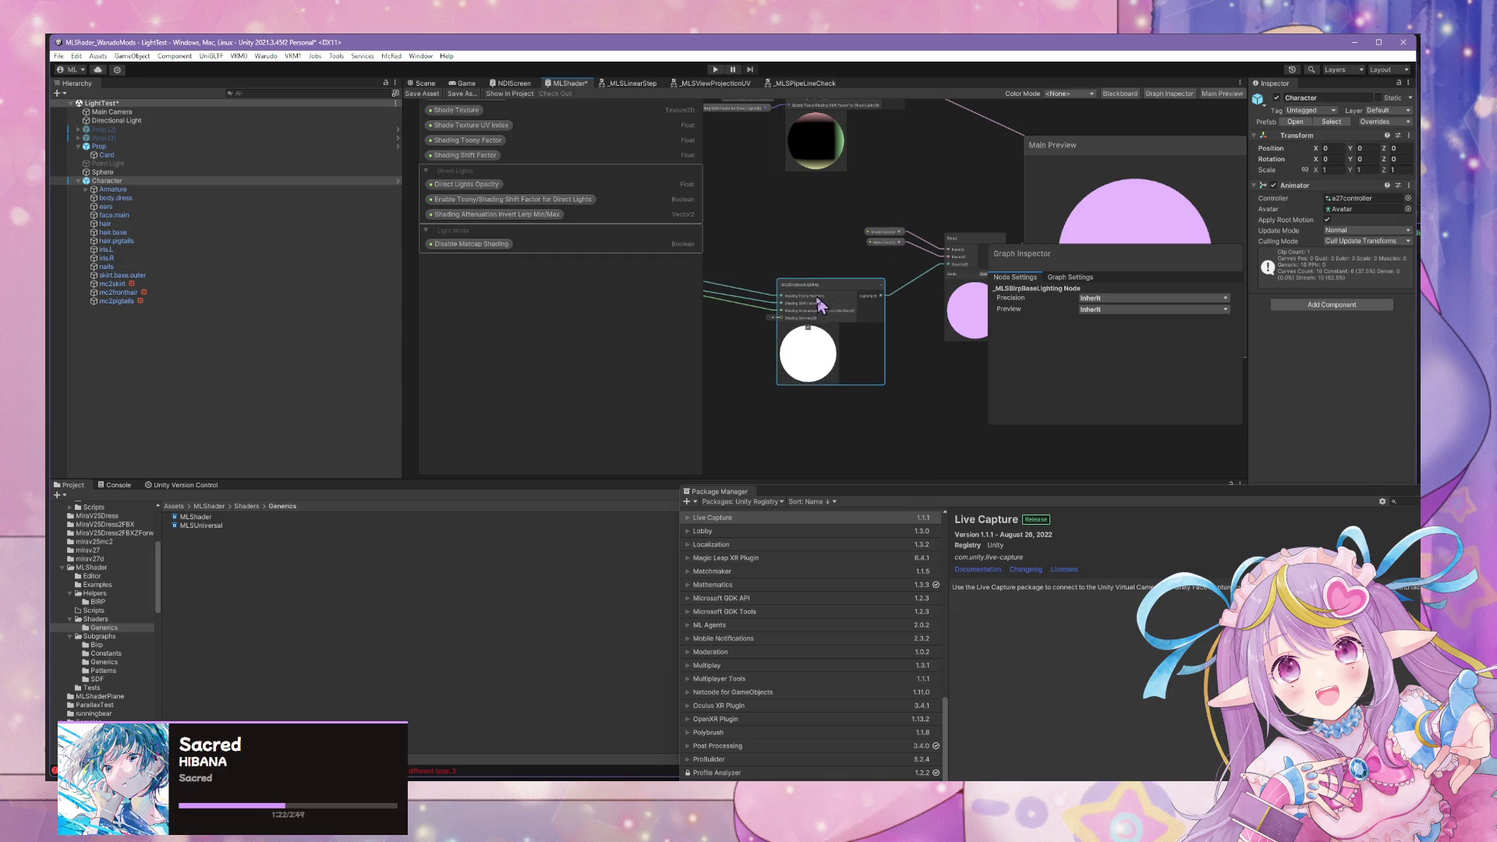
scroll(832, 331, "up", 3)
left_click_drag(833, 331, 994, 343)
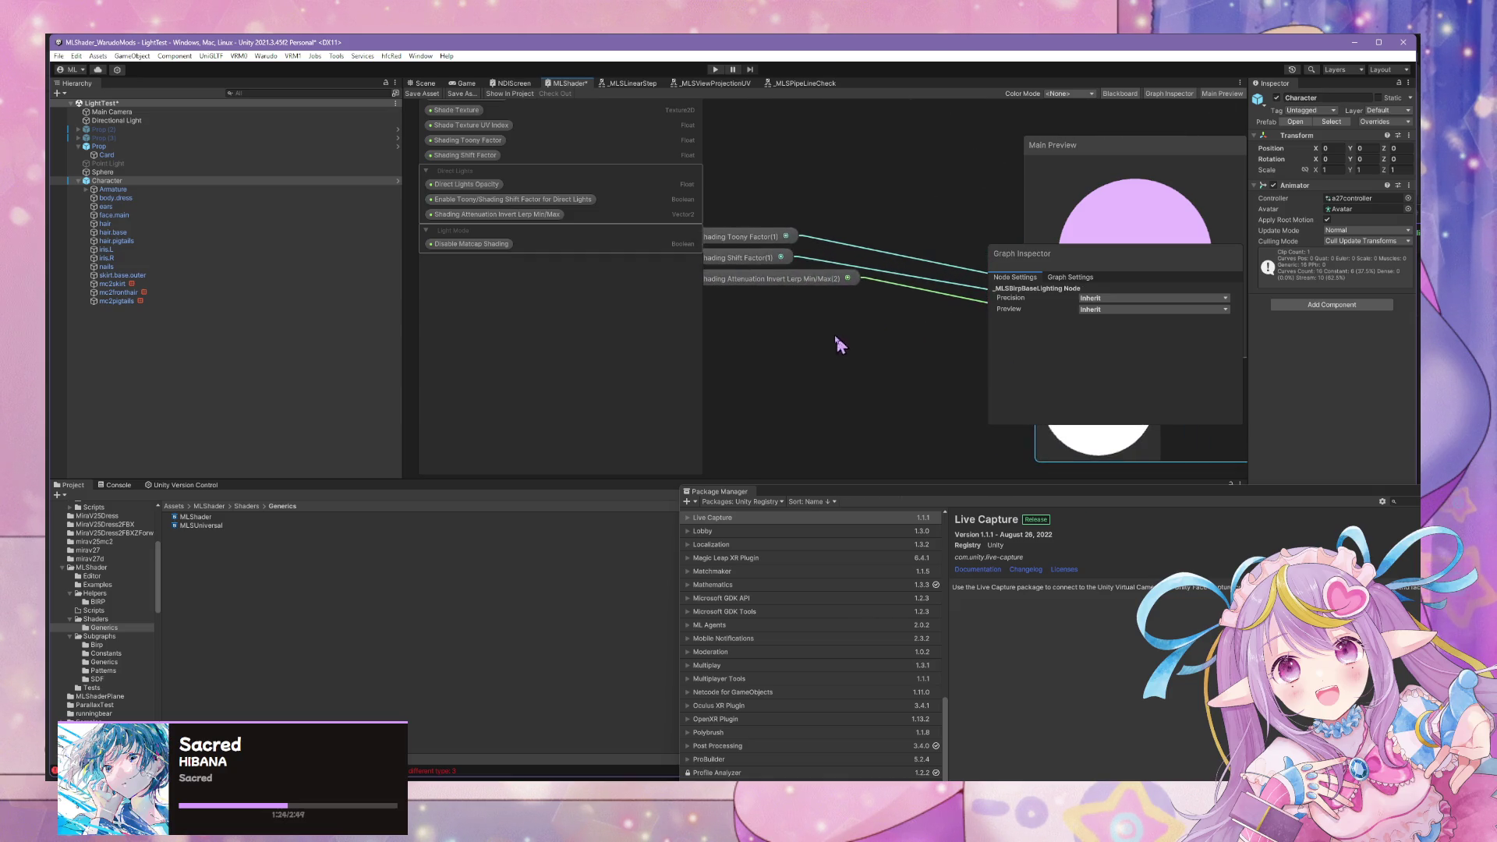
left_click(768, 242)
left_click(748, 263, "shift")
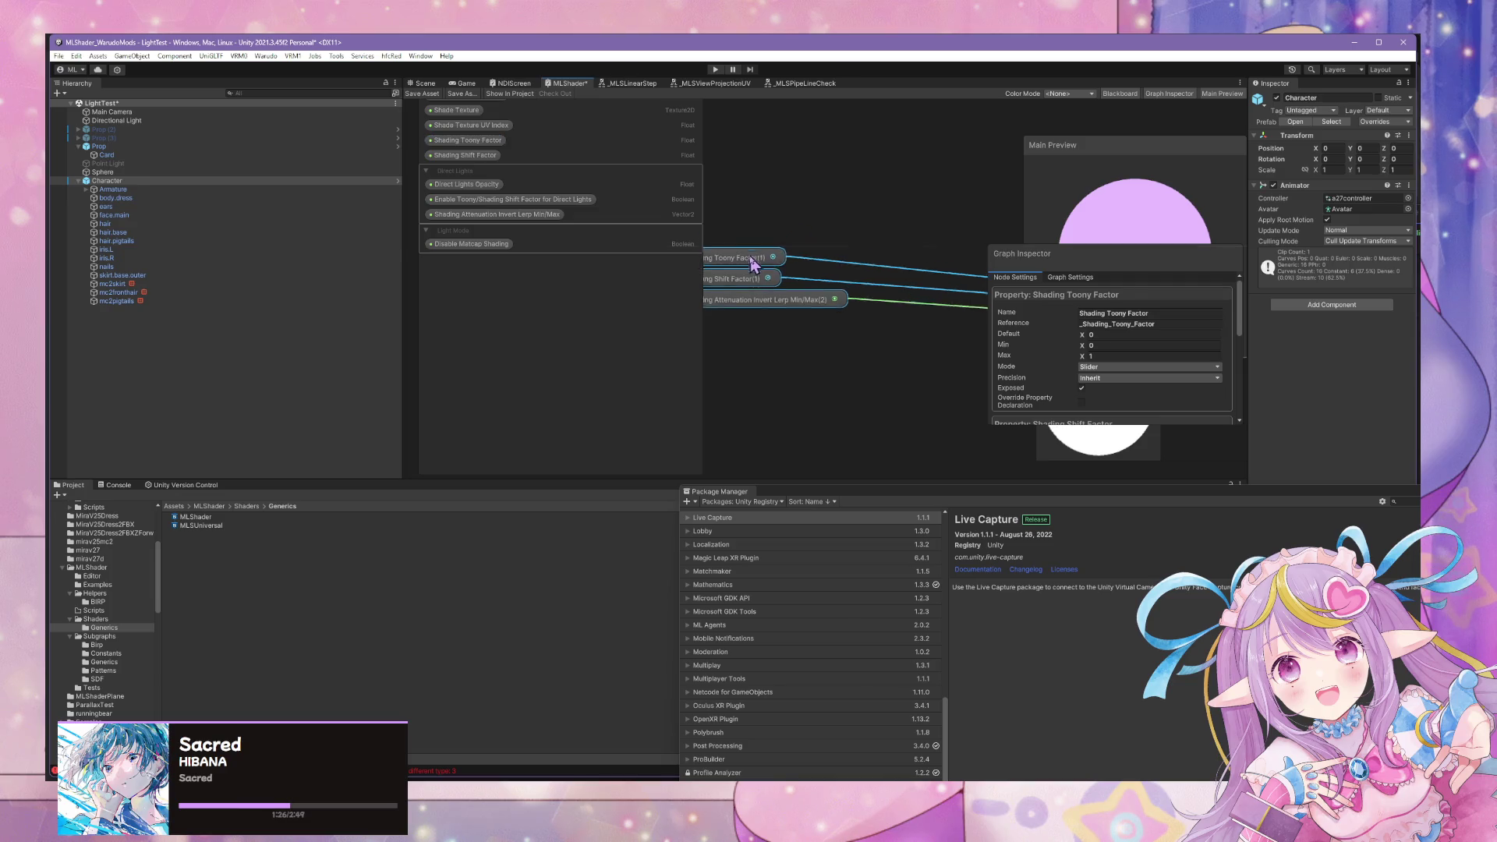
scroll(871, 222, "down", 3)
mouse_move(892, 279)
left_mouse_down()
mouse_move(702, 343)
mouse_move(789, 319)
mouse_move(844, 359)
left_mouse_up()
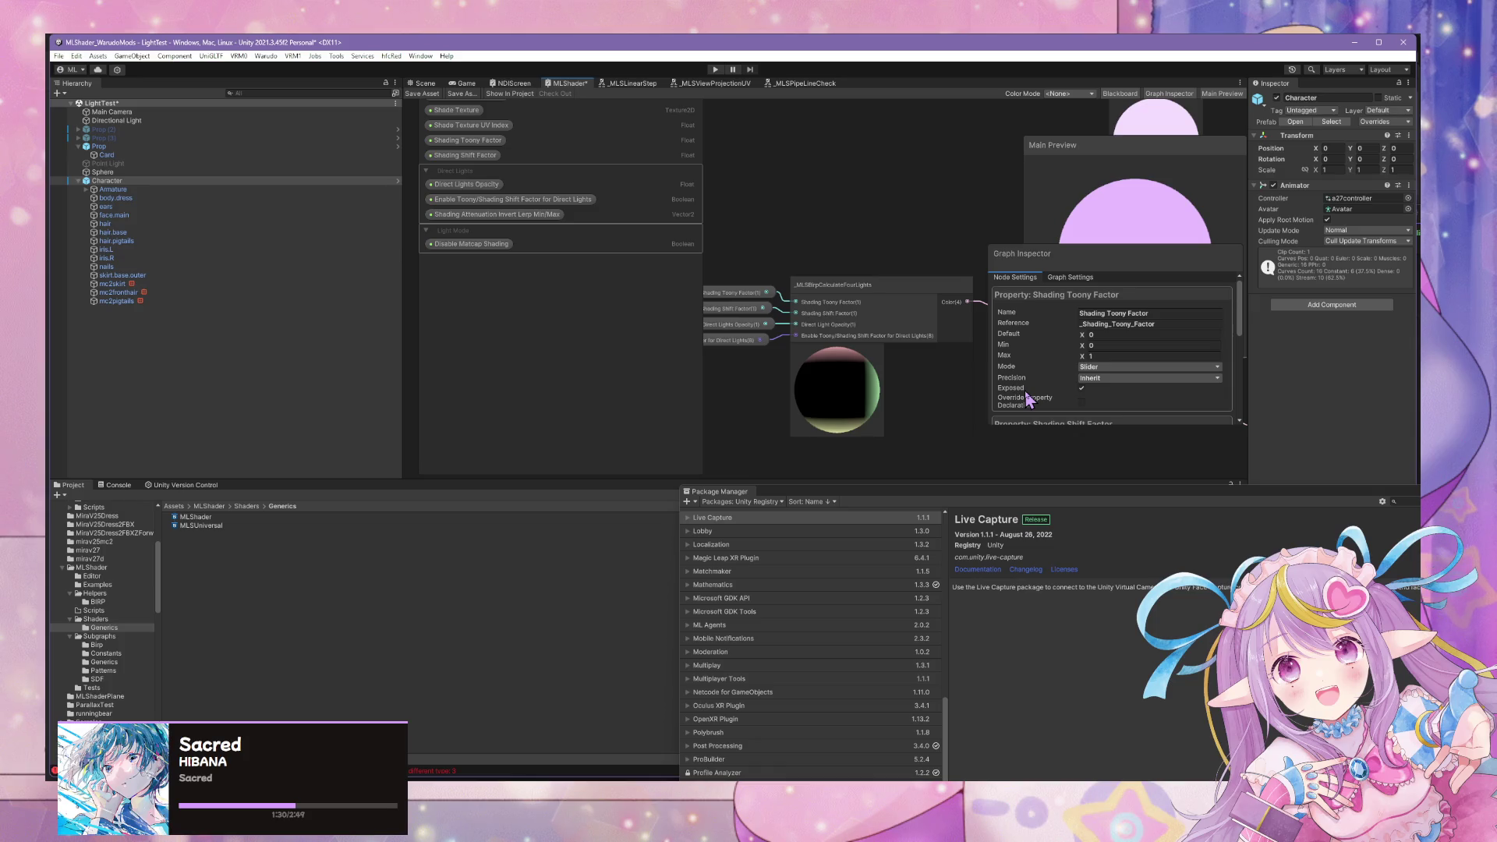
mouse_move(880, 233)
left_mouse_down()
mouse_move(792, 207)
mouse_move(862, 274)
mouse_move(906, 212)
left_mouse_up()
Add a Branch node via the 'branch' search and place it above the Add node.
key("space")
type("branch")
key("Return")
left_click_drag(930, 238, 852, 167)
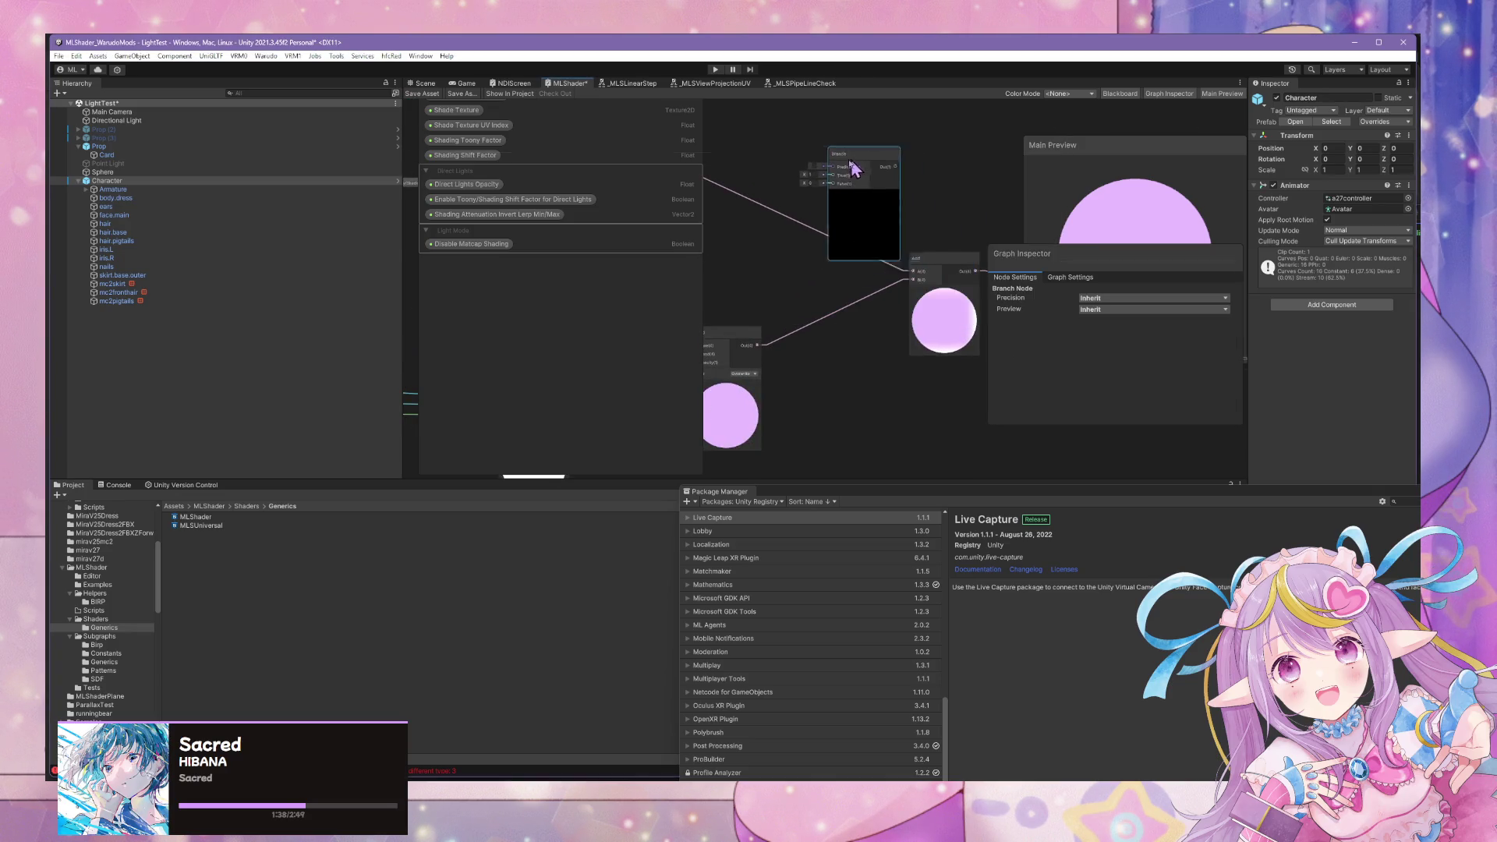
left_click_drag(897, 251, 881, 232)
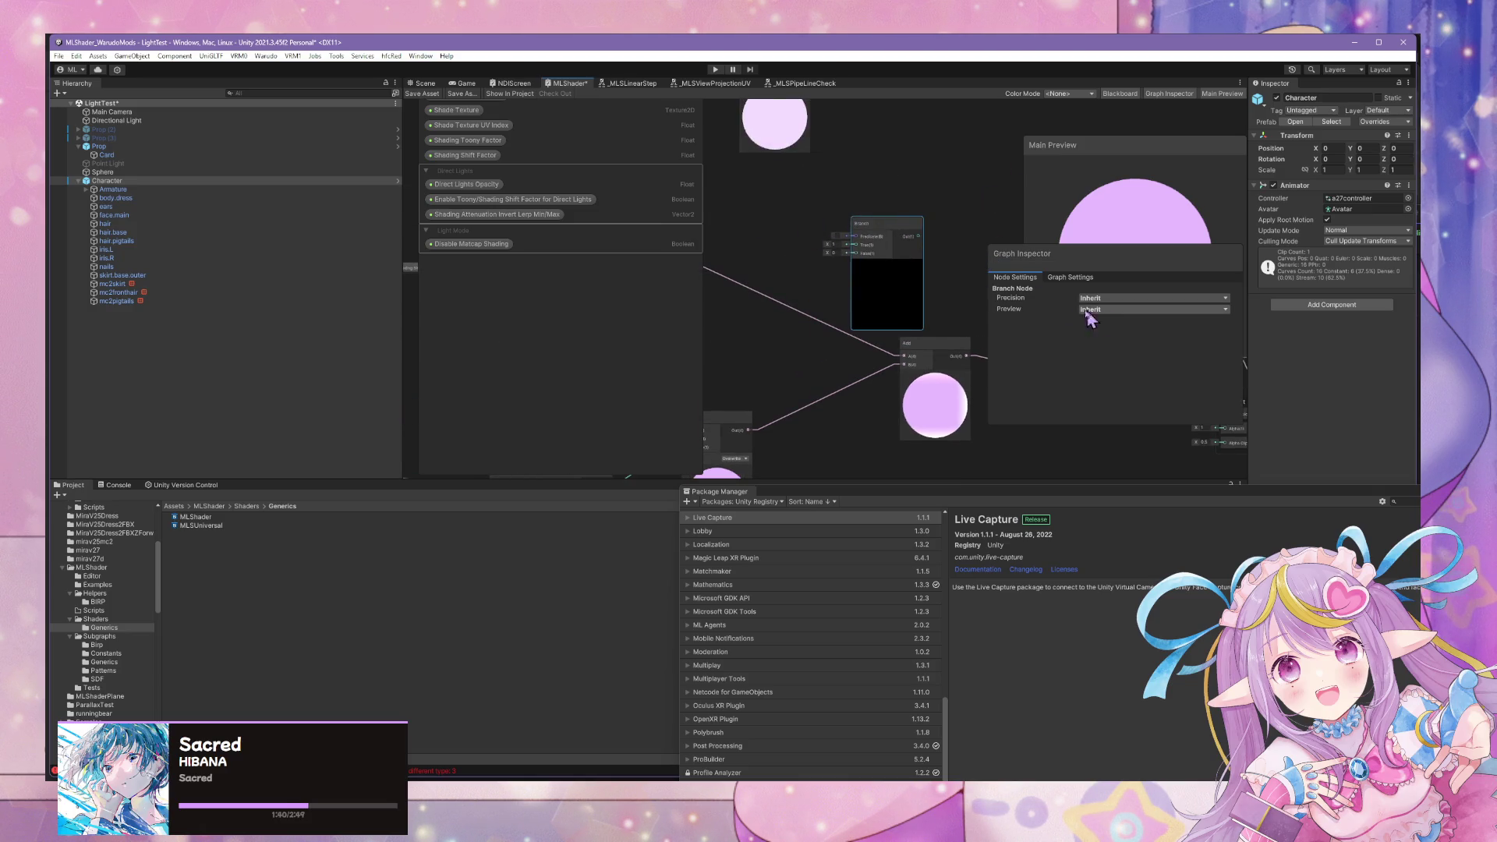
key("space")
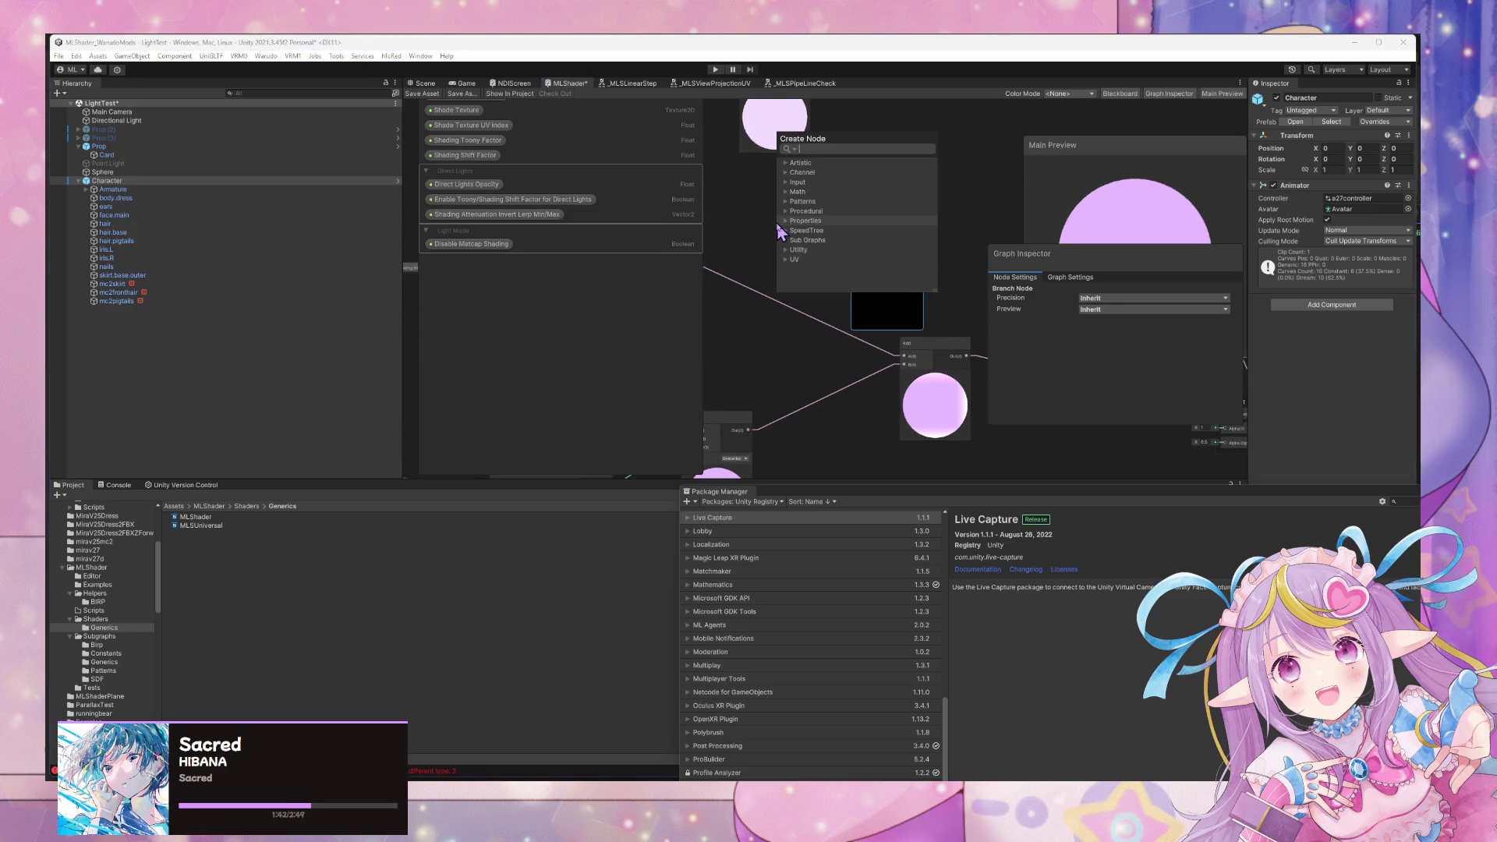
Look through the _MLSPipeLineCheck, _MLSViewProjectionUV and _MLSLinearStep tabs, then return to MLShader.
left_click(795, 84)
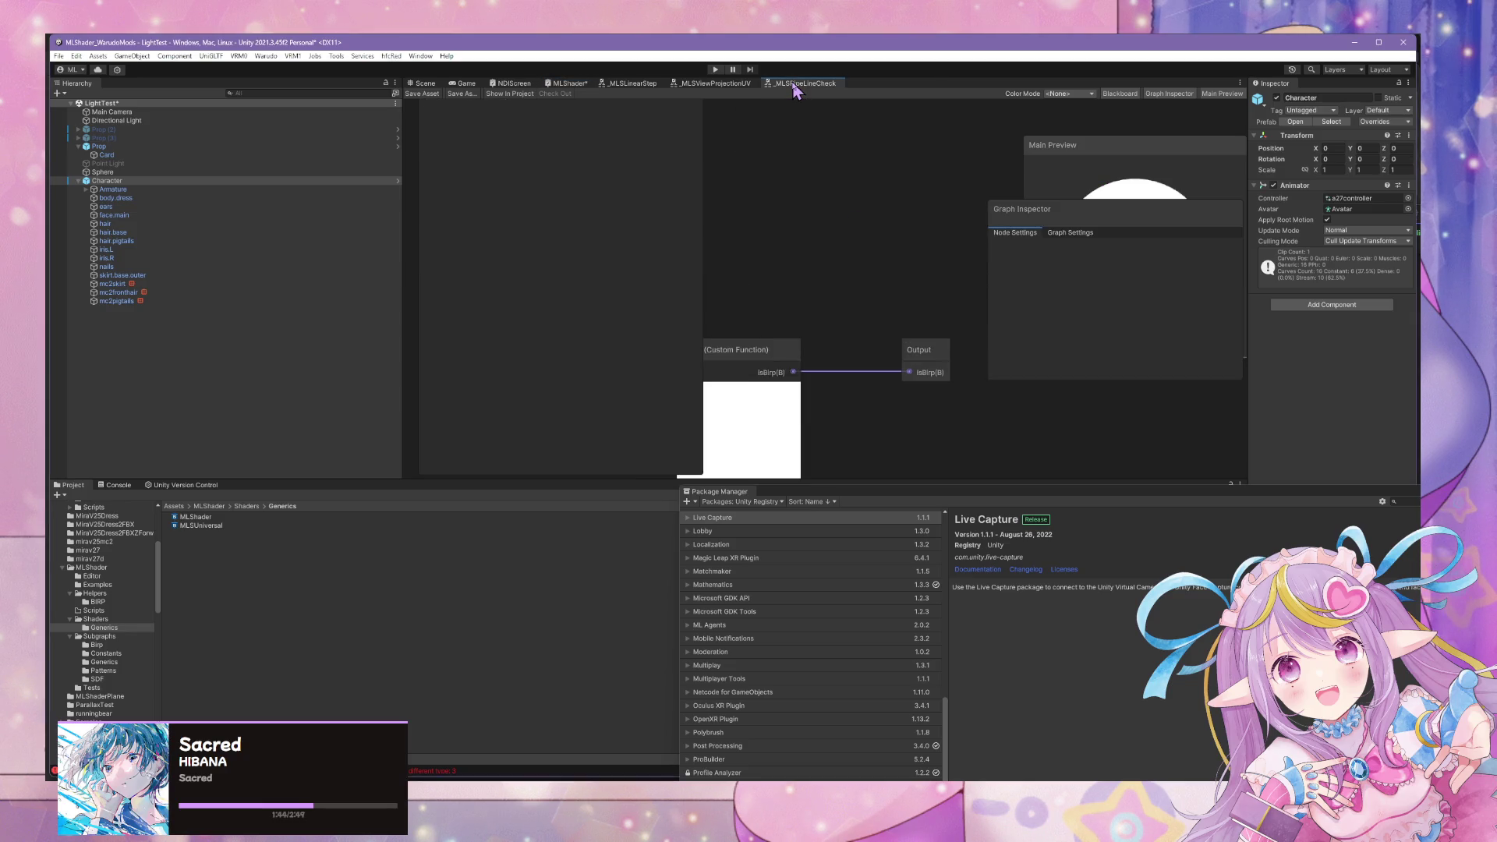
left_click(696, 84)
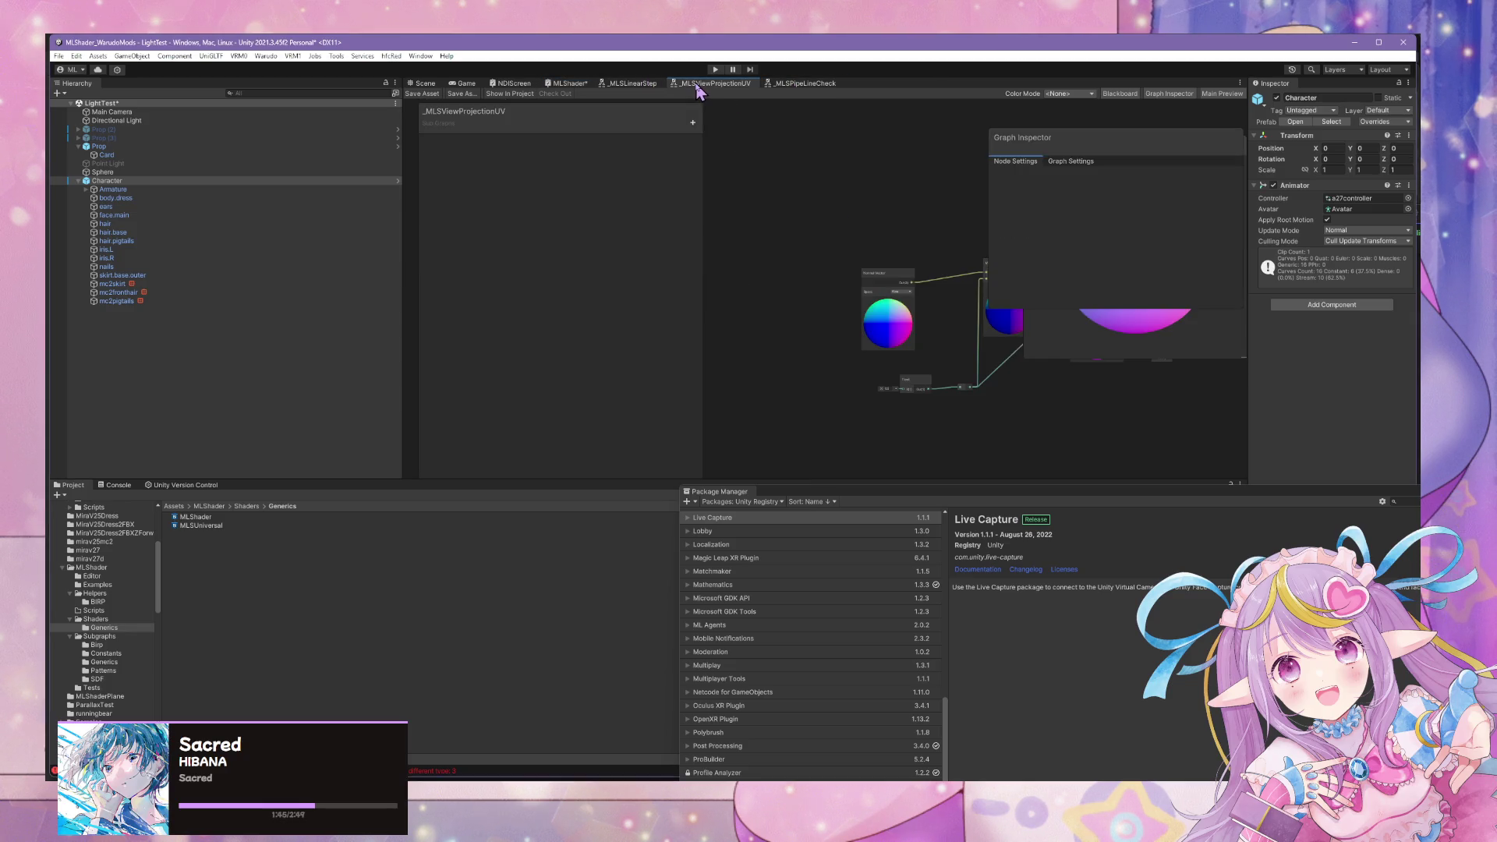
left_click(615, 83)
left_click(566, 83)
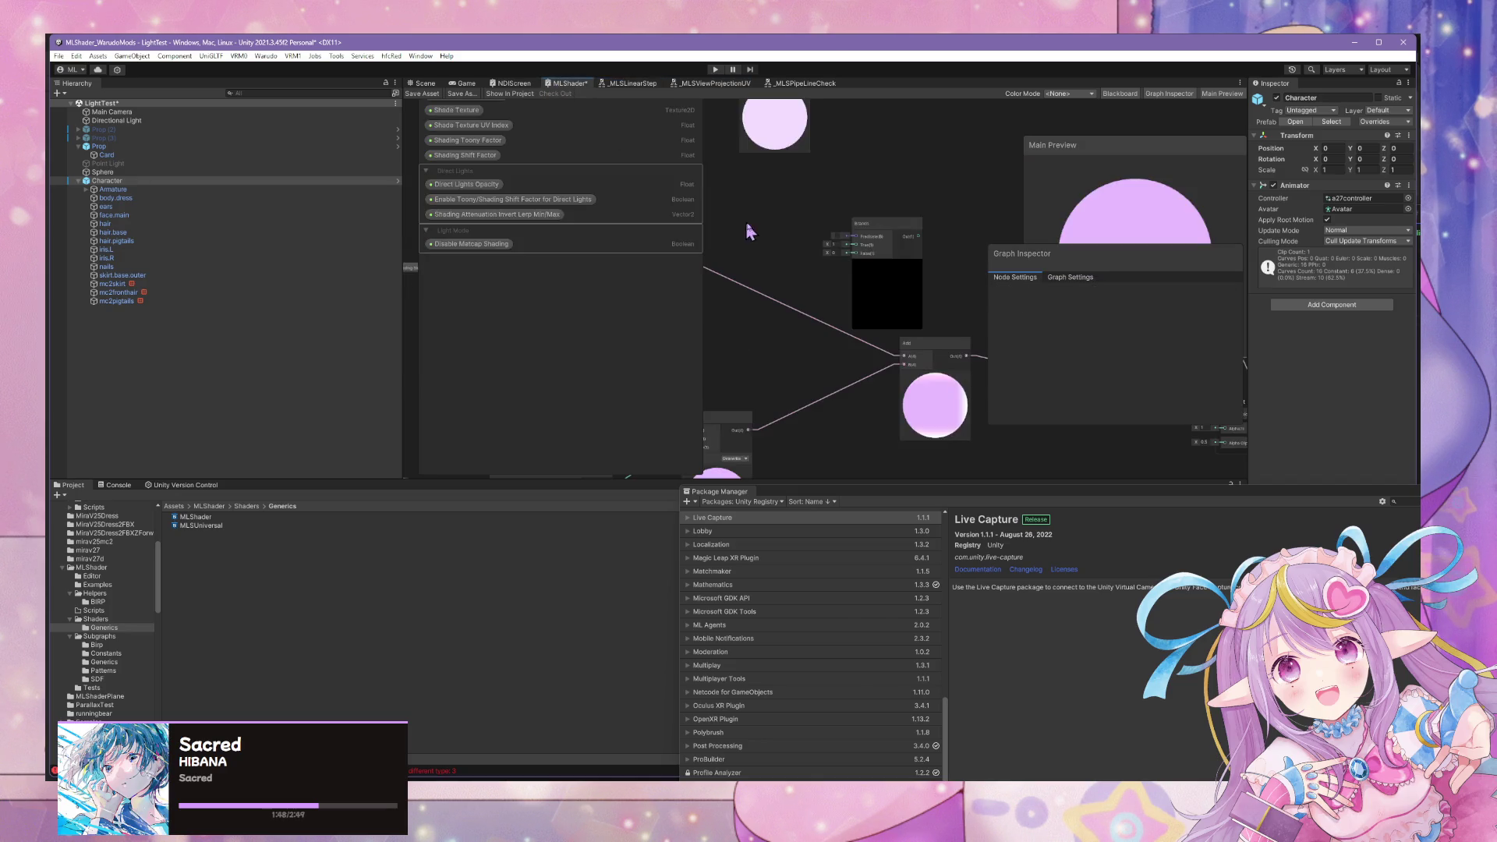
Add a _MLSPipeLineCheck node by searching 'mlsP', collapse its preview, and place it beside Branch.
key("space")
type("pup")
key("BackSpace")
key("BackSpace")
type("ip")
key("BackSpace")
key("BackSpace")
key("BackSpace")
type("mlsP")
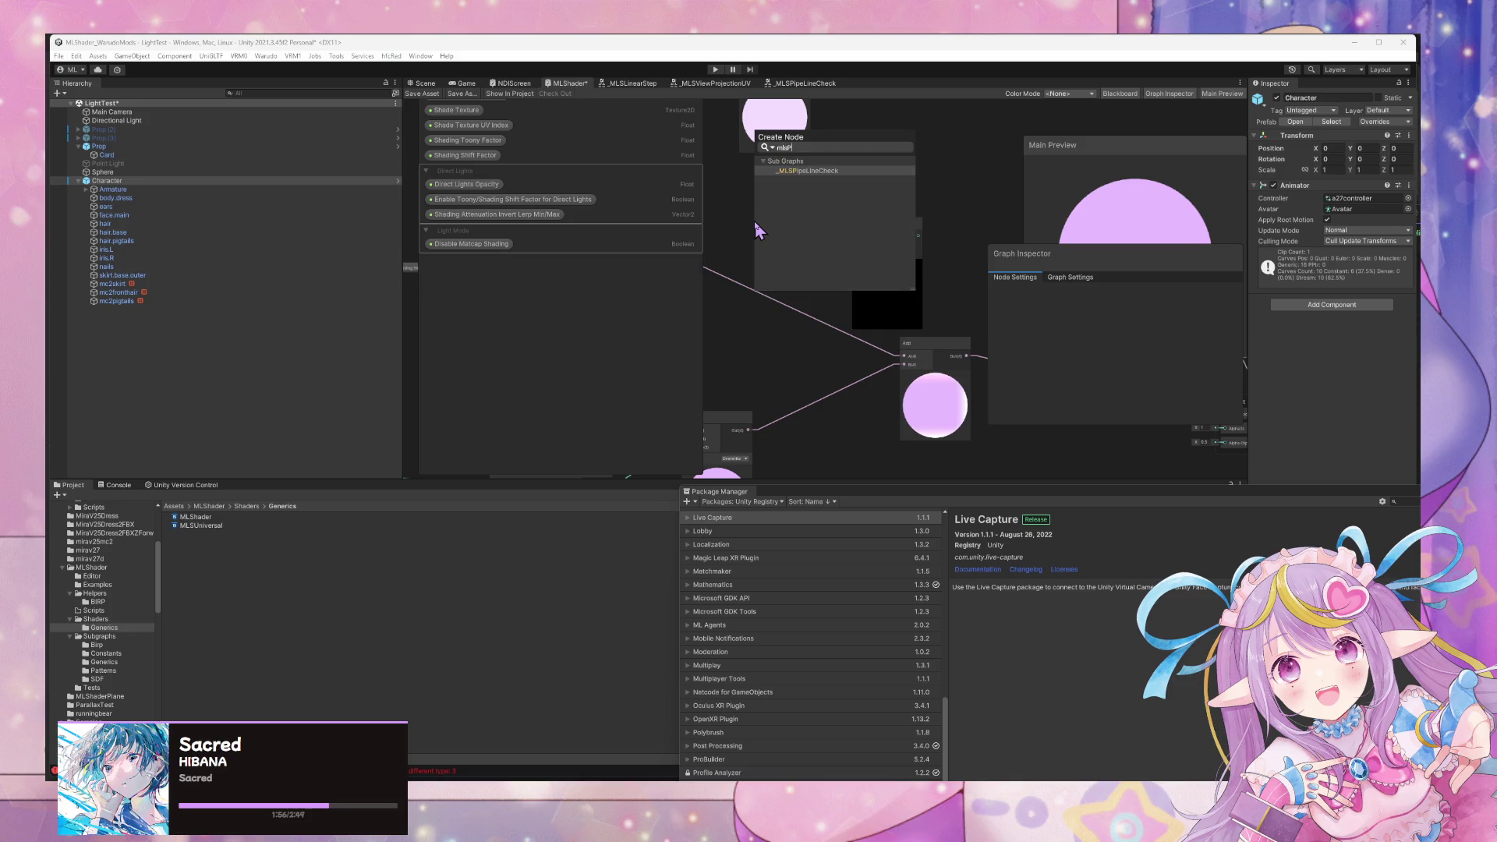
left_click(754, 222)
left_click(792, 262)
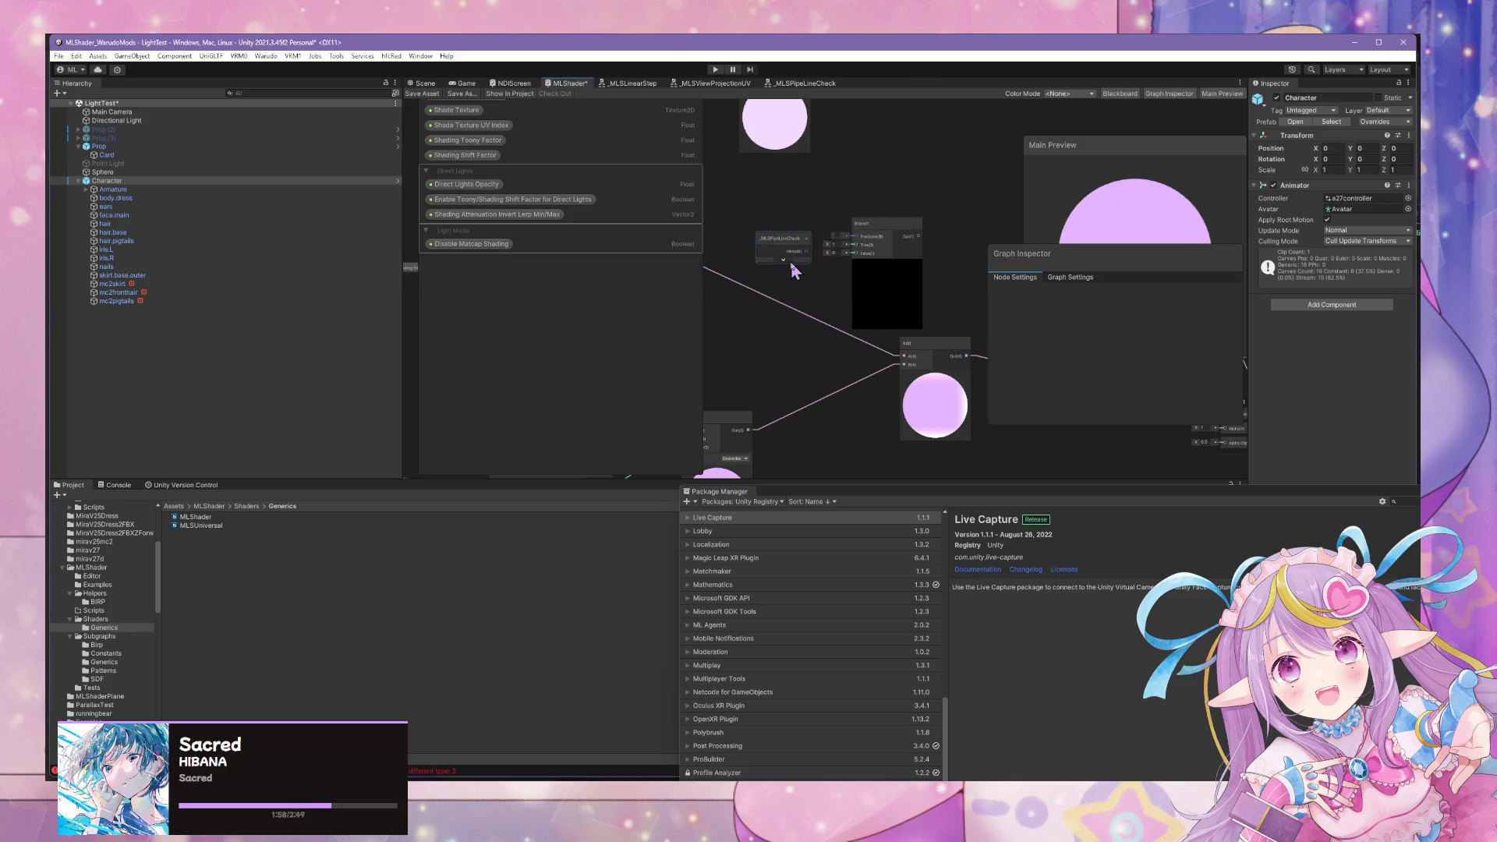
mouse_move(787, 244)
left_mouse_down()
mouse_move(778, 235)
mouse_move(855, 235)
mouse_move(812, 274)
mouse_move(856, 311)
left_mouse_up()
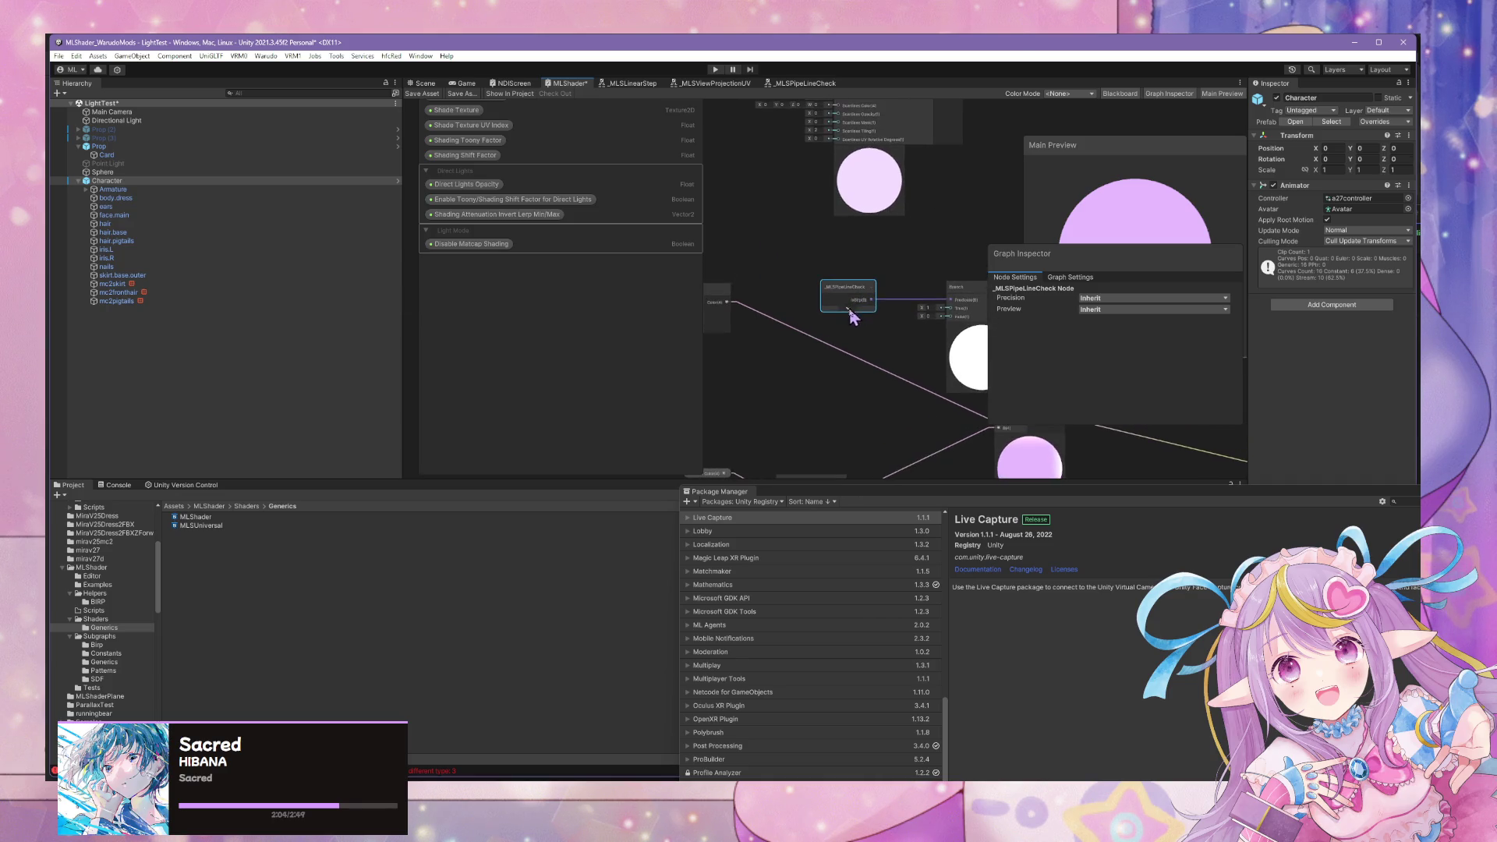
Rearrange the Branch node, the FourLights node and its four property nodes near the Add node.
left_click_drag(955, 254, 811, 227)
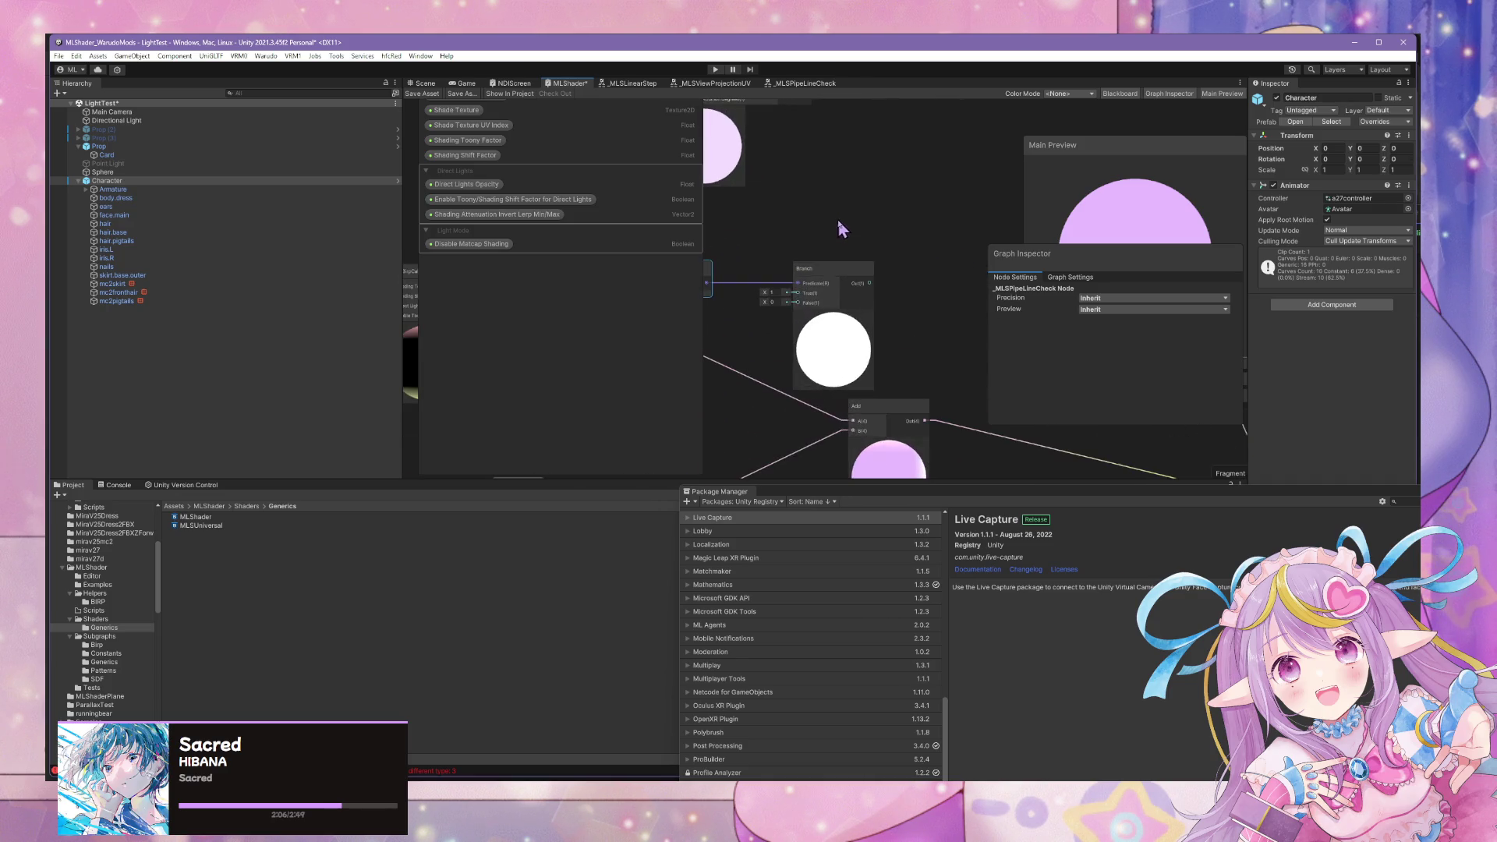
mouse_move(896, 304)
left_mouse_down()
mouse_move(795, 241)
mouse_move(952, 227)
left_mouse_up()
mouse_move(619, 226)
left_mouse_down()
mouse_move(822, 232)
mouse_move(962, 260)
mouse_move(739, 237)
mouse_move(885, 226)
mouse_move(1070, 259)
mouse_move(886, 233)
mouse_move(968, 267)
left_mouse_up()
left_click_drag(827, 248, 917, 261)
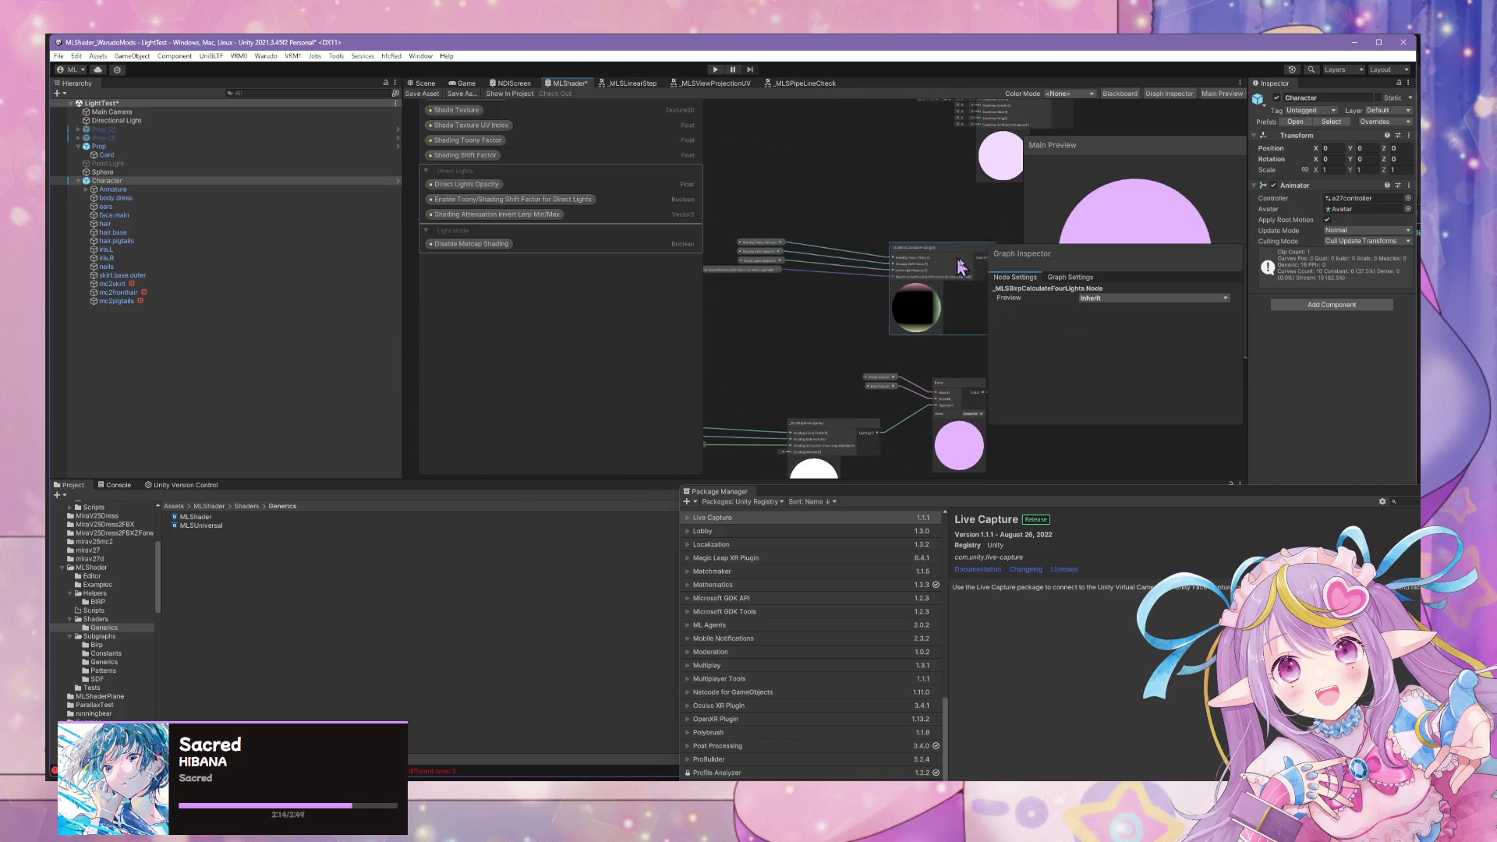
mouse_move(826, 315)
left_mouse_down()
mouse_move(729, 234)
mouse_move(861, 276)
mouse_move(730, 255)
left_mouse_up()
scroll(855, 257, "up", 3)
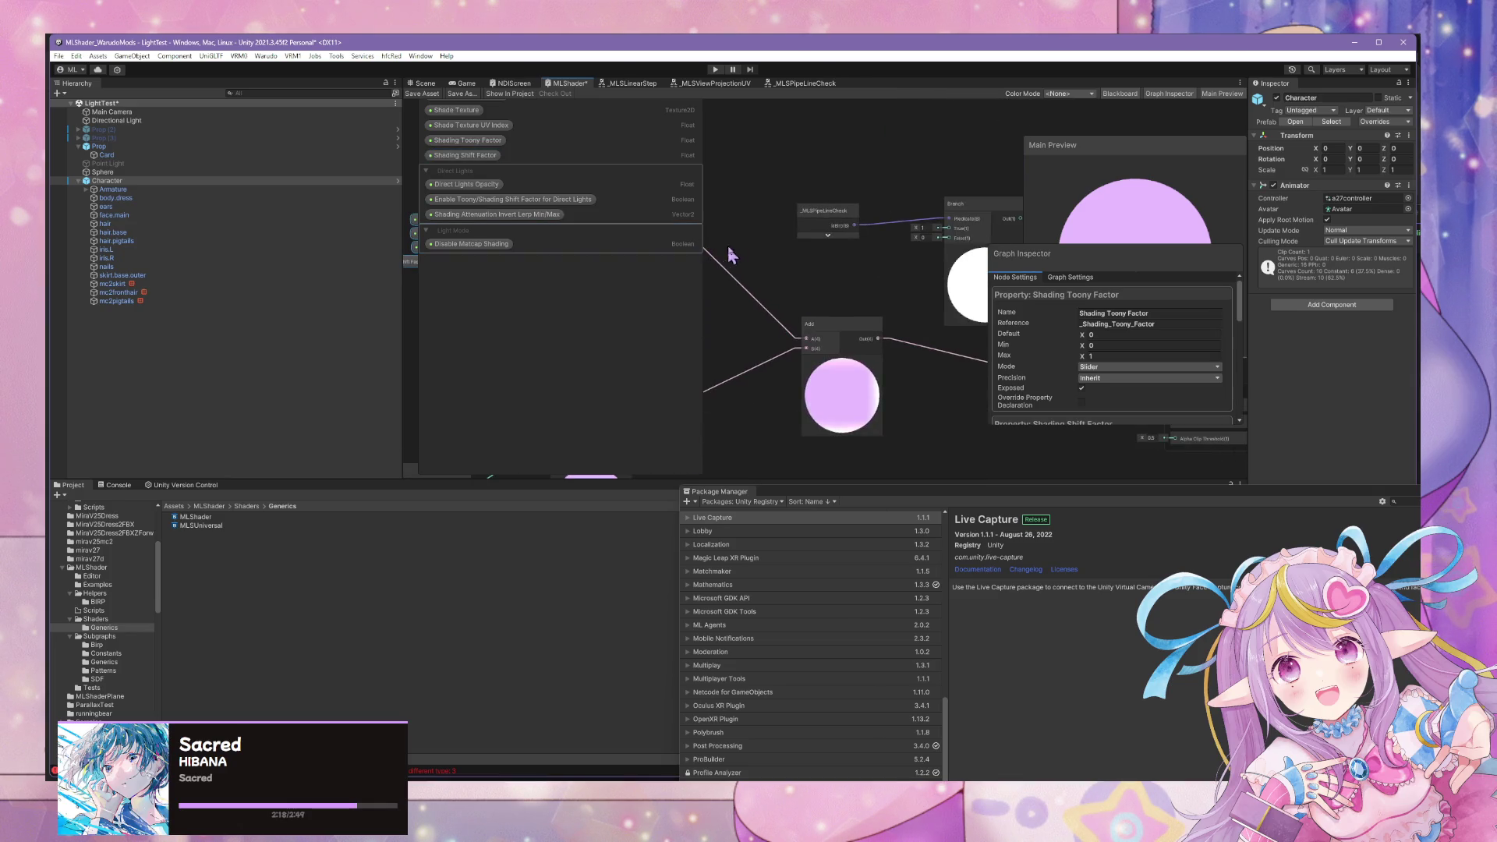
scroll(892, 271, "down", 3)
left_click_drag(939, 237, 919, 246)
Try wiring Saturate to the Branch True input, cancel it, and select the FourLights node.
mouse_move(742, 240)
left_mouse_down()
mouse_move(901, 246)
mouse_move(914, 261)
left_mouse_up()
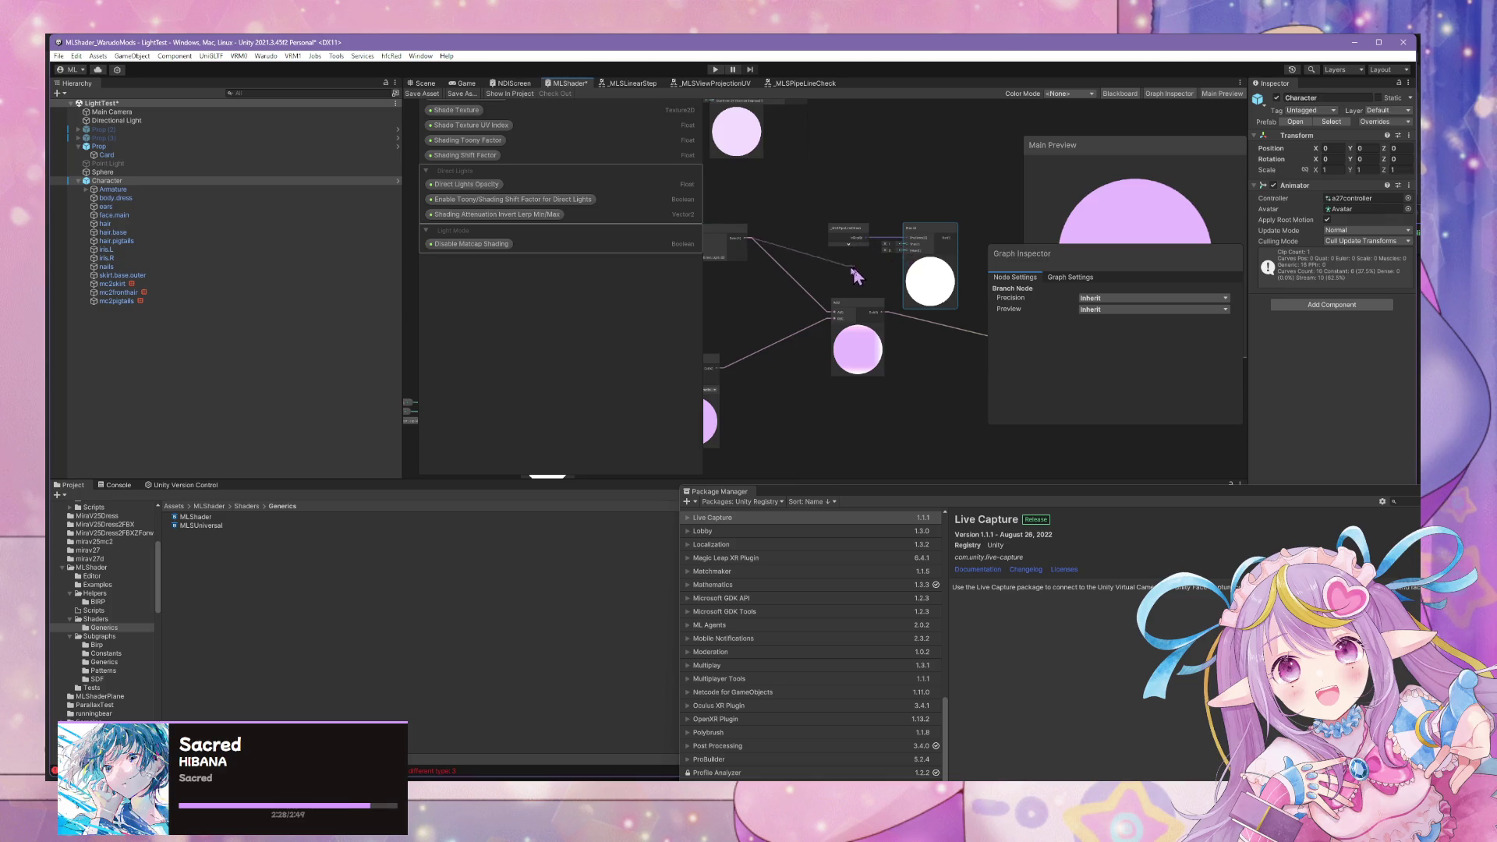
key("Escape")
left_click(736, 238)
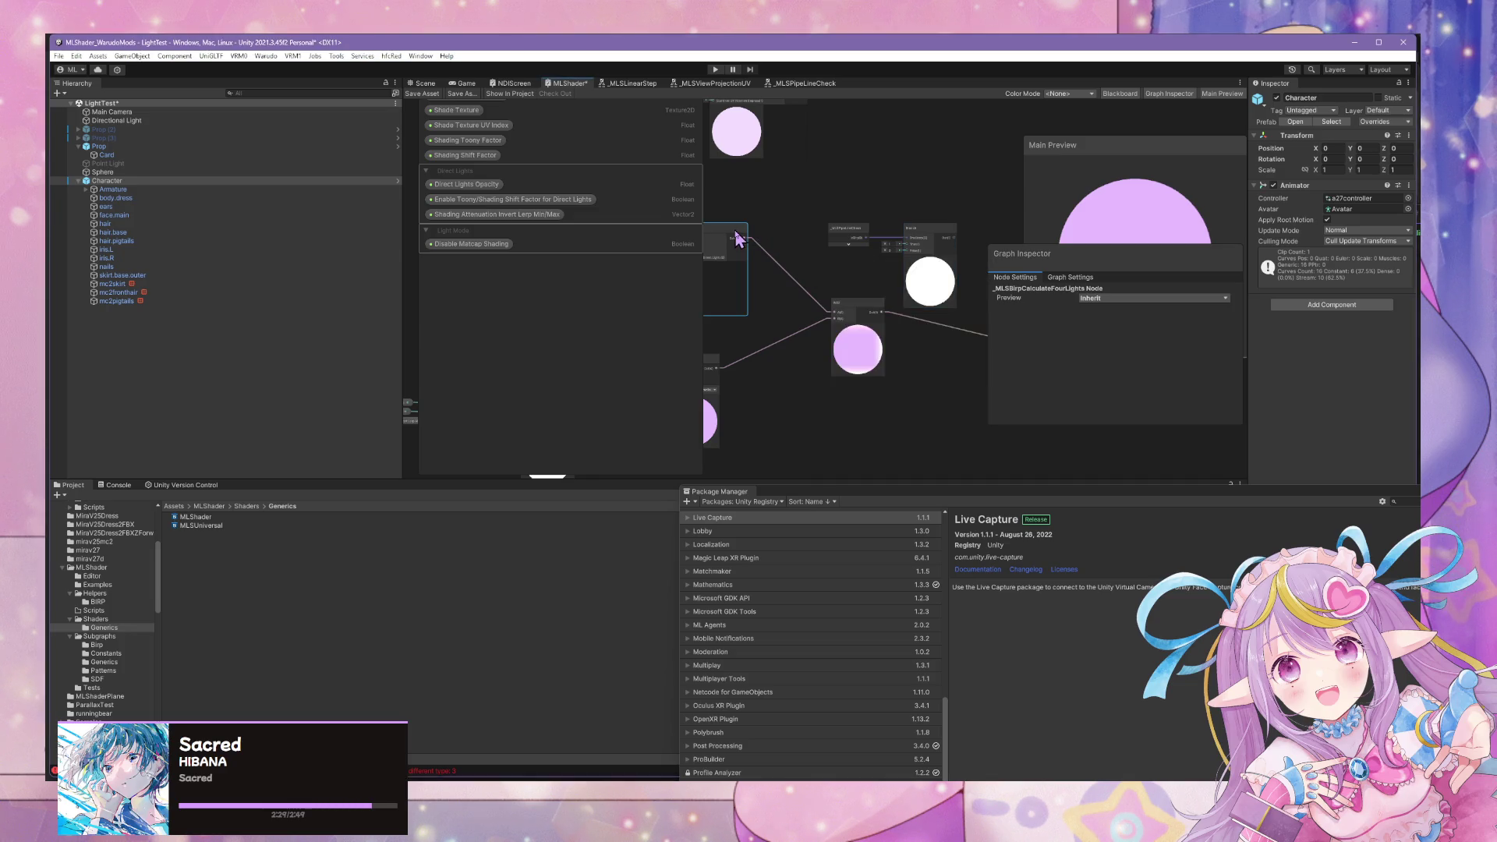
Open the _MLSBirpCalculateFourLights subgraph and inspect its GetFourLightsColors node.
double_click(876, 332)
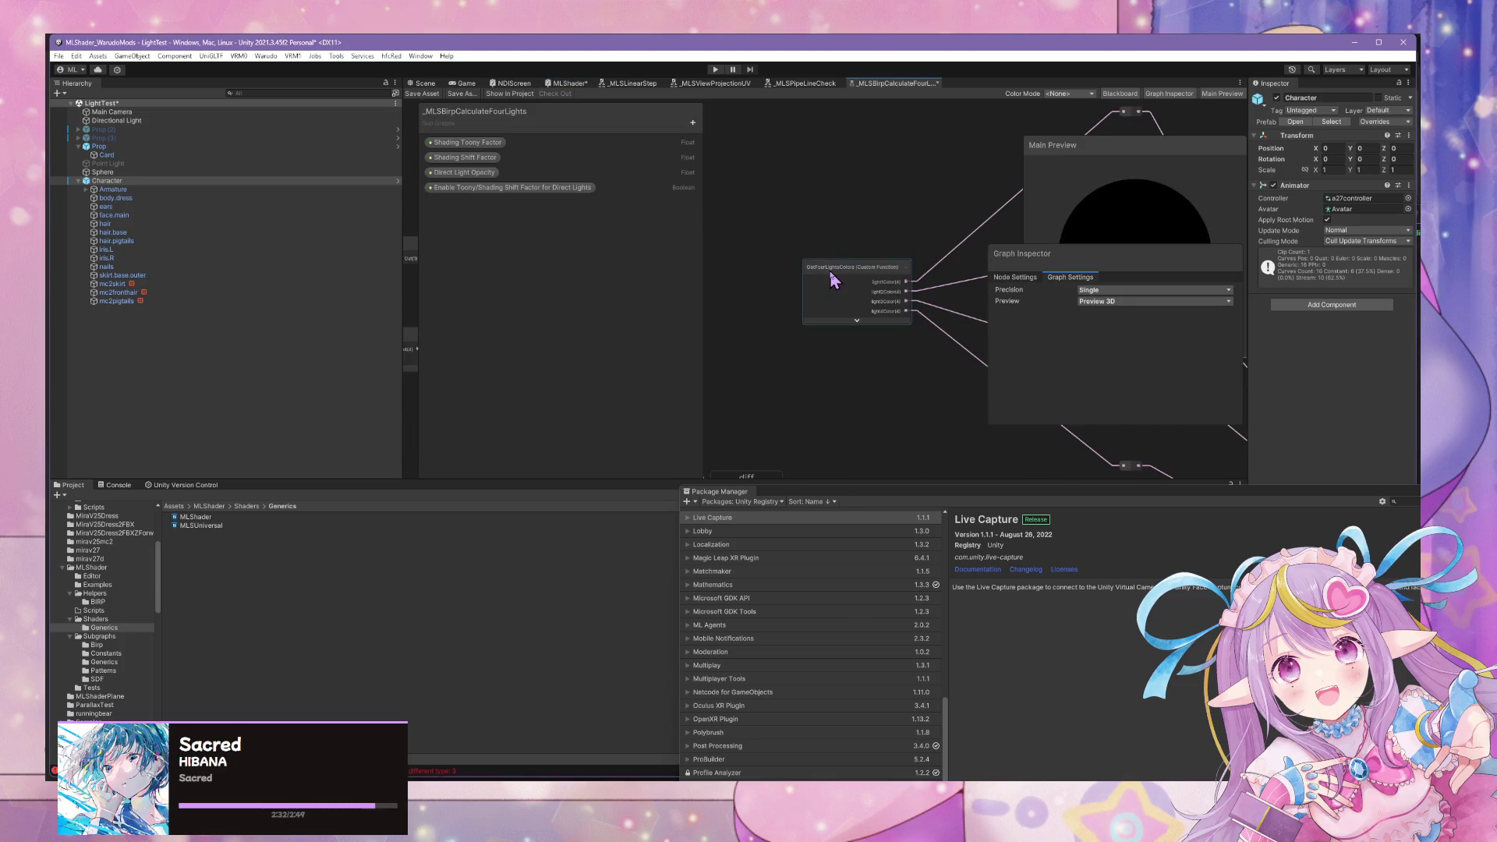
left_click(833, 279)
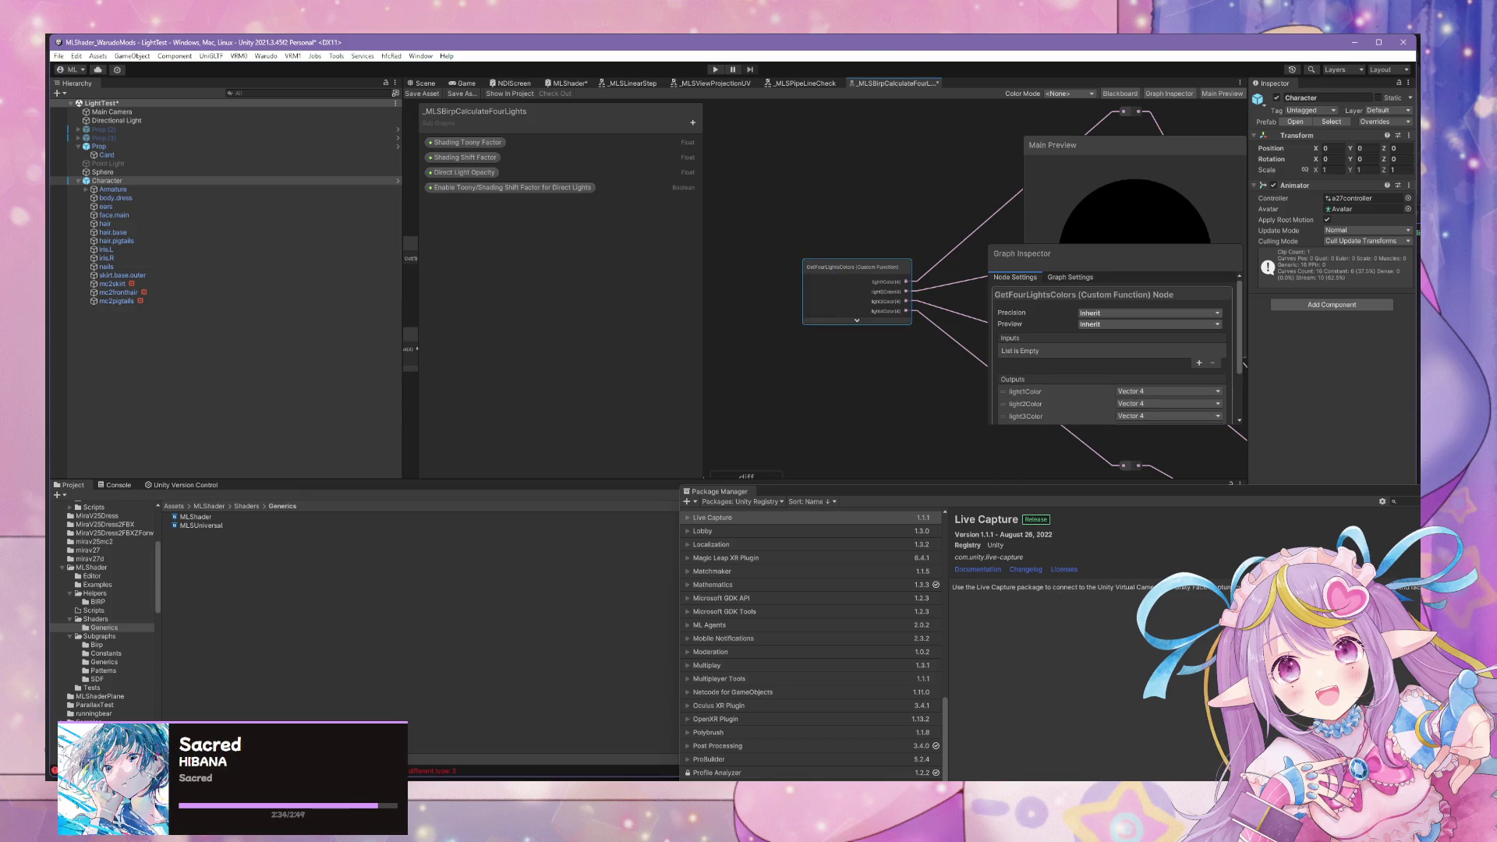
mouse_move(887, 795)
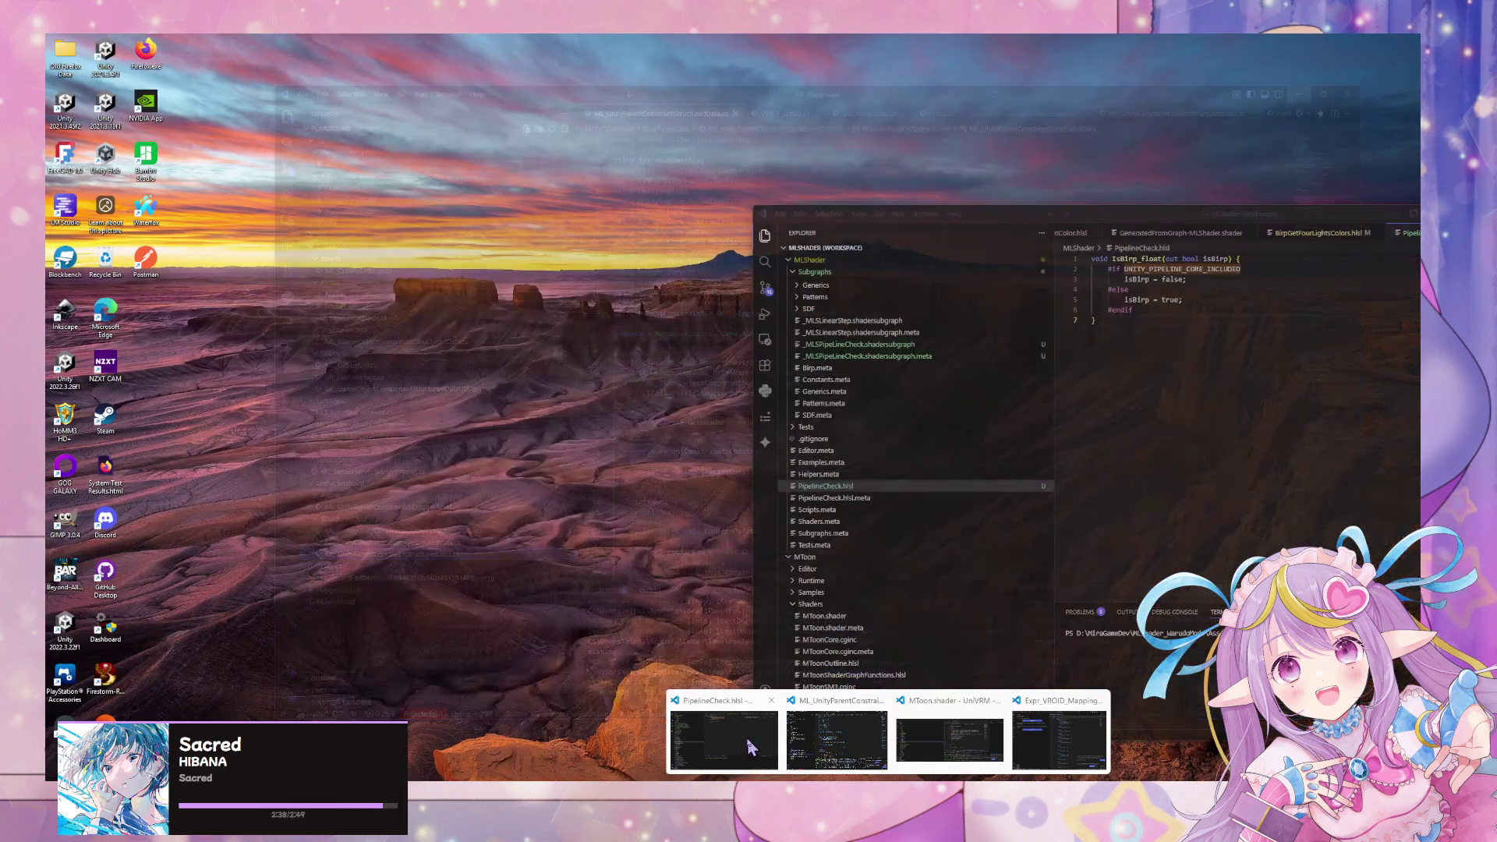
In the PipelineCheck VS Code window, browse Subgraphs > Birp and open Helpers/BIRP/BirpCalculateLightAttenuation.hlsl.
left_click(751, 747)
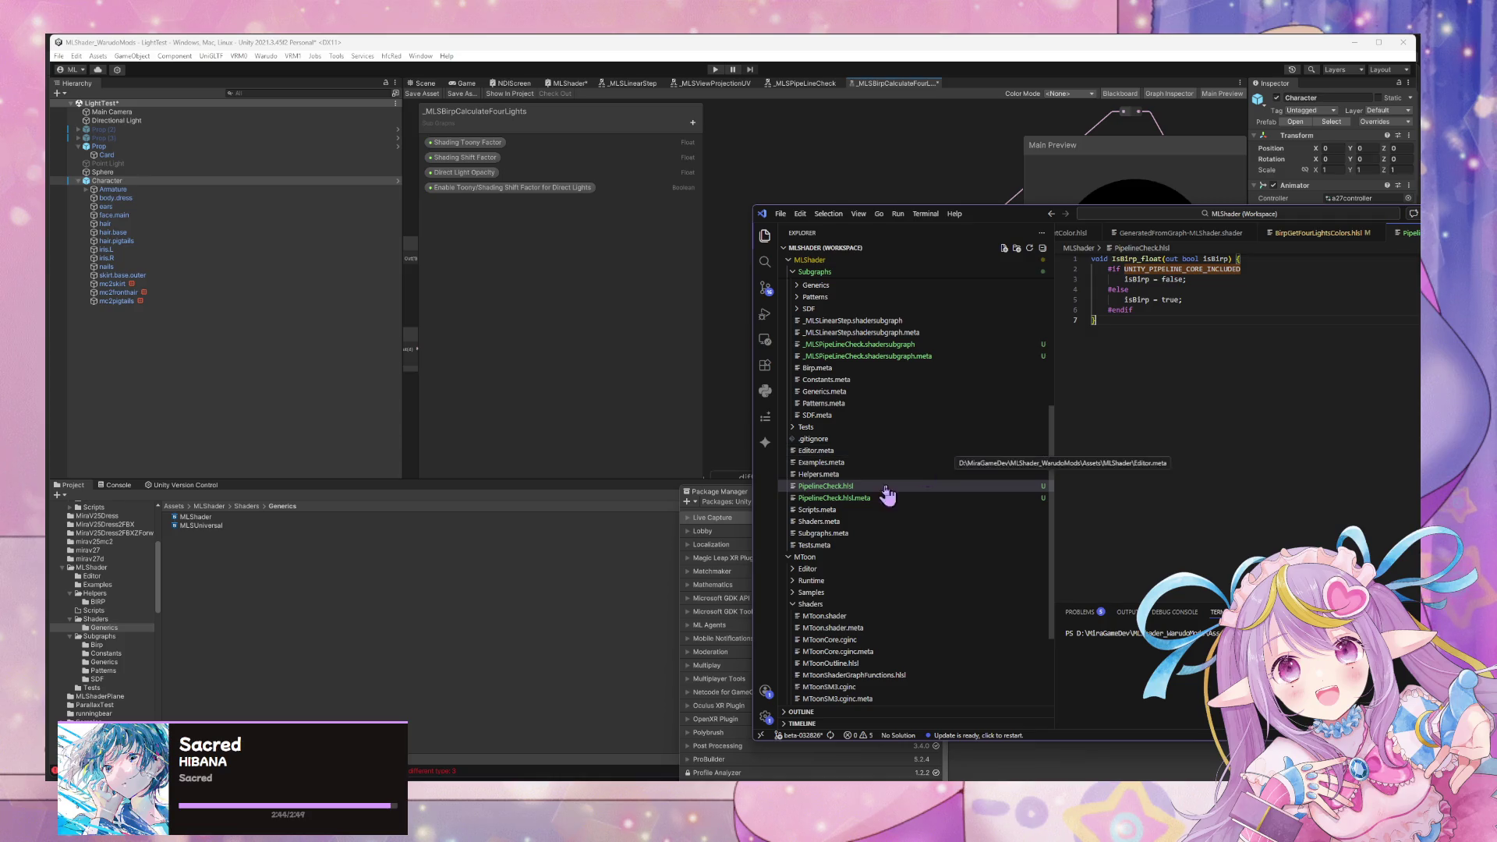
scroll(870, 476, "up", 3)
left_click(853, 368)
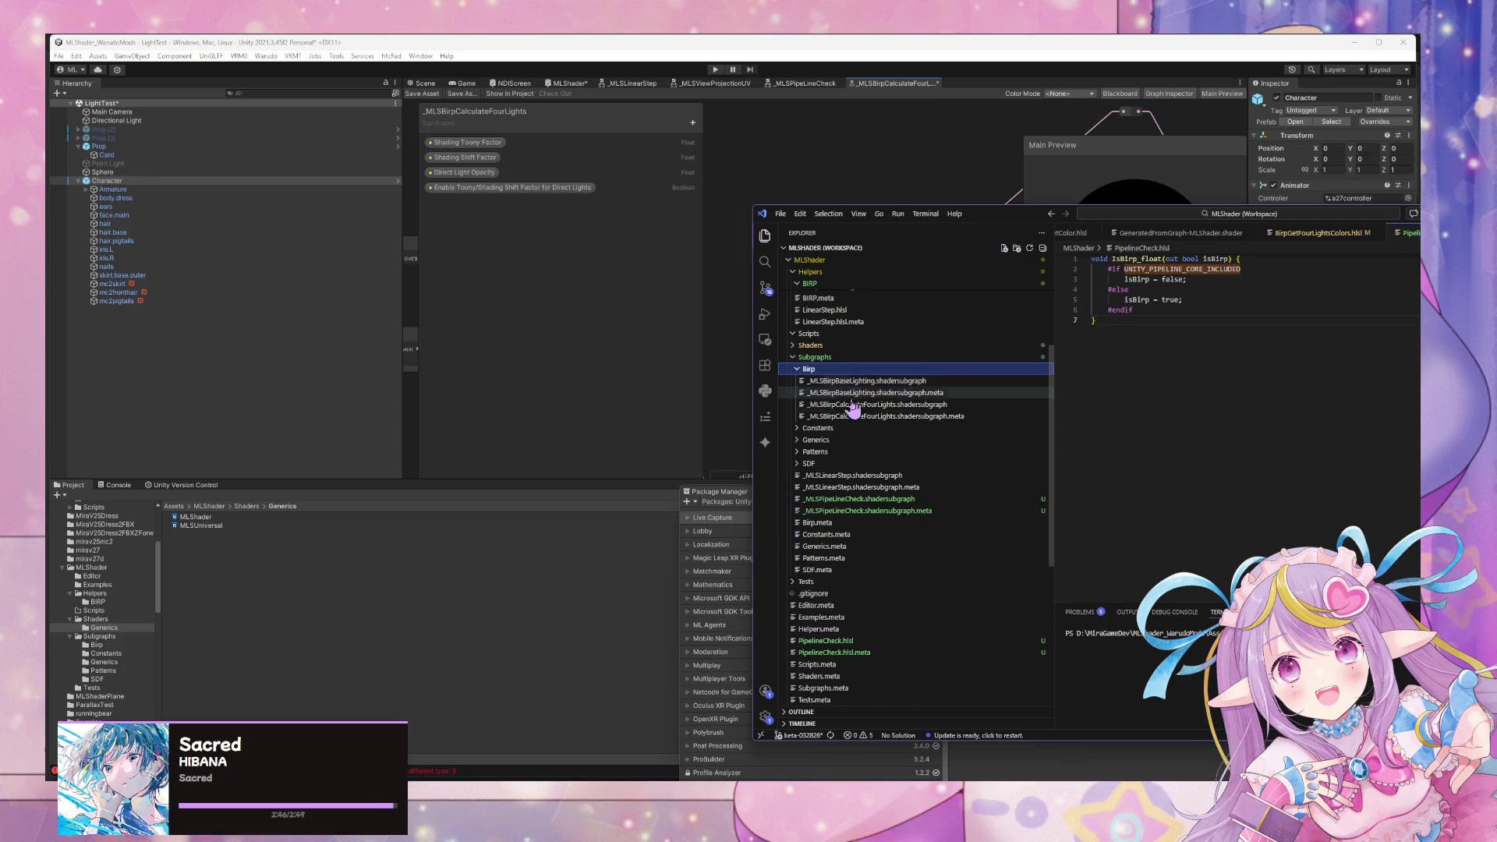
left_click(865, 380)
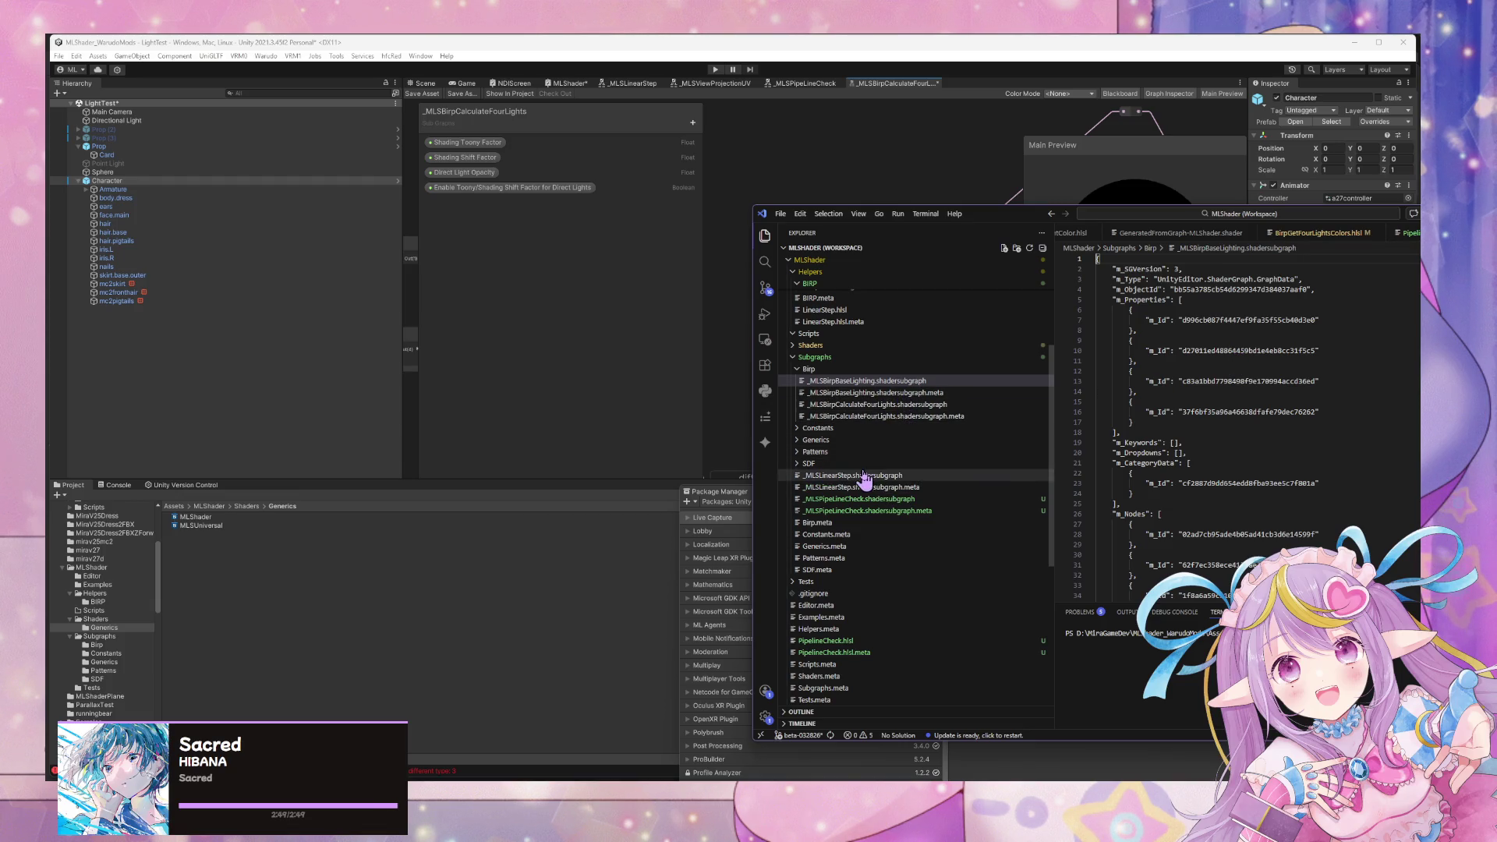
left_click(878, 336)
scroll(881, 349, "up", 5)
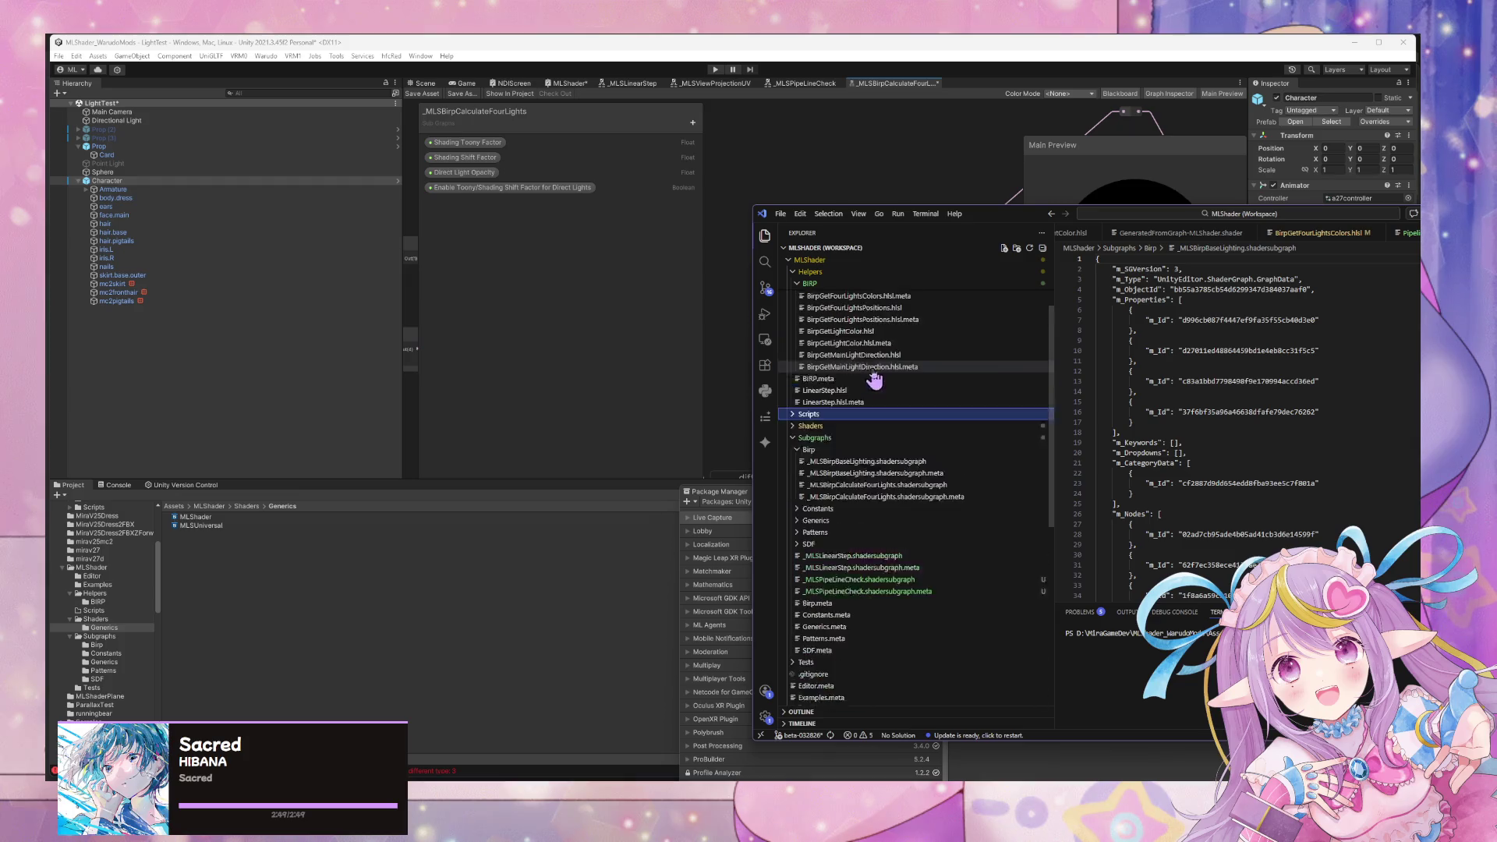
left_click(912, 320)
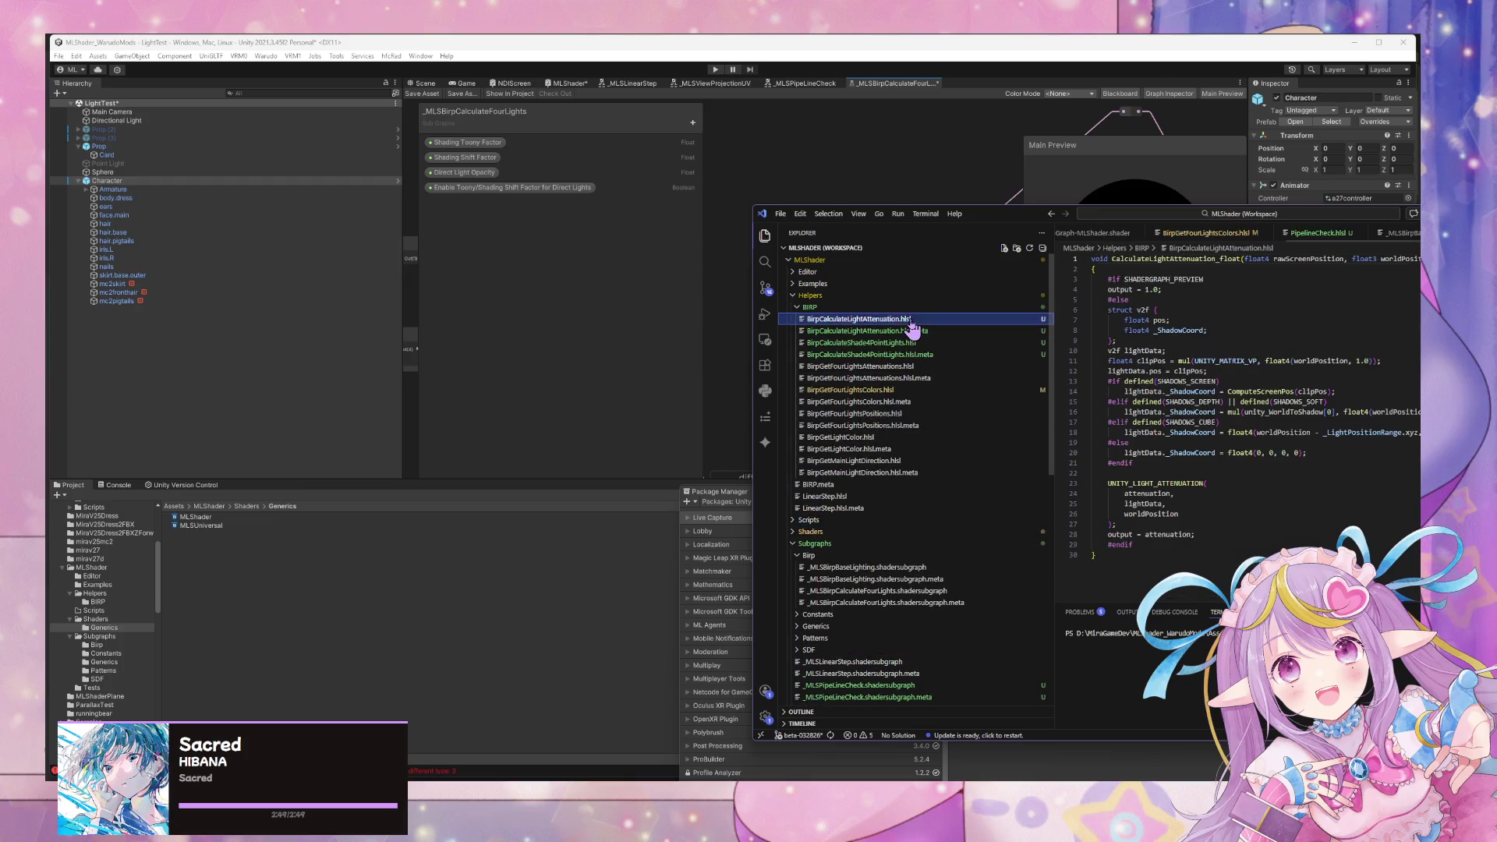
Check which #if, #elif, #else and #endif directives pair up in BirpCalculateLightAttenuation.hlsl.
left_click_drag(989, 224, 746, 233)
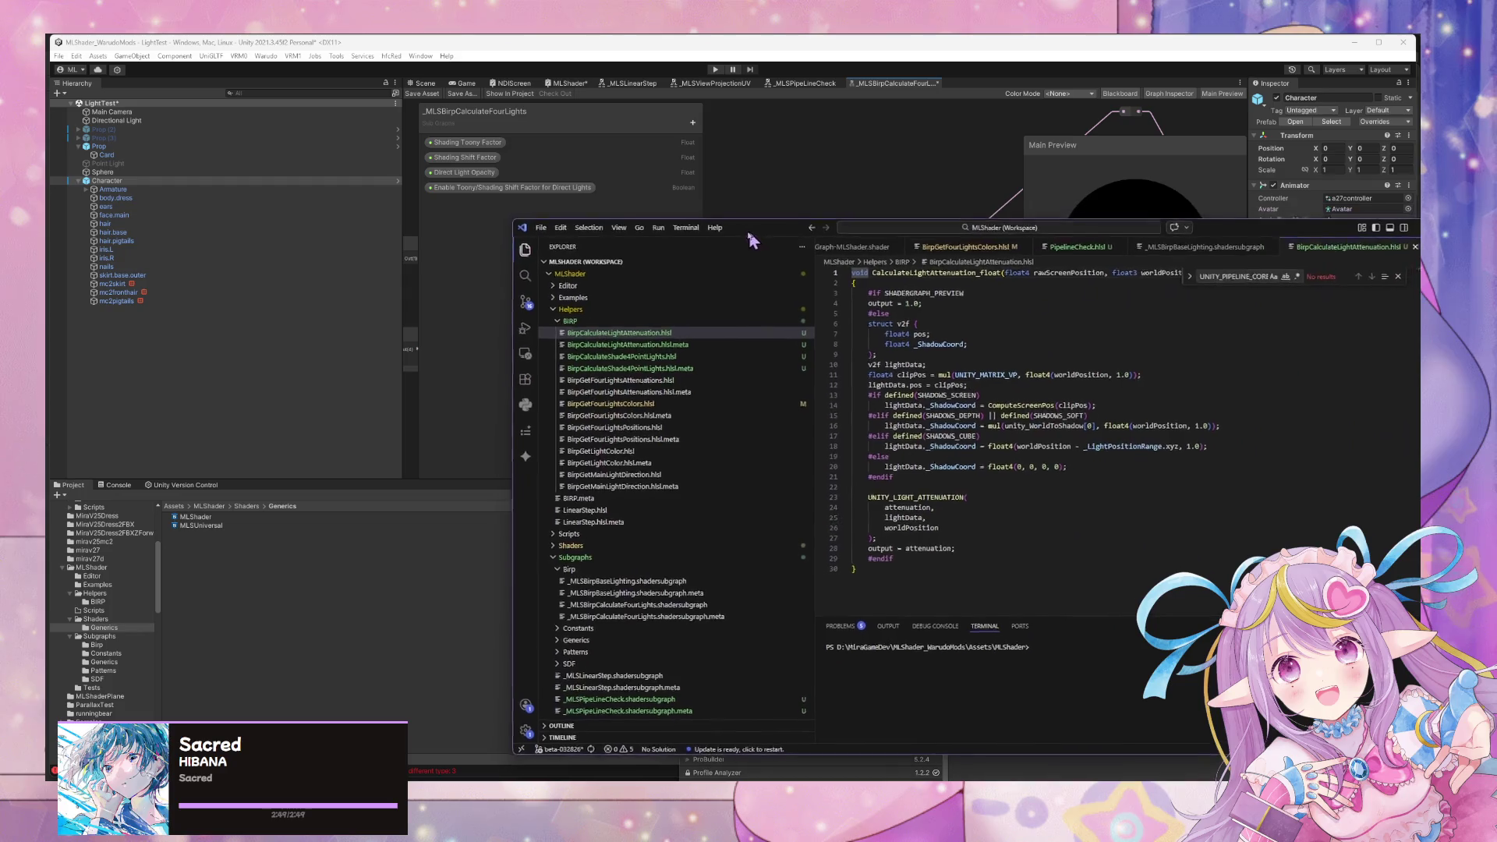
double_click(894, 318)
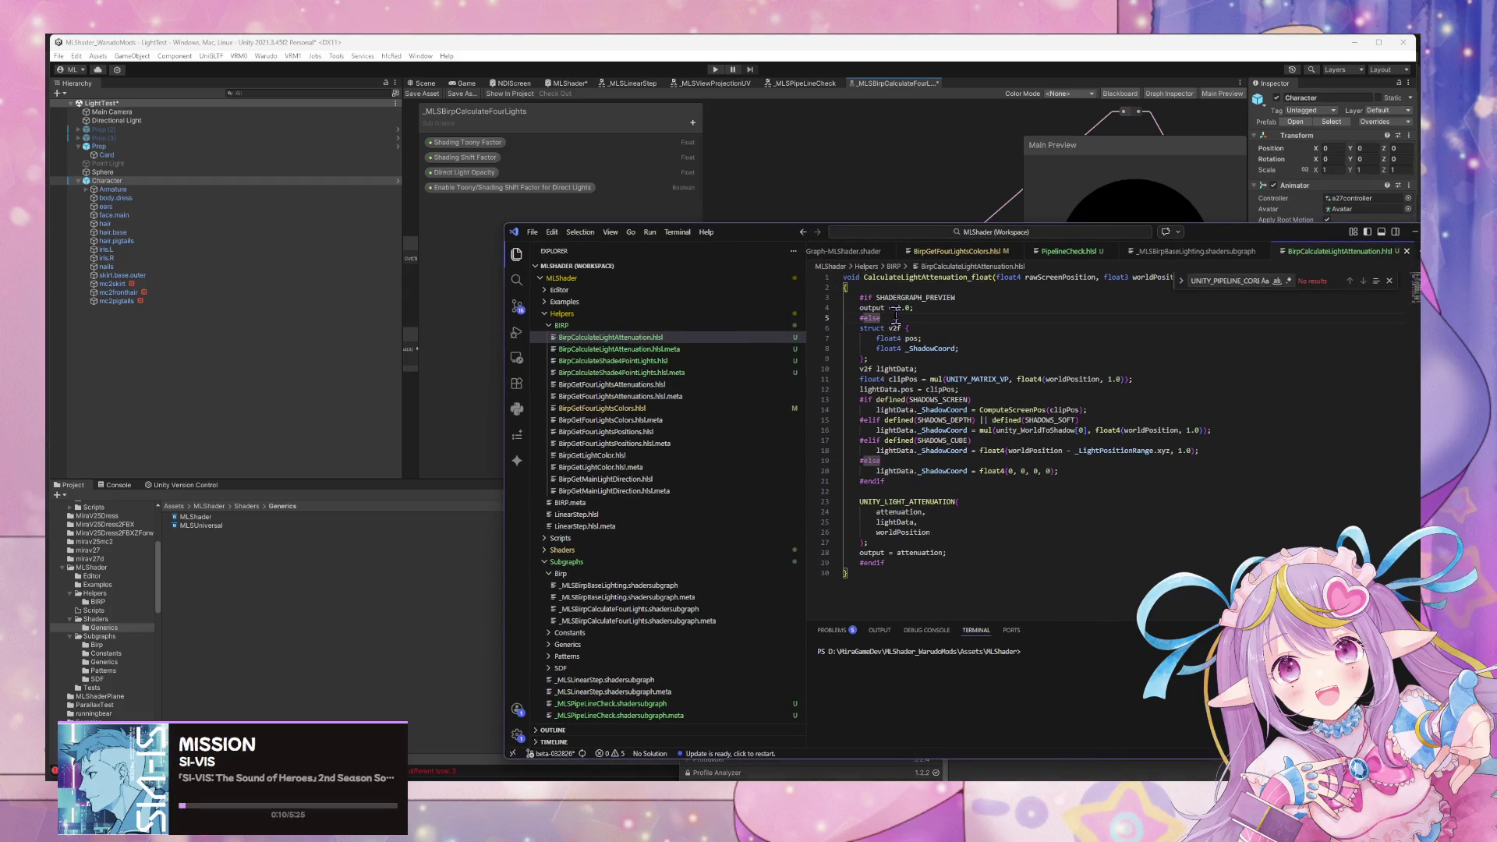
double_click(873, 481)
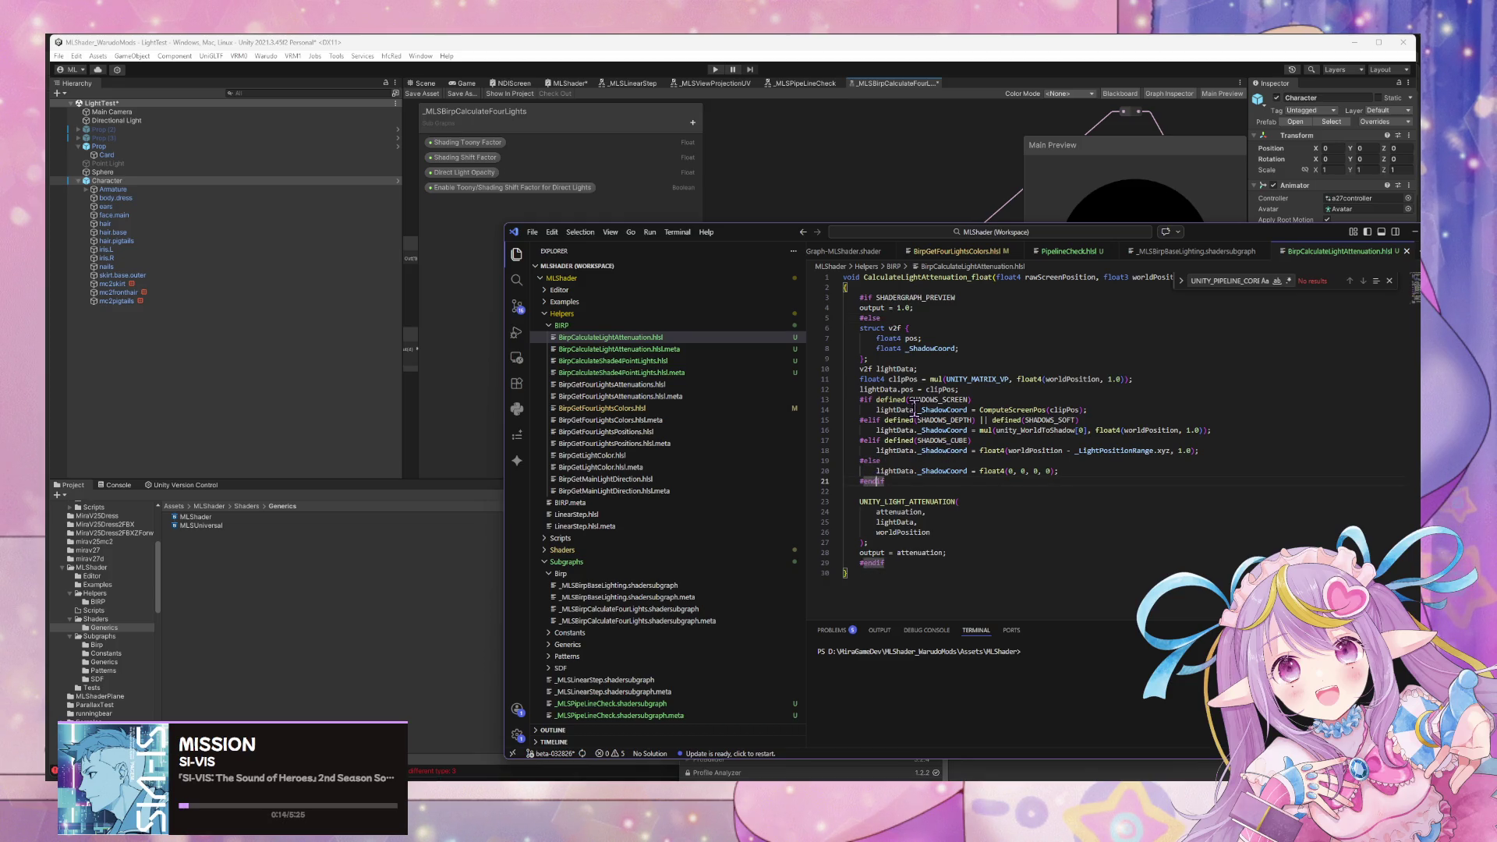
double_click(871, 440)
left_click(861, 401)
left_click(856, 318)
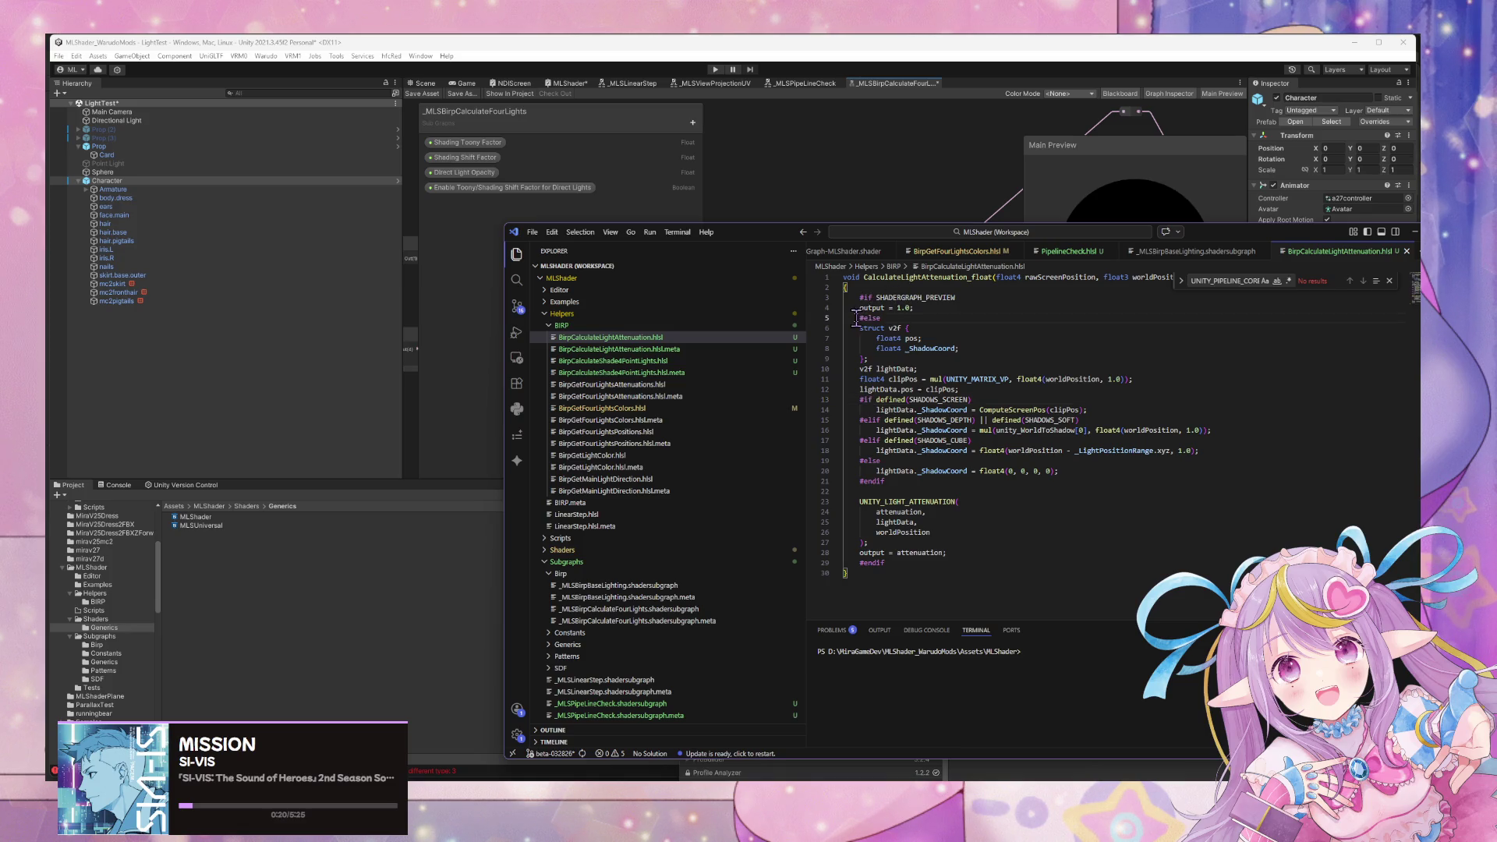
double_click(878, 318)
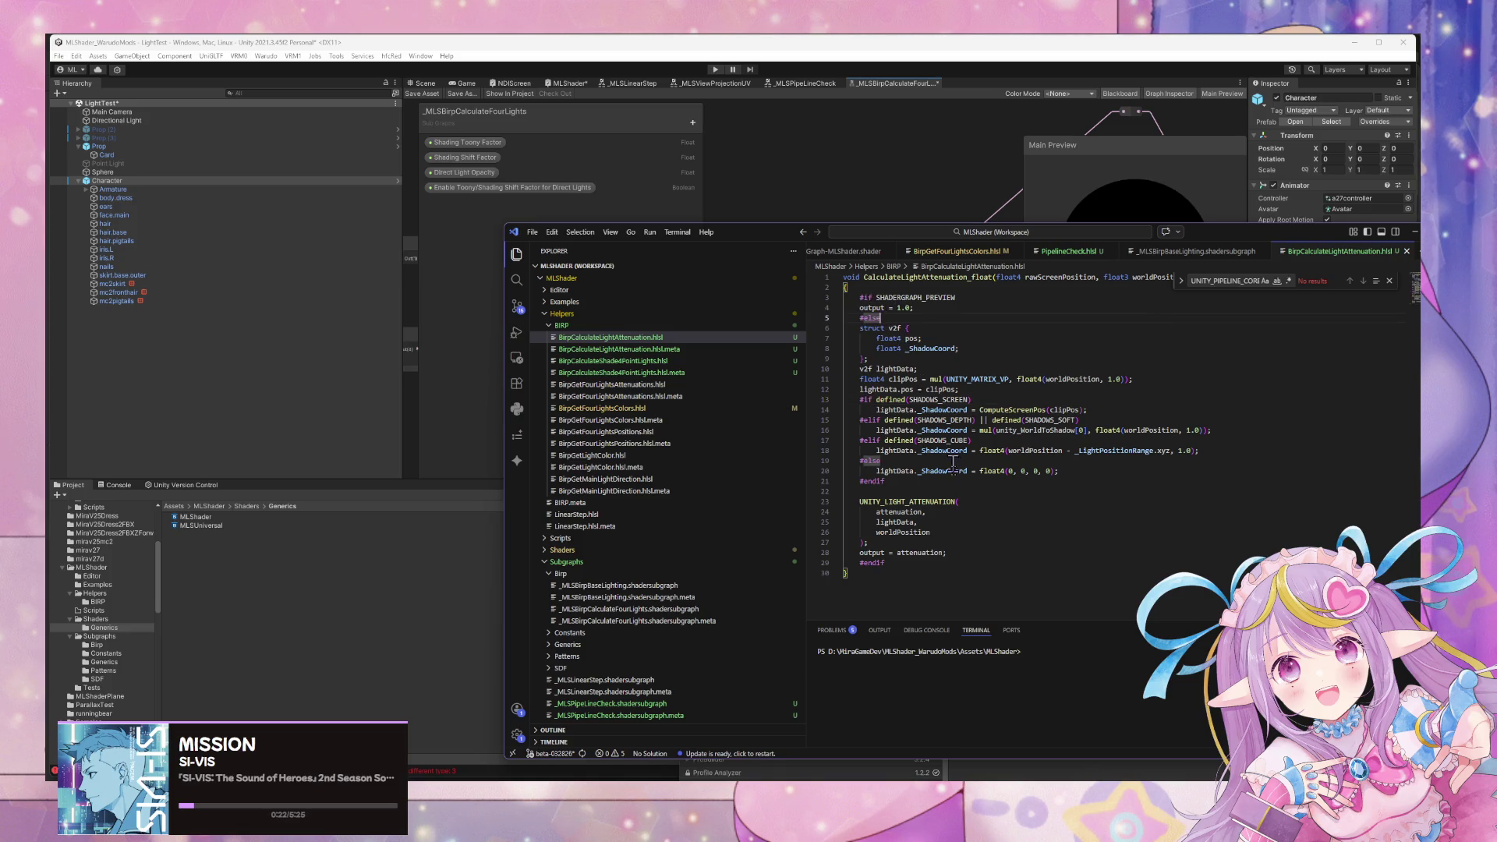
double_click(879, 563)
left_click(860, 317)
Begin extending the line 3 SHADERGRAPH_PREVIEW guard with '|| defined(' while cycling macro suggestions.
double_click(980, 298)
left_click(1008, 298)
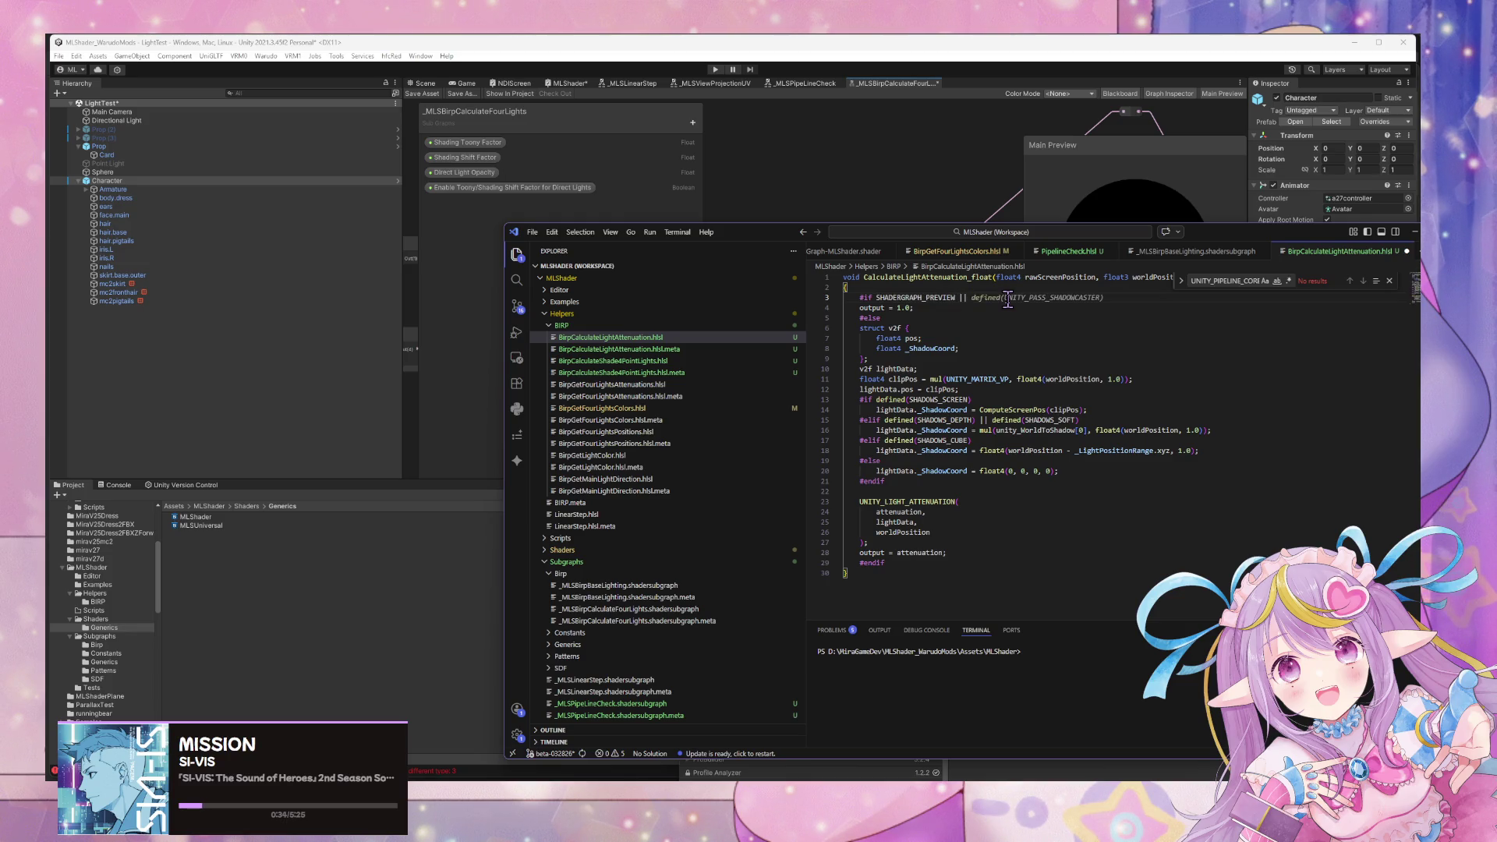
key("alt+bracketright")
key("alt+bracketright")
key("Escape")
key("alt+bracketright")
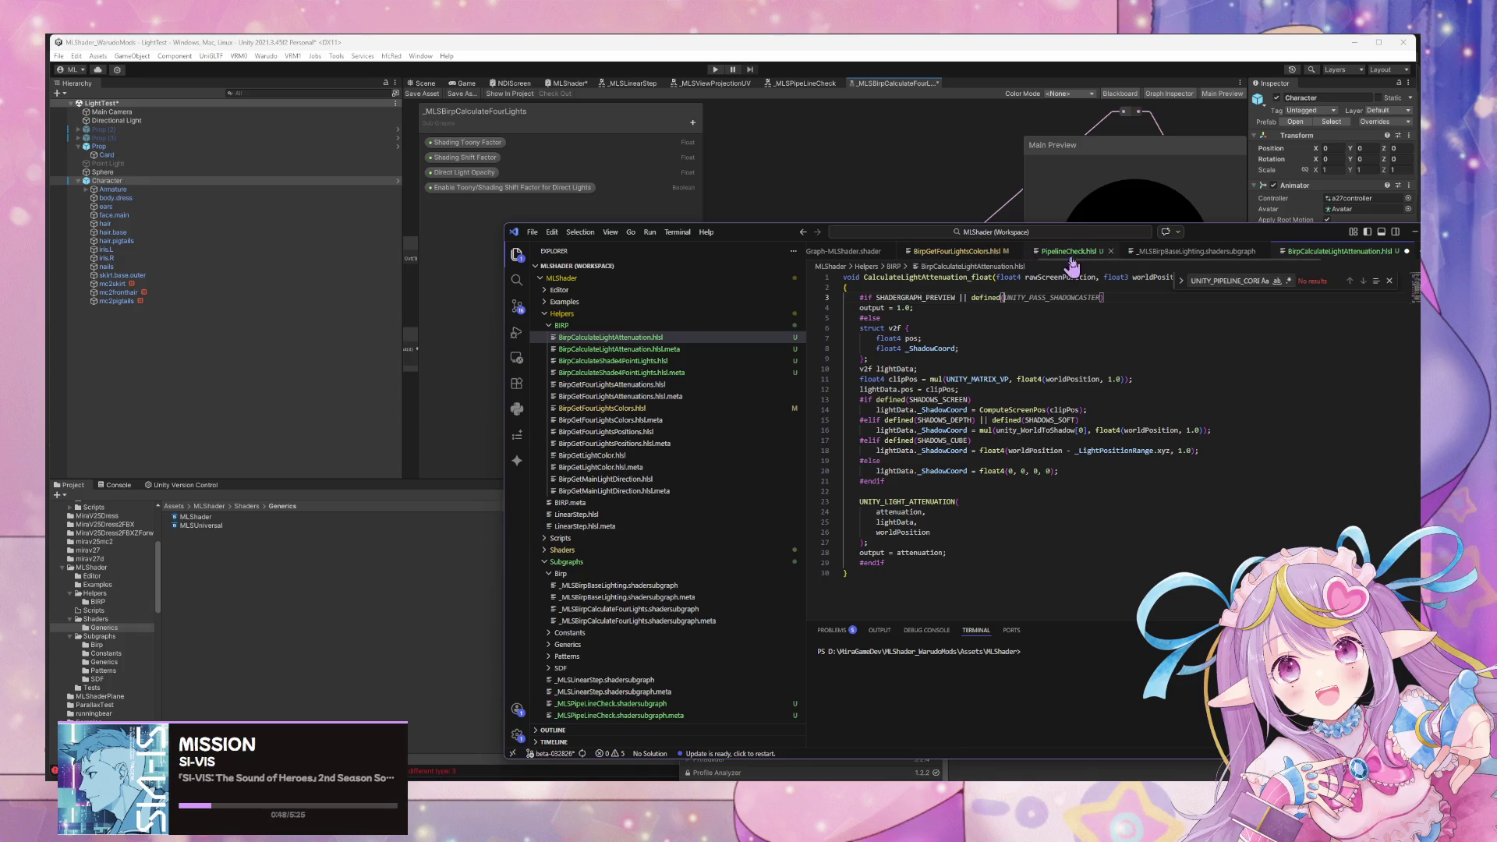
Look up the pipeline macro in PipelineCheck.hlsl and compare BirpGetFourLightsColors.hlsl's guard.
left_click(1070, 264)
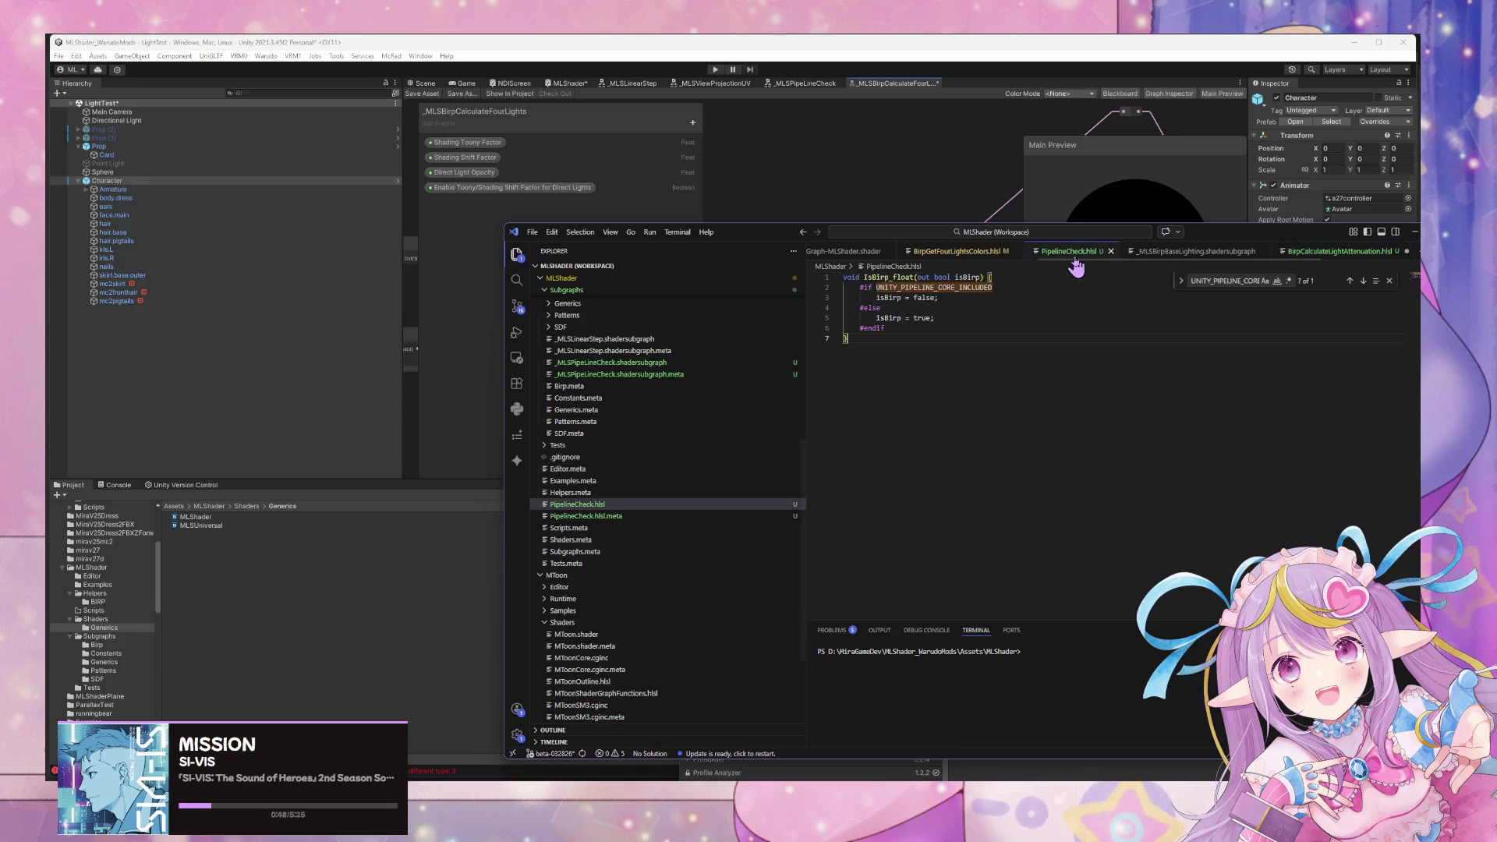
left_click(970, 253)
left_click(1001, 298)
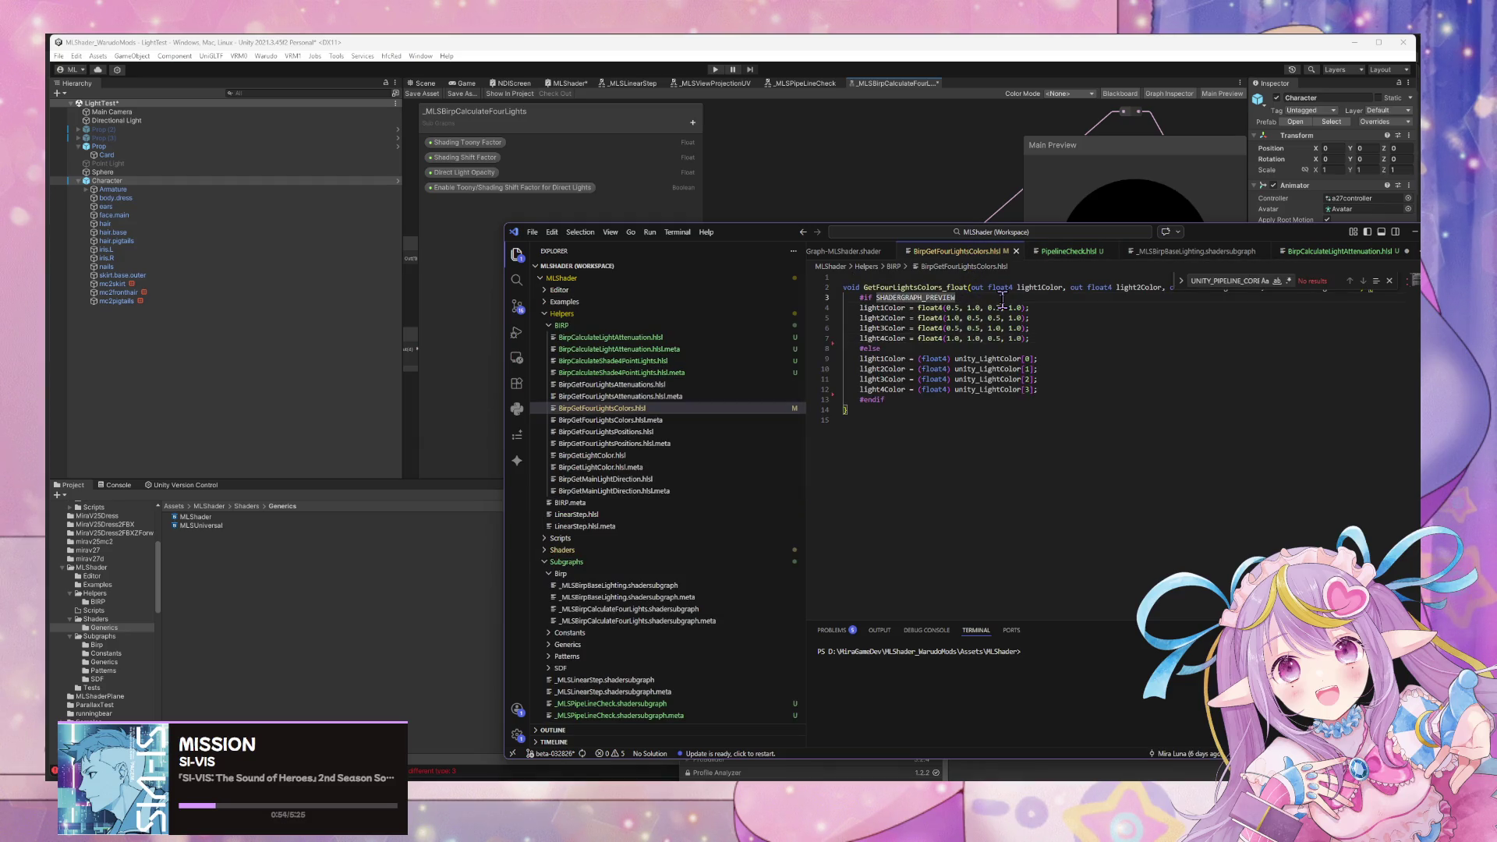
left_click(1069, 252)
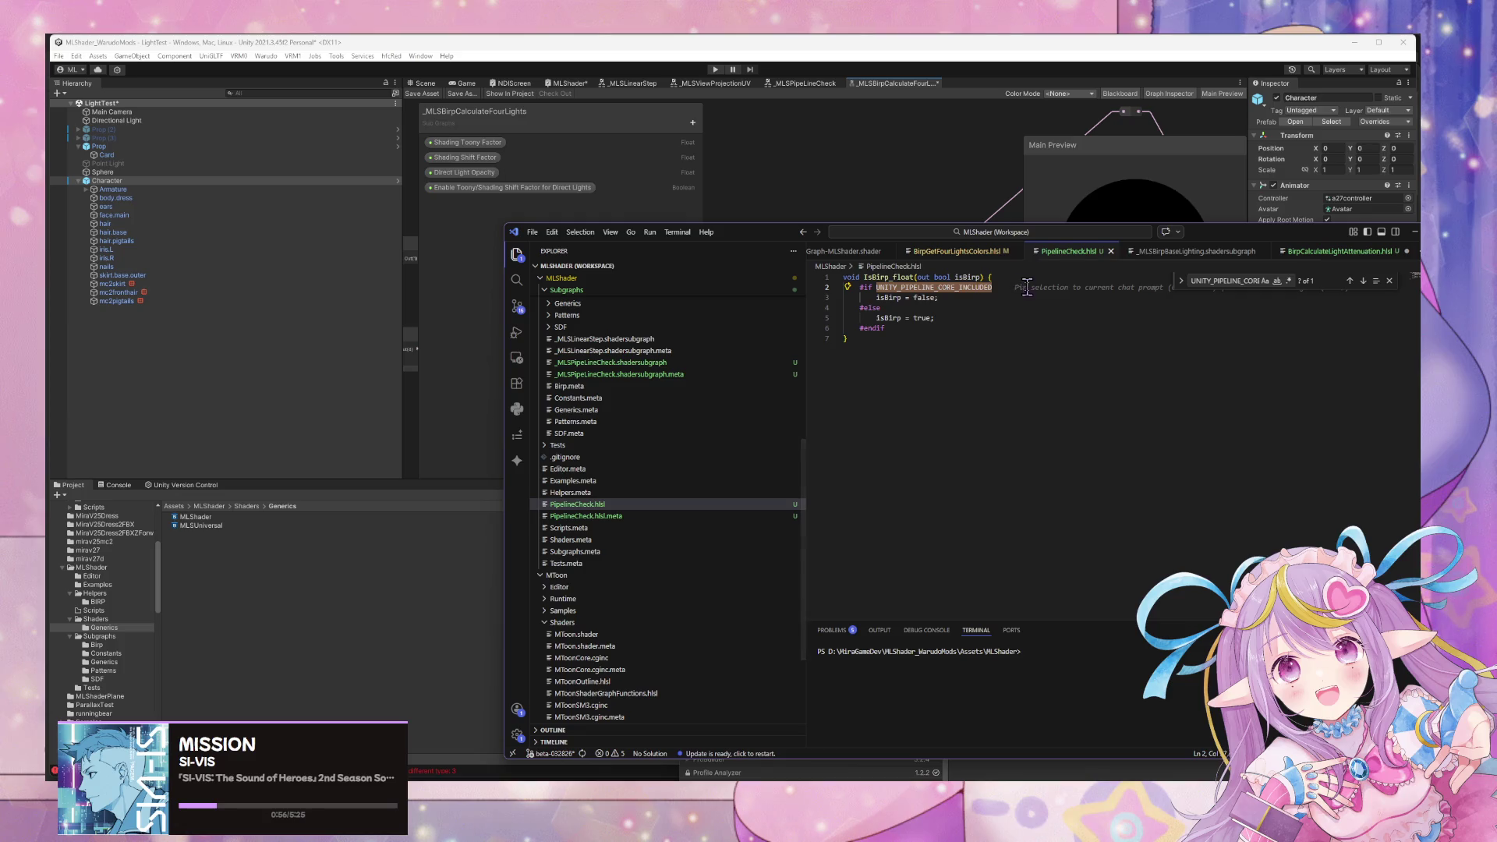
scroll(635, 515, "up", 5)
scroll(655, 491, "up", 3)
Paste UNITY_PIPELINE_CORE_INCLUDED into line 3's defined() check and switch to Unity to recompile.
left_click(689, 339)
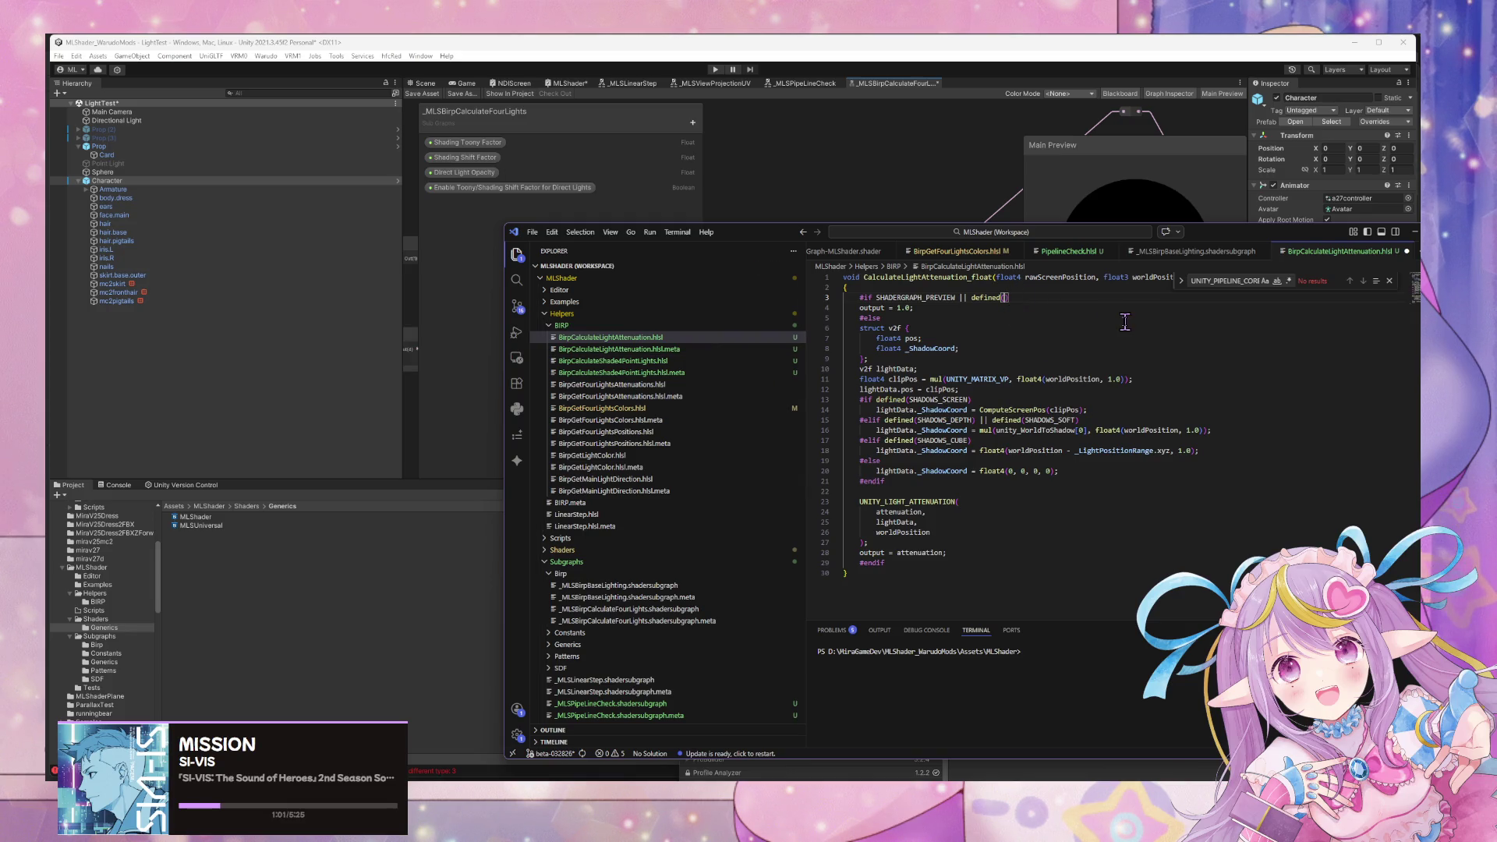
type("UNITY_PIPELINE_CORE_INCLUDED")
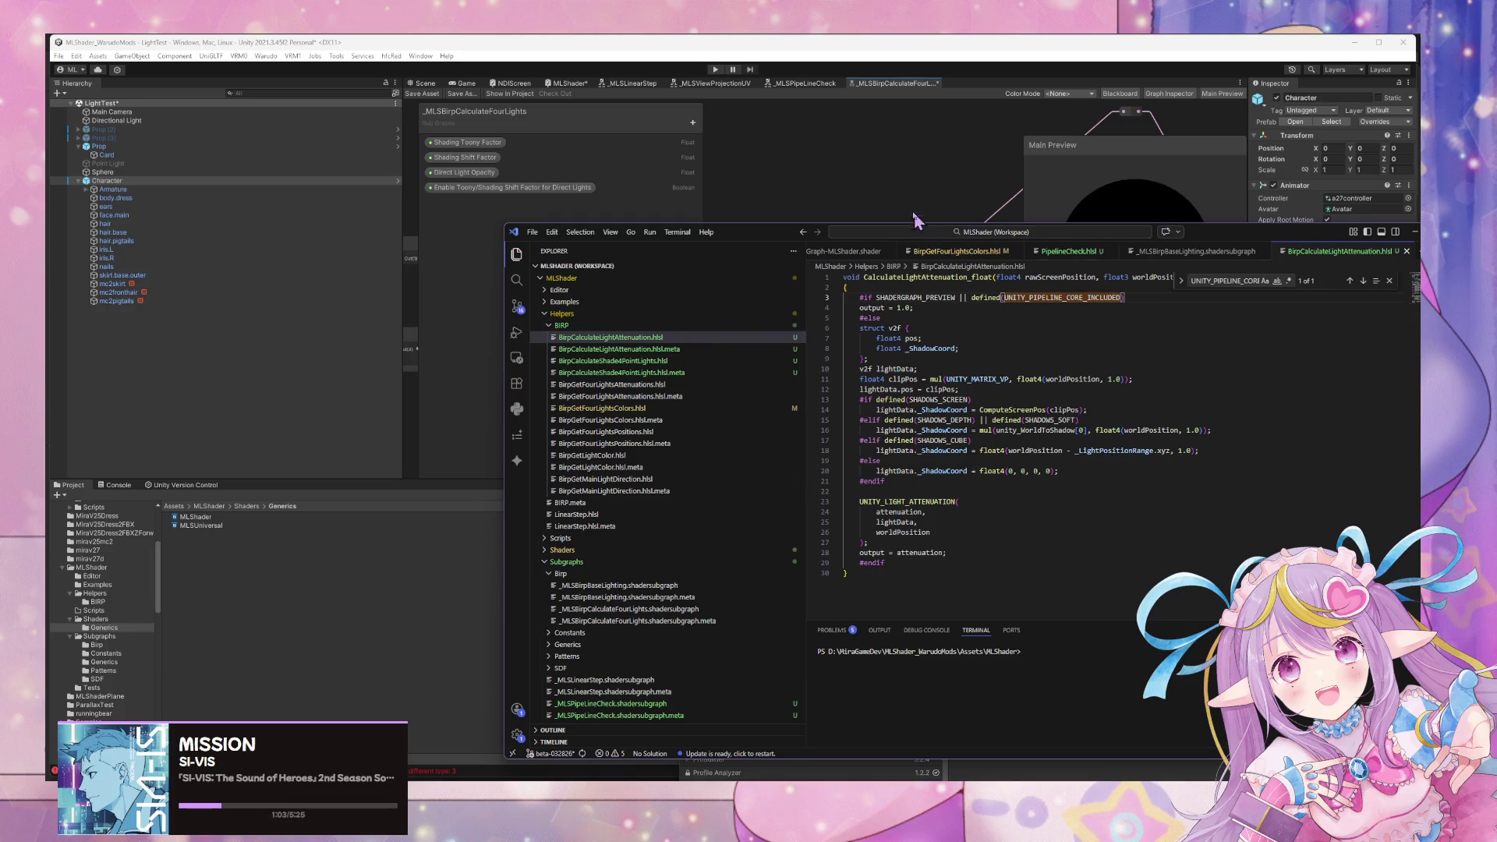
left_click(916, 220)
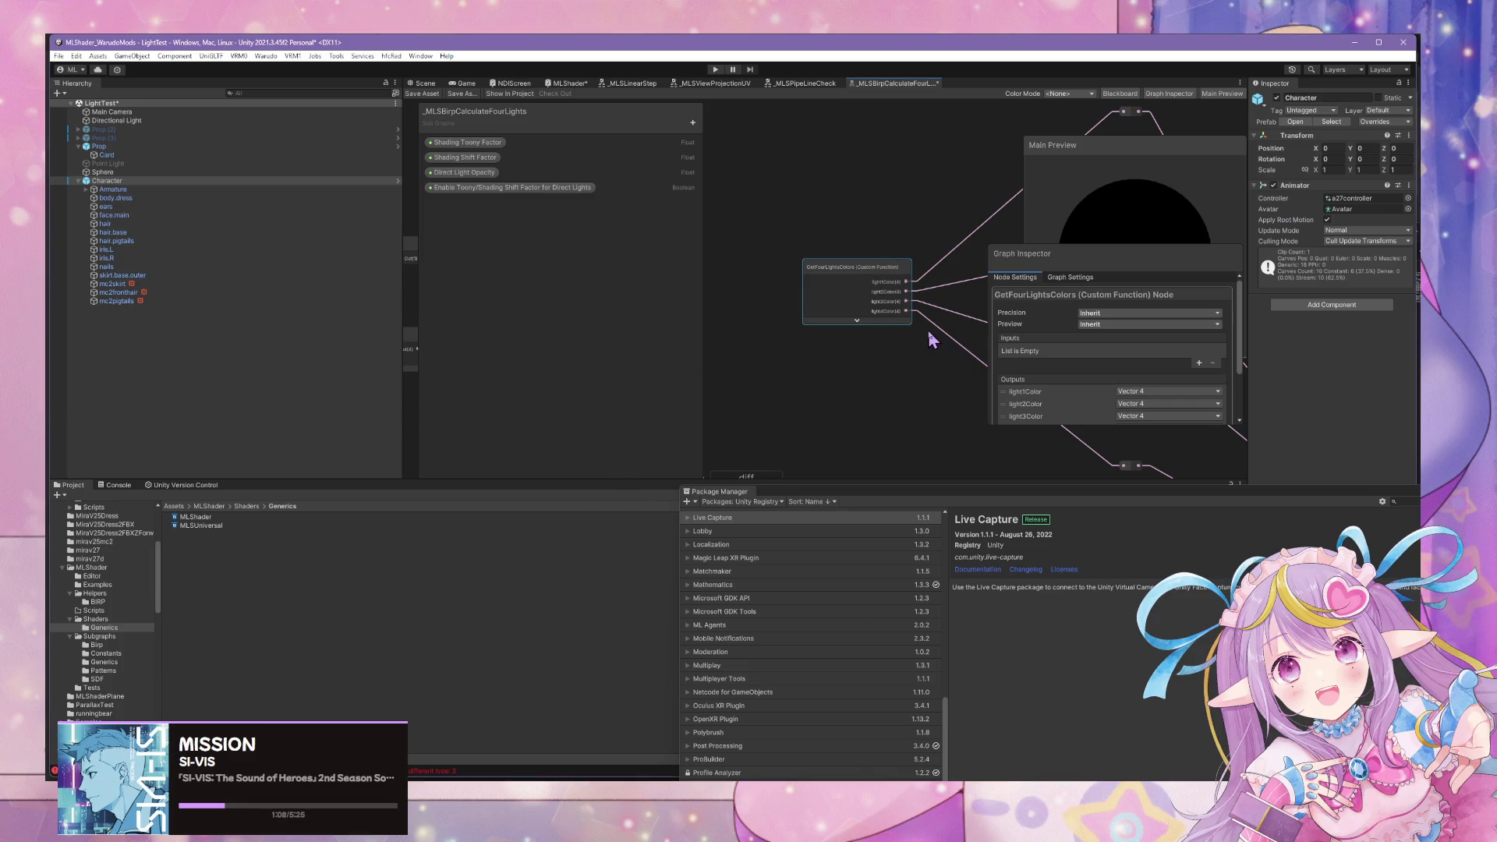
Read the last error, clear Unity's console, return to Project view, then bring back the VS Code attenuation helper.
mouse_move(990, 776)
mouse_move(924, 727)
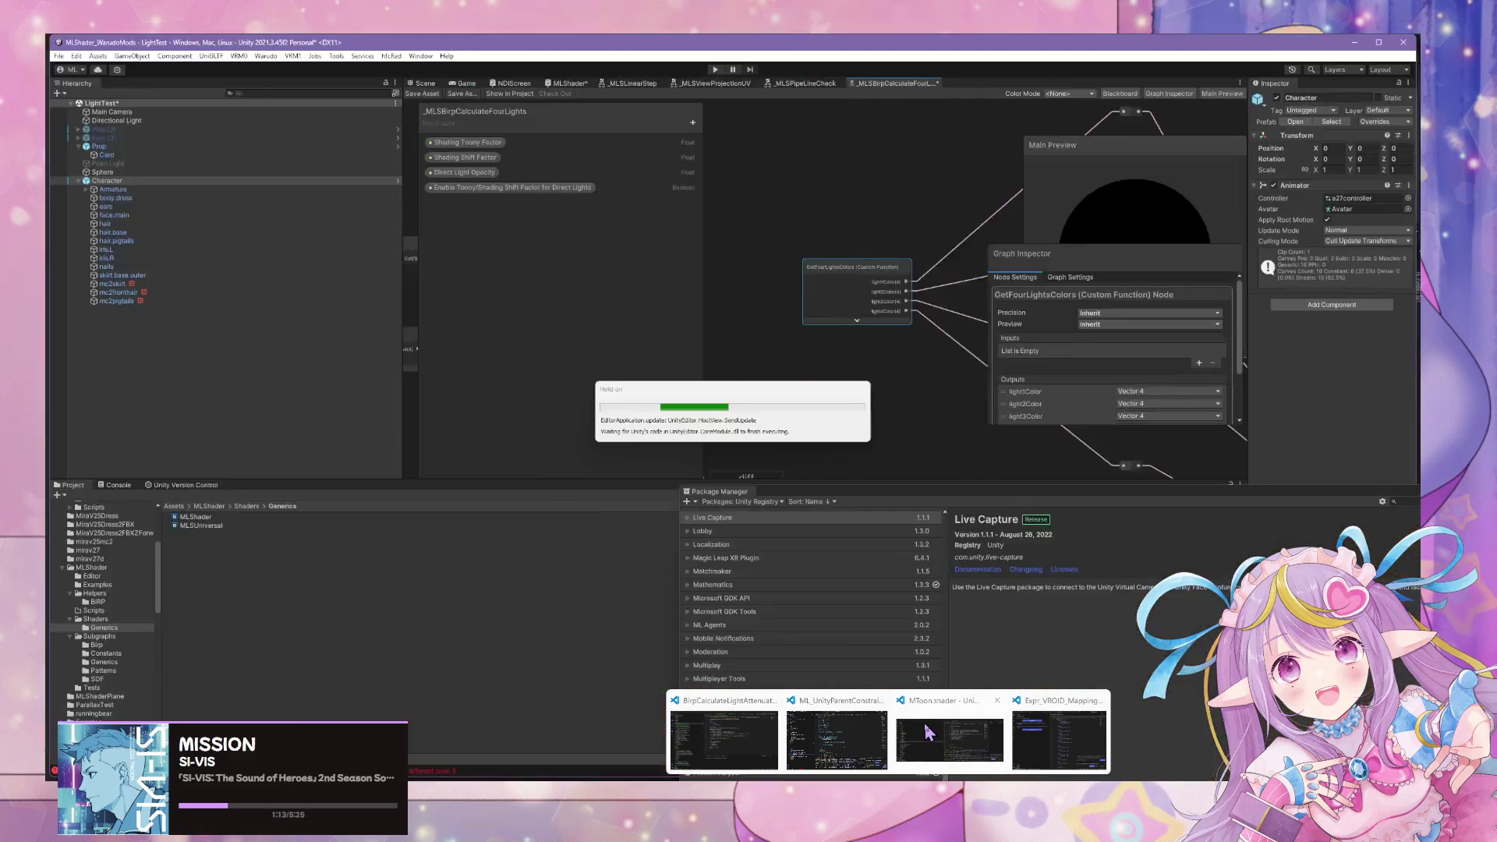
mouse_move(865, 727)
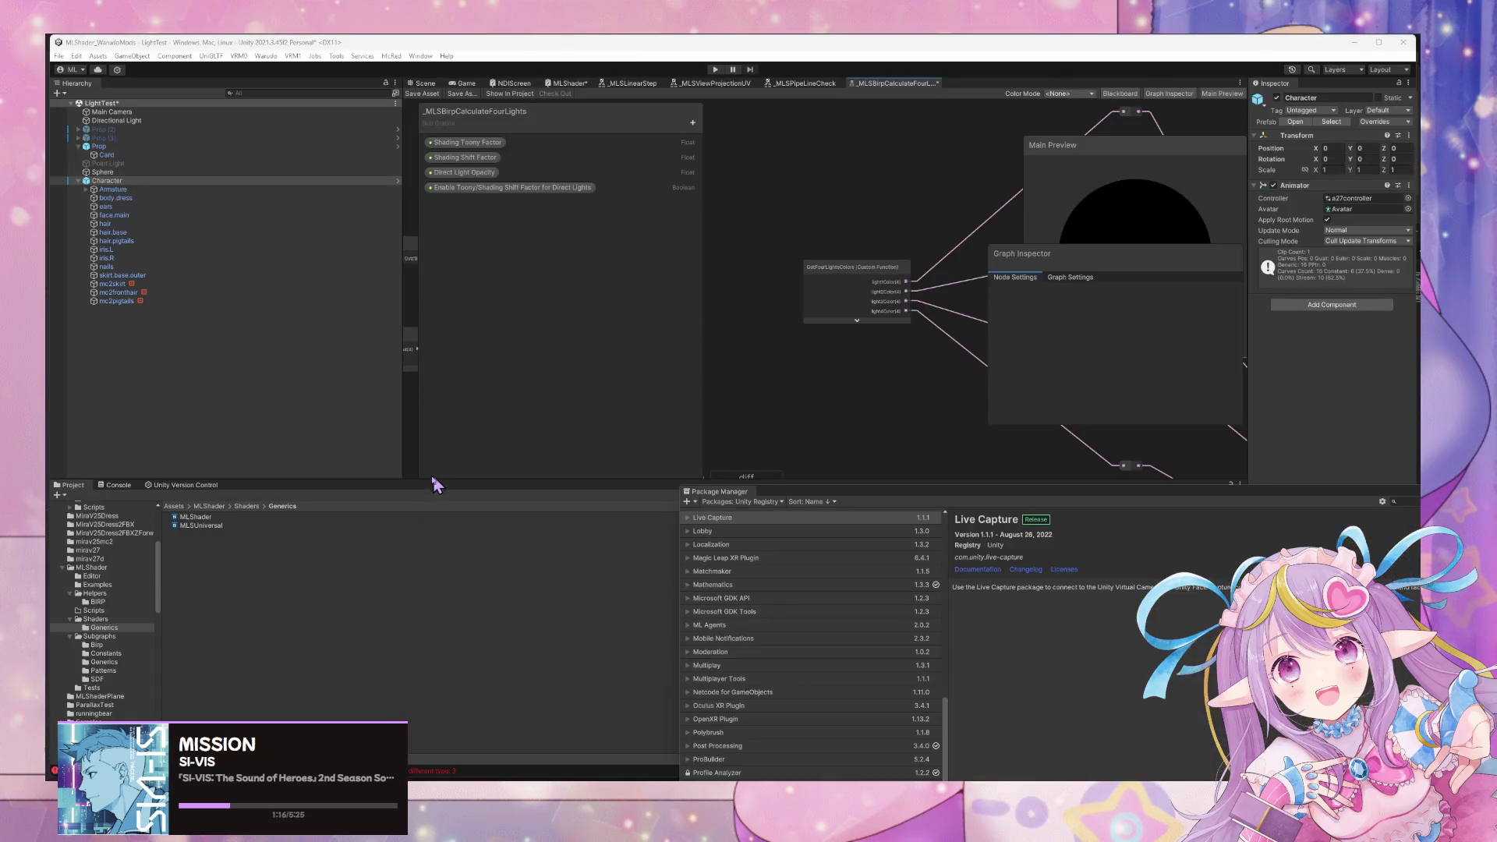
left_click(113, 485)
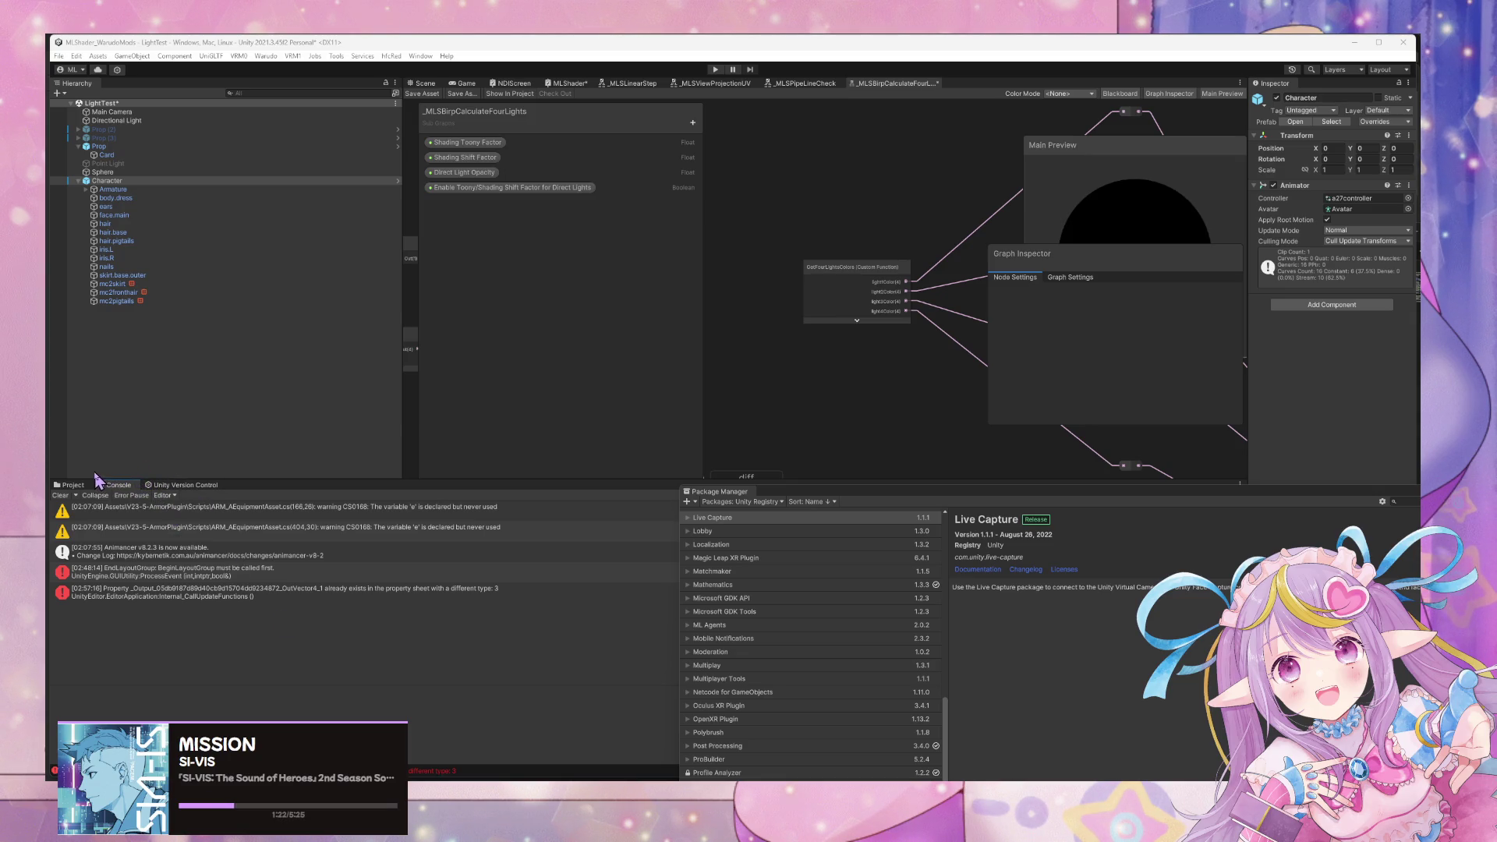
left_click(398, 606)
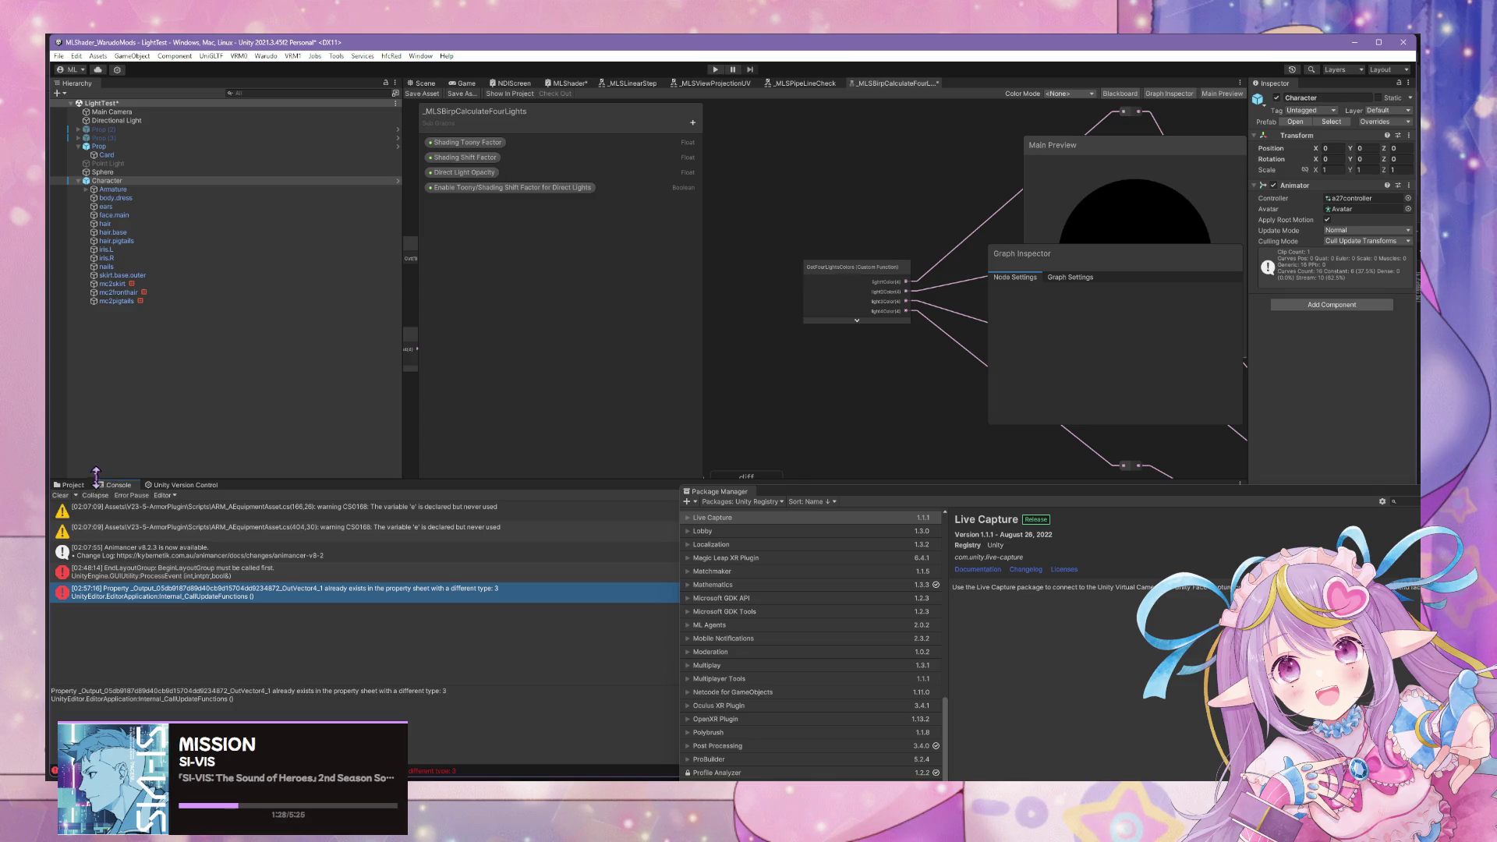
left_click(68, 495)
left_click(73, 485)
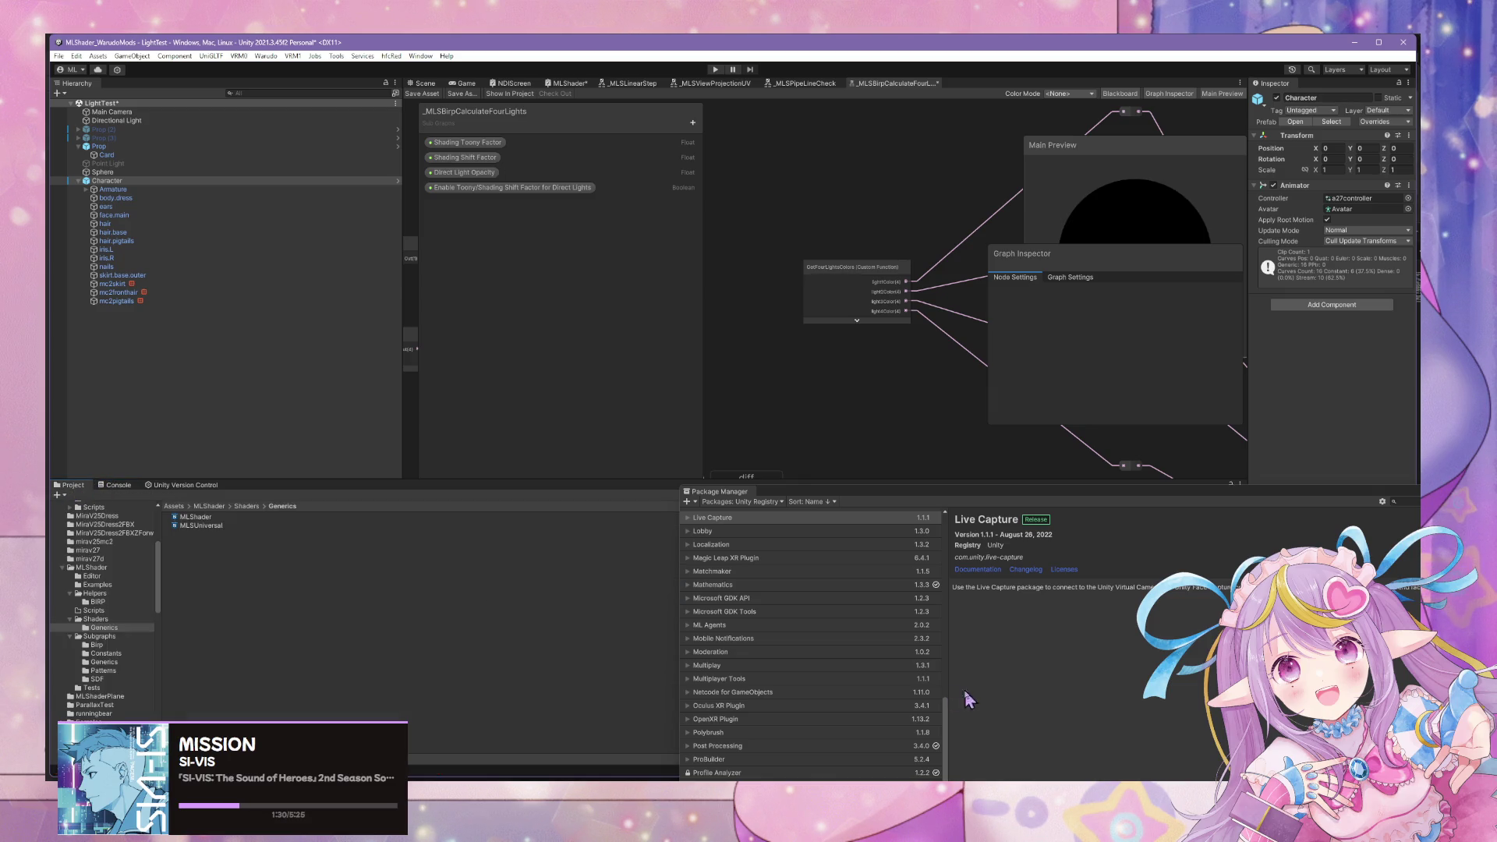
left_click(889, 779)
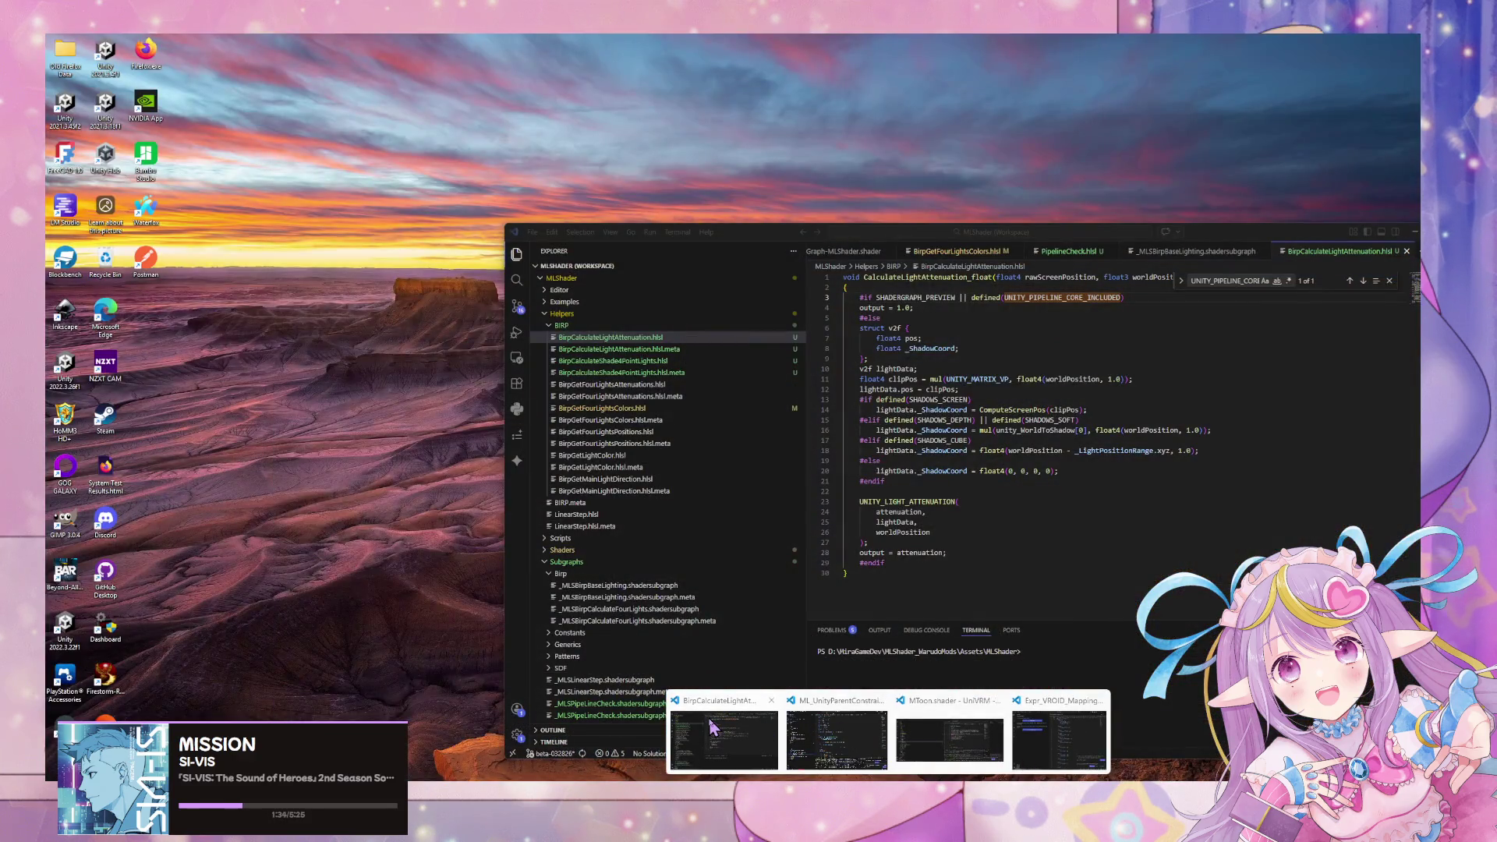
left_click(711, 727)
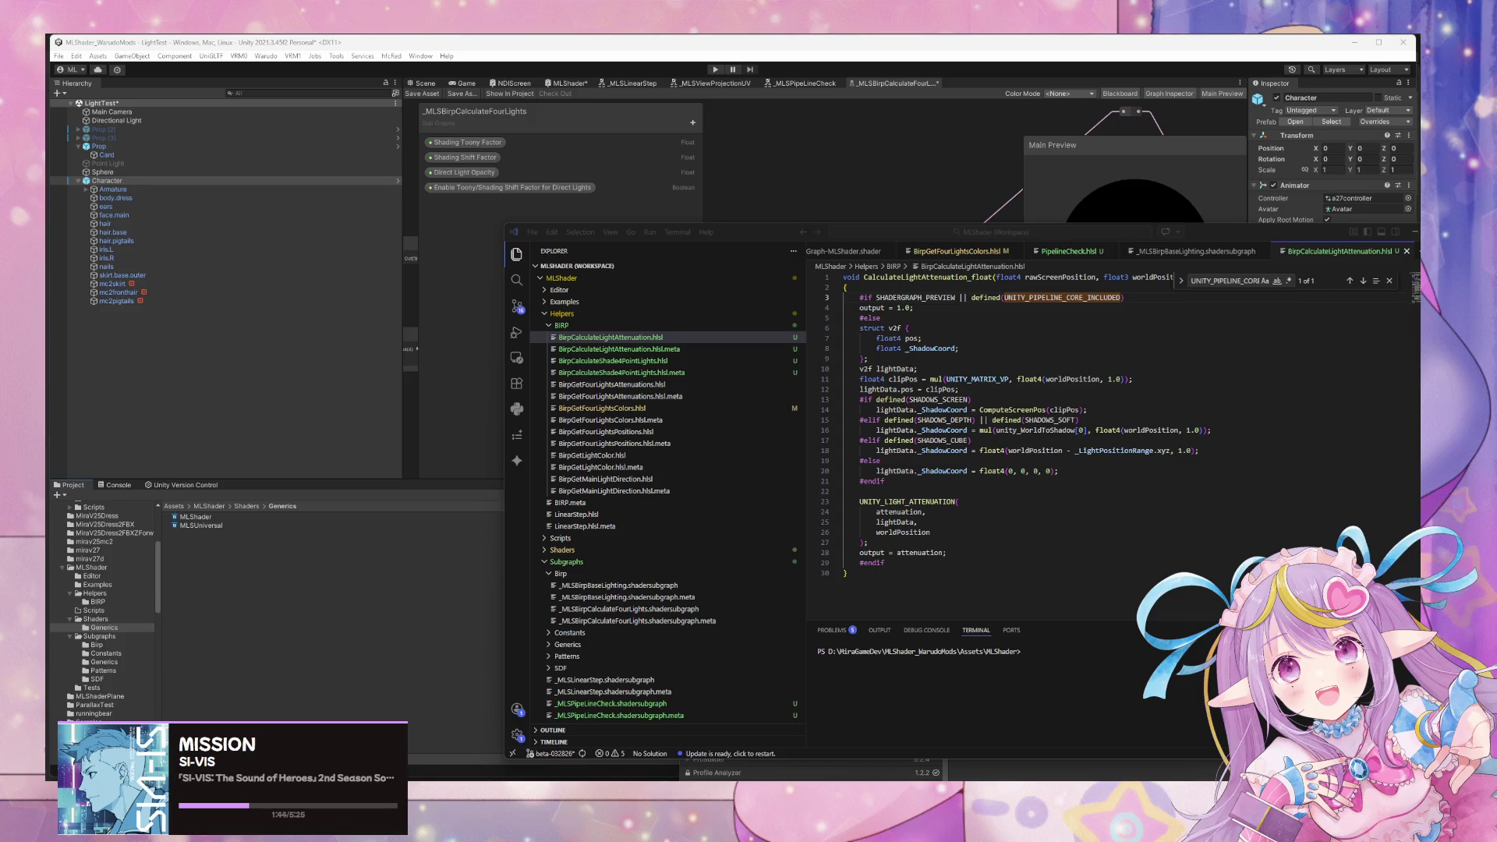
Copy the ' || defined(UNITY_PIPELINE_CORE_INCLUDED)' condition from line 3 of the current helper.
left_click(1125, 333)
left_click_drag(1124, 297, 970, 298)
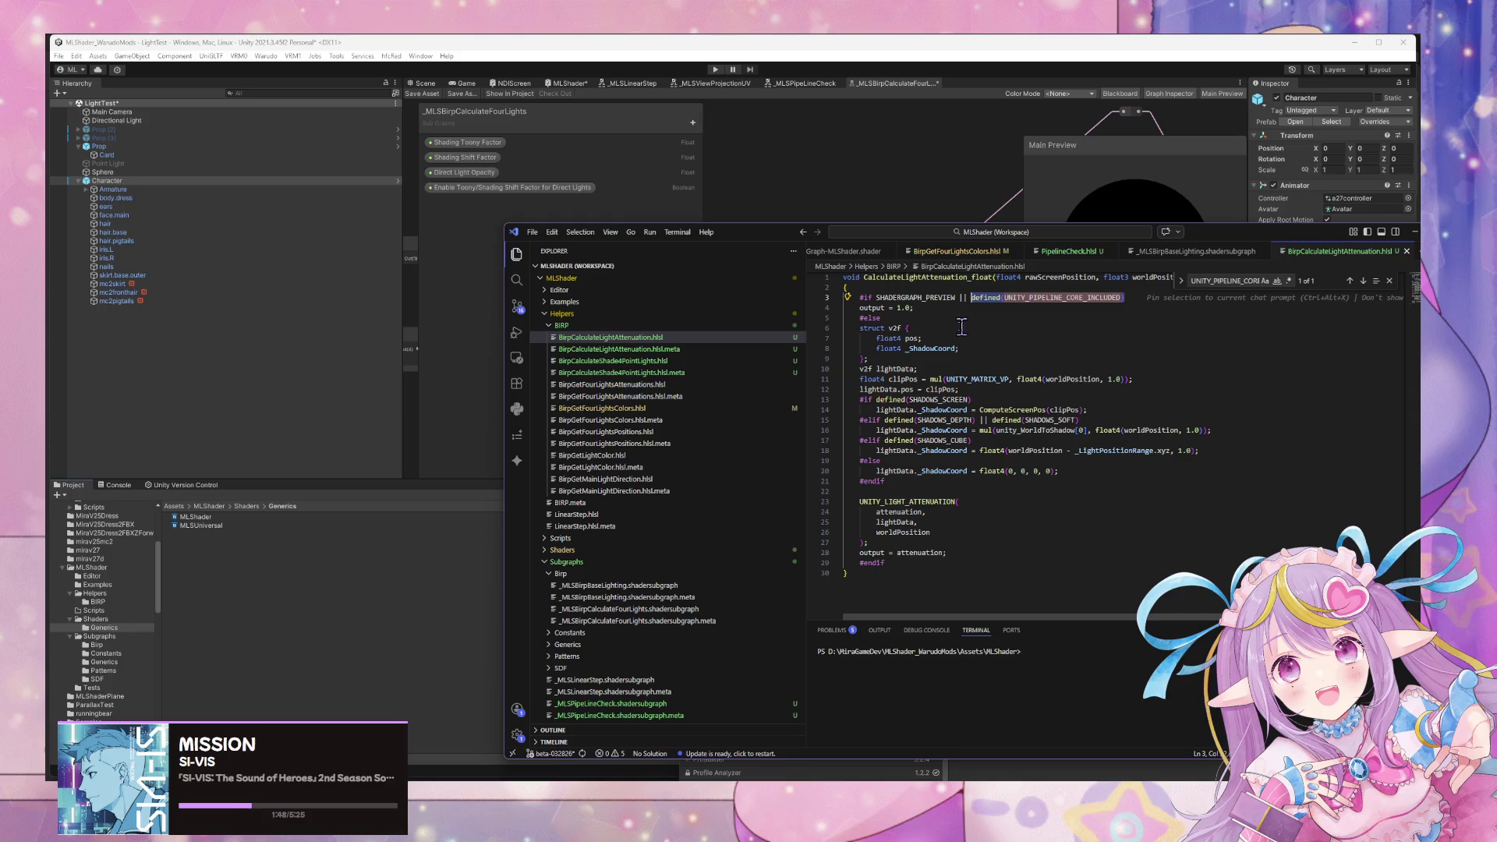
left_click(959, 297, "shift")
key("ctrl+c")
Append the condition to the #if guards of BirpCalculateShade4PointLights and BirpGetFourLightsAttenuations, saving both.
left_click(726, 361)
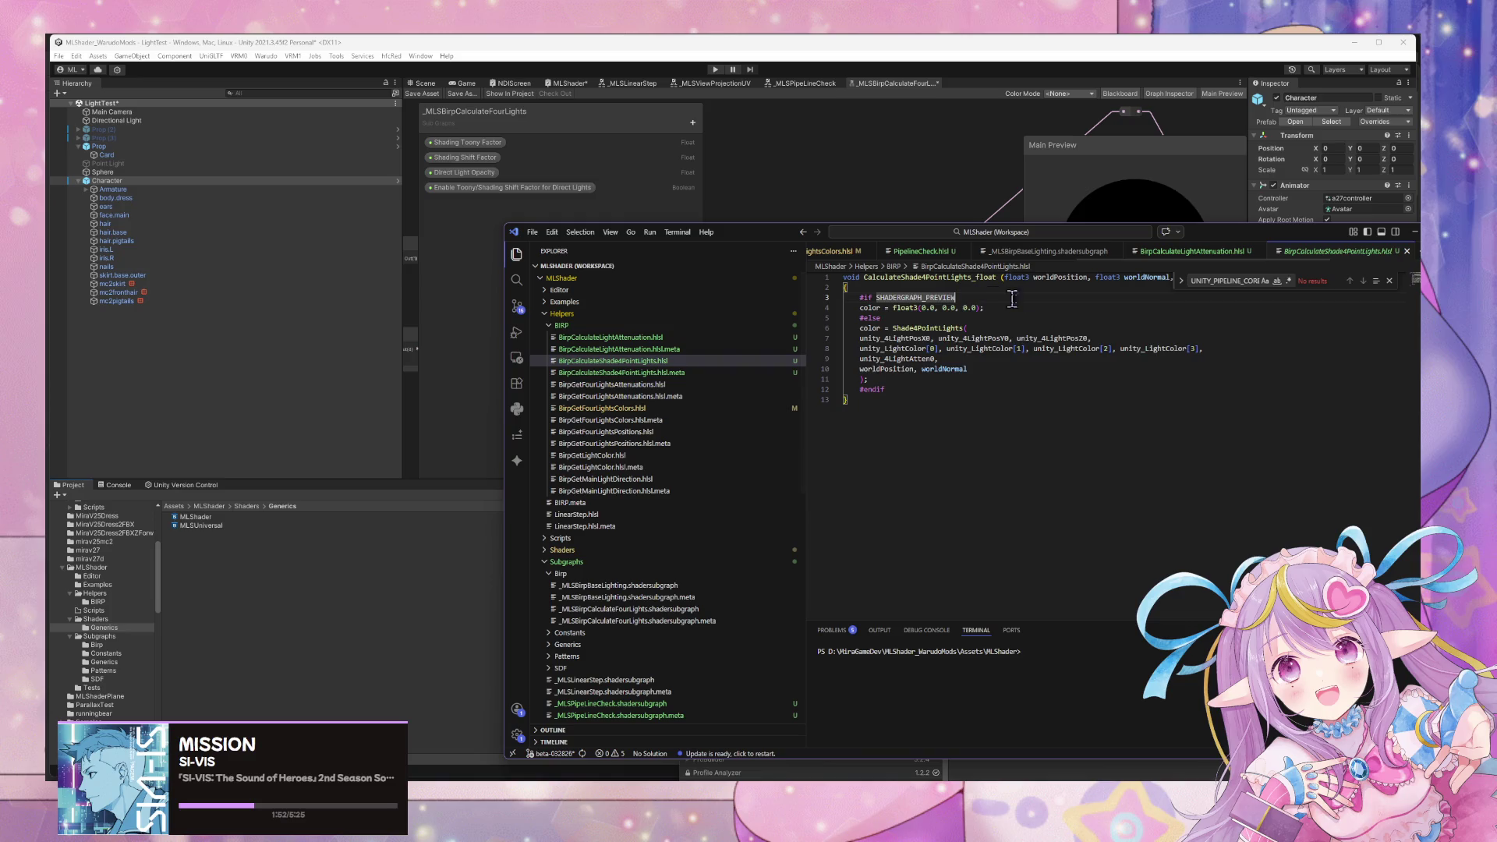
left_click(957, 315)
key("ctrl+v")
key("ctrl+s")
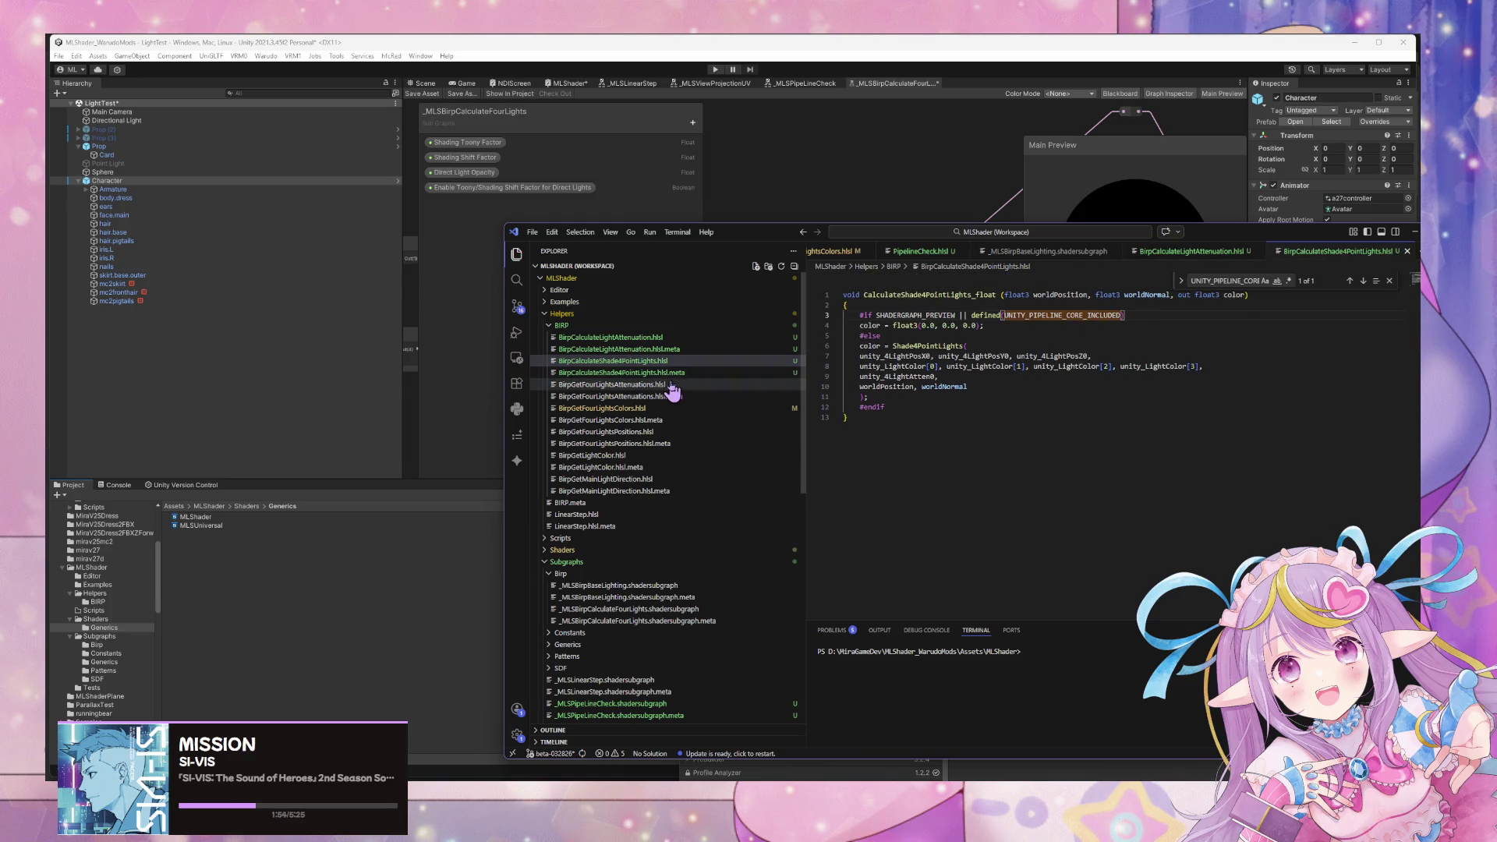
left_click(672, 384)
left_click_drag(875, 287, 1022, 291)
left_click(1021, 288)
key("ctrl+v")
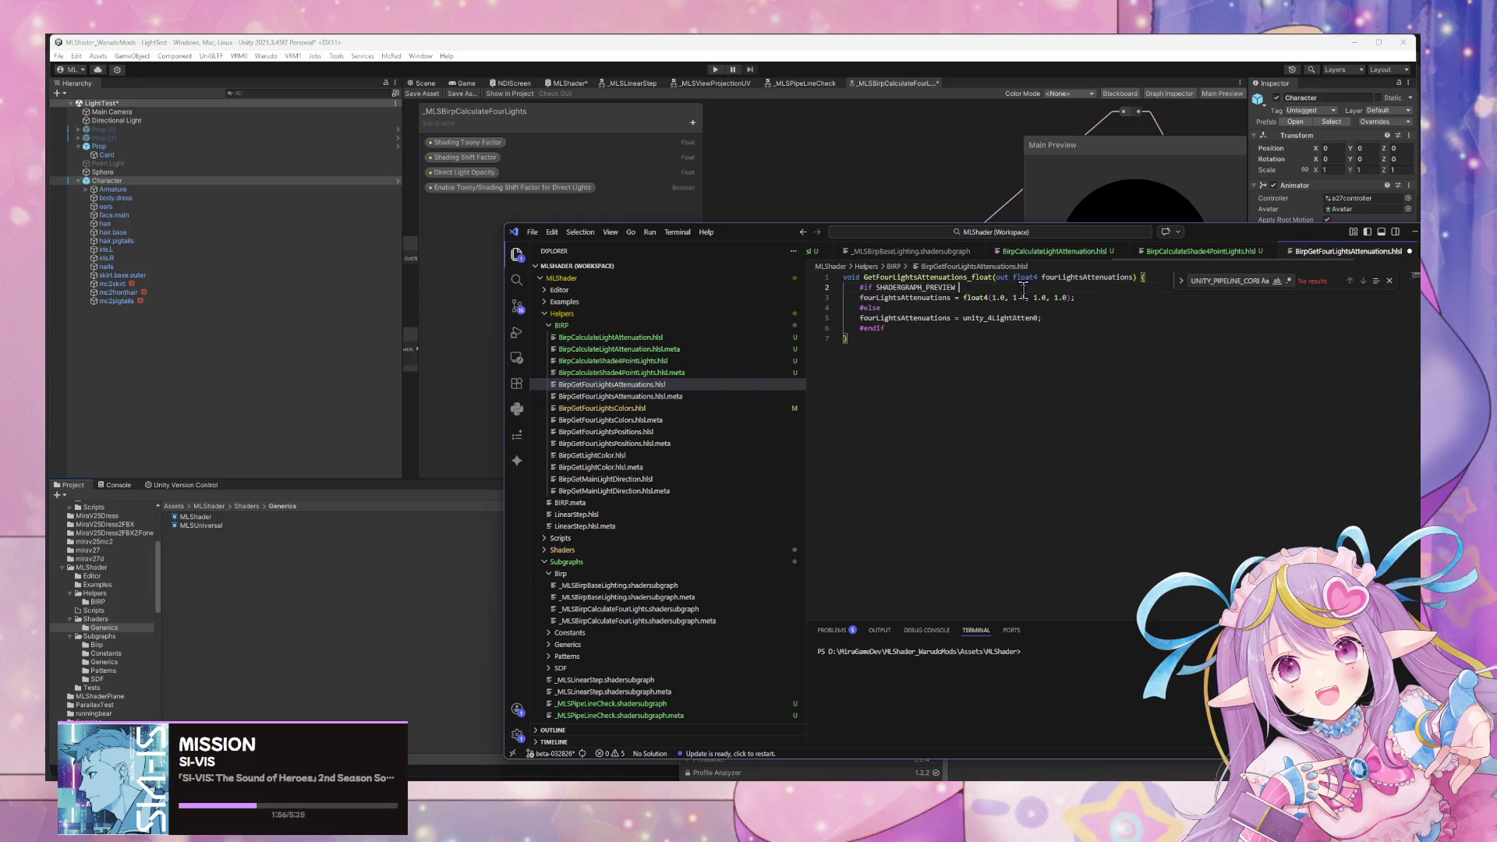
key("ctrl+s")
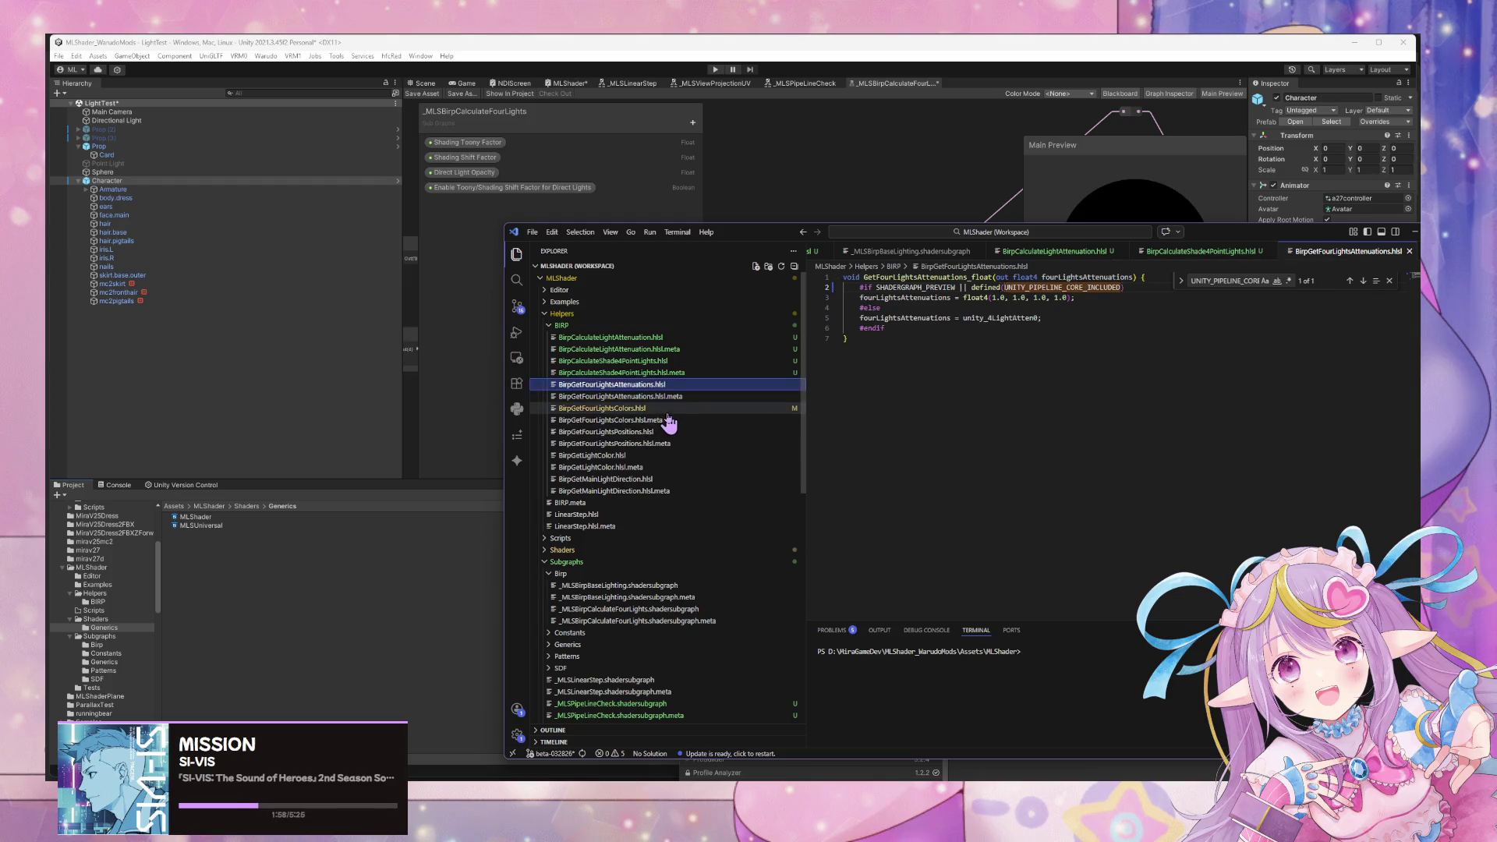
Append the condition to the BirpGetFourLightsColors and BirpGetFourLightsPositions #if lines and save them.
left_click(602, 408)
left_click(956, 297)
key("ctrl+v")
key("ctrl+s")
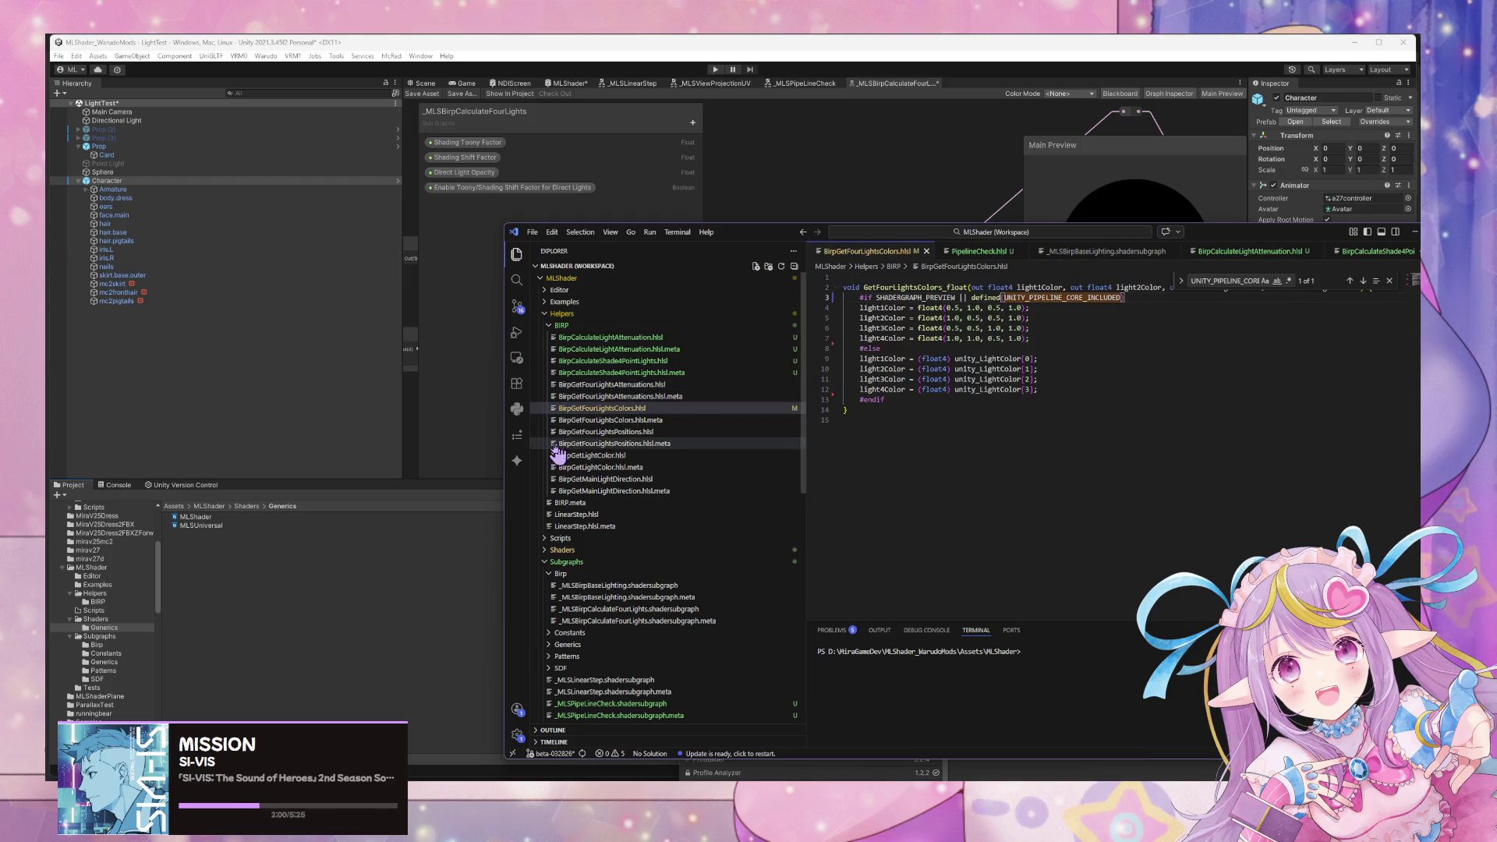
left_click(665, 432)
left_click(957, 287)
key("ctrl+v")
key("ctrl+s")
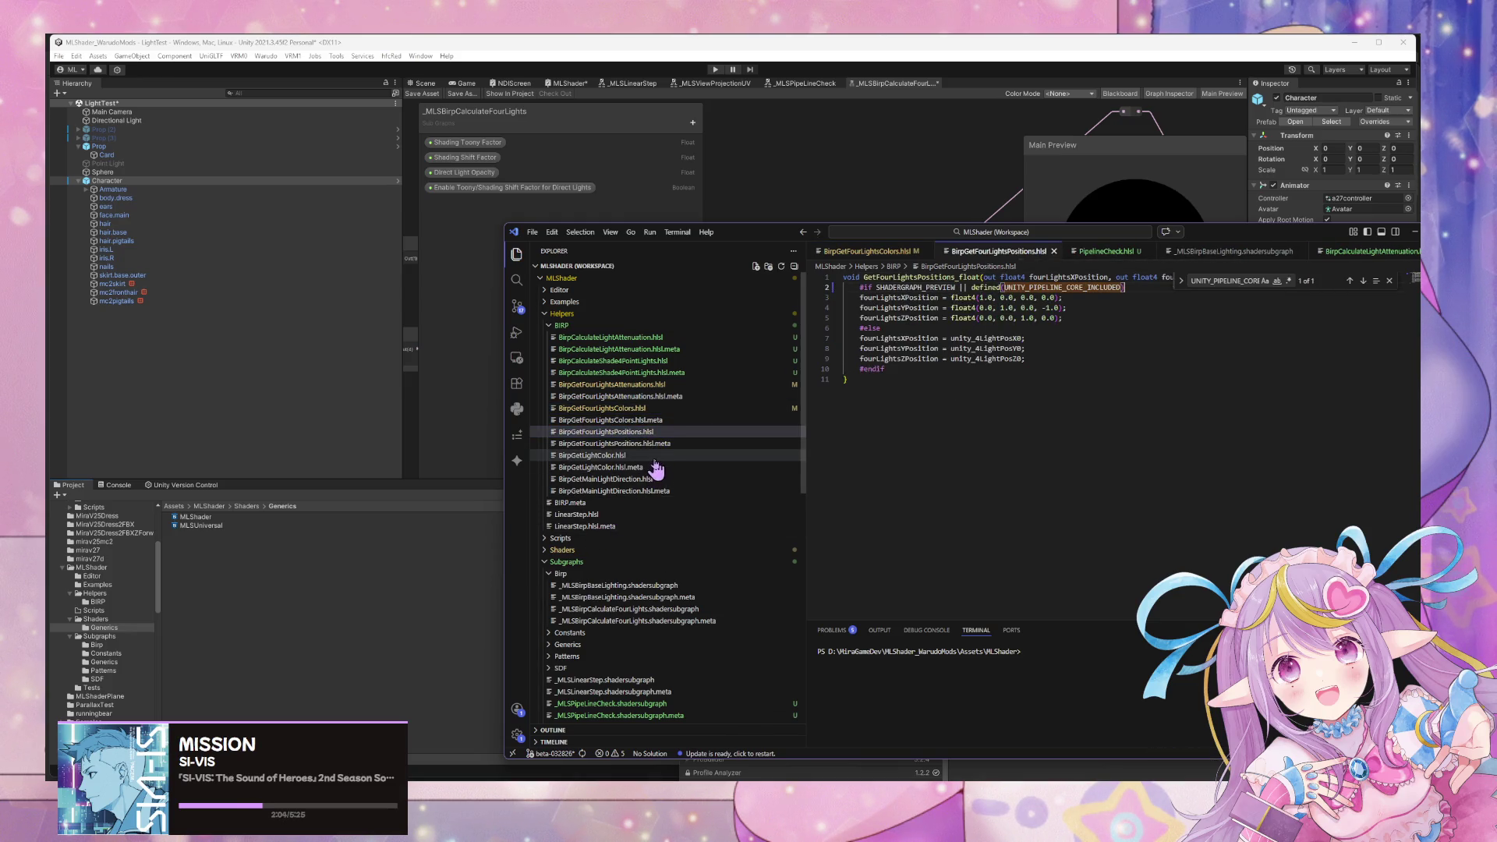
Add the condition to BirpGetLightColor and BirpGetMainLightDirection, save both, and return to Unity.
left_click(593, 455)
left_click(990, 288)
key("ctrl+v")
key("ctrl+s")
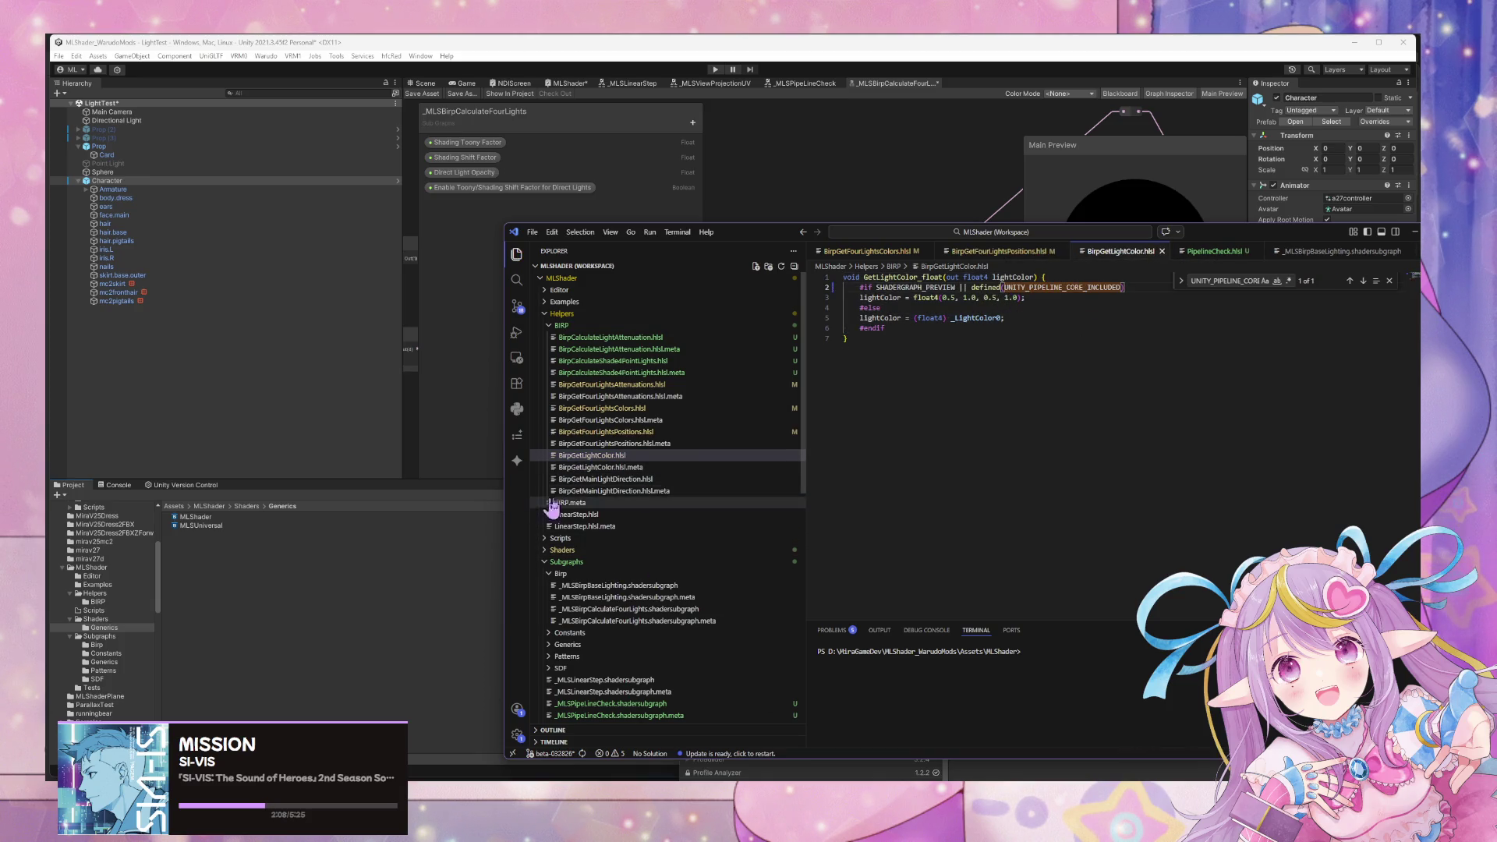
left_click(677, 478)
left_click(1029, 287)
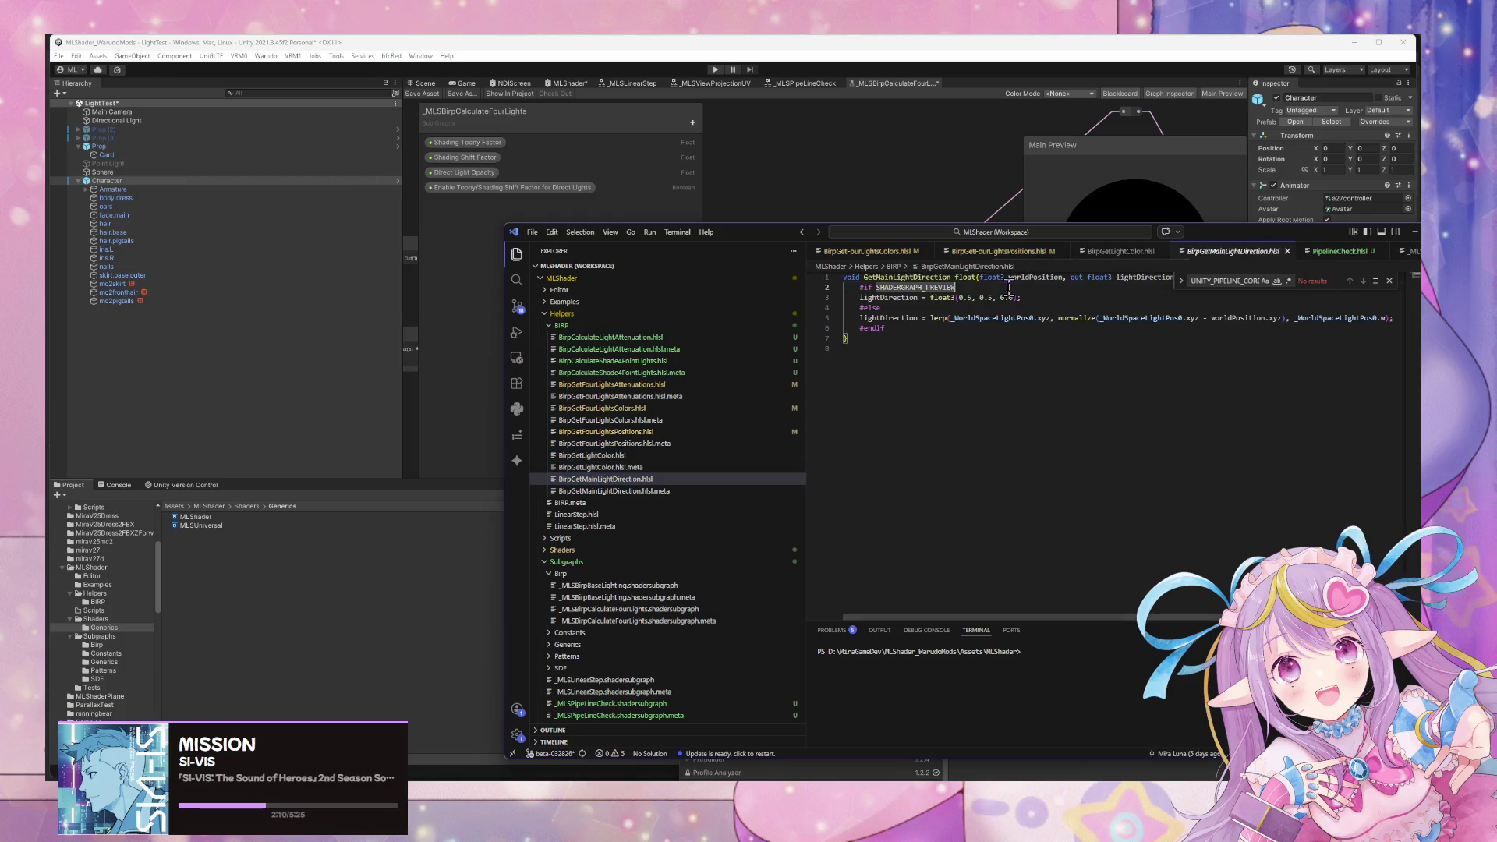
key("ctrl+v")
key("ctrl+s")
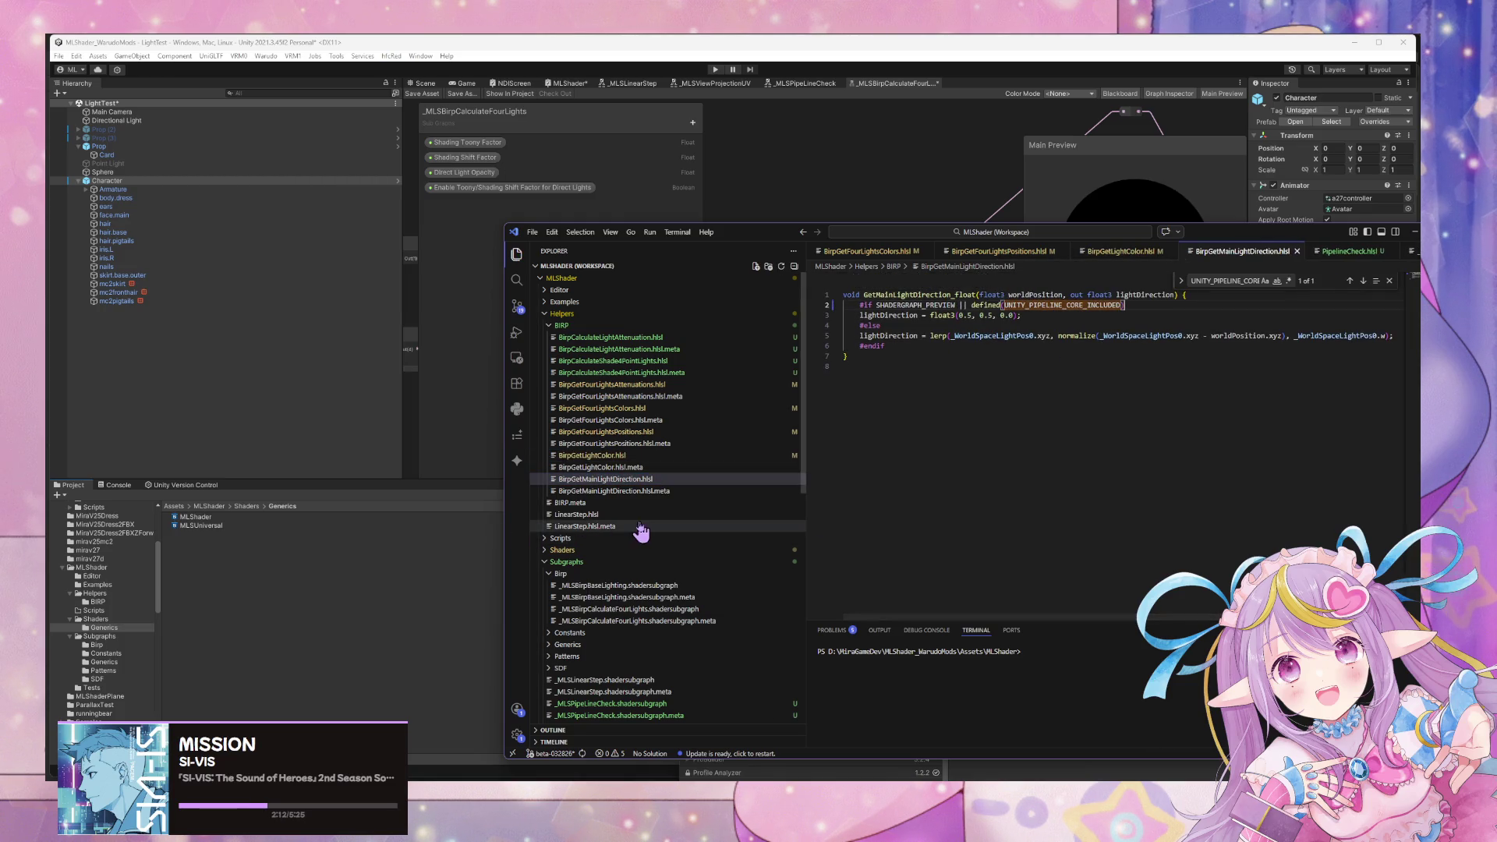
key("alt+Tab")
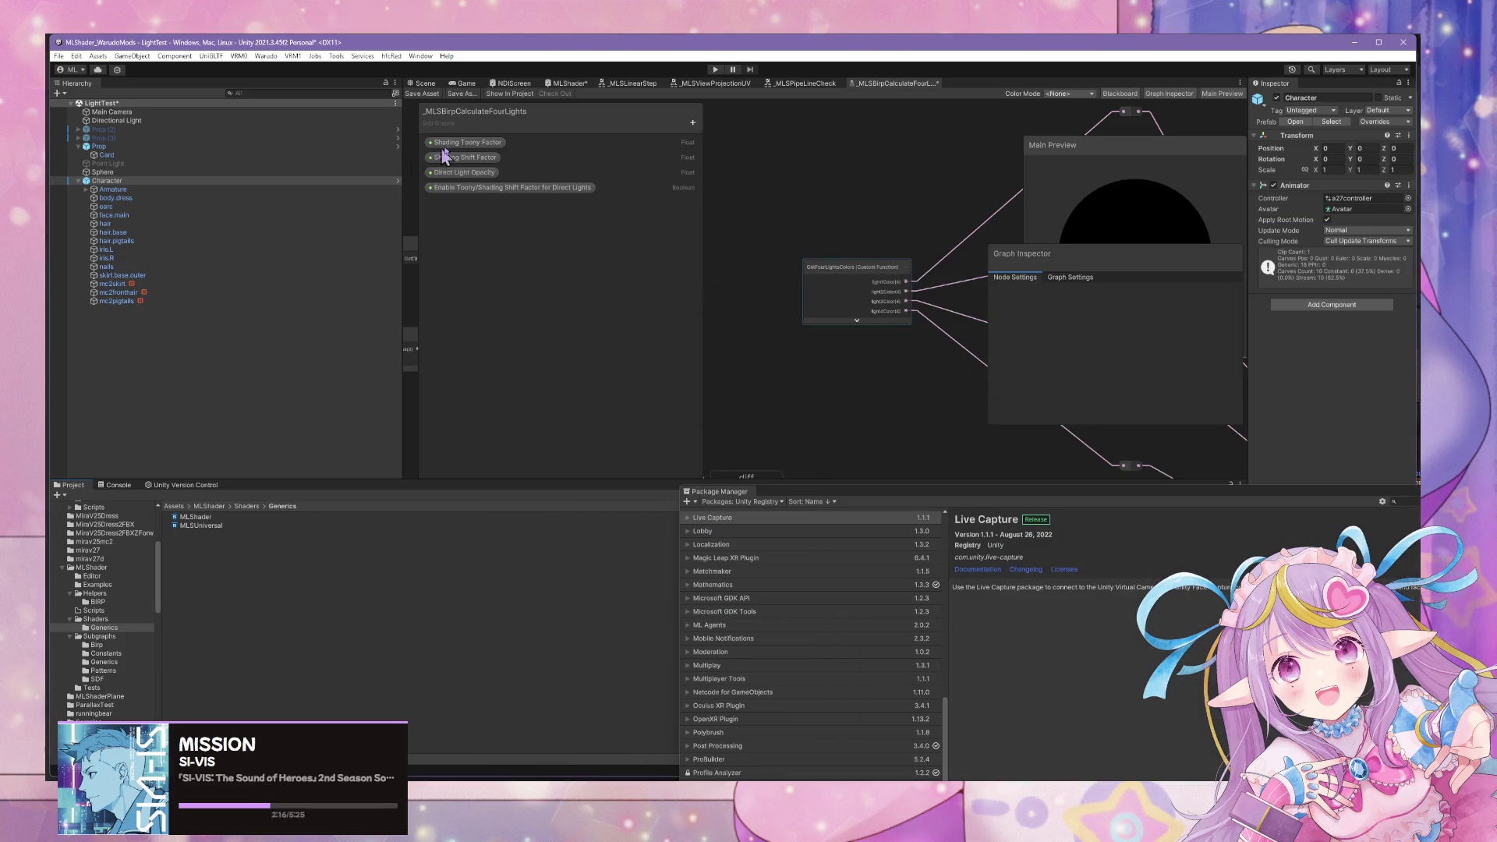
Show the Game view, then open the unity_4LightPosX0 console error's file, BirpCalculateShade4PointLights.hlsl.
left_click(464, 92)
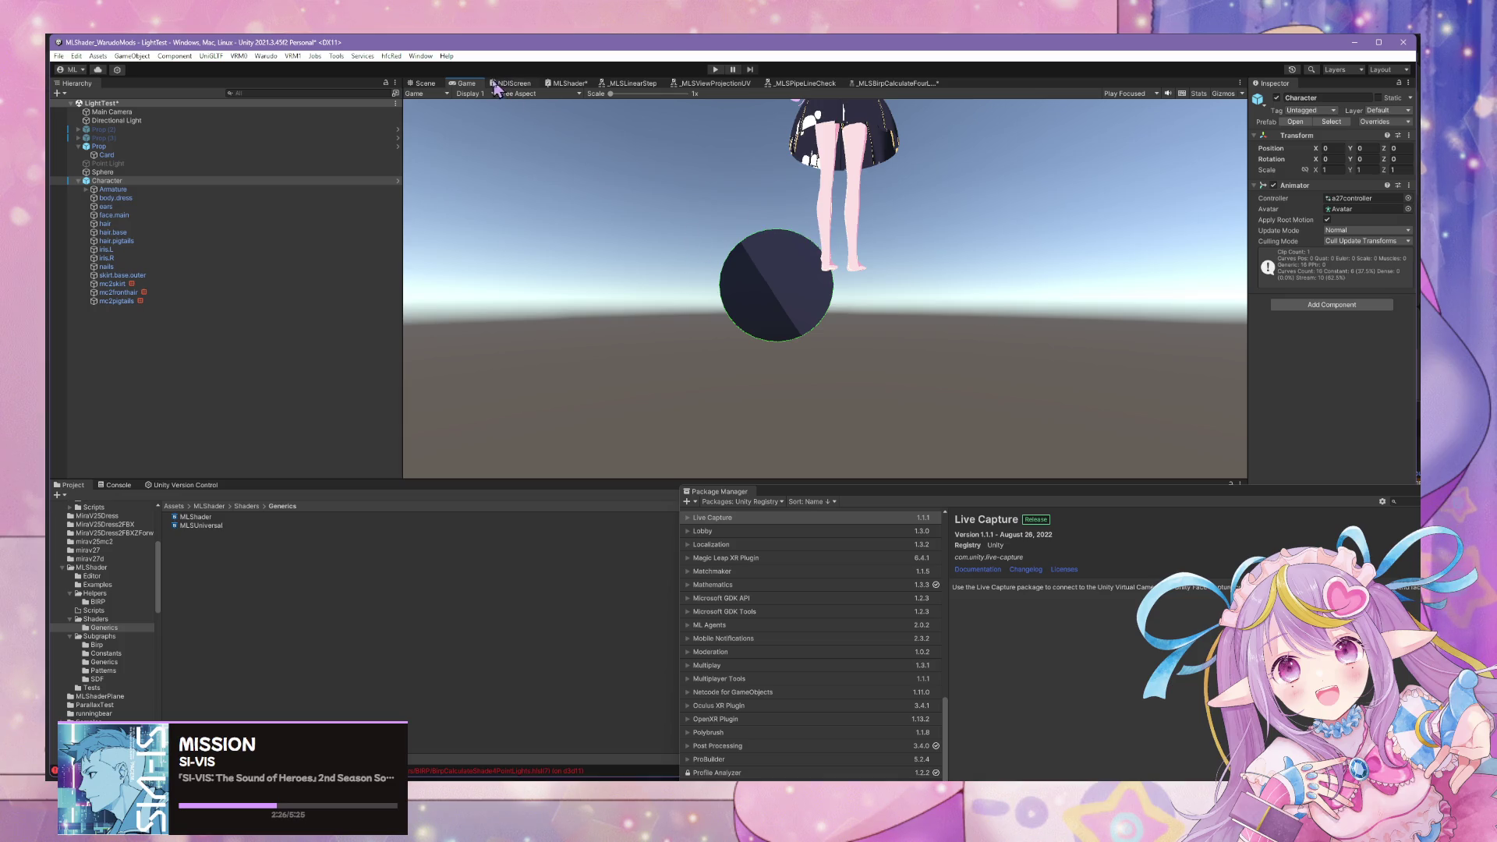
left_click(123, 486)
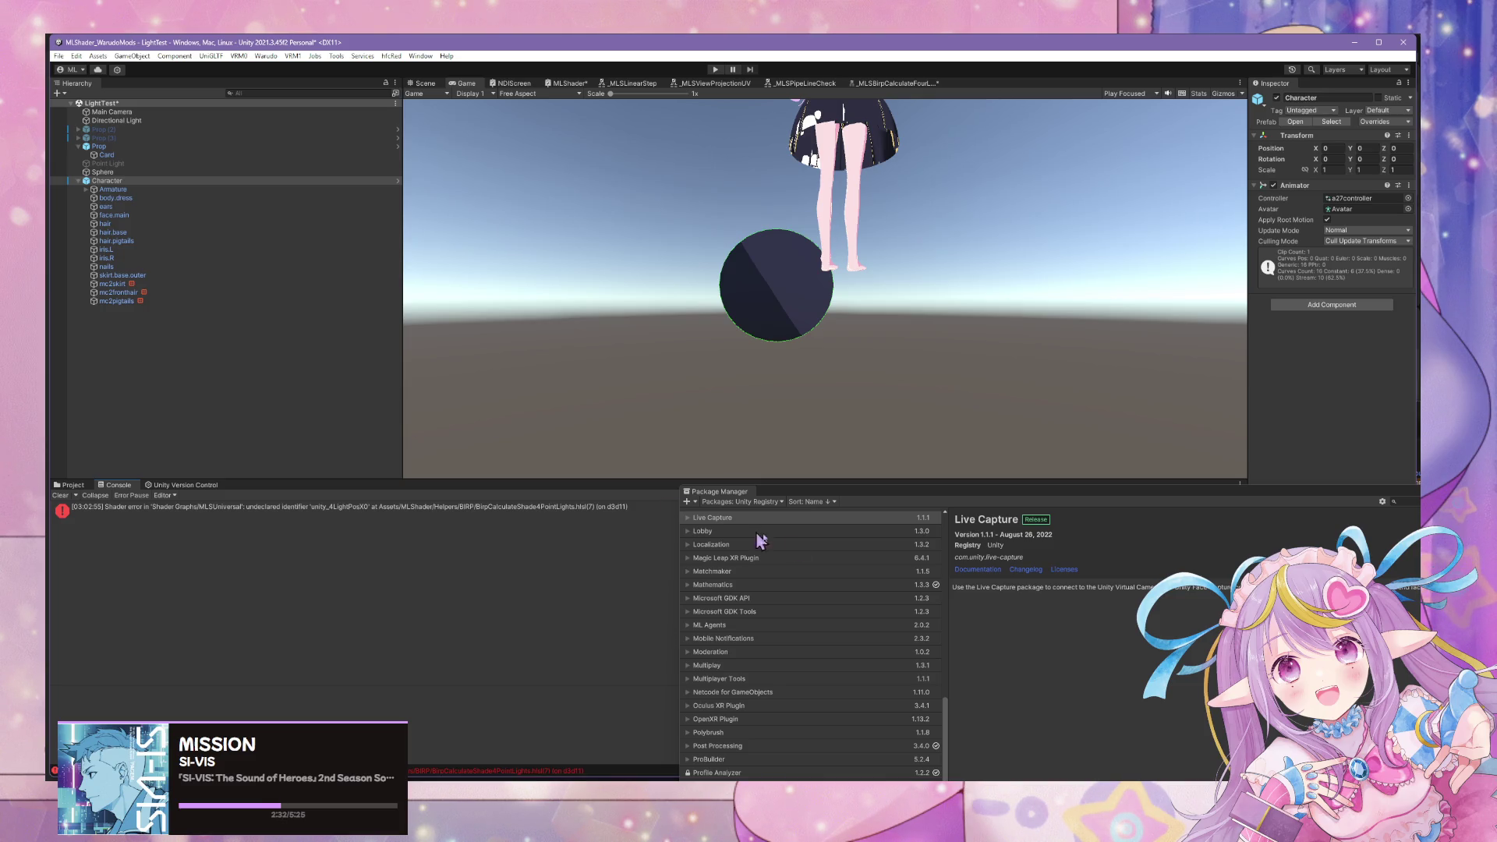
left_click(445, 516)
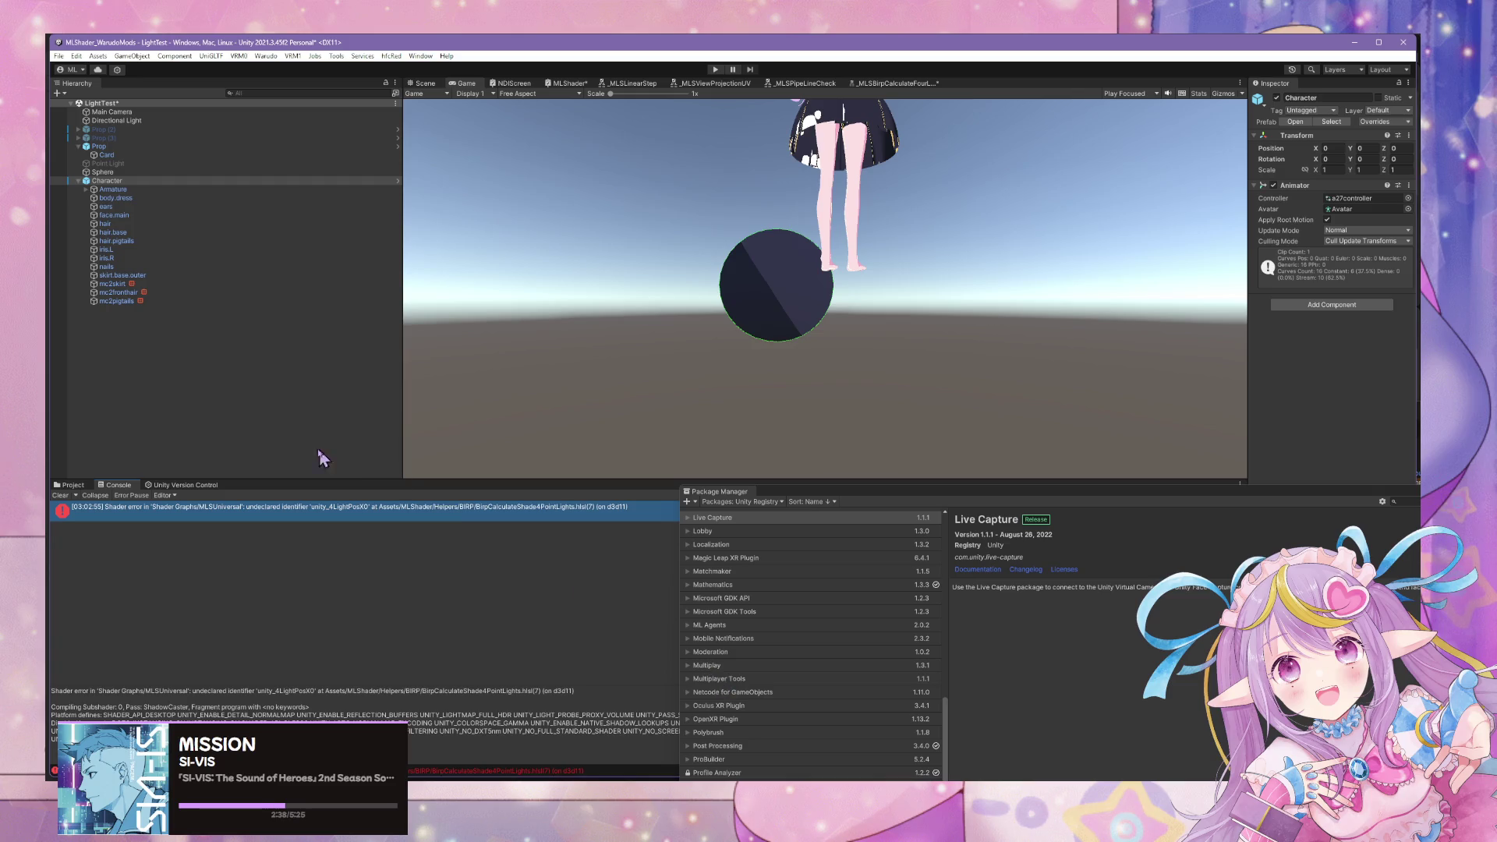
double_click(351, 520)
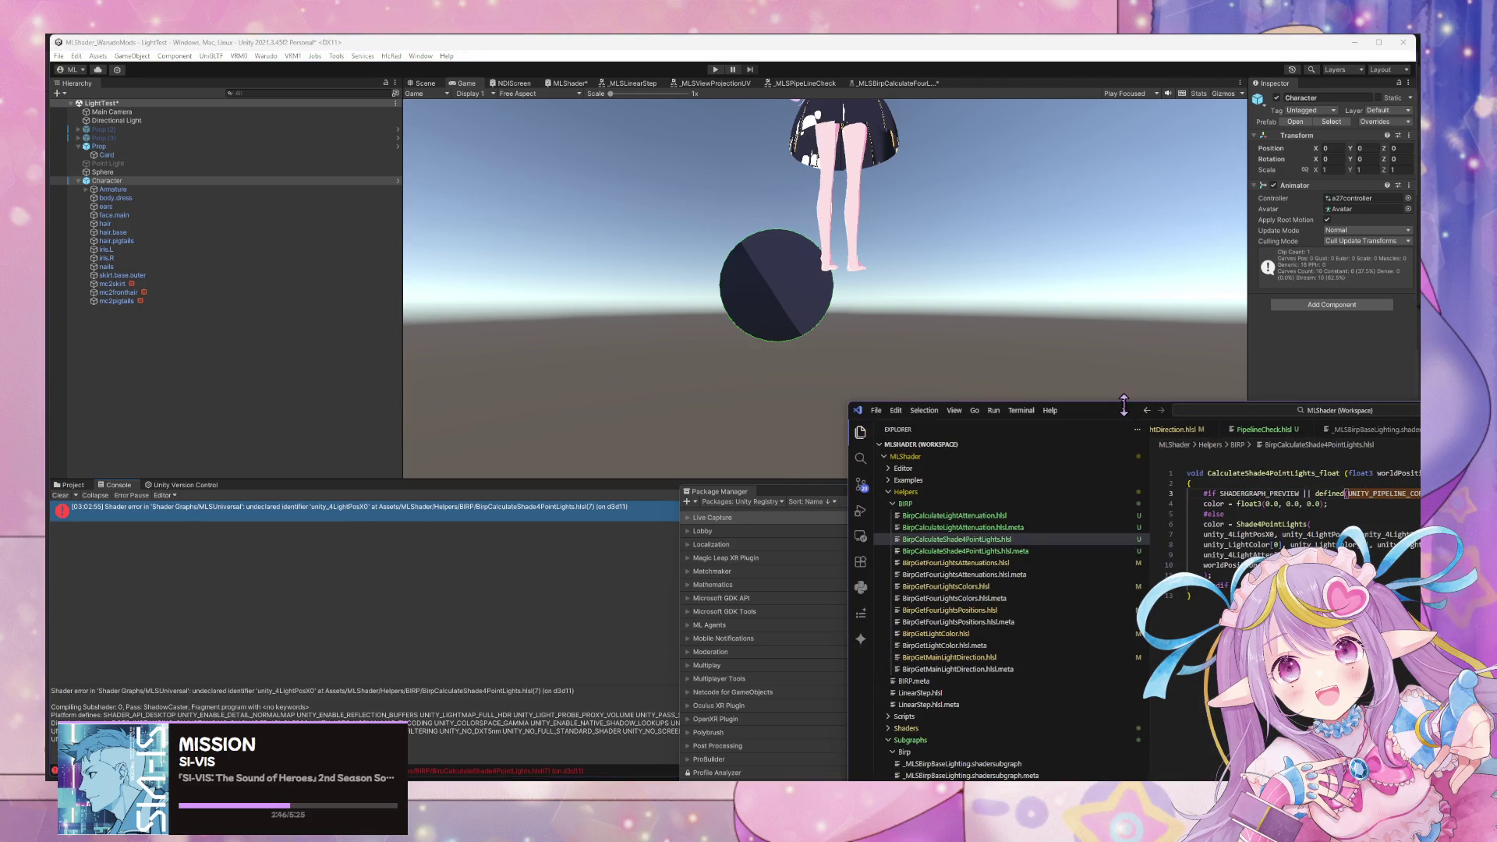
Bring the BirpCalculateShade4PointLights code window fully into view after checking Unity.
left_click_drag(1087, 411, 820, 360)
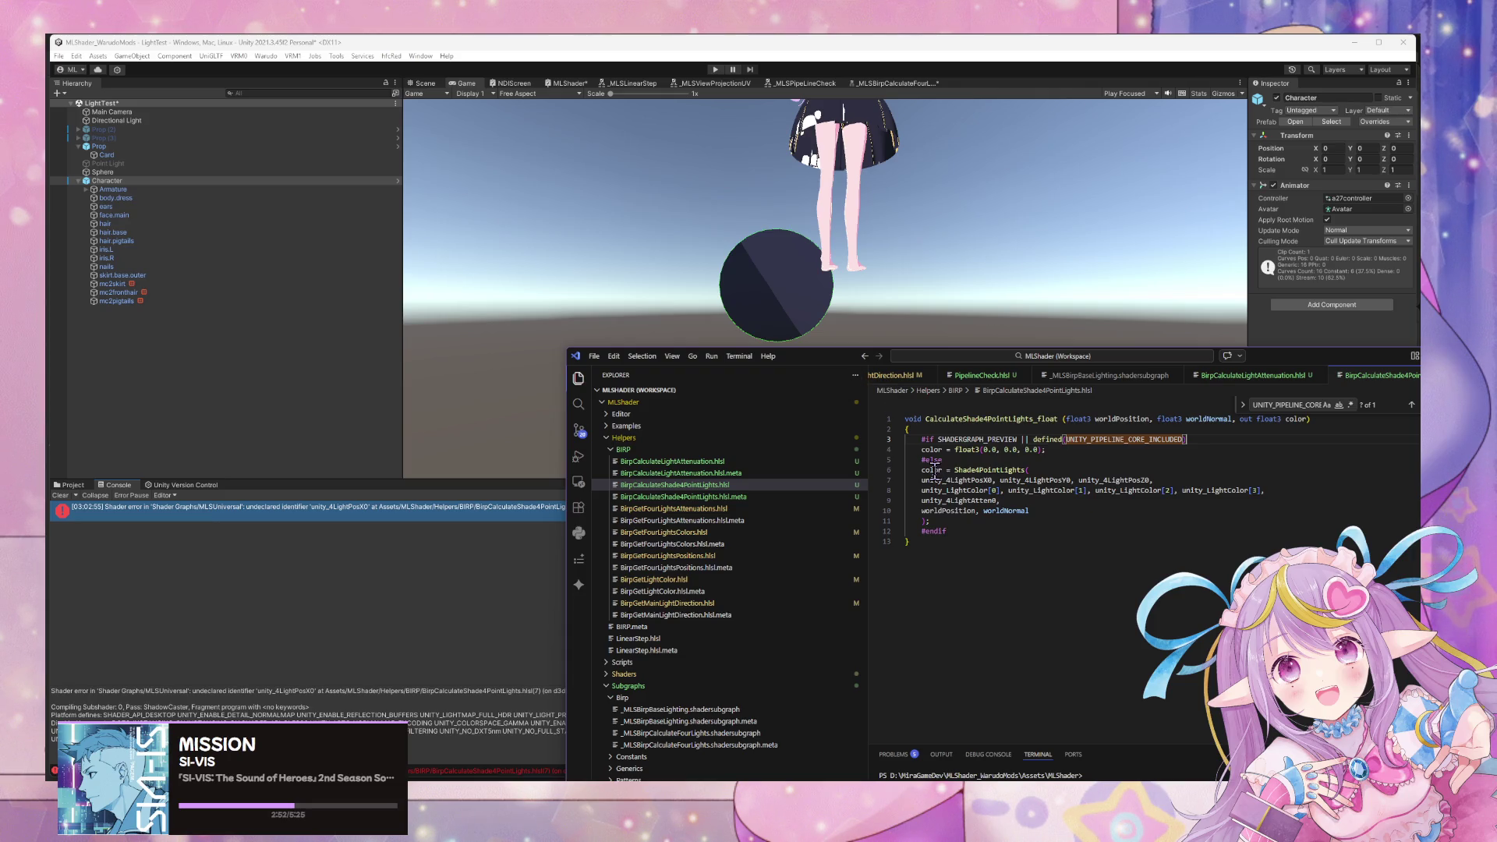
left_click(1116, 467)
left_click(259, 402)
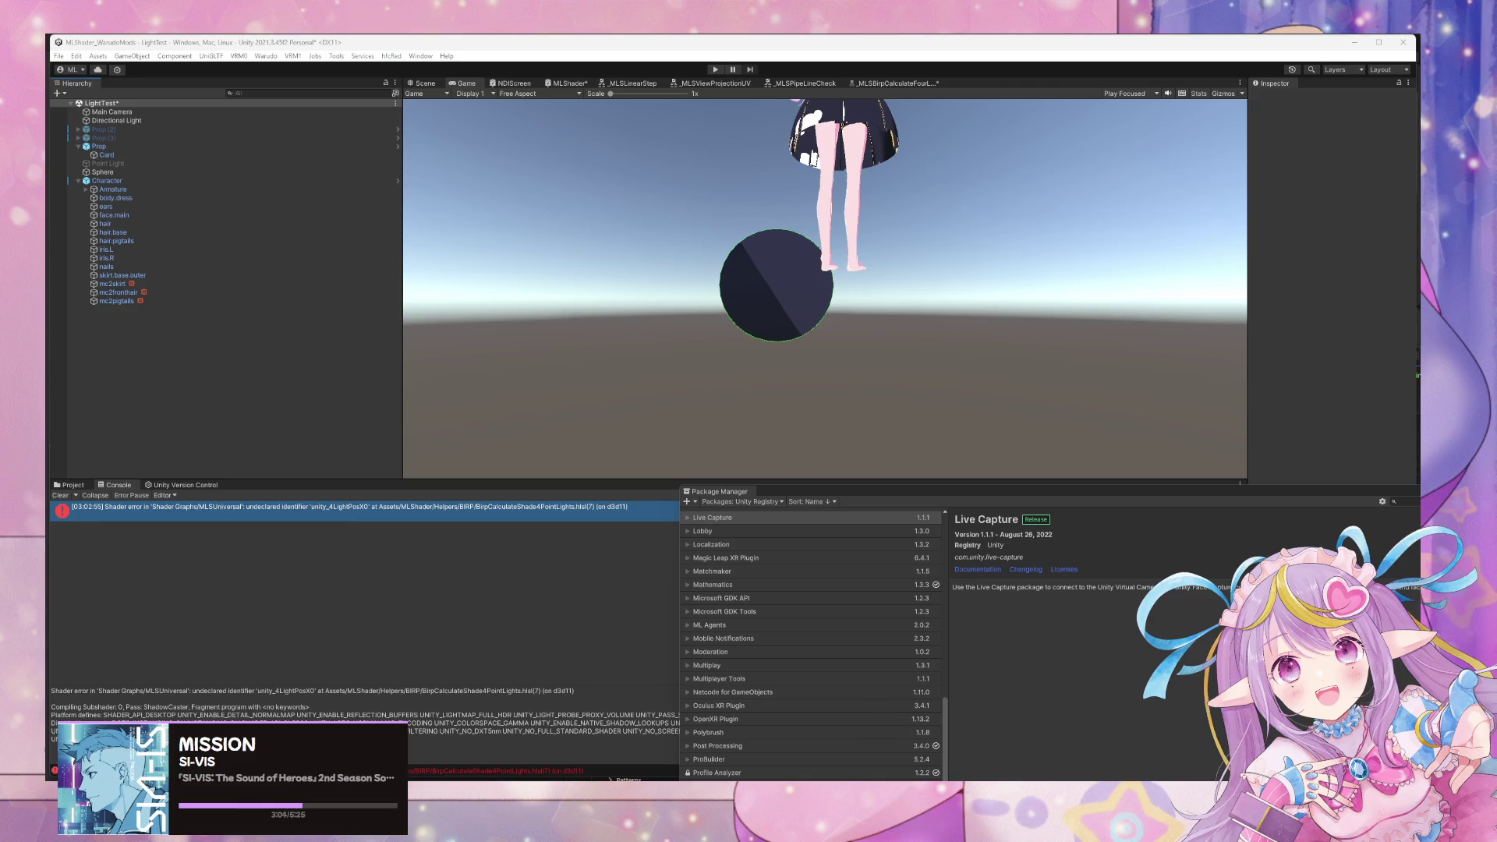
mouse_move(935, 775)
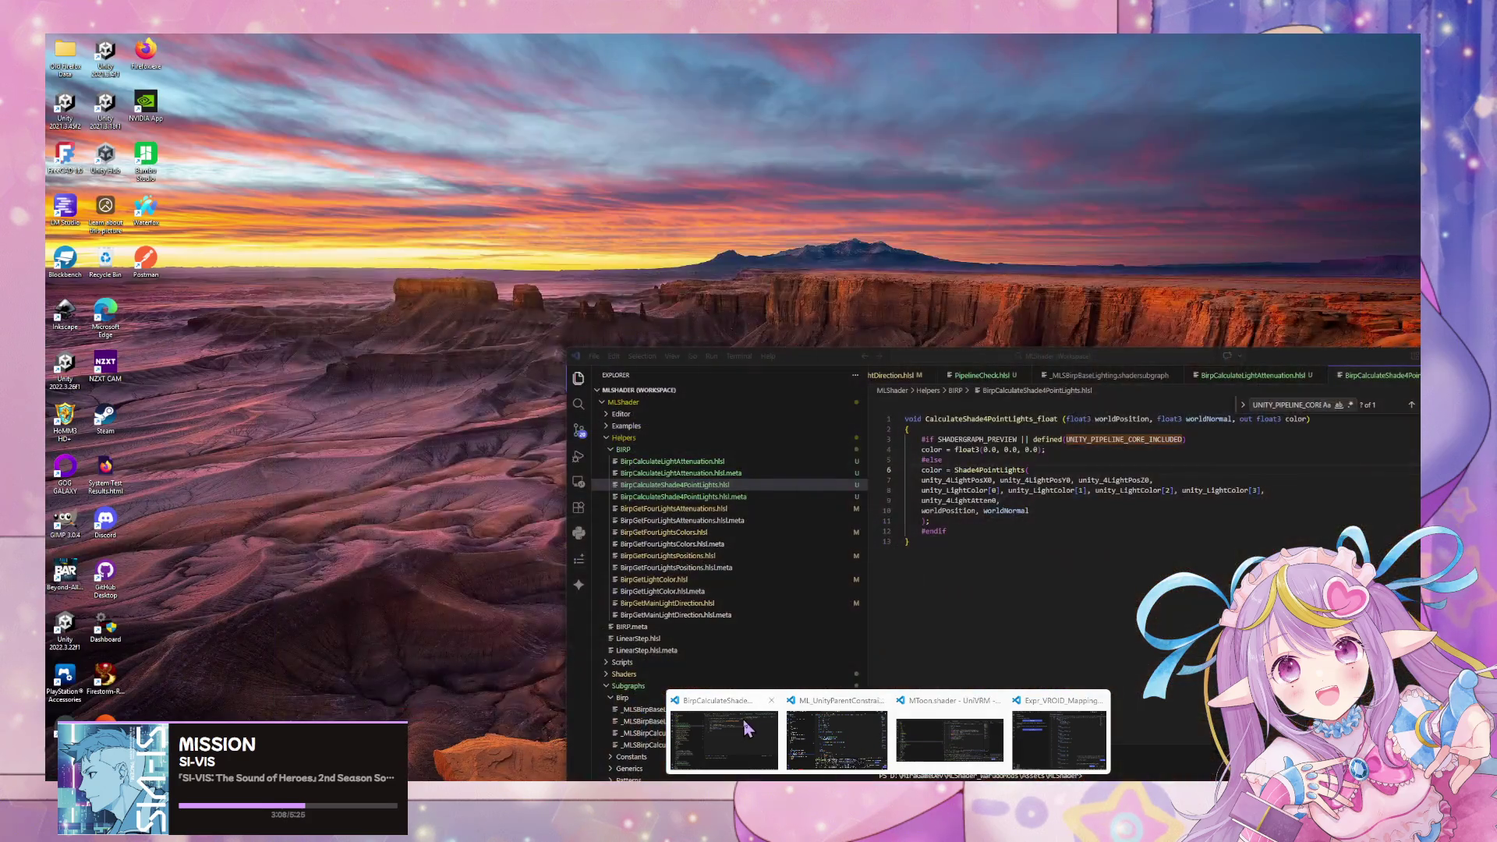
left_click(745, 727)
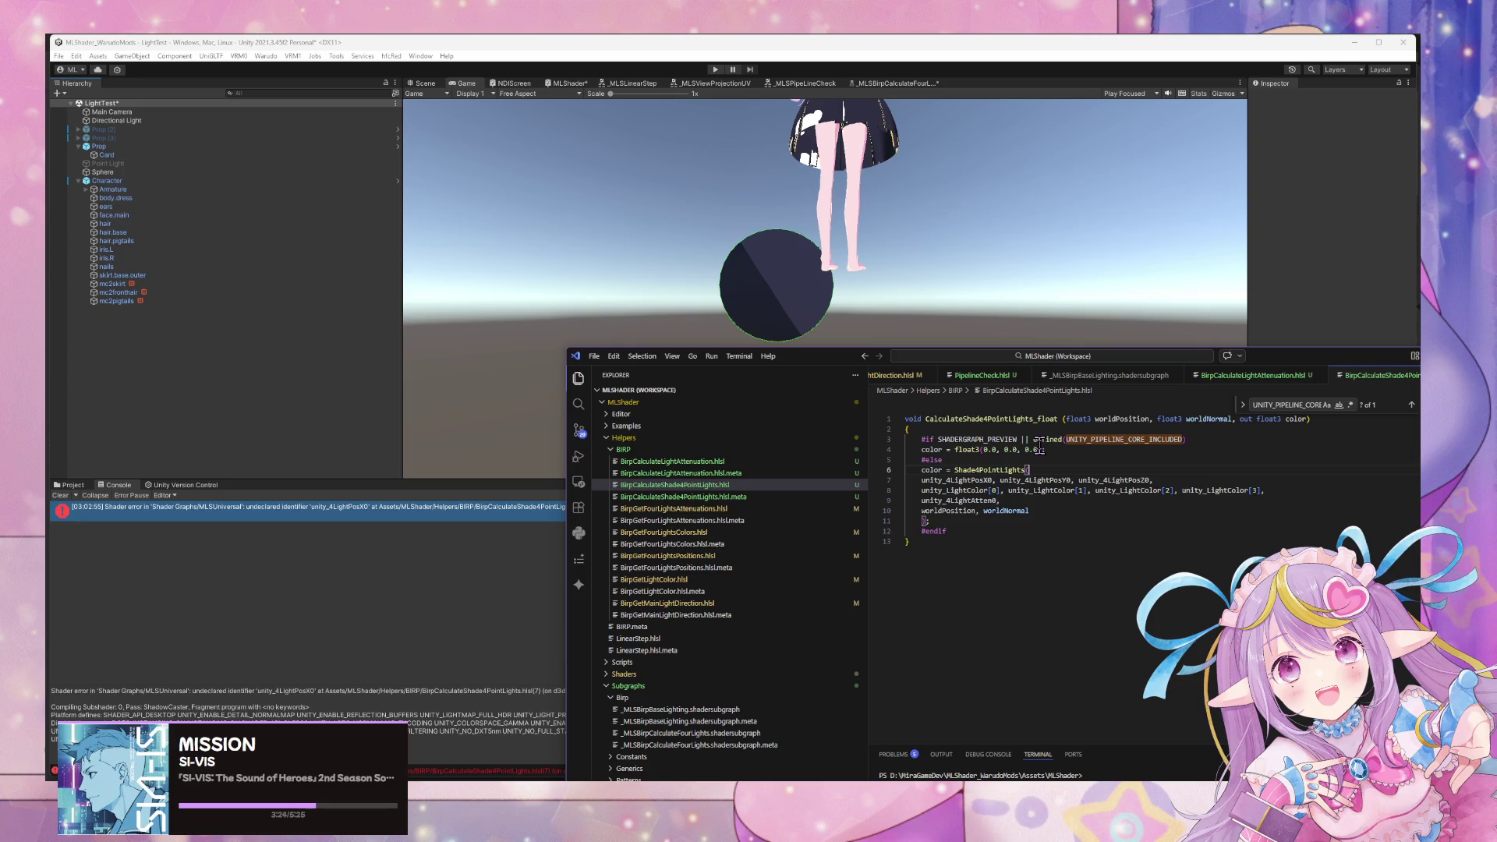
Negate line 3's check so it reads SHADERGRAPH_PREVIEW || !defined(UNITY_PIPELINE_CORE_INCLUDED).
left_click(1030, 439)
left_click_drag(1192, 439, 1035, 433)
key("ctrl+c")
left_click(1034, 438)
type("!")
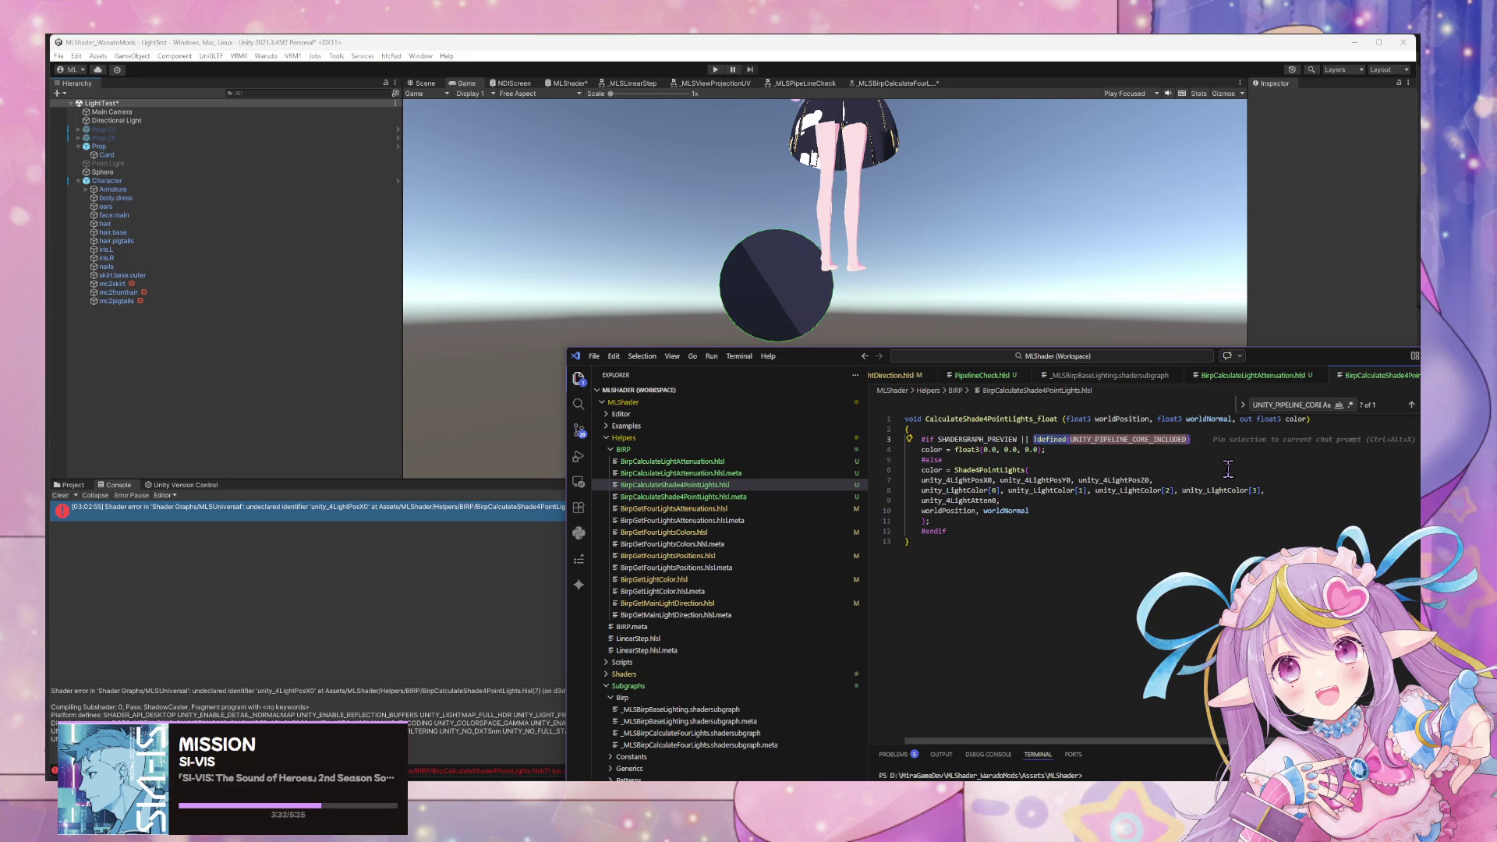
key("Escape")
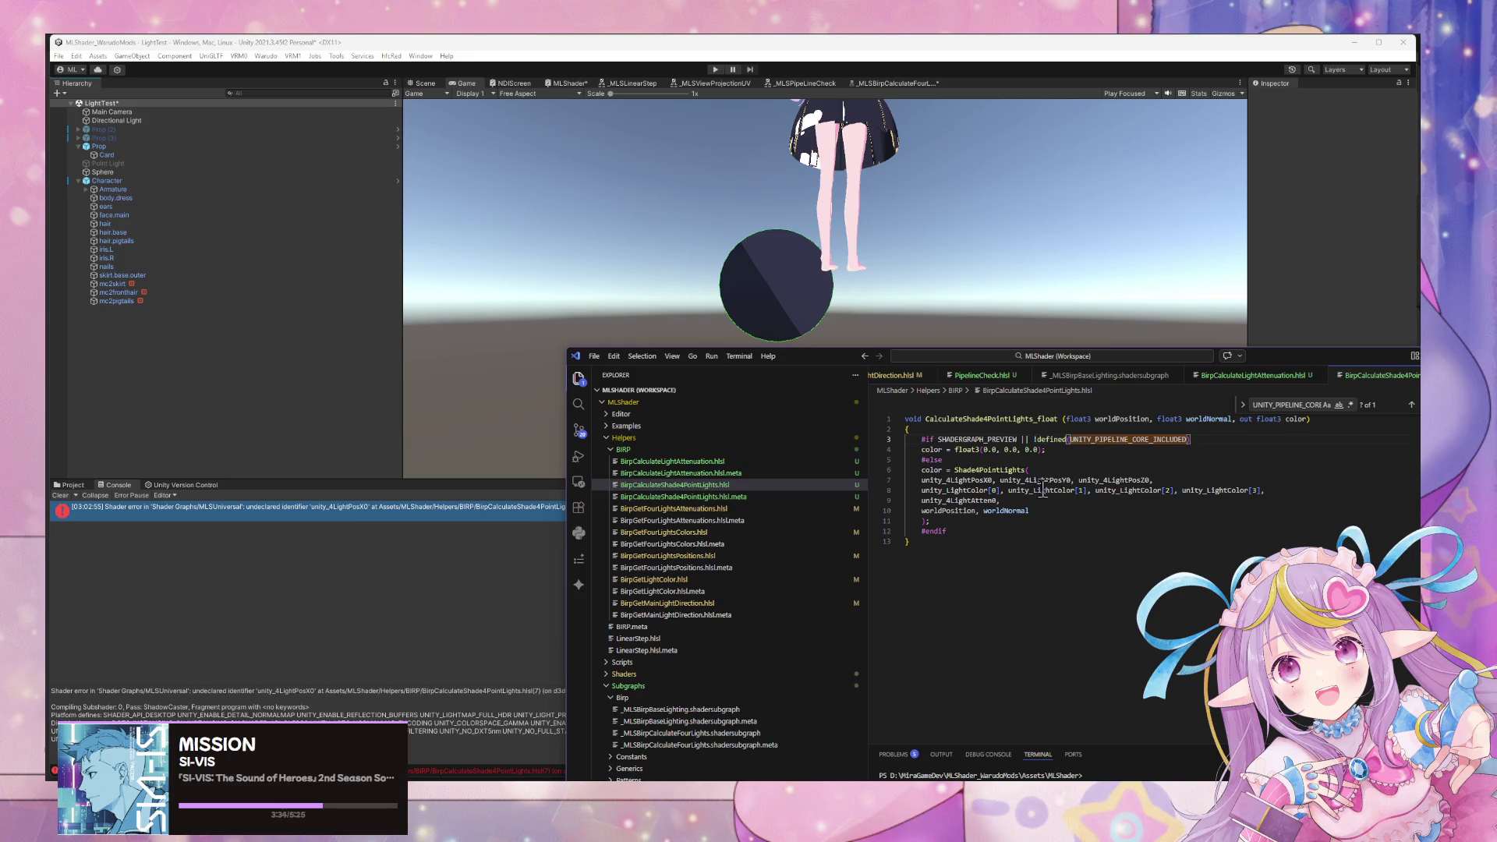
left_click(1031, 441)
key("alt+Tab")
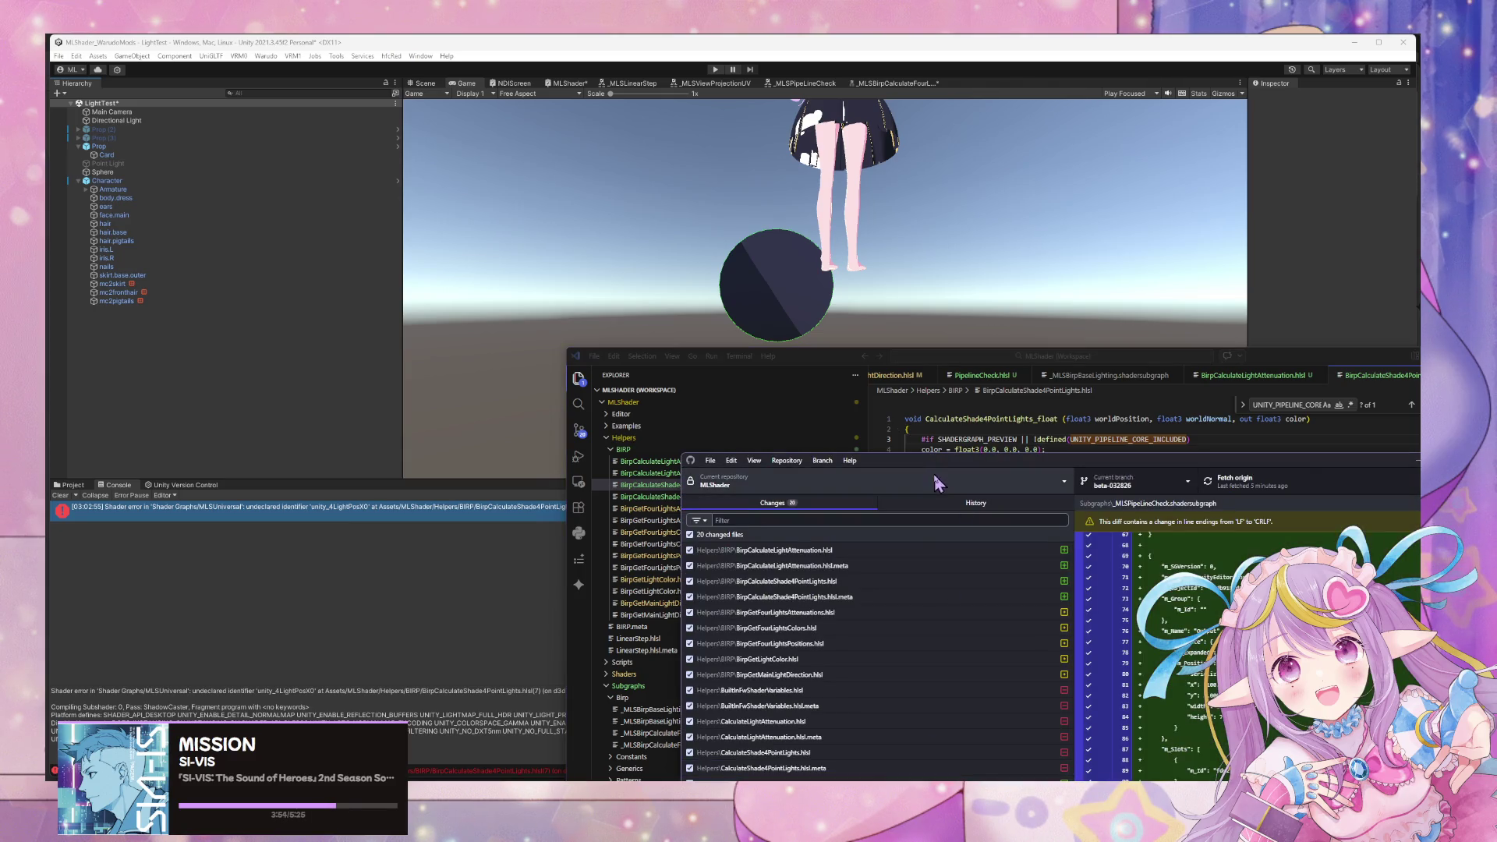
Review the BirpCalculateLightAttenuation.hlsl diff among GitHub Desktop's 20 changed files.
mouse_move(951, 472)
left_mouse_down()
mouse_move(838, 342)
mouse_move(840, 255)
left_mouse_up()
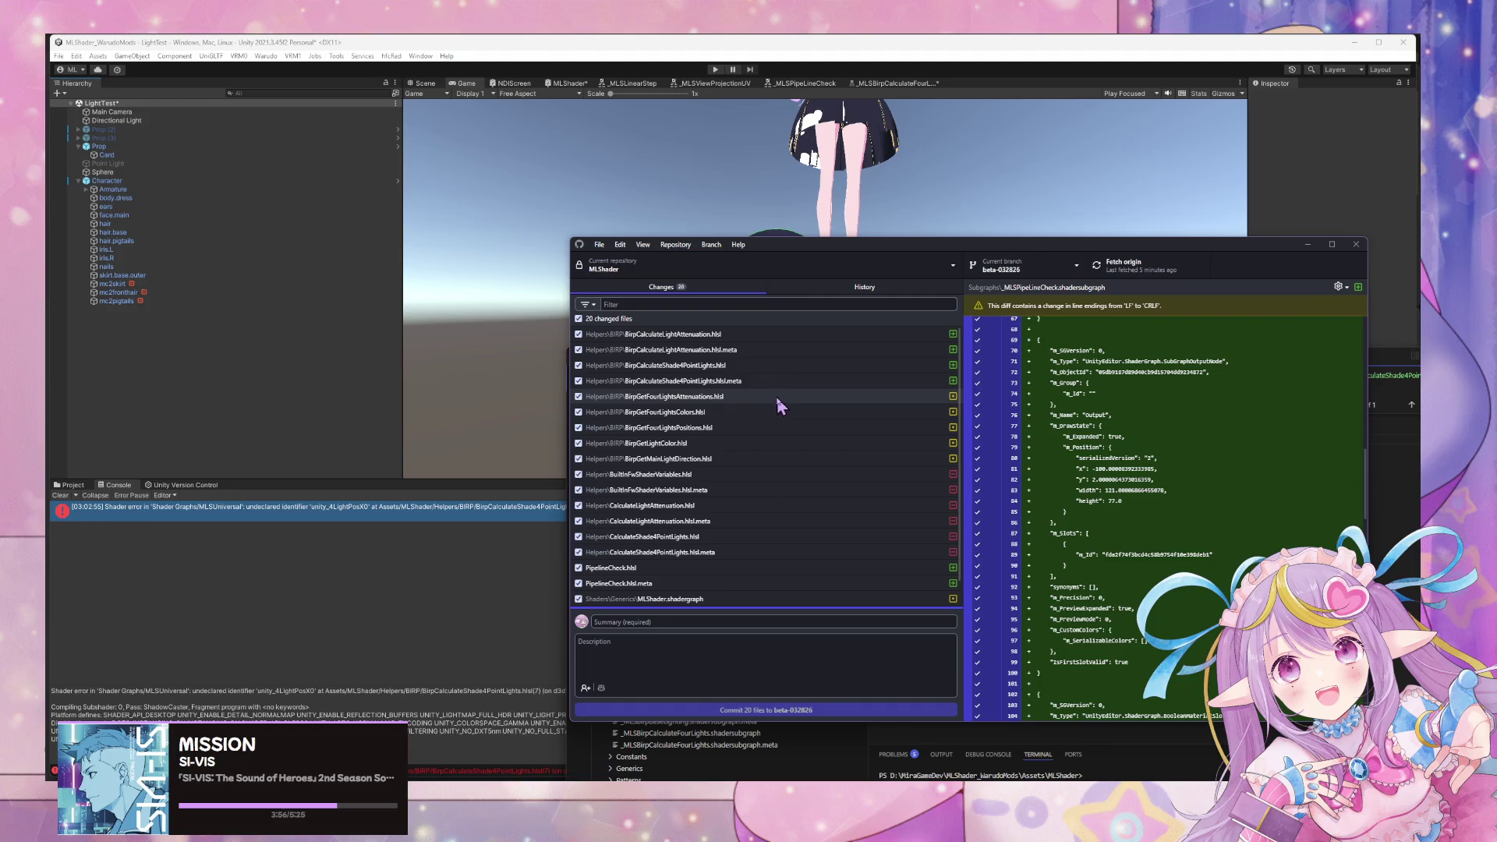
left_click(769, 333)
mouse_move(968, 253)
left_mouse_down()
mouse_move(986, 341)
mouse_move(986, 639)
left_mouse_up()
Comment out the negated UNITY_PIPELINE_CORE_INCLUDED check on line 3 with '//'.
left_click(1189, 439)
left_click_drag(1189, 439, 1021, 439)
left_click(1022, 439)
type("//")
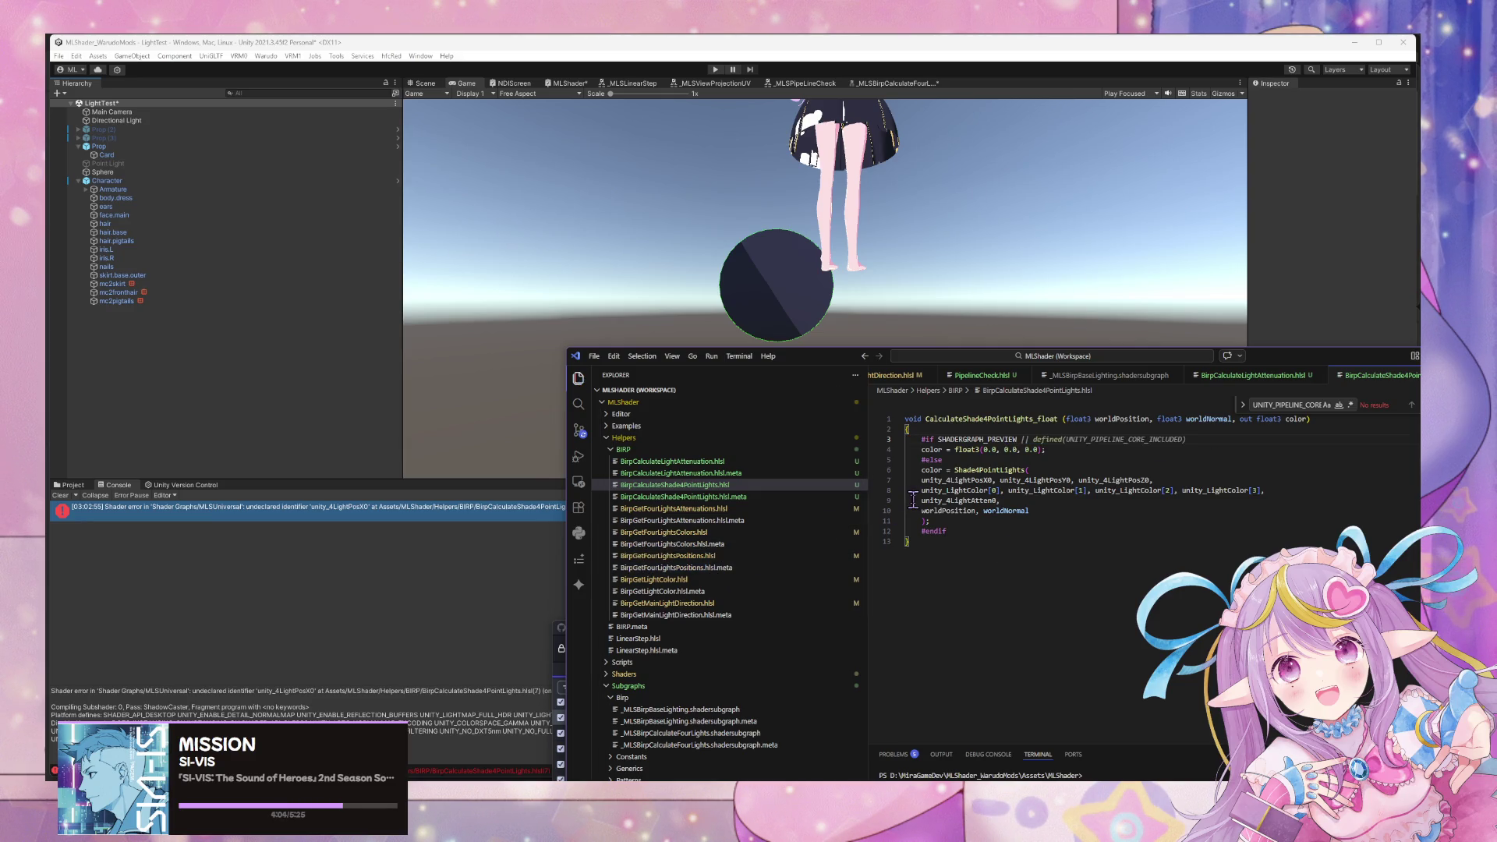
Strip line 3's comment and make line 5 '#else if !defined(UNITY_PIPELINE_CORE_INCLUDED)'.
key("shift+End")
key("Delete")
left_click(933, 459)
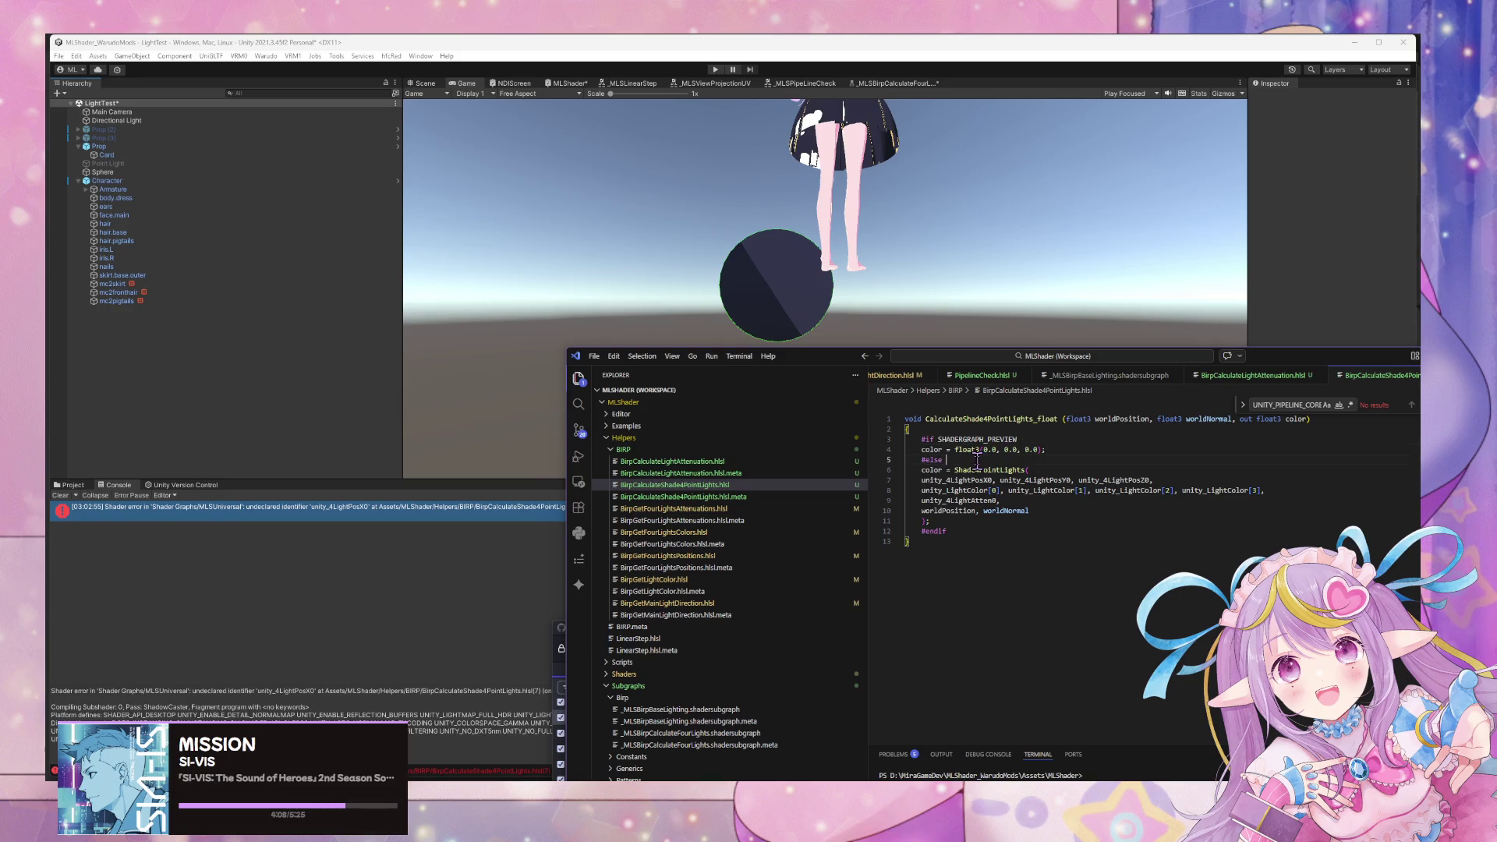
type("if")
key("ctrl+v")
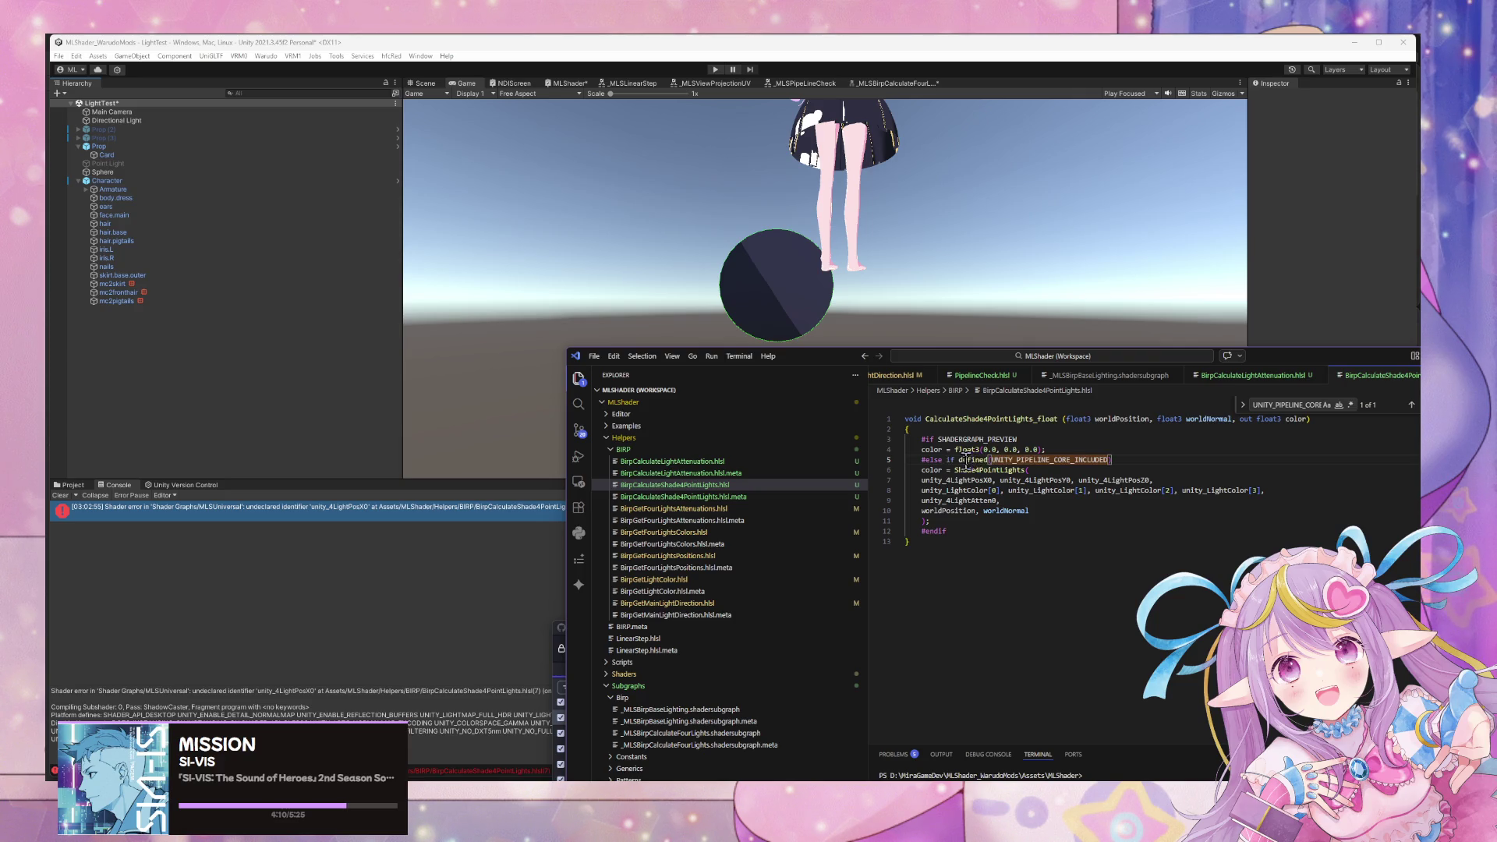
type("!")
key("BackSpace")
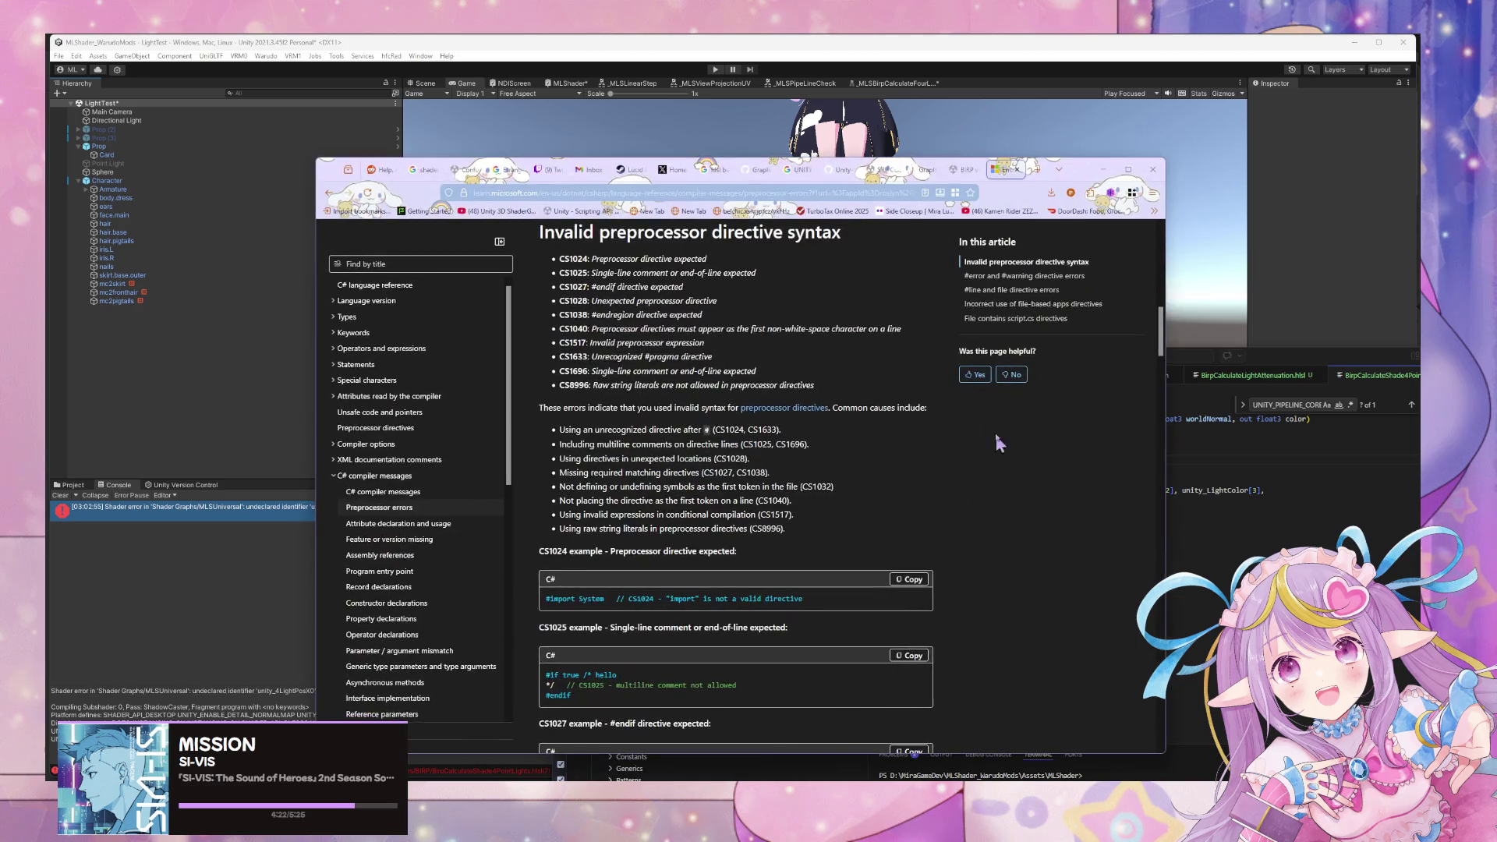
Search Google for 'hlsl else if' and expand the AI Overview.
key("ctrl+l")
type("hlsl else")
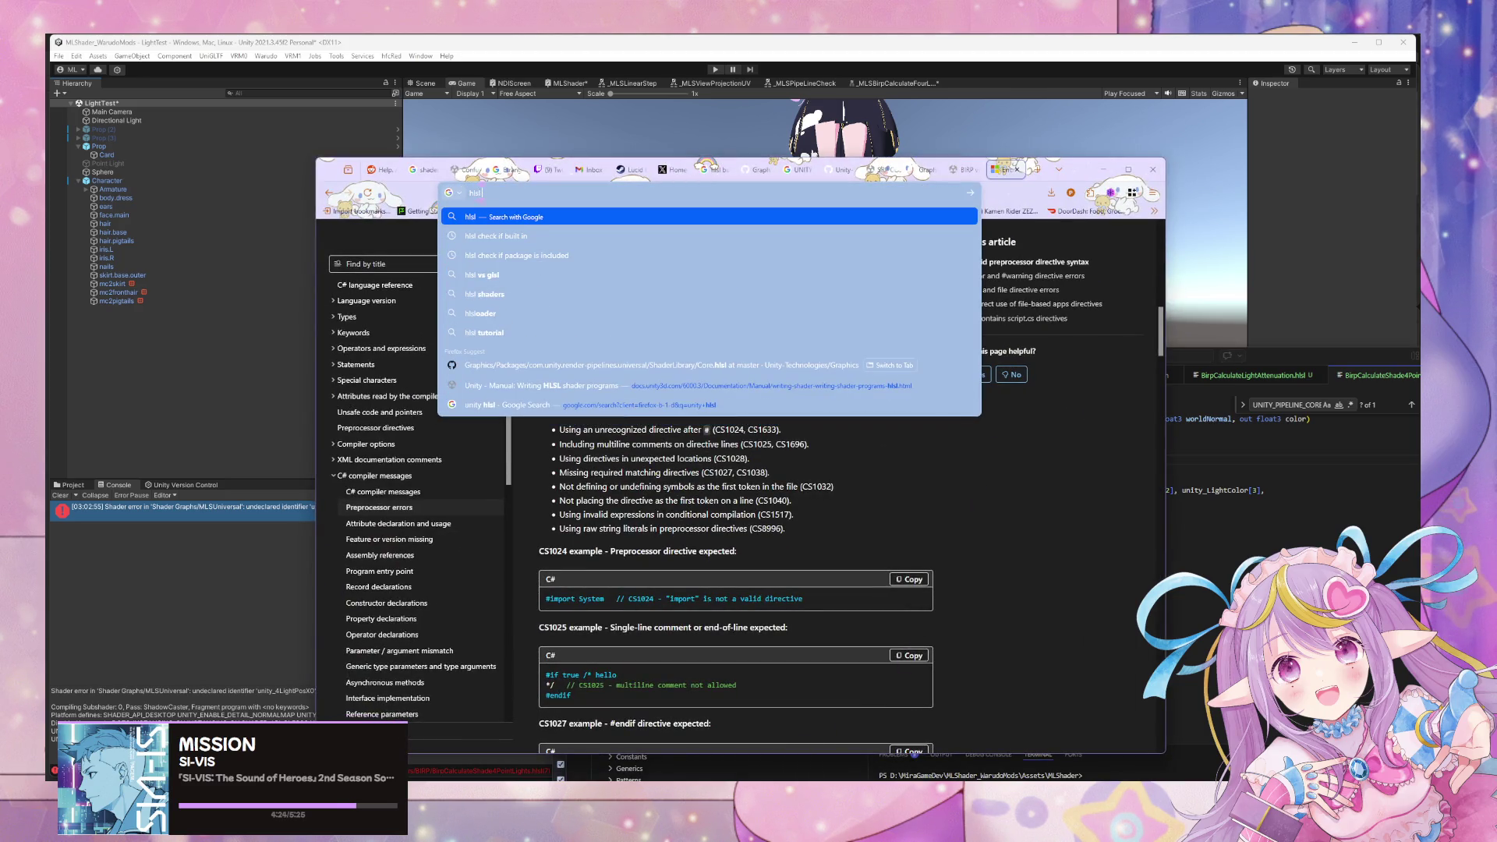
key("Return")
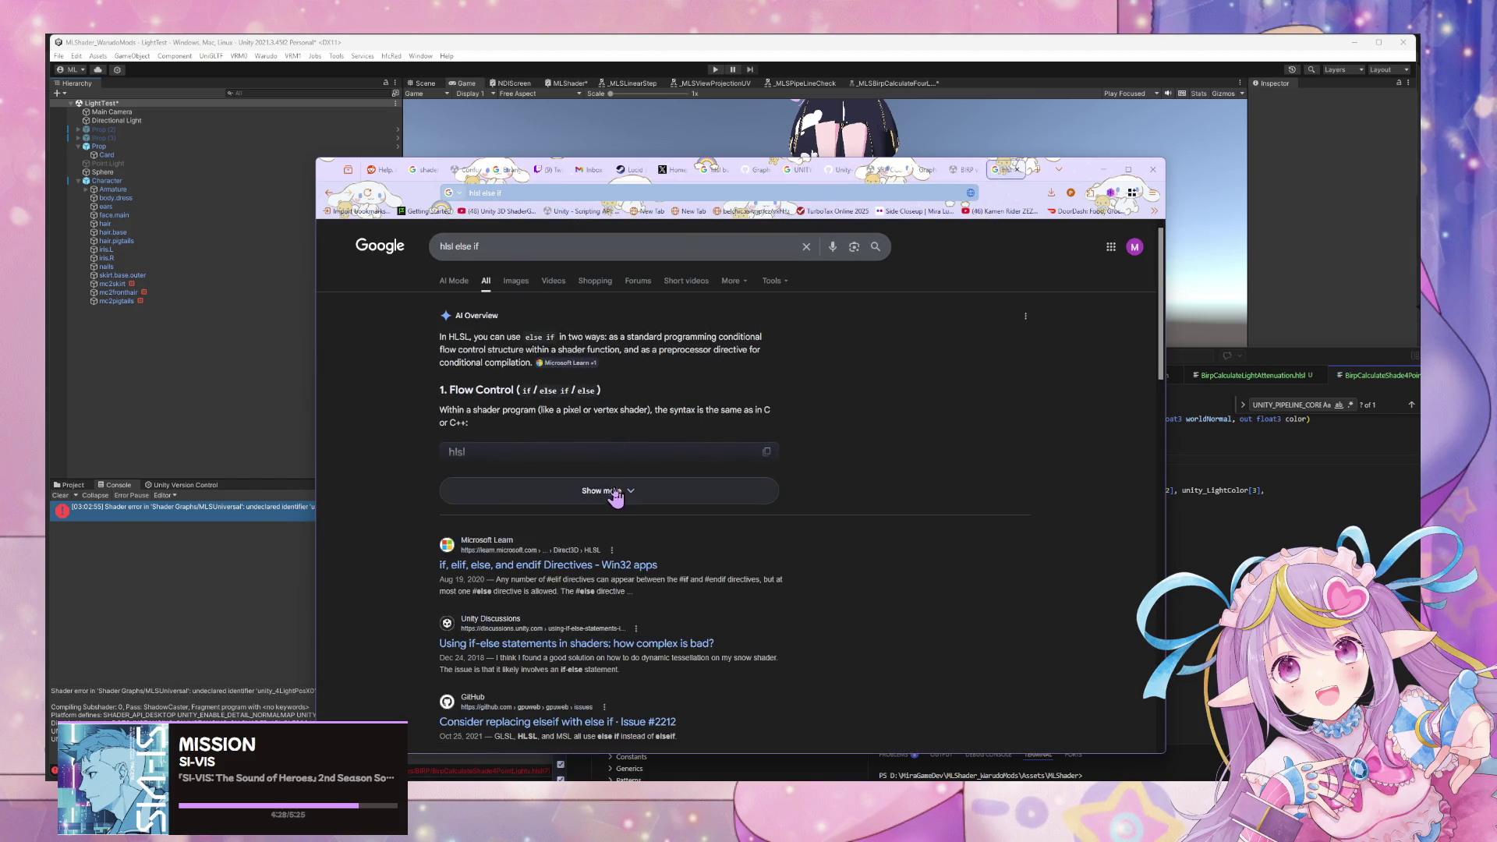
left_click(543, 492)
Return to the shader file in VS Code, then switch to Unity to recompile.
left_click(1211, 484)
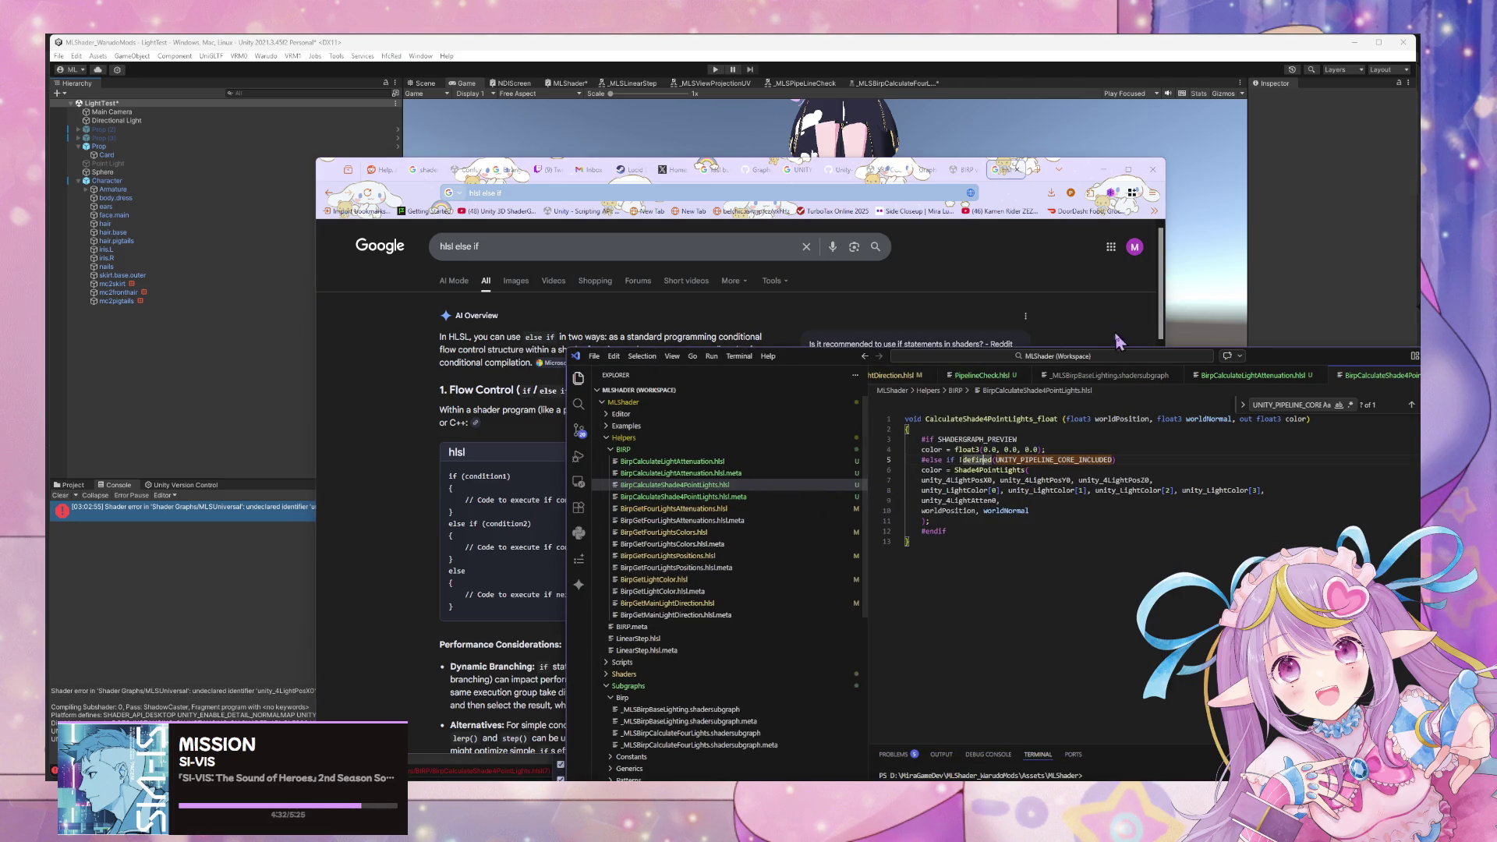
left_click(907, 541)
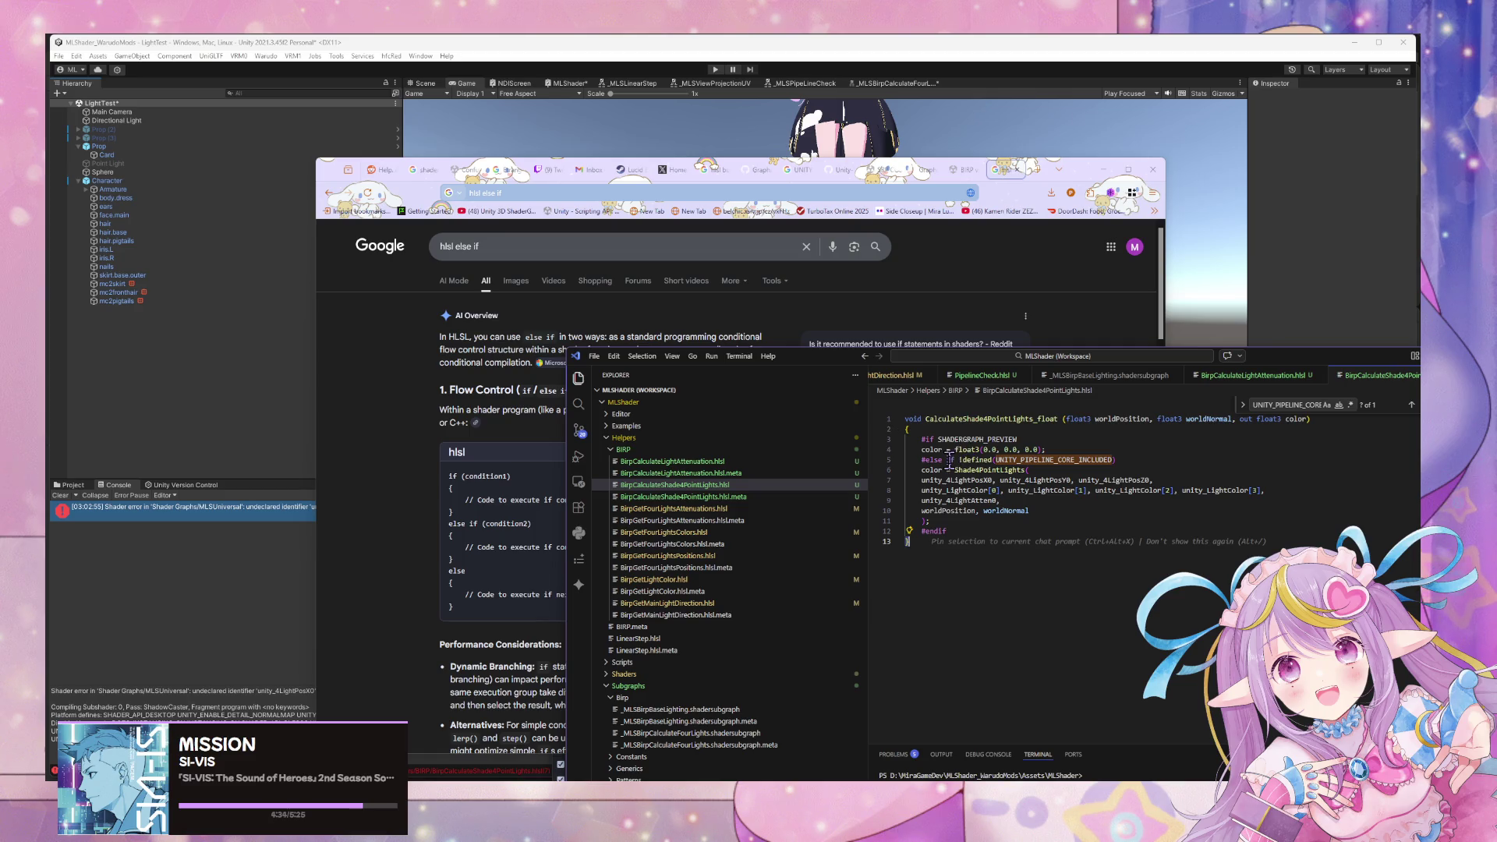
left_click(313, 497)
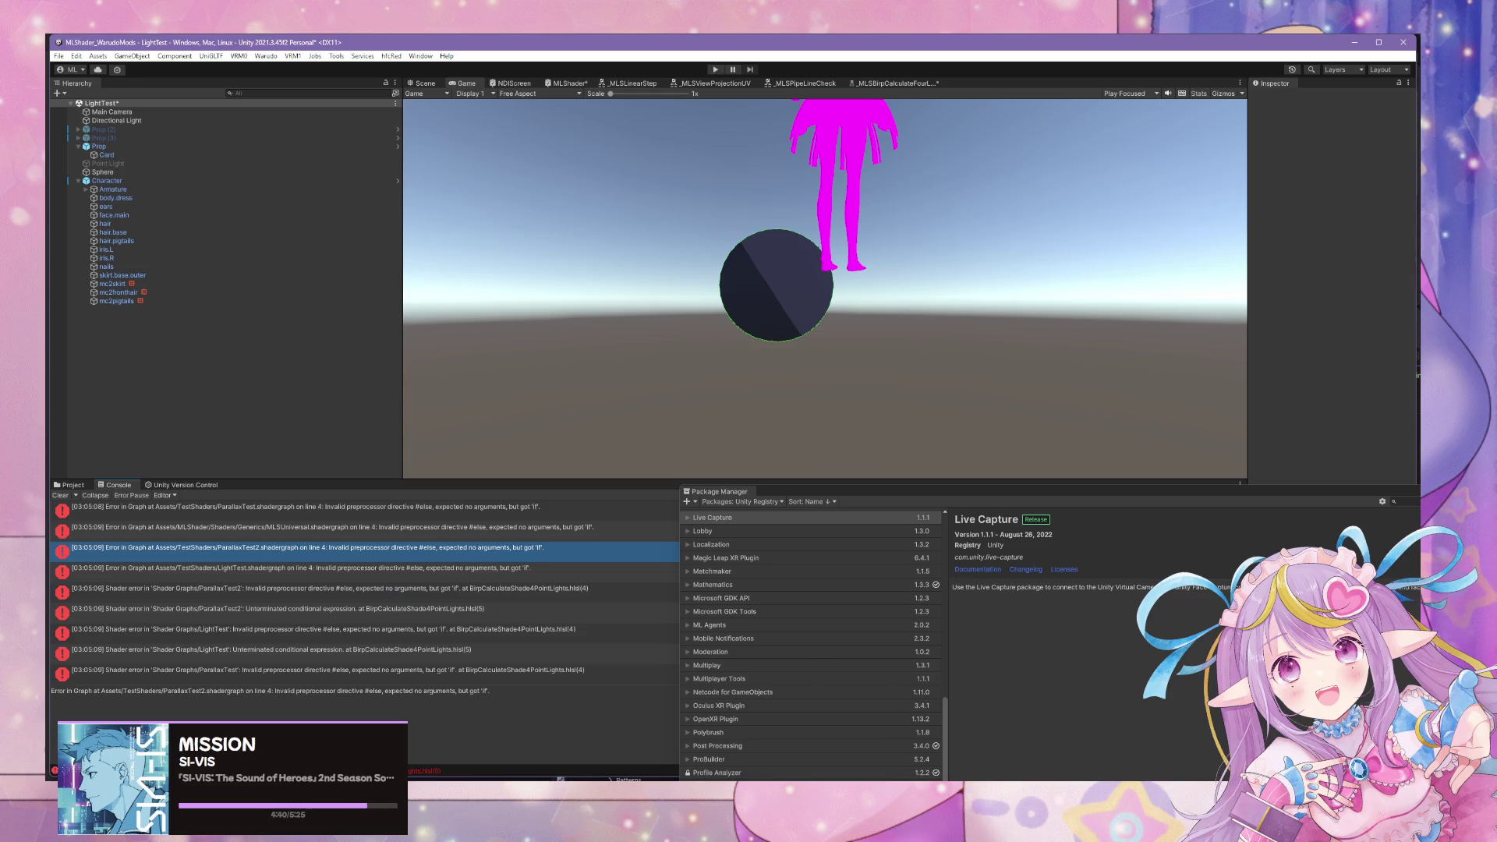
Read Unity's 'Invalid preprocessor directive #else, expected no arguments, but got if' errors.
mouse_move(863, 826)
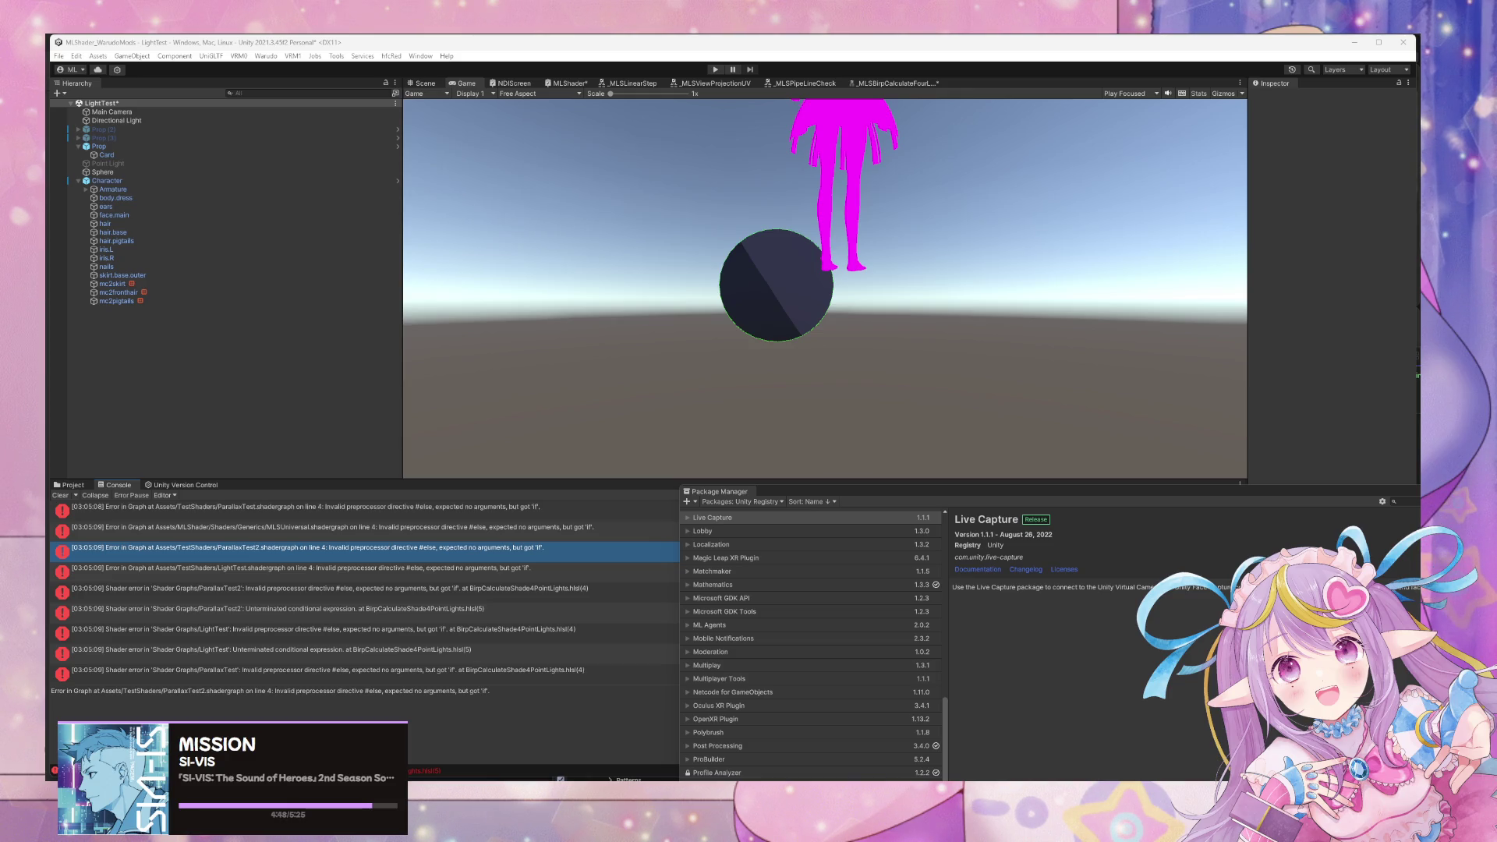
Bring BirpCalculateShade4PointLights.hlsl forward and open Gemini Code Assist chat with line 5 selected.
mouse_move(1079, 745)
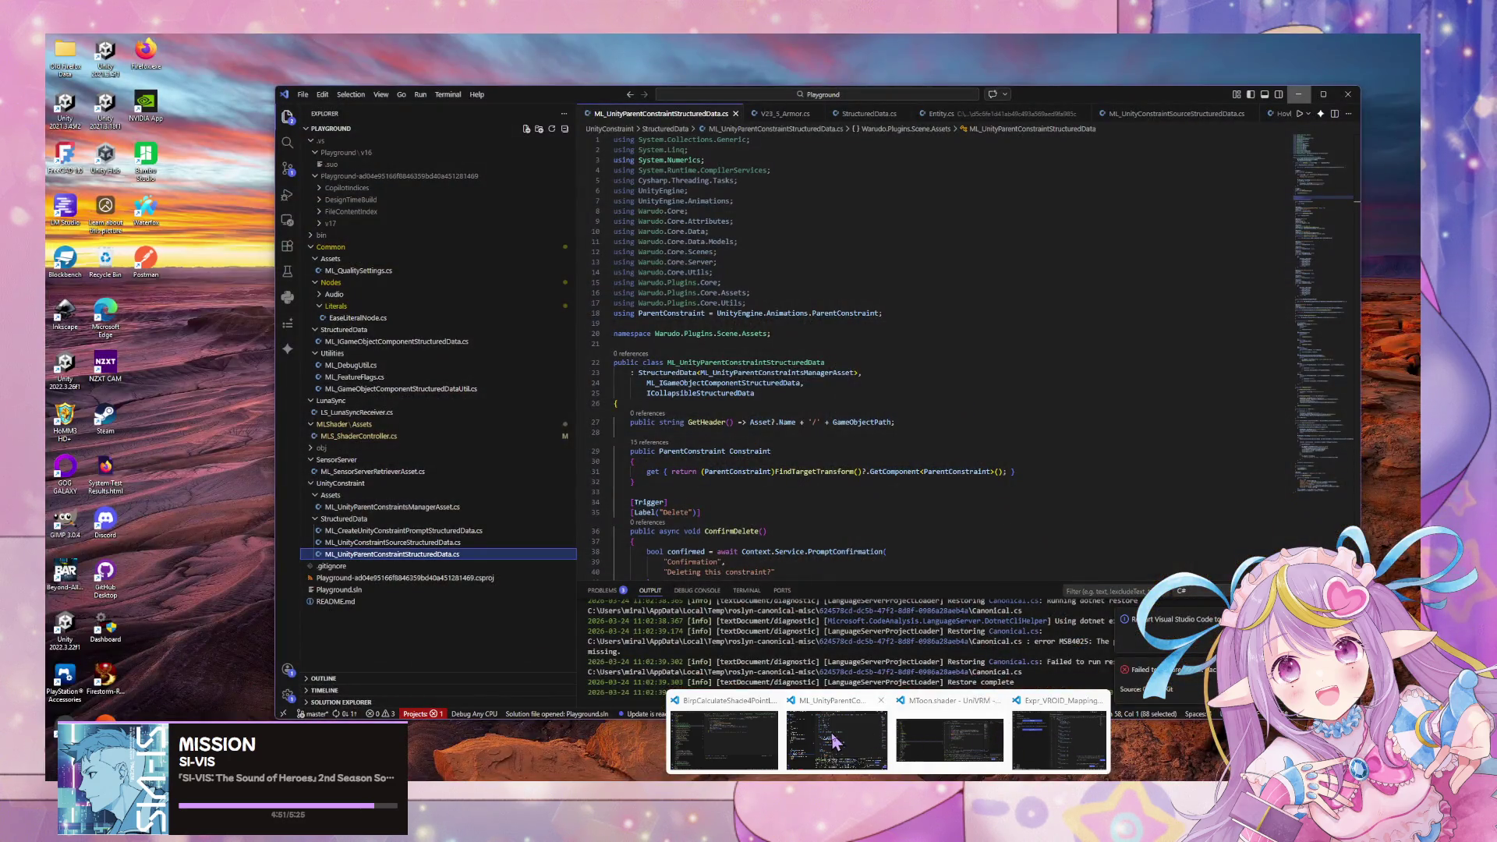
left_click(836, 741)
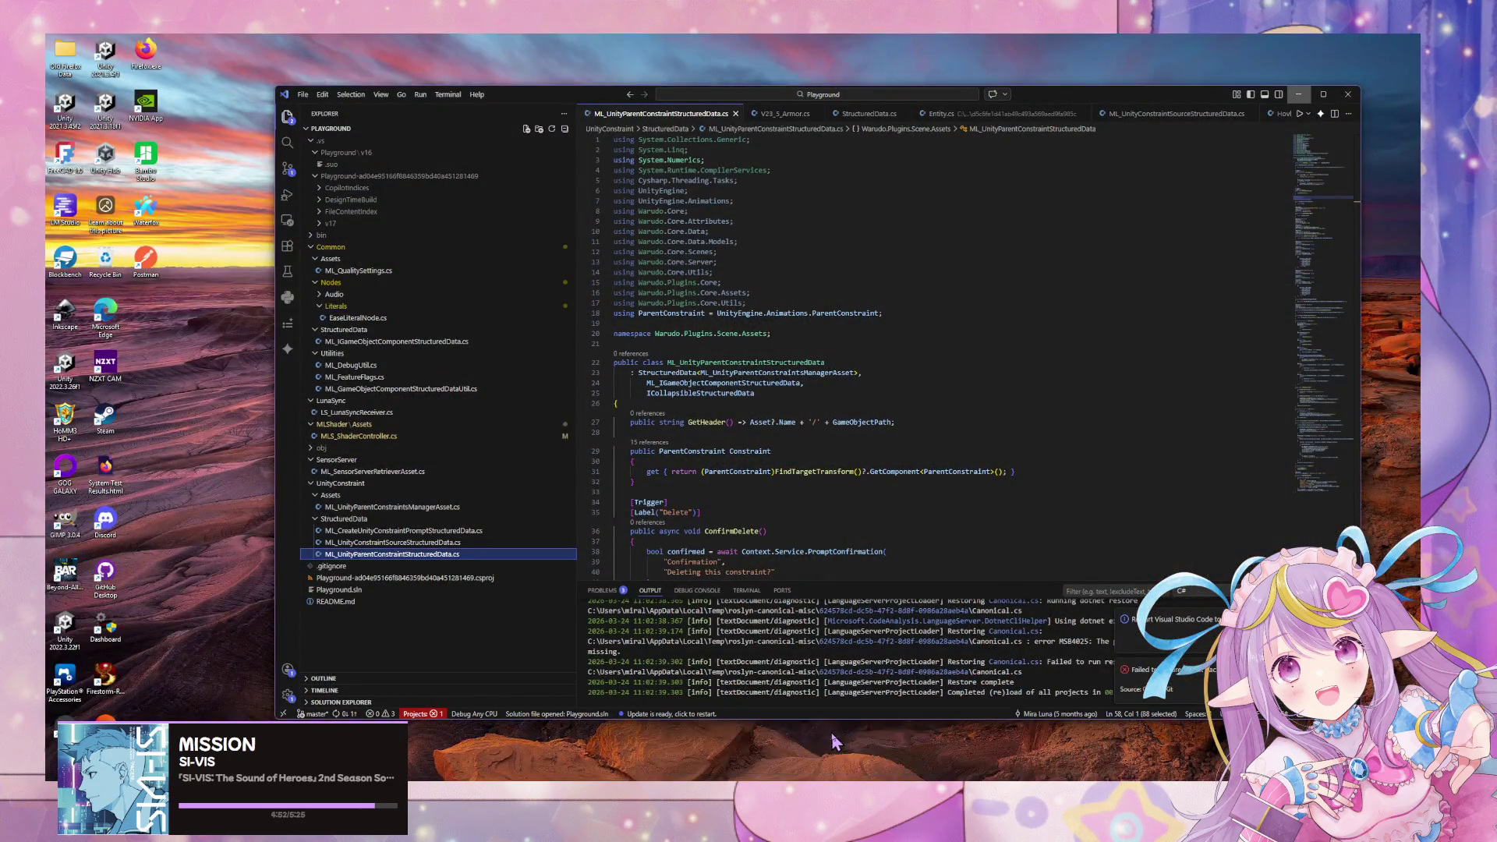
mouse_move(888, 779)
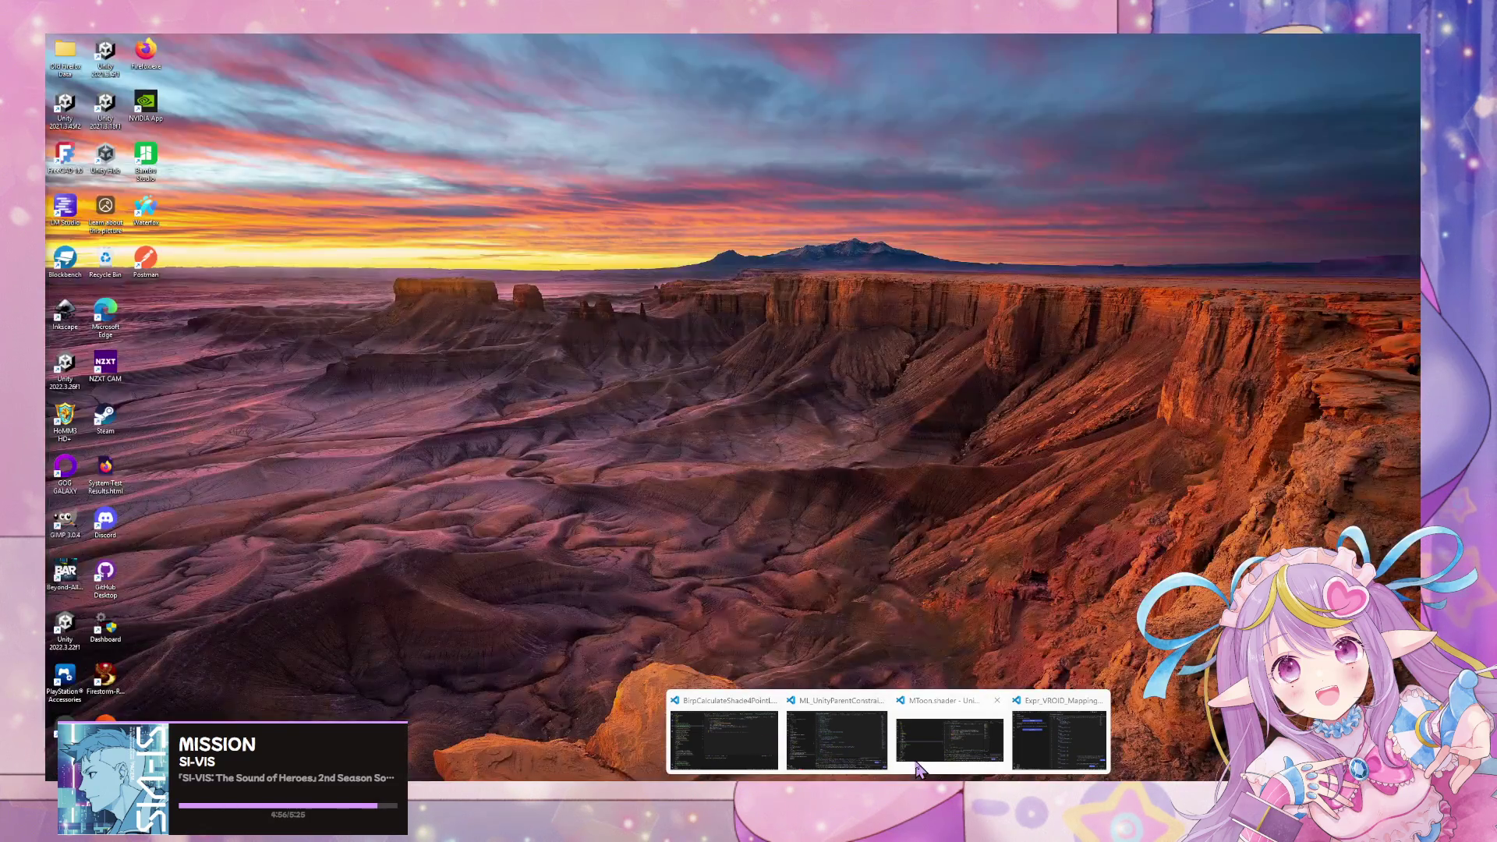
mouse_move(787, 749)
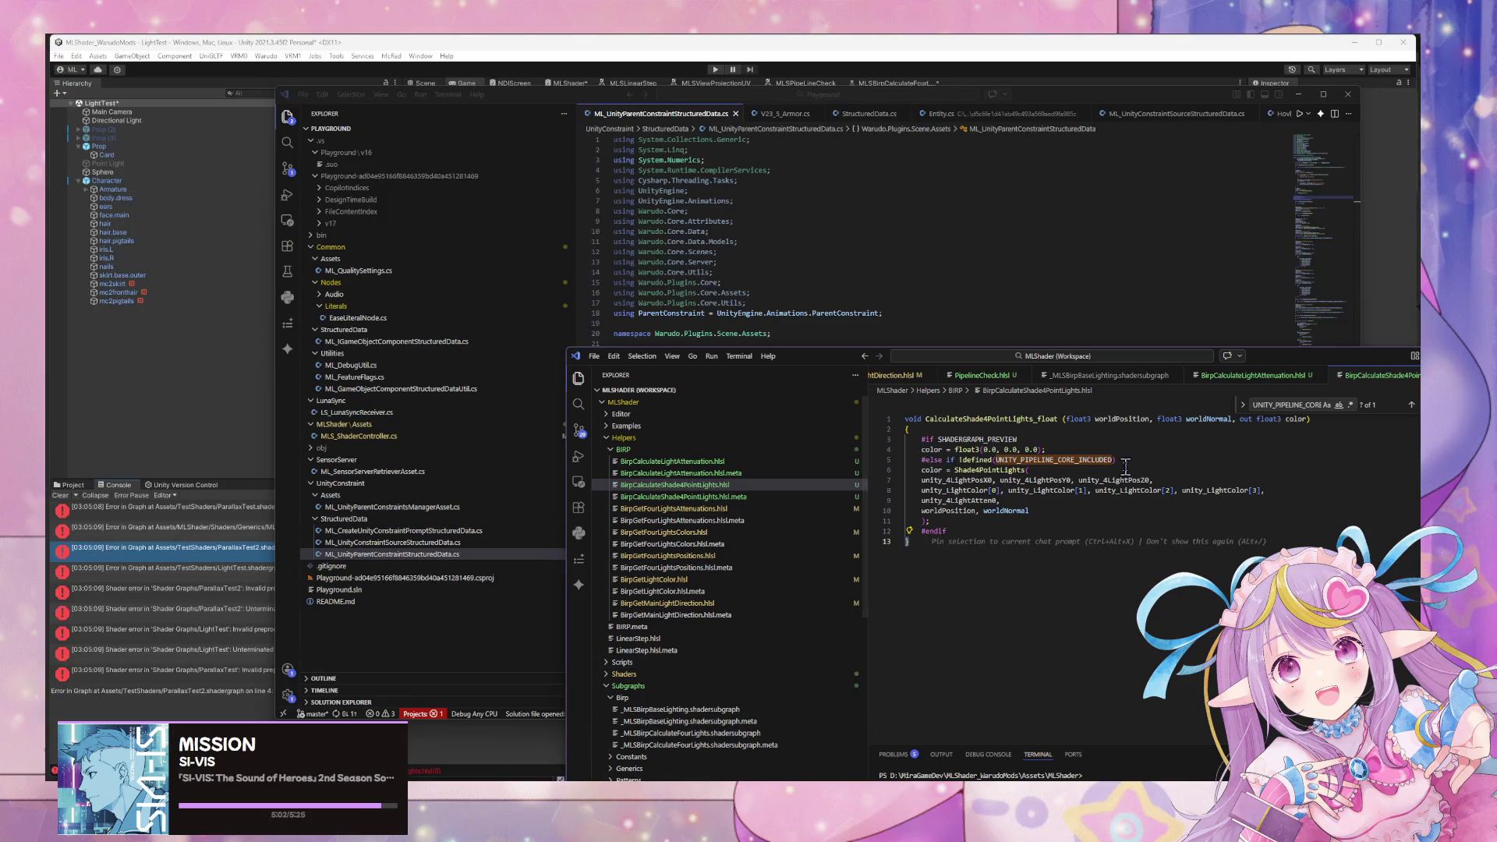
left_click(1130, 462)
key("alt+Tab")
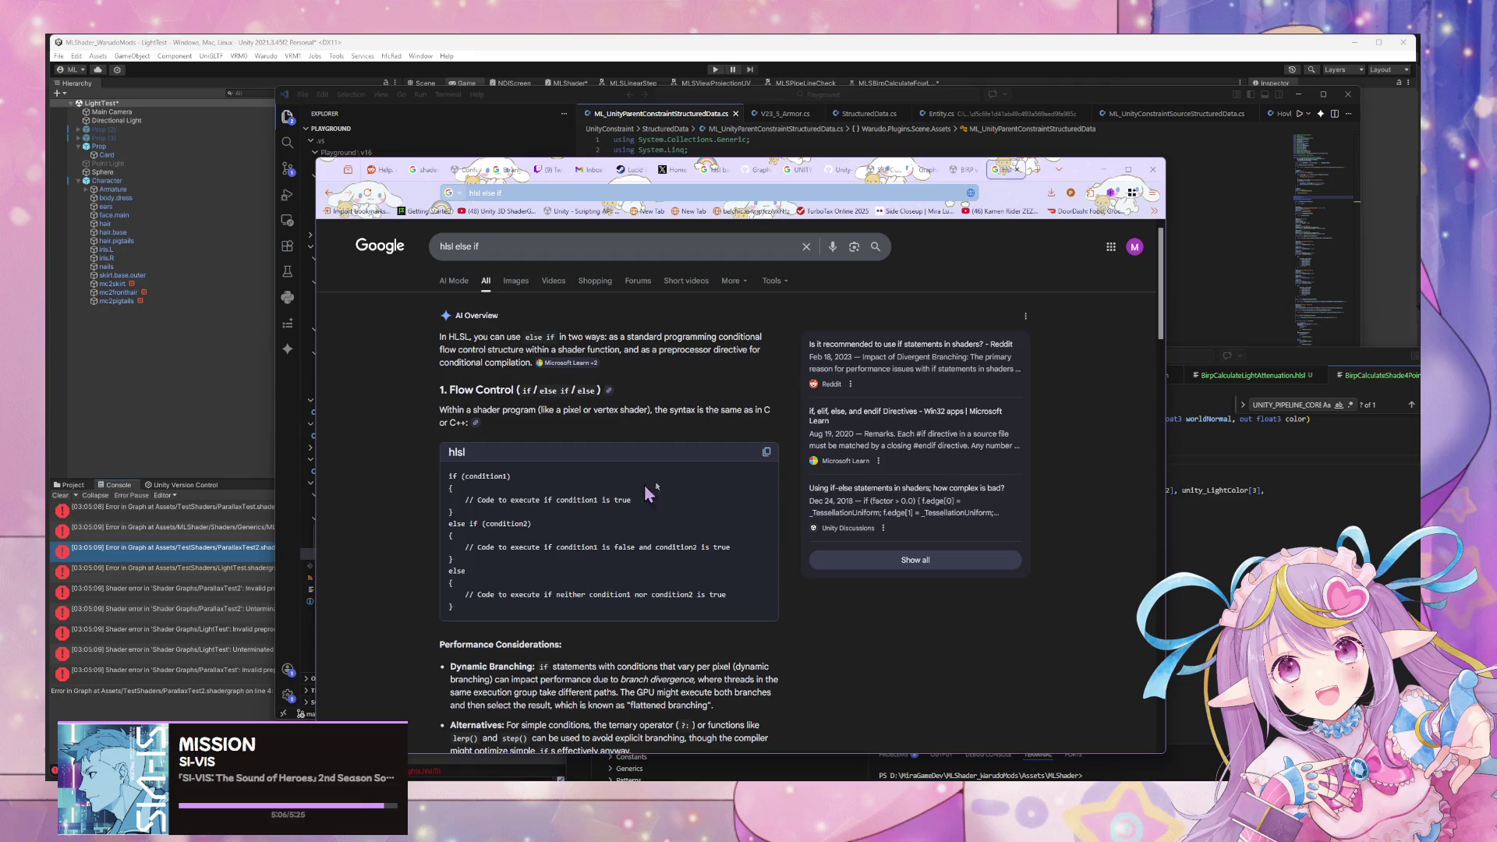
key("alt+Tab")
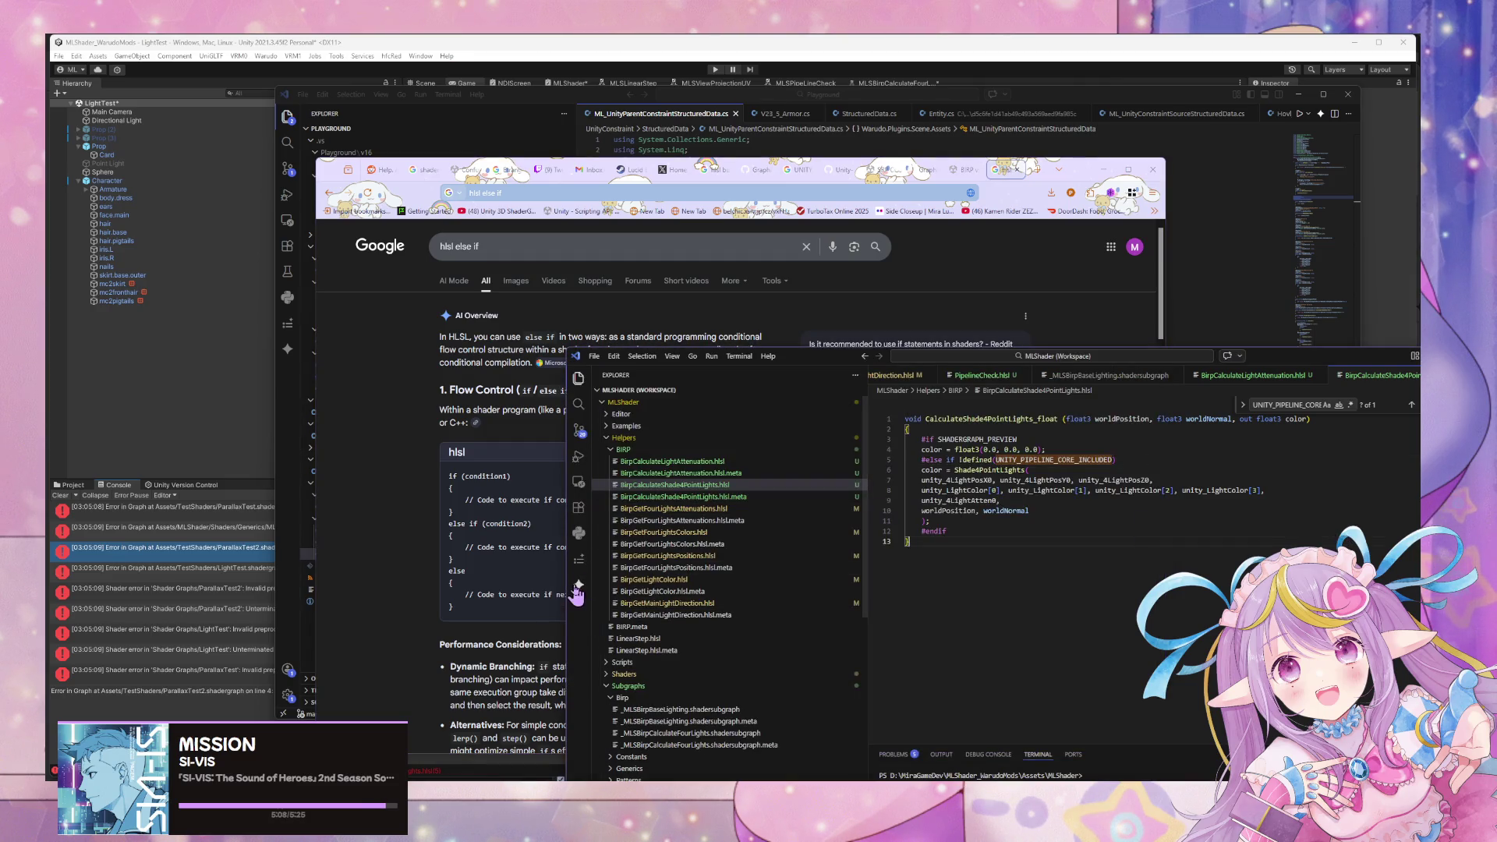
left_click(1125, 463)
key("shift+Home")
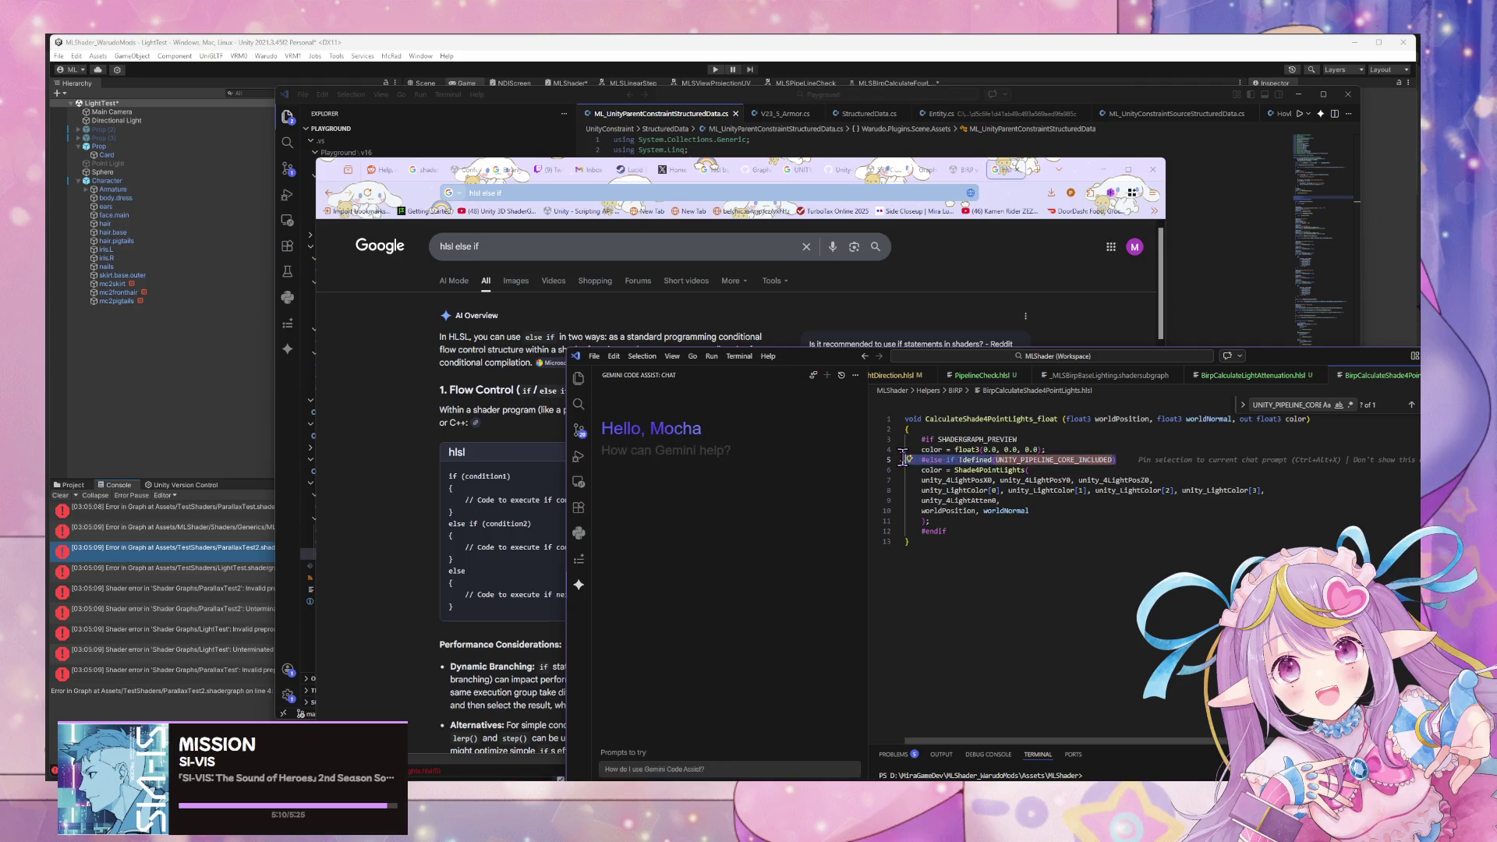
Ask Gemini 'how do I else if in hlsl?' about line 5, then return to the Google results.
left_click_drag(788, 356, 667, 183)
left_click(558, 657)
type("how do I")
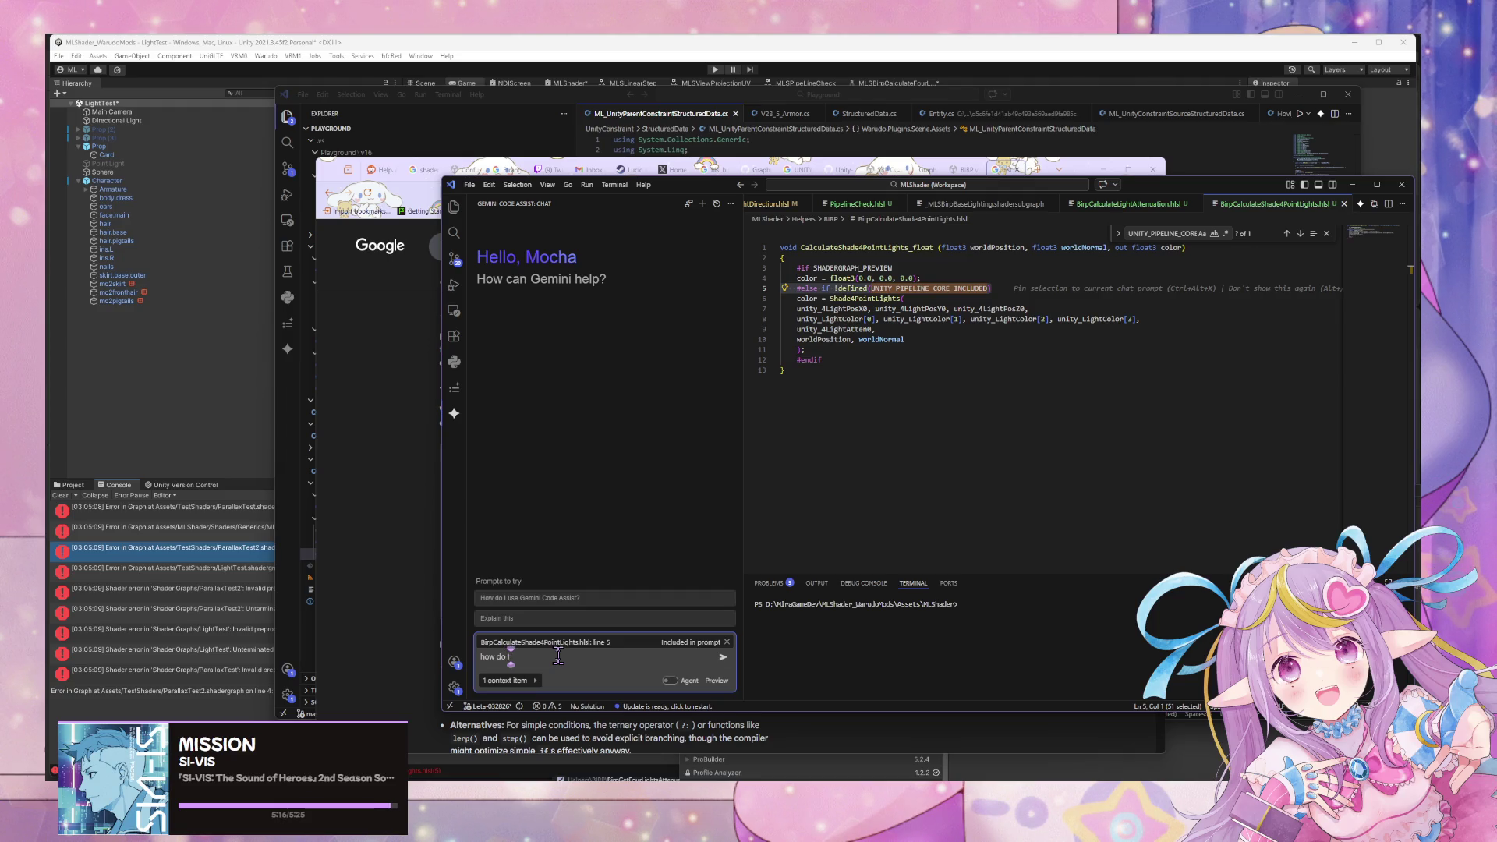
type(" else if in hlsl")
type("?")
key("Return")
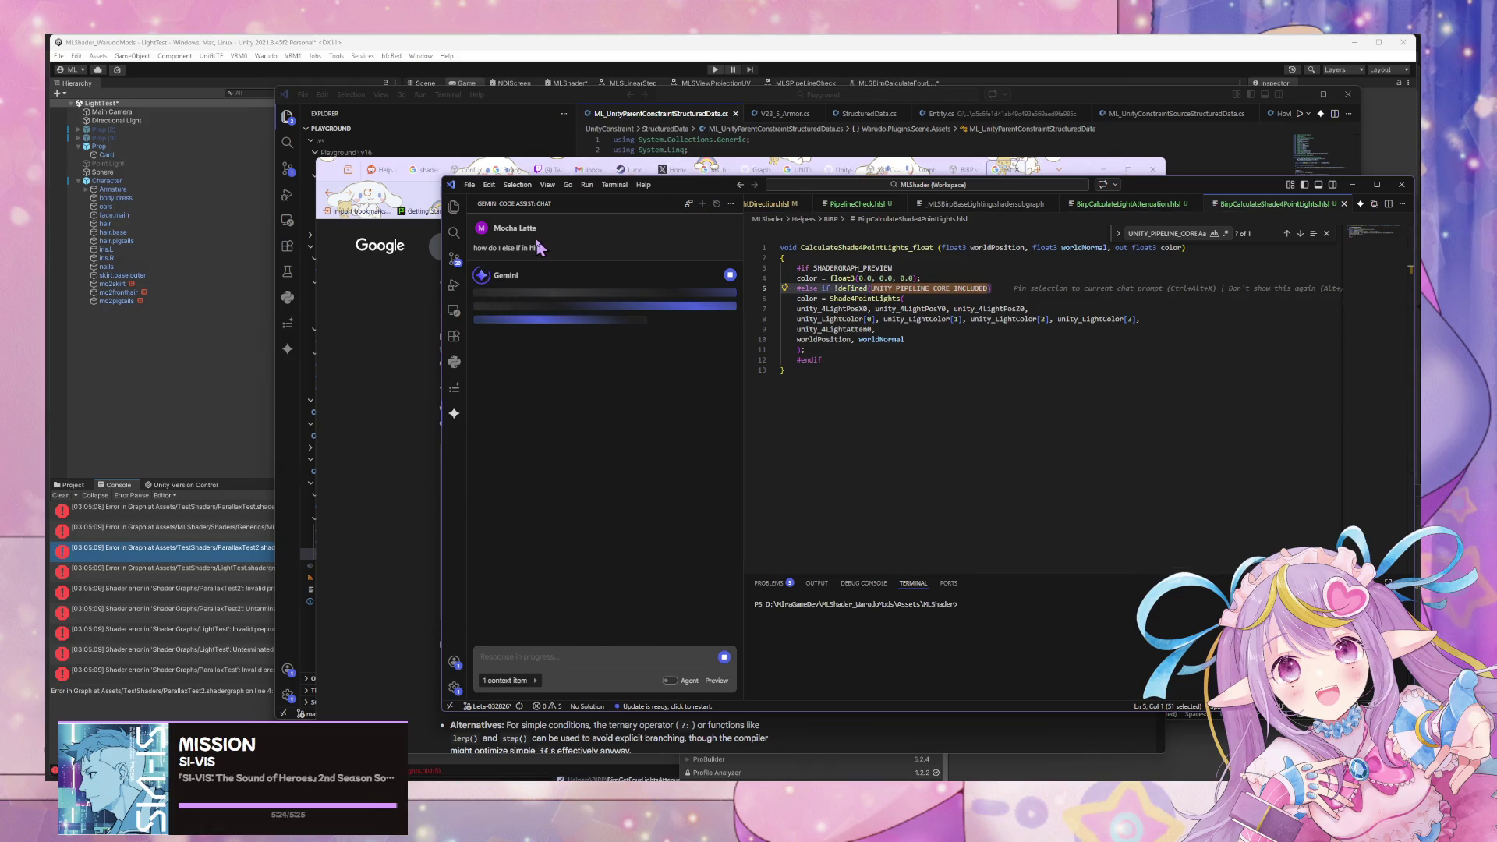
left_click(367, 394)
scroll(578, 288, "down", 2)
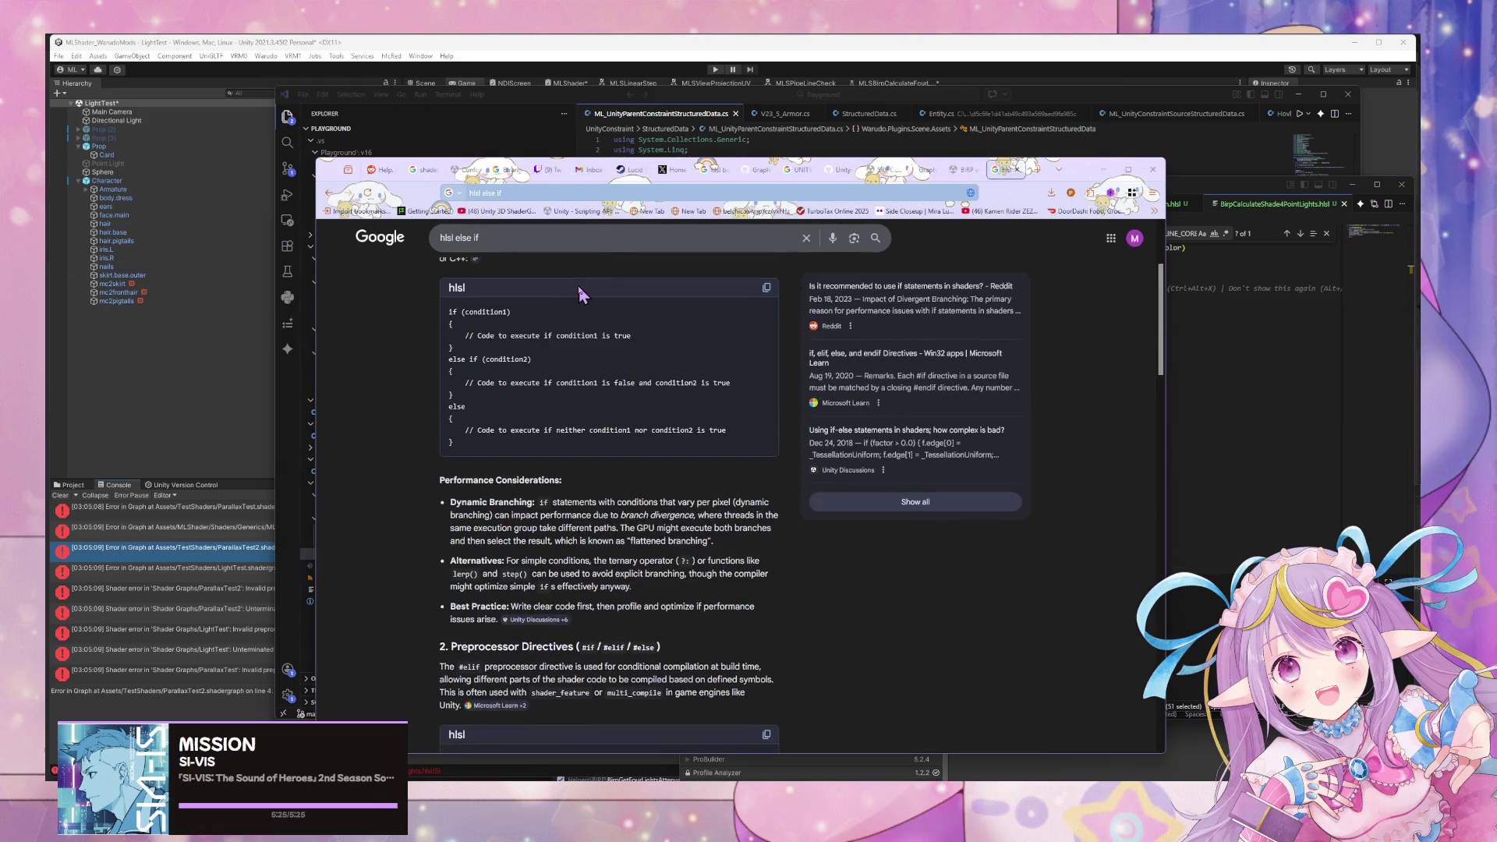
Scroll the AI Overview to its Preprocessor Directives section, then return to Gemini's answer in VS Code.
scroll(578, 288, "down", 3)
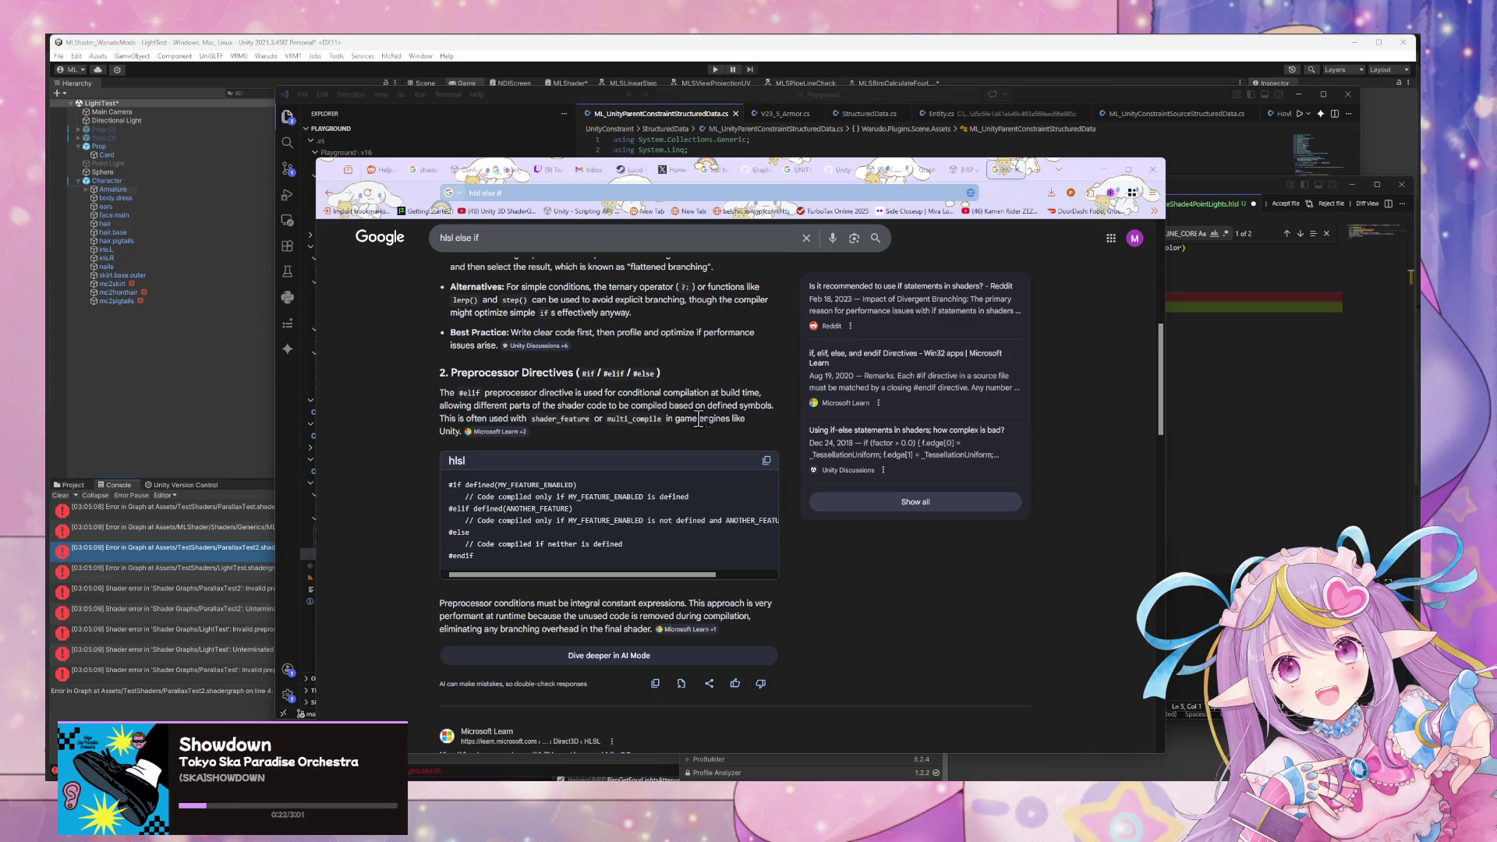
left_click(1196, 478)
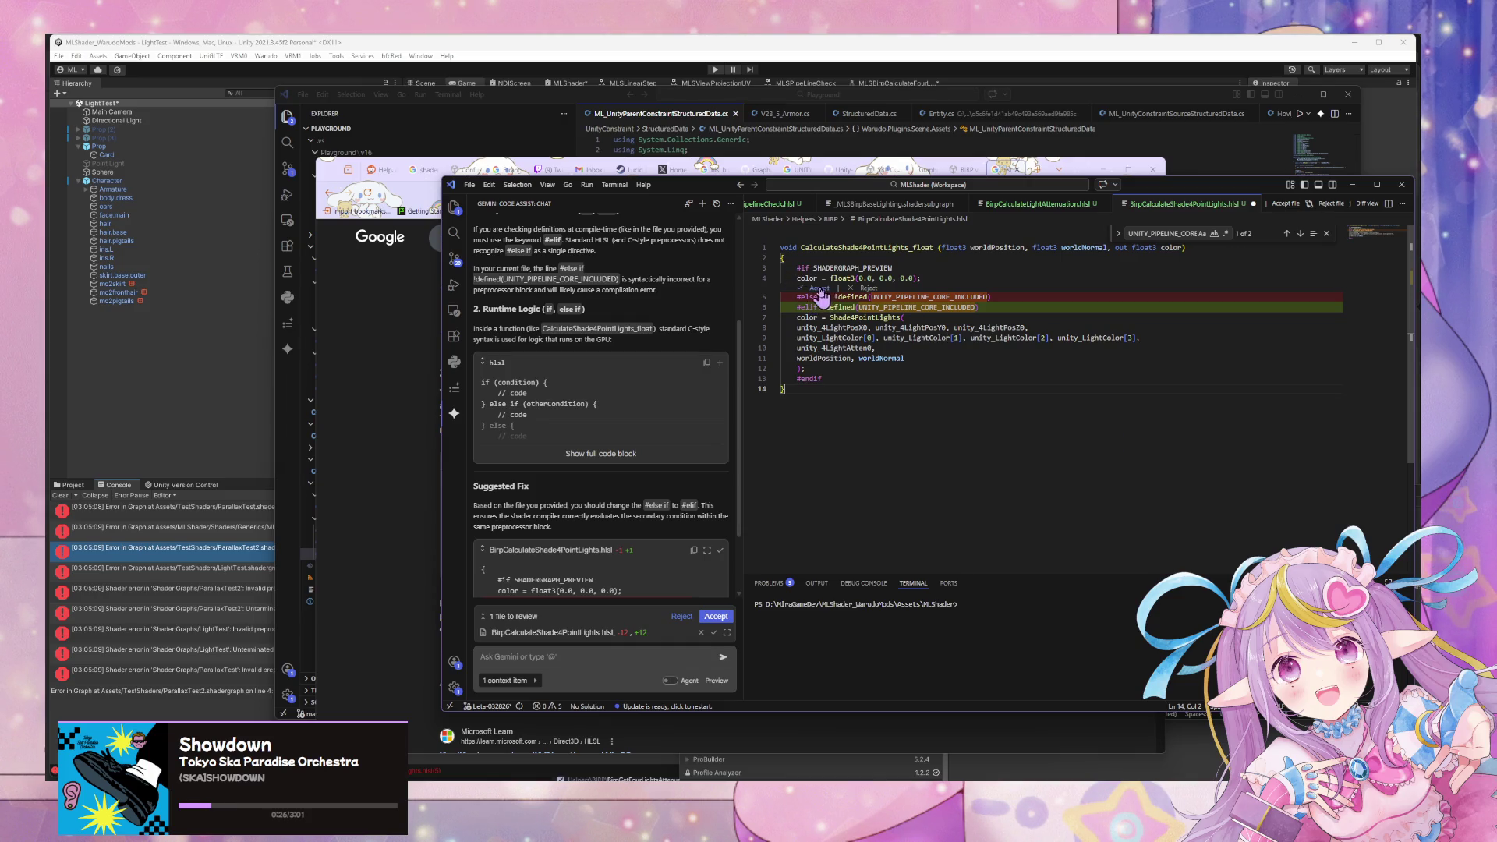
Accept and apply Gemini's suggested #elif fix in BirpCalculateShade4PointLights.hlsl.
scroll(650, 429, "down", 2)
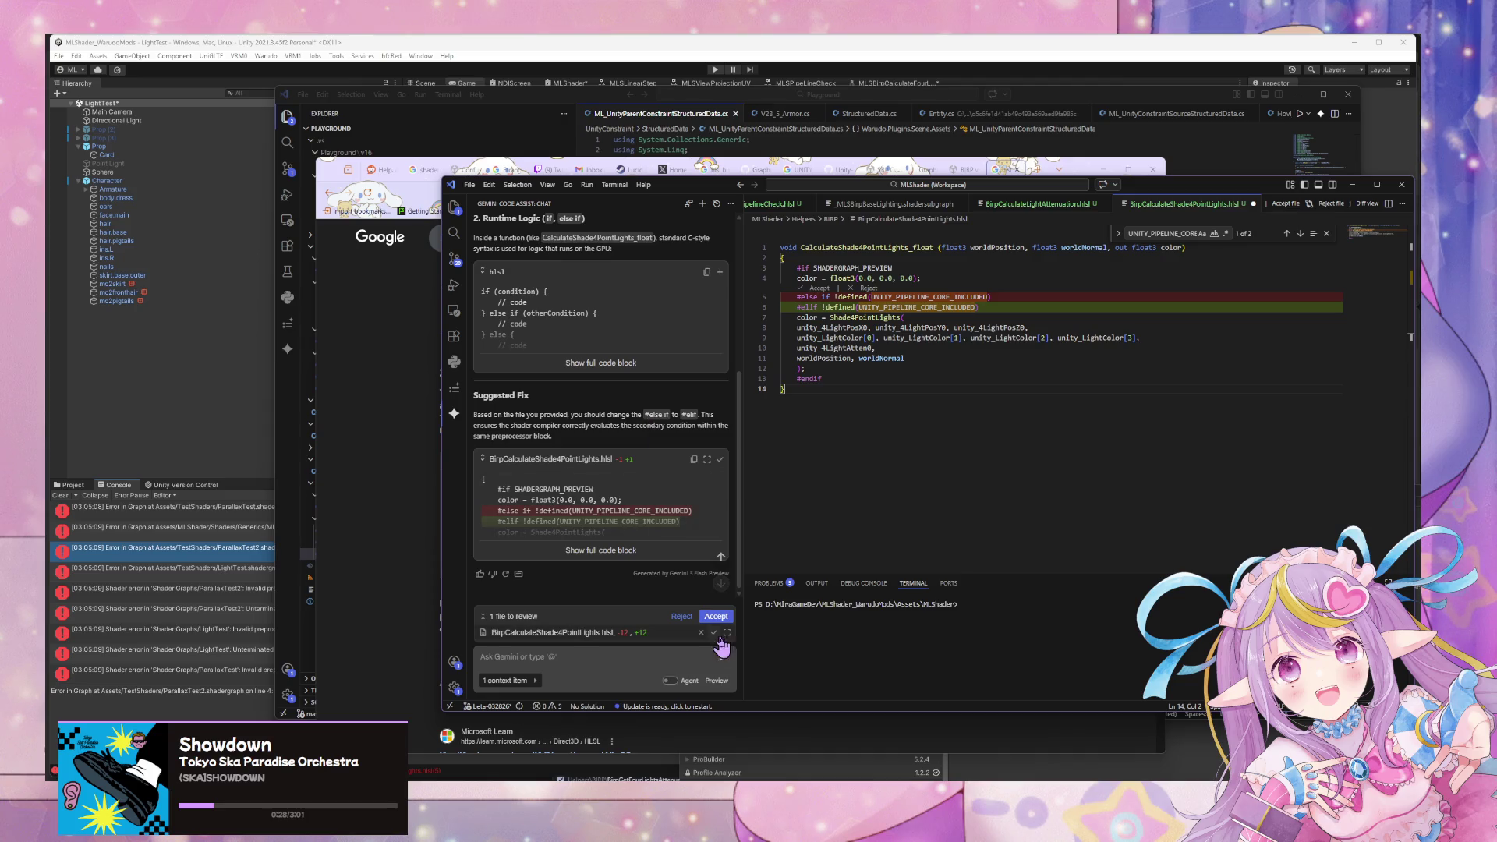
left_click(716, 616)
left_click(983, 346)
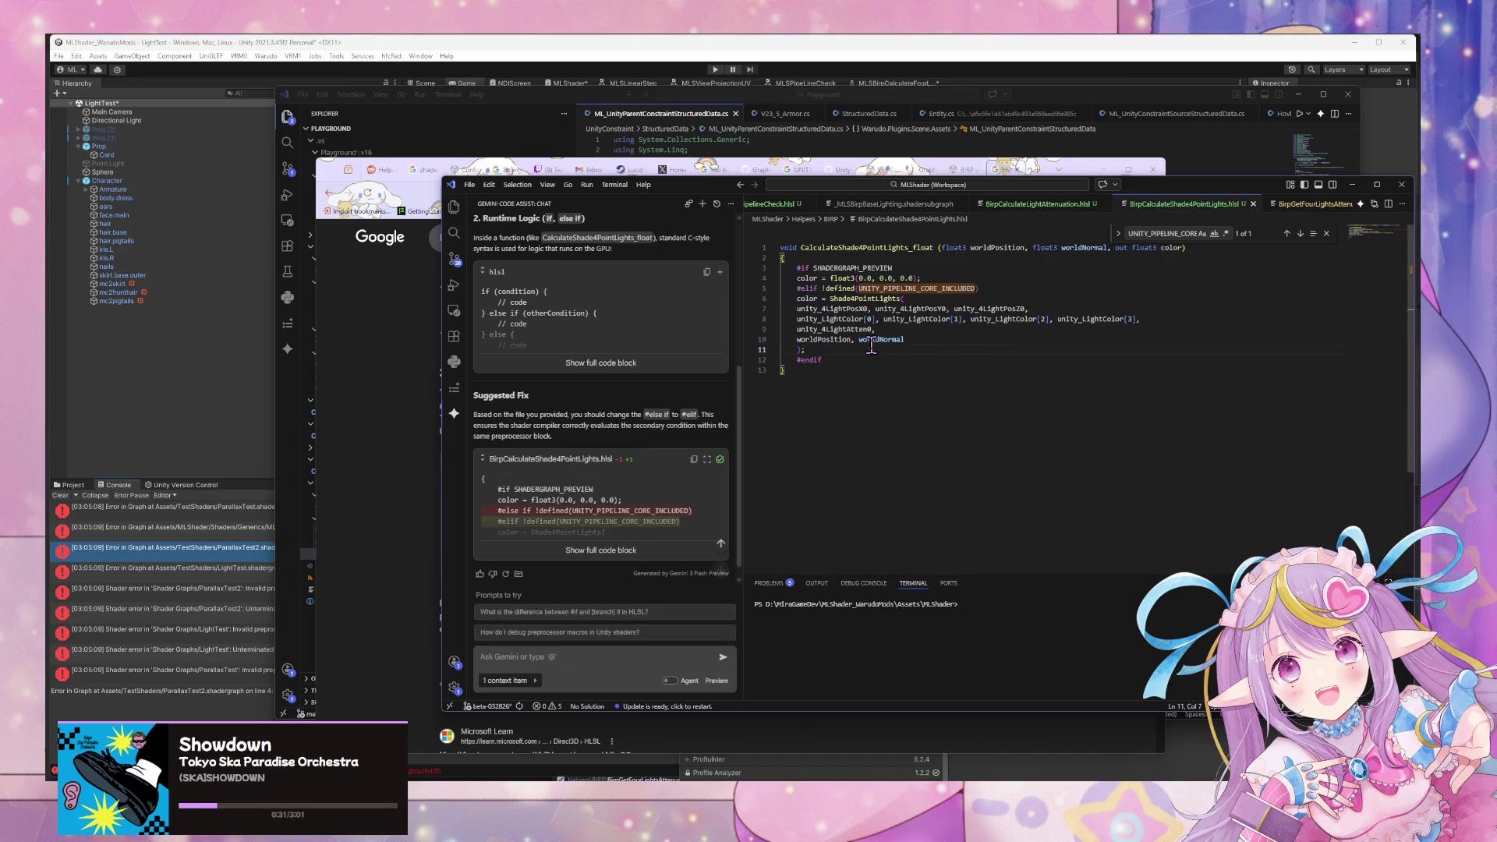
left_click(987, 295)
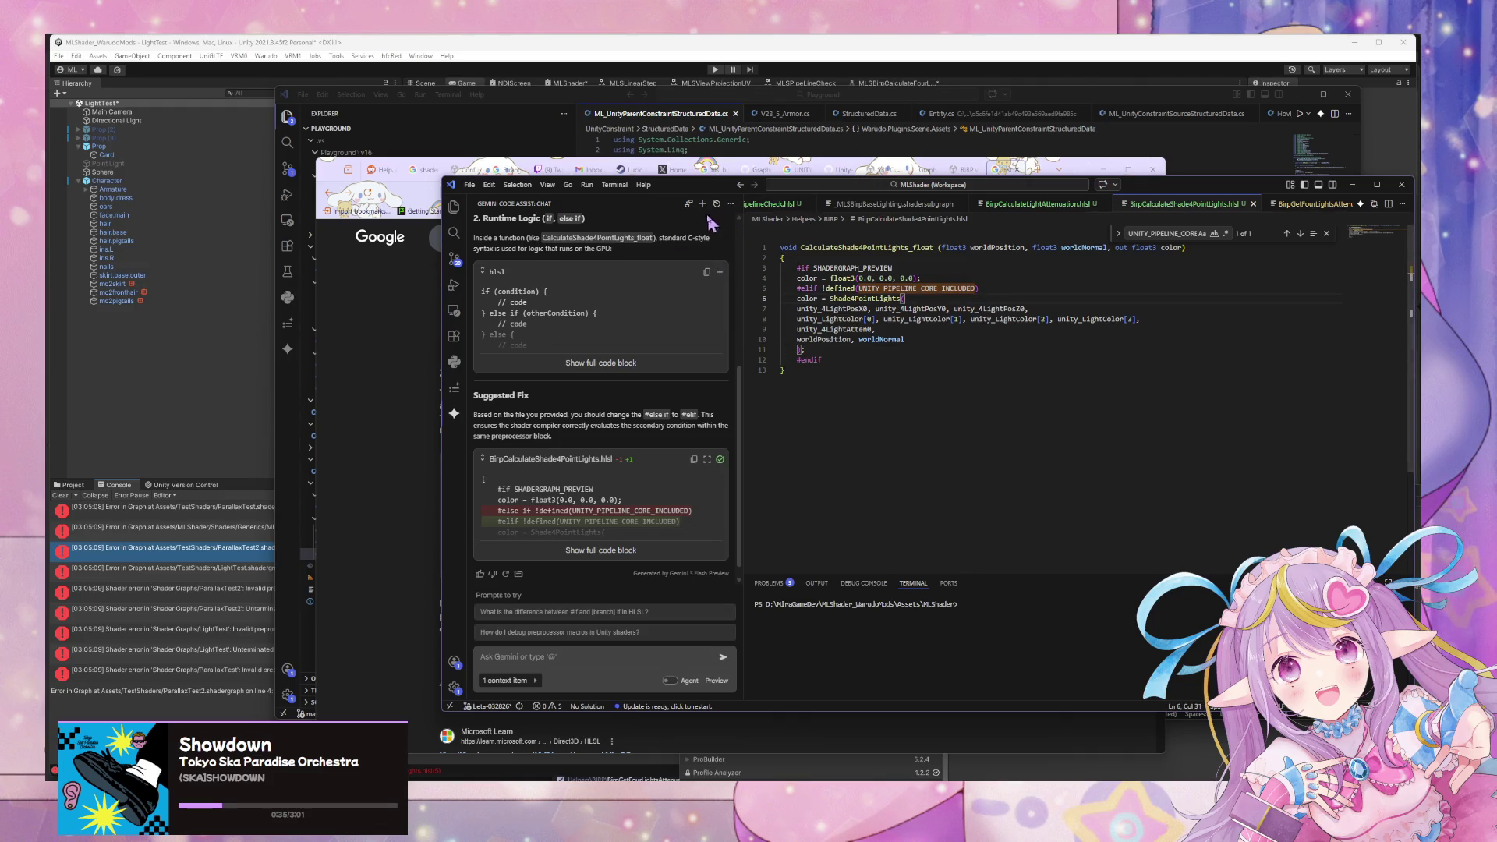
Undo stray edits so line 5 reads #elif !defined(UNITY_PIPELINE_CORE_INCLUDED), then hide the chat.
left_click(997, 288)
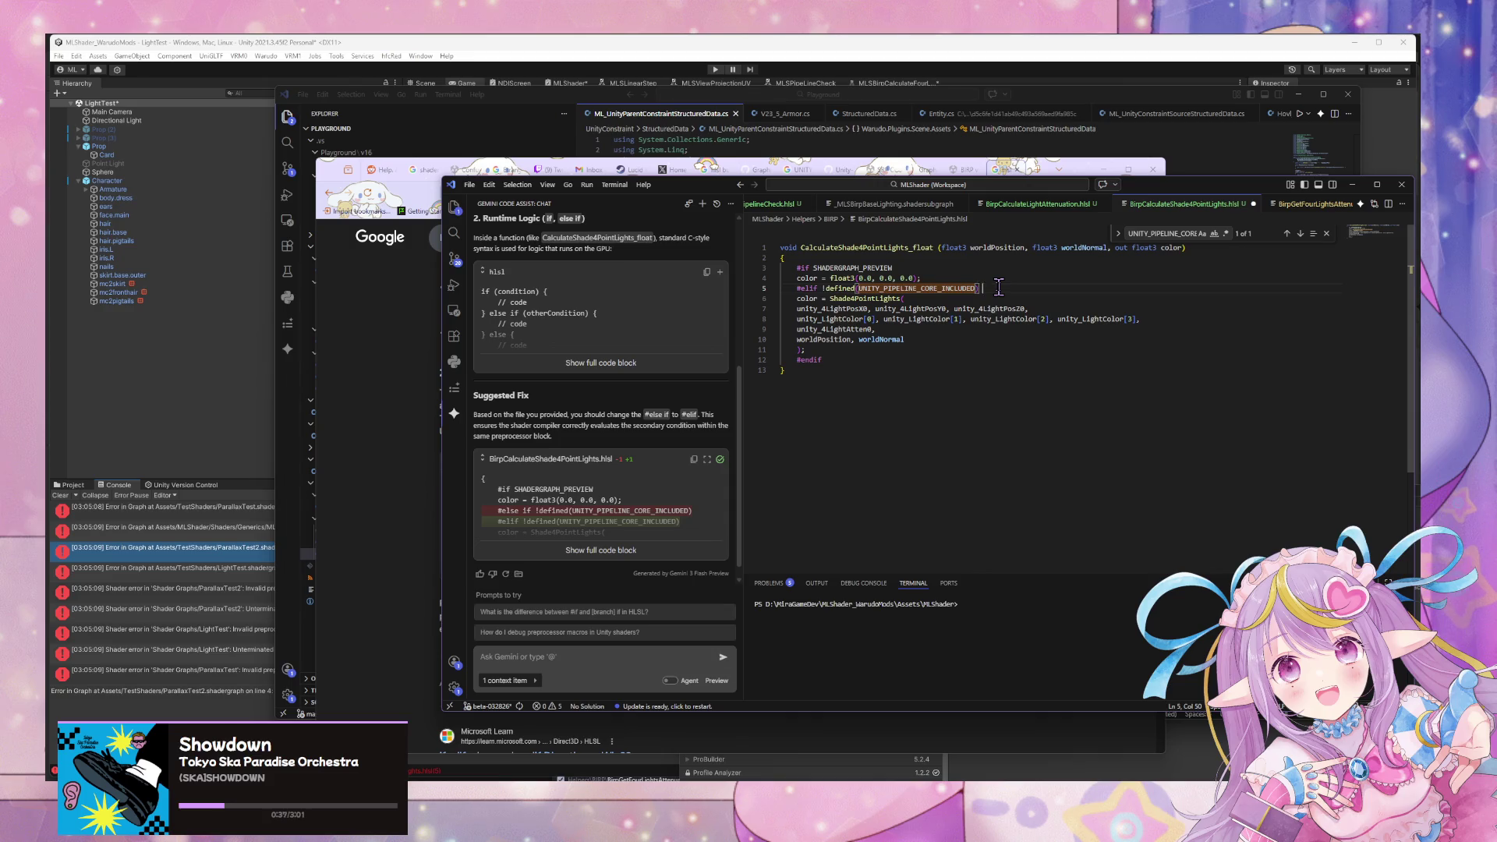
type("/")
type("els")
type(" t")
type("t")
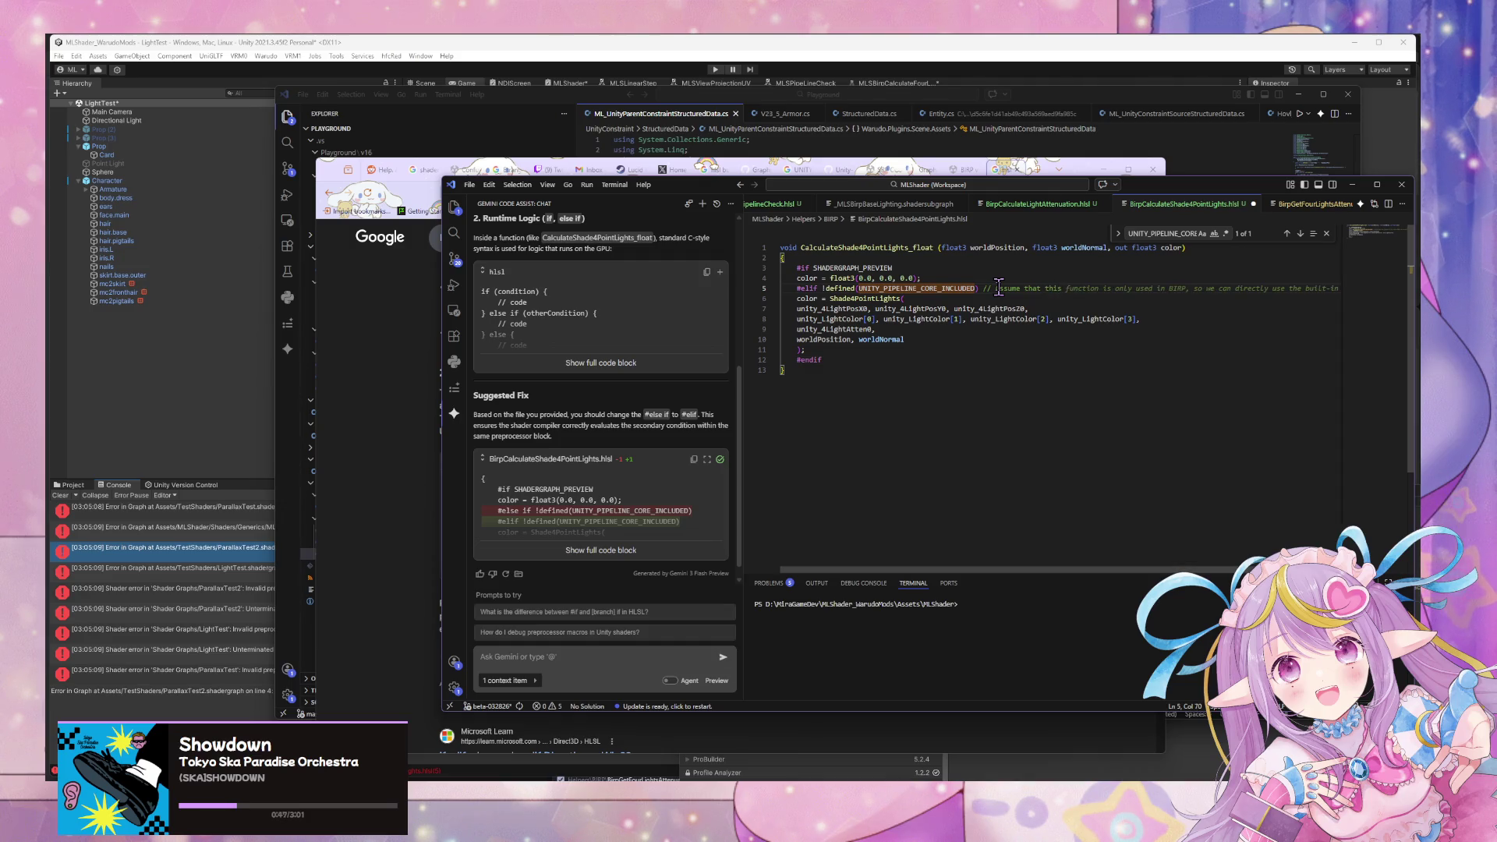
key("BackSpace")
key("BackSpace")
key("BackSpace")
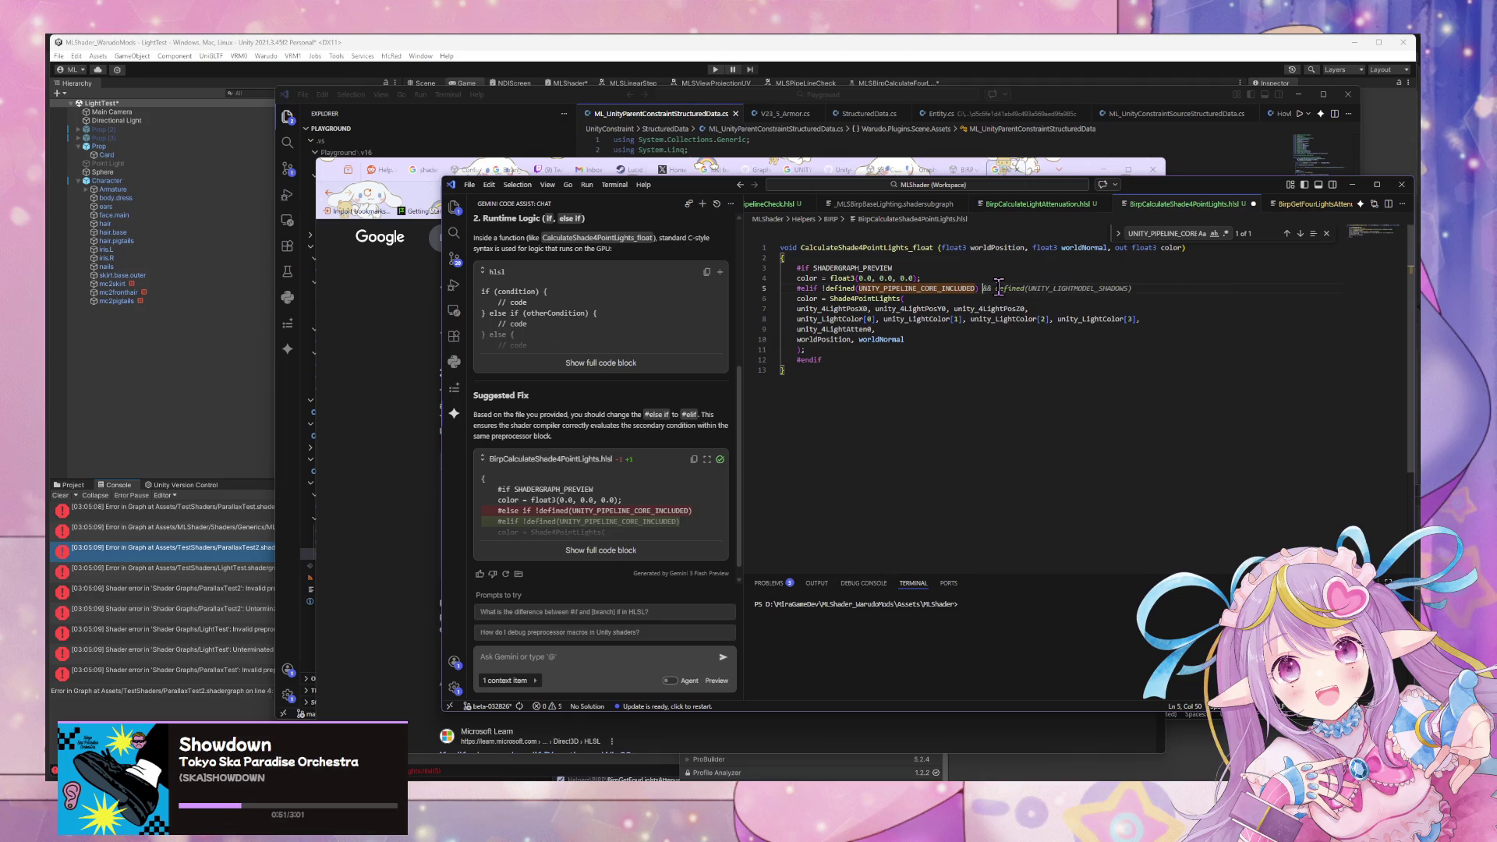
type("&")
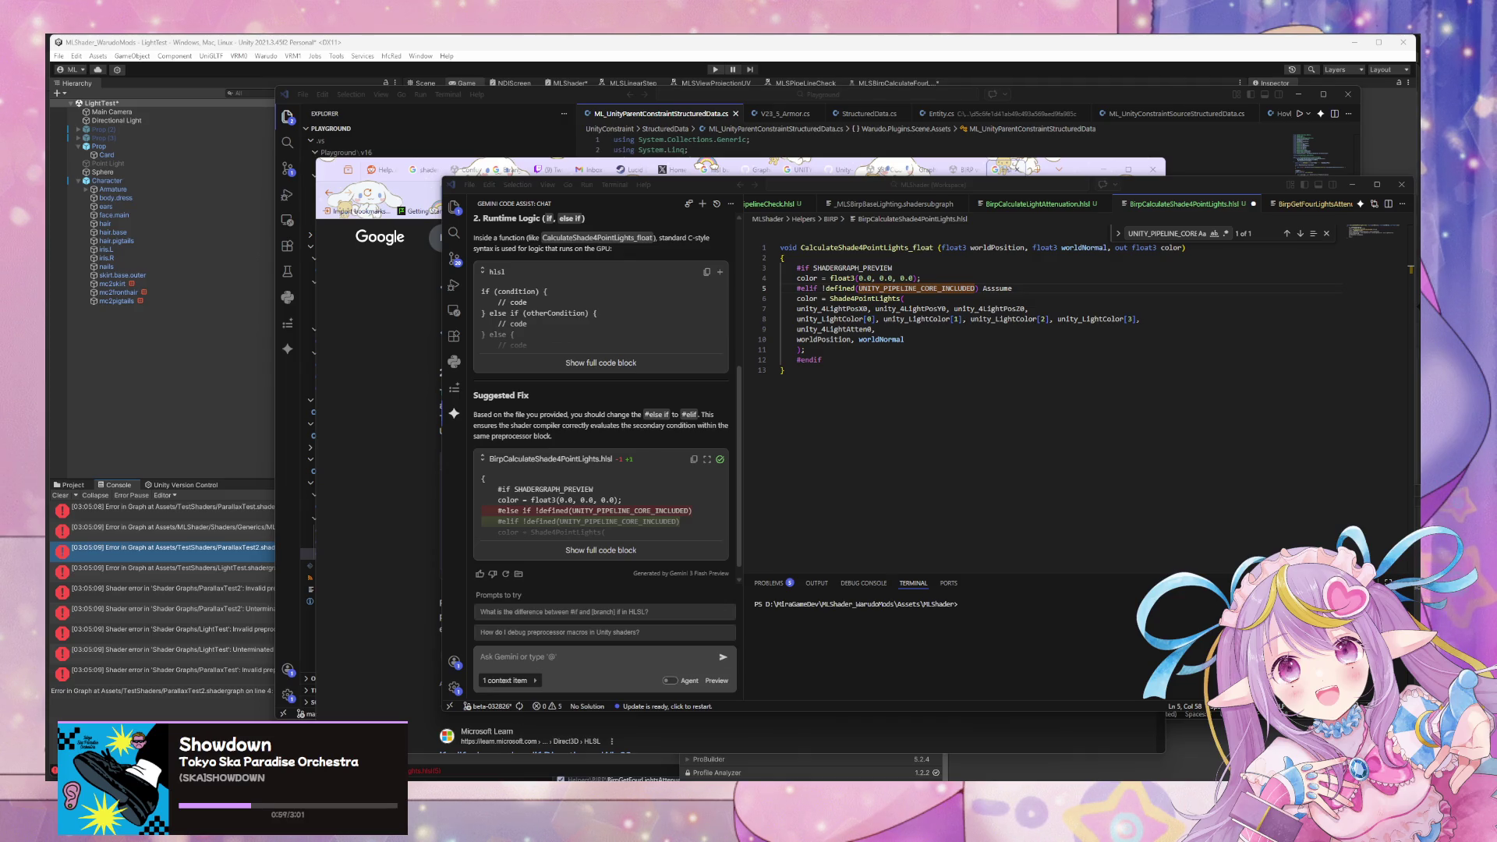
left_click(838, 405)
key("ctrl+z")
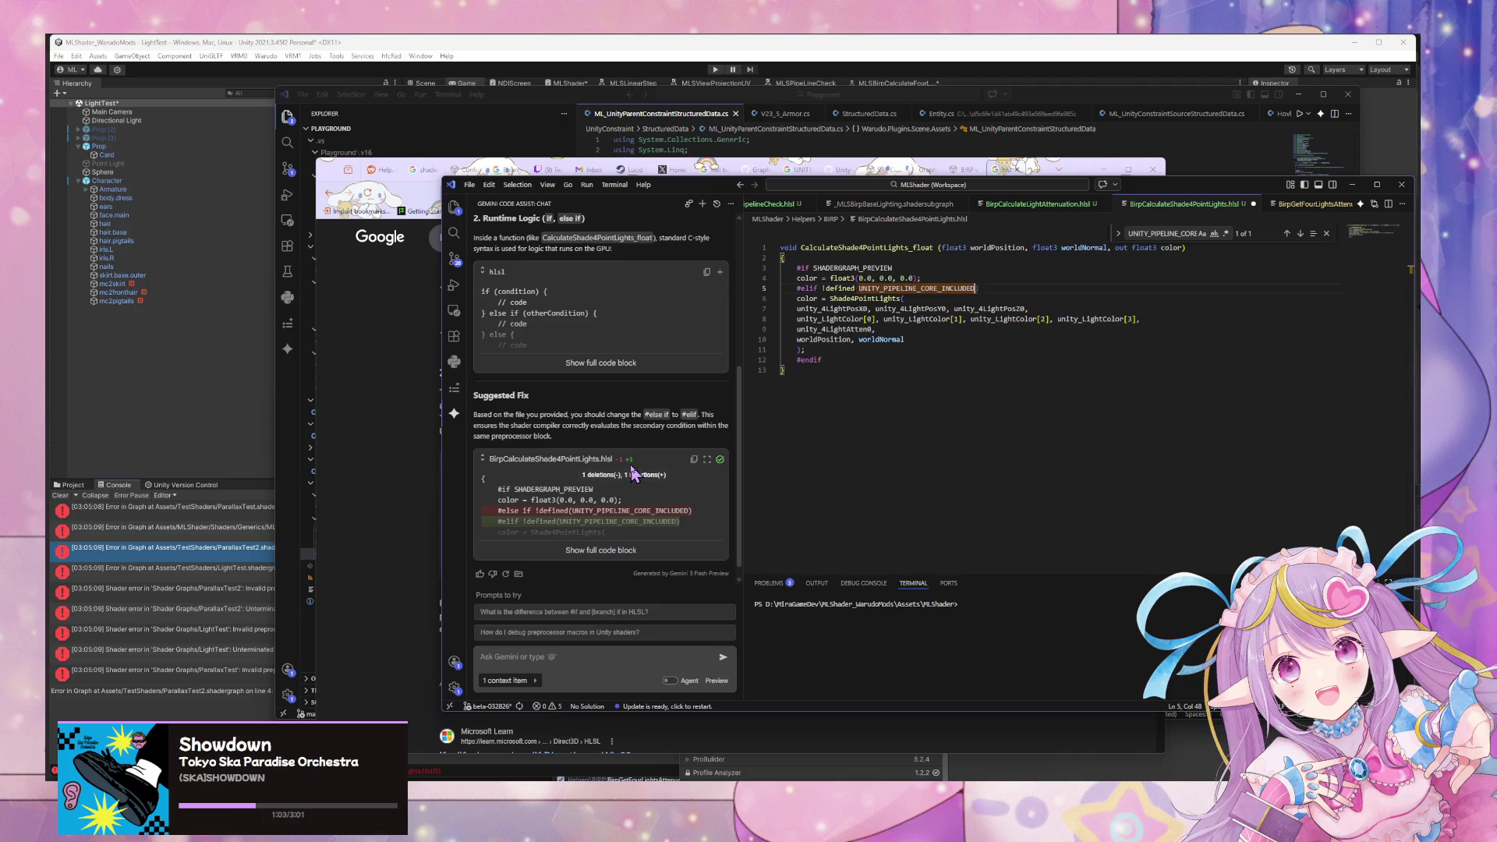
key("ctrl+z")
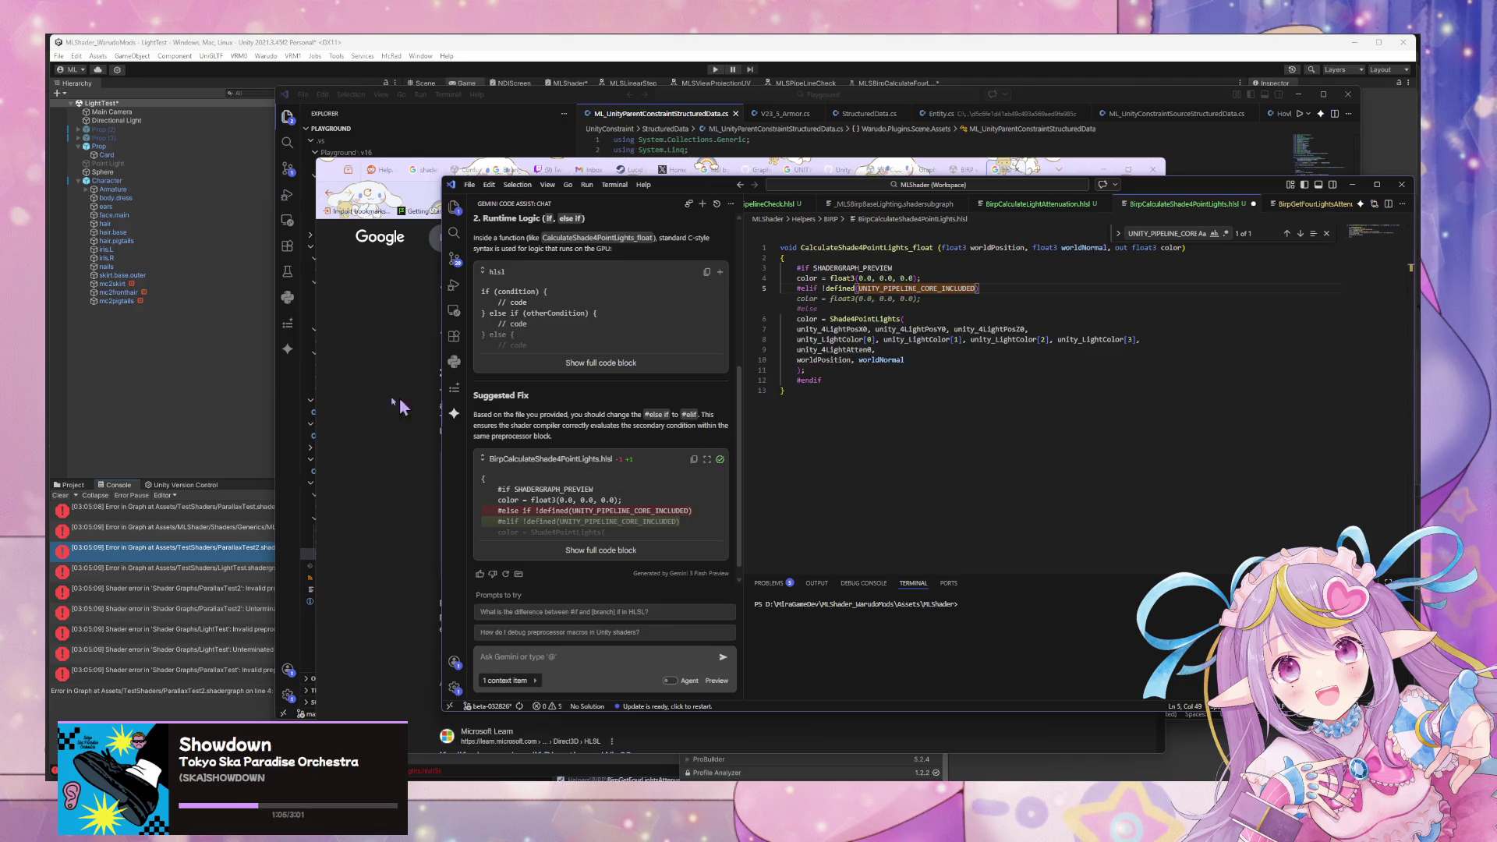
key("ctrl+b")
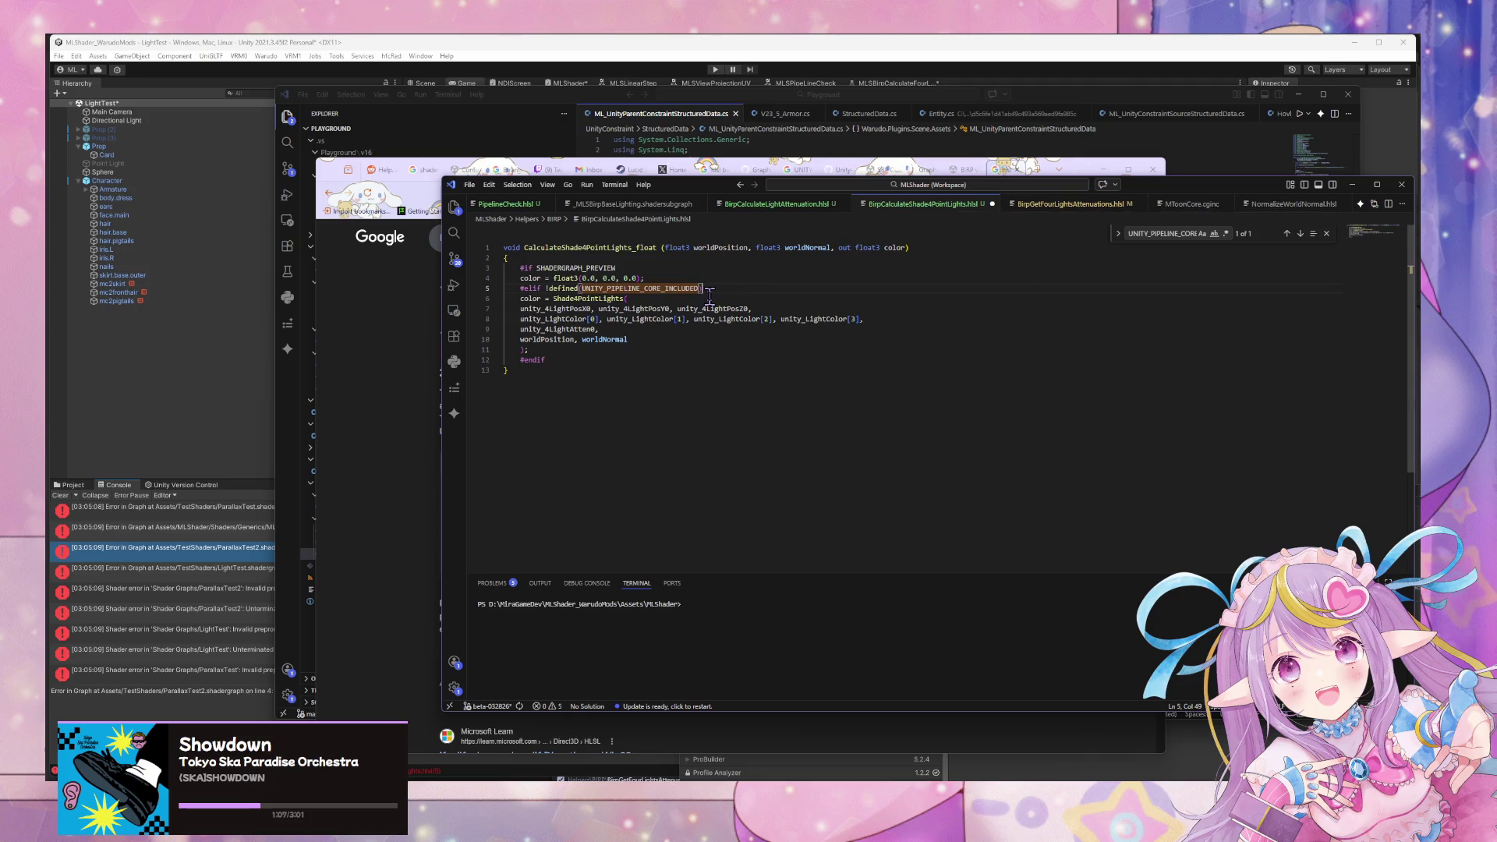
Copy the !defined(UNITY_PIPELINE_CORE_INCLUDED) condition and turn BirpCalculateLightAttenuation.hlsl's #else into that #elif.
left_click_drag(702, 289, 536, 289)
key("ctrl+c")
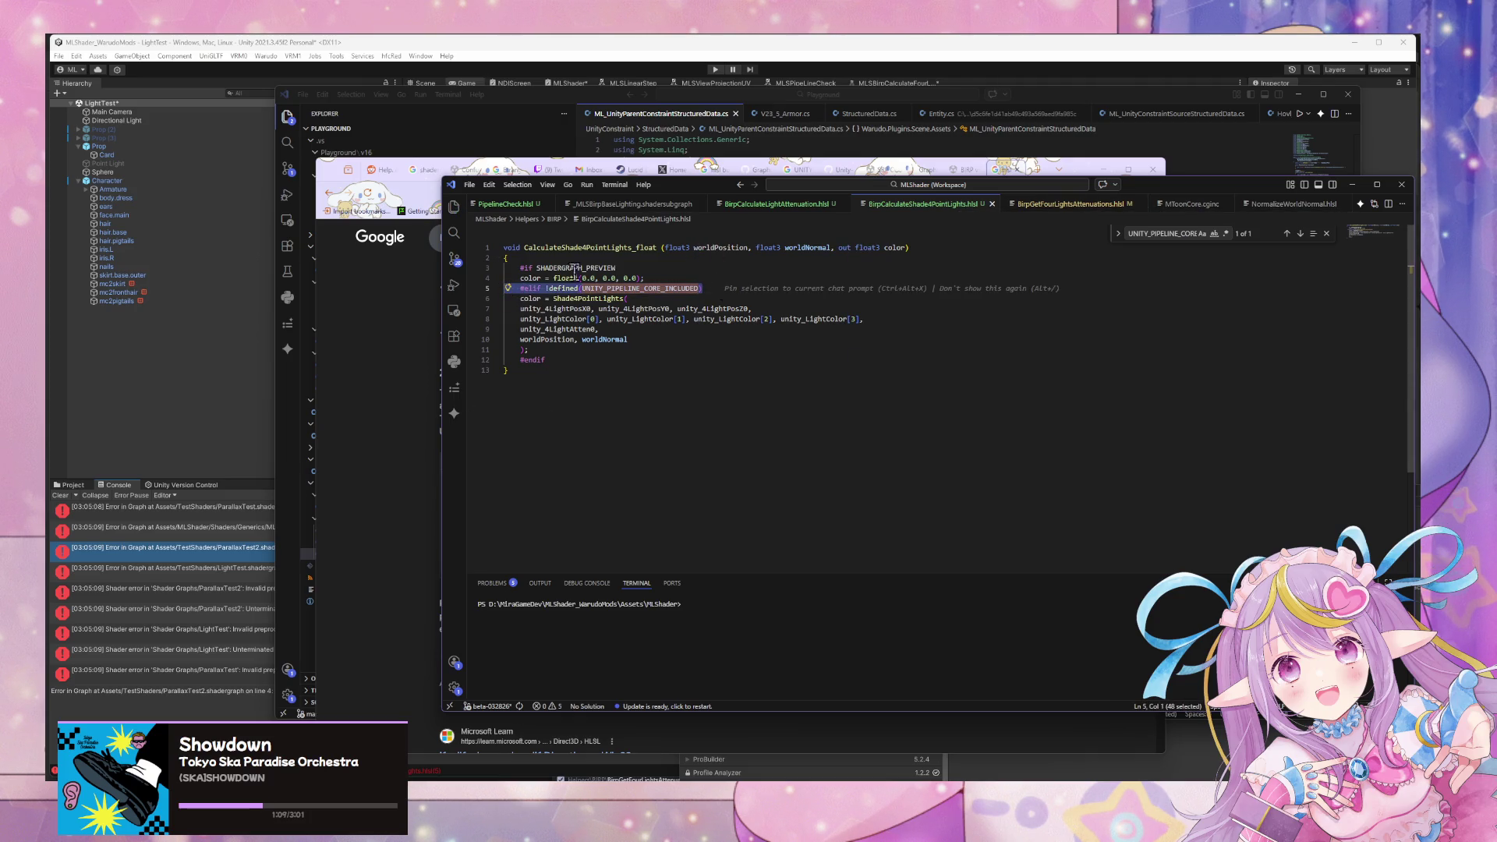
left_click(771, 204)
left_click(559, 271)
key("BackSpace")
key("BackSpace")
type("if")
key("ctrl+v")
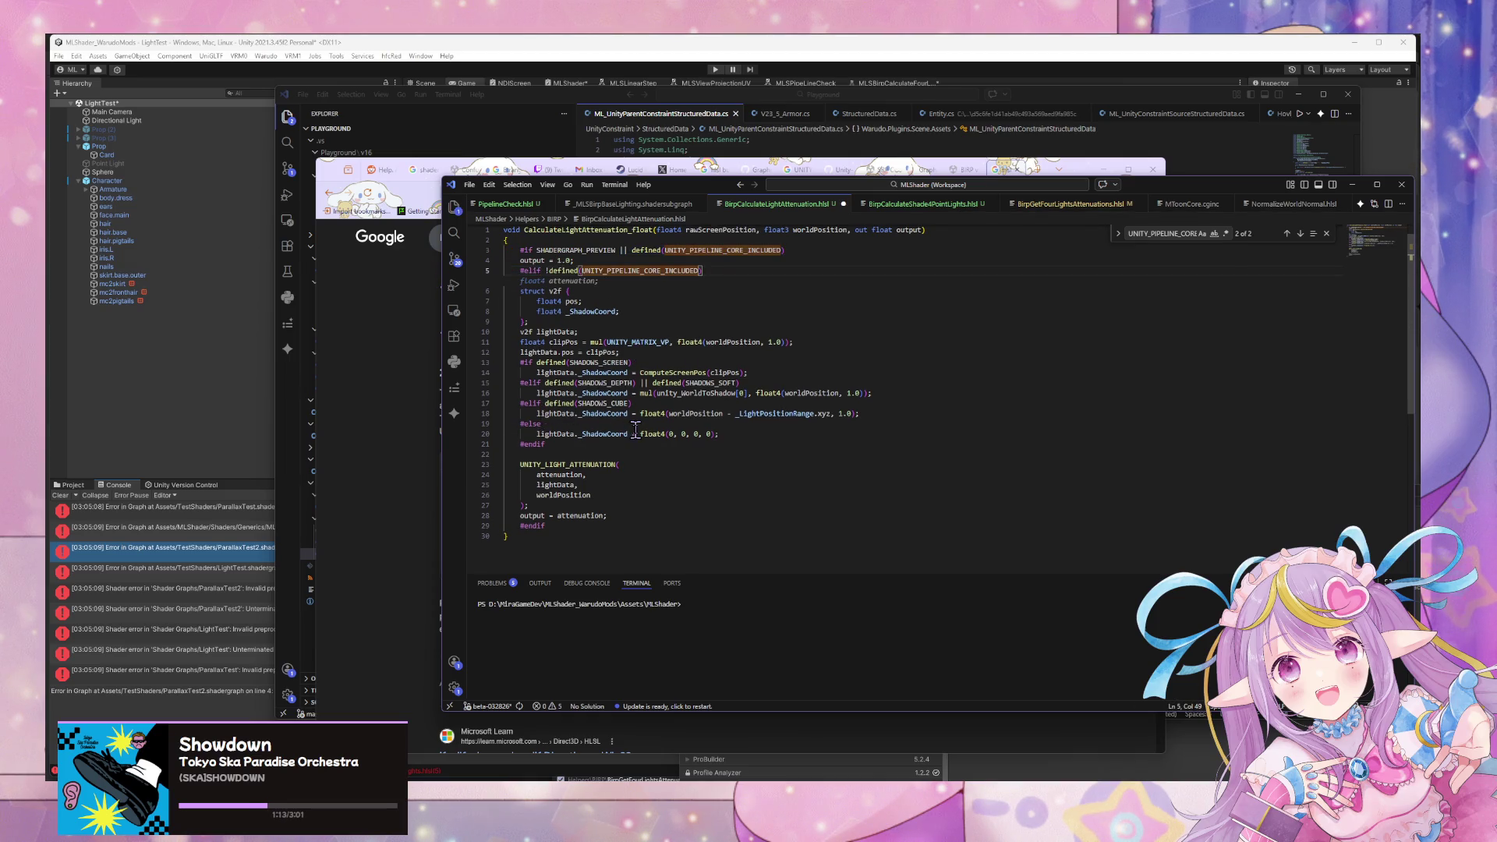
left_click(832, 343)
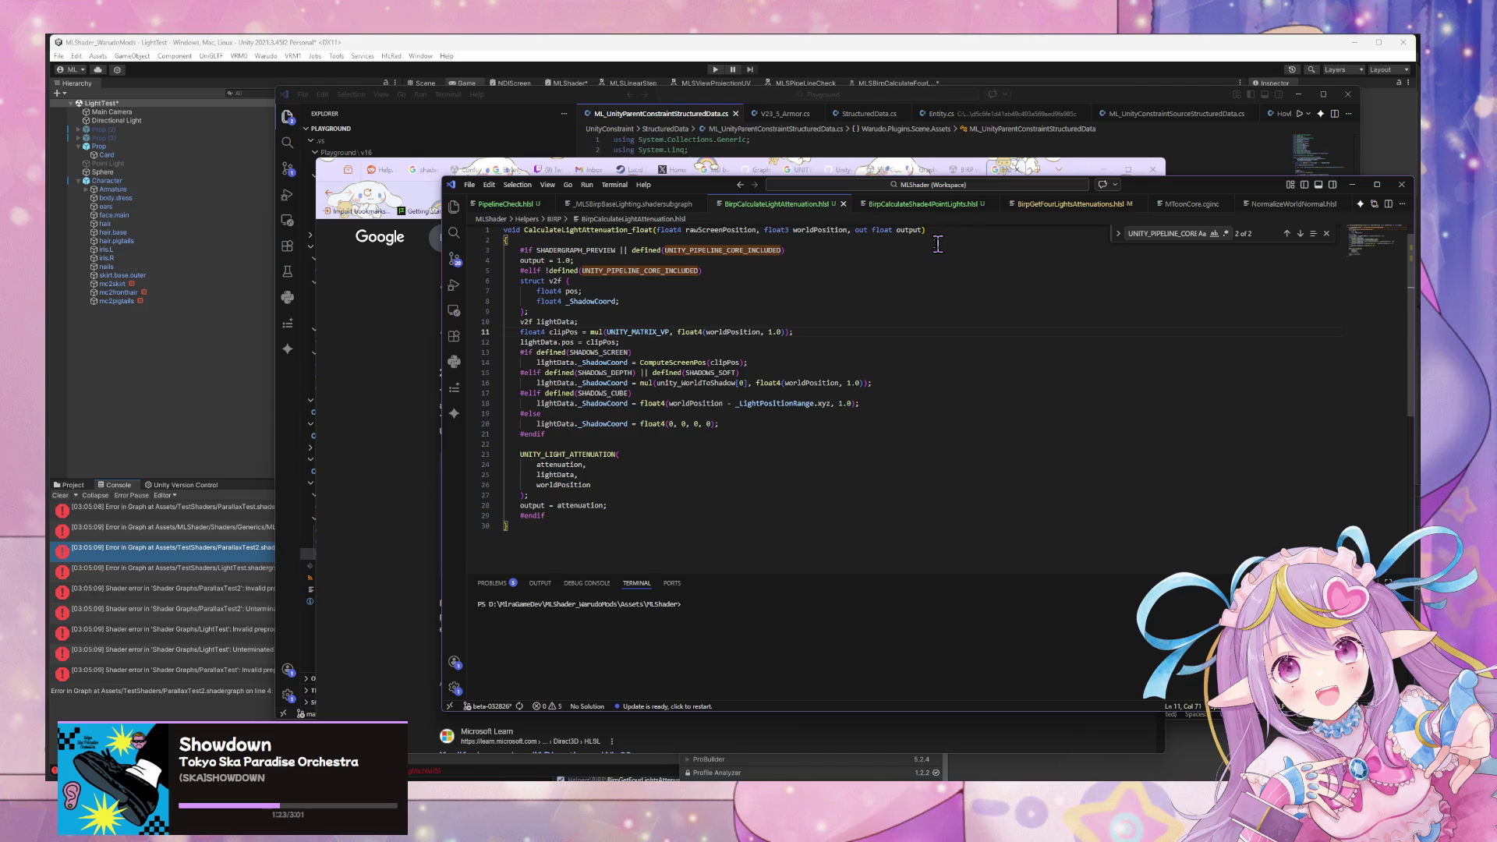
Show the project file tree and open BirpGetFourLightsAttenuations.hlsl.
left_click(943, 215)
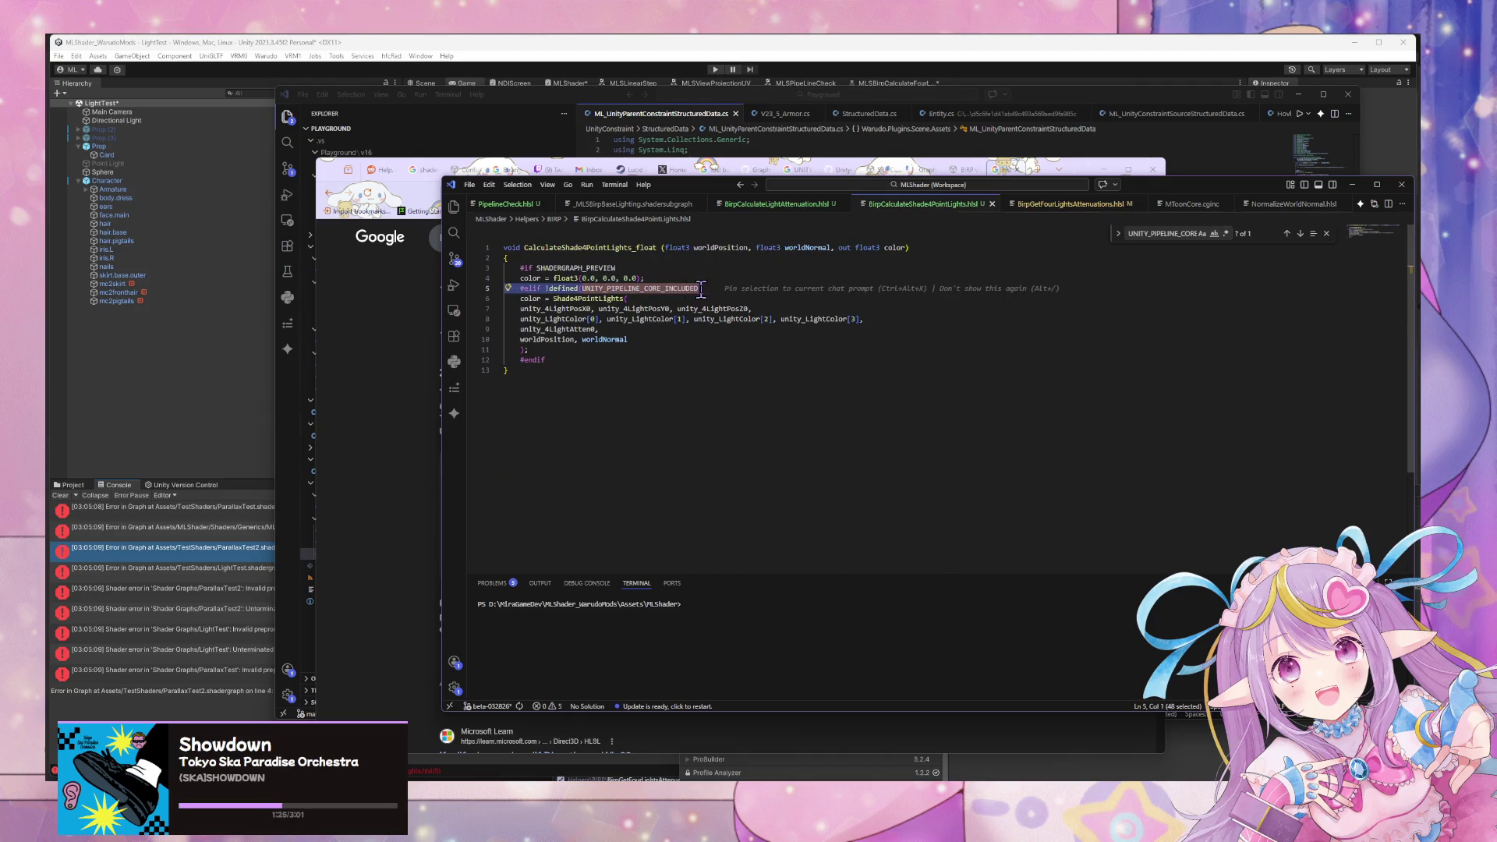
left_click(764, 209)
left_click(453, 207)
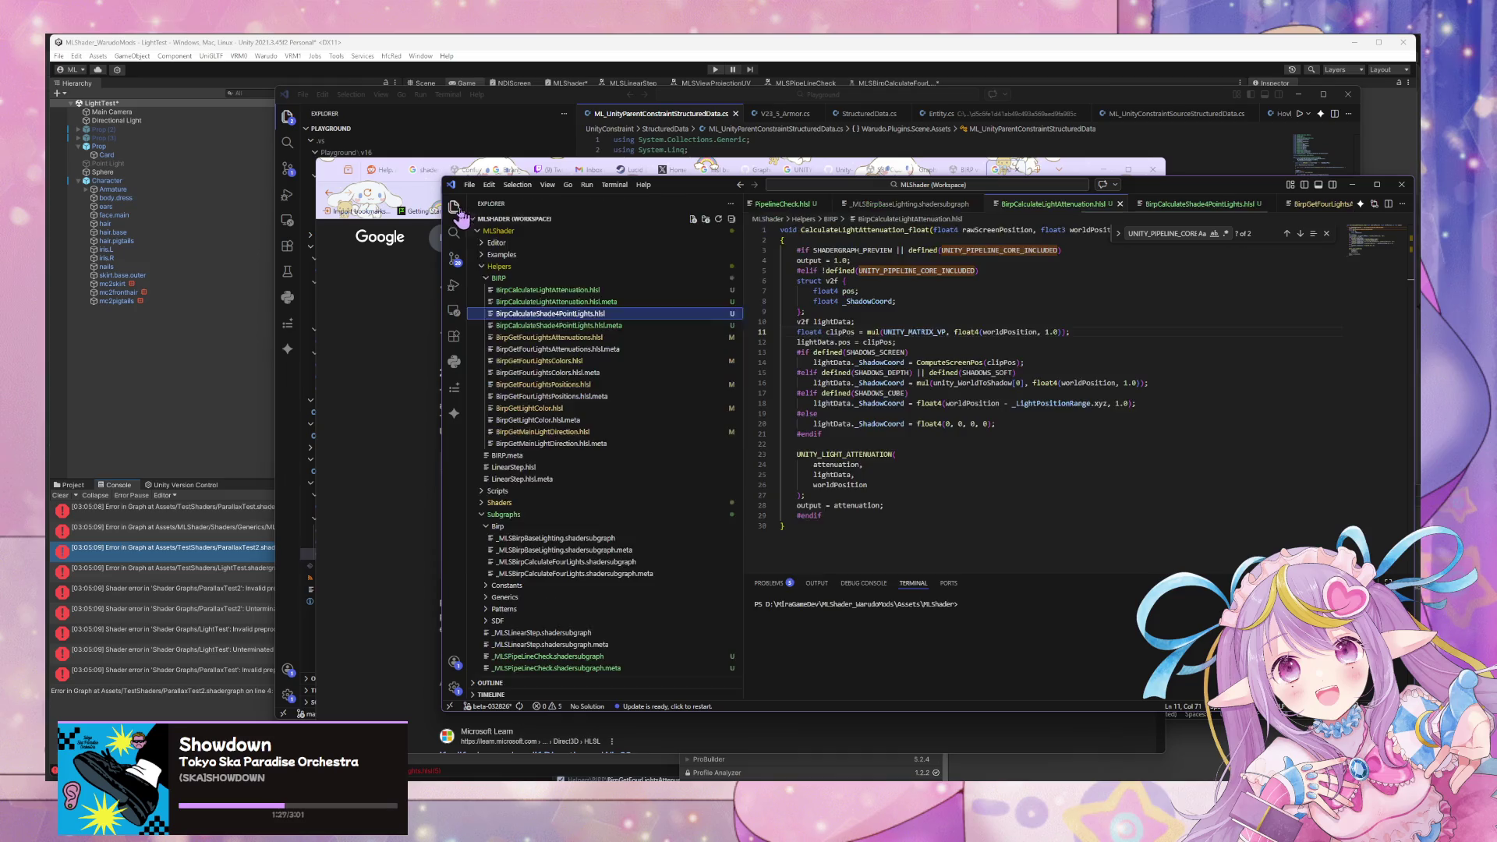
left_click(588, 313)
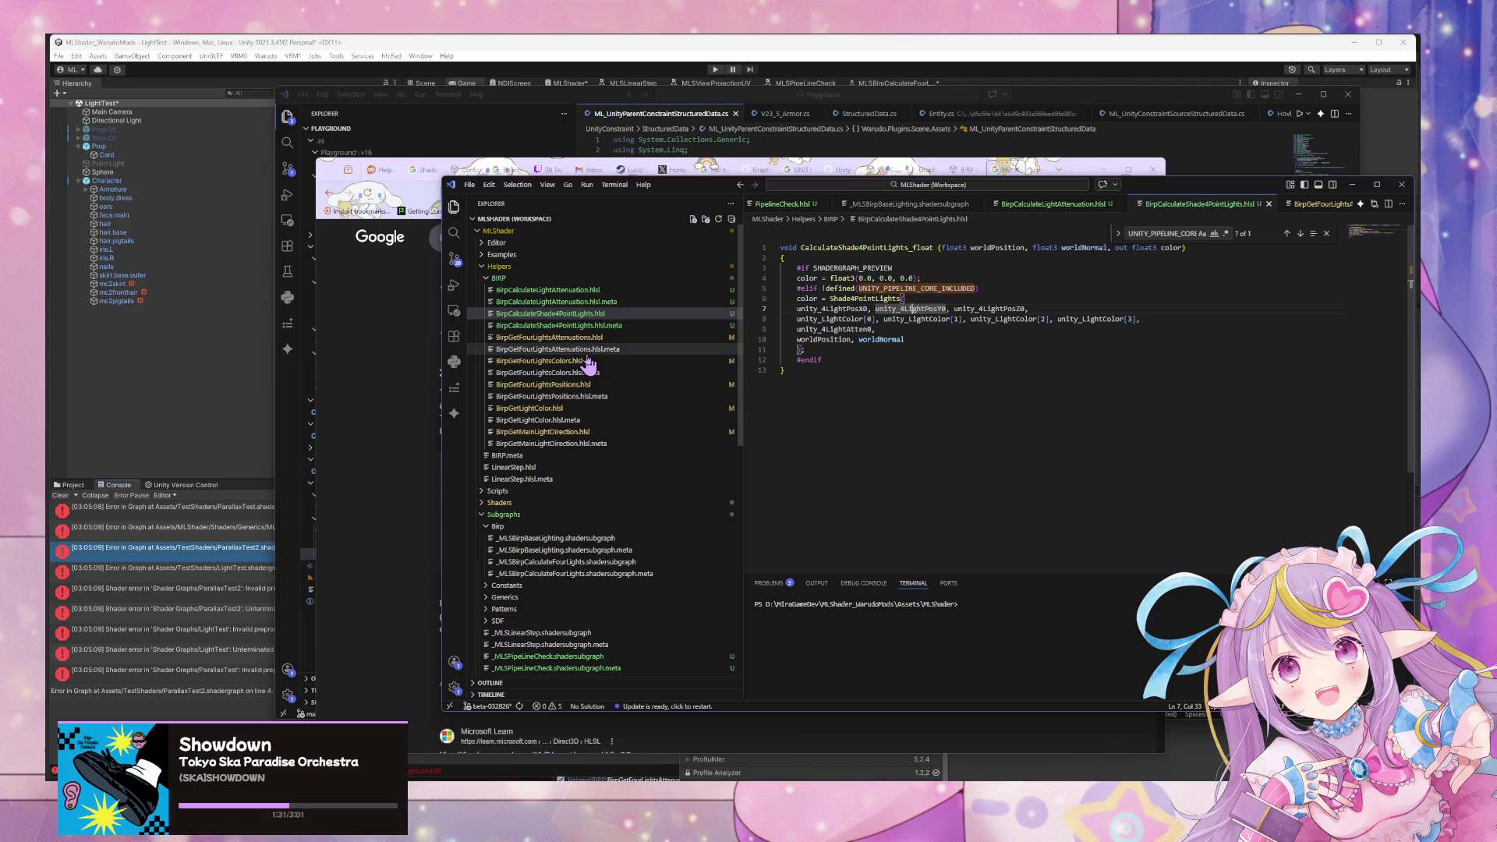
left_click(602, 340)
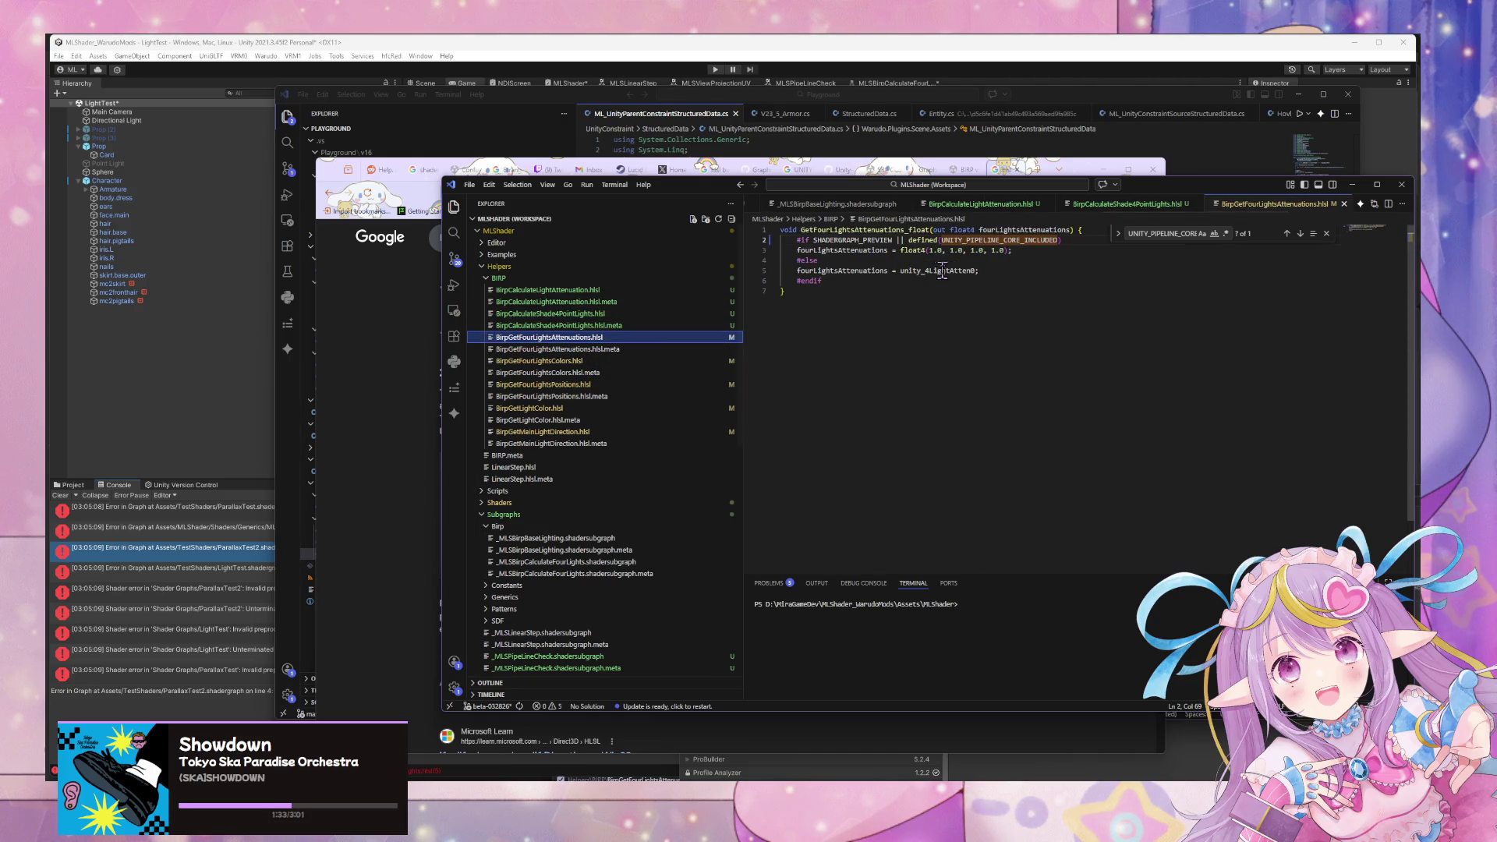
Remove the || defined(UNITY_PIPELINE_CORE_INCLUDED) check from line 2, leaving bare SHADERGRAPH_PREVIEW.
left_click_drag(1064, 242, 893, 240)
key("ctrl+slash")
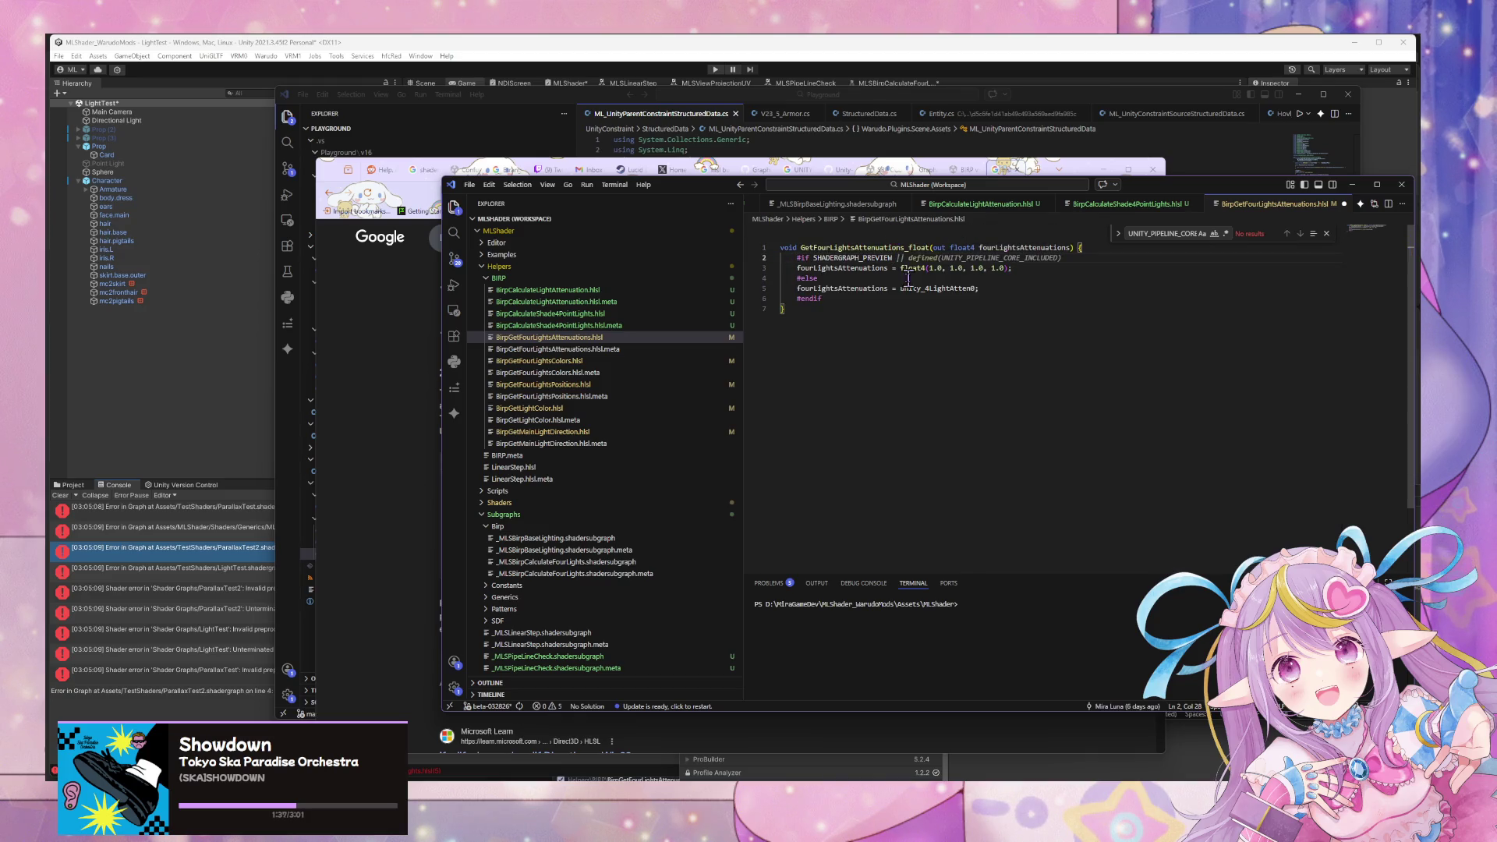
key("shift+End")
key("ctrl+x")
Replace #else with #elif !defined(UNITY_PIPELINE_CORE_INCLUDED) in BirpGetFourLightsAttenuations.hlsl.
left_click(853, 278)
key("BackSpace")
key("BackSpace")
key("BackSpace")
type("elif !")
key("ctrl+v")
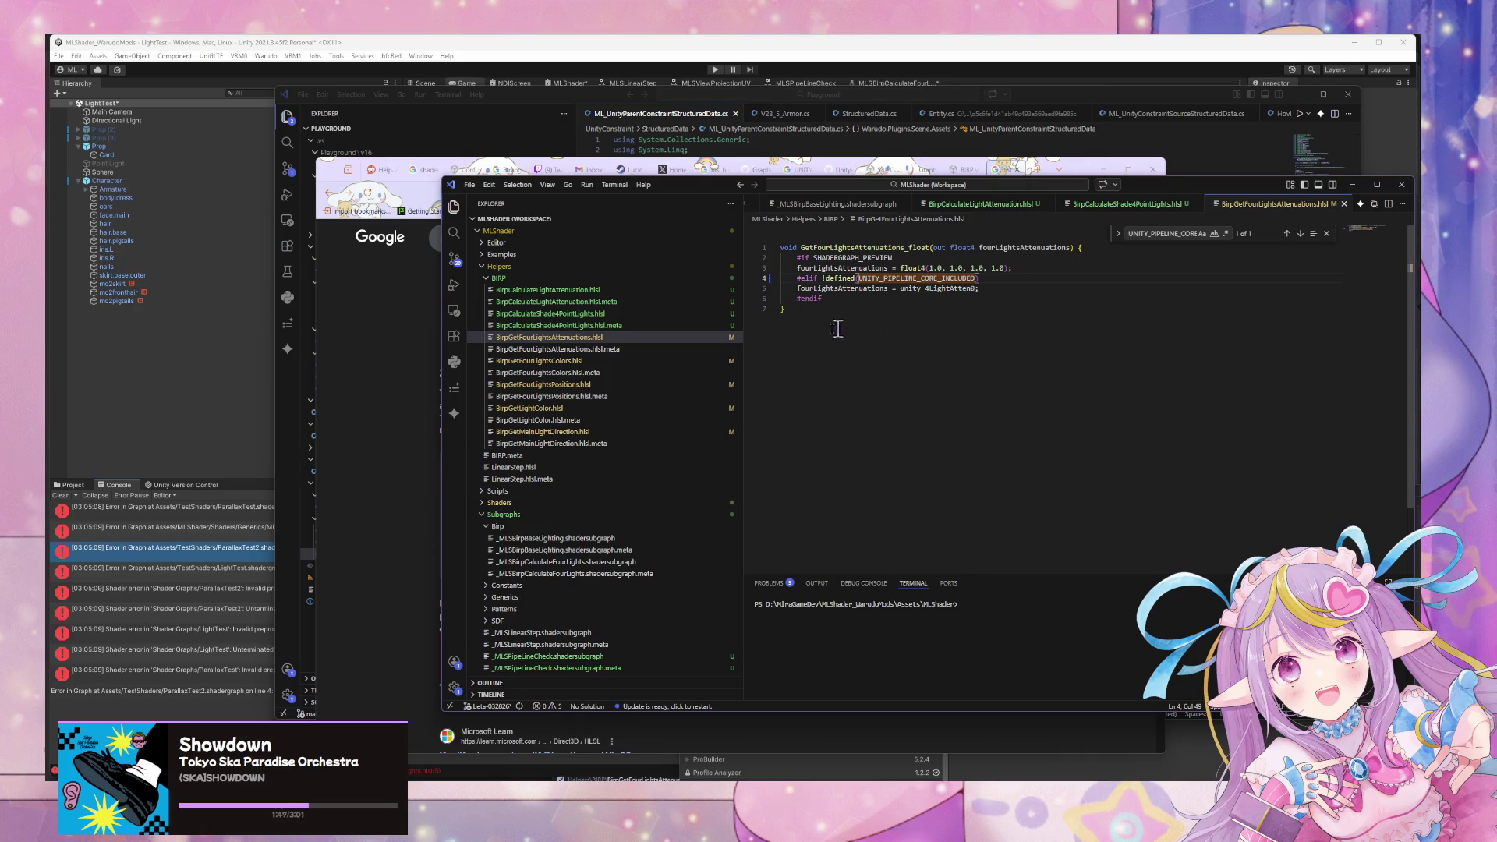
left_click(1006, 287)
left_click(620, 290)
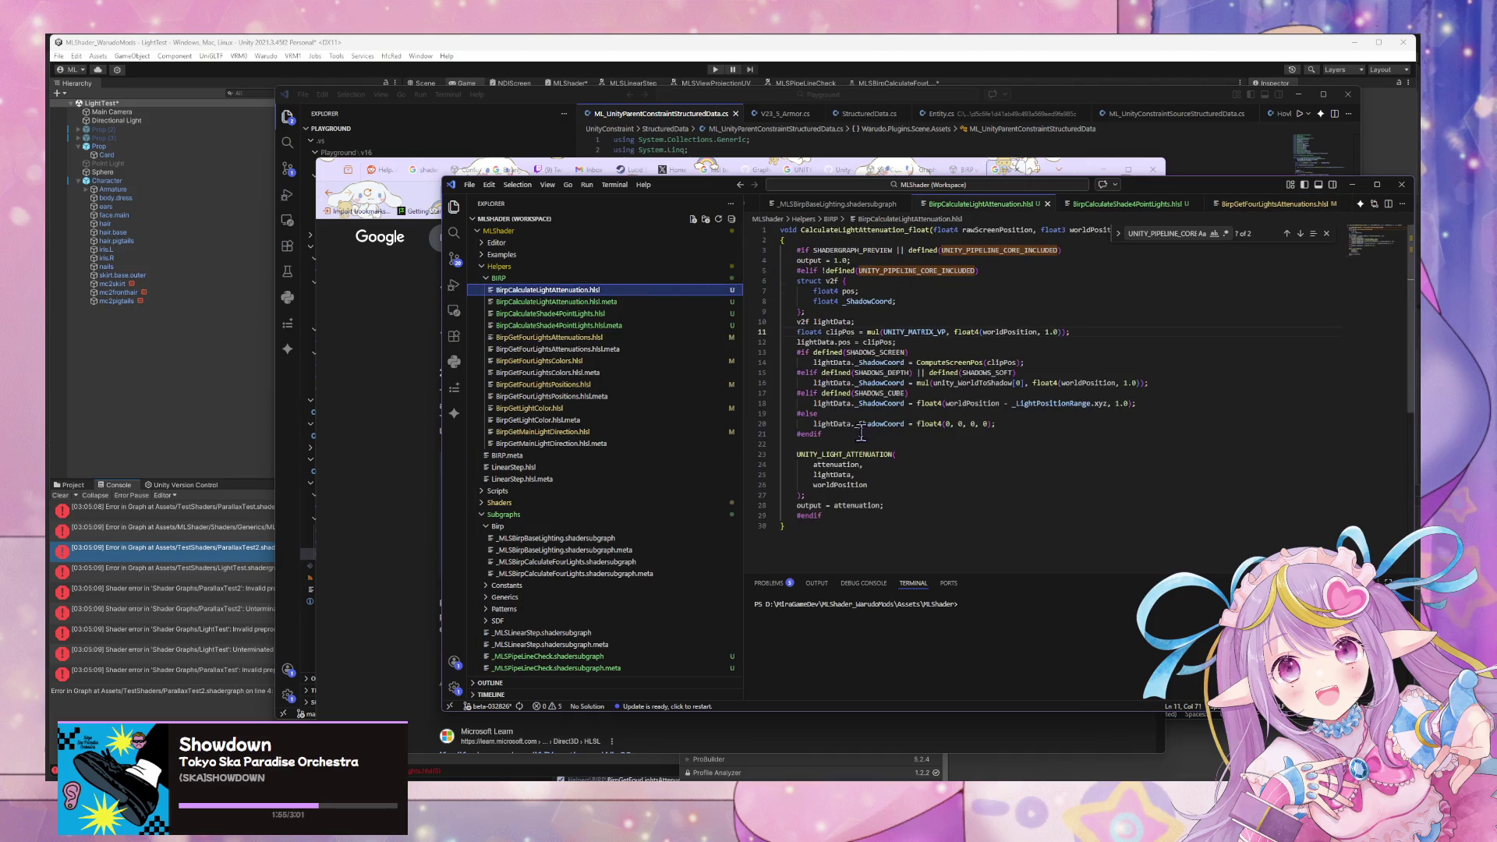
Add an #else line after the output = attenuation assignment in BirpCalculateLightAttenuation.hlsl.
left_click(908, 505)
key("Return")
type("#e")
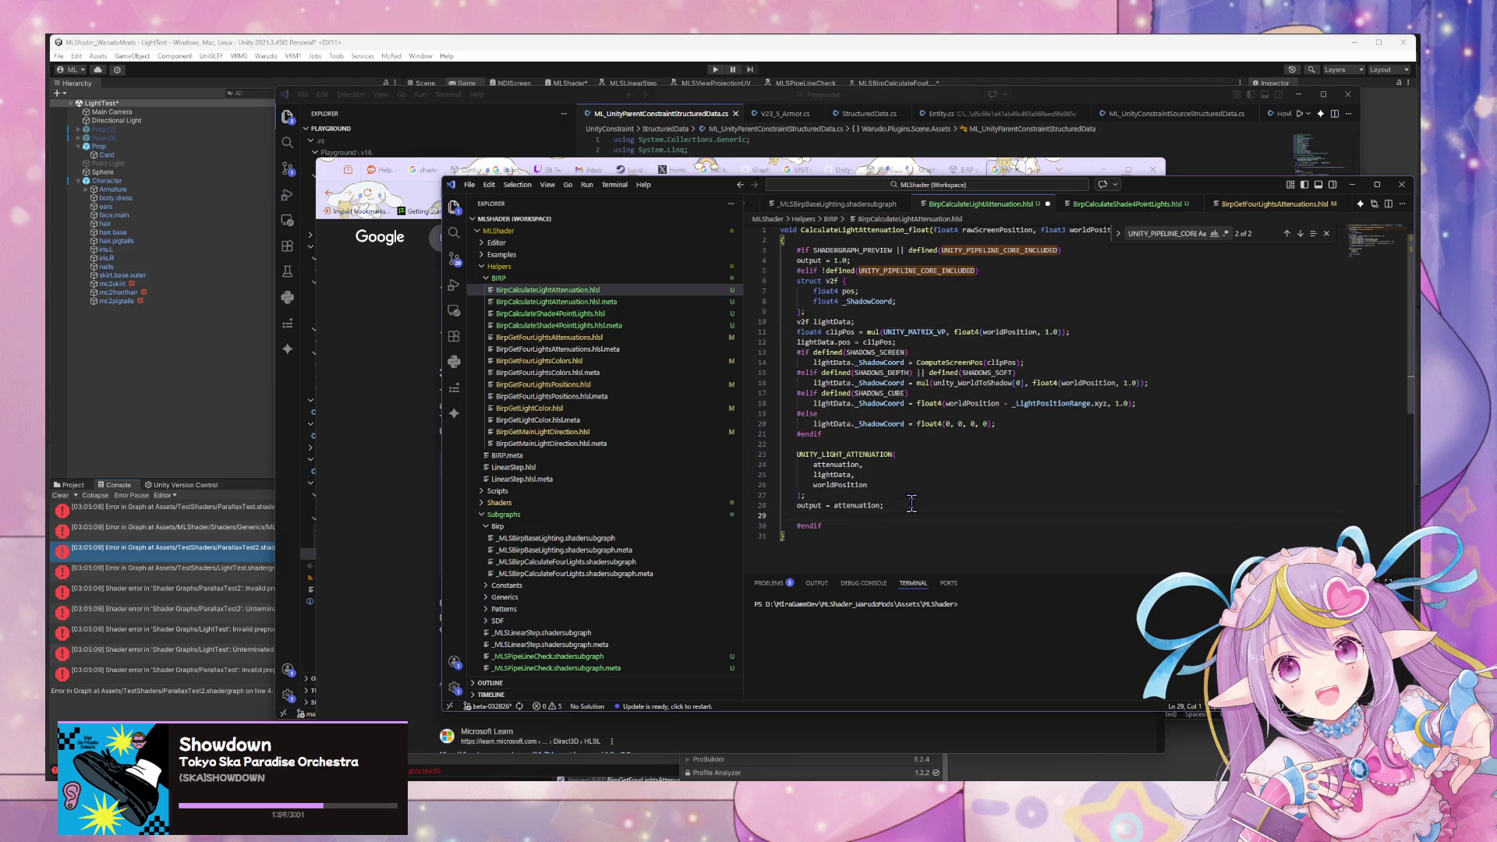
type("lse")
key("Return")
scroll(912, 273, "up", 1)
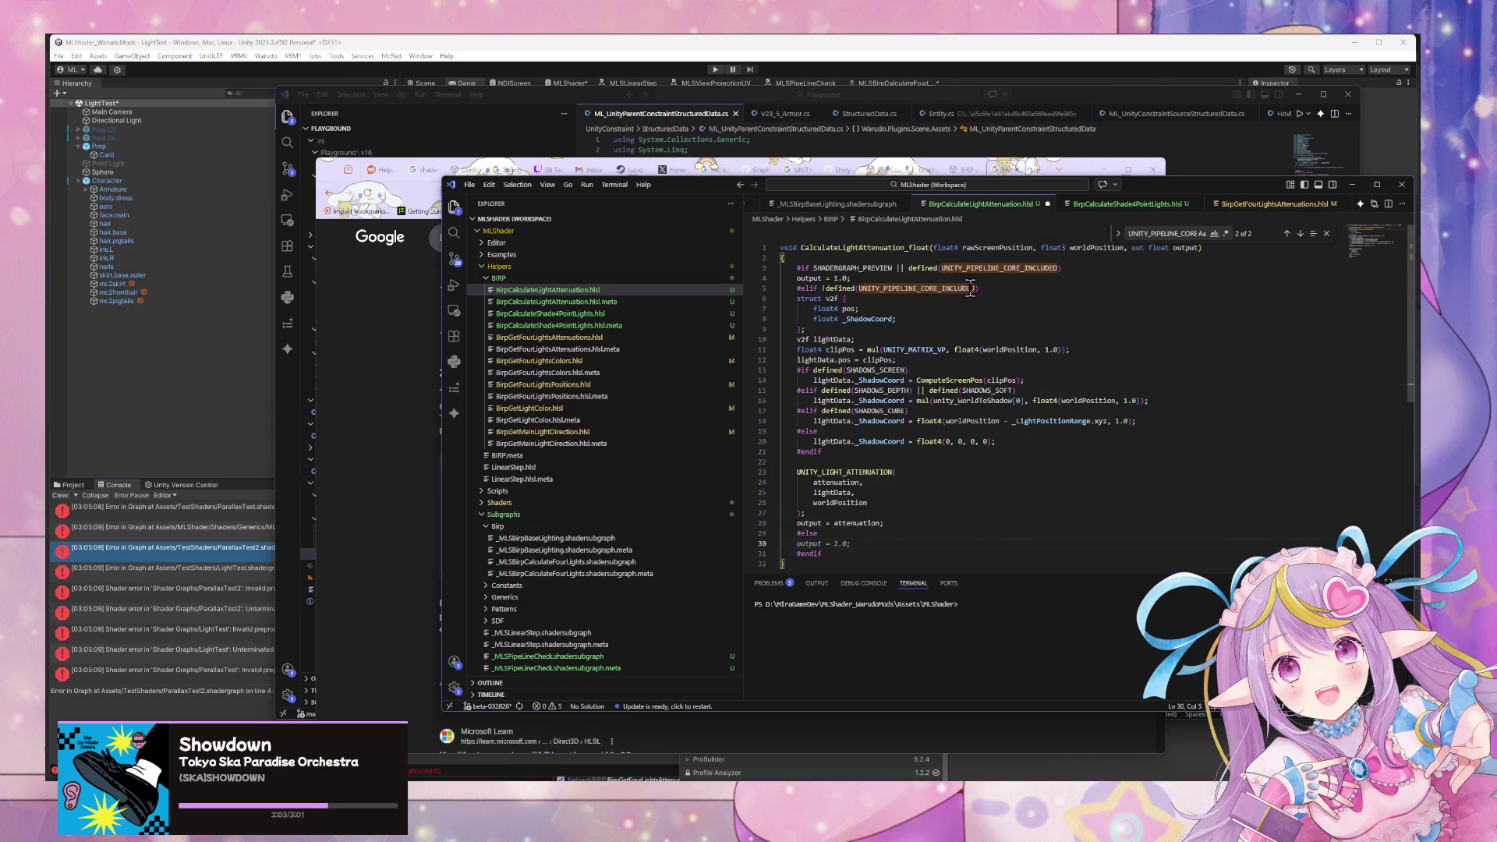
Drop the pipeline-core condition from line 3, set output = 1.0 under #else, and save.
left_click_drag(1063, 268, 898, 268)
key("BackSpace")
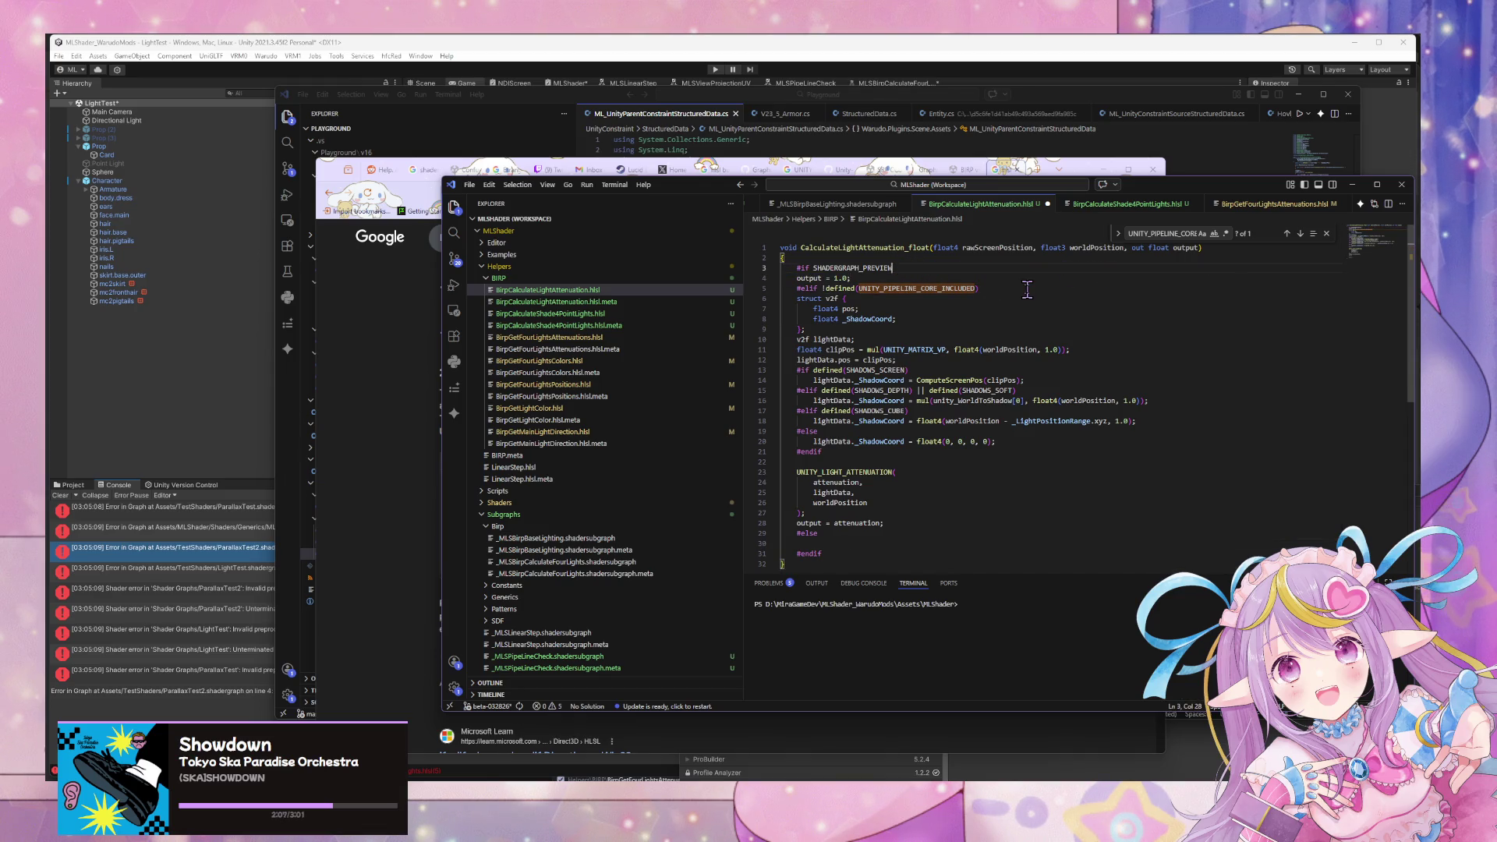
left_click_drag(851, 279, 782, 267)
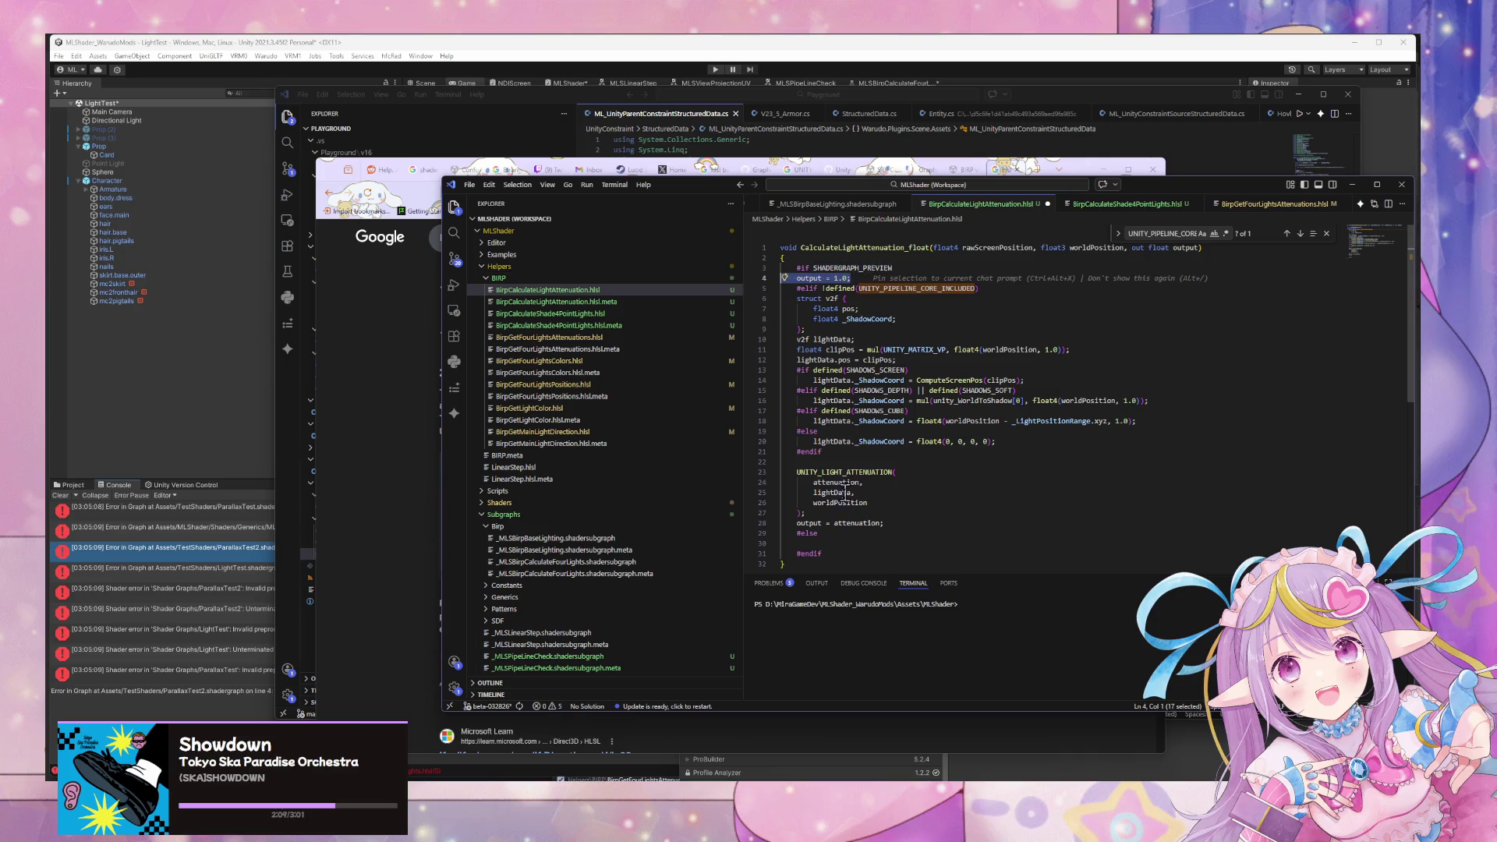
left_click(819, 544)
key("Tab")
key("ctrl+s")
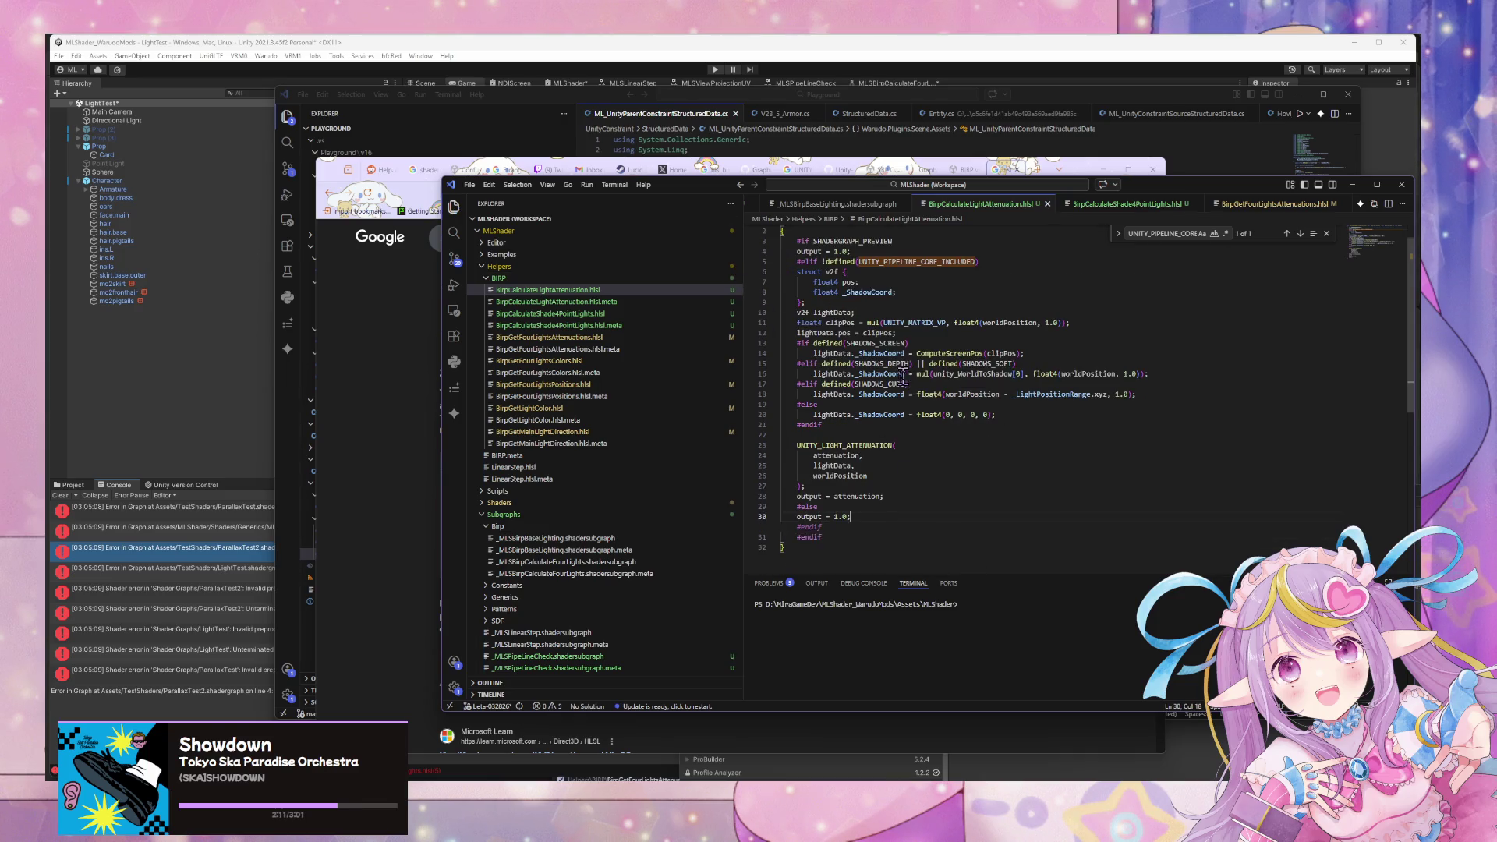
Open BirpCalculateShade4PointLights.hlsl and place the caret in its code.
left_click(876, 322)
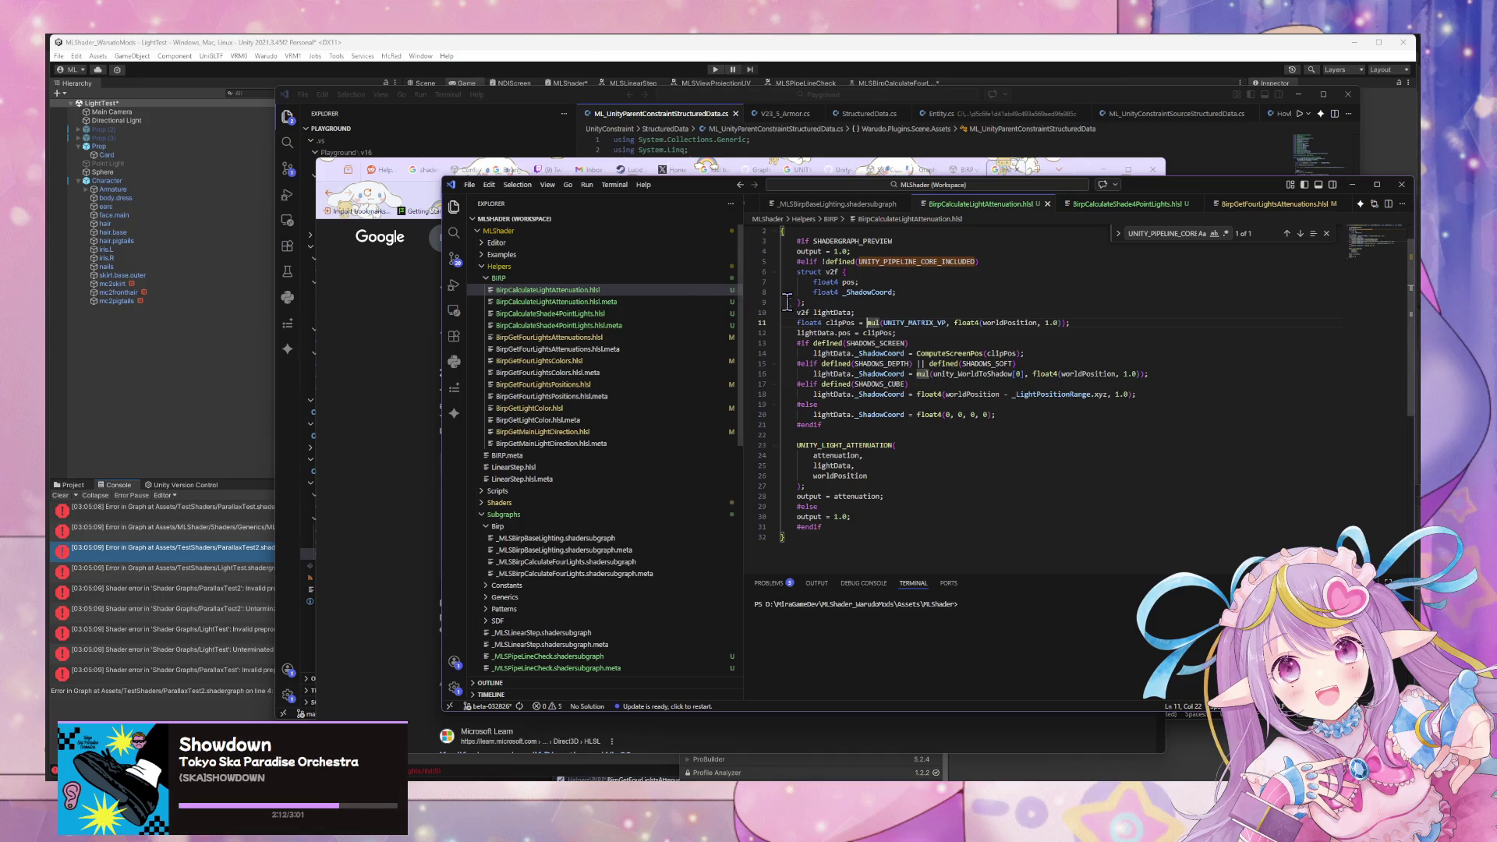
left_click(601, 314)
left_click(856, 350)
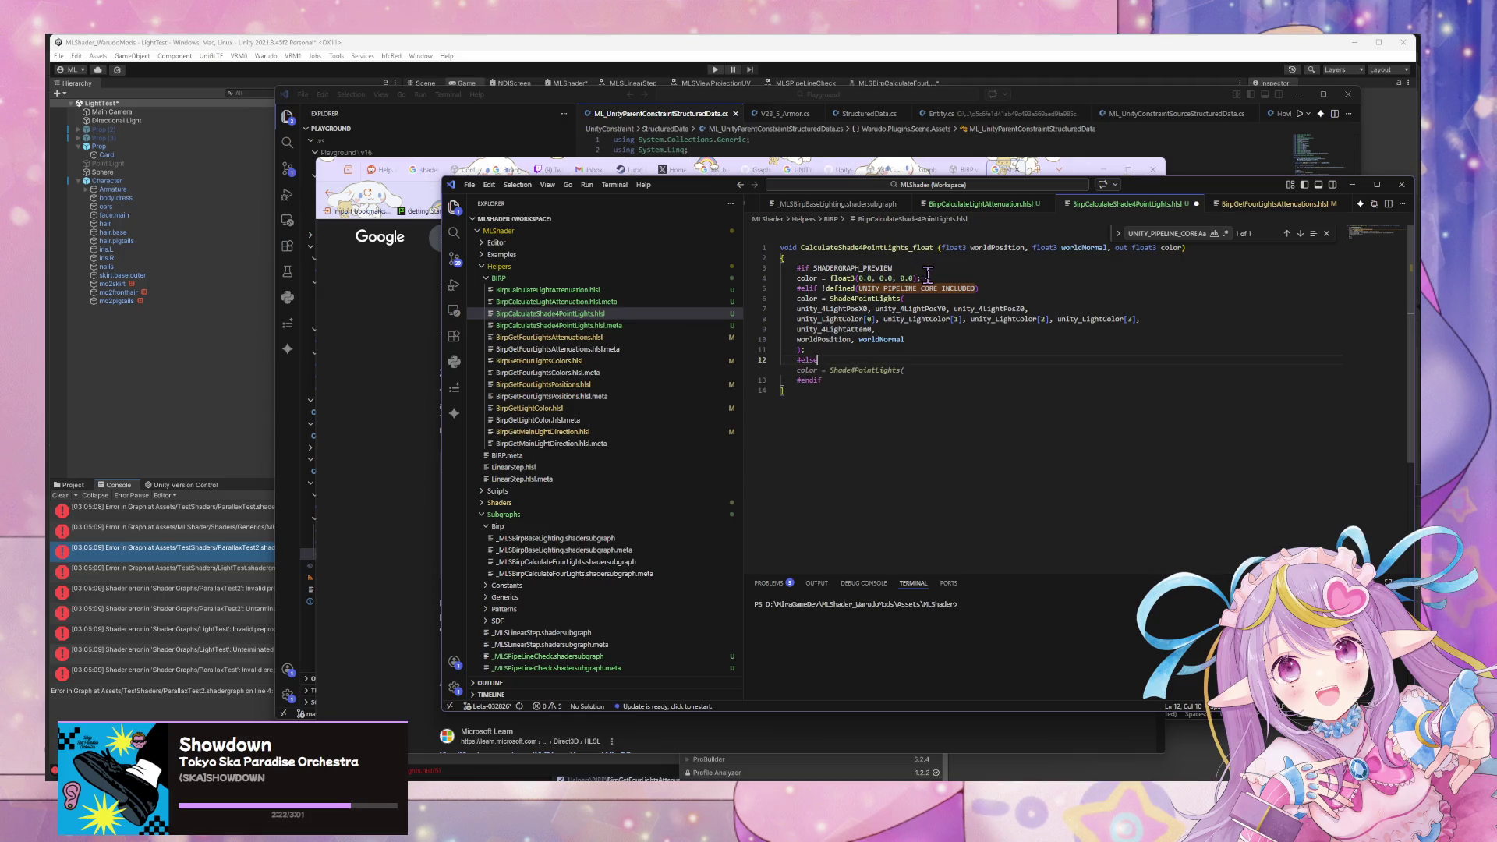
Put color = float3(0.0, 0.0, 0.0) under the Shade4PointLights #else, correctly indented.
left_click_drag(927, 274, 768, 275)
key("ctrl+c")
left_click(828, 360)
key("Return")
key("ctrl+v")
key("ctrl+shift+p")
key("Return")
Add an #else setting attenuations to float4(1.0, 1.0, 1.0, 1.0) in BirpGetFourLightsAttenuations.hlsl and save.
left_click(600, 337)
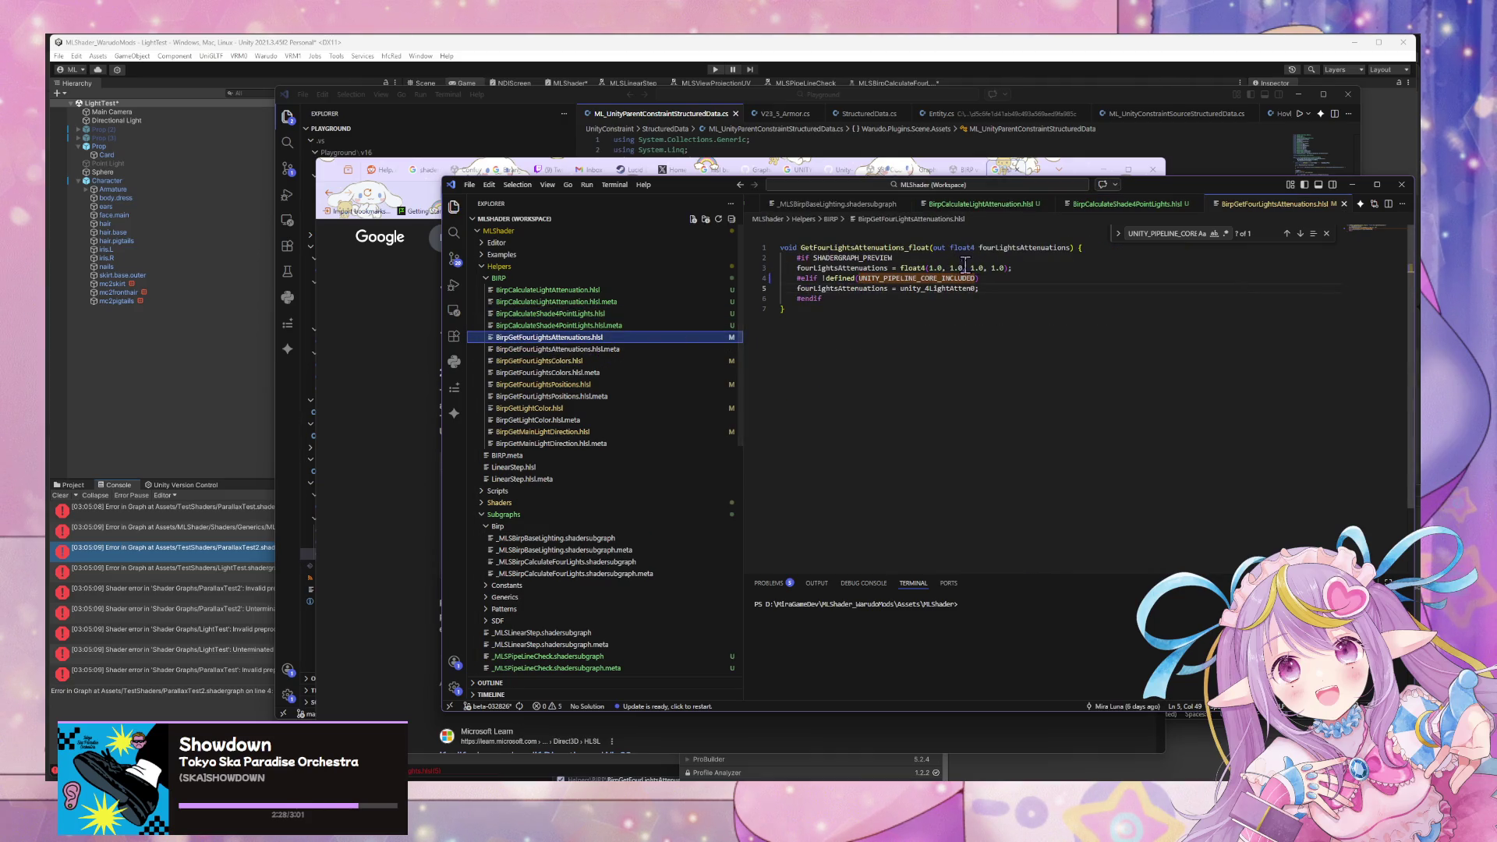
left_click(1007, 289)
key("Return")
type("#else")
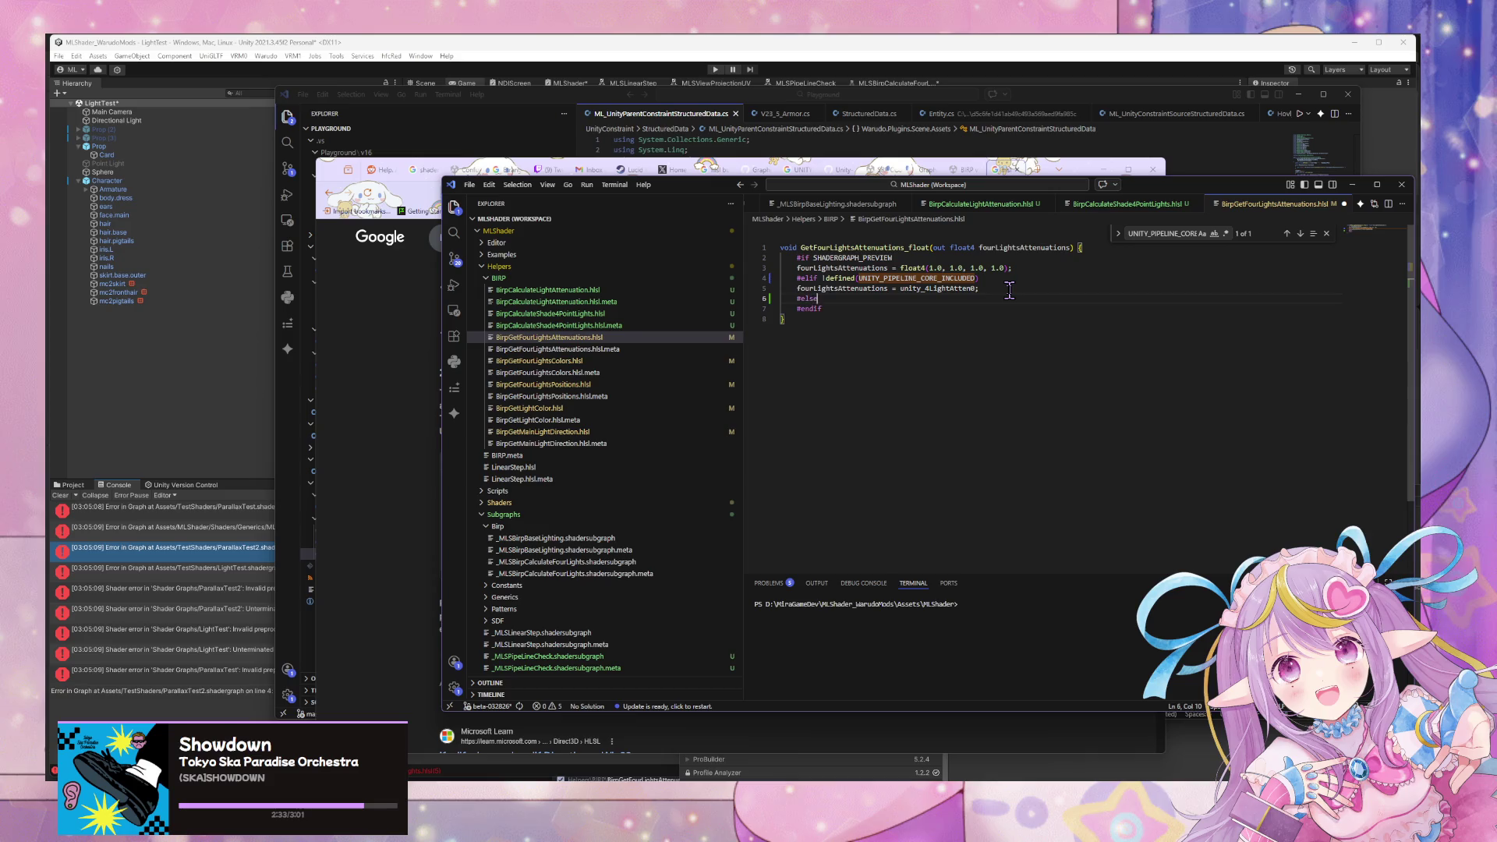
key("Return")
key("Tab")
key("ctrl+s")
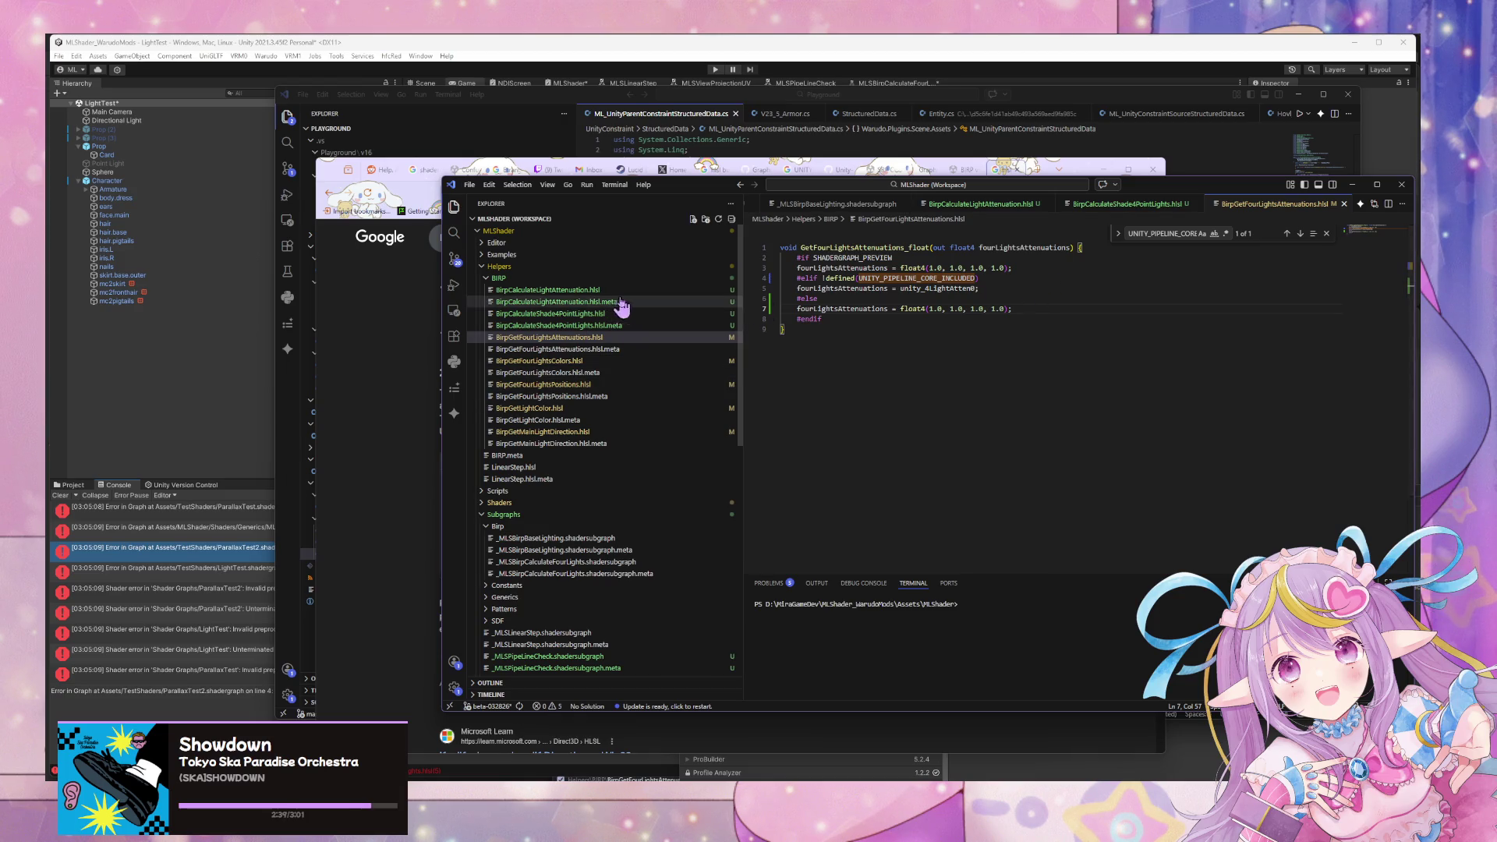
left_click(621, 361)
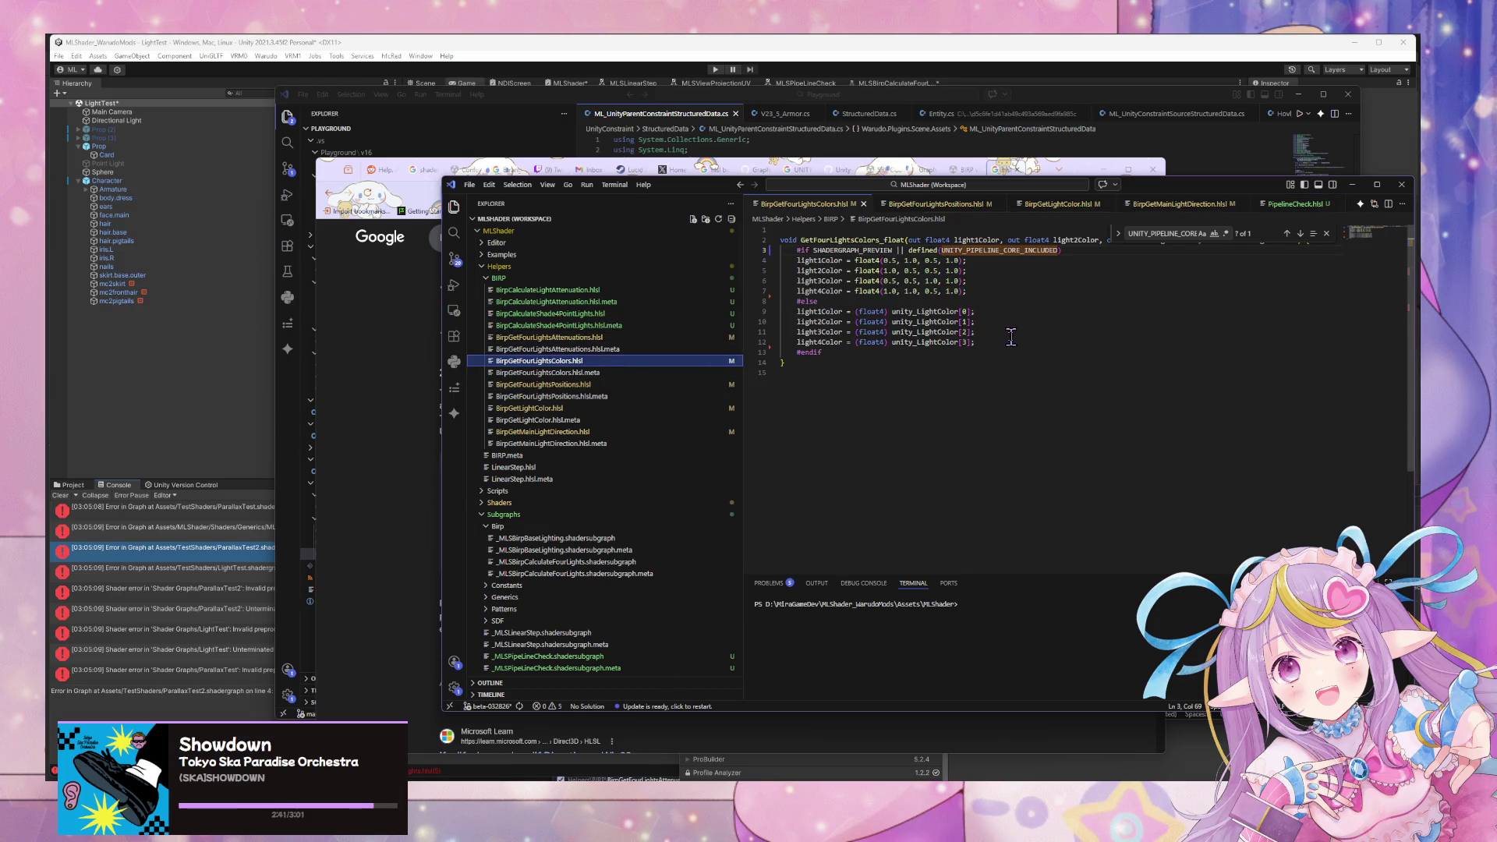
Comment out line 3's pipeline-core check and paste the #elif !defined guard over #else.
left_click_drag(1064, 250, 899, 251)
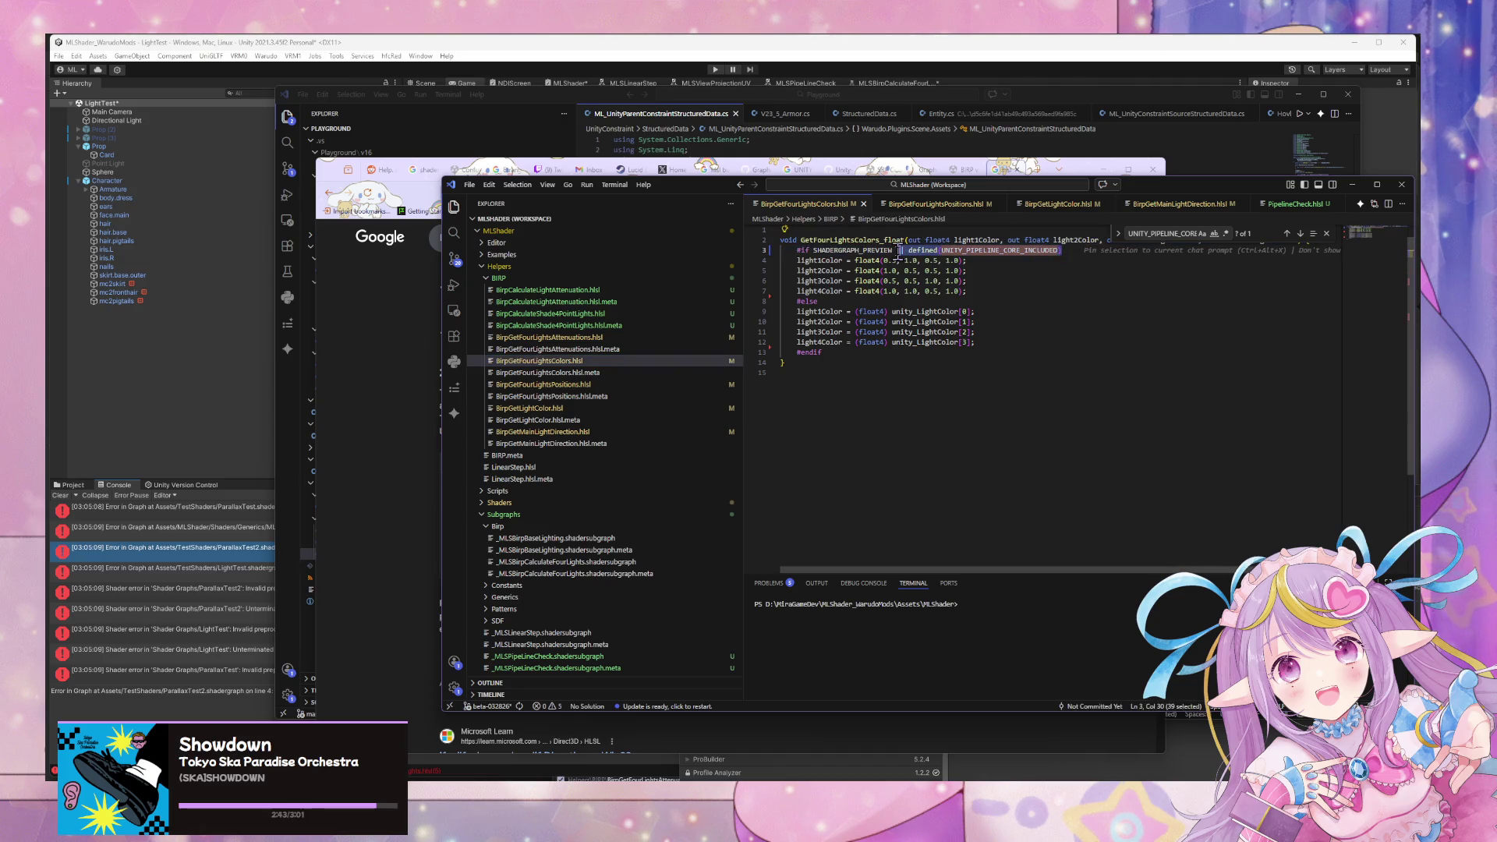
type("//")
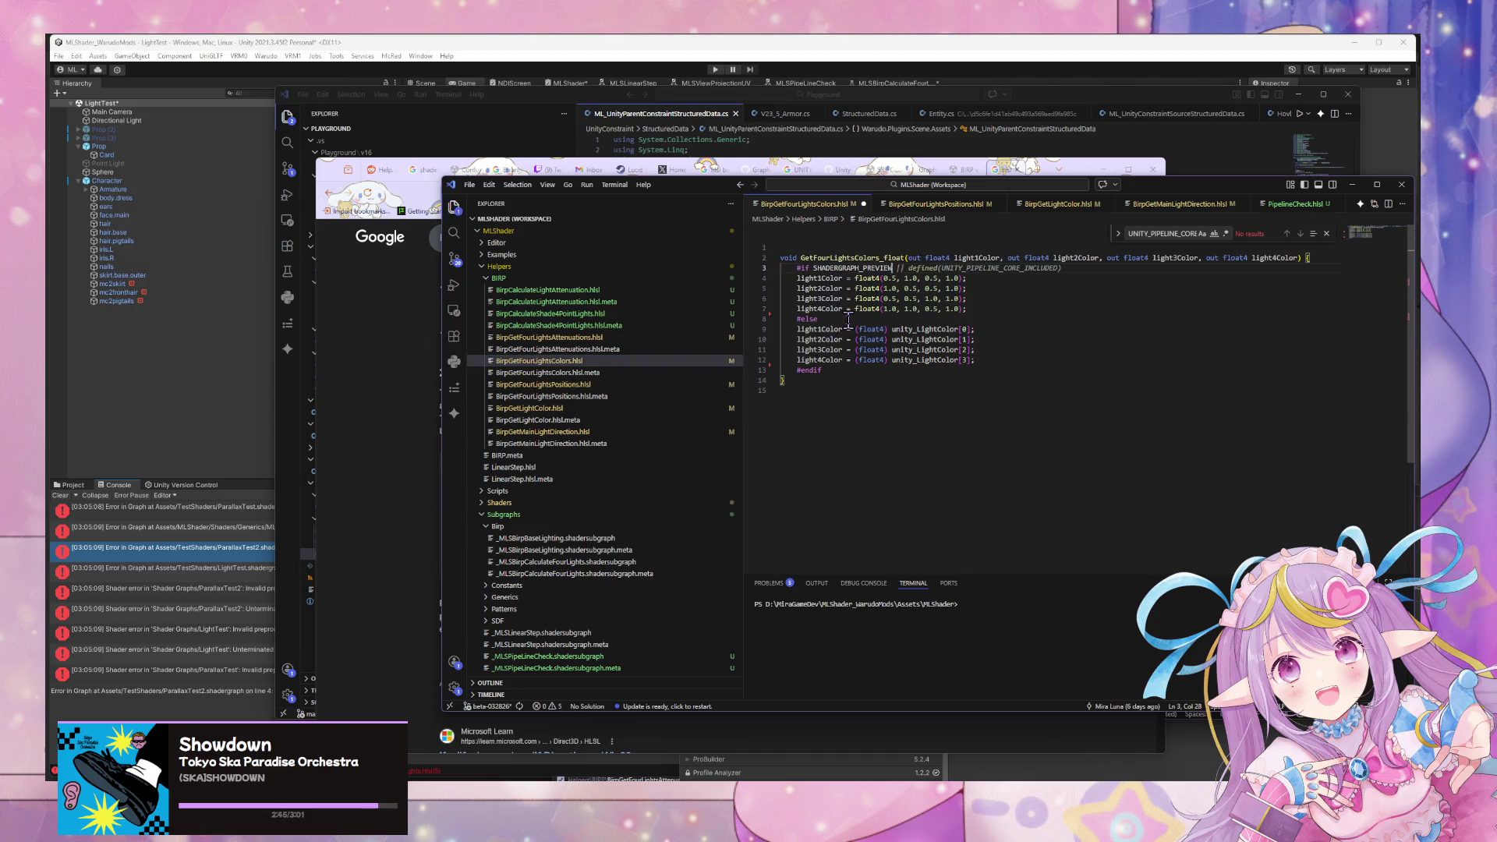
left_click(580, 337)
left_click_drag(984, 278, 779, 278)
key("ctrl+c")
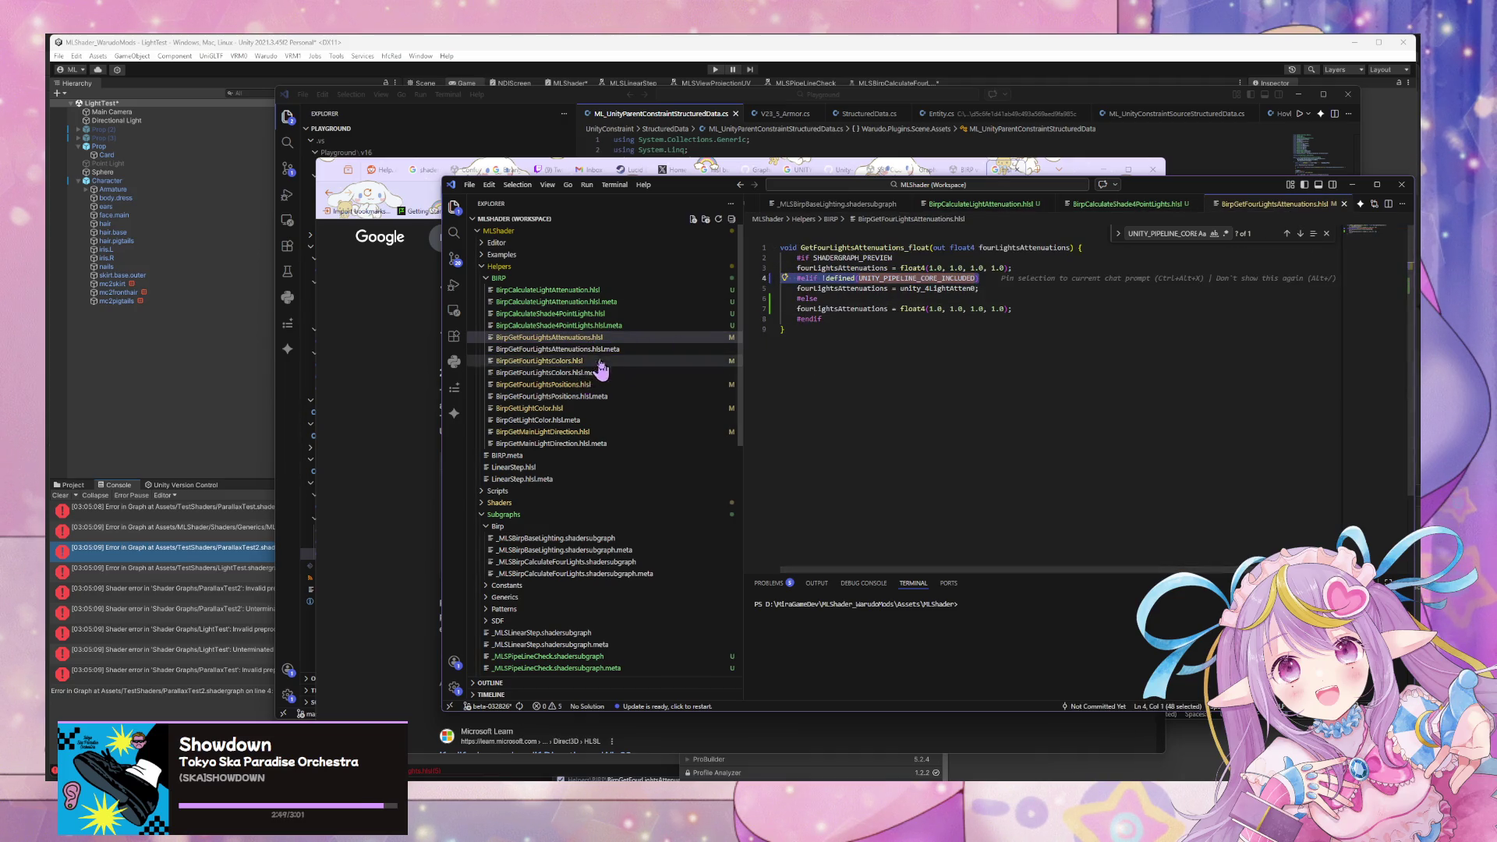
left_click(599, 363)
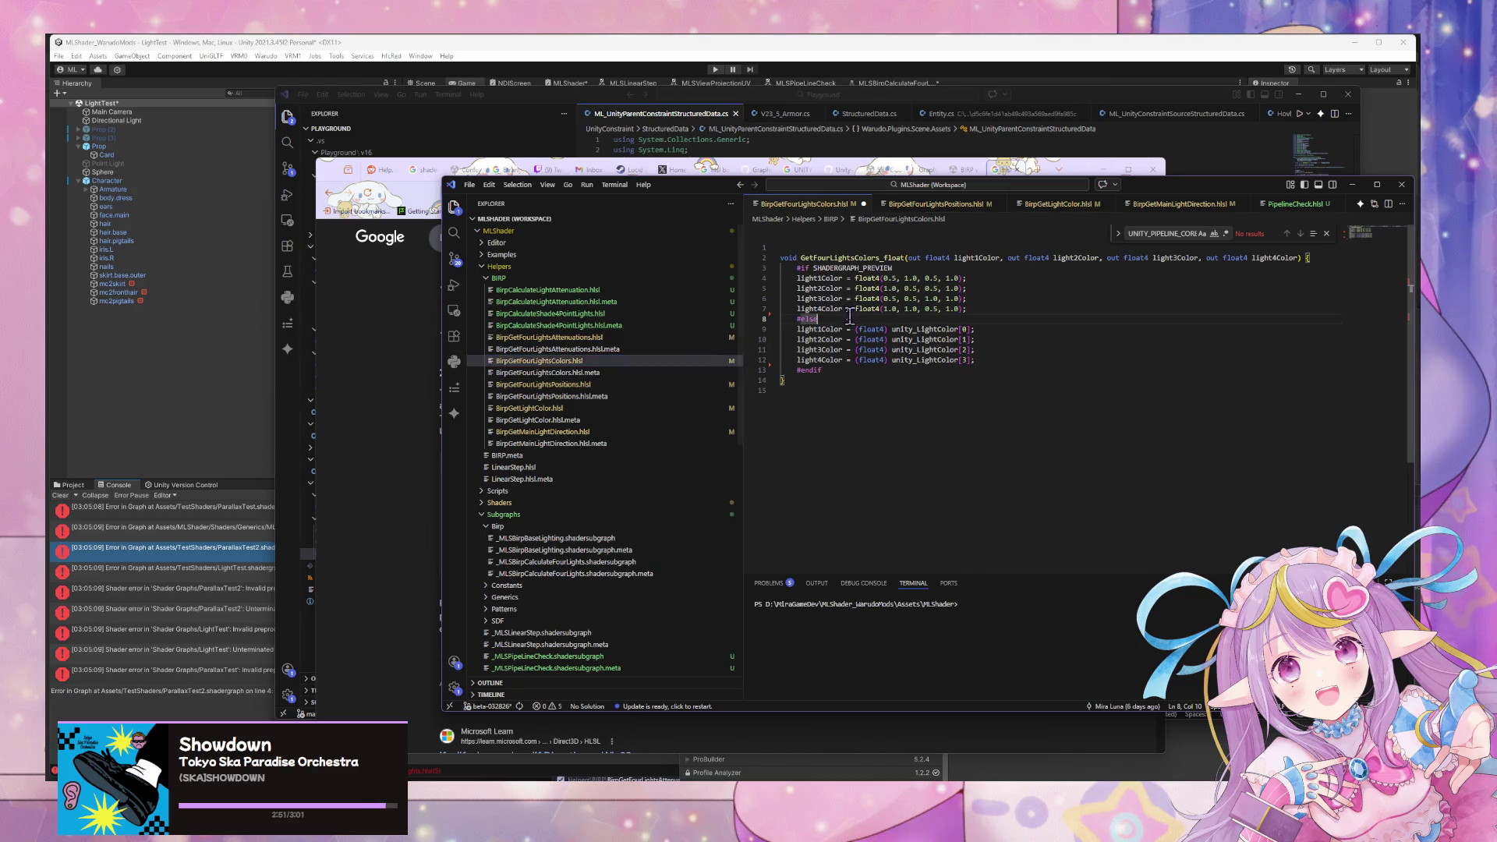
key("ctrl+v")
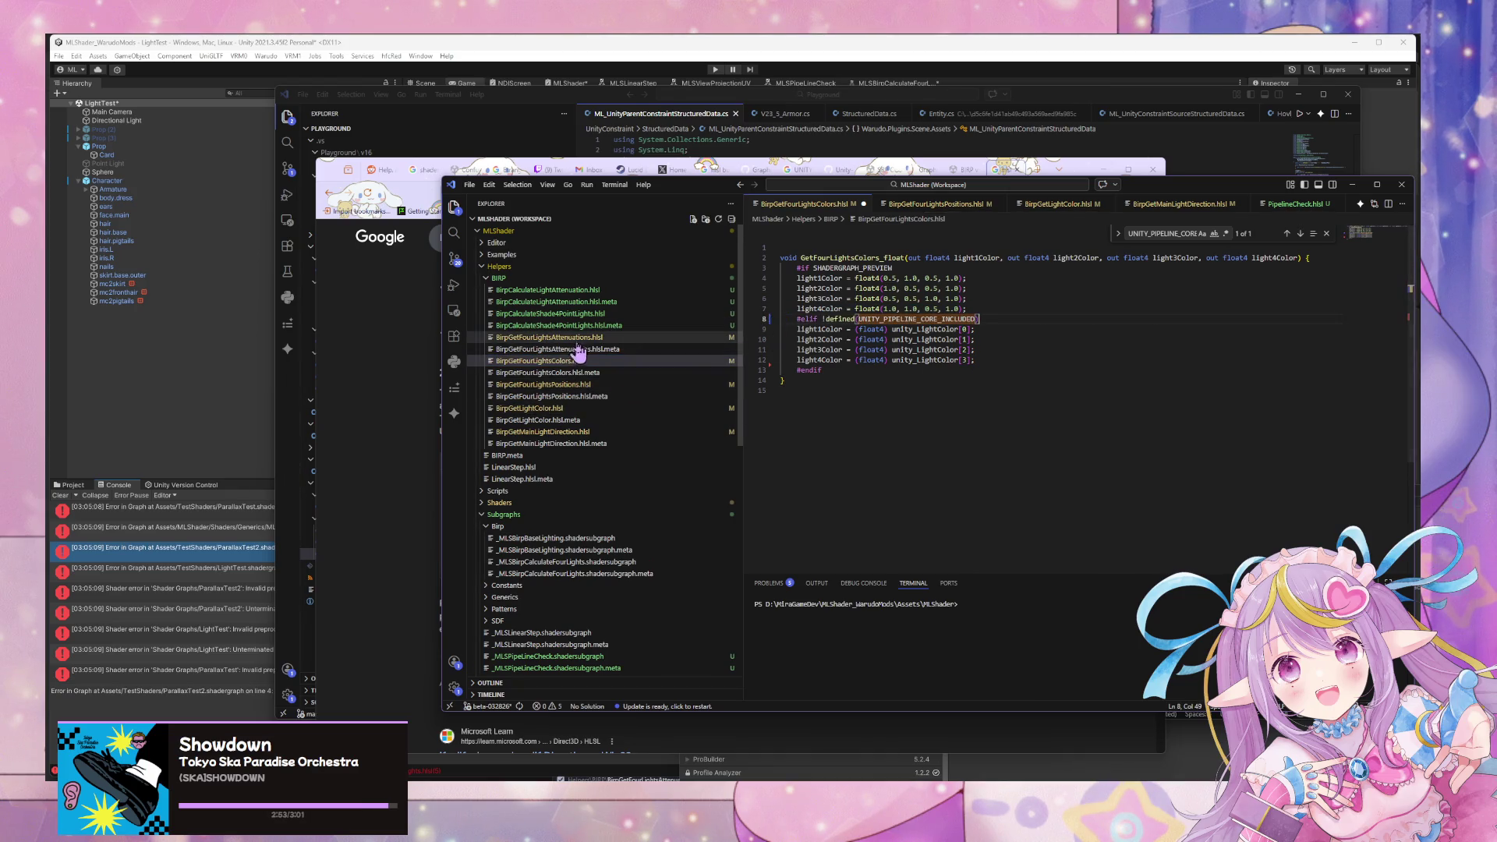
Add the #else block setting all four colours to float4(0.0, 0.0, 0.0, 1.0).
left_click(577, 338)
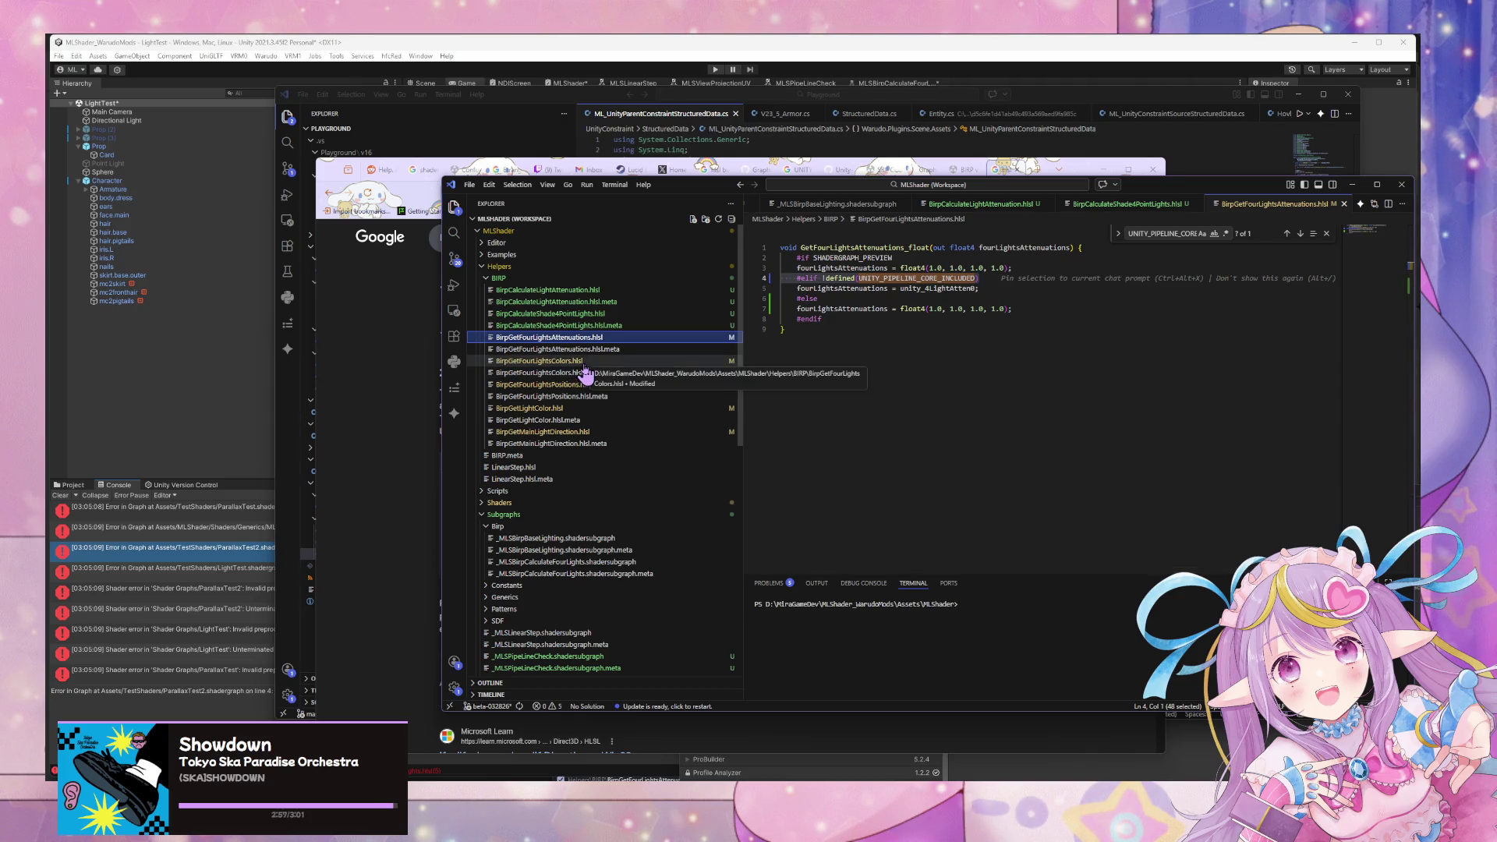
left_click(580, 362)
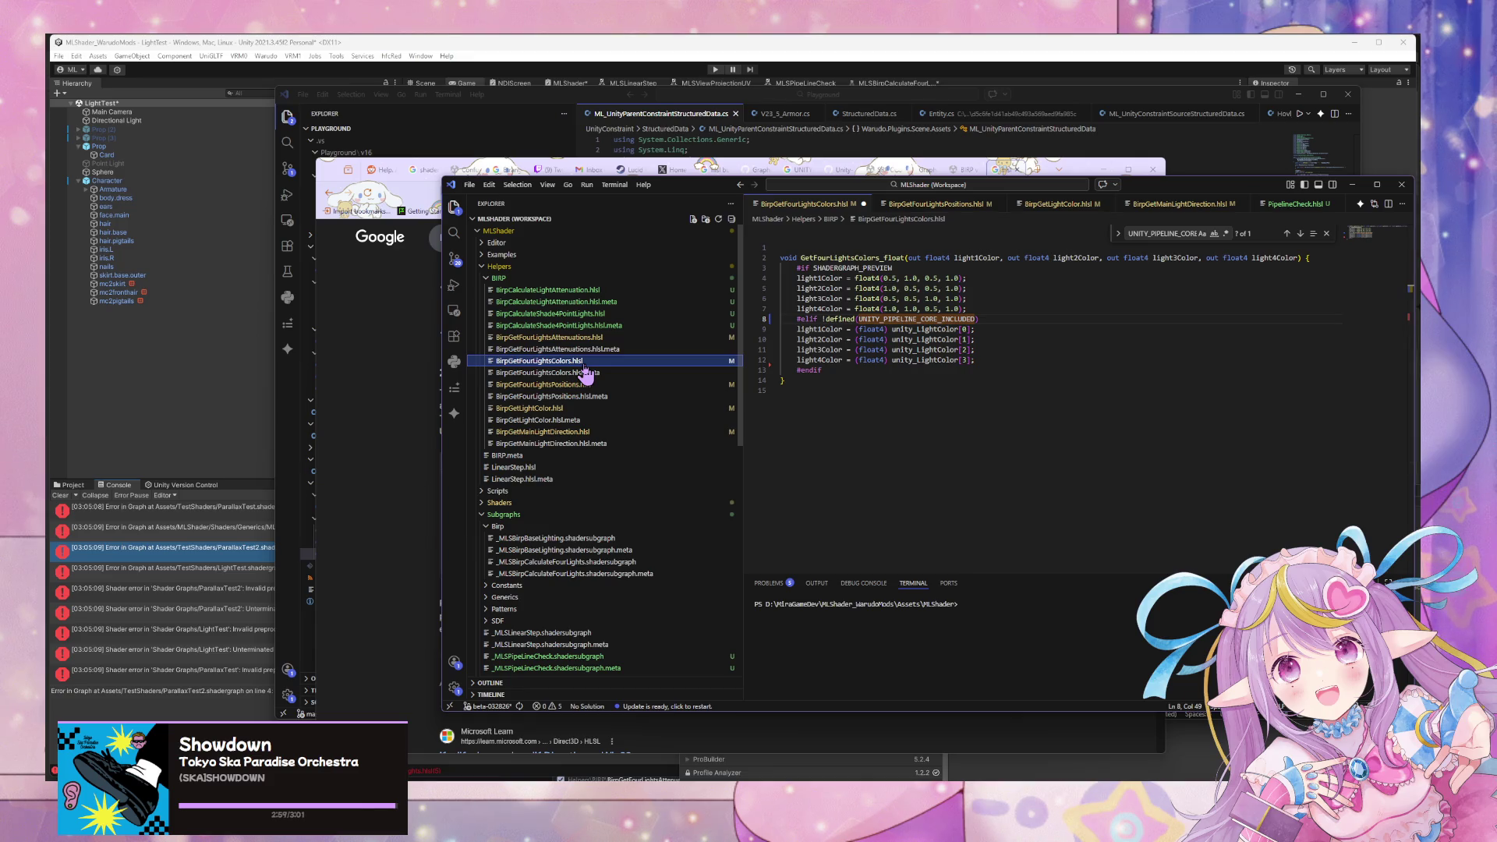
left_click(591, 326)
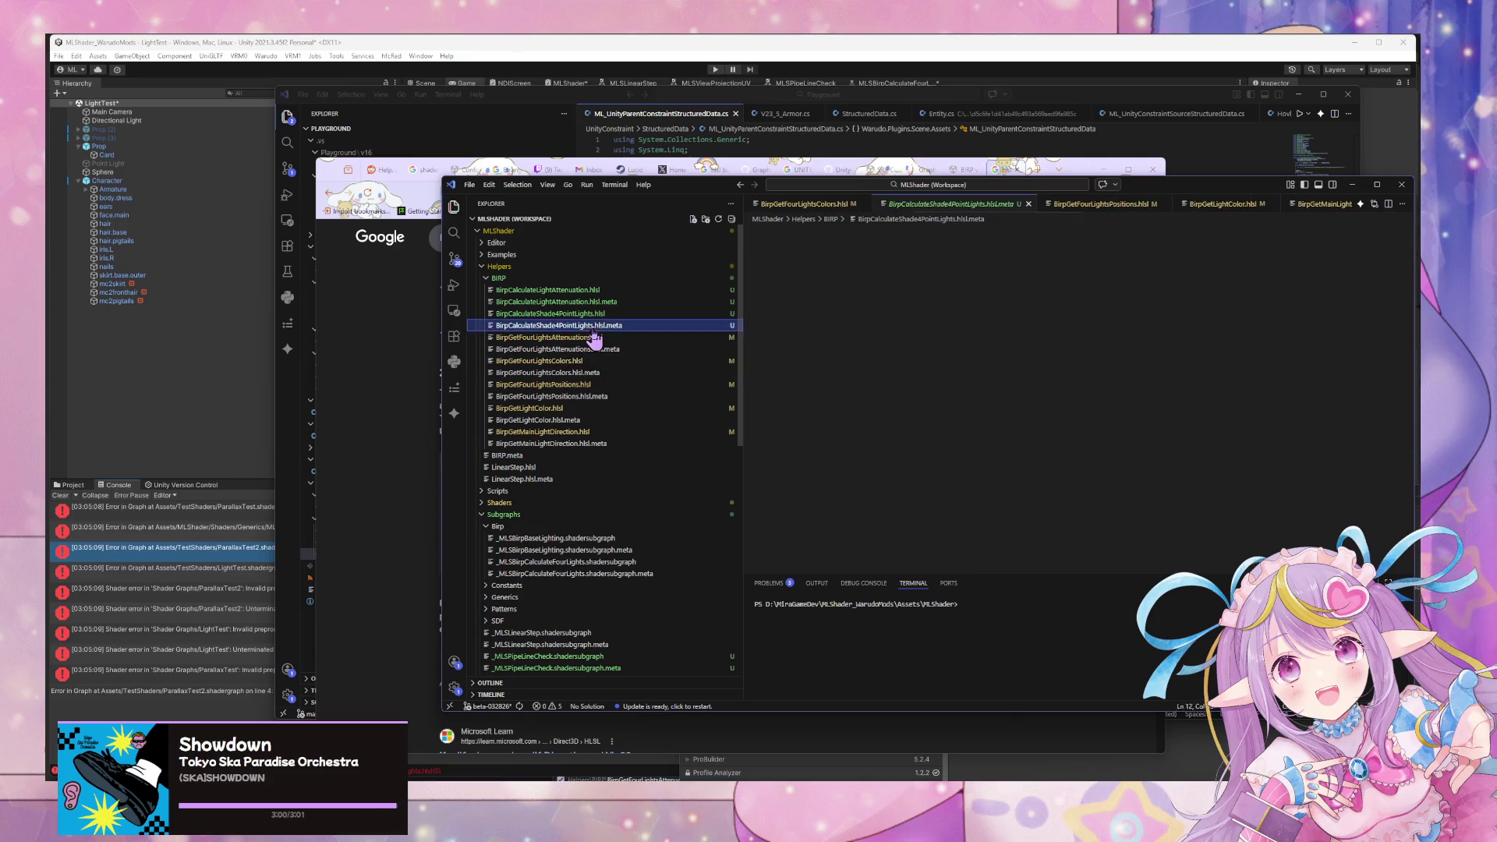
left_click(593, 337)
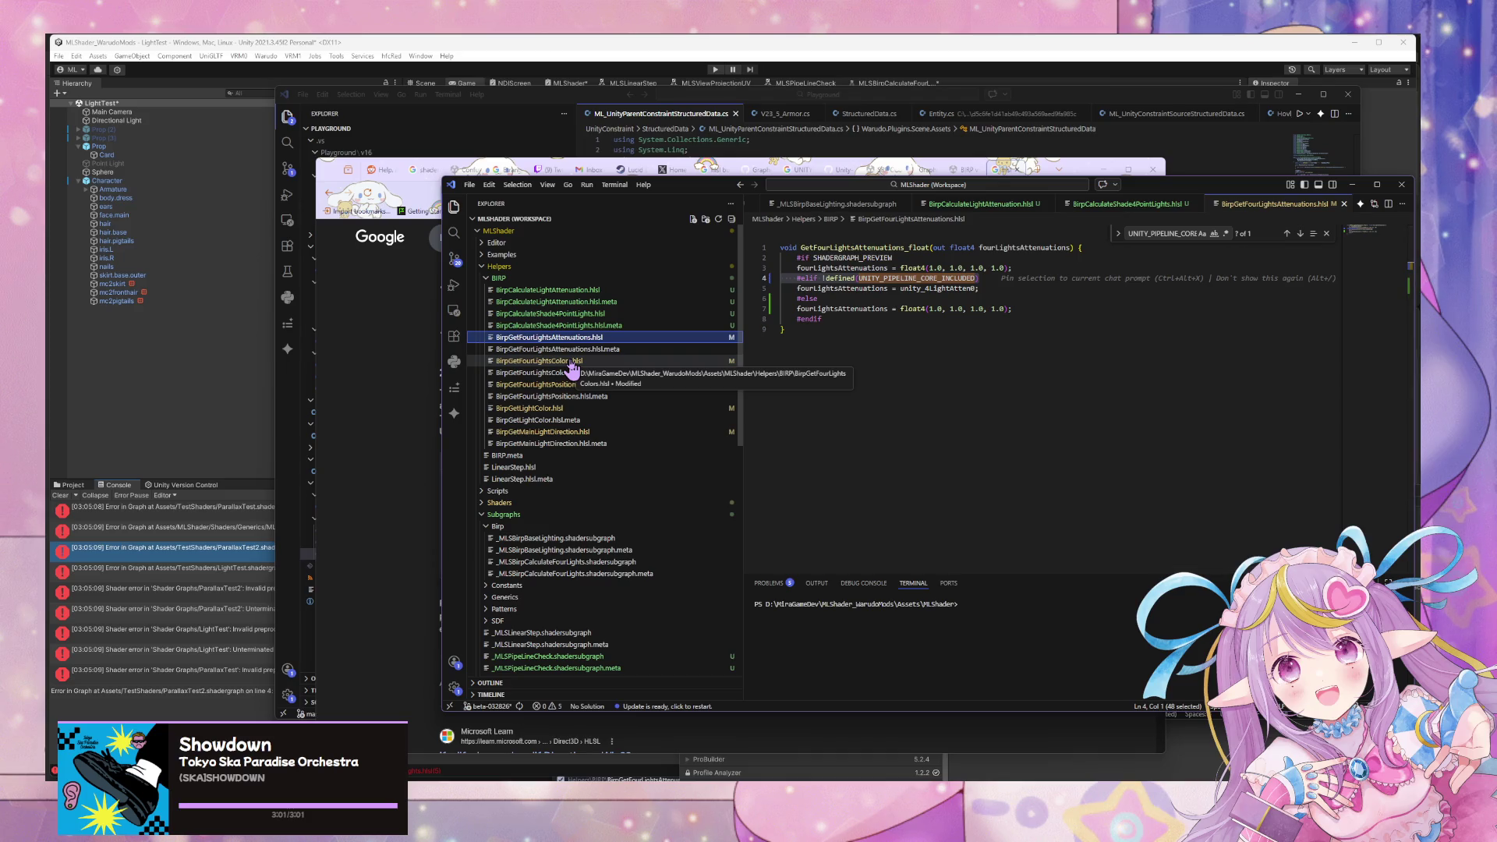
left_click(570, 362)
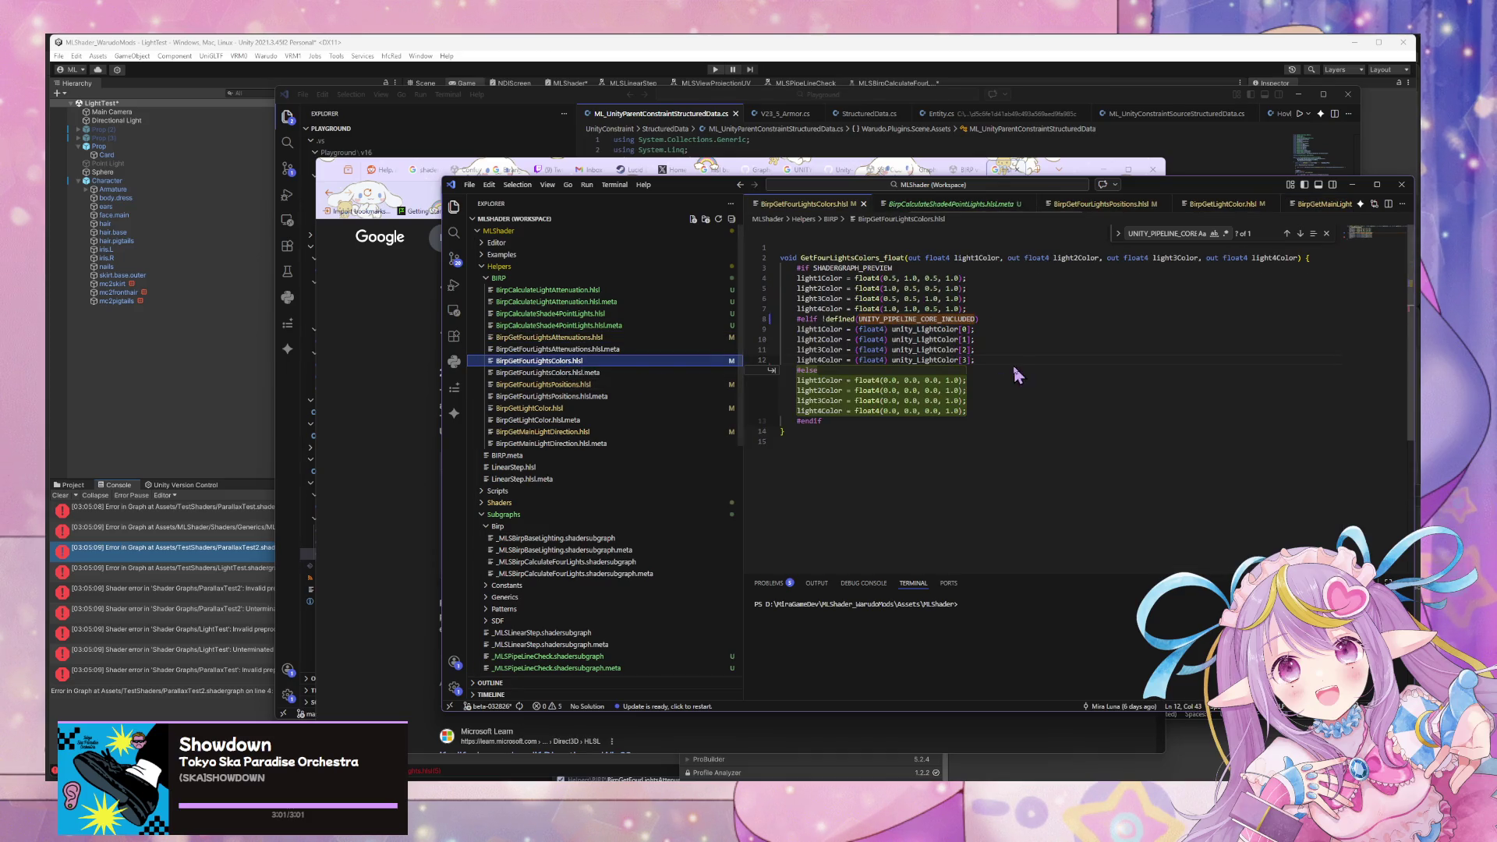
key("Tab")
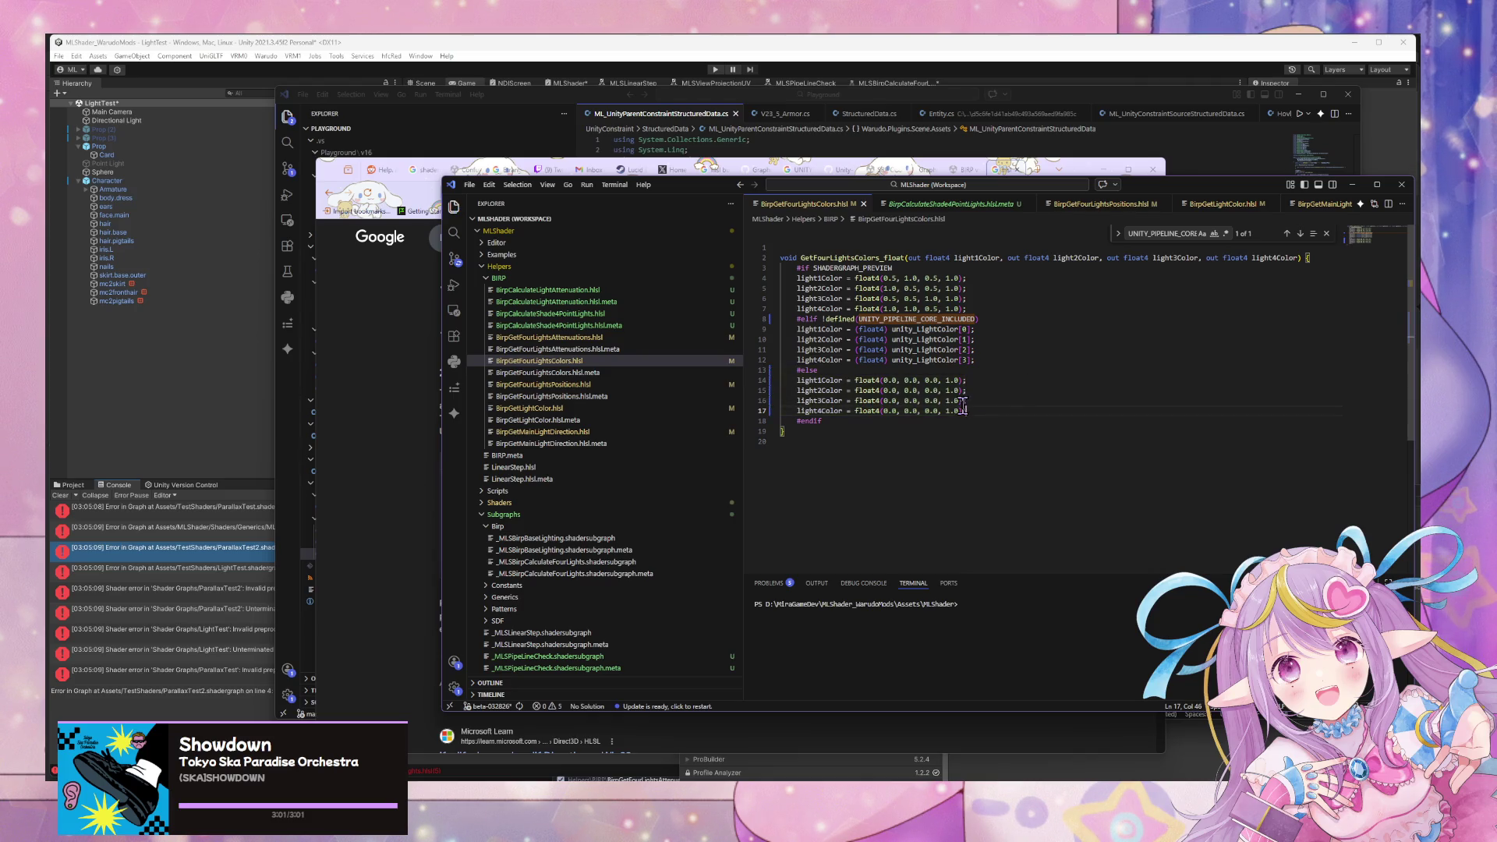
left_click_drag(966, 309, 785, 287)
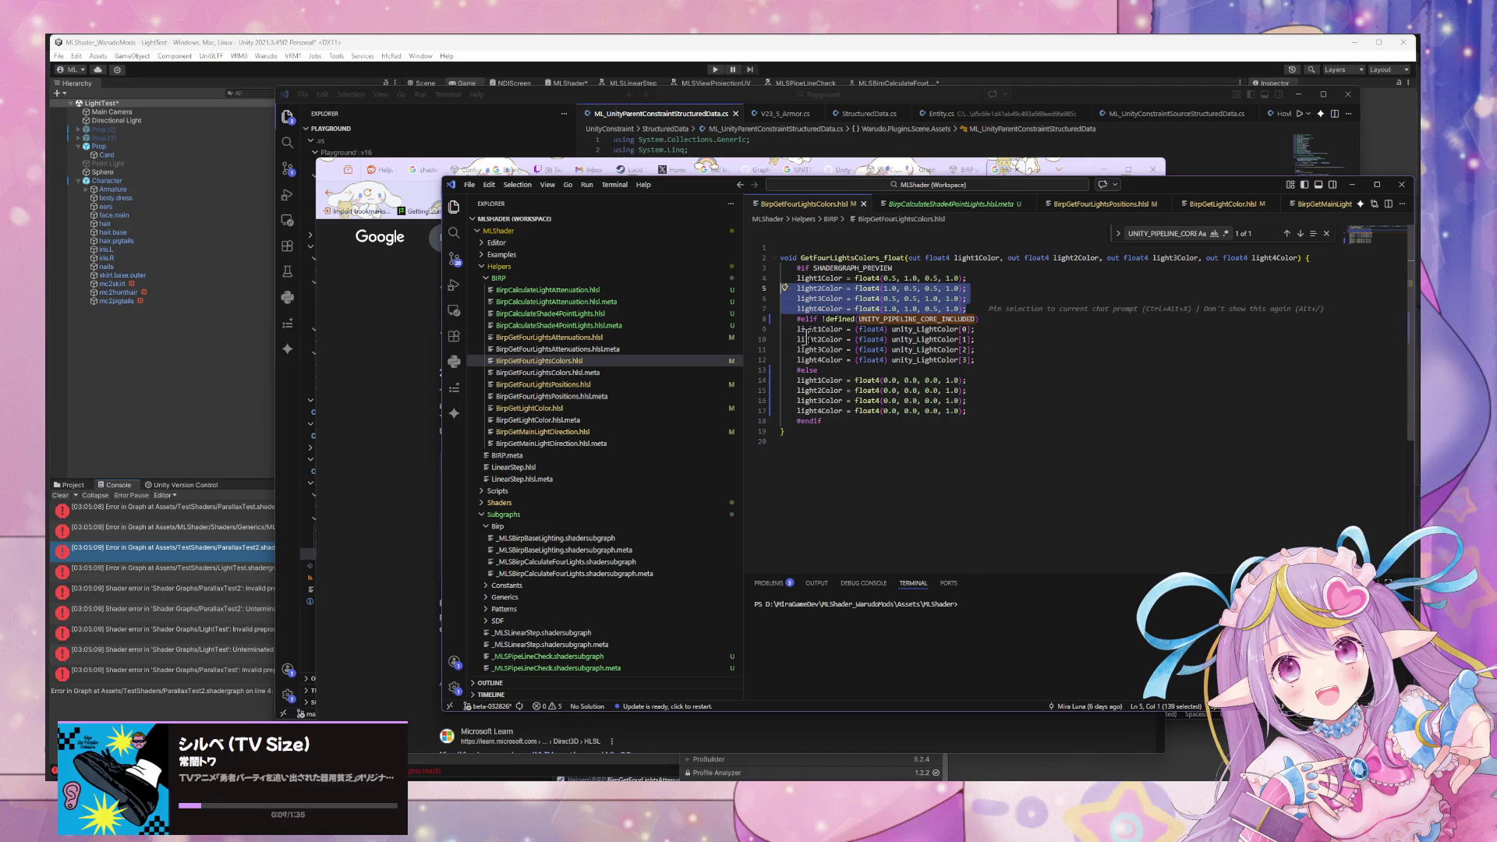
left_click(613, 338)
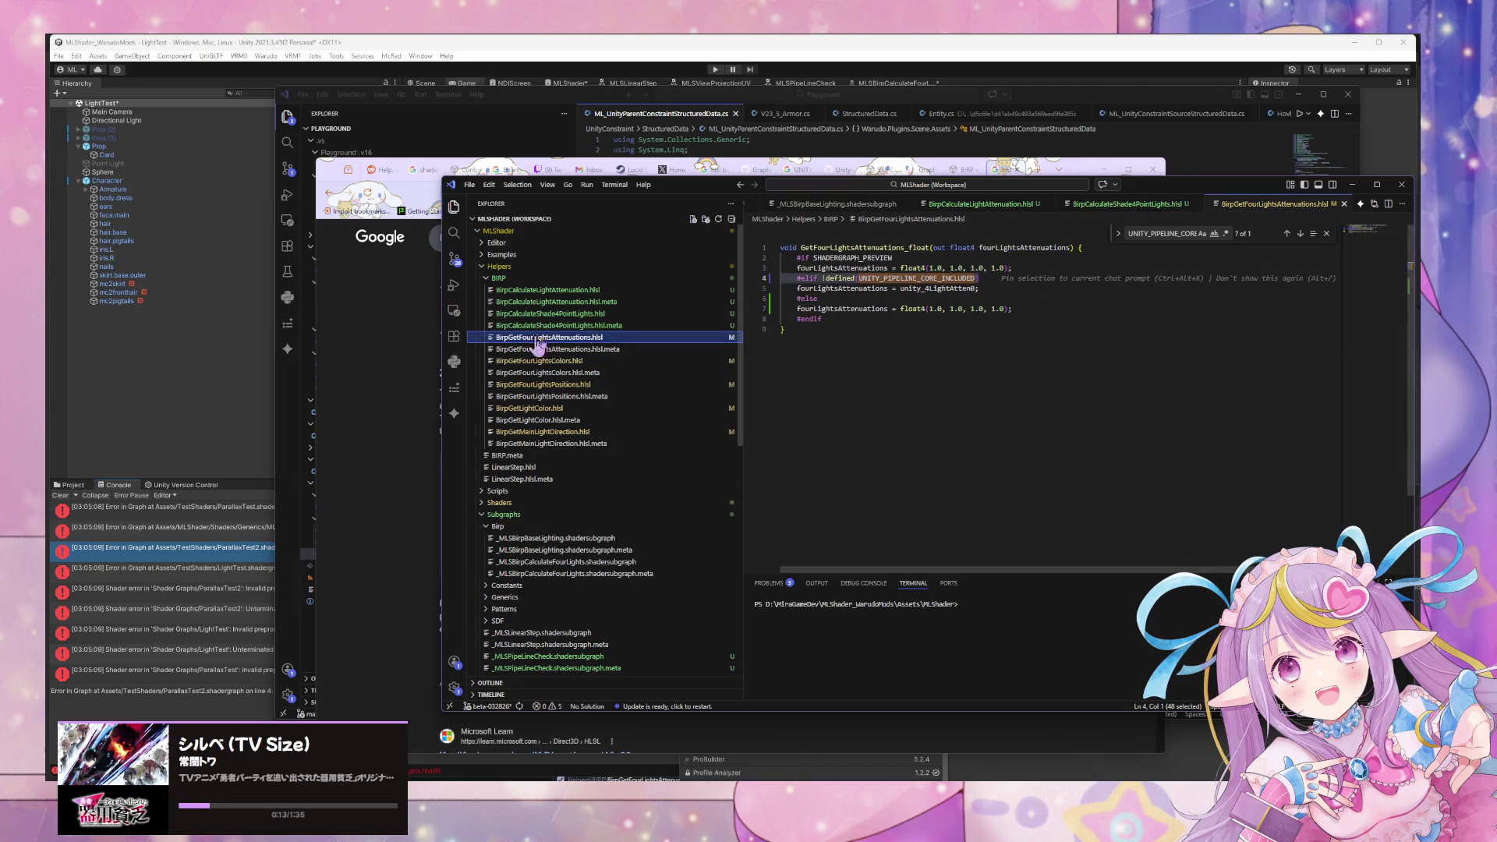
Review the Shade4PointLights, LightAttenuation, Attenuations and Colors helpers, ending on BirpGetFourLightsPositions.hlsl.
left_click(616, 313)
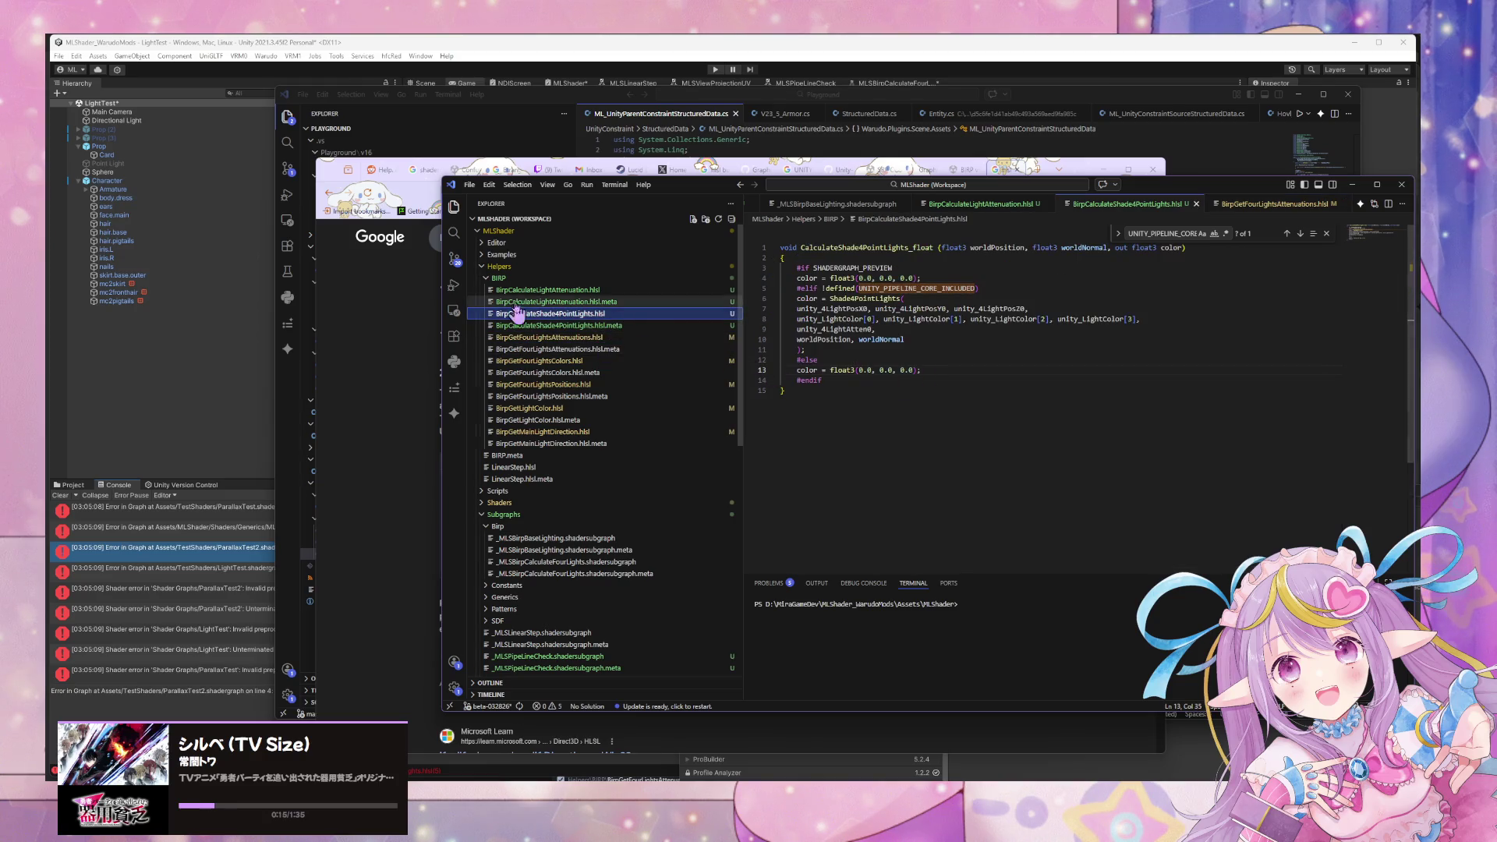
left_click(540, 290)
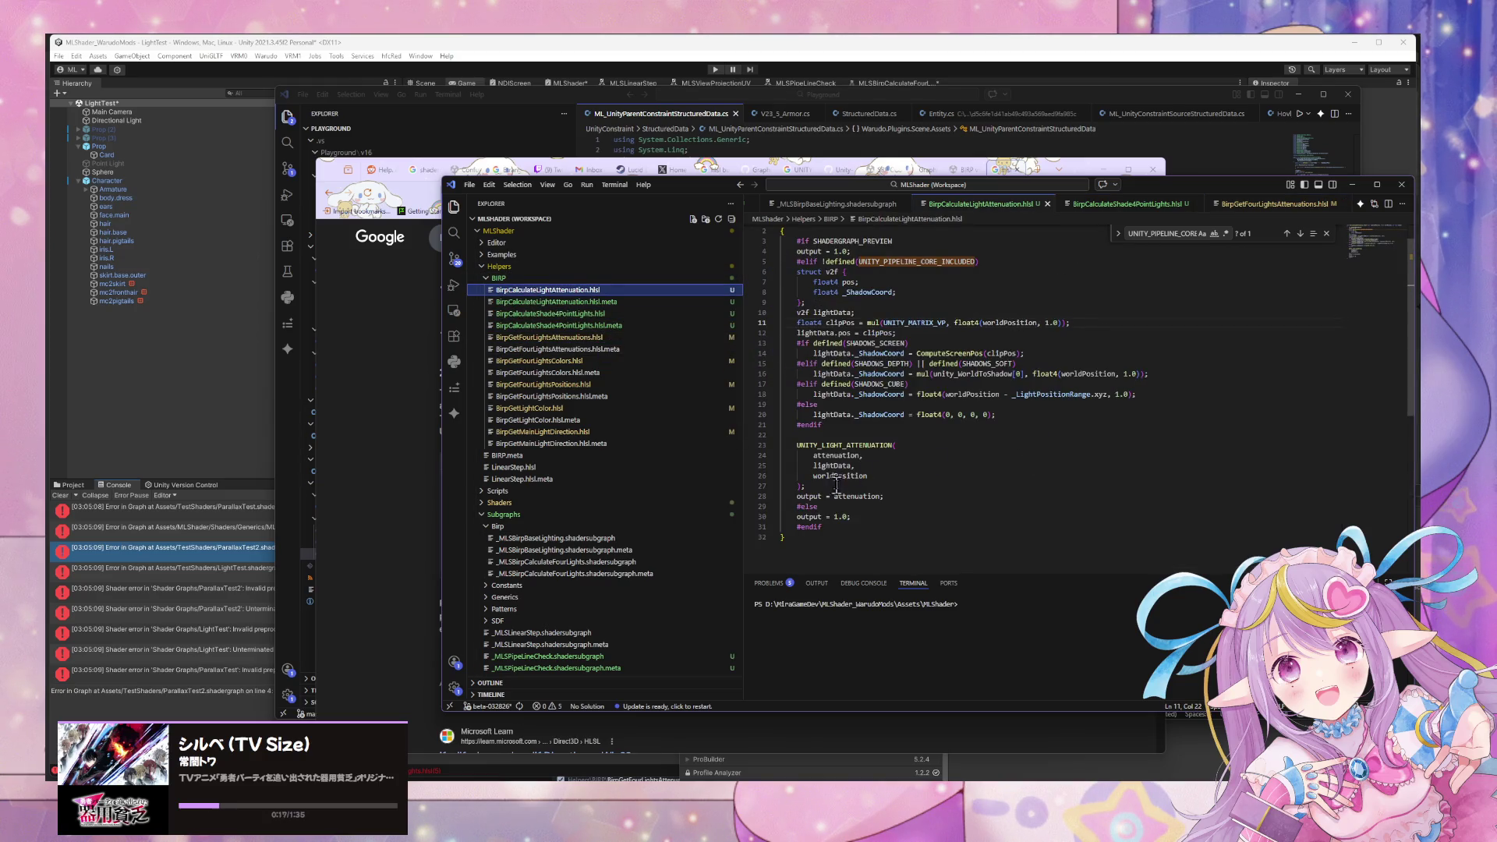
left_click(832, 517)
type(".")
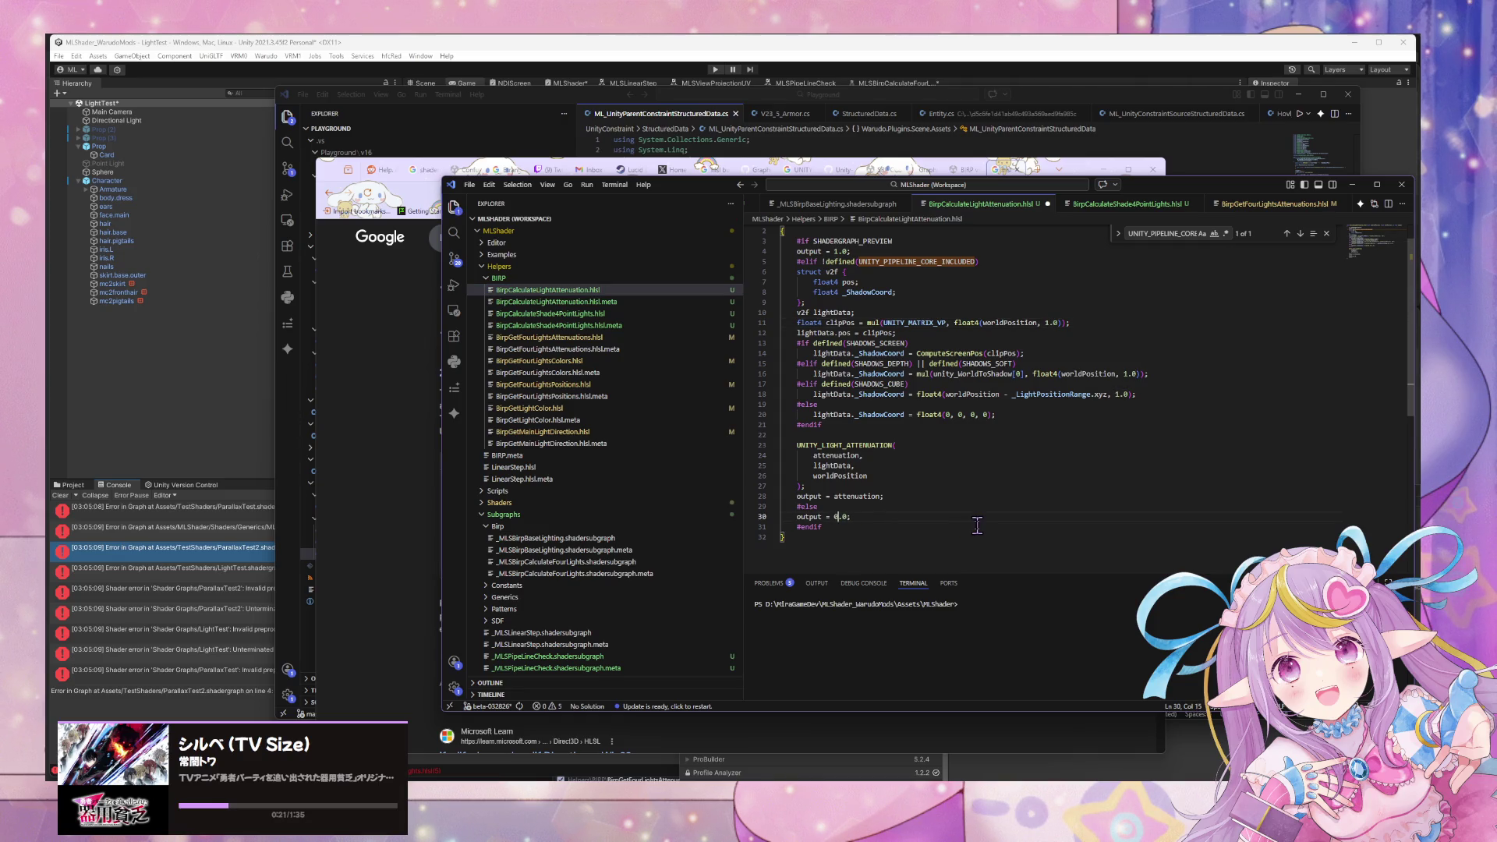
left_click(669, 315)
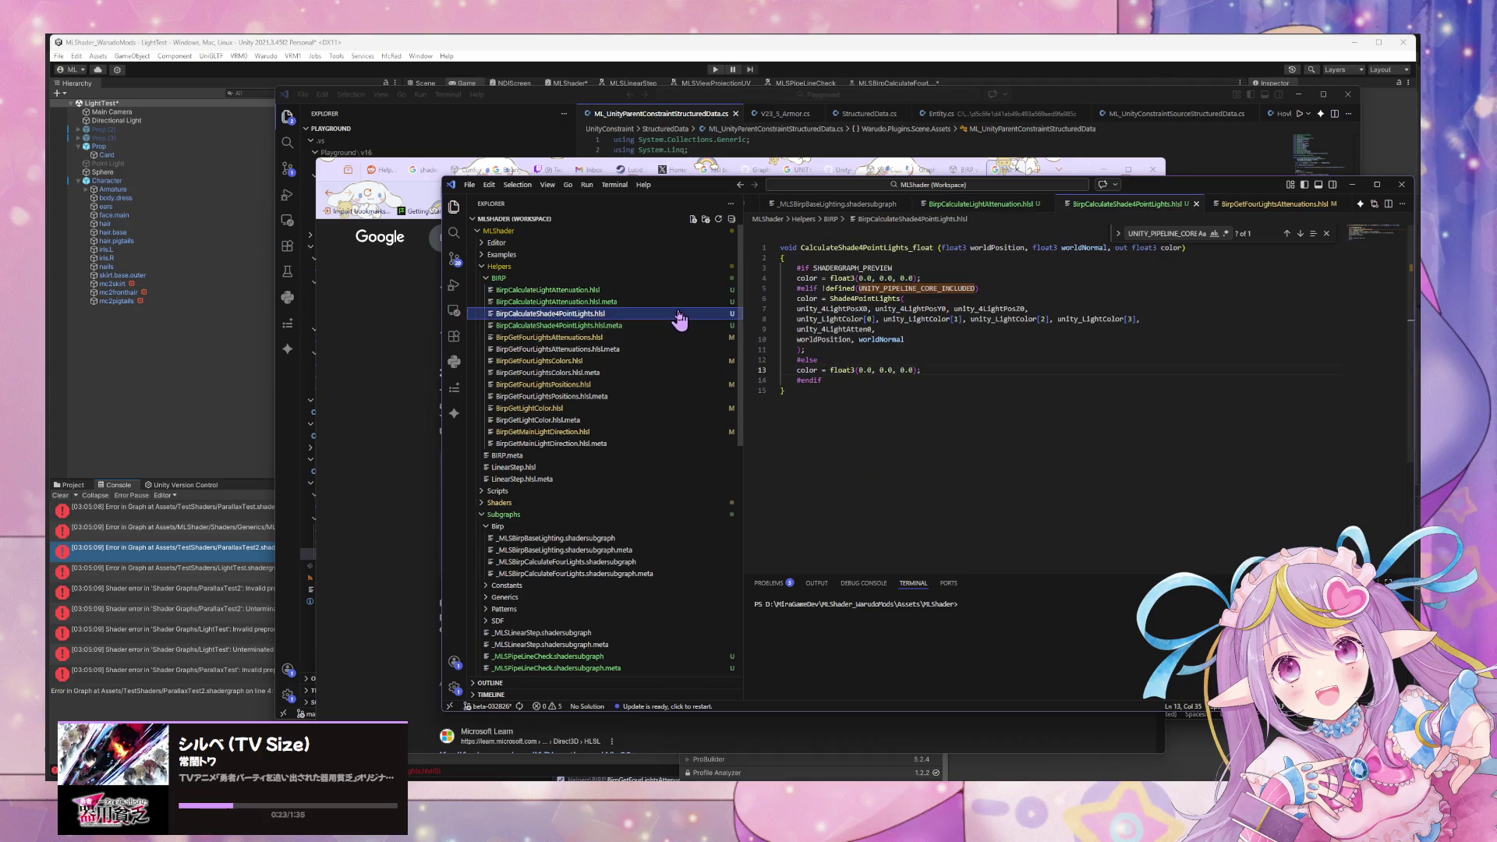
left_click(599, 337)
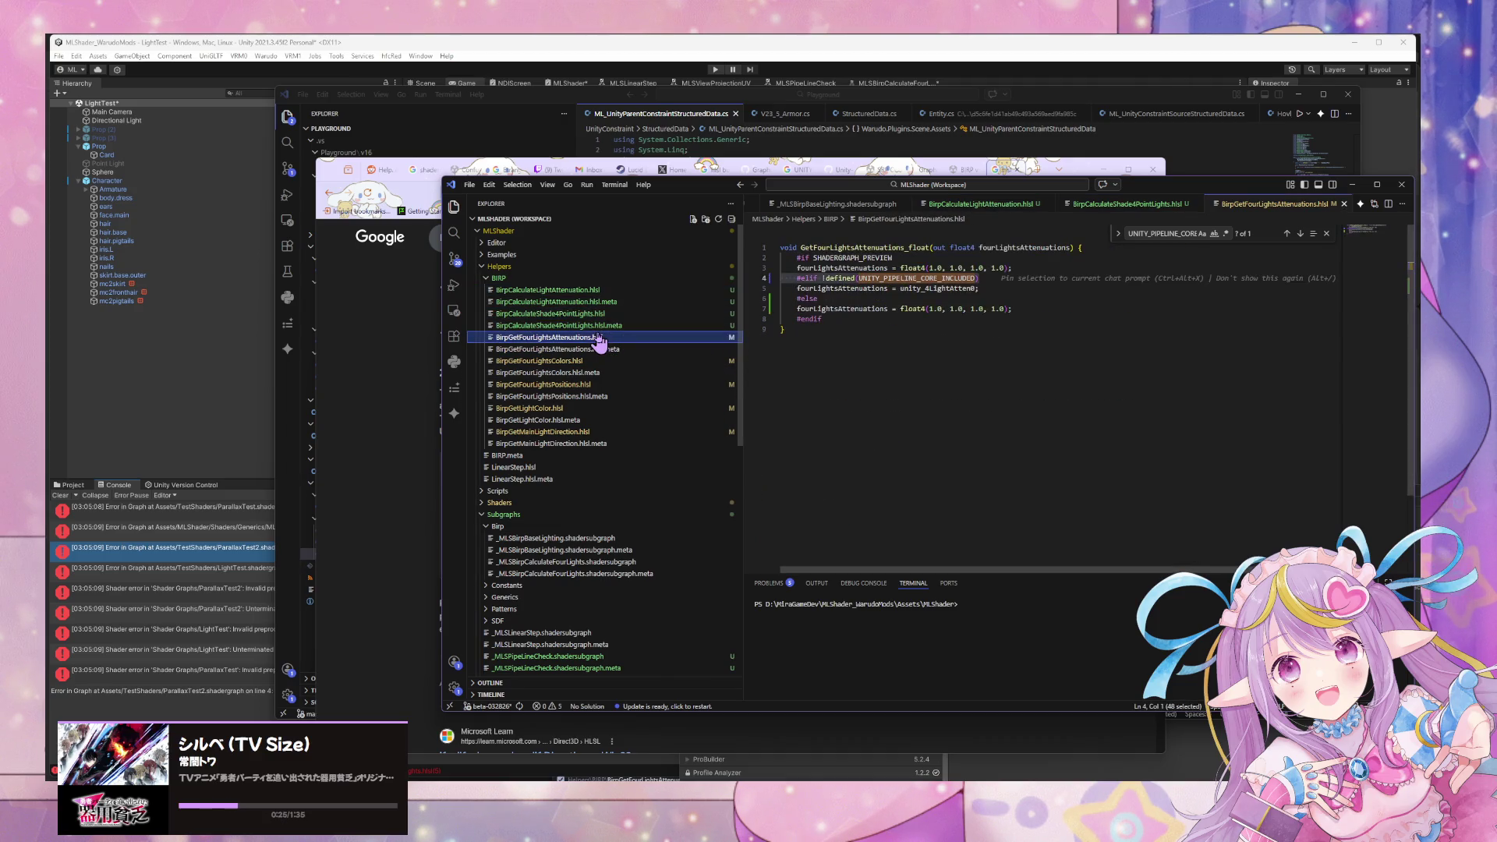
left_click(604, 360)
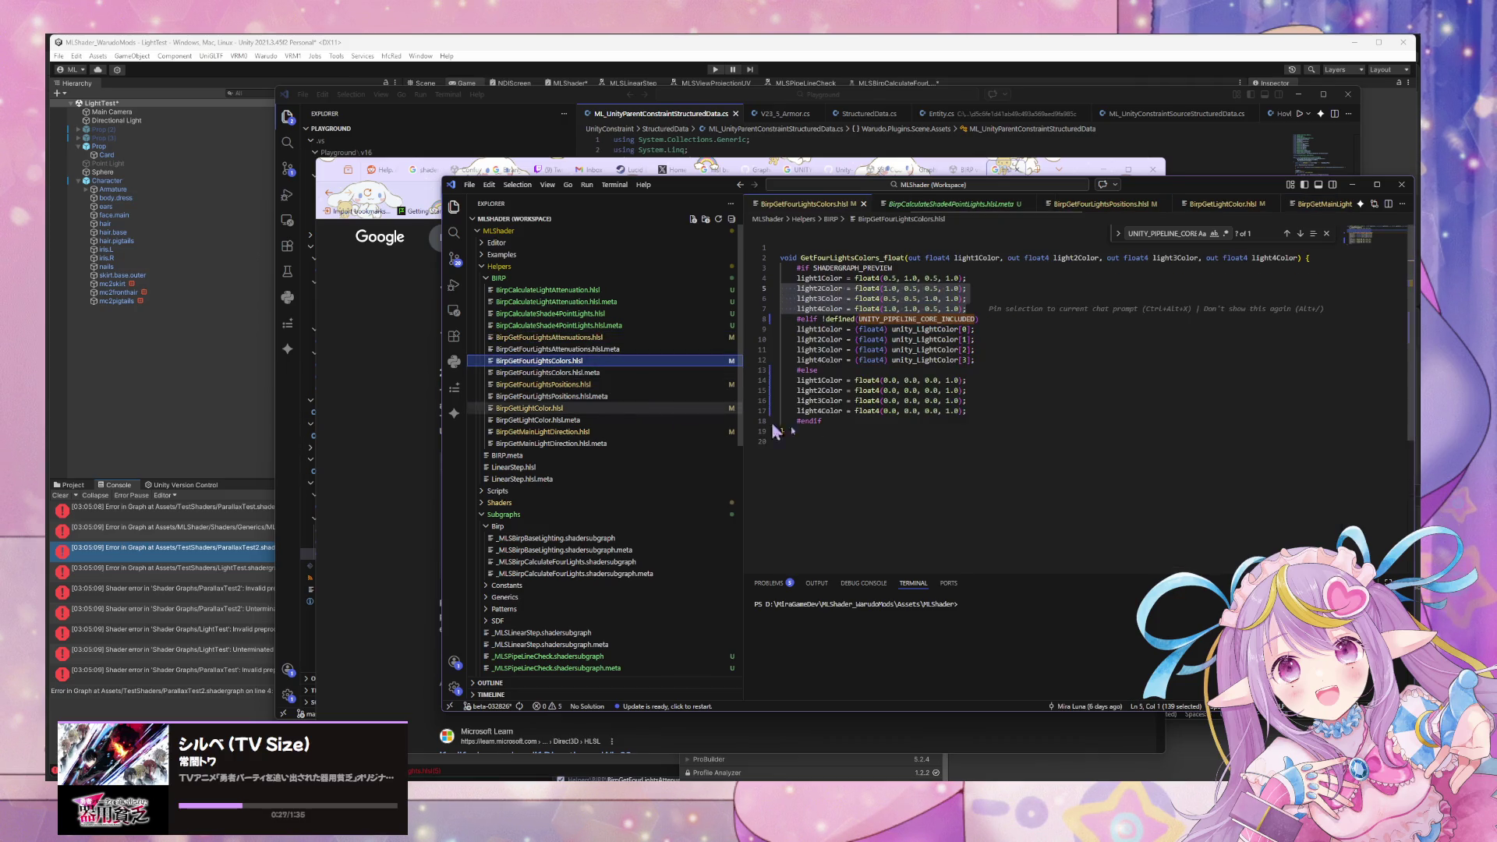
left_click(709, 384)
left_click(996, 310)
Strip the || defined(UNITY_PIPELINE_CORE_INCLUDED) check from line 2 of the positions file.
double_click(900, 240)
type("//")
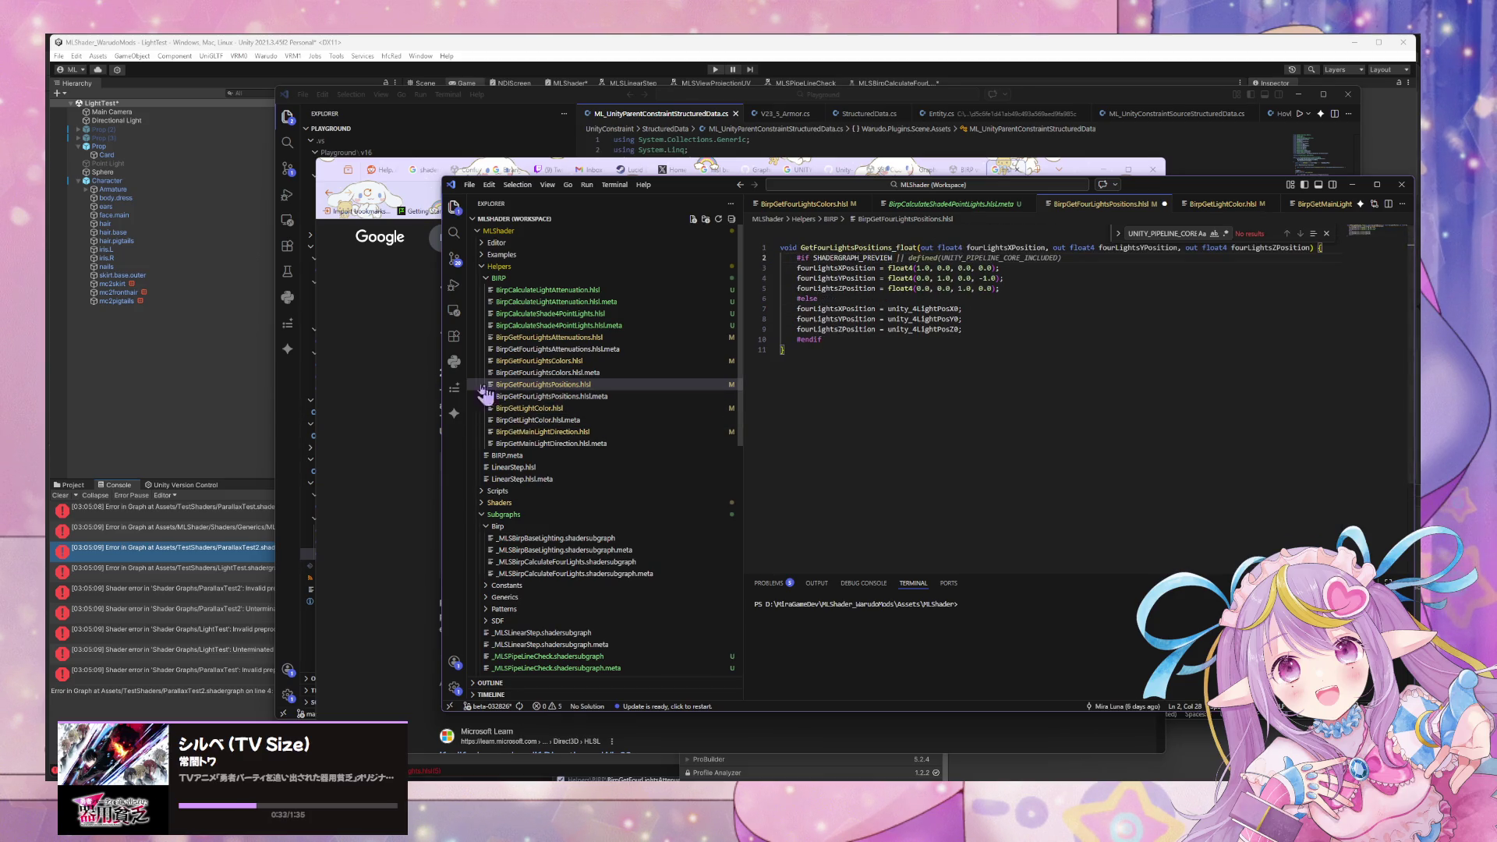
key("shift+End")
key("Delete")
left_click(863, 299)
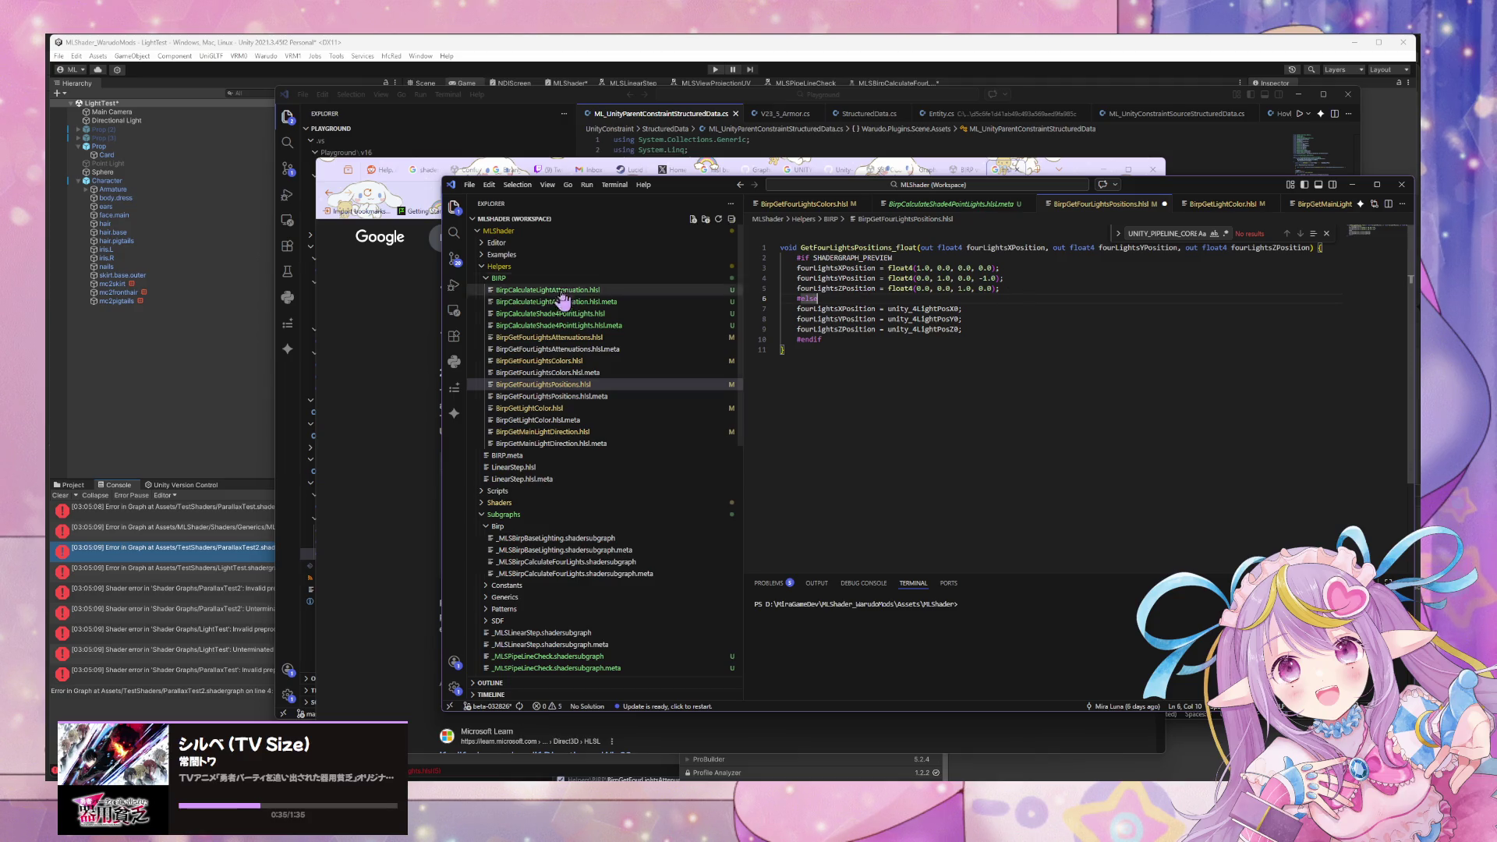
Copy the #elif !defined guard from BirpGetFourLightsColors.hlsl and paste it over #else.
left_click(592, 361)
left_click_drag(979, 319, 779, 319)
left_click(575, 384)
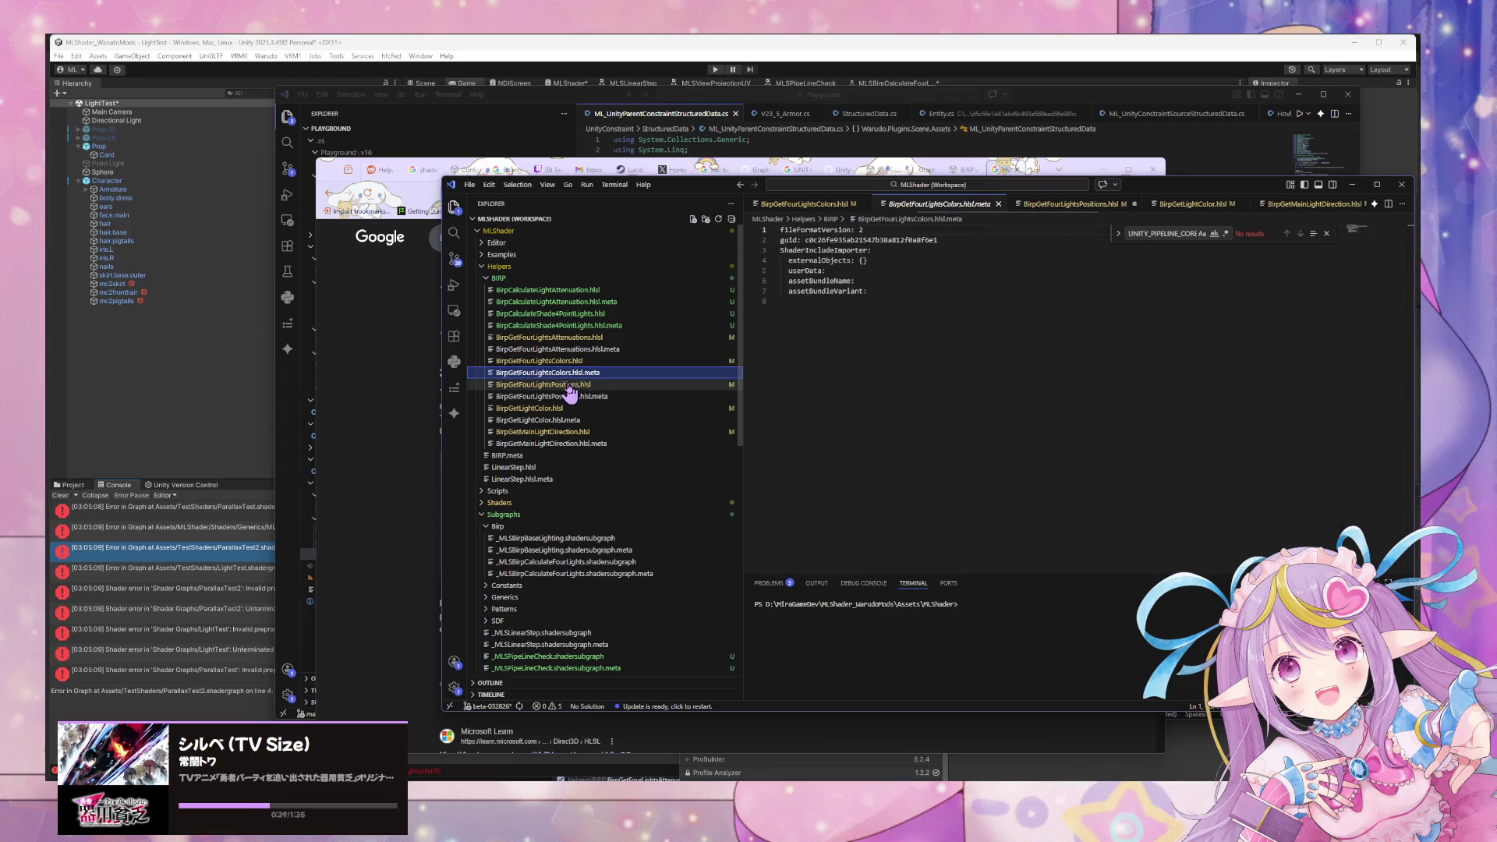
left_click_drag(818, 299, 715, 300)
key("ctrl+v")
Add an #else branch before #endif setting the X, Y and Z positions to zero.
left_click(853, 339)
key("Home")
key("Return")
key("Up")
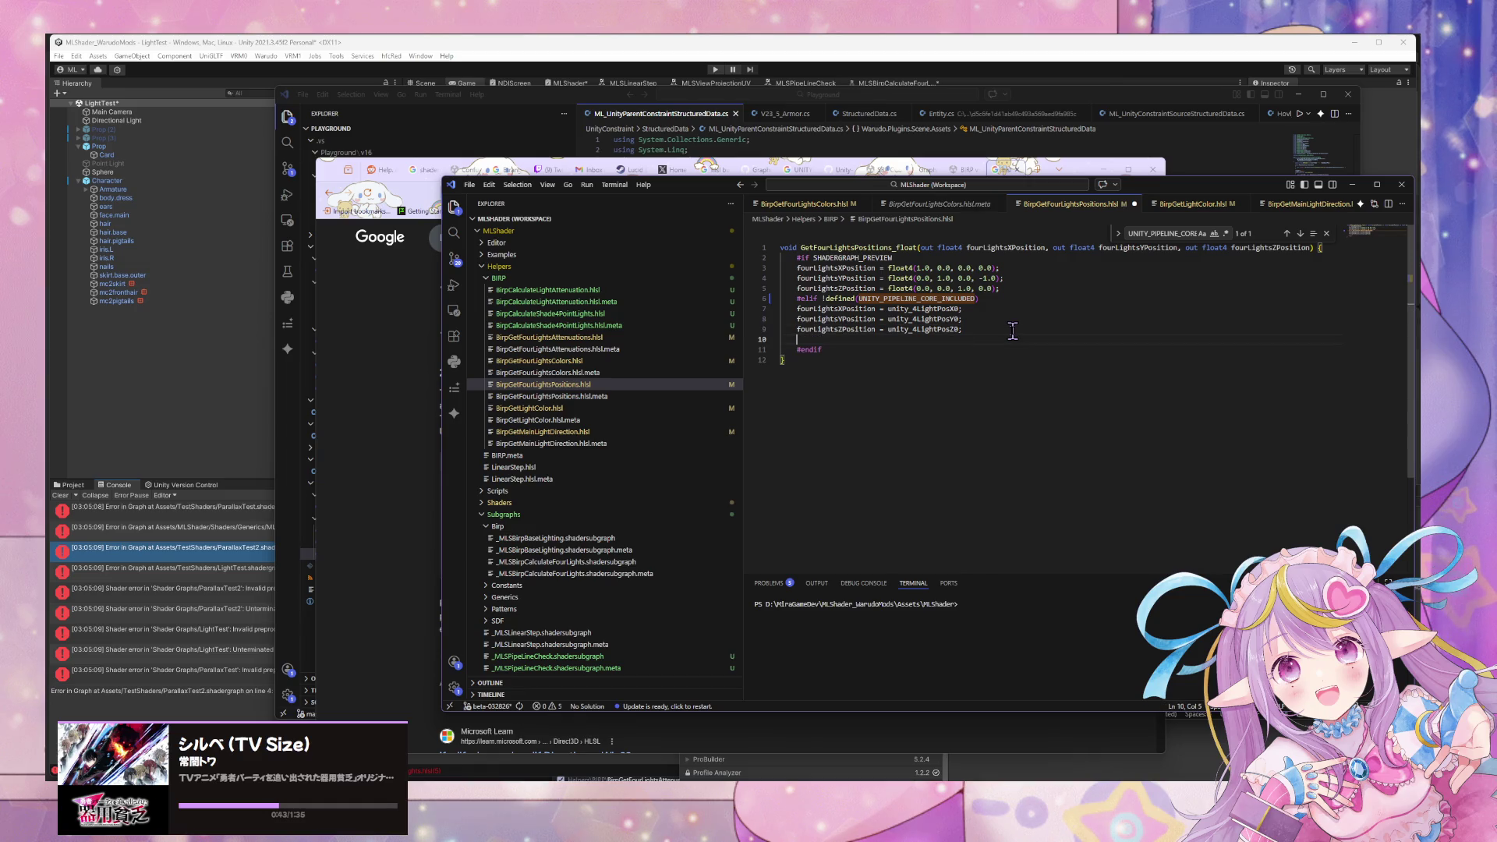
key("Tab")
key("Tab")
key("Return")
key("Tab")
key("Tab")
key("Return")
key("Tab")
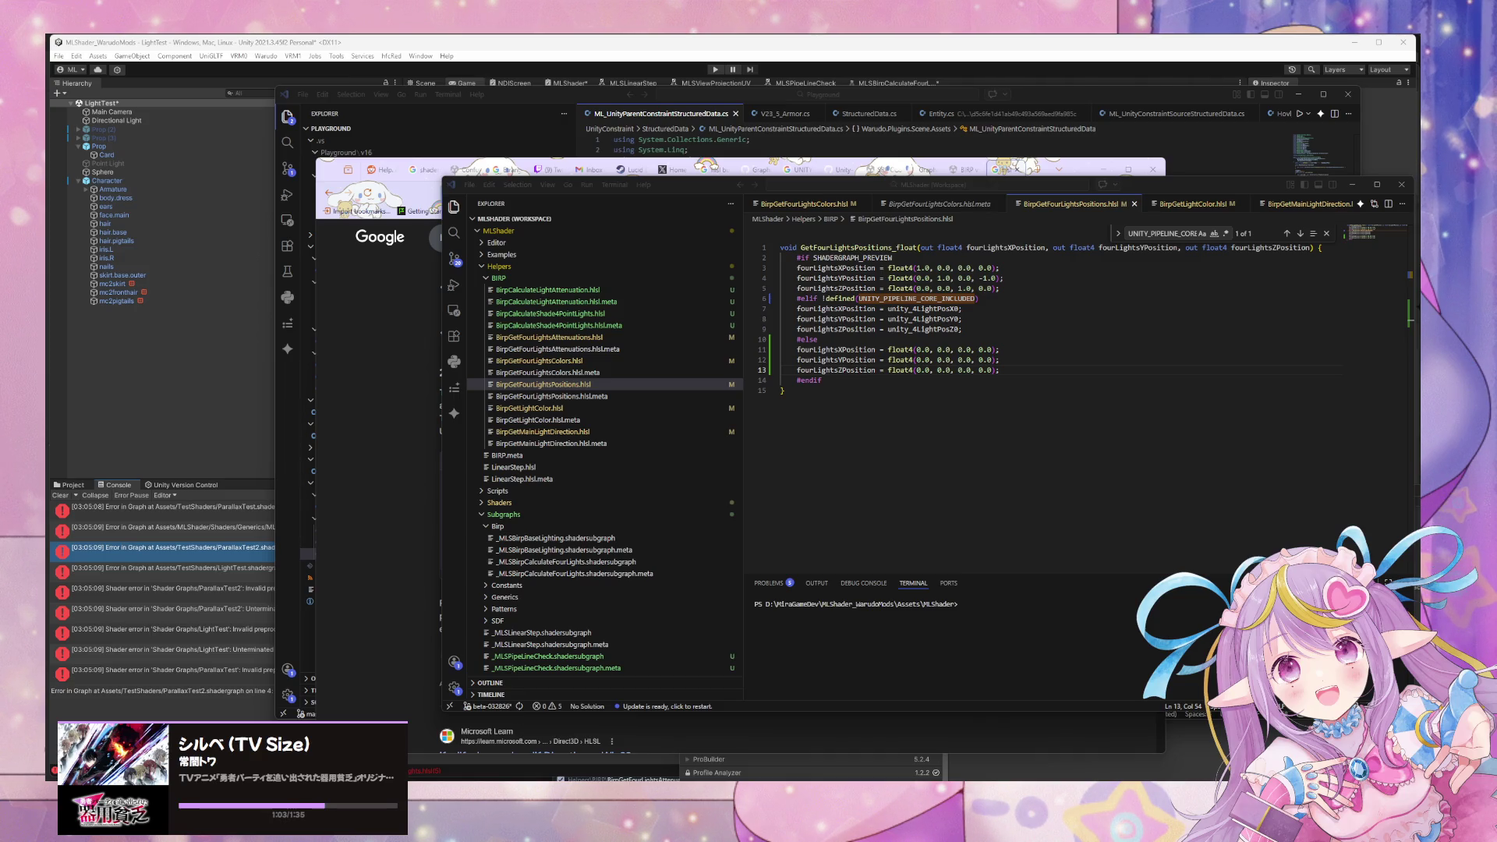
left_click(593, 412)
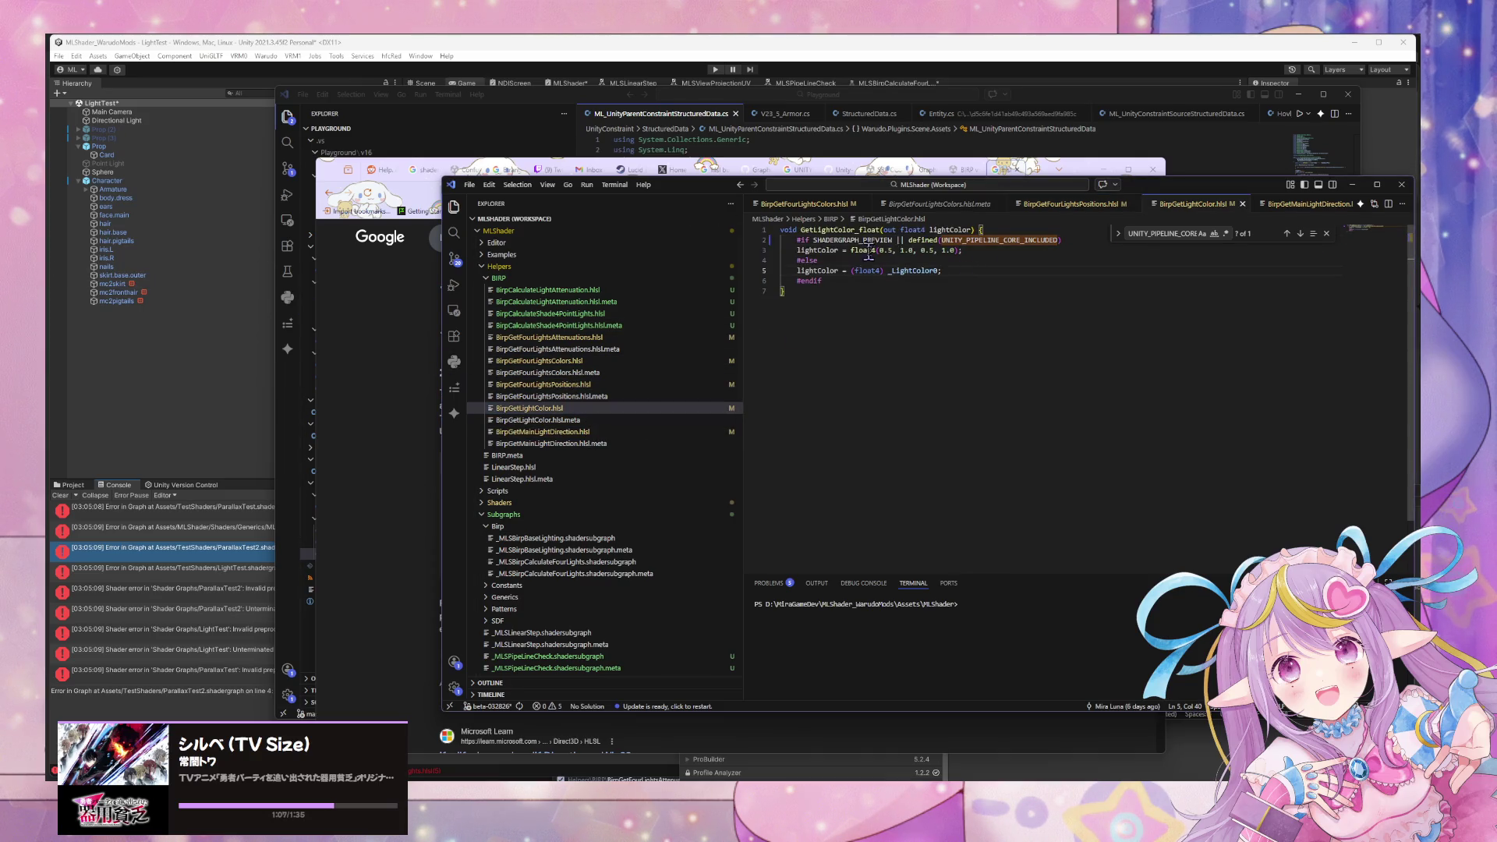
Drop line 2's extra defined check and add a float4(0.0, 0.0, 0.0, 1.0) lightColor fallback.
left_click_drag(1057, 240, 914, 240)
key("BackSpace")
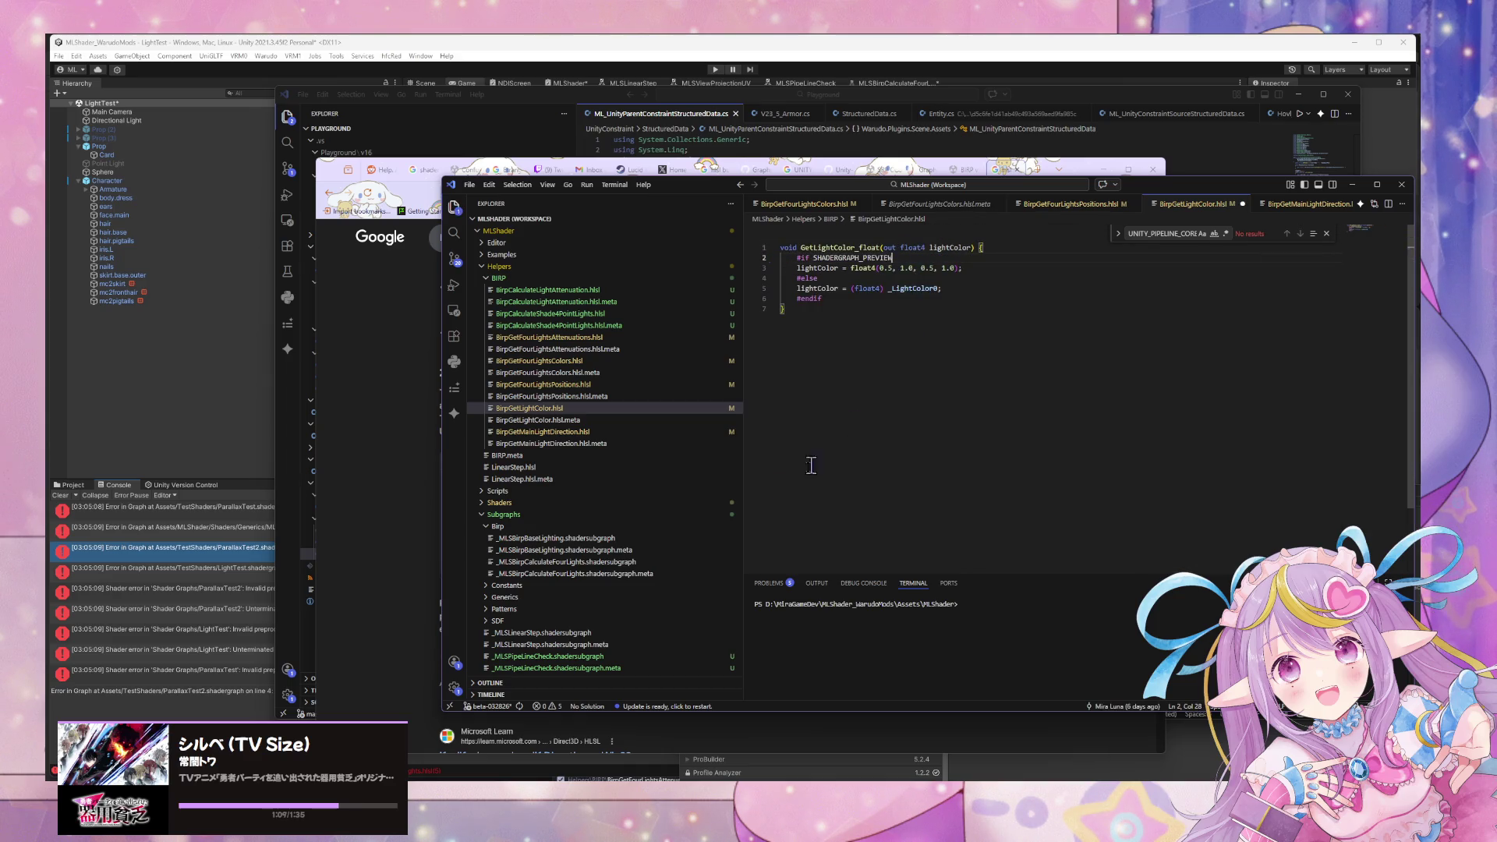
left_click(543, 384)
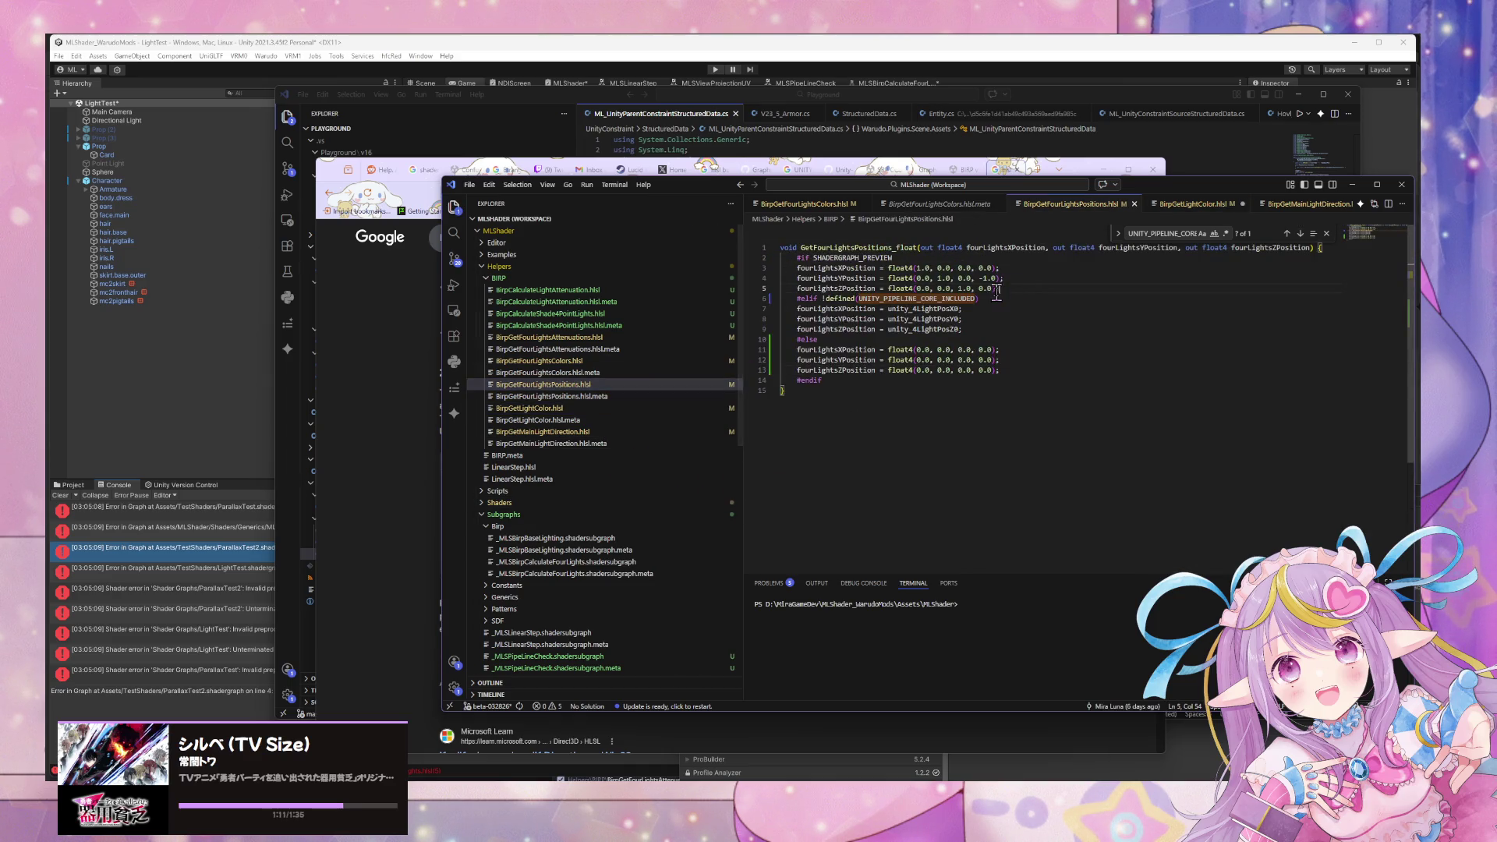
left_click(546, 407)
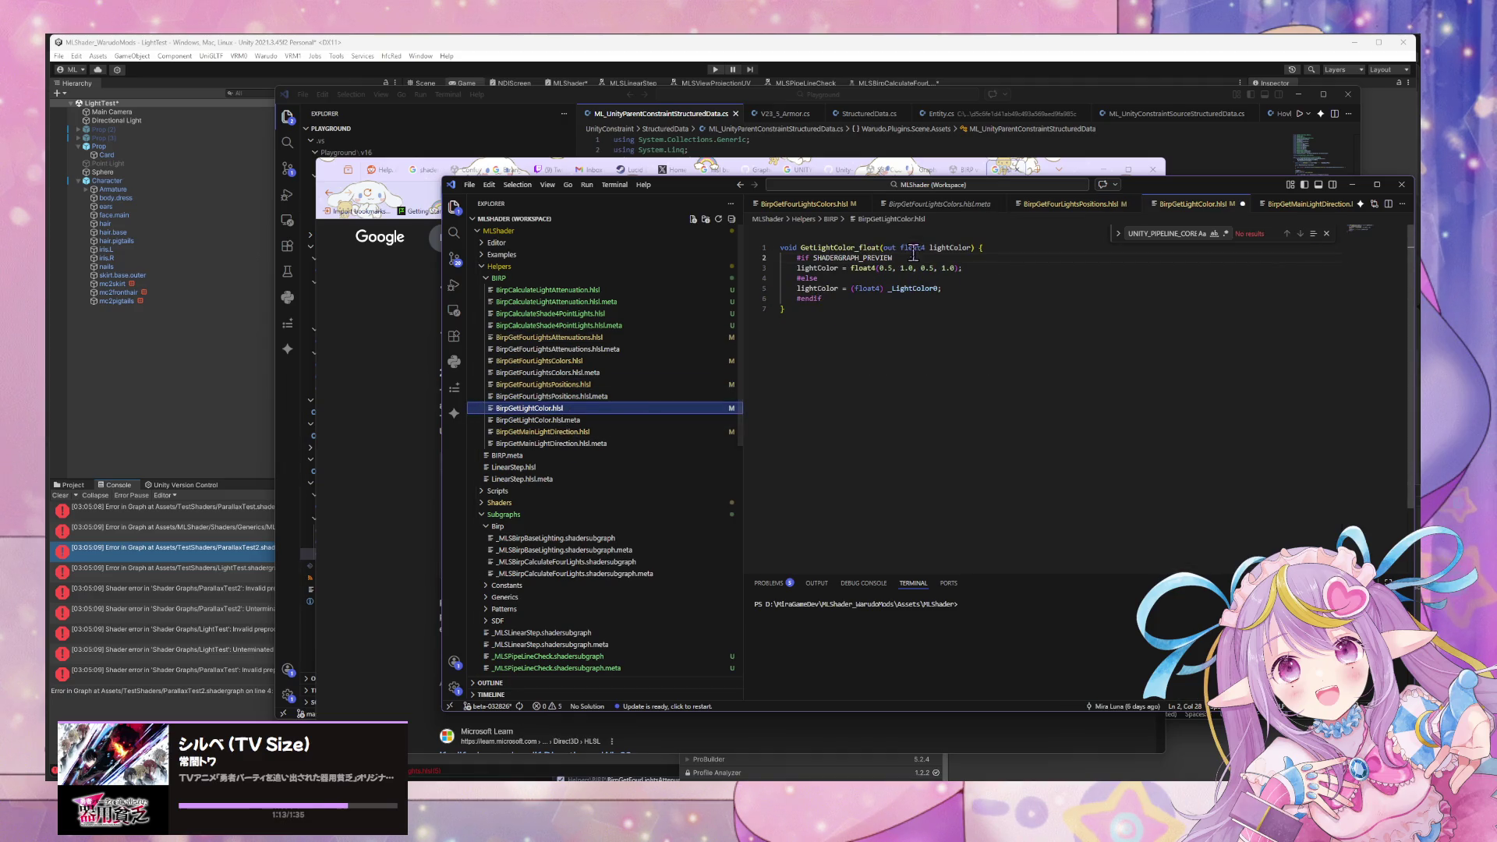
key("ctrl+z")
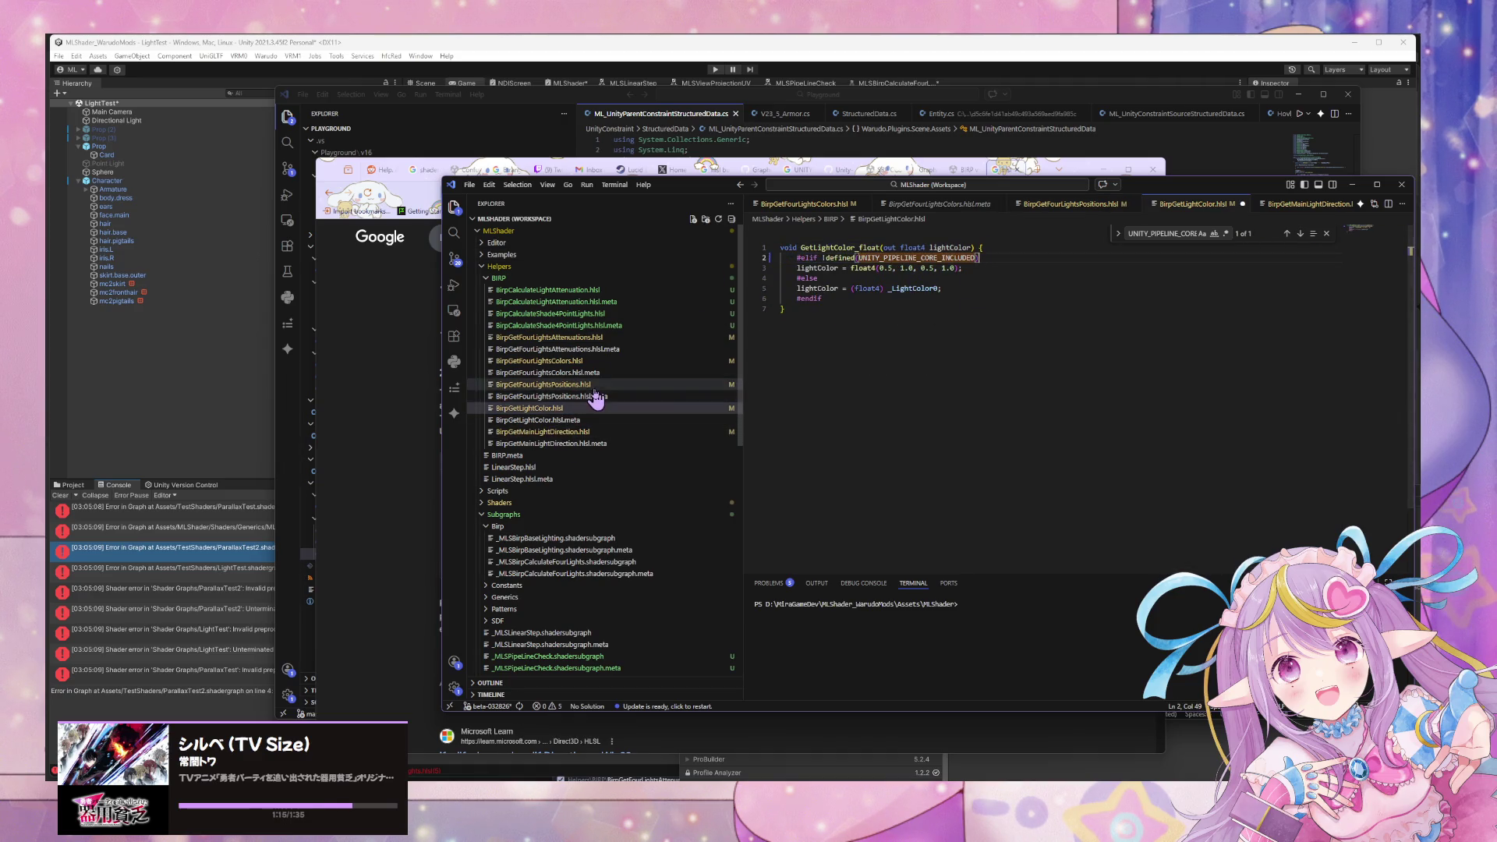
left_click(610, 386)
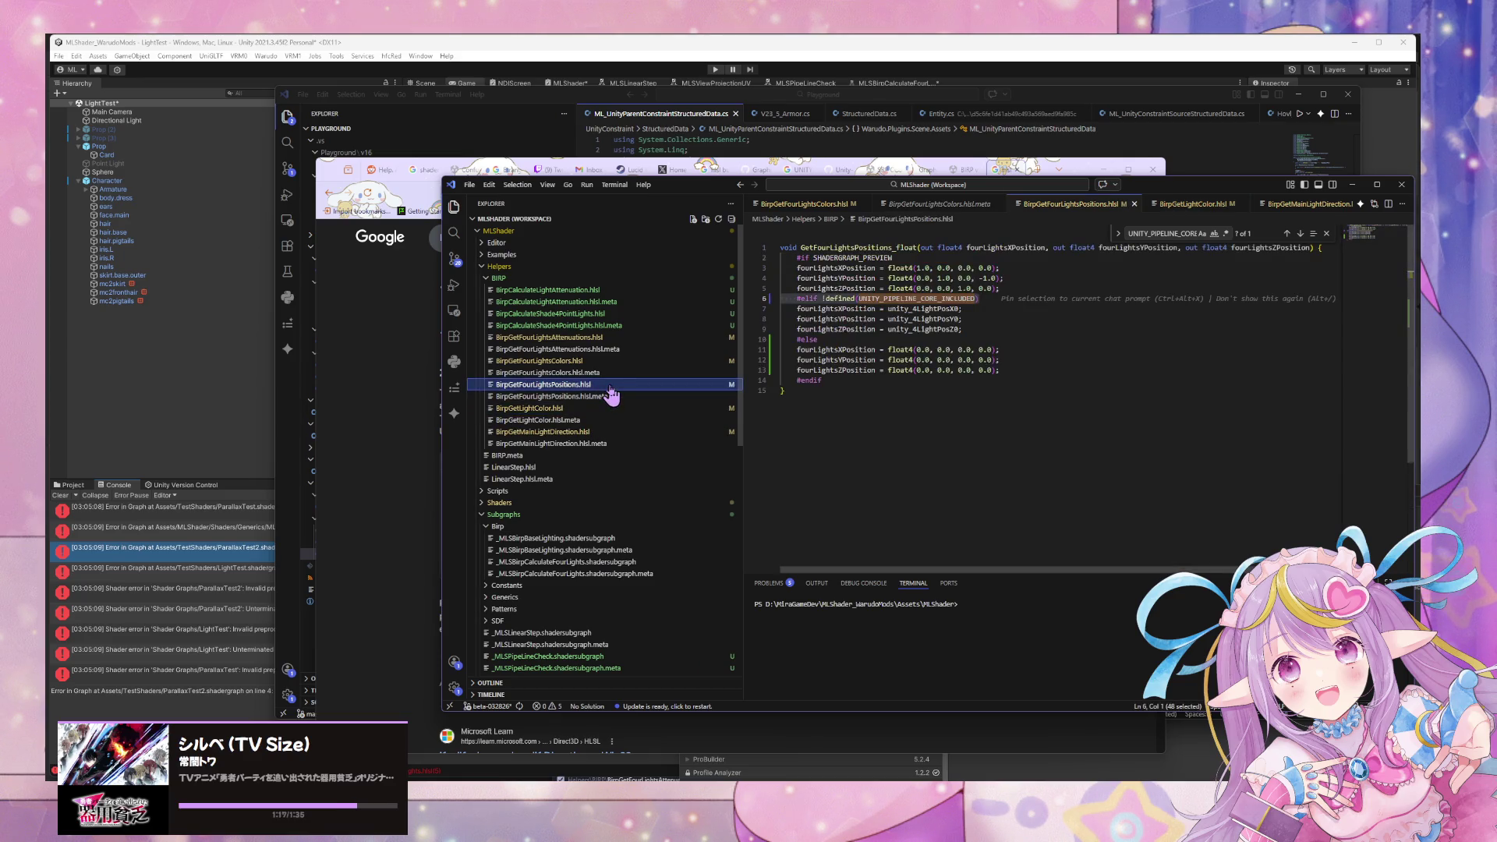
left_click(583, 408)
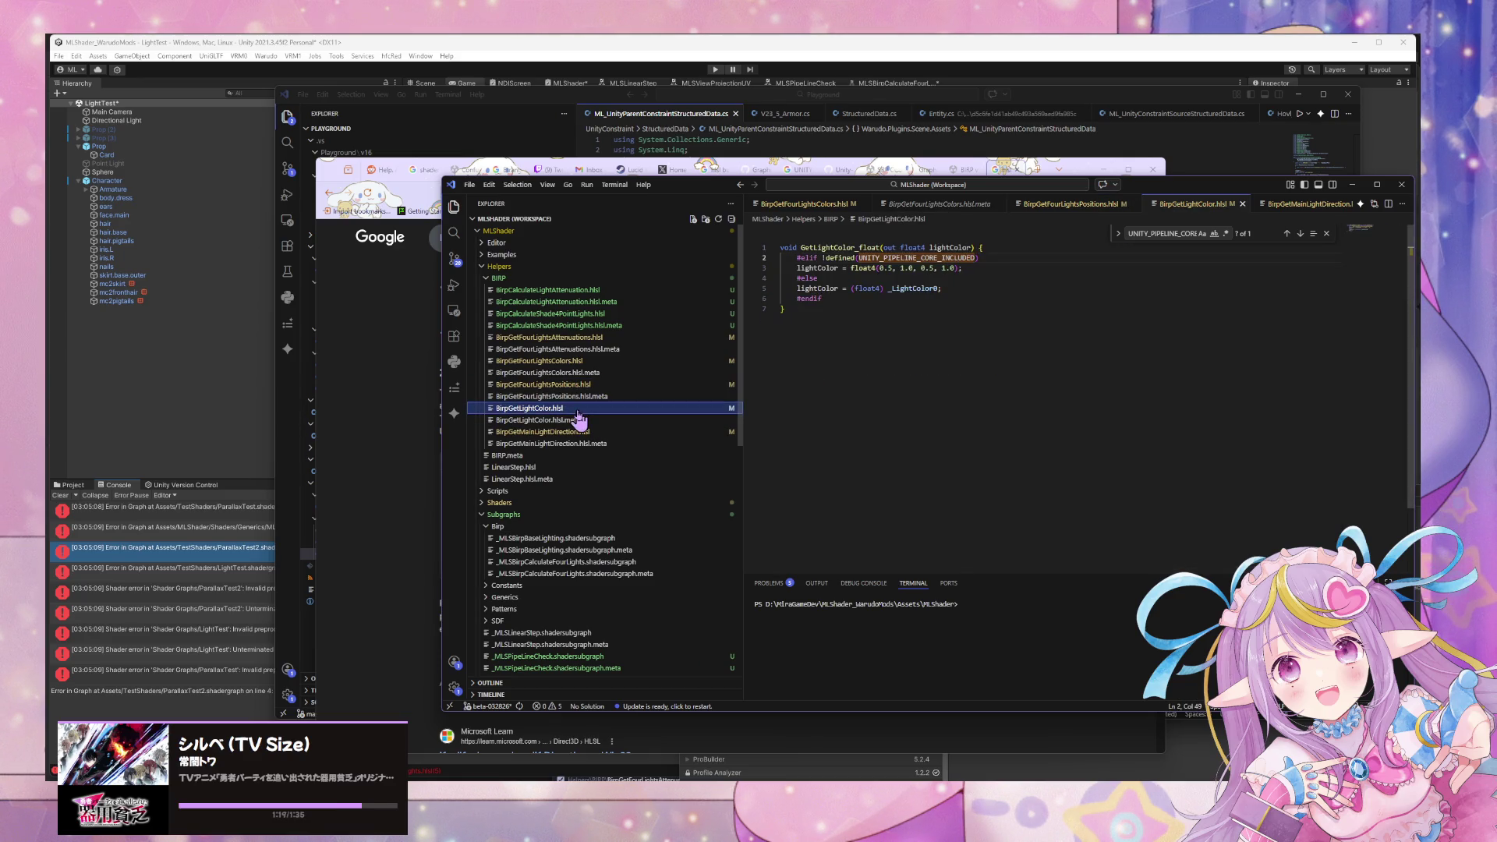
left_click(889, 260)
key("ctrl+z")
key("ctrl+z")
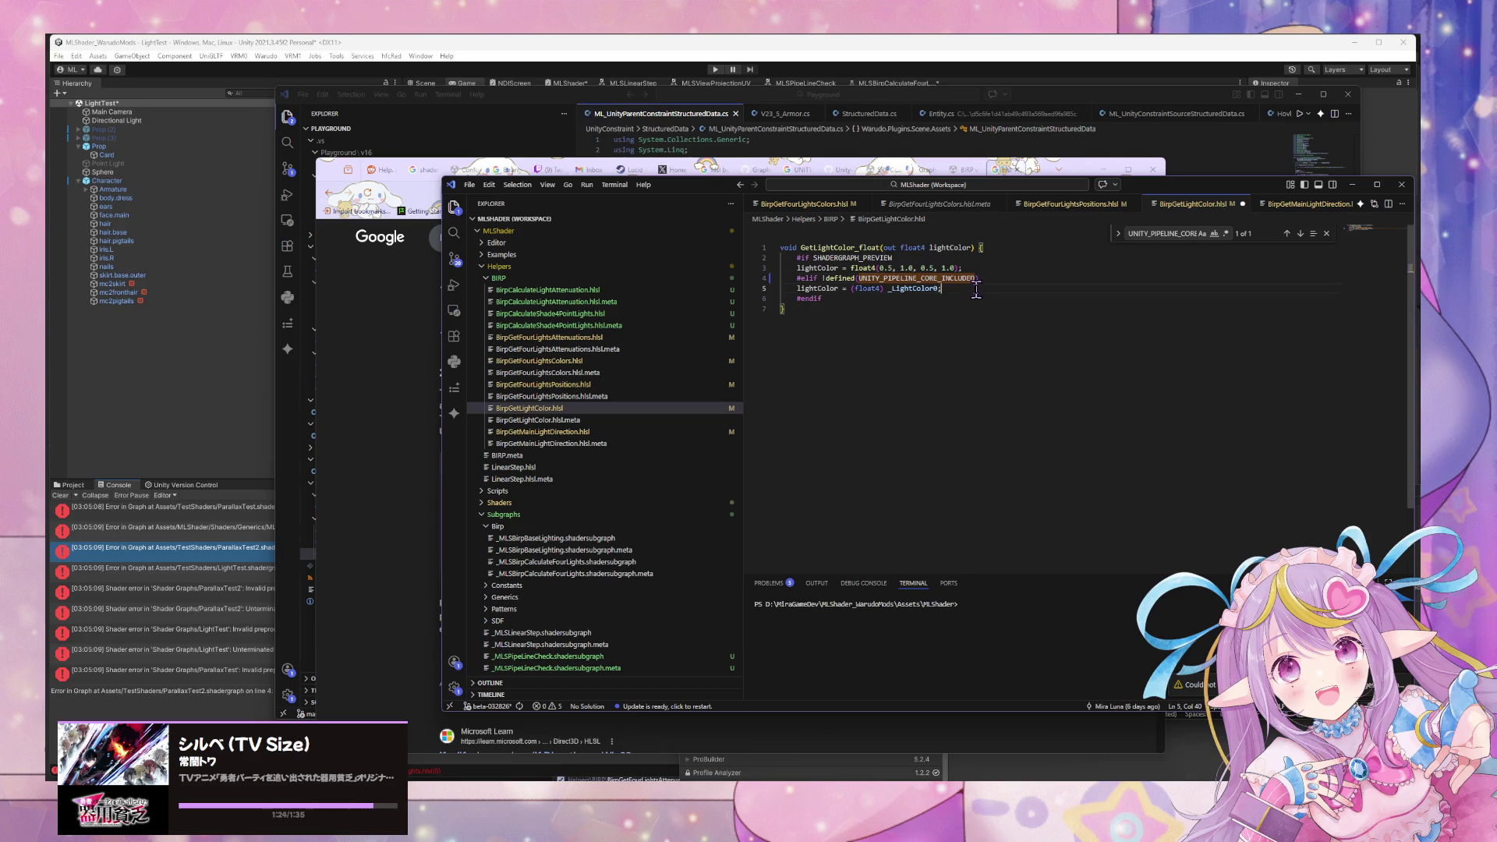
key("Return")
key("Return")
key("Tab")
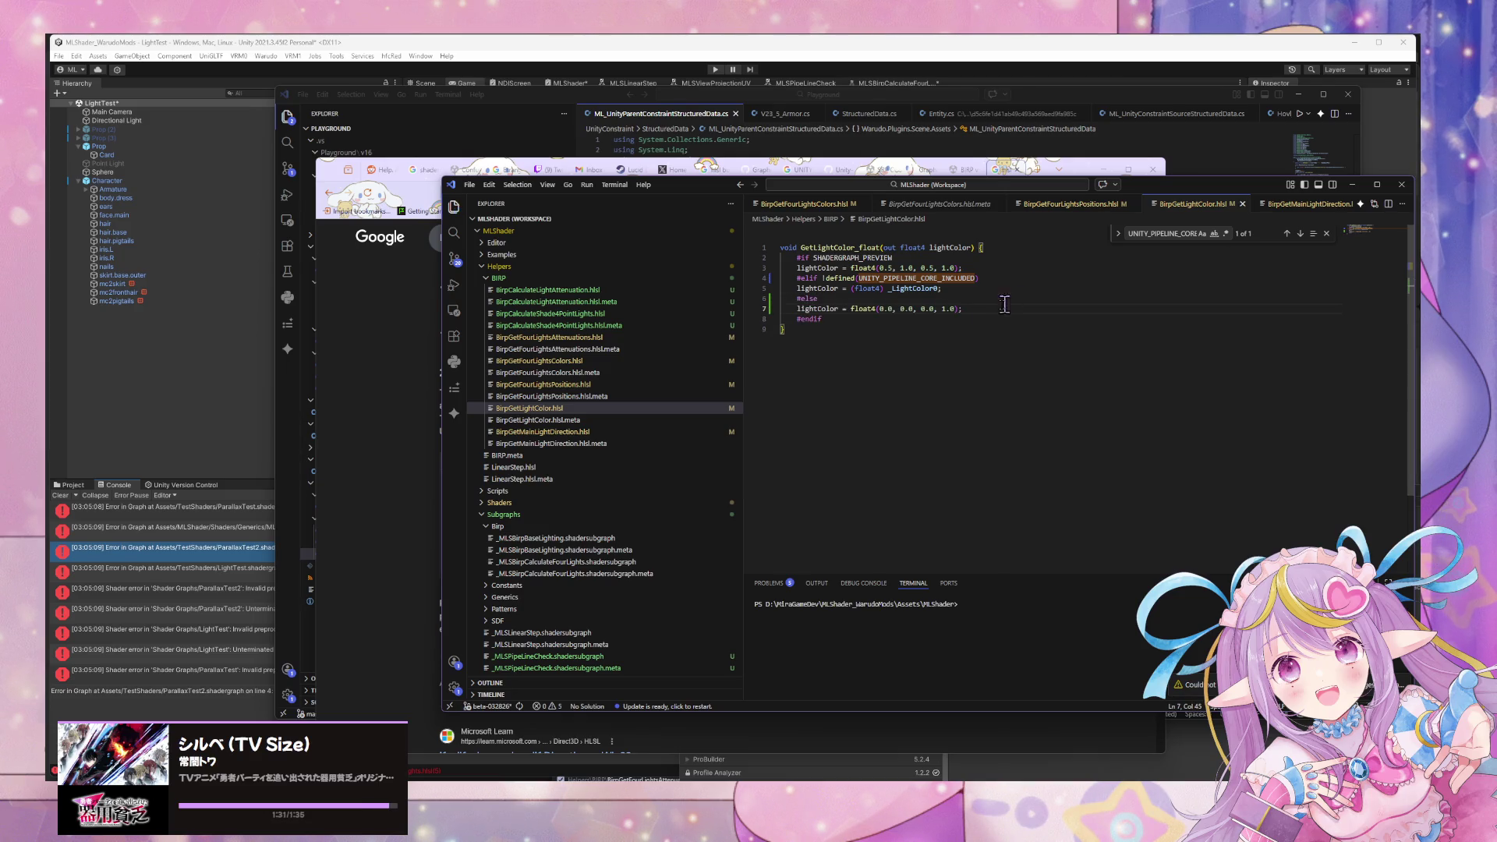
In BirpGetMainLightDirection.hlsl, select the extra defined check on line 2.
left_click(621, 434)
left_click(1079, 258)
left_click_drag(1084, 259, 899, 257)
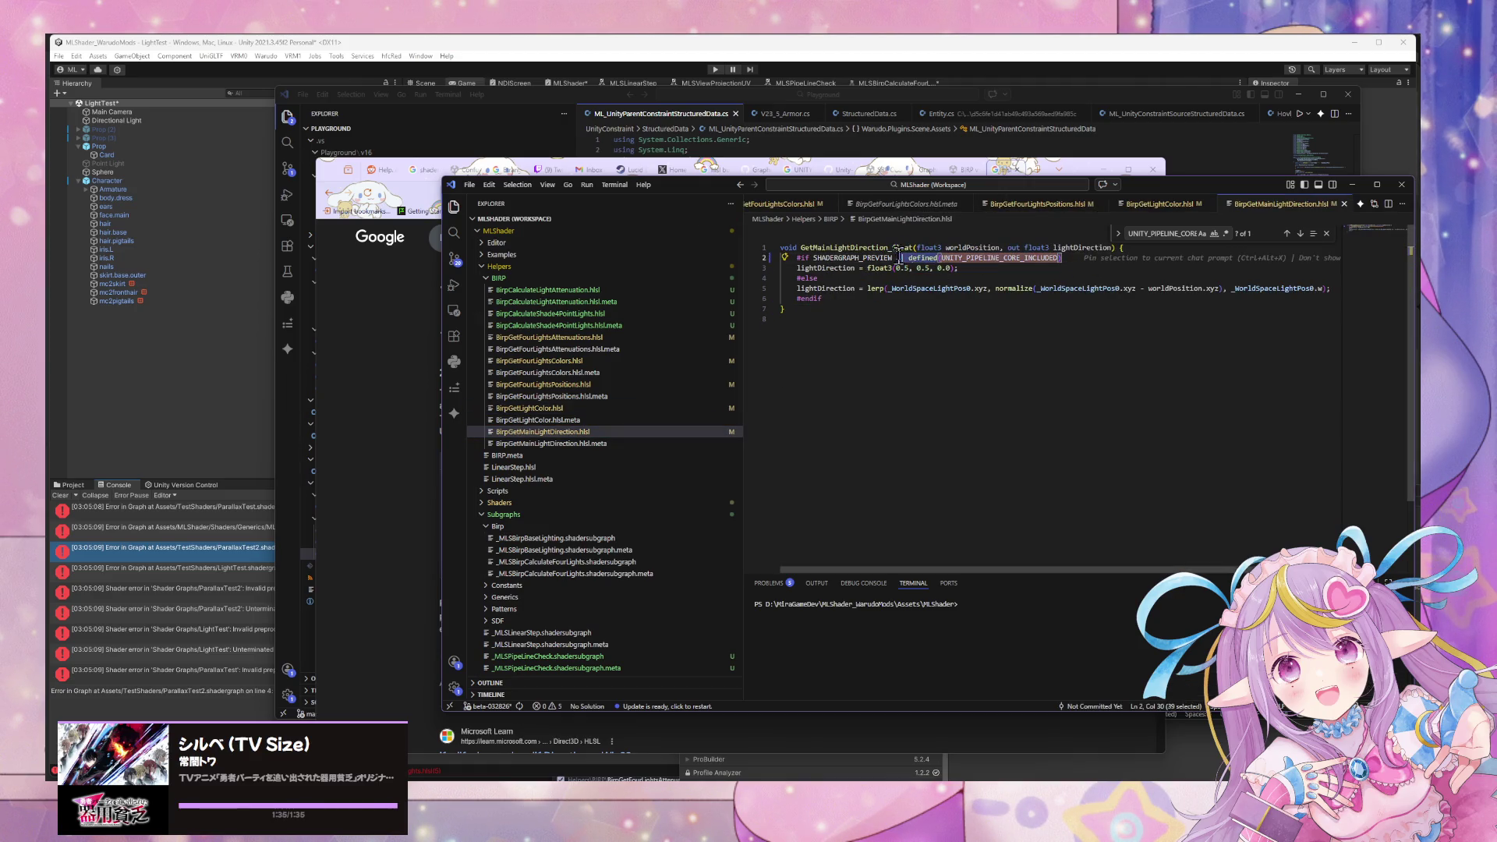
Delete the || defined clause and make #else an #elif !defined(UNITY_PIPELINE_CORE_INCLUDED) guard.
key("BackSpace")
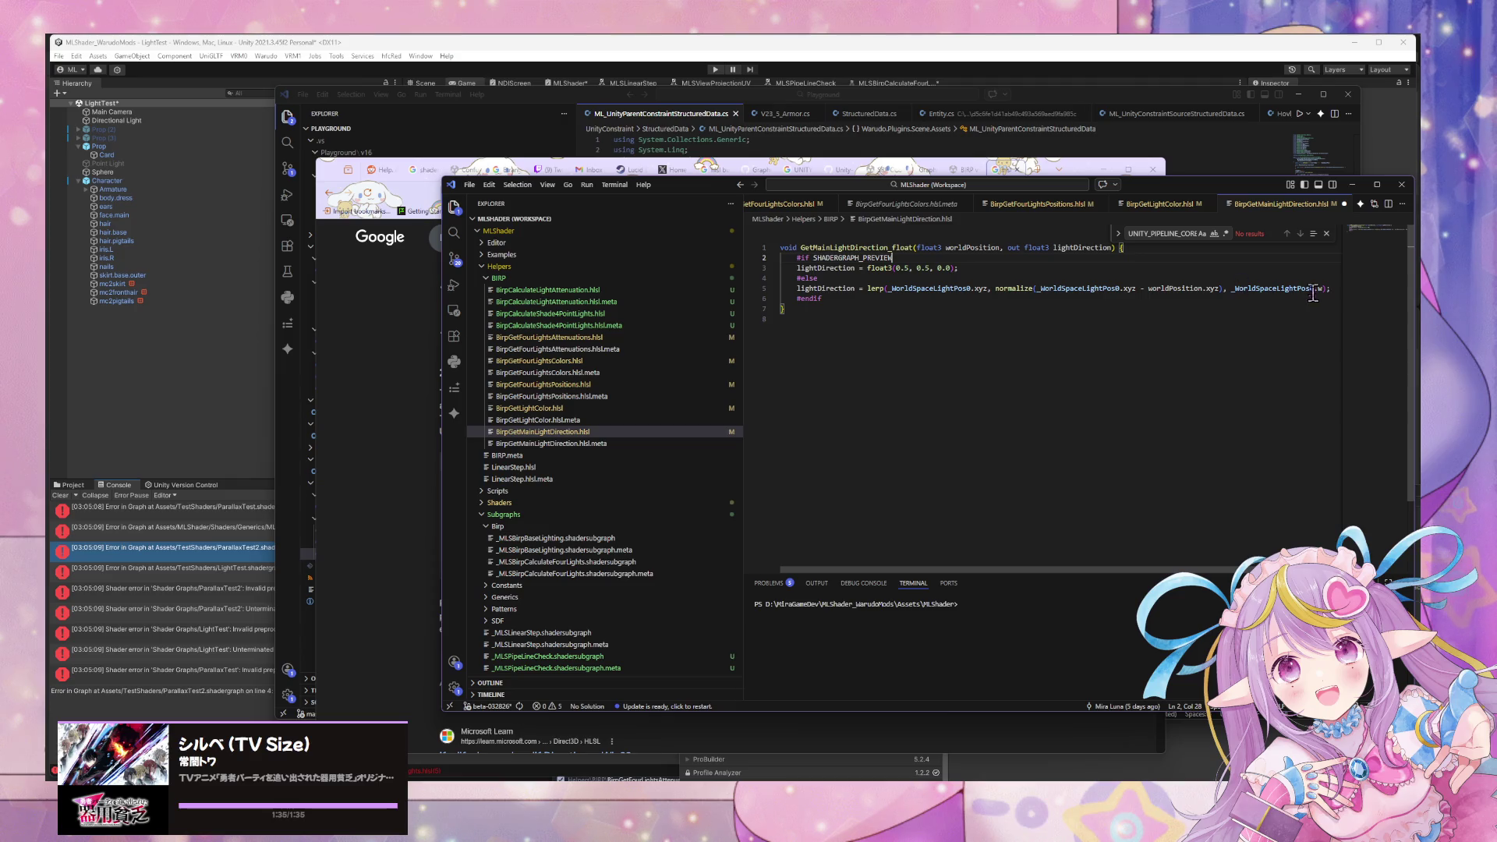
type("if")
key("Tab")
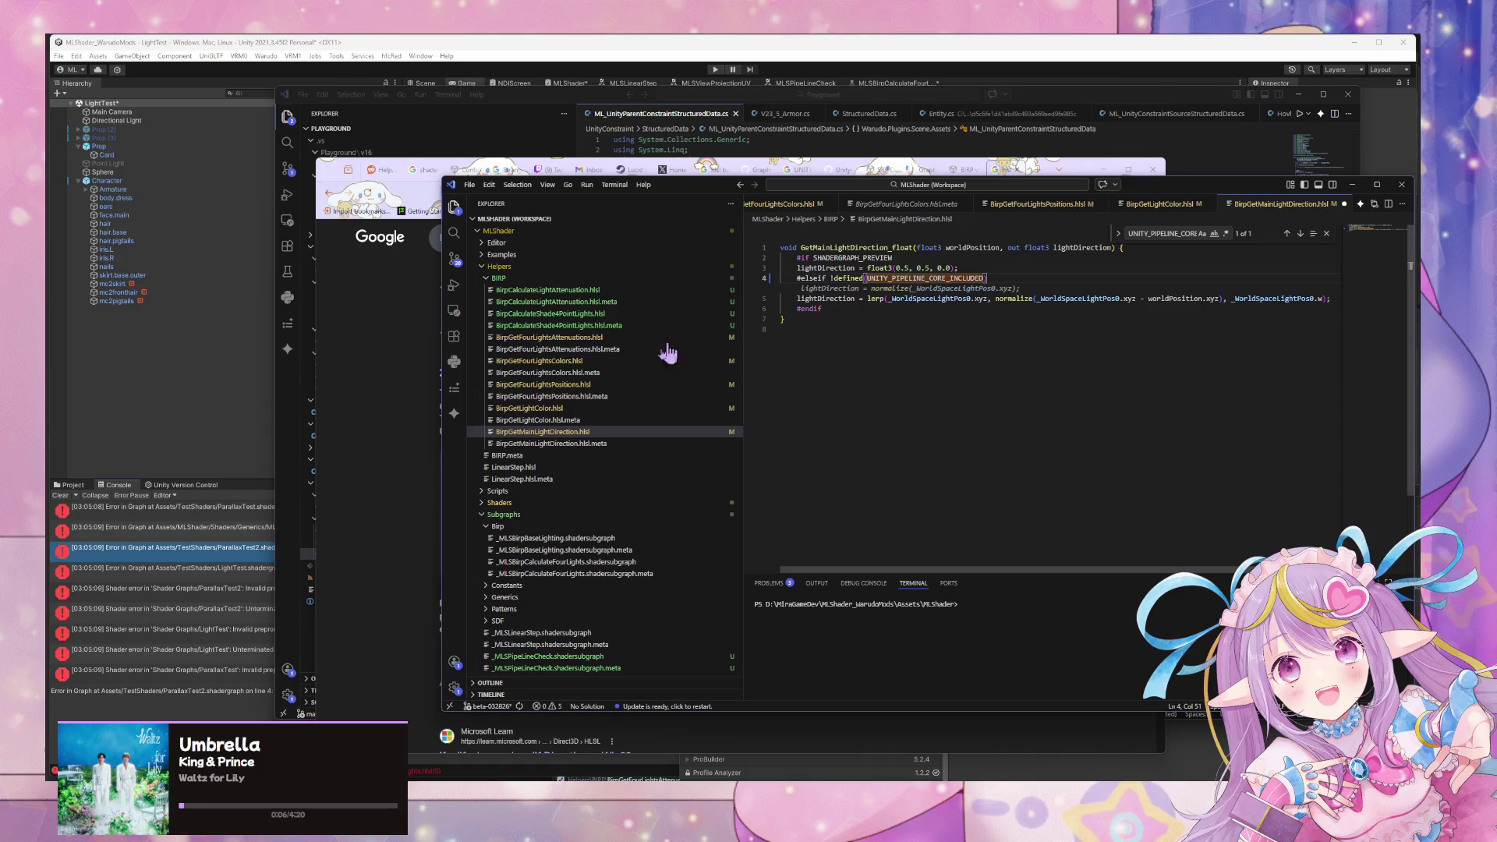
Add an #else fallback setting the main light direction to float3(0.0, 0.0, 0.0).
left_click(901, 365)
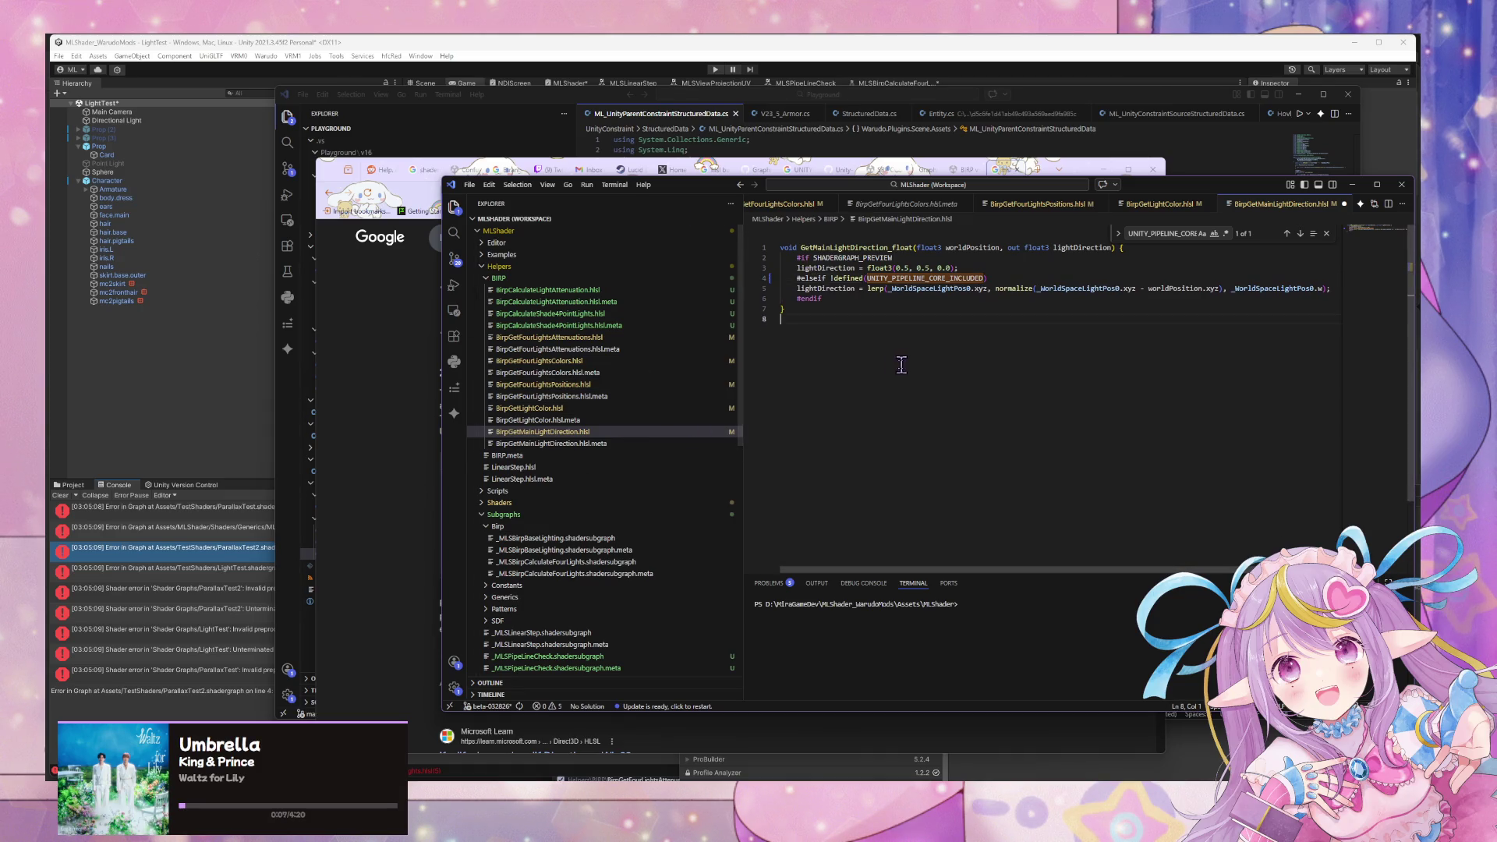
left_click(569, 408)
left_click(575, 431)
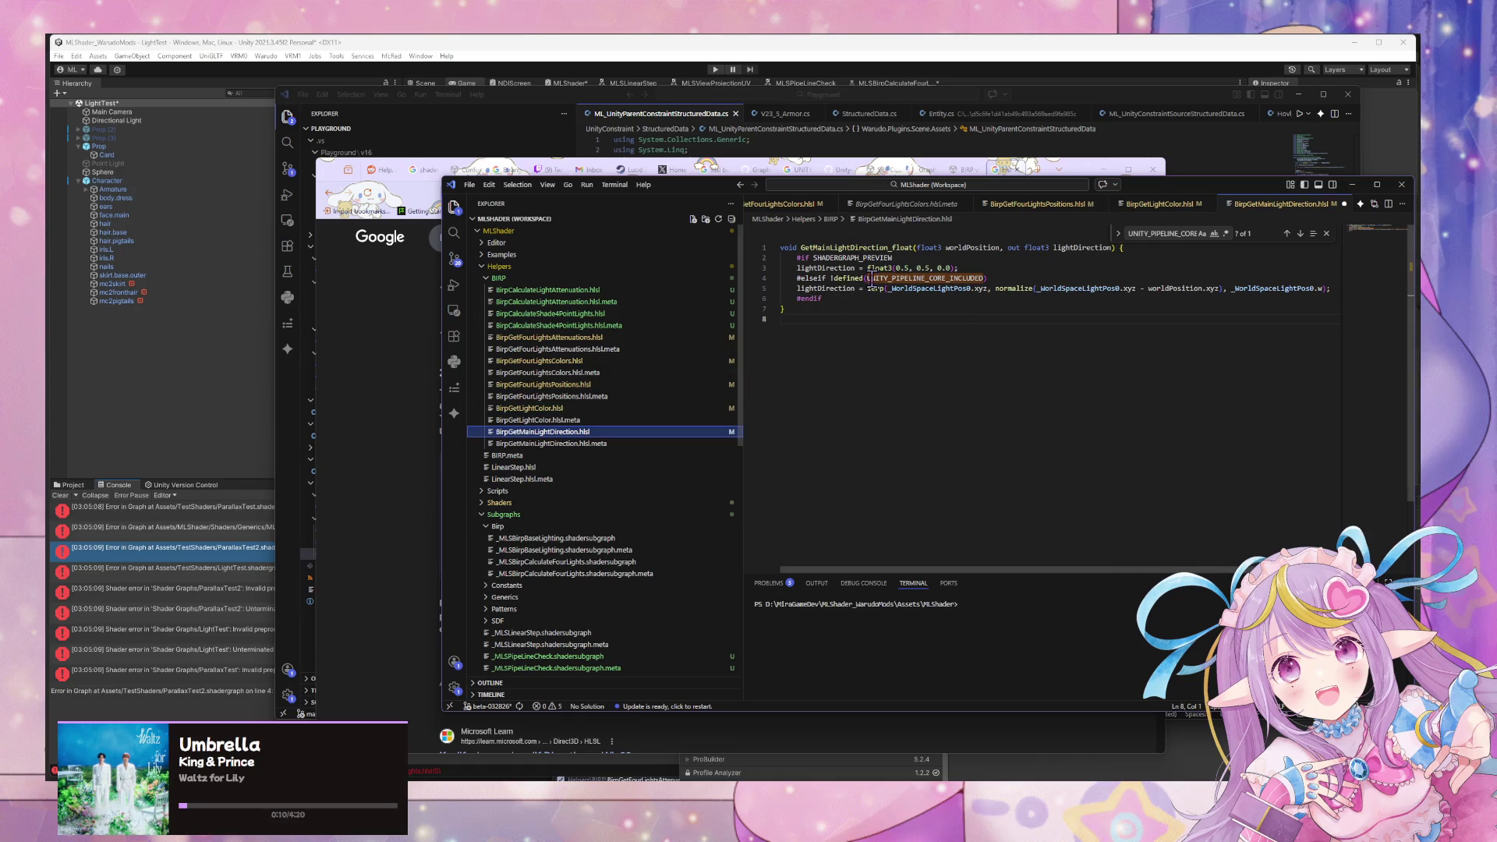
type("elif")
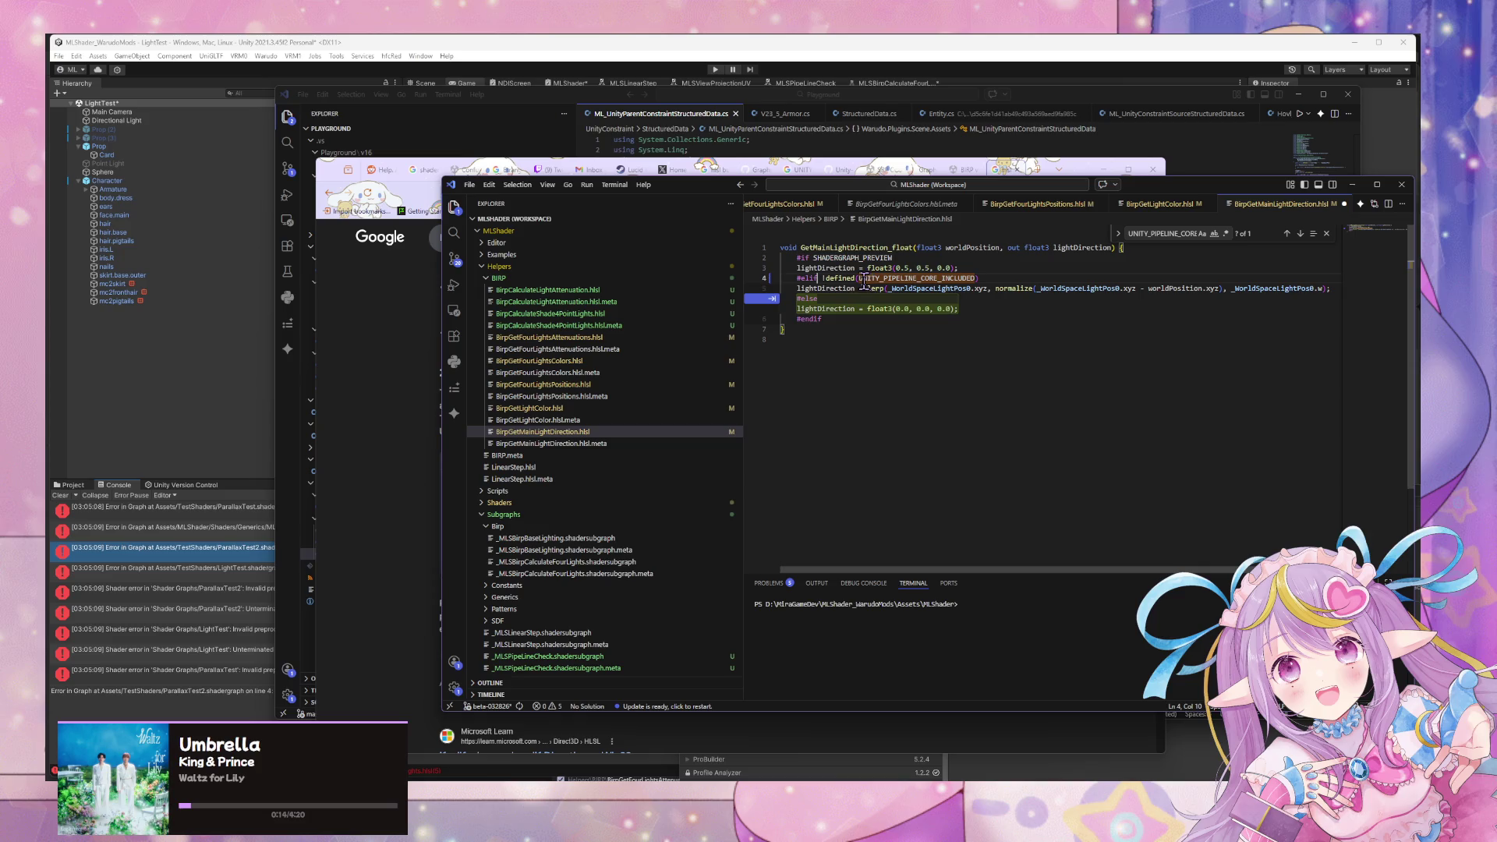
key("Tab")
left_click(1008, 453)
left_click(578, 408)
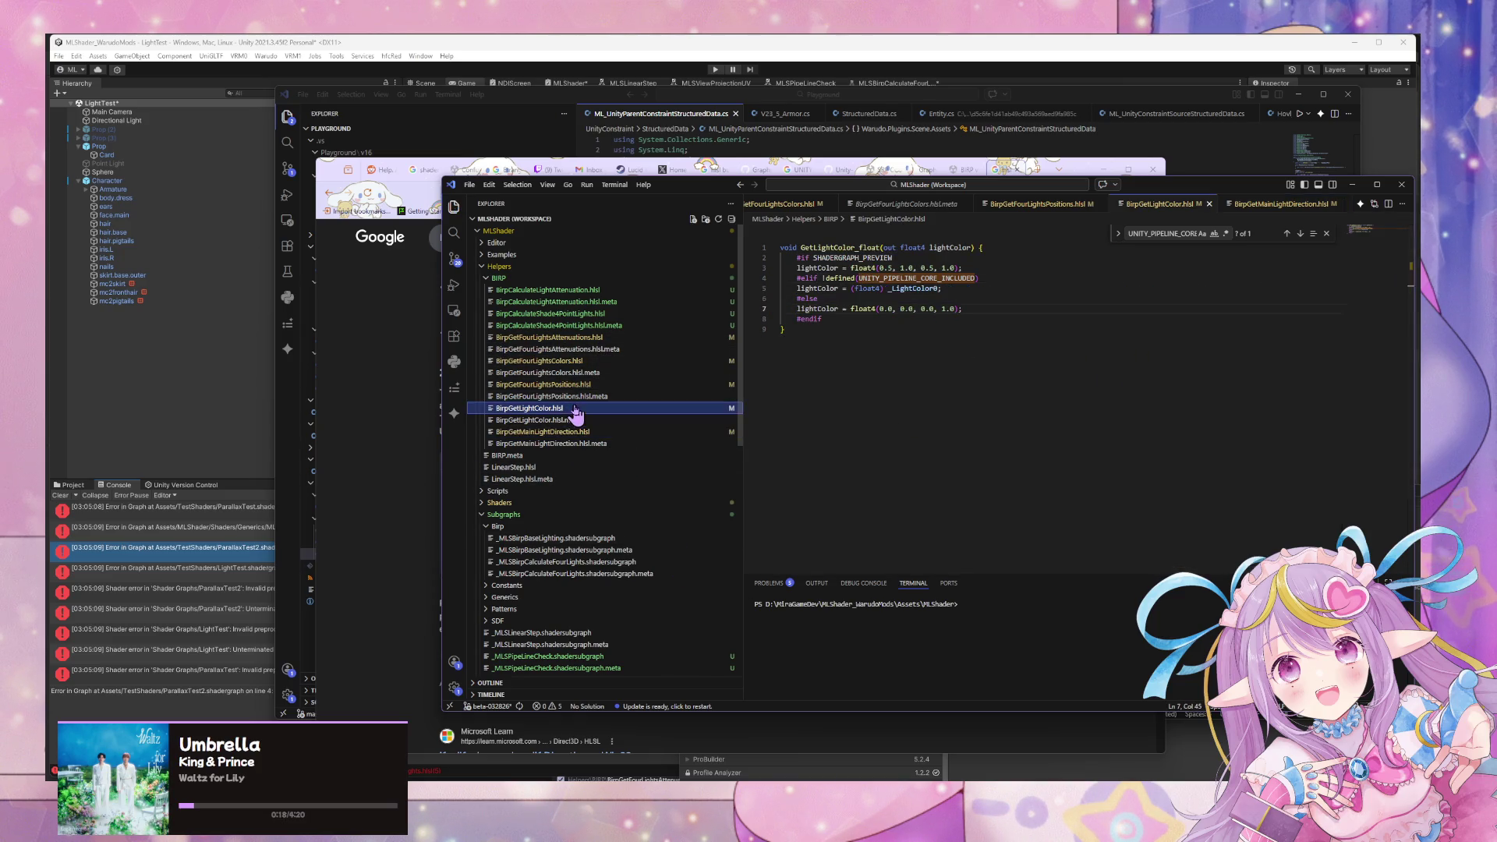
Review the guarded BIRP four-light, attenuation and Shade4PointLights .hlsl helpers, then return to Unity.
left_click(577, 385)
left_click(575, 361)
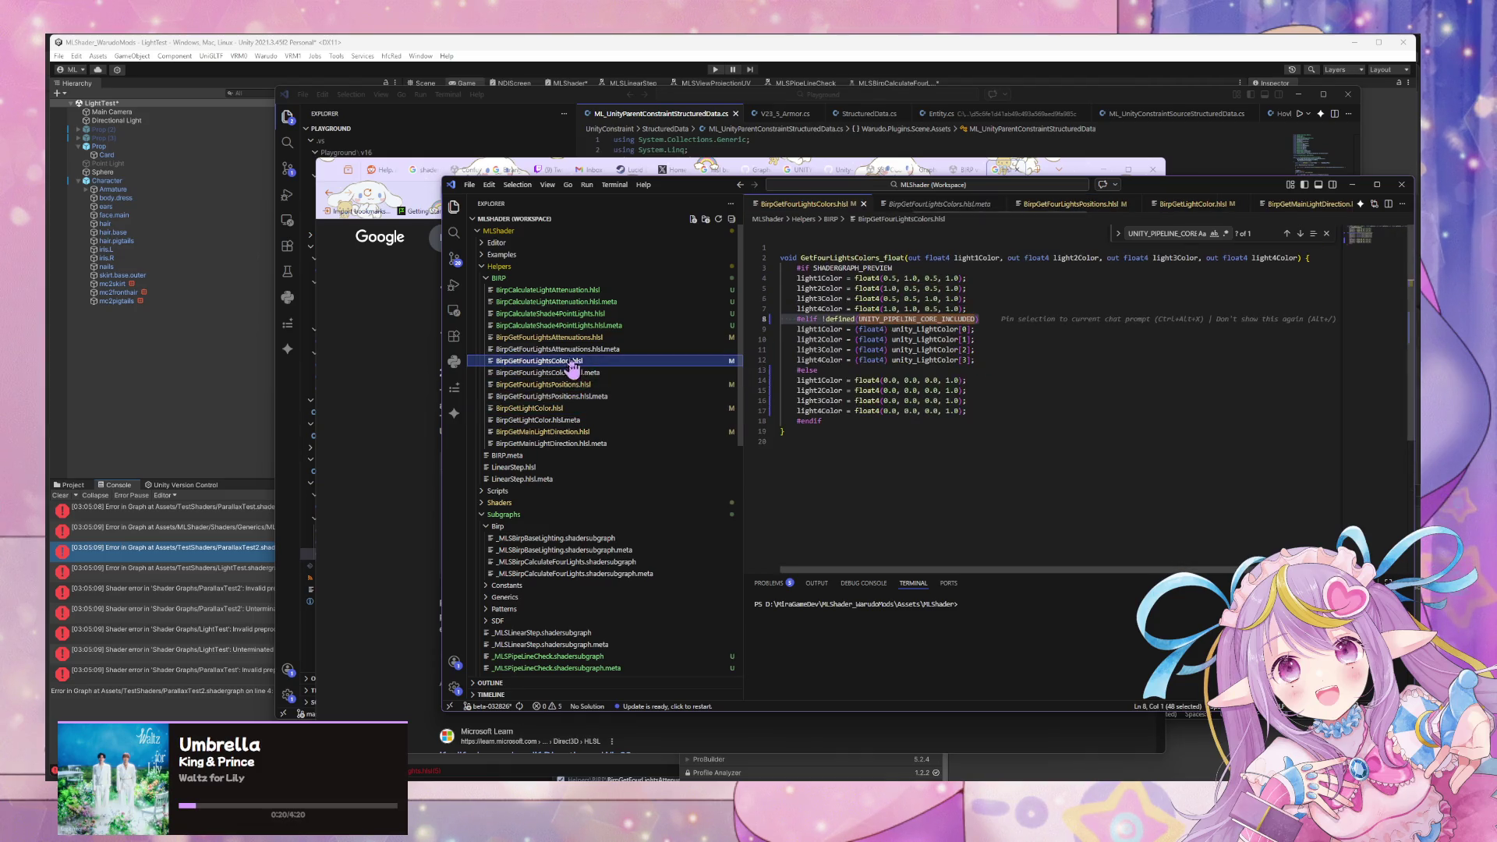
left_click(587, 337)
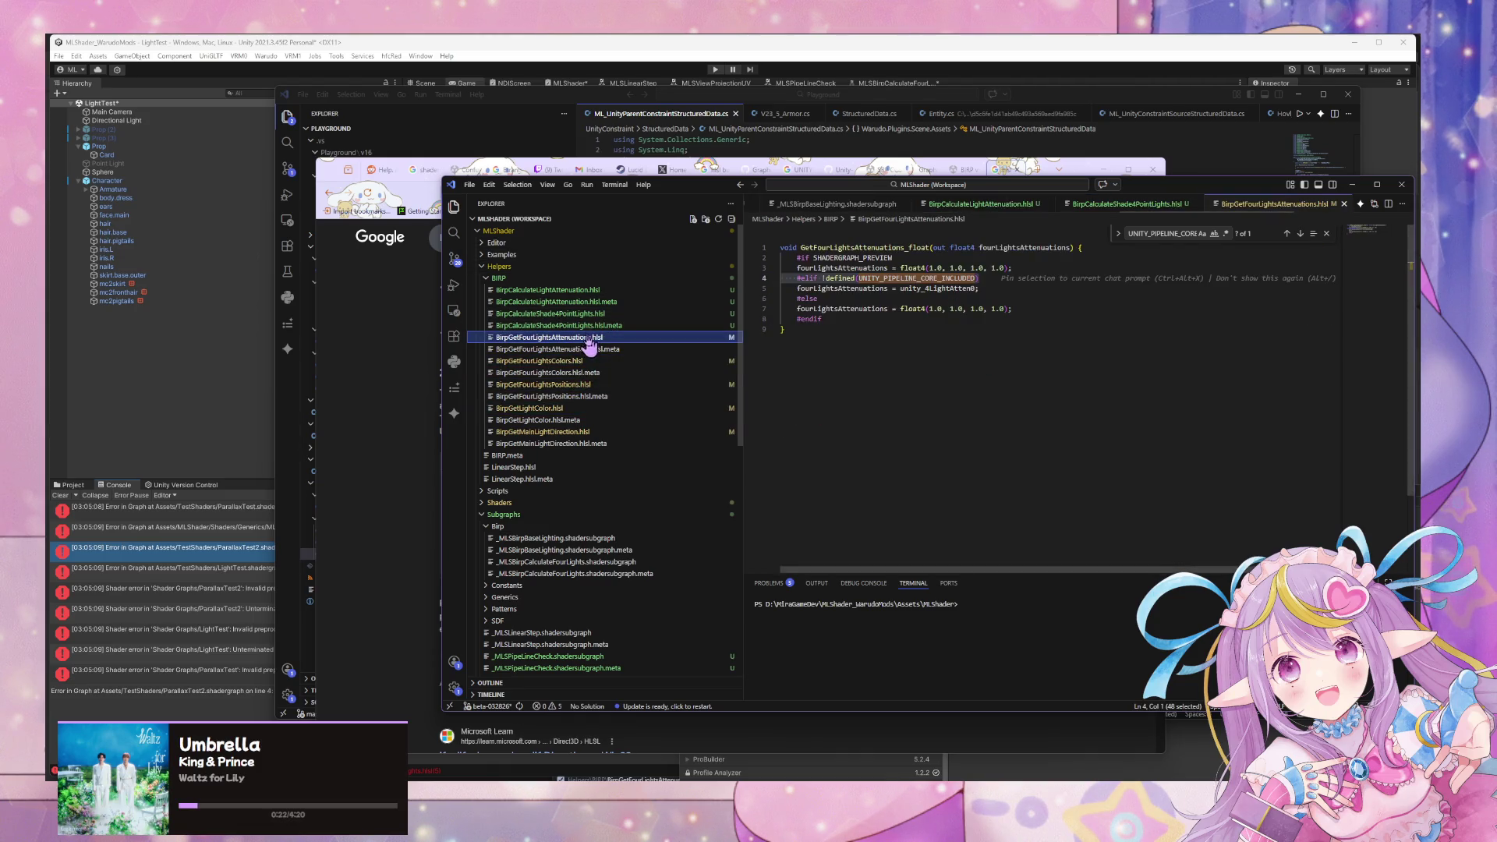
left_click(610, 313)
left_click(610, 301)
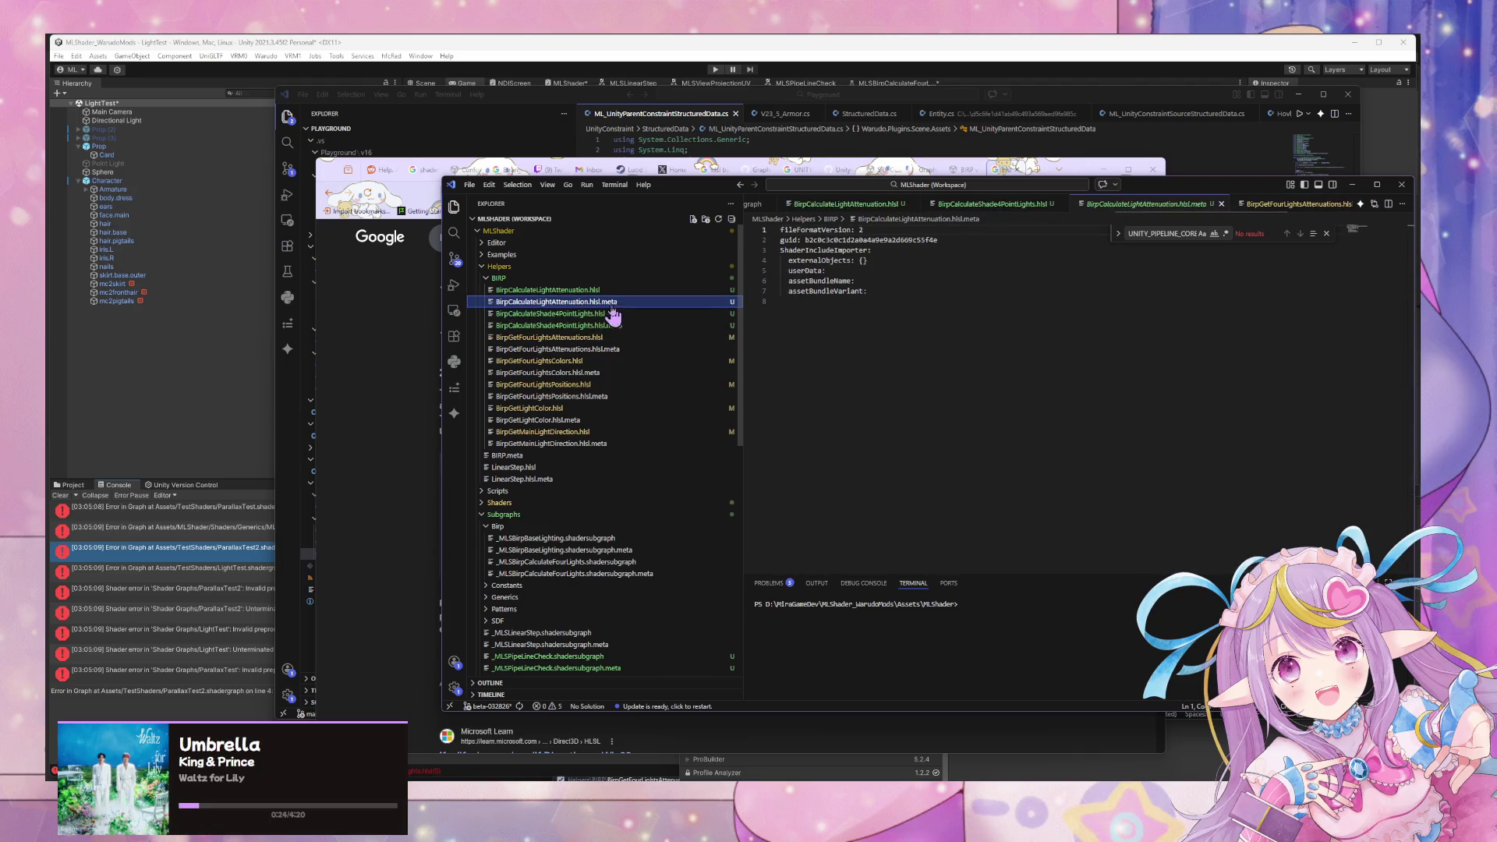
left_click(611, 315)
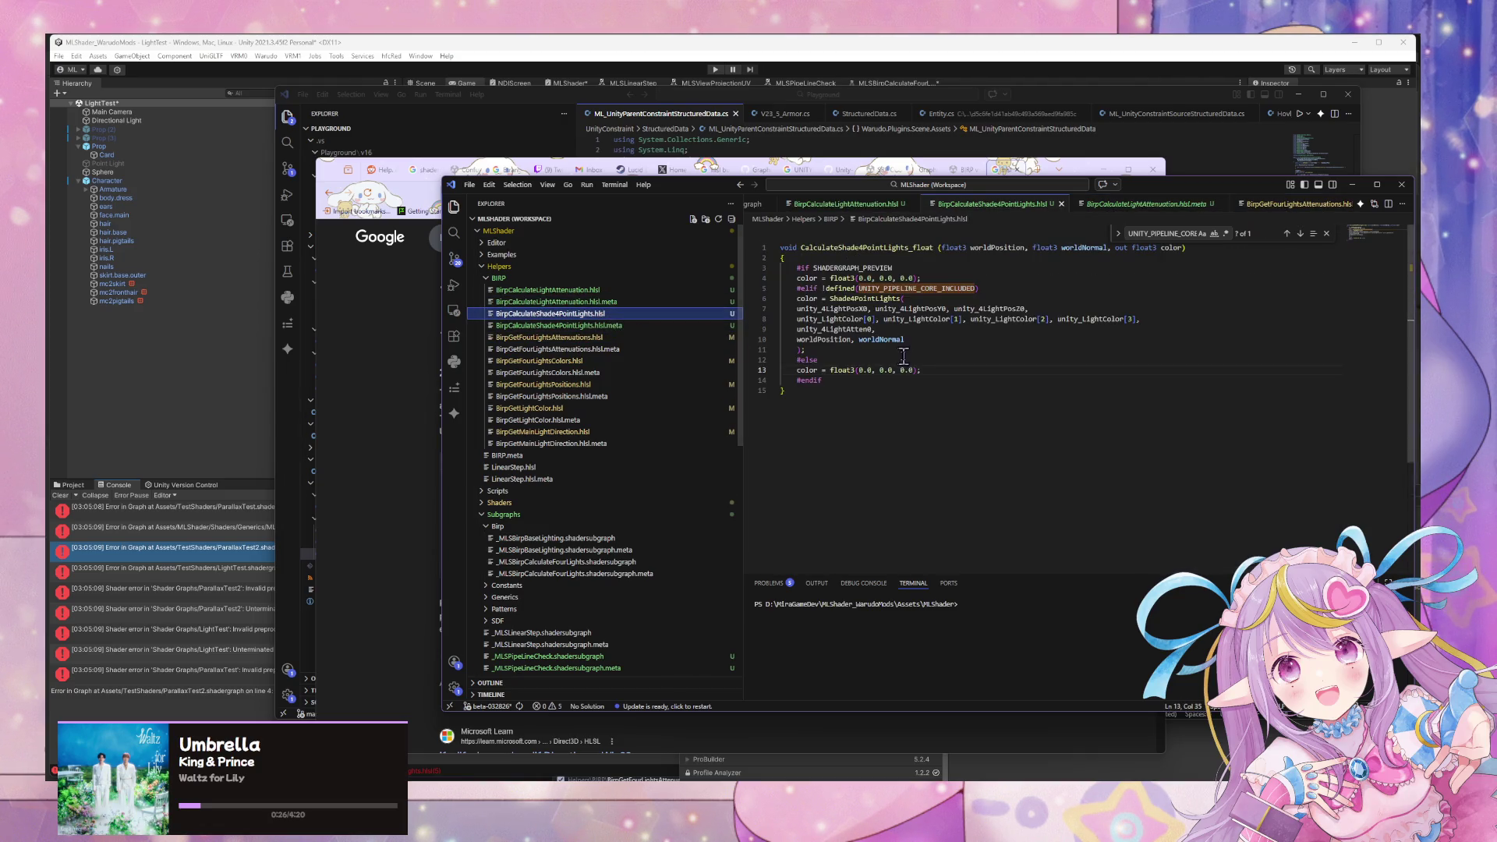
left_click(209, 386)
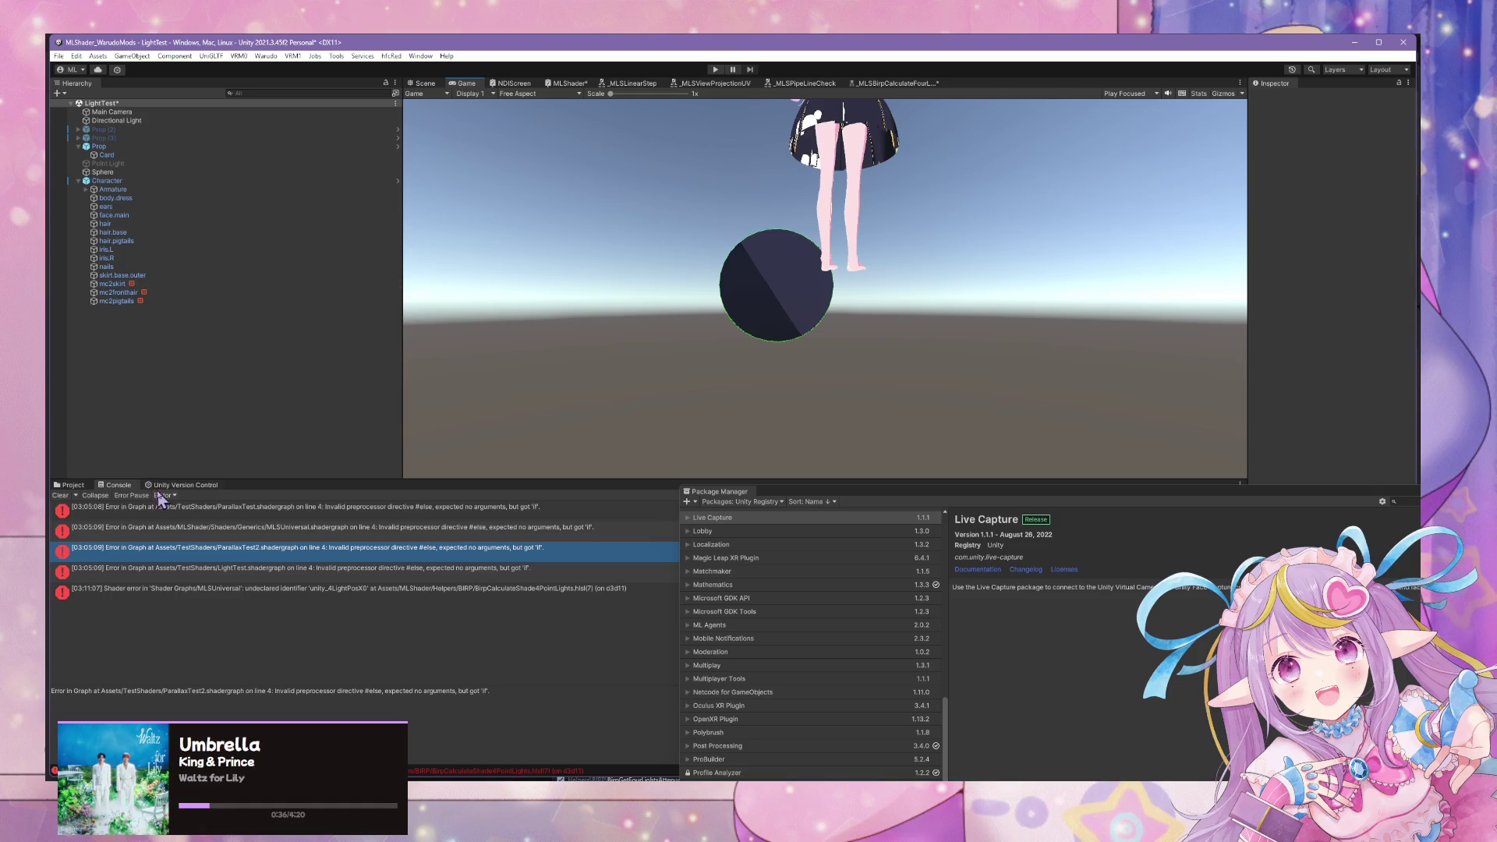
Clear the old Console errors, check the MLShader workspace code, and come back to Unity.
left_click(61, 496)
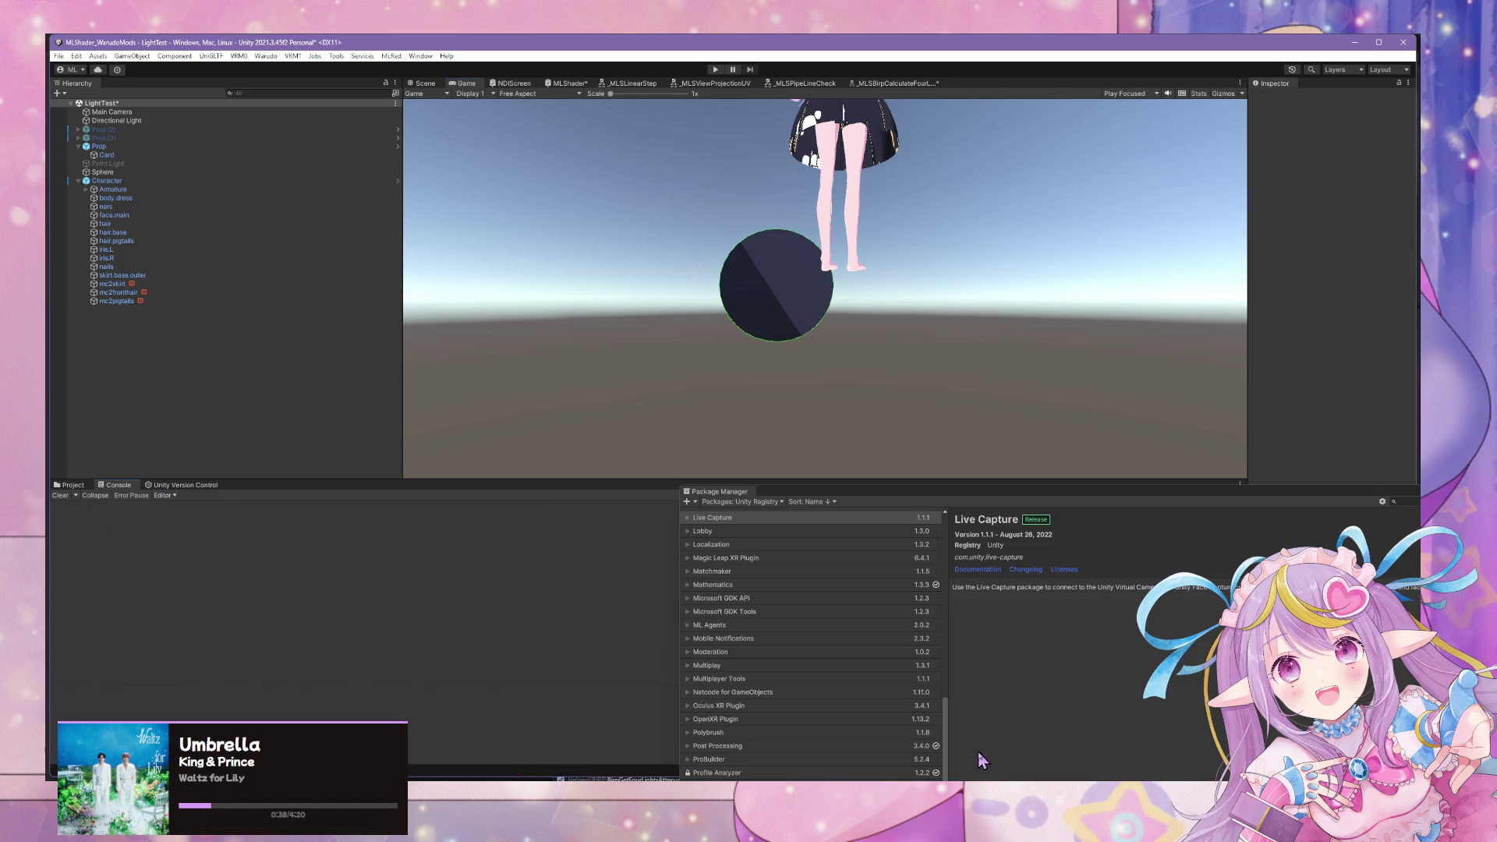
key("alt+Tab")
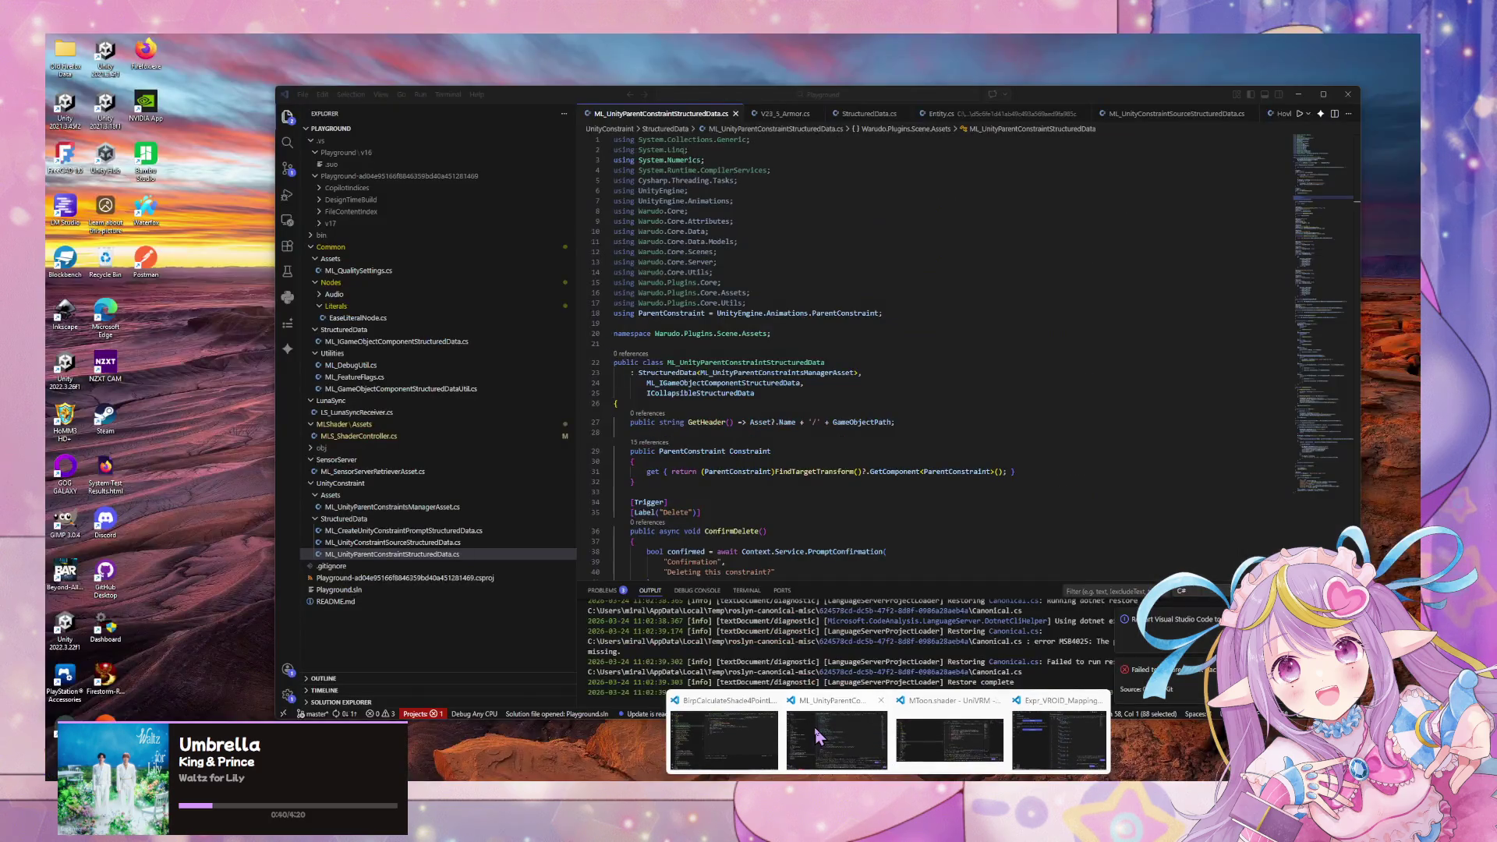
left_click(816, 736)
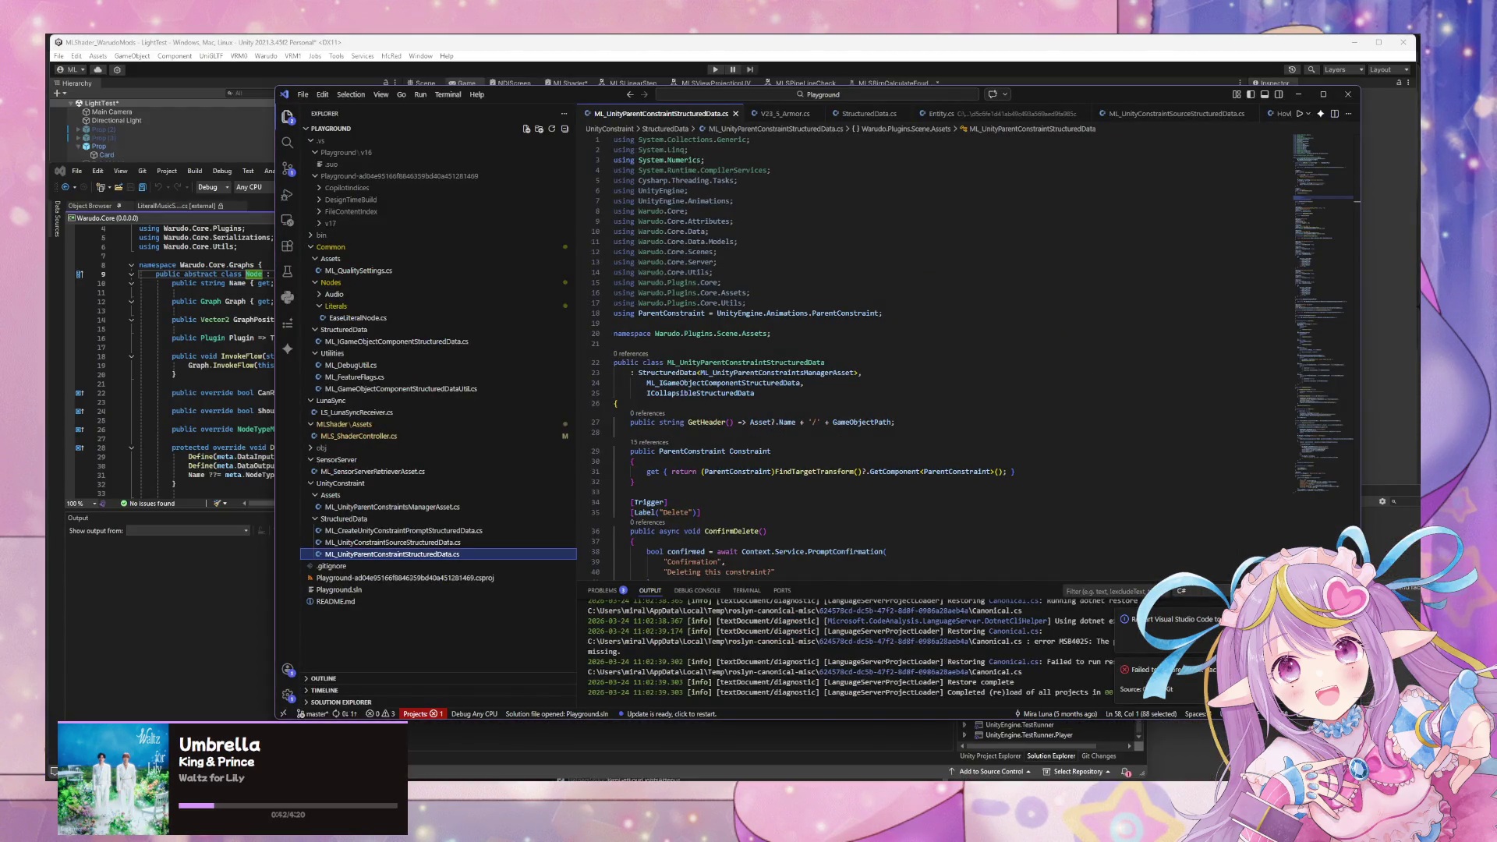
mouse_move(884, 826)
left_click(718, 744)
left_click(891, 395)
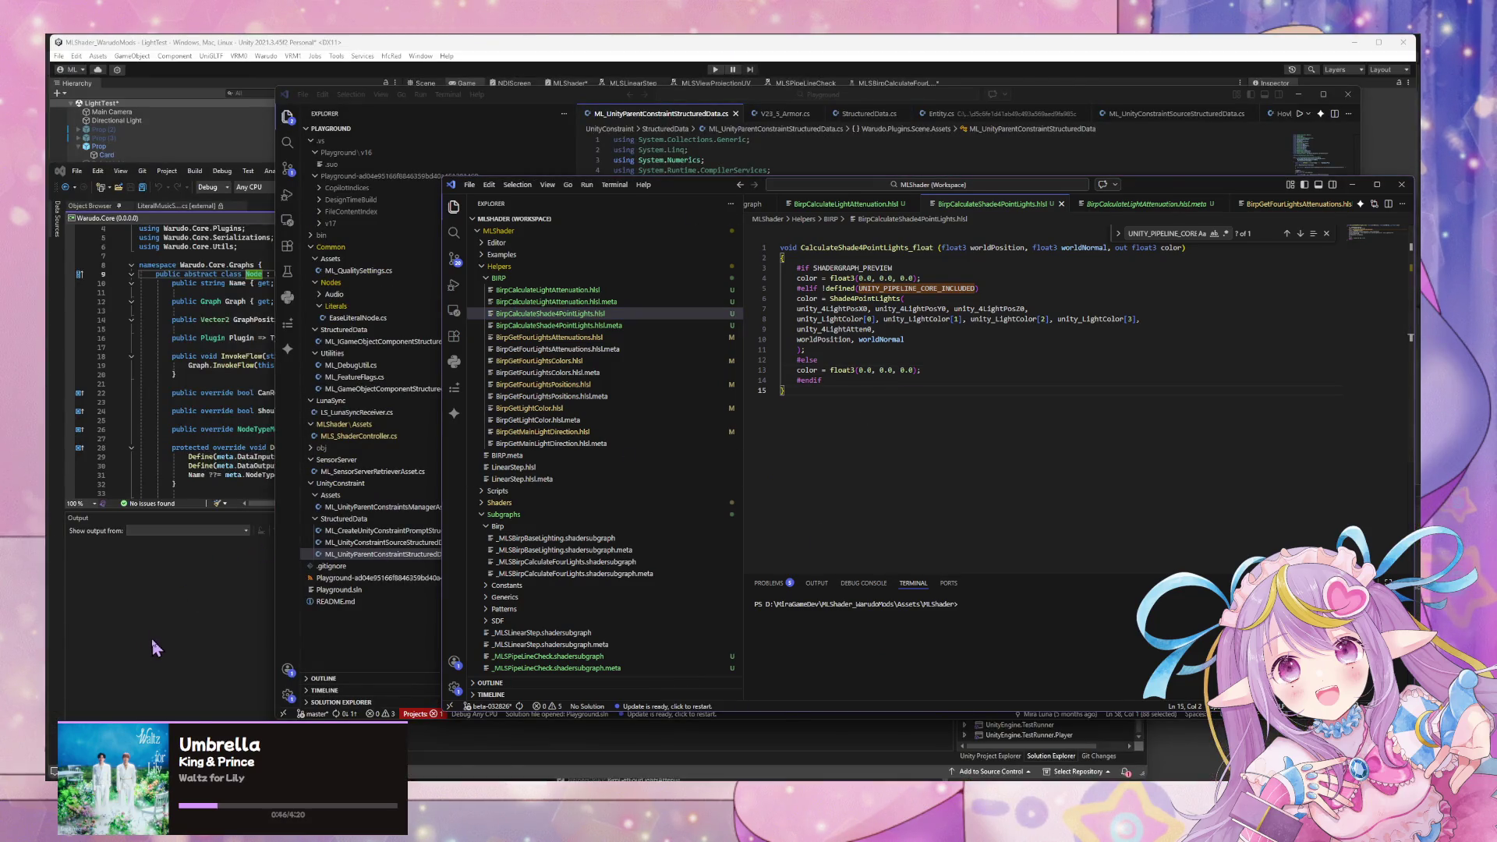
left_click(184, 73)
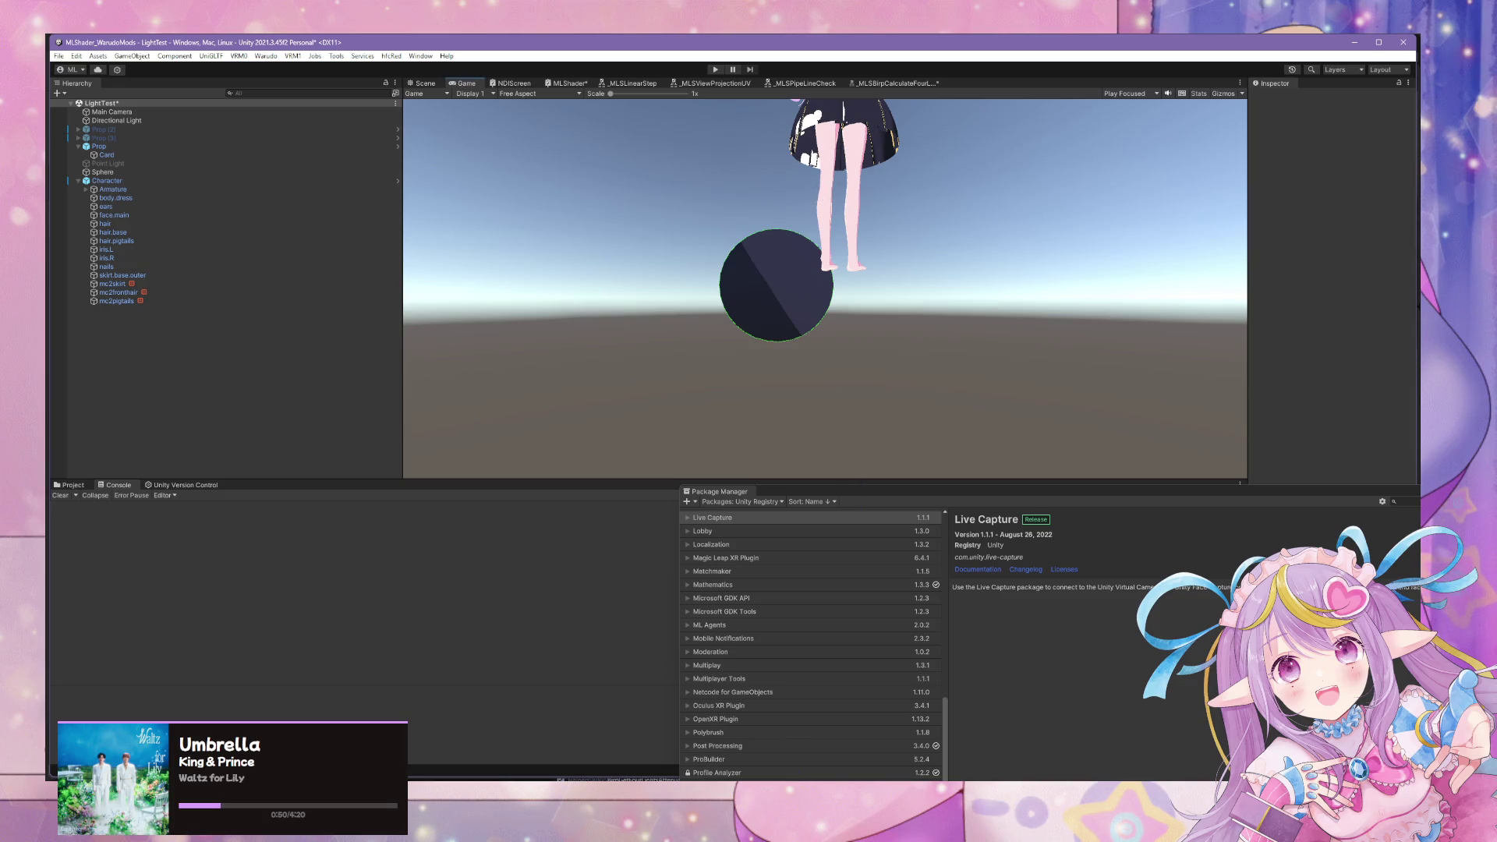
Inspect the SHADERGRAPH_PREVIEW condition on line 3 of the MLShader helper, then return to Unity.
mouse_move(838, 834)
mouse_move(838, 768)
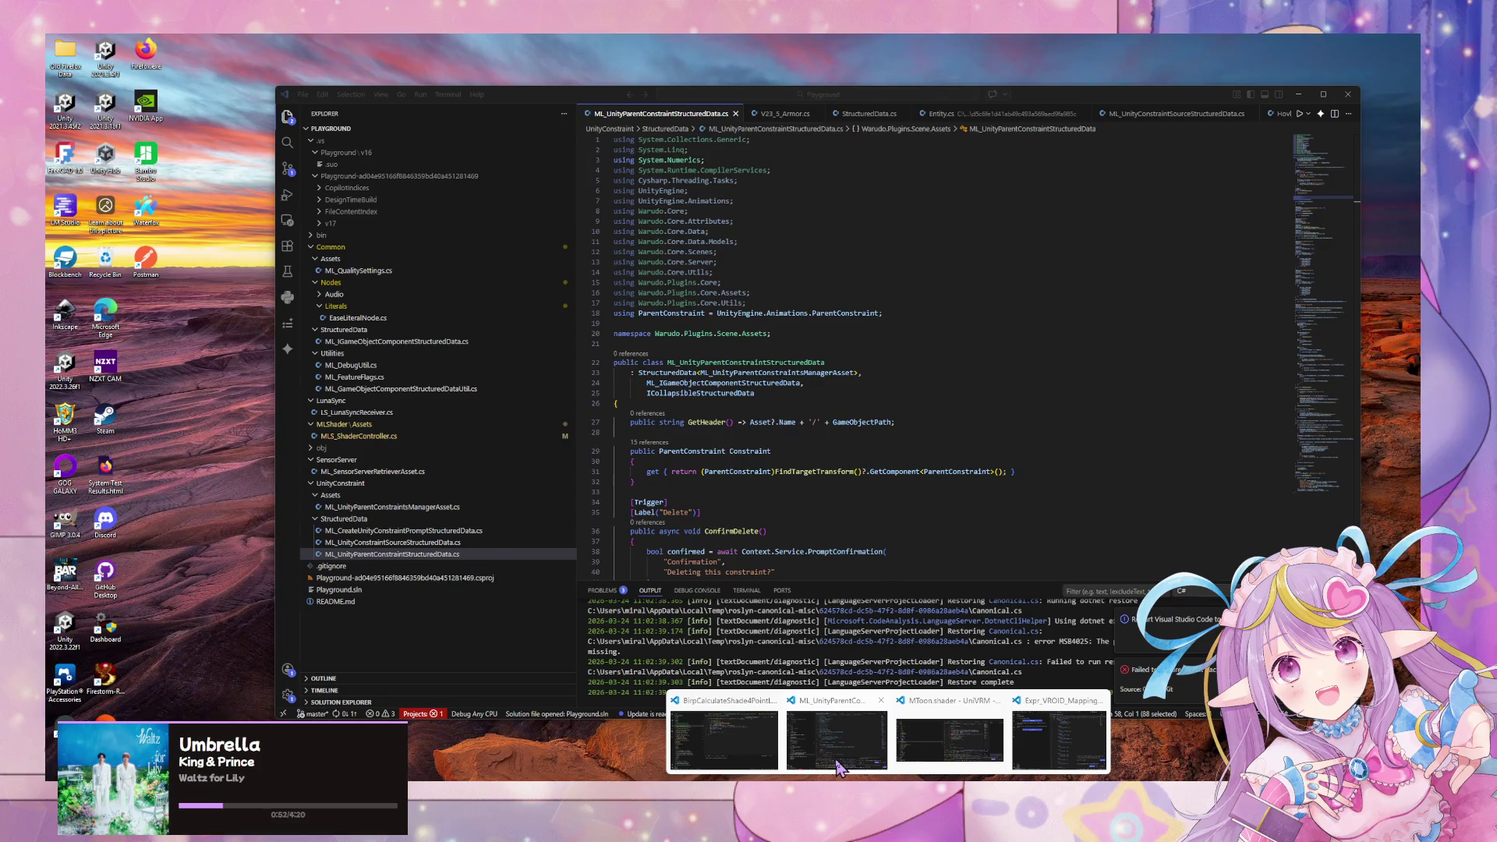
left_click(723, 737)
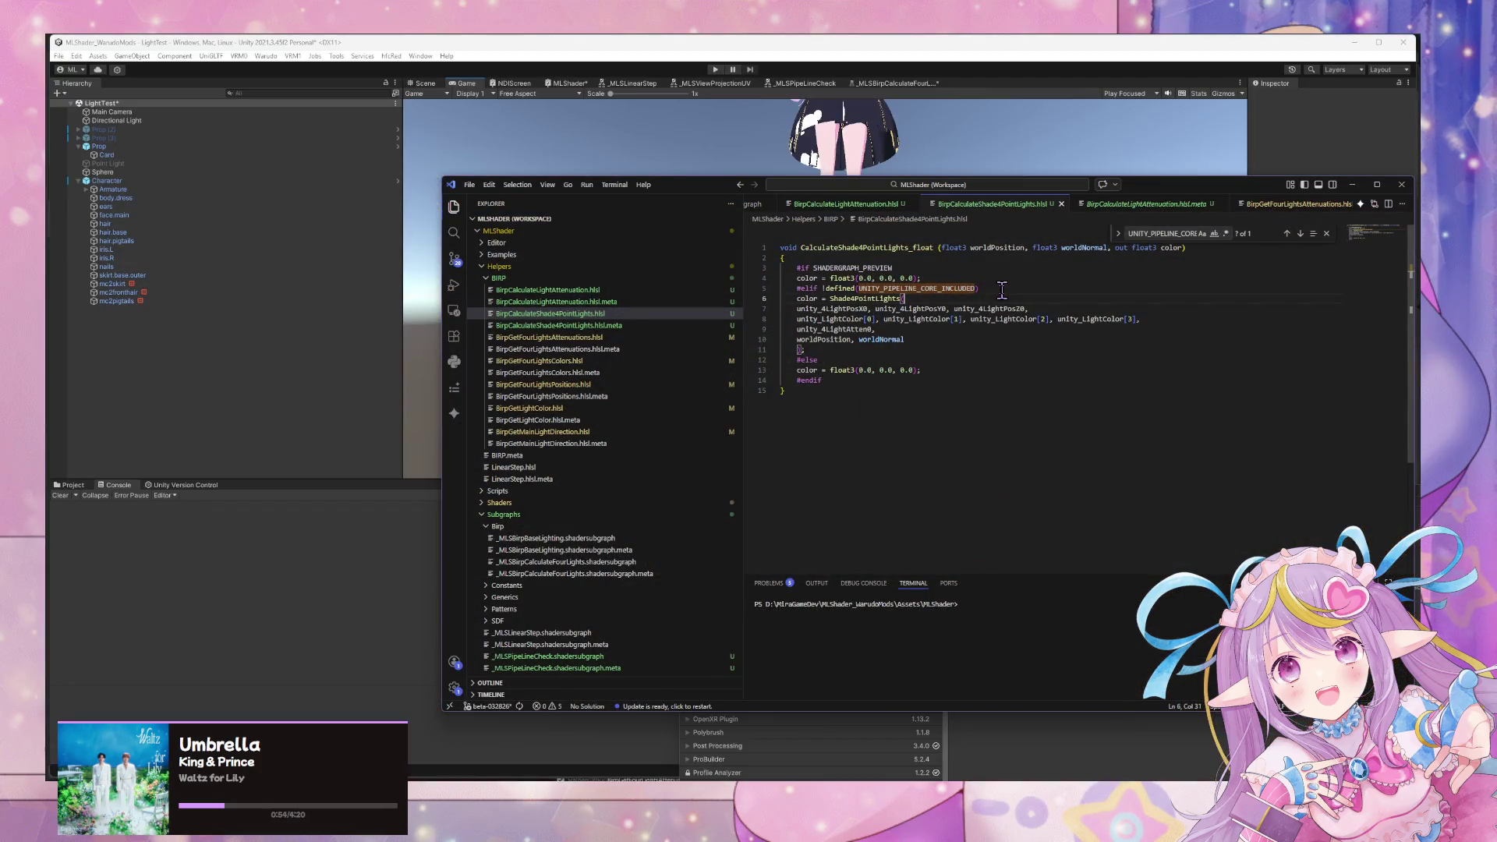
left_click(814, 265)
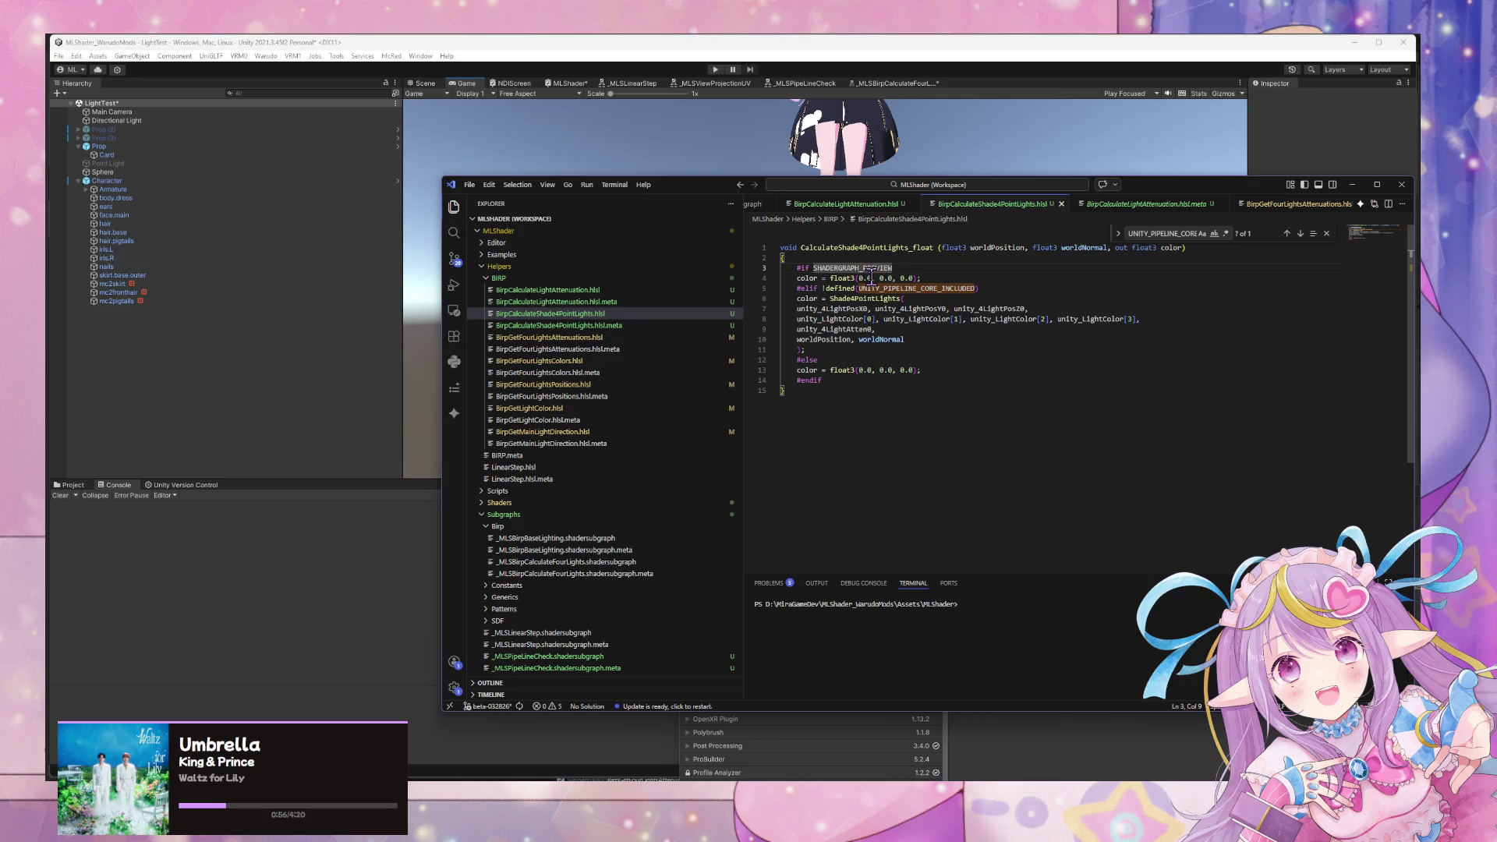
left_click(380, 513)
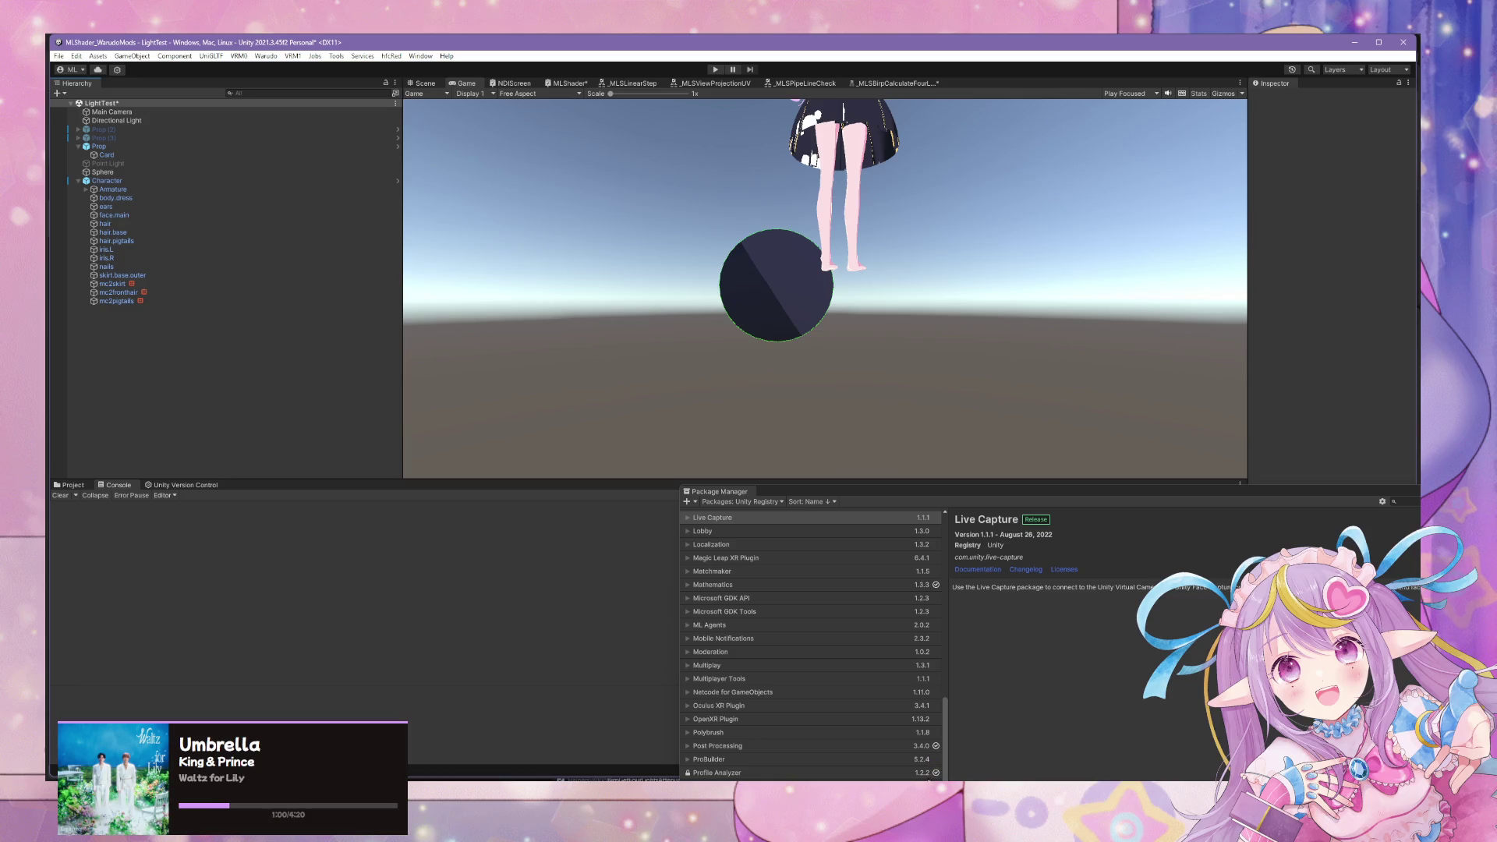
Show Unity's Project browser, glance at the other code window, and return to Unity.
key("super+3")
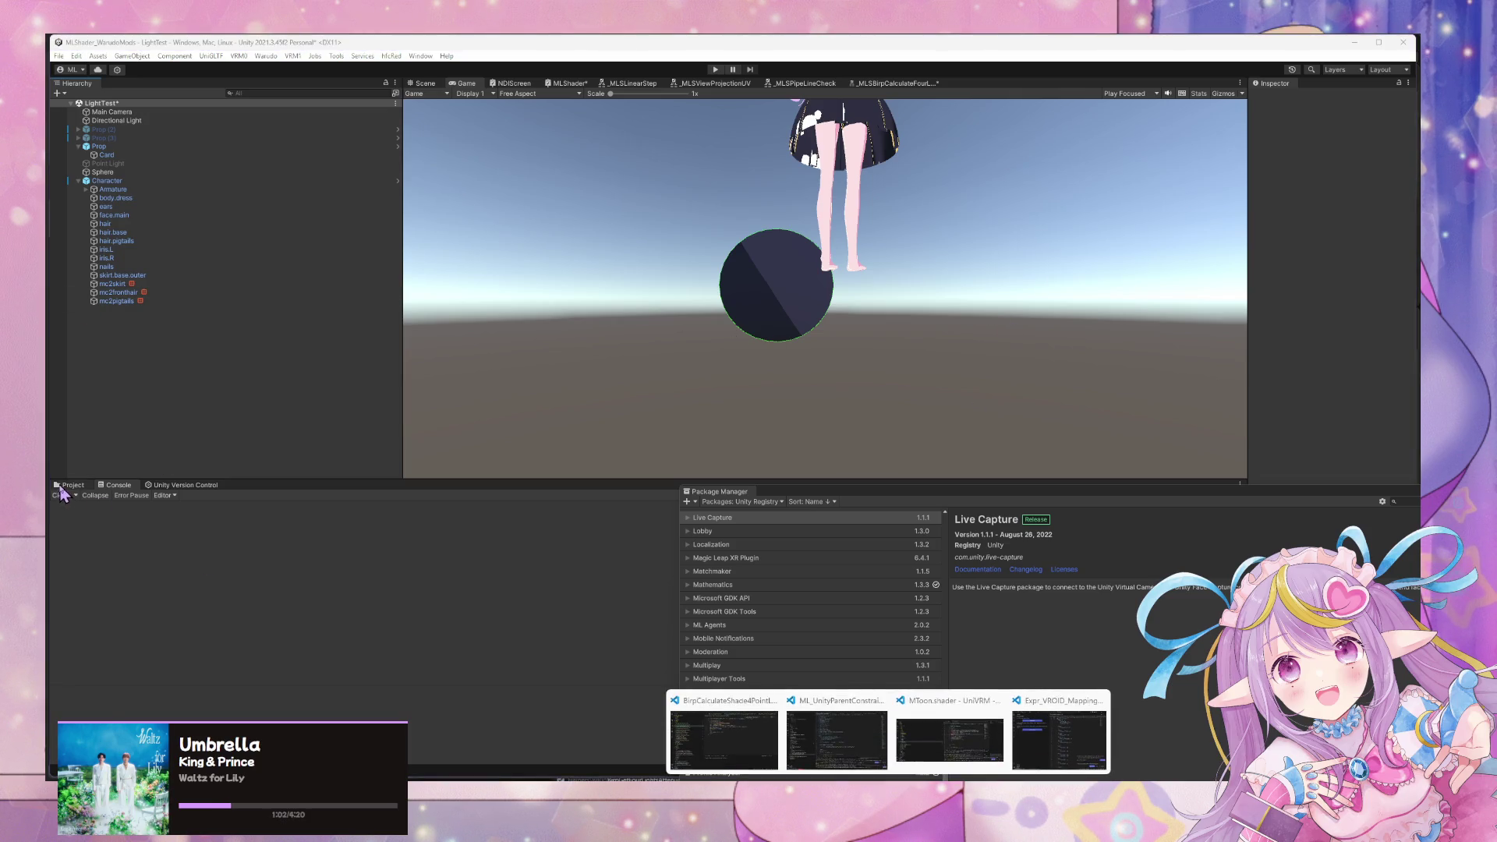
left_click(62, 486)
mouse_move(889, 778)
mouse_move(1065, 739)
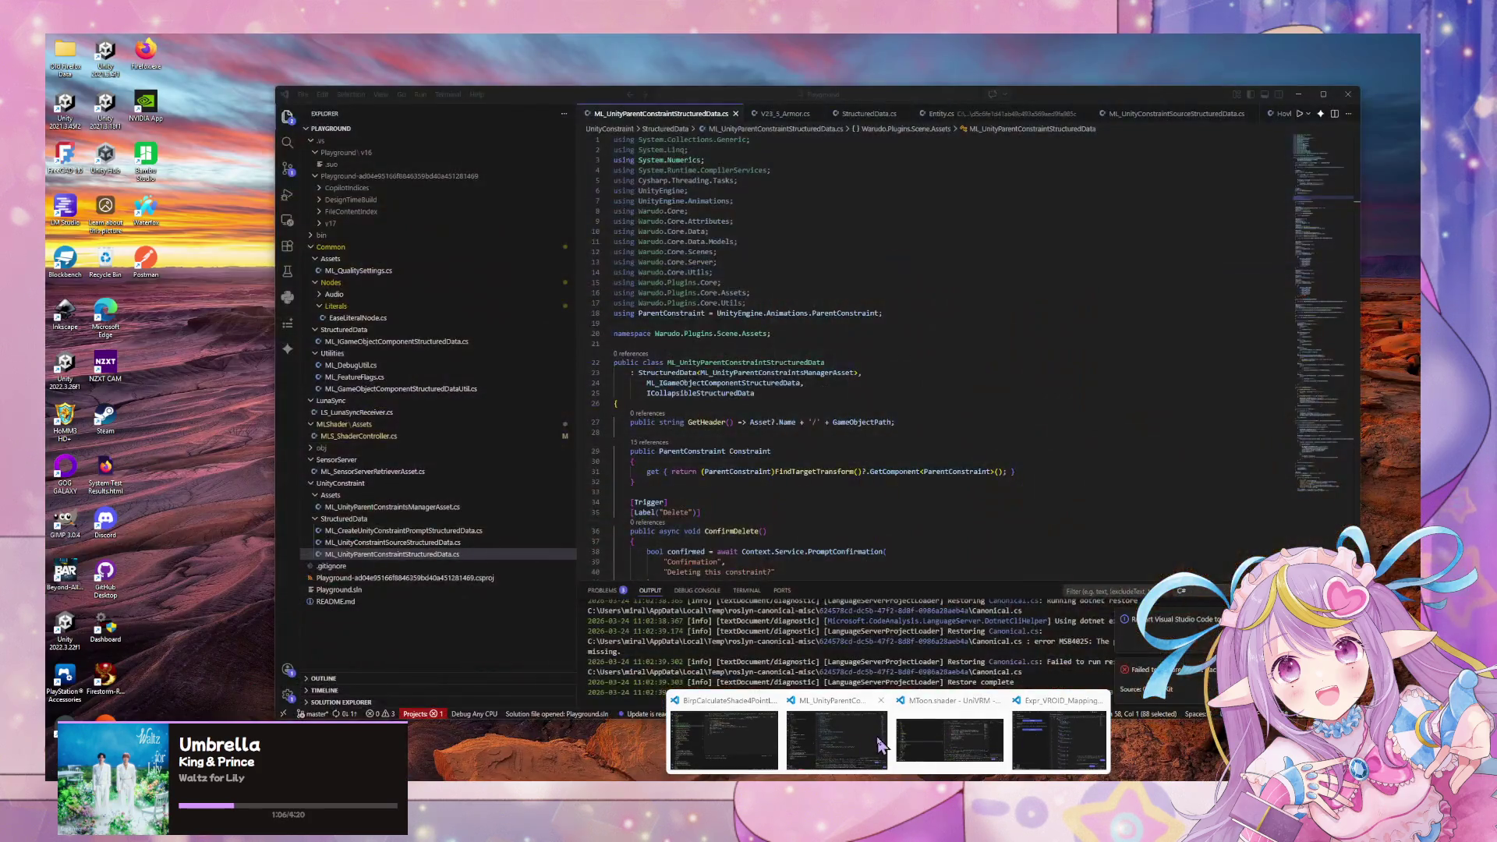
left_click(879, 743)
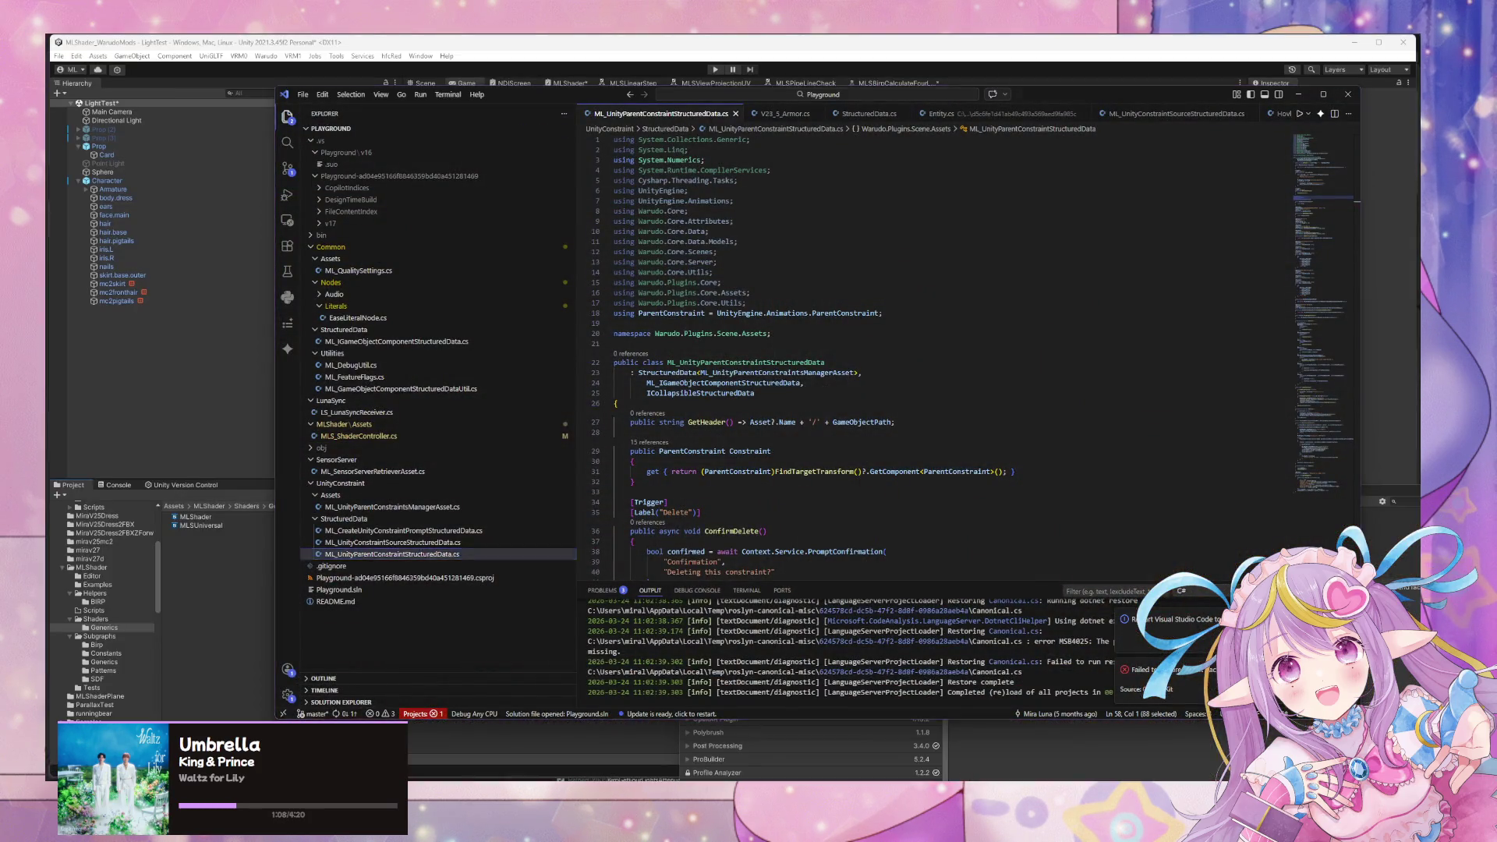
left_click(85, 490)
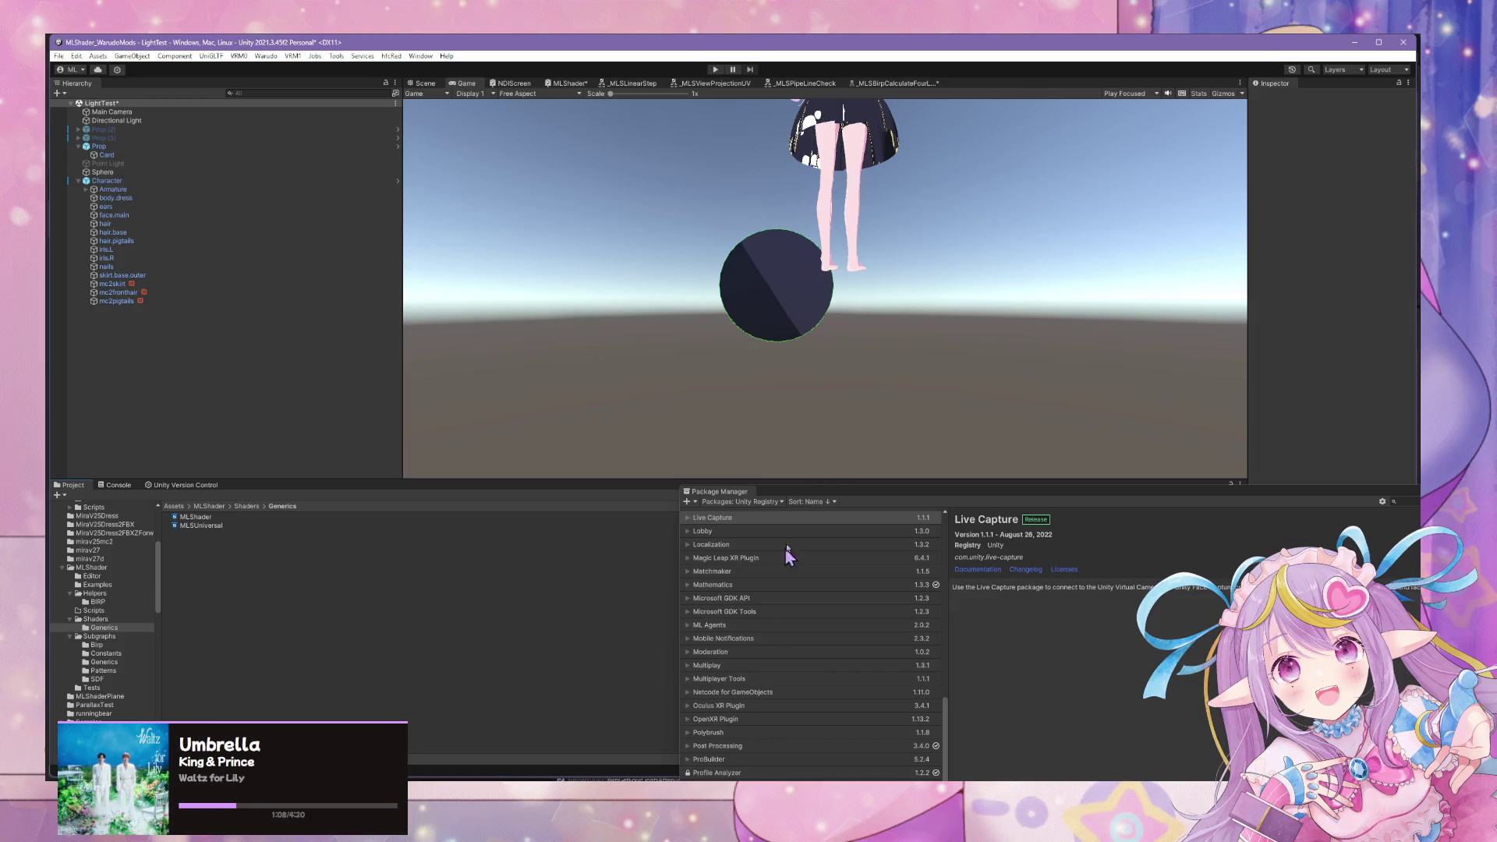
Select MLShader, then open the MLSUniversal shader graph in Shader Graph.
left_click(198, 517)
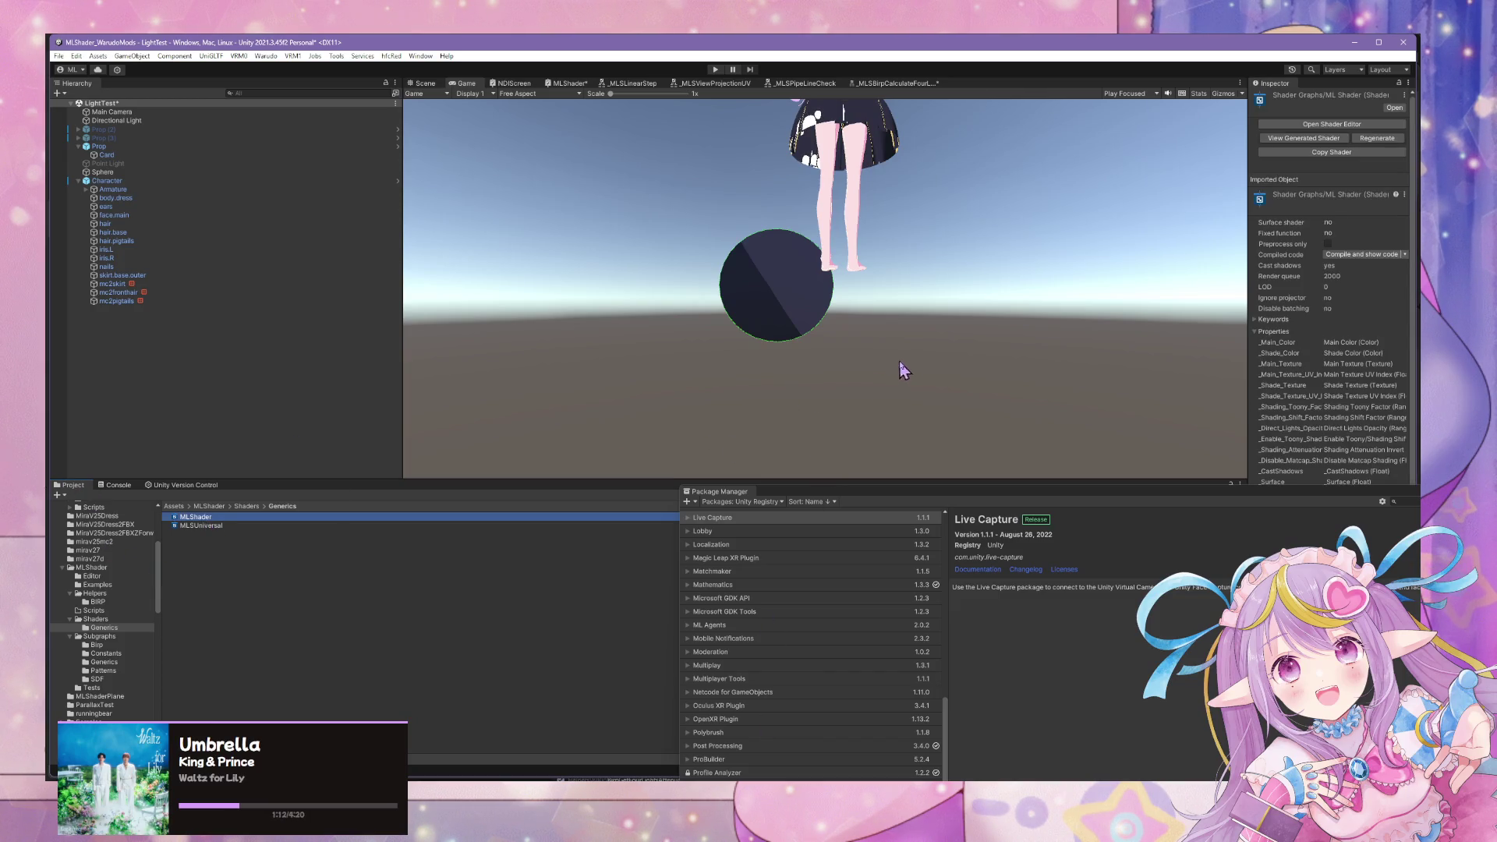
left_click(838, 253)
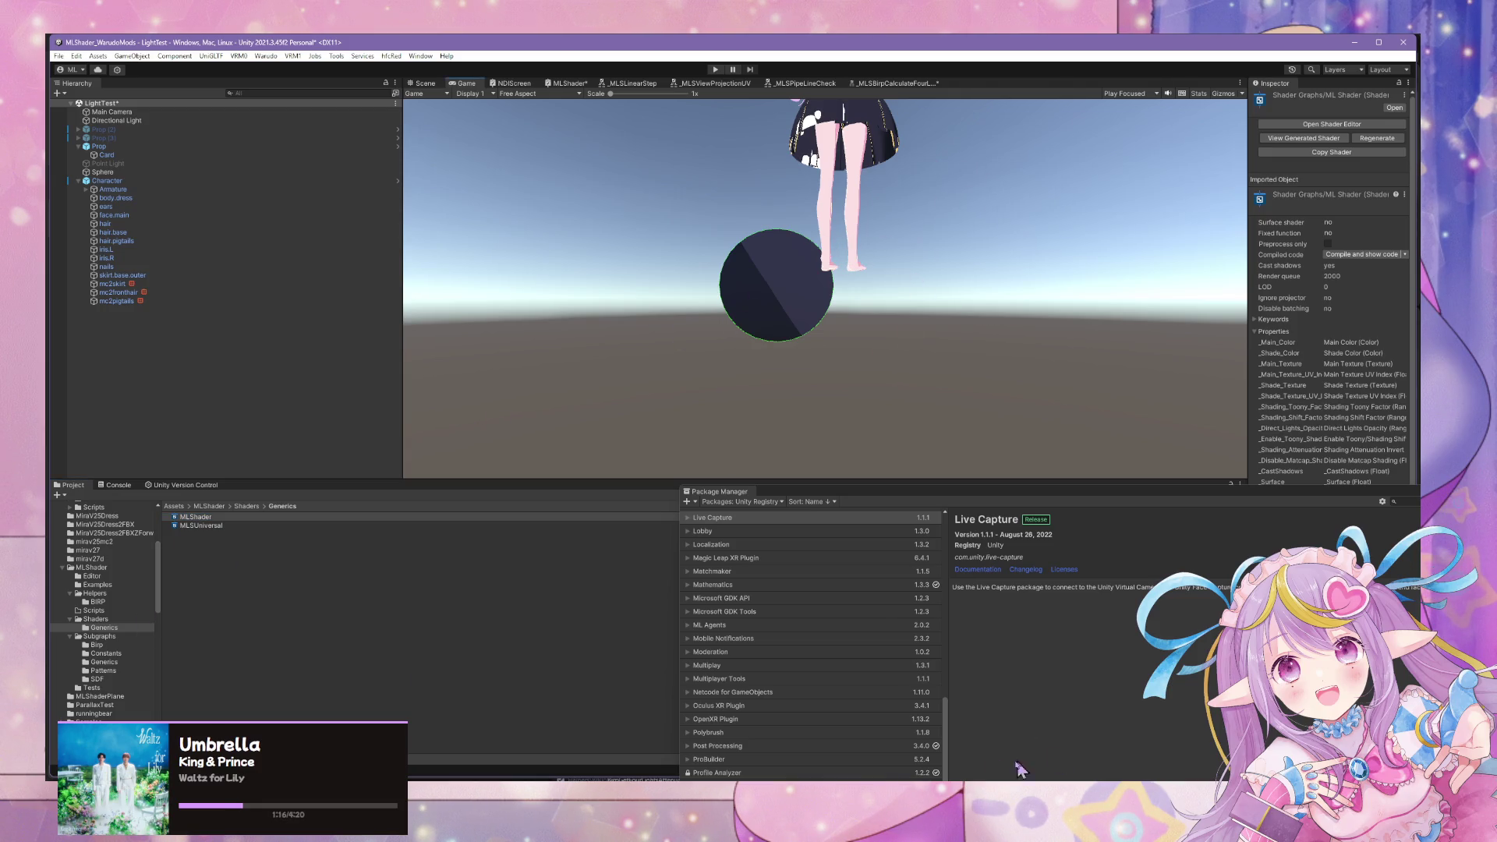
left_click(213, 527)
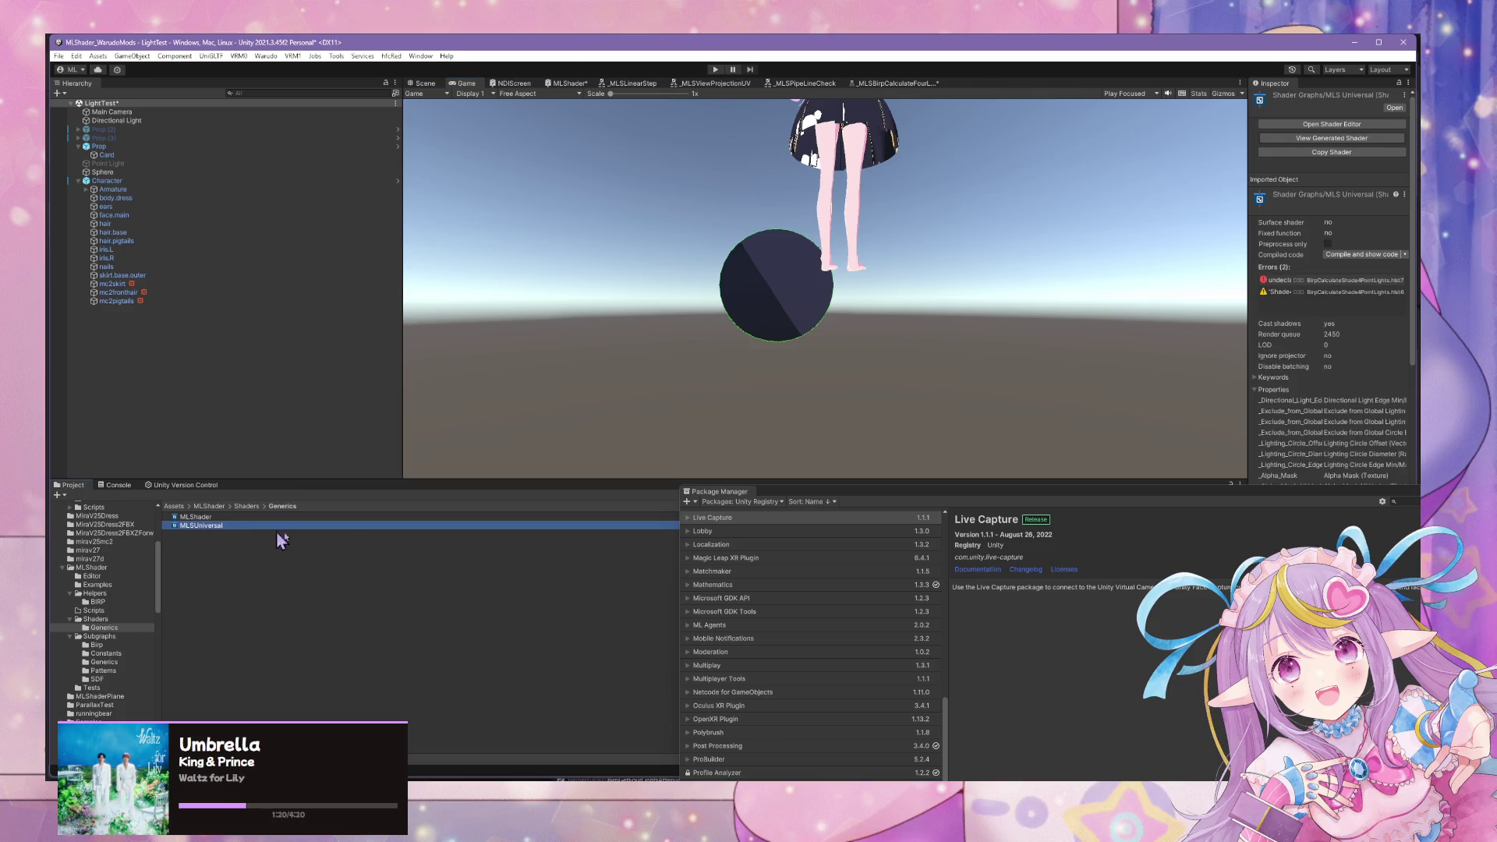
double_click(201, 525)
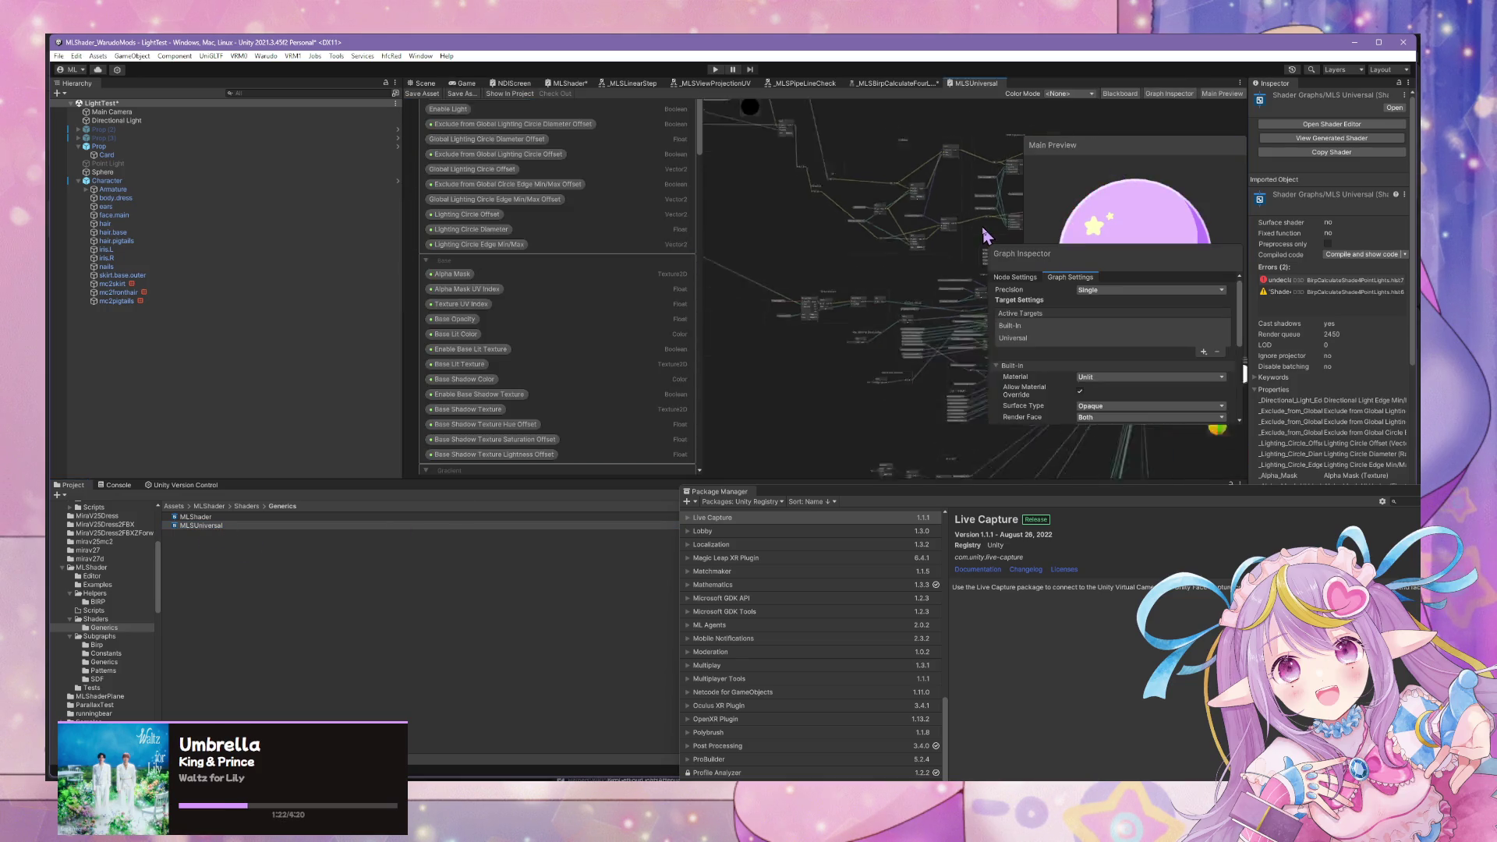
Tick Alpha Clipping for the MLSUniversal graph's Universal target, then check the Console.
scroll(936, 244, "up", 10)
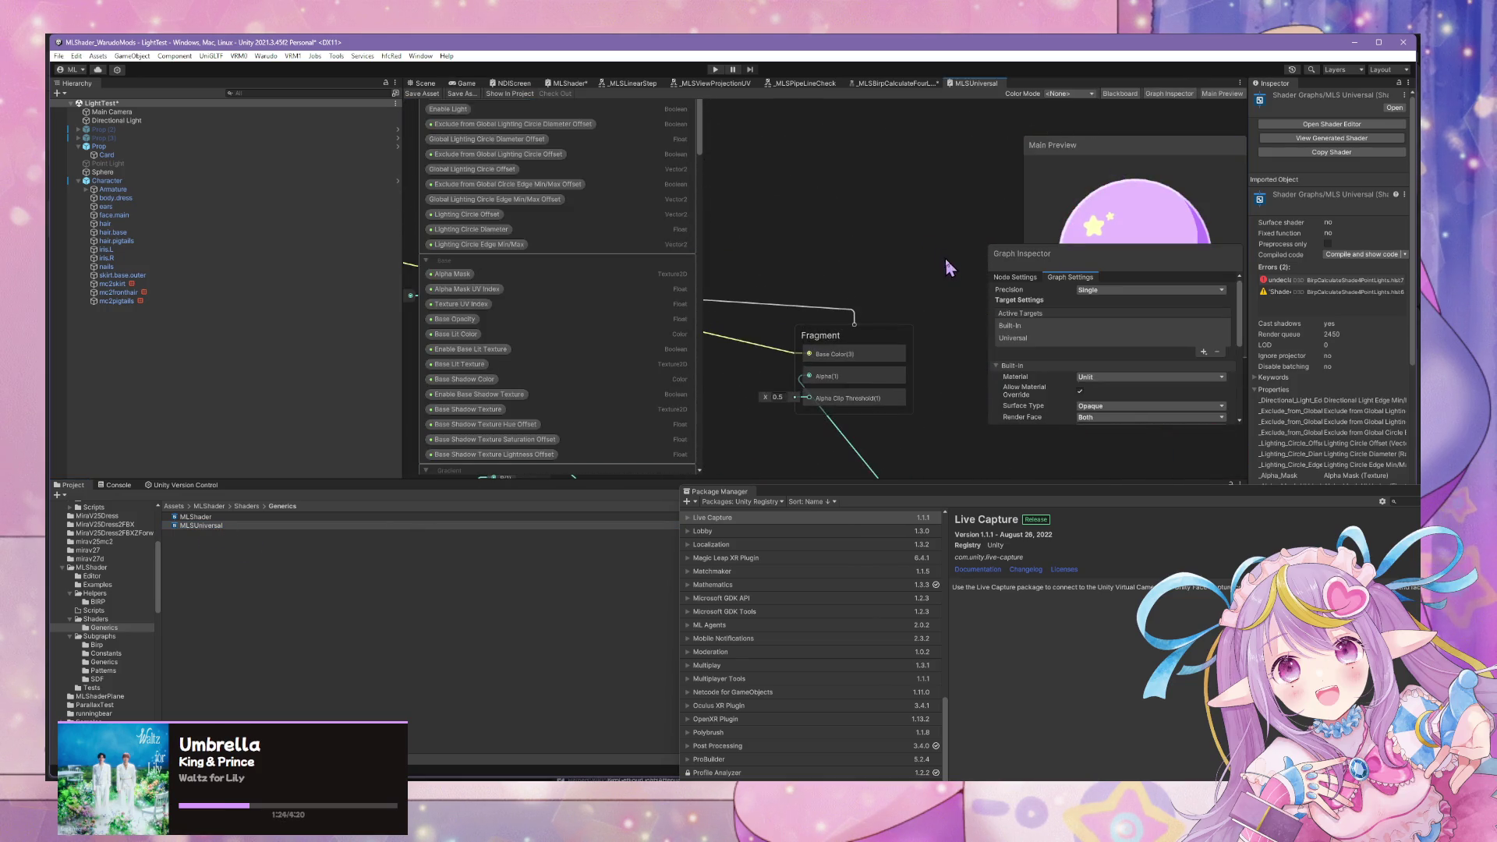
scroll(980, 224, "up", 3)
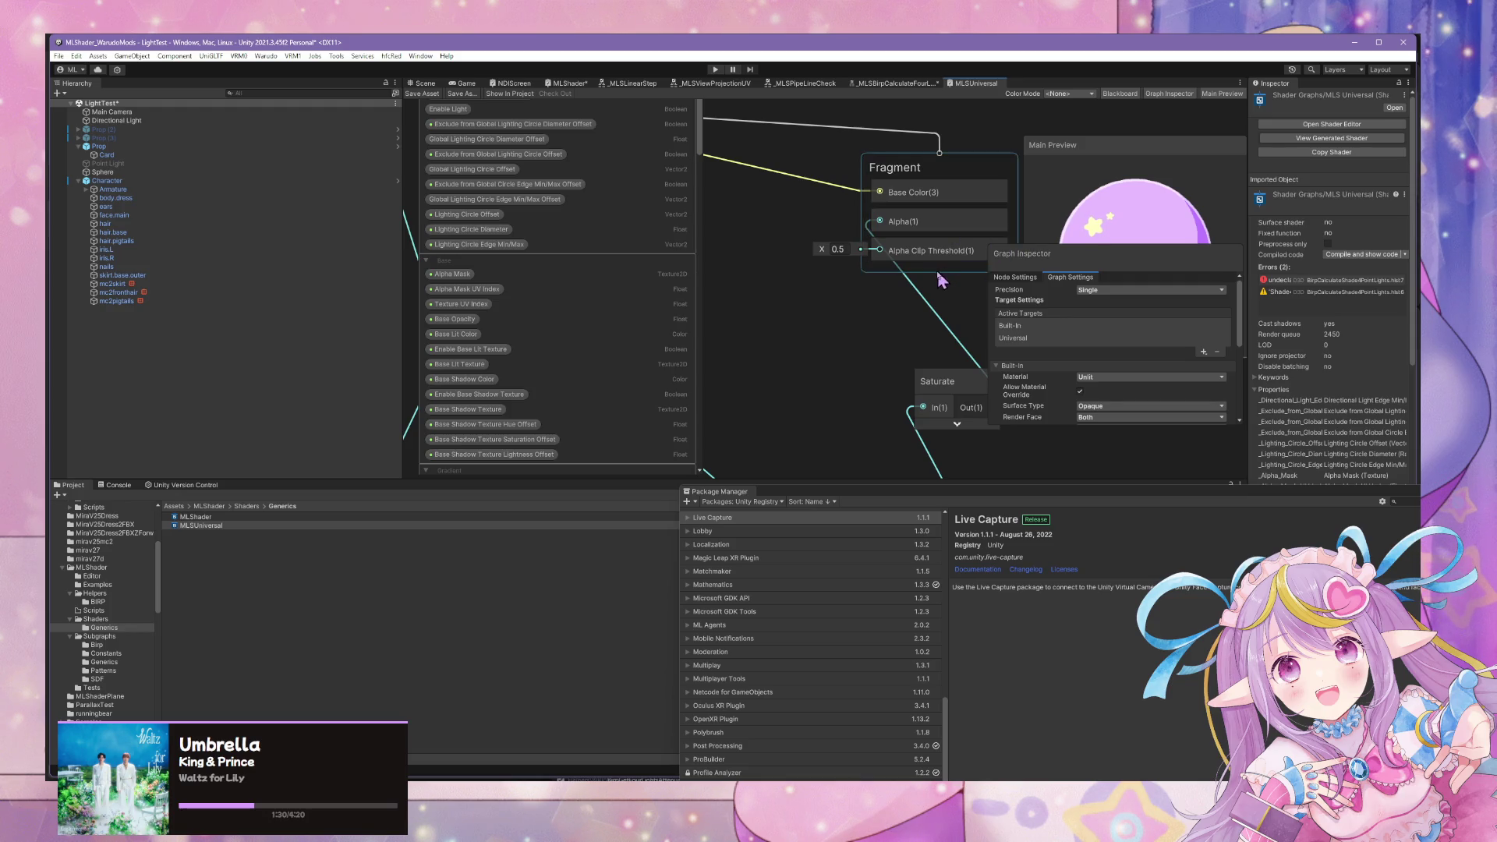
left_click_drag(943, 278, 879, 294)
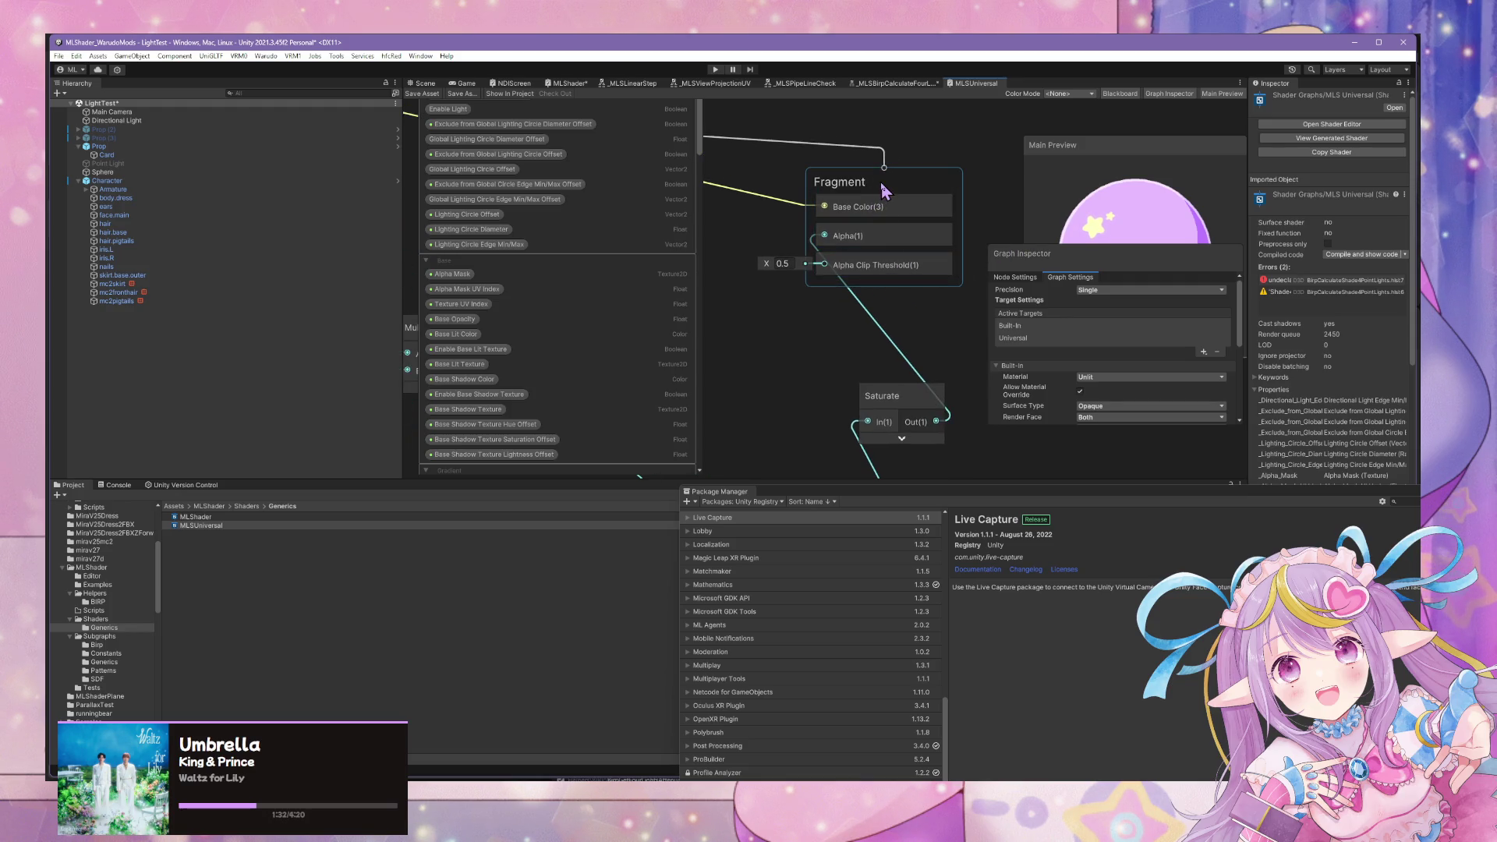
scroll(1084, 332, "down", 4)
scroll(1138, 349, "down", 1)
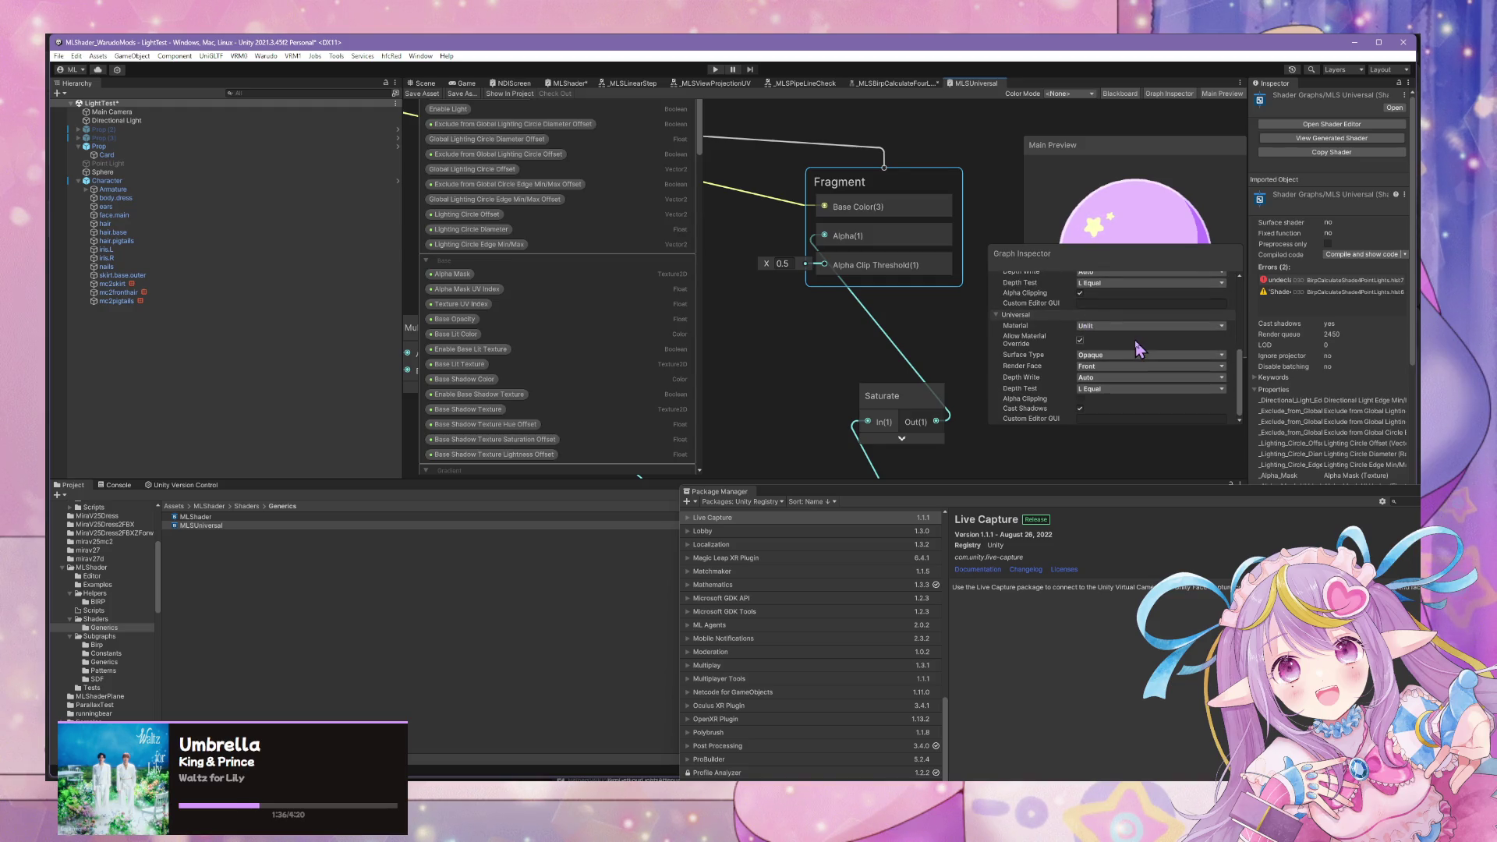
scroll(1138, 348, "up", 5)
scroll(1138, 349, "down", 5)
left_click(1011, 400)
scroll(1091, 328, "up", 10)
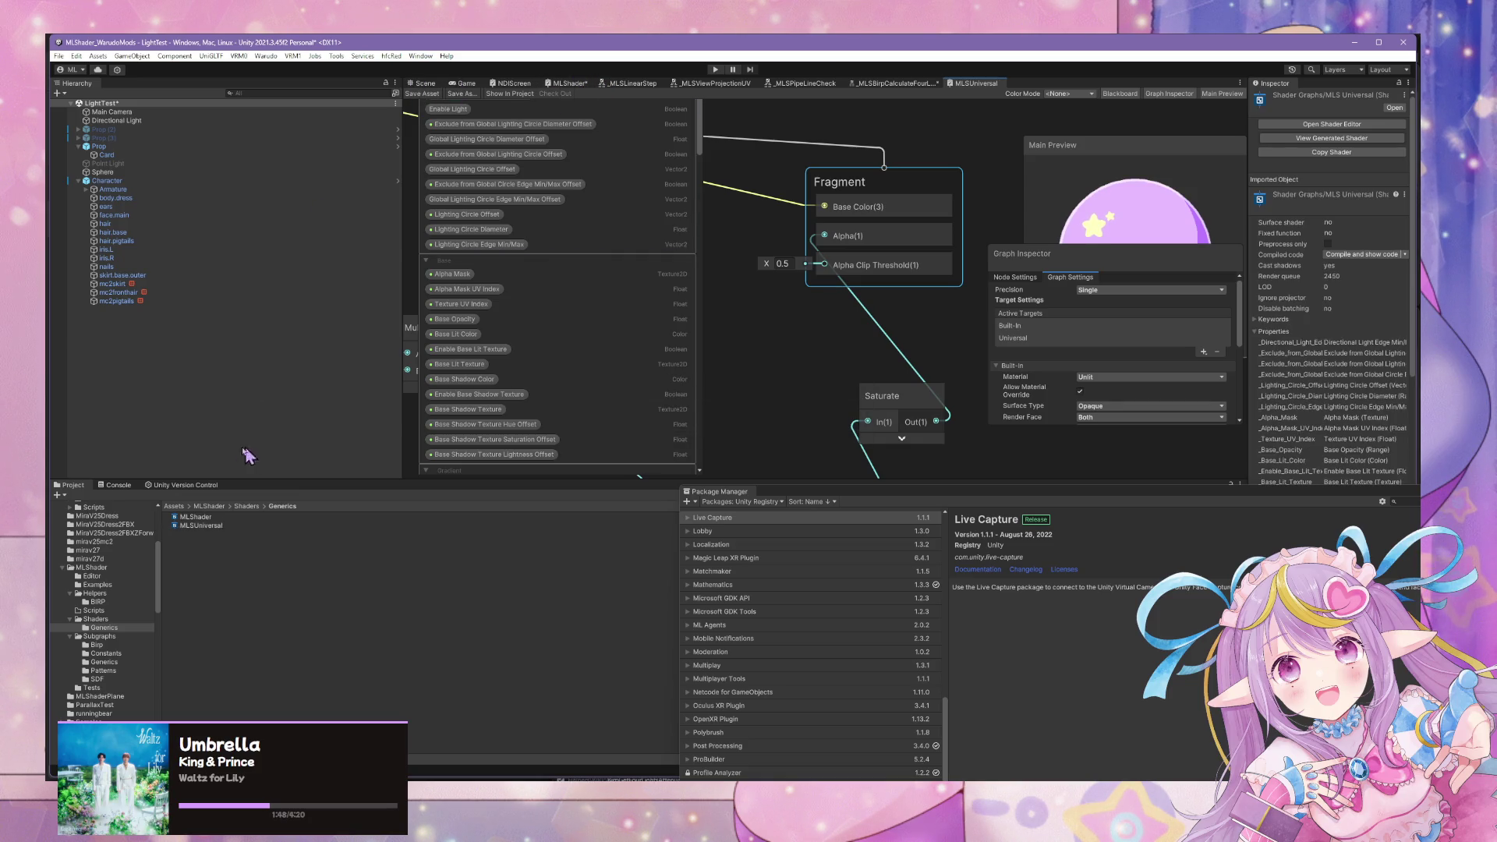
left_click(125, 486)
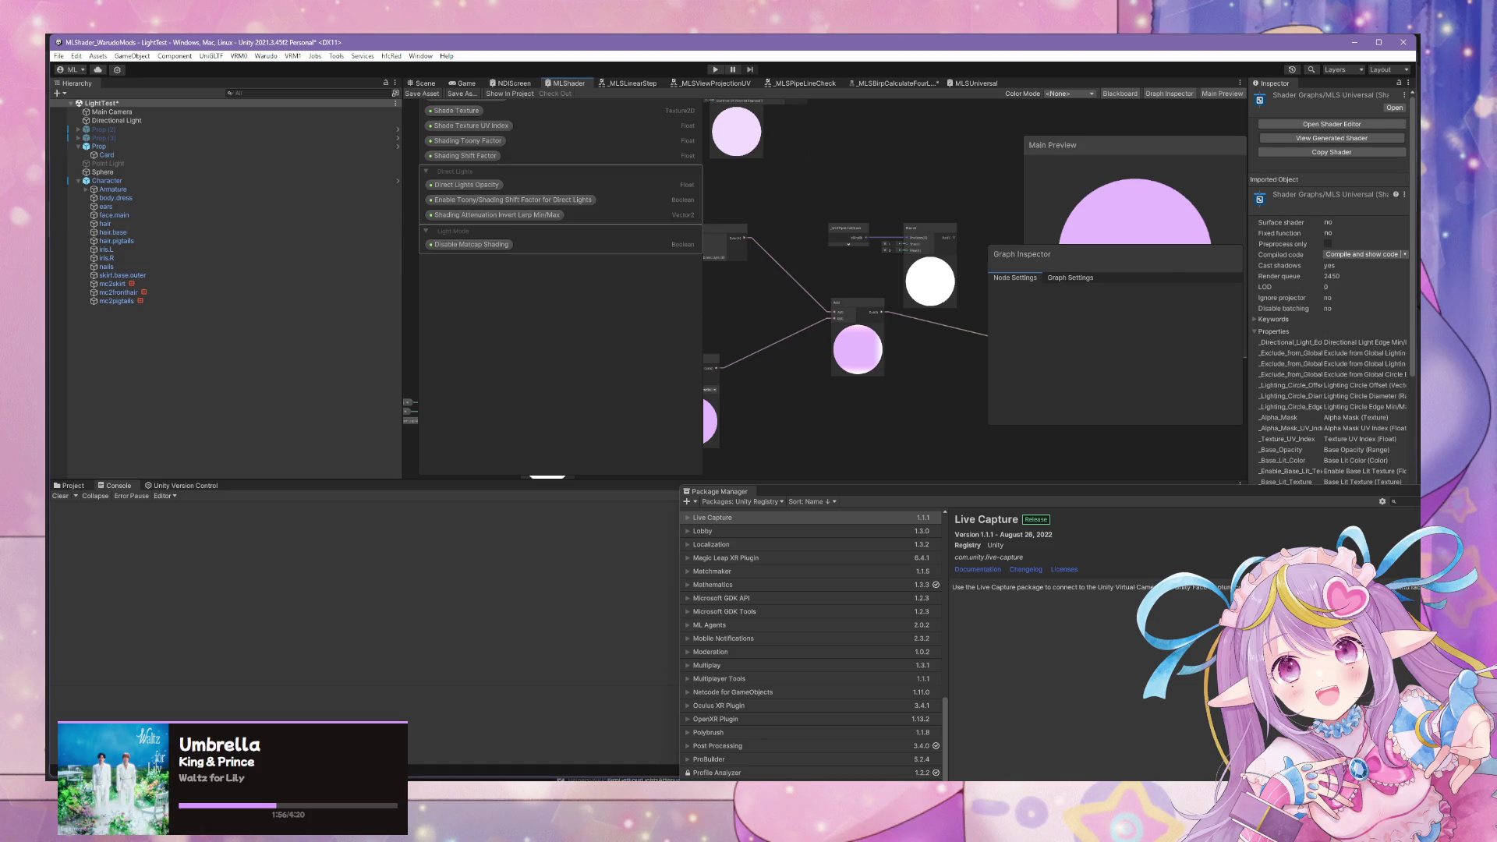
Read the 'hlsl else if' #if/#elif search results in Chrome, then minimize the browser.
key("alt+Tab")
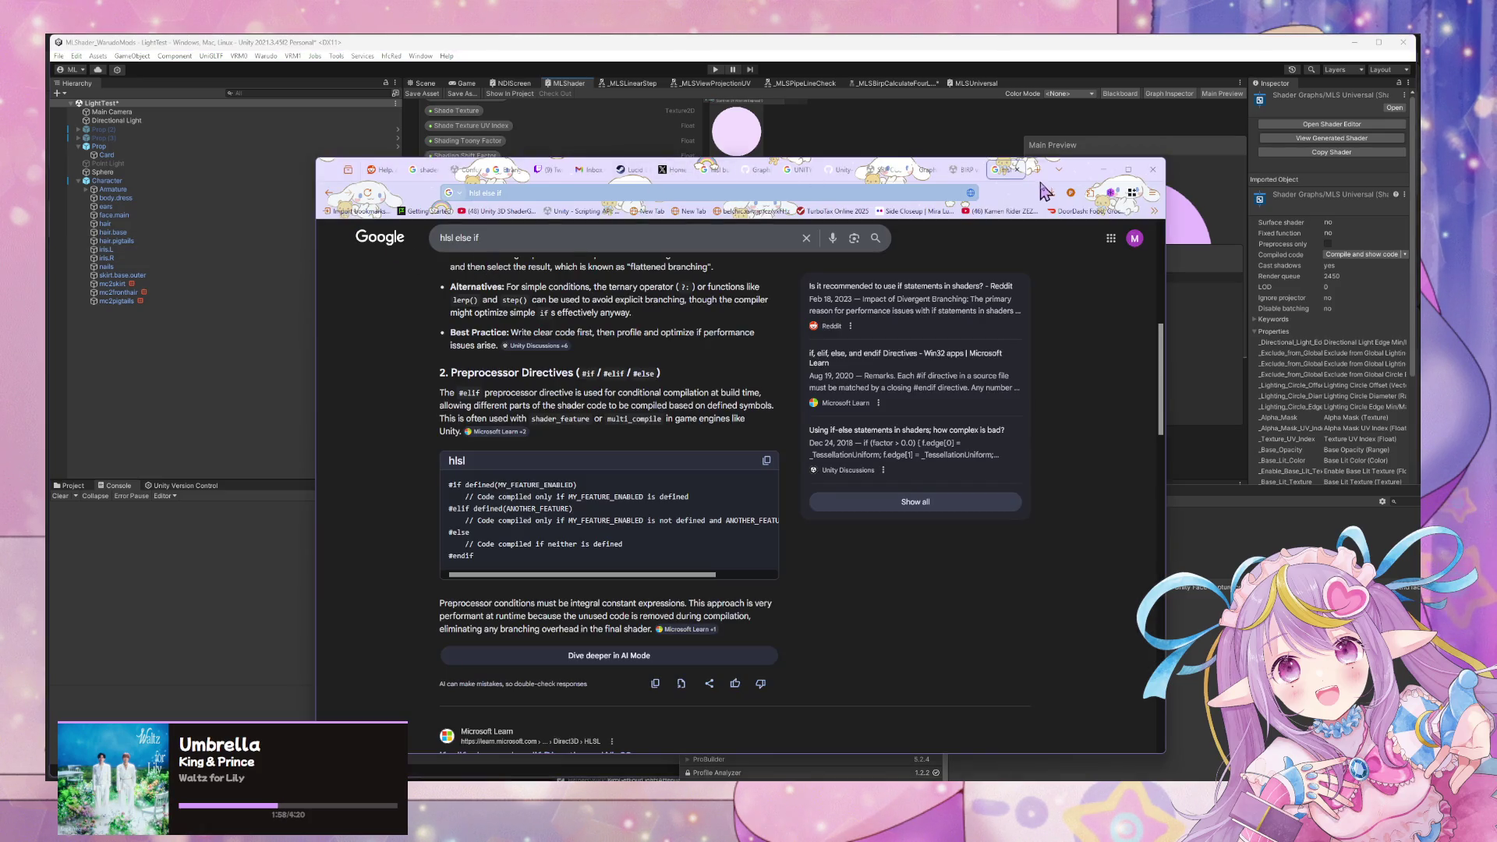
left_click(1103, 170)
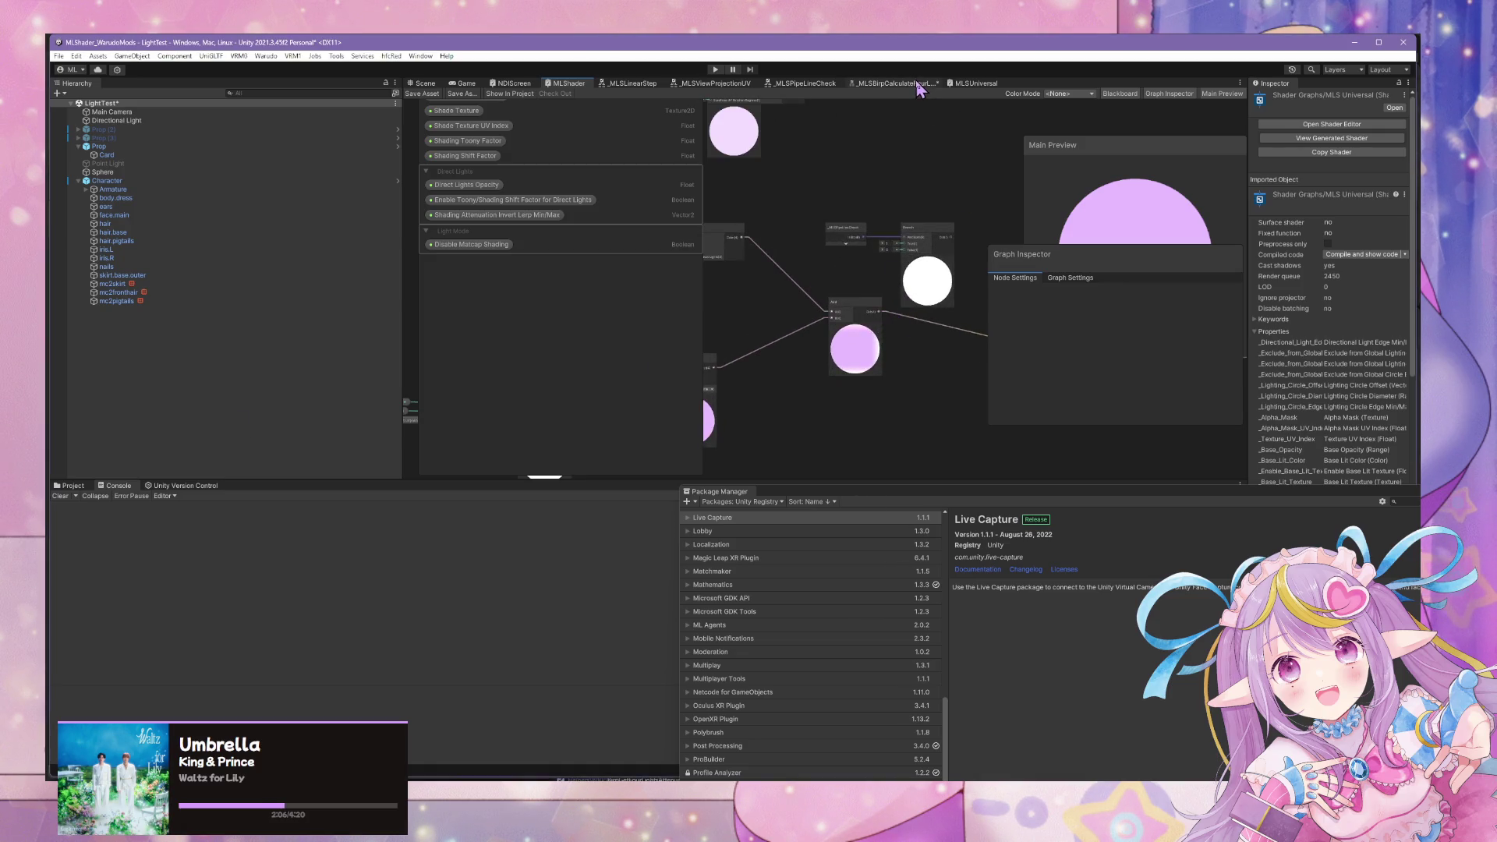
key("alt+Tab")
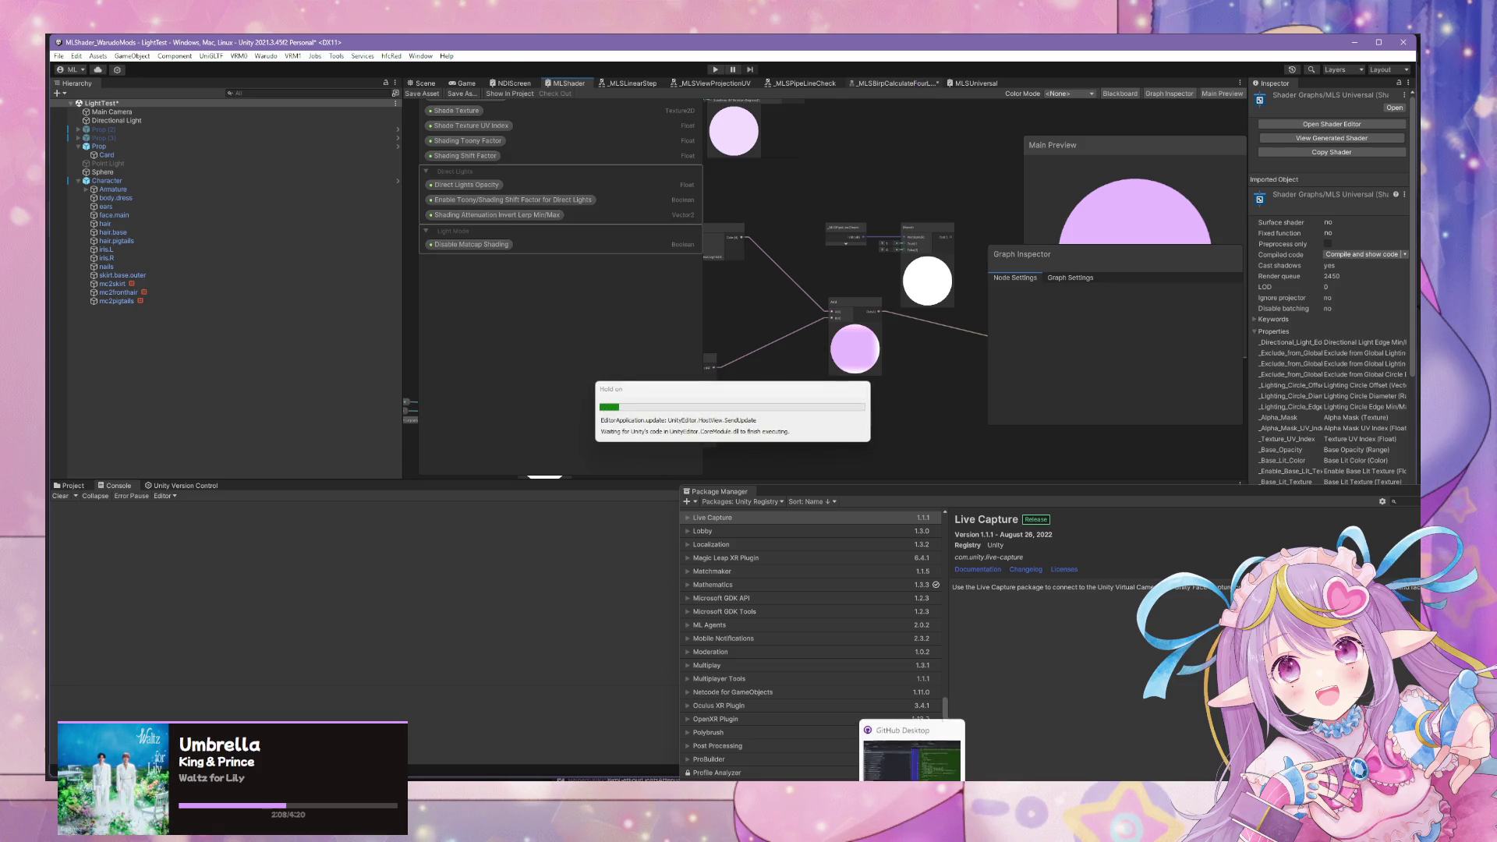
Commit the 21 changed files to beta-032826 as 'Add Catch for Birp Output' and push to origin.
mouse_move(920, 628)
left_mouse_down()
mouse_move(879, 107)
mouse_move(876, 174)
left_mouse_up()
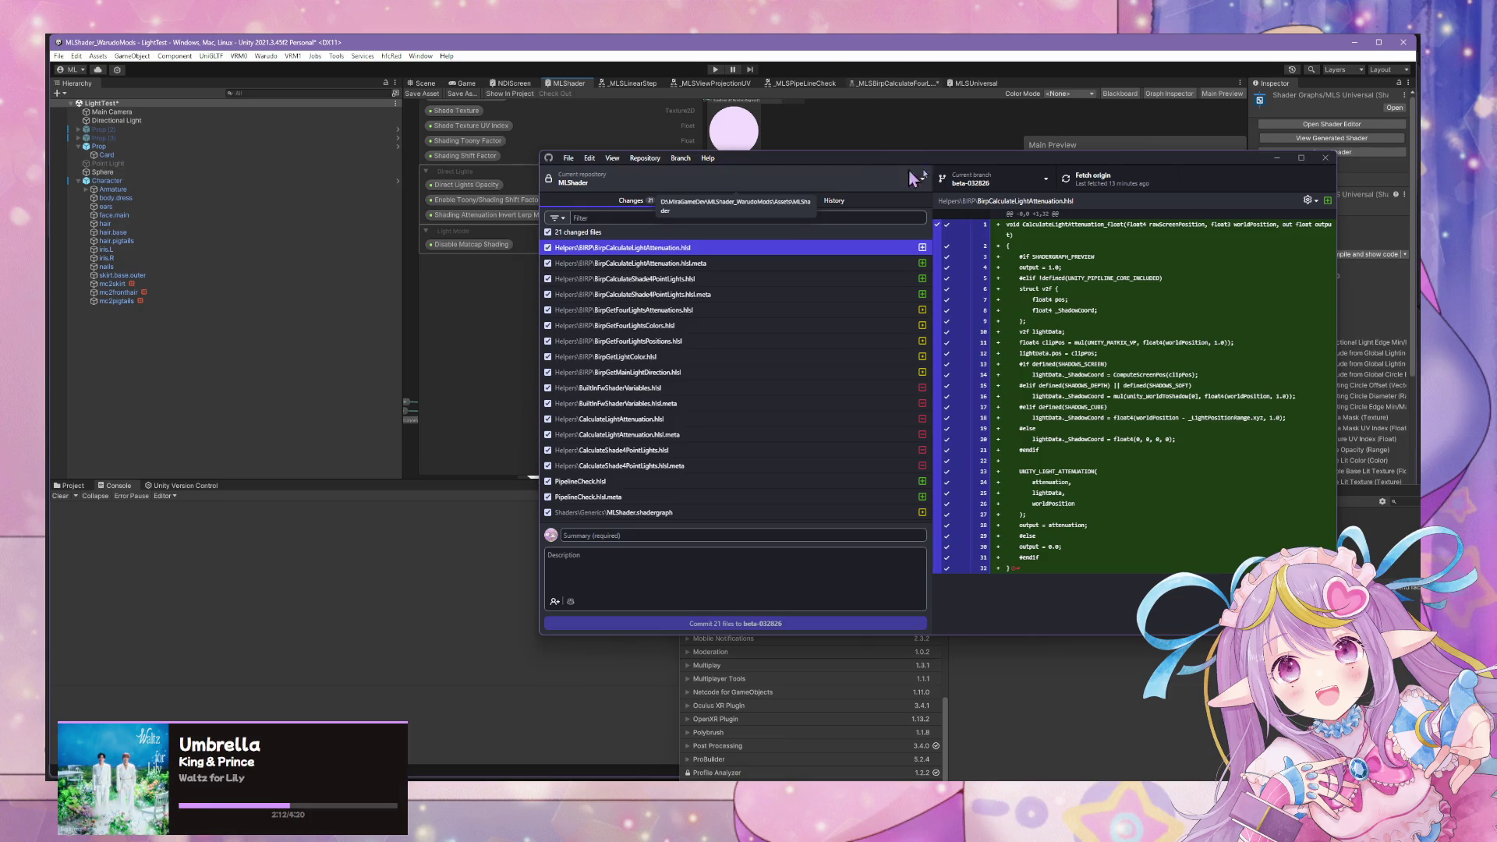
left_click(786, 535)
type("Add Catch for Birp Output")
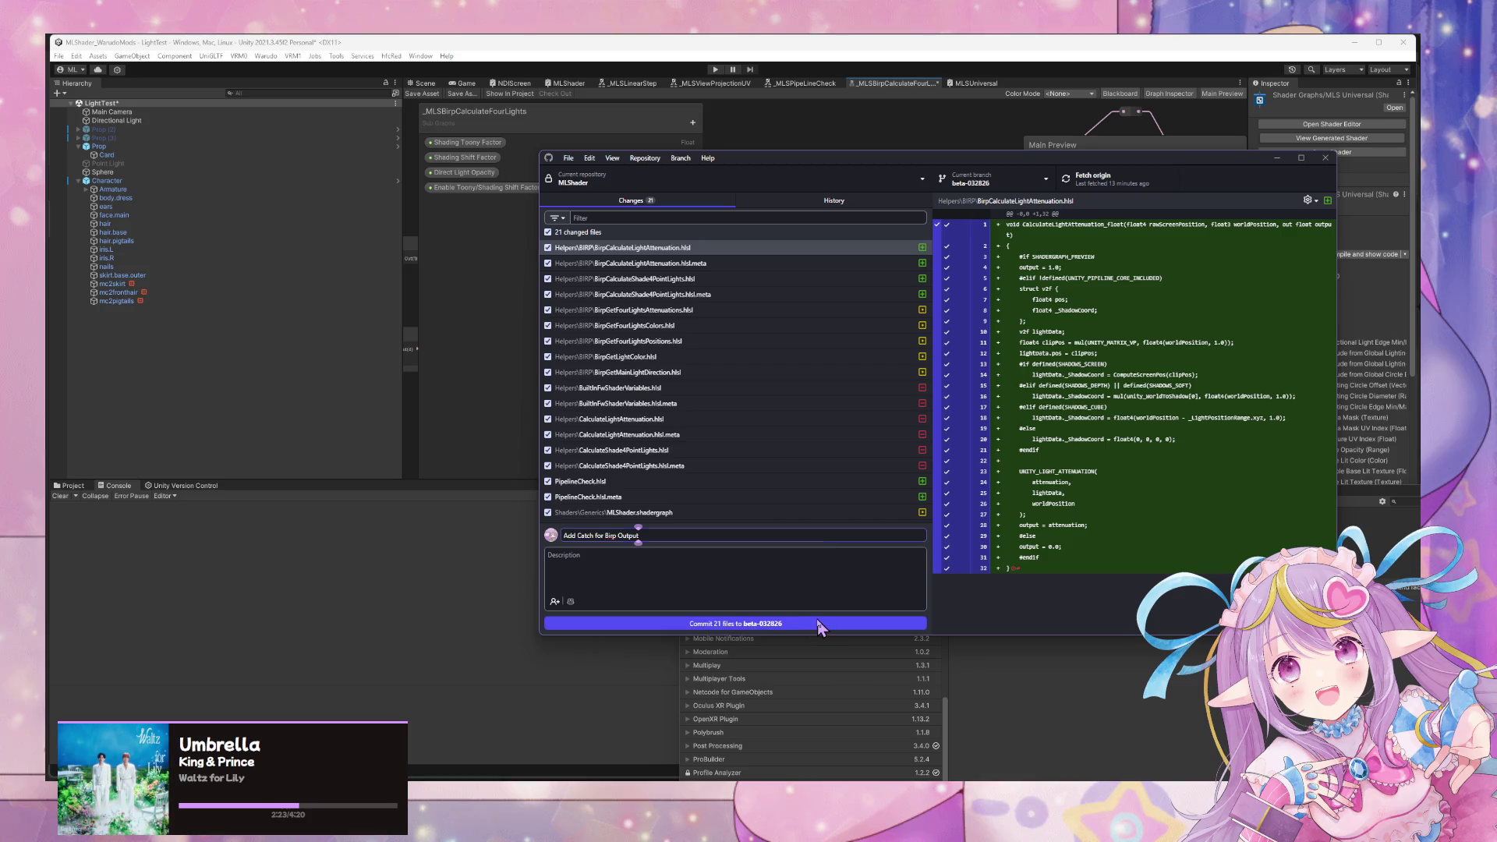
left_click(818, 624)
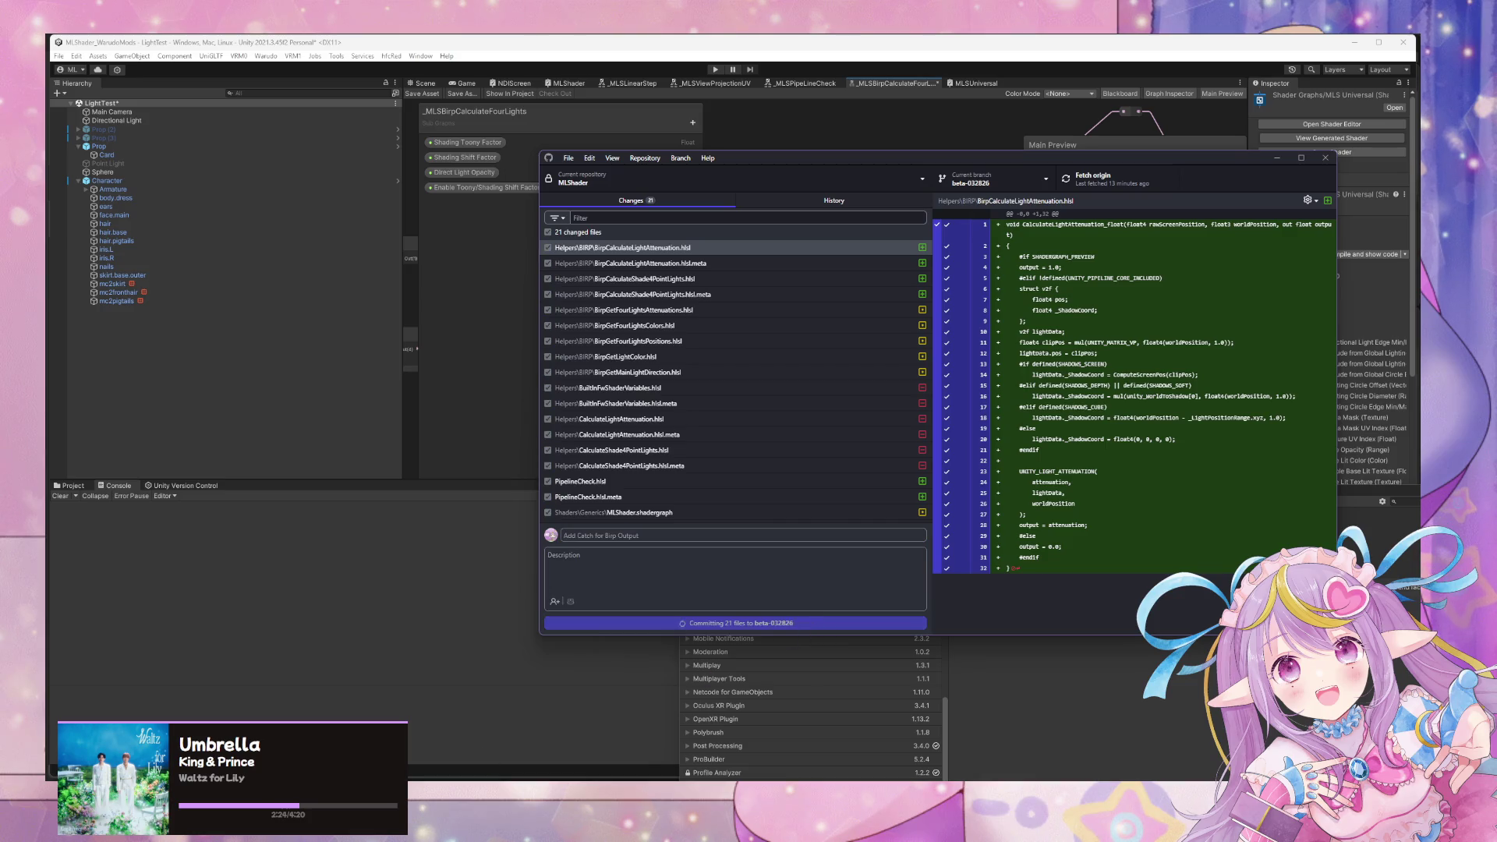
left_click(1095, 179)
mouse_move(777, 171)
left_mouse_down()
mouse_move(842, 184)
mouse_move(966, 447)
mouse_move(1181, 435)
left_mouse_up()
scroll(753, 359, "up", 3)
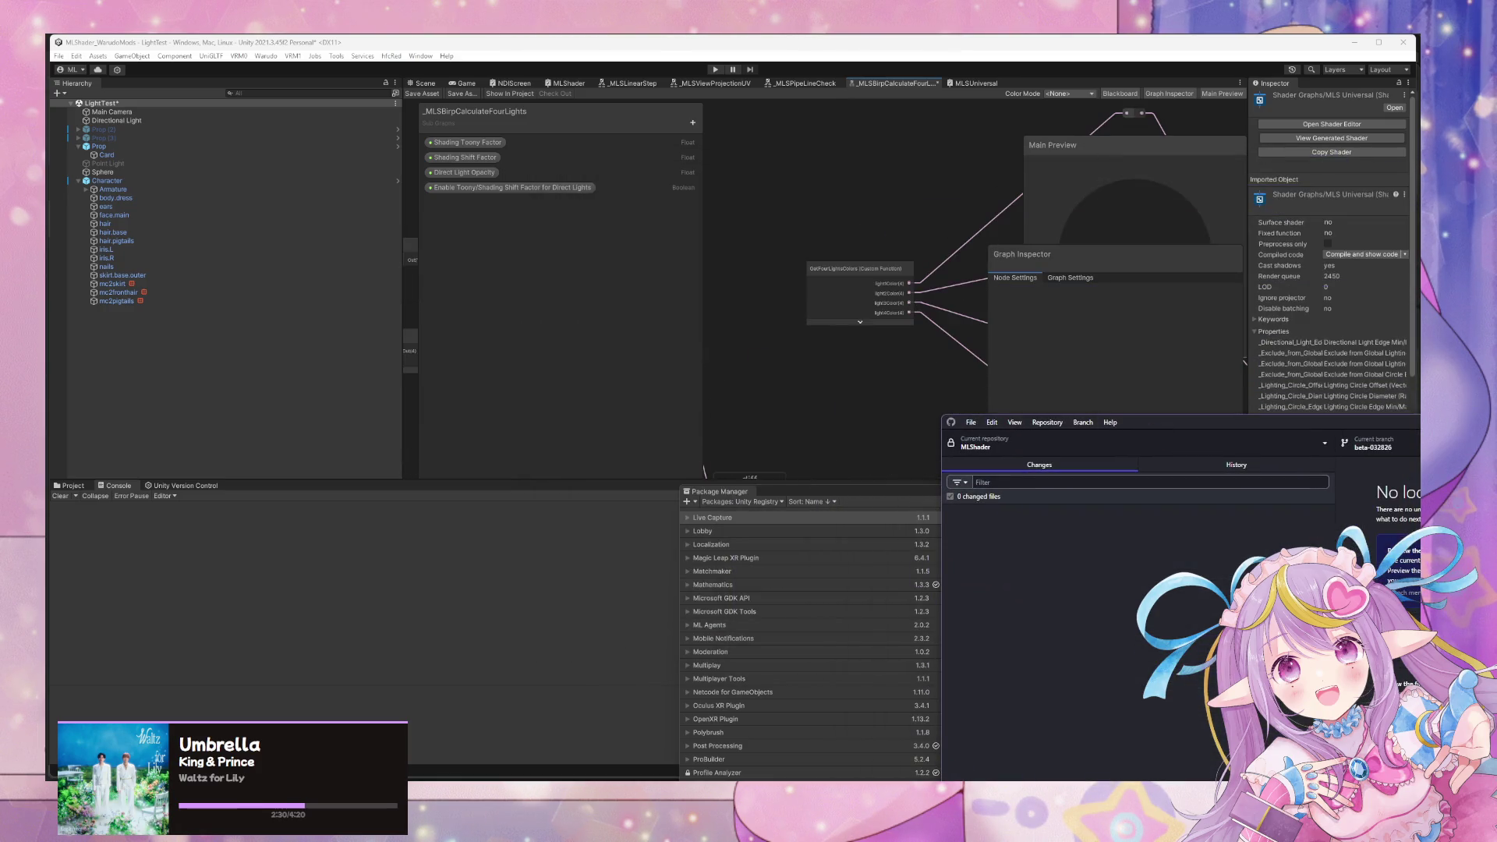
key("alt+Tab")
Browse the MLShader subfolders (Subgraphs, SDF, Shaders, Helpers BIRP, Generics) in the Project browser.
mouse_move(1039, 494)
left_mouse_down()
mouse_move(895, 167)
mouse_move(1169, 270)
left_mouse_up()
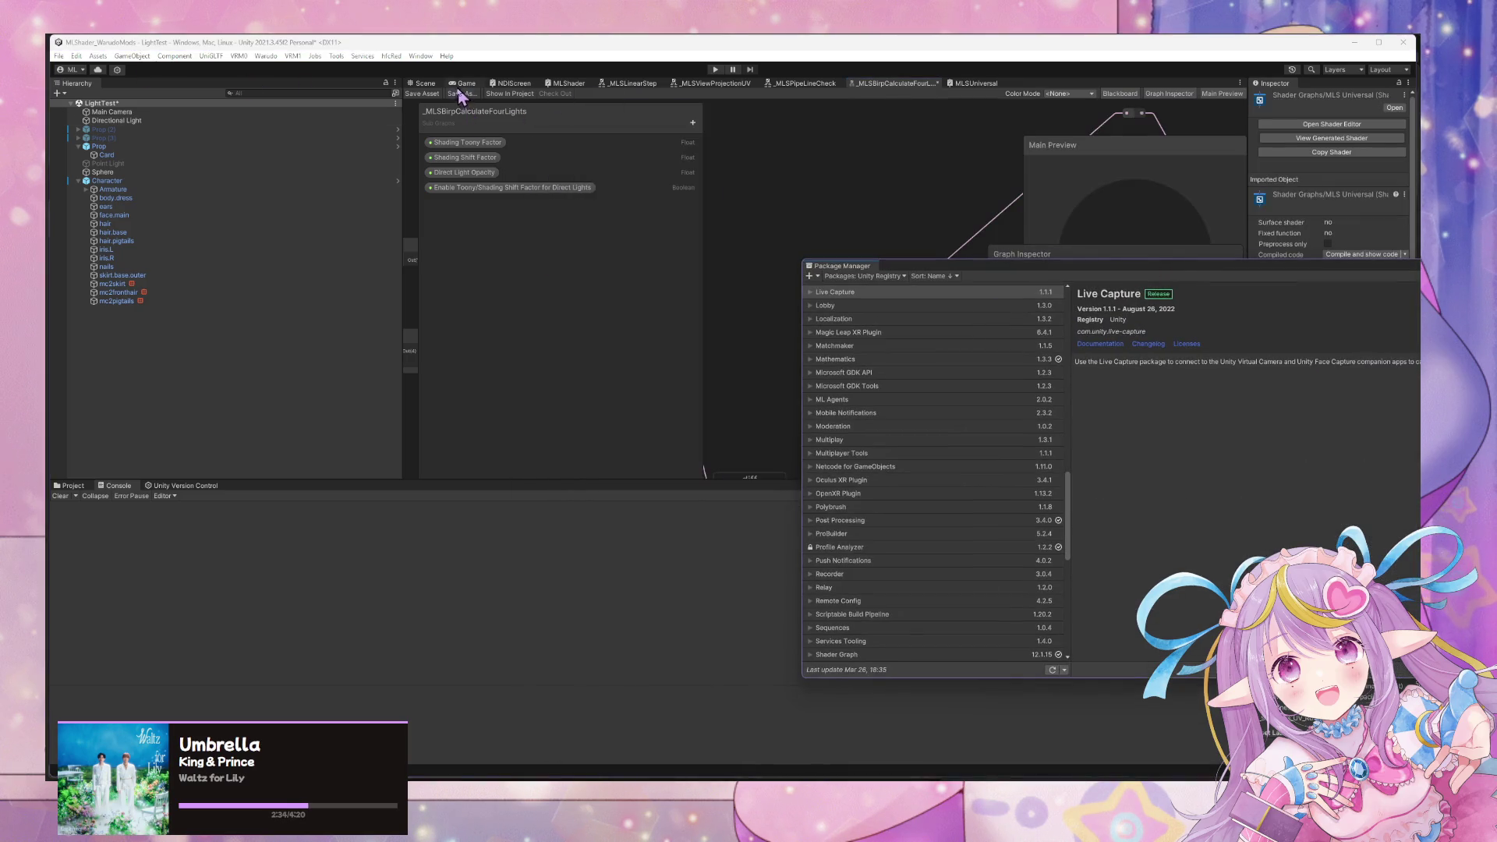
left_click(74, 486)
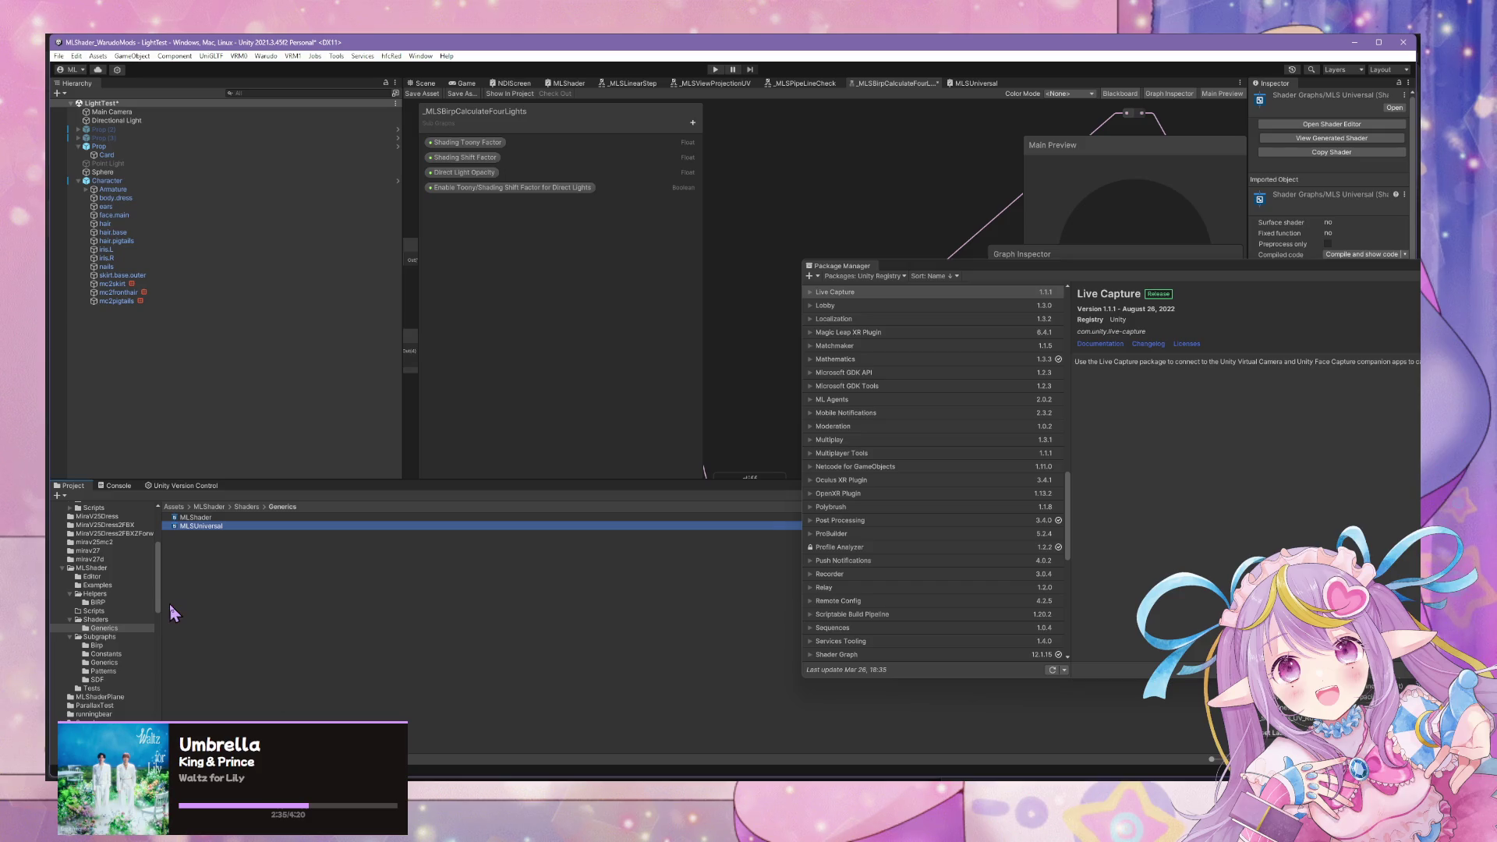
left_click(100, 575)
left_click(114, 636)
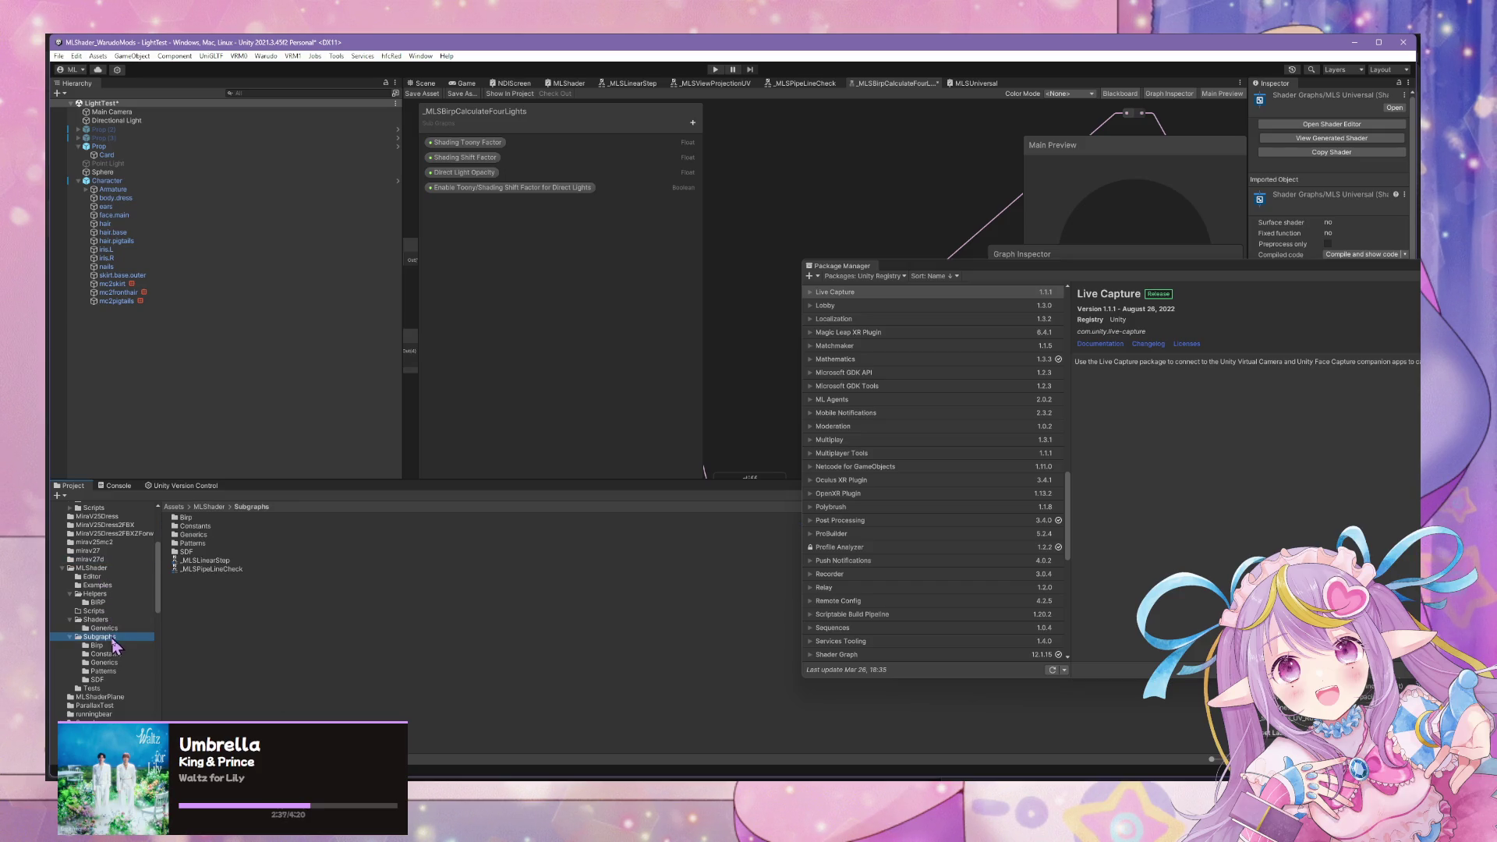
left_click(109, 682)
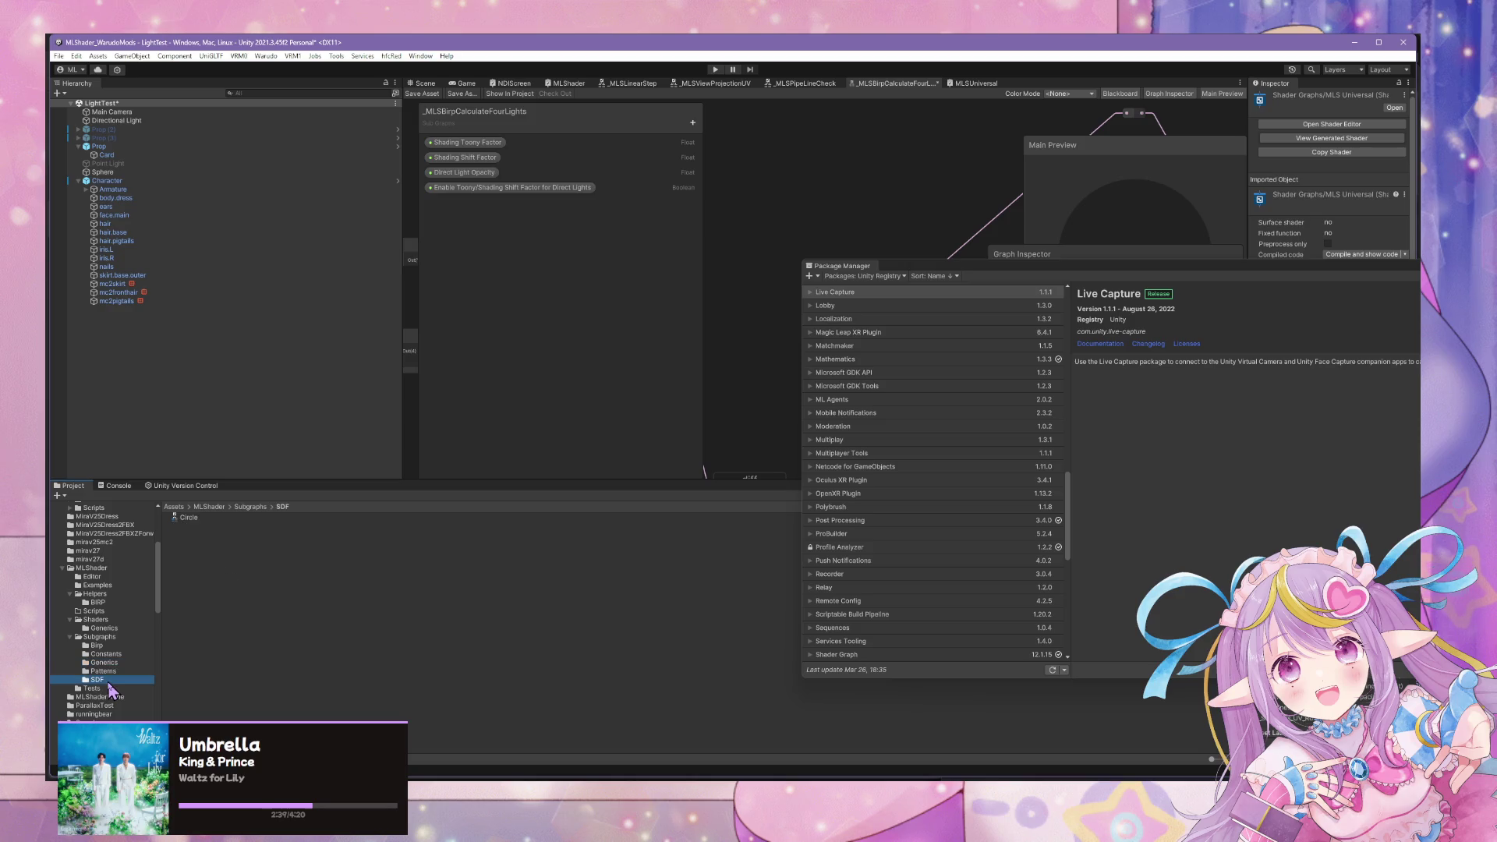
left_click(114, 644)
left_click(120, 627)
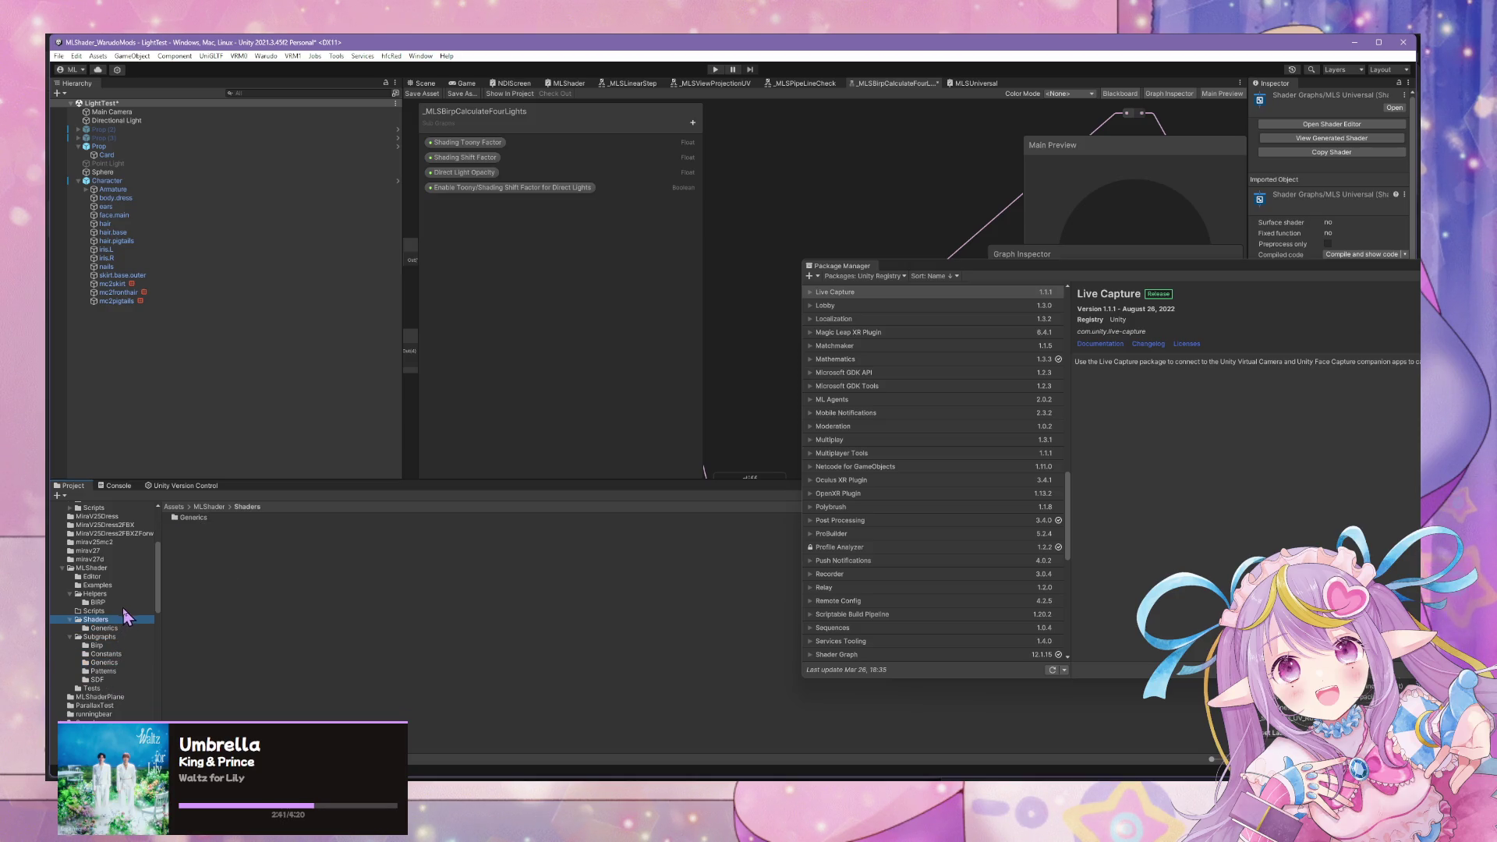
left_click(123, 602)
key("Down")
key("Down")
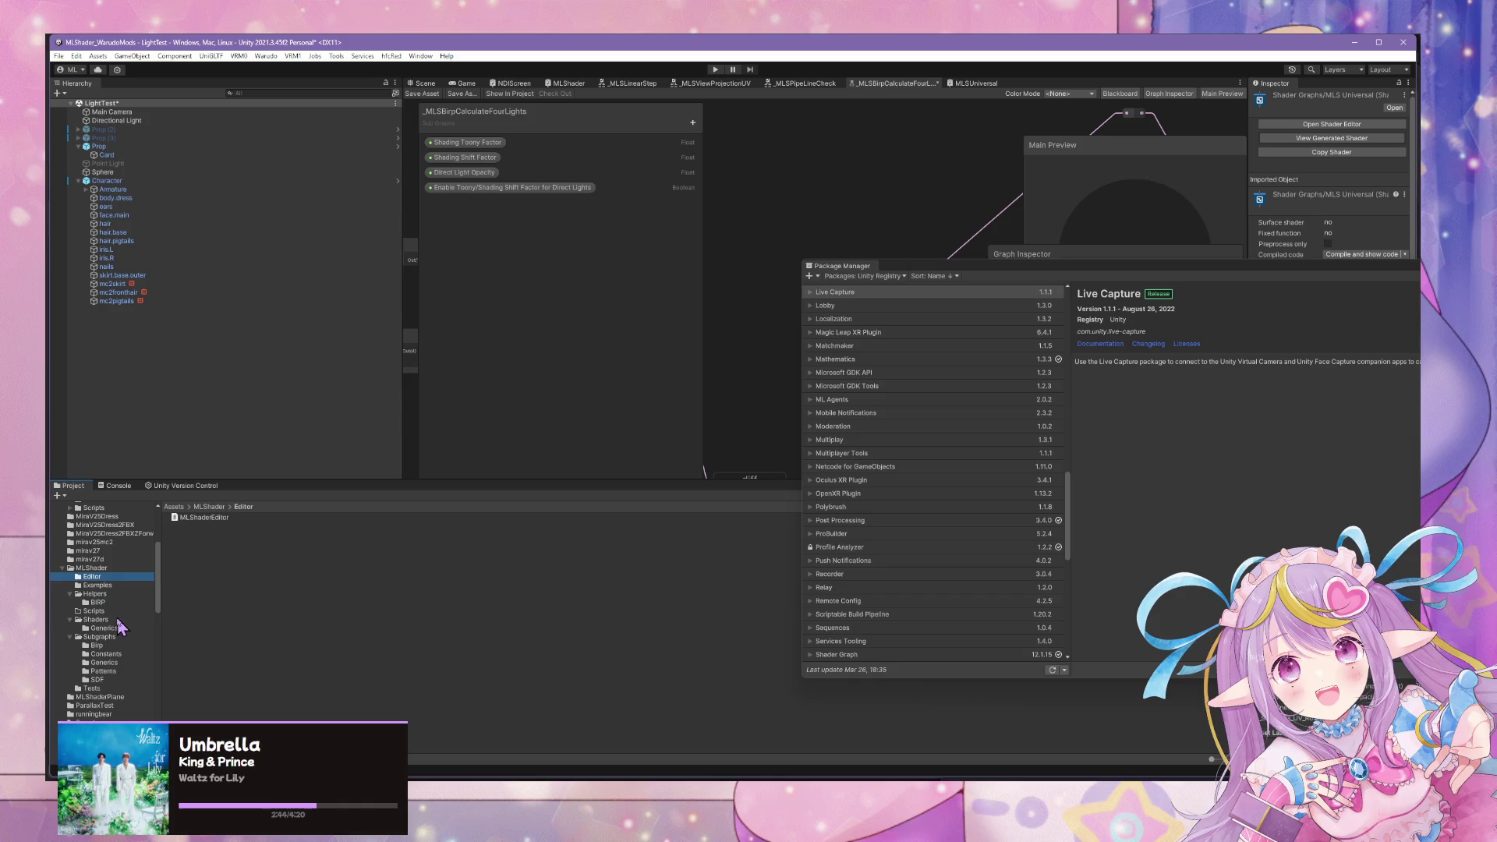
double_click(184, 519)
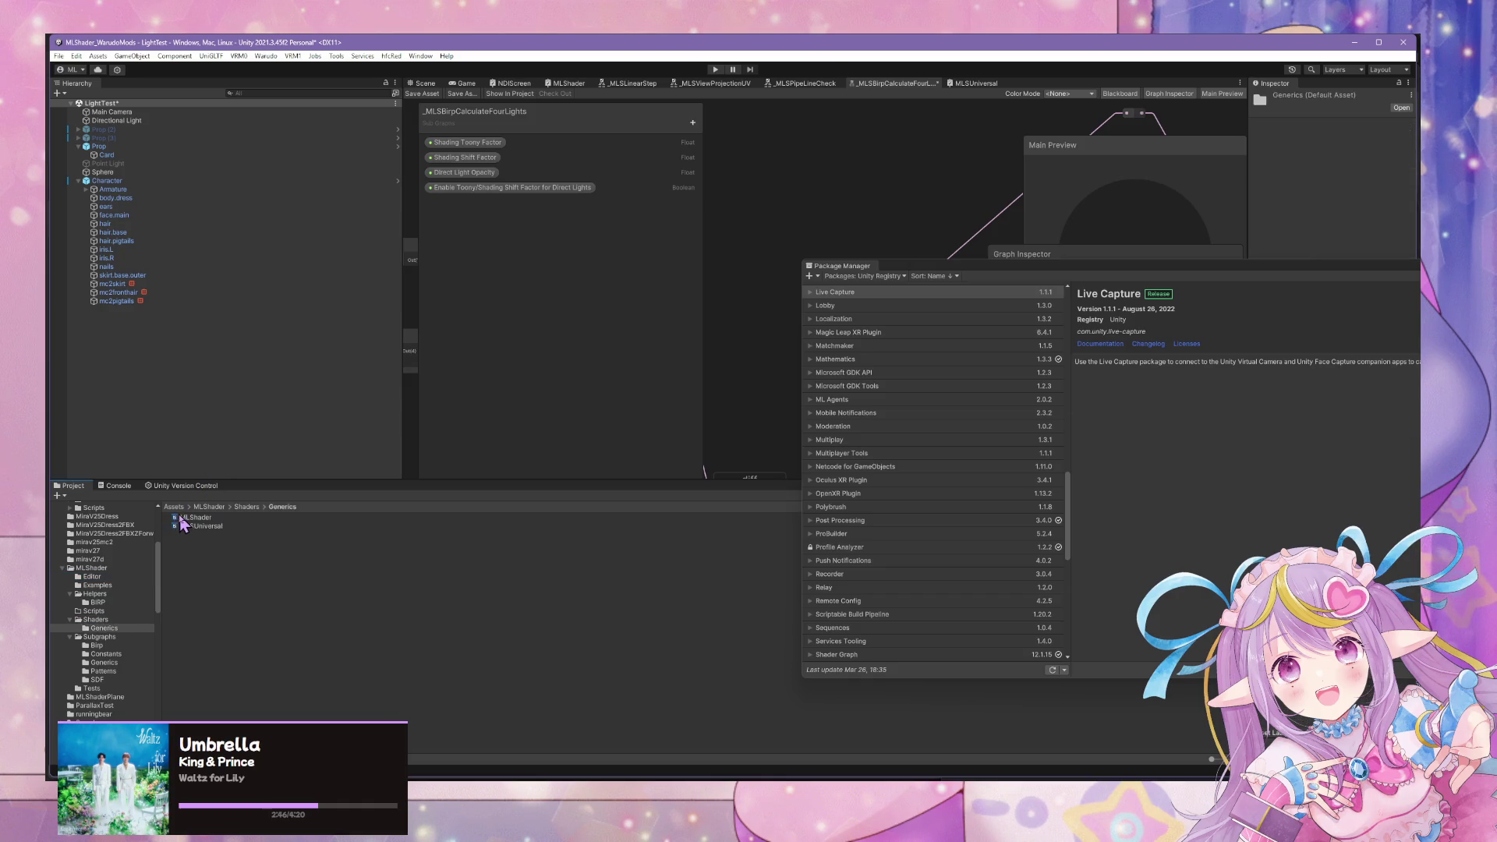
Select the MLShader folder and all its subfolders down to SDF.
left_click(264, 57)
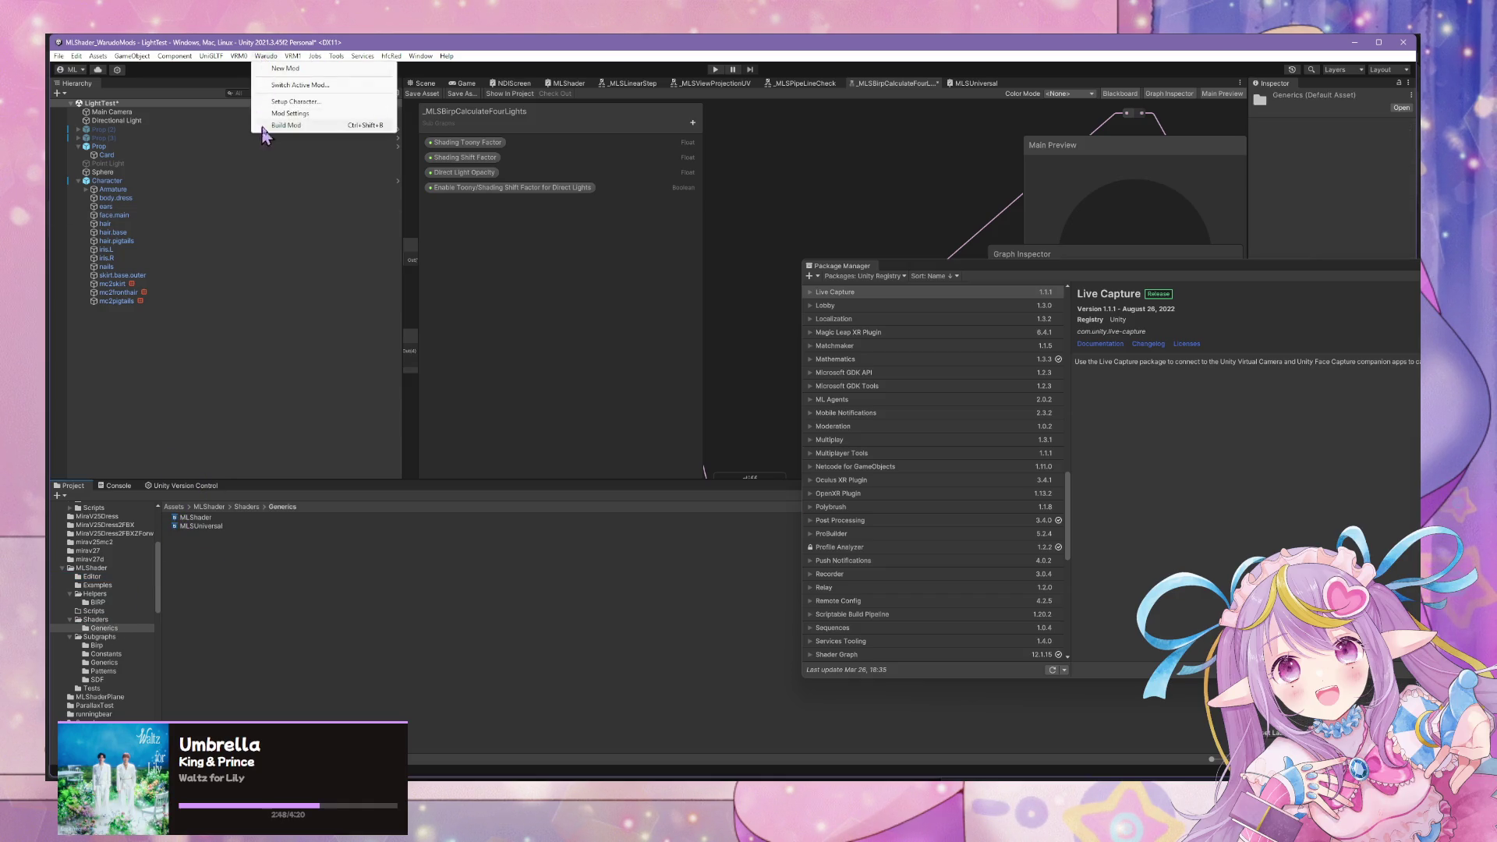
left_click(104, 569)
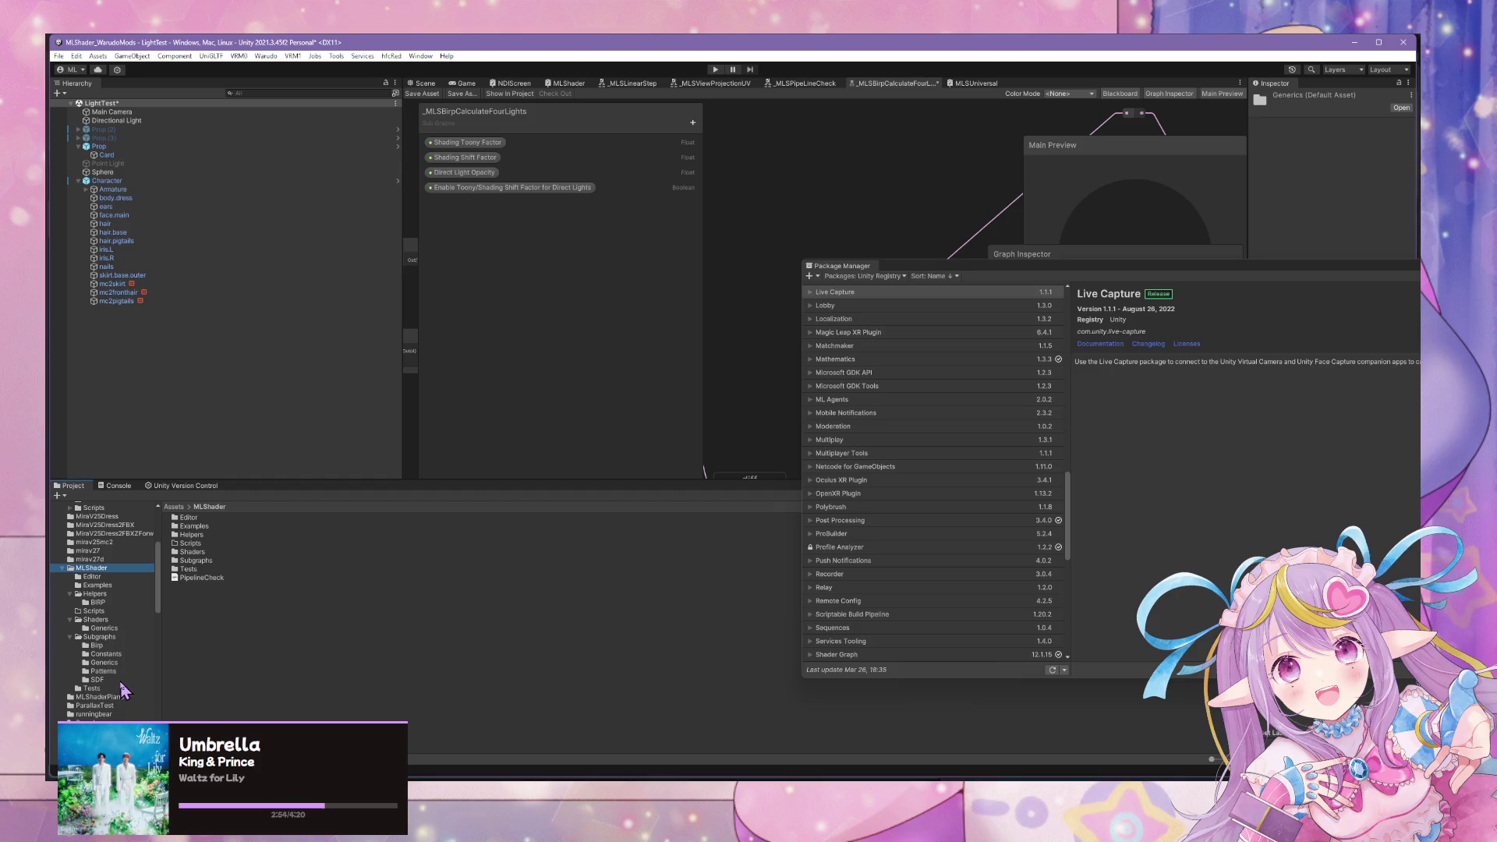
left_click(120, 681, "shift")
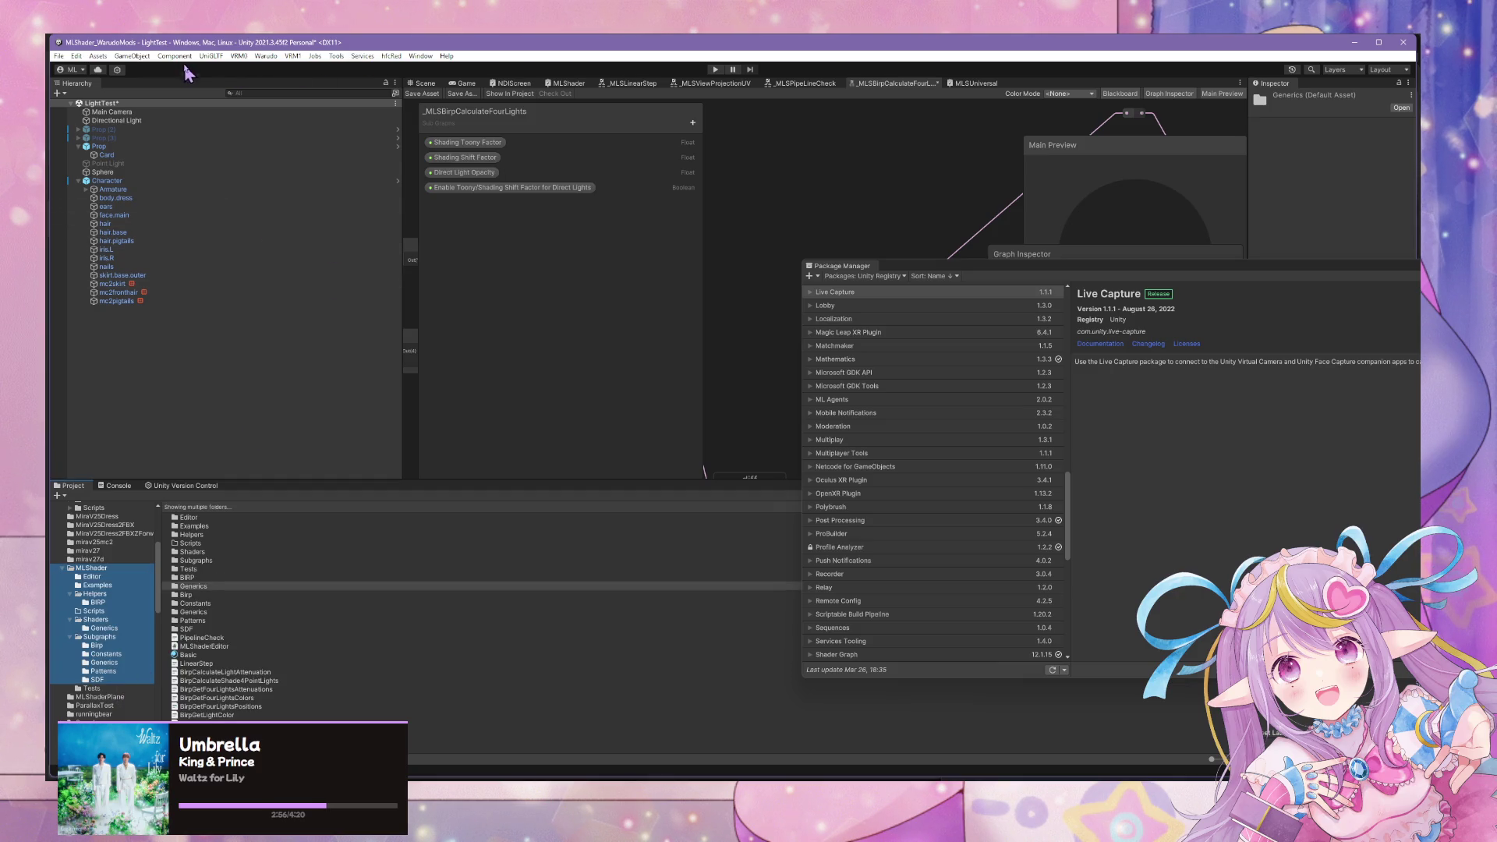
left_click(121, 58)
Start Export Package, clear all items, and reselect just the MLShader folder.
mouse_move(97, 56)
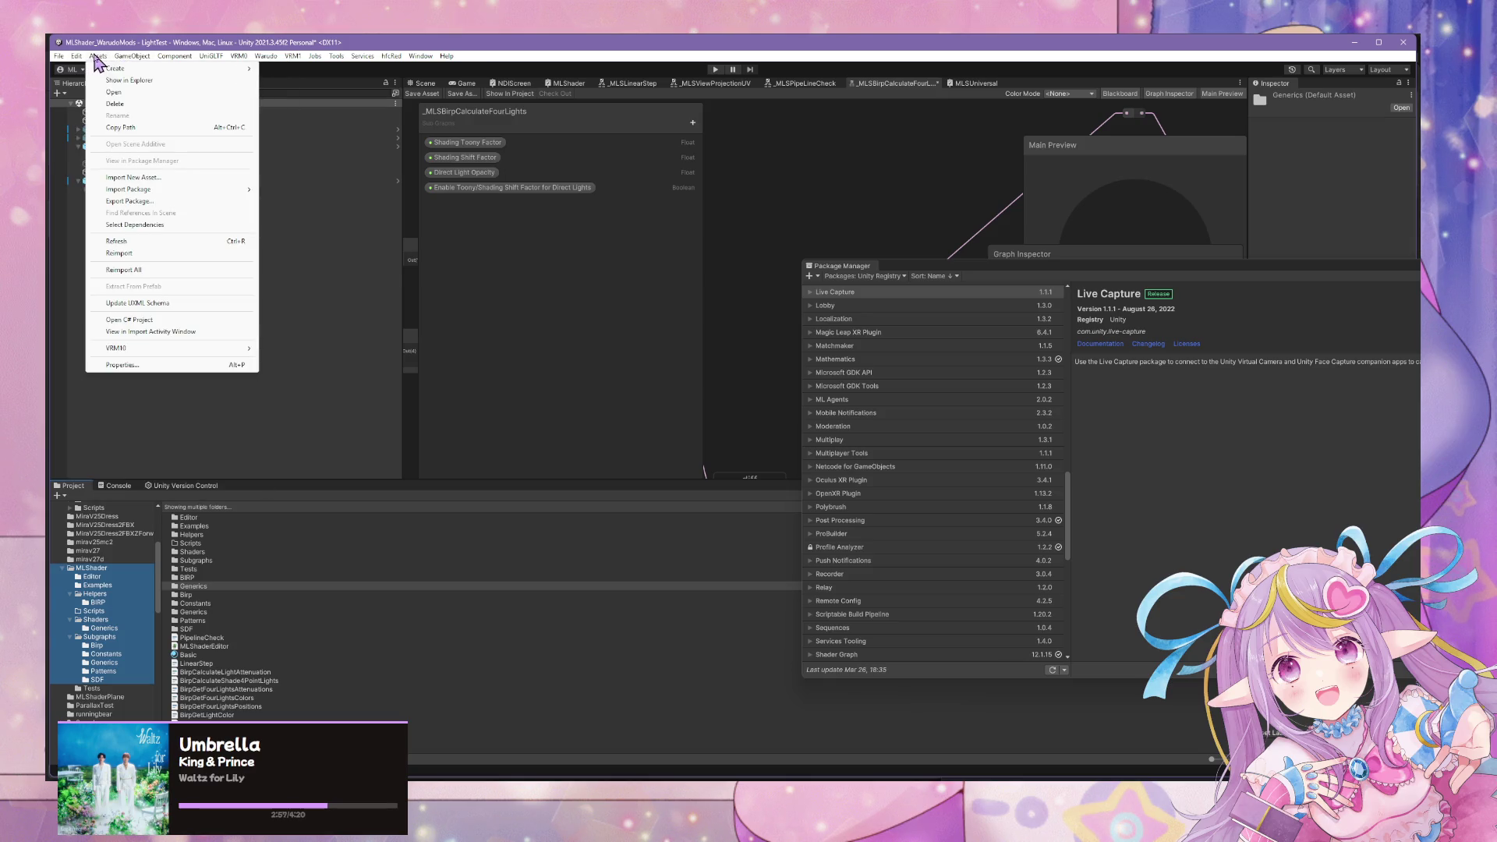
left_click(169, 202)
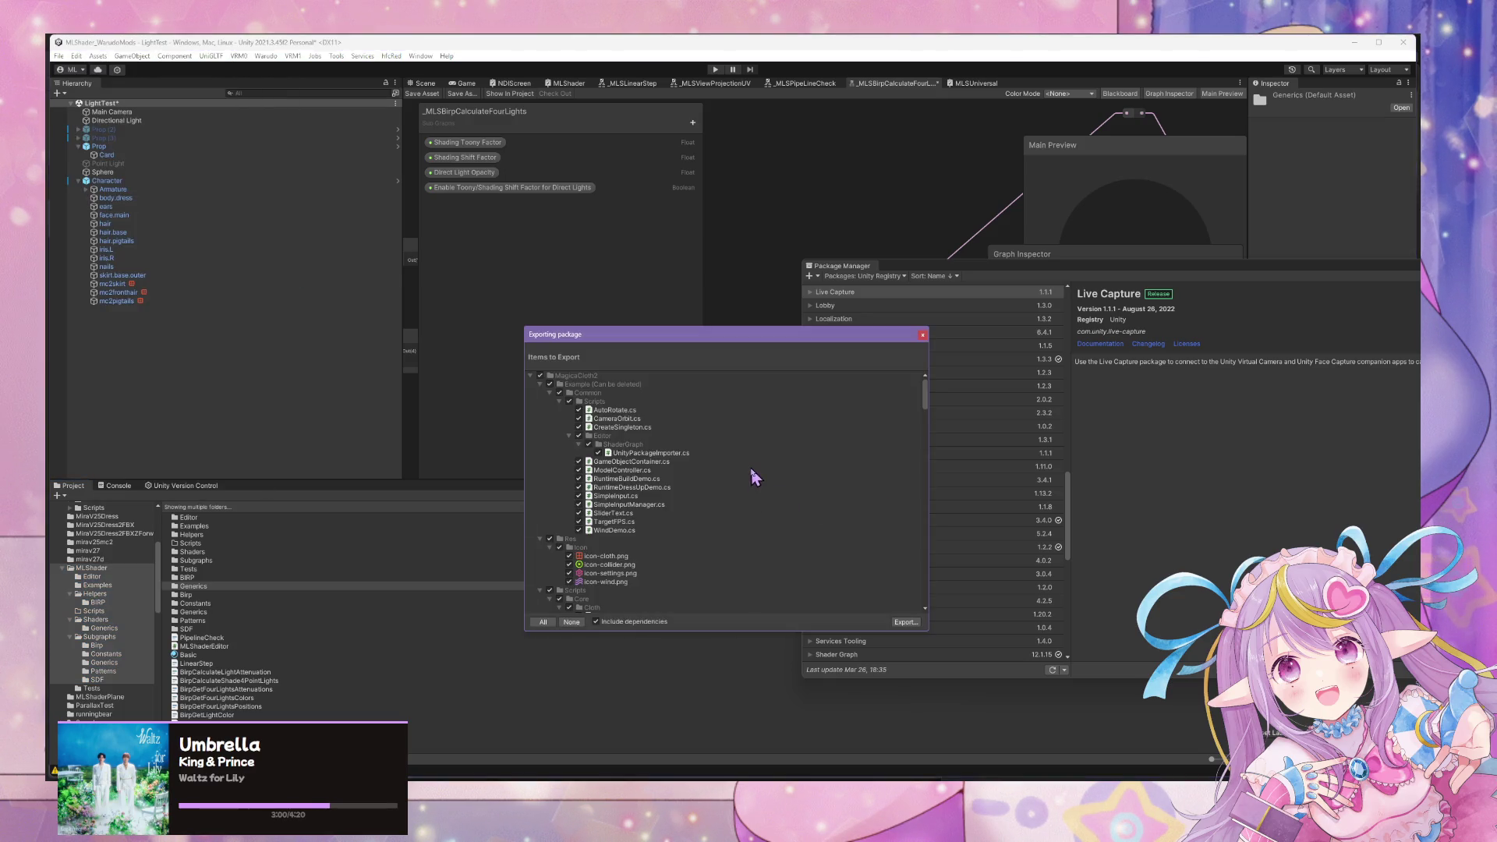
scroll(755, 468, "down", 5)
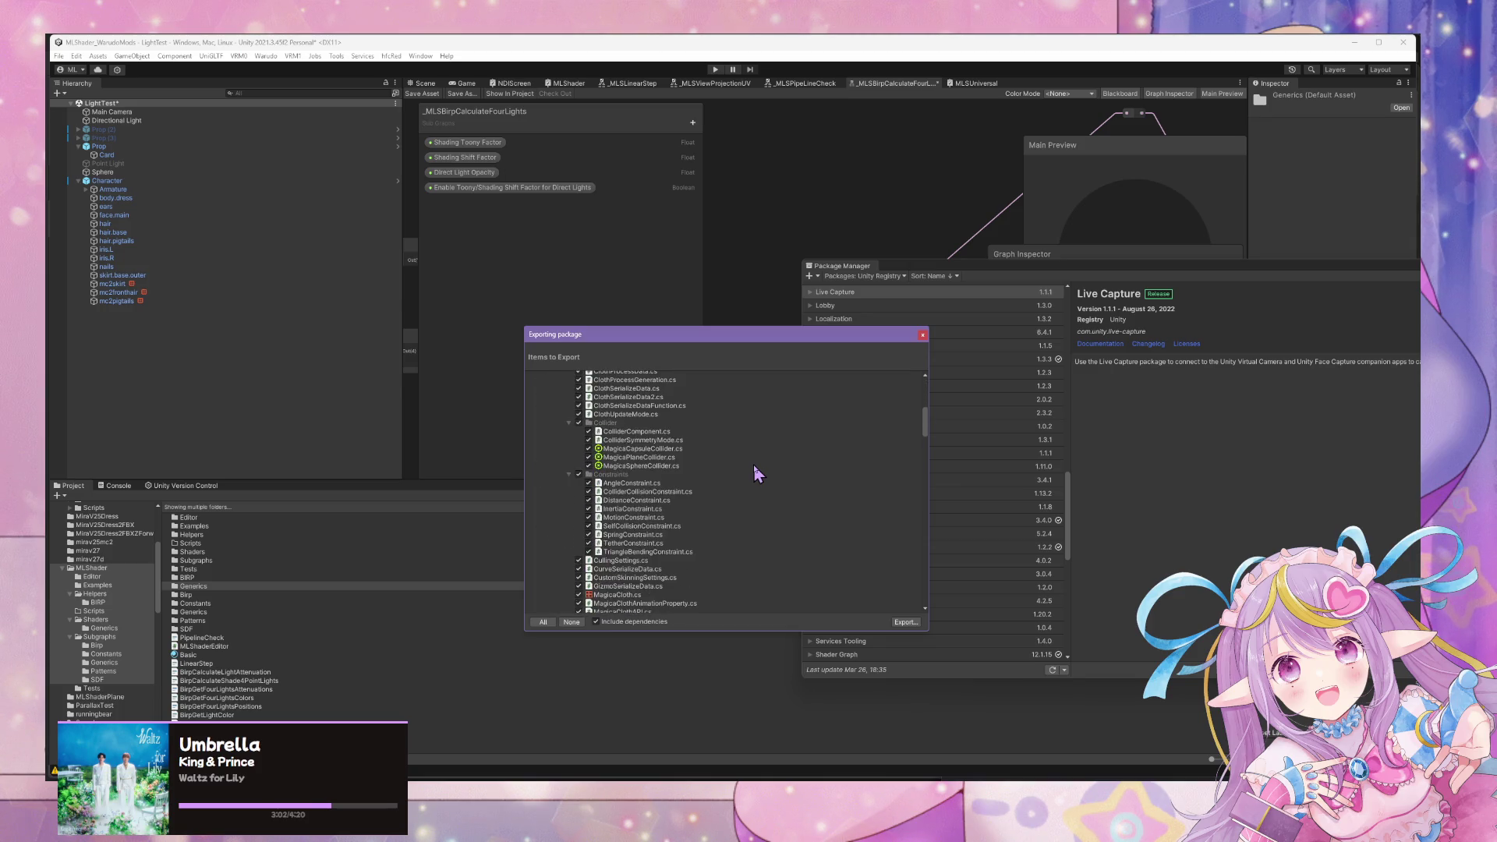
scroll(754, 468, "down", 12)
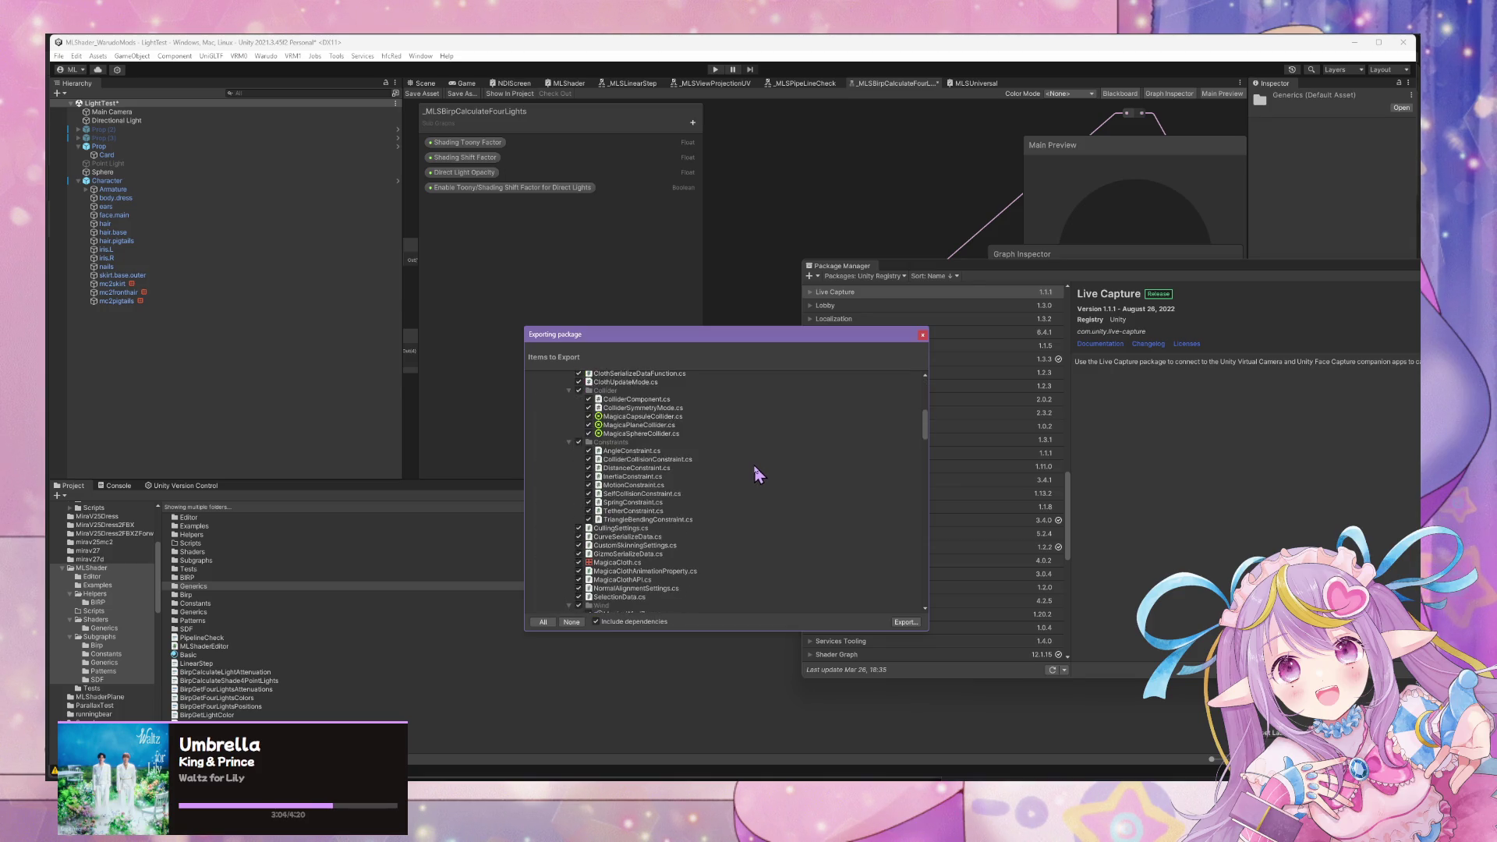
left_click(570, 621)
scroll(850, 565, "up", 10)
scroll(840, 555, "down", 3)
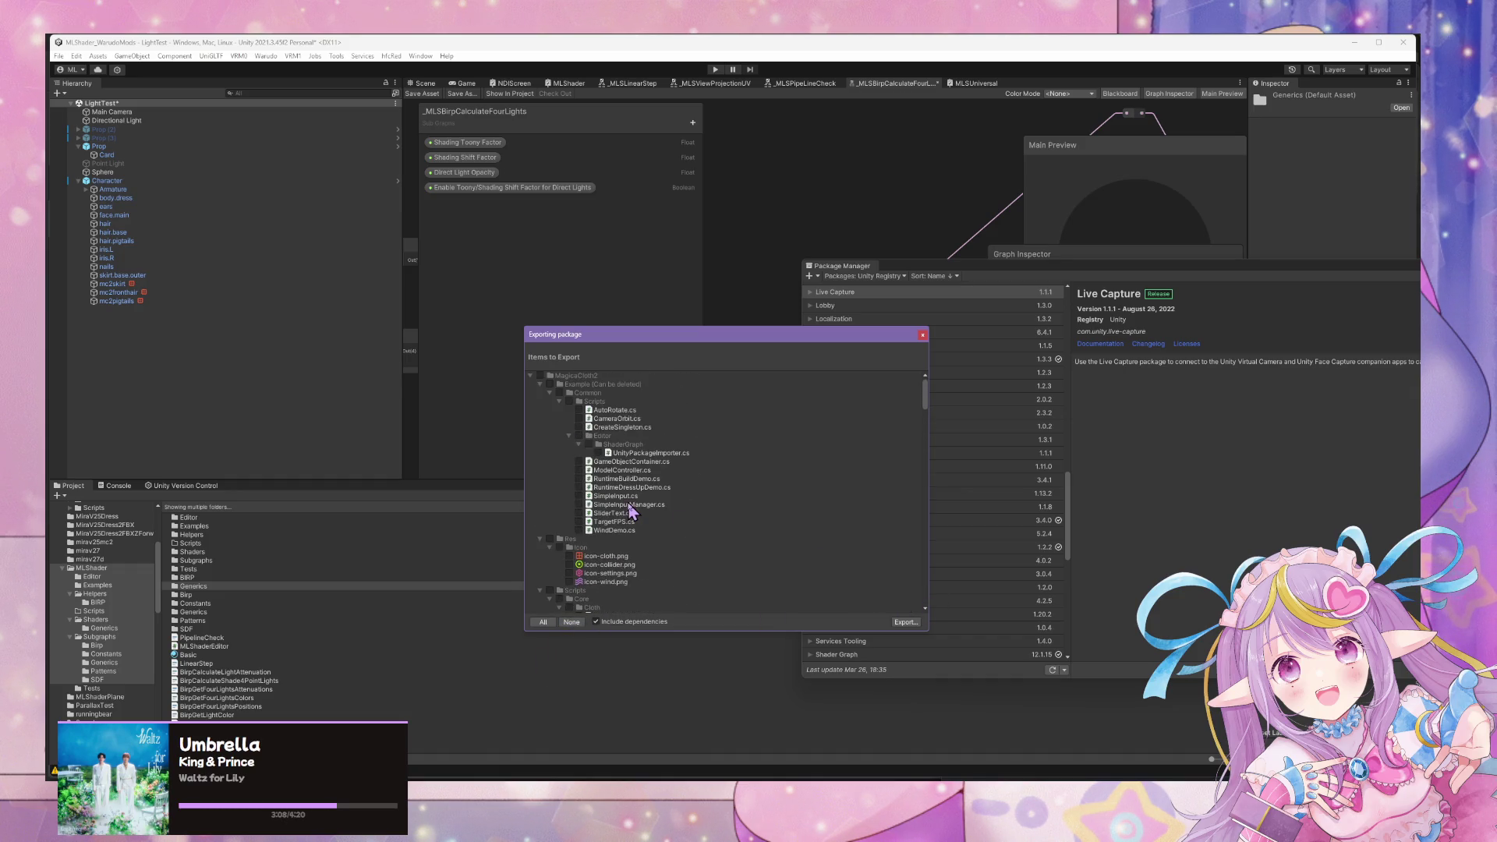
scroll(630, 508, "down", 5)
left_click(110, 569)
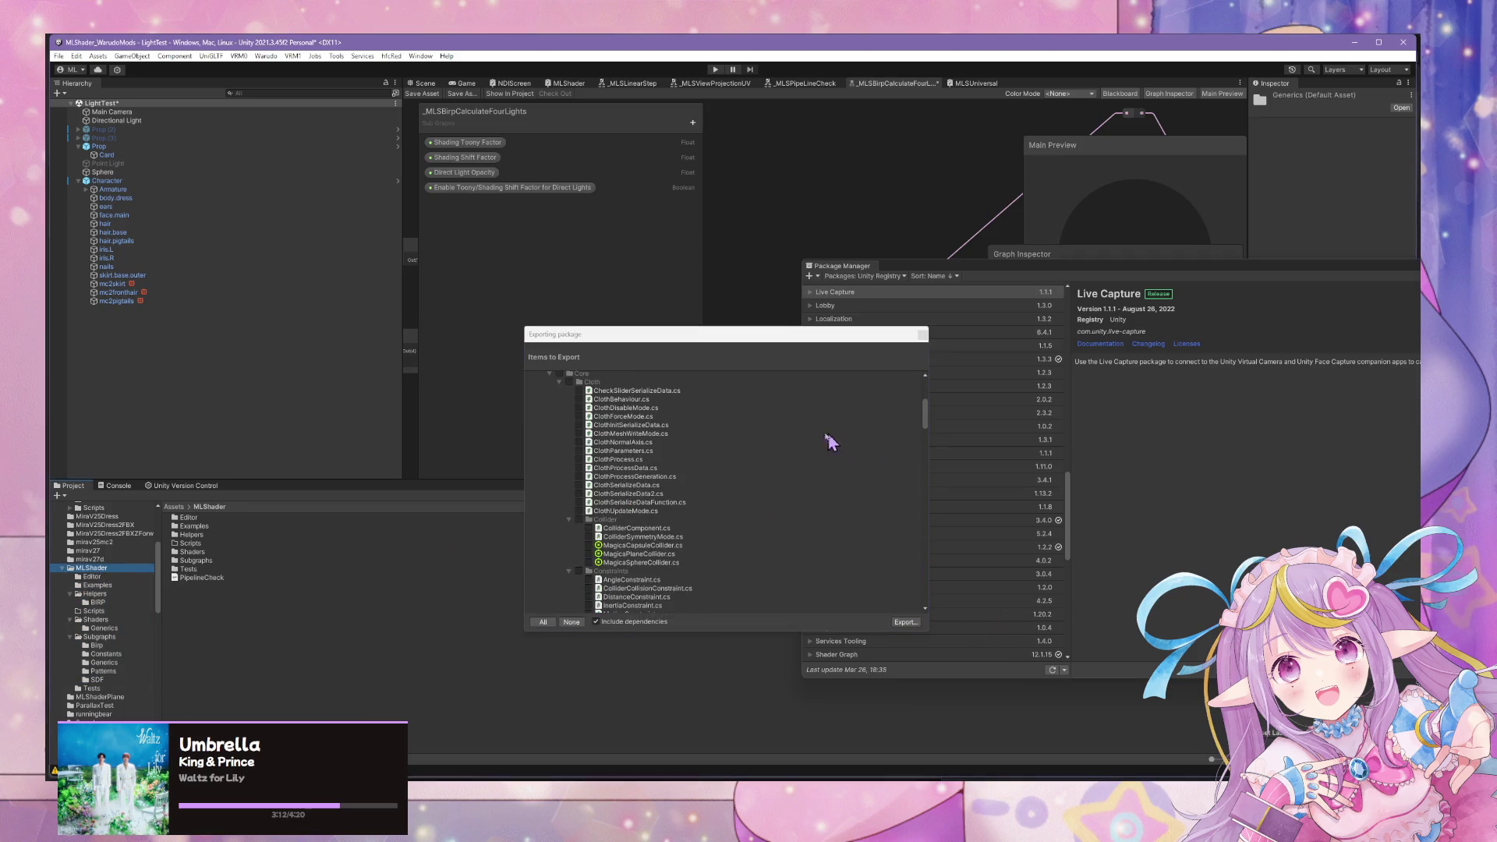
left_click(923, 334)
Reopen Assets > Export Package and uncheck every item with None.
left_click(266, 56)
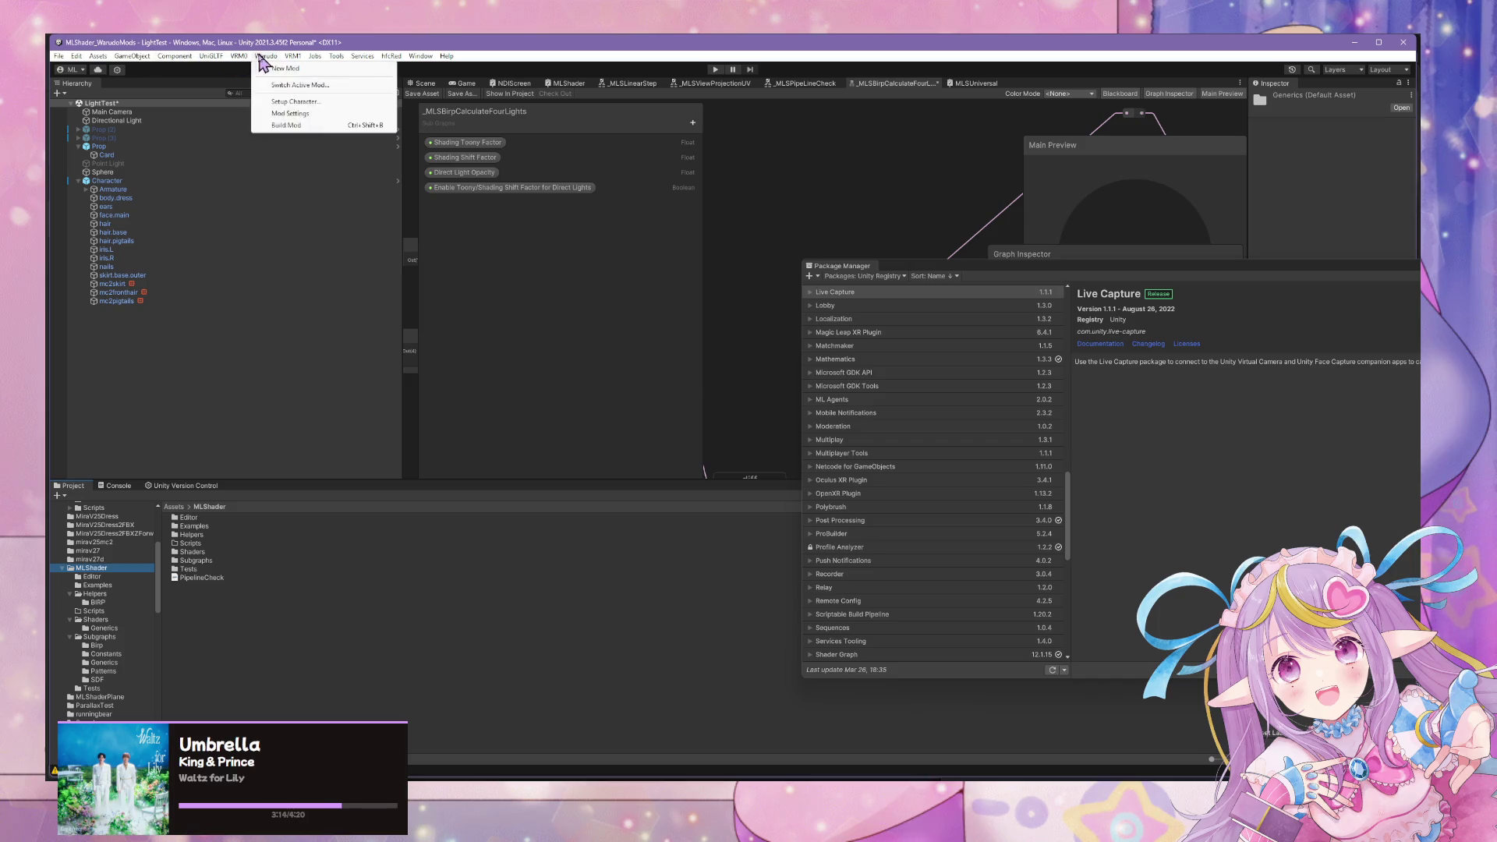
mouse_move(133, 56)
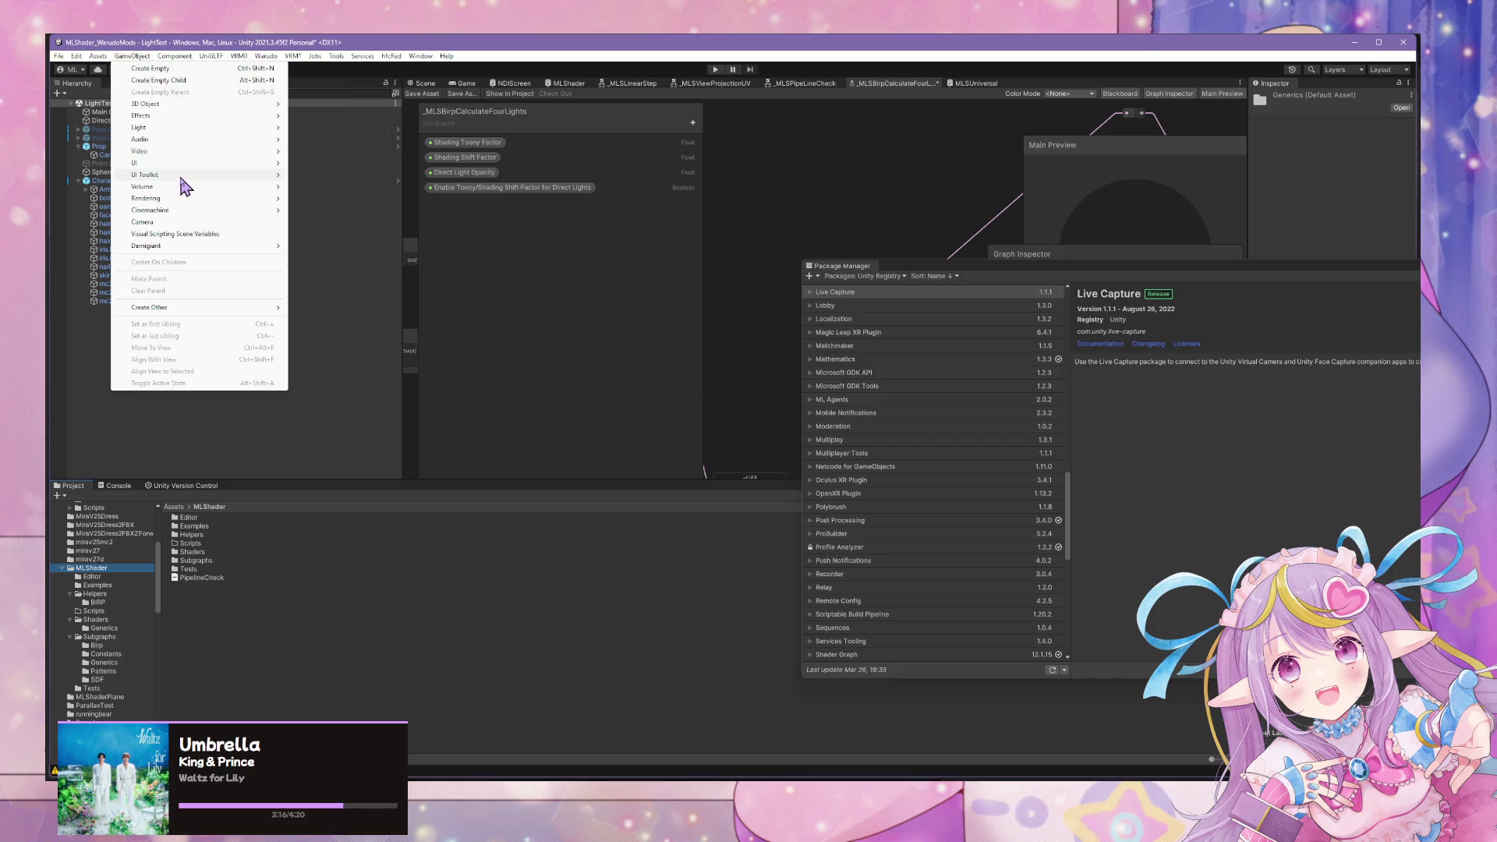
mouse_move(221, 61)
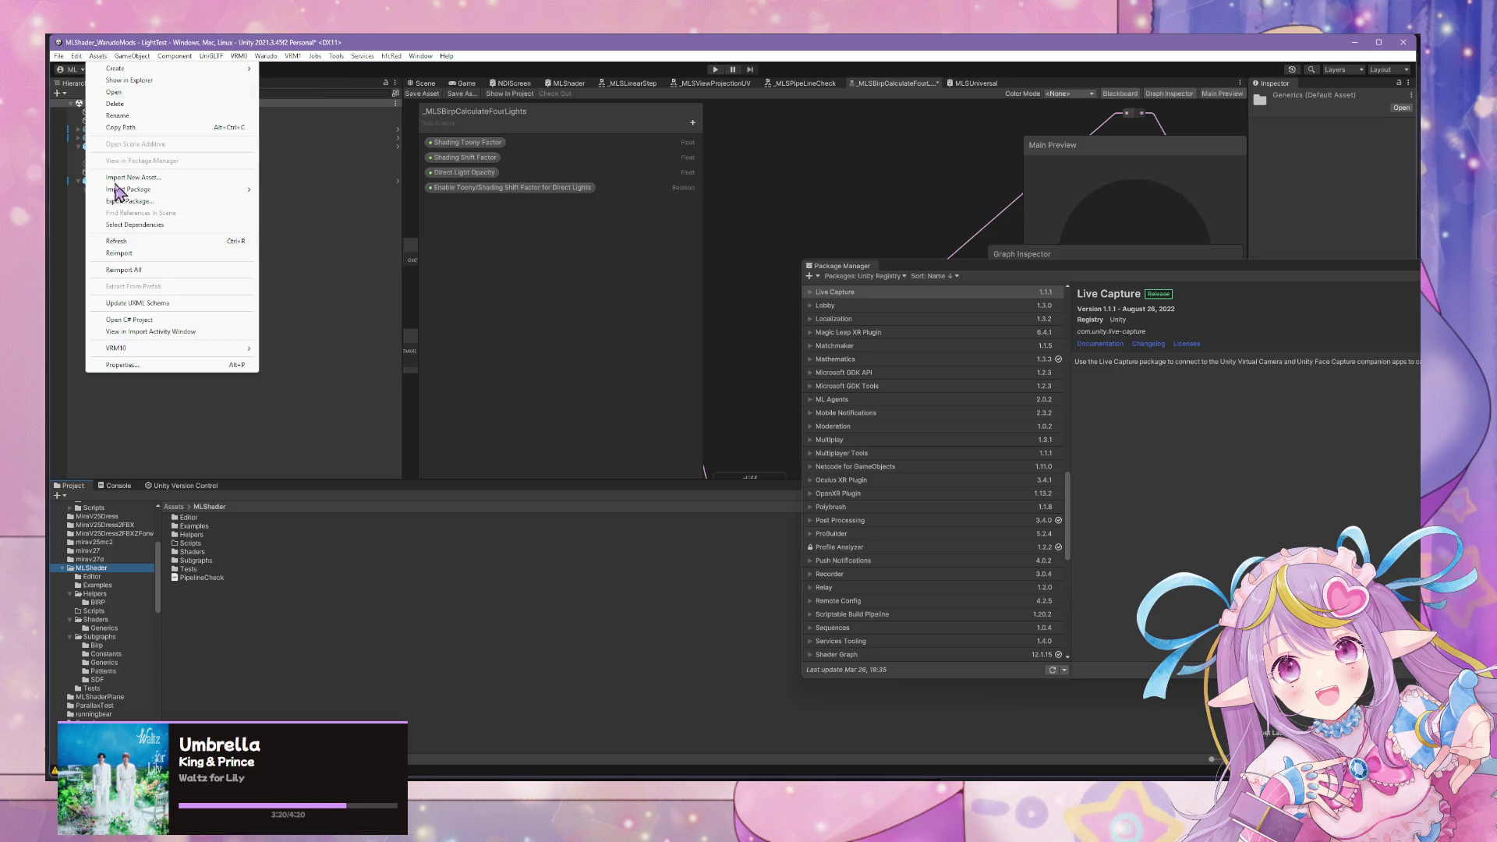
left_click(129, 201)
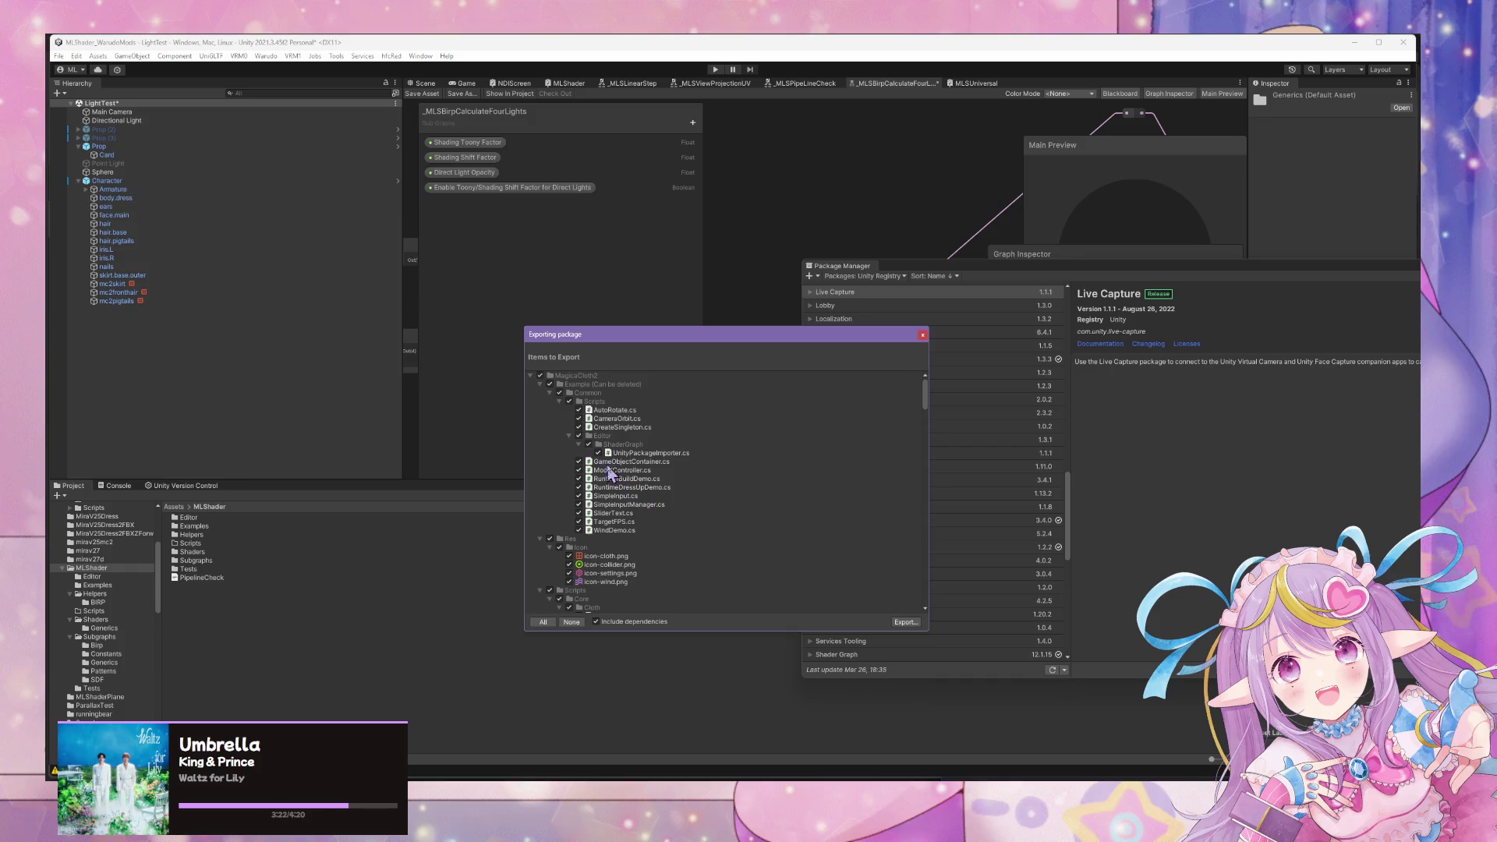
scroll(602, 445, "down", 5)
left_click(571, 622)
scroll(608, 491, "down", 10)
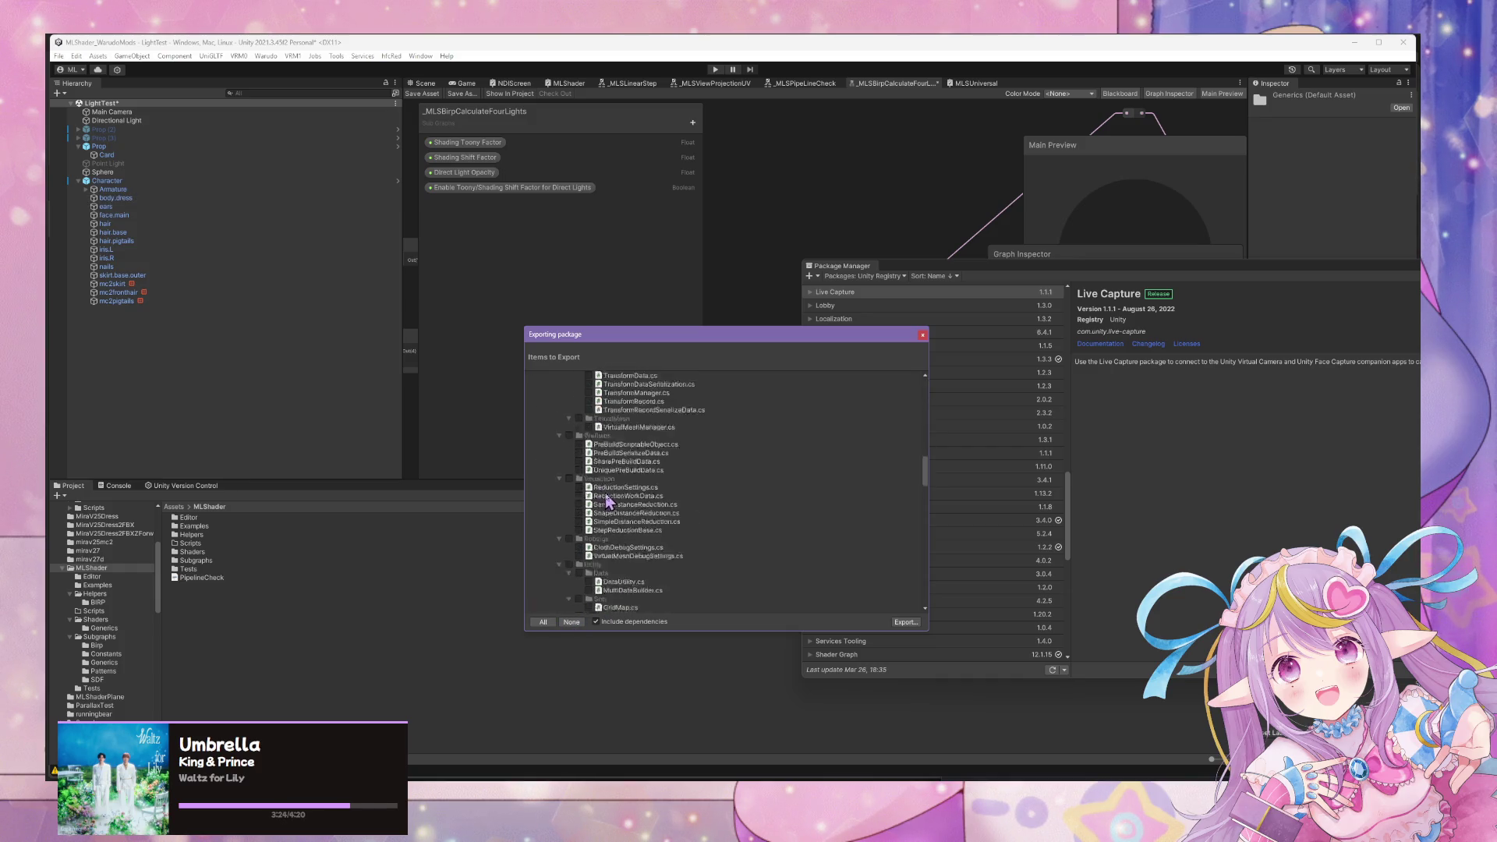
scroll(609, 500, "down", 8)
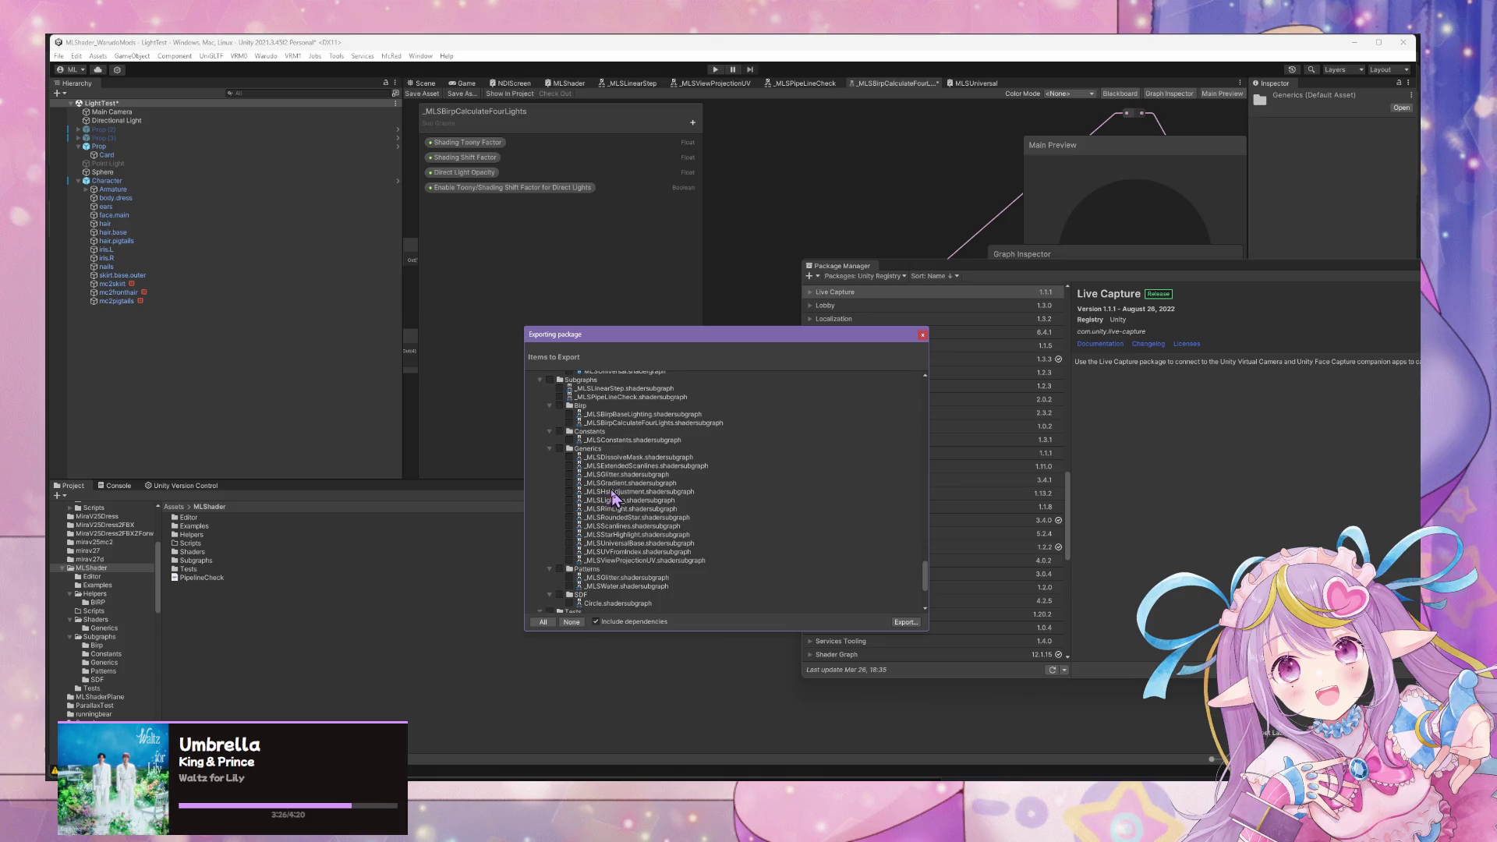
scroll(614, 497, "up", 6)
Tick the MLShader and MLUniversal graphs and the MLShader folder, leaving Tests unticked.
left_click(569, 524)
scroll(576, 530, "down", 2)
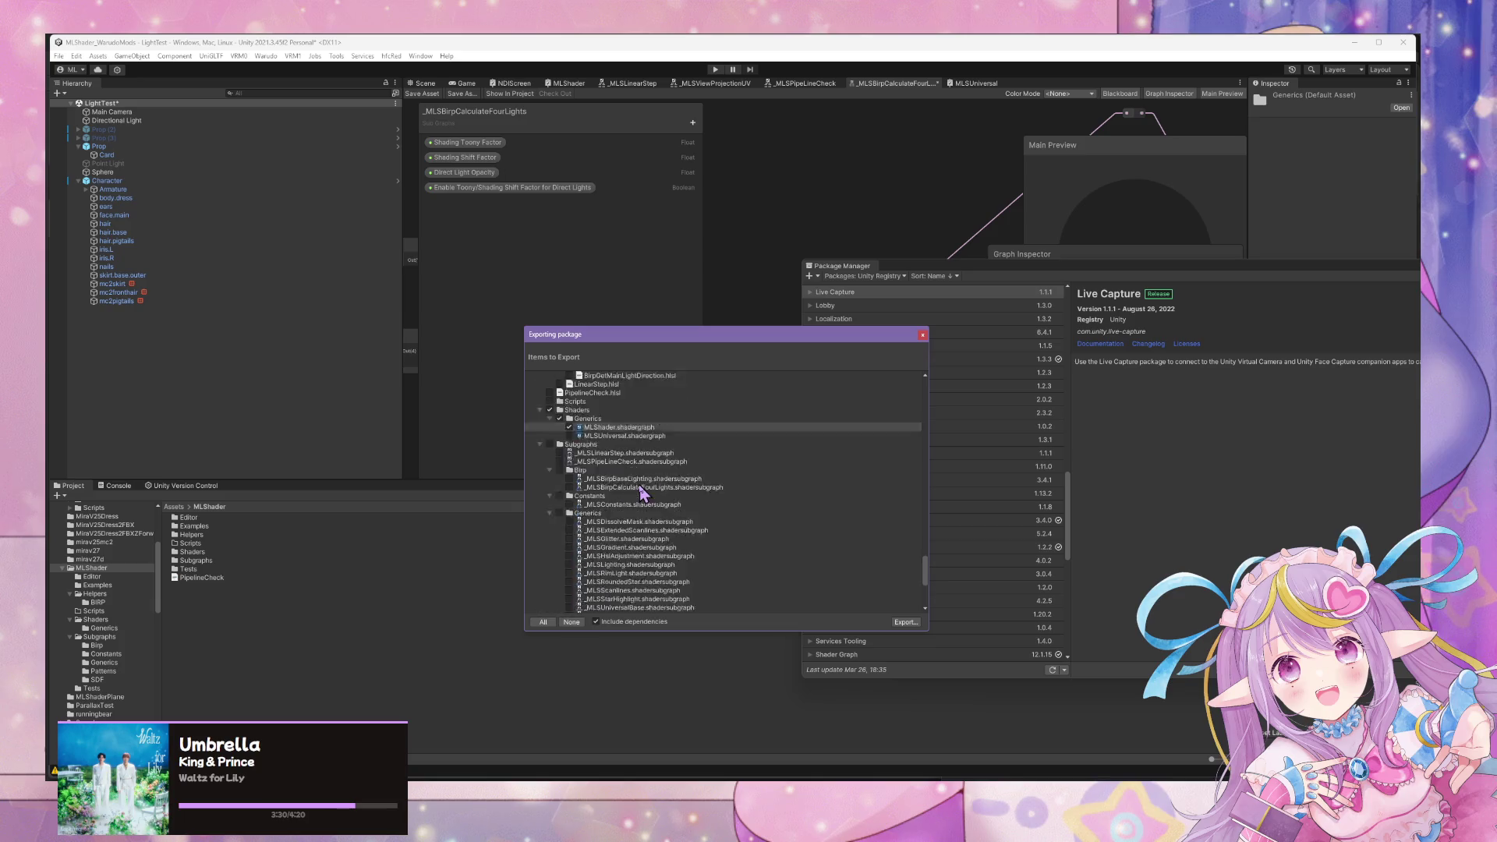
left_click(569, 499)
scroll(563, 495, "up", 5)
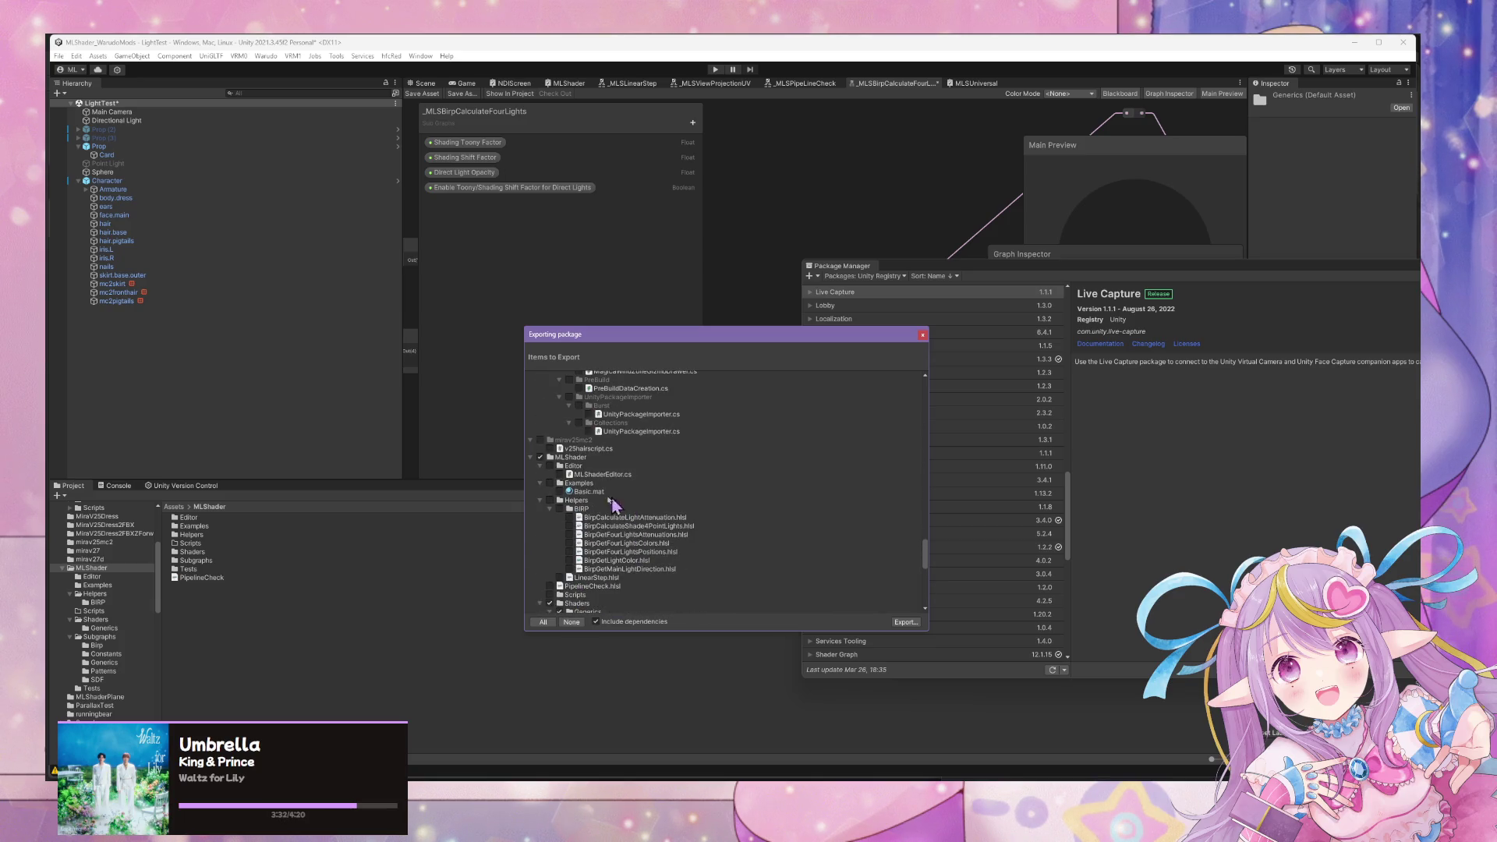
left_click(541, 458)
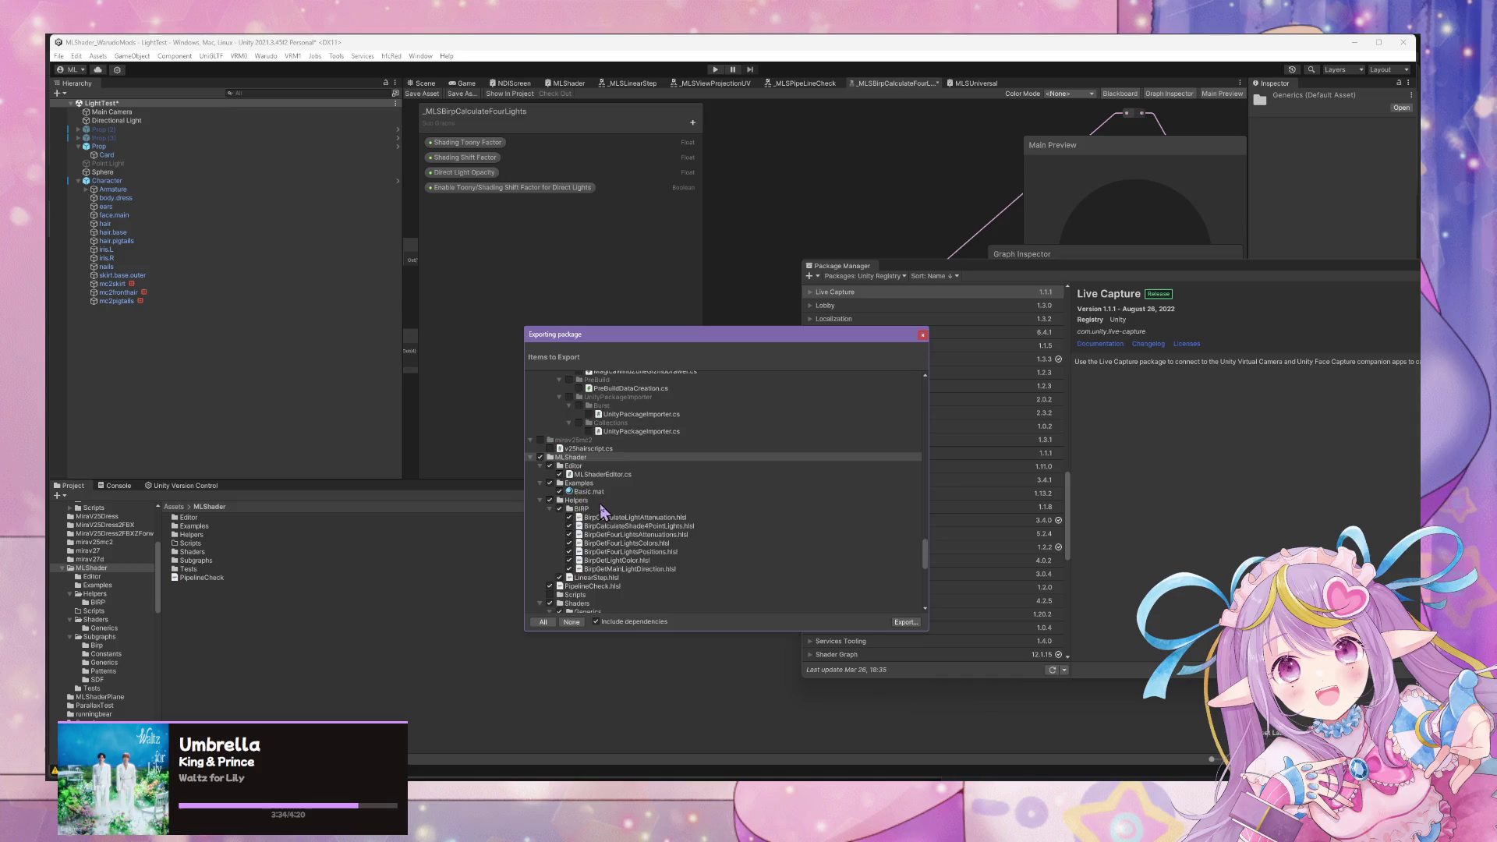
scroll(604, 512, "down", 10)
left_click(549, 484)
scroll(670, 512, "up", 4)
scroll(670, 513, "up", 4)
scroll(674, 522, "up", 3)
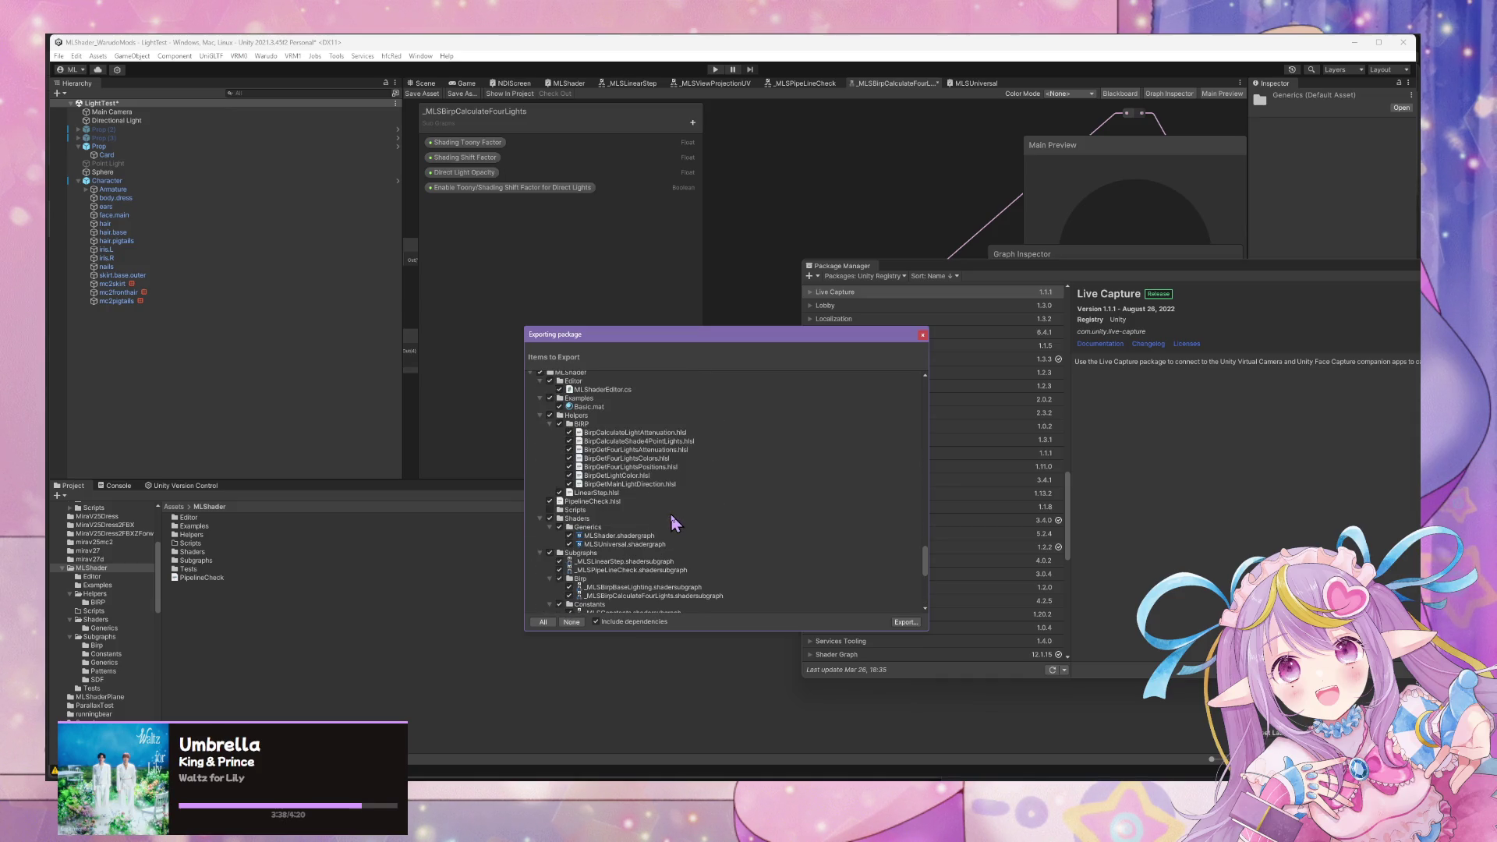
scroll(584, 530, "up", 6)
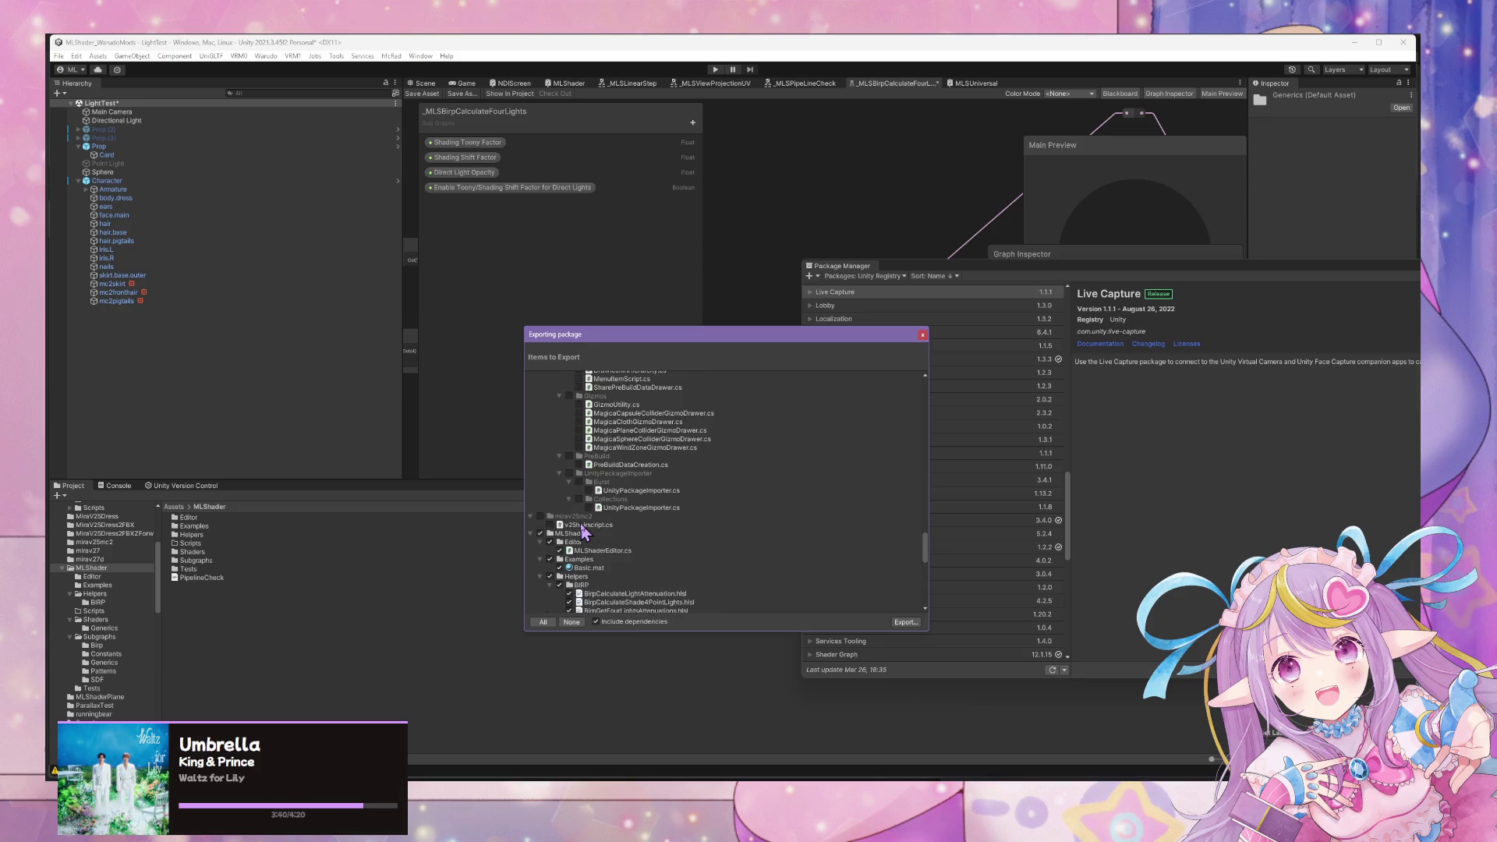
scroll(583, 530, "down", 1)
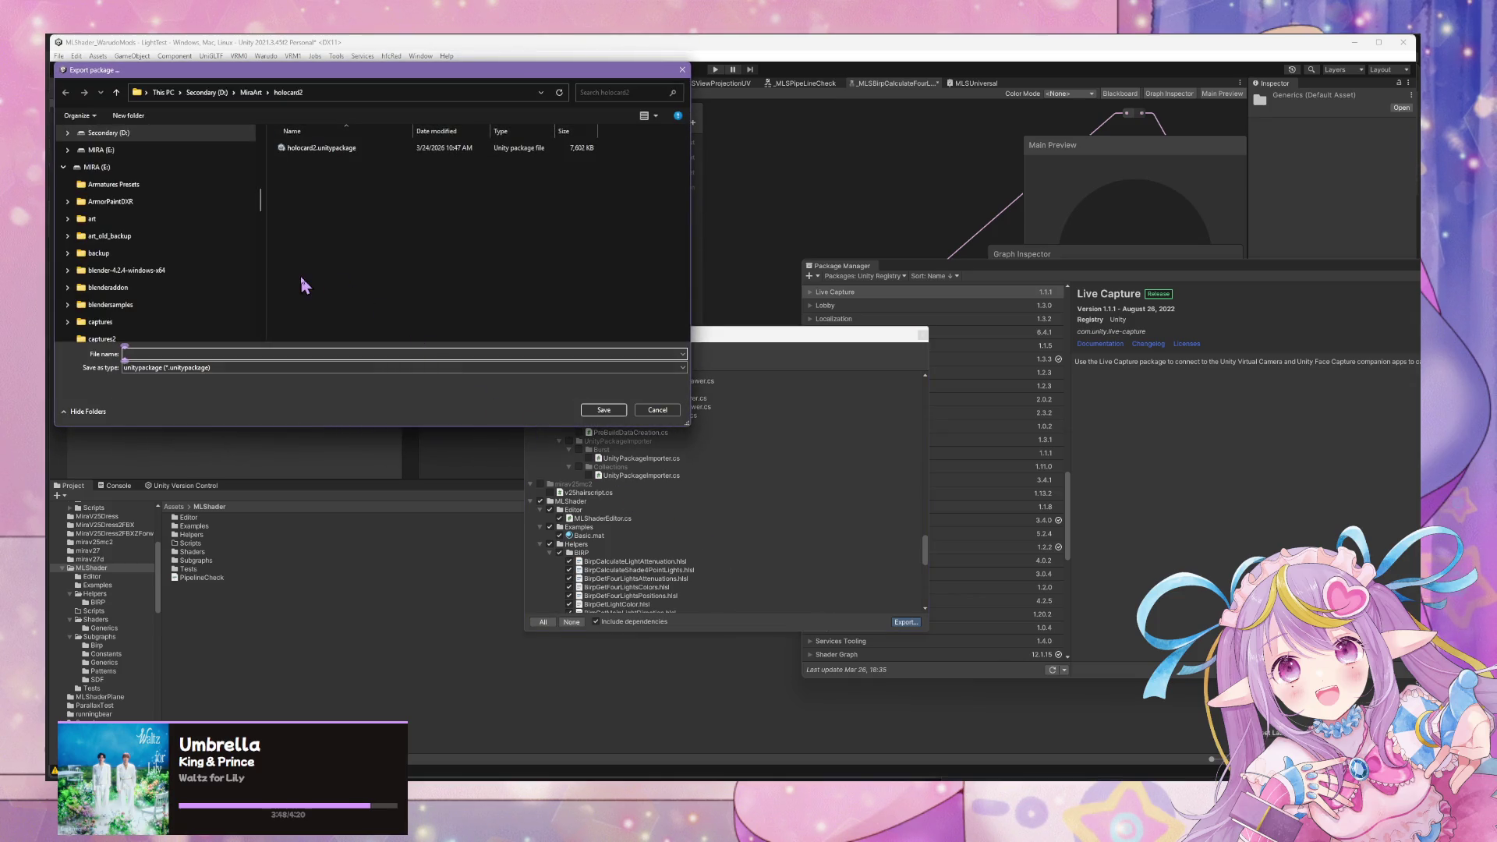
Save the package as mlshader-dev-032826.unitypackage in MiraArt > UnityPackages.
left_click(251, 92)
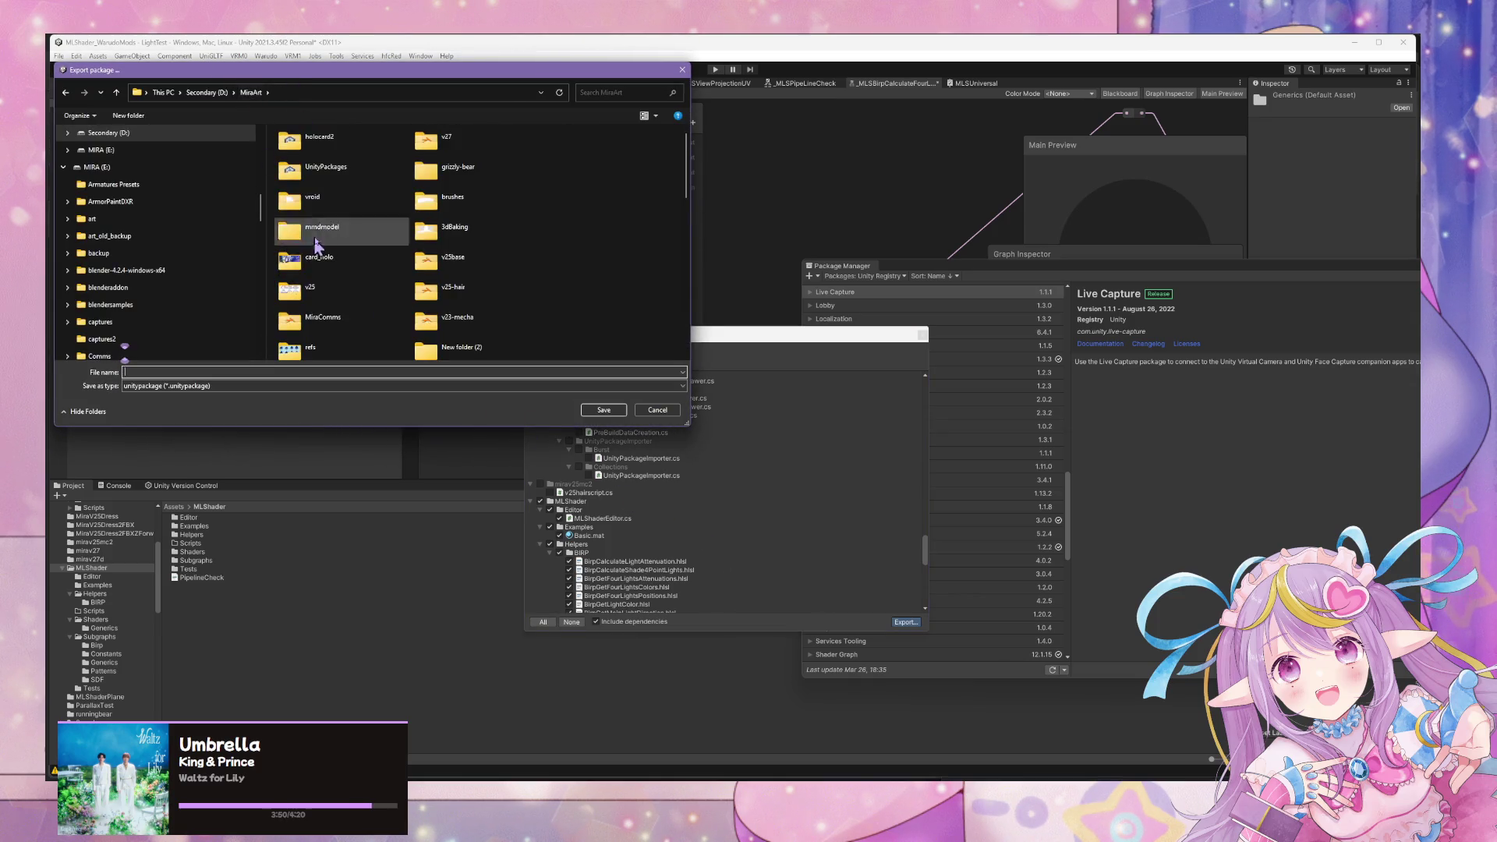
double_click(326, 176)
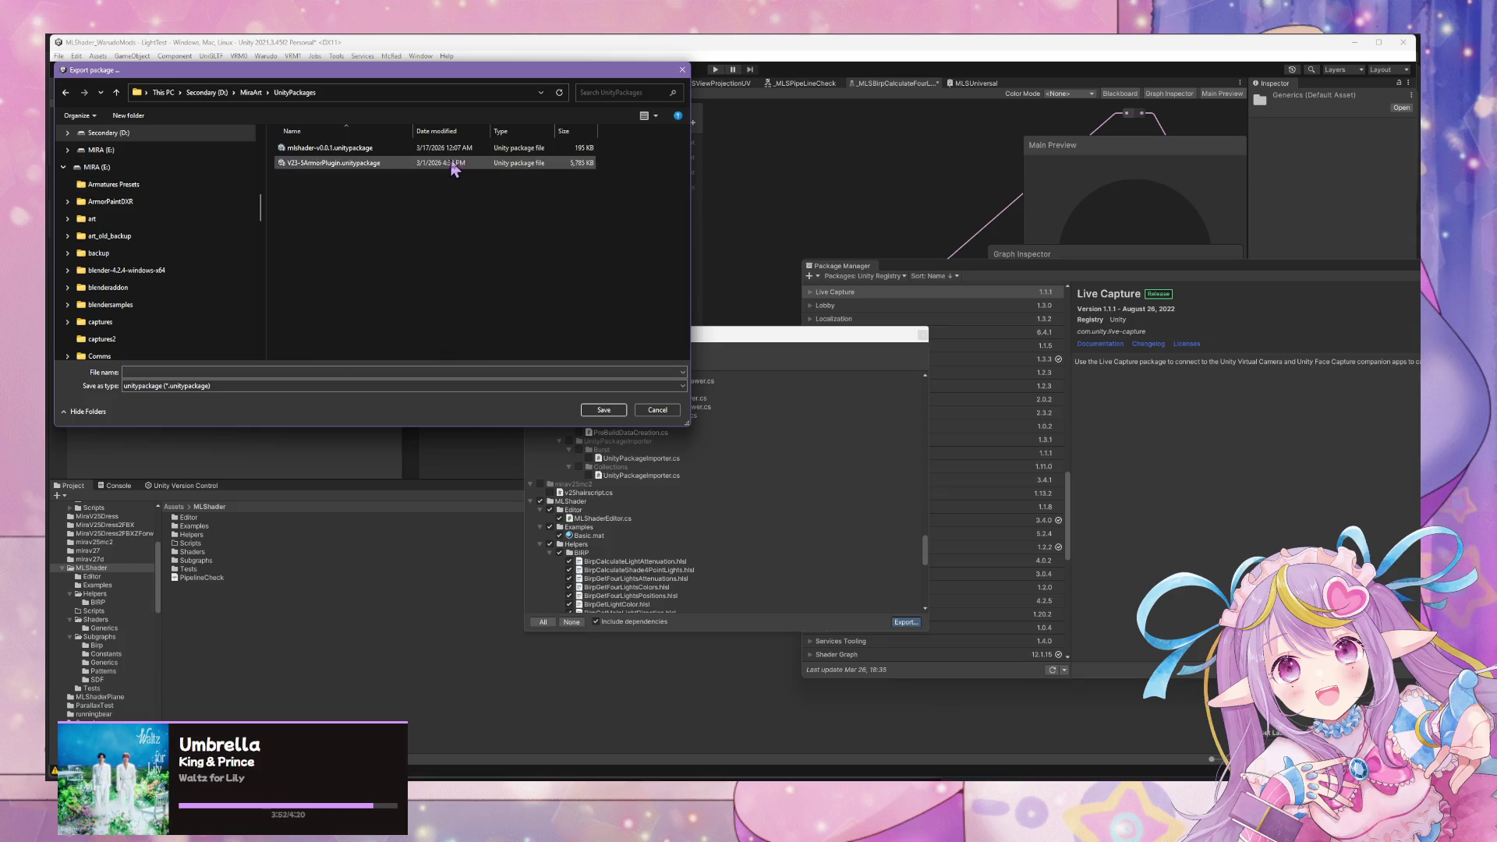
left_click(385, 147)
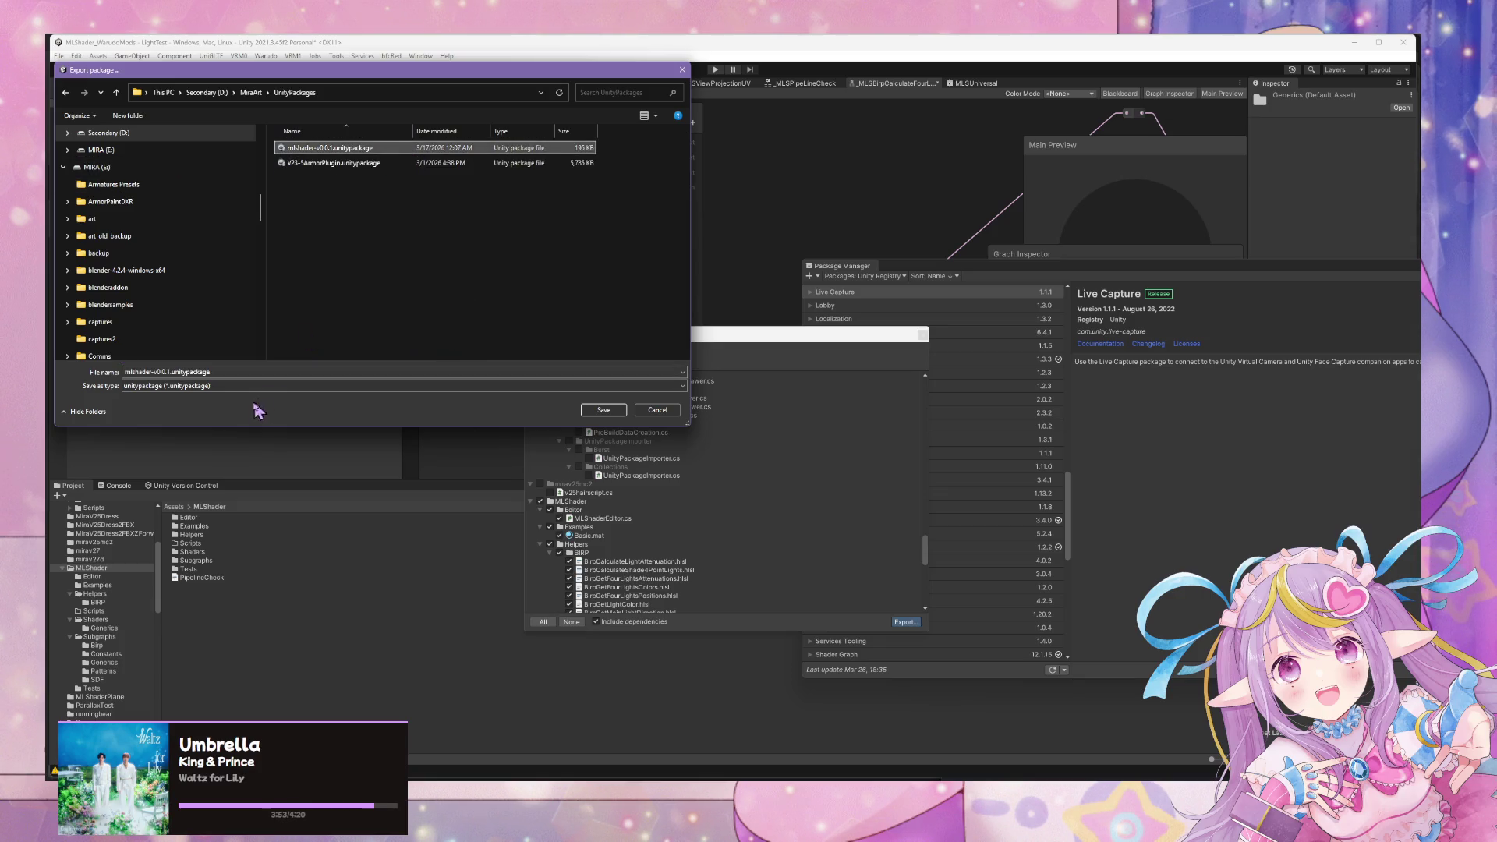
left_click(172, 371)
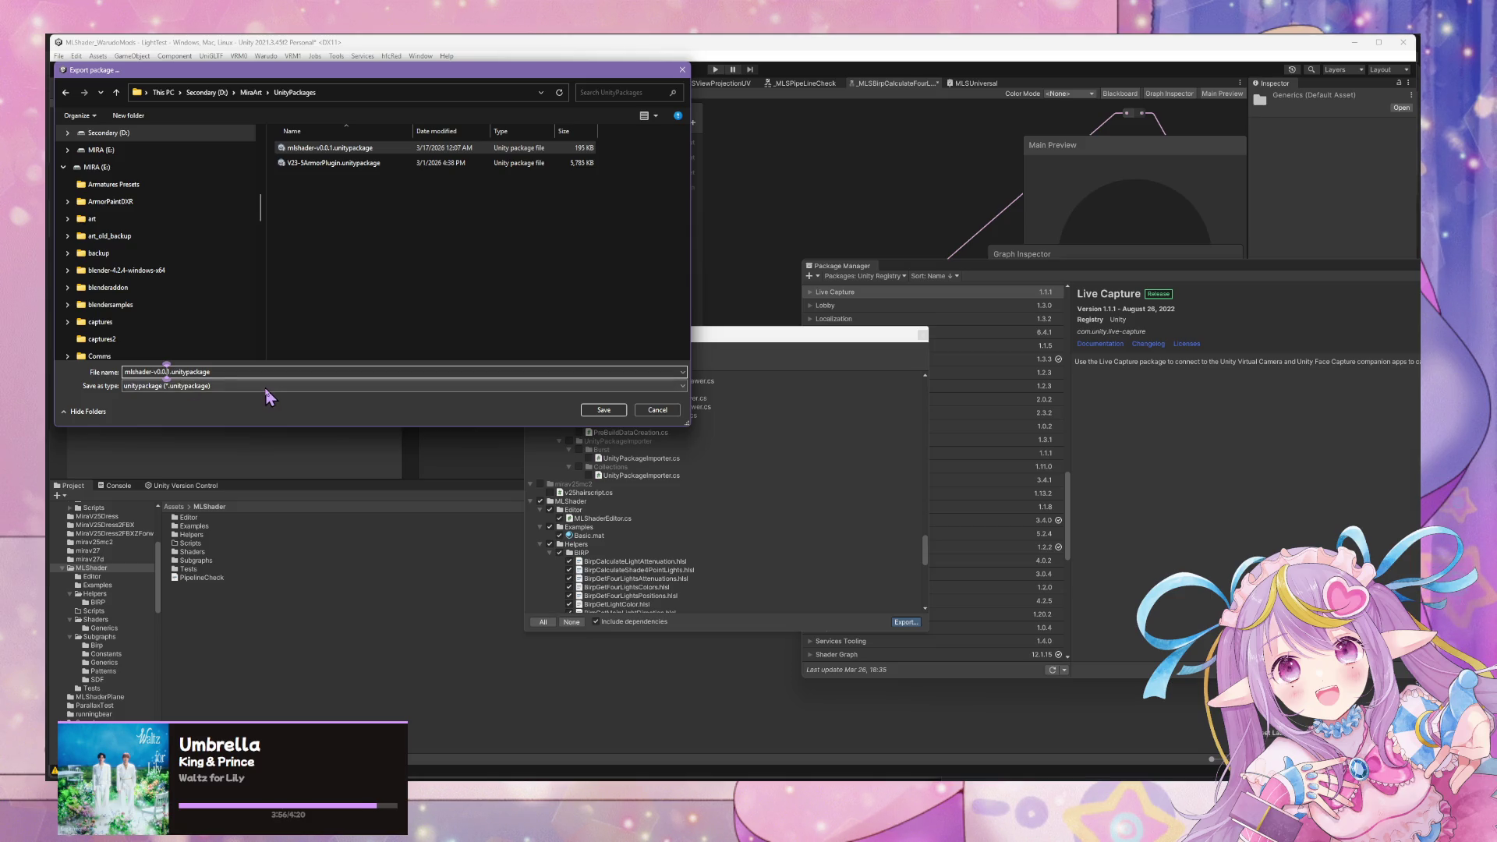
type("dev-032826")
key("Return")
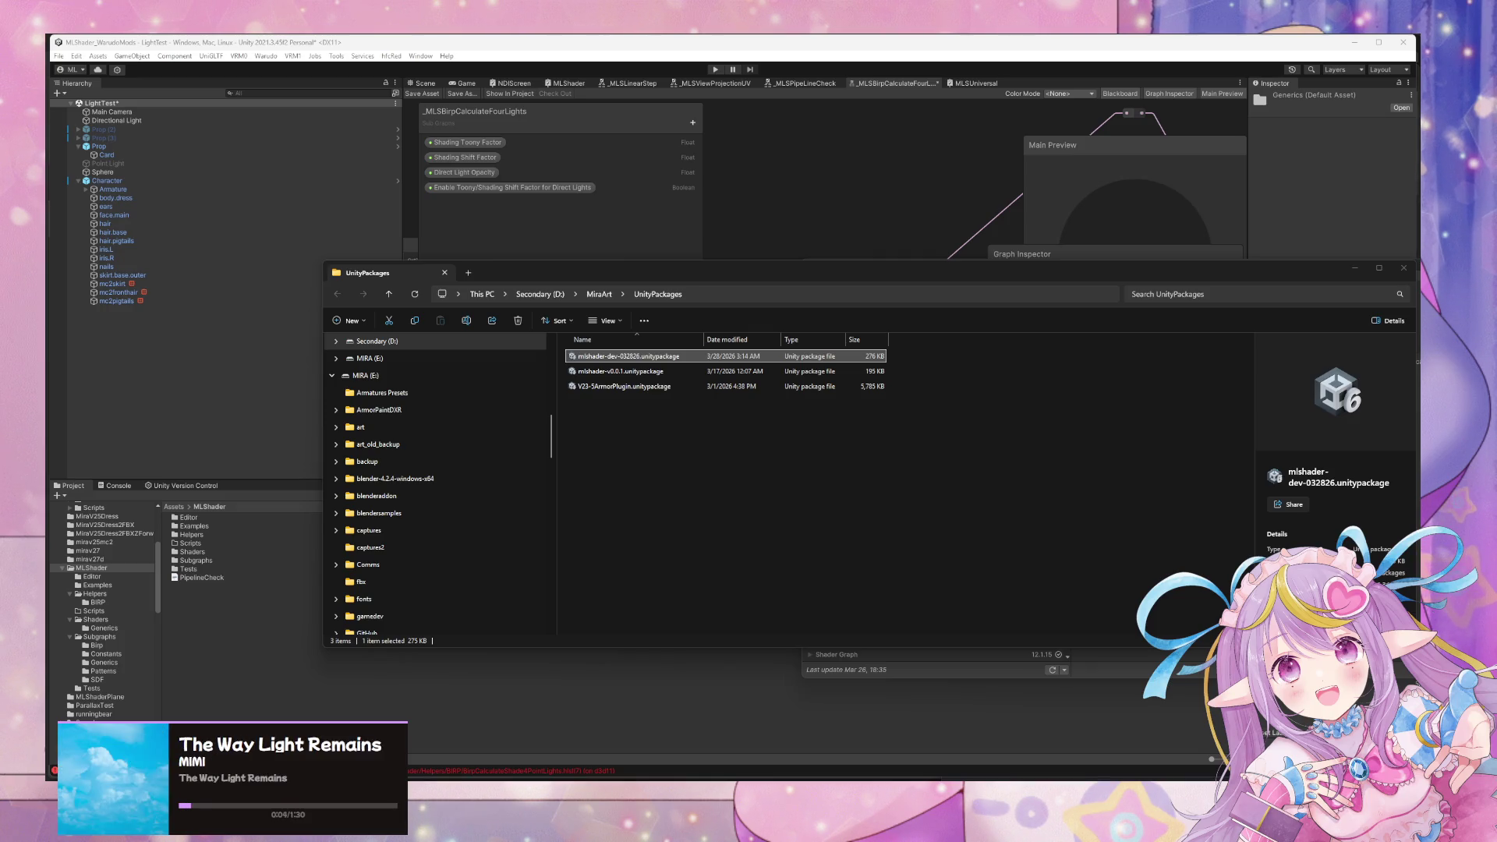
Close the UnityPackages folder window and bring up Unity Hub's Projects list from the taskbar.
left_click(902, 752)
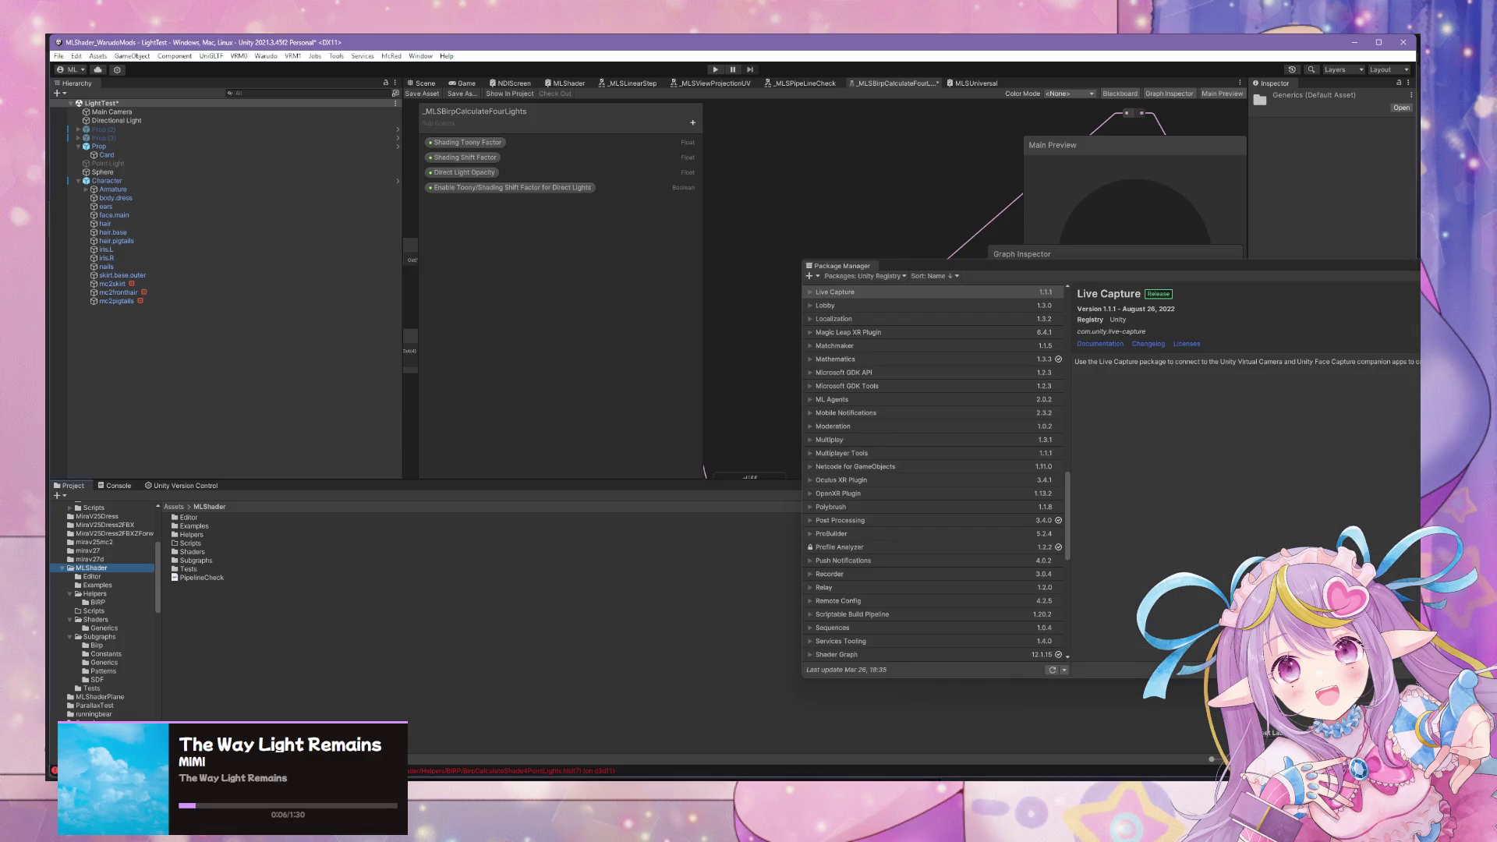
left_click(832, 775)
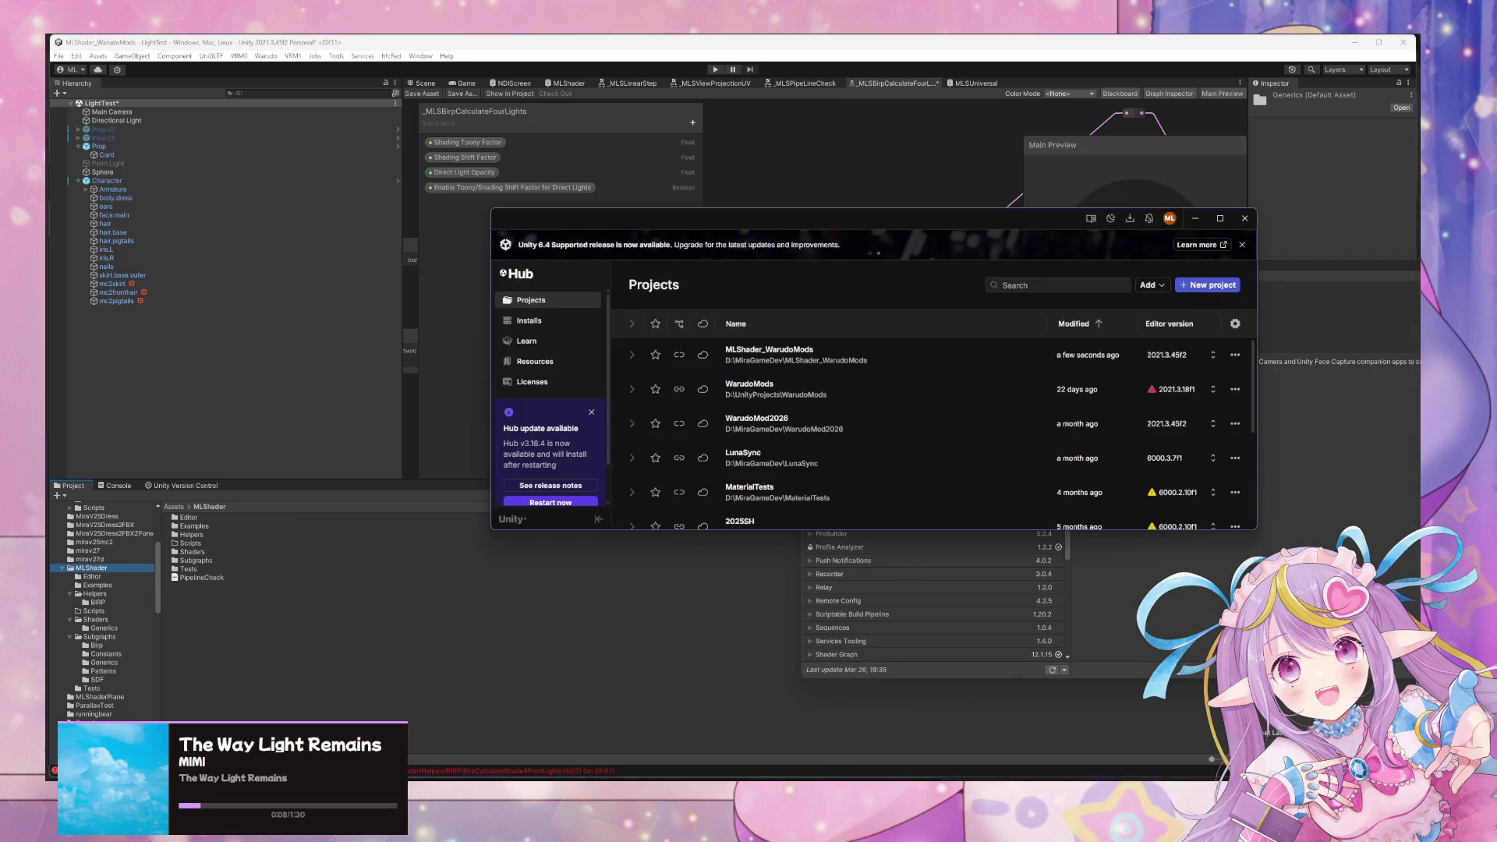
Review the Editor version list in New project, then view installed editors (6.3 LTS, 6.2, 6.1).
left_click(1207, 285)
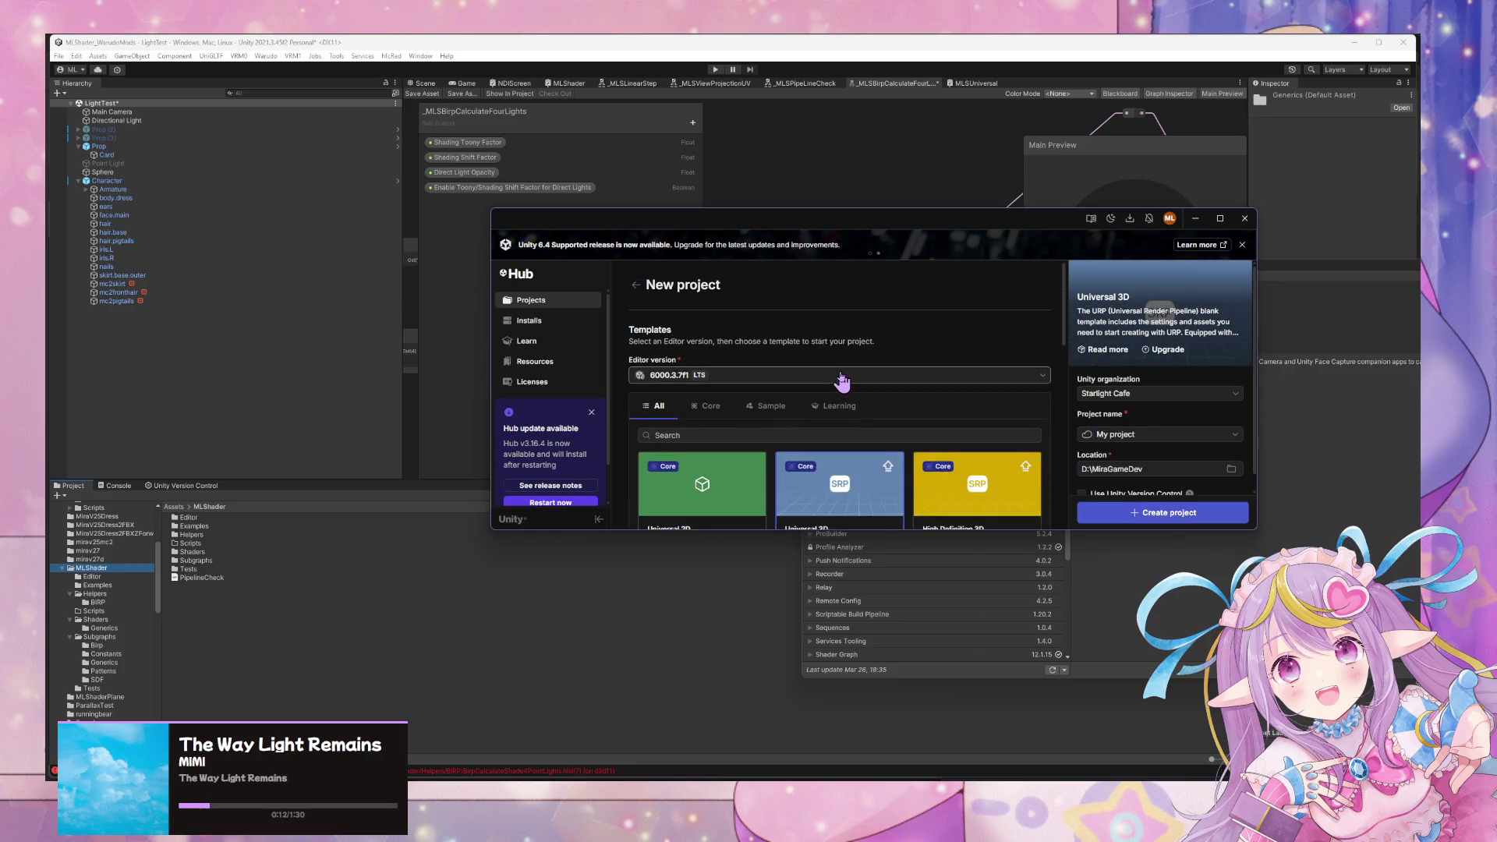
scroll(733, 491, "down", 1)
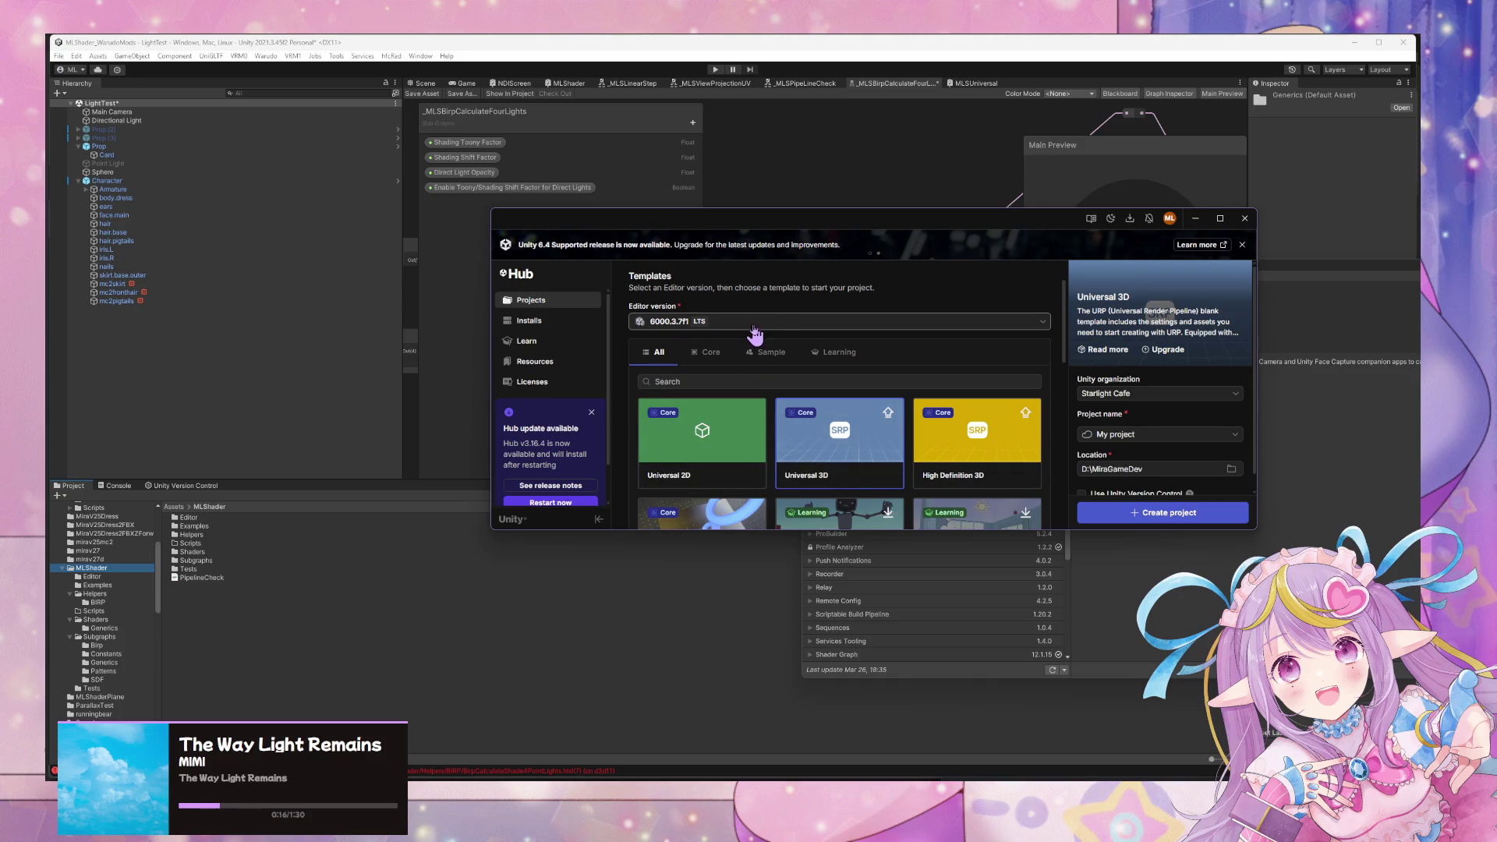
scroll(772, 331, "up", 1)
left_click(750, 381)
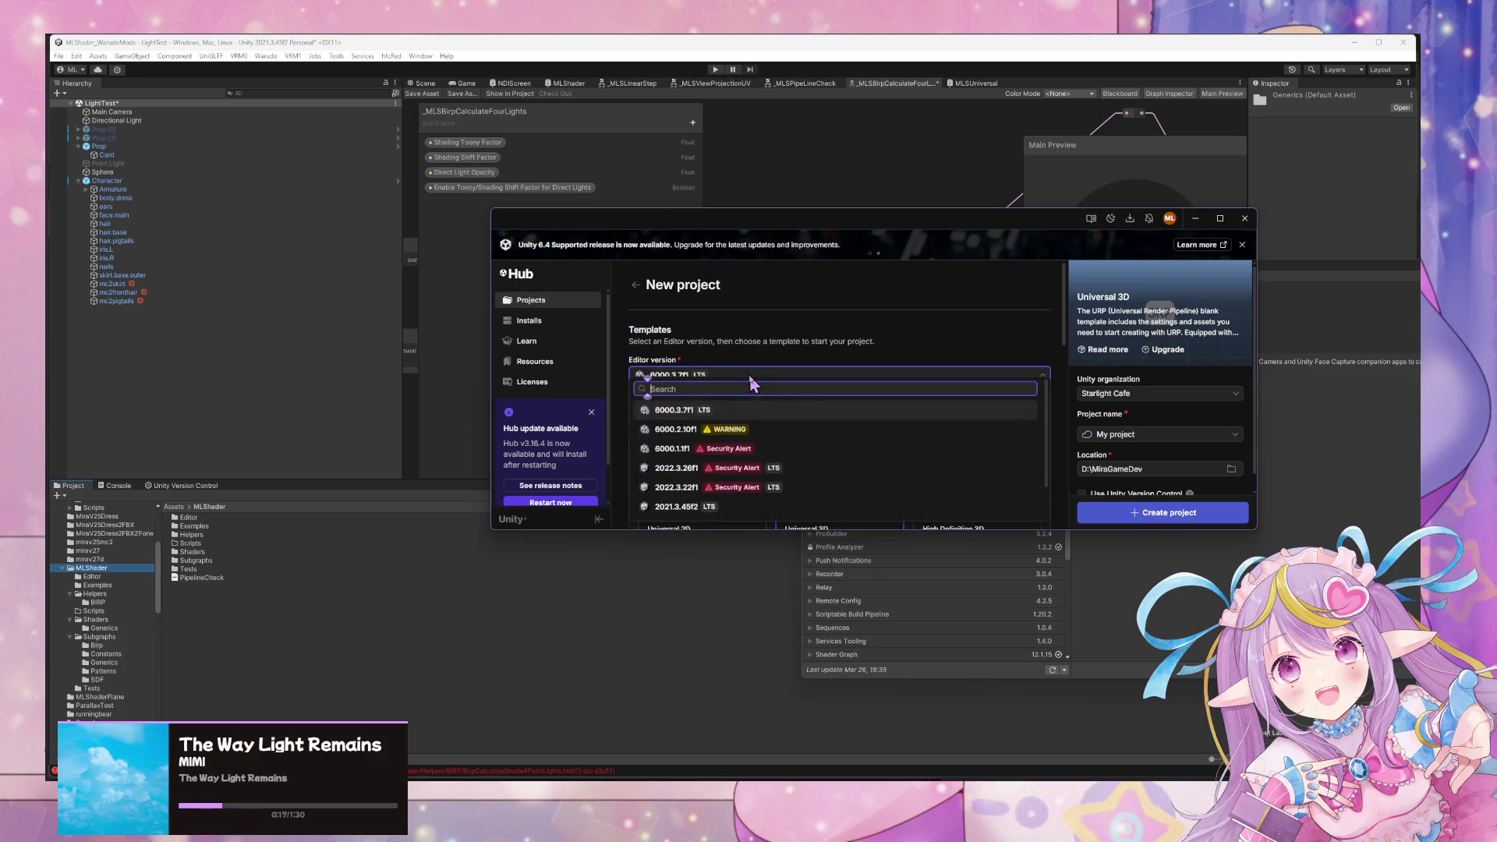
left_click(864, 355)
scroll(930, 317, "down", 1)
scroll(932, 320, "up", 1)
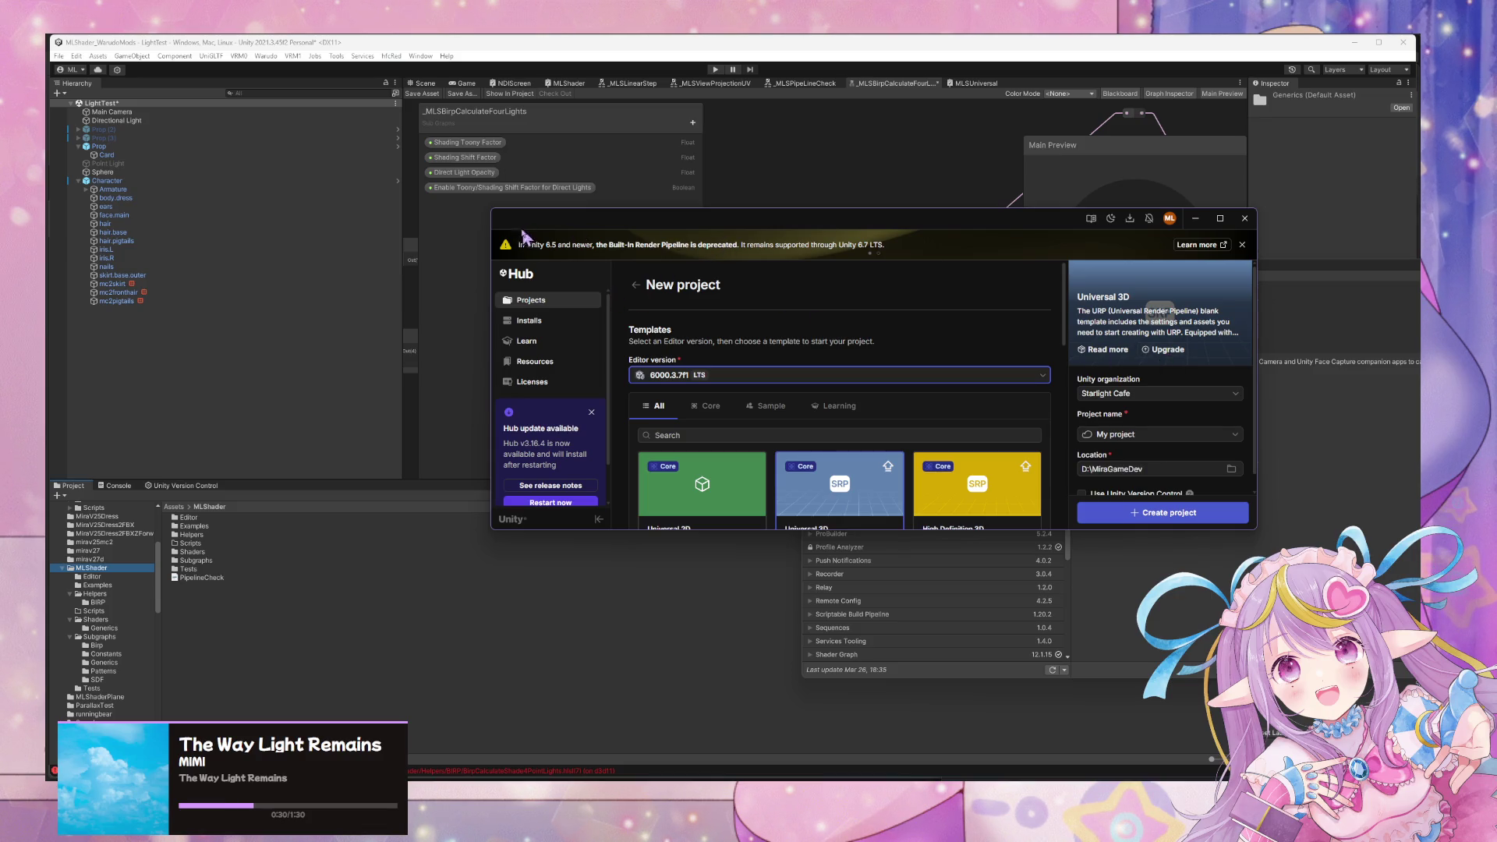
scroll(837, 364, "down", 5)
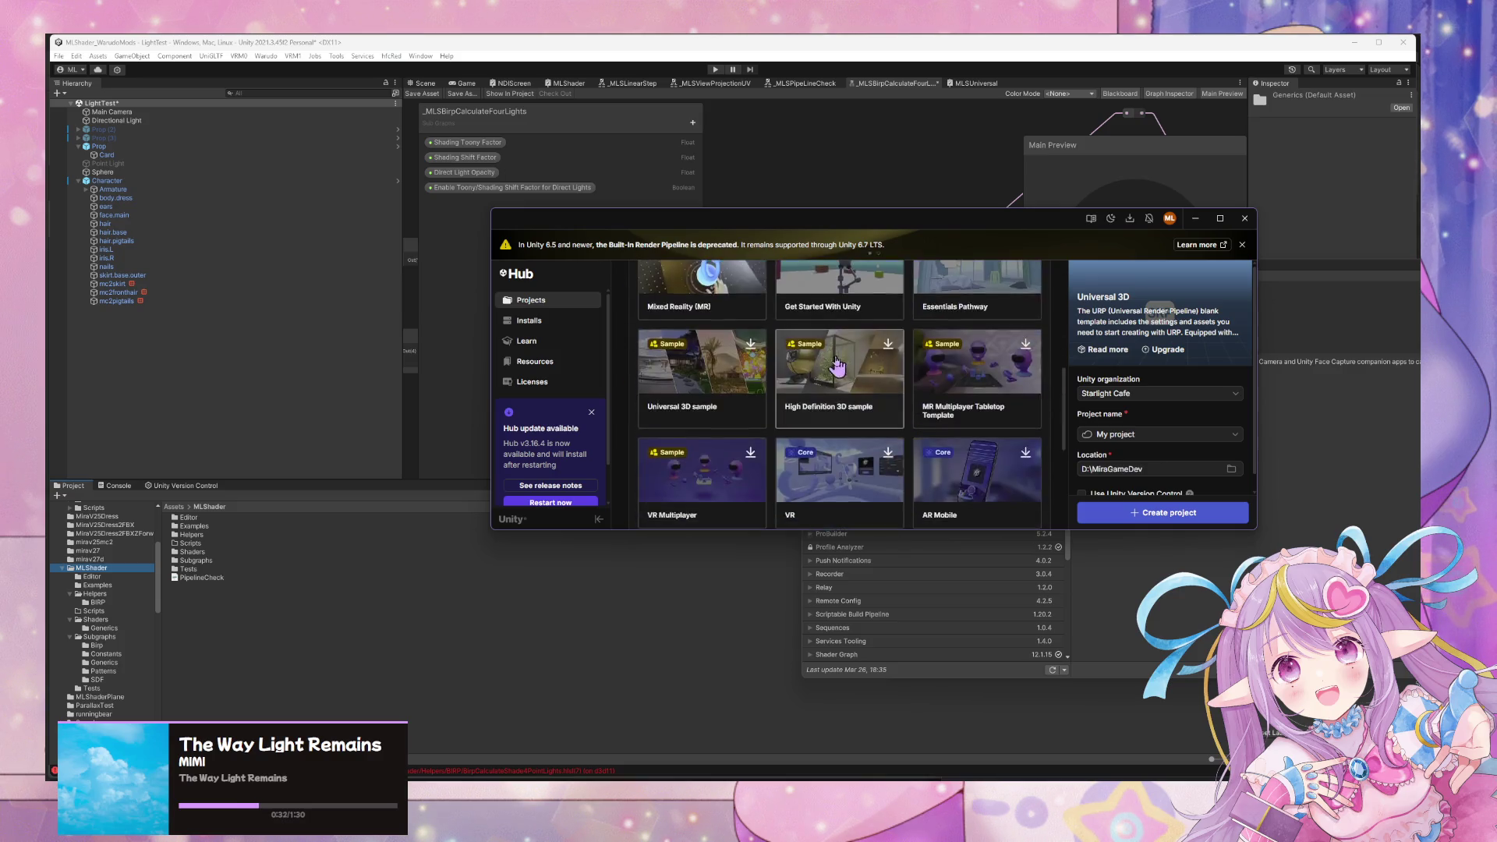
scroll(837, 363, "up", 5)
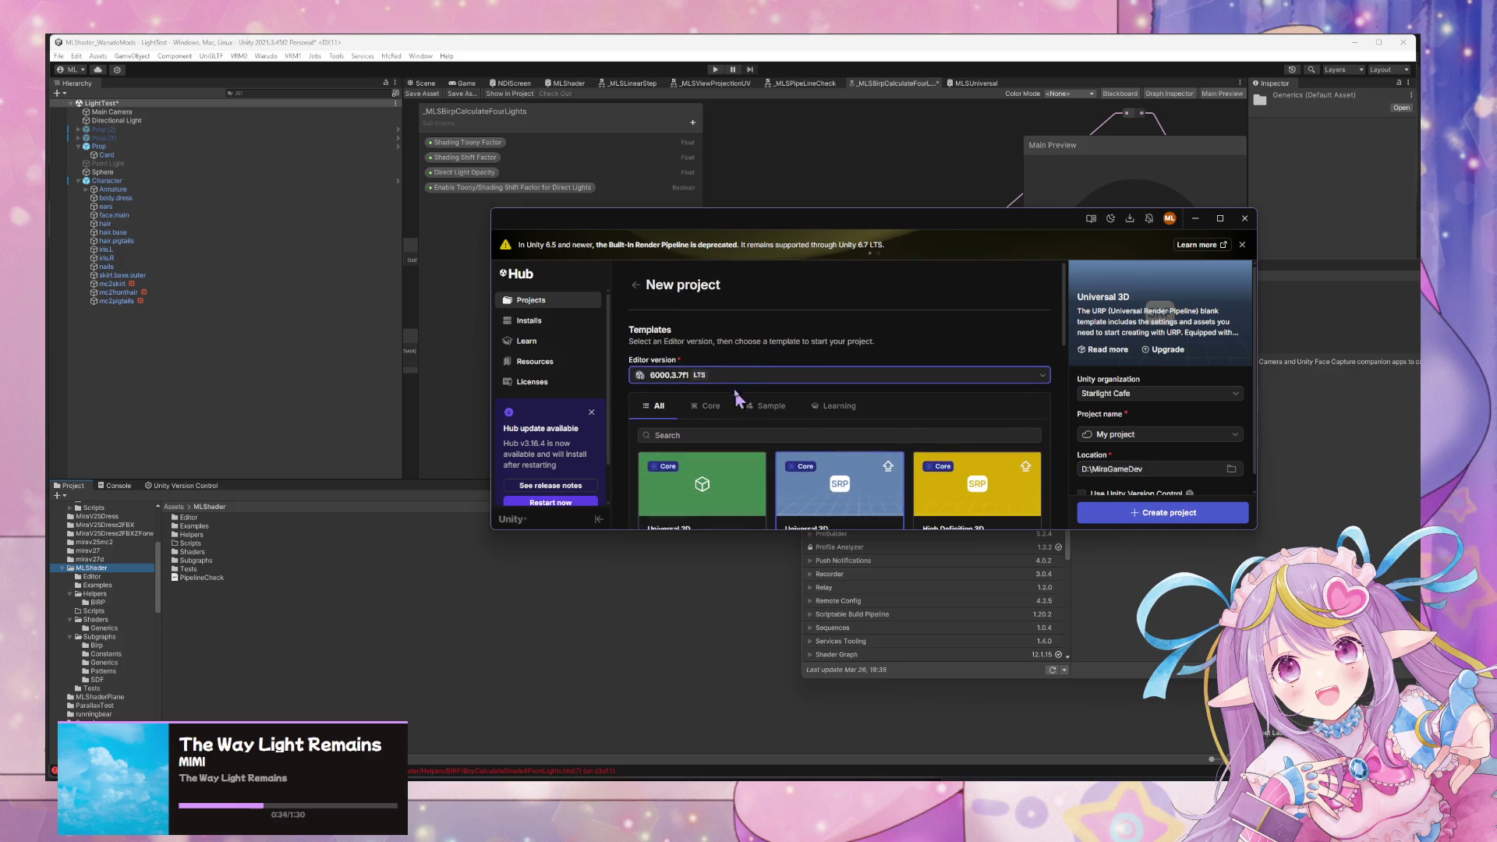
left_click(733, 375)
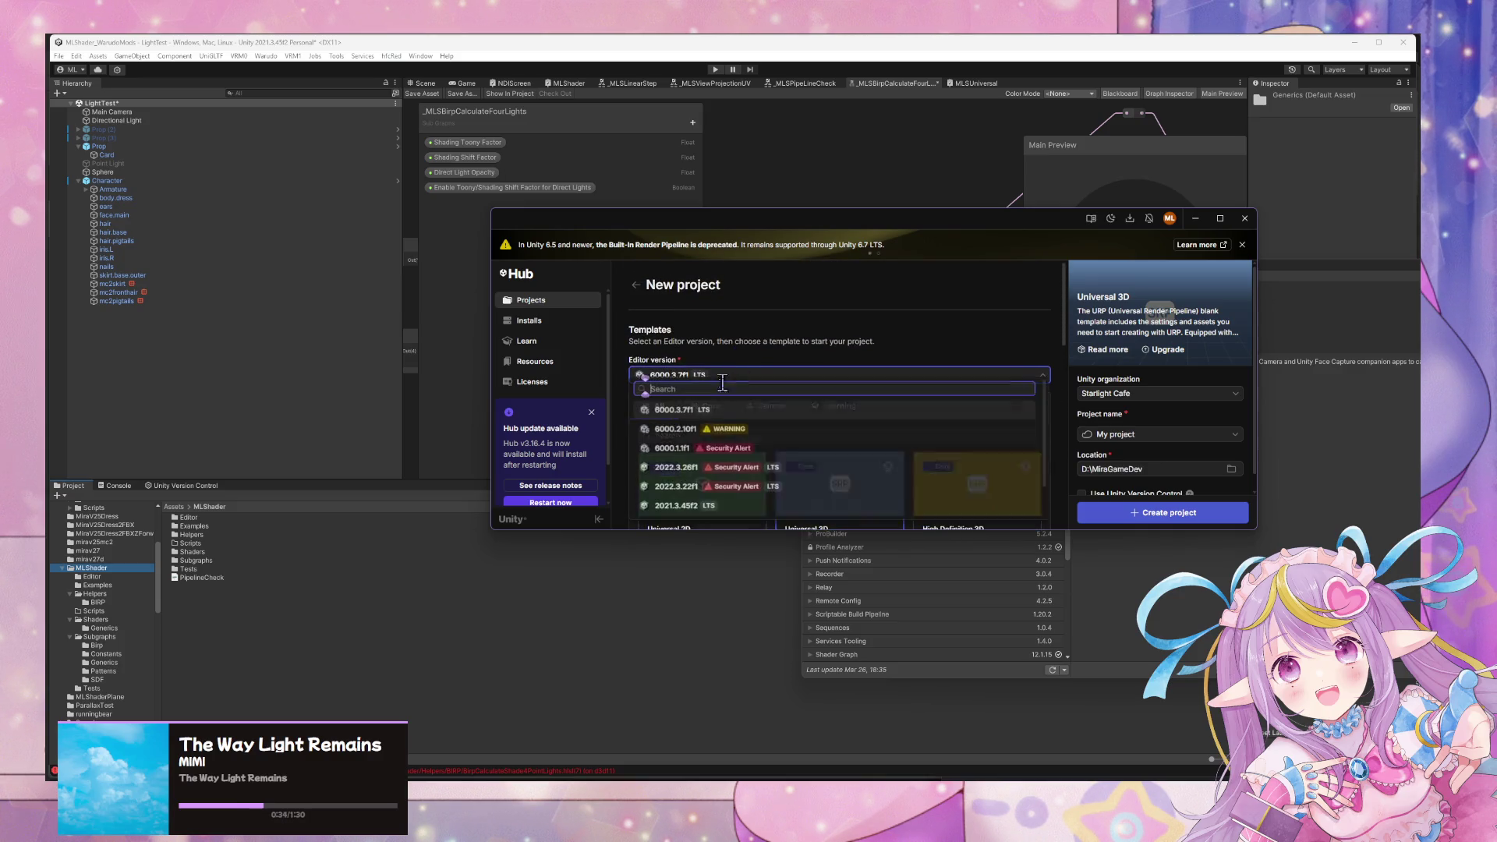
left_click(787, 429)
left_click(529, 320)
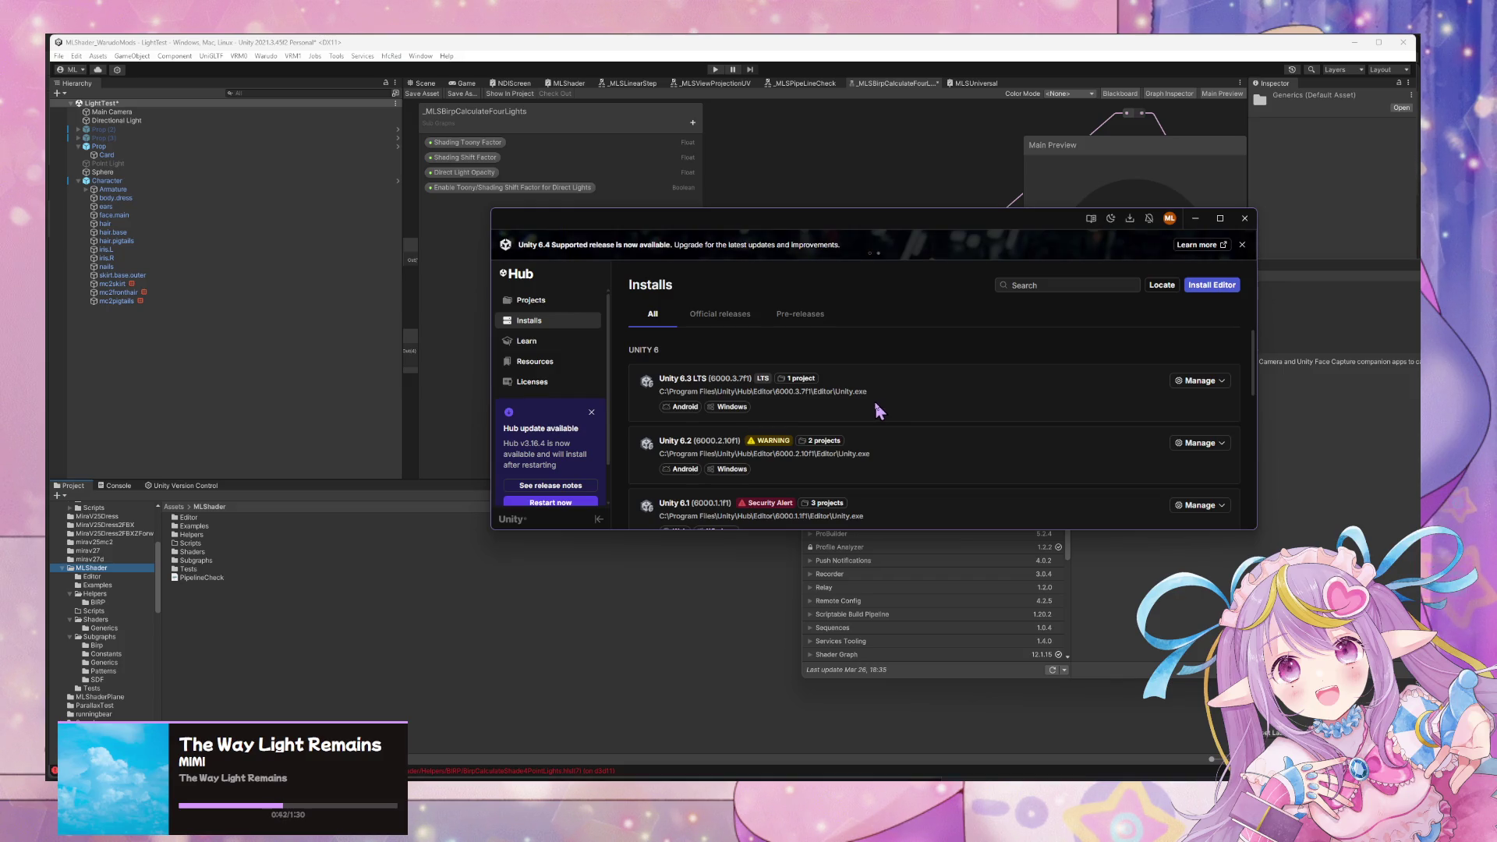
Recheck the Editor version list in a new project from the Projects page.
left_click(530, 301)
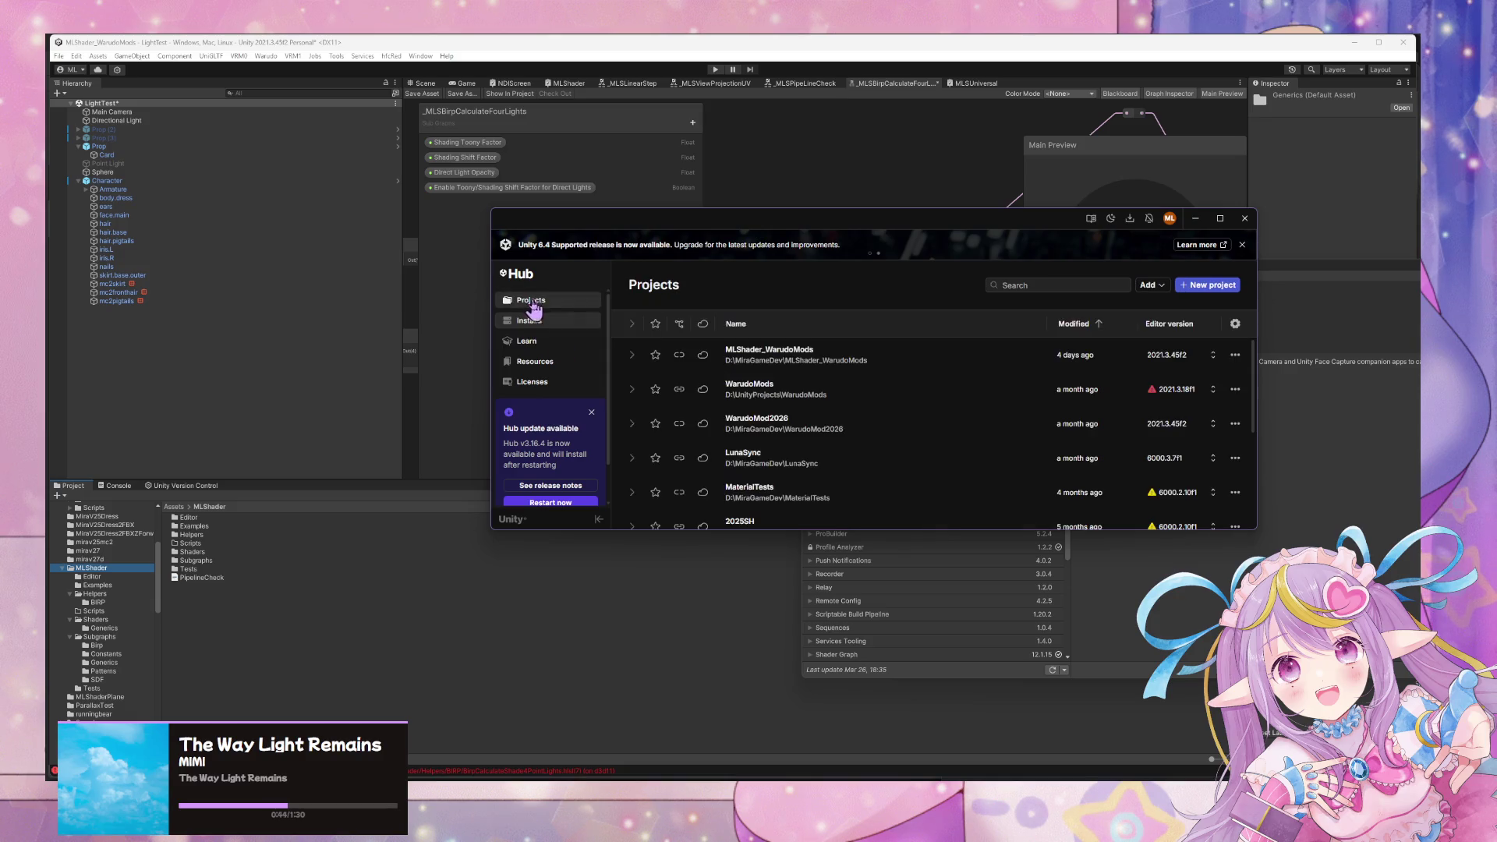
left_click(1232, 287)
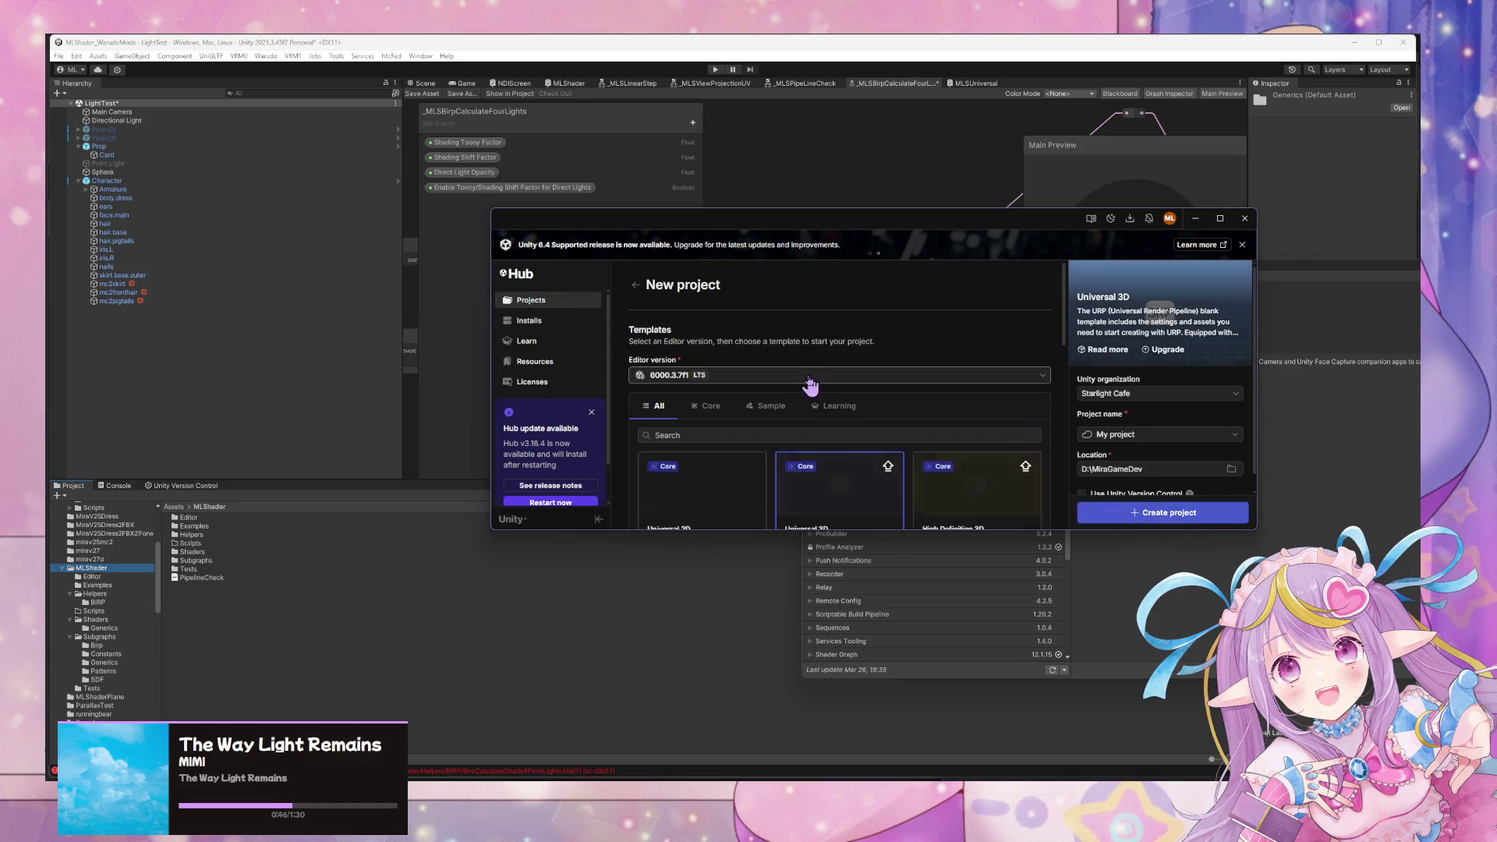
left_click(807, 374)
scroll(842, 434, "down", 2)
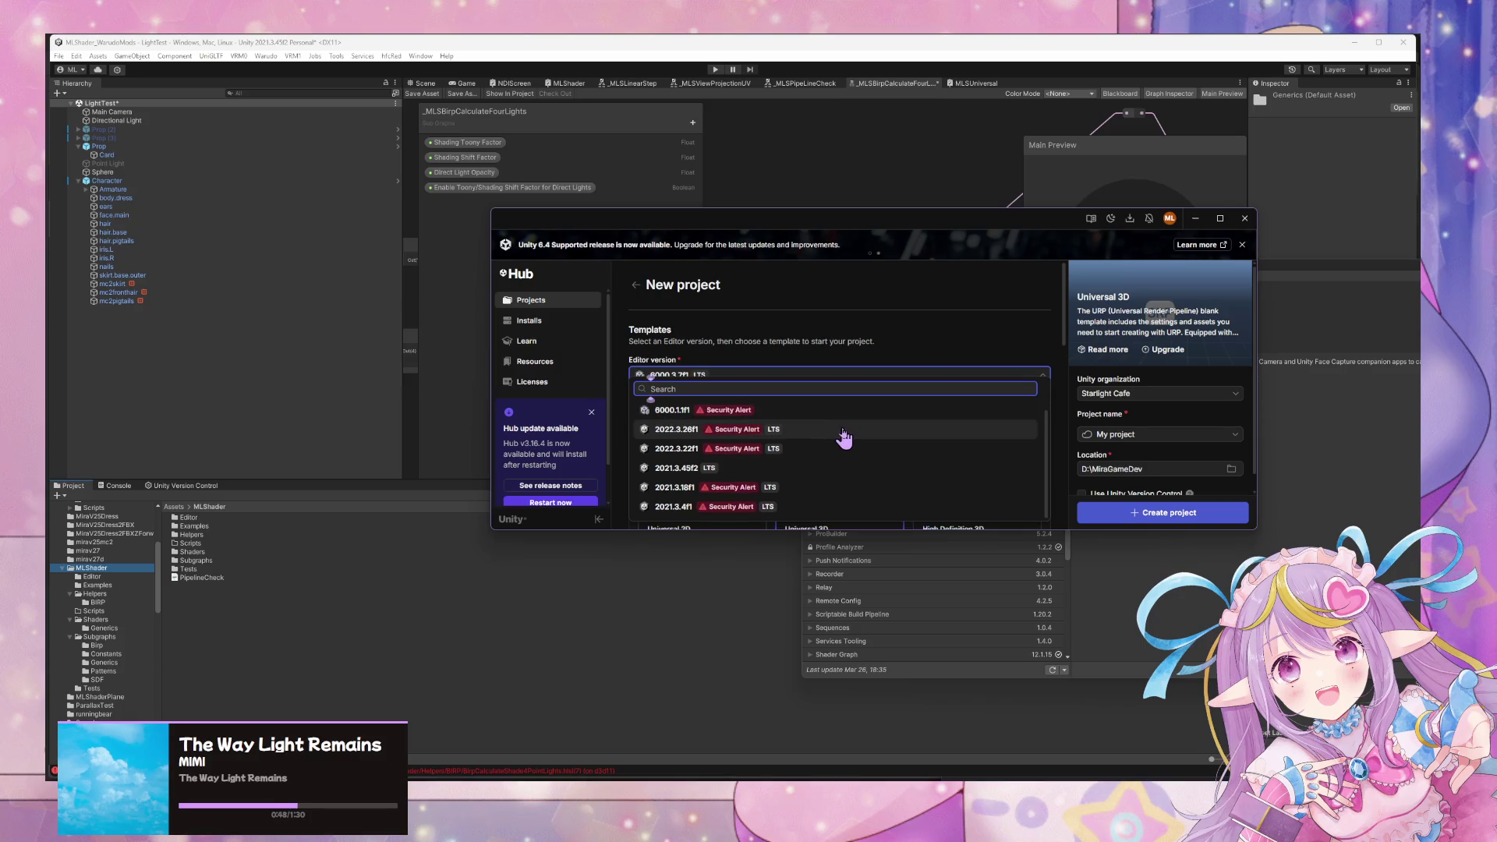
scroll(845, 433, "up", 2)
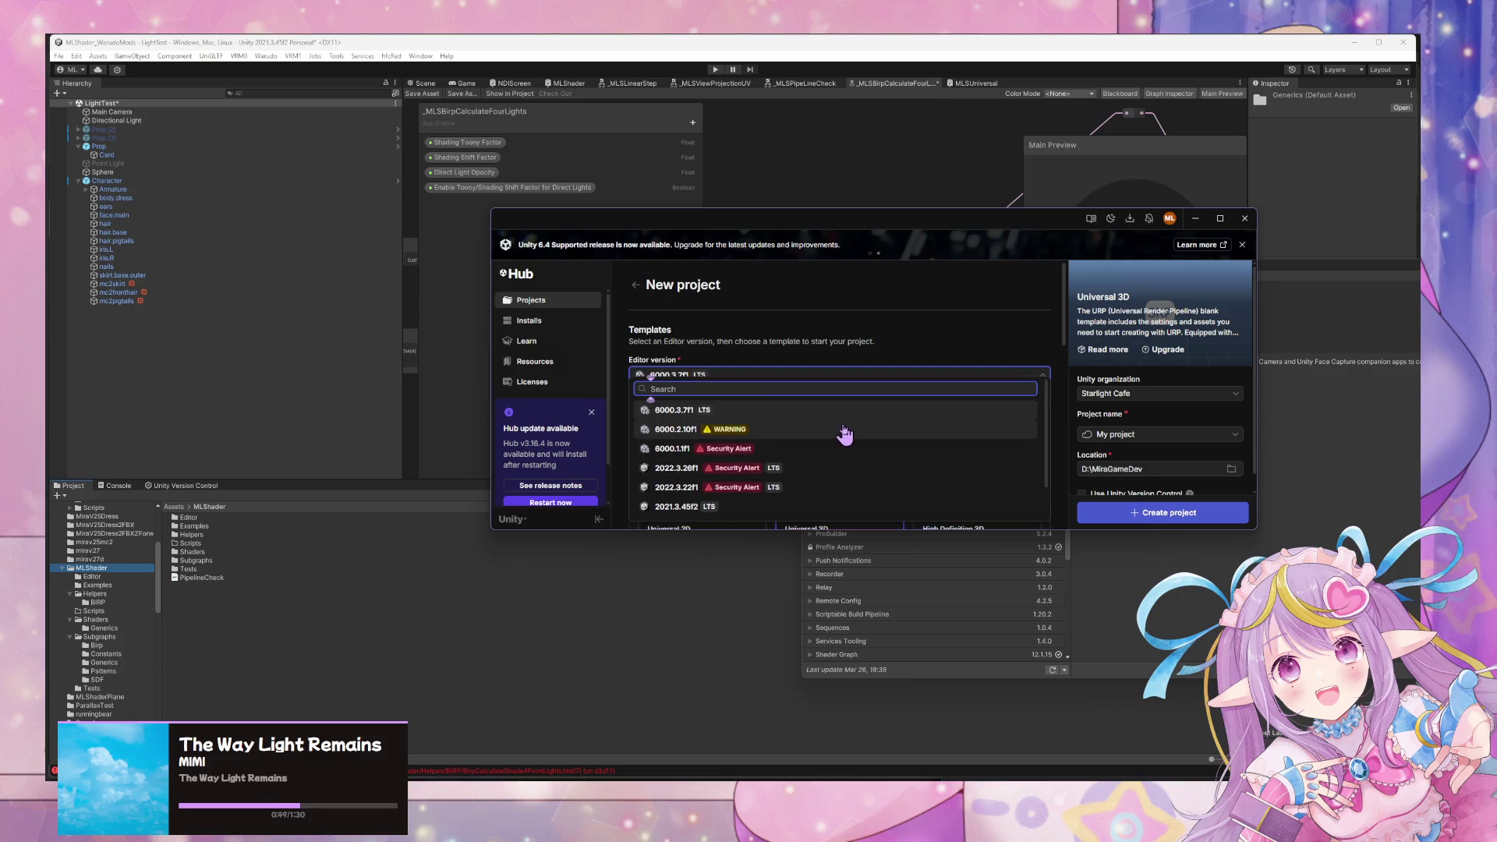
left_click(981, 329)
Look over the installed editors and start adding a new Unity editor version.
left_click(529, 320)
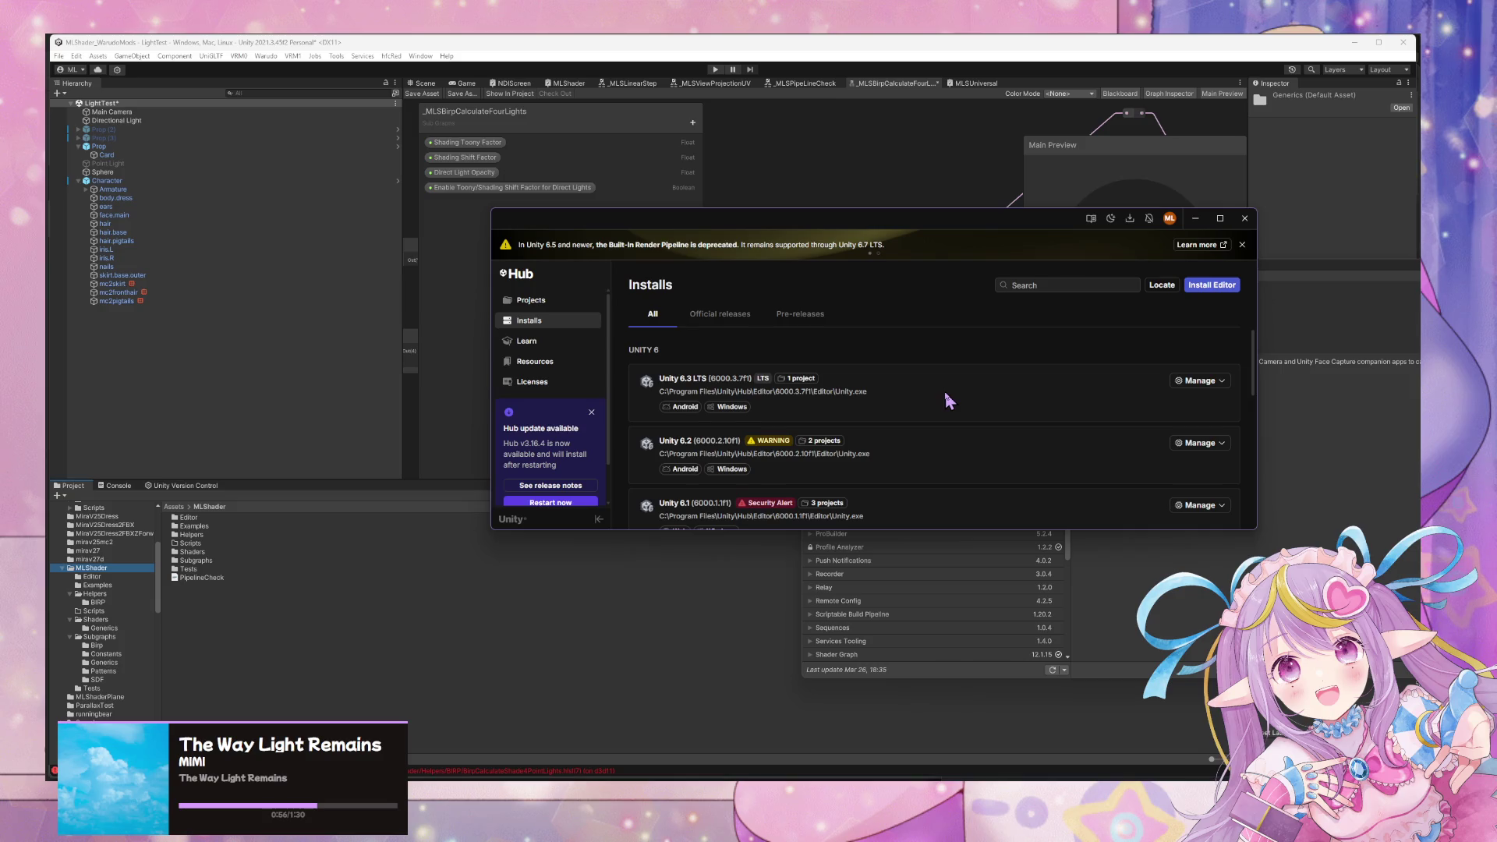
scroll(1017, 394, "down", 2)
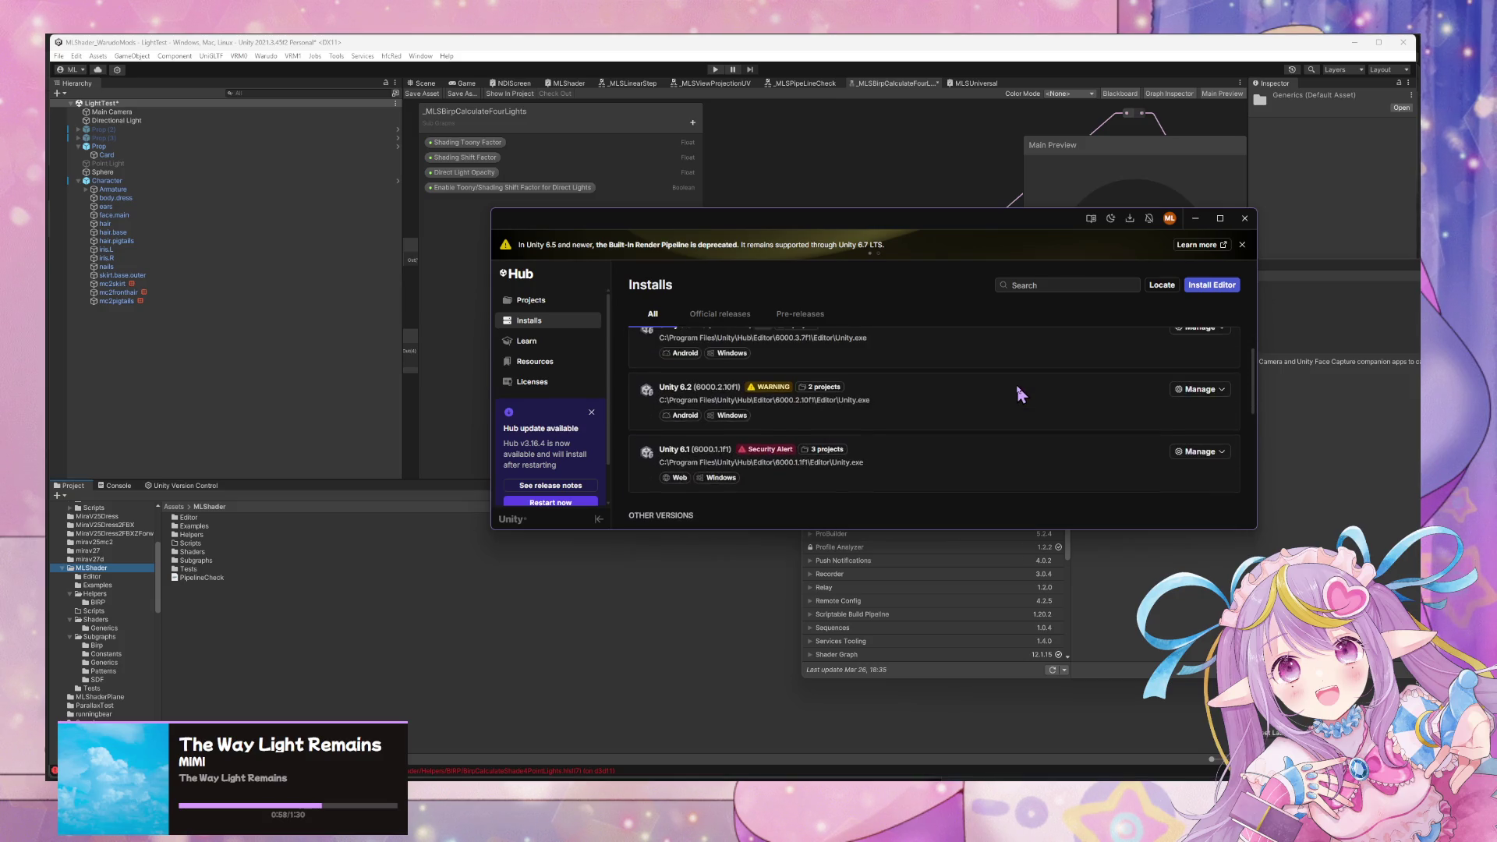
scroll(1020, 394, "down", 3)
scroll(1020, 394, "down", 3)
scroll(1020, 393, "up", 8)
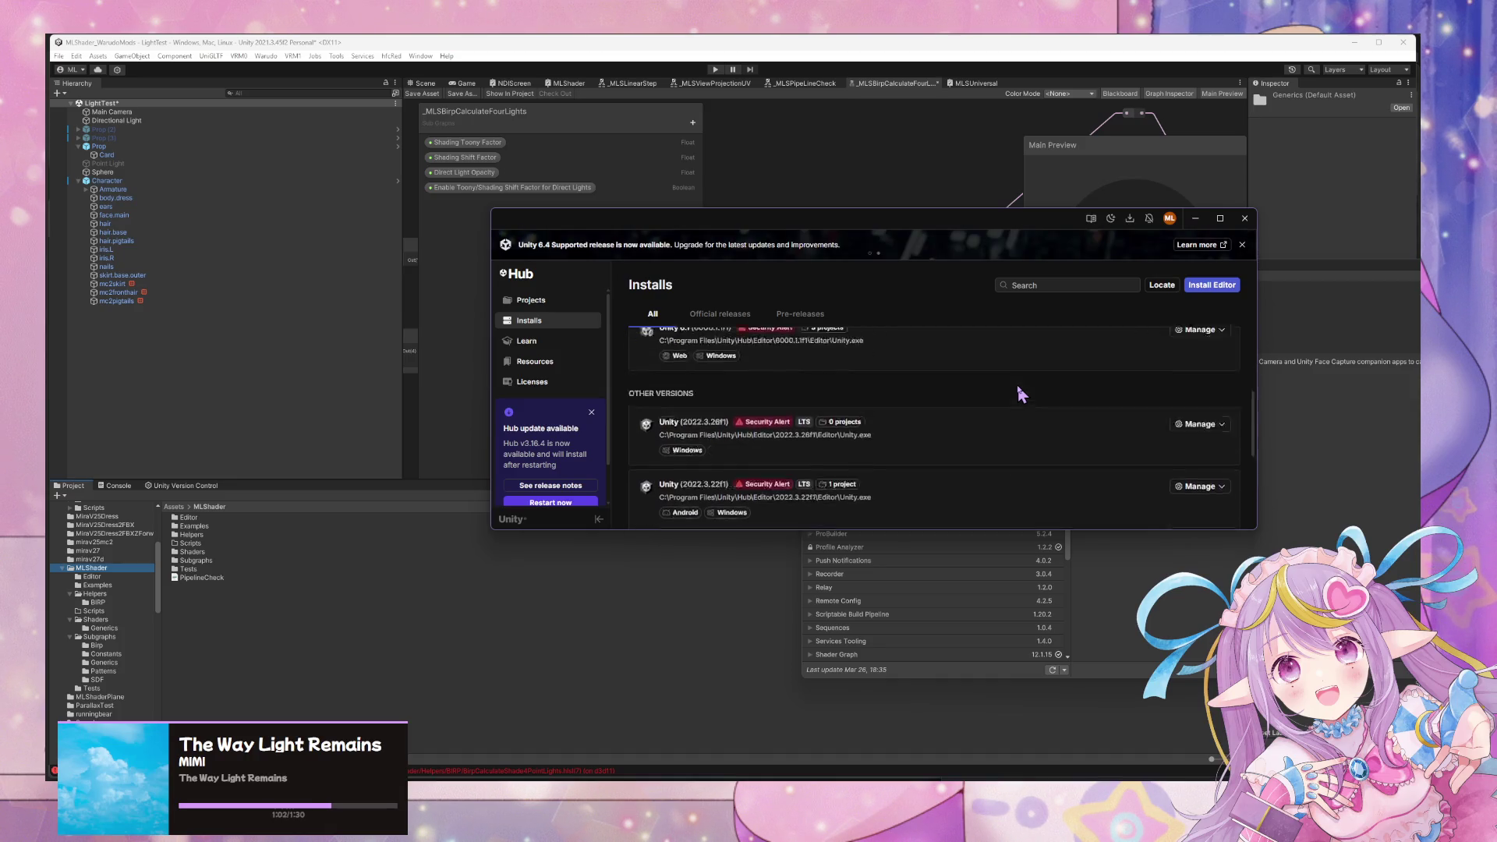
left_click(1224, 286)
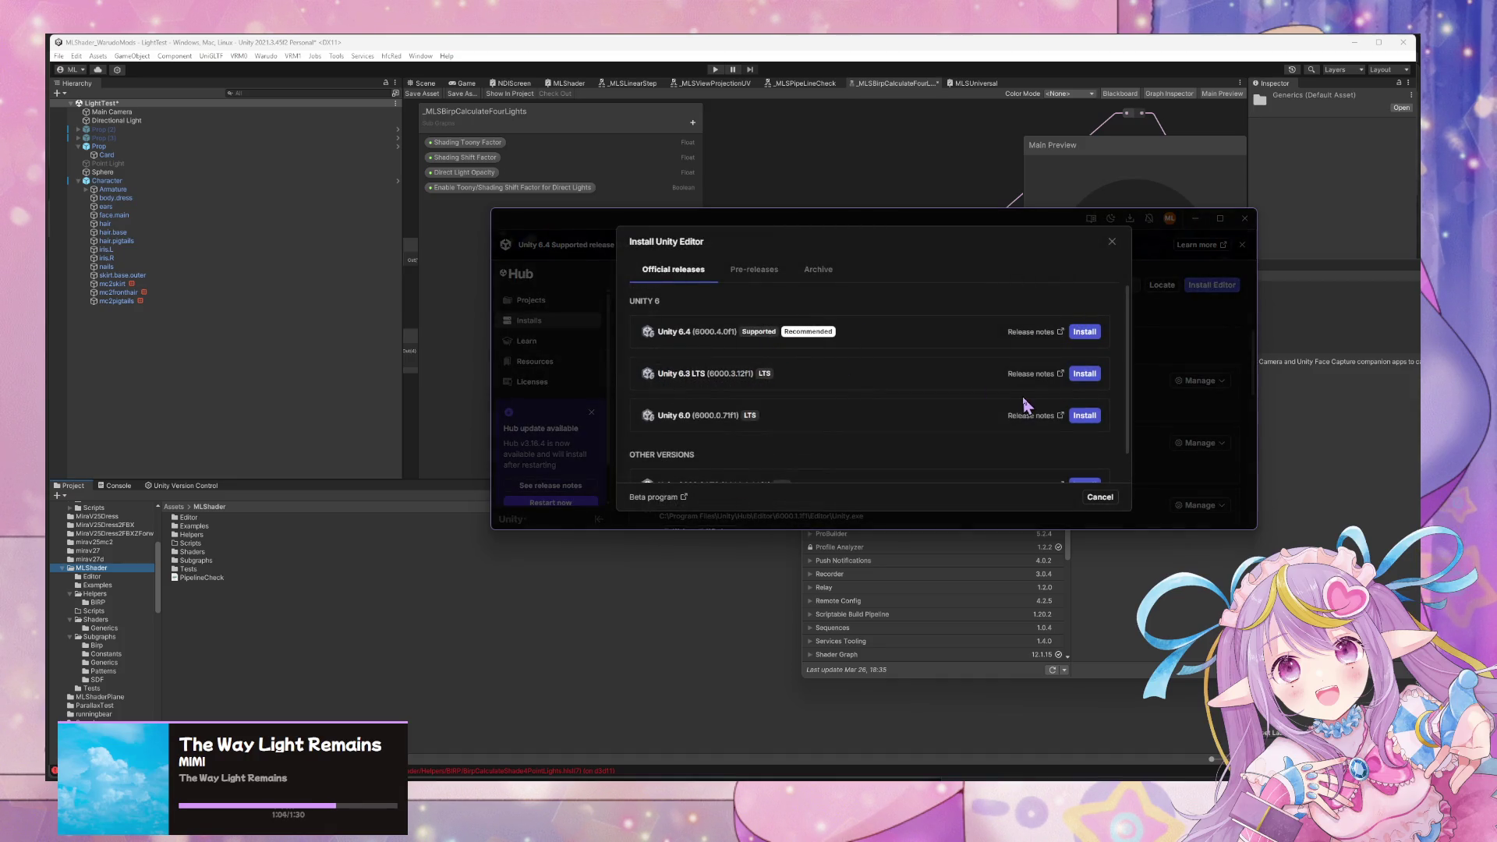
Install Unity 6.4 (6000.4.0f1) with Android Build Support left unchecked.
left_click(1083, 333)
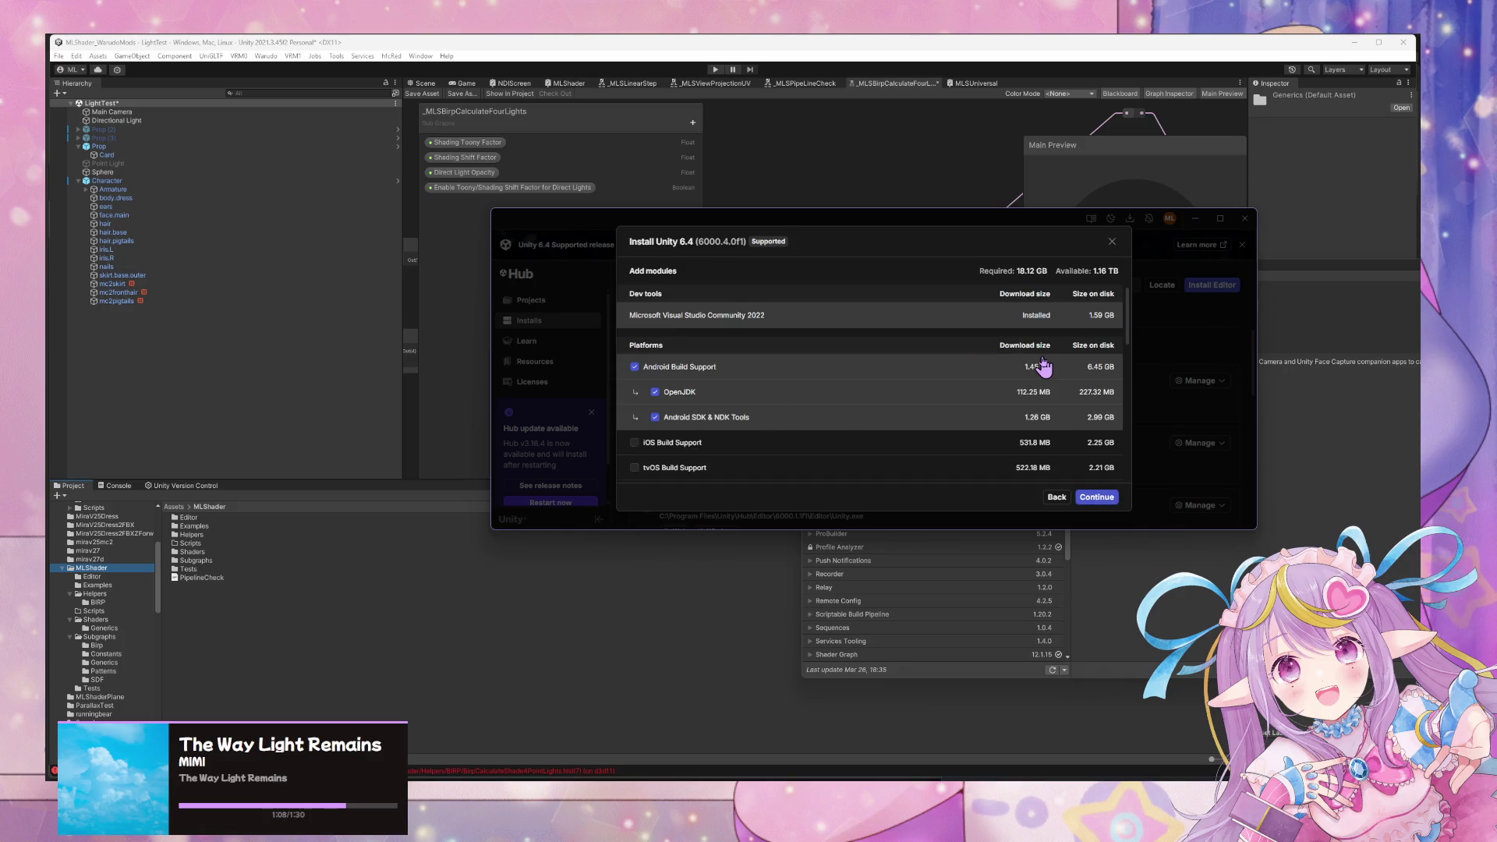
scroll(1043, 367, "down", 5)
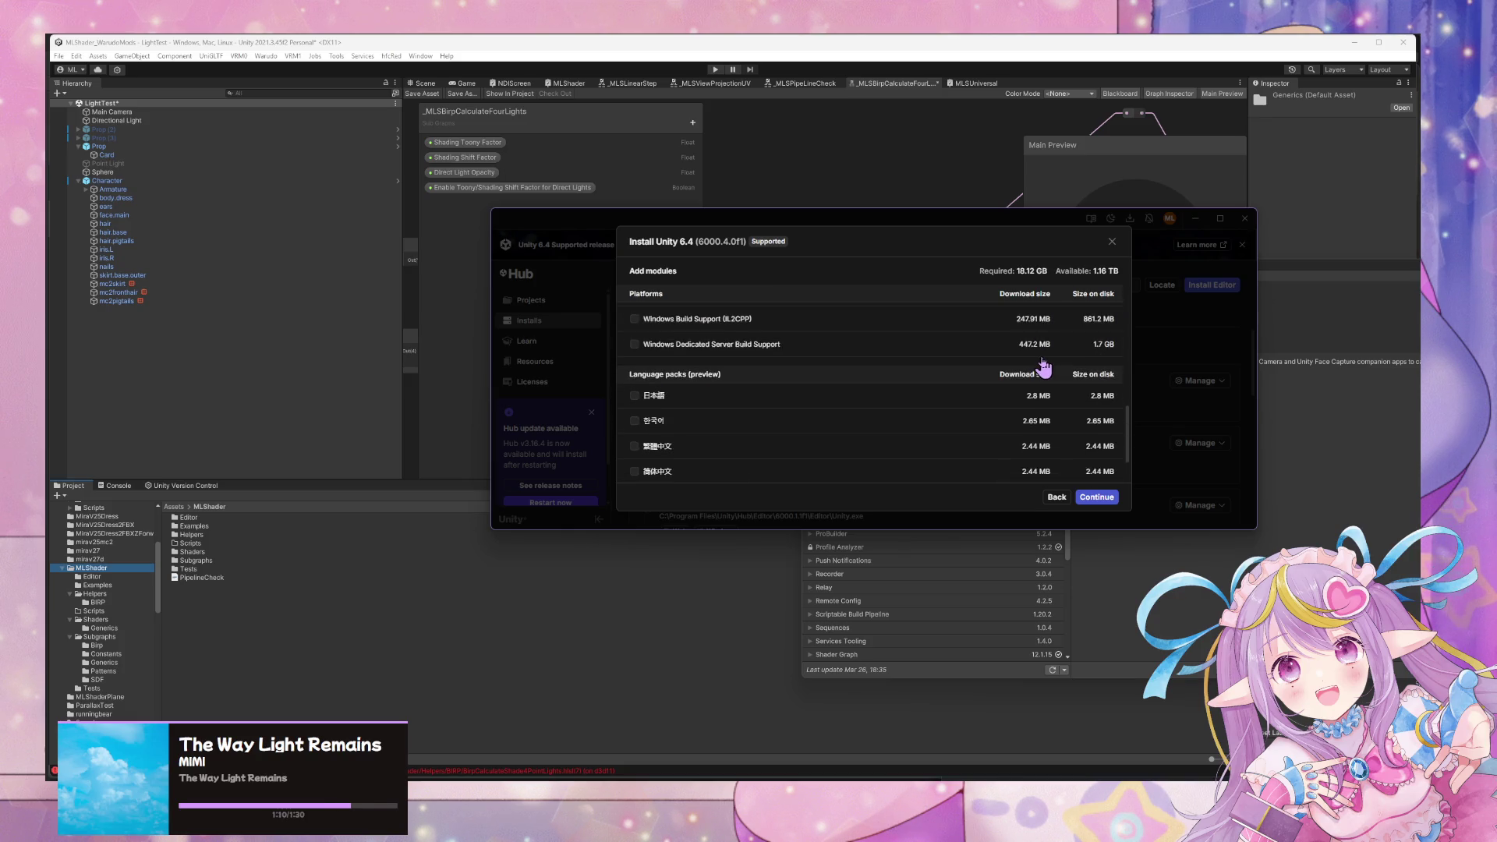
scroll(1043, 367, "down", 5)
scroll(1043, 366, "down", 3)
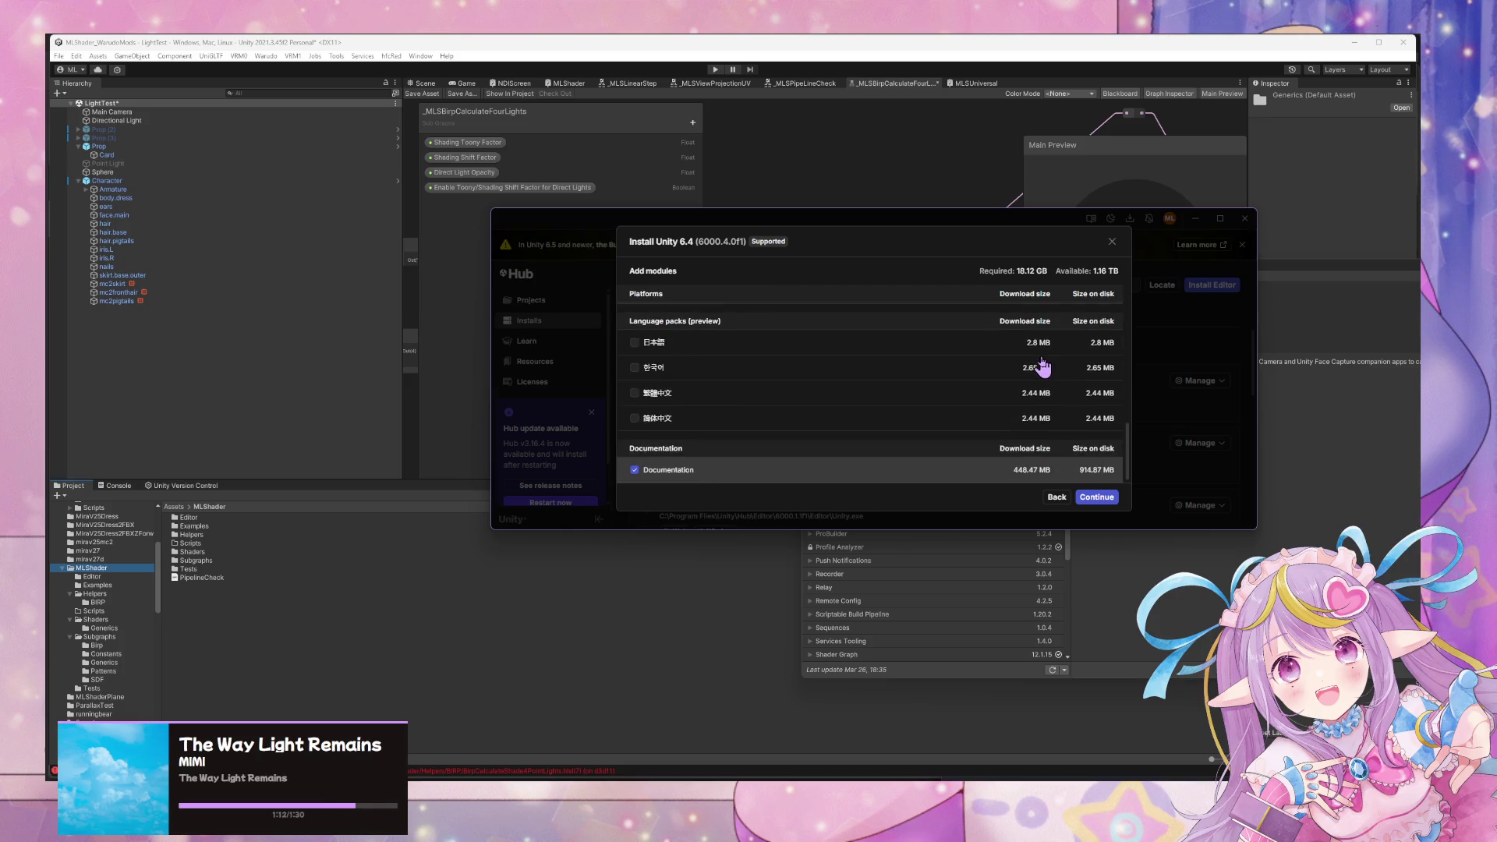
scroll(1043, 367, "up", 13)
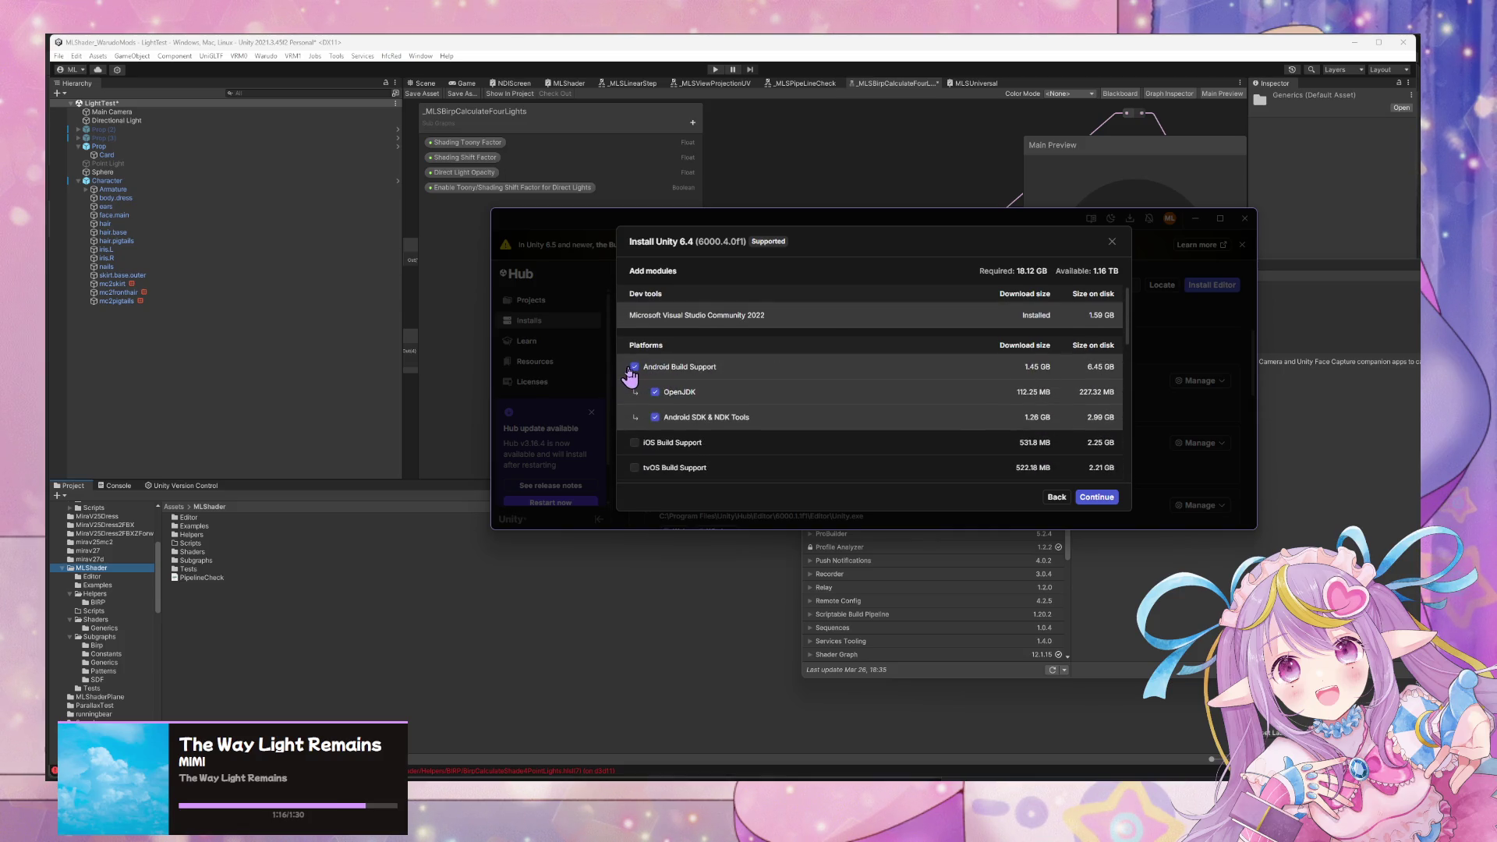
left_click(635, 367)
scroll(990, 337, "down", 3)
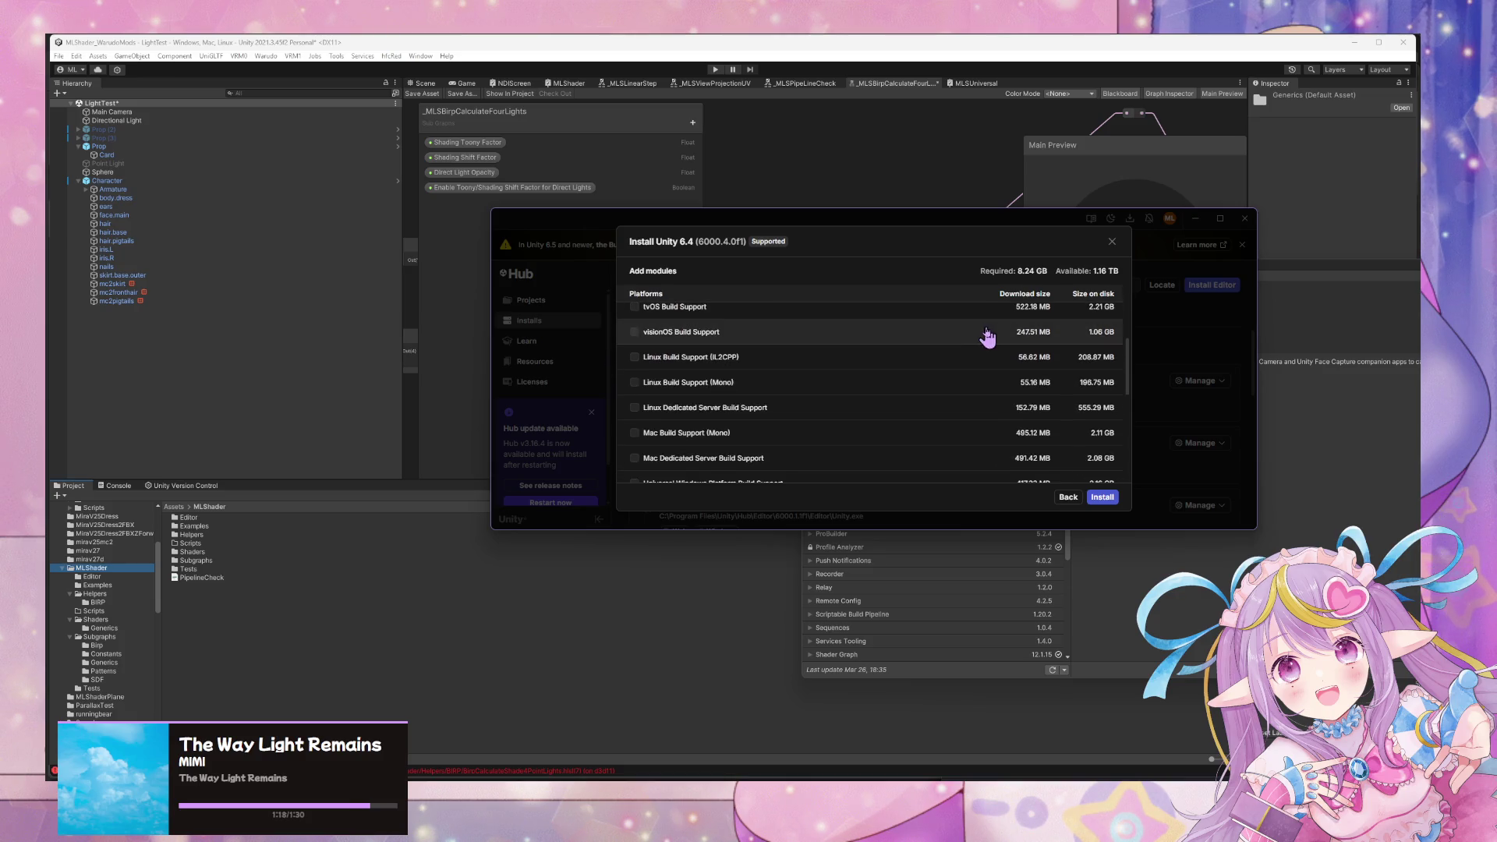
left_click(1100, 498)
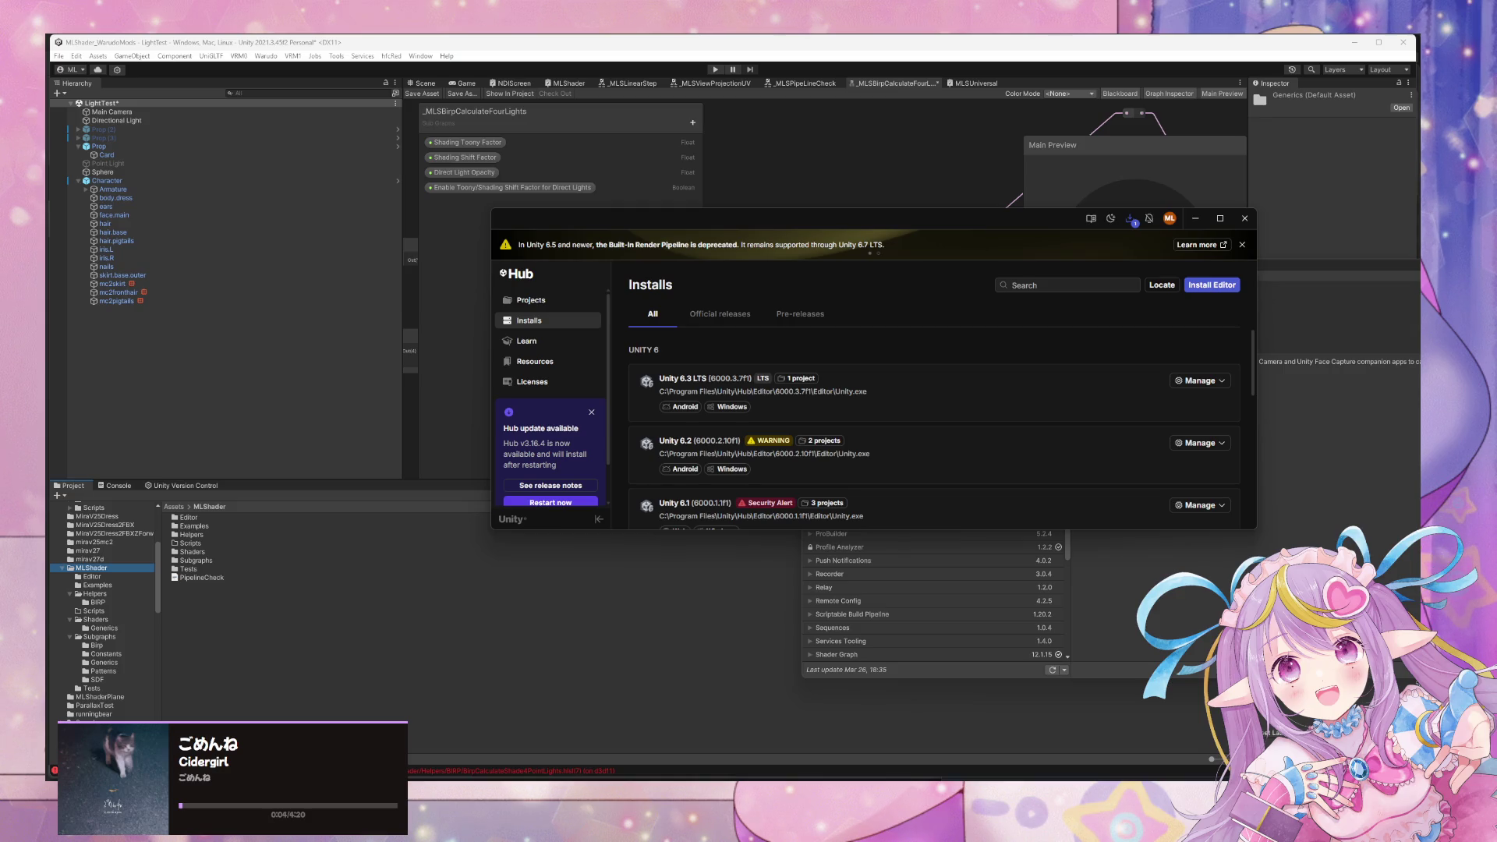
scroll(591, 447, "down", 1)
Restart the Hub, confirm Unity 6.4 is installing (0 of 2), and return to the editor.
left_click(550, 458)
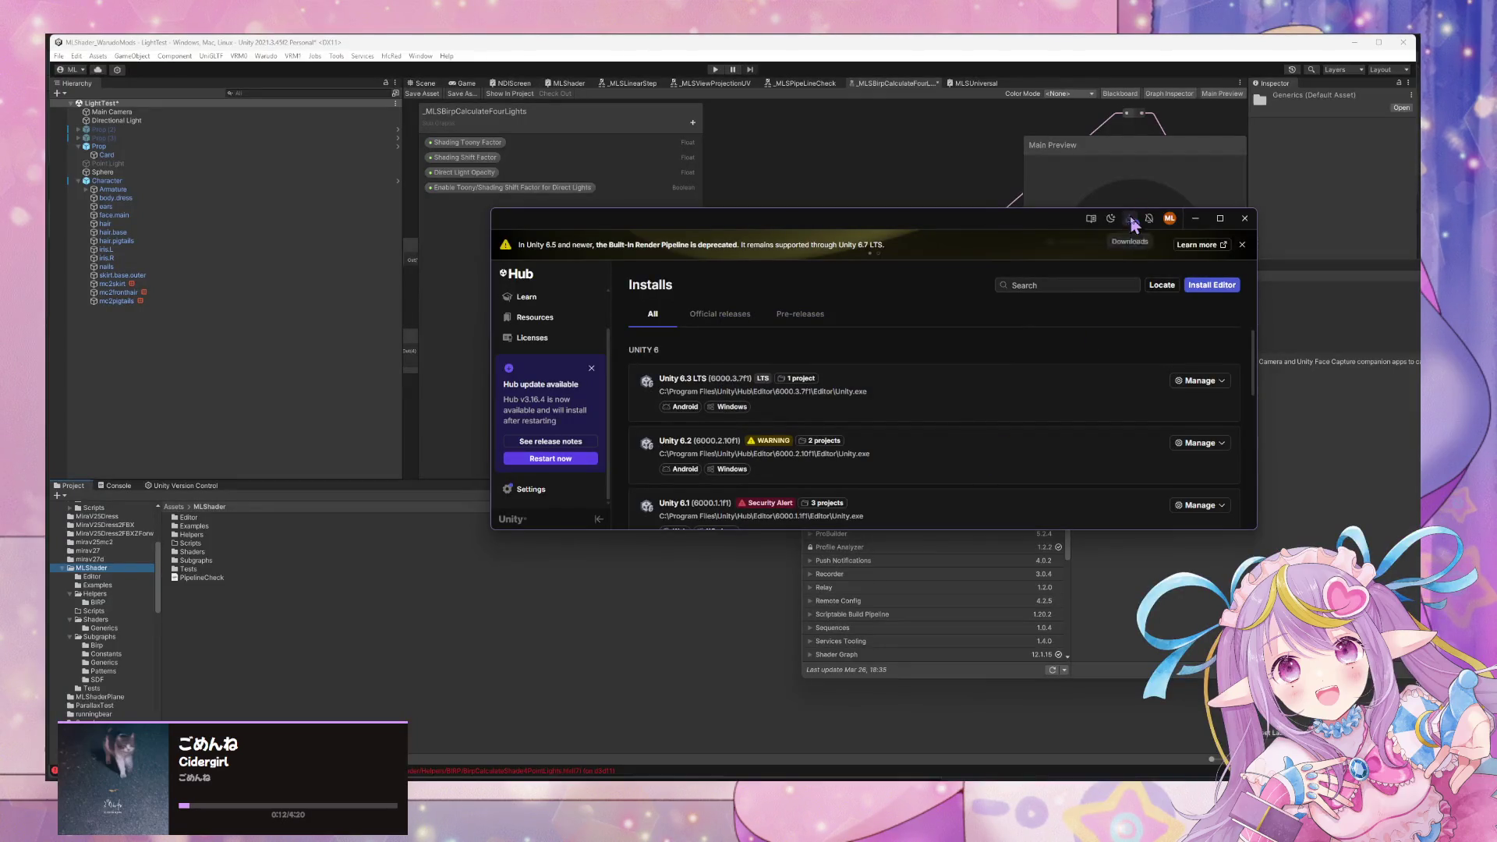
left_click(1131, 217)
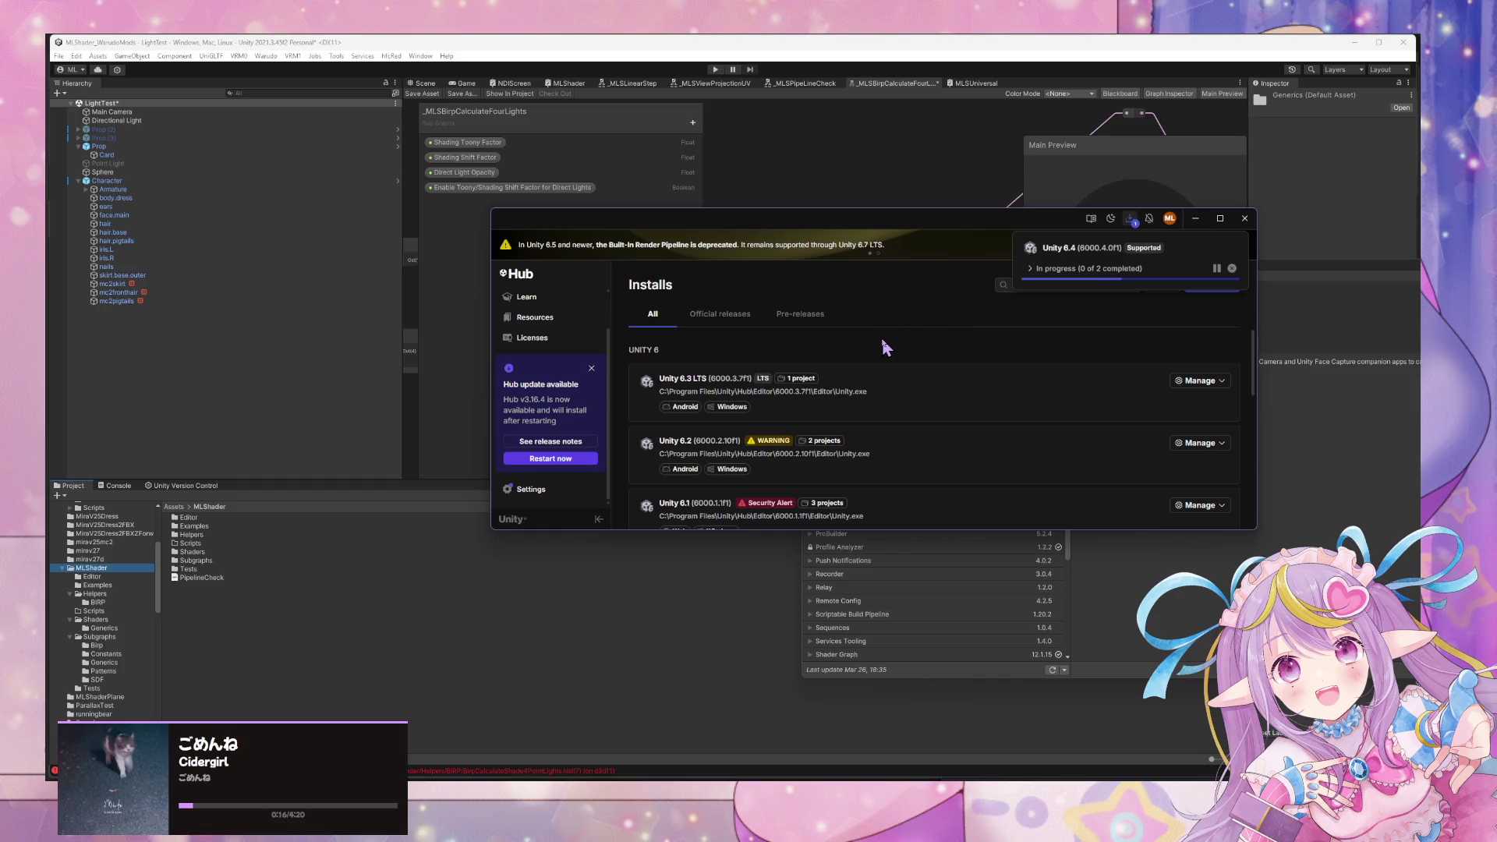
key("alt+Tab")
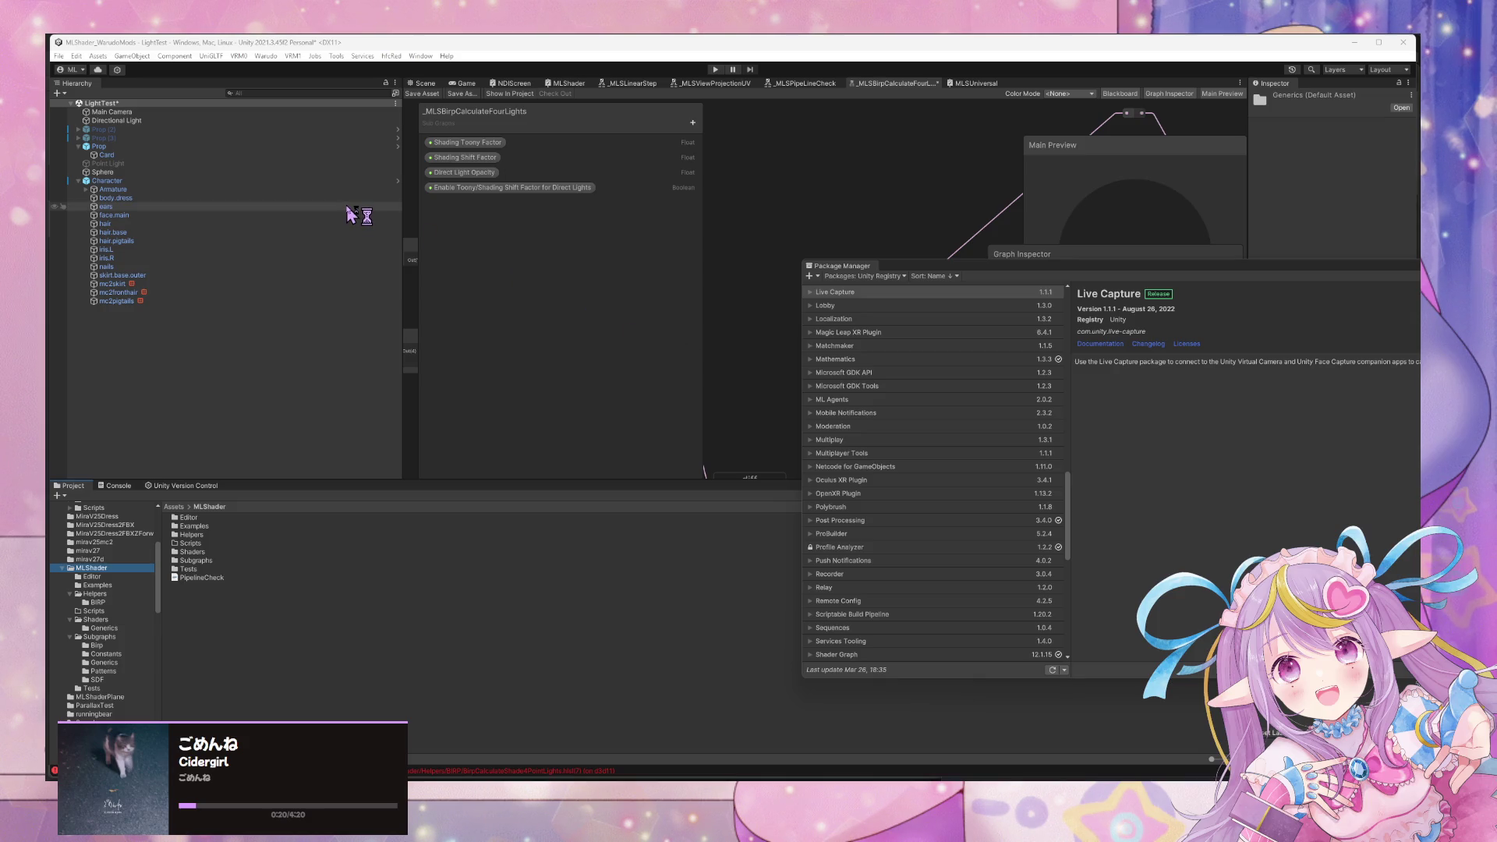
mouse_move(735, 839)
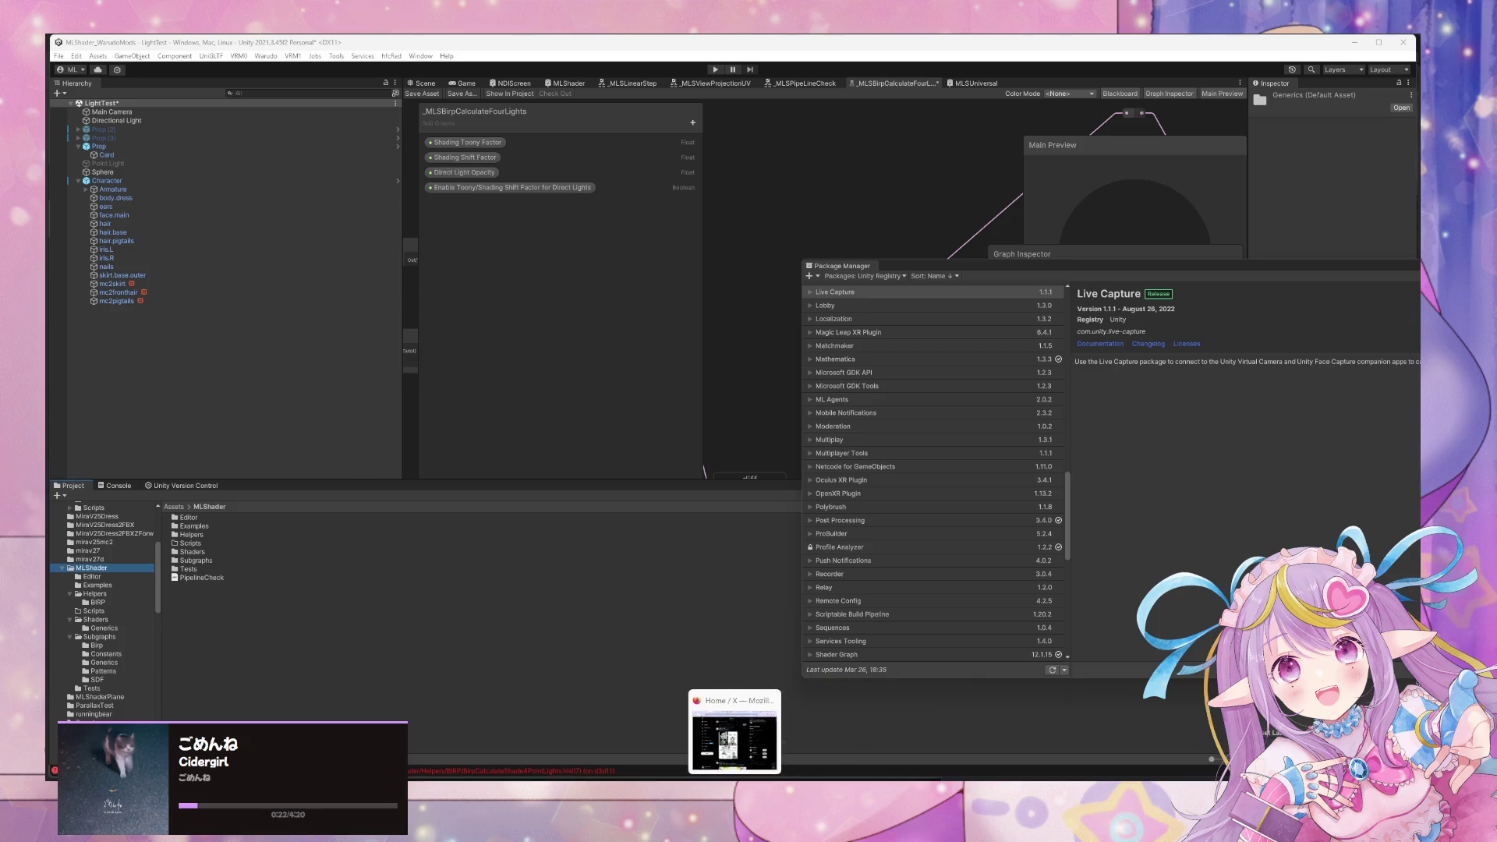
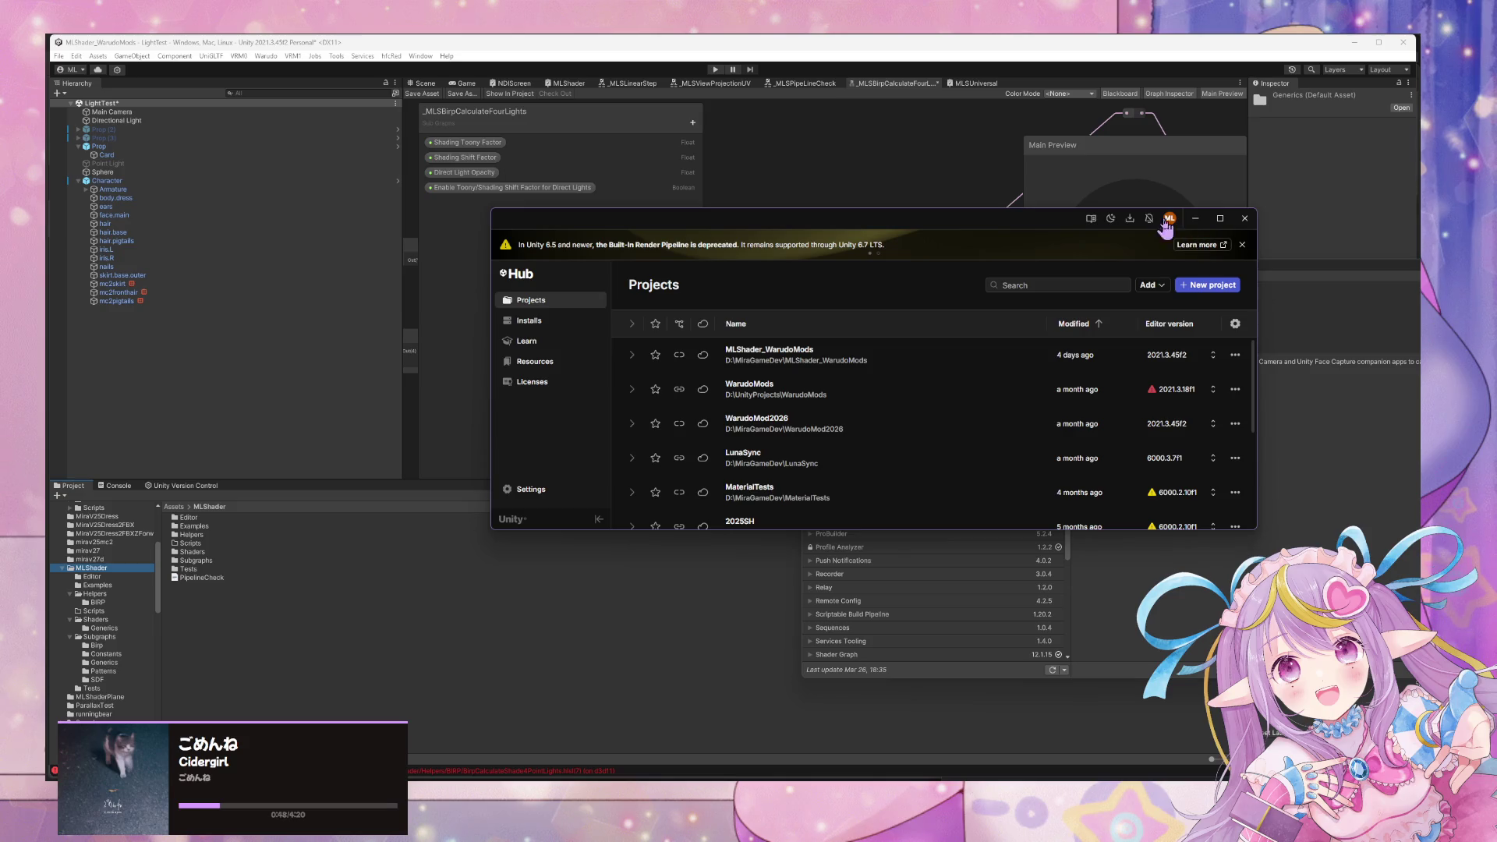
Confirm nothing is downloading and start a new project on editor 6000.3.7f1.
left_click(1129, 218)
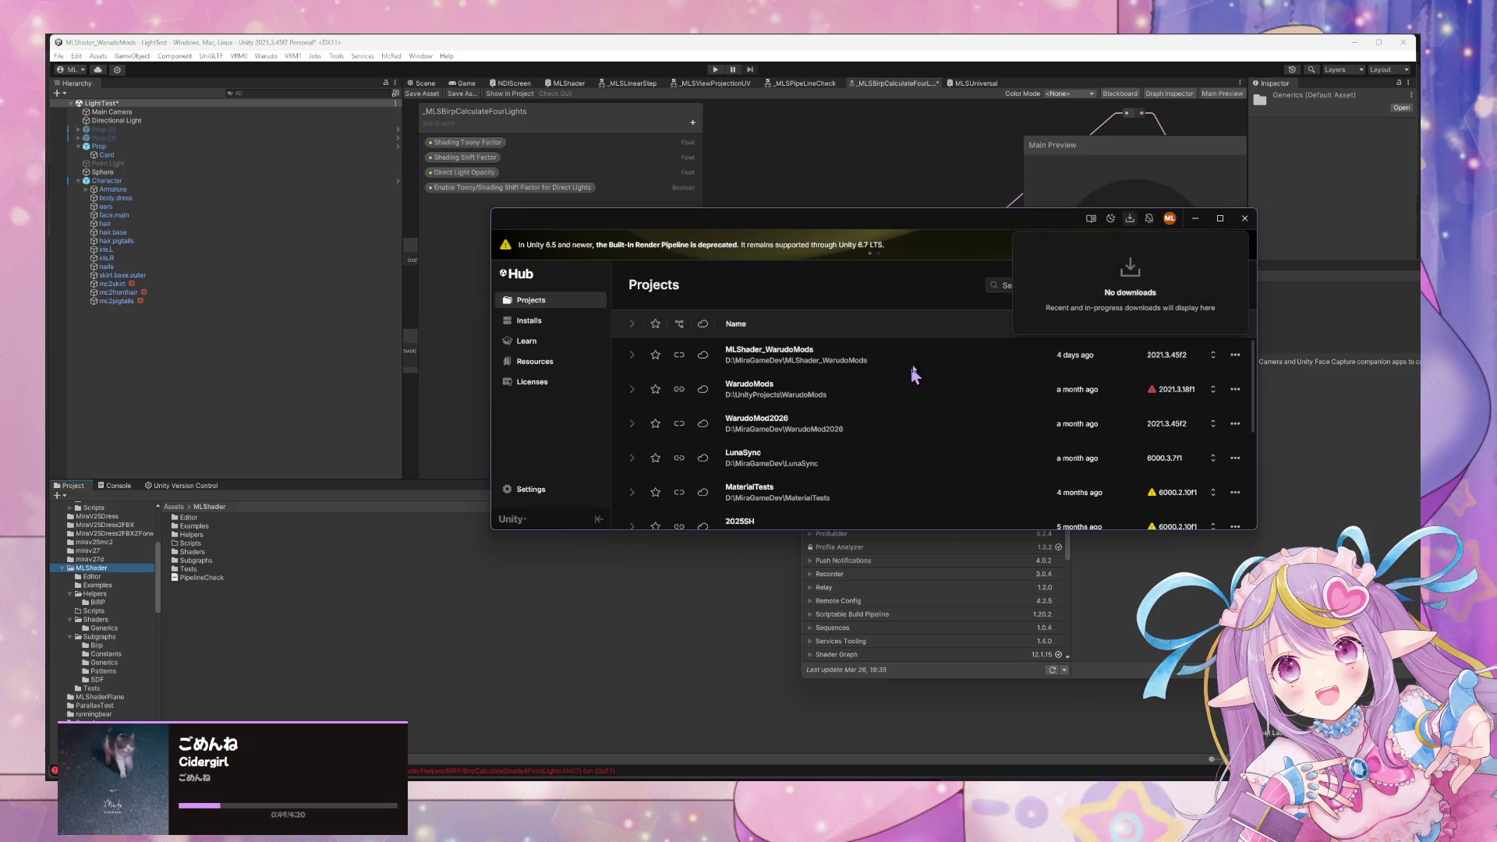
left_click(891, 294)
left_click(1228, 293)
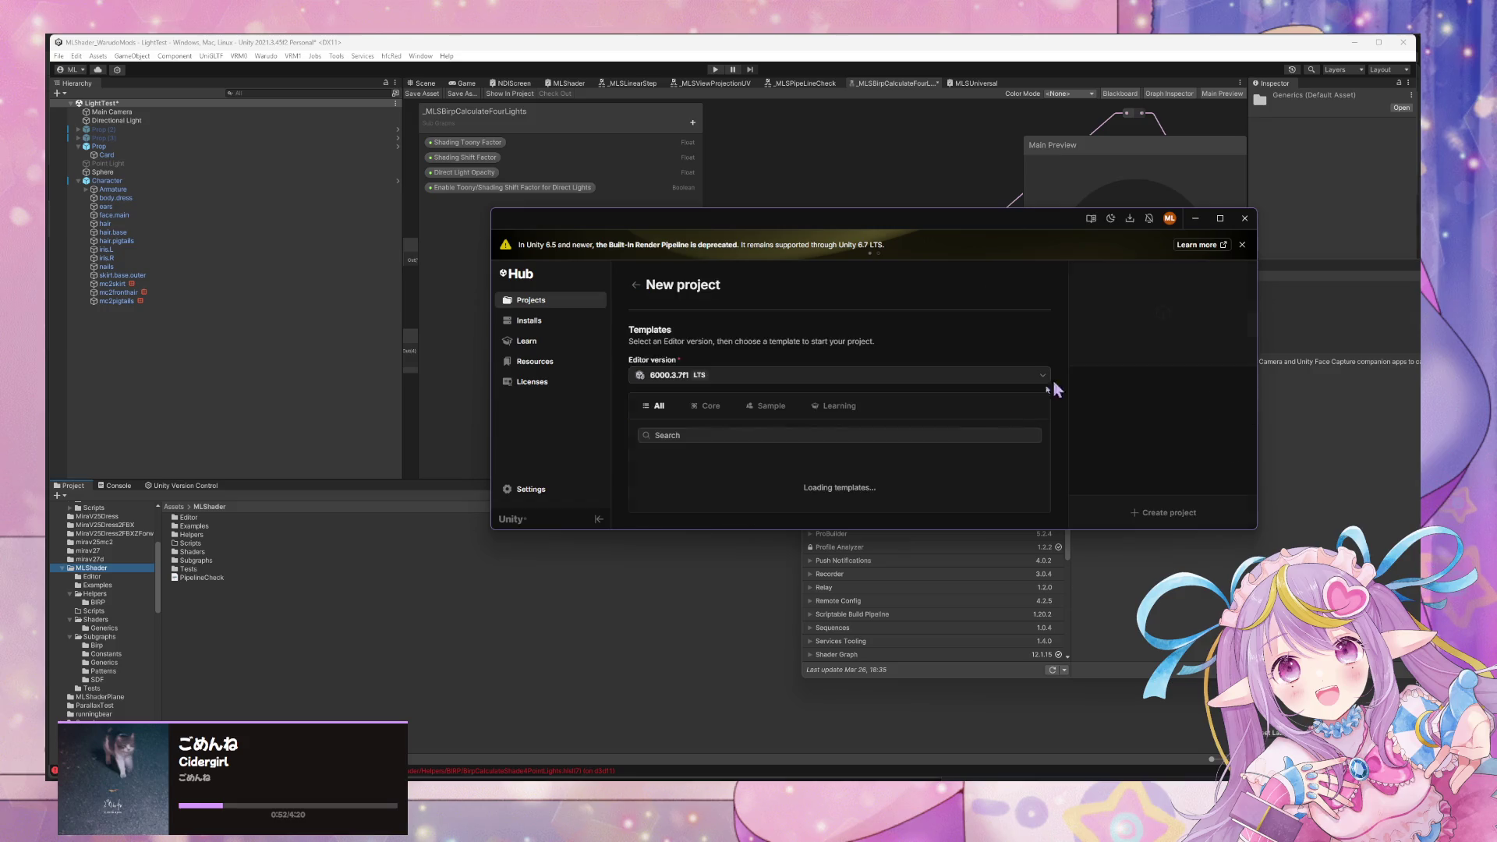
scroll(752, 384, "down", 2)
scroll(703, 380, "up", 2)
left_click(703, 378)
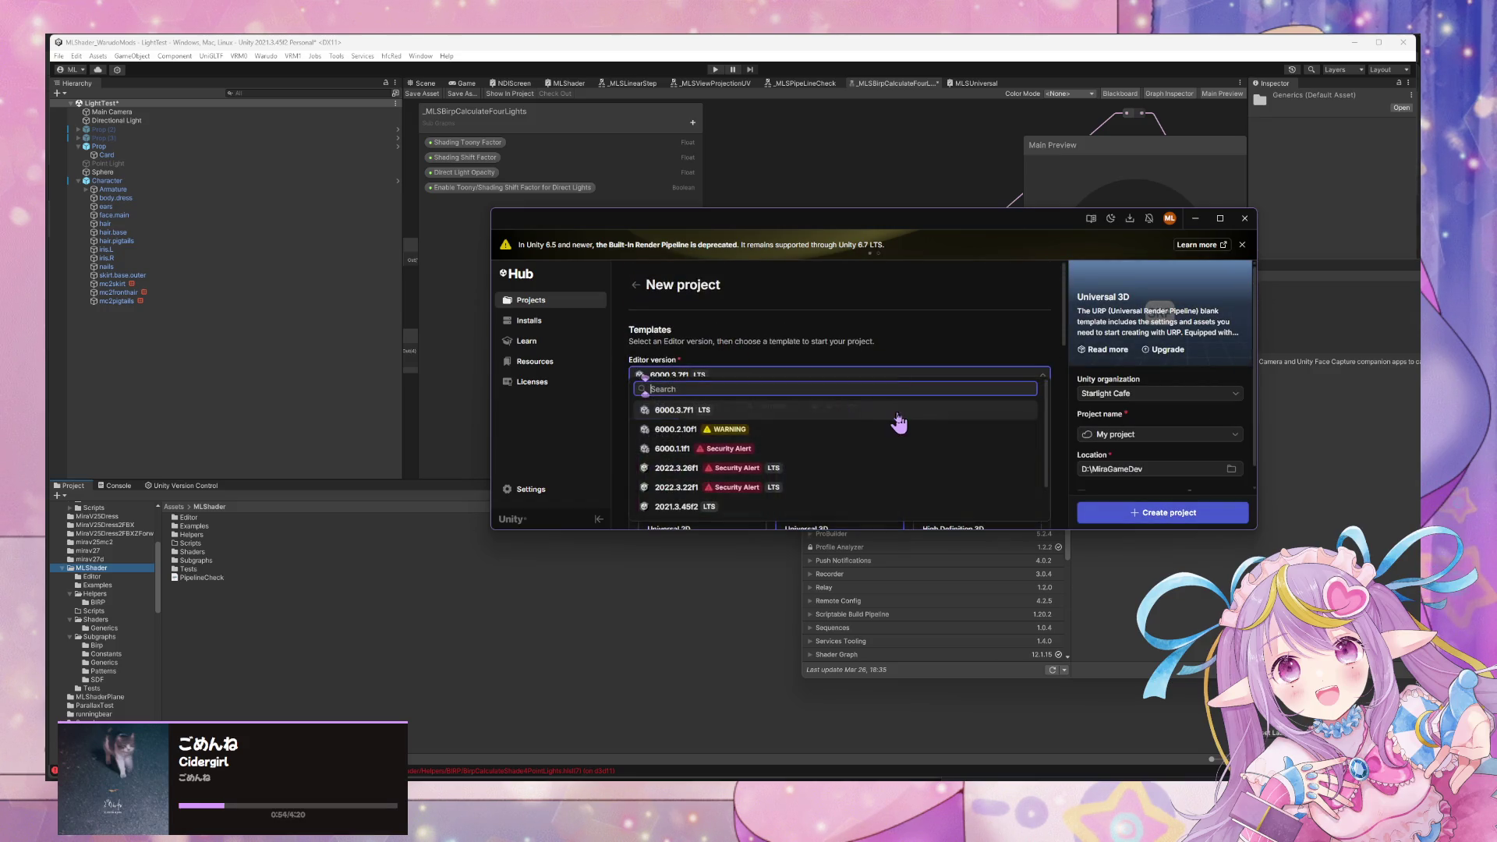
left_click(854, 417)
Filter the templates to Core, then switch to the Installs page.
scroll(865, 407, "down", 5)
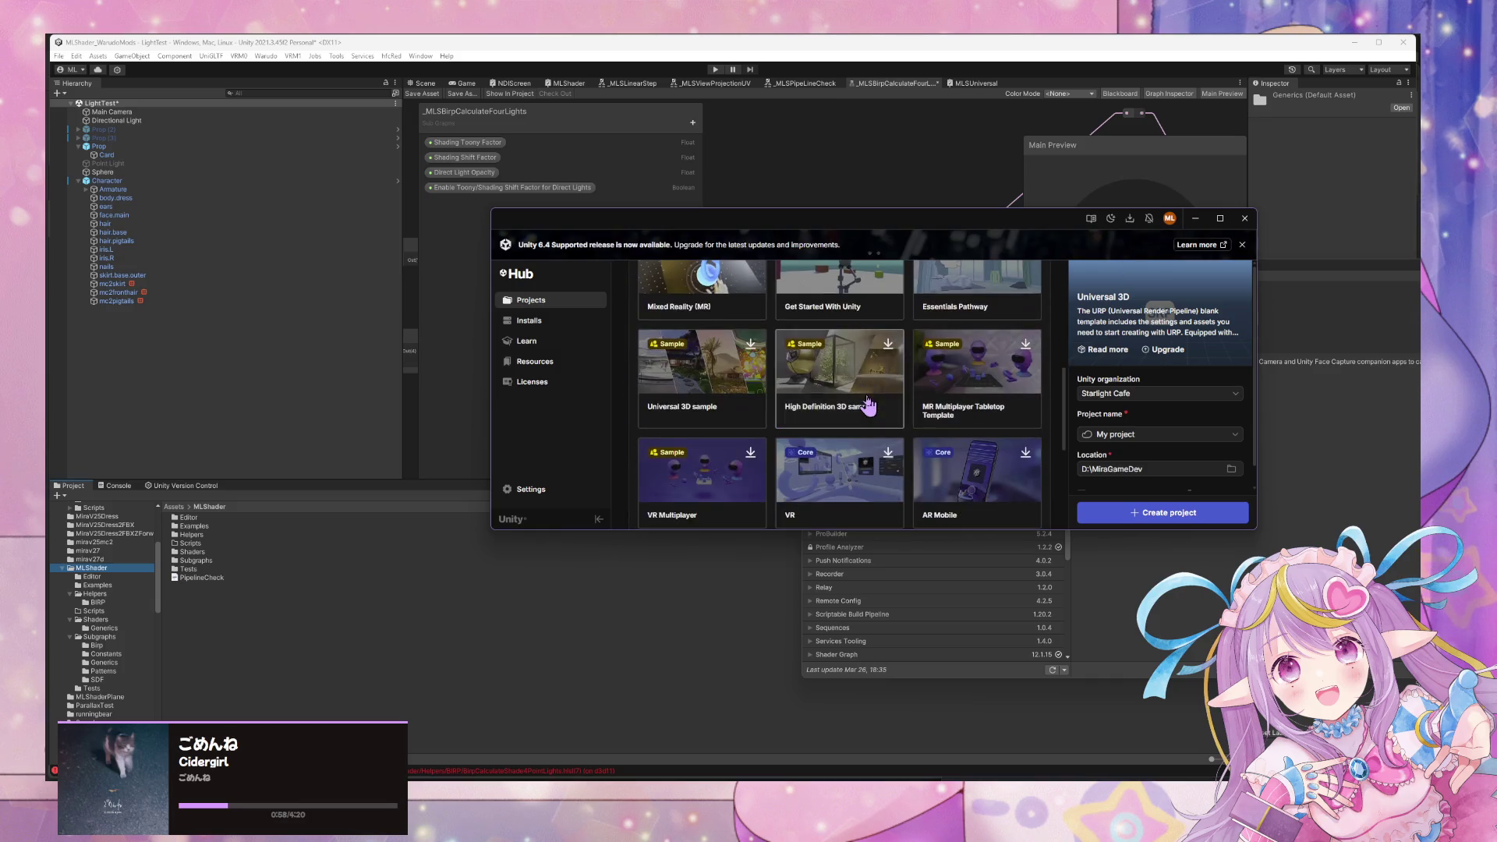
scroll(866, 405, "up", 5)
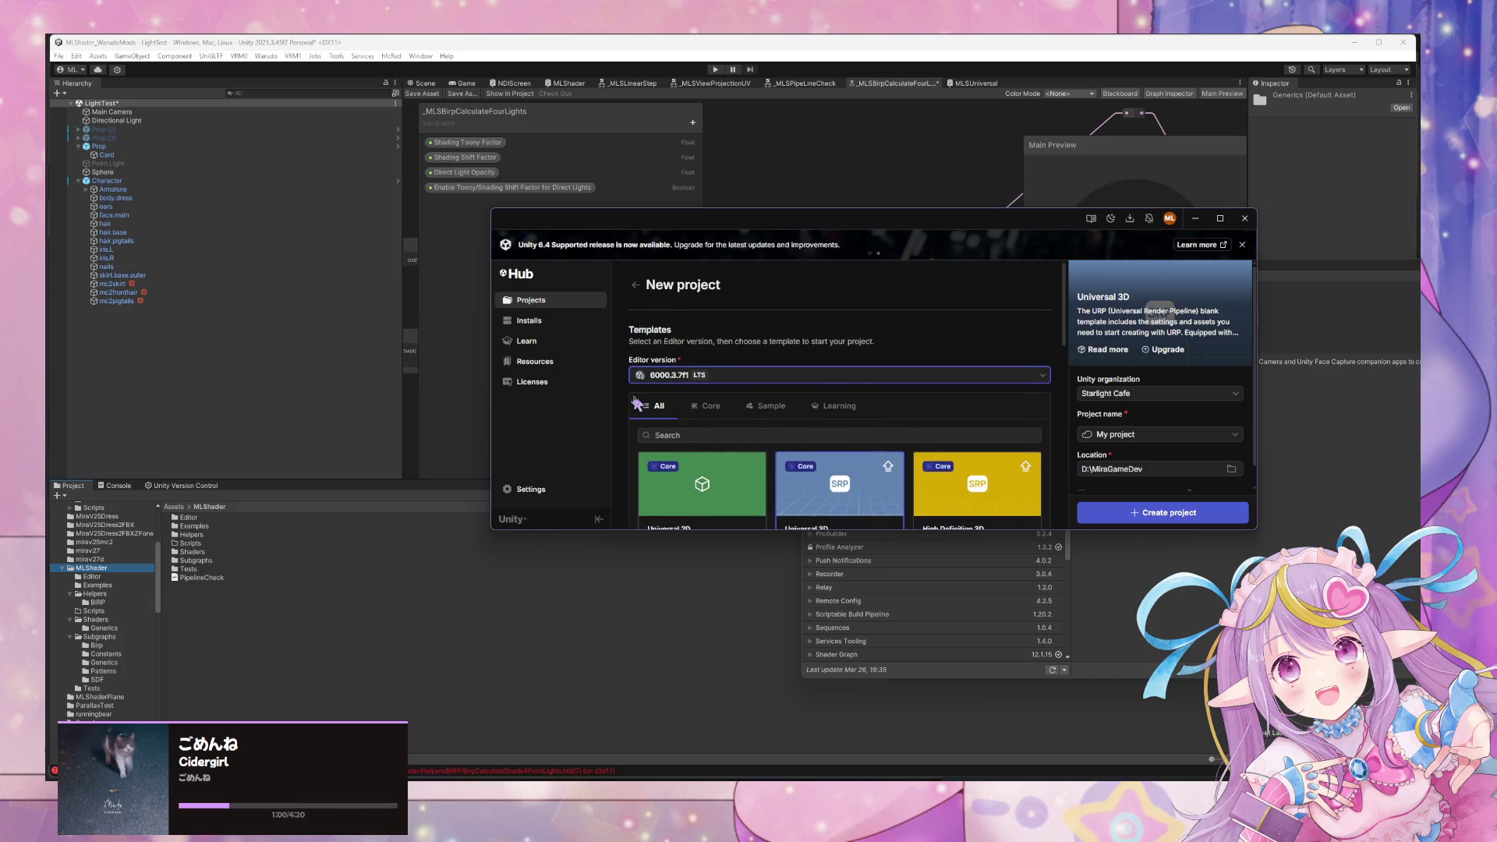
left_click(706, 406)
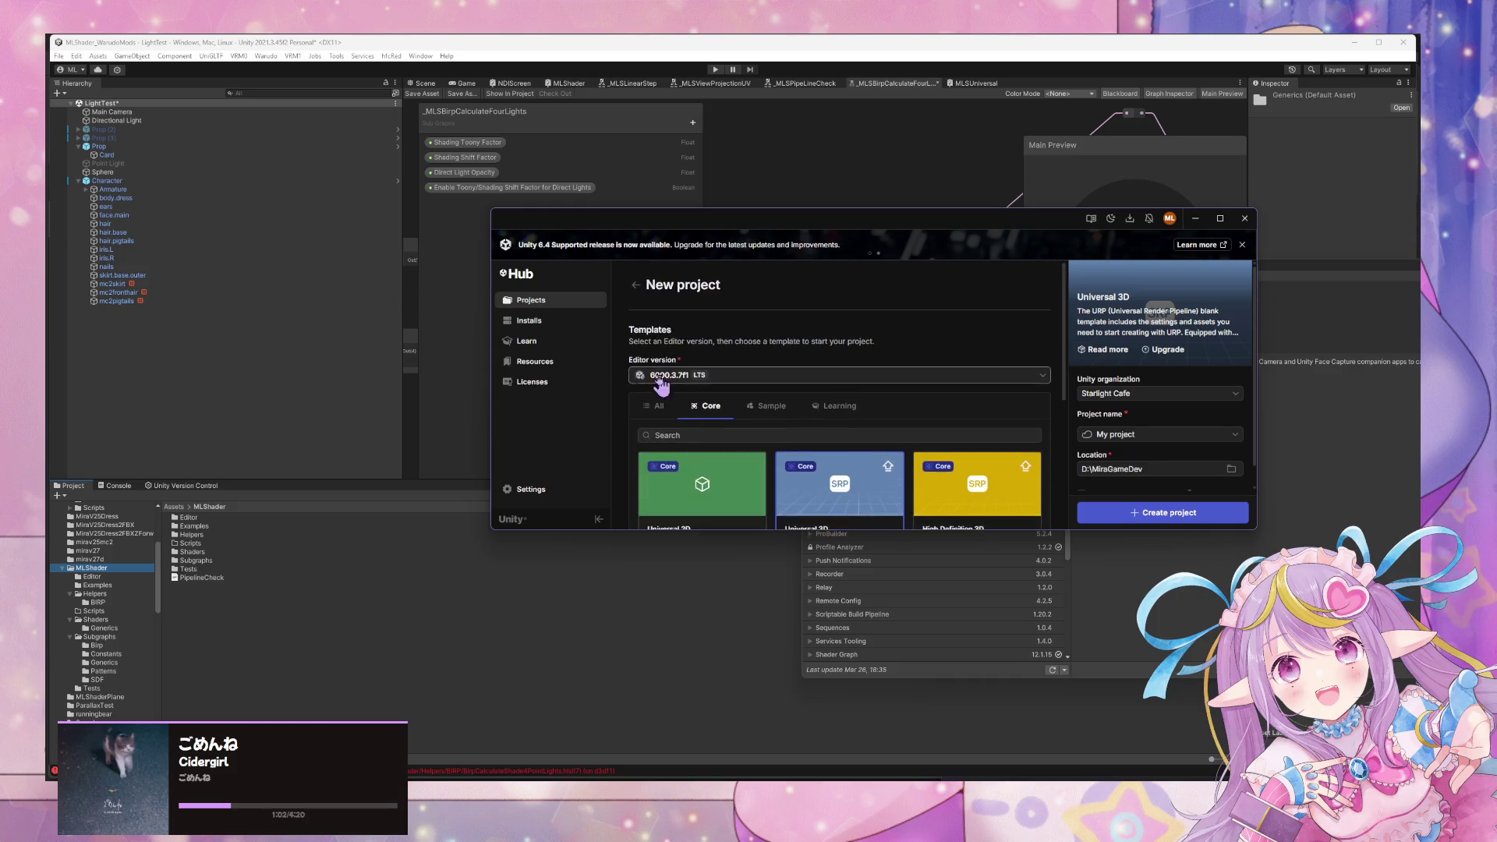
left_click(577, 321)
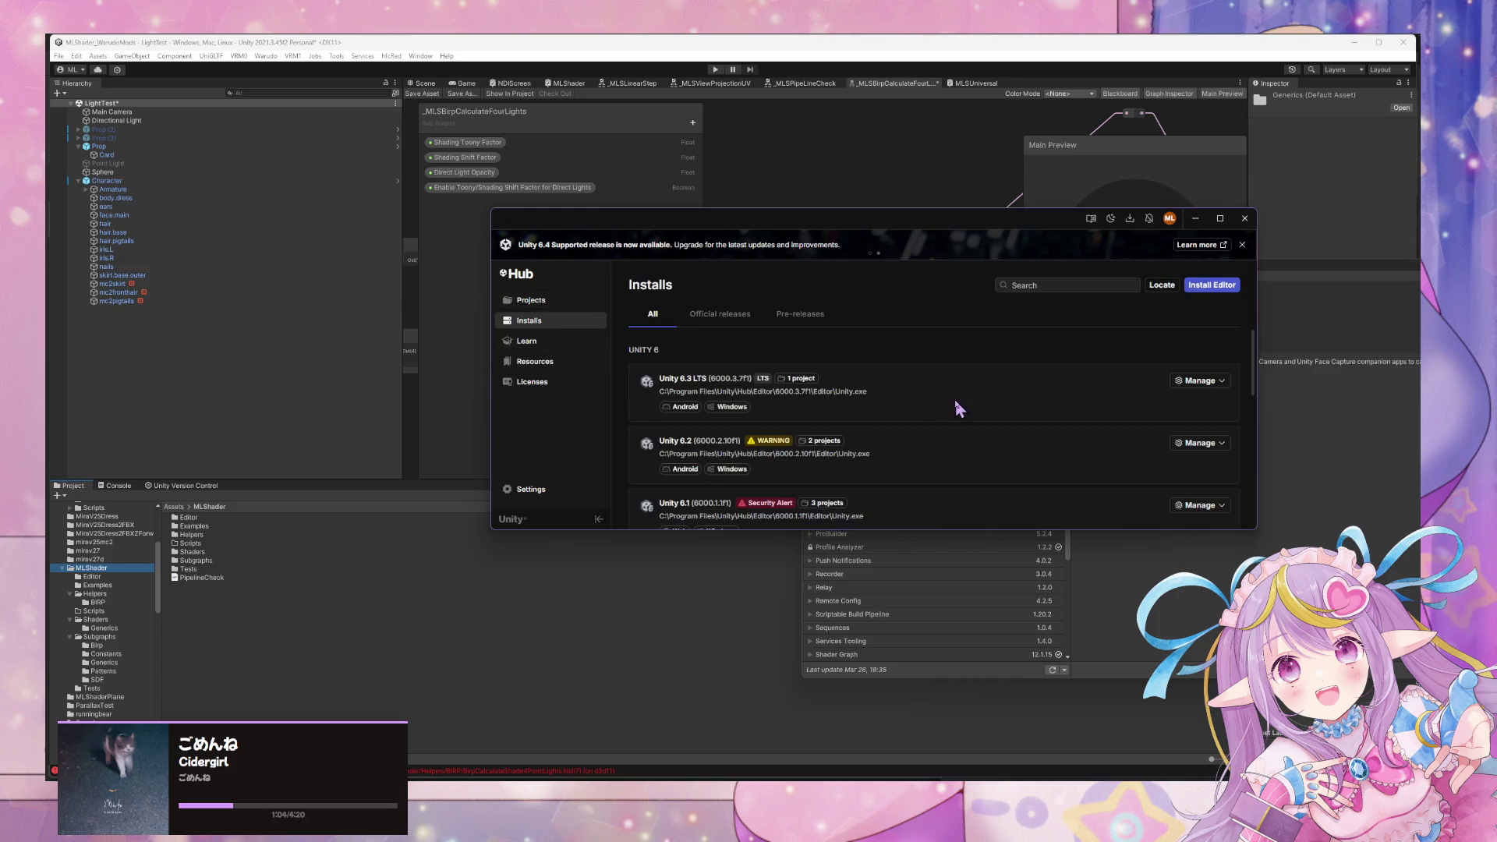
Install the Unity 6.4 editor without extra modules.
left_click(1211, 286)
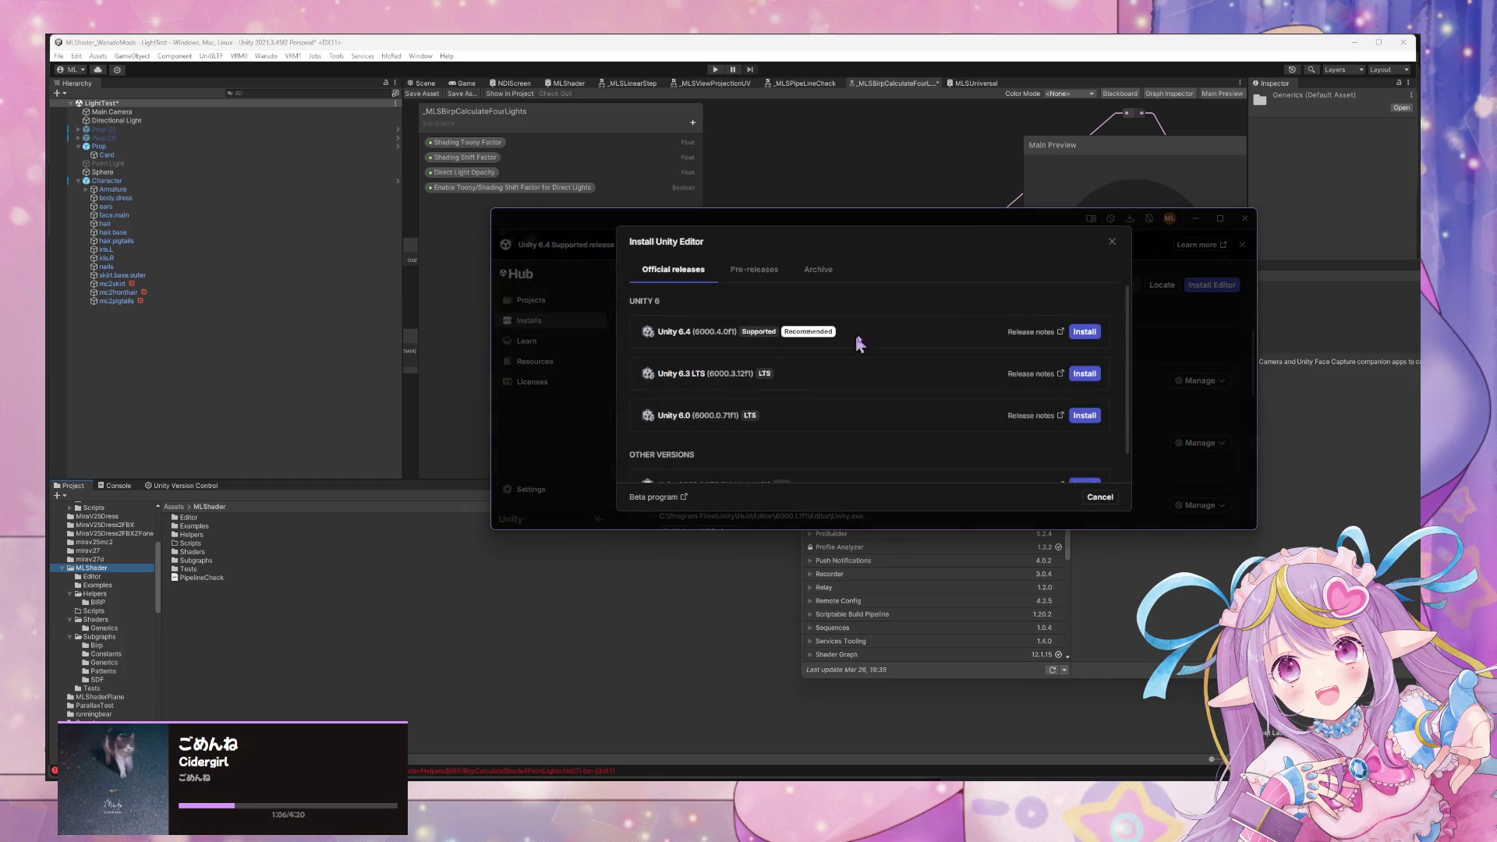
left_click(1085, 332)
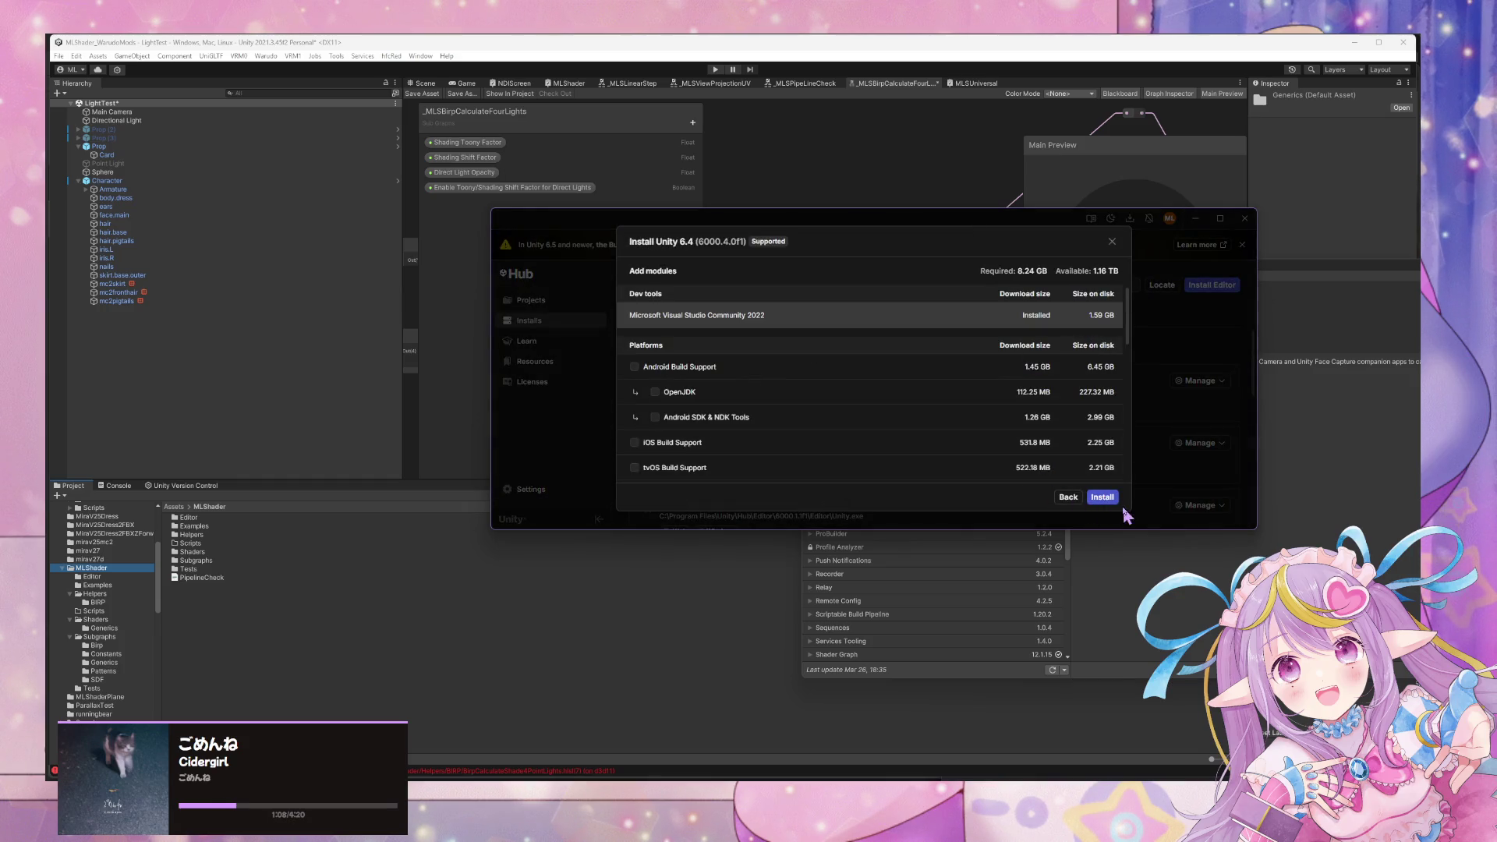
left_click(1105, 500)
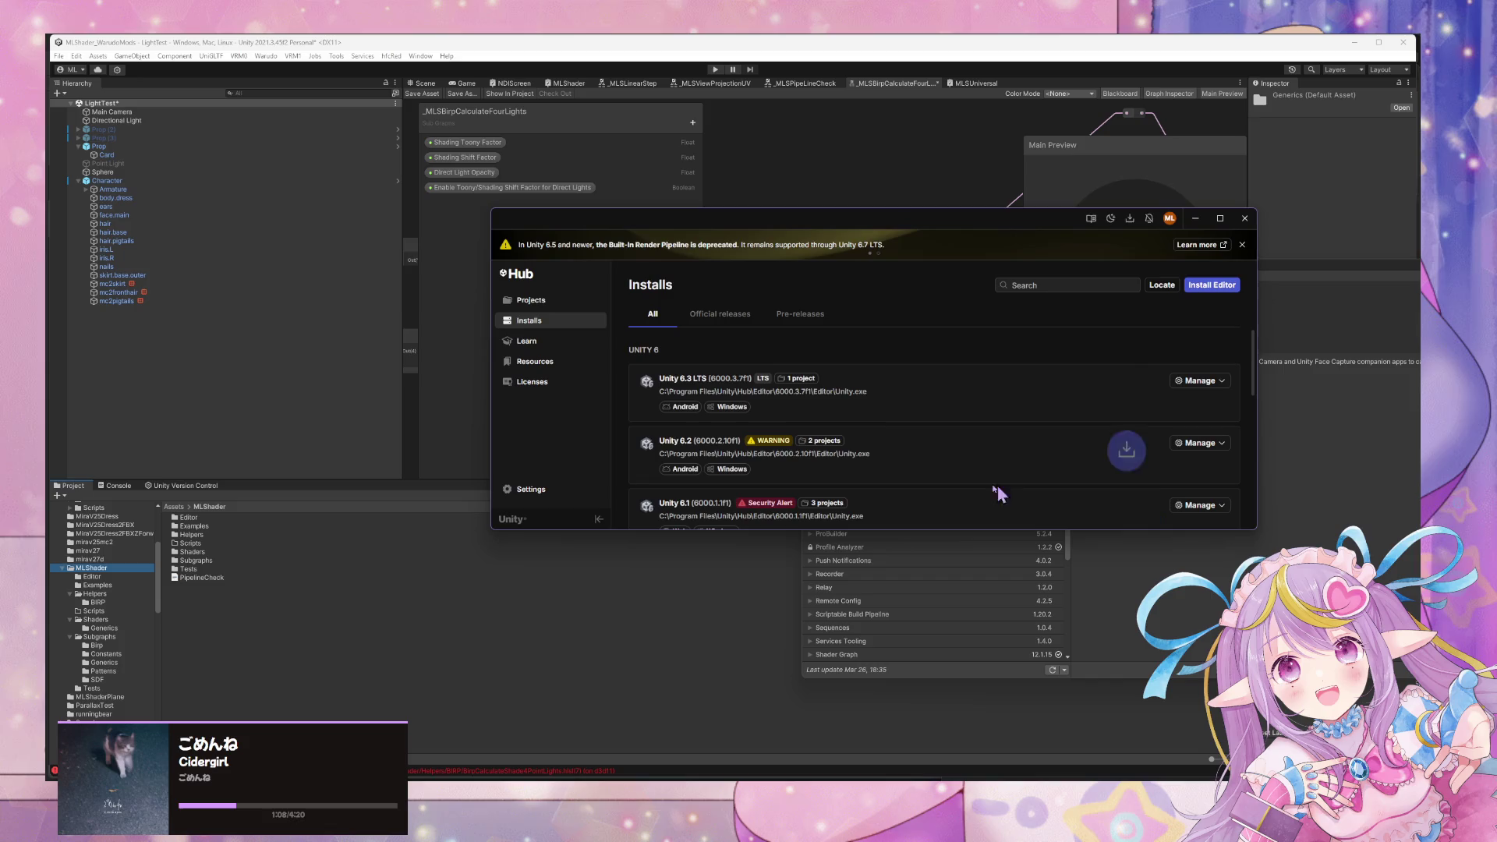
Check the Unity 6.4 download progress and review the installed editors list.
left_click(1132, 222)
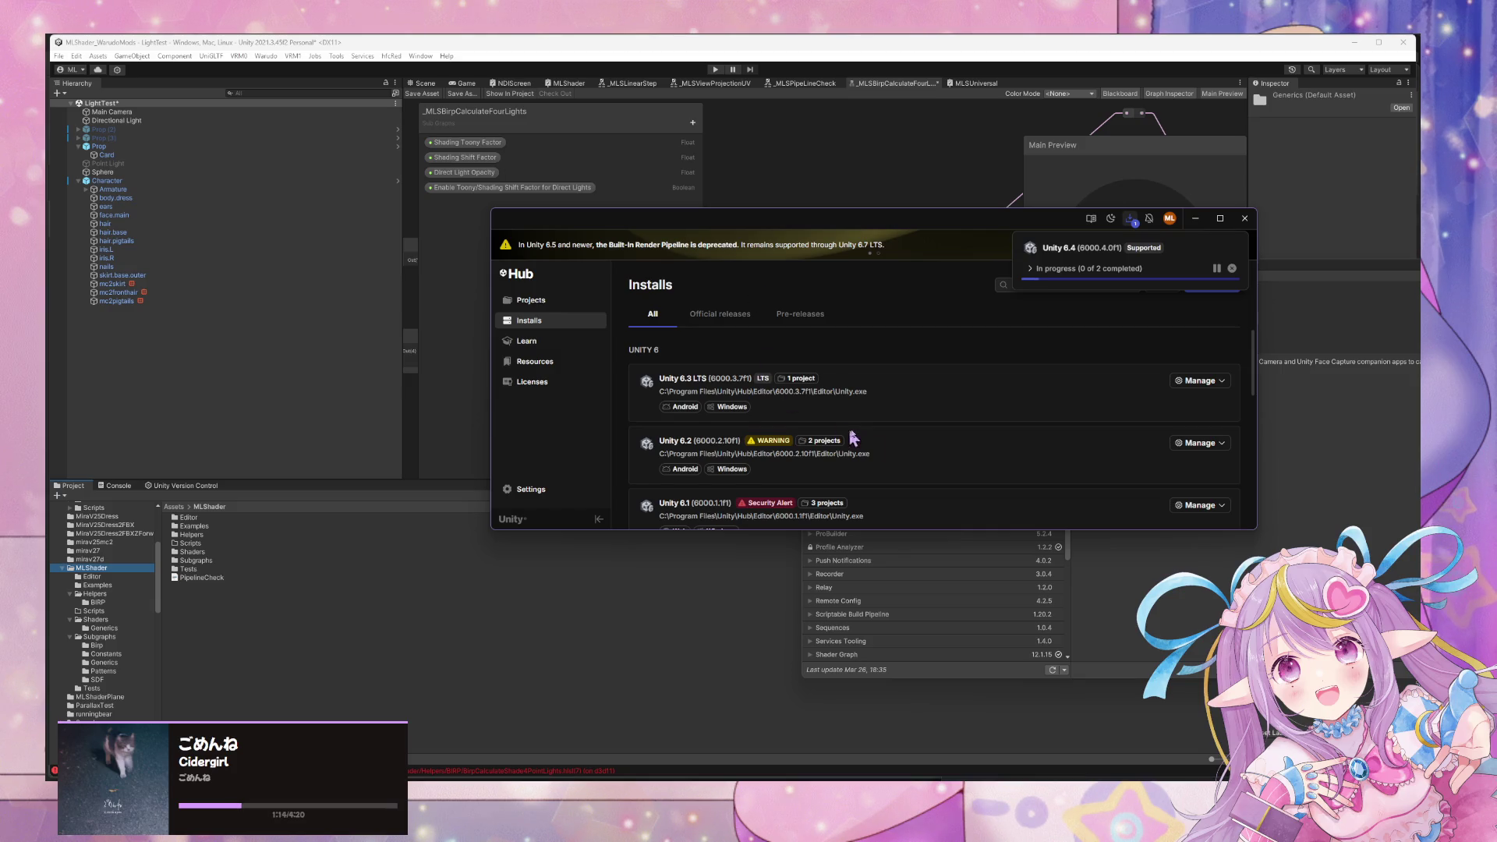
left_click(916, 456)
left_click(1200, 442)
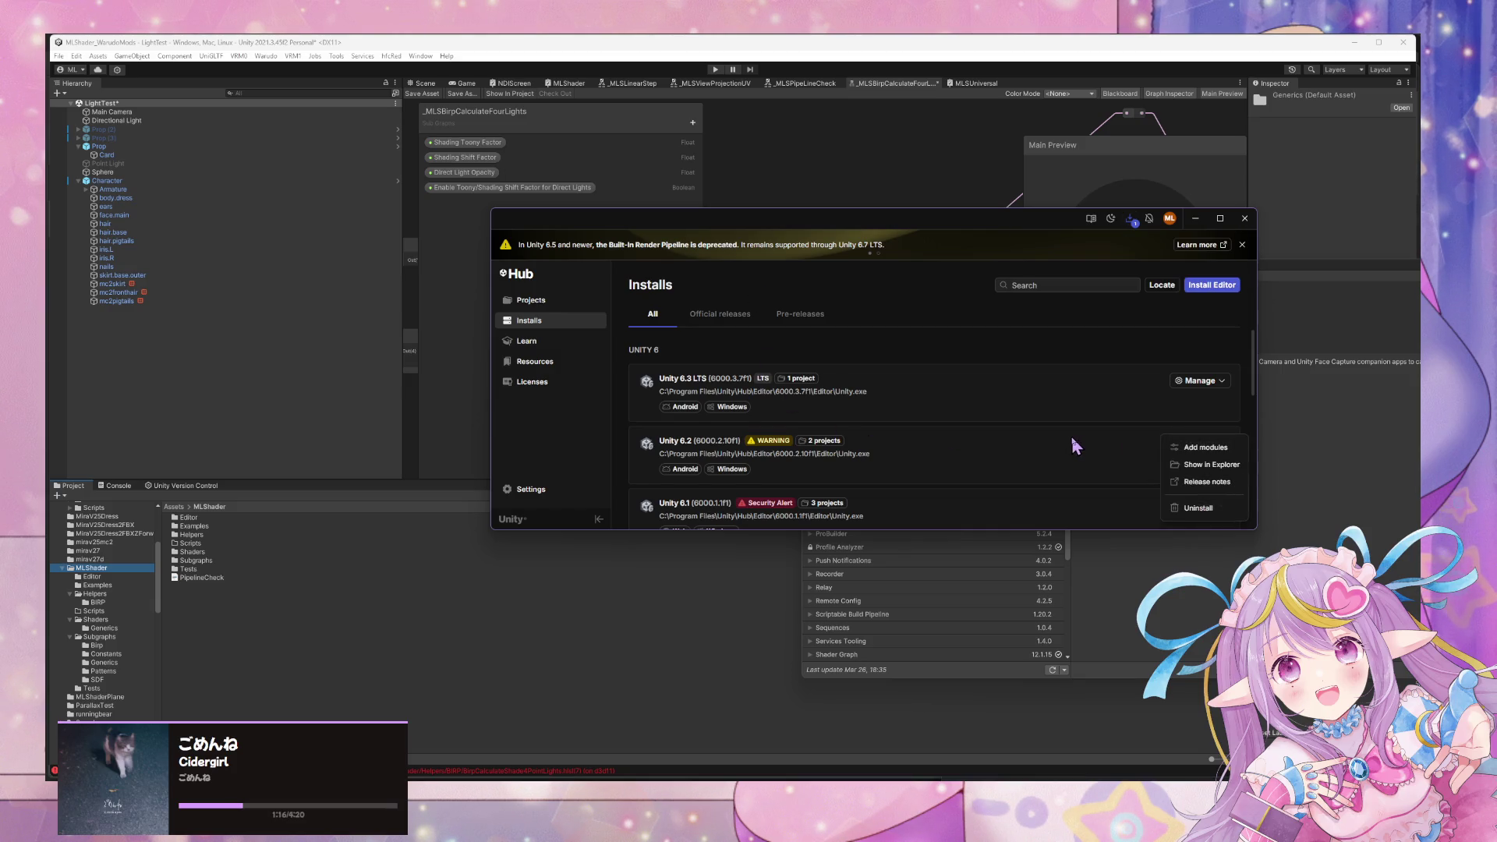
left_click(1028, 374)
scroll(1027, 373, "down", 5)
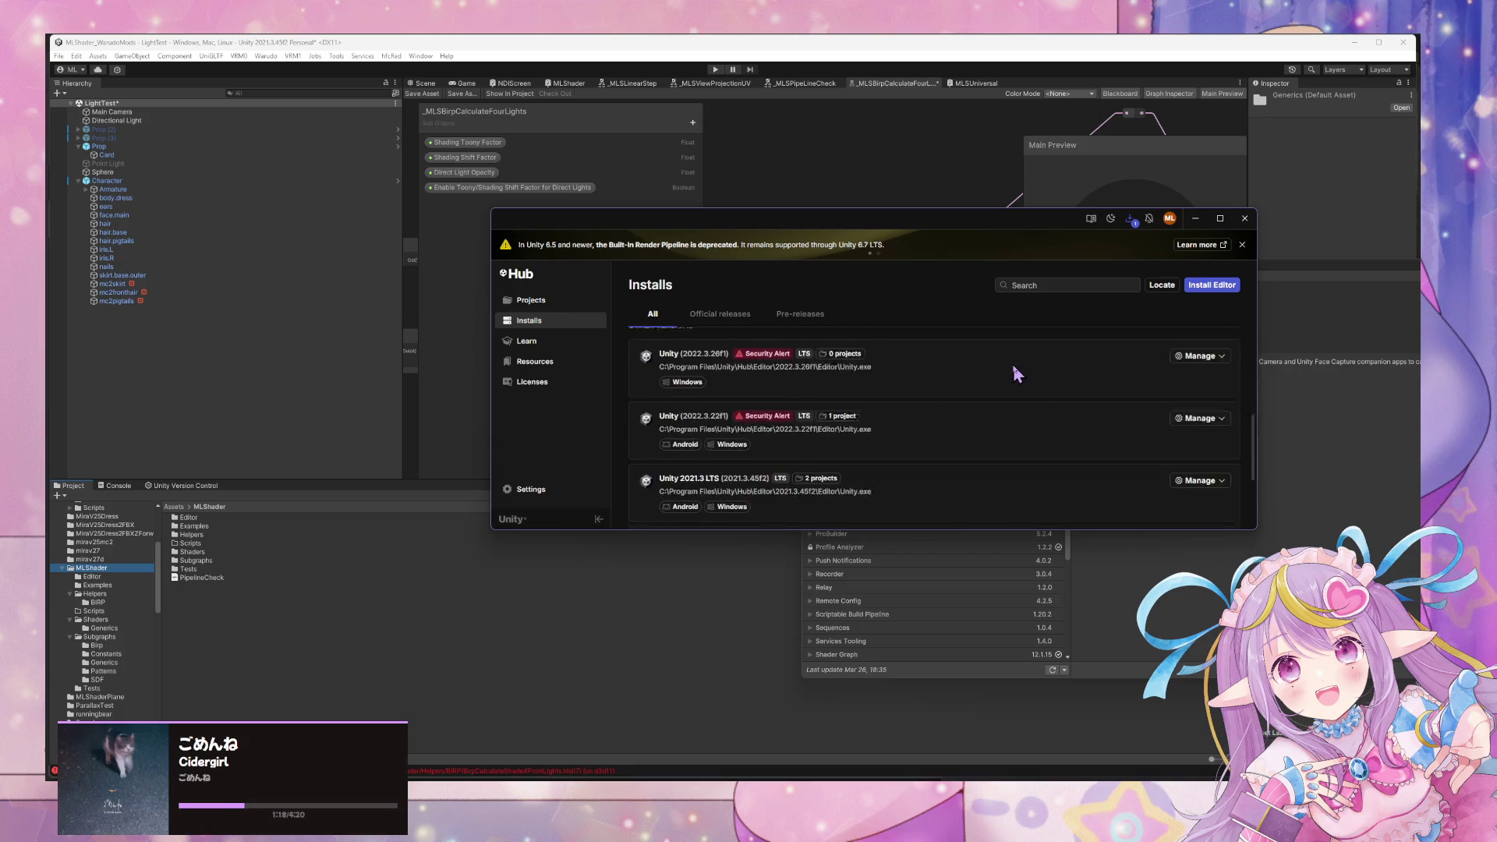
scroll(1011, 362, "down", 1)
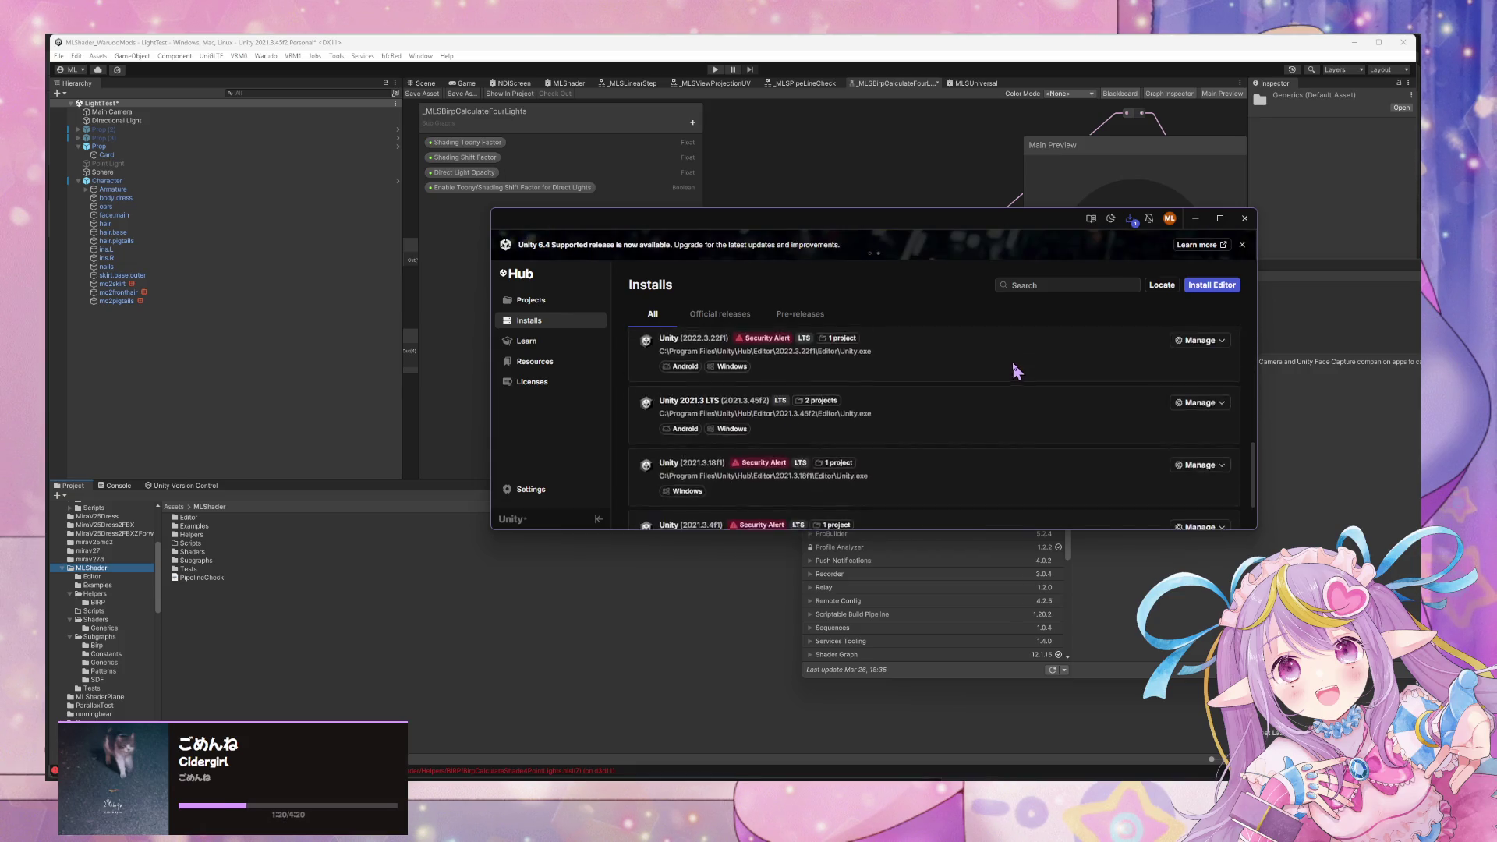
scroll(1012, 362, "down", 2)
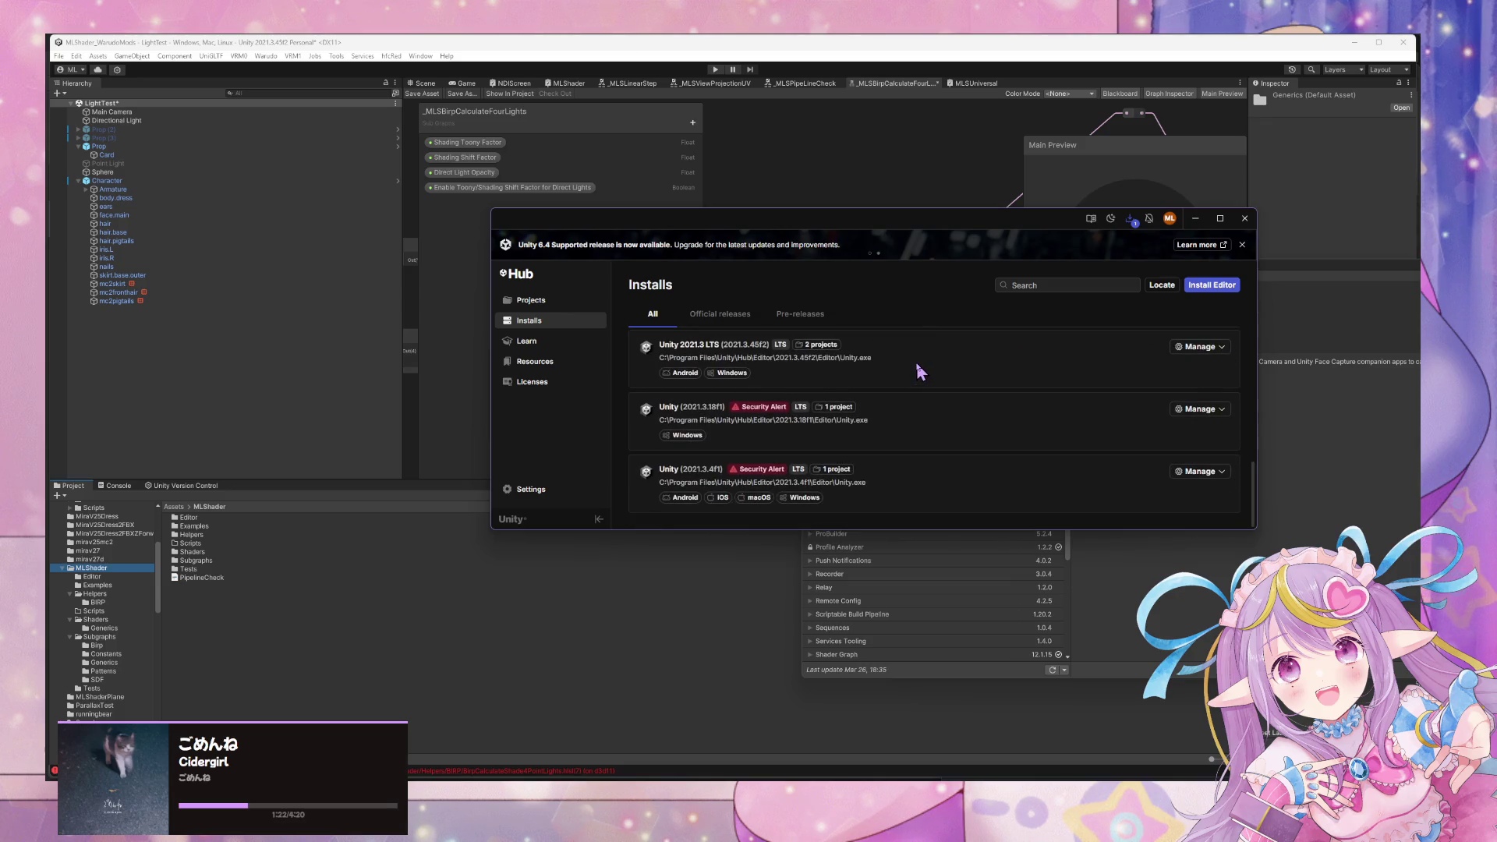
scroll(919, 366, "up", 8)
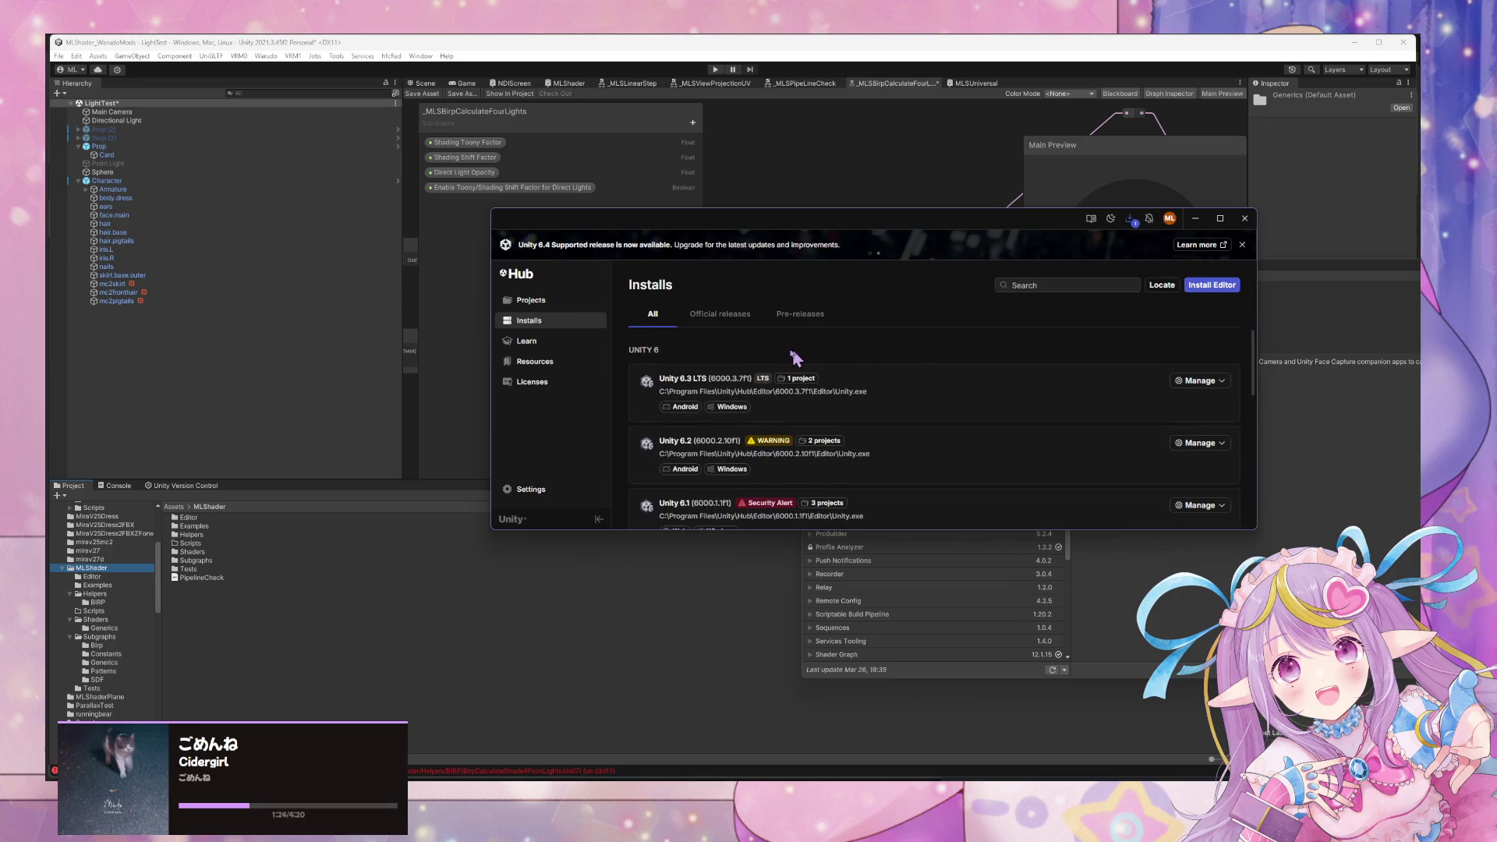
mouse_move(789, 390)
left_click(1129, 219)
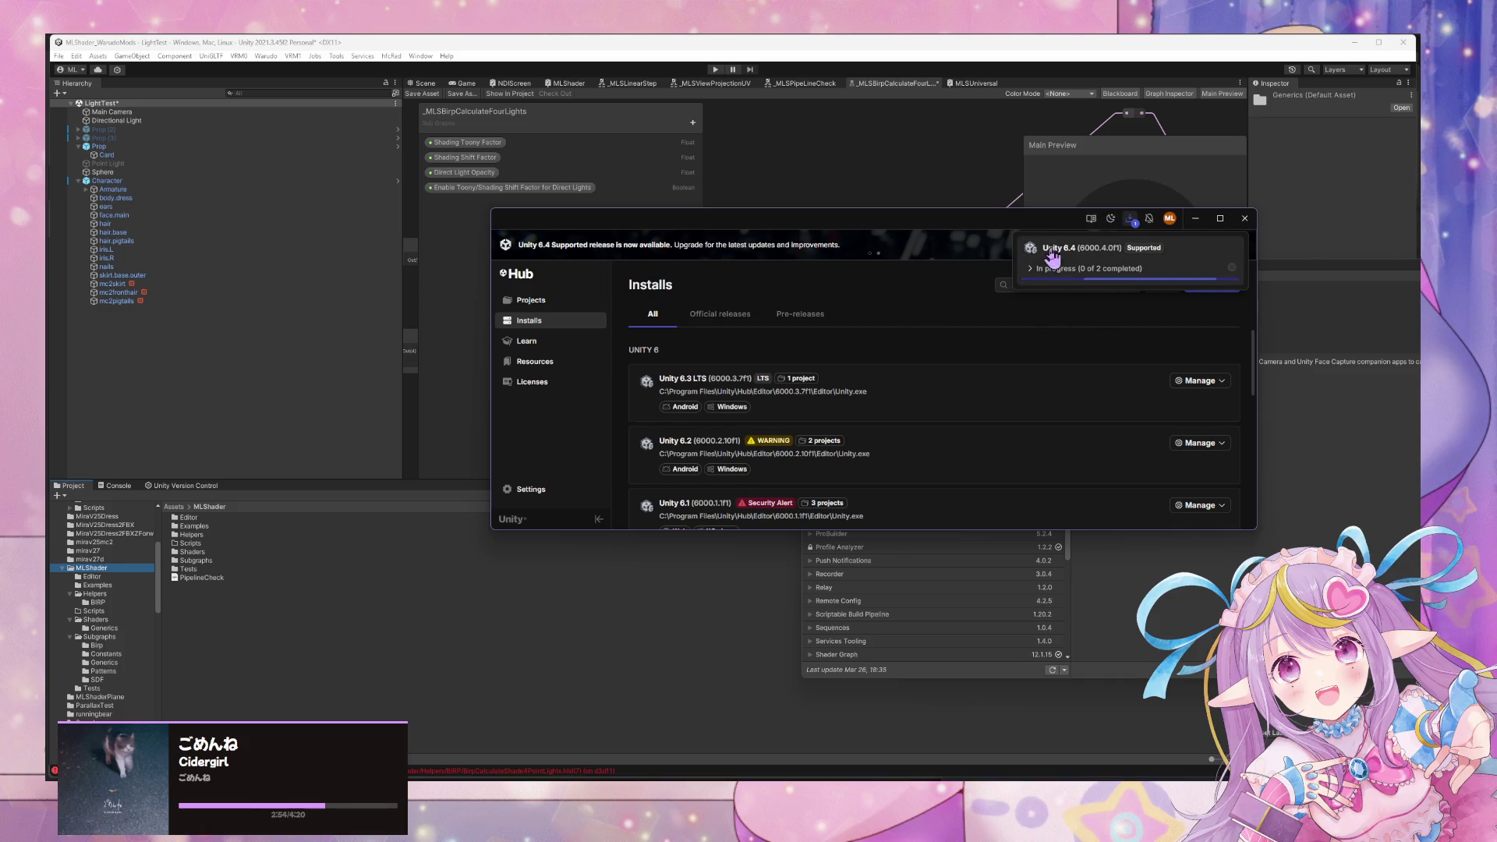
Expand In progress to see the 6.4 editor installing and its documentation queued.
left_click(1030, 269)
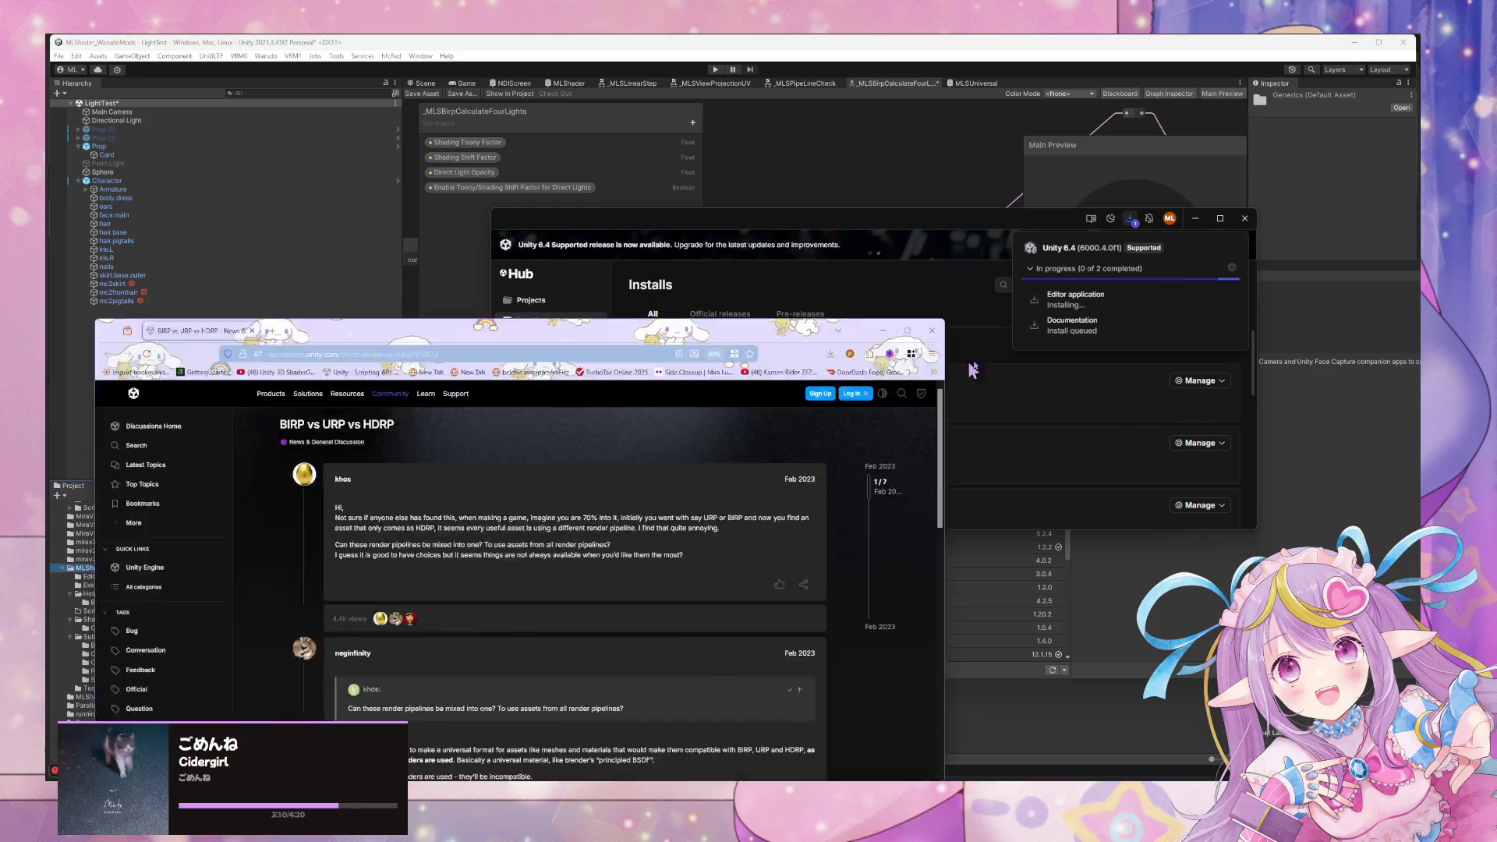
Search the web for 'unity export package' and browse the results.
key("alt+Tab")
left_click(991, 411)
type("uni")
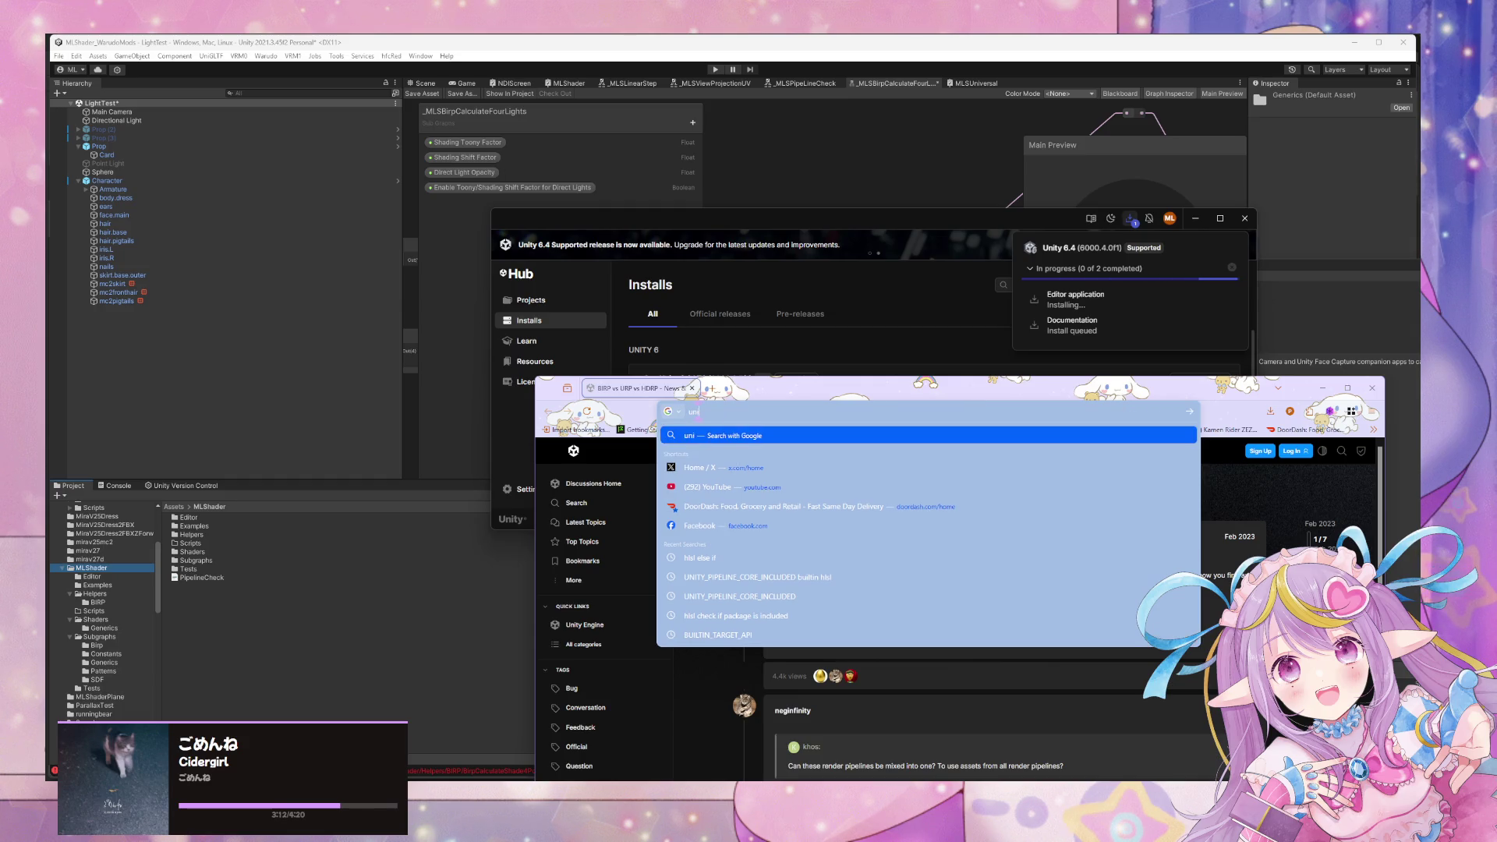
type("ty export package")
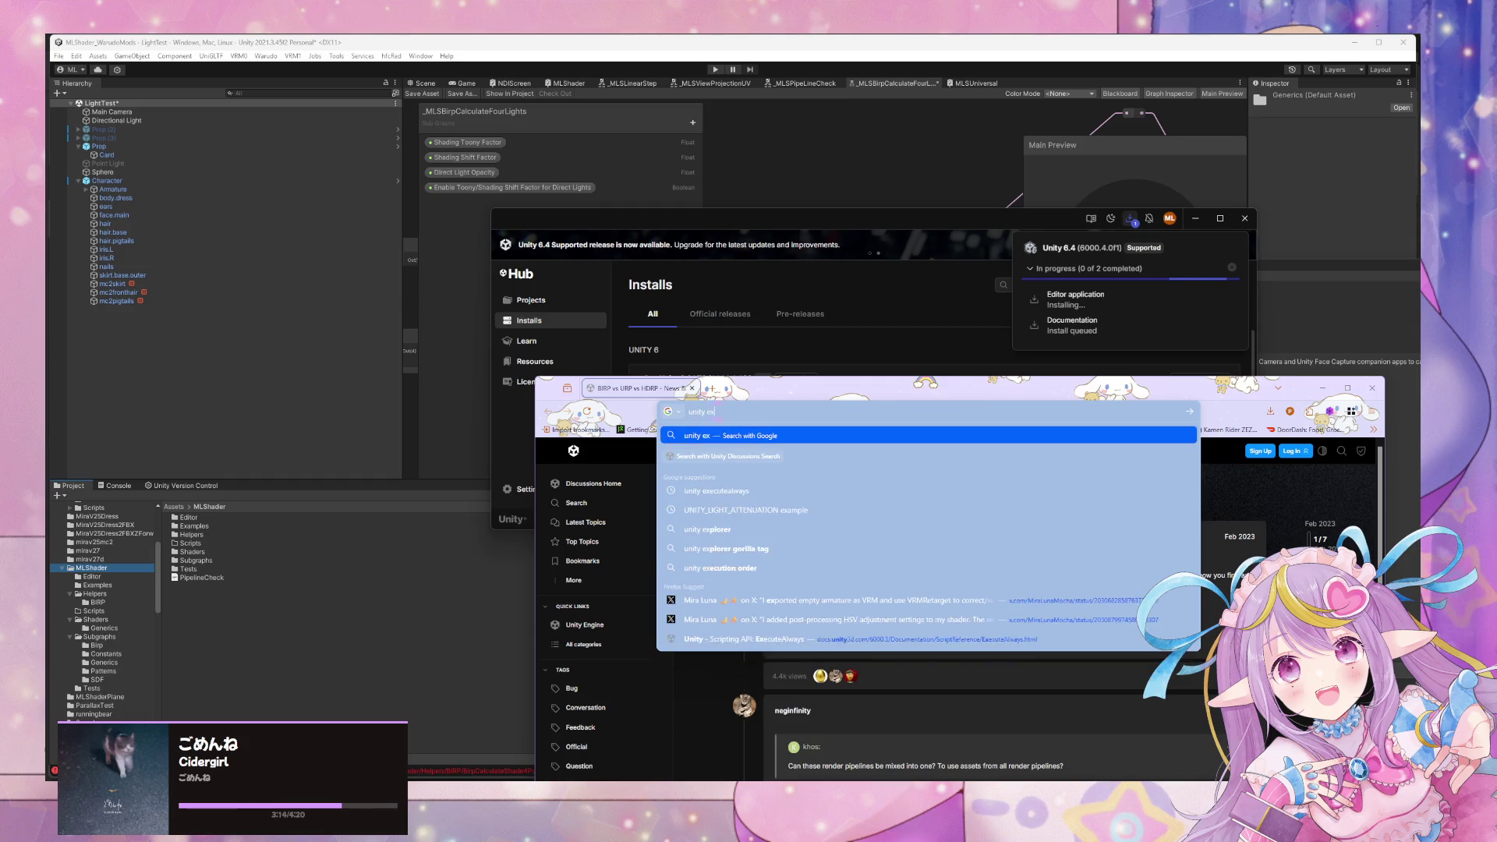
key("Return")
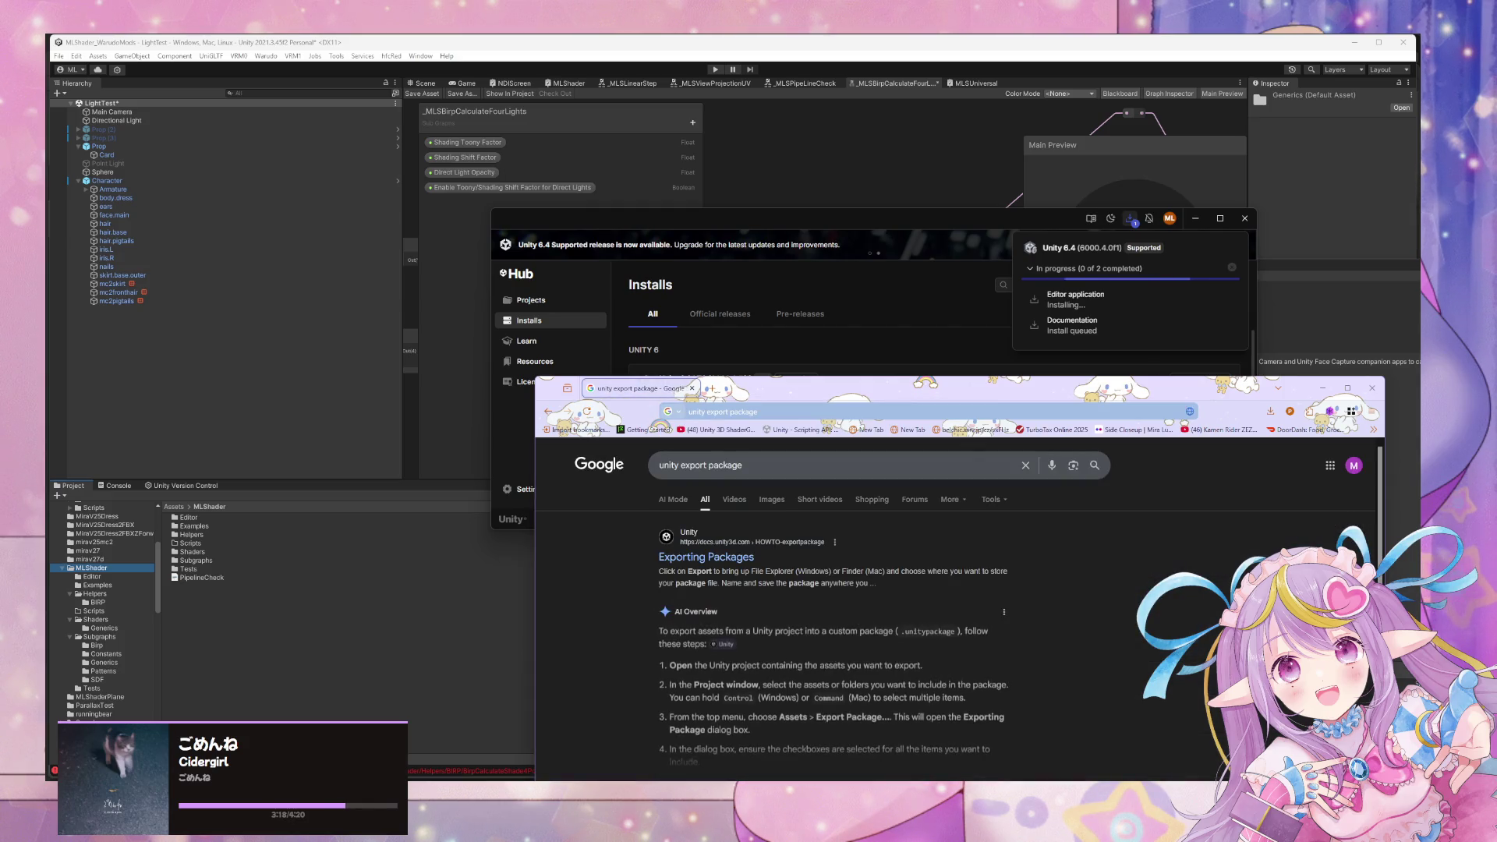
scroll(974, 533, "down", 5)
scroll(975, 533, "down", 5)
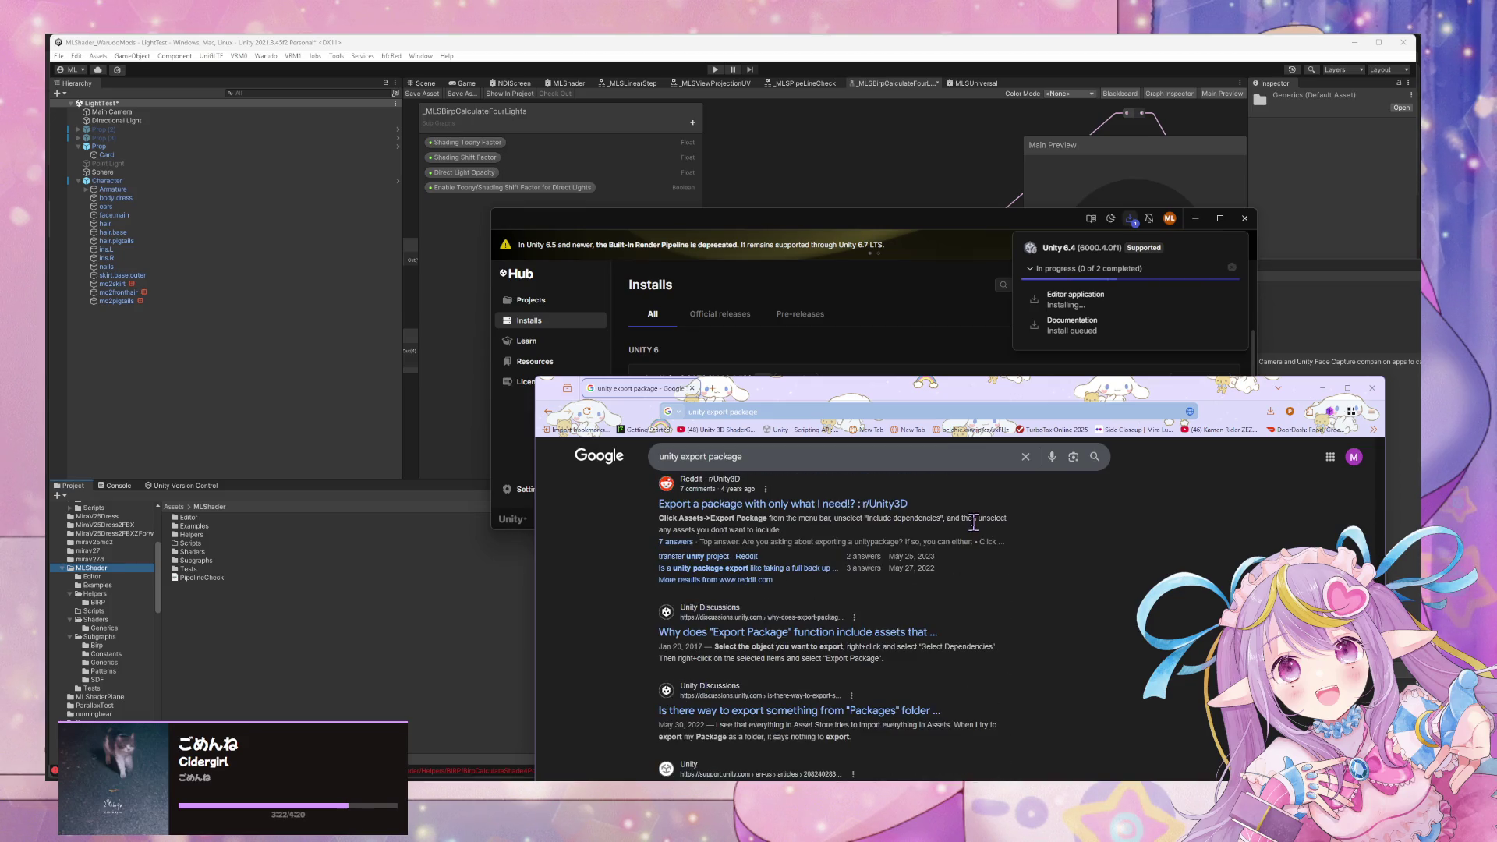
scroll(975, 527, "down", 4)
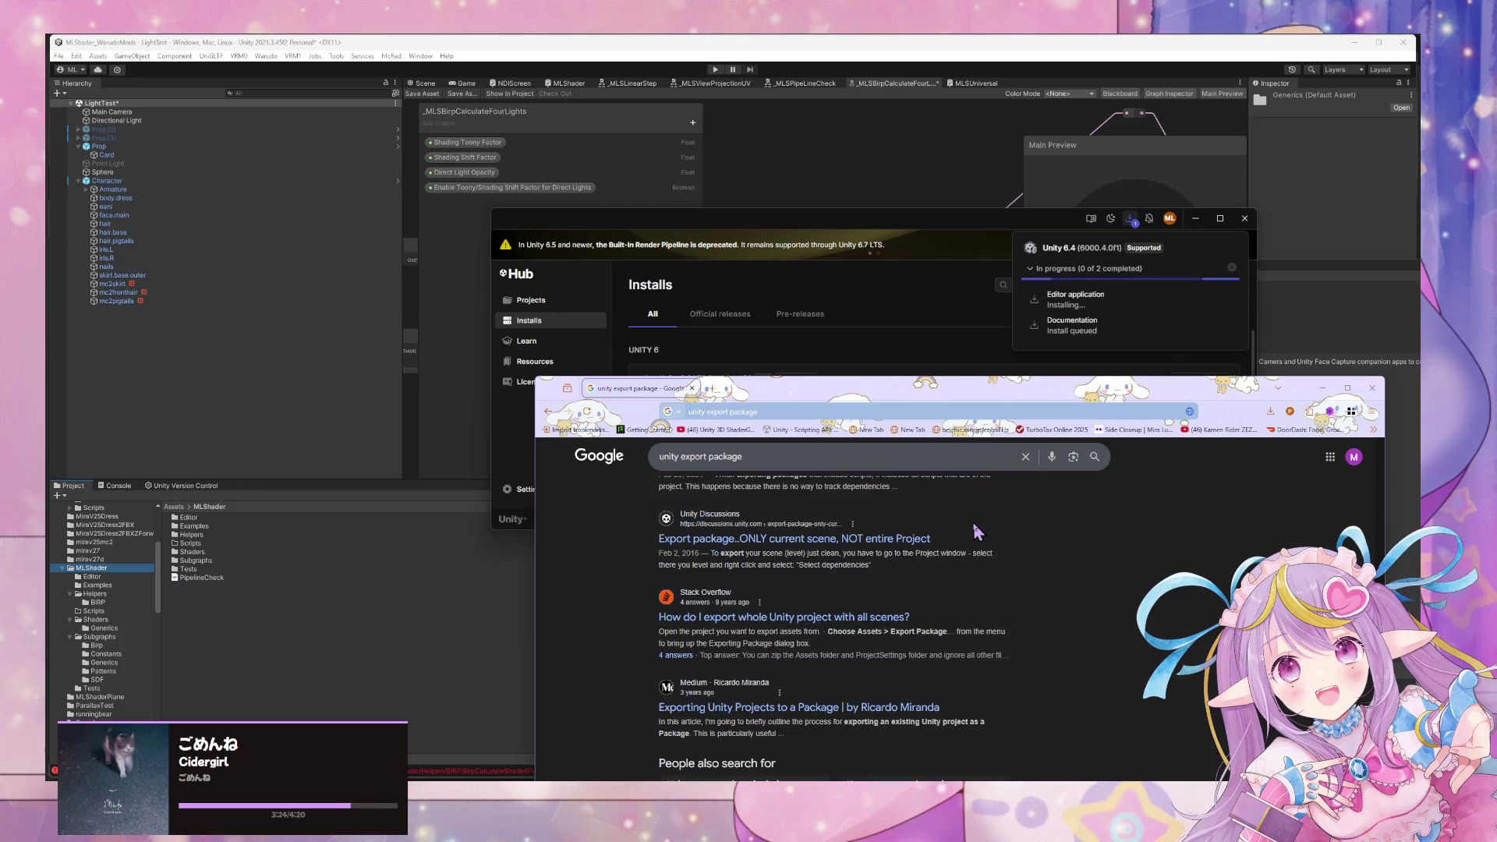
scroll(975, 532, "up", 15)
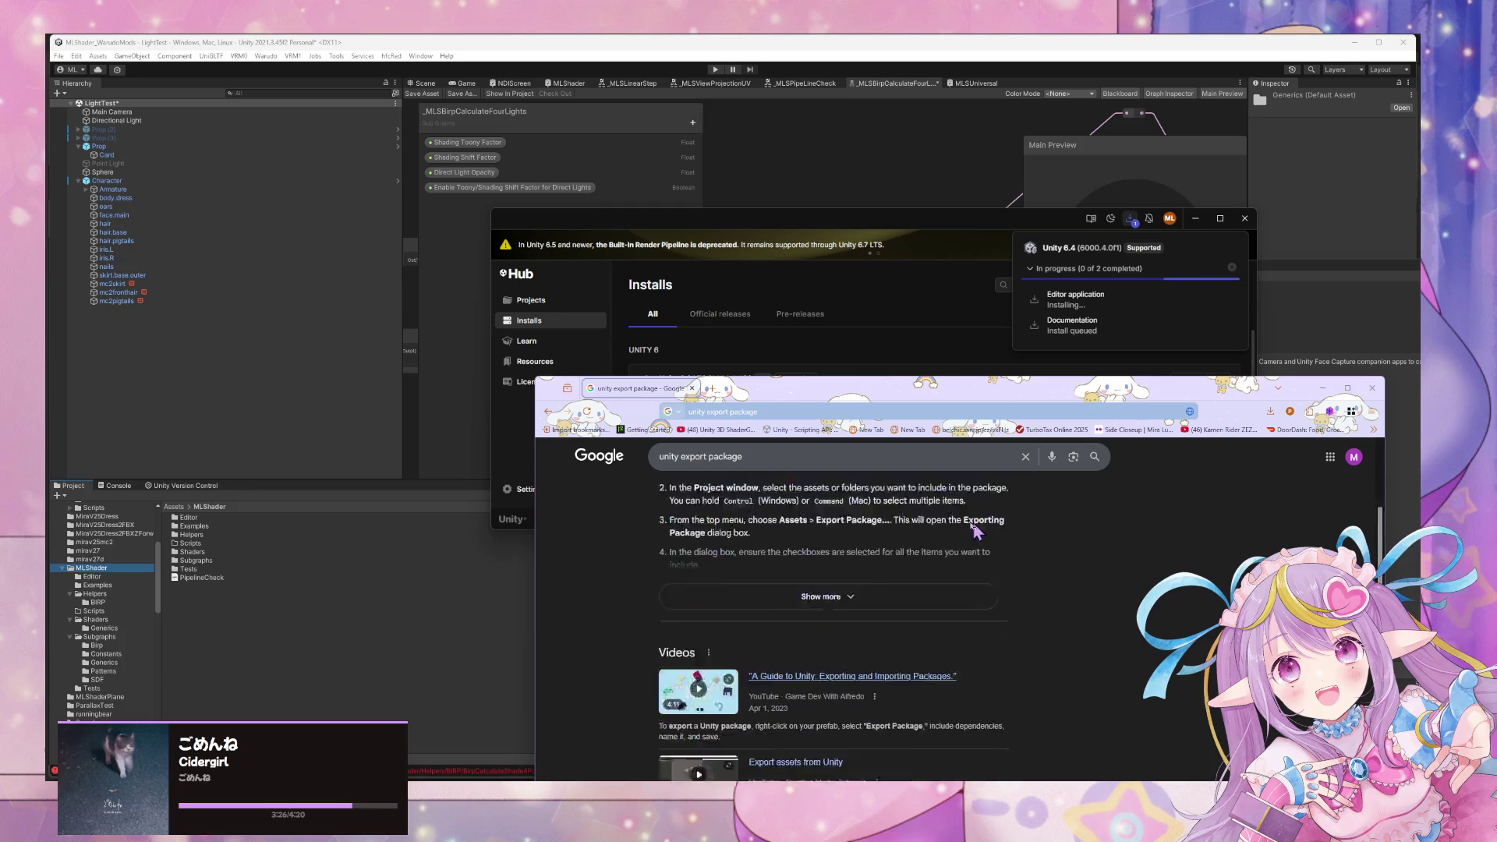
Replace the query with 'create unity upm' and run the search.
left_click_drag(684, 467, 793, 488)
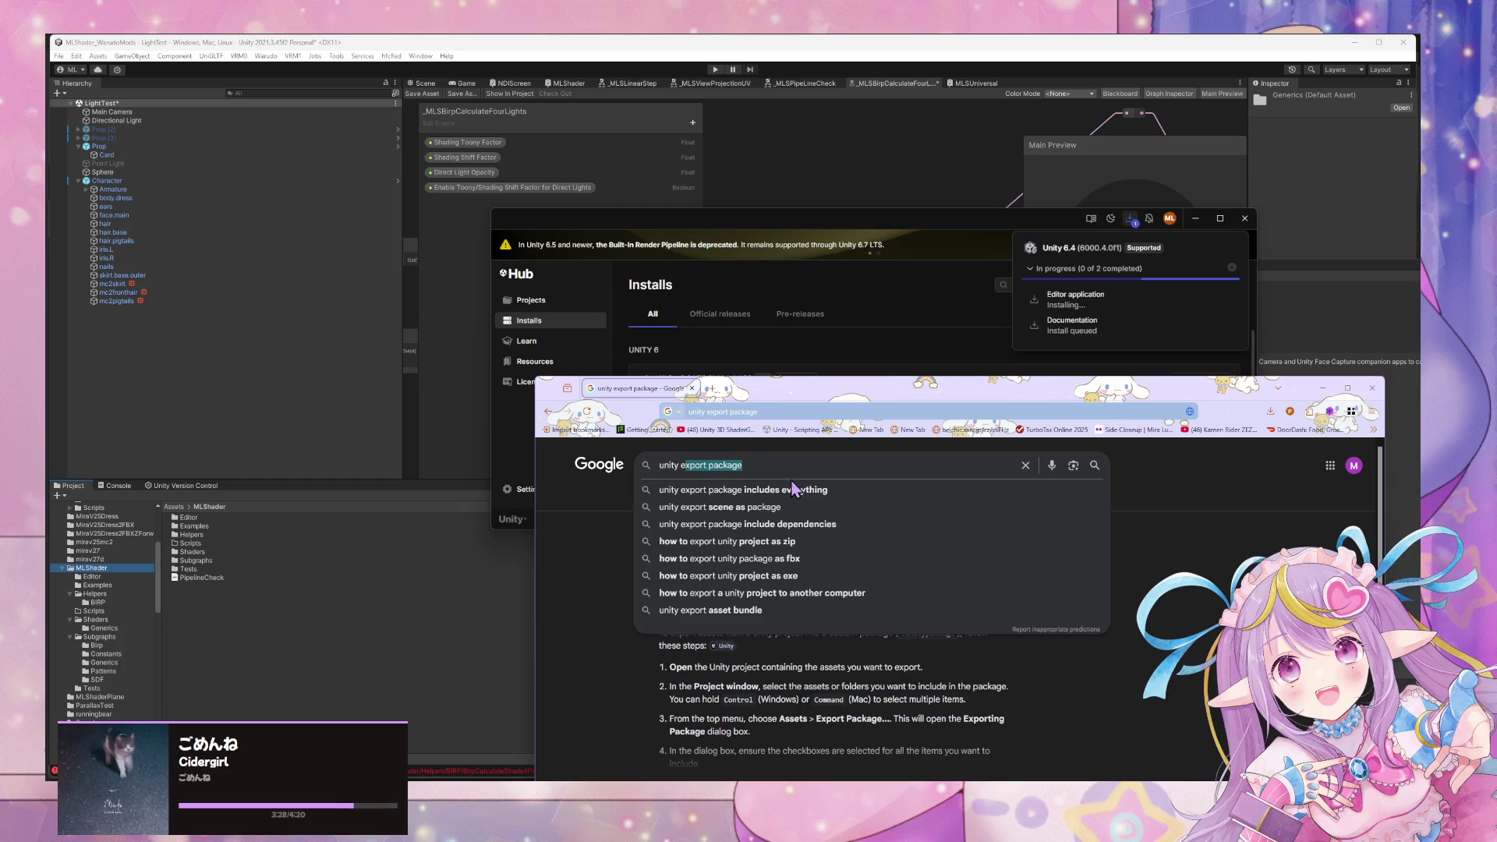
key("BackSpace")
key("BackSpace")
key("BackSpace")
type("create")
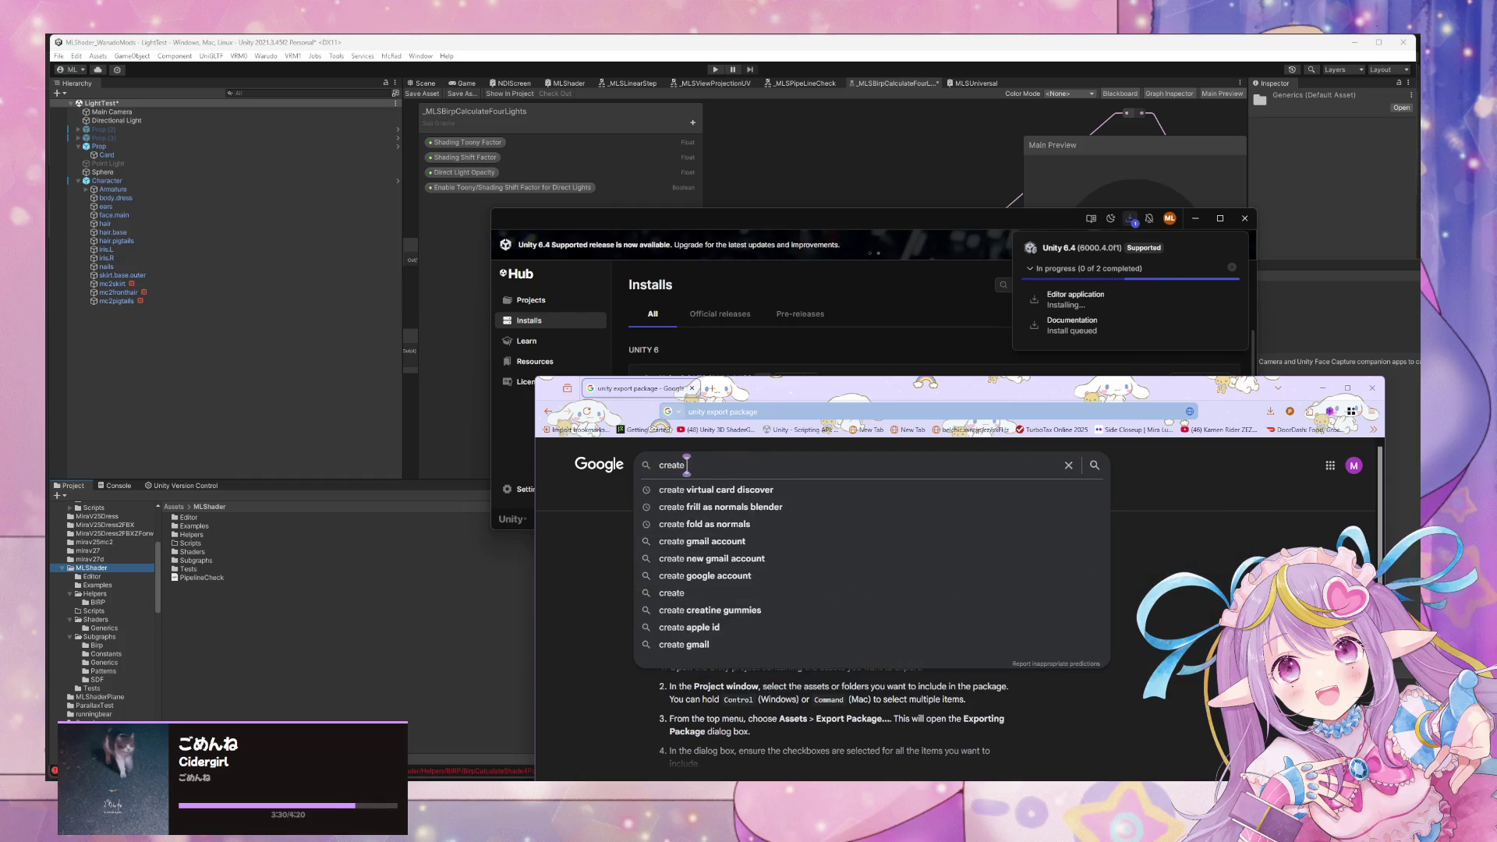
type(" unity u")
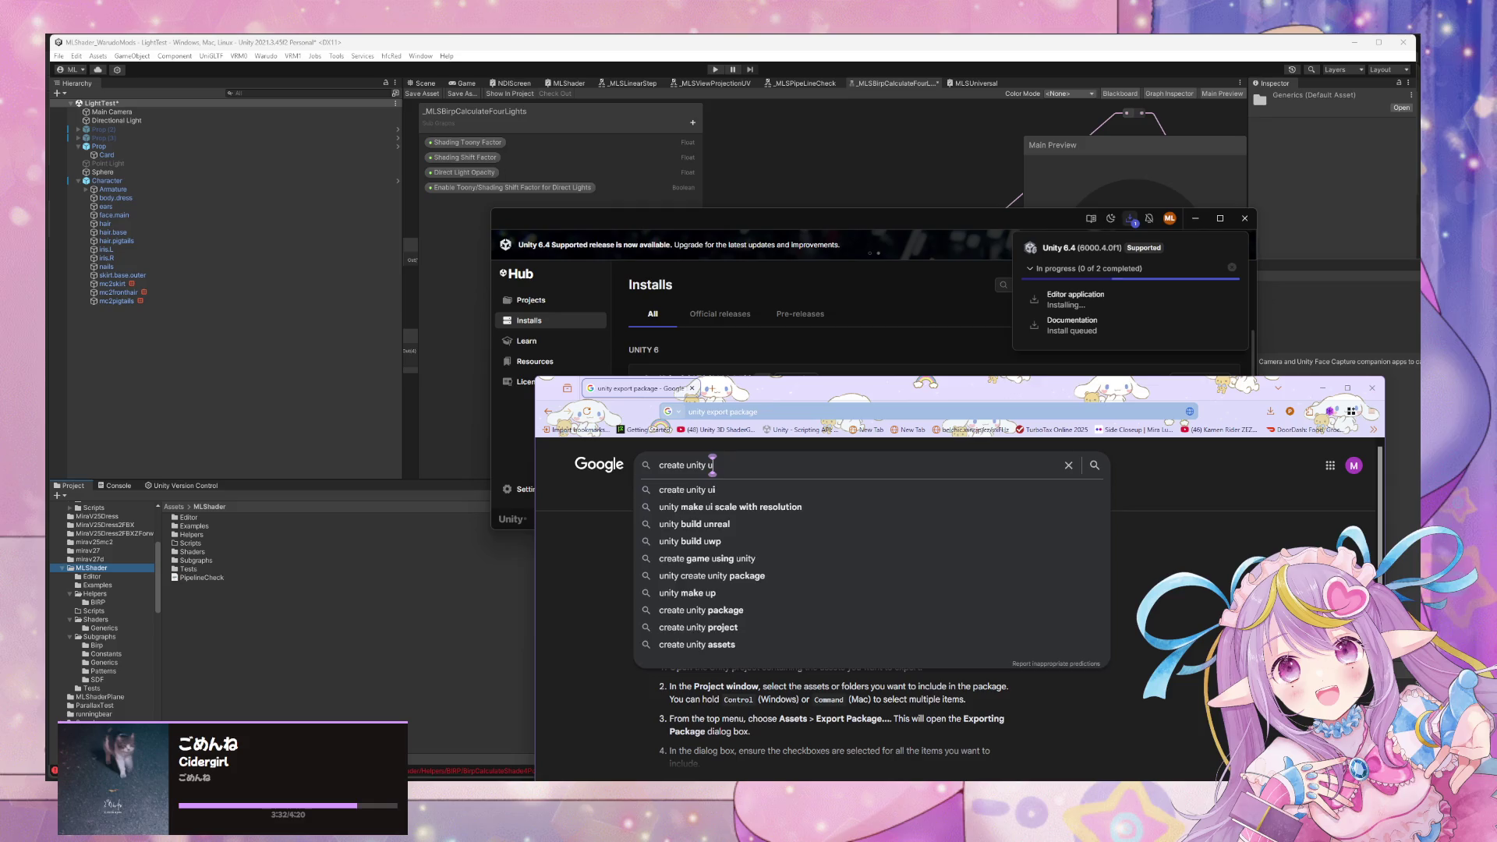
type("pm")
left_click(793, 488)
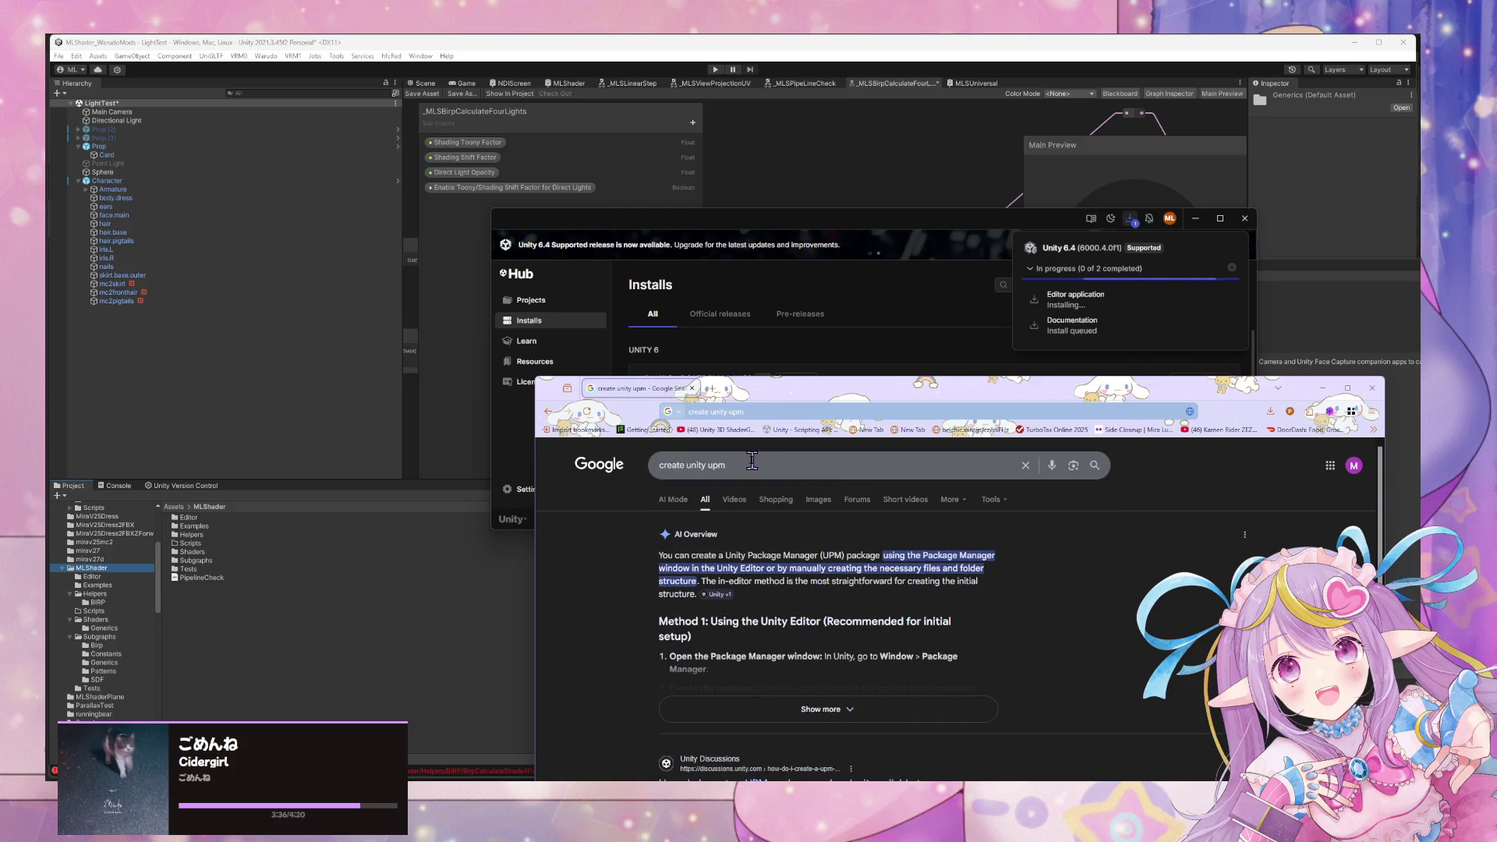
Expand the AI Overview, read the results, and open the Unity Manual 'Package development workflow' page.
scroll(752, 460, "down", 2)
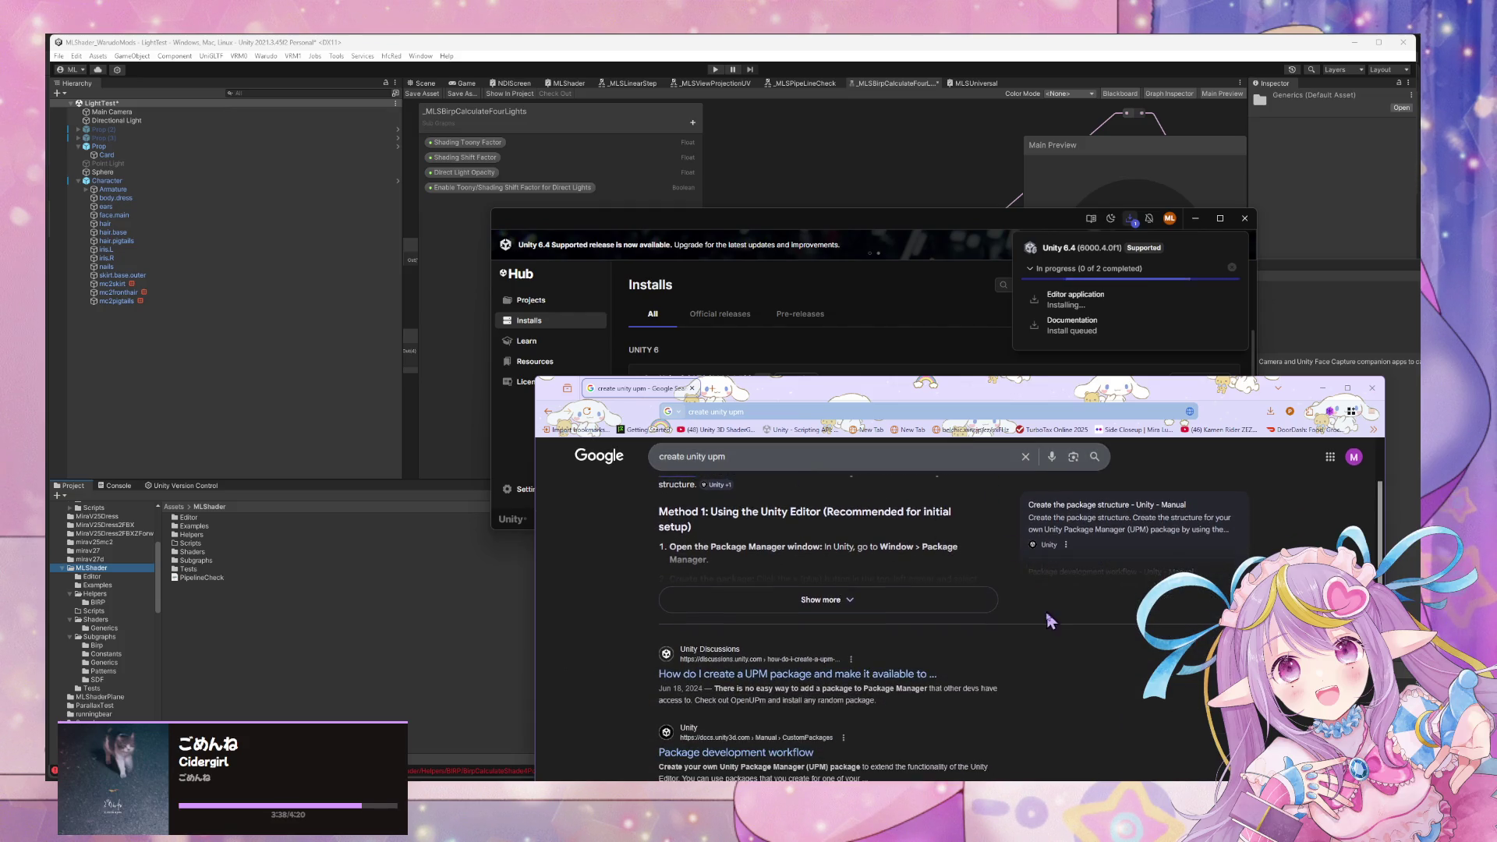
left_click(995, 614)
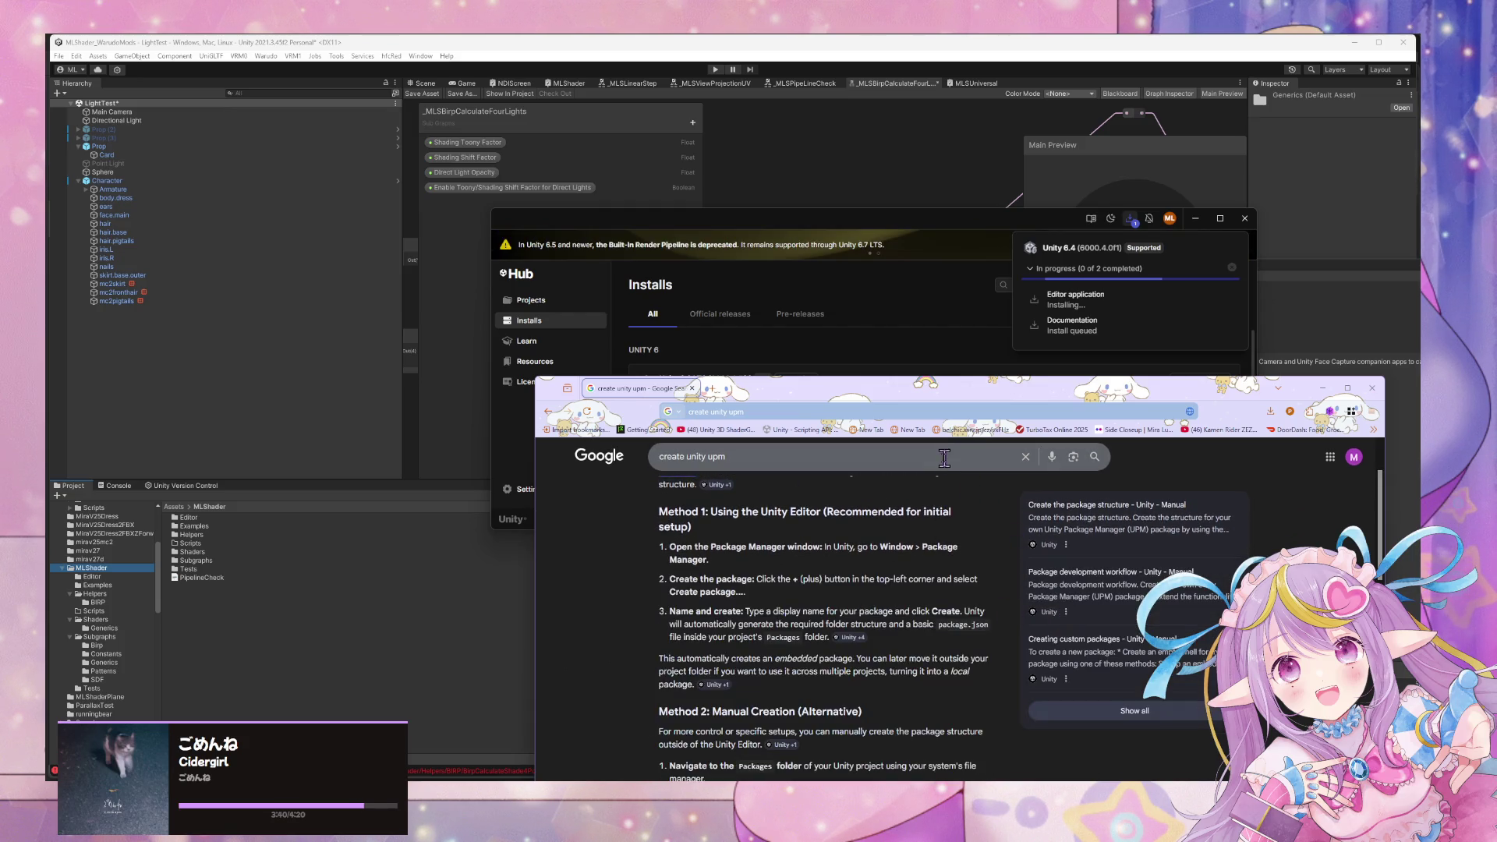
scroll(940, 480, "down", 1)
scroll(940, 479, "down", 3)
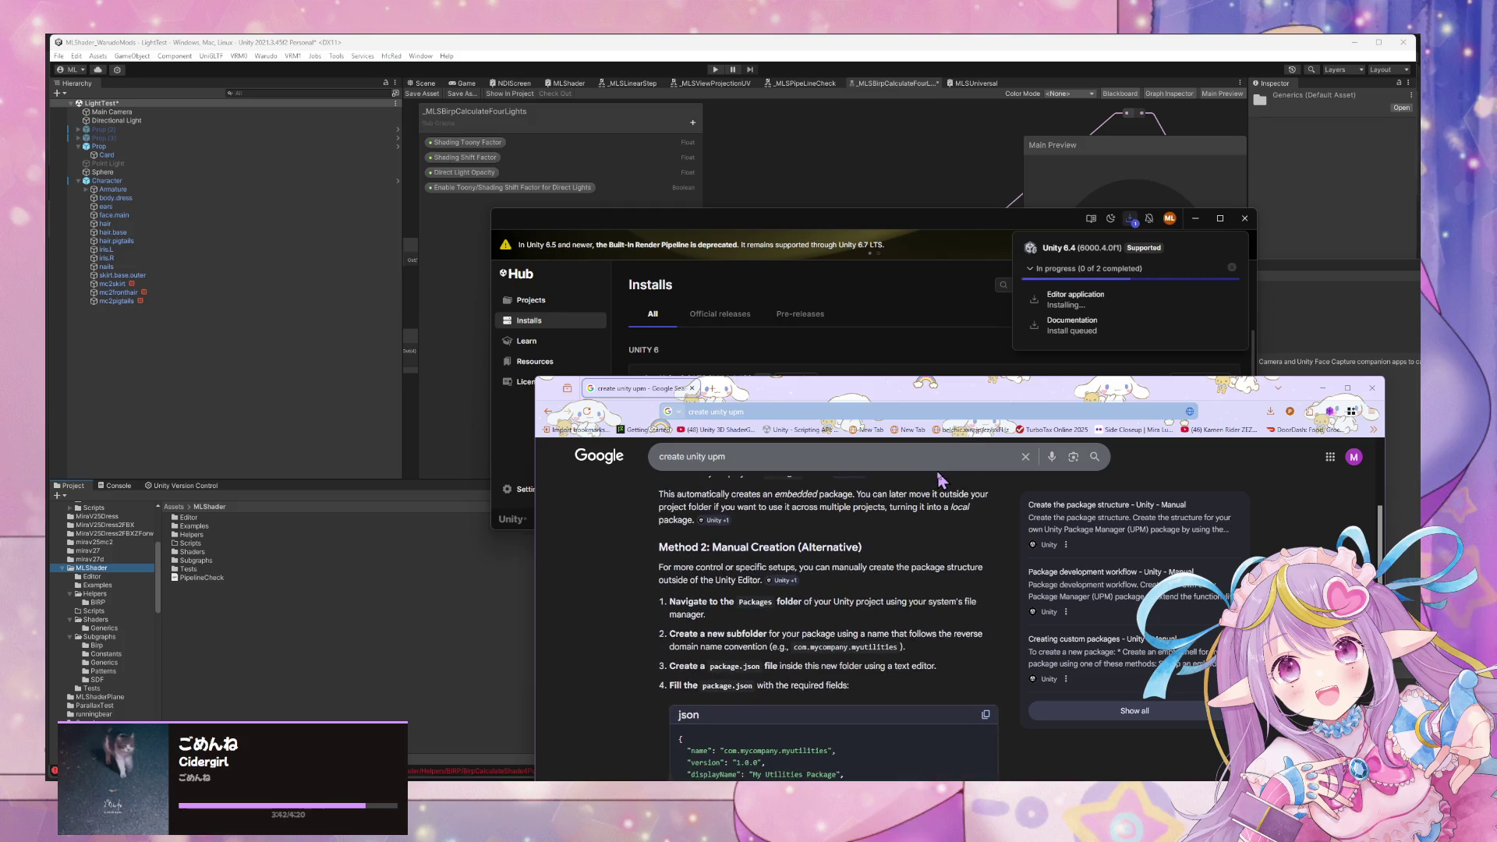
scroll(940, 479, "up", 1)
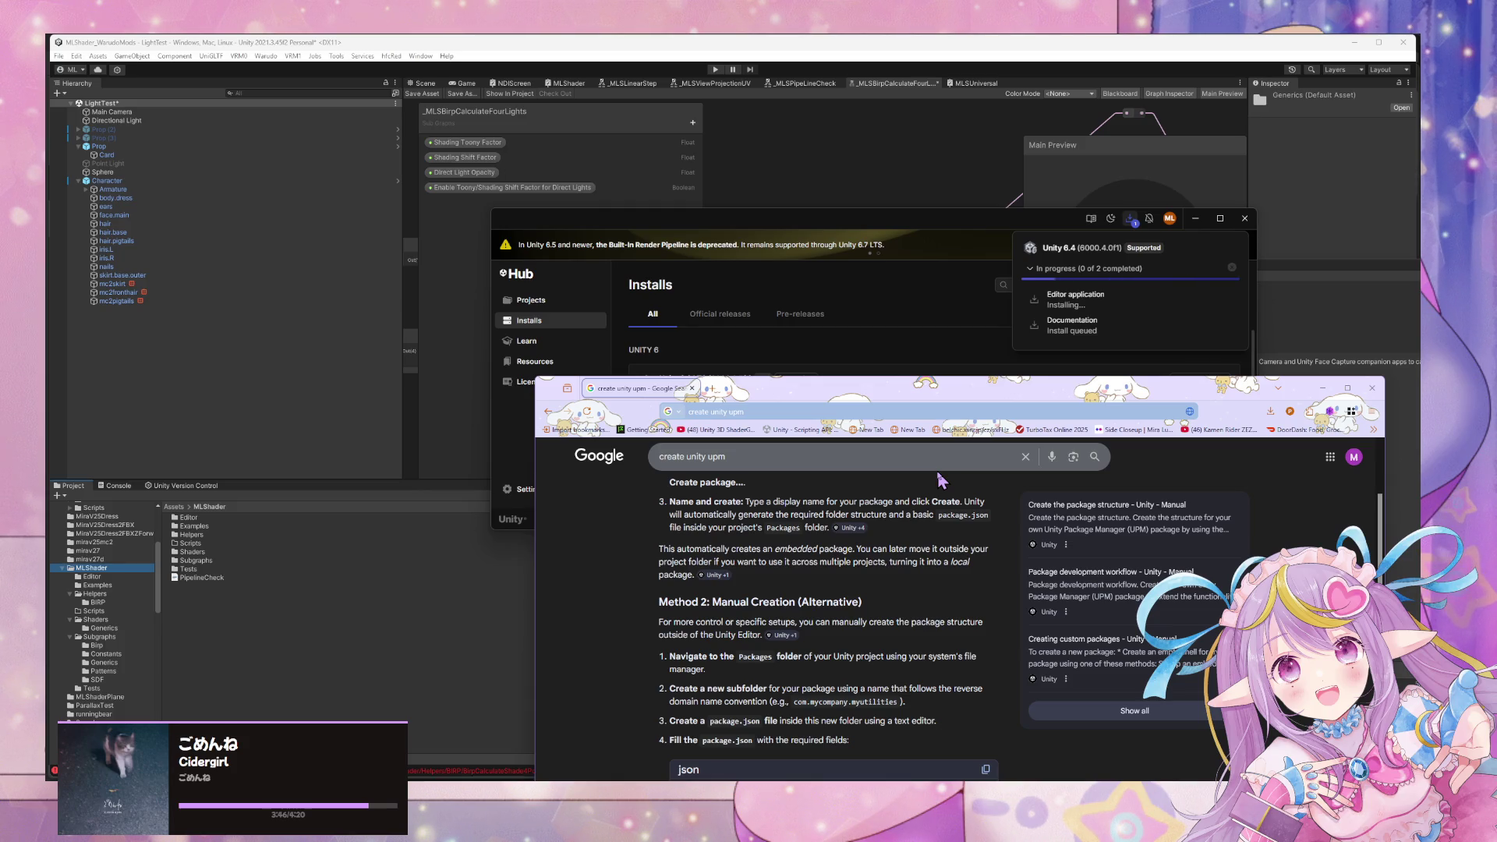
scroll(941, 480, "down", 5)
scroll(941, 479, "up", 1)
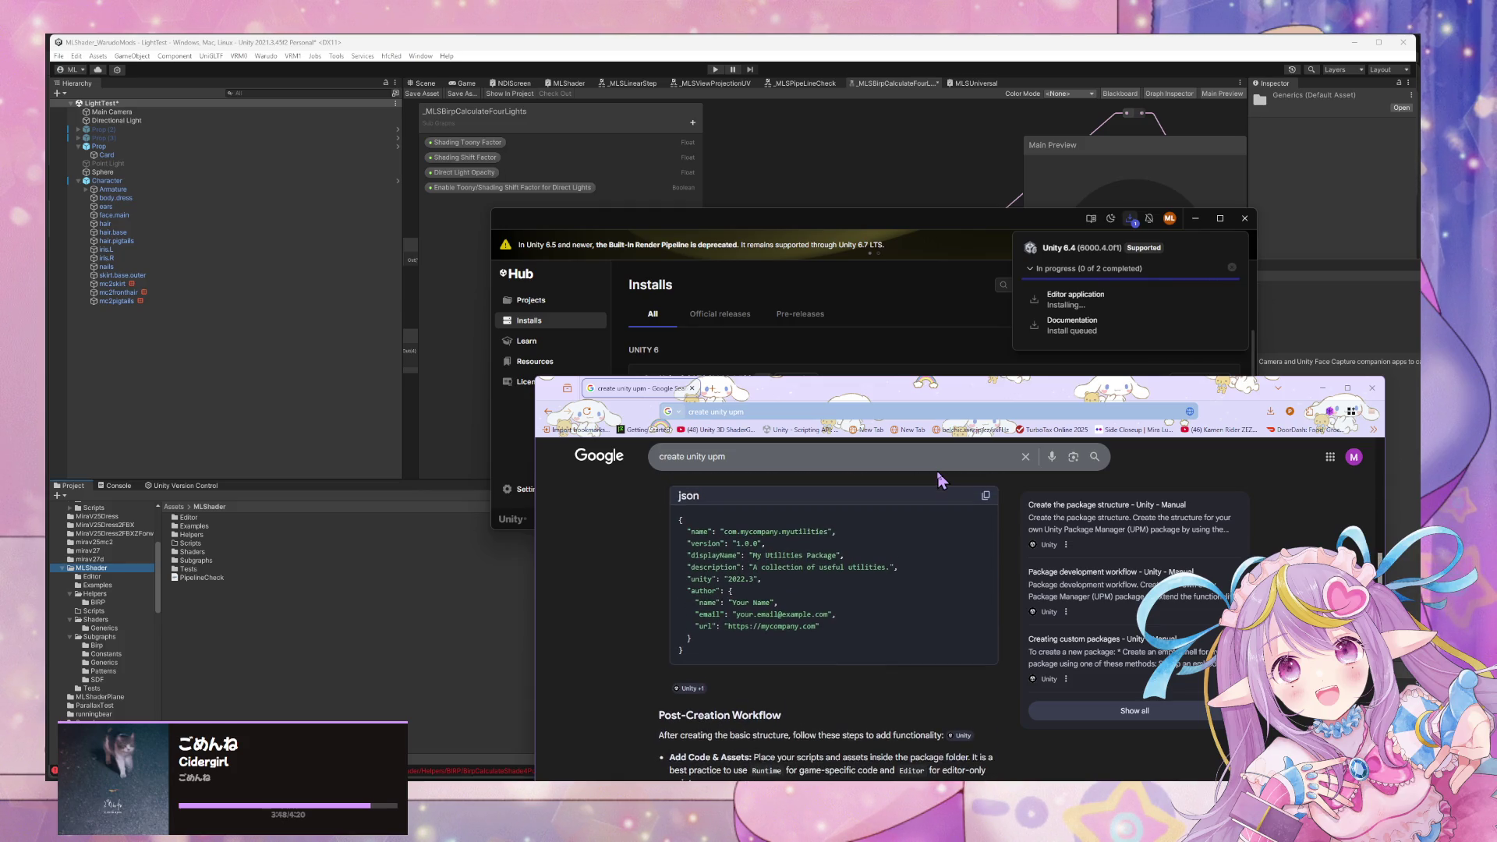
scroll(940, 479, "down", 4)
scroll(941, 479, "down", 2)
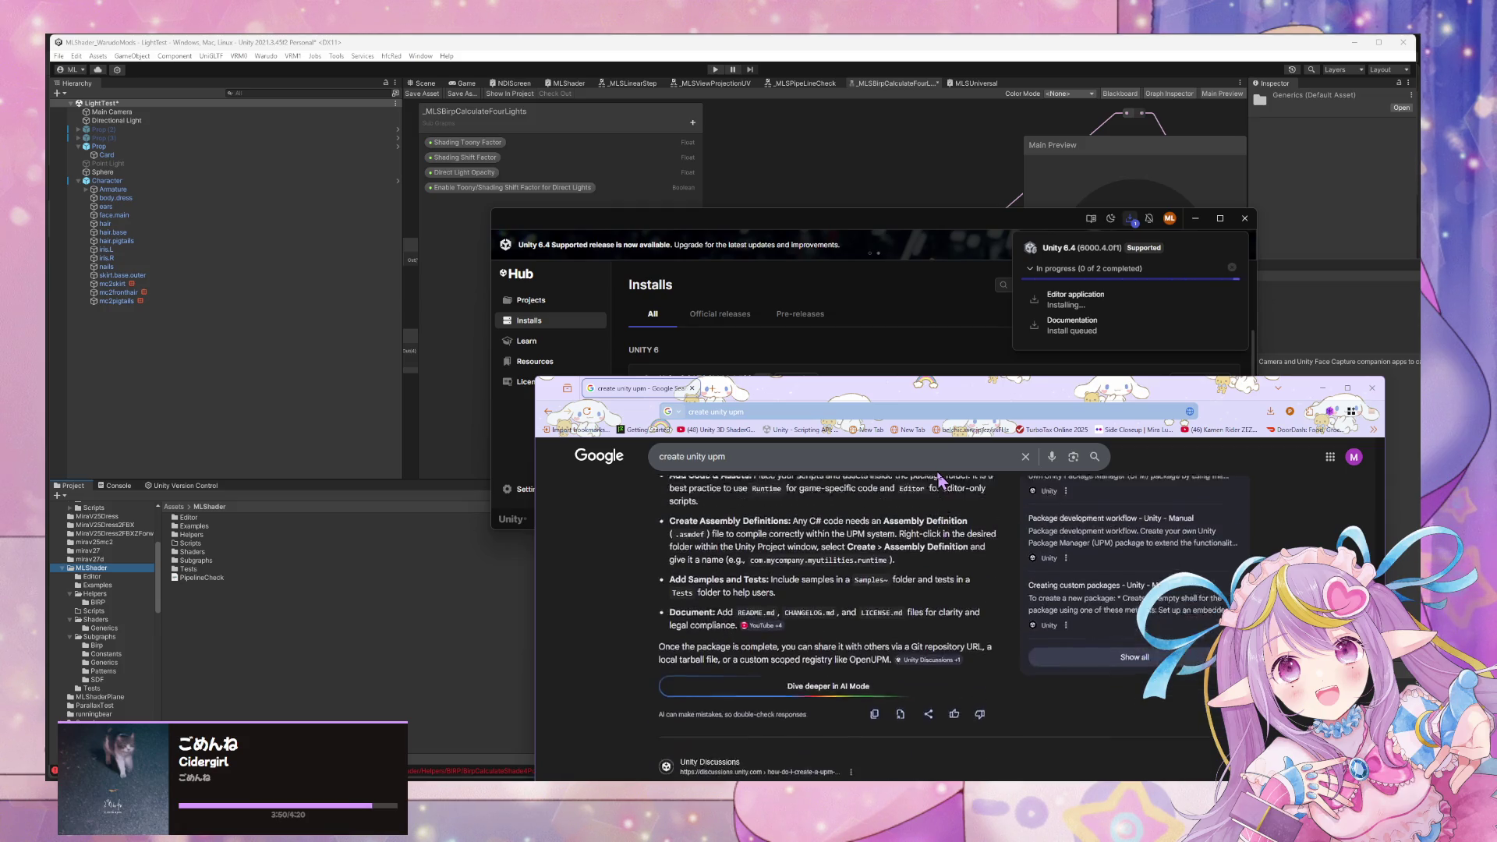
scroll(941, 479, "down", 3)
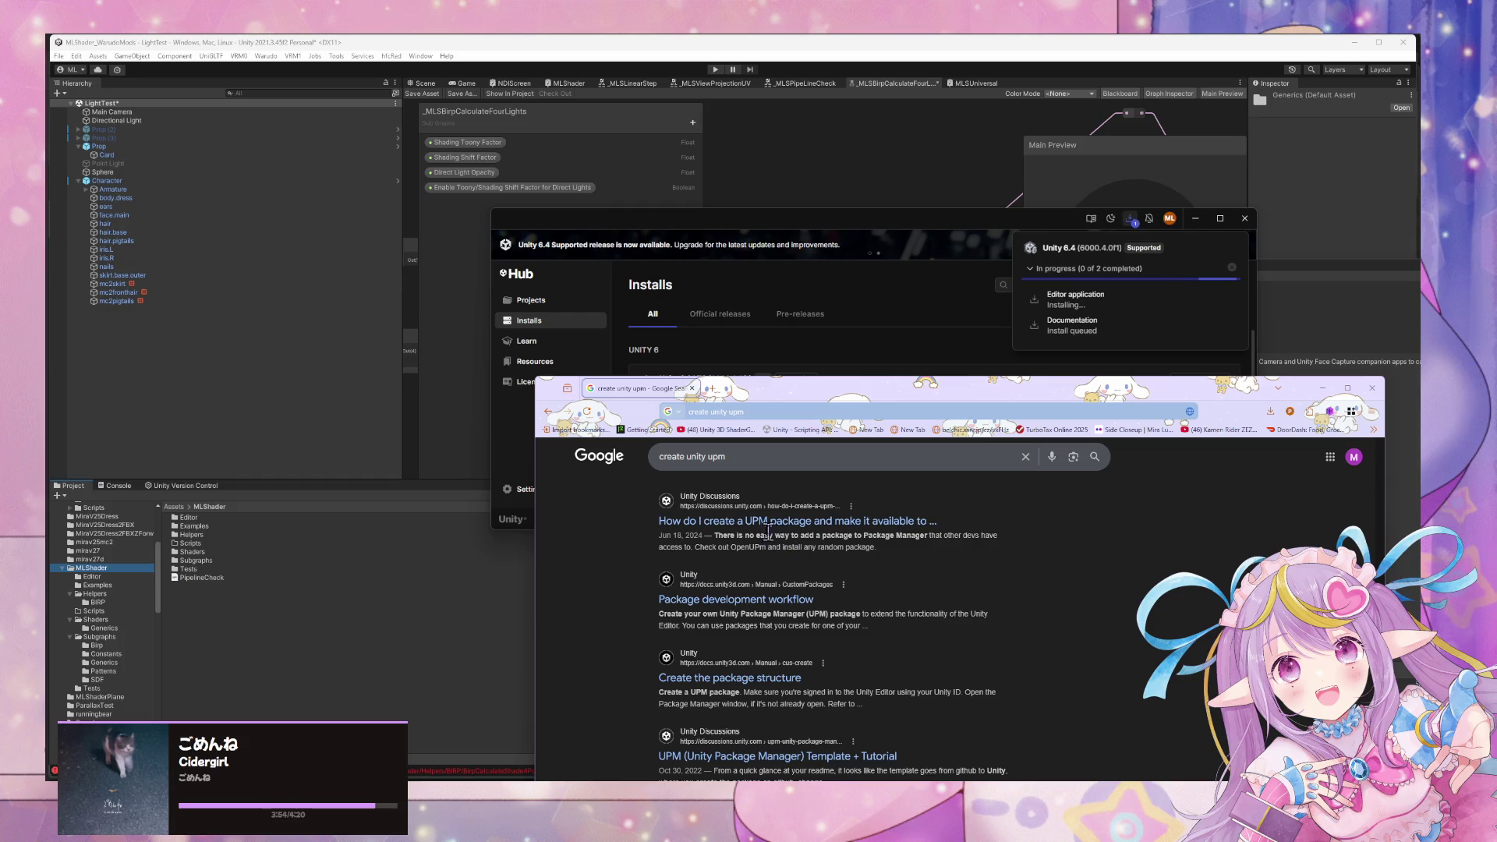
left_click(795, 600)
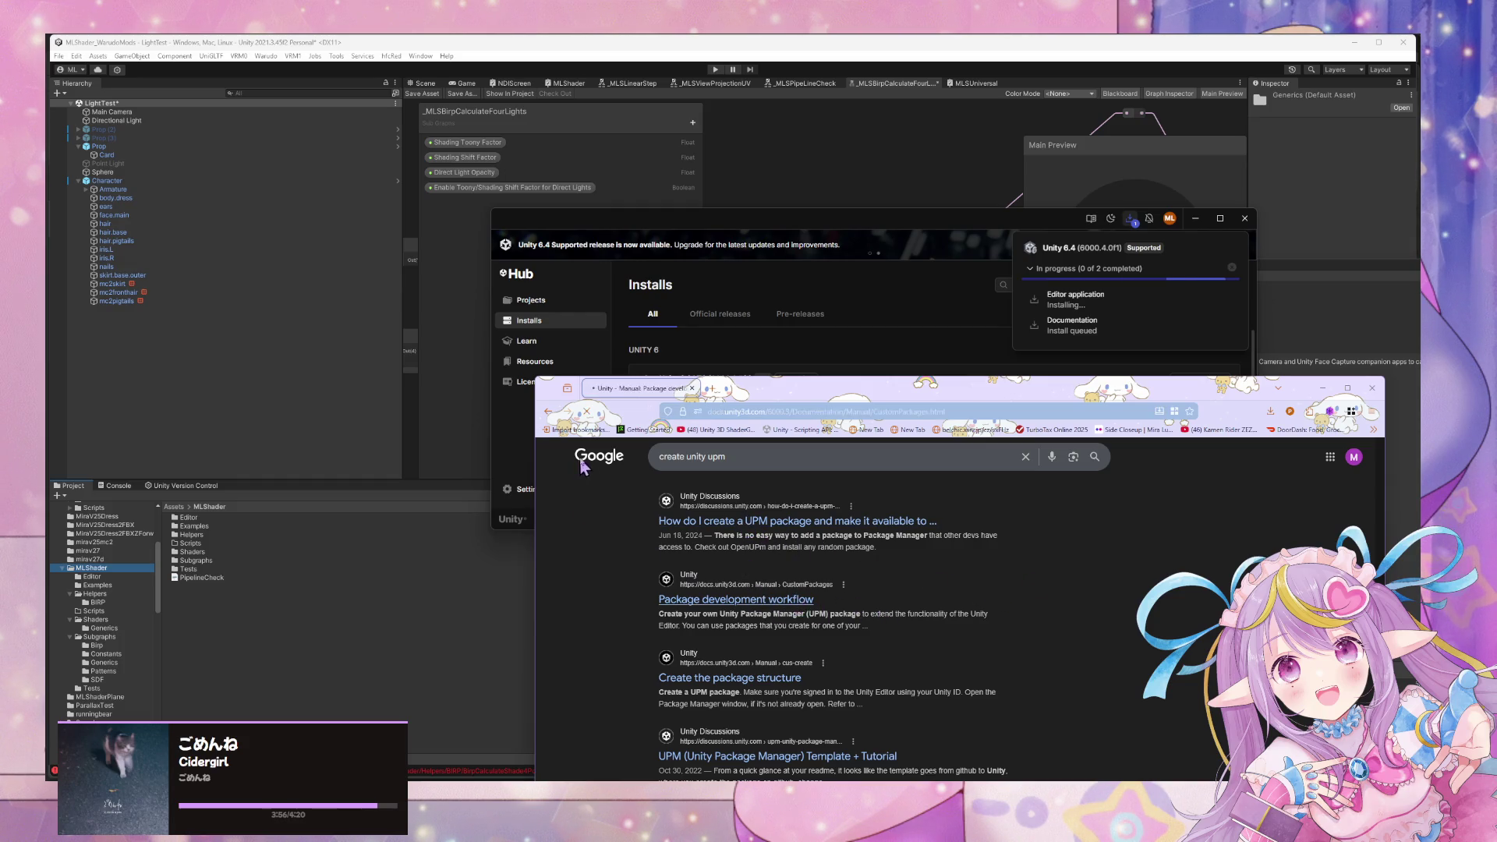
Read down through the Package development workflow manual page.
left_click_drag(981, 400, 874, 221)
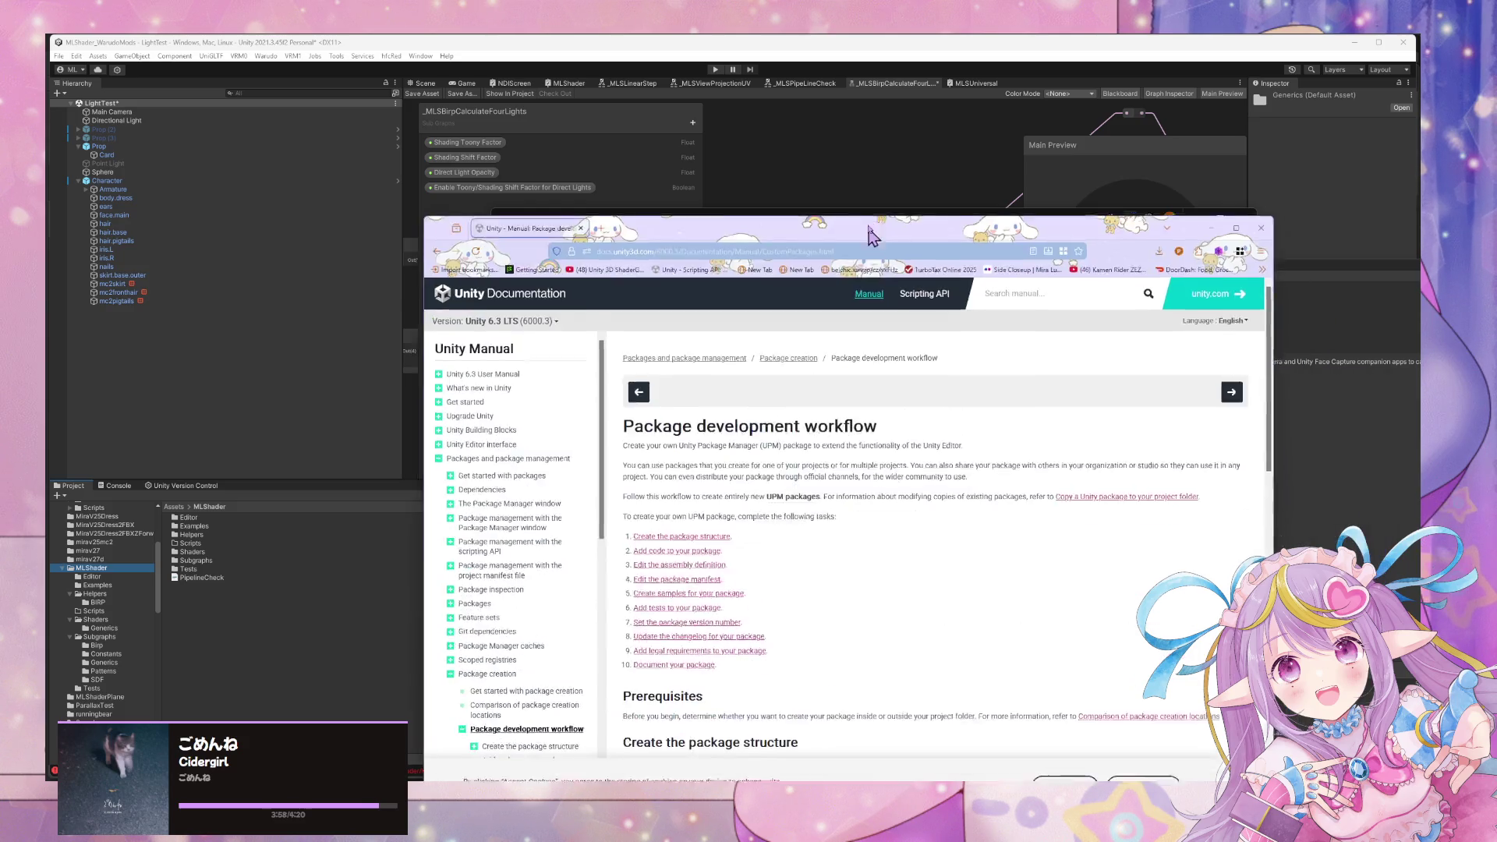
scroll(902, 421, "down", 5)
scroll(904, 426, "down", 1)
scroll(907, 429, "up", 2)
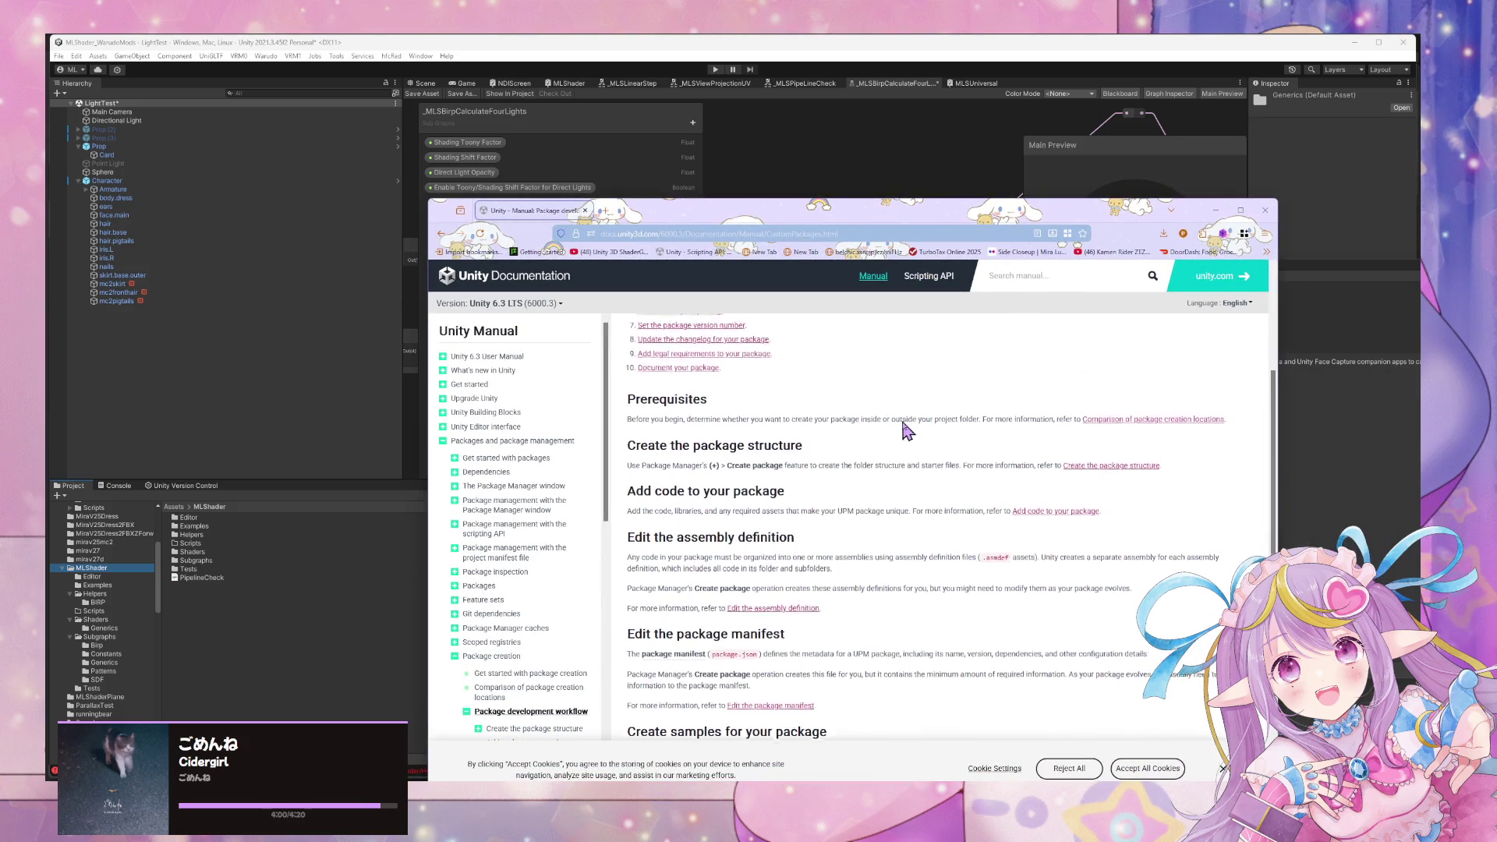
scroll(907, 430, "down", 5)
scroll(907, 429, "down", 1)
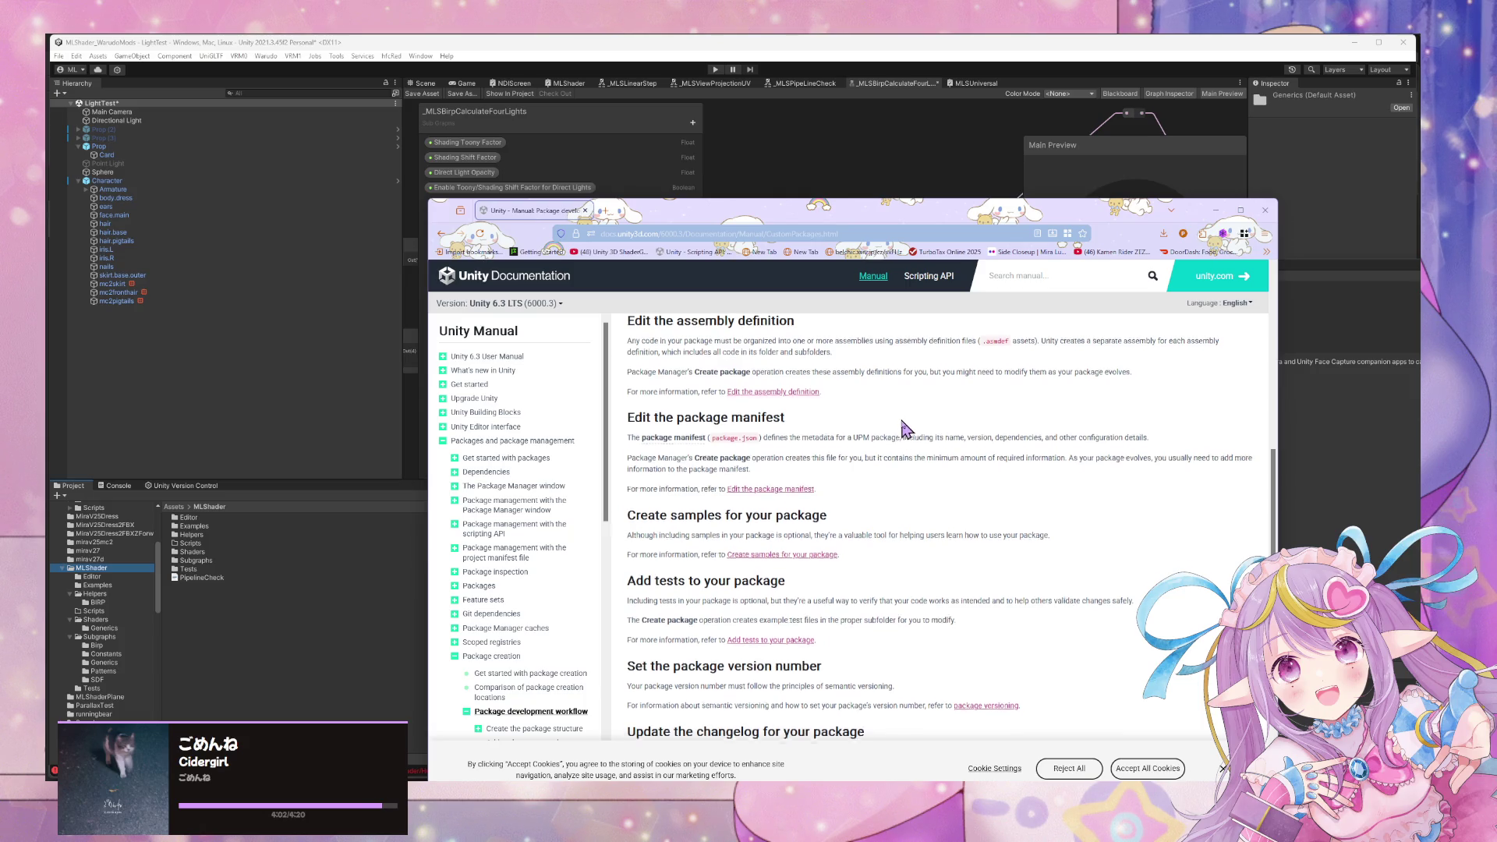
scroll(902, 429, "down", 2)
scroll(902, 428, "down", 1)
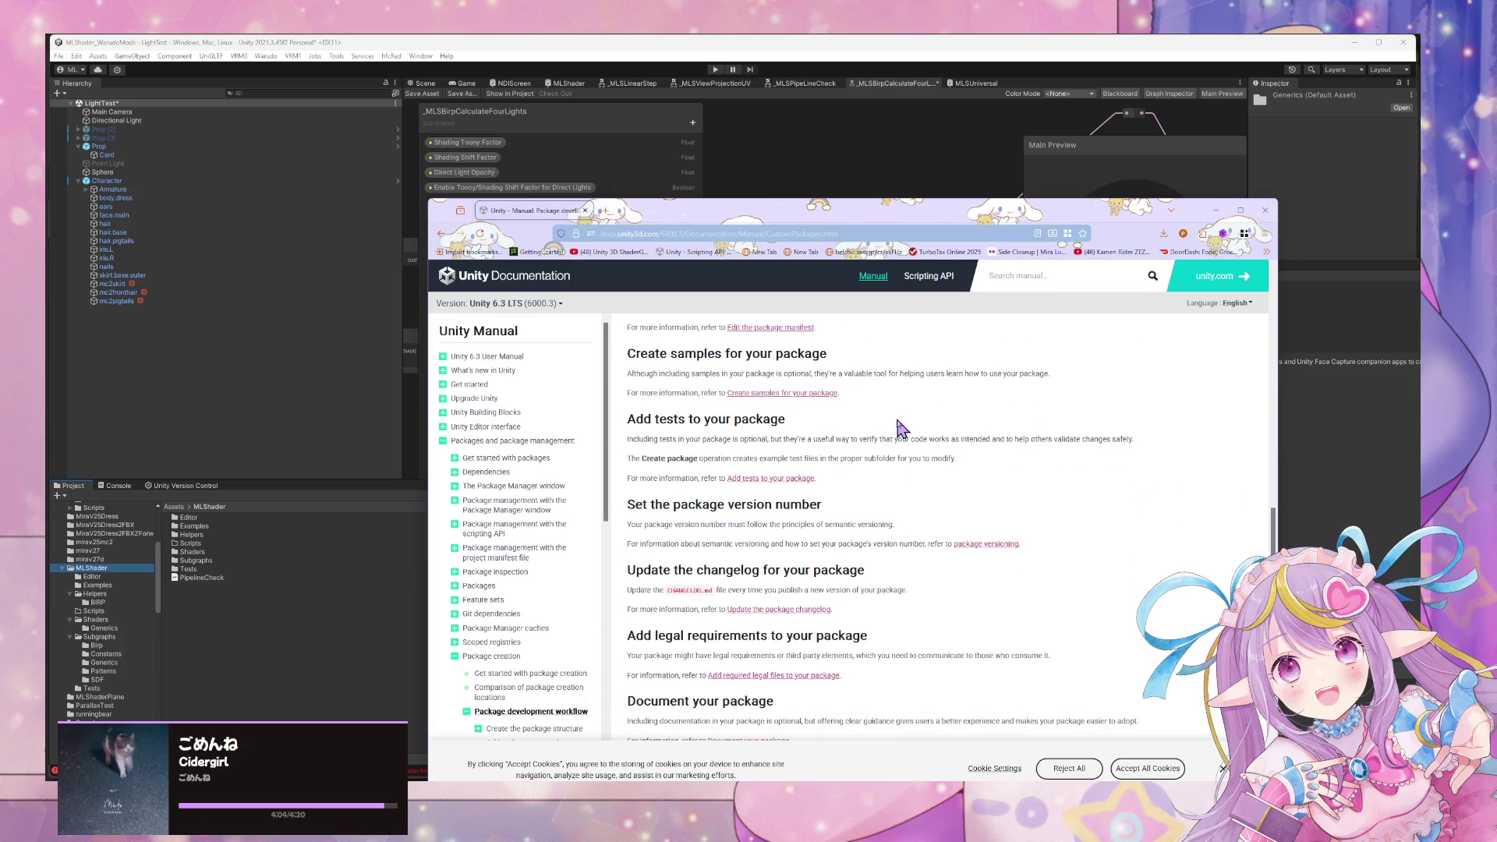
scroll(902, 429, "down", 4)
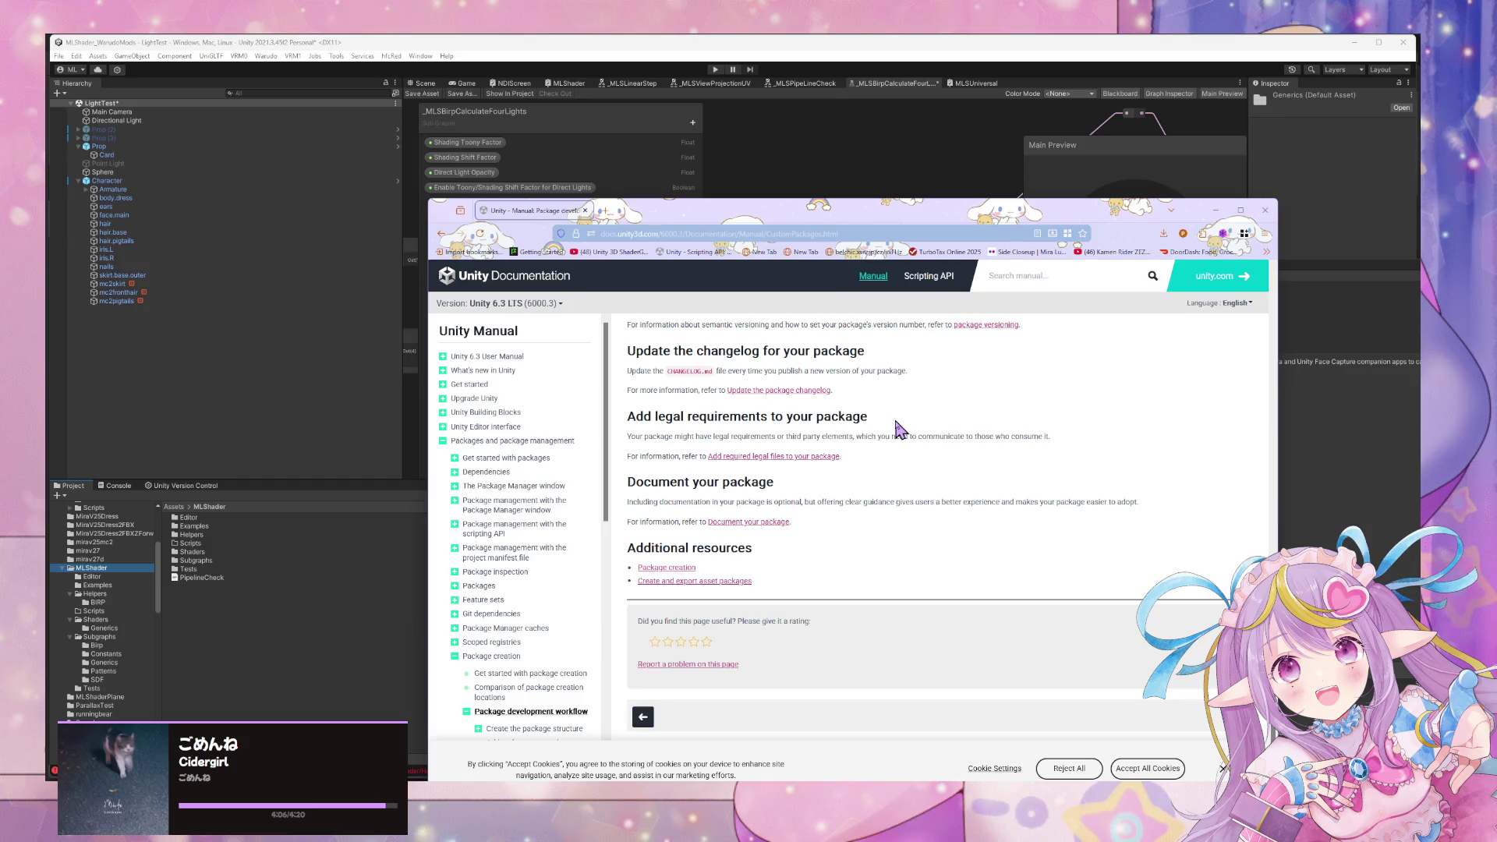
scroll(902, 429, "up", 15)
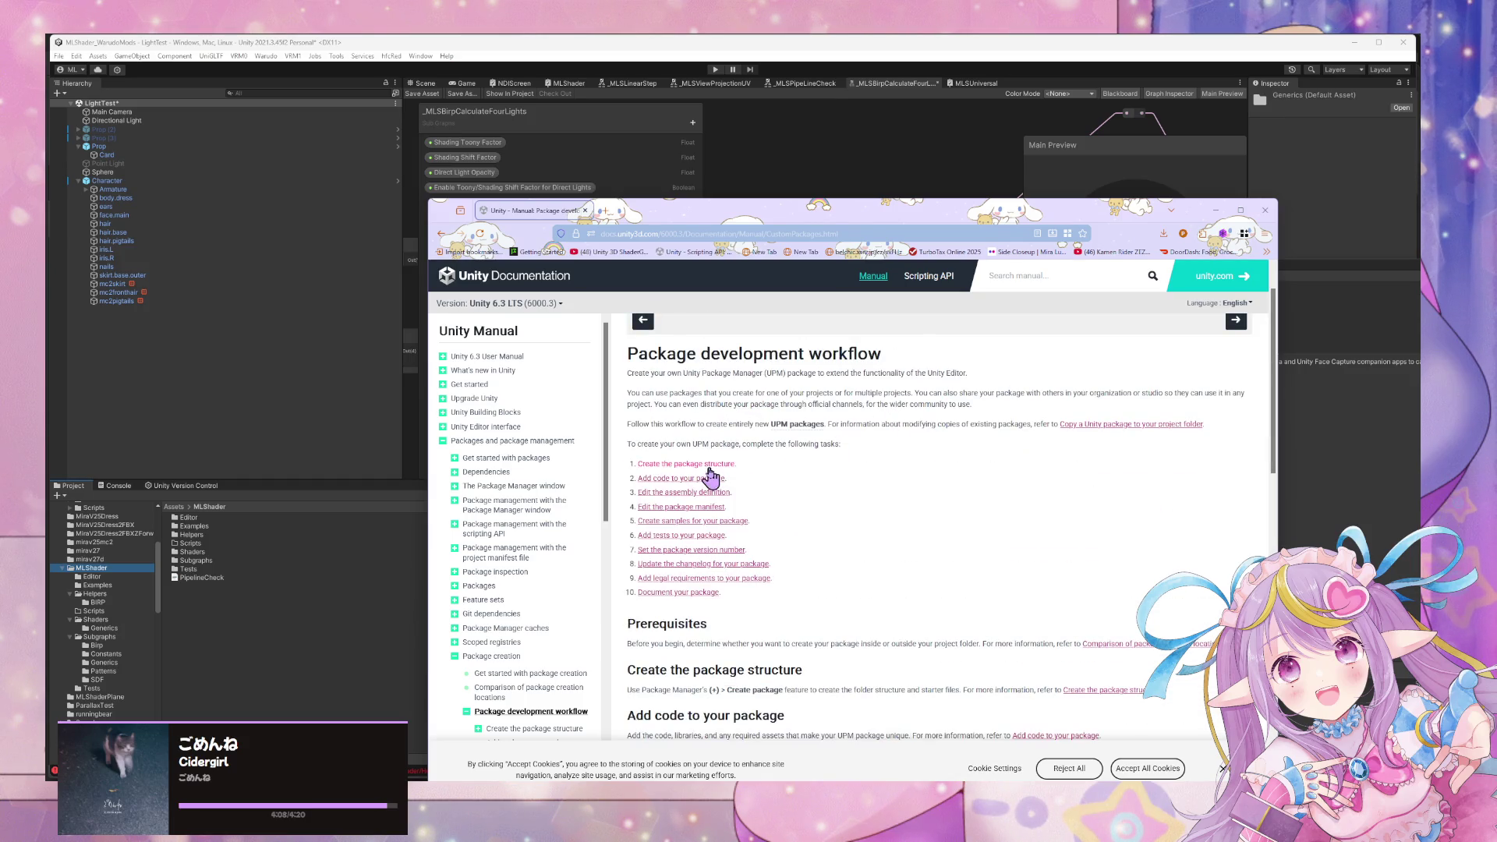
Follow the package structure and 'Add code to your package' links, then return.
left_click(708, 465)
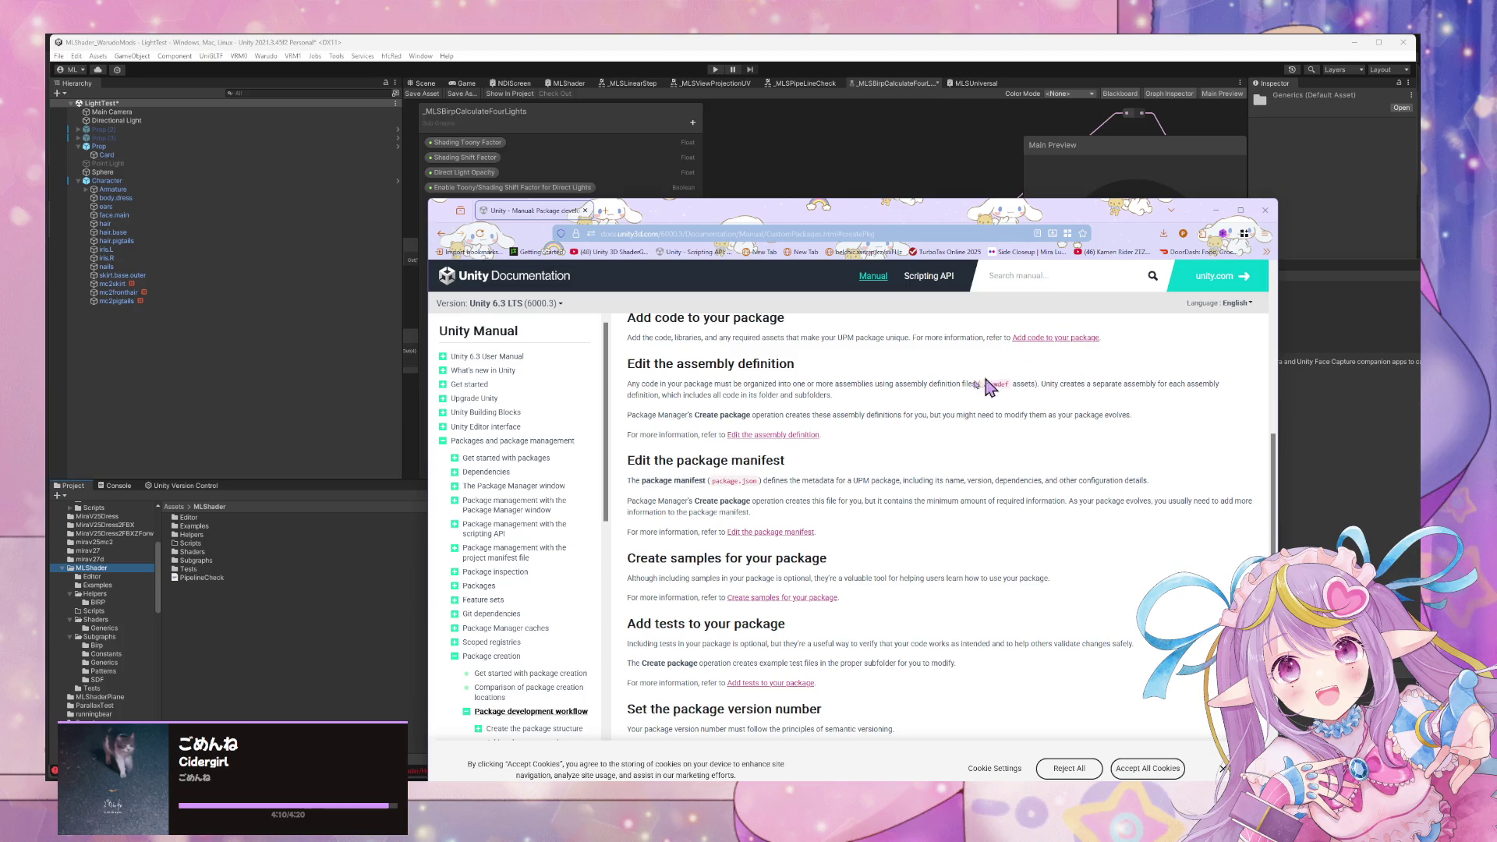
scroll(989, 385, "up", 8)
left_click(679, 531)
left_click(1058, 340)
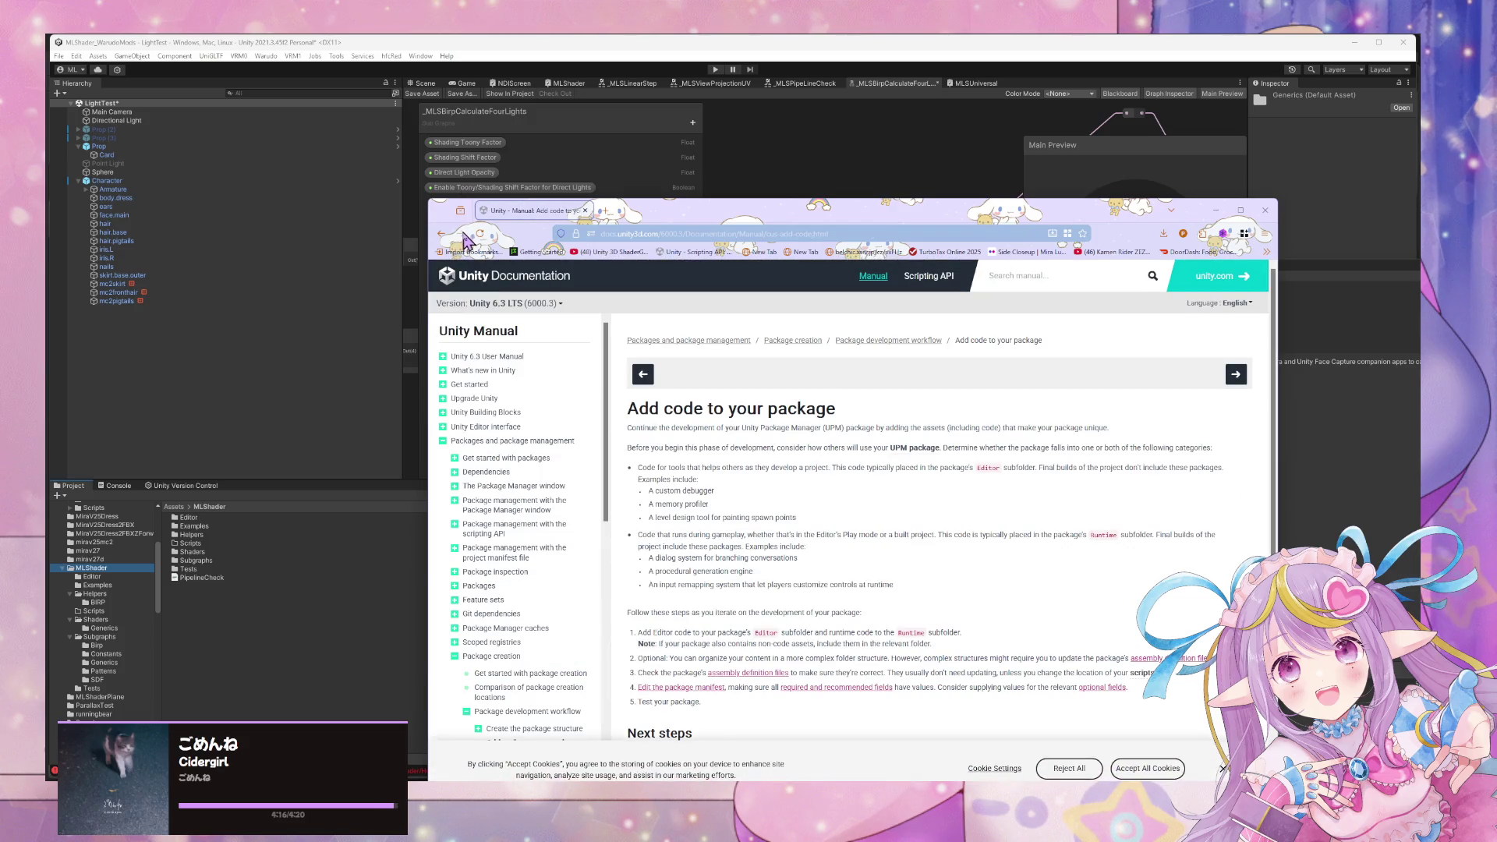
left_click(441, 233)
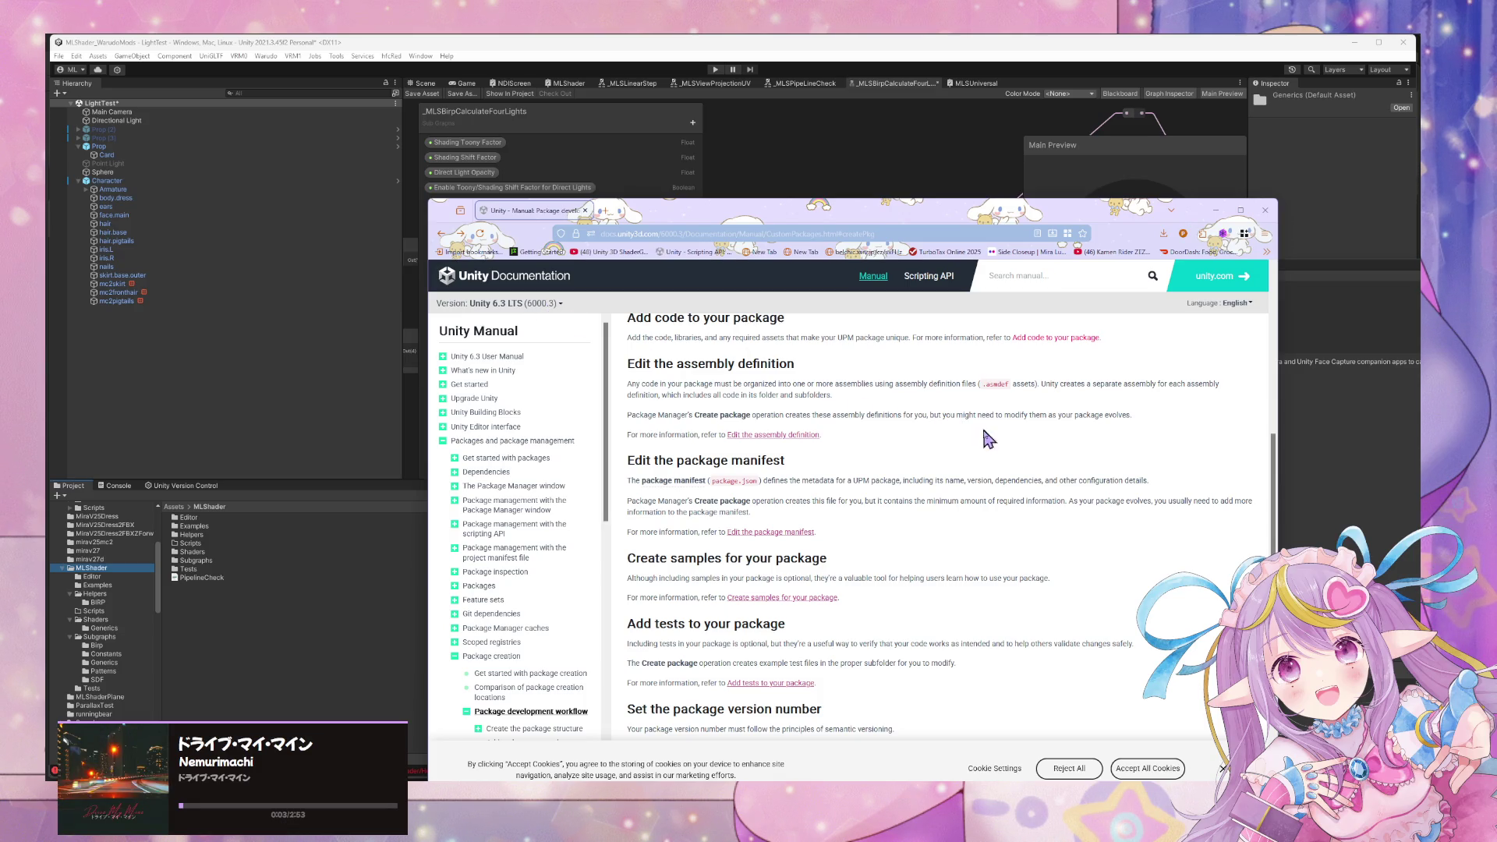
Open 'Add tests to your package' in a second tab, view it, and return to the first tab.
scroll(873, 499, "down", 2)
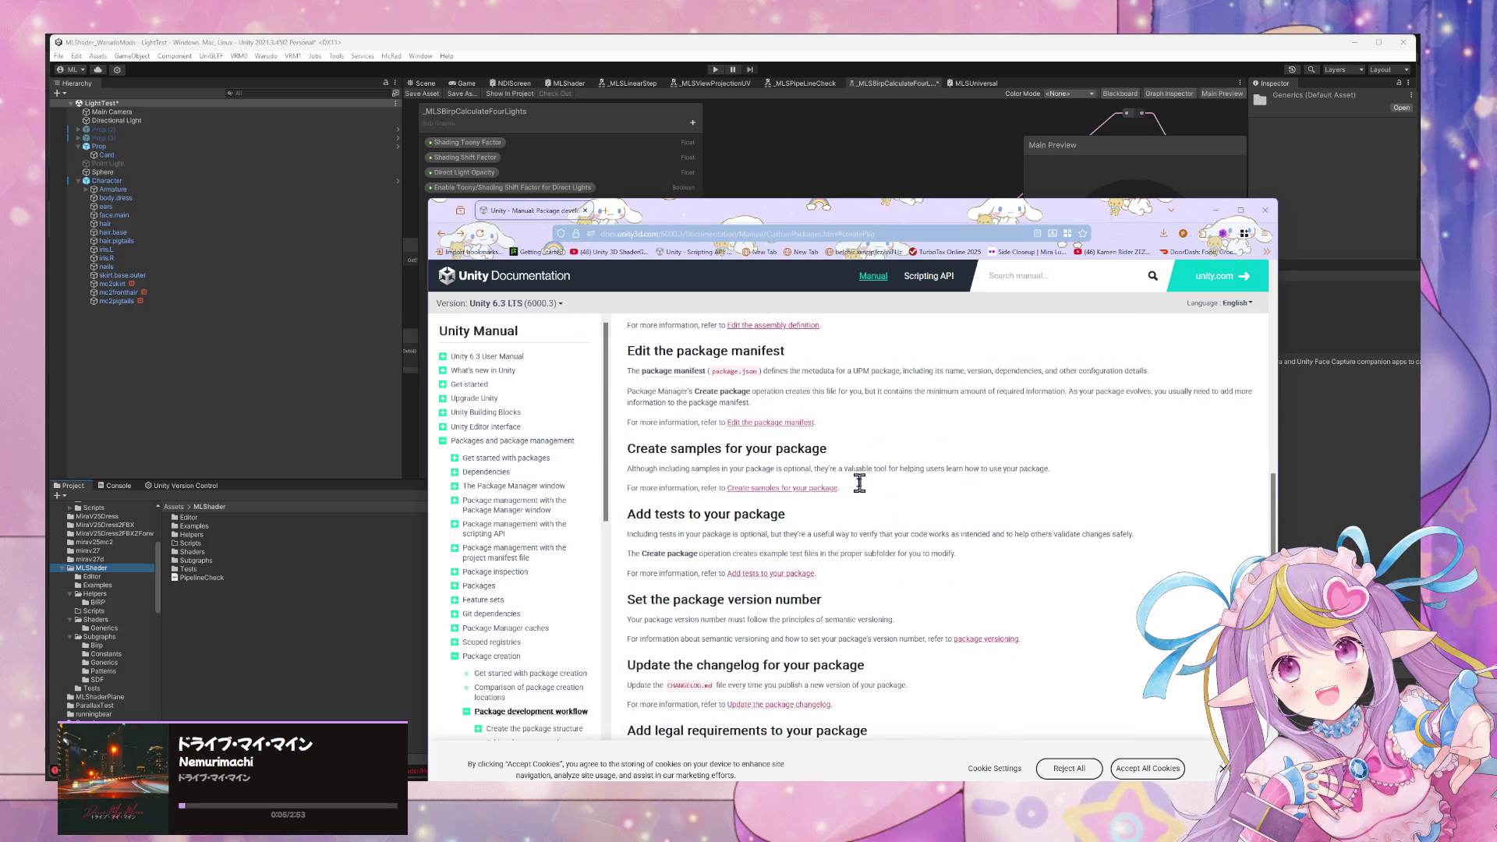
scroll(751, 503, "down", 3)
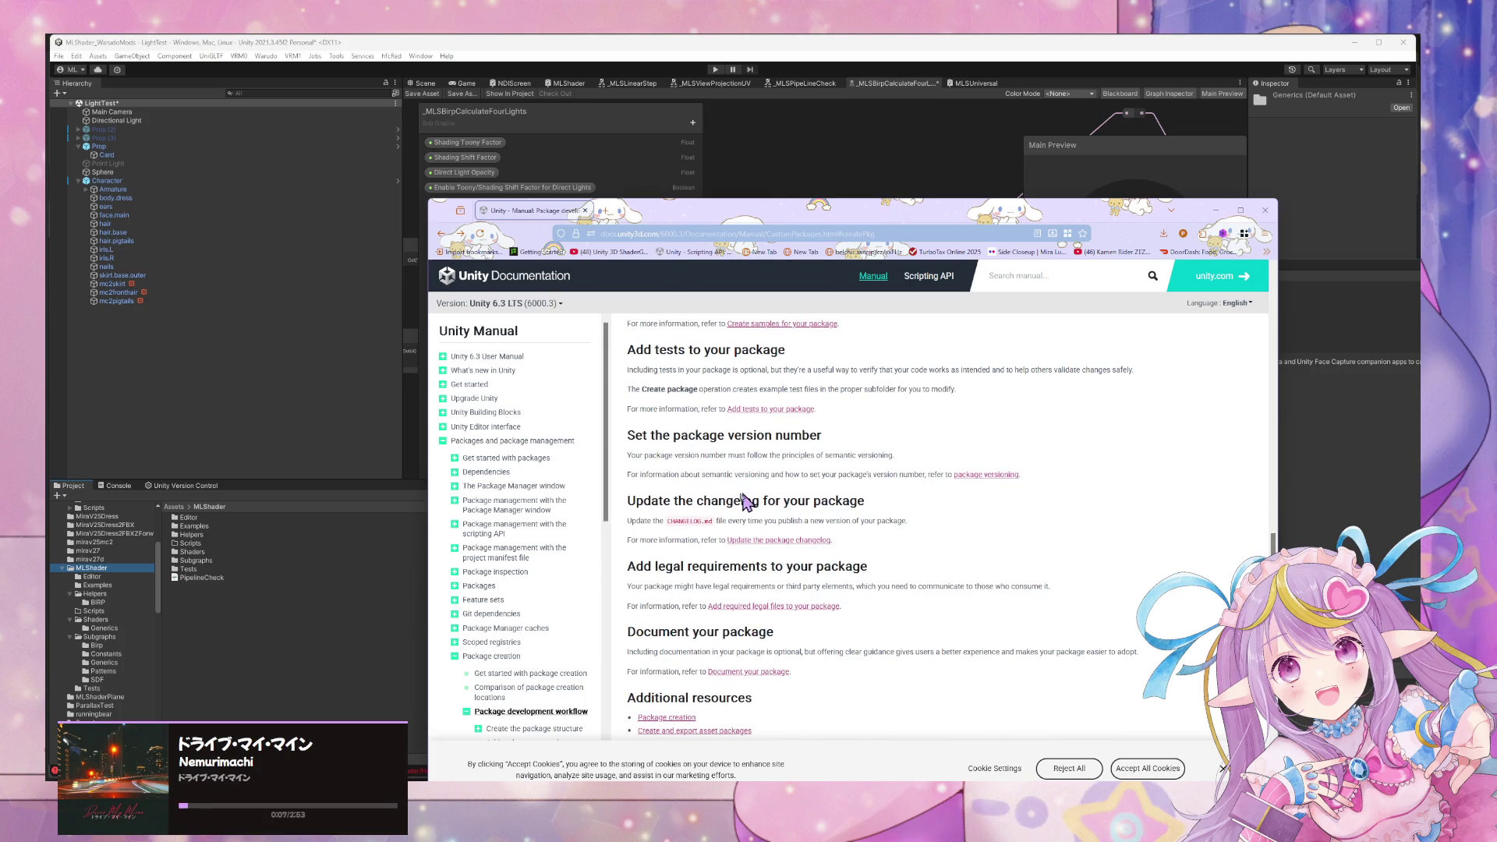
middle_click(787, 411)
left_click(659, 212)
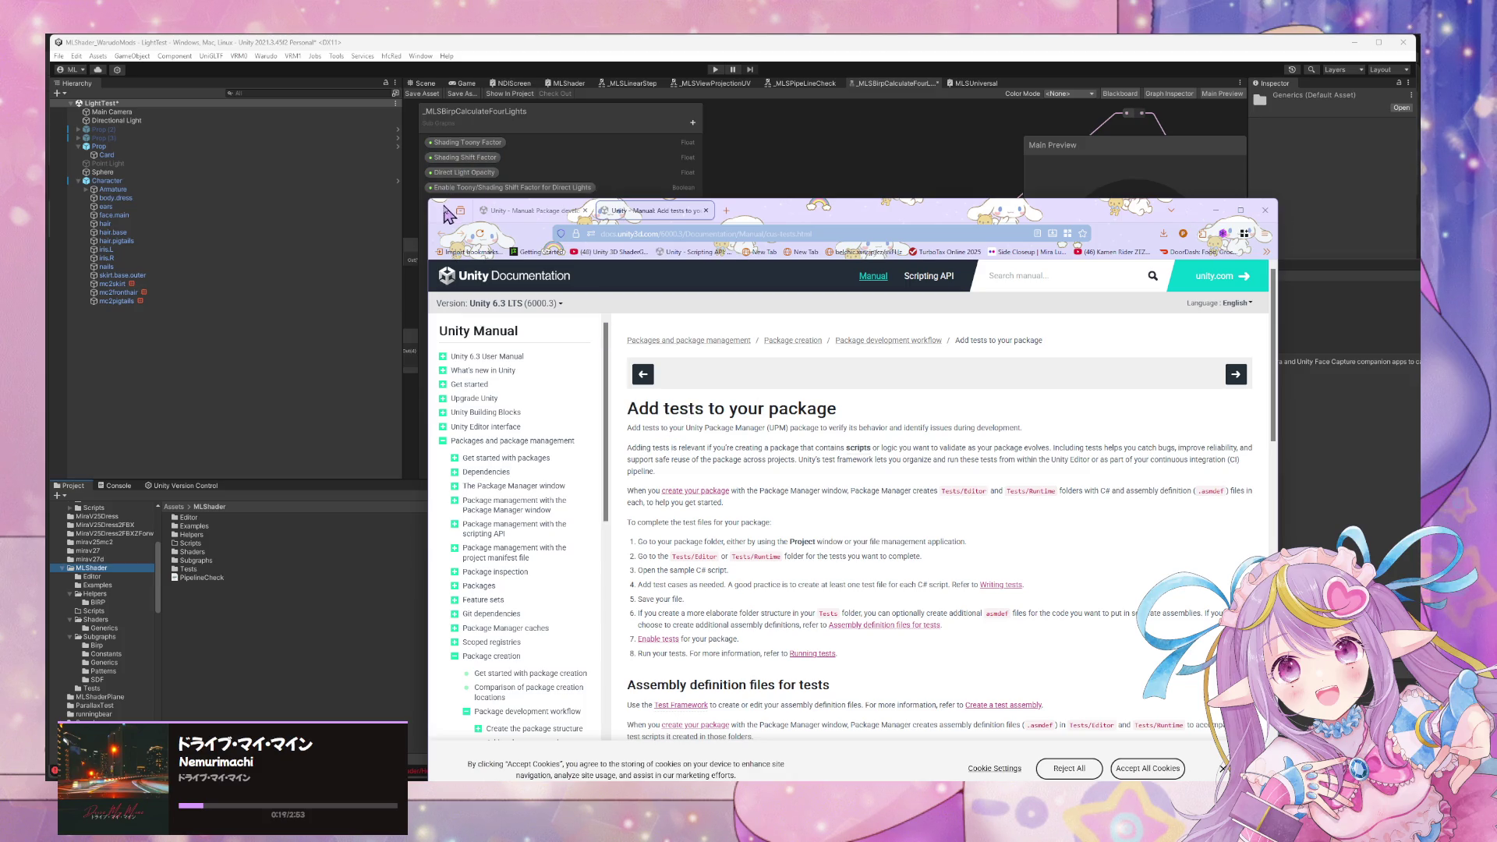
left_click(545, 216)
Move the browser aside and bring the Unity Editor forward on the Shaders folder.
mouse_move(995, 221)
left_mouse_down()
mouse_move(1000, 491)
mouse_move(946, 408)
mouse_move(1000, 210)
left_mouse_up()
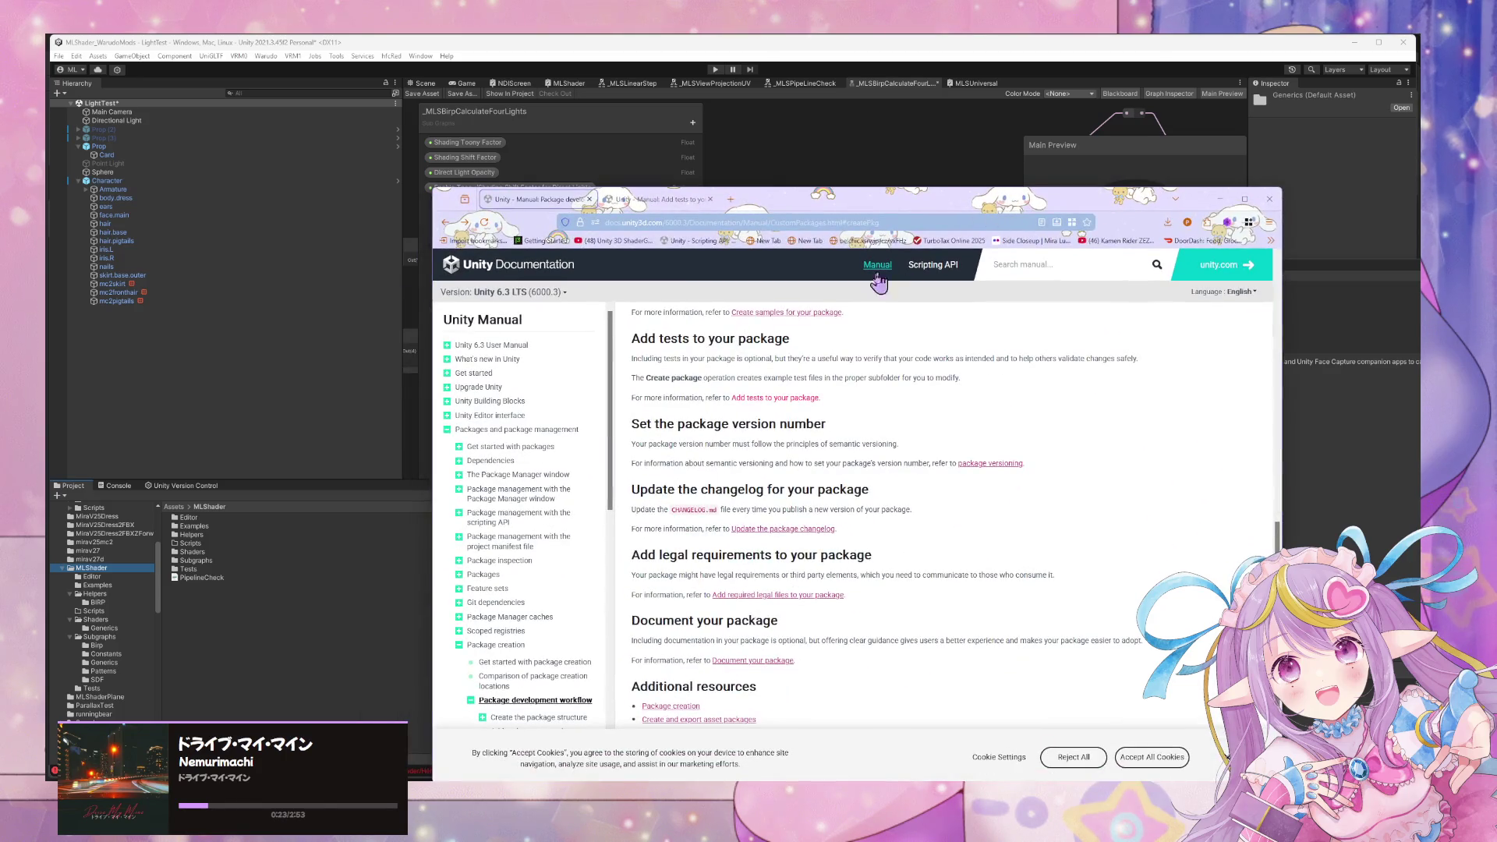
scroll(877, 292, "down", 2)
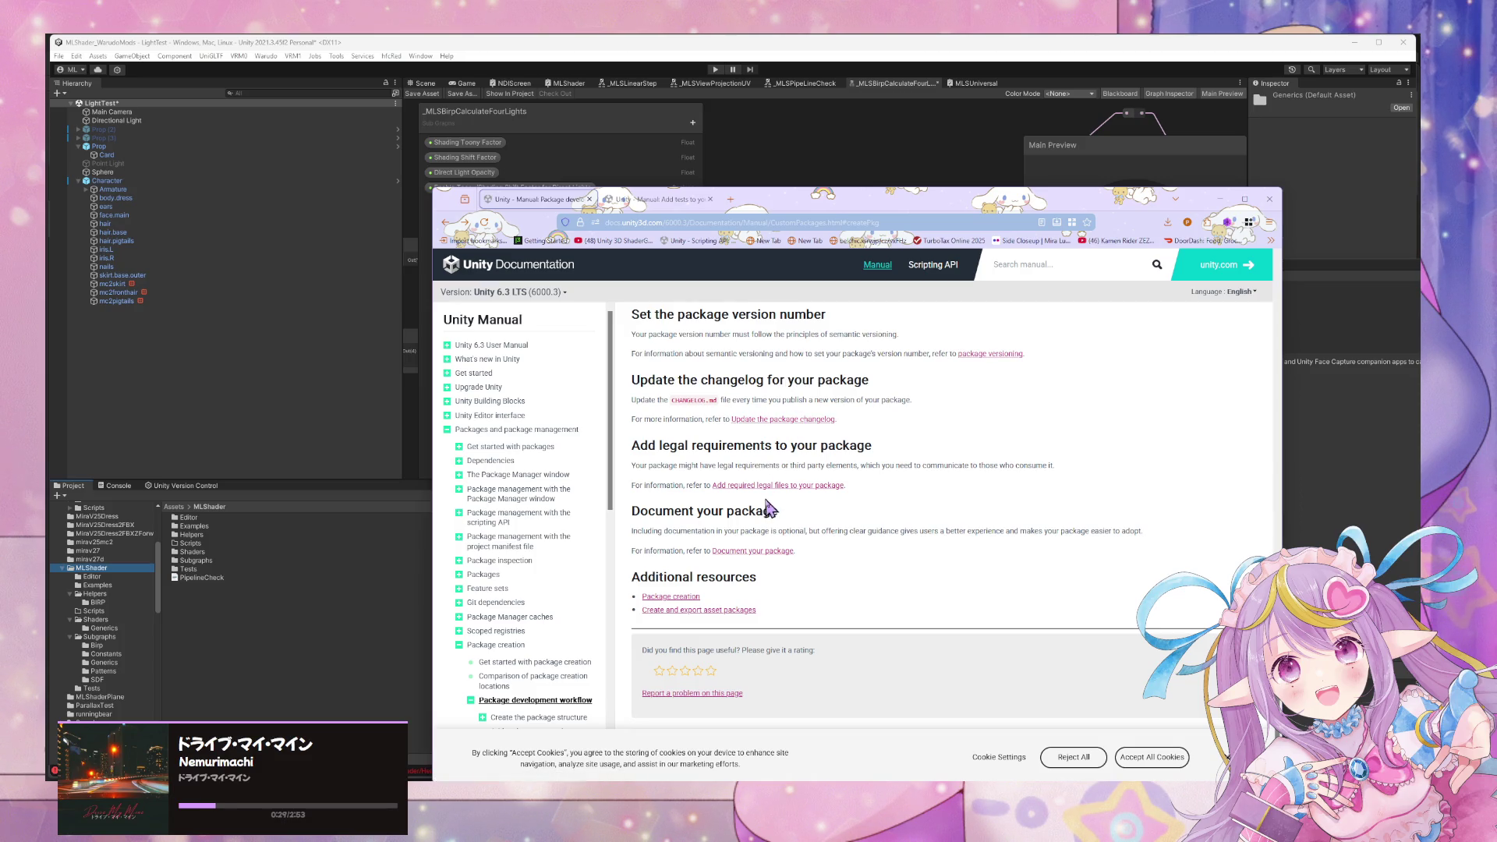
scroll(666, 401, "down", 2)
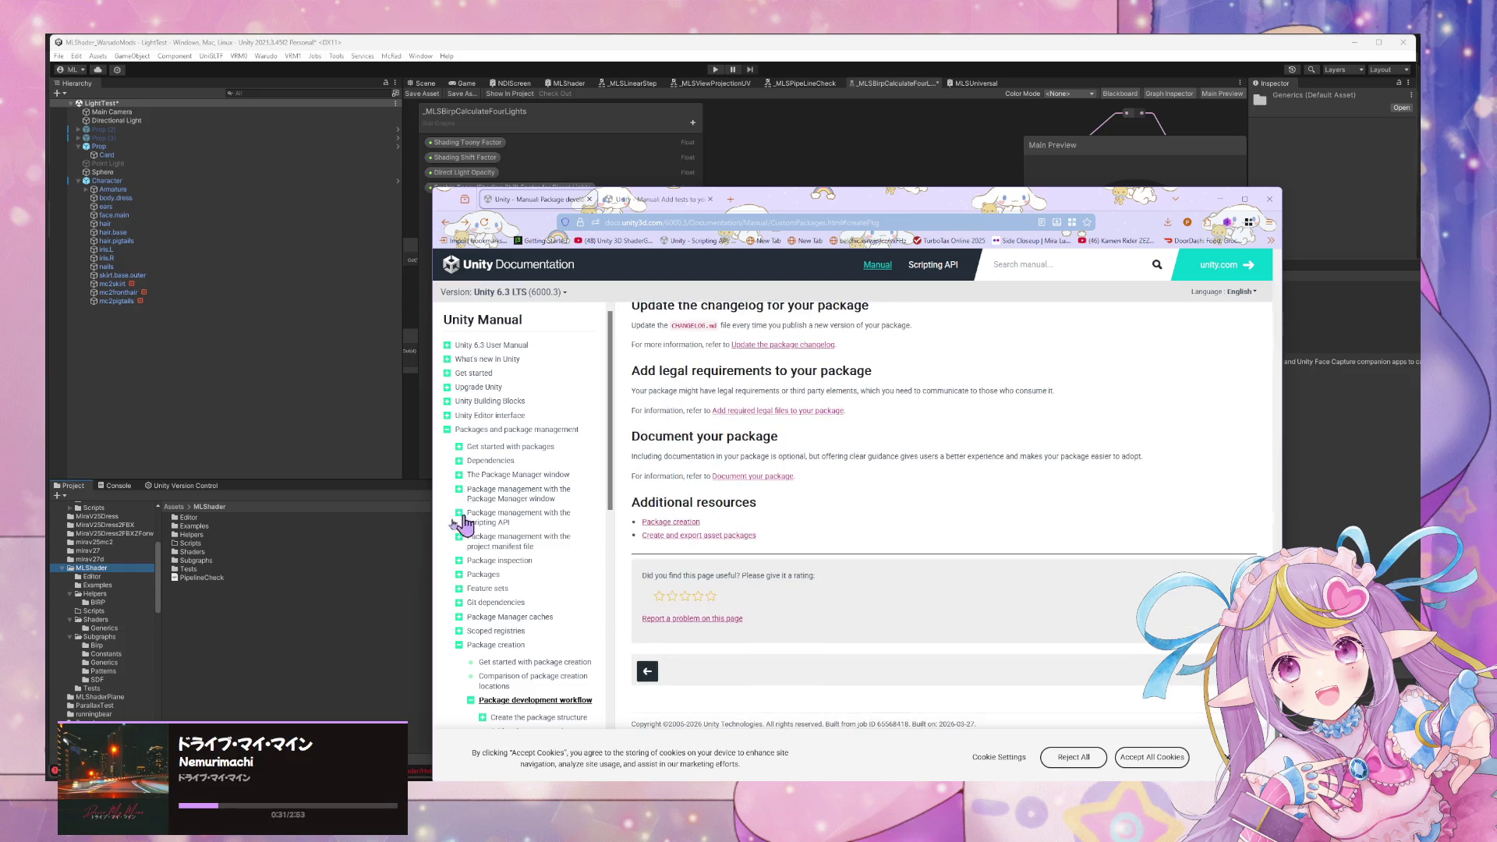
left_click(384, 553)
Look through the editor menus and bring the Package Manager window into focus.
left_click(335, 56)
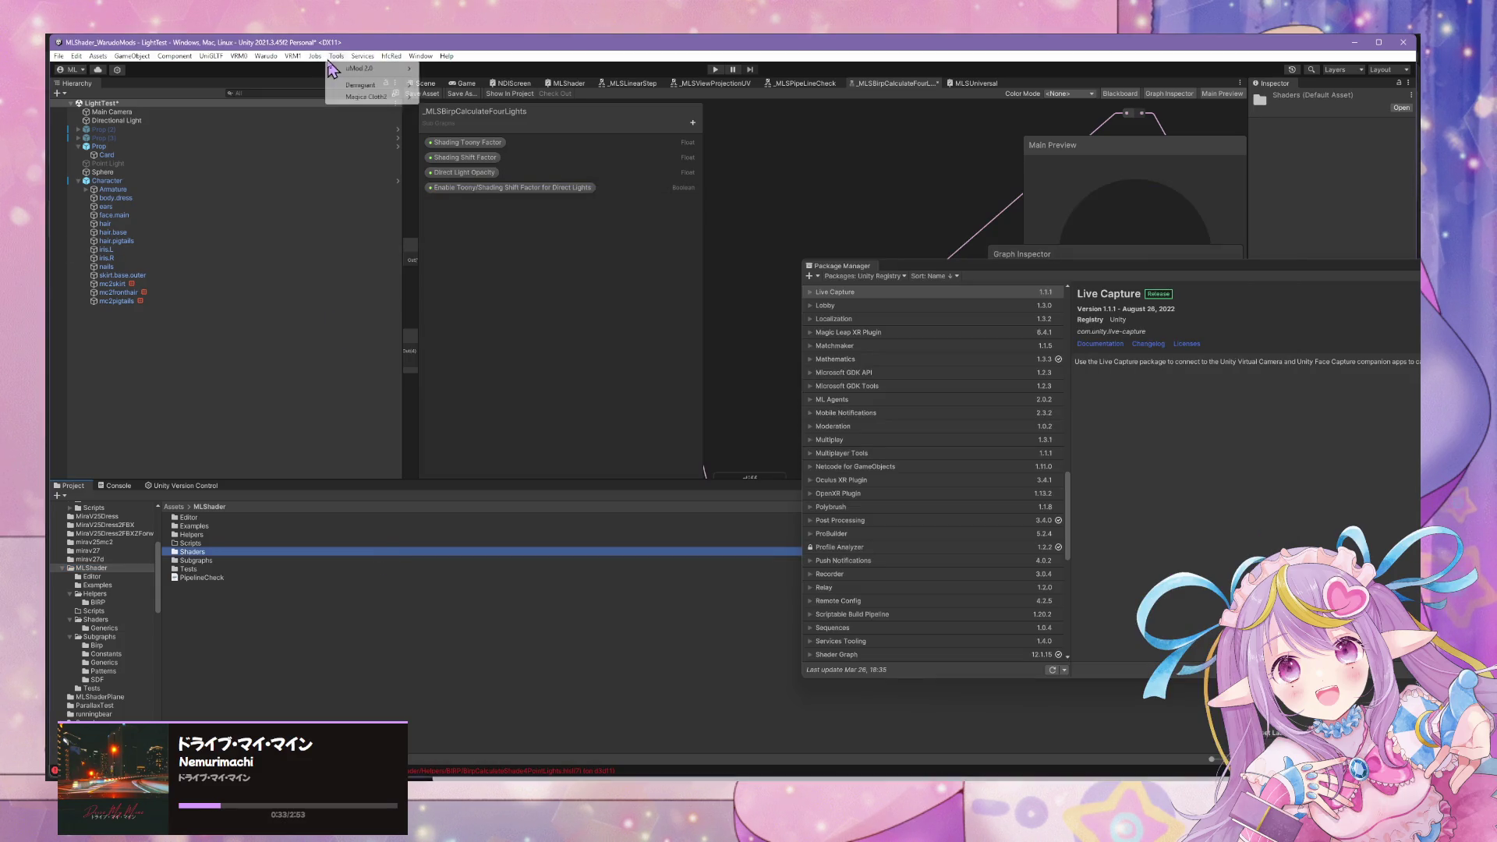
mouse_move(132, 57)
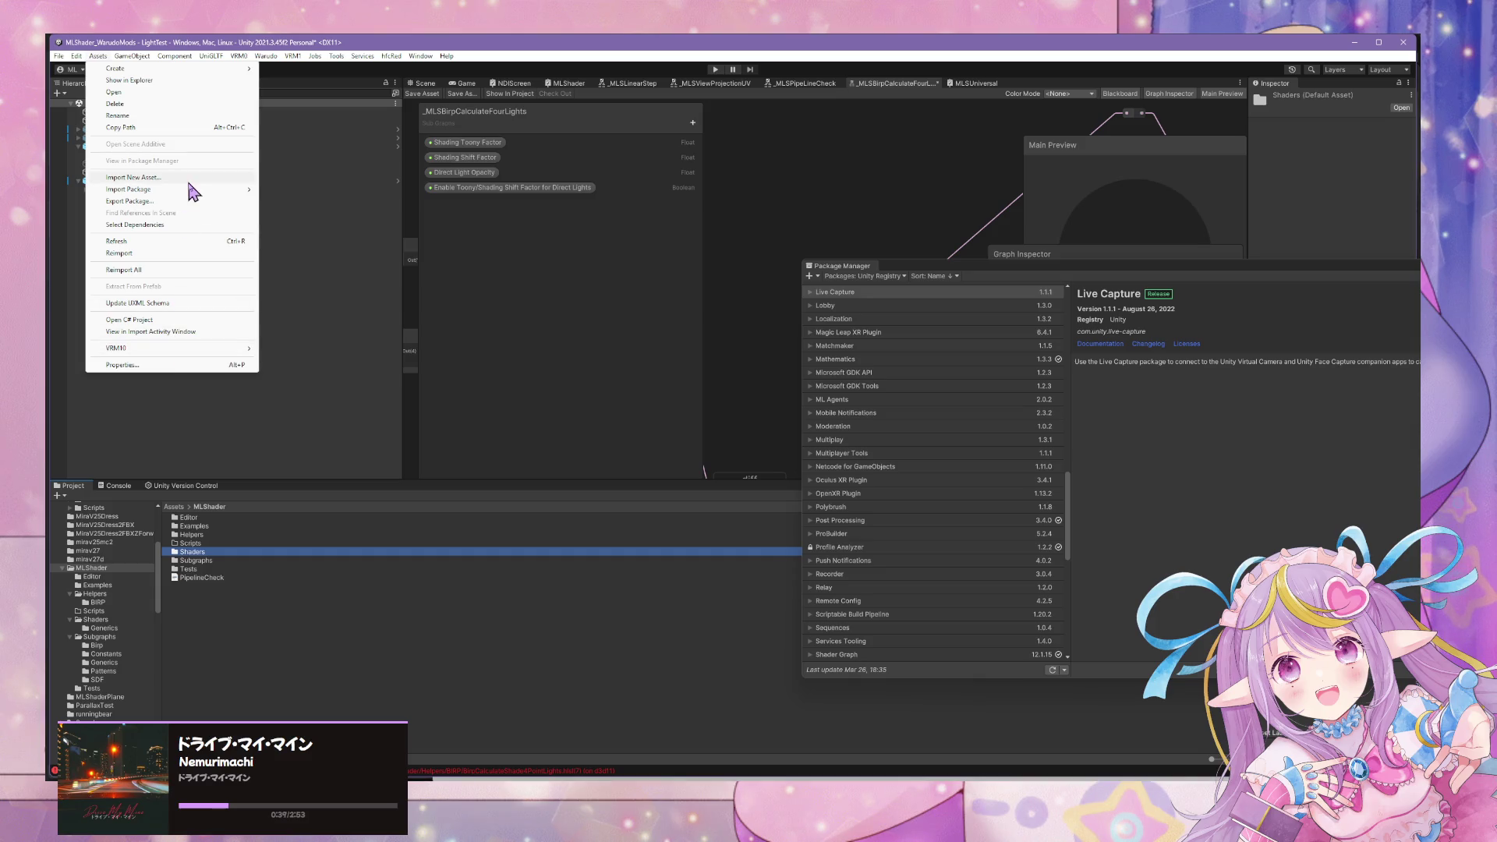
mouse_move(205, 190)
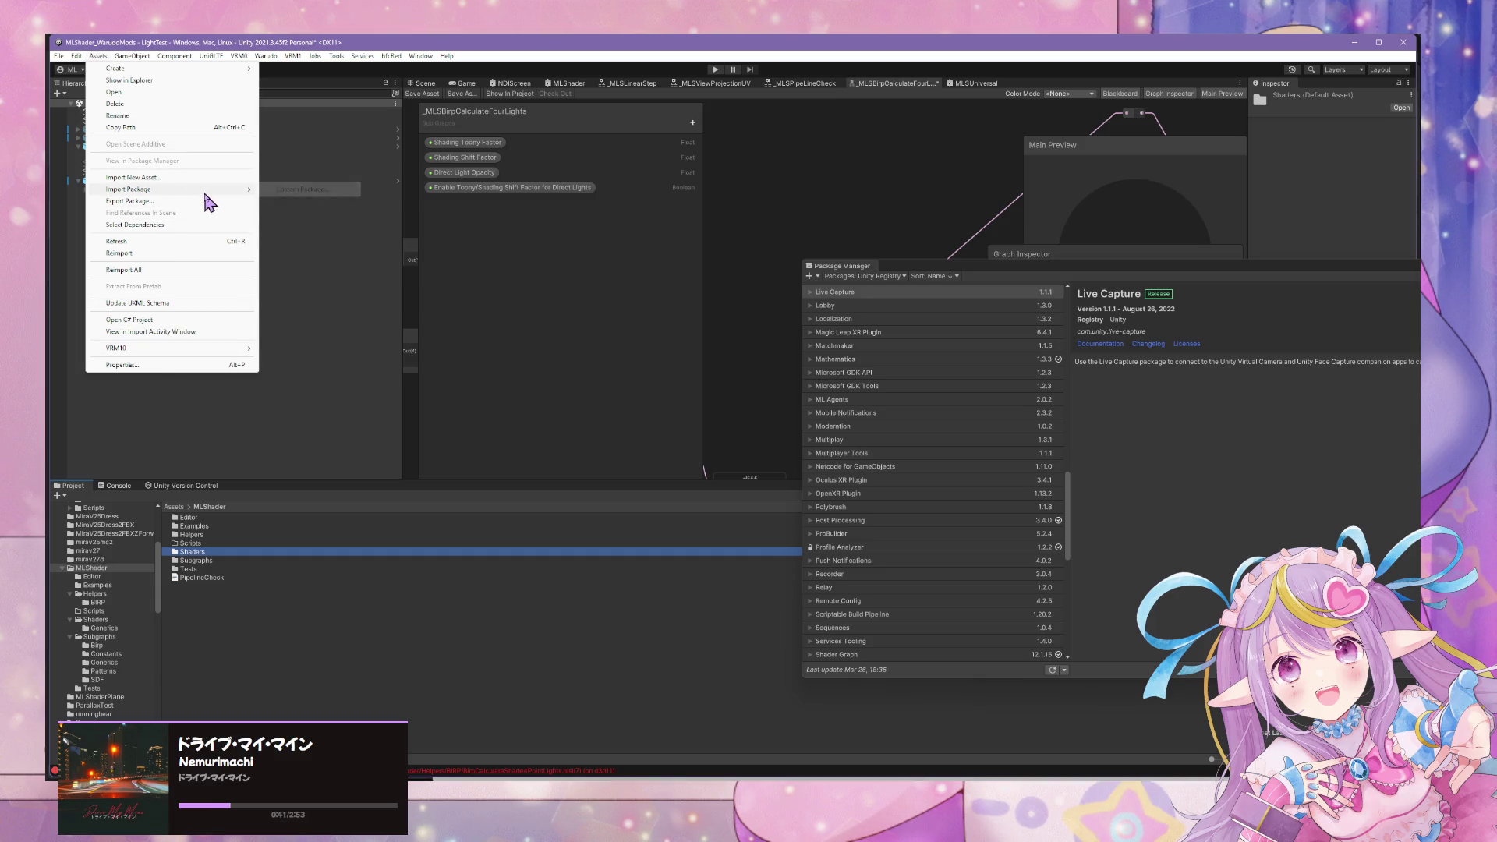
left_click(420, 57)
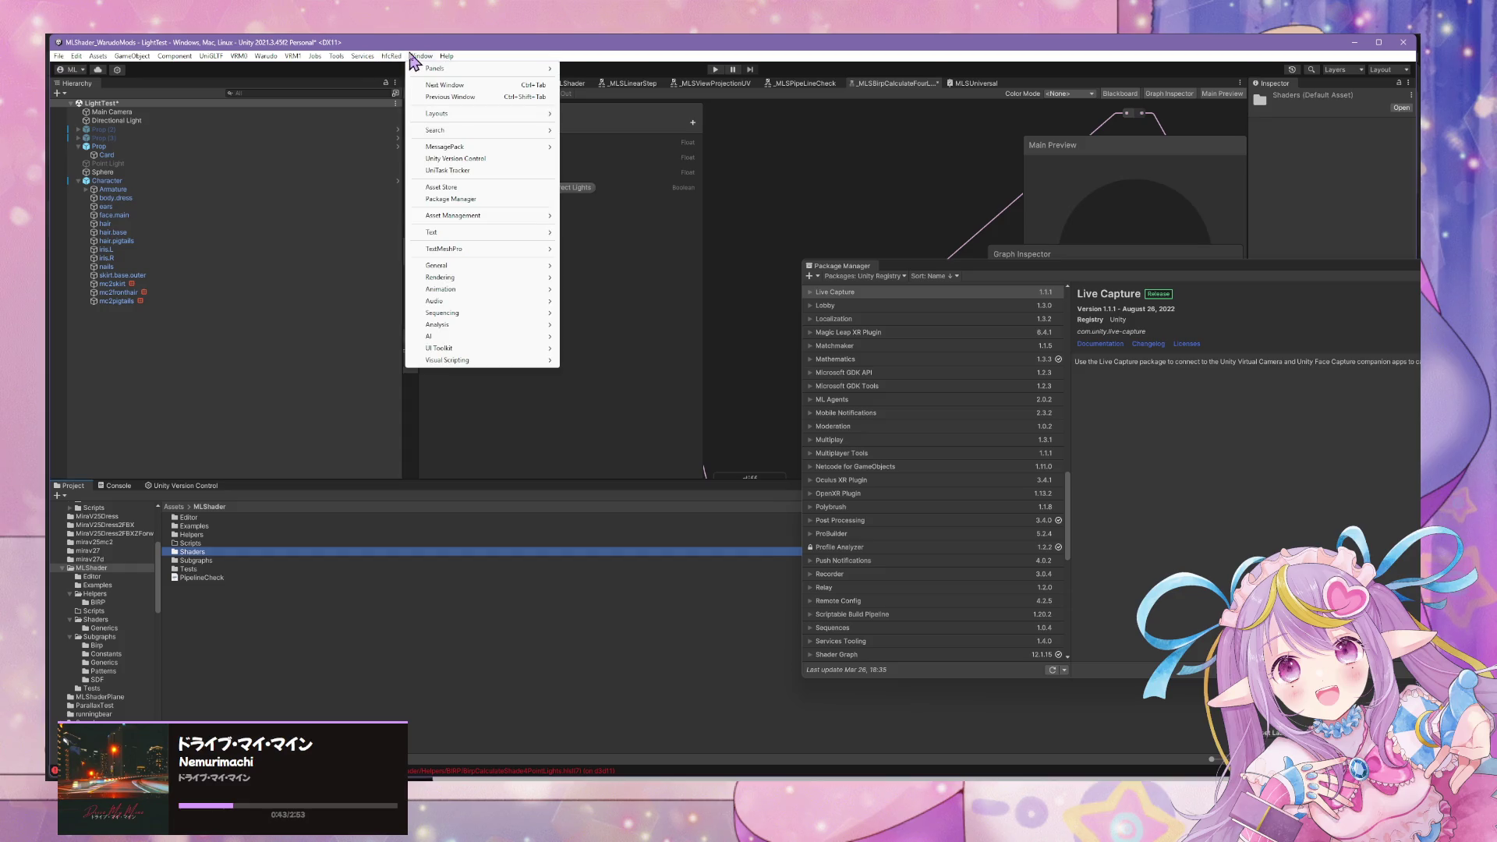
left_click(481, 200)
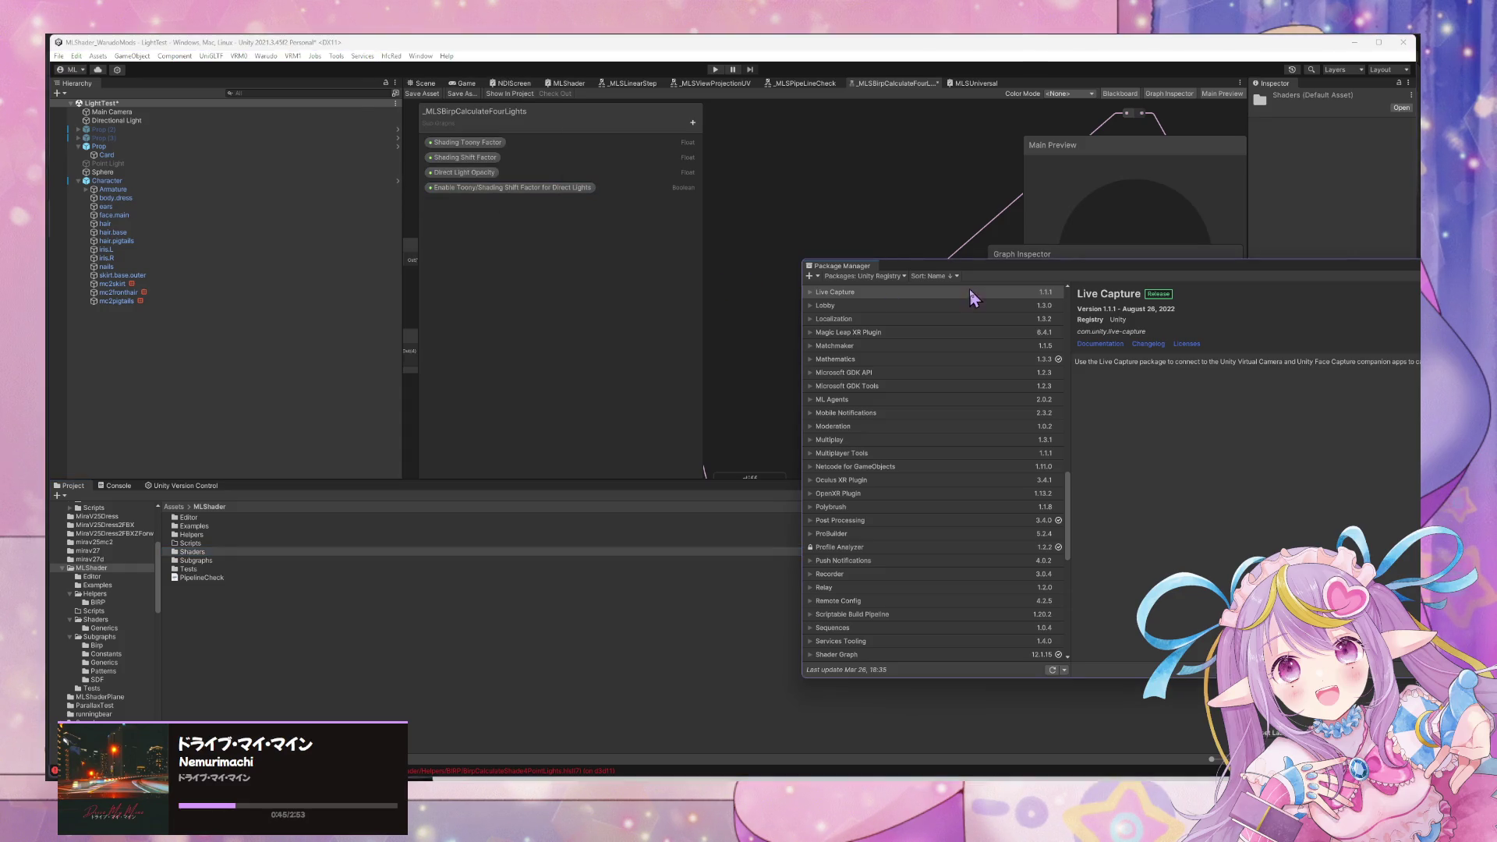
Reposition the Package Manager and filter it to Packages: In Project.
left_click(809, 276)
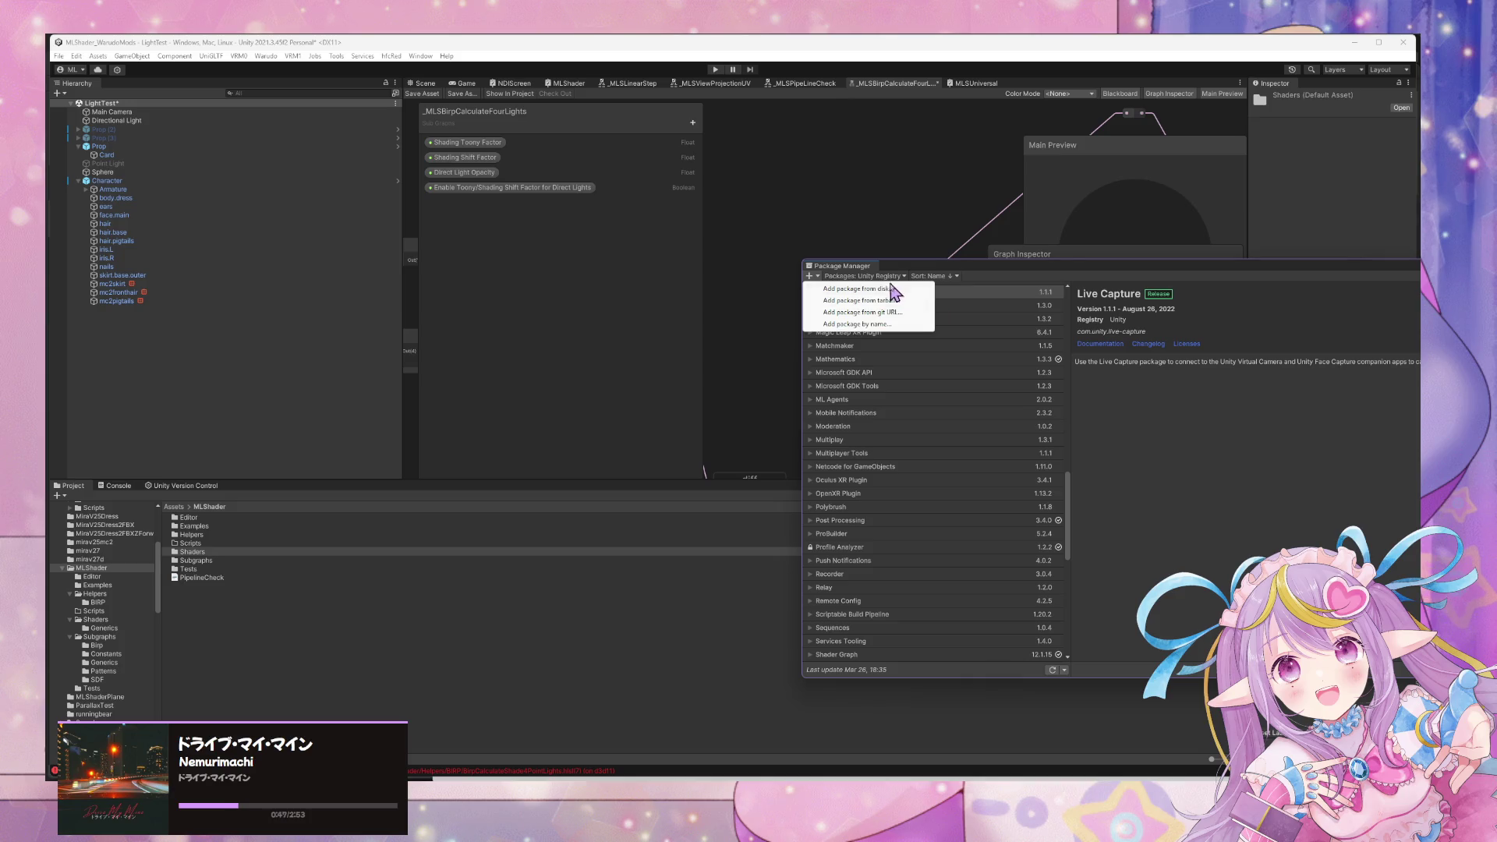
left_click(987, 272)
left_click_drag(987, 270, 627, 269)
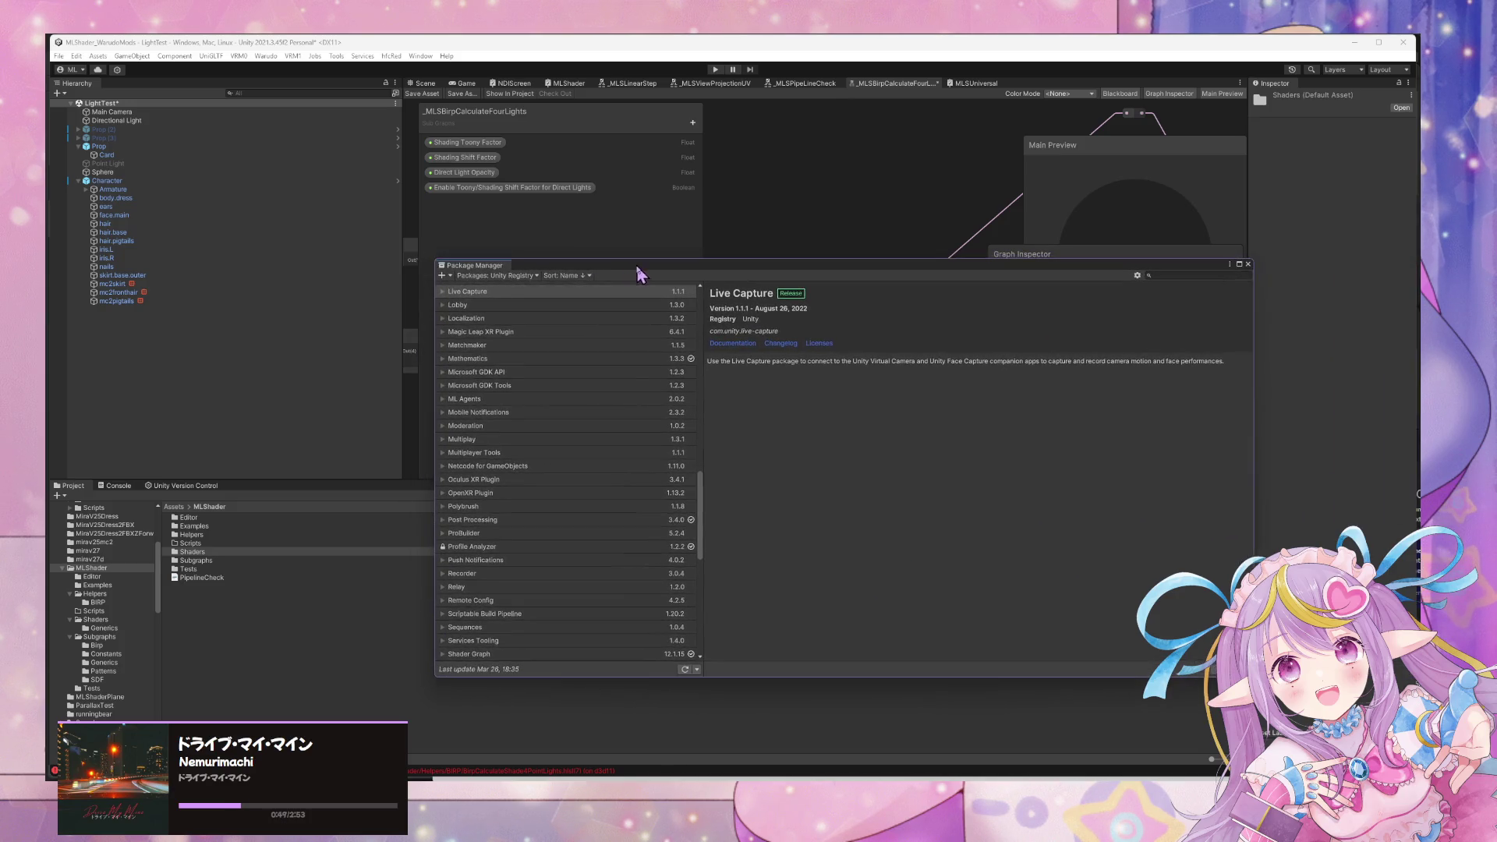
left_click(488, 275)
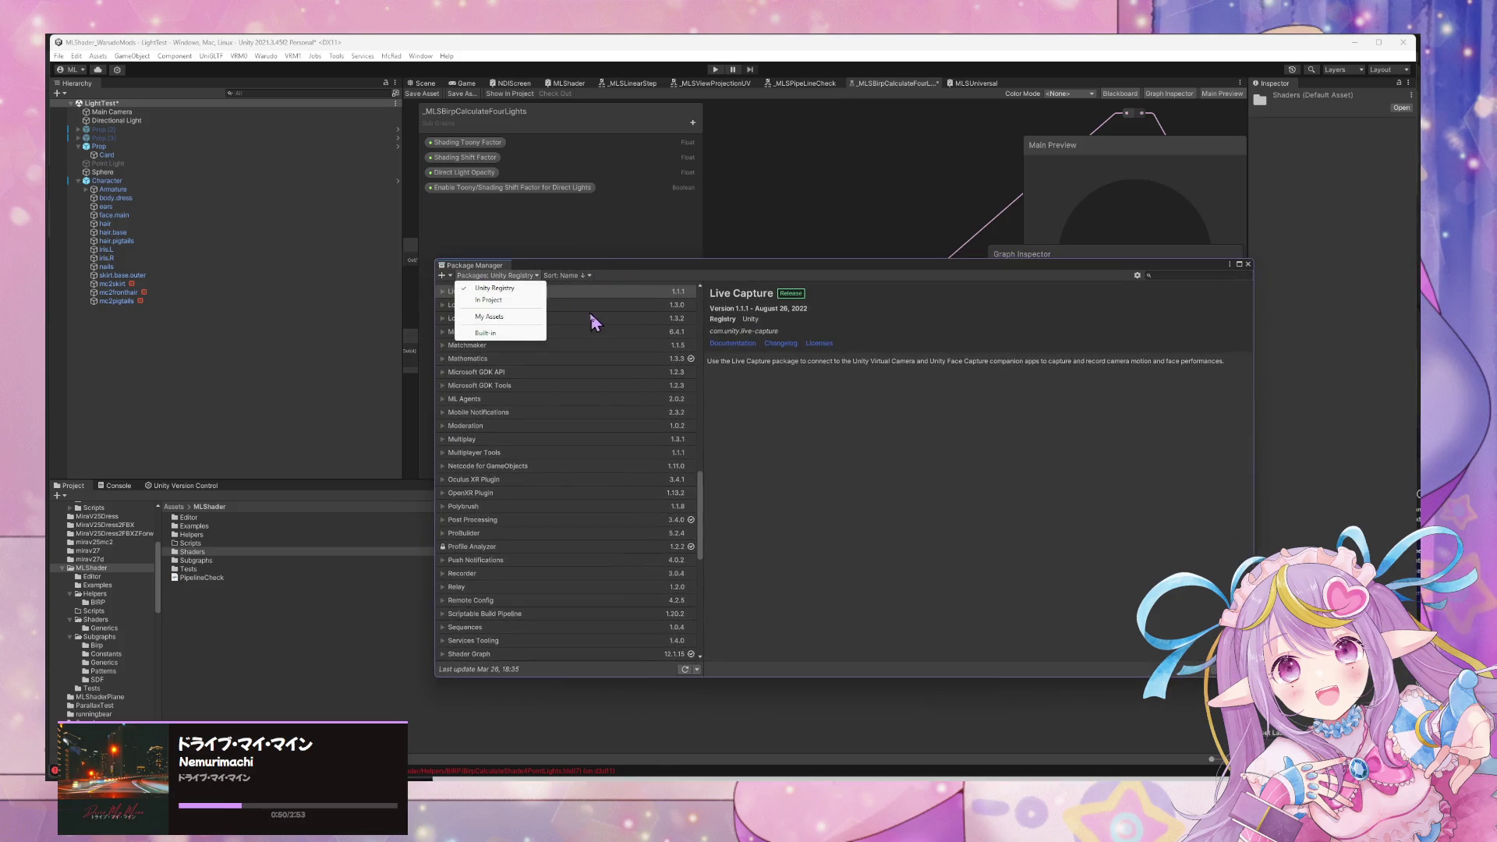
left_click(510, 301)
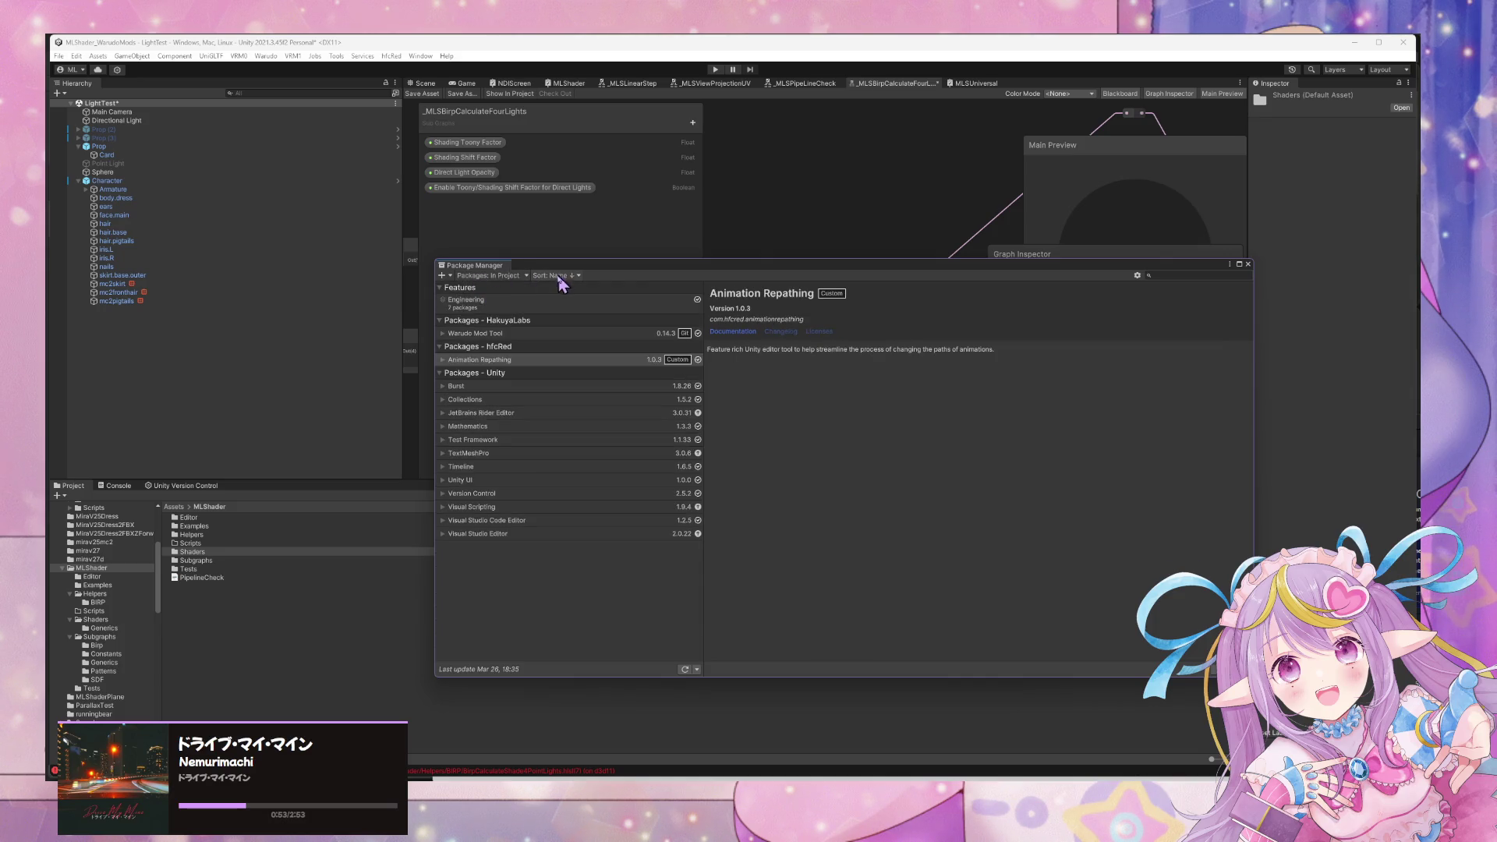
left_click(442, 276)
left_click(548, 631)
Show the Console's warnings and errors with Package Manager moved up, then return to the browser.
left_click(123, 487)
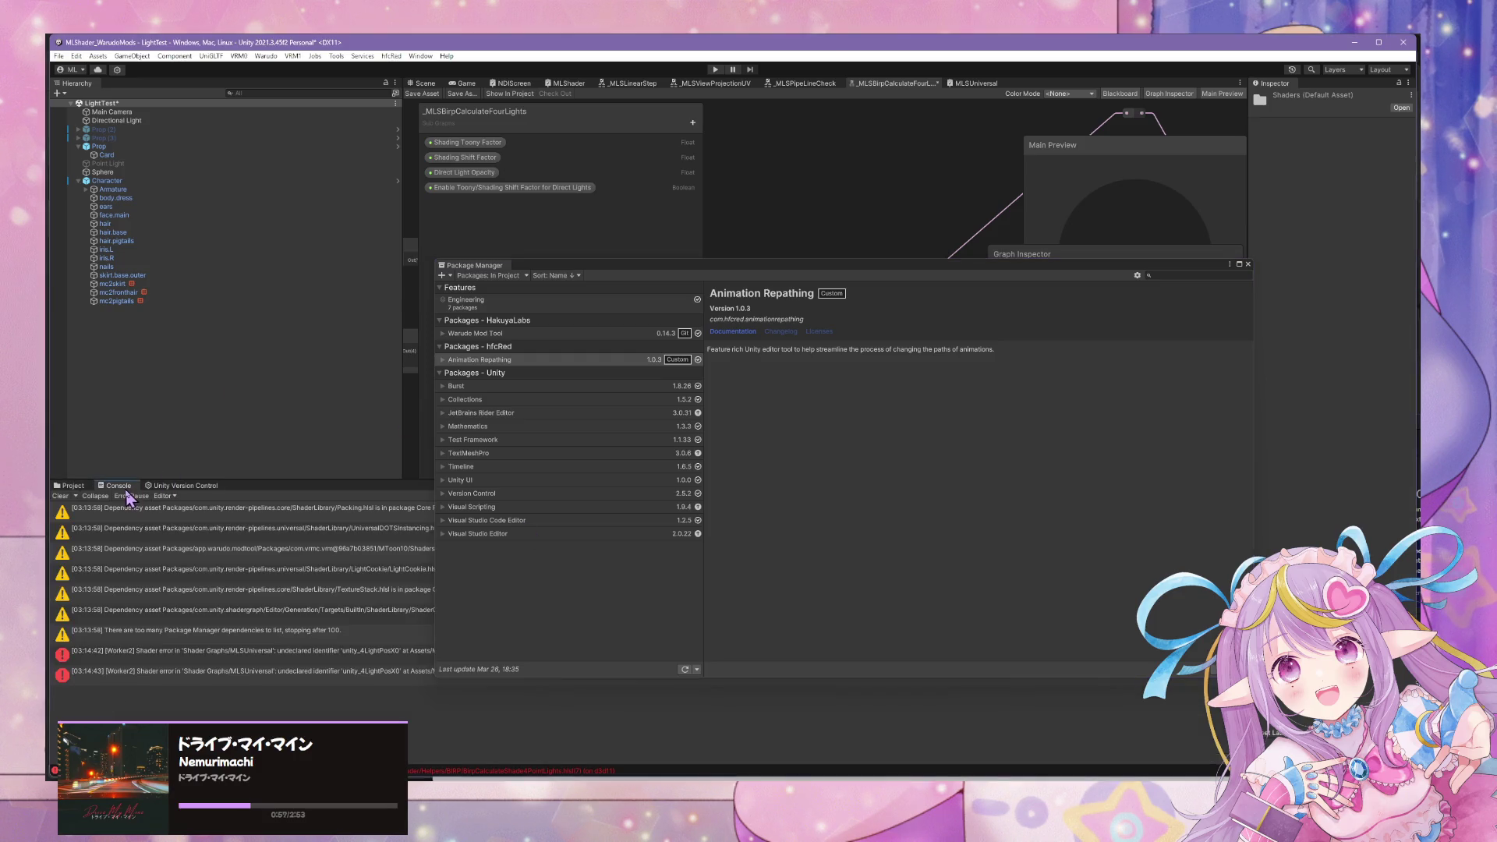
mouse_move(720, 266)
left_mouse_down()
mouse_move(997, 98)
mouse_move(892, 115)
left_mouse_up()
left_click(328, 708)
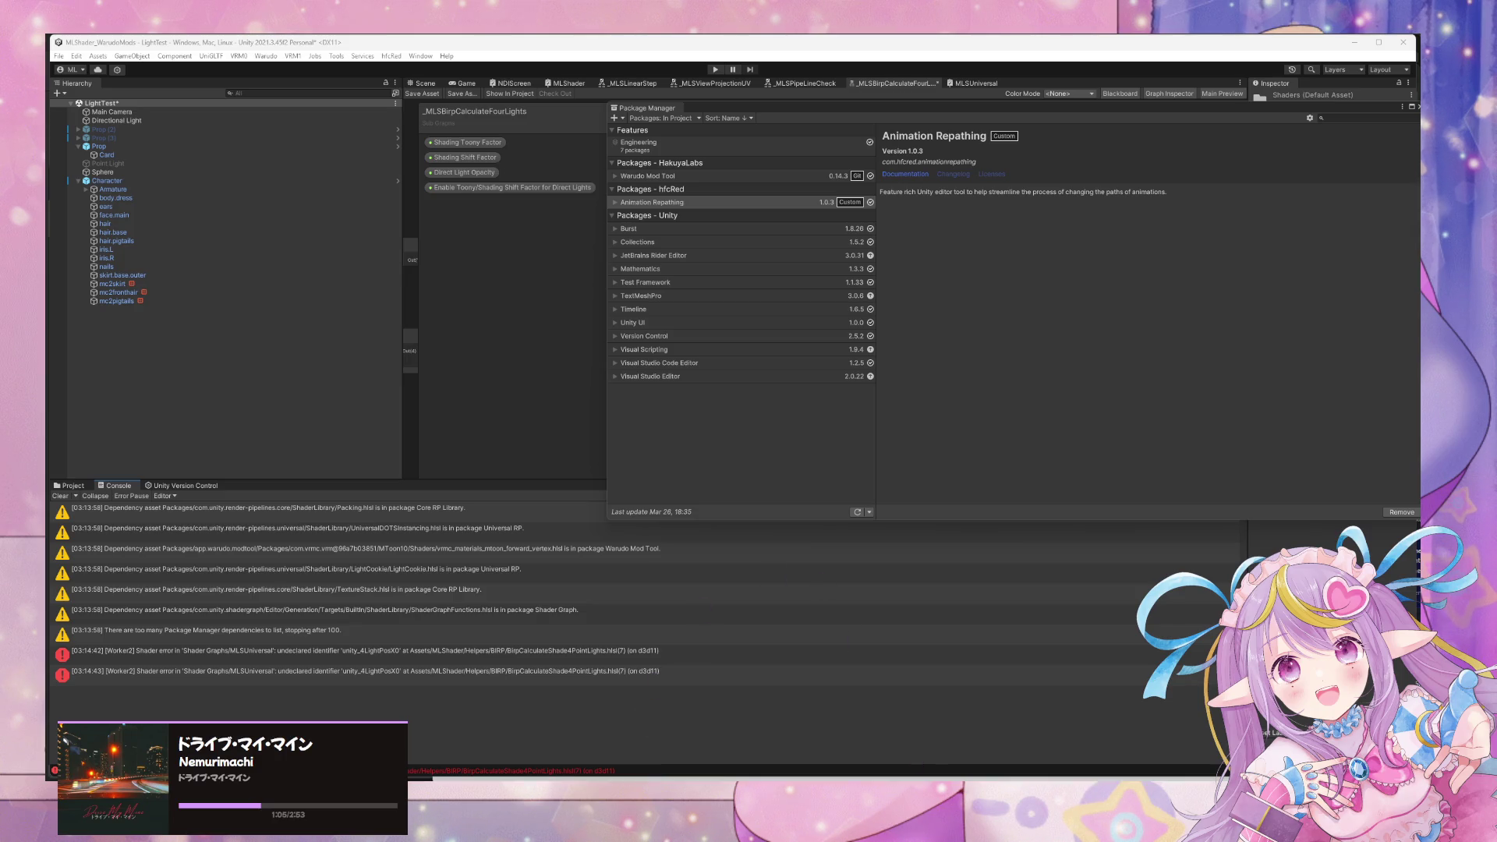
left_click(779, 736)
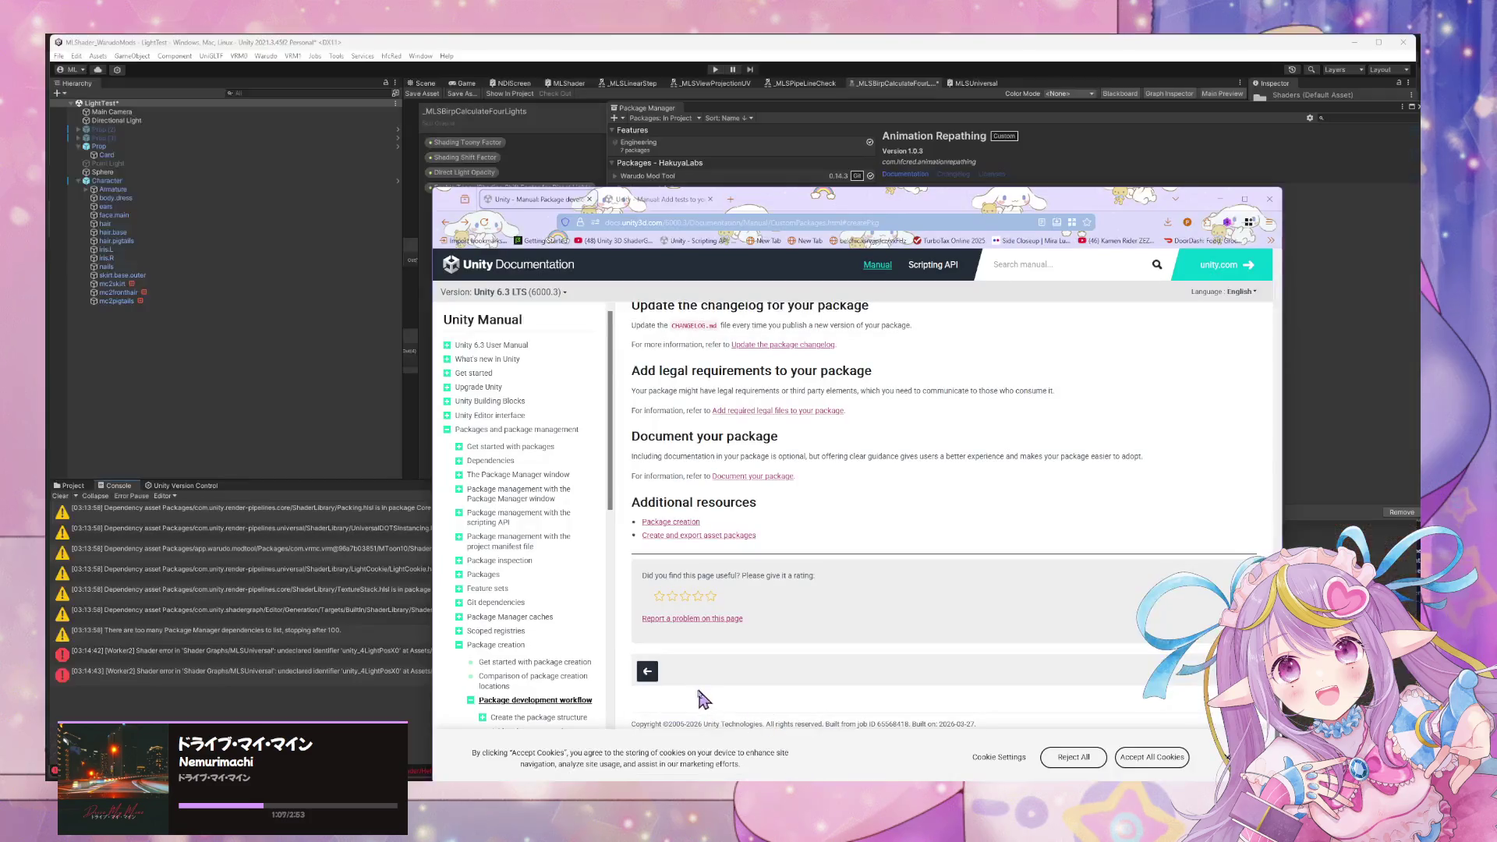
Read the Package creation and 'Get started with package creation' manual pages.
left_click(669, 522)
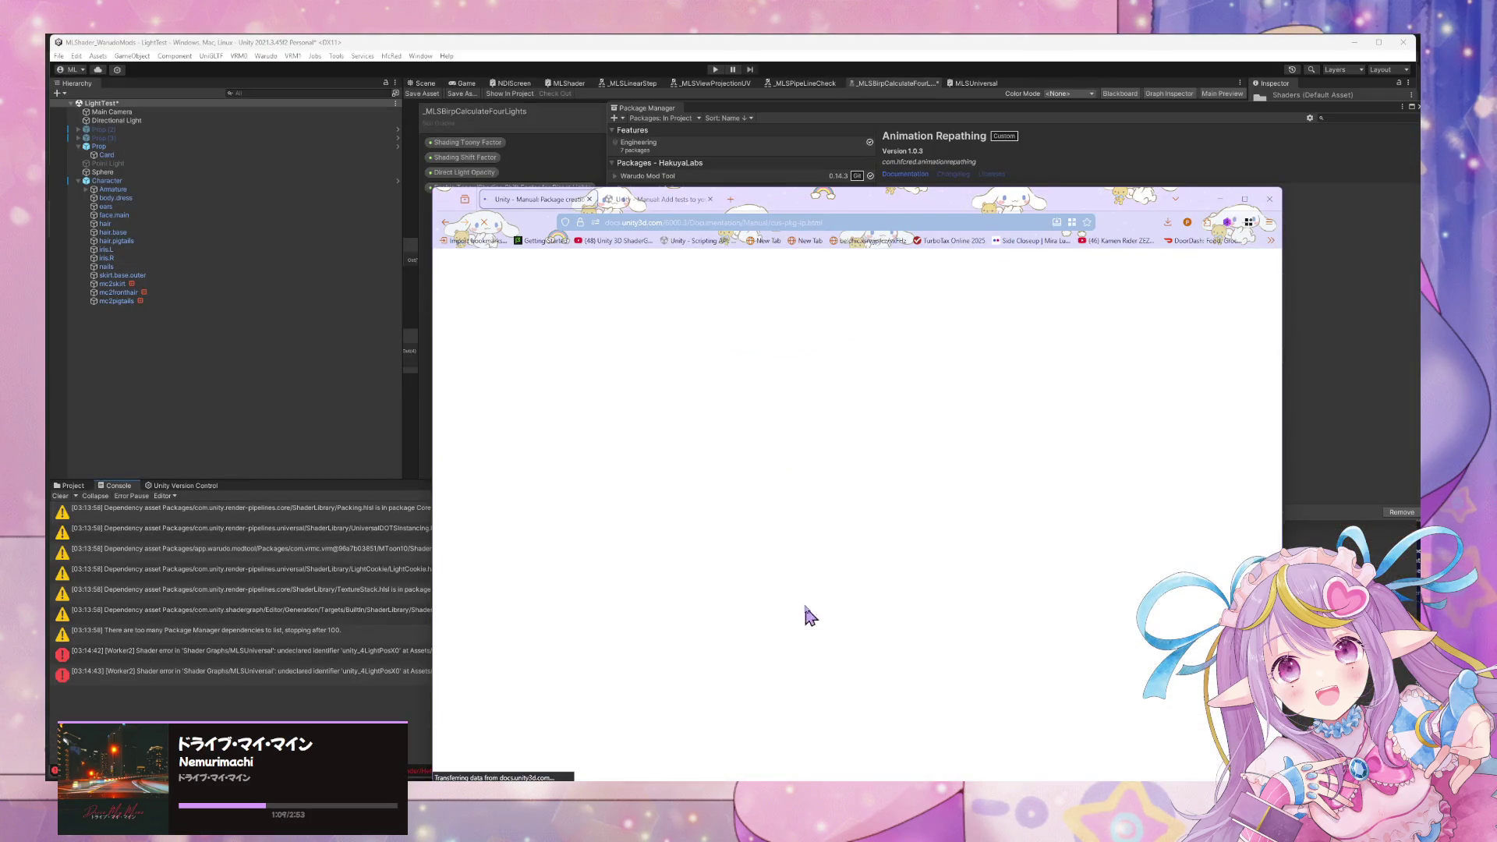
left_click(736, 467)
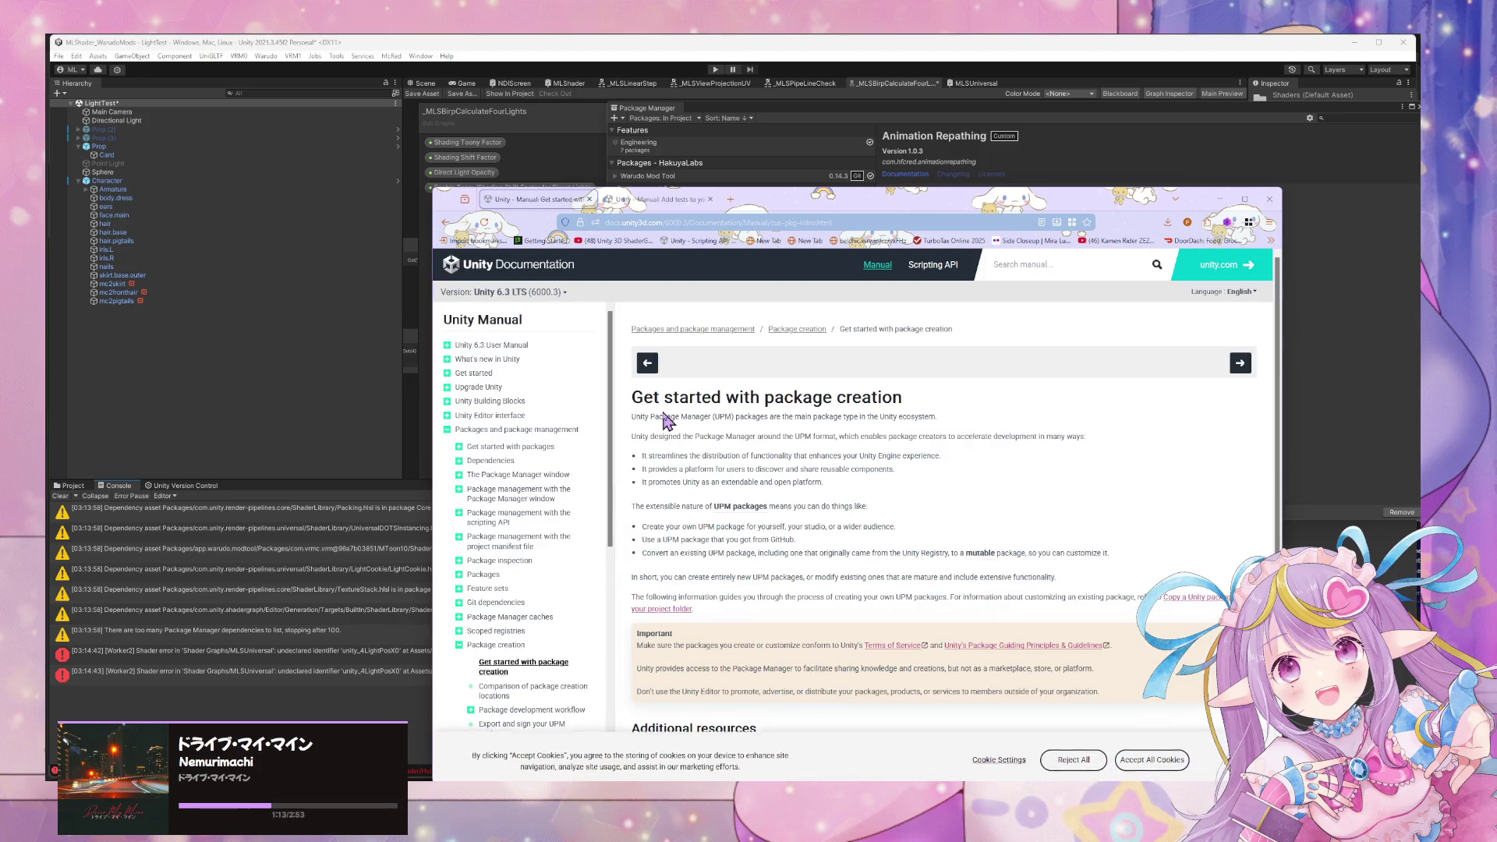
scroll(665, 421, "down", 2)
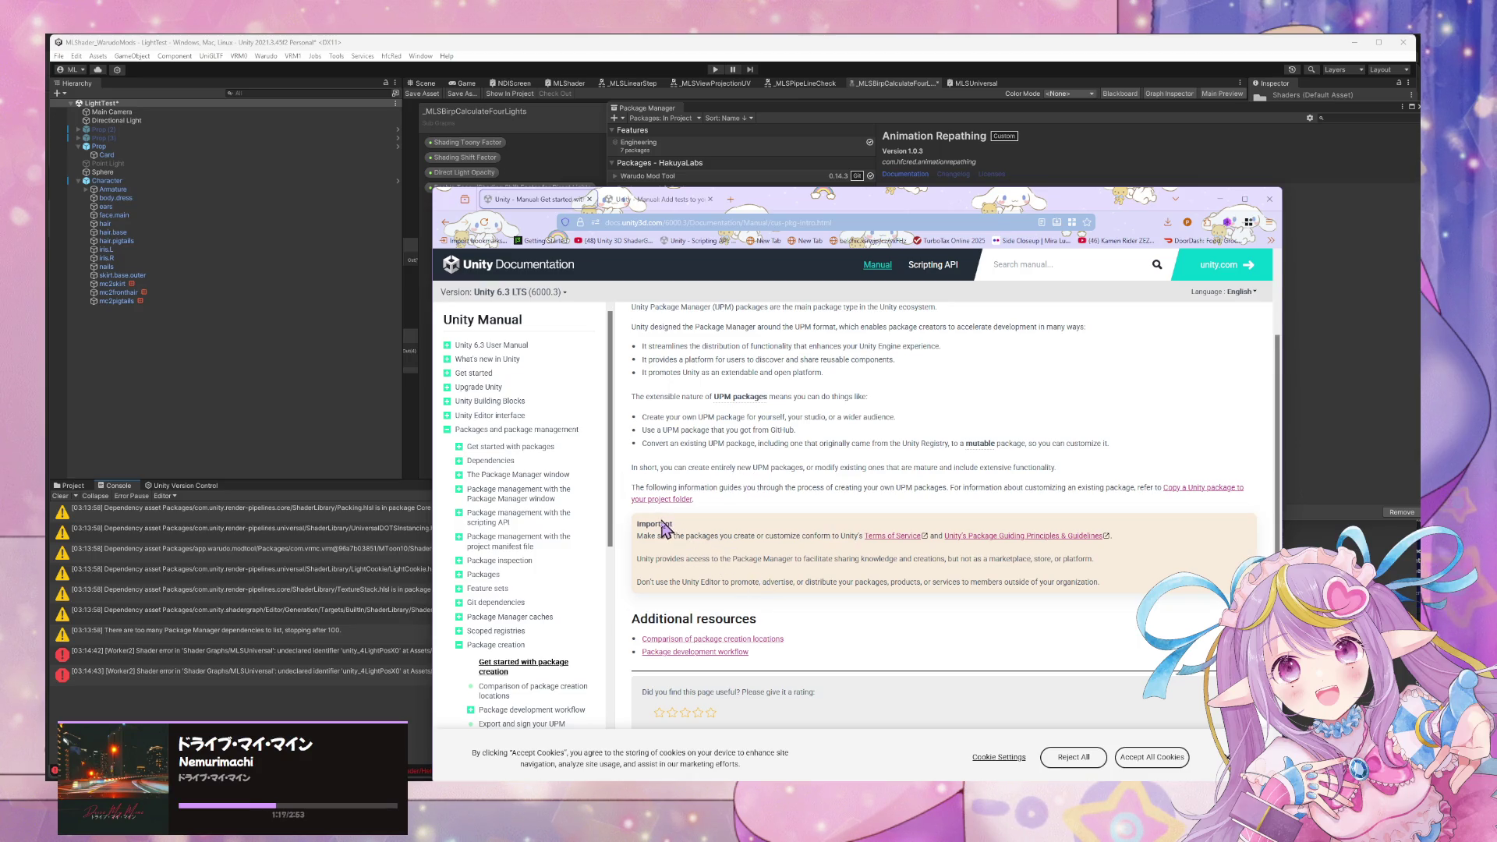
scroll(675, 503, "down", 1)
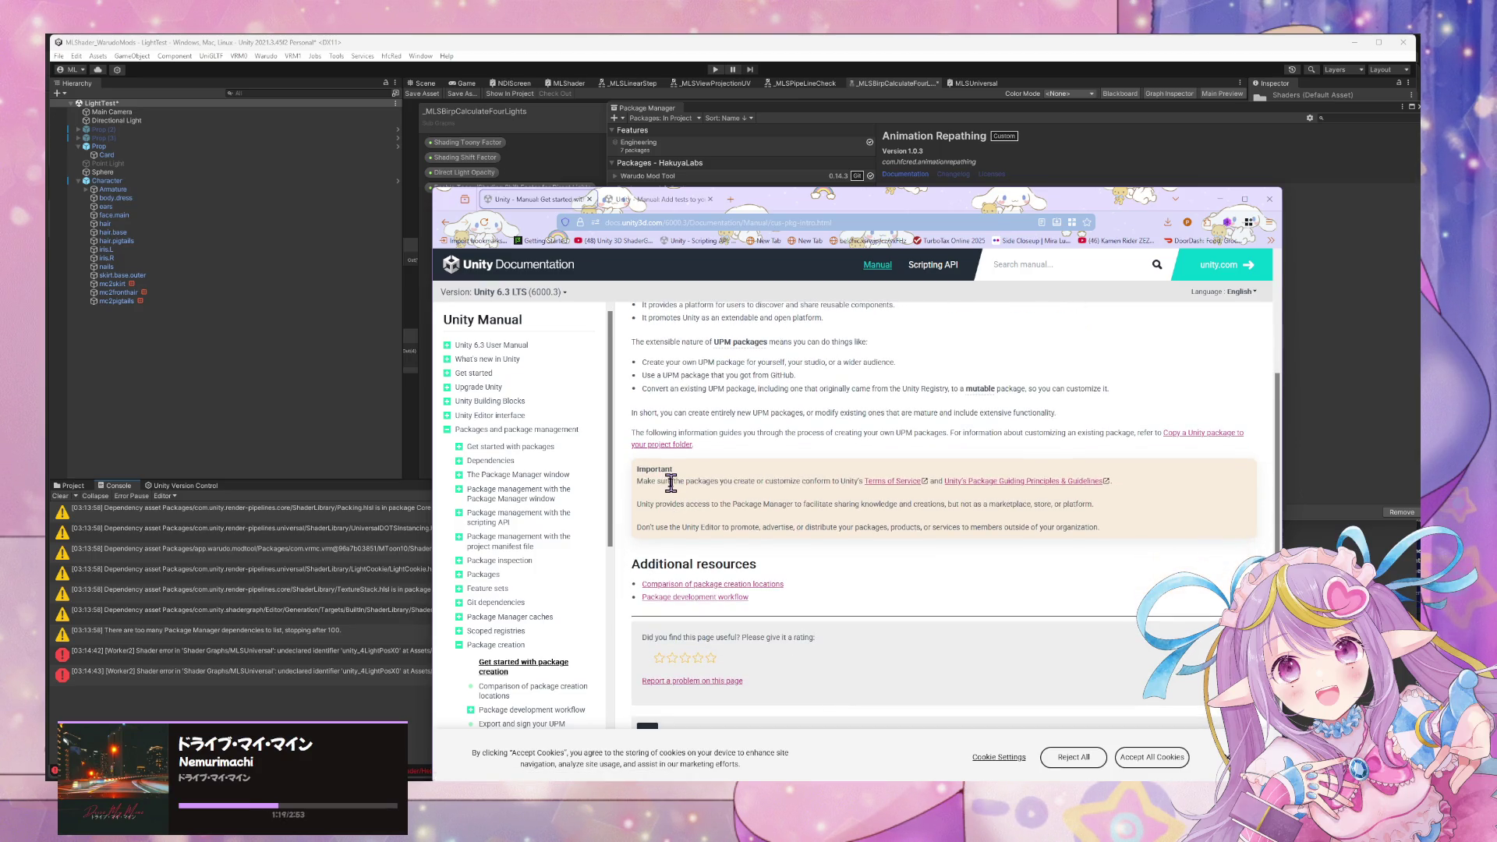
scroll(671, 484, "down", 1)
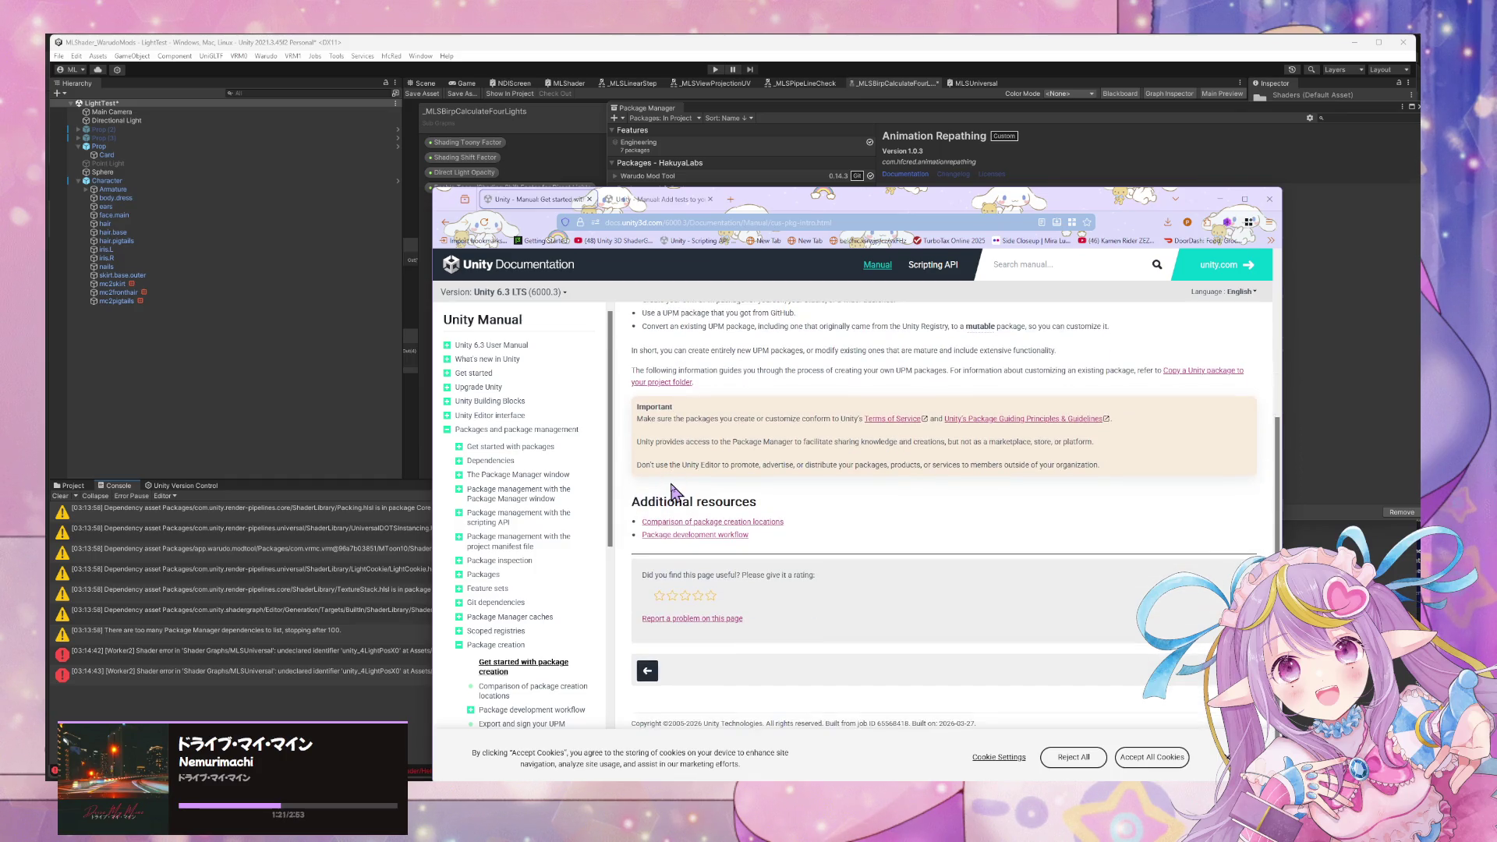
scroll(772, 530, "up", 4)
scroll(772, 530, "down", 4)
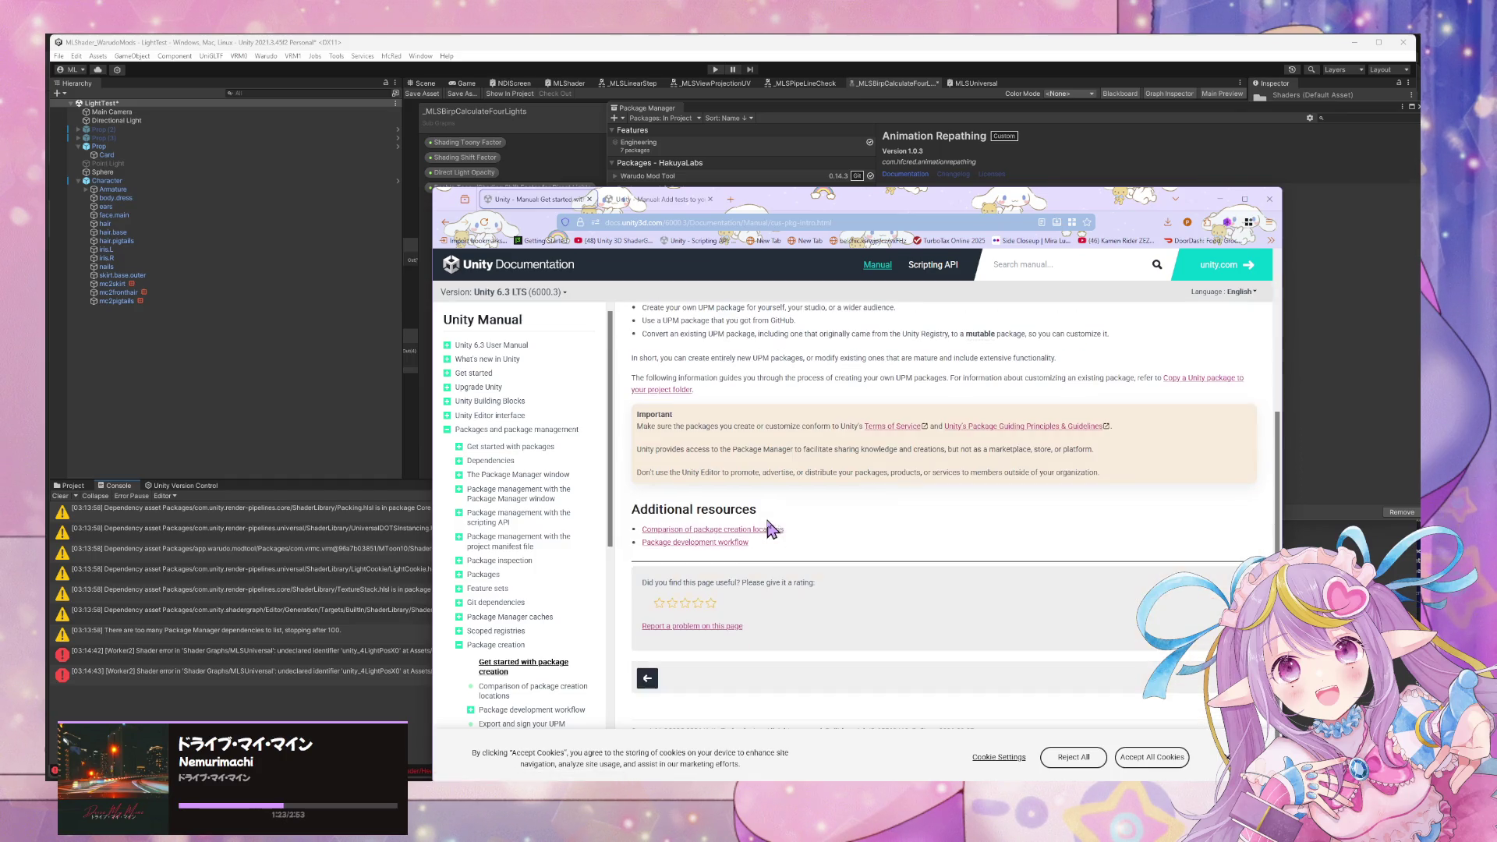
Read the Package development workflow page down to Additional resources and shift the browser left.
left_click(679, 527)
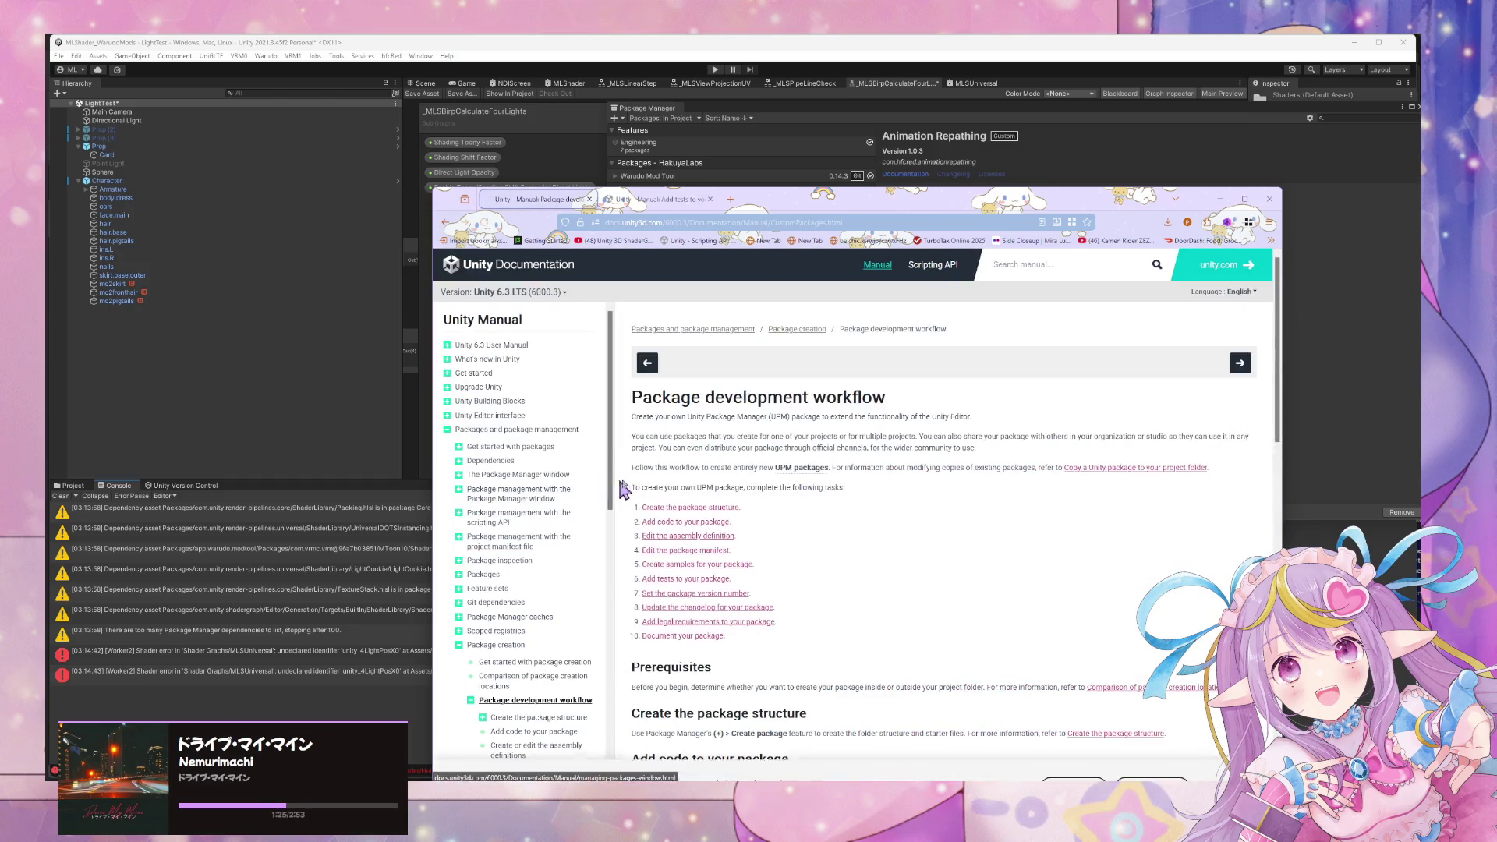
scroll(684, 487, "down", 3)
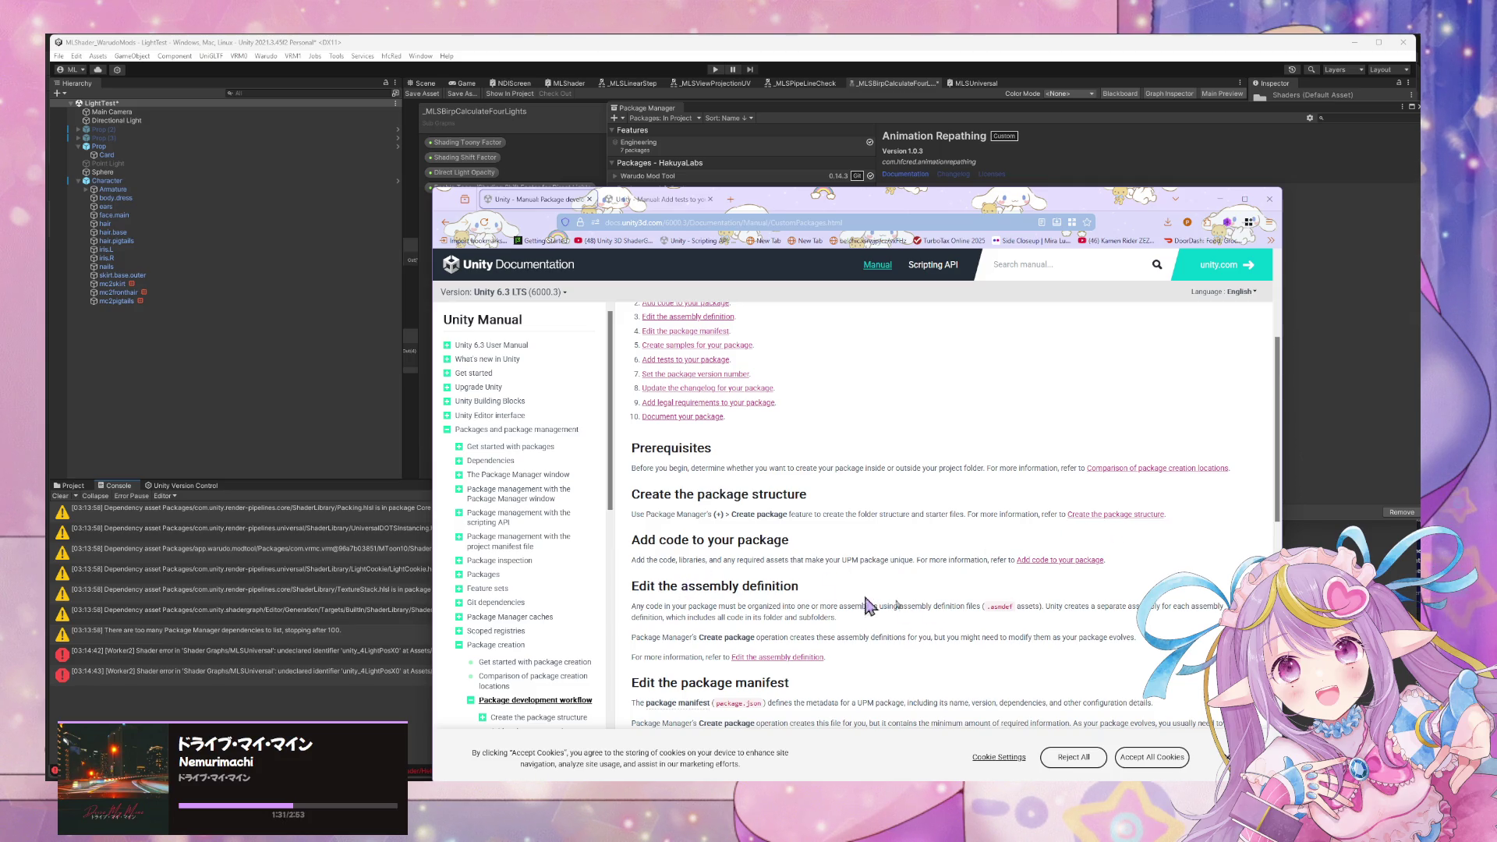
scroll(1066, 624, "down", 2)
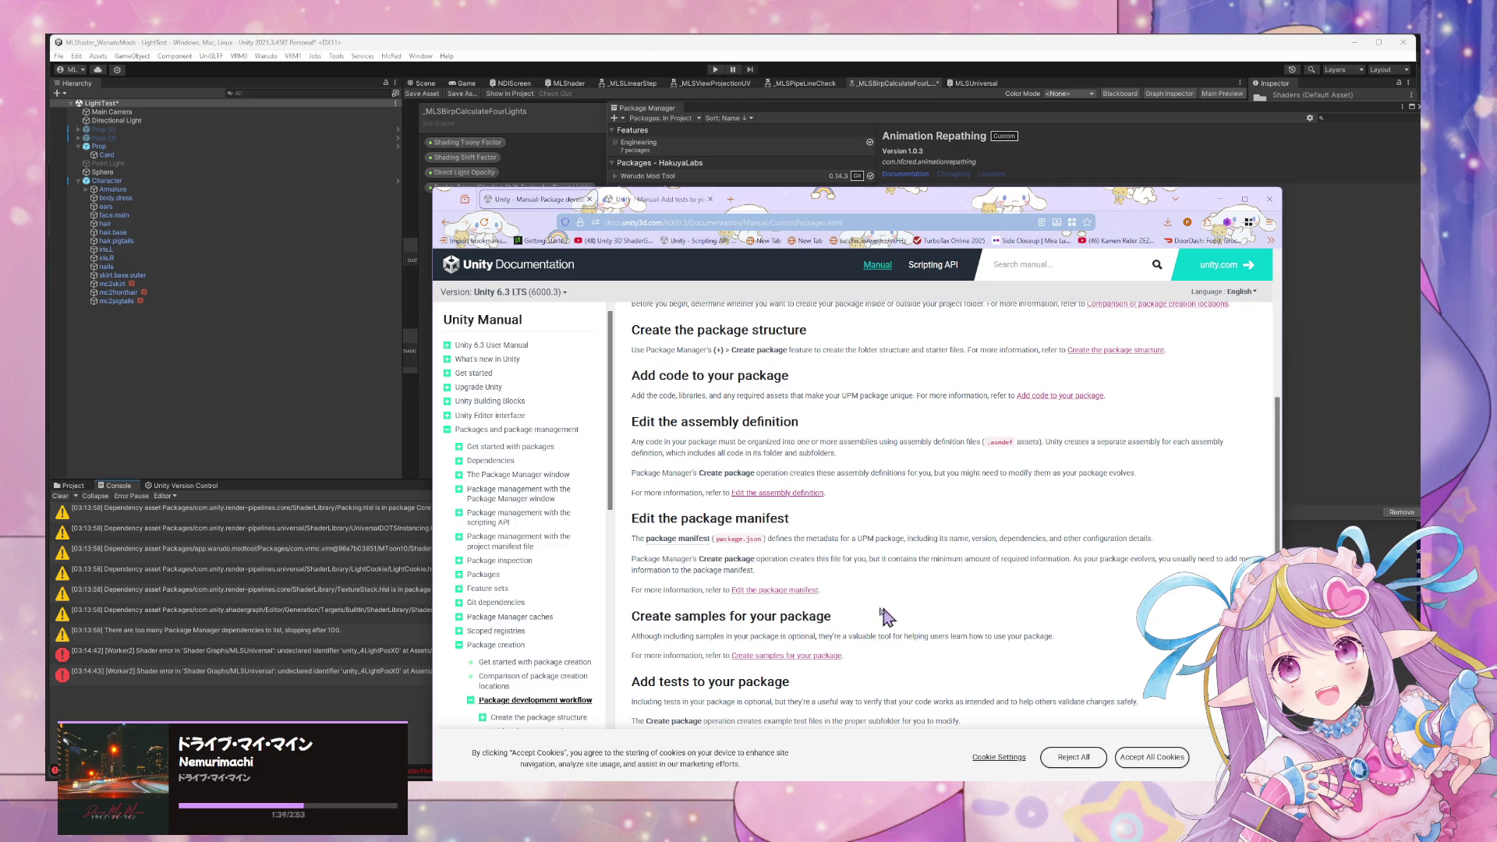
scroll(924, 618, "down", 3)
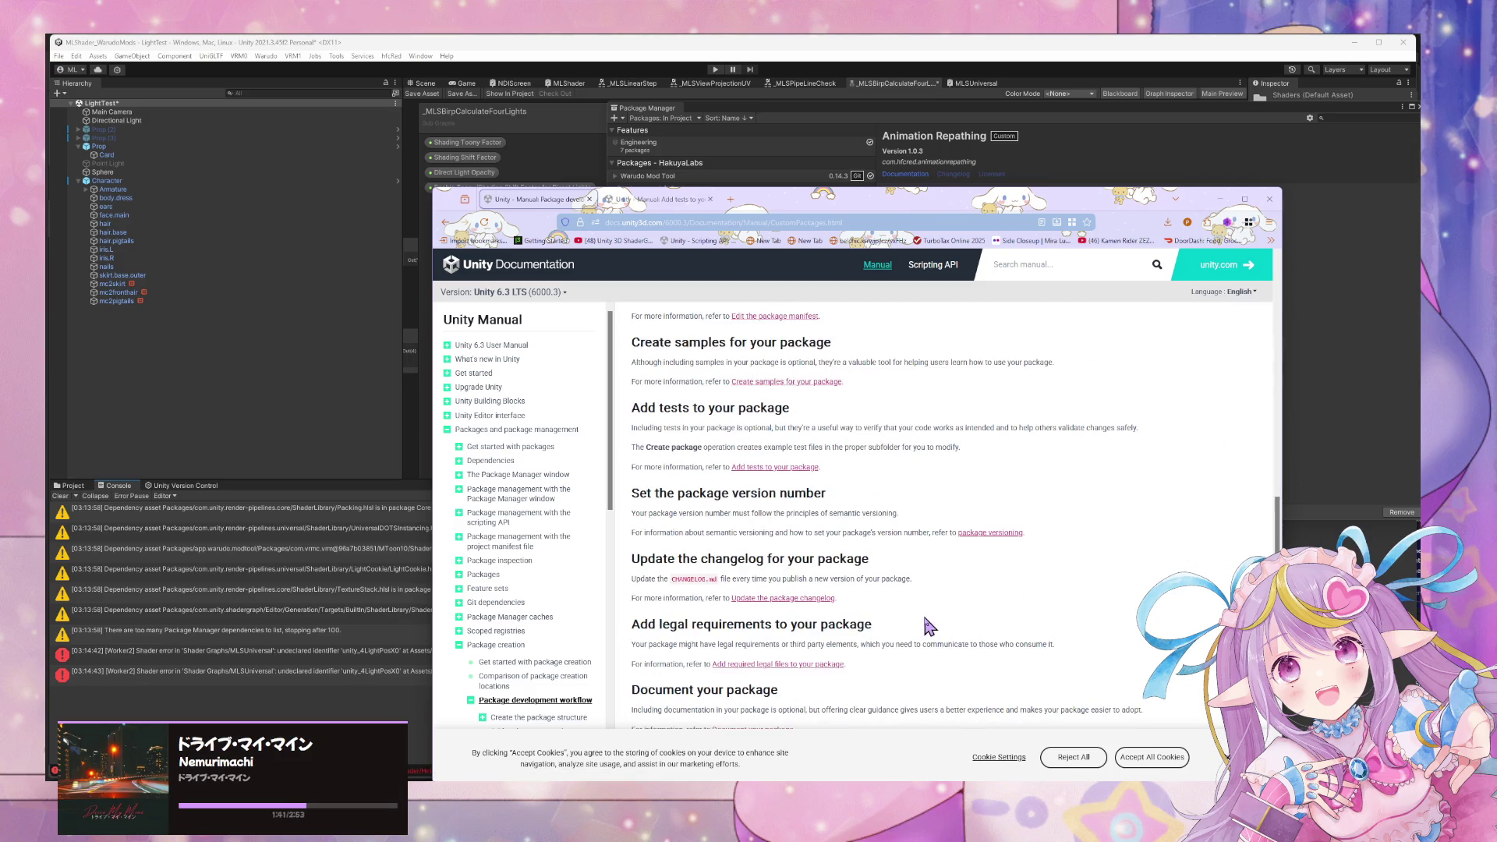
scroll(928, 623, "down", 3)
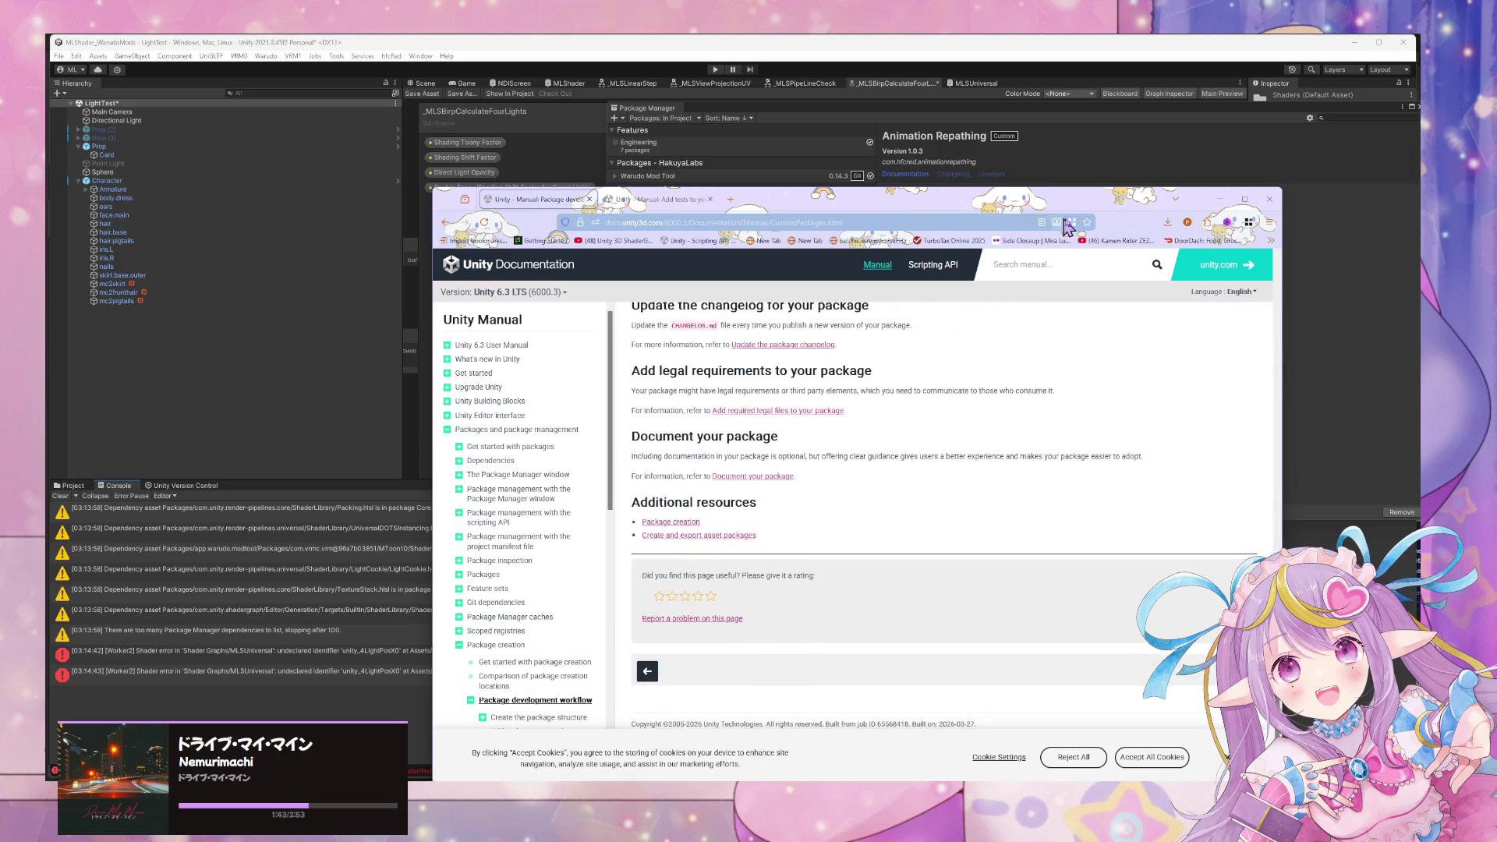
mouse_move(1111, 215)
left_mouse_down()
mouse_move(715, 152)
mouse_move(883, 162)
left_mouse_up()
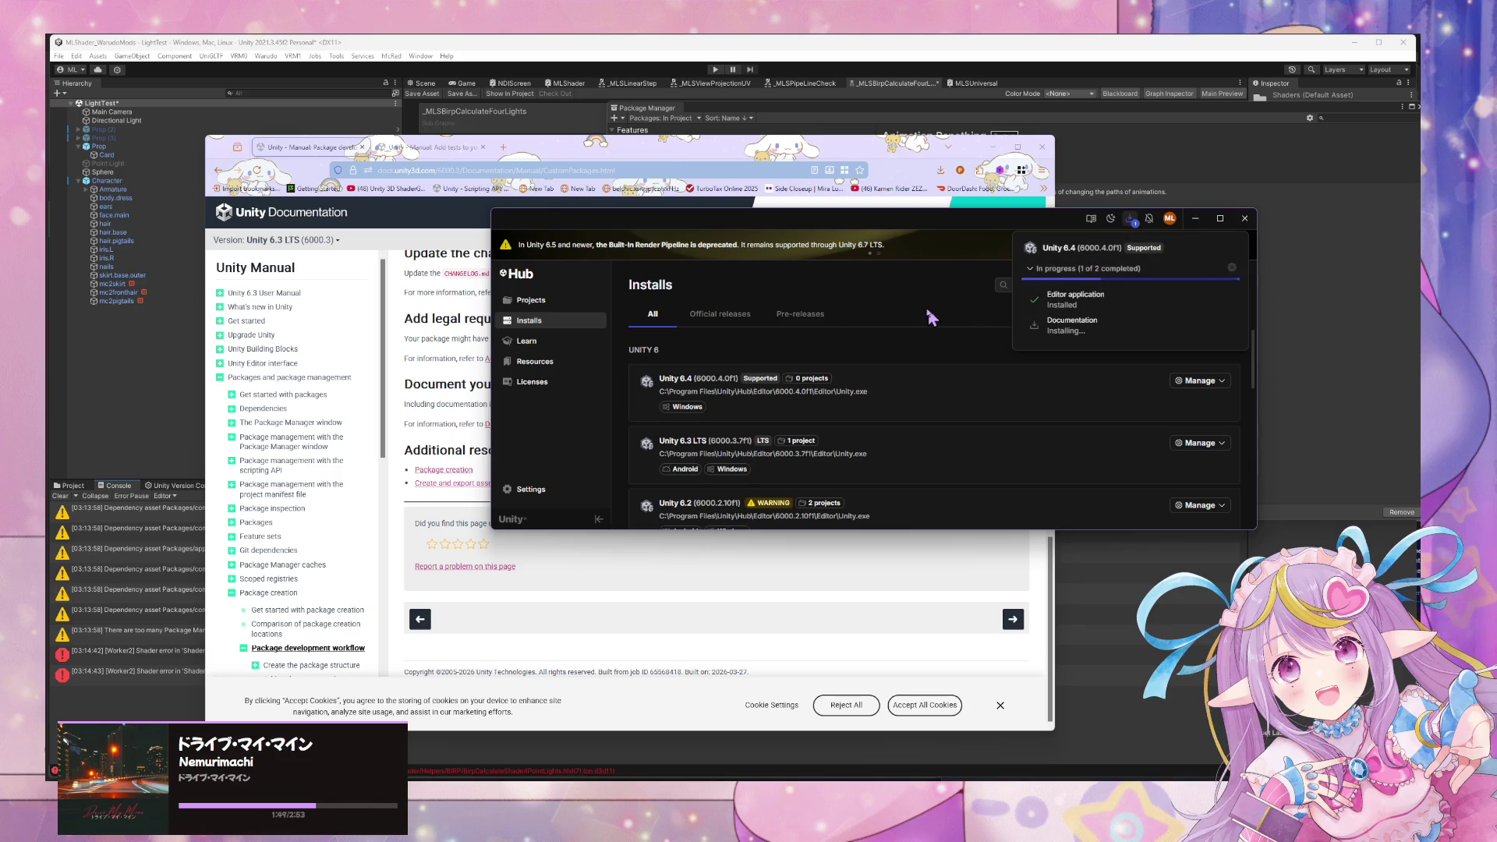
Start a new project on editor 6000.4.0f1 and confirm the 6.4 install has completed.
left_click(943, 349)
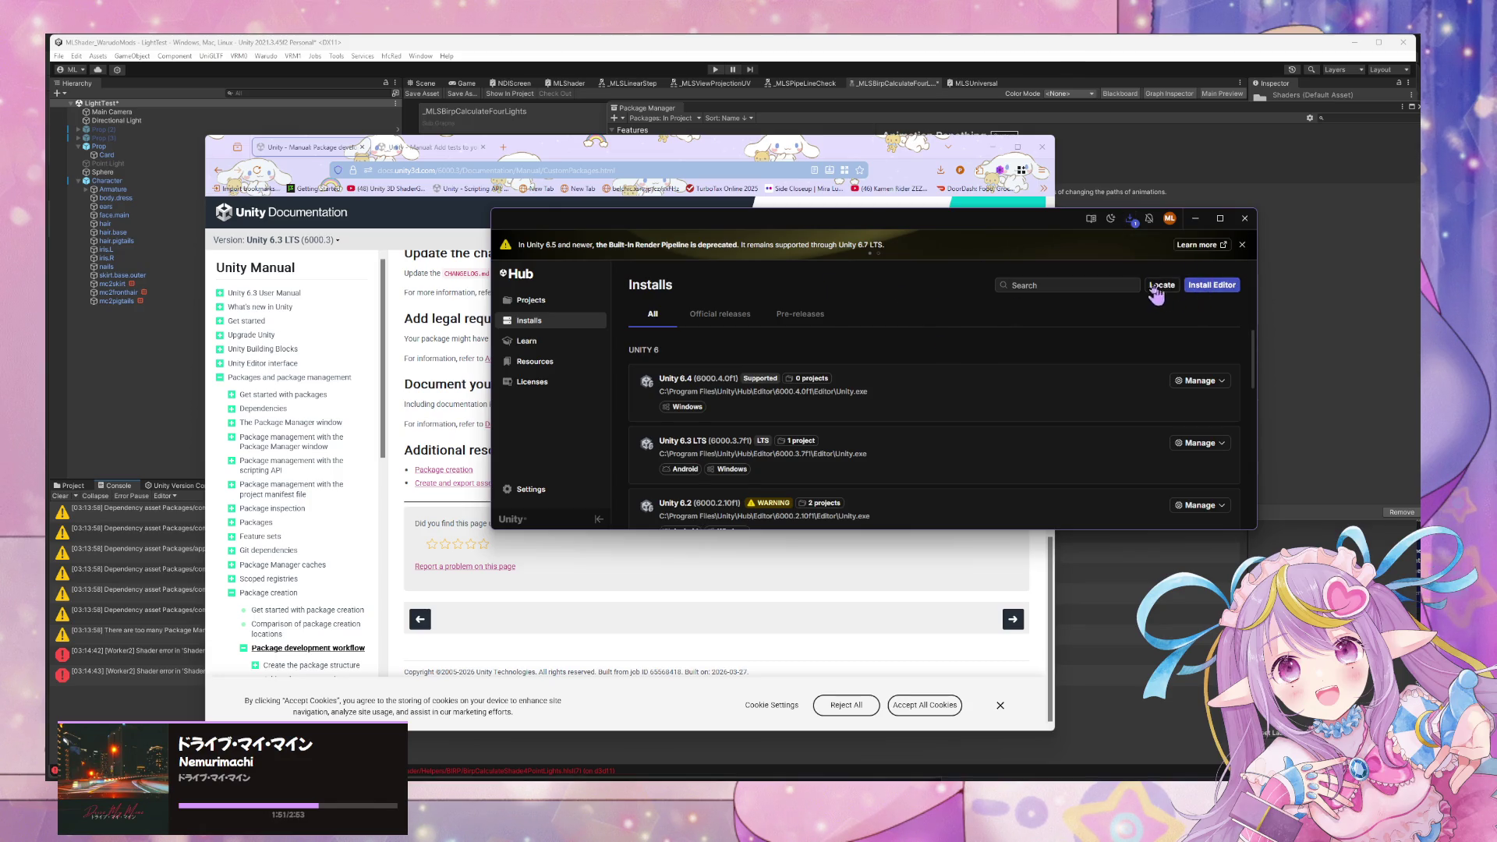
left_click(559, 304)
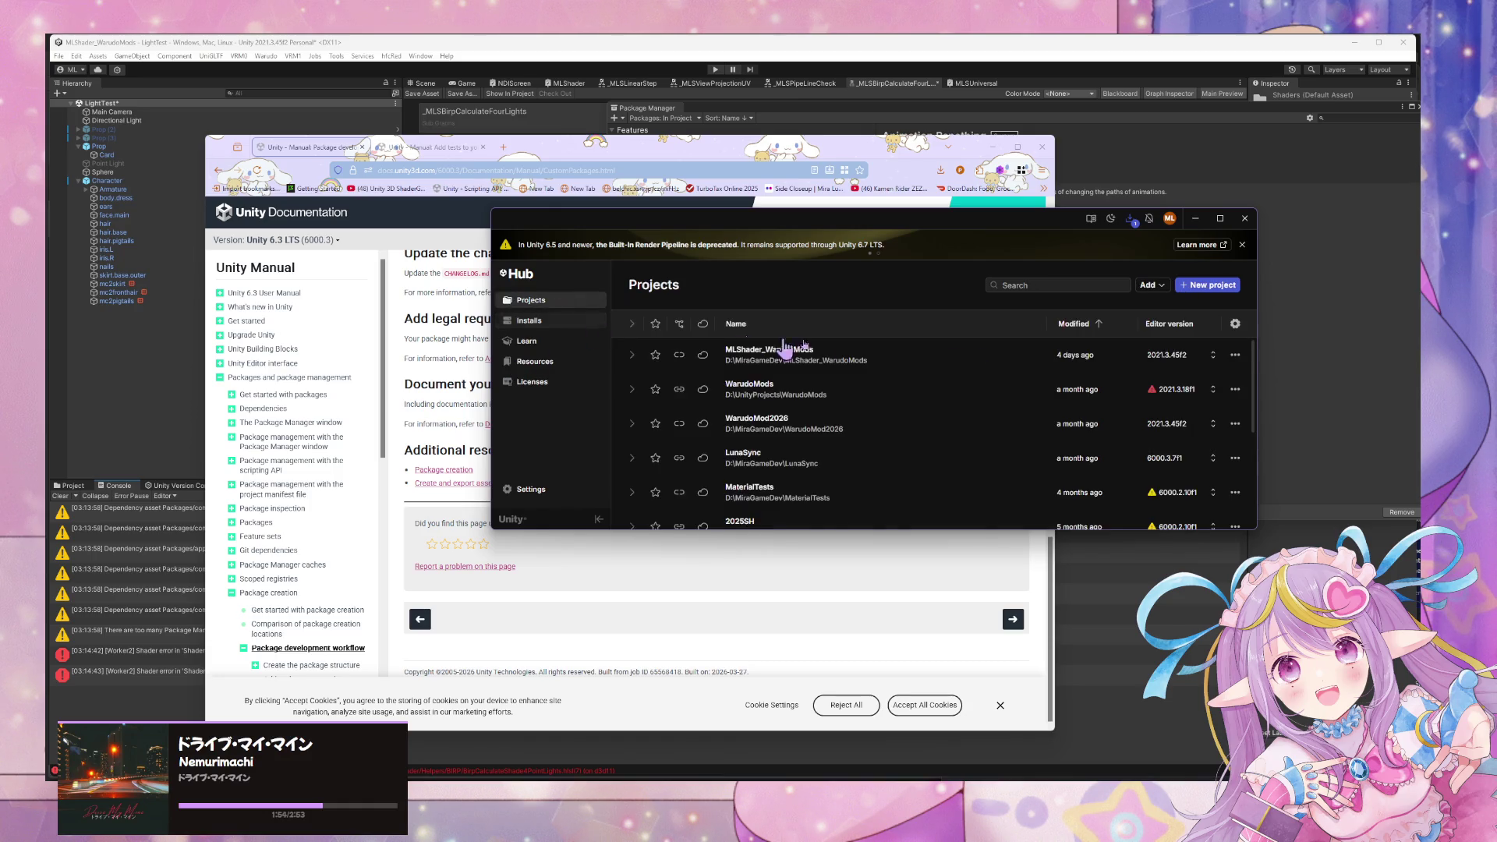
left_click(1207, 287)
left_click(751, 376)
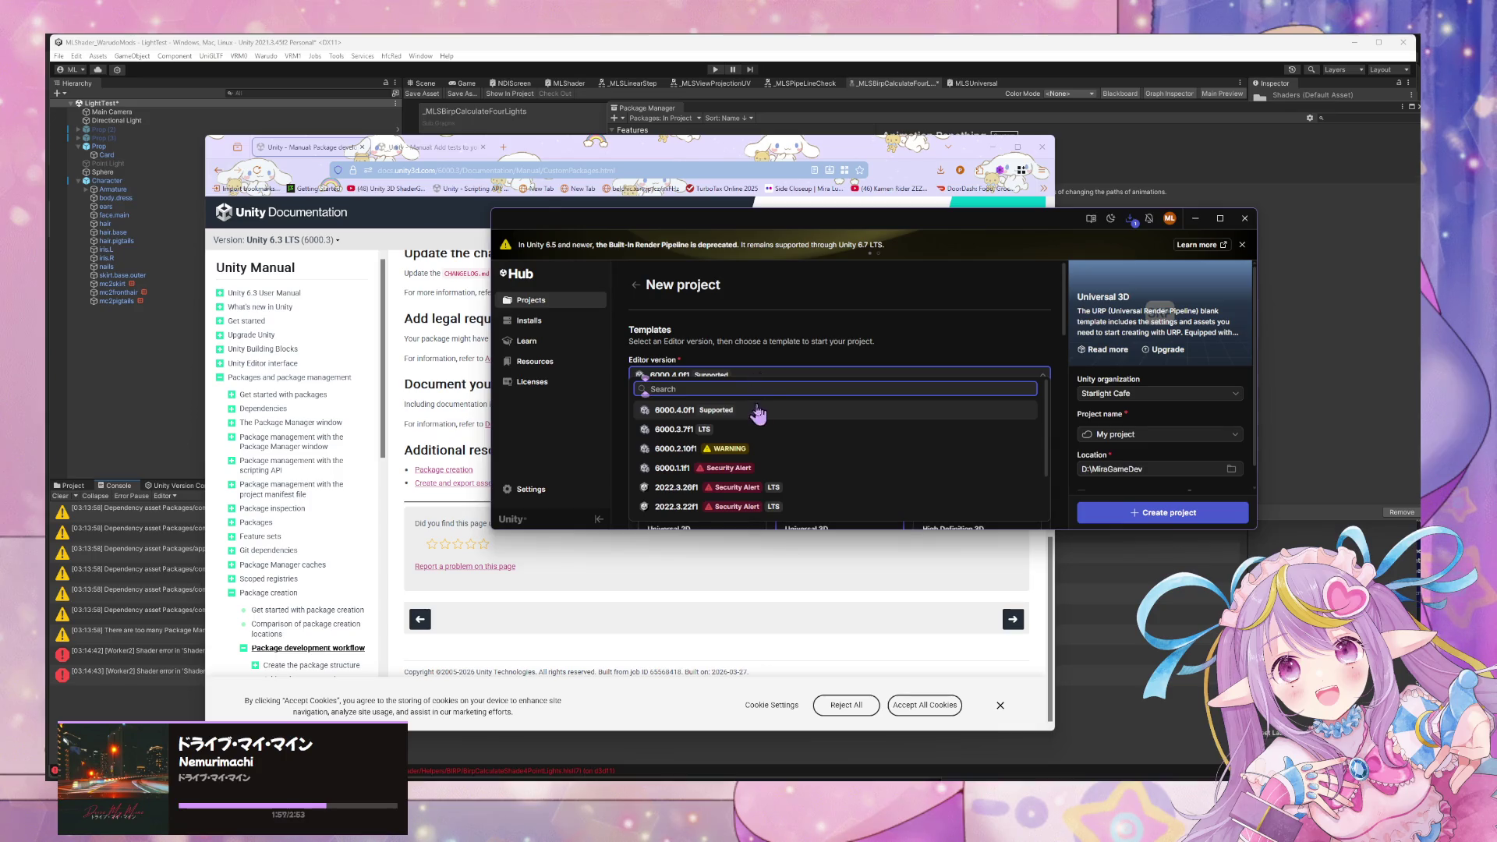
left_click(893, 329)
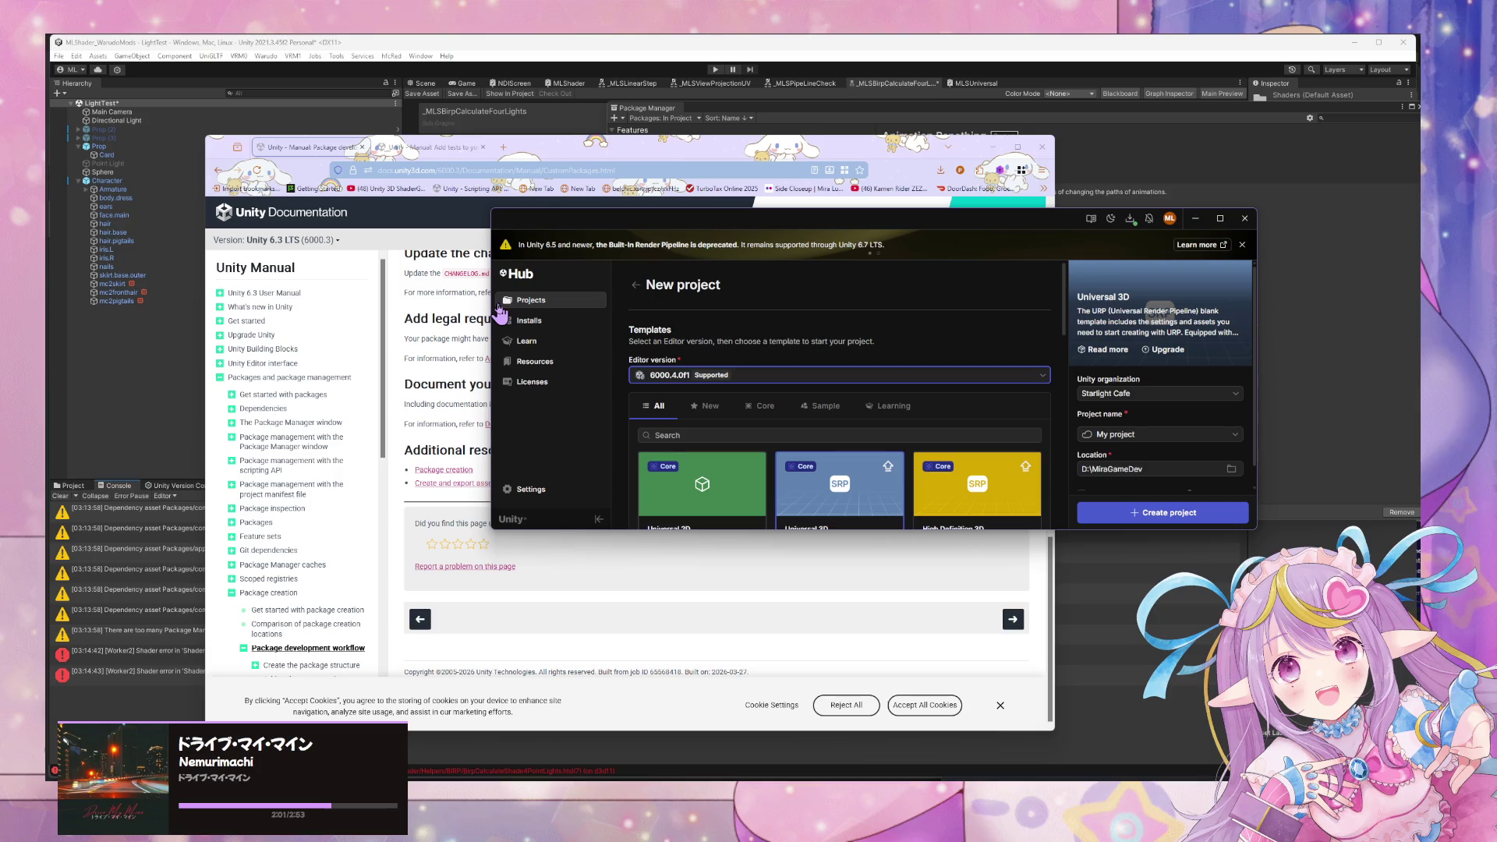
left_click(1129, 220)
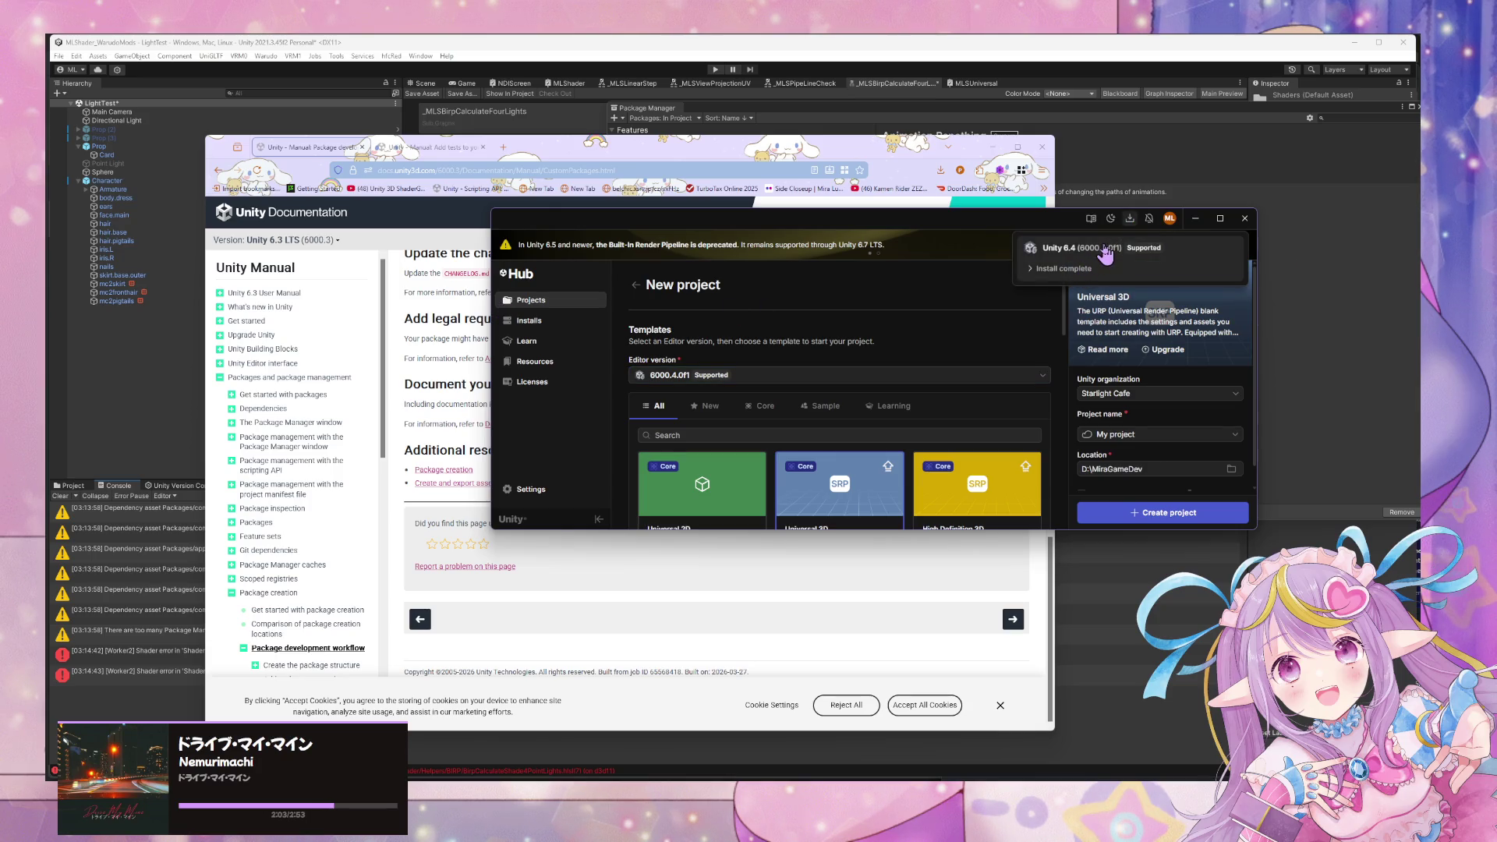
left_click(1106, 254)
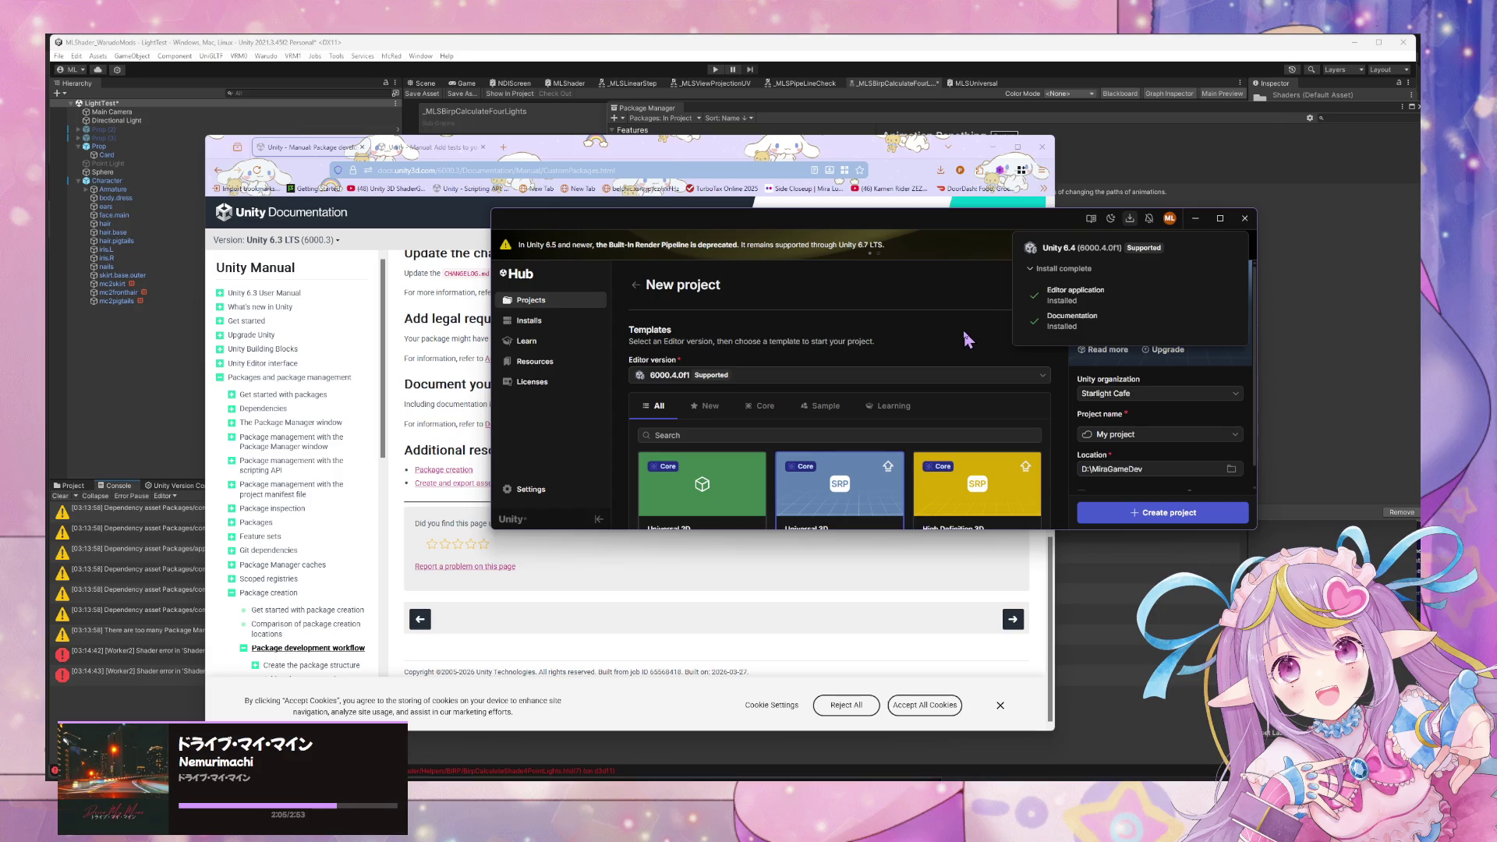
left_click(895, 361)
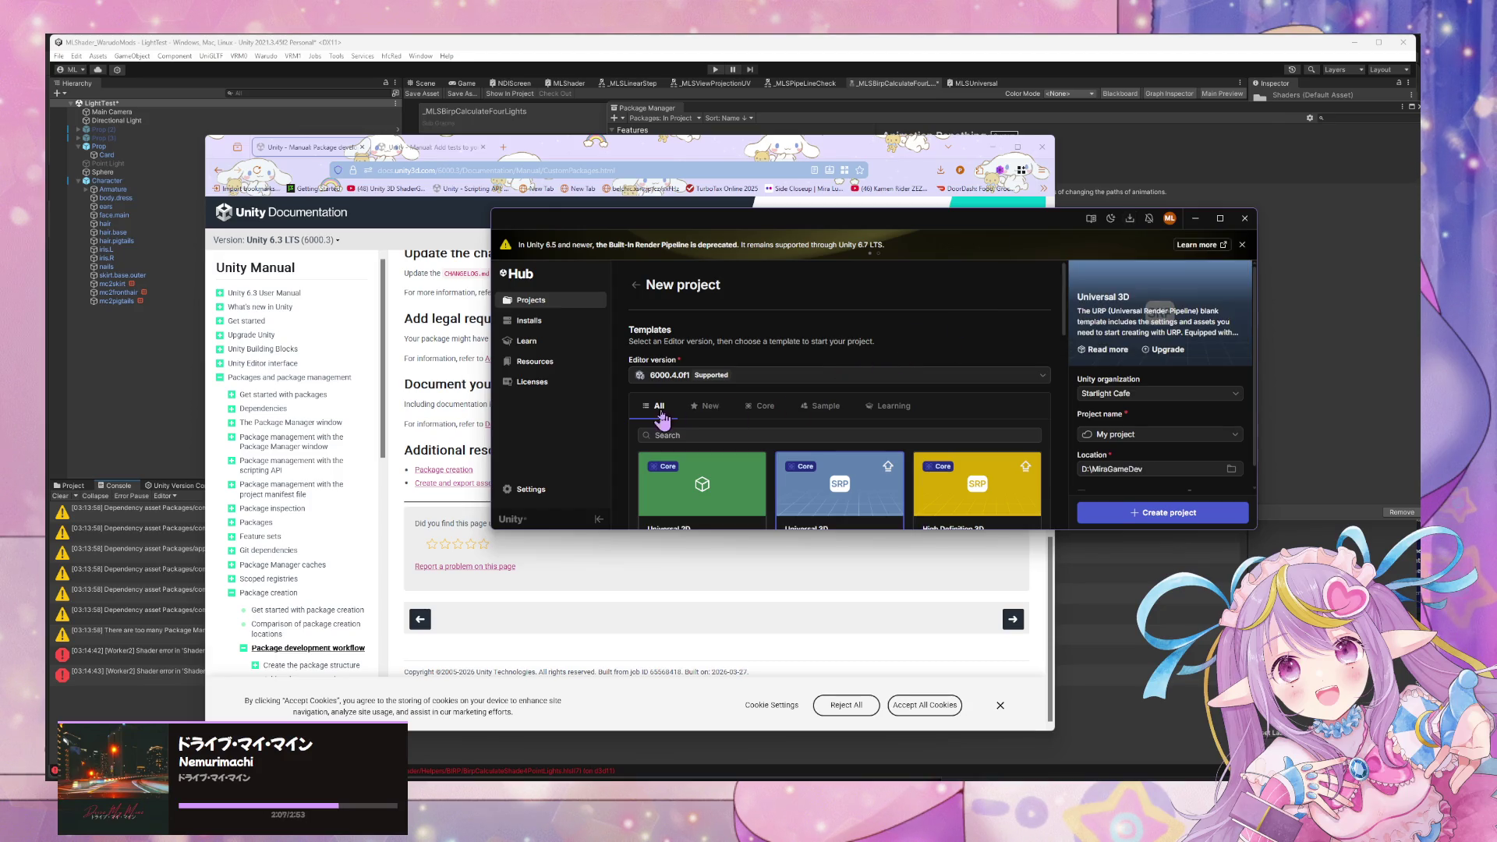
Name the Universal 3D project UrpShaderTest and create it.
scroll(780, 421, "down", 2)
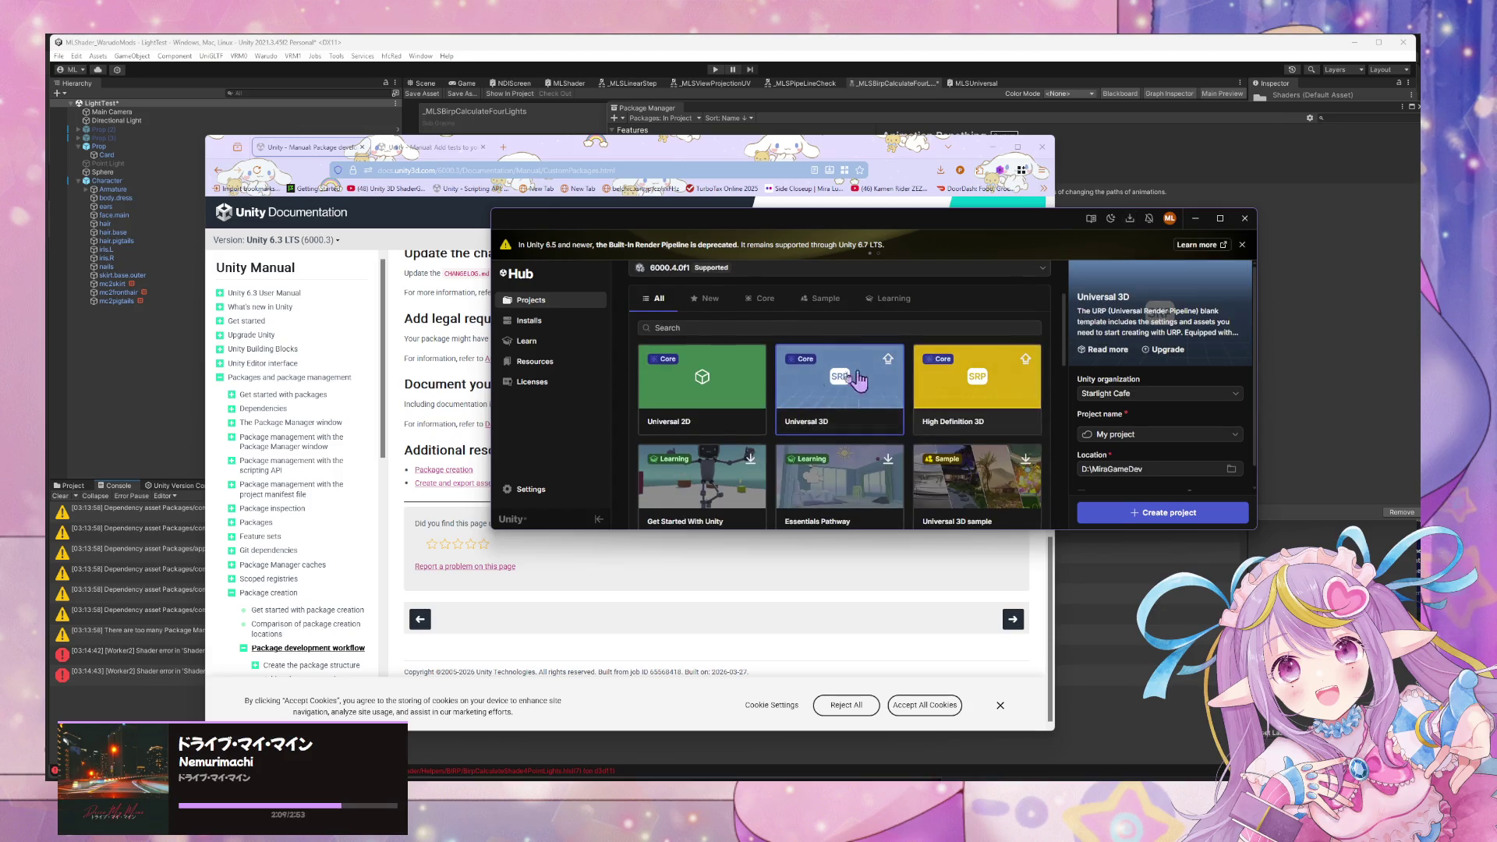
left_click(1154, 434)
scroll(1153, 421, "down", 1)
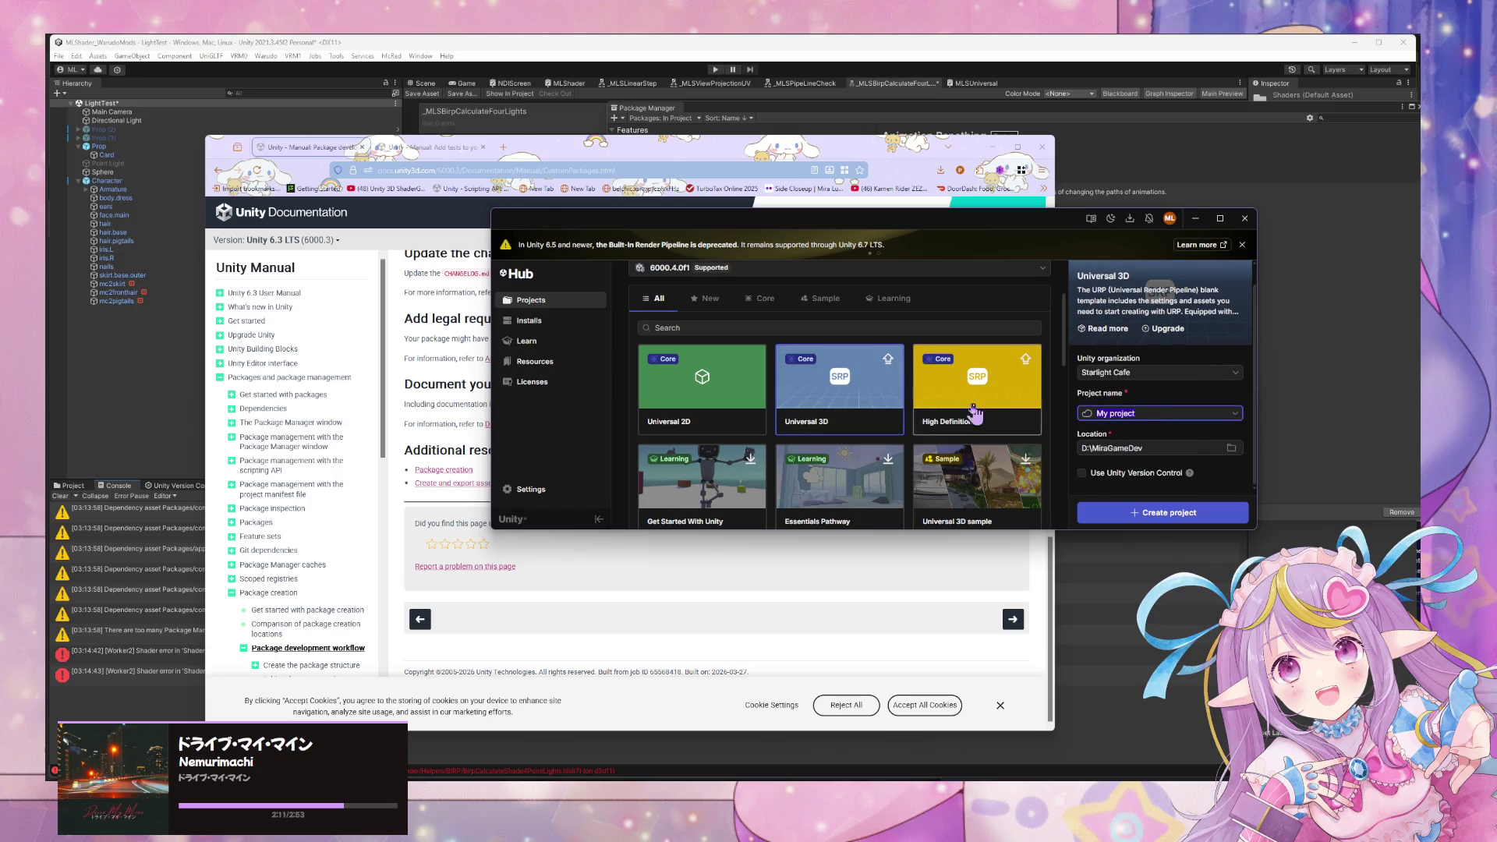
left_click(1158, 373)
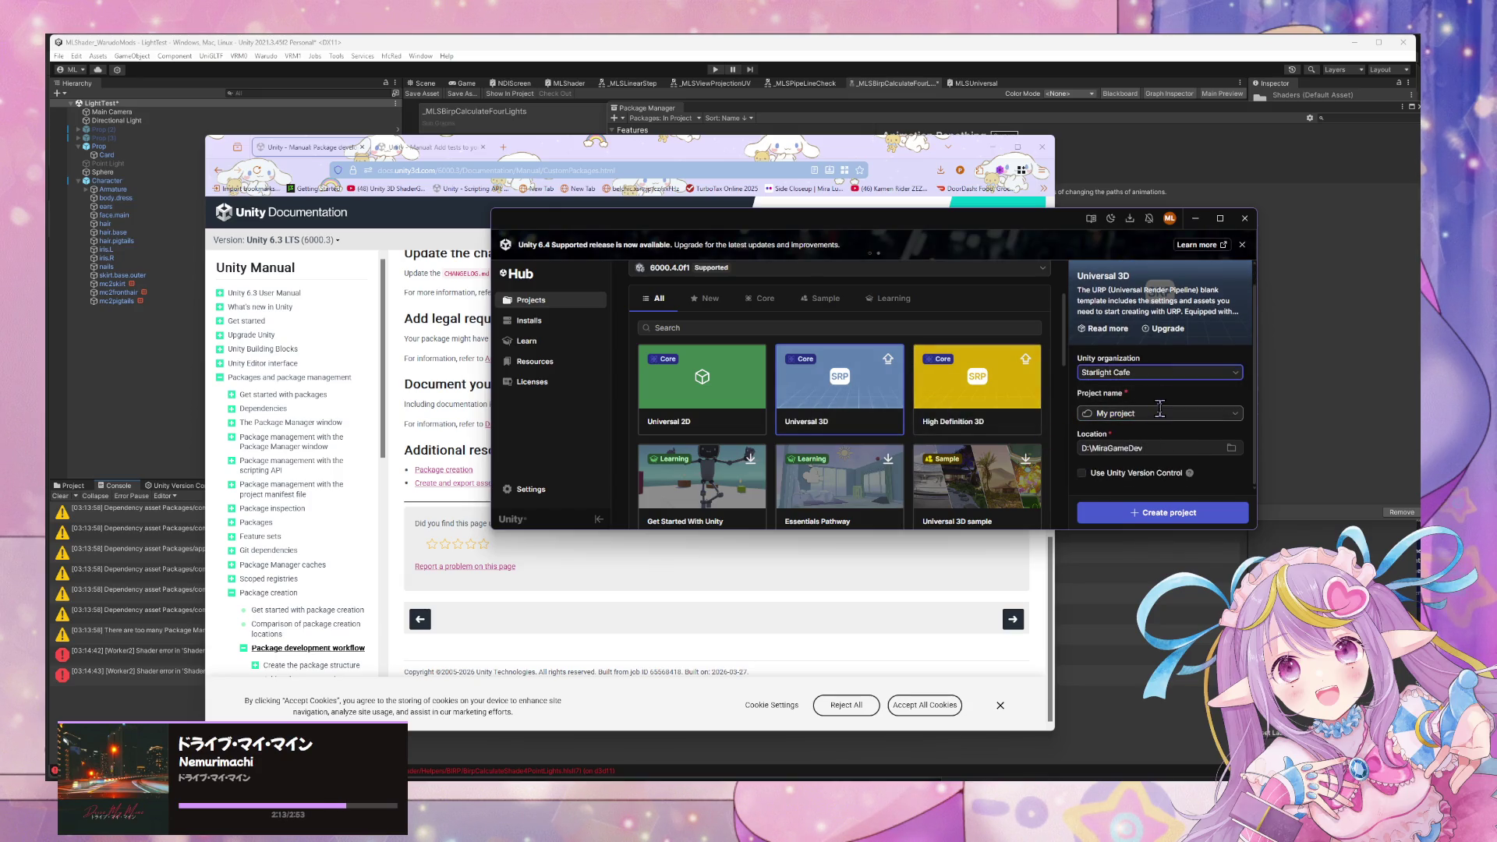
left_click(1159, 408)
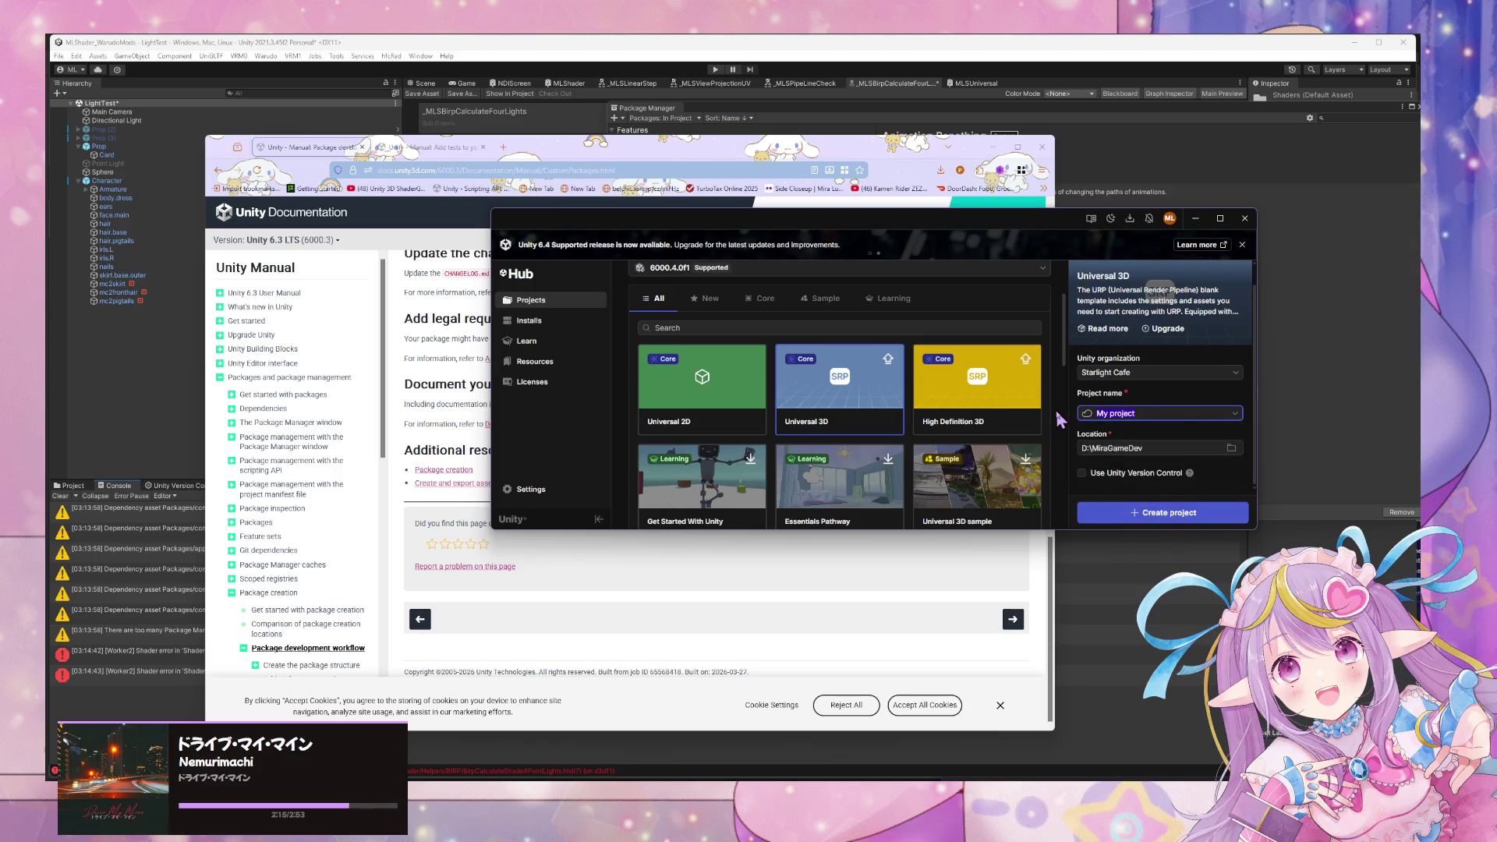
type("UrpShaderTest")
left_click(1188, 516)
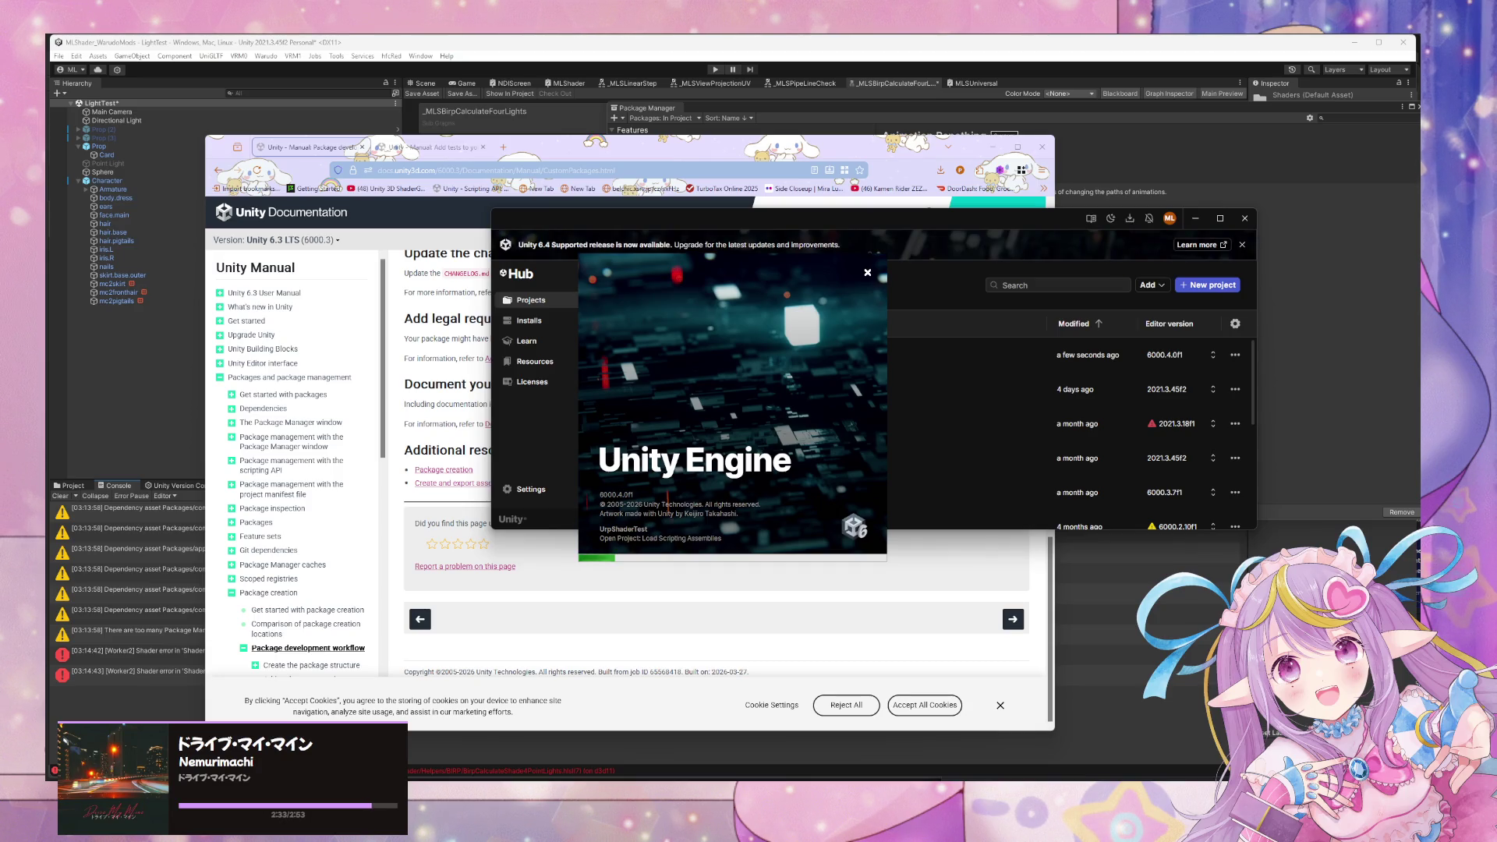
Save the current Spotify song to Liked Songs, show the desktop, and bring Unity Hub back.
left_click(465, 701)
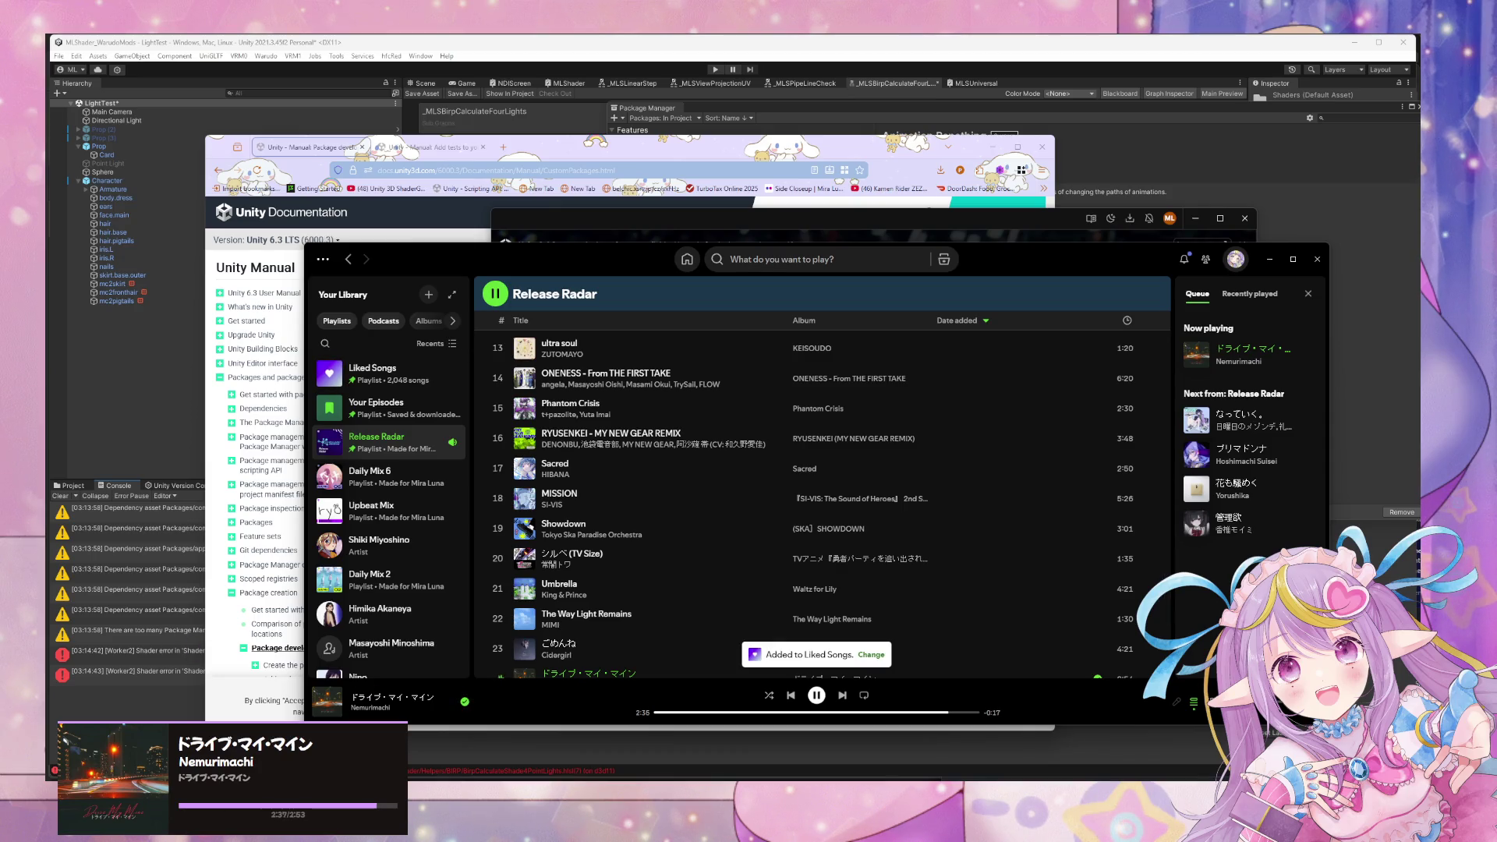
key("super+d")
key("super+d")
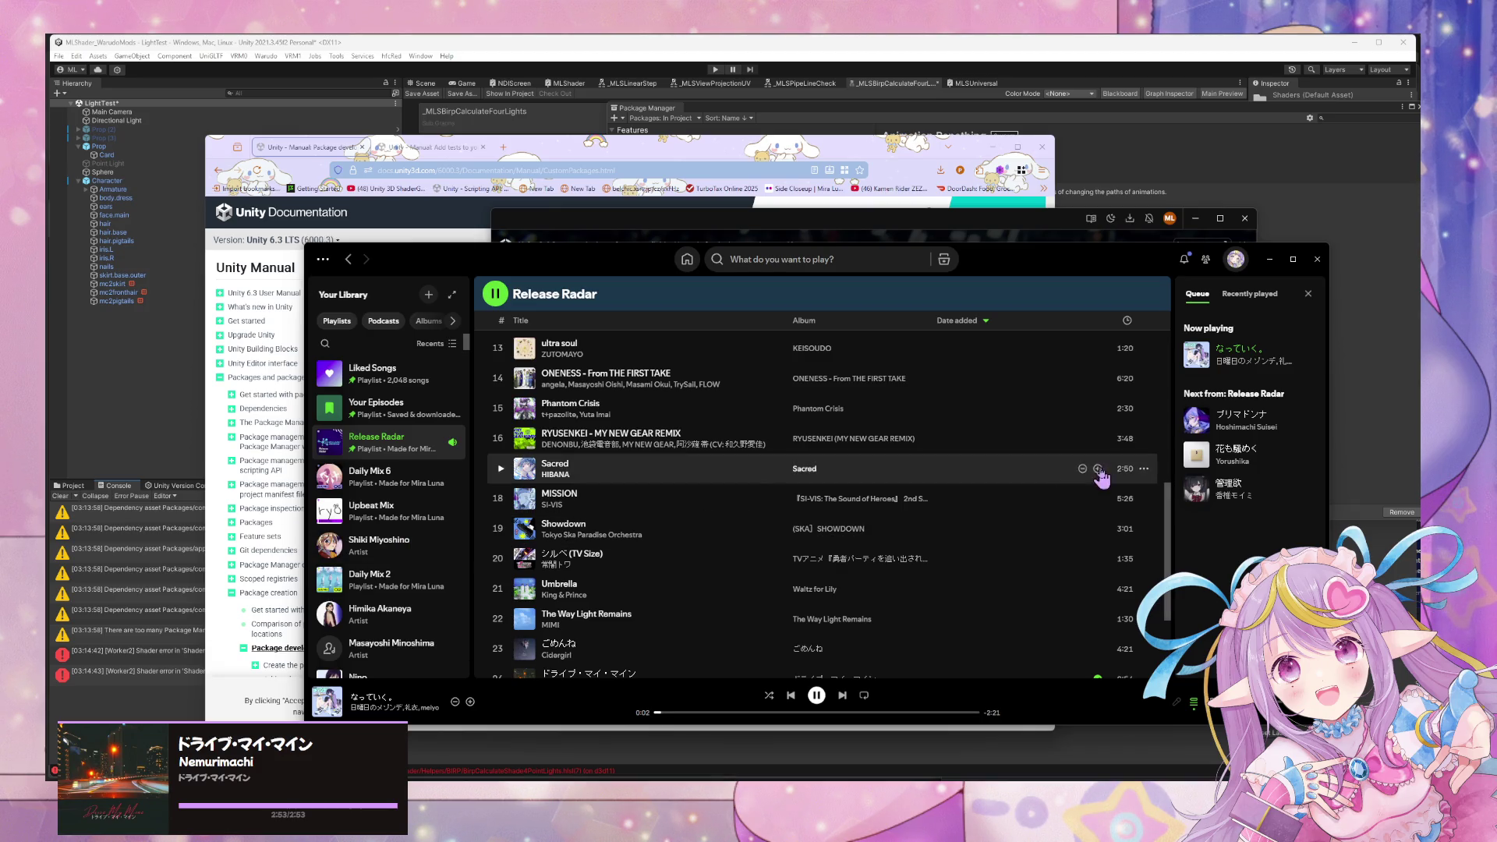
left_click(667, 216)
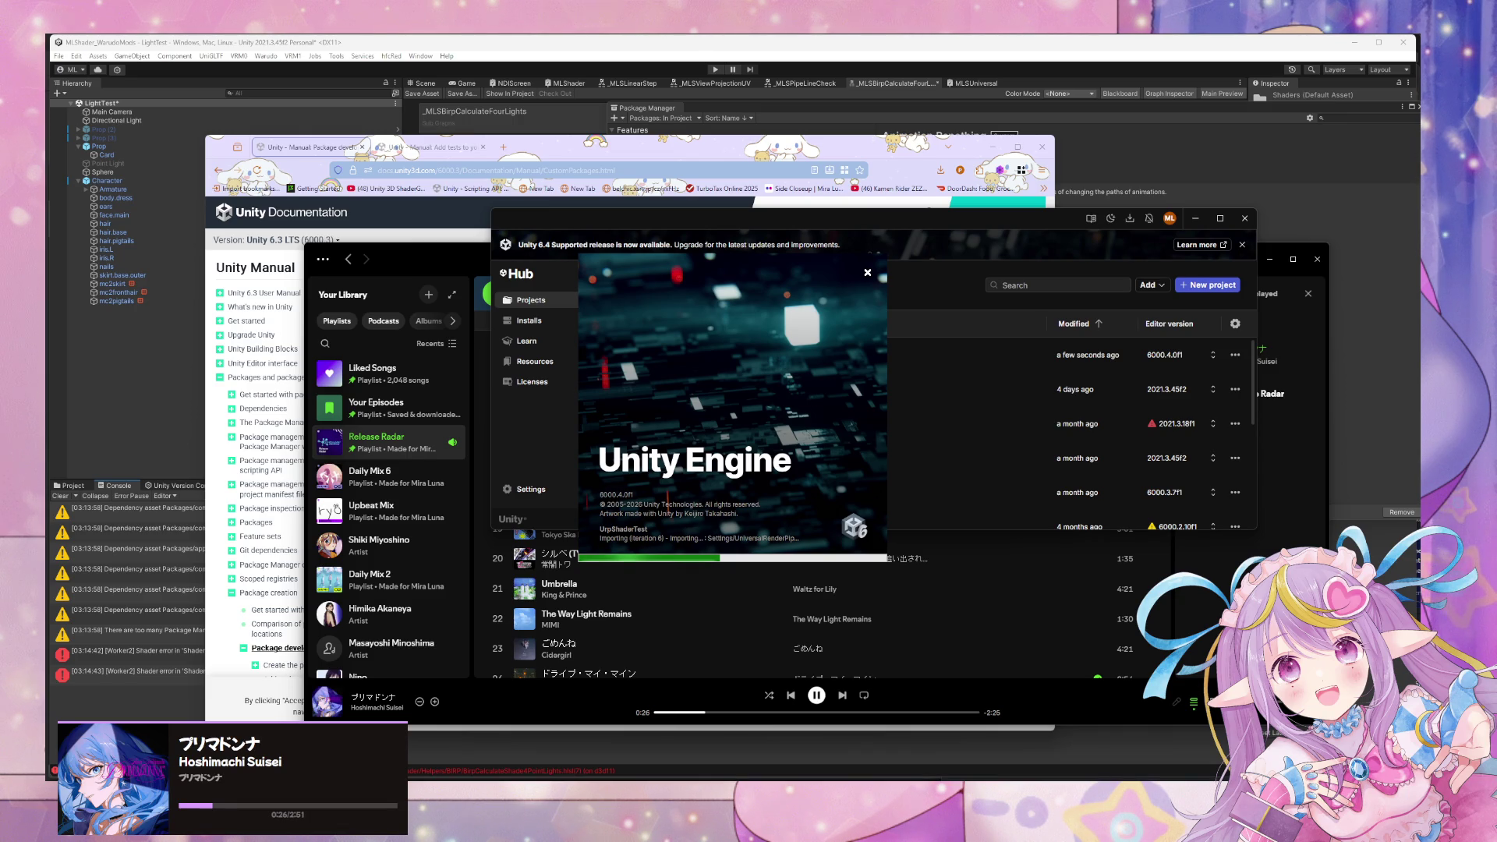
Bring Spotify forward on the Release Radar playlist while UrpShaderTest imports.
left_click(655, 576)
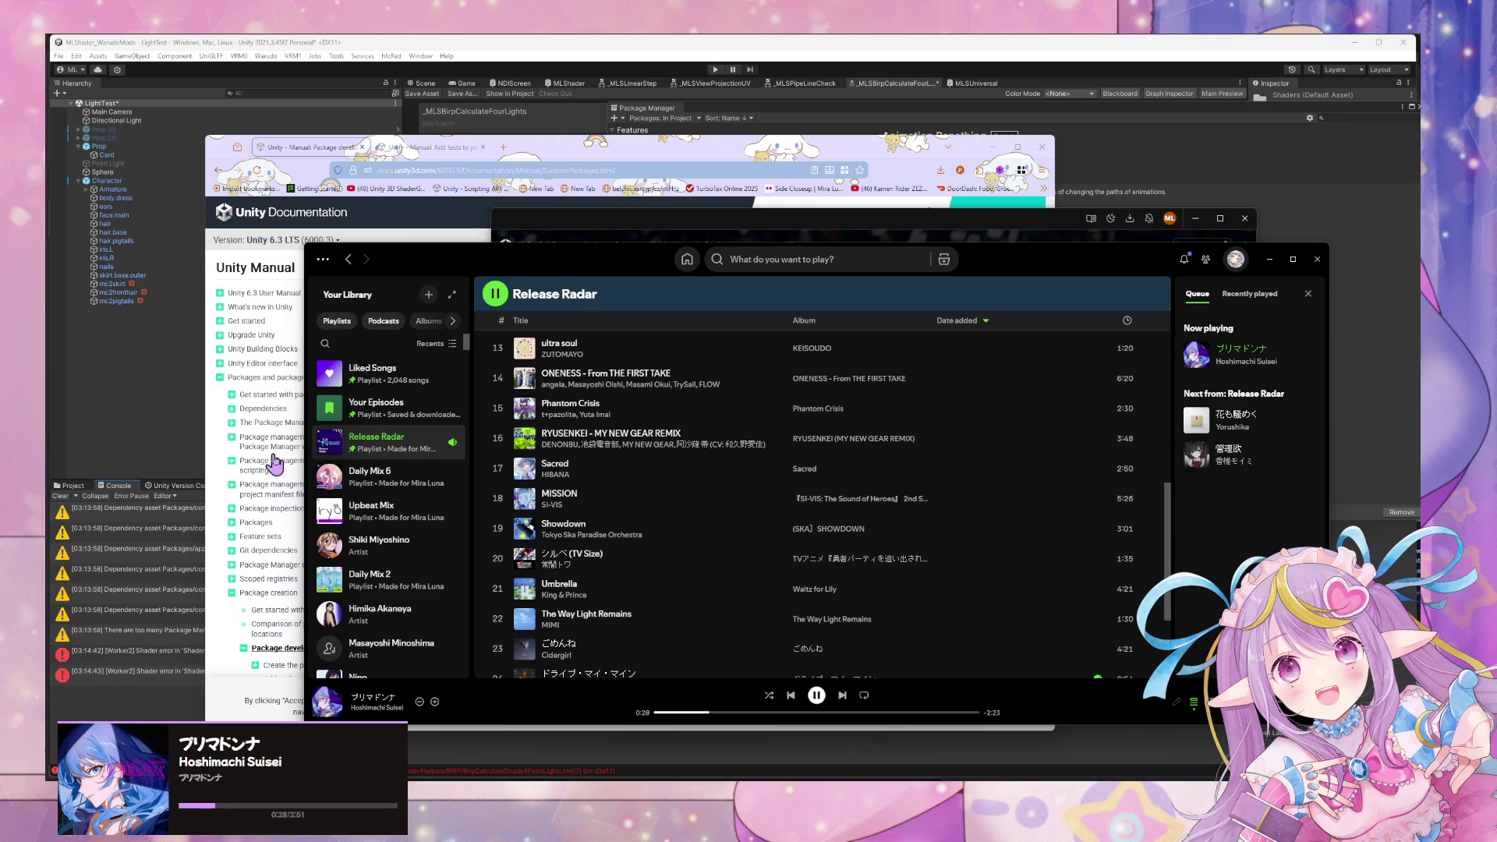
Return to Unity and dock the floating Game view beside the Scene view.
left_click(420, 702)
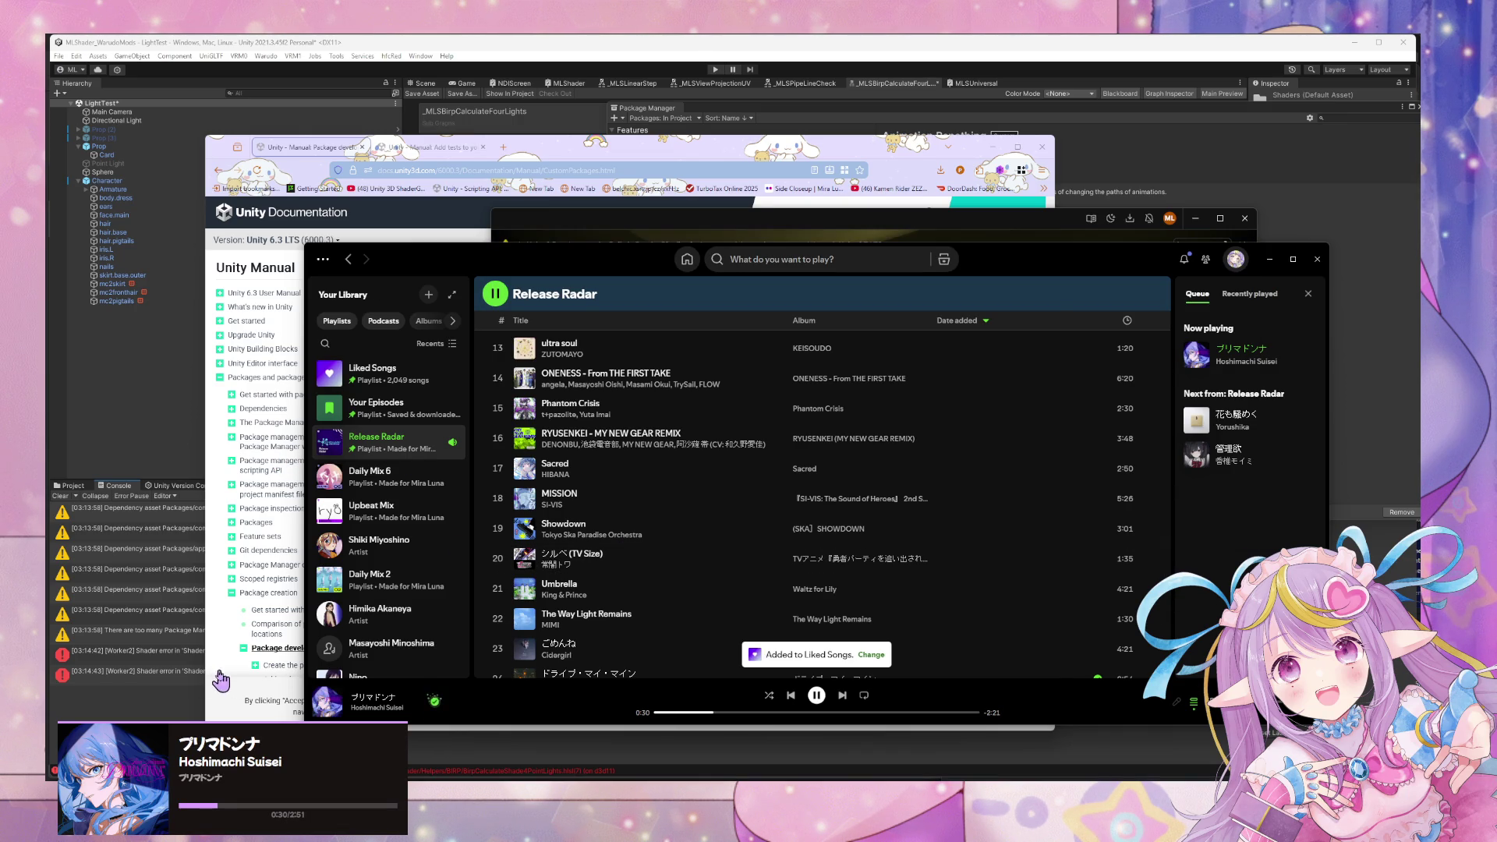
left_click(216, 680)
key("alt+Tab")
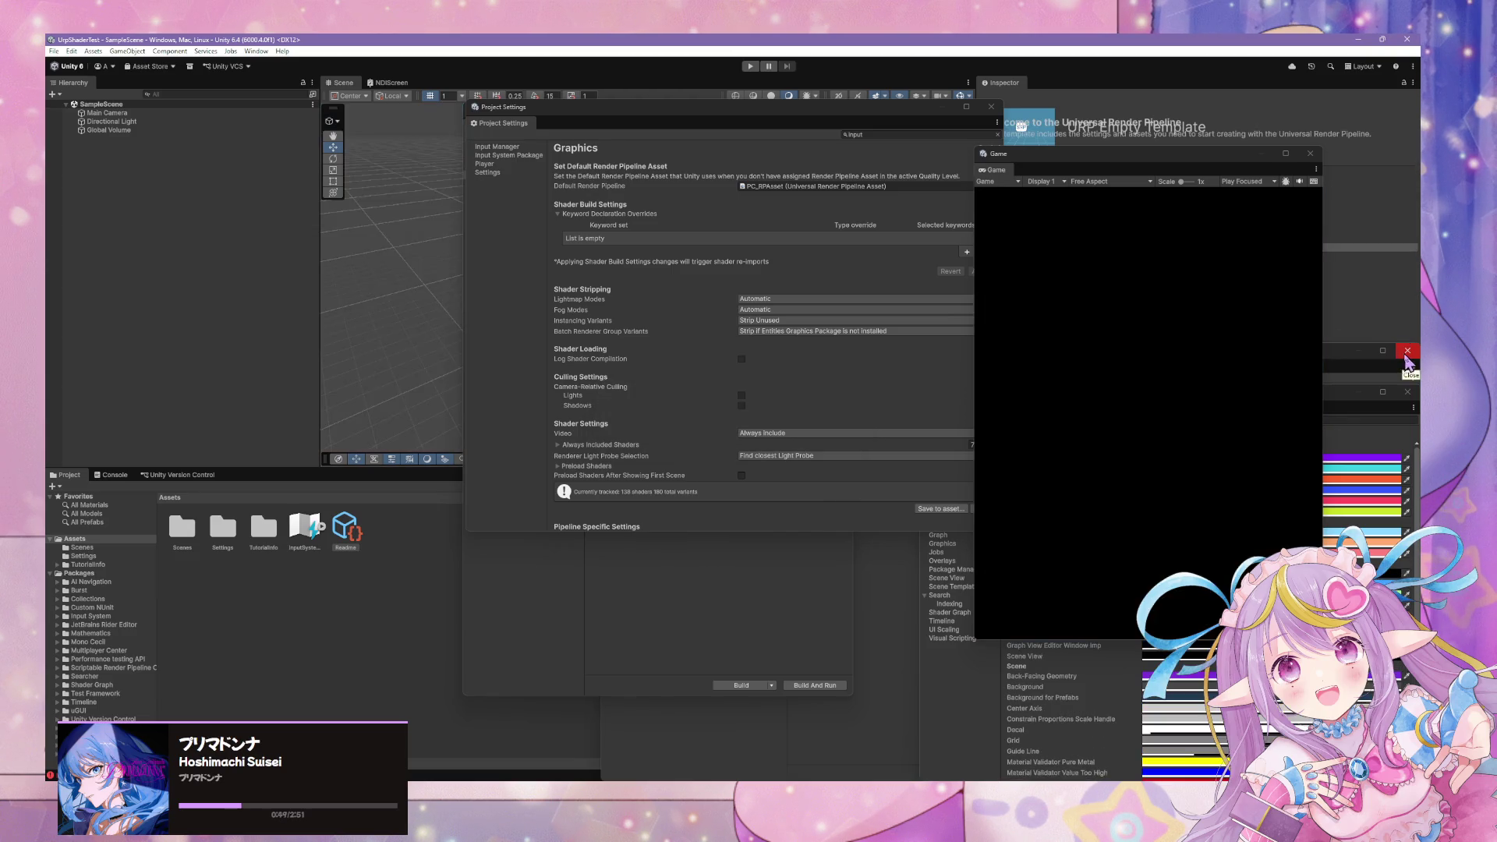
left_click_drag(996, 169, 386, 83)
Close the Project Settings, Build Profiles and Preferences windows.
left_click(990, 107)
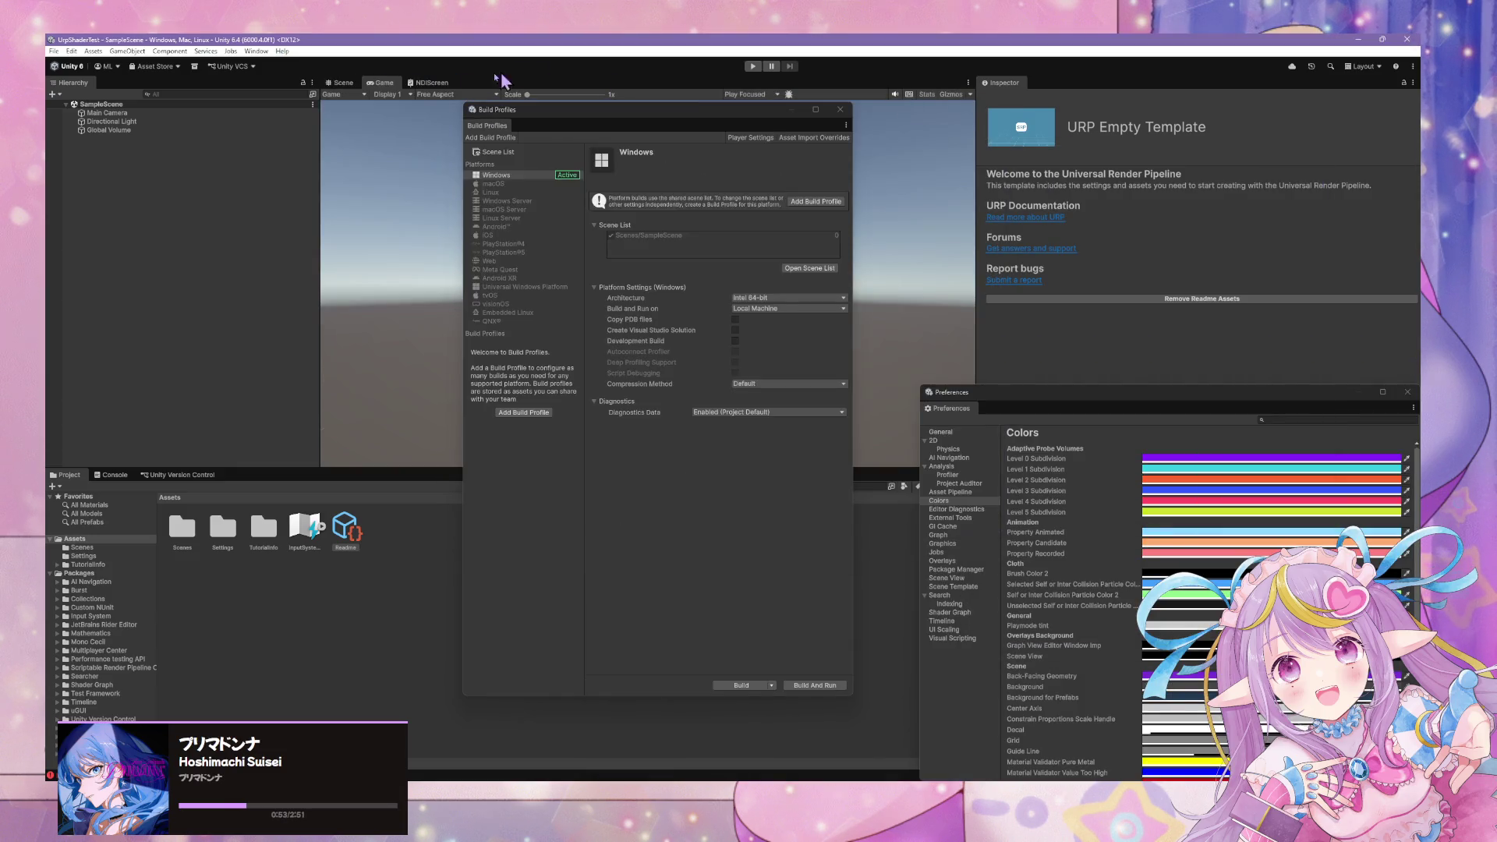
left_click(840, 110)
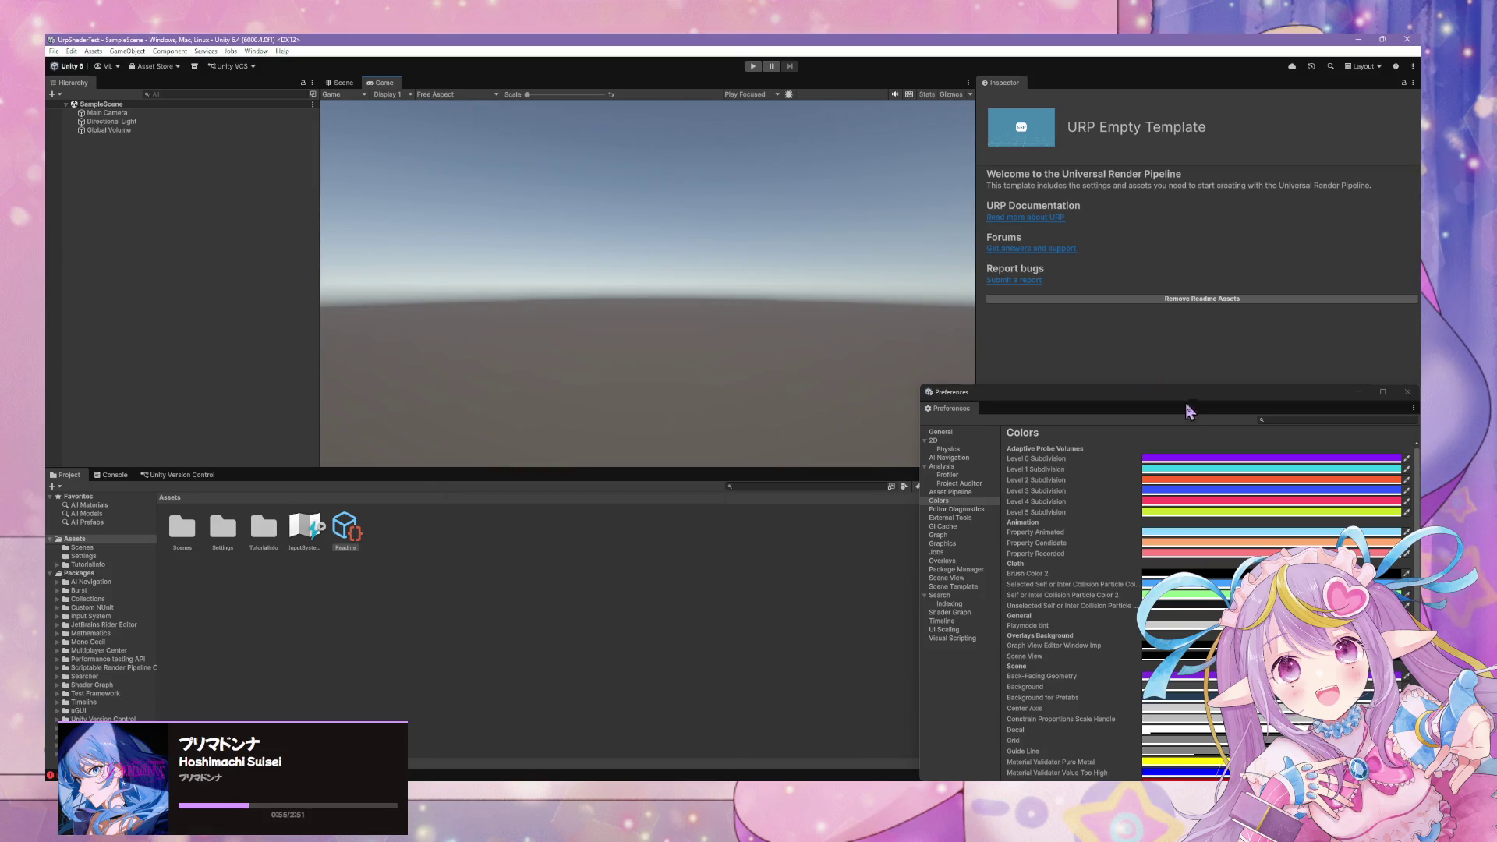
left_click(1407, 391)
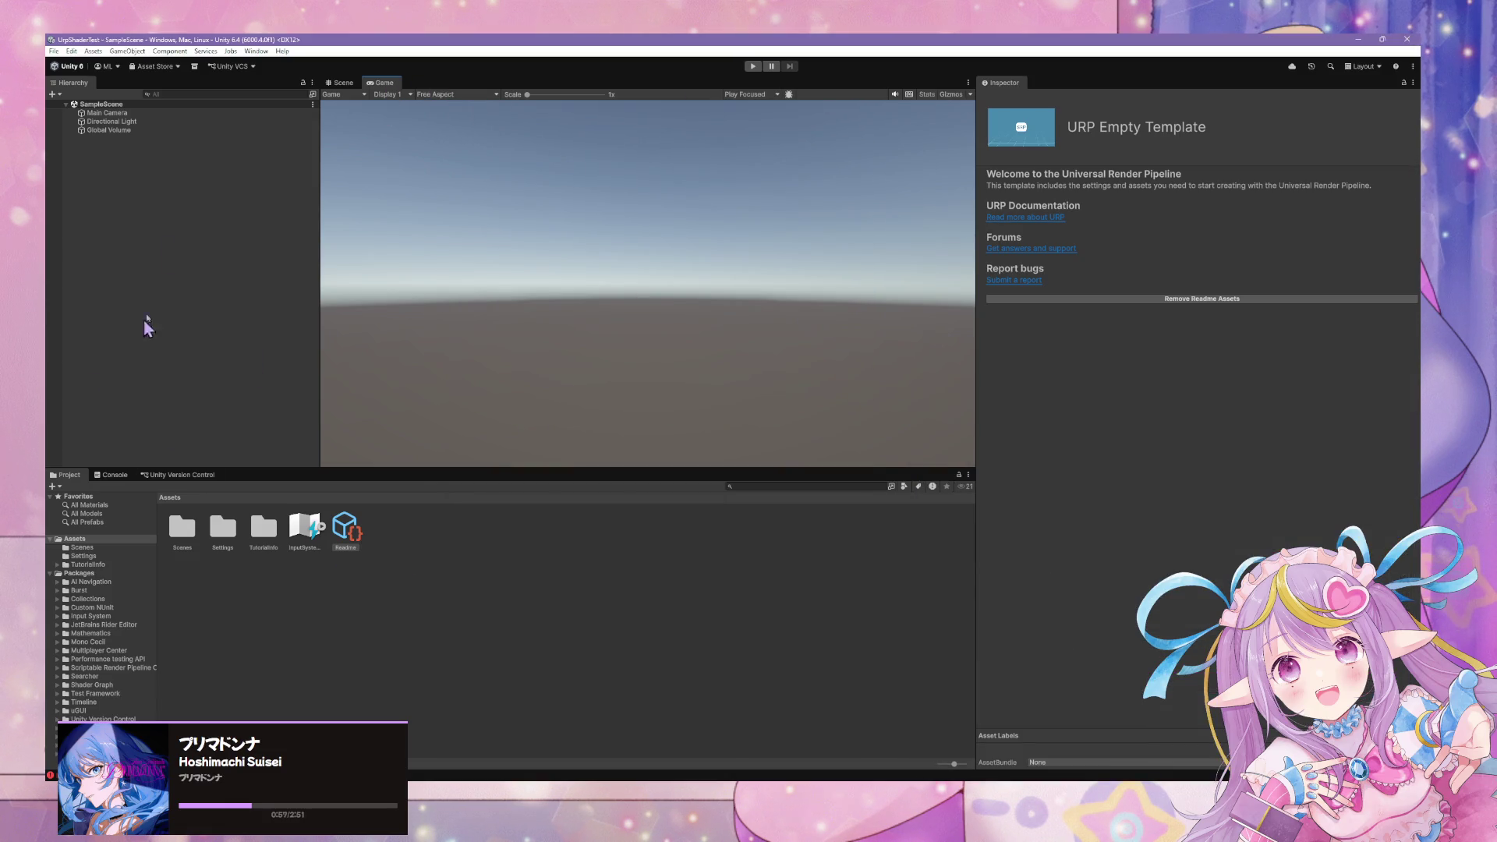
Start Assets > Import New Asset to bring up the file browser.
left_click(232, 52)
mouse_move(167, 51)
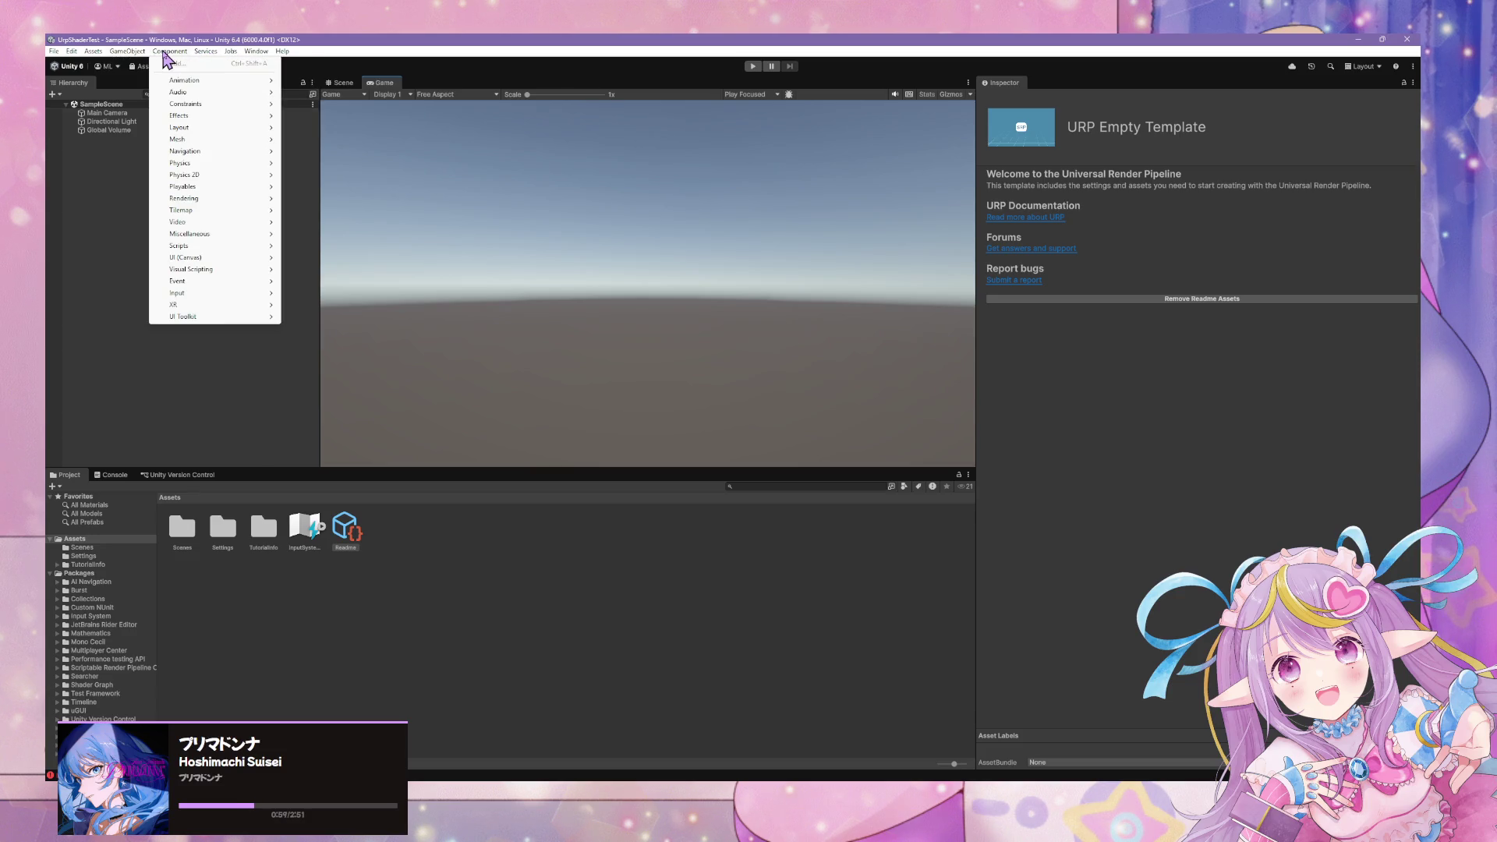
mouse_move(90, 54)
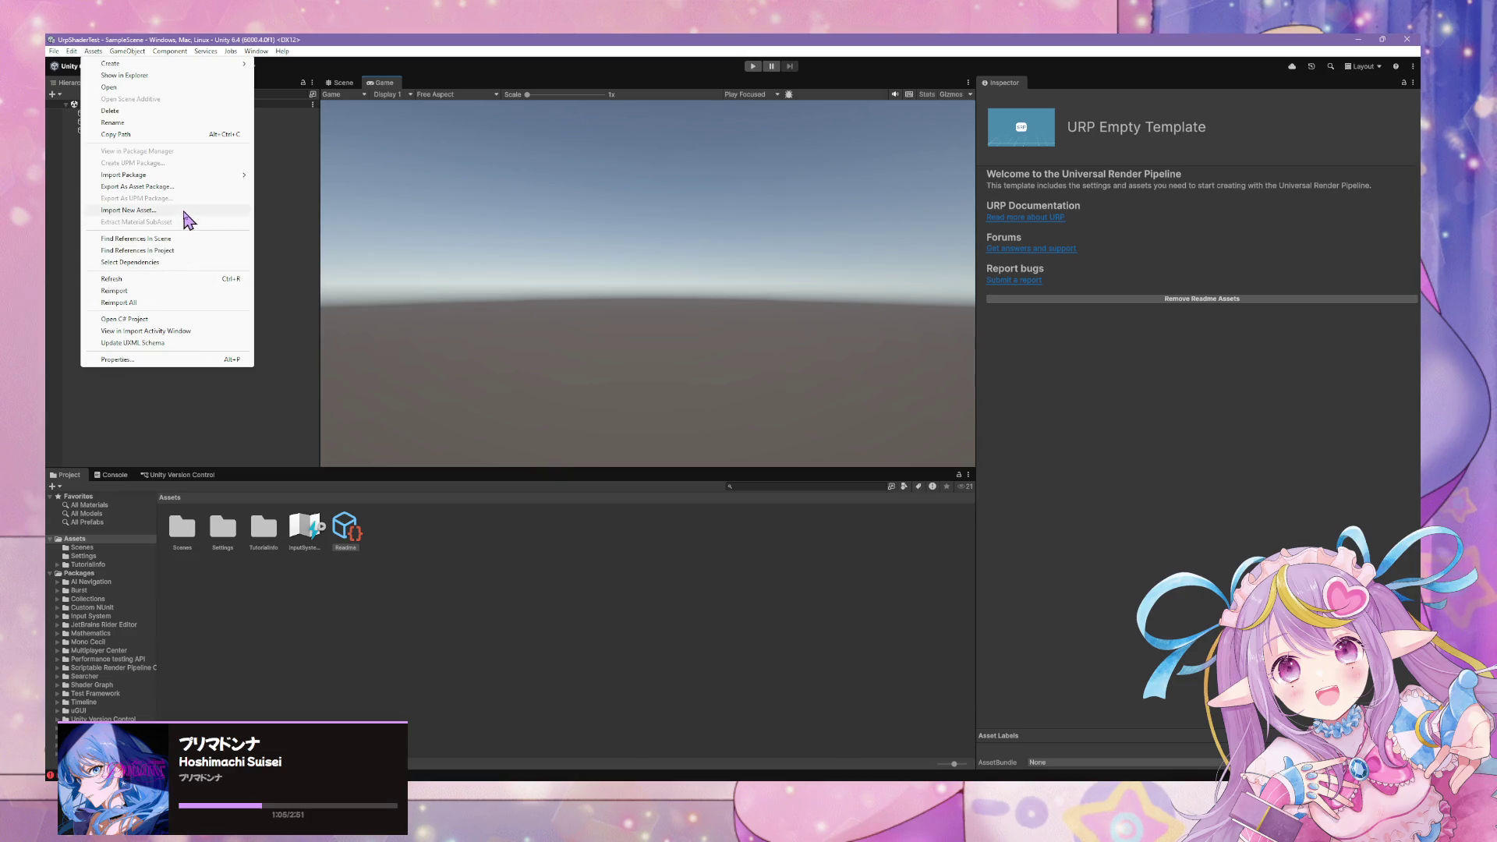
left_click(184, 211)
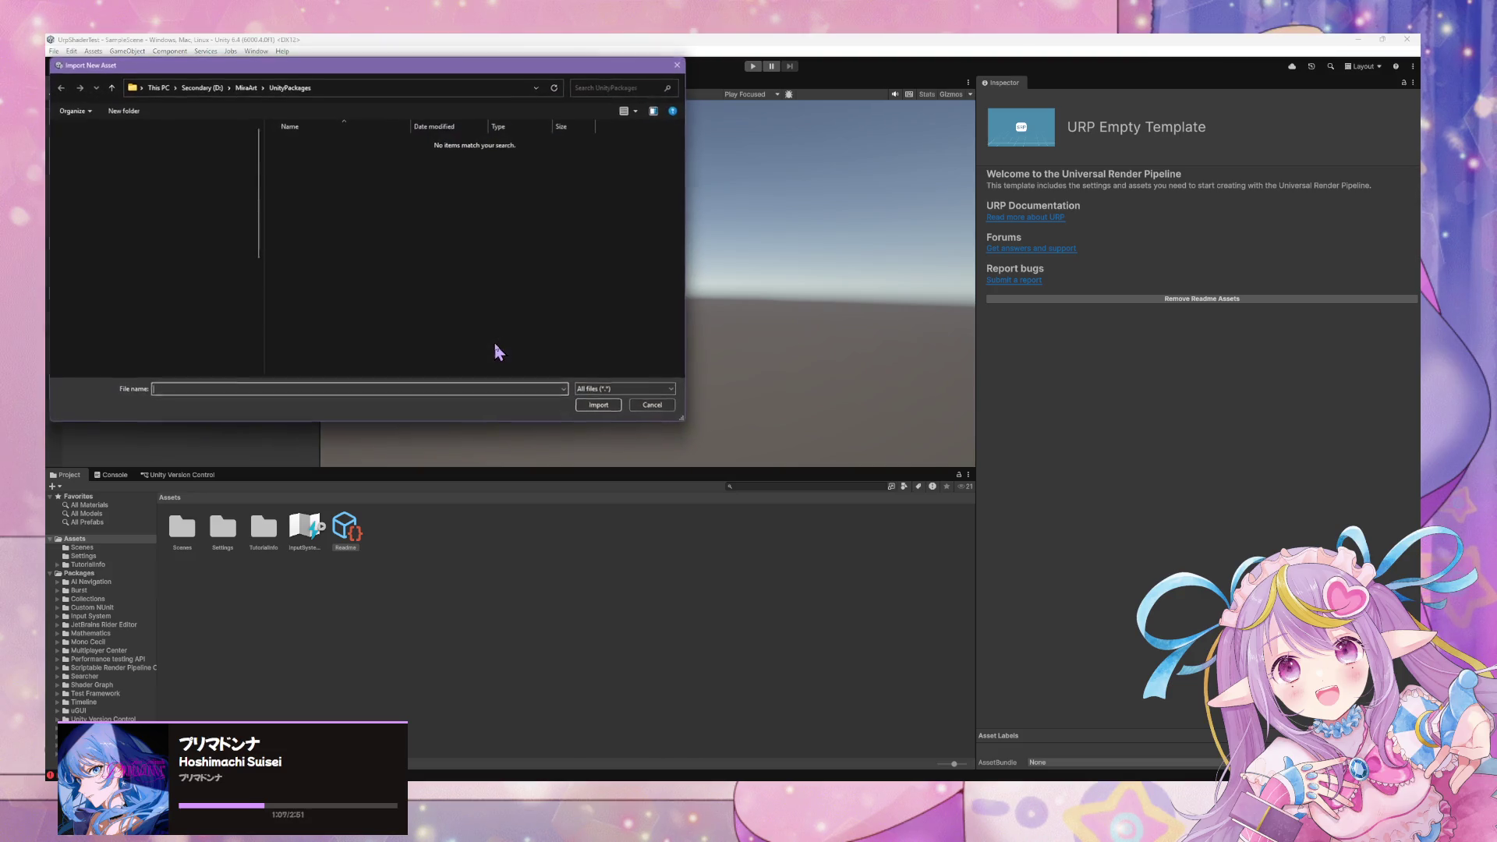
scroll(234, 166, "down", 1)
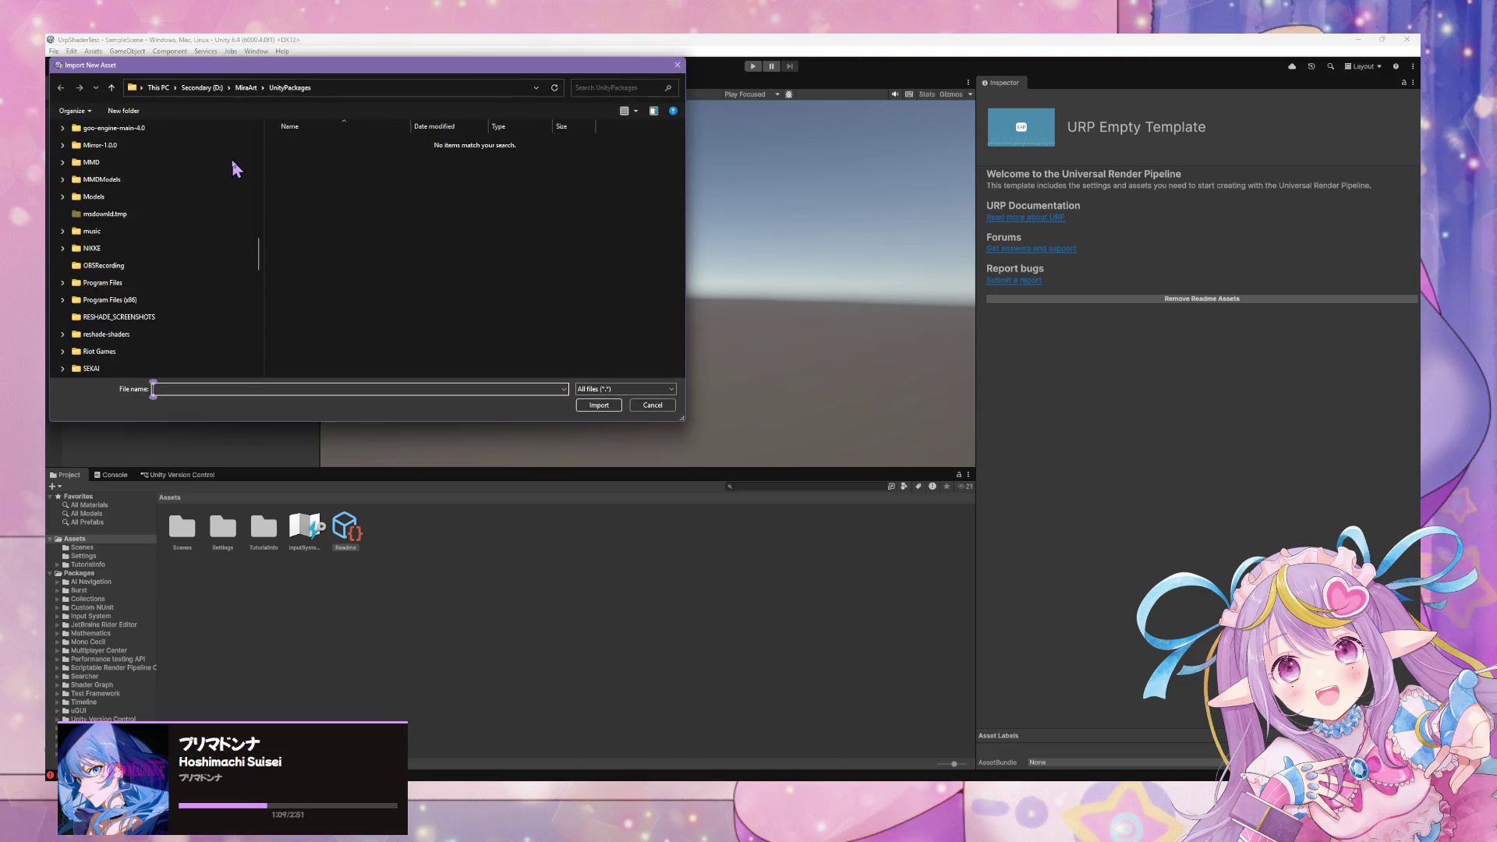
scroll(234, 164, "up", 1)
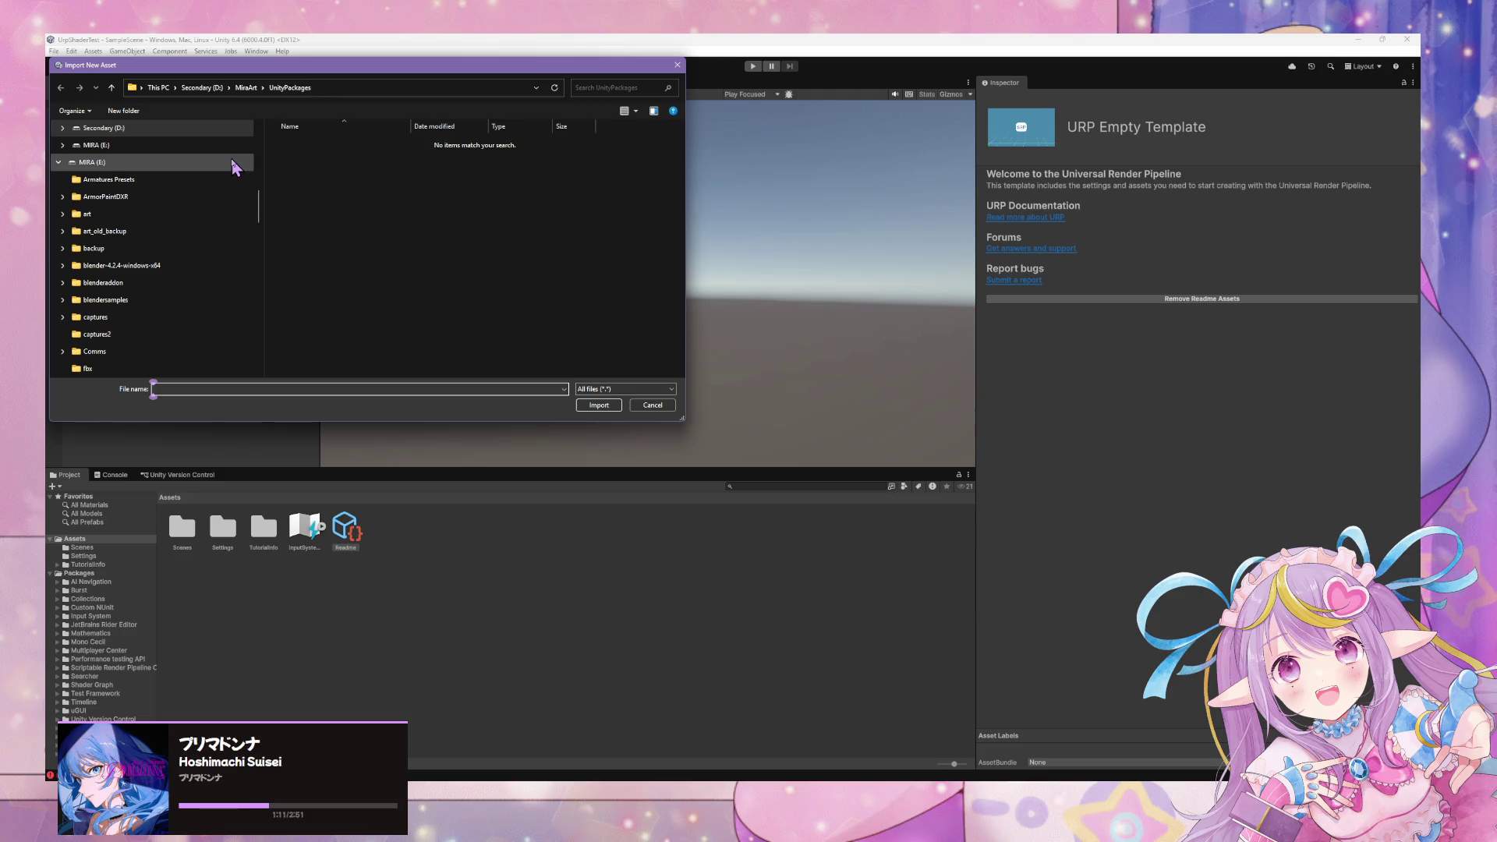
scroll(234, 165, "up", 5)
scroll(234, 165, "down", 3)
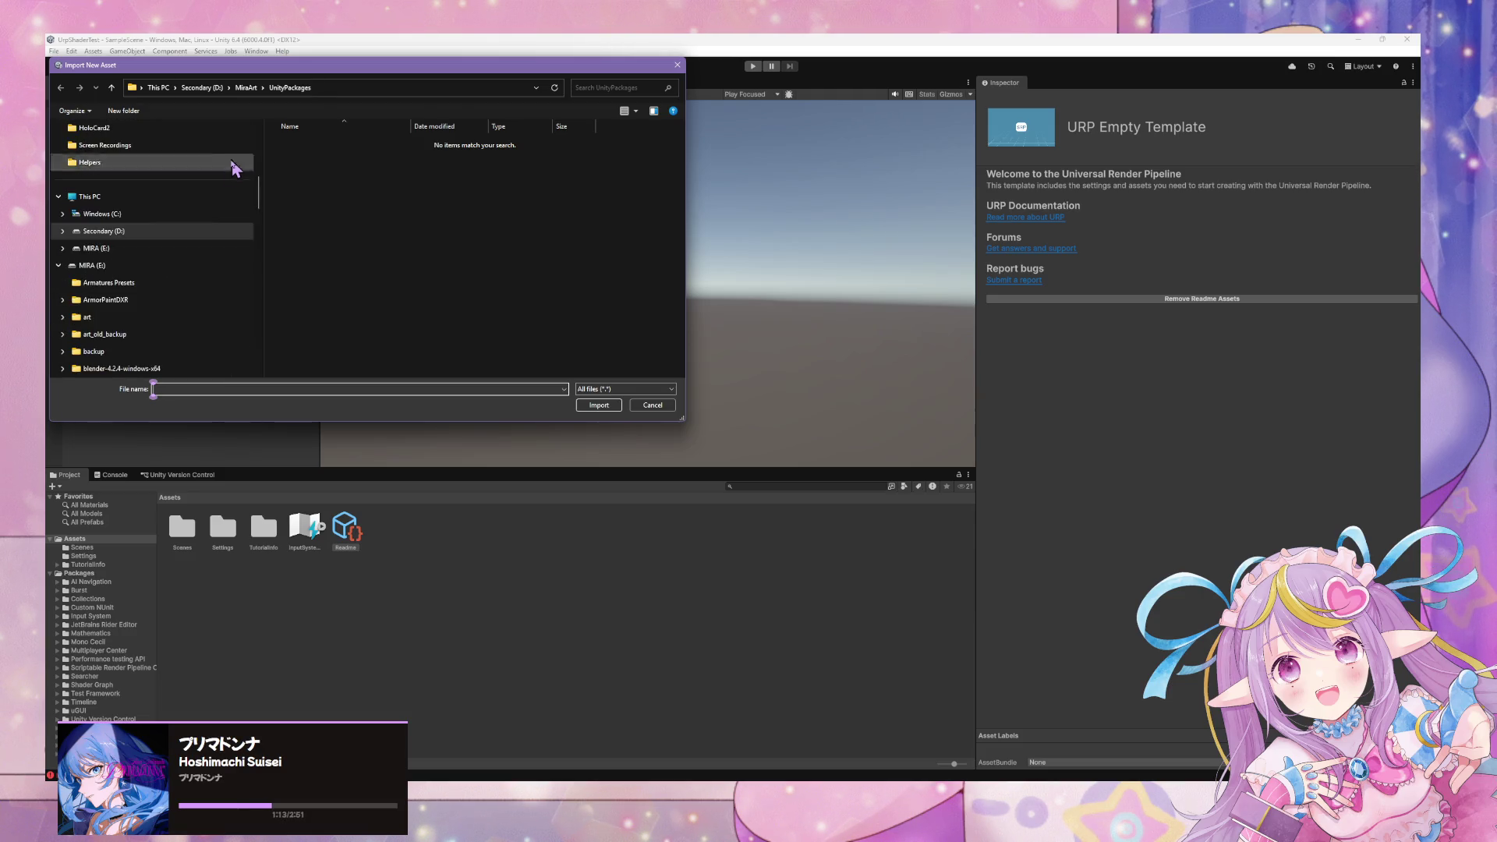
Browse the D: drive's MiraArt and UnityPackages folders, then cancel the single-asset import.
left_click(123, 231)
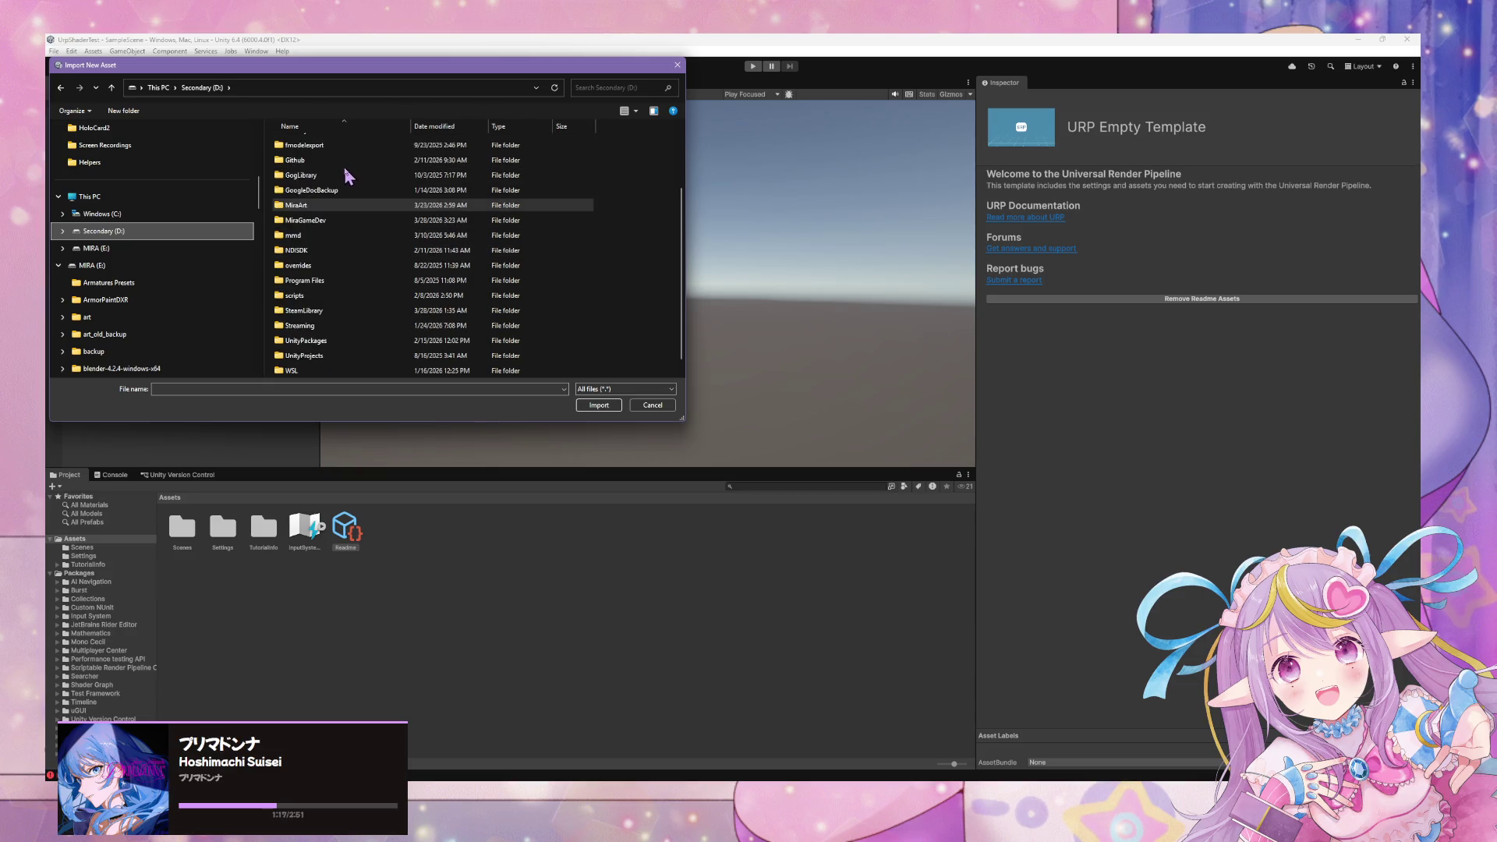
key("Return")
scroll(374, 210, "down", 5)
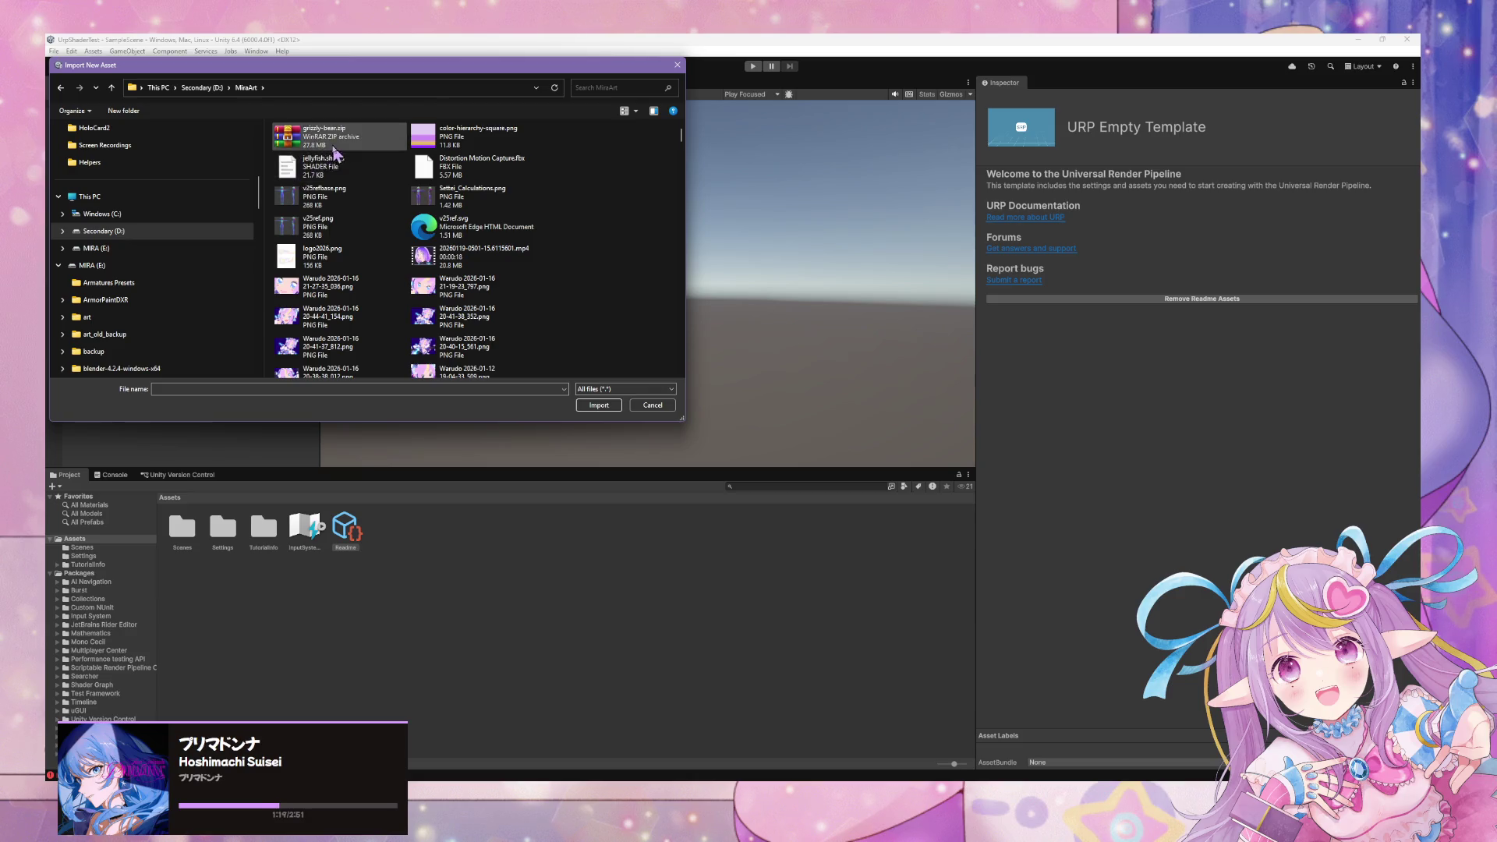
scroll(341, 150, "down", 3)
left_click(443, 244)
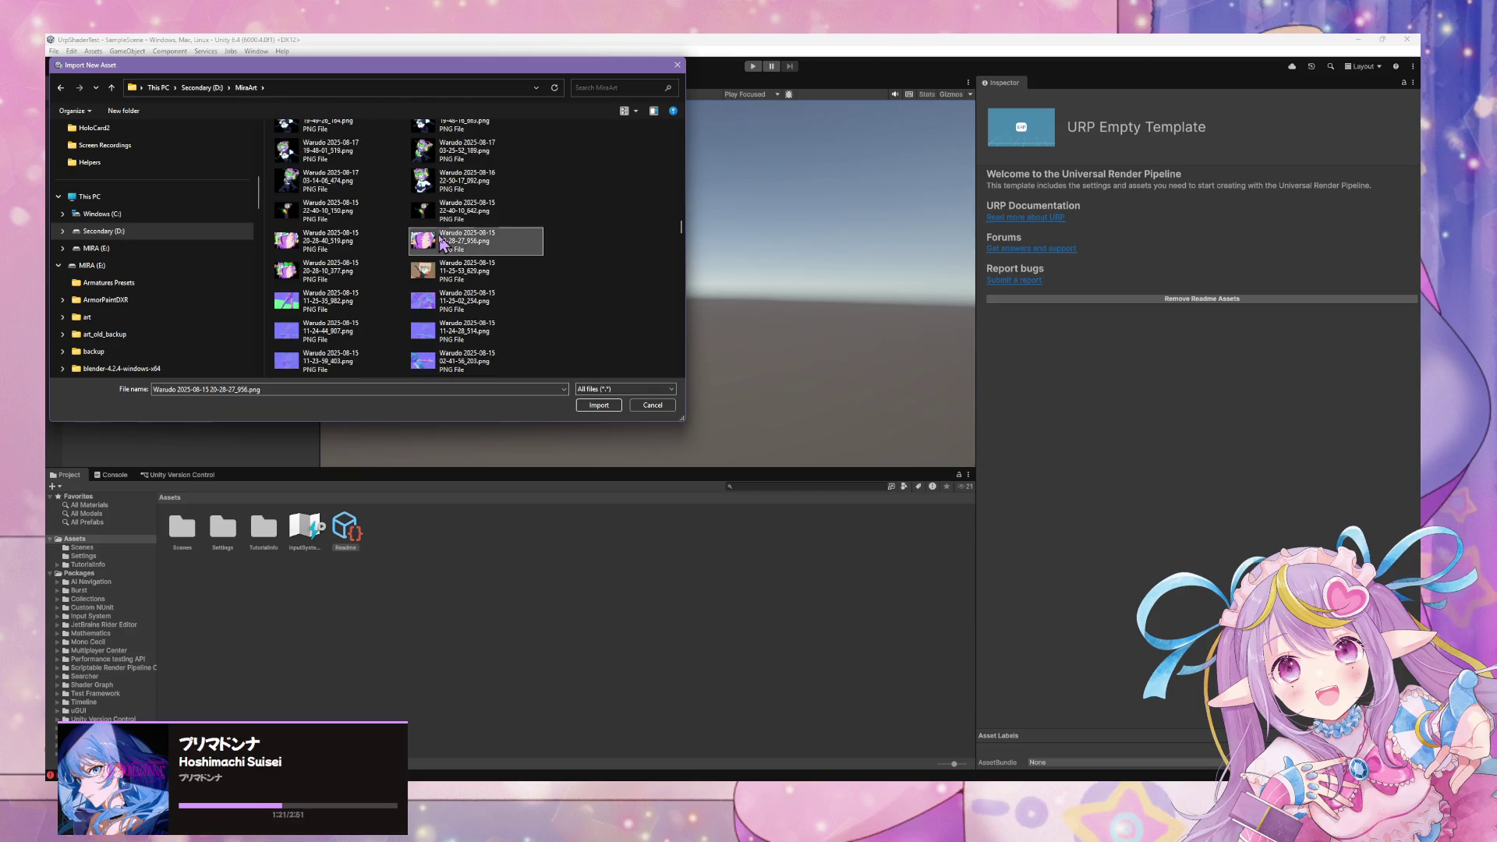
scroll(443, 244, "down", 5)
key("Return")
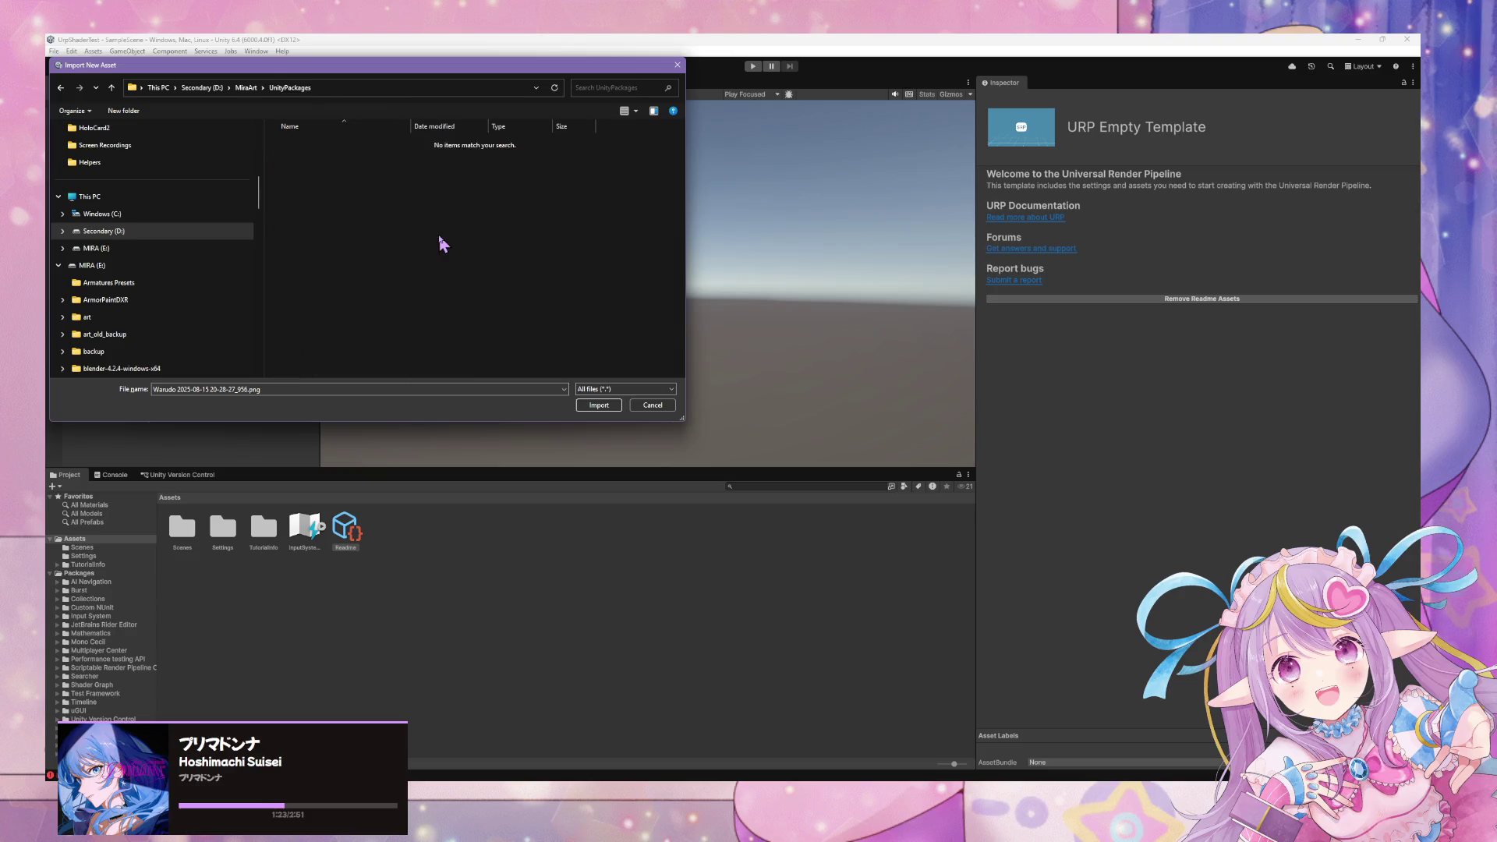
left_click(653, 407)
Choose Import Package > Custom Package and pick the package file.
left_click(92, 51)
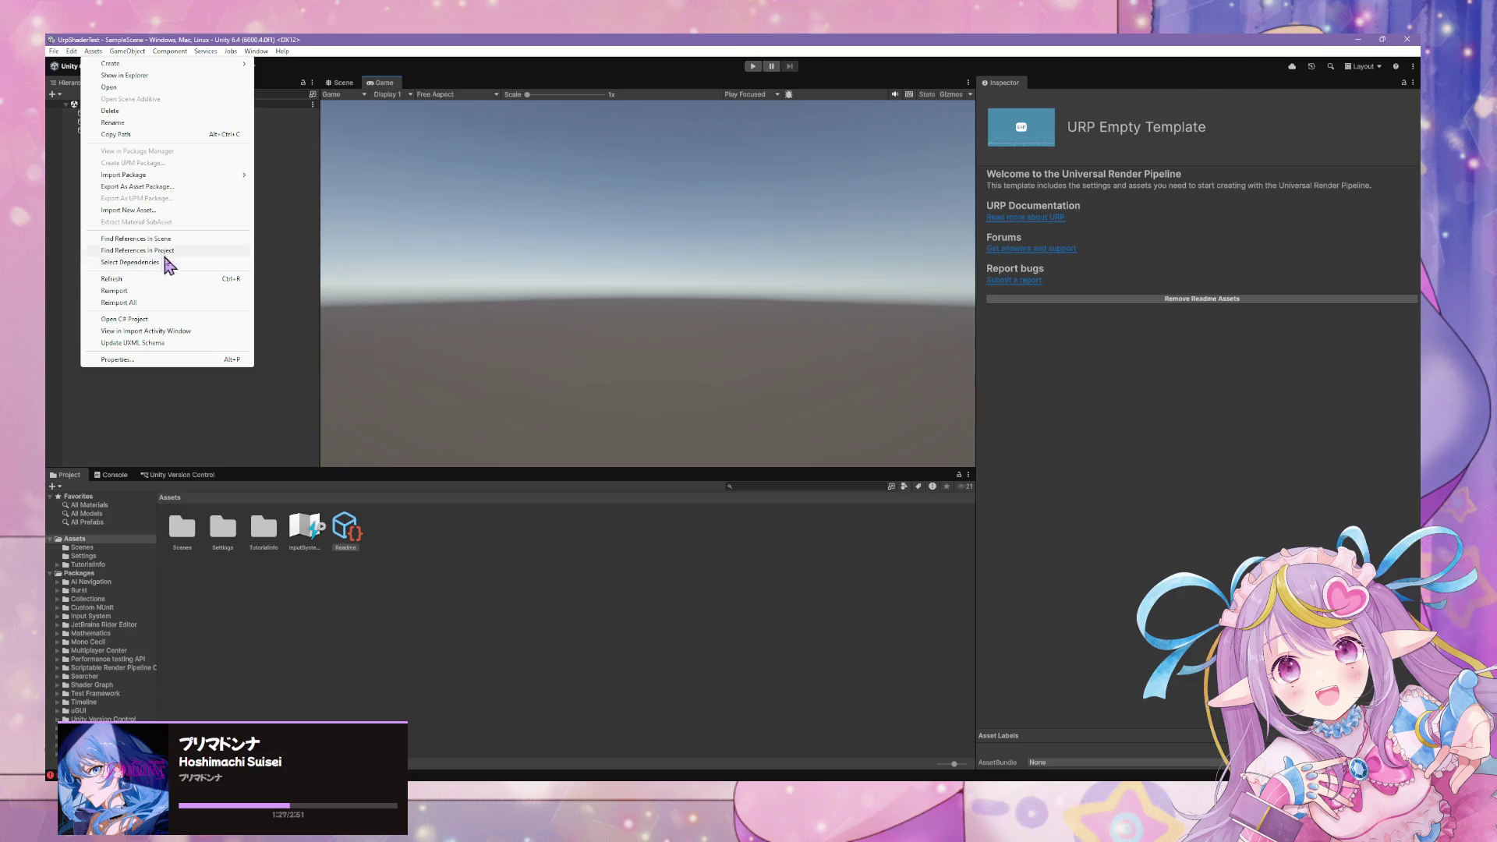
mouse_move(248, 176)
left_click(307, 176)
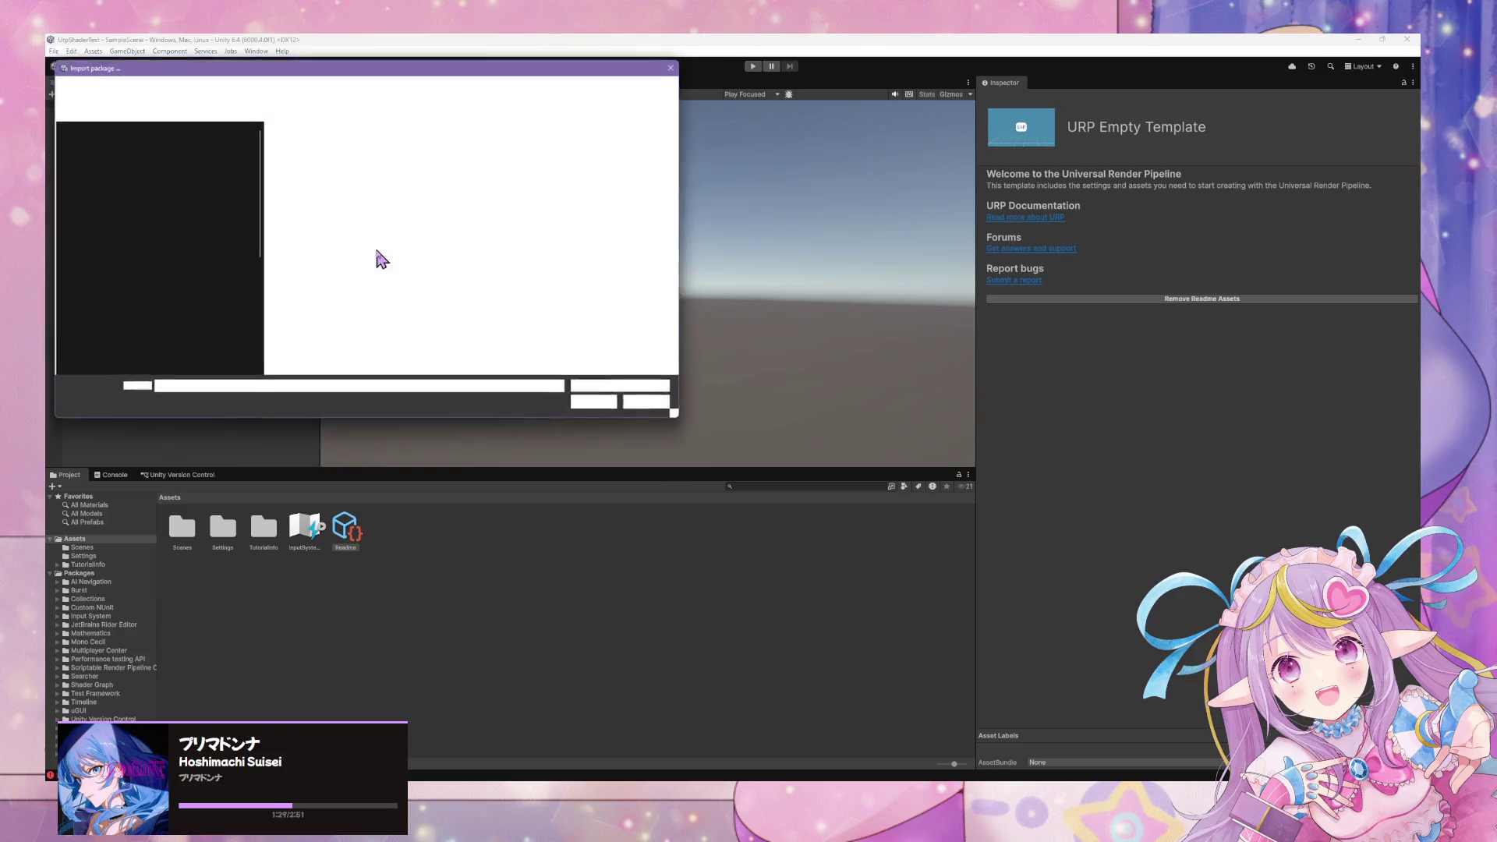
double_click(460, 143)
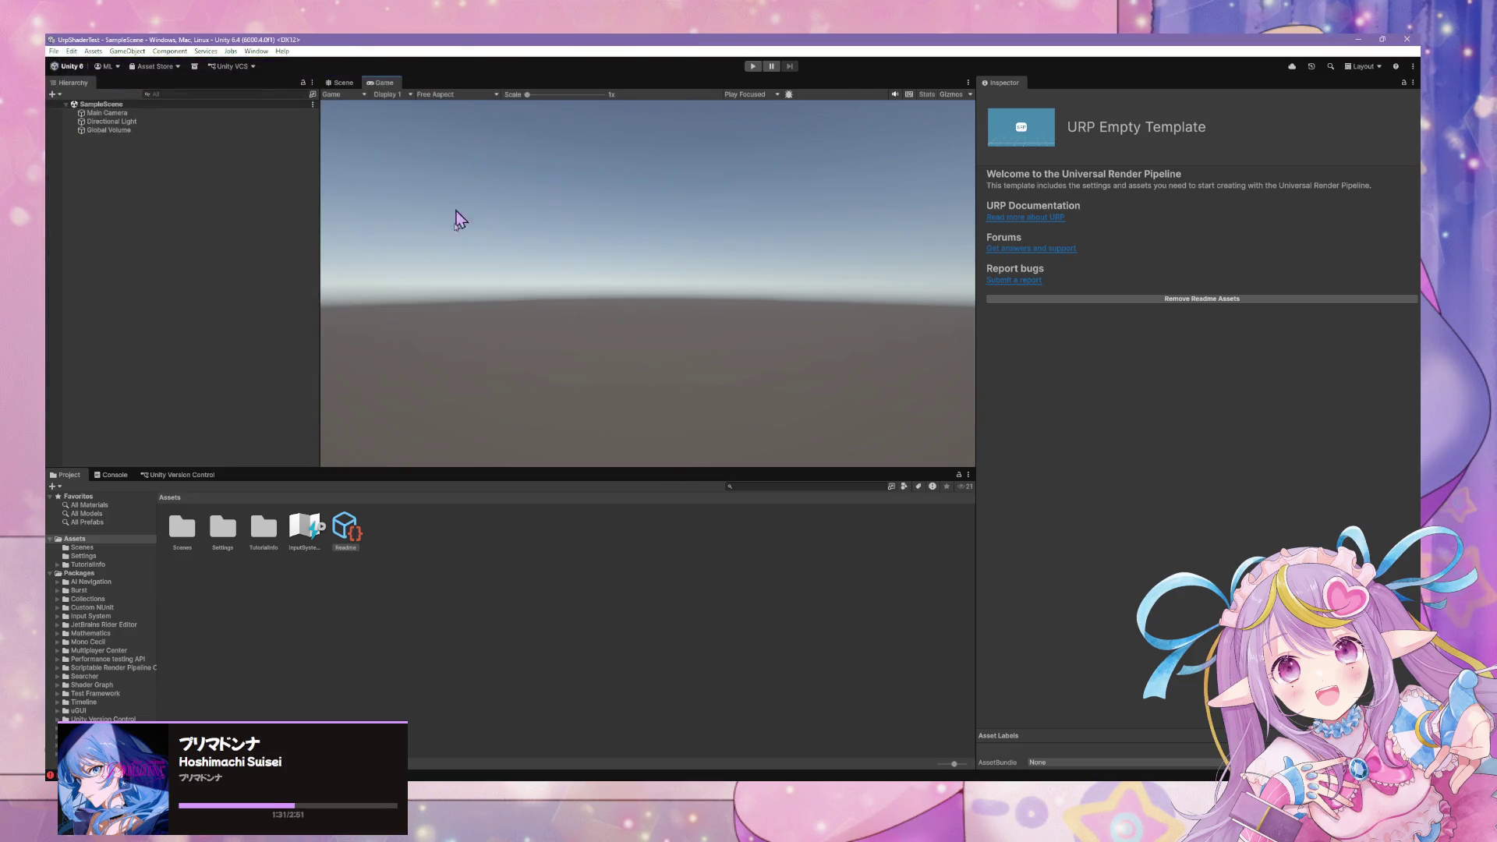
Import all package files, then remove the template's Readme assets and expand MLShader.
scroll(774, 366, "down", 3)
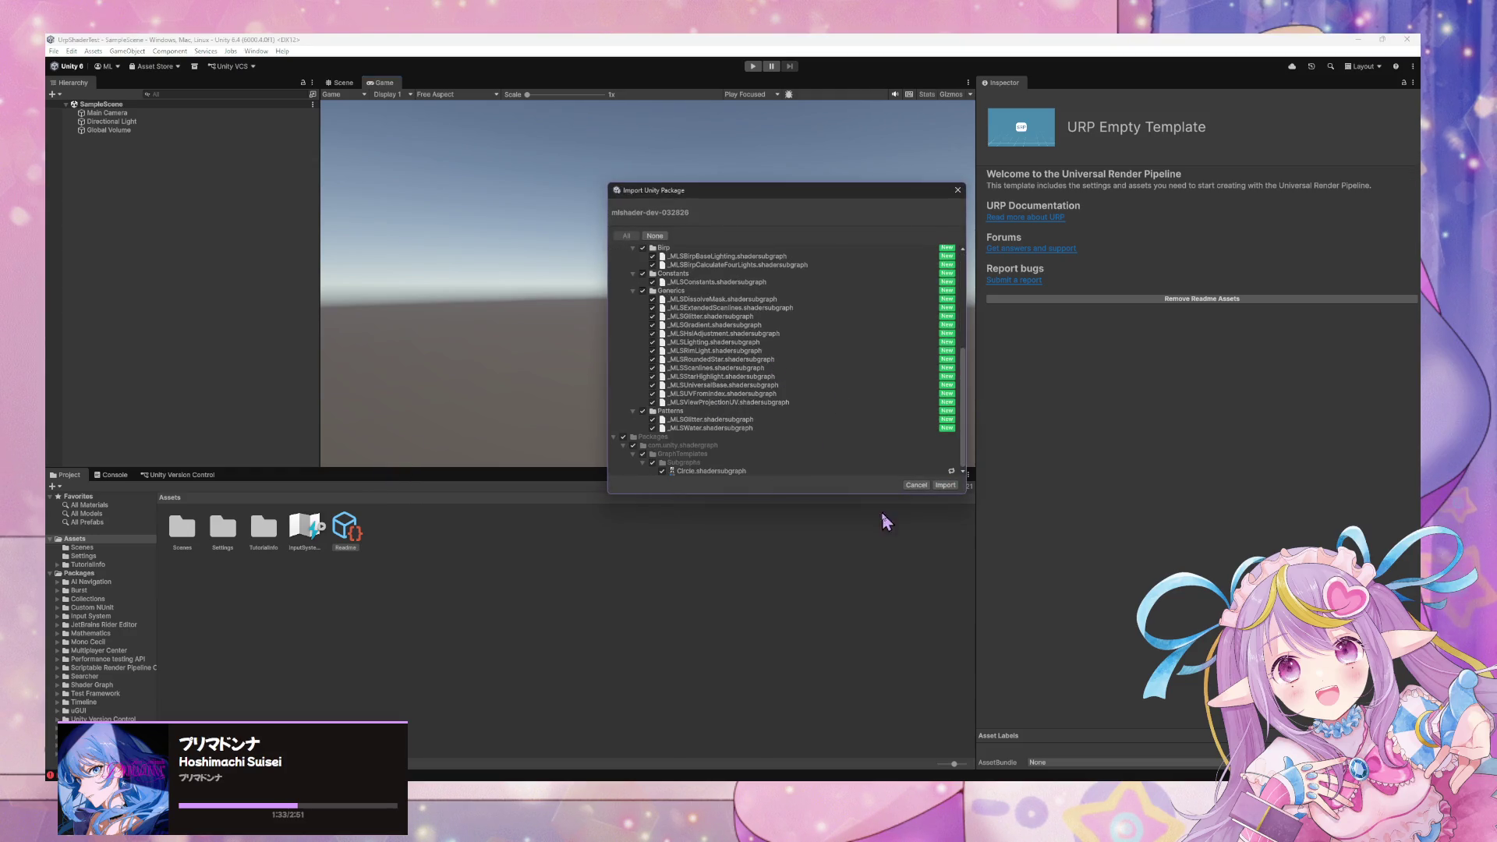
left_click(944, 485)
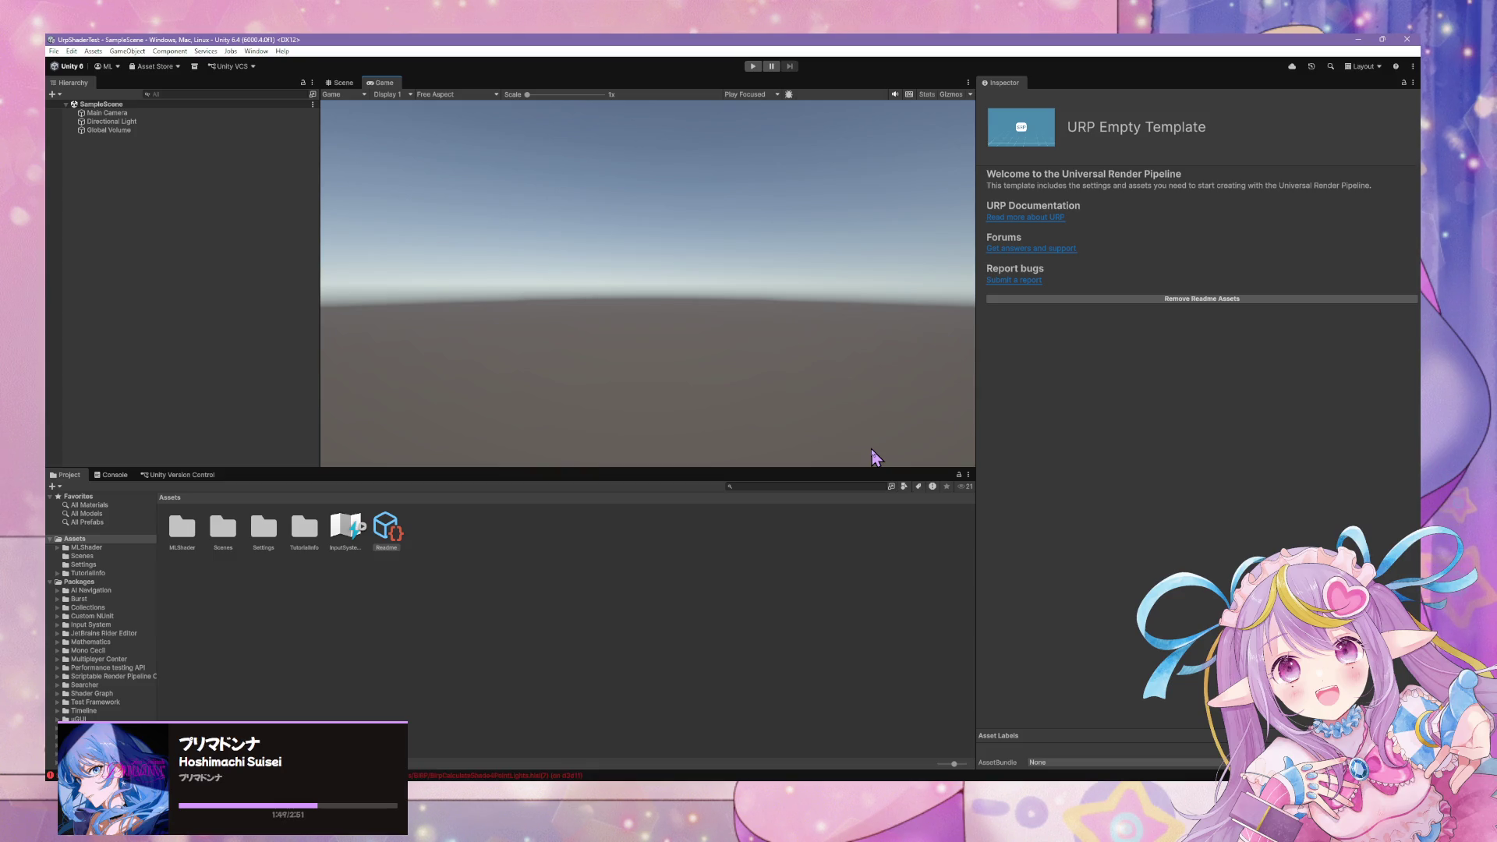
left_click(1182, 299)
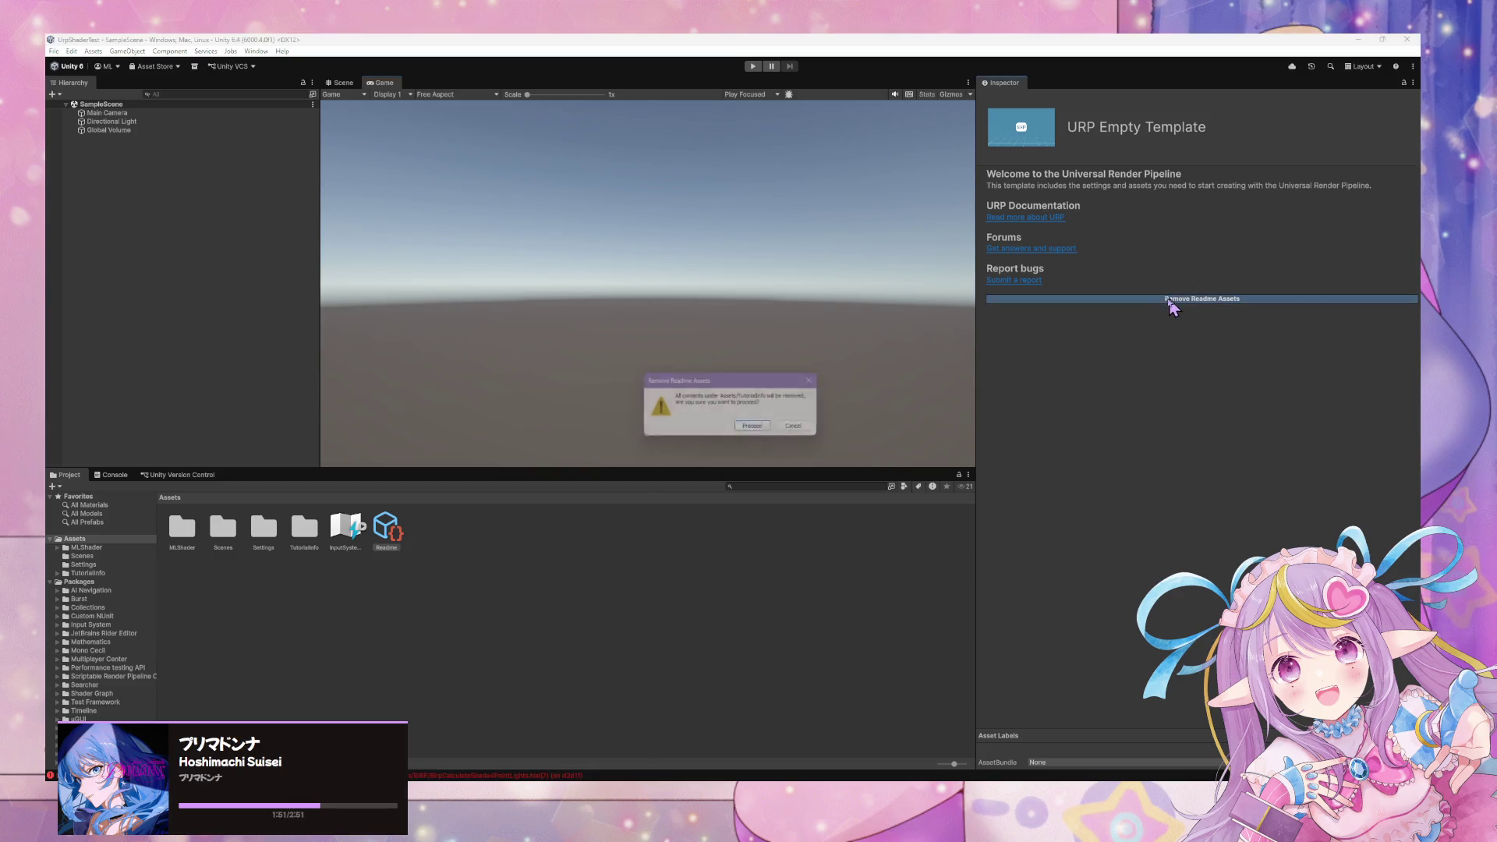
left_click(758, 429)
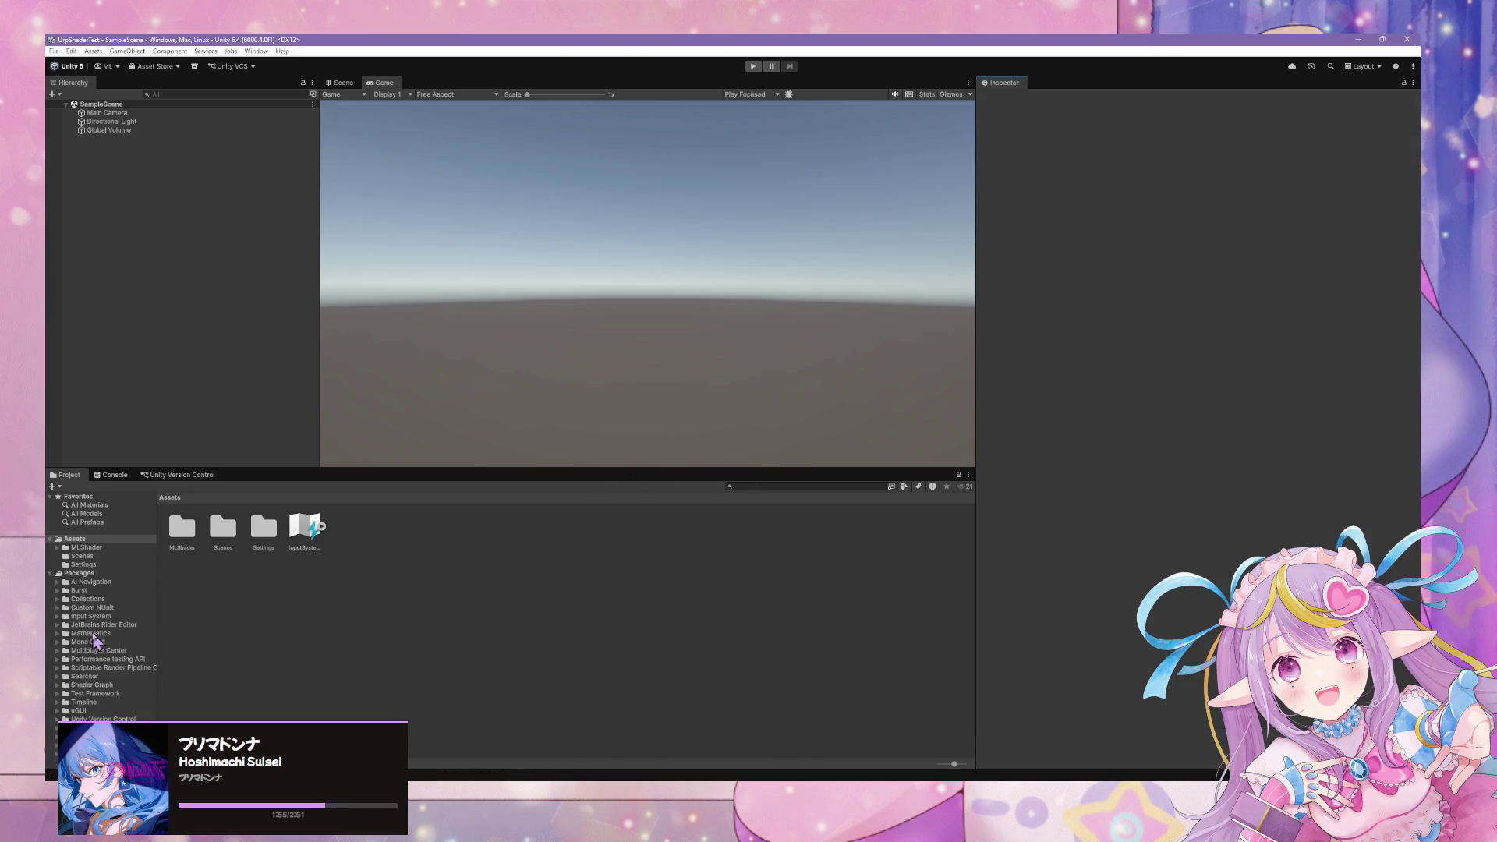
left_click(58, 548)
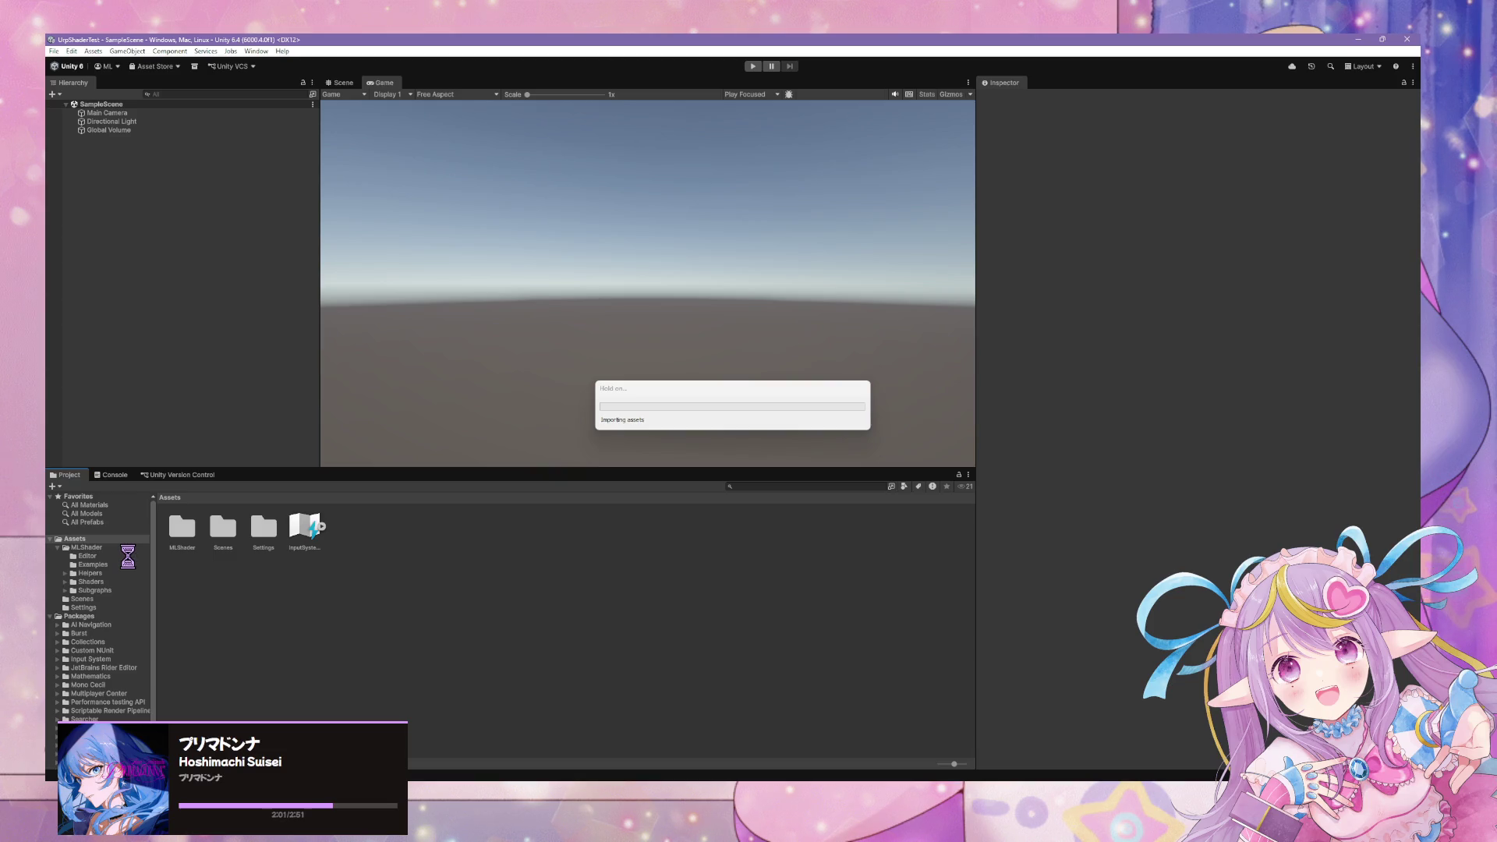
Inspect the MLShader Basic example material and read the undeclared-identifier shader error in the log.
left_click(105, 557)
left_click(109, 565)
left_click(117, 573)
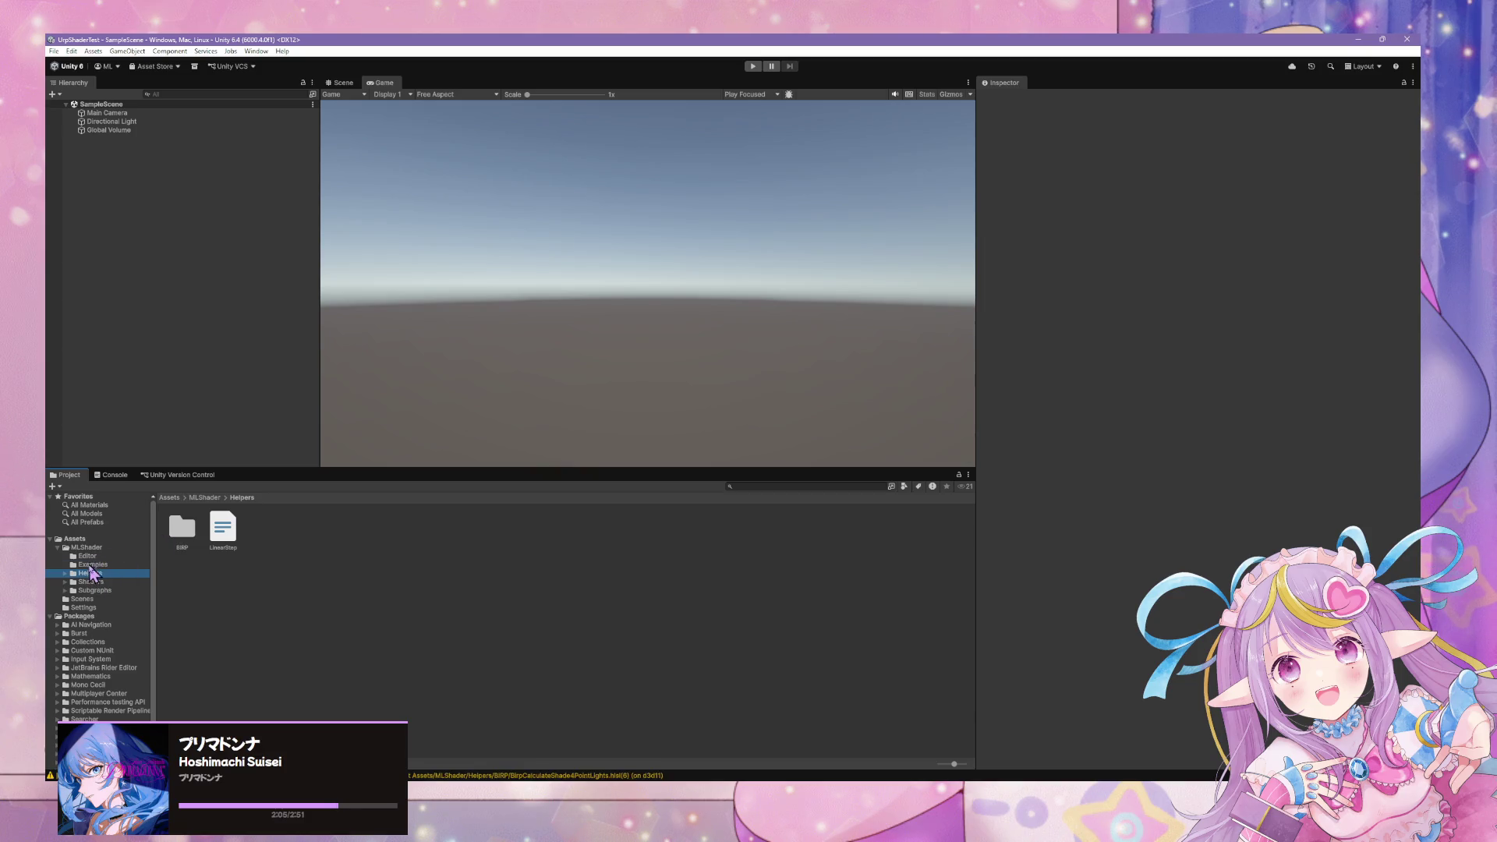
left_click(92, 564)
left_click(189, 540)
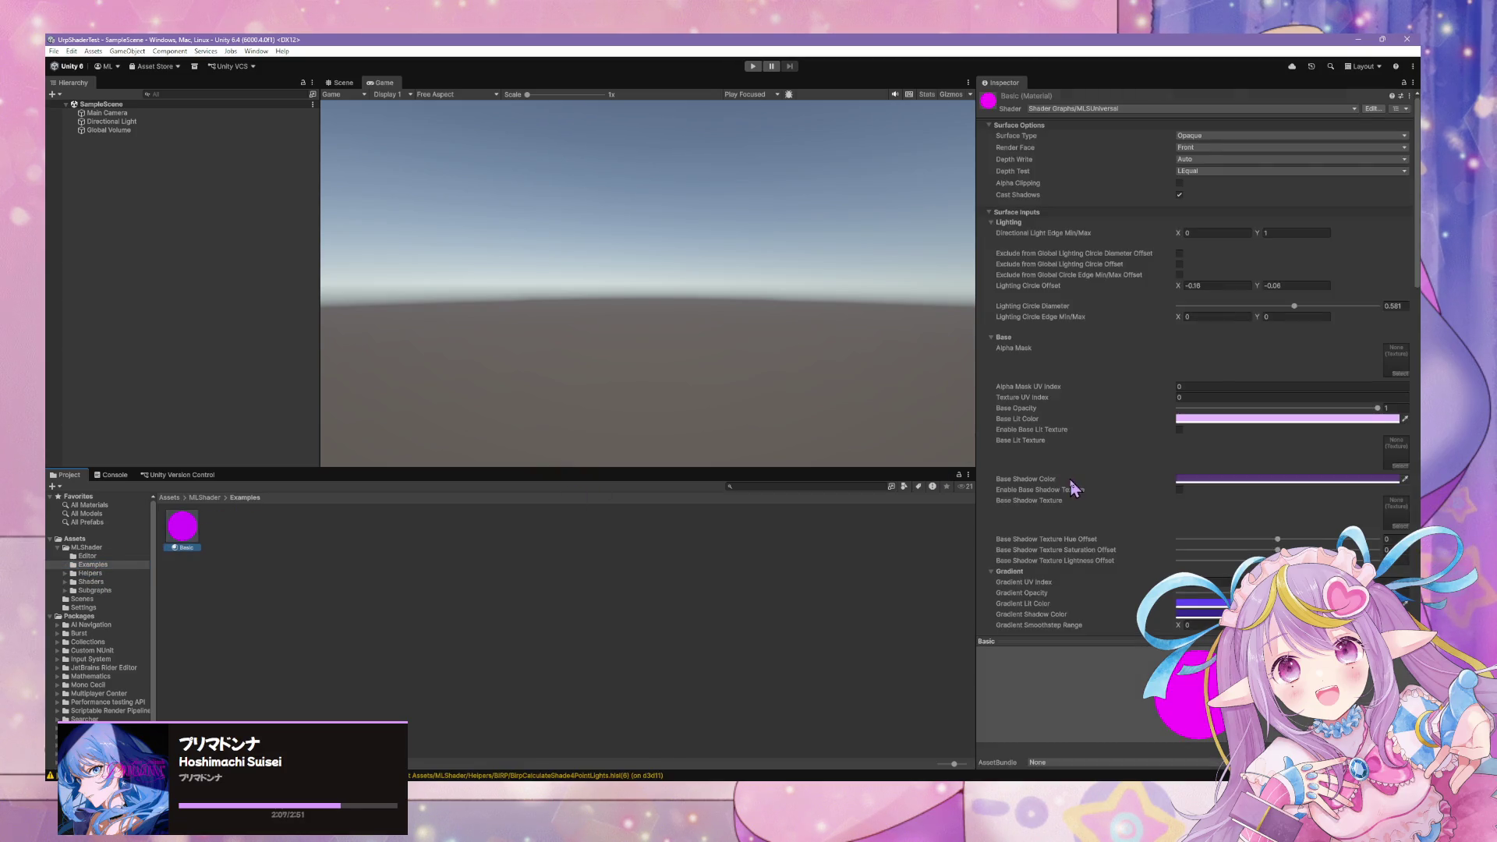
scroll(1134, 353, "down", 15)
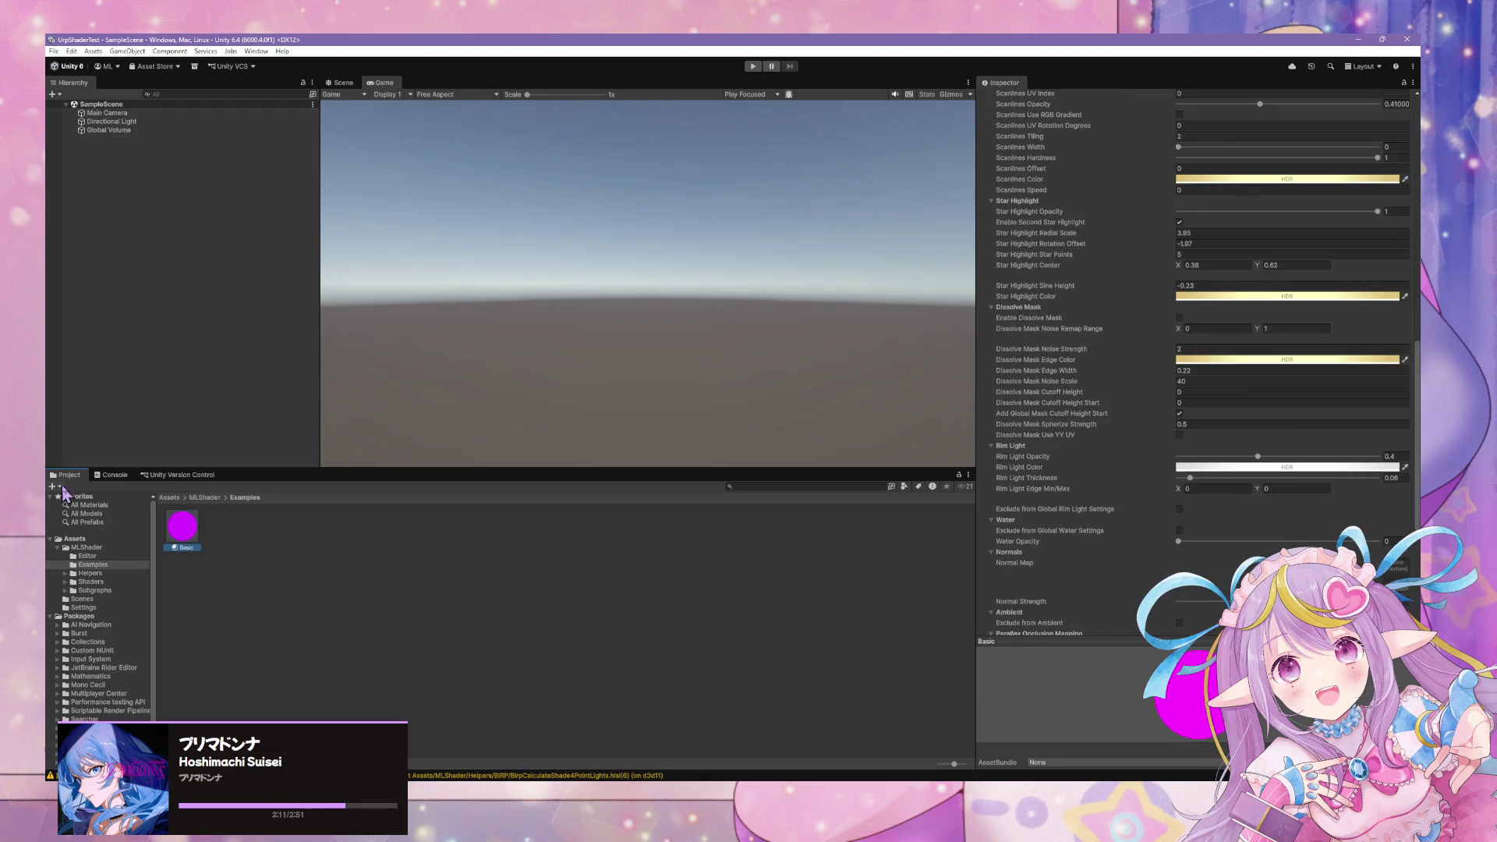
left_click(115, 475)
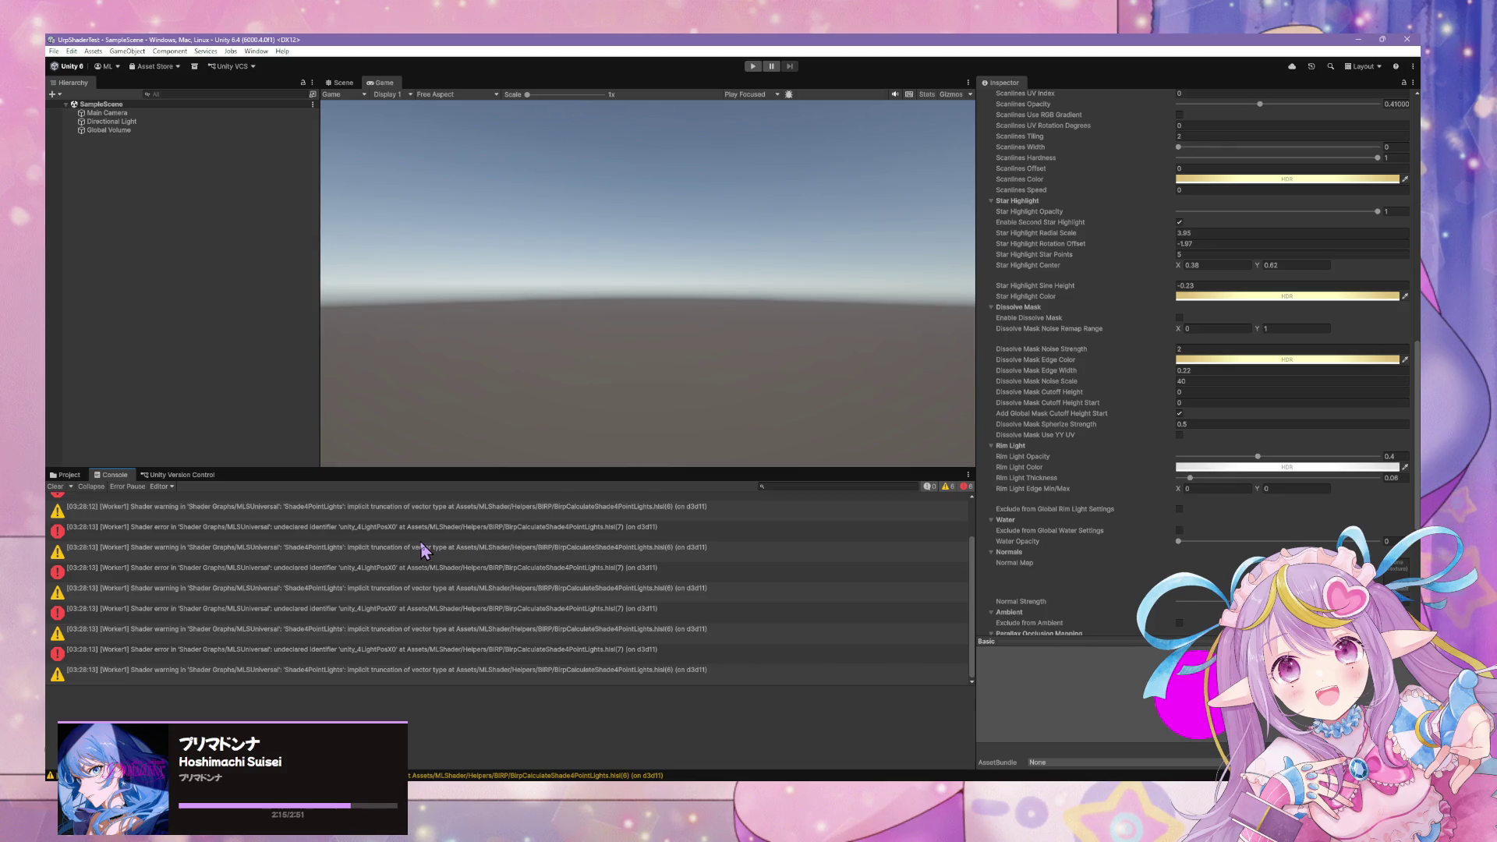
left_click(449, 527)
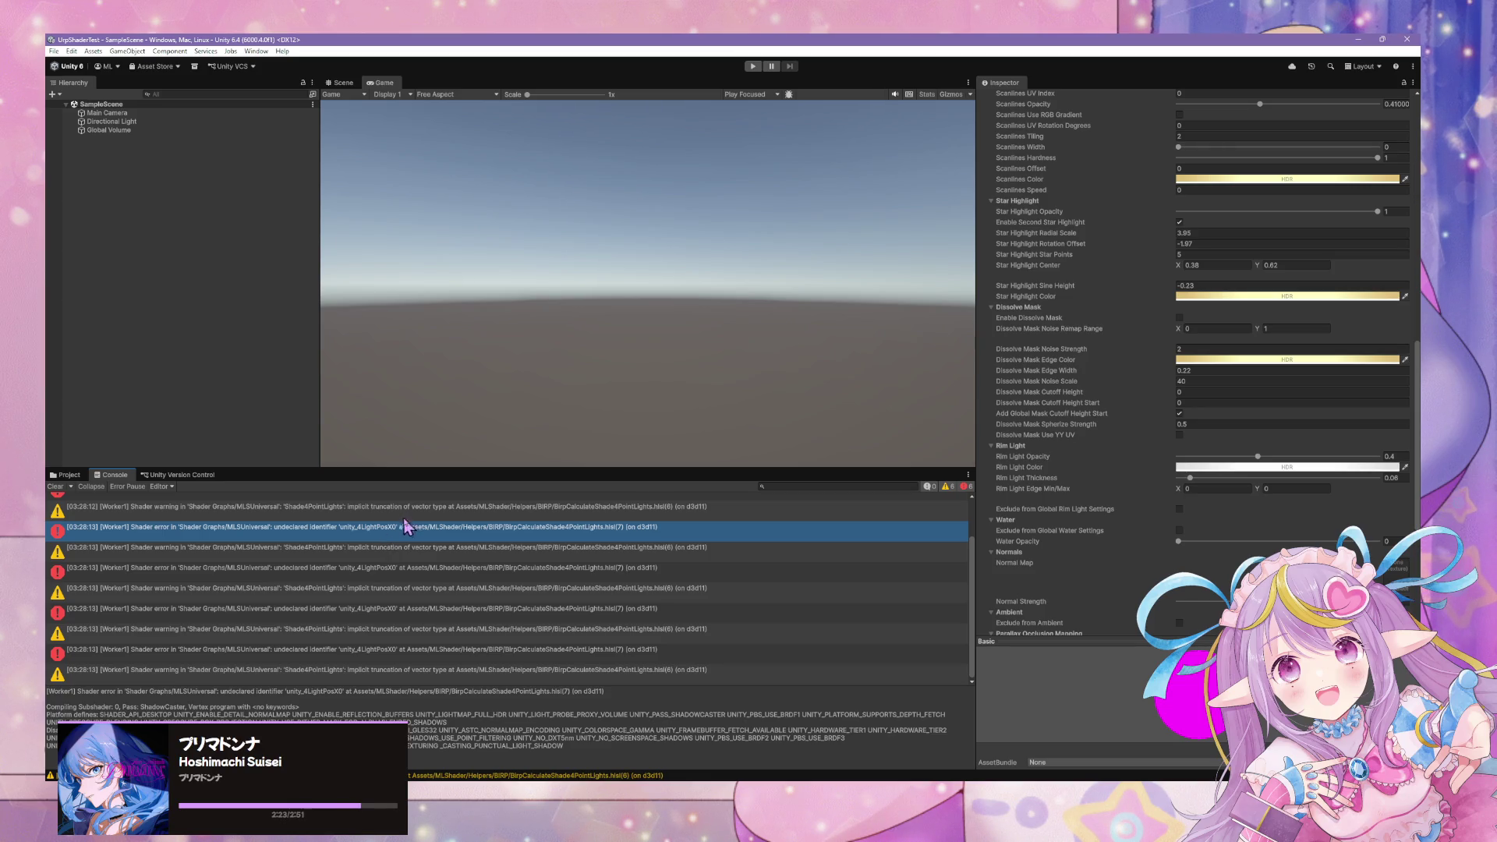
scroll(460, 618, "up", 3)
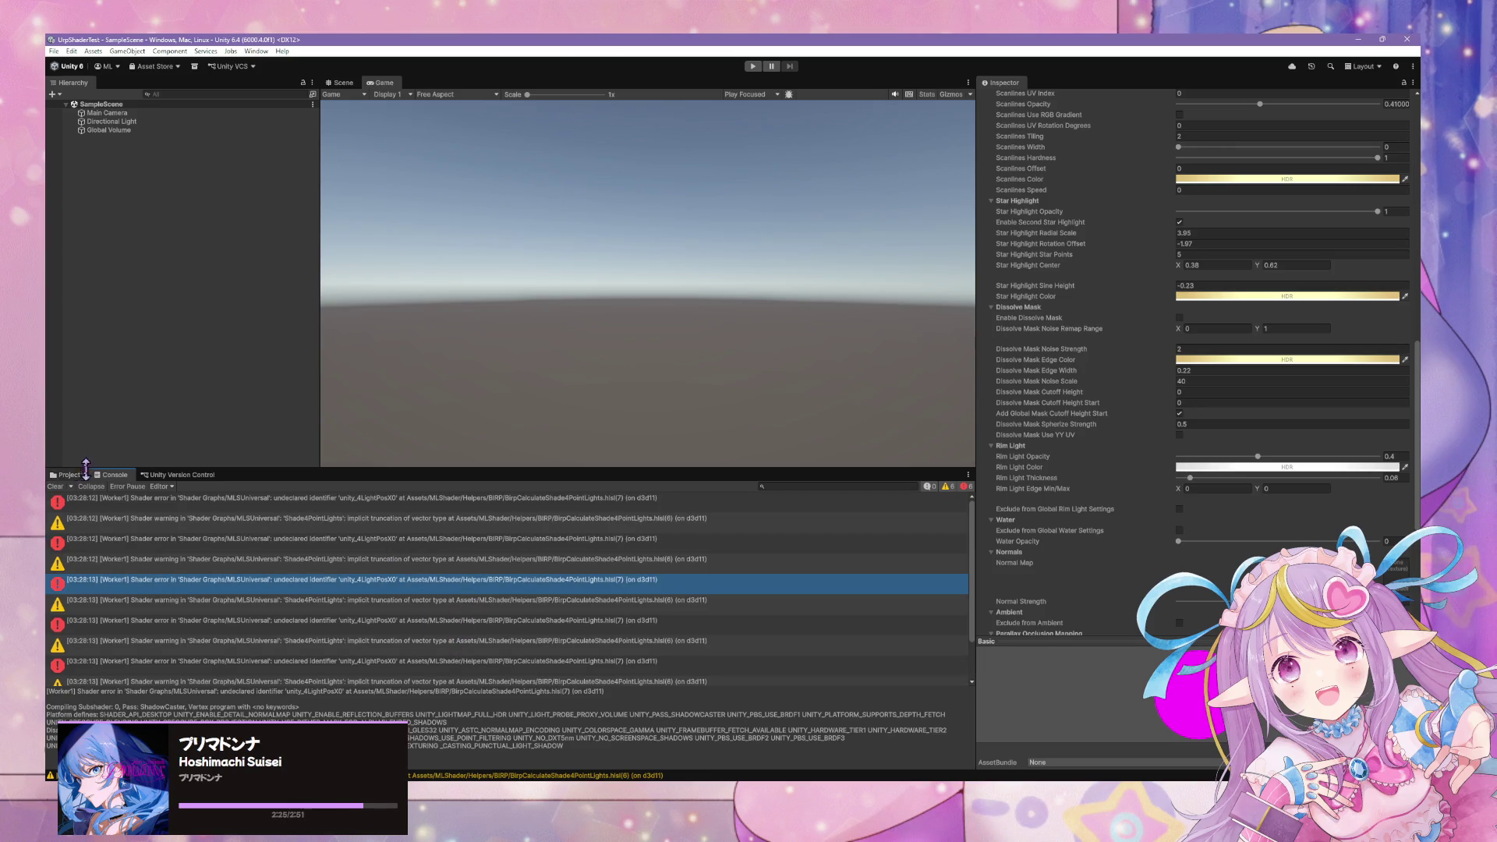
Return to the Project files and navigate to Assets/MLShader/Examples.
left_click(69, 474)
left_click(76, 538)
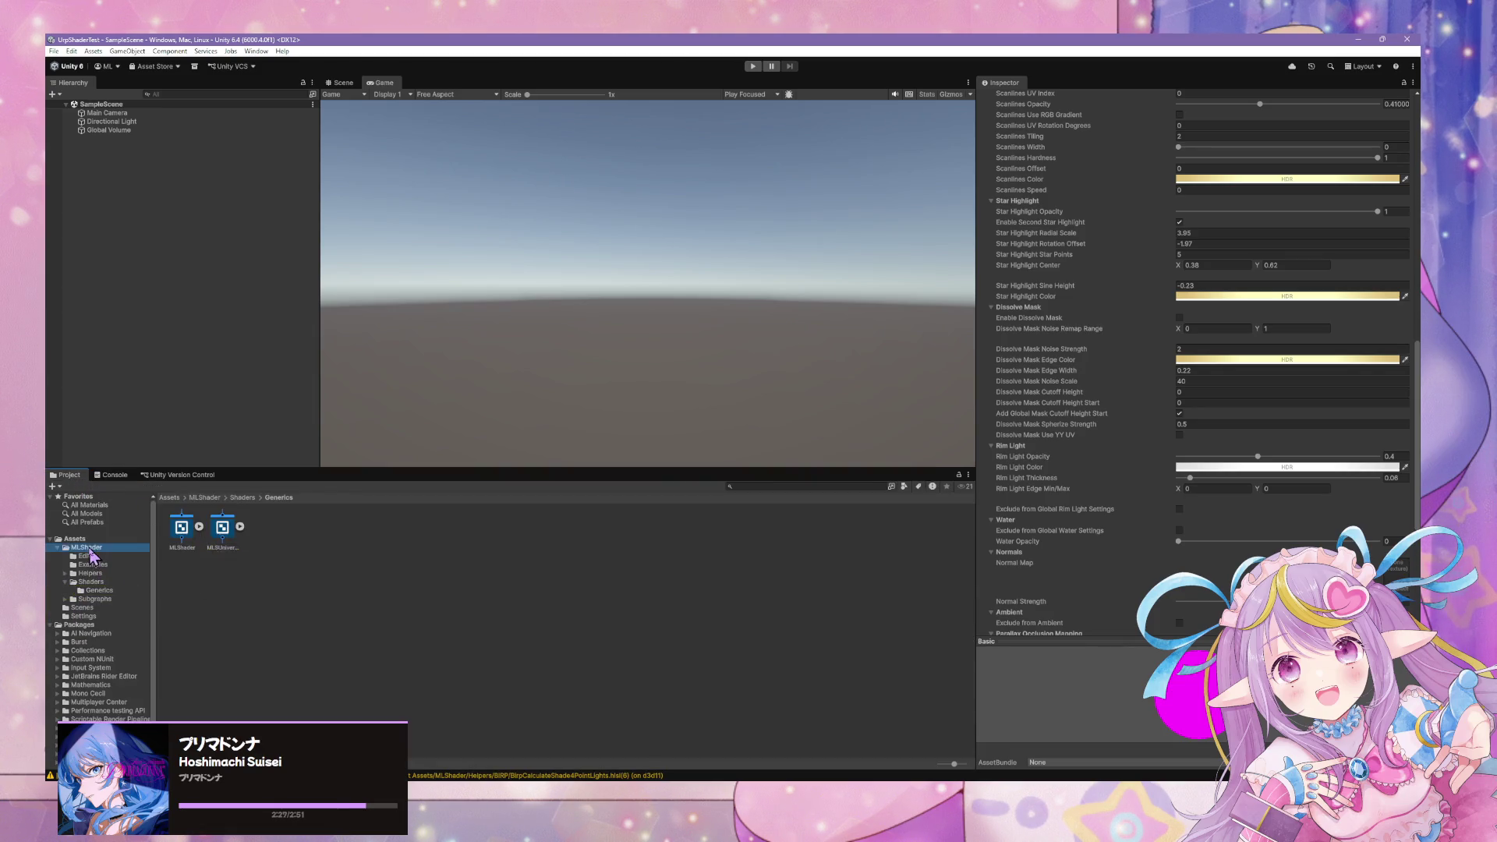
left_click(99, 574)
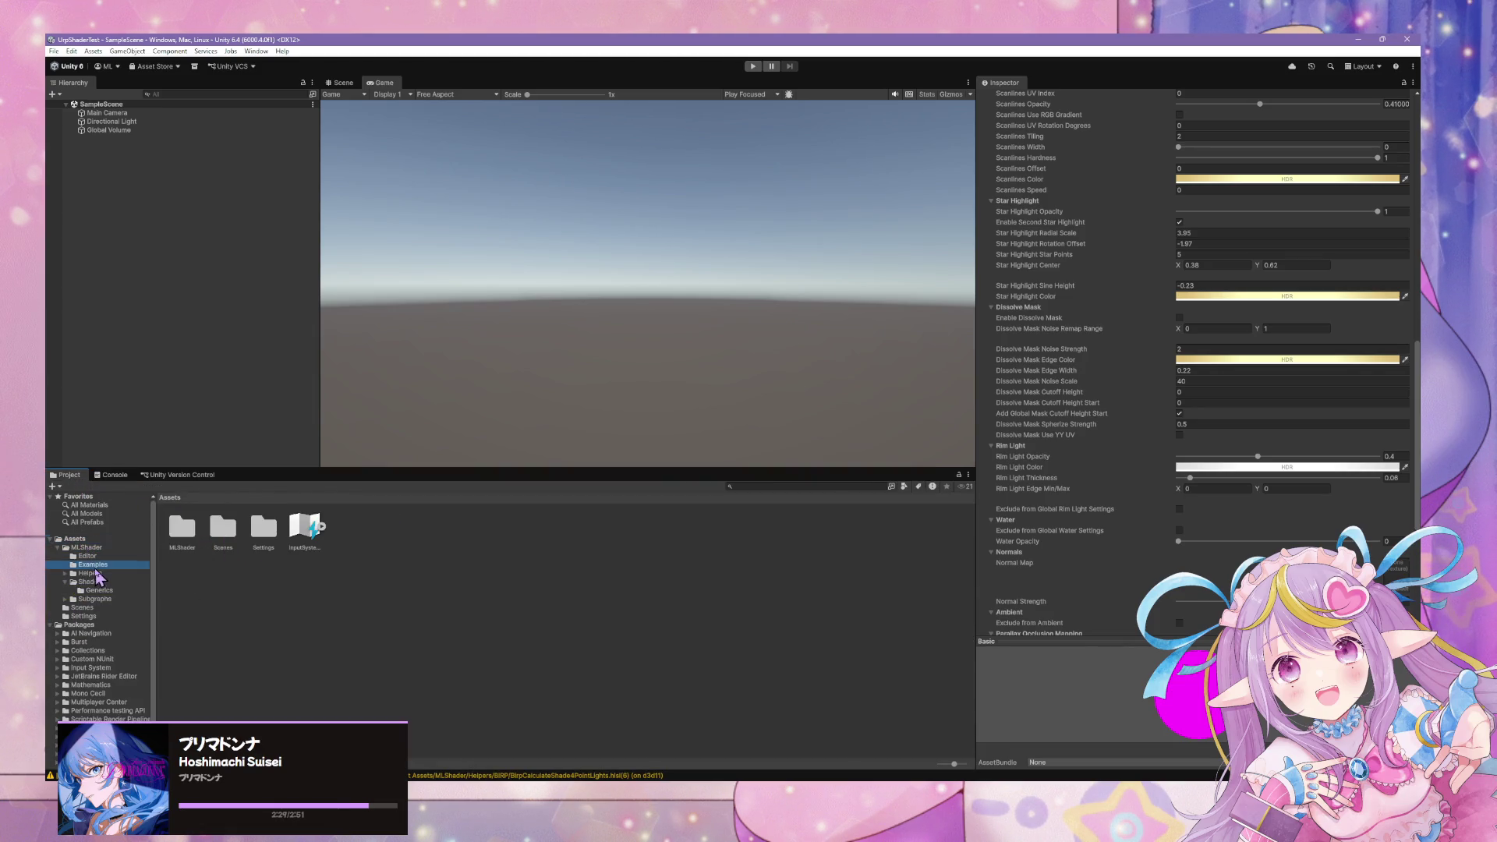
left_click(110, 583)
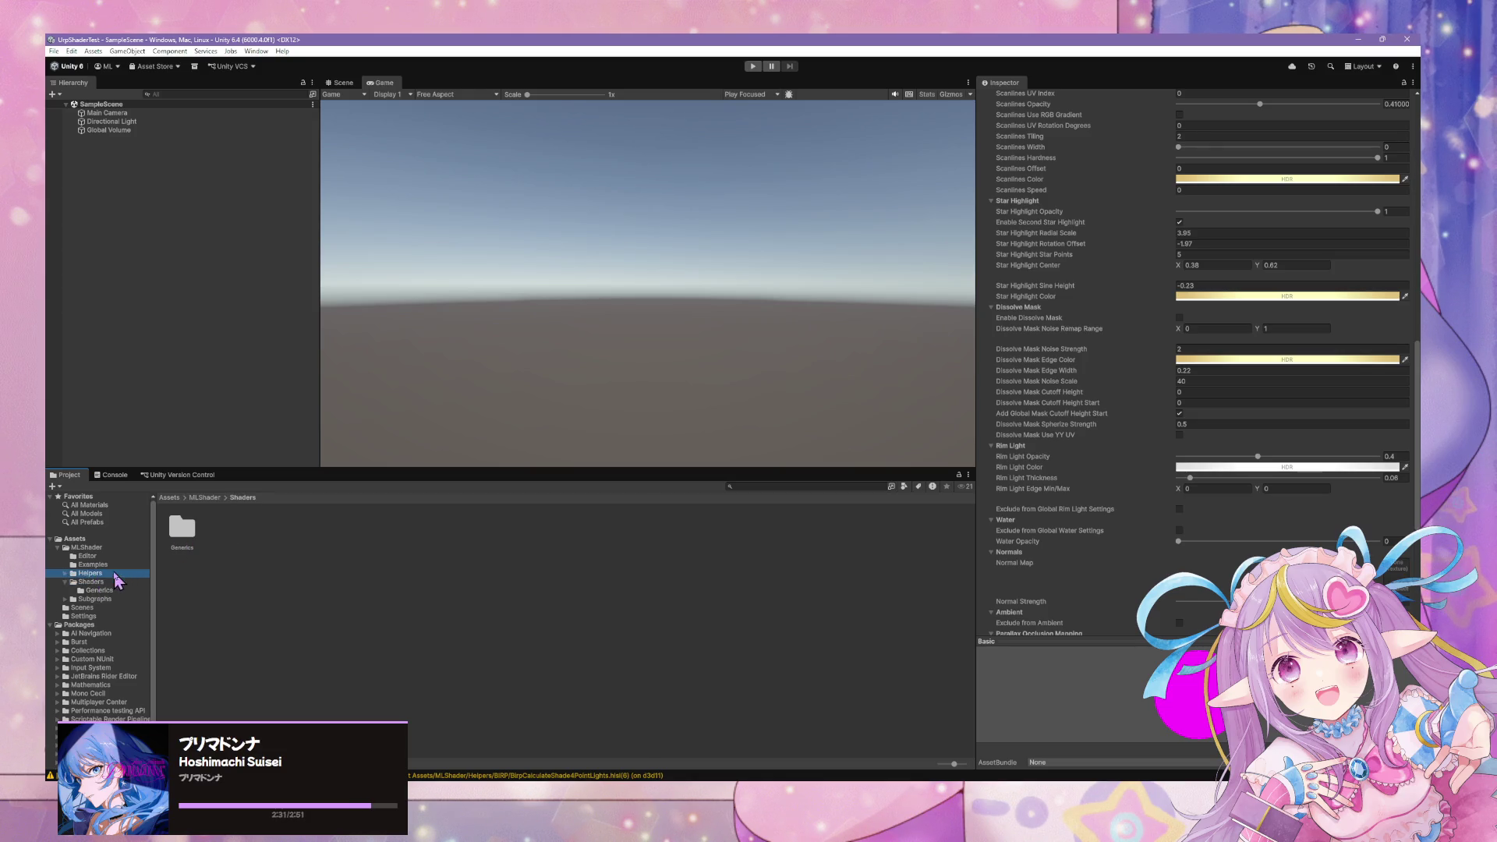
left_click(115, 564)
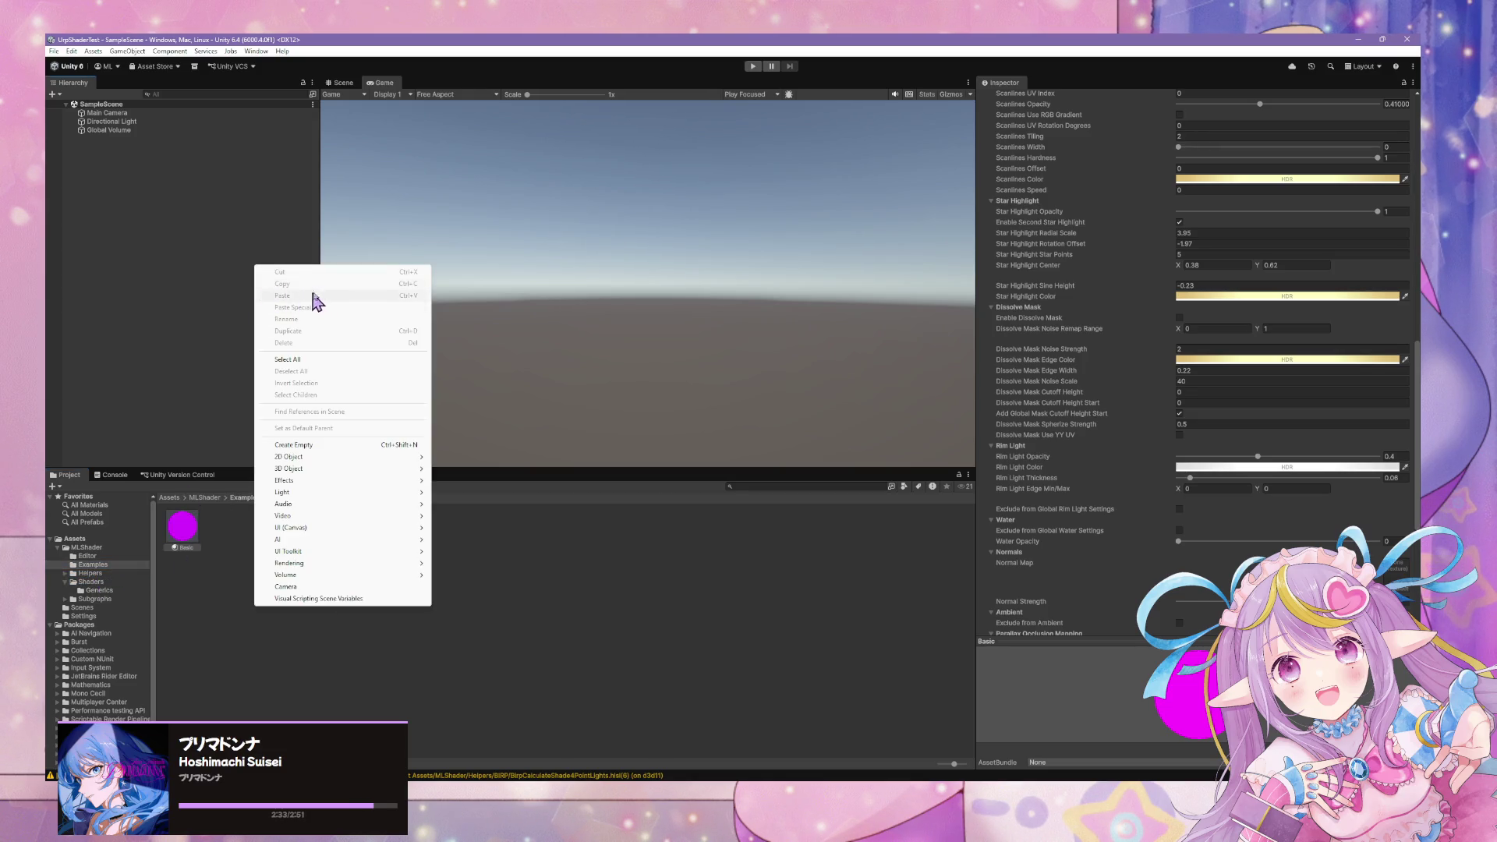
right_click(179, 240)
Add a Sphere, frame it, apply the magenta Basic material and open its MLUniversal shader graph.
mouse_move(267, 443)
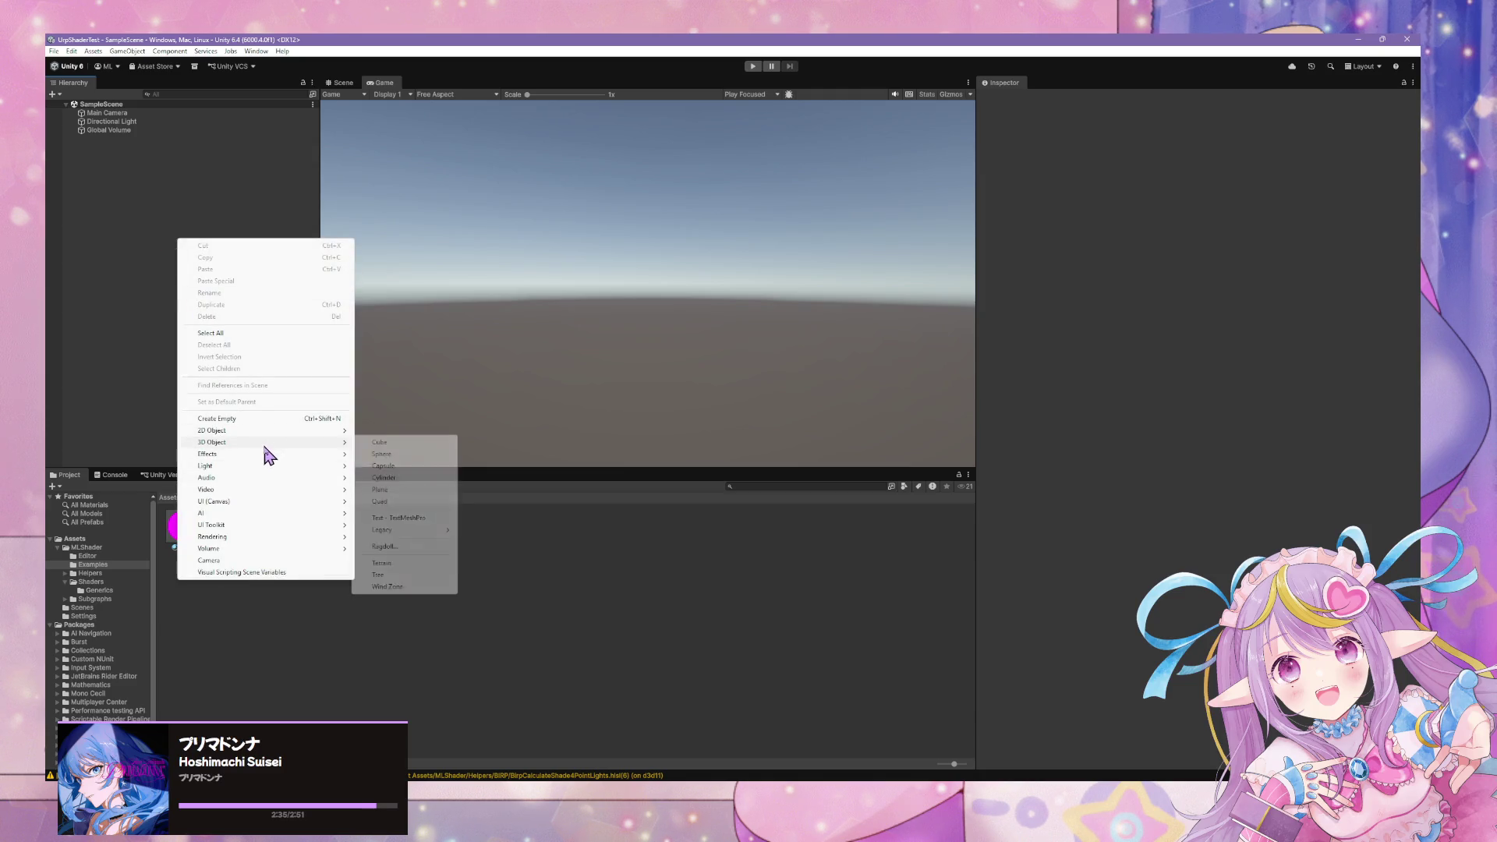
left_click(409, 458)
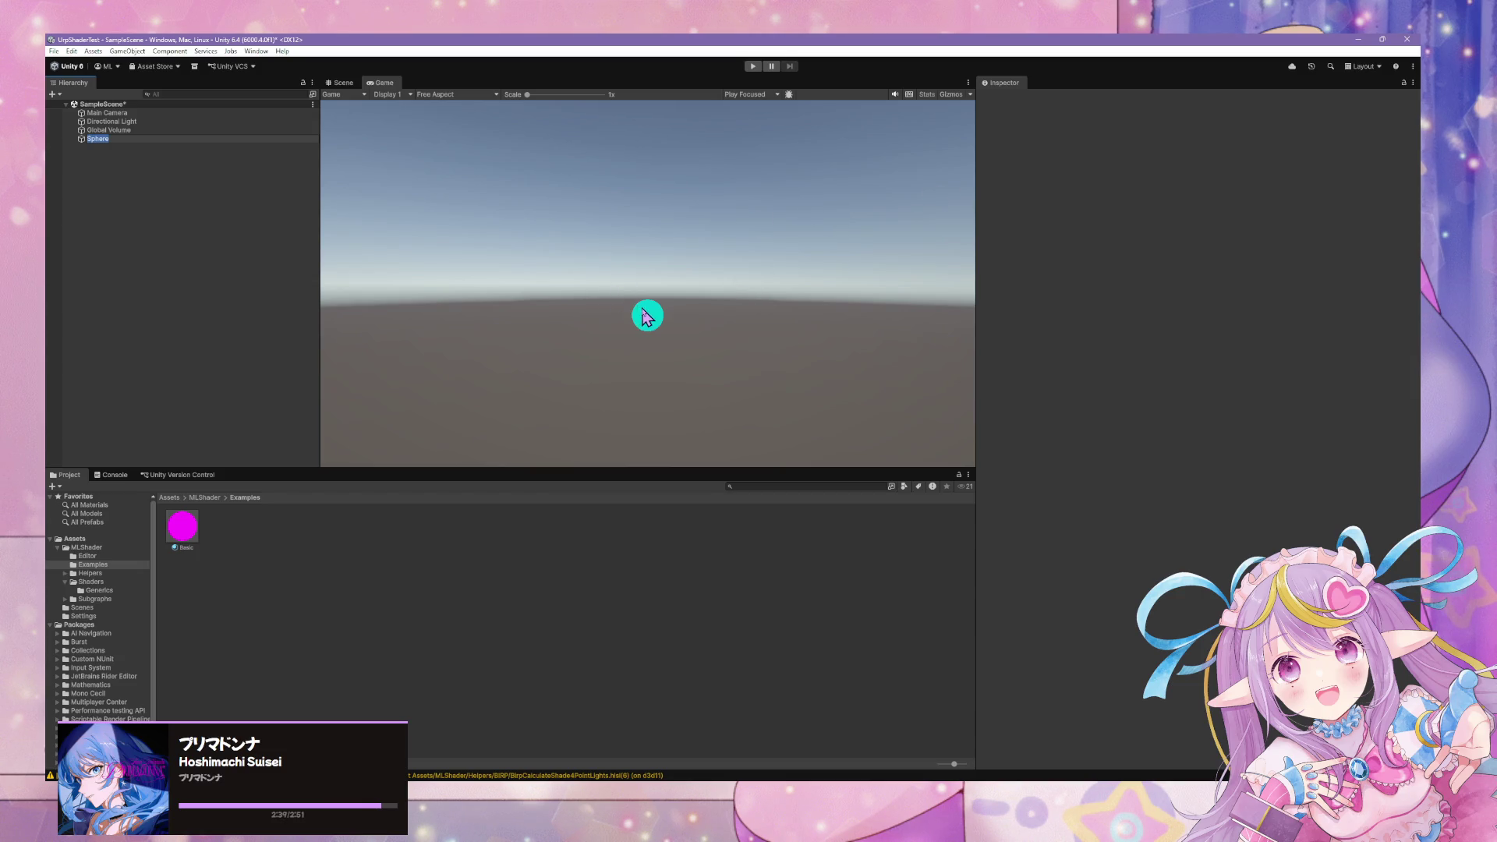
key("Return")
left_click(341, 82)
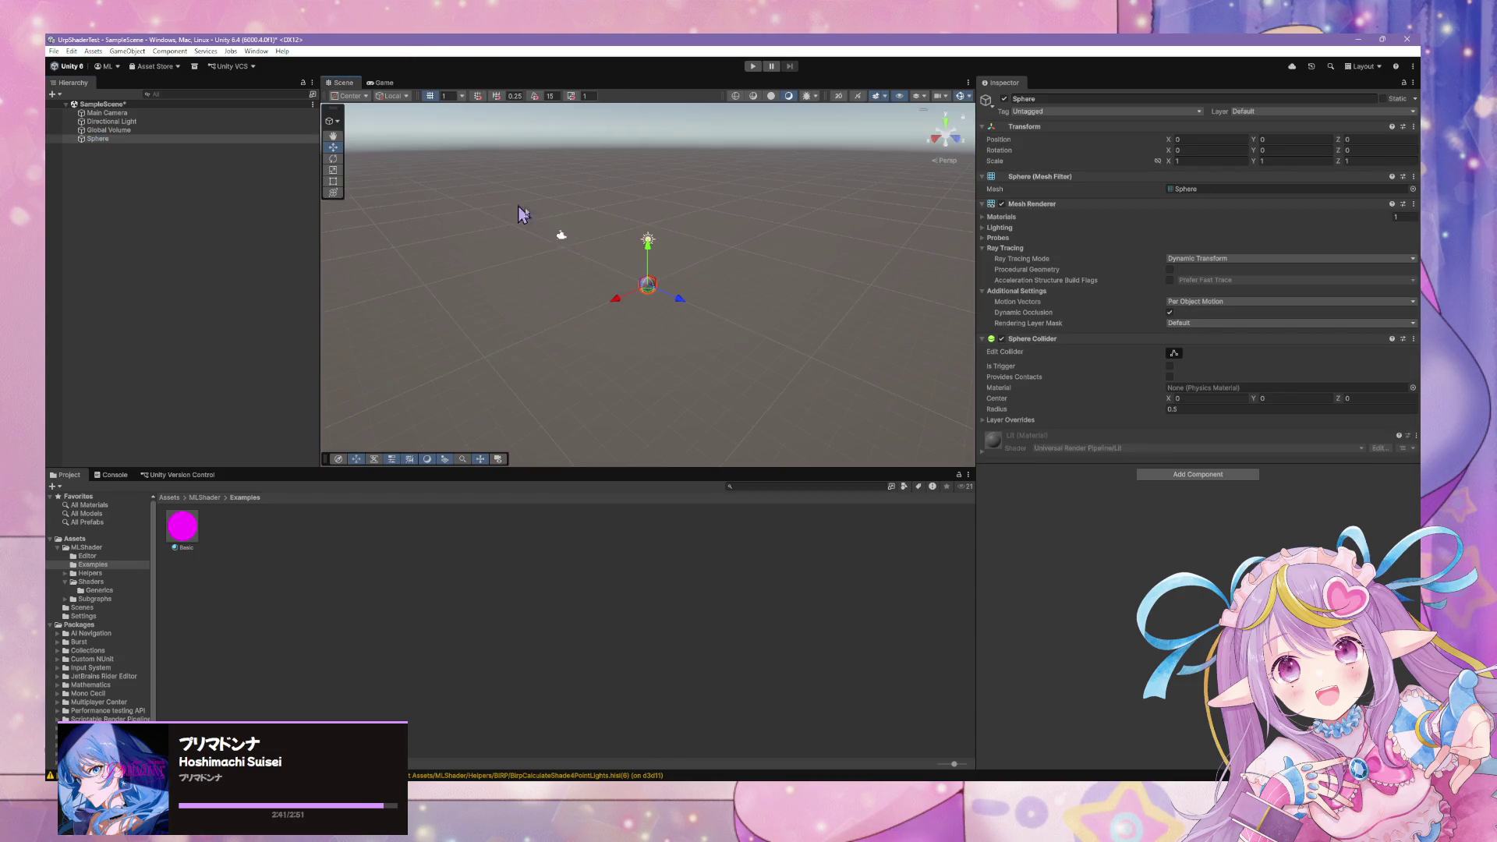
key("f")
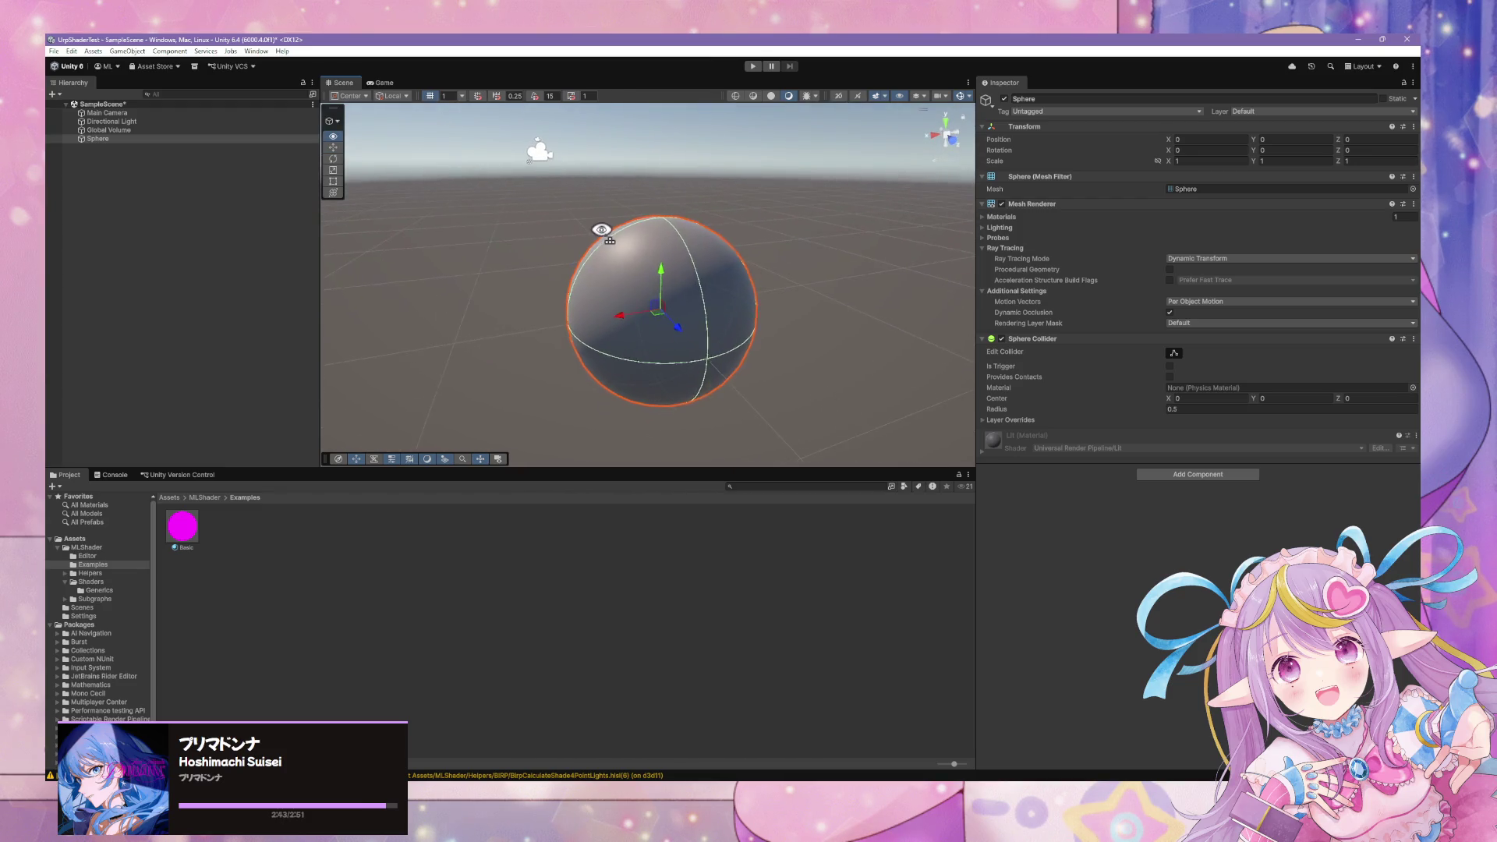
scroll(604, 239, "up", 2)
left_click_drag(182, 526, 659, 343)
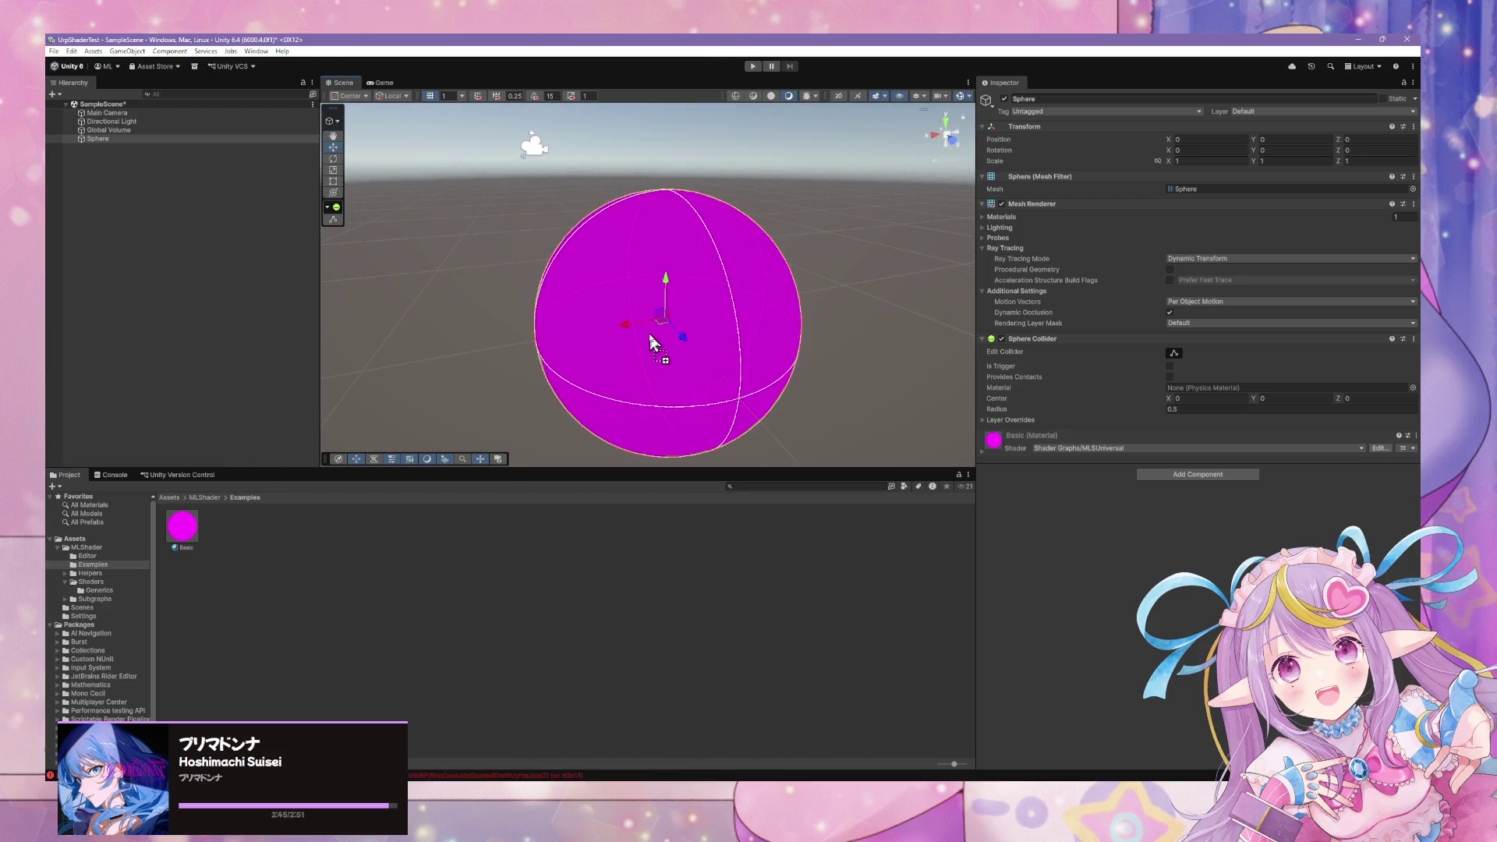
left_click(1379, 449)
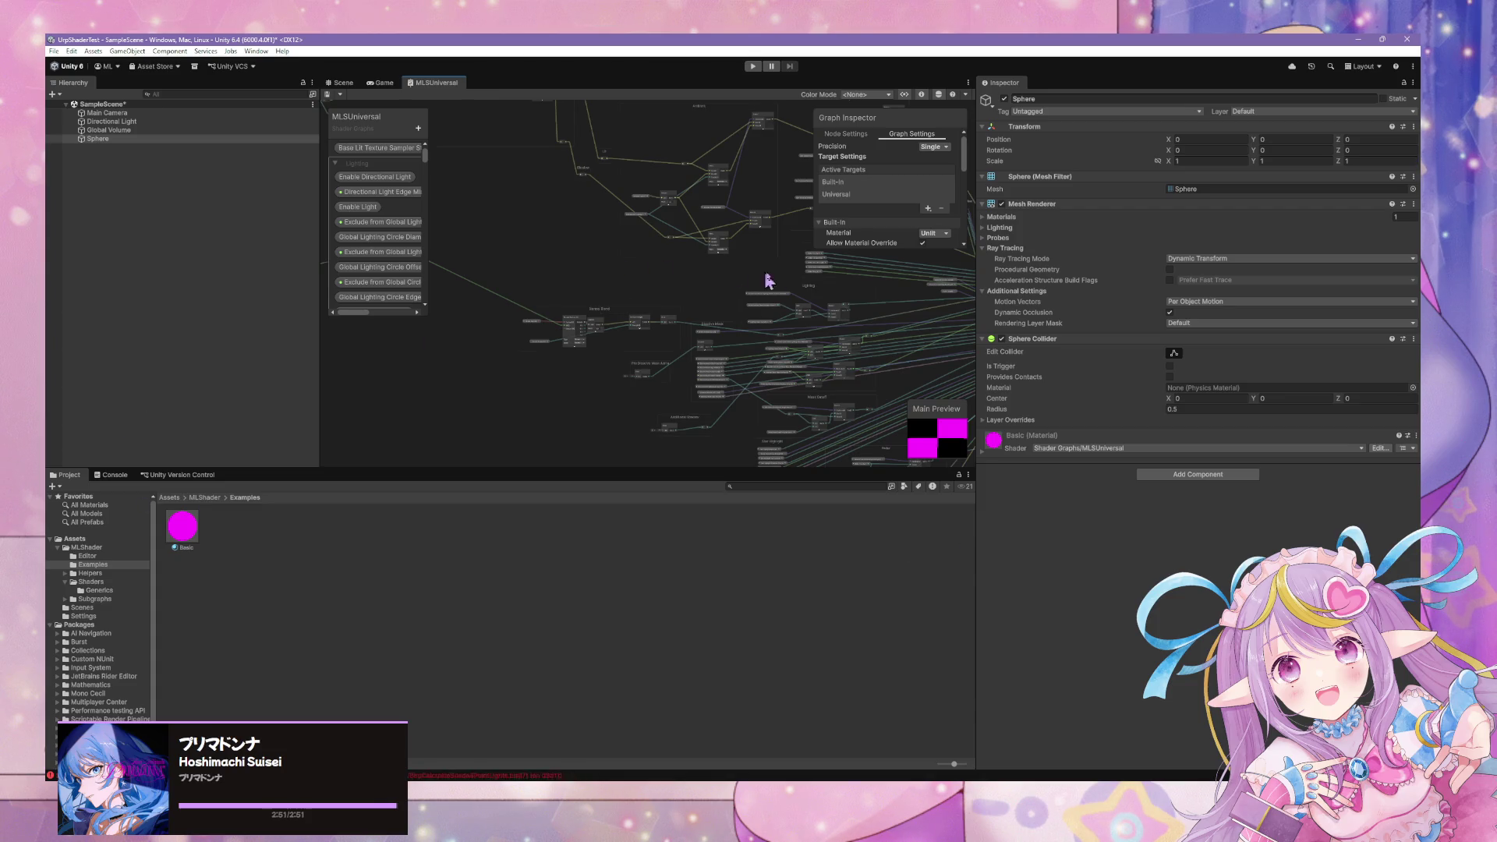
In TestShader, create a URP Unlit Shader Graph asset called TestShaderGraph.
scroll(768, 280, "up", 8)
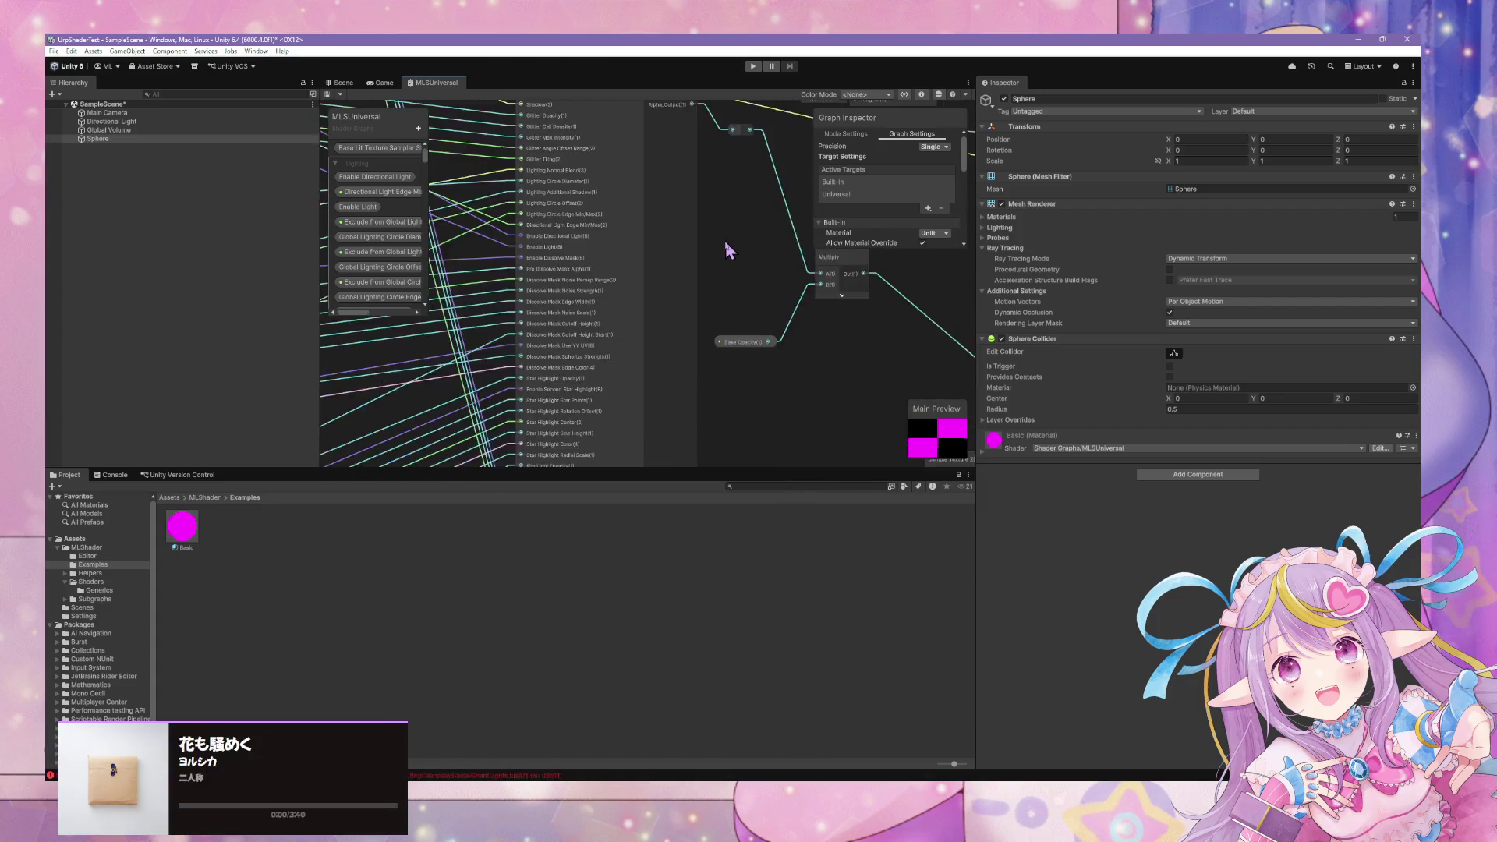
scroll(725, 243, "down", 5)
scroll(725, 243, "up", 3)
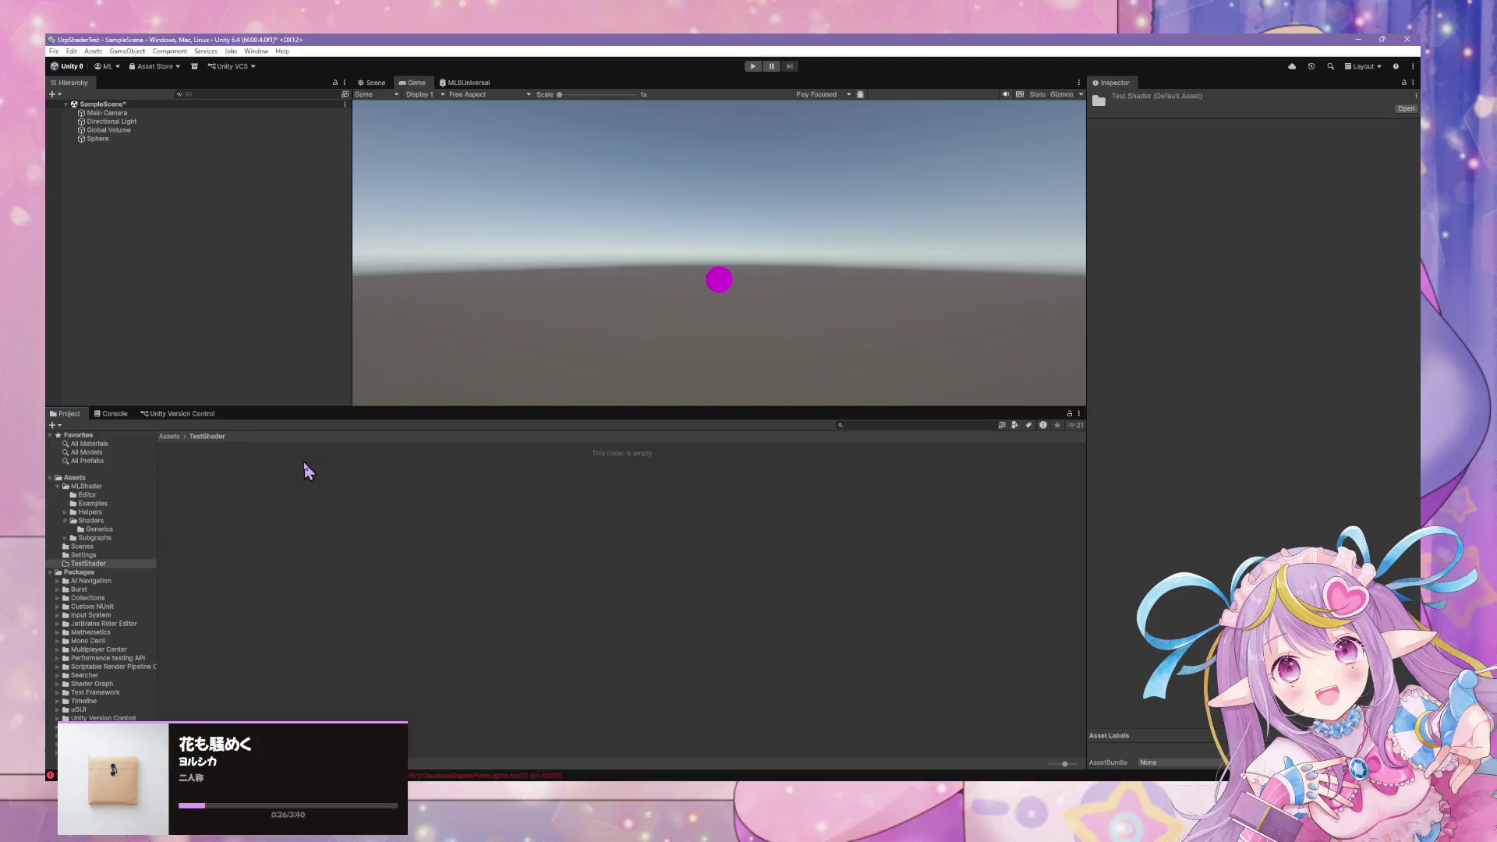
right_click(339, 512)
mouse_move(478, 212)
mouse_move(580, 342)
mouse_move(713, 343)
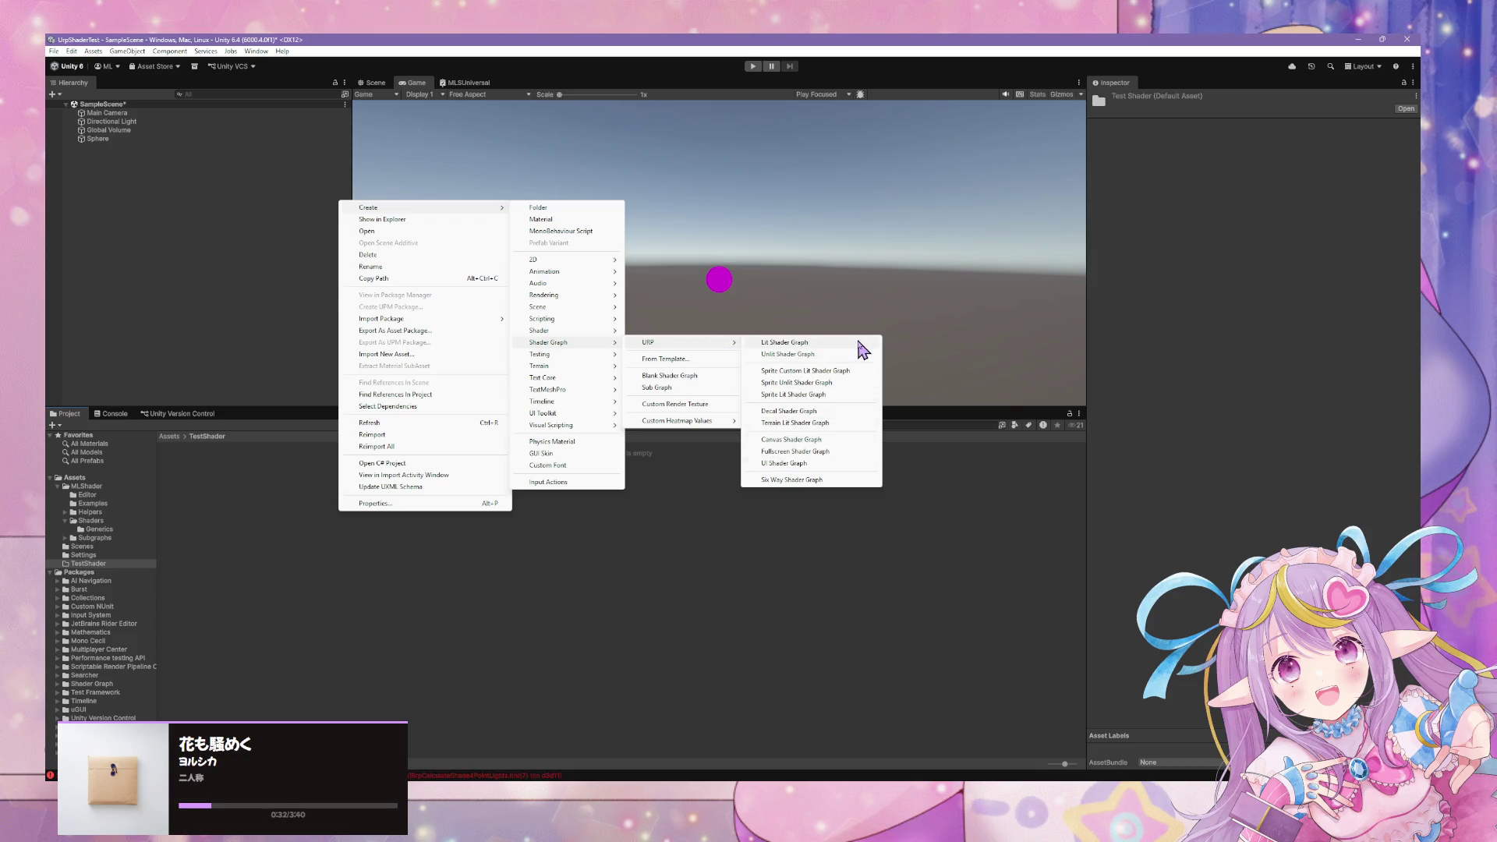
left_click(853, 355)
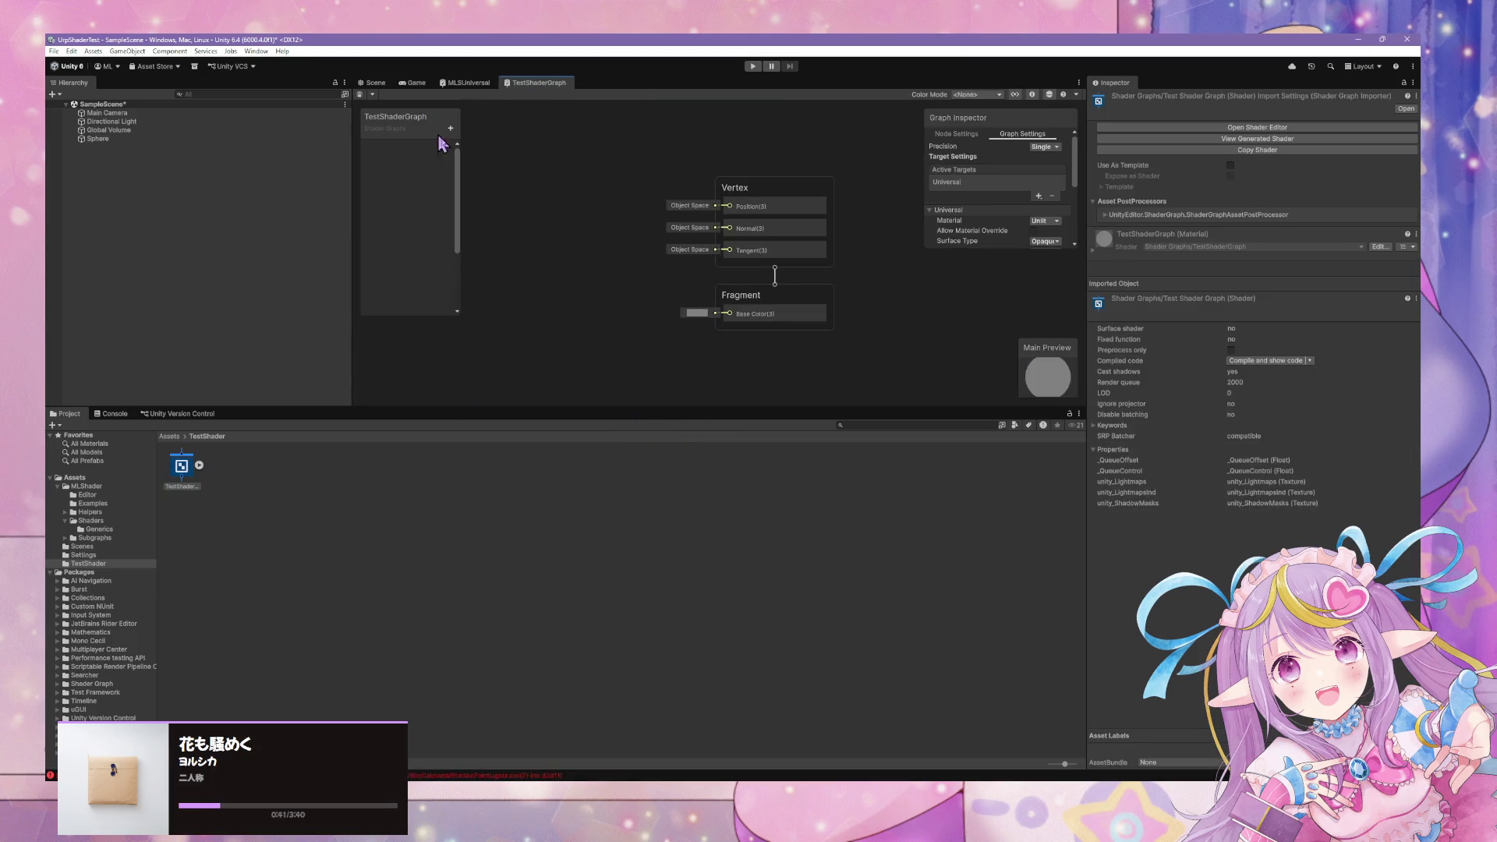
Locate the MLShader Subgraphs folder in the Project window after abandoning the node search.
key("space")
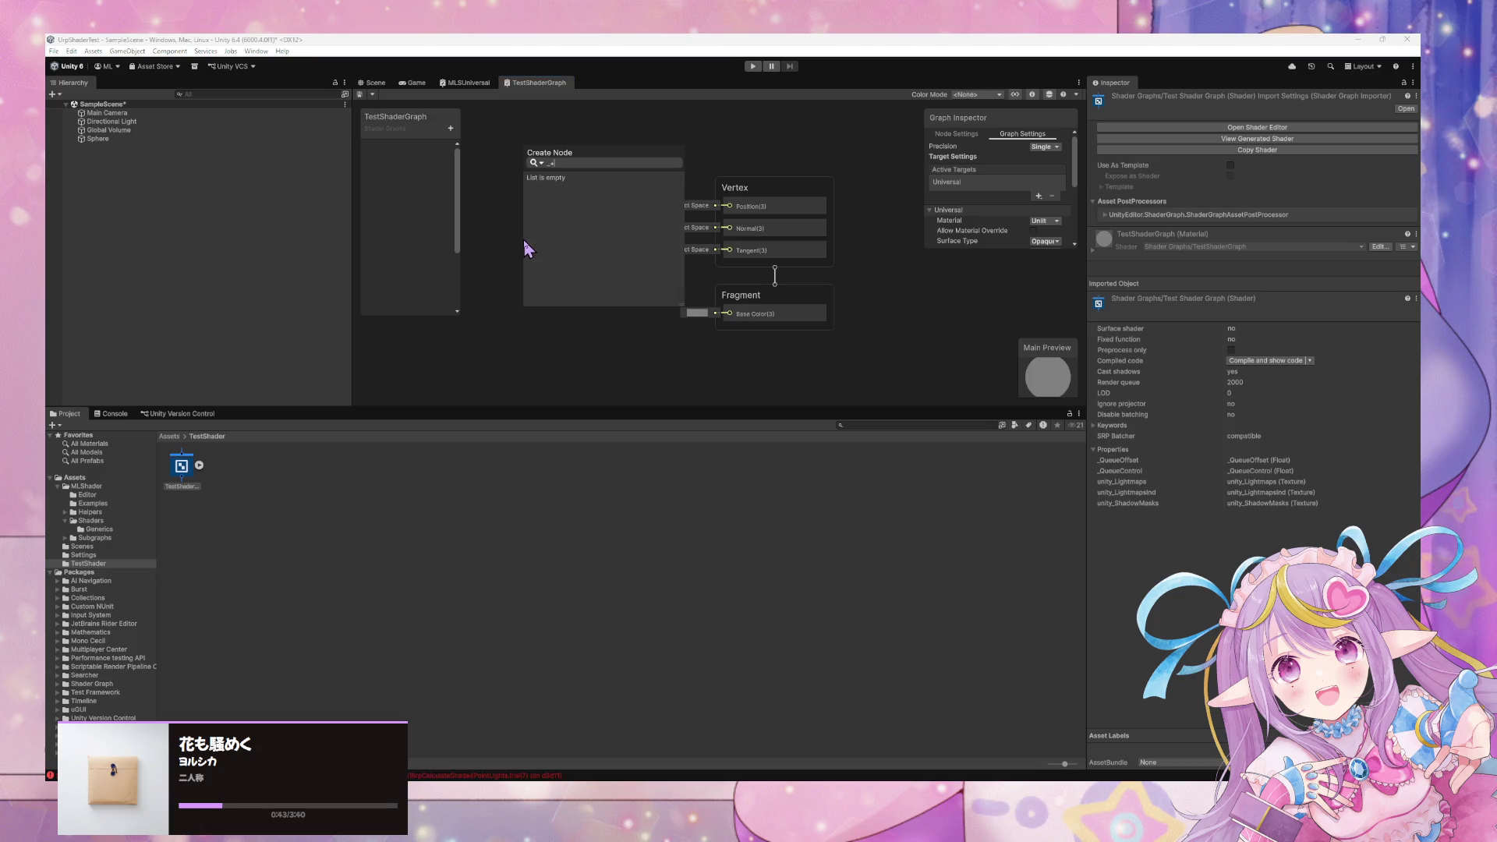
type("_")
key("BackSpace")
key("BackSpace")
key("BackSpace")
type("mu")
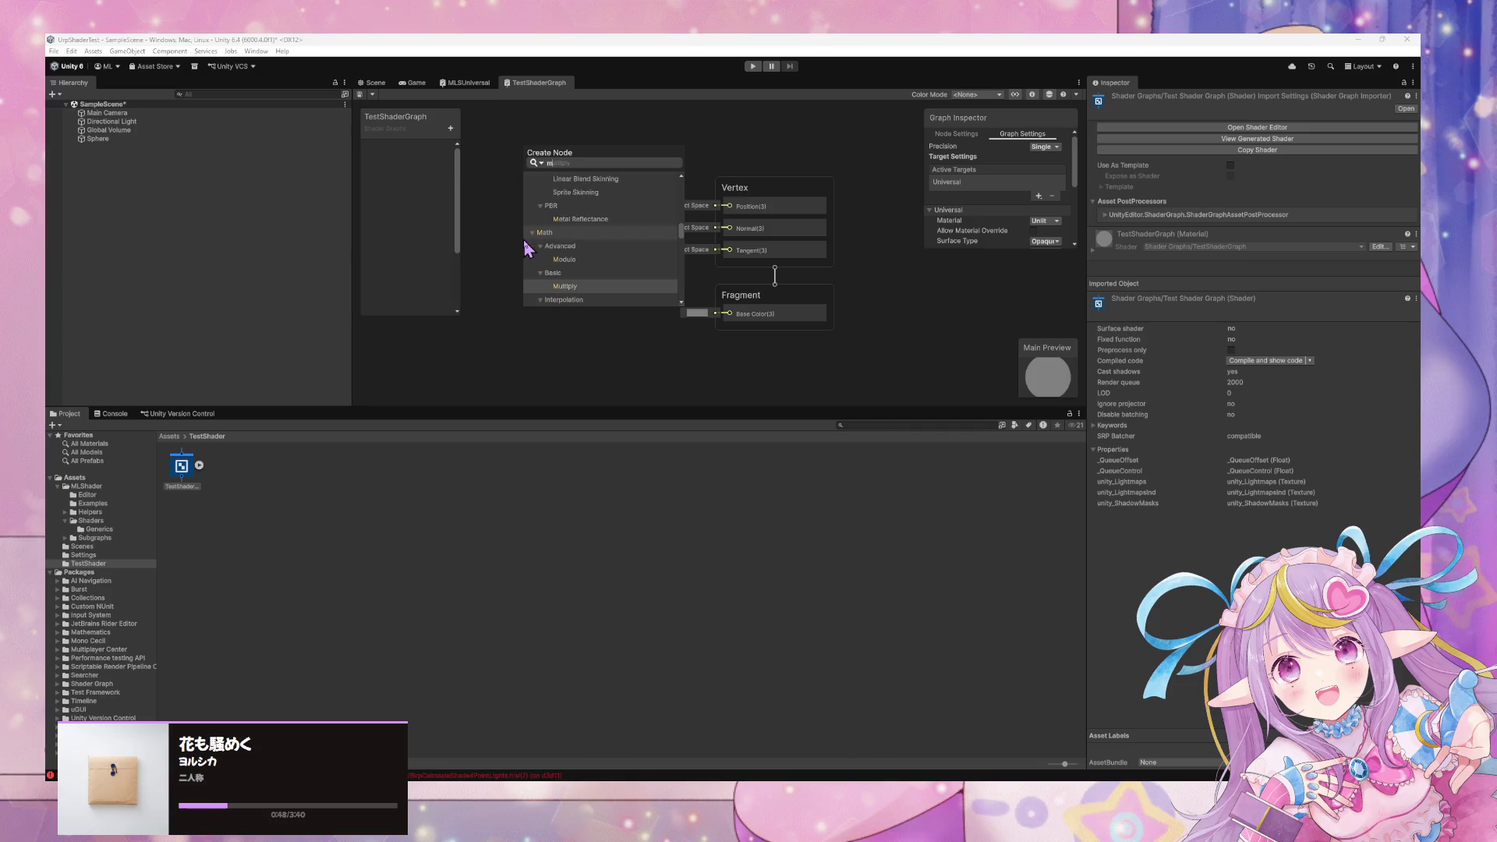
key("BackSpace")
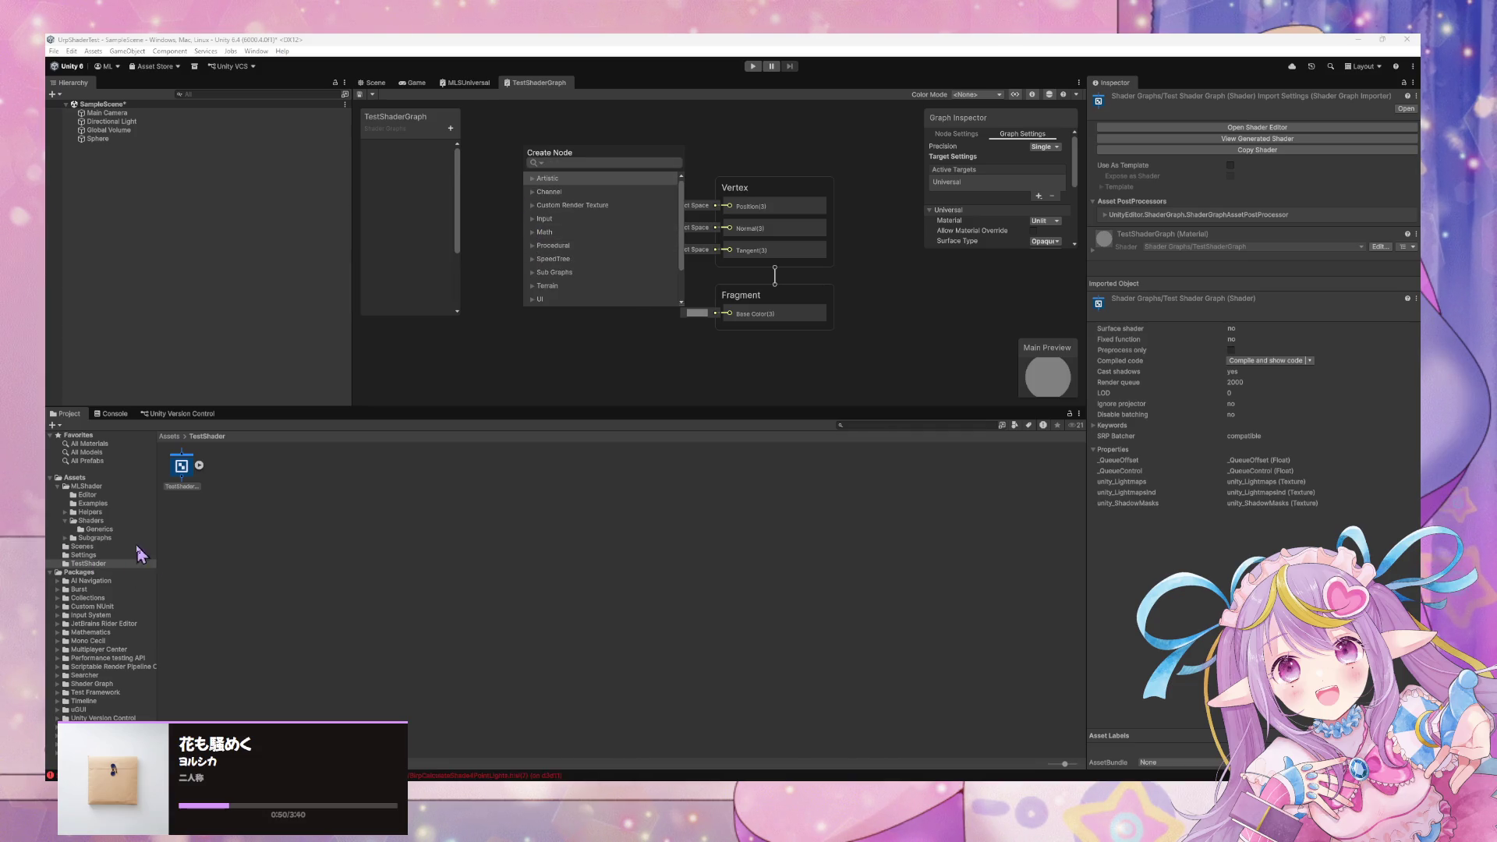
left_click(109, 554)
left_click(98, 512)
left_click(99, 520)
left_click(101, 530)
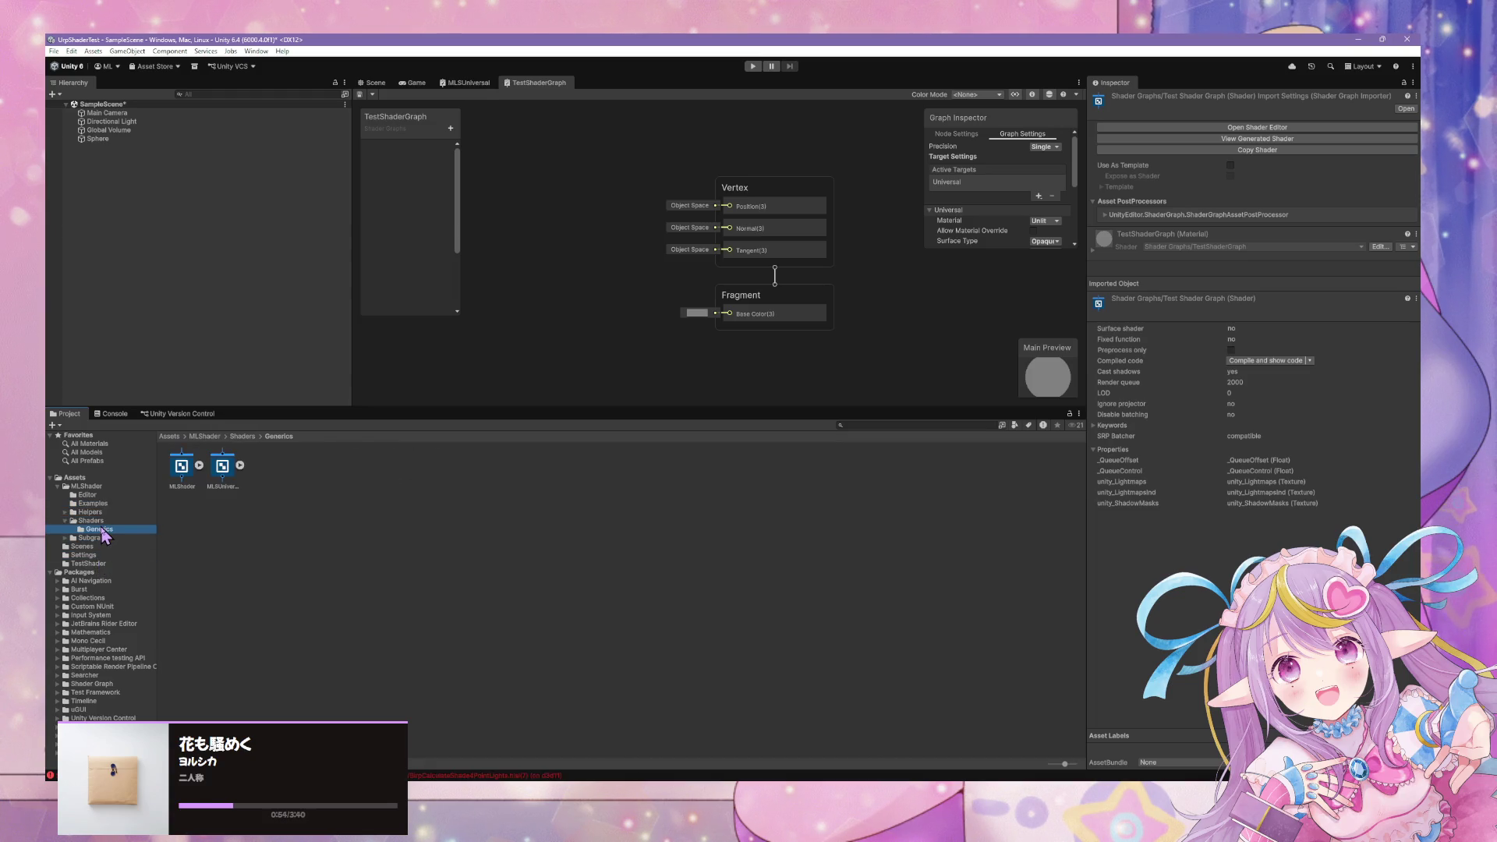
left_click(117, 539)
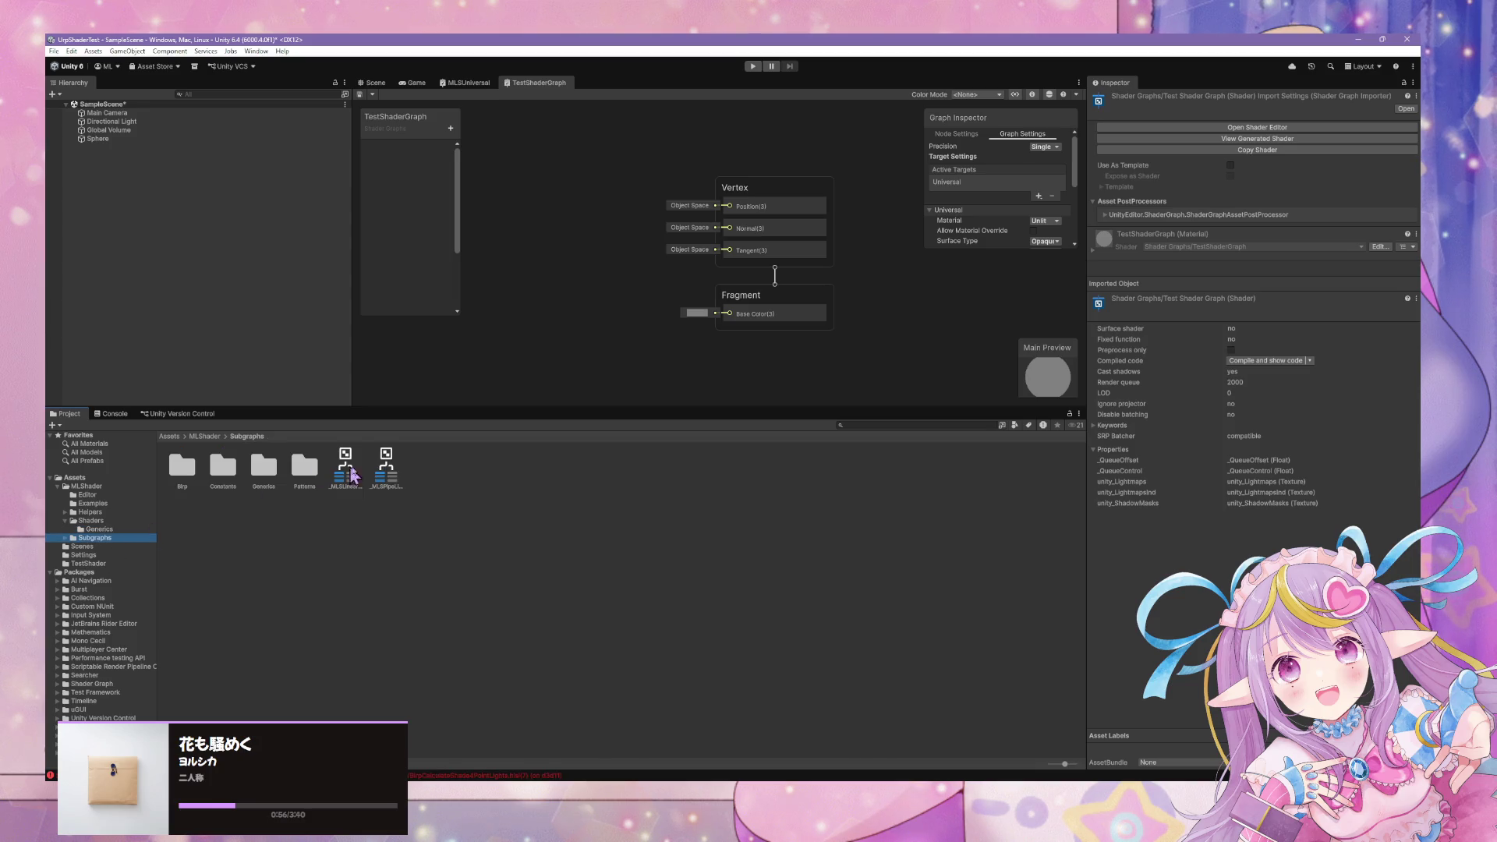
Add the MLS Pipe Line Check subgraph node feeding Base Color and save the graph.
mouse_move(403, 489)
left_mouse_down()
mouse_move(524, 307)
mouse_move(729, 313)
left_mouse_up()
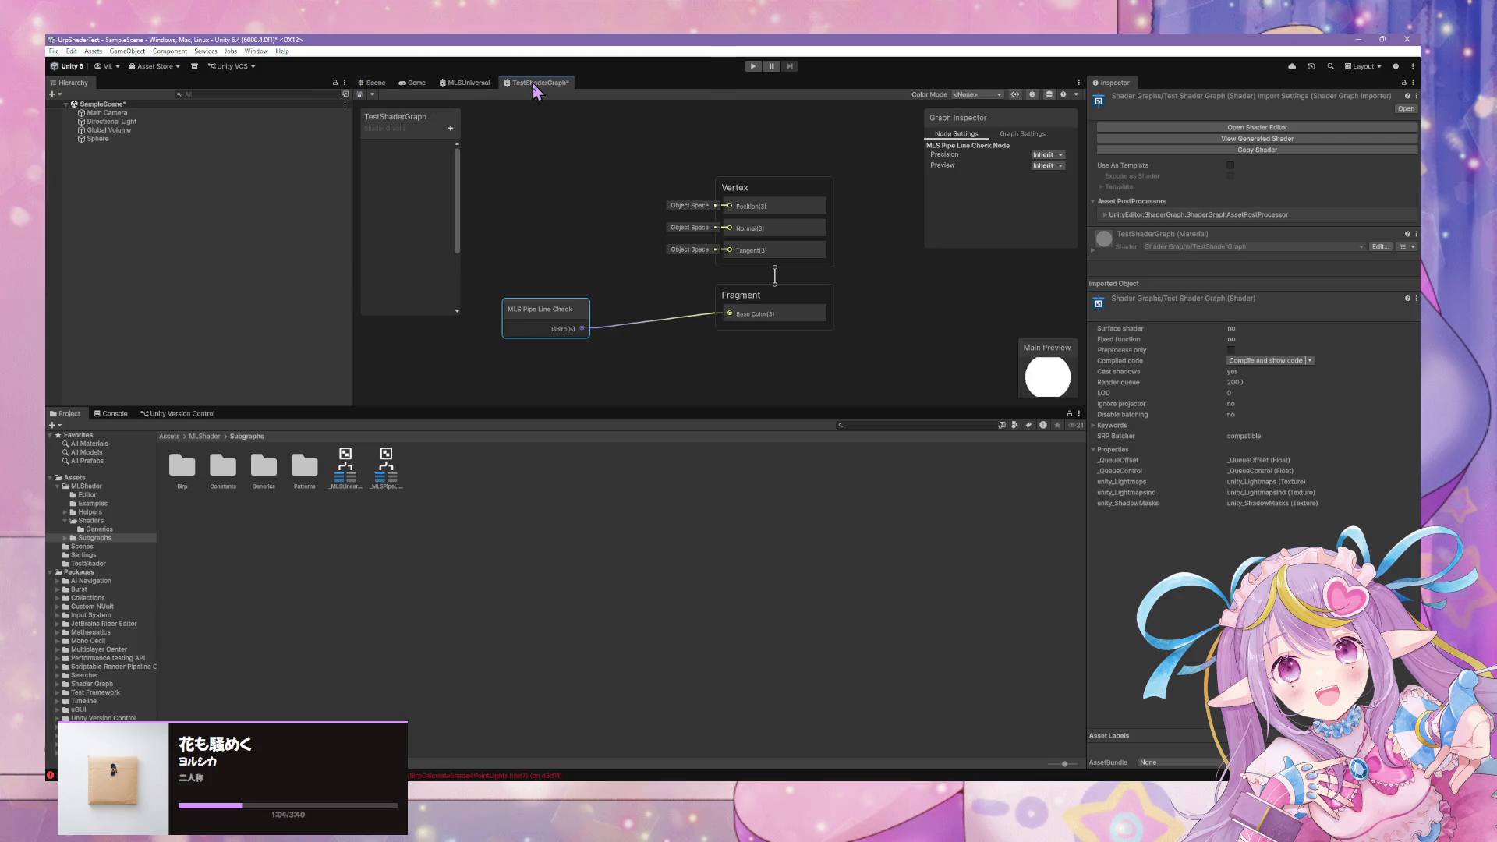
left_click(360, 97)
left_click(374, 83)
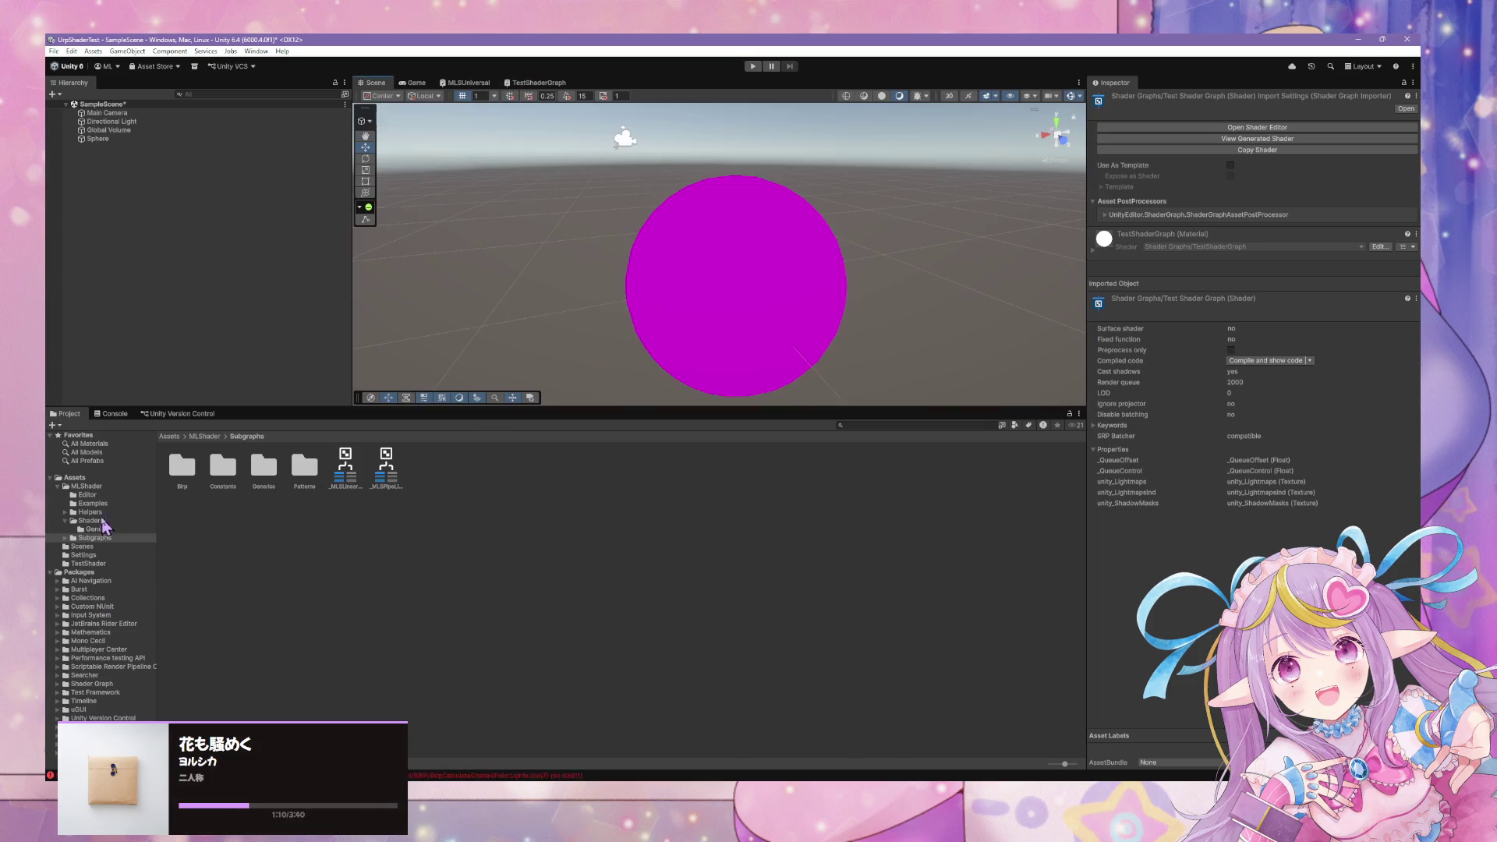
In the TestShader folder, start creating a new asset from the context menu.
left_click(117, 504)
left_click(123, 564)
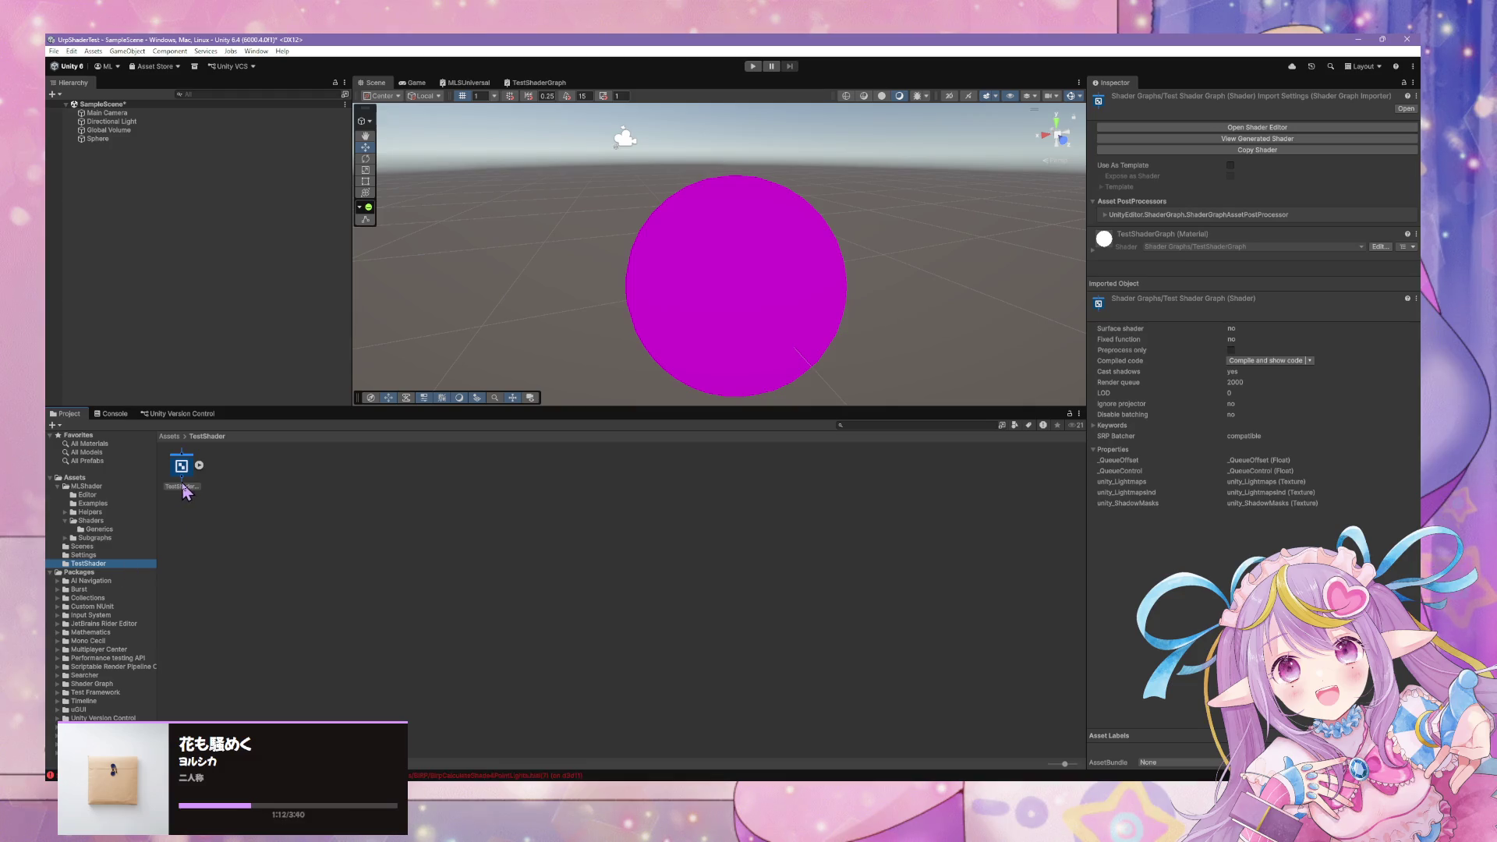
right_click(311, 485)
mouse_move(421, 180)
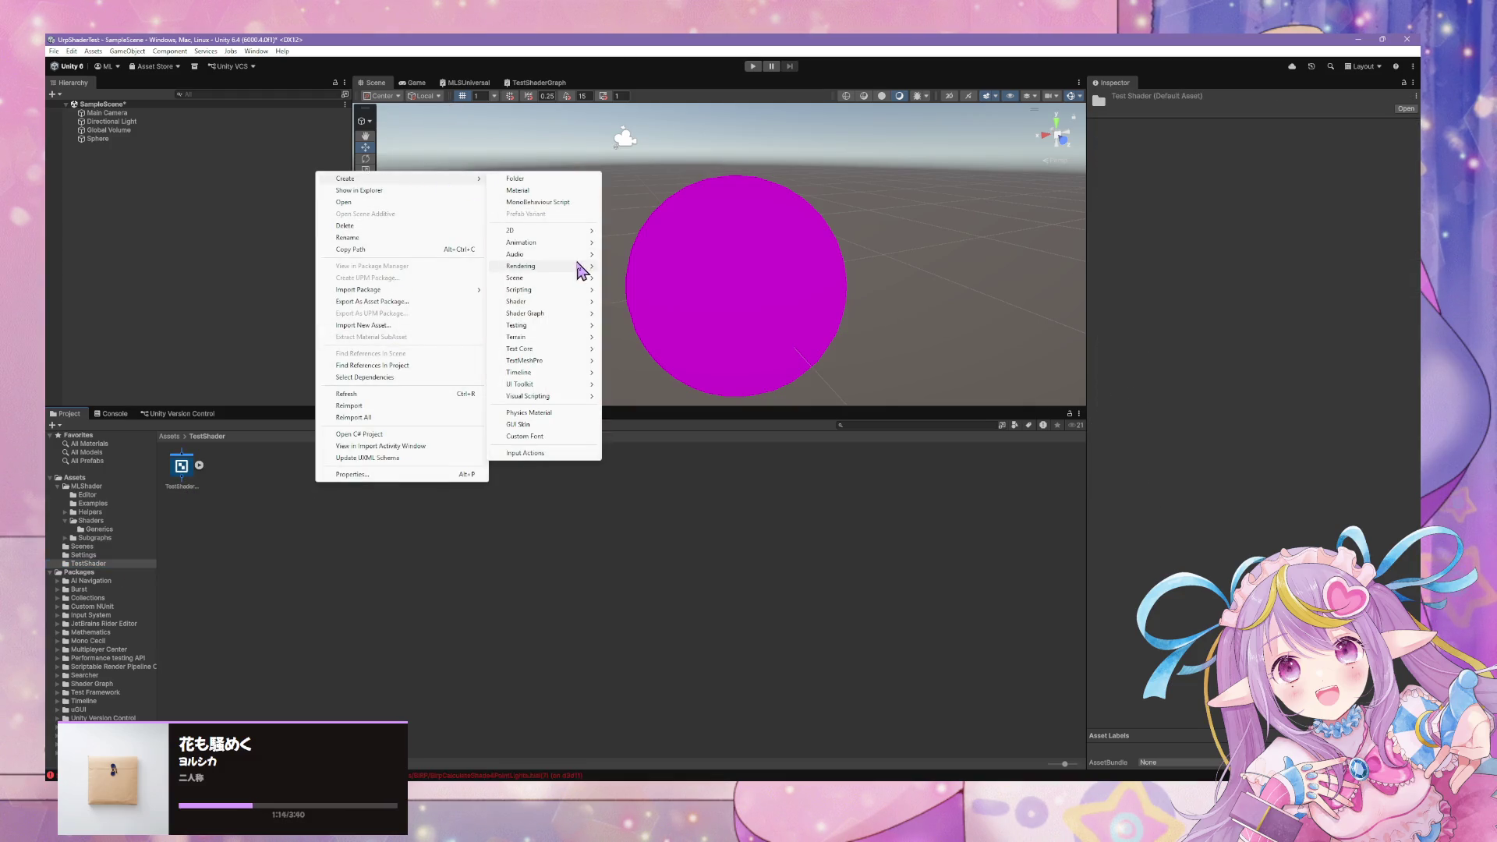
mouse_move(576, 245)
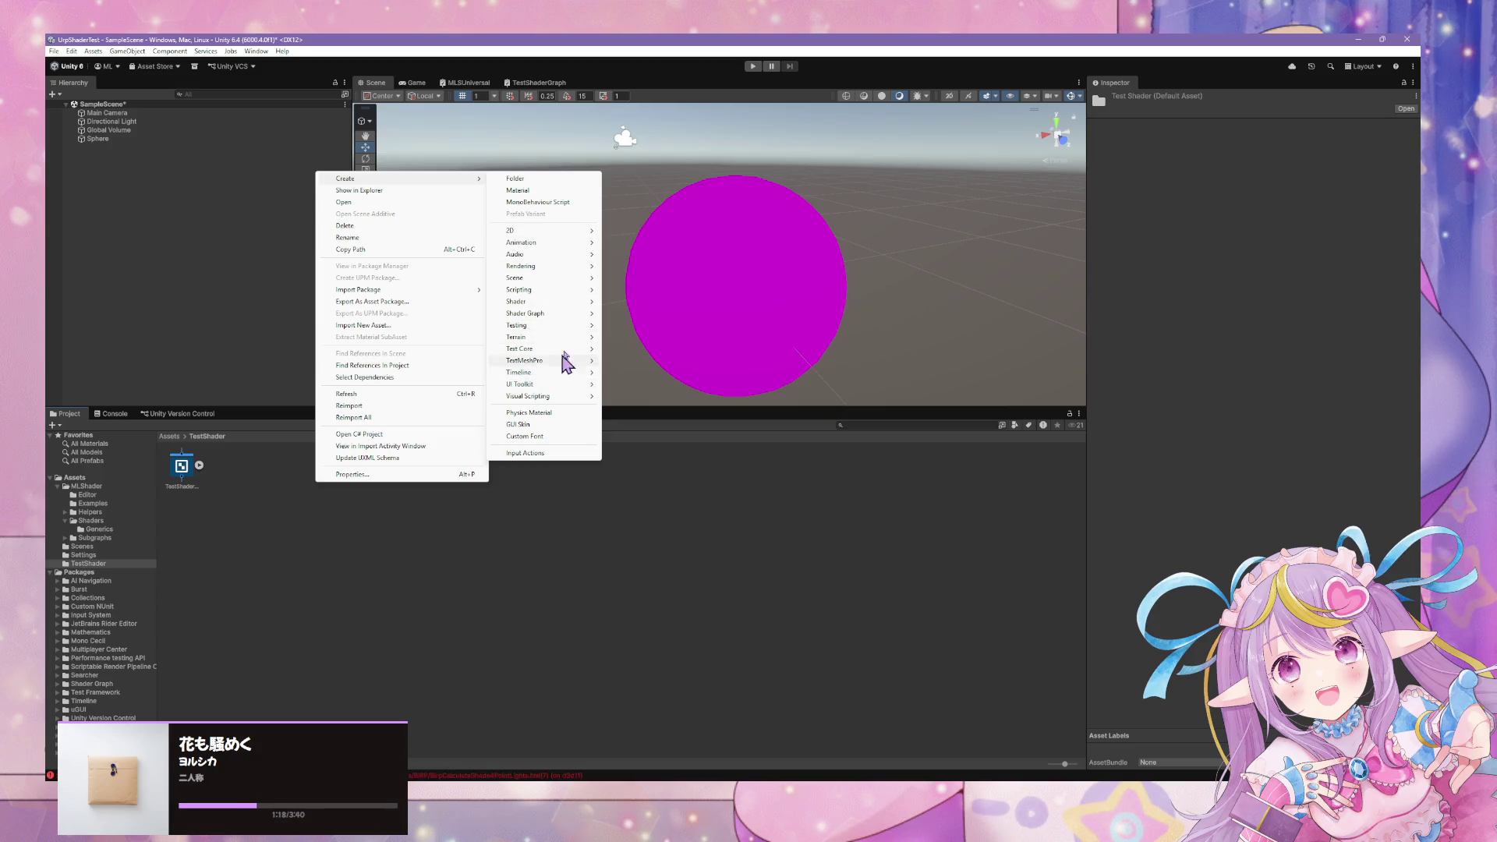
Create a new material named TestShader in the TestShader folder.
left_click(538, 190)
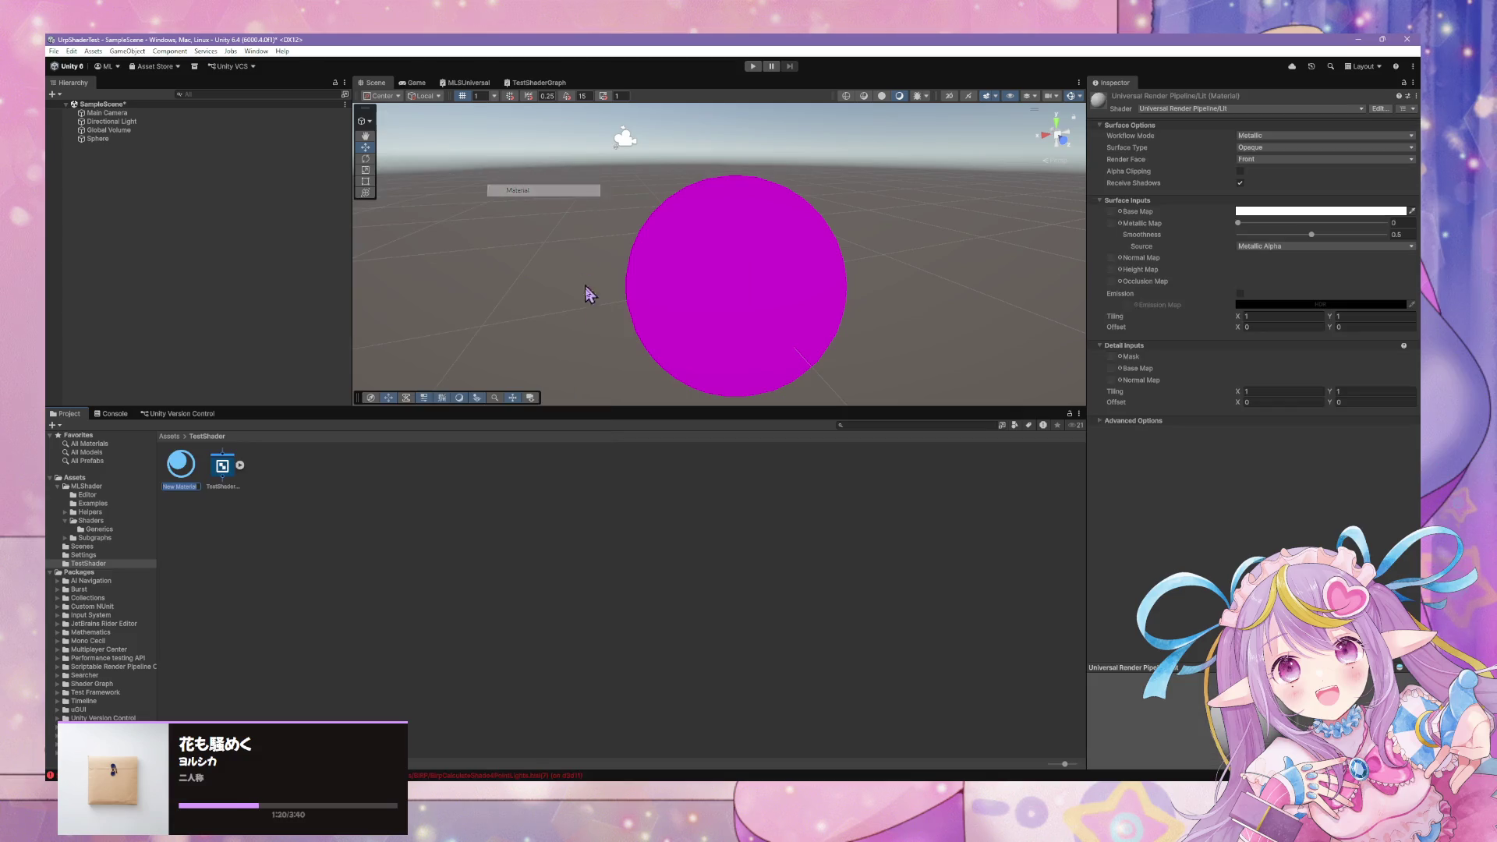
key("BackSpace")
type("der")
key("Return")
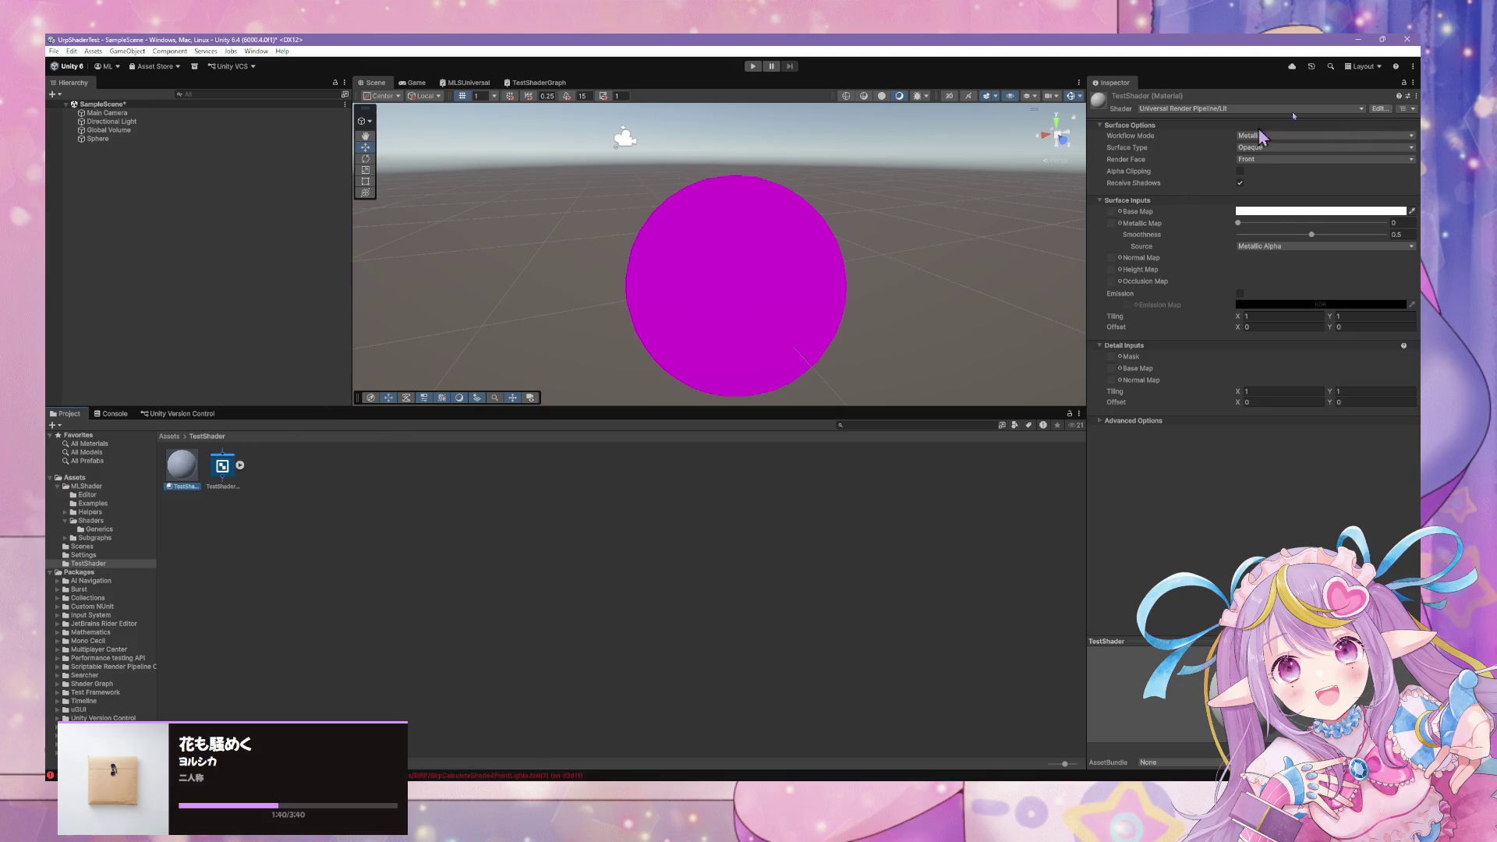
Set the TestShader material's shader to Custom/Test Shader.
left_click(1416, 97)
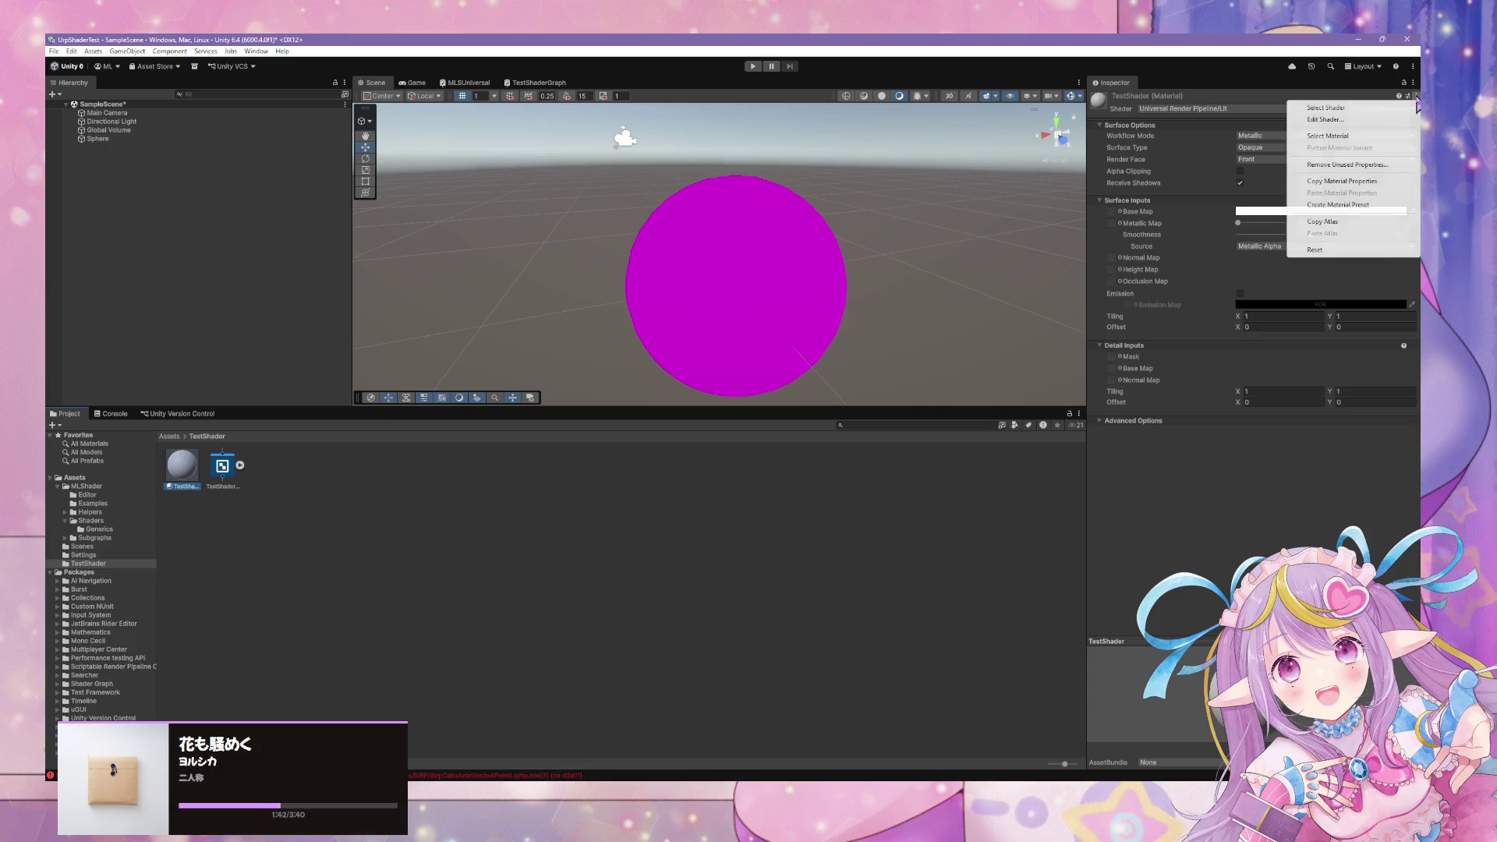
left_click(1262, 103)
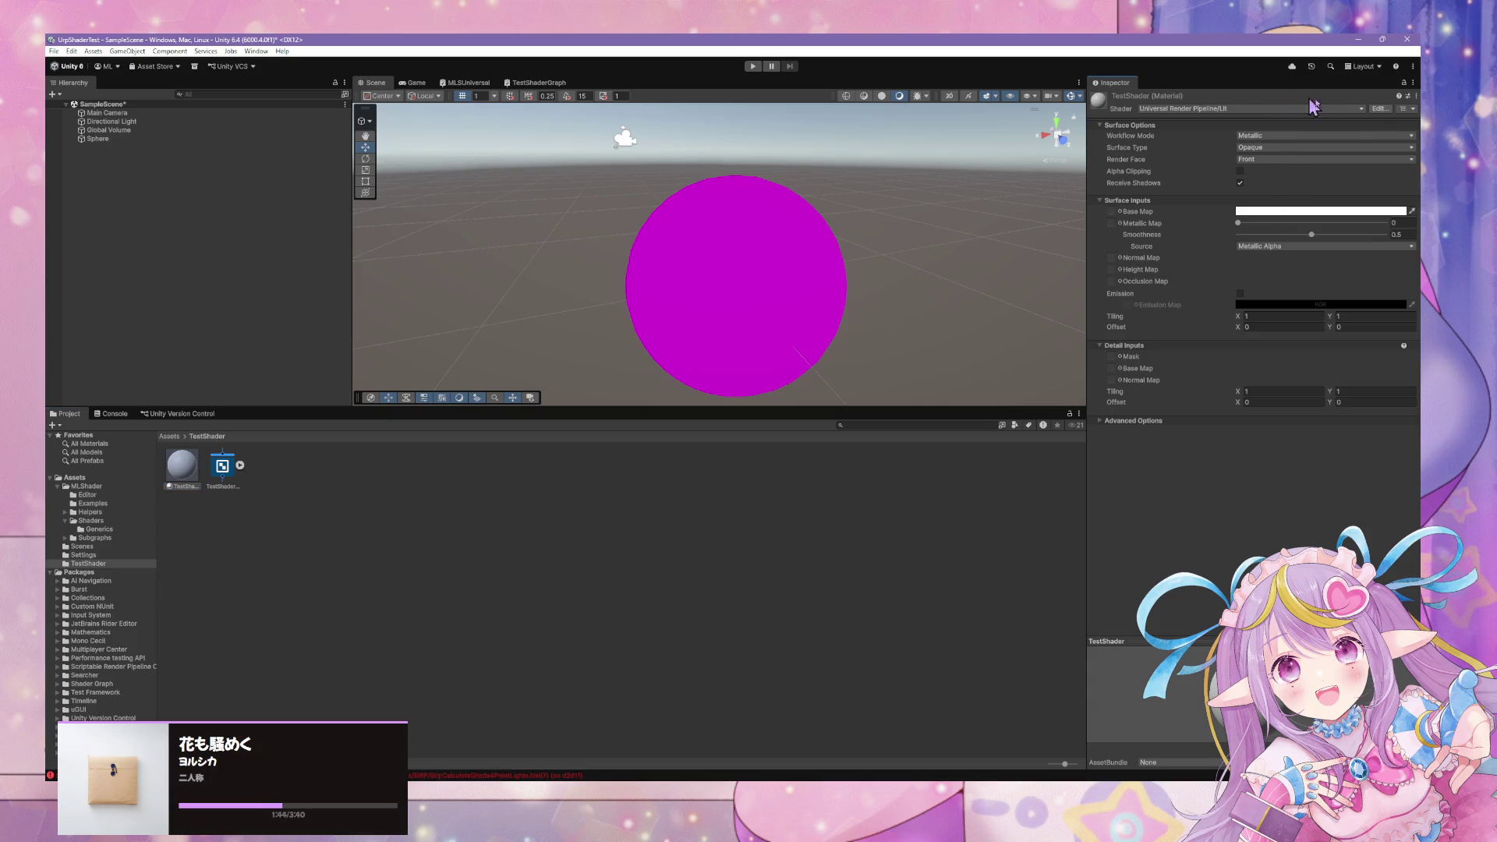
left_click(1337, 109)
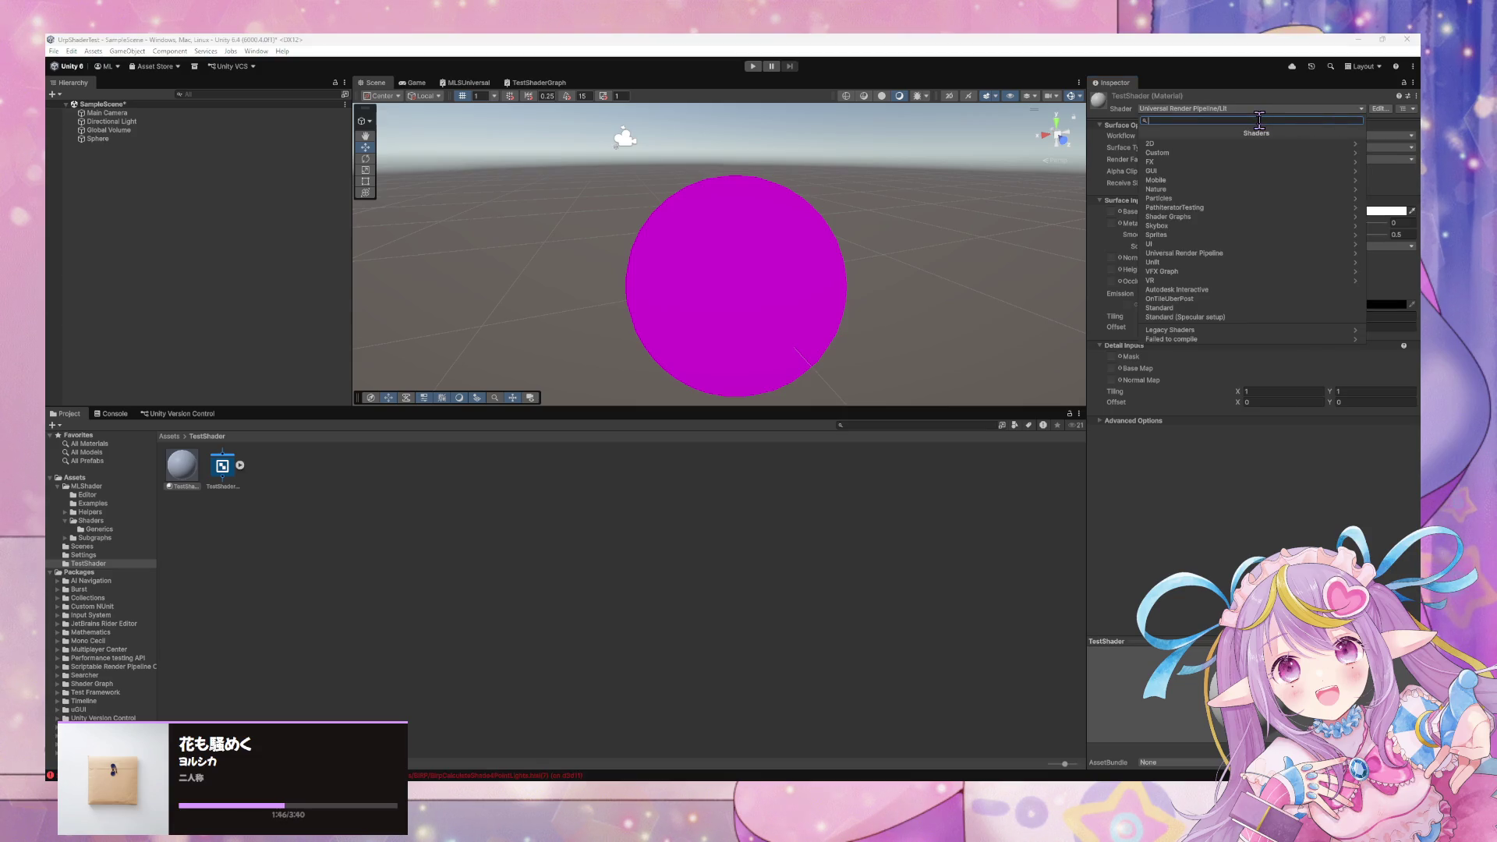
type("test")
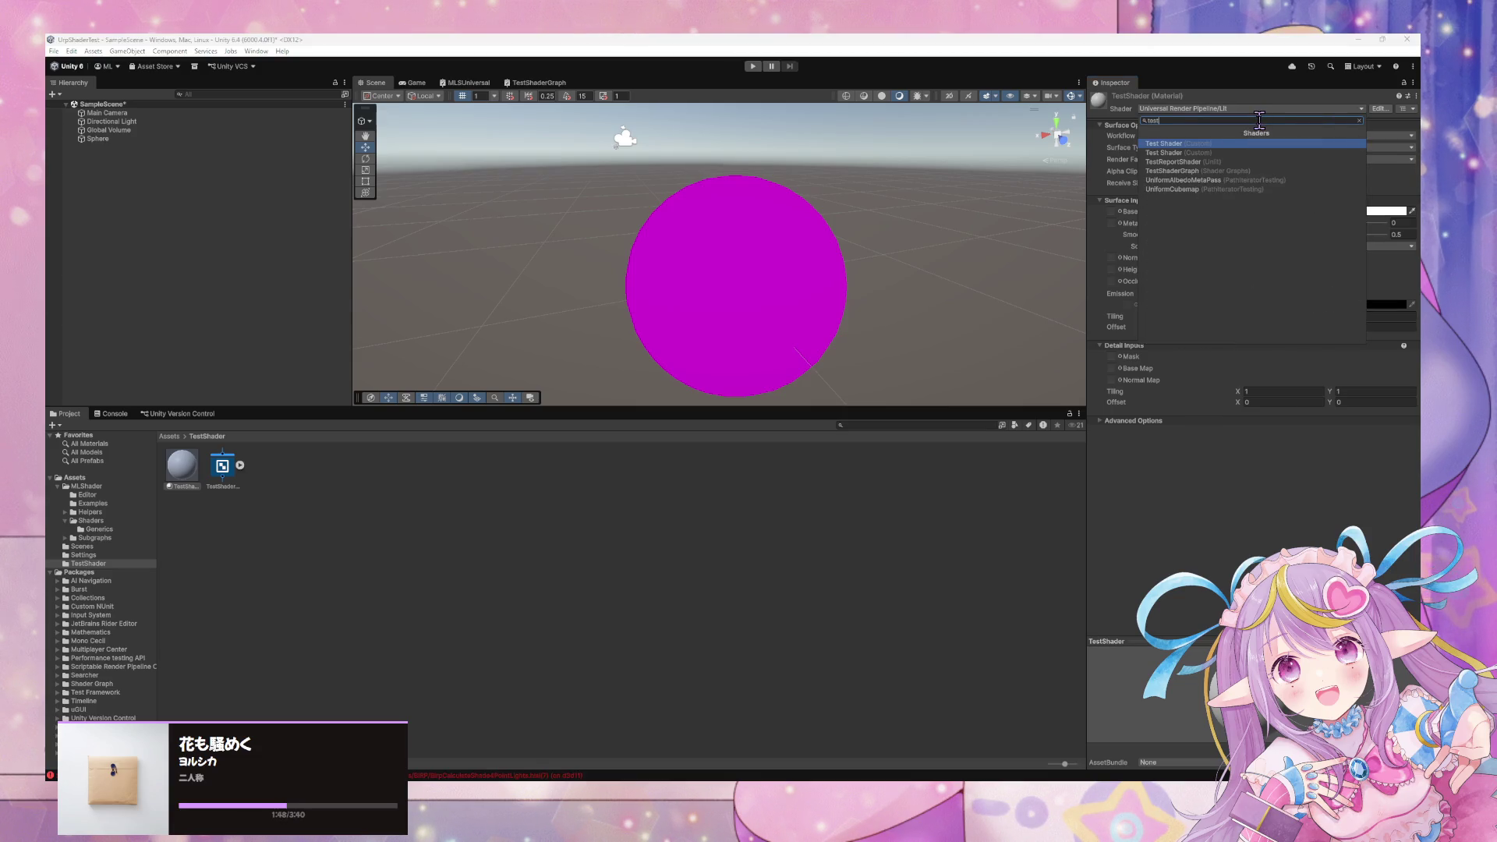
key("Return")
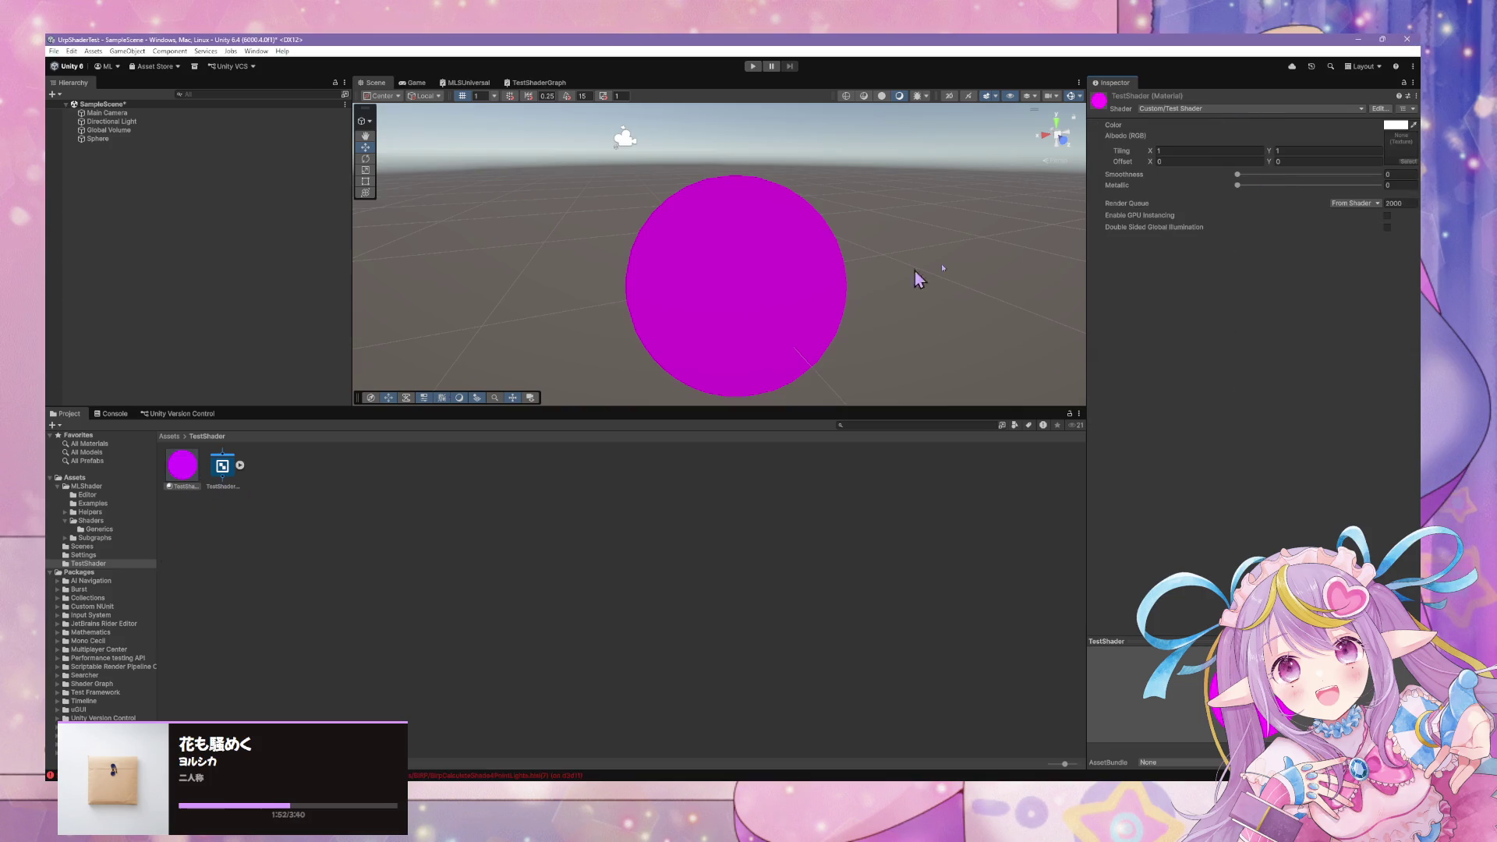
Rename TestShaderGraph to TestPipelineDetection.
left_click(223, 483)
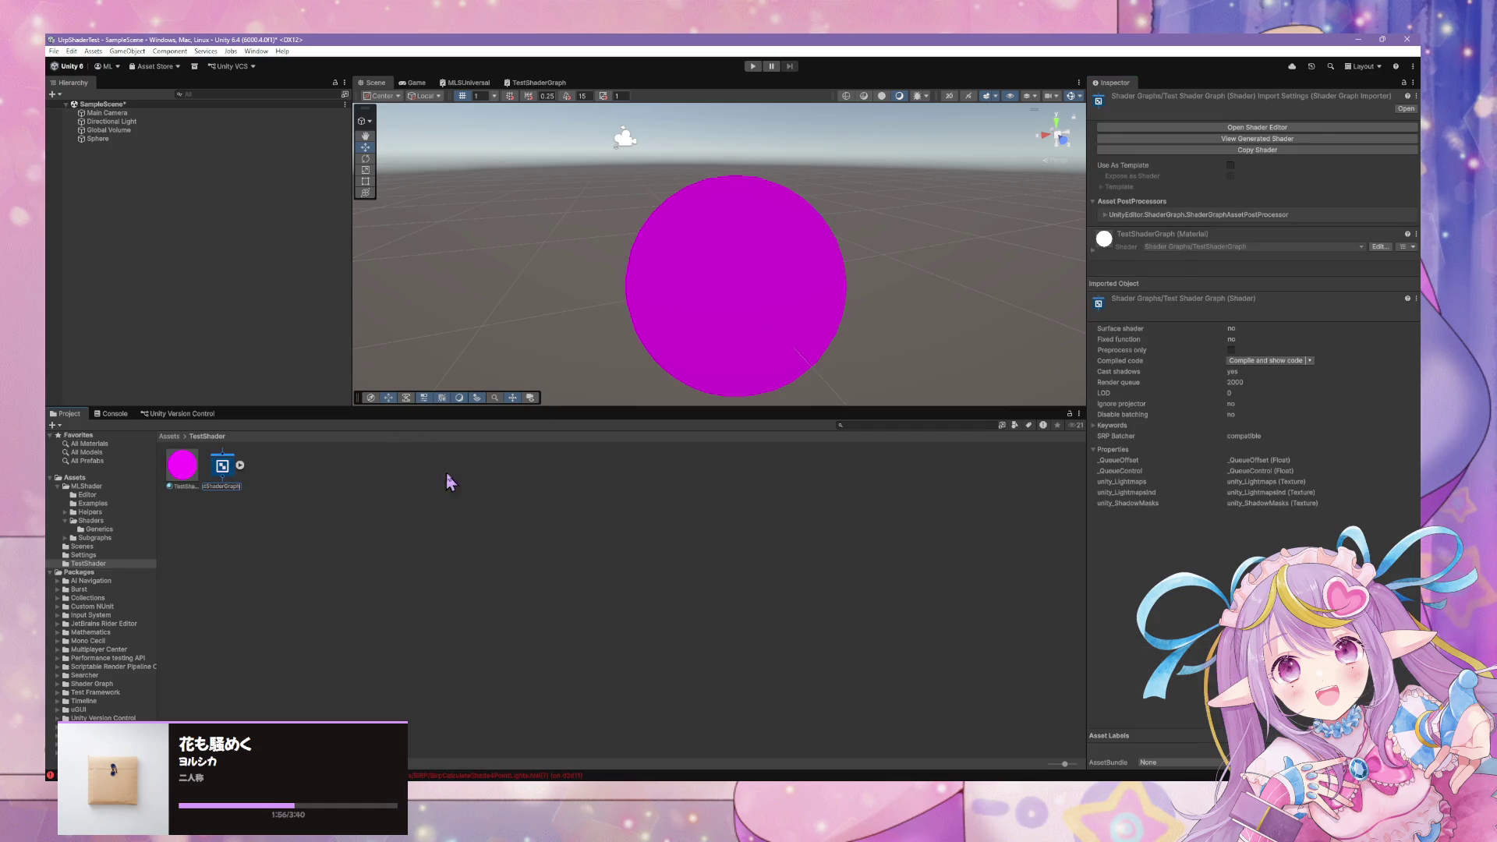
key("BackSpace")
type("tection")
key("Return")
Set the TestShader material's shader to Shader Graphs > TestPipelineDetection.
left_click(224, 465)
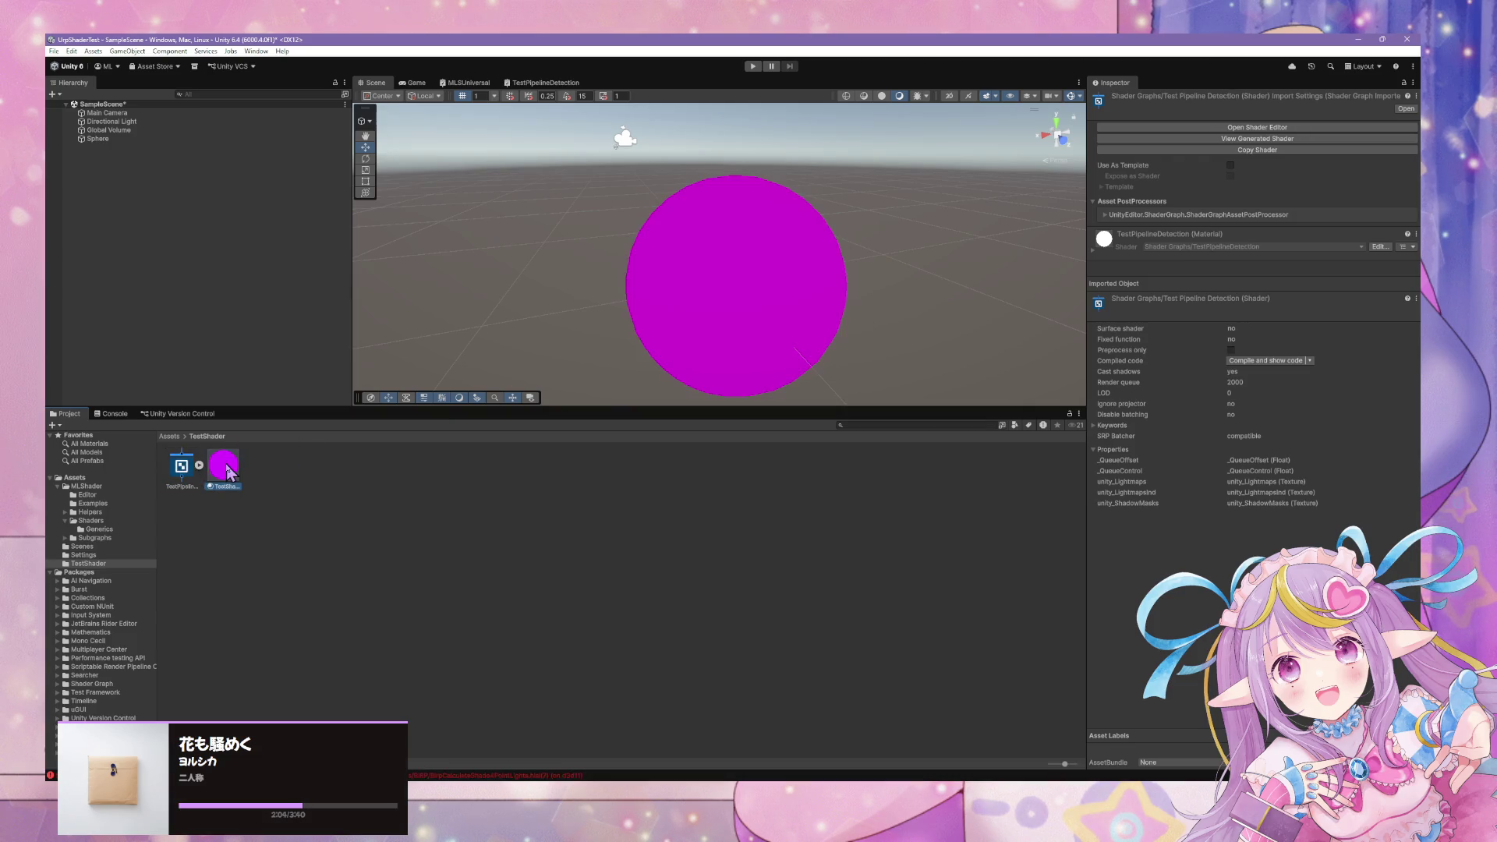
left_click(1212, 109)
left_click(1168, 217)
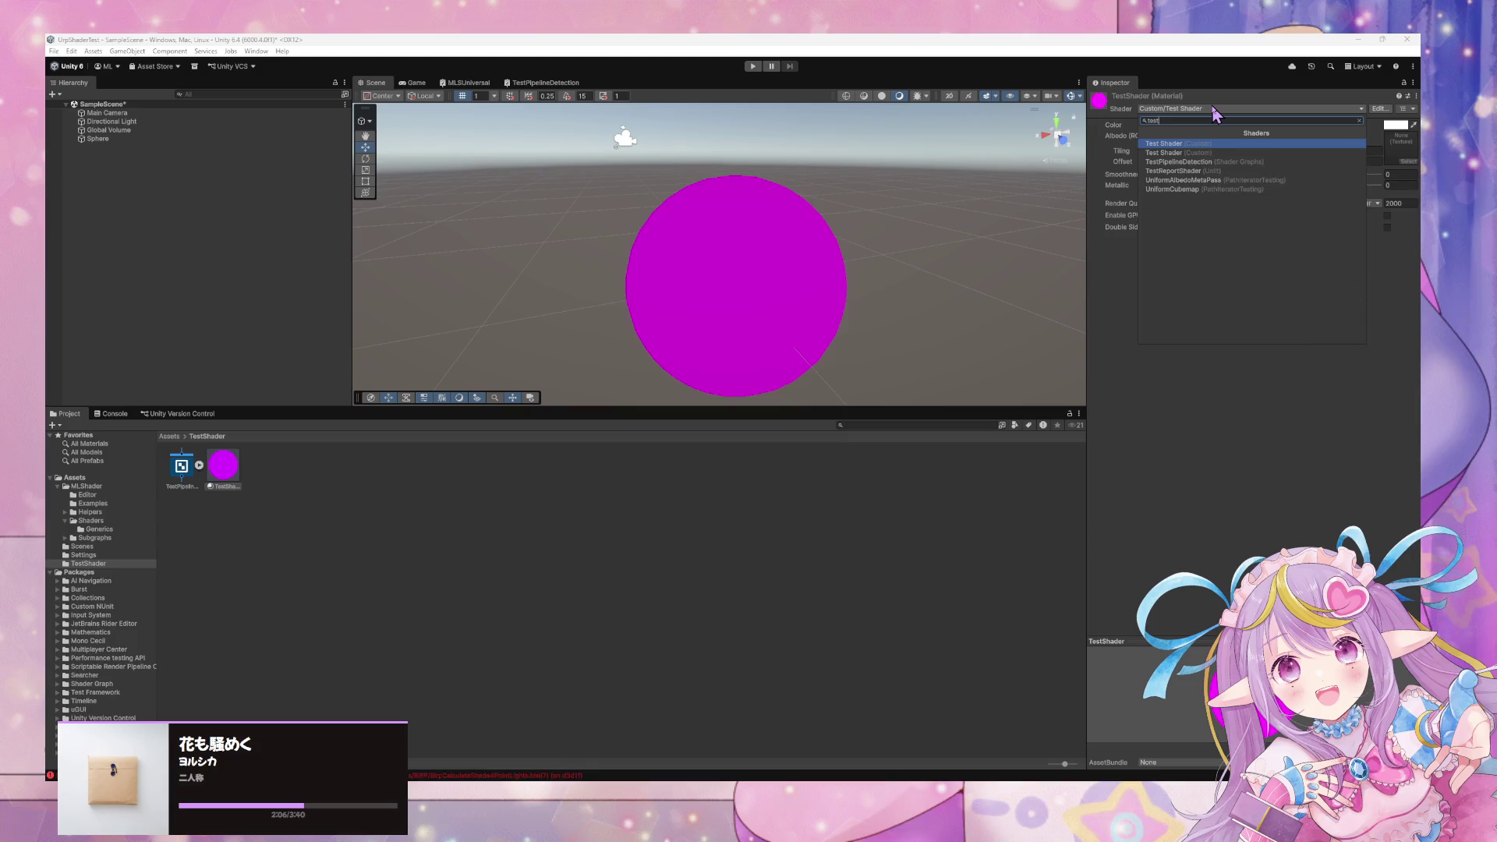
left_click(1279, 161)
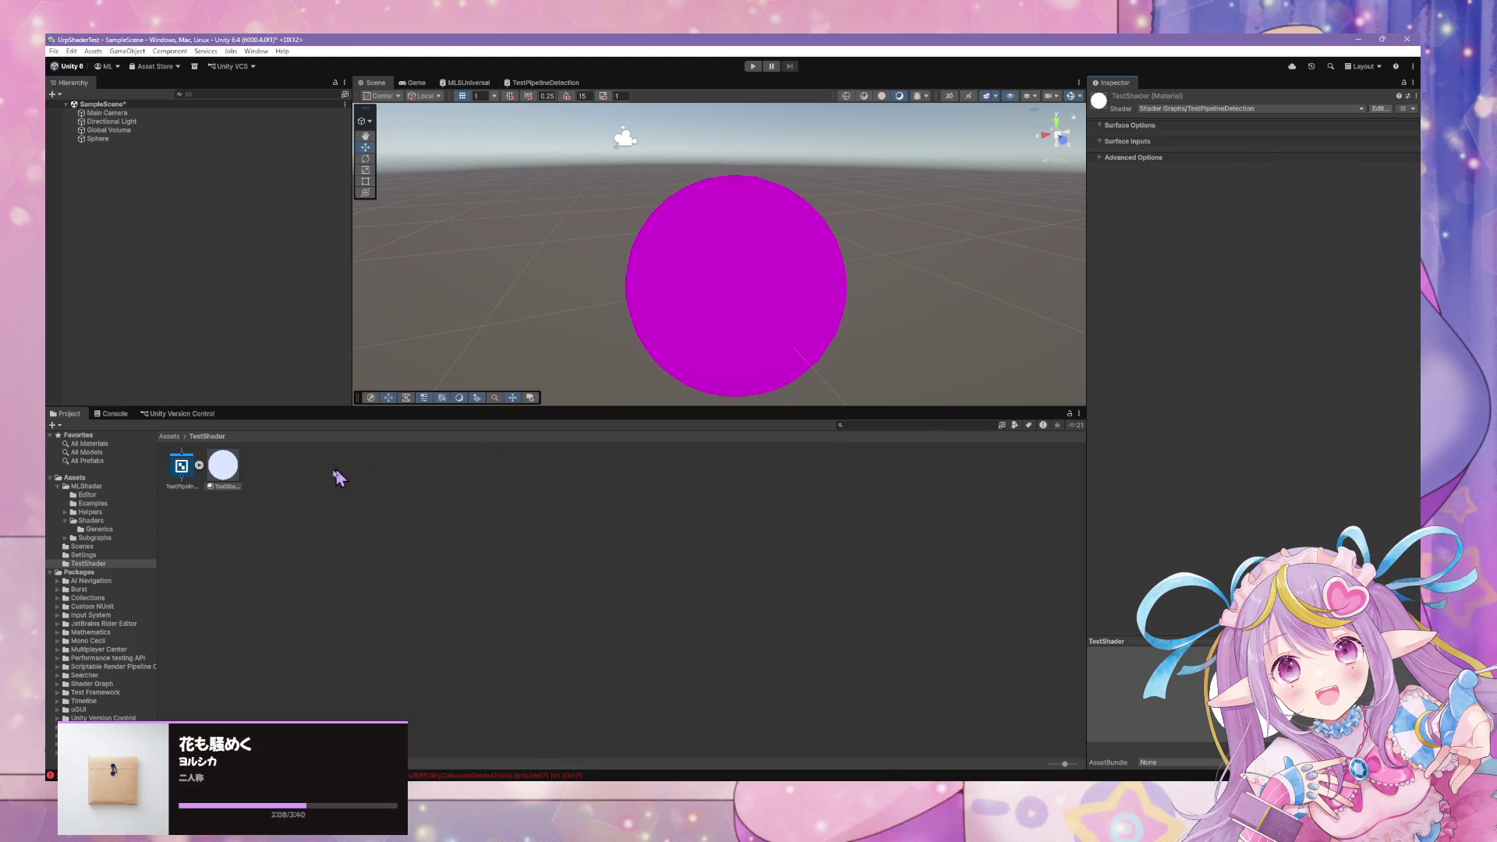
mouse_move(225, 473)
left_mouse_down()
mouse_move(699, 264)
mouse_move(586, 363)
mouse_move(756, 263)
mouse_move(88, 124)
mouse_move(431, 425)
mouse_move(220, 466)
mouse_move(696, 305)
left_mouse_up()
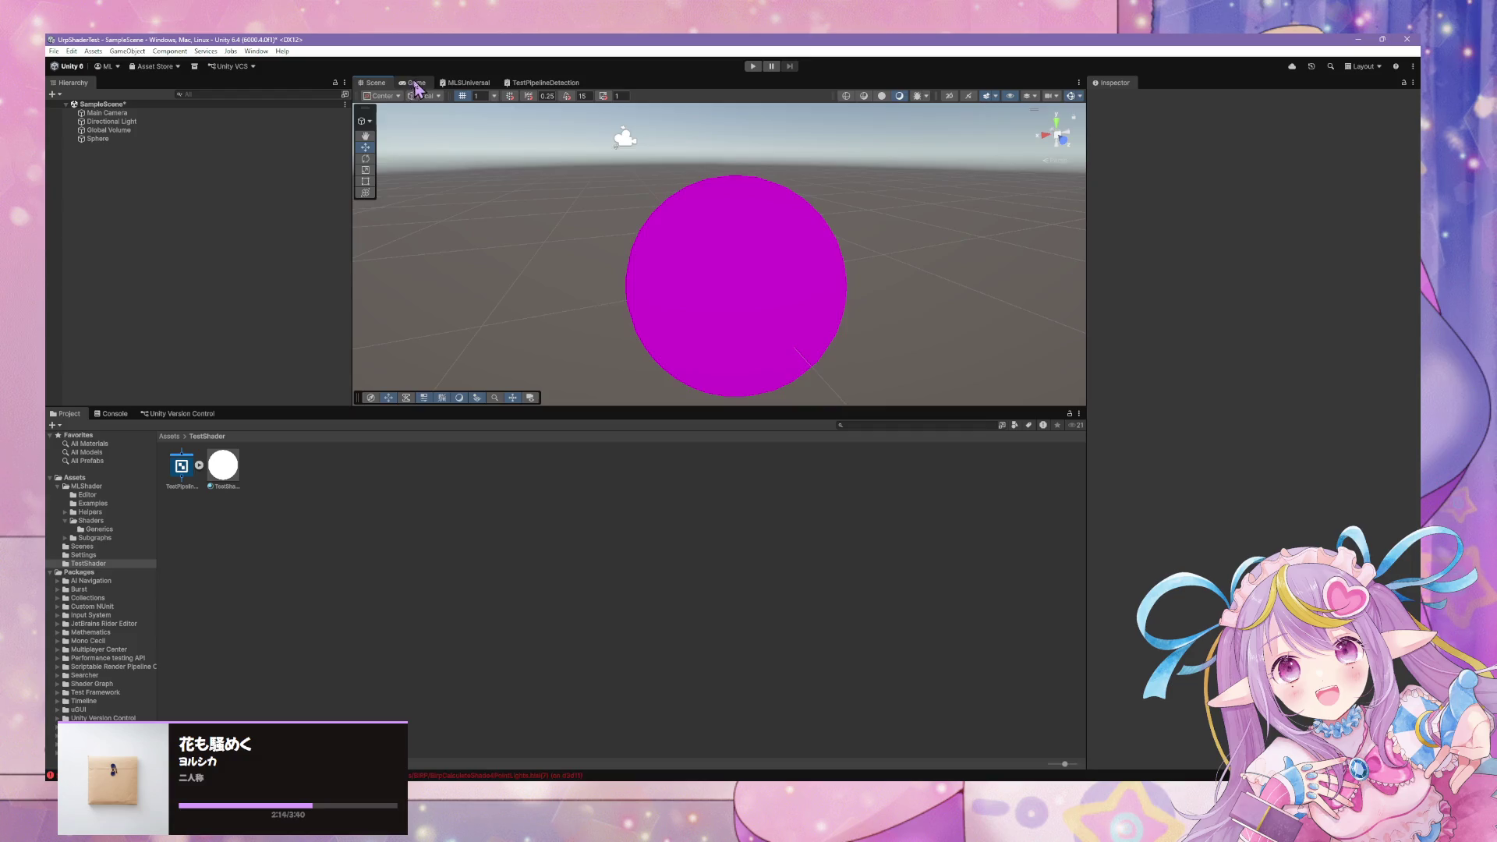
Reselect the Sphere after briefly checking its mesh list and the TestShader material.
left_click(125, 138)
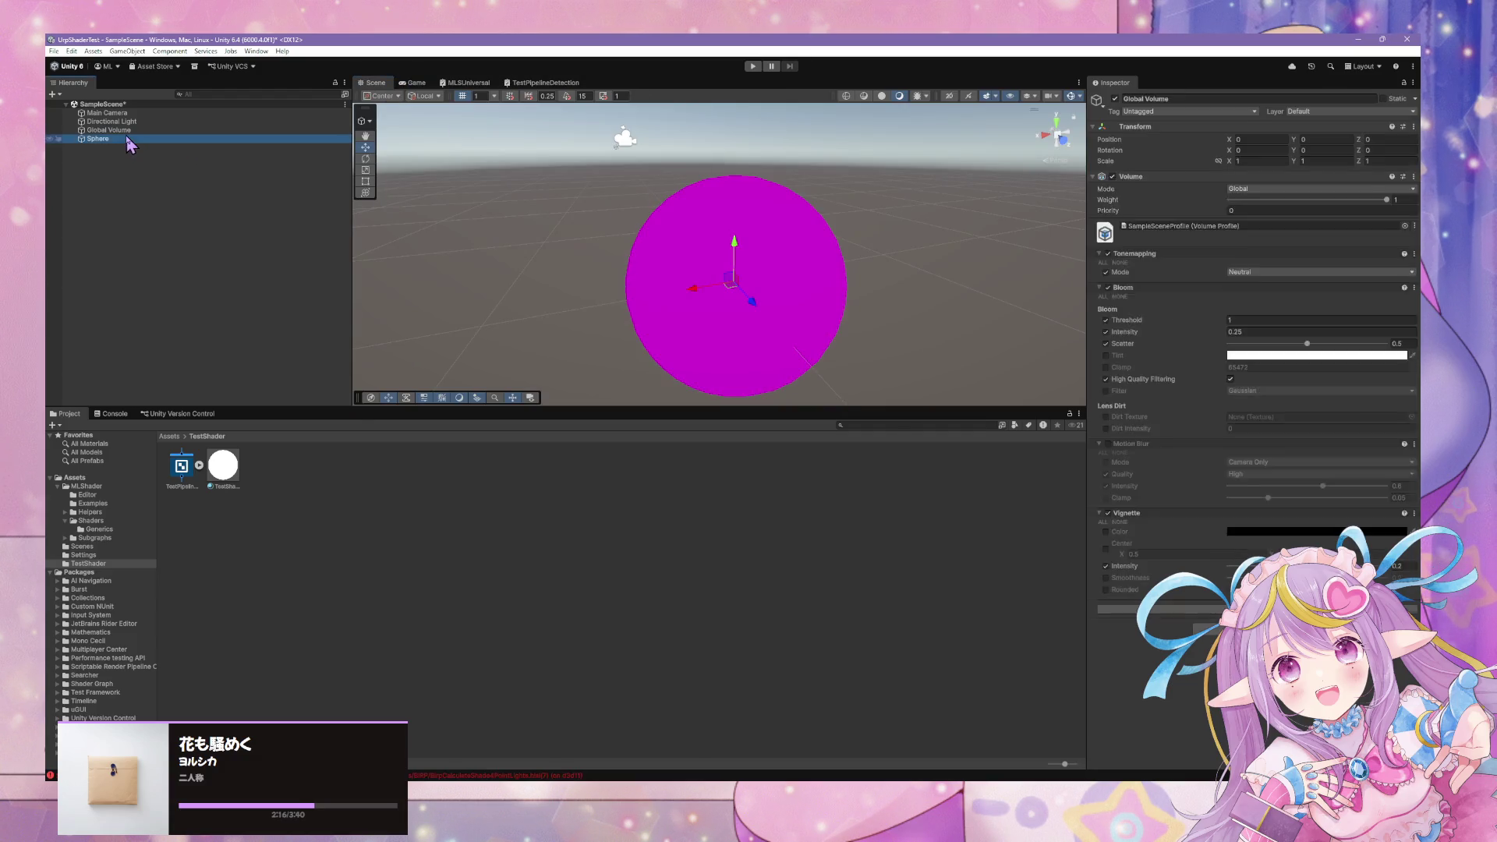
left_click(205, 485)
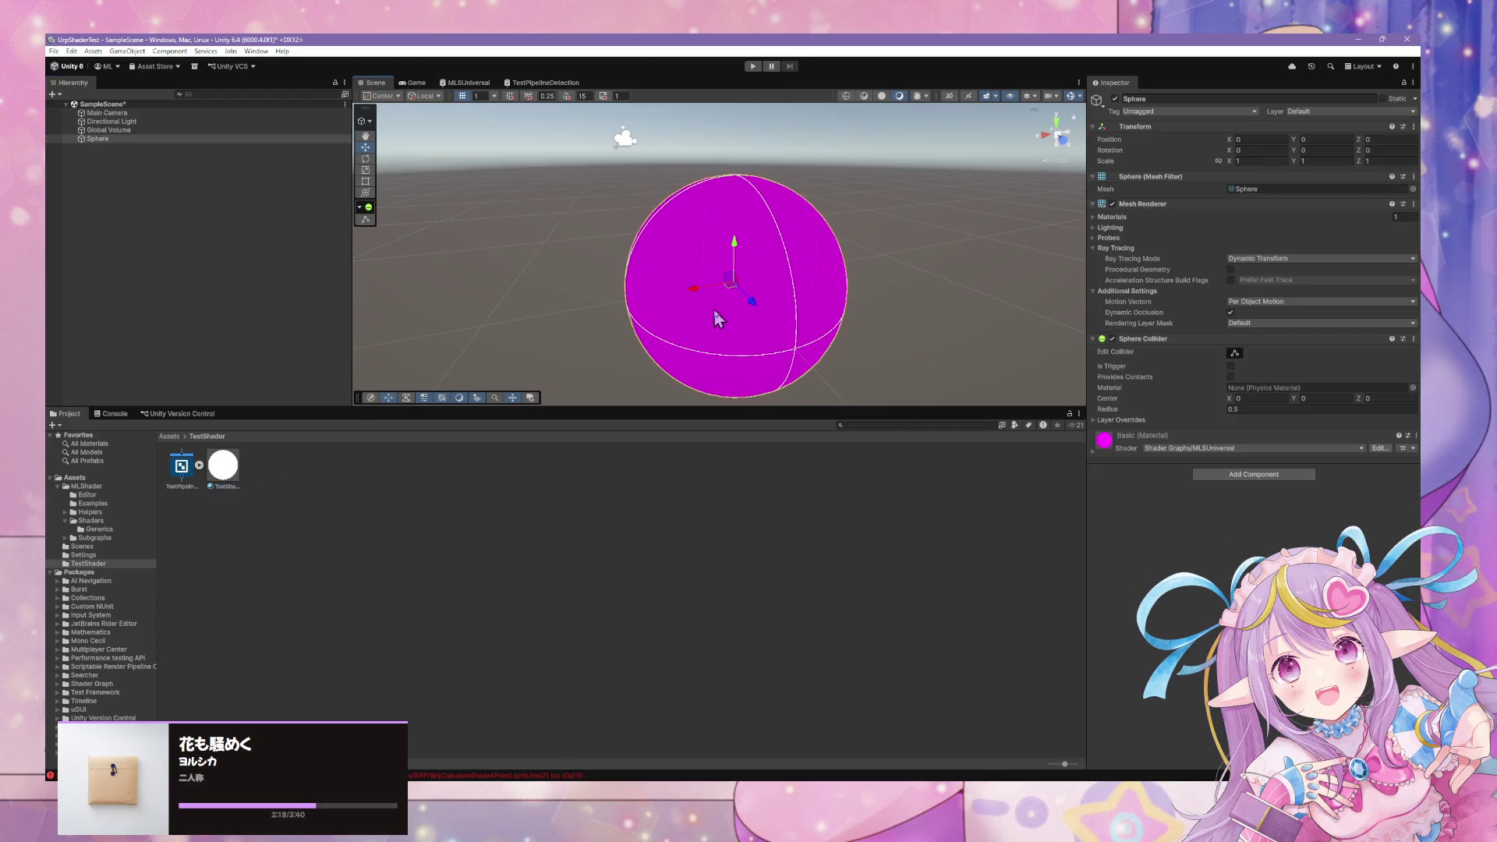
left_click(1412, 188)
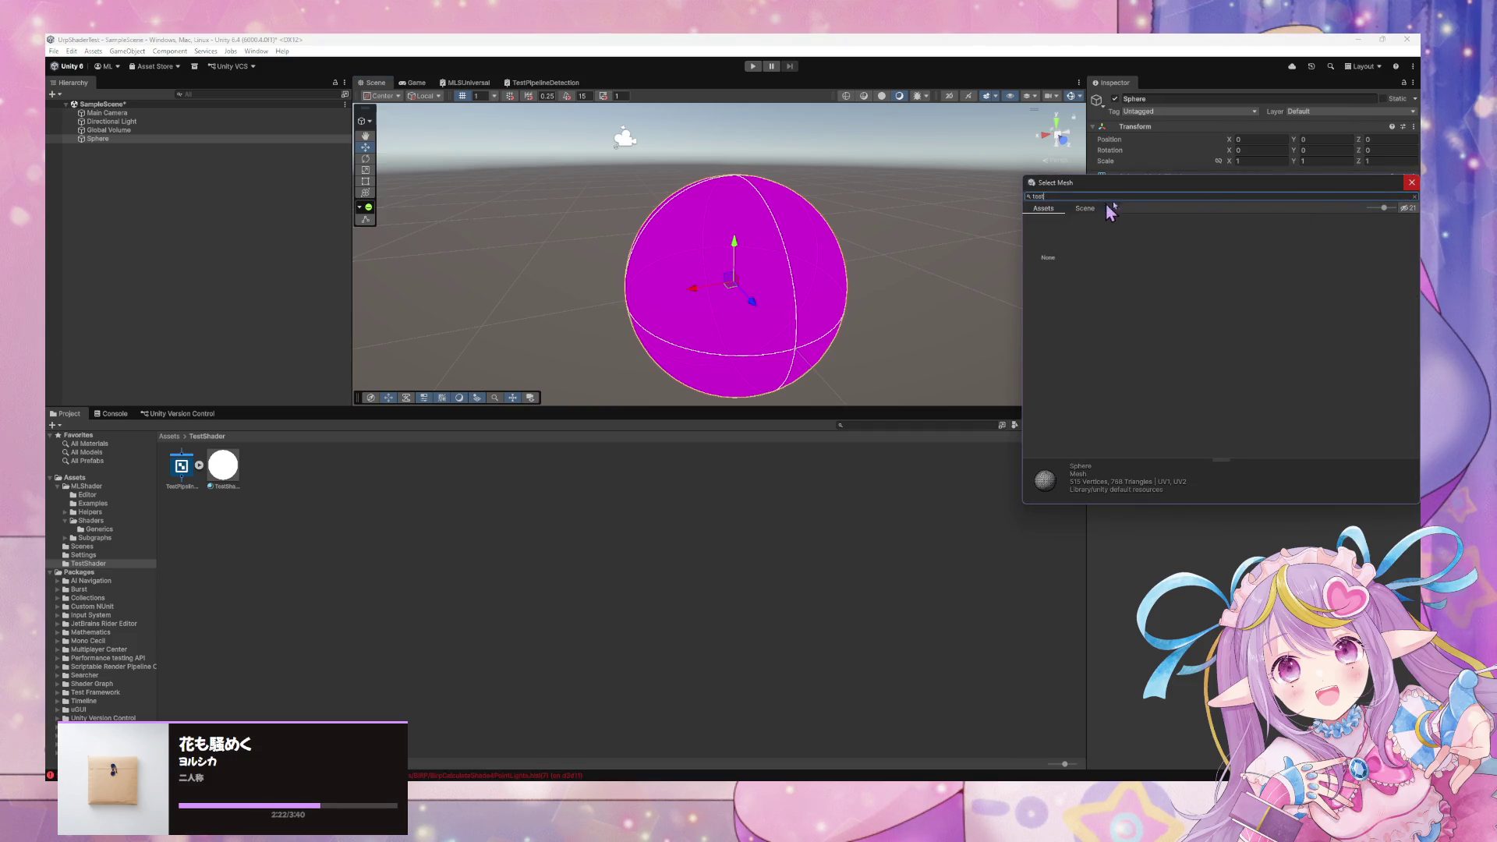
left_click(288, 456)
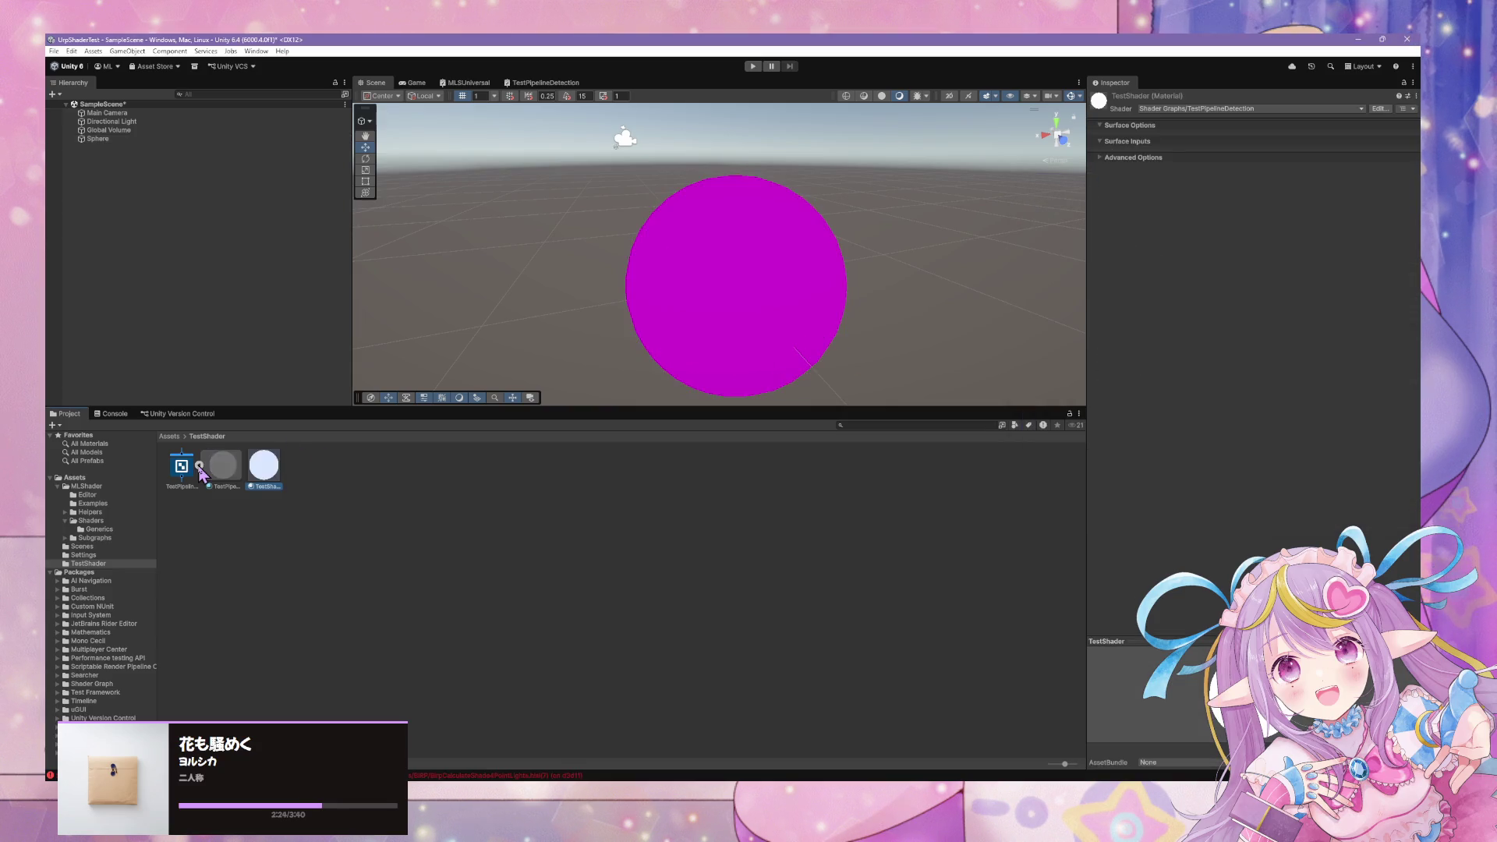
left_click(223, 465)
left_click(617, 300)
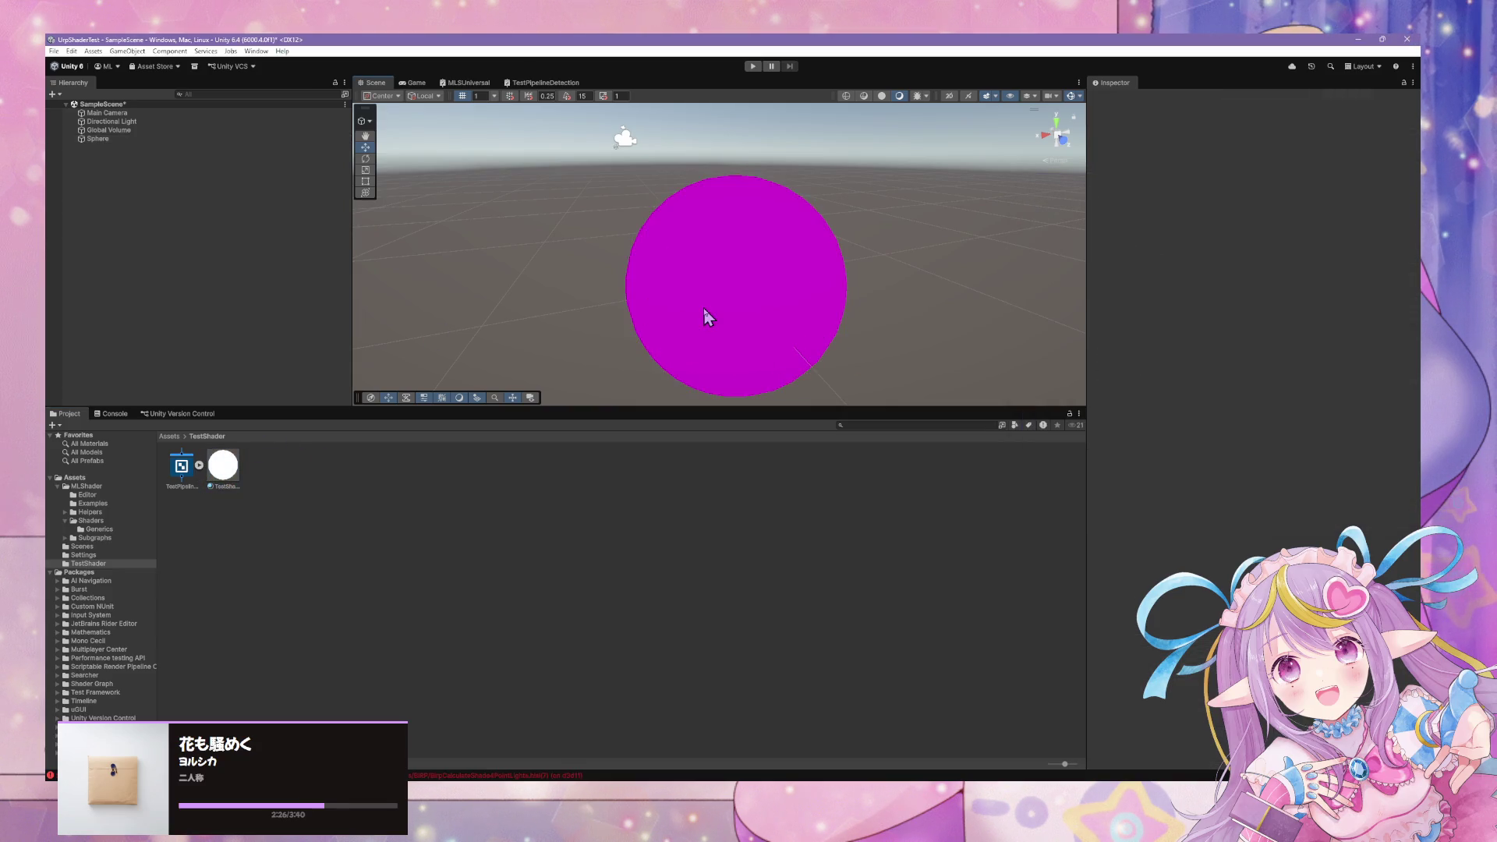
left_click(96, 141)
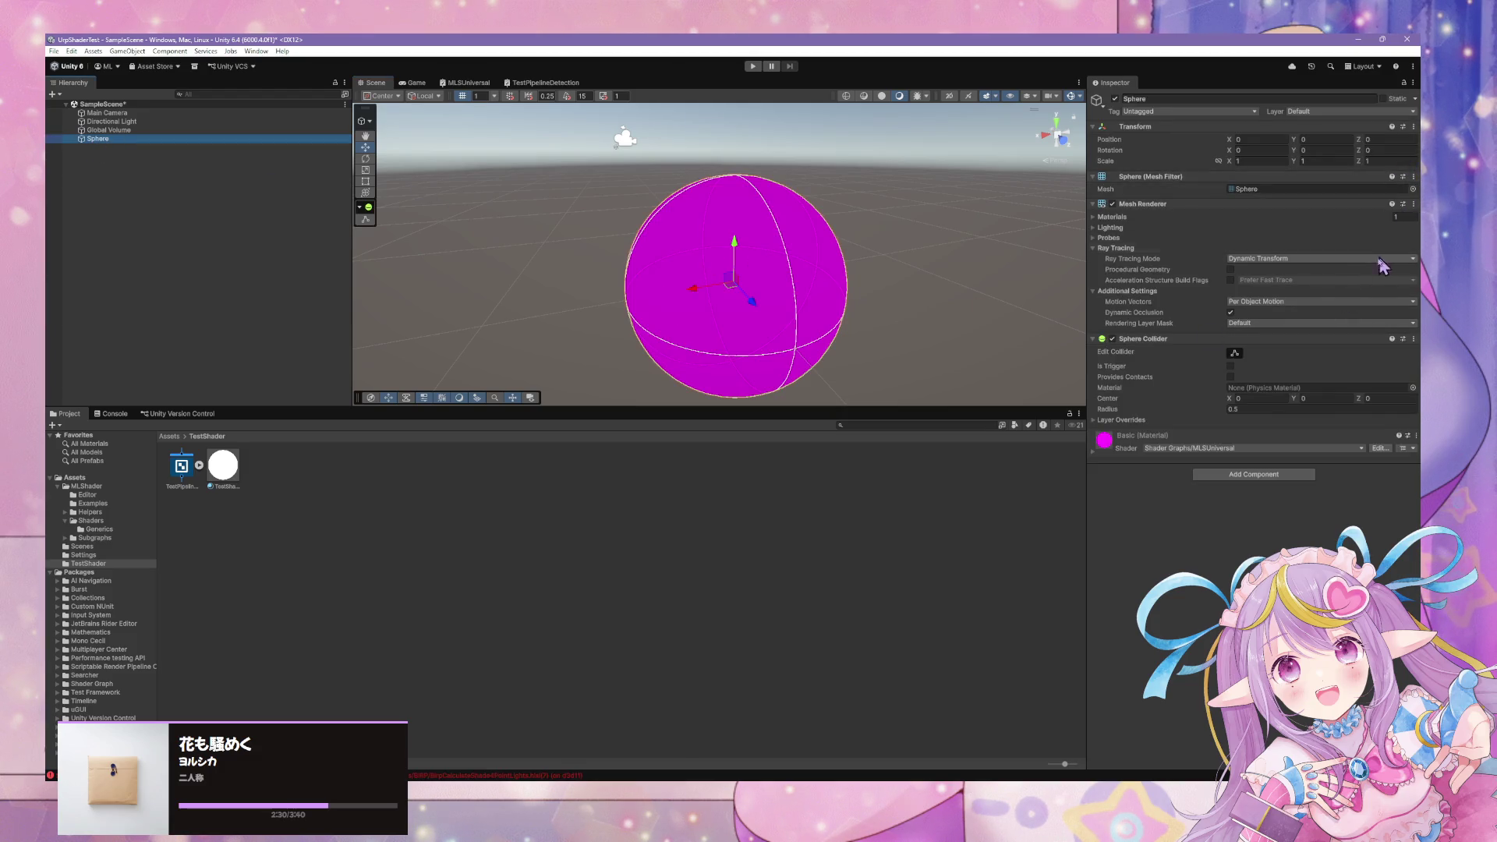
Assign TestPipelineDetection to the Sphere's Element 0 material slot and reopen its shader graph.
left_click(1111, 217)
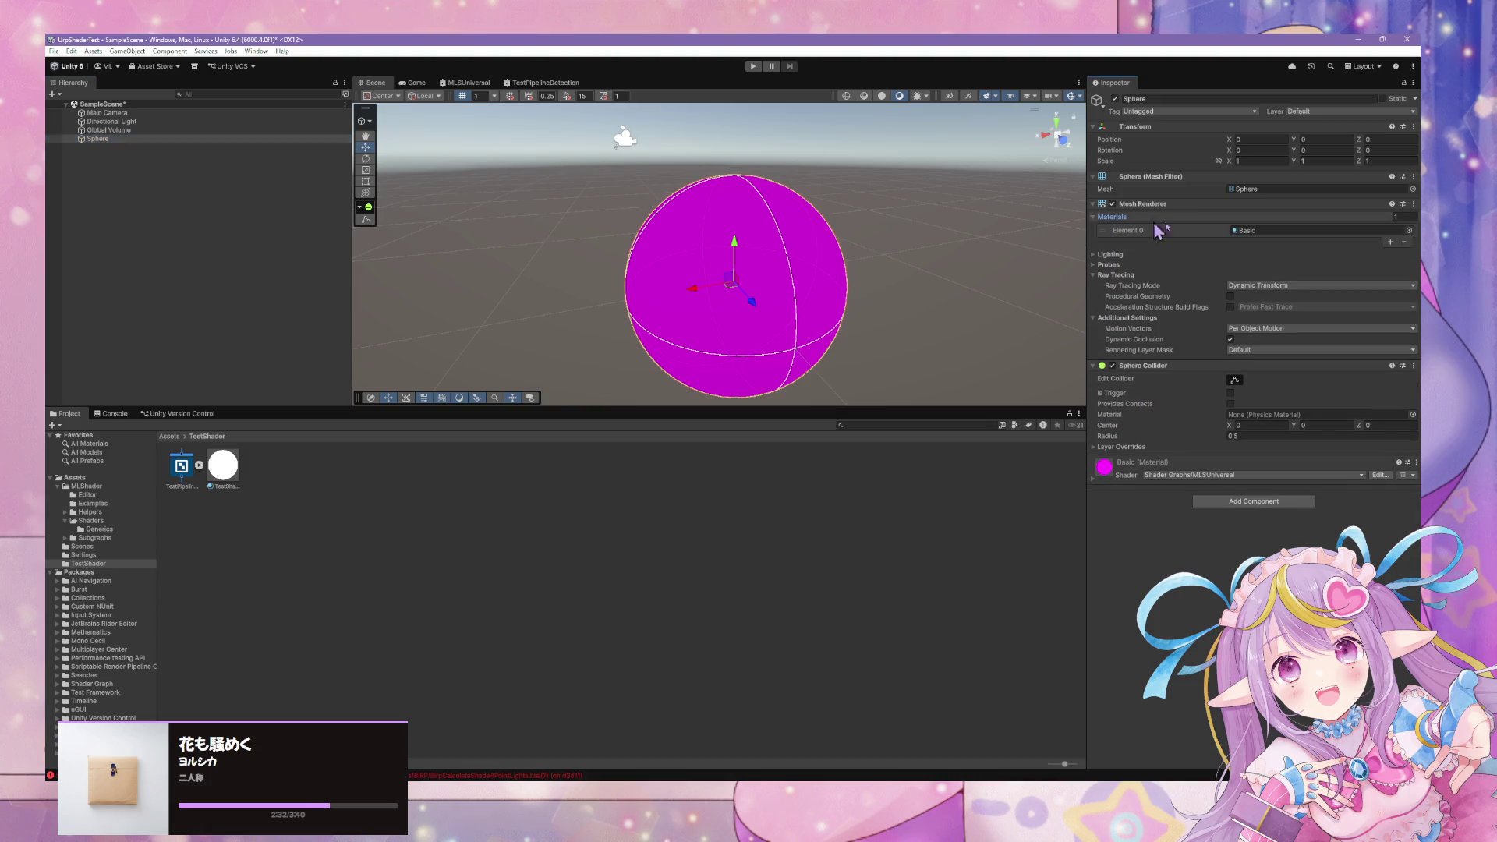
left_click(1412, 234)
type("est")
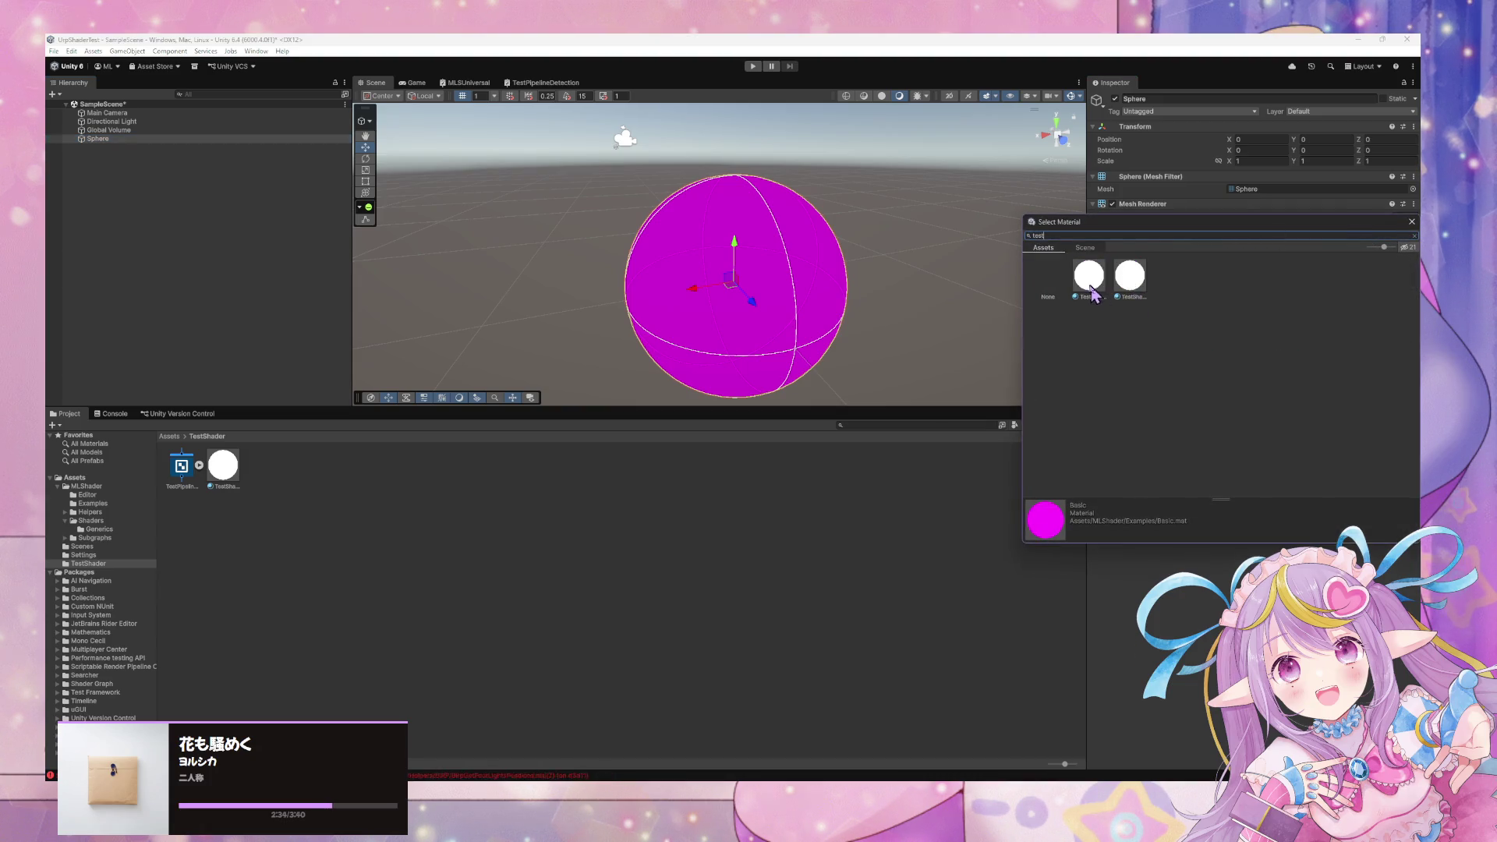
left_click(1129, 281)
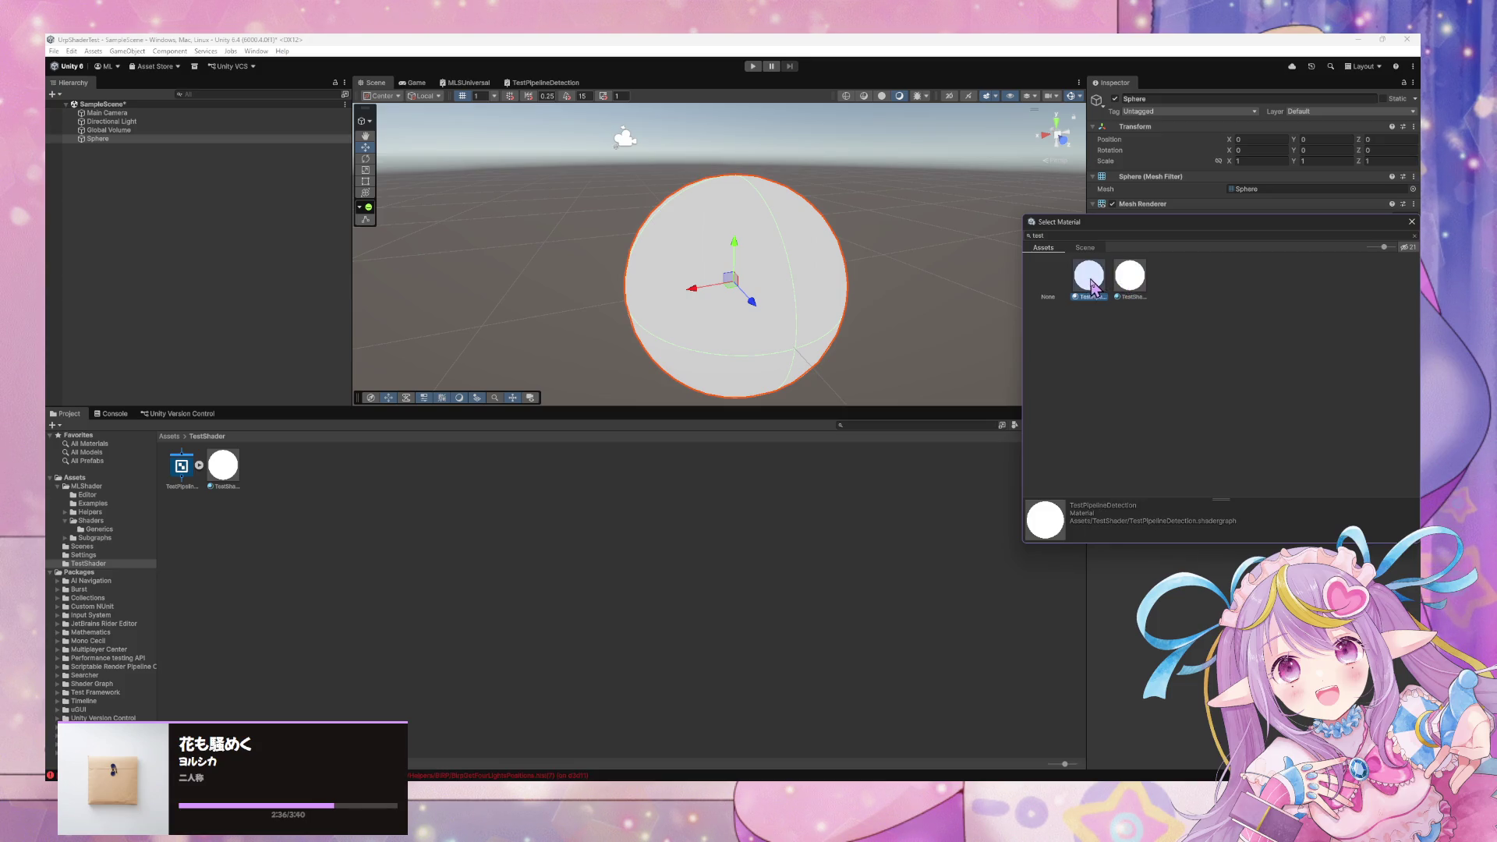
double_click(1095, 289)
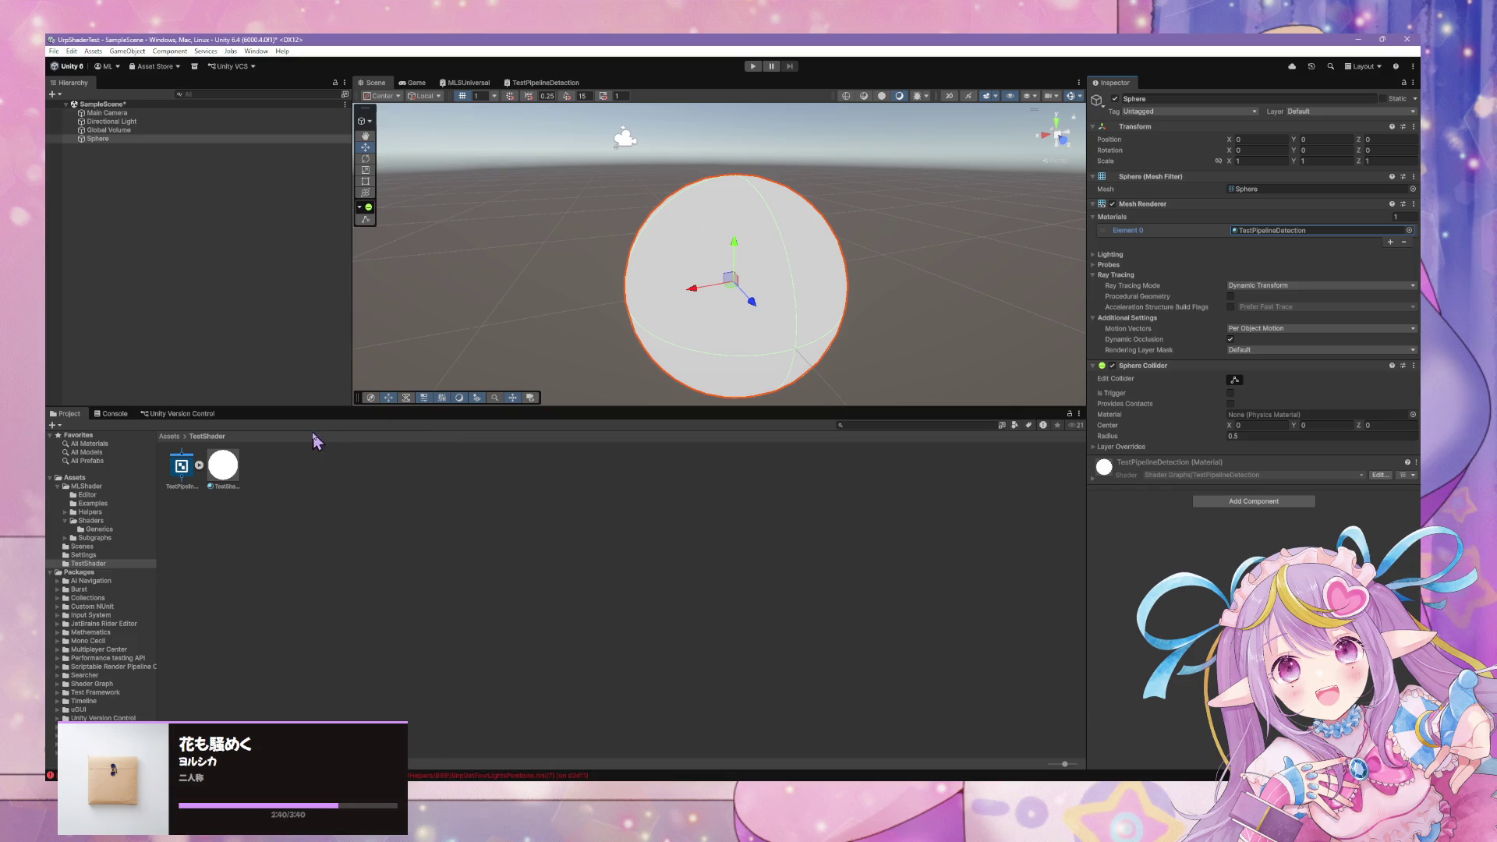
double_click(179, 490)
left_click(556, 320)
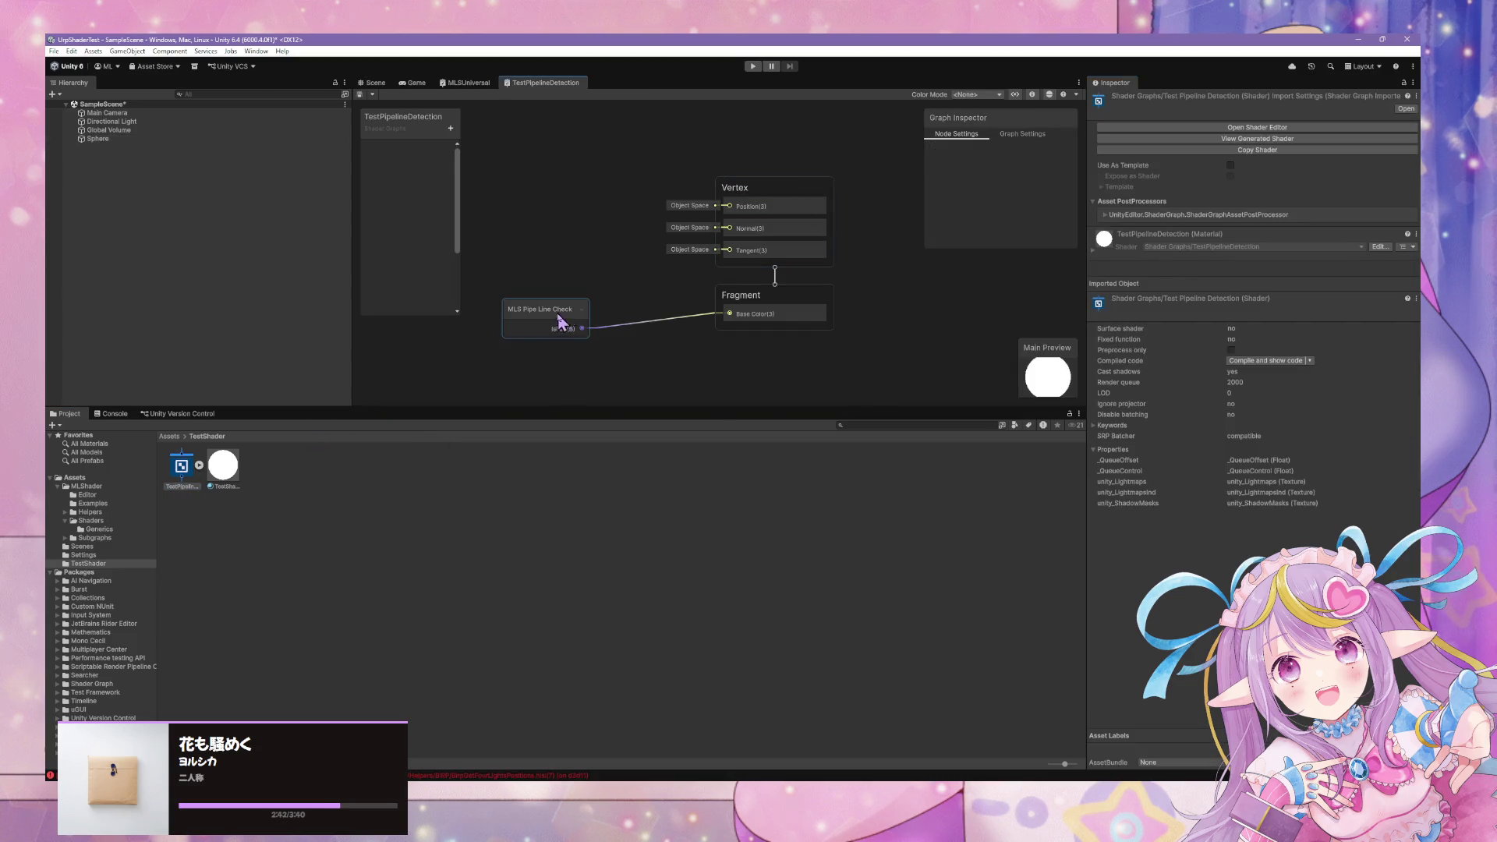
Open the MLS Pipe Line Check subgraph and the IsBirp source file PipelineCheck.hlsl.
double_click(534, 314)
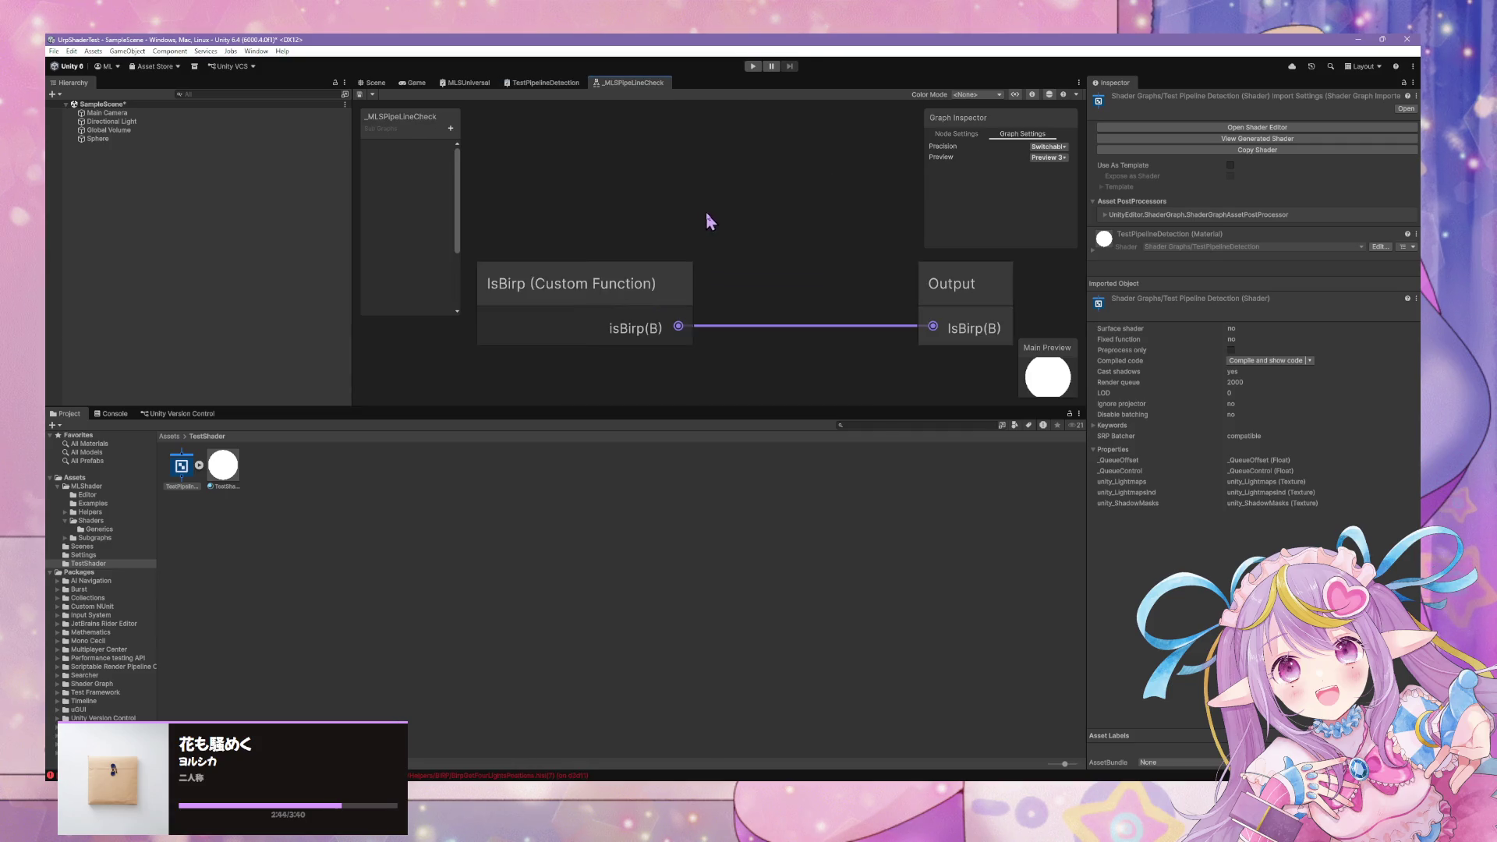
left_click(594, 294)
scroll(1000, 207, "down", 2)
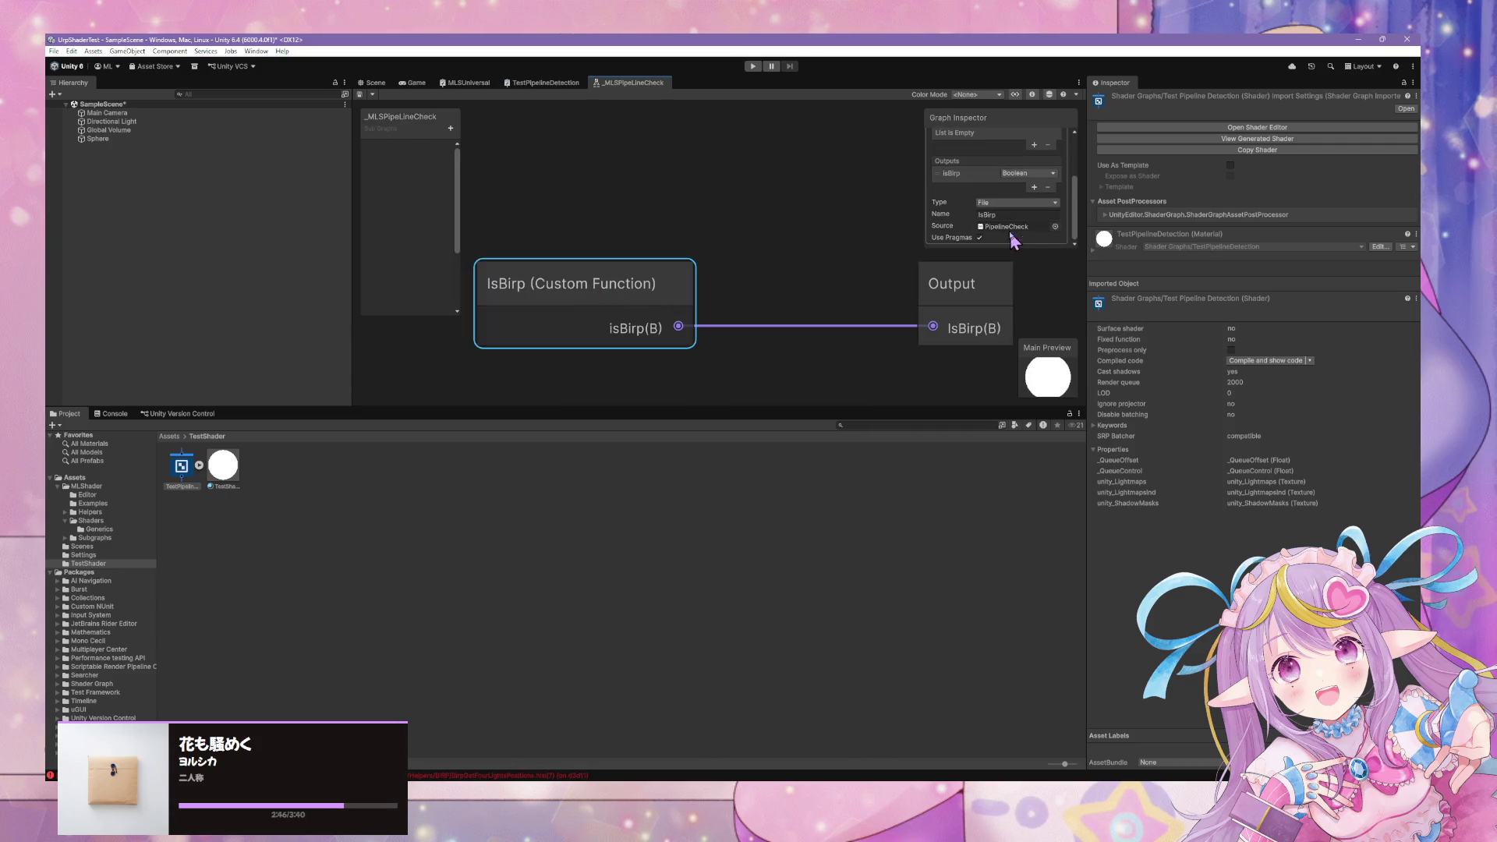
double_click(1021, 234)
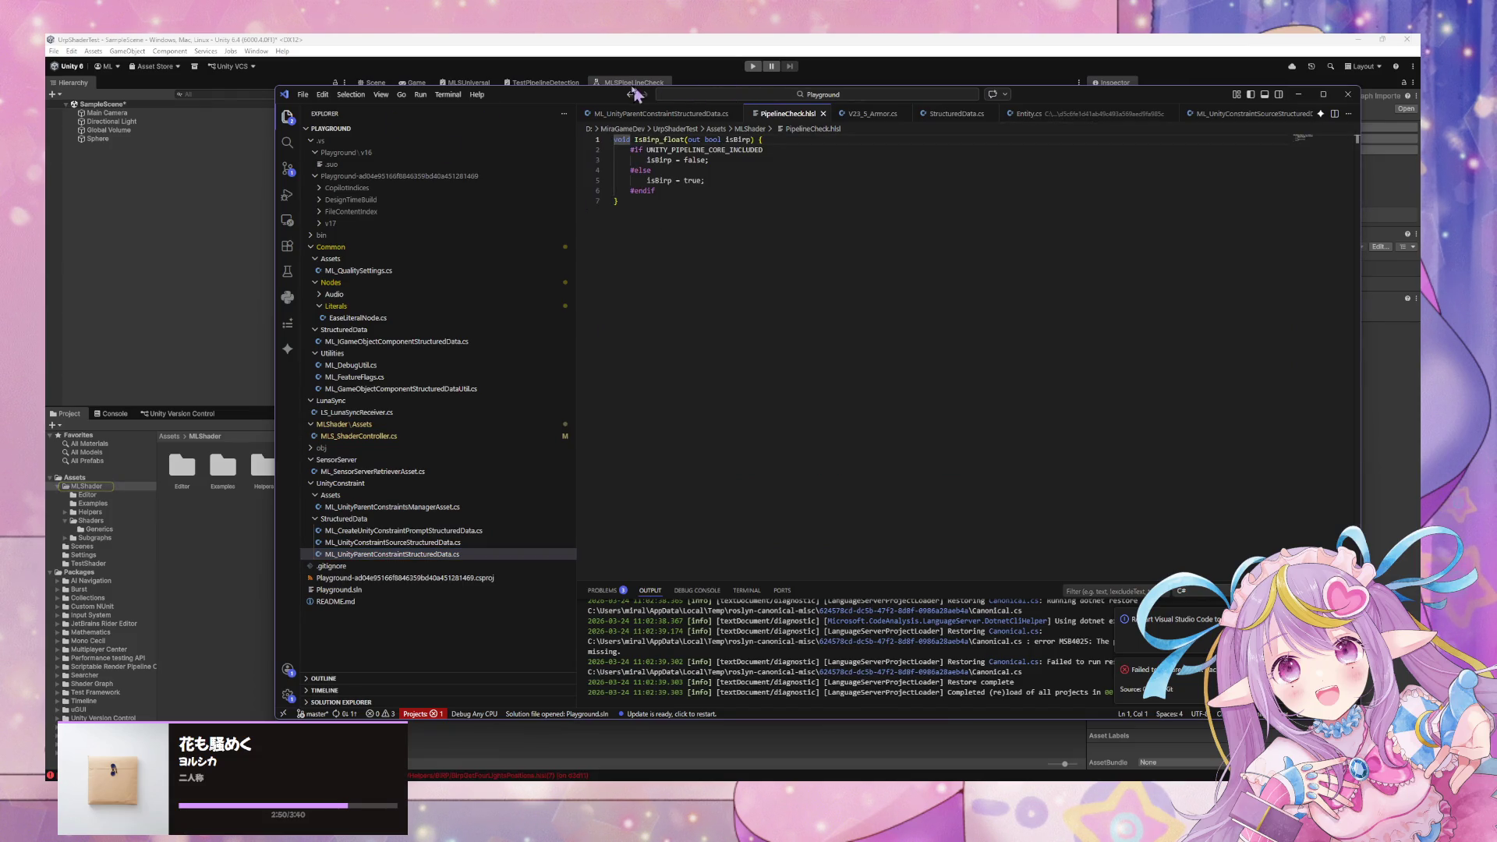
mouse_move(576, 101)
left_mouse_down()
mouse_move(878, 393)
mouse_move(713, 503)
left_mouse_up()
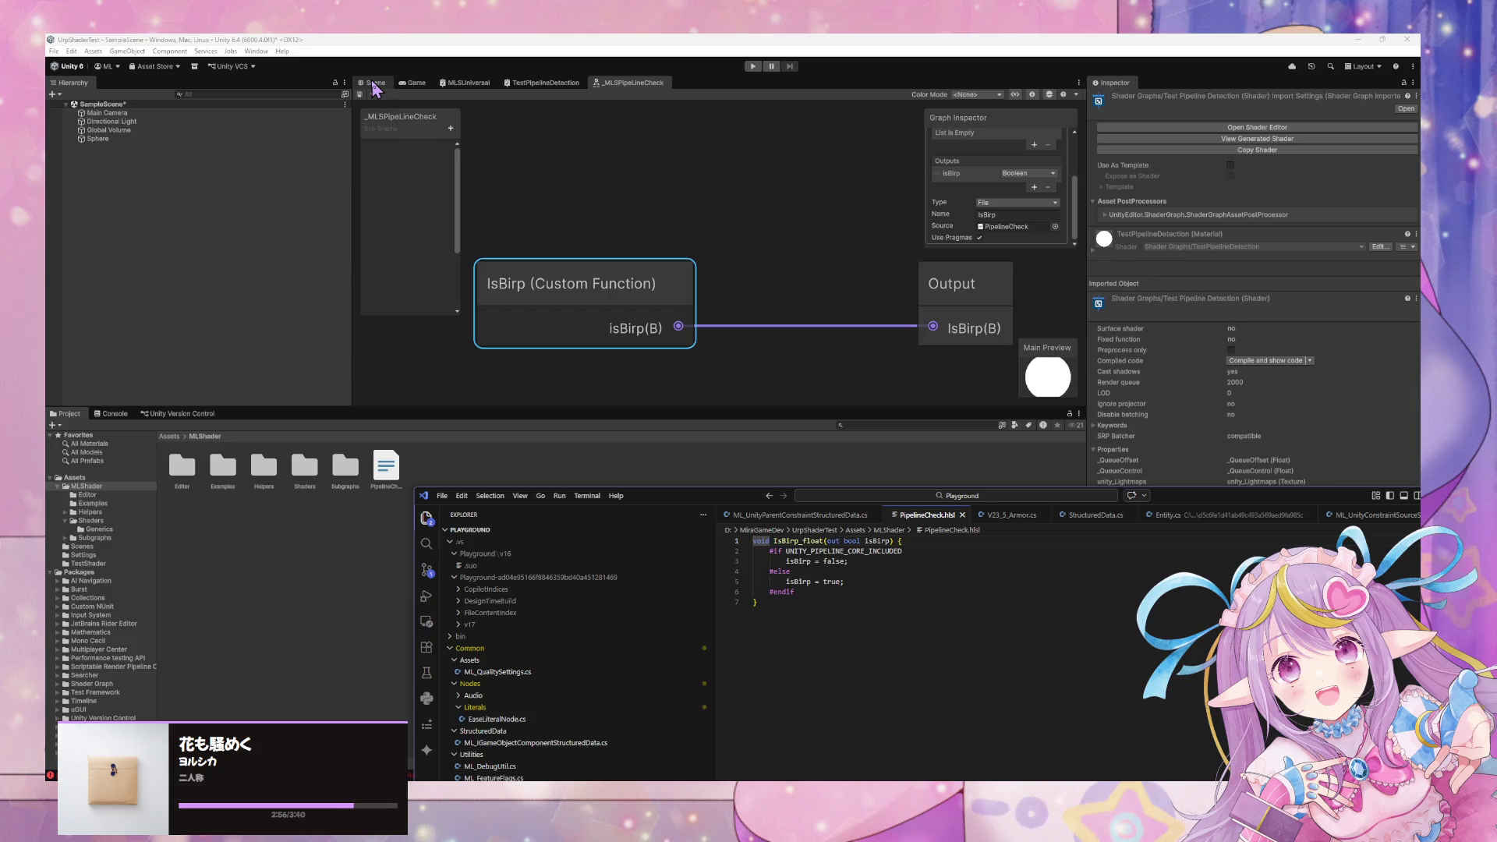
Back in Unity, select the Sphere and display the MLSUniversal shader graph.
left_click(373, 85)
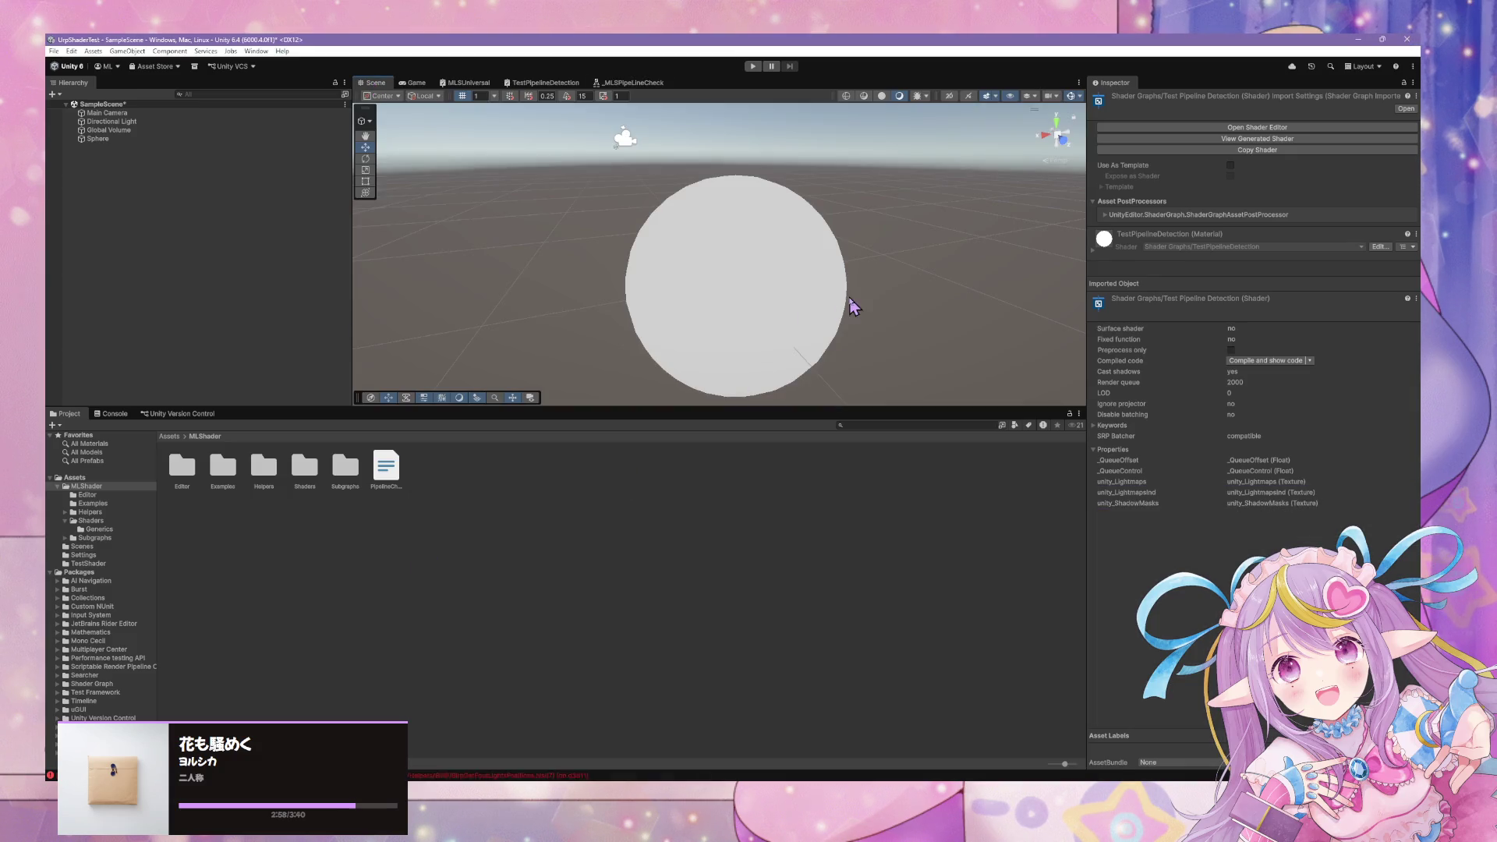
left_click(815, 302)
mouse_move(710, 811)
mouse_move(853, 811)
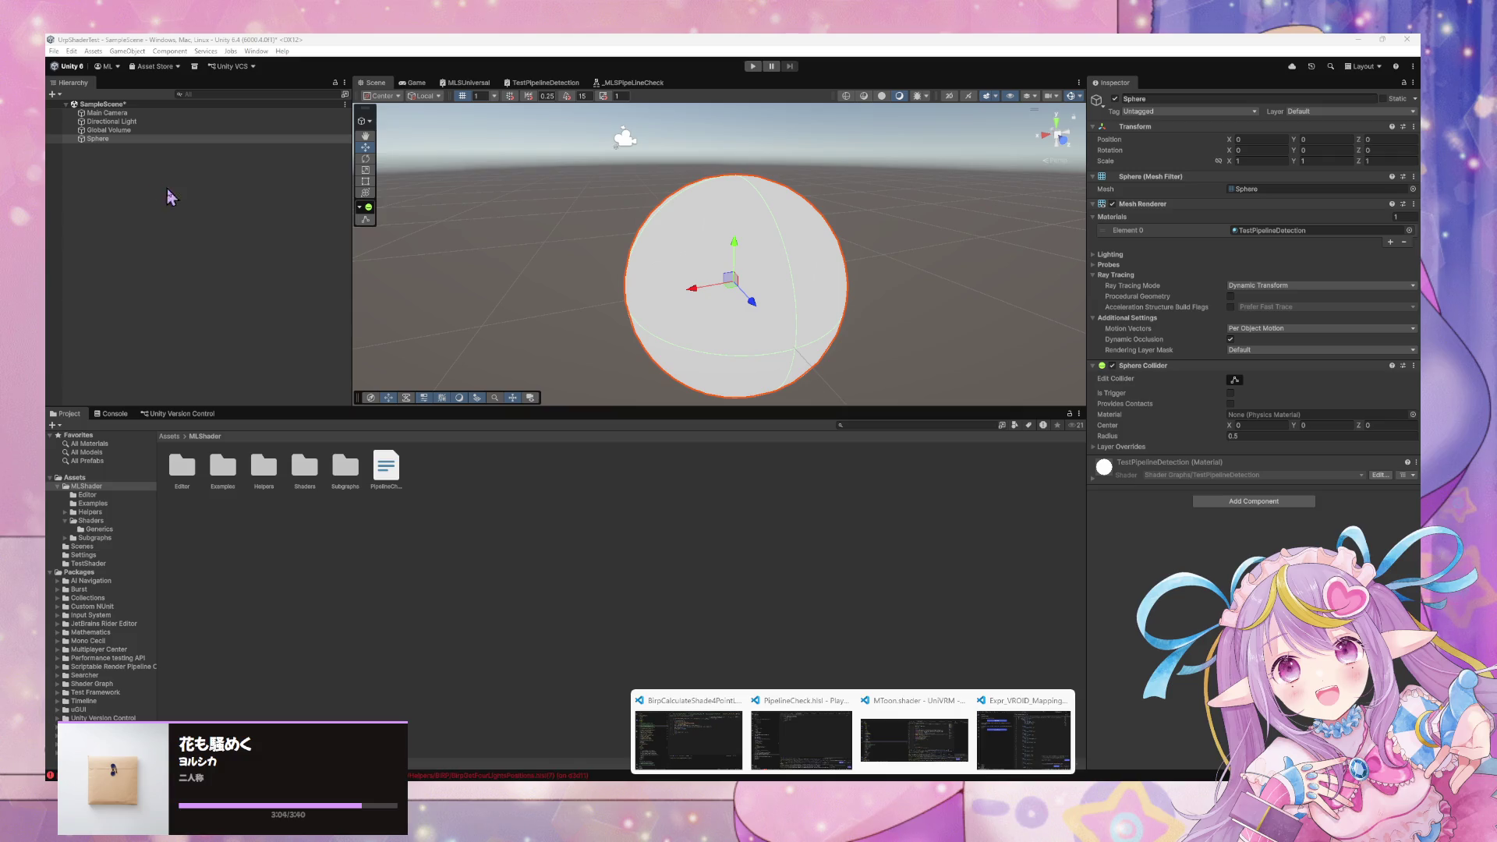
left_click(103, 137)
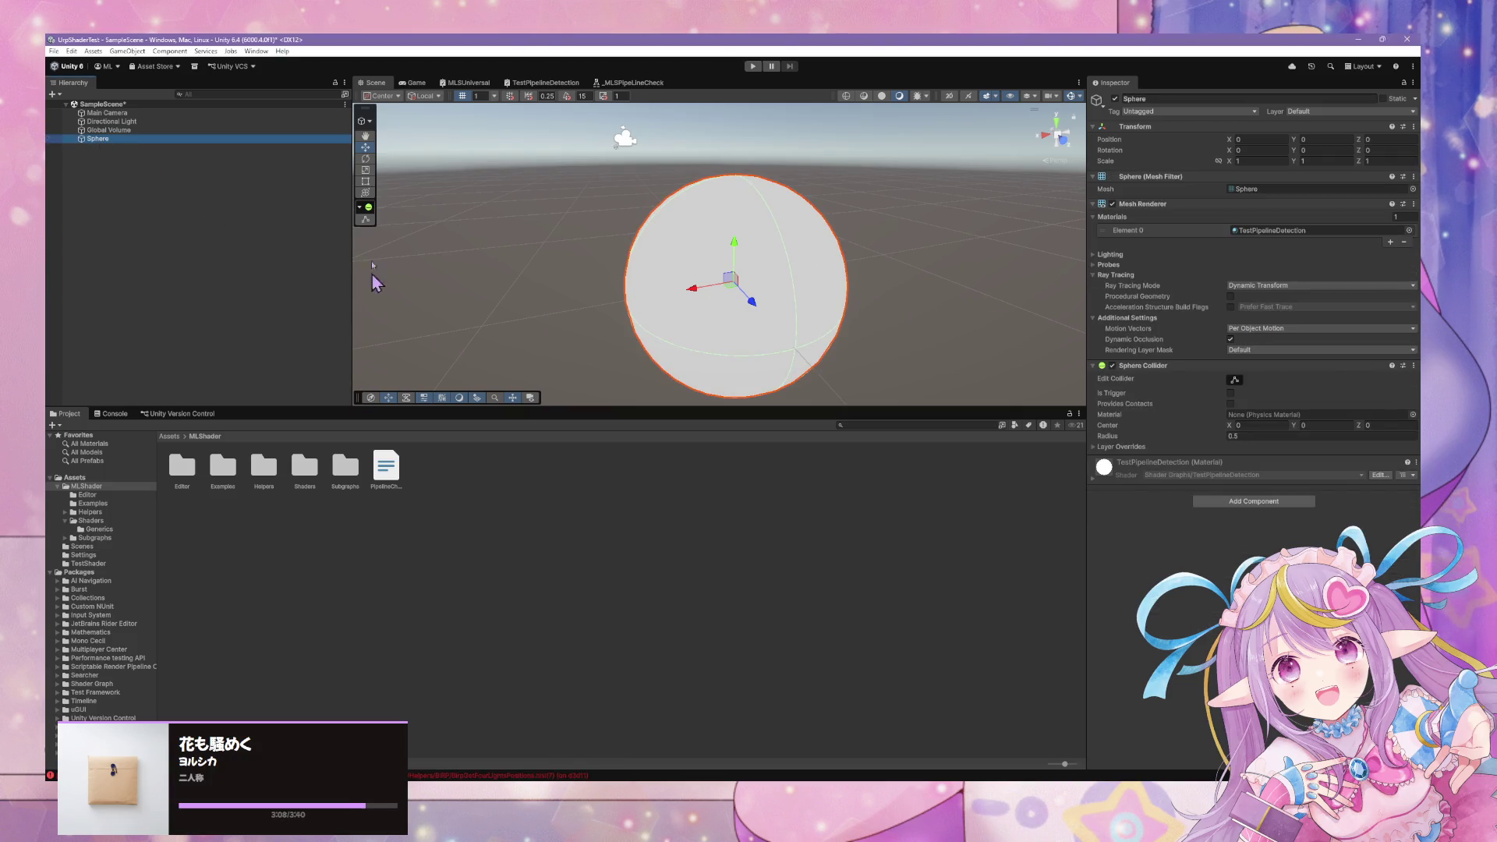
left_click(463, 82)
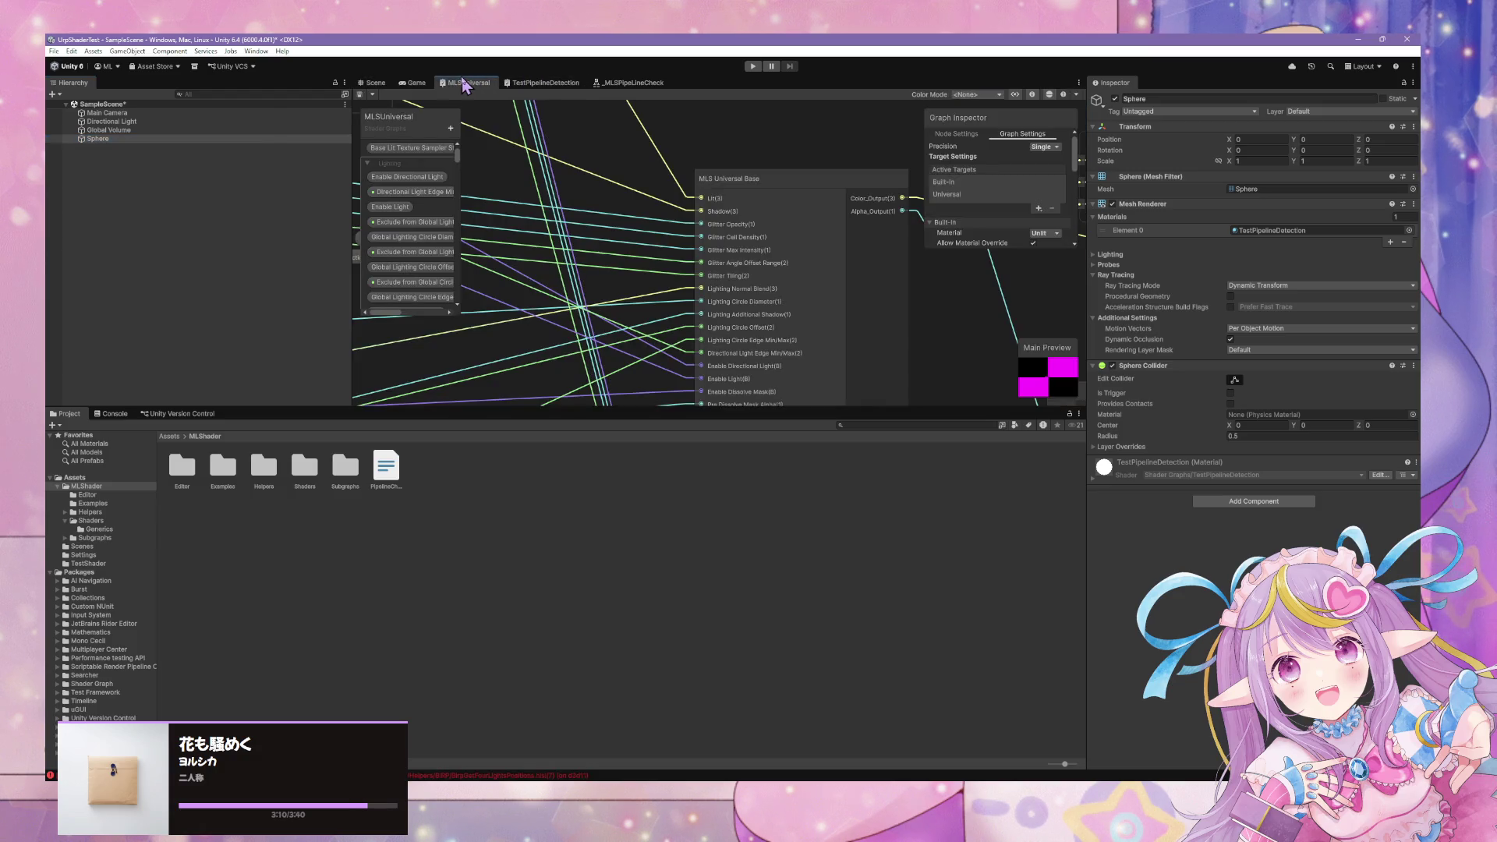
Float the TestPipelineDetection graph into its own enlarged window, moved aside to reveal the sphere.
left_click(413, 83)
left_click_drag(546, 82, 612, 134)
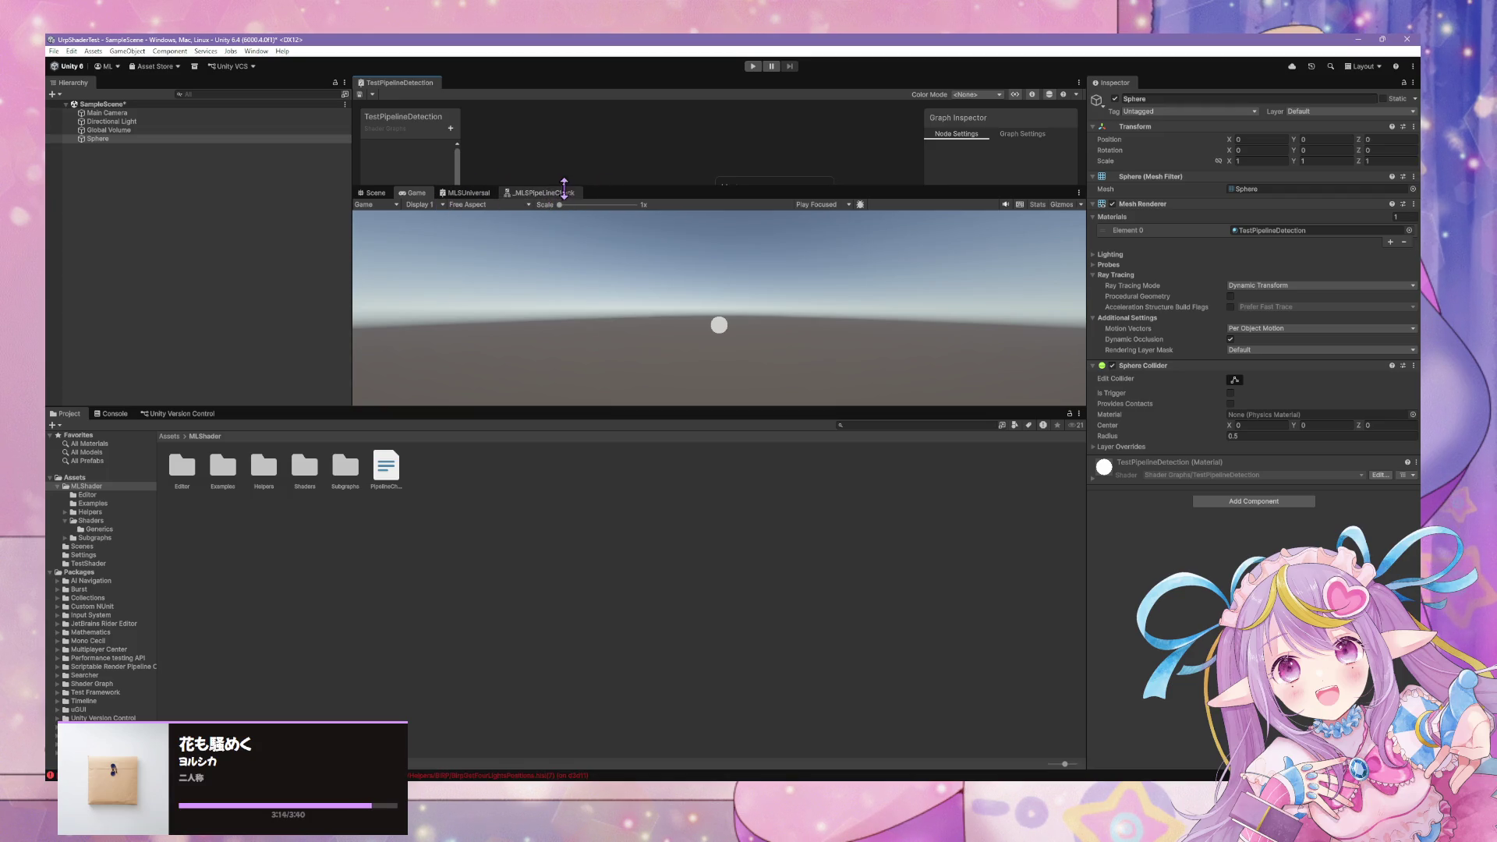
mouse_move(413, 83)
left_mouse_down()
mouse_move(501, 124)
mouse_move(735, 307)
mouse_move(717, 300)
left_mouse_up()
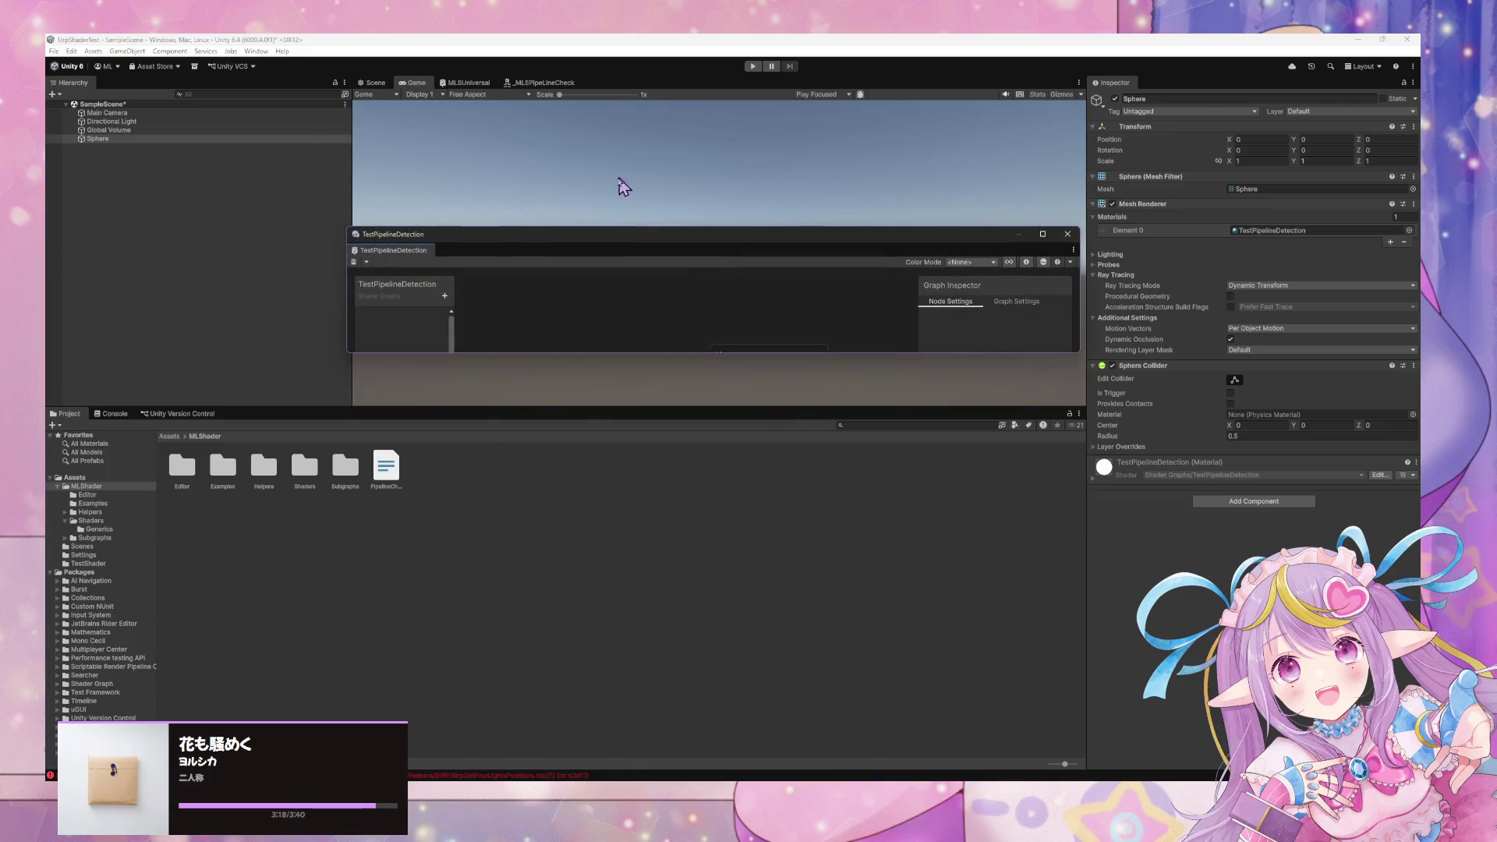
left_click_drag(838, 353, 838, 676)
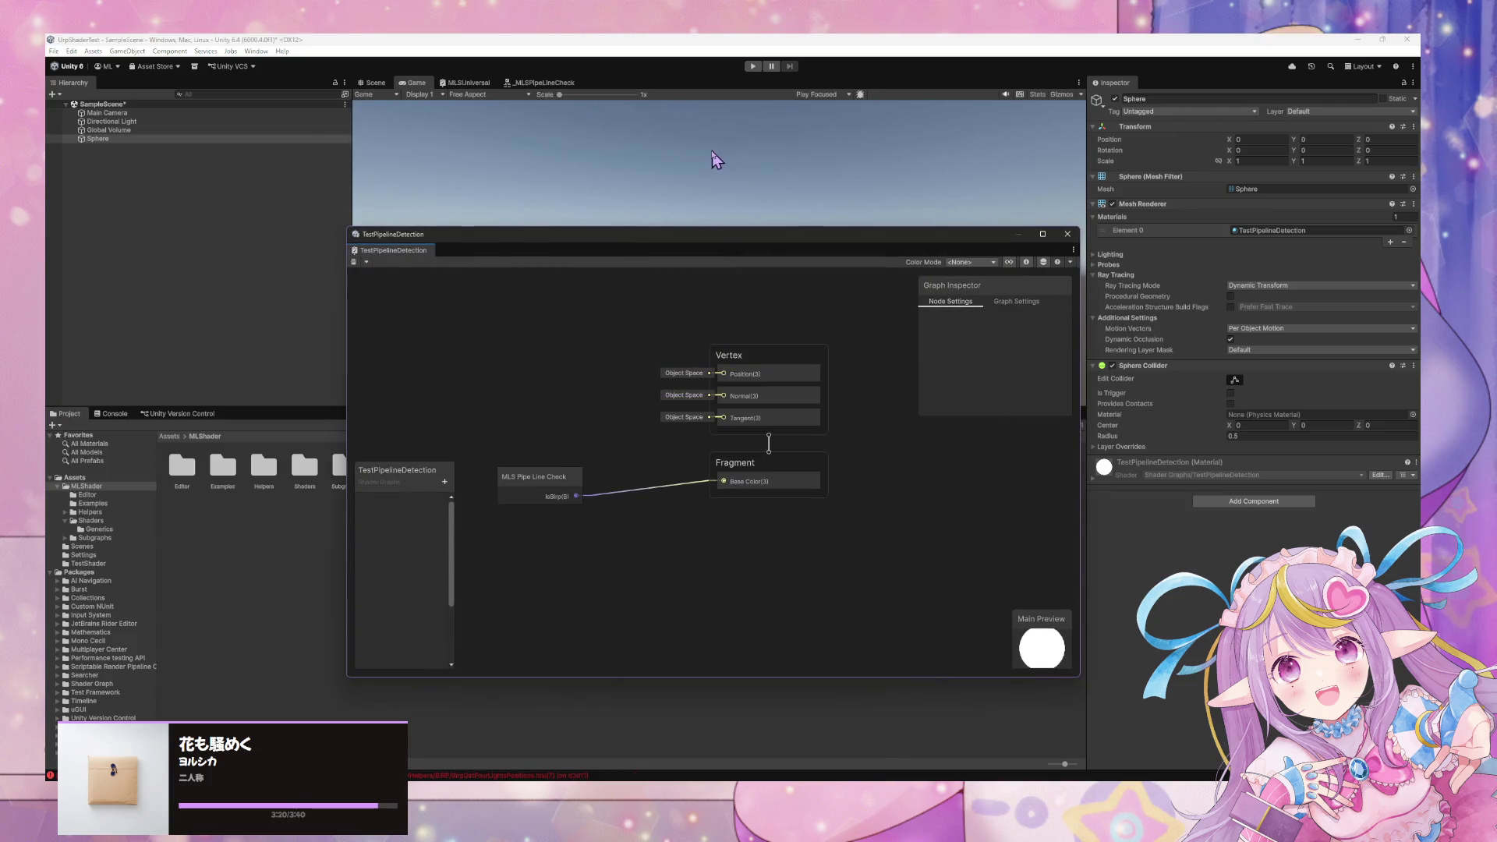
mouse_move(702, 240)
left_mouse_down()
mouse_move(1059, 244)
mouse_move(1169, 329)
mouse_move(1163, 276)
left_mouse_up()
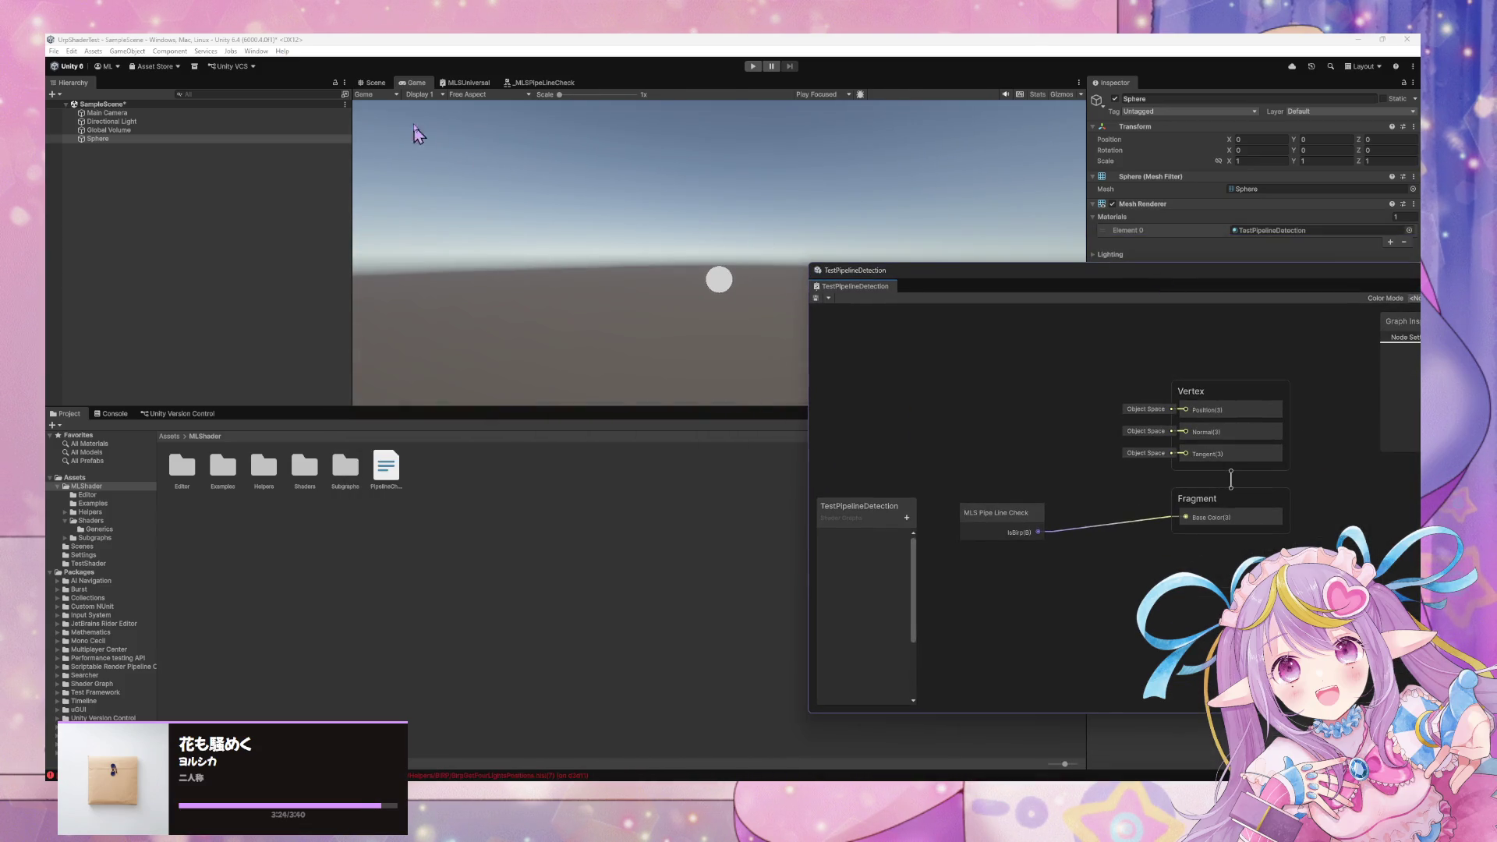
left_click(372, 82)
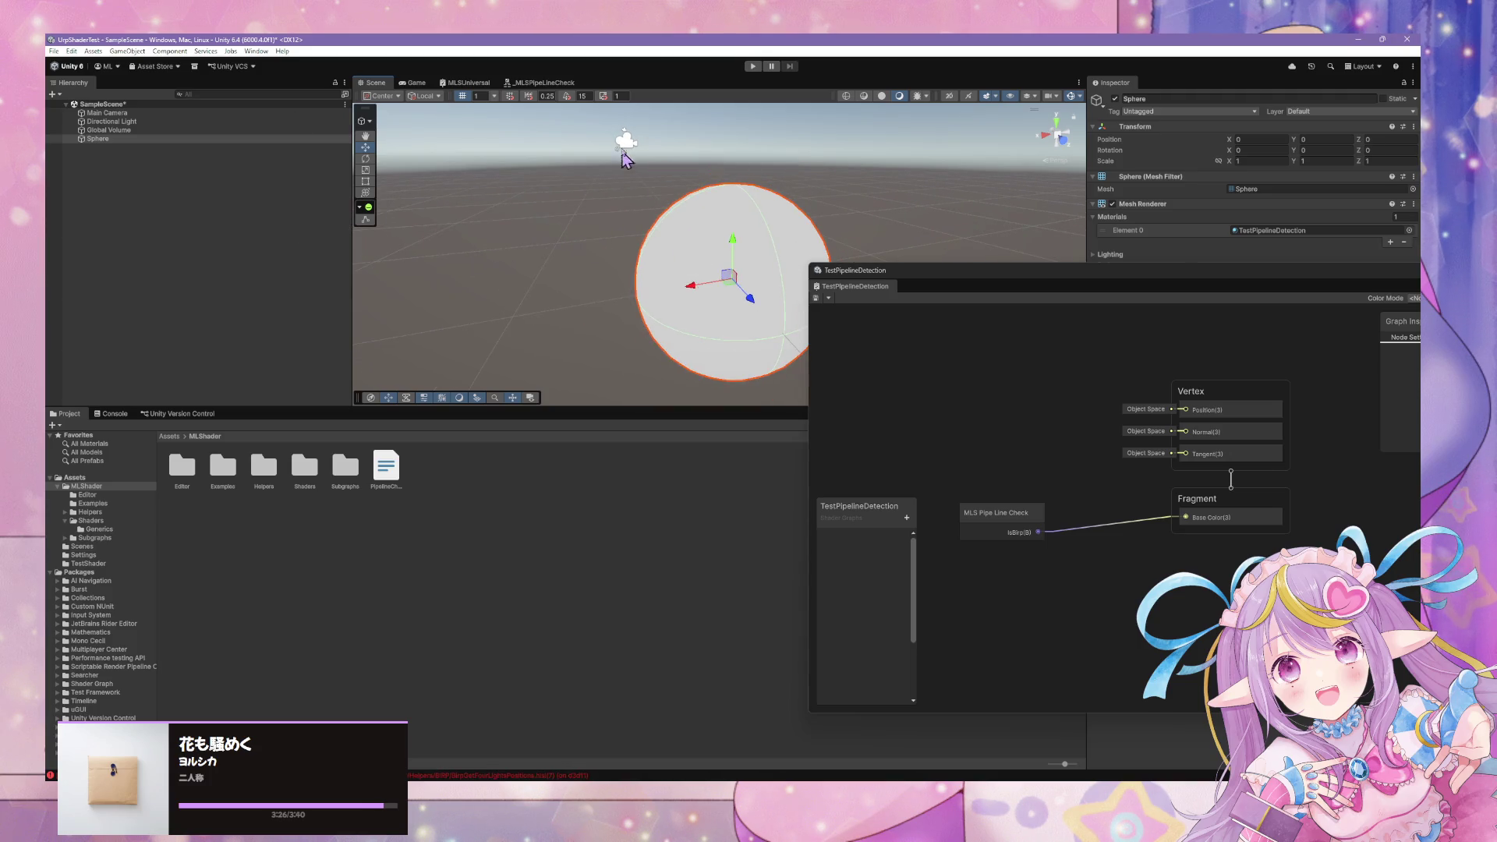
Open the MLS Pipe Line Check subgraph, inspect IsBirp, and dock it beside TestPipelineDetection.
double_click(1003, 523)
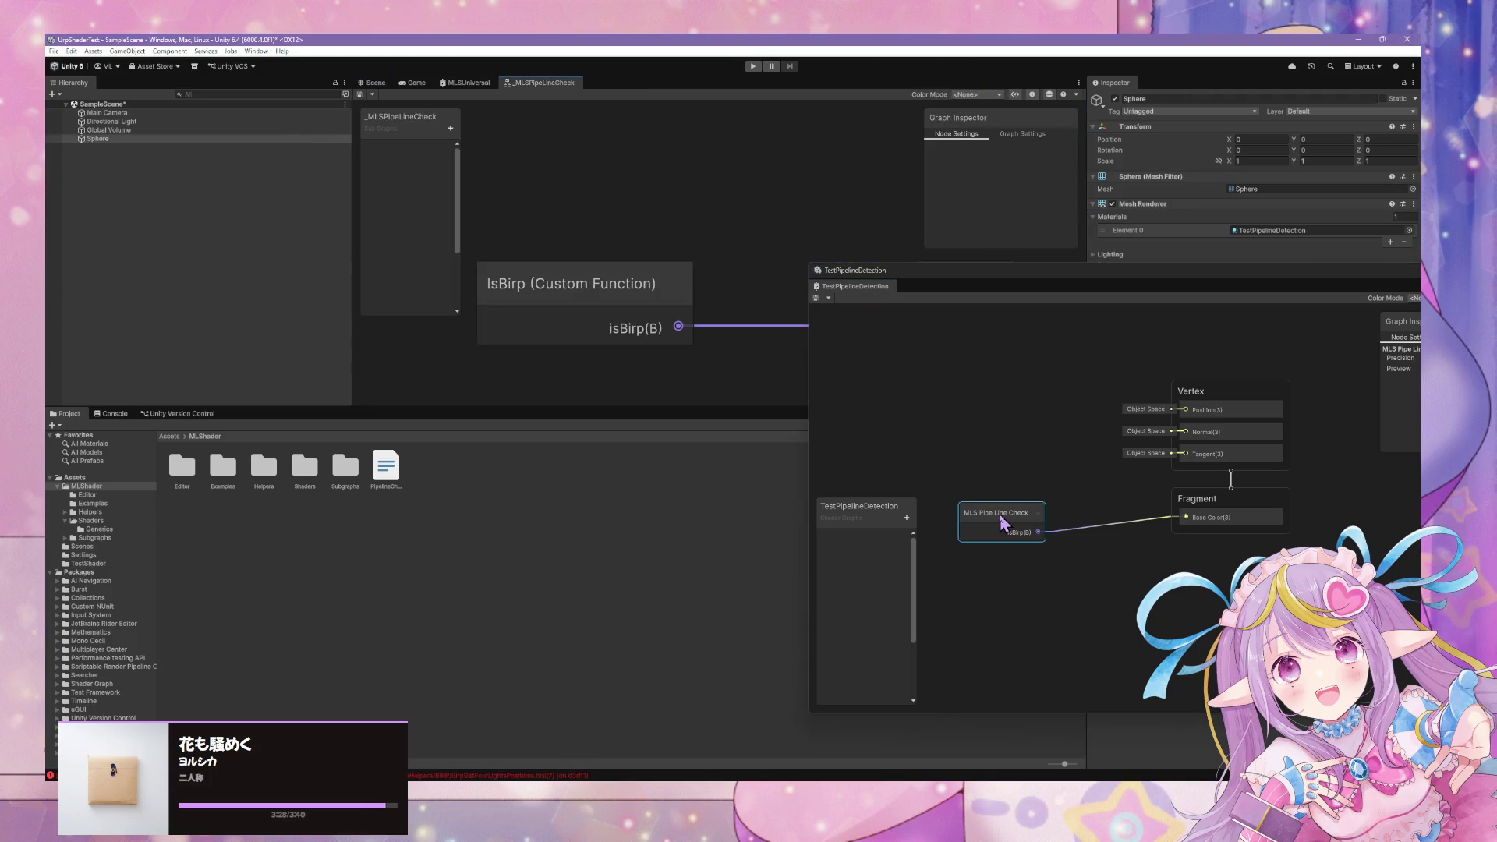
left_click(583, 265)
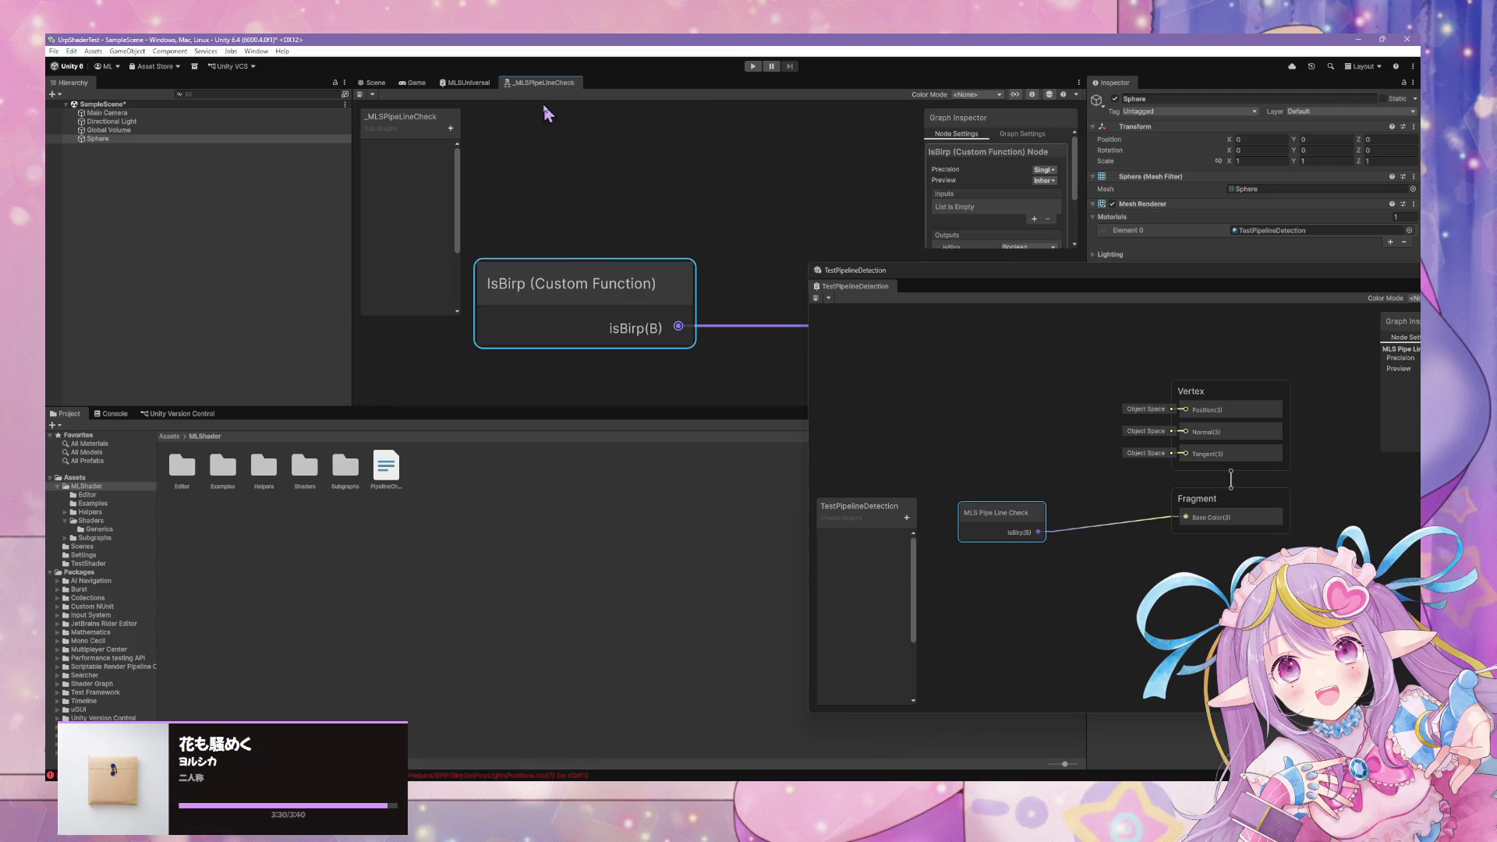
mouse_move(548, 91)
left_mouse_down()
mouse_move(534, 92)
mouse_move(981, 304)
left_mouse_up()
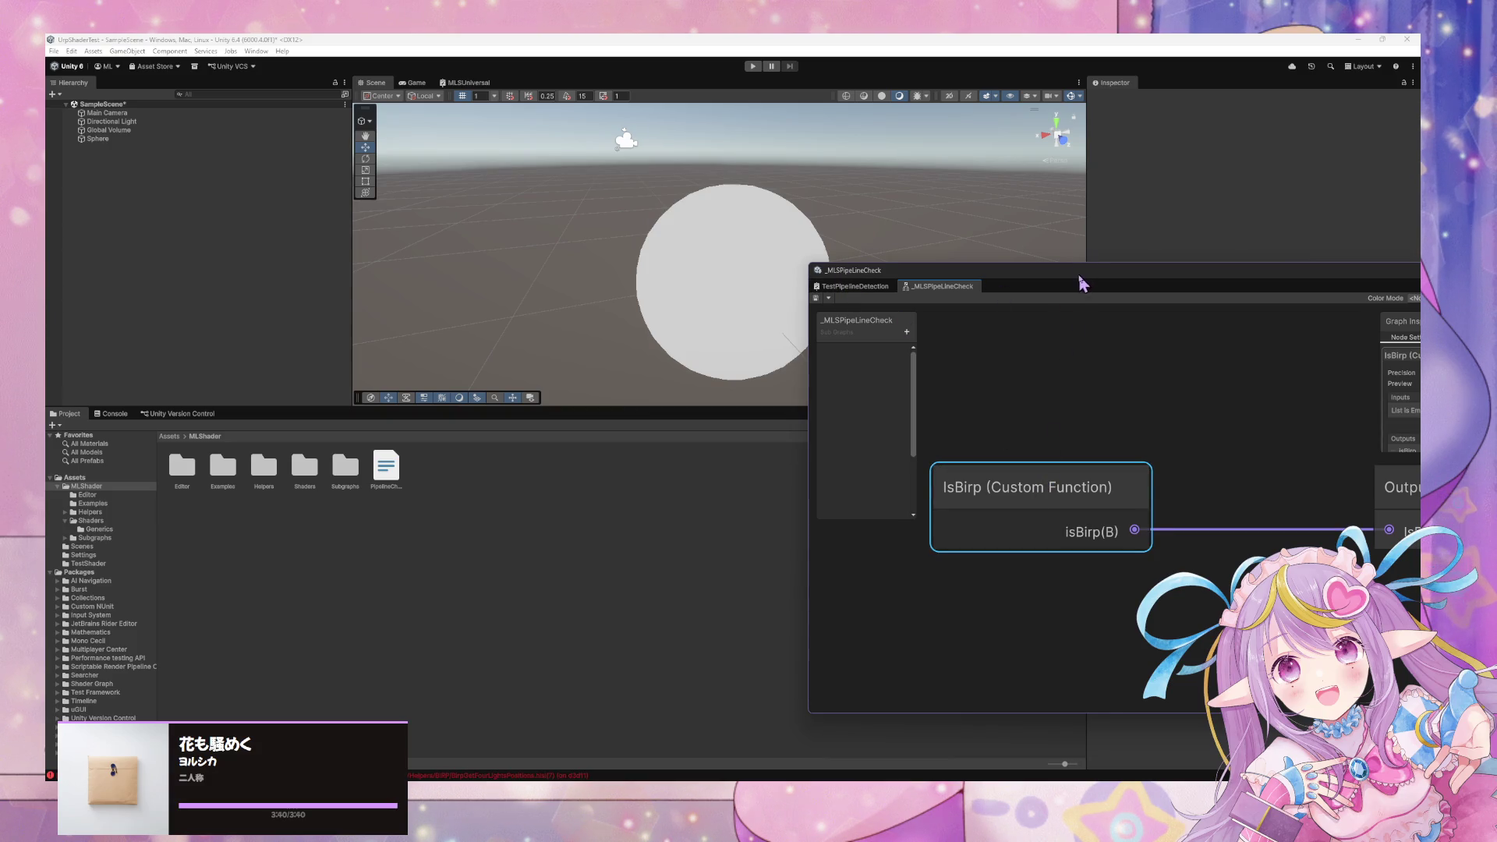
Bring the subgraph window into view and open PipelineCheck.hlsl from the IsBirp source field.
left_click_drag(1080, 281, 616, 254)
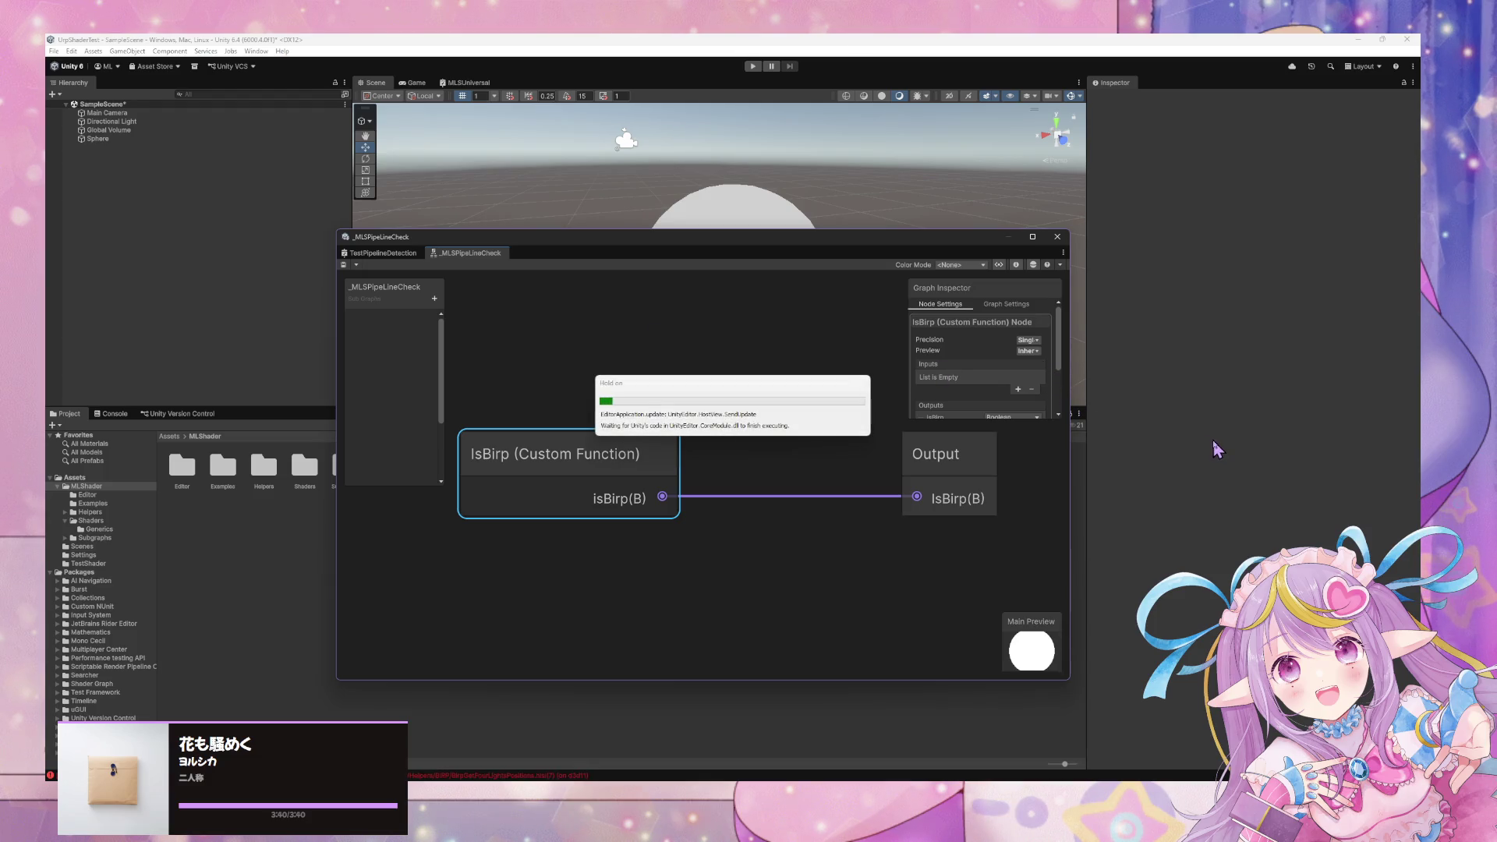
scroll(1024, 359, "down", 3)
double_click(992, 396)
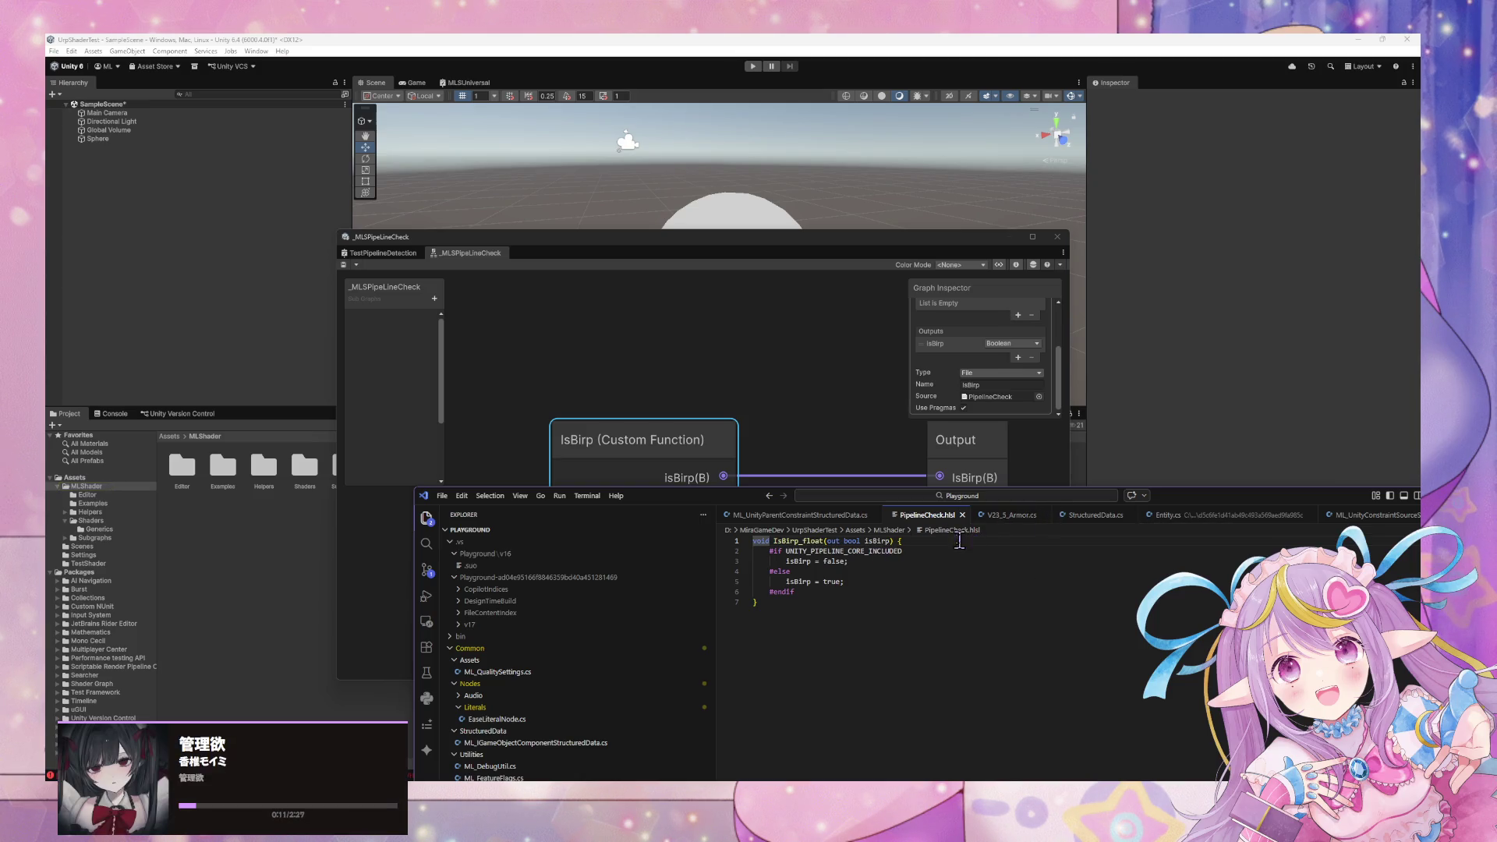
scroll(1005, 373, "up", 3)
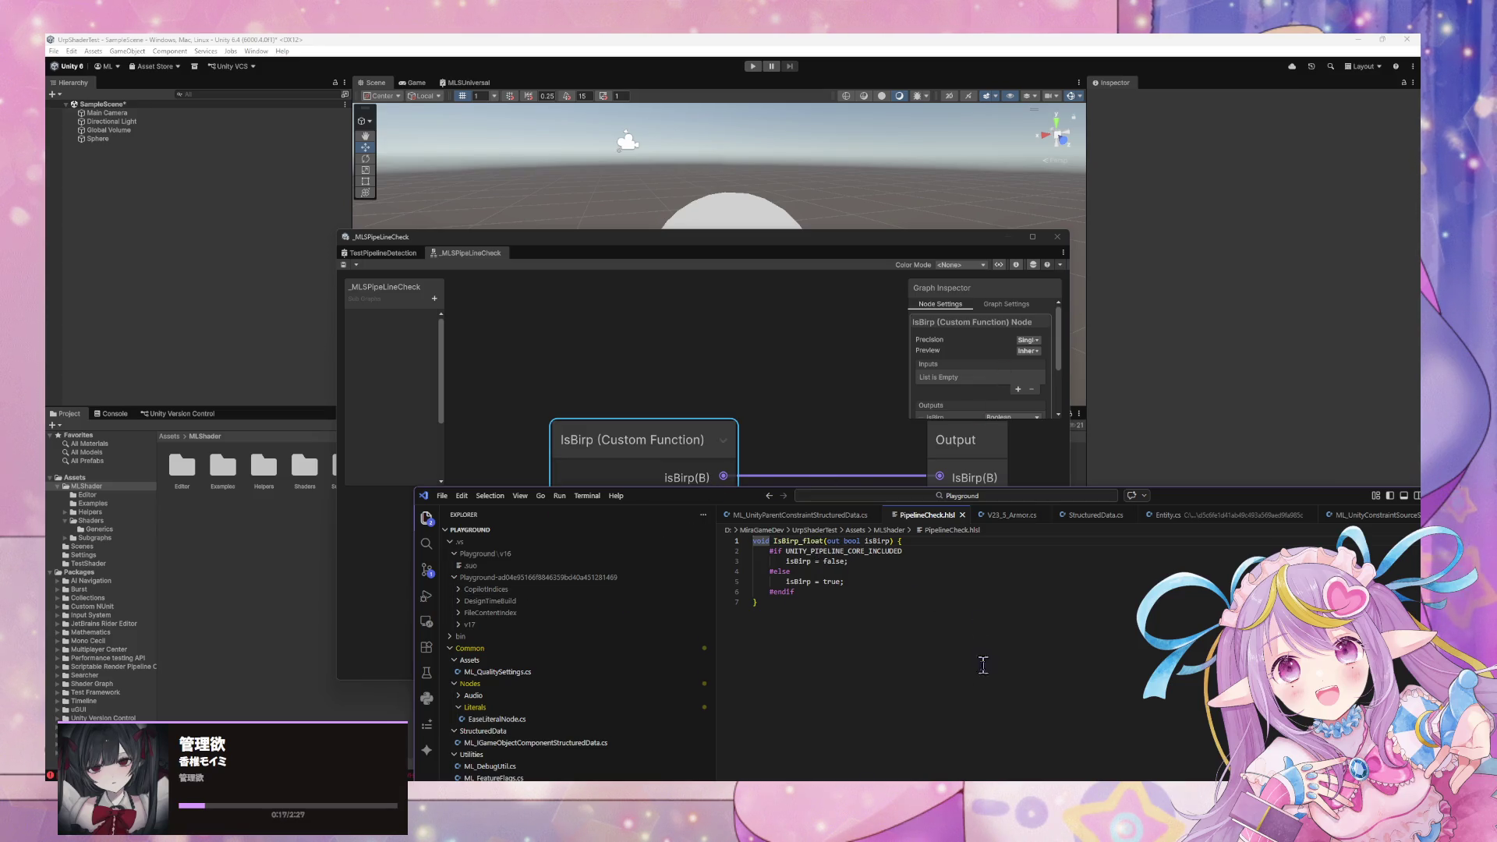
mouse_move(711, 779)
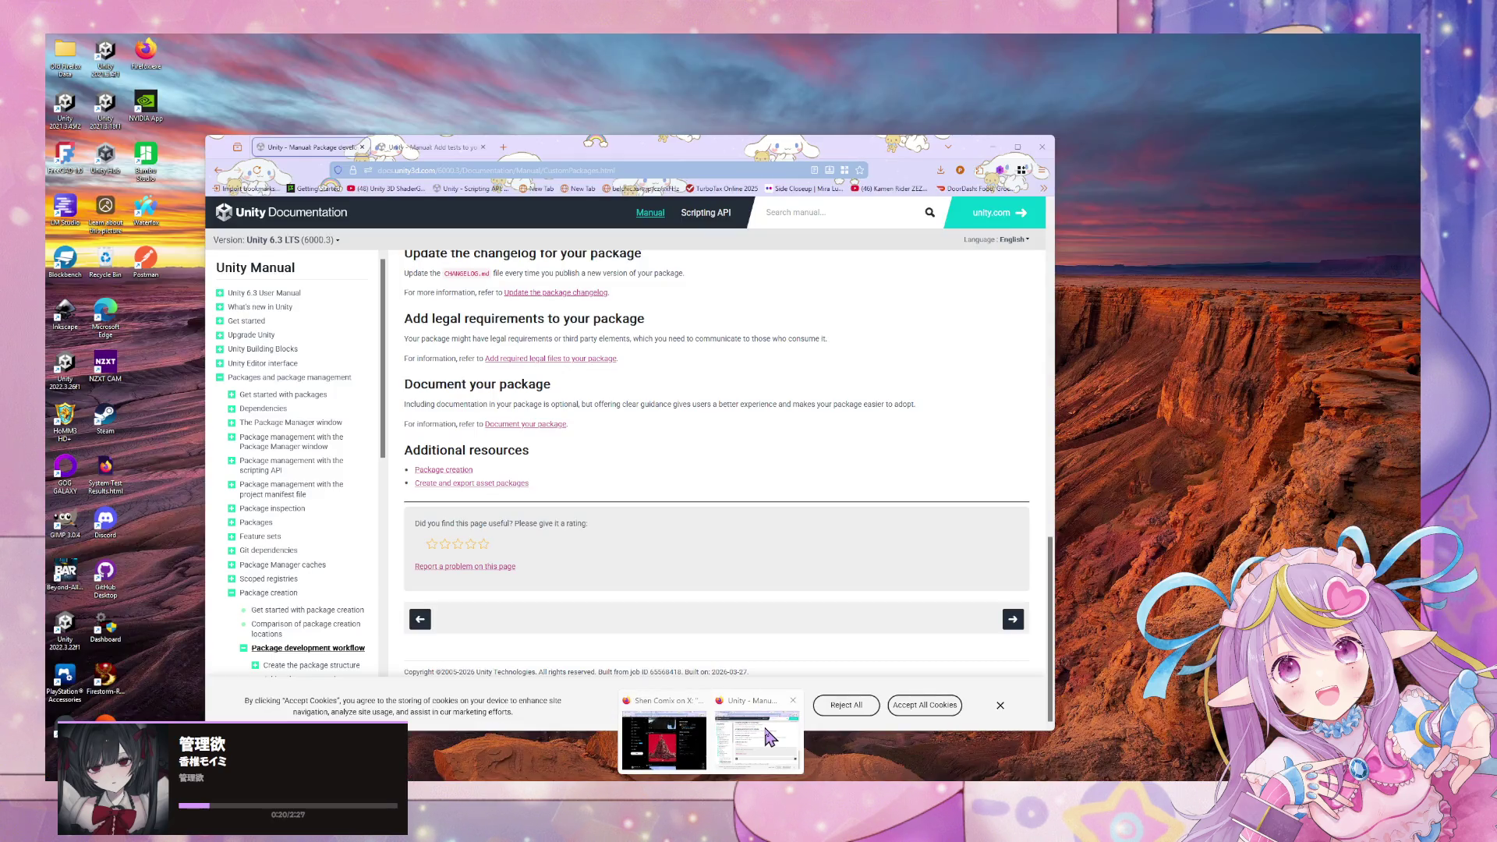
Search Google for 'built in rendering path variable' and expand the AI Overview.
left_click(770, 737)
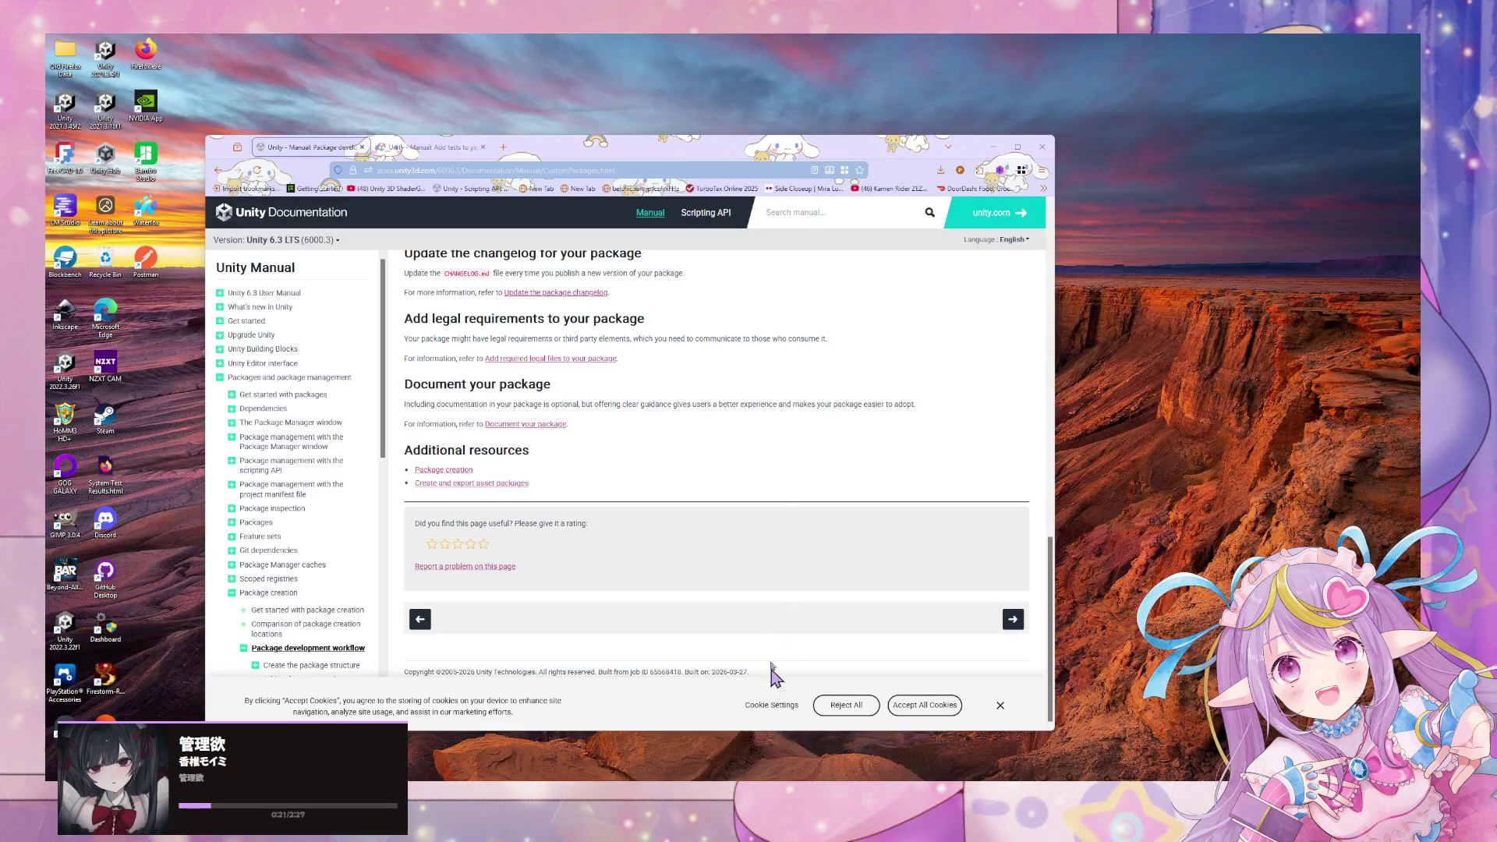
scroll(768, 450, "up", 4)
left_click(443, 148)
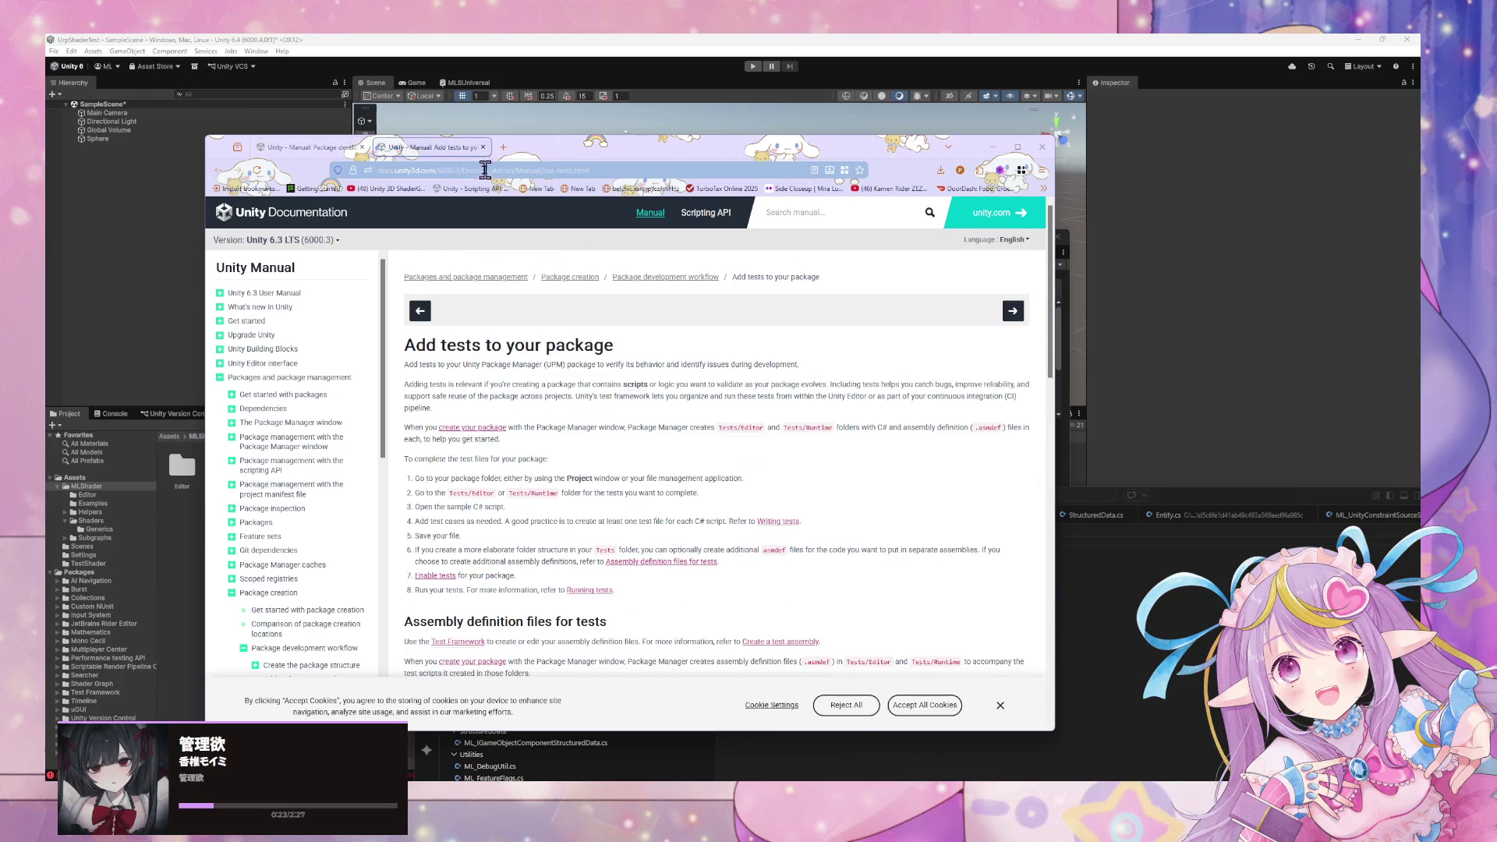
left_click(485, 170)
type("built in")
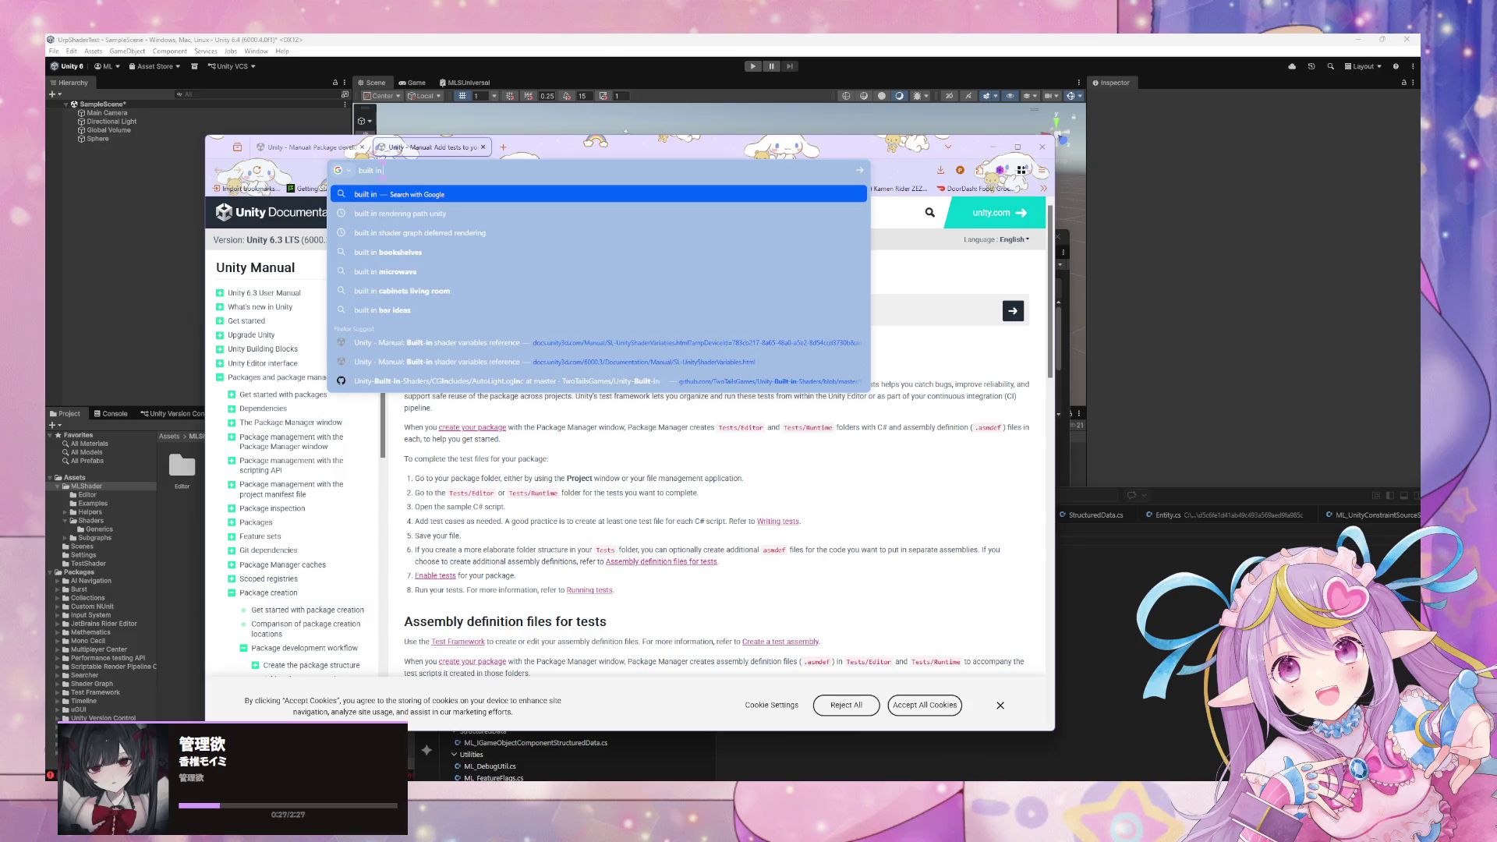
type(" render")
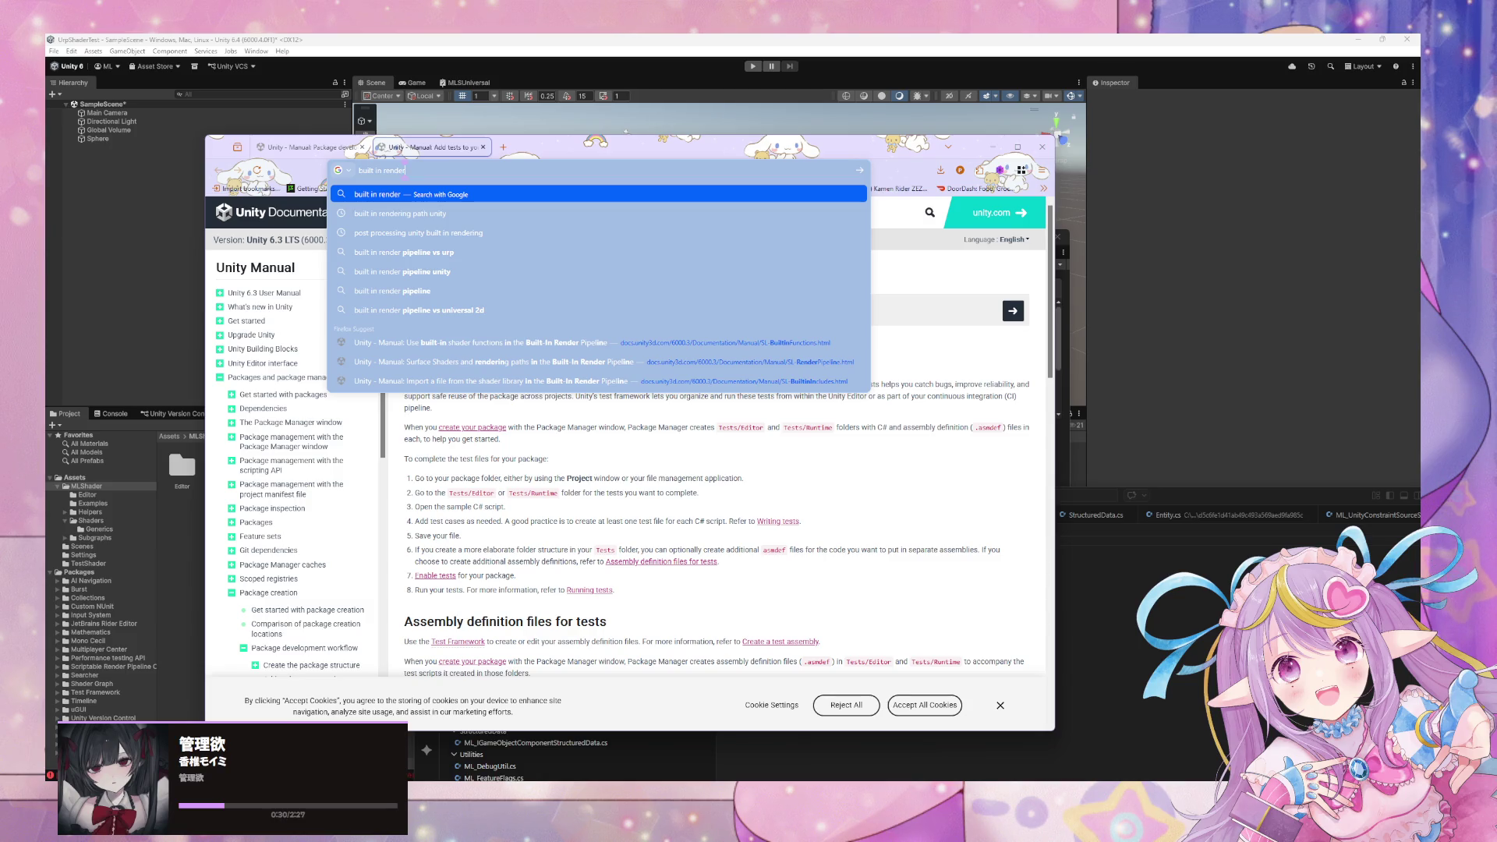
key("Down")
type("variabl")
type("e")
key("Return")
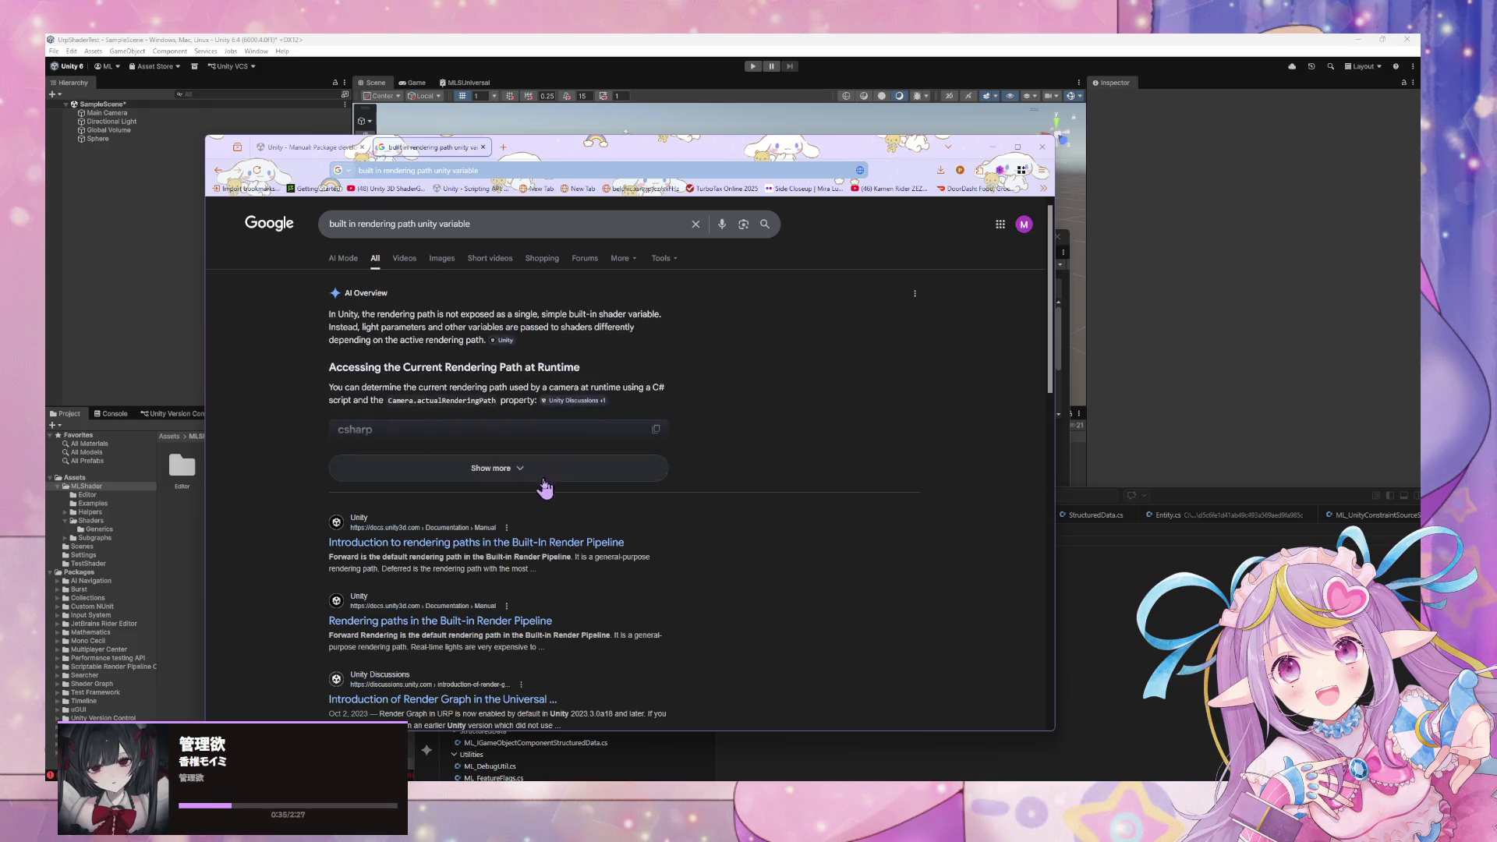
left_click(508, 467)
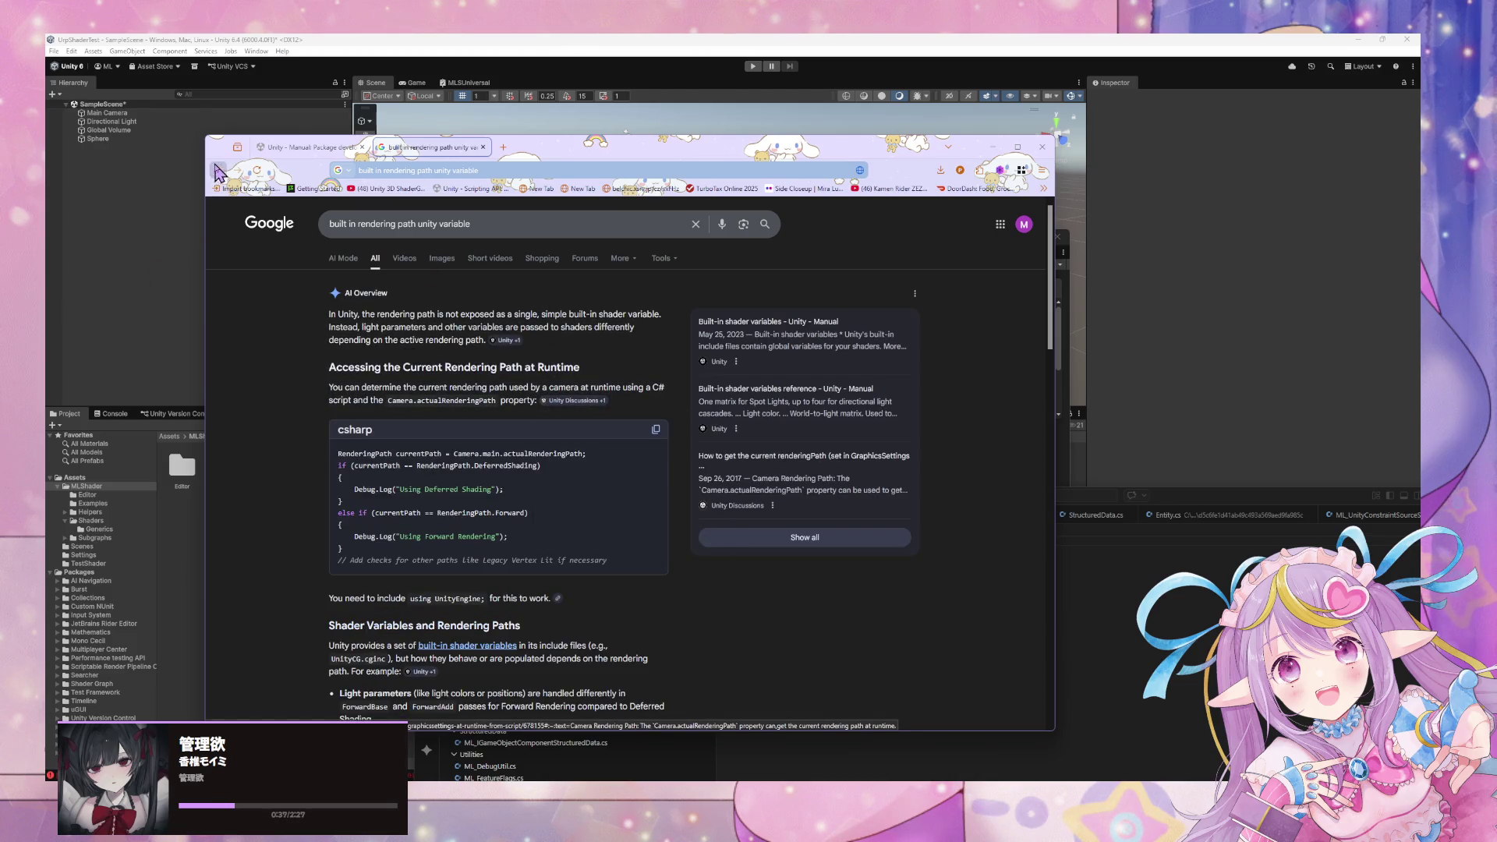
left_click(217, 170)
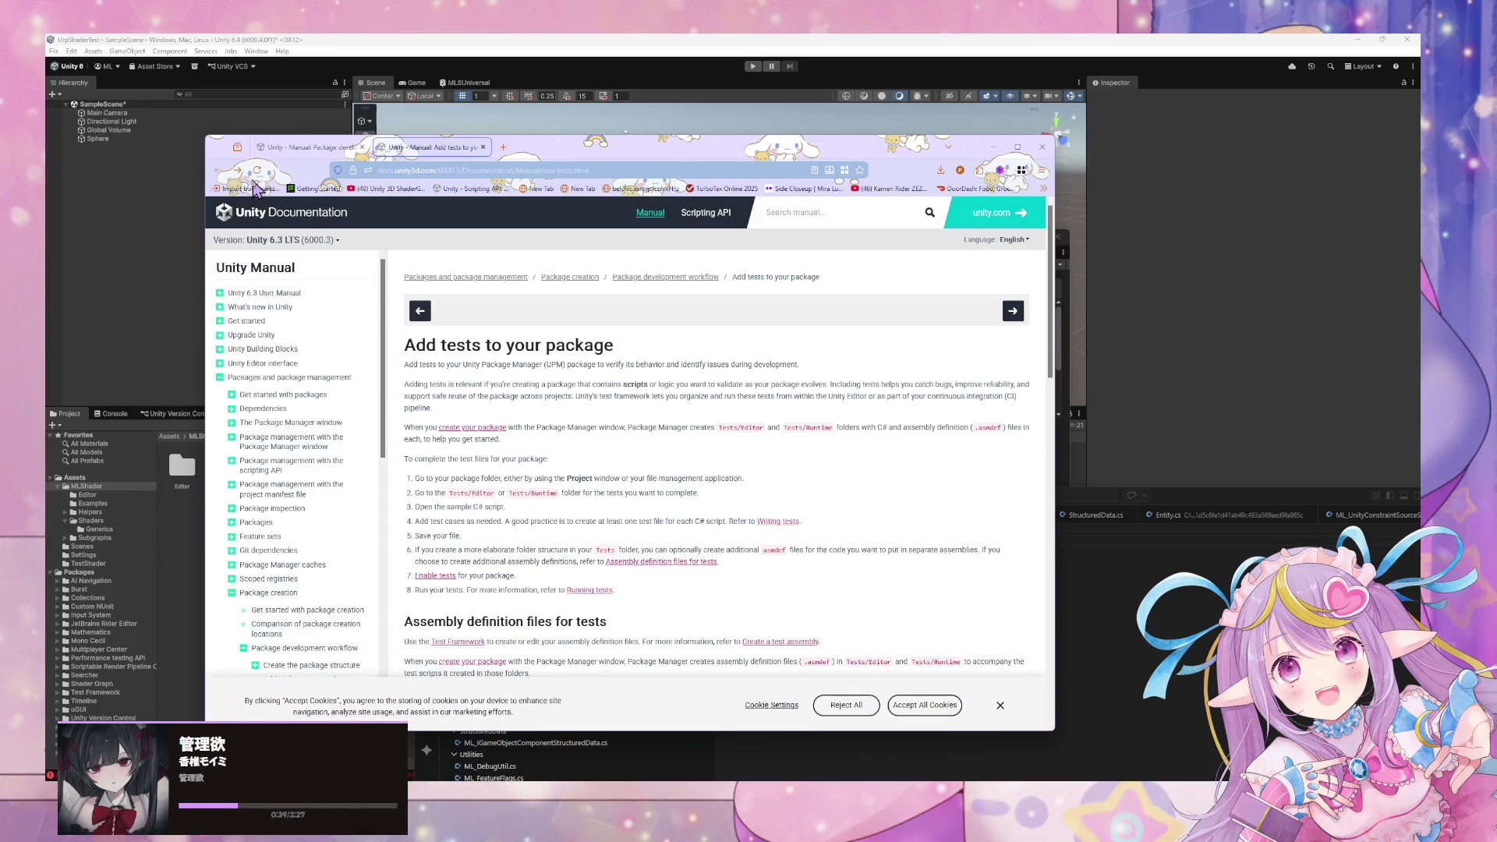
left_click(238, 170)
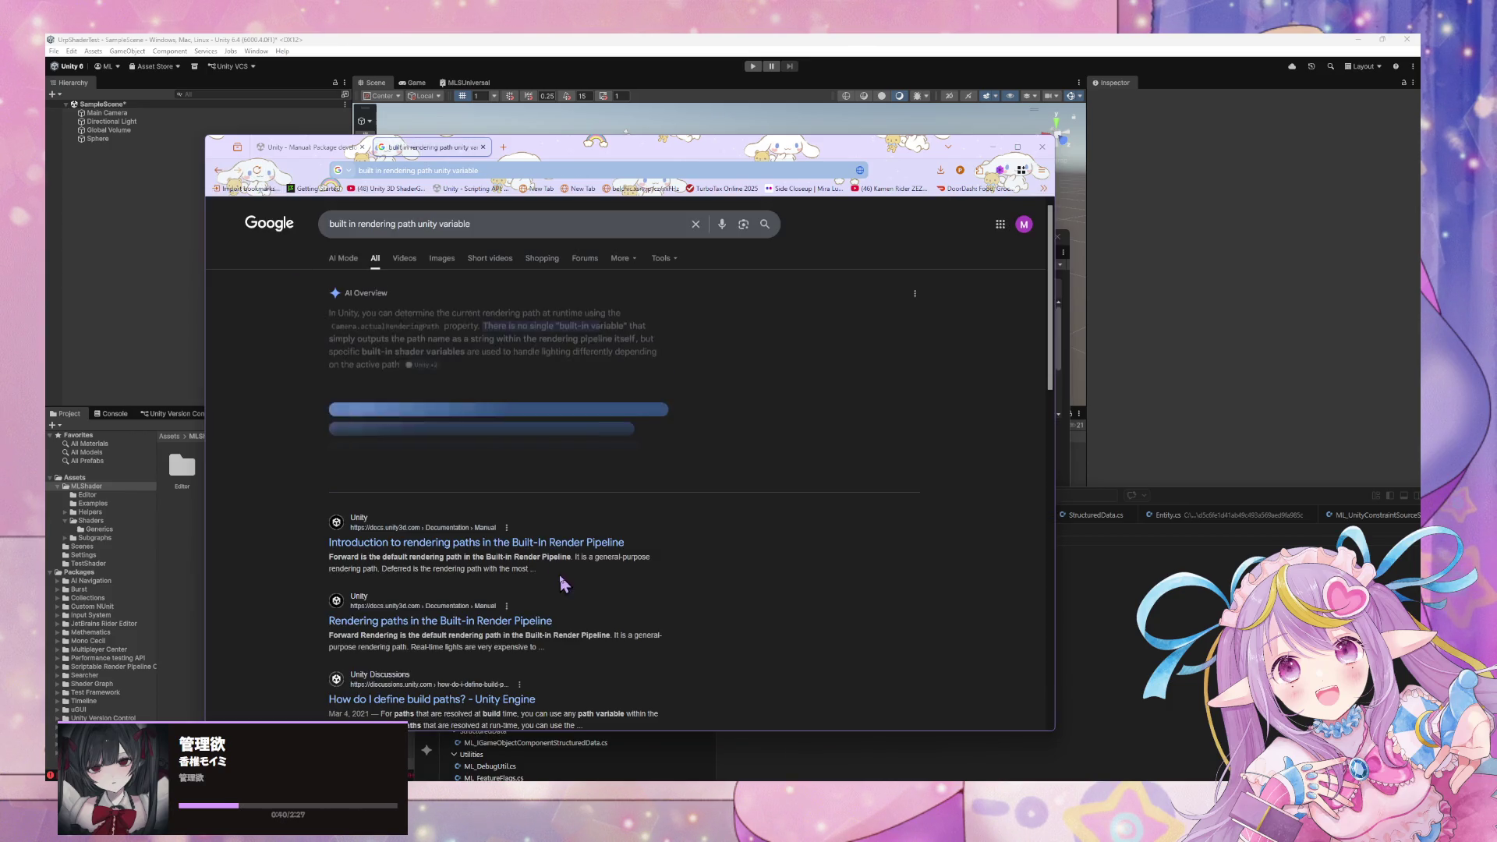
Refine the search query to 'birp' unity variables.
left_click(503, 221)
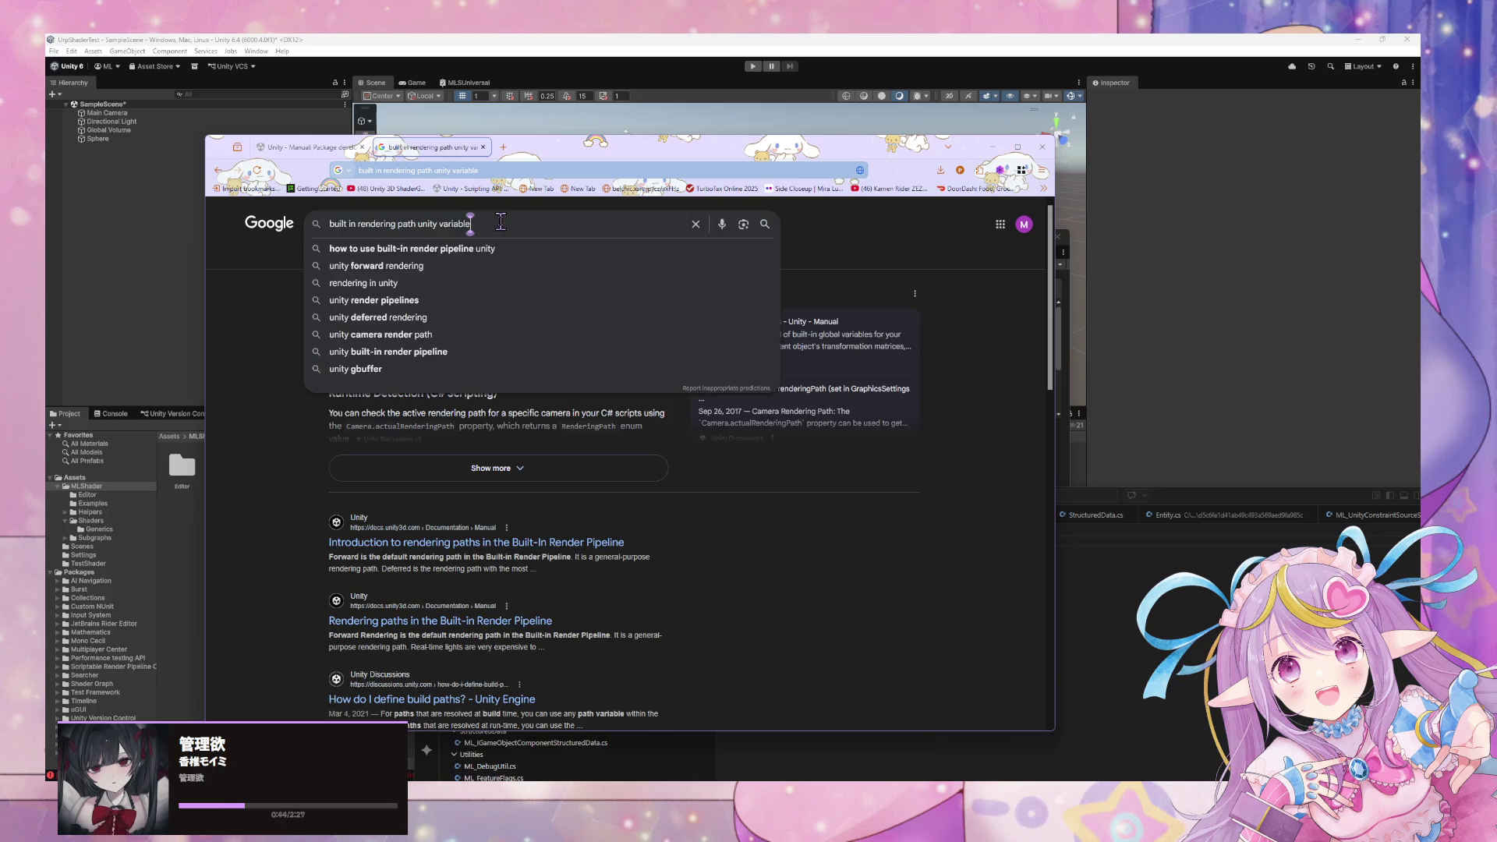
type("s")
key("Return")
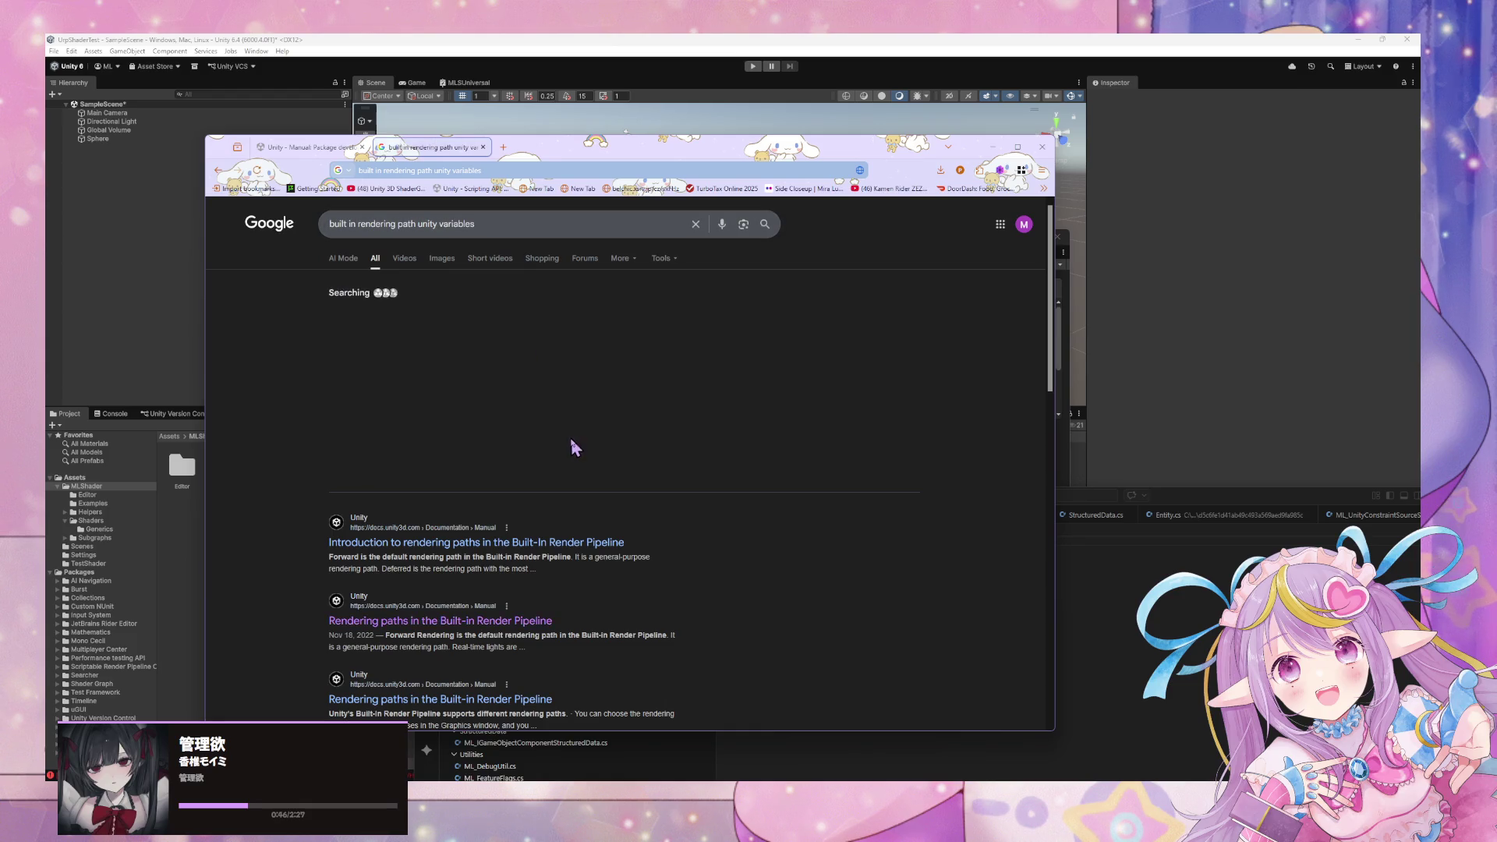
left_click(422, 222)
key("shift+Home")
key("BackSpace")
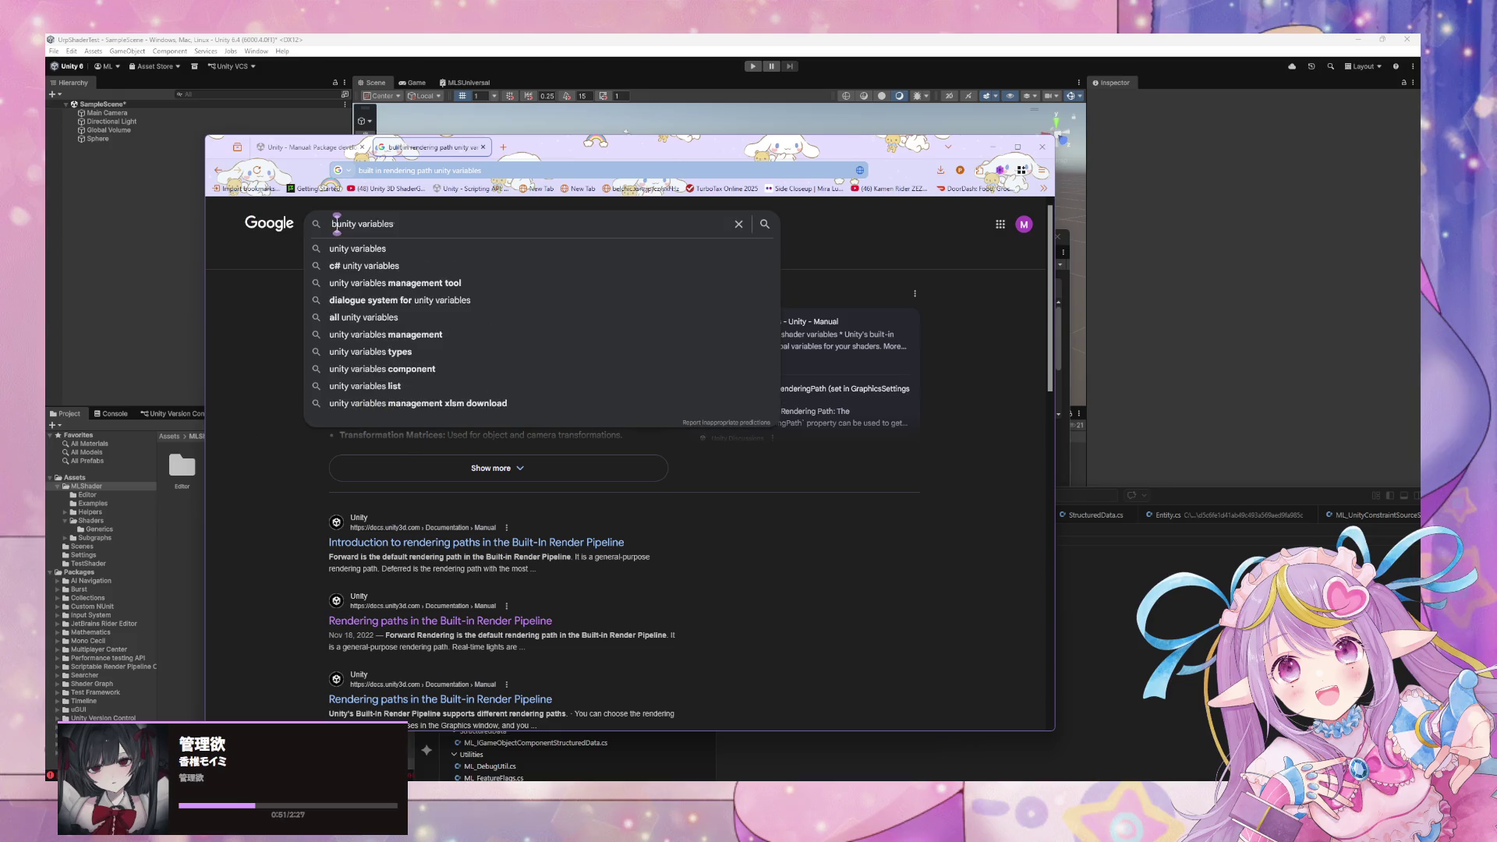
type("birp")
key("Return")
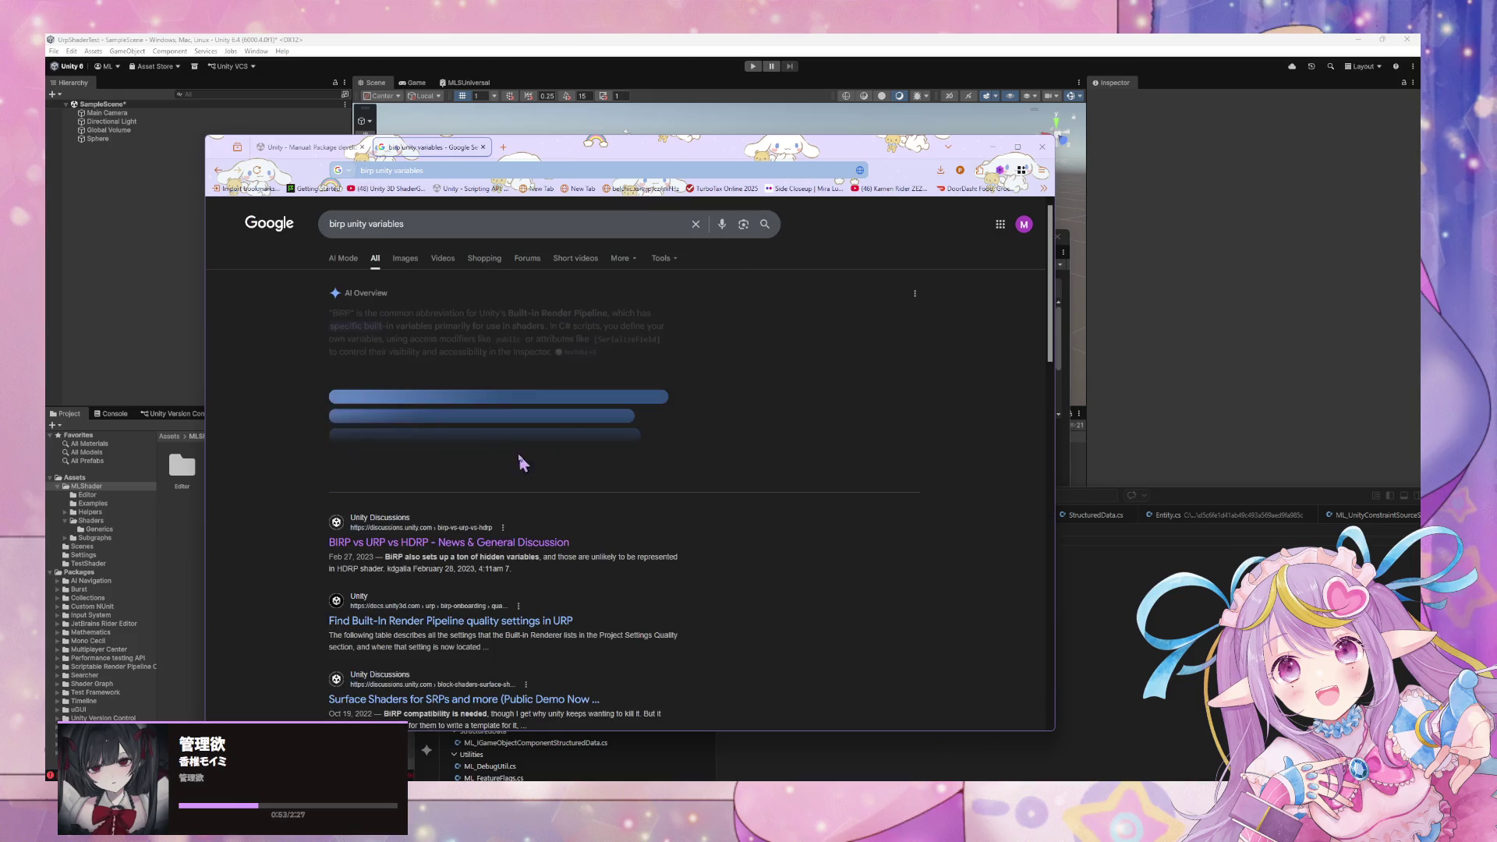
scroll(492, 416, "down", 5)
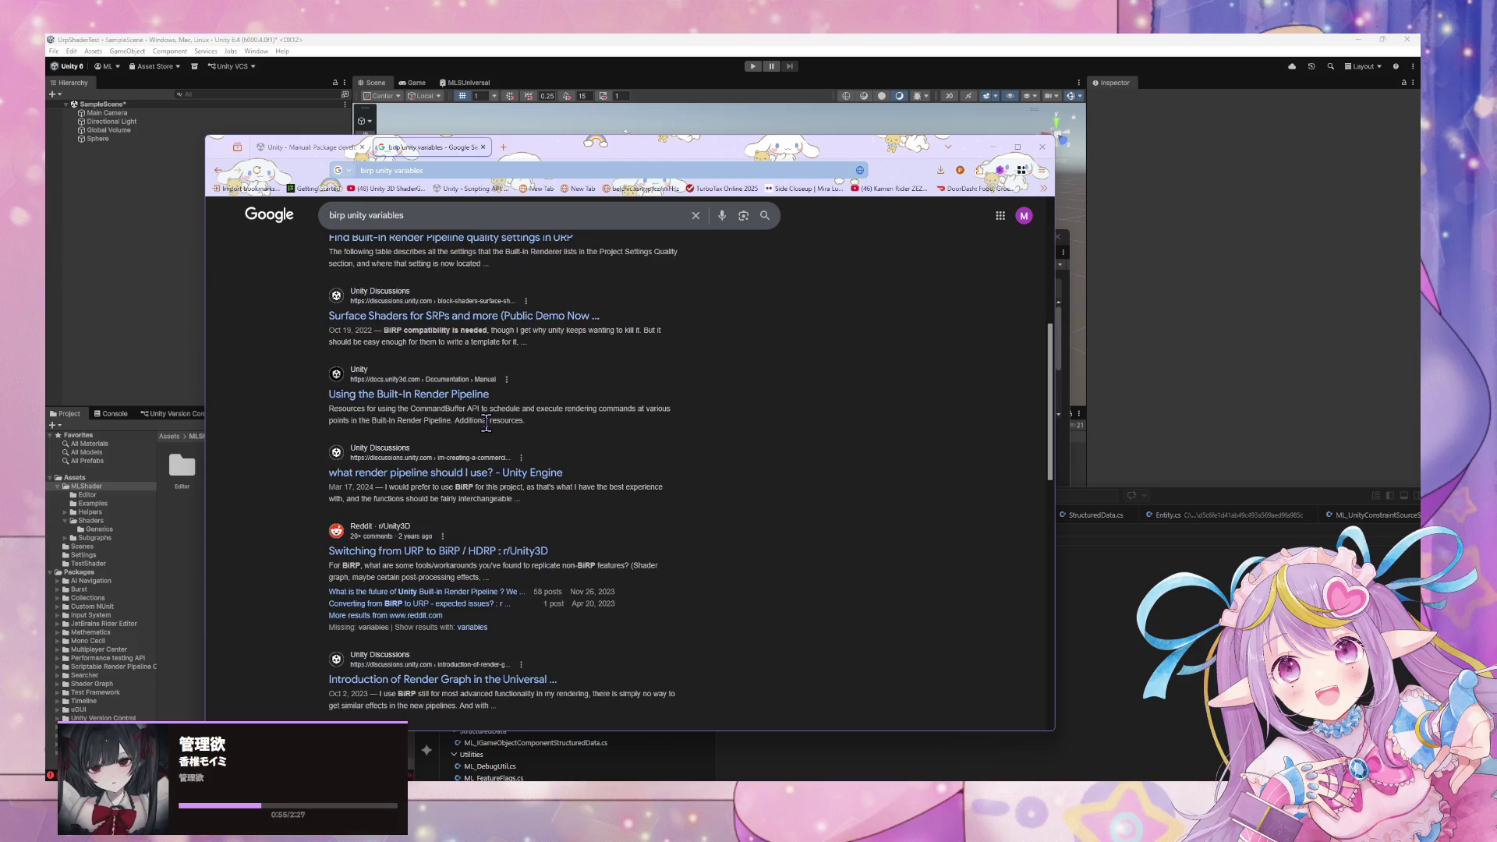
Read the Built-in shader variables reference down to Lighting, then select the UNITY_PIPELINE_CORE_INCLUDED check.
left_click(503, 147)
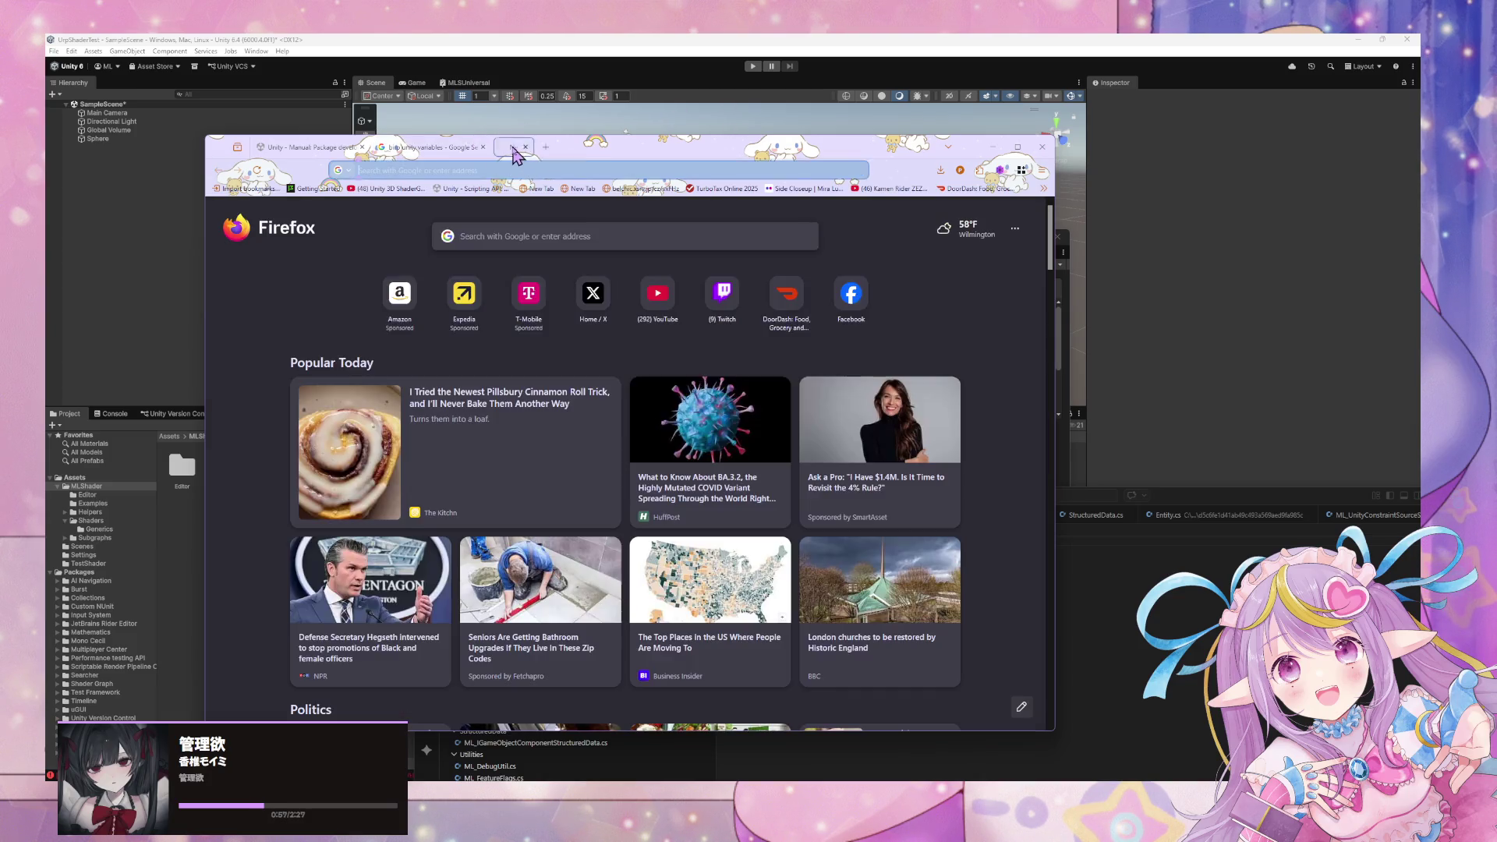
type("variable")
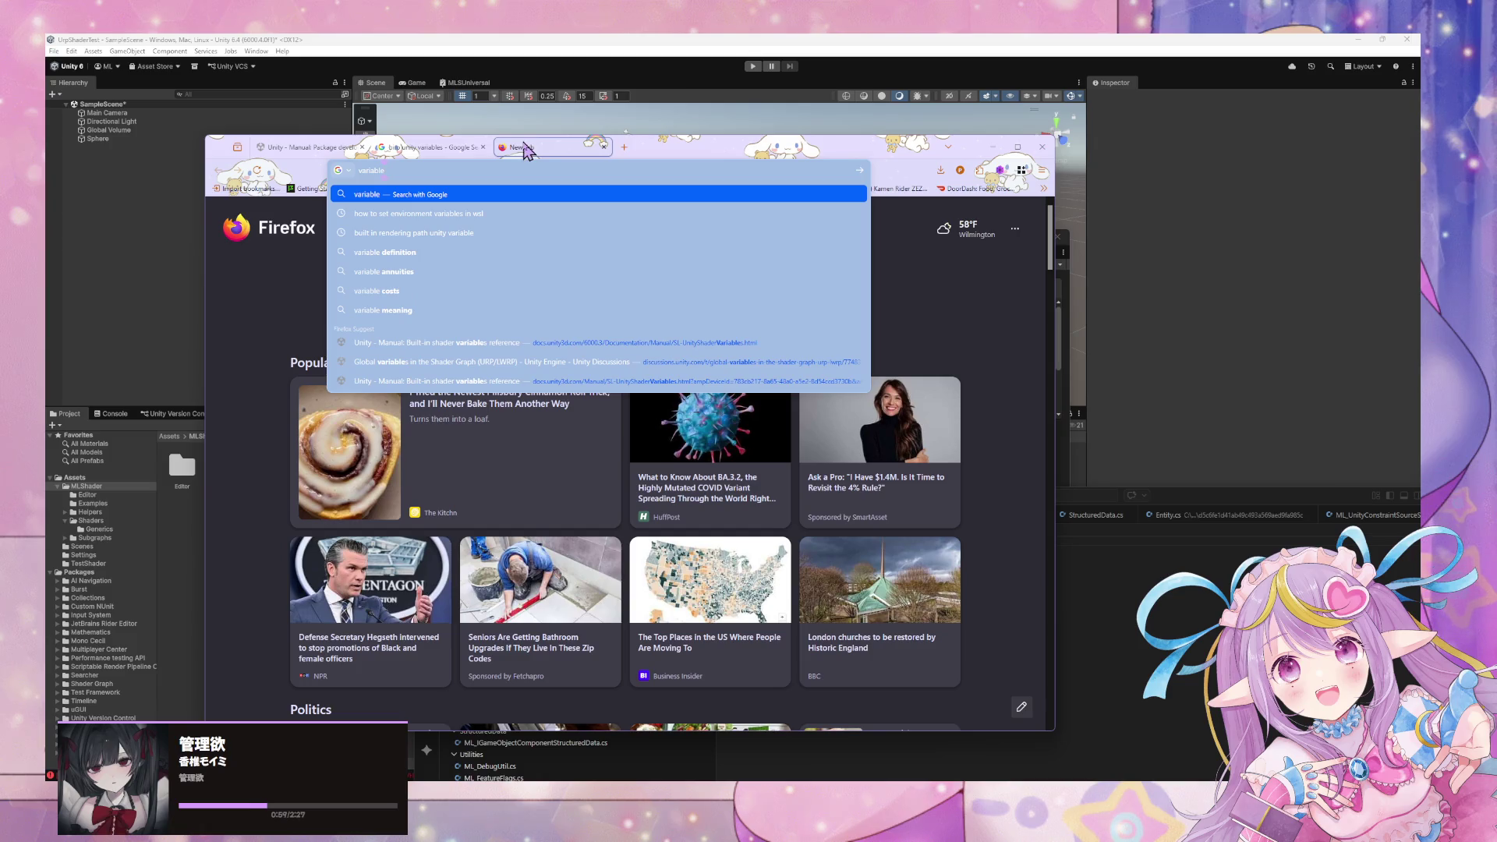
left_click(513, 342)
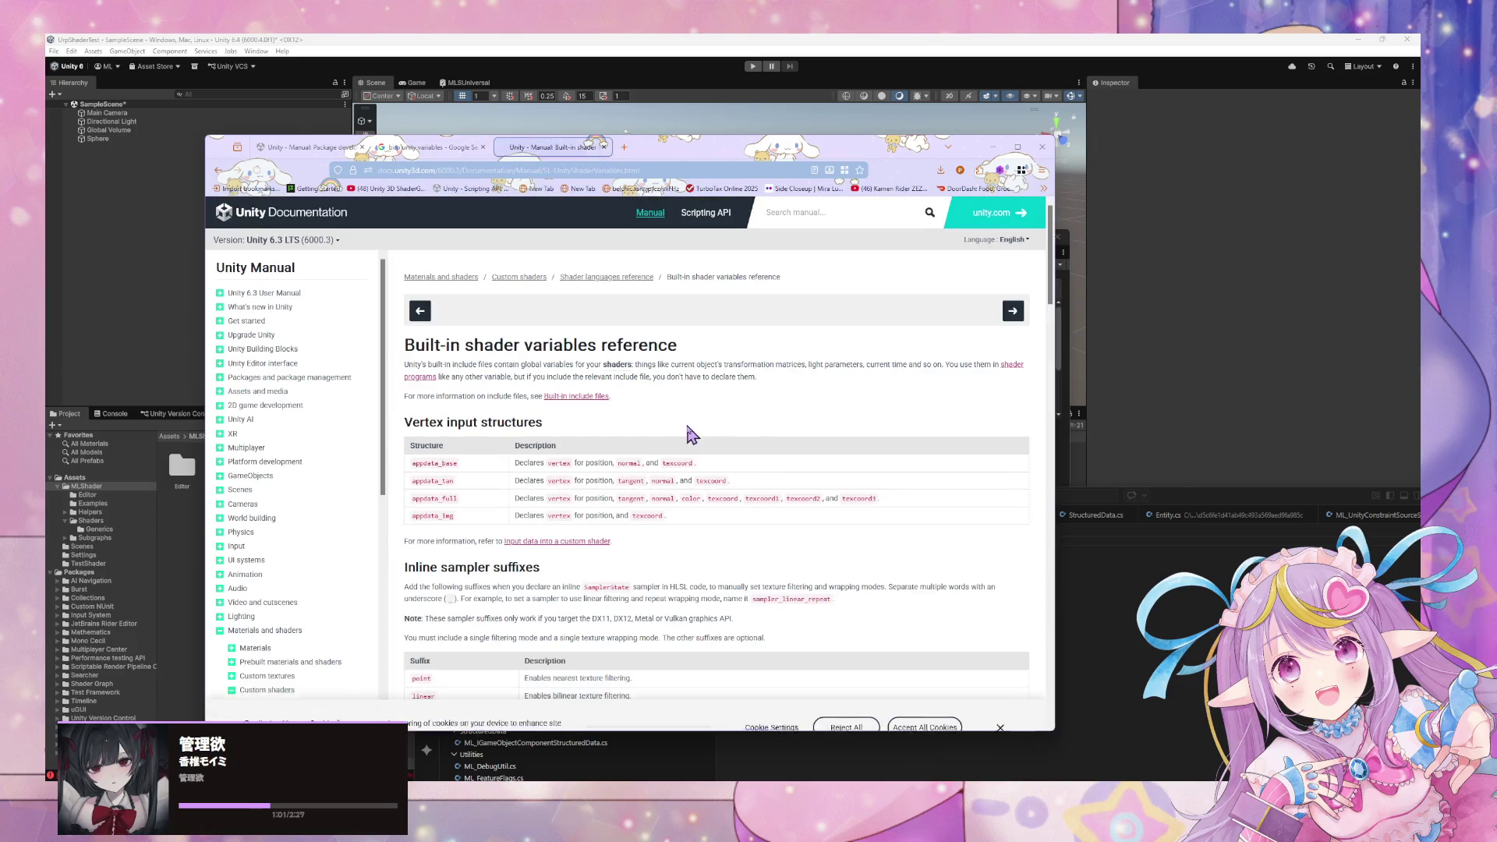
scroll(689, 431, "down", 3)
scroll(689, 431, "up", 2)
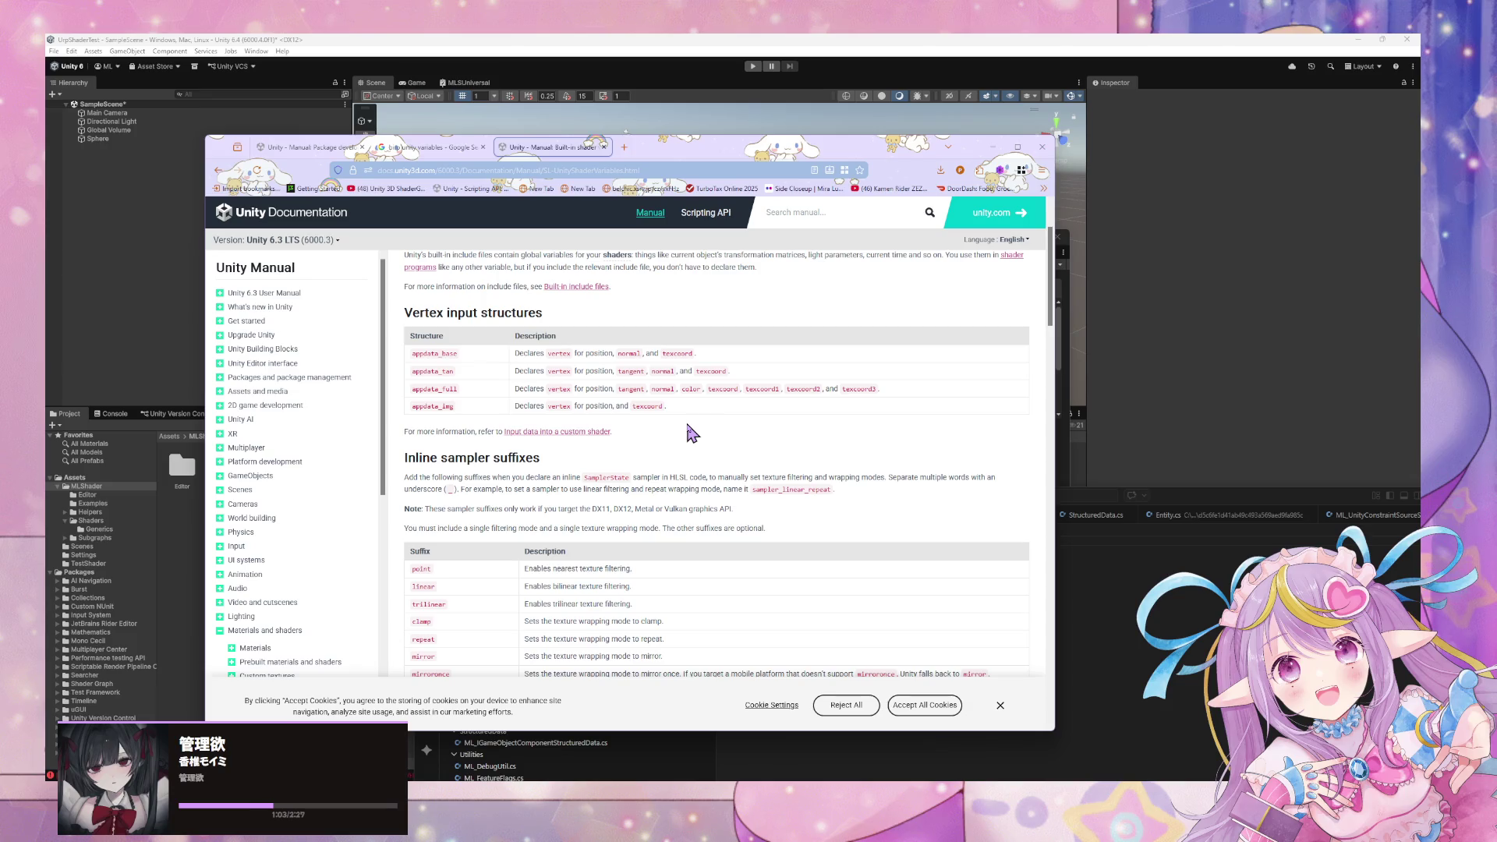
scroll(689, 431, "down", 6)
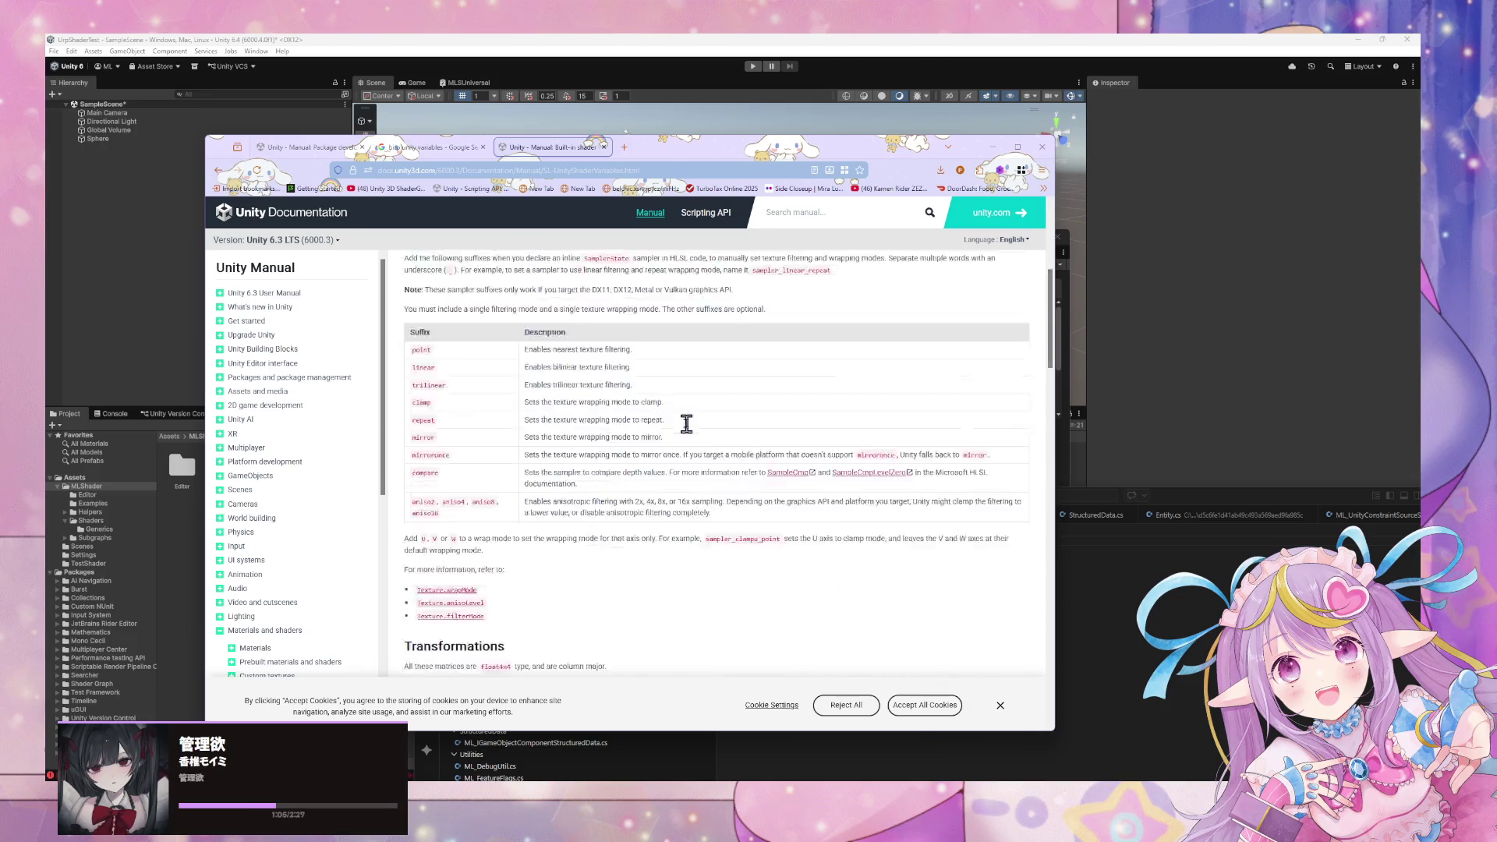
scroll(690, 434, "down", 10)
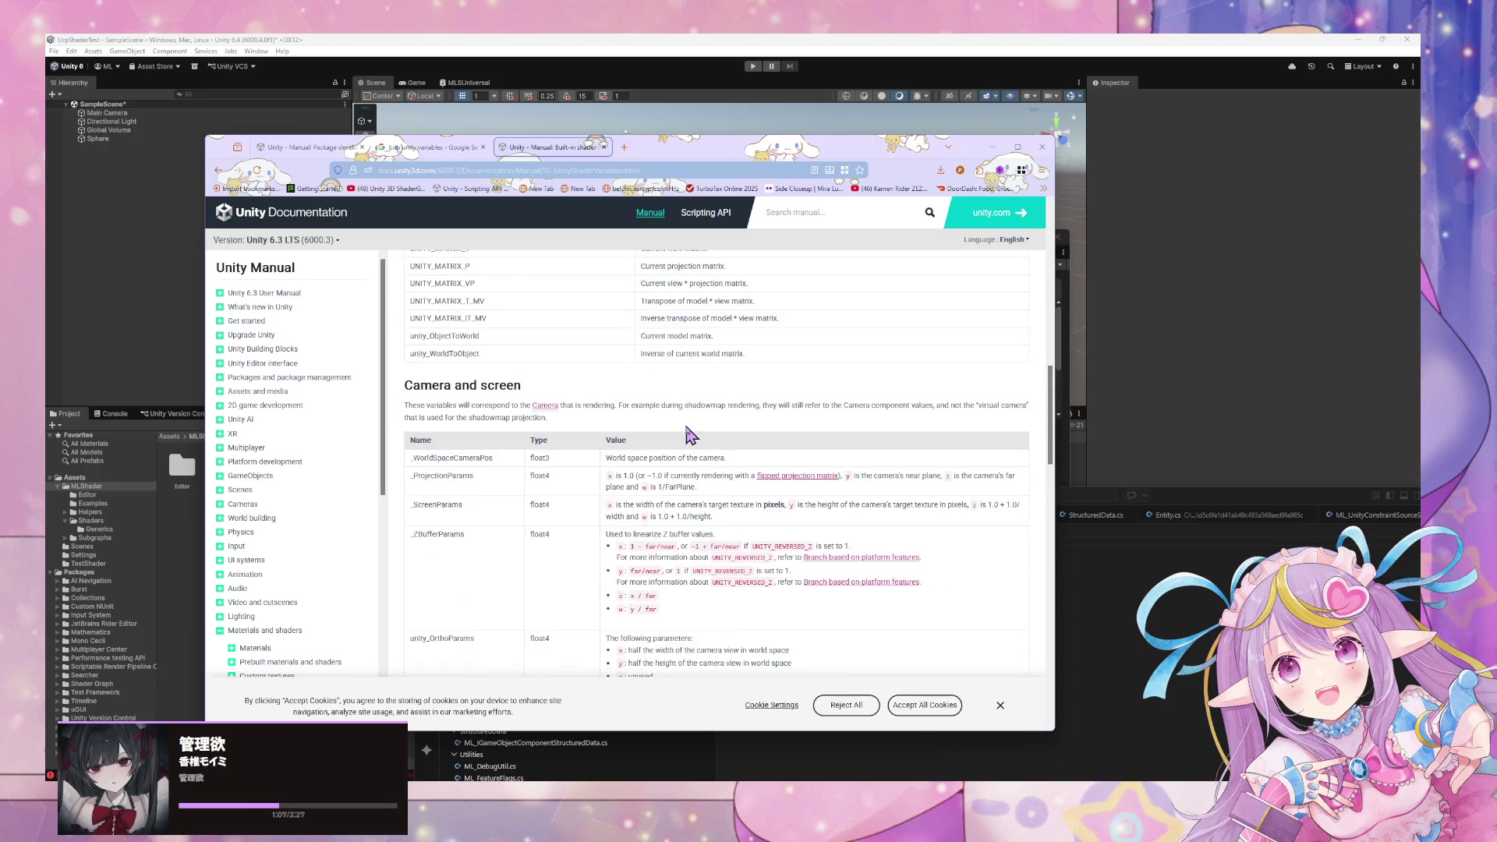
scroll(686, 429, "down", 1)
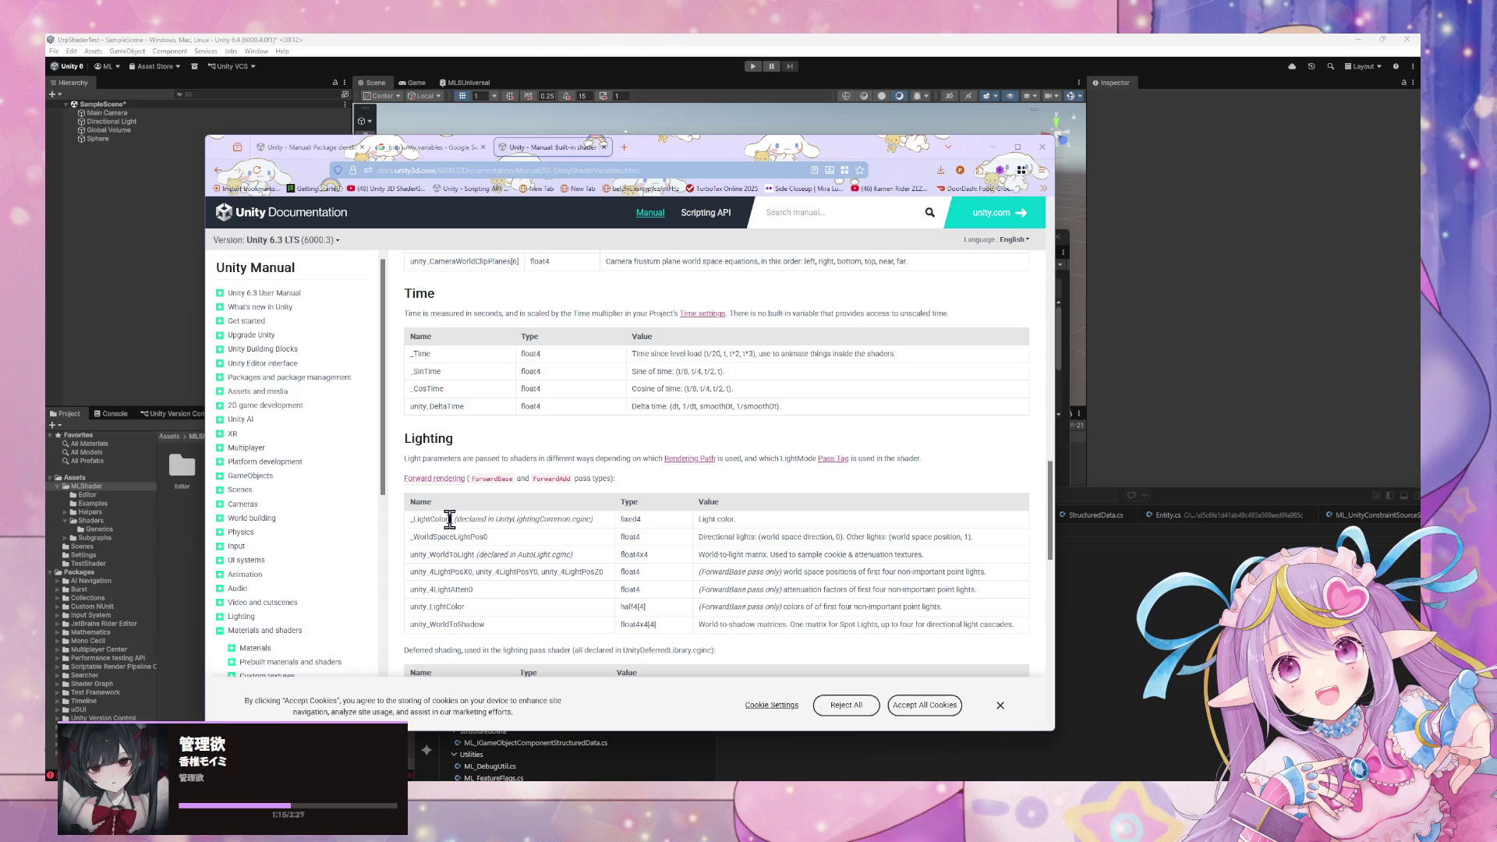
left_click(1111, 641)
double_click(869, 551)
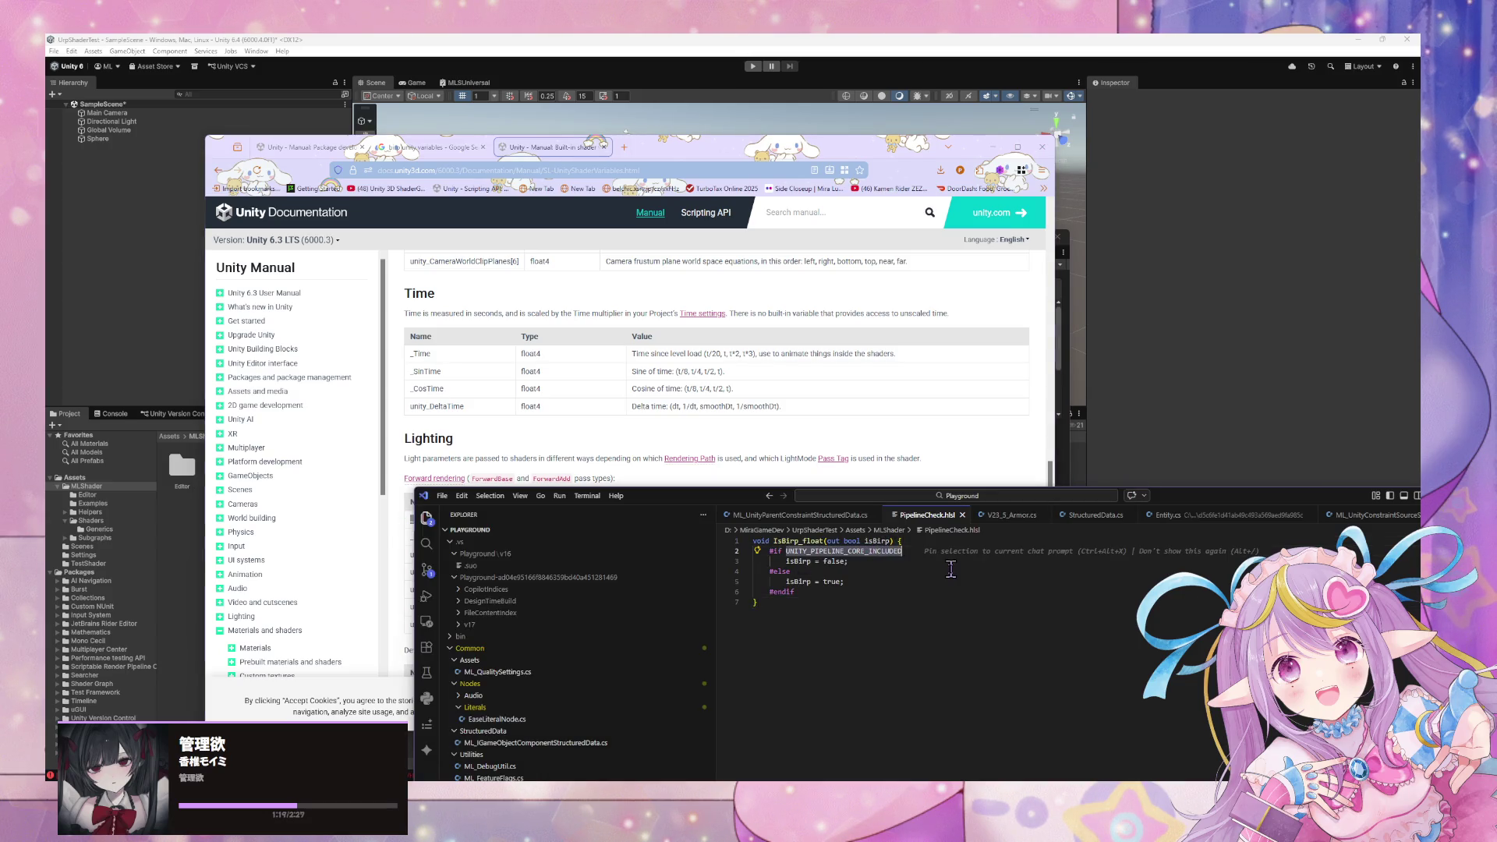
Replace the check with defined(_LightColor0), then return to Unity and select the Sphere.
type("defined(")
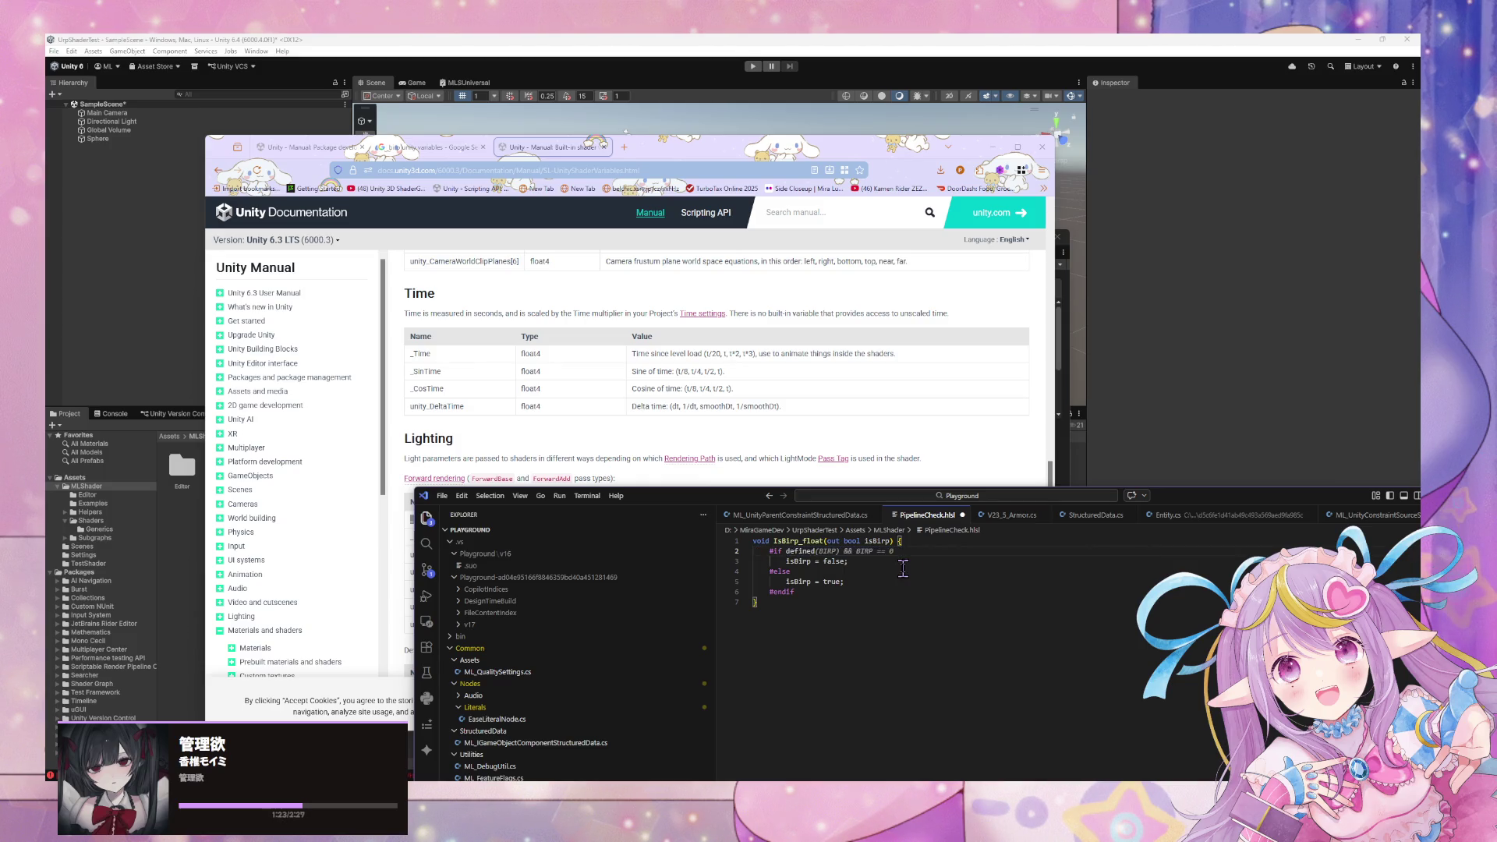
type("_LightColor0")
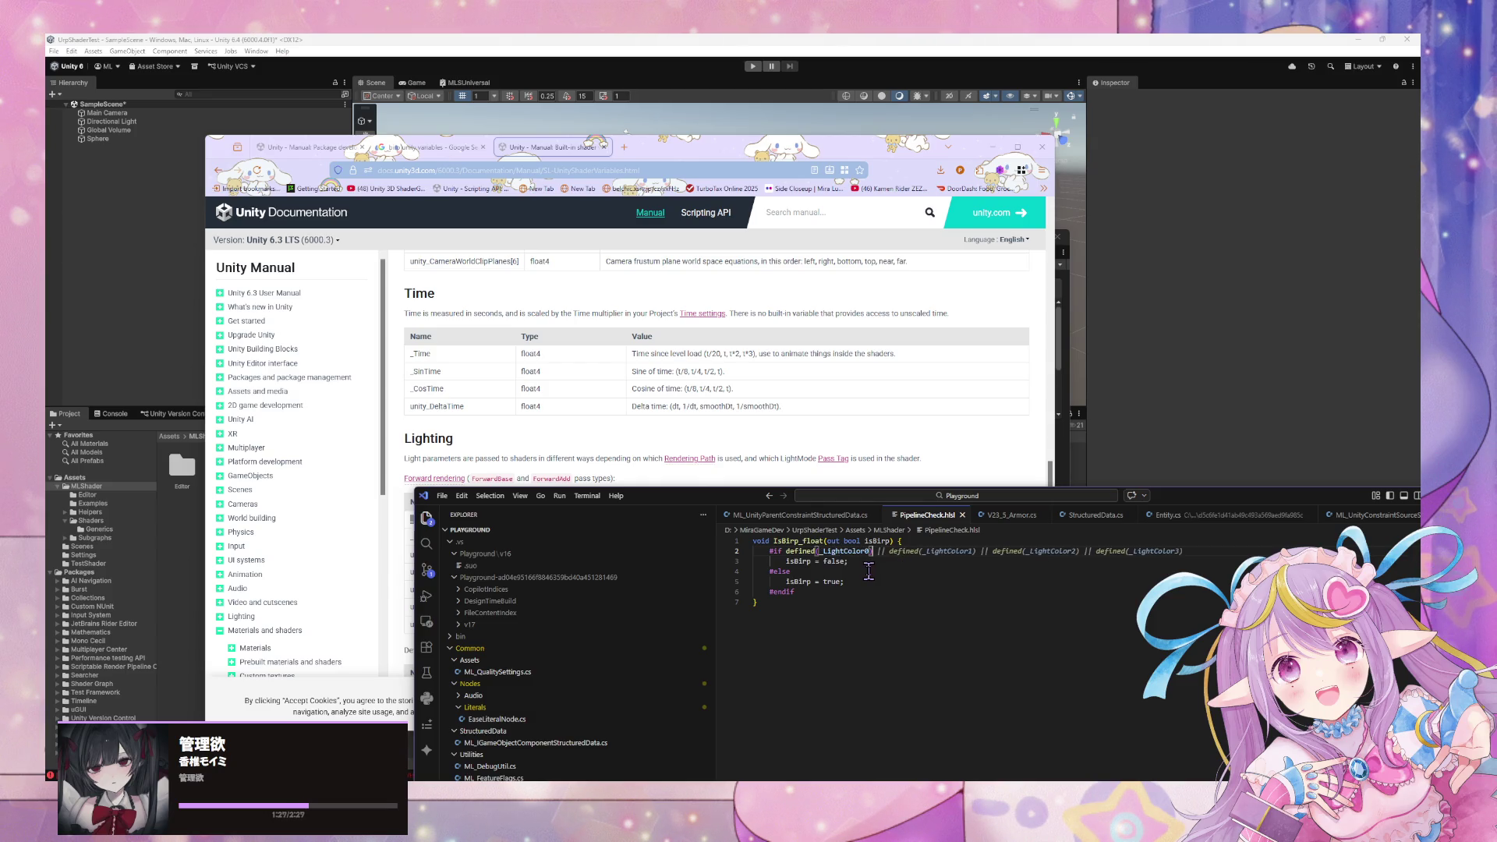
left_click(1120, 427)
mouse_move(770, 251)
left_mouse_down()
mouse_move(945, 377)
mouse_move(973, 361)
mouse_move(995, 401)
left_mouse_up()
left_click(733, 275)
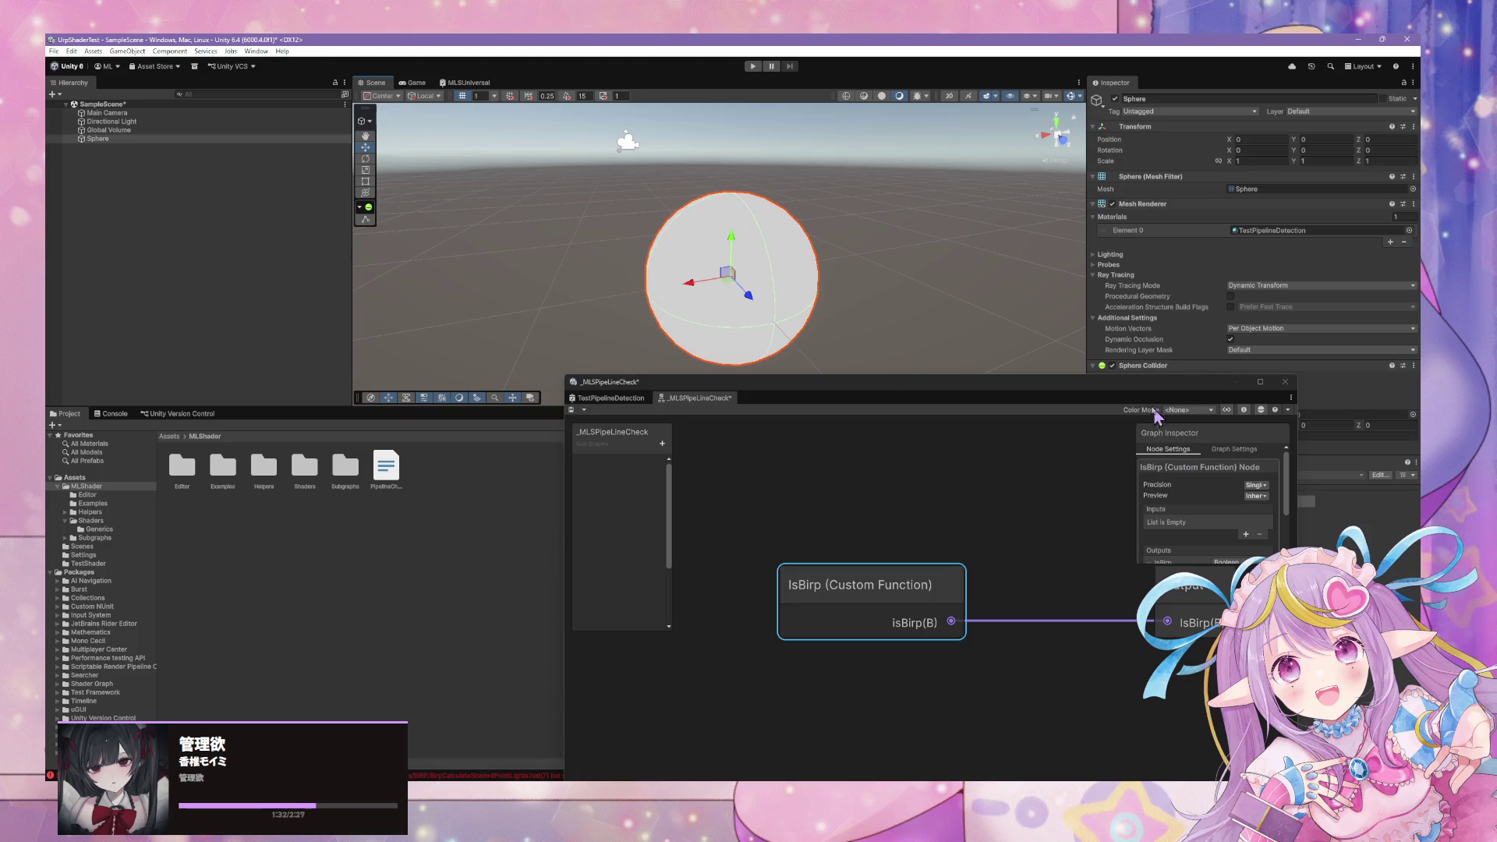
Switch the graph window to TestPipelineDetection and select the MLS Pipe Line Check node.
left_click(1133, 392)
mouse_move(1032, 401)
left_mouse_down()
mouse_move(873, 271)
mouse_move(872, 237)
left_mouse_up()
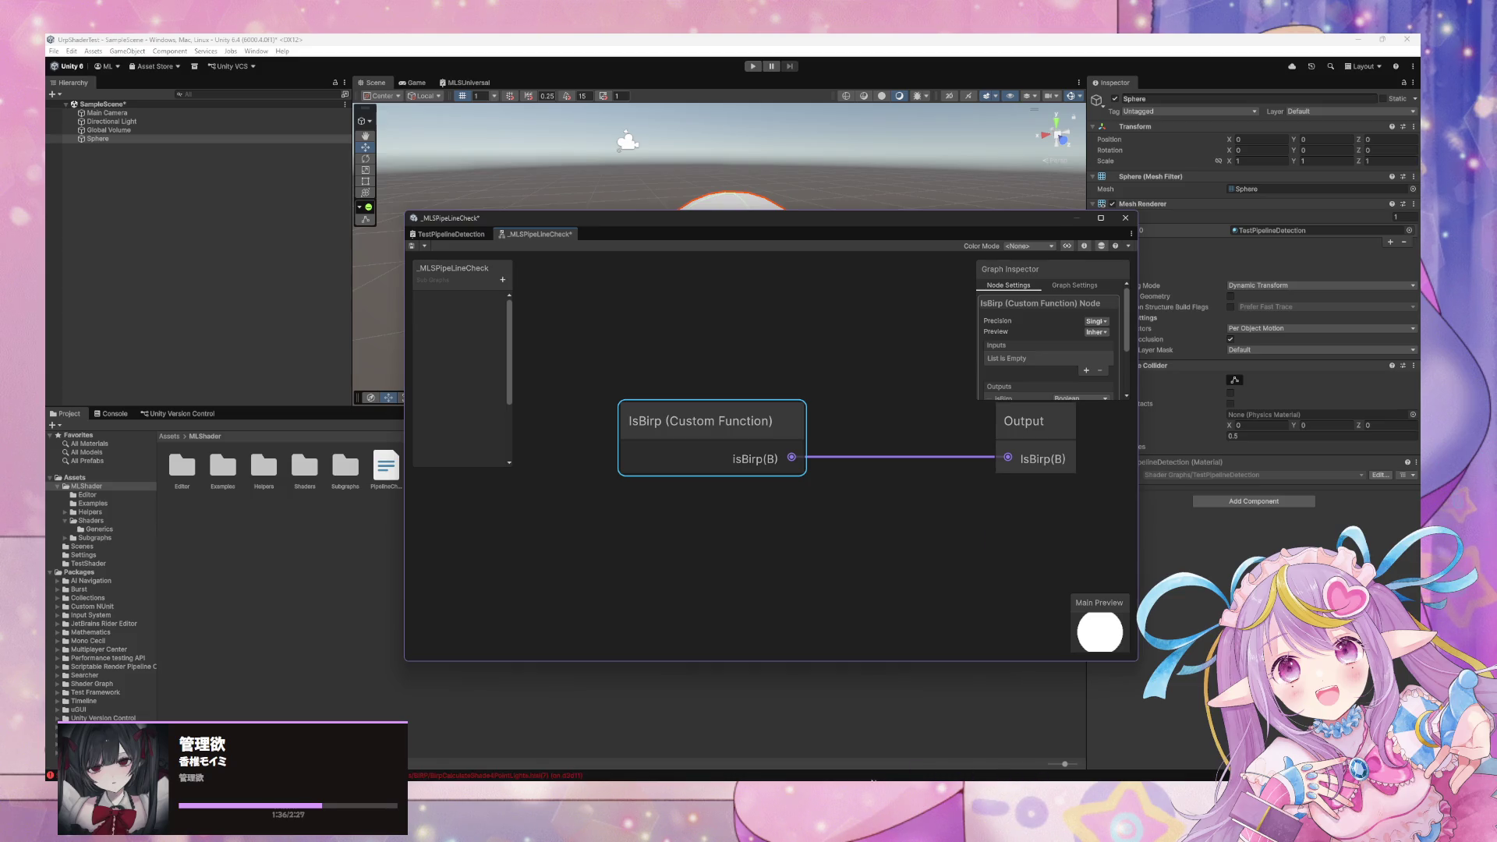
mouse_move(853, 778)
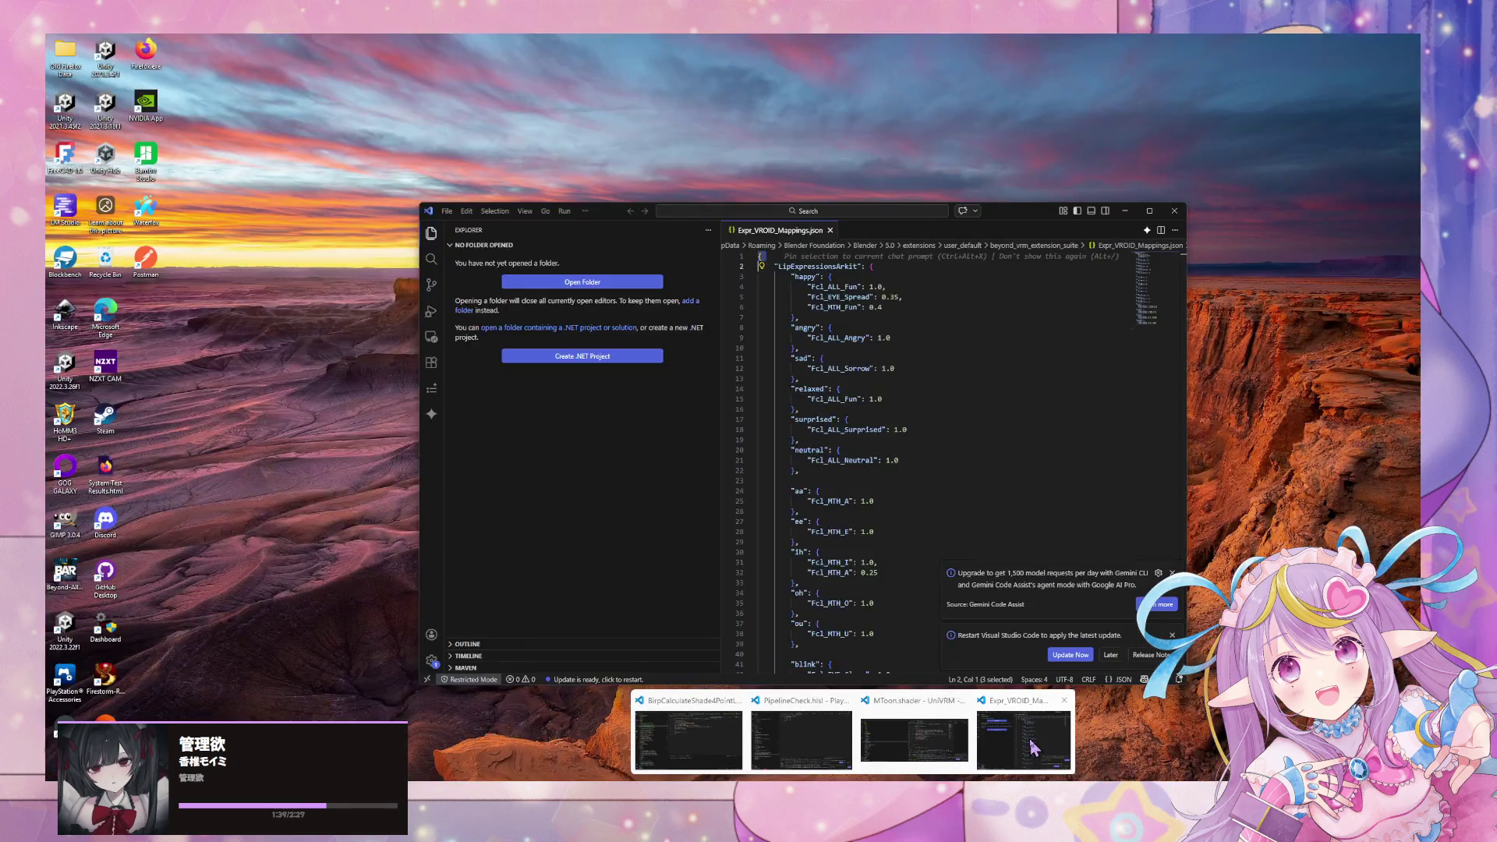
left_click(803, 741)
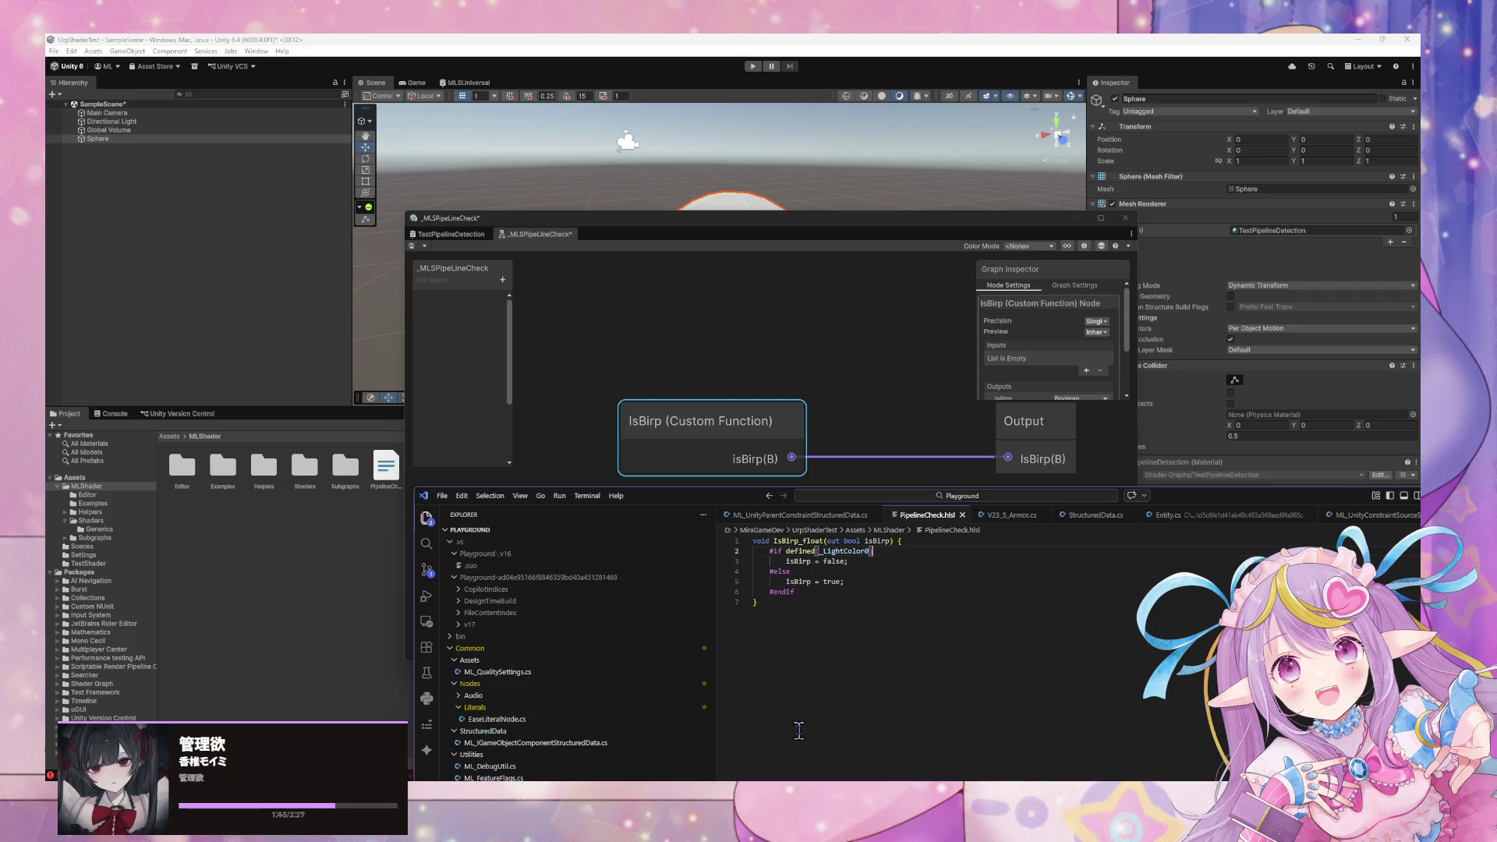
left_click(450, 234)
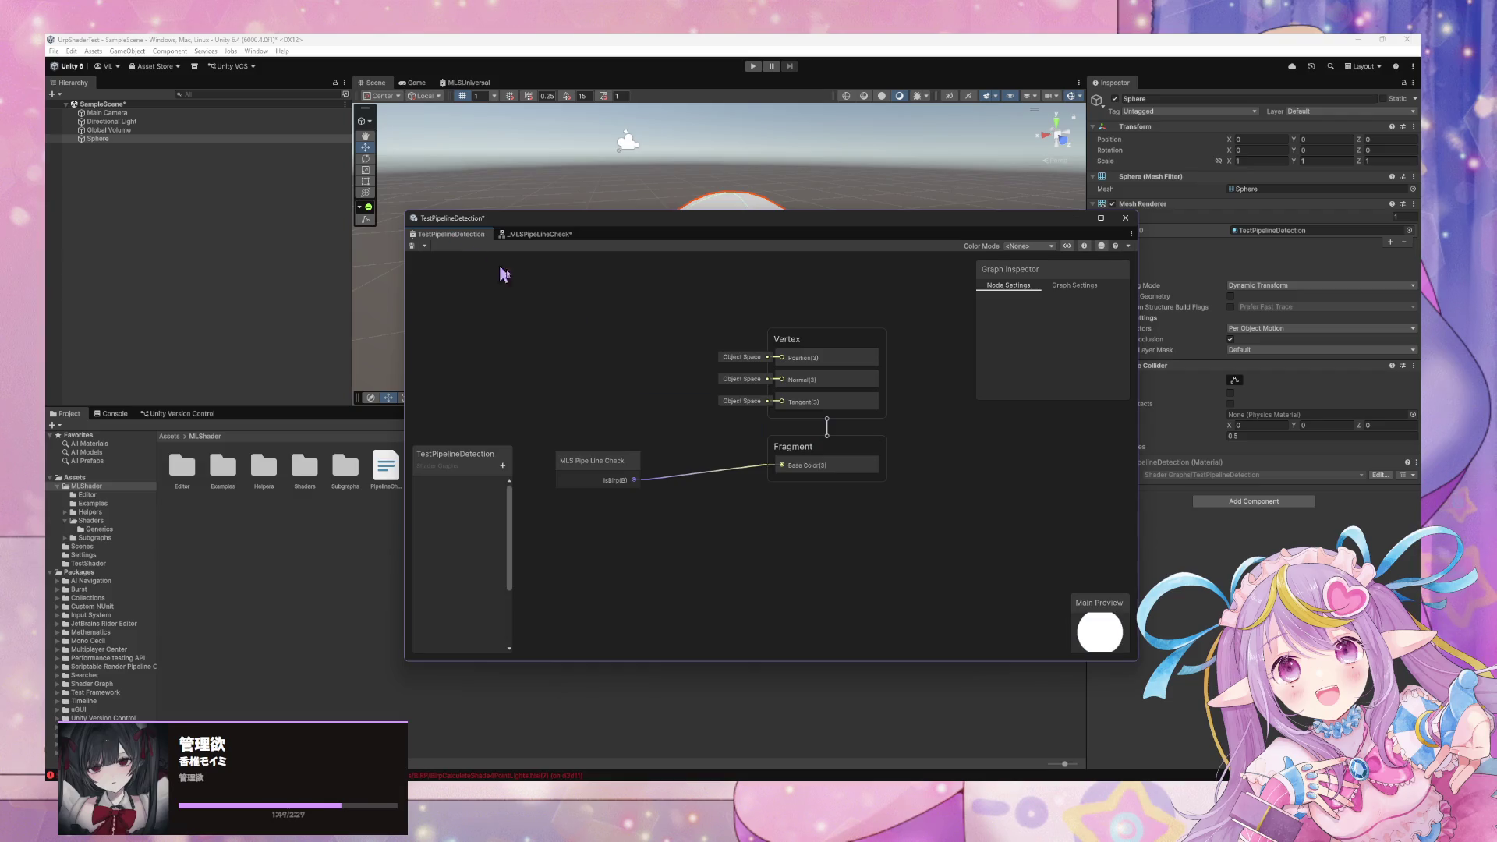
left_click(571, 476)
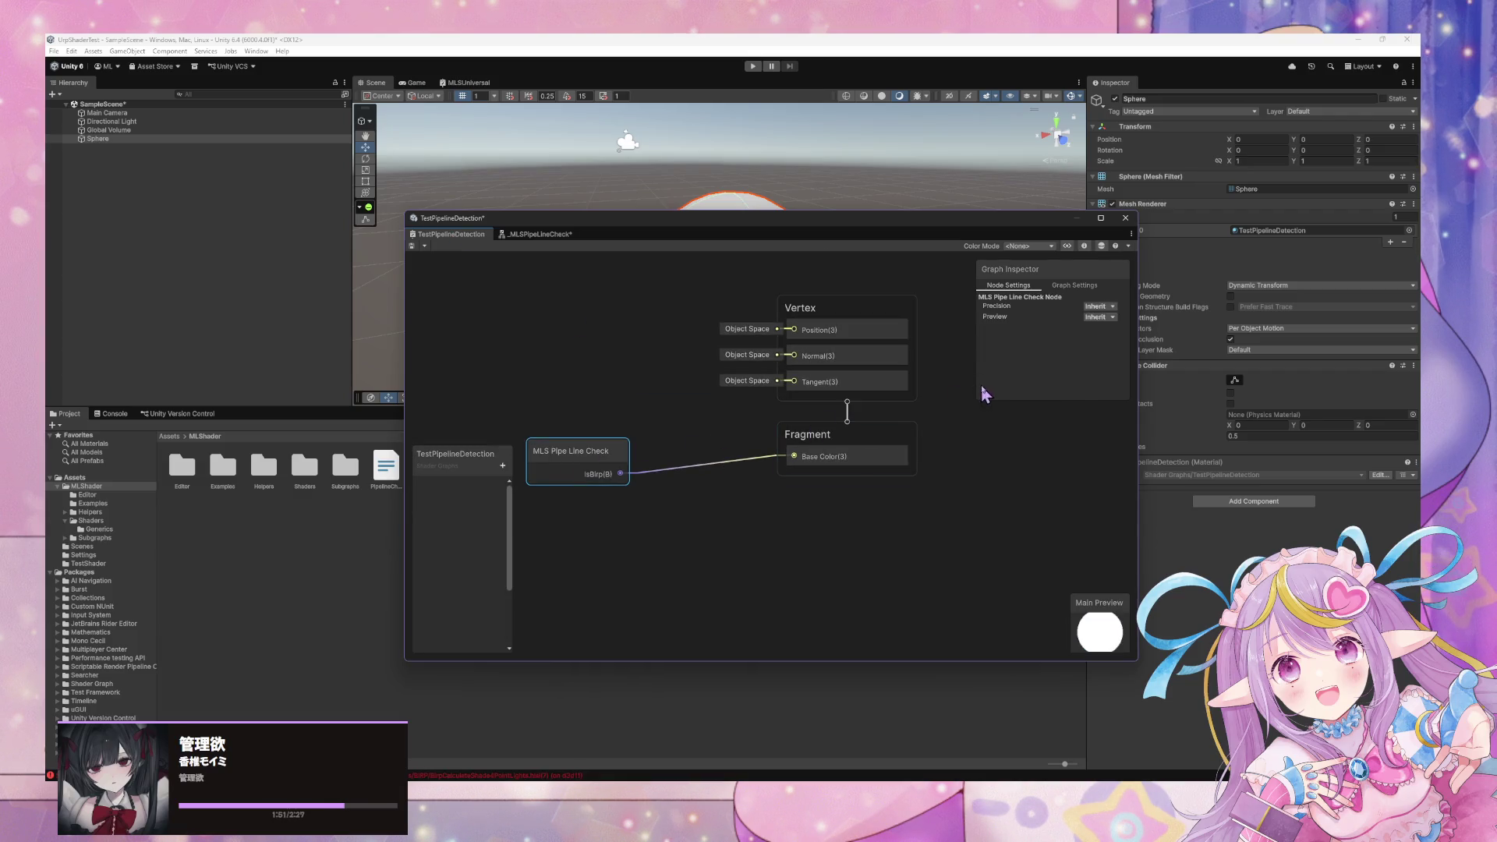
Rearrange the shader graph and PipelineCheck.hlsl windows so both stay visible.
scroll(857, 382, "up", 2)
scroll(598, 460, "down", 2)
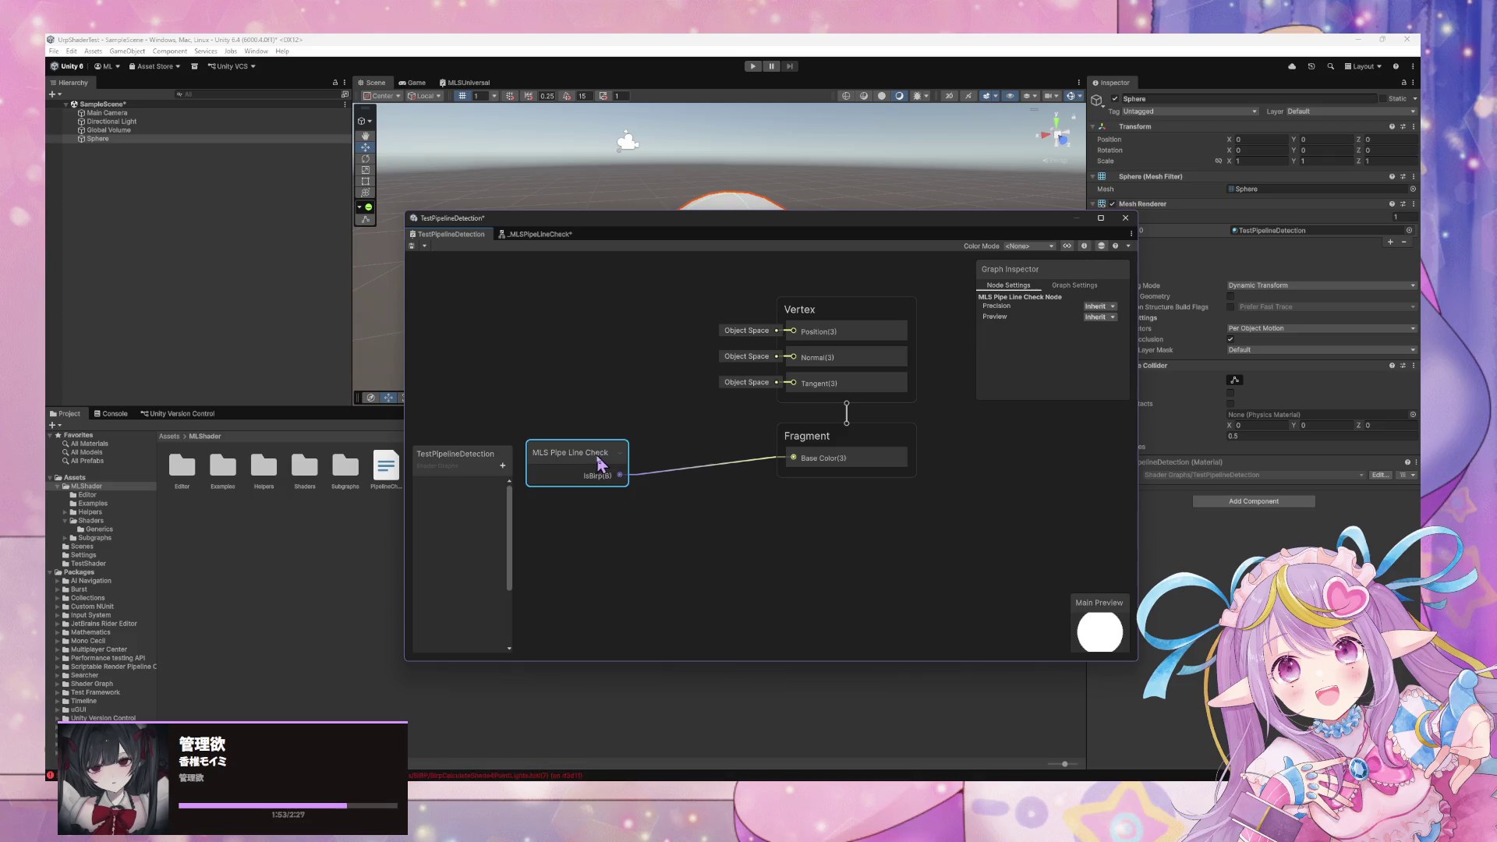
mouse_move(704, 232)
left_mouse_down()
mouse_move(941, 339)
mouse_move(1081, 524)
left_mouse_up()
mouse_move(853, 783)
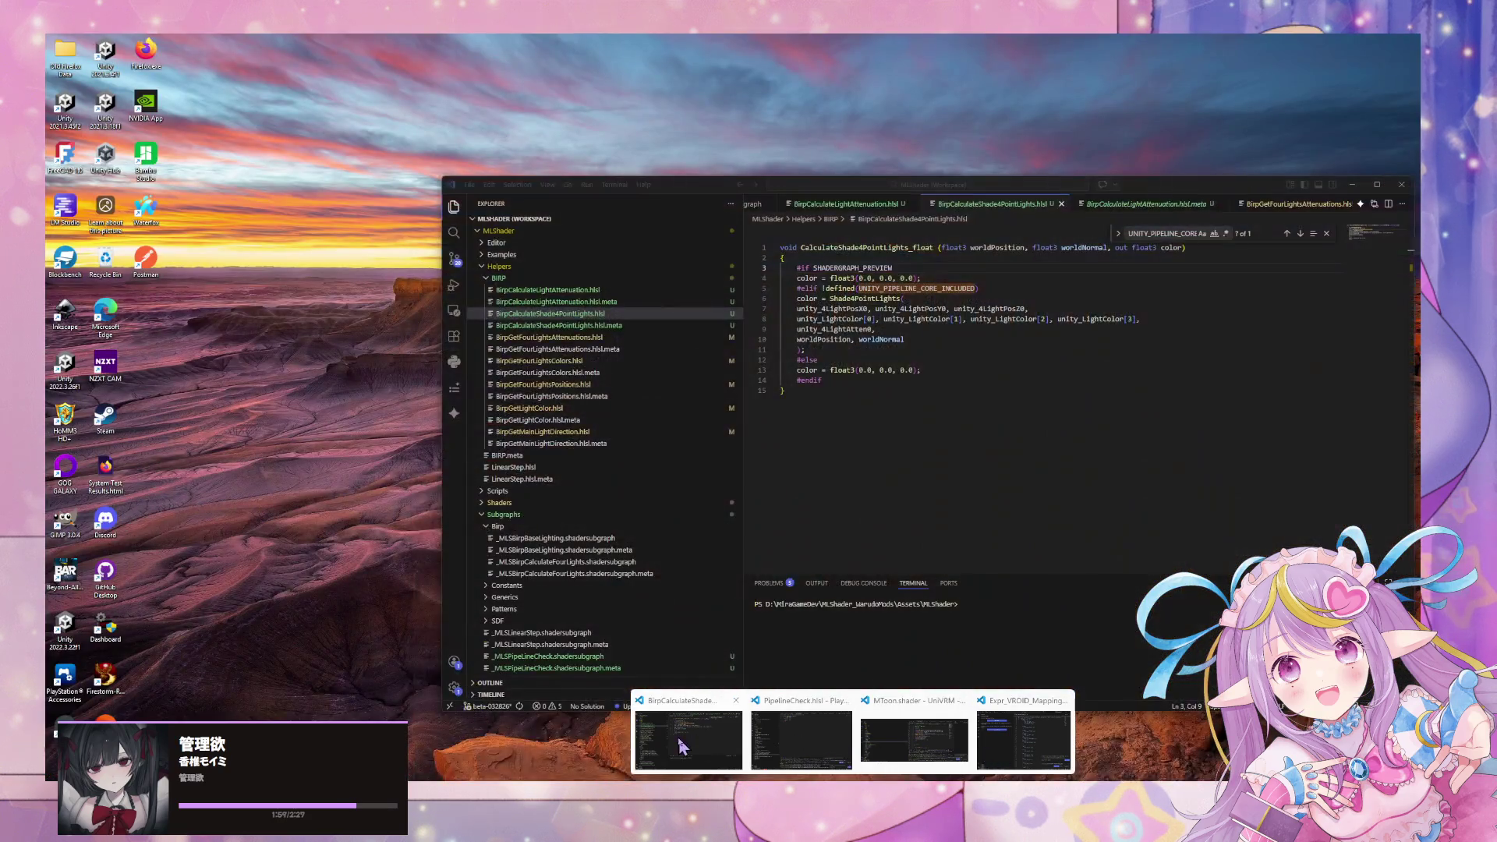
left_click(803, 742)
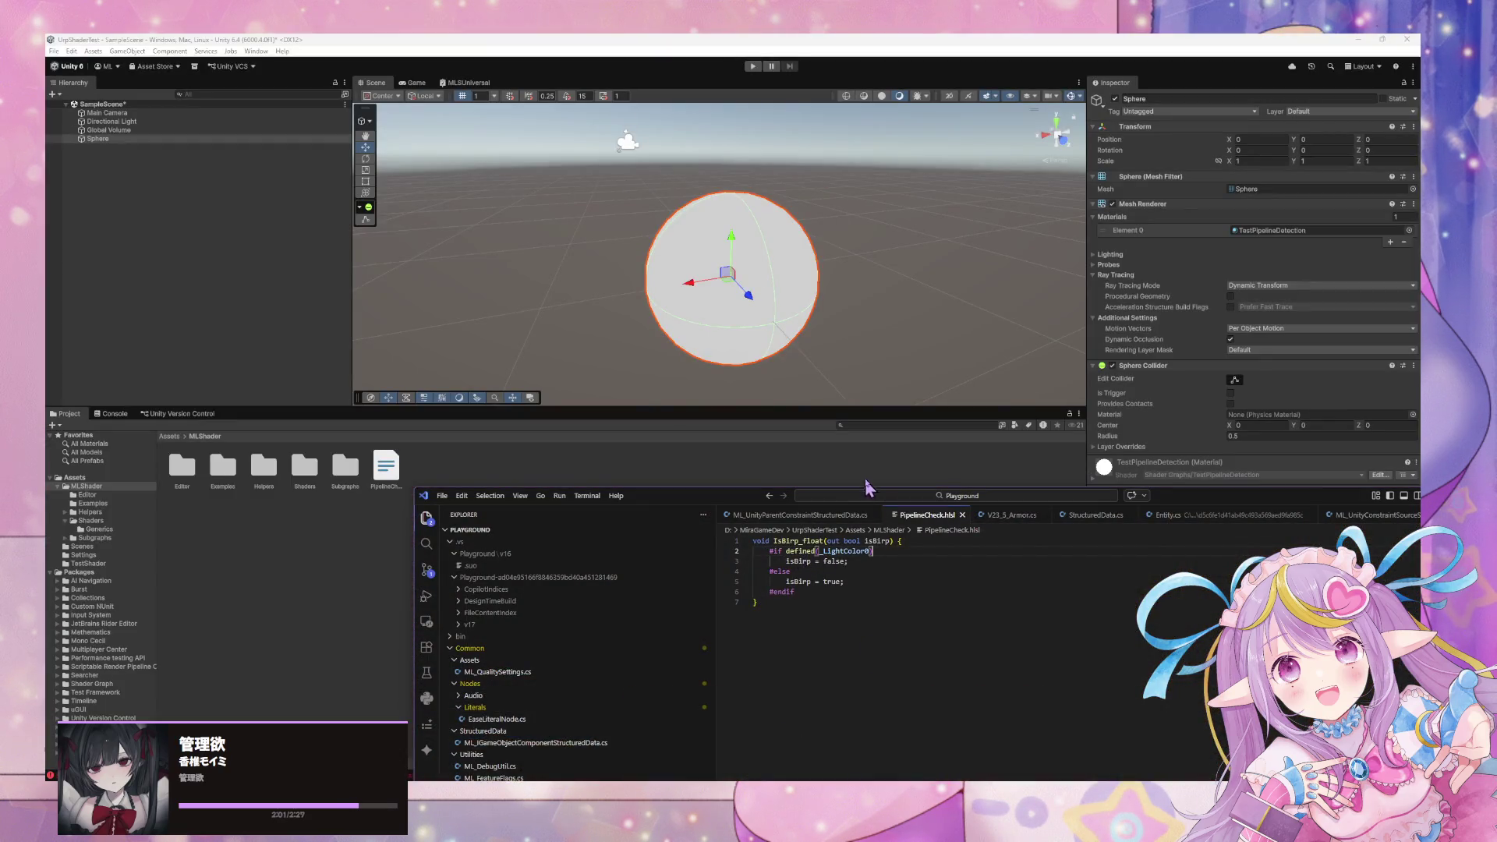
mouse_move(718, 501)
left_mouse_down()
mouse_move(865, 713)
mouse_move(760, 638)
mouse_move(832, 737)
mouse_move(738, 614)
mouse_move(748, 604)
left_mouse_up()
left_click_drag(947, 524, 776, 340)
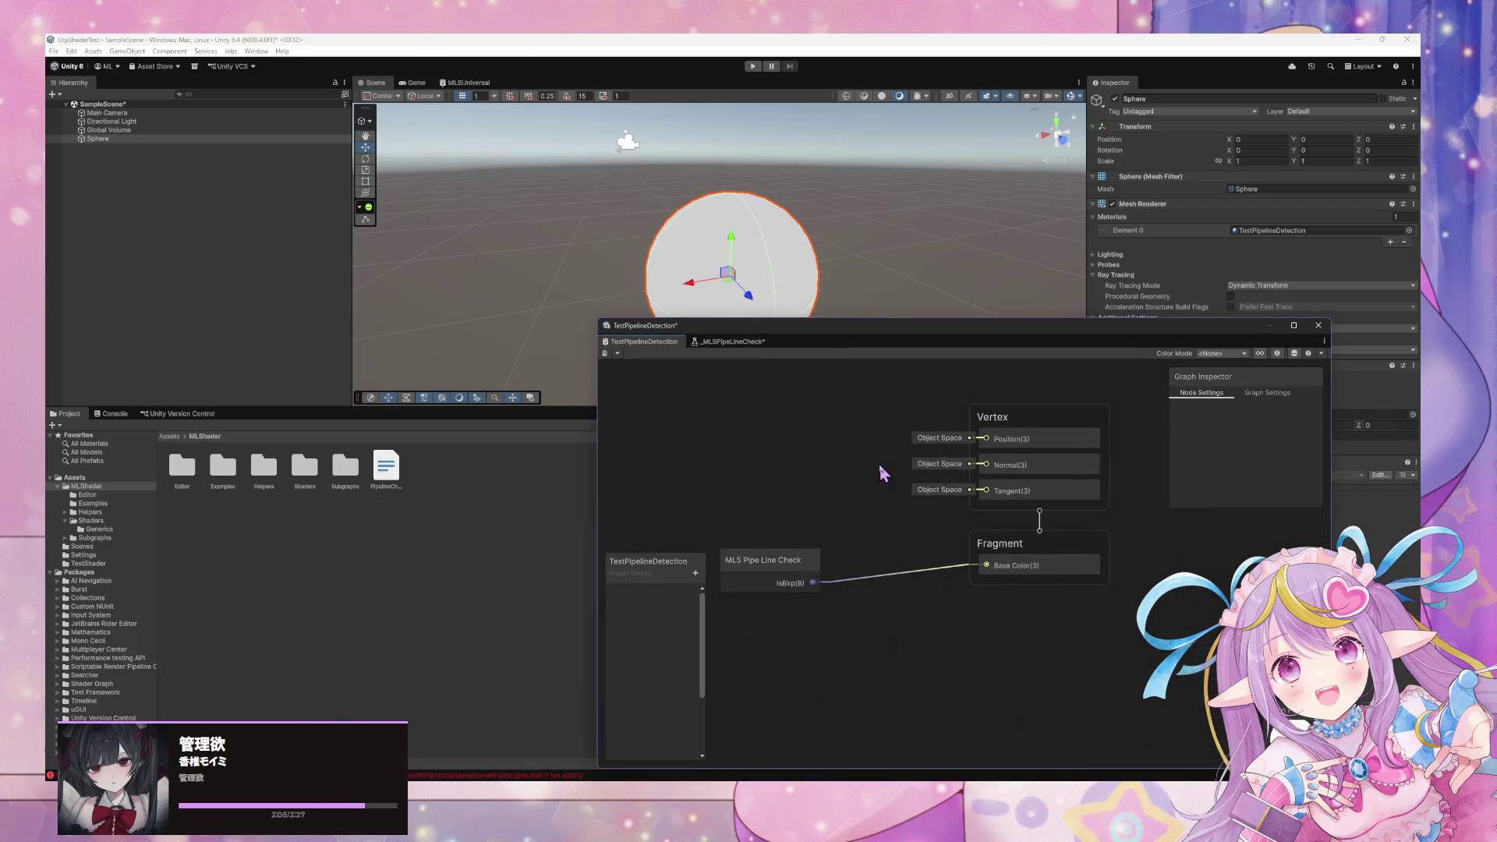
key("space")
Add a Branch node and wire IsBirp into its Predicate.
type("if")
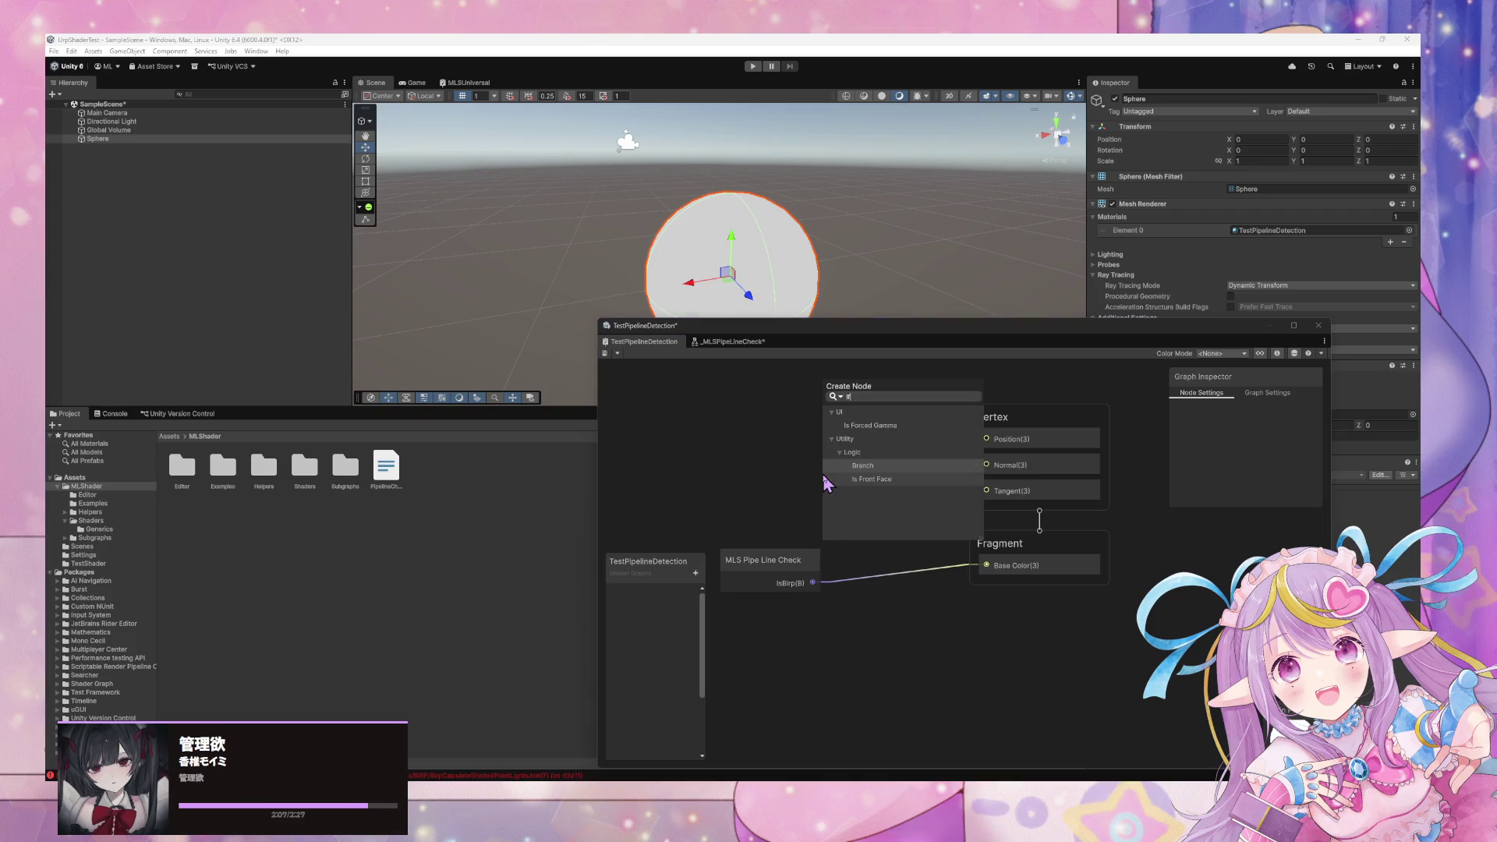
key("Return")
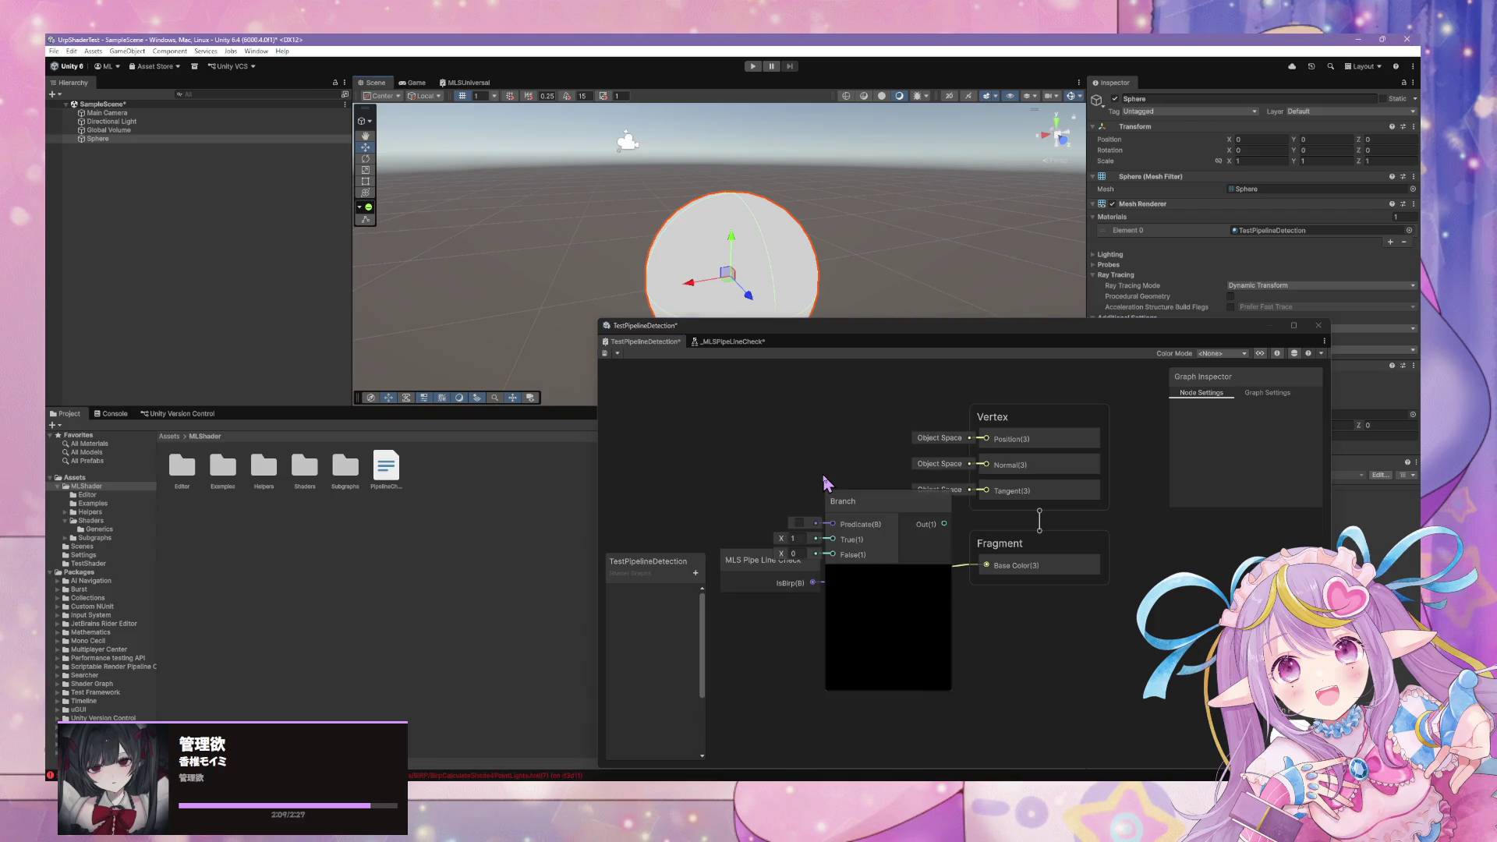
mouse_move(760, 560)
left_mouse_down()
mouse_move(670, 505)
mouse_move(833, 522)
left_mouse_up()
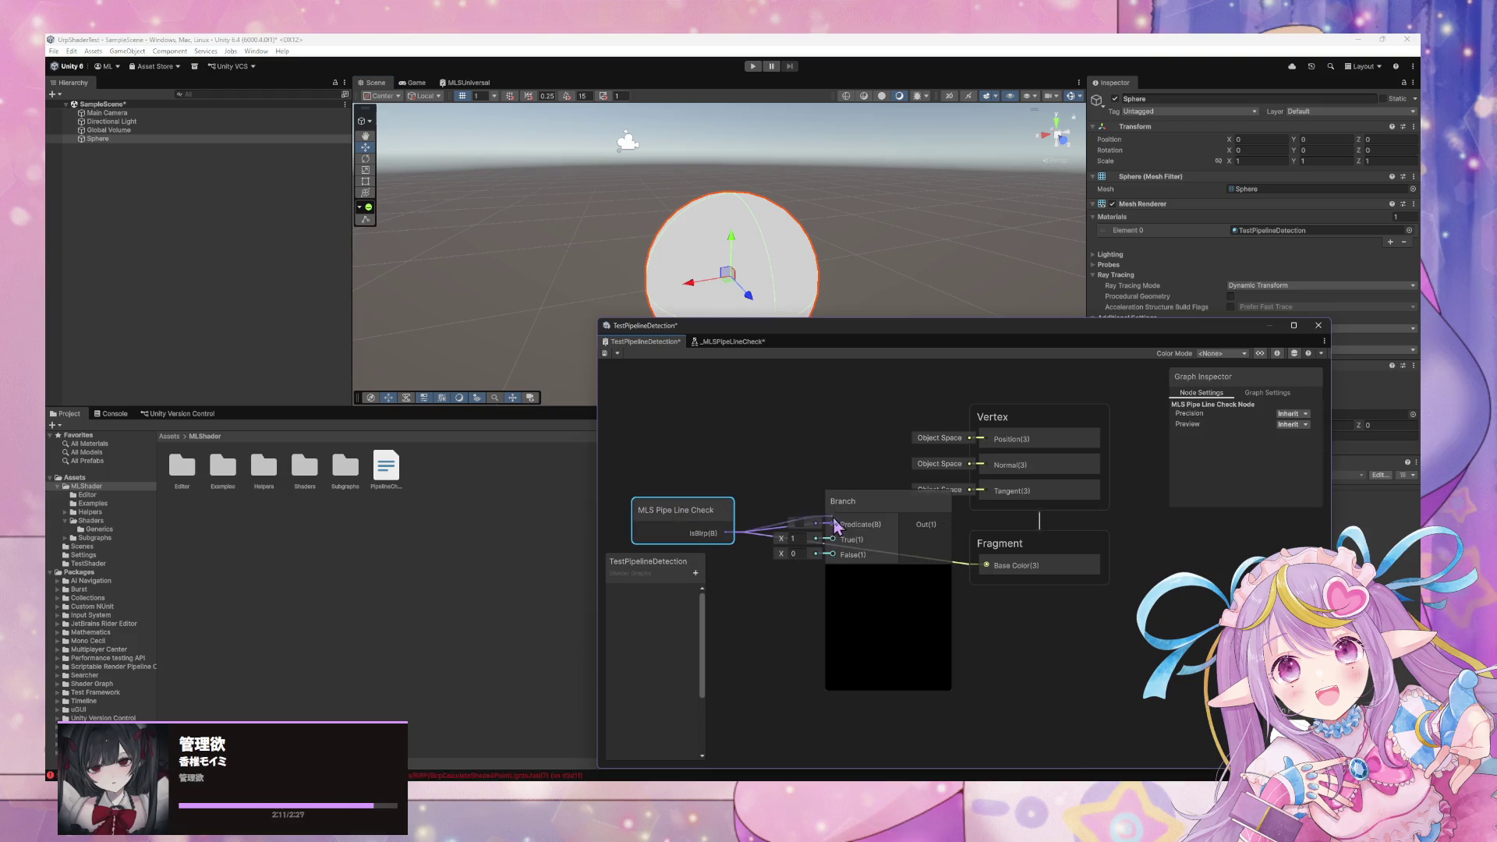
Add a red Color node for the Branch's True input and save the graph.
key("space")
type("color")
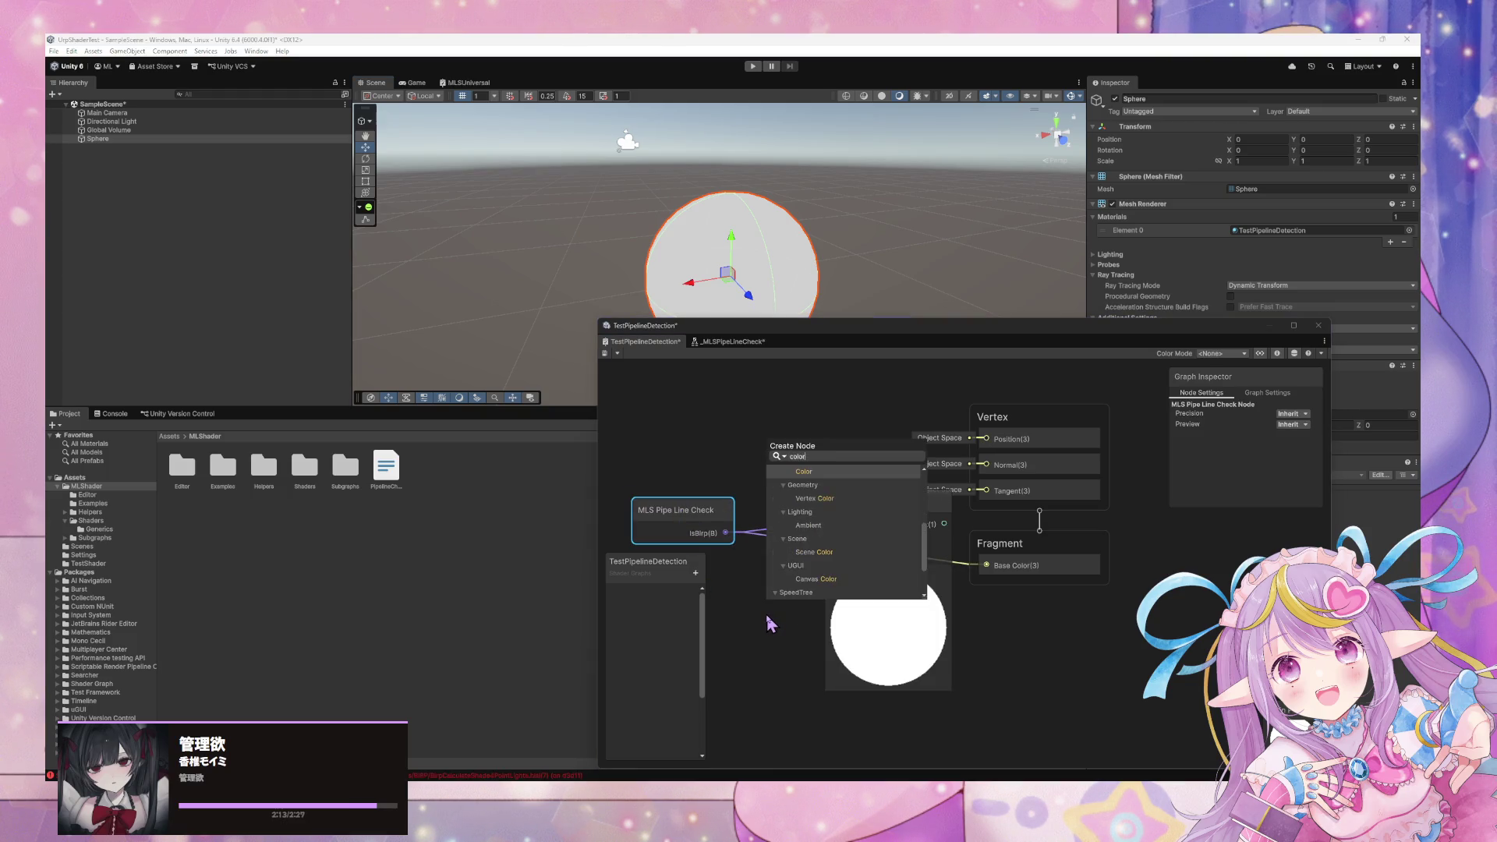
key("Return")
left_click(814, 683)
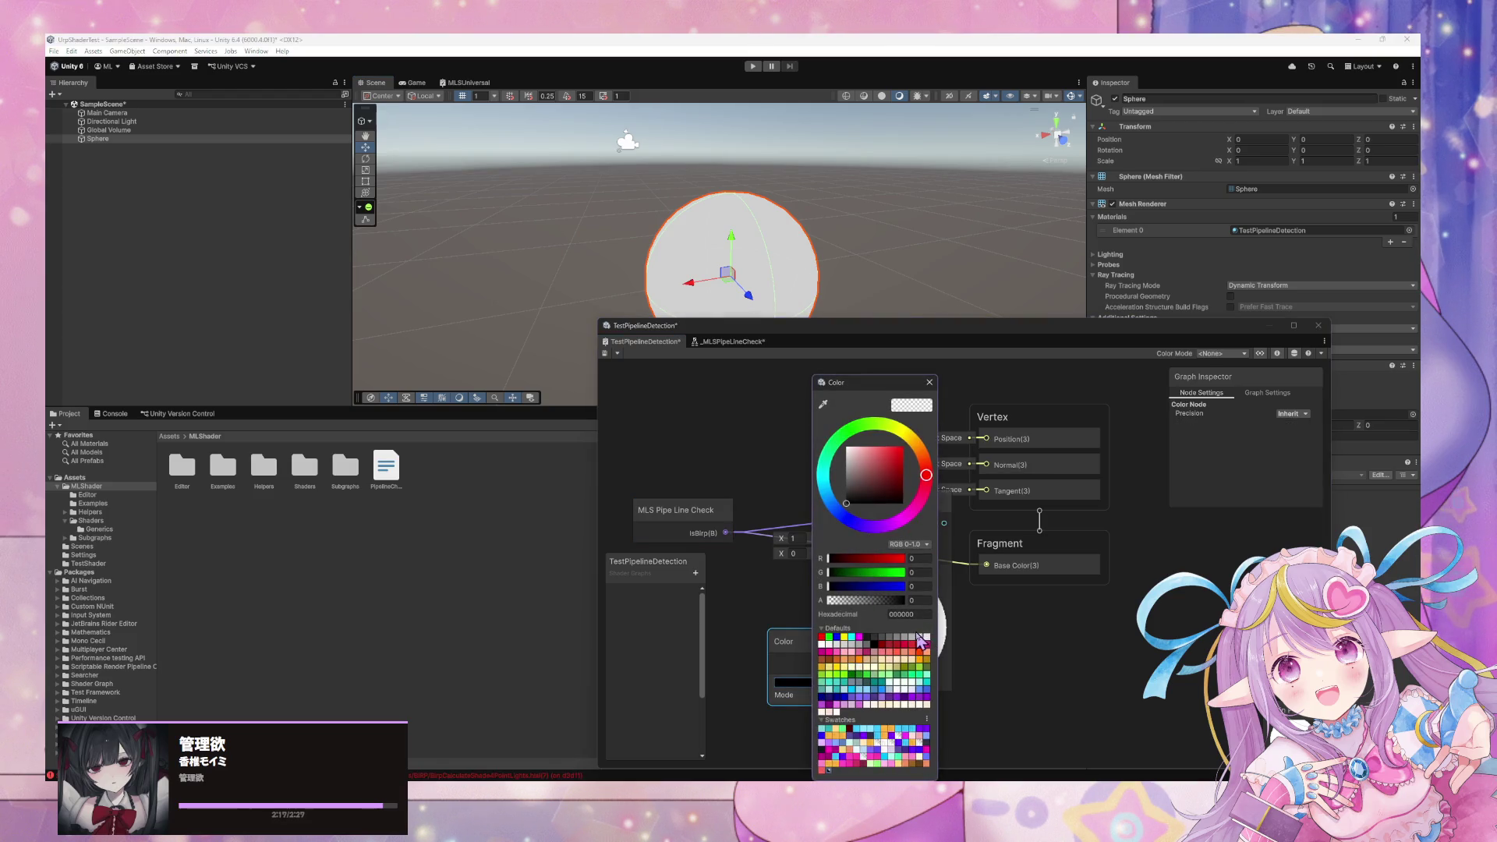
left_click(822, 639)
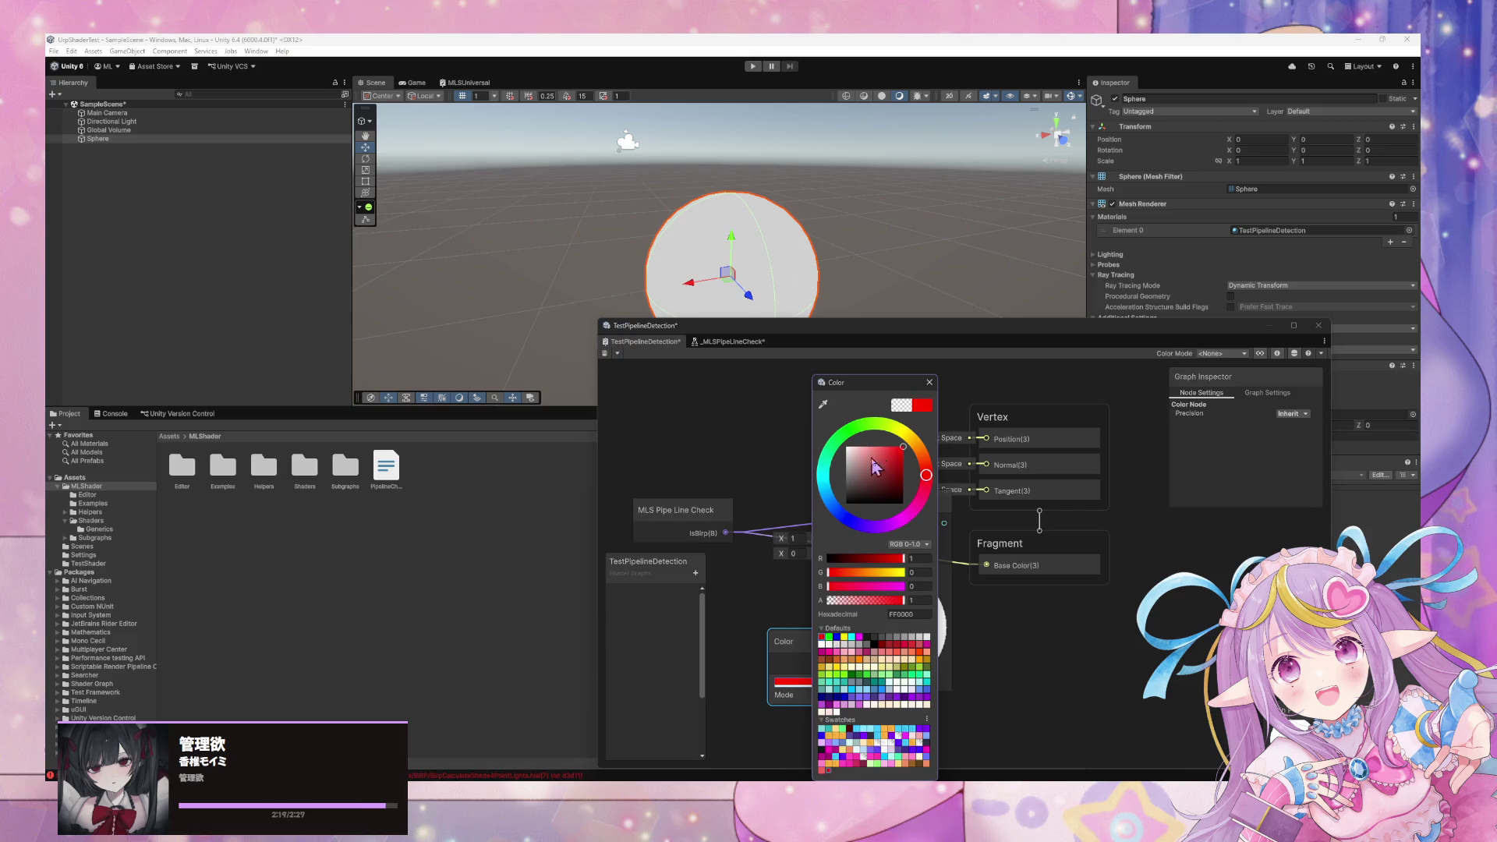
left_click(929, 382)
mouse_move(834, 653)
left_mouse_down()
mouse_move(737, 605)
mouse_move(833, 538)
left_mouse_up()
mouse_move(752, 604)
left_mouse_down()
mouse_move(758, 581)
mouse_move(748, 602)
left_mouse_up()
left_click(606, 353)
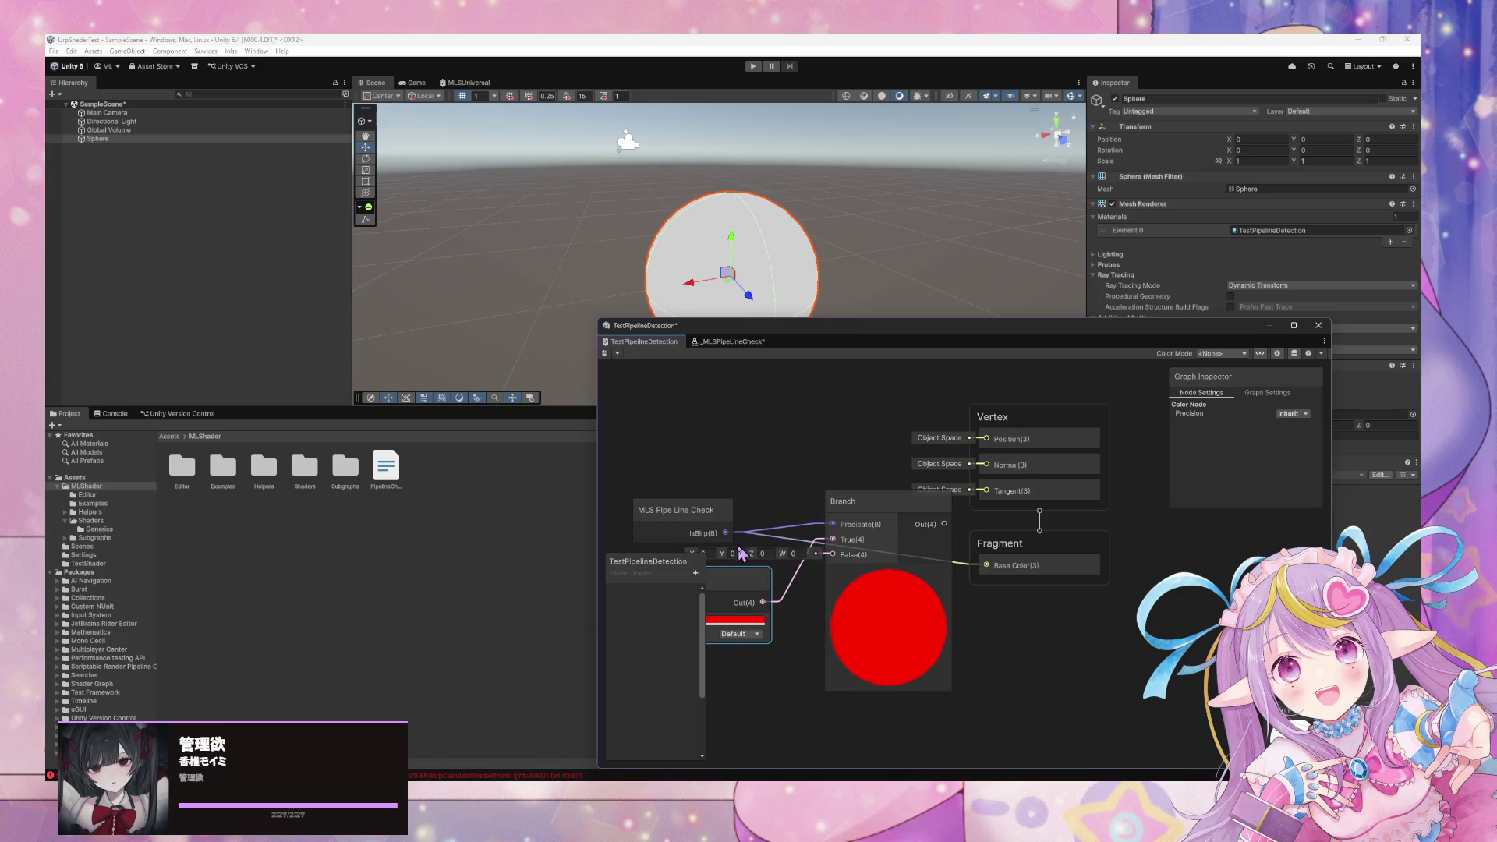
key("a")
Duplicate the Color node, make the copy green, and wire it into Branch False.
key("ctrl+d")
left_click_drag(889, 593, 767, 651)
left_click(772, 690)
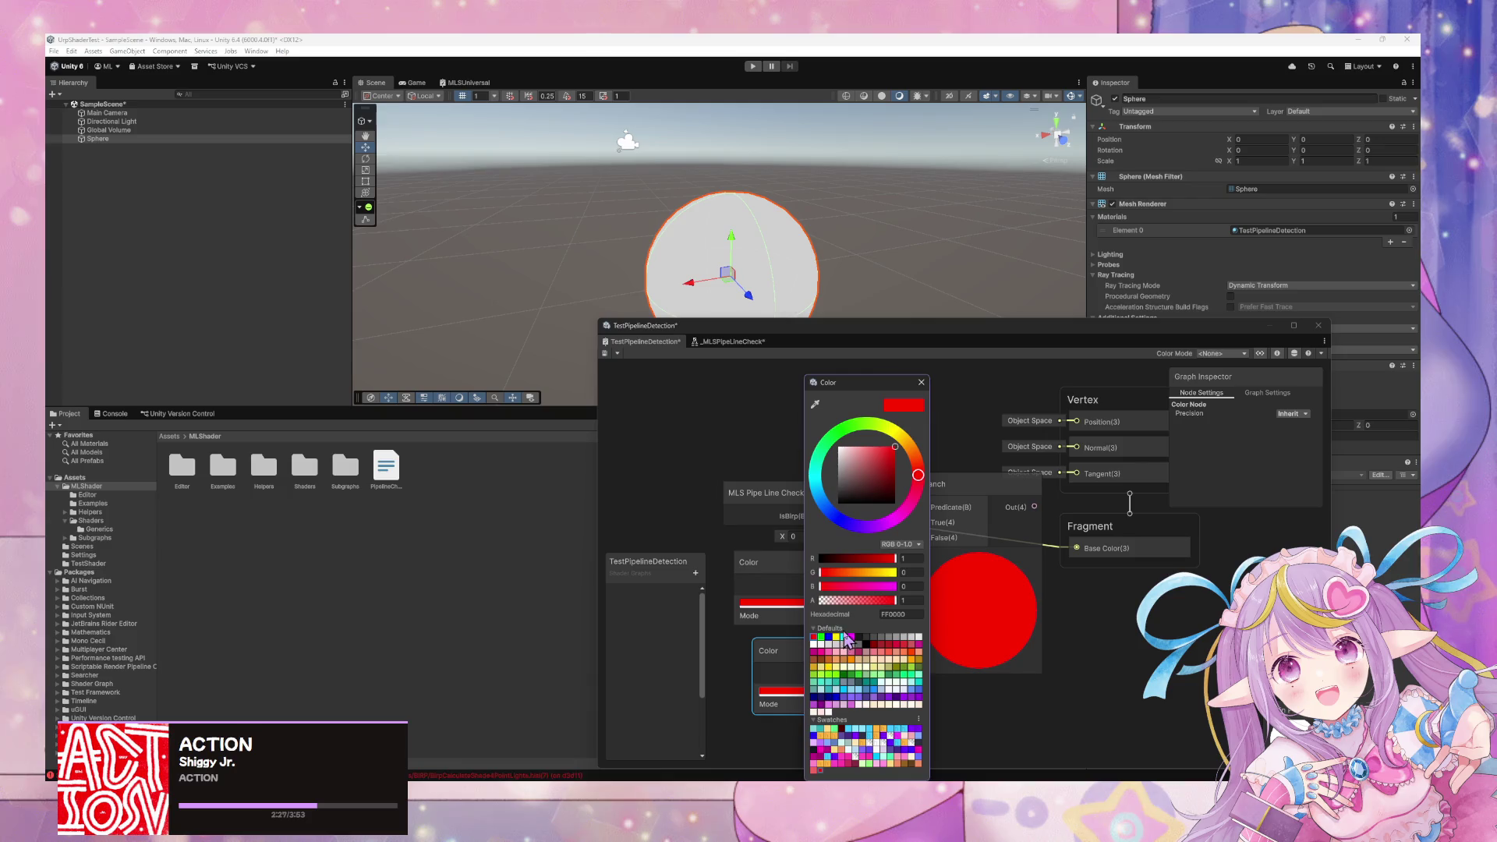
left_click(850, 675)
left_click(1069, 668)
left_click_drag(873, 674, 923, 537)
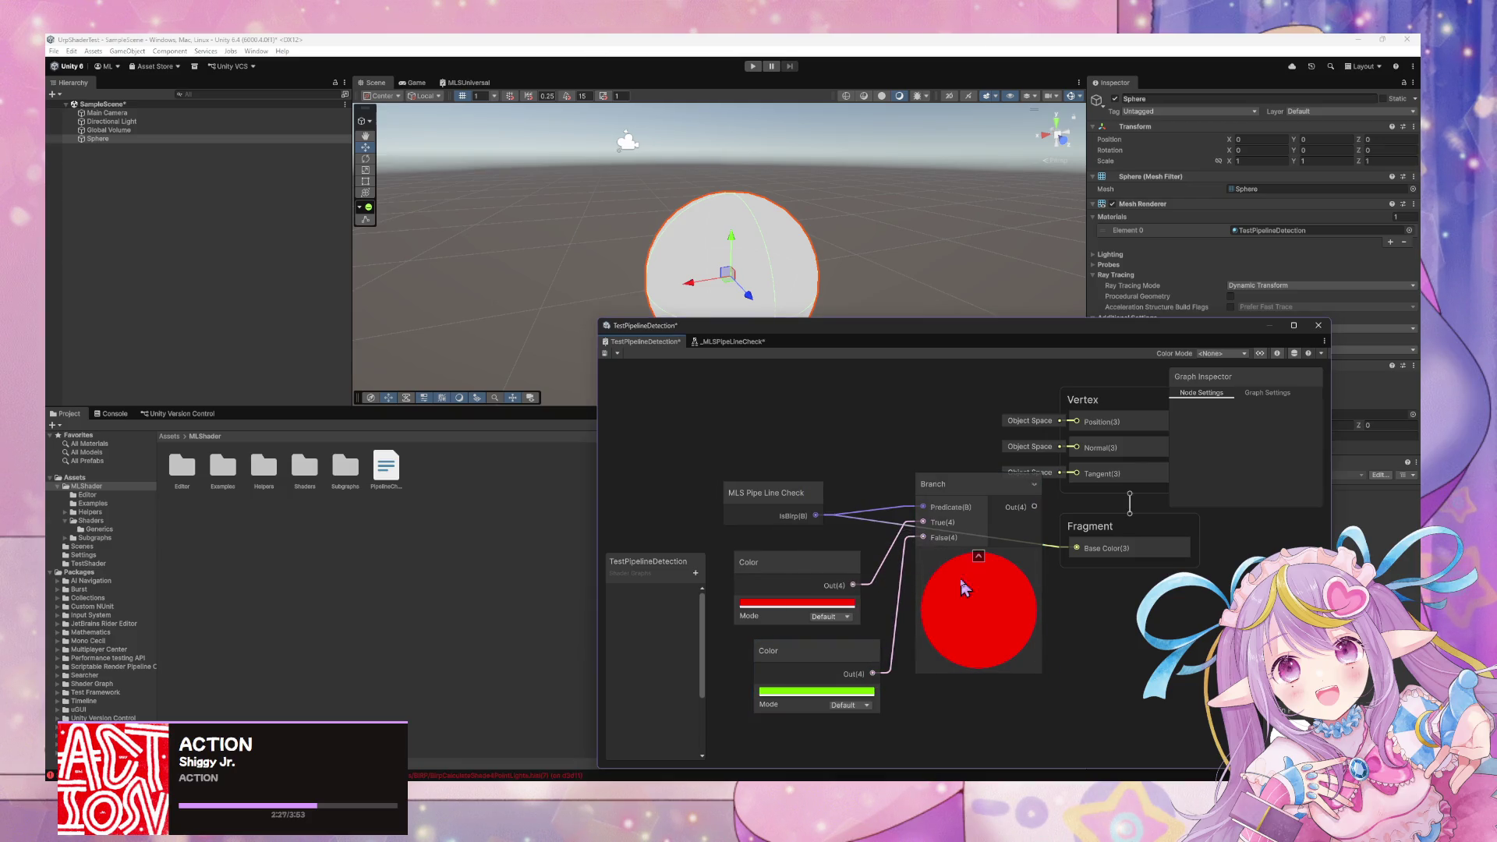
Save both TestPipelineDetection and _MLSPipeLineCheck graphs, check the IsBirp node, then view the Console.
left_click(605, 353)
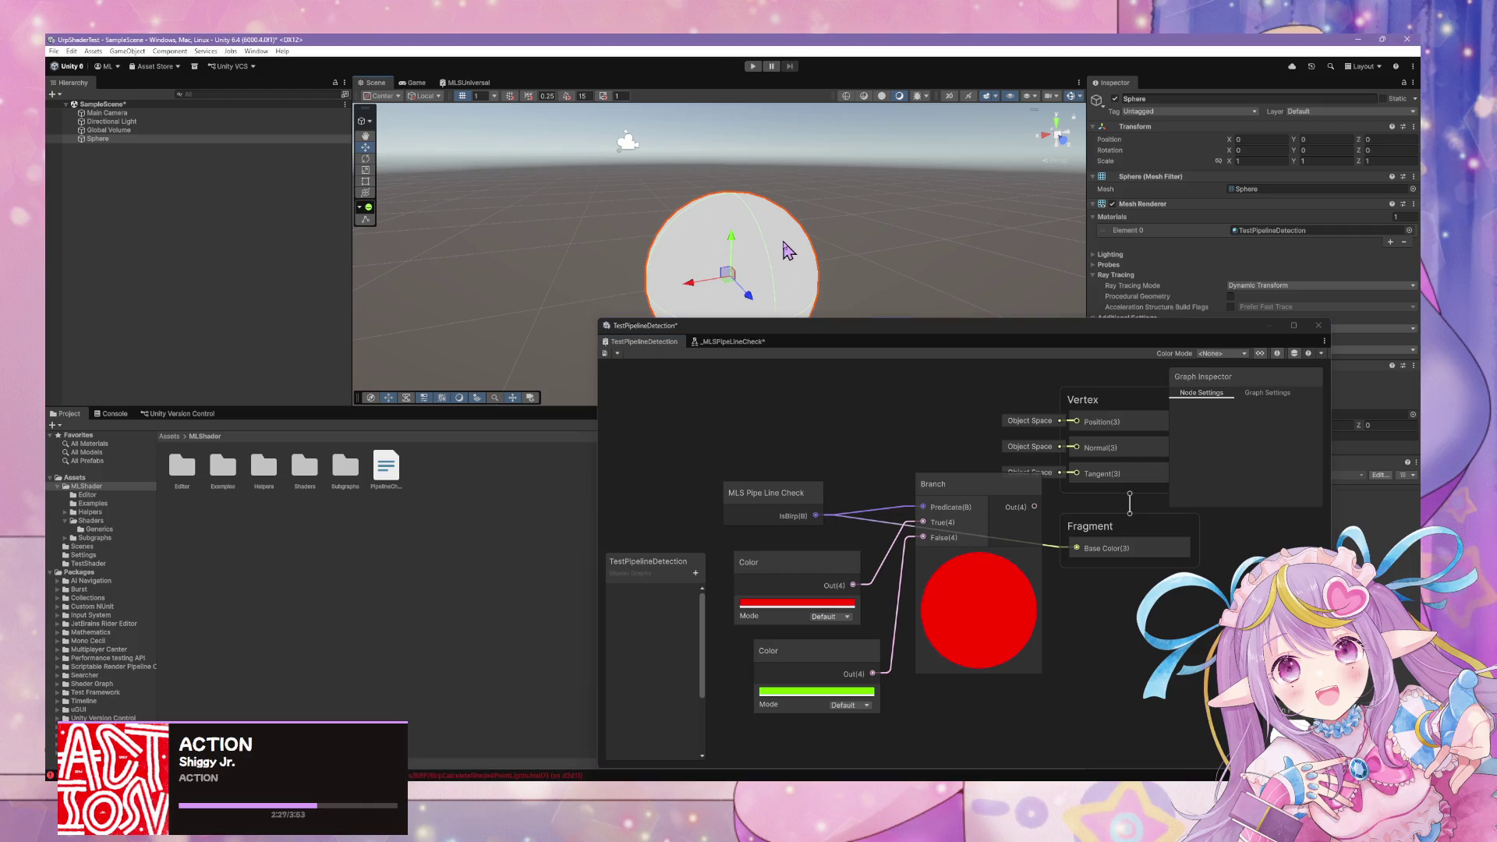
left_click(733, 343)
left_click(605, 353)
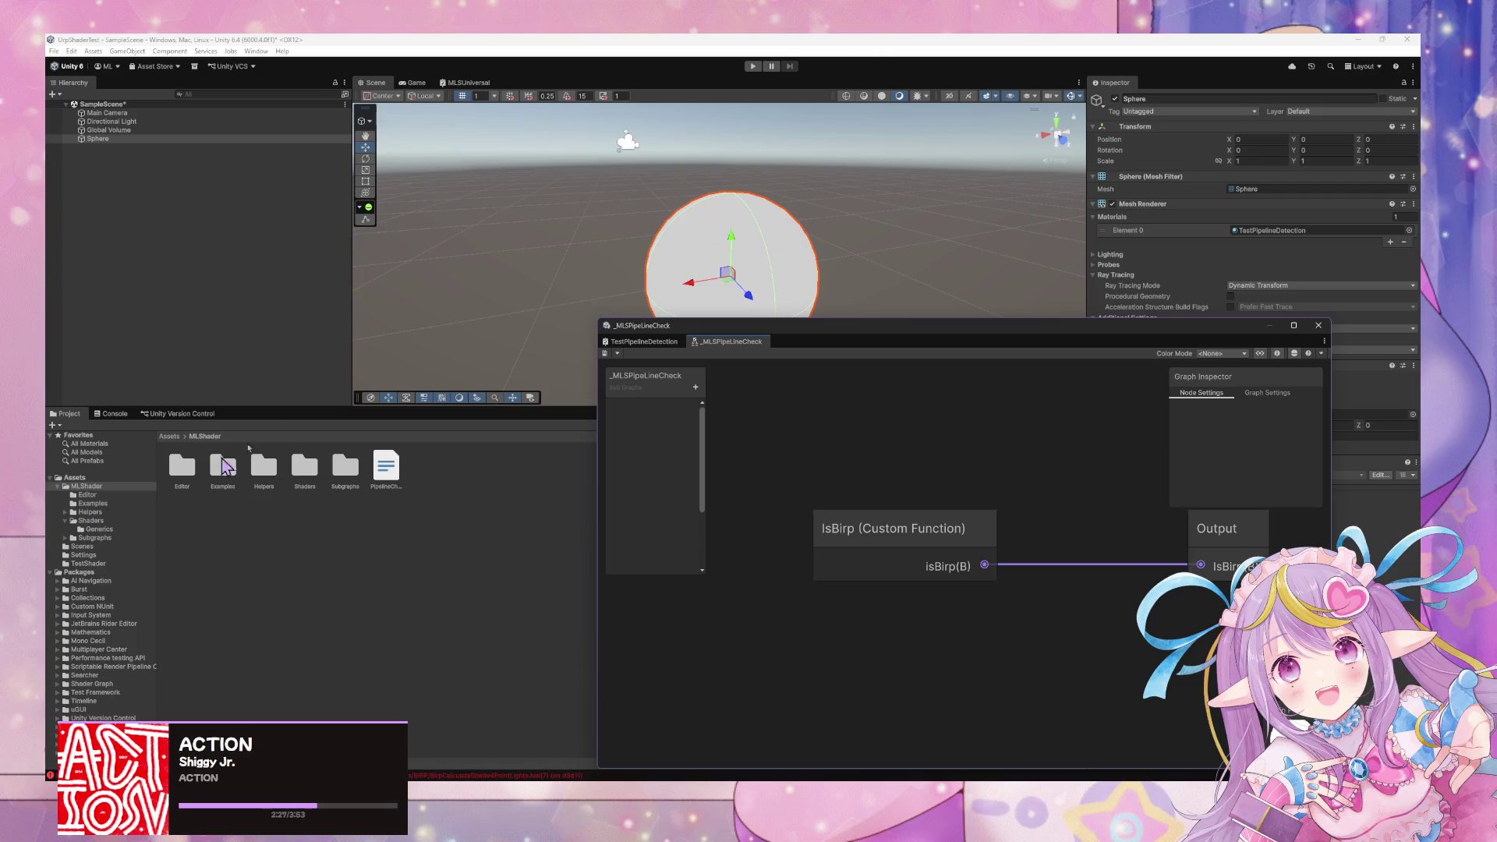
left_click(698, 239)
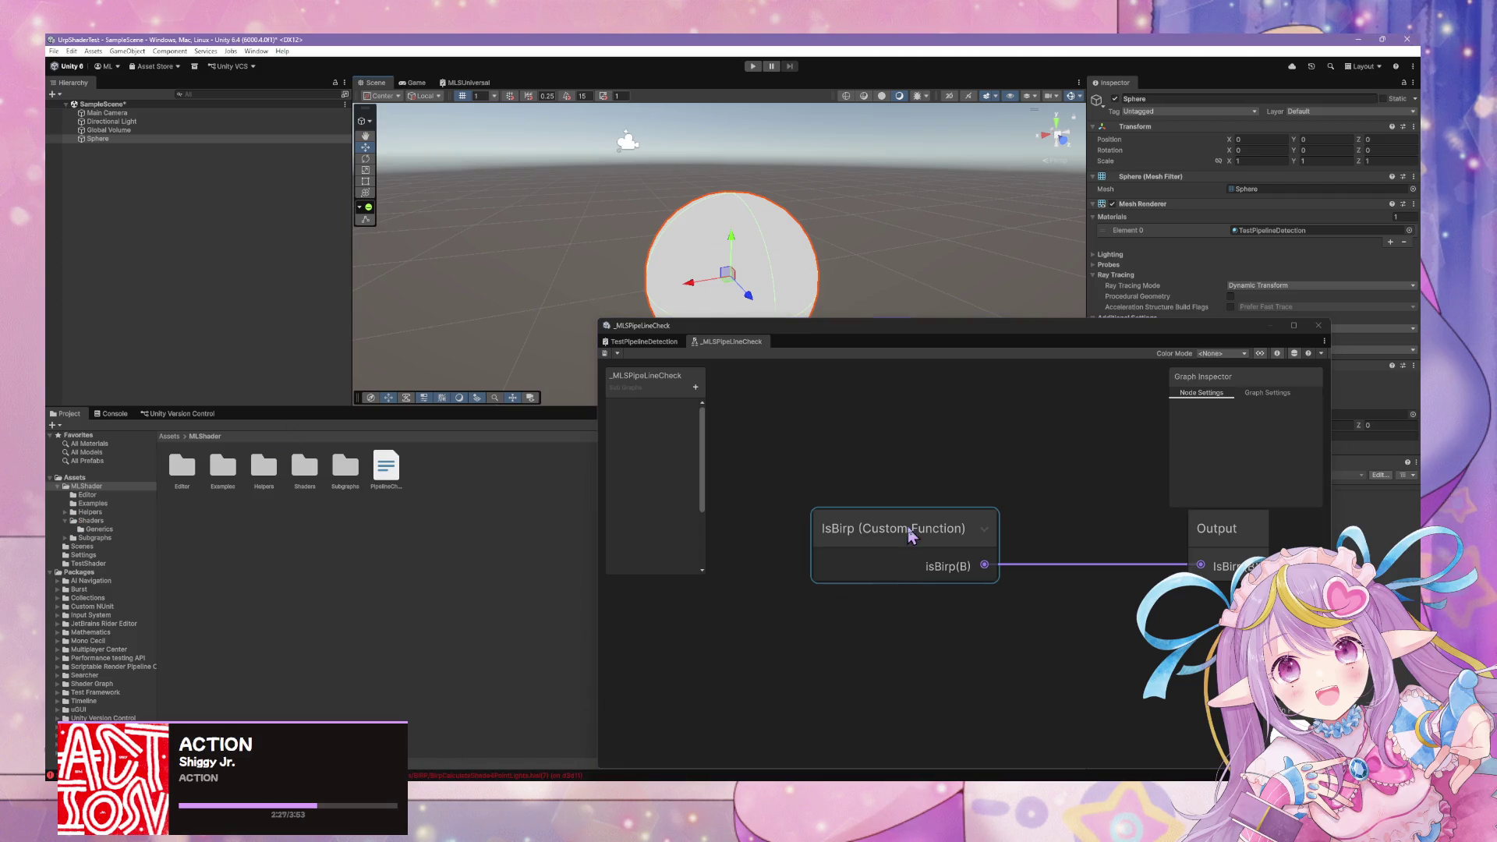
left_click(879, 524)
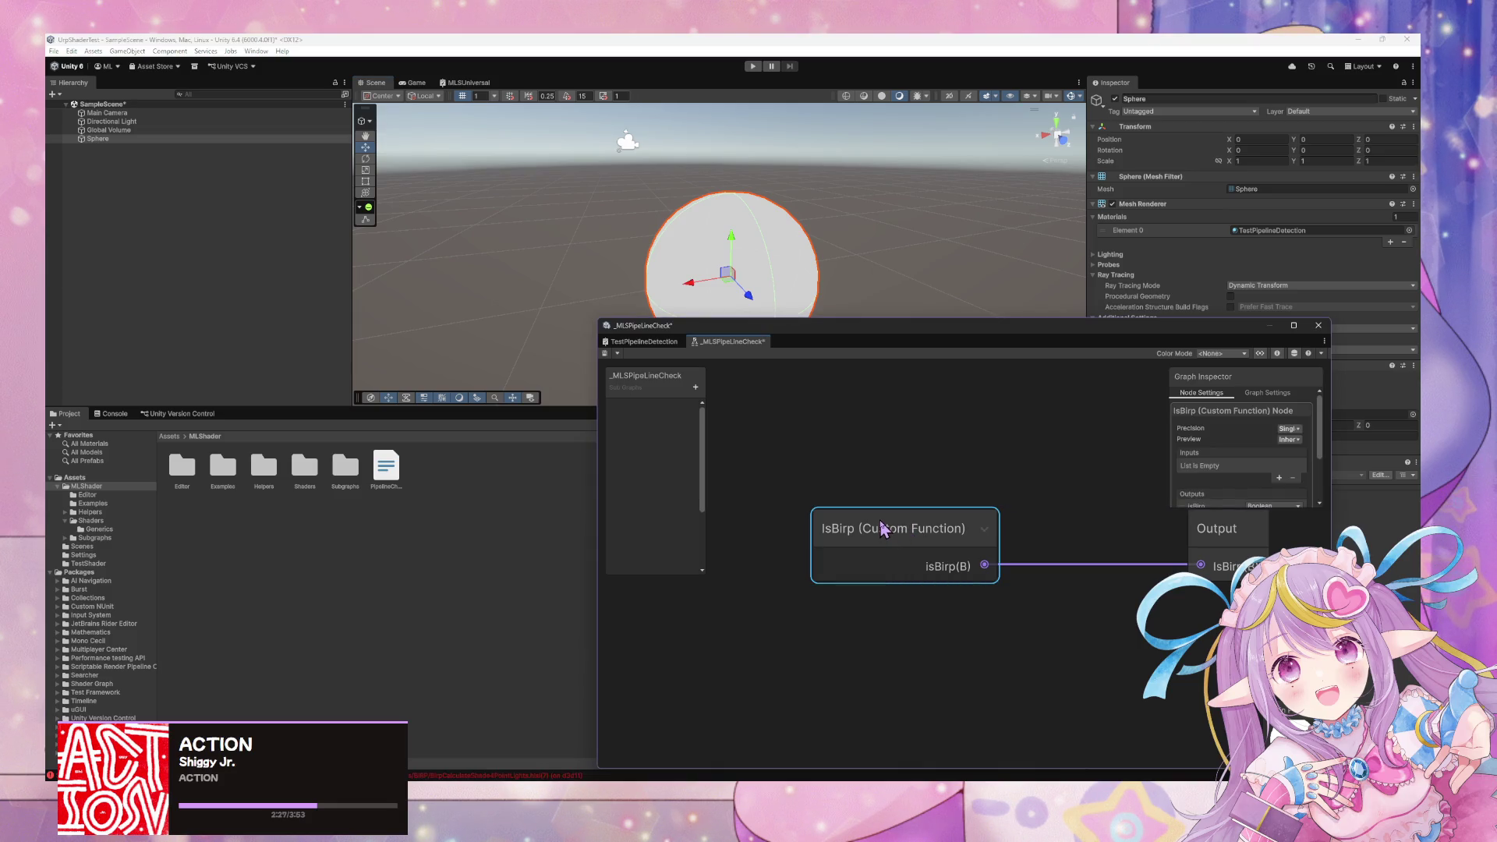
left_click(630, 343)
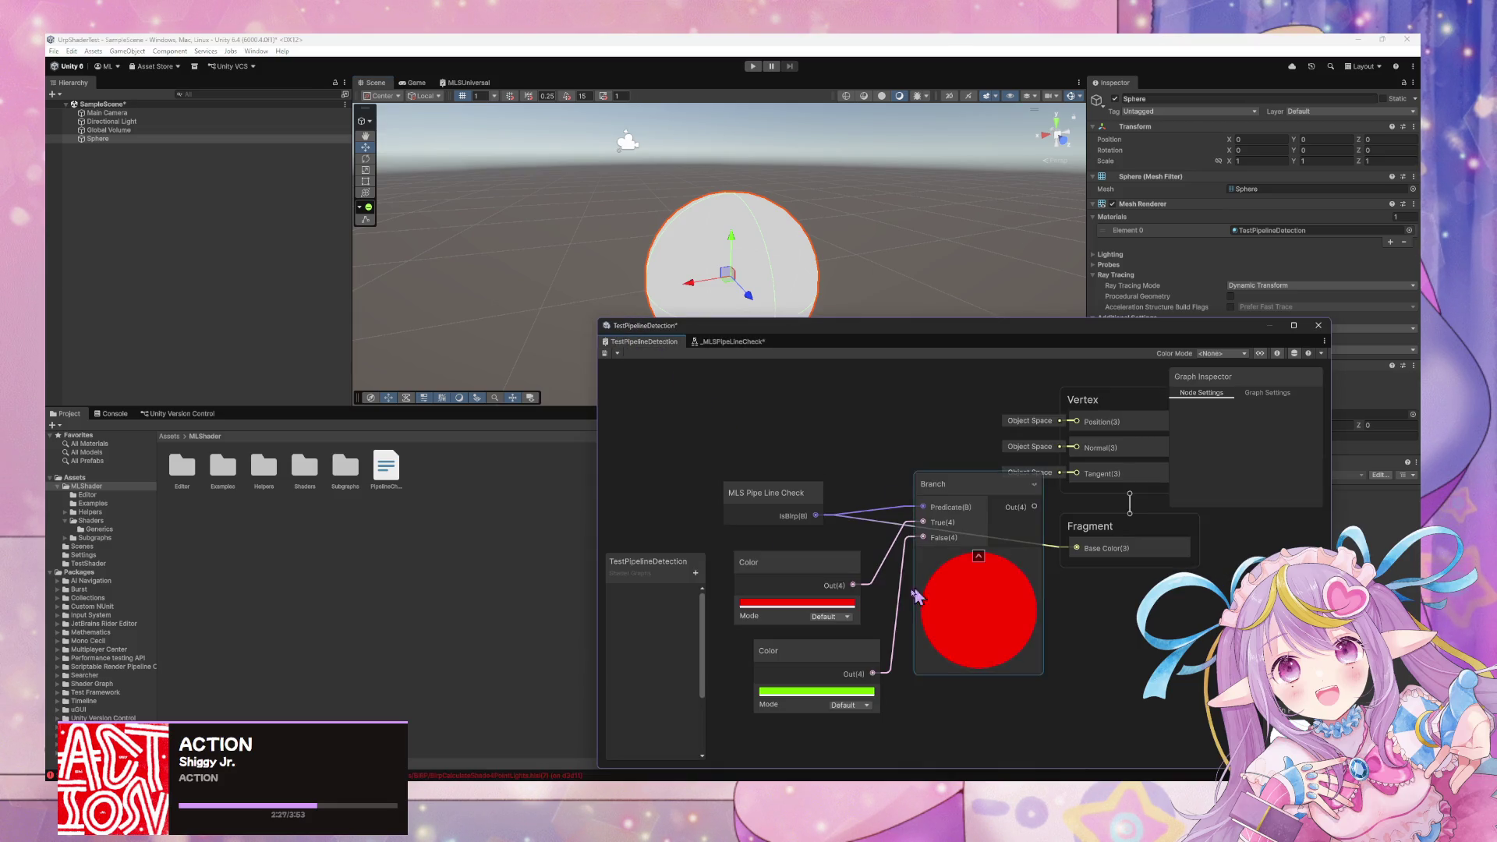
left_click(112, 414)
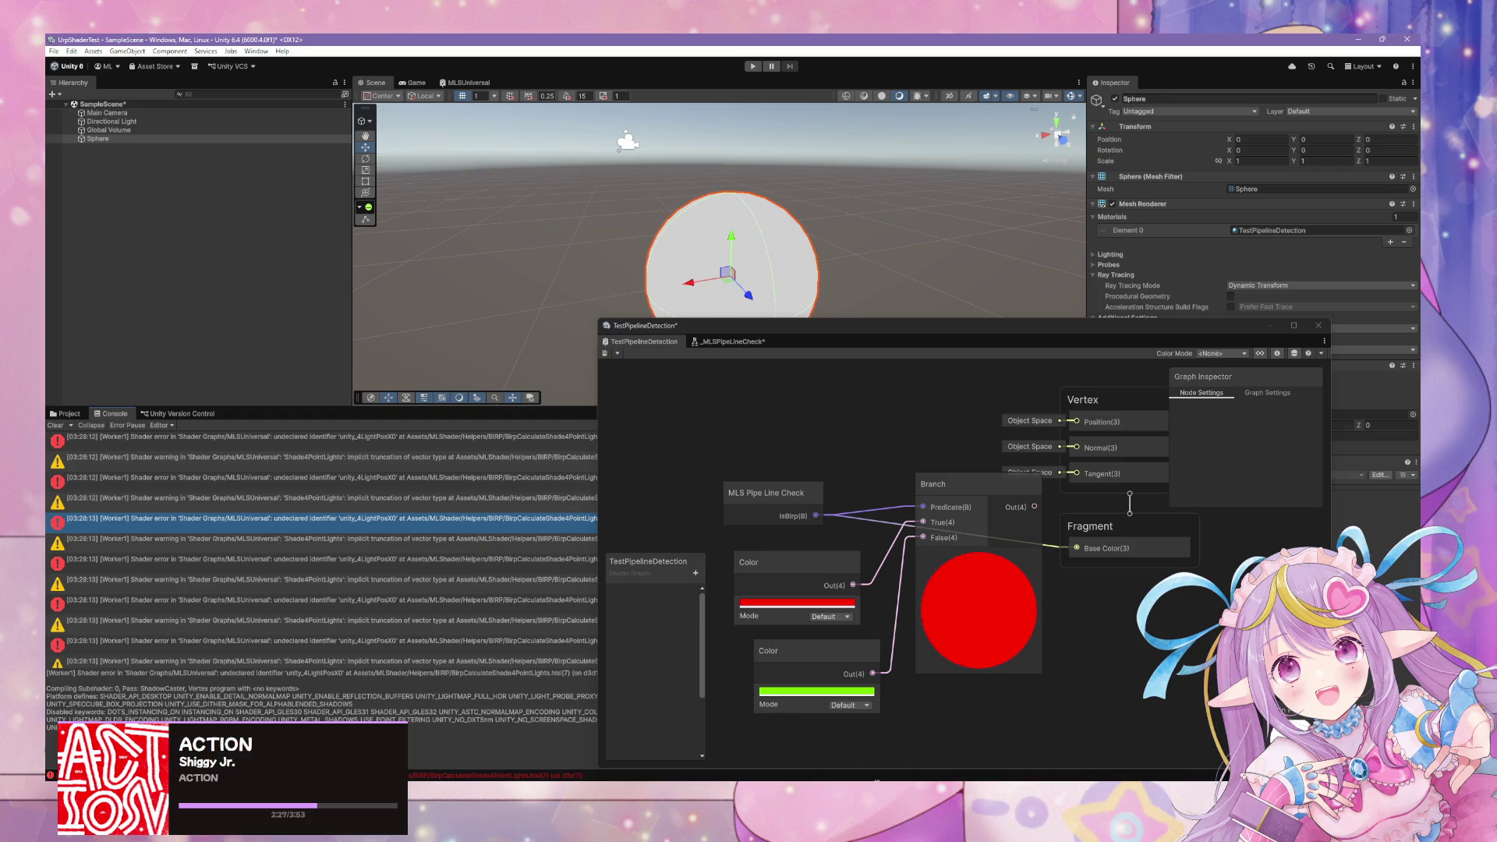
Move the PipelineCheck VS Code window to the upper right, then put the MLShader window in front of Unity.
mouse_move(876, 780)
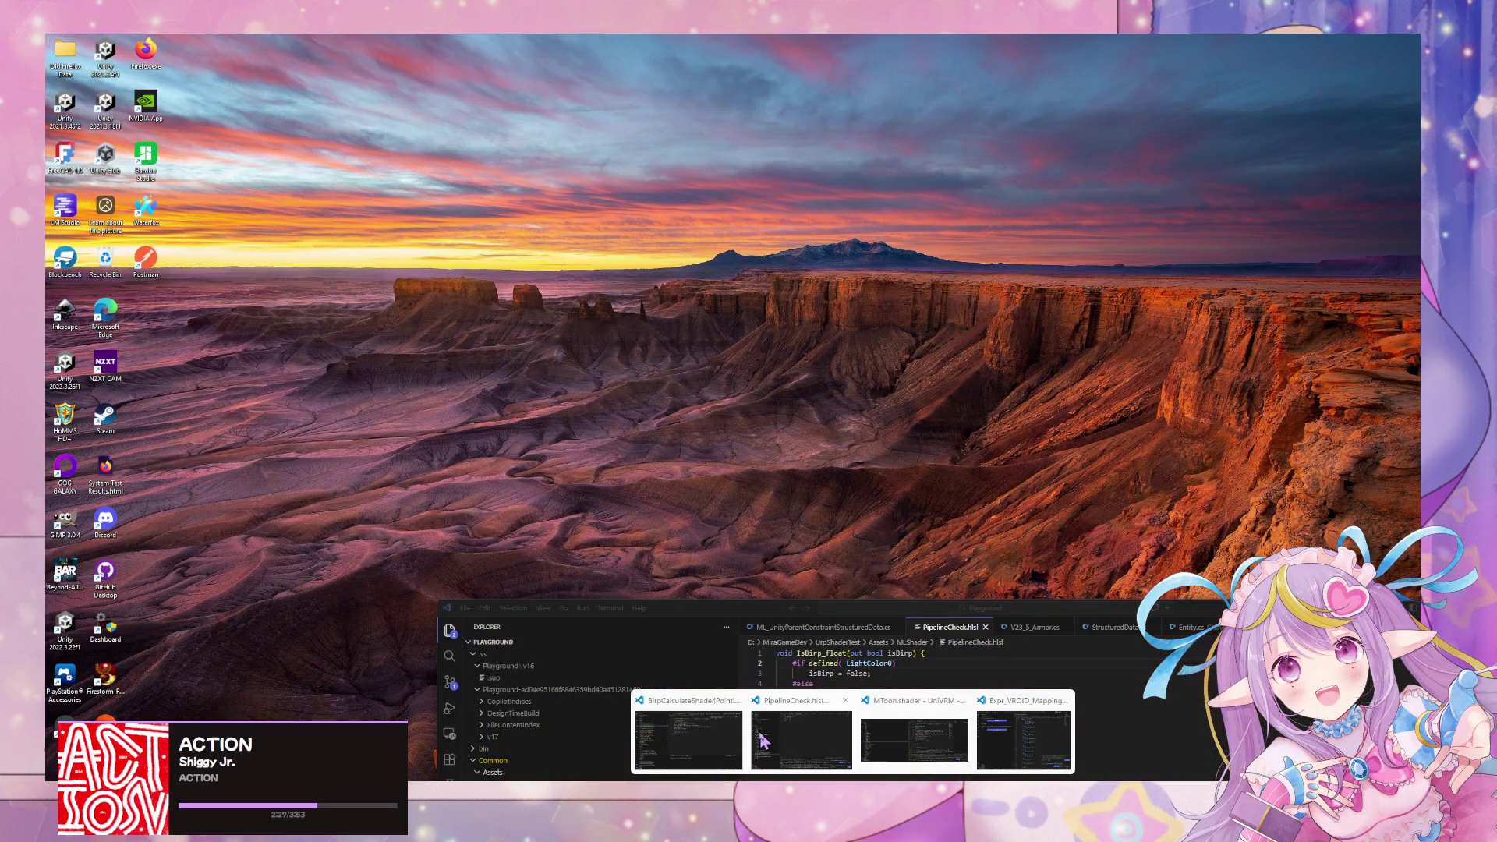
left_click(763, 737)
mouse_move(681, 616)
left_mouse_down()
mouse_move(780, 386)
mouse_move(898, 397)
left_mouse_up()
mouse_move(794, 735)
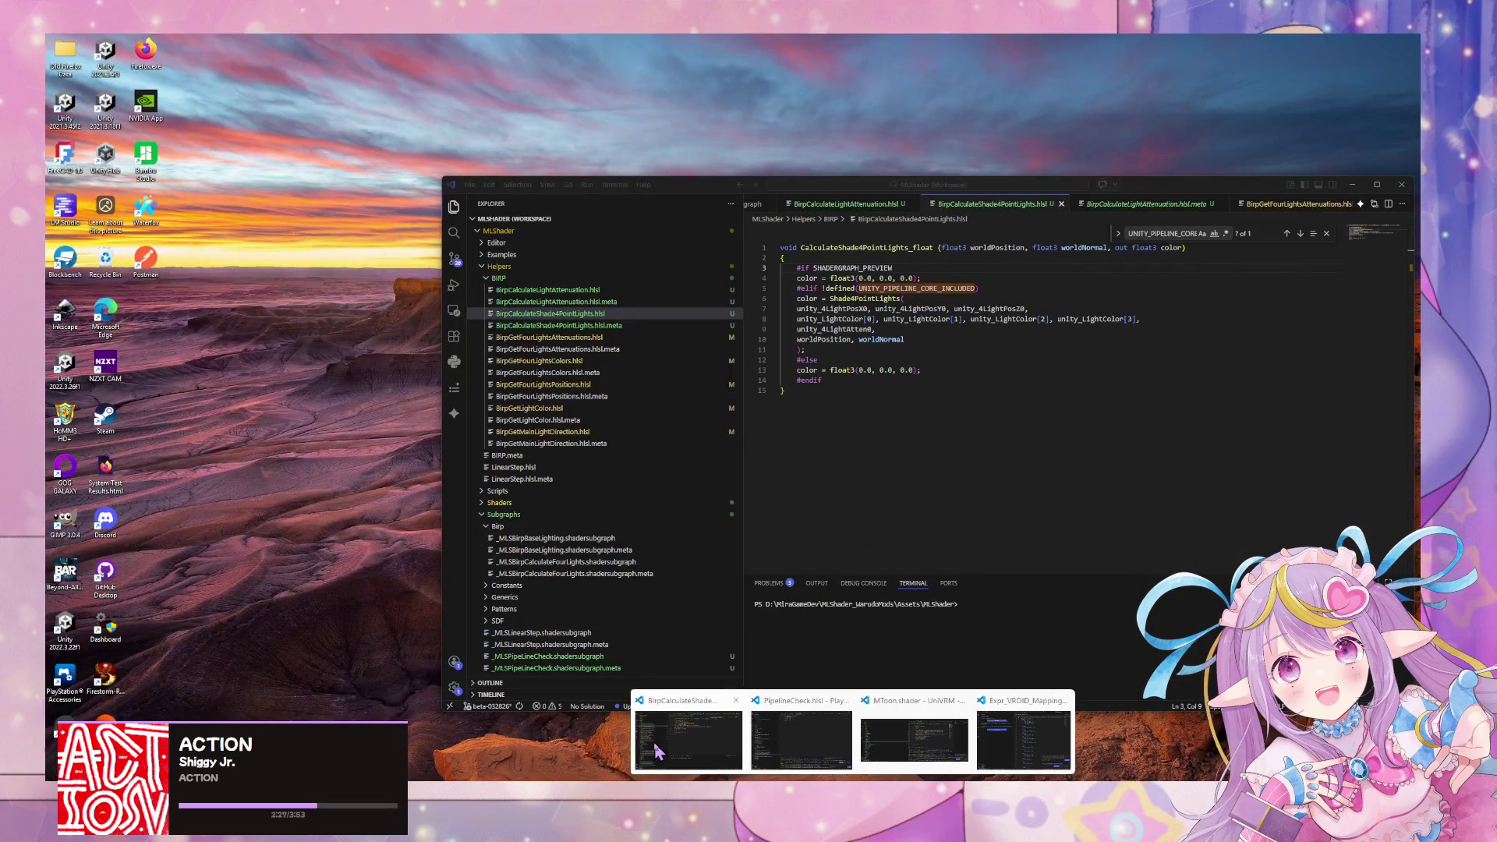
left_click(655, 750)
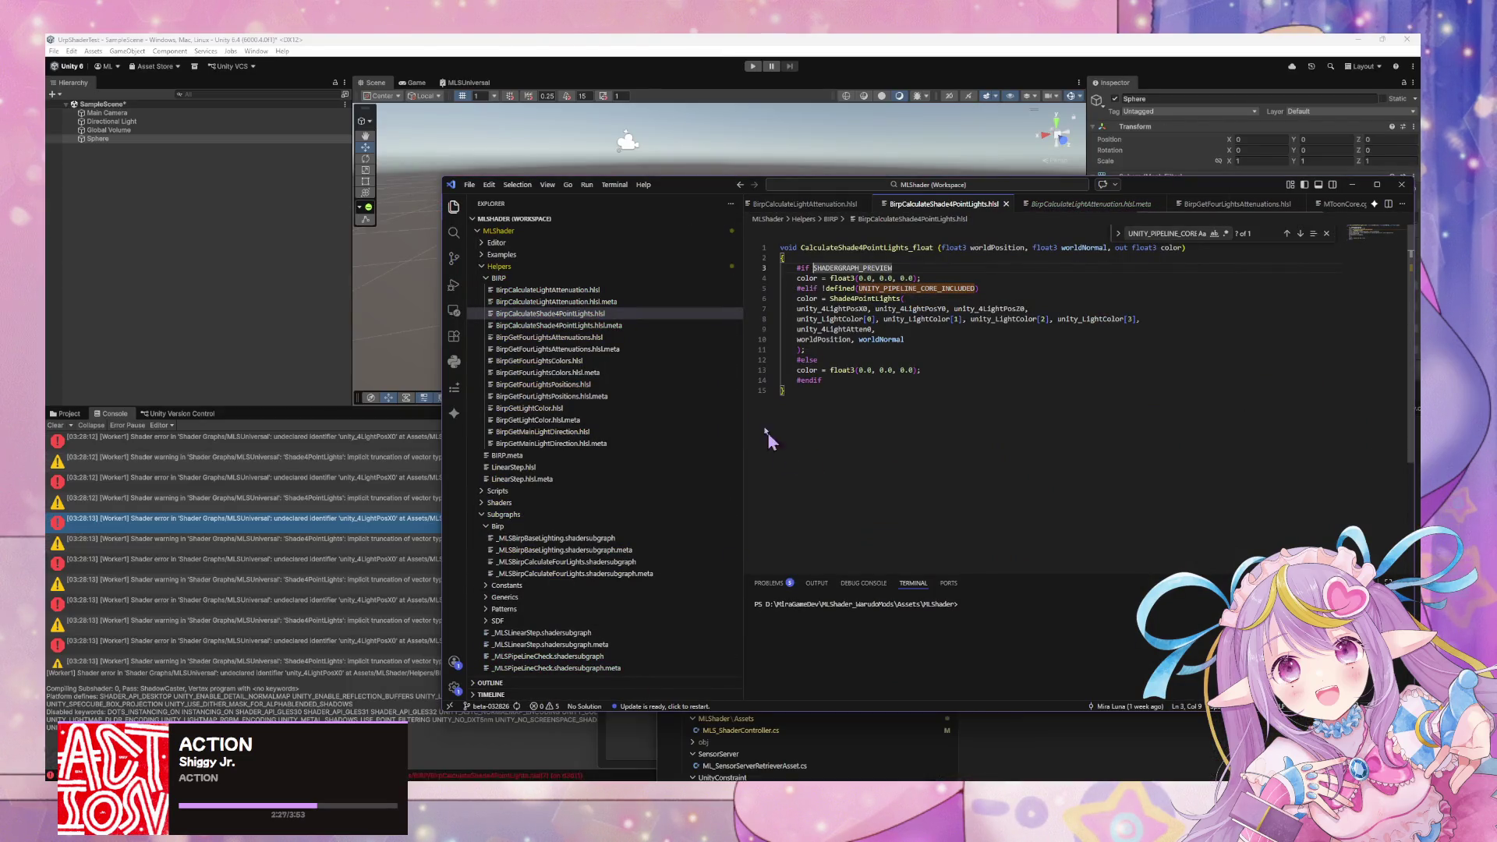
Look through the BIRP helper files, ending on BirpCalculateShade4PointLights.hlsl.
left_click(608, 361)
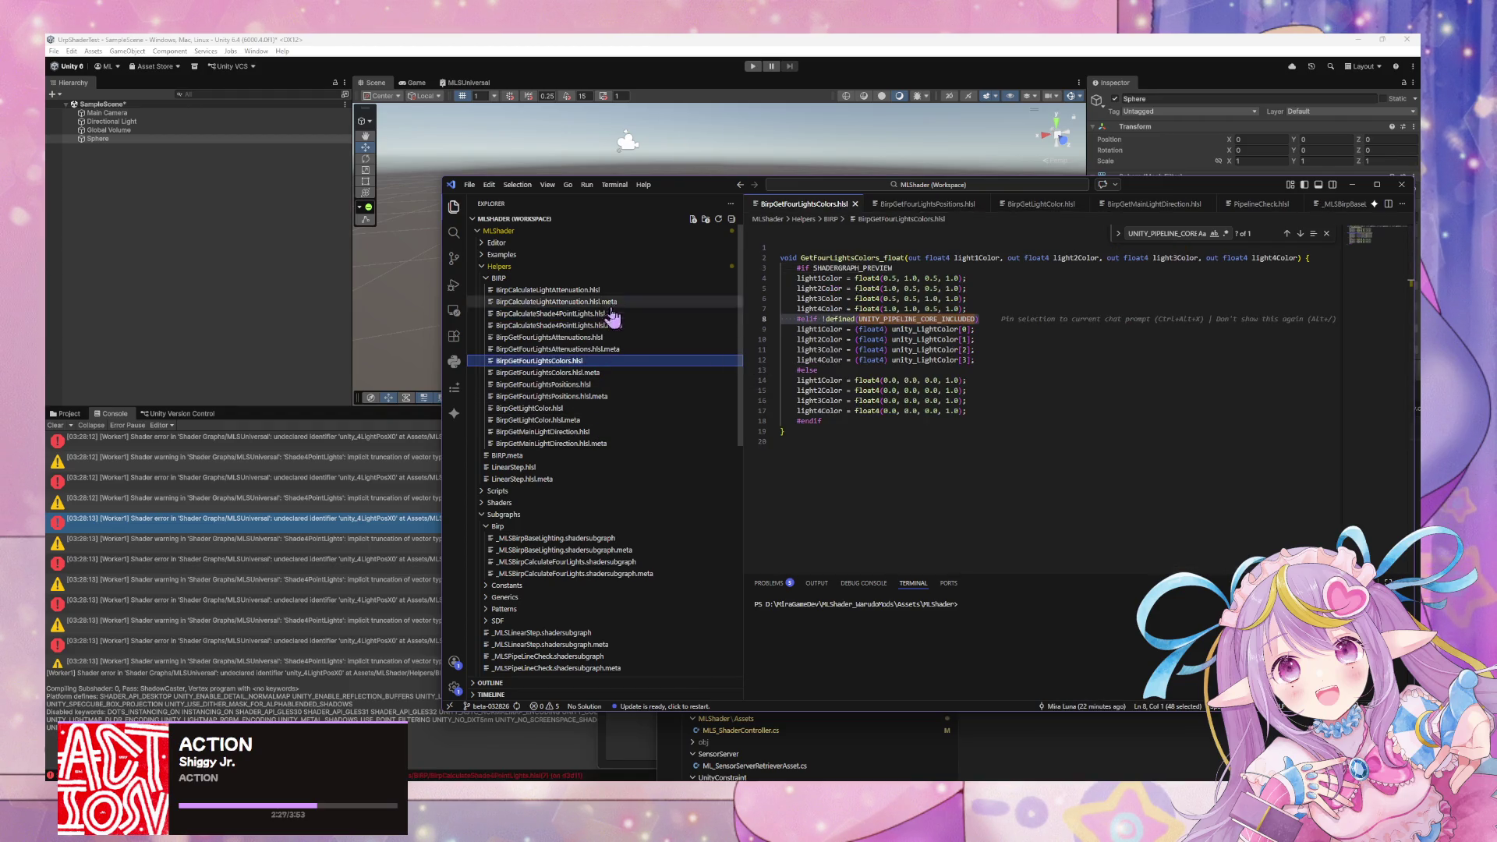
left_click(615, 337)
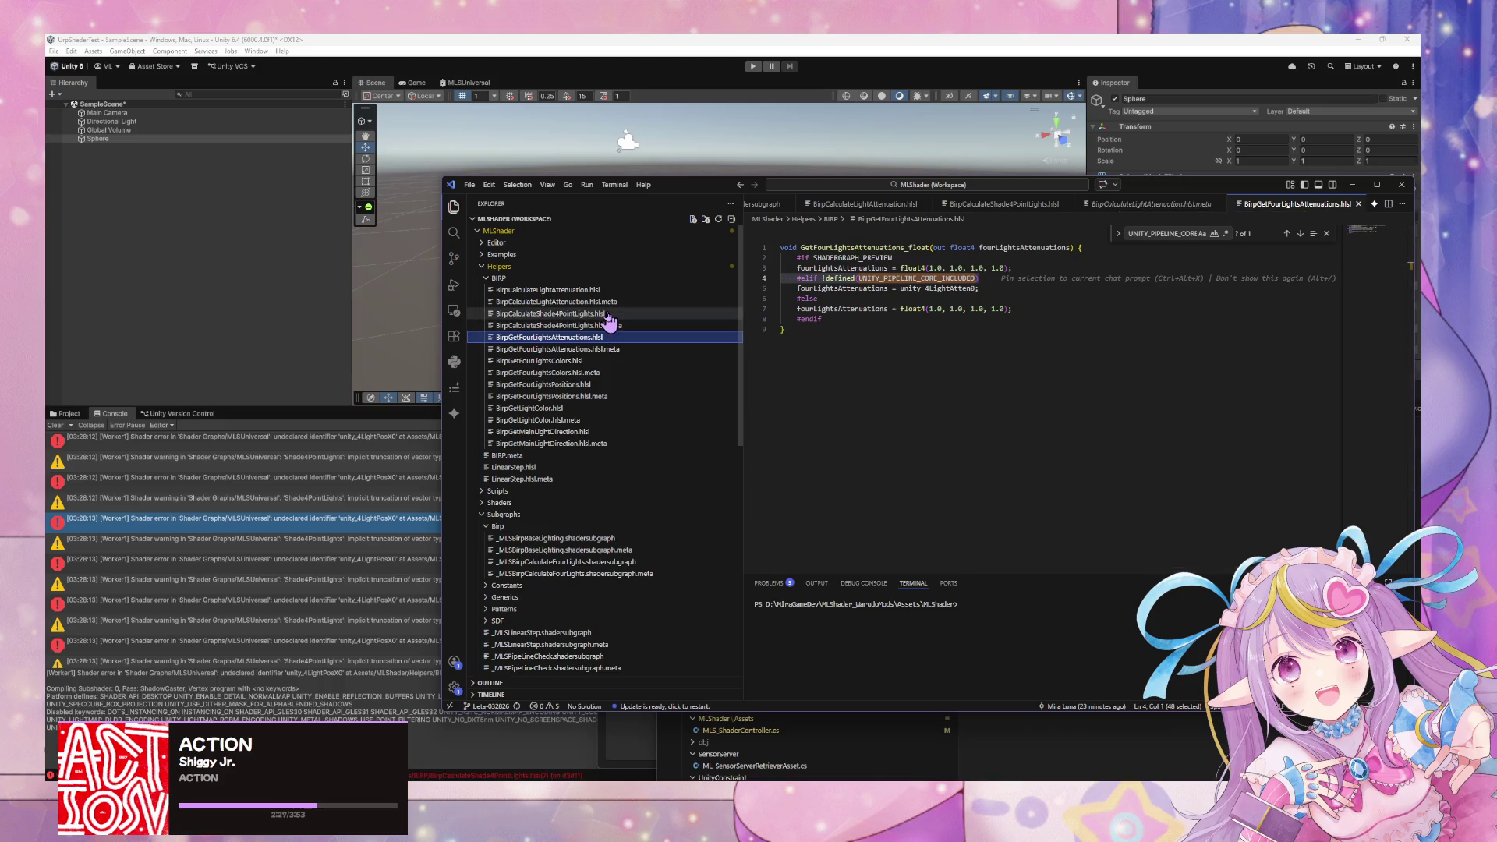
left_click(608, 315)
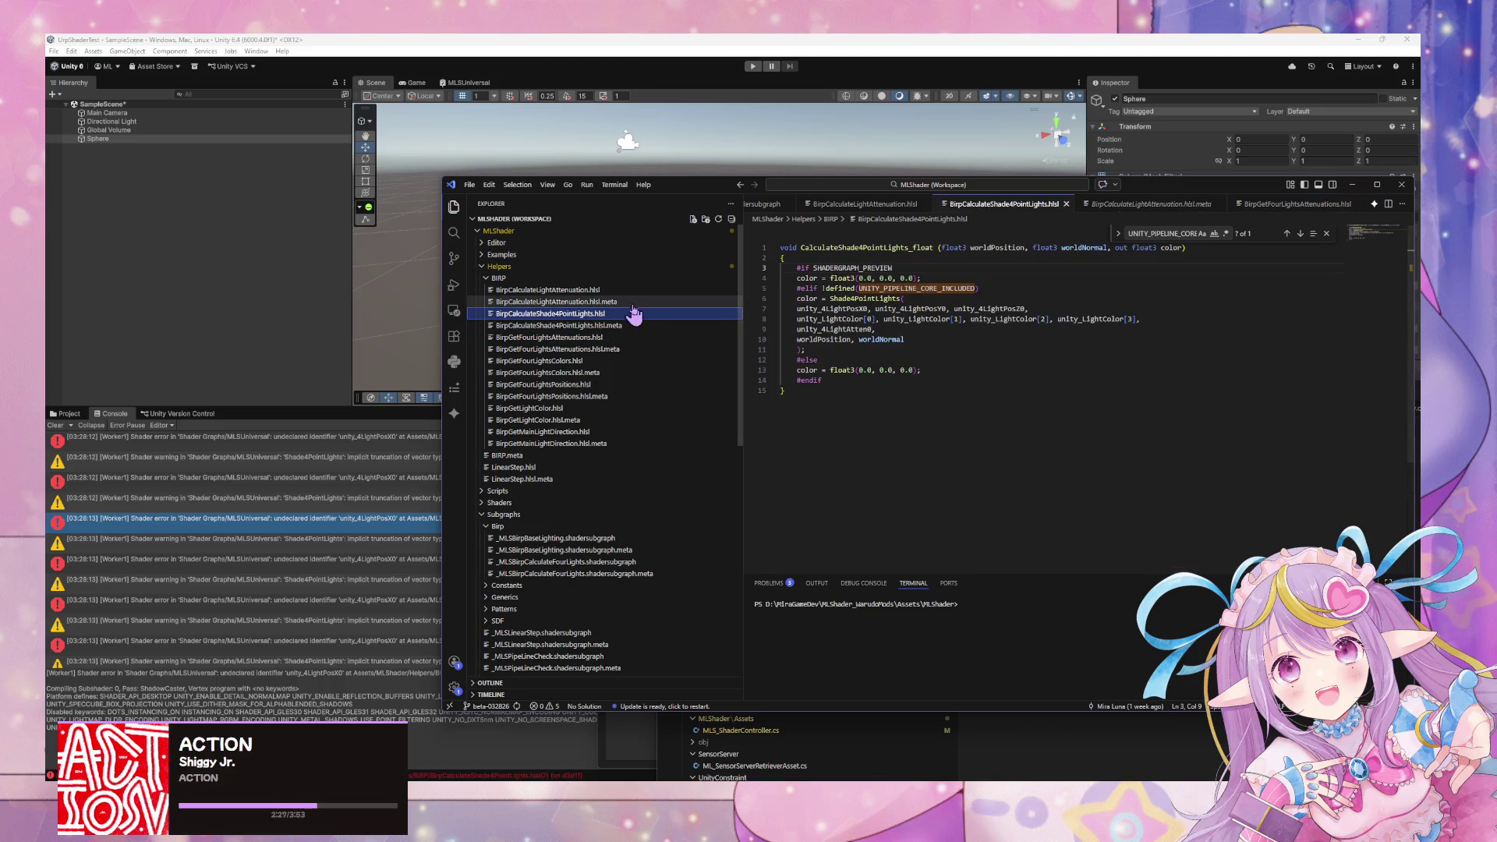
left_click(574, 290)
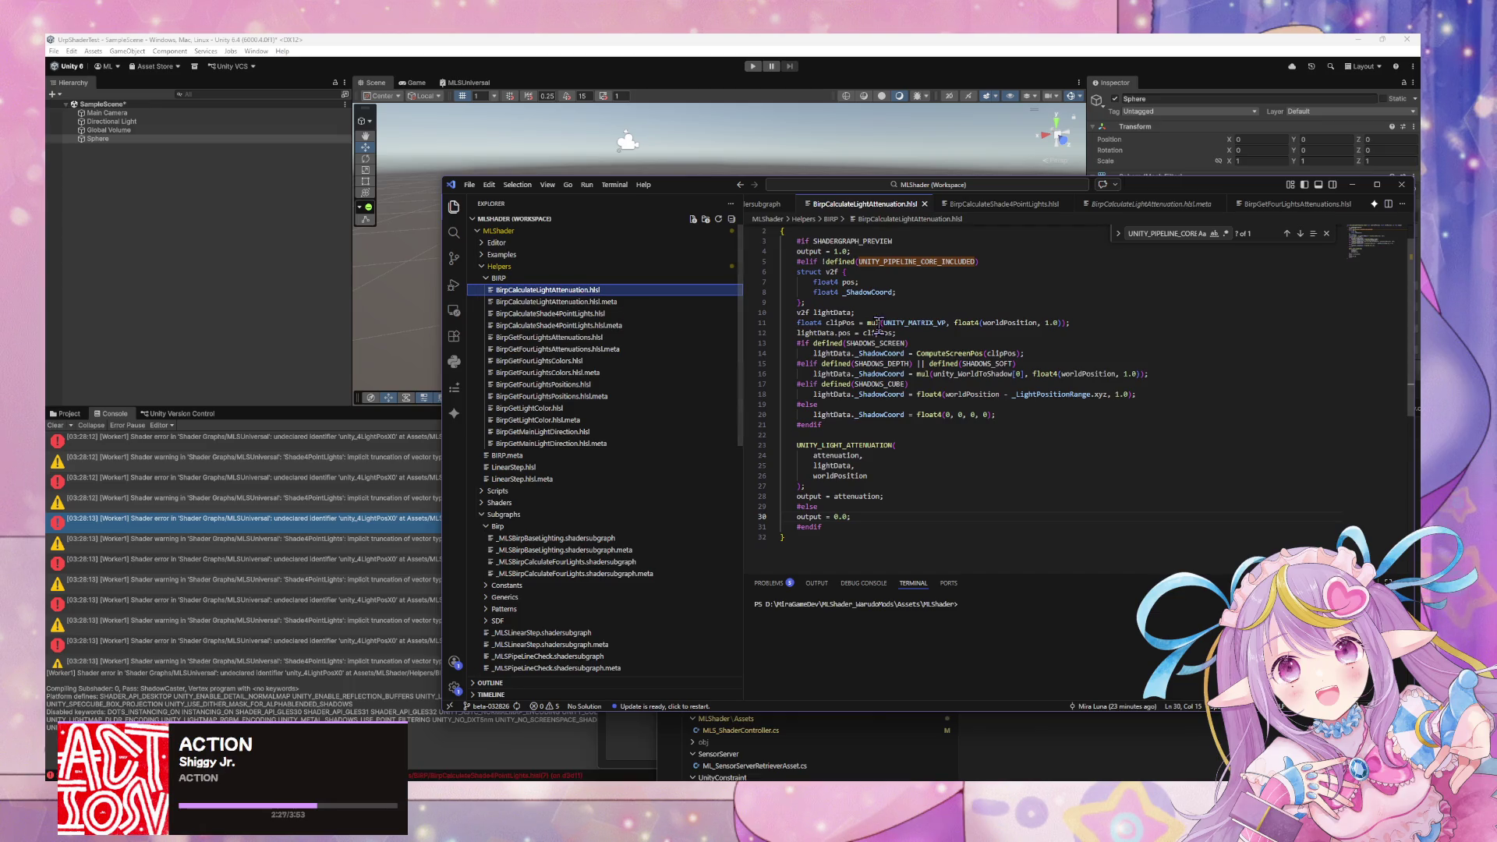
left_click(622, 409)
left_click(636, 396)
left_click(643, 385)
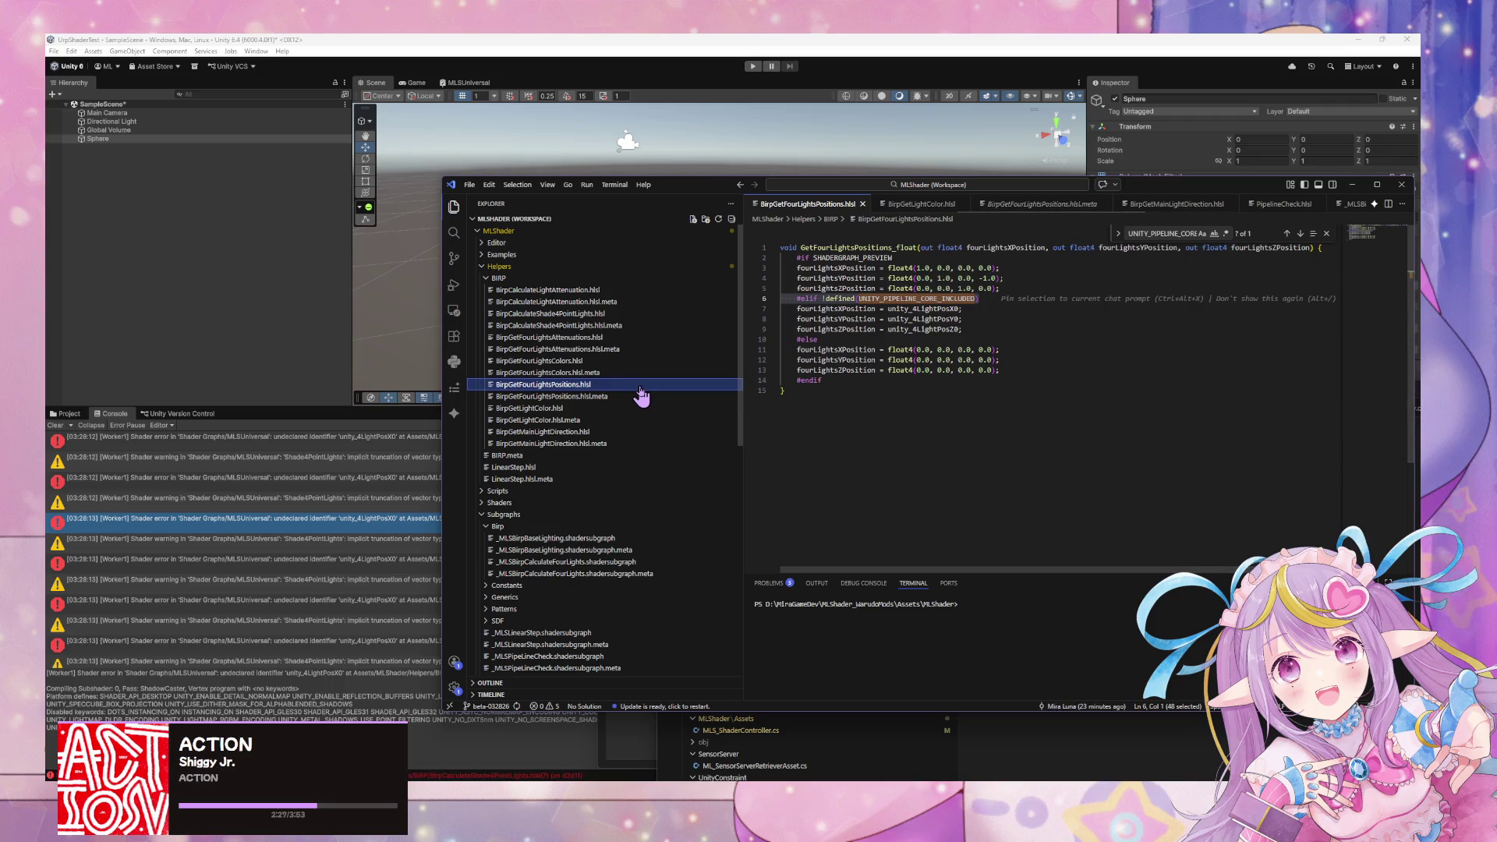
left_click(647, 361)
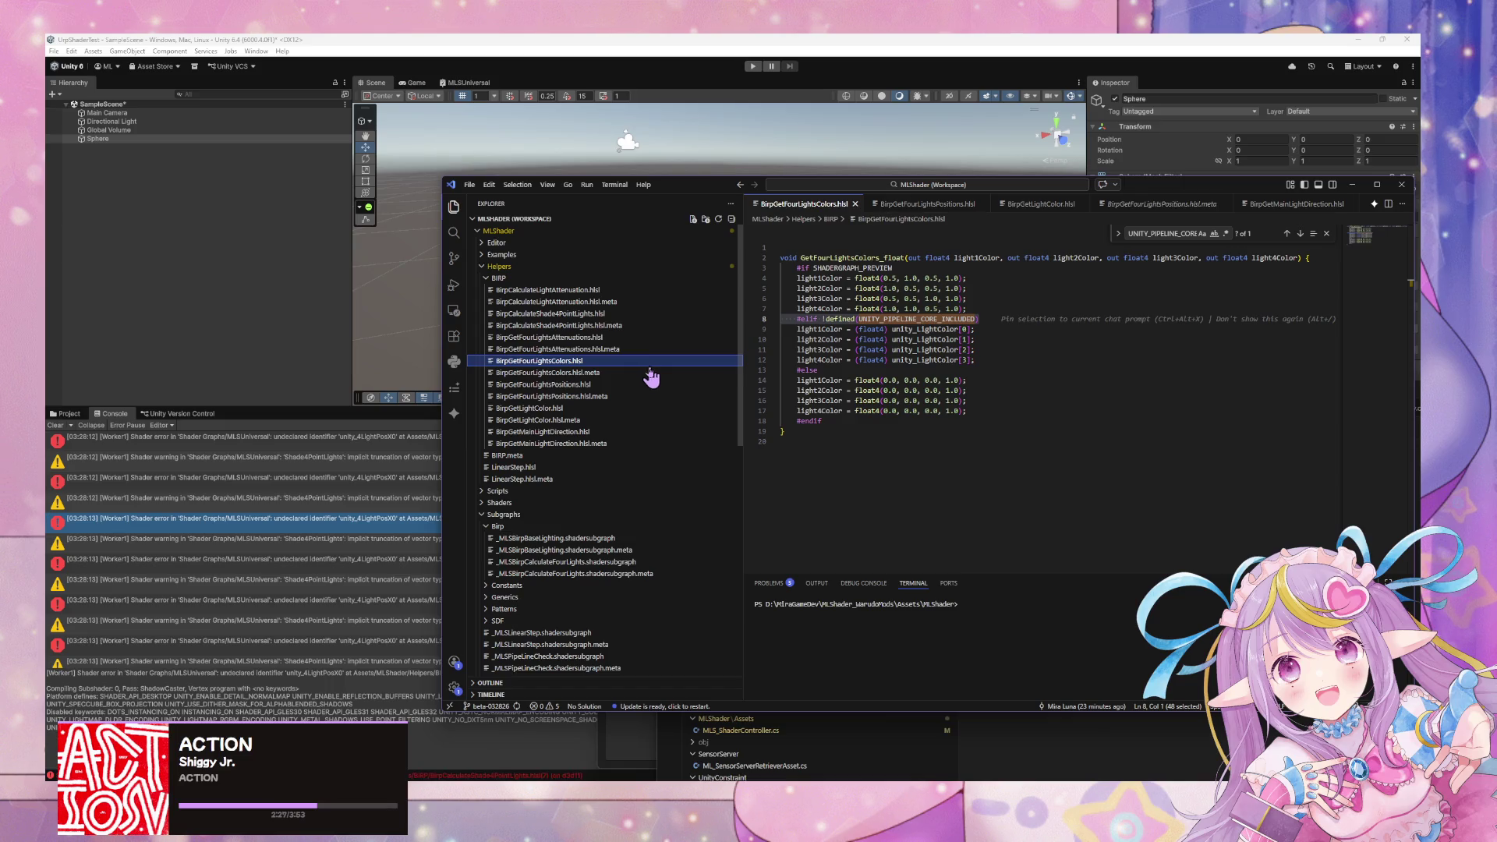
left_click(640, 339)
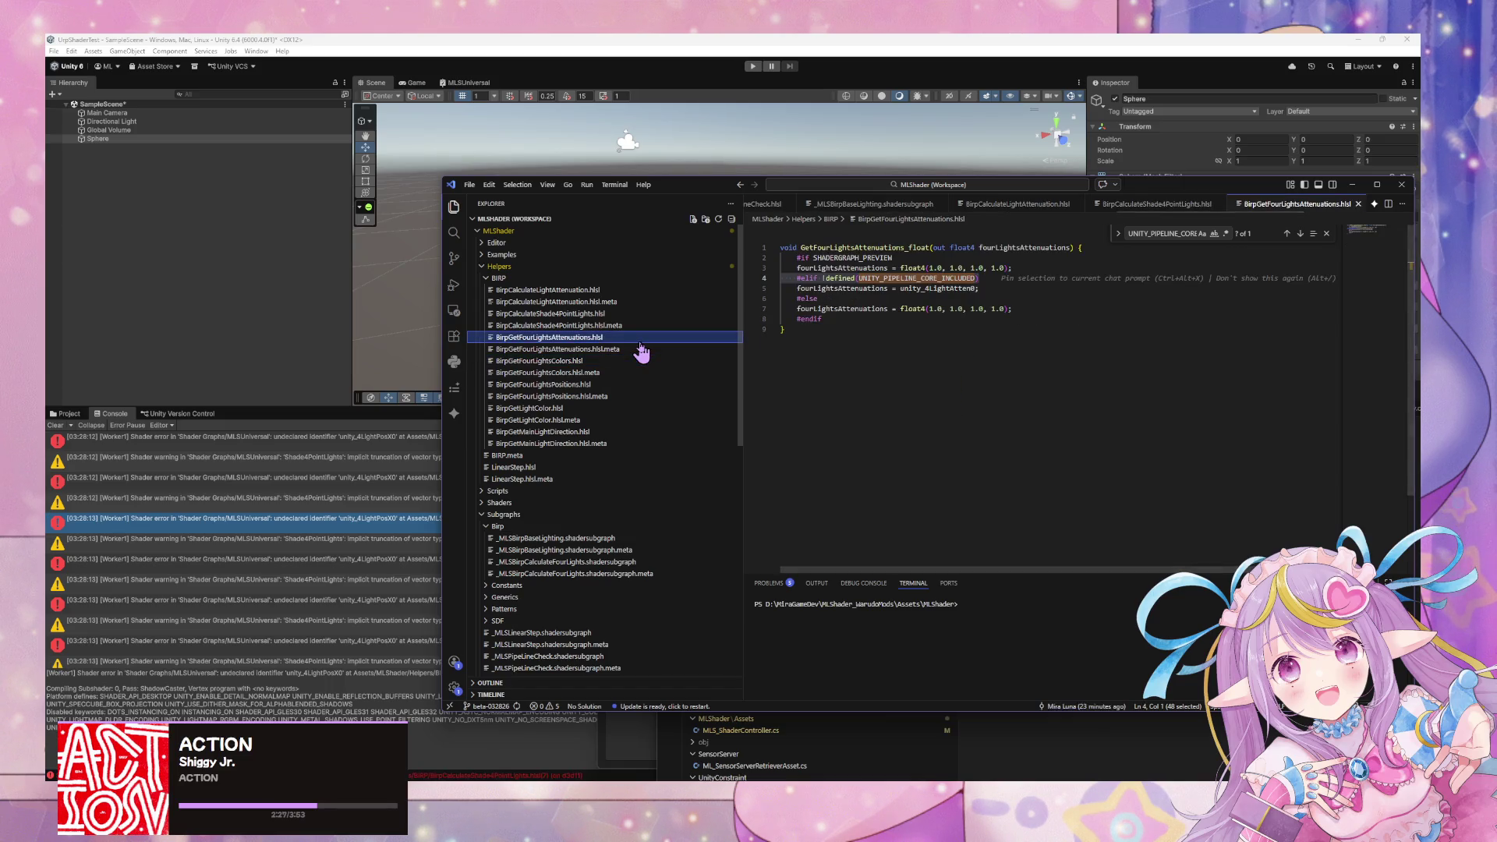
left_click(649, 313)
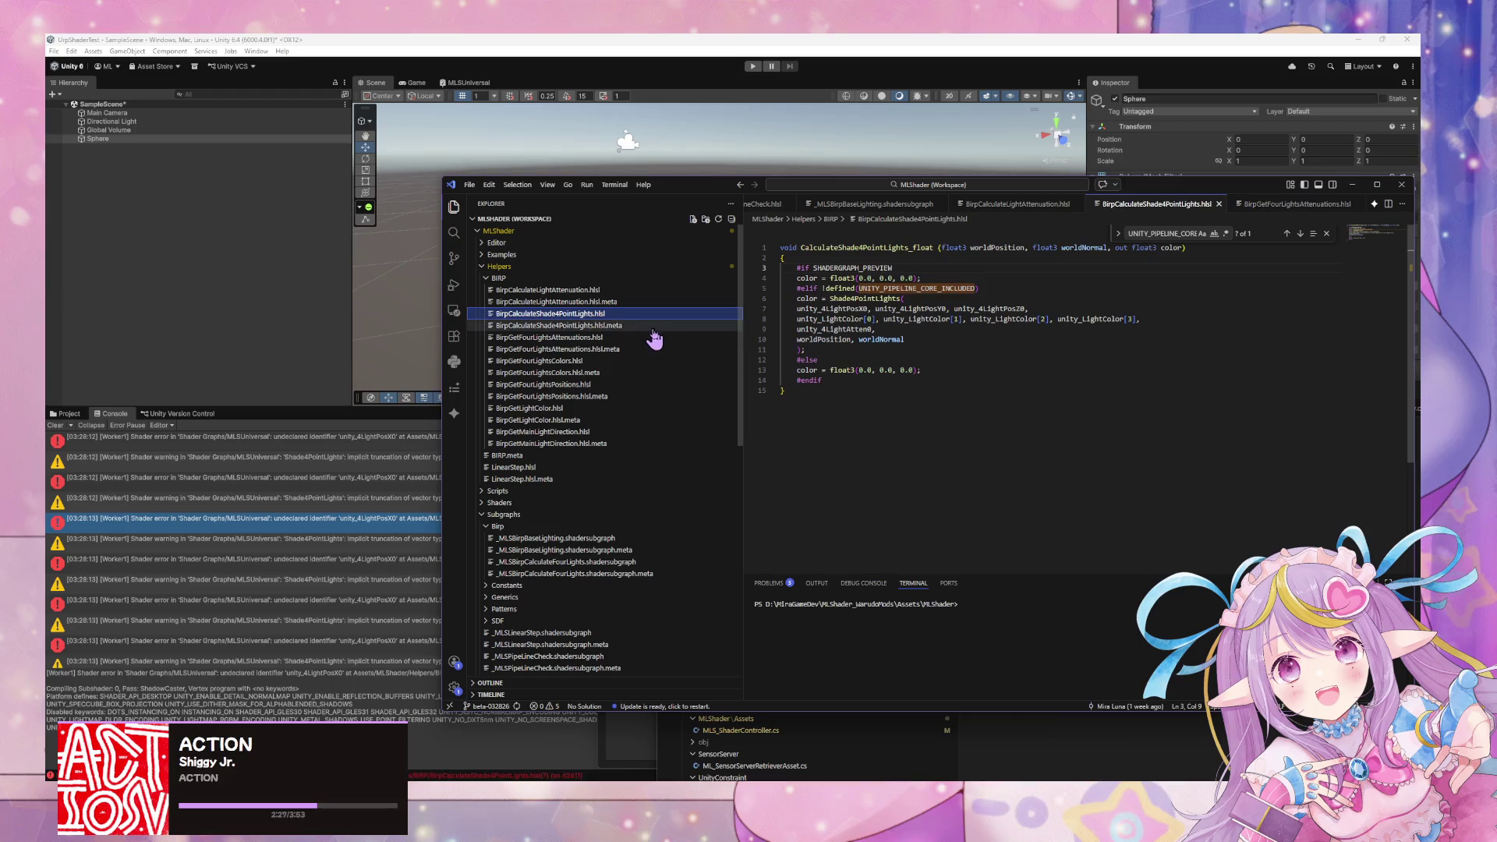
Select unity_4LightPosX0 on line 7 and shift the window down-right to reveal the sphere.
double_click(820, 310)
key("ctrl+c")
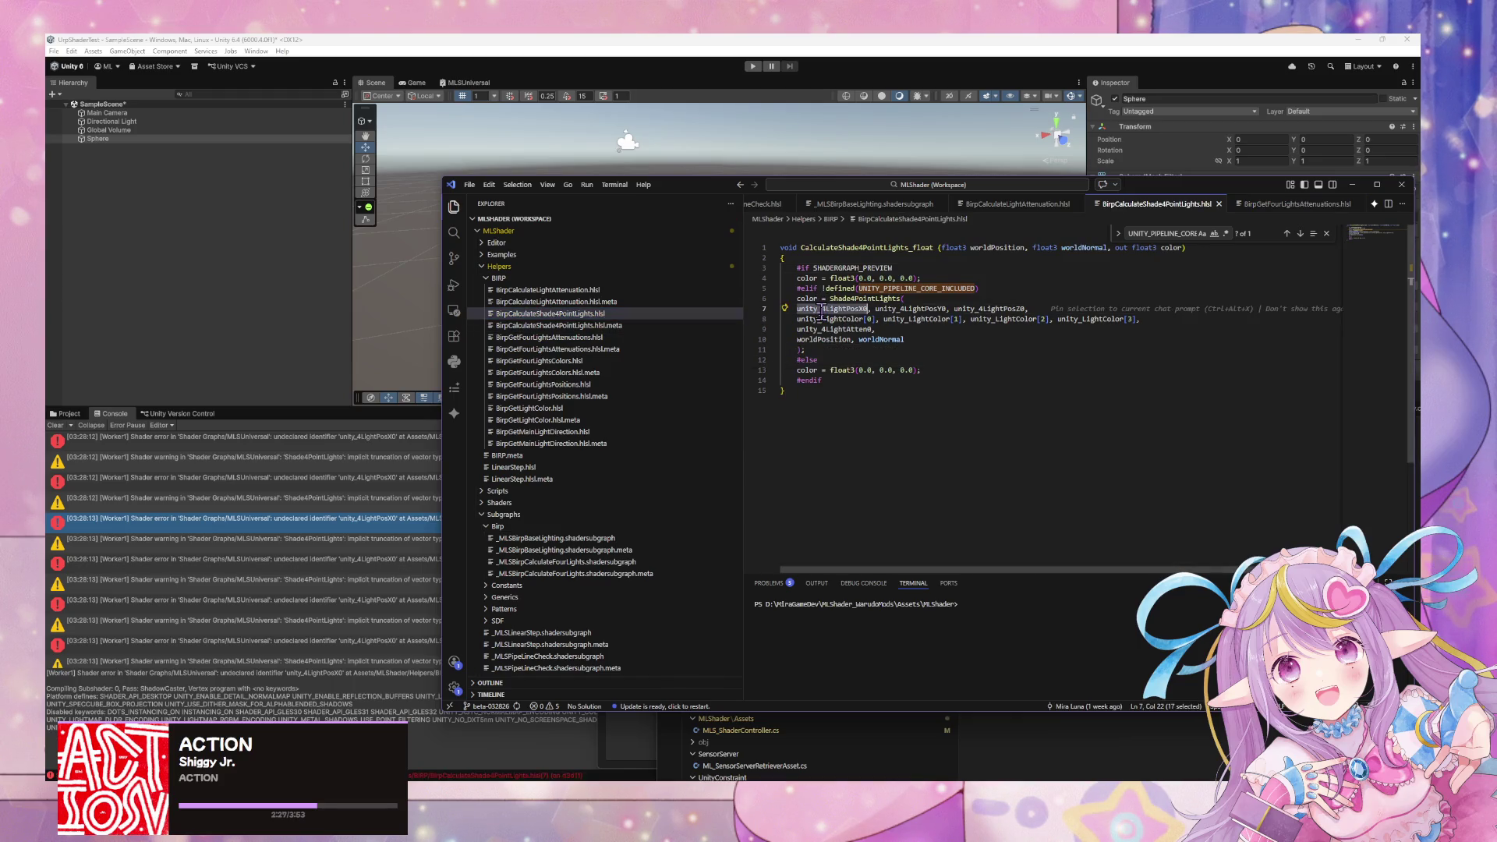
mouse_move(730, 196)
left_mouse_down()
mouse_move(792, 285)
mouse_move(863, 532)
mouse_move(756, 363)
mouse_move(836, 568)
mouse_move(831, 481)
left_mouse_up()
left_click(1030, 575)
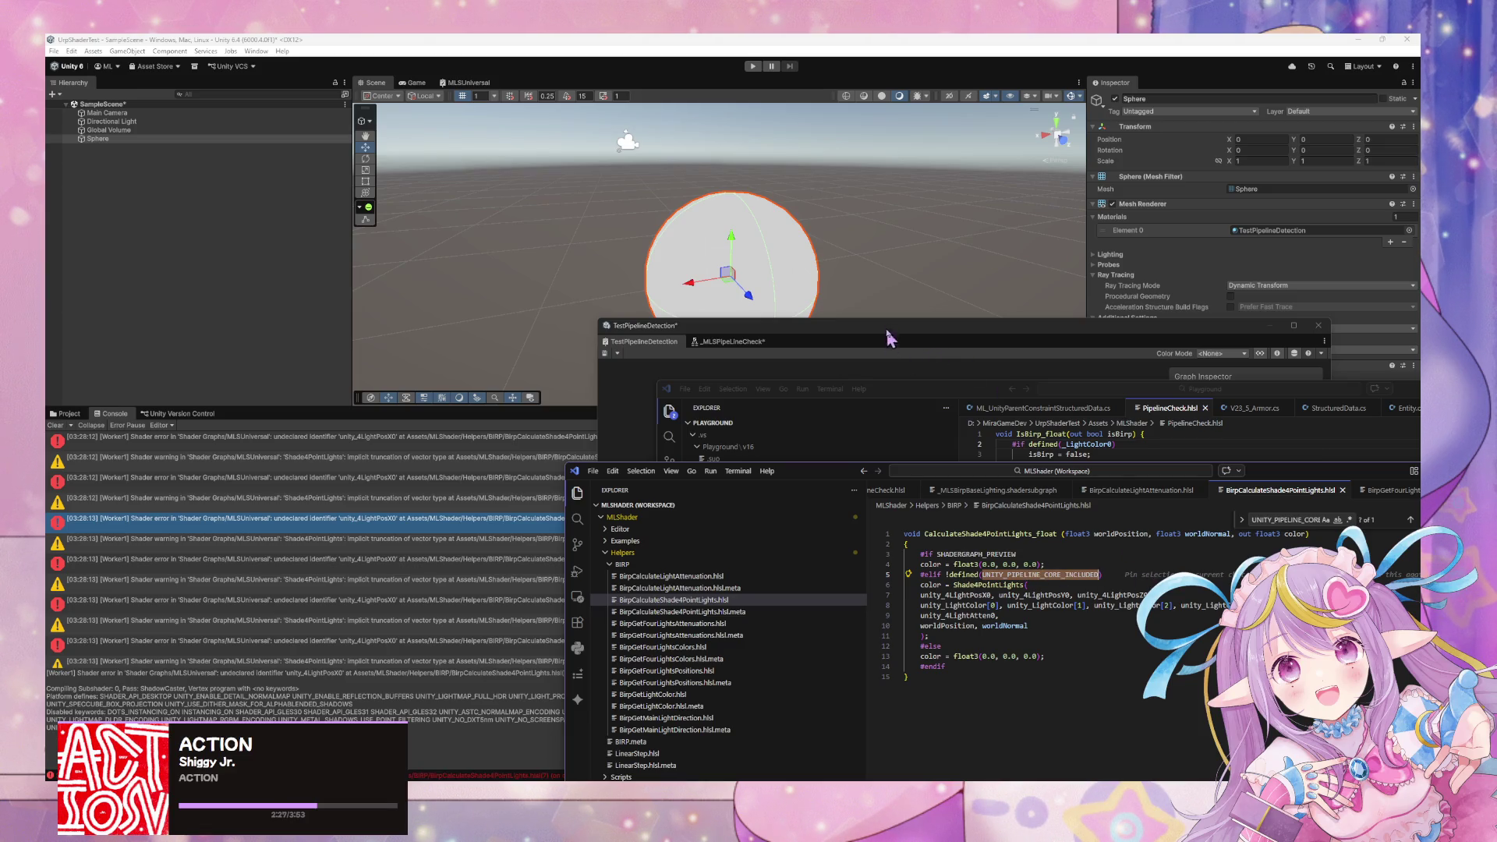
Change PipelineCheck.hlsl line 2 from the _LightColor0 test to #if !defined(unity_4LightPosX0).
left_click(939, 396)
left_click(1020, 444)
key("Right")
type("!")
double_click(1095, 444)
key("ctrl+v")
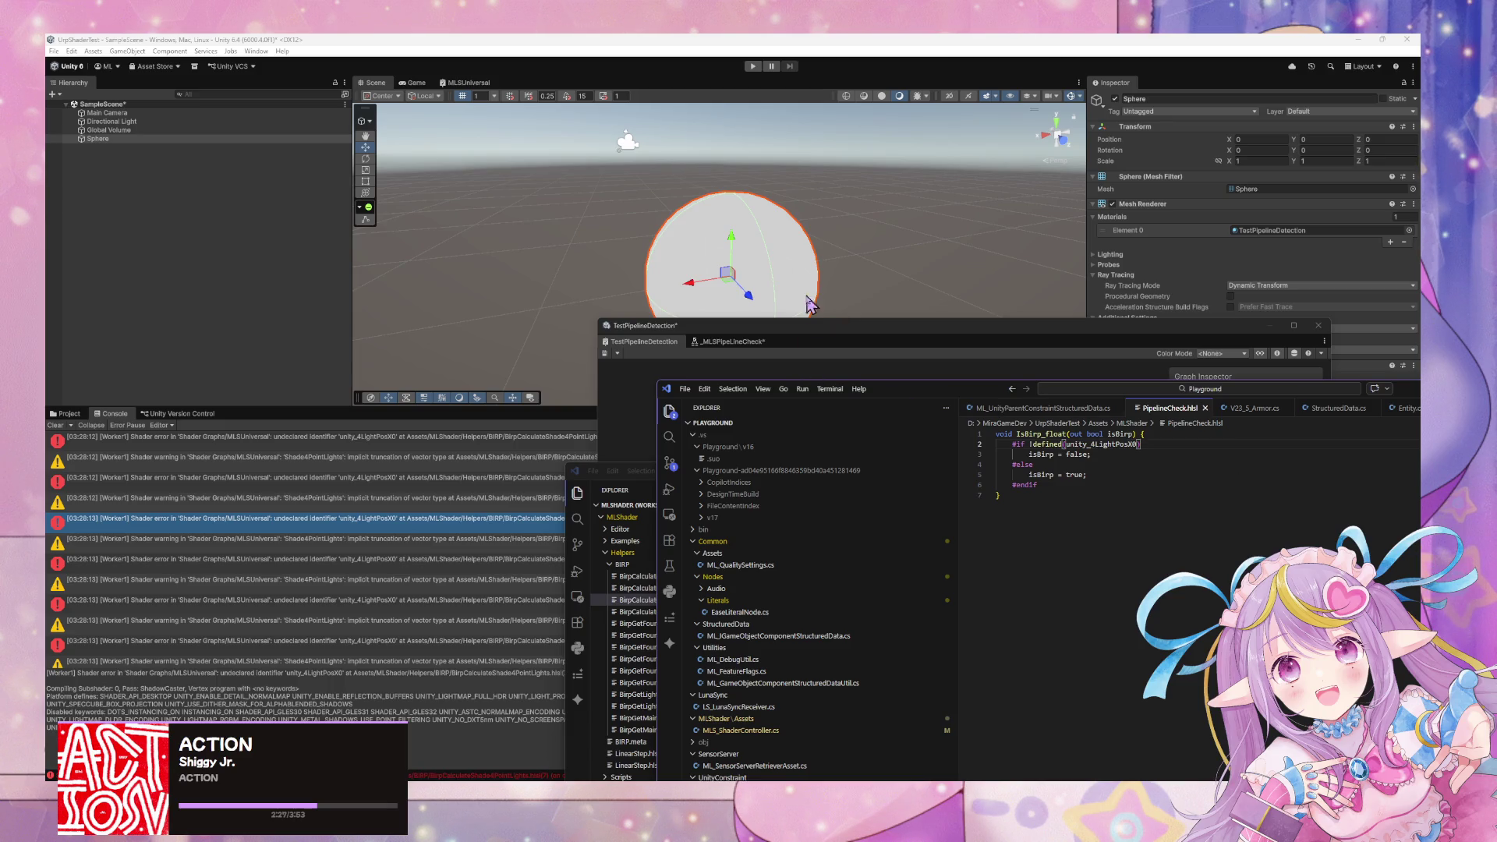
left_click(931, 265)
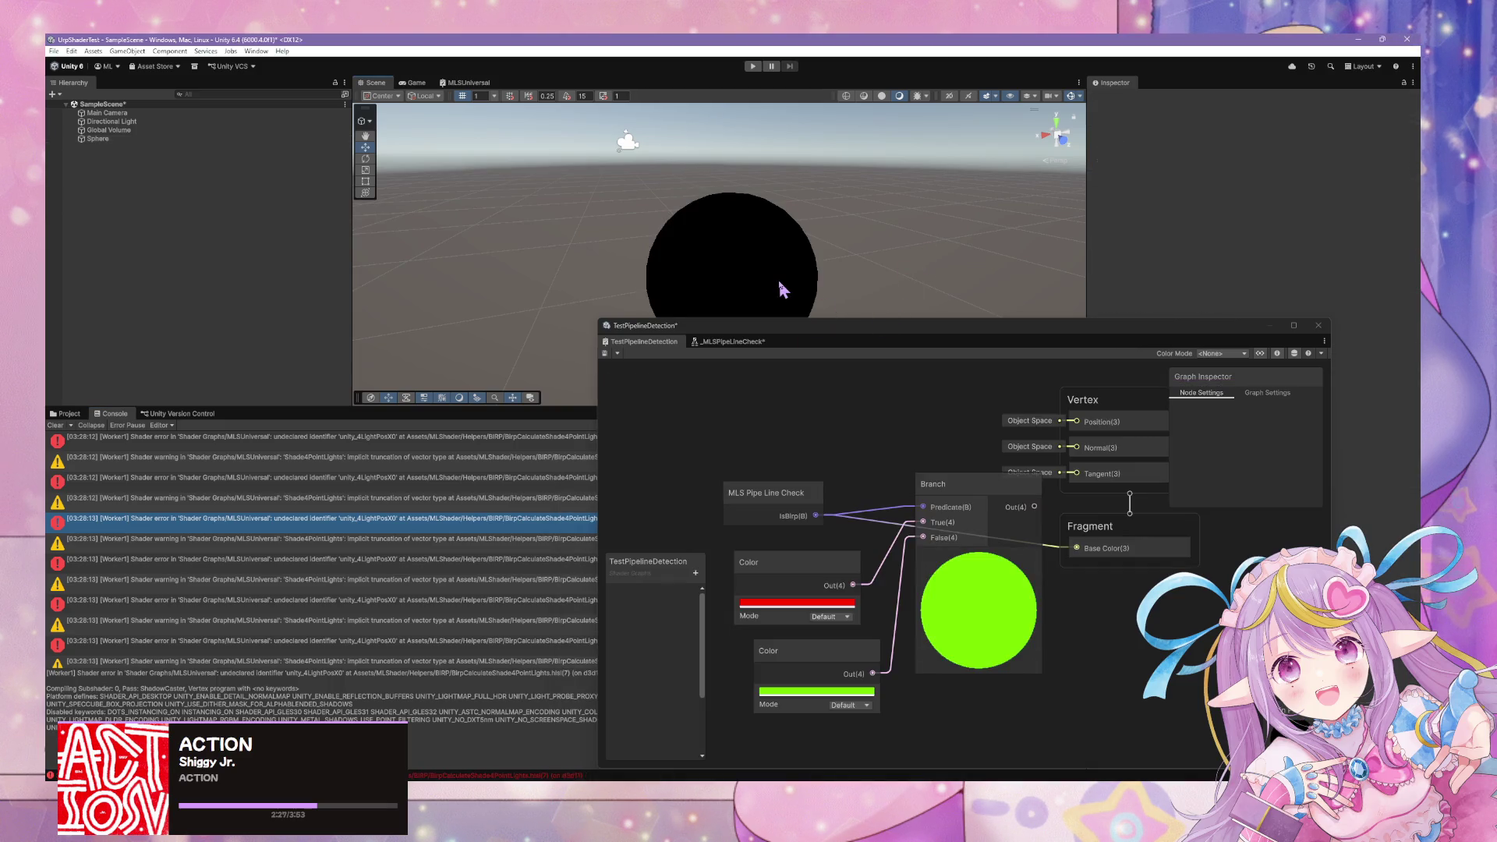
Nudge the Branch node and save the TestPipelineDetection graph, turning the sphere green.
mouse_move(1002, 484)
left_mouse_down()
mouse_move(998, 531)
mouse_move(1078, 550)
left_mouse_up()
left_click(606, 354)
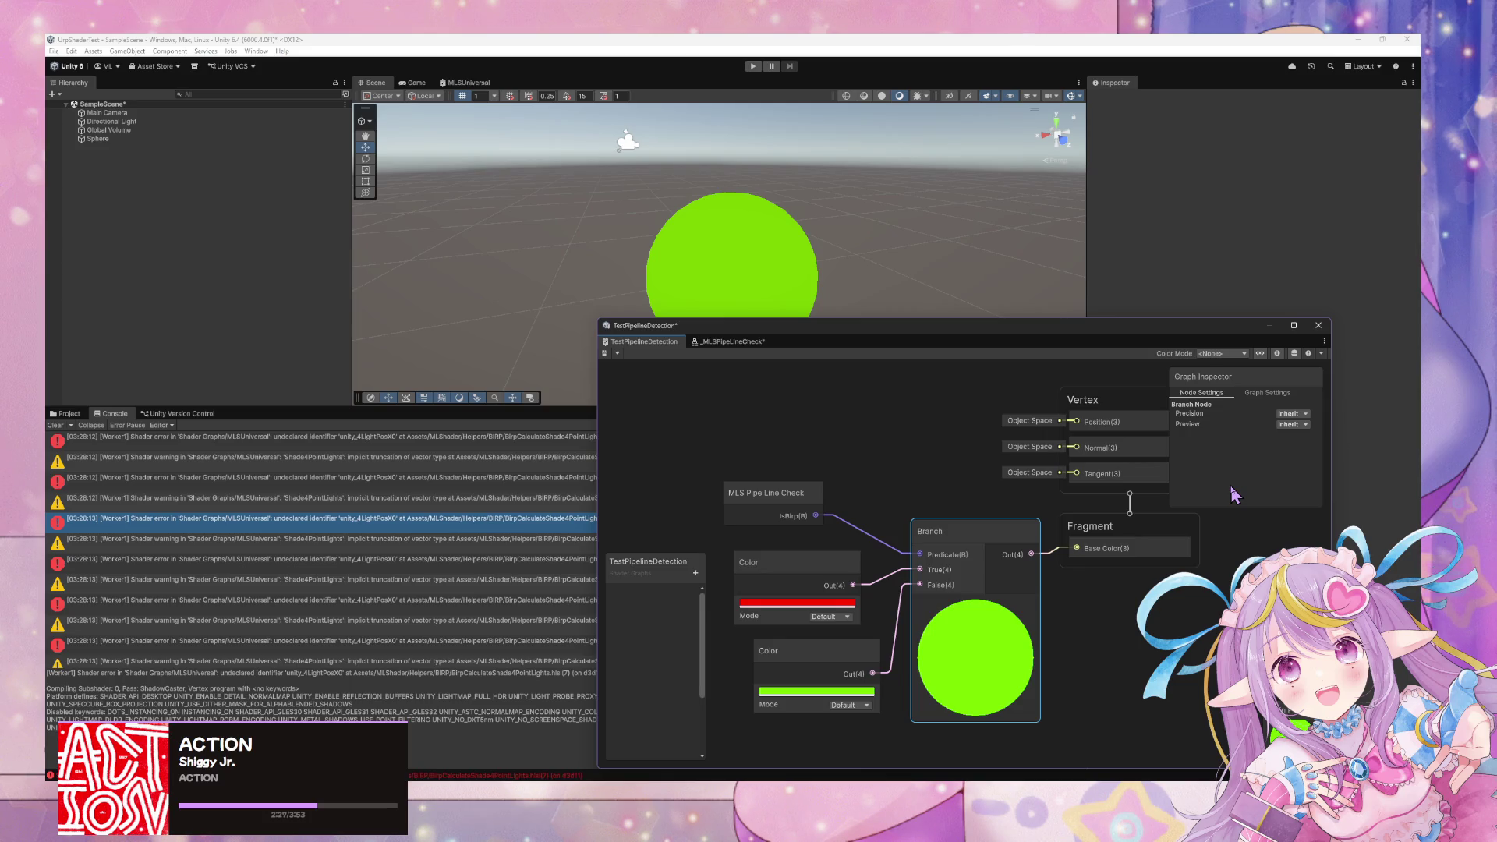
mouse_move(853, 780)
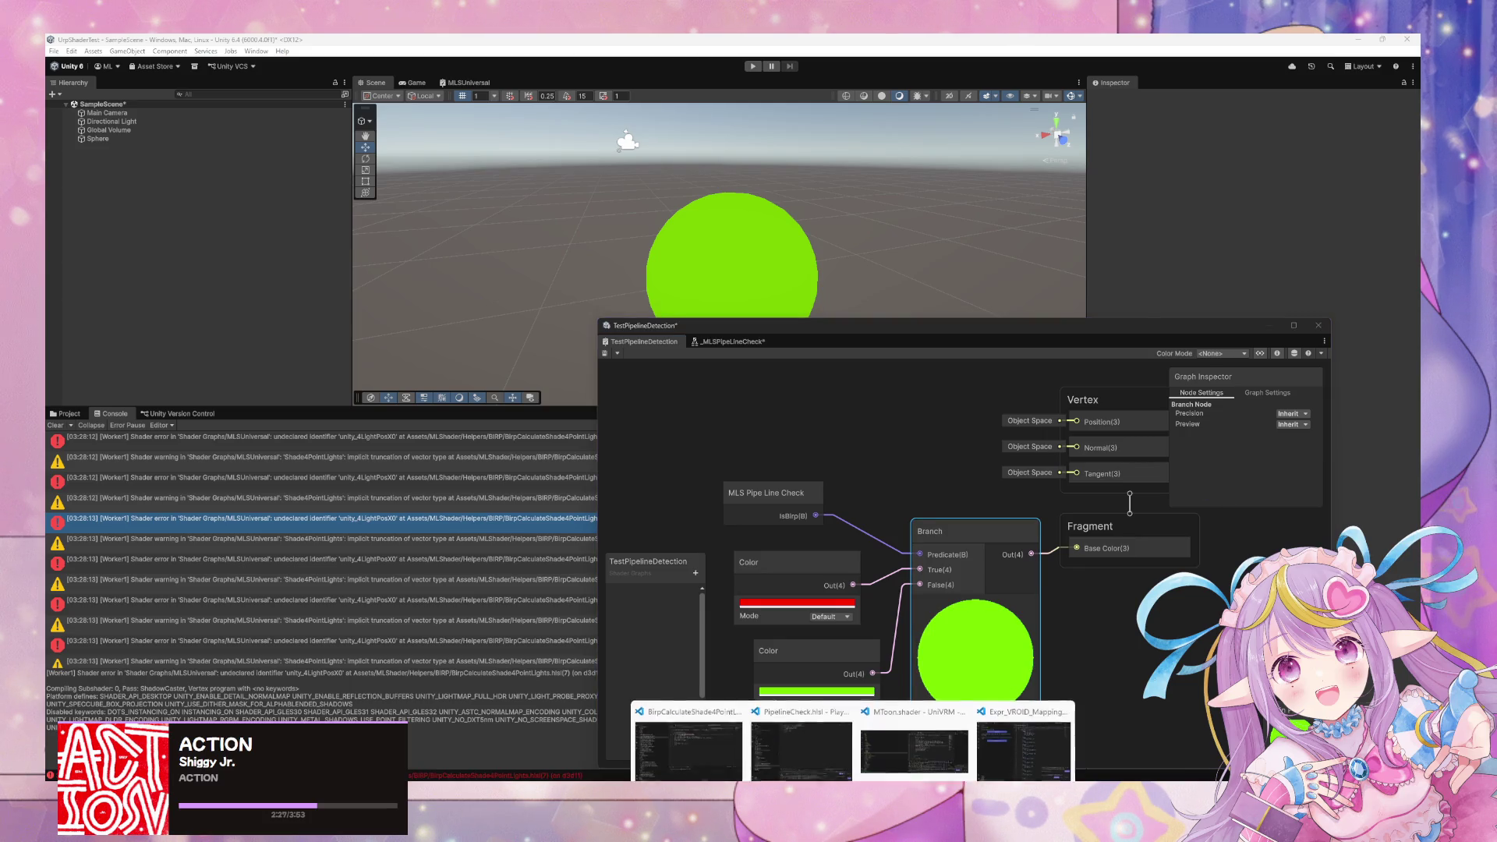
left_click(707, 750)
Make BirpCalculateShade4PointLights.hlsl test defined(unity_4LightPosX0) without the negation, and save.
mouse_move(804, 473)
left_mouse_down()
mouse_move(755, 282)
mouse_move(760, 194)
mouse_move(707, 209)
left_mouse_up()
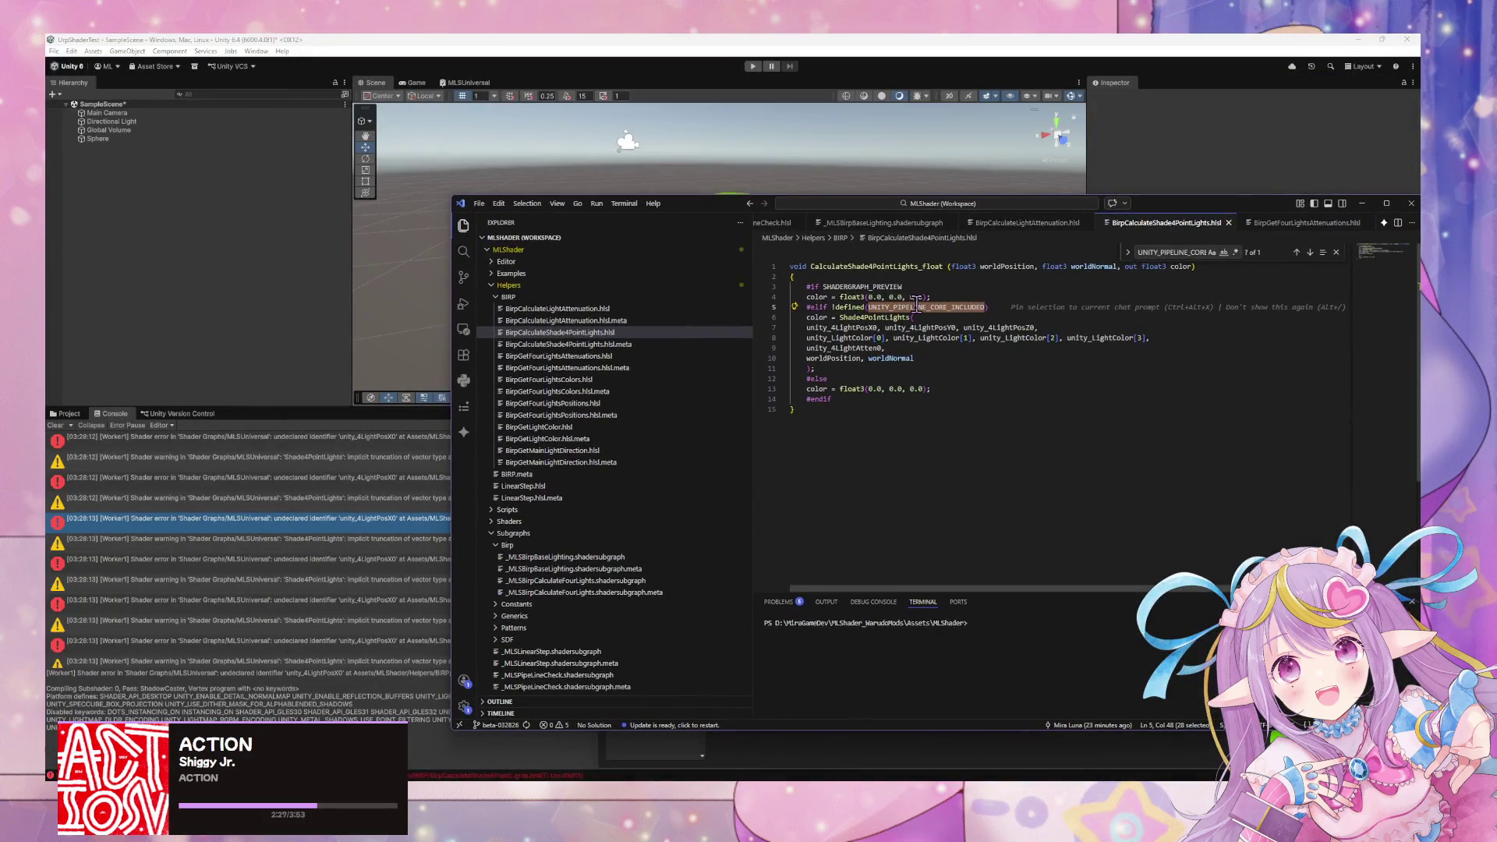
key("ctrl+v")
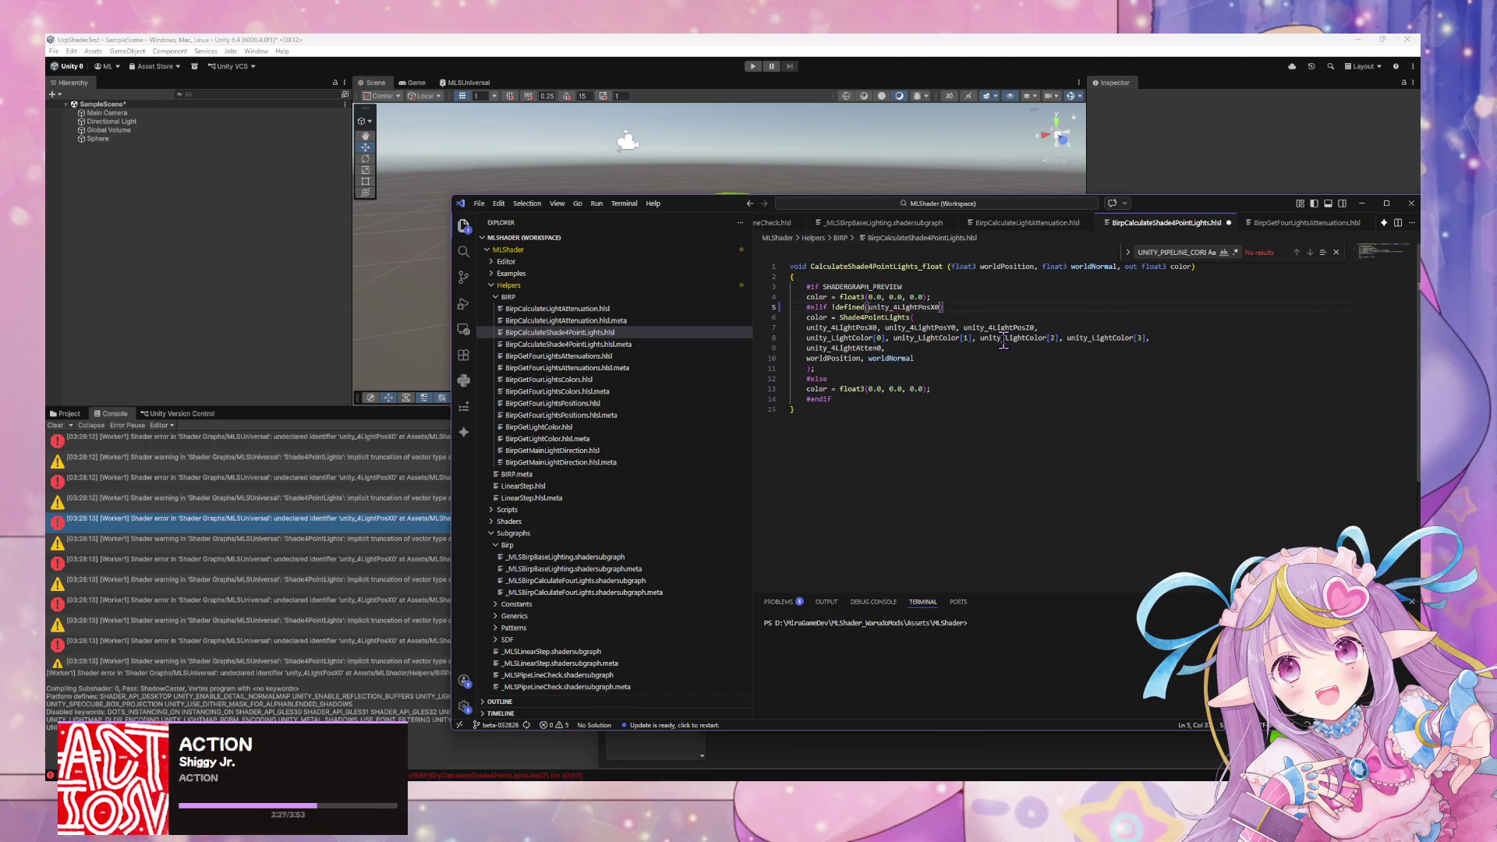
left_click(850, 307)
key("BackSpace")
key("ctrl+s")
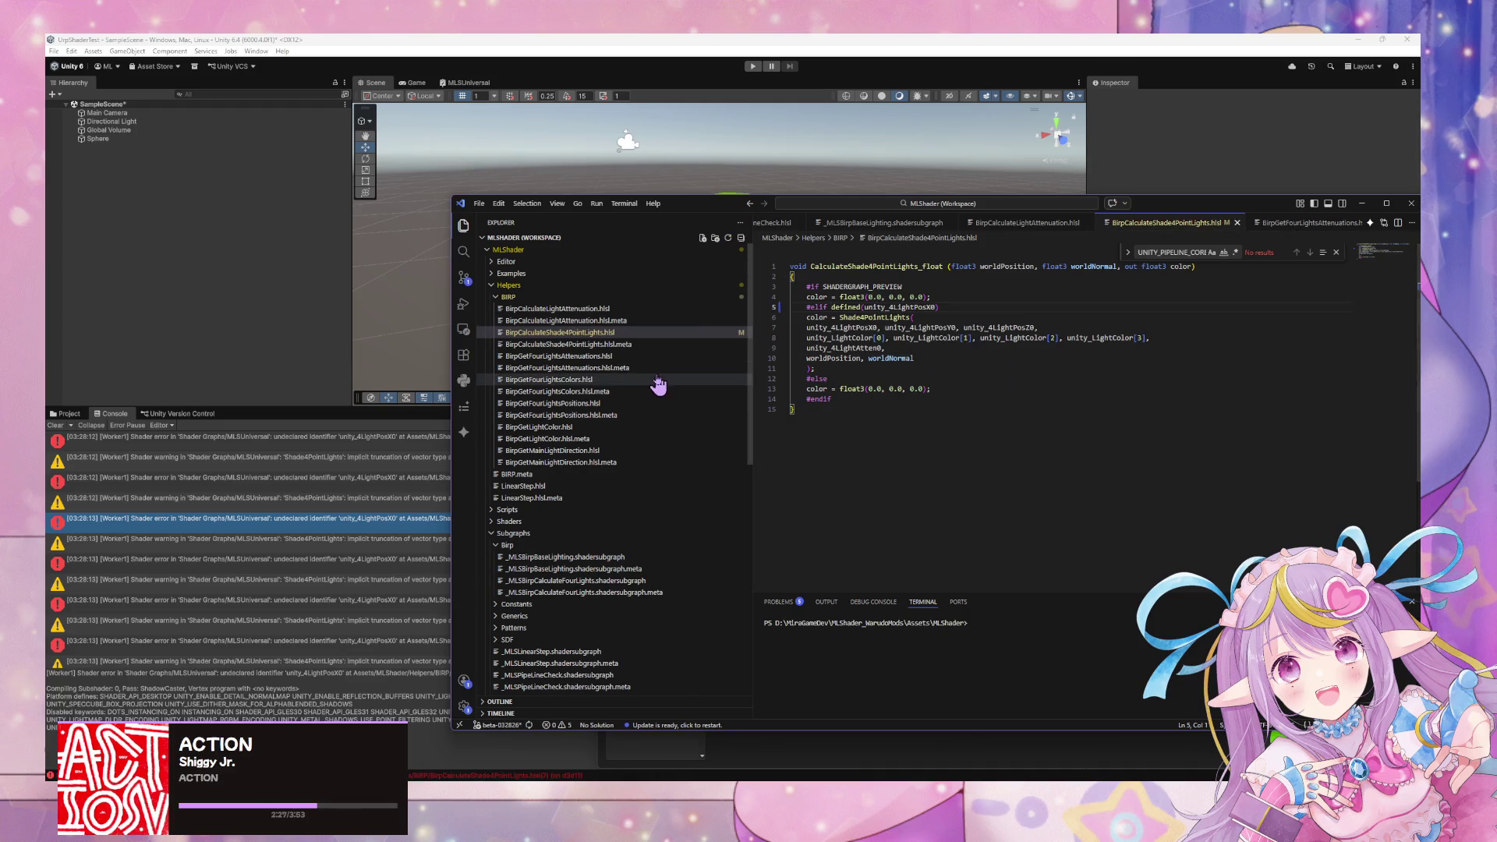
Swap BirpCalculateLightAttenuation.hlsl's pipeline check to unity_4LightPosX0.
left_click(600, 308)
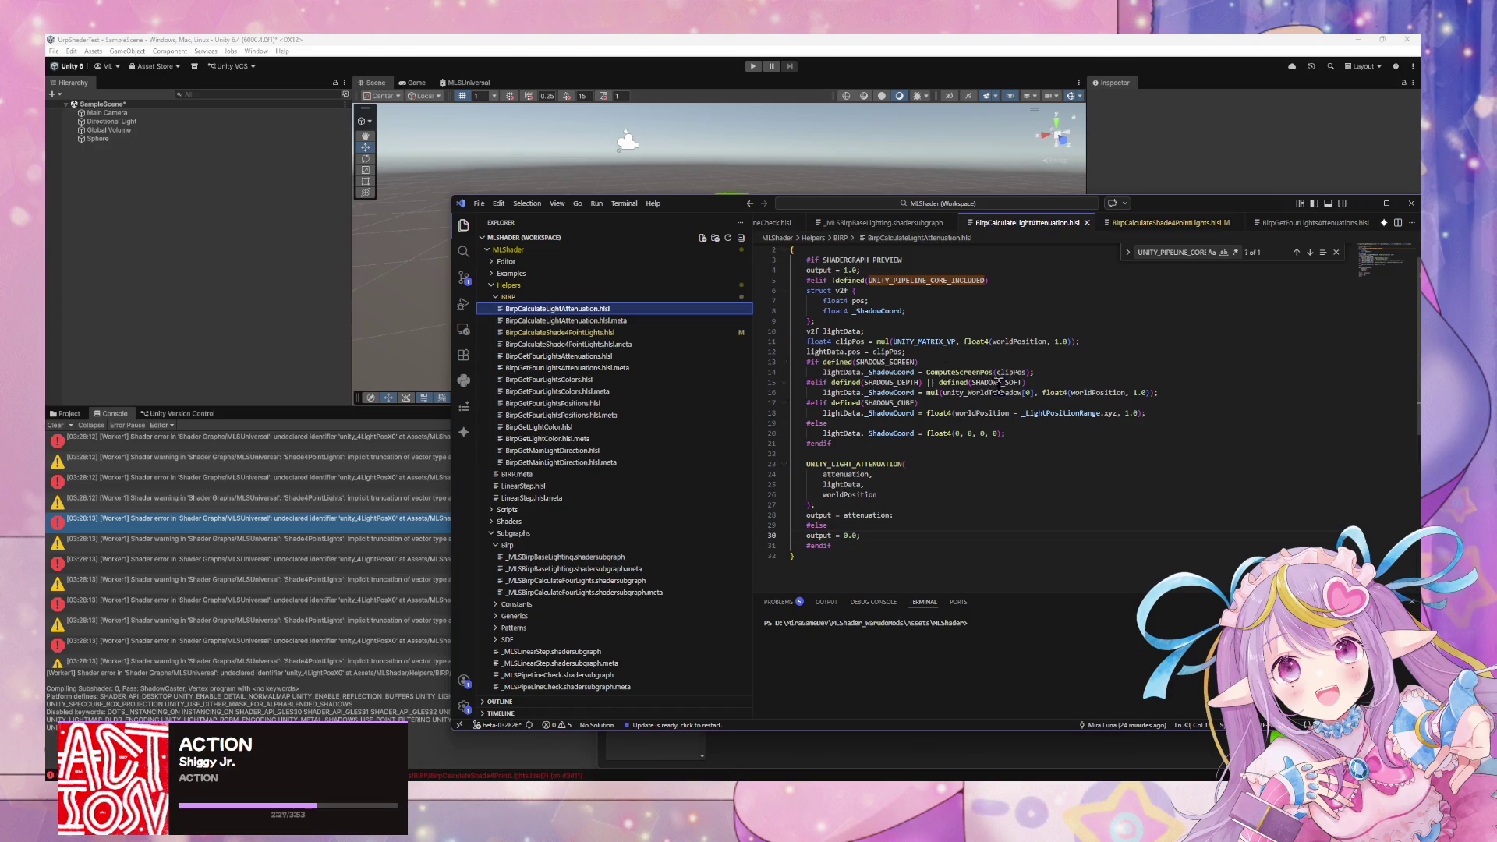
type("unity_4LightPosX0")
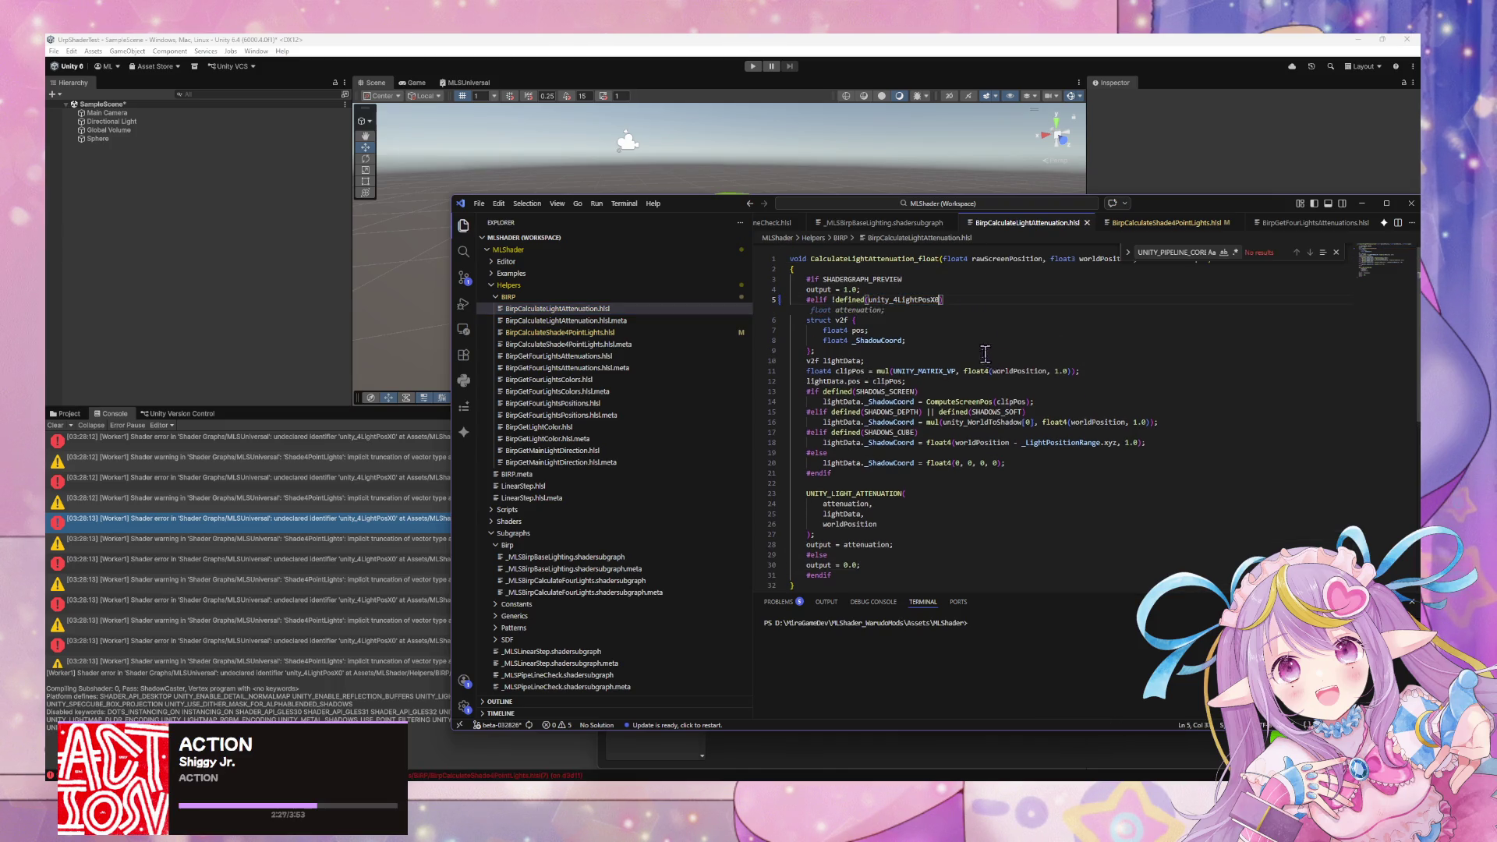
left_click(985, 353)
left_click(586, 308)
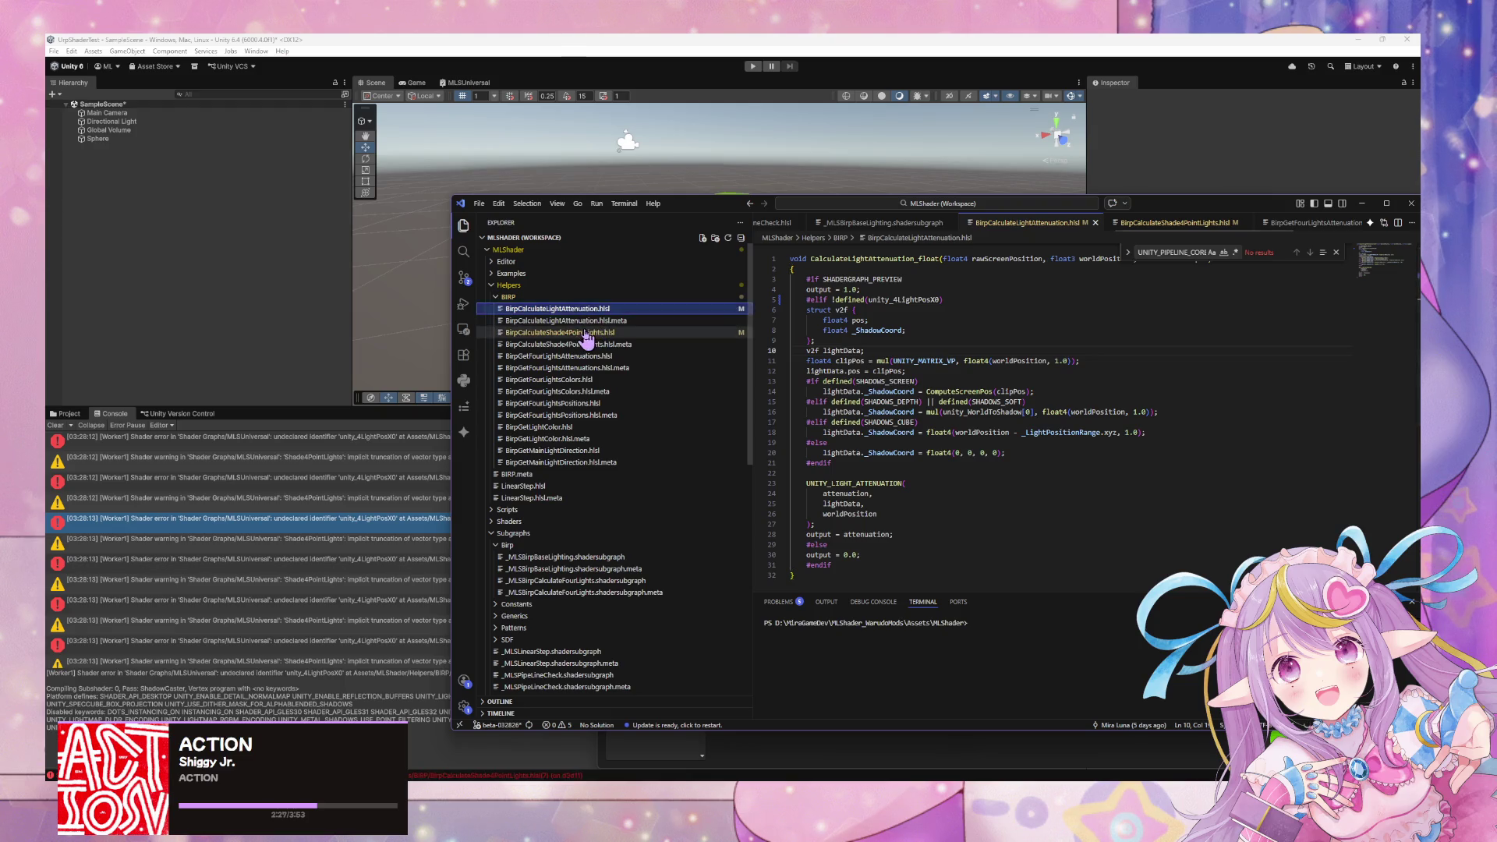
Replace line 4's identifier in BirpGetFourLightsAttenuations.hlsl with unity_4LightPosX0 and save.
left_click(584, 356)
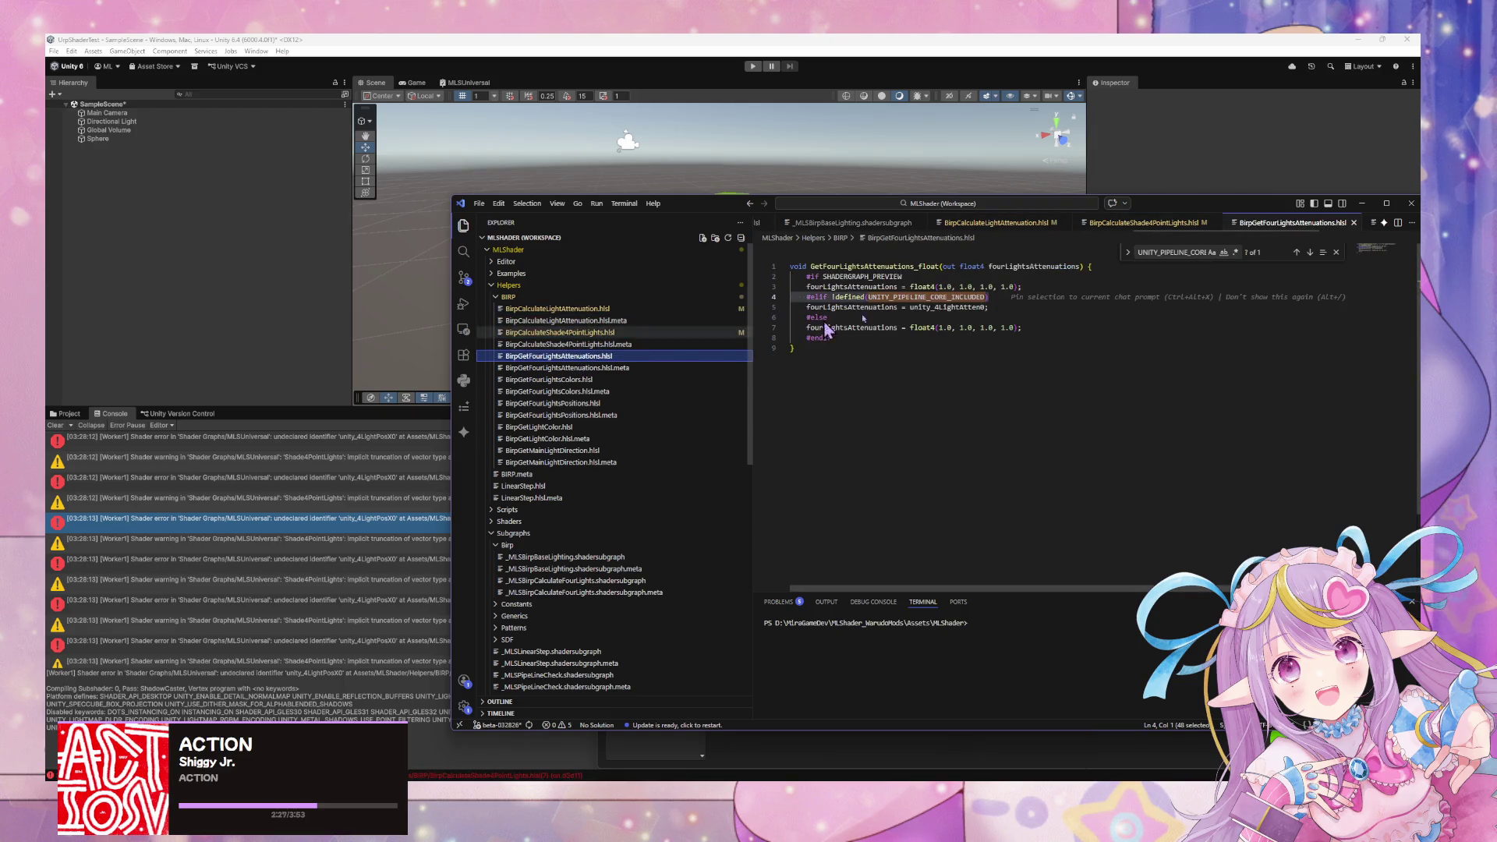
left_click(916, 297)
type("unity_4LightPosX0")
key("ctrl+a")
key("ctrl+c")
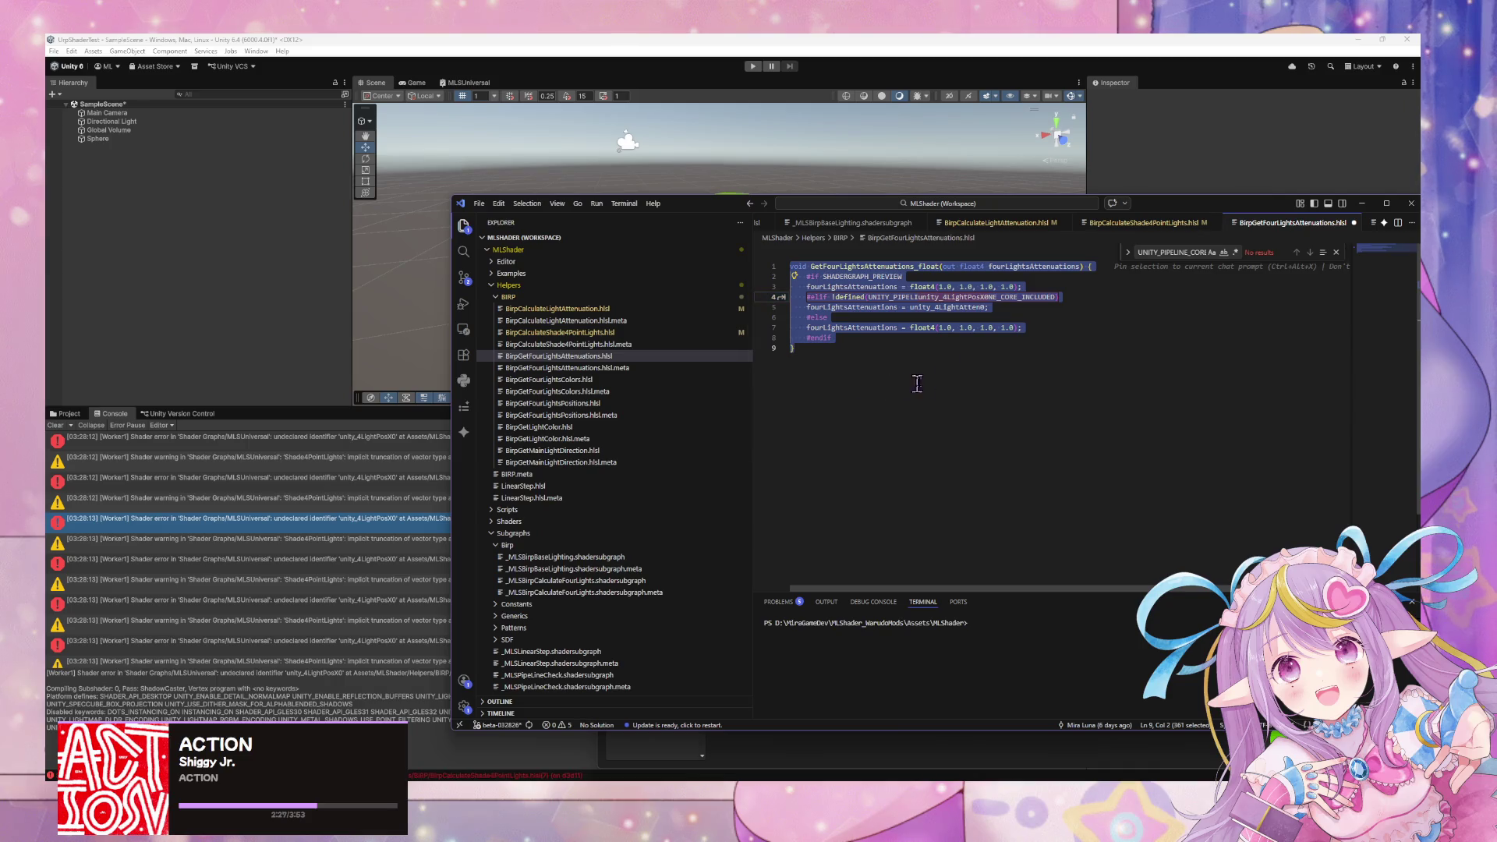
double_click(936, 297)
key("ctrl+v")
key("ctrl+s")
Swap the pipeline check to unity_4LightPosX0 in BirpGetFourLightsColors and BirpGetFourLightsPositions, then save.
left_click(698, 380)
double_click(935, 338)
key("ctrl+v")
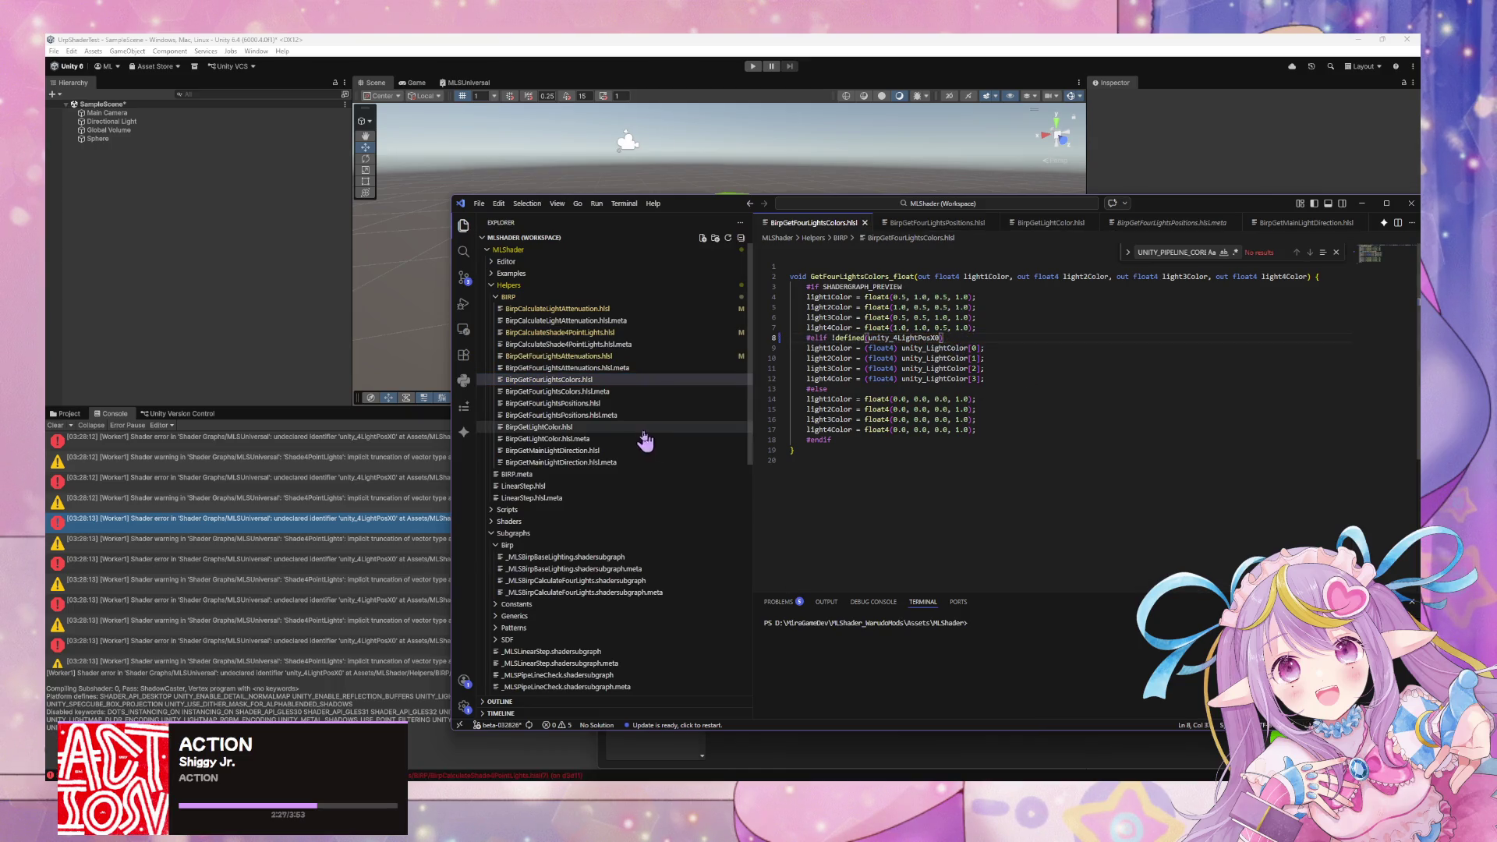
left_click(631, 403)
double_click(922, 317)
key("ctrl+v")
key("ctrl+s")
Swap the check to unity_4LightPosX0 in BirpGetLightColor and BirpGetMainLightDirection, saving the edits.
left_click(605, 427)
double_click(912, 297)
key("ctrl+v")
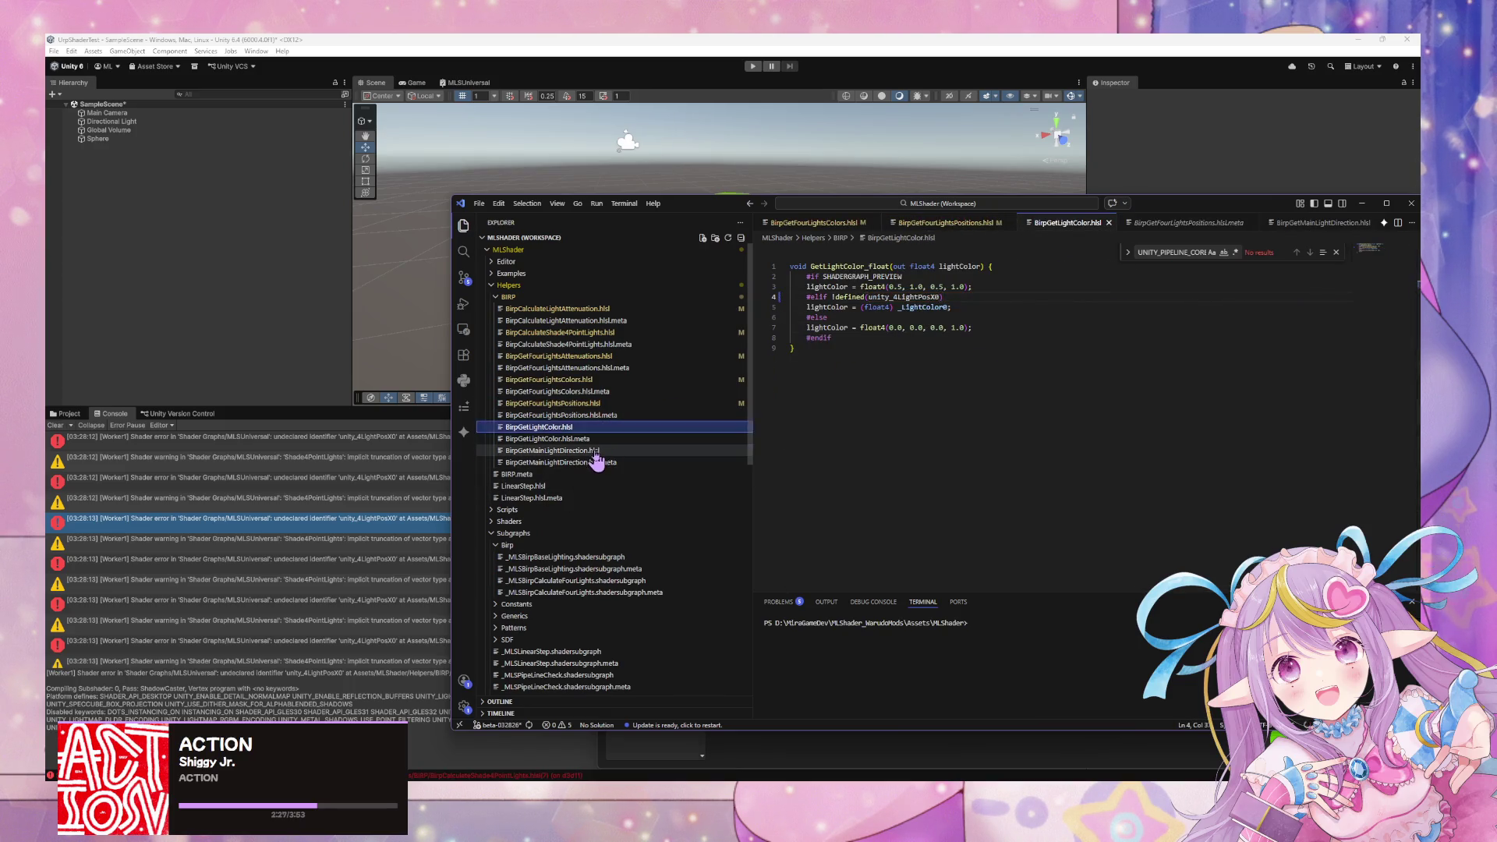
left_click(596, 451)
double_click(904, 297)
key("ctrl+v")
key("ctrl+s")
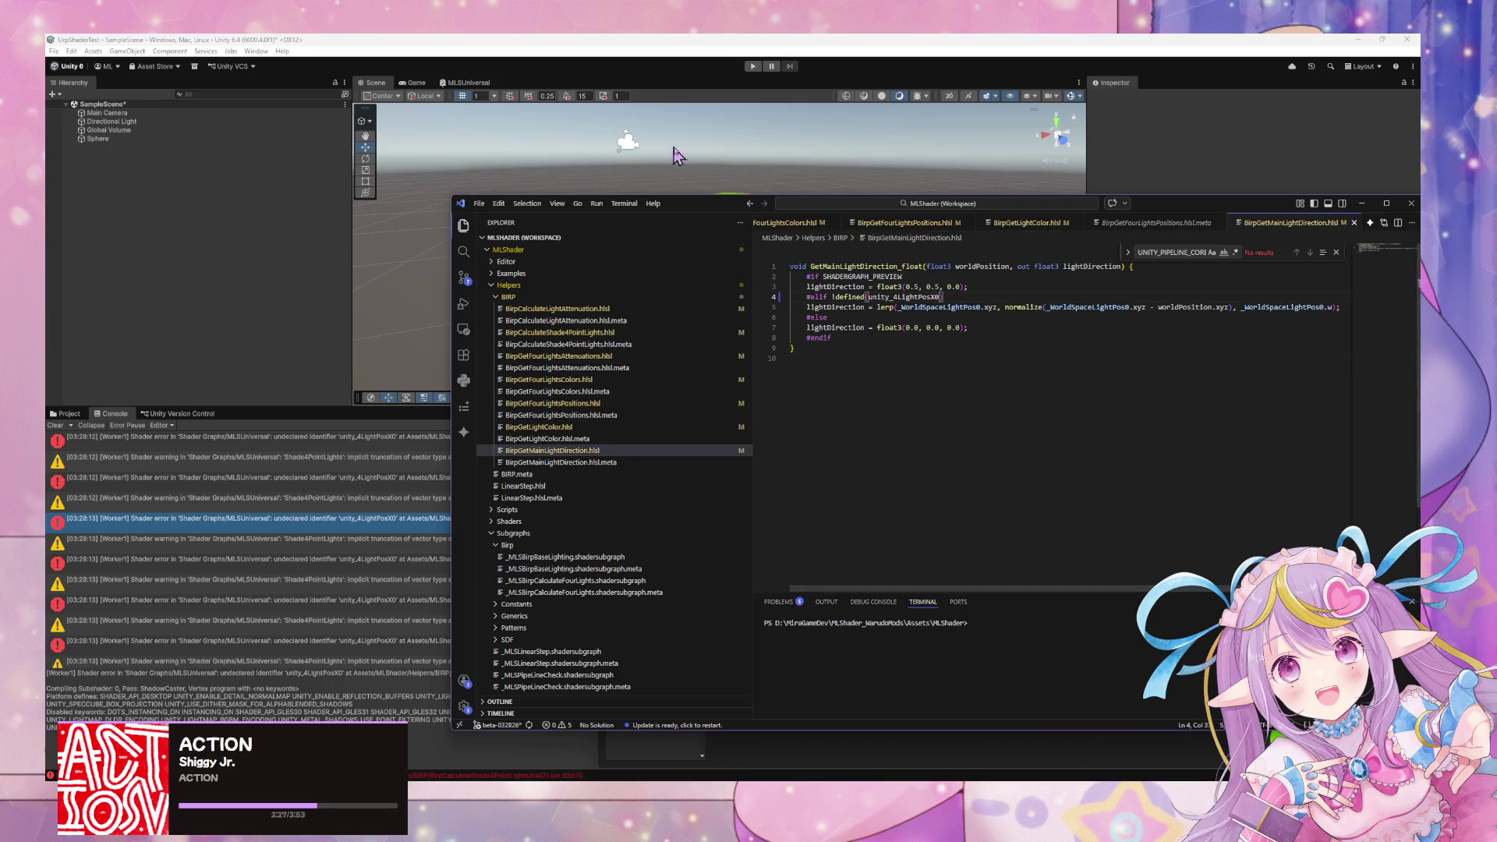
left_click(673, 148)
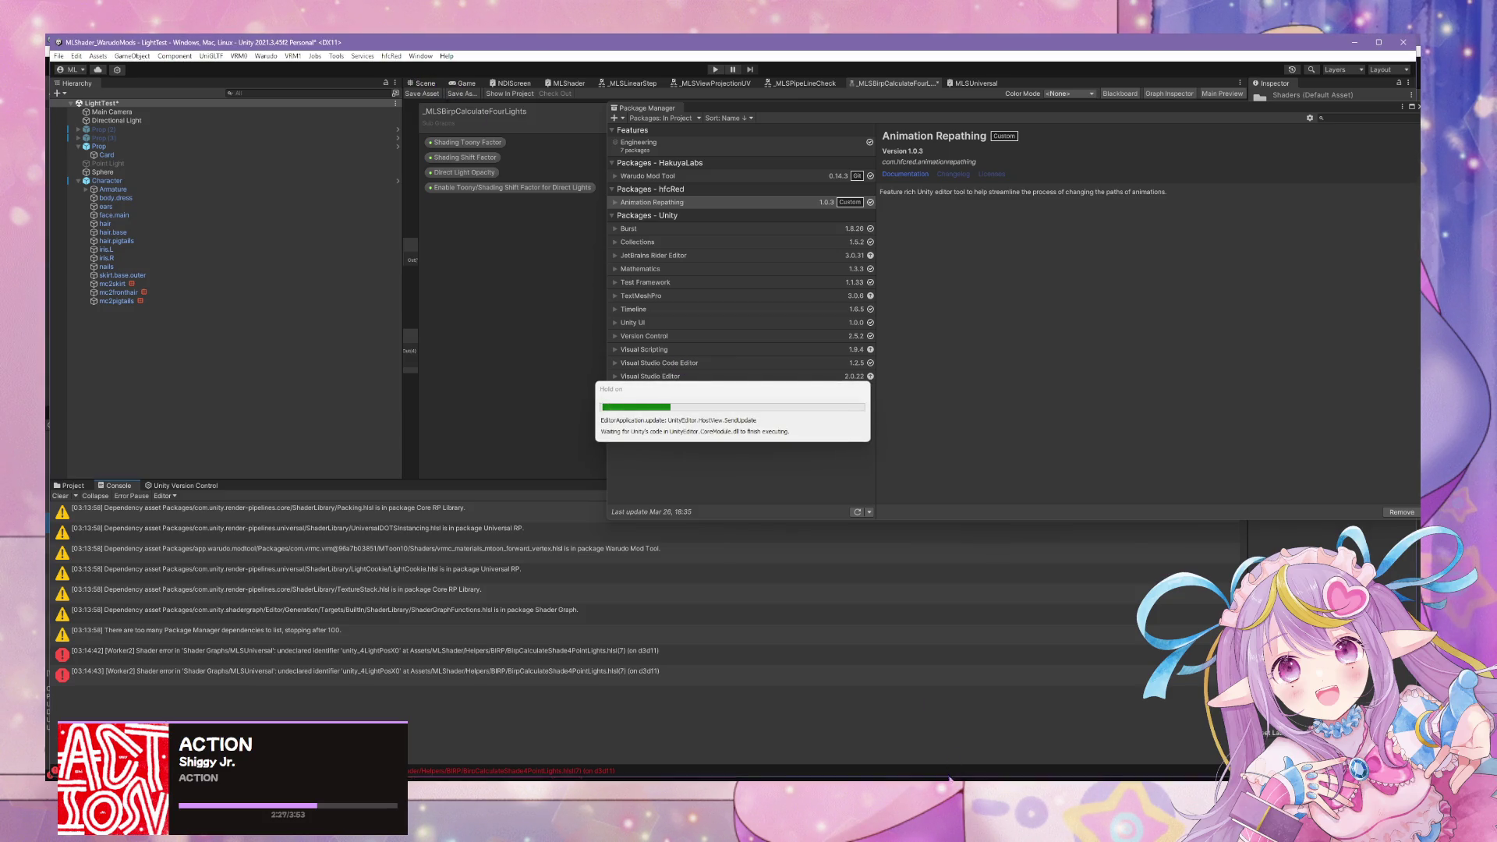
Start the Daily Mix 6 playlist in the music player and minimize it.
mouse_move(828, 780)
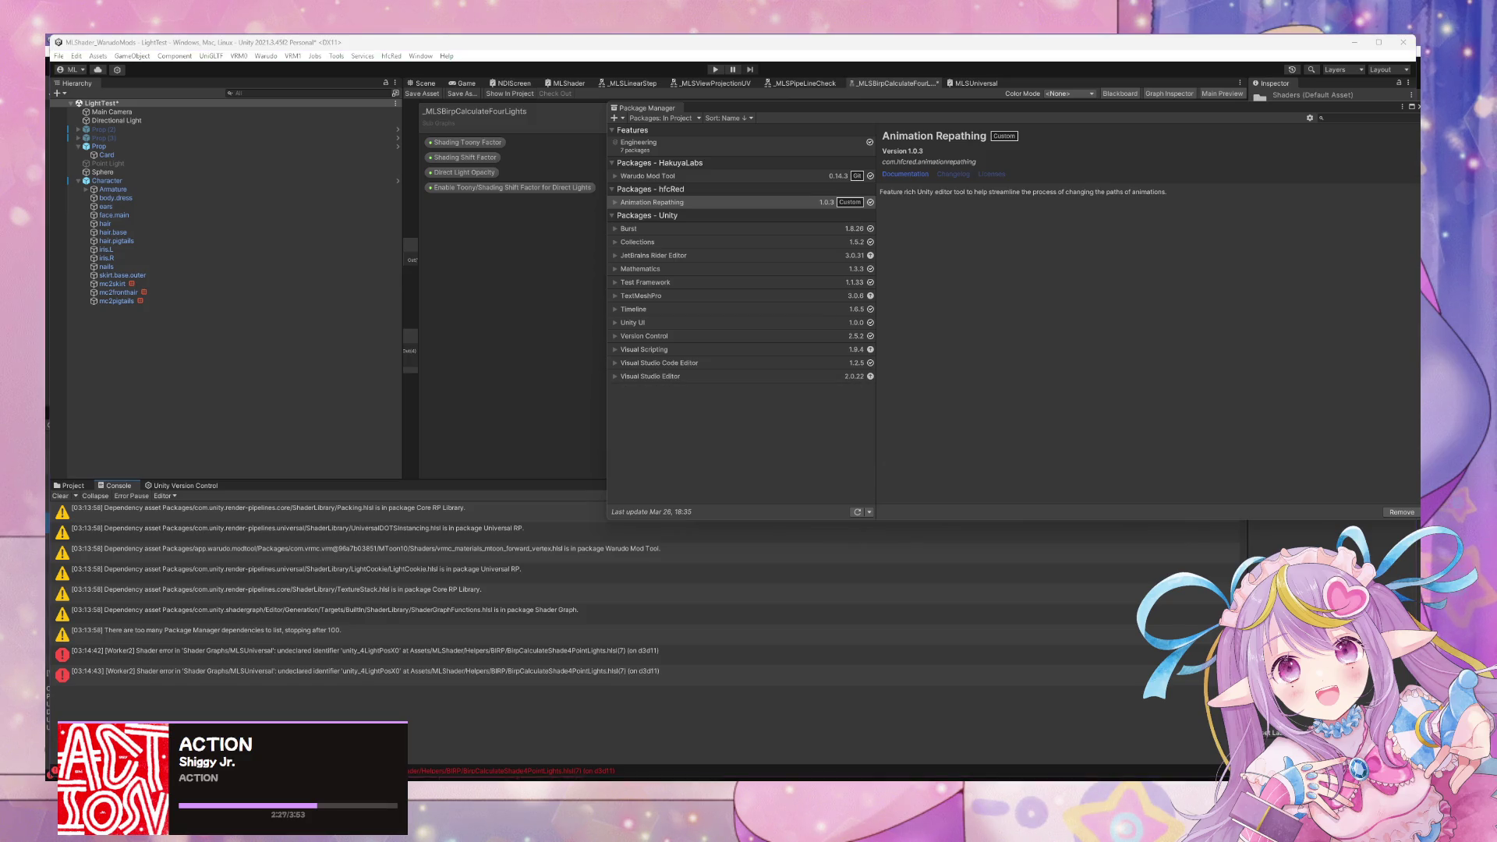
key("alt+Tab")
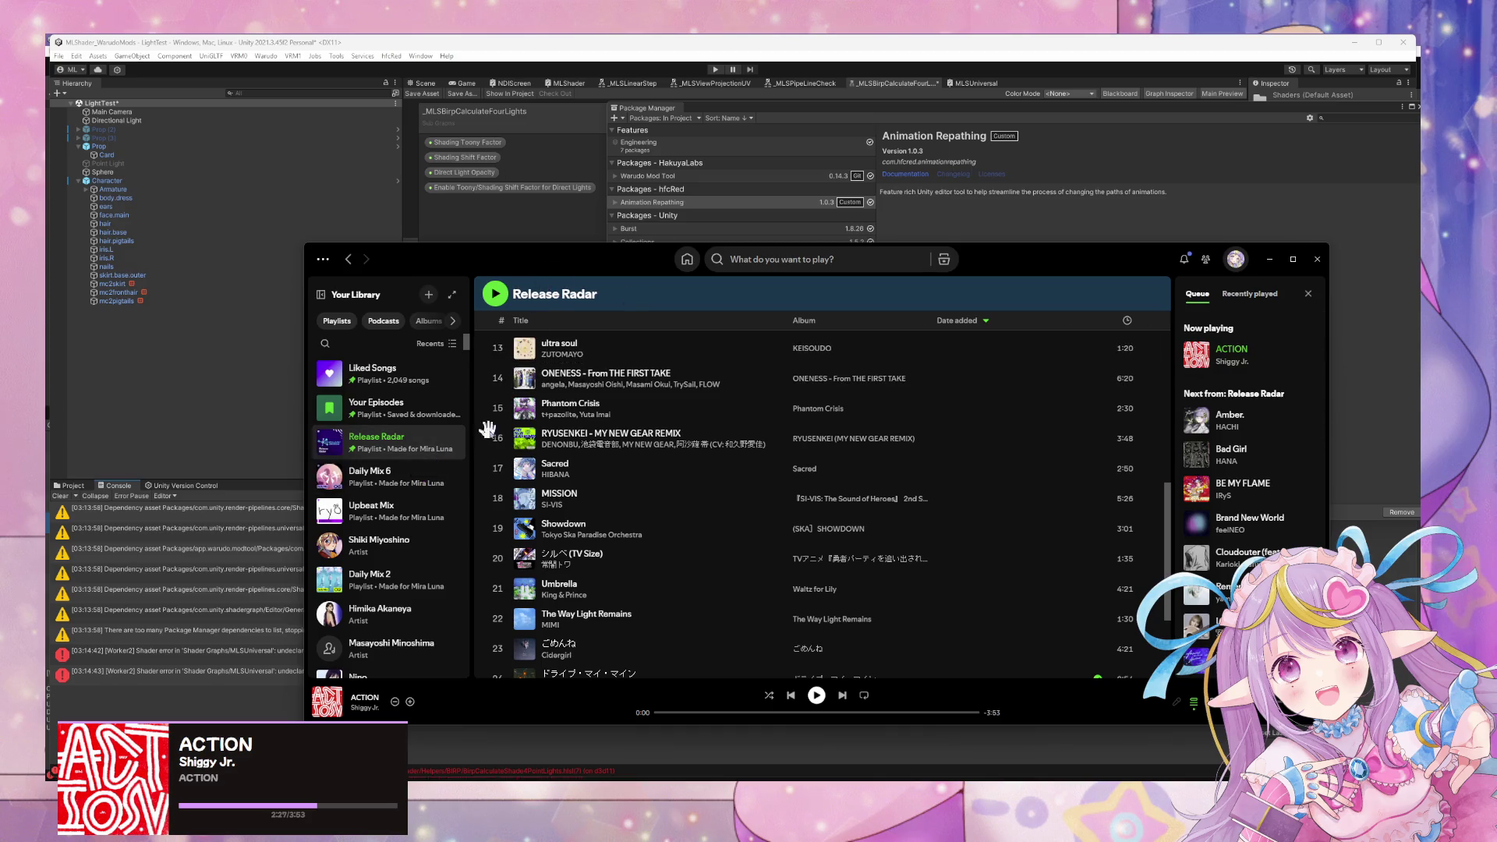
double_click(400, 472)
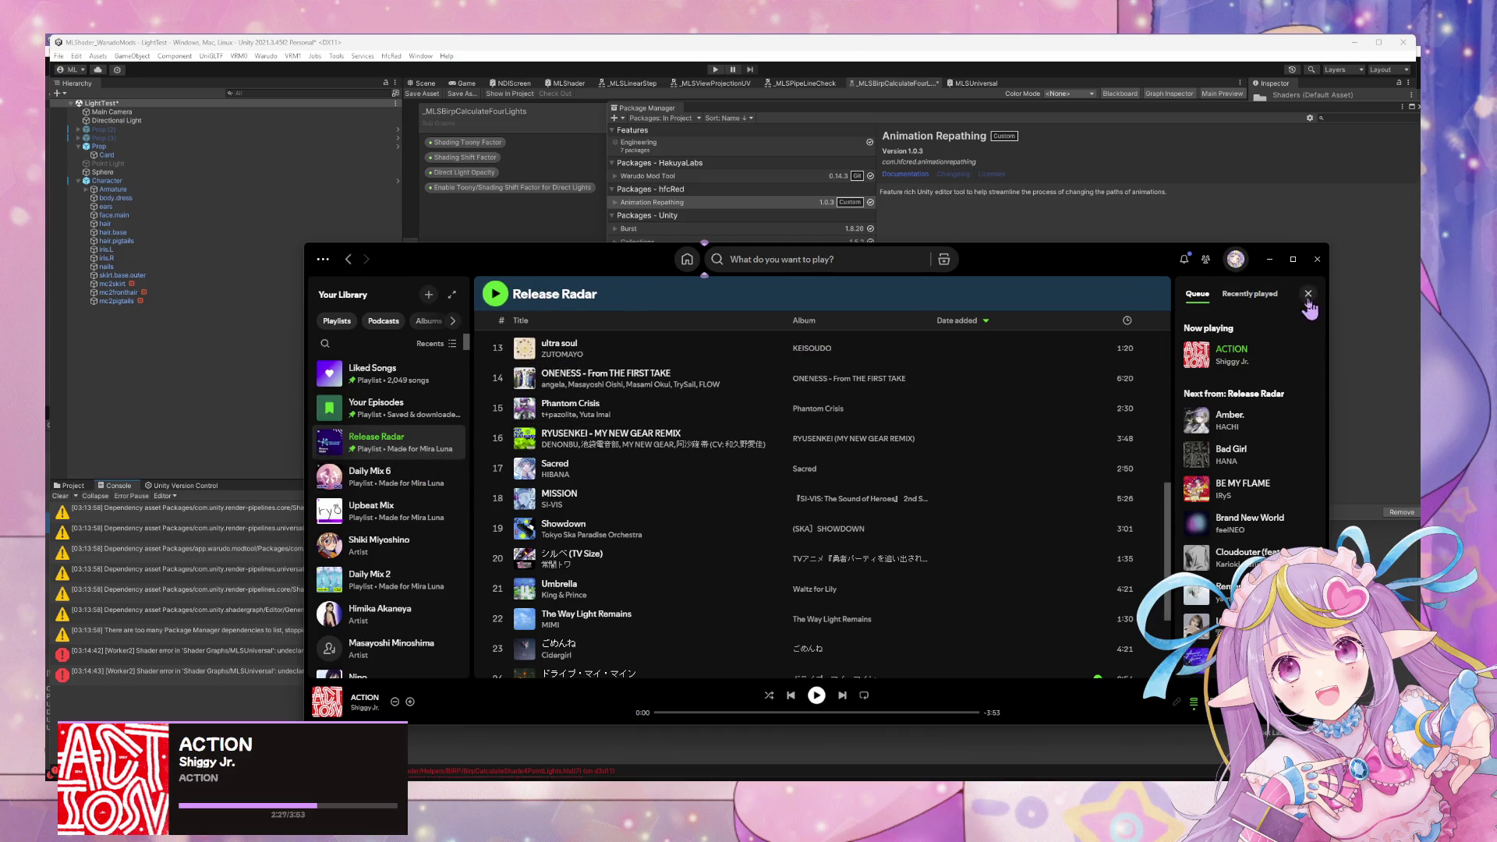
left_click(1270, 261)
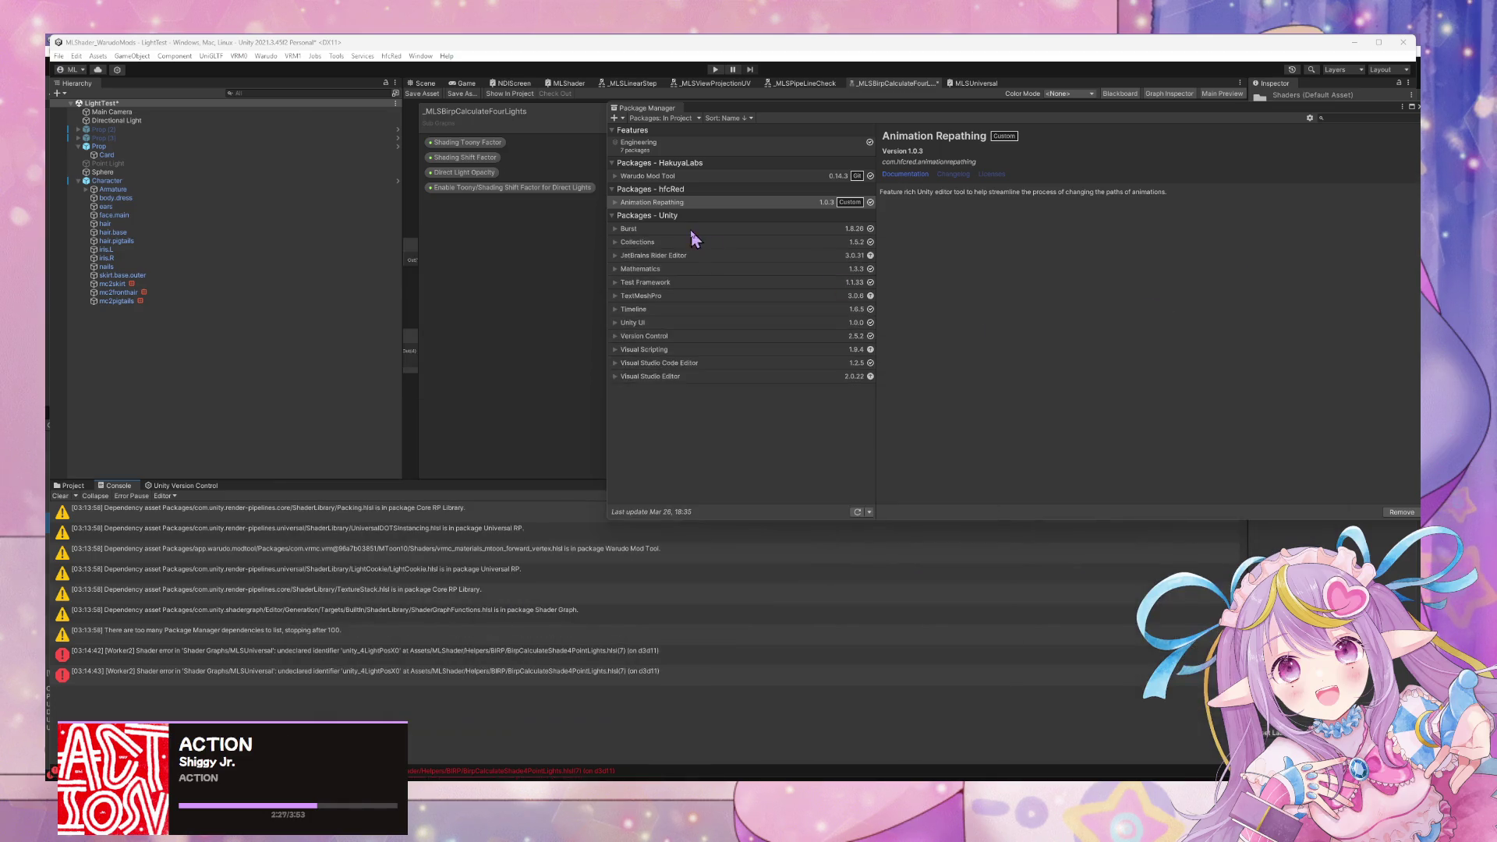
Move the Package Manager lower right and orbit the Scene view around the textured character.
mouse_move(733, 110)
left_mouse_down()
mouse_move(972, 342)
mouse_move(947, 351)
left_mouse_up()
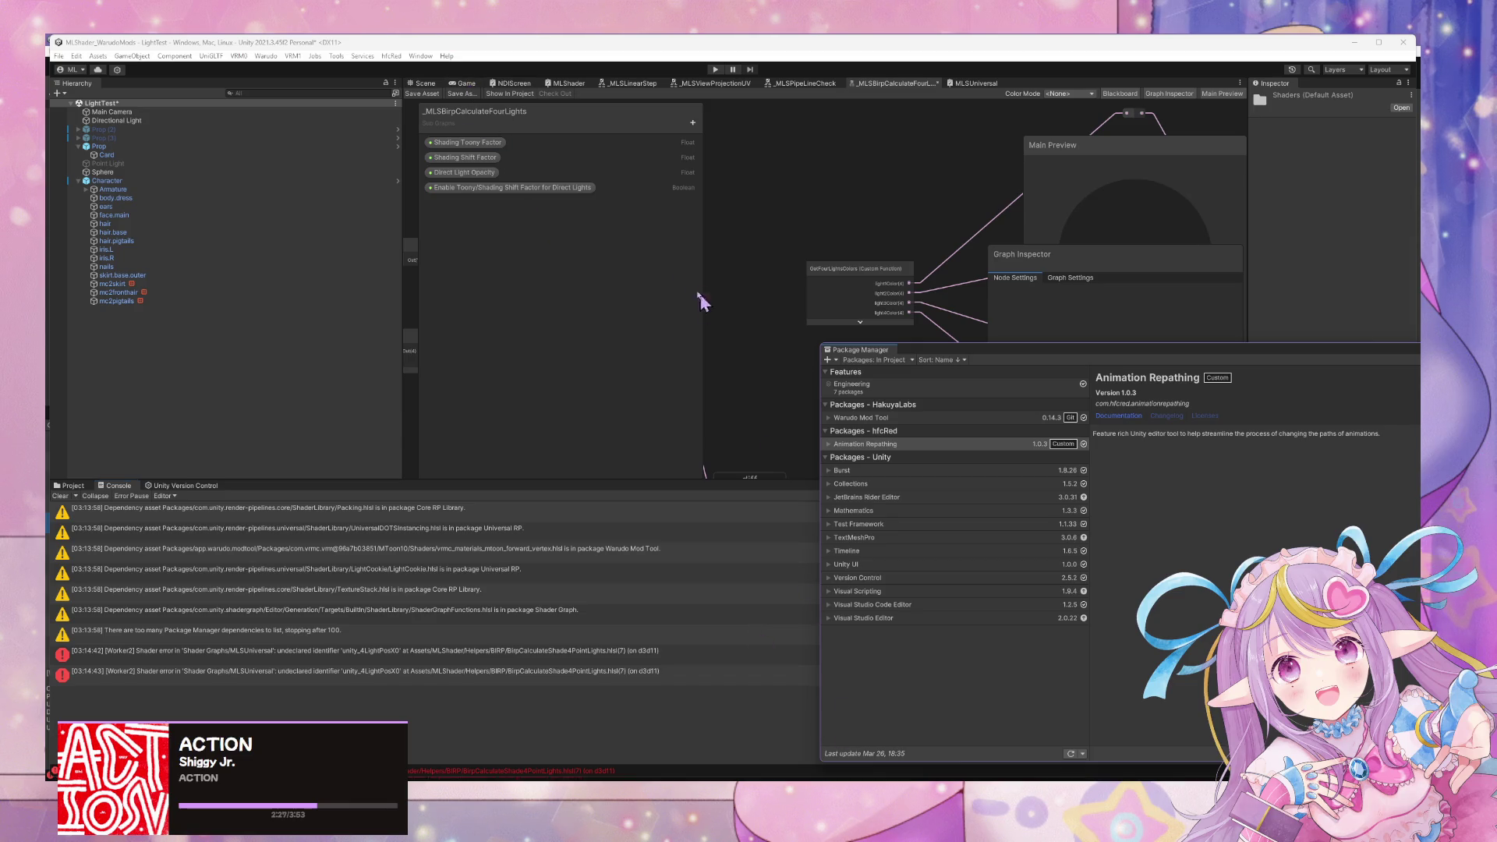
left_click(427, 84)
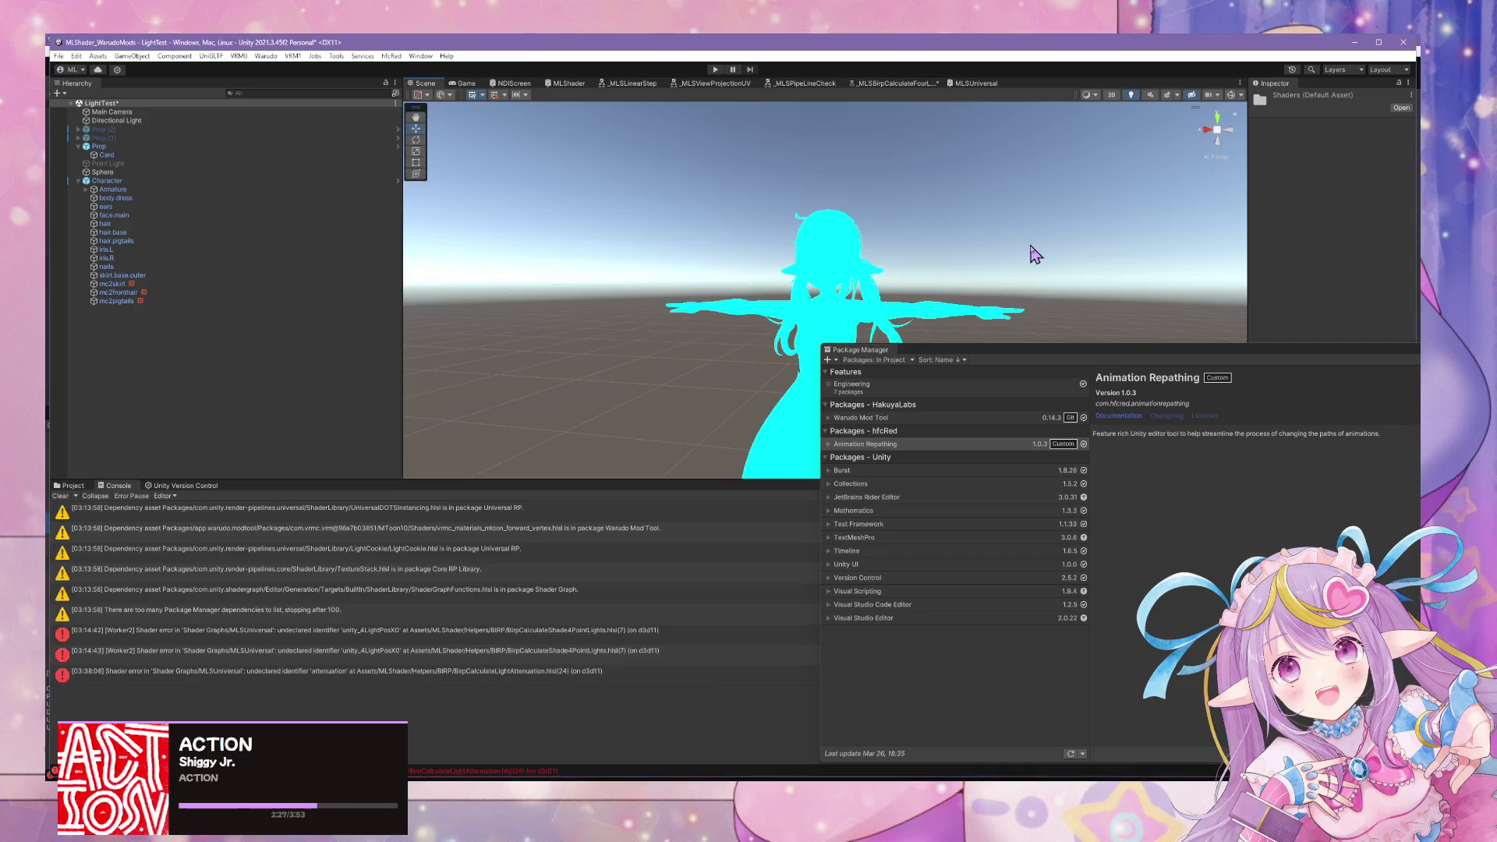
left_click_drag(1084, 246, 1033, 265)
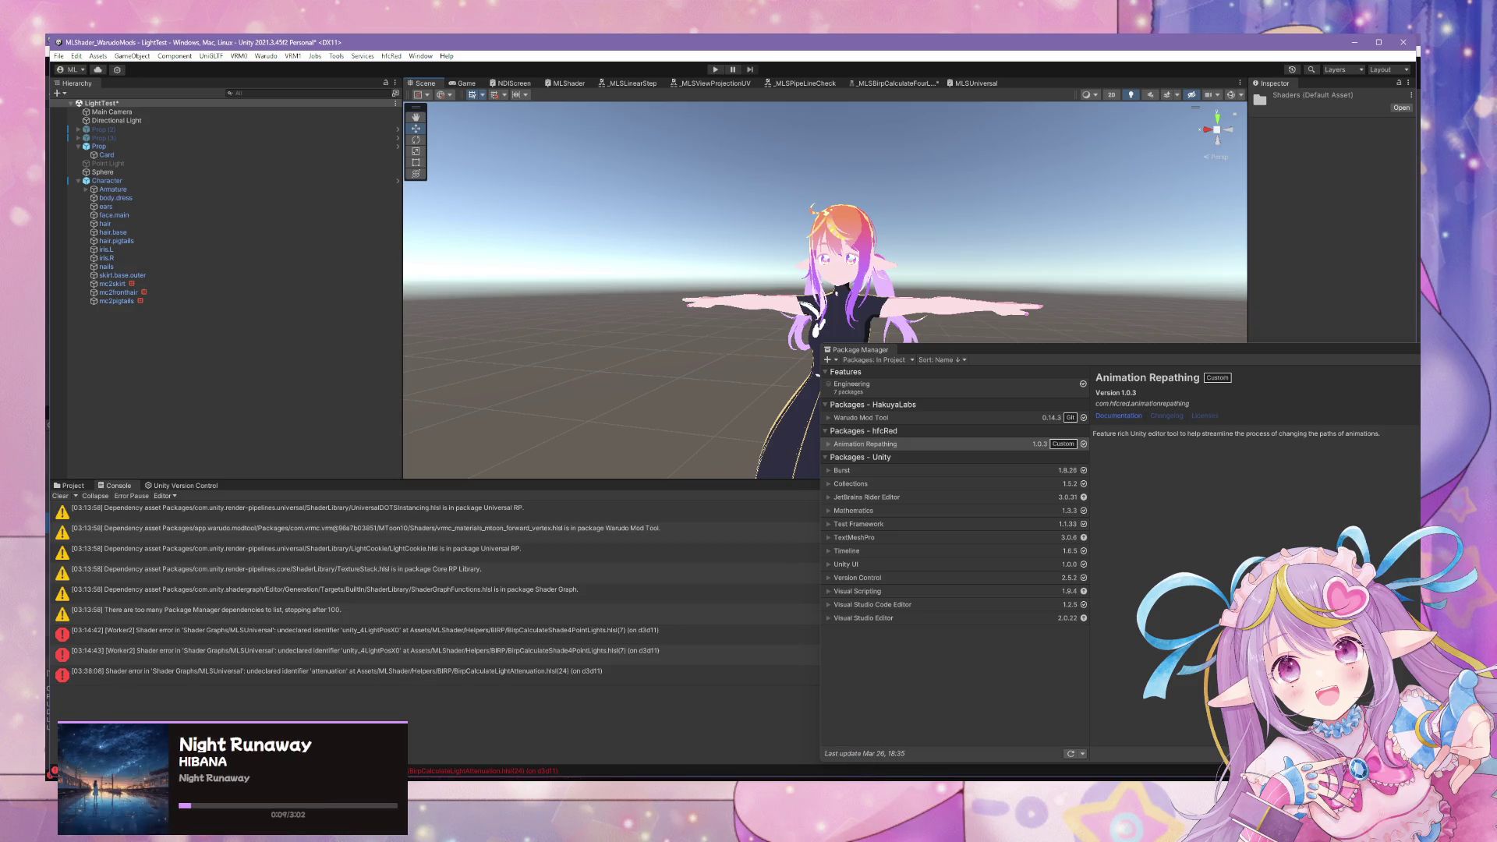
mouse_move(852, 826)
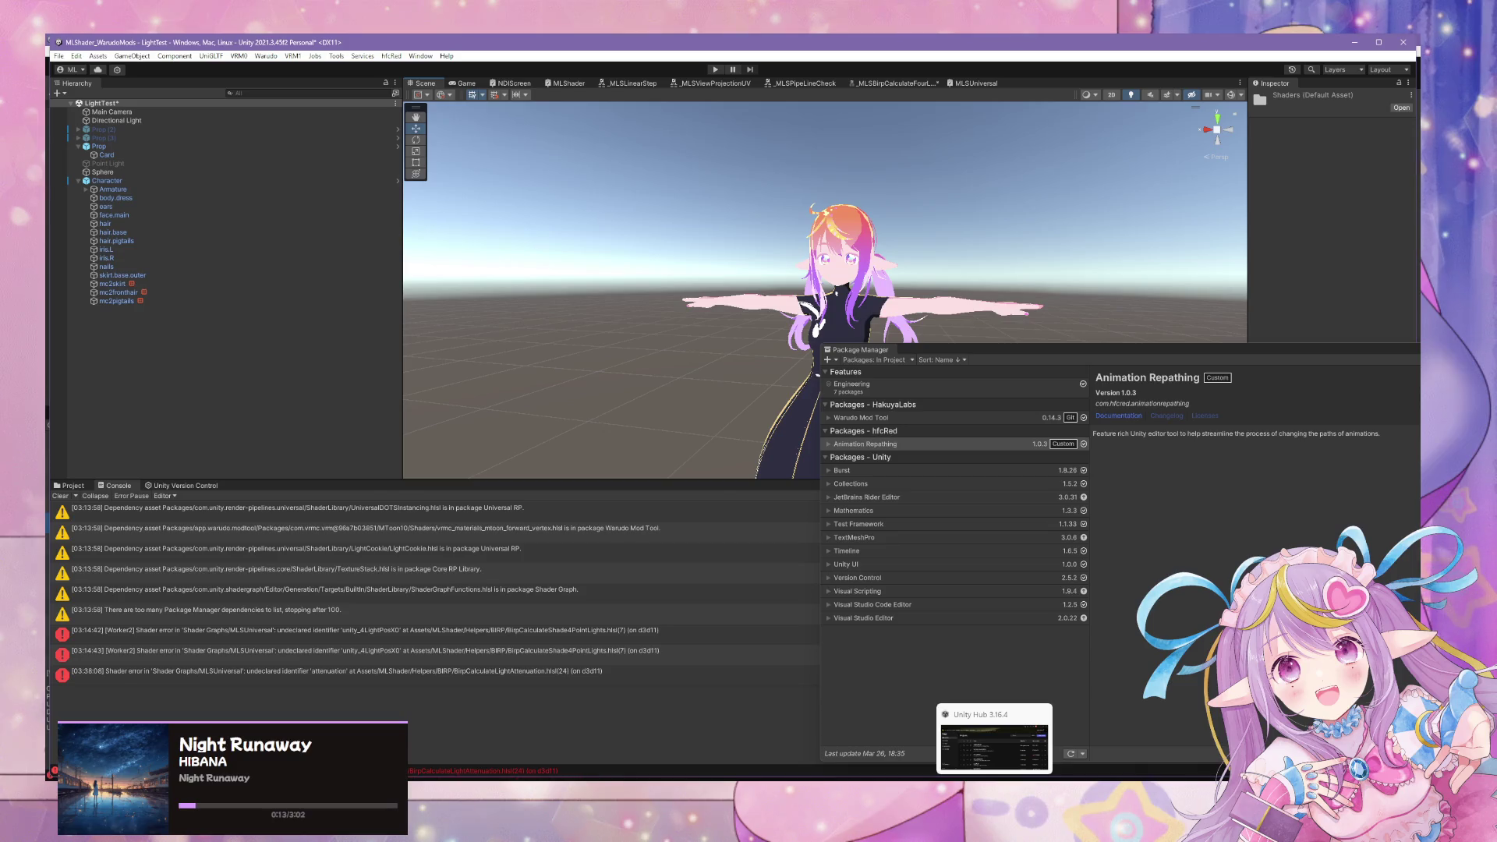
In the Unity 6 test project, browse to the Examples folder and select the Basic material.
left_click(993, 826)
mouse_move(729, 326)
left_mouse_down()
mouse_move(957, 327)
mouse_move(910, 347)
mouse_move(916, 358)
left_mouse_up()
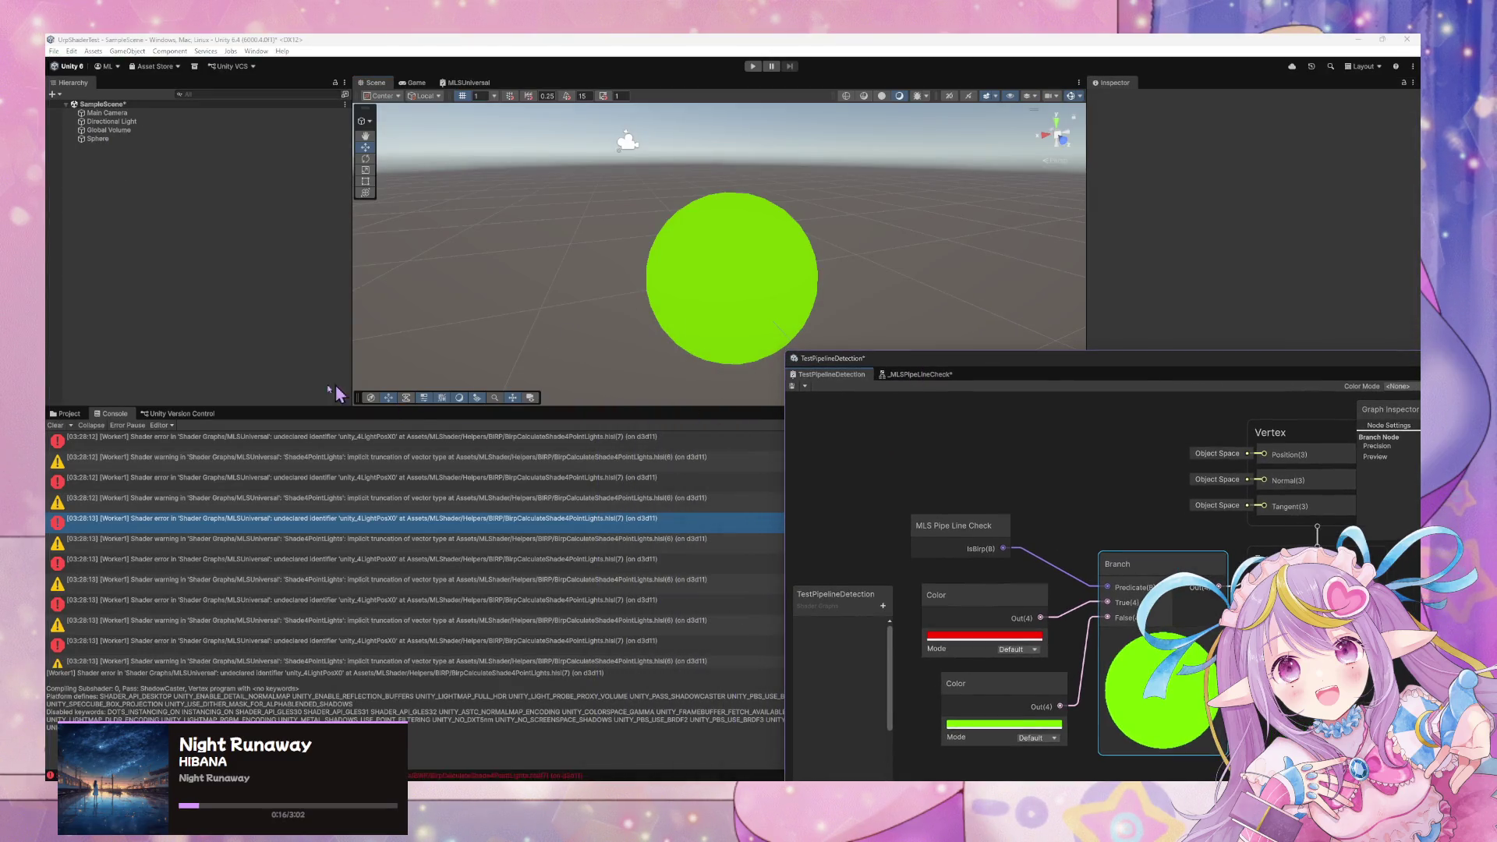
left_click(69, 413)
left_click(181, 471)
double_click(224, 472)
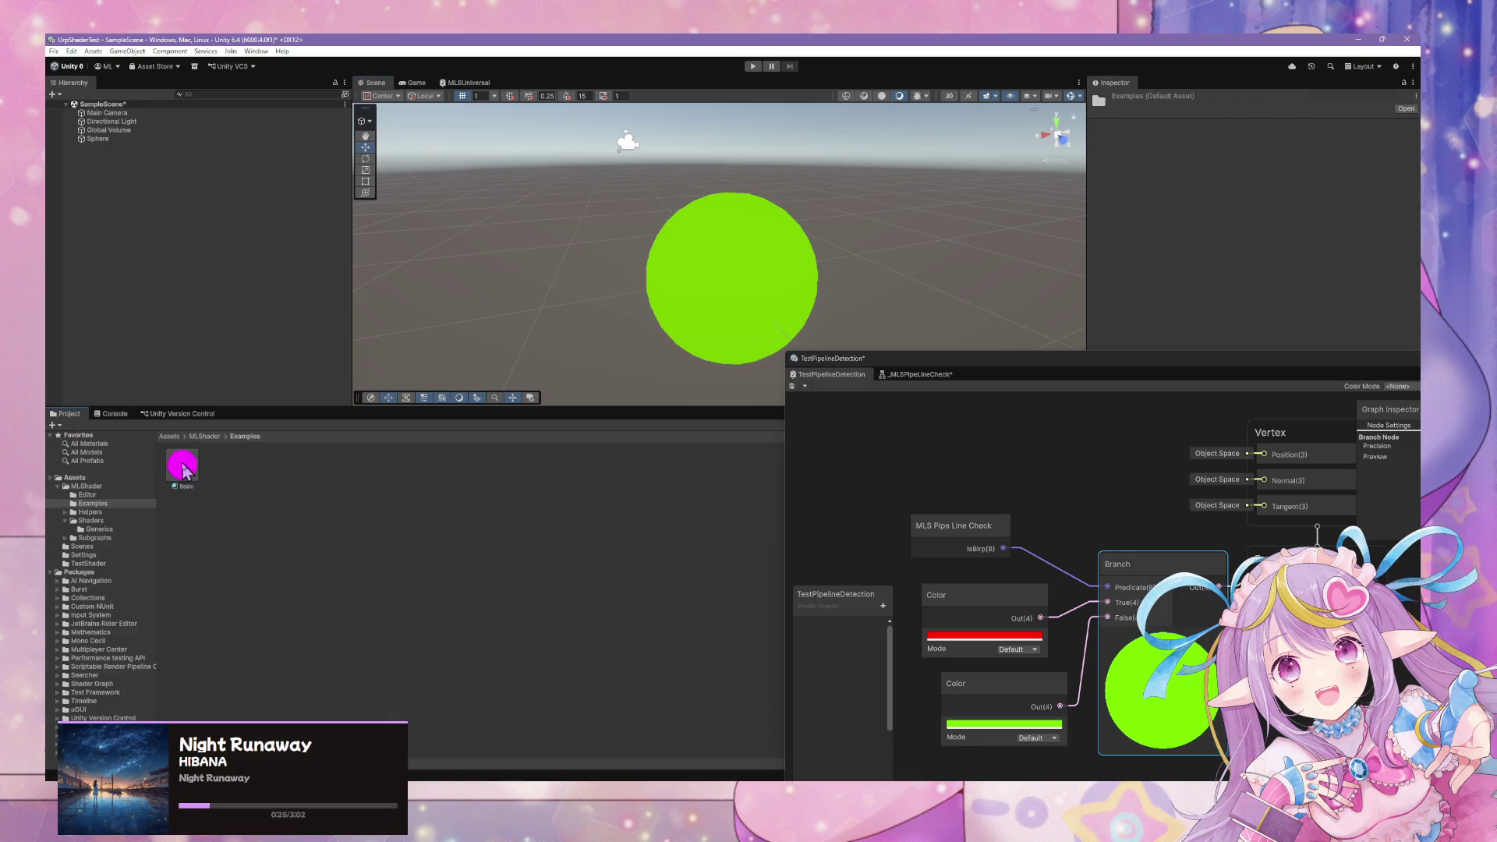
left_click(181, 466)
Show the _MLSPipeLineCheck subgraph in Shader Graph and bring up Basic's shader errors.
left_click(1045, 386)
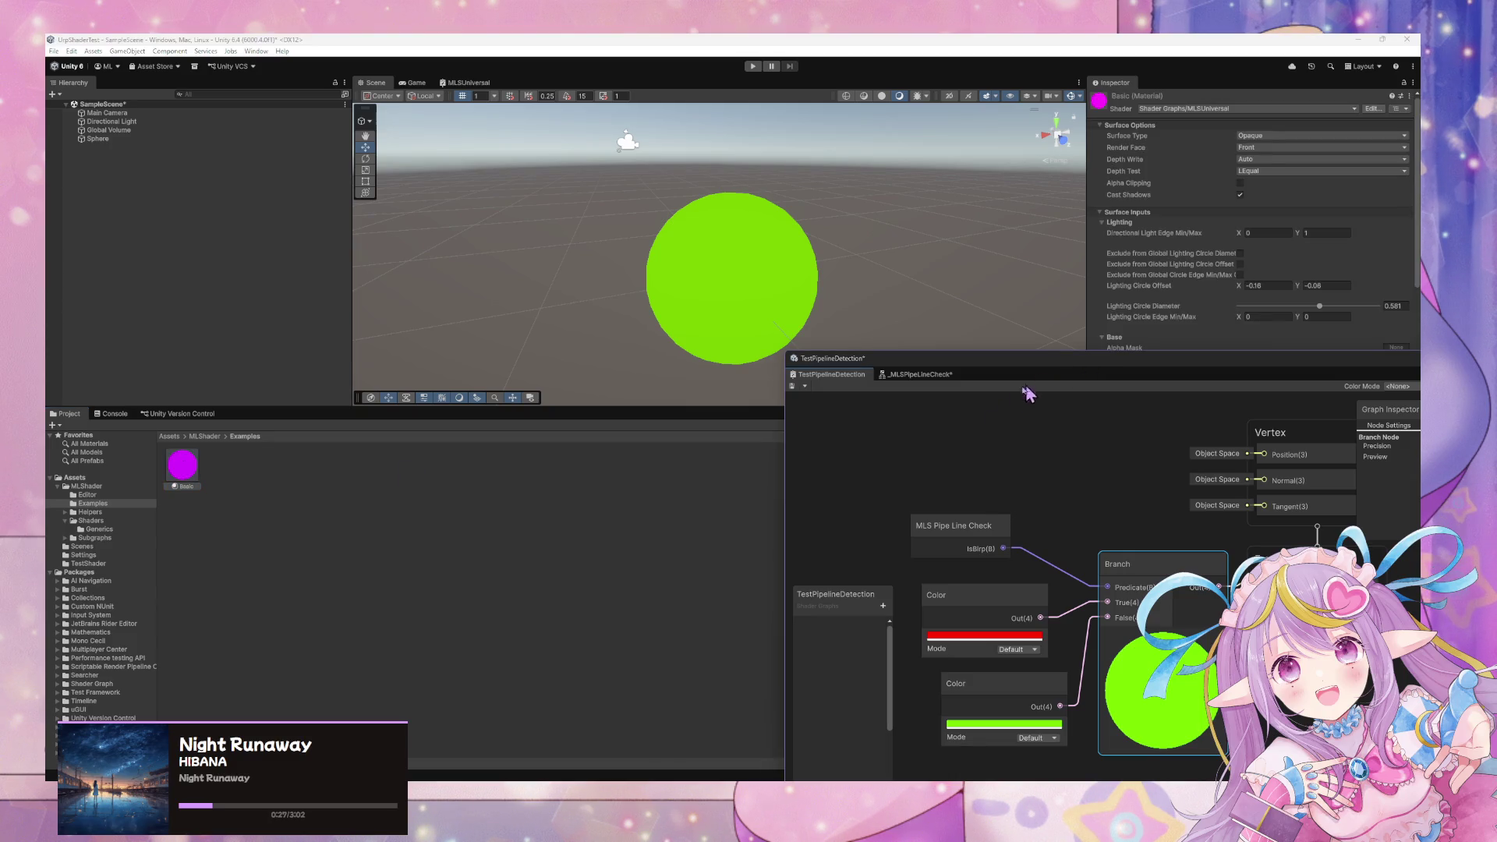
left_click(909, 374)
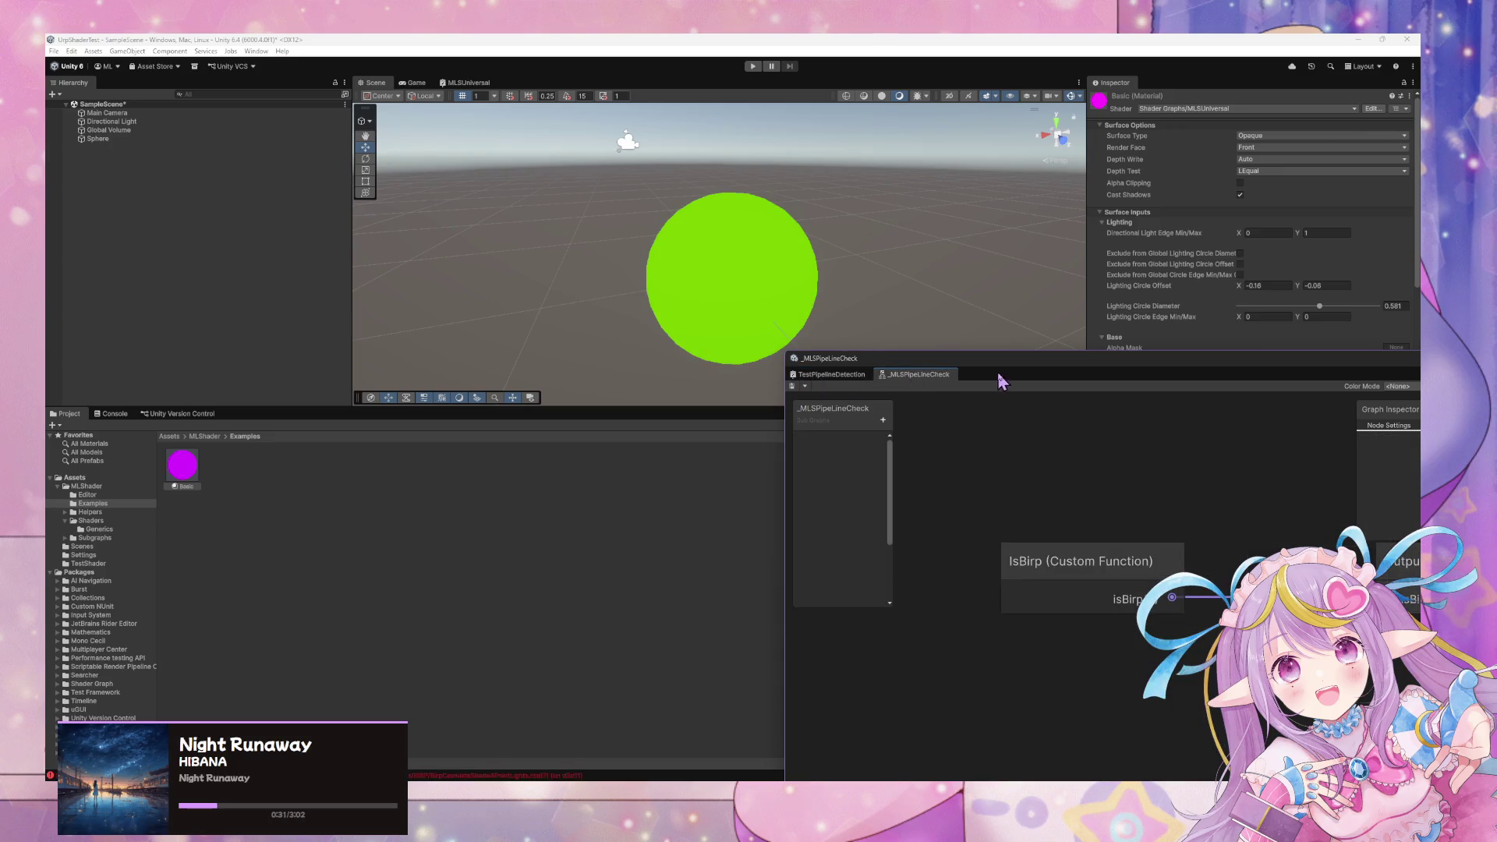
left_click_drag(987, 360, 632, 520)
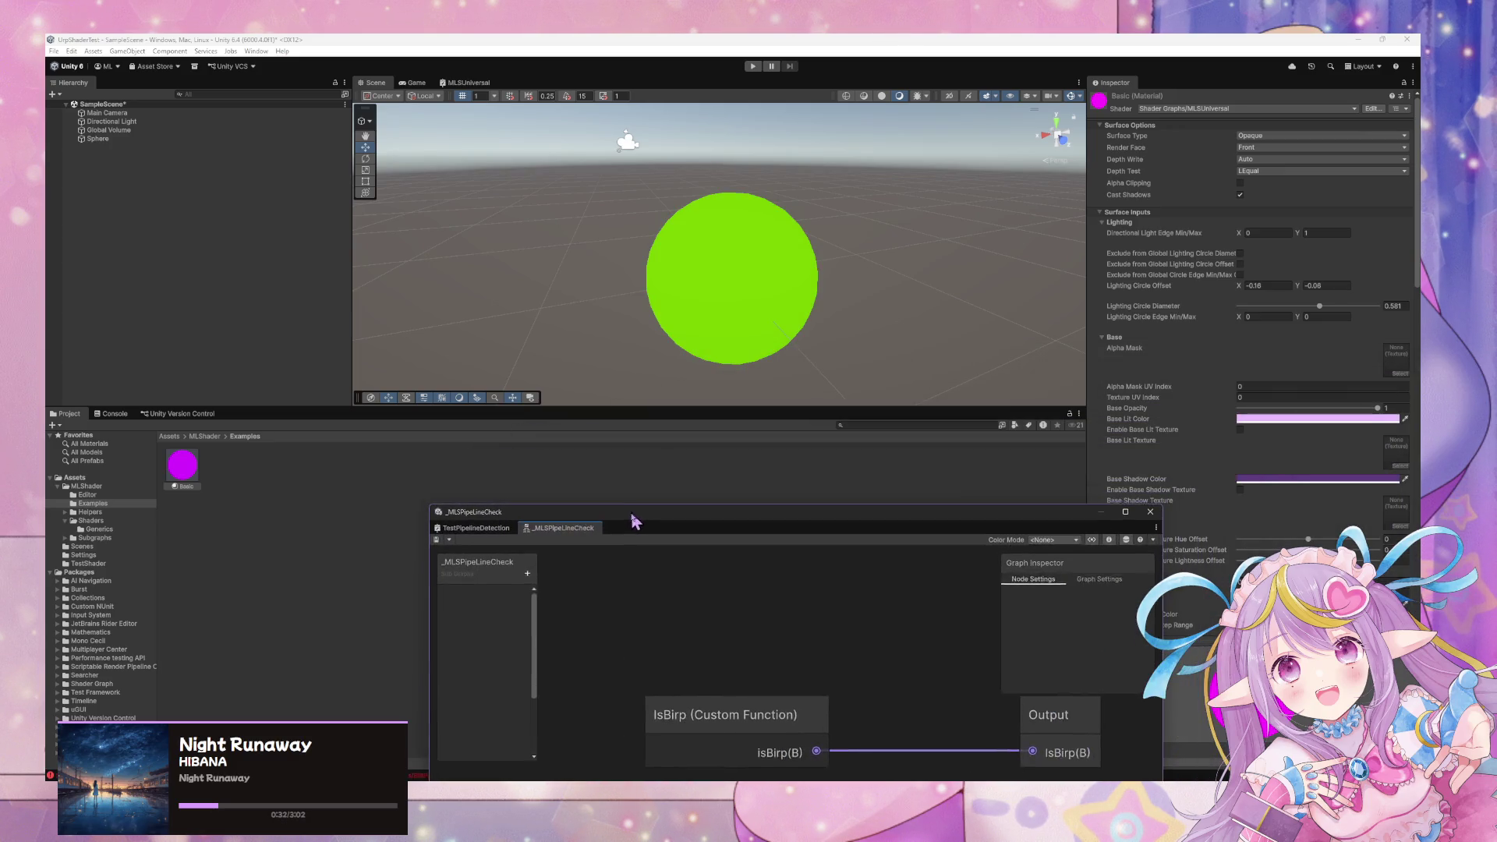
left_click(193, 472)
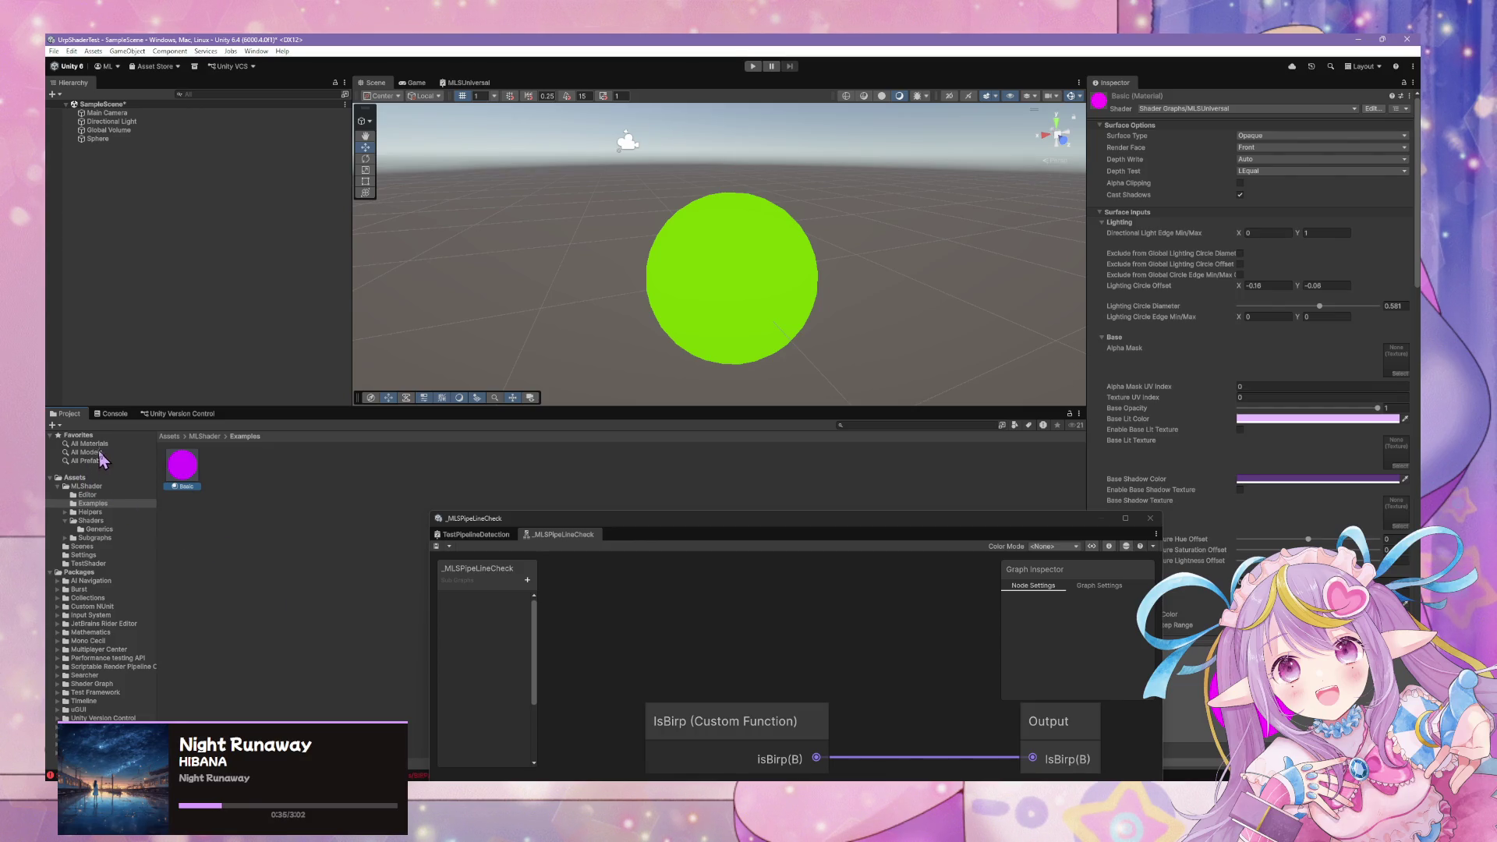
left_click(117, 413)
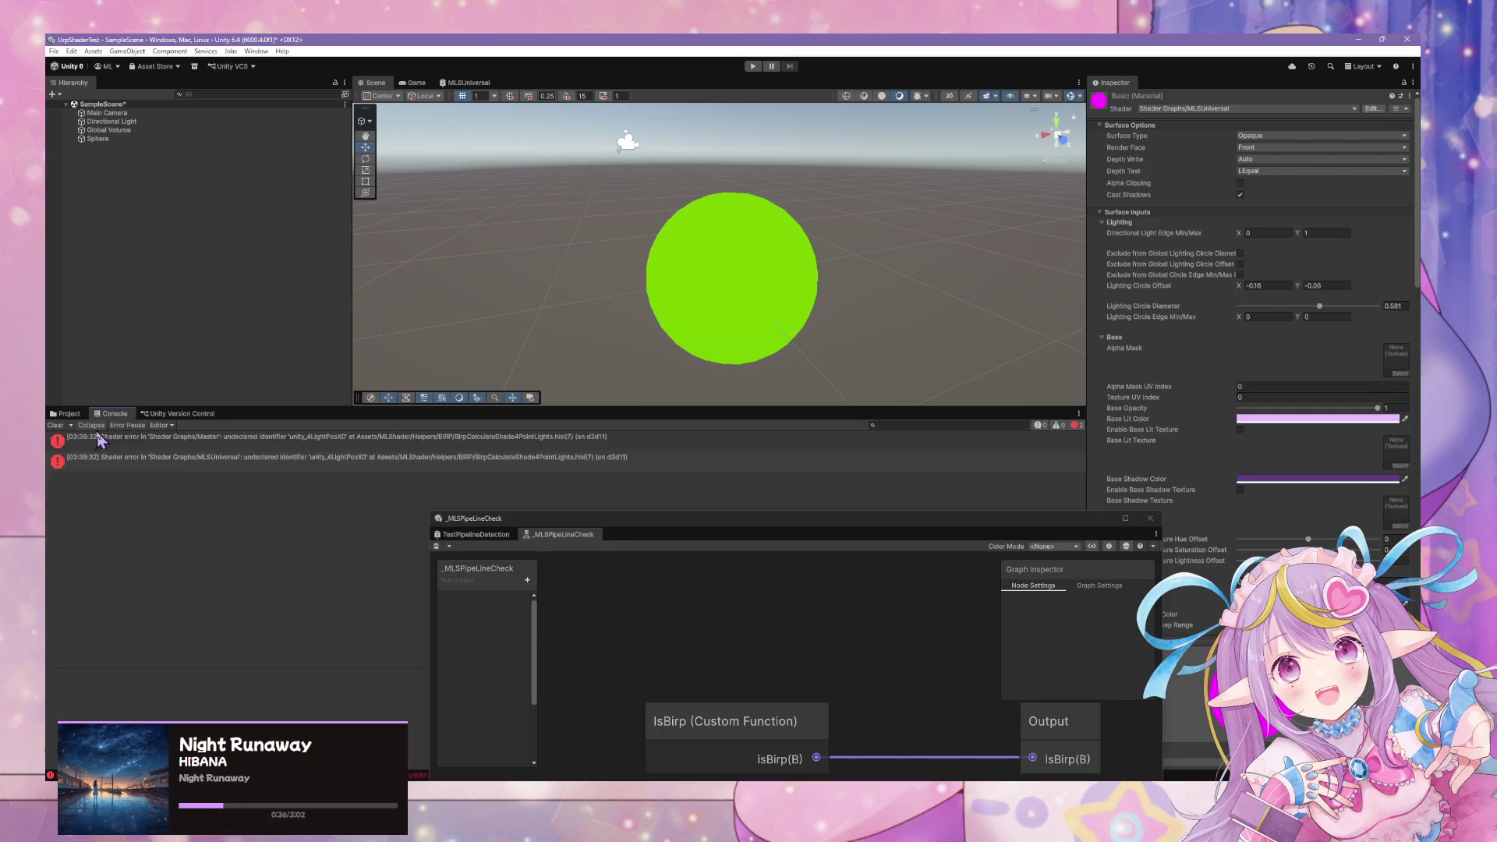
Review both undeclared unity_4LightPosX0 shader errors in the Console.
left_click(131, 459)
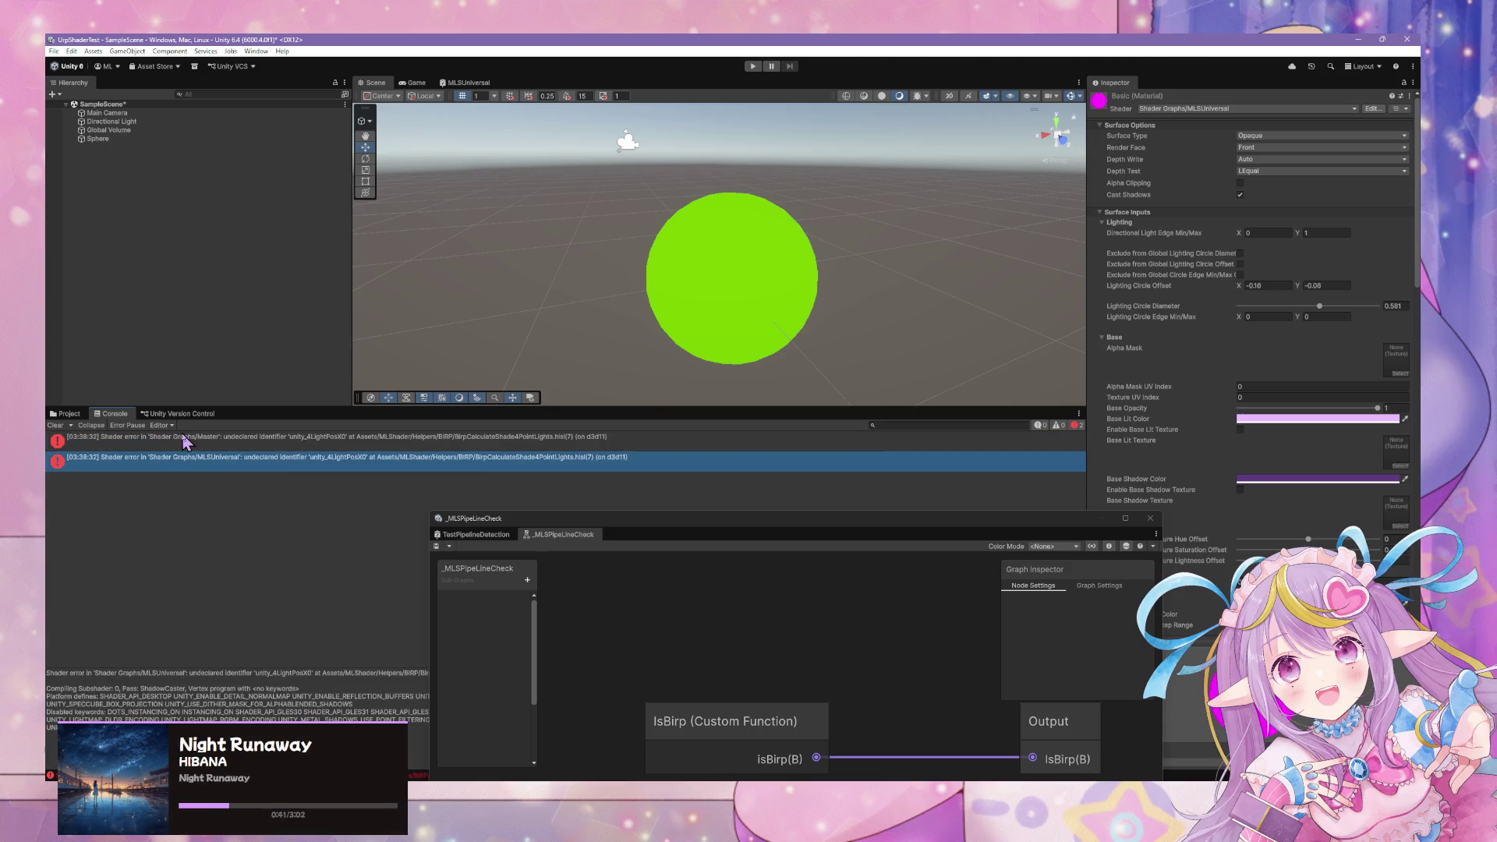
left_click(184, 444)
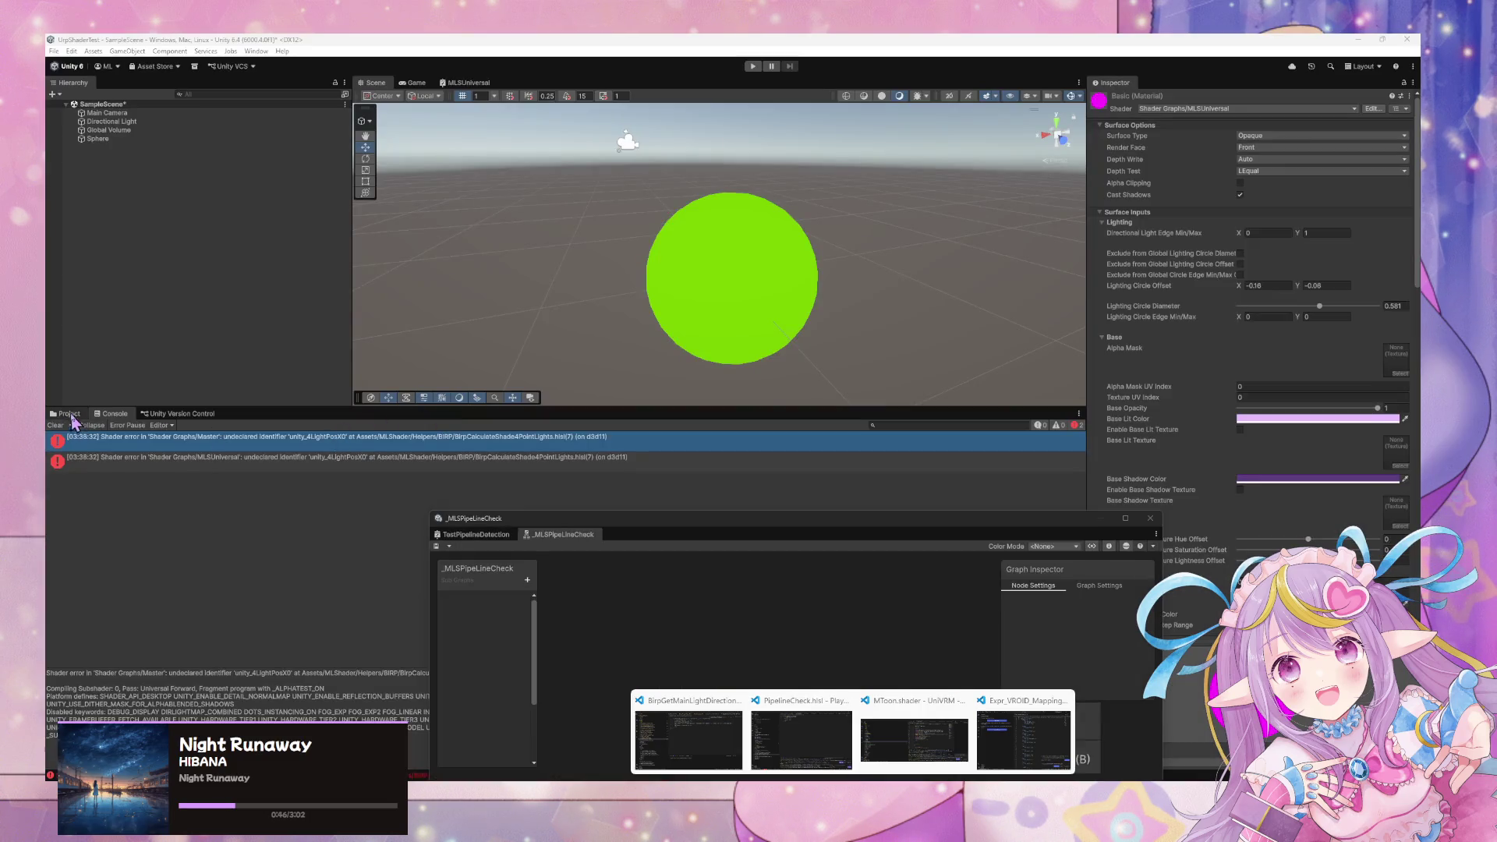
left_click(69, 413)
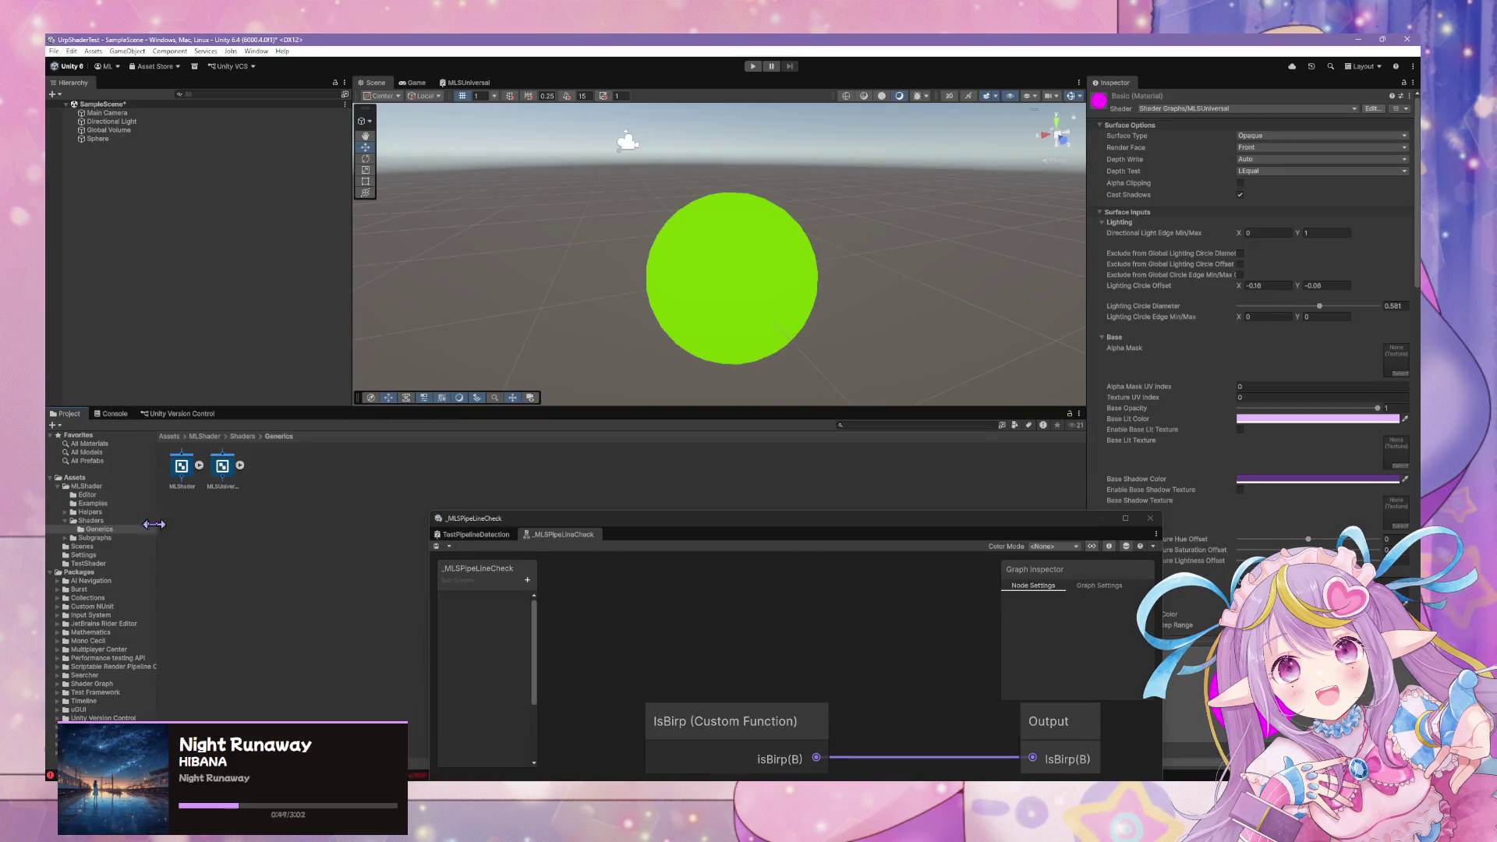
Navigate to Shaders > Helpers > BIRP and open the light attenuation helper for editing.
left_click(91, 520)
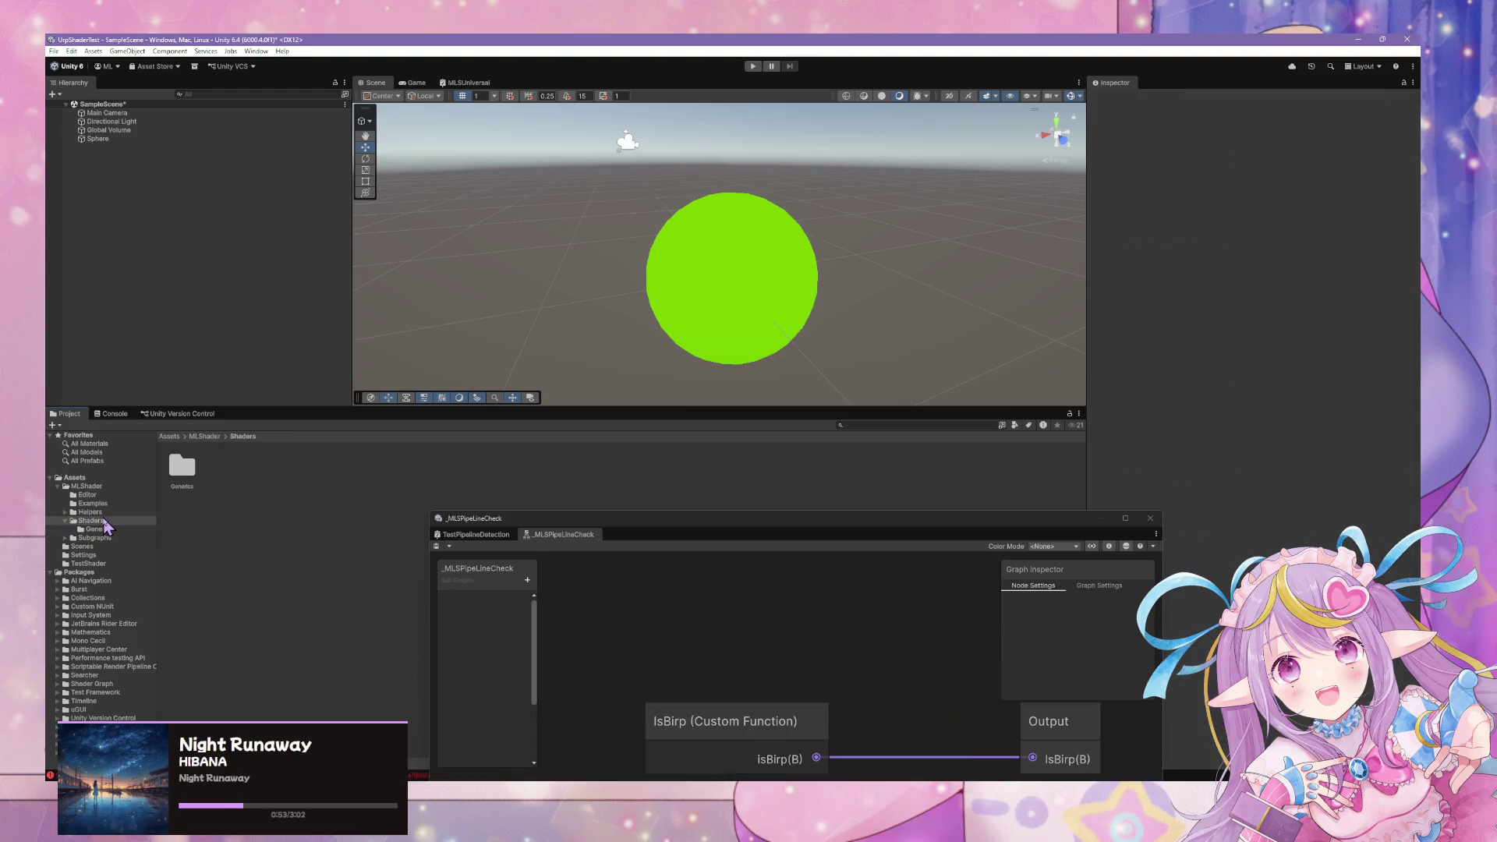
left_click(89, 512)
key("Escape")
left_click(94, 538)
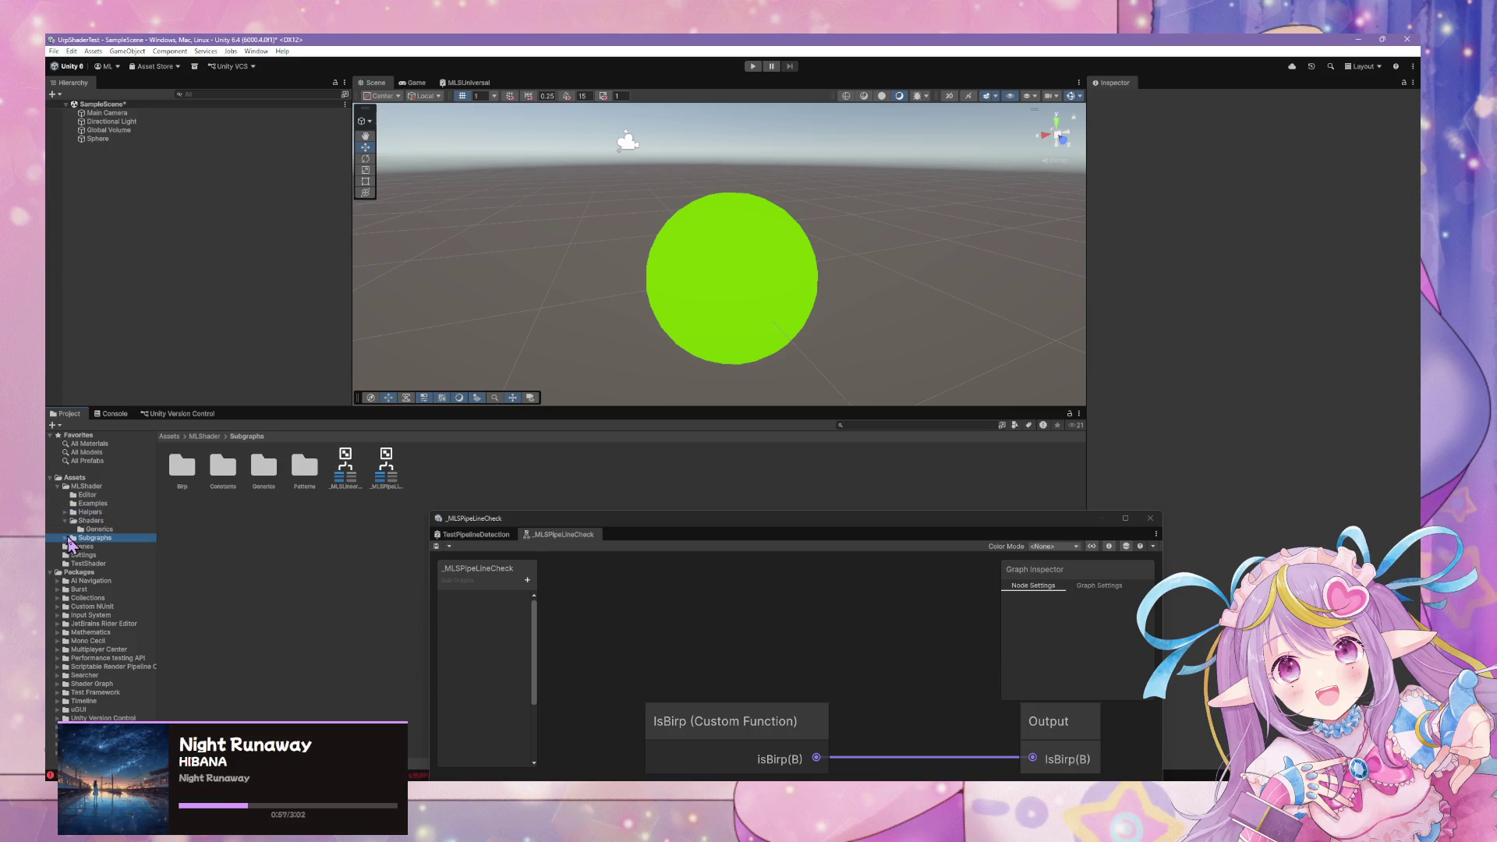
left_click(72, 513)
left_click(100, 503)
left_click(97, 528)
left_click(92, 512)
double_click(182, 466)
double_click(187, 468)
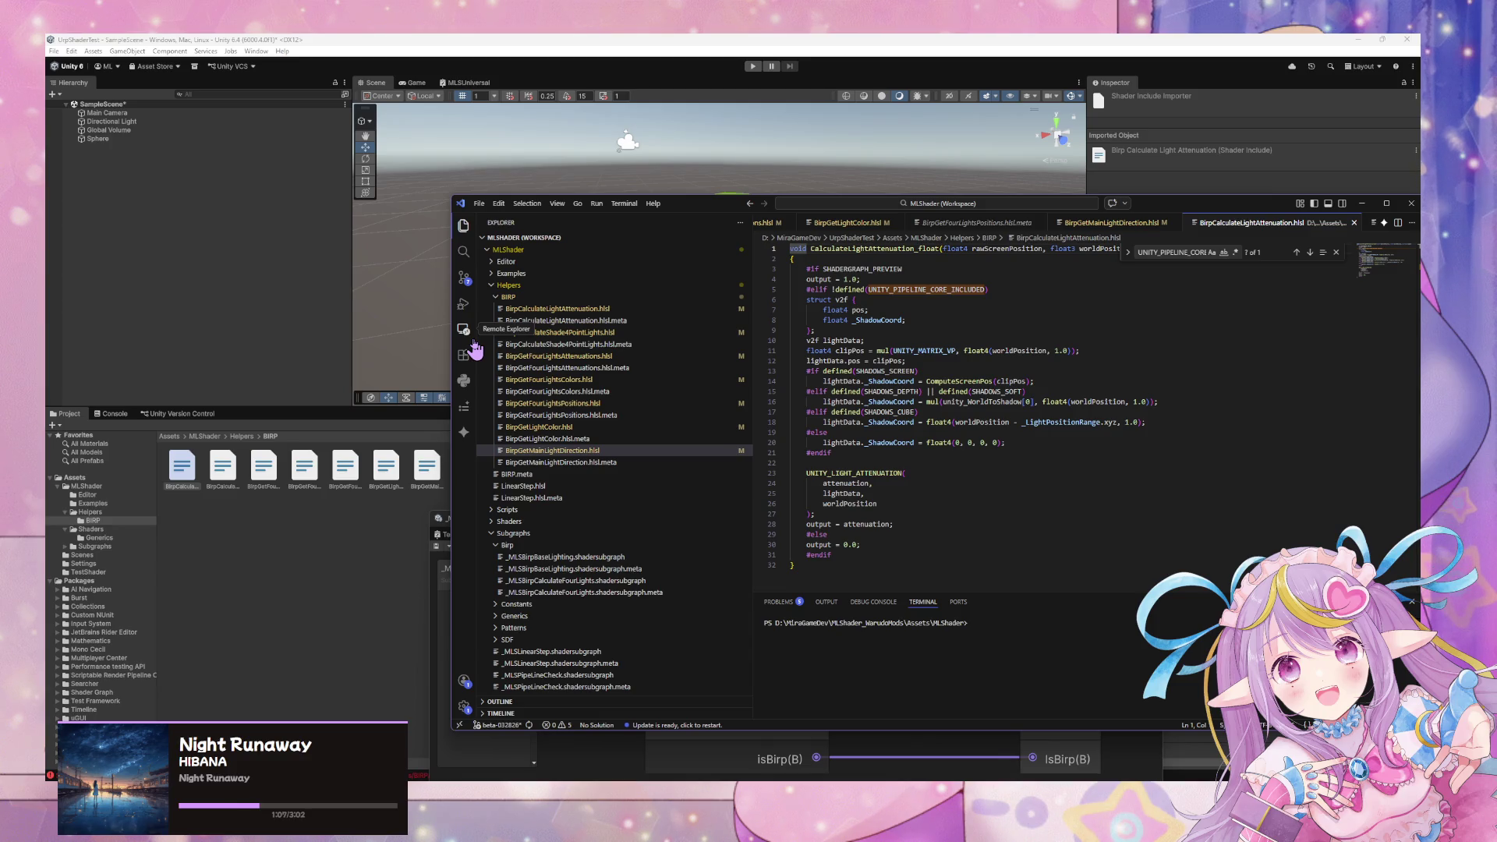
Make the attenuation helper's line 5 test defined(unity_4LightPosX0) and recompile in Unity.
left_click(838, 289)
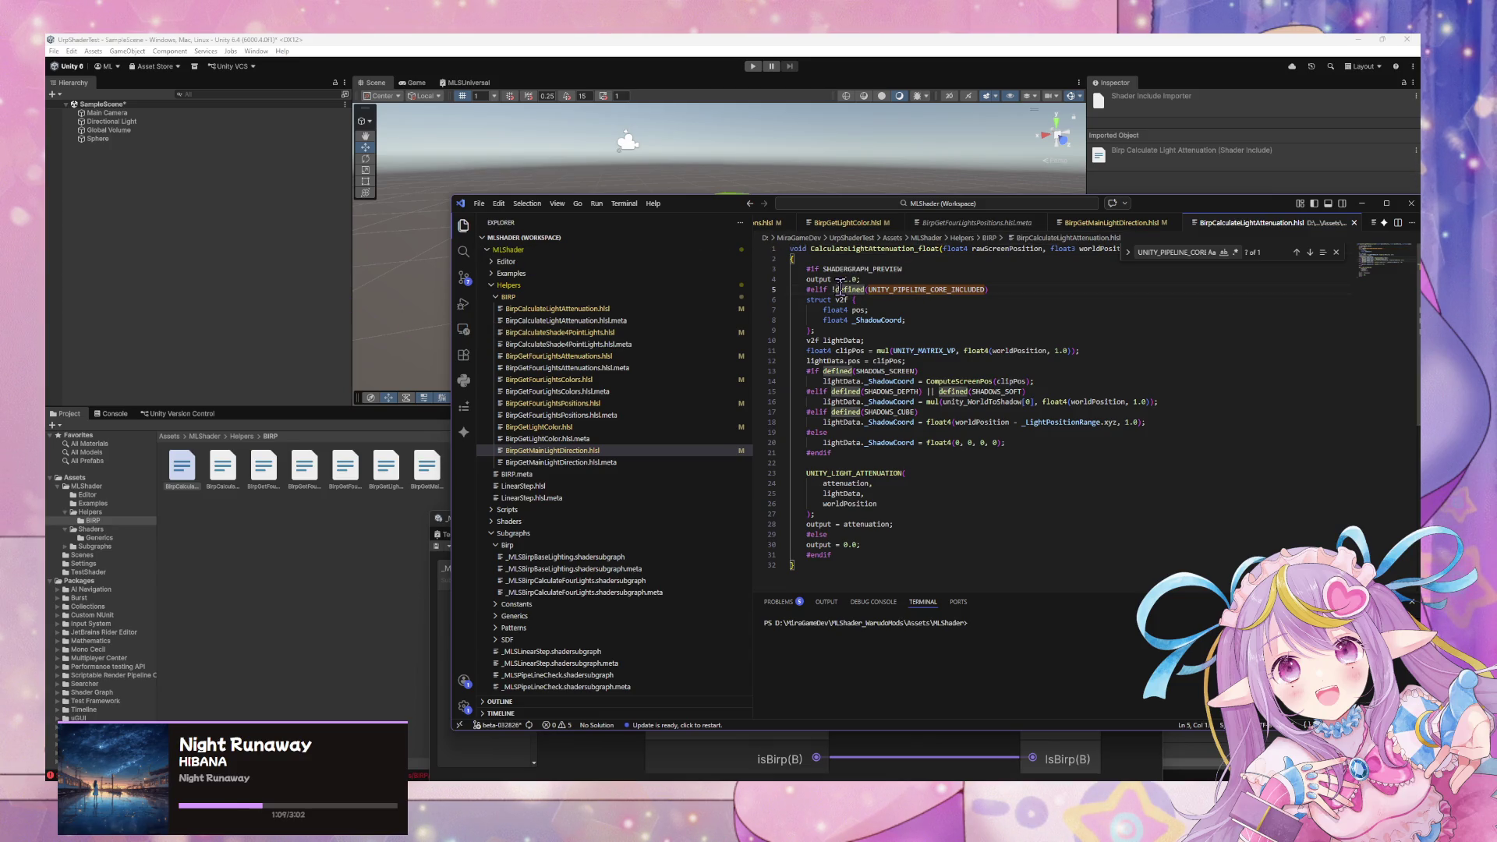
key("BackSpace")
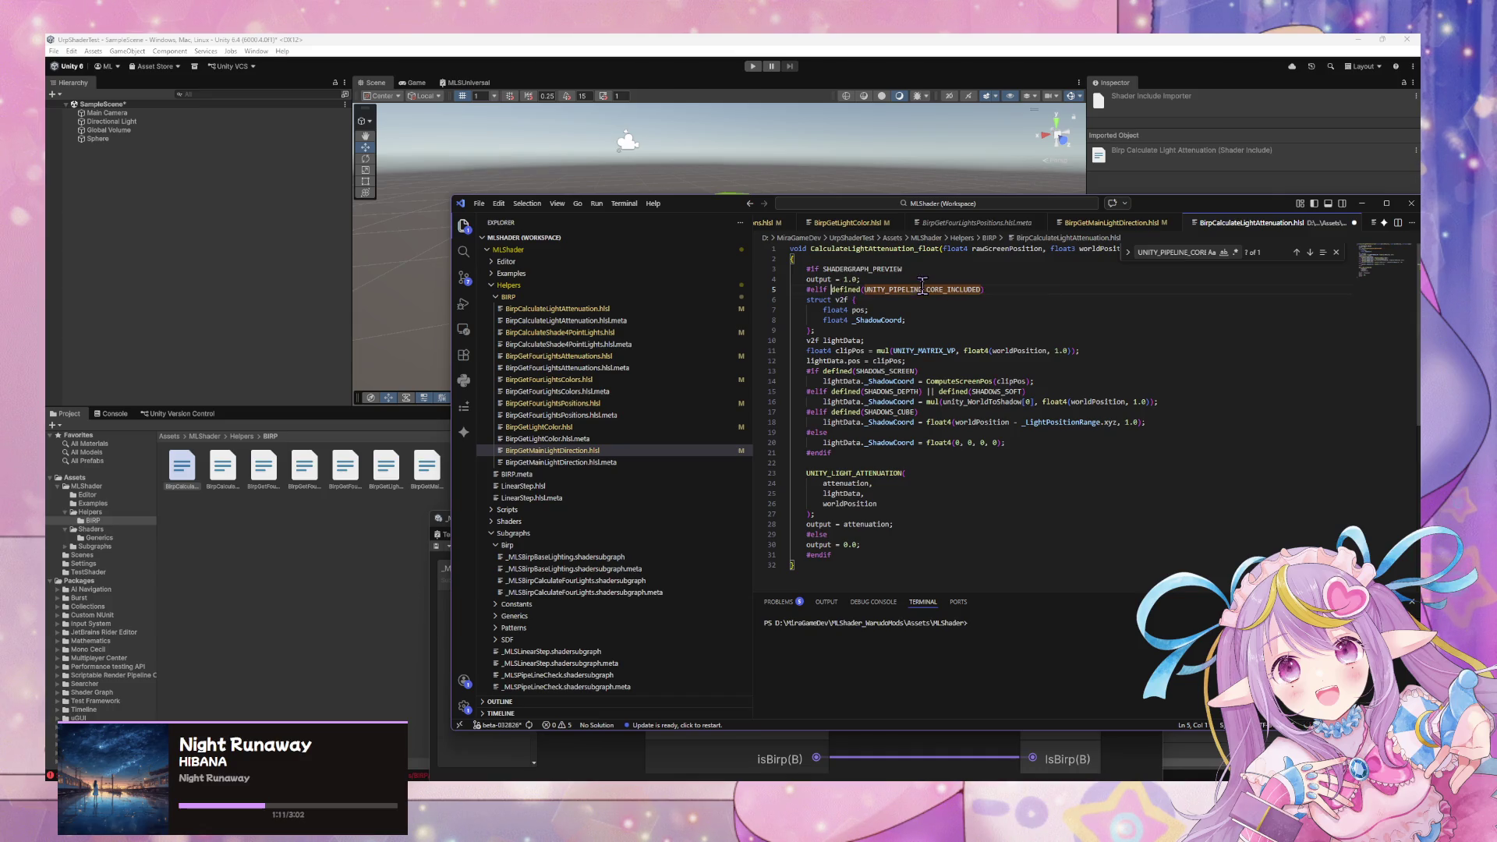
type("unity_4LightPosX0")
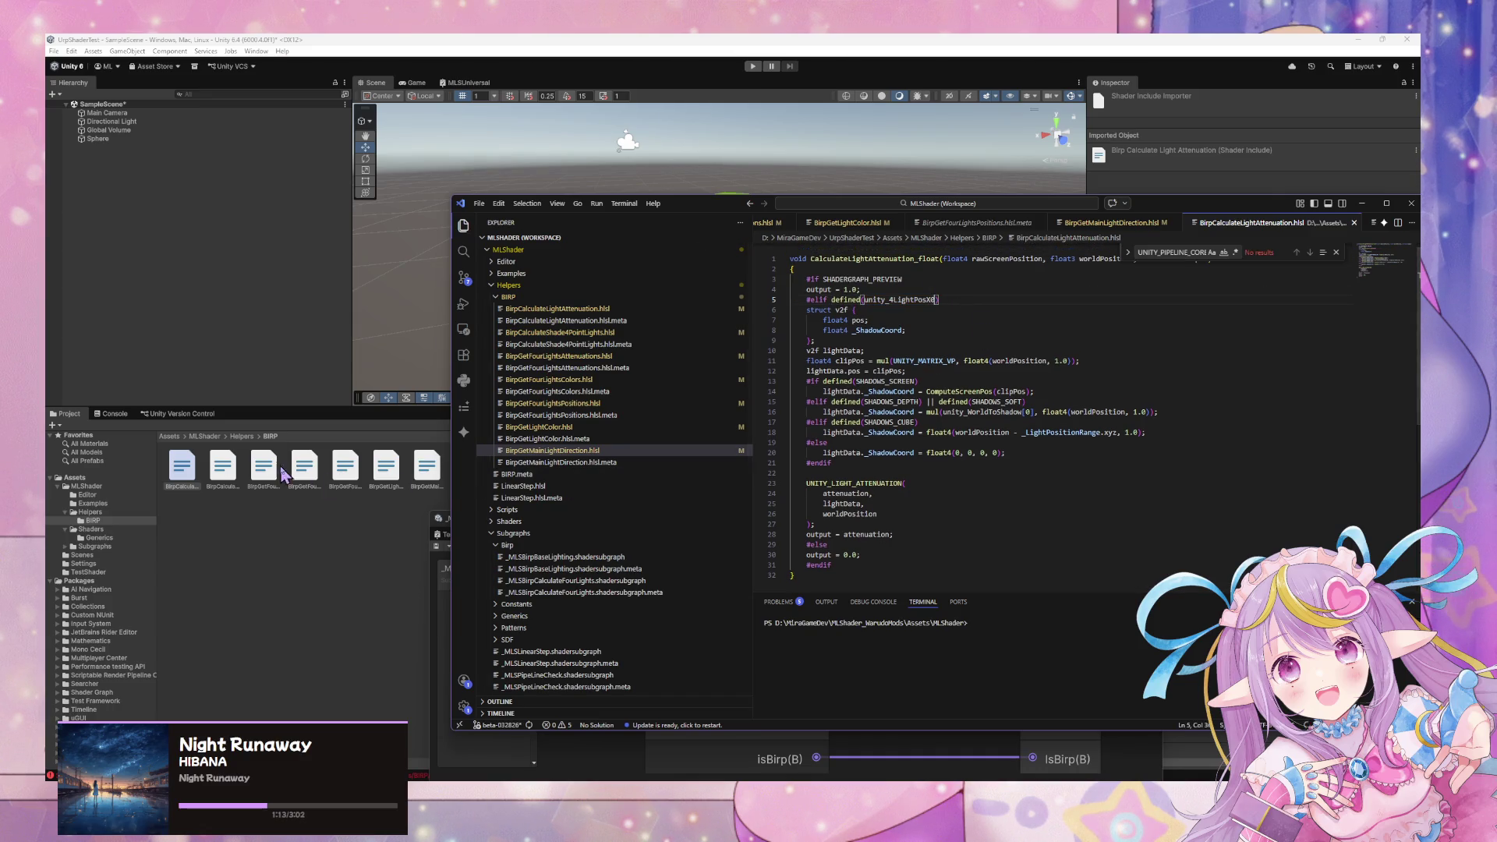
left_click(368, 281)
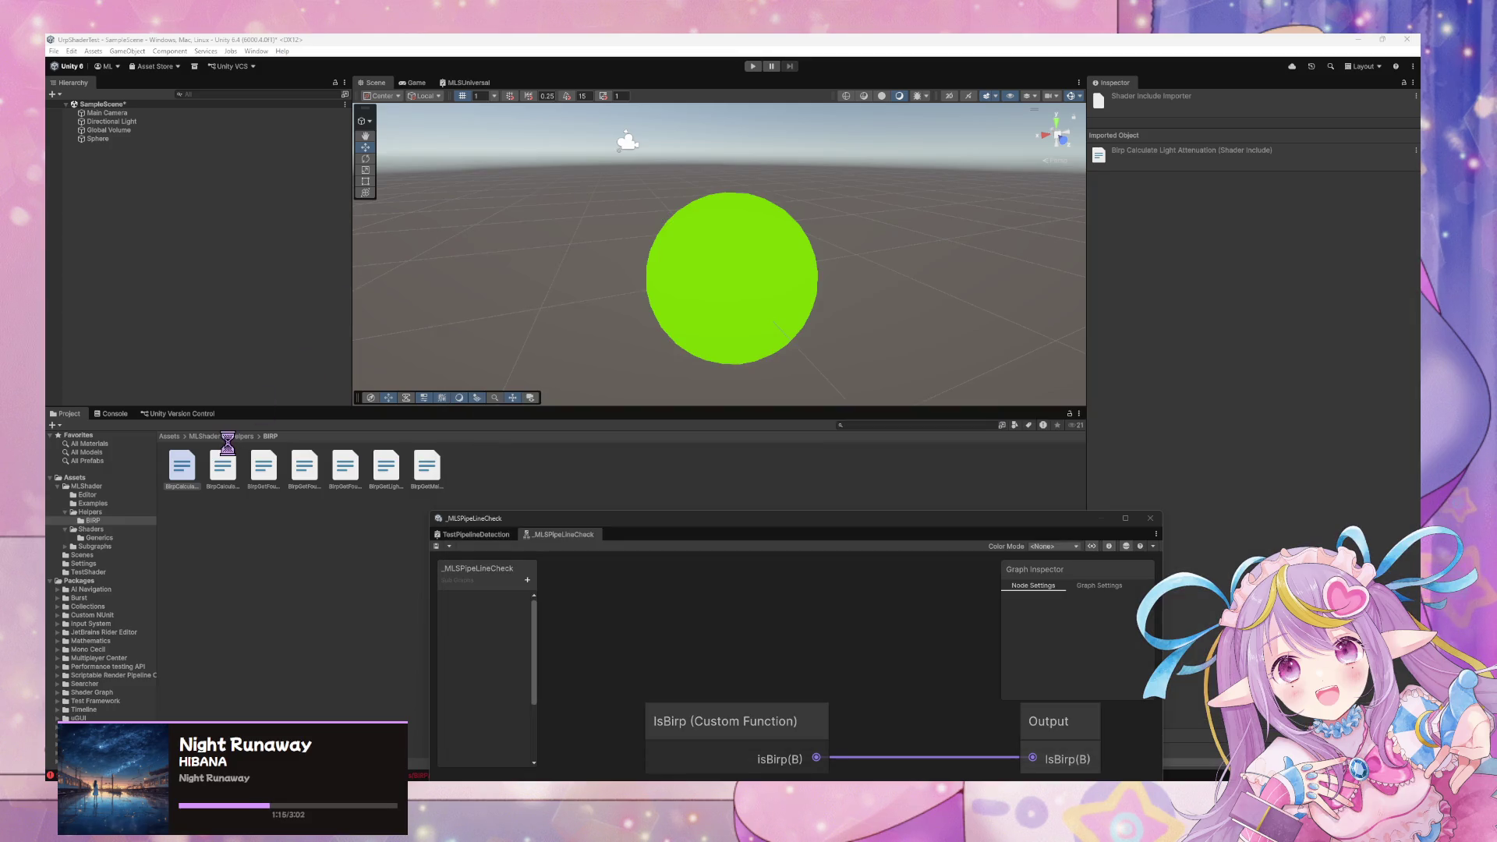
Make the Shade 4 point-lights helper's line 5 test defined(Shade4PointLights) instead of the pipeline-core define.
left_click(233, 472)
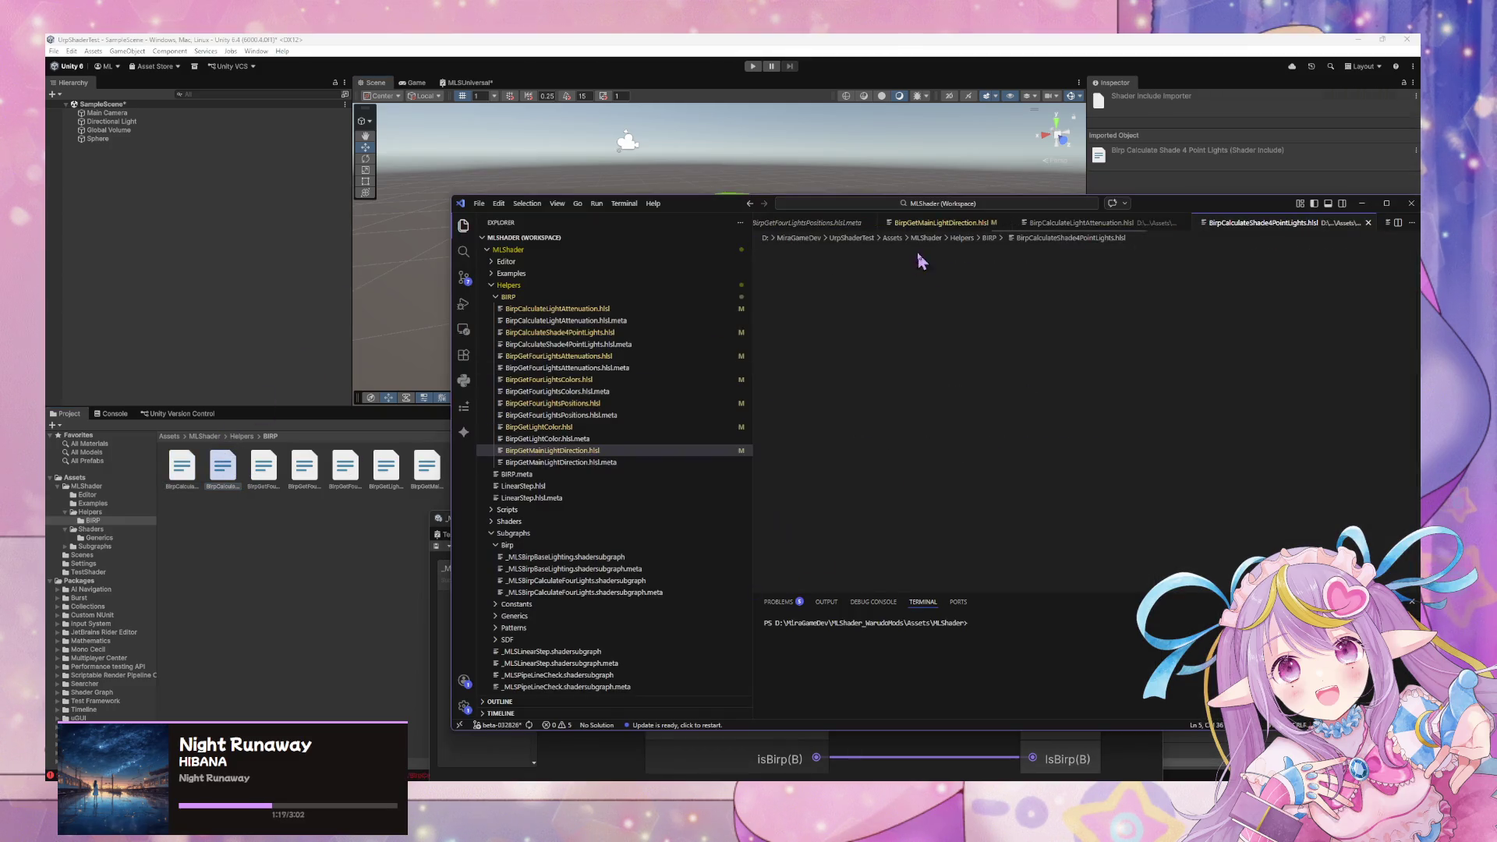
left_click(835, 289)
key("BackSpace")
left_click(890, 290)
double_click(872, 299)
key("ctrl+c")
double_click(920, 289)
key("ctrl+v")
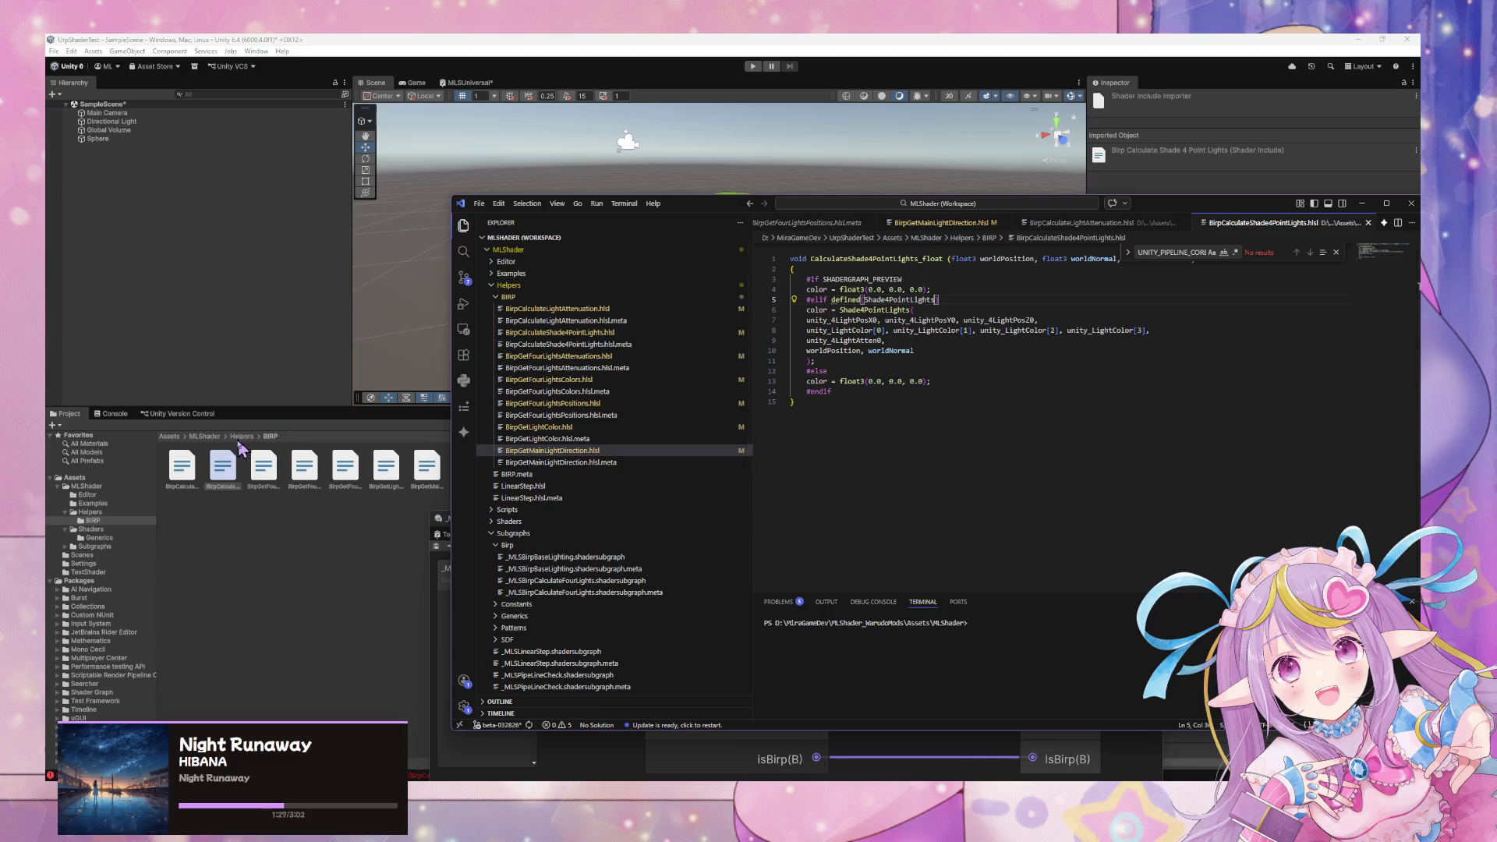
left_click(189, 469)
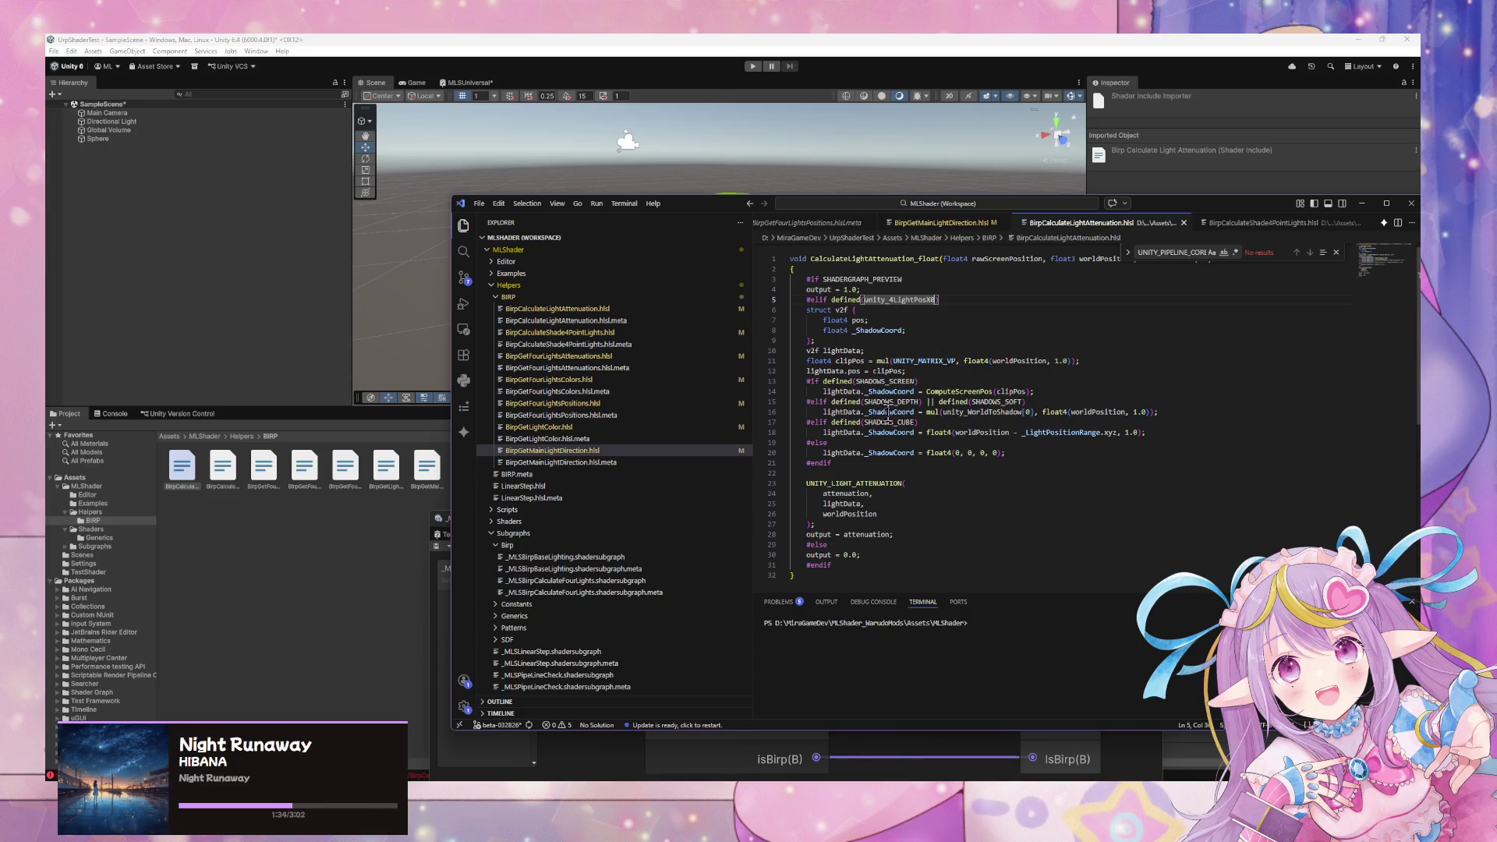
Inspect UNITY_LIGHT_ATTENUATION and unity_4LightPosX0 in the helper, then let Unity recompile the shaders.
double_click(867, 482)
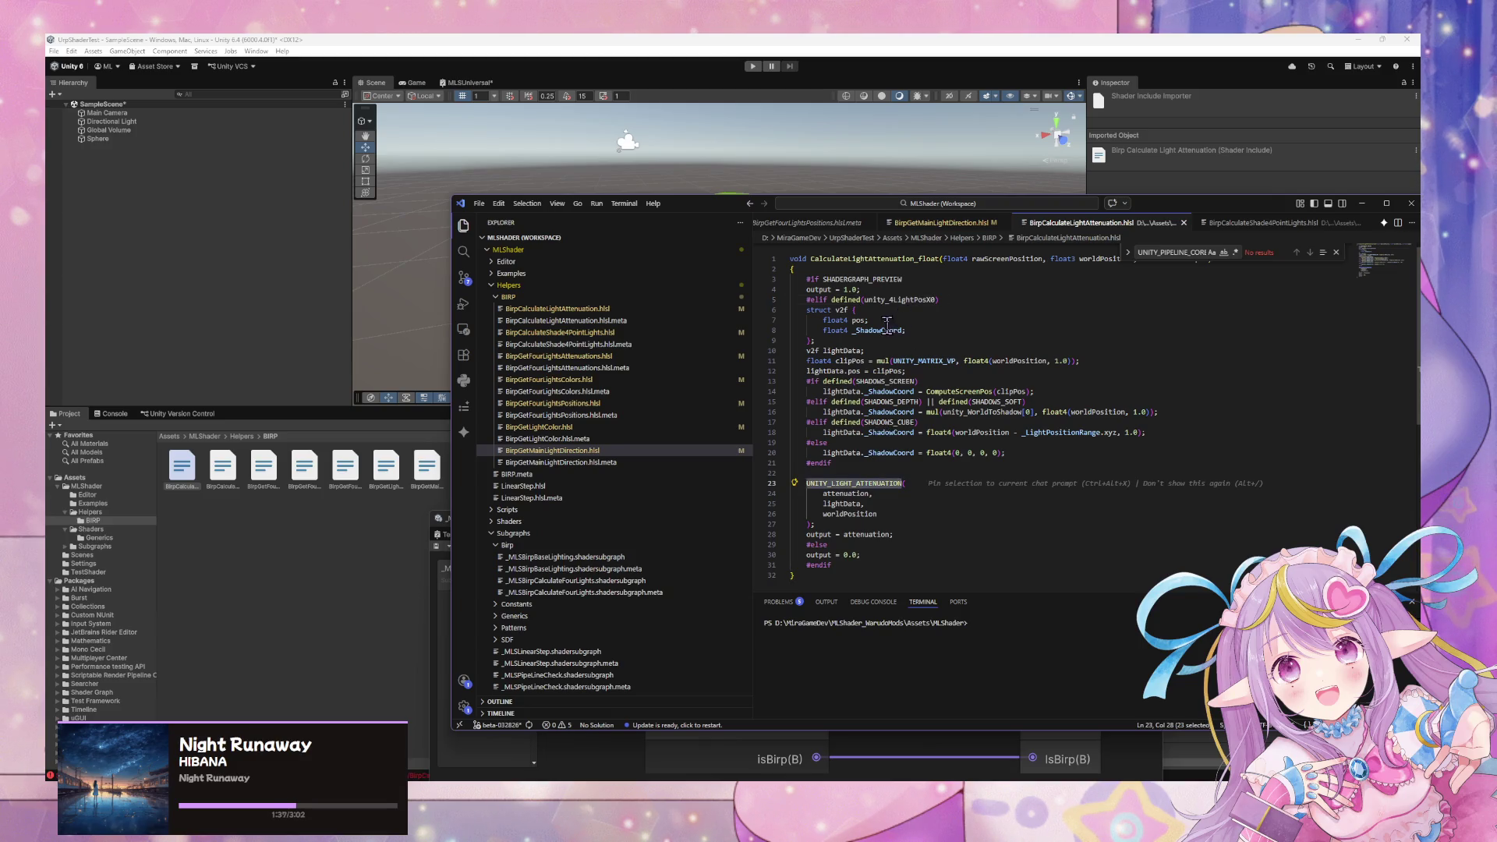
double_click(902, 300)
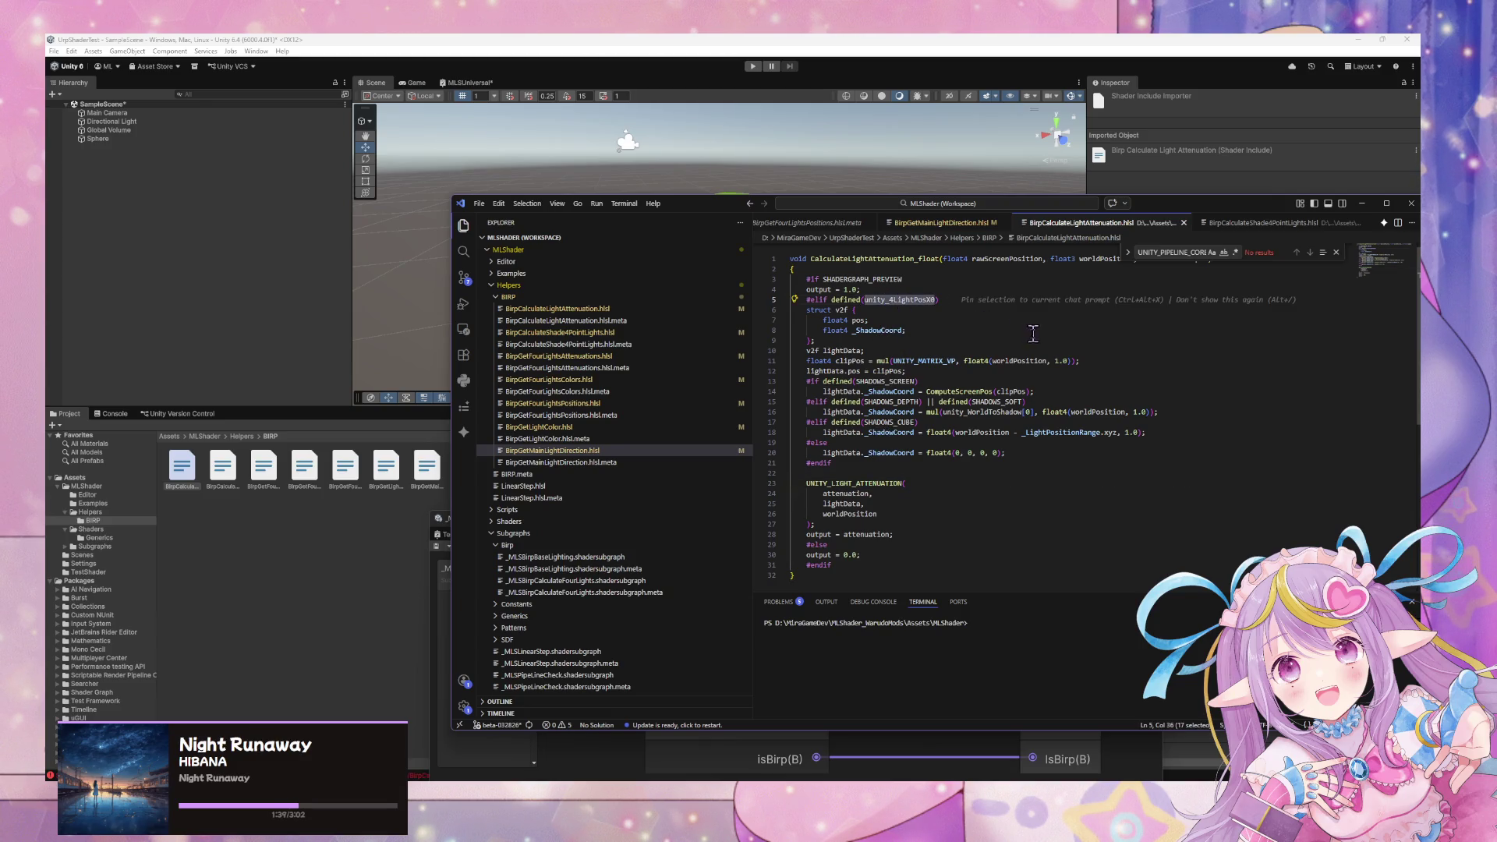
left_click(301, 334)
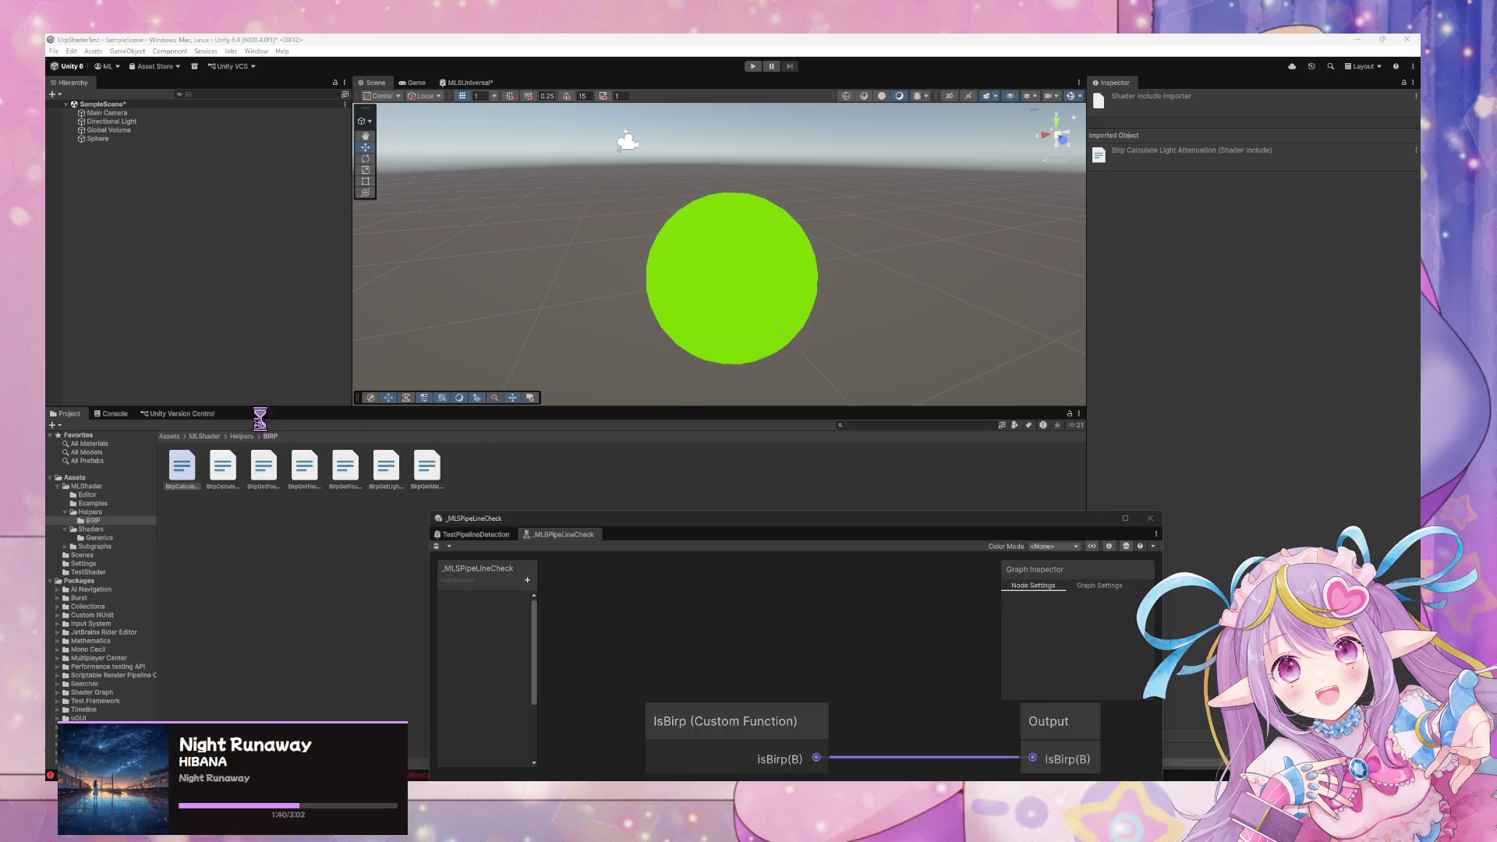
left_click(224, 485)
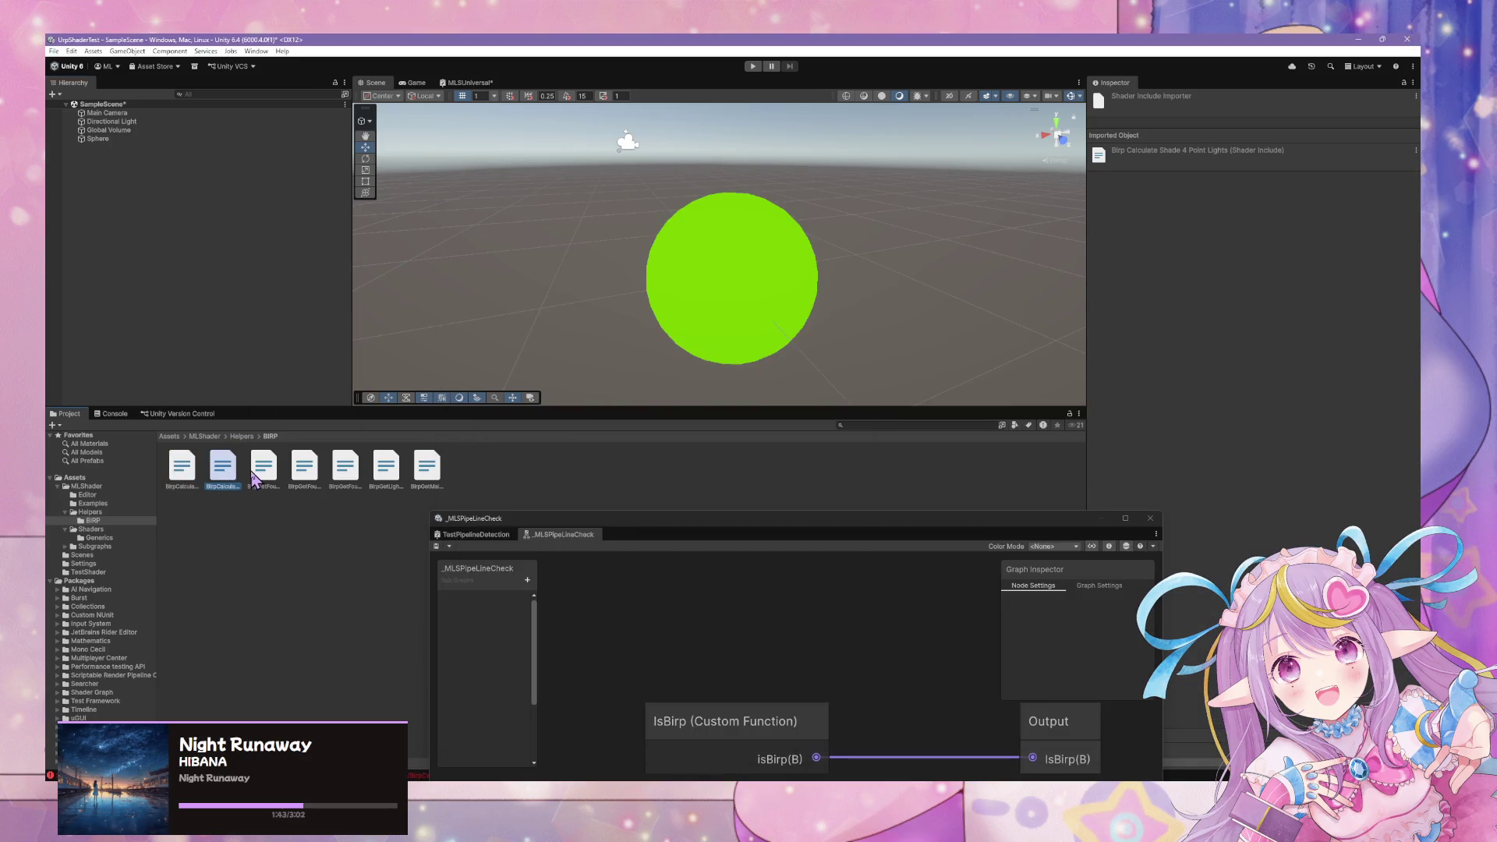
Make the four-lights attenuations helper's line 4 test defined(unity_4LightAtten0), then recompile in Unity.
double_click(258, 475)
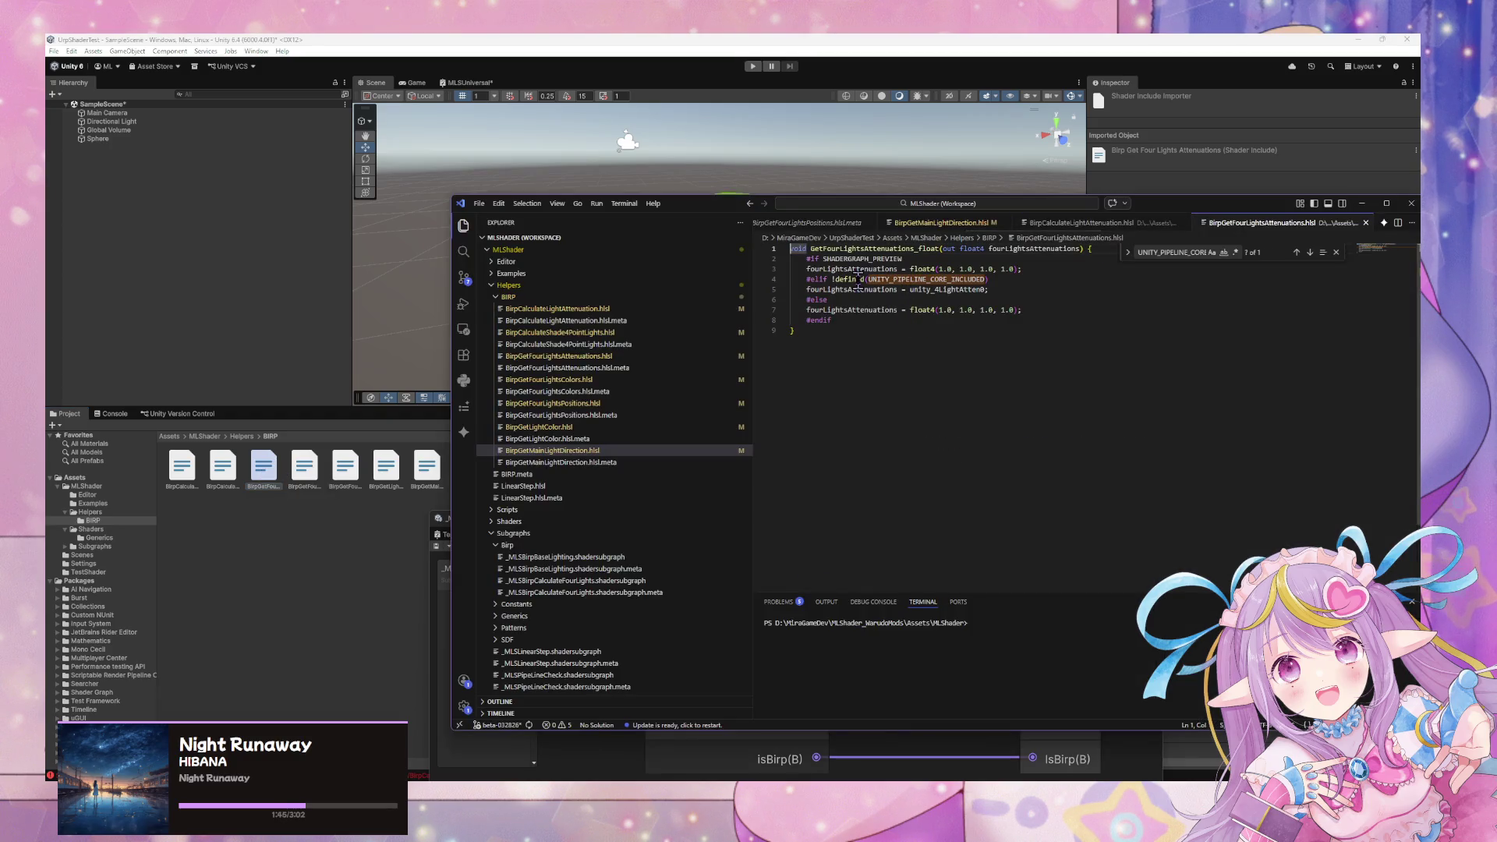
left_click(834, 278)
key("BackSpace")
double_click(947, 290)
key("ctrl+c")
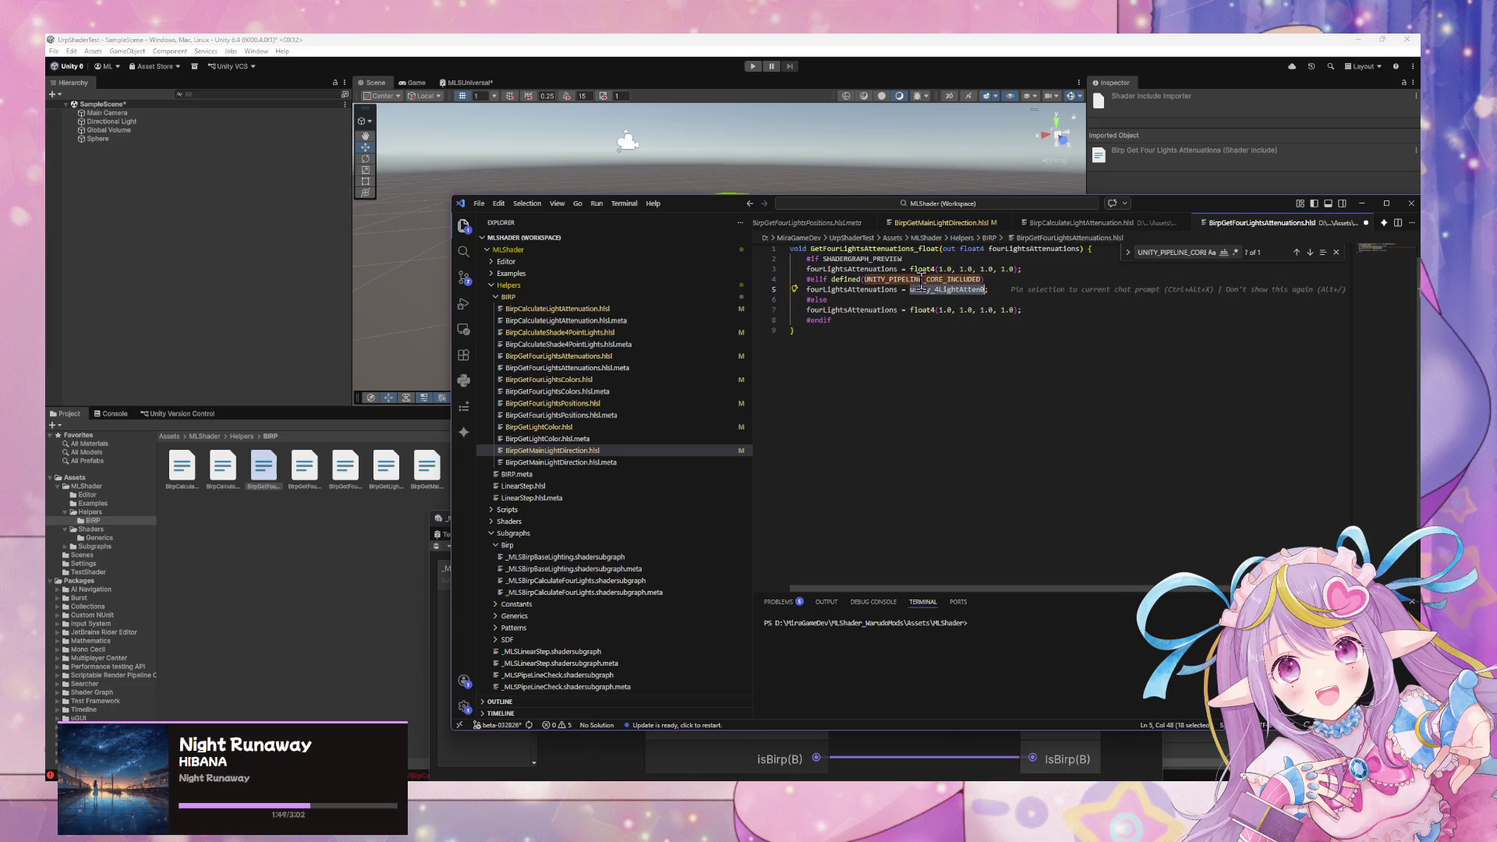
double_click(924, 278)
key("ctrl+v")
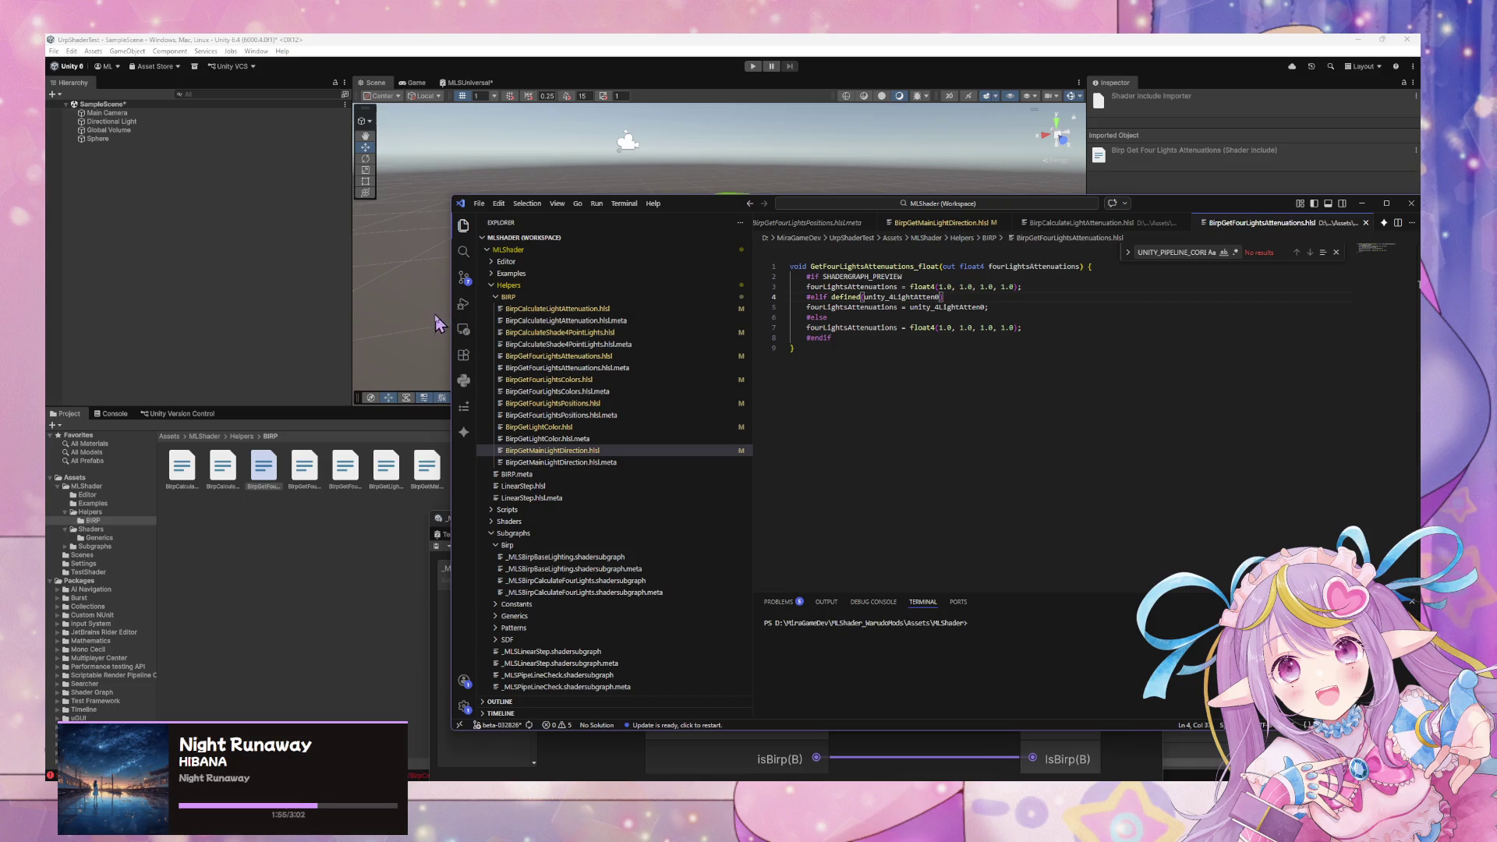
left_click(439, 324)
Make the four-light colours helper's line 8 test defined(unity_LightColor), then recompile in Unity.
left_click(304, 472)
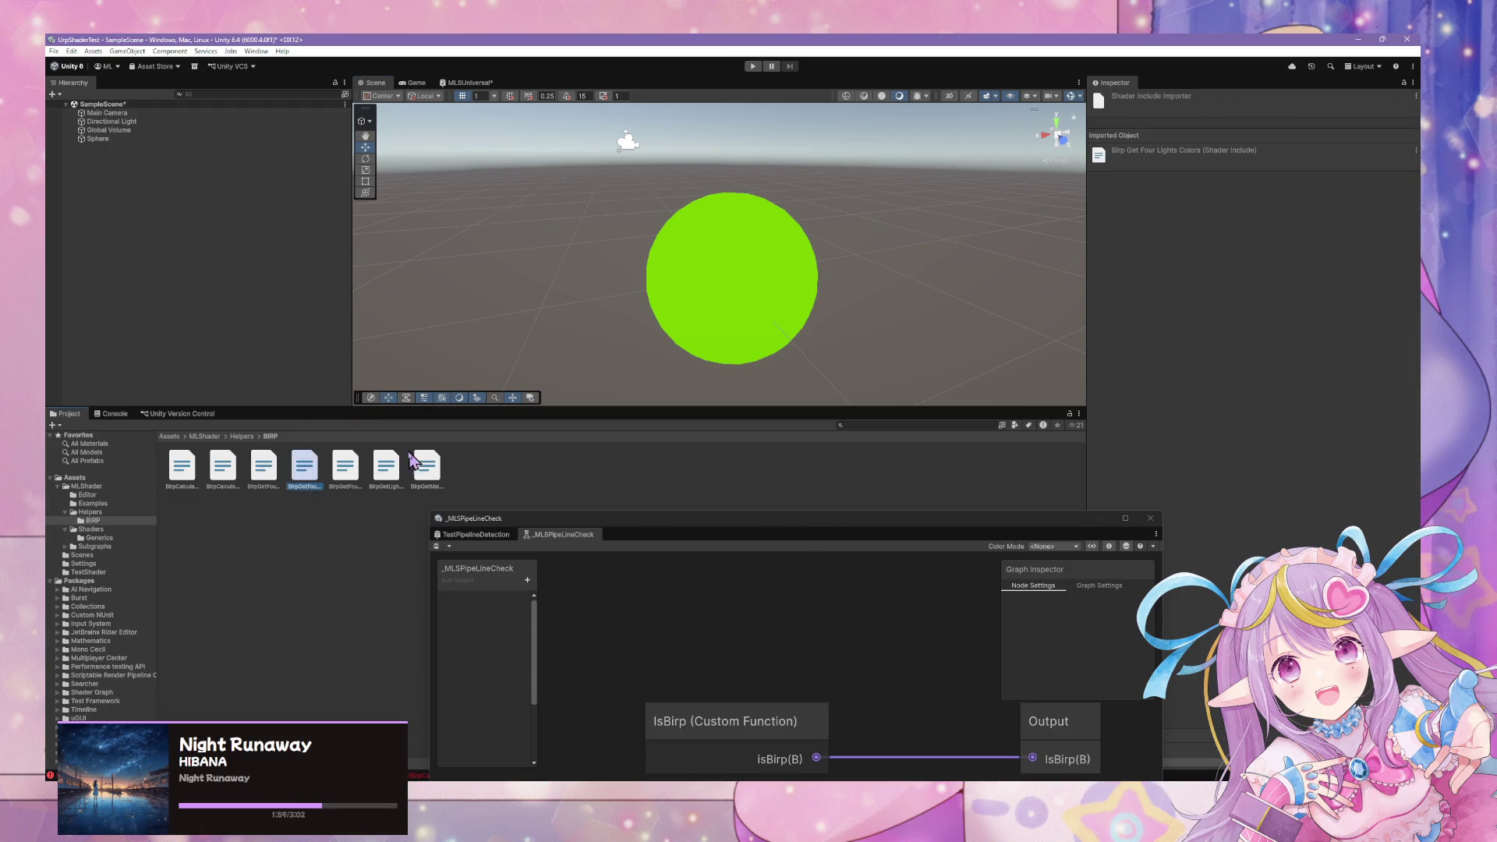
double_click(316, 470)
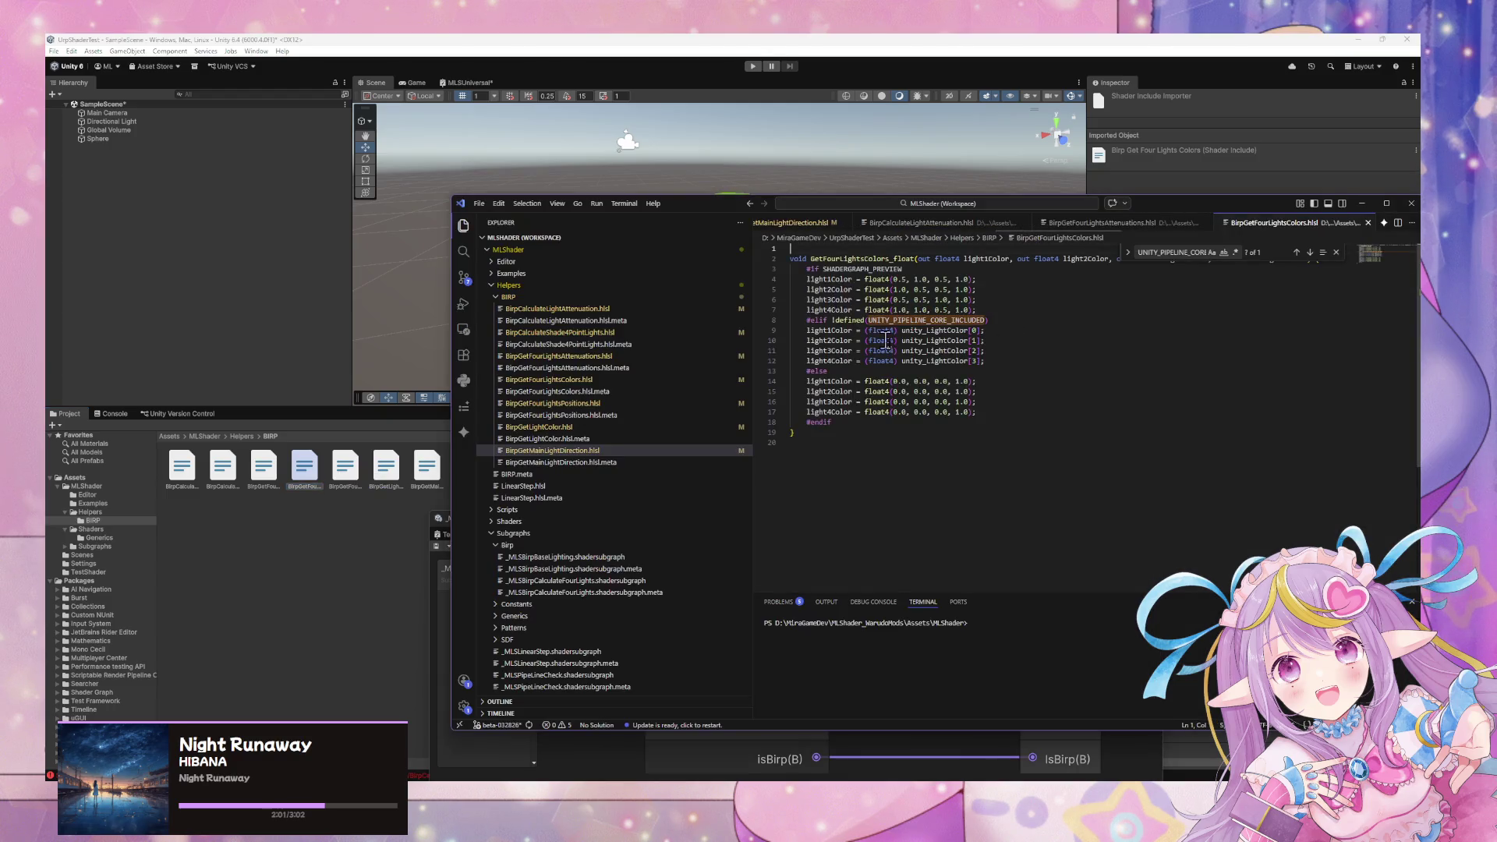
left_click(832, 319)
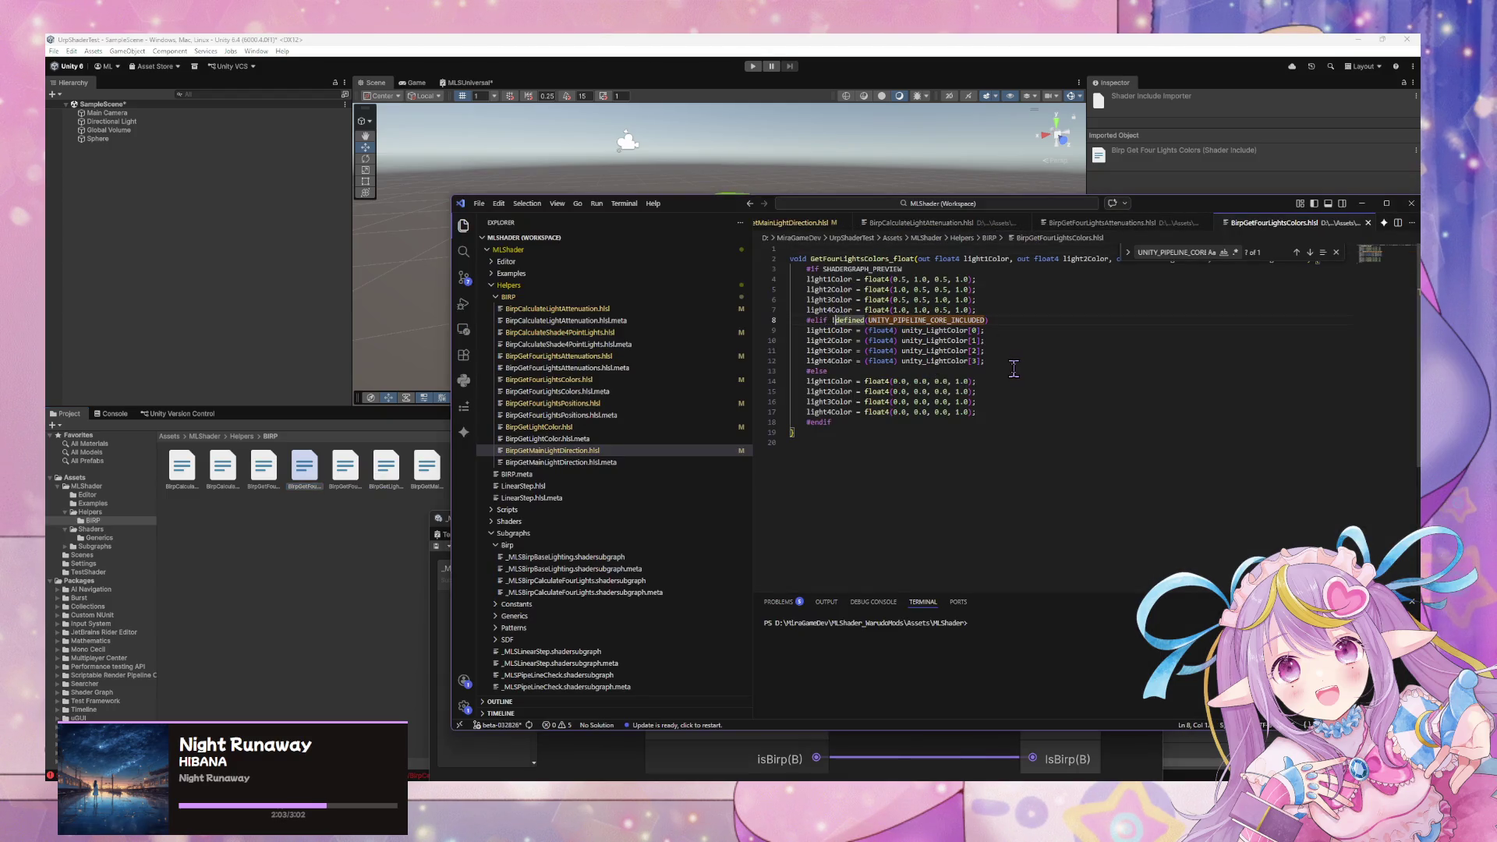
key("Up")
key("BackSpace")
double_click(959, 330)
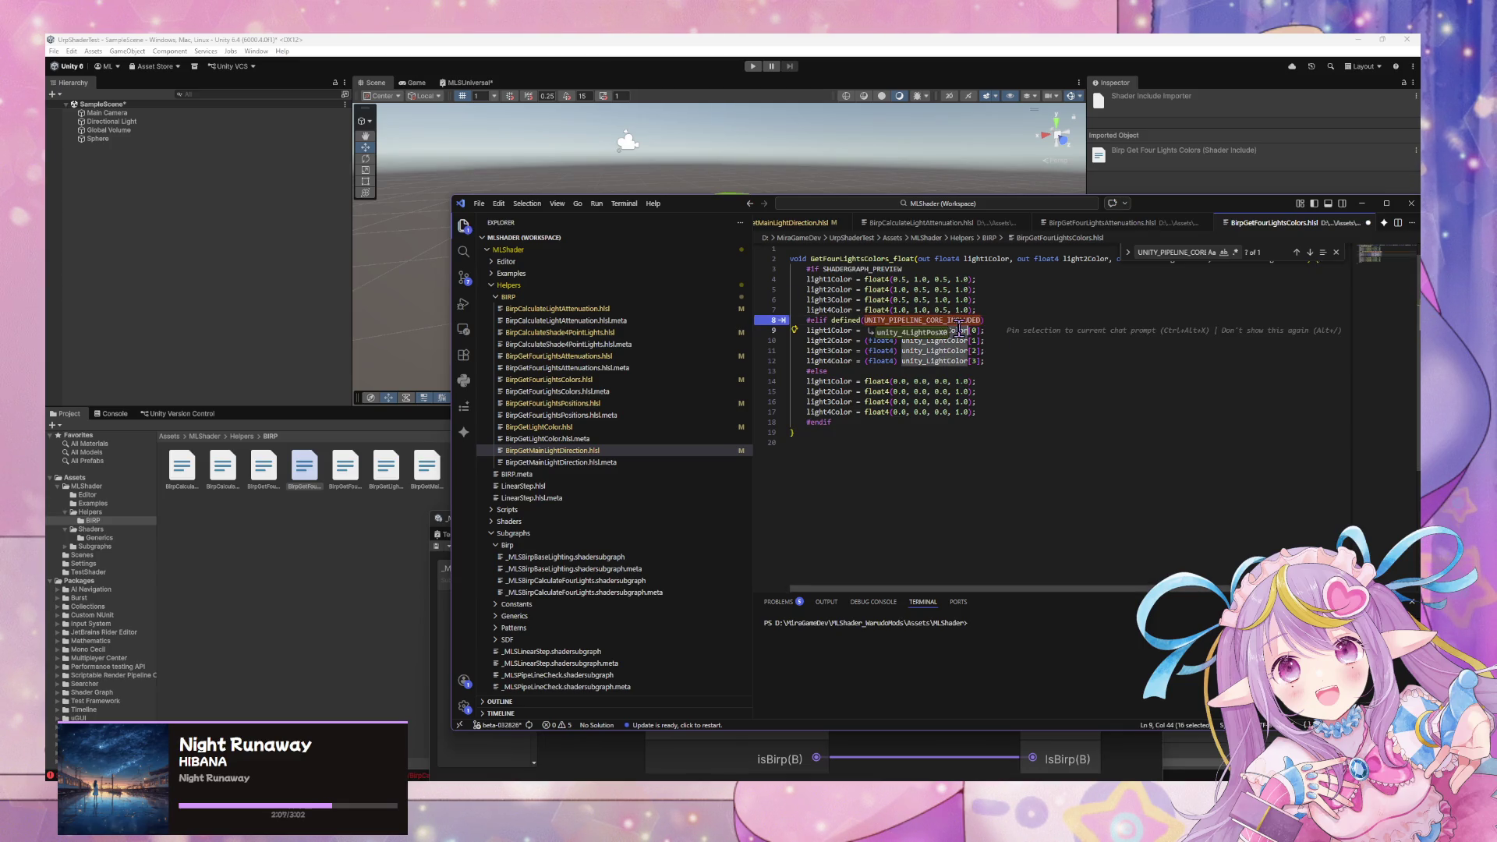
key("ctrl+c")
double_click(945, 319)
key("ctrl+v")
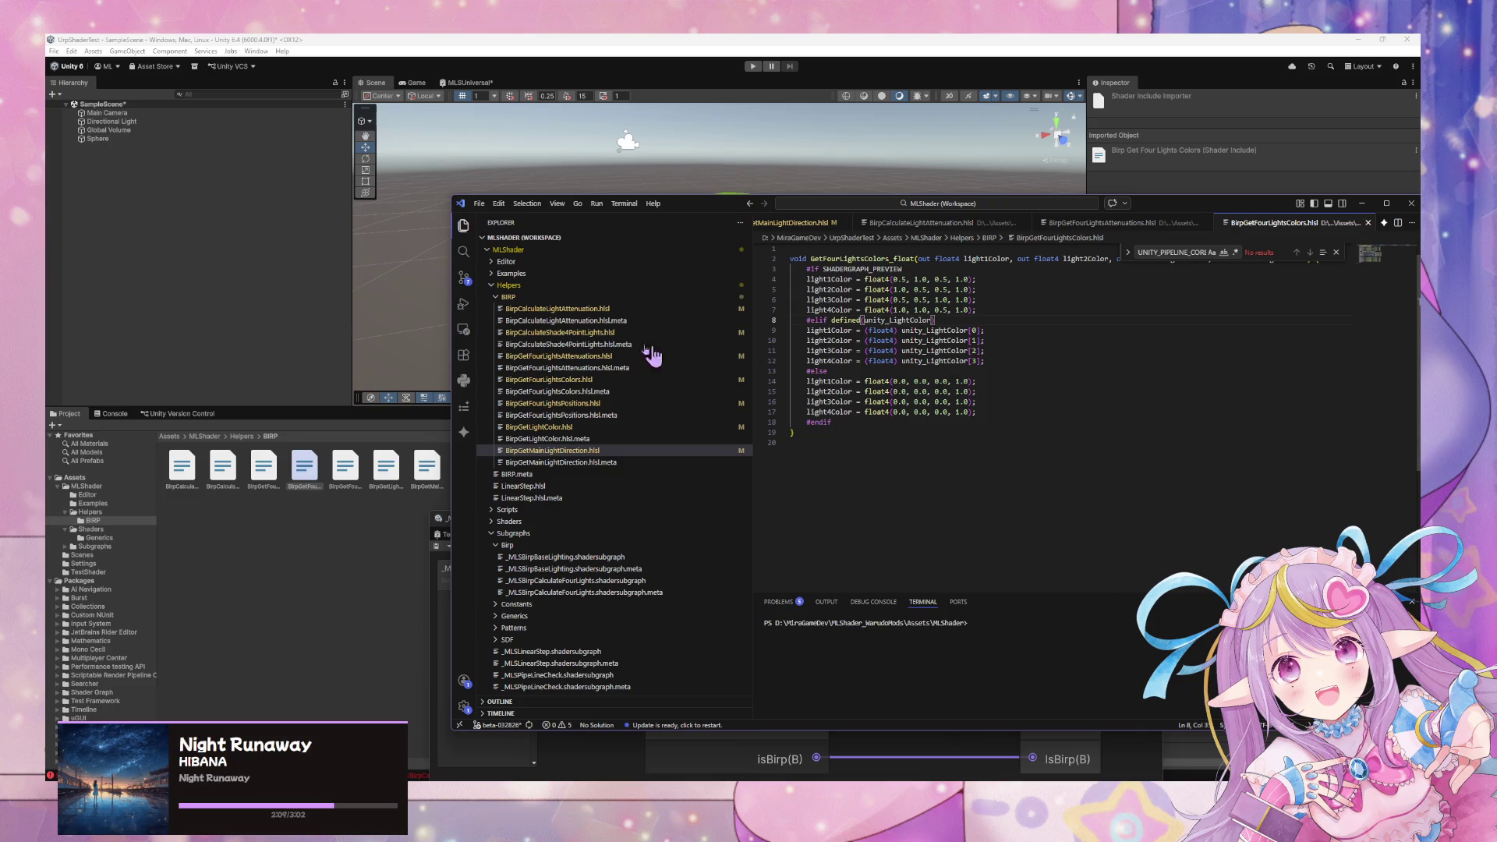
left_click(386, 320)
left_click(346, 477)
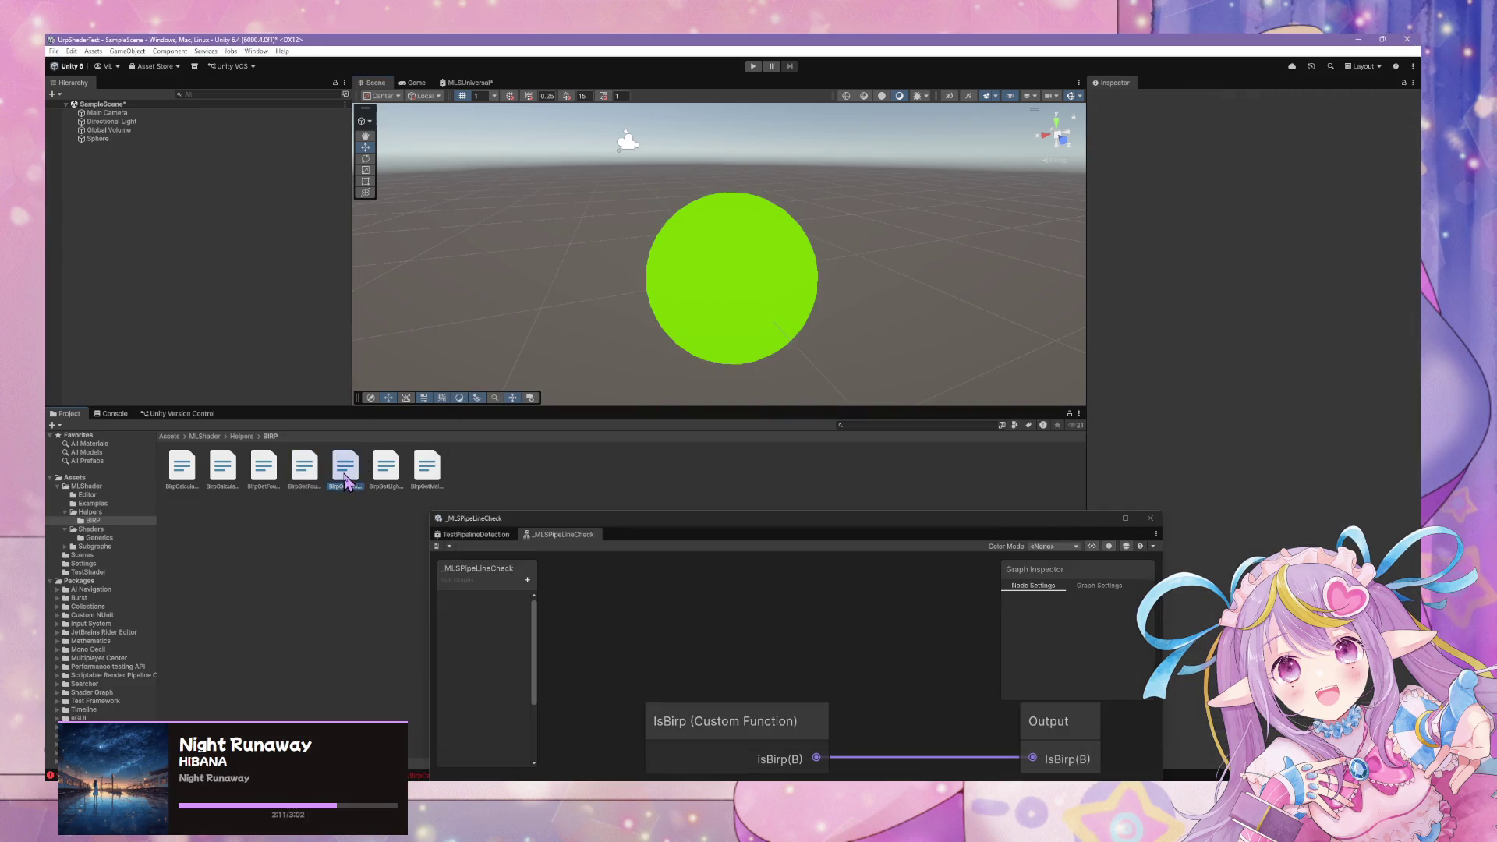
In the four-light positions helper, change line 6's check to defined(unity_4LightPosX0) without negation.
double_click(346, 477)
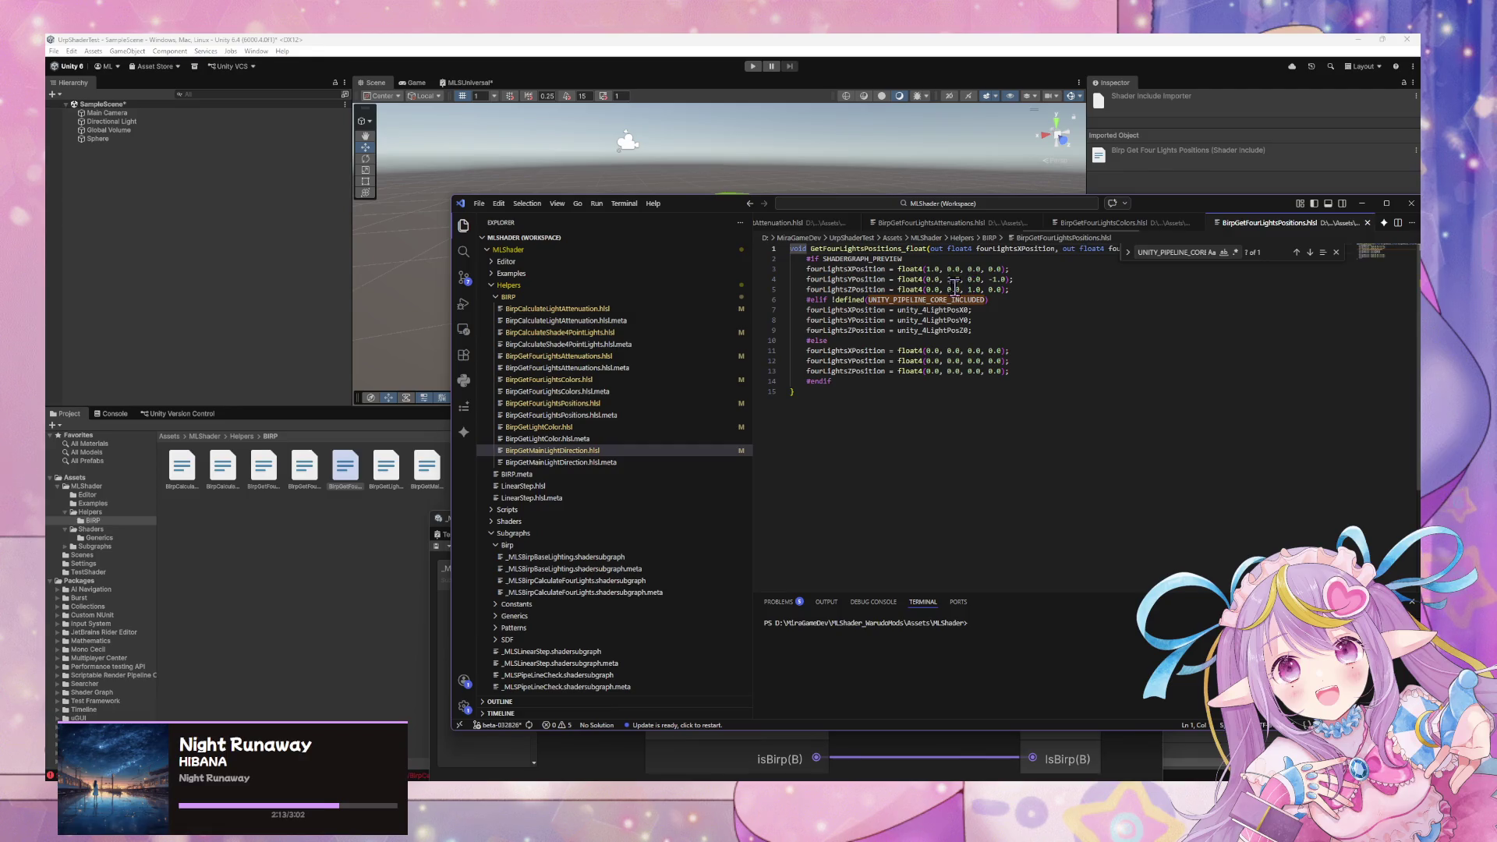
double_click(936, 310)
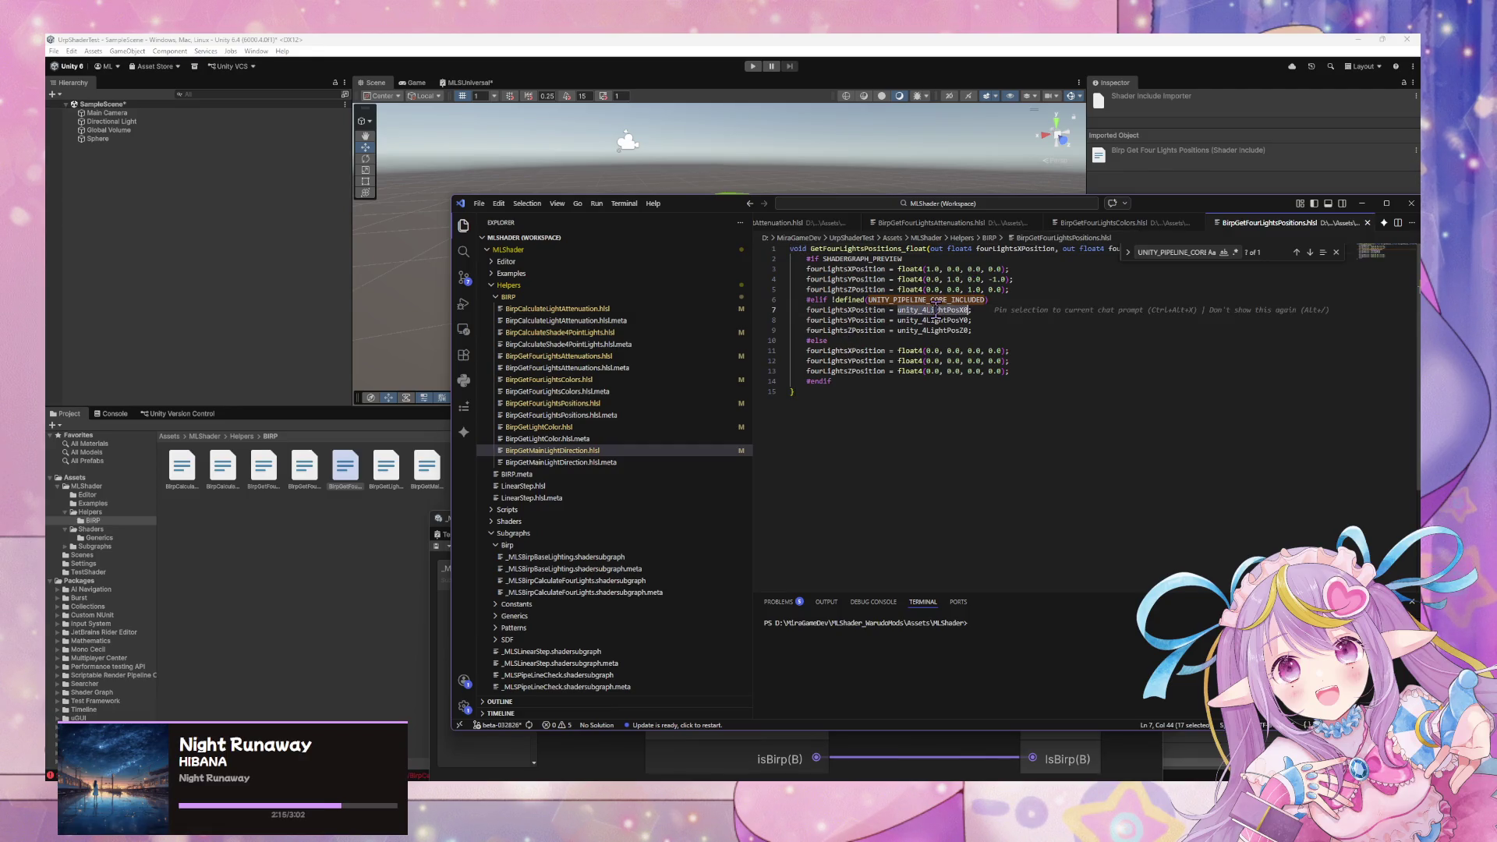
double_click(945, 303)
key("ctrl+v")
key("Return")
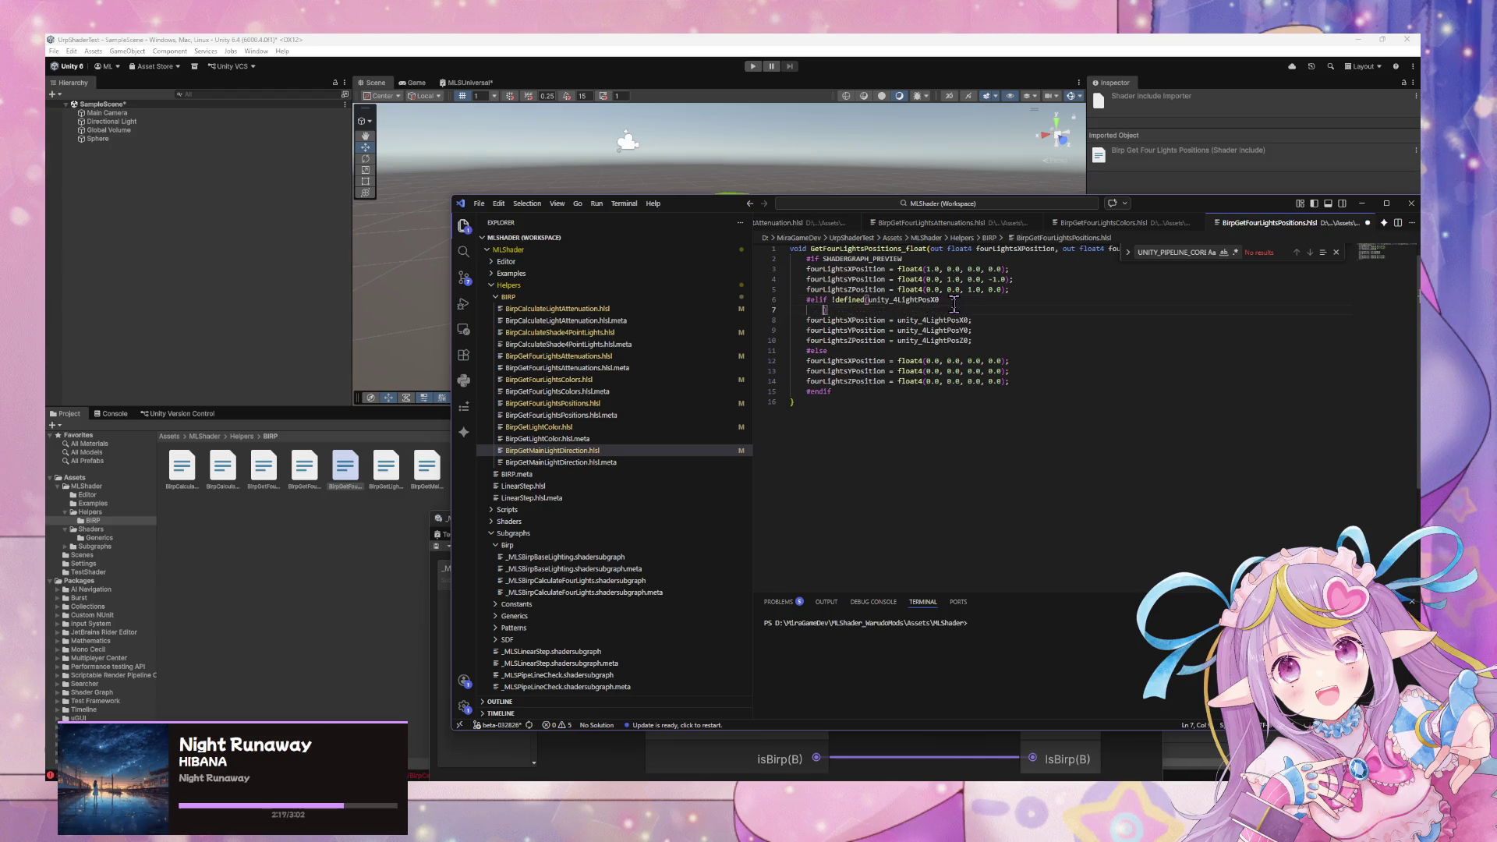
key("ctrl+z")
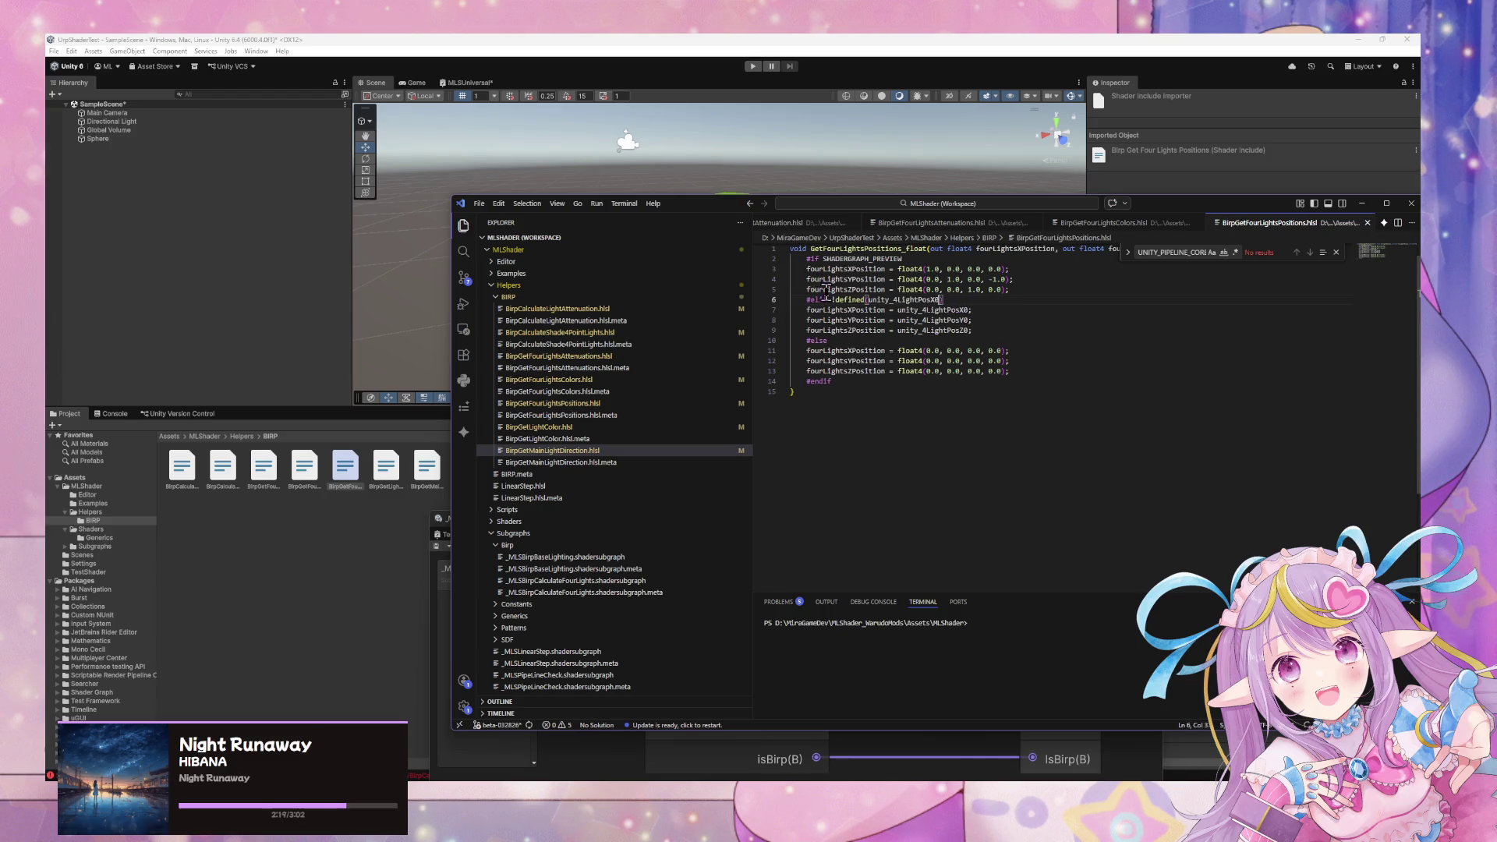
left_click(833, 300)
key("BackSpace")
In the light colour helper, replace line 4's pipeline check with _LightColor0.
left_click(385, 468)
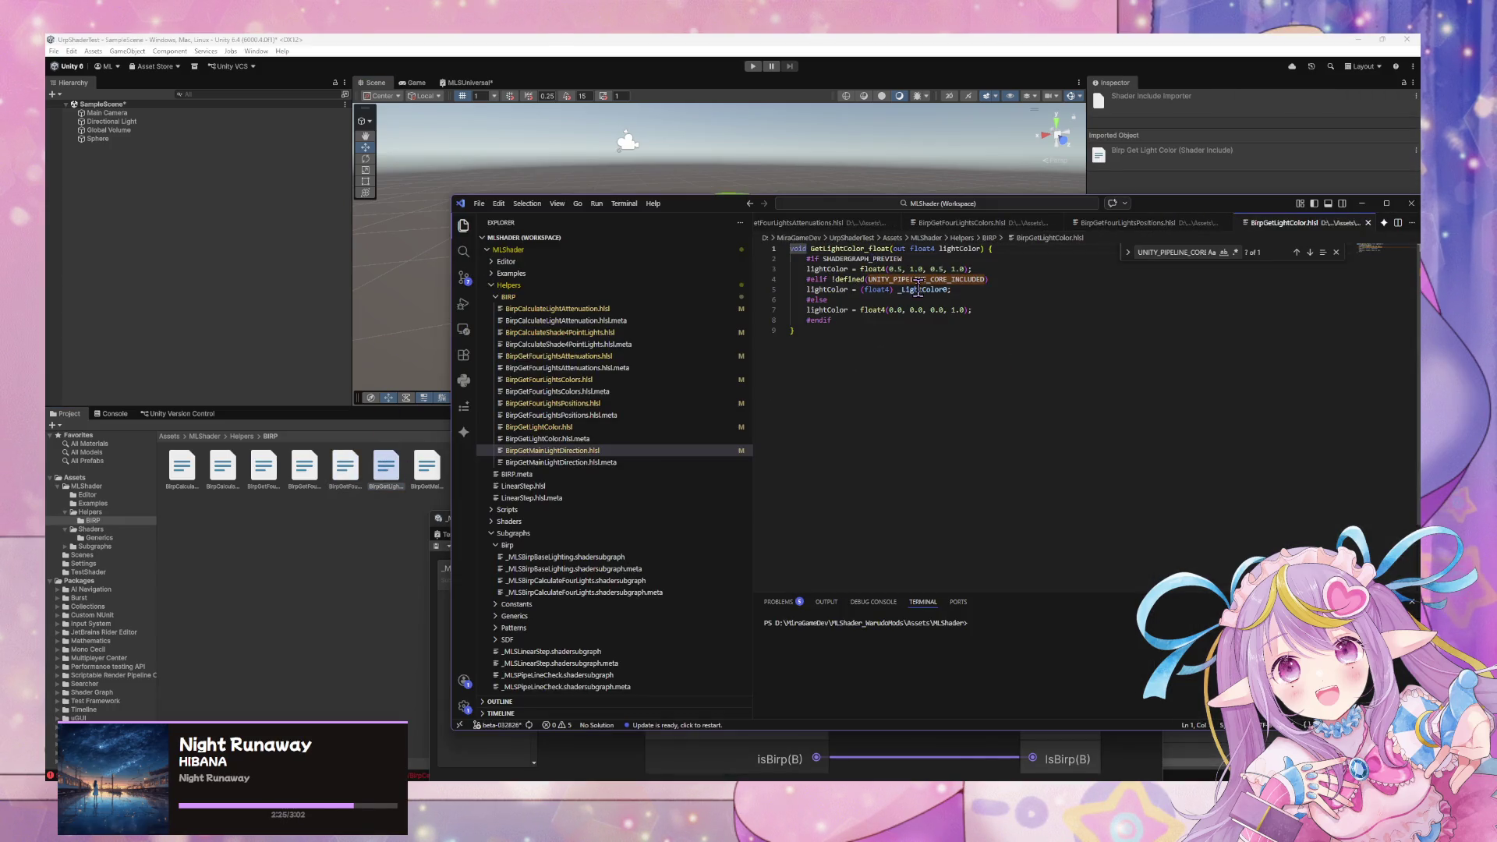
double_click(918, 289)
key("ctrl+c")
double_click(920, 279)
key("ctrl+v")
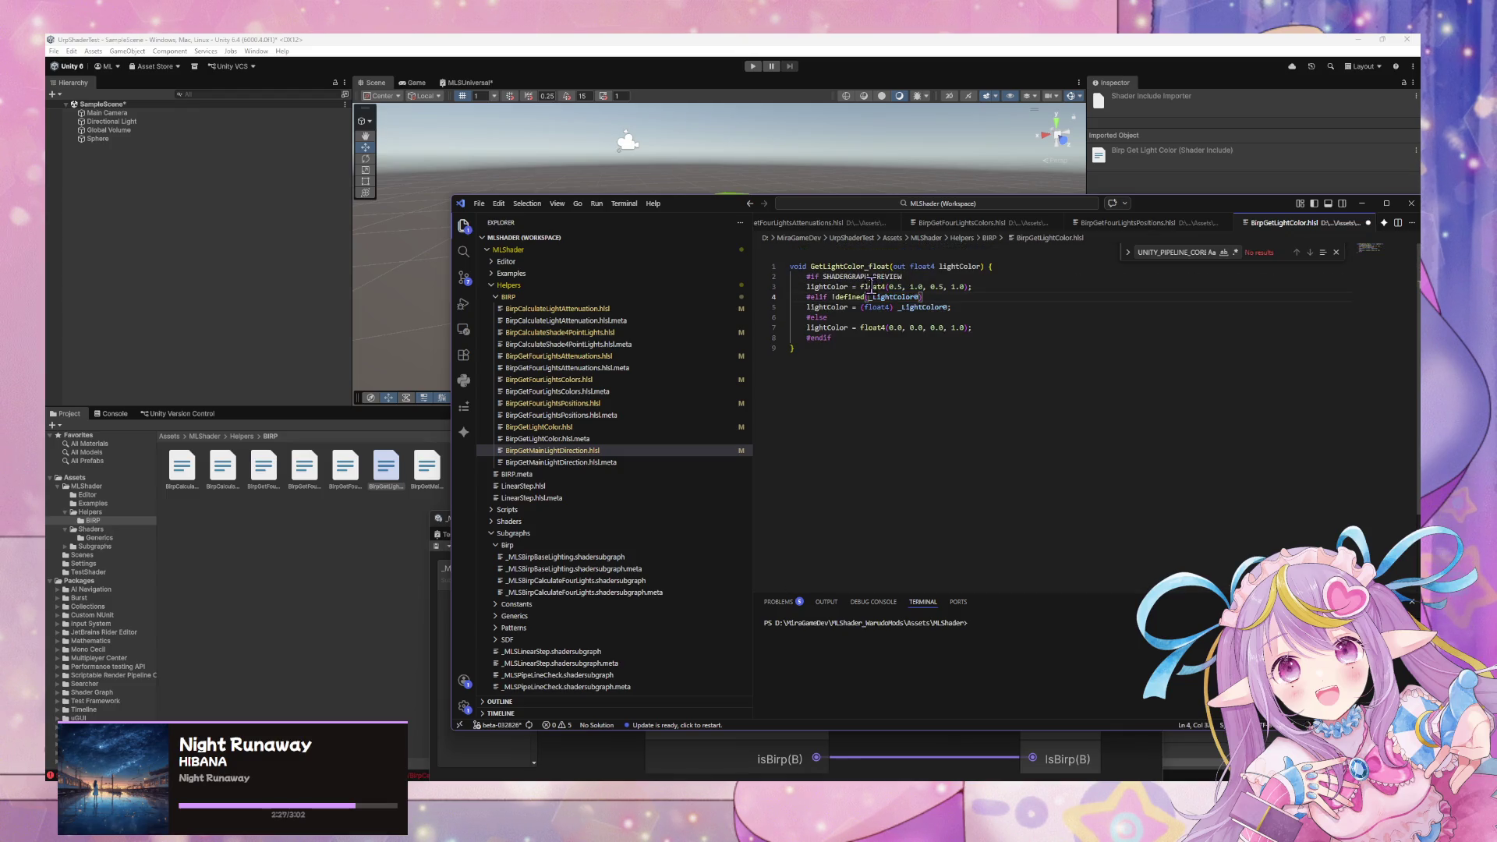
left_click(832, 297)
left_click(353, 311)
In the main light direction helper, replace line 4's pipeline check with _WorldSpaceLightPos0.
left_click(427, 465)
double_click(428, 465)
left_click(833, 279)
scroll(849, 284, "up", 1)
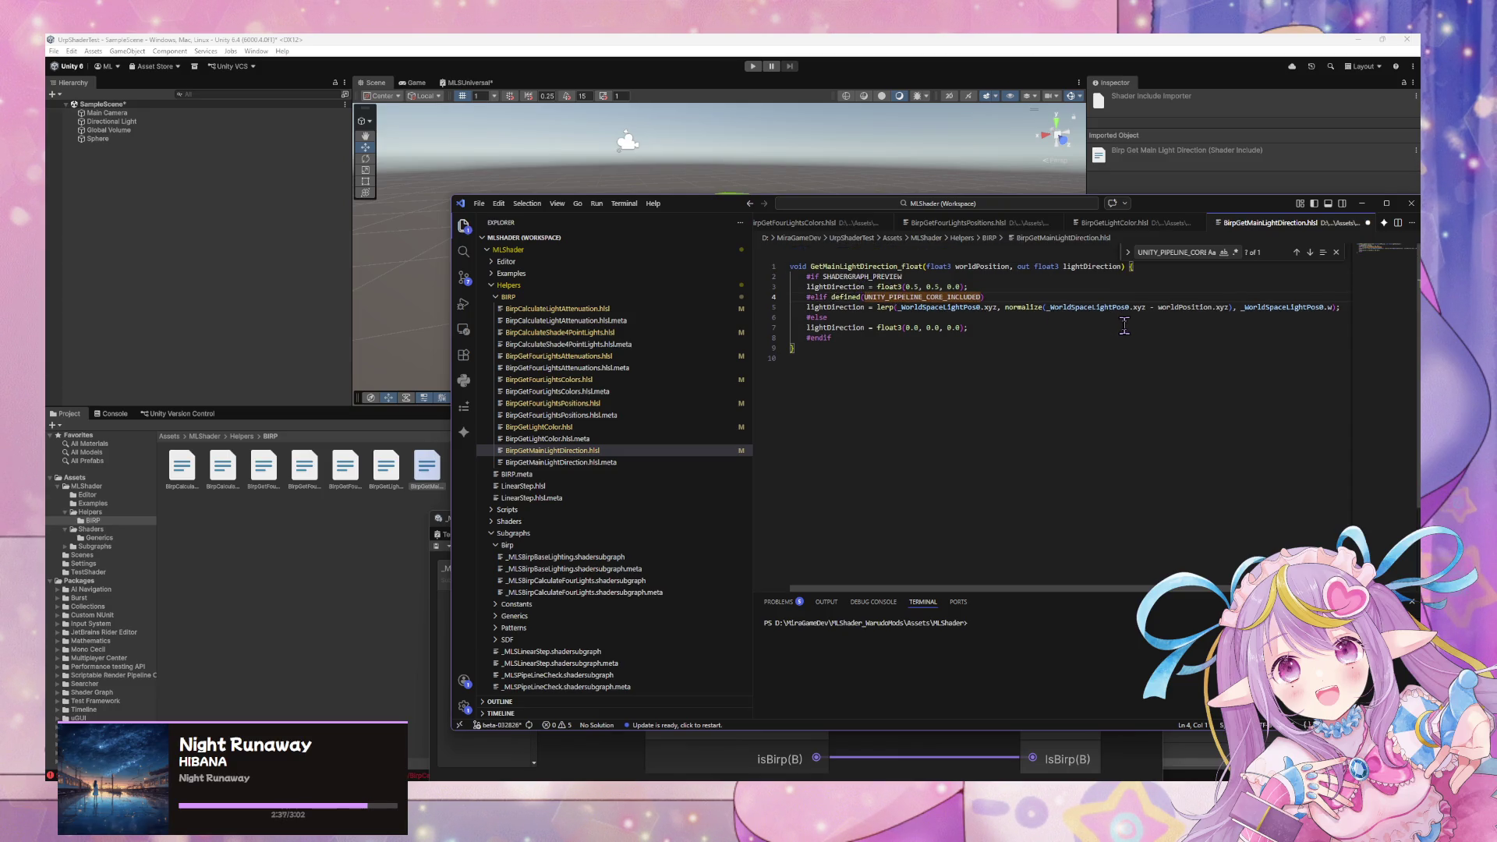
double_click(958, 308)
key("ctrl+c")
double_click(923, 297)
key("ctrl+v")
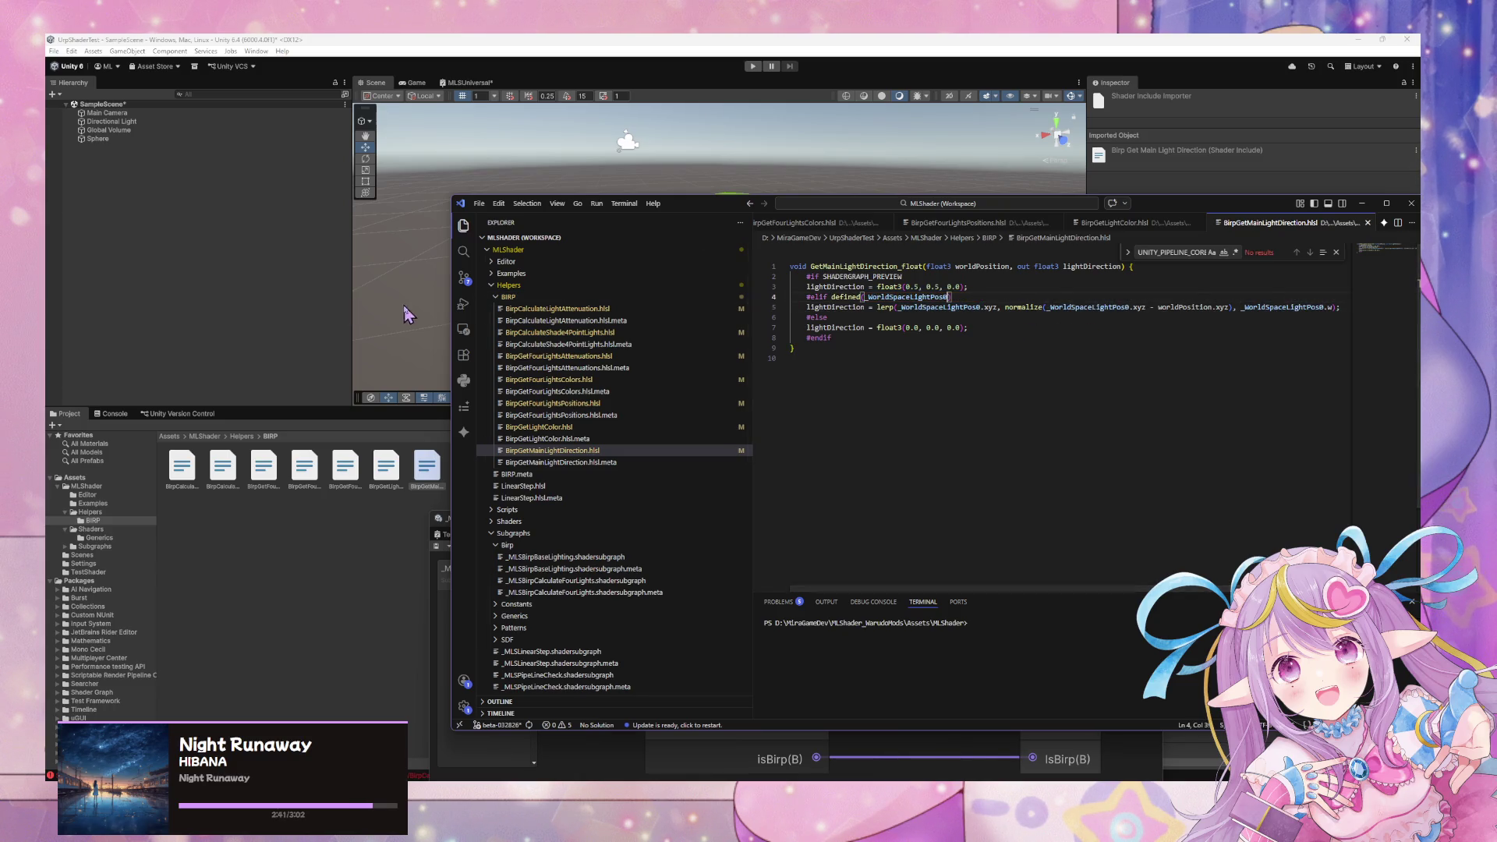
left_click(358, 311)
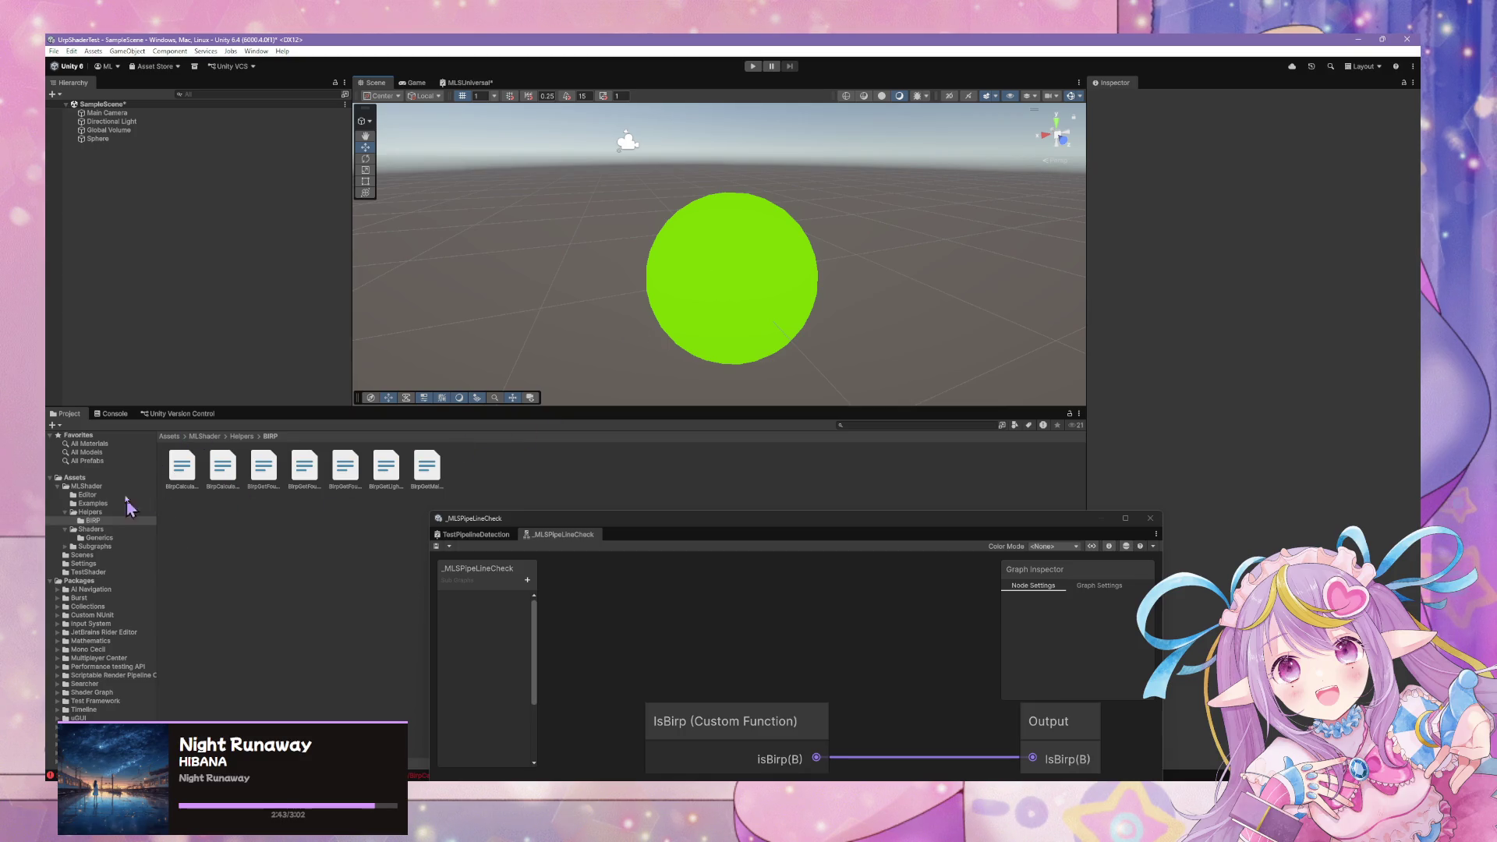
Check the Console for shader errors and clear them.
left_click(103, 414)
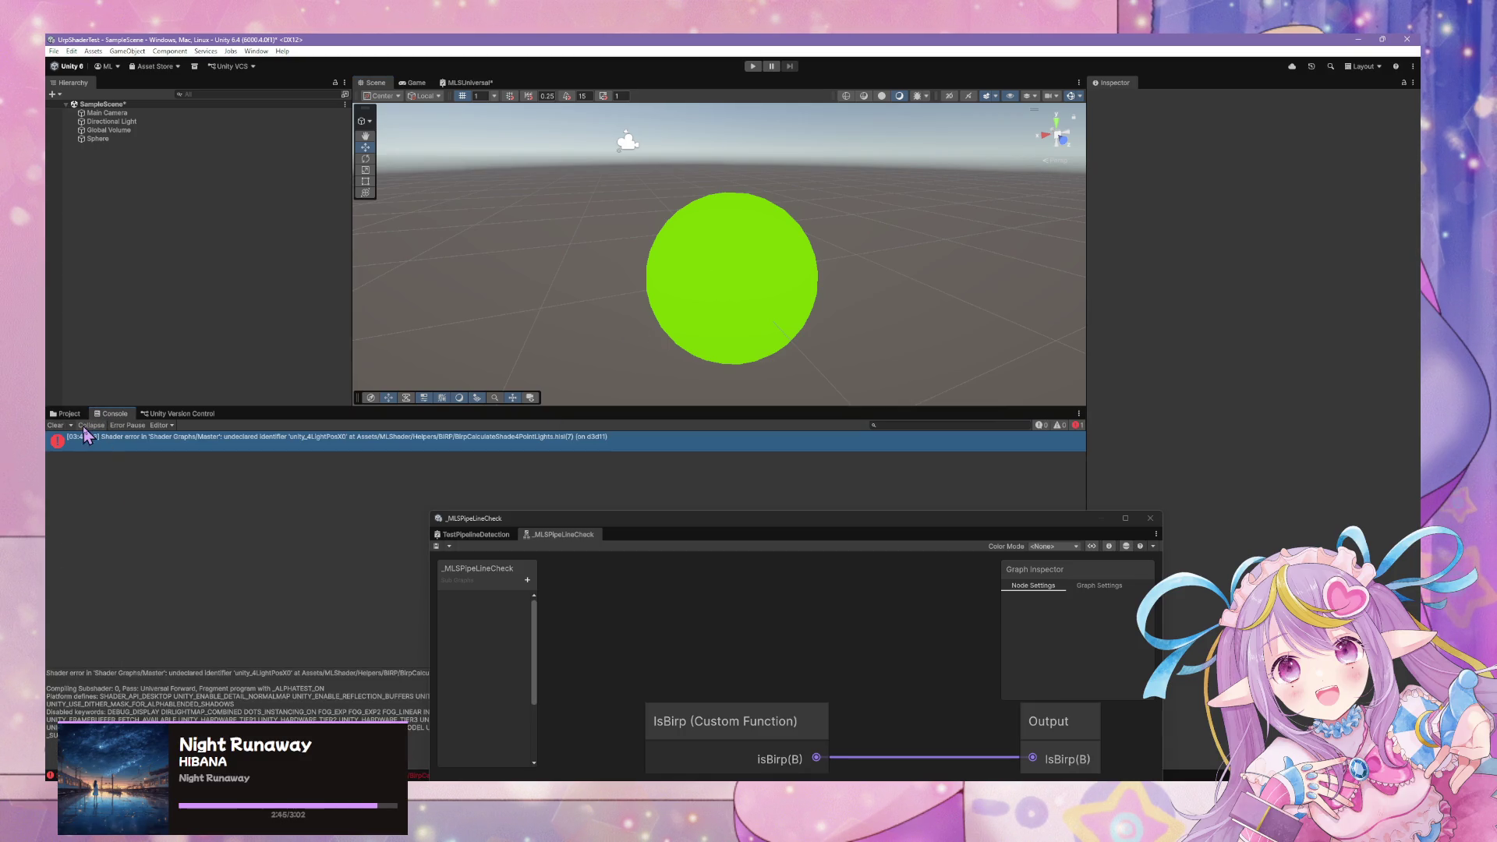
left_click(54, 425)
left_click(55, 426)
left_click(68, 414)
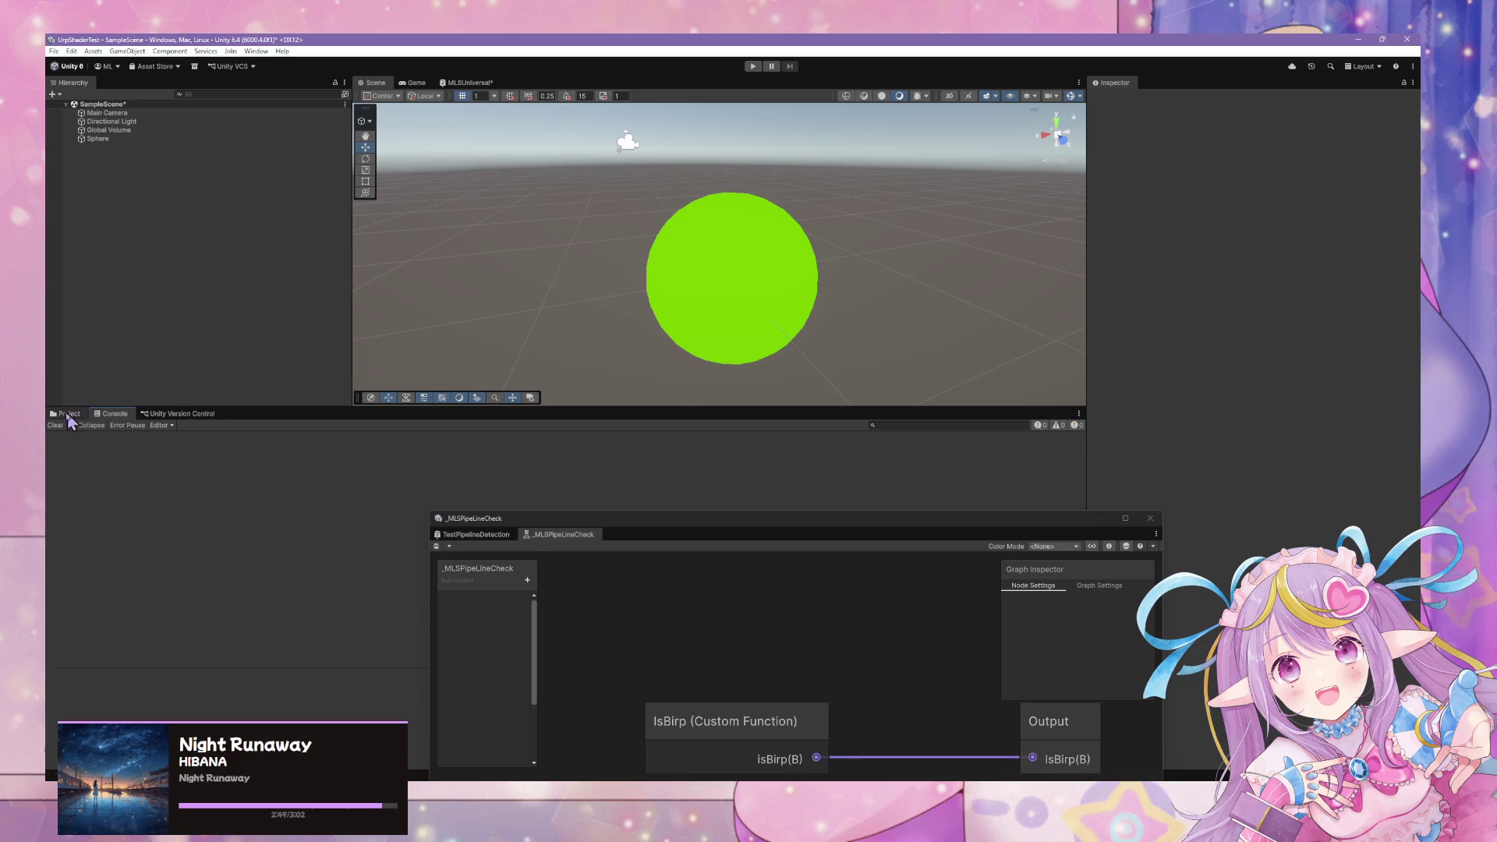
Apply the Basic material from the Examples folder to the sphere and orbit to inspect it.
left_click(119, 505)
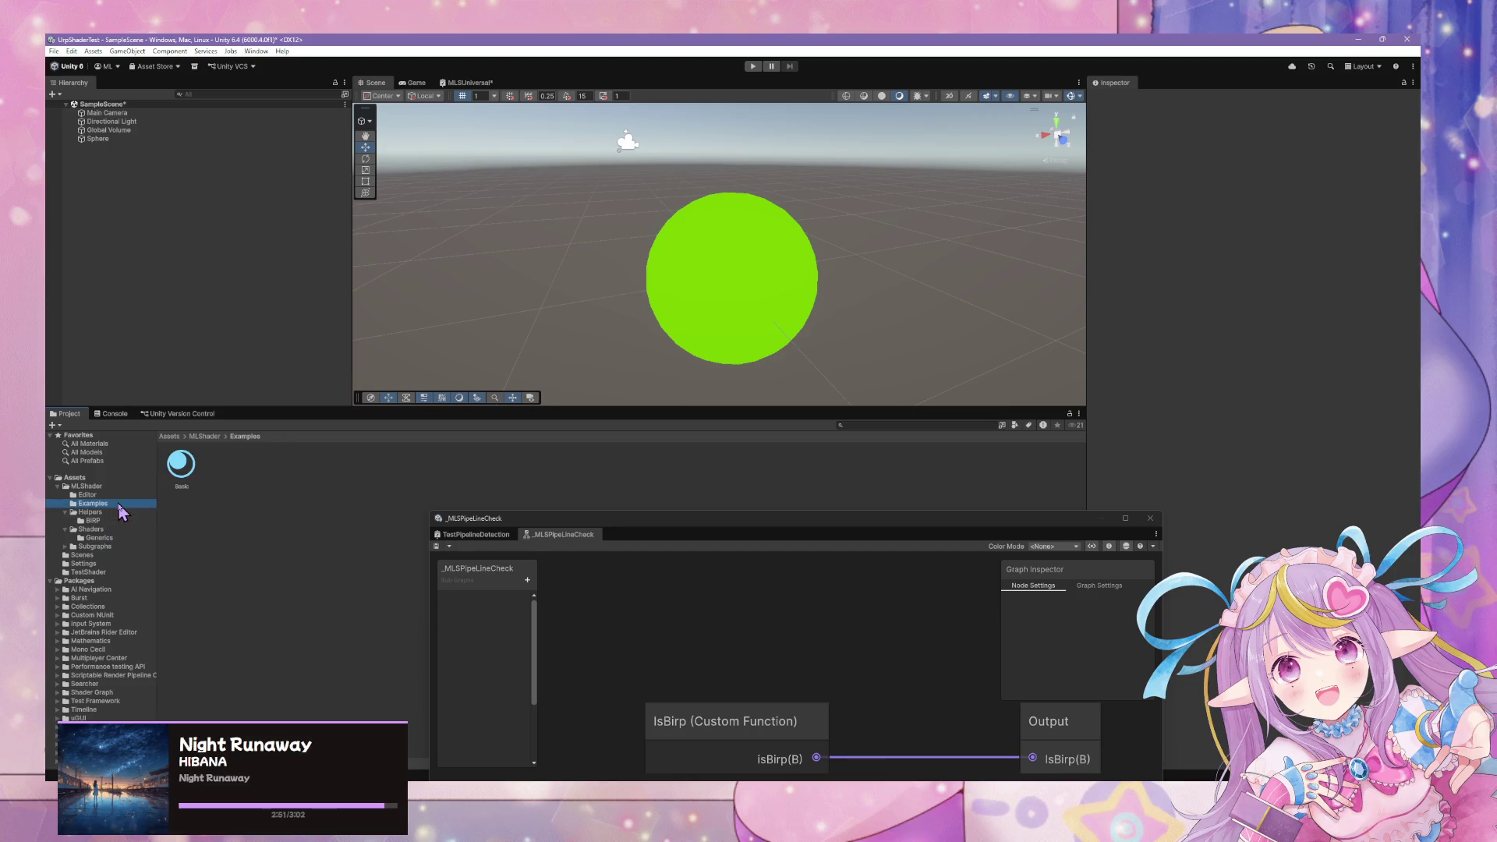
left_click(179, 472)
mouse_move(184, 474)
left_mouse_down()
mouse_move(717, 277)
mouse_move(768, 301)
mouse_move(776, 244)
mouse_move(725, 234)
mouse_move(670, 248)
mouse_move(496, 220)
mouse_move(561, 207)
mouse_move(896, 226)
mouse_move(594, 227)
mouse_move(876, 284)
mouse_move(849, 177)
mouse_move(996, 203)
mouse_move(655, 221)
mouse_move(833, 224)
mouse_move(815, 259)
mouse_move(799, 236)
left_mouse_up()
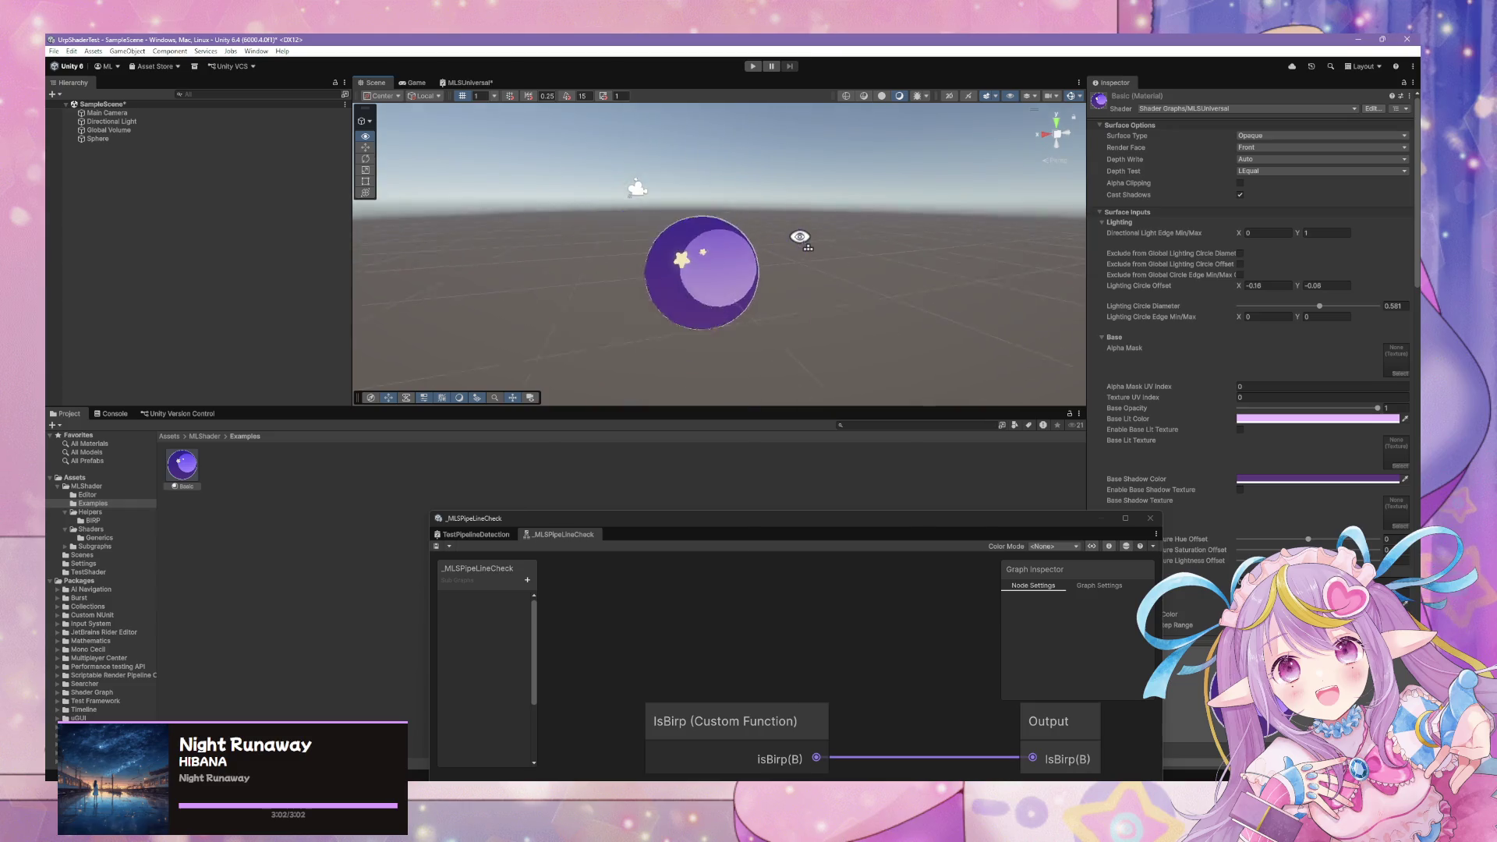
mouse_move(705, 233)
left_mouse_down()
mouse_move(488, 234)
mouse_move(814, 248)
left_mouse_up()
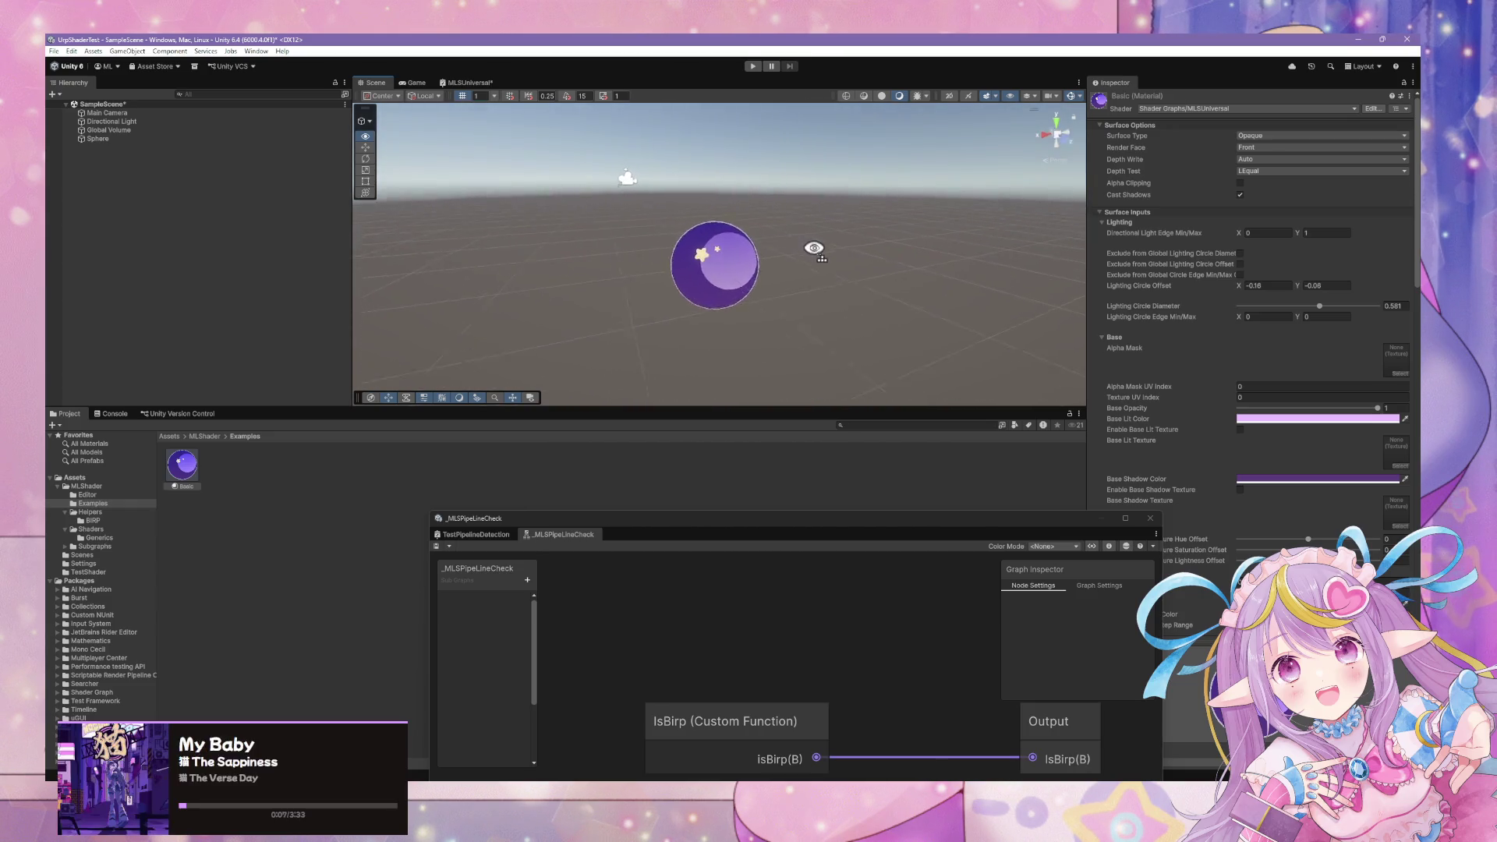
mouse_move(985, 258)
left_mouse_down()
mouse_move(324, 254)
mouse_move(507, 254)
mouse_move(501, 297)
mouse_move(377, 257)
mouse_move(390, 234)
mouse_move(794, 245)
mouse_move(769, 294)
mouse_move(777, 148)
mouse_move(755, 283)
mouse_move(694, 190)
mouse_move(759, 273)
mouse_move(804, 217)
mouse_move(661, 407)
left_mouse_up()
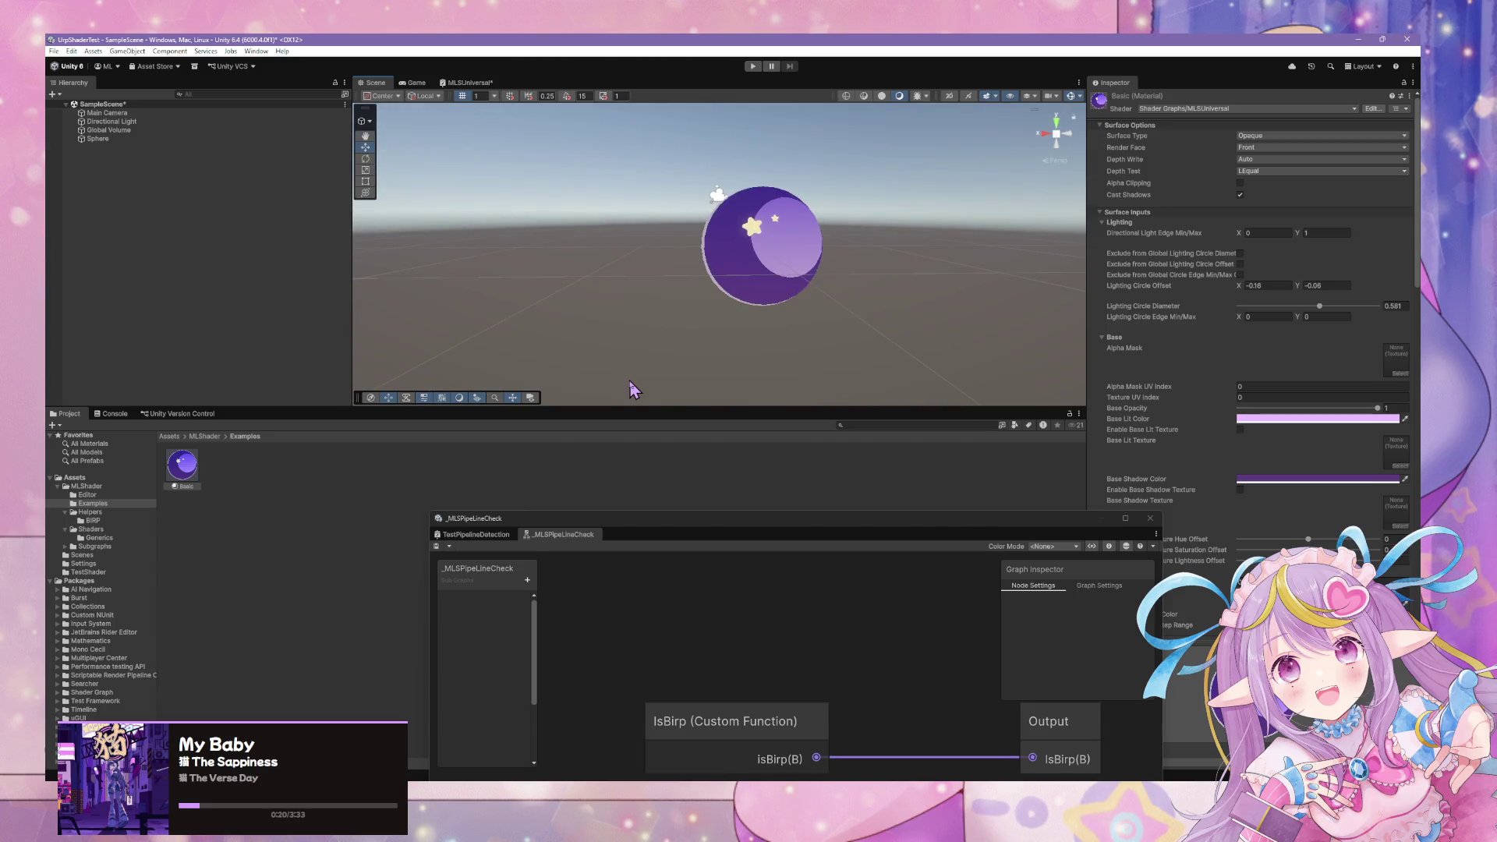
mouse_move(741, 293)
left_mouse_down()
mouse_move(798, 273)
mouse_move(765, 234)
mouse_move(763, 382)
mouse_move(769, 334)
mouse_move(644, 331)
mouse_move(787, 280)
left_mouse_up()
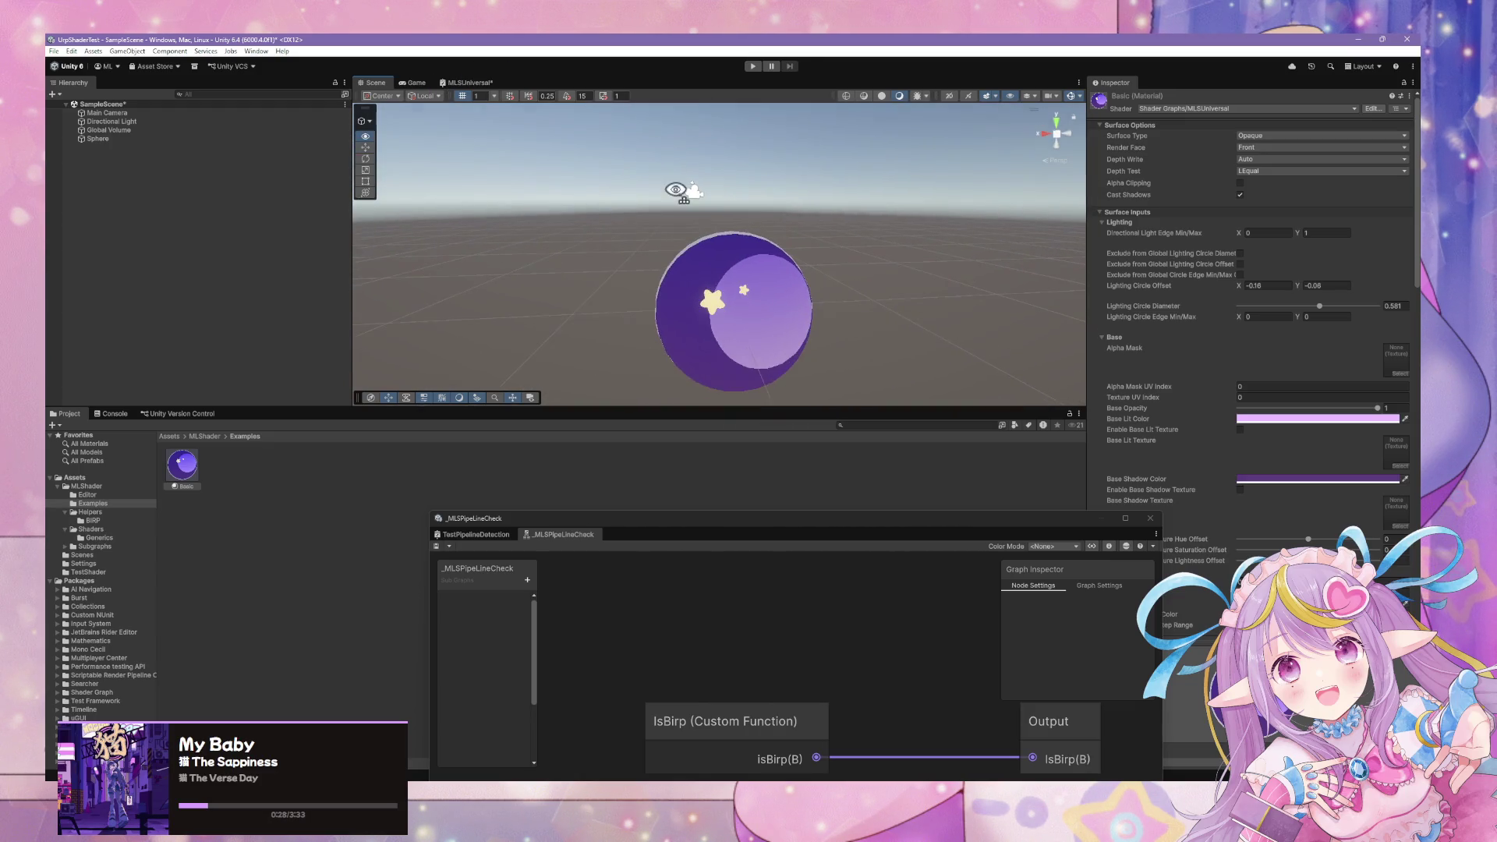
Align the Main Camera with the scene view (Ctrl+Shift+F) and preview the Game view.
left_click(160, 115)
key("f")
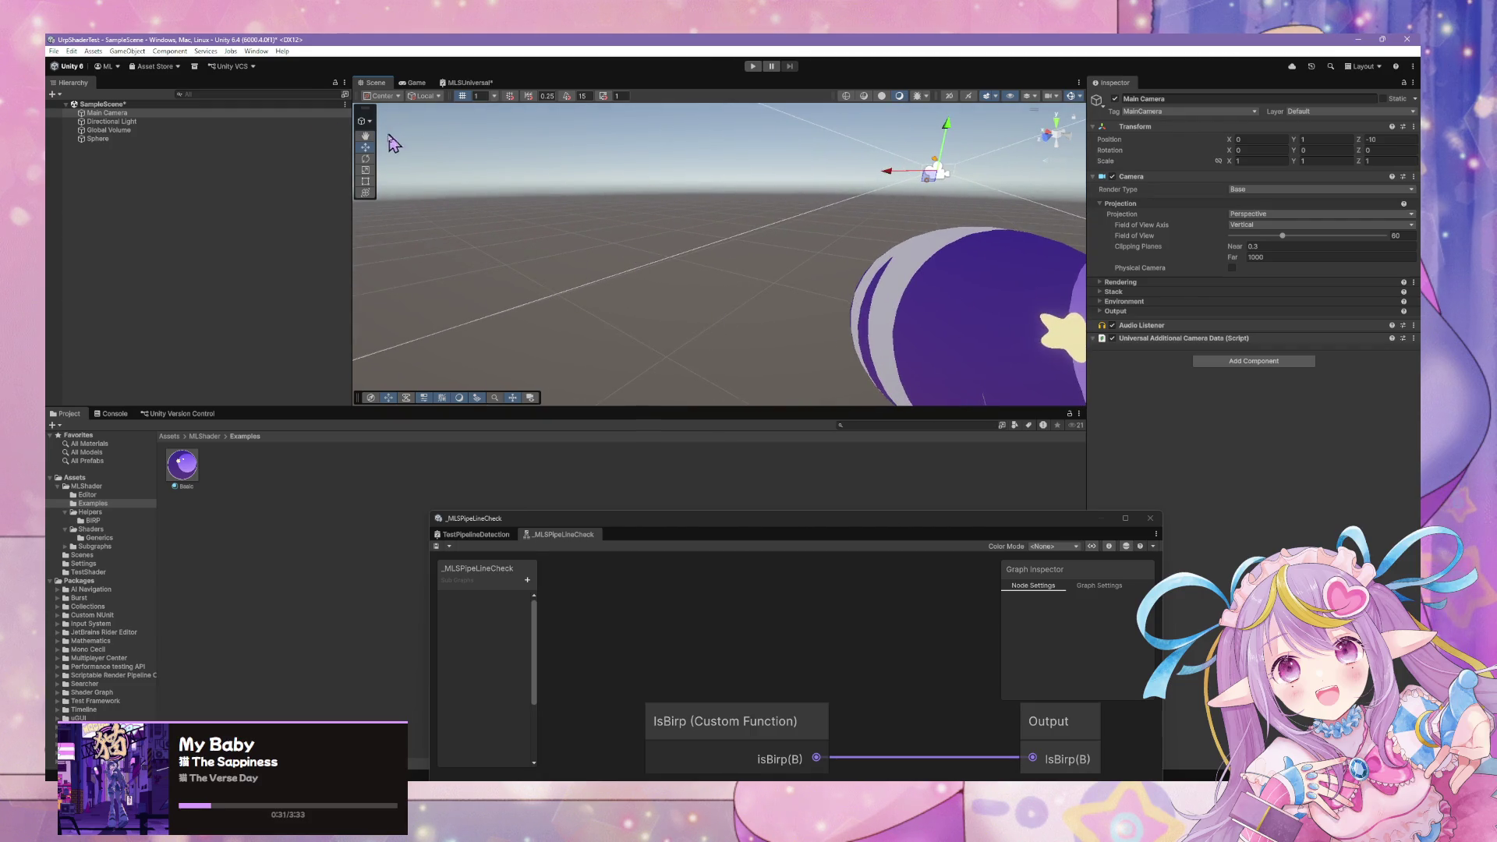
key("ctrl+shift+f")
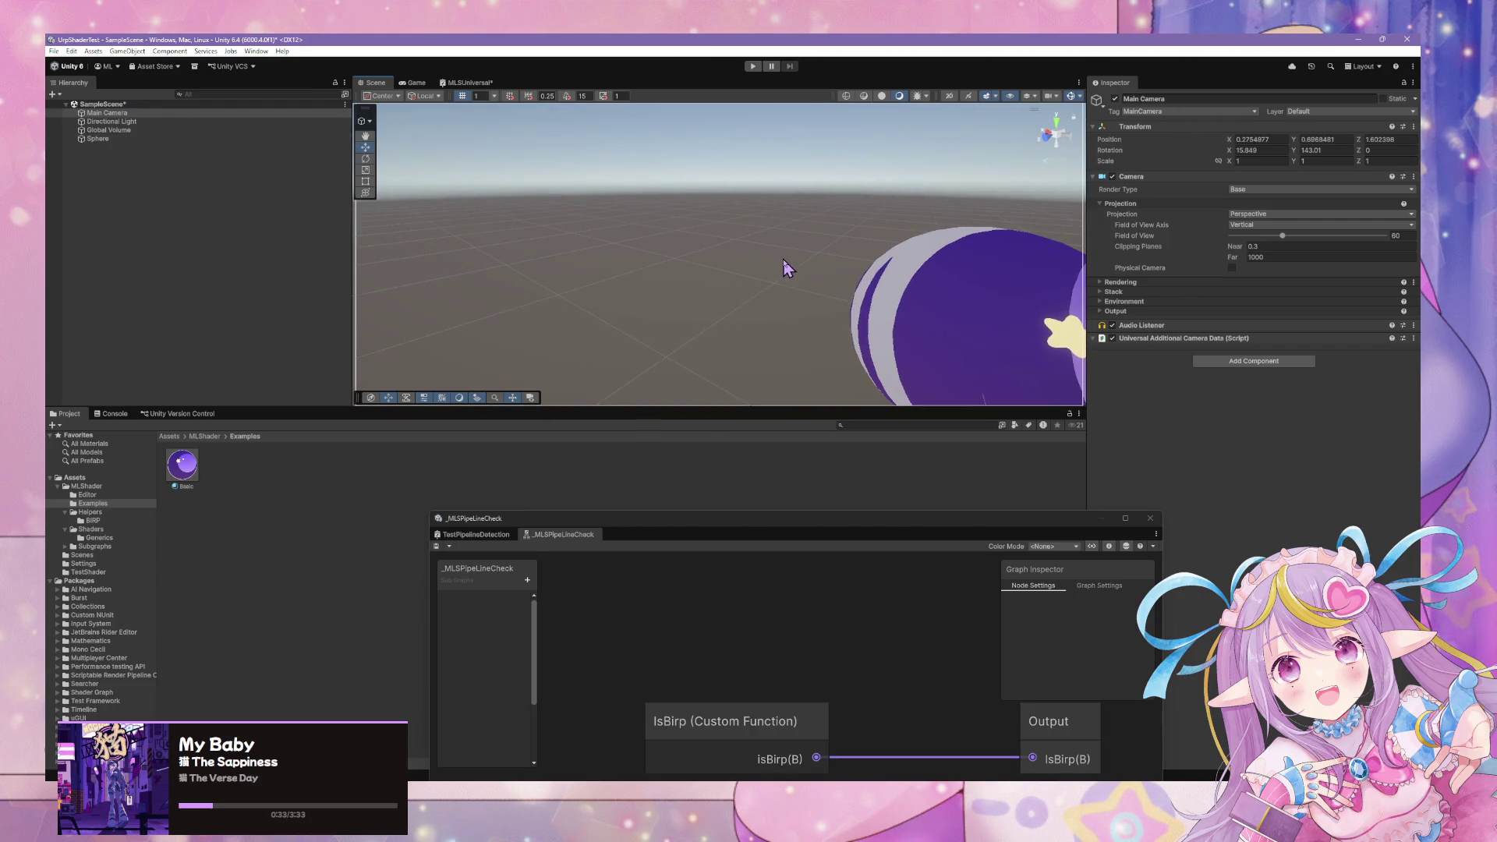
left_click(414, 82)
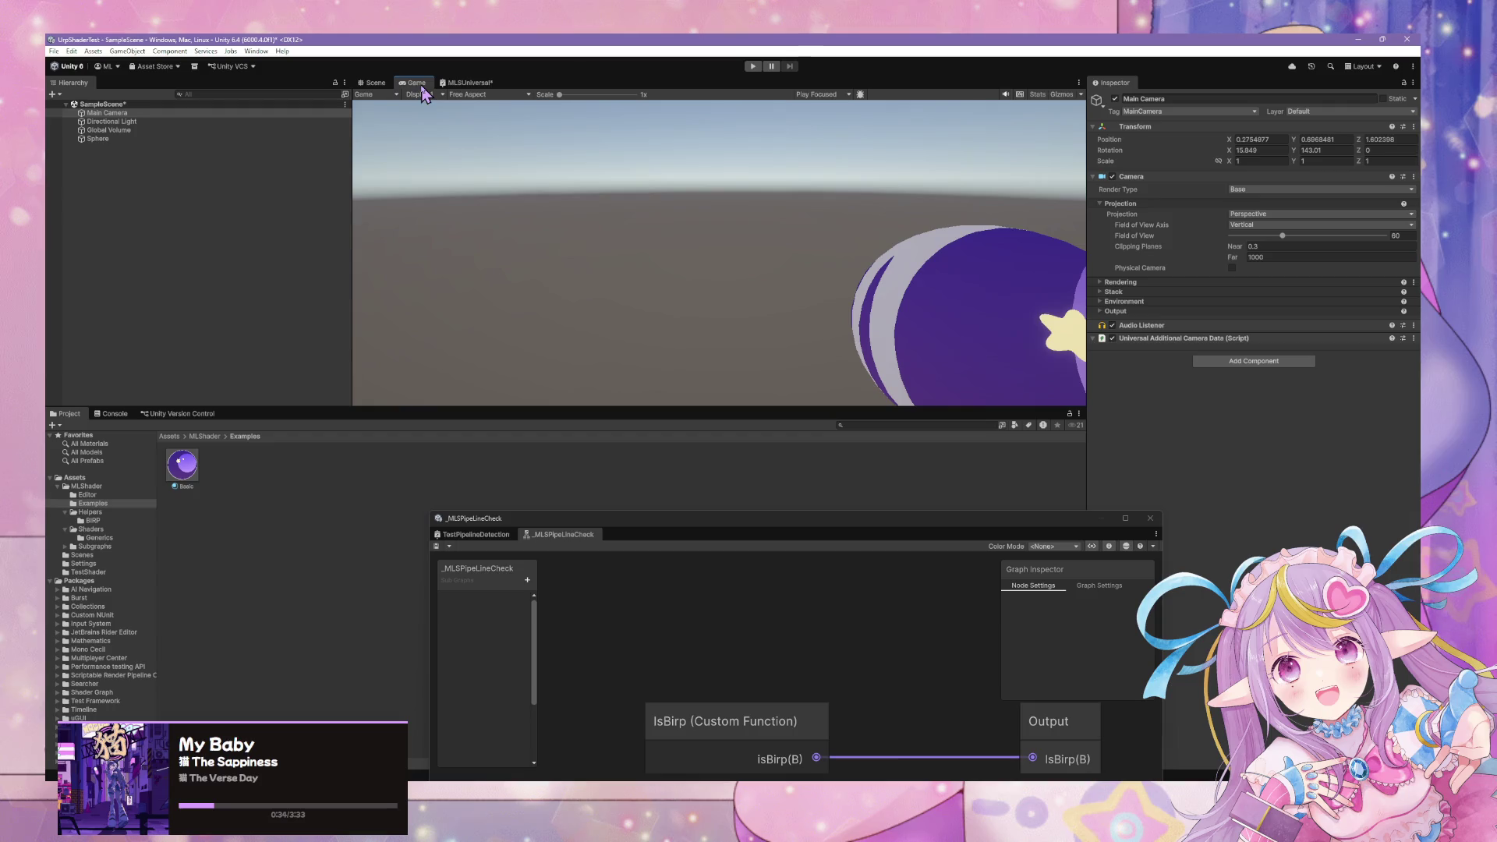
left_click(371, 83)
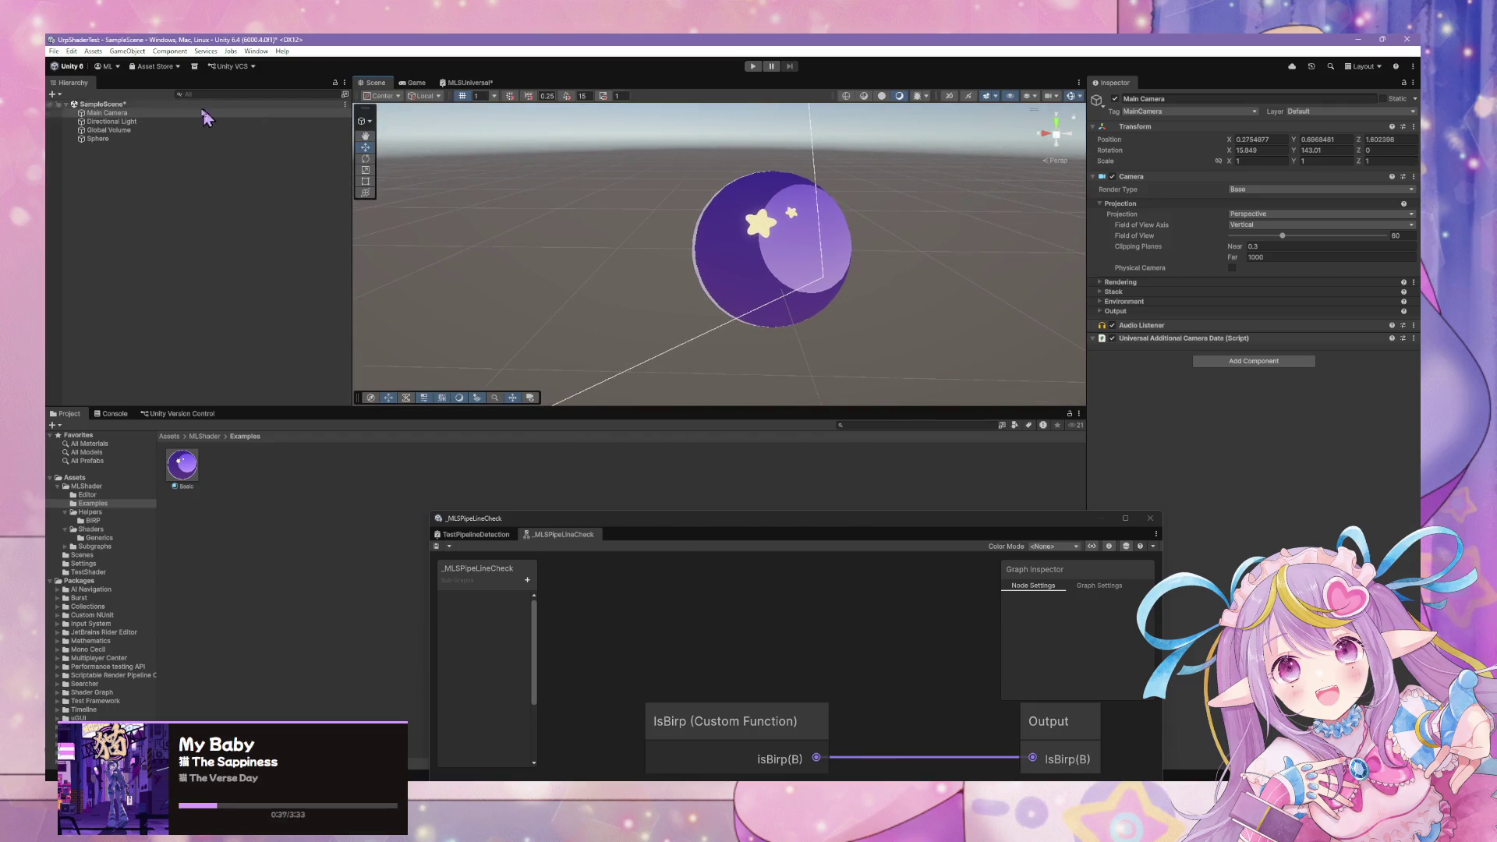
mouse_move(861, 248)
left_mouse_down()
mouse_move(831, 221)
mouse_move(705, 231)
mouse_move(746, 225)
left_mouse_up()
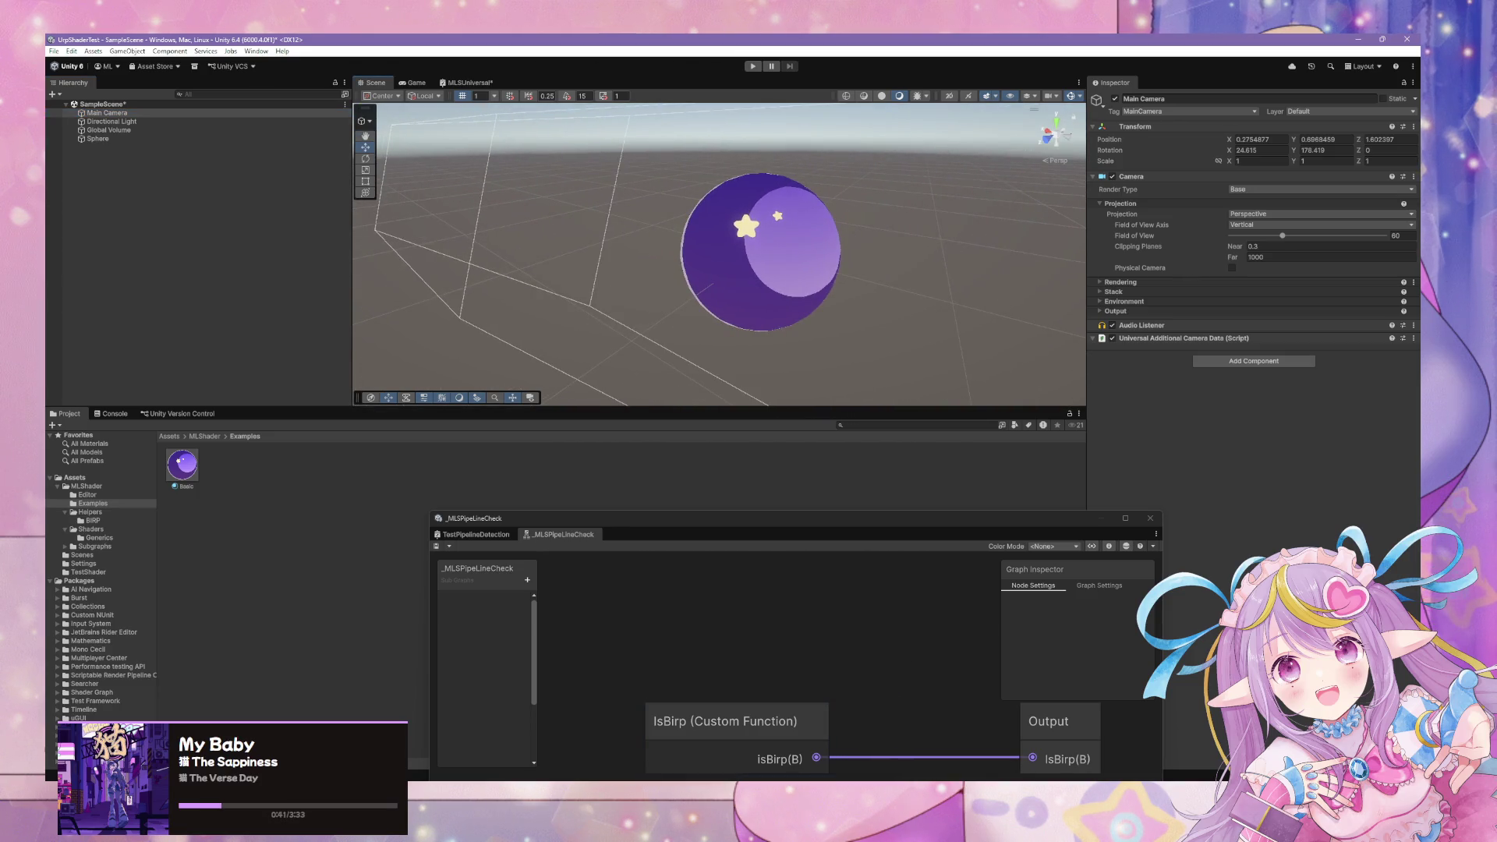
mouse_move(696, 727)
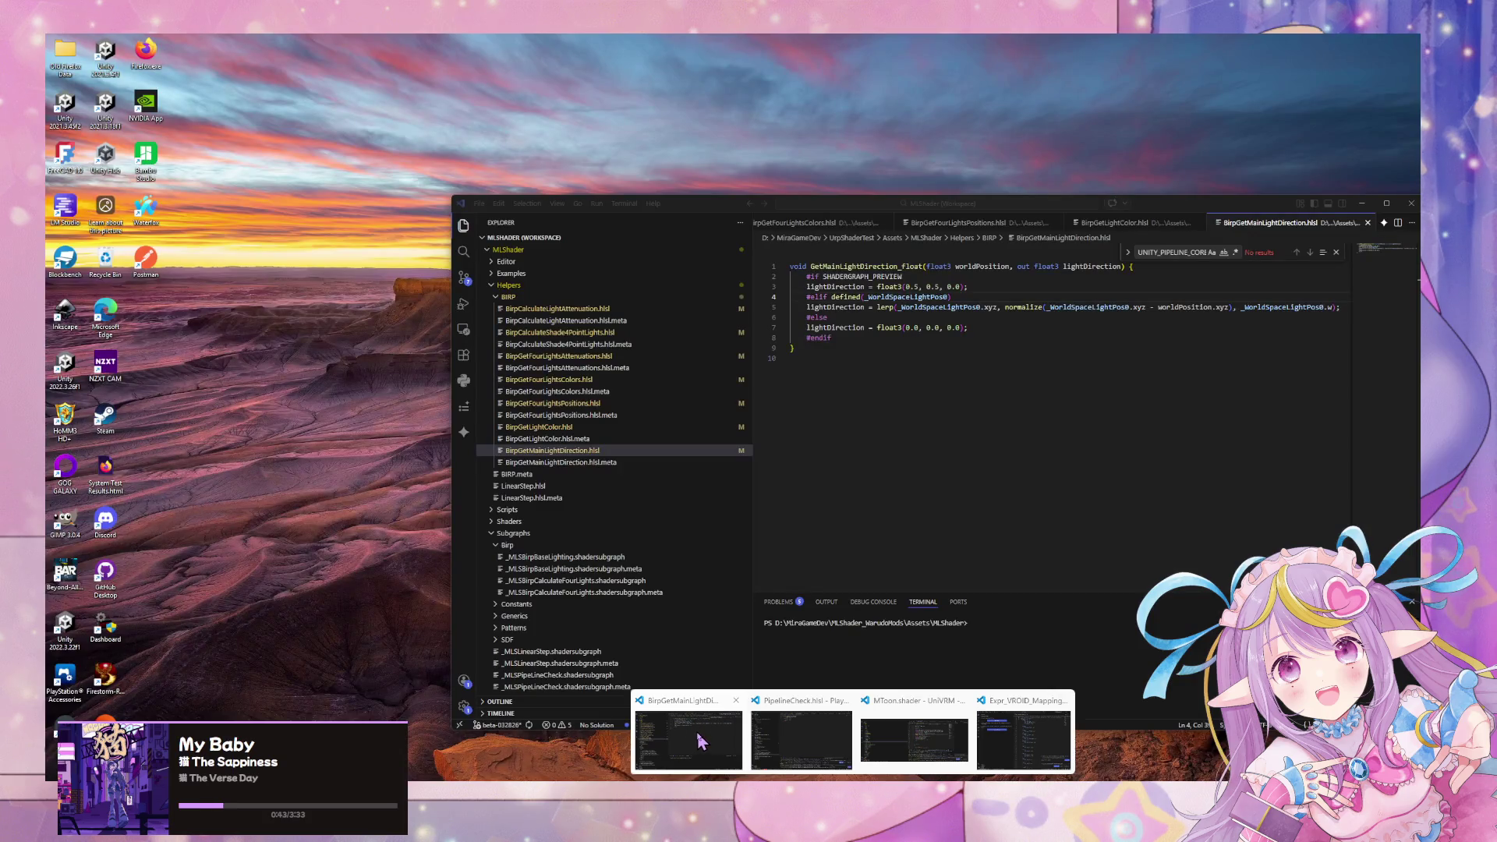
left_click(702, 742)
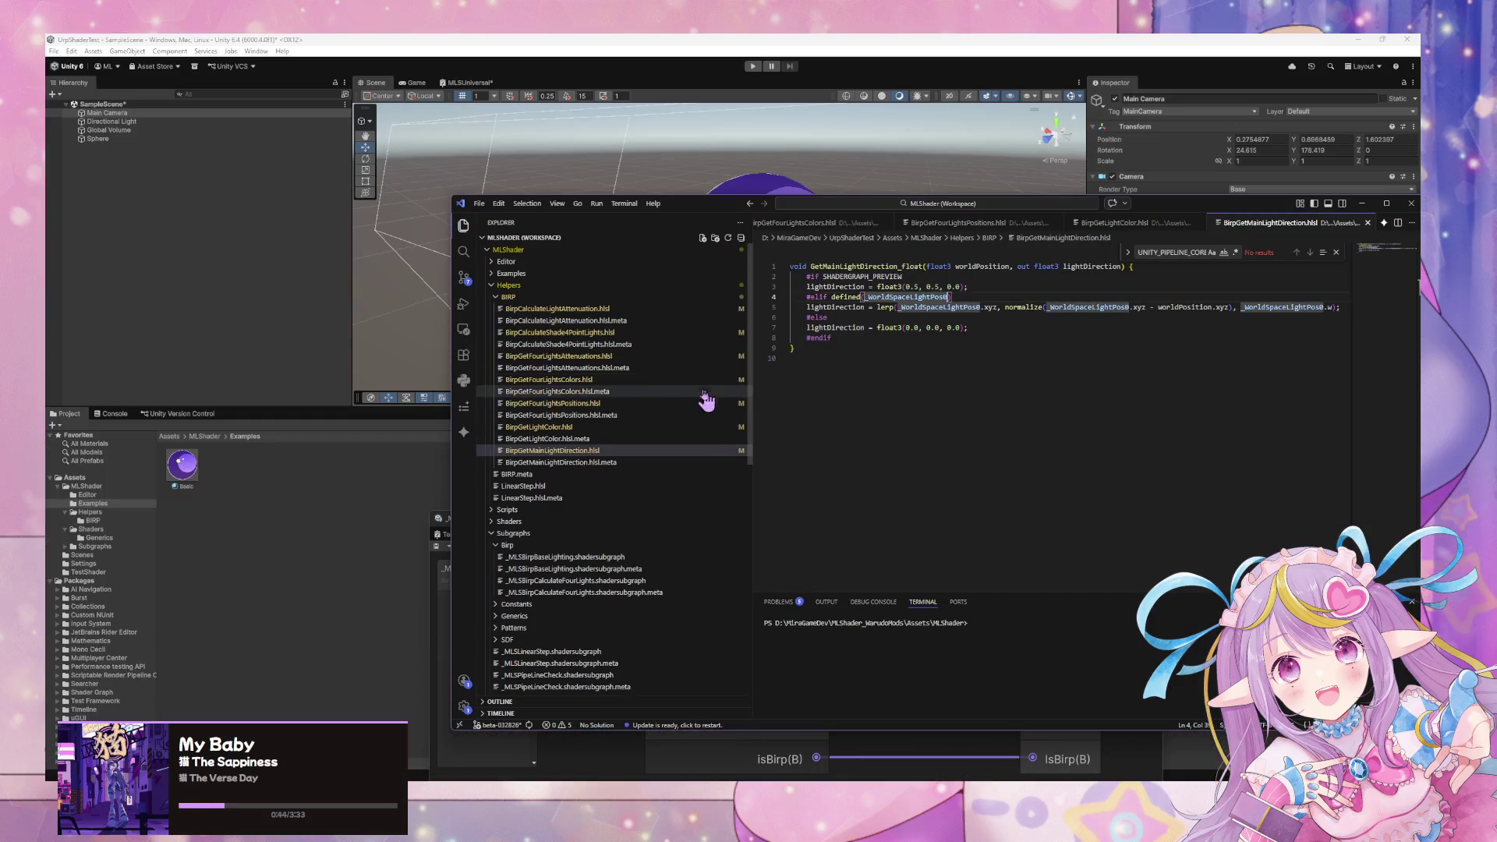
In BirpCalculateLightAttenuation.hlsl, drop line 5's negation and paste UNITY_LIGHT_ATTENUATION over unity_4LightPosX0.
left_click(593, 309)
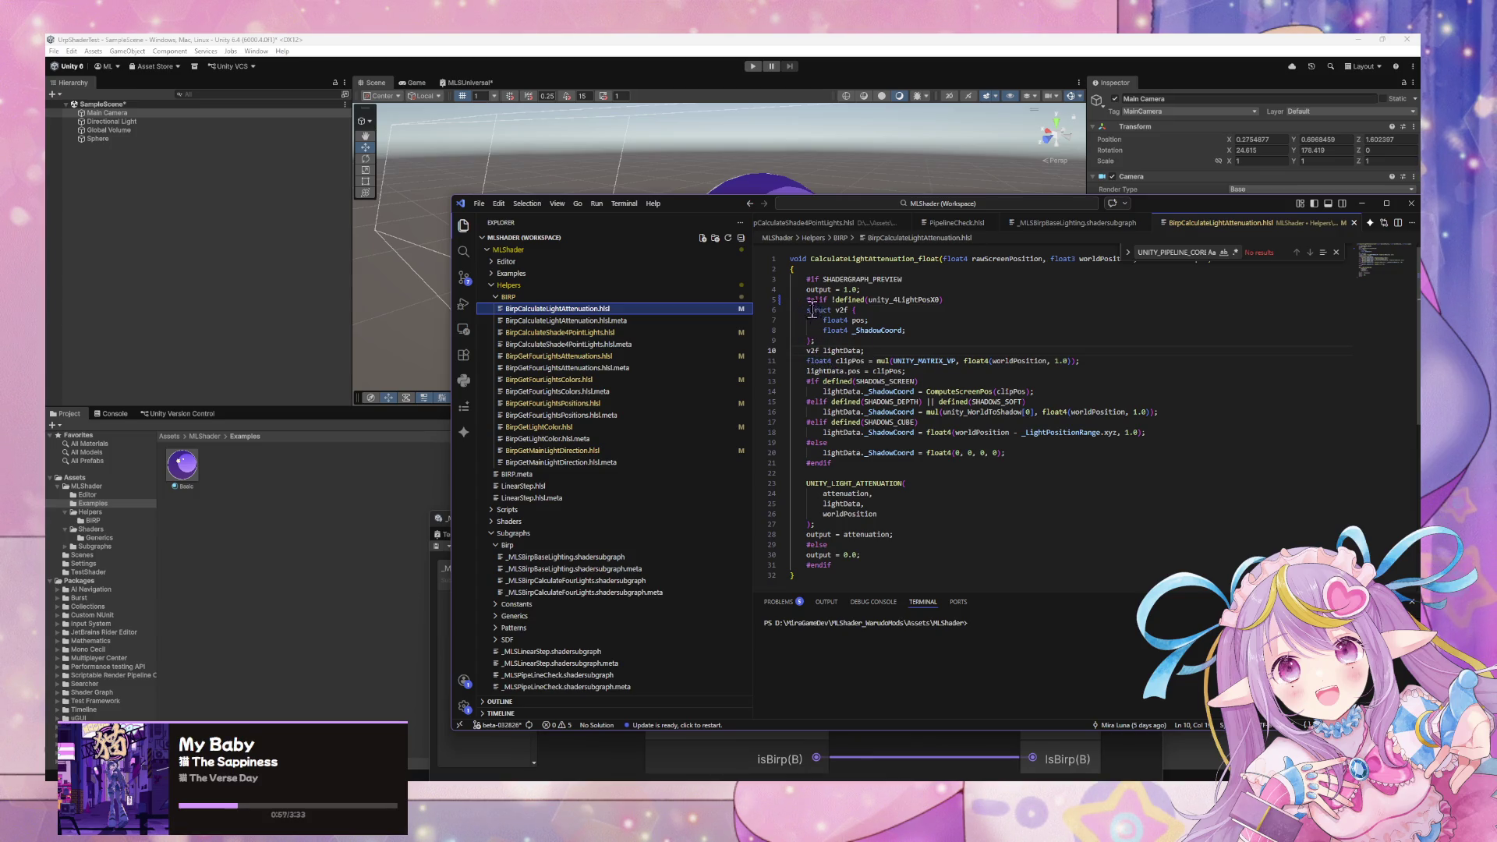
scroll(807, 304, "up", 1)
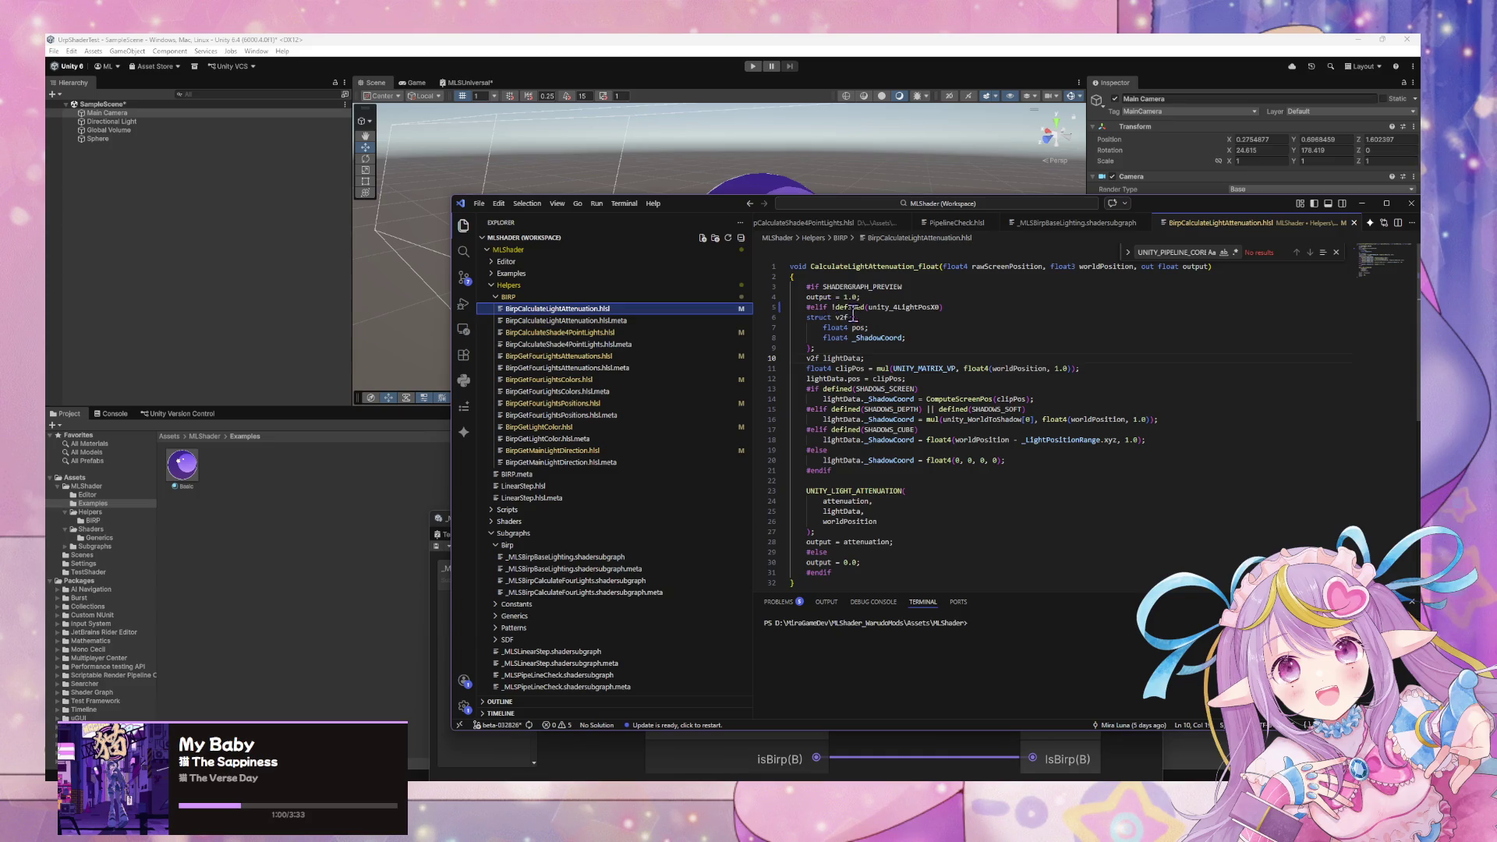
left_click(834, 306)
key("BackSpace")
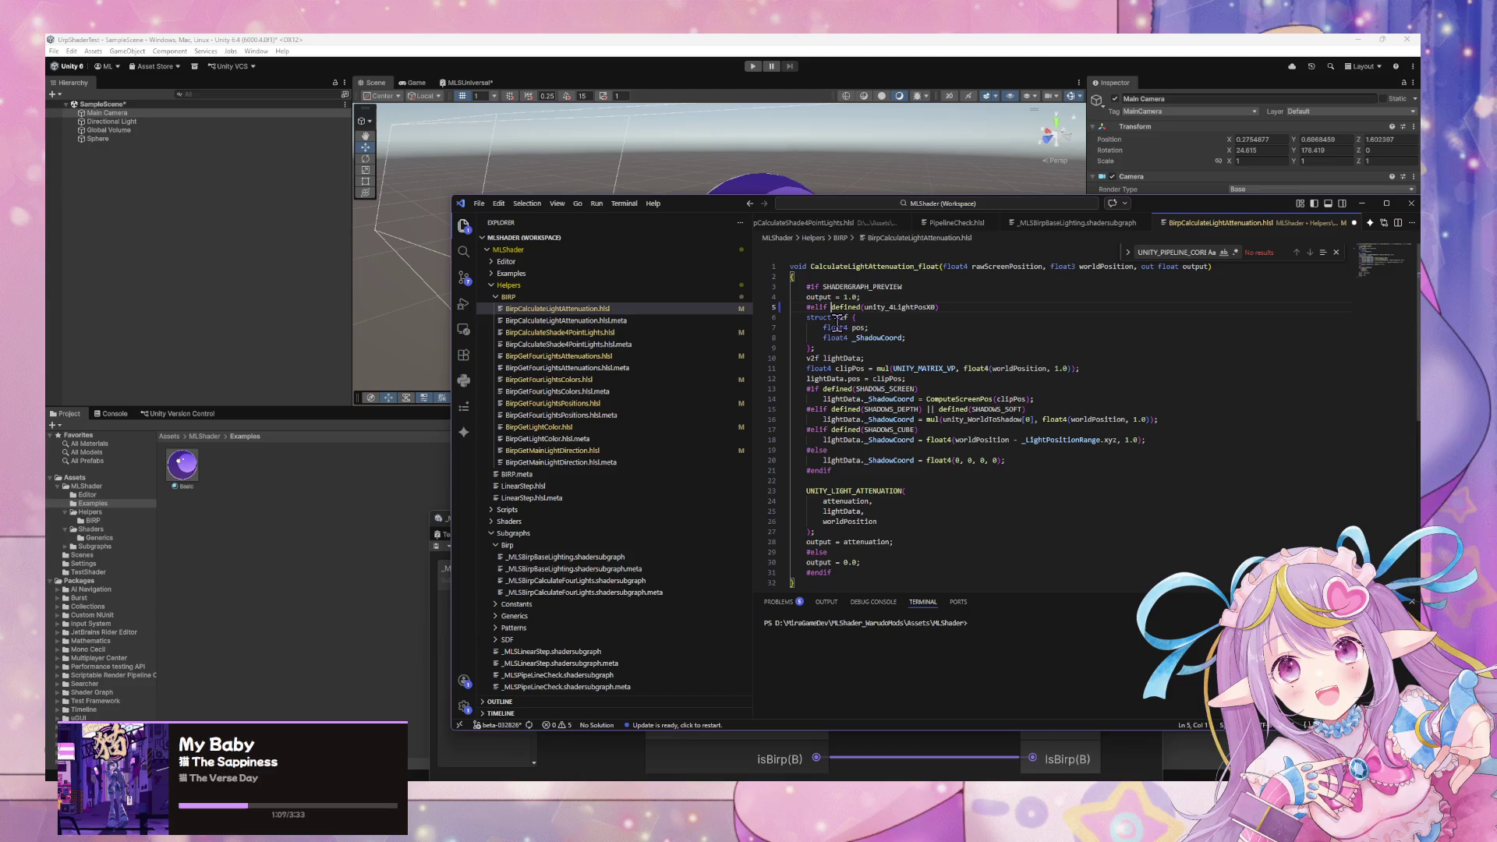
left_click(843, 490)
double_click(872, 307)
key("ctrl+v")
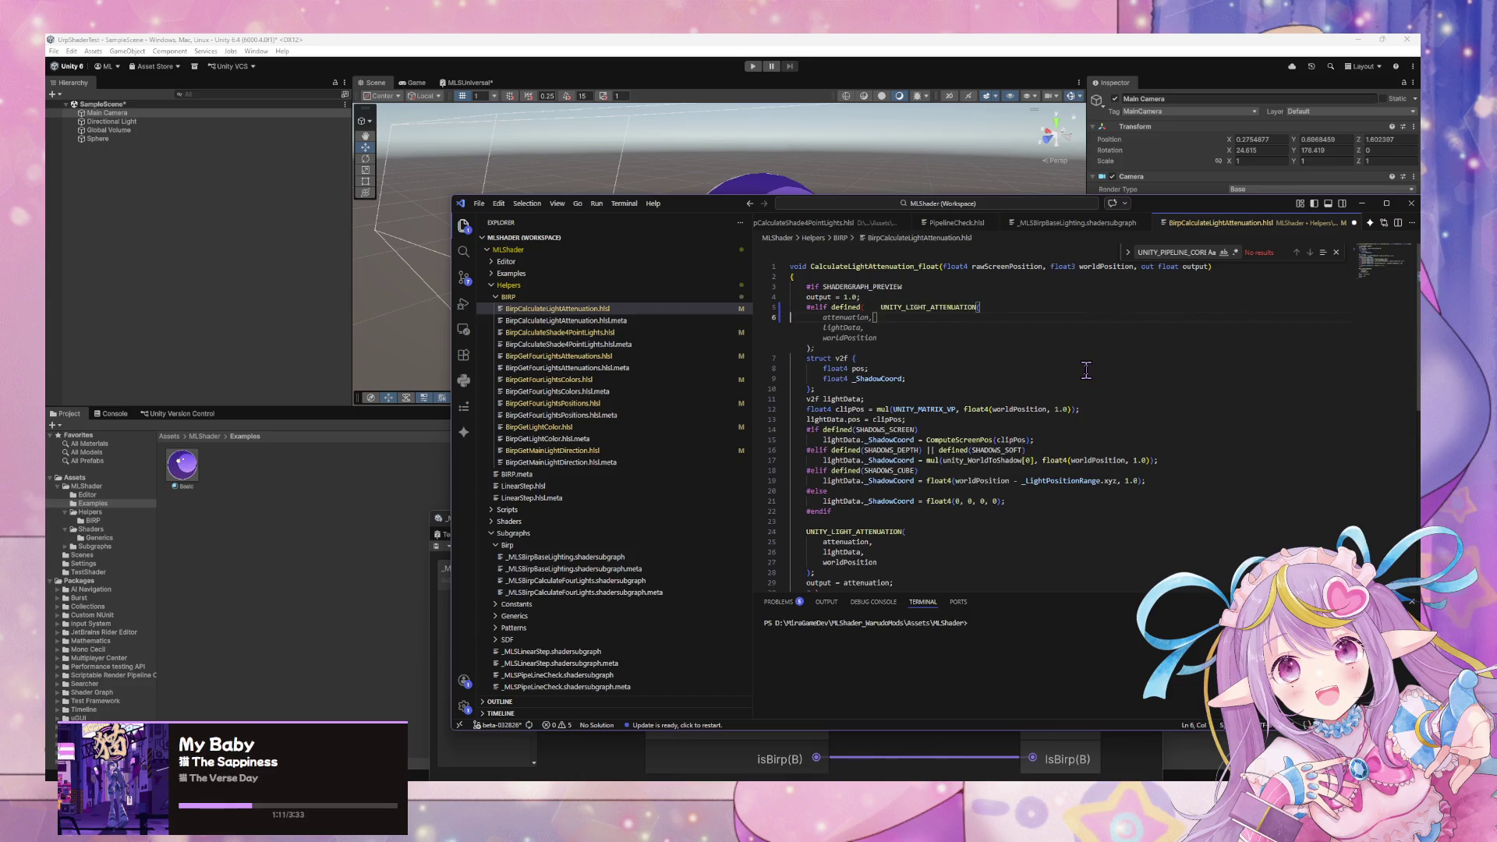
key("Escape")
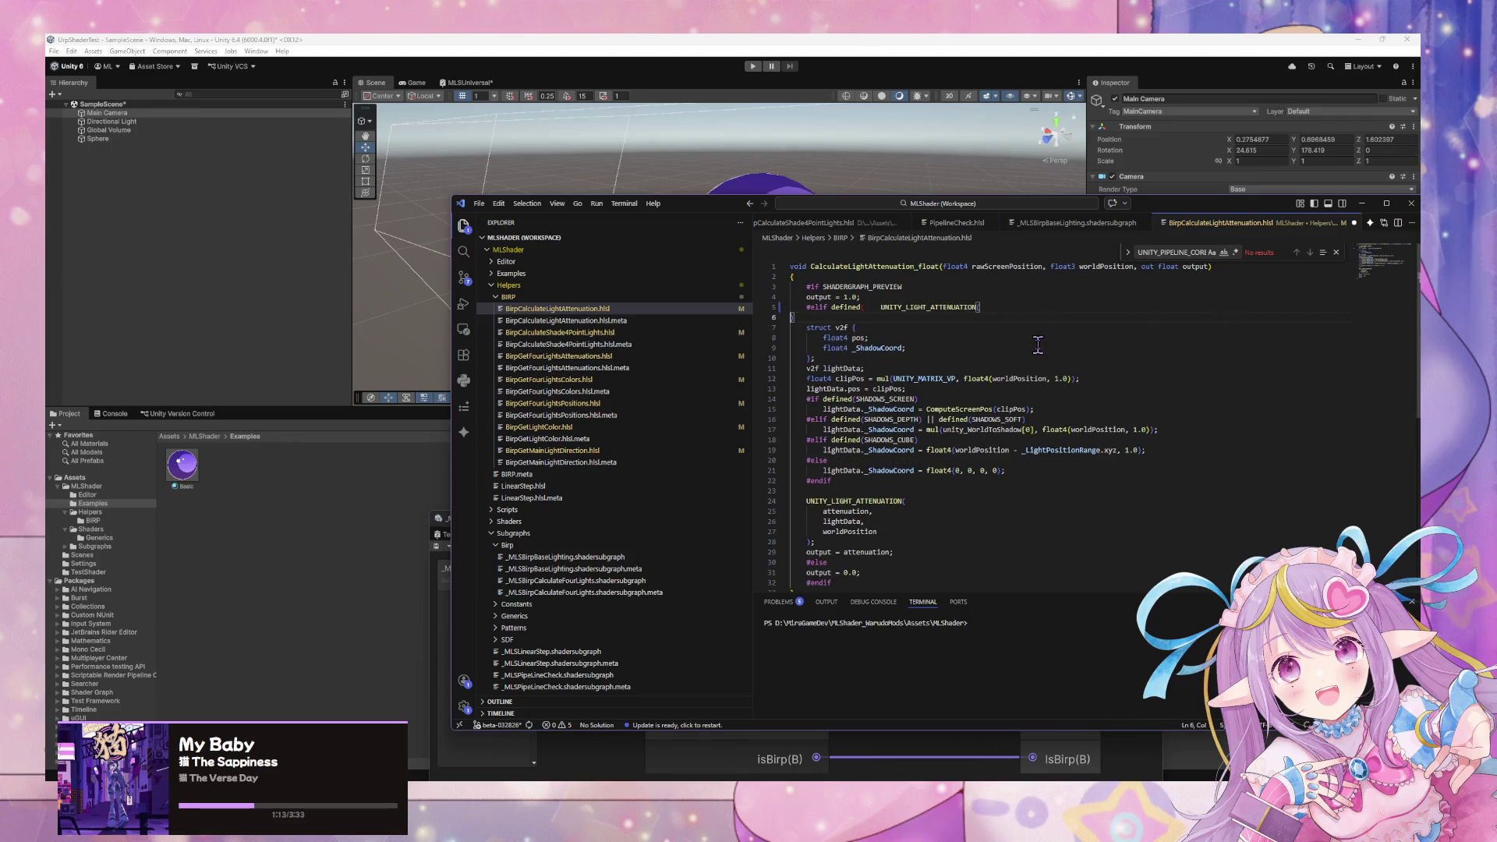
left_click(880, 307)
key("BackSpace")
key("BackSpace")
Redo the line 5 replacement with UNITY_LIGHT_ATTENUATION from line 23, then open BirpCalculateShade4PointLights.hlsl.
key("ctrl+z")
key("ctrl+z")
key("ctrl+z")
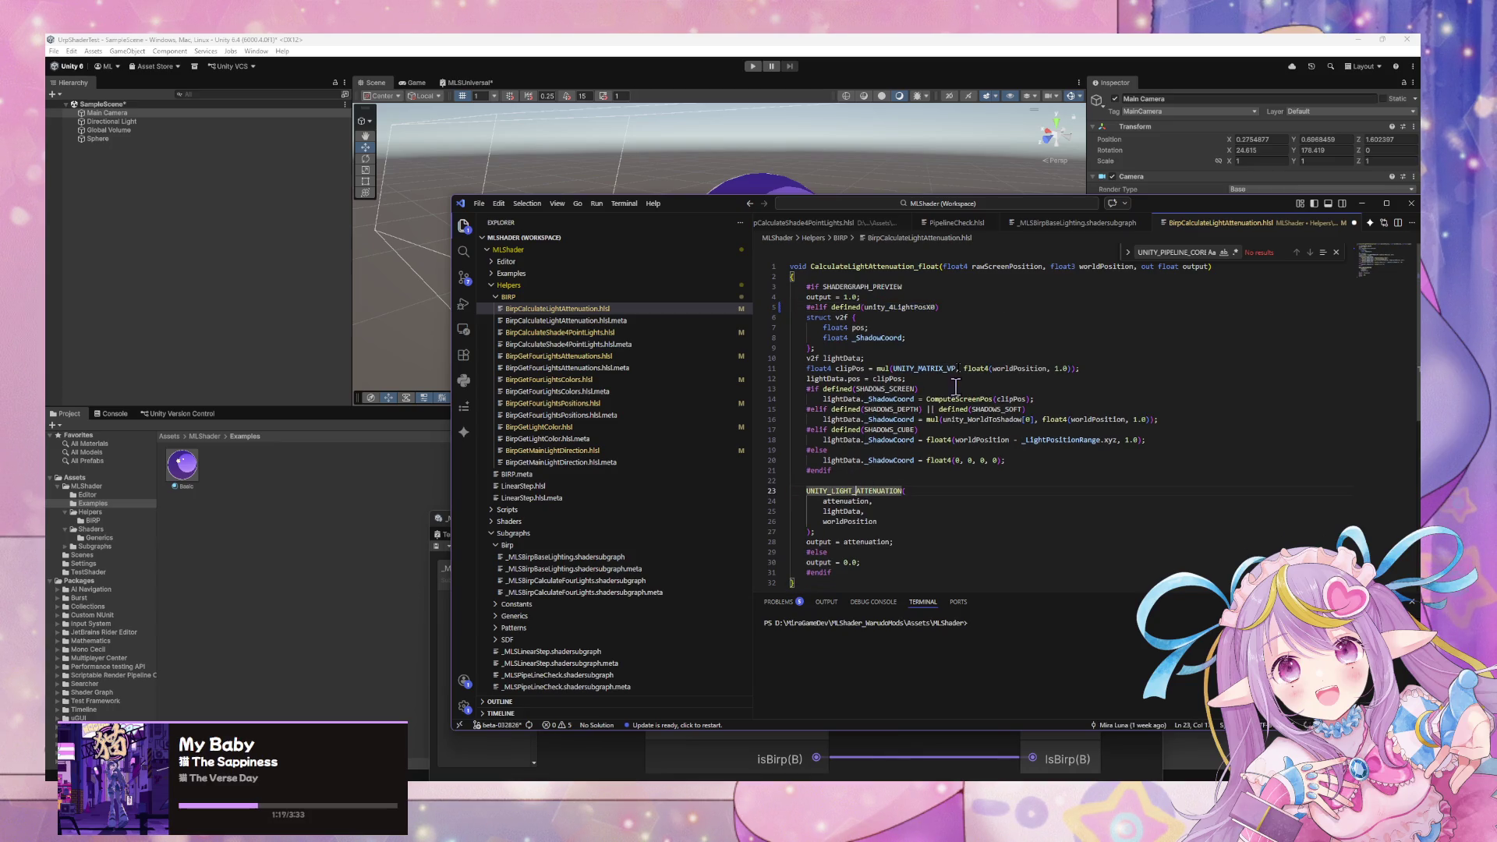
double_click(920, 307)
key("ctrl+v")
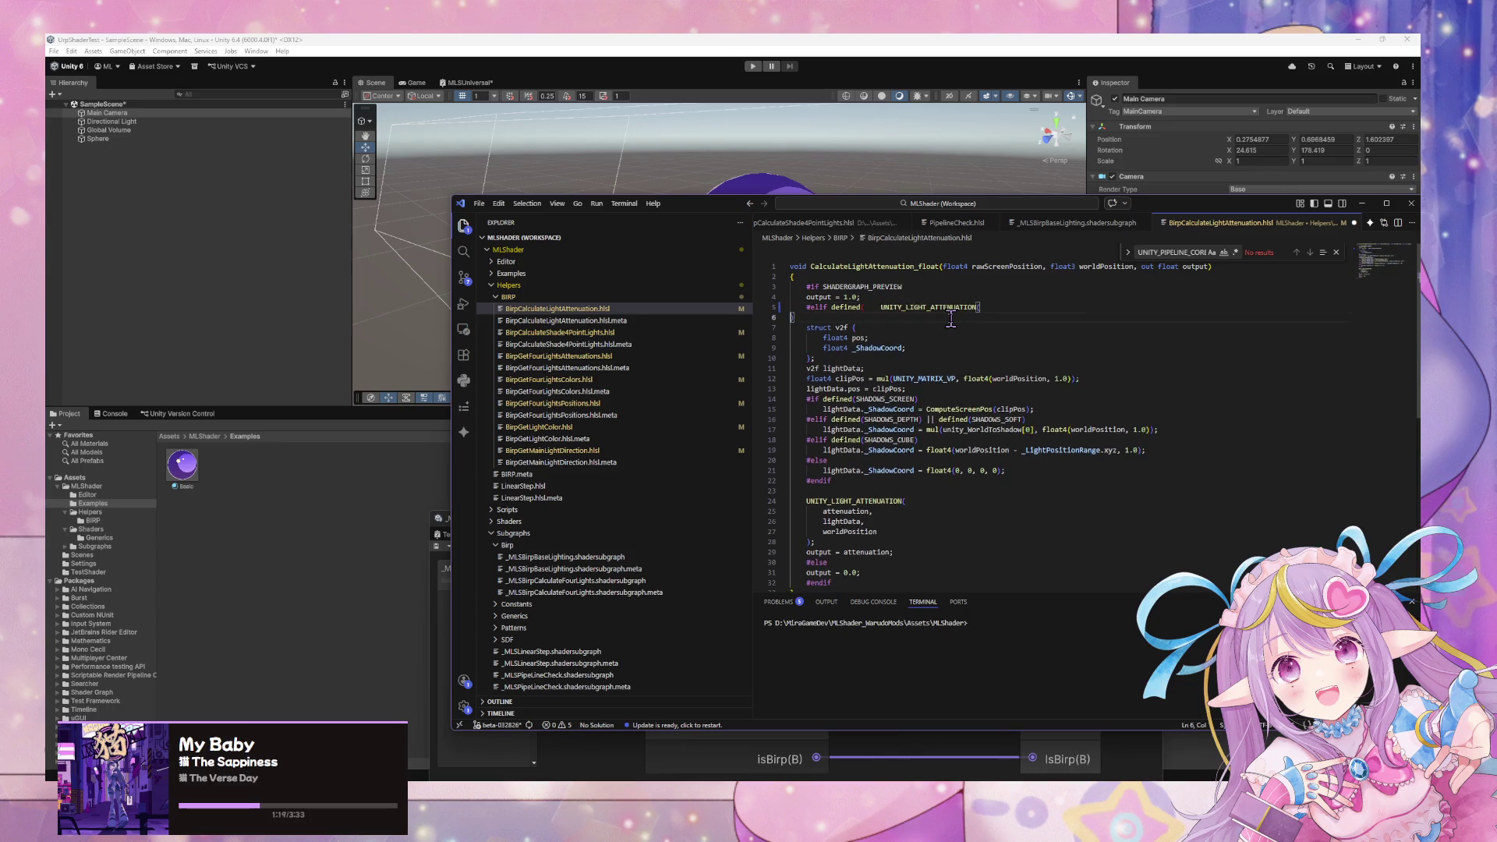
key("BackSpace")
key("BackSpace")
key("ctrl+z")
left_click_drag(936, 309, 866, 310)
key("Return")
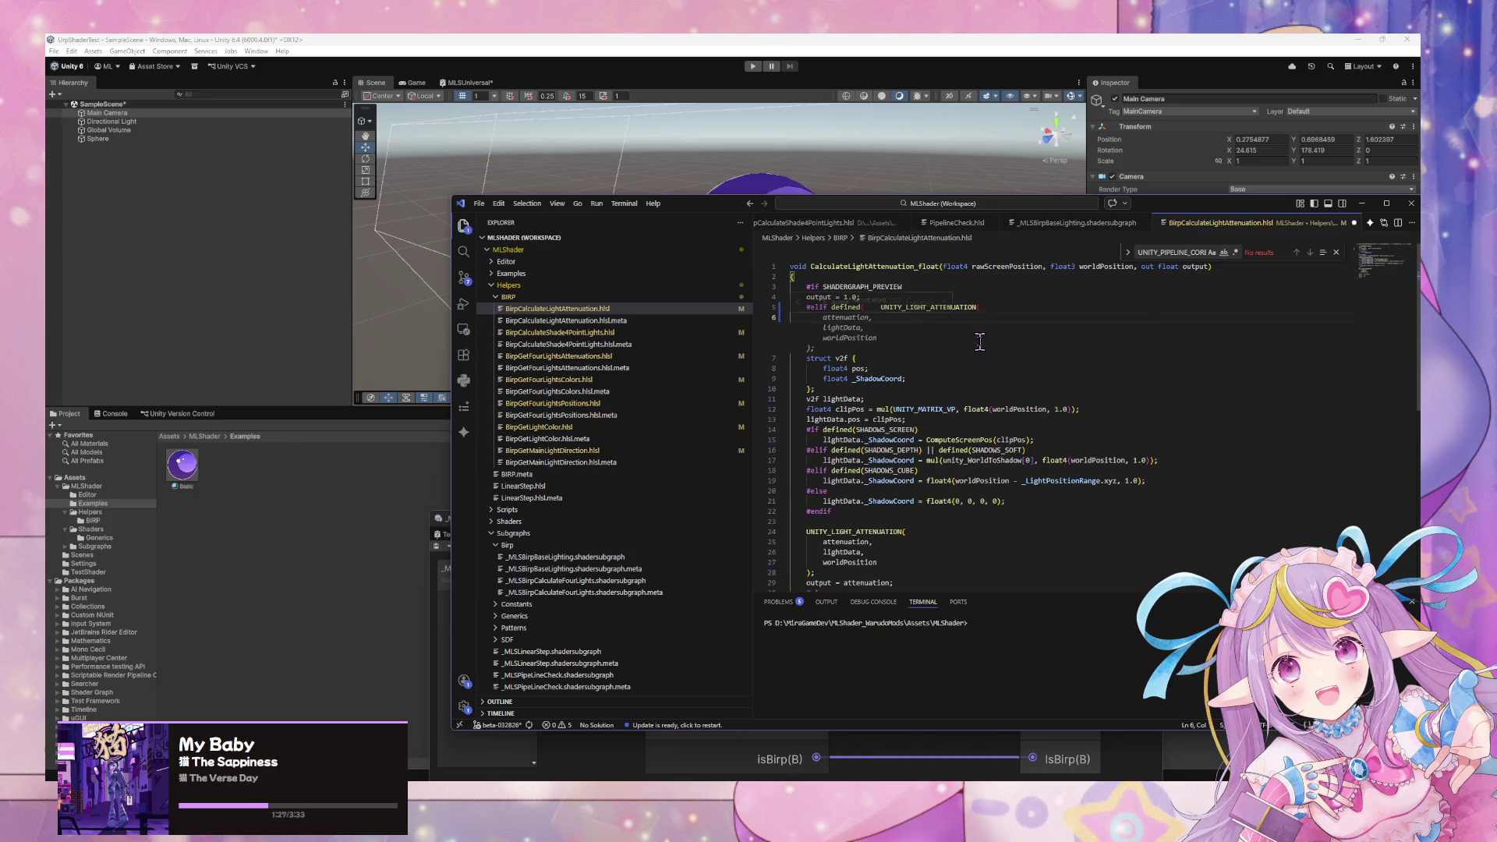
key("ctrl+z")
left_click_drag(904, 489, 792, 488)
left_click_drag(935, 307, 863, 308)
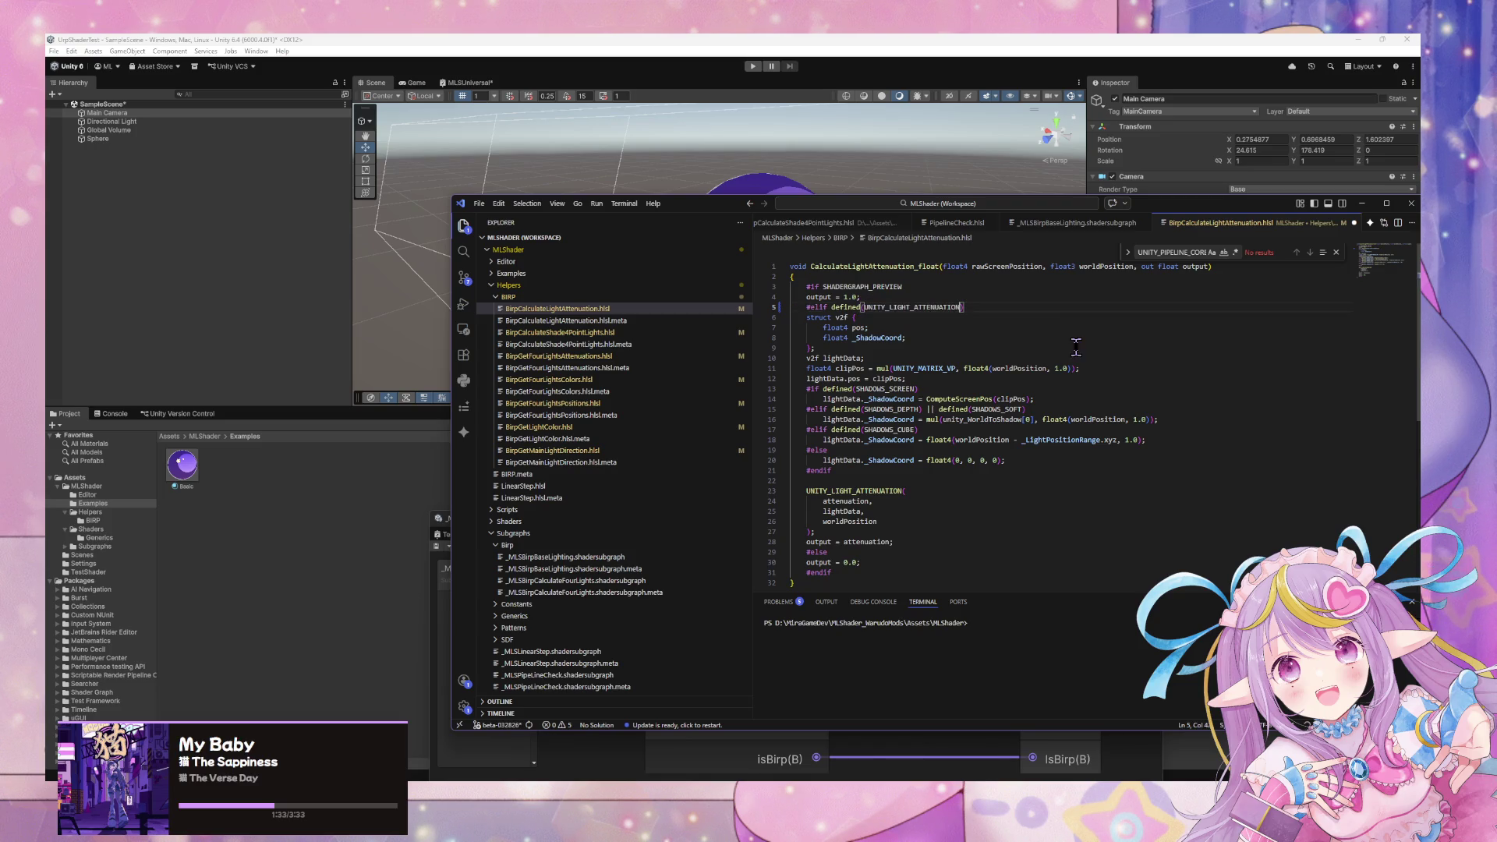
left_click(671, 335)
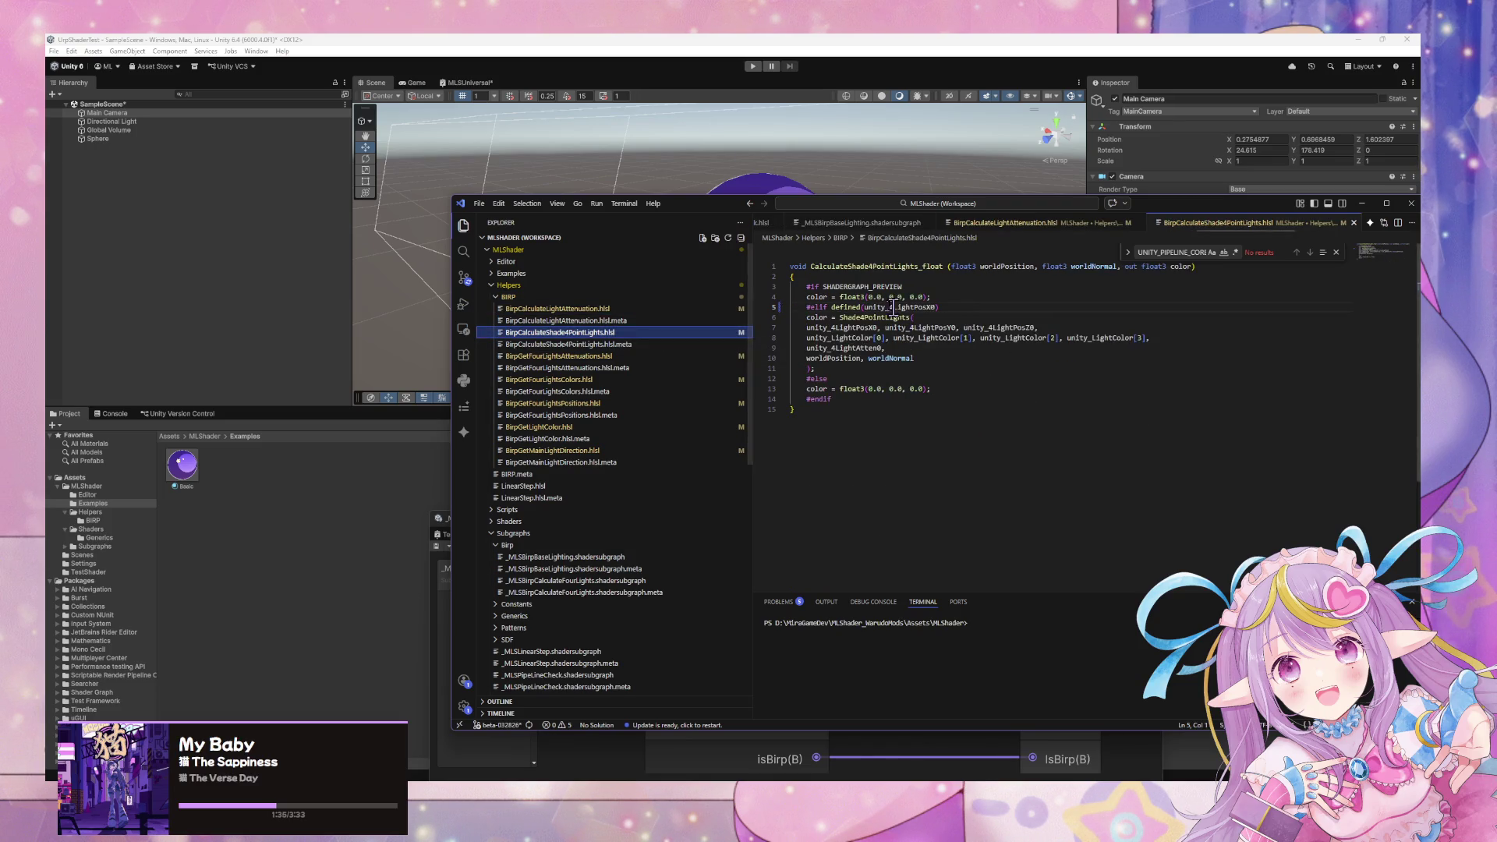
Try replacing unity_4LightPosX0 in BirpCalculateShade4PointLights.hlsl, then undo it.
left_click(592, 308)
left_click(576, 332)
left_click(891, 317)
double_click(900, 307)
type("Shade4PointLights")
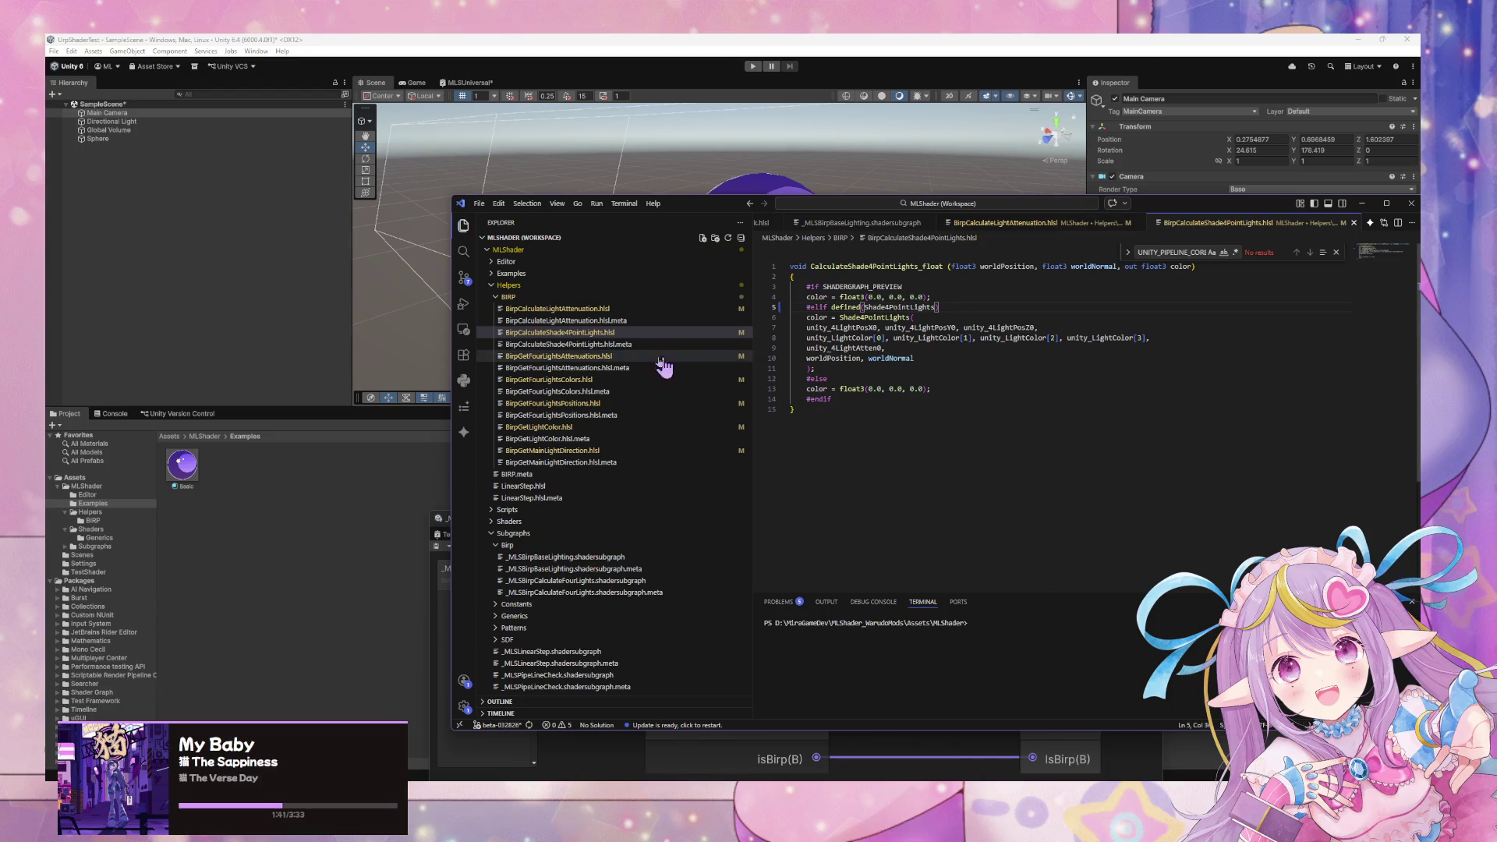
key("ctrl+z")
Review the line-4/5 checks in the light attenuation, Shade4PointLights and FourLightsAttenuations helpers.
left_click(538, 309)
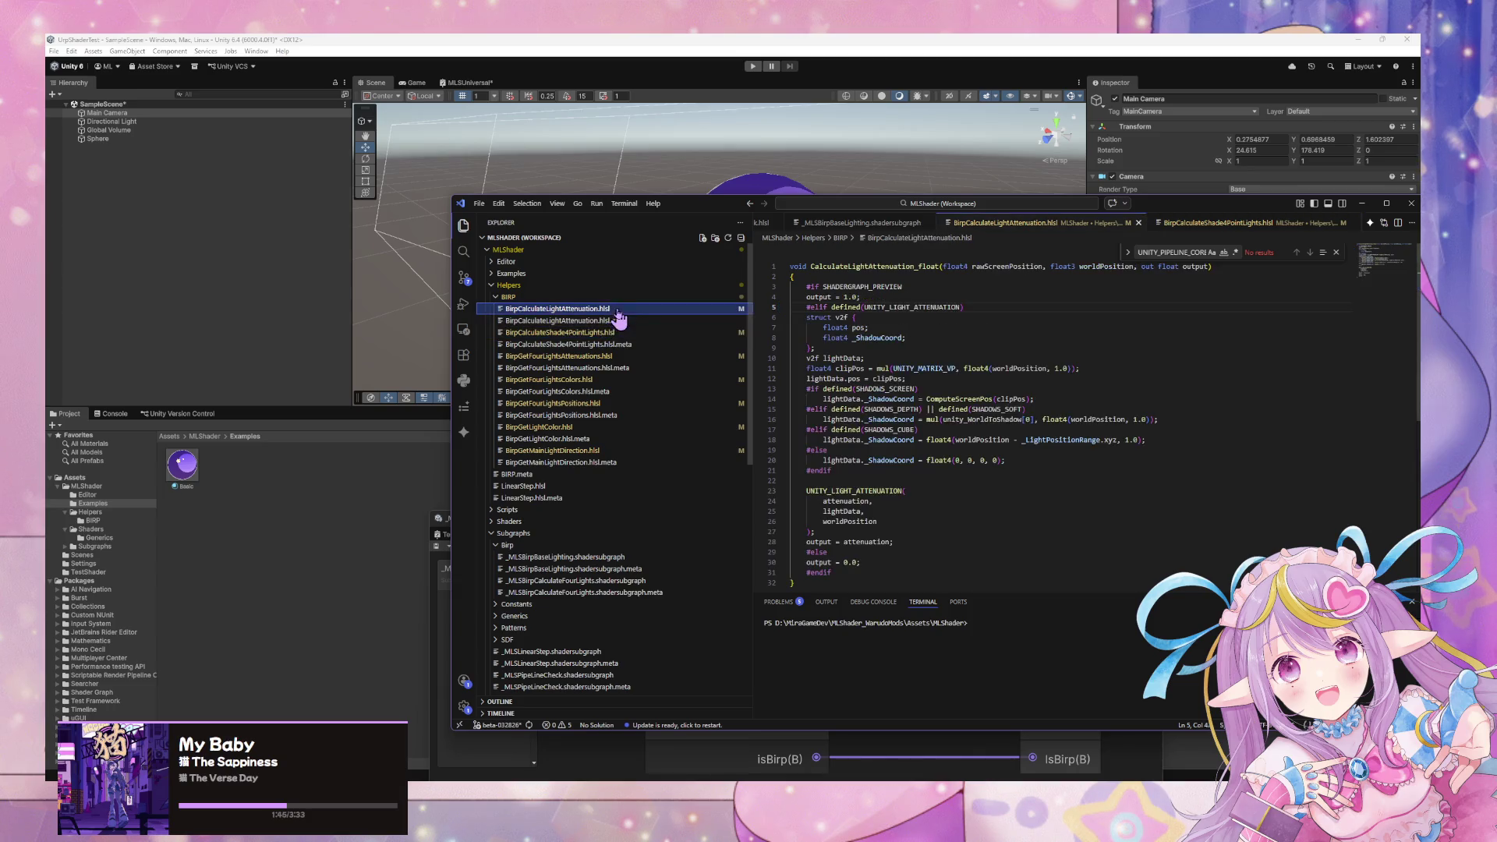
left_click(898, 307)
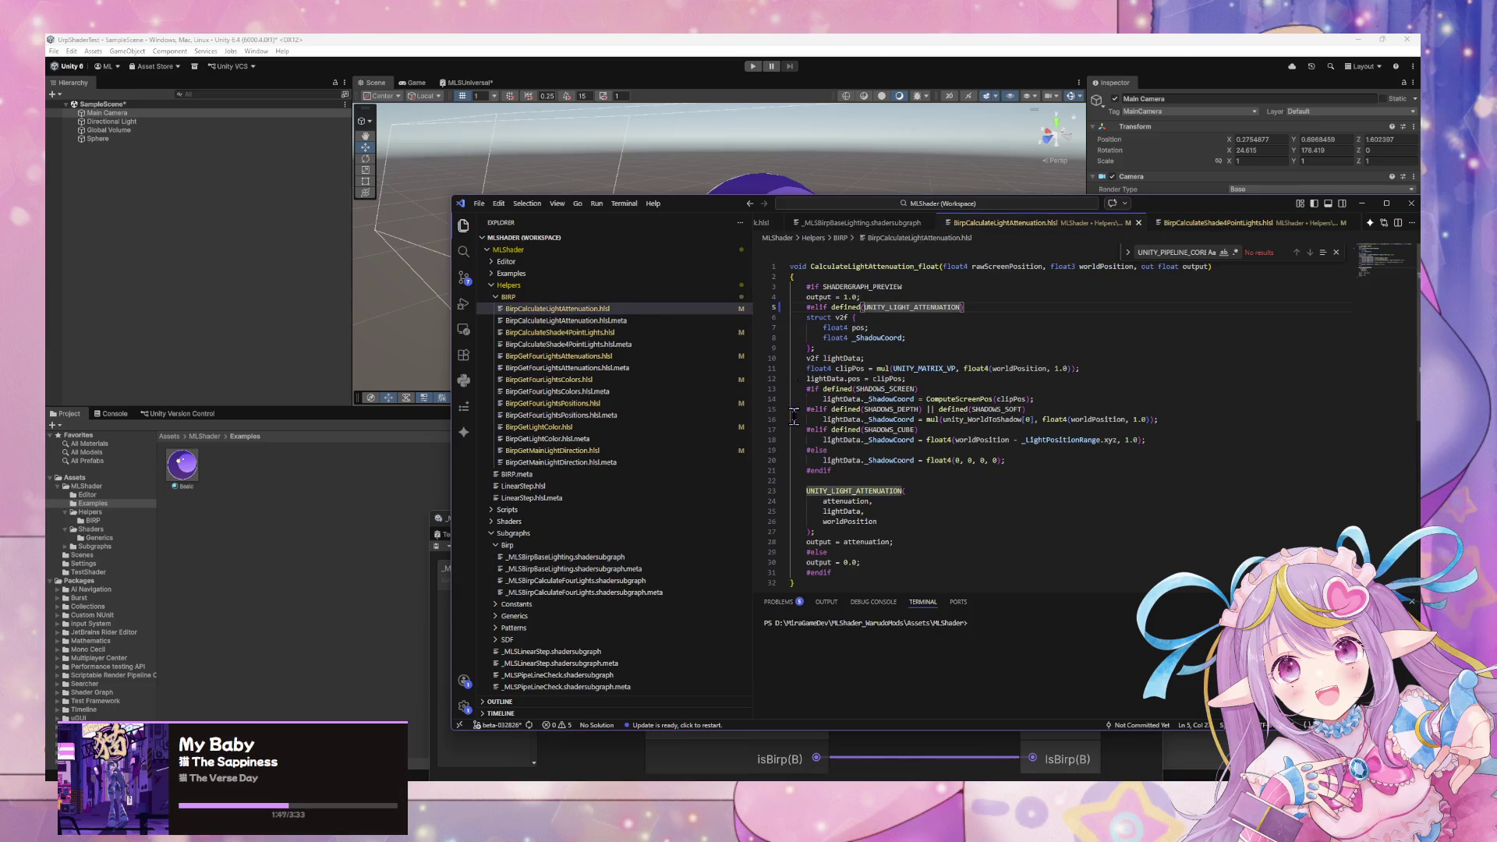
left_click(616, 334)
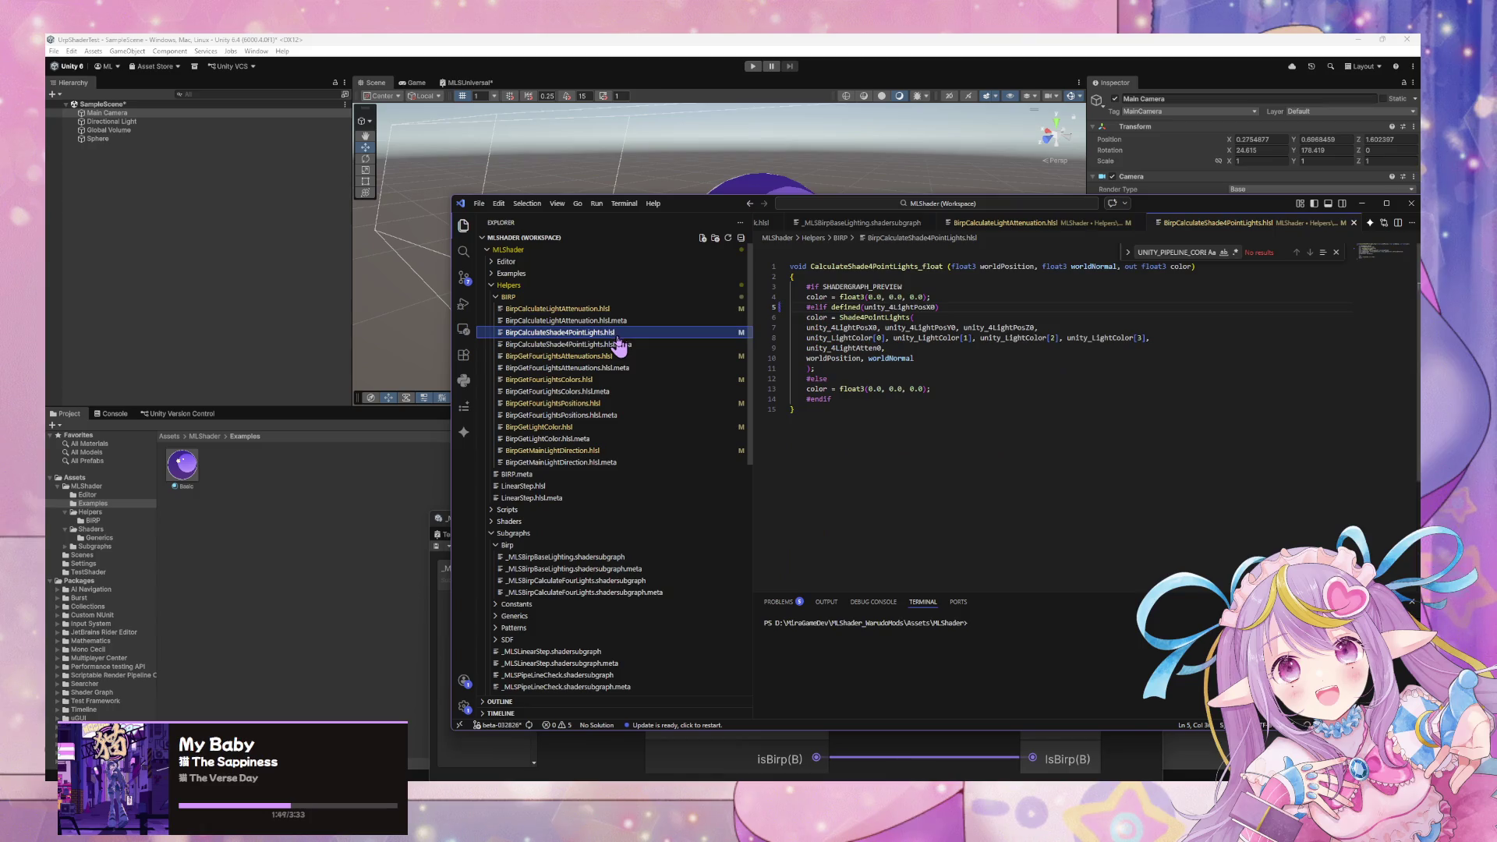
left_click(592, 356)
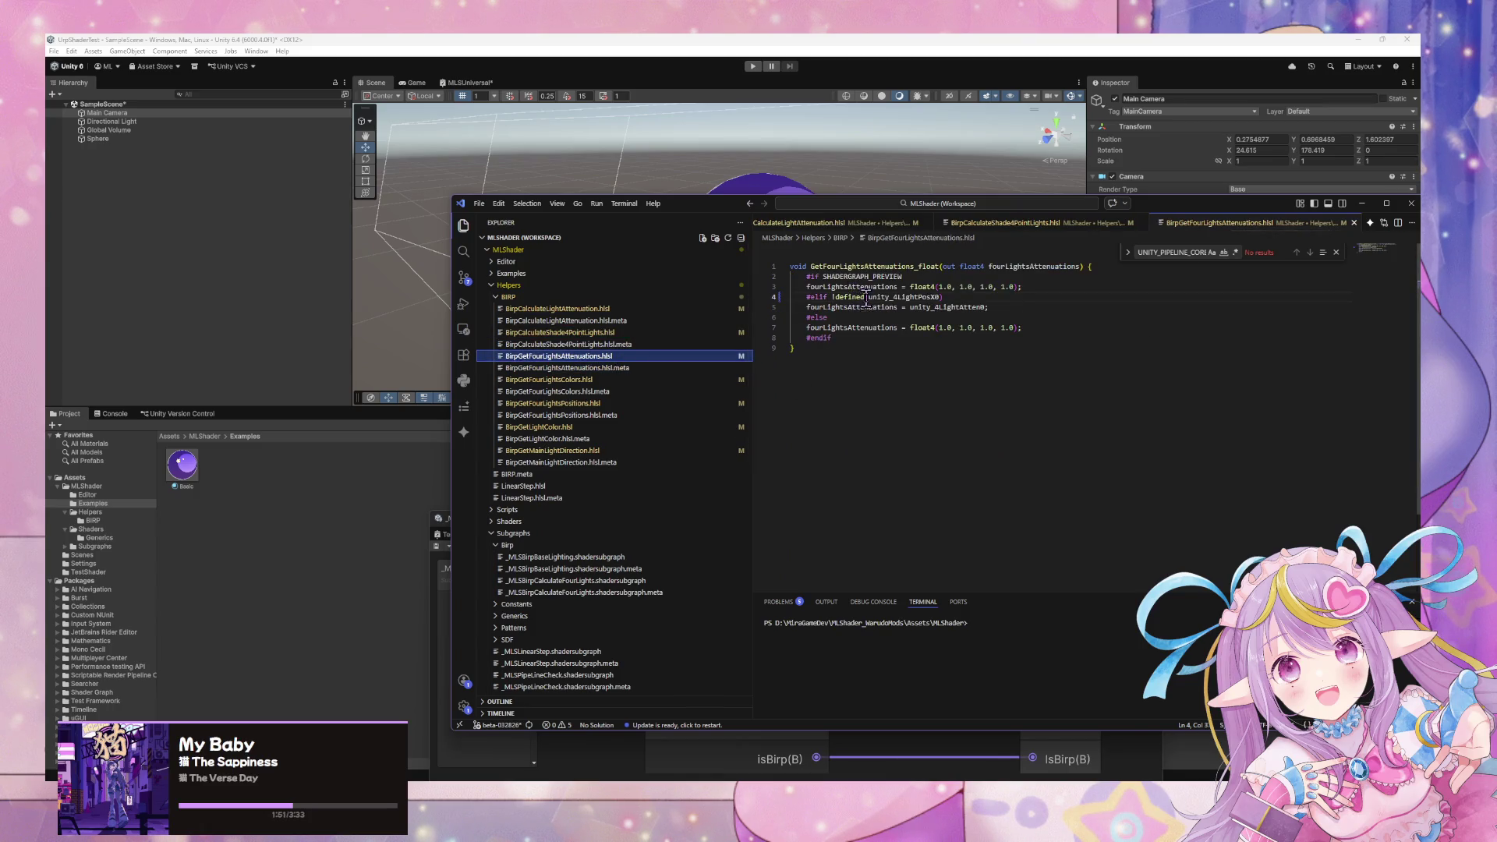
type("(")
left_click(834, 298)
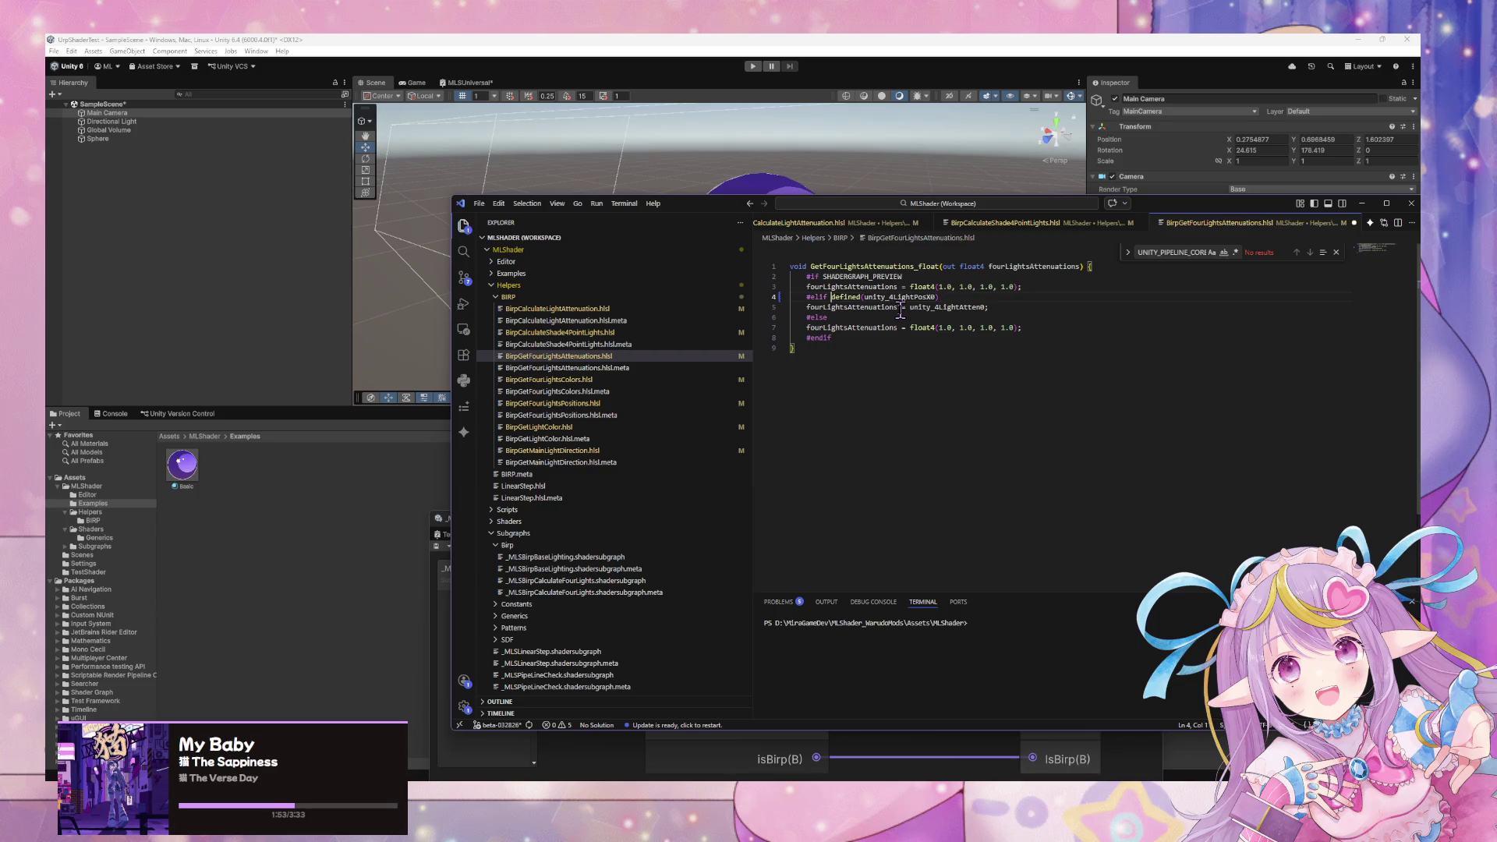
double_click(919, 297)
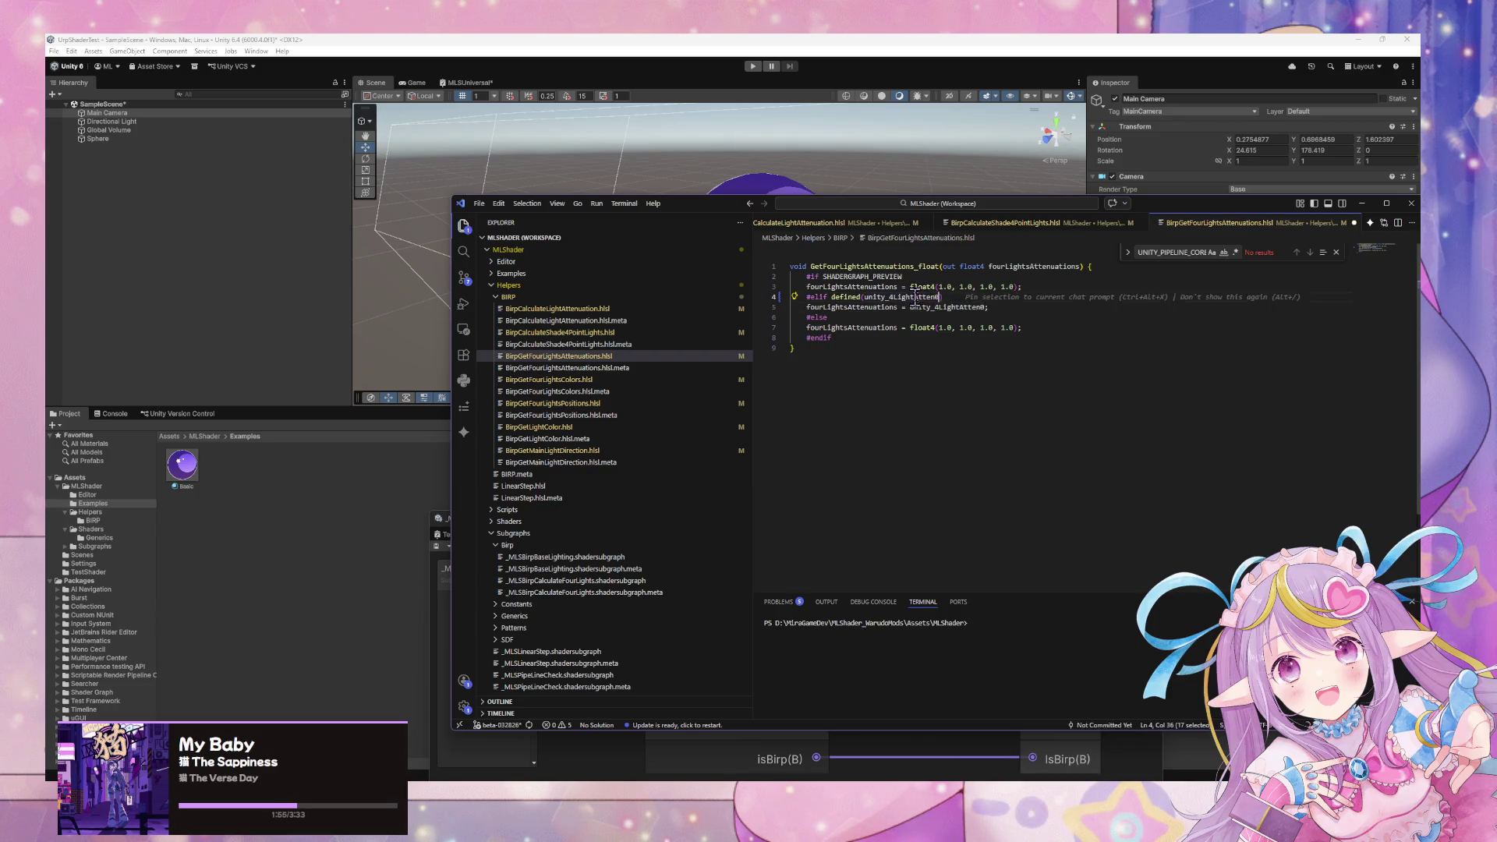
In BirpGetFourLightsColors.hlsl, remove the '!' before defined and fix the line 8 identifier.
left_click(705, 380)
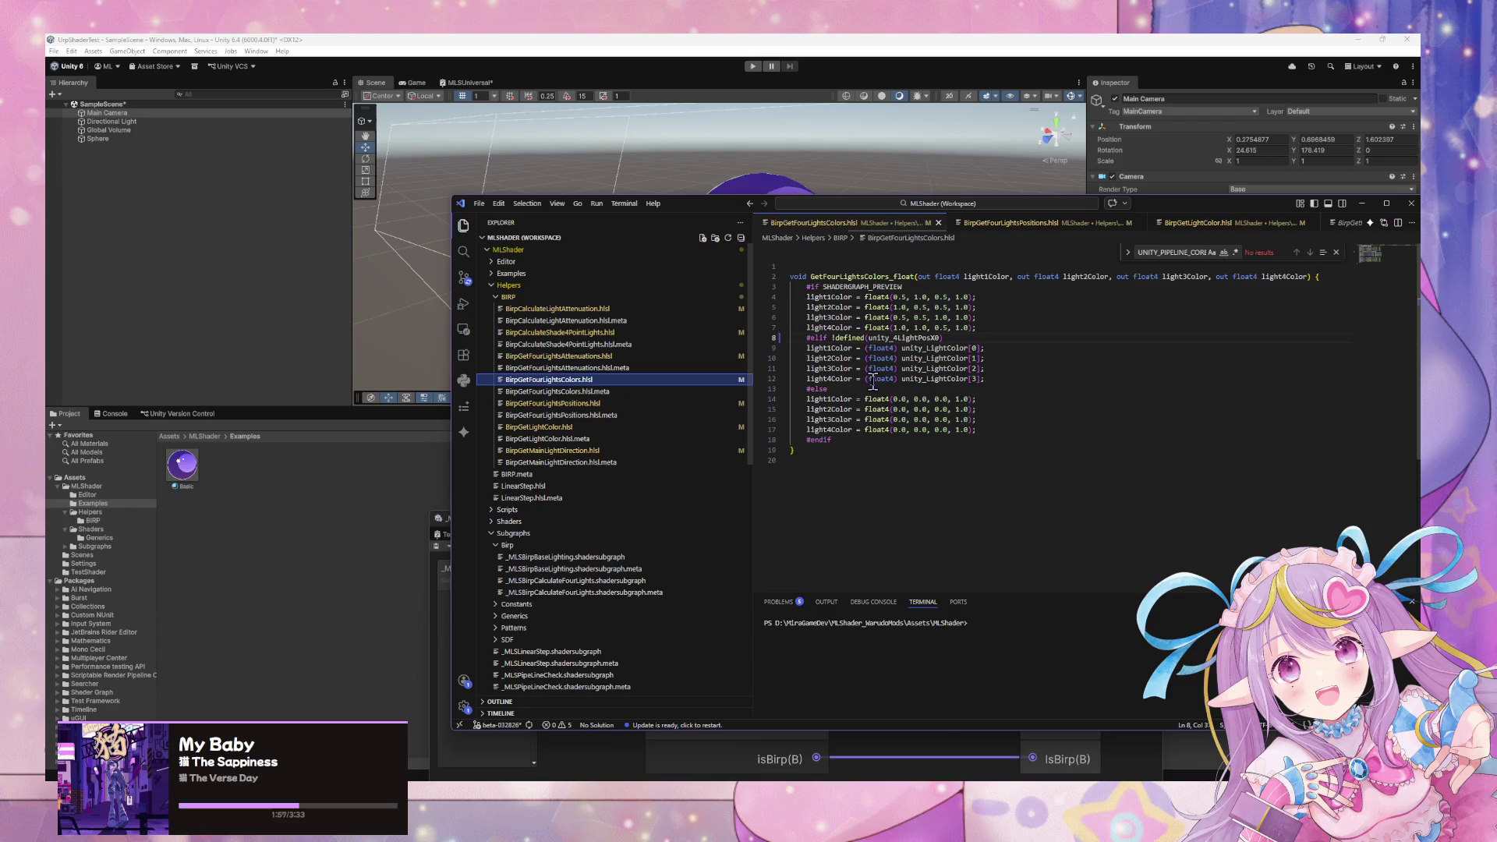
left_click(834, 337)
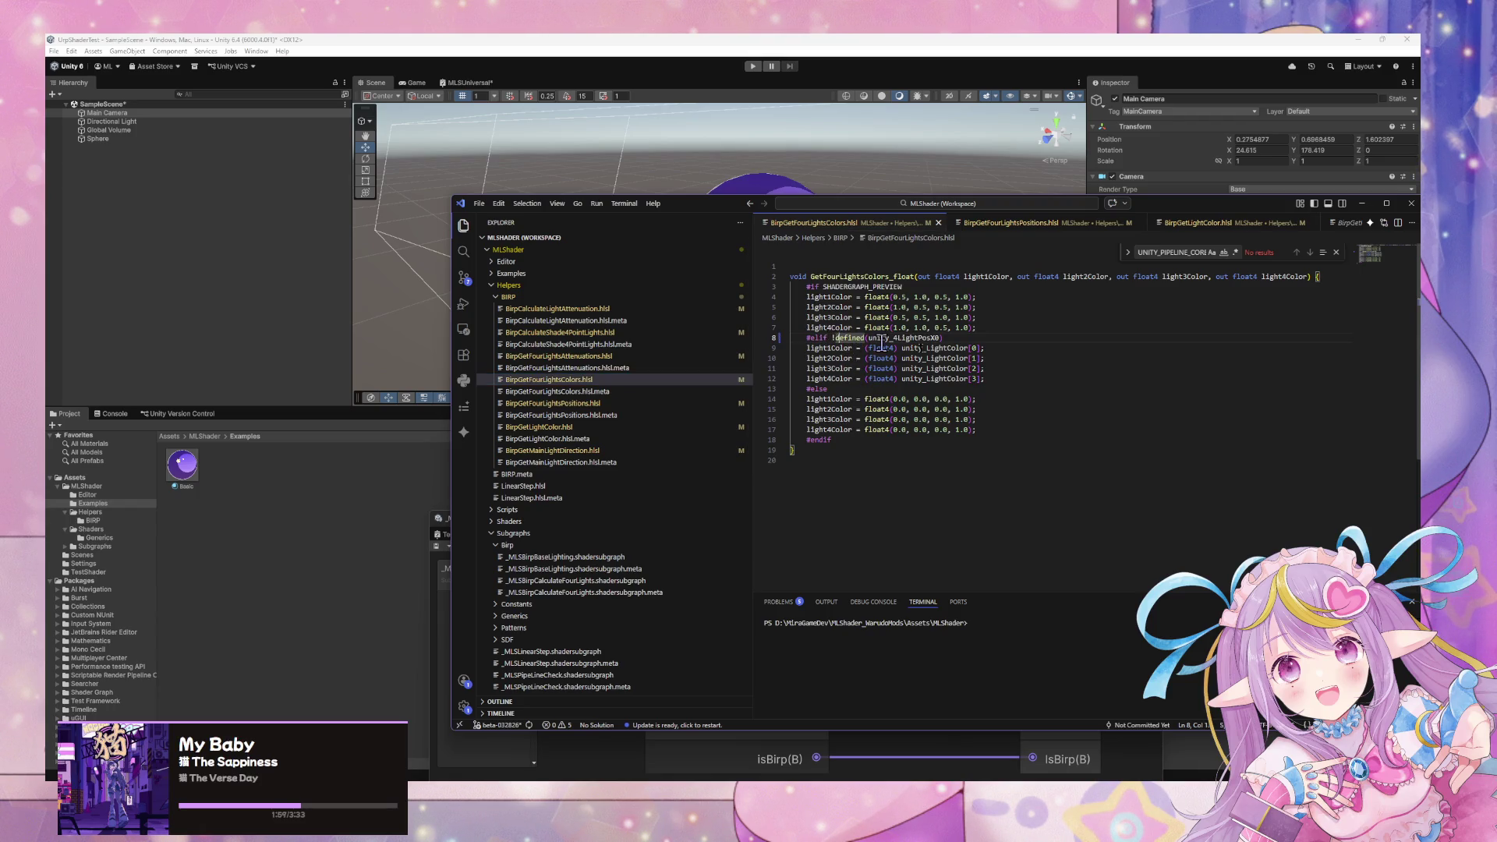
key("BackSpace")
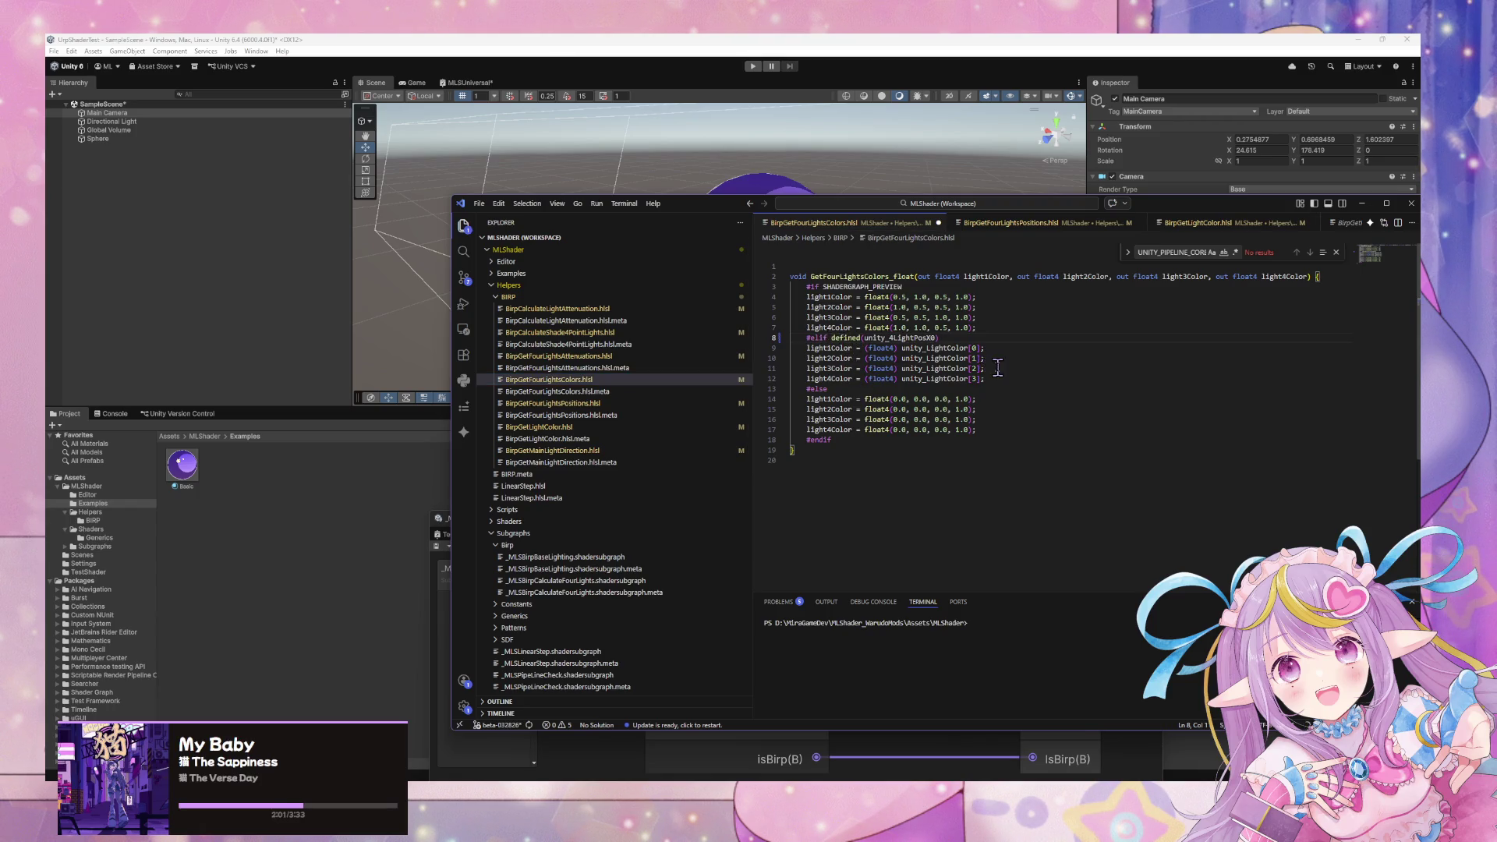
double_click(931, 348)
key("ctrl+c")
double_click(905, 338)
key("ctrl+v")
Remove the '!' before defined(unity_4LightPosX0) on line 6 of BirpGetFourLightsPositions.hlsl.
left_click(608, 403)
left_click(833, 317)
key("Delete")
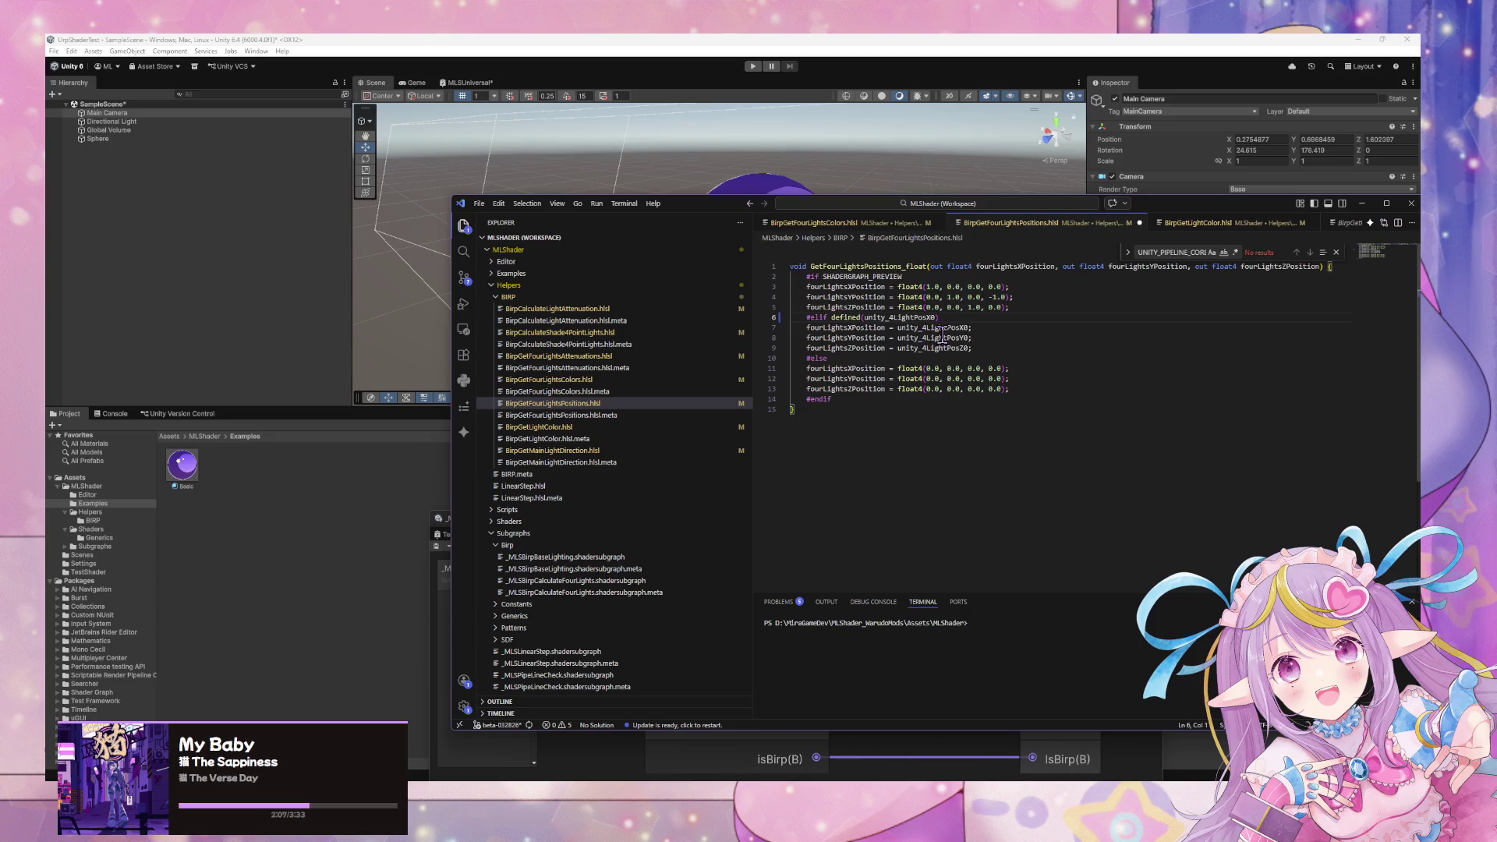
key("ctrl+Right")
key("ctrl+Right")
In BirpGetLightColor.hlsl, replace unity_4LightPosX0 on line 4 with _LightColor0.
left_click(640, 428)
double_click(909, 298)
key("ctrl+v")
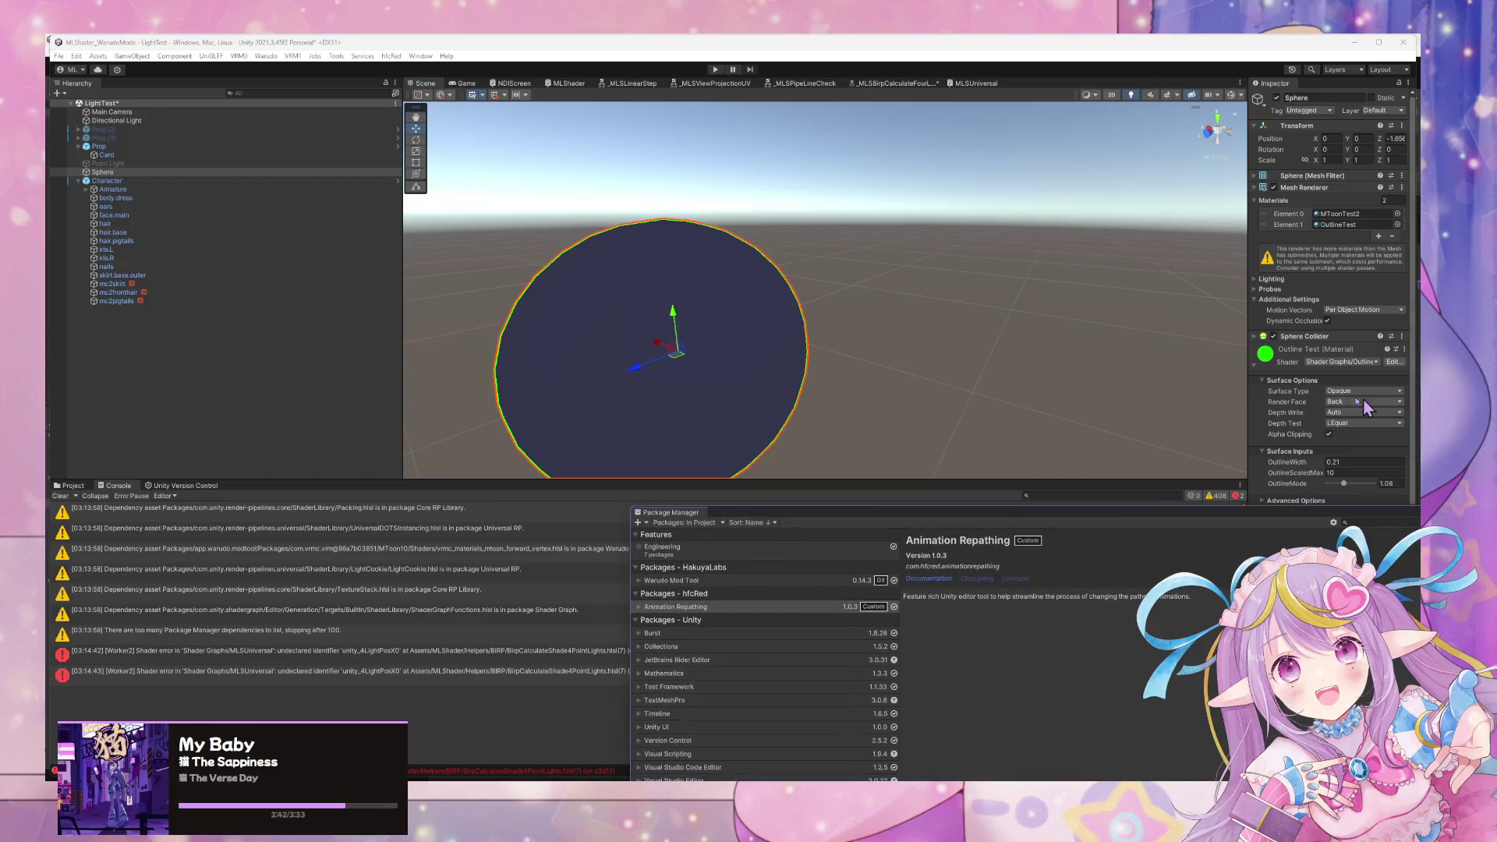
Open and close the Outline Test material's options menu, keeping the sphere selected.
scroll(1362, 340, "up", 5)
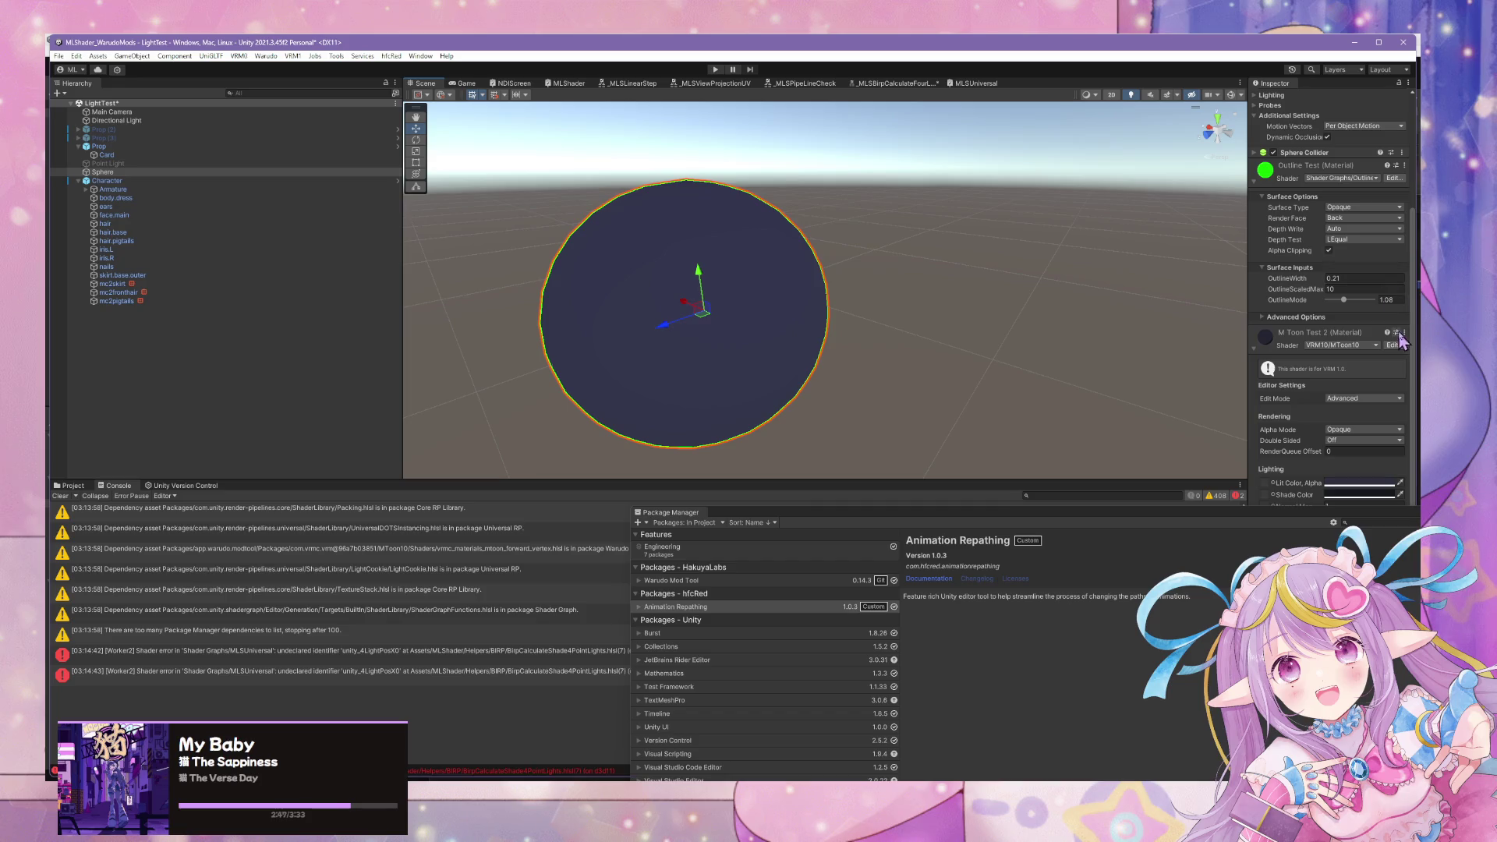
scroll(1401, 341, "up", 5)
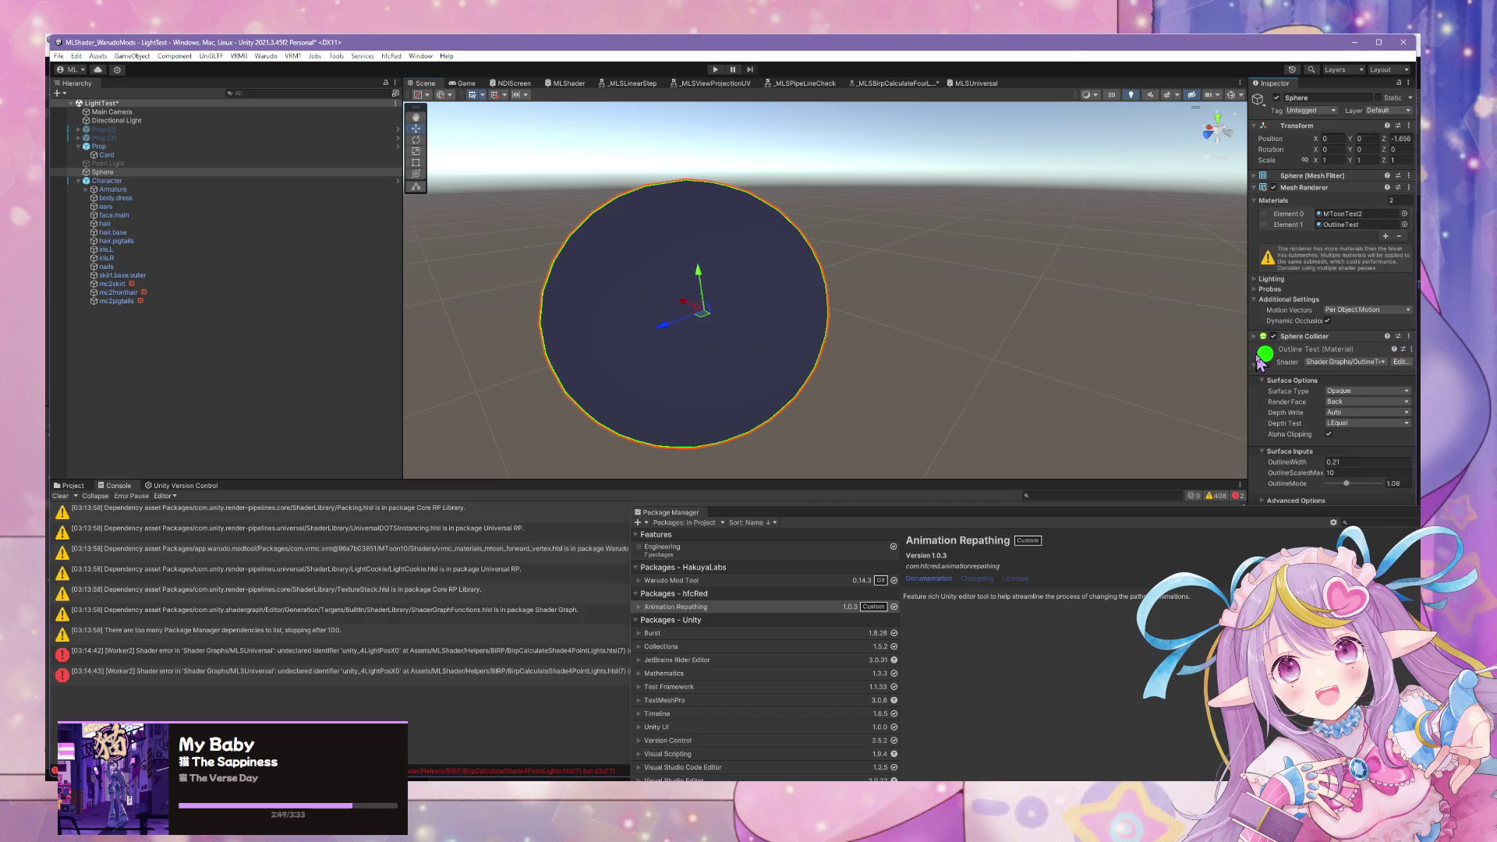
left_click(1412, 350)
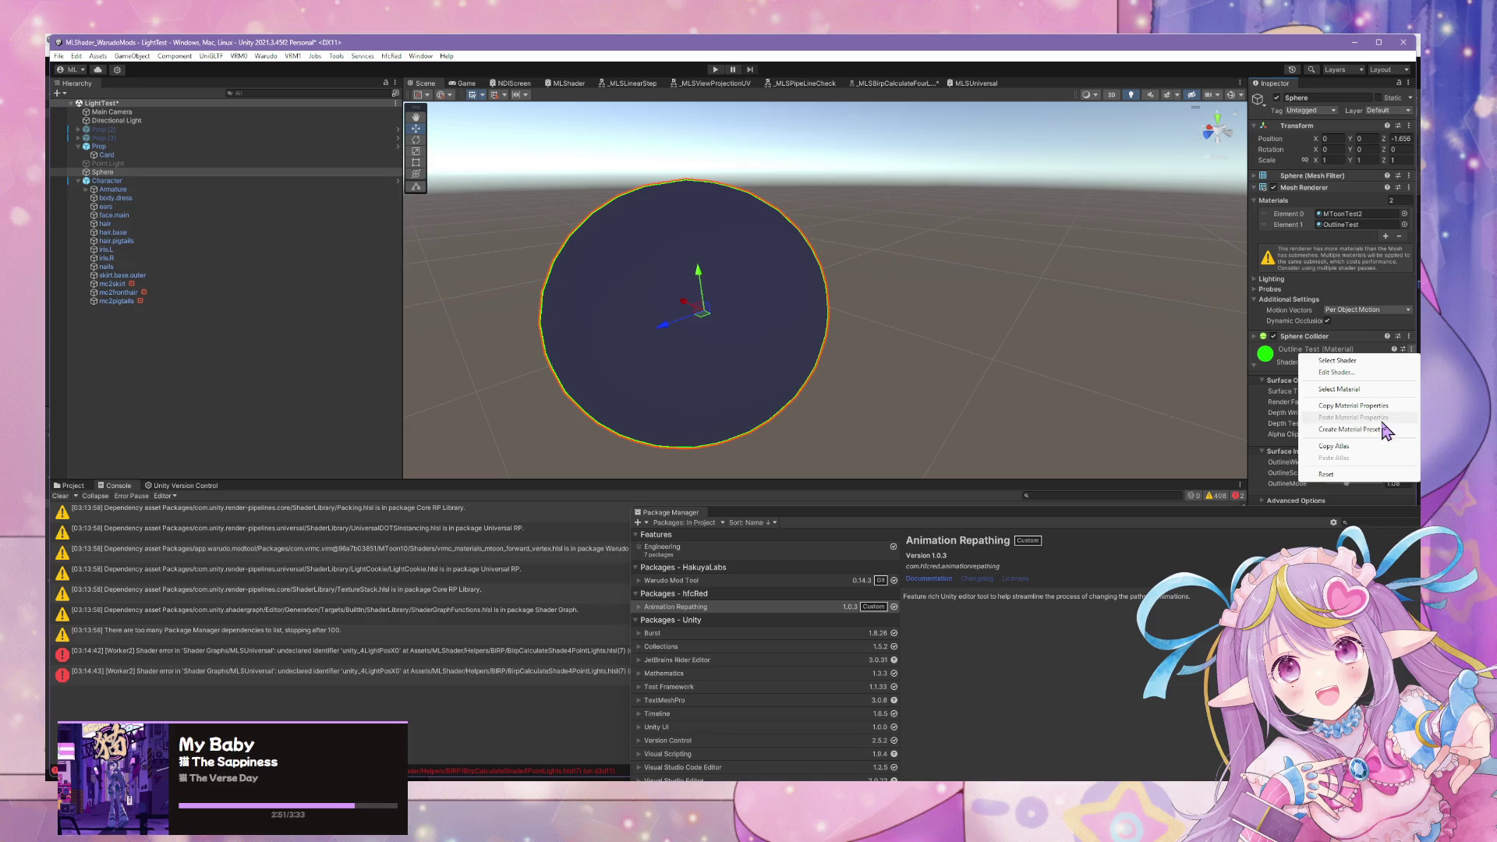
left_click(1052, 387)
left_click(1411, 349)
left_click(1198, 390)
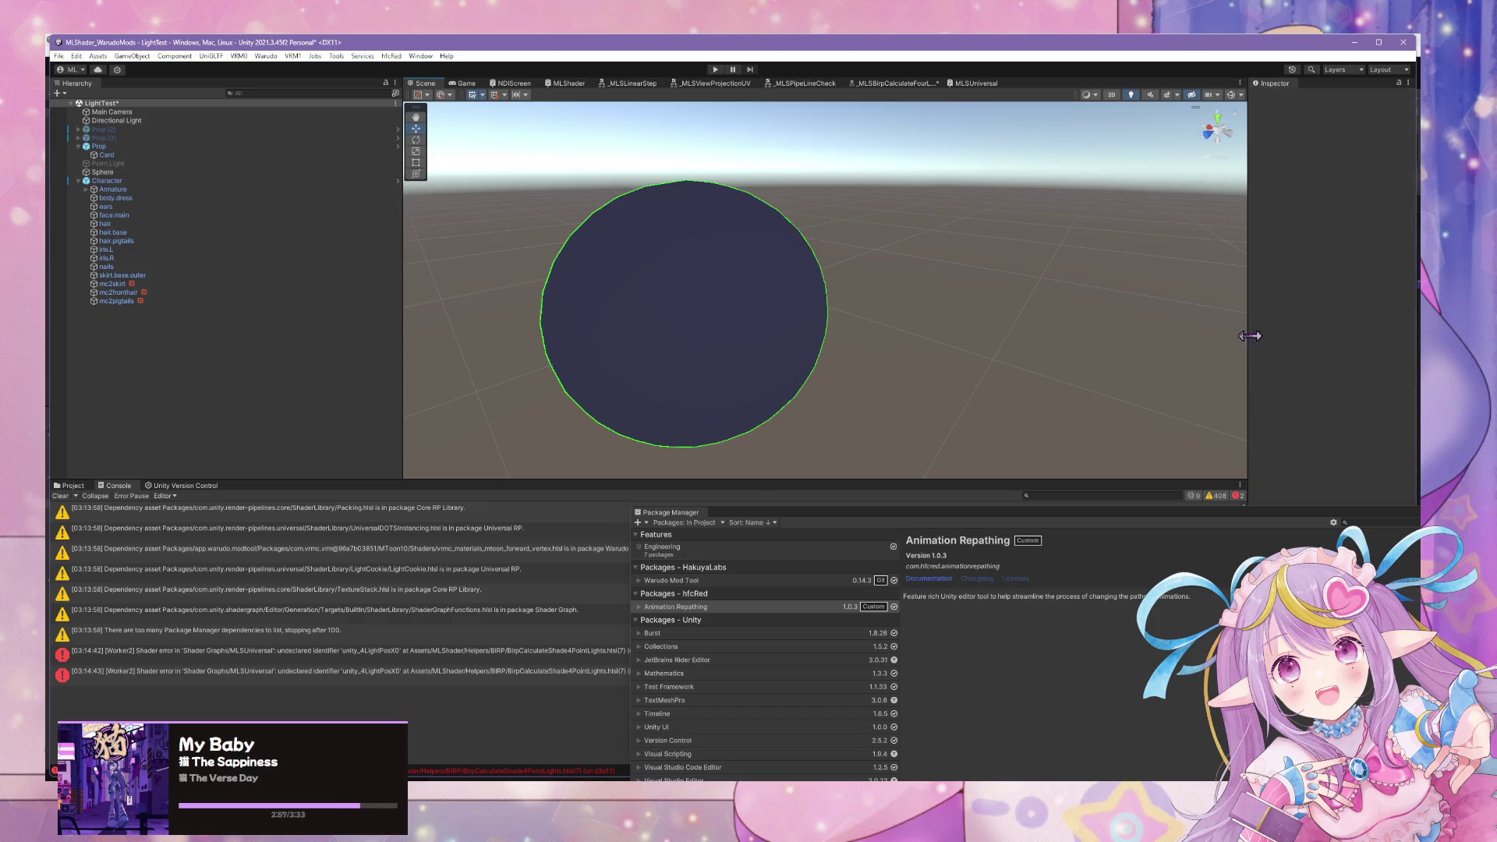
left_click(1411, 349)
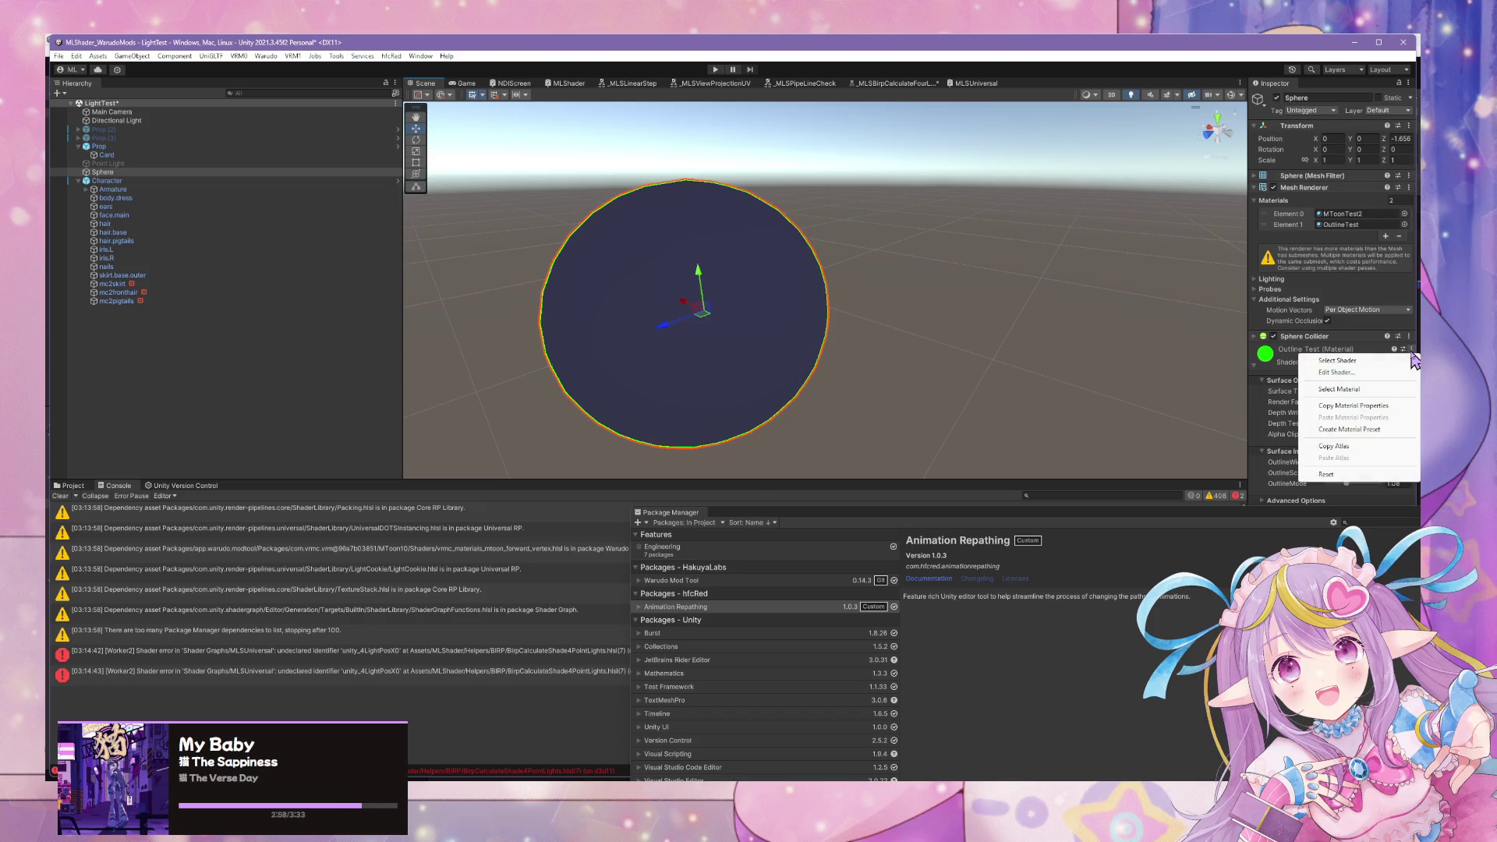
left_click(1153, 367)
key("ctrl+z")
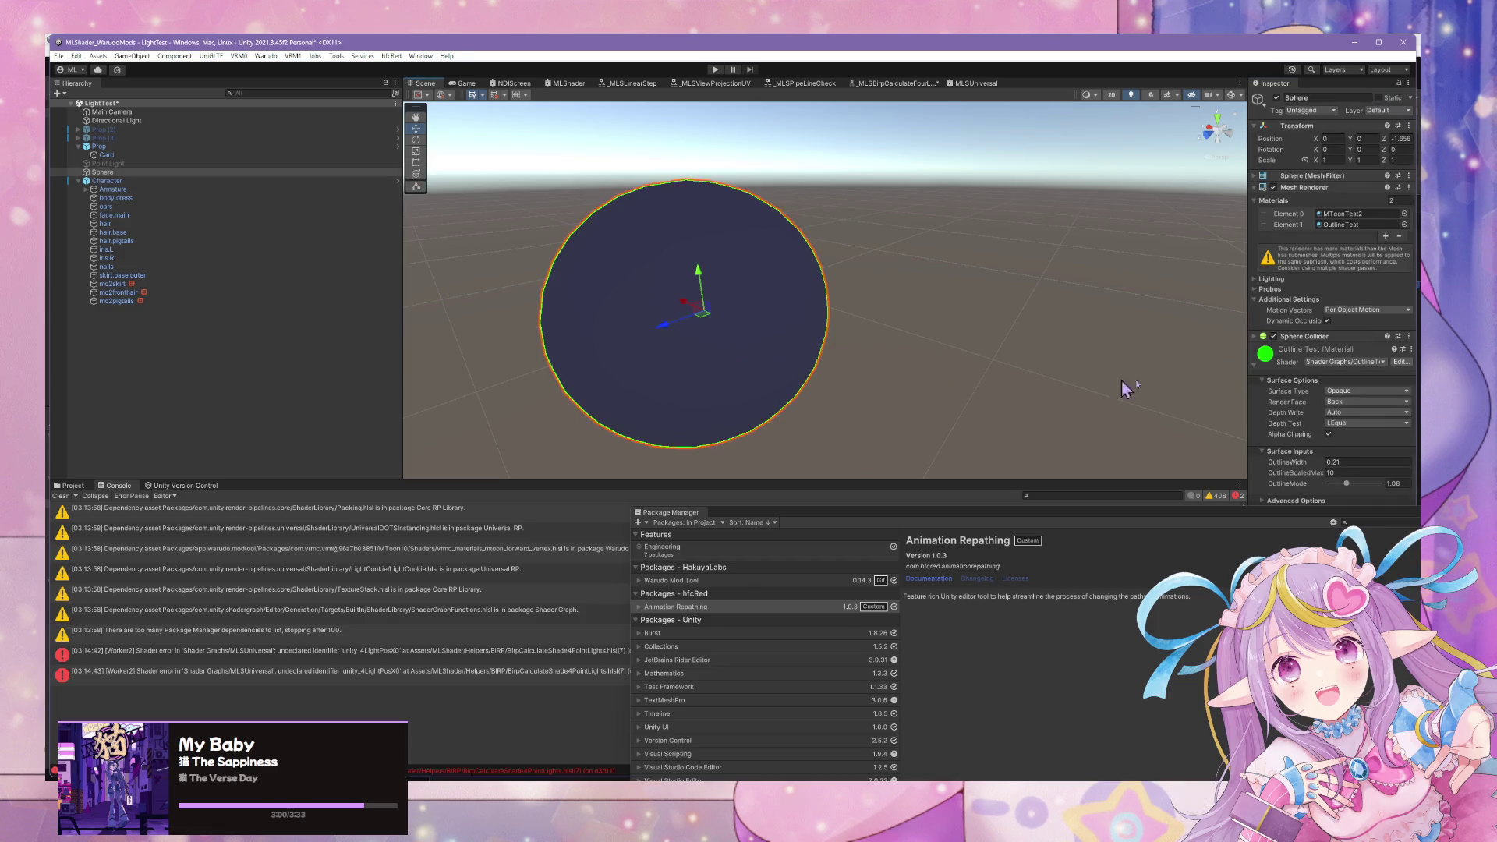
Move the Package Manager window to the centre and switch to the Project files.
left_click_drag(1274, 505, 906, 562)
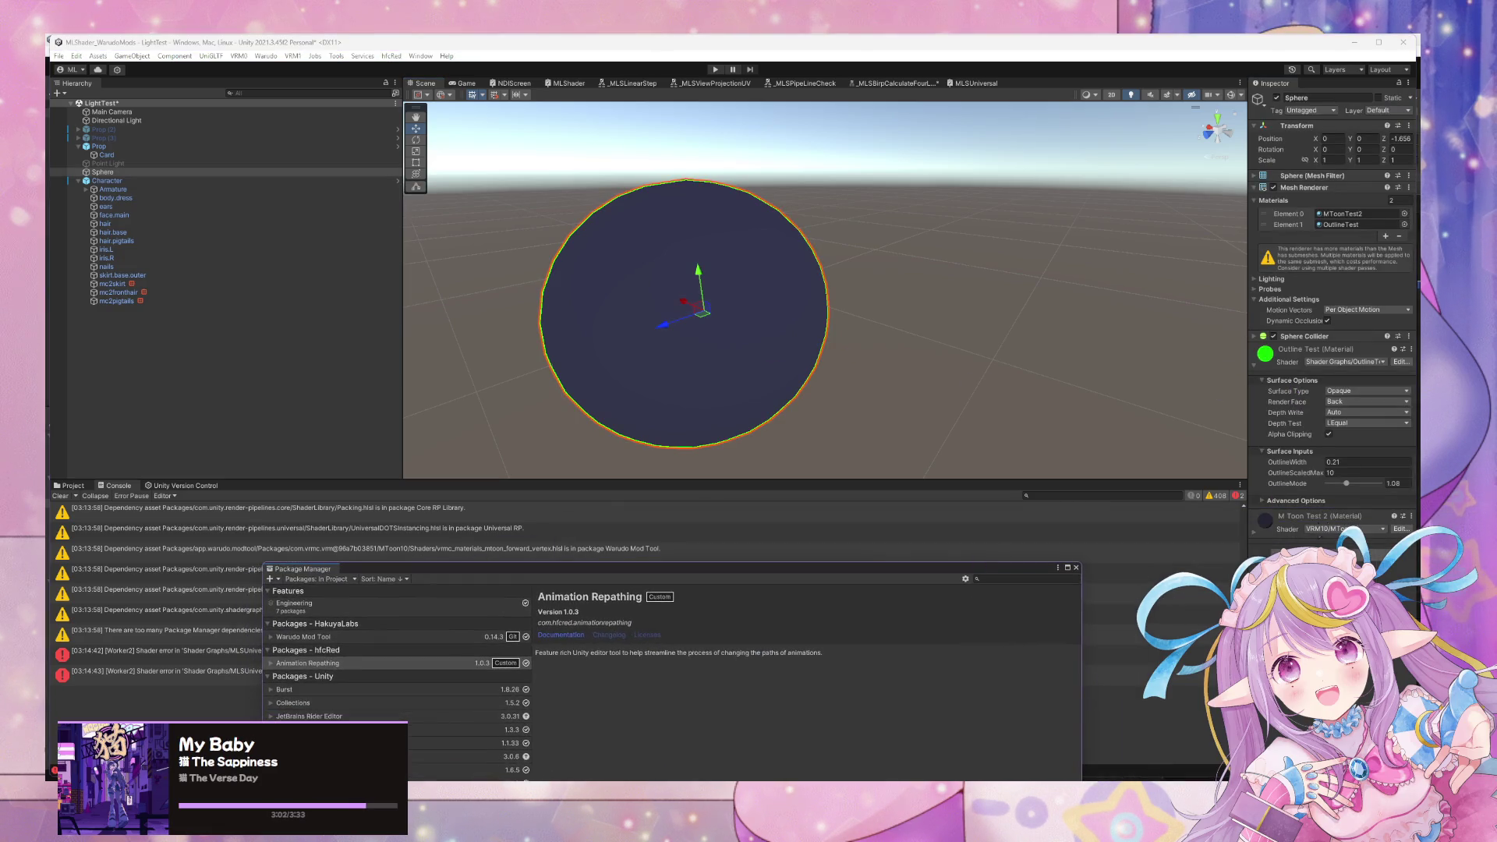
left_click(1411, 516)
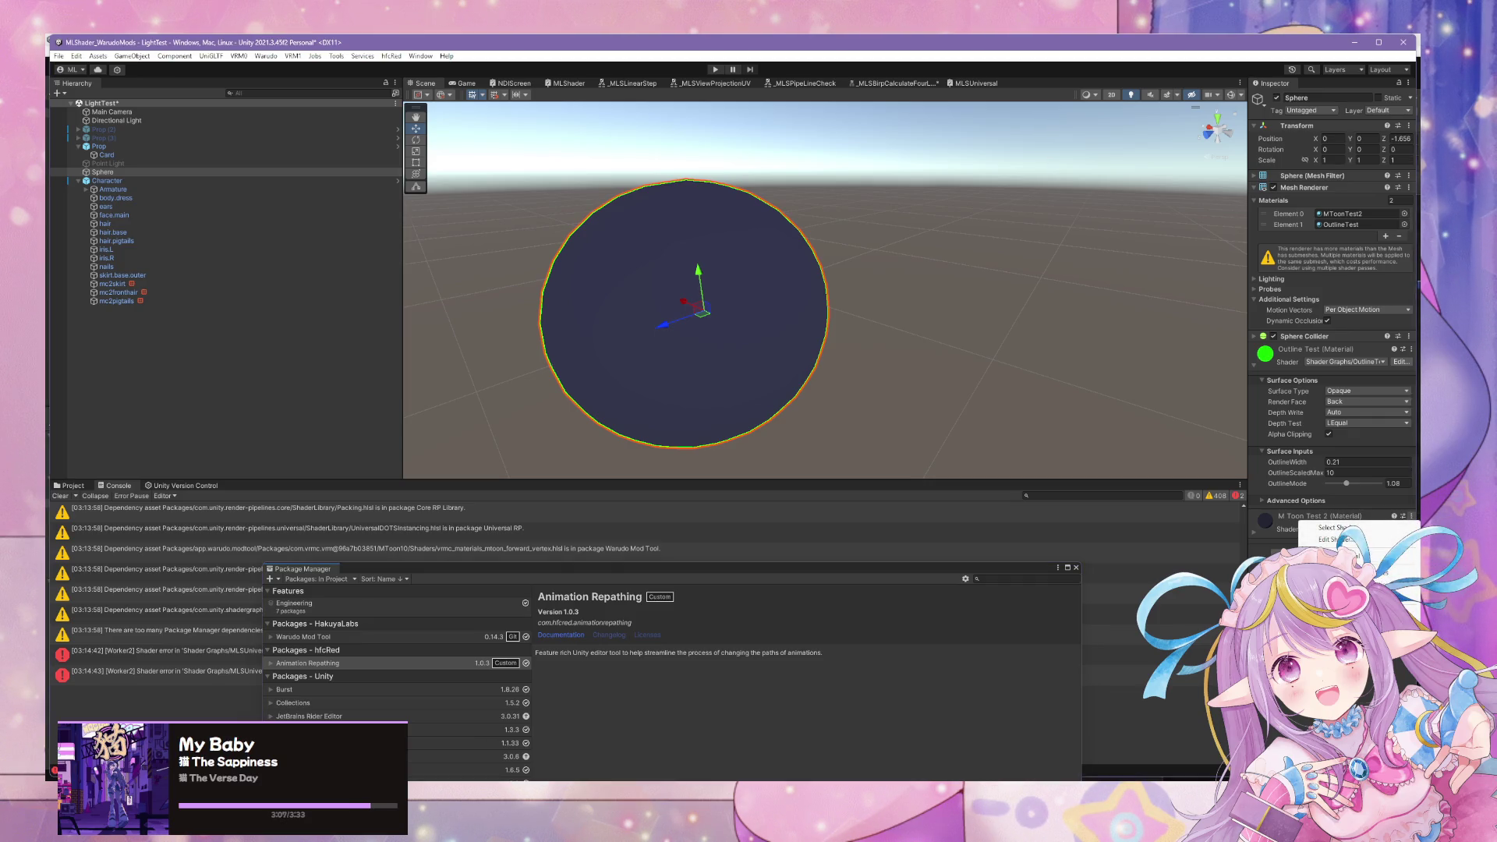
key("Escape")
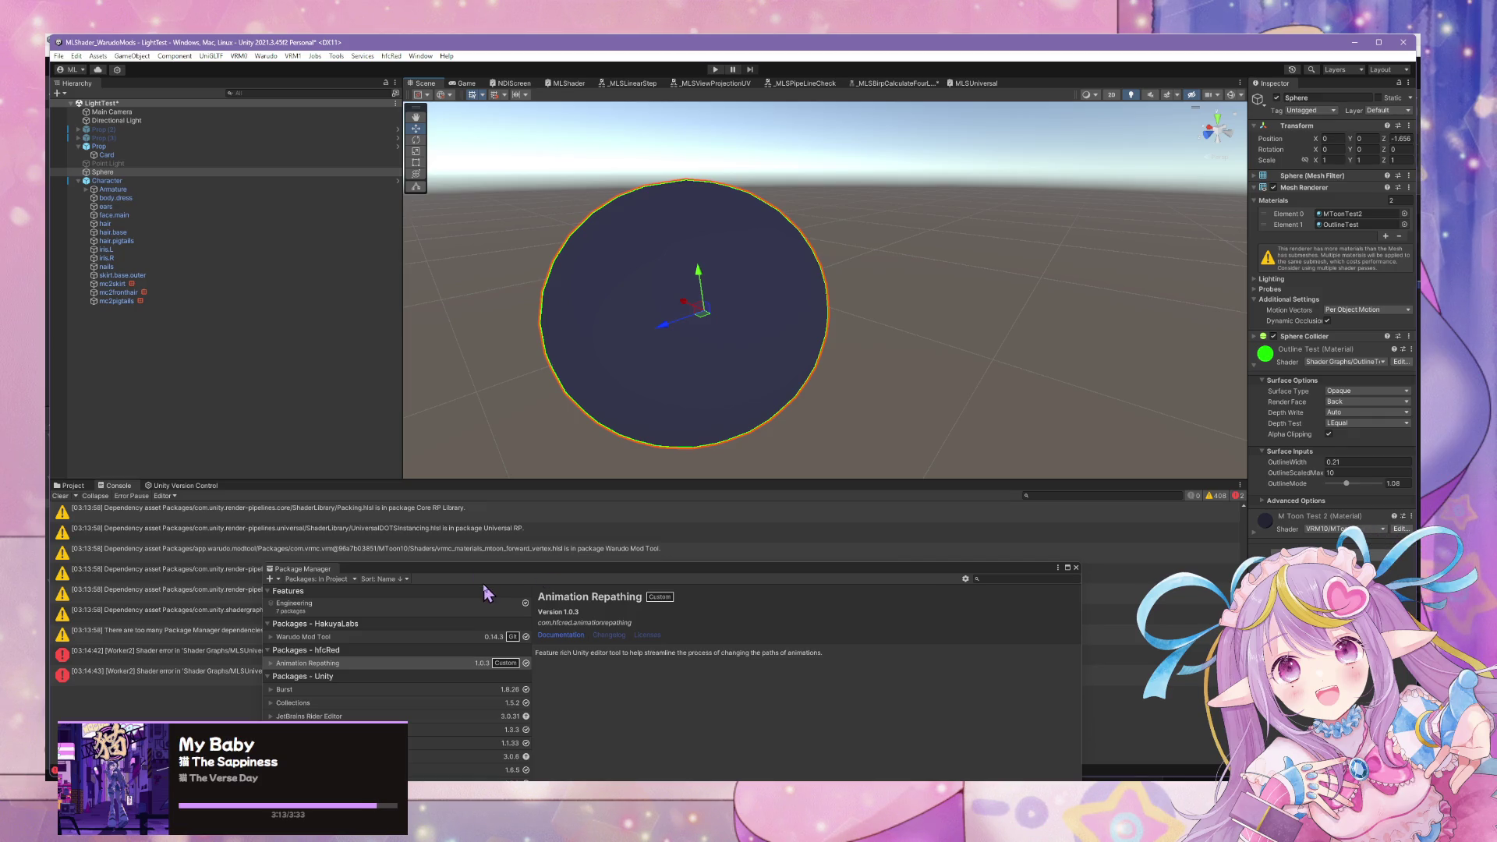
left_click(72, 485)
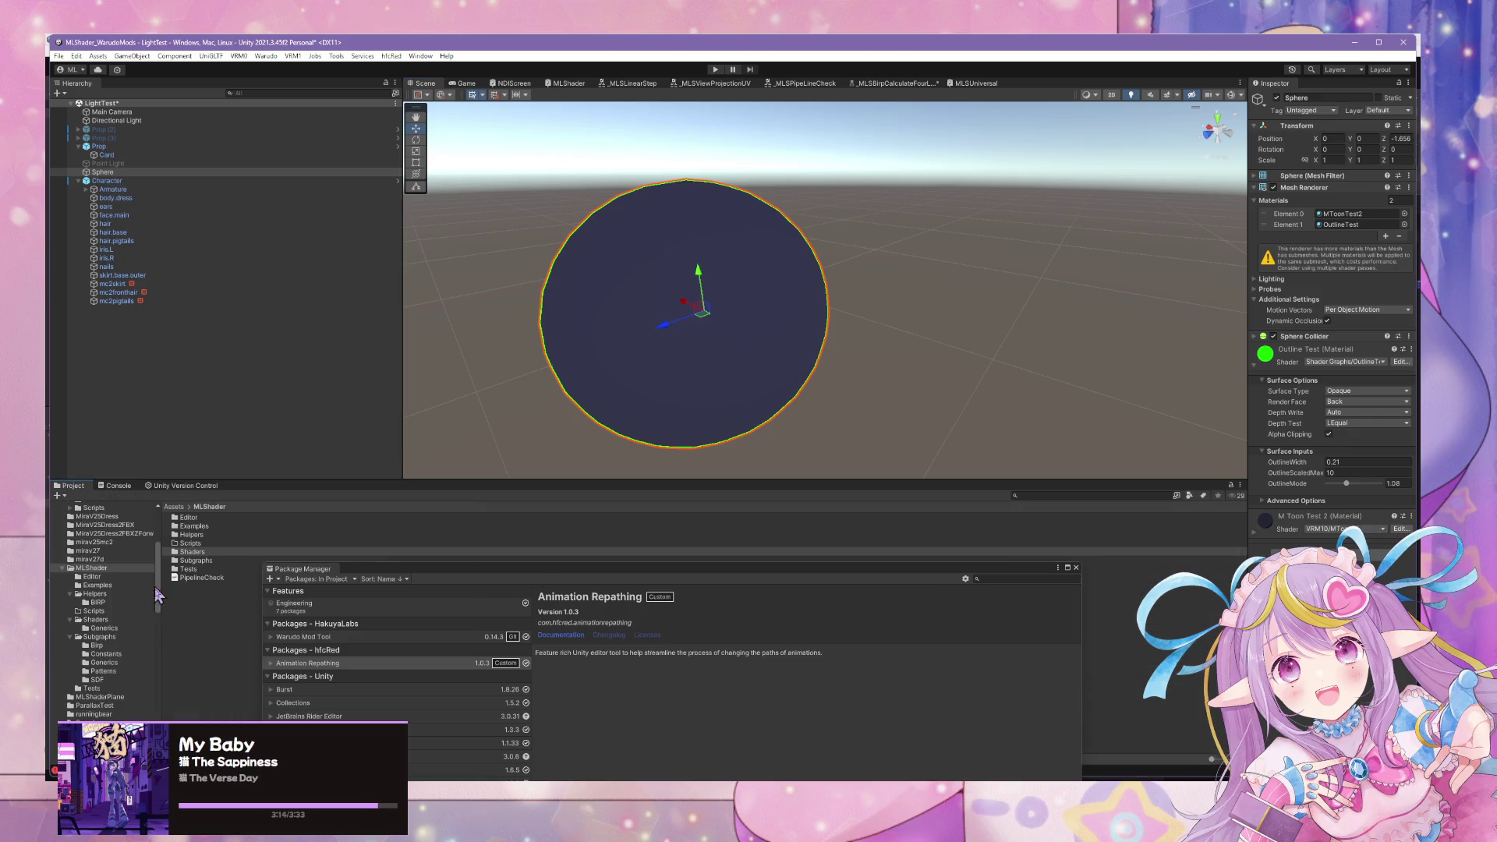
Drag the Basic material from Examples onto the sphere and orbit around it.
left_click(204, 526)
double_click(279, 529)
mouse_move(187, 518)
left_mouse_down()
mouse_move(188, 530)
mouse_move(659, 308)
left_mouse_up()
mouse_move(726, 418)
left_mouse_down()
mouse_move(779, 411)
mouse_move(792, 358)
mouse_move(868, 414)
mouse_move(747, 427)
mouse_move(618, 398)
mouse_move(959, 404)
mouse_move(671, 394)
mouse_move(728, 387)
mouse_move(714, 414)
mouse_move(622, 398)
mouse_move(915, 387)
mouse_move(852, 428)
mouse_move(728, 398)
mouse_move(947, 387)
mouse_move(935, 399)
left_mouse_up()
Collapse the Lighting, Base, Gradient, Glitter, Scanlines, Star Highlight, Dissolve Mask and Rim Light sections.
scroll(1395, 429, "down", 10)
scroll(1395, 430, "down", 5)
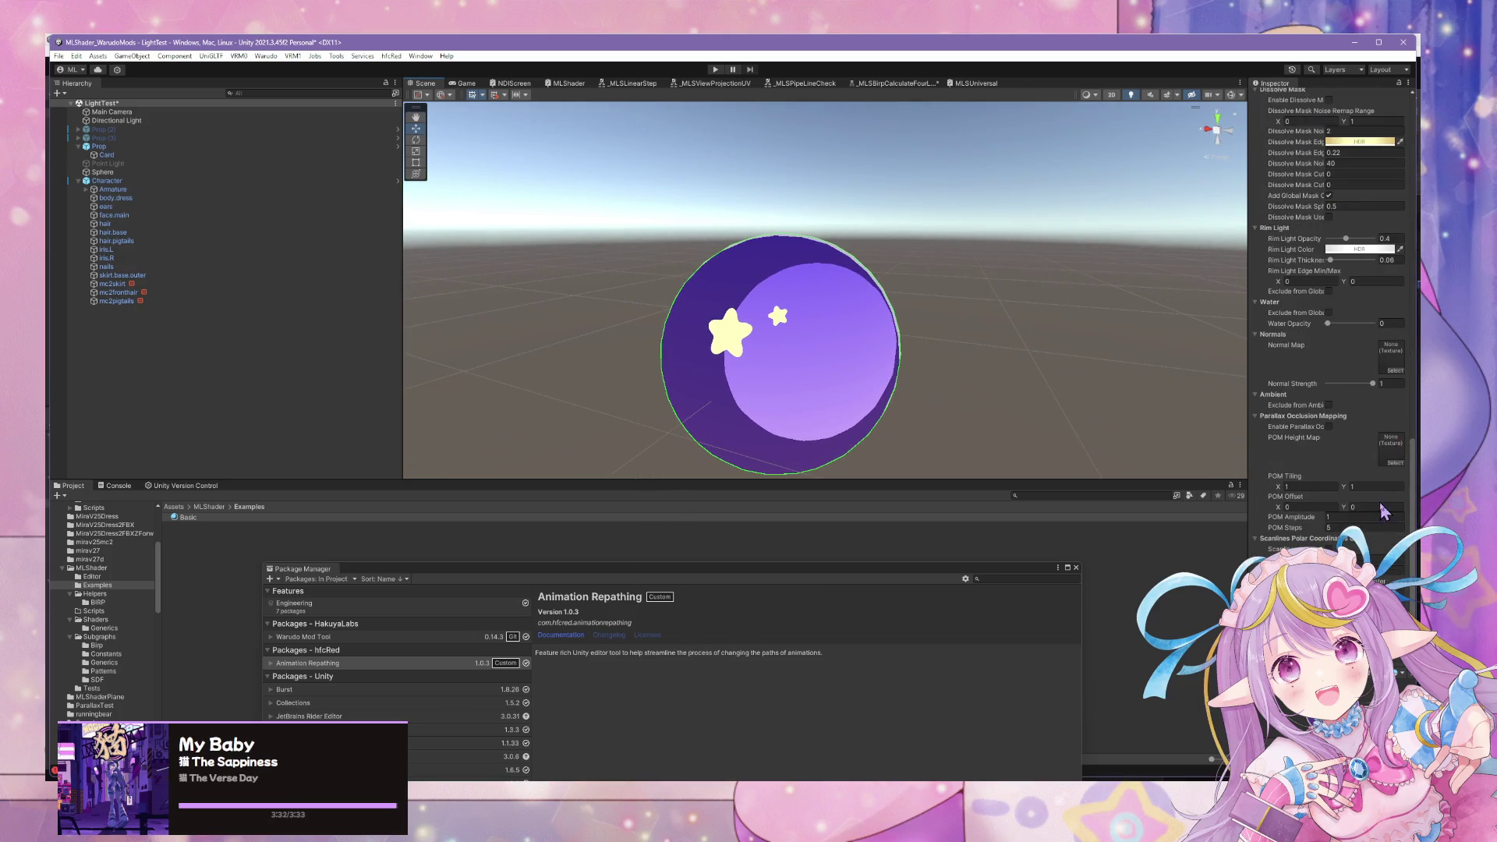
scroll(1383, 510, "up", 15)
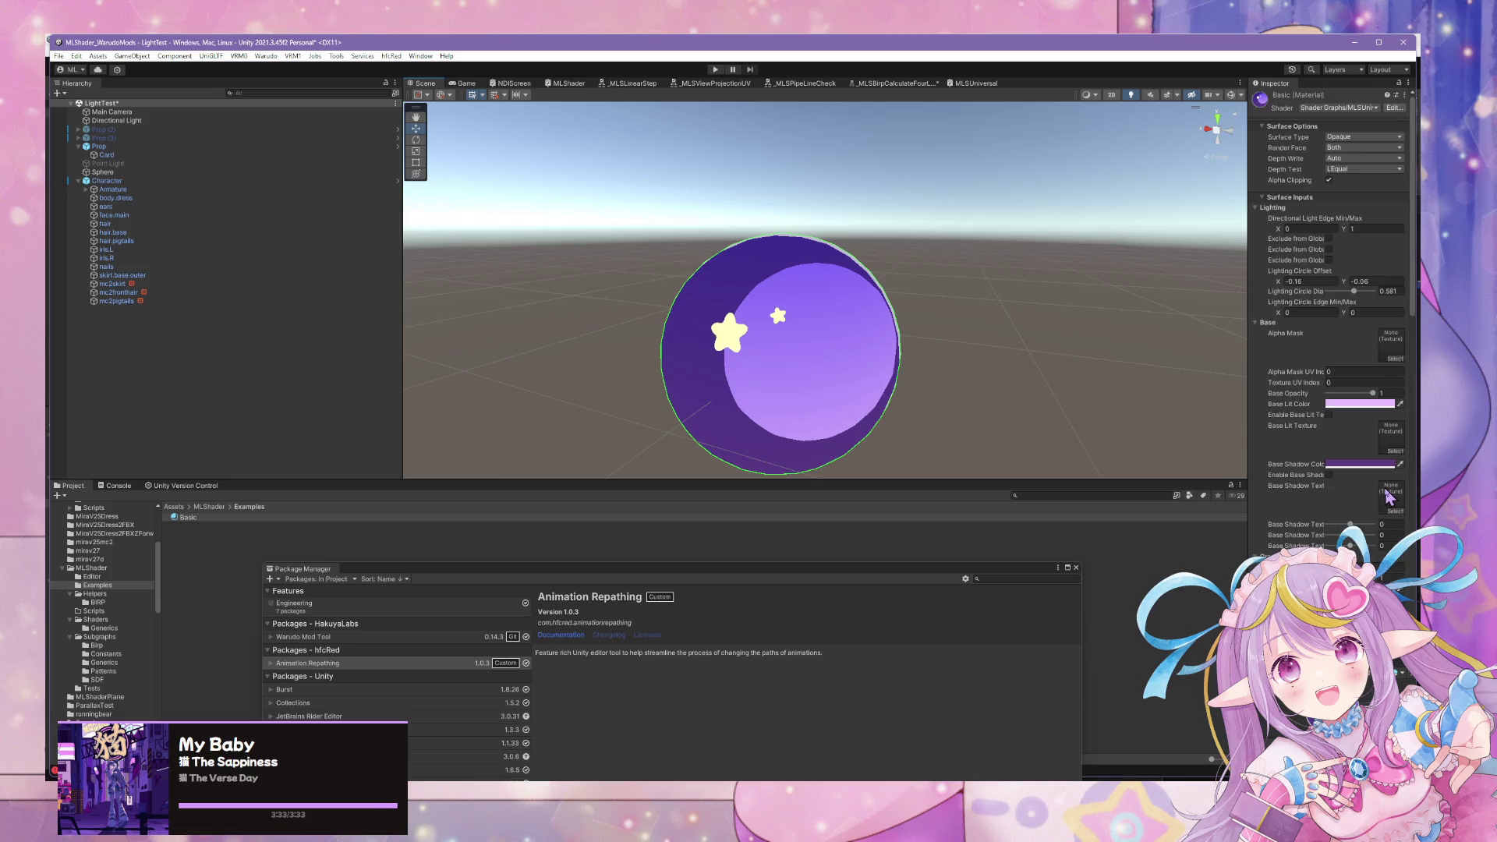
left_click(1277, 207)
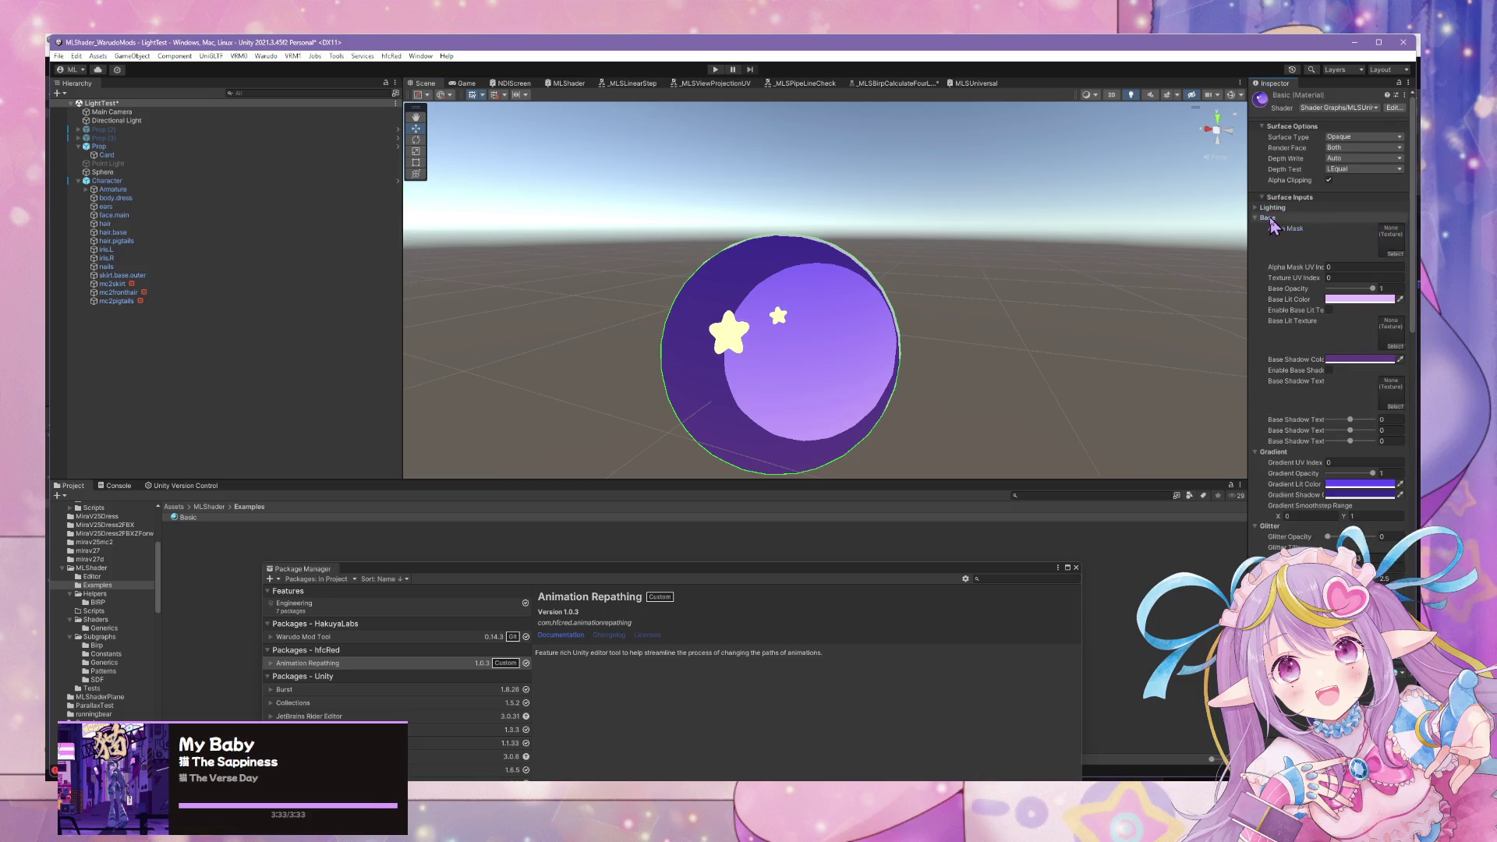
left_click(1278, 218)
left_click(1274, 228)
left_click(1271, 238)
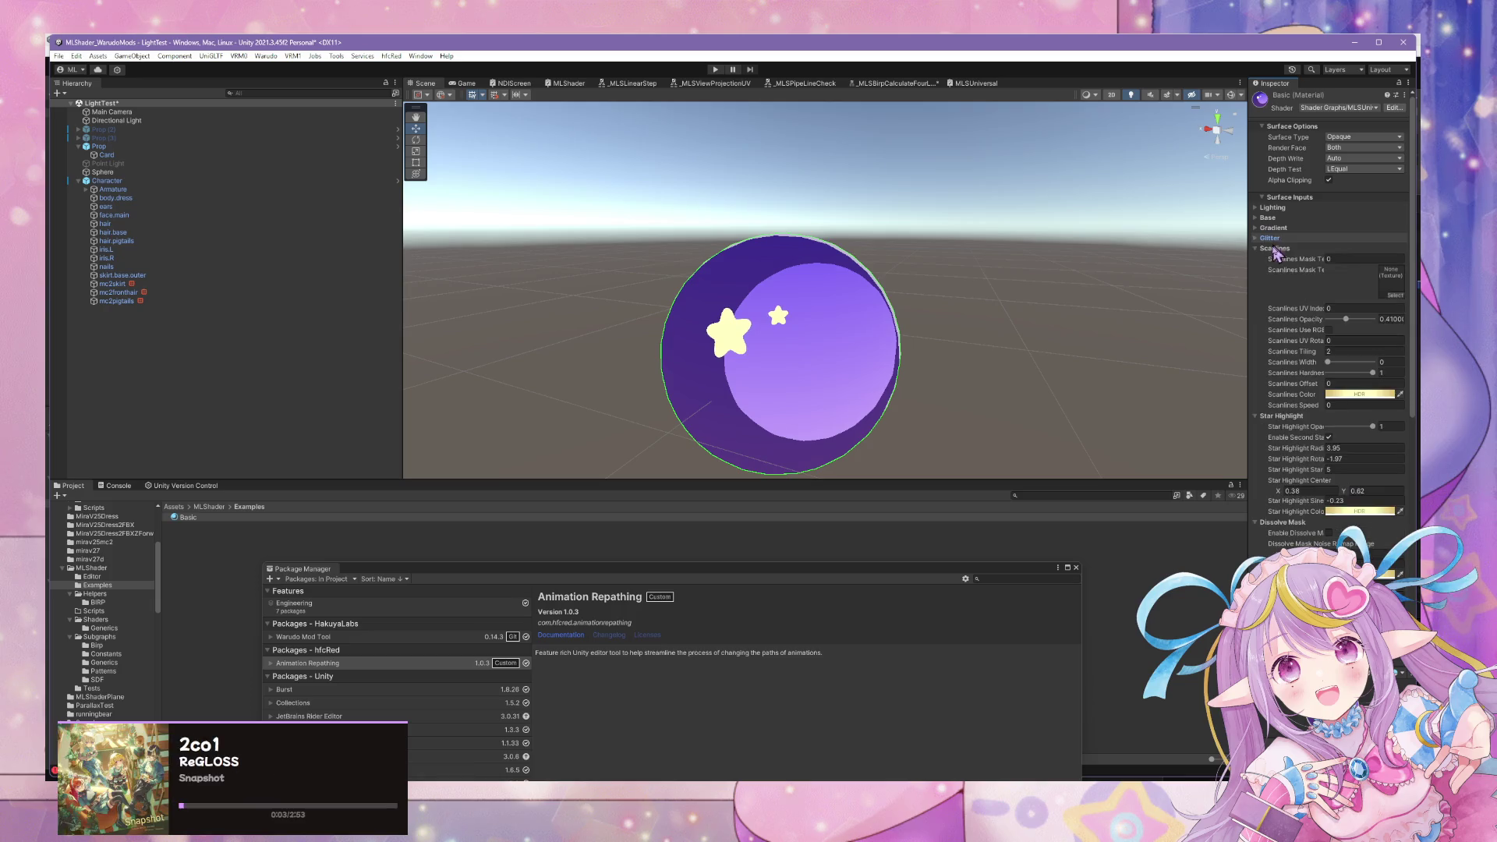
left_click(1275, 248)
left_click(1282, 258)
left_click(1282, 269)
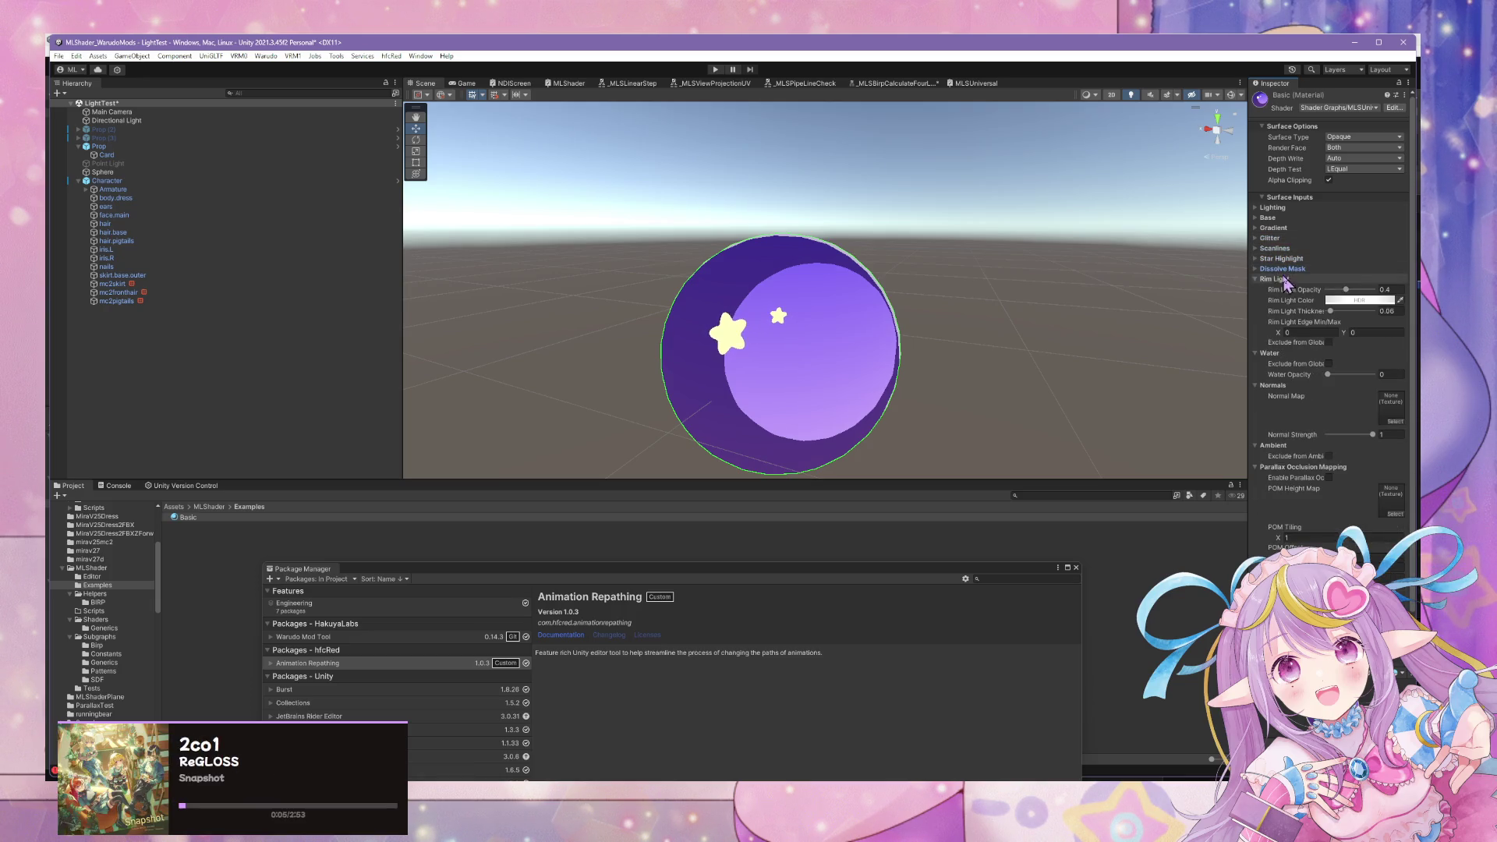
left_click(1279, 278)
Collapse Water, Normals, Ambient, Parallax and Scanlines Polar UV, expand Lighting, and select the sphere.
mouse_move(1130, 343)
left_mouse_down()
mouse_move(832, 327)
mouse_move(1146, 361)
mouse_move(1029, 361)
mouse_move(1045, 355)
left_mouse_up()
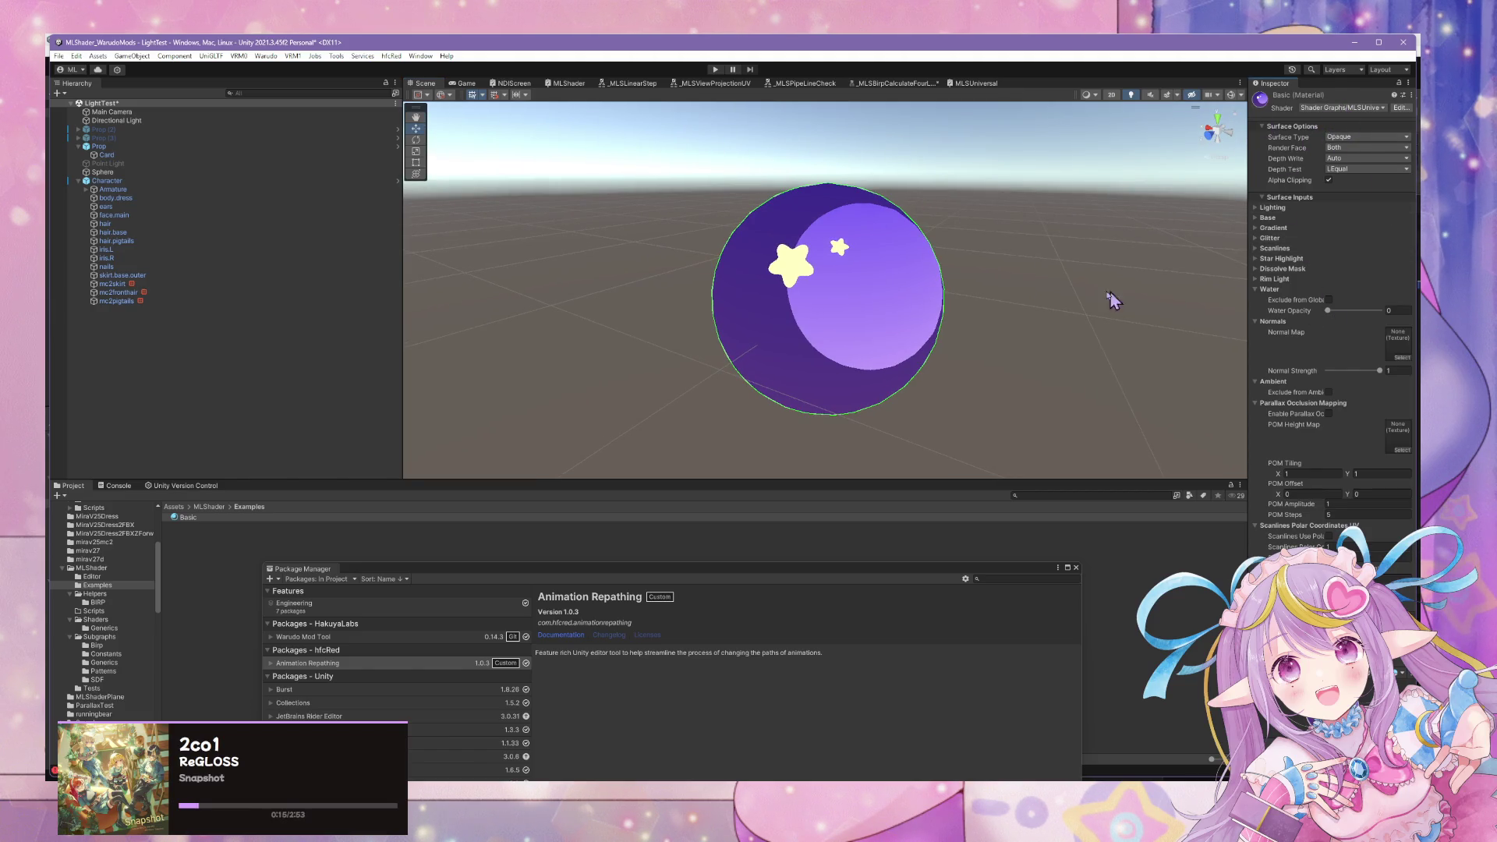
left_click_drag(1056, 302, 1028, 295)
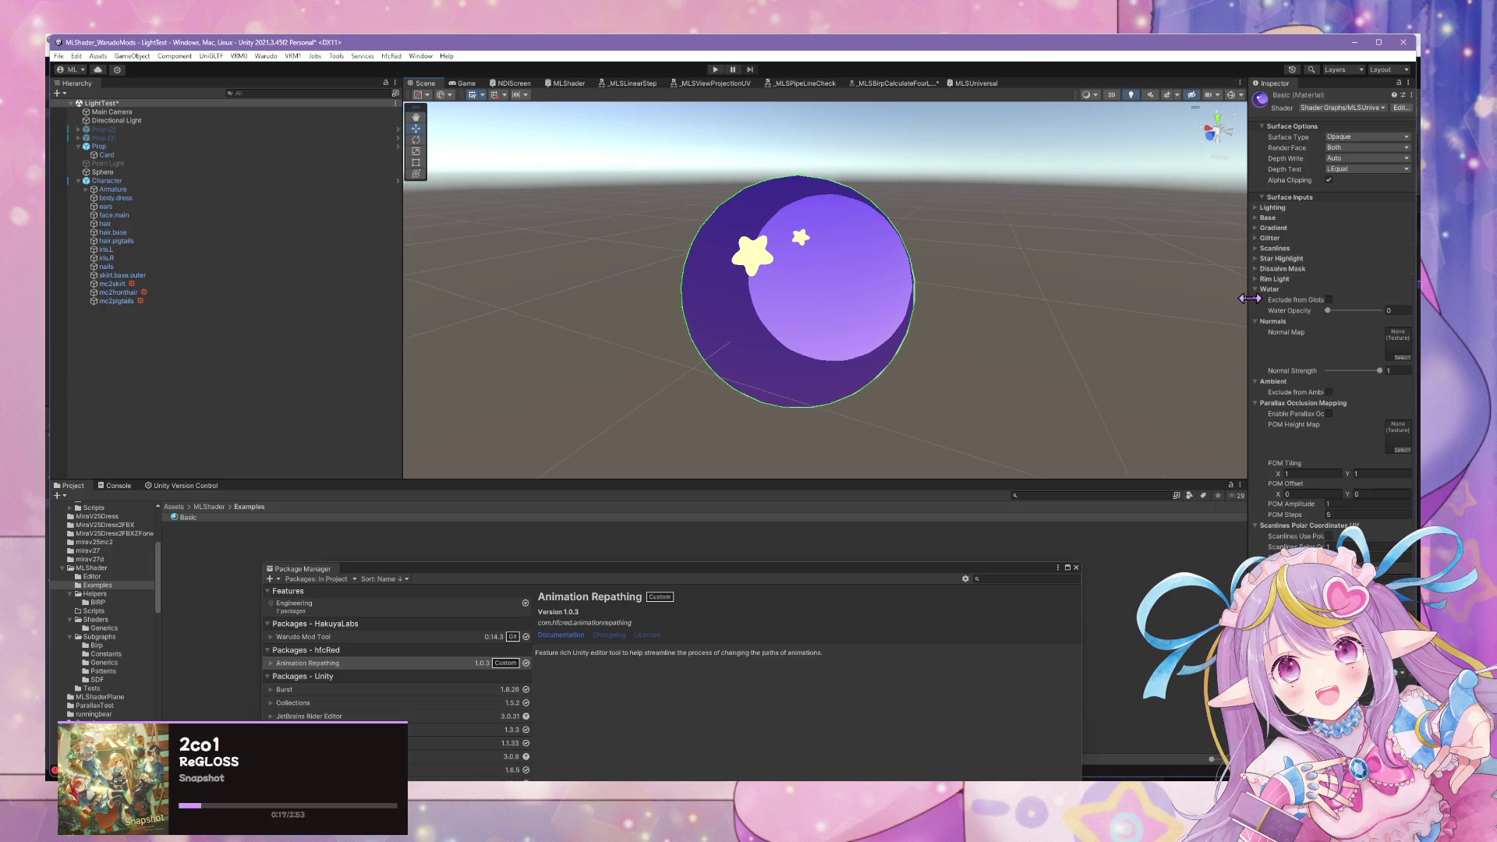
left_click(1277, 292)
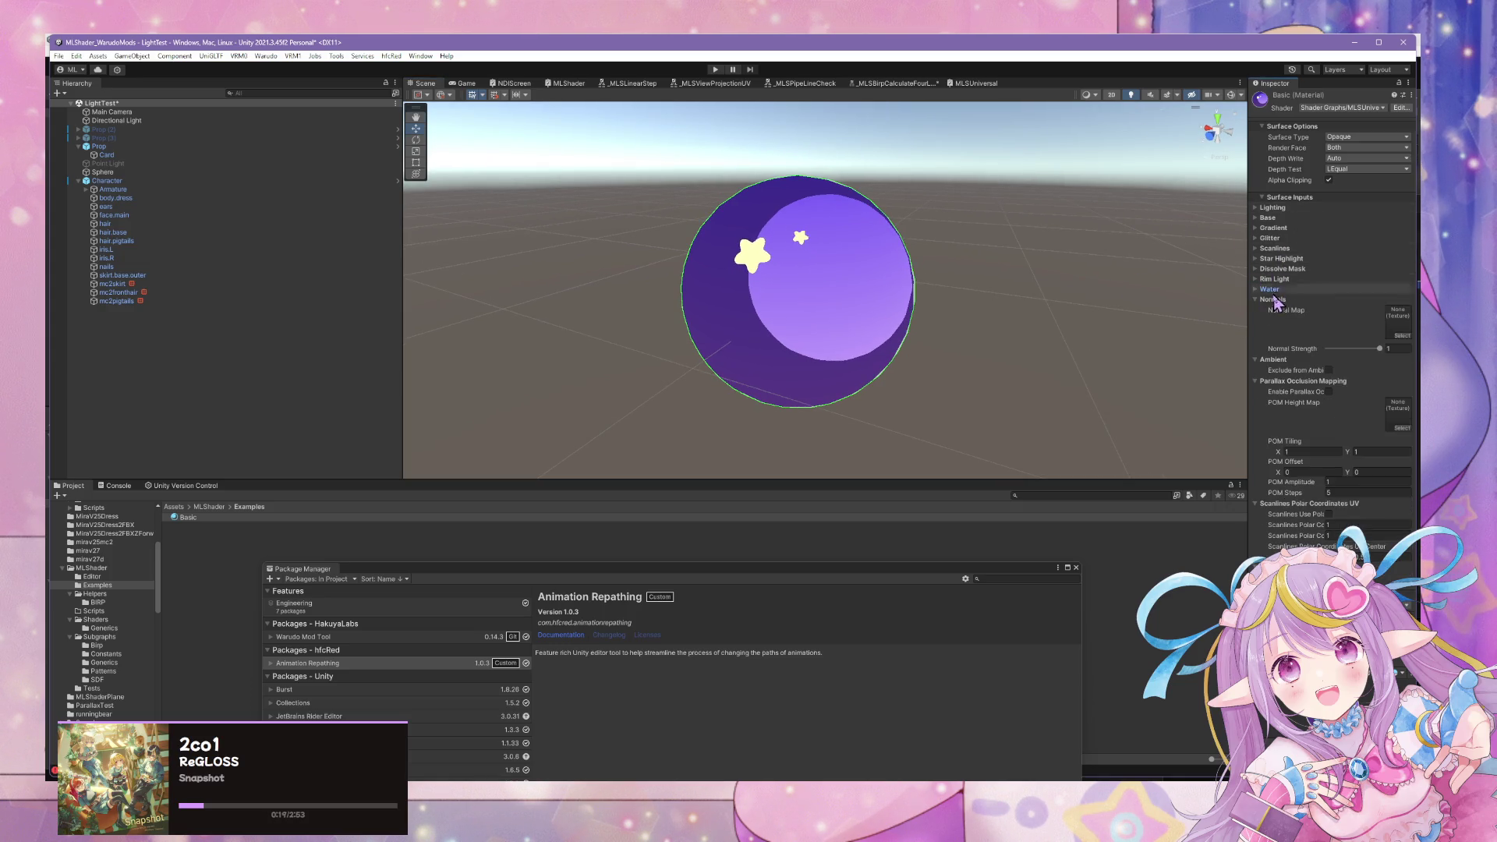
left_click(1276, 300)
left_click(1274, 309)
left_click(1278, 319)
left_click(1308, 330)
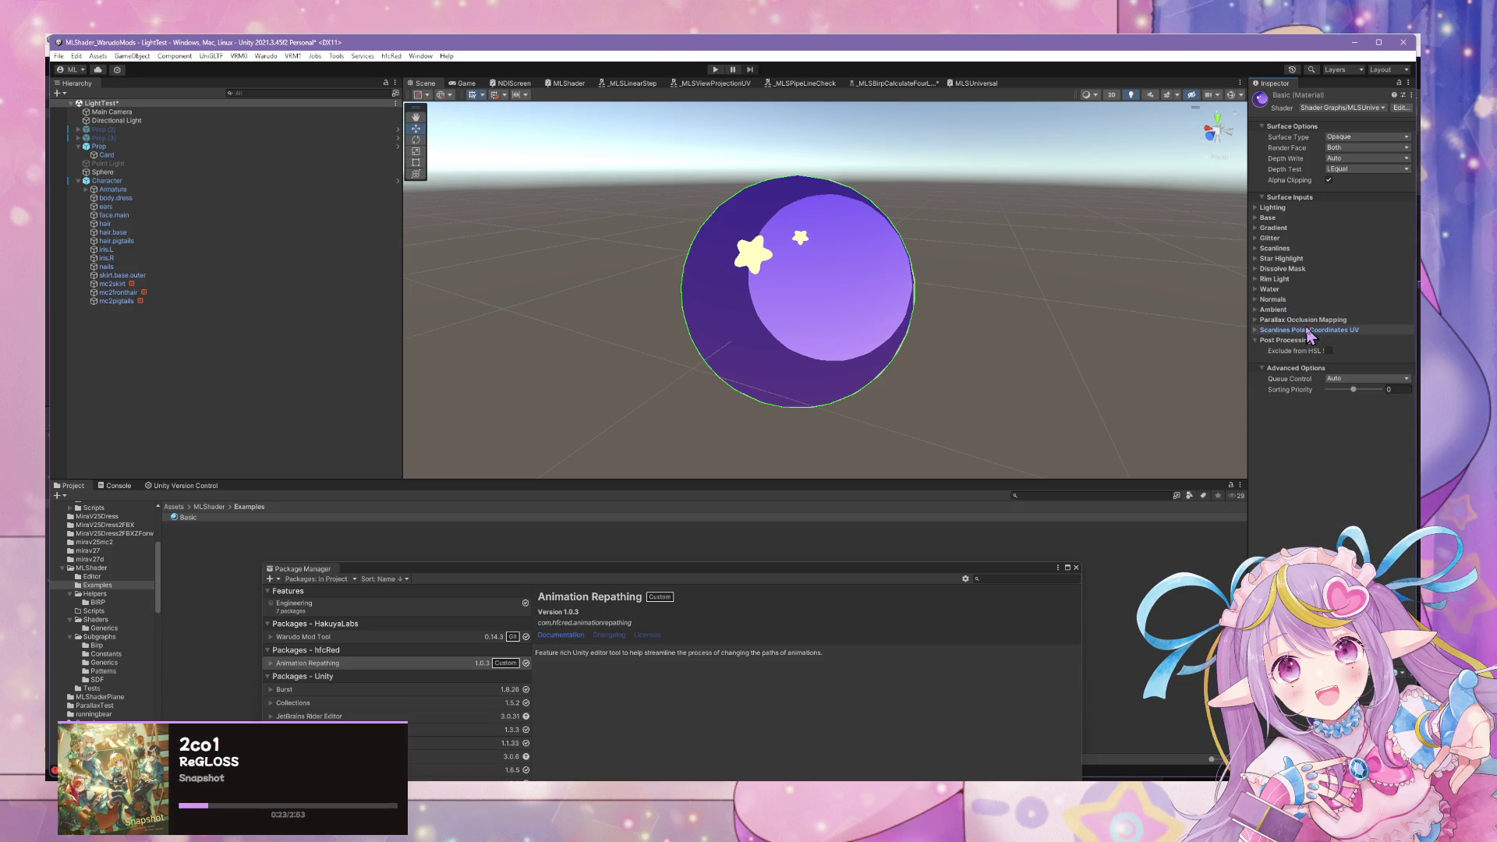
left_click(1271, 209)
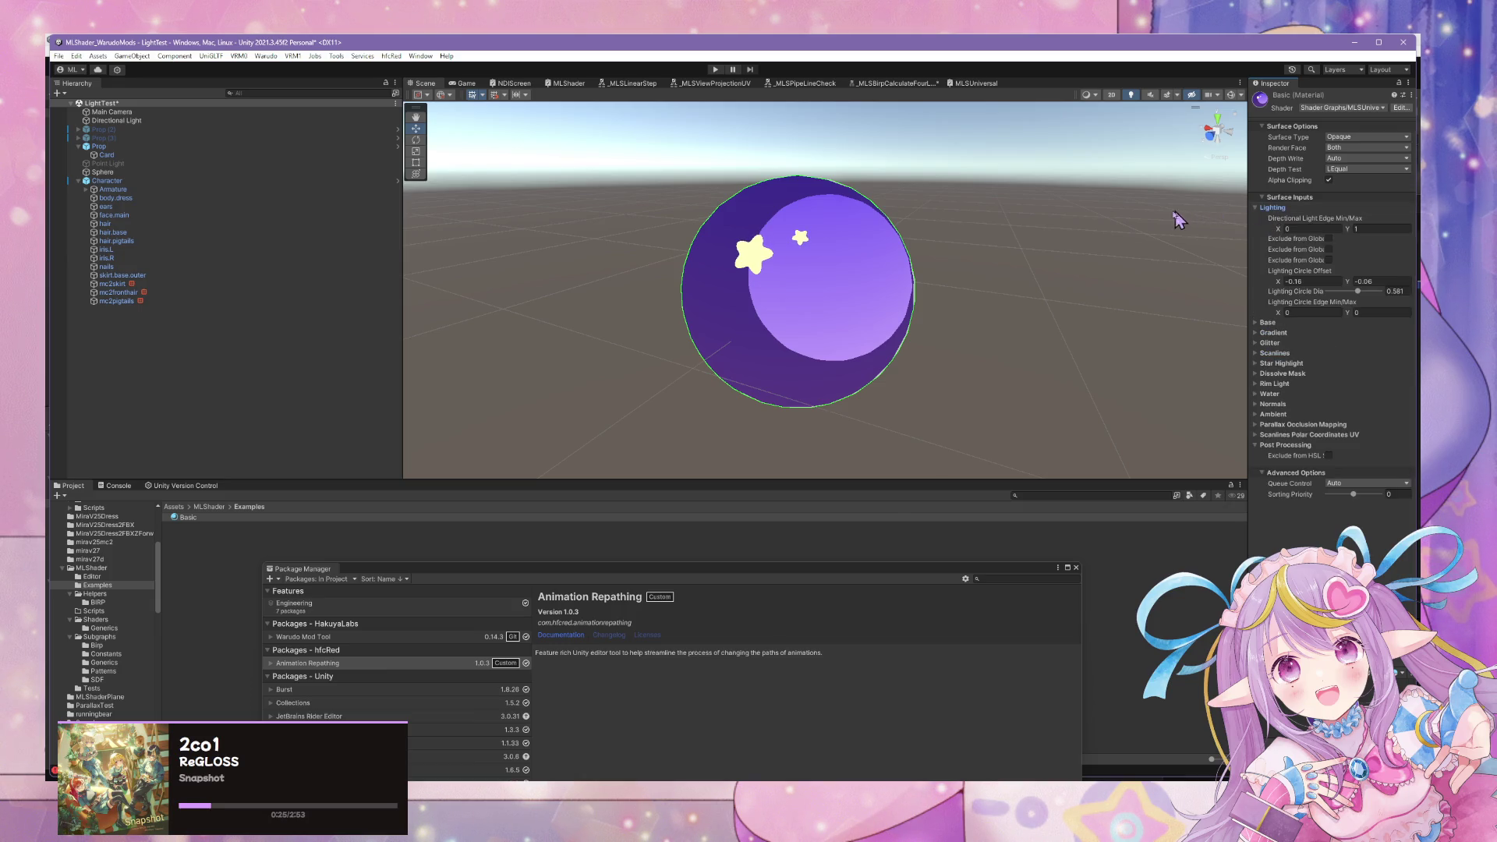
left_click(929, 261)
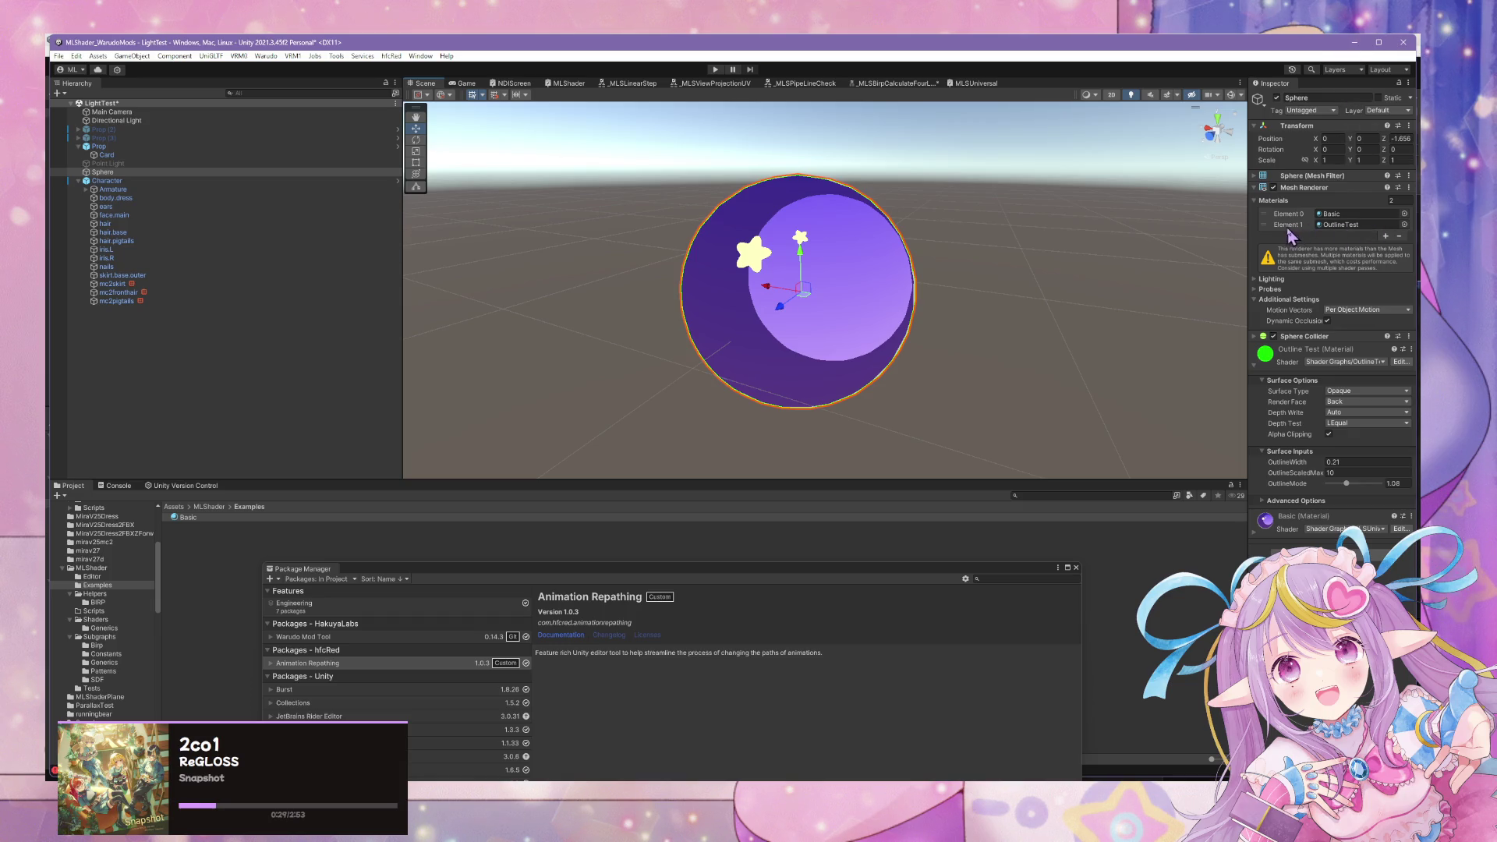
Remove the OutlineTest material from the sphere's Materials list and orbit to check it.
left_click(1399, 235)
mouse_move(1029, 278)
left_mouse_down()
mouse_move(855, 284)
mouse_move(1002, 280)
mouse_move(1003, 174)
mouse_move(735, 190)
mouse_move(1055, 124)
mouse_move(1142, 281)
mouse_move(1084, 310)
mouse_move(1186, 284)
mouse_move(1102, 257)
mouse_move(1126, 190)
mouse_move(1108, 256)
mouse_move(1114, 195)
mouse_move(1076, 179)
mouse_move(1123, 155)
mouse_move(1117, 138)
mouse_move(1086, 211)
mouse_move(1082, 157)
mouse_move(992, 274)
left_mouse_up()
mouse_move(815, 279)
left_mouse_down()
mouse_move(875, 241)
mouse_move(615, 230)
mouse_move(939, 250)
mouse_move(1115, 208)
mouse_move(1025, 278)
mouse_move(972, 241)
mouse_move(1015, 181)
mouse_move(955, 244)
mouse_move(1055, 288)
mouse_move(959, 265)
mouse_move(741, 258)
mouse_move(752, 285)
mouse_move(1002, 307)
mouse_move(987, 296)
mouse_move(1002, 174)
mouse_move(989, 177)
mouse_move(1092, 177)
mouse_move(925, 212)
mouse_move(902, 234)
mouse_move(974, 234)
left_mouse_up()
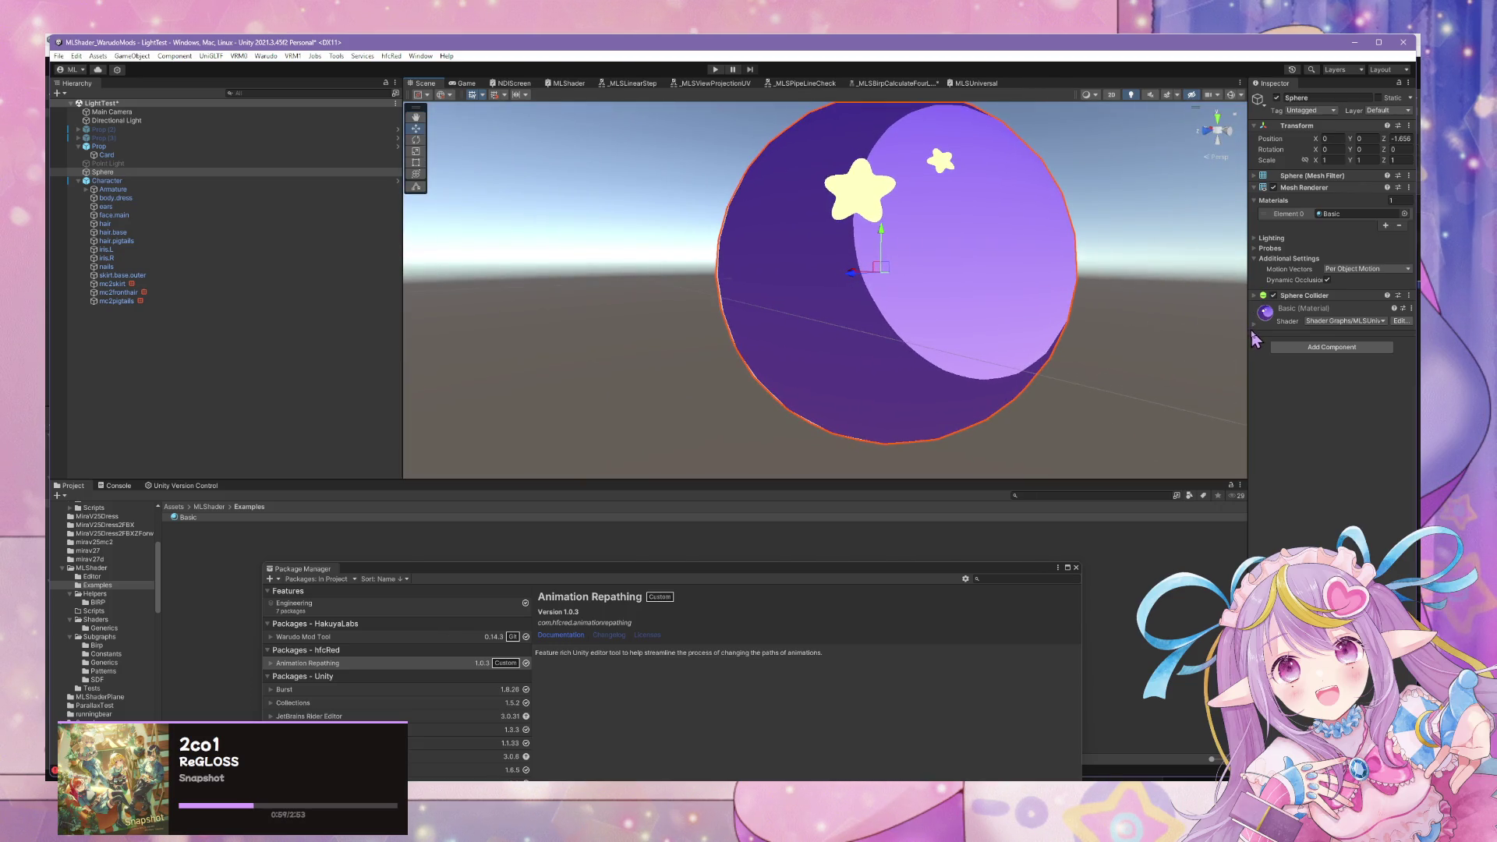
Expand the Basic material and its Base section, scrolling through its properties.
left_click(1255, 326)
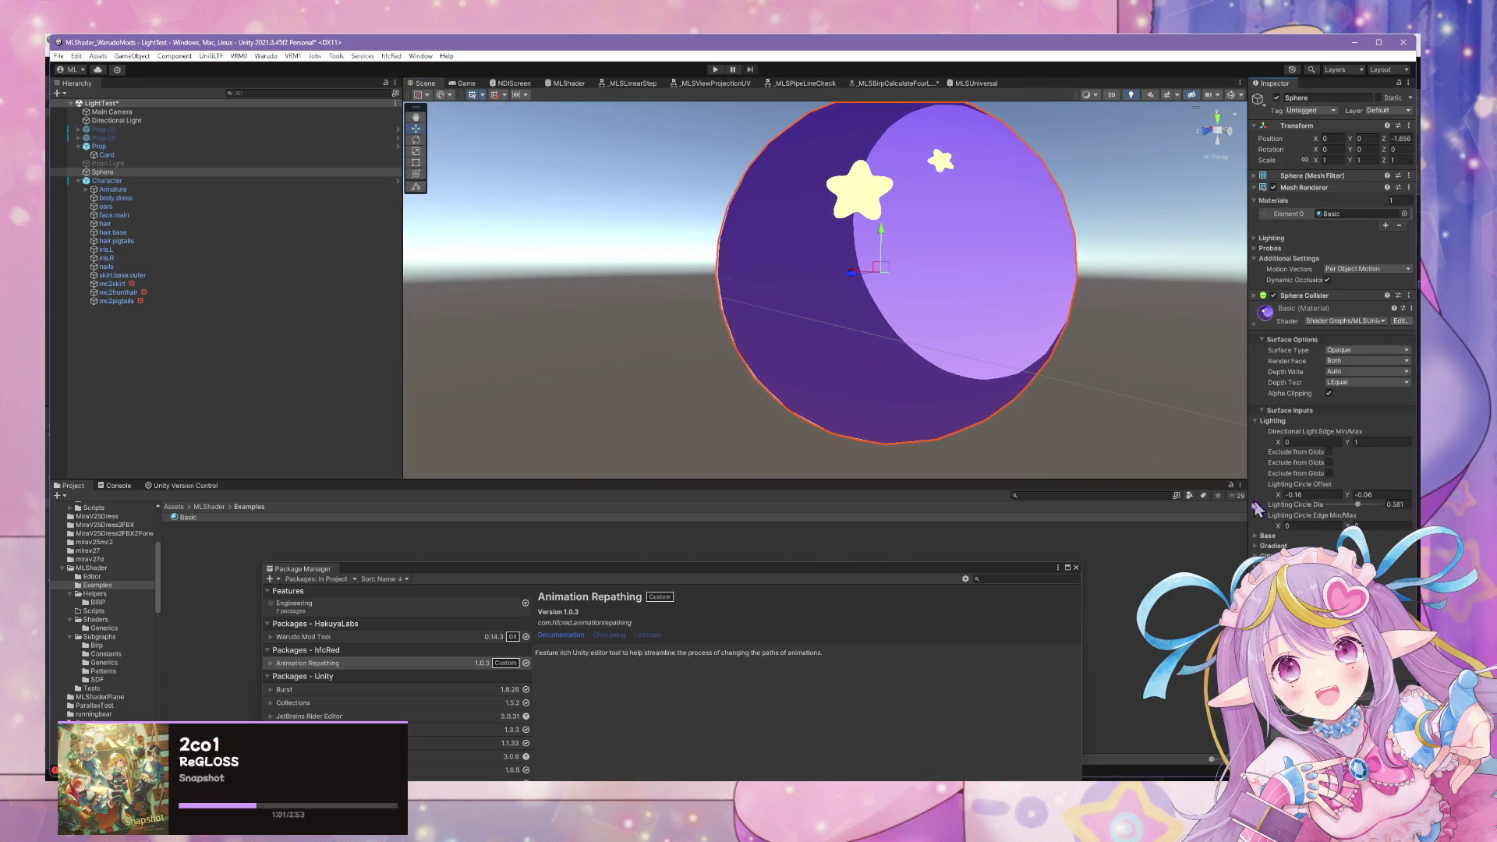
left_click(1257, 537)
scroll(1338, 471, "down", 3)
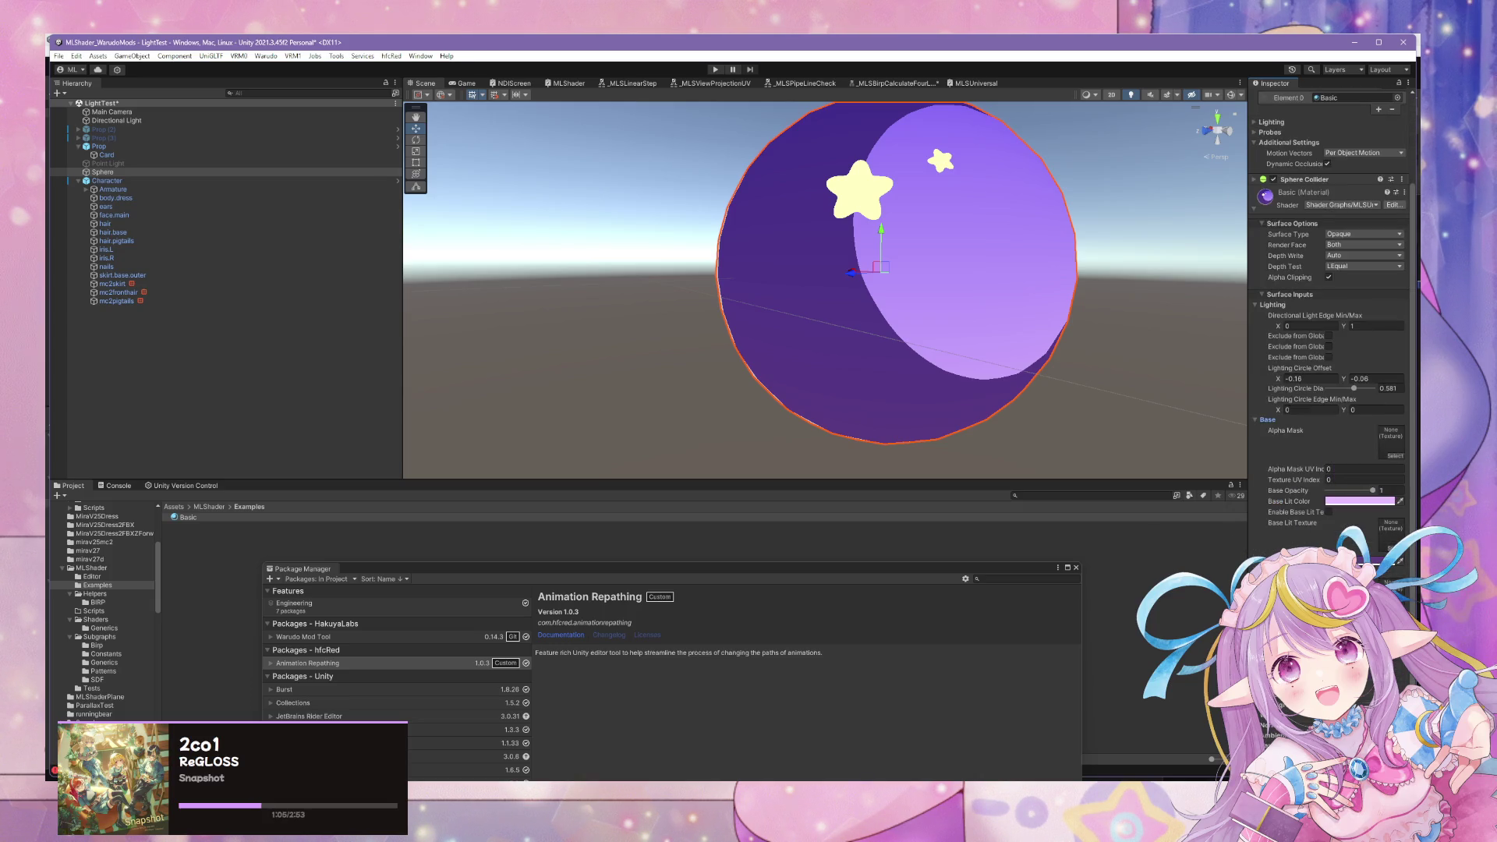
scroll(1329, 351, "down", 5)
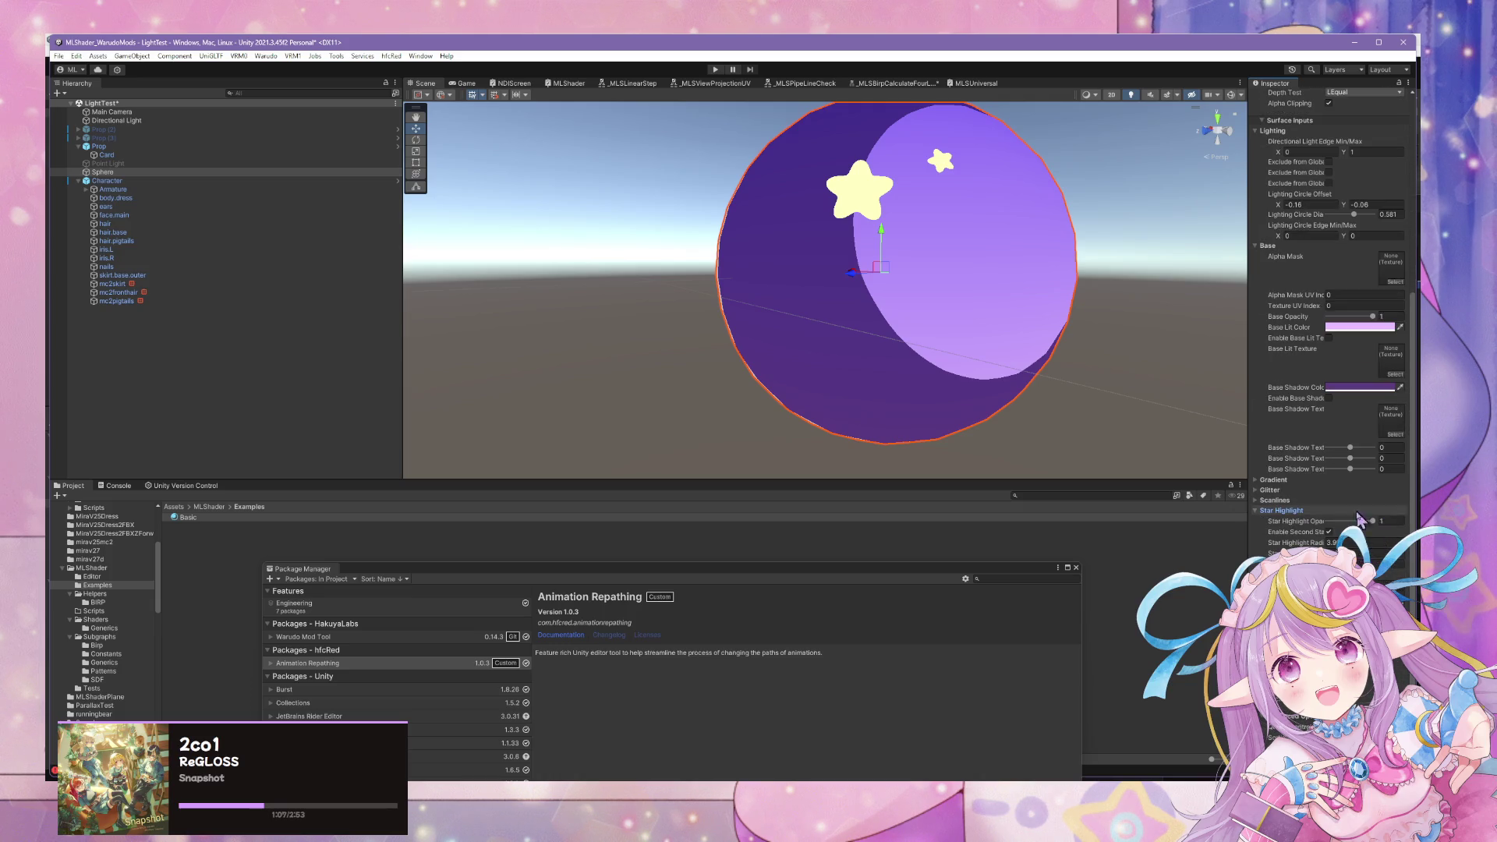
scroll(1092, 371, "down", 5)
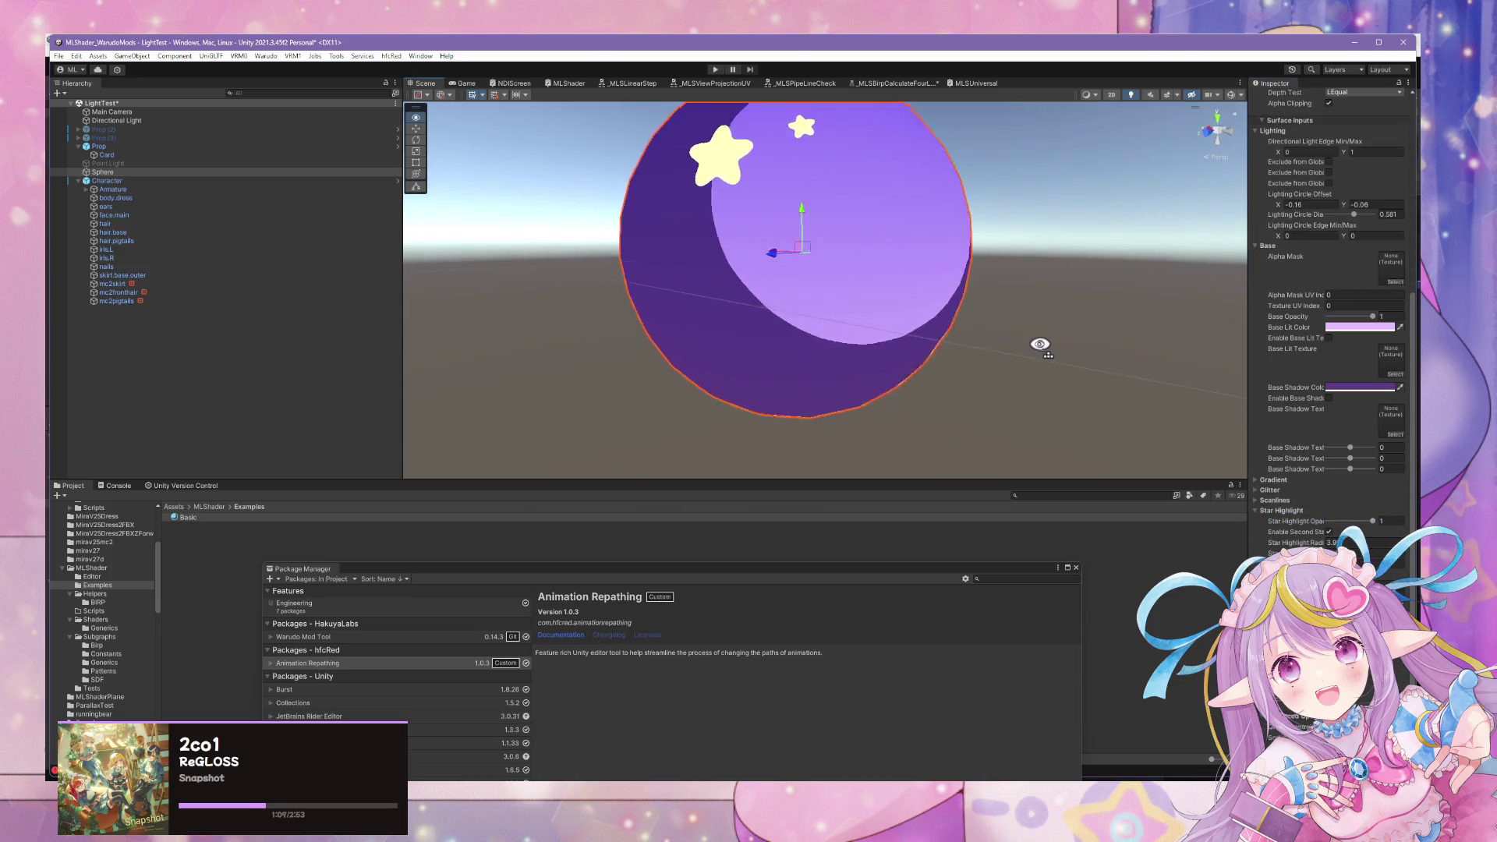
mouse_move(1010, 330)
left_mouse_down()
mouse_move(896, 323)
mouse_move(938, 334)
mouse_move(943, 354)
mouse_move(1000, 360)
mouse_move(896, 363)
mouse_move(966, 365)
left_mouse_up()
scroll(866, 323, "up", 5)
scroll(868, 318, "down", 5)
scroll(868, 316, "up", 5)
scroll(867, 316, "down", 5)
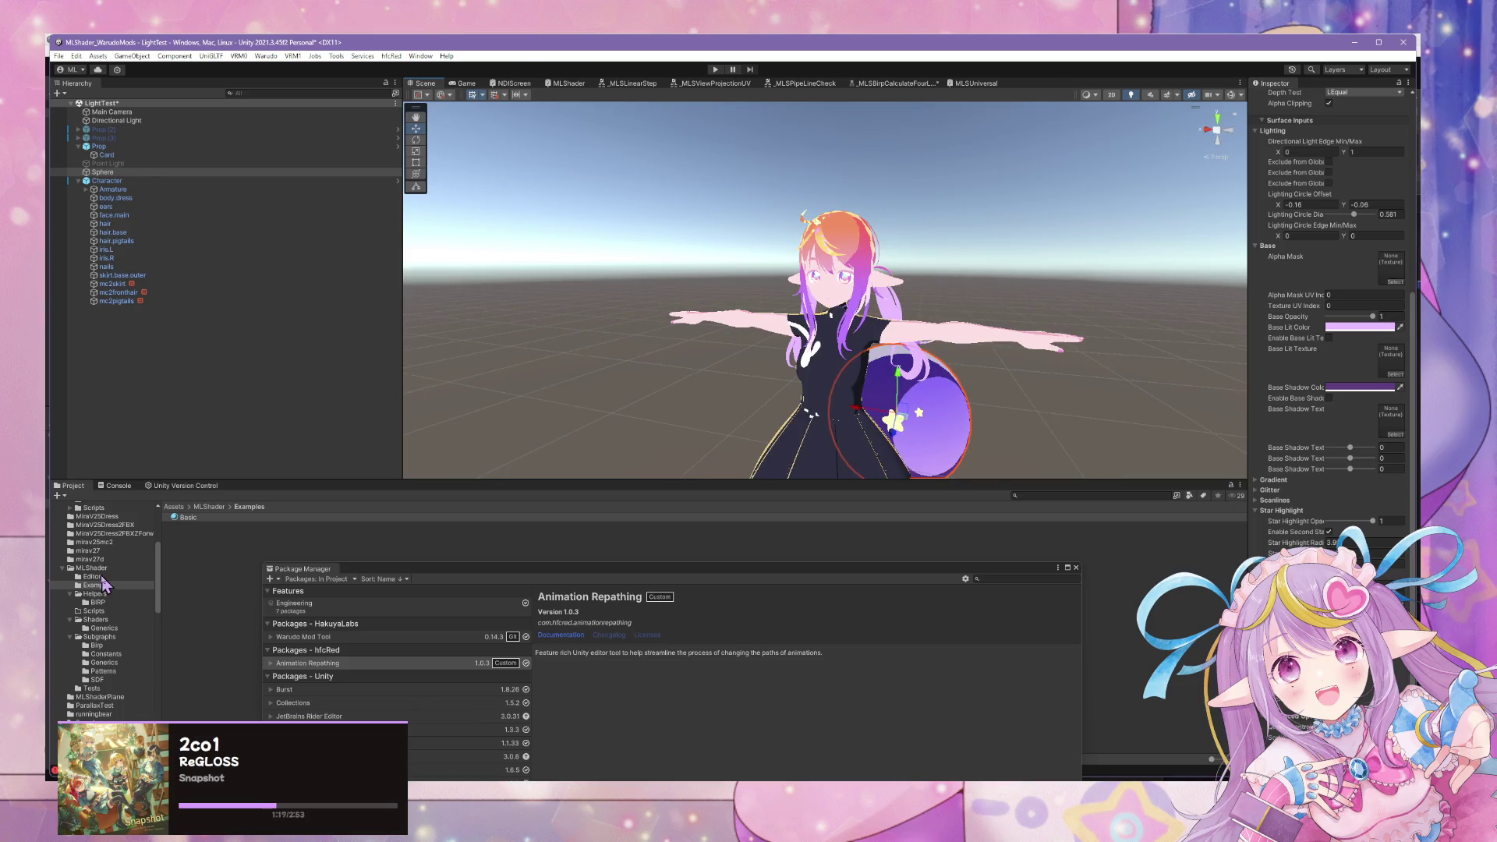
Drop the mirav27d Character prefab into the scene, then delete it again.
scroll(105, 586, "up", 3)
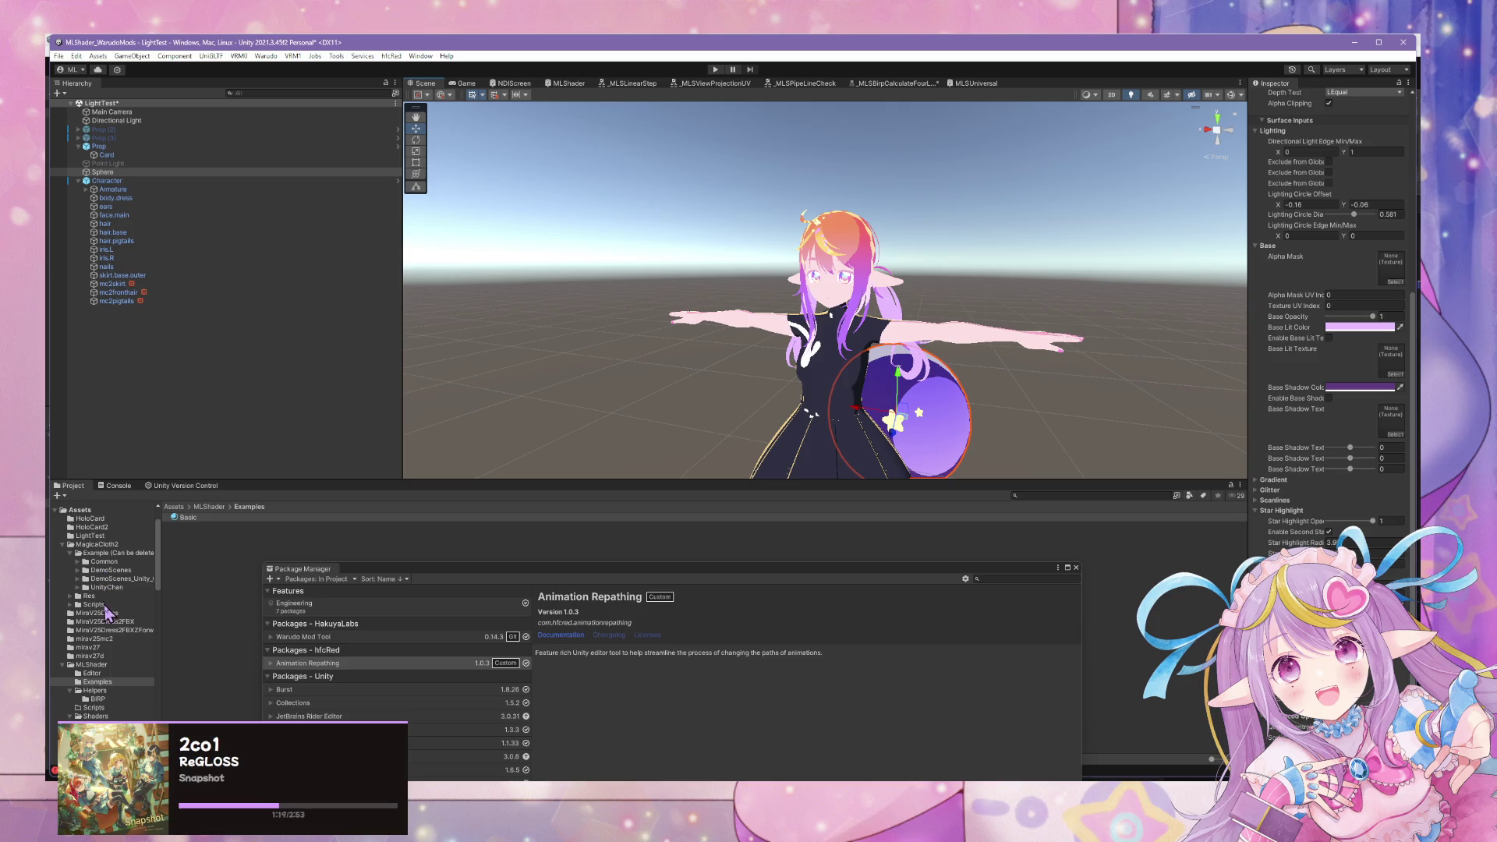
left_click(92, 656)
mouse_move(189, 538)
left_mouse_down()
mouse_move(226, 401)
mouse_move(195, 234)
mouse_move(234, 199)
mouse_move(546, 316)
mouse_move(696, 411)
mouse_move(501, 375)
mouse_move(941, 412)
left_mouse_up()
key("Delete")
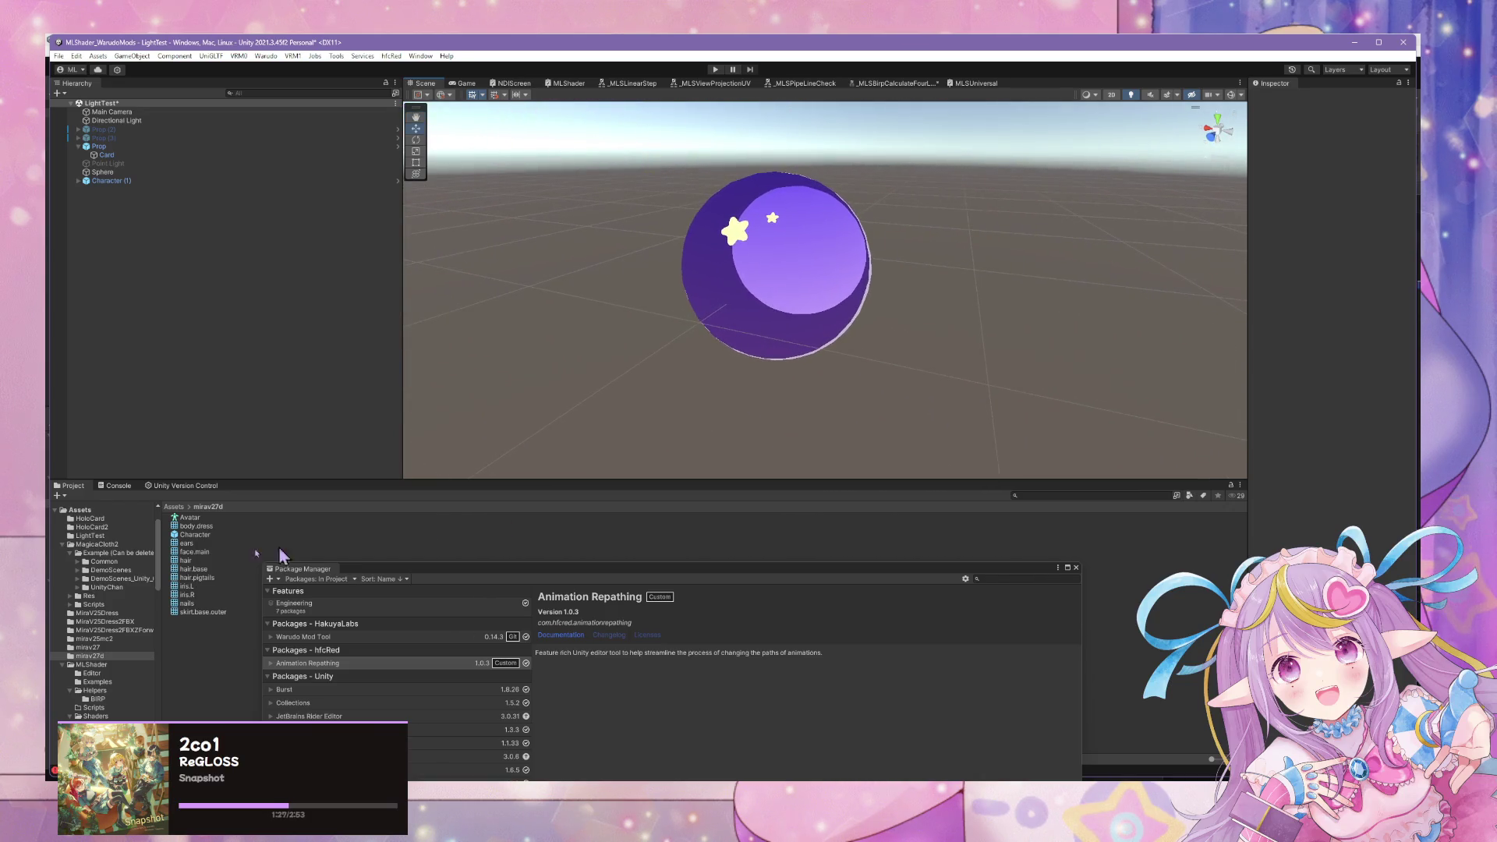
Apply the mirav27 dark navy eye material to the sphere and move Package Manager bottom right.
left_click(117, 647)
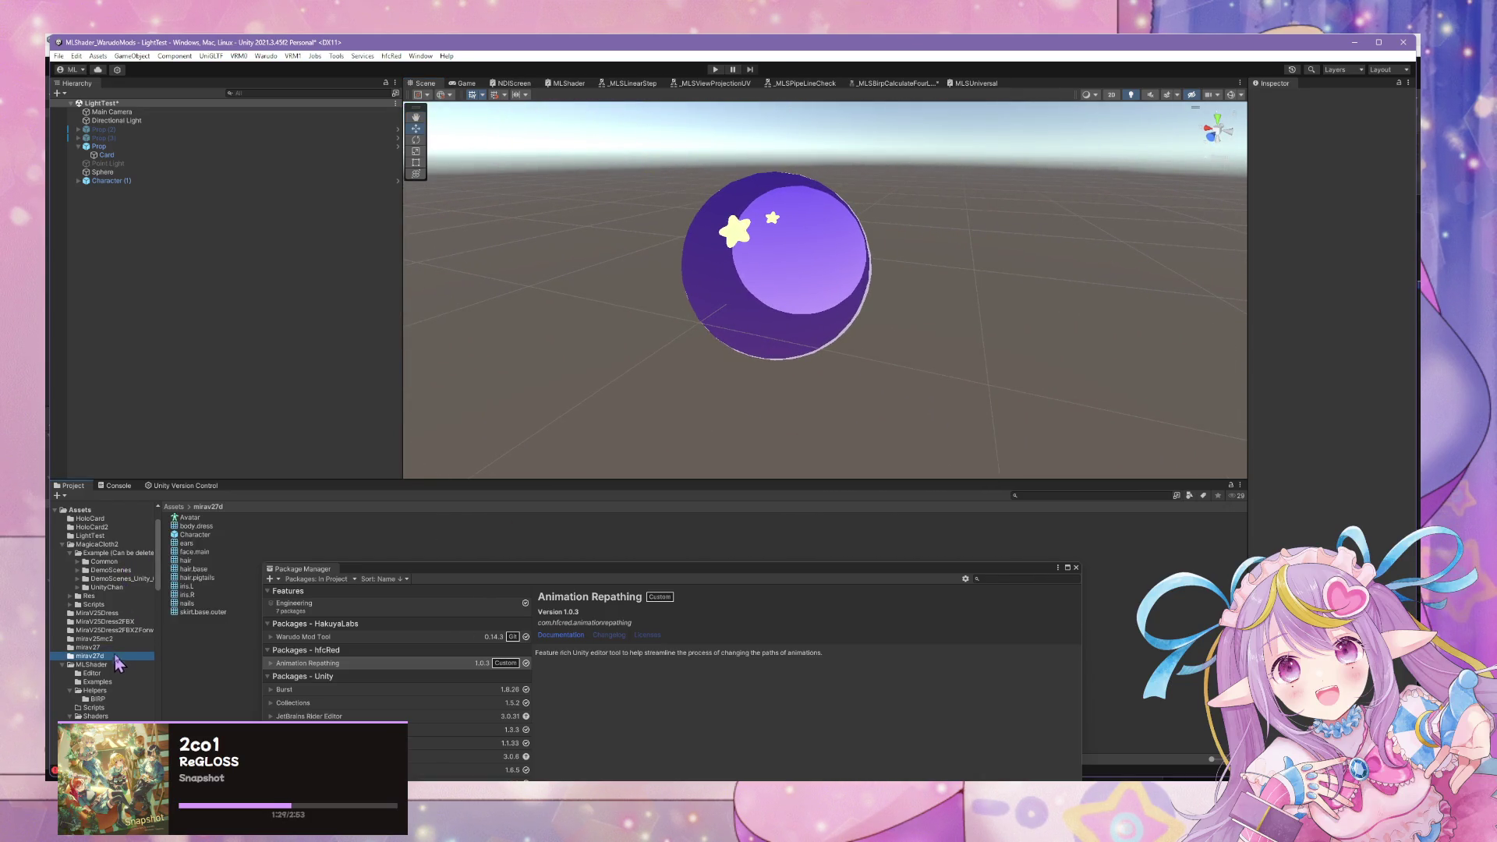
left_click_drag(242, 551, 702, 250)
mouse_move(883, 281)
left_mouse_down()
mouse_move(792, 247)
mouse_move(822, 240)
left_mouse_up()
mouse_move(886, 243)
left_mouse_down()
mouse_move(975, 277)
mouse_move(999, 344)
mouse_move(862, 371)
mouse_move(839, 274)
mouse_move(816, 294)
mouse_move(881, 254)
mouse_move(734, 251)
mouse_move(812, 254)
mouse_move(792, 255)
mouse_move(894, 325)
left_mouse_up()
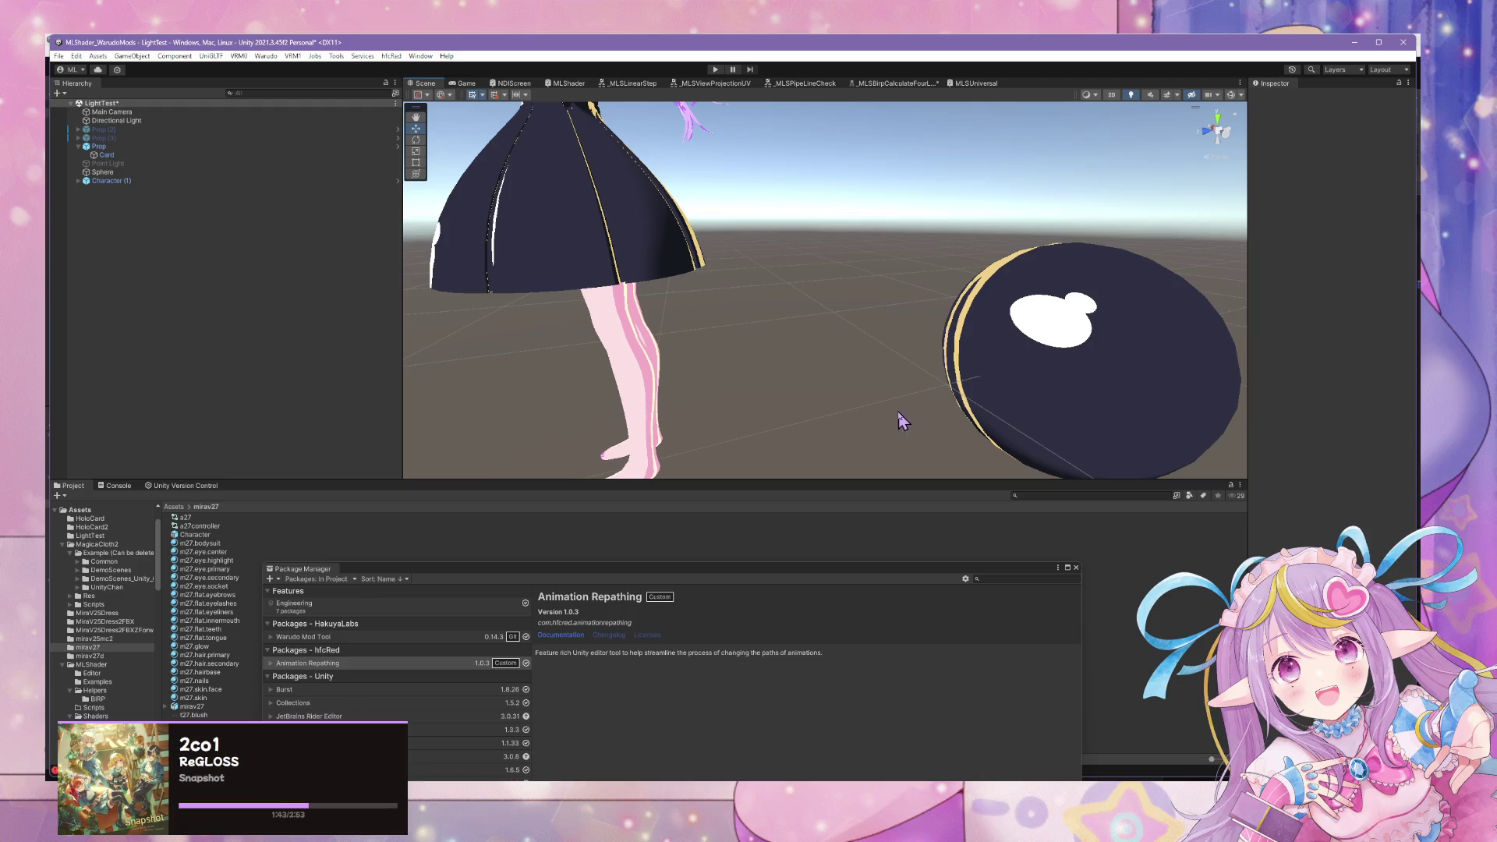
mouse_move(764, 573)
left_mouse_down()
mouse_move(1091, 425)
mouse_move(945, 428)
left_mouse_up()
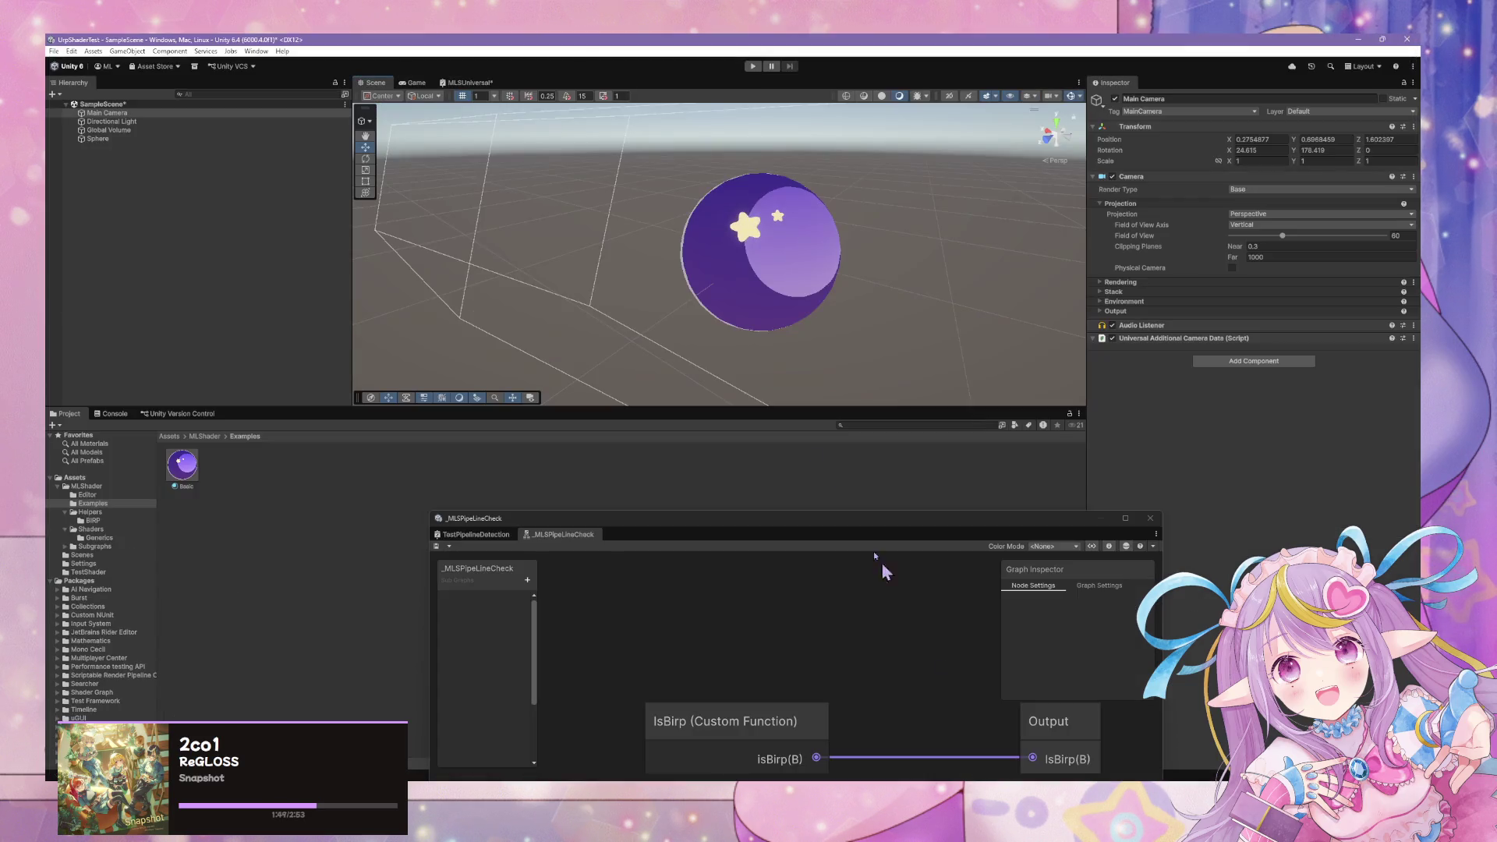
Select the sphere, dock the TestPipelineDetection Shader Graph, and show the Basic material's properties.
left_click_drag(782, 351, 818, 294)
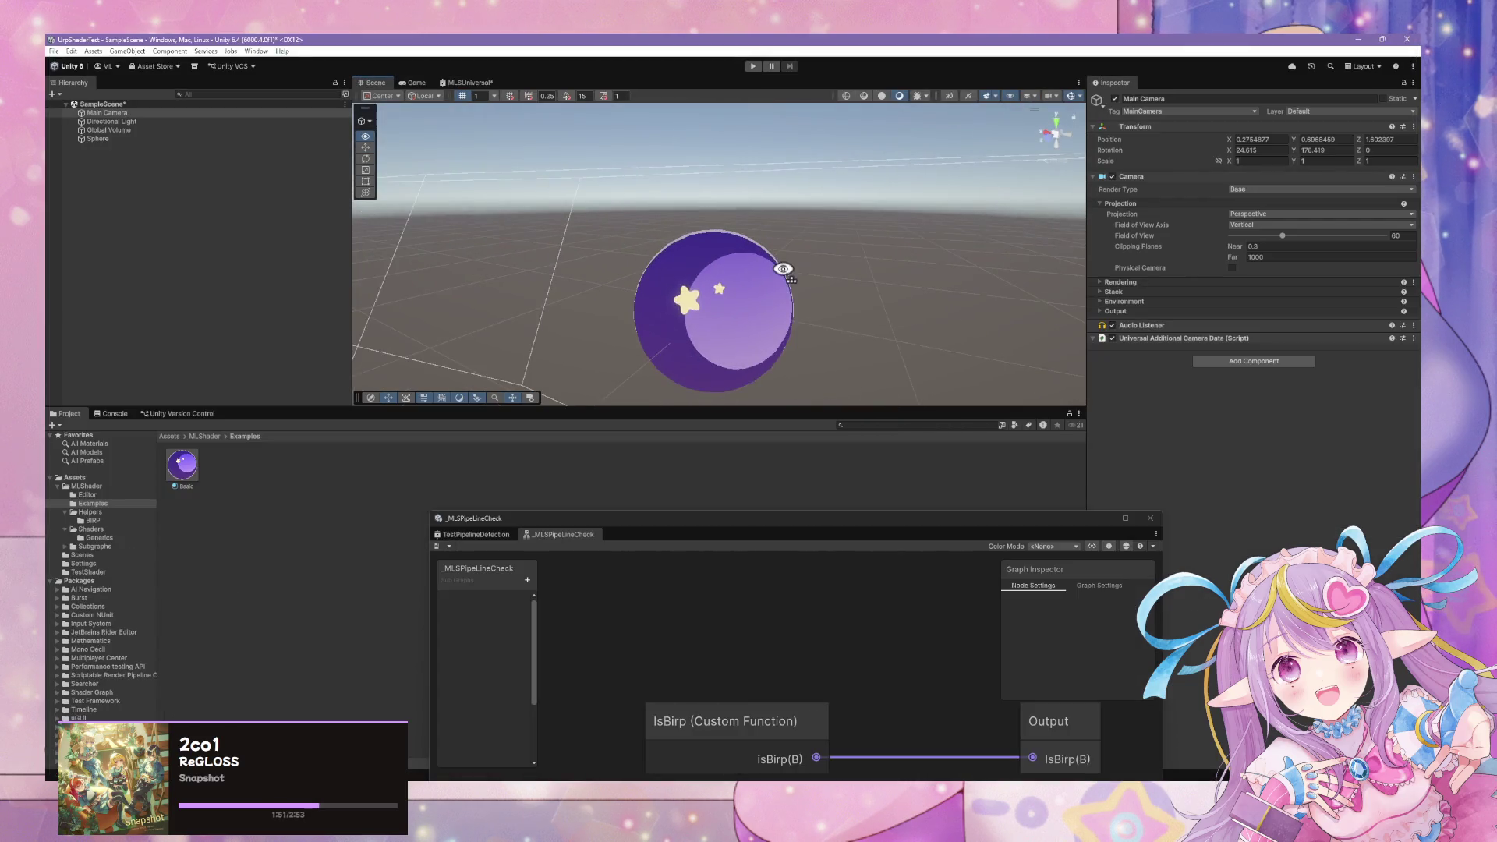
left_click(747, 338)
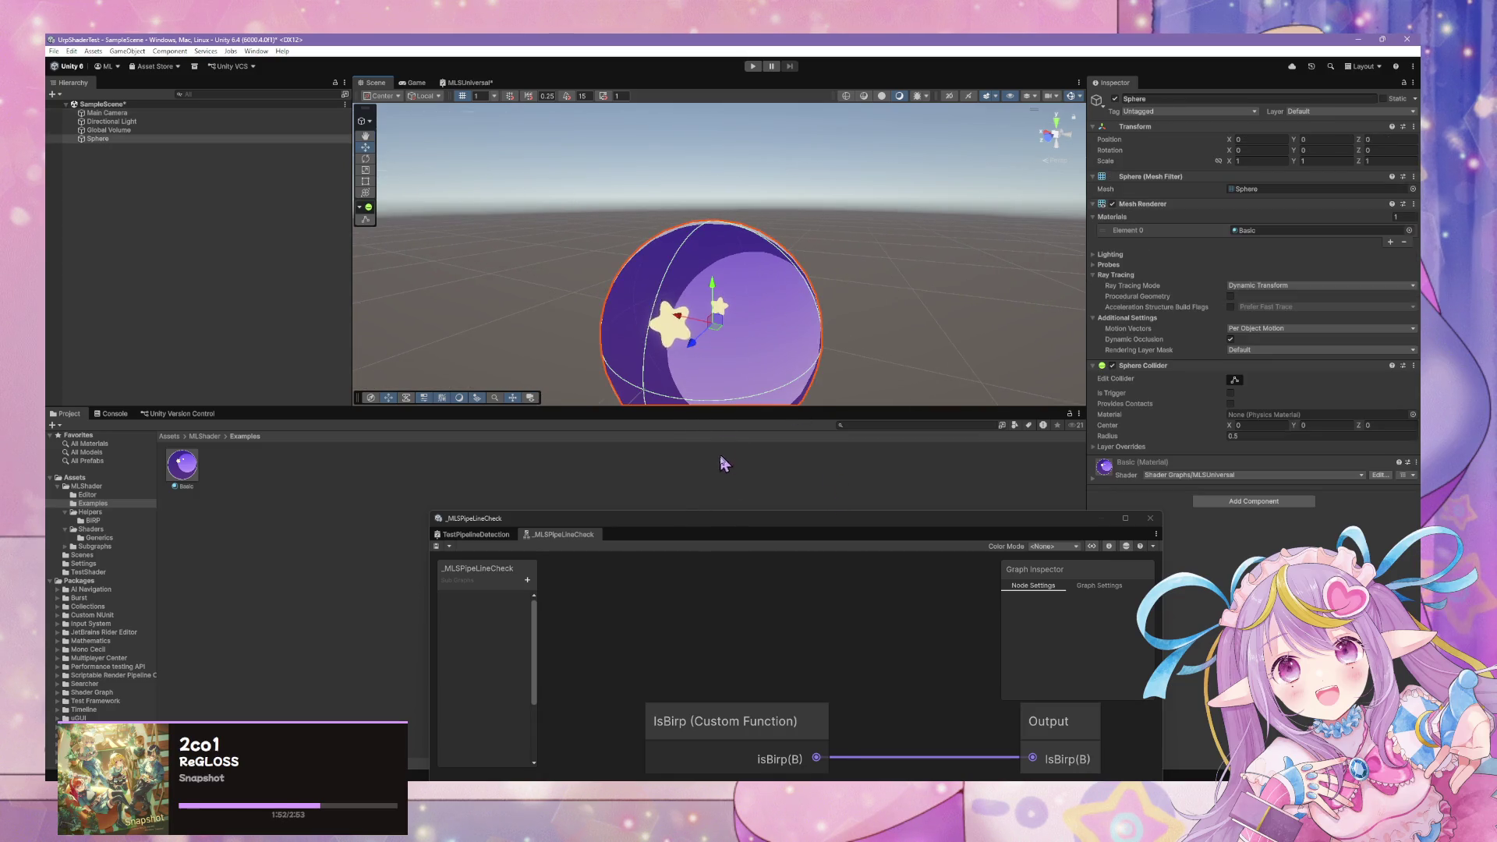
left_click(743, 546)
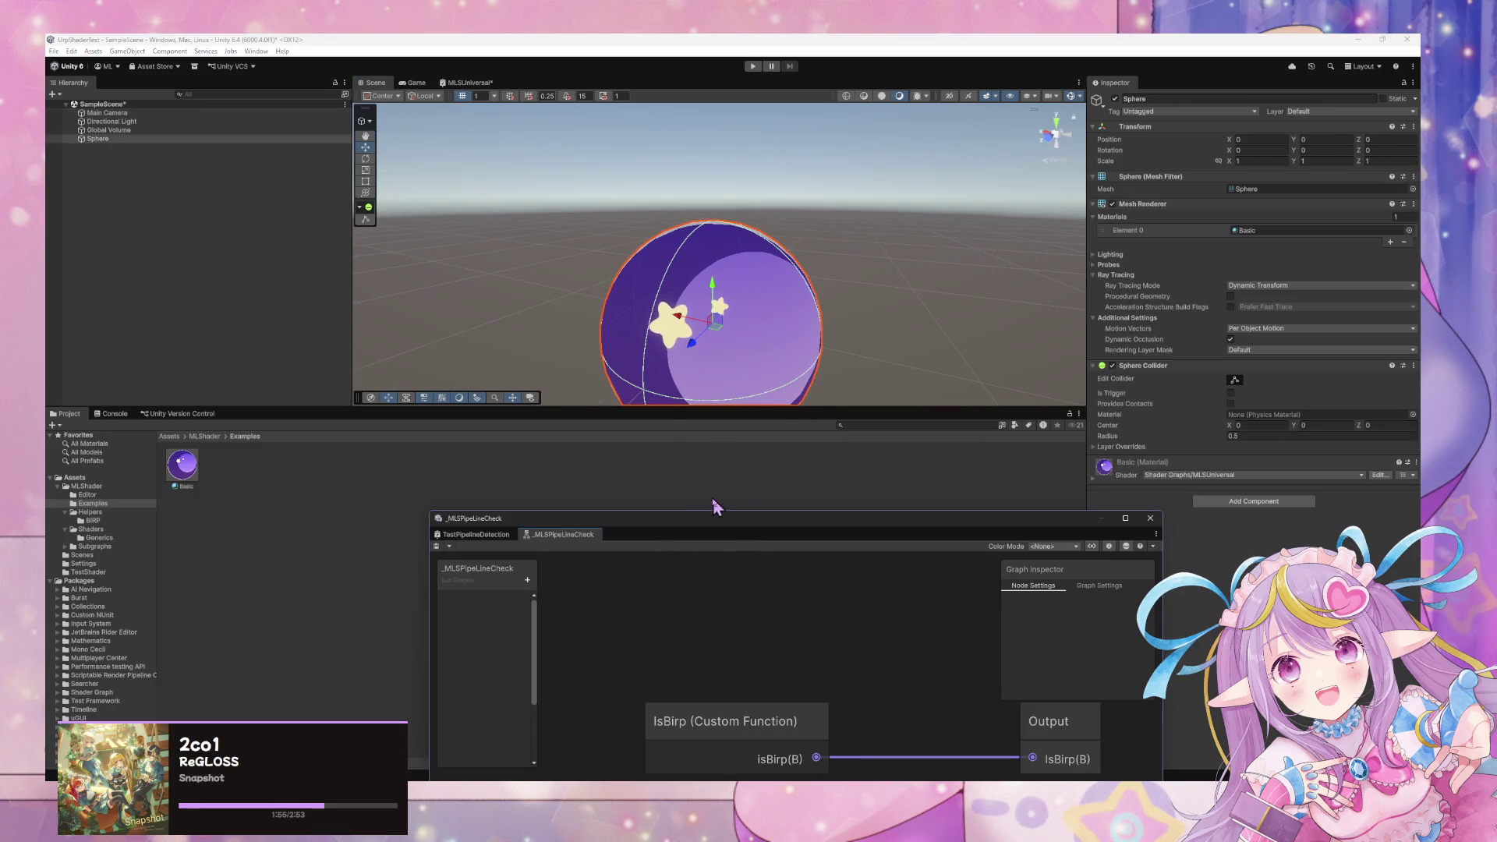
mouse_move(692, 527)
left_mouse_down()
mouse_move(761, 164)
mouse_move(1028, 417)
left_mouse_up()
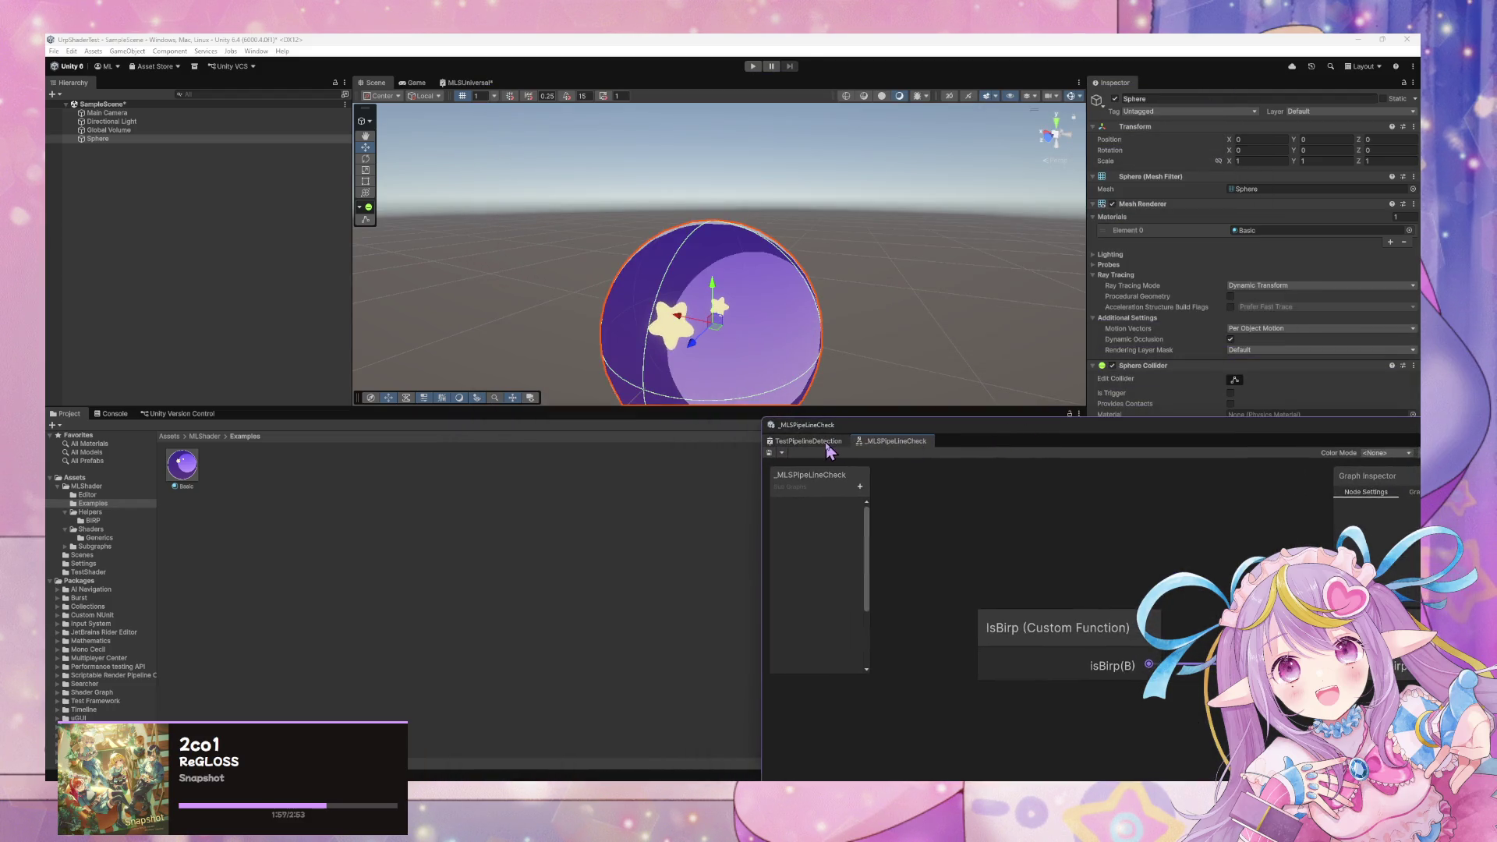
left_click(829, 442)
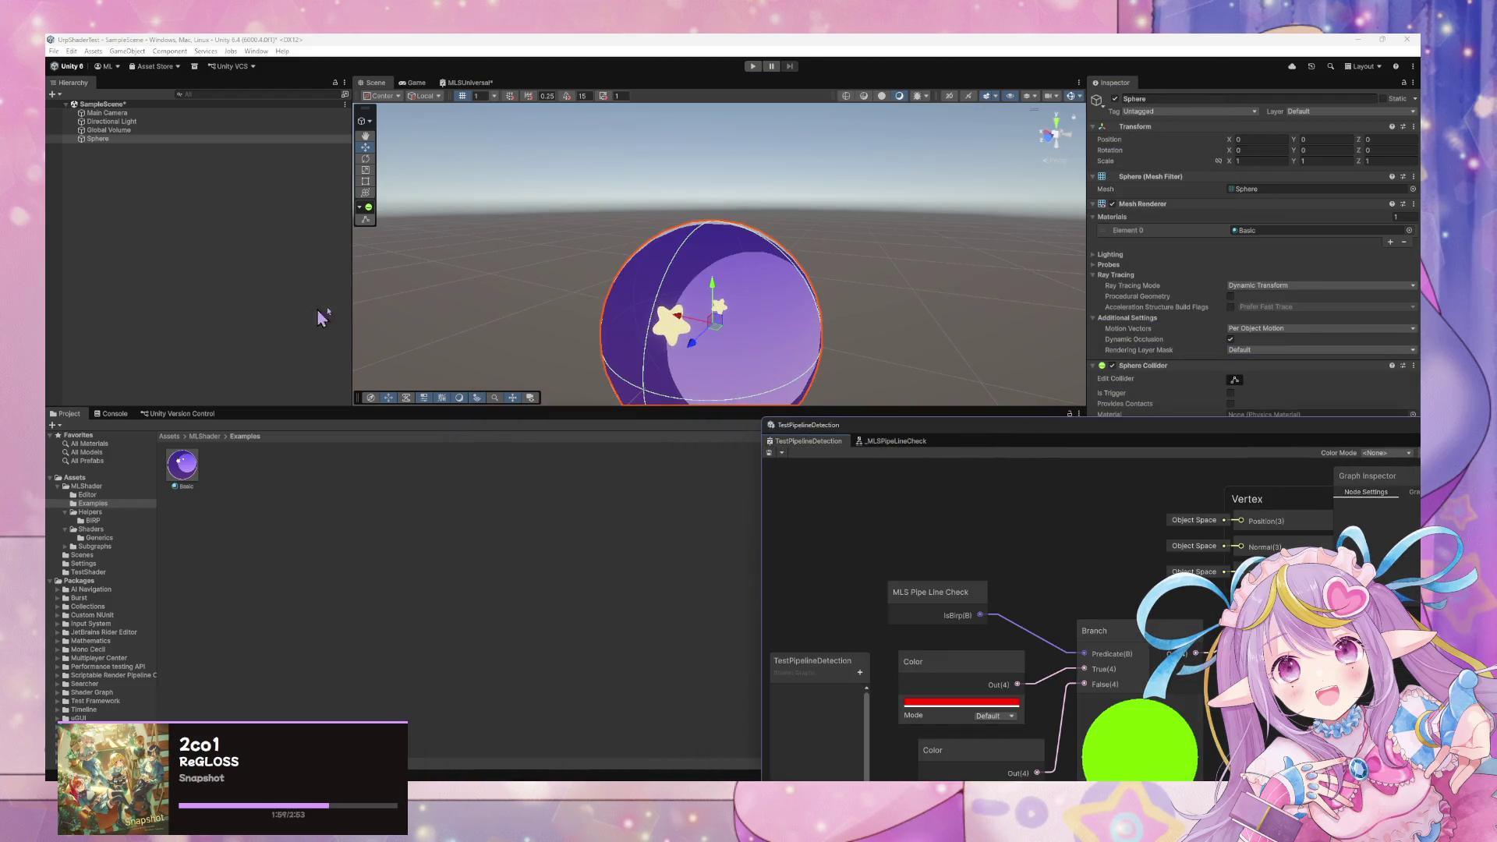
left_click(1248, 230)
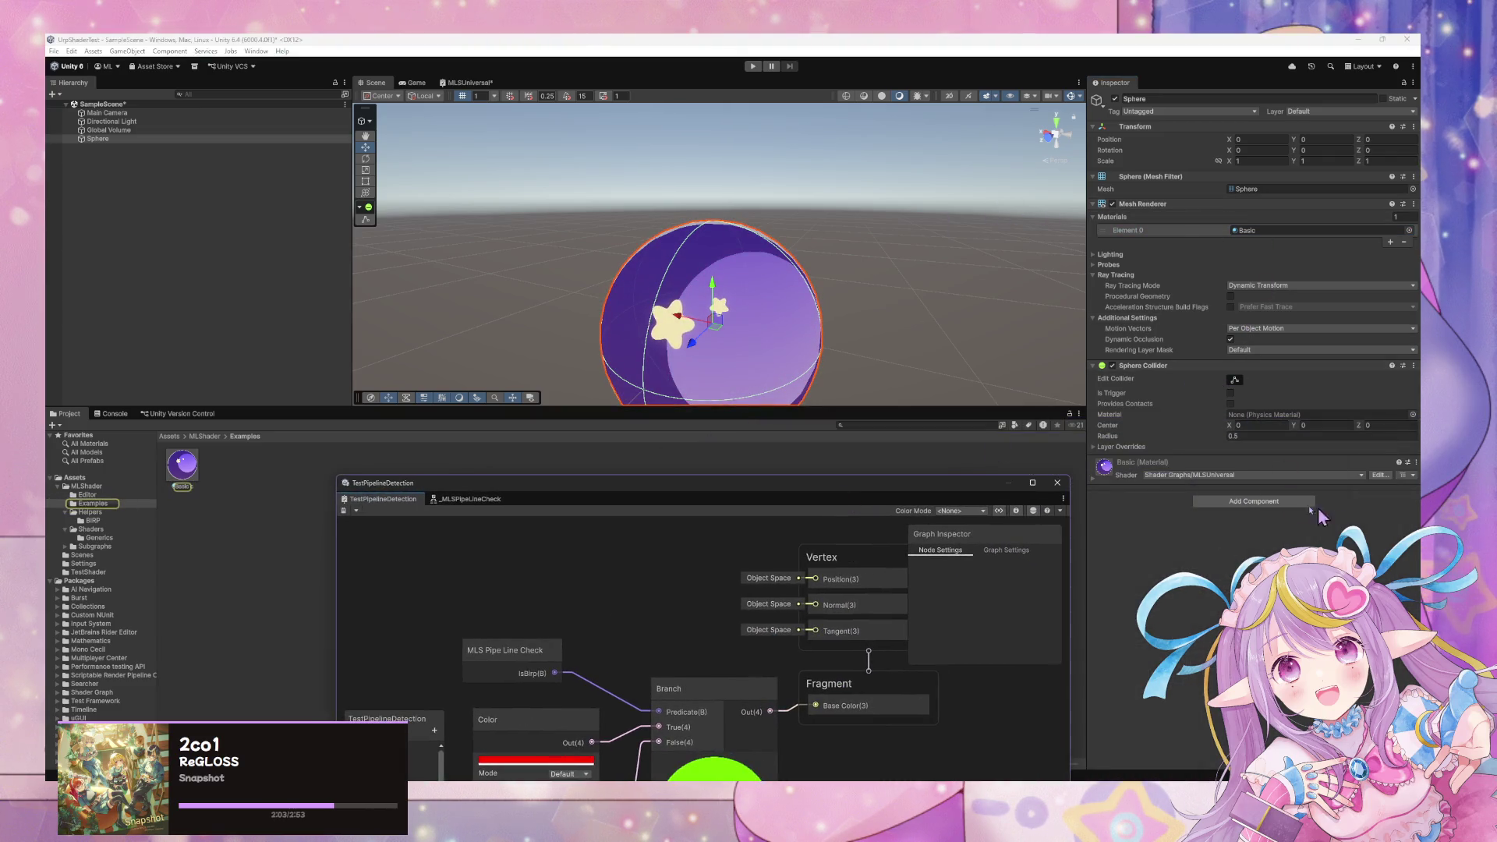
left_click(1109, 495)
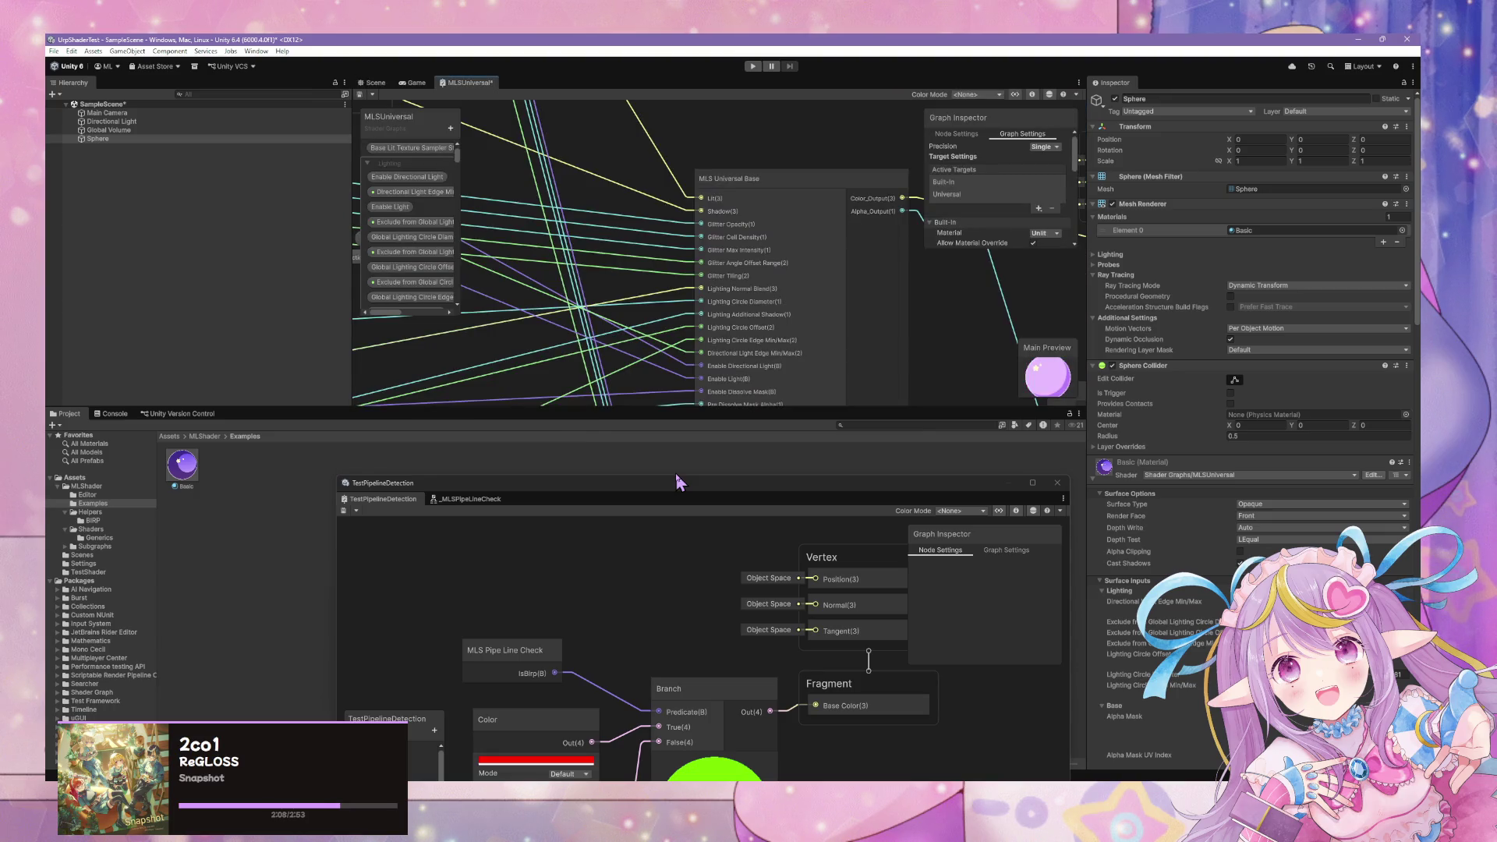
Navigate the MLSUniversal graph to the MLS Universal Base node and open its subgraph.
scroll(507, 173, "down", 8)
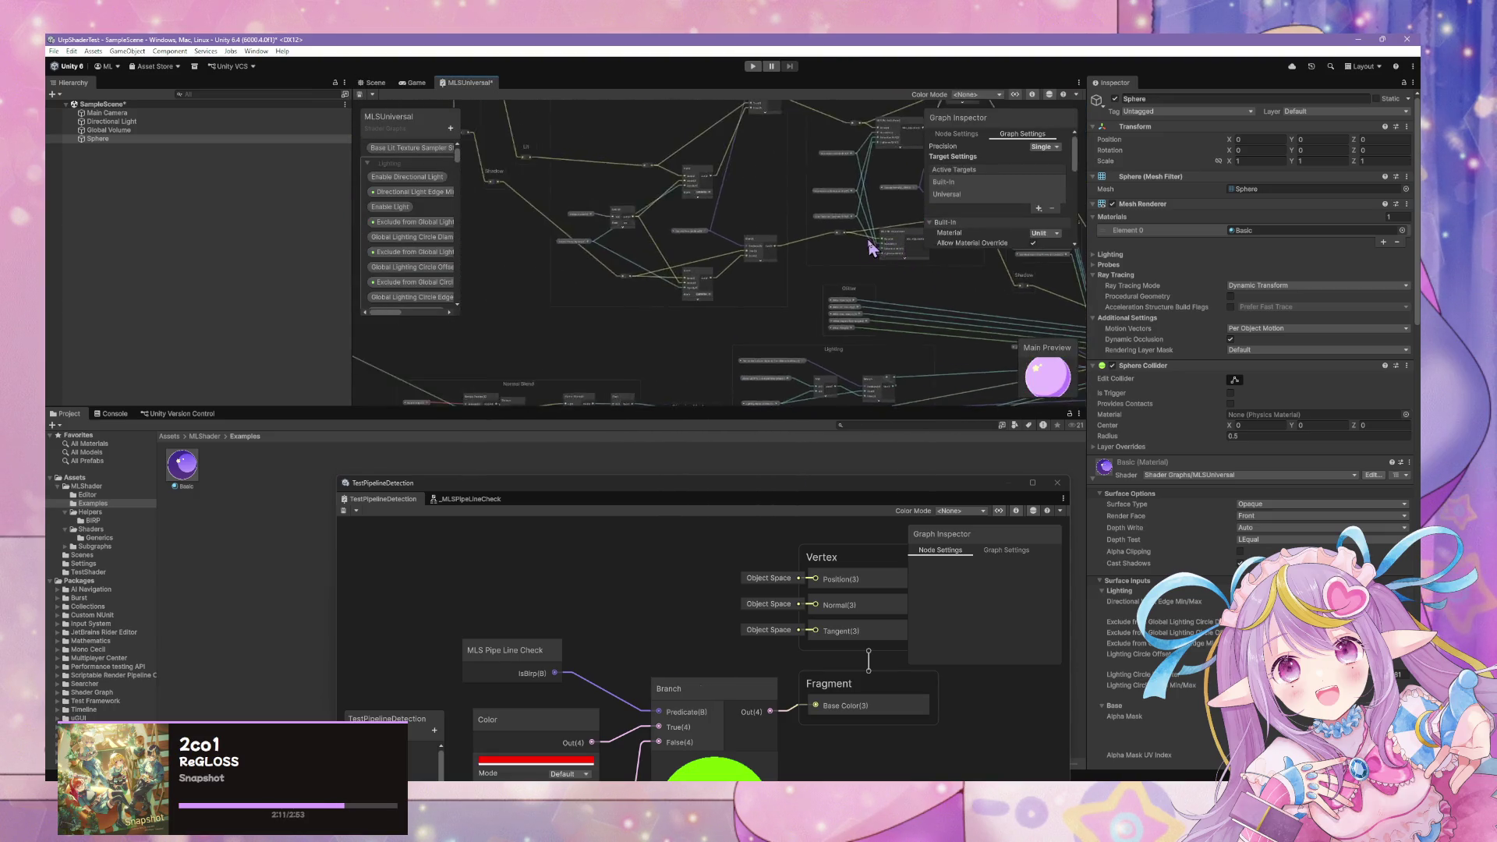
scroll(806, 294, "up", 10)
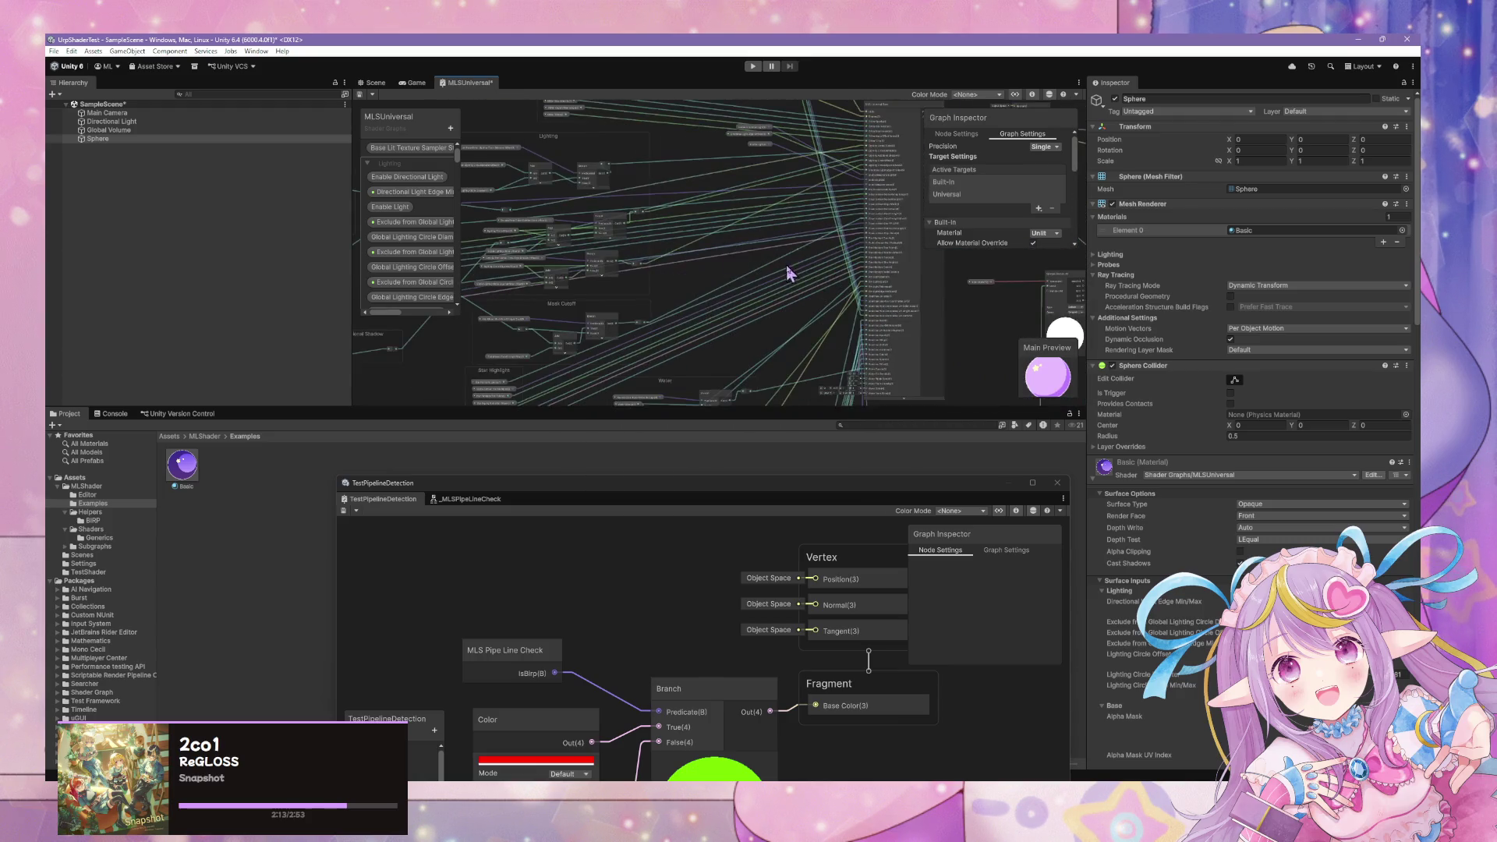
mouse_move(780, 261)
left_mouse_down()
mouse_move(682, 174)
mouse_move(746, 127)
left_mouse_up()
mouse_move(776, 255)
left_mouse_down()
mouse_move(778, 201)
mouse_move(782, 311)
mouse_move(1053, 302)
left_mouse_up()
right_click(782, 311)
key("Escape")
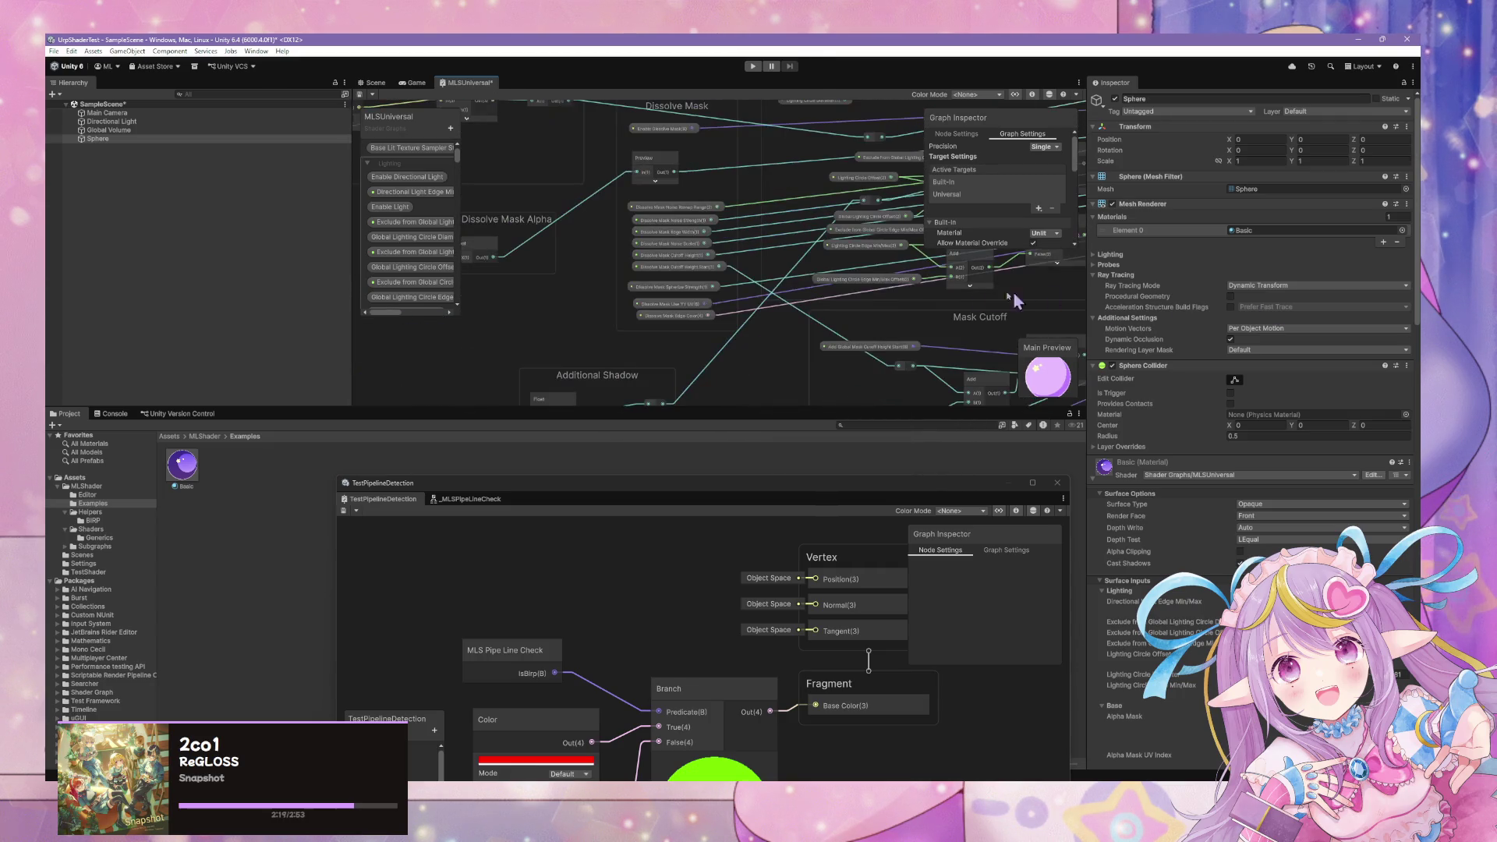
scroll(748, 312, "down", 6)
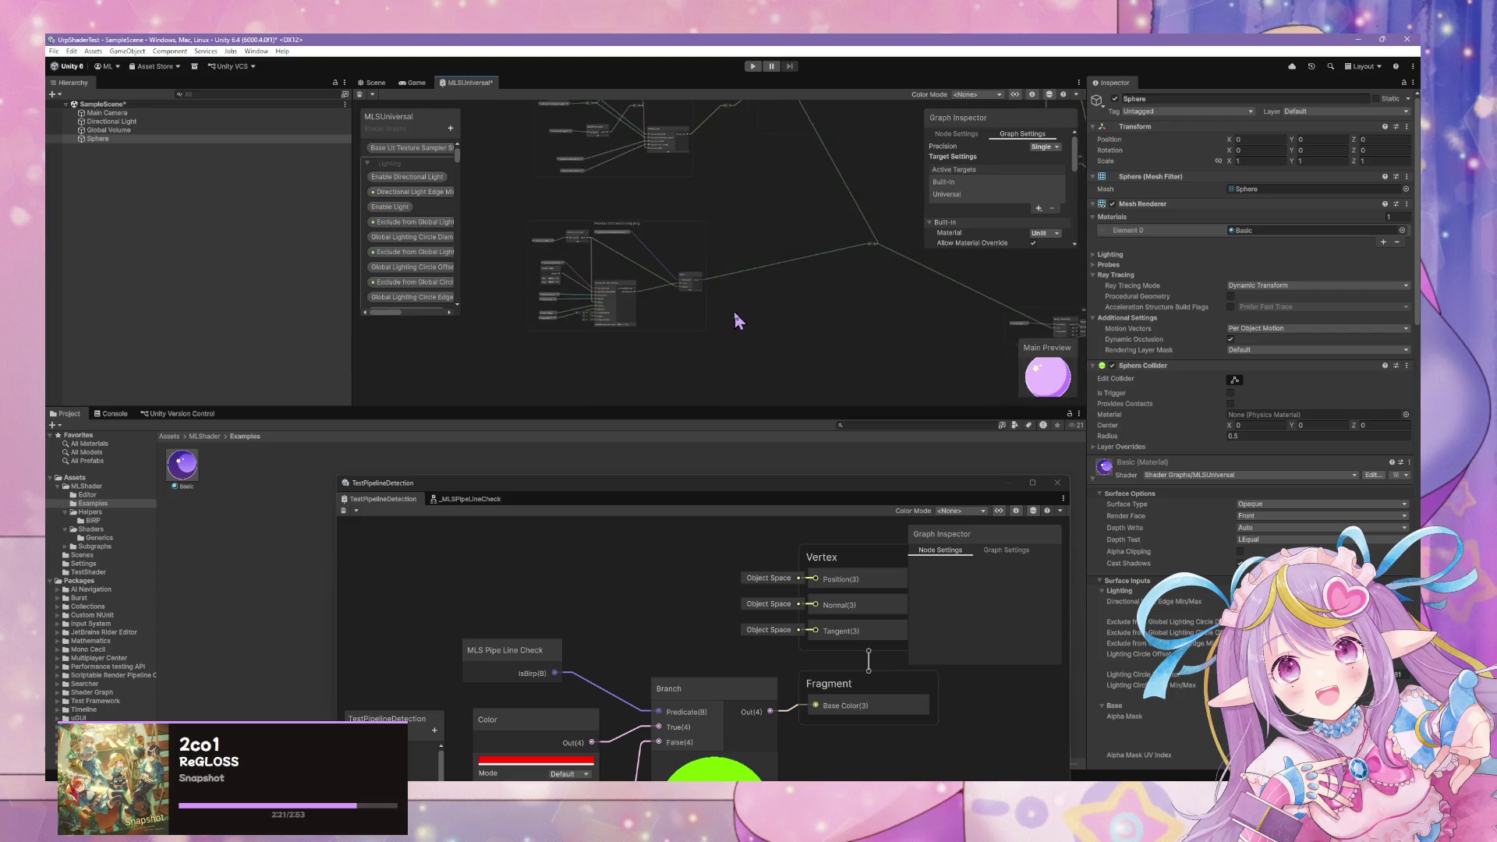
scroll(879, 348, "up", 5)
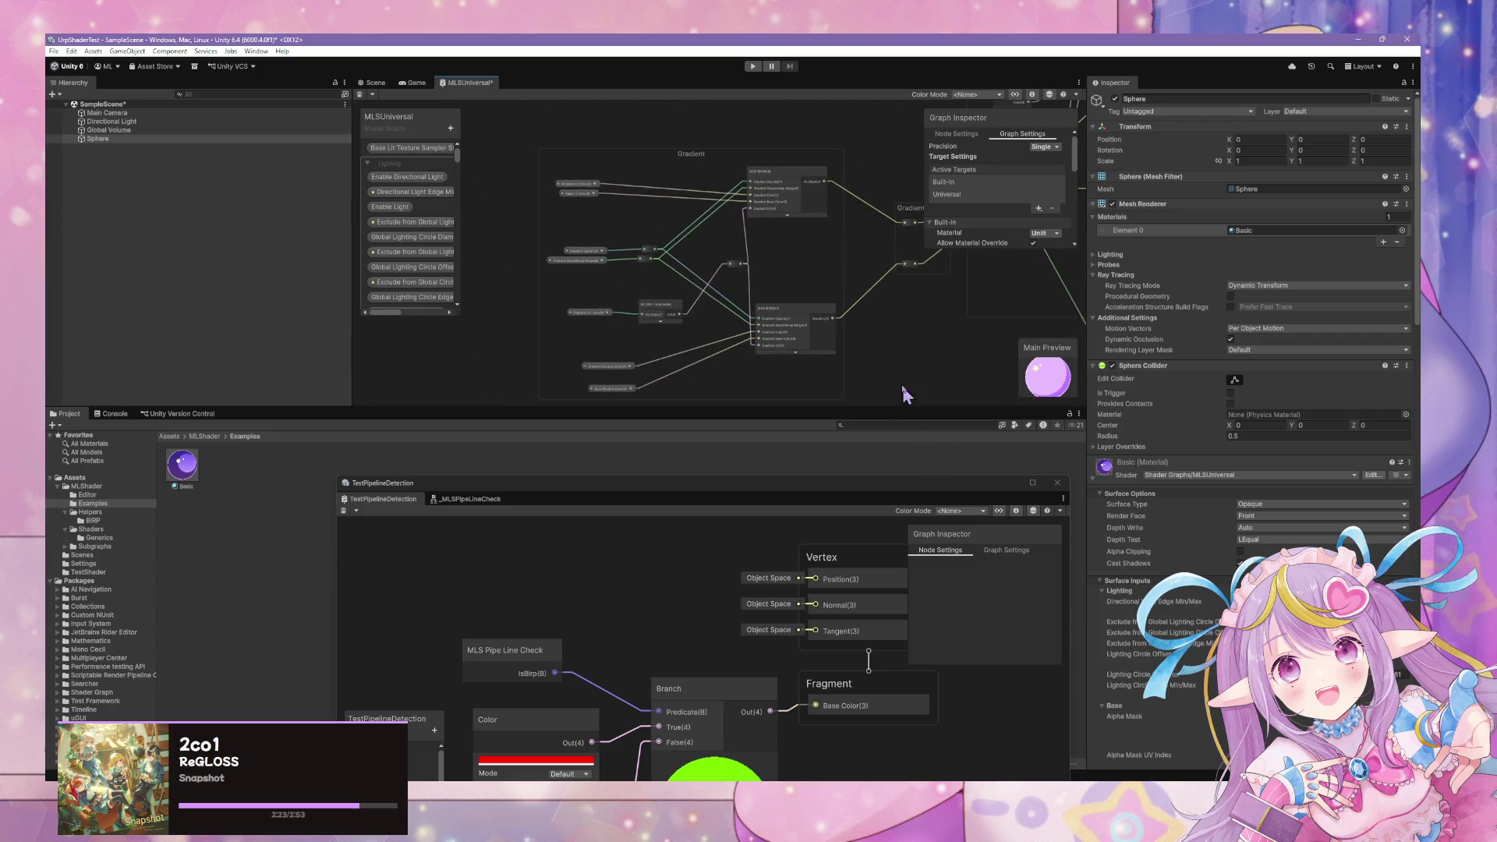
scroll(828, 367, "down", 3)
scroll(838, 312, "down", 5)
scroll(811, 280, "up", 6)
left_click(793, 296)
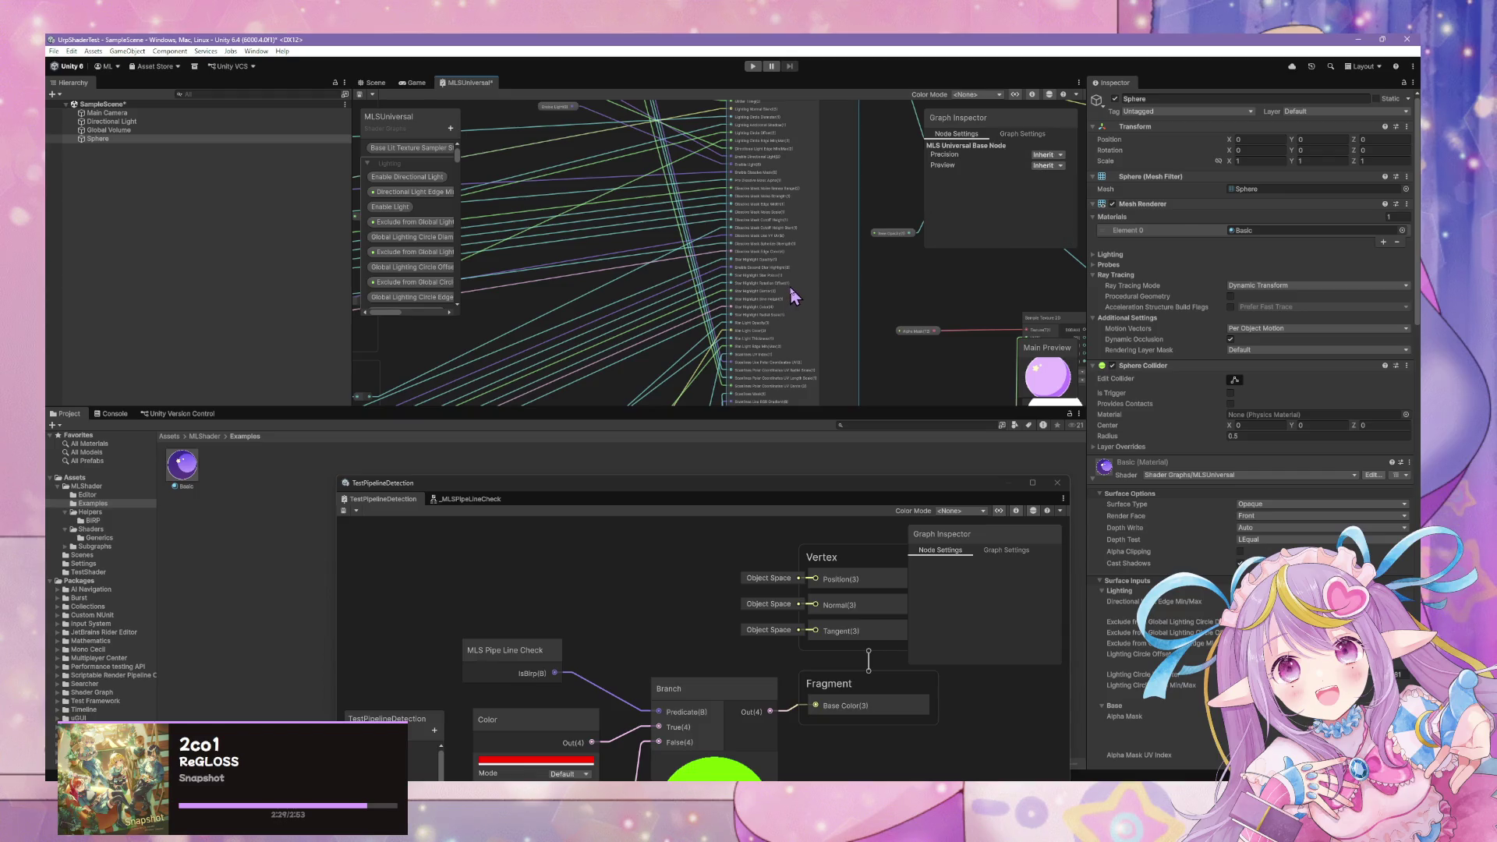
double_click(794, 296)
Reposition the _MLSUniversalBase graph window and bring its Lighting and Shadow nodes into view.
scroll(793, 551, "up", 5)
left_click_drag(702, 483, 927, 209)
mouse_move(729, 398)
left_mouse_down()
mouse_move(1092, 361)
mouse_move(1126, 294)
mouse_move(1022, 293)
mouse_move(1040, 324)
mouse_move(1025, 374)
mouse_move(1053, 374)
mouse_move(788, 518)
mouse_move(742, 344)
mouse_move(769, 437)
mouse_move(1016, 321)
left_mouse_up()
scroll(829, 428, "up", 5)
scroll(792, 390, "up", 2)
left_click_drag(734, 490, 909, 418)
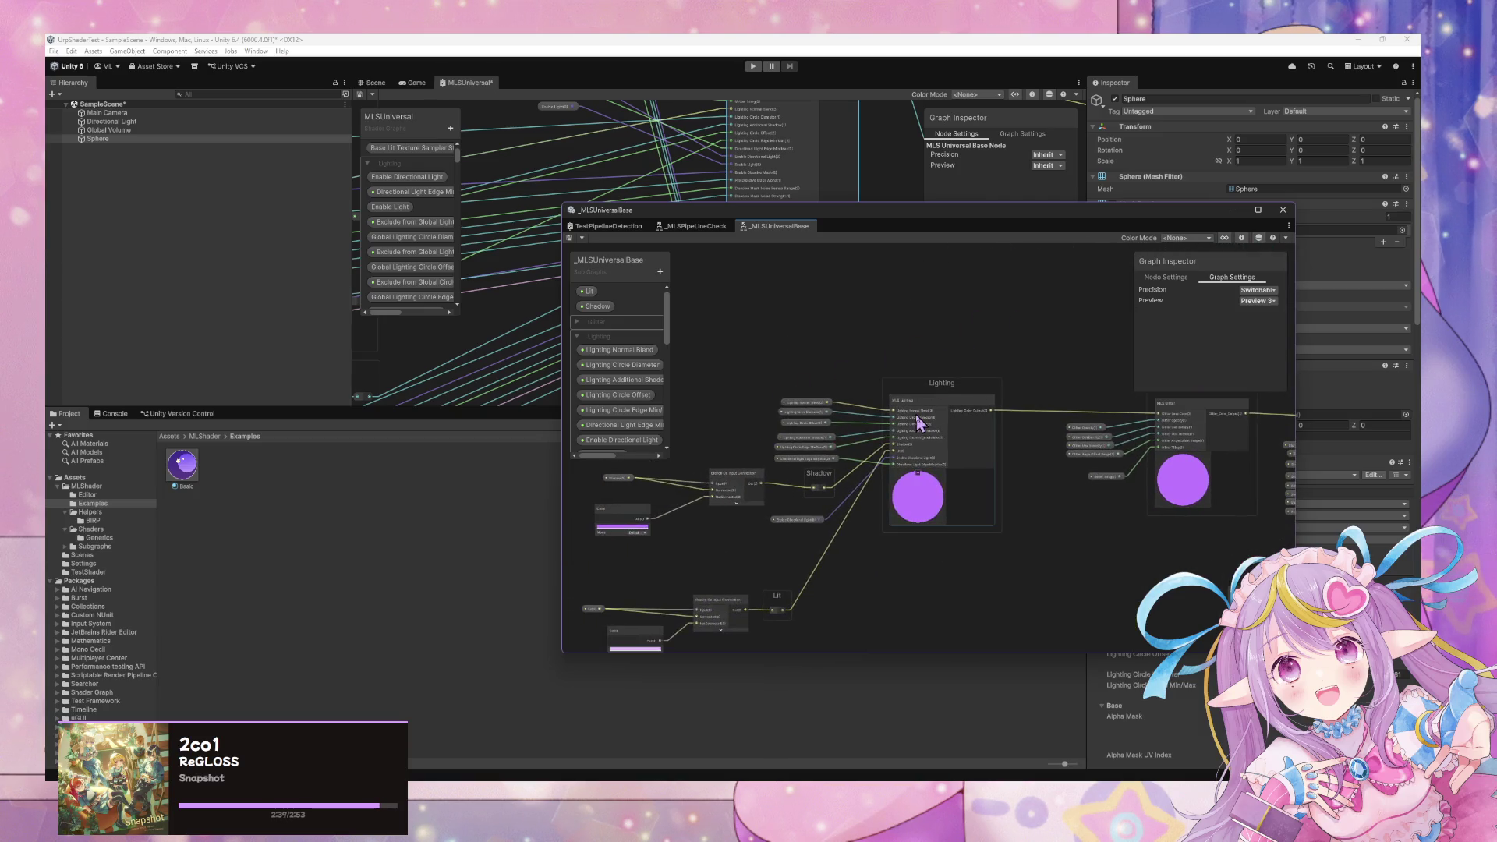
Open the Lighting subgraph, then the _MLSViewProjectionUV subgraph, and shift its 0.5 Float node left.
double_click(912, 413)
scroll(863, 455, "up", 3)
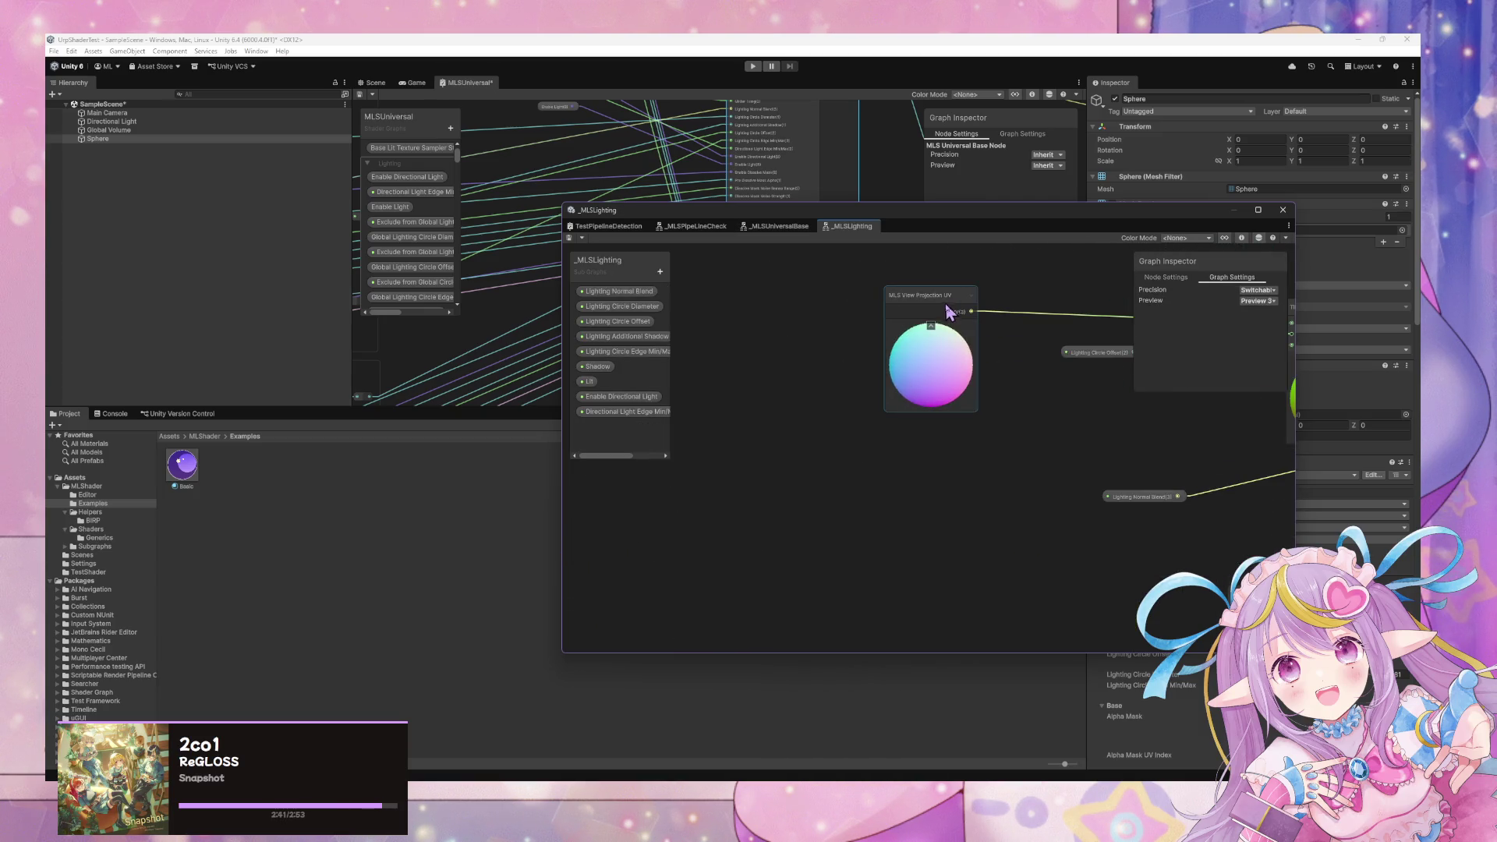
double_click(936, 328)
left_click_drag(788, 538, 692, 541)
Add a Vector 3 node beside the 0.5 Float and wire the Float into X, Y and Z.
key("space")
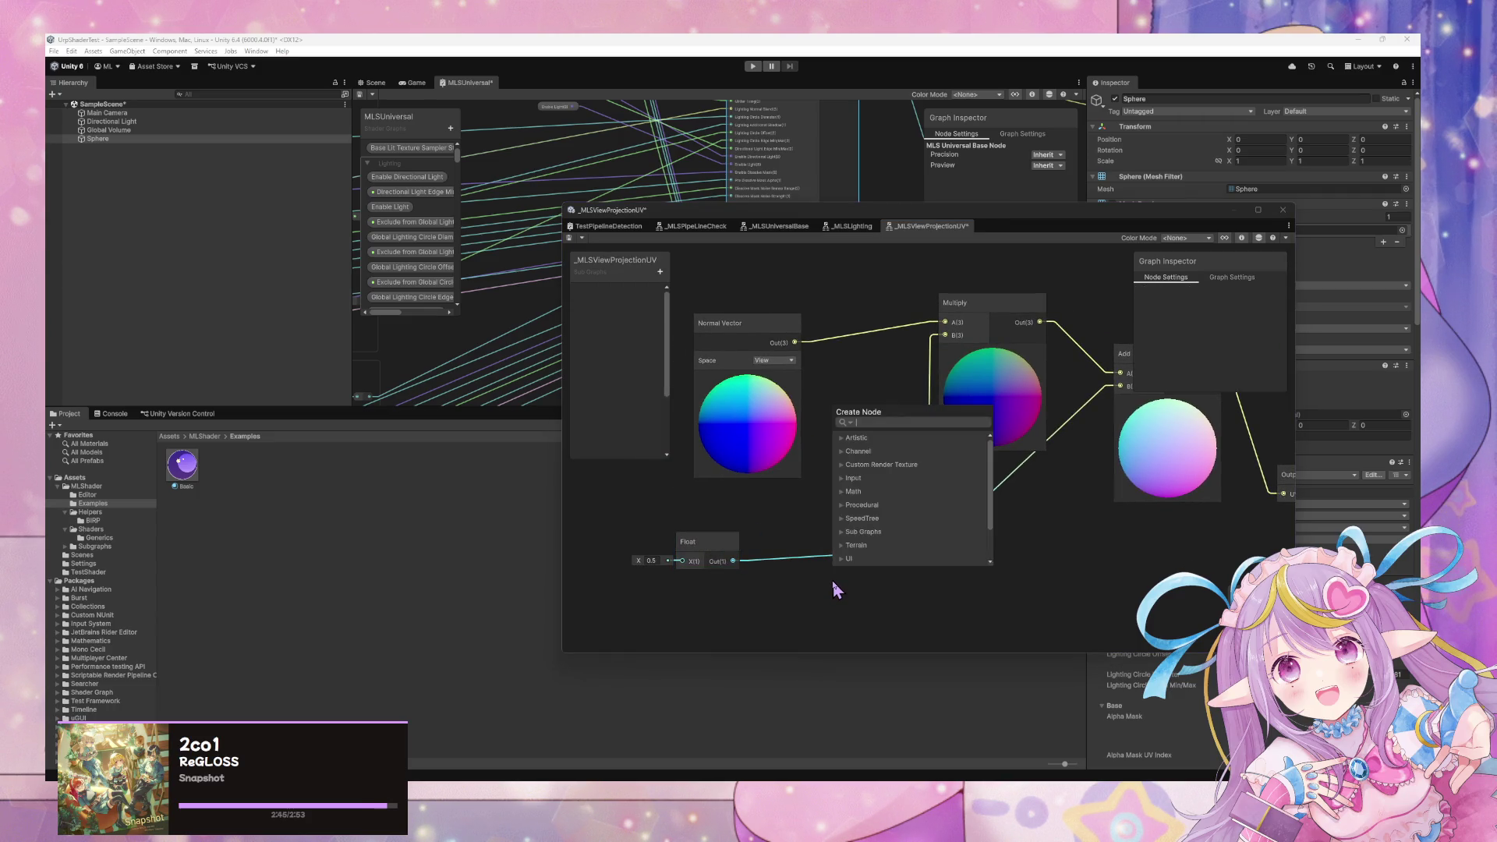
left_click(799, 577)
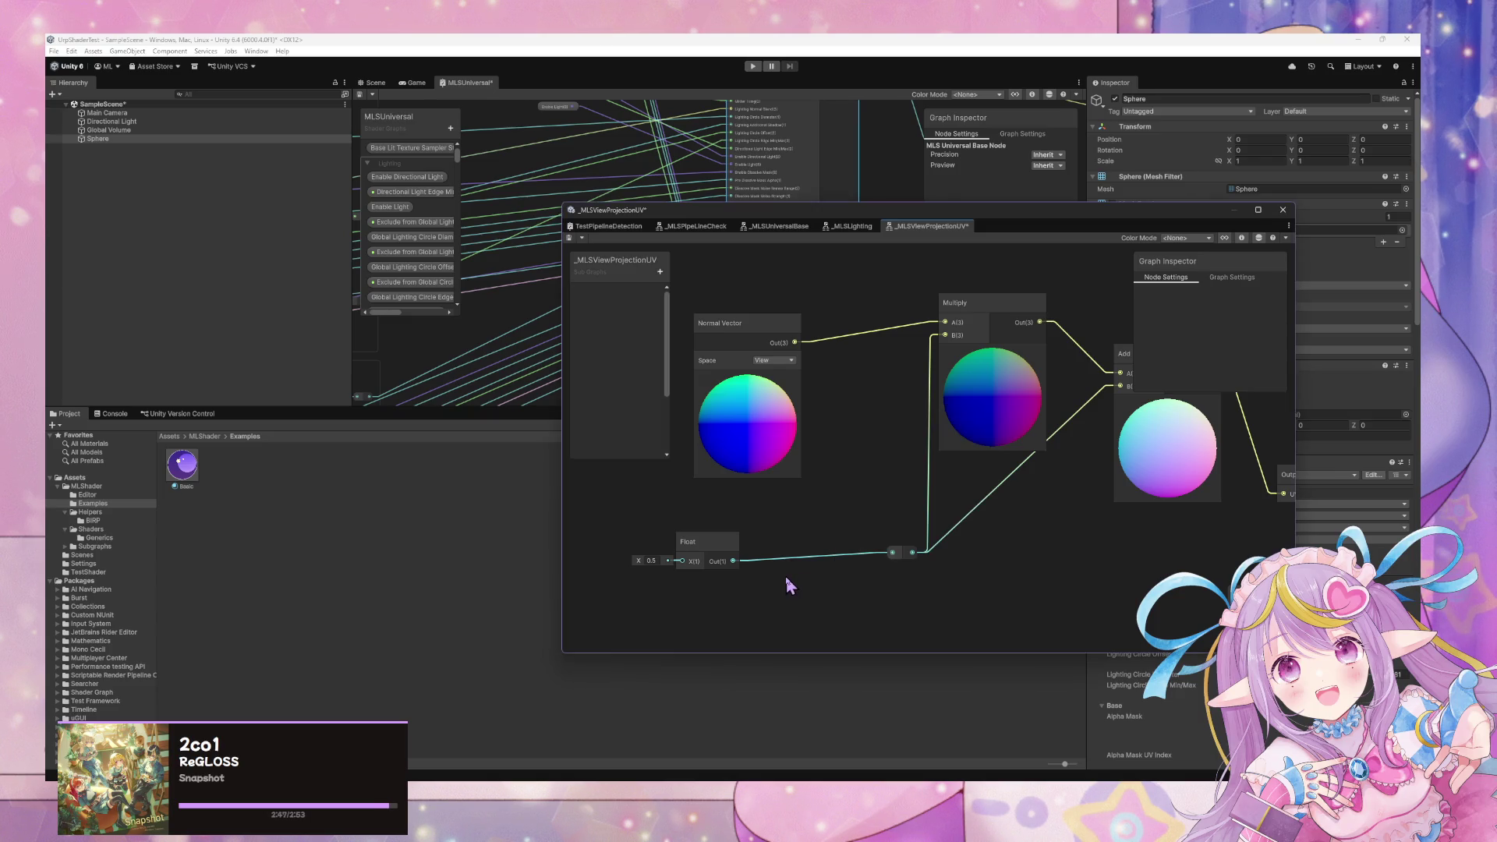
key("space")
type("vector3")
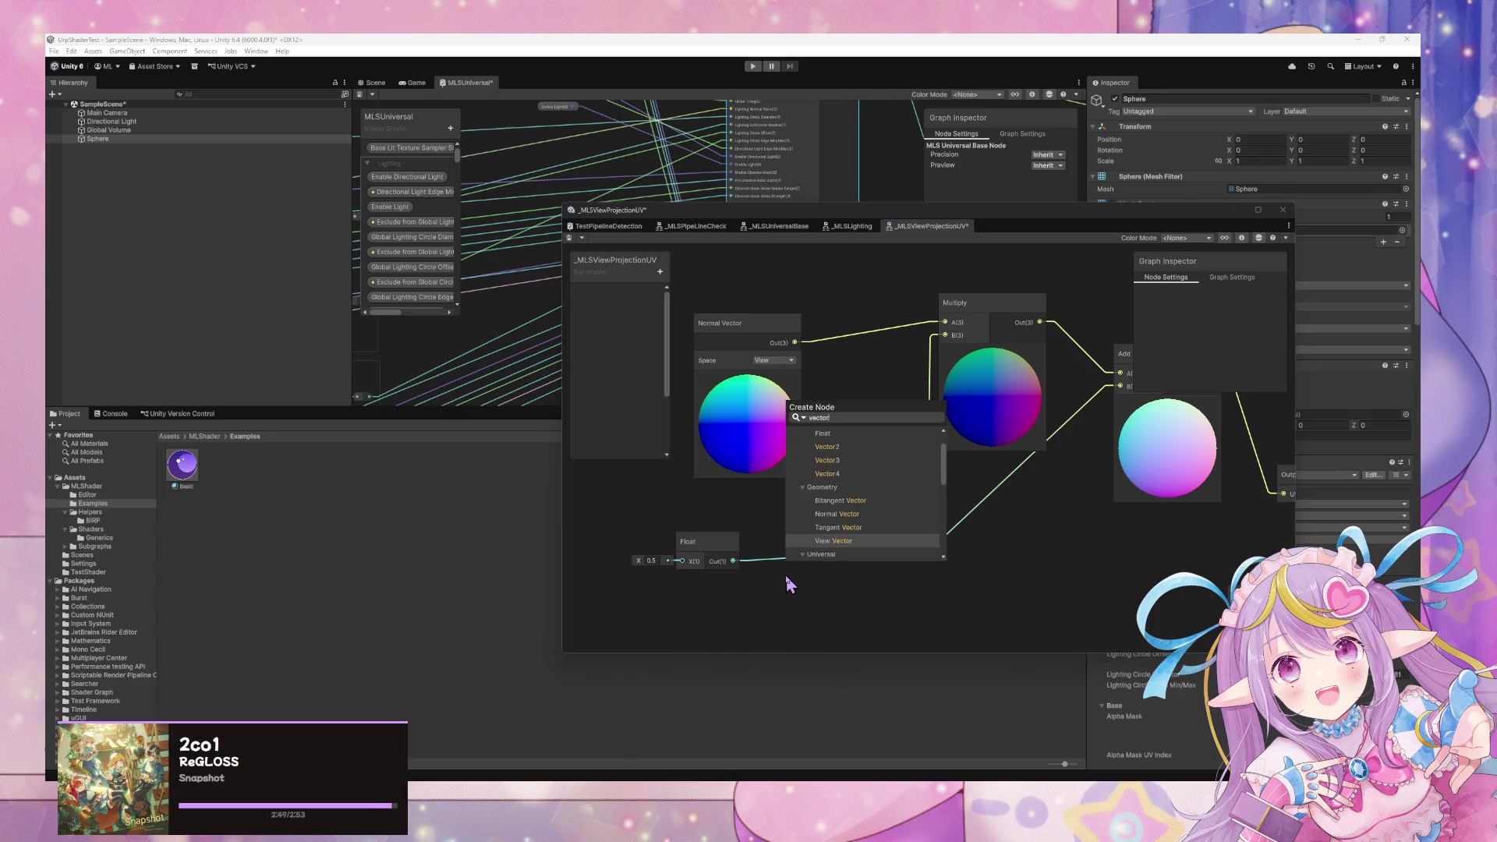
key("Return")
mouse_move(824, 601)
left_mouse_down()
mouse_move(842, 536)
mouse_move(811, 569)
mouse_move(741, 561)
left_mouse_up()
left_click_drag(816, 592, 812, 584)
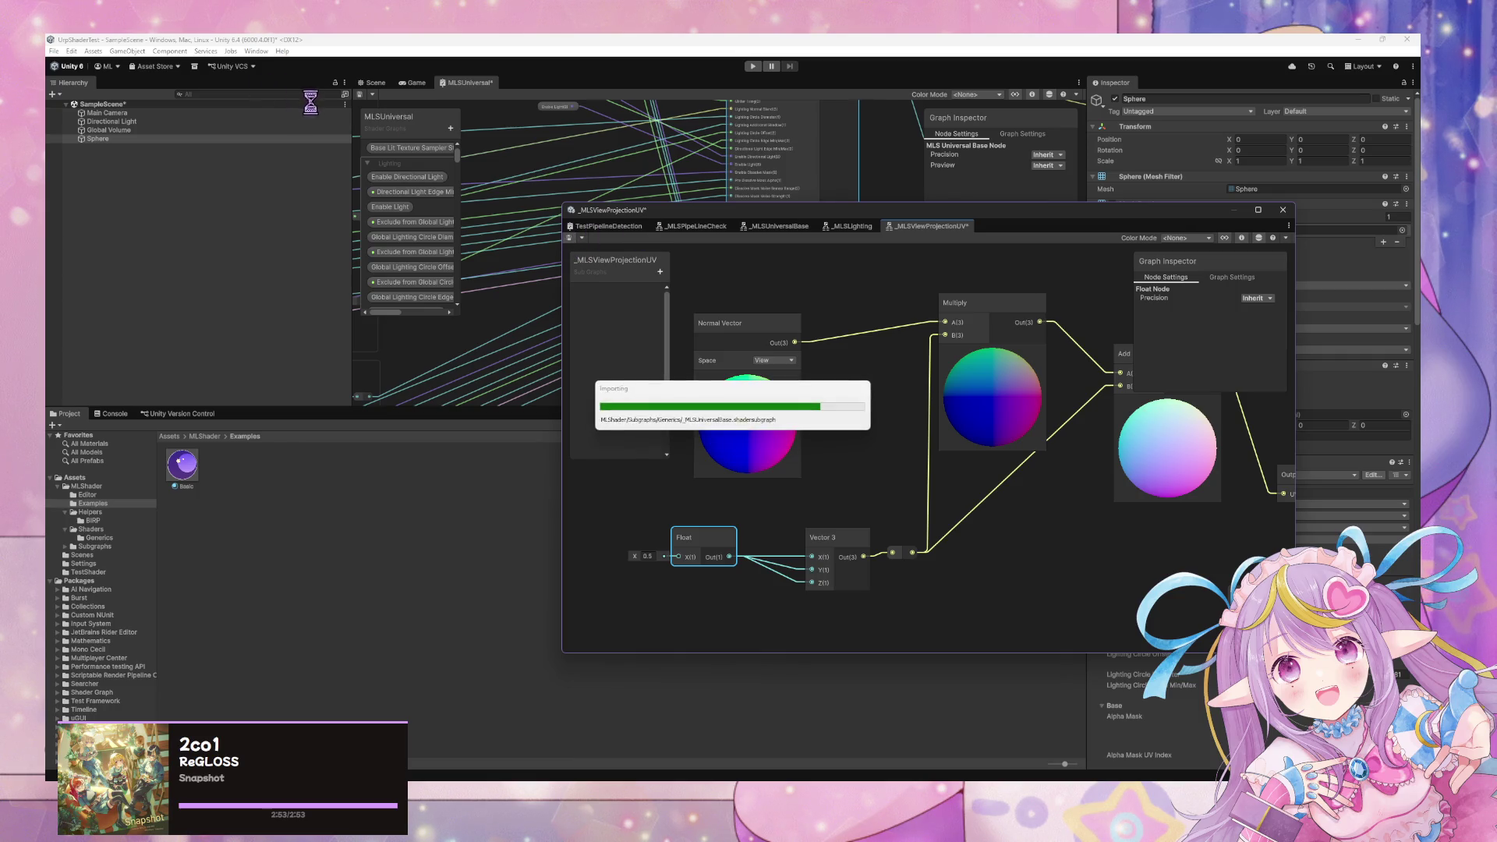
Frame the purple sphere in the Scene view, then switch to GitHub Desktop.
left_click(376, 83)
left_click_drag(911, 216, 956, 431)
left_click_drag(779, 351, 635, 282)
key("f")
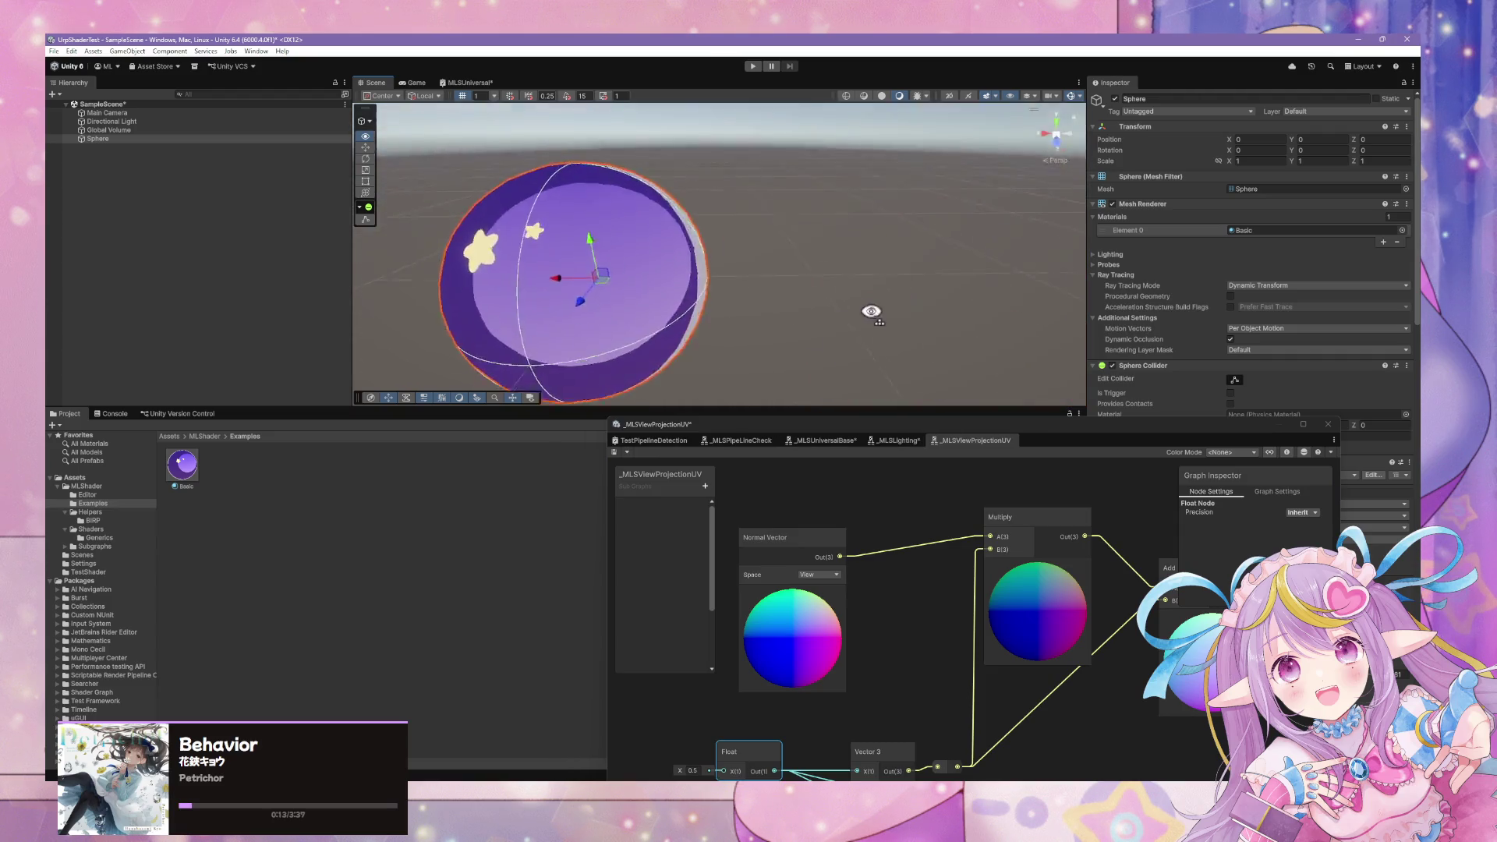
mouse_move(1041, 433)
left_mouse_down()
mouse_move(957, 259)
mouse_move(973, 238)
left_mouse_up()
scroll(877, 345, "down", 3)
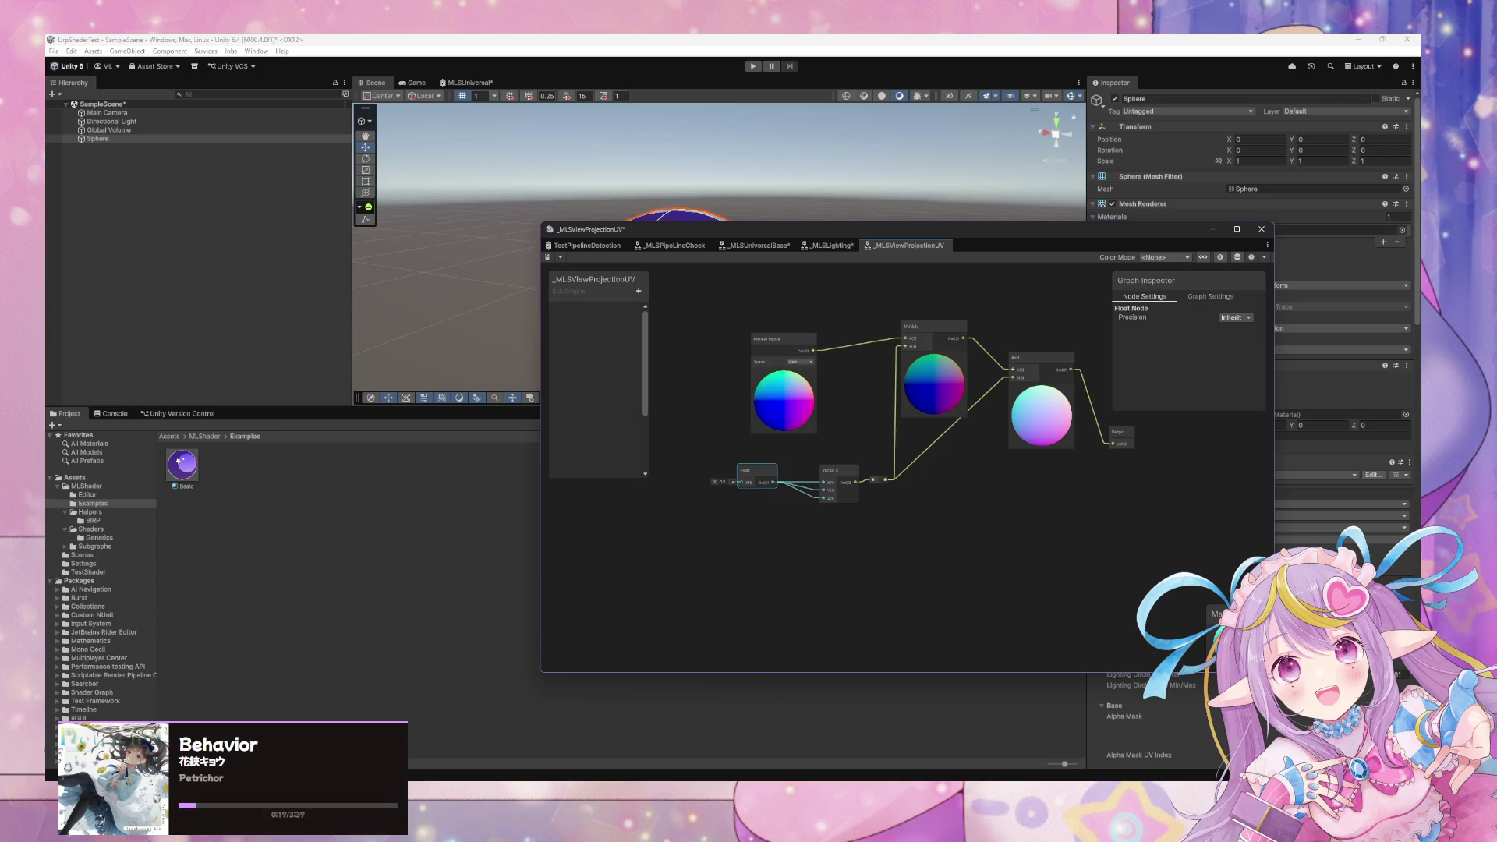
key("alt+Tab")
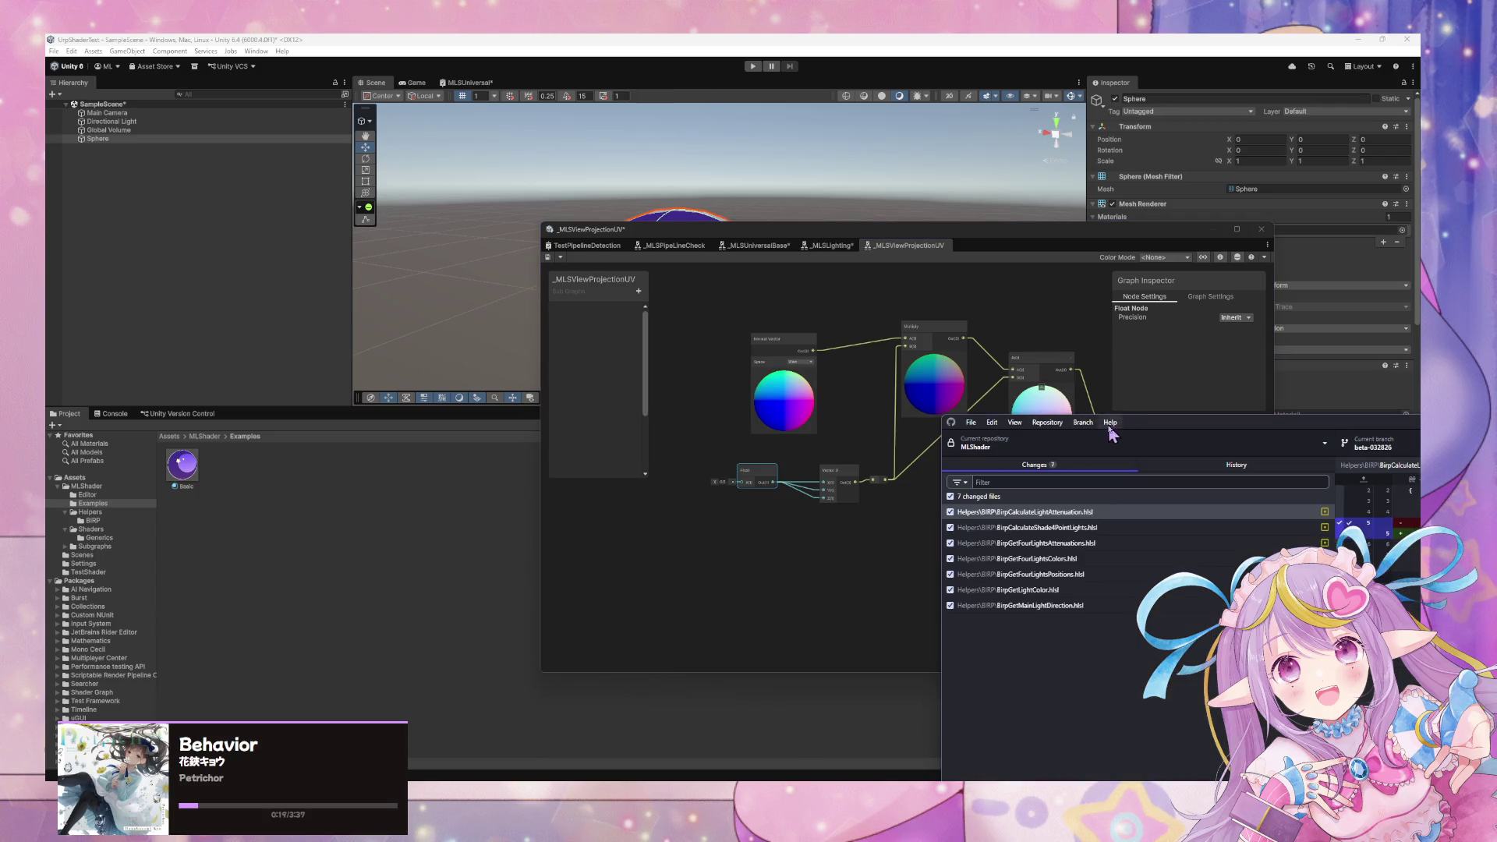
Open the repository History and inspect the Refactor commit's changed files.
left_click_drag(1159, 424, 819, 265)
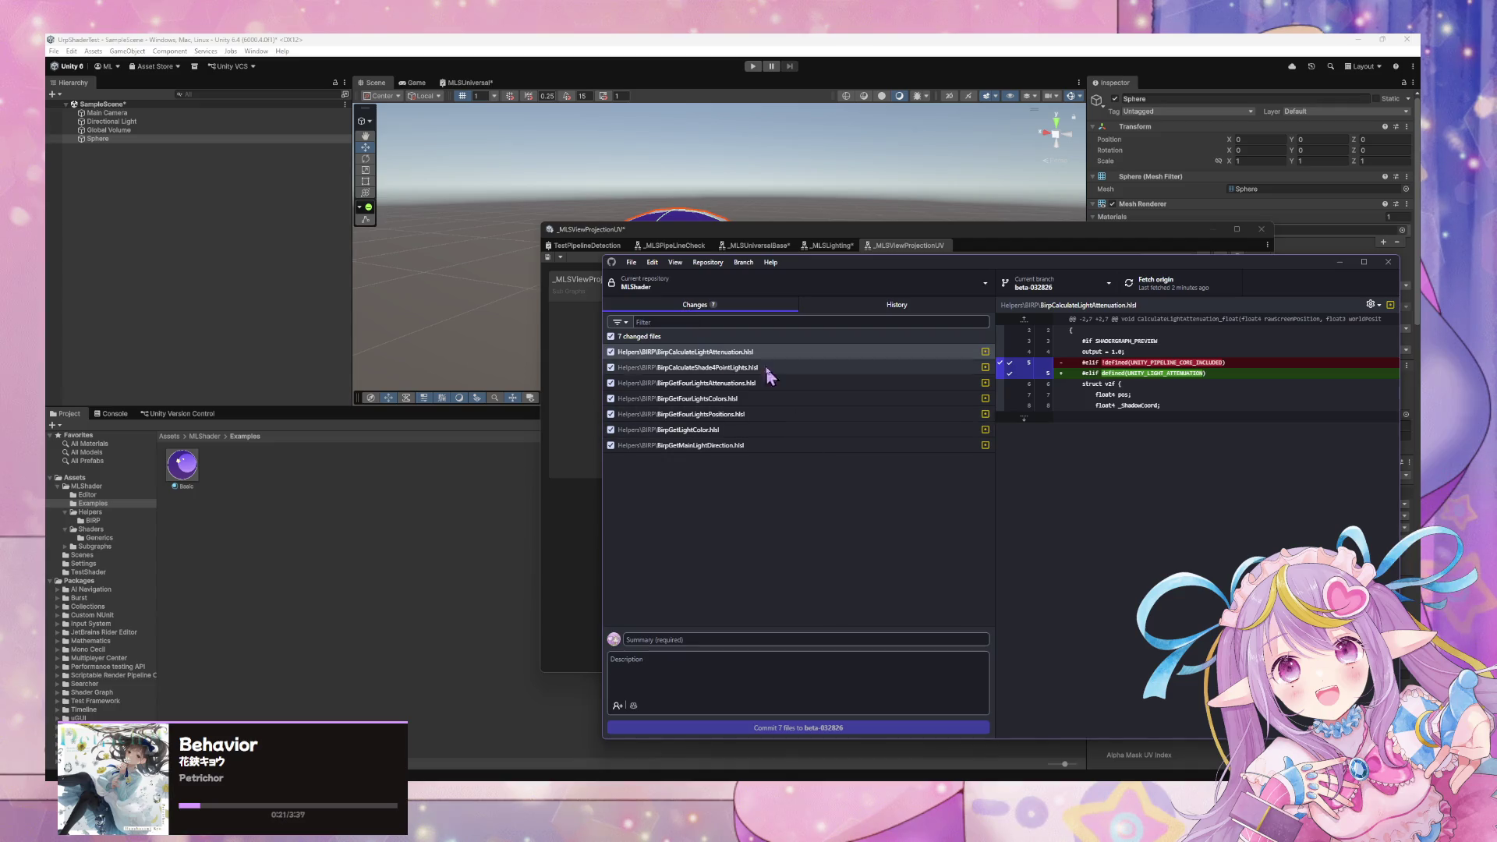
left_click(858, 305)
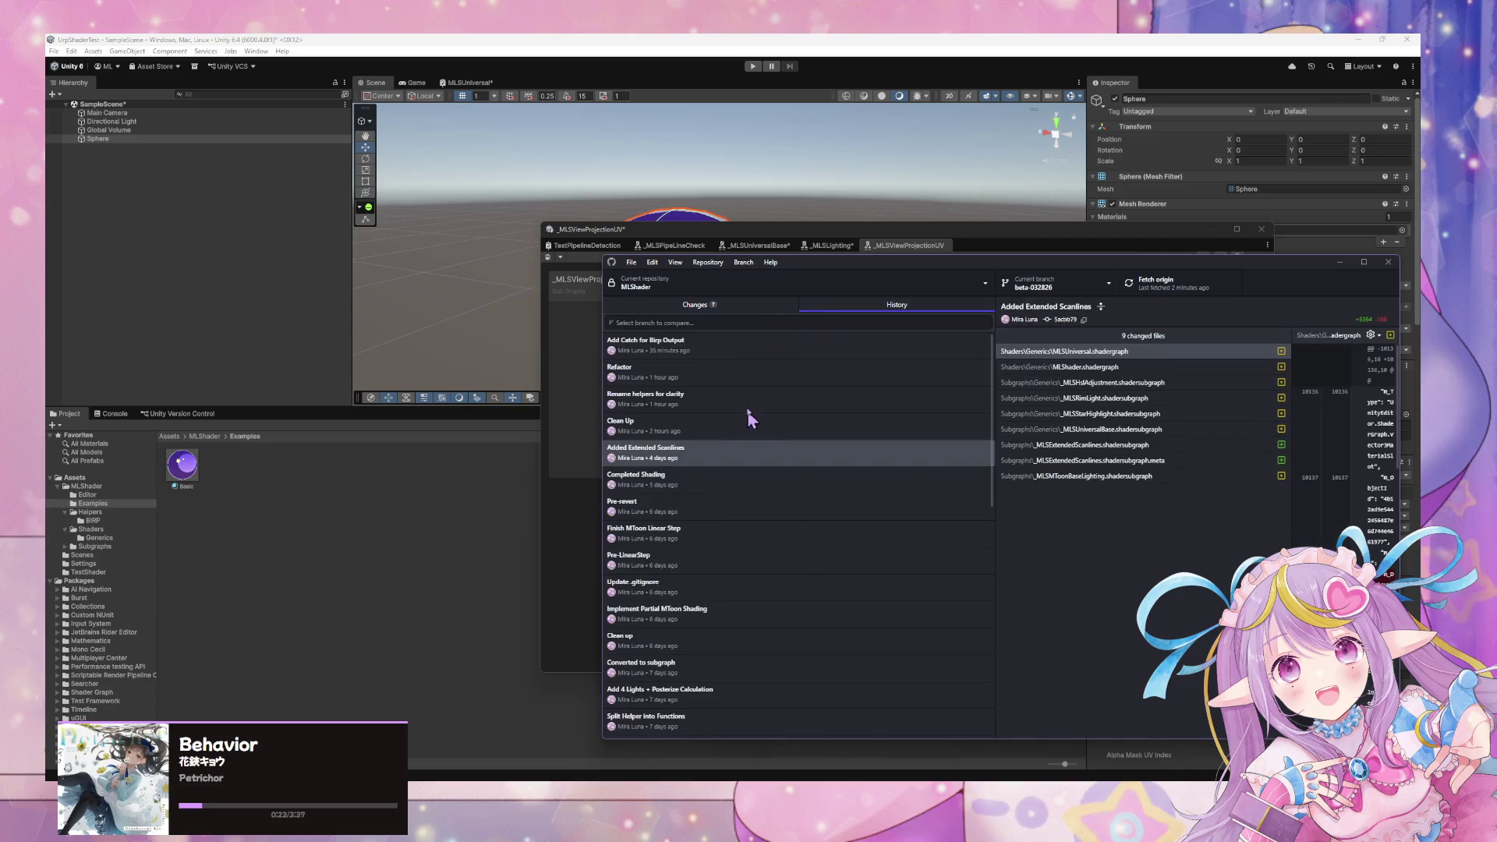
left_click(762, 347)
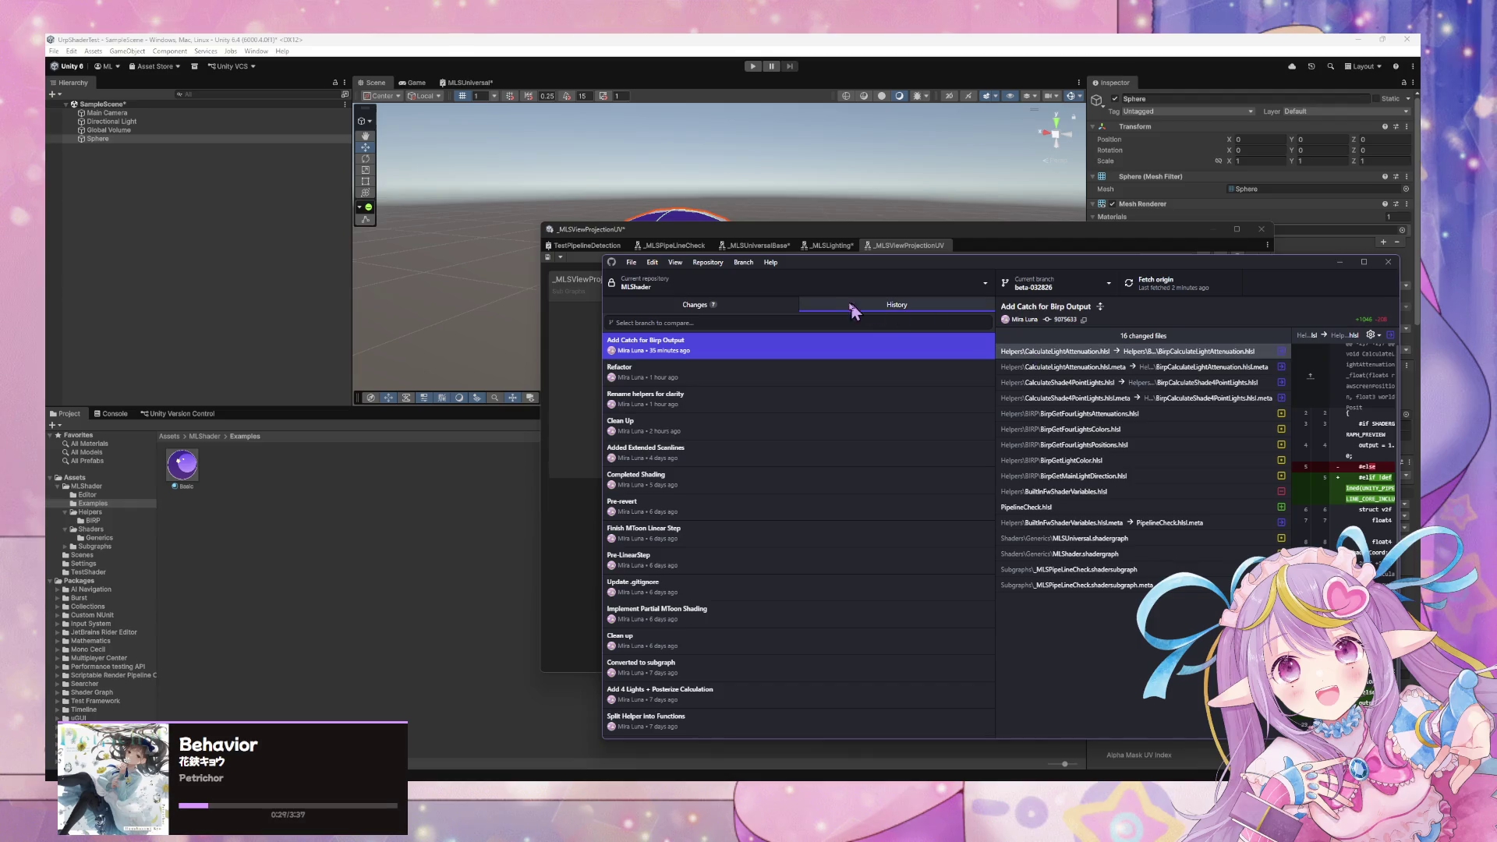
left_click(724, 374)
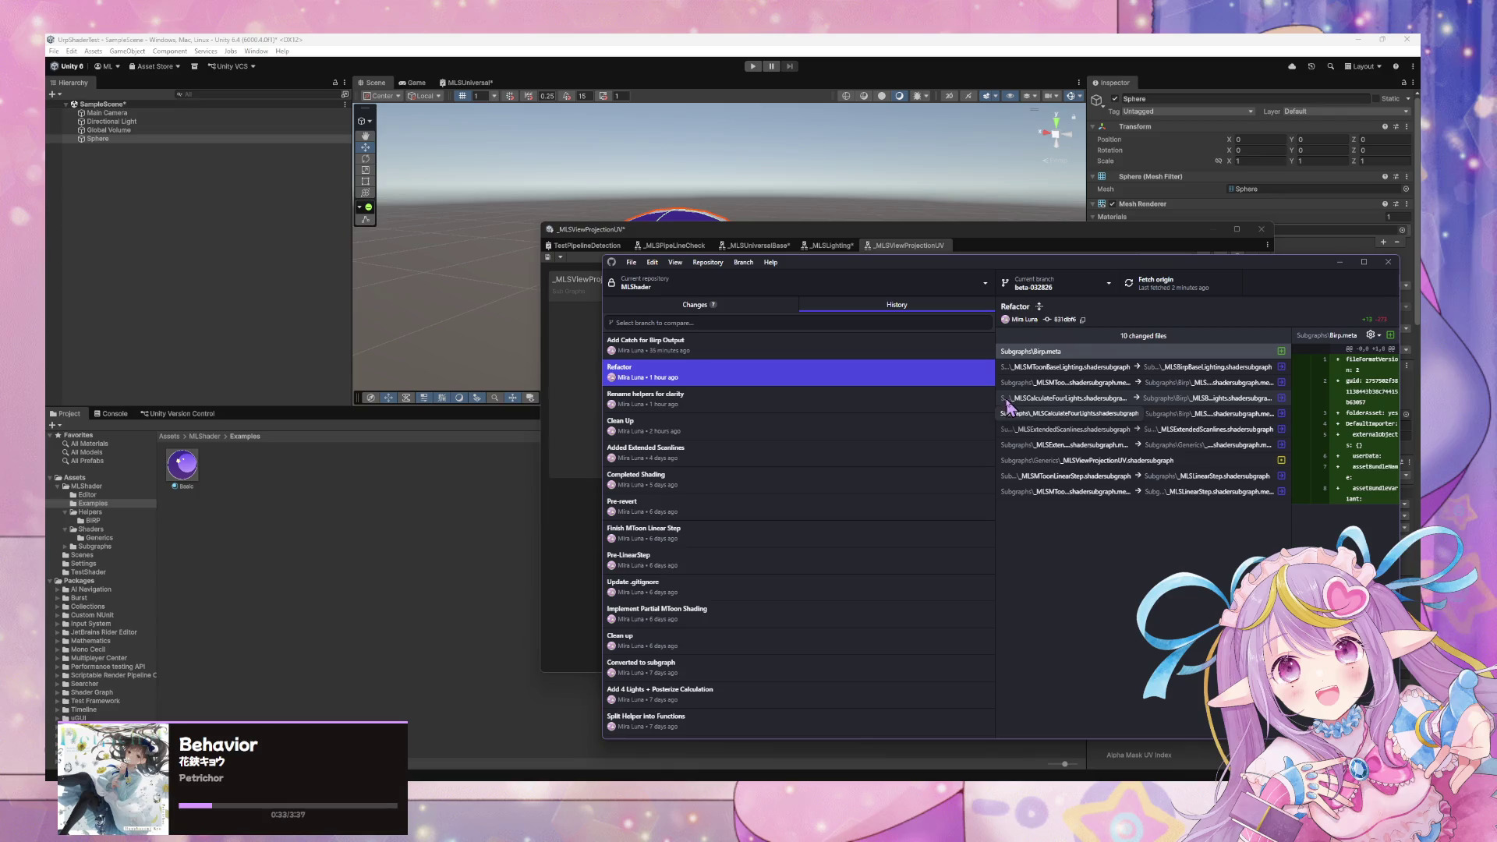
left_click_drag(1290, 455, 1403, 455)
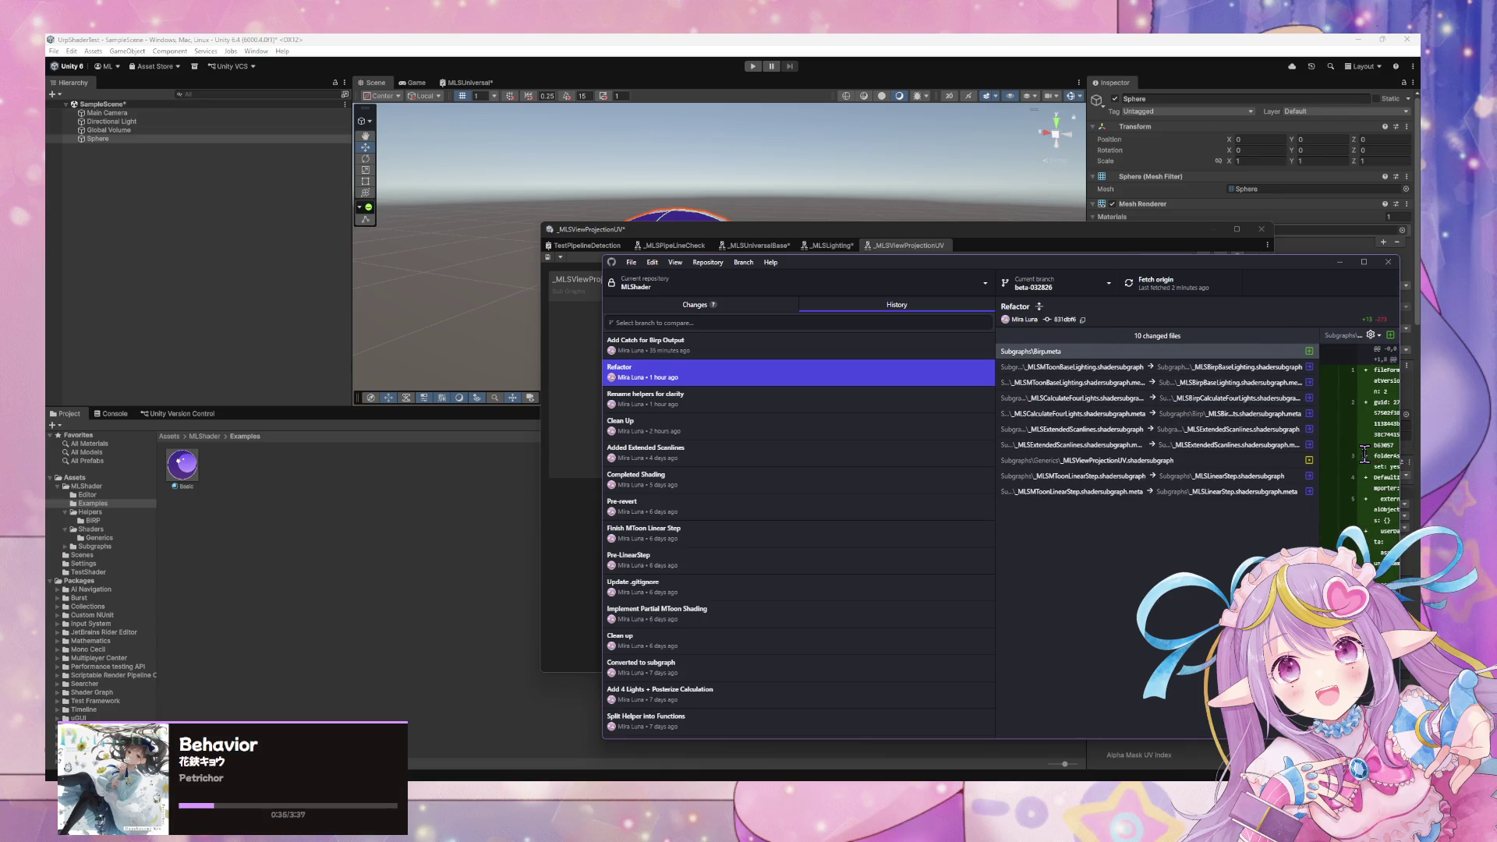
Browse the Rename helpers for clarity, Clean Up, Refactor and Add Catch for Birp Output commits.
left_click(763, 405)
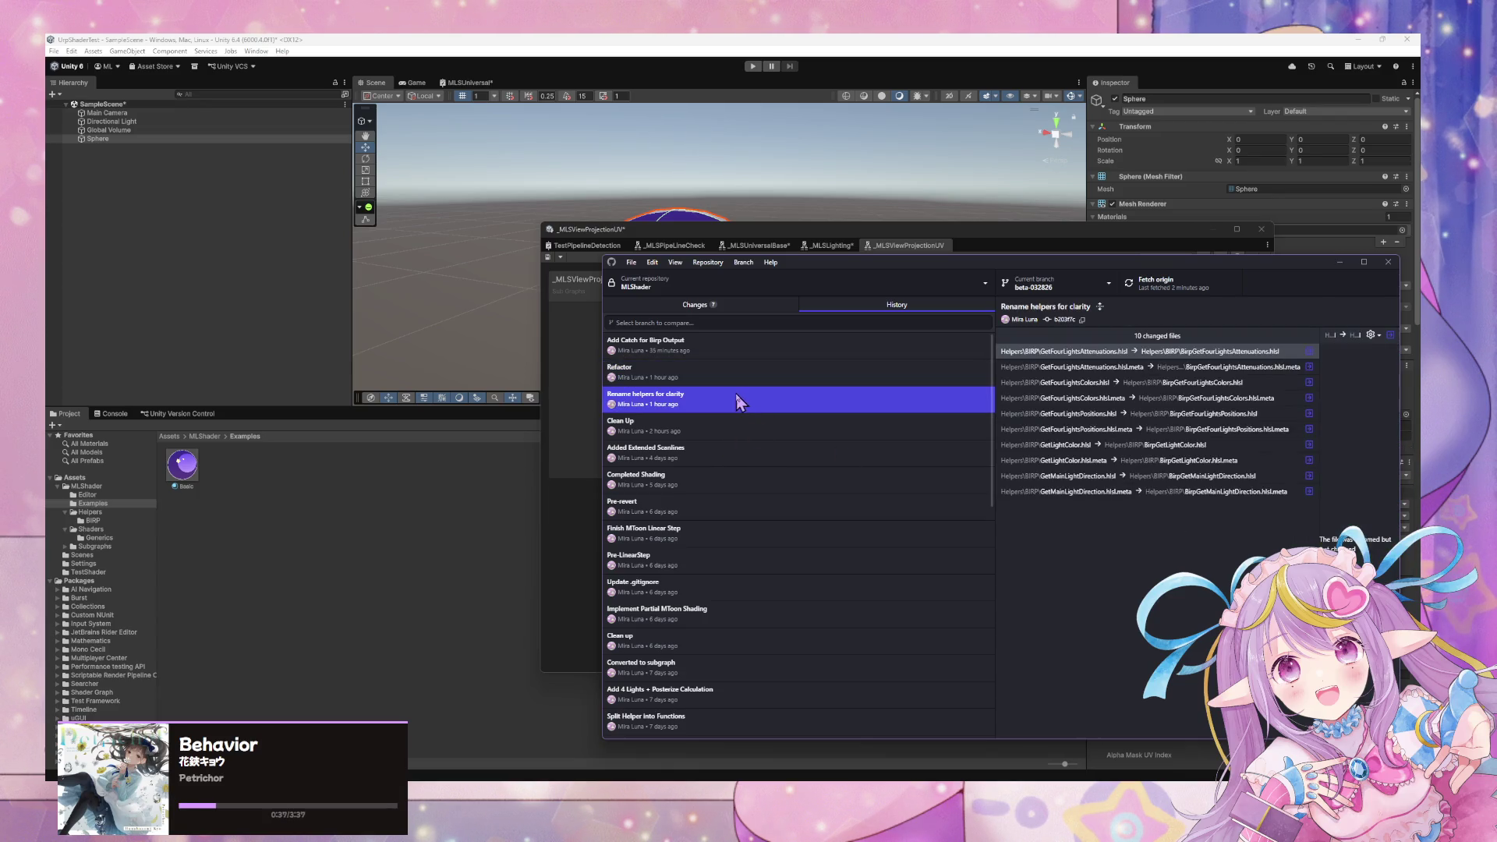
left_click(677, 431)
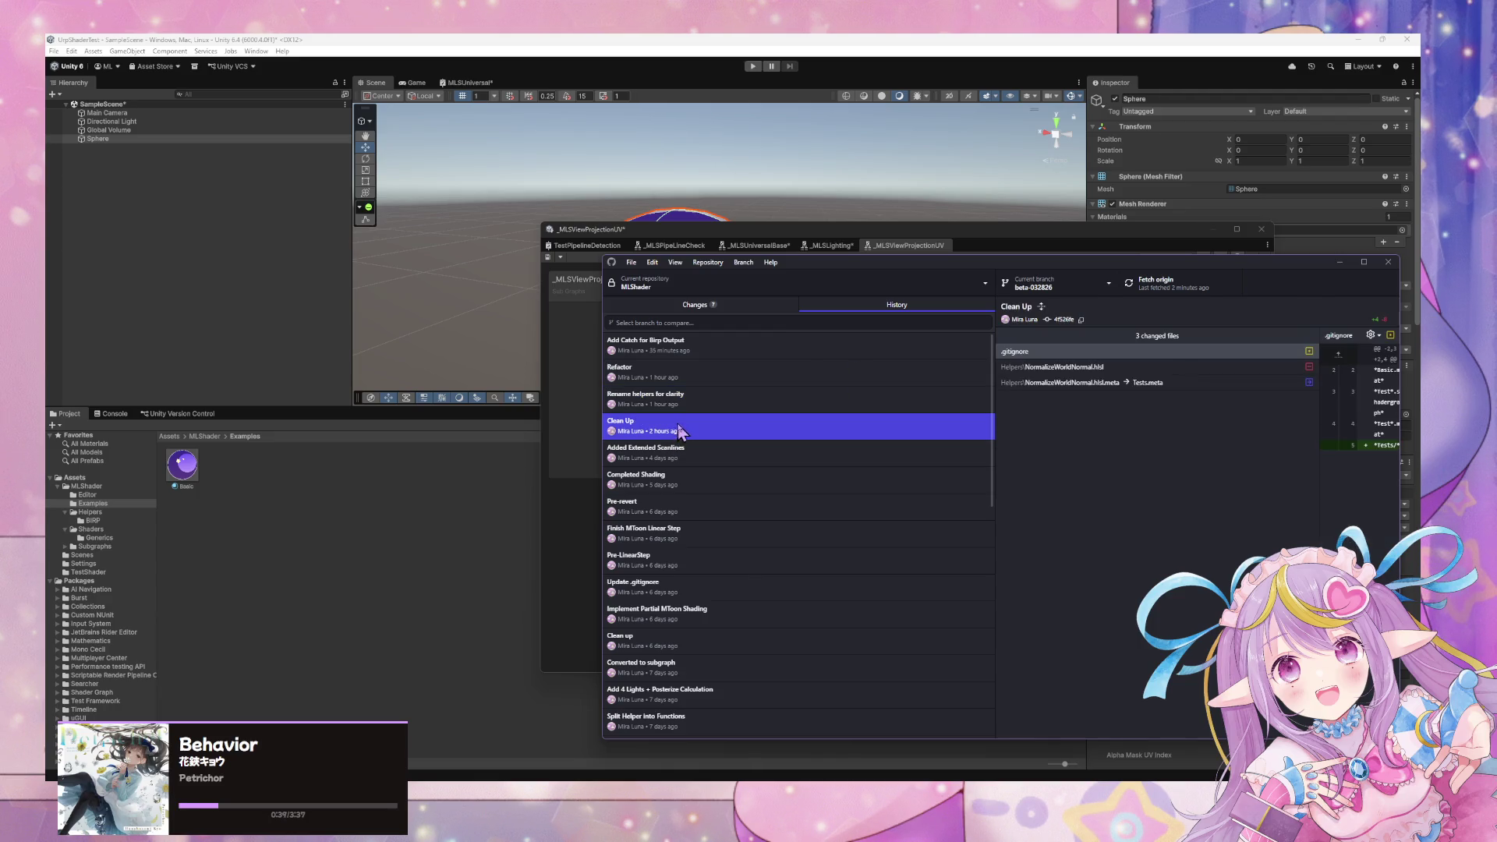
left_click(683, 446)
left_click(684, 427)
left_click(685, 401)
left_click(678, 372)
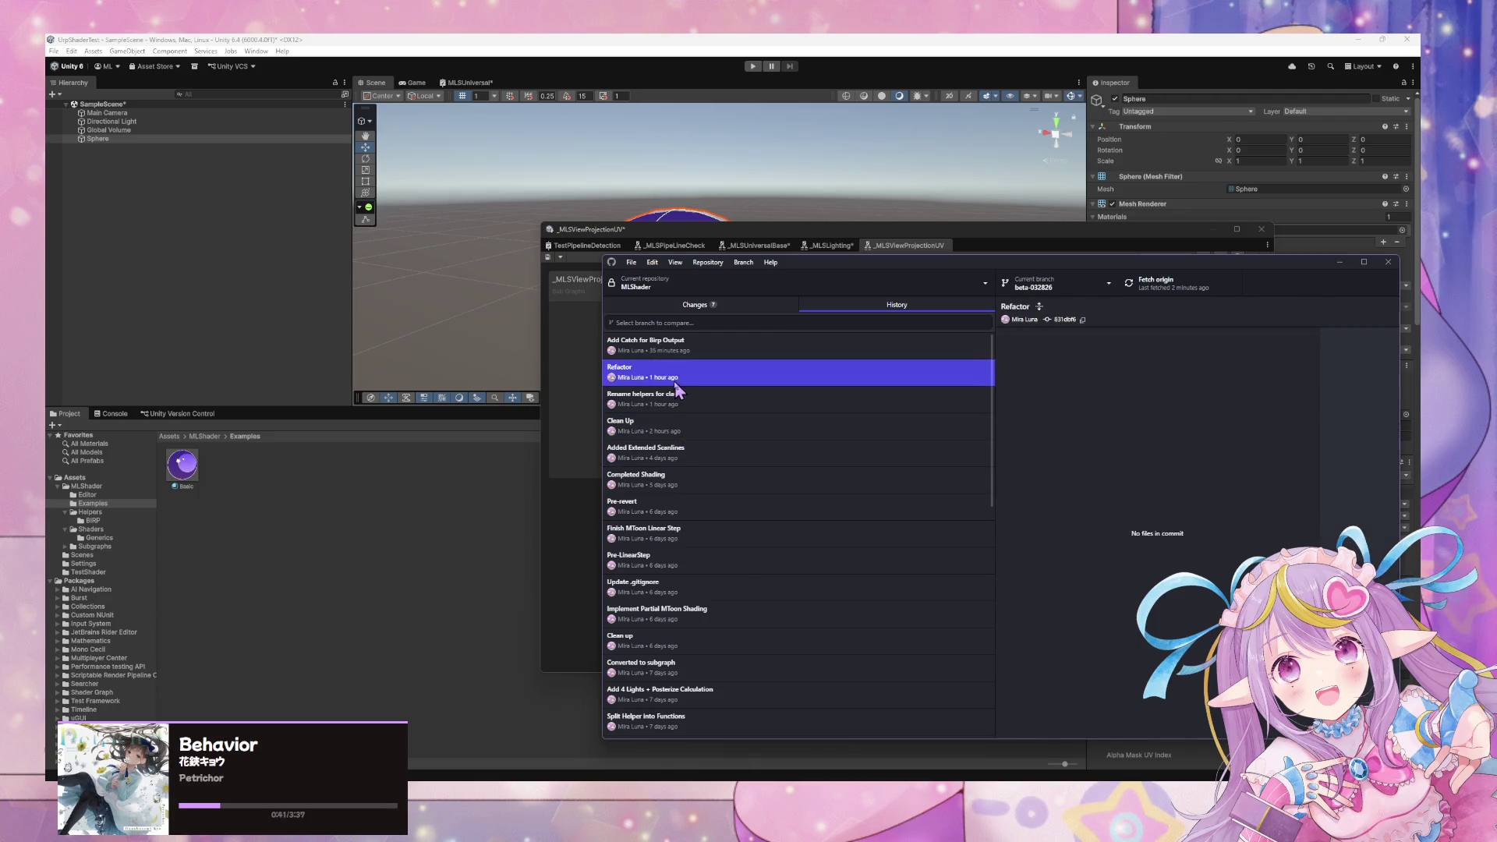
left_click(683, 347)
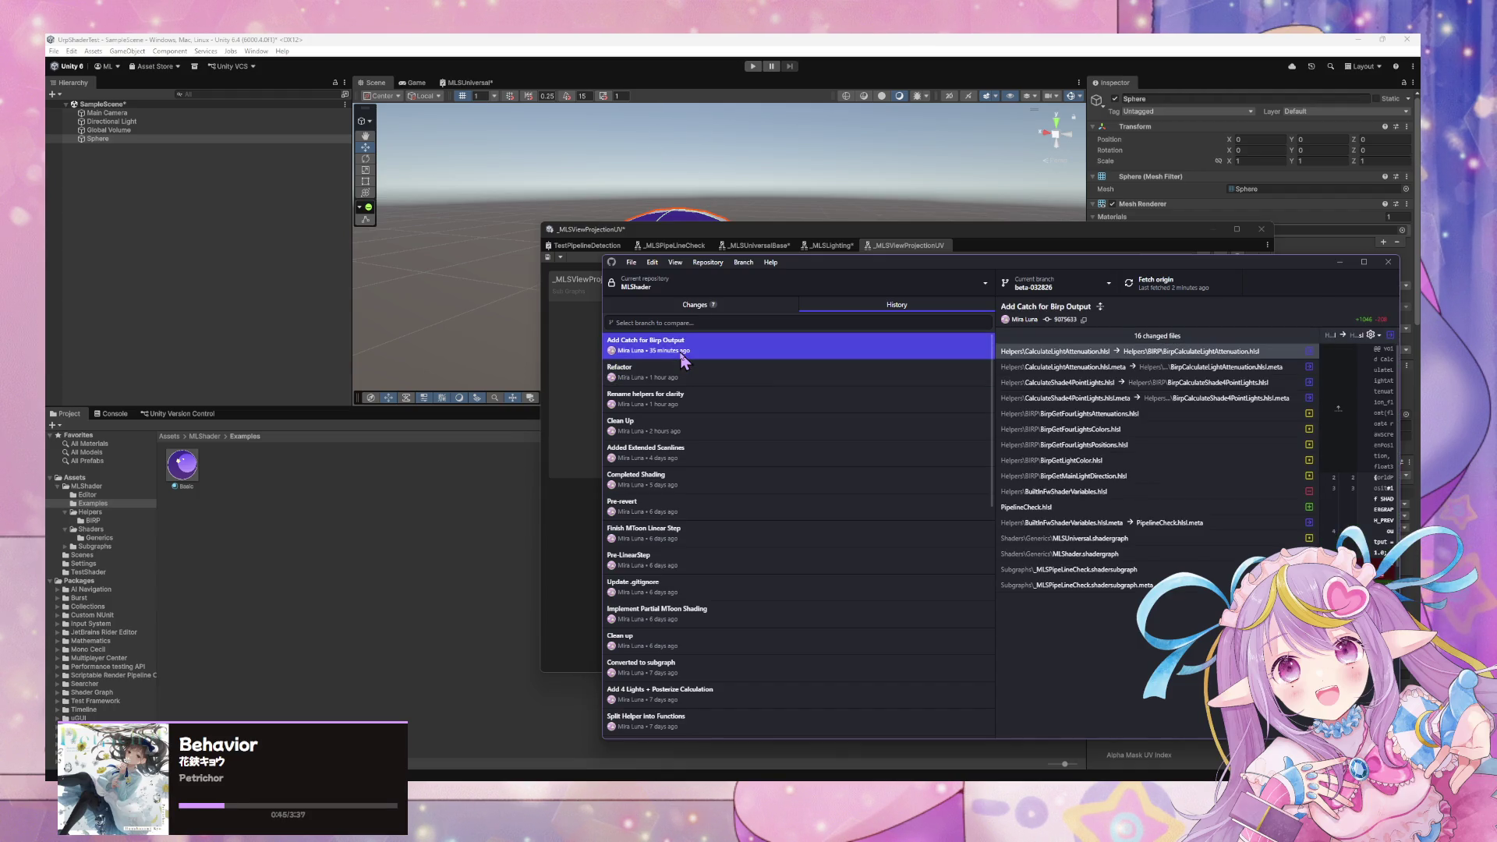
Return to the seven uncommitted changes and bring Unity's Shader Graph back to front.
left_click(646, 310)
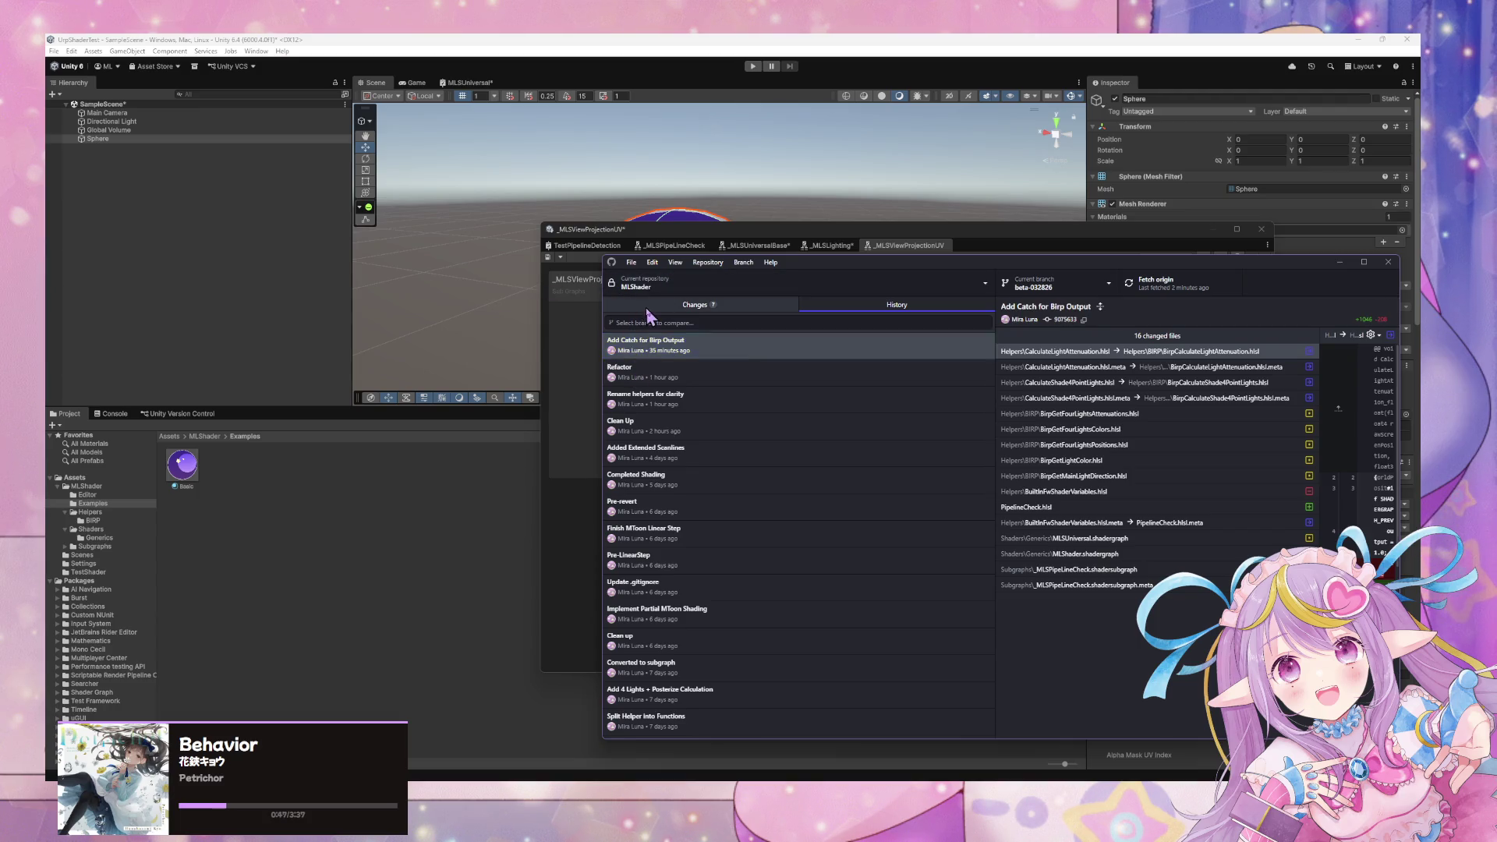
left_click(646, 310)
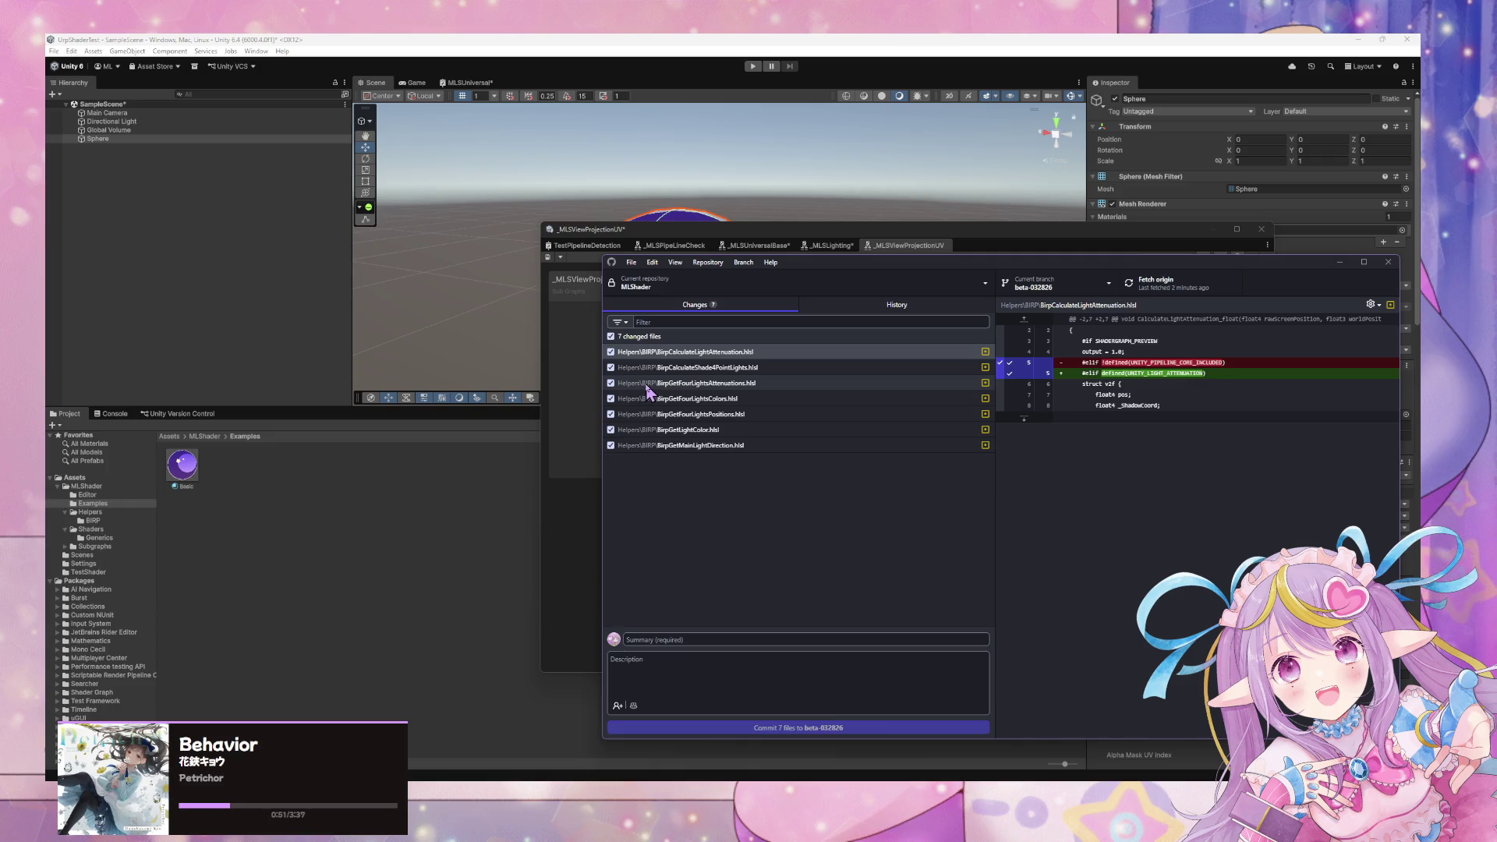
left_click(575, 507)
scroll(752, 450, "up", 5)
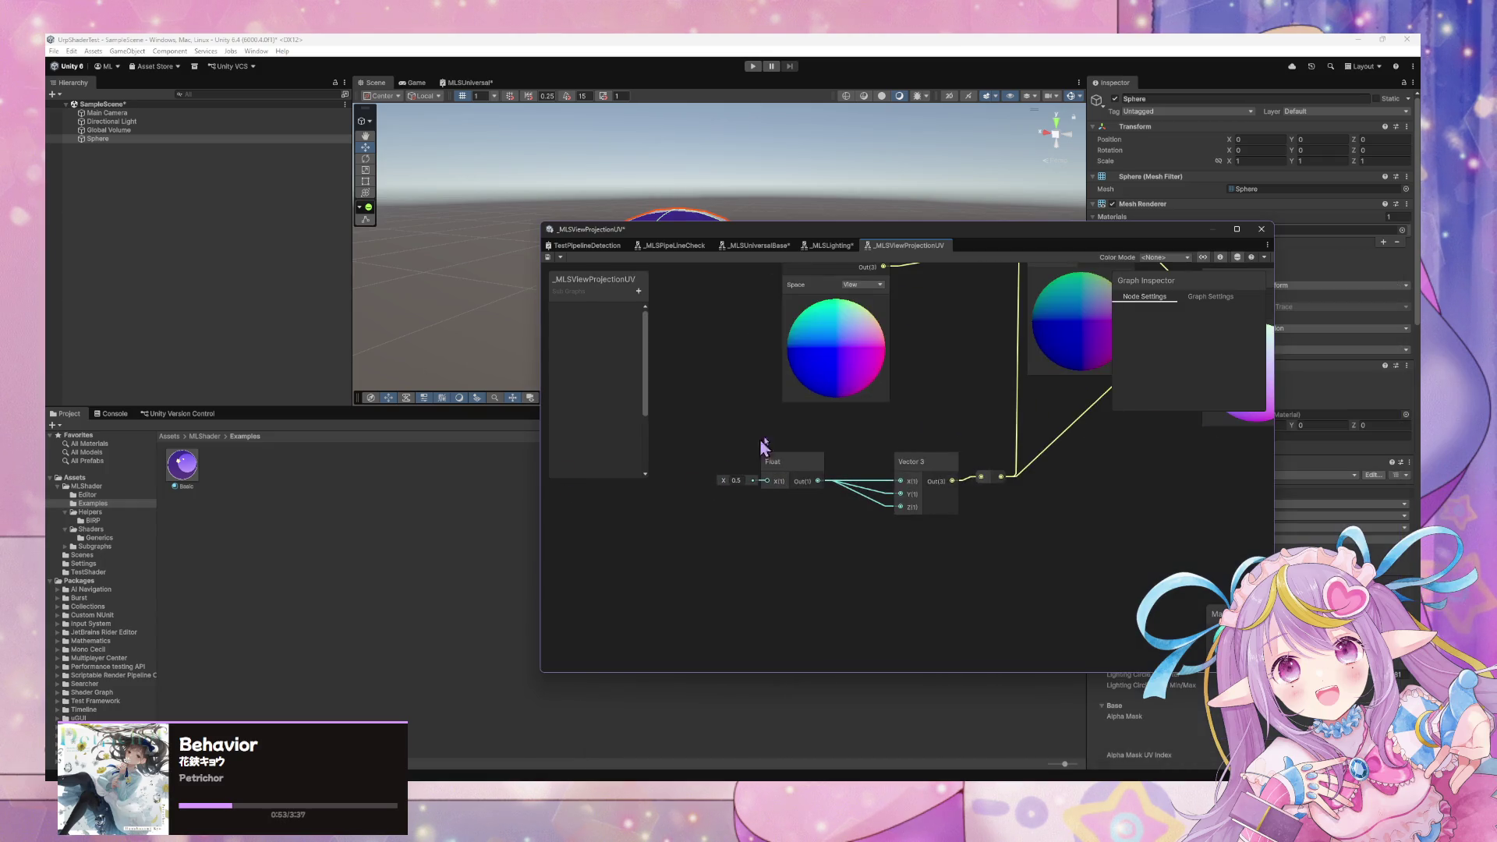
Shift the _MLSViewProjectionUV Add node right and the Output node up and right.
scroll(828, 434, "down", 3)
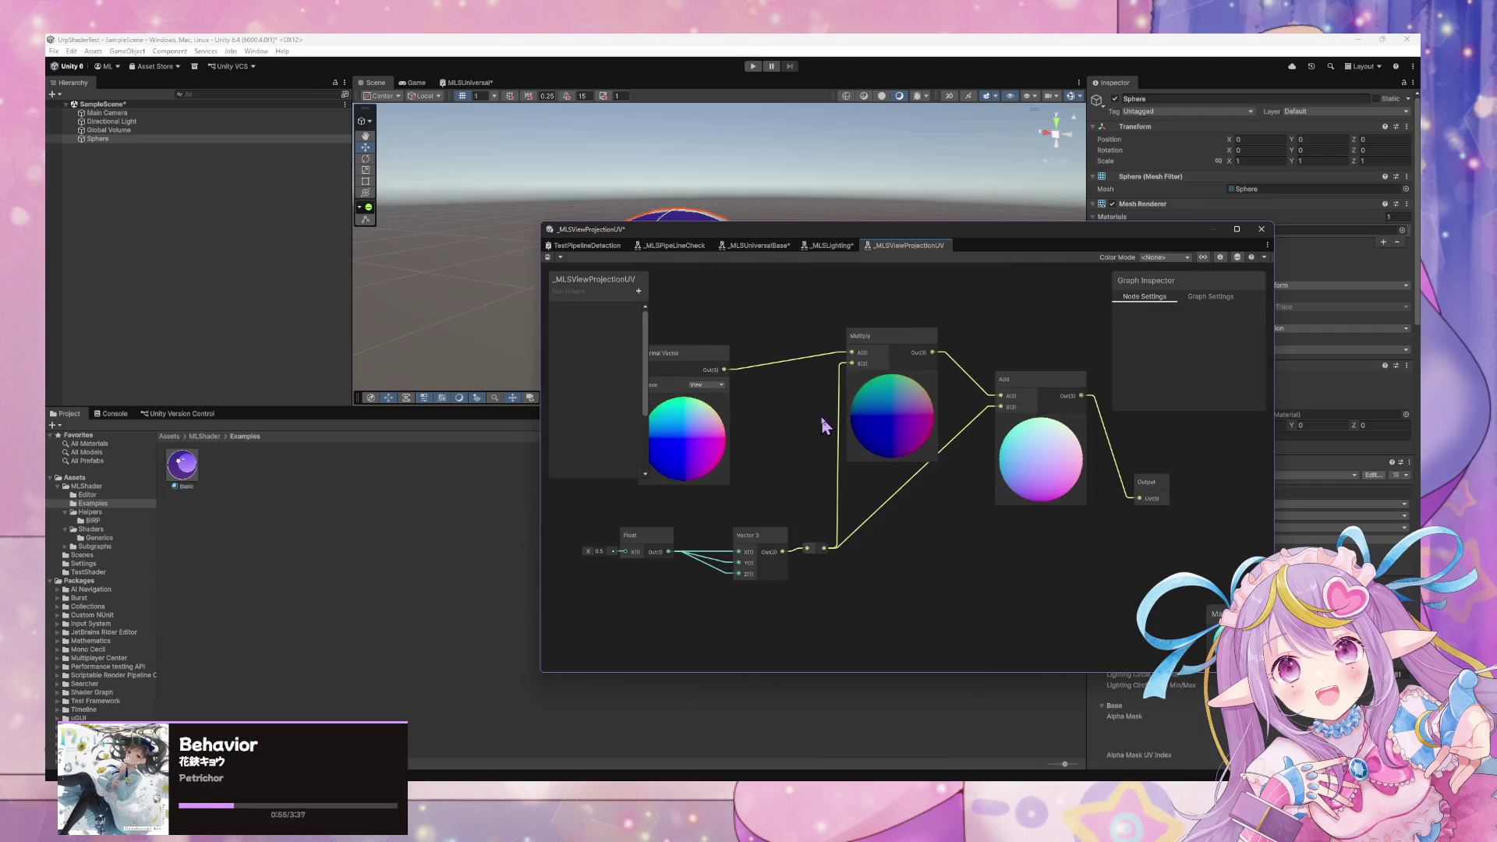
left_click(916, 361)
left_click_drag(916, 361, 944, 361)
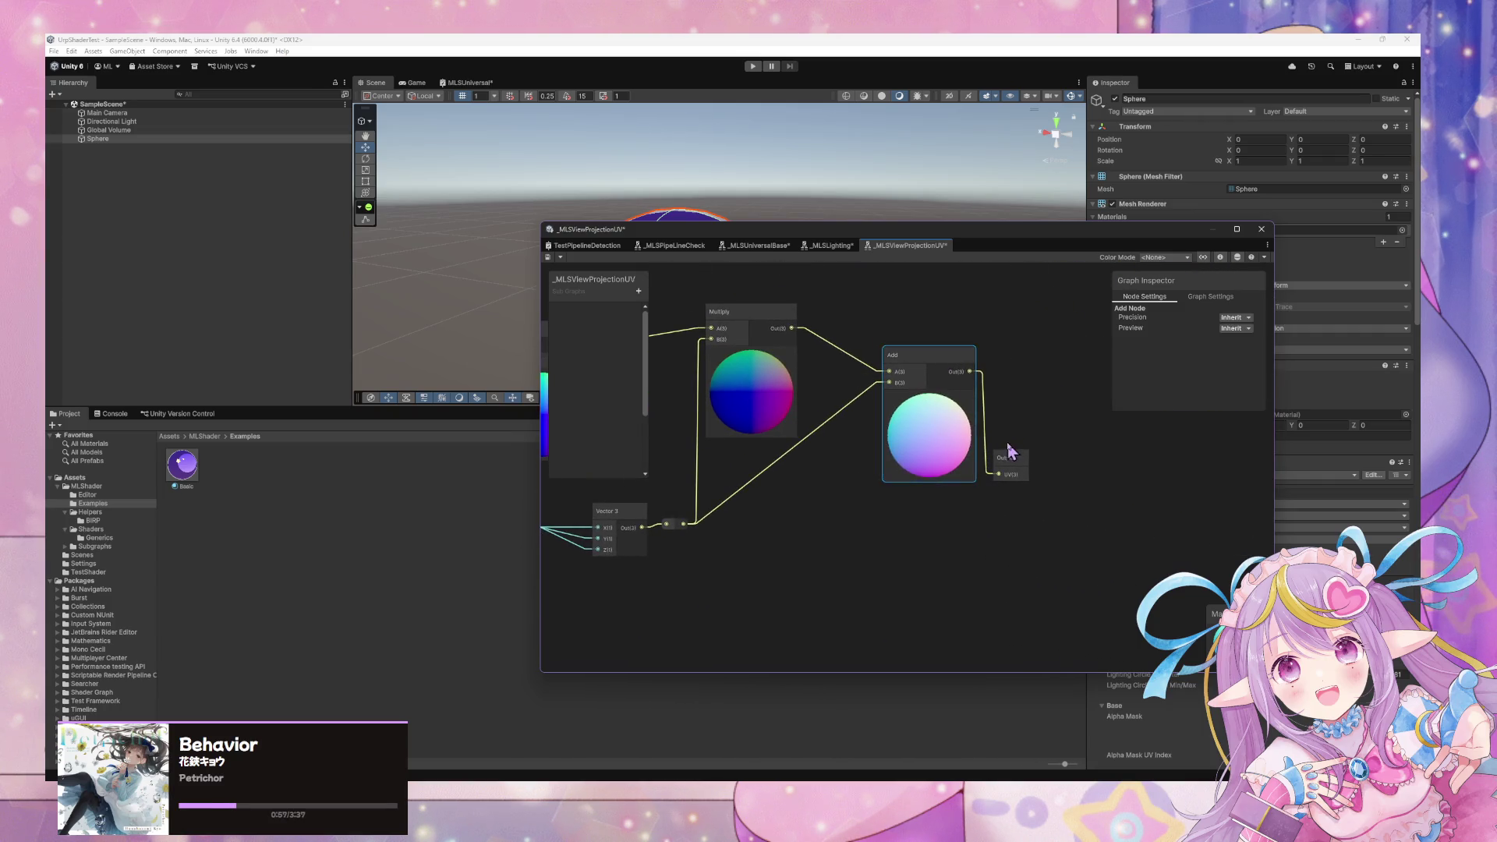
left_click_drag(1006, 458, 1072, 427)
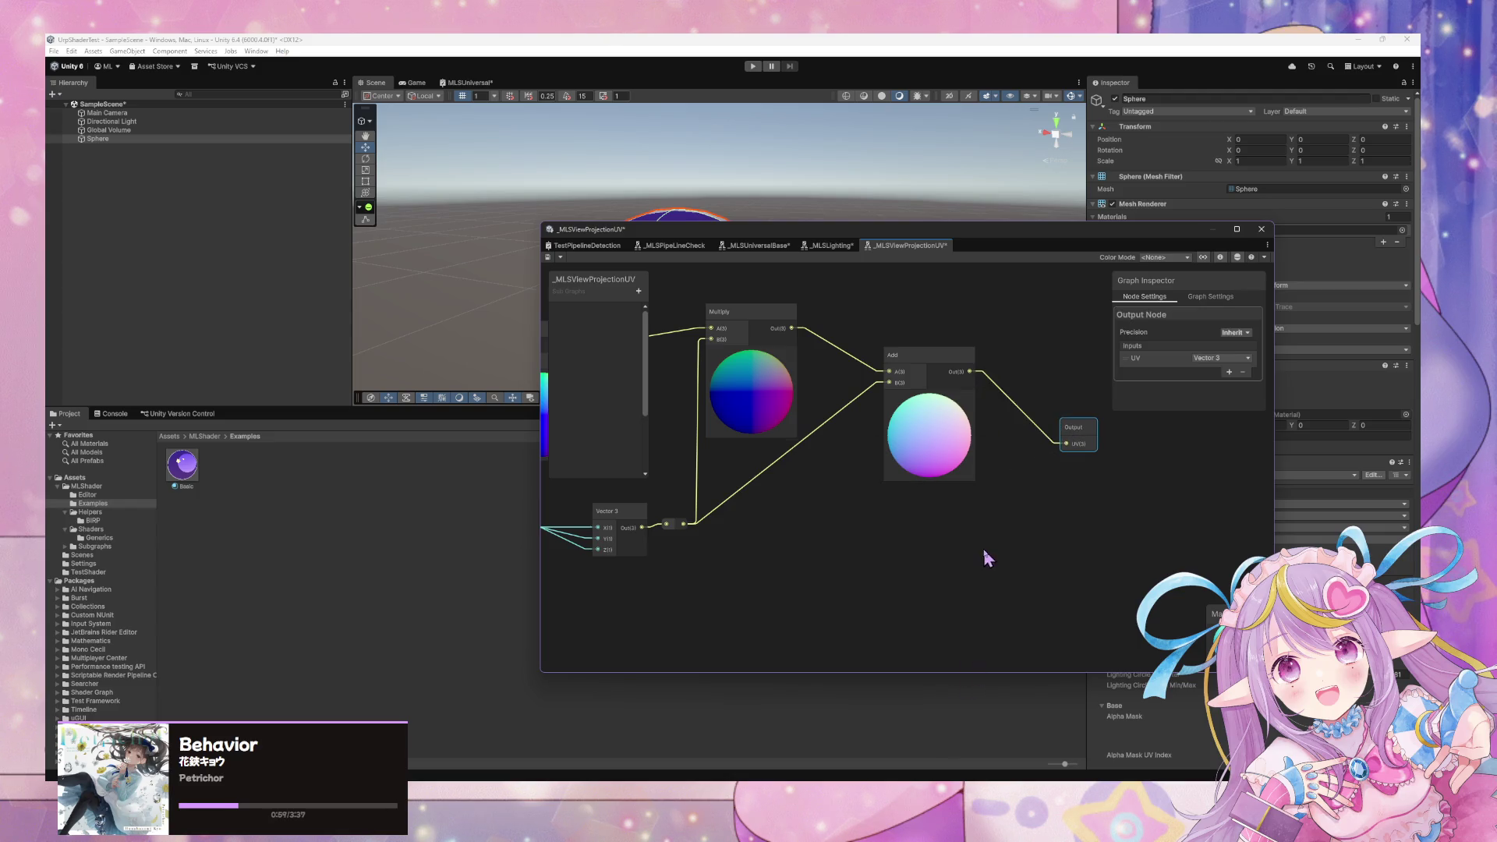
key("a")
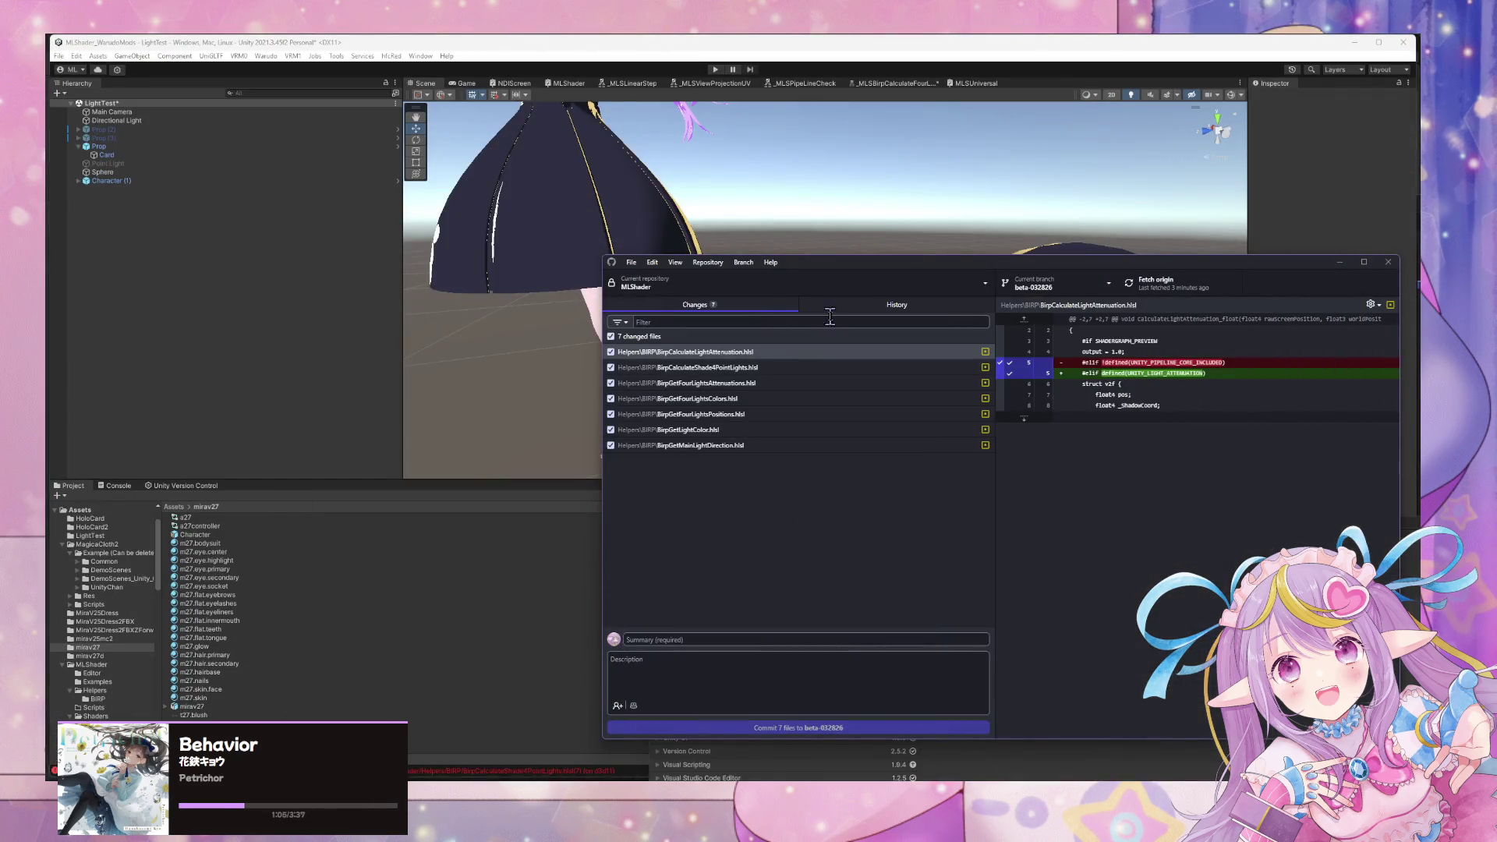
Review the Rename helpers, Clean Up and Add Catch for Birp Output commits with a wider diff pane.
left_click(838, 308)
left_click(701, 397)
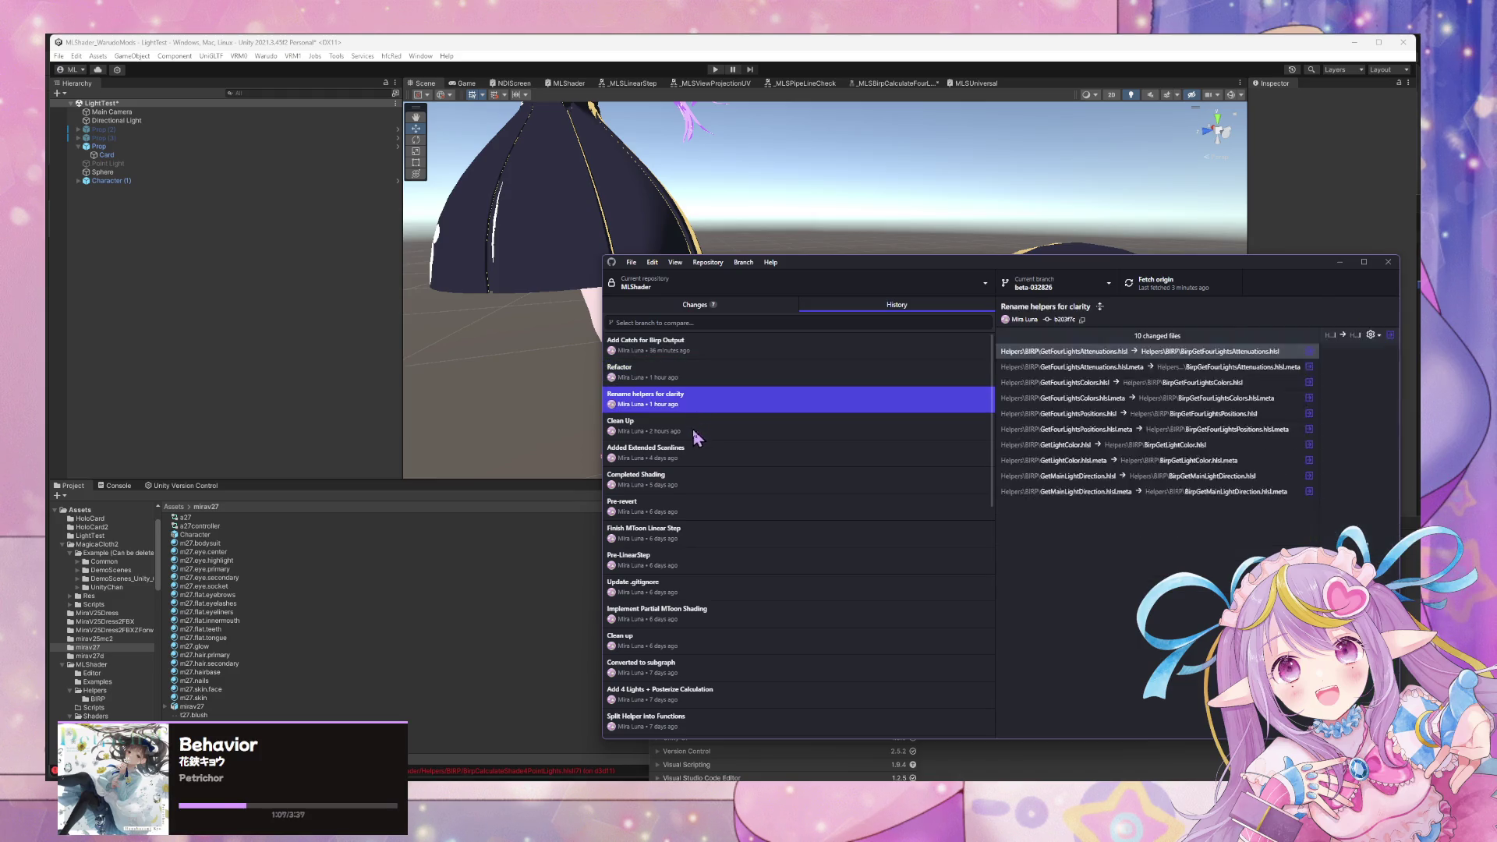
left_click(702, 429)
left_click(711, 345)
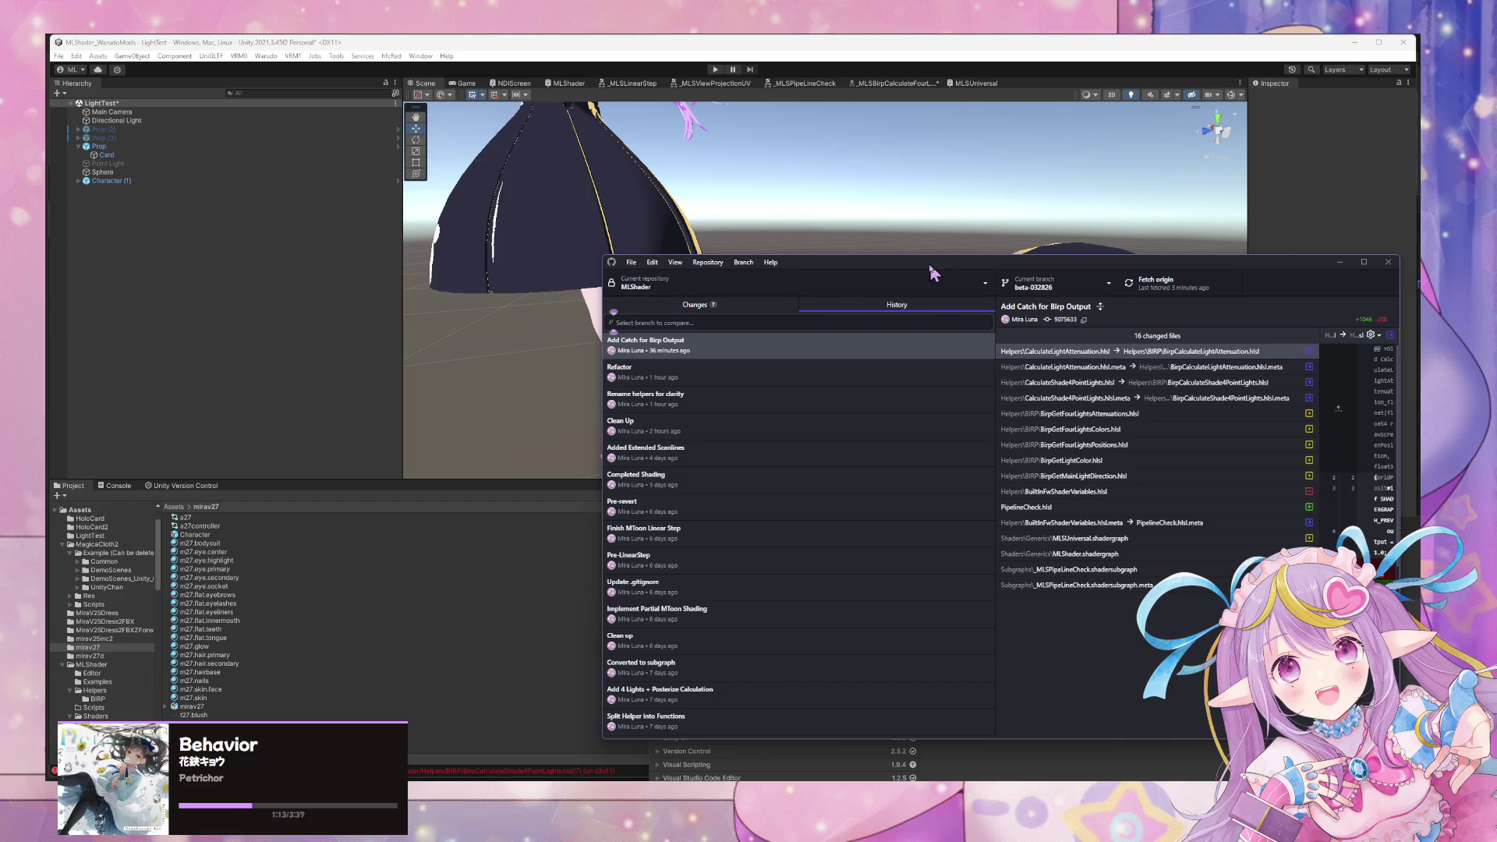
left_click_drag(935, 262, 738, 243)
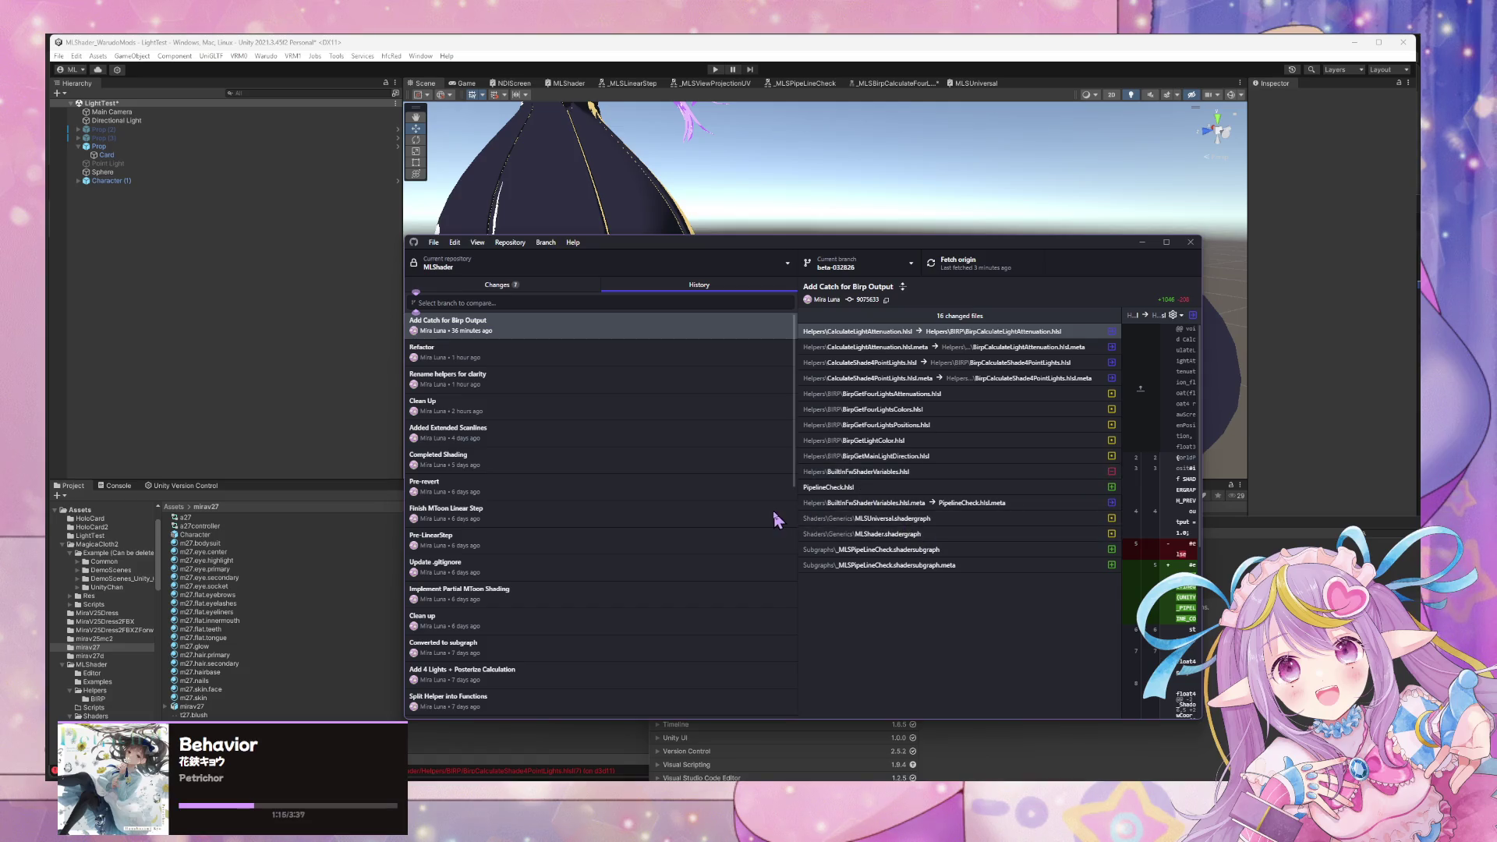
left_click_drag(796, 508, 704, 508)
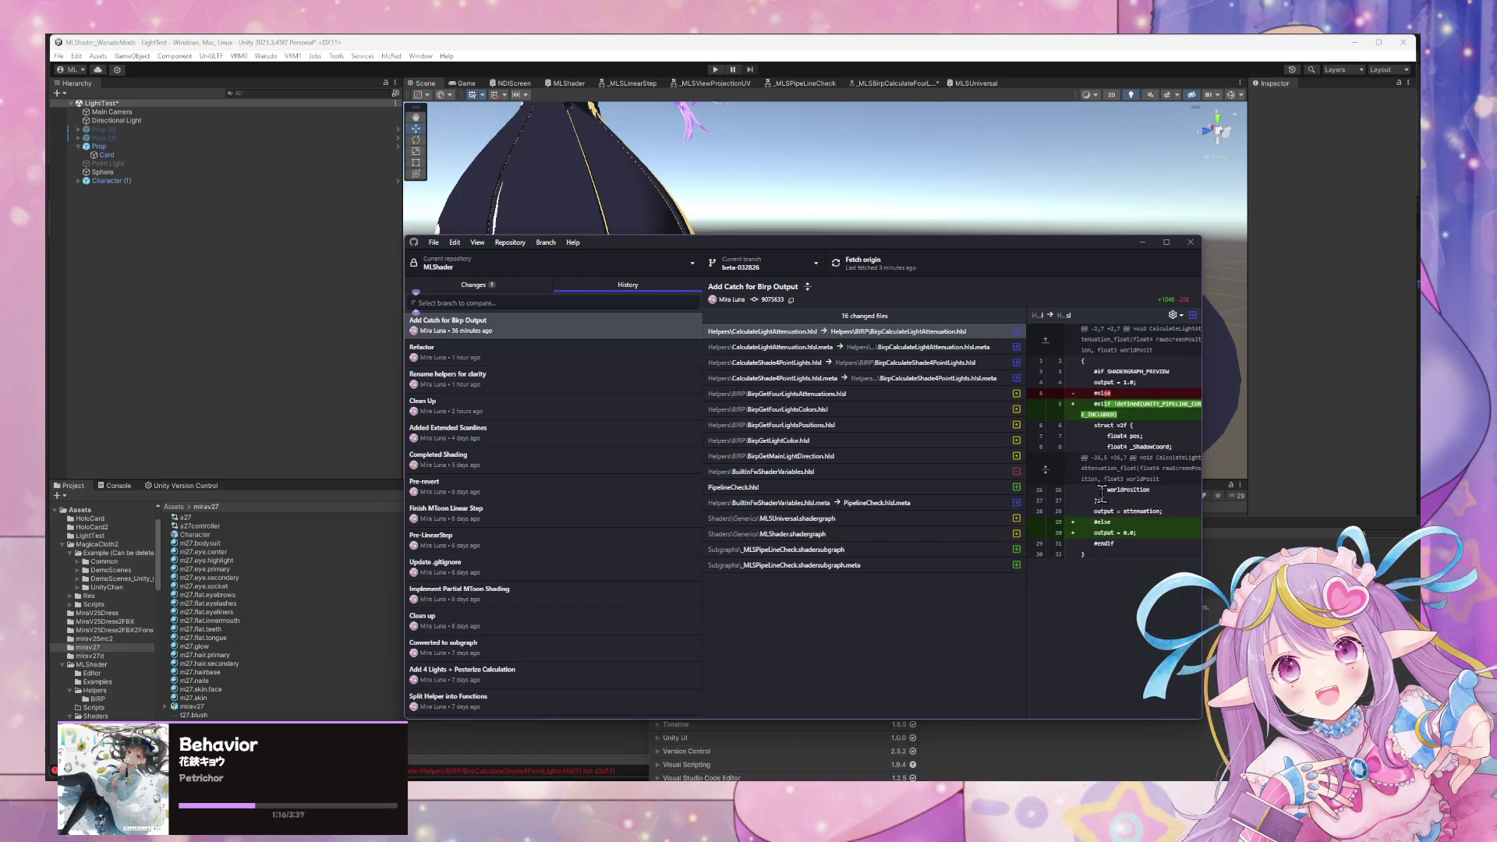
Commit the seven BIRP helper changes as "Update" to beta-032826.
left_click(1202, 505)
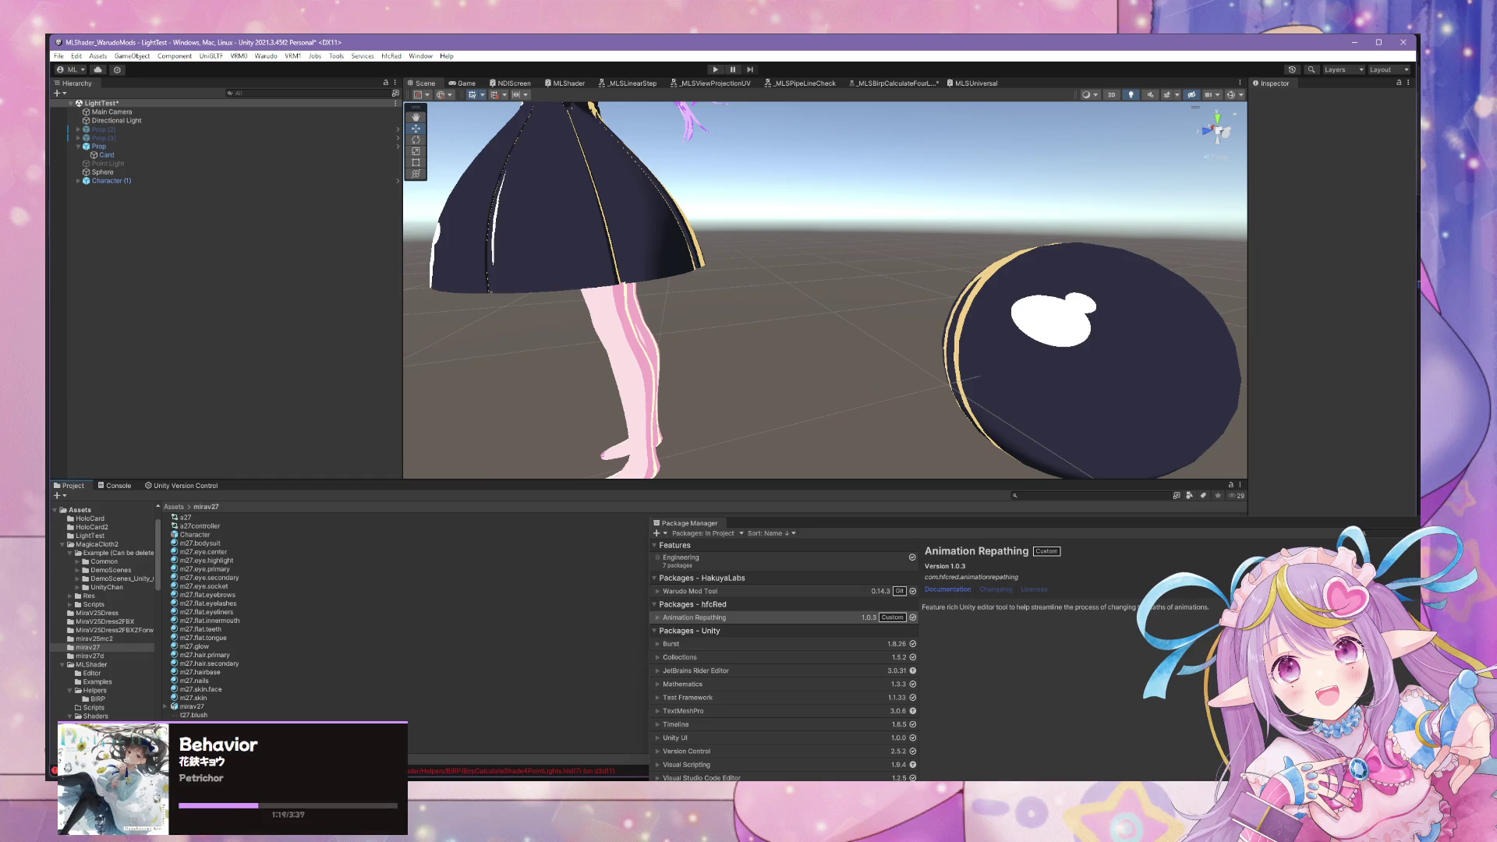
key("alt+Tab")
left_click(503, 286)
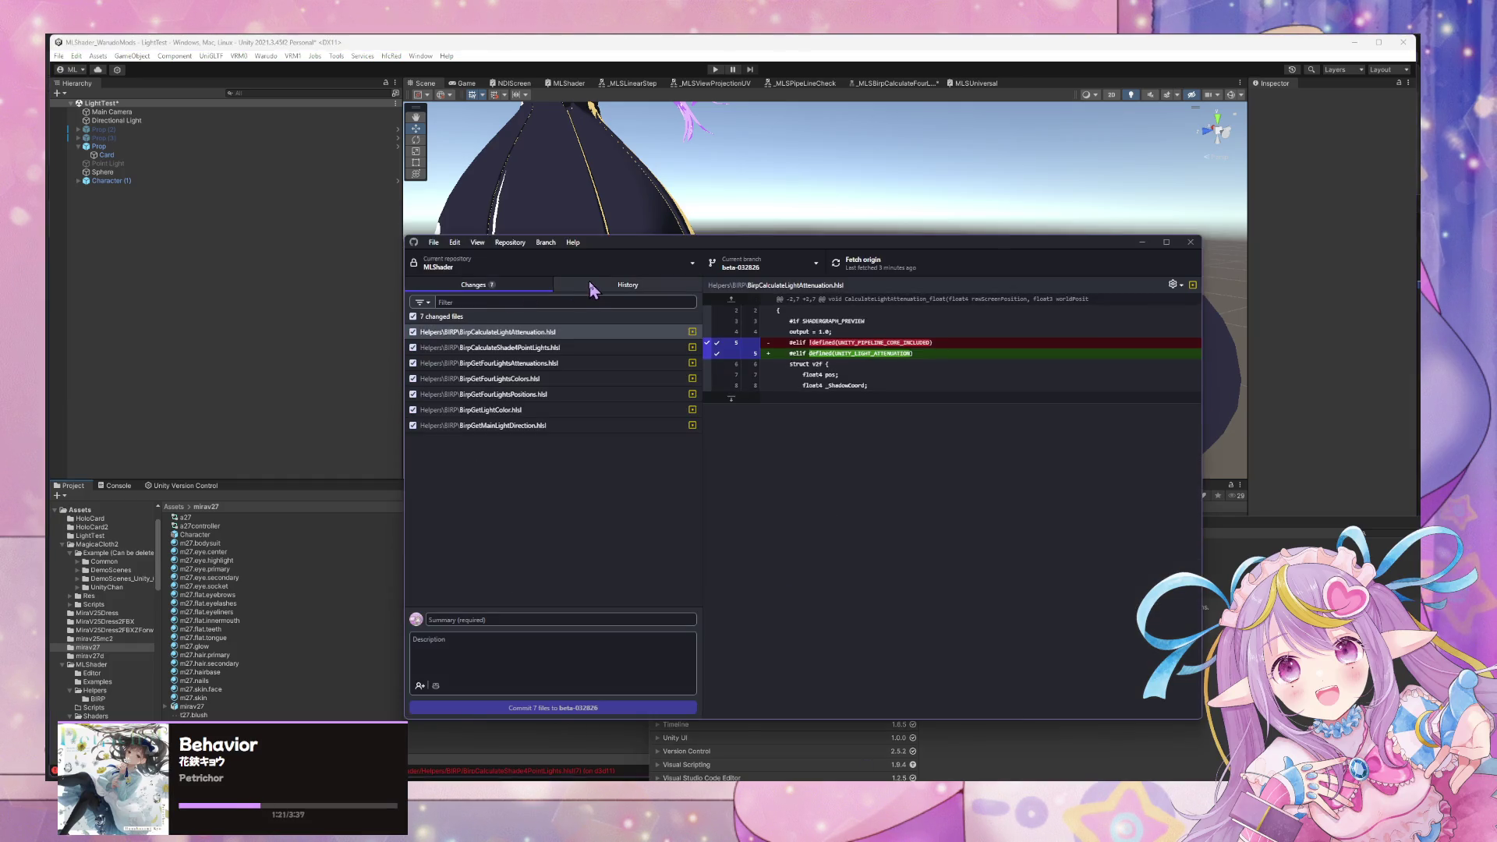
left_click(516, 618)
type("Update")
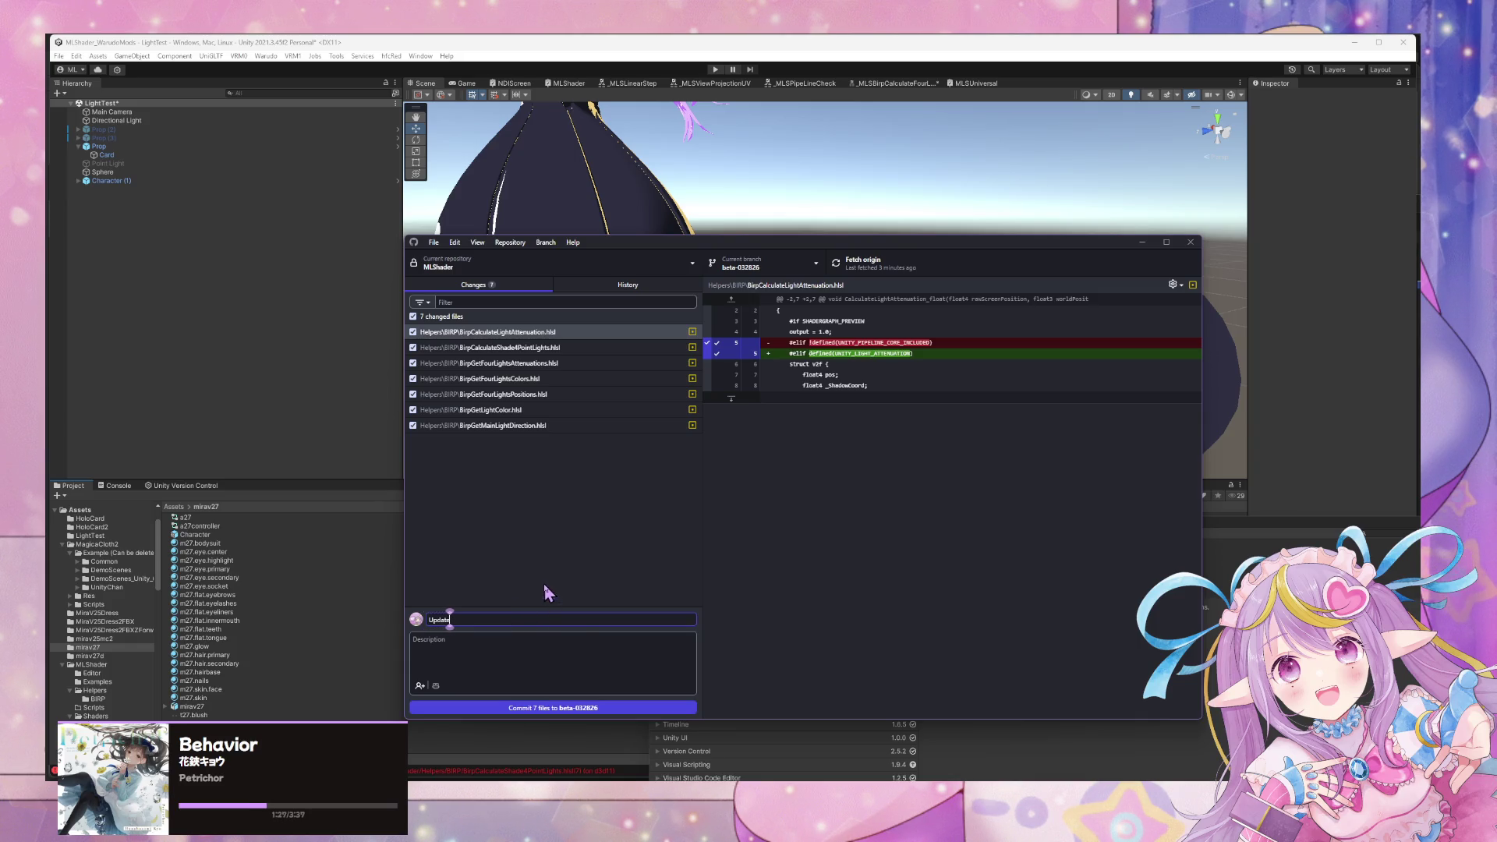
left_click(573, 708)
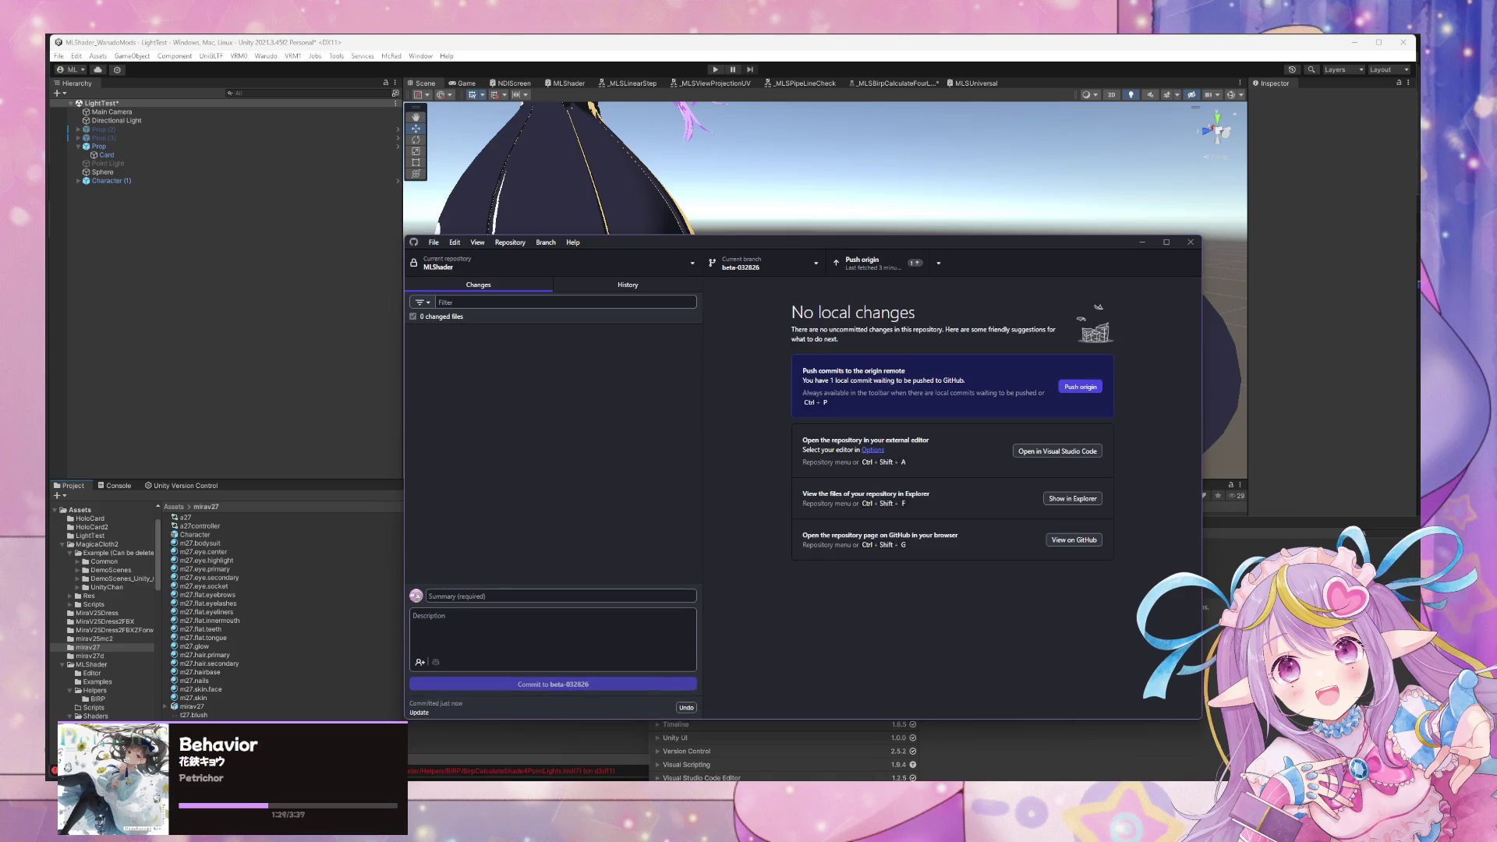
Cycle between the Unity editor and GitHub Desktop windows.
left_click(758, 733)
key("alt+Tab")
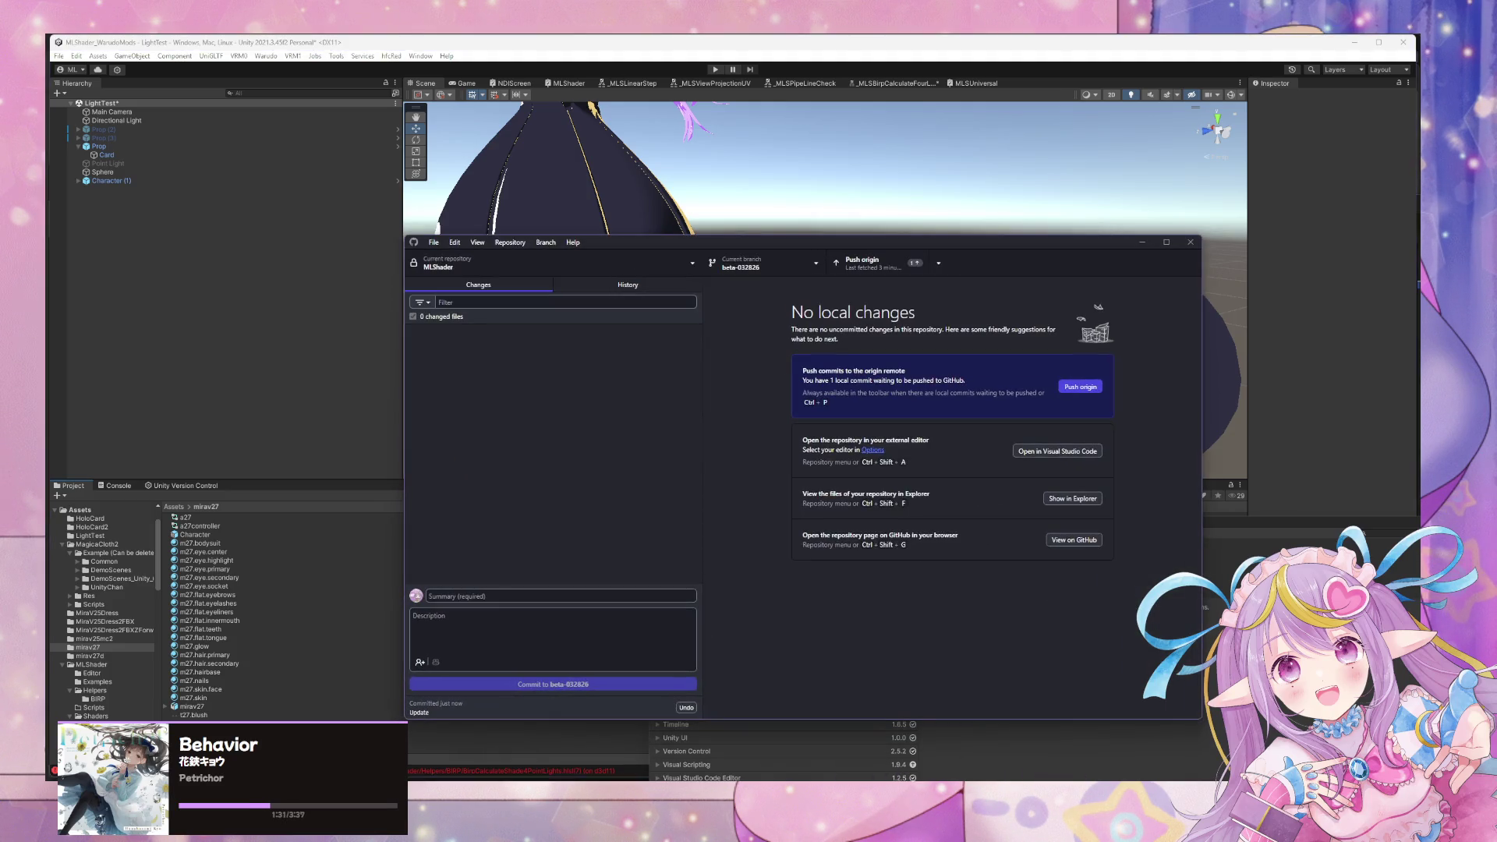
key("alt+Tab")
key("alt+Tab")
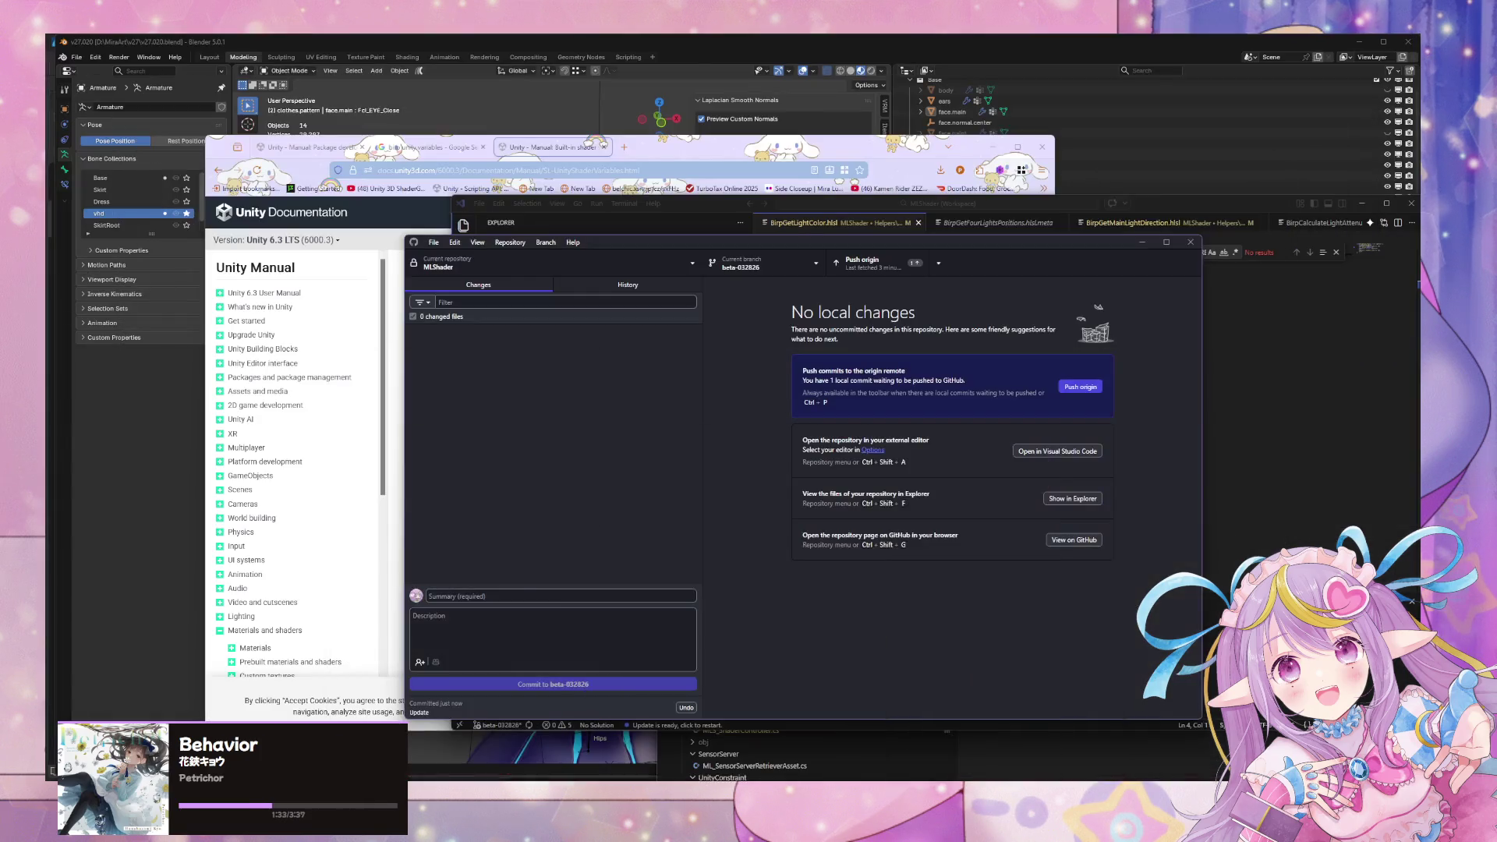
key("alt+Tab")
In VS Code, quick-open _MLSViewProjectionUV.shadersubgraph and copy its relative path.
key("alt+Tab")
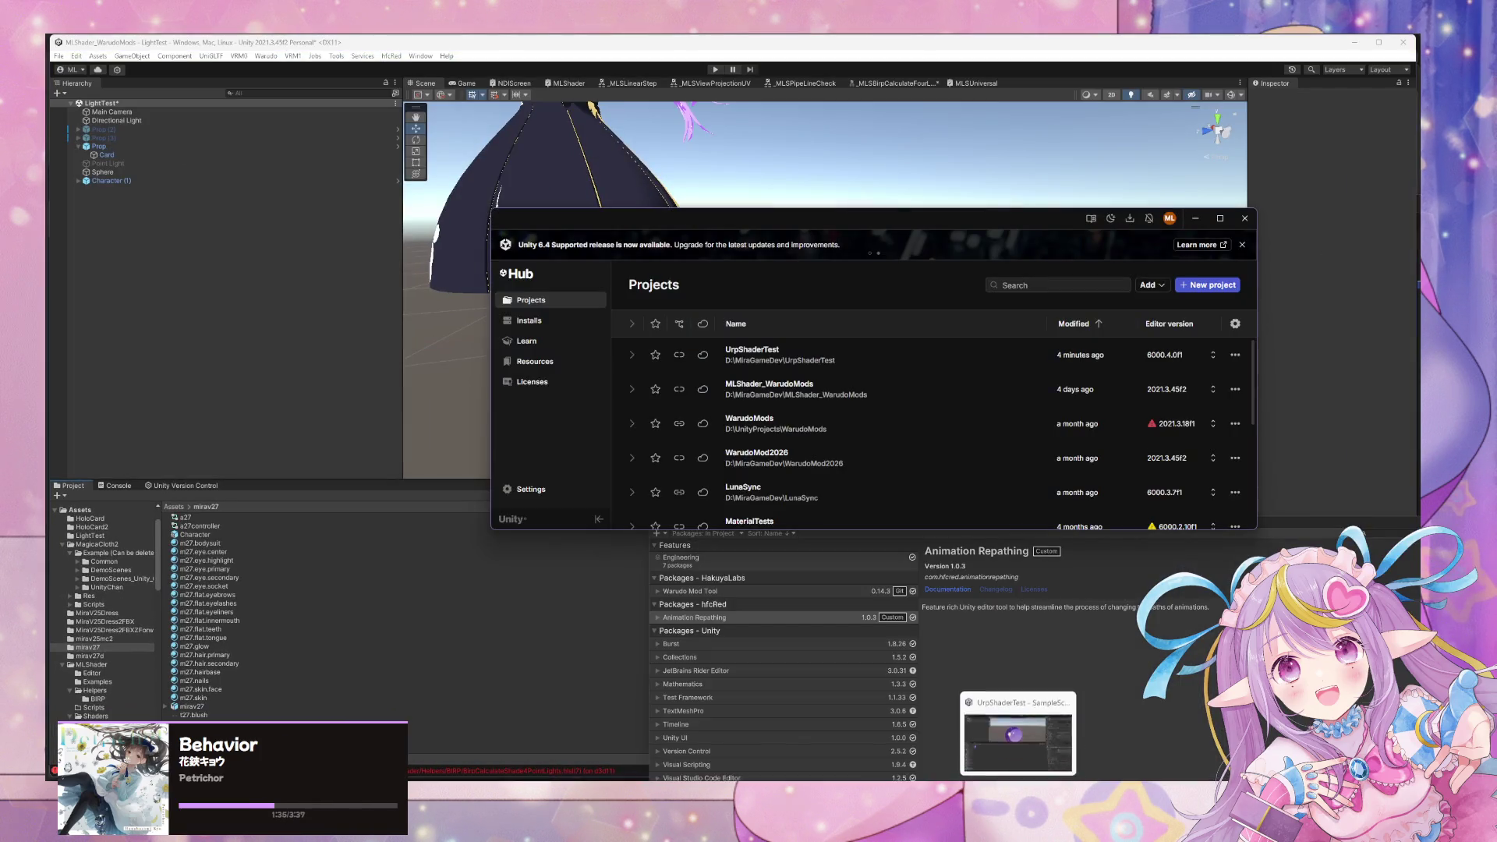
key("alt+Tab")
key("alt+Tab")
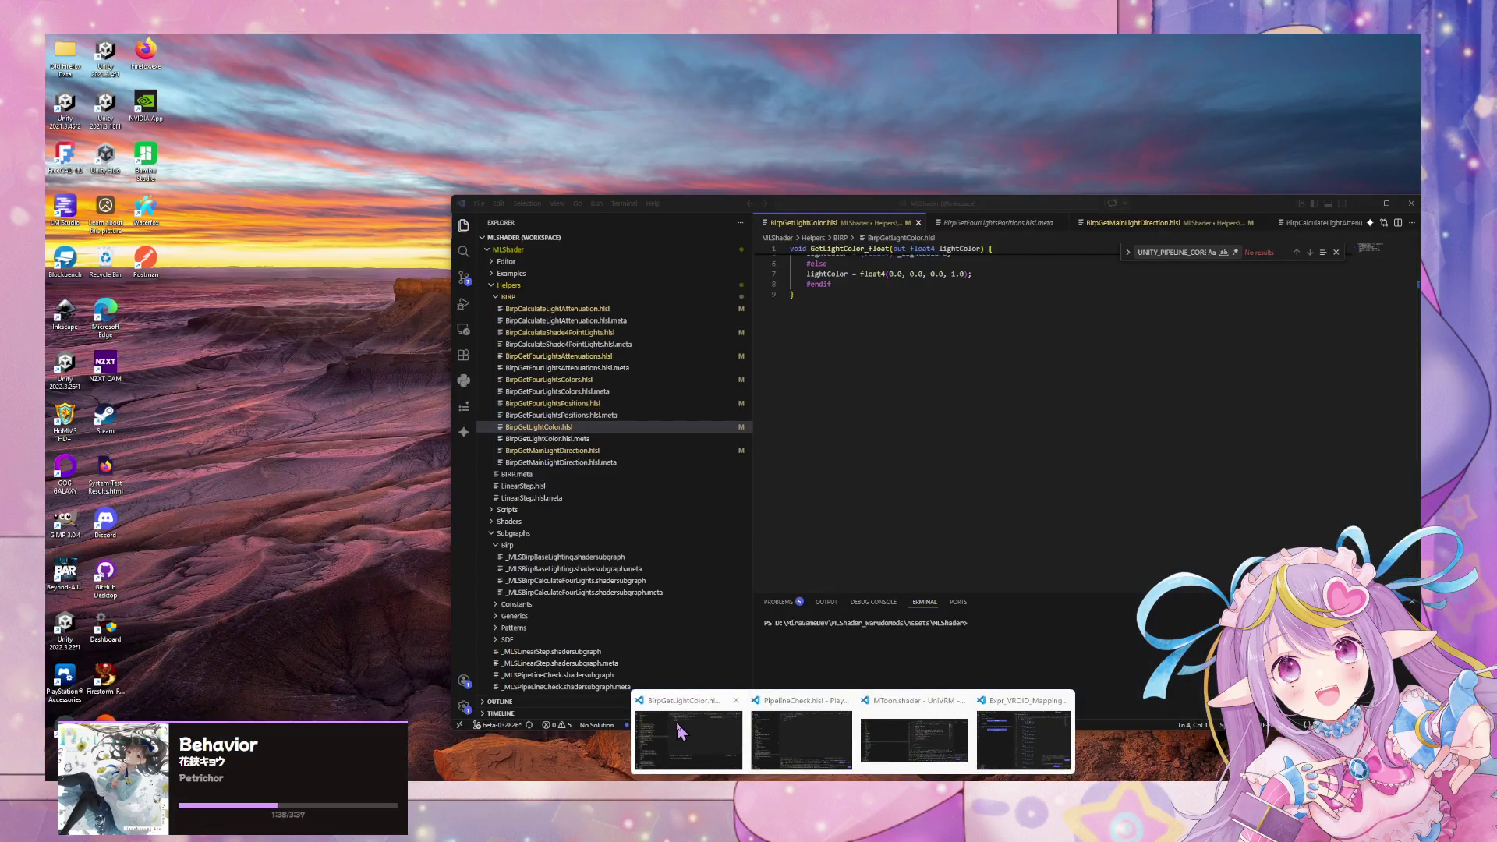
left_click(681, 733)
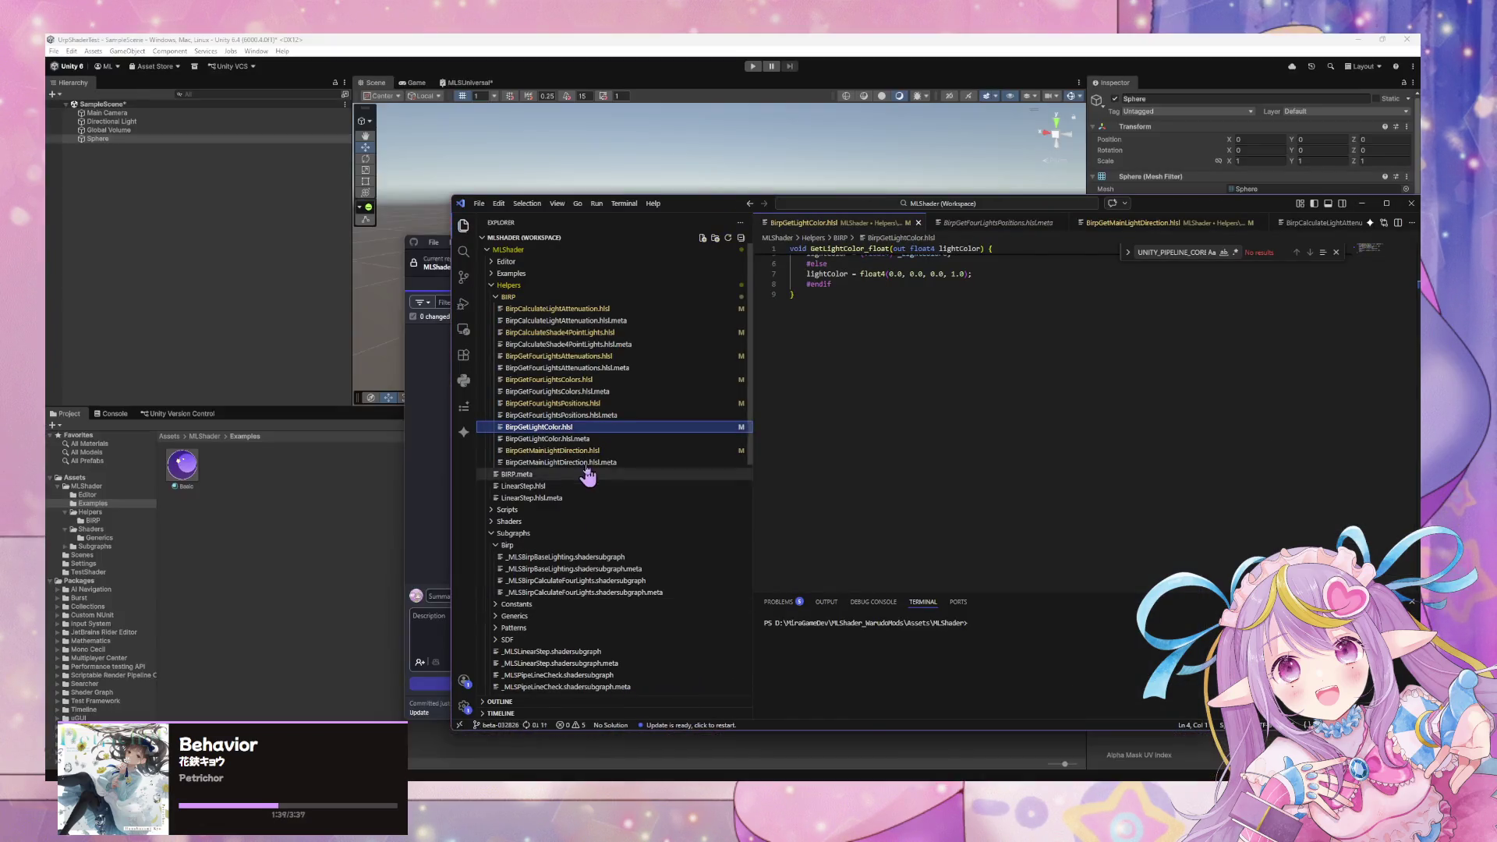
key("ctrl+p")
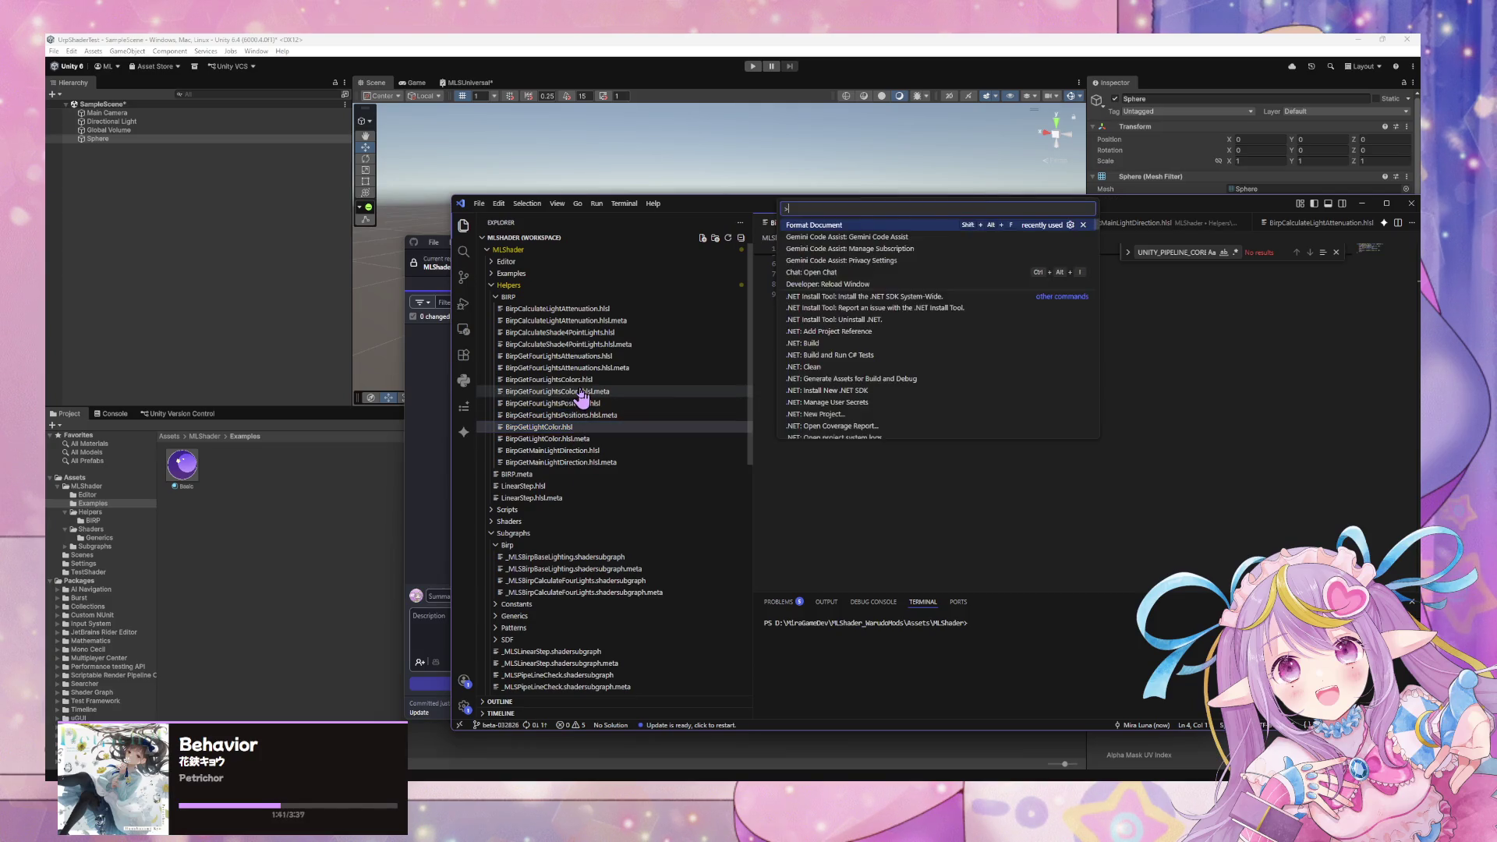
type("project")
key("Return")
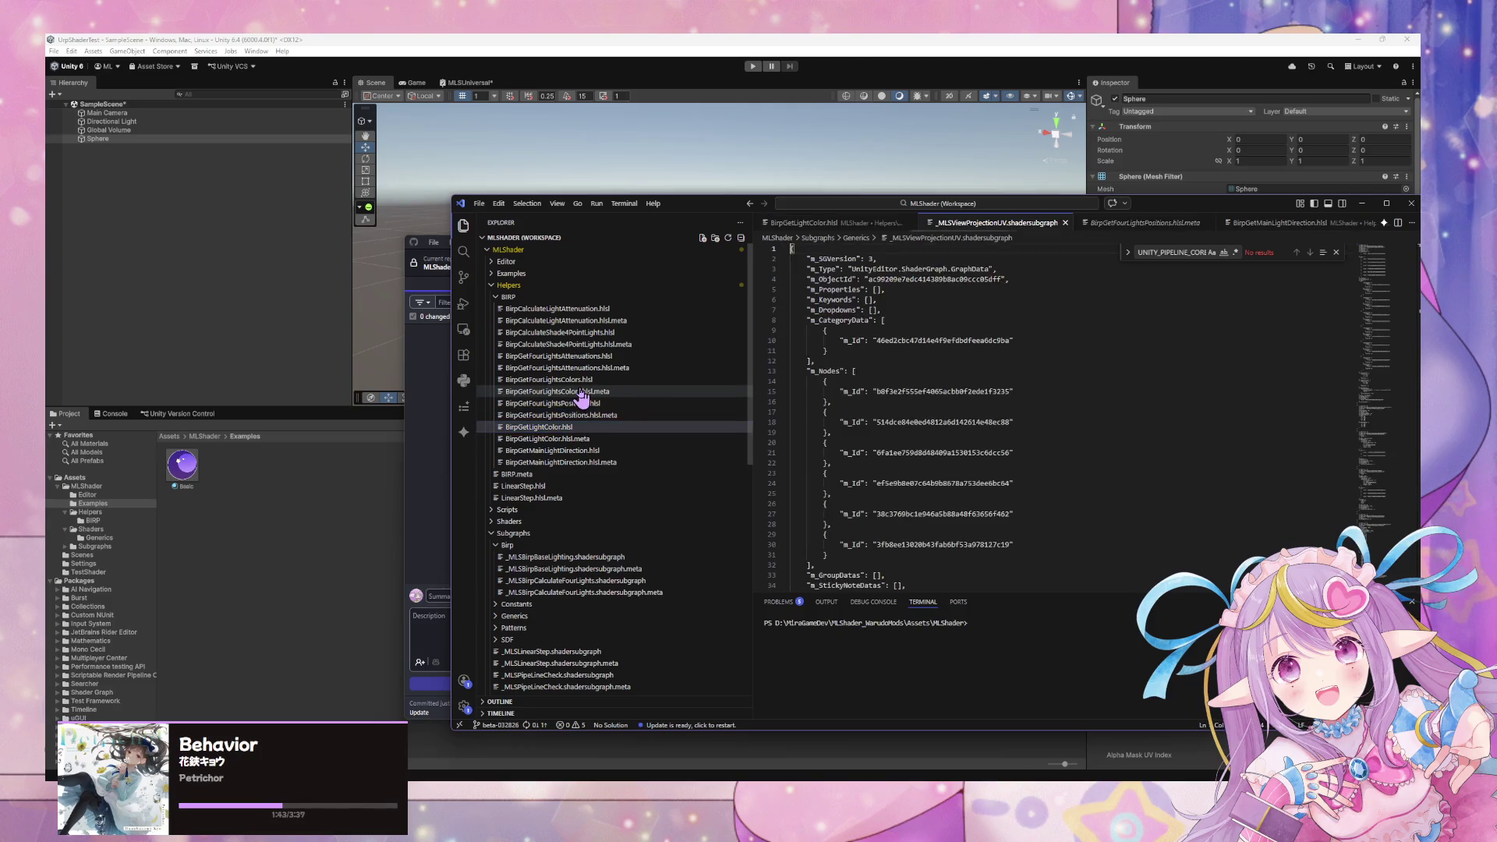
right_click(601, 489)
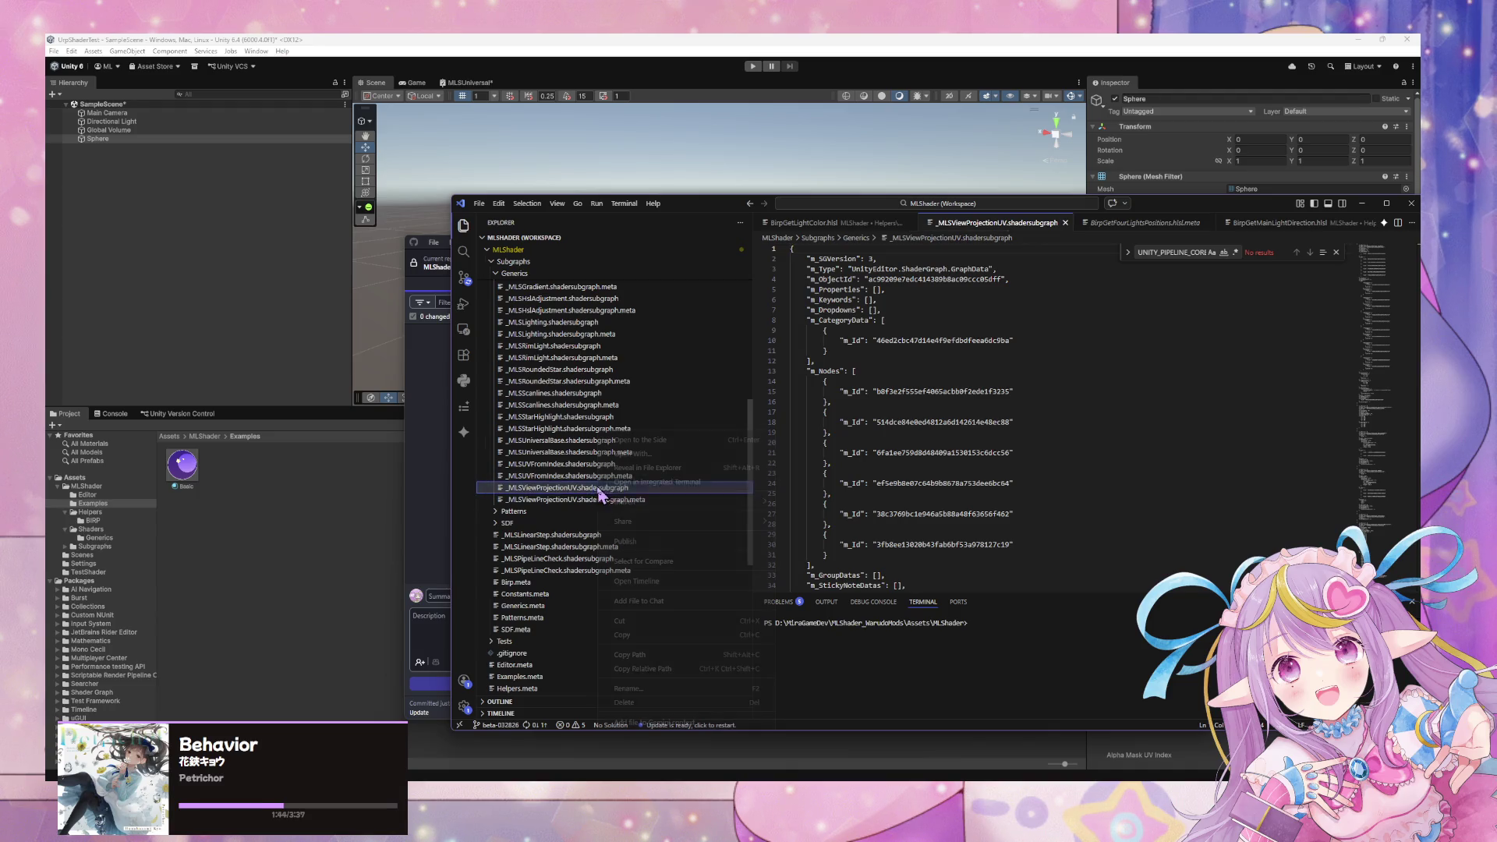
left_click(661, 669)
Run git checkout with the pasted subgraph path in the terminal, then rerun it shortened.
left_click(946, 657)
type("git checkout")
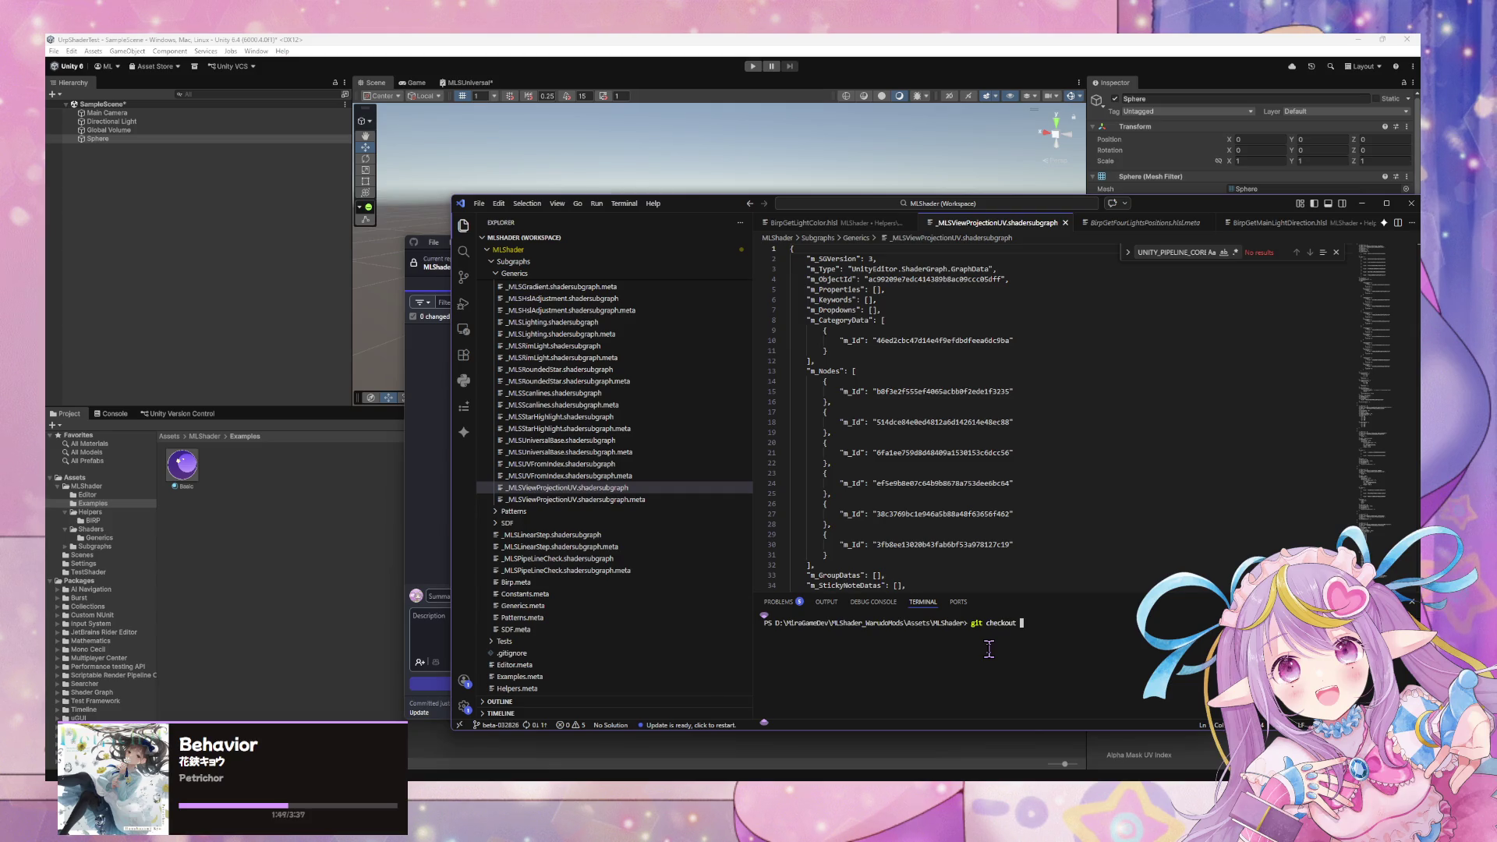
type("Subgraphs\\Generics\\_MLSViewProjectionUV.shadersubgraph")
key("ctrl+v")
key("Return")
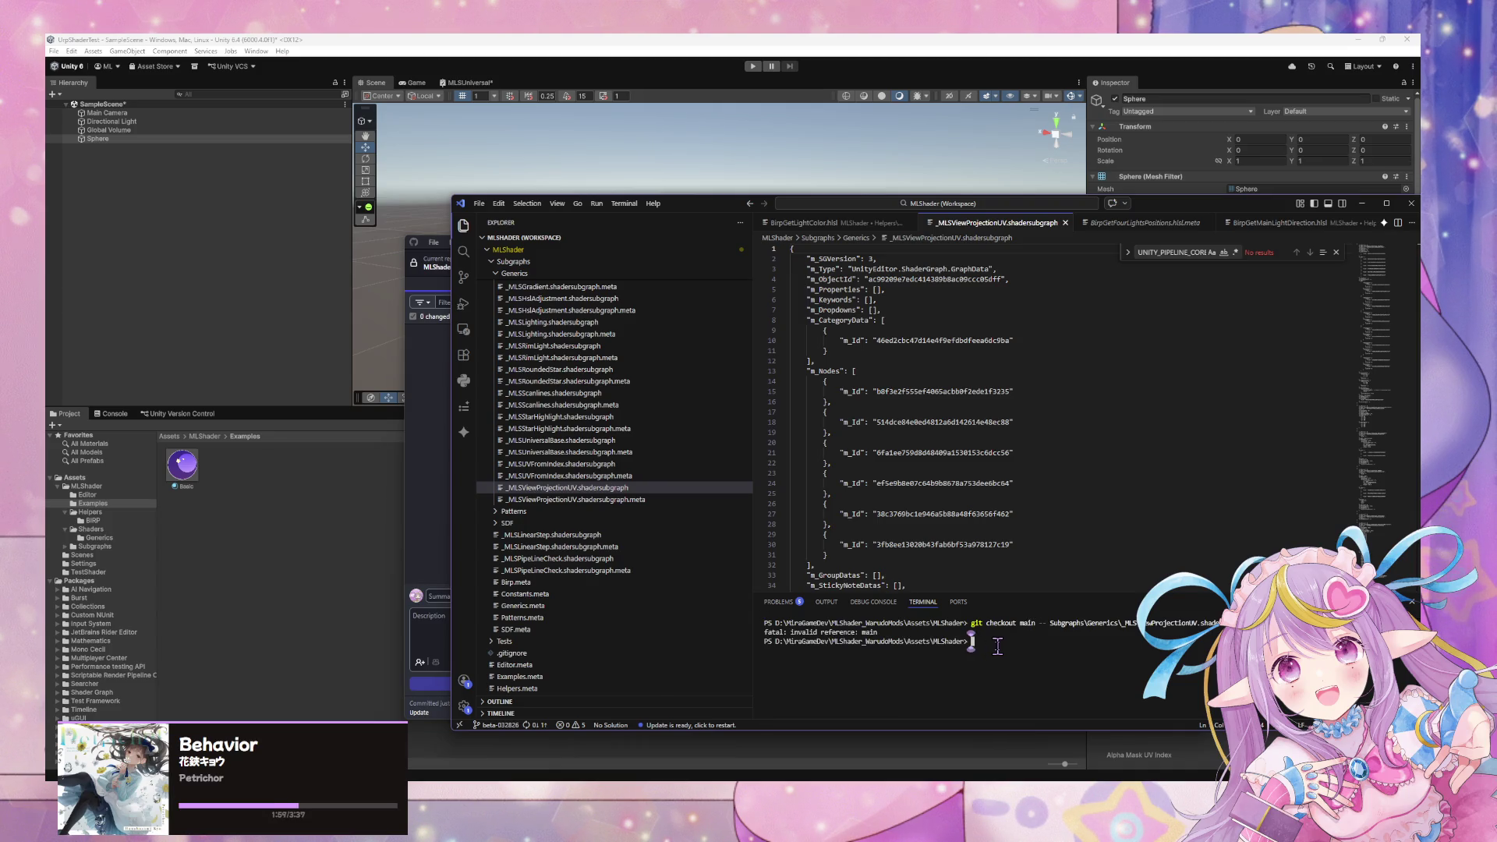
key("Up")
key("ctrl+End")
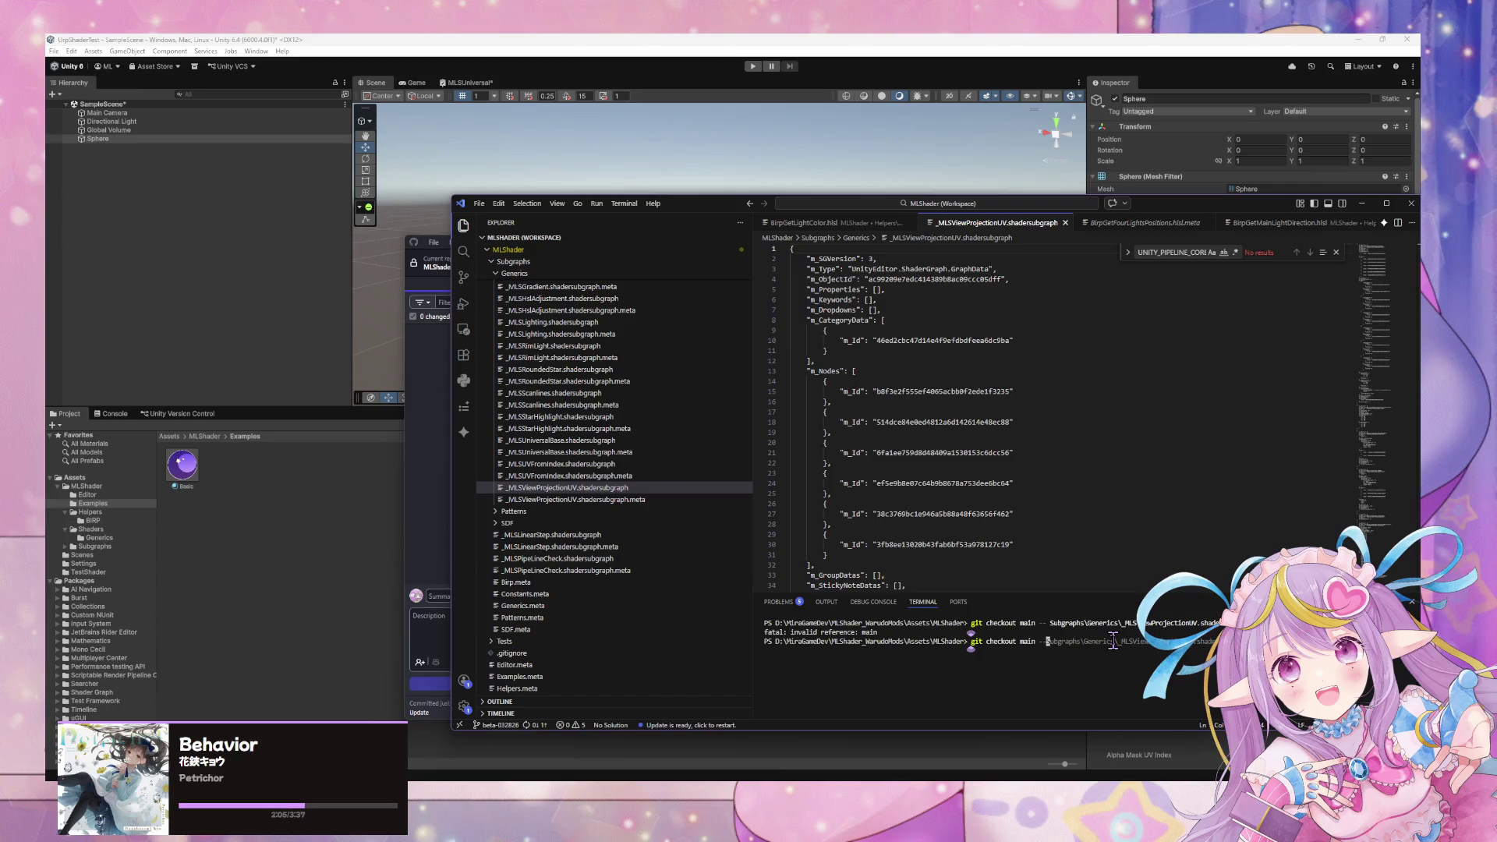
key("Return")
Check the branch list, then restore the subgraph with git checkout master -- <path> and review changes.
scroll(1054, 651, "up", 10)
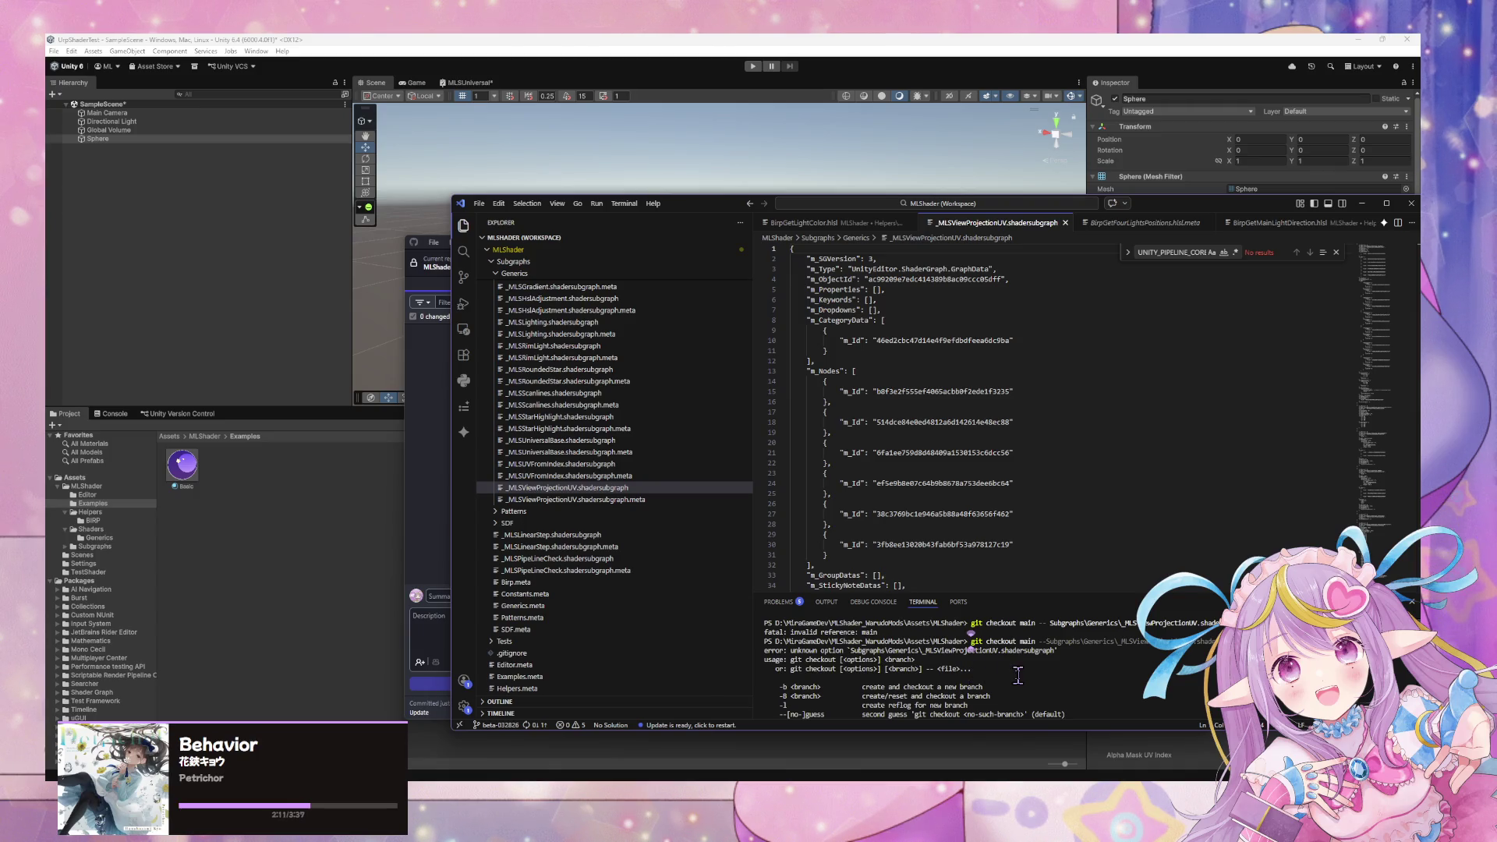
scroll(1017, 675, "down", 5)
scroll(1018, 676, "up", 5)
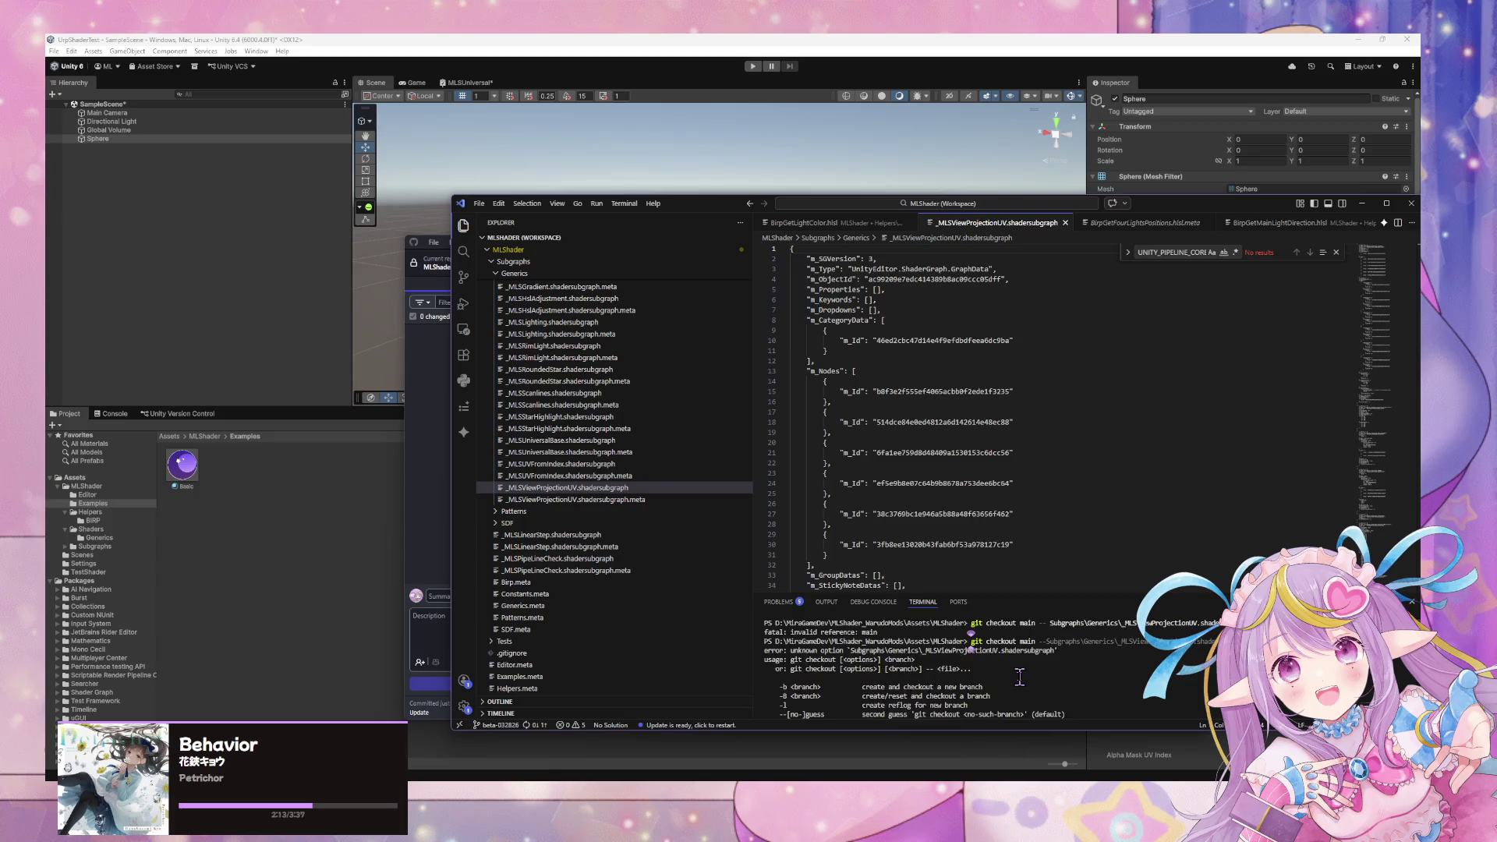
scroll(1054, 681, "down", 10)
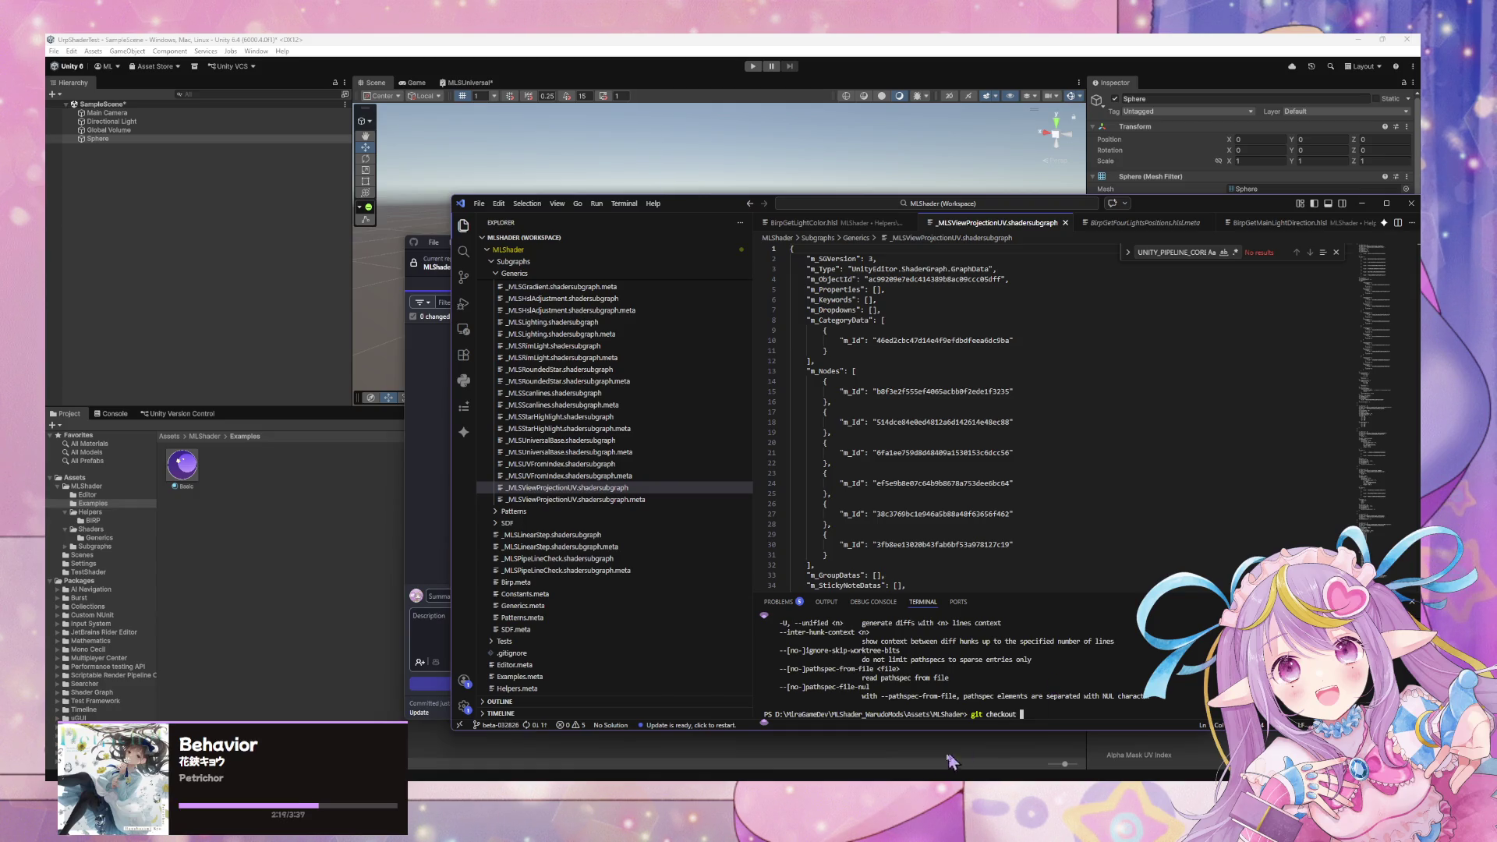
key("alt+Tab")
left_click(788, 265)
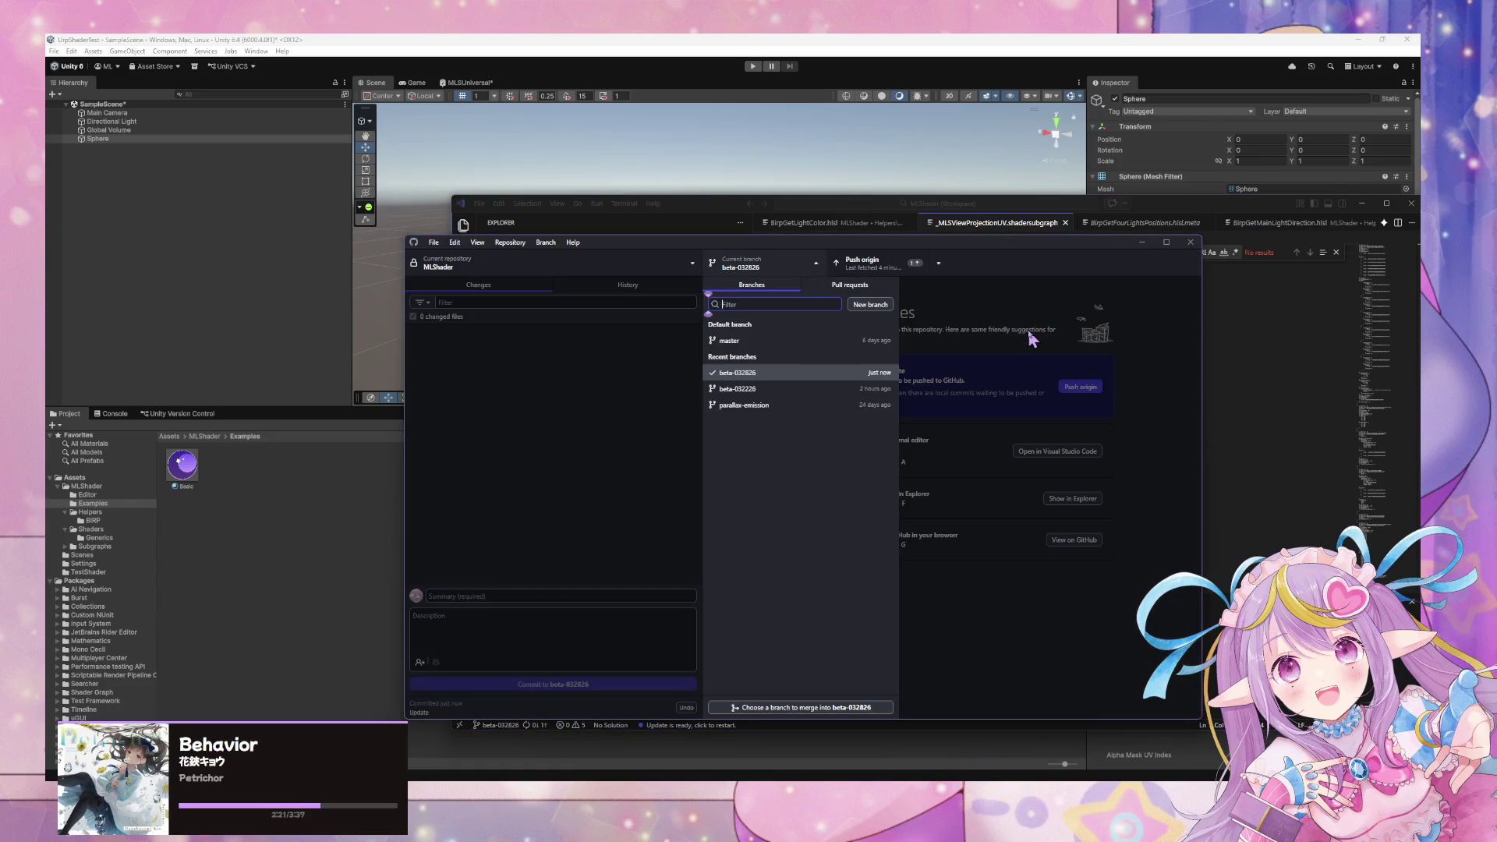
key("alt+Tab")
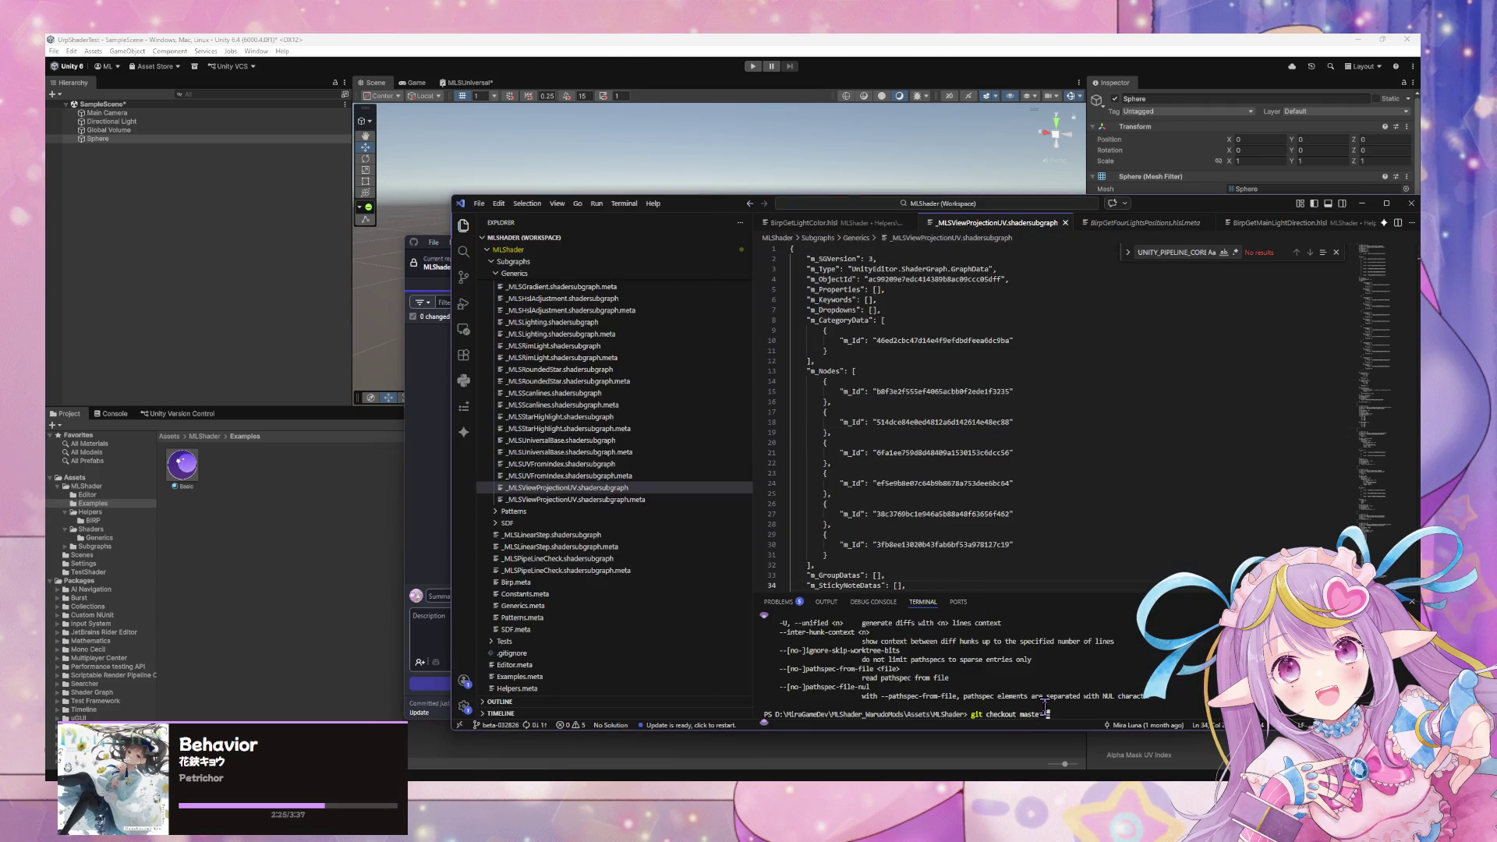
key("ctrl+v")
key("Return")
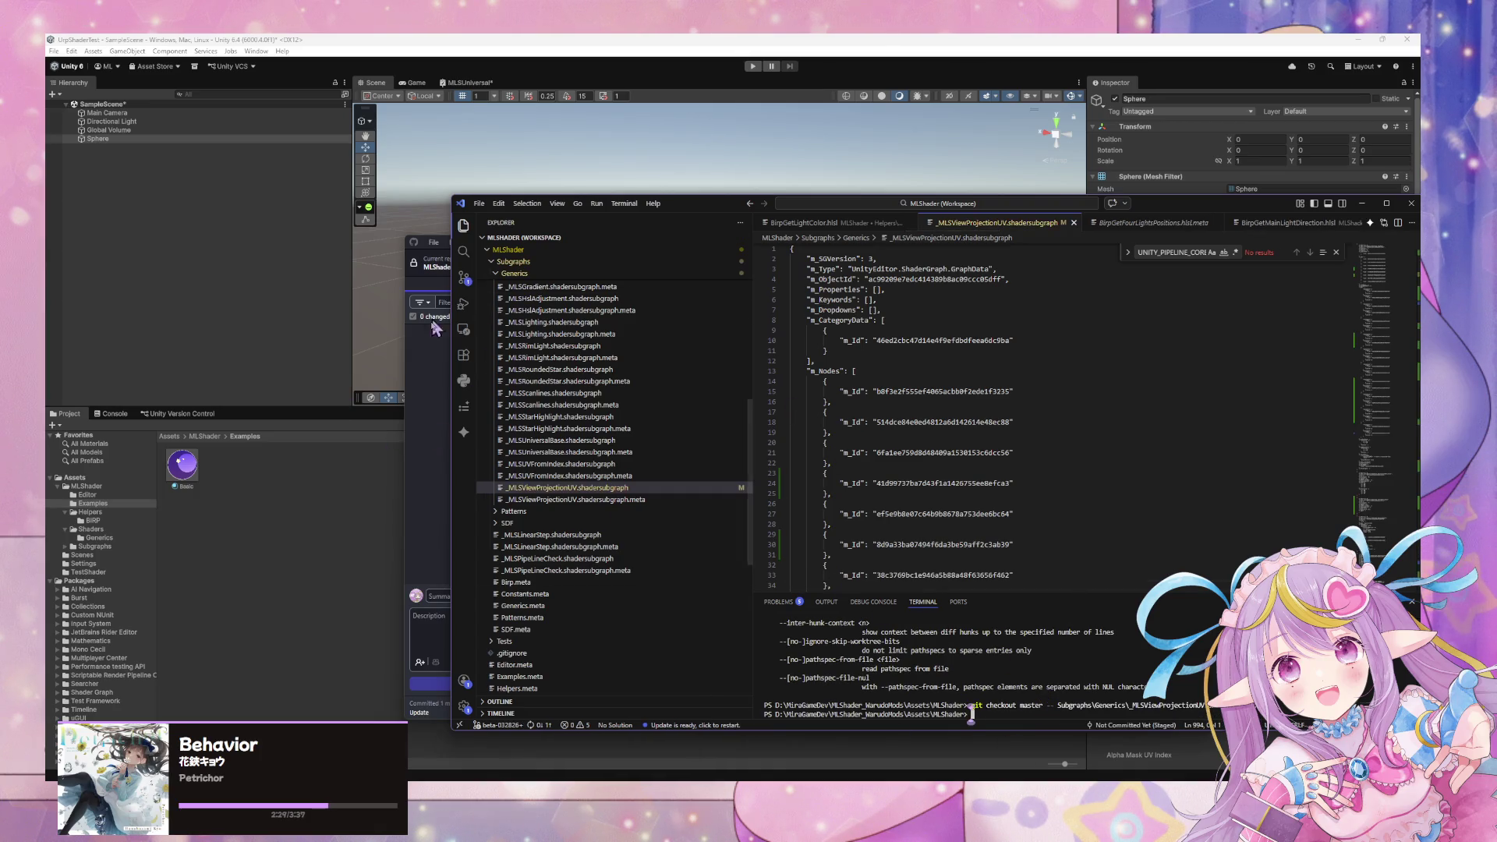
left_click(434, 397)
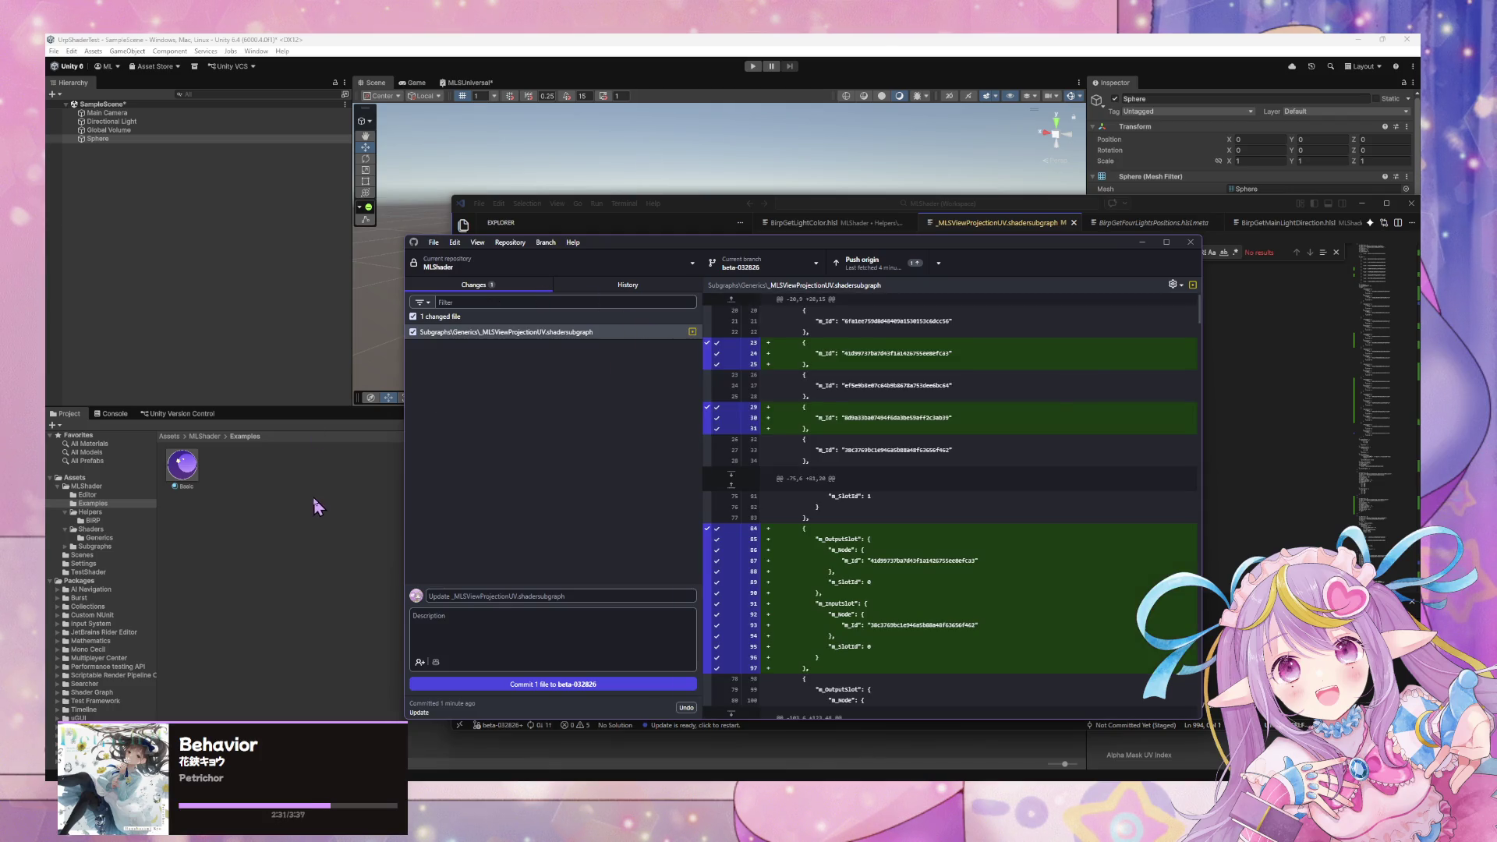
Switch from the Shader Graph to the Warudo Unity project and face the sphere.
left_click(317, 507)
right_click(909, 246)
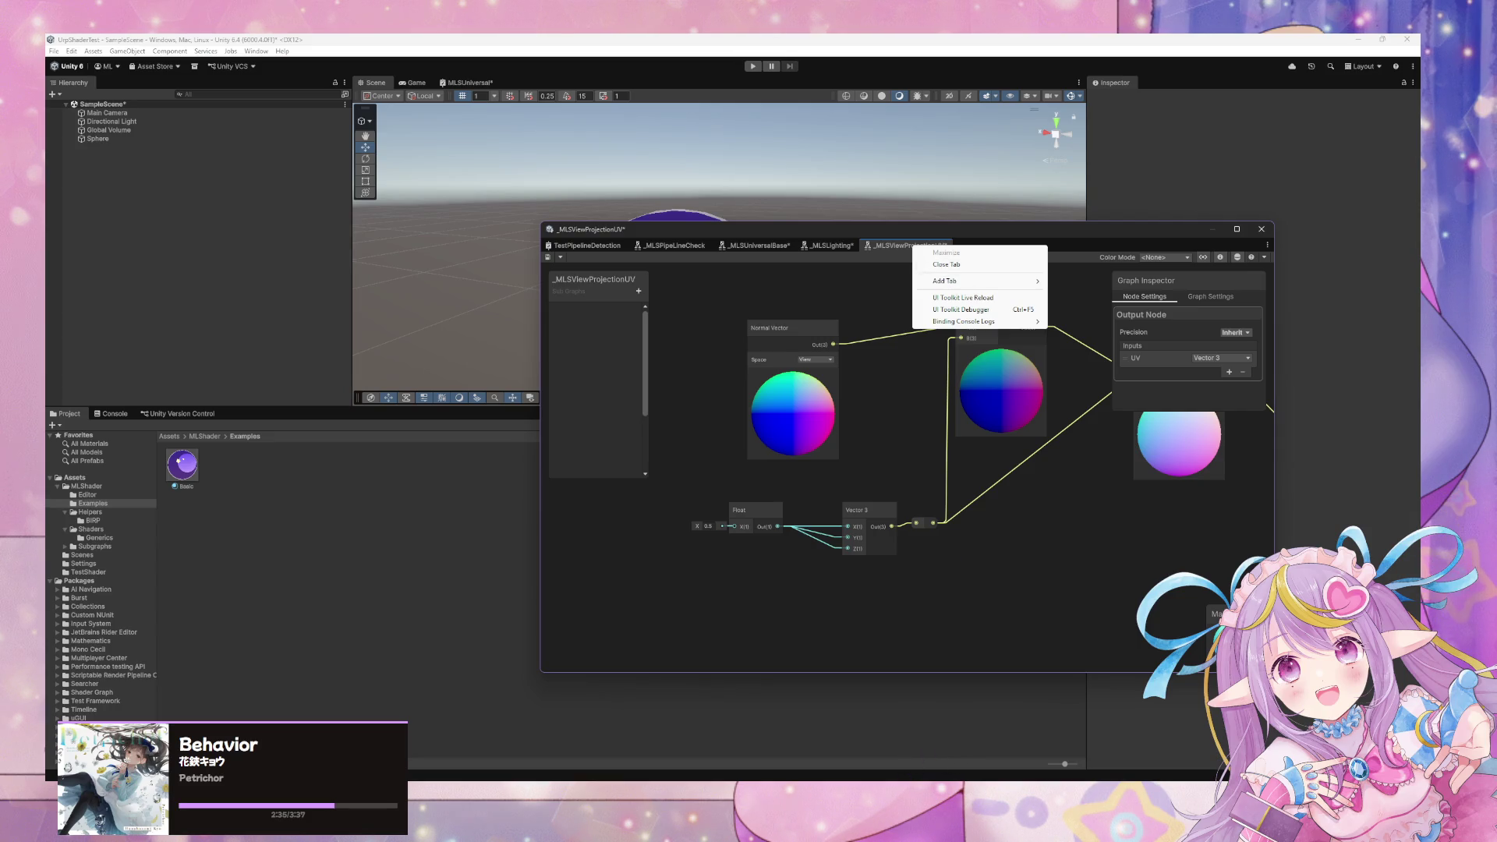
key("alt+Tab")
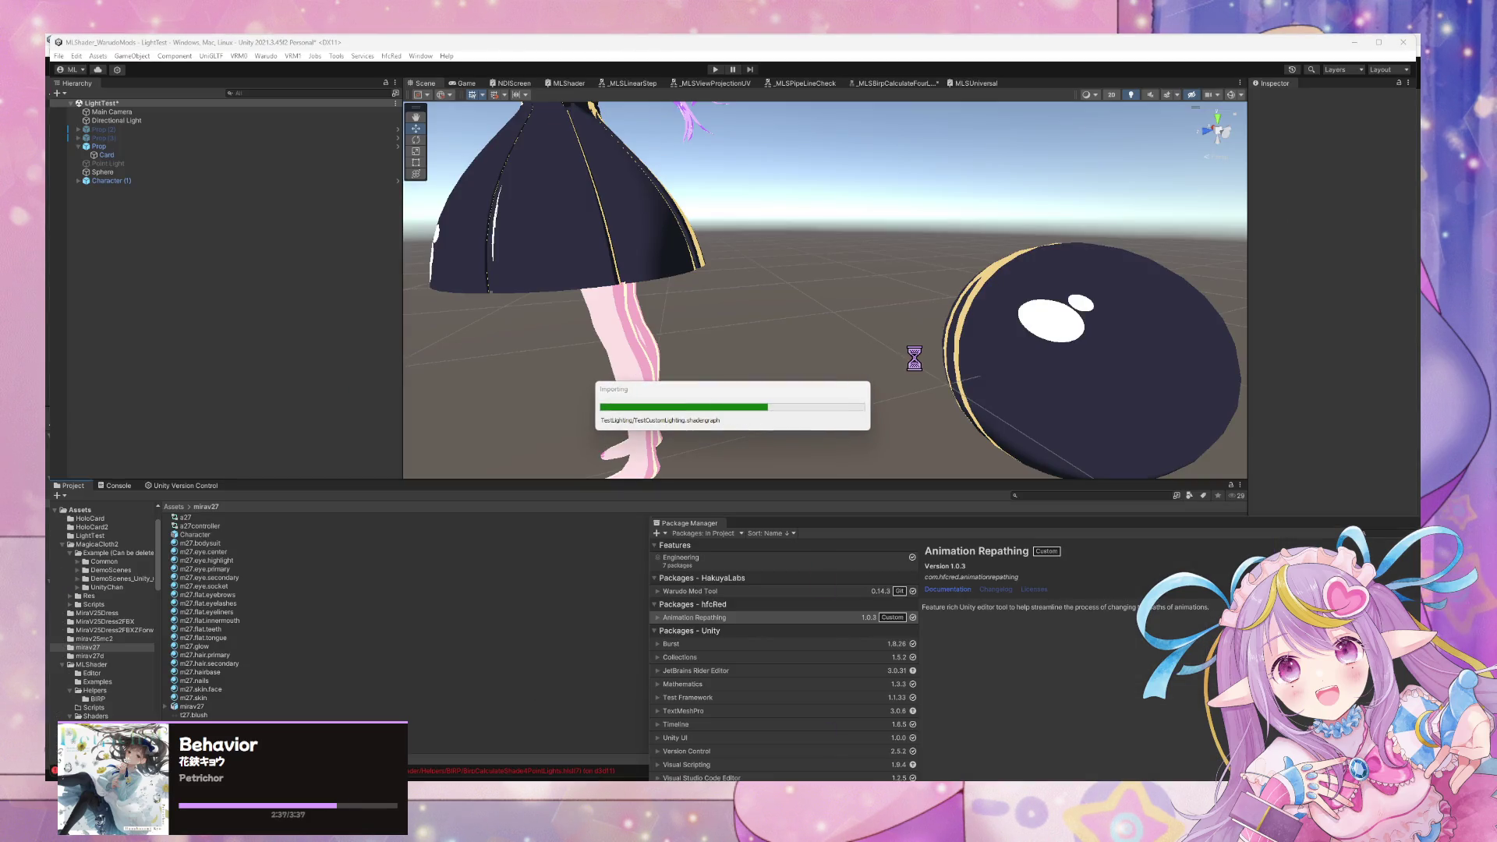
mouse_move(878, 361)
left_mouse_down()
mouse_move(981, 351)
mouse_move(748, 307)
mouse_move(1024, 357)
mouse_move(1055, 348)
mouse_move(1019, 348)
mouse_move(1009, 447)
mouse_move(1285, 390)
mouse_move(1463, 381)
mouse_move(822, 338)
mouse_move(619, 351)
mouse_move(1049, 374)
left_mouse_up()
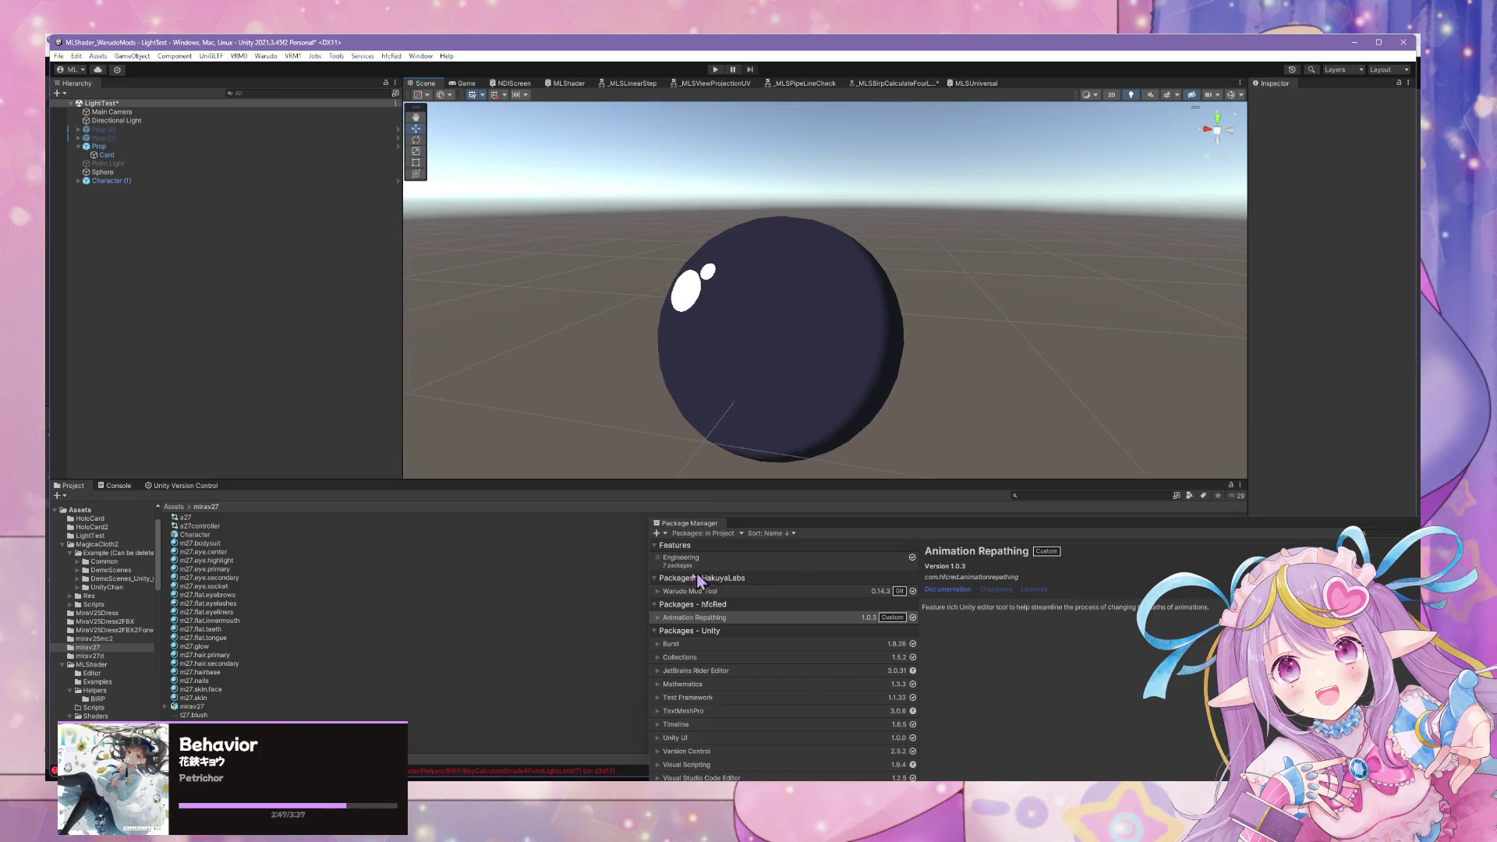
Open the unity_4LightPosX0 shader error from the Console in BirpCalculateShade4PointLights.hlsl.
left_click(132, 488)
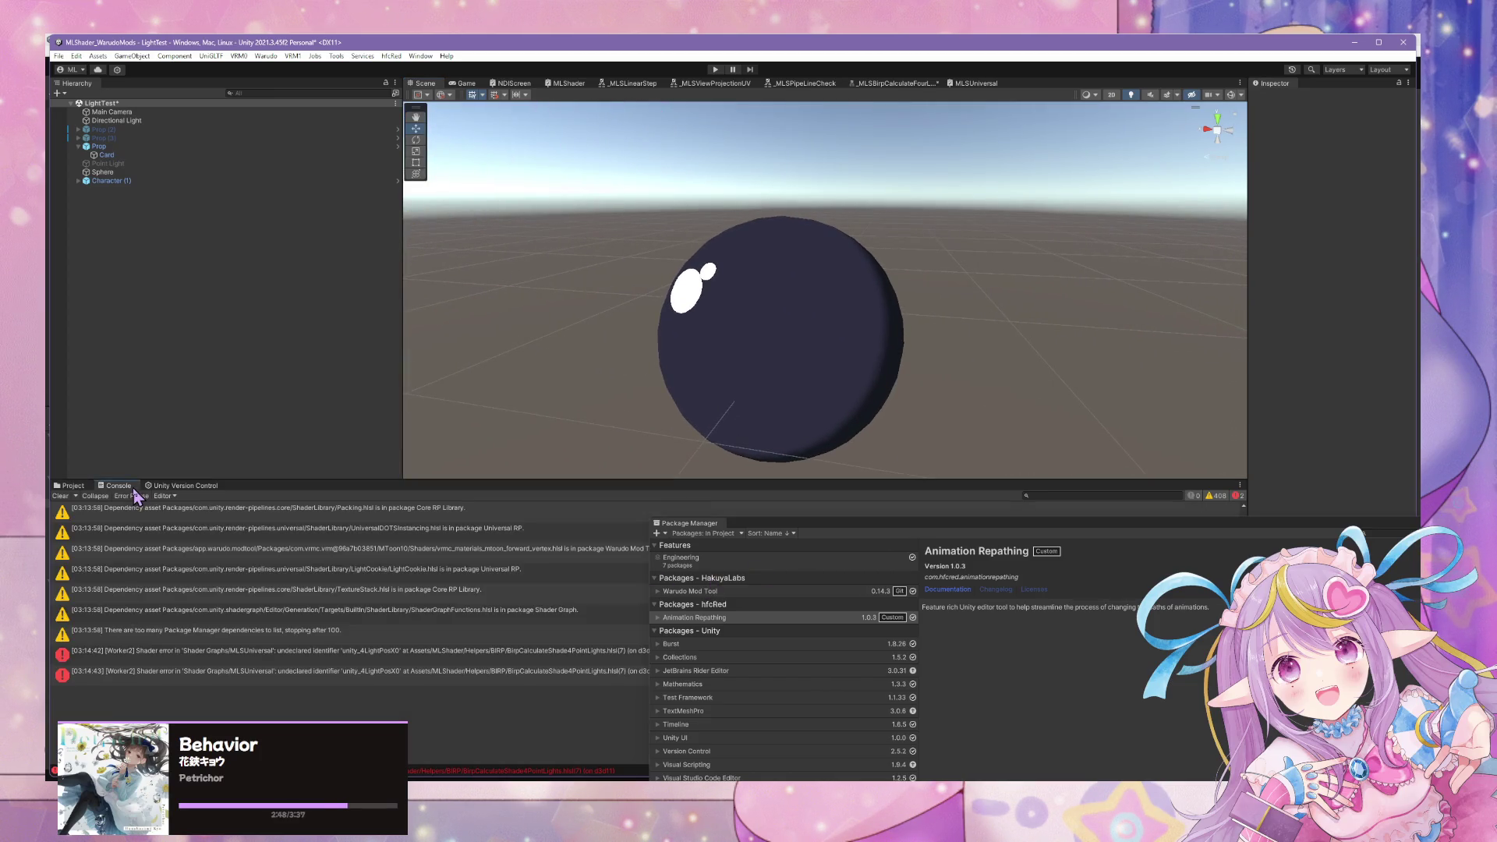
left_click(466, 658)
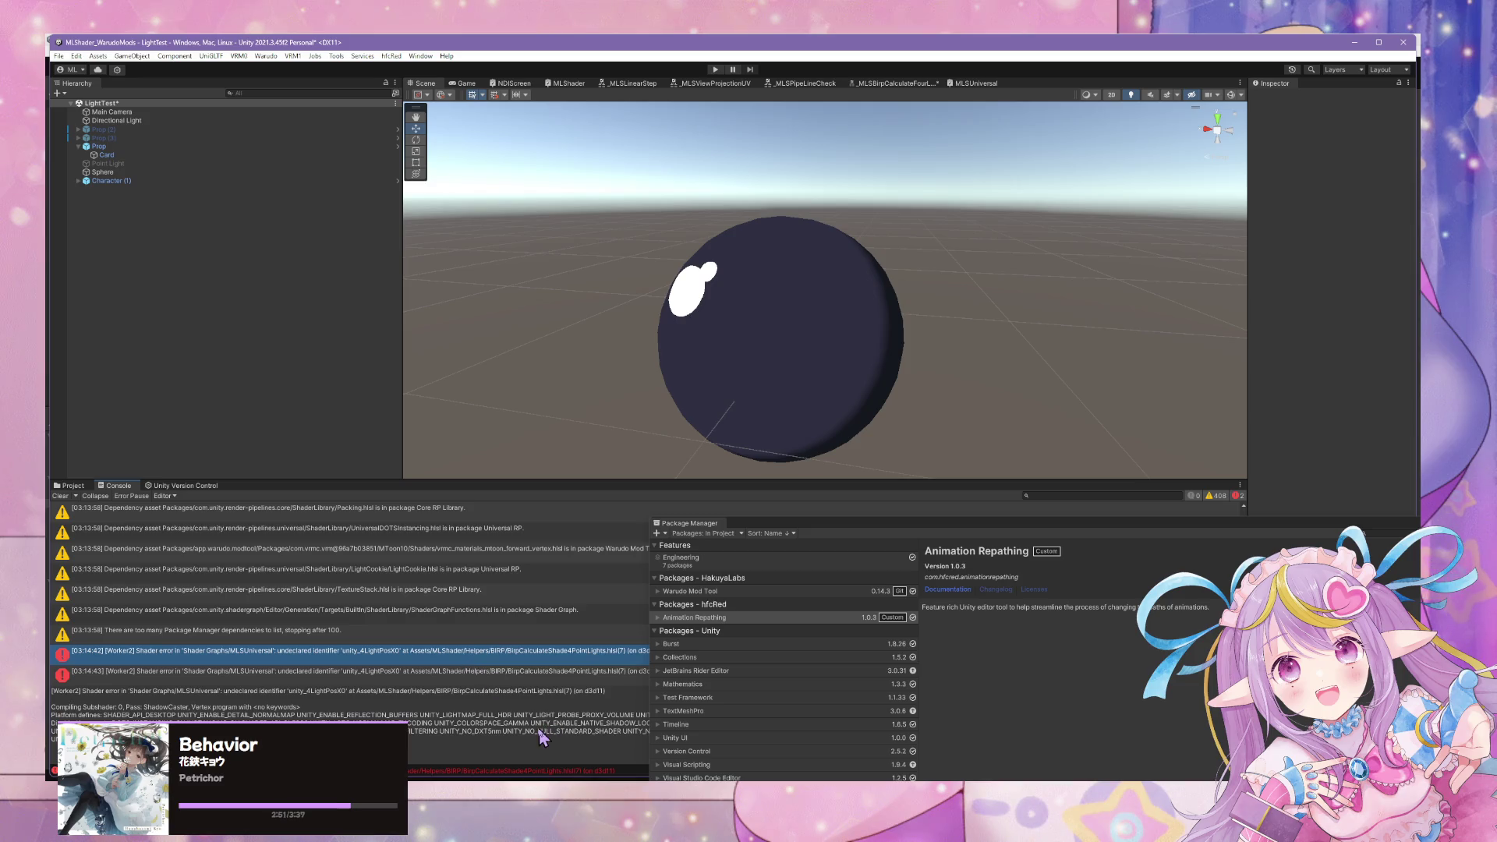
double_click(575, 661)
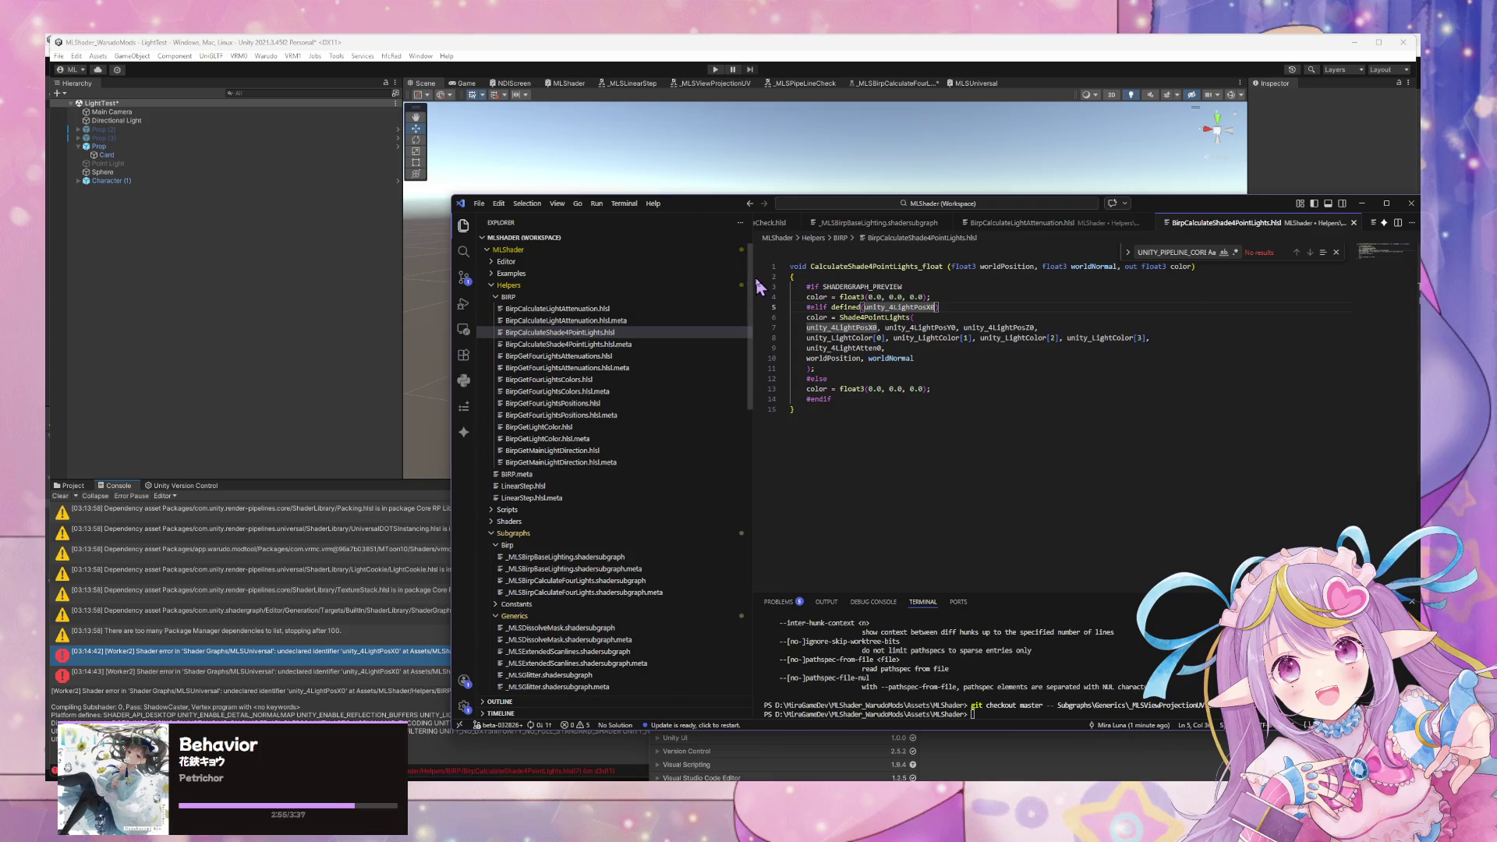
Inspect lines 9 and 5 of the point-light helper, then select the Warudo scene's Sphere.
left_click(862, 348)
left_click(827, 307)
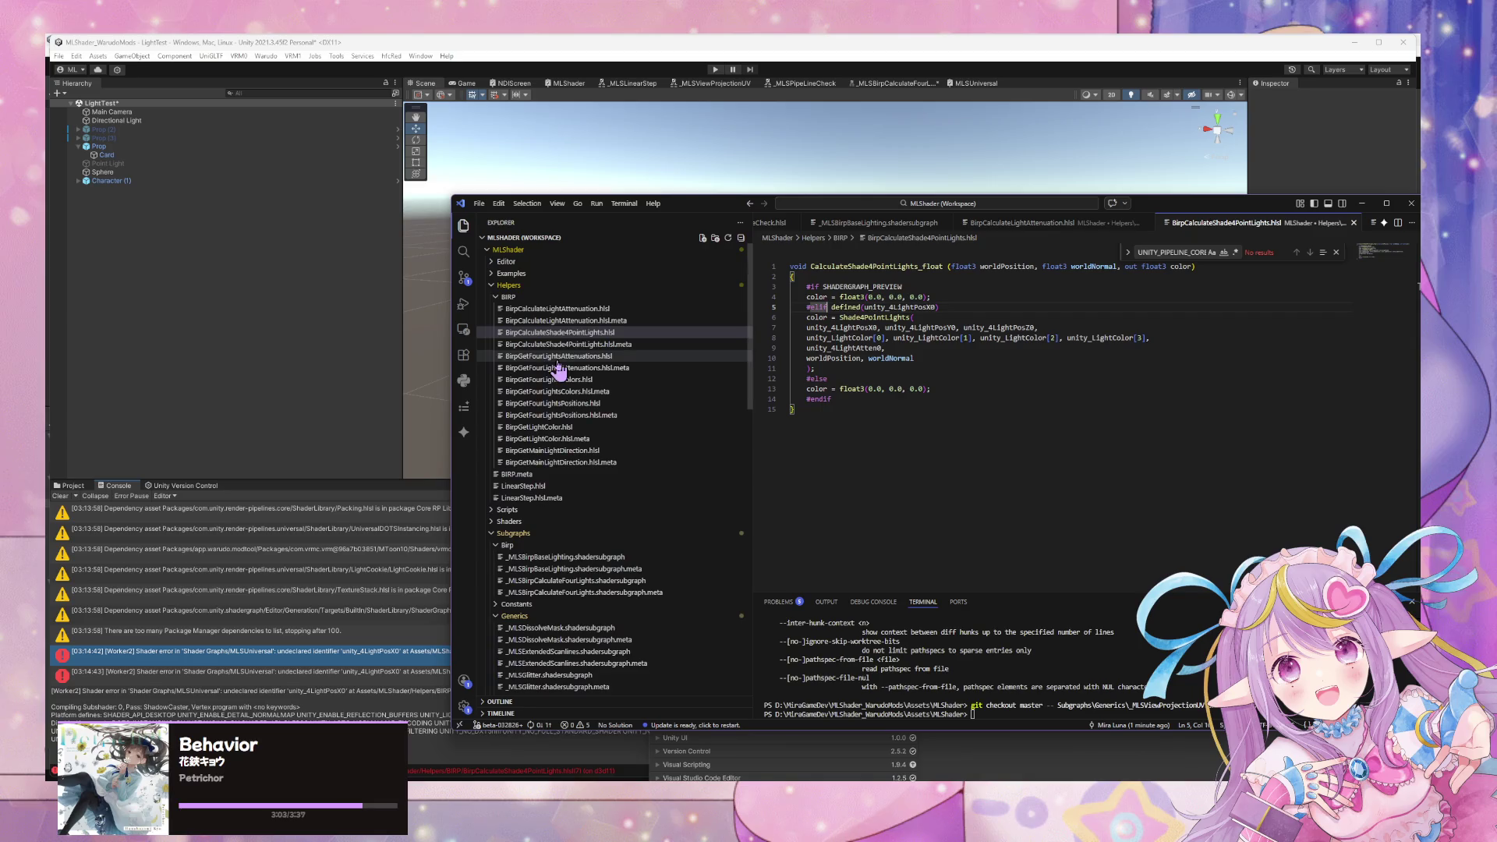
left_click(290, 330)
left_click(774, 343)
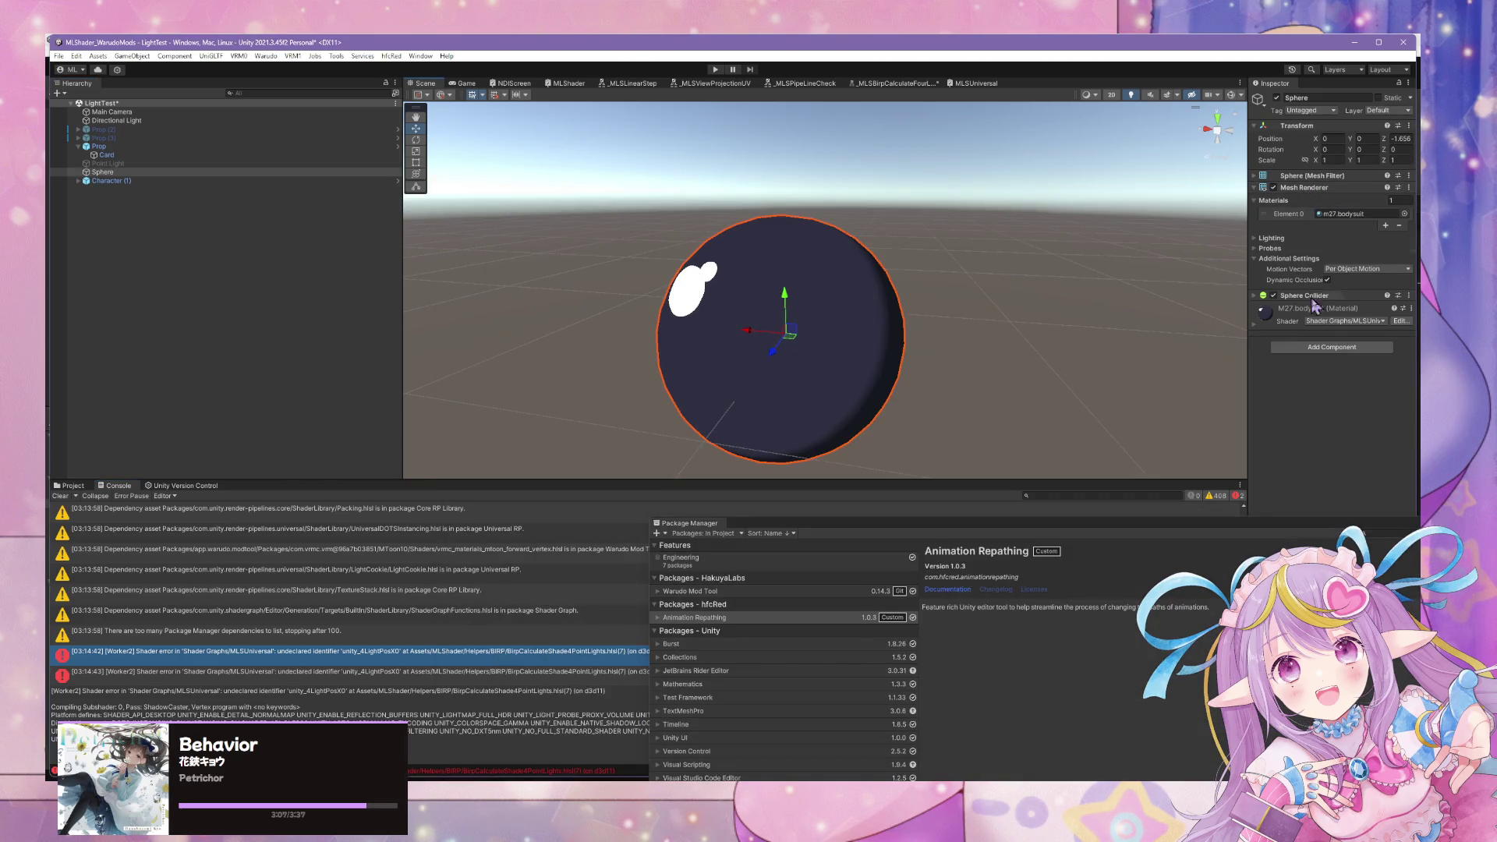
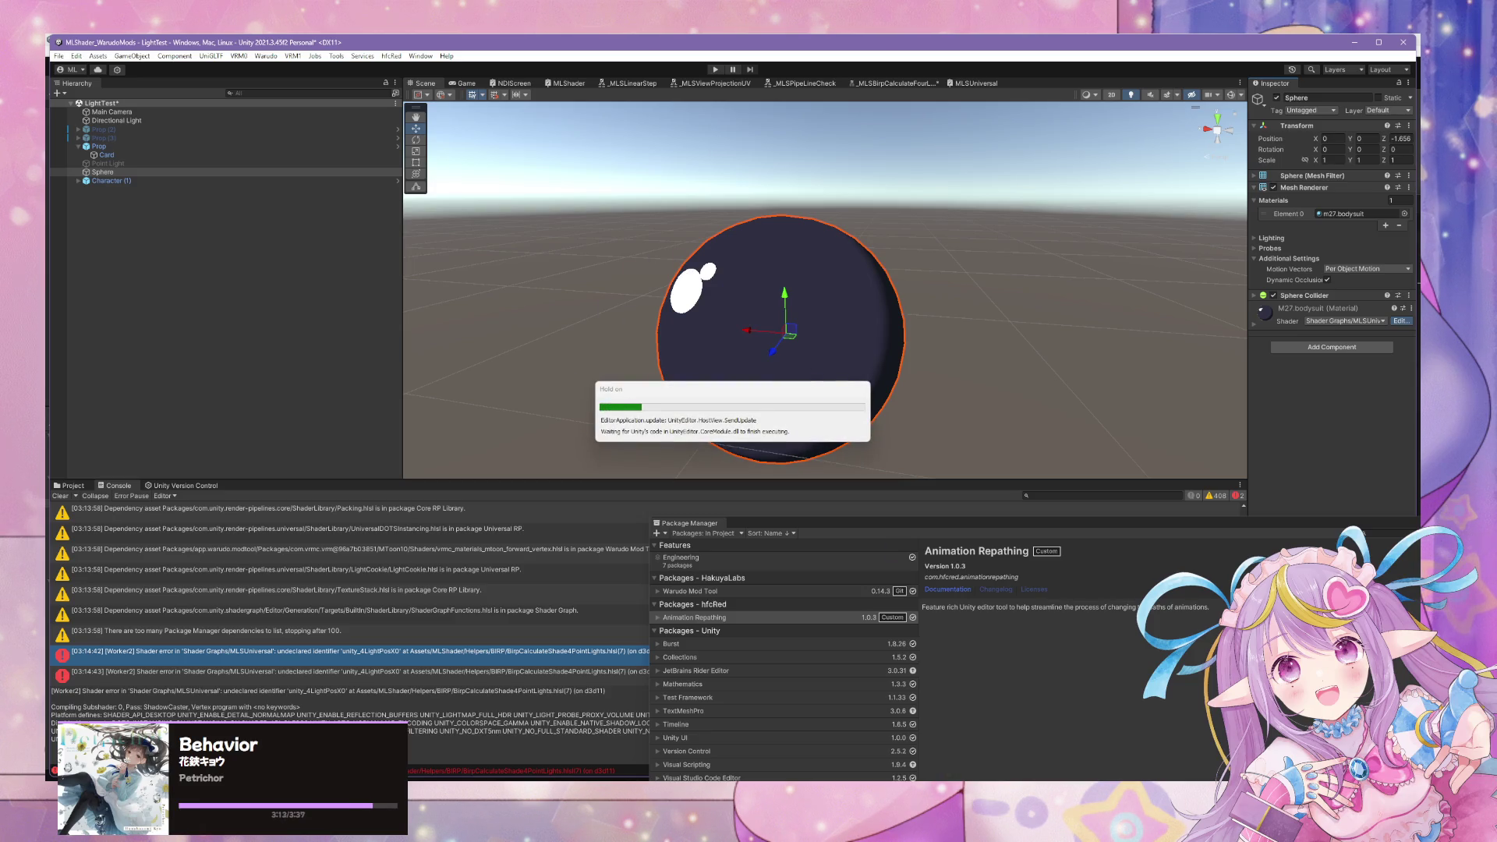
Switch to the Unity 6 project's _MLSViewProjectionUV subgraph and pan to inspect its Multiply node chain.
mouse_move(853, 811)
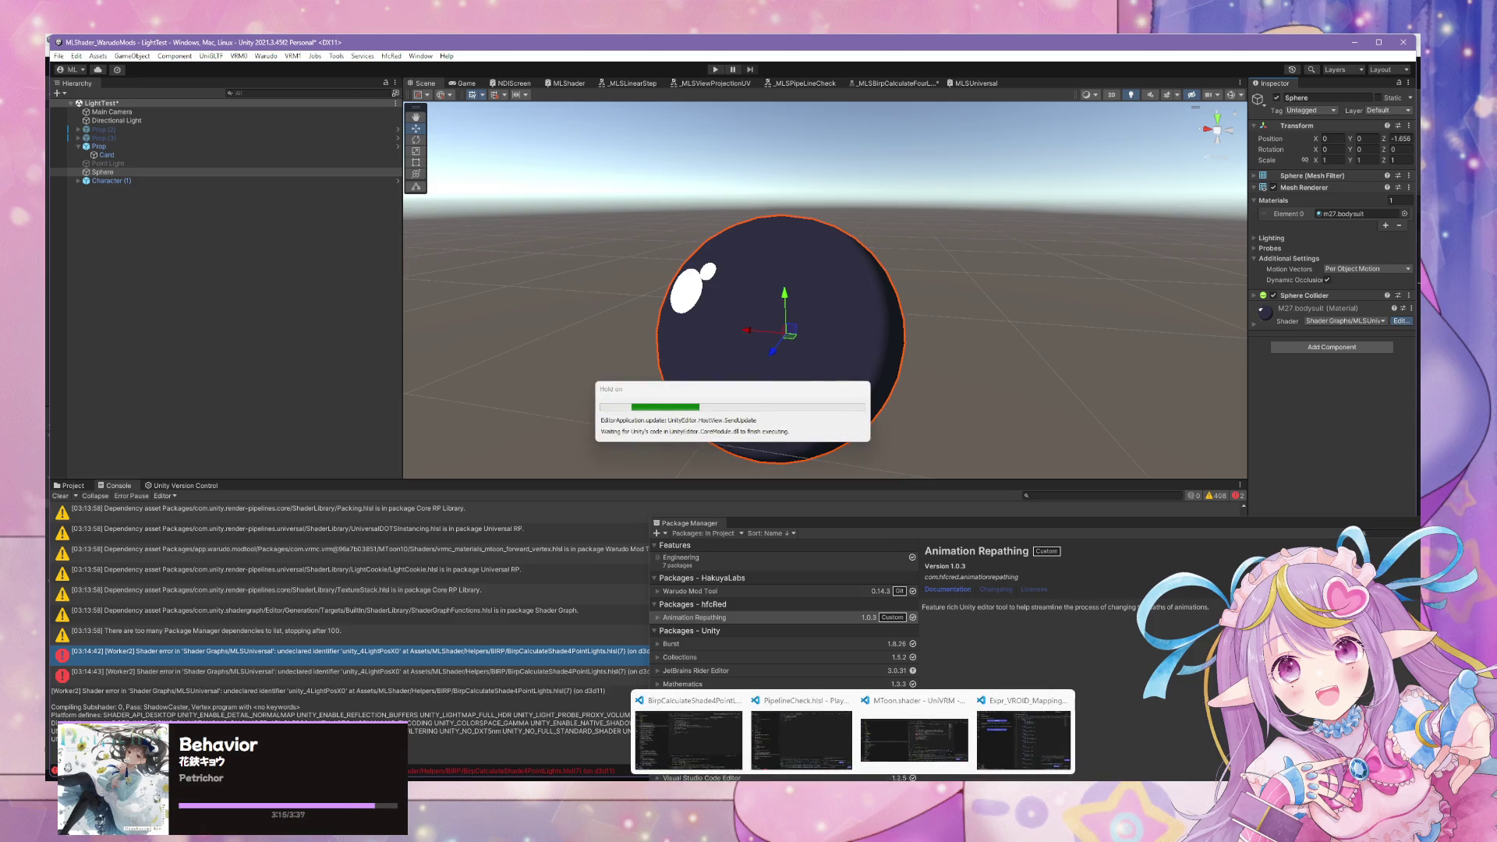
left_click(904, 737)
scroll(854, 550, "up", 5)
scroll(853, 506, "down", 5)
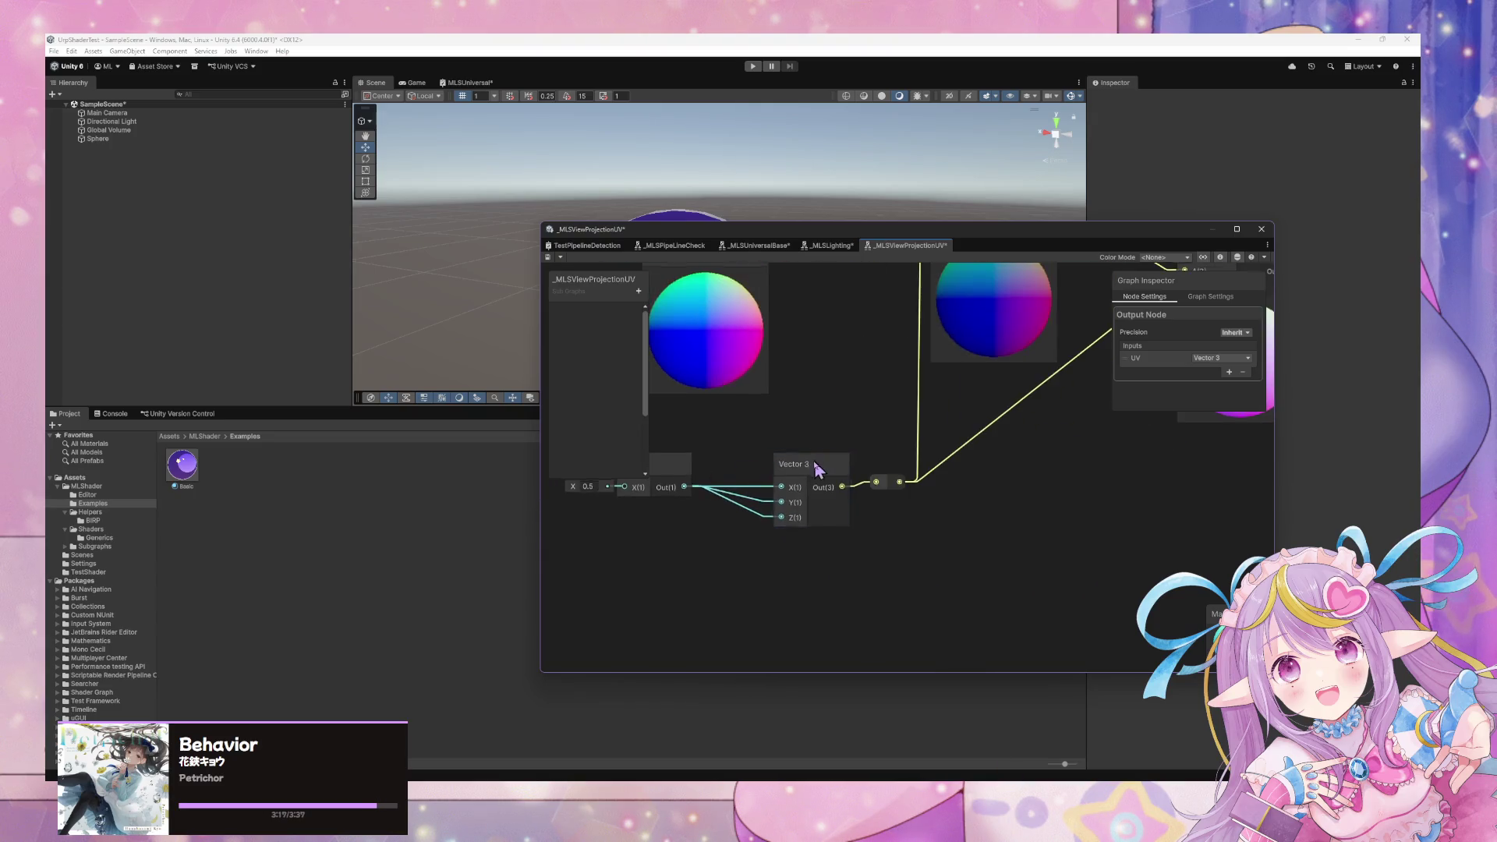
scroll(890, 421, "down", 2)
left_click_drag(890, 427, 803, 464)
left_click(803, 366)
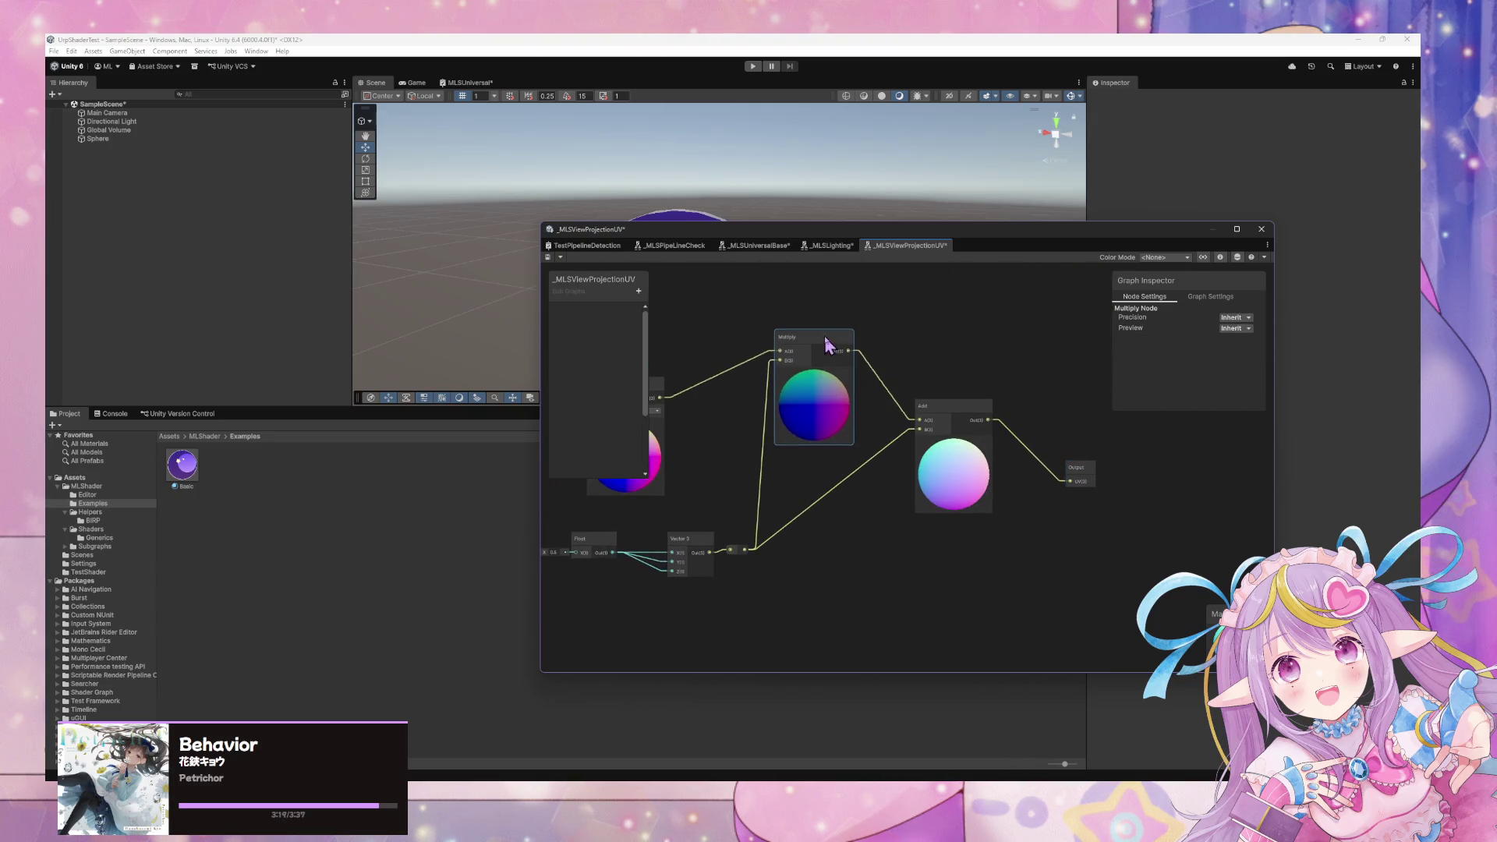
mouse_move(665, 407)
left_mouse_down()
mouse_move(806, 413)
mouse_move(812, 357)
mouse_move(849, 374)
mouse_move(806, 358)
left_mouse_up()
scroll(887, 417, "up", 1)
scroll(887, 417, "up", 2)
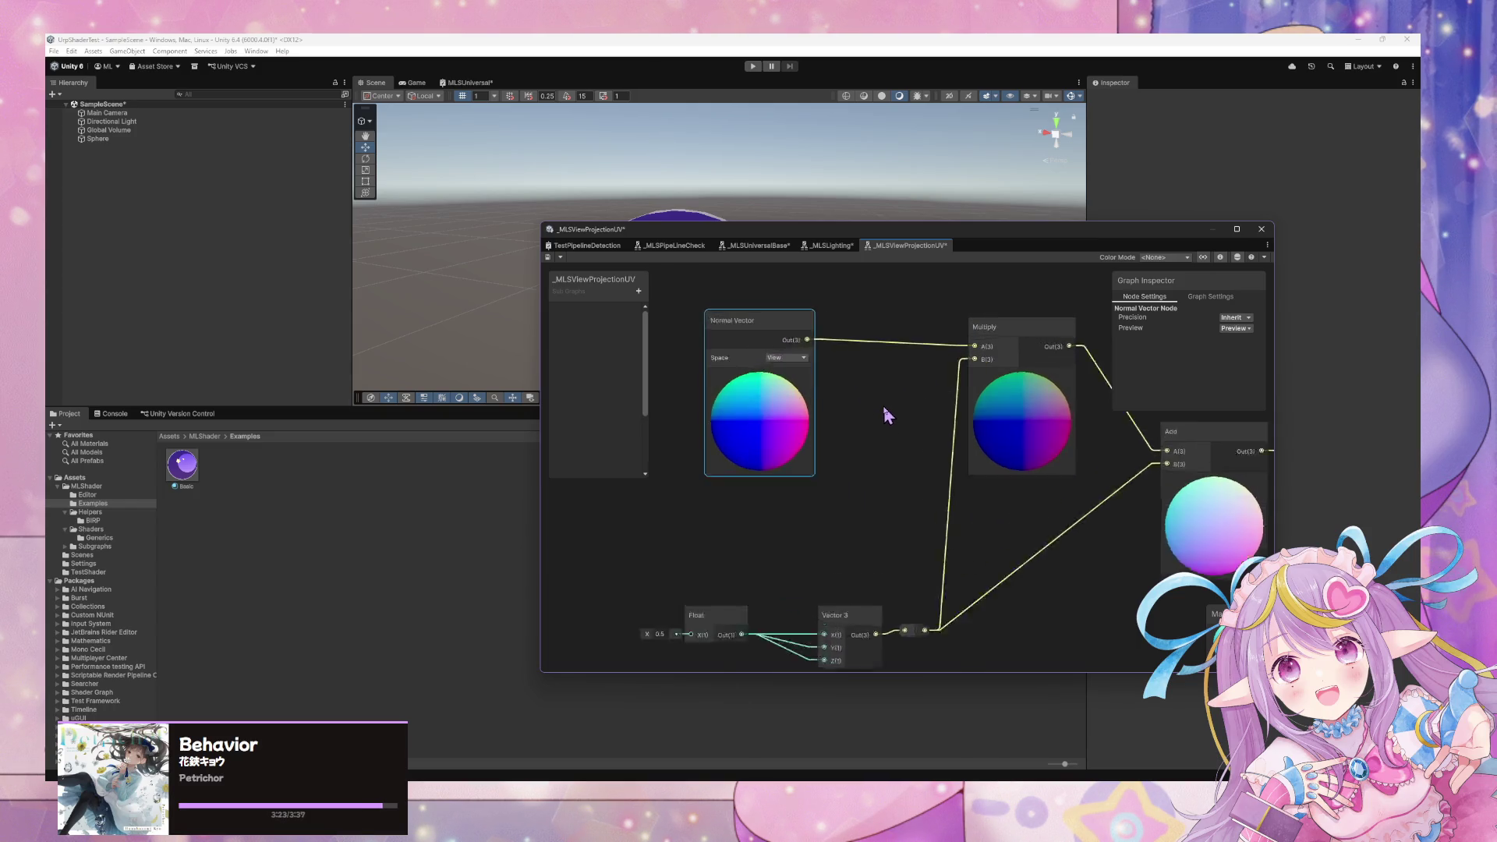
scroll(885, 413, "down", 3)
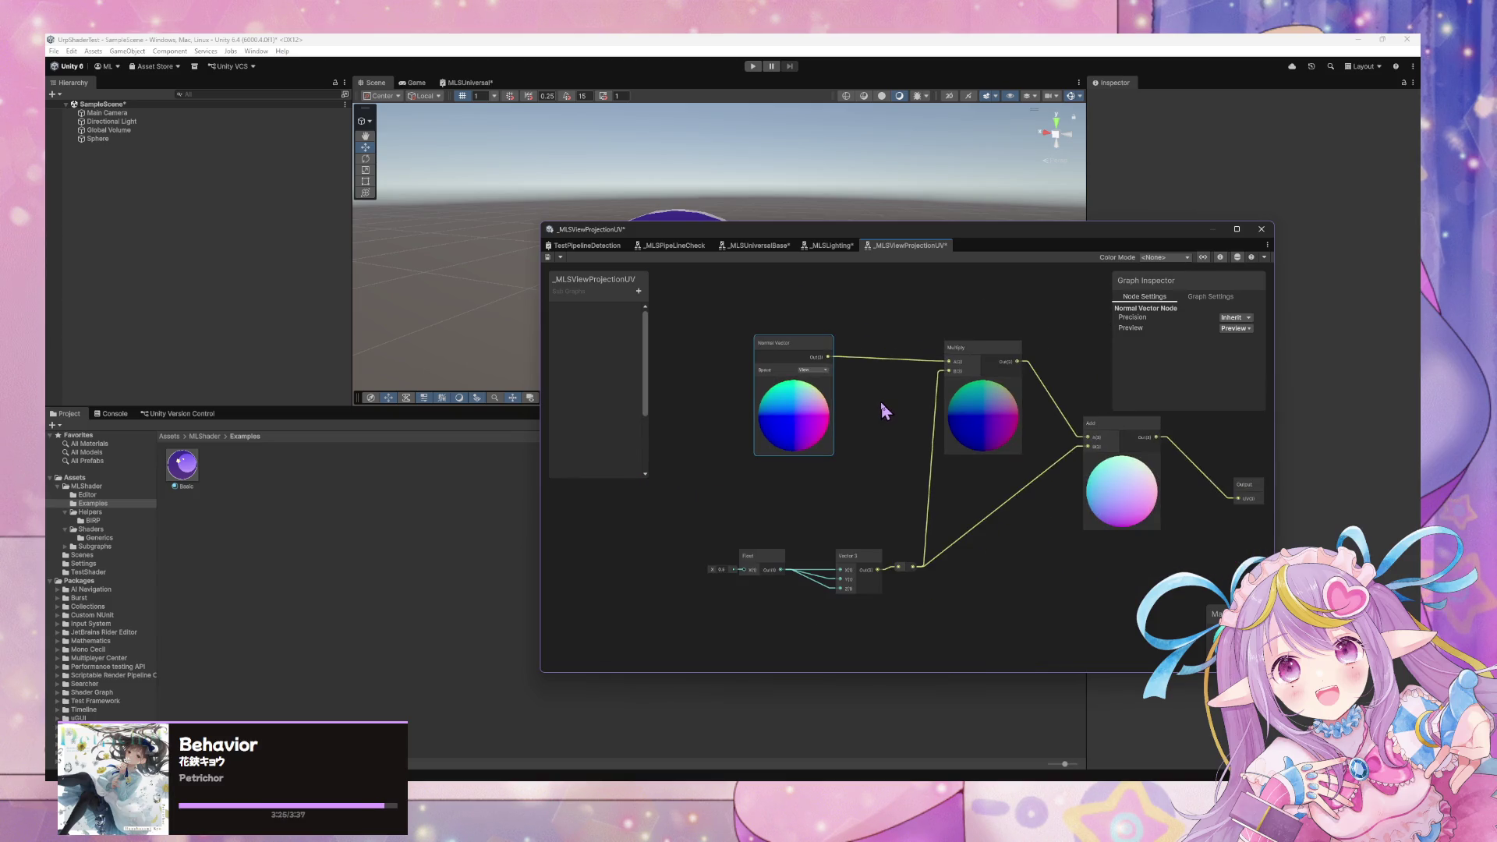
left_click(862, 442)
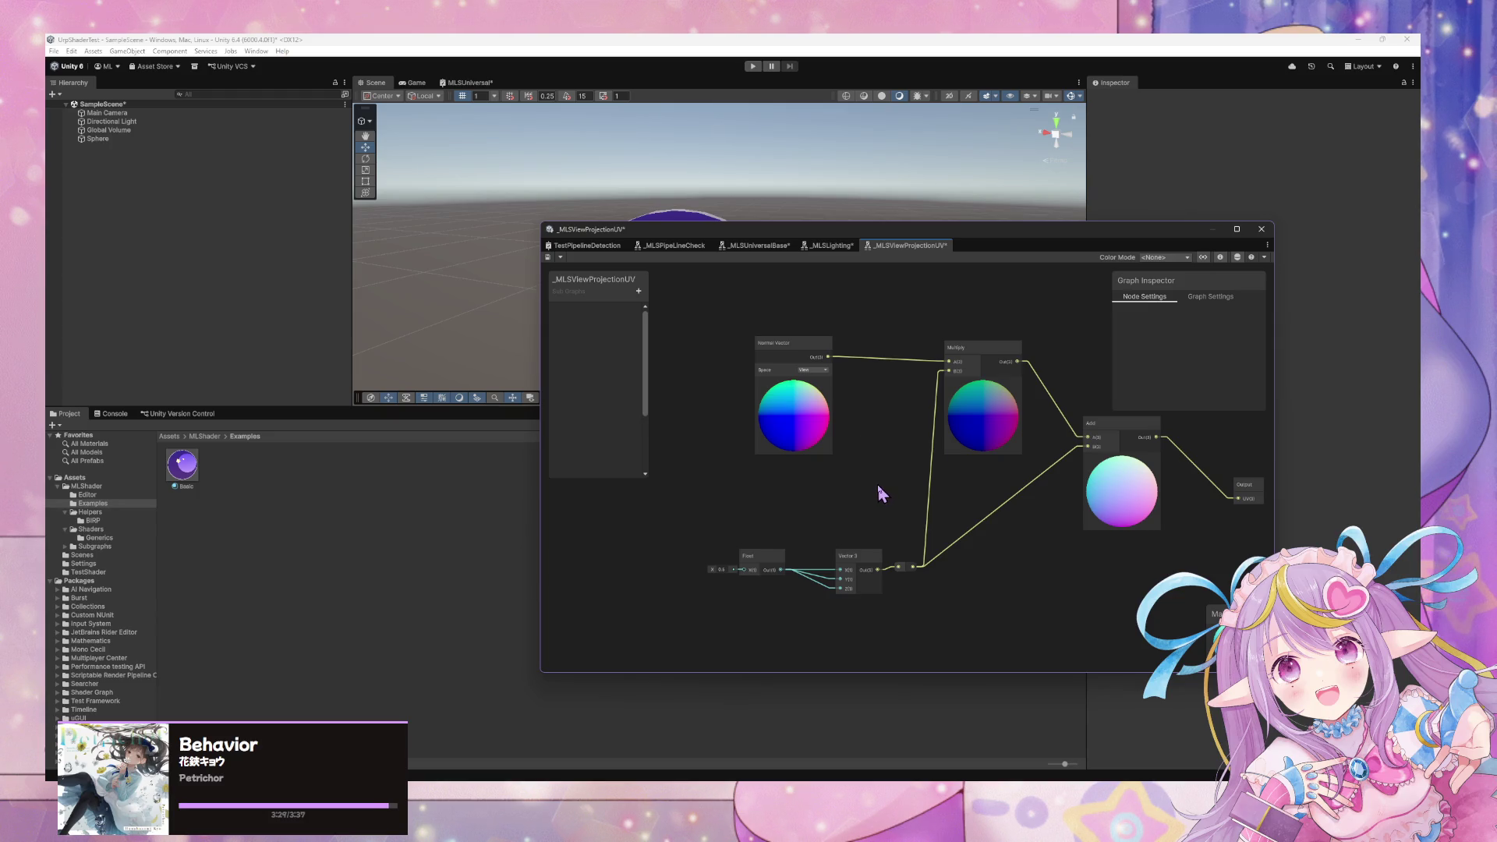
Search the node library for 'pot', then bring the Unity Manual built-in shader variables page forward.
key("space")
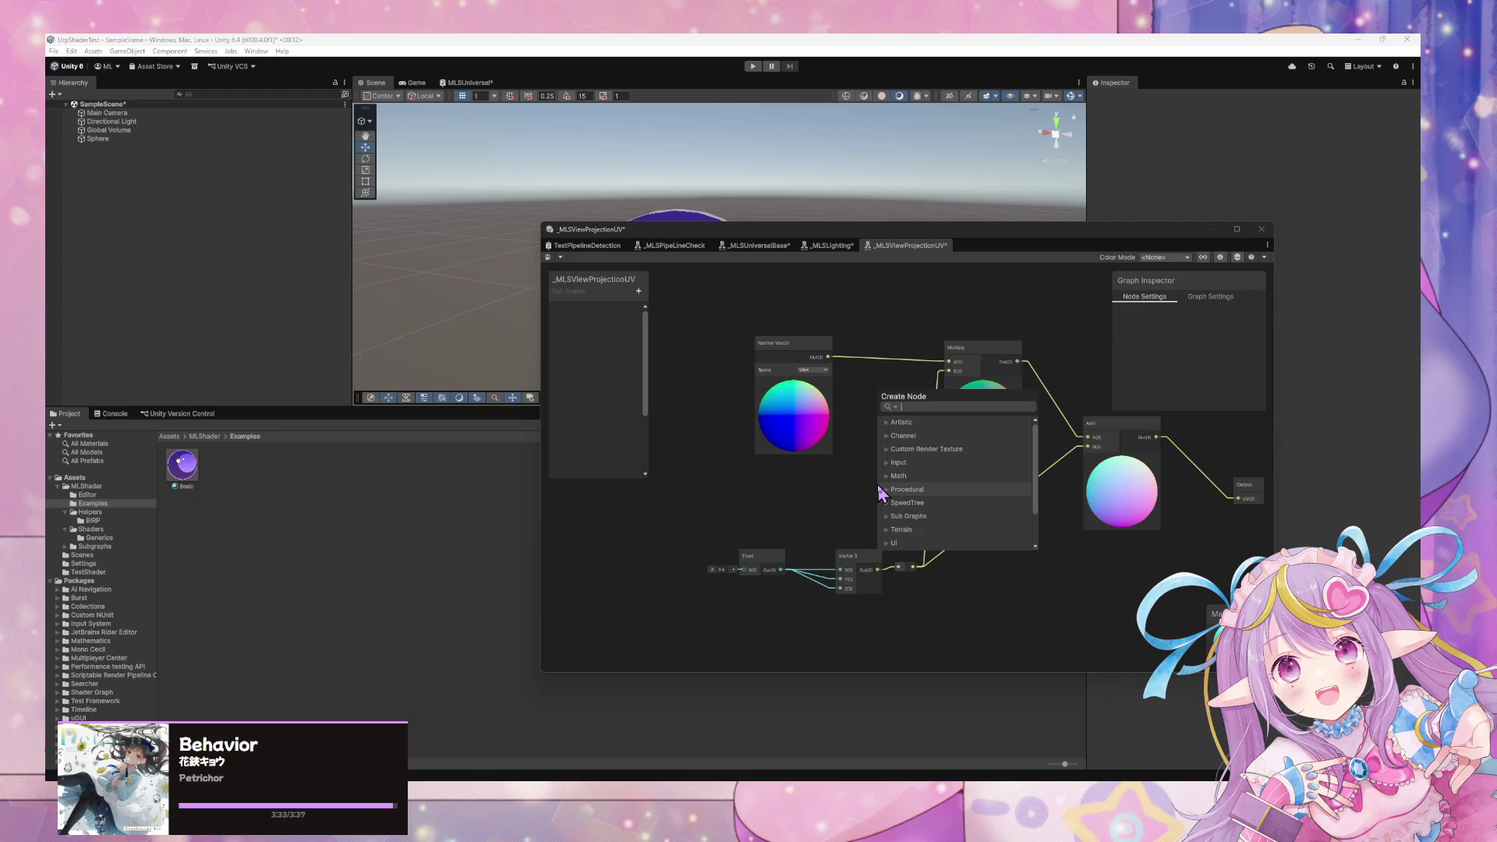
type("pot")
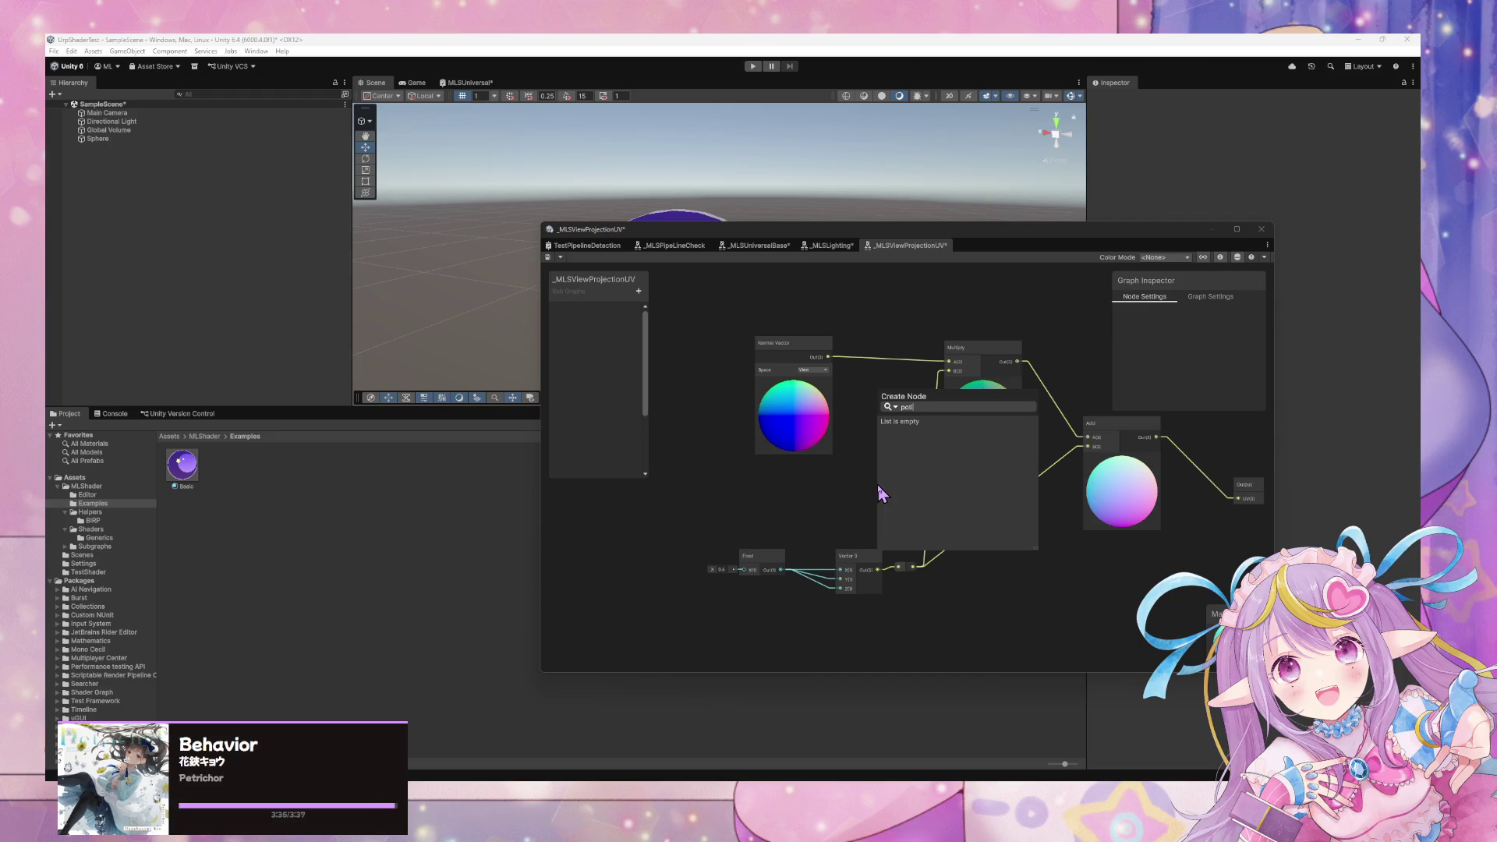
left_click(741, 780)
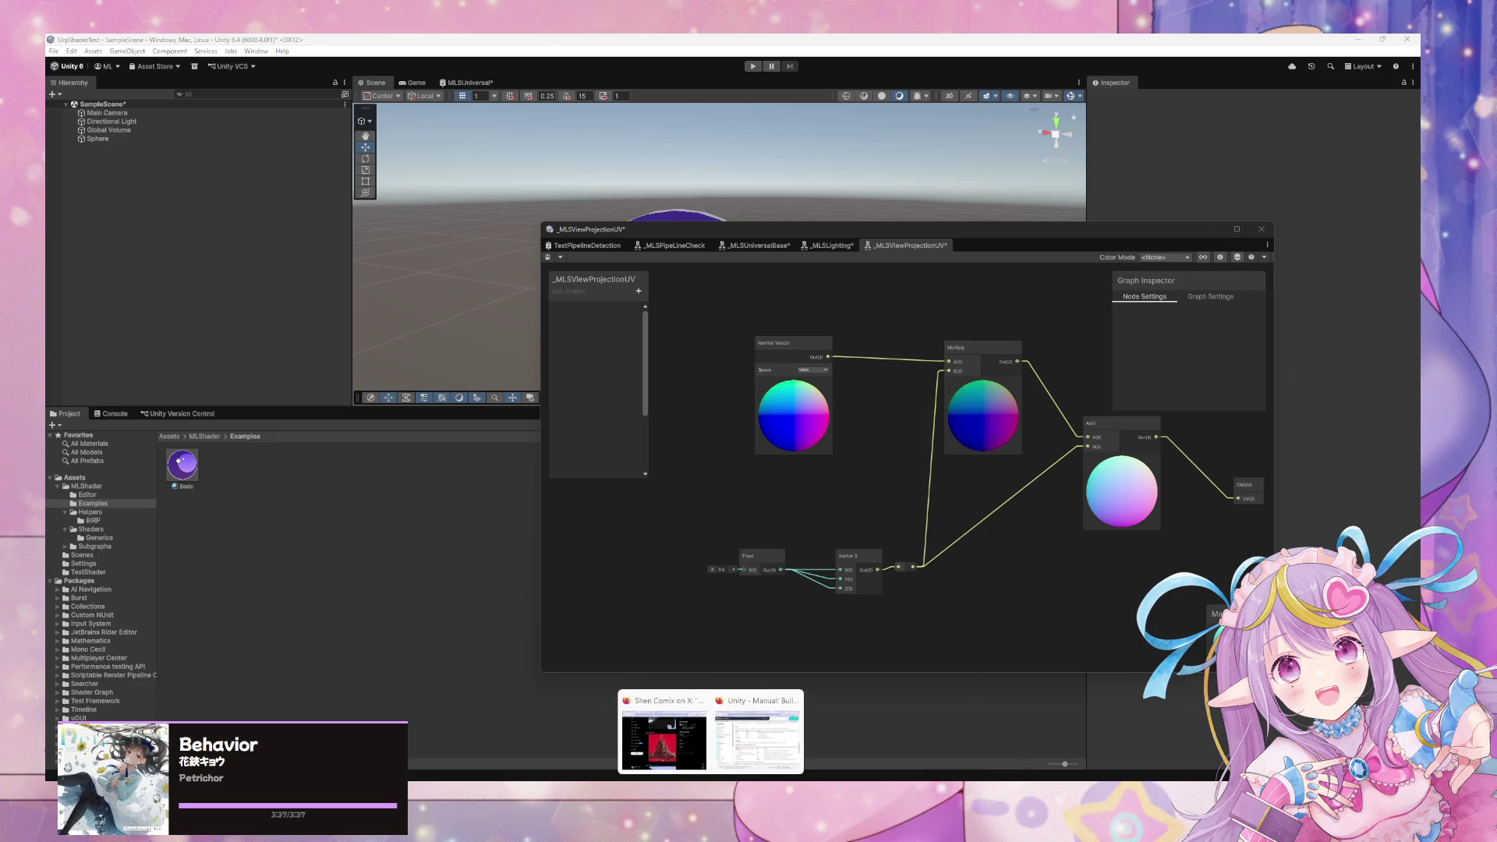
mouse_move(742, 768)
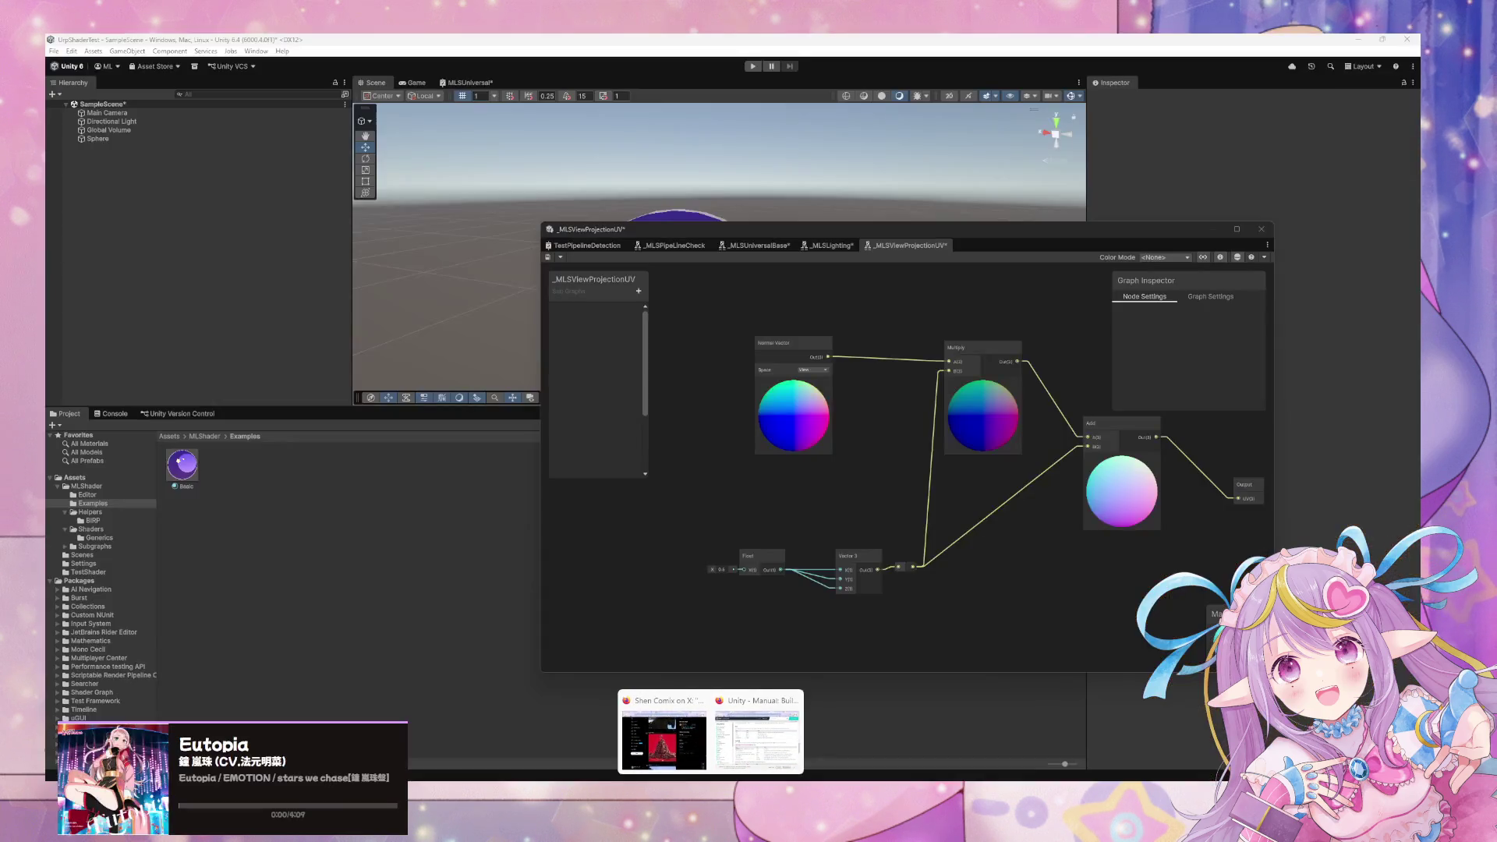
left_click(774, 760)
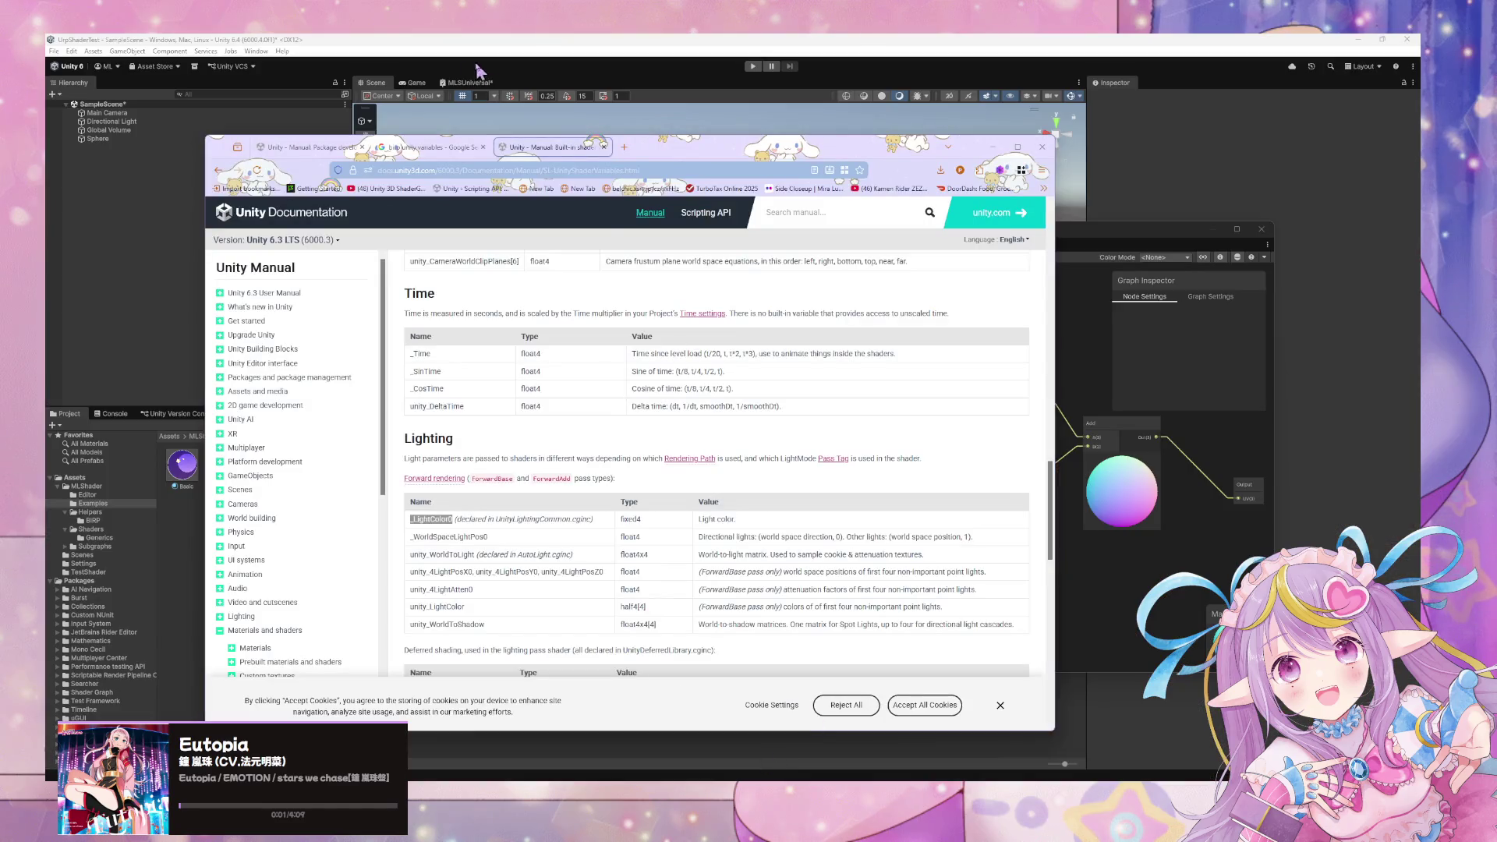
Search Google for 'matcap shader graph'.
left_click(459, 170)
type("matcap")
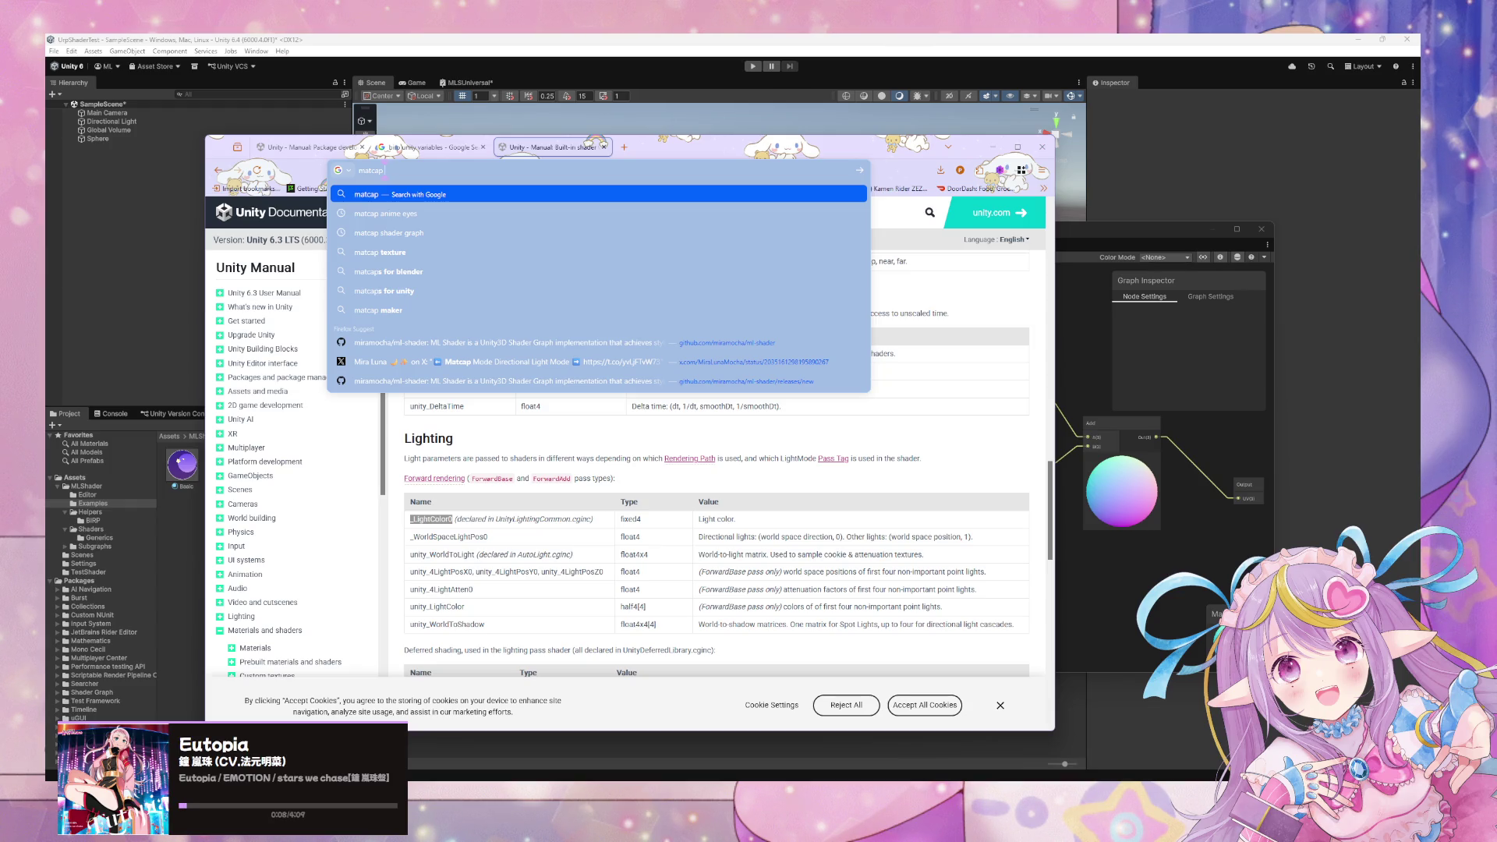
type("shader grap")
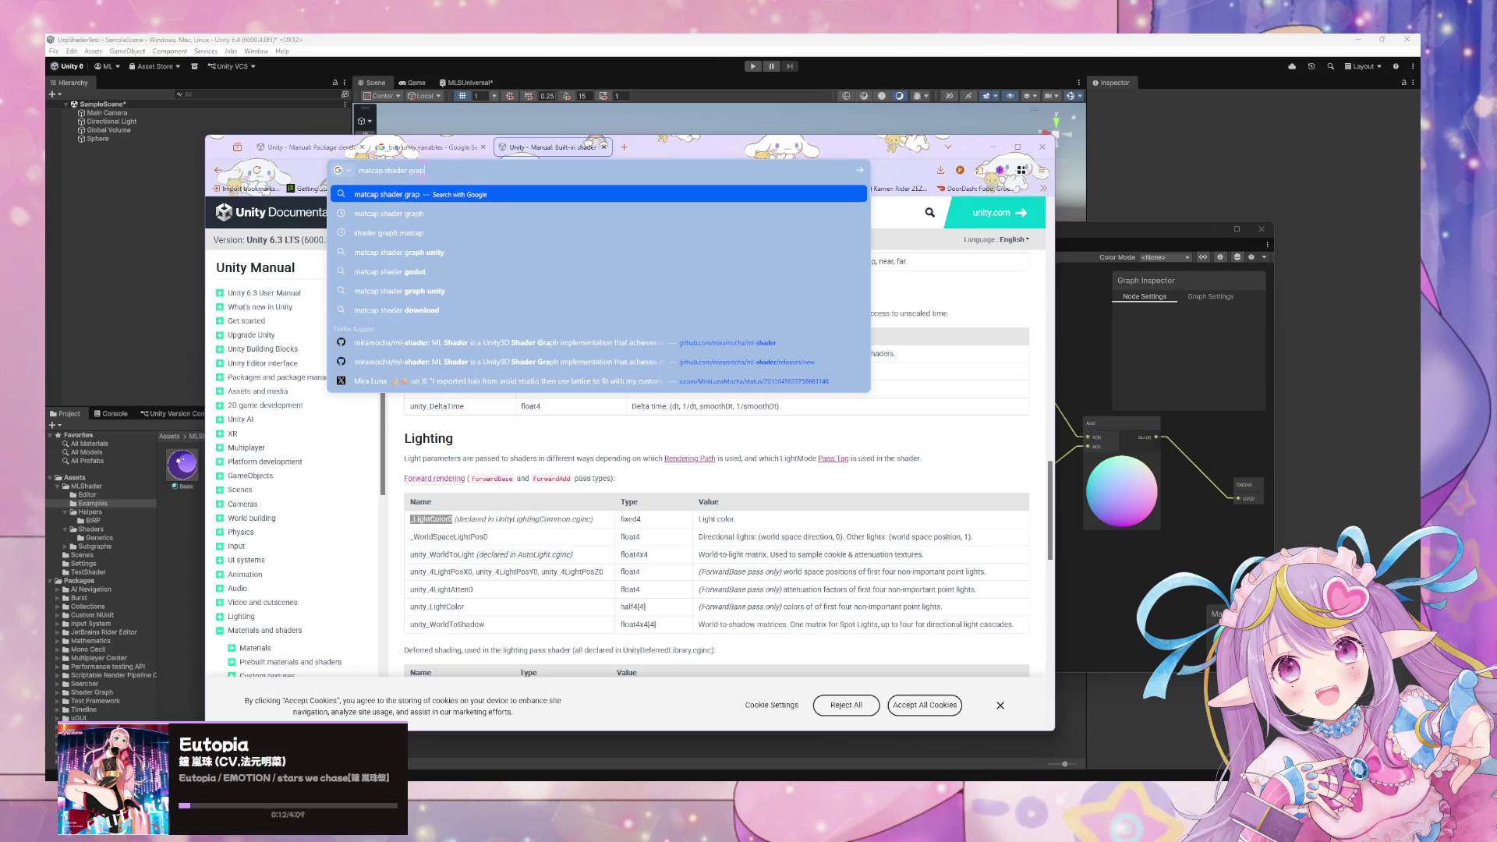
type("h")
key("Return")
Open the Unity Discussions Matcap thread and set the browser aside behind Shader Graph.
left_click(480, 311)
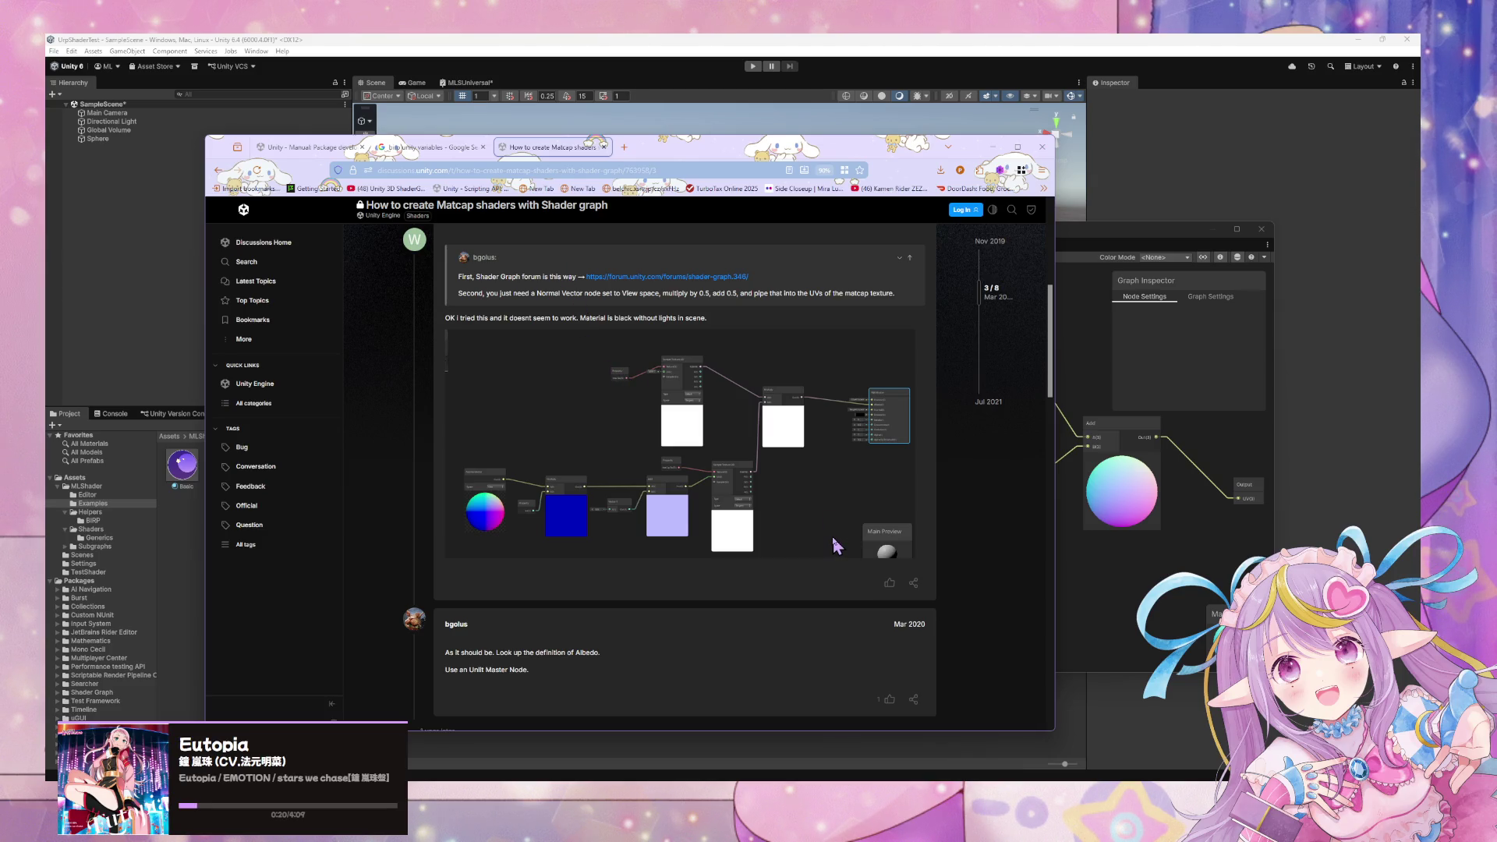
mouse_move(908, 156)
left_mouse_down()
mouse_move(479, 202)
mouse_move(505, 174)
left_mouse_up()
left_click(866, 427)
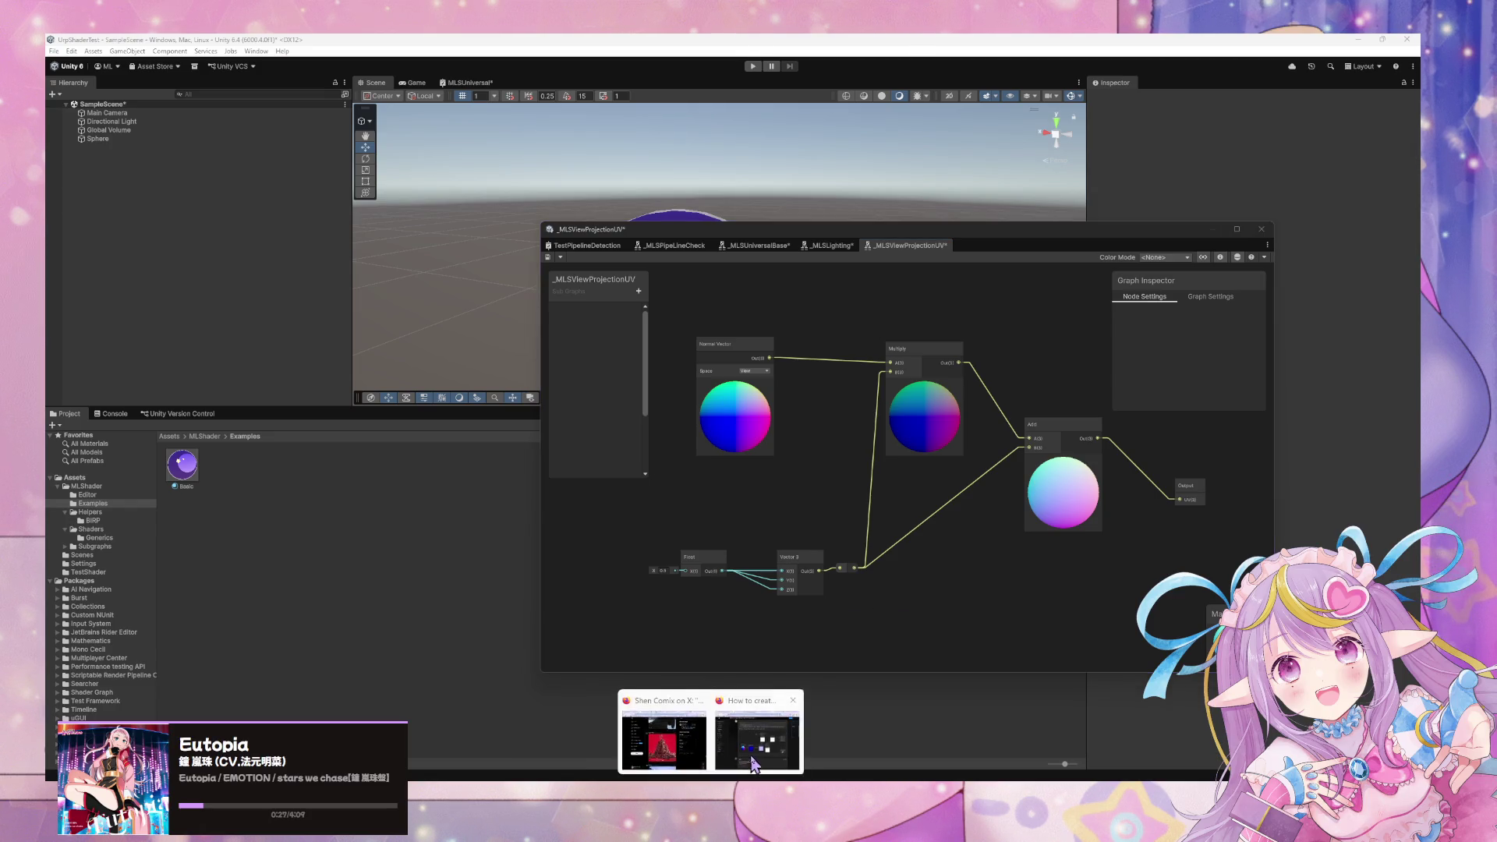
Wire the 0.5 Float straight into Multiply B and Add B, deleting the Vector 3 node.
left_click(753, 764)
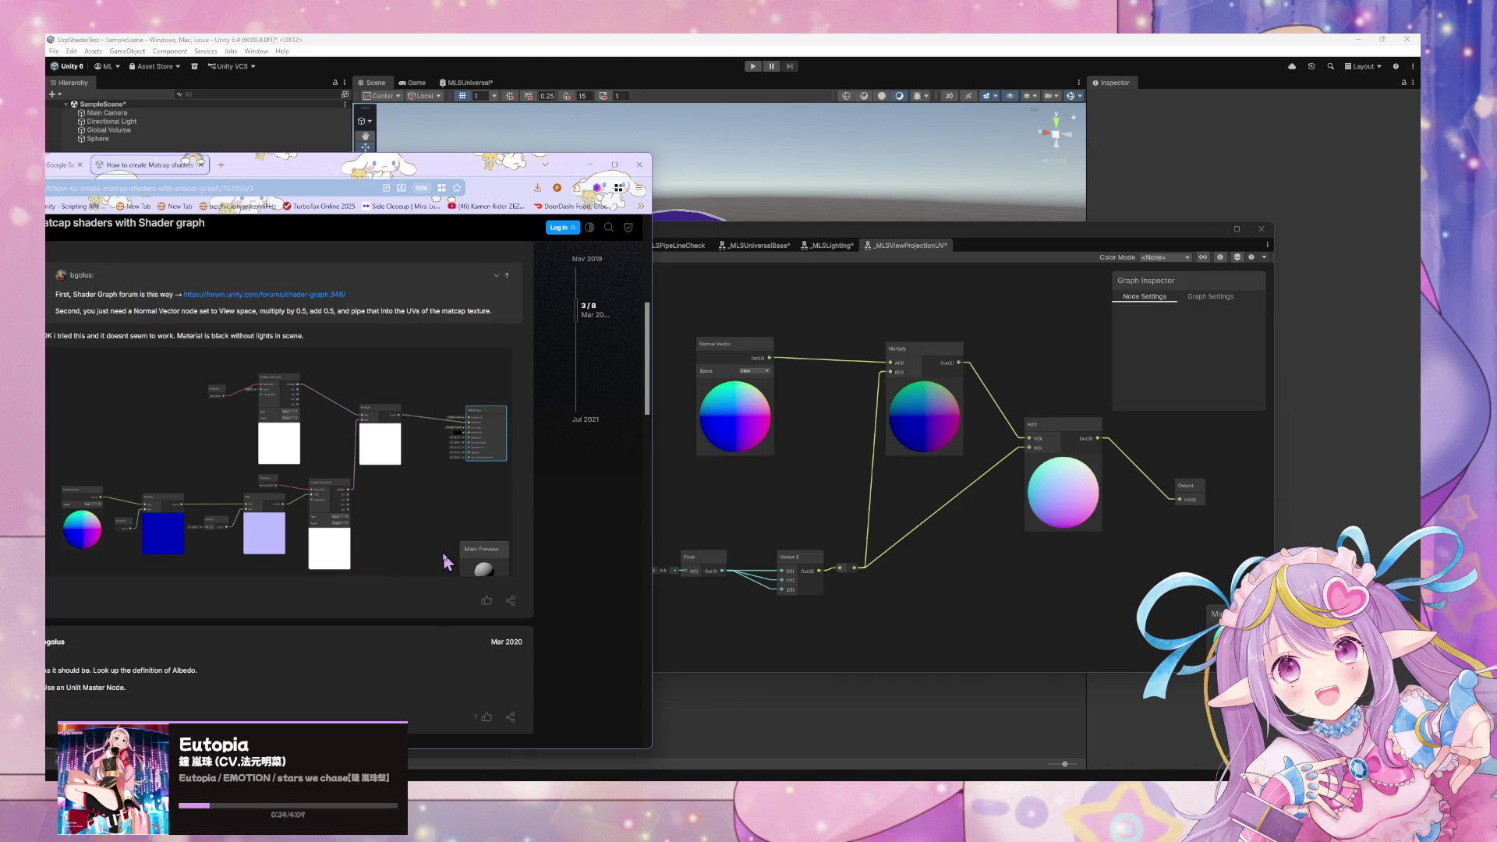
left_click_drag(722, 571, 900, 376)
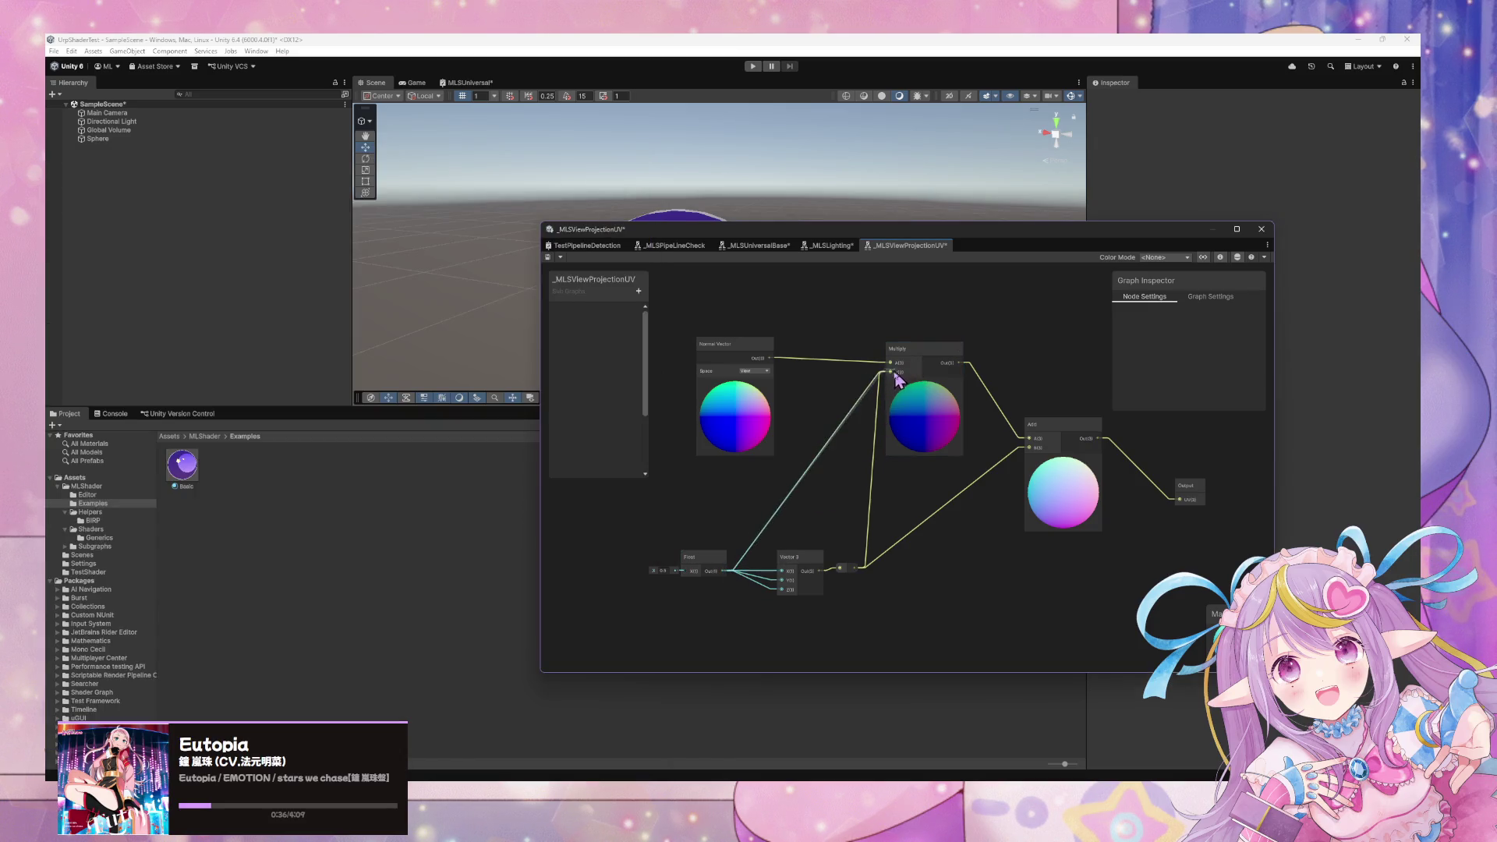
left_click(809, 568)
key("Delete")
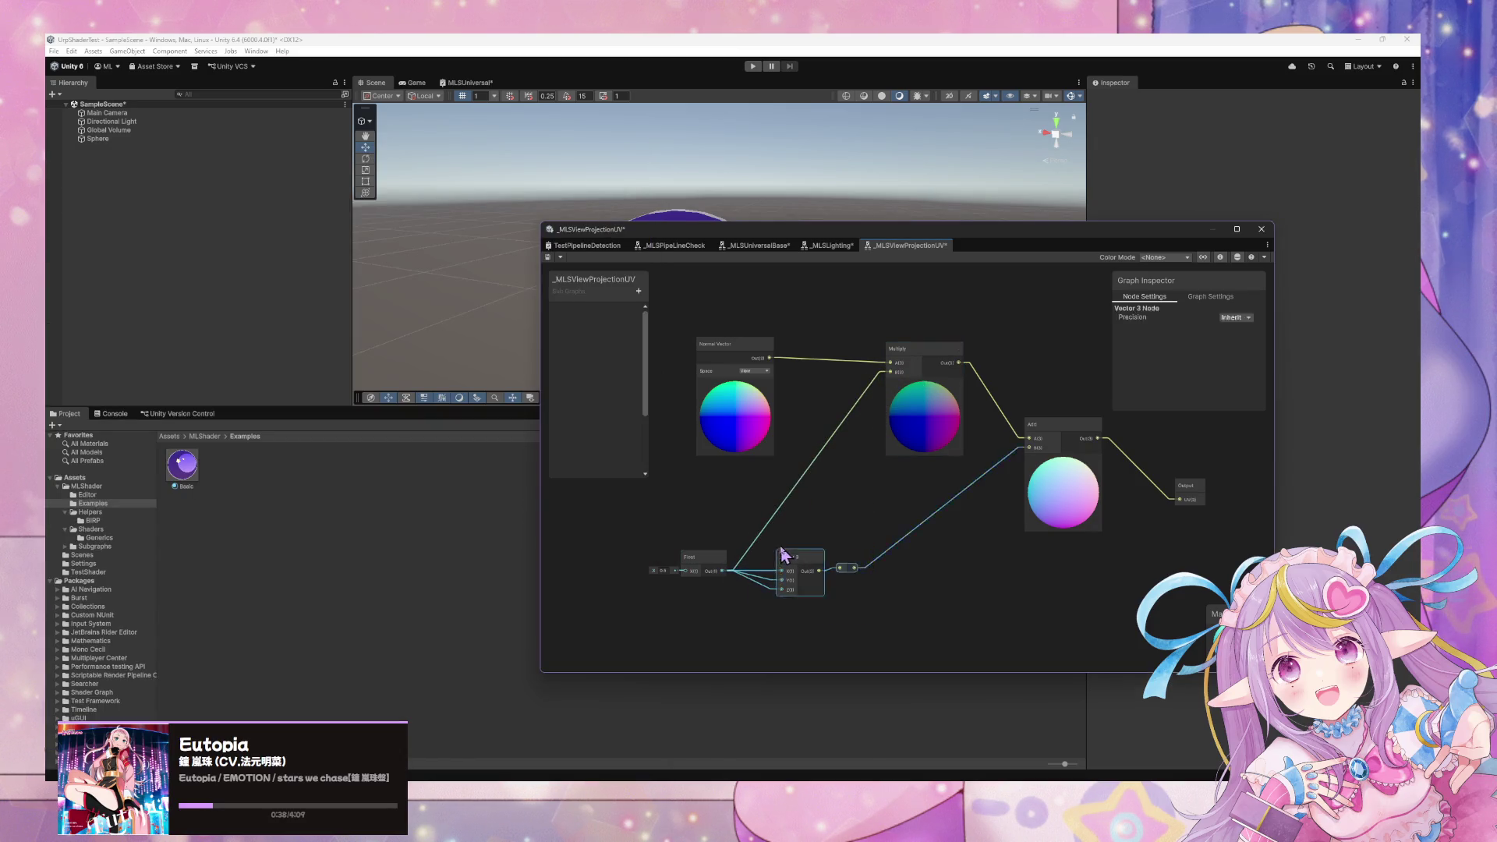
left_click_drag(725, 571, 1029, 448)
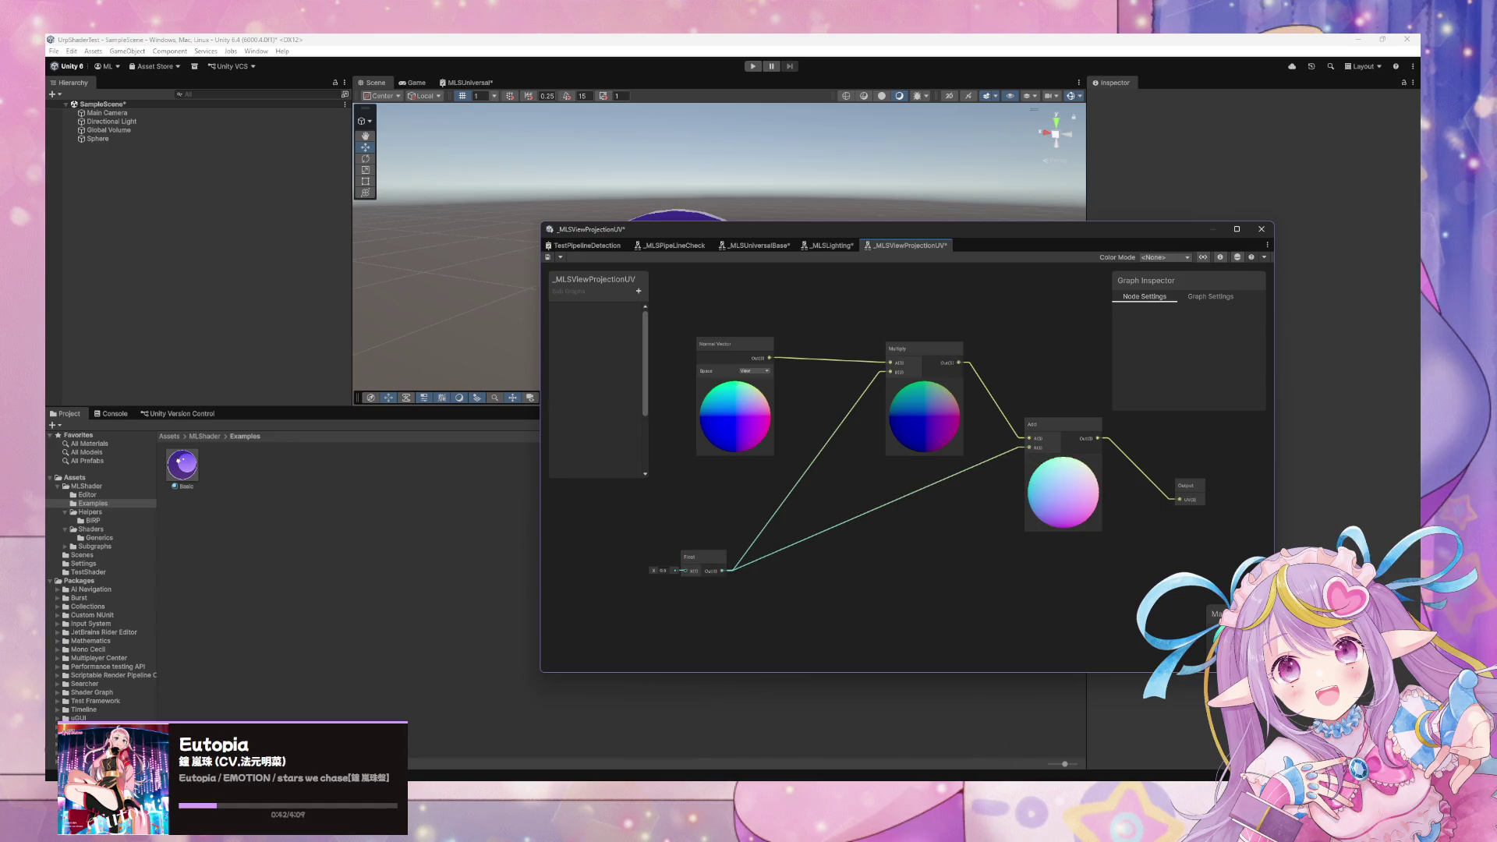
mouse_move(710, 780)
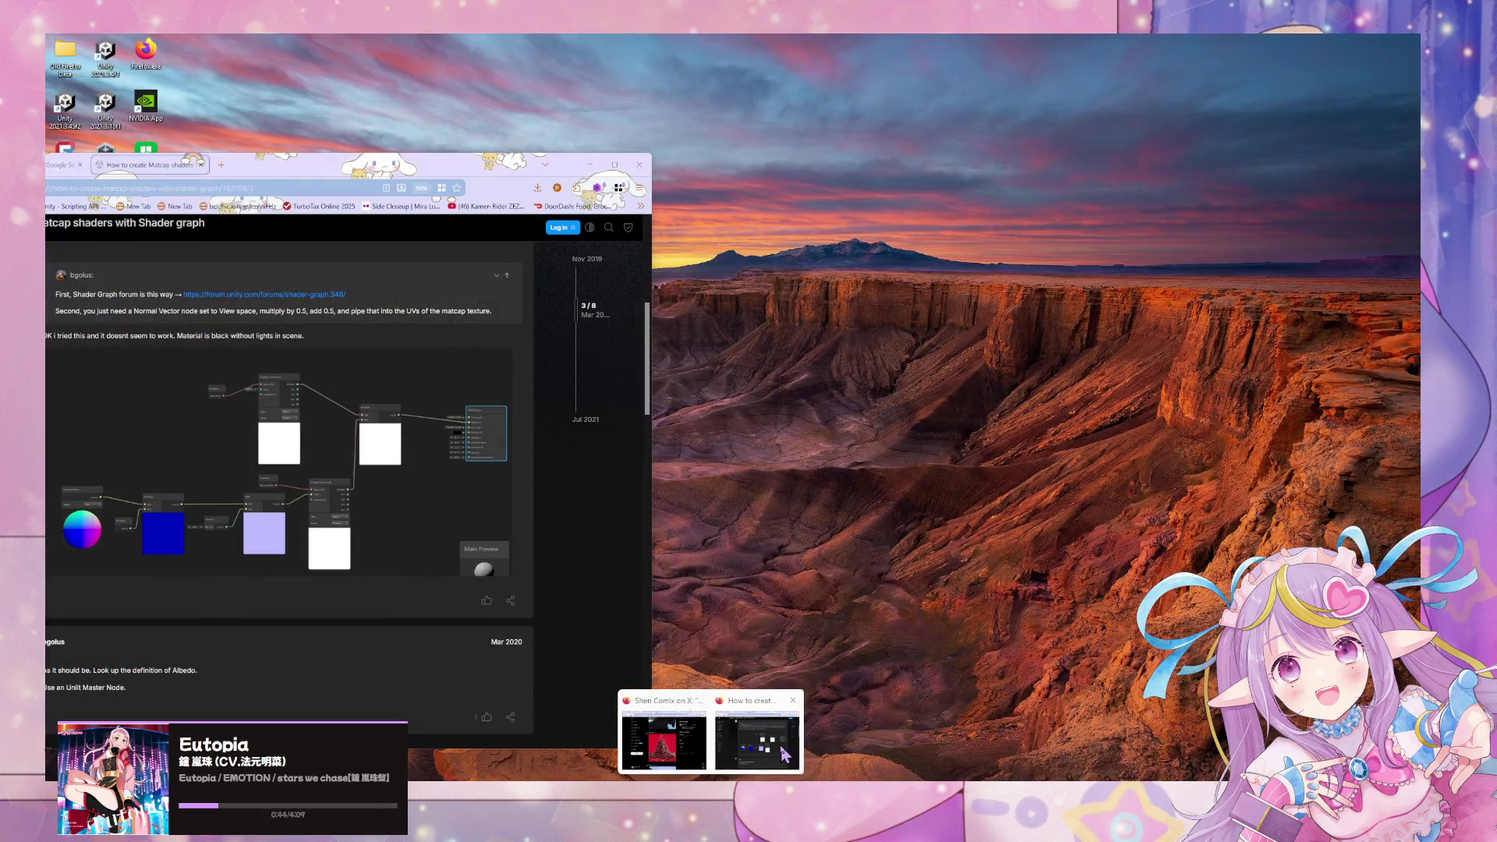
left_click(784, 754)
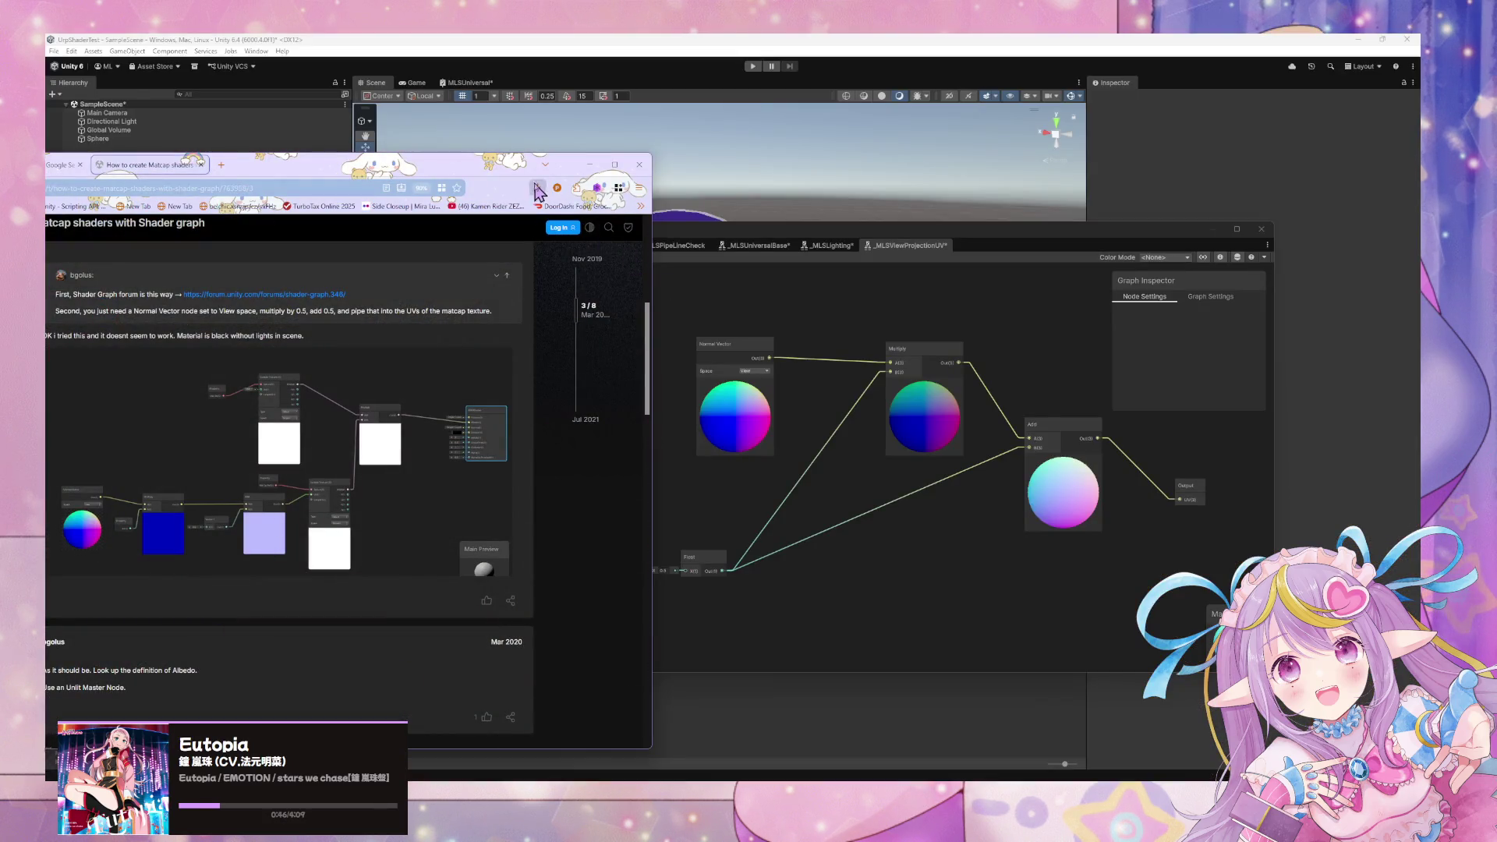
Read the maximized forum thread down to the Jul 2021 matcap_subGraph screenshot, then restore the browser beside Shader Graph.
double_click(532, 168)
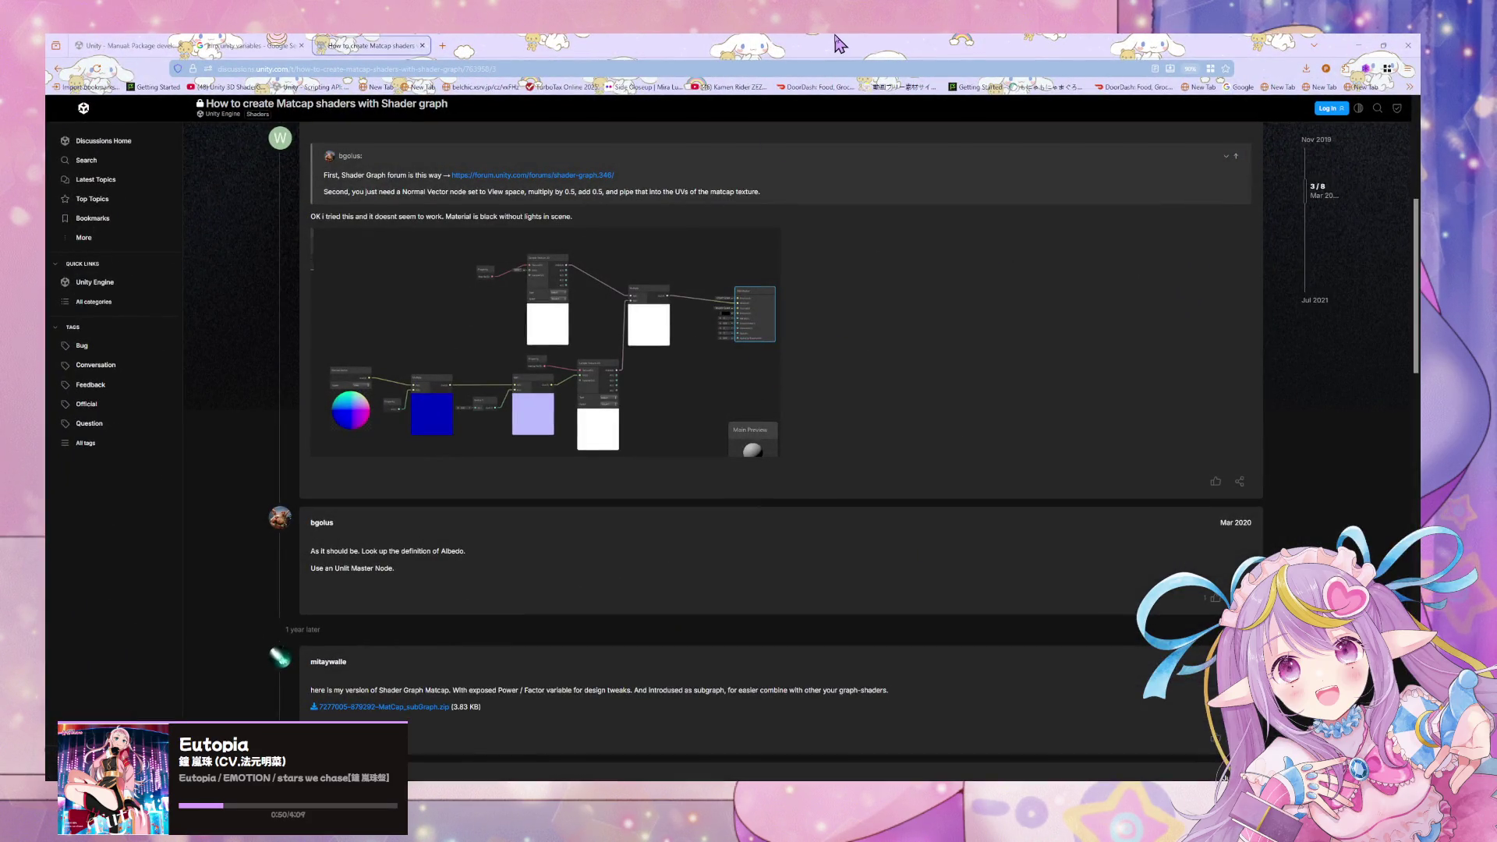
scroll(452, 408, "up", 1)
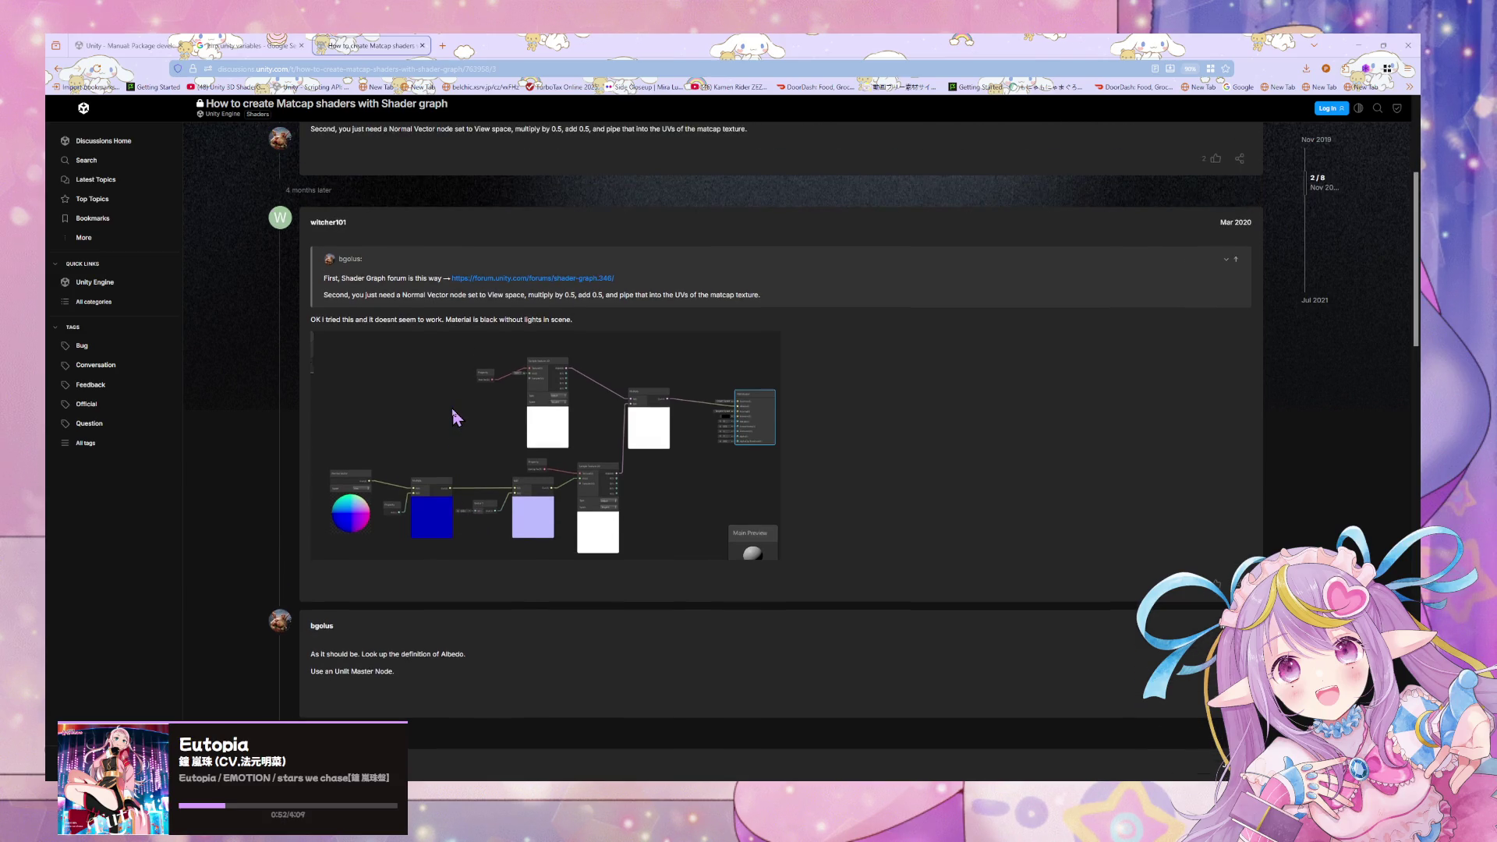
scroll(454, 409, "down", 3)
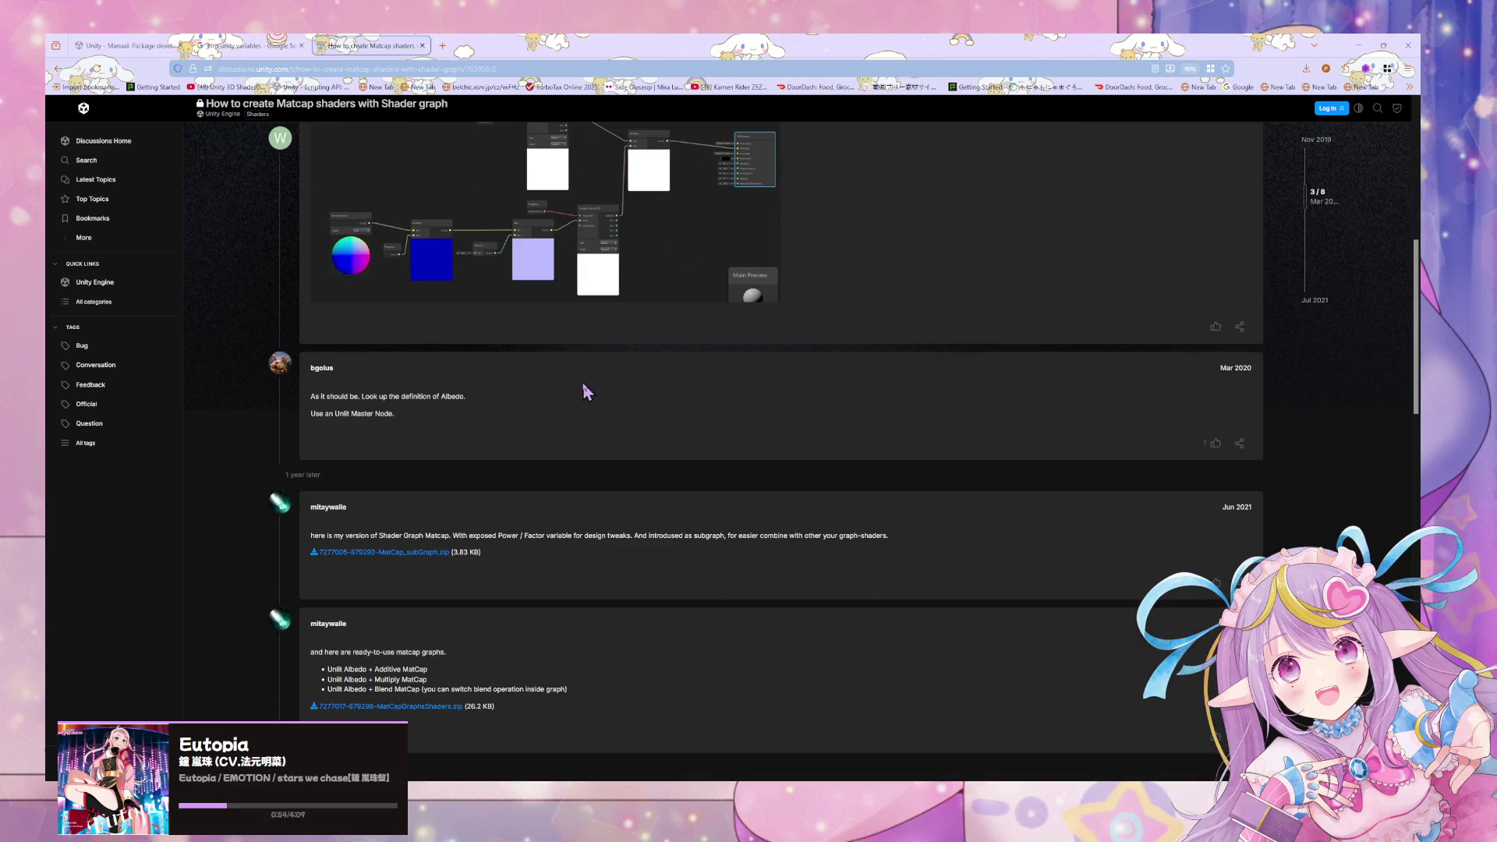
scroll(590, 388, "down", 3)
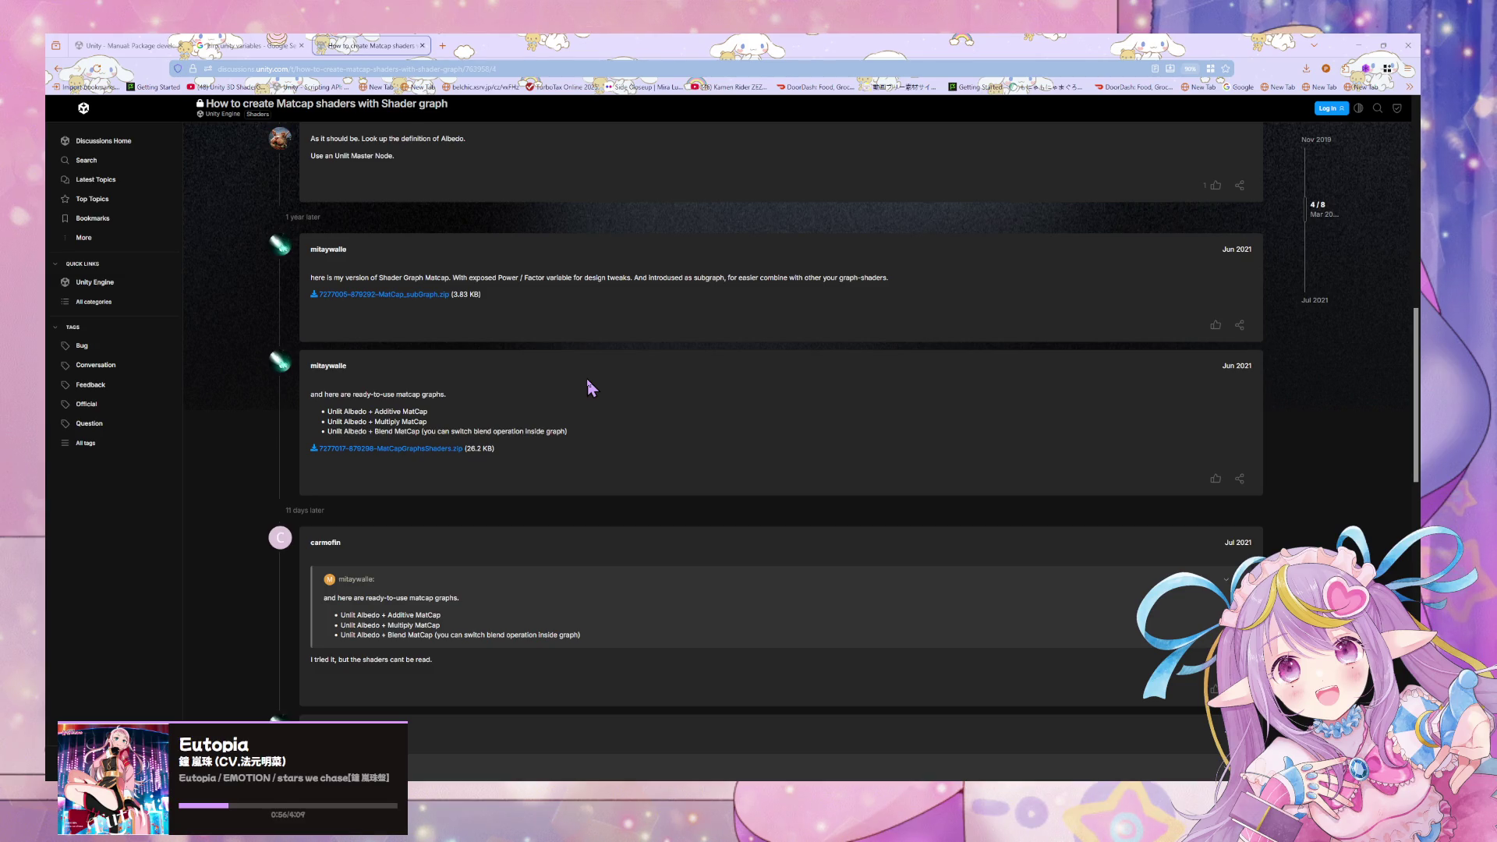
scroll(590, 387, "down", 6)
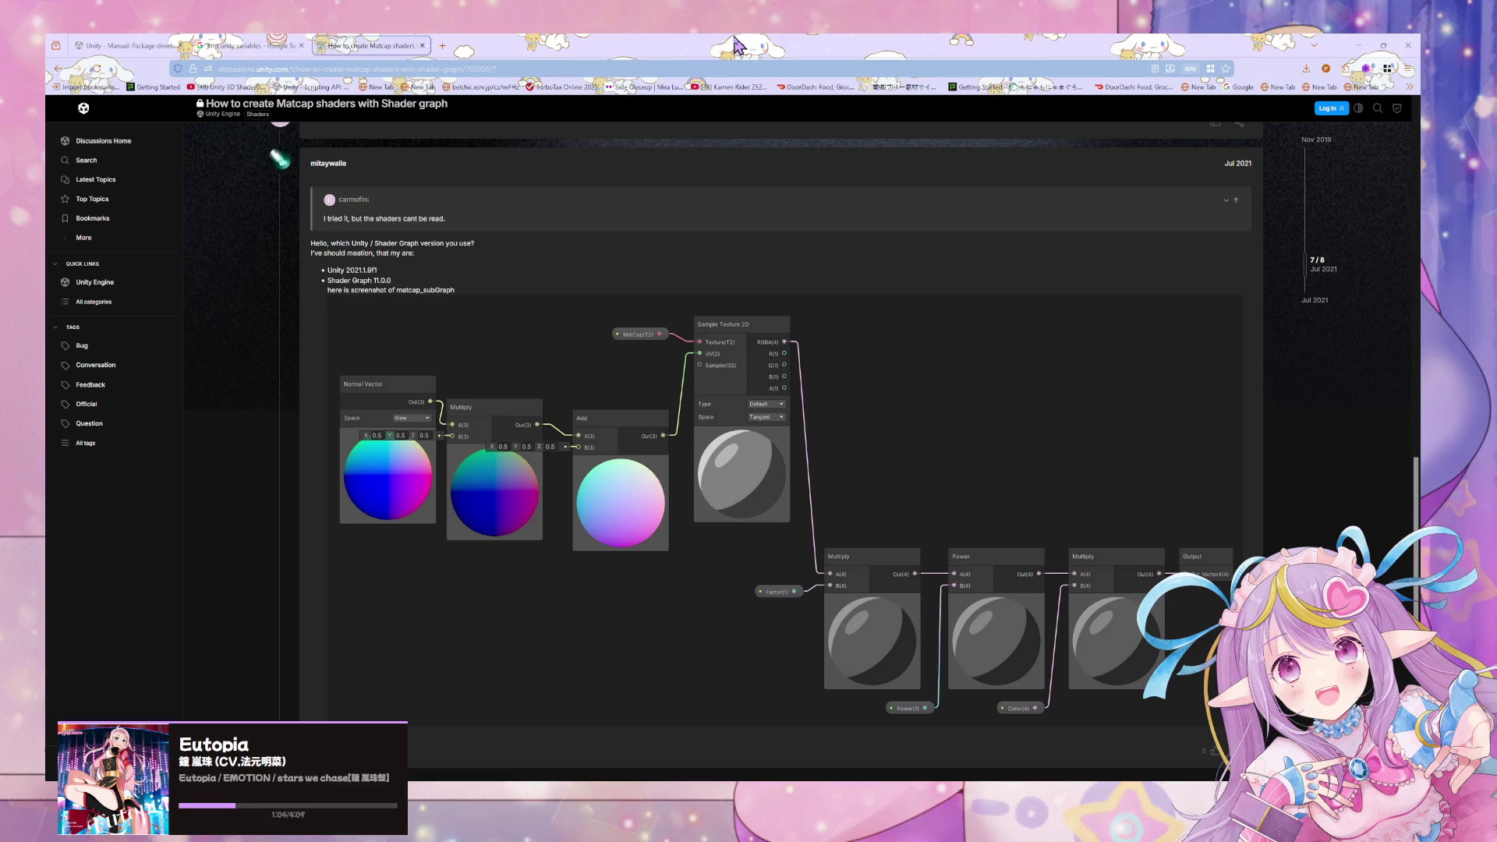
left_click_drag(737, 45, 411, 224)
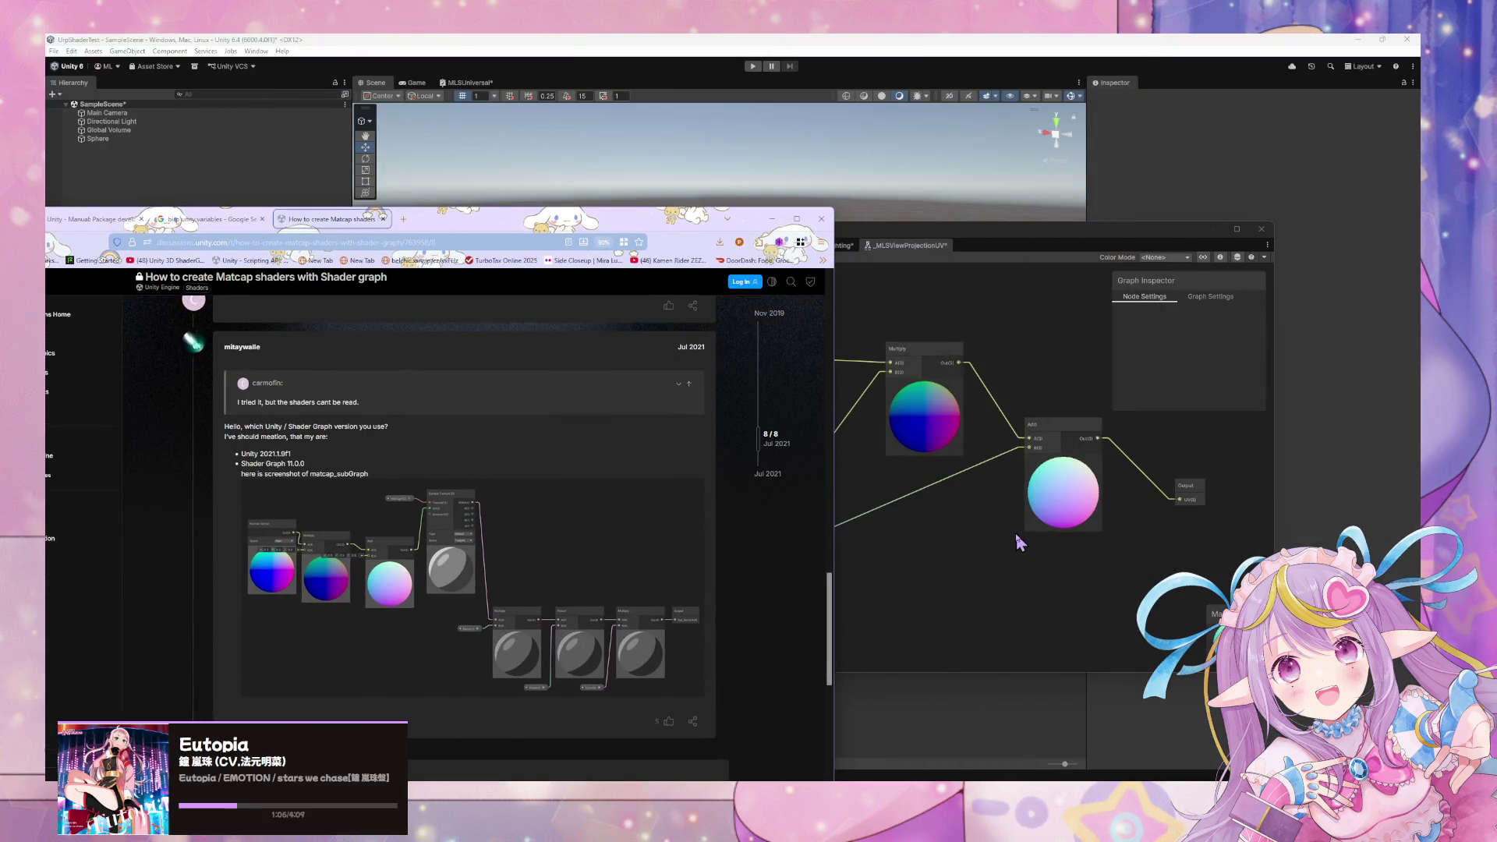
left_click(1005, 542)
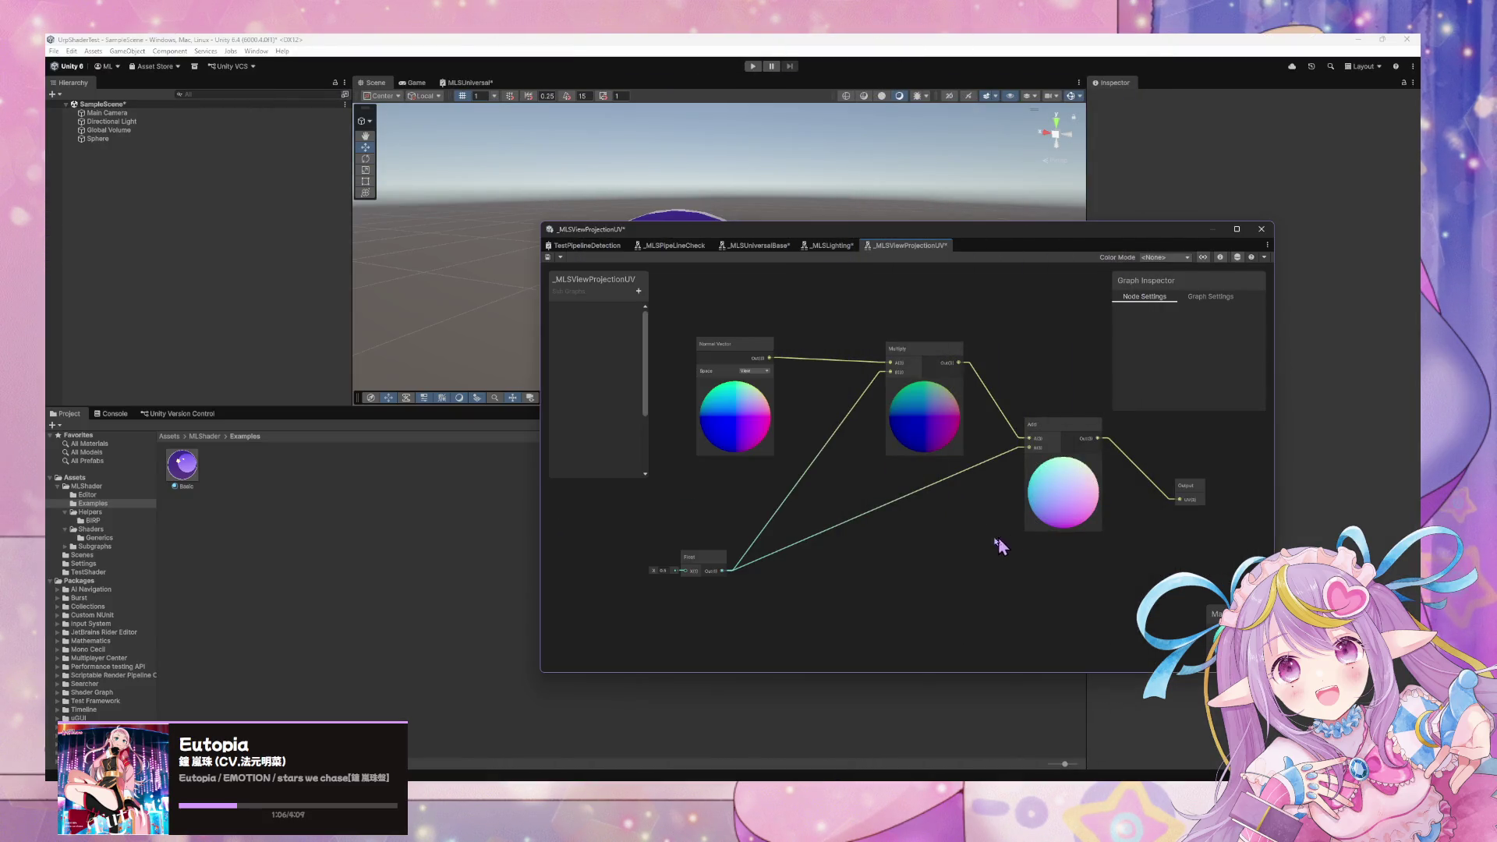
Save the _MLSViewProjectionUV subgraph and select the Sphere in the scene.
left_click(548, 256)
left_click_drag(967, 242, 971, 522)
mouse_move(776, 284)
left_mouse_down()
mouse_move(682, 324)
mouse_move(572, 294)
mouse_move(859, 297)
mouse_move(959, 341)
mouse_move(775, 335)
mouse_move(885, 378)
mouse_move(771, 294)
mouse_move(772, 354)
mouse_move(785, 194)
mouse_move(777, 354)
mouse_move(735, 390)
mouse_move(675, 281)
mouse_move(805, 260)
mouse_move(790, 367)
mouse_move(740, 286)
mouse_move(813, 274)
mouse_move(843, 328)
mouse_move(760, 339)
mouse_move(685, 307)
mouse_move(932, 324)
mouse_move(788, 311)
mouse_move(811, 317)
left_mouse_up()
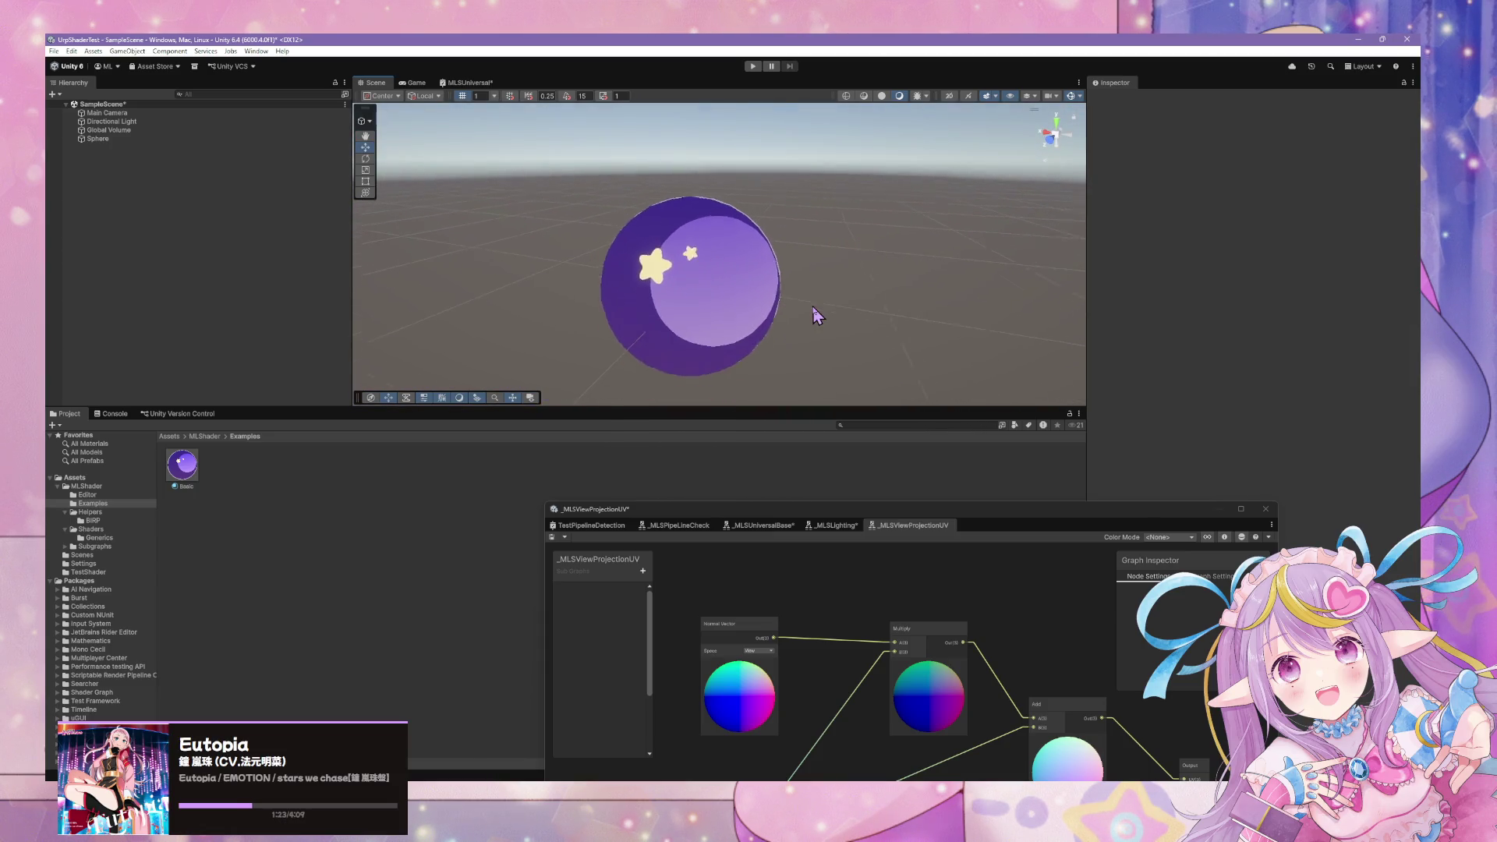
left_click(747, 300)
Add a 3D Object > Cube and move it beside the sphere.
right_click(203, 197)
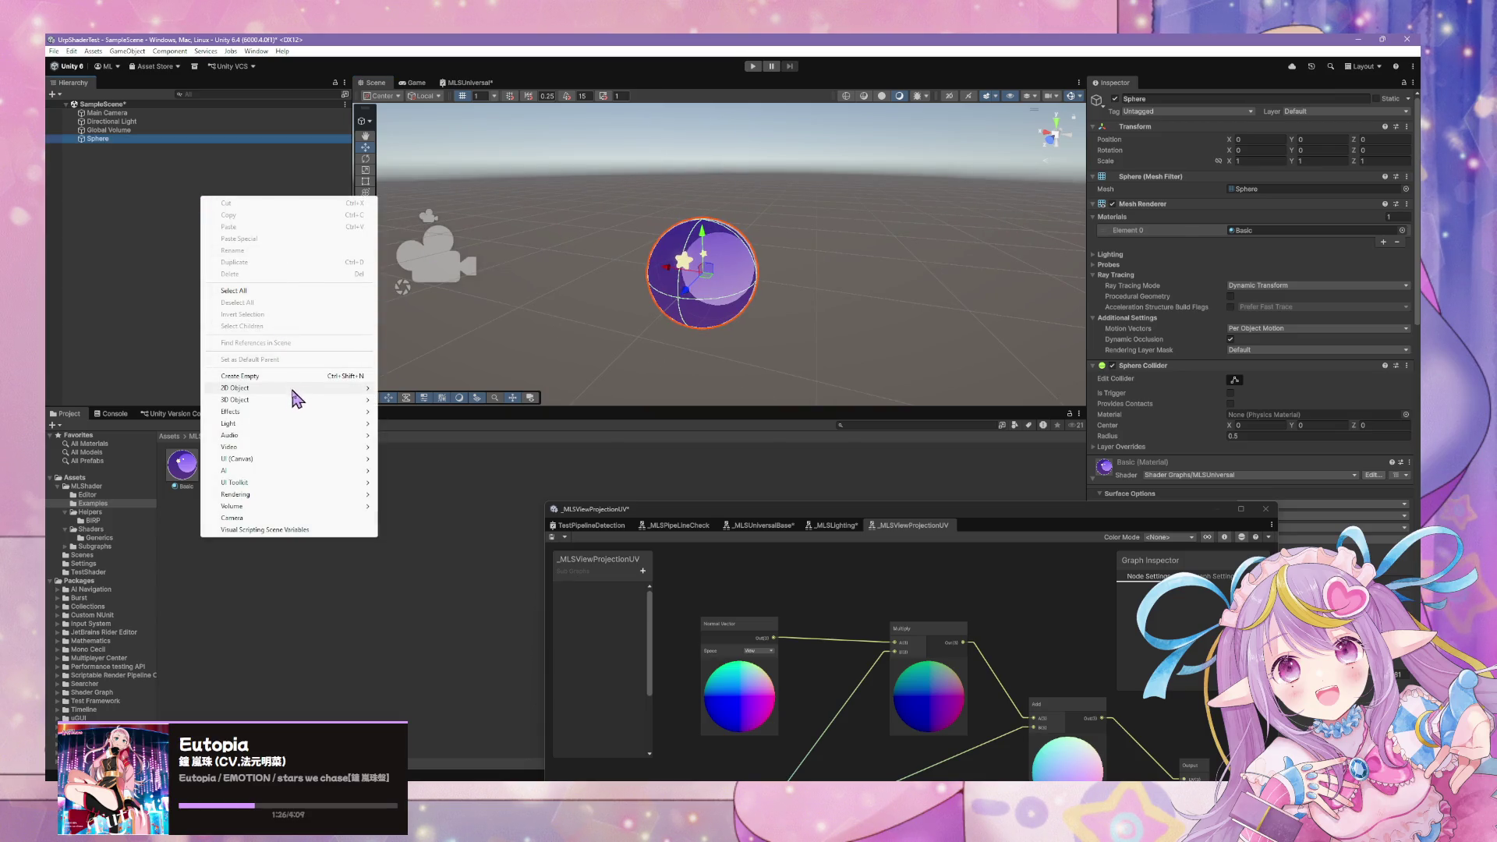
mouse_move(296, 400)
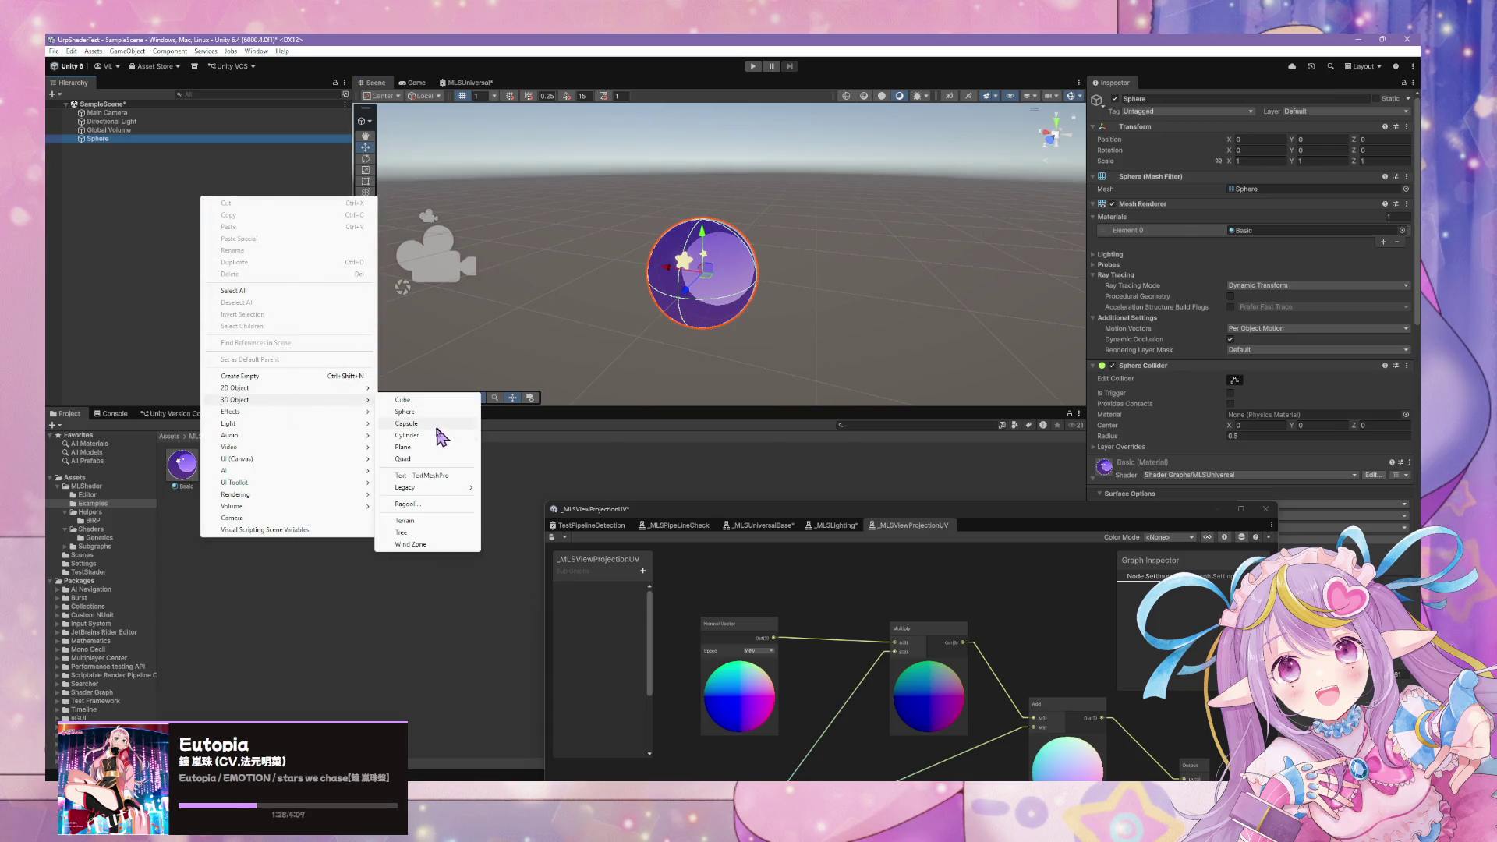
left_click(437, 400)
left_click_drag(689, 260, 896, 278)
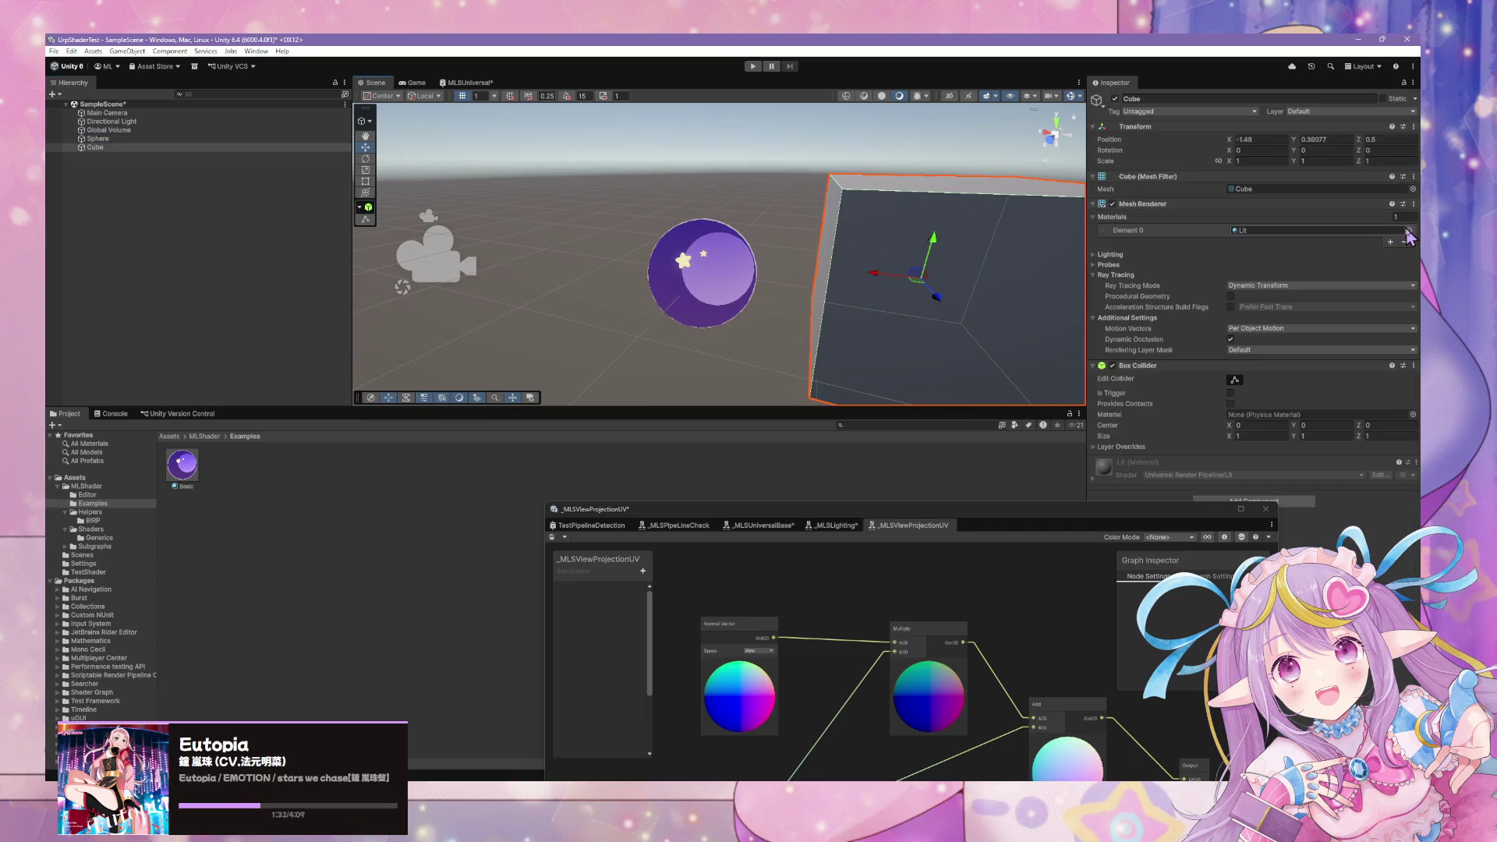
Assign the purple Basic material to the cube's Element 0 and view it next to the sphere.
left_click(1409, 231)
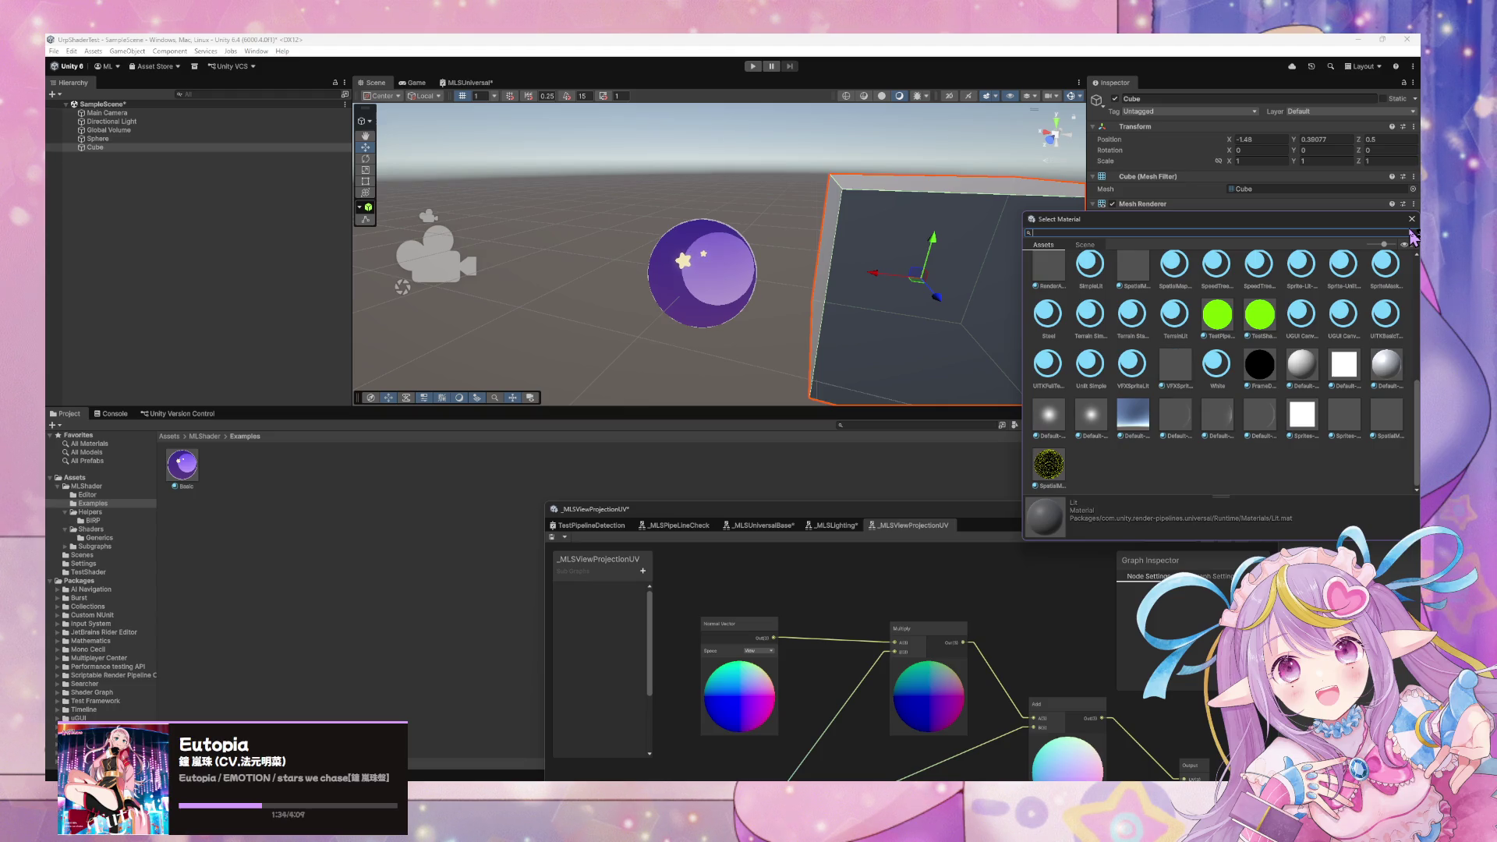
type("bas")
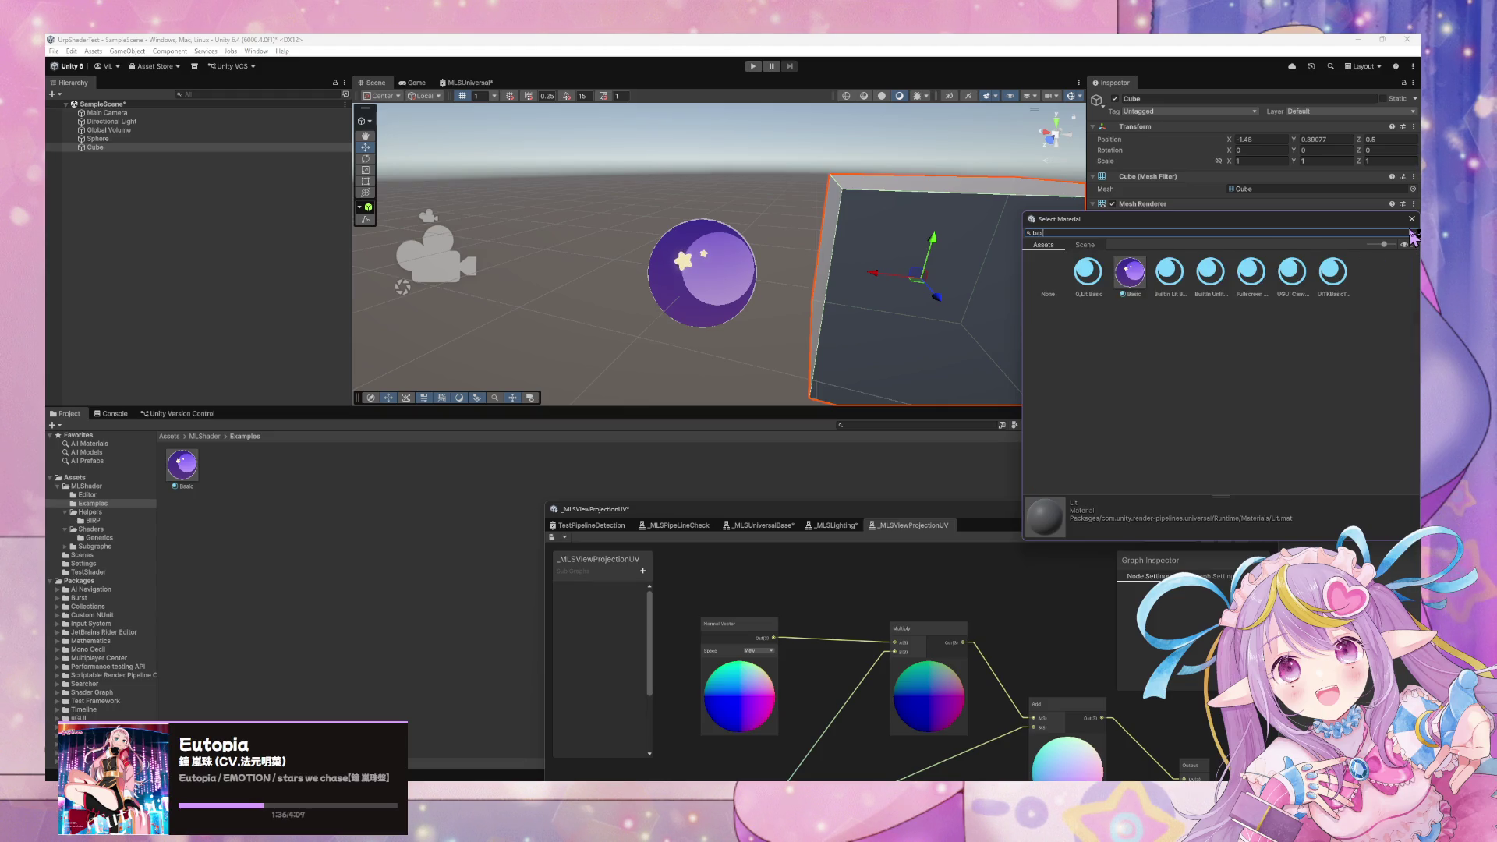
left_click(1137, 285)
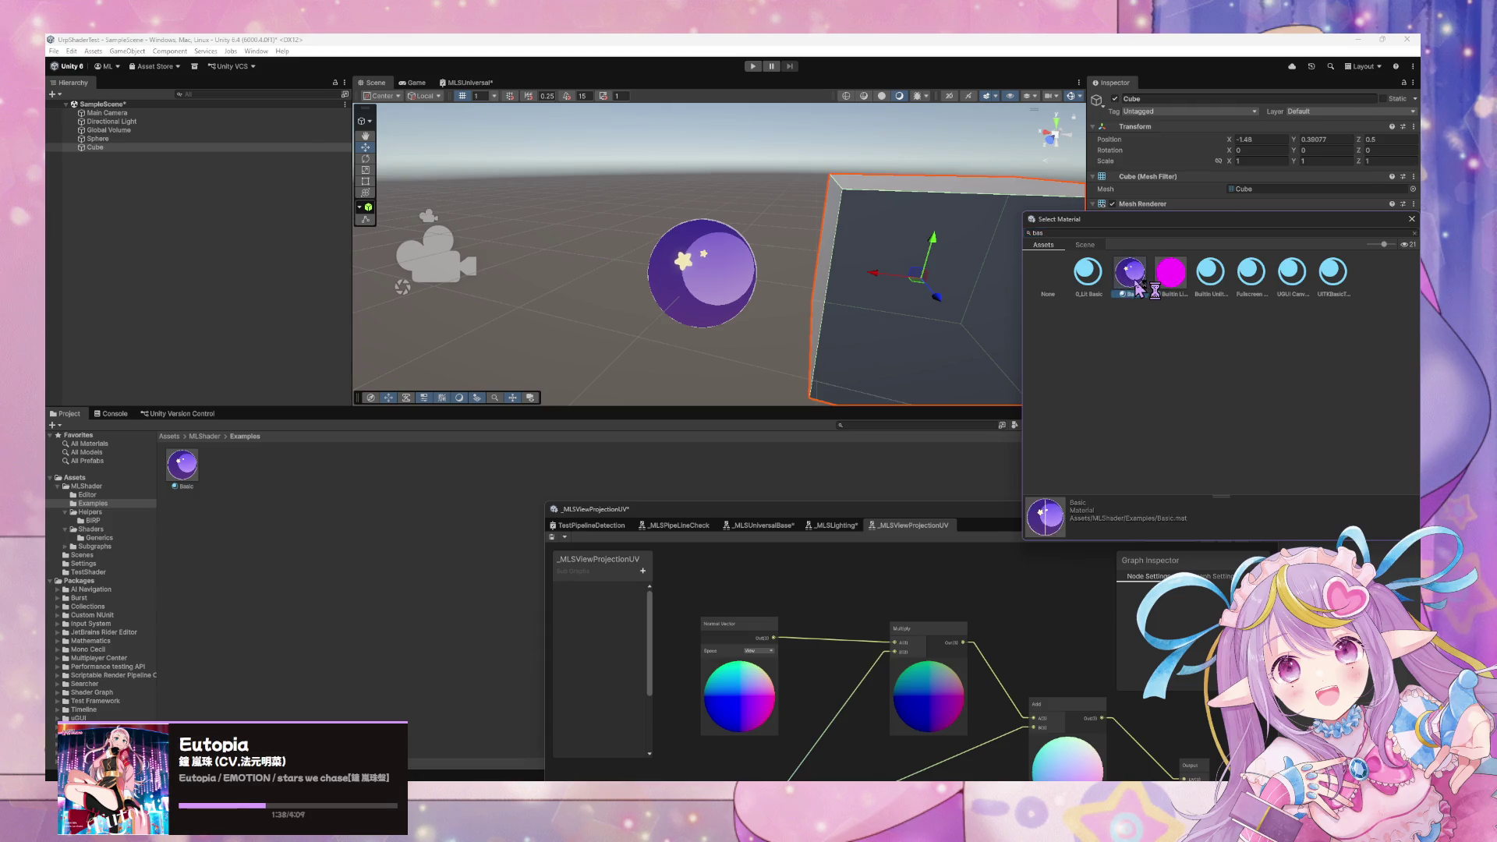
scroll(1006, 257, "up", 3)
left_click(1056, 326)
mouse_move(1057, 326)
left_mouse_down()
mouse_move(919, 267)
mouse_move(862, 304)
left_mouse_up()
mouse_move(1001, 319)
left_mouse_down()
mouse_move(881, 250)
mouse_move(932, 143)
mouse_move(863, 118)
mouse_move(849, 73)
mouse_move(878, 137)
mouse_move(939, 141)
mouse_move(808, 266)
mouse_move(598, 307)
mouse_move(741, 284)
mouse_move(614, 266)
mouse_move(655, 206)
mouse_move(715, 294)
mouse_move(494, 318)
mouse_move(788, 331)
mouse_move(652, 334)
mouse_move(494, 273)
mouse_move(428, 291)
mouse_move(615, 307)
mouse_move(1054, 639)
left_mouse_up()
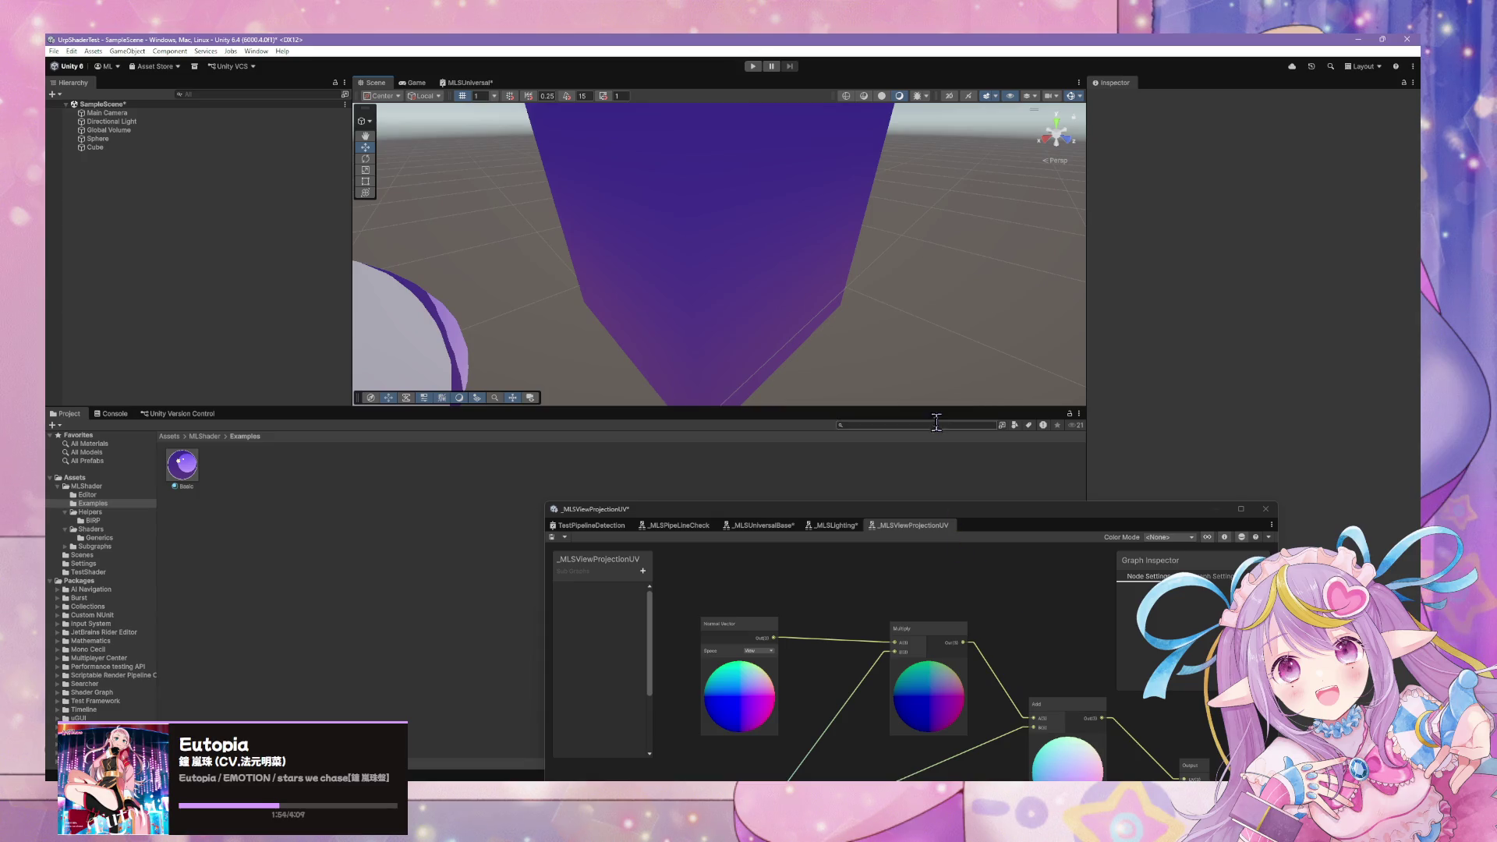
scroll(992, 364, "down", 5)
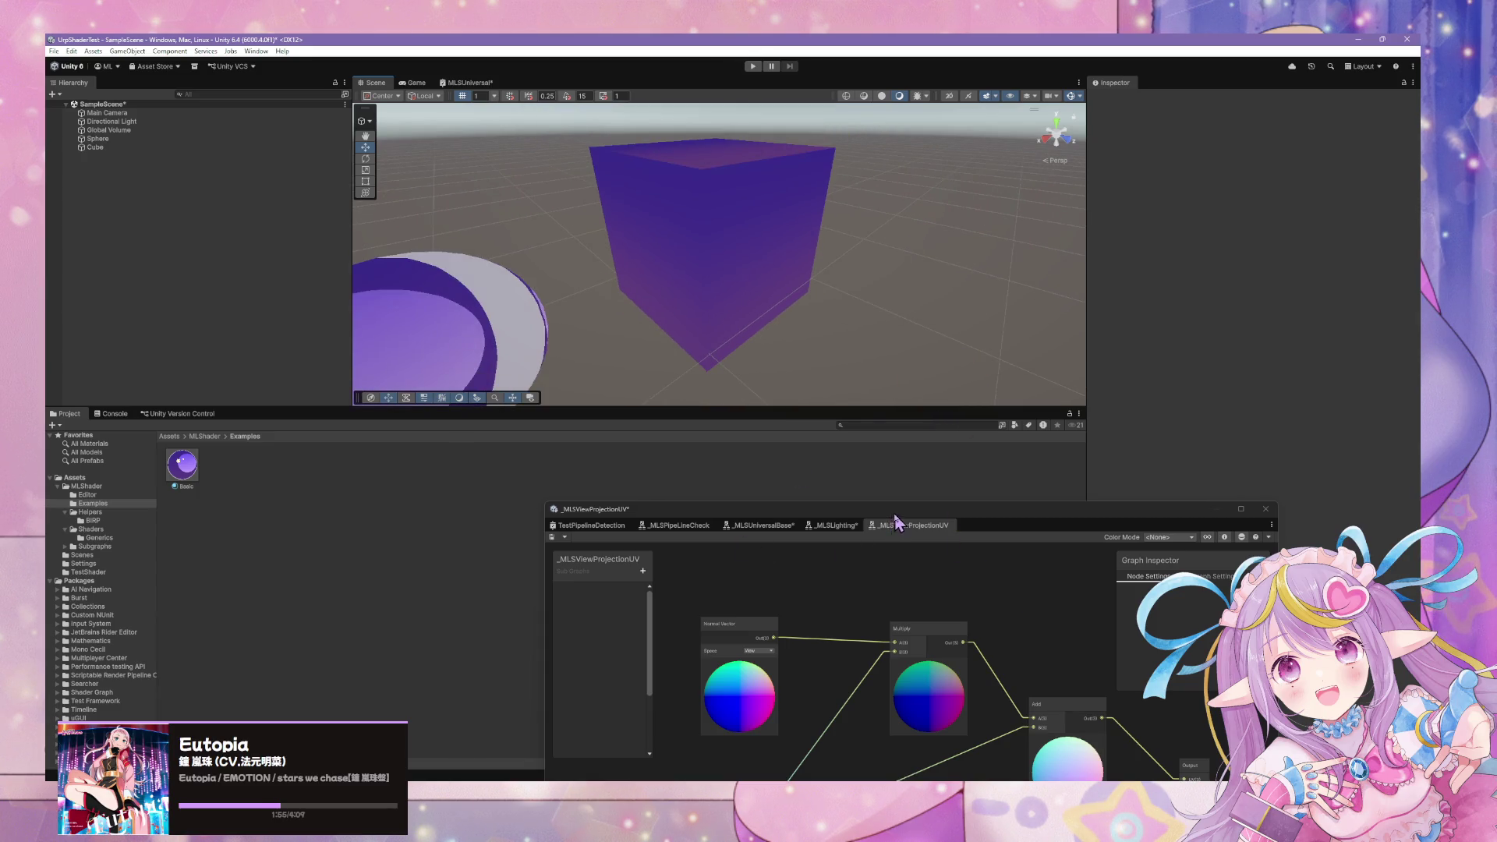
left_click_drag(897, 521, 901, 197)
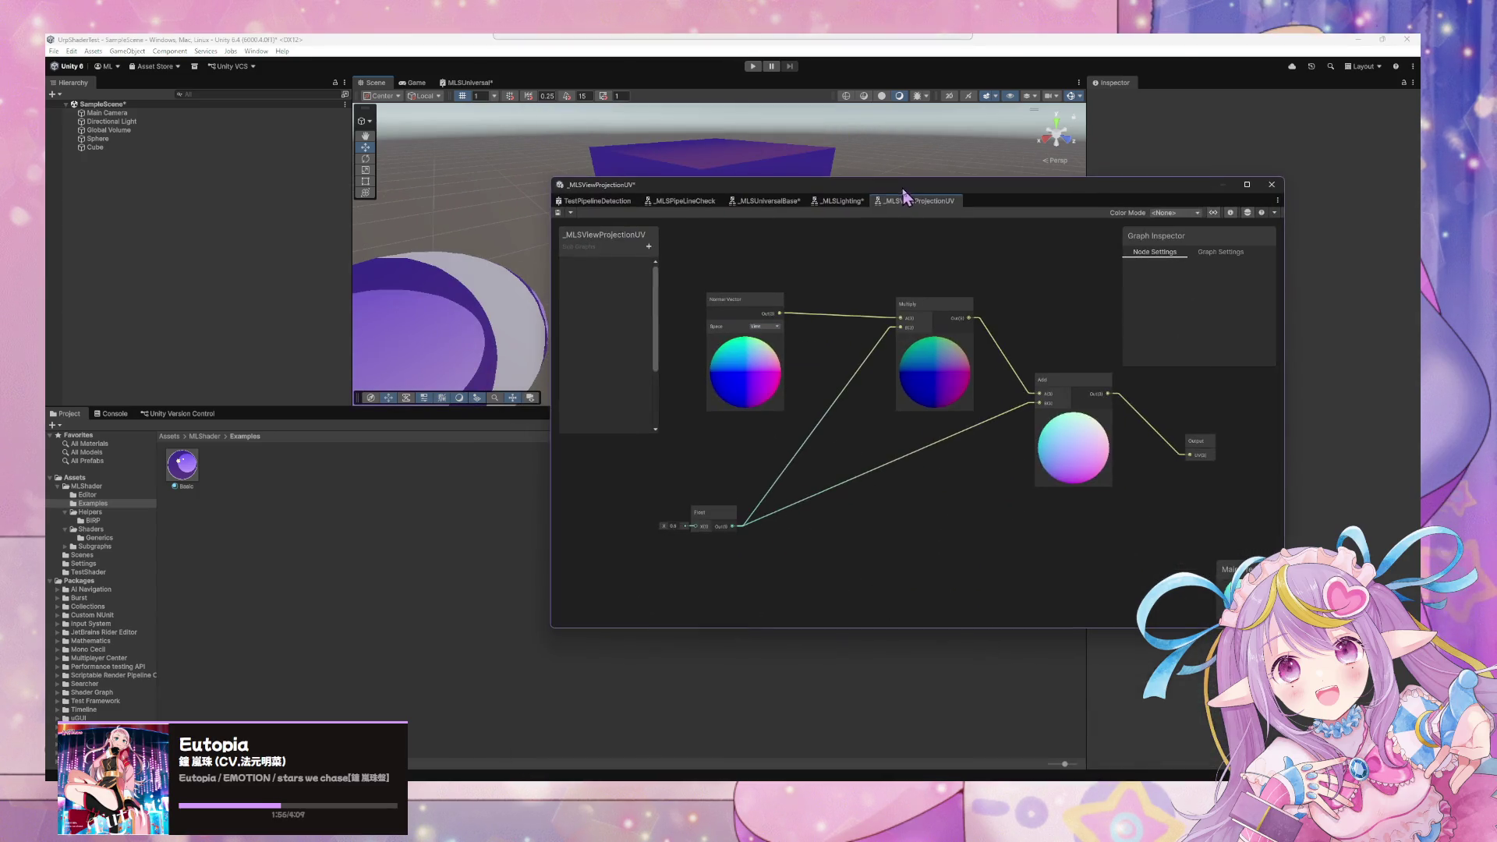
Show the _MLSViewProjectionUV subgraph and orbit the scene to see the cube and sphere.
left_click(838, 201)
mouse_move(967, 331)
left_mouse_down()
mouse_move(779, 366)
mouse_move(947, 412)
left_mouse_up()
double_click(834, 348)
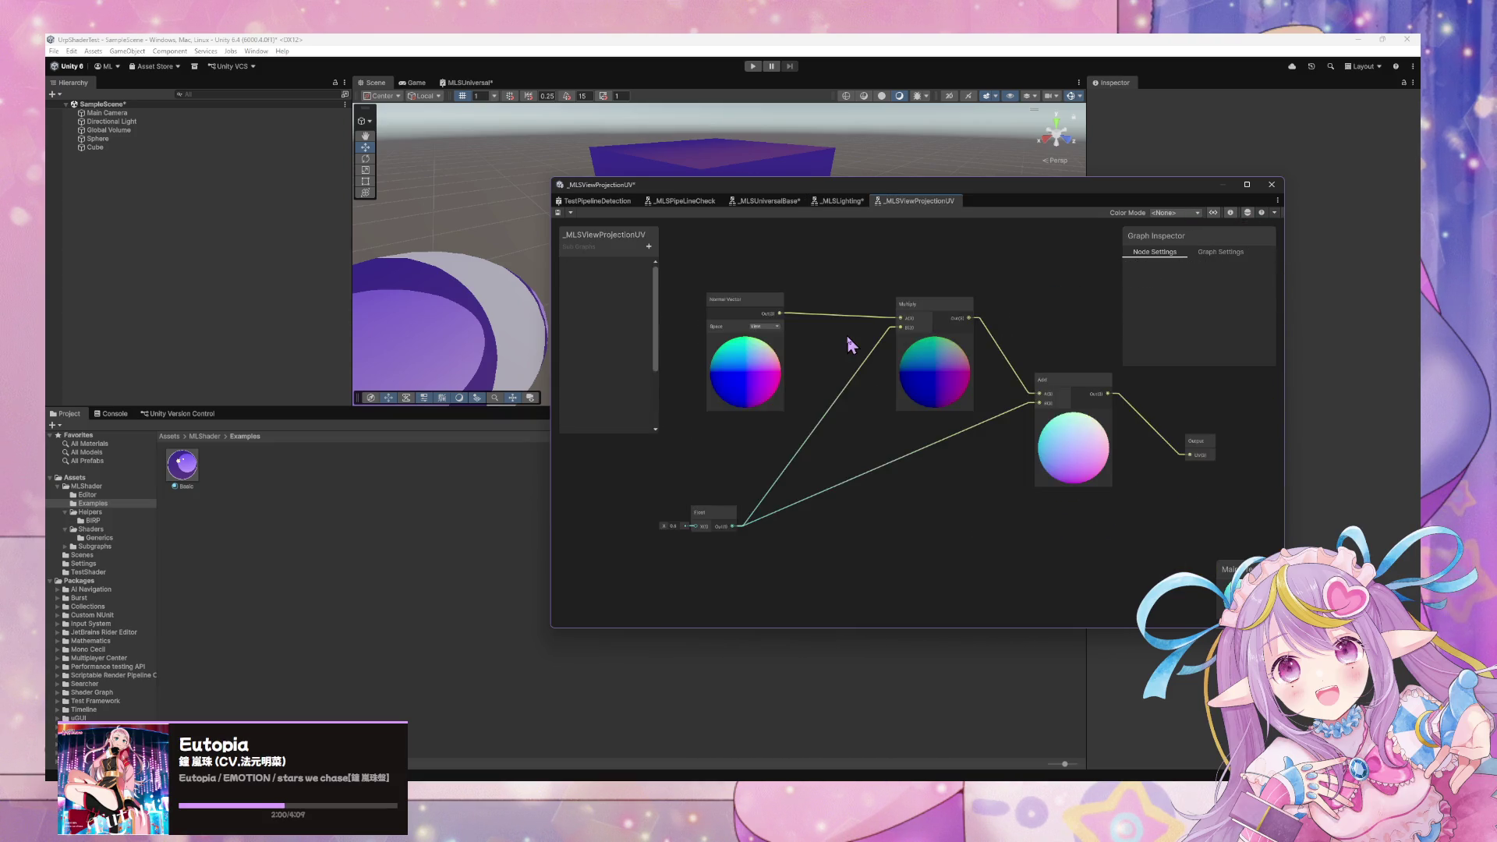
mouse_move(328, 335)
left_mouse_down()
mouse_move(484, 324)
mouse_move(411, 341)
mouse_move(487, 334)
mouse_move(460, 343)
left_mouse_up()
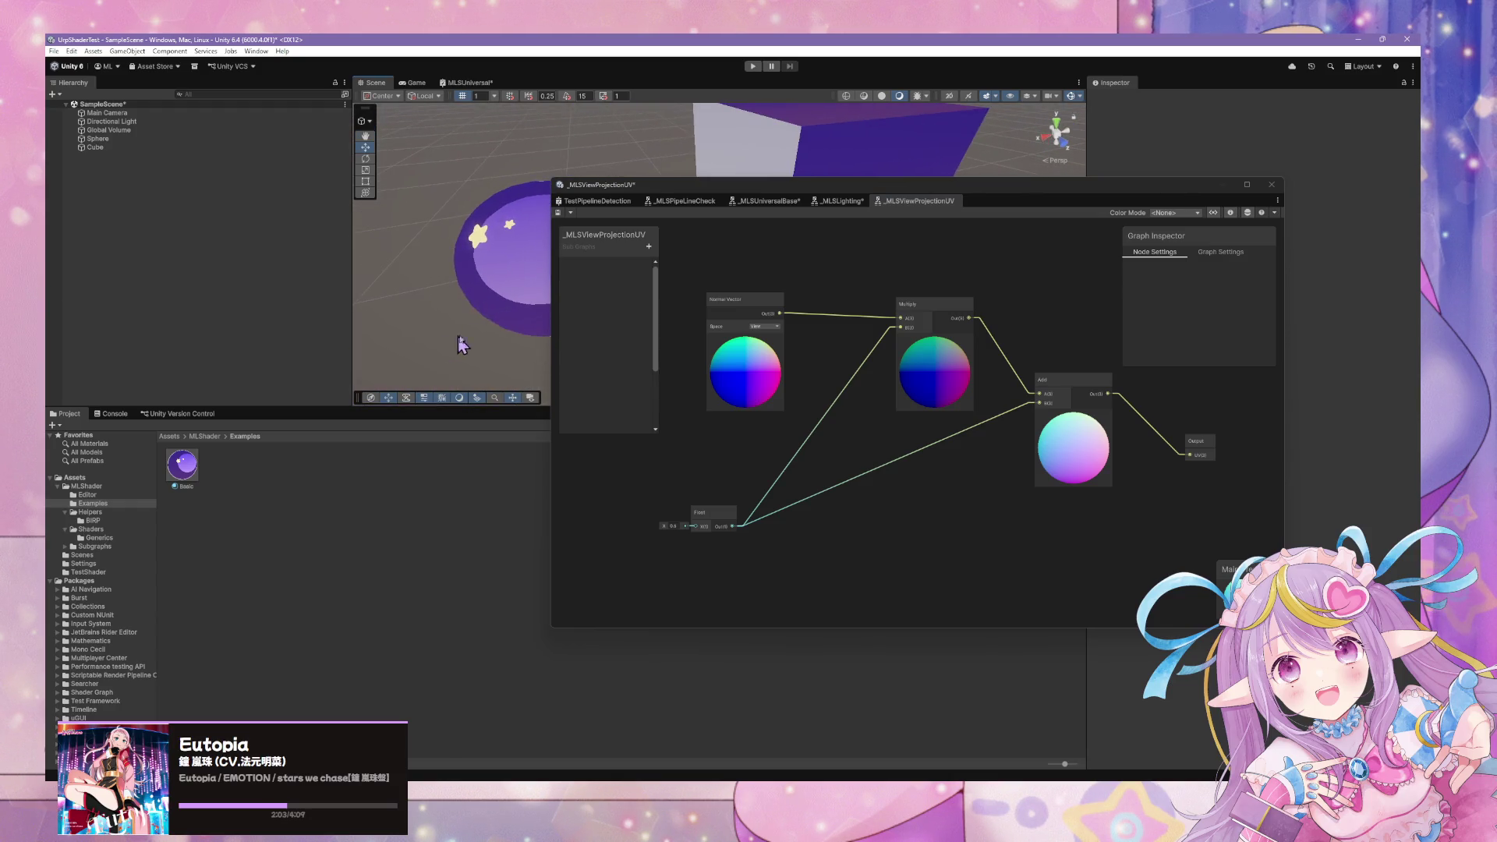
Switch to the _MLSLighting subgraph and enlarge its Main Preview.
left_click(840, 202)
scroll(952, 484, "up", 2)
scroll(955, 478, "down", 3)
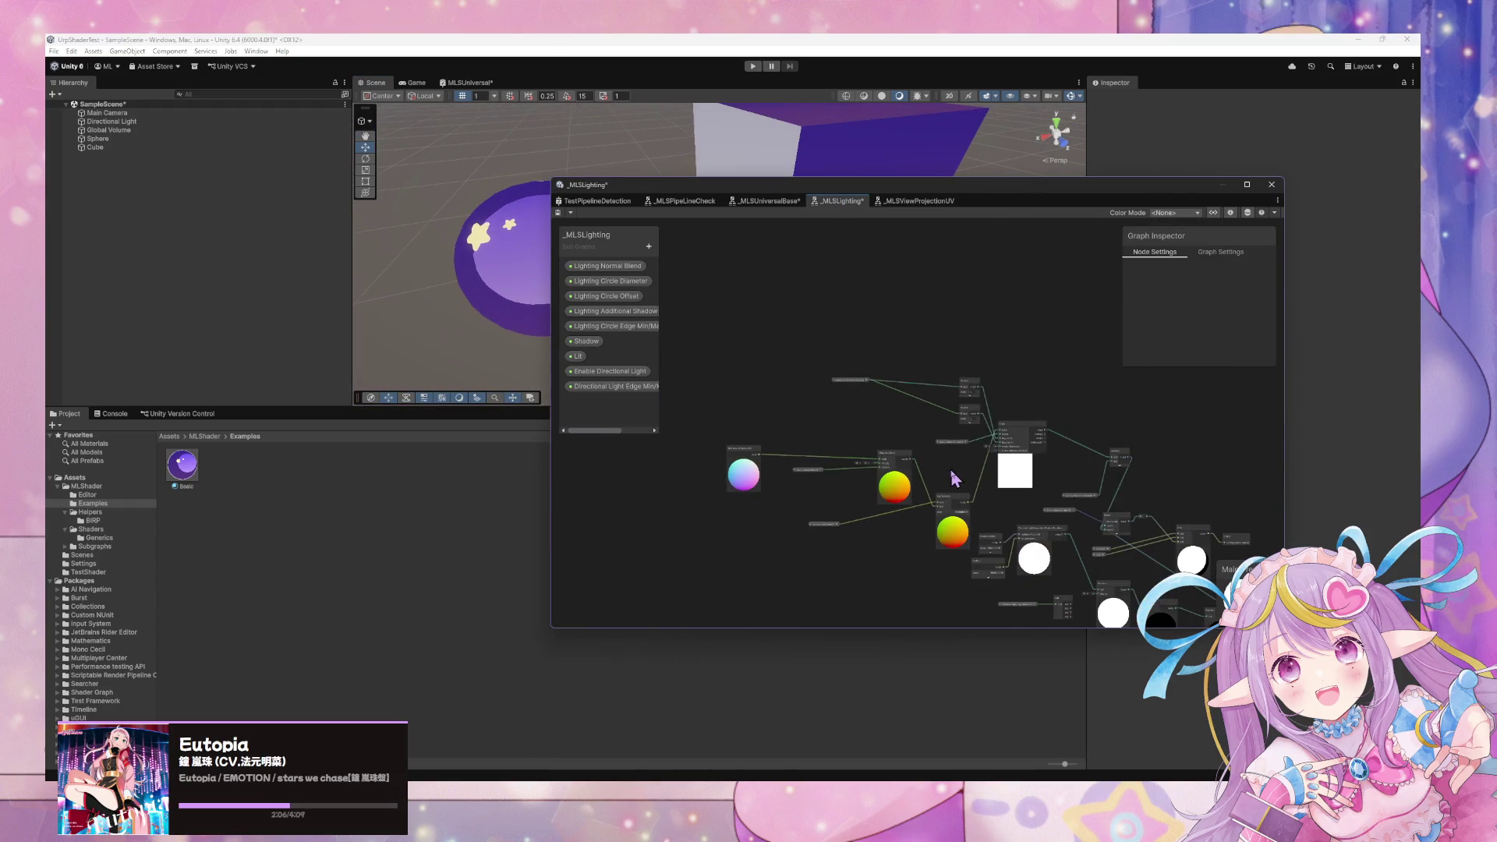
left_click_drag(1223, 569, 978, 358)
scroll(989, 413, "up", 4)
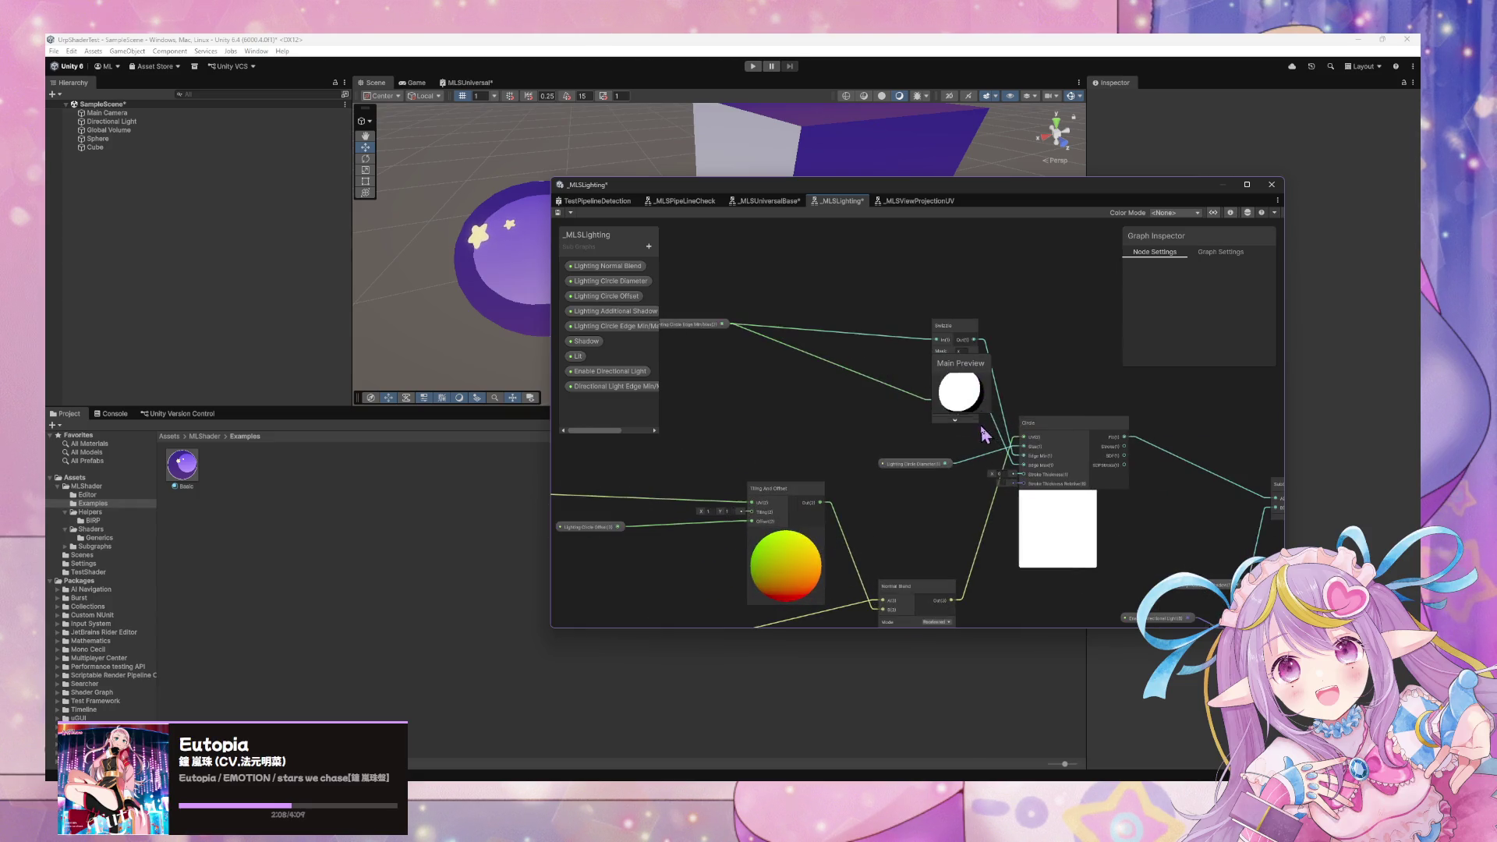
mouse_move(994, 413)
left_mouse_down()
mouse_move(1208, 552)
mouse_move(1181, 602)
left_mouse_up()
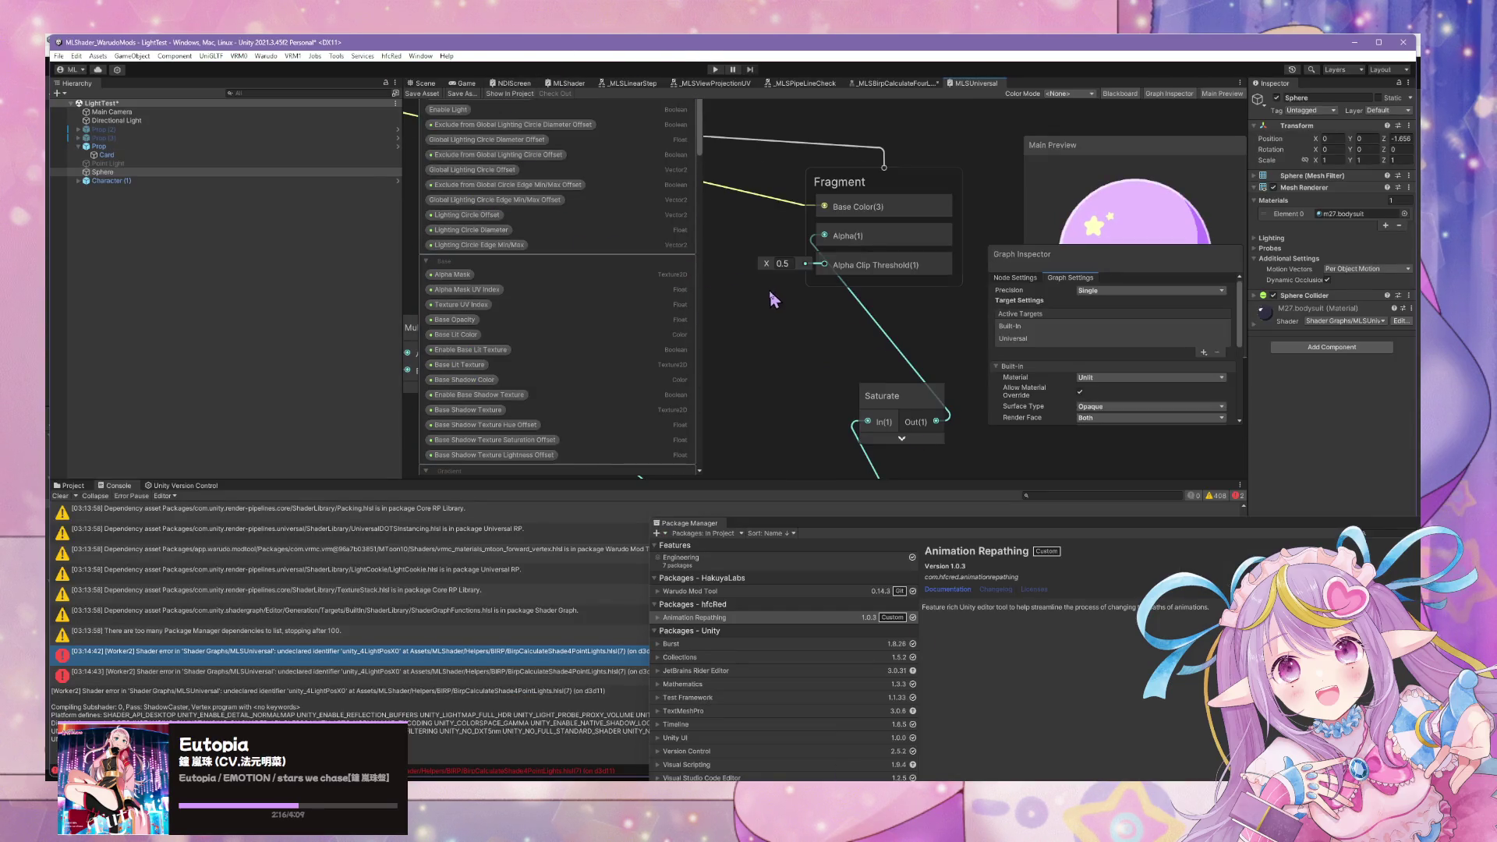
scroll(709, 434, "down", 10)
Undock the MLSUniversal graph into a larger floating window.
scroll(862, 401, "up", 3)
scroll(909, 288, "down", 3)
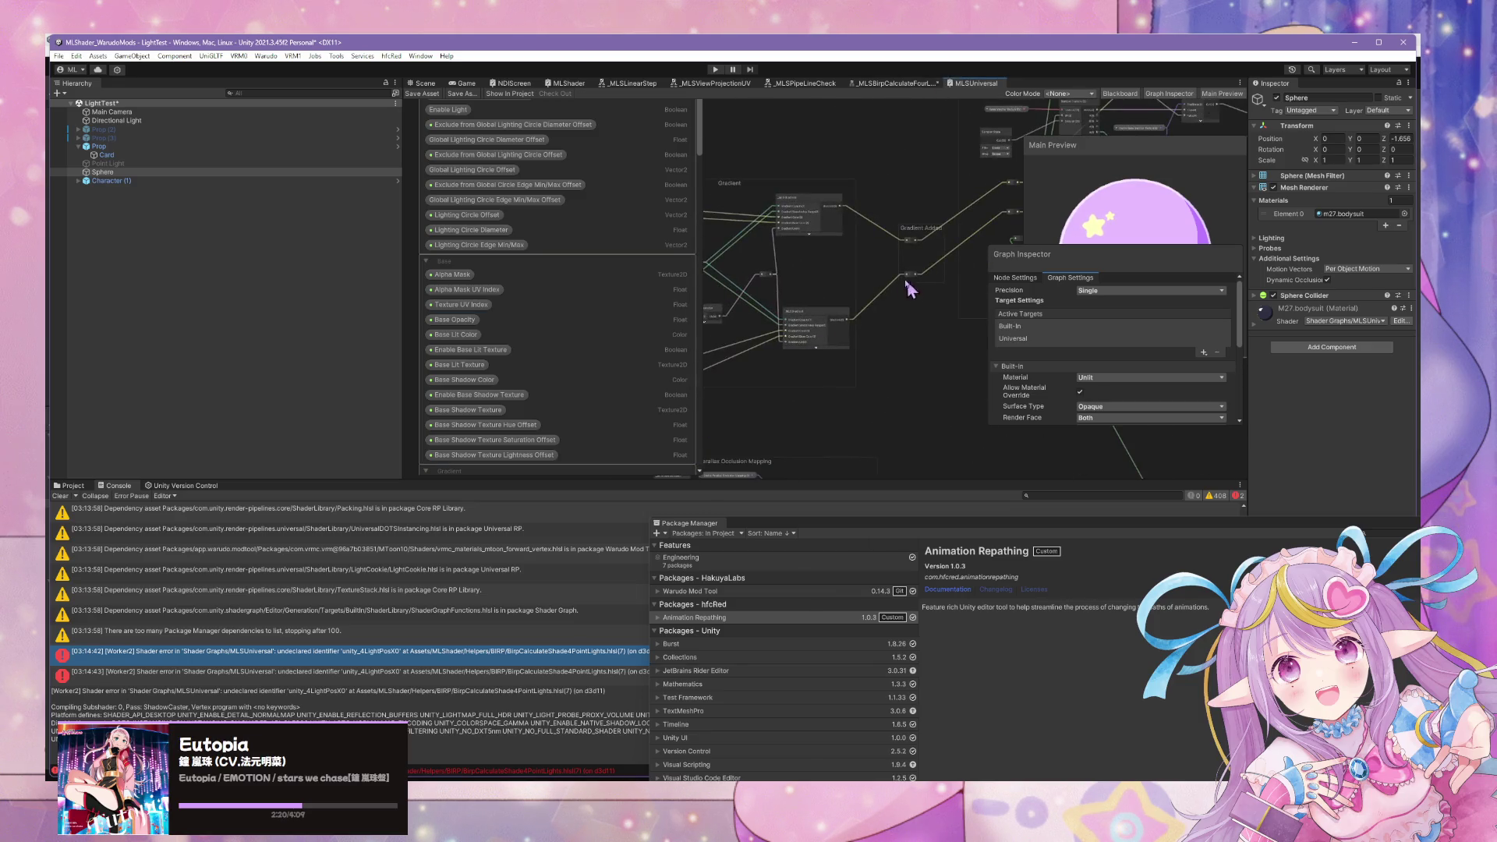
scroll(811, 395, "up", 3)
mouse_move(780, 366)
left_mouse_down()
mouse_move(712, 194)
mouse_move(863, 250)
mouse_move(922, 329)
mouse_move(892, 347)
mouse_move(834, 343)
mouse_move(978, 355)
left_mouse_up()
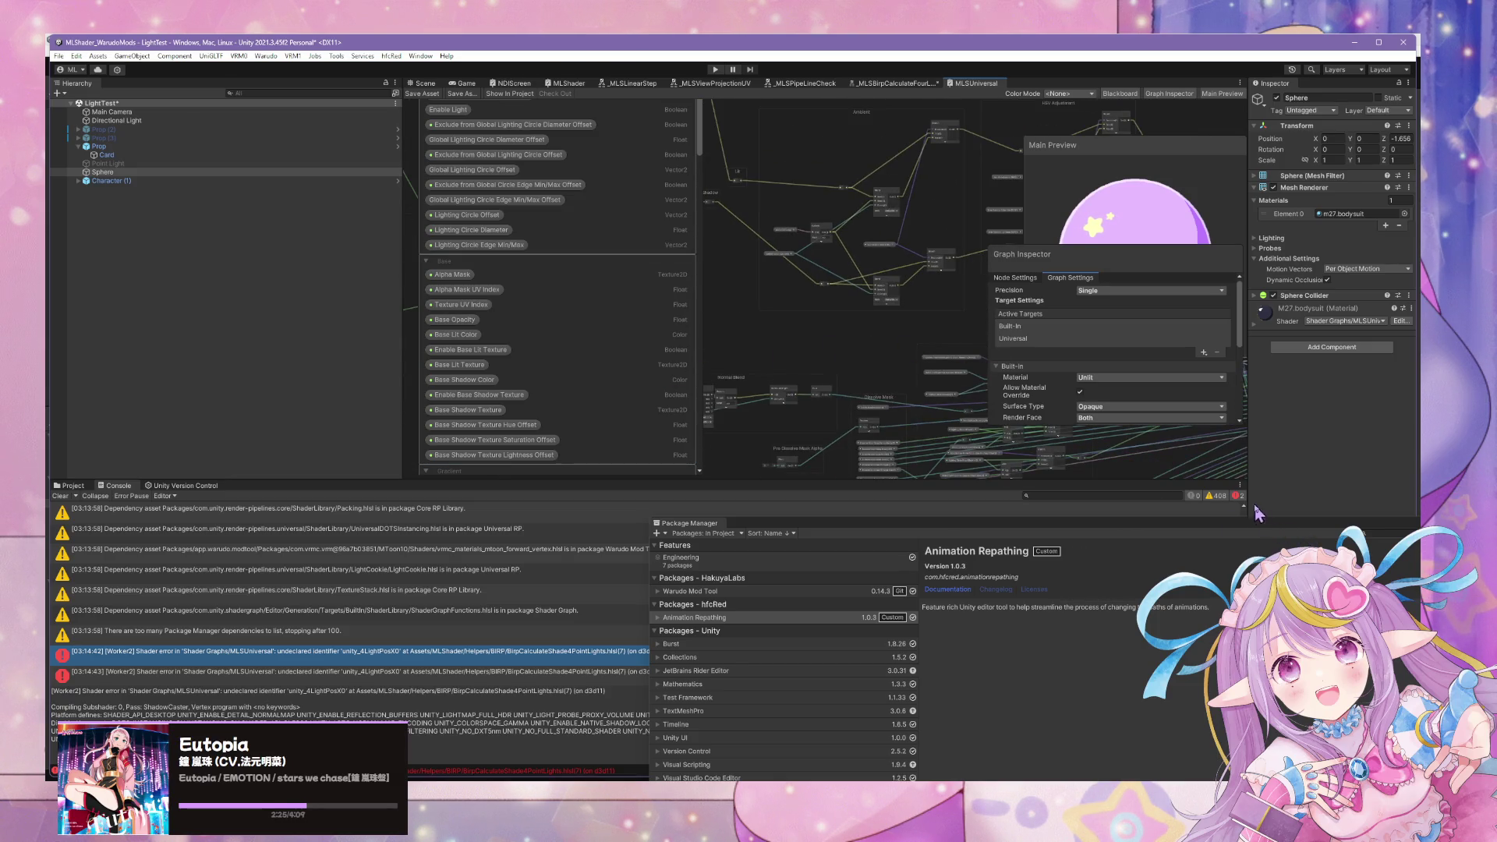
middle_click(998, 81)
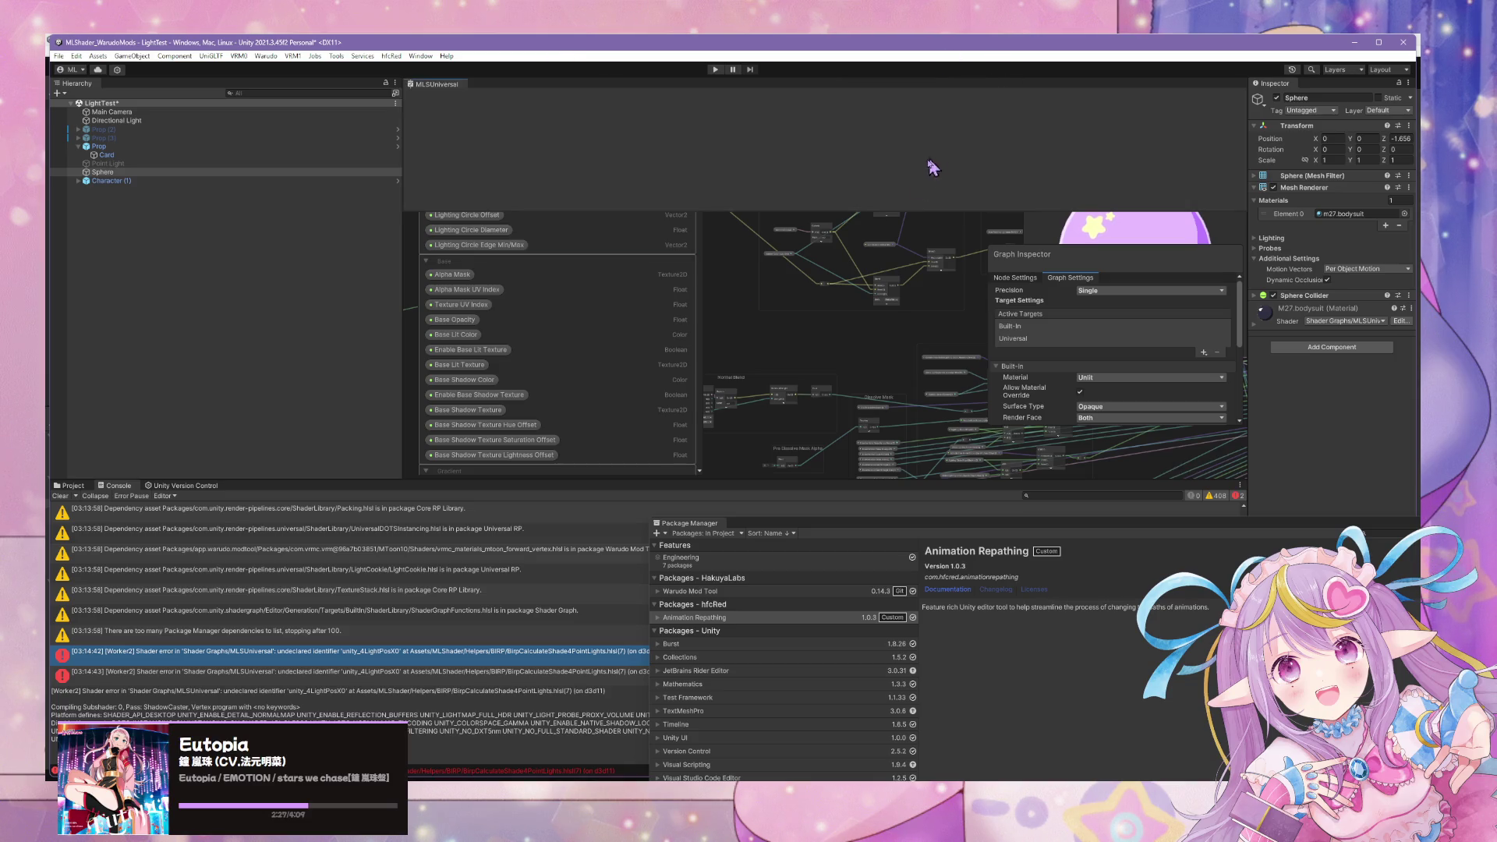
left_click(878, 294)
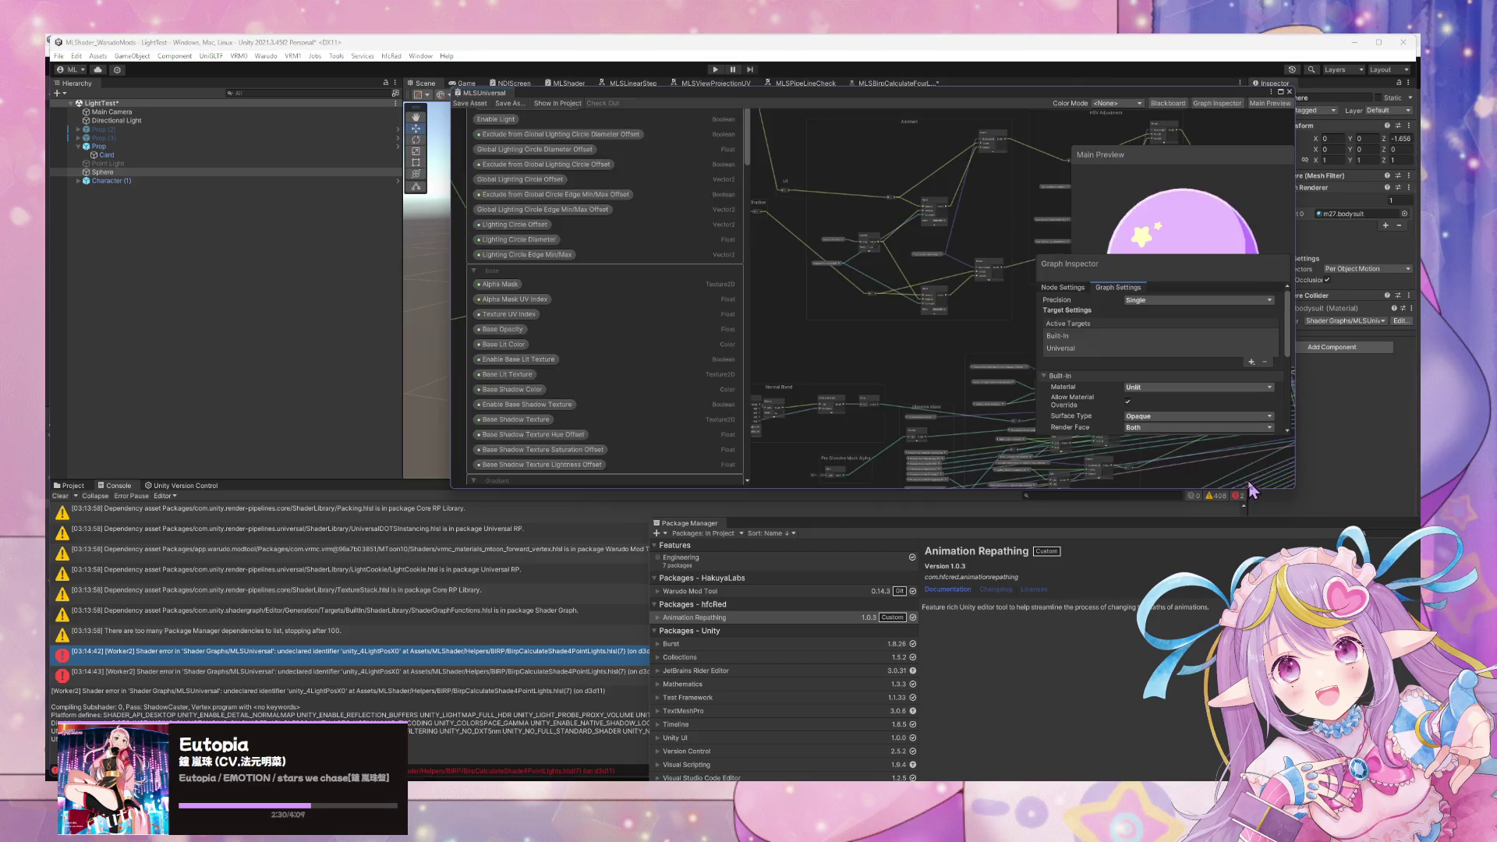
left_click_drag(1295, 490, 1403, 752)
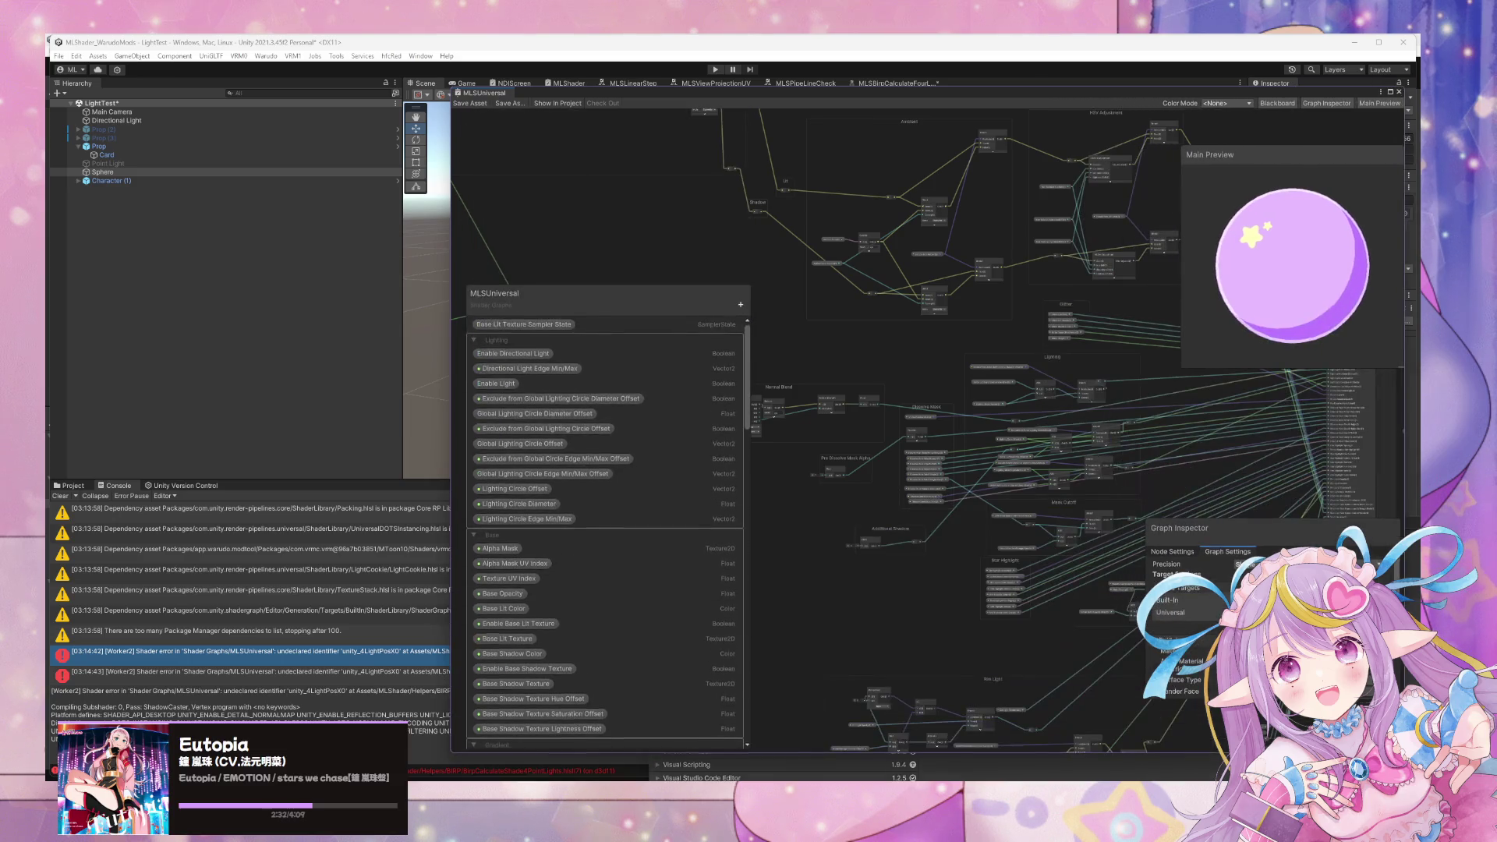
Navigate past the Glitter group to the master node and open the _MLSUniversalBase sub-graph.
scroll(868, 337, "up", 2)
scroll(852, 284, "up", 3)
scroll(1053, 328, "down", 2)
scroll(975, 413, "down", 3)
scroll(1036, 311, "up", 2)
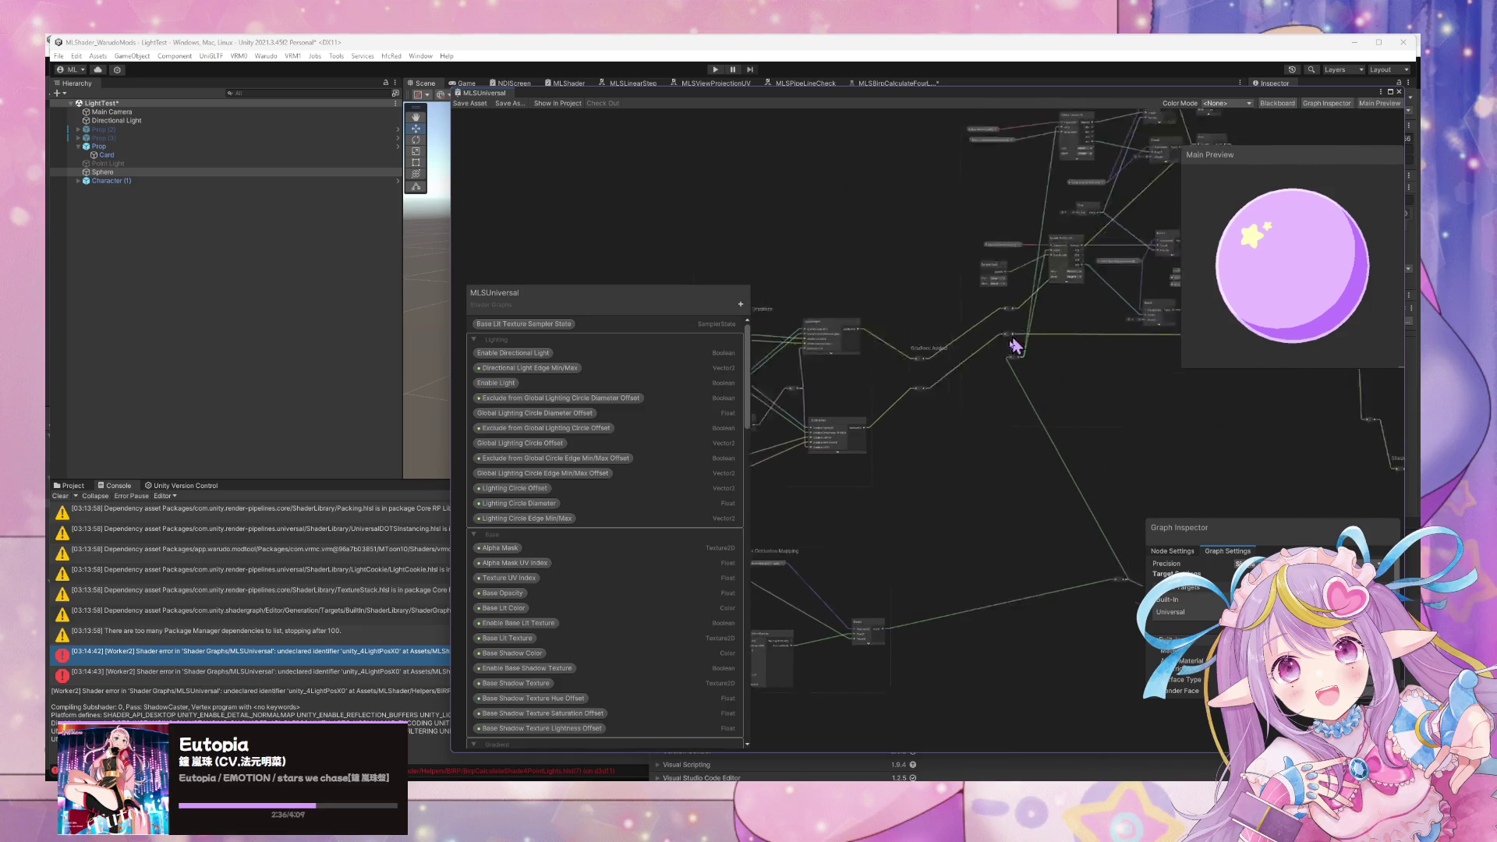
scroll(1037, 466, "up", 2)
scroll(1064, 462, "down", 2)
scroll(990, 378, "up", 2)
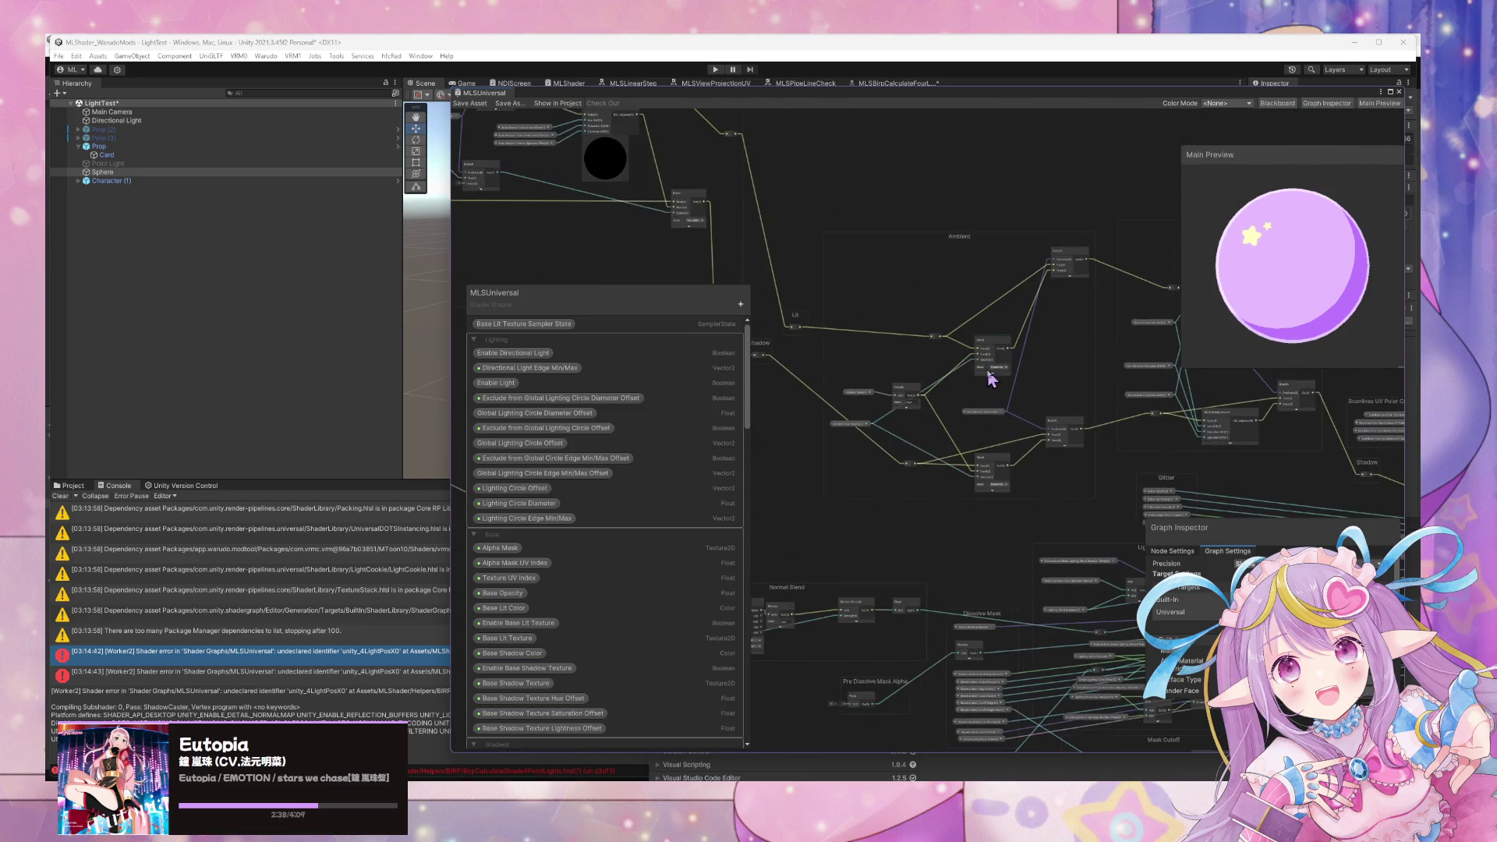
scroll(1075, 226, "down", 2)
scroll(1002, 352, "up", 2)
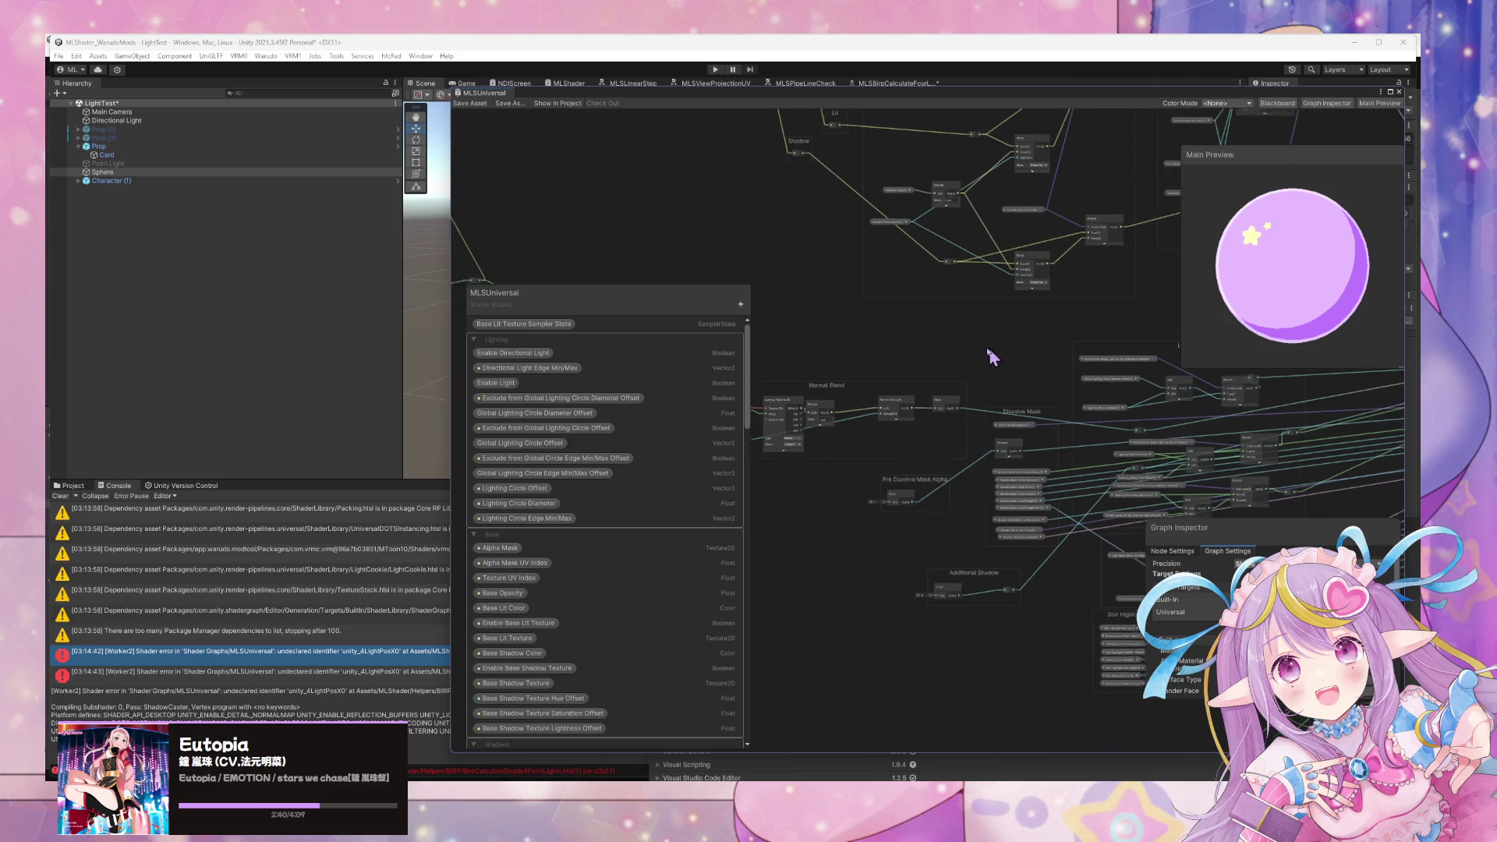
left_click_drag(1017, 331, 943, 452)
scroll(1001, 431, "down", 2)
scroll(1002, 377, "up", 2)
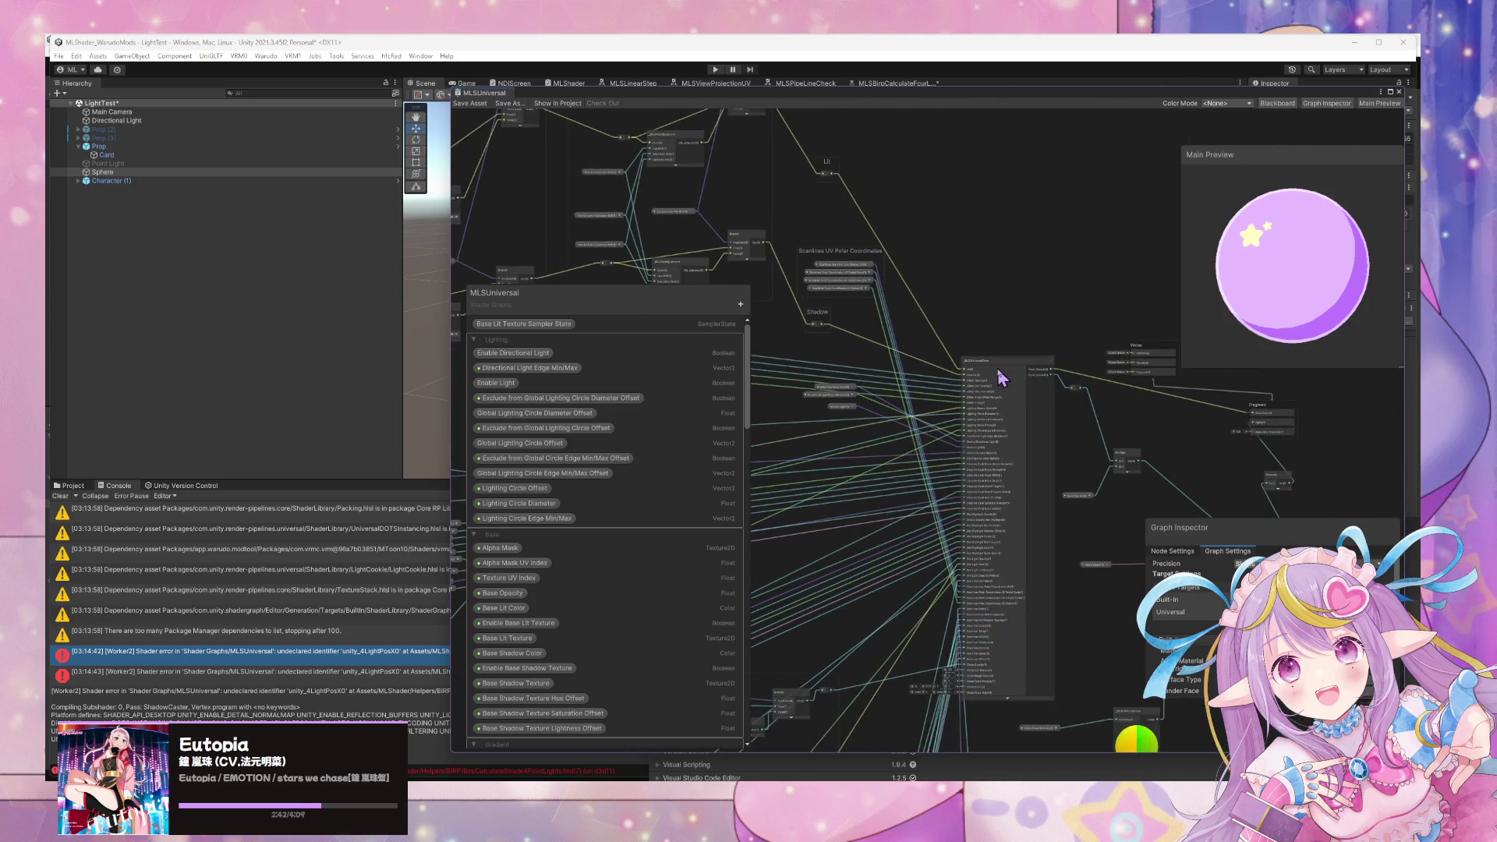
scroll(1005, 367, "down", 2)
scroll(1029, 265, "up", 2)
scroll(966, 288, "up", 1)
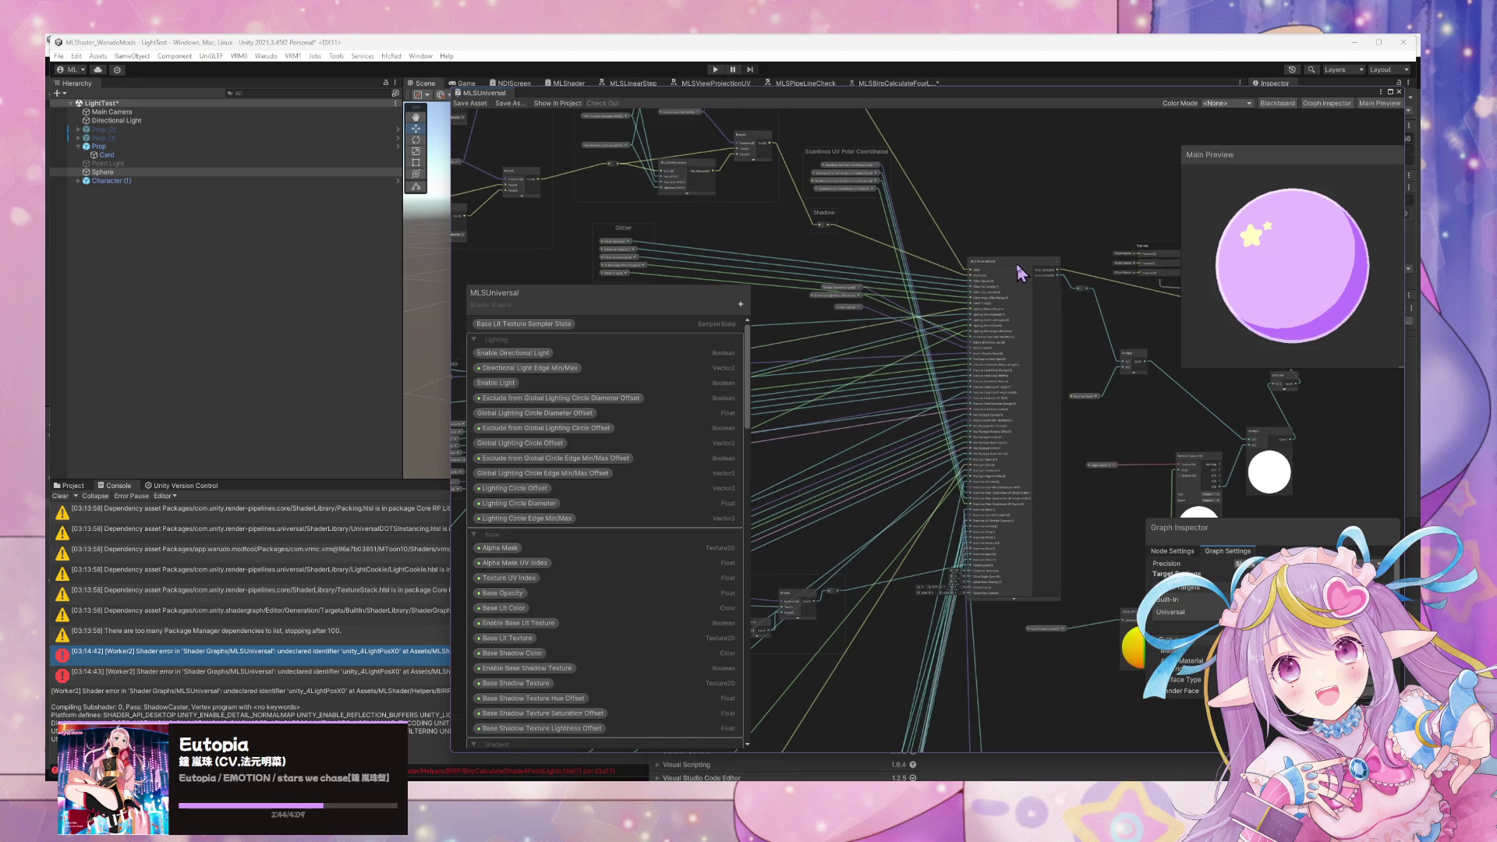
left_click(1020, 272)
double_click(1020, 269)
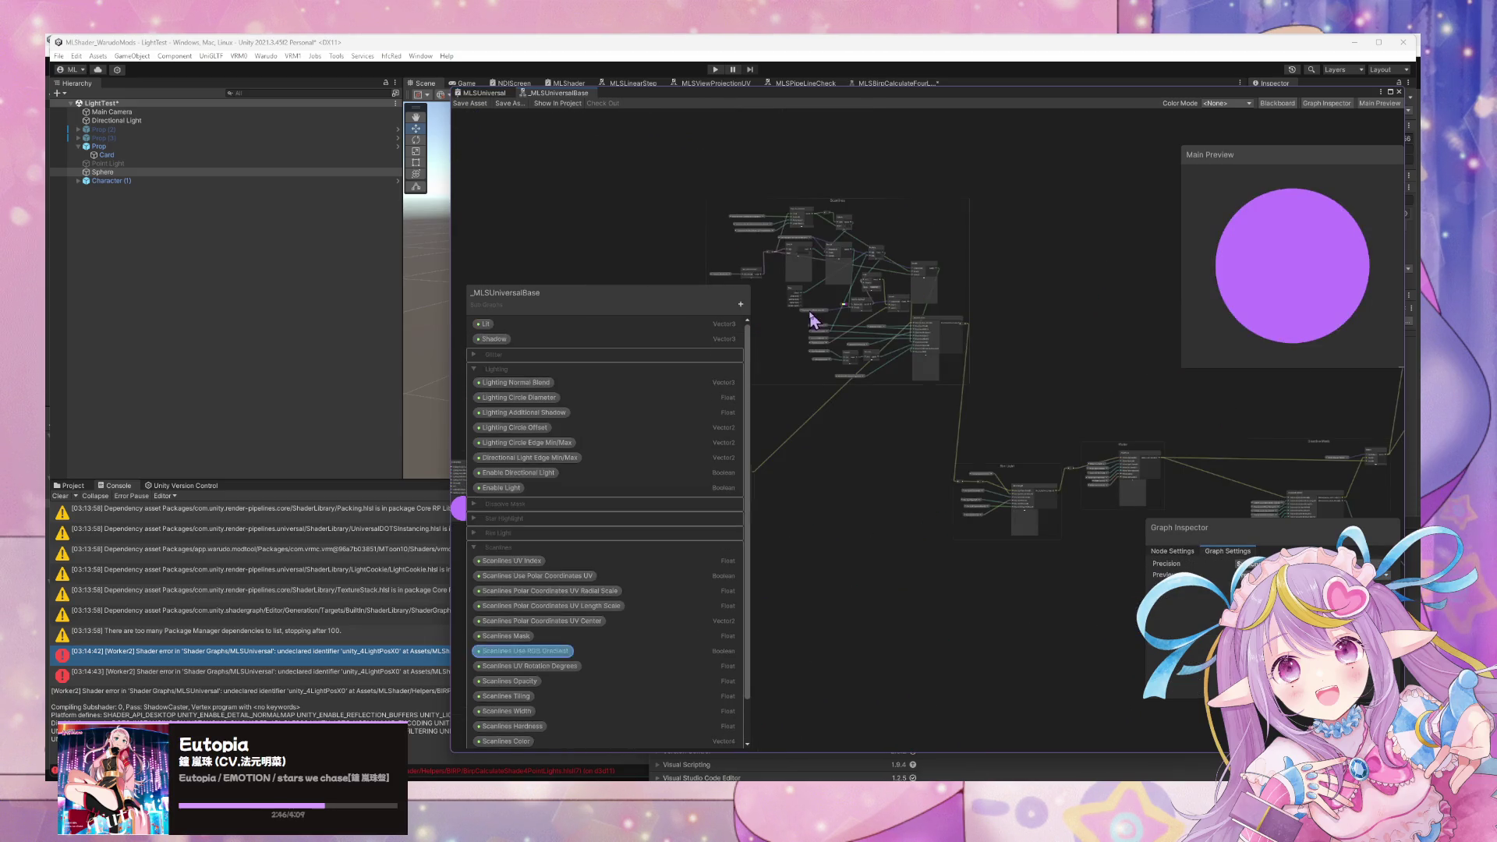
Centre the Lighting node and open the _MLSLighting subgraph.
scroll(1096, 328, "up", 3)
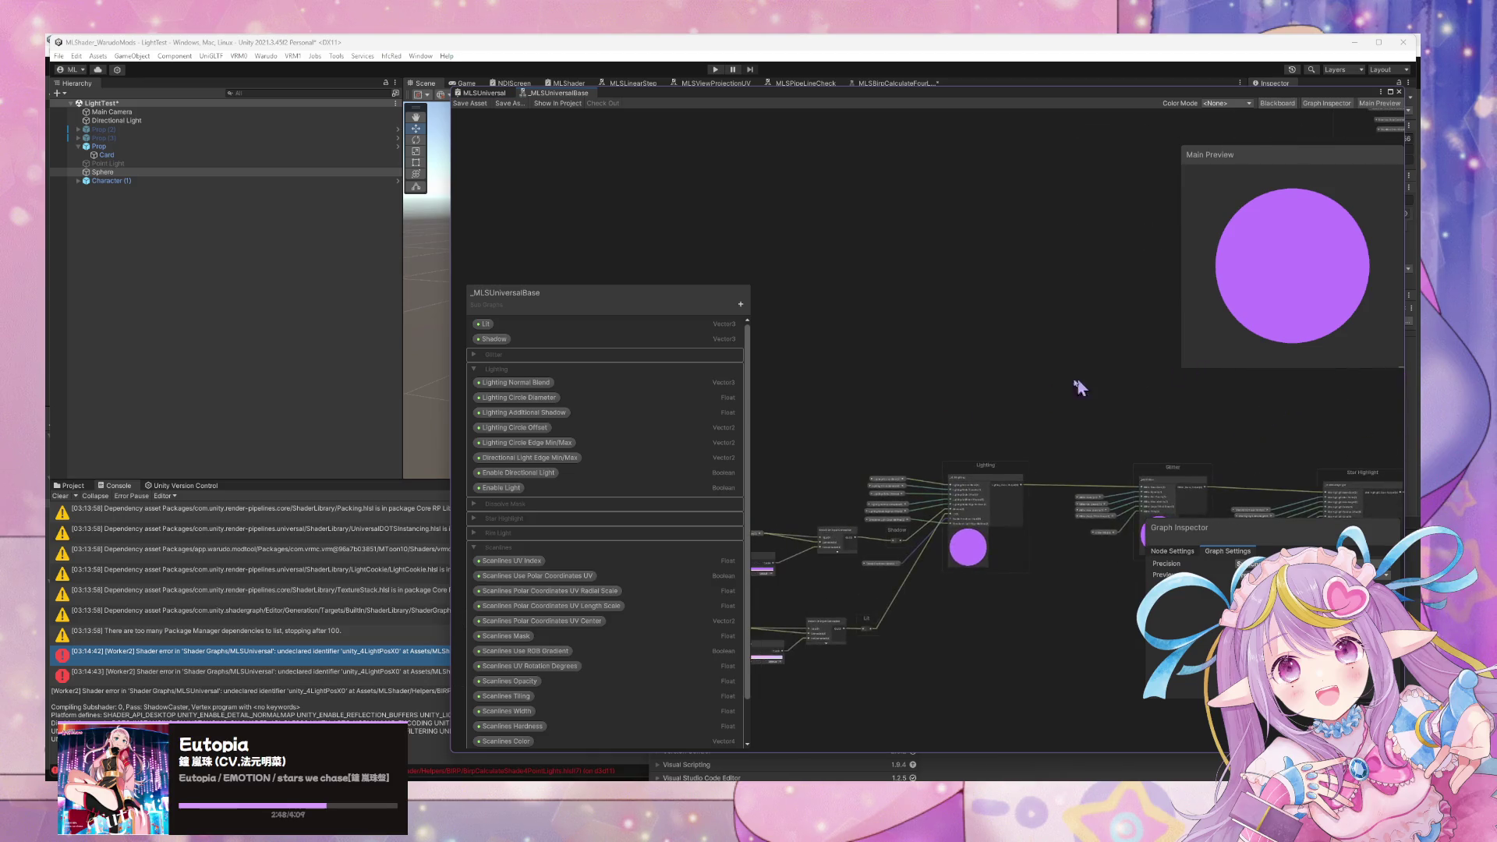
scroll(1023, 450, "up", 2)
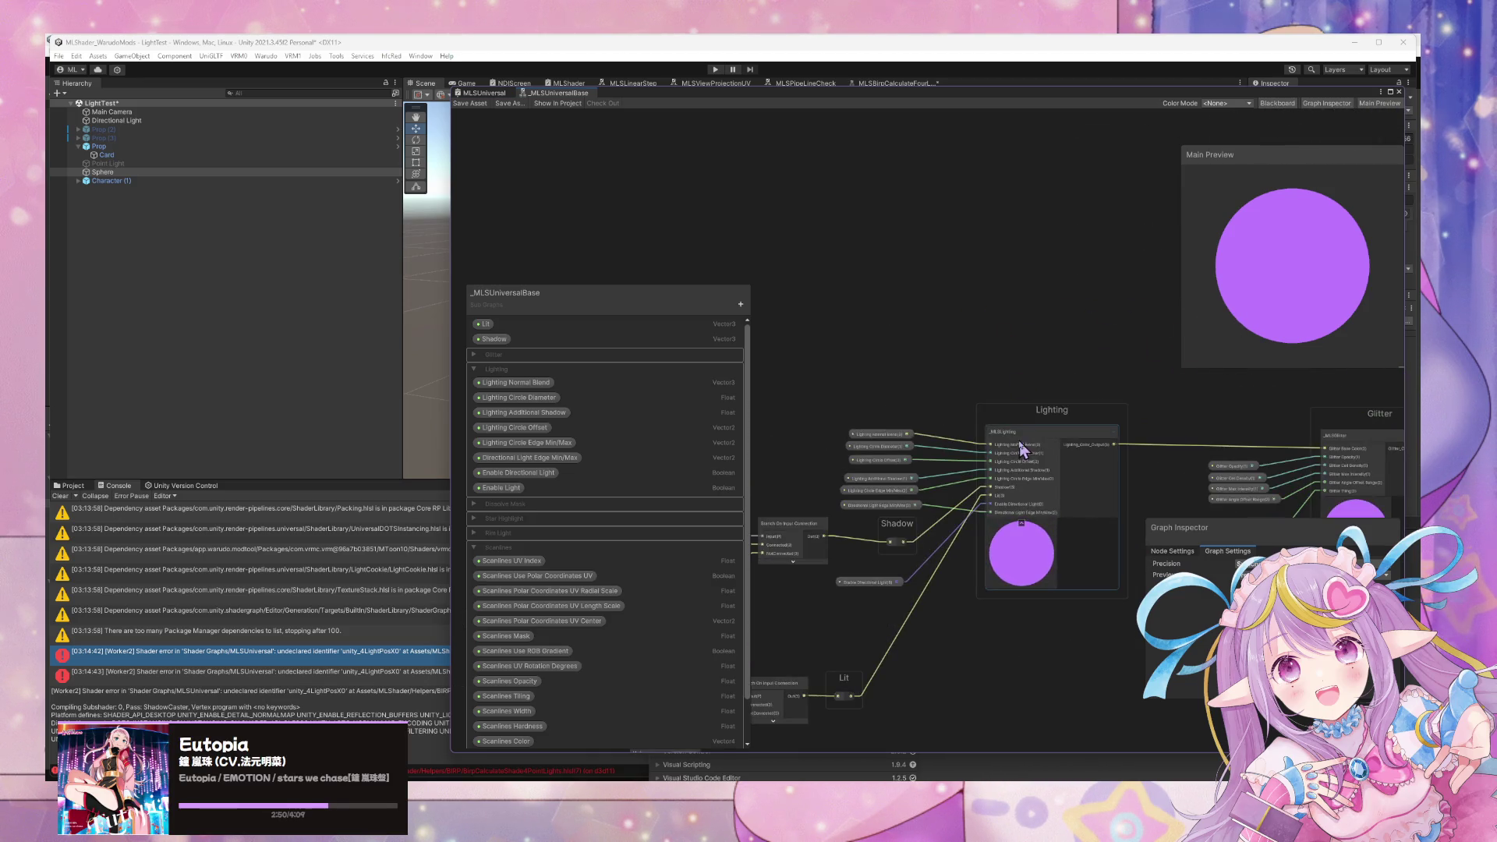
left_click_drag(1010, 437, 1110, 292)
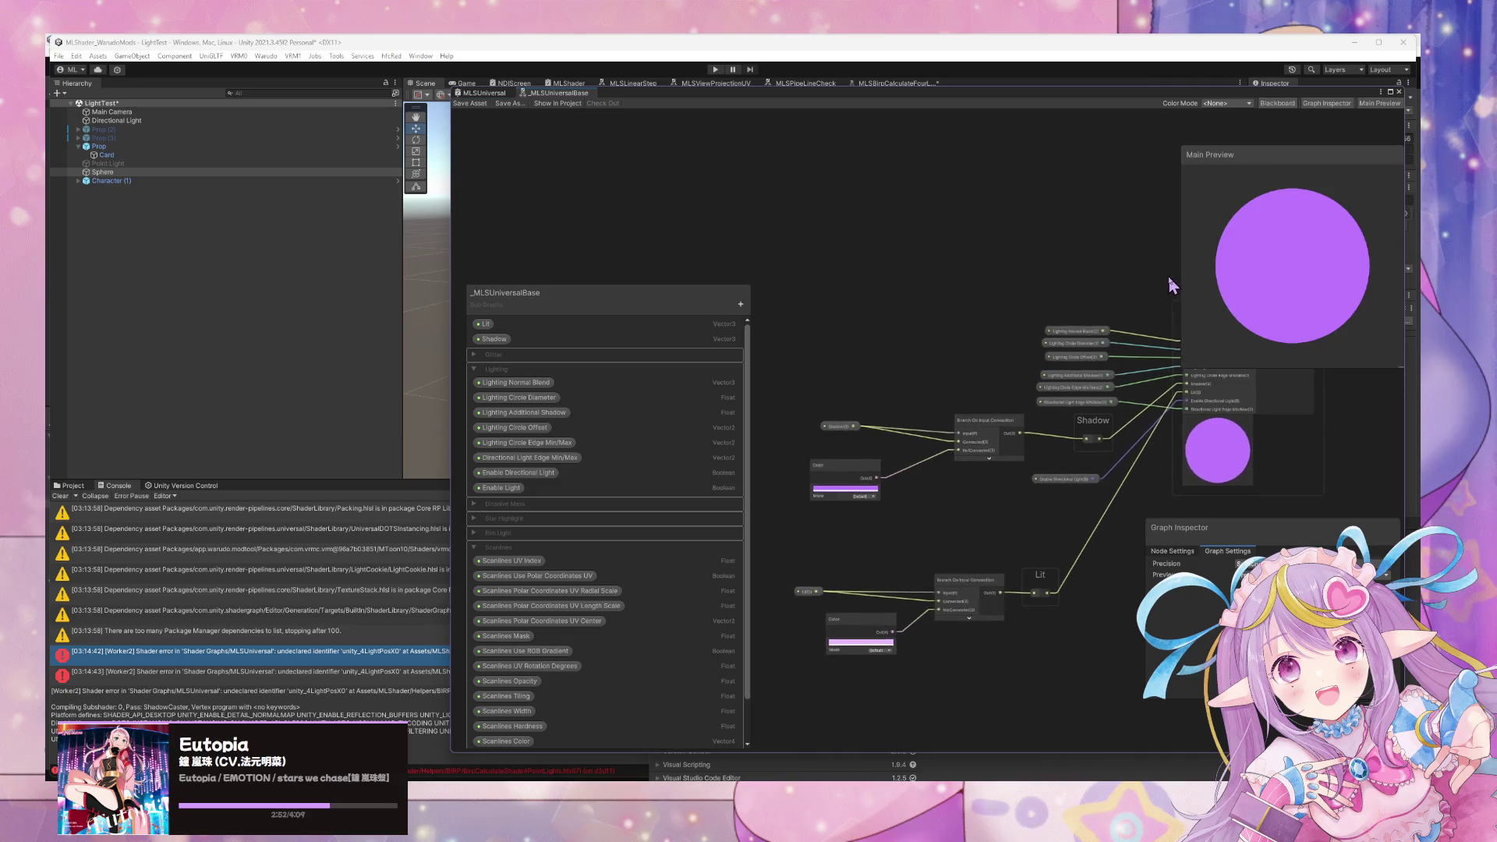
scroll(1069, 308, "up", 2)
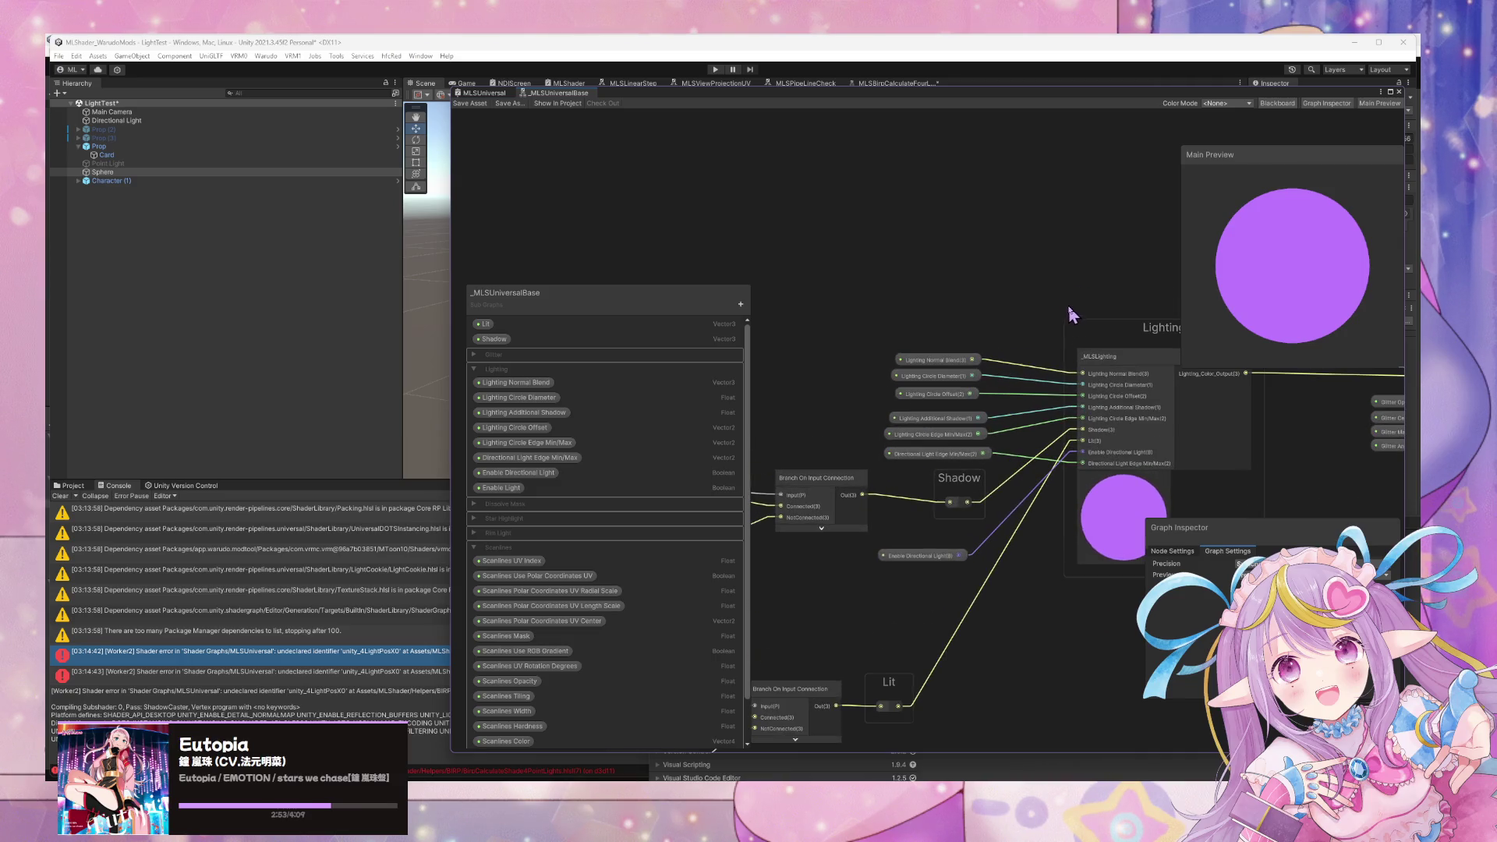
double_click(1142, 360)
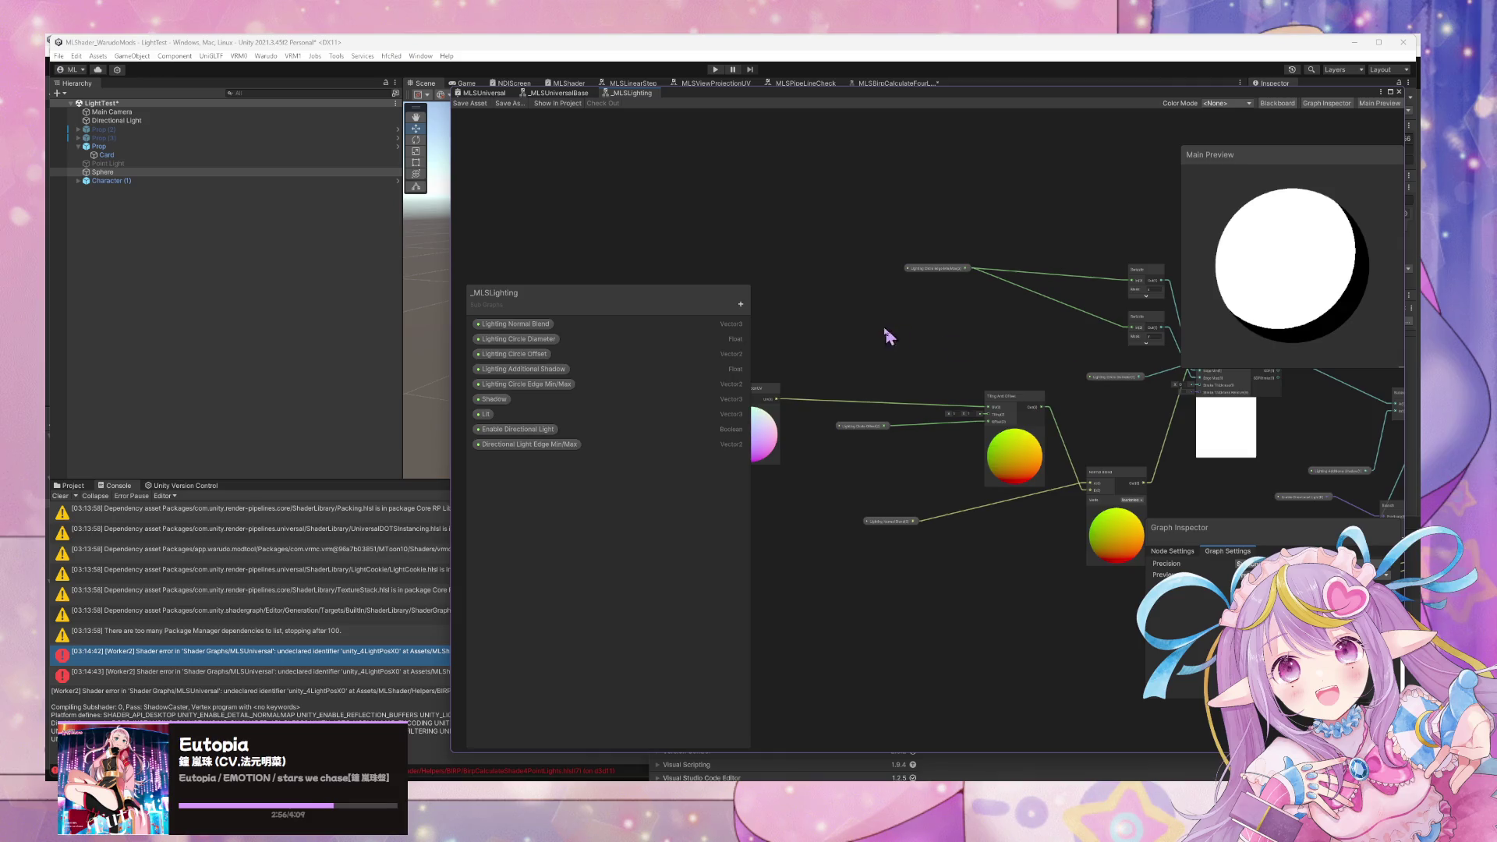
Switch the Main Preview mesh to a cube and rotate it for inspection.
scroll(1060, 357, "up", 5)
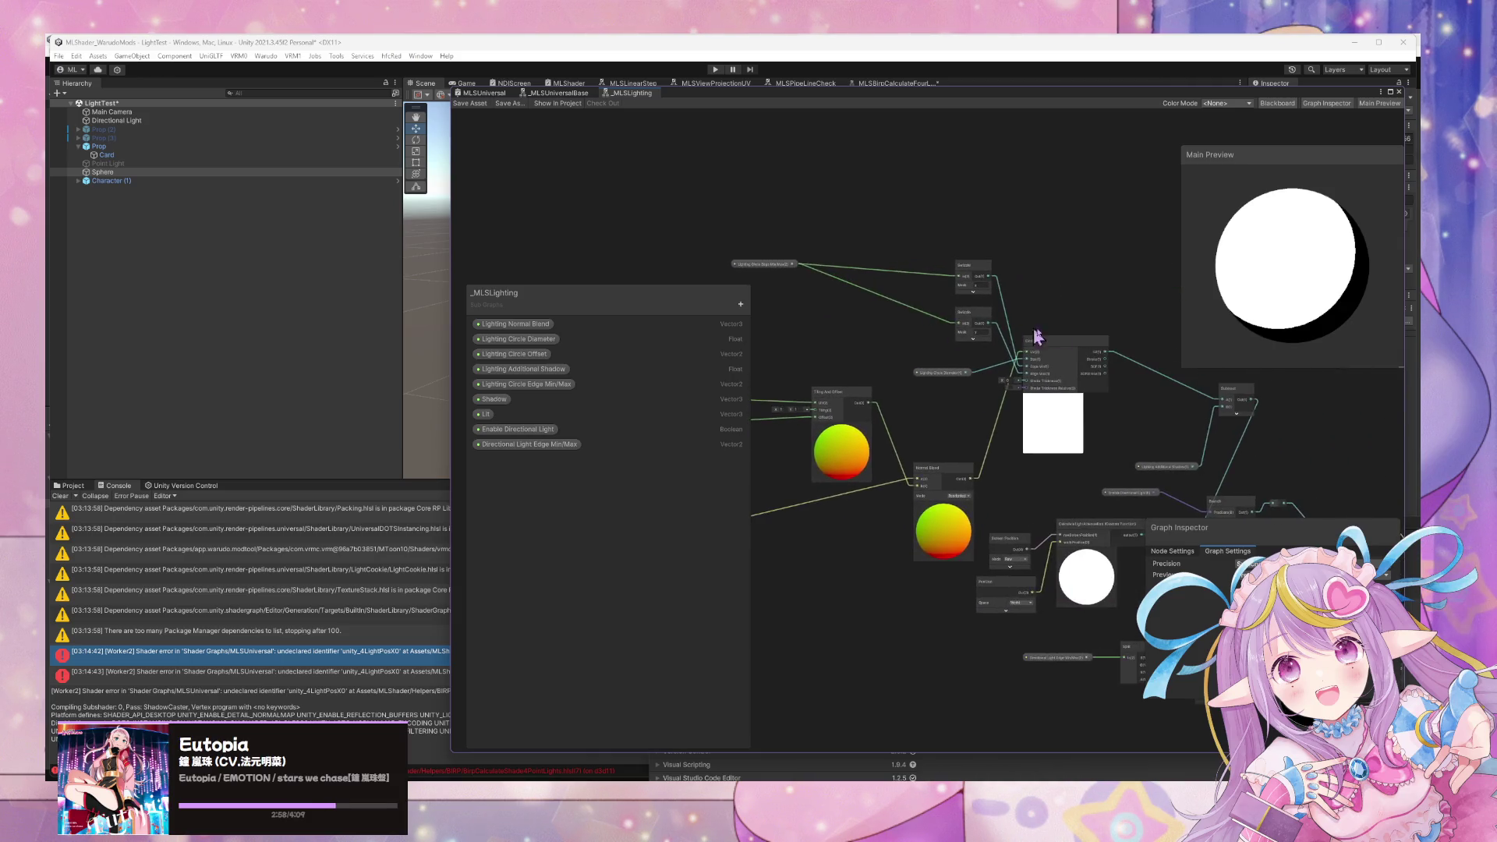
scroll(1085, 333, "down", 6)
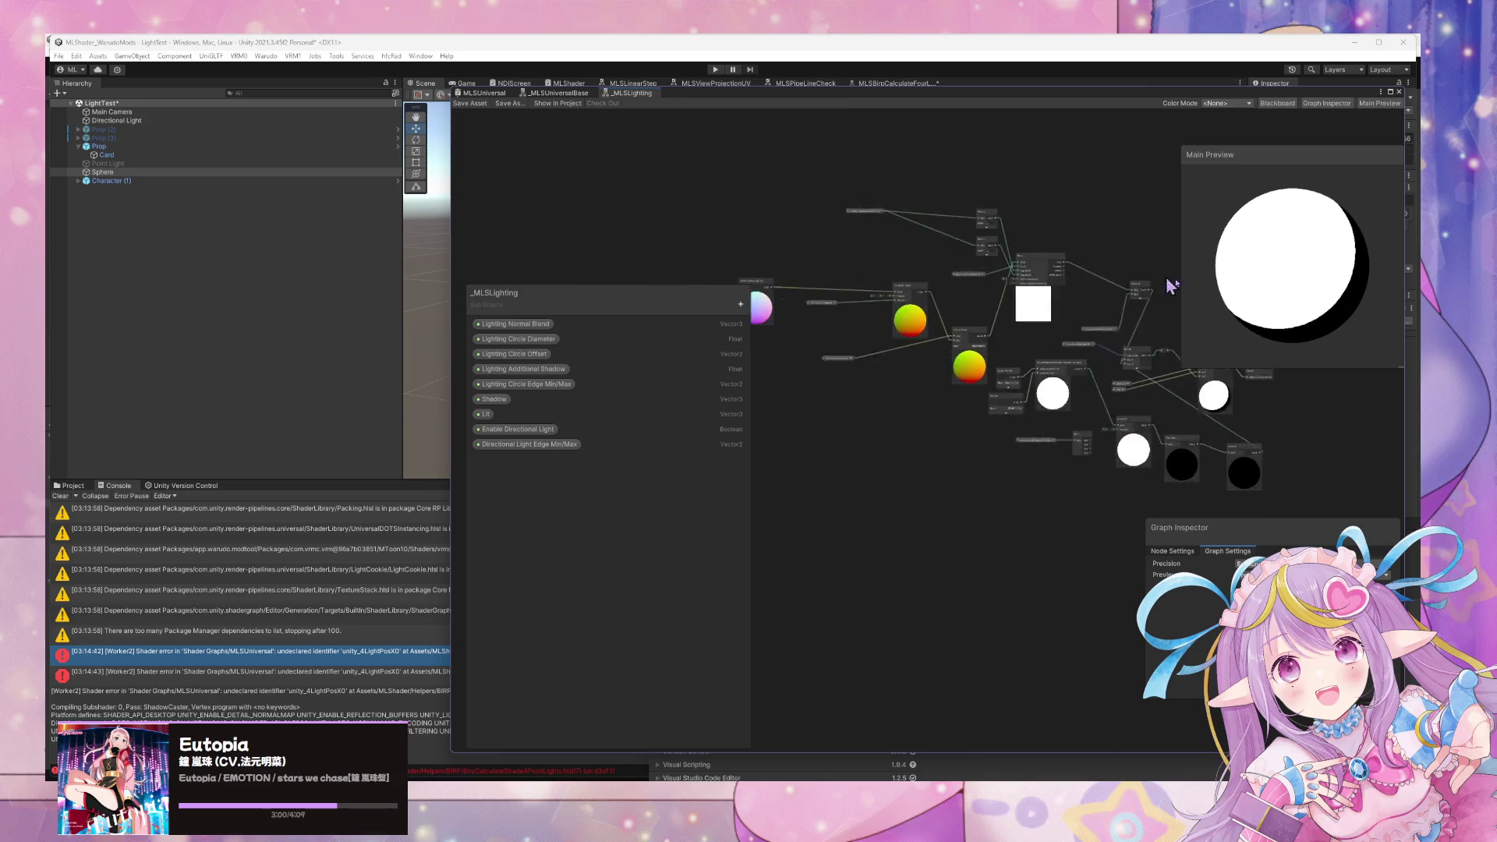
scroll(1064, 398, "up", 3)
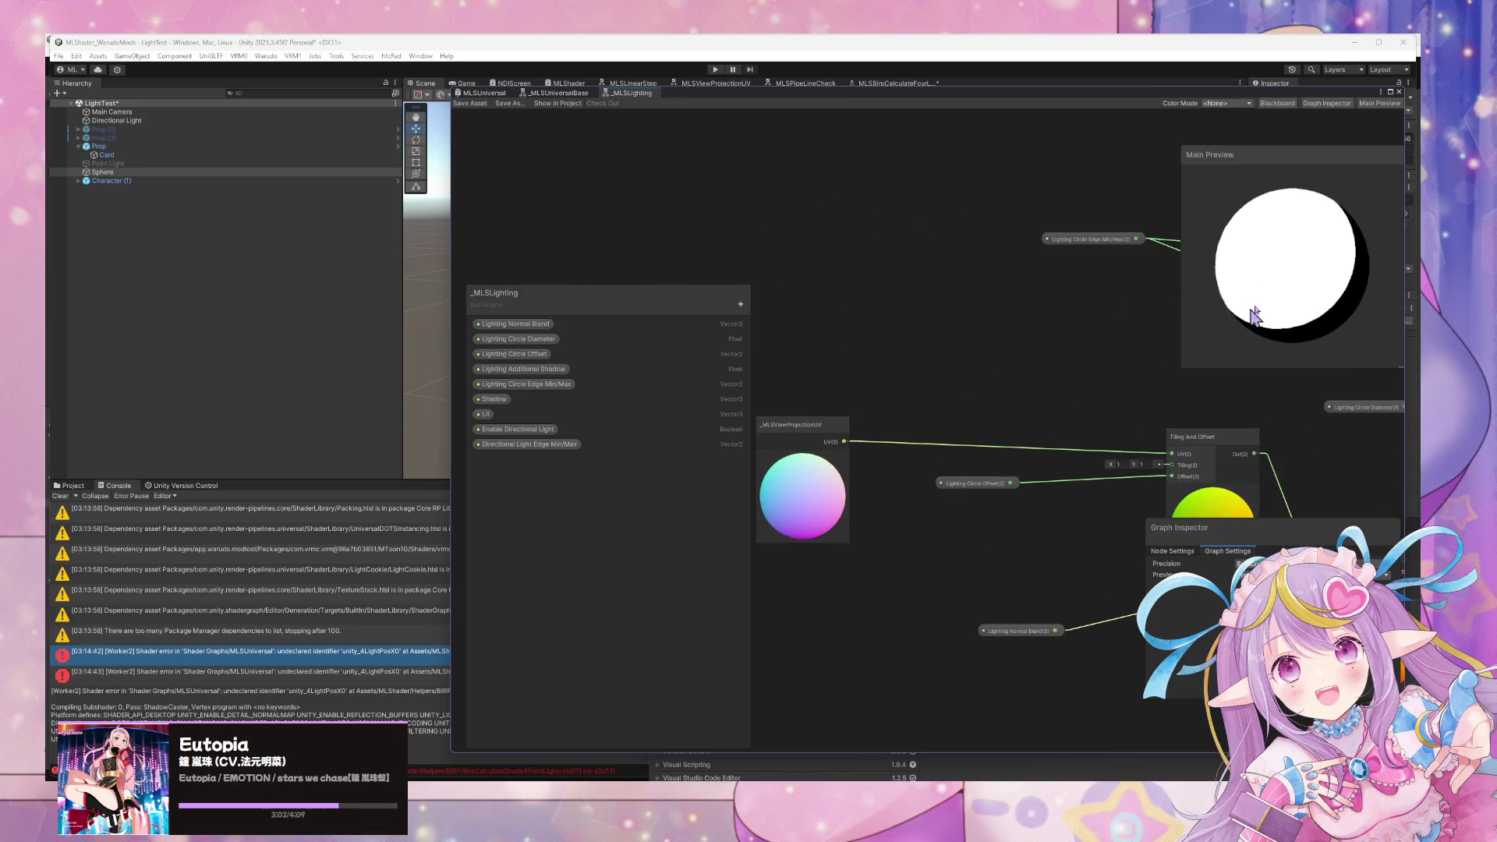
right_click(1325, 294)
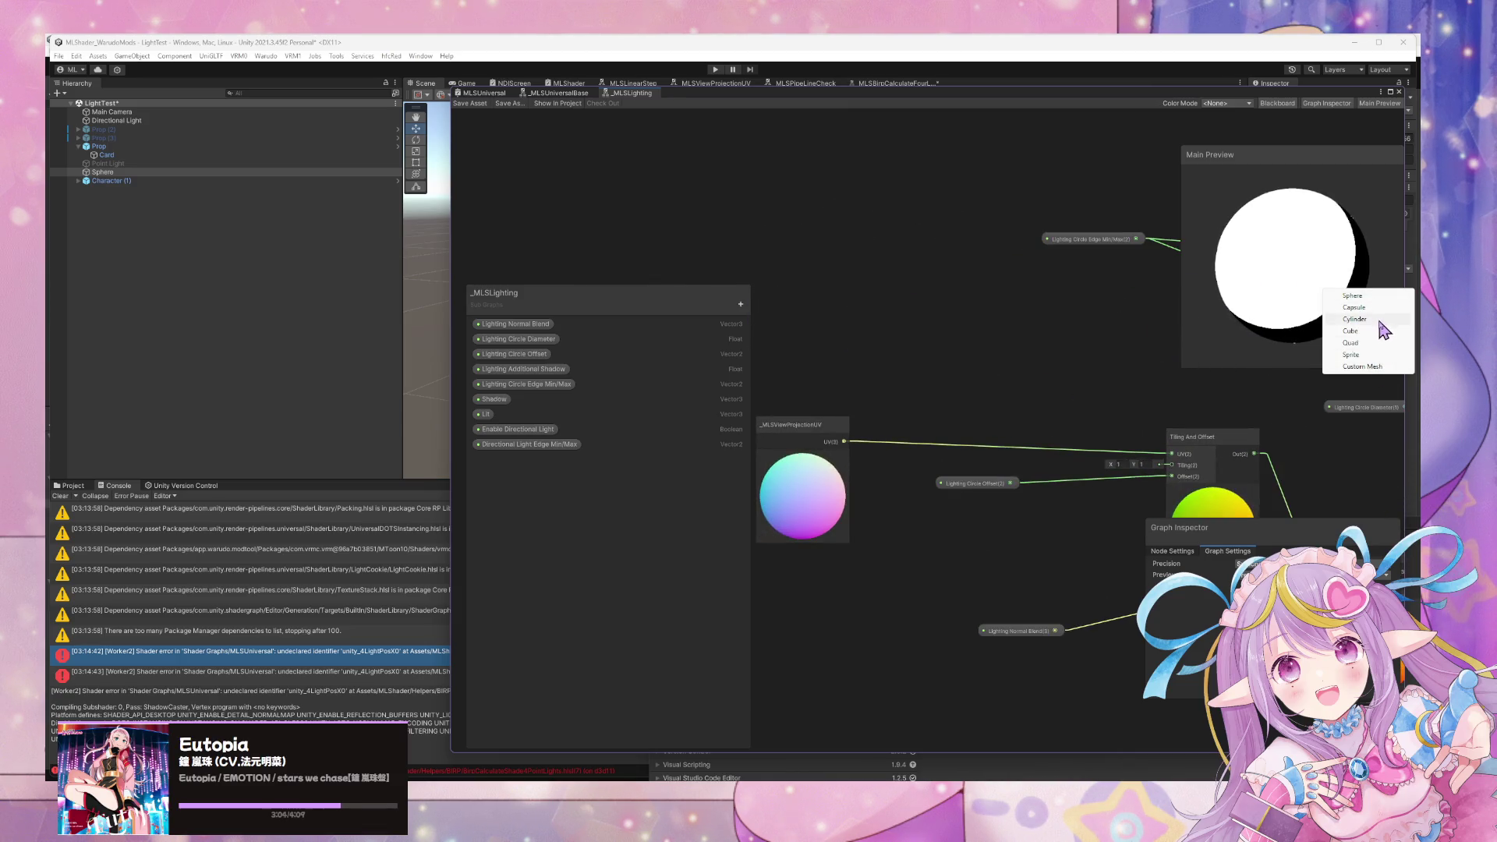
left_click(1382, 340)
mouse_move(1340, 260)
left_mouse_down()
mouse_move(1260, 335)
mouse_move(1193, 244)
mouse_move(1298, 209)
mouse_move(1346, 320)
mouse_move(1216, 254)
mouse_move(1228, 336)
left_mouse_up()
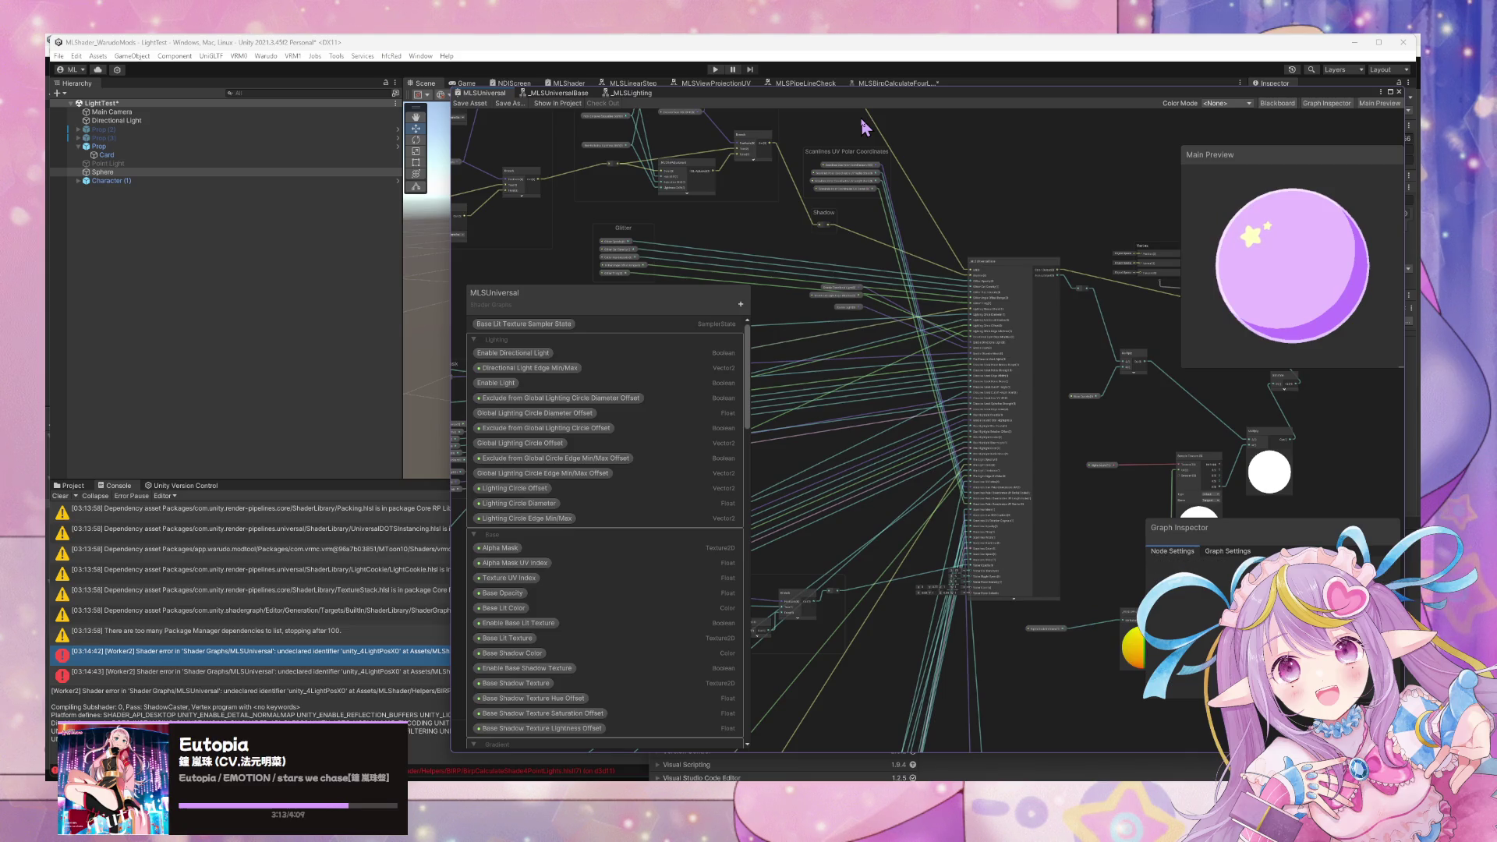
Open _MLSUniversalBase, find the Rim Light group, and open the _MLSRimLight subgraph.
left_click_drag(988, 381, 983, 459)
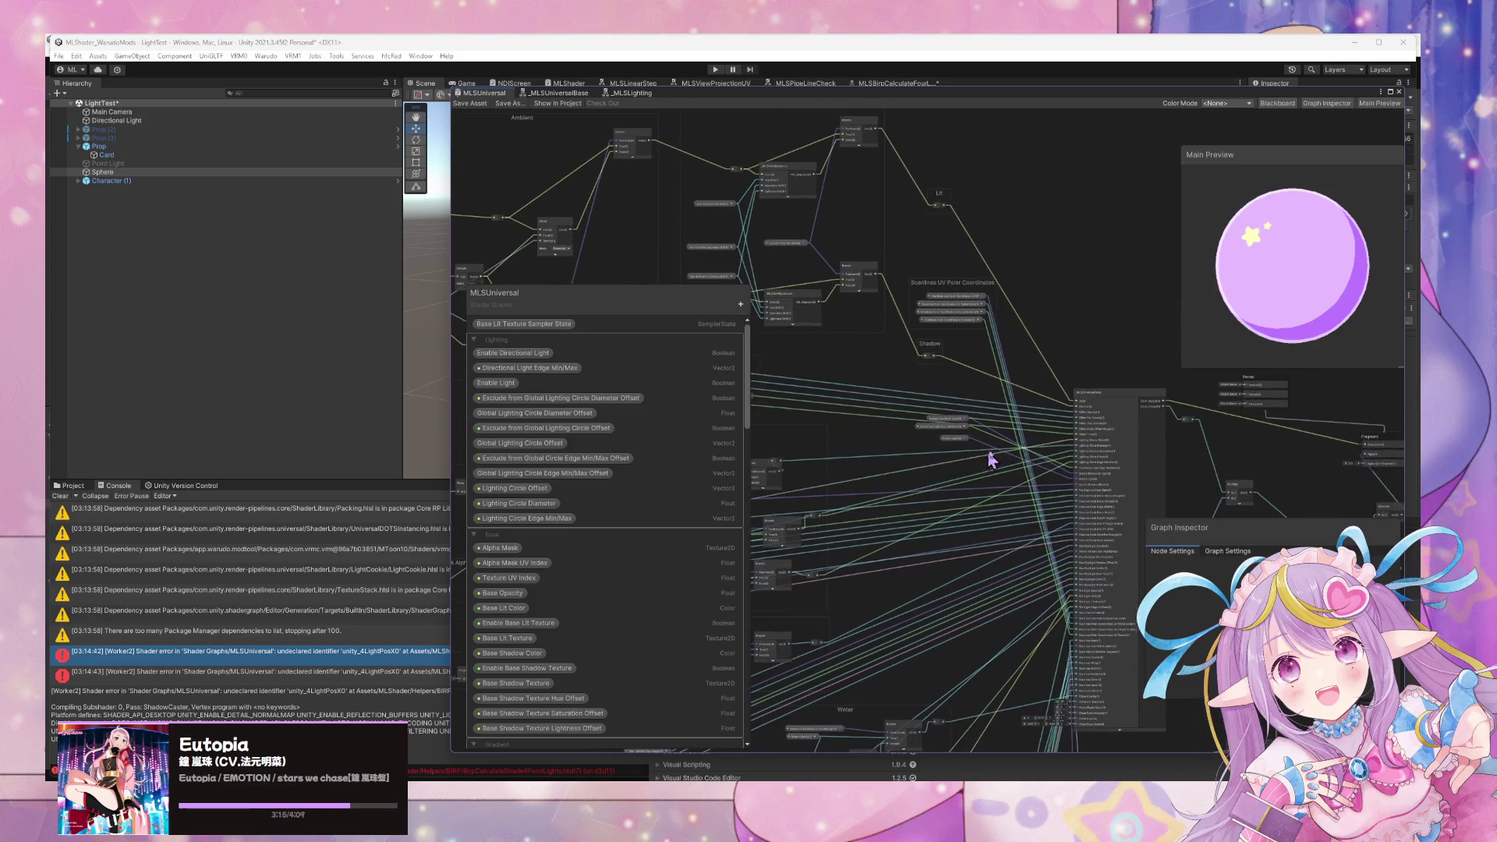
double_click(1125, 431)
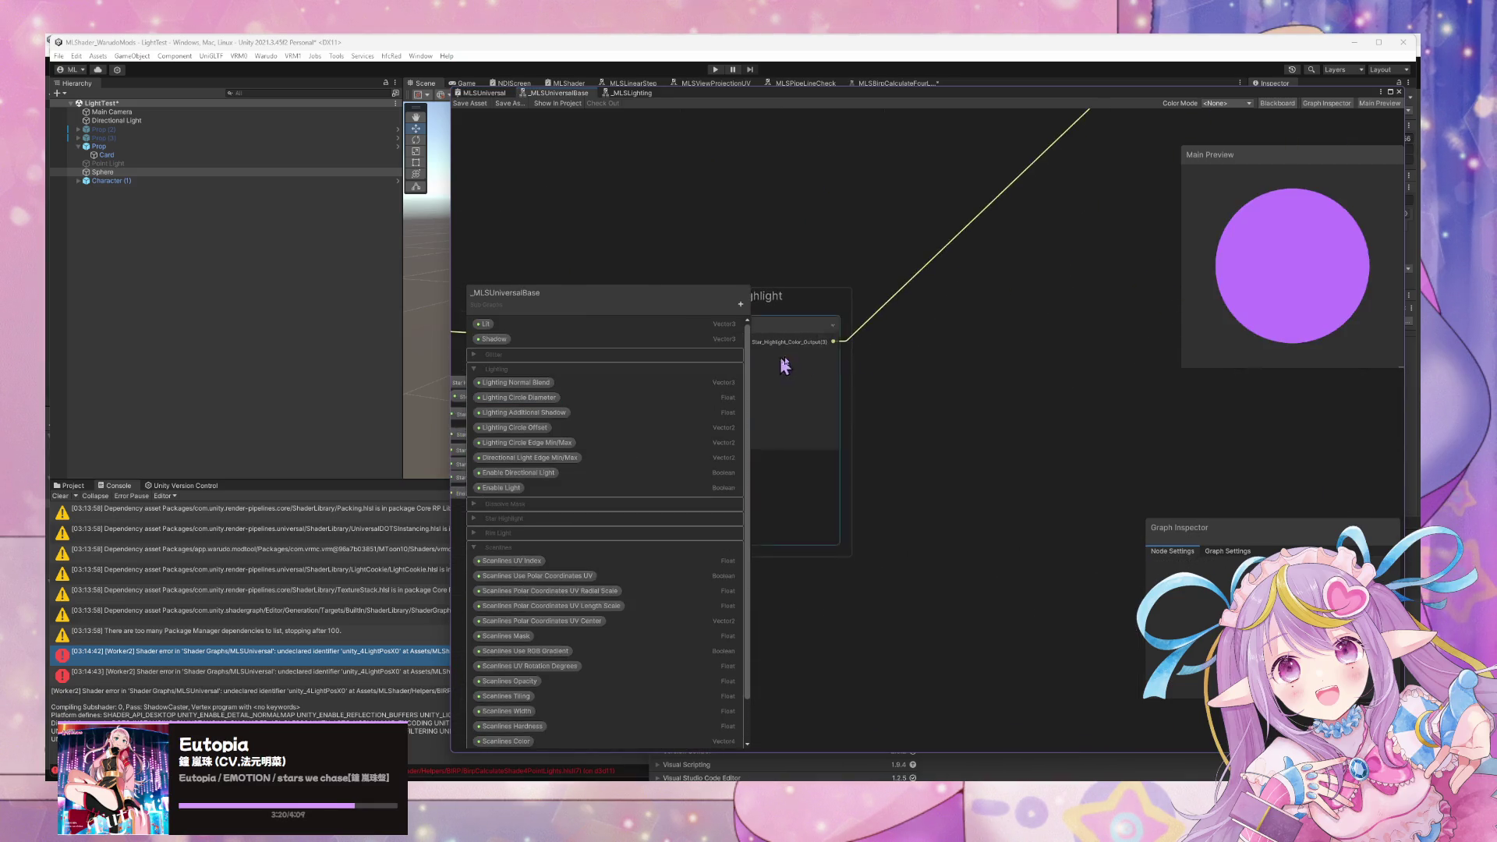
left_click_drag(919, 526, 1127, 641)
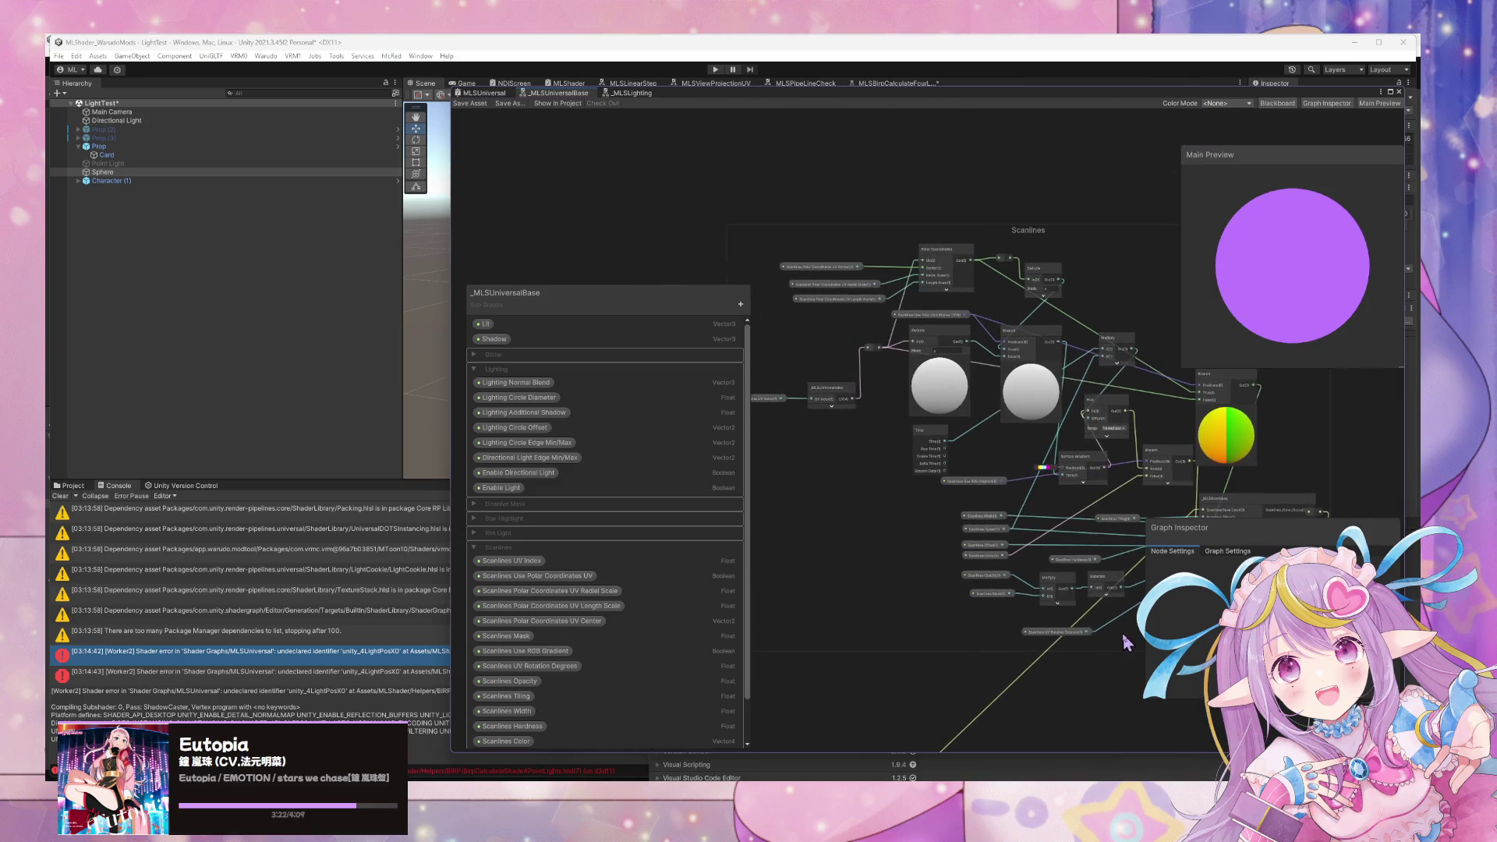
mouse_move(1078, 552)
left_mouse_down()
mouse_move(1106, 507)
mouse_move(1004, 346)
left_mouse_up()
scroll(1004, 345, "up", 2)
left_click_drag(1013, 429, 1117, 316)
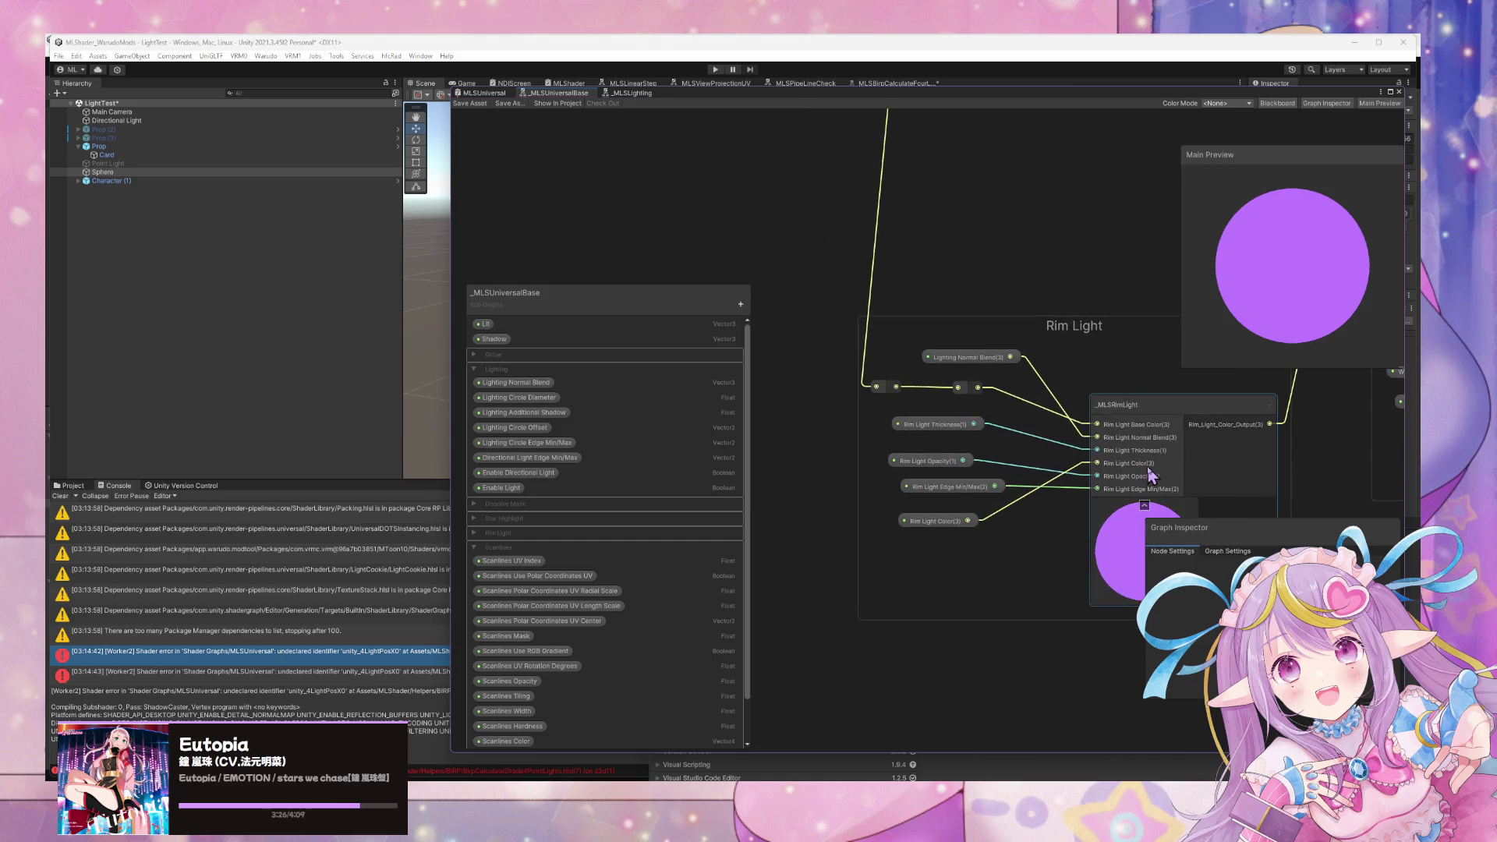
double_click(1205, 427)
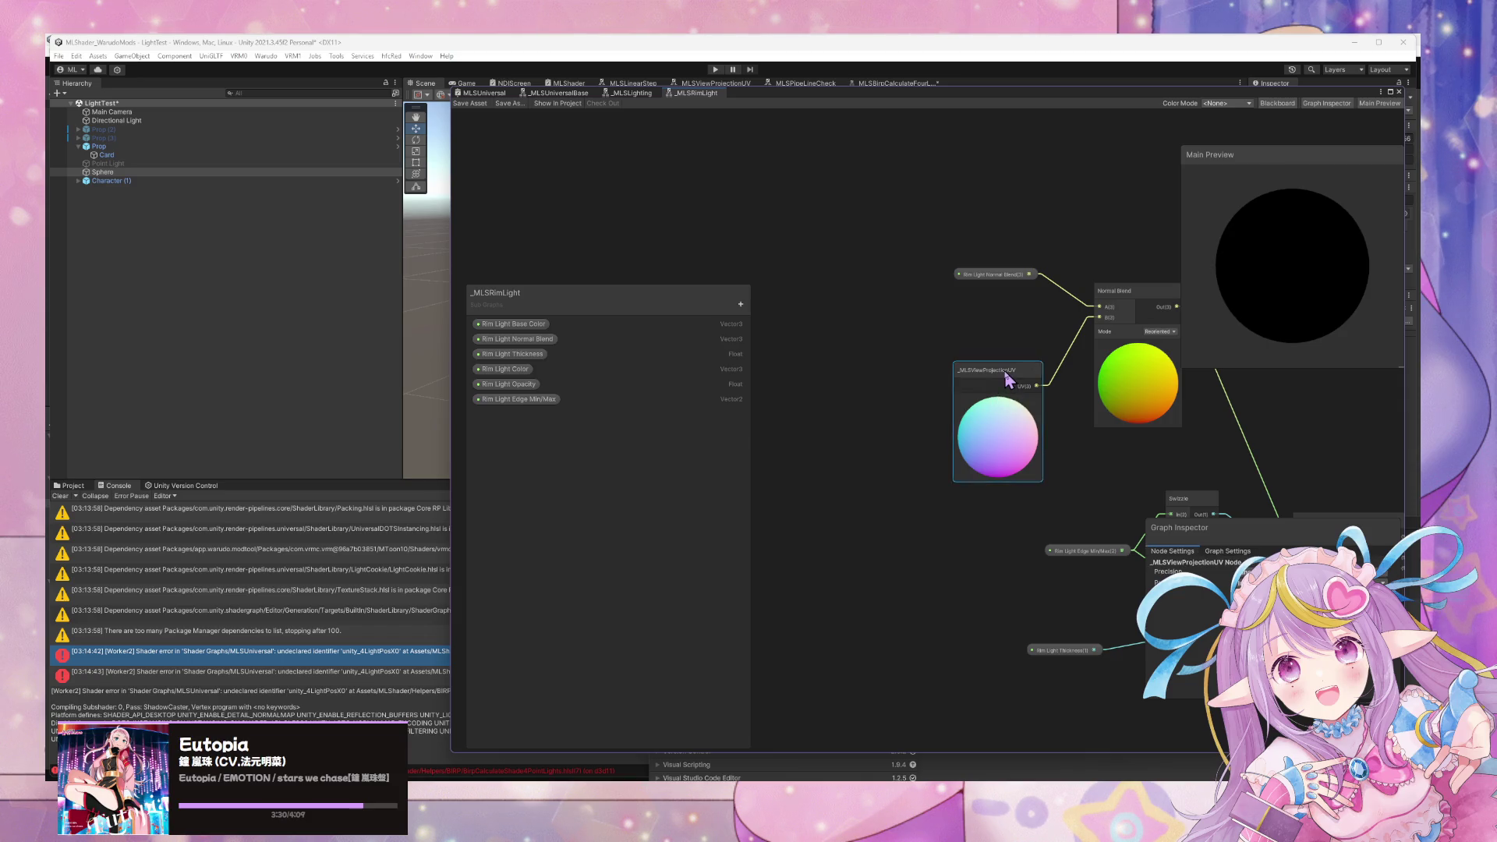
Reload the graph from disk, dock the tab group along the bottom, and reposition the inspector.
left_click(790, 435)
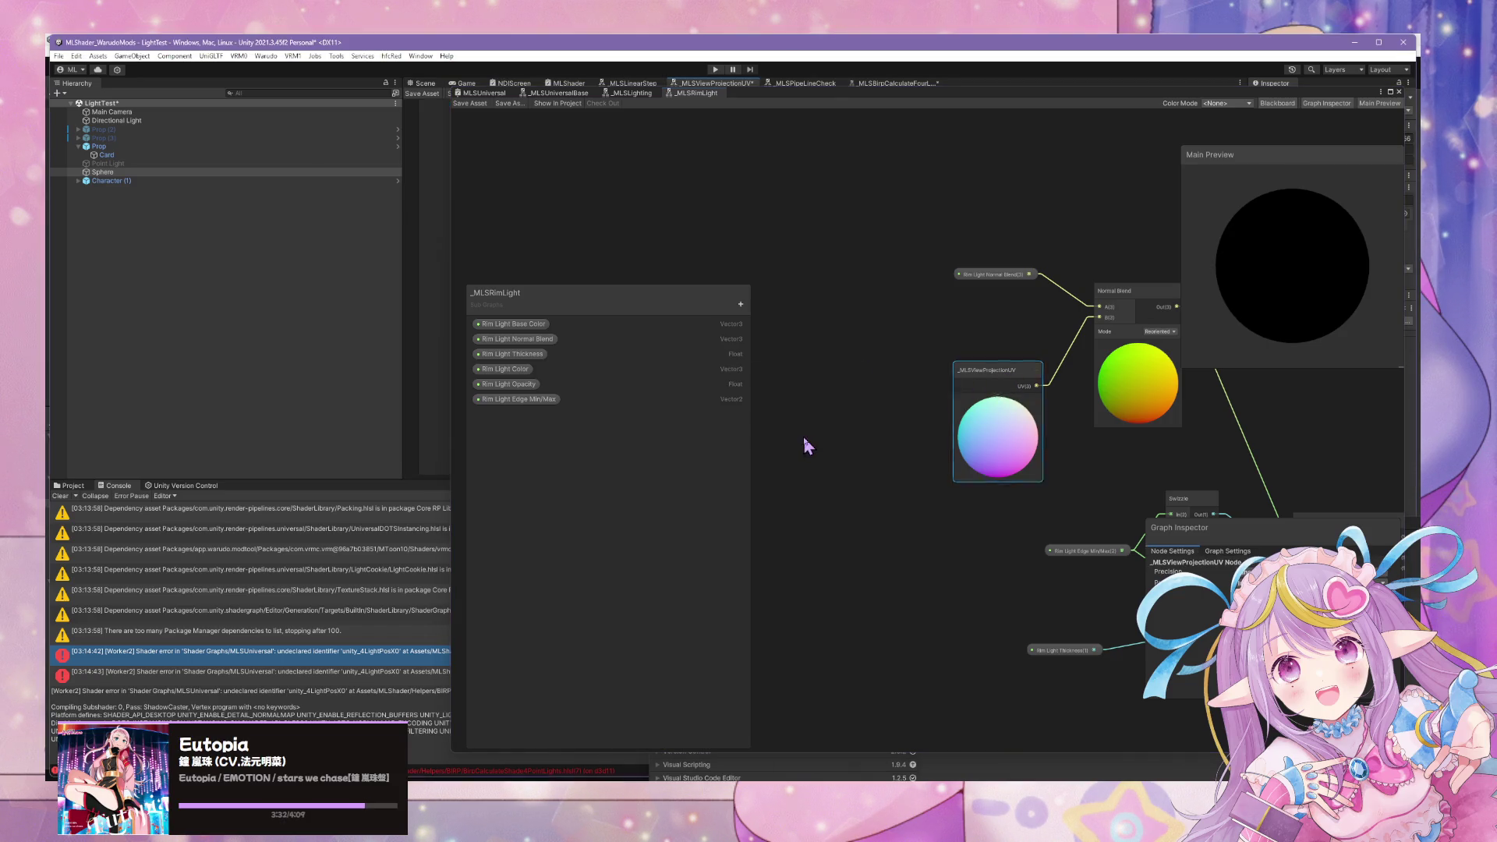
left_click_drag(989, 391, 918, 405)
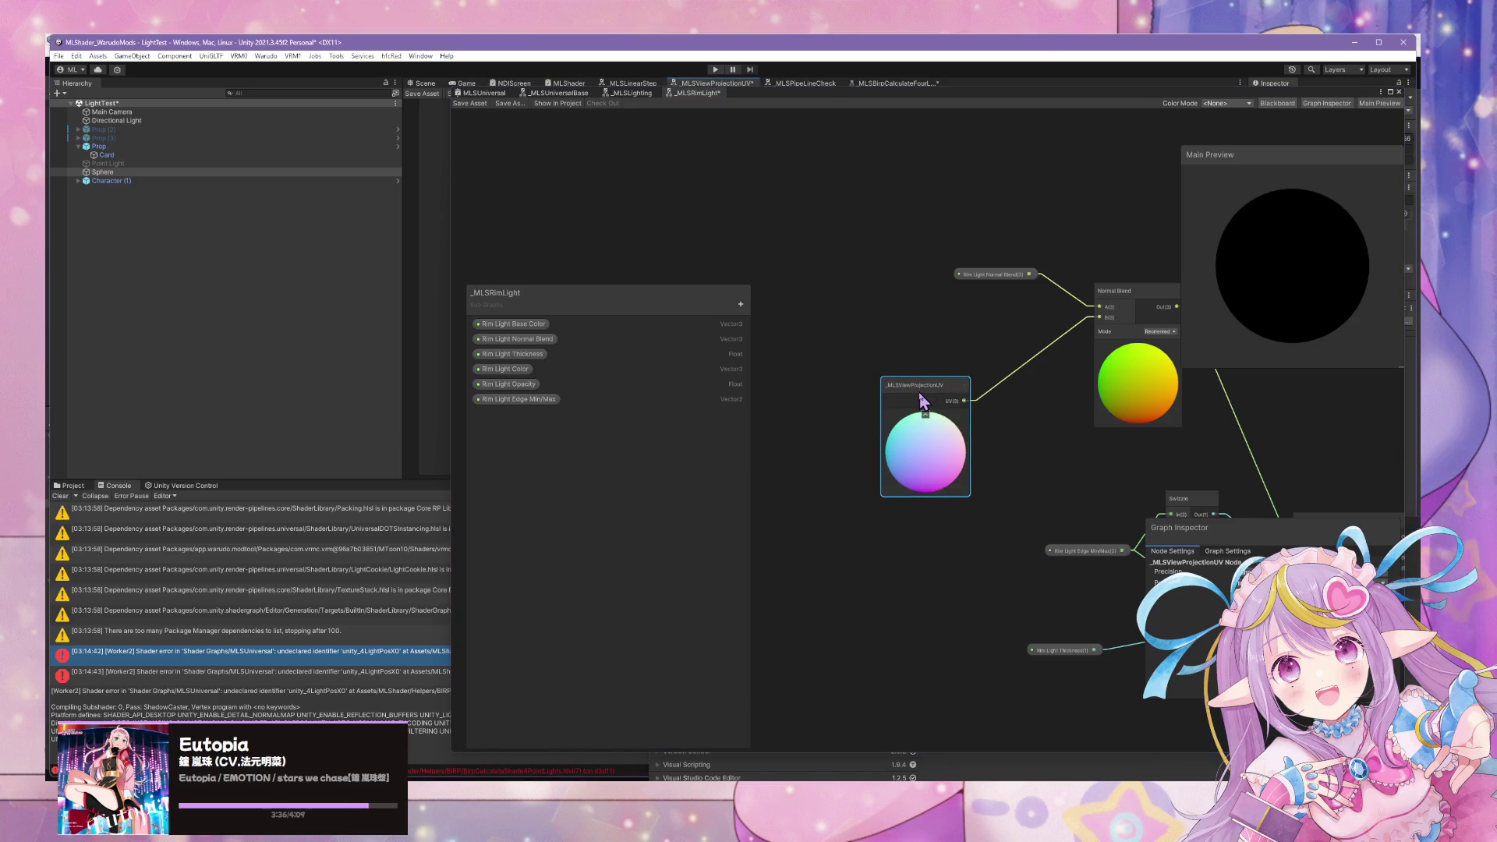
mouse_move(666, 100)
left_mouse_down()
mouse_move(757, 101)
mouse_move(780, 624)
left_mouse_up()
scroll(969, 313, "up", 5)
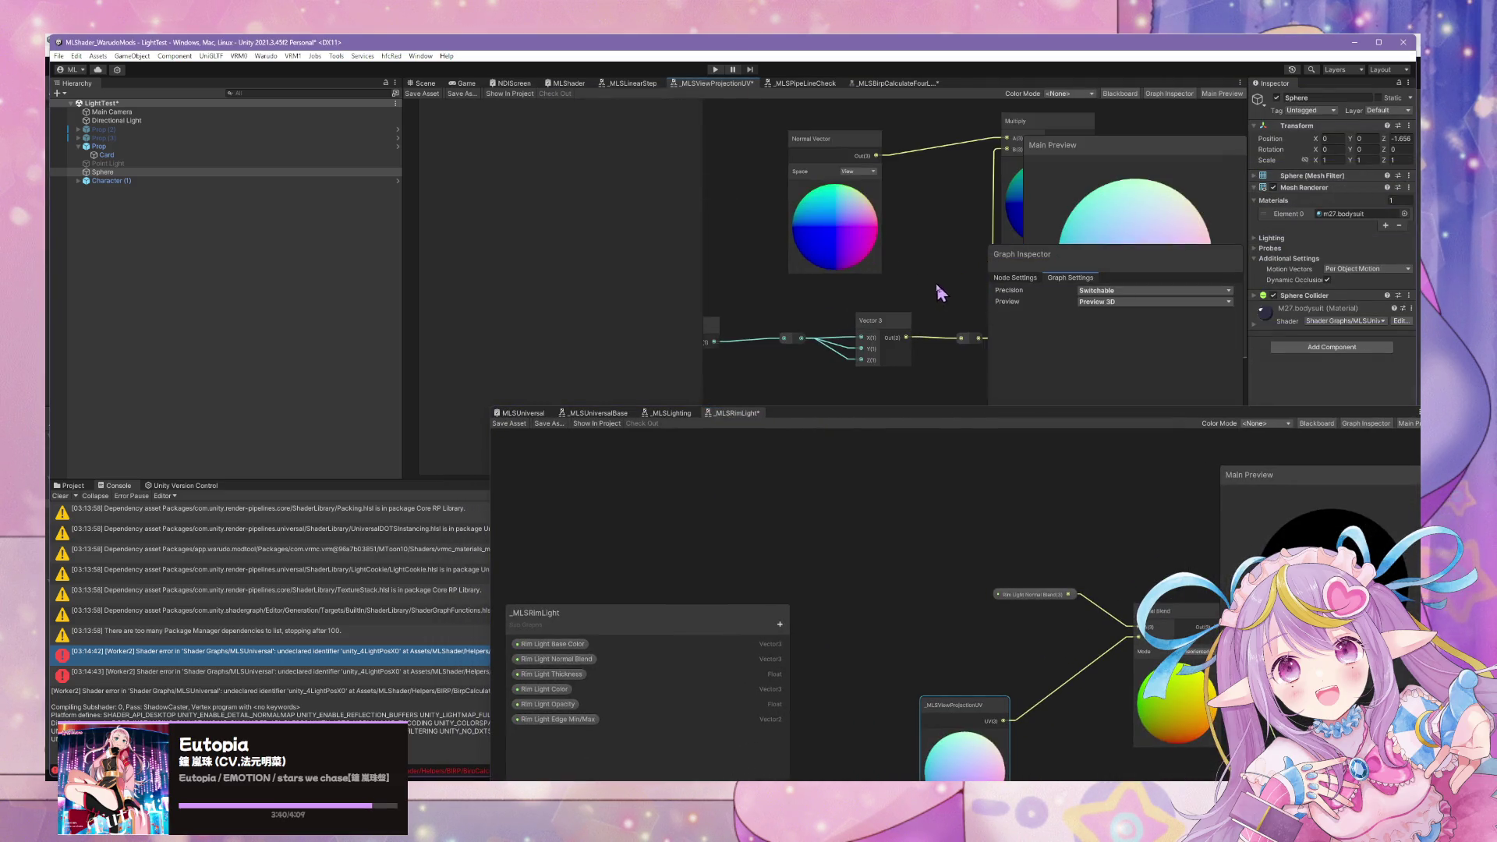
scroll(802, 318, "down", 6)
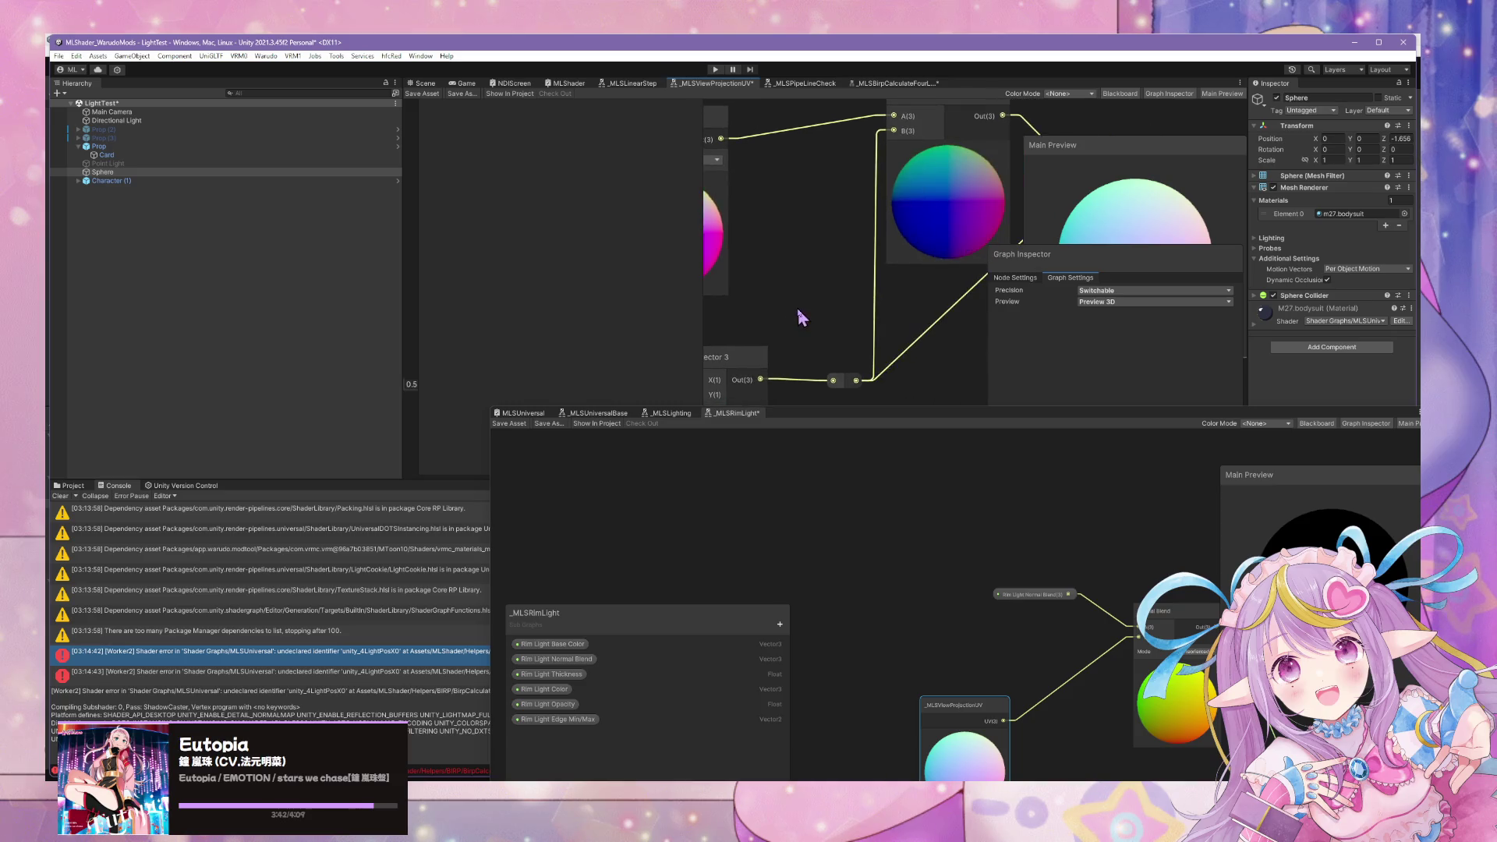
left_click_drag(783, 332, 877, 311)
mouse_move(1091, 257)
left_mouse_down()
mouse_move(775, 226)
mouse_move(1099, 313)
left_mouse_up()
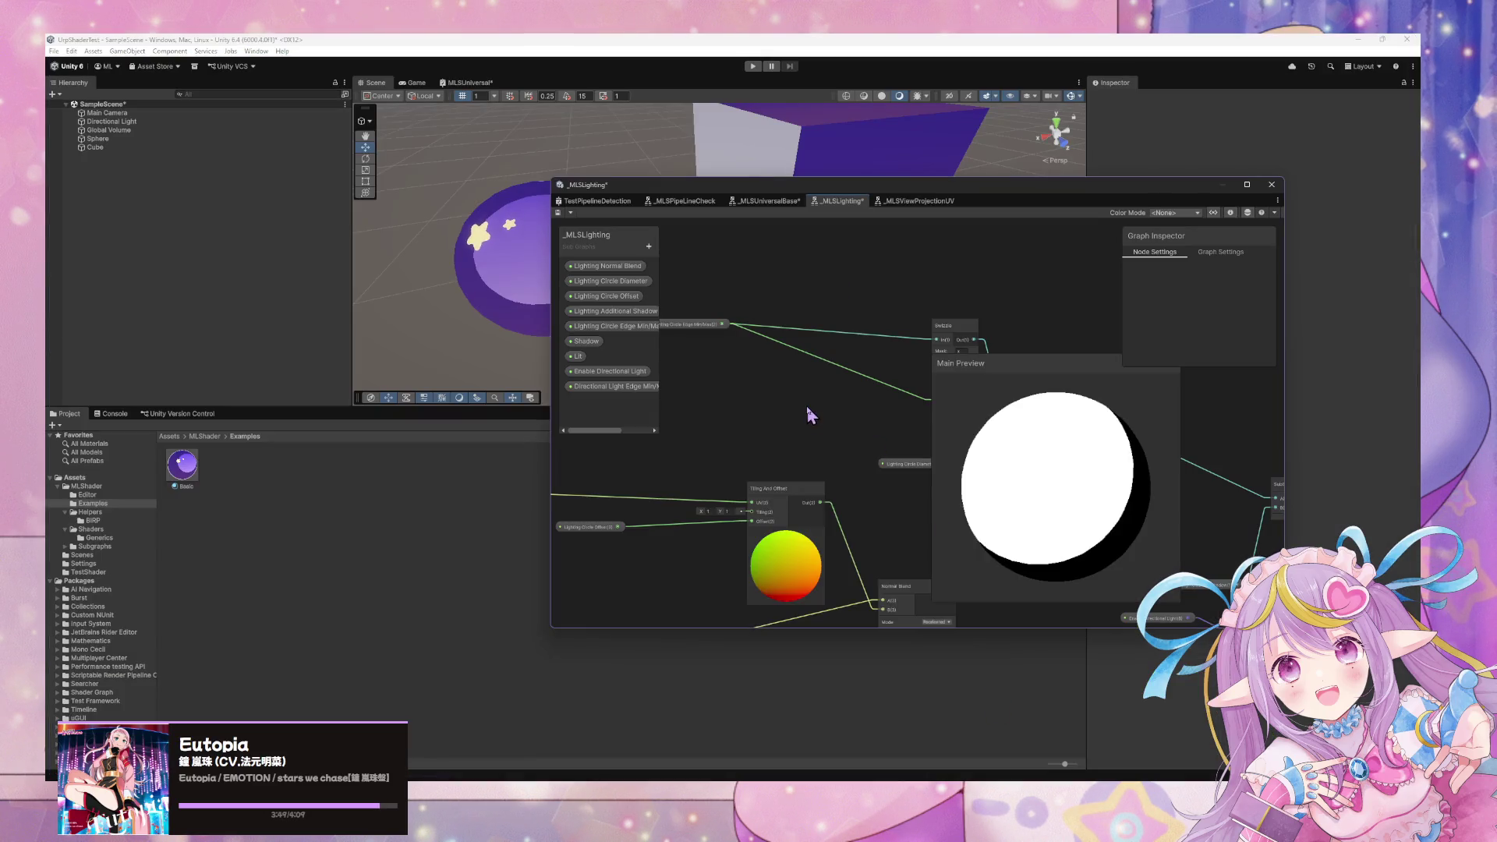
scroll(810, 415, "down", 4)
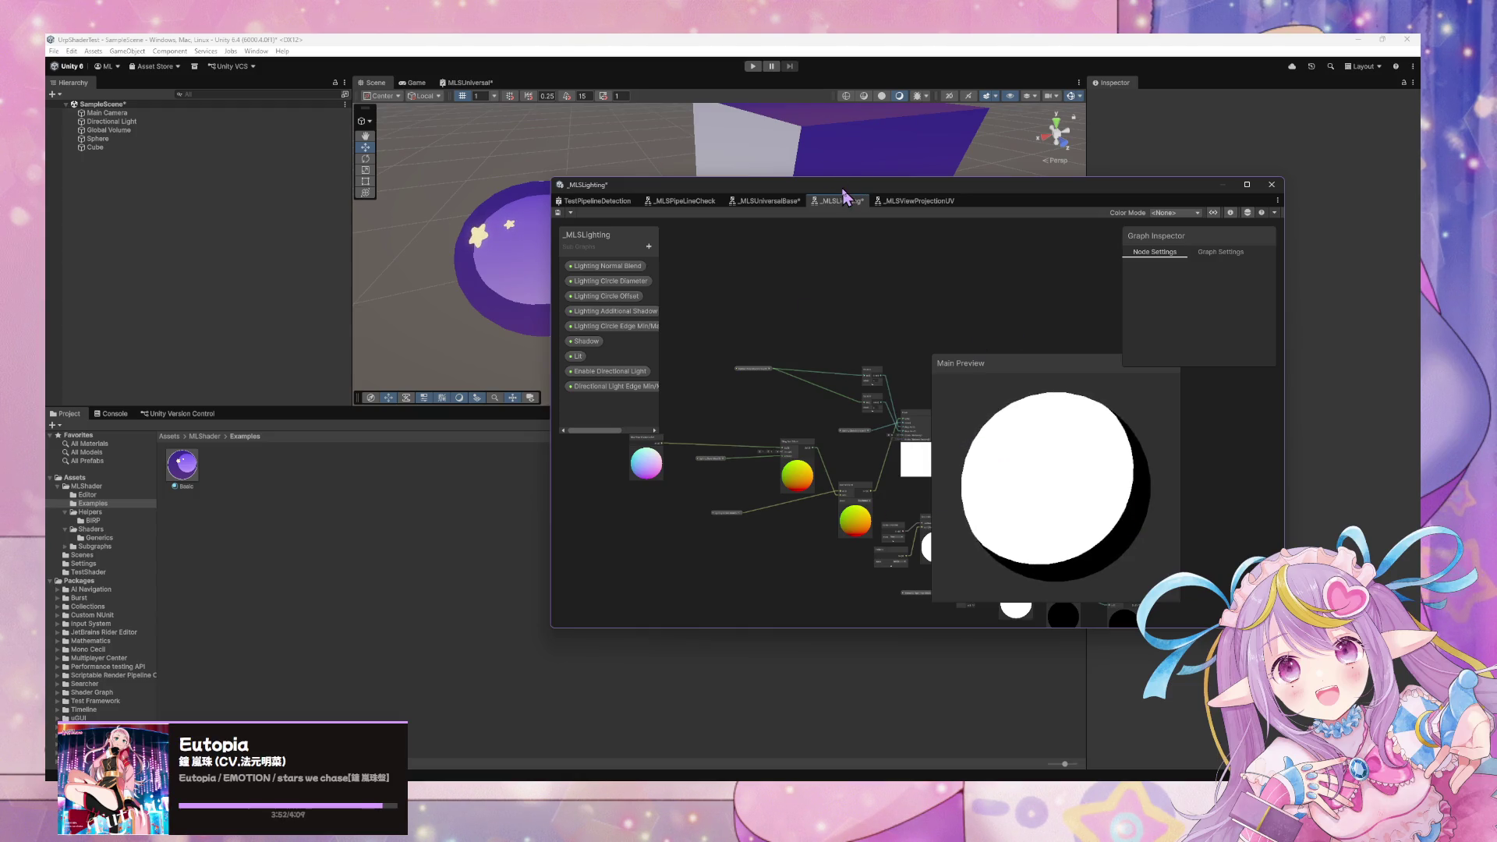
Move the Shader Graph window aside and select the sphere in the scene.
left_click_drag(840, 194, 1146, 321)
mouse_move(665, 288)
left_mouse_down()
mouse_move(565, 257)
mouse_move(351, 241)
mouse_move(761, 254)
mouse_move(655, 241)
mouse_move(691, 273)
mouse_move(554, 281)
left_mouse_up()
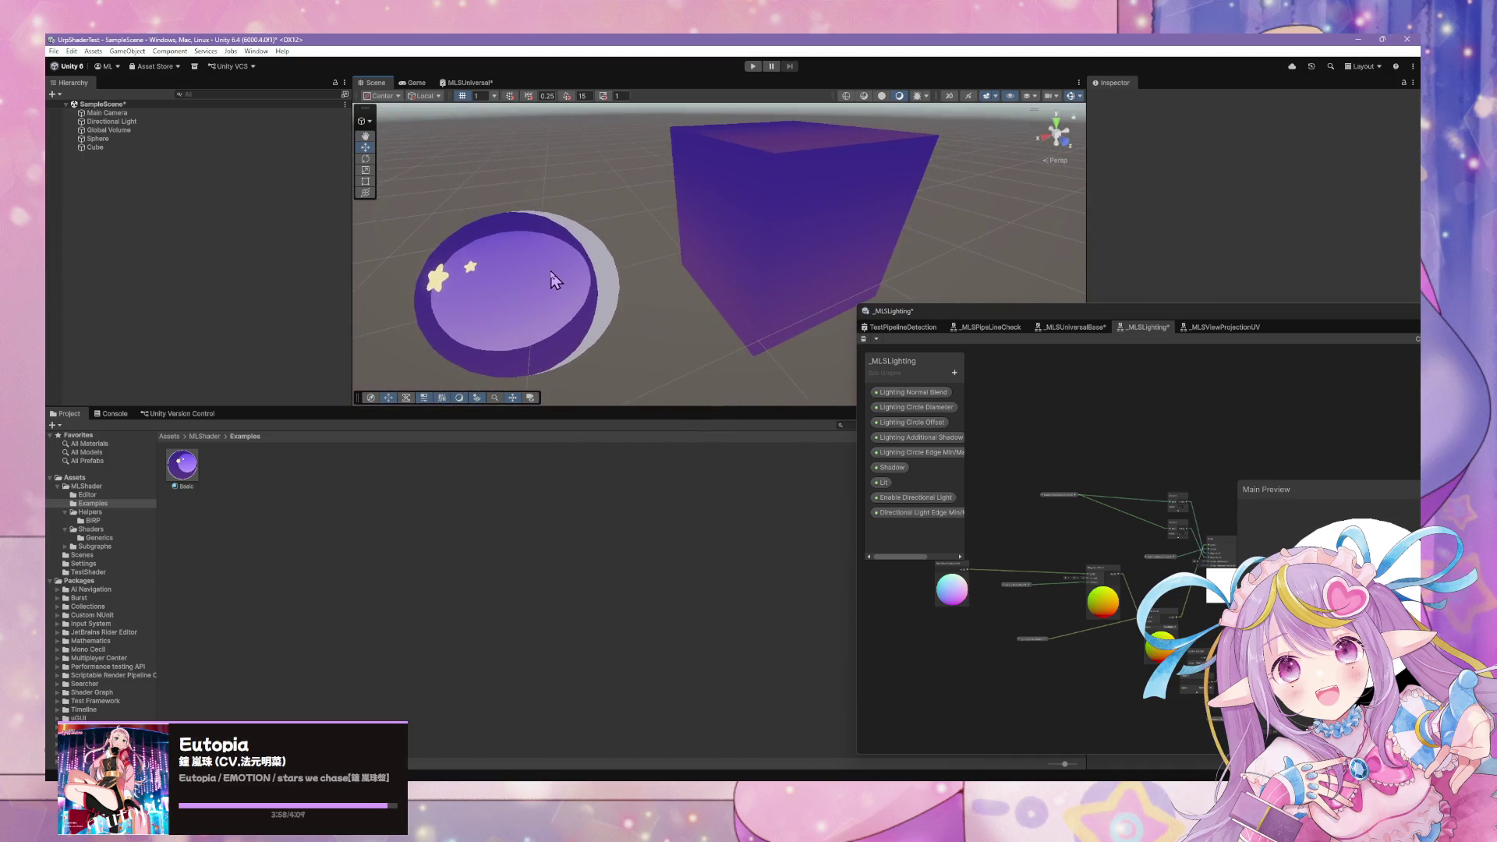
left_click(551, 279)
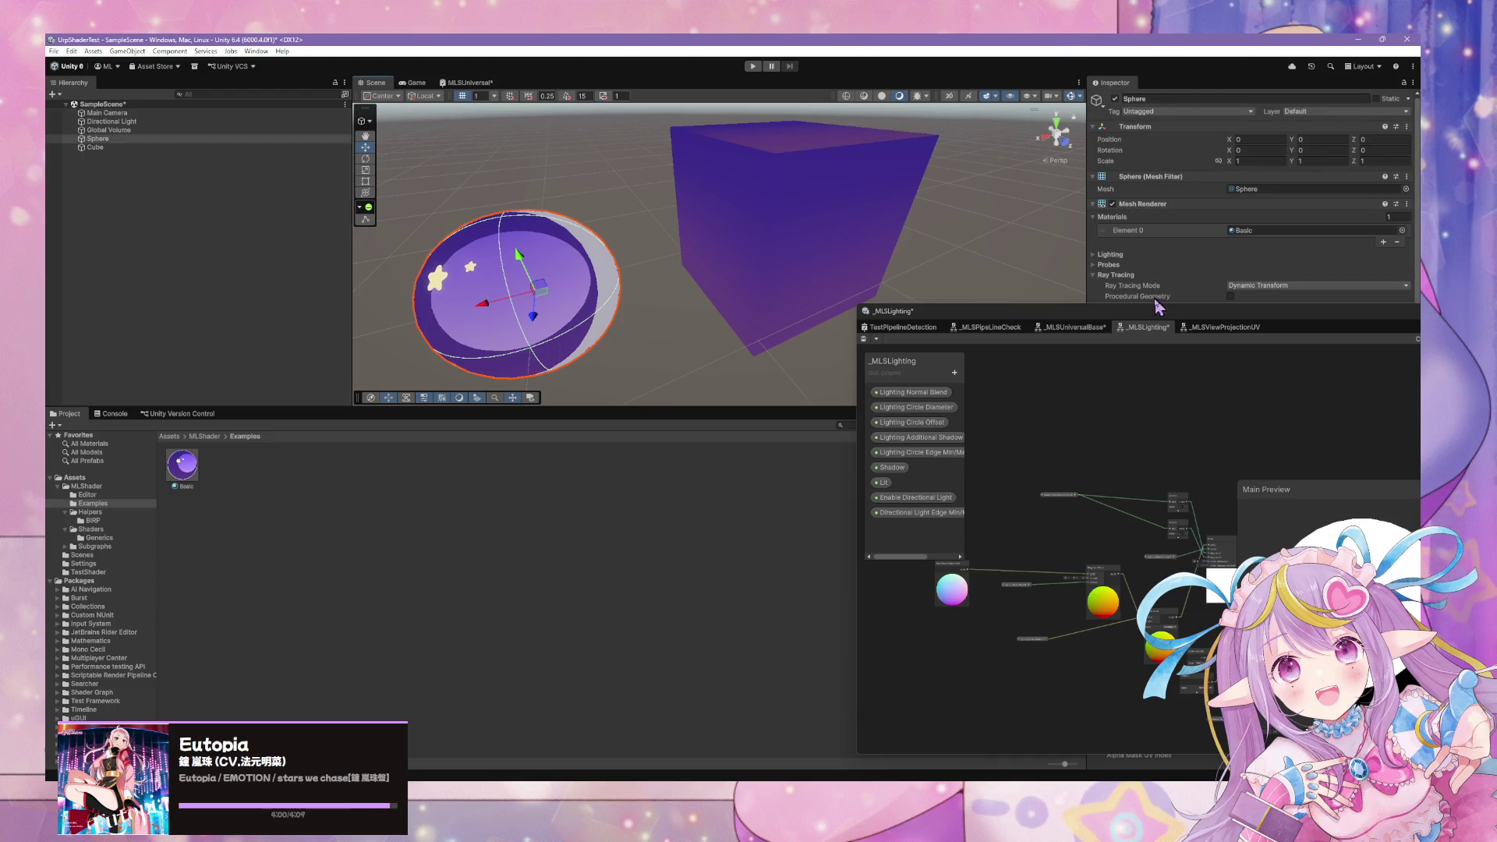
Apply the green TestShader material to the sphere and open the TestPipelineDetection shader graph.
mouse_move(1157, 310)
left_mouse_down()
mouse_move(1034, 522)
mouse_move(970, 531)
left_mouse_up()
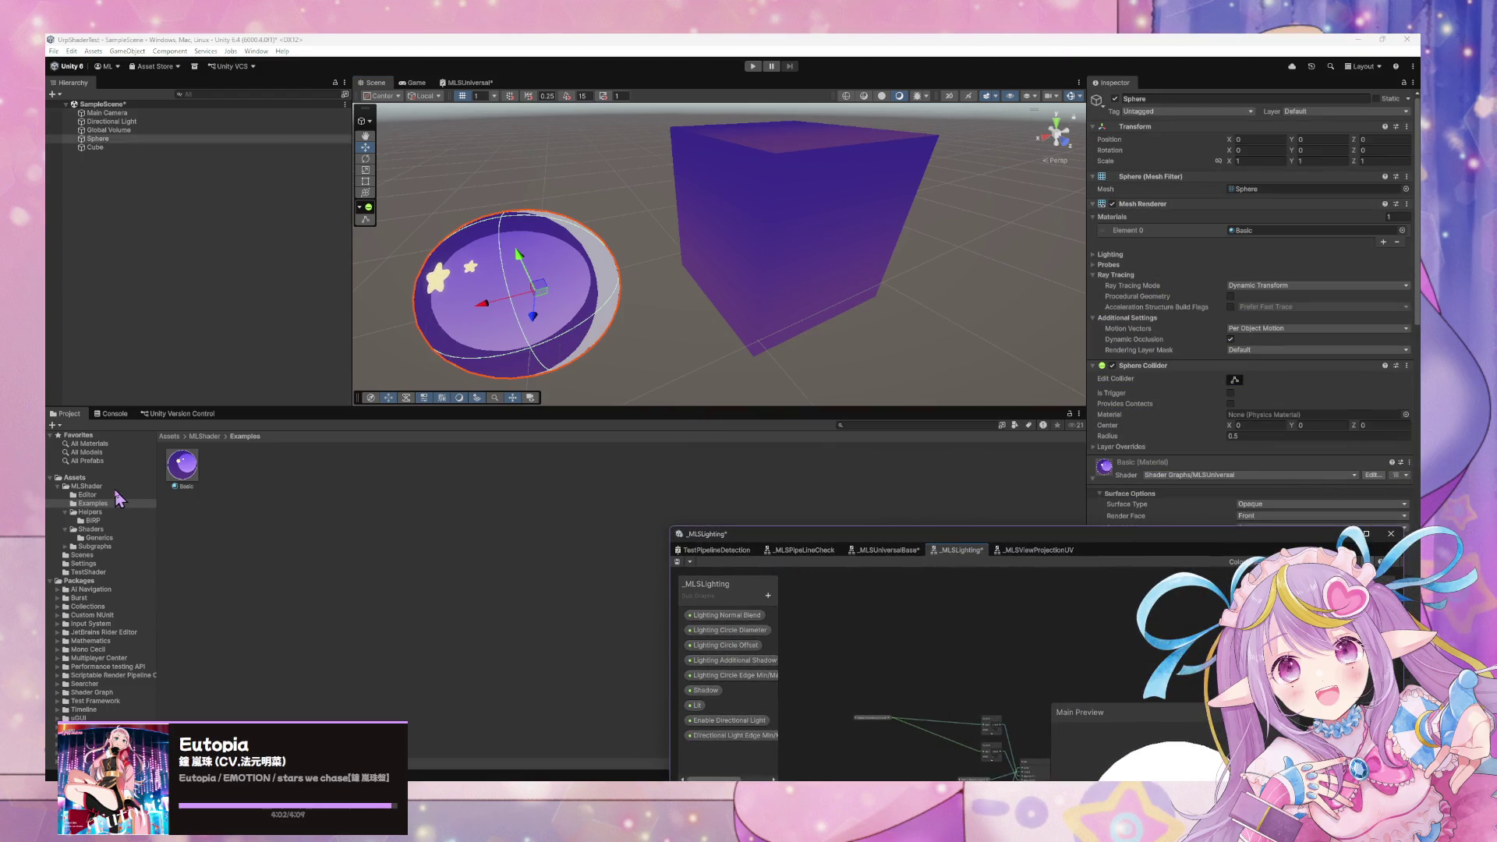
left_click(83, 562)
left_click(88, 572)
left_click_drag(223, 465, 508, 315)
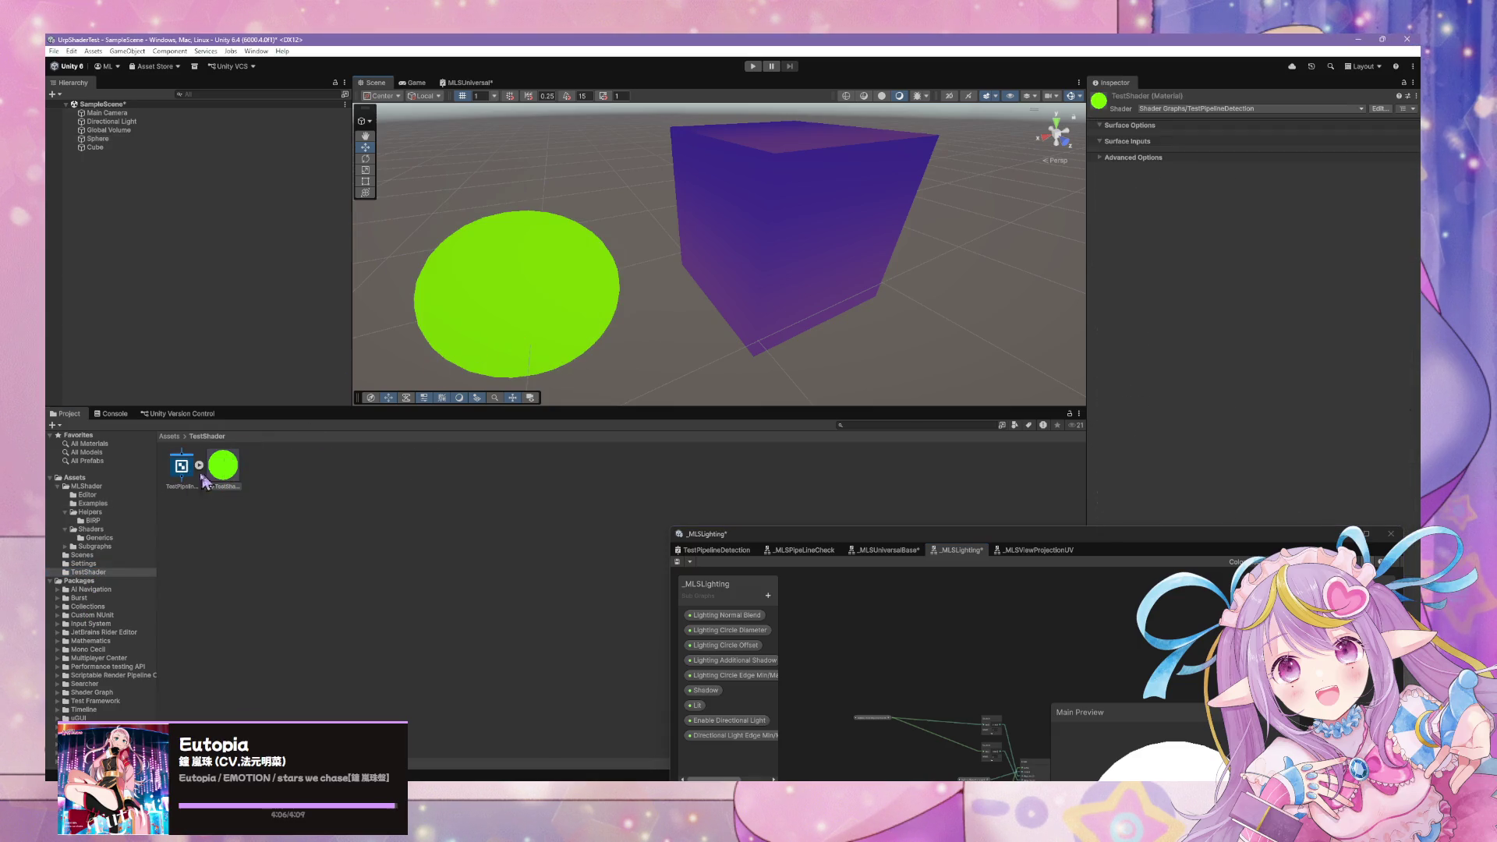
double_click(169, 485)
mouse_move(1031, 538)
left_mouse_down()
mouse_move(978, 215)
mouse_move(993, 250)
left_mouse_up()
Add an MLS Lighting node and move it clear of the Branch preview.
key("space")
type("m")
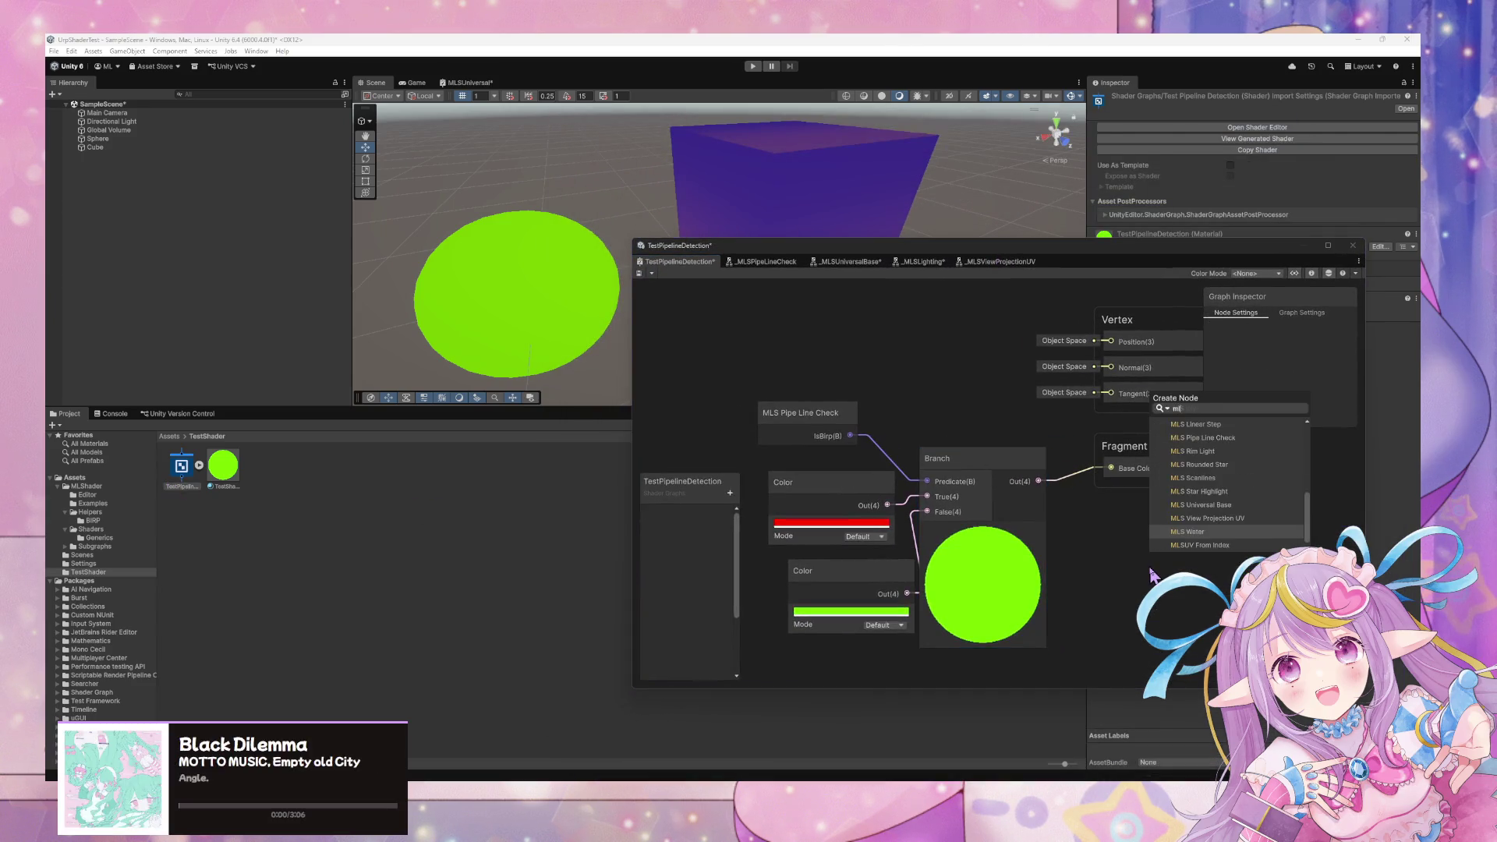
type("l")
key("Return")
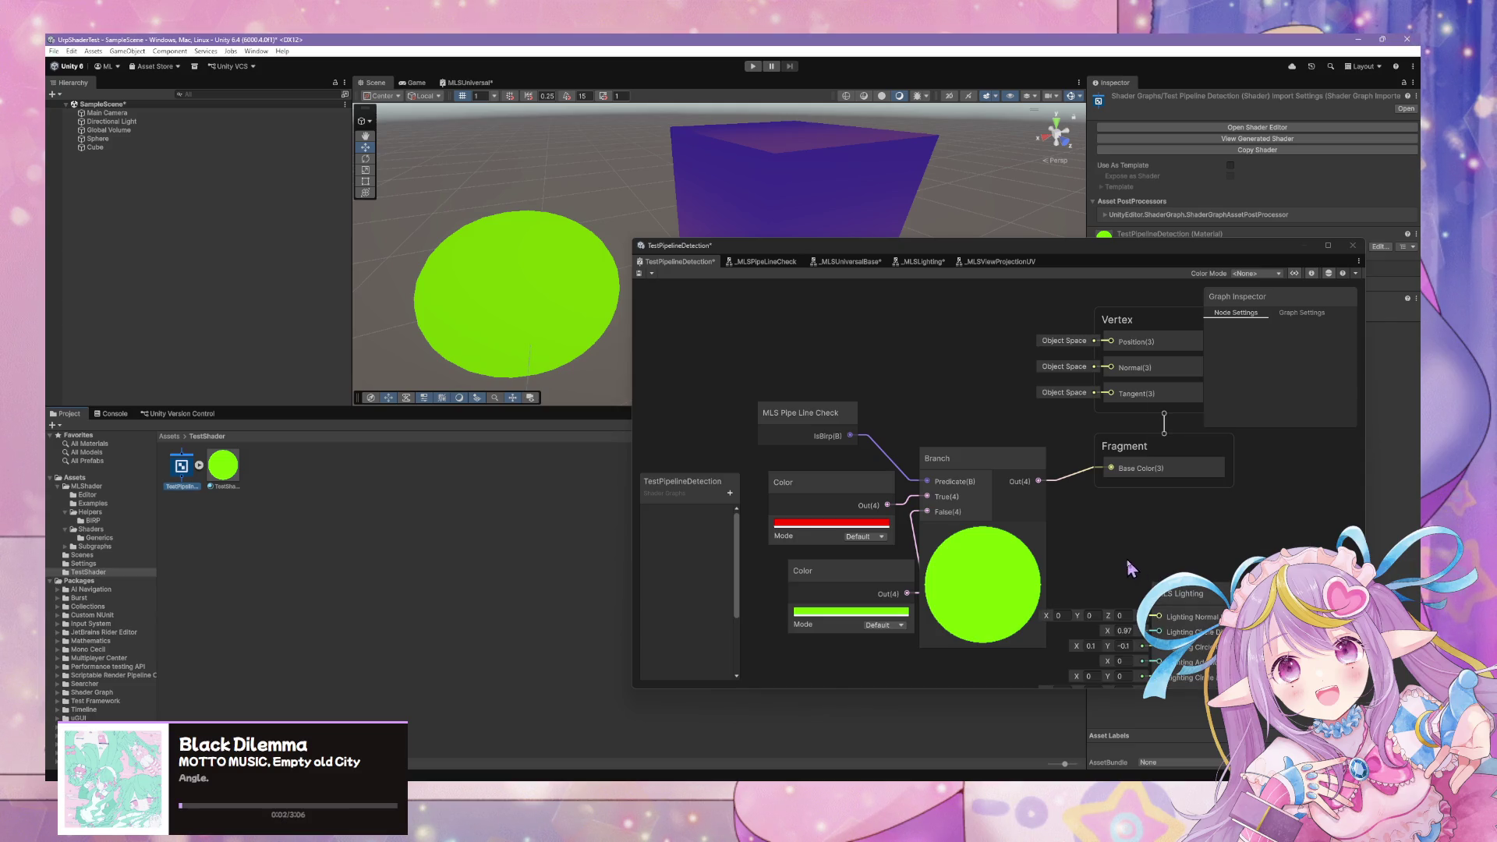
scroll(1133, 538, "down", 3)
left_click_drag(1225, 556, 1167, 555)
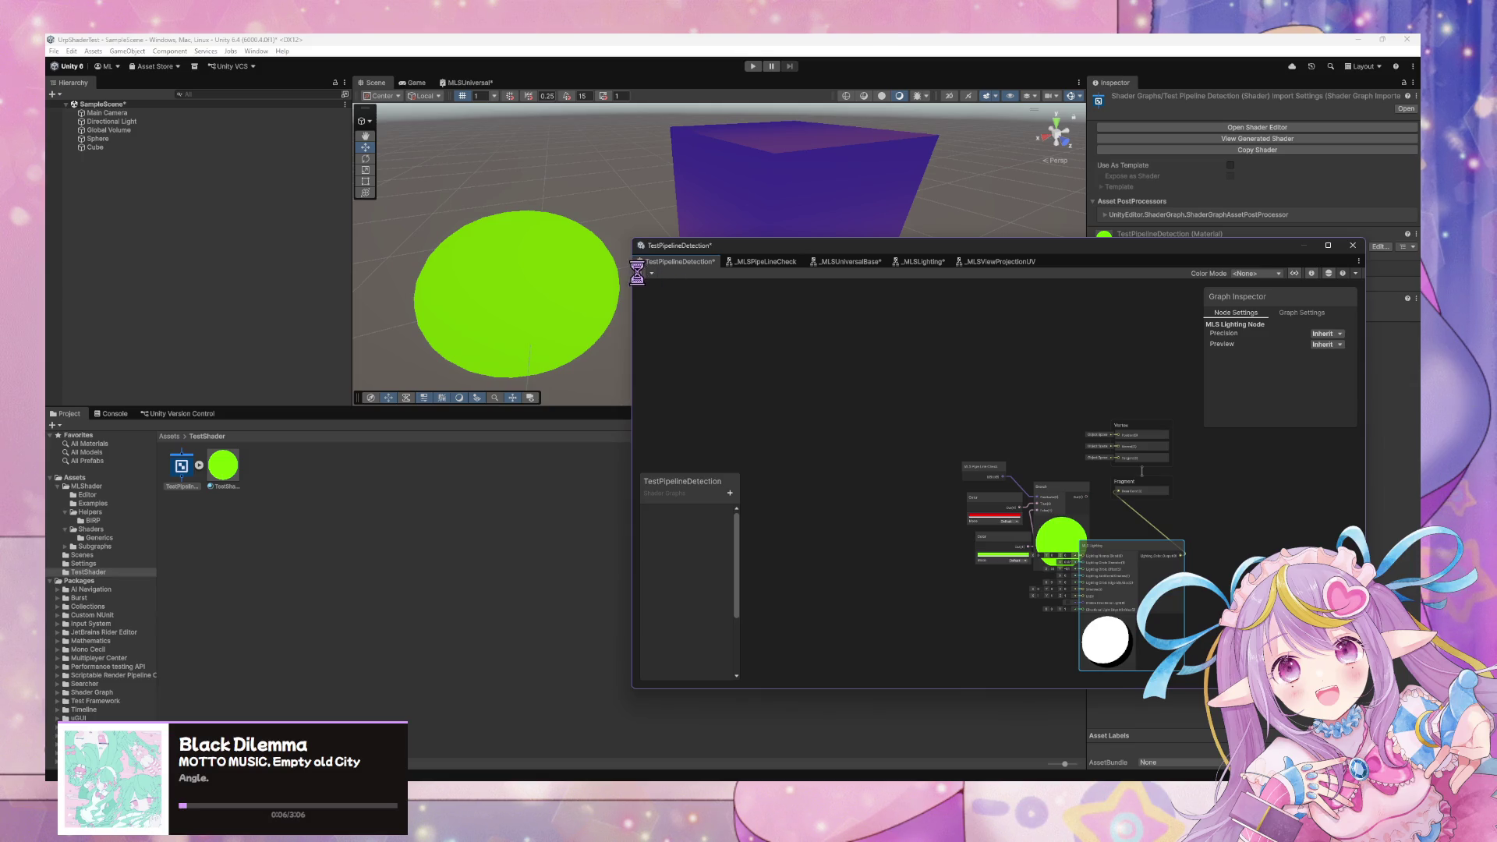
mouse_move(585, 267)
left_mouse_down()
mouse_move(464, 260)
mouse_move(711, 280)
mouse_move(564, 300)
mouse_move(395, 287)
mouse_move(668, 294)
mouse_move(868, 334)
mouse_move(491, 287)
mouse_move(548, 325)
left_mouse_up()
scroll(922, 518, "up", 3)
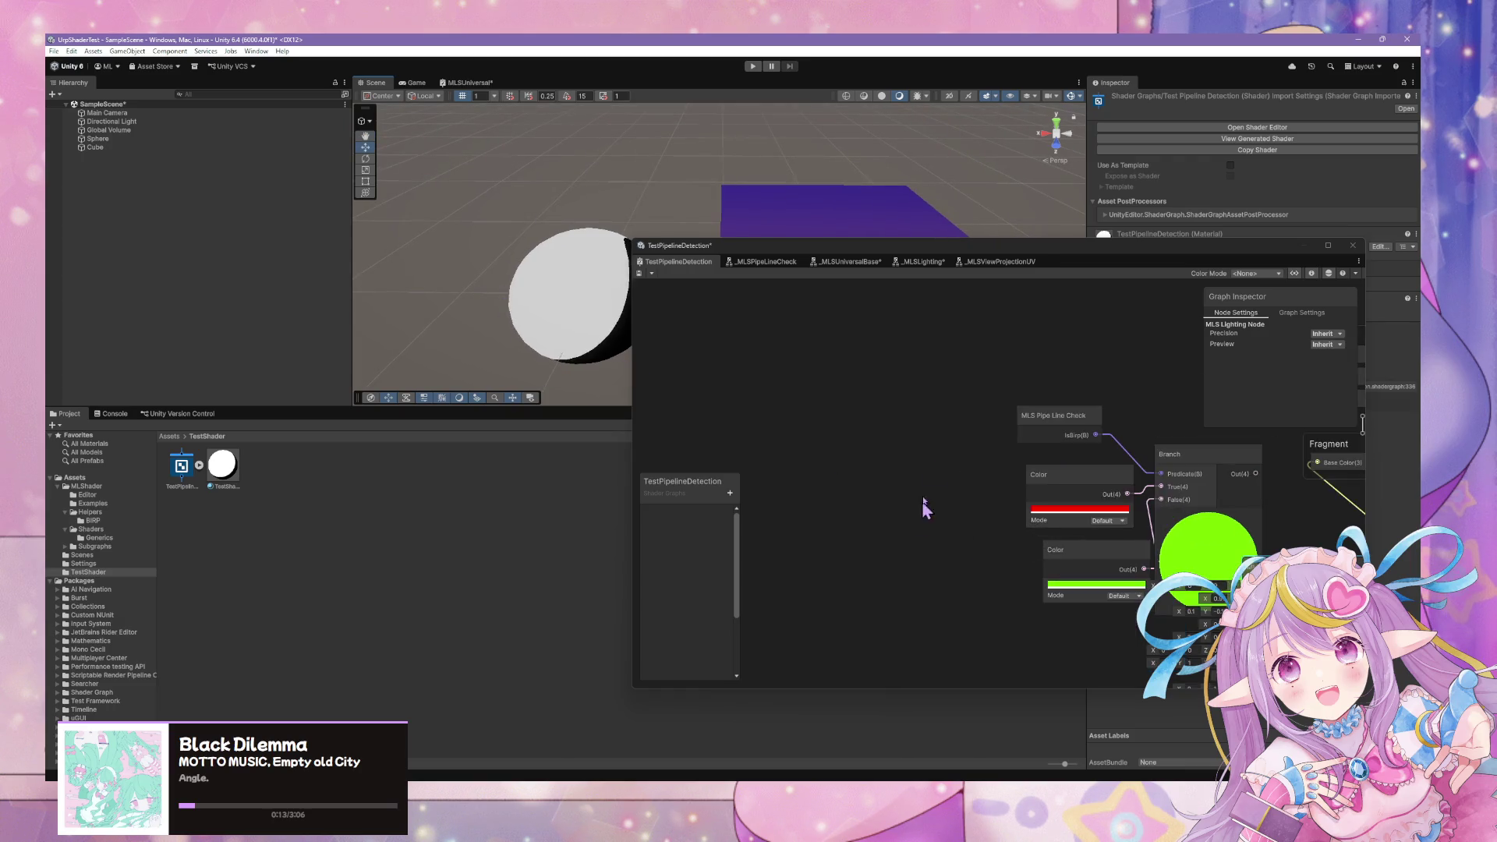
left_click_drag(922, 518, 772, 417)
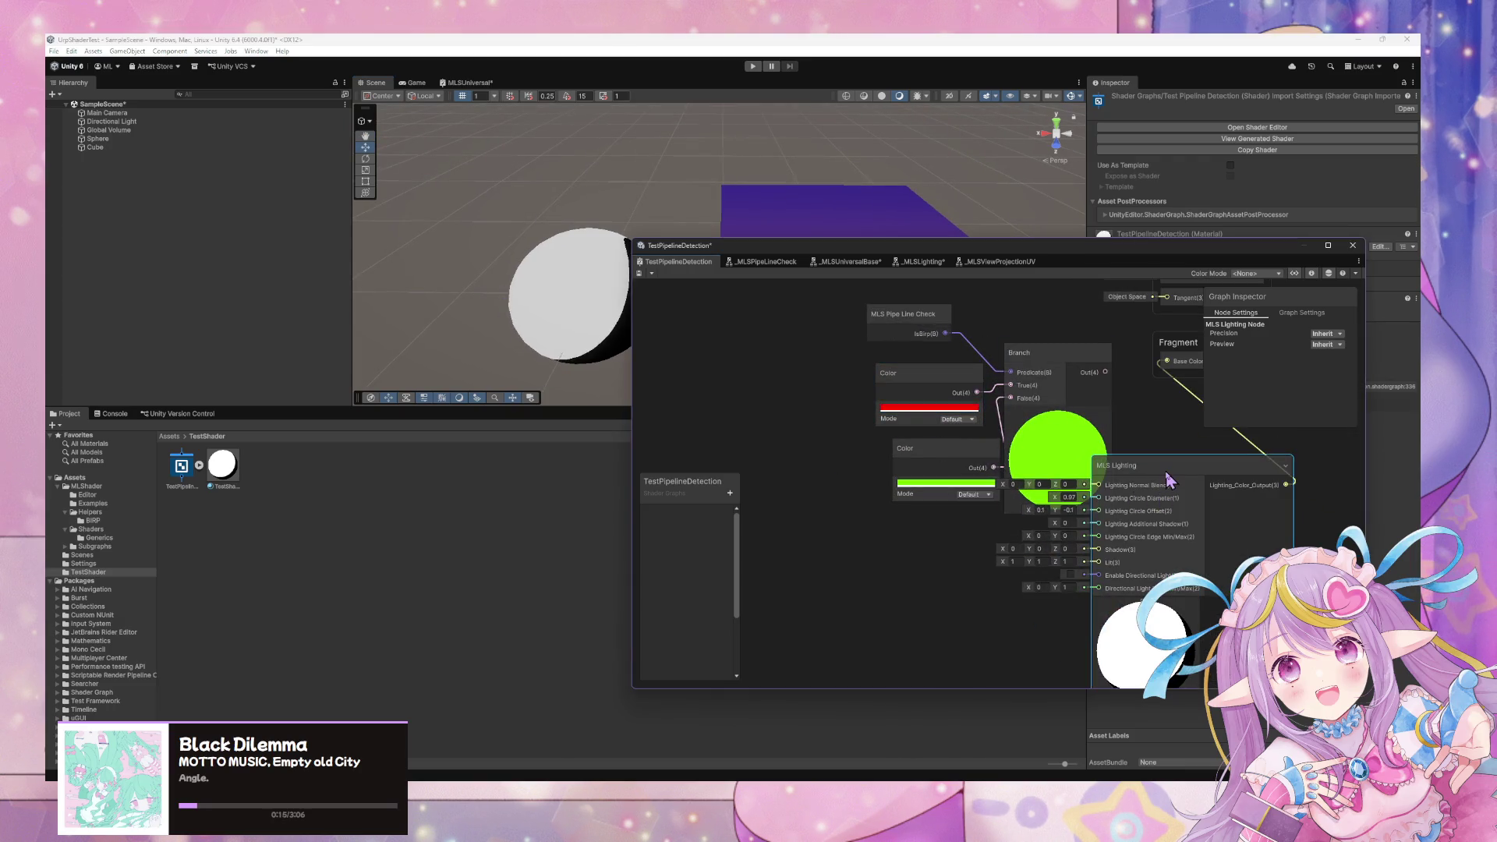
left_click_drag(1148, 449, 1247, 528)
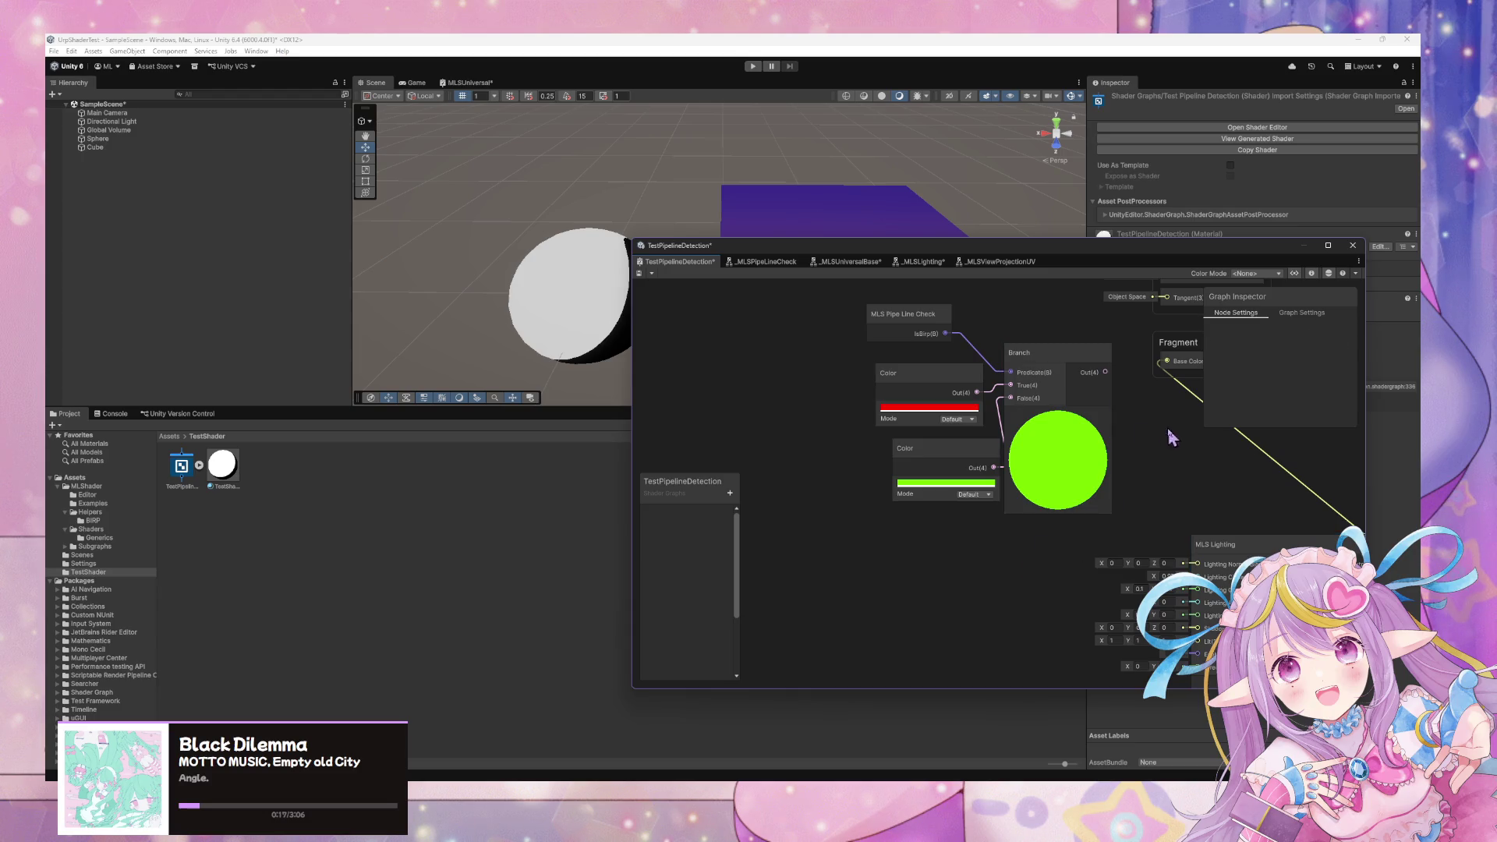
Add an MLS View Projection UV node and inspect the sphere's pink-cyan gradient.
key("space")
key("BackSpace")
type("view")
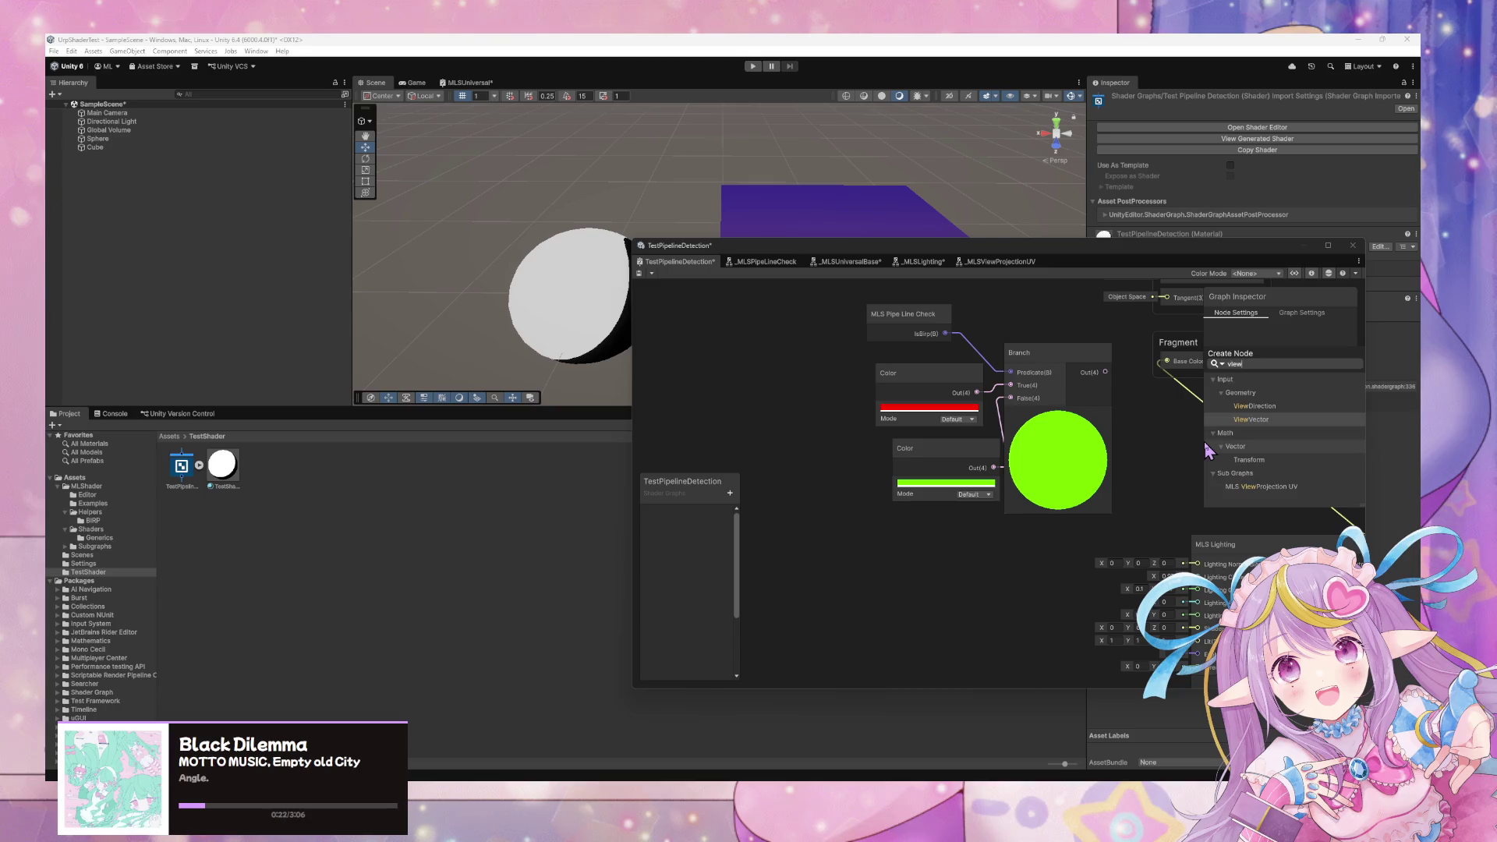
key("Down")
key("Return")
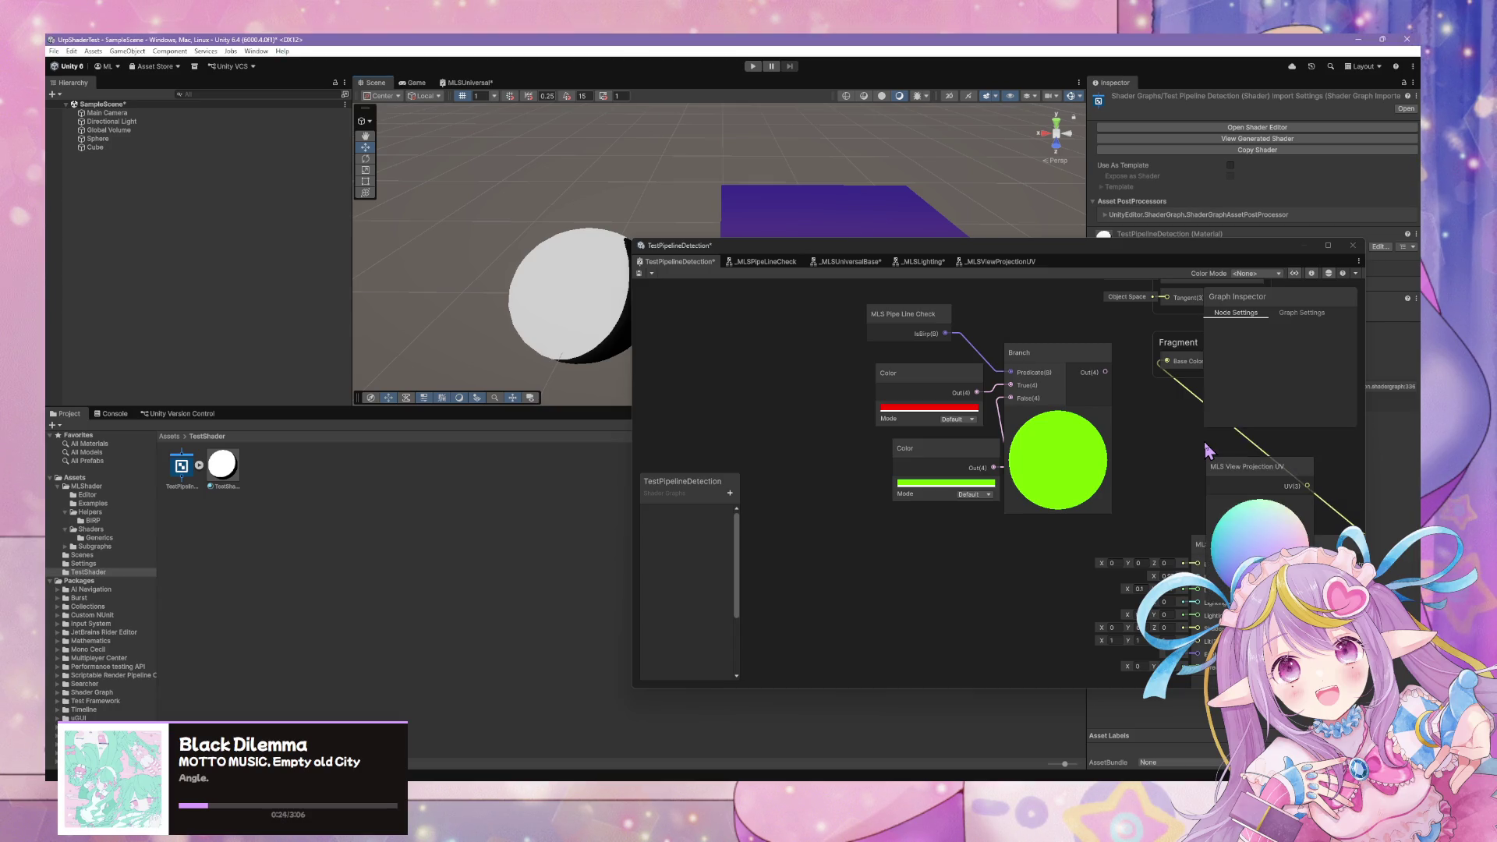
left_click_drag(1267, 451, 1184, 519)
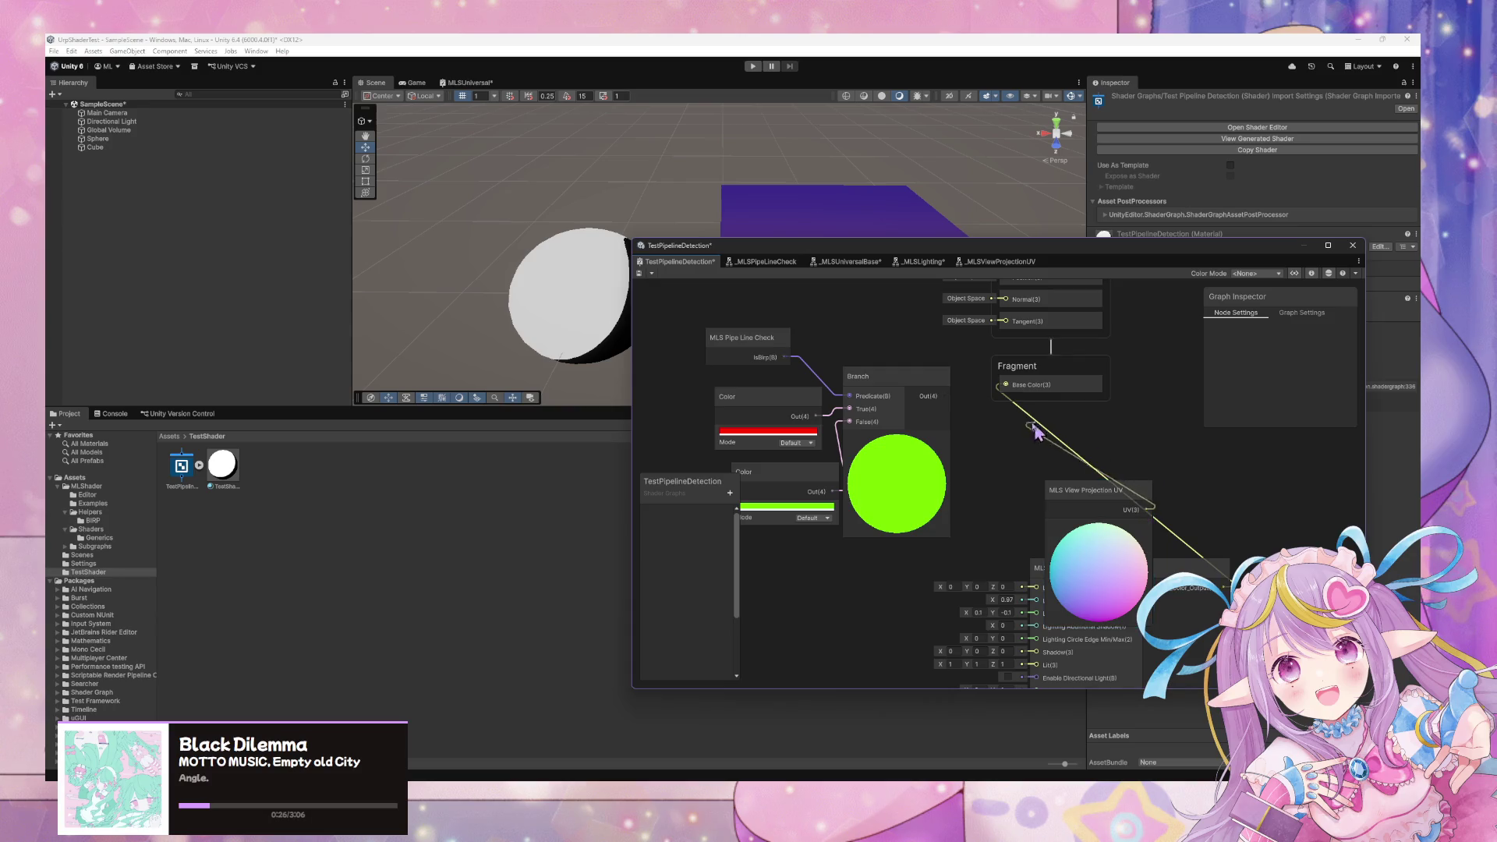
left_click_drag(1104, 494, 1039, 439)
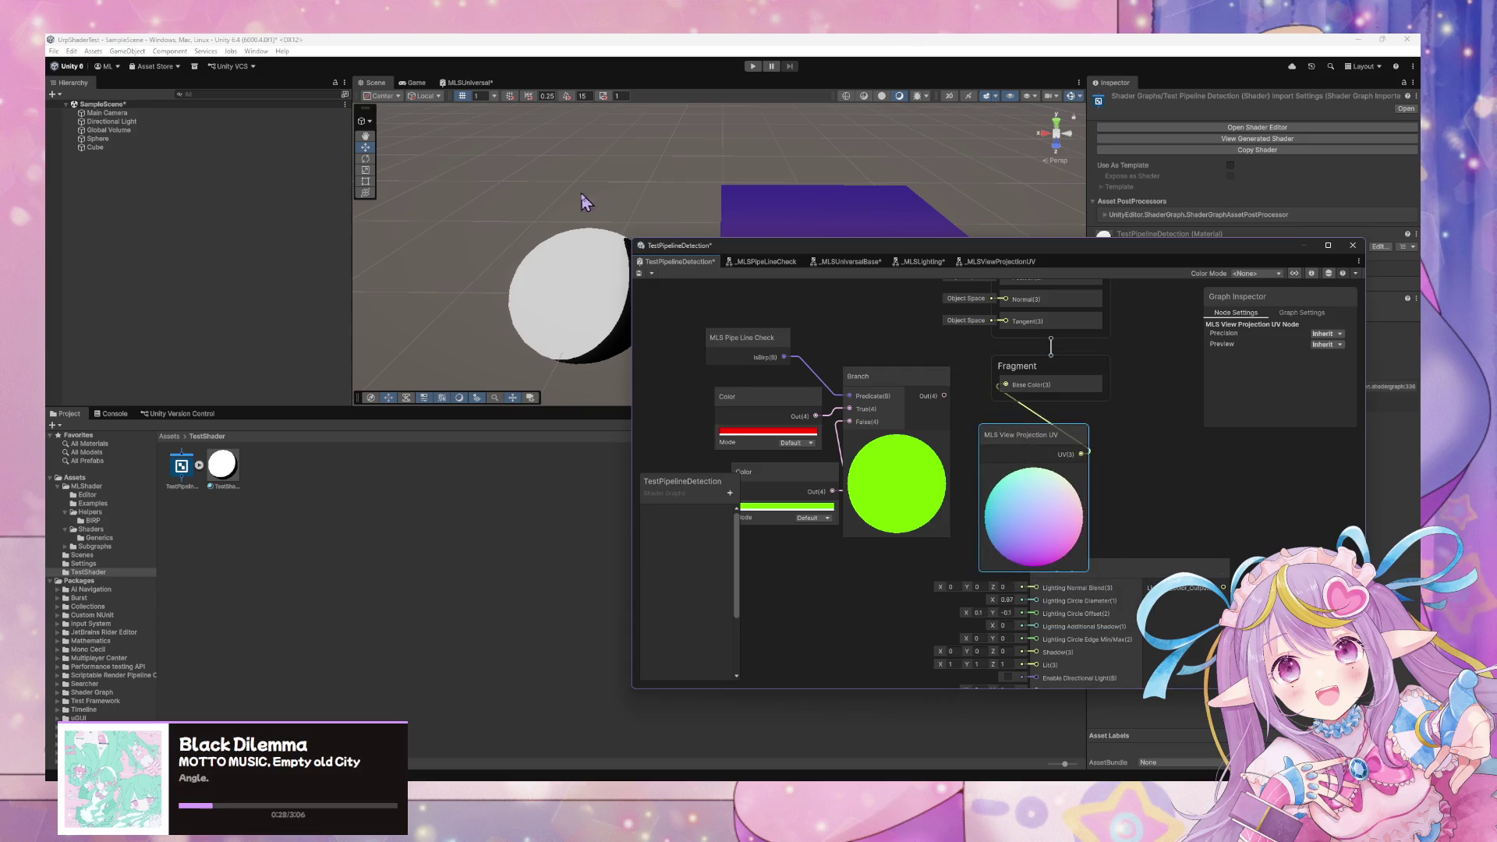
mouse_move(593, 265)
left_mouse_down()
mouse_move(561, 250)
mouse_move(651, 276)
mouse_move(578, 351)
mouse_move(498, 274)
mouse_move(605, 247)
mouse_move(558, 337)
mouse_move(634, 304)
mouse_move(491, 284)
mouse_move(468, 327)
left_mouse_up()
mouse_move(395, 381)
left_mouse_down()
mouse_move(483, 296)
mouse_move(565, 102)
mouse_move(701, 64)
mouse_move(655, 728)
mouse_move(678, 701)
mouse_move(677, 733)
mouse_move(702, 651)
mouse_move(718, 708)
mouse_move(797, 772)
mouse_move(998, 168)
mouse_move(858, 137)
mouse_move(896, 195)
mouse_move(806, 125)
mouse_move(780, 180)
left_mouse_up()
Rearrange the graph, moving the Branch node aside and the selected nodes left.
mouse_move(942, 417)
left_mouse_down()
mouse_move(901, 417)
mouse_move(880, 325)
mouse_move(981, 427)
left_mouse_up()
left_click_drag(908, 586, 787, 381)
left_click_drag(883, 398, 647, 389)
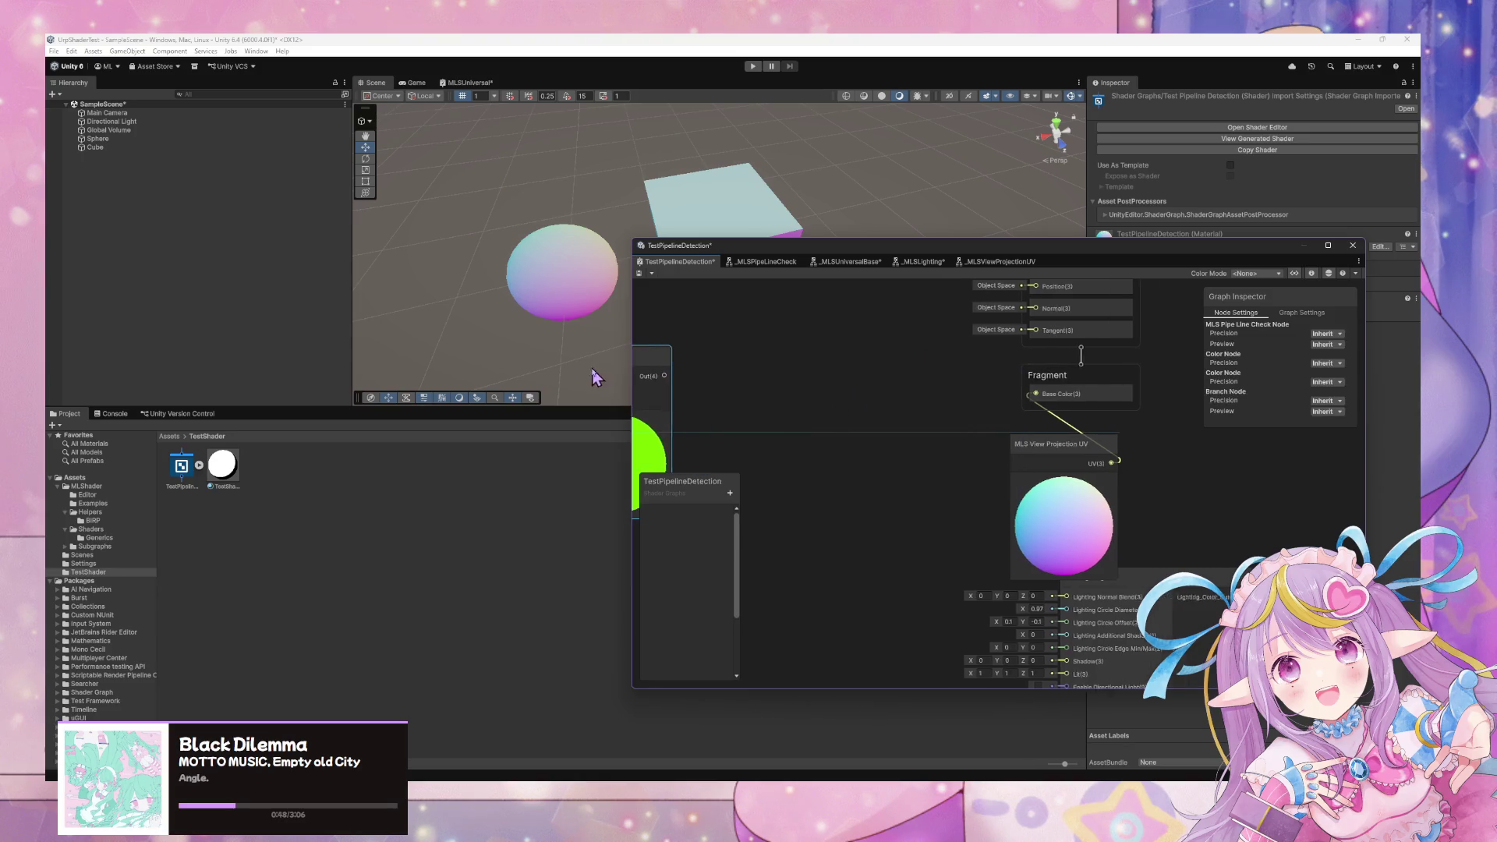
left_click_drag(1045, 442, 766, 389)
Add a Circle node fed by MLS View Projection UV, with its SDF driving Base Color.
key("space")
type("circl")
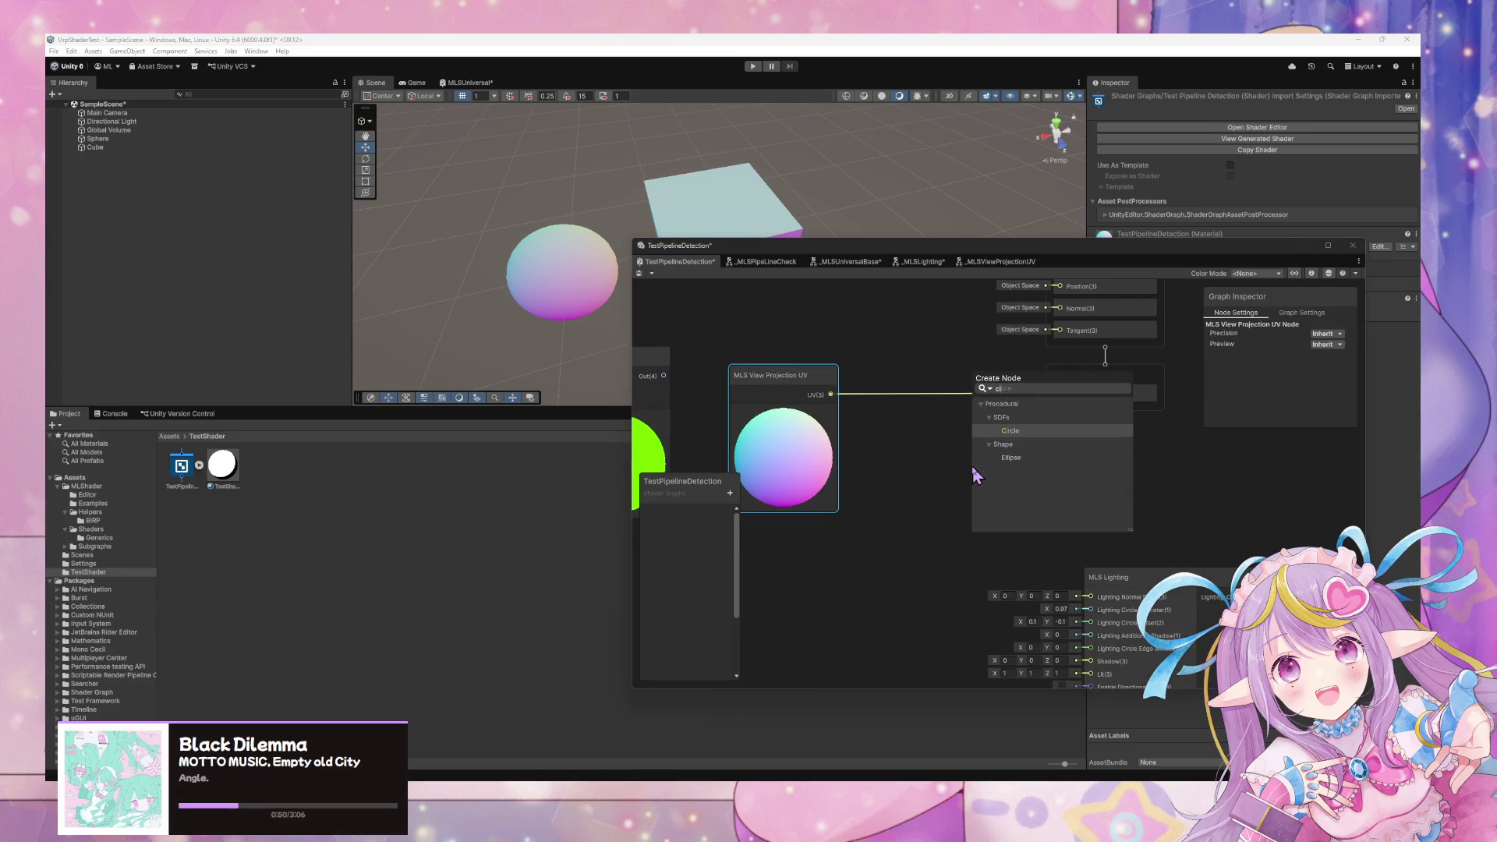
key("Return")
left_click_drag(1013, 493, 978, 451)
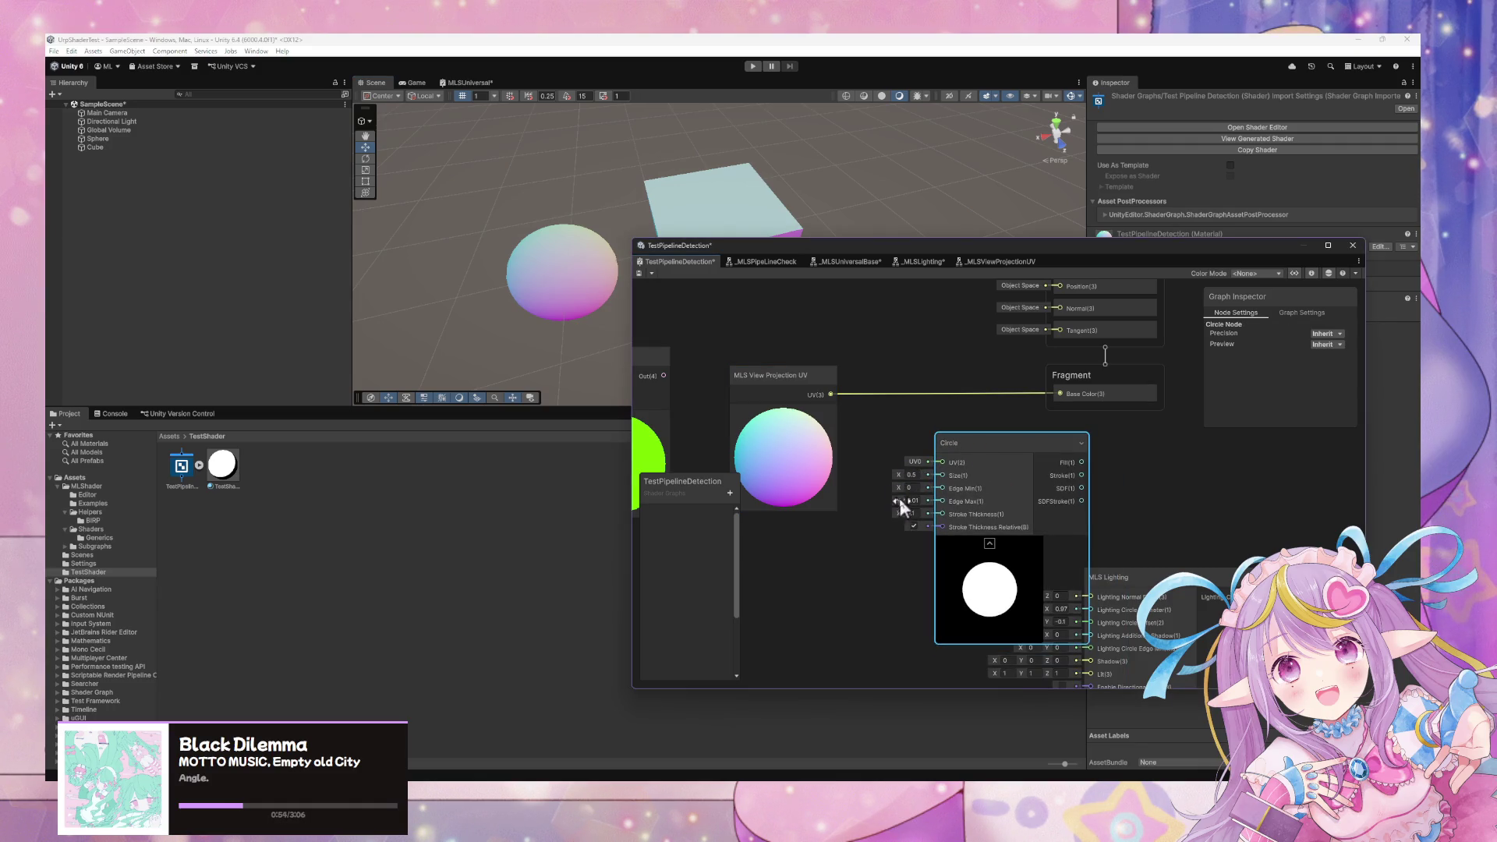
mouse_move(830, 393)
left_mouse_down()
mouse_move(862, 428)
mouse_move(941, 463)
left_mouse_up()
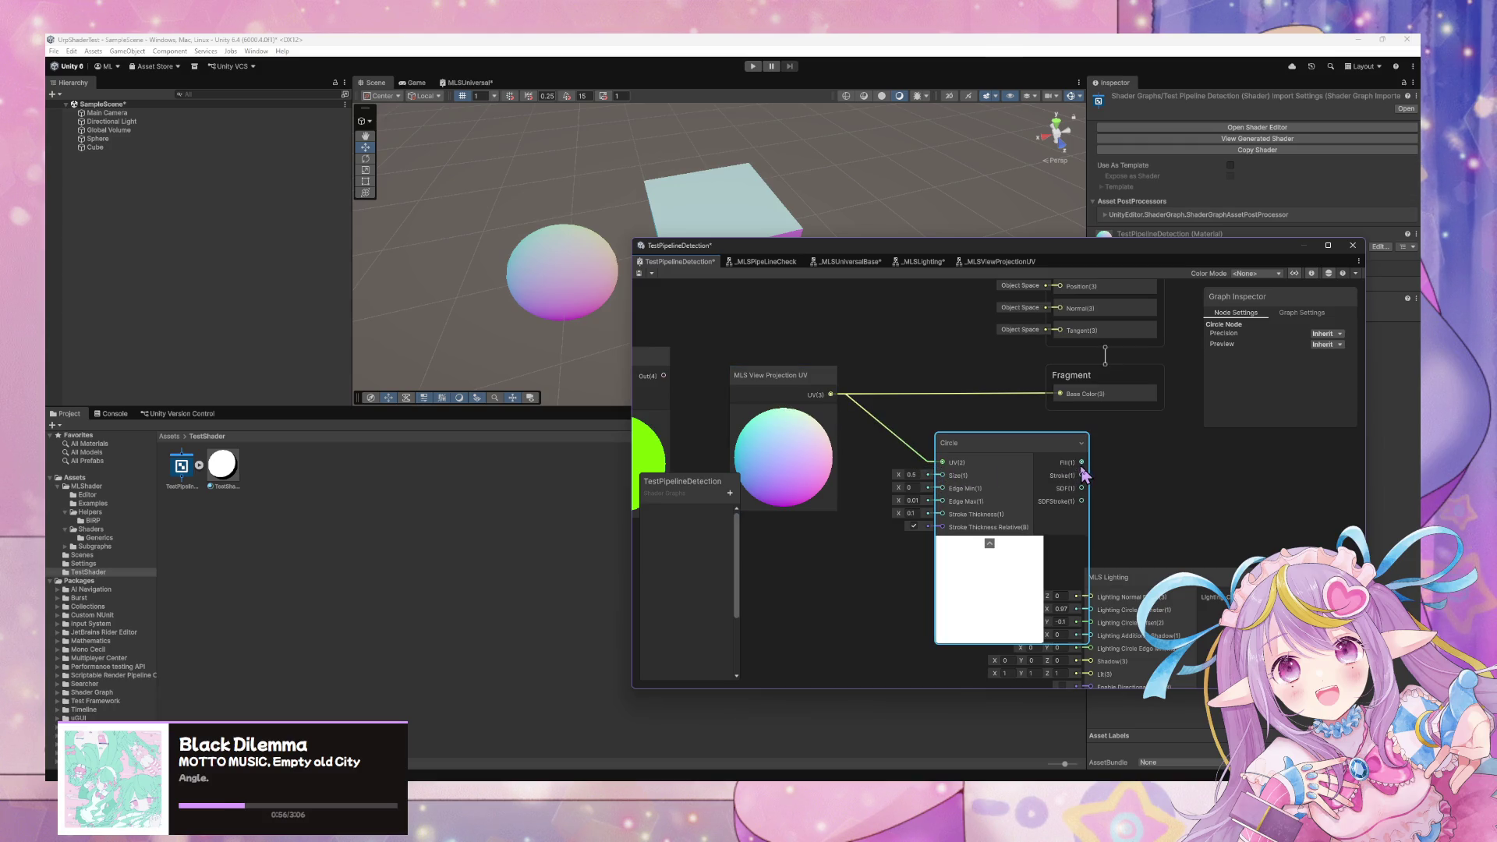
left_click_drag(1082, 475, 1060, 394)
left_click_drag(1082, 489, 1060, 394)
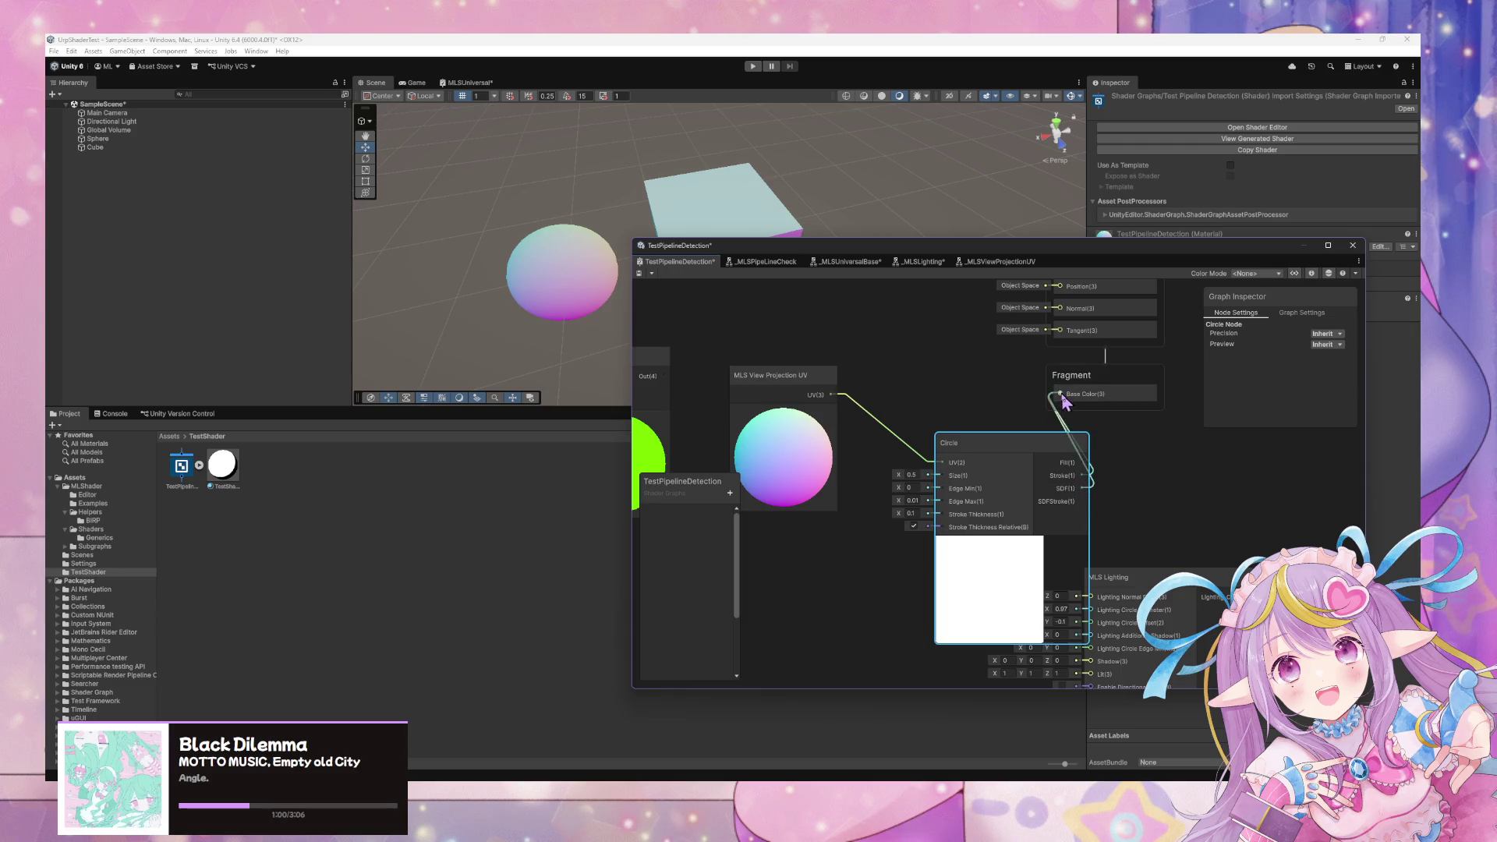
Save the graph, view the black-centred sphere, and open the MLS View Projection UV subgraph.
left_click(641, 274)
mouse_move(585, 293)
left_mouse_down()
mouse_move(501, 307)
mouse_move(508, 254)
mouse_move(582, 234)
mouse_move(507, 304)
mouse_move(431, 254)
mouse_move(487, 196)
mouse_move(584, 287)
mouse_move(437, 247)
mouse_move(545, 304)
mouse_move(641, 294)
mouse_move(624, 304)
mouse_move(951, 351)
mouse_move(678, 330)
mouse_move(776, 118)
mouse_move(780, 257)
mouse_move(814, 305)
left_mouse_up()
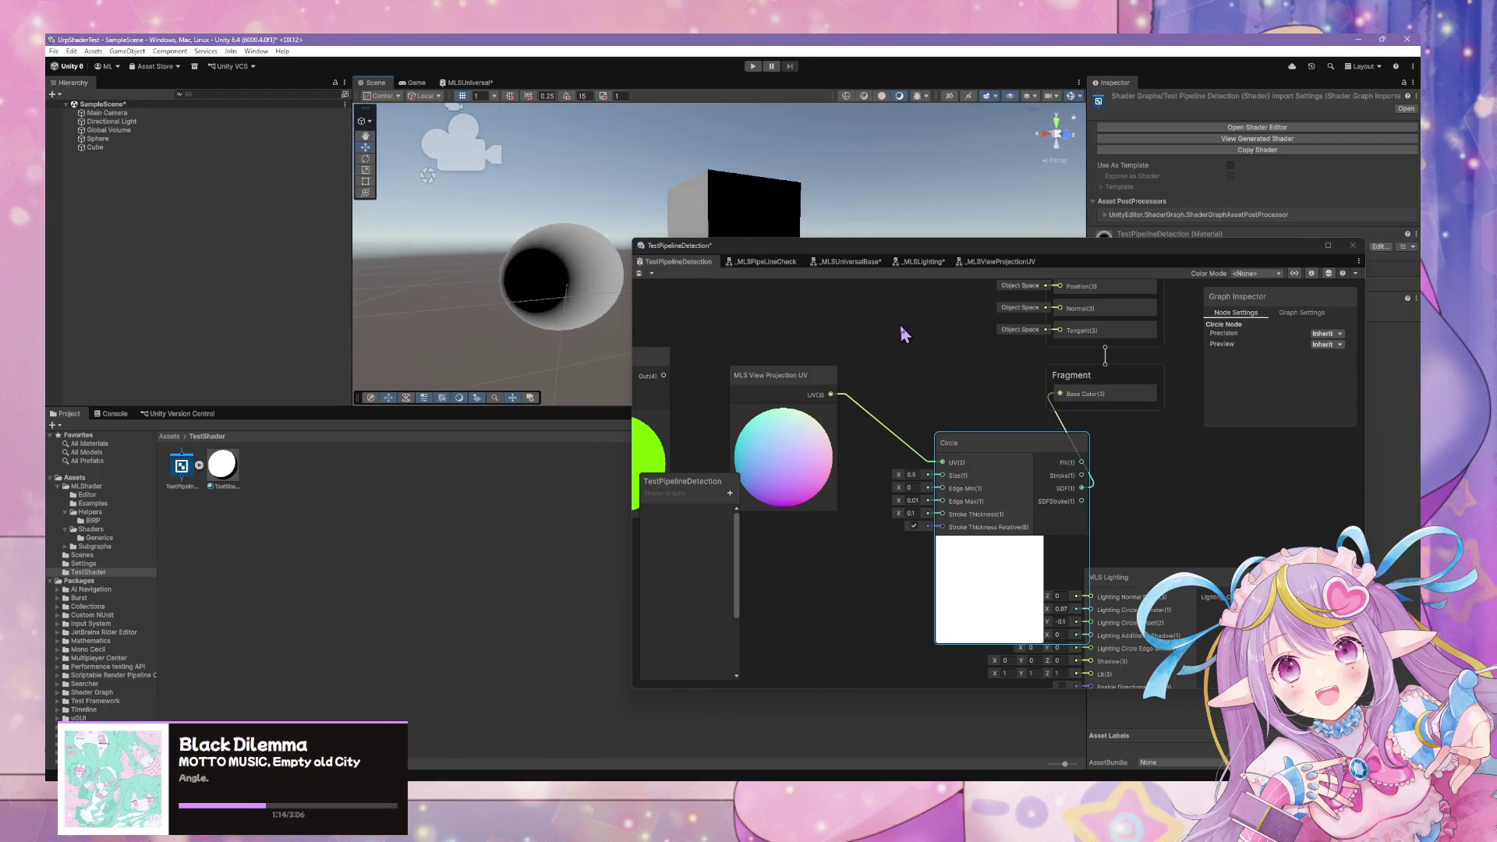
double_click(794, 375)
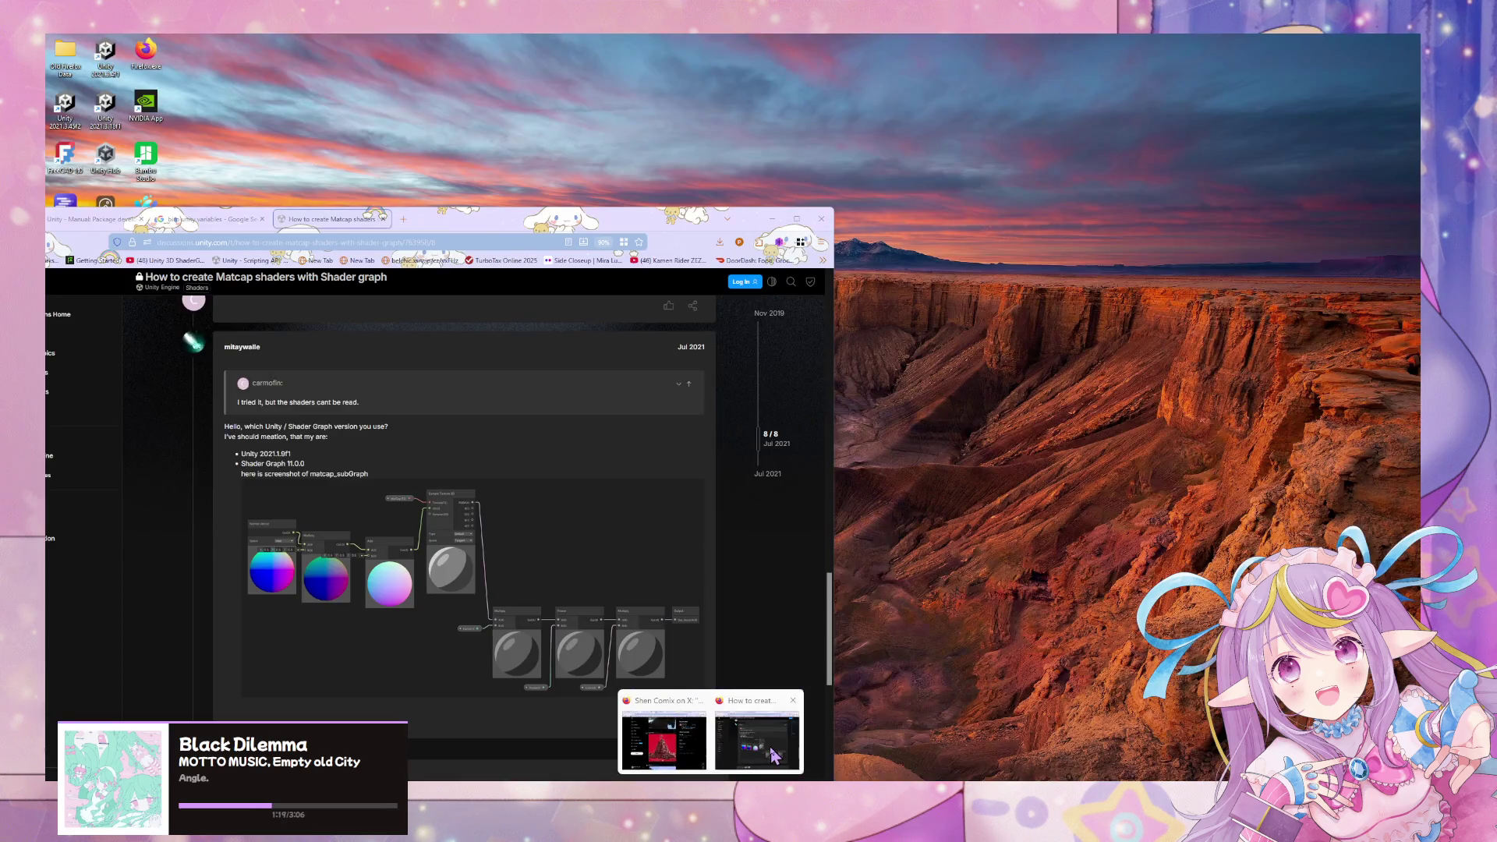
Read the 'Writing a Matcap Shader' forum thread, then go back to the 'matcap shader graph' results.
left_click(774, 755)
mouse_move(671, 226)
left_mouse_down()
mouse_move(988, 193)
mouse_move(1096, 163)
left_mouse_up()
scroll(883, 398, "down", 6)
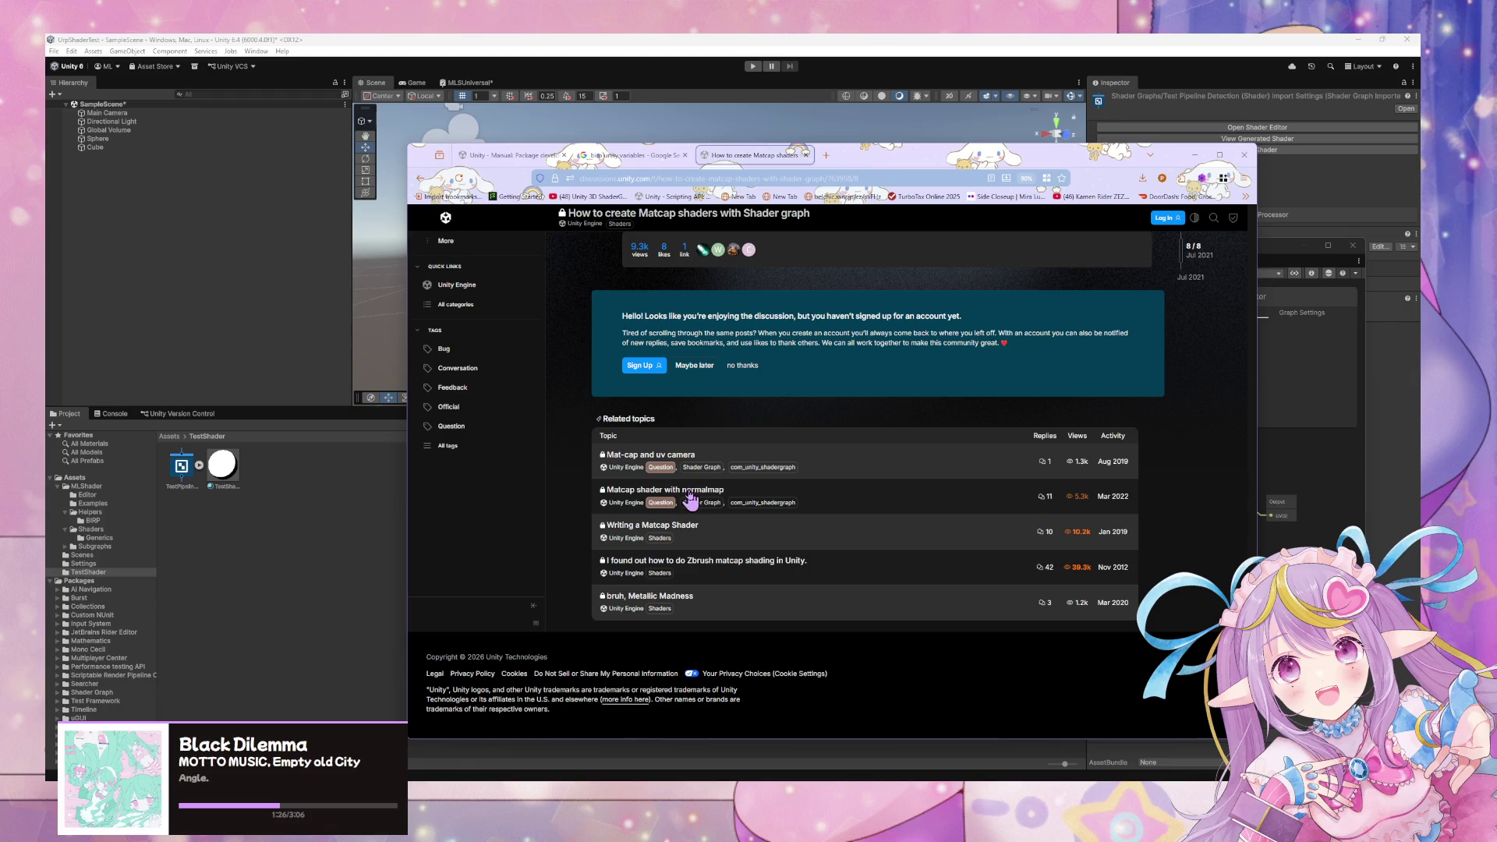
left_click(692, 543)
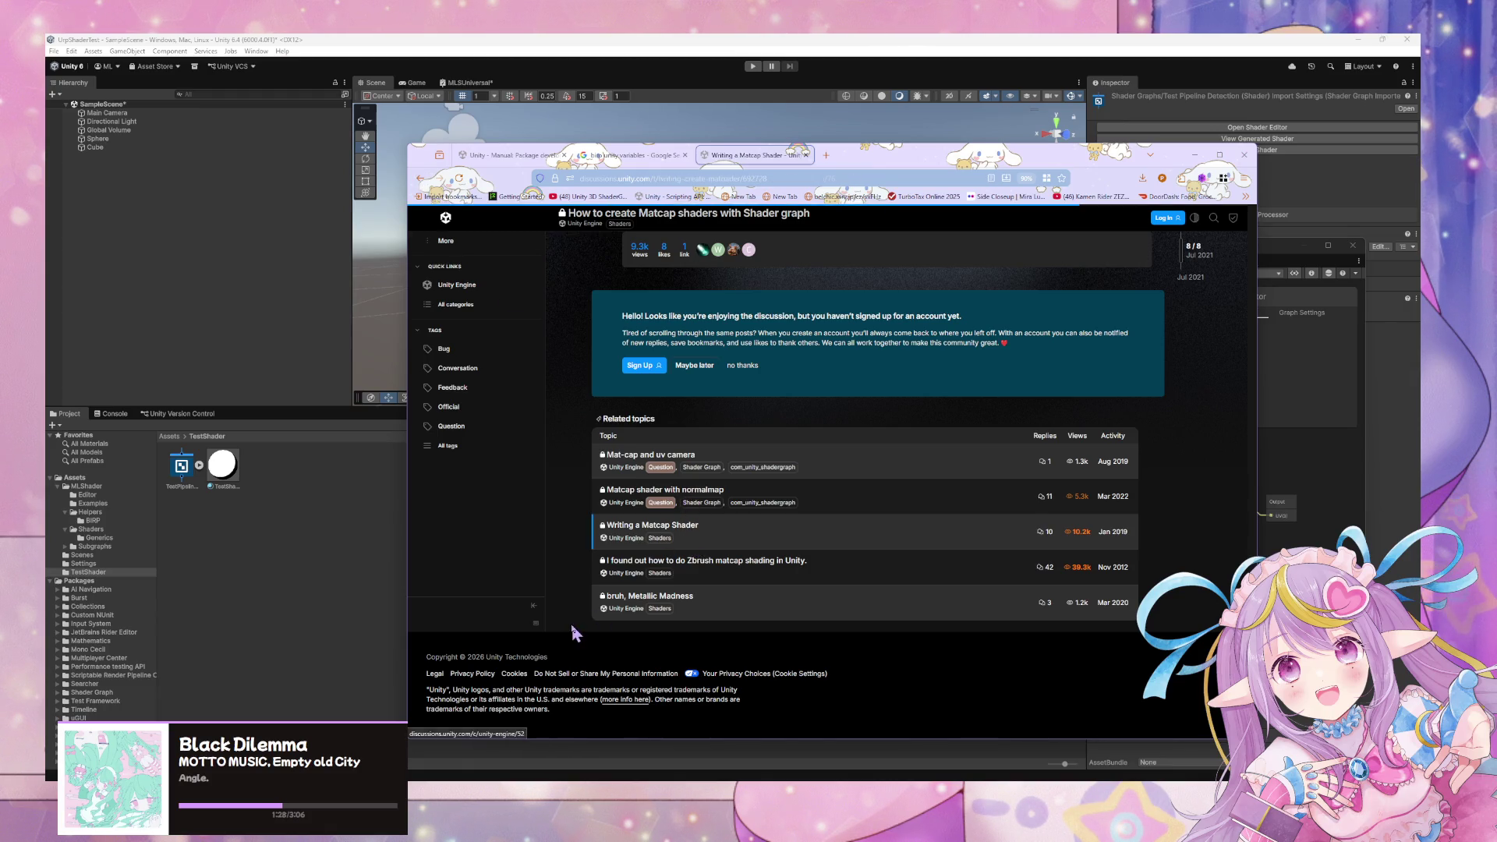
scroll(644, 466, "down", 15)
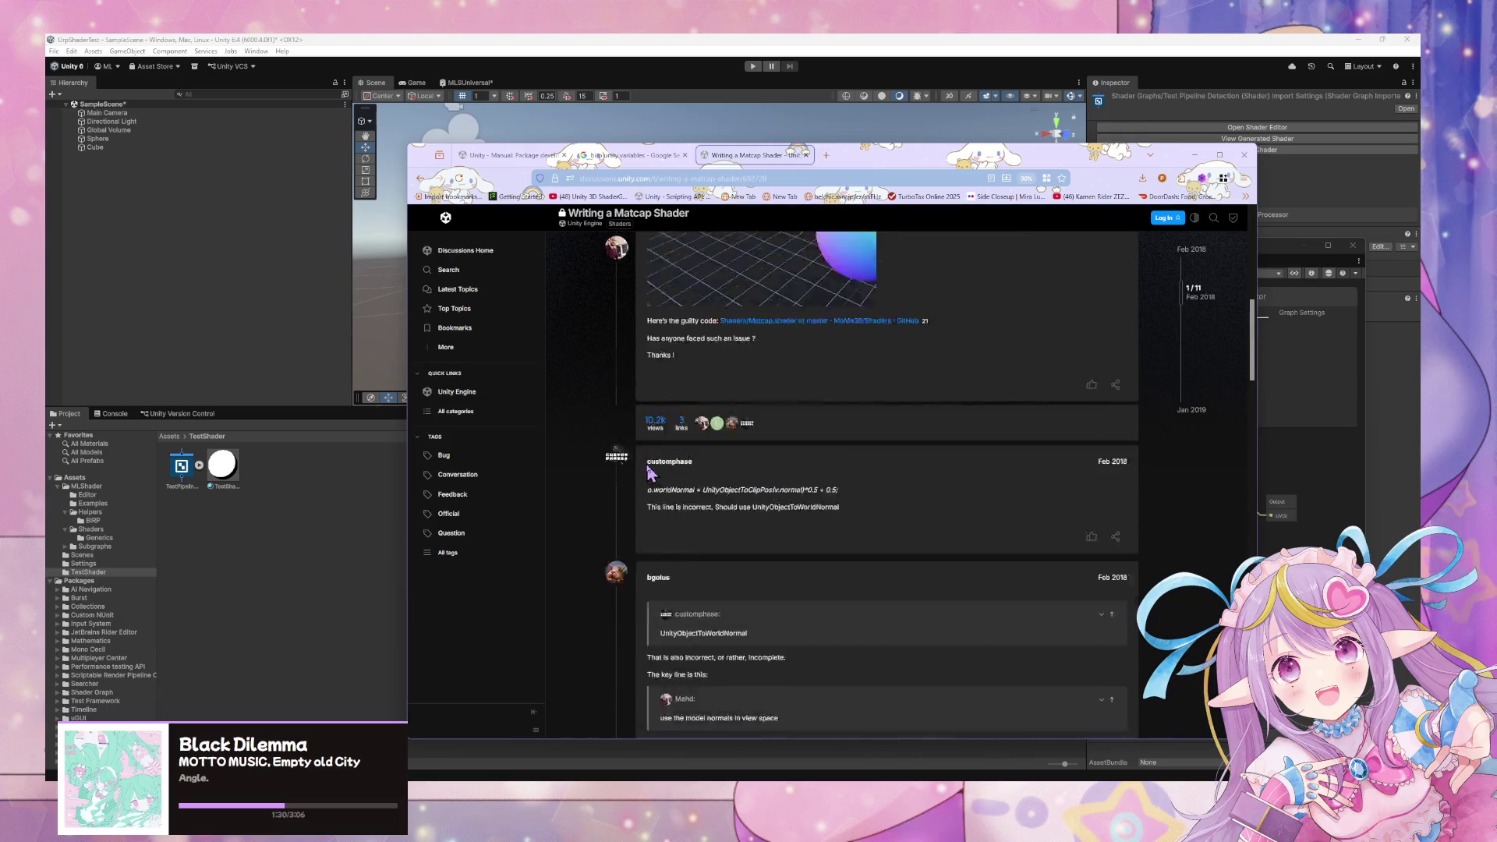
scroll(646, 471, "down", 4)
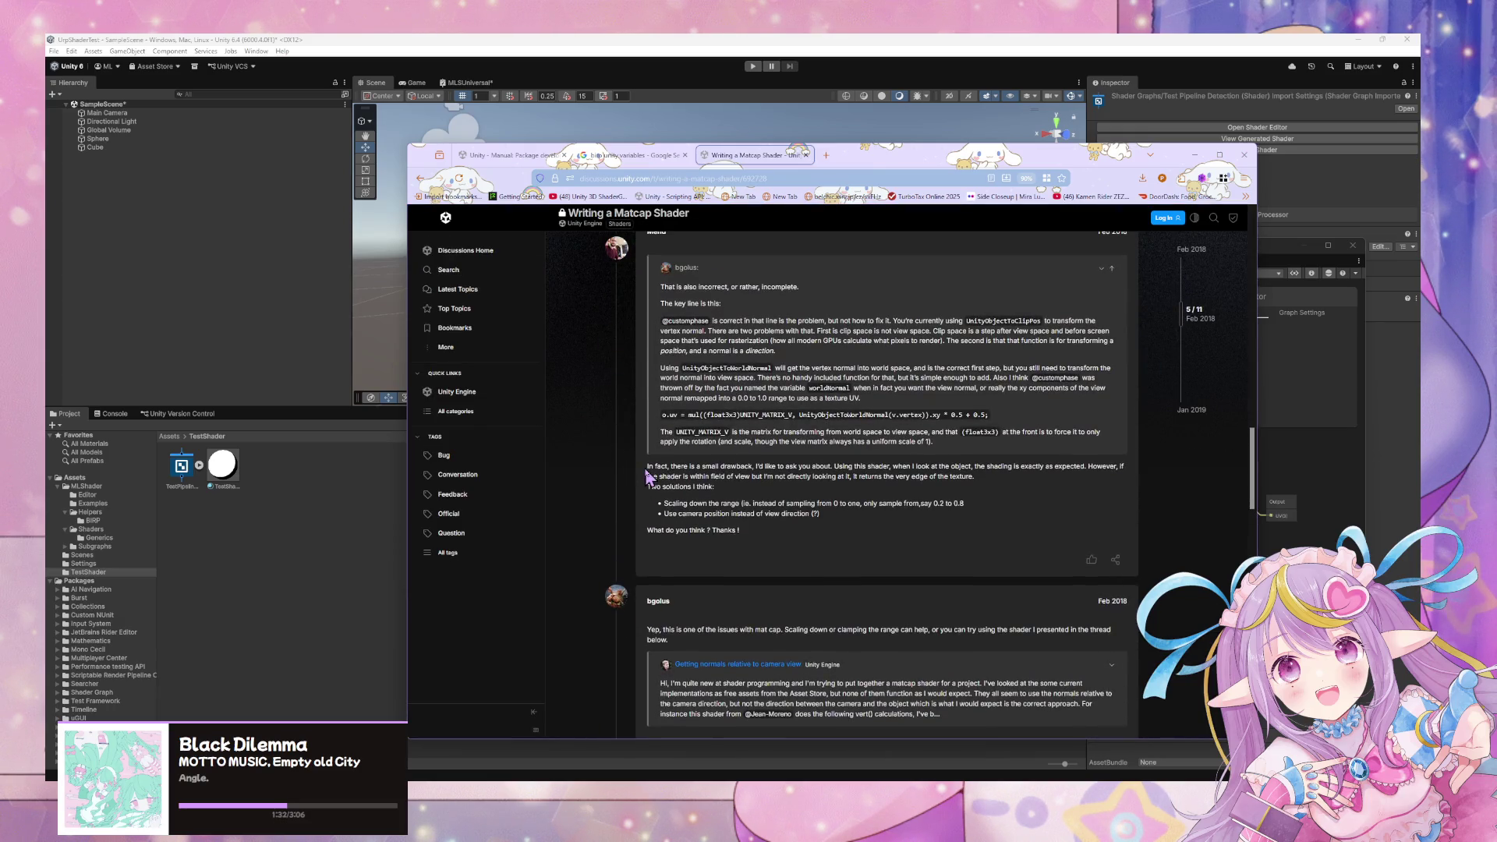
scroll(646, 475, "down", 1)
left_click(419, 181)
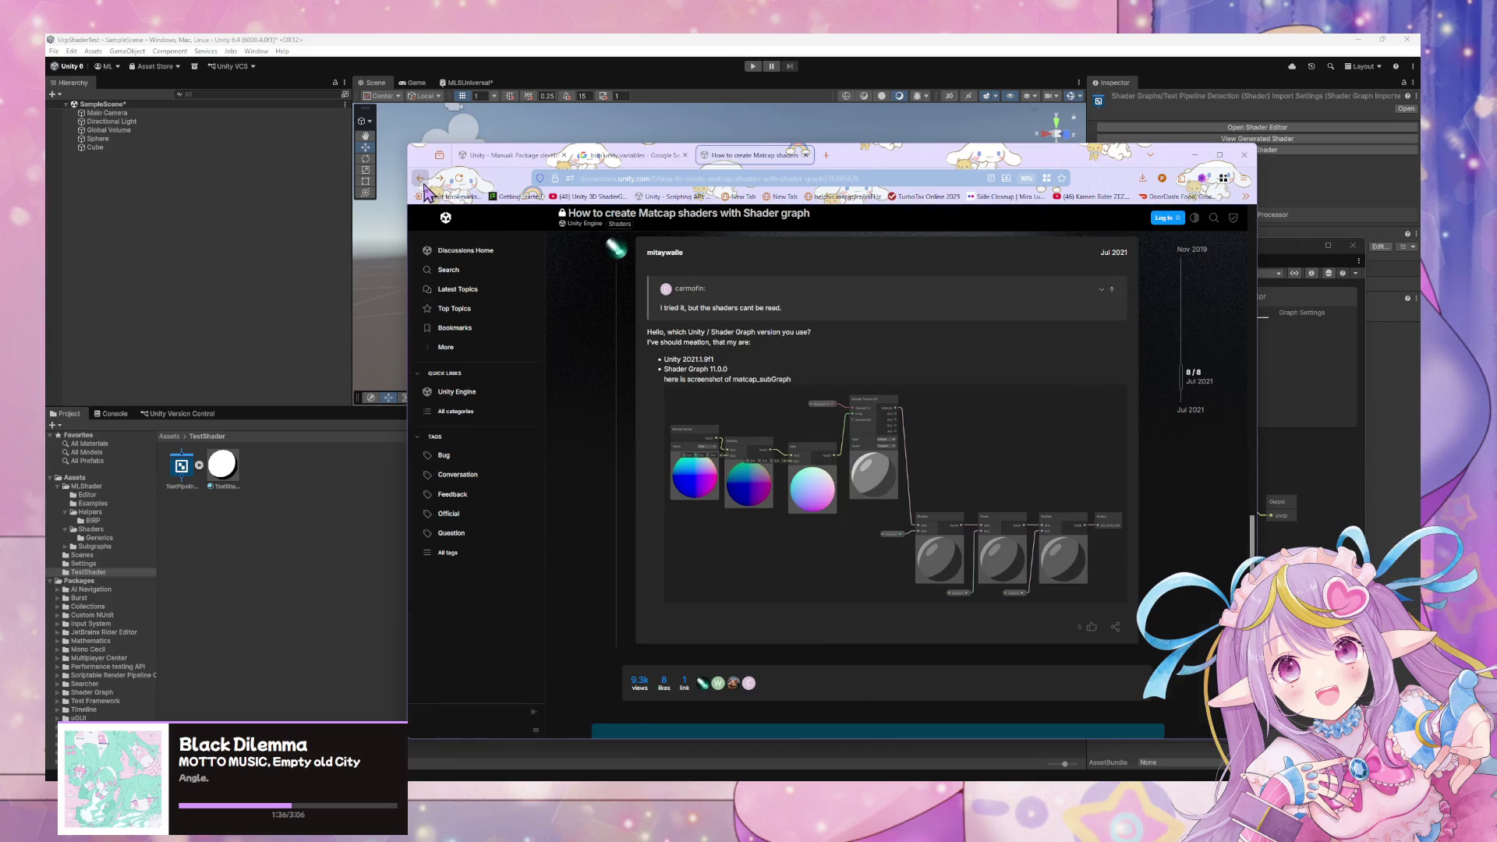
left_click(421, 181)
scroll(670, 390, "down", 5)
scroll(659, 321, "up", 5)
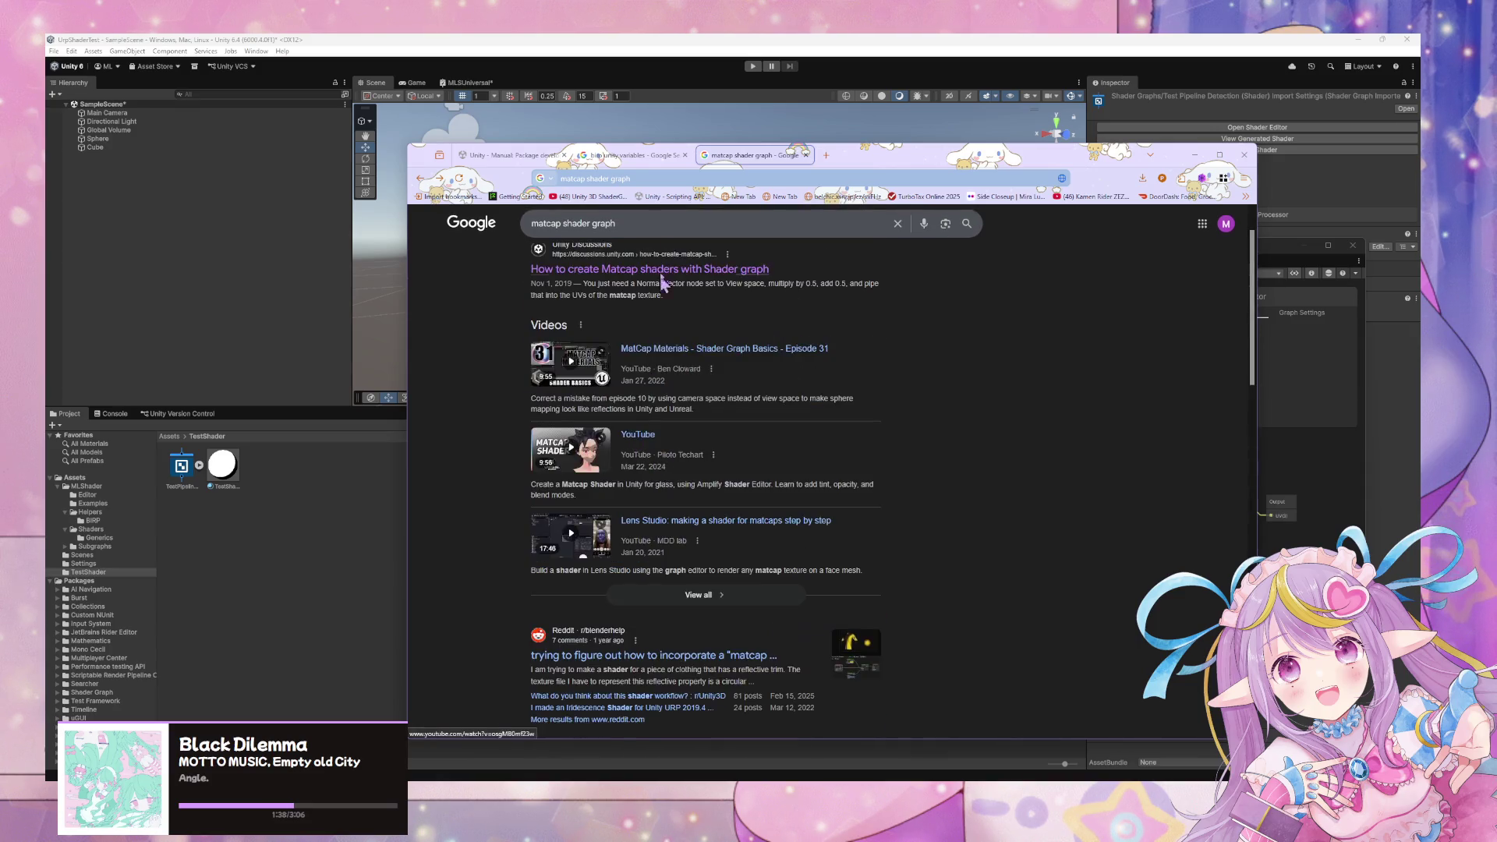
Refine the search to 'matcap shader graph unity' and expand the AI Overview.
left_click(628, 224)
type("uni")
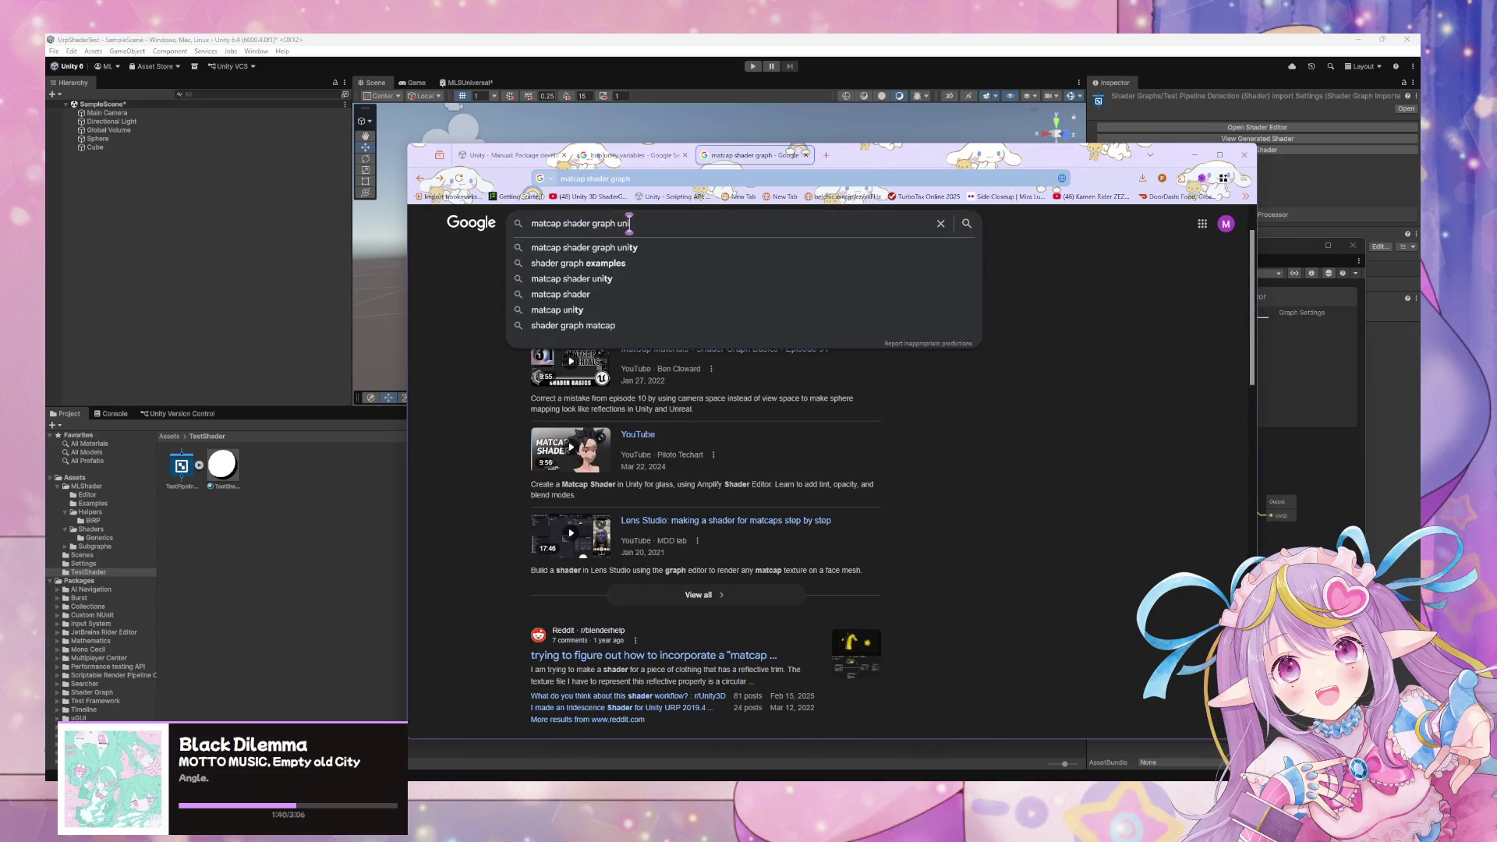
type("ty")
key("Return")
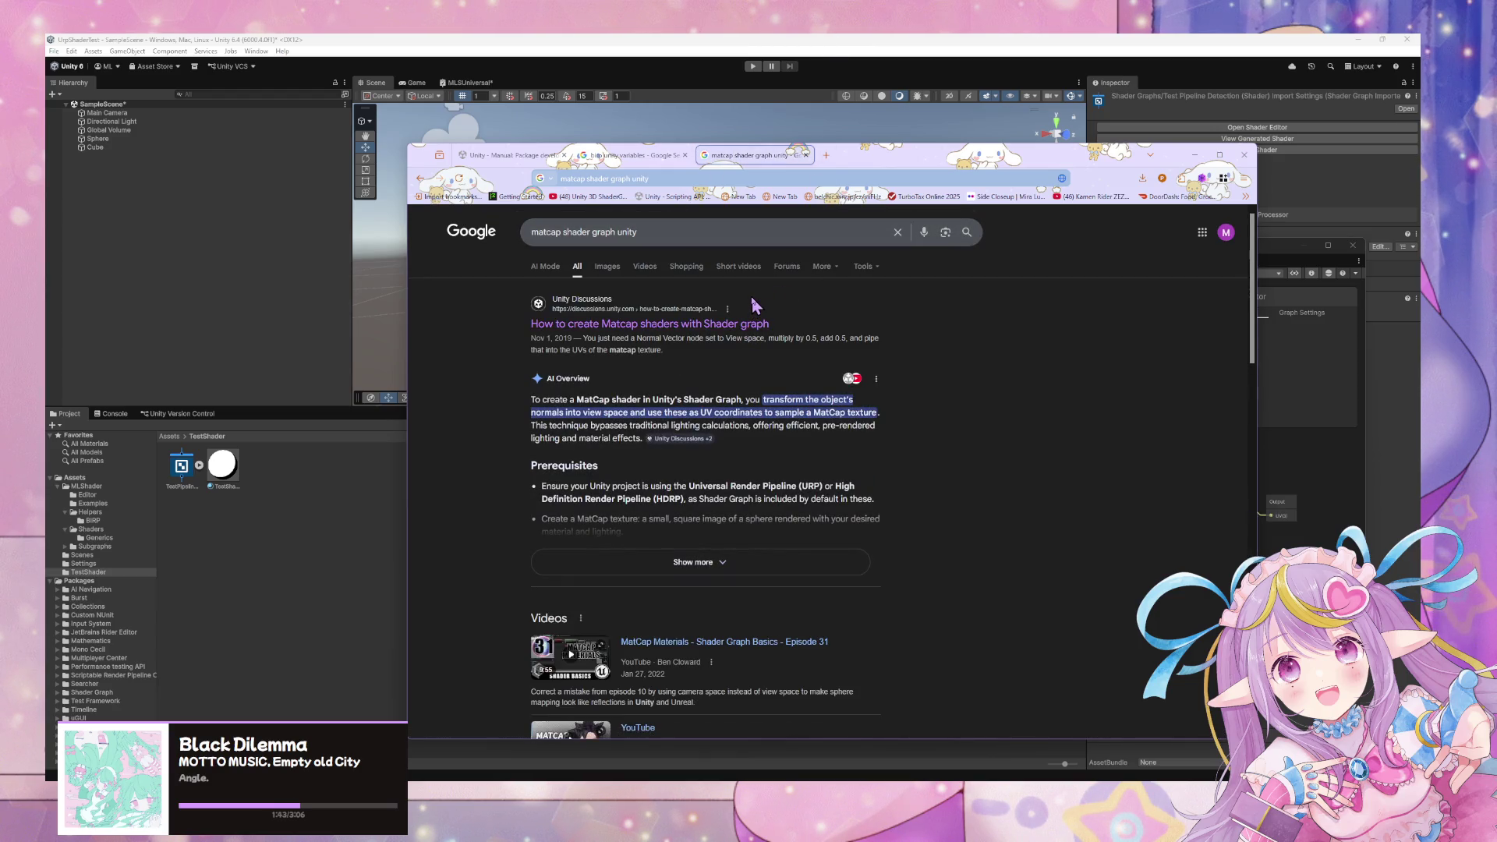
scroll(754, 304, "down", 2)
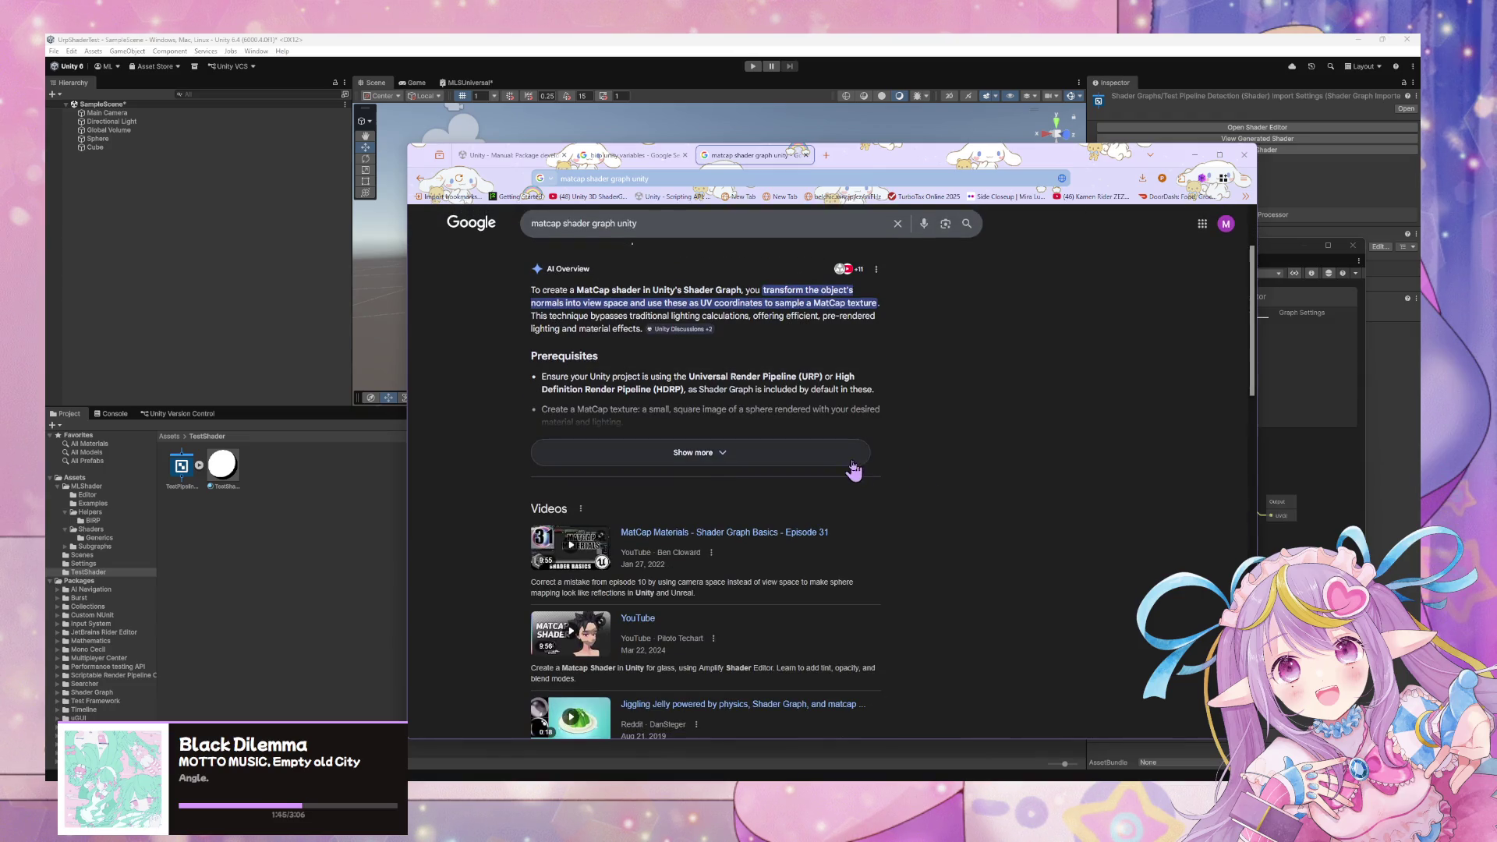
left_click(849, 456)
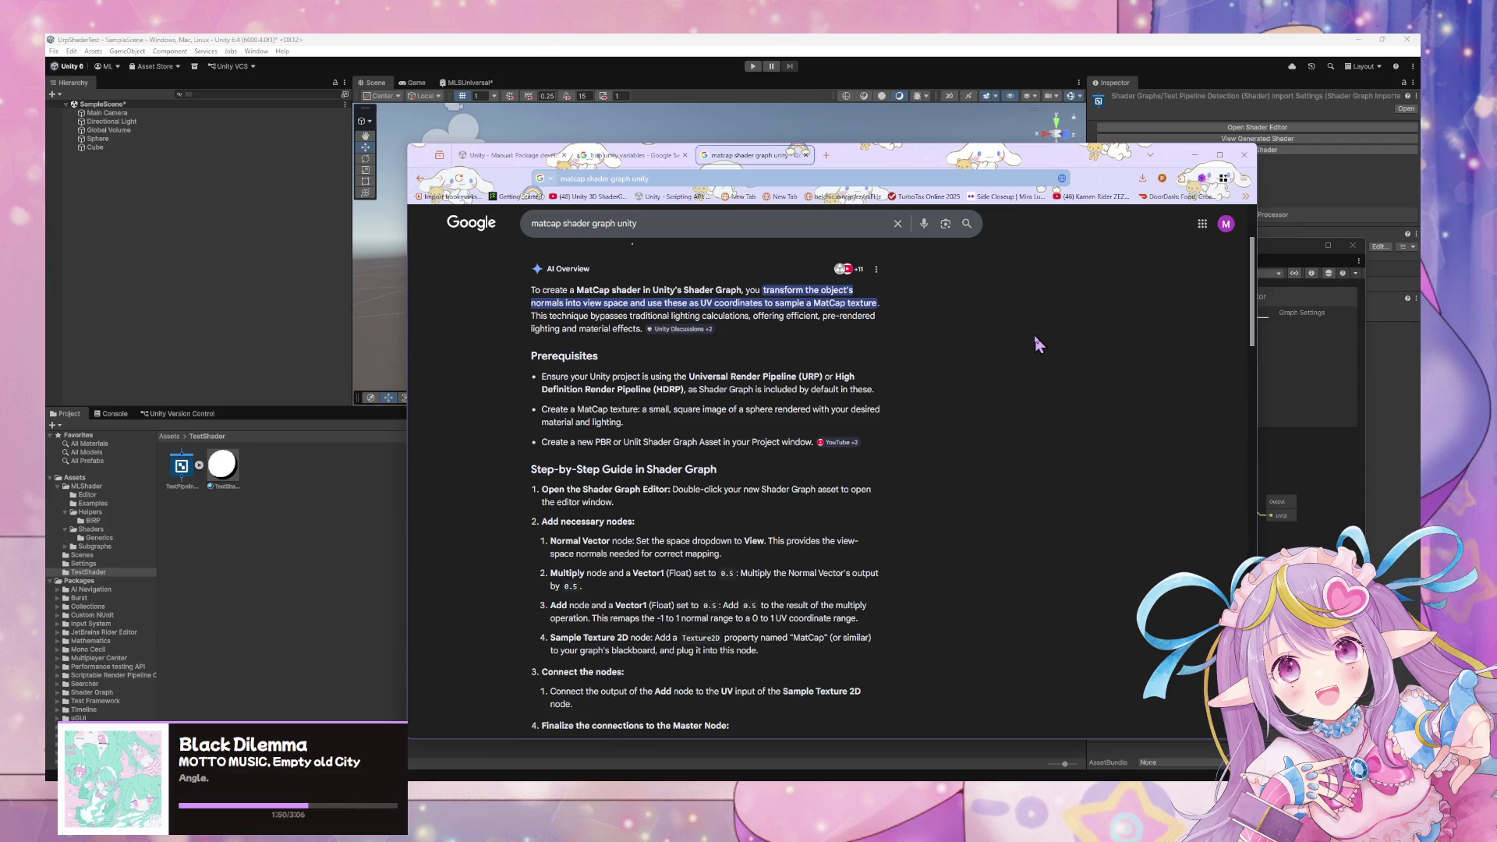
scroll(1033, 334, "down", 4)
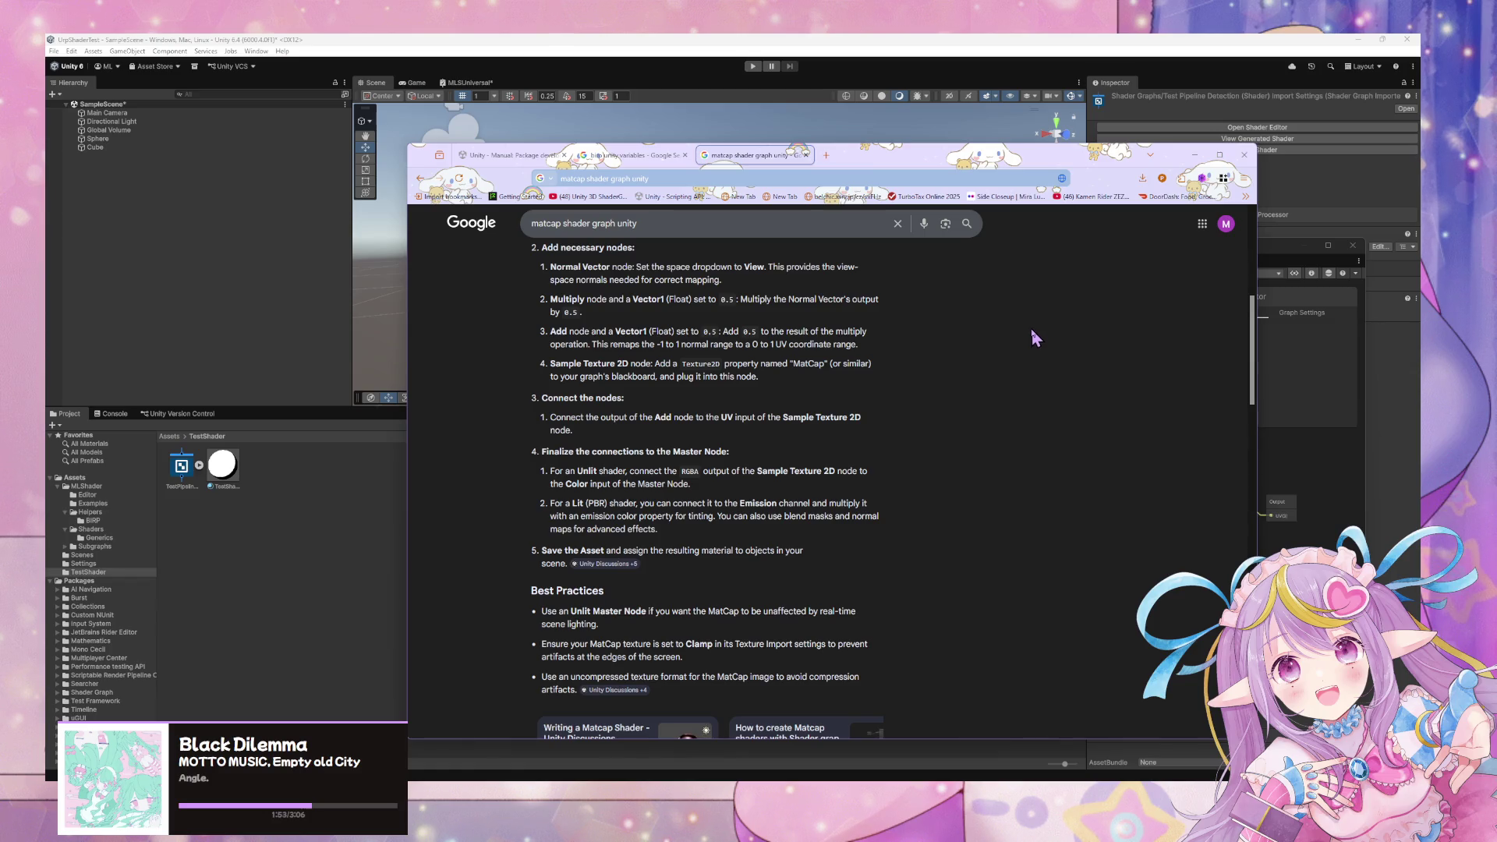
scroll(1032, 335, "down", 5)
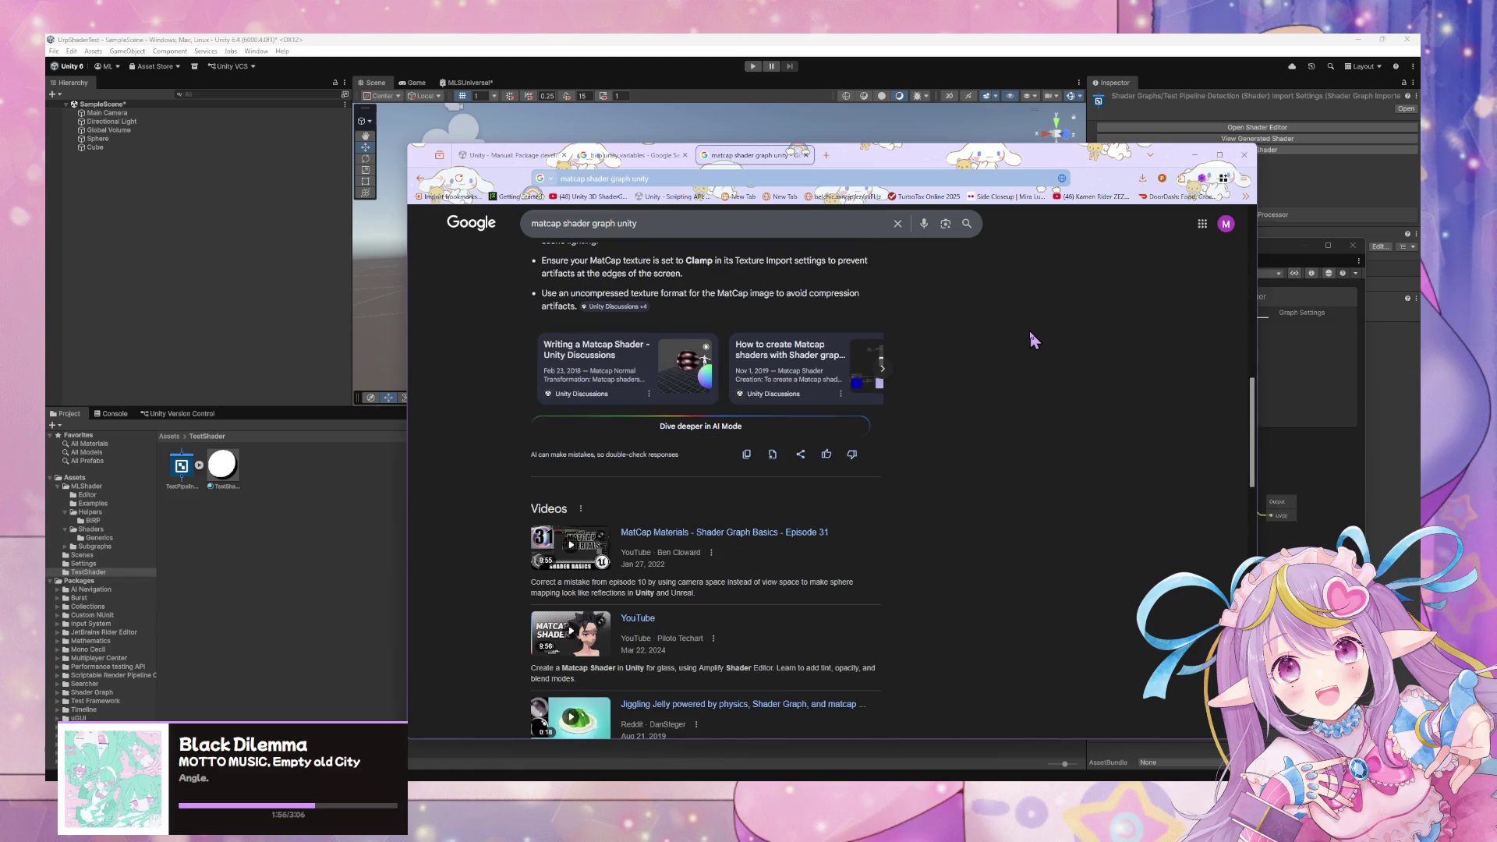
scroll(1029, 332, "down", 8)
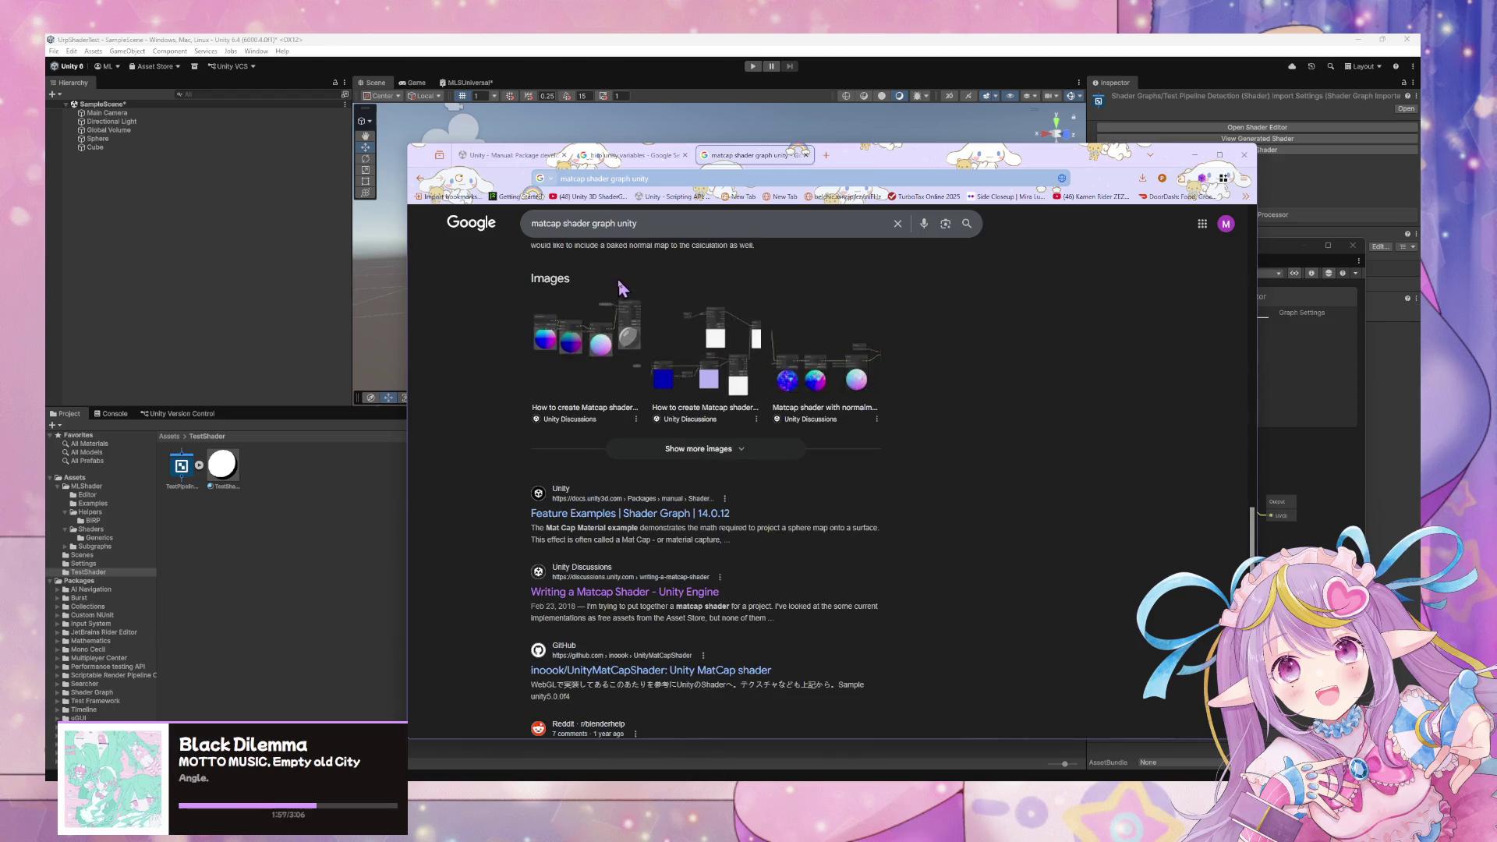
scroll(622, 287, "up", 2)
Open the normalmap matcap result in the background and the 'How to create Matcap shaders' thread.
middle_click(635, 385)
scroll(825, 392, "down", 2)
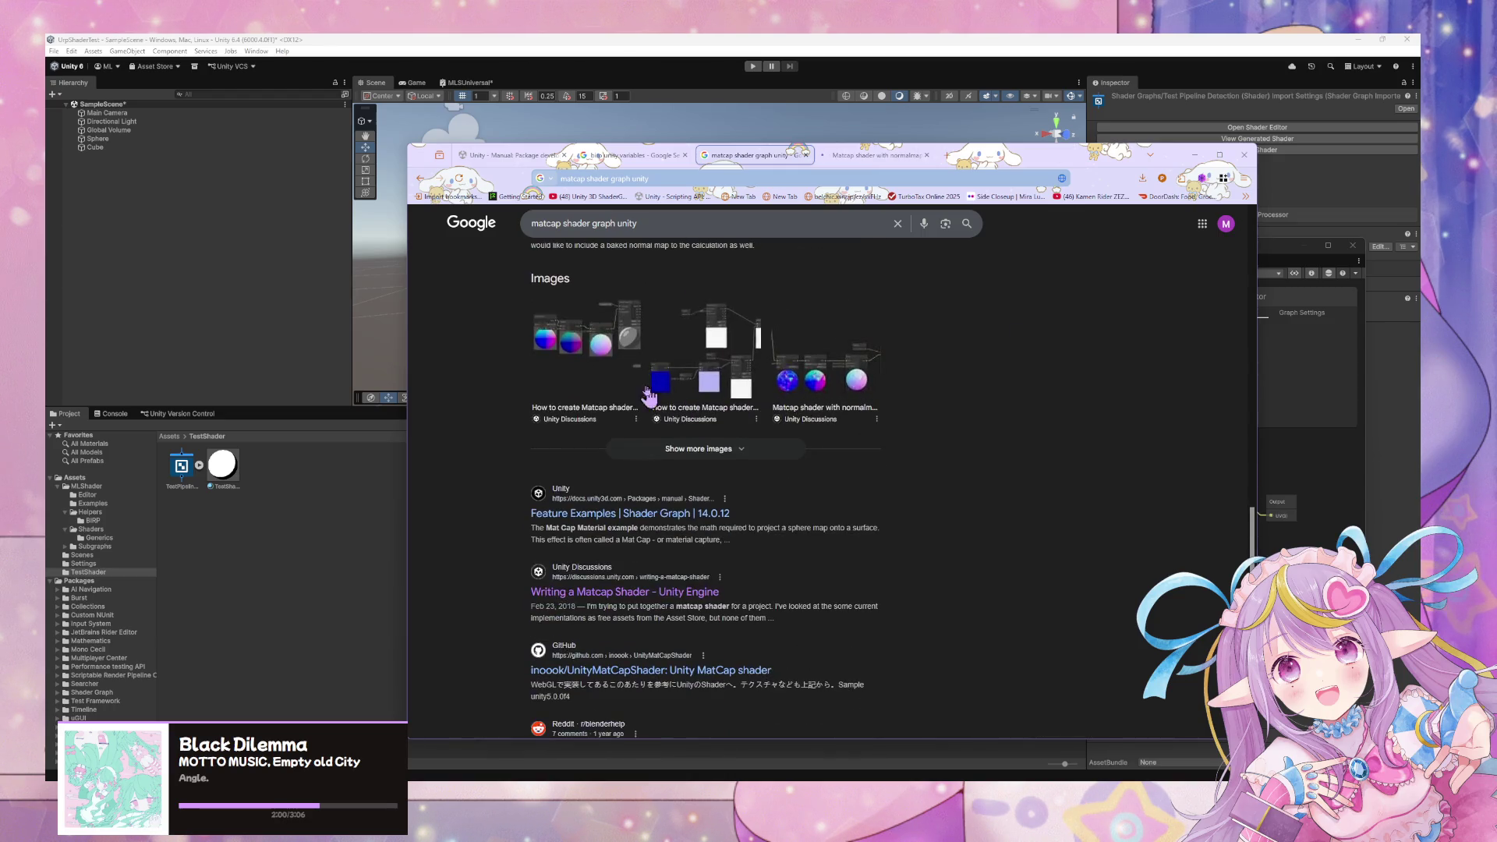
left_click(720, 360)
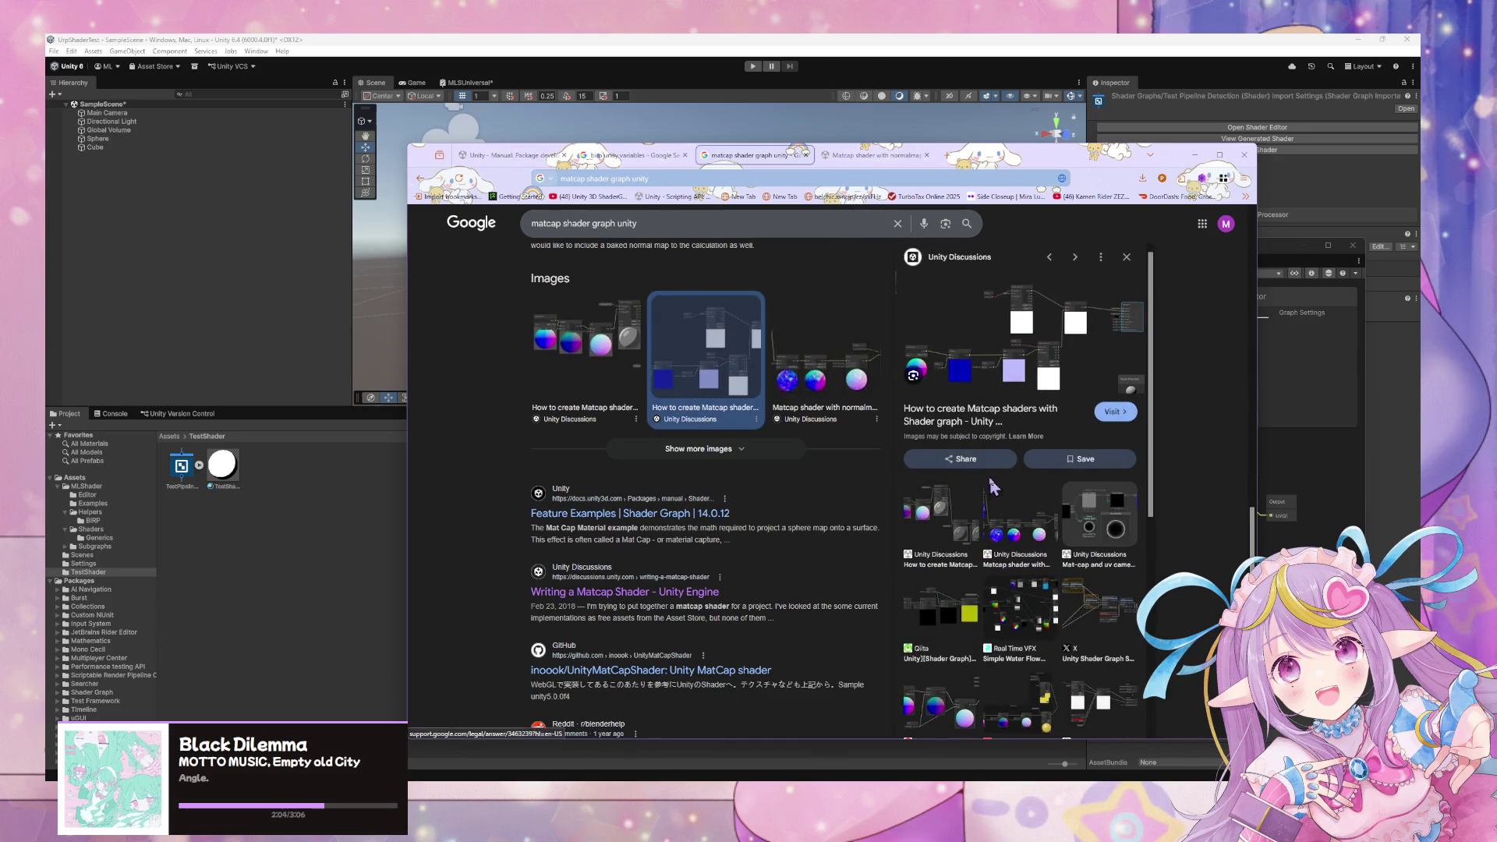
left_click(1114, 413)
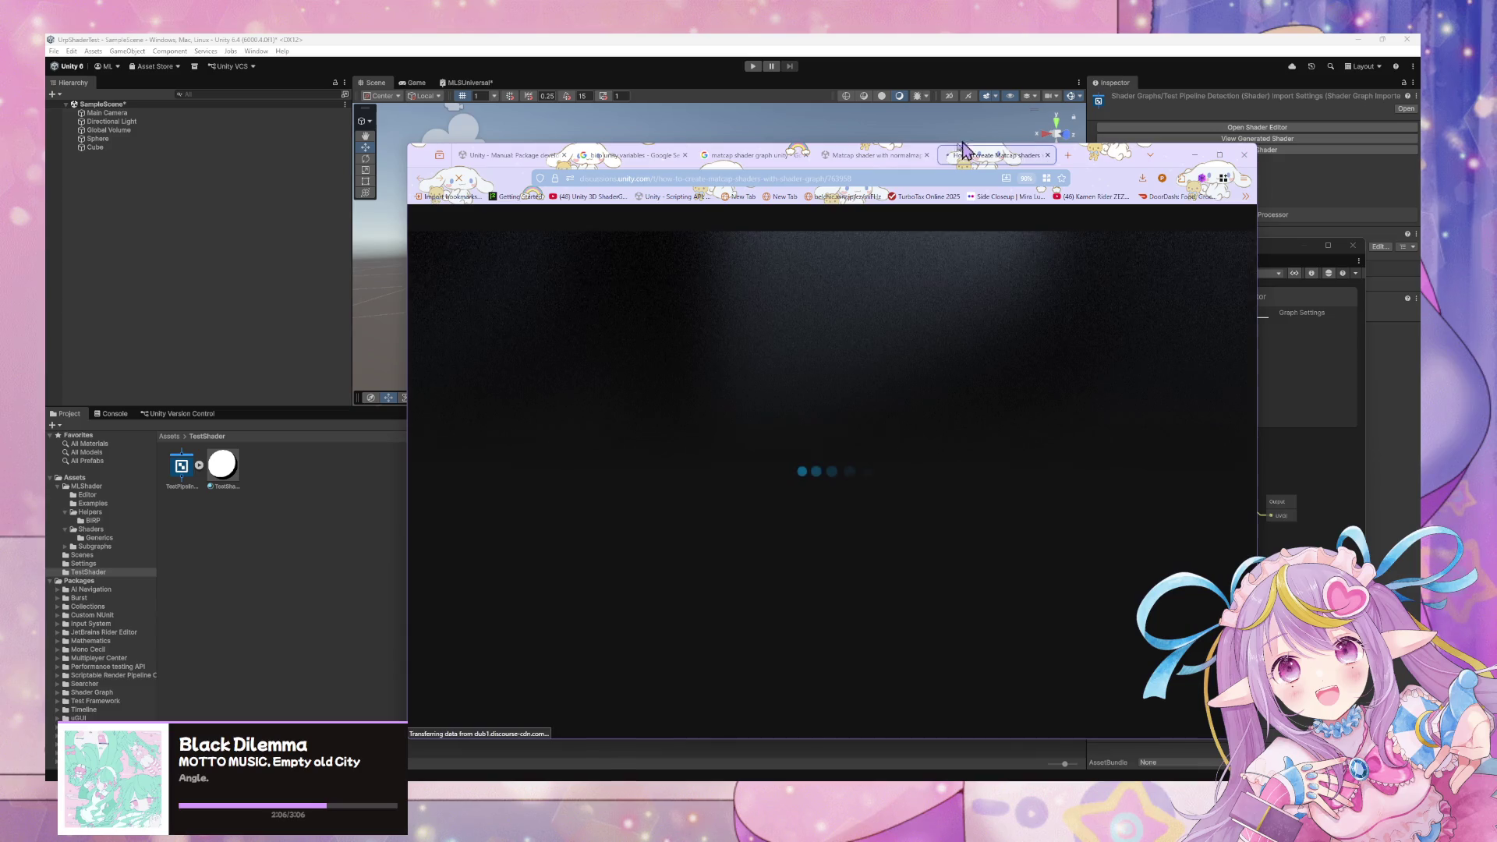
Scroll through the Matcap thread's replies, enlarge the browser, and return to the Google results tab.
scroll(814, 308, "down", 1)
scroll(834, 320, "down", 1)
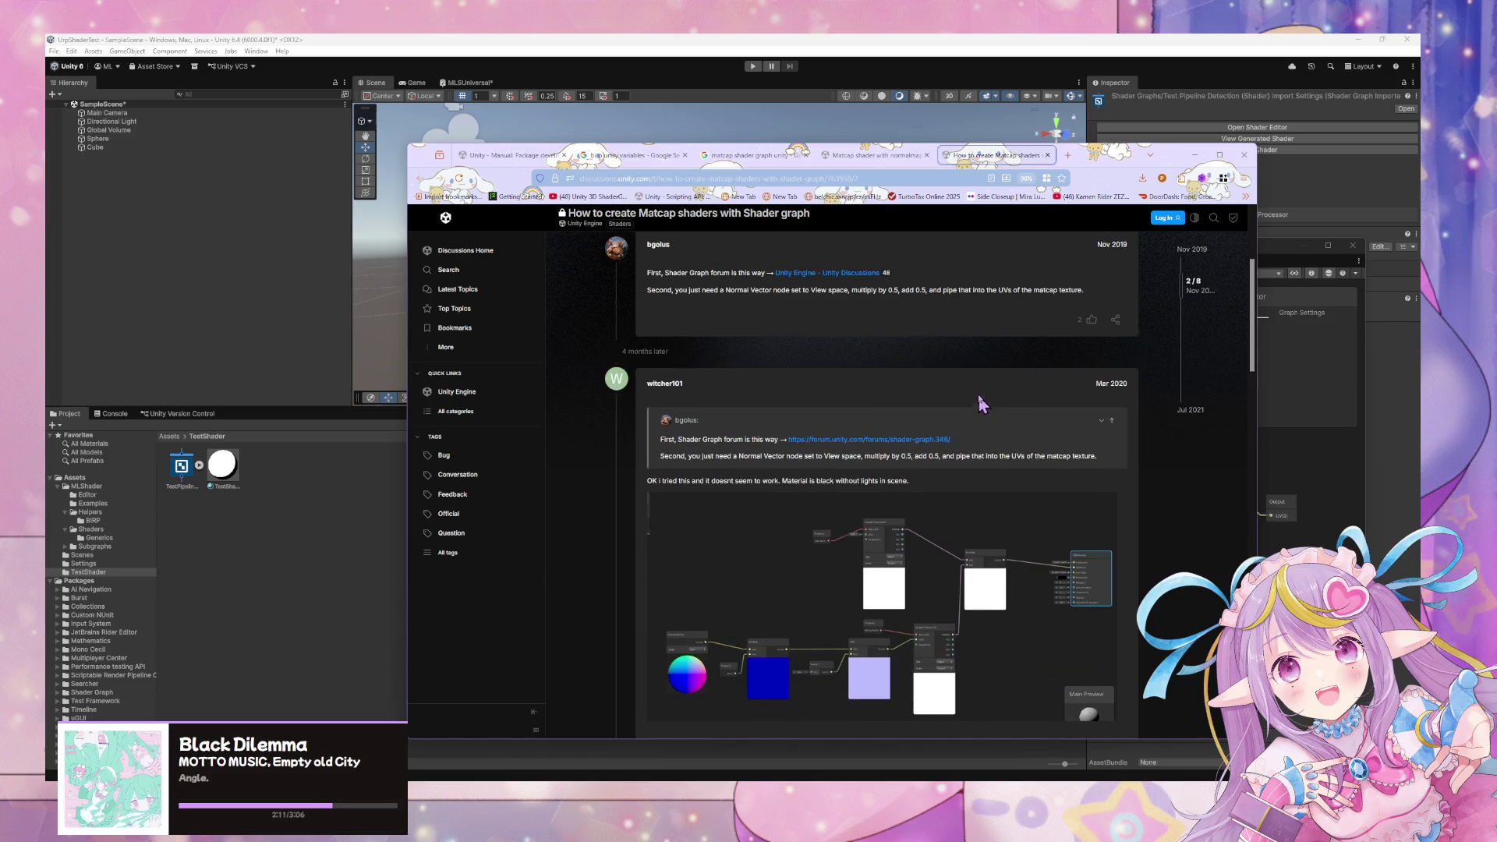
scroll(981, 392, "down", 3)
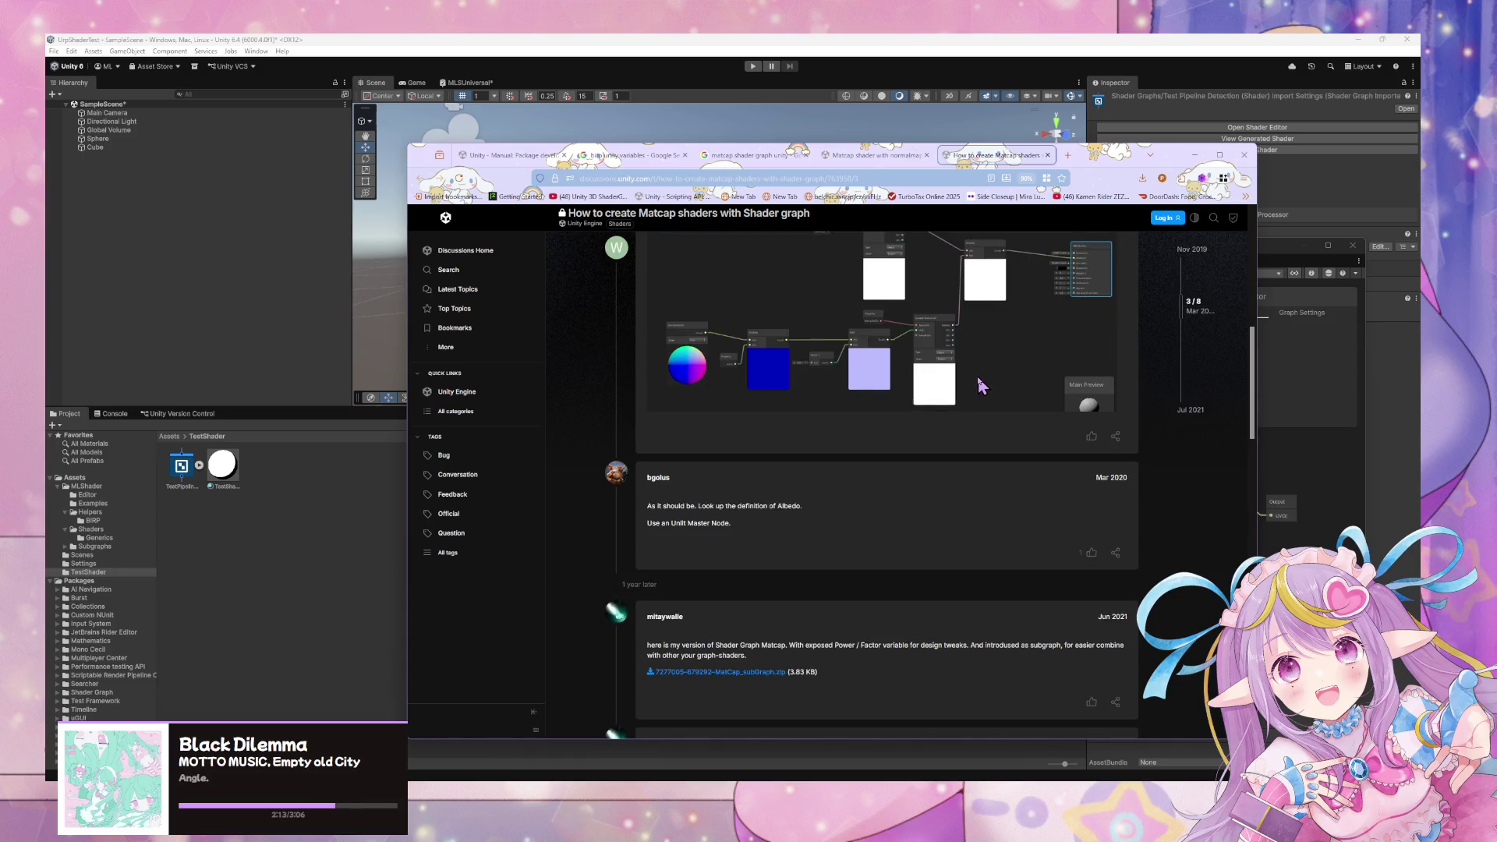
scroll(980, 384, "down", 3)
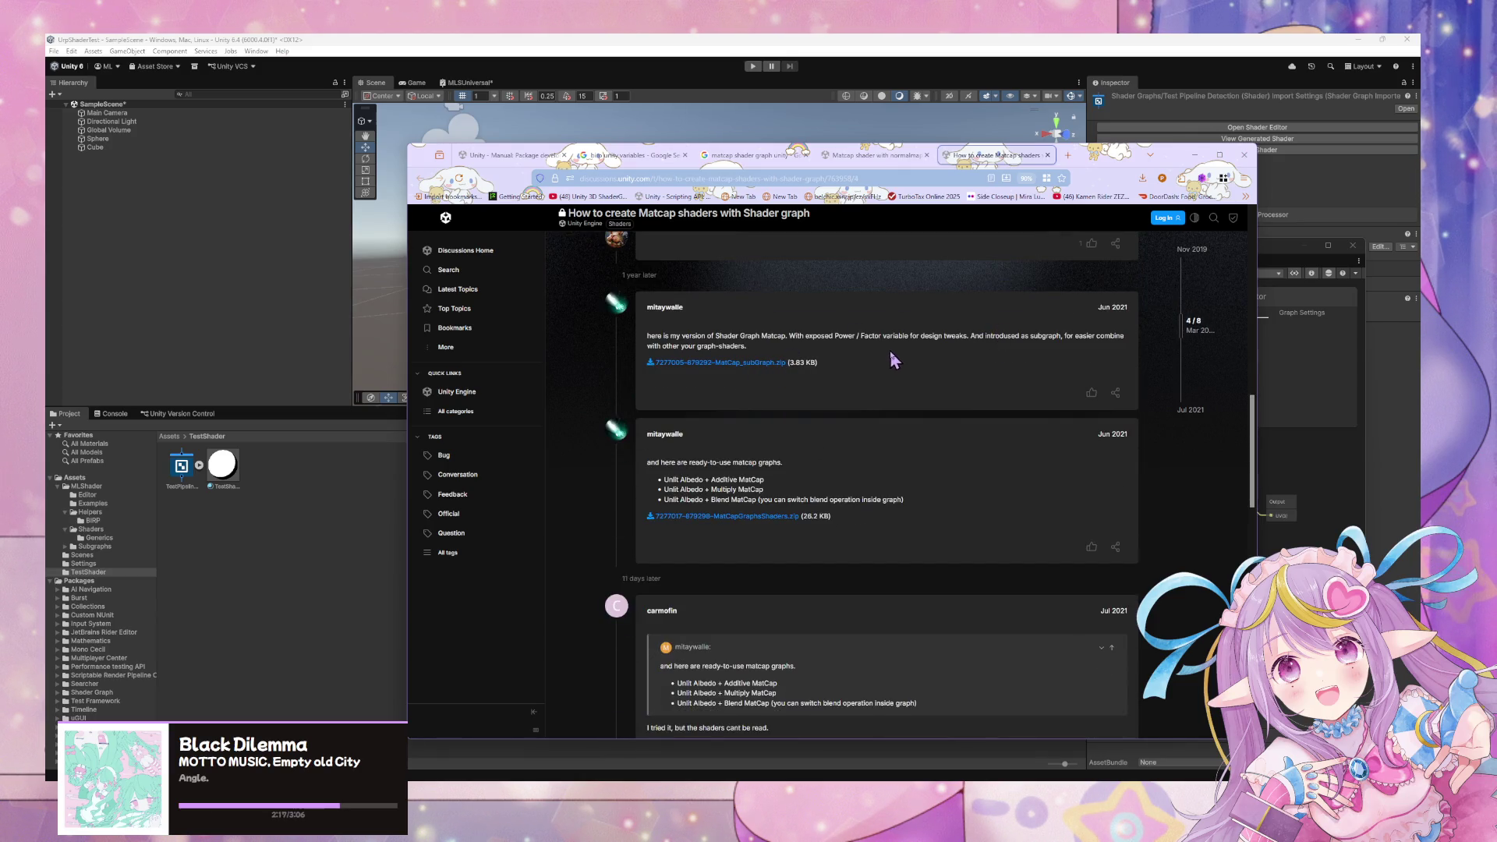
scroll(891, 353, "down", 5)
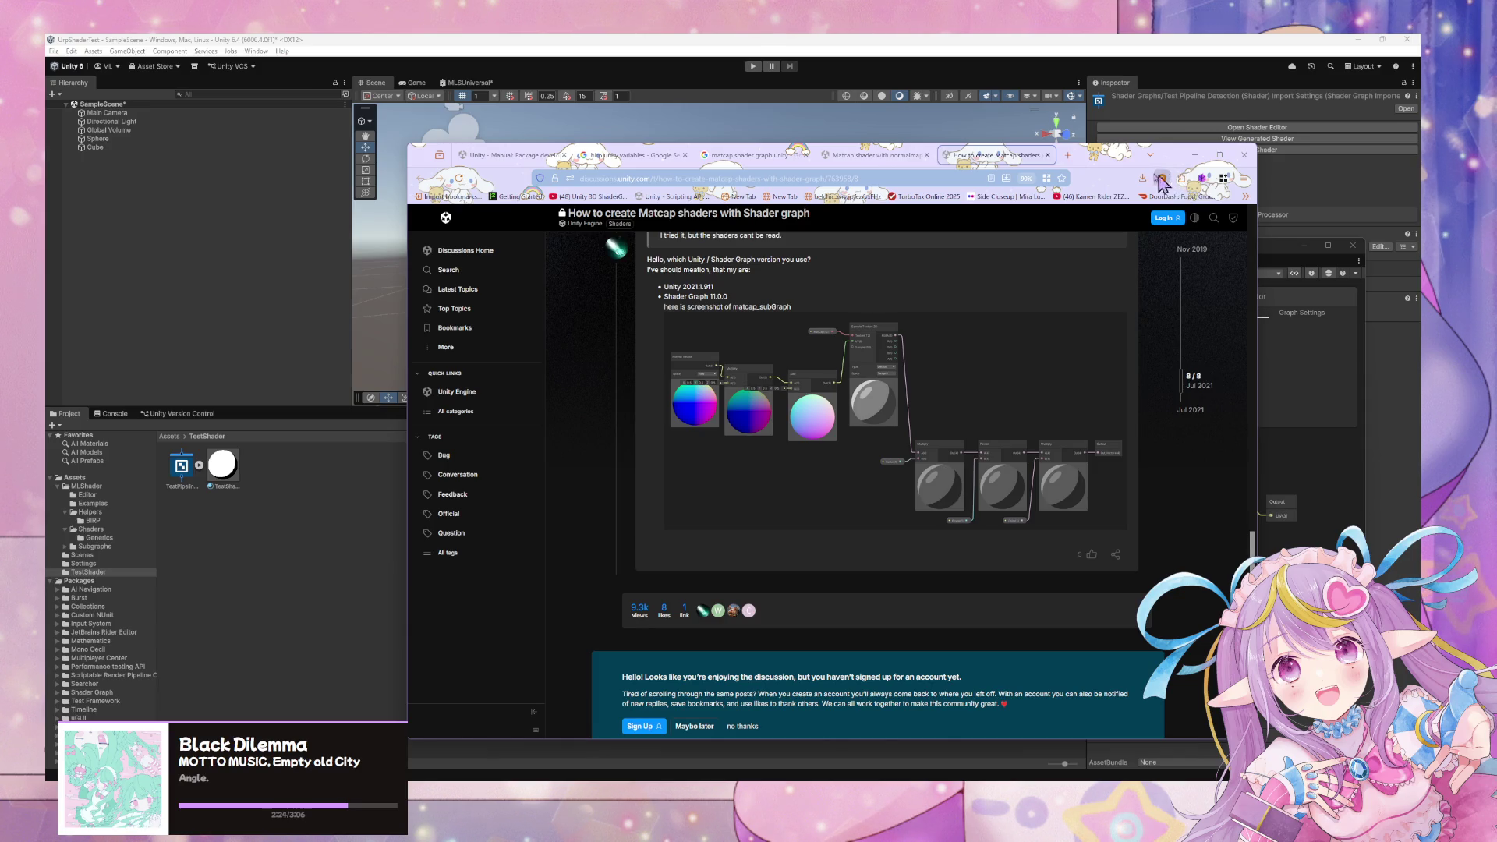
mouse_move(1125, 166)
left_mouse_down()
mouse_move(572, 193)
mouse_move(602, 211)
left_mouse_up()
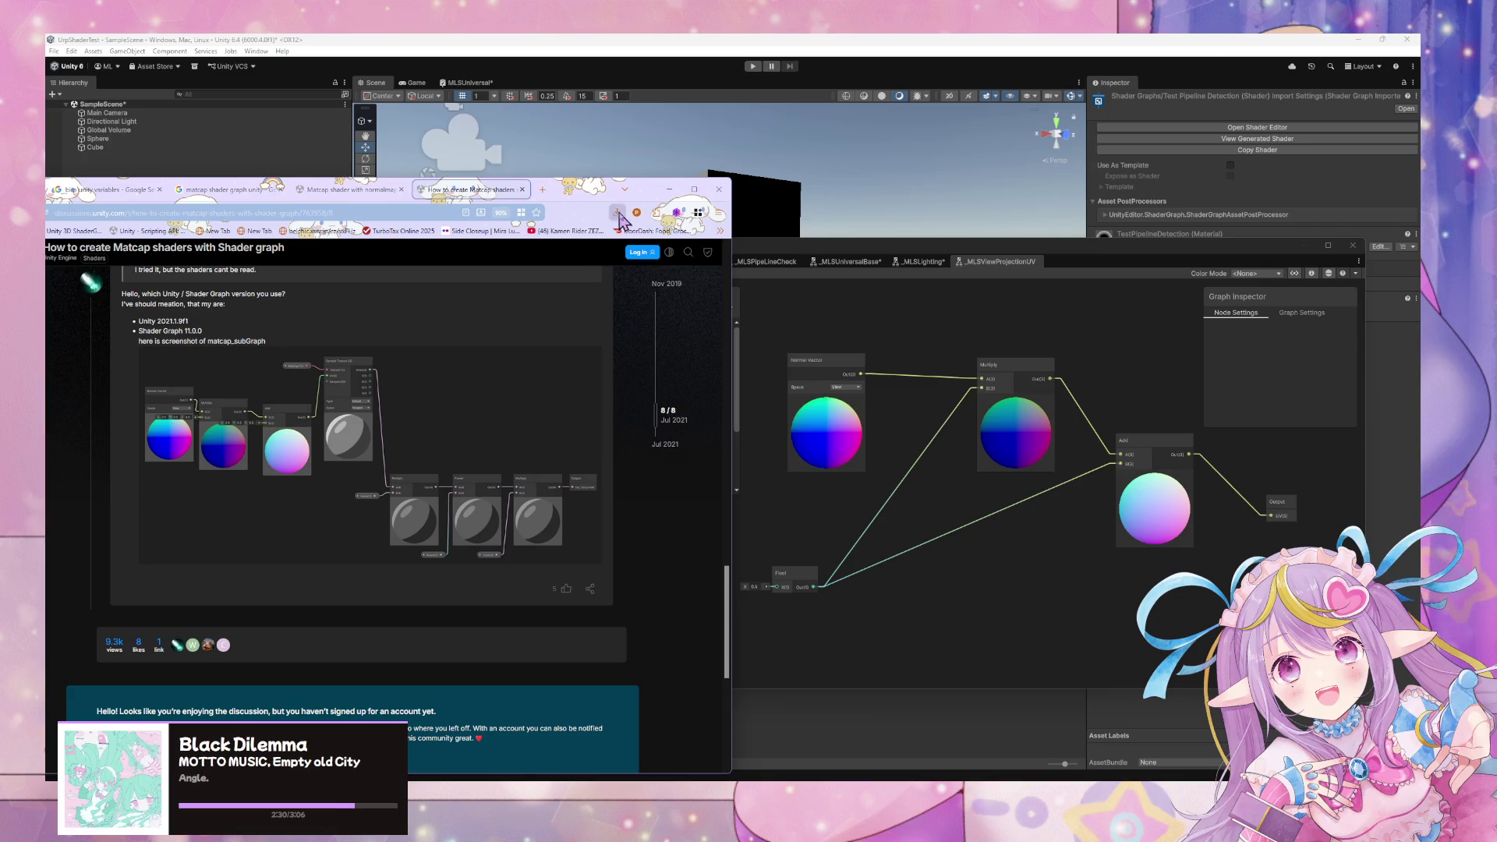
left_click_drag(594, 201, 1103, 206)
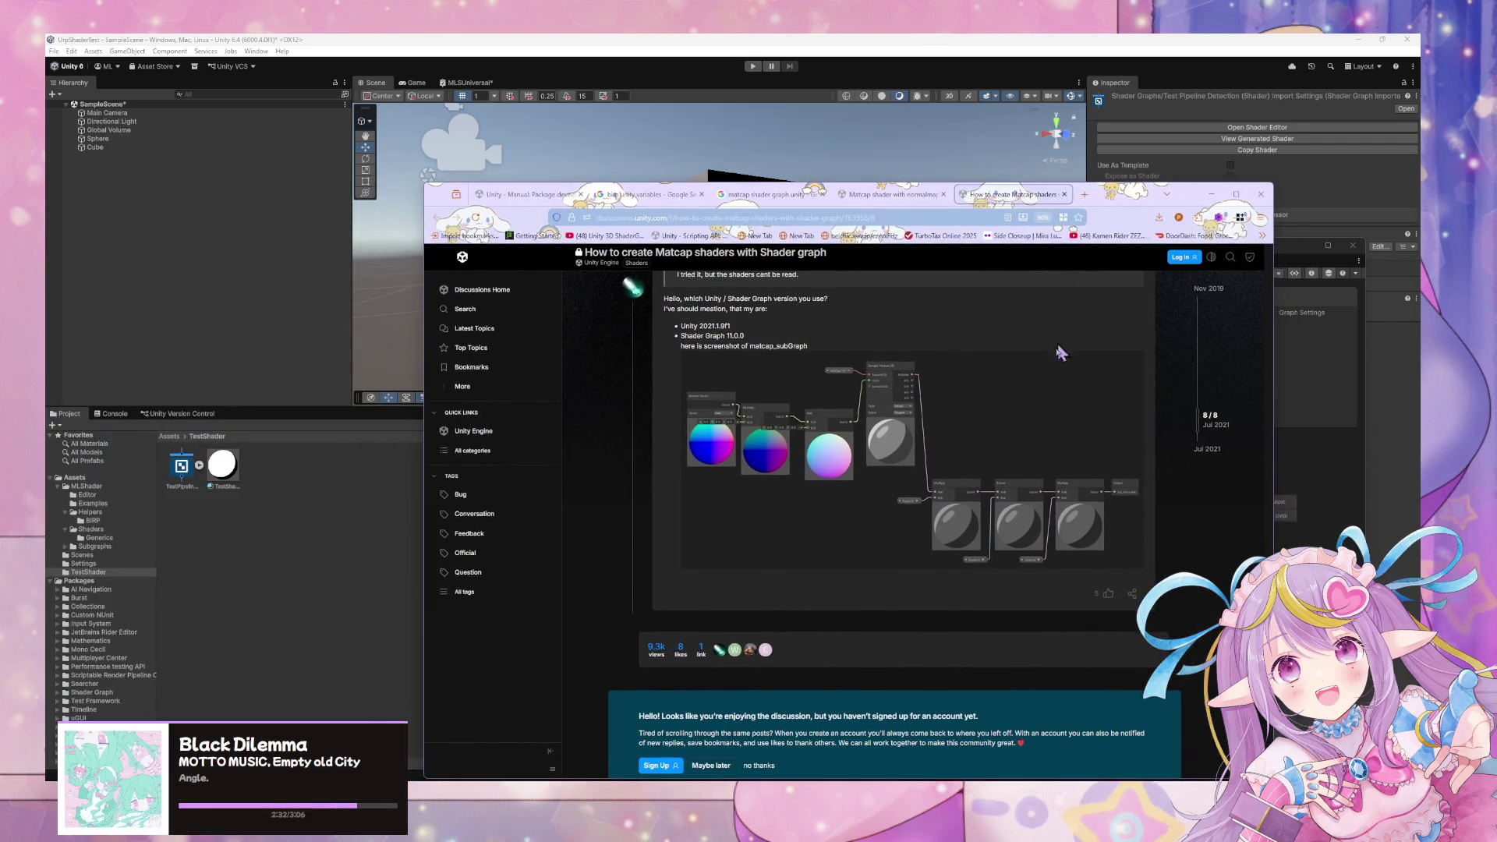
scroll(1052, 377, "down", 3)
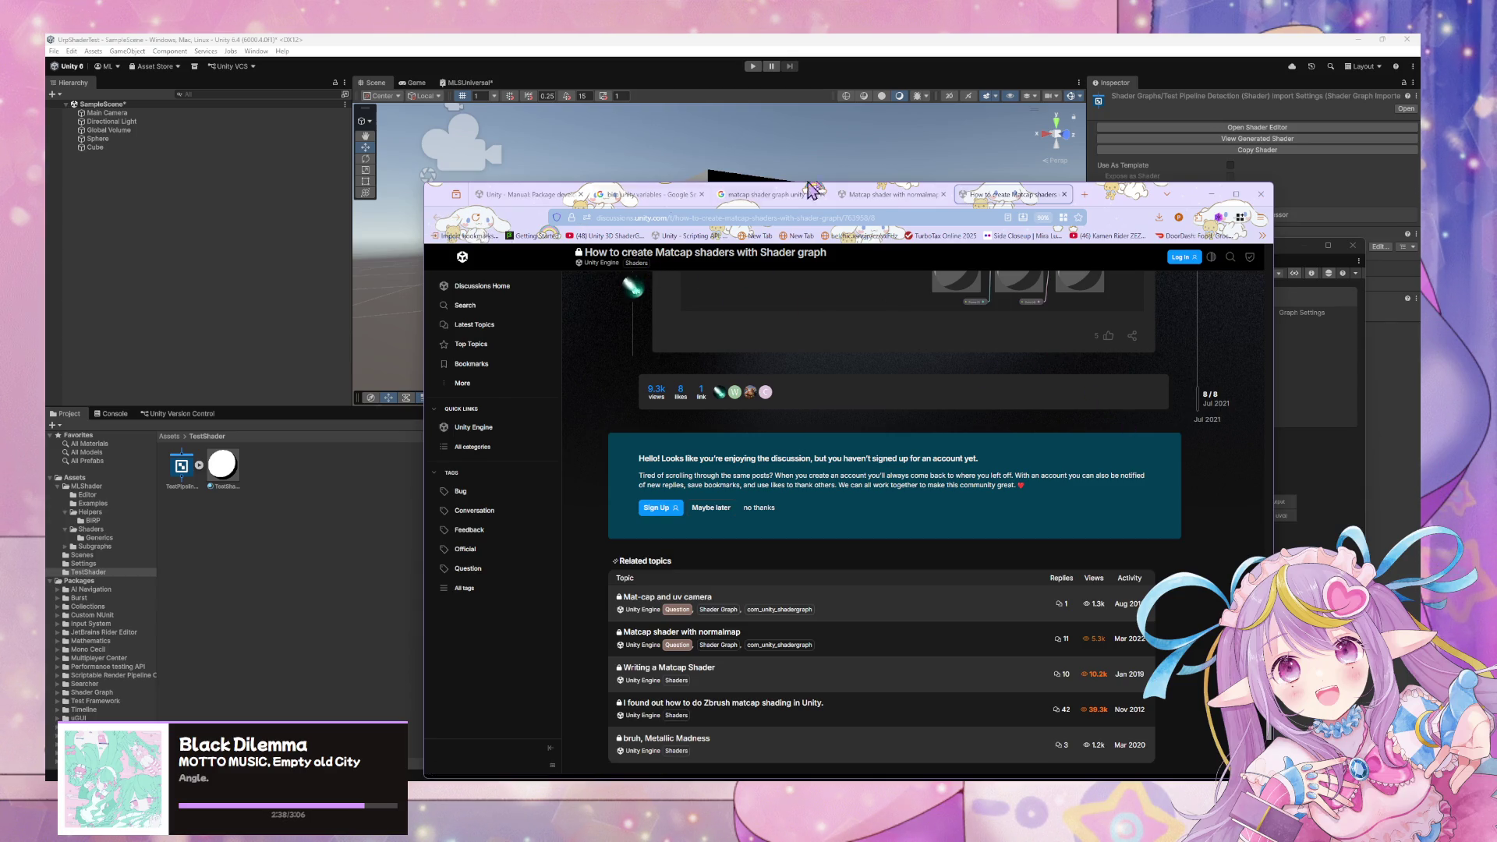
left_click(760, 195)
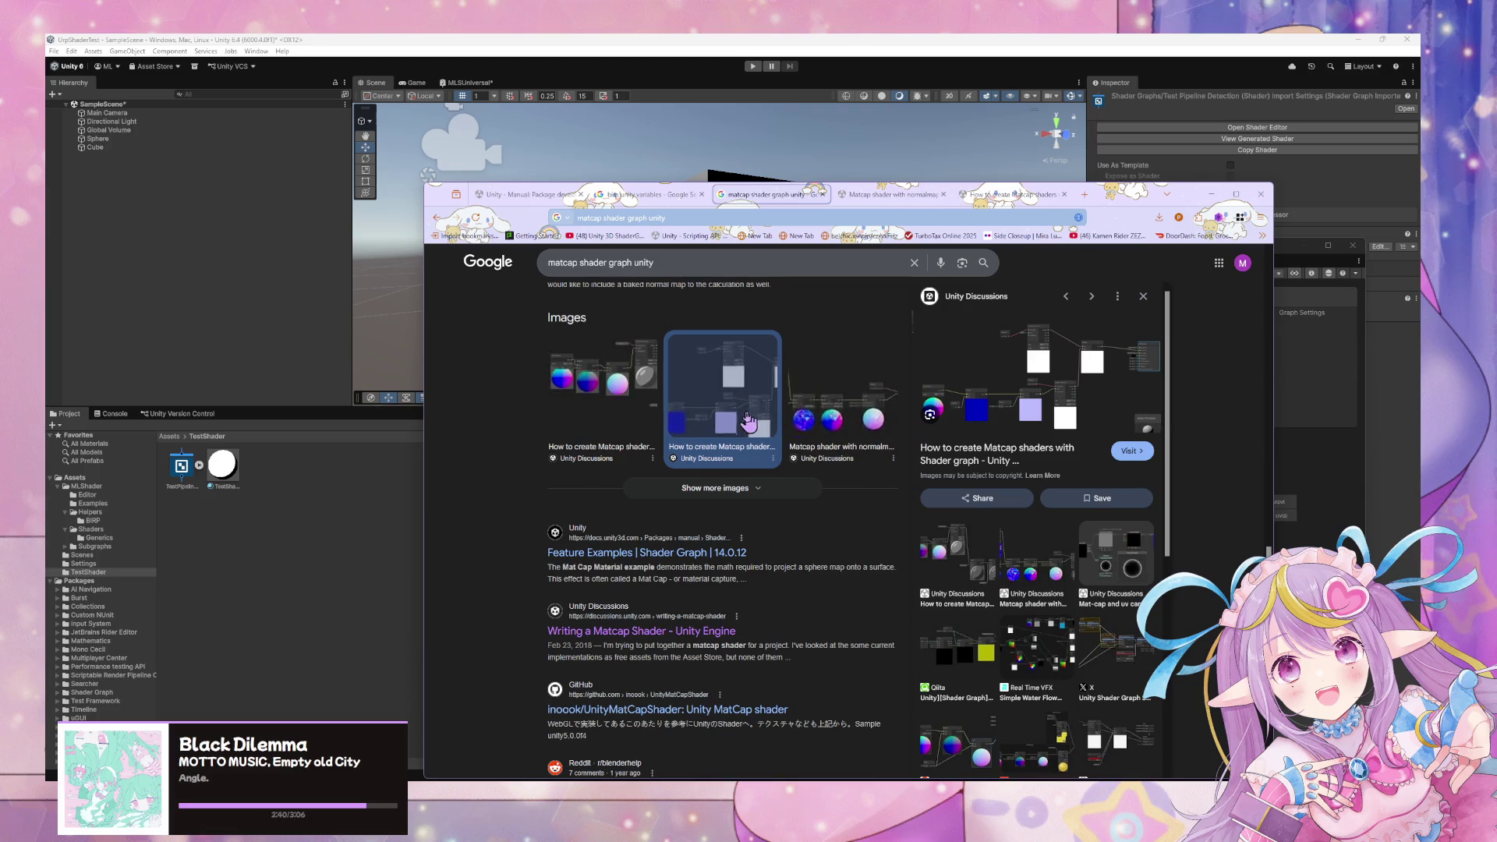
Skim the Shader Graph Feature Examples manual page, then return to Unity and lower the shader graph window.
left_click(742, 552)
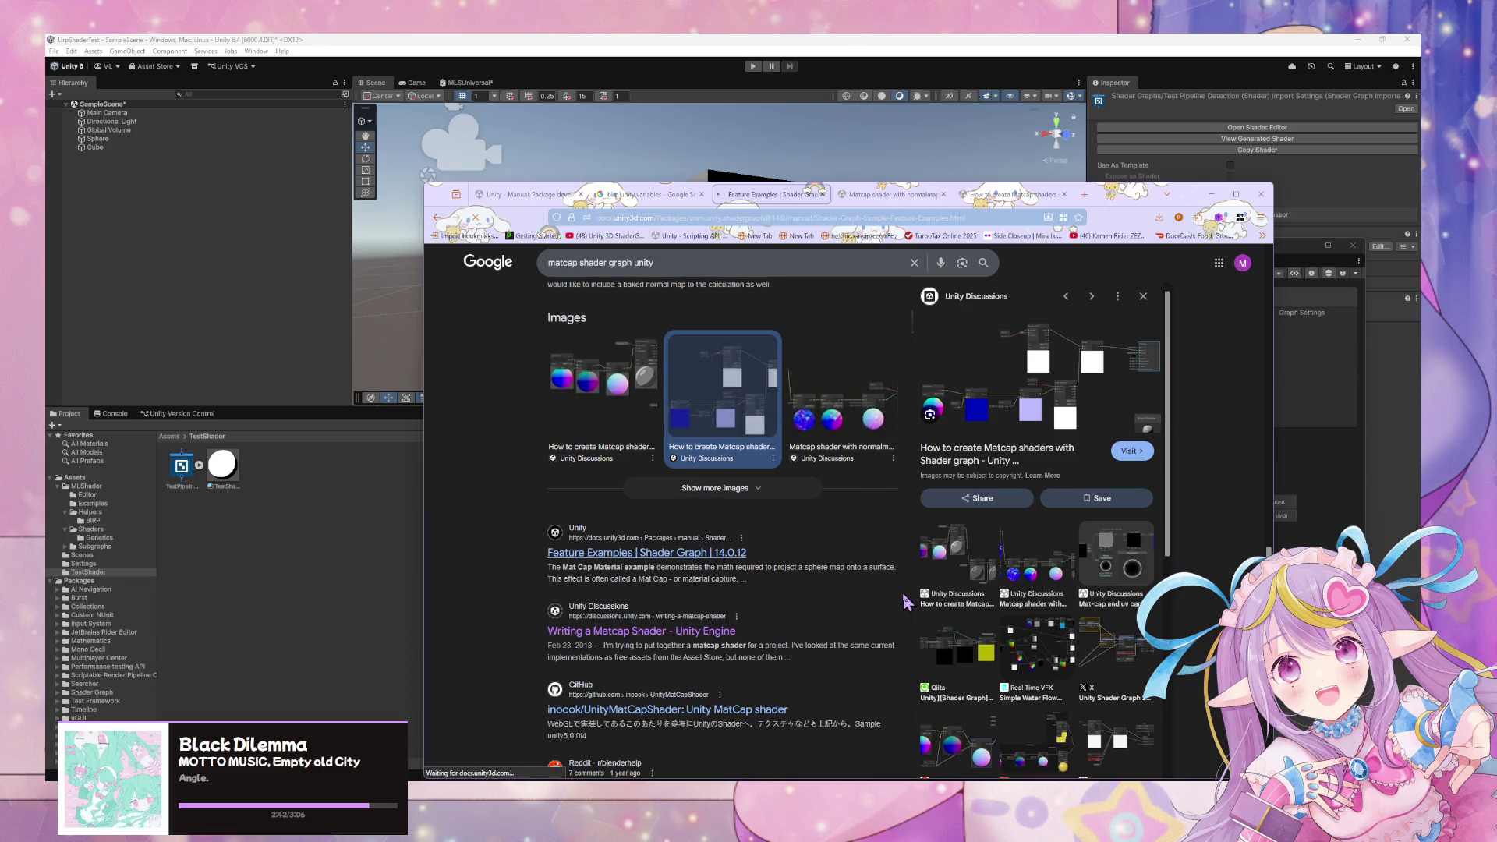
scroll(739, 549, "down", 15)
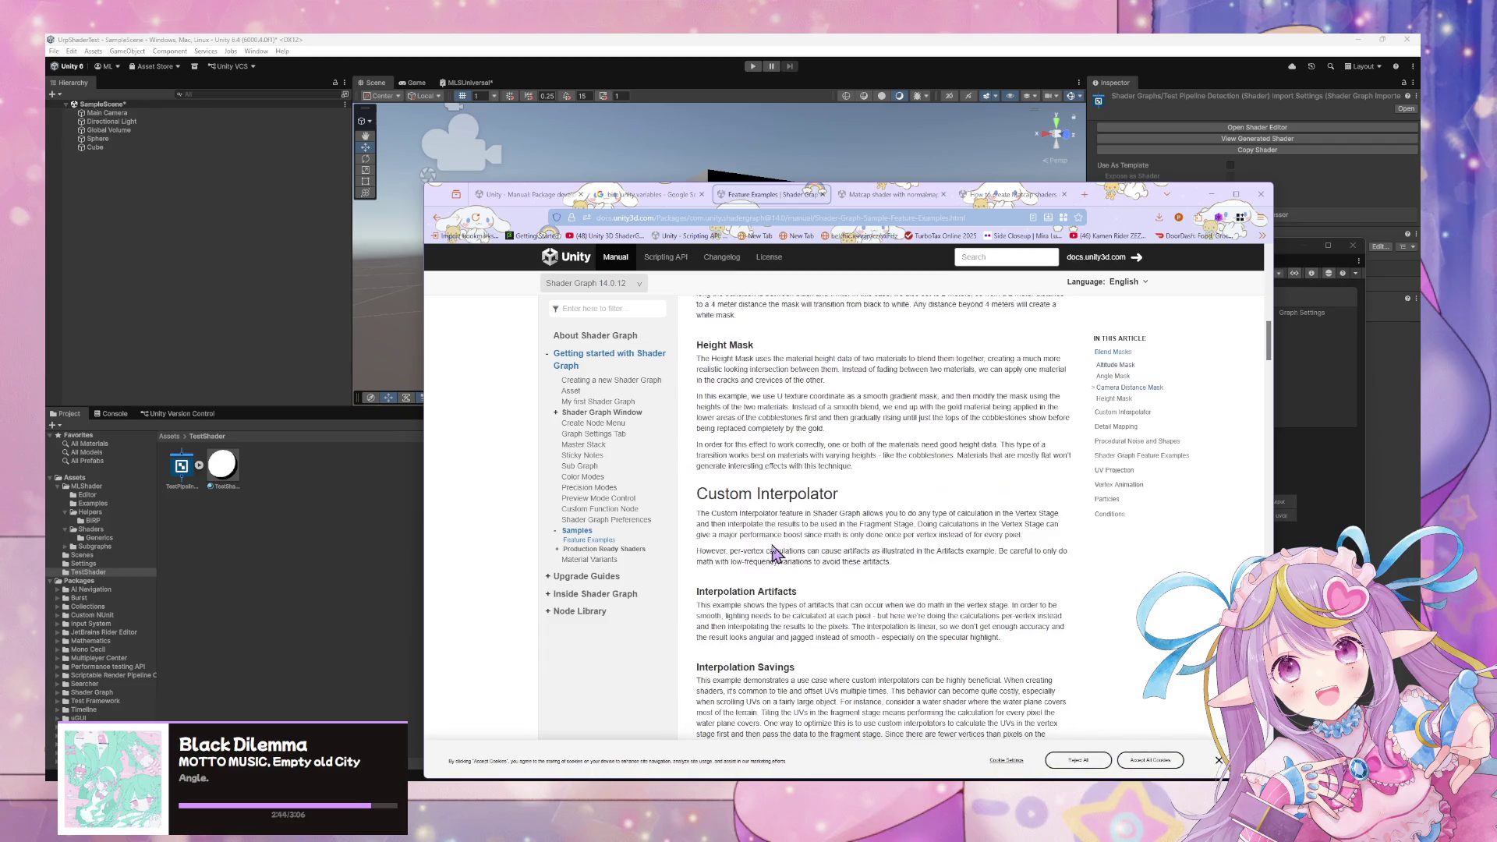
scroll(772, 544, "up", 10)
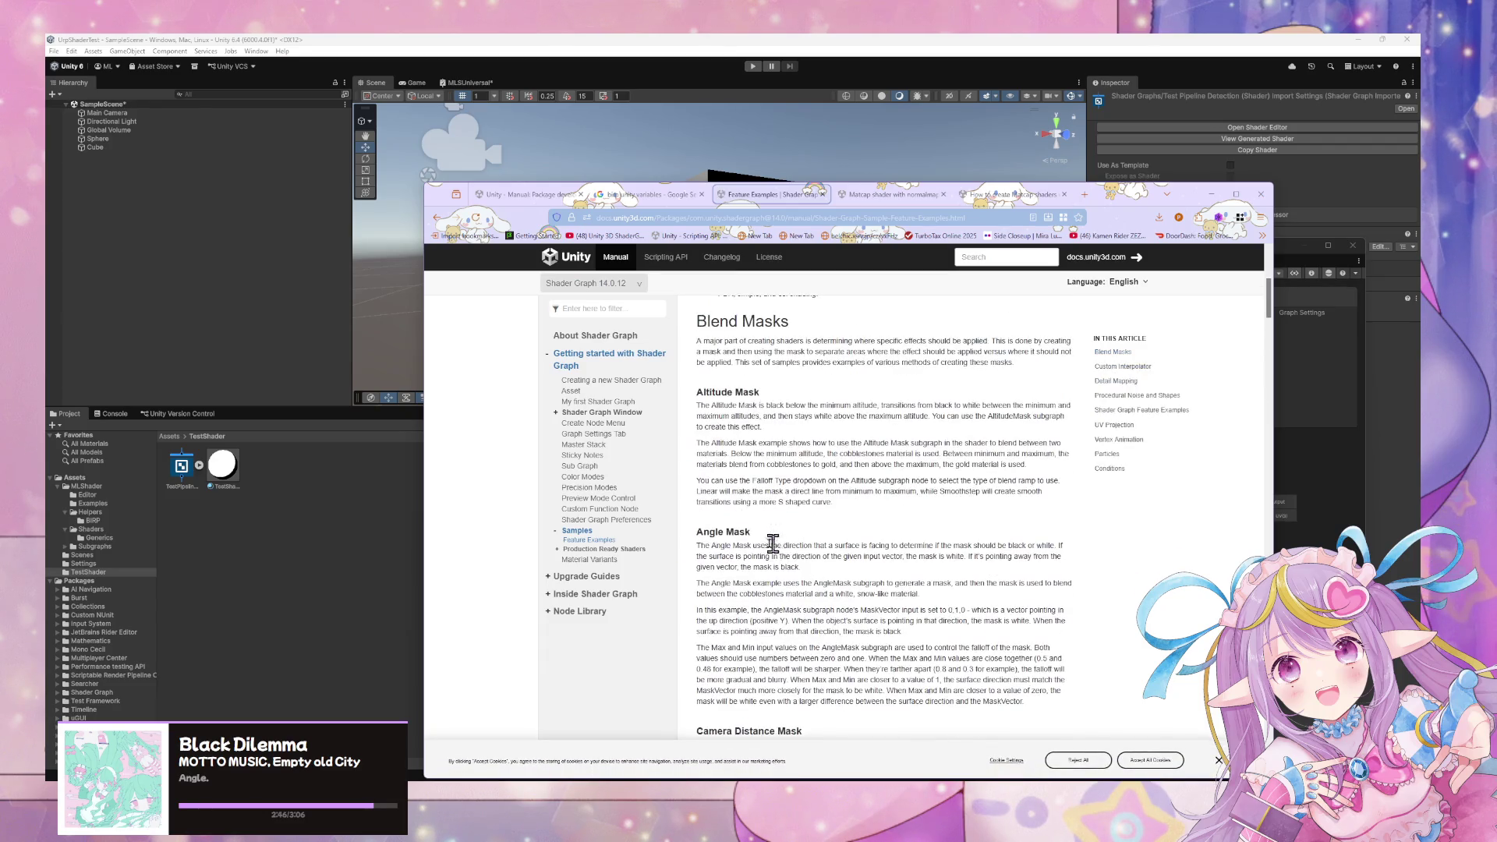
left_click(414, 573)
left_click_drag(935, 251, 938, 530)
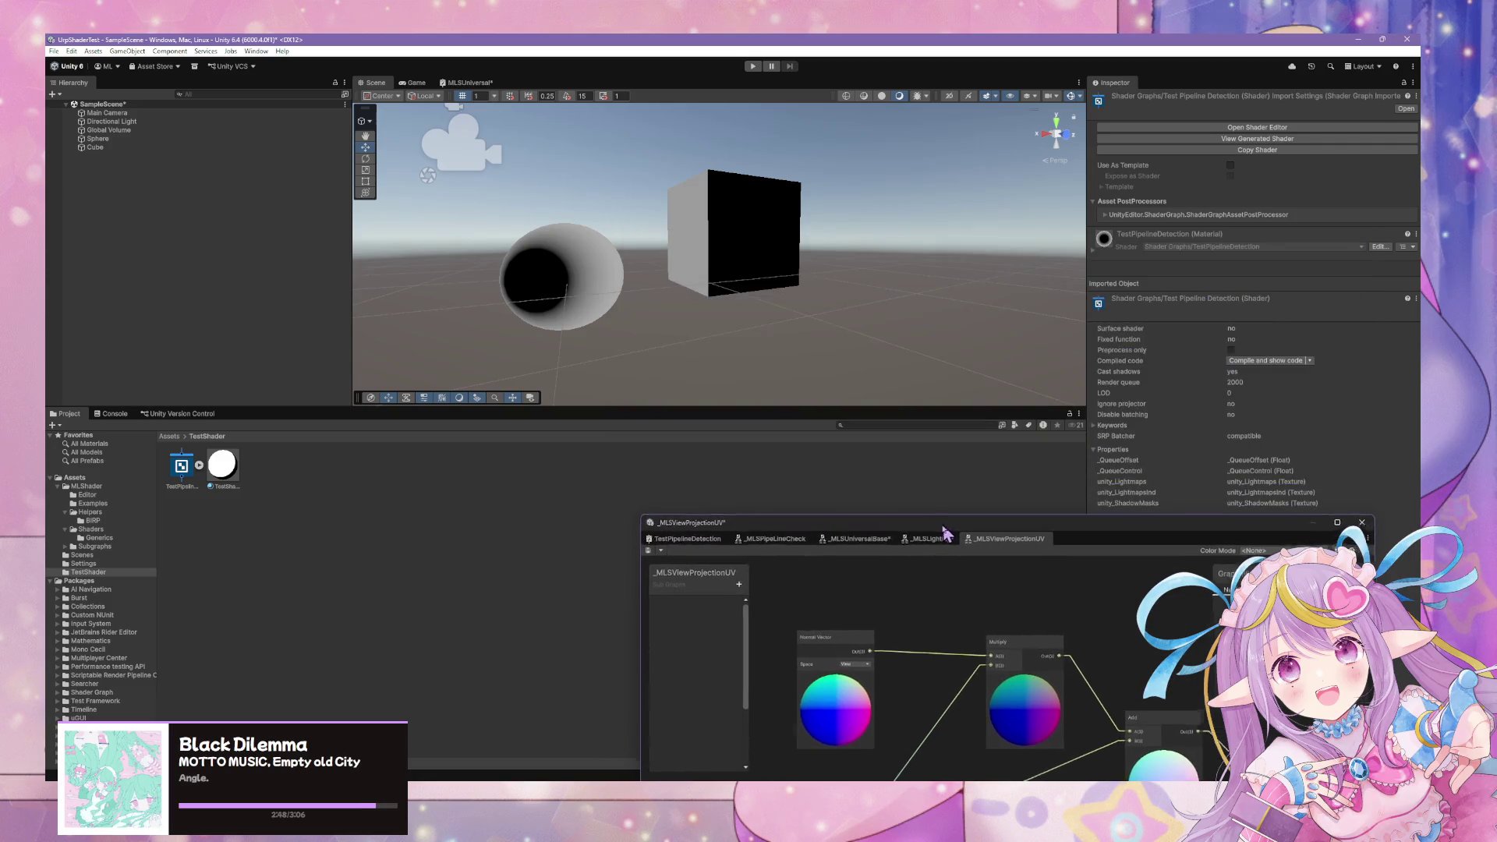
Search the Project panel for 'mat' and browse the Window menu's submenus.
type("atcap")
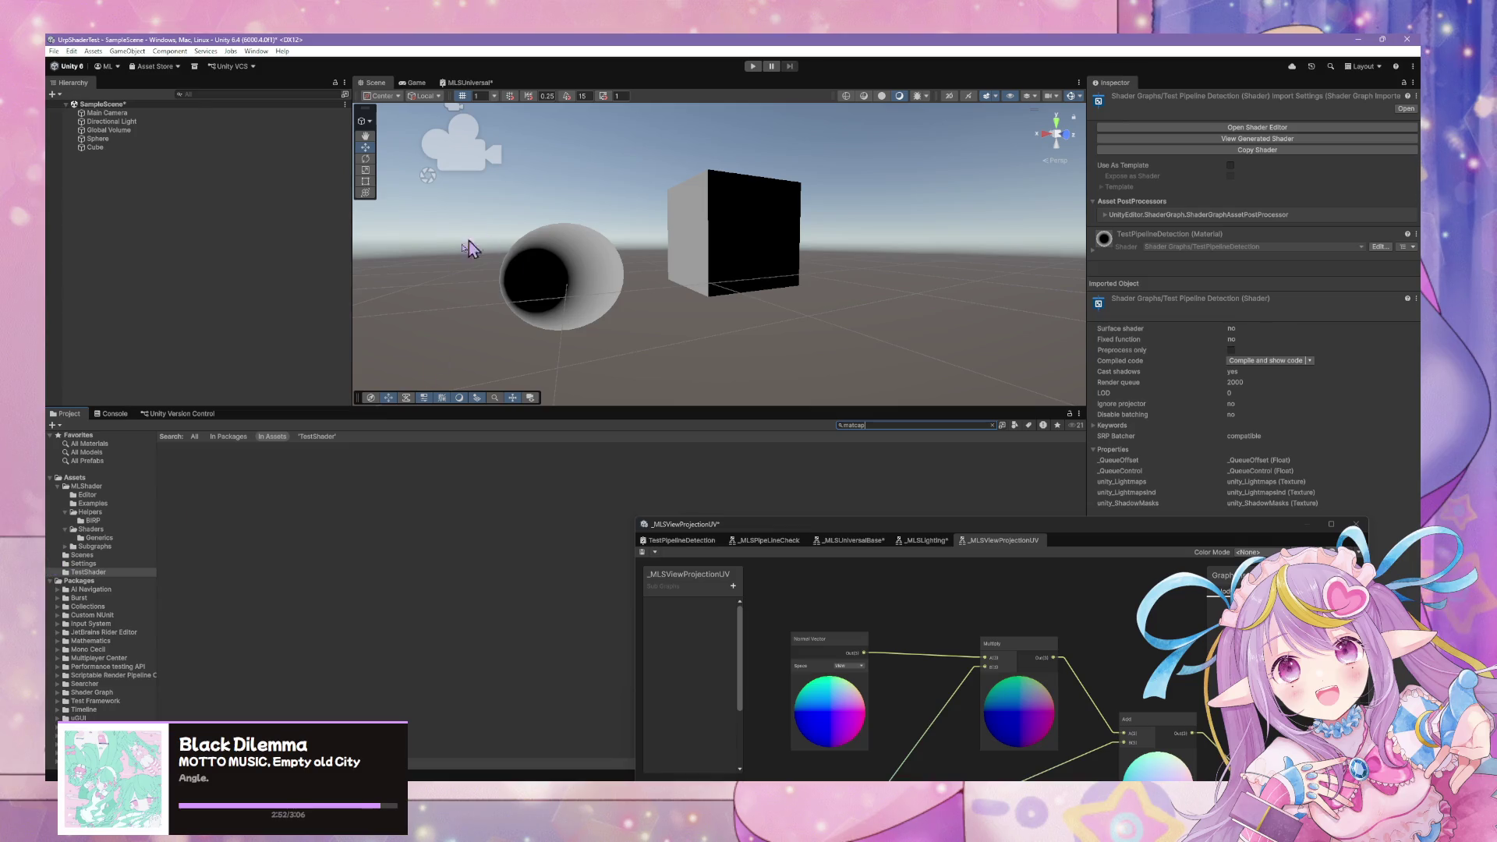
left_click(257, 52)
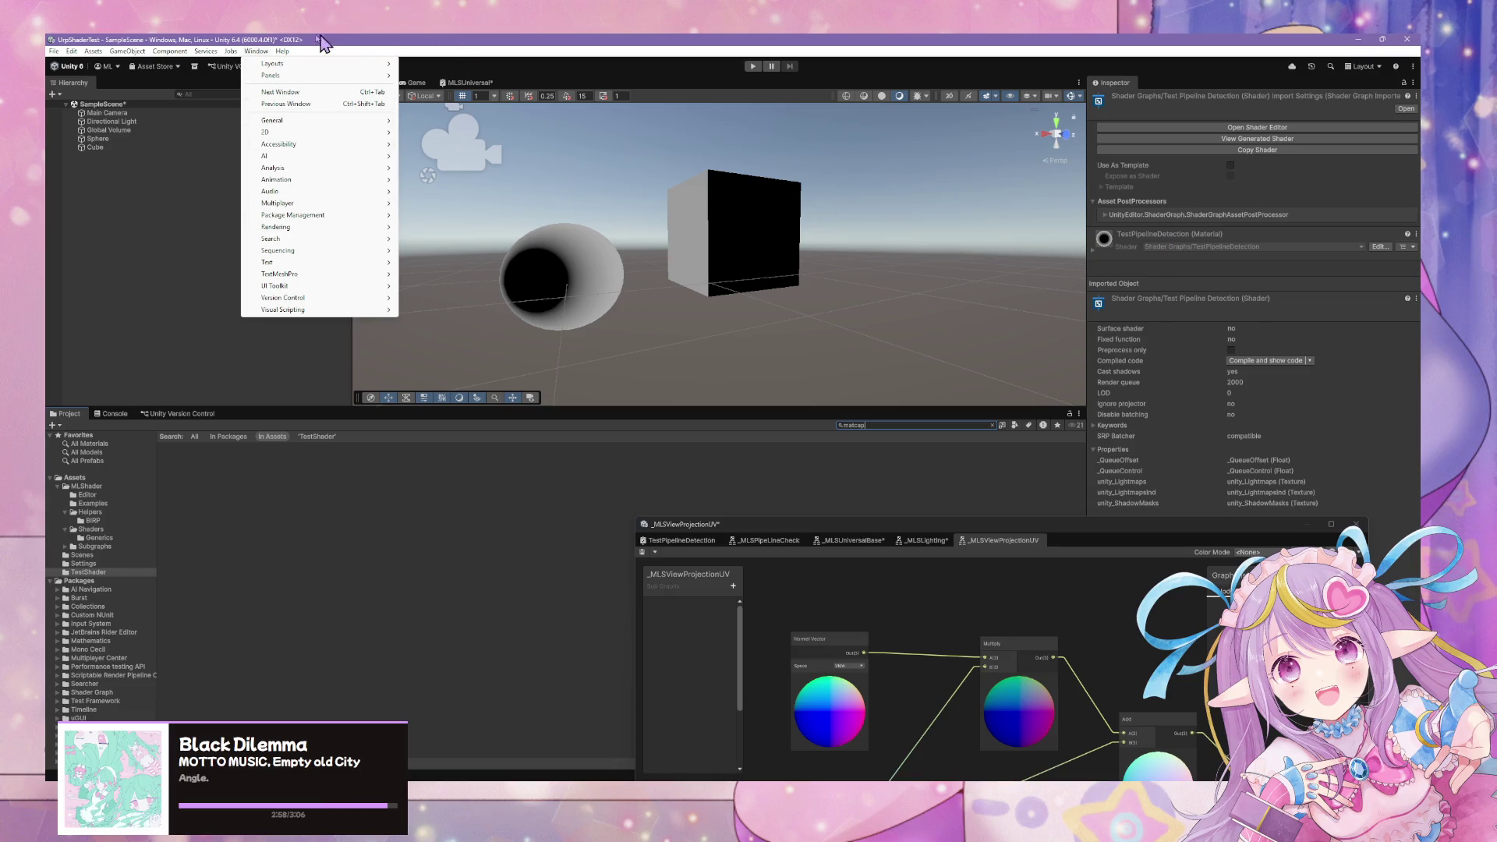
mouse_move(124, 51)
mouse_move(257, 52)
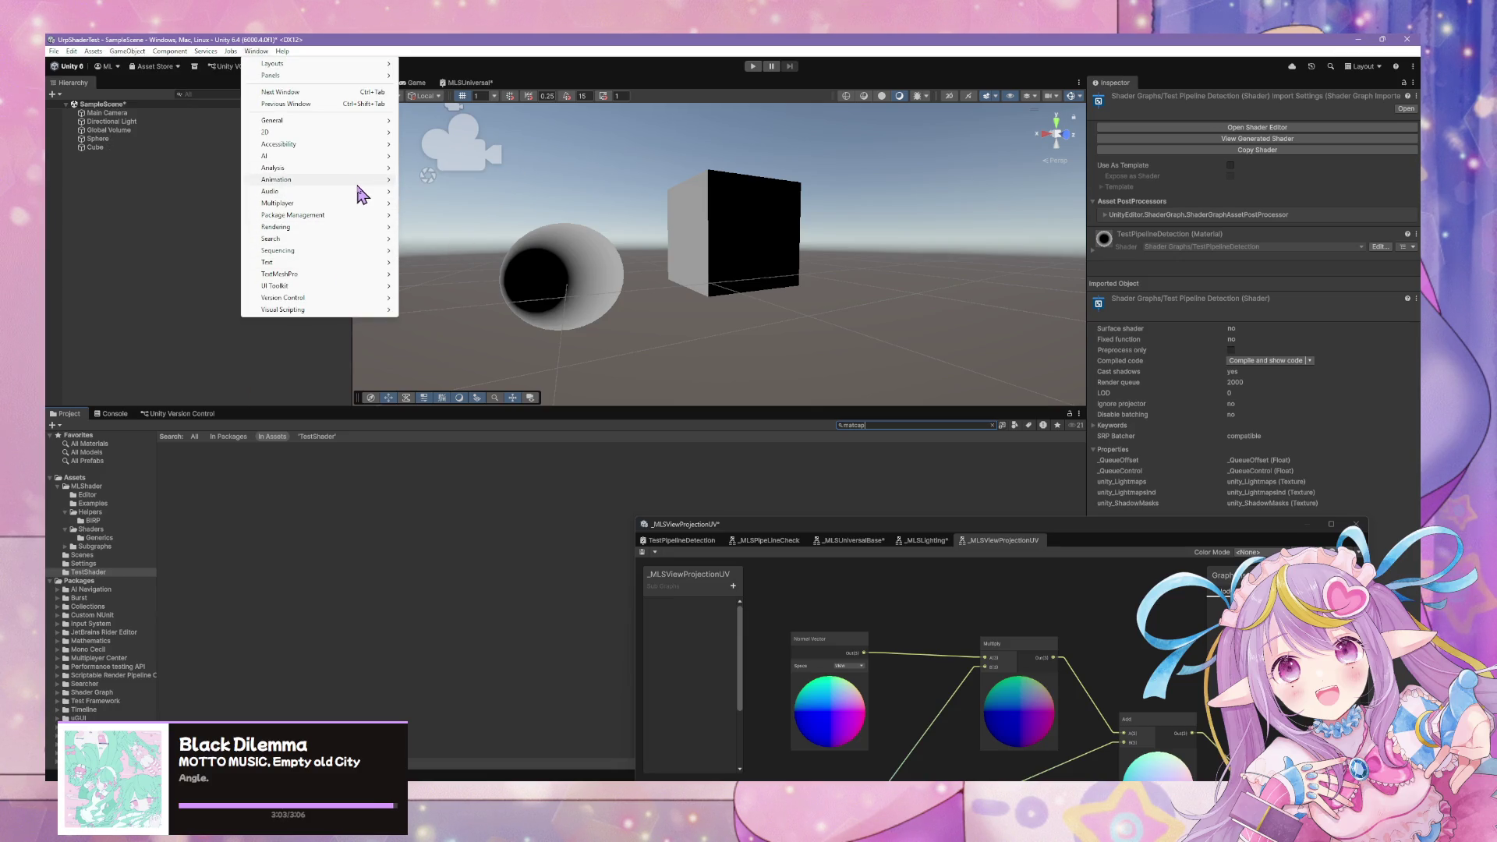
mouse_move(376, 124)
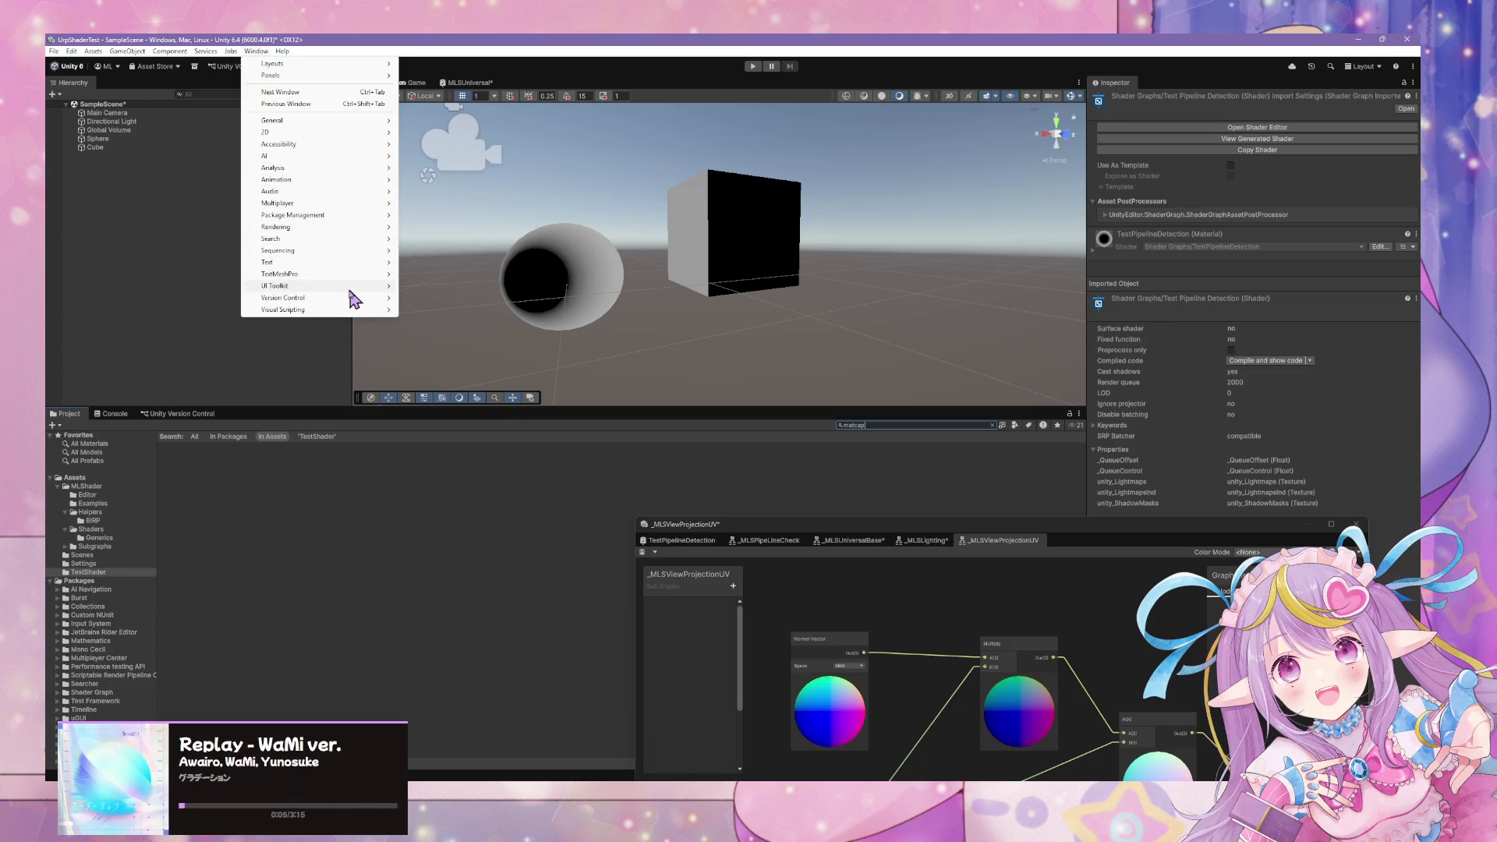
mouse_move(344, 301)
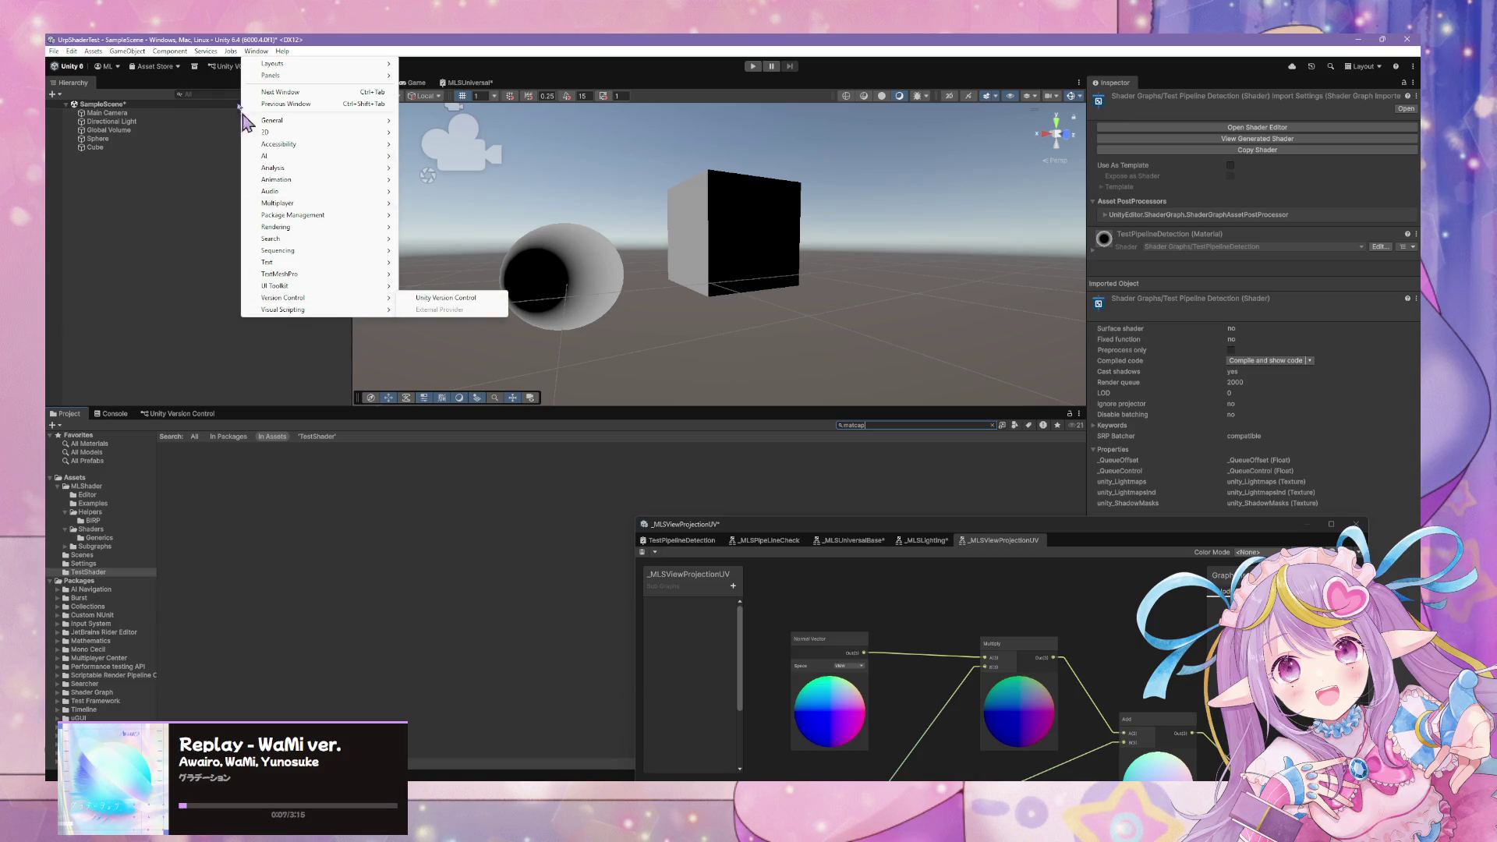
left_click(215, 50)
left_click(93, 51)
mouse_move(265, 51)
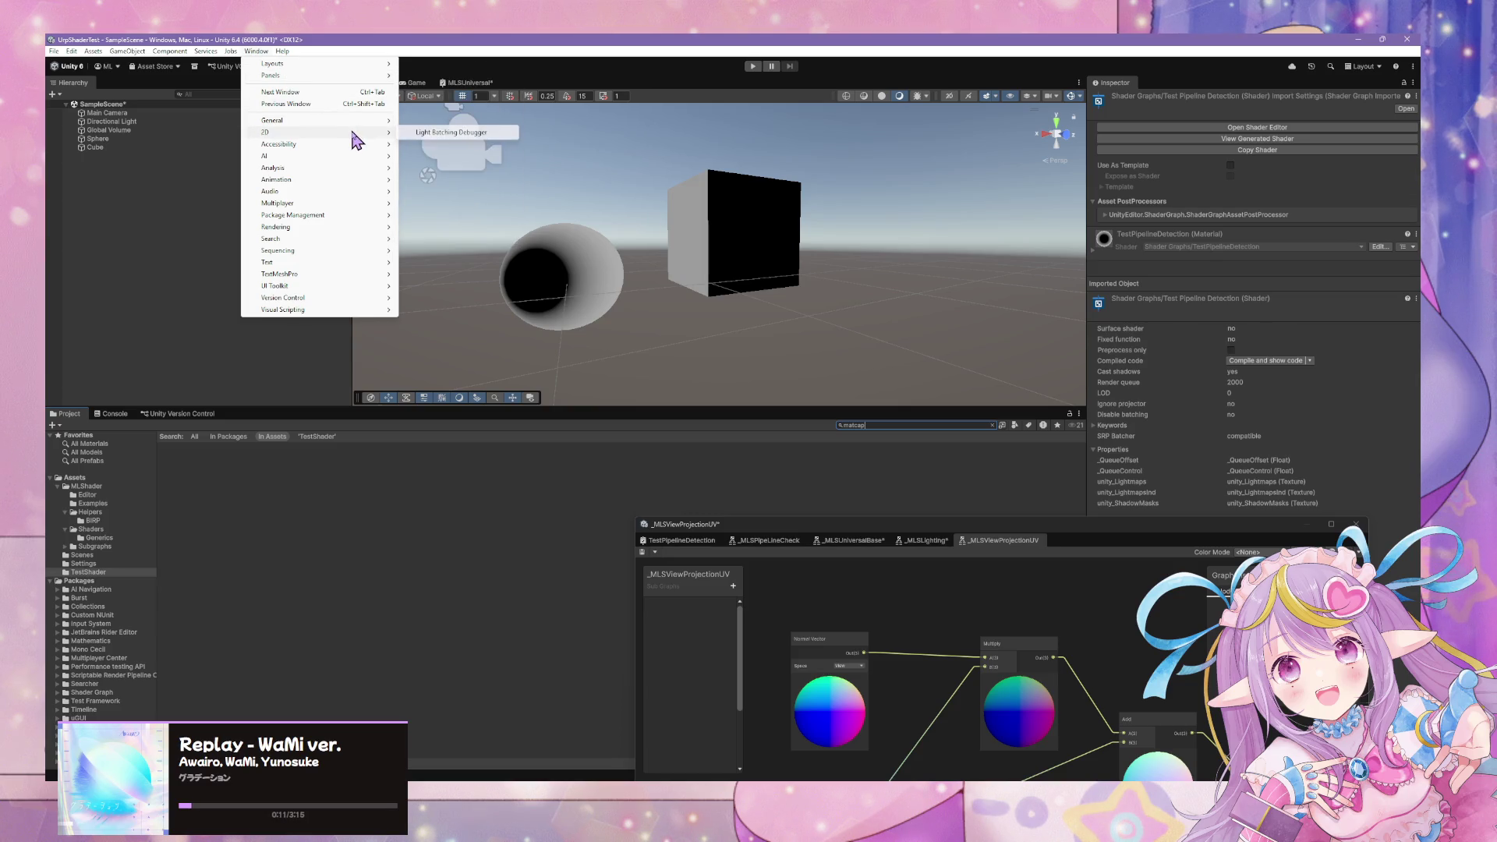
Open Package Manager on the Shader Graph package's Samples list, including Feature Examples.
mouse_move(349, 204)
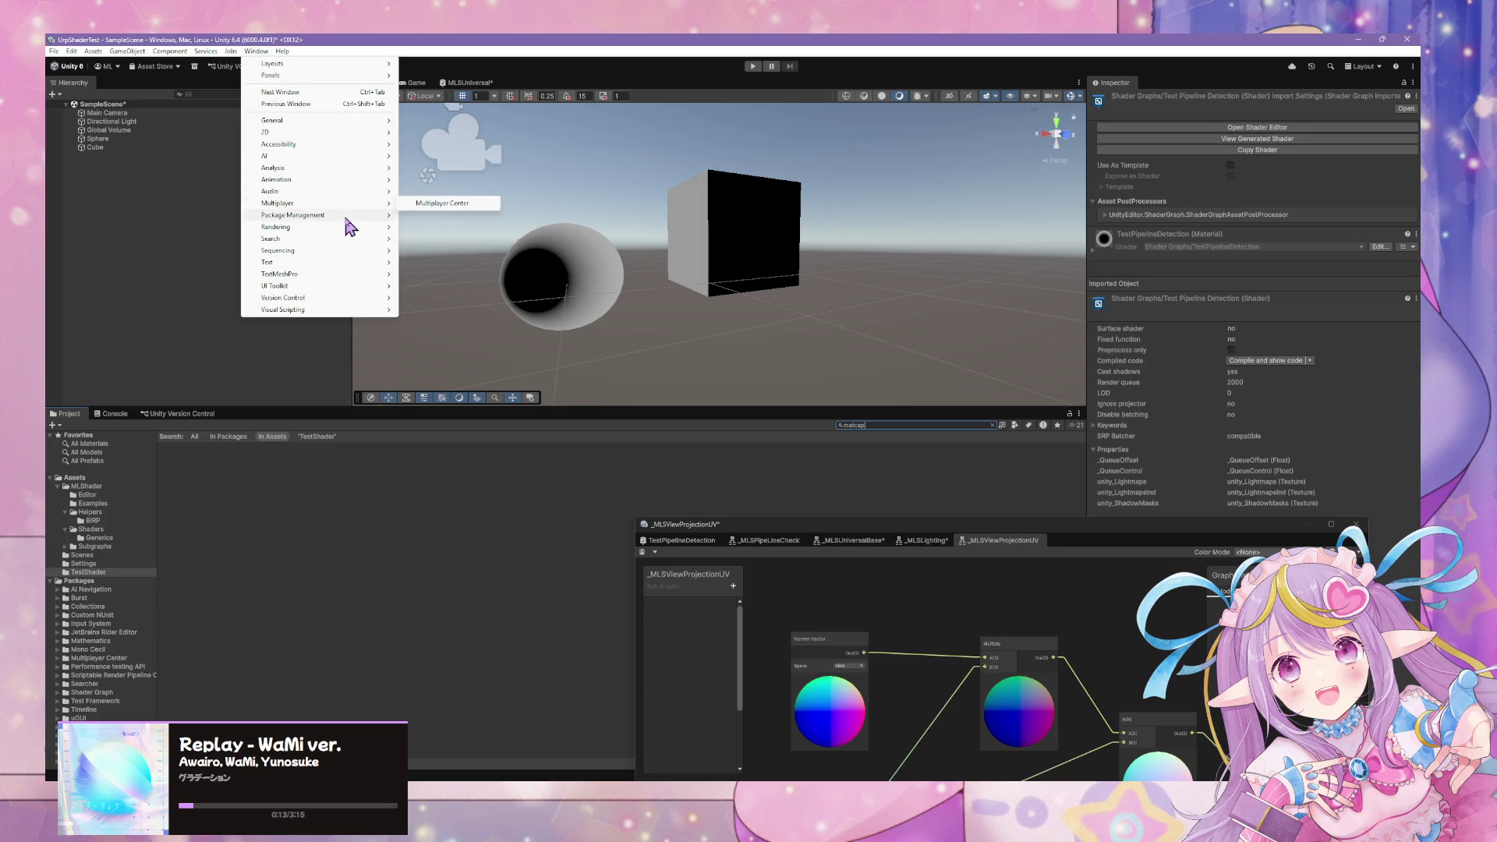
left_click(460, 218)
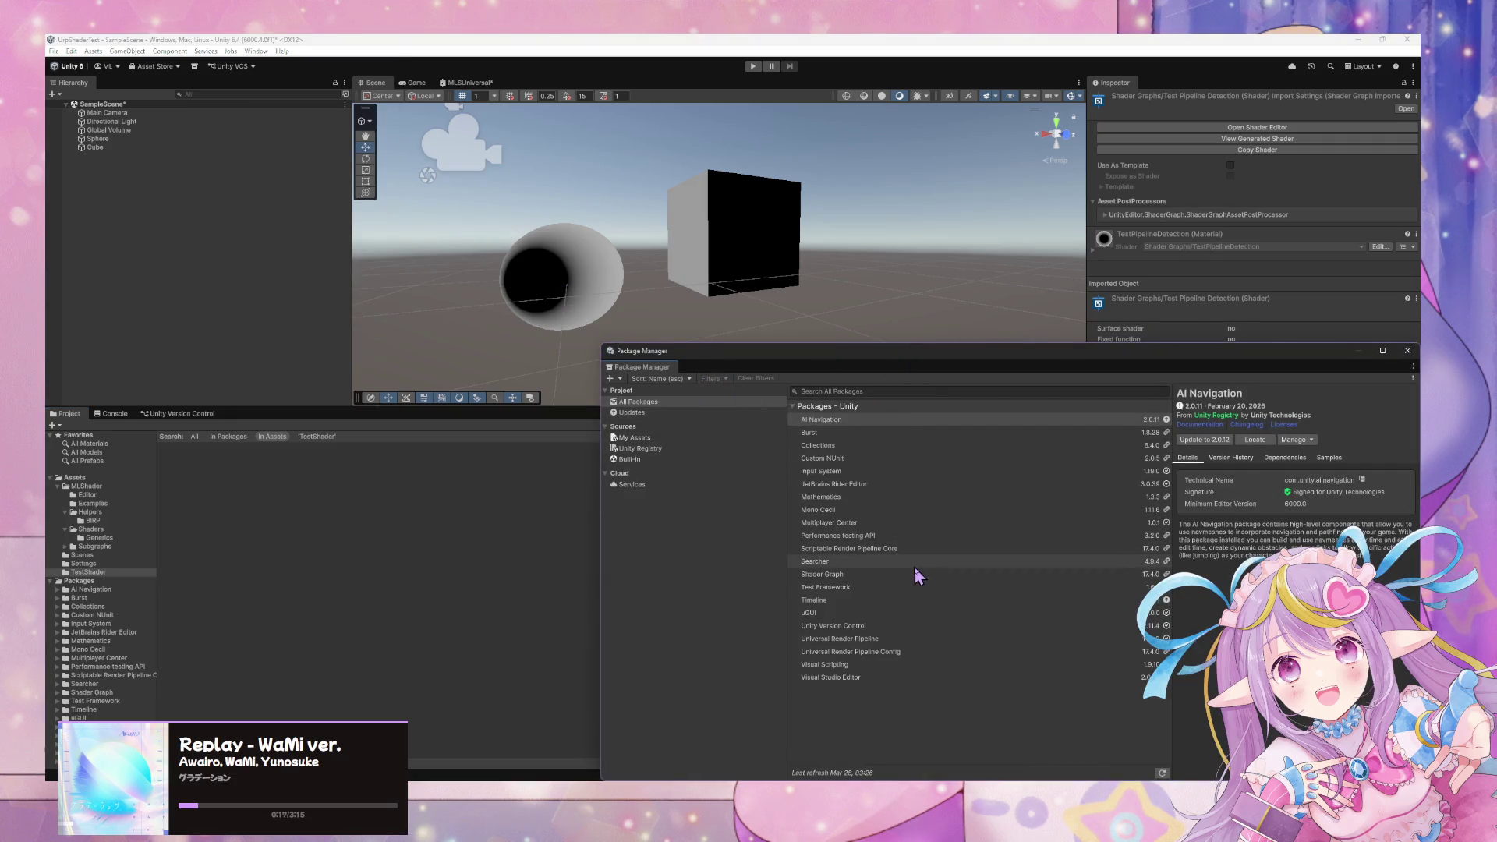
left_click(870, 576)
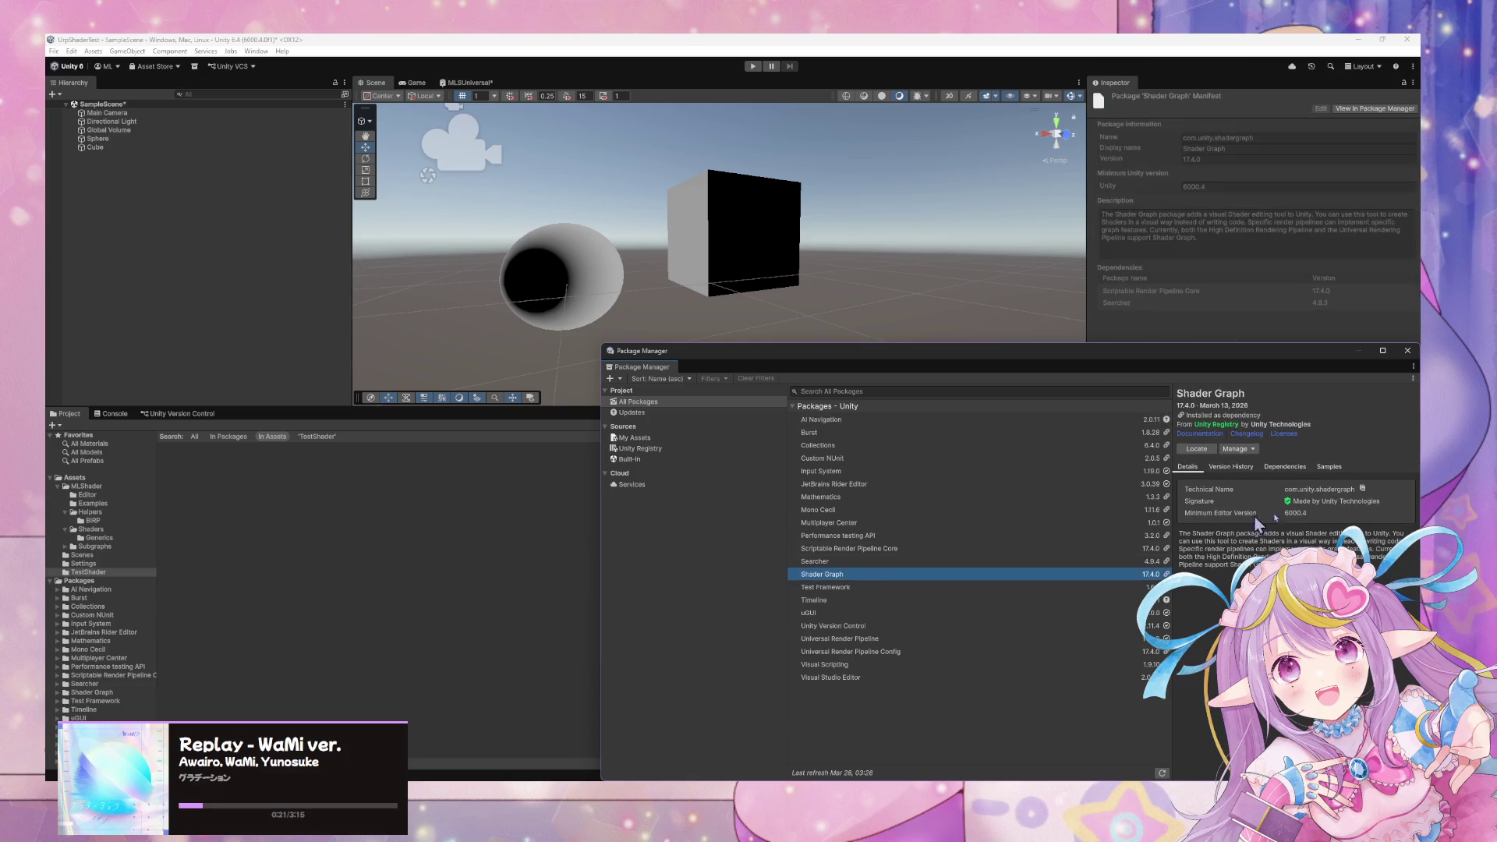
left_click(1325, 468)
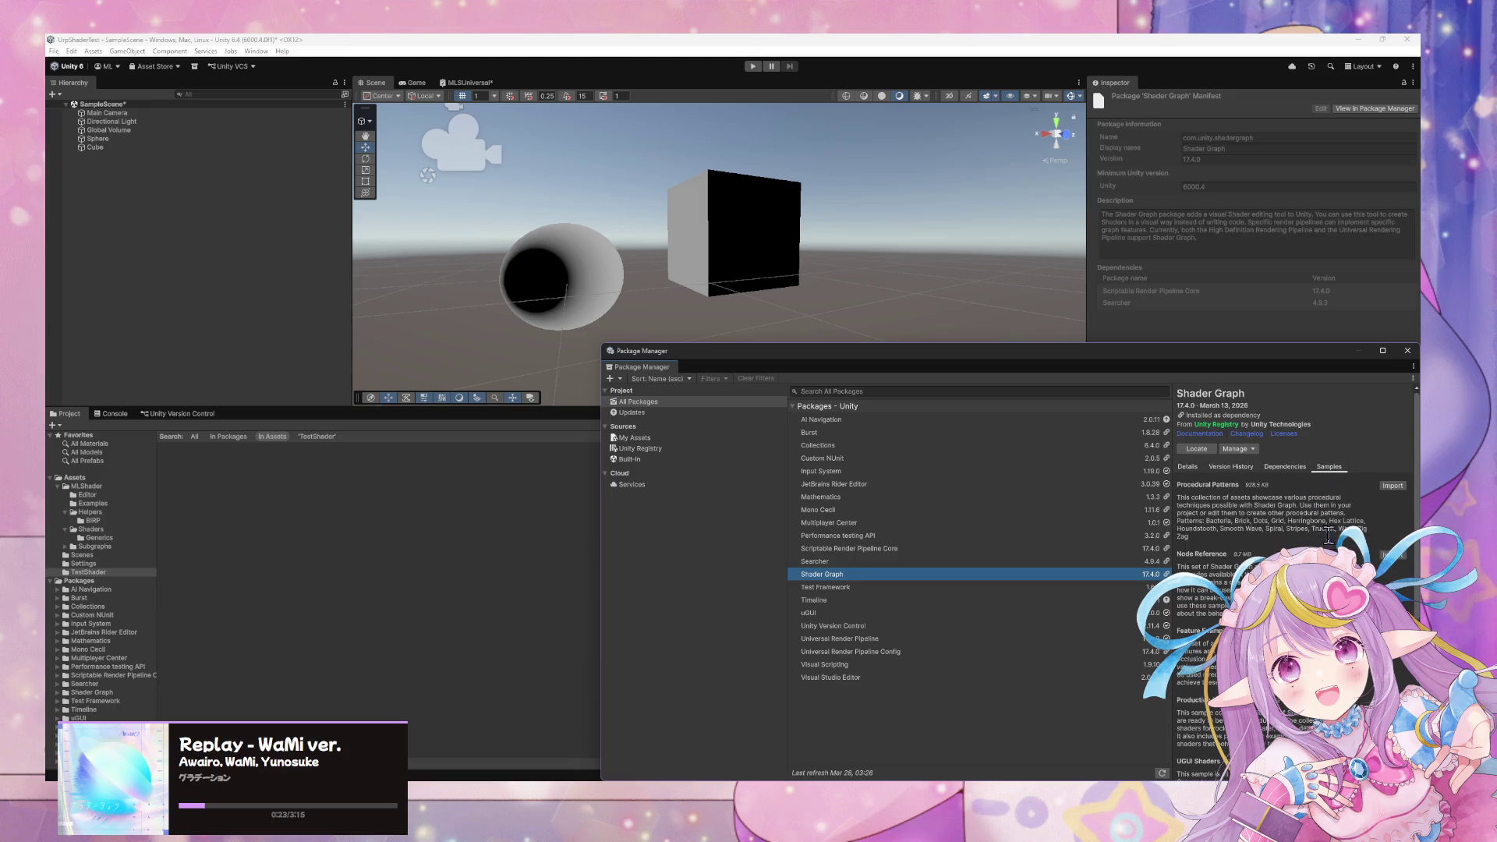
mouse_move(1223, 359)
left_mouse_down()
mouse_move(972, 68)
mouse_move(939, 178)
left_mouse_up()
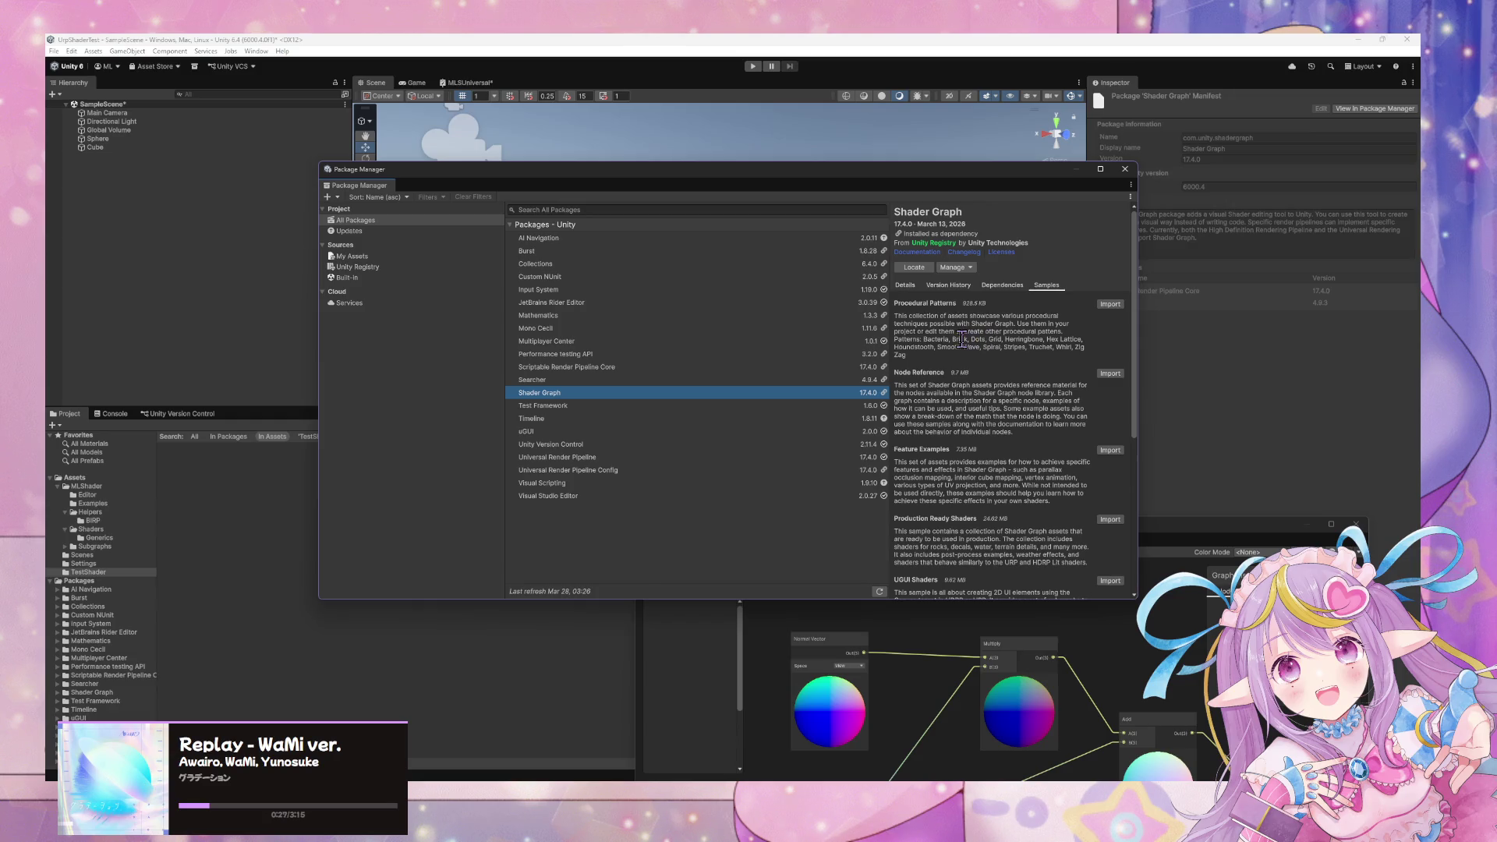
left_click_drag(961, 341, 974, 377)
scroll(991, 423, "down", 3)
Search the shader graph's nodes for 'uv pro', then for 'matc'.
left_click(978, 626)
key("space")
type("uv pro")
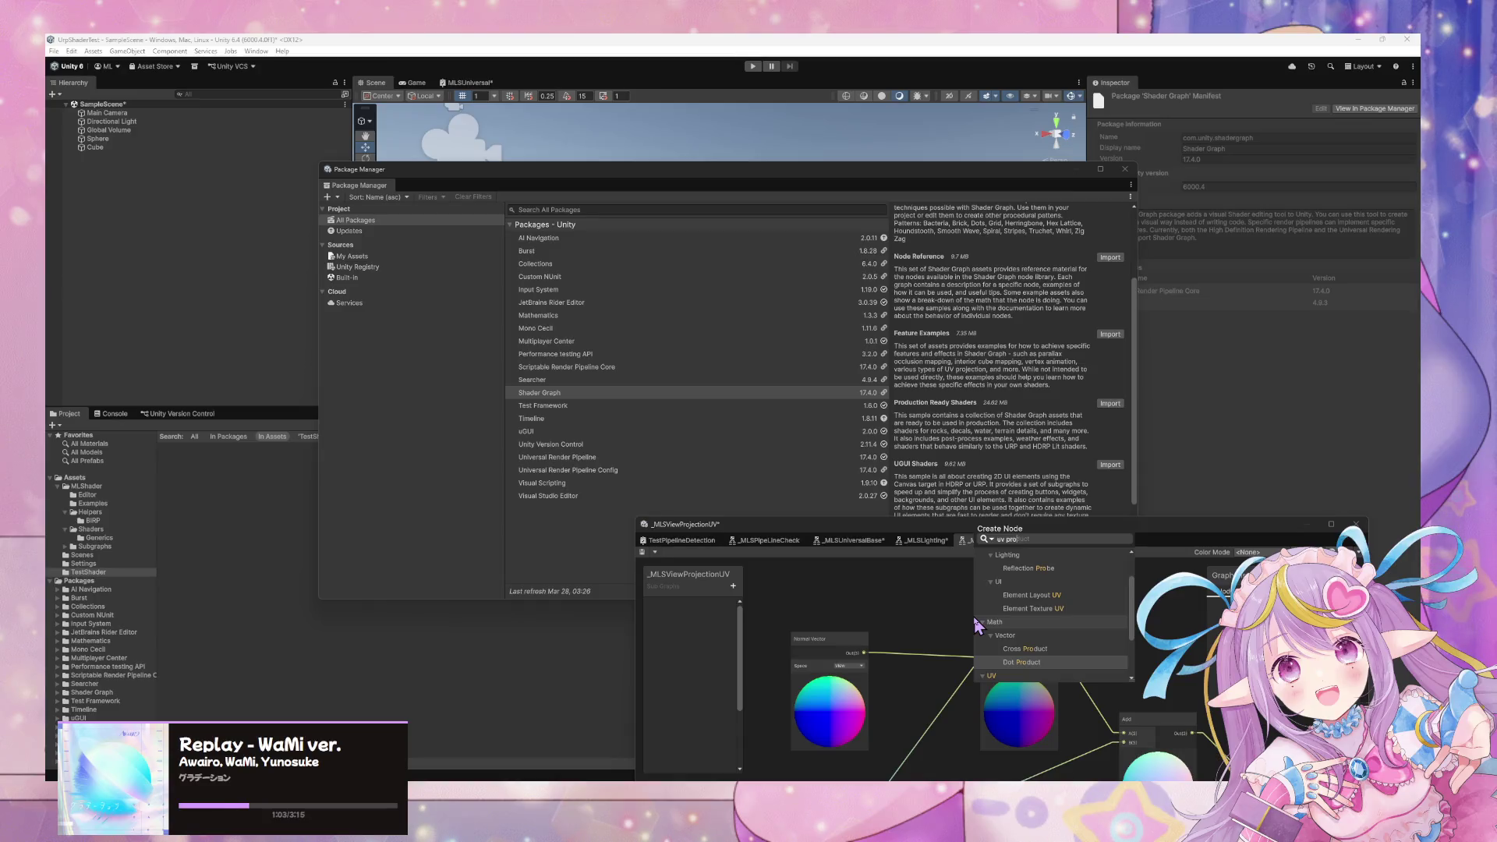
key("BackSpace")
key("BackSpace")
type("matc")
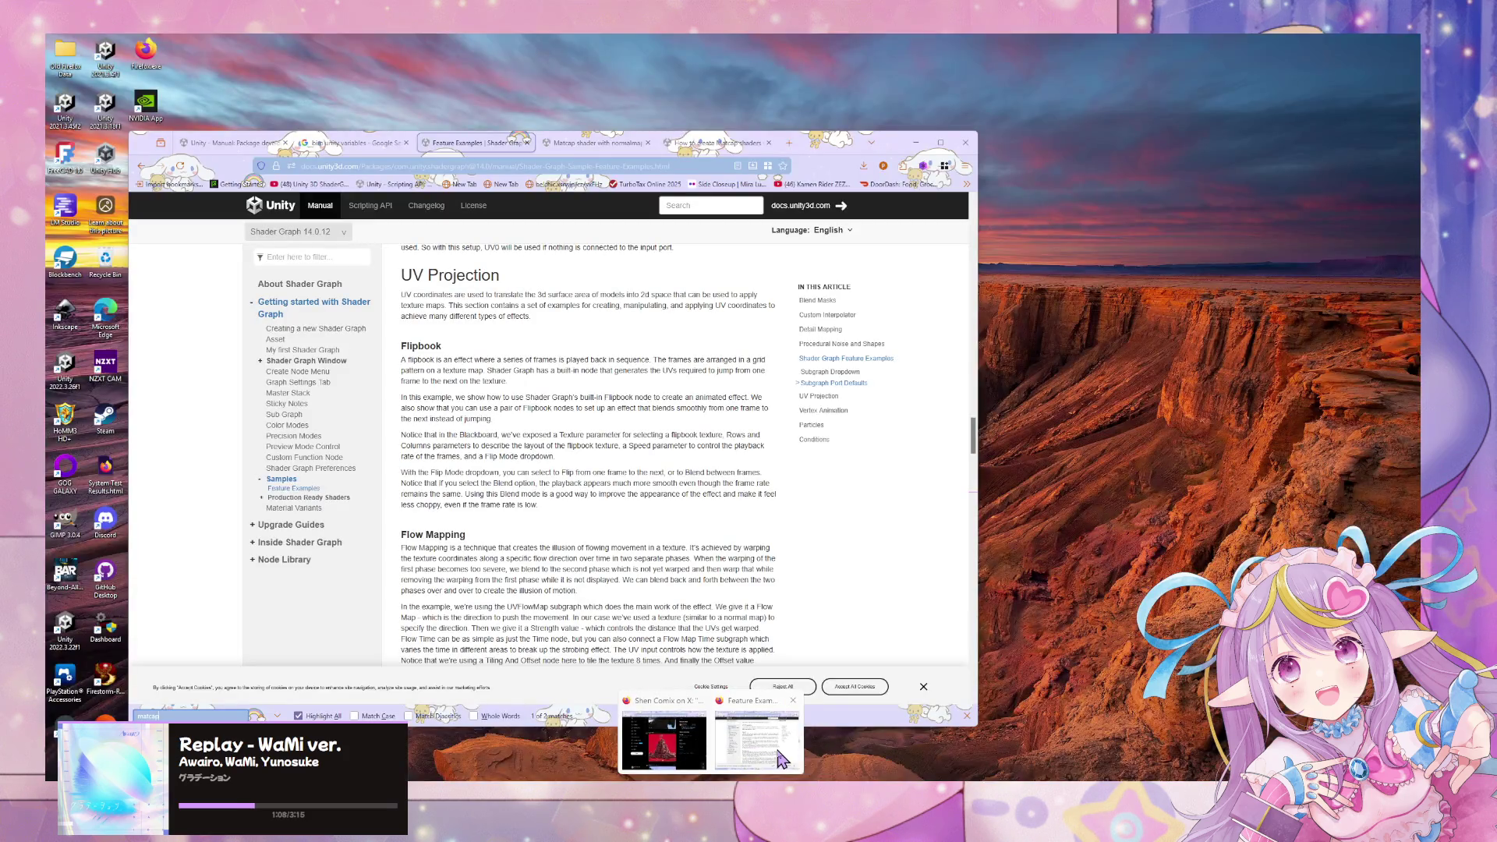
Scroll the Feature Examples page to the Mat Cap (Sphere Mapping) section, then return to Unity.
left_click(780, 760)
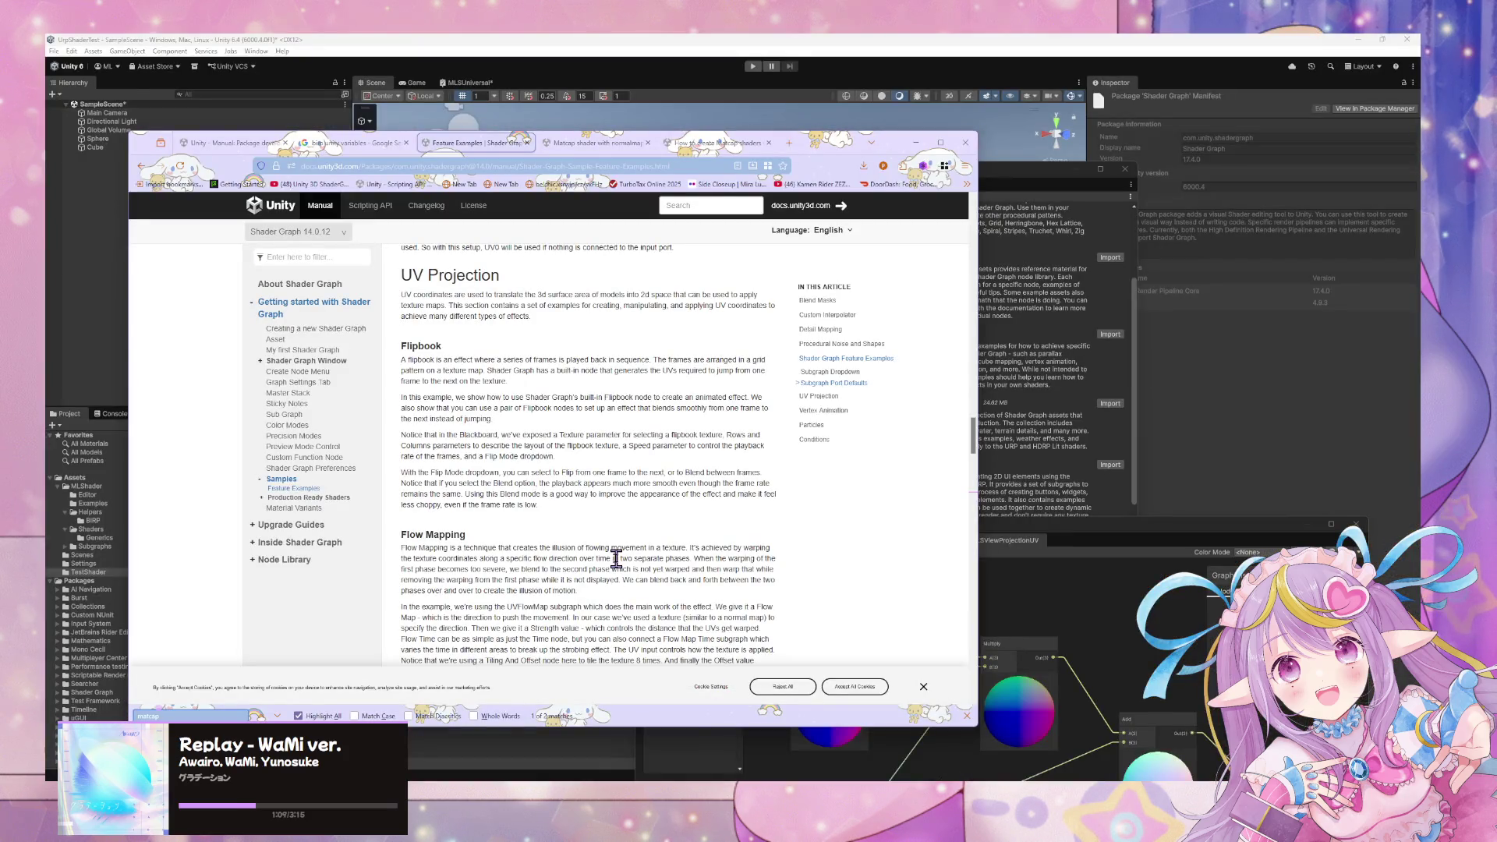
scroll(616, 559, "down", 15)
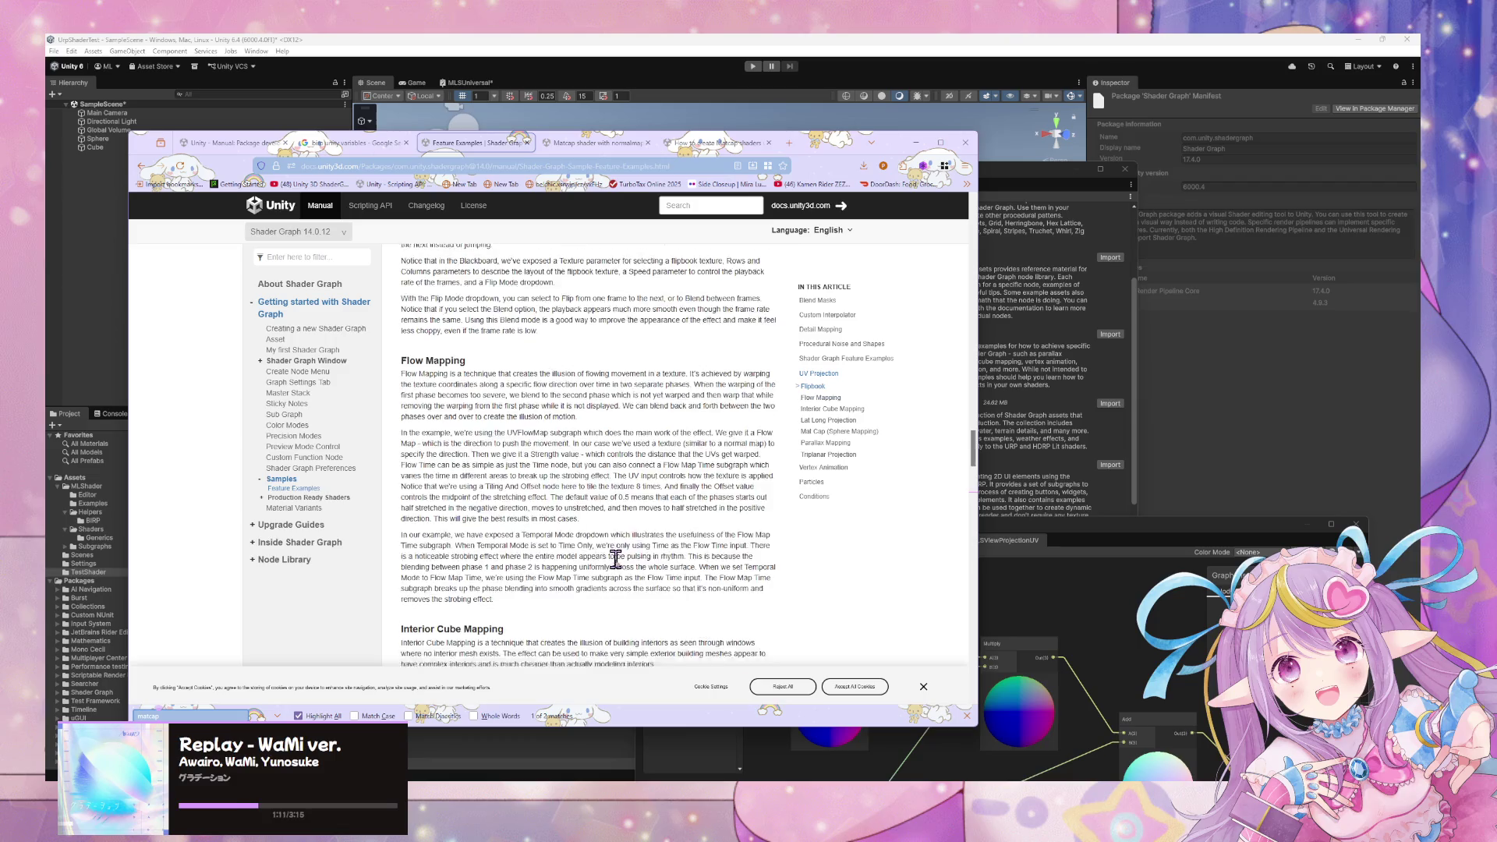
left_click(1087, 621)
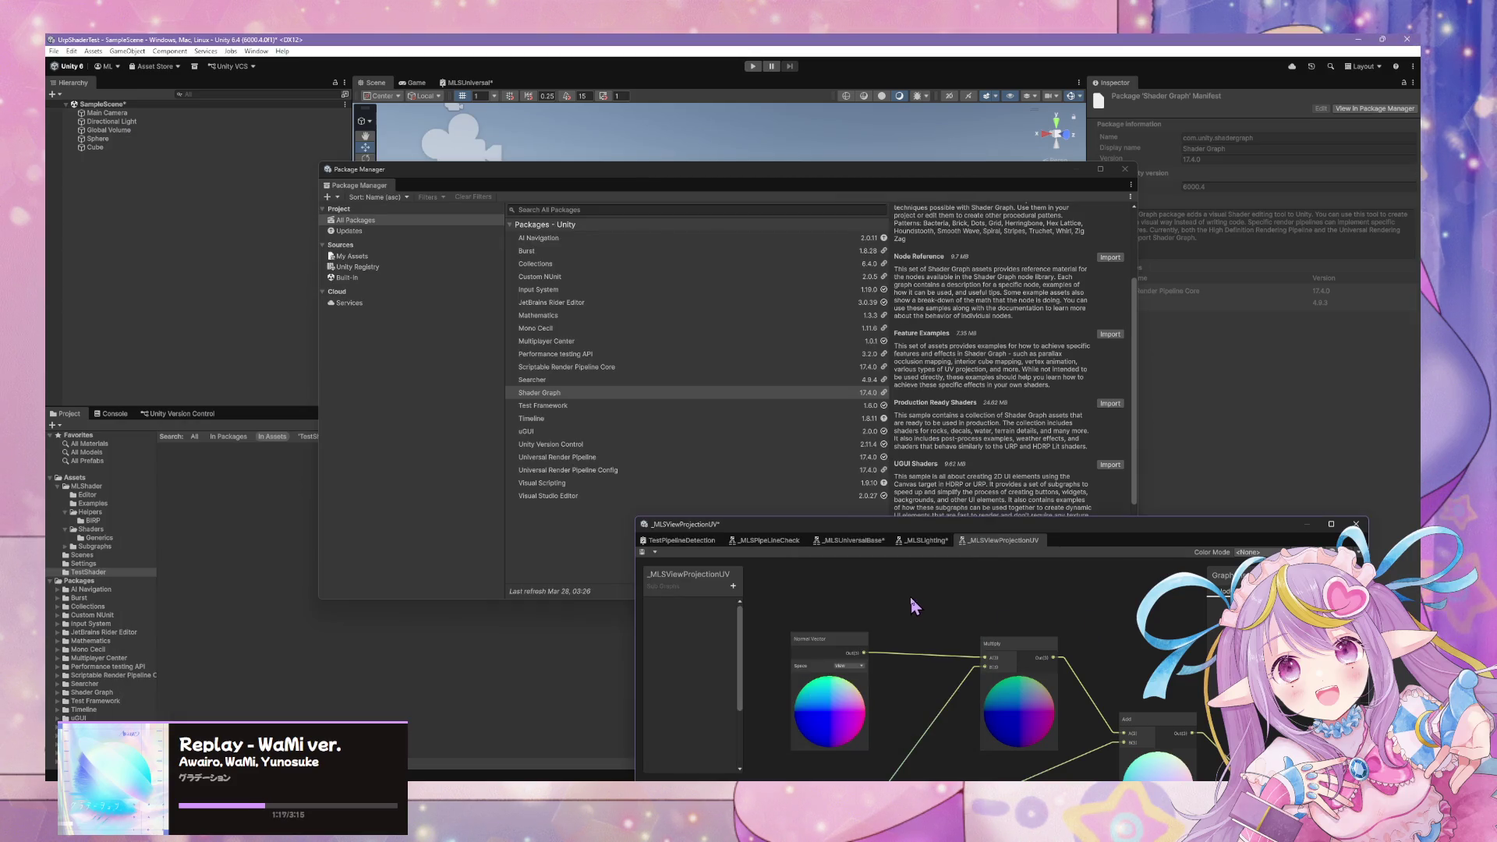
Add a Spherize node wired into the subgraph's Output UV and save.
key("space")
type("sph")
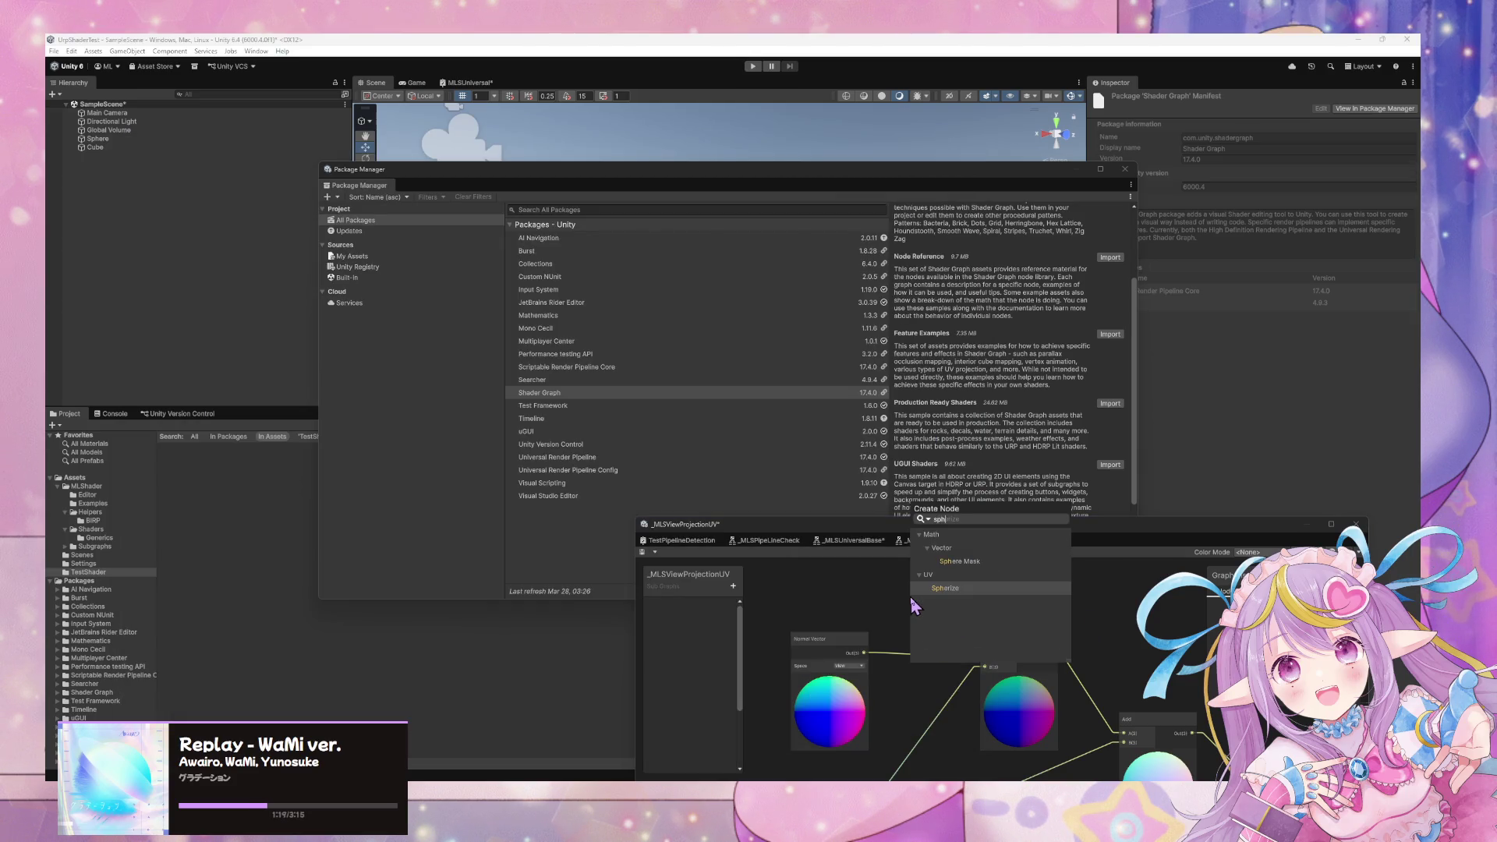
key("Return")
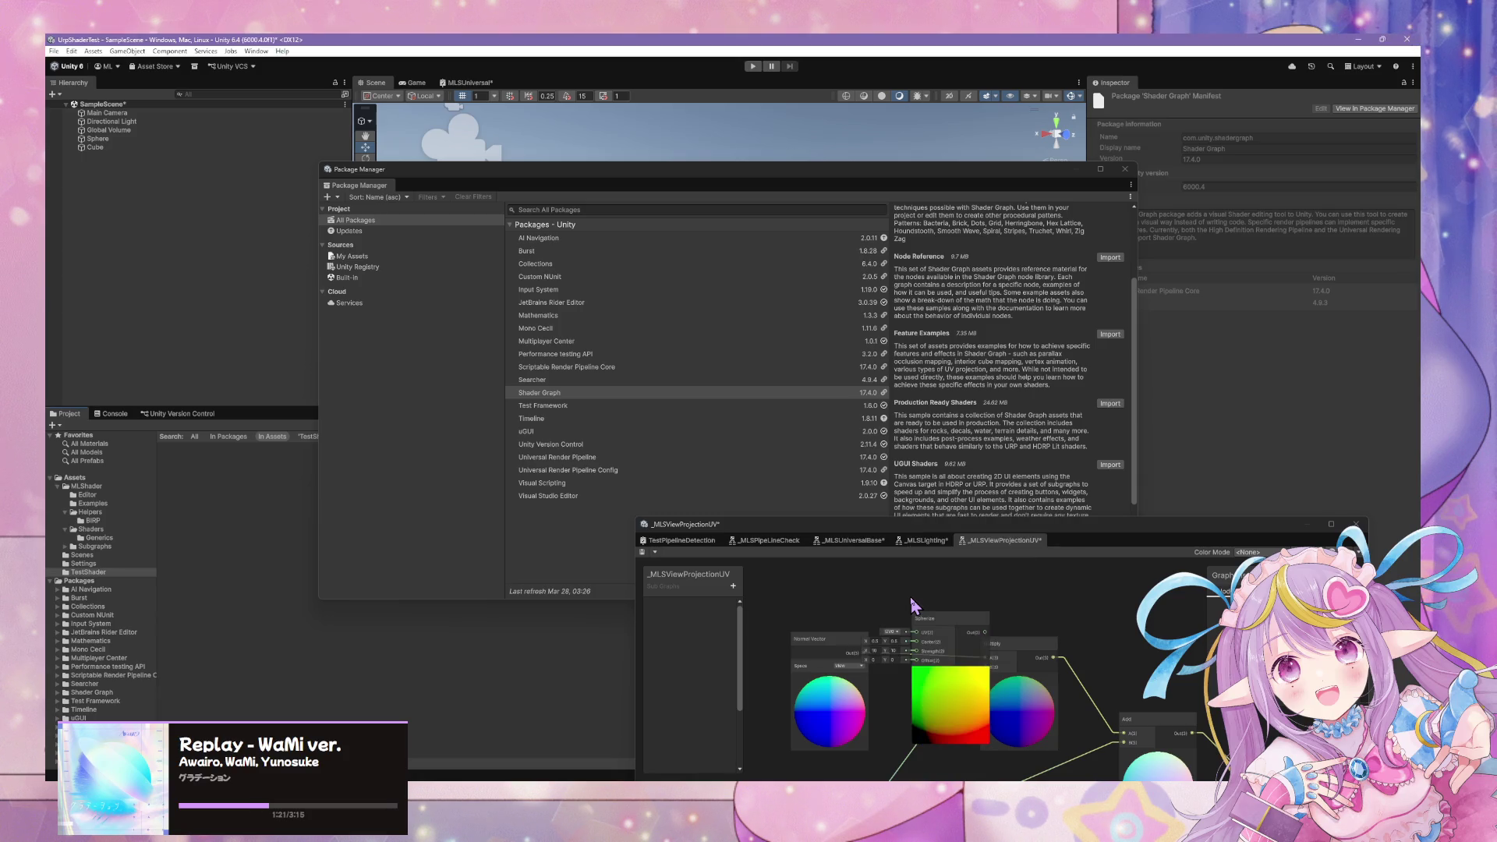
scroll(983, 631, "up", 3)
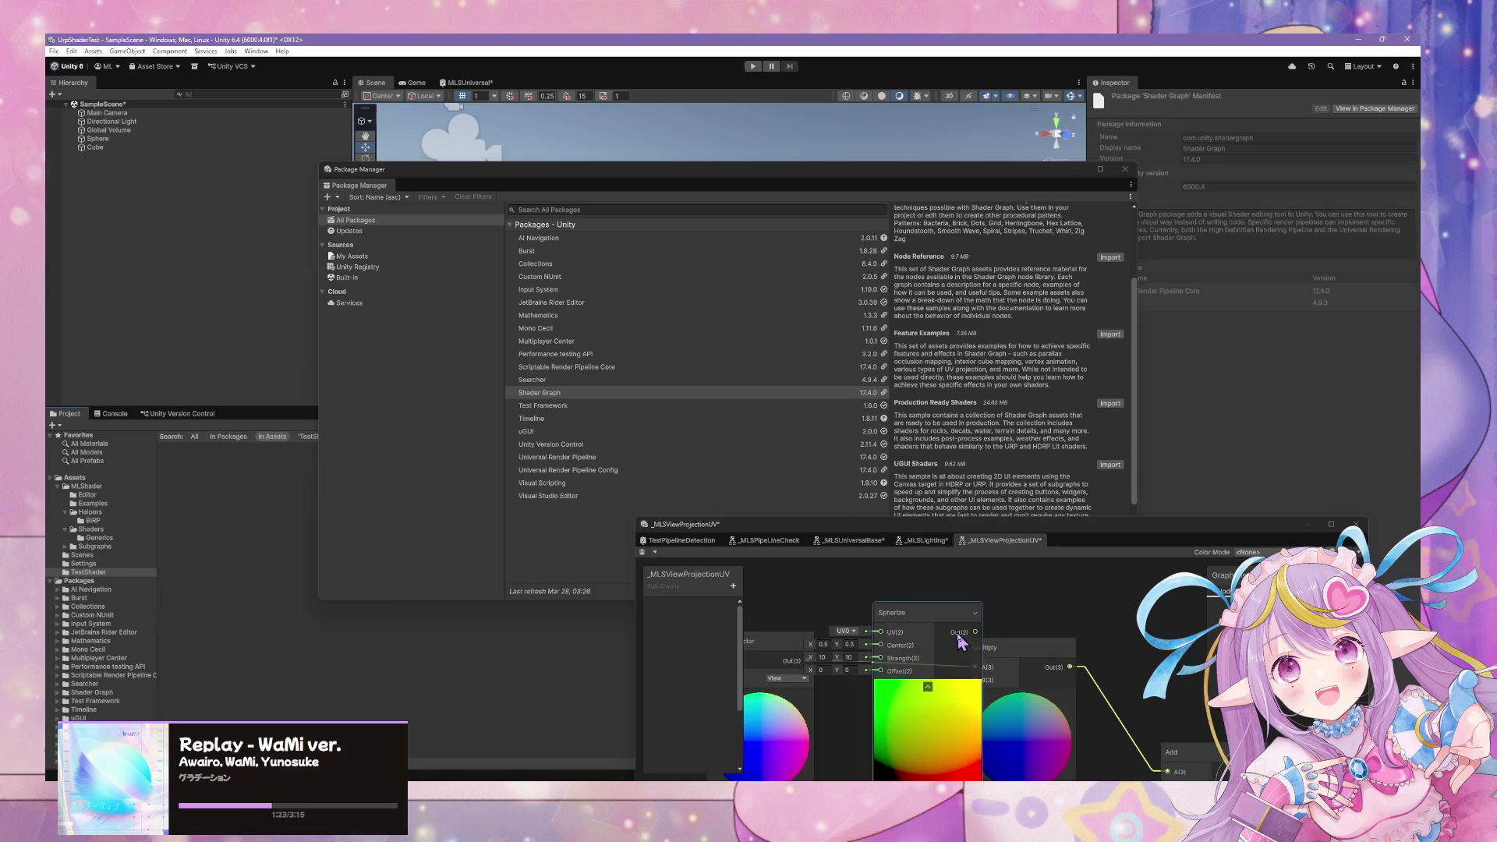
scroll(966, 643, "down", 5)
scroll(1013, 663, "up", 3)
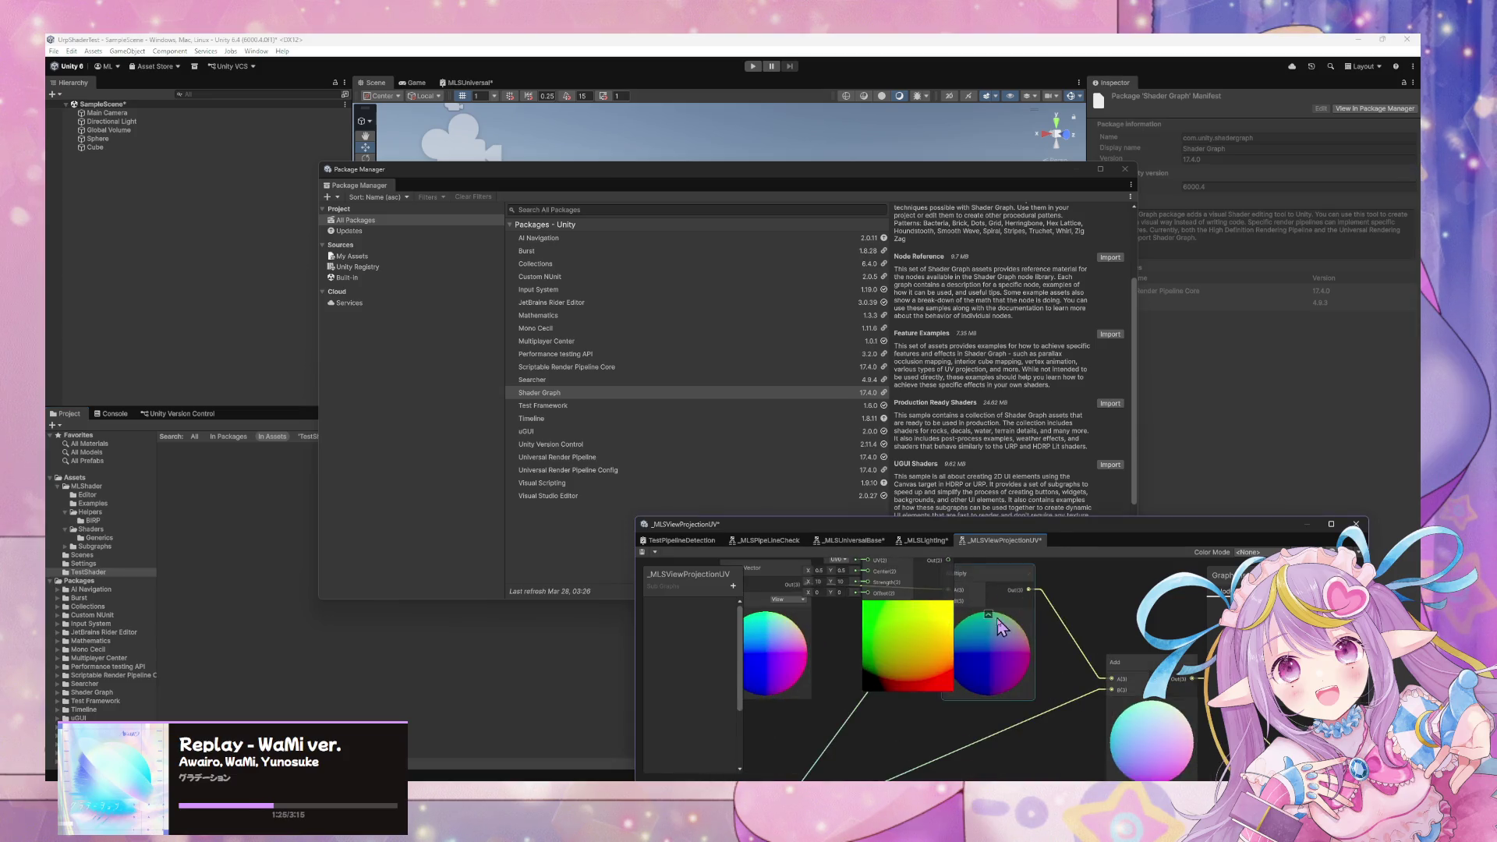
left_click_drag(1017, 672, 985, 650)
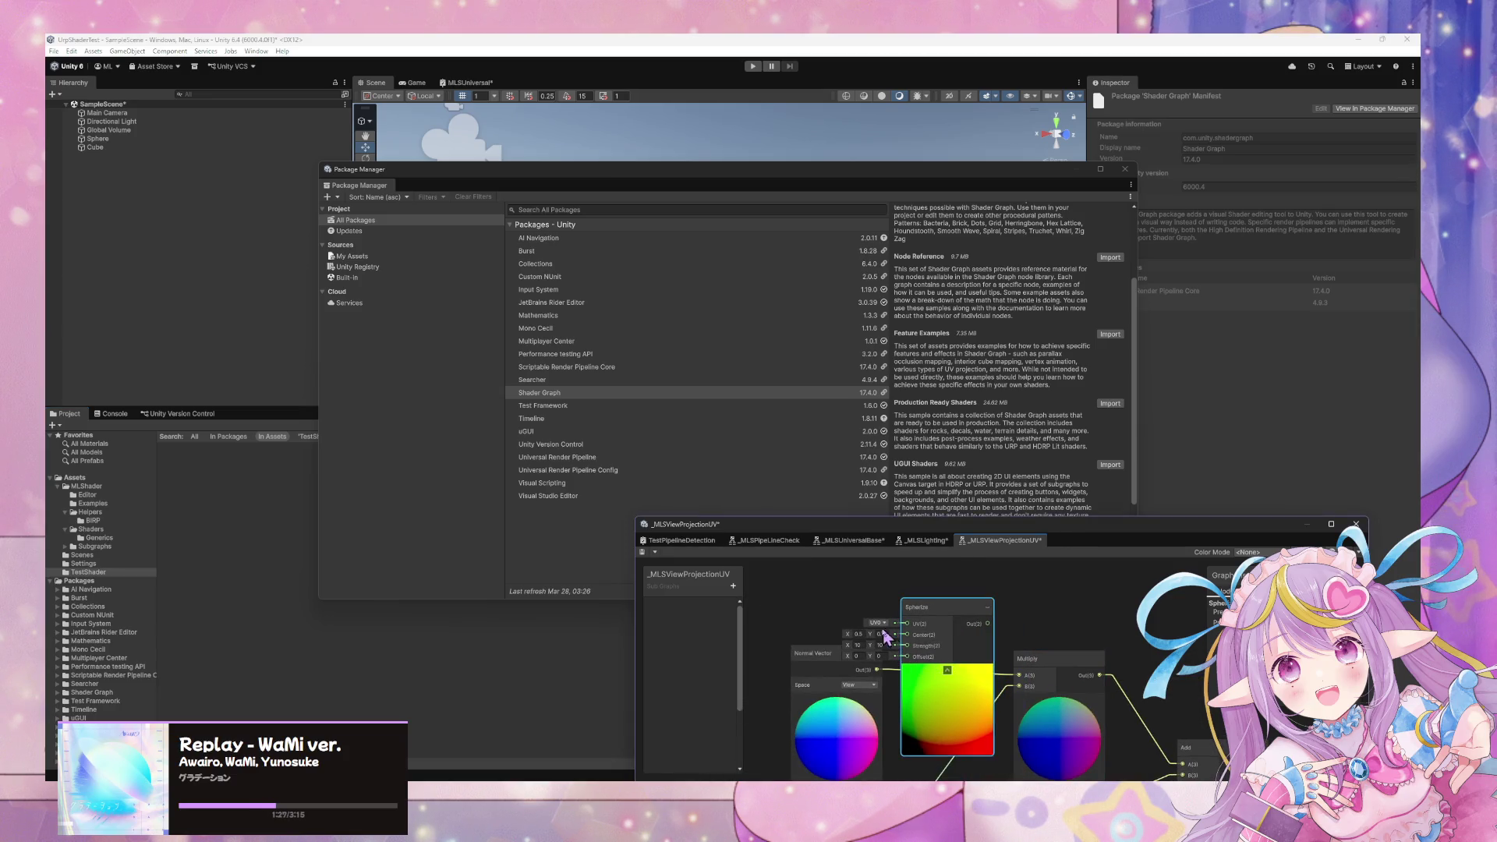
left_click_drag(824, 657, 751, 661)
mouse_move(942, 627)
left_mouse_down()
mouse_move(855, 638)
mouse_move(1064, 635)
mouse_move(992, 532)
left_mouse_up()
mouse_move(1046, 600)
left_mouse_down()
mouse_move(852, 603)
mouse_move(909, 624)
mouse_move(909, 640)
left_mouse_up()
left_click_drag(934, 587, 984, 744)
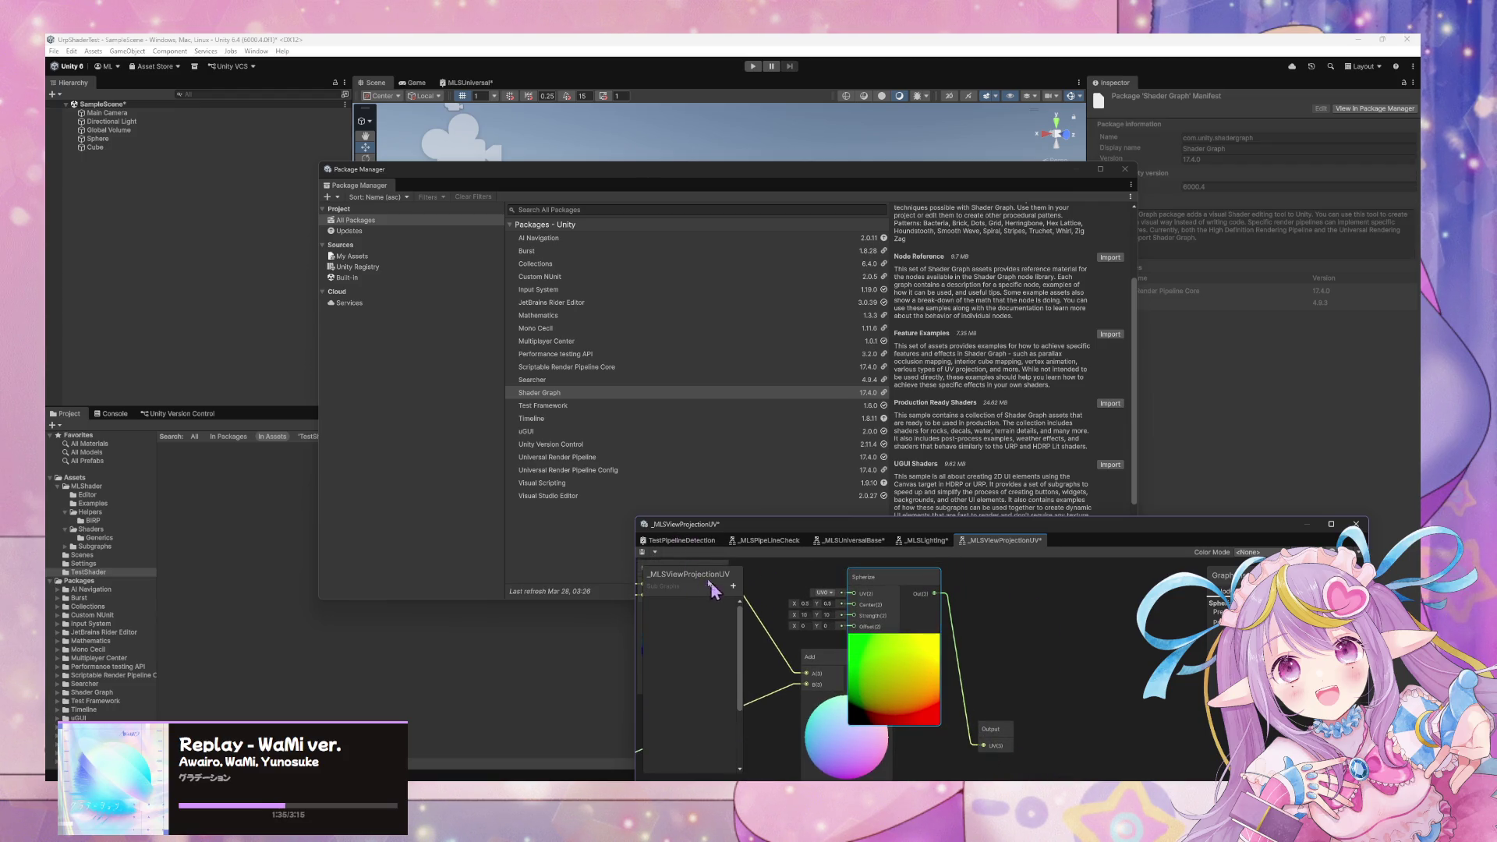
left_click(641, 551)
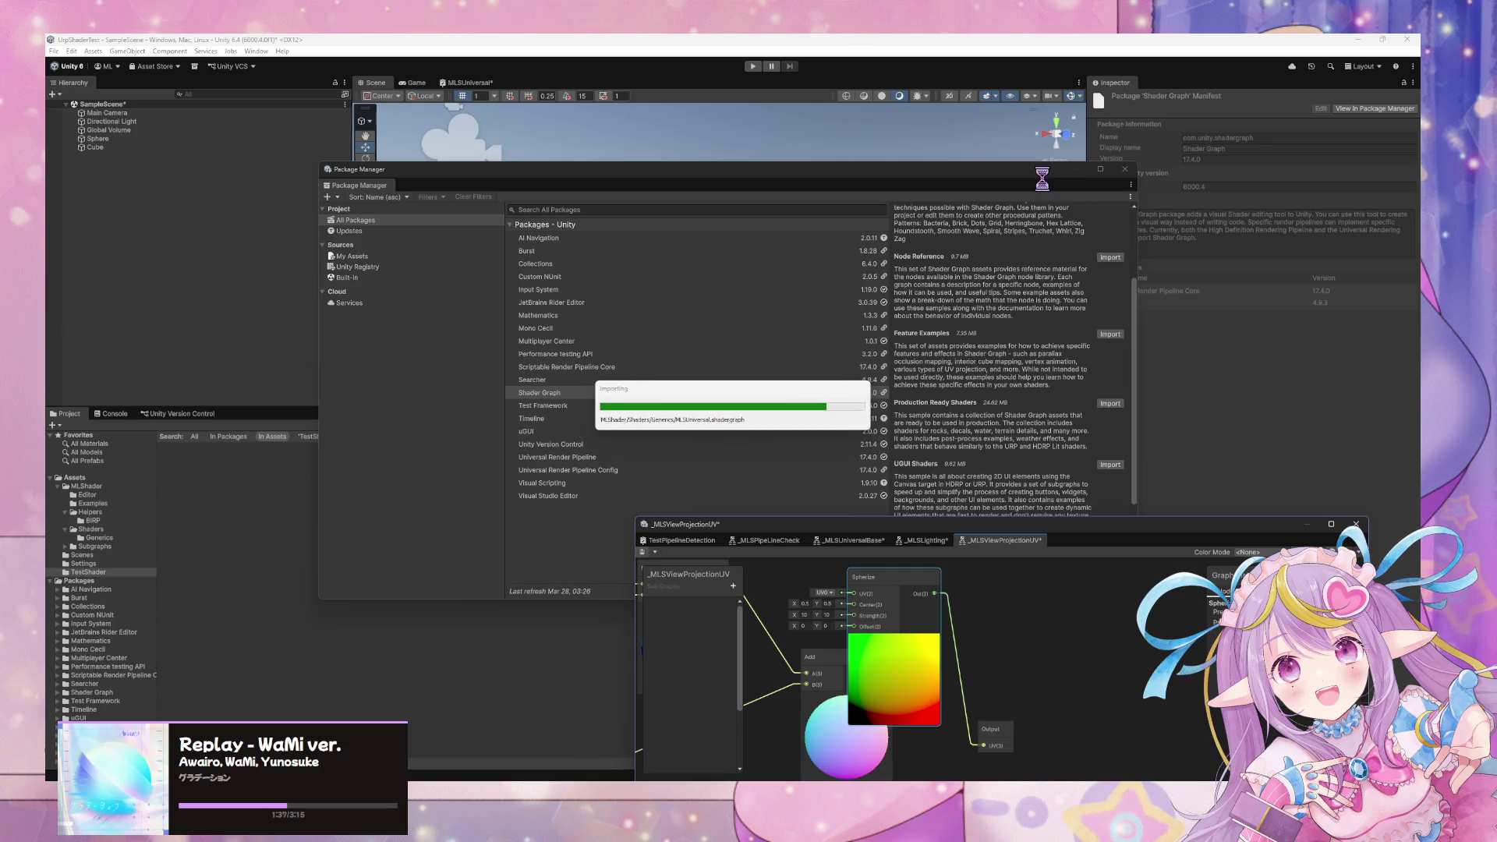
Delete the Spherize node and wire Add's output straight back into Output UV.
left_click_drag(1042, 178, 974, 224)
mouse_move(780, 468)
left_mouse_down()
mouse_move(712, 378)
mouse_move(518, 397)
mouse_move(457, 424)
left_mouse_up()
mouse_move(593, 258)
left_mouse_down()
mouse_move(644, 243)
mouse_move(491, 240)
mouse_move(898, 251)
mouse_move(721, 319)
left_mouse_up()
left_click_drag(887, 581, 969, 594)
key("Delete")
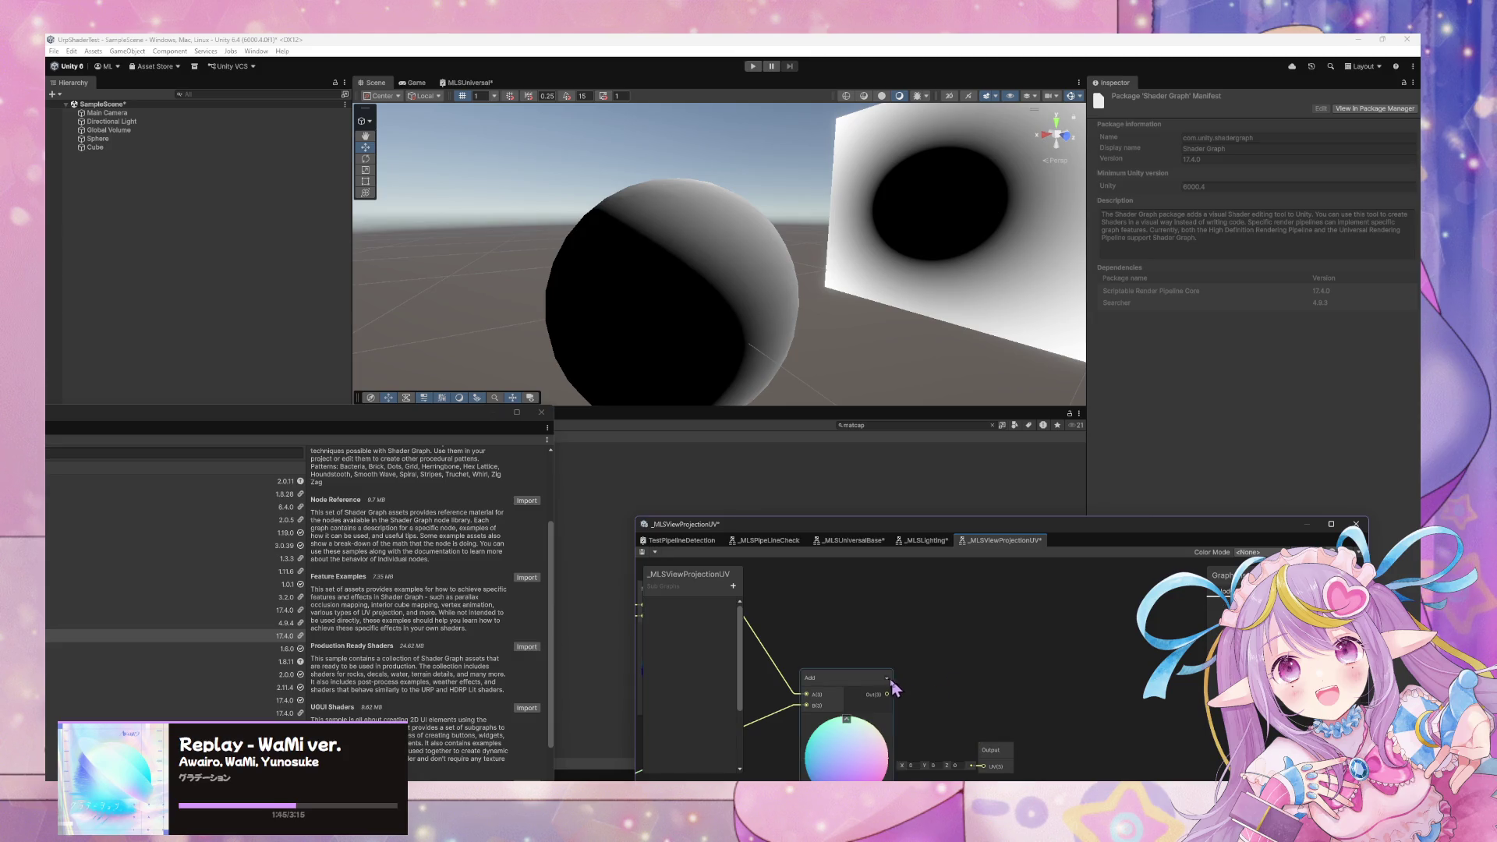
left_click_drag(886, 694, 983, 766)
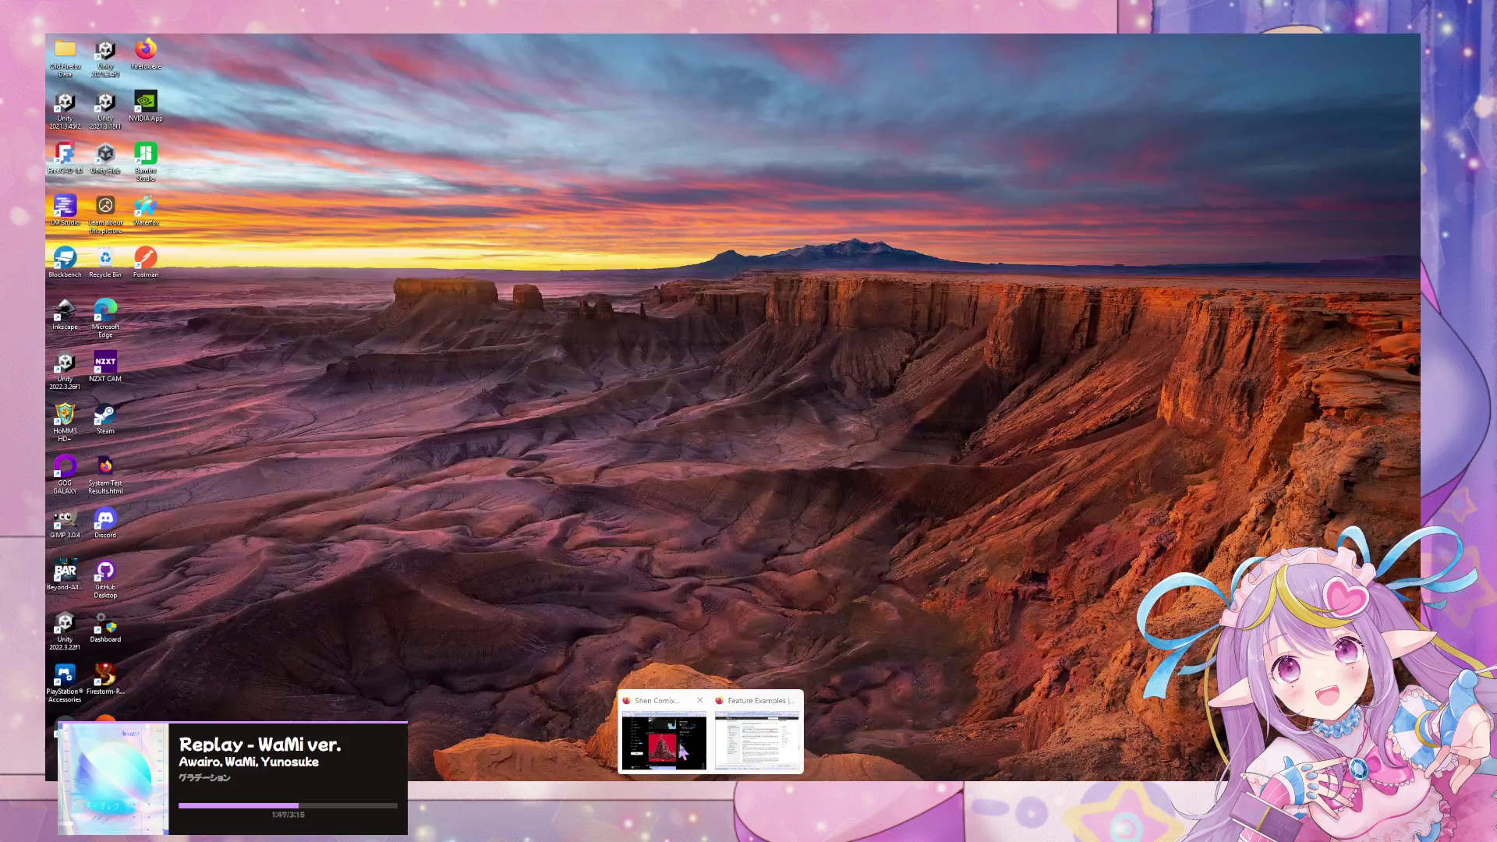
left_click(739, 752)
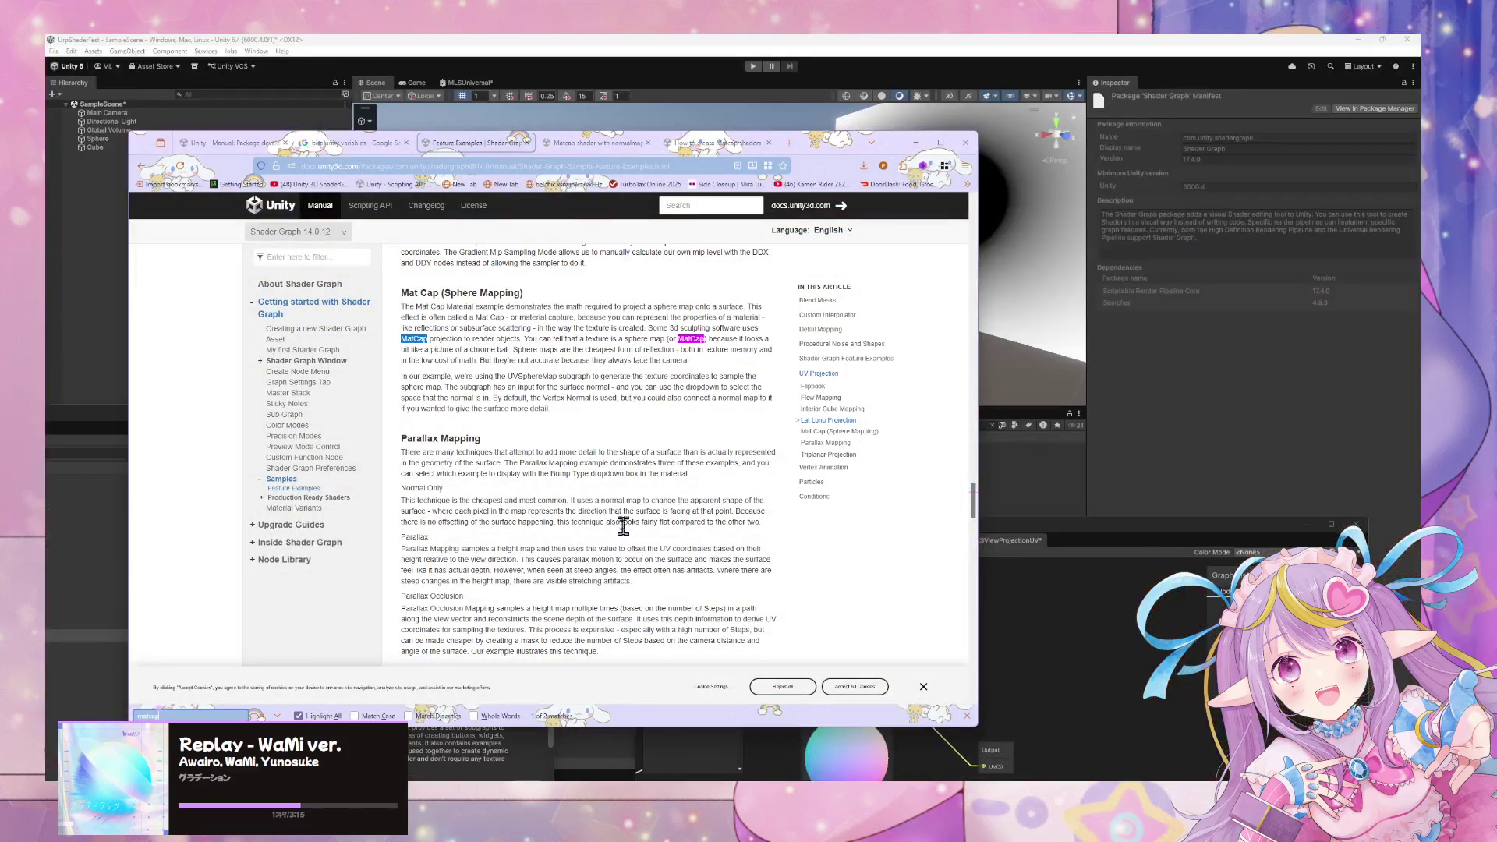
Return to the Shader Graph Feature Examples documentation page and scroll up through it.
left_click(291, 482)
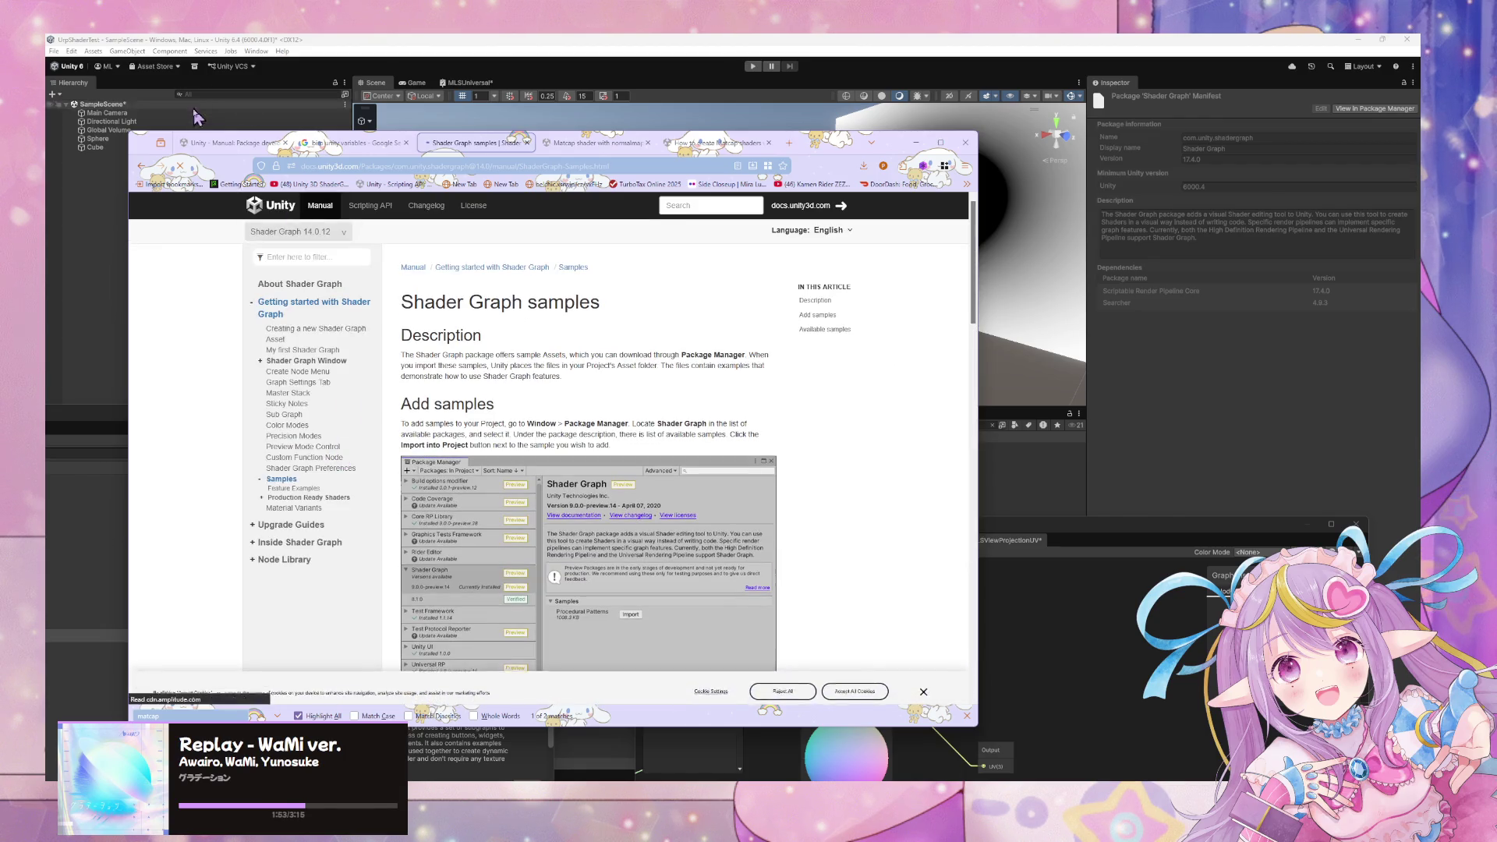
left_click(141, 167)
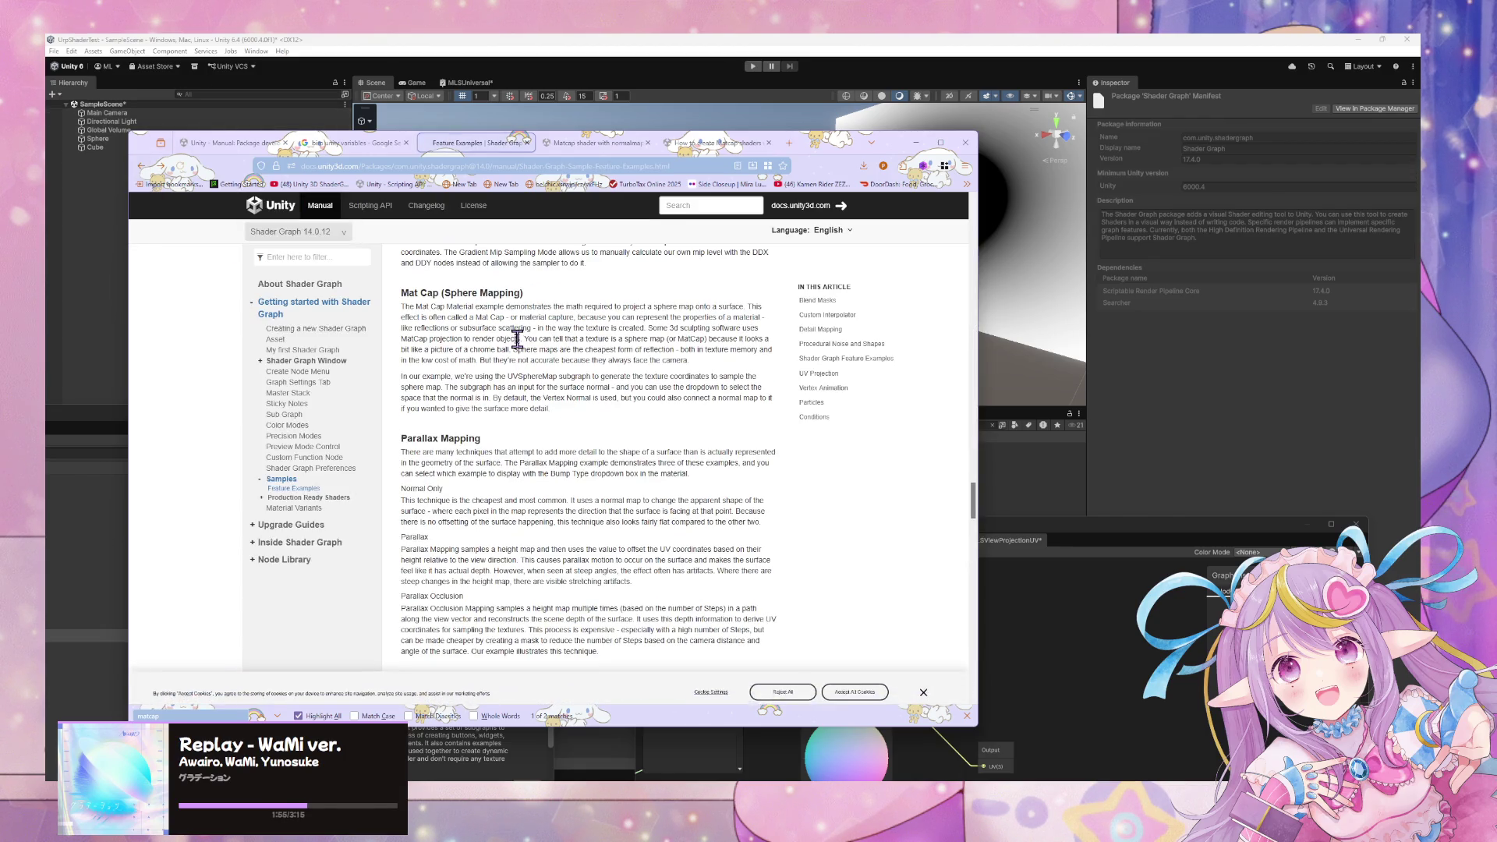
scroll(518, 337, "up", 2)
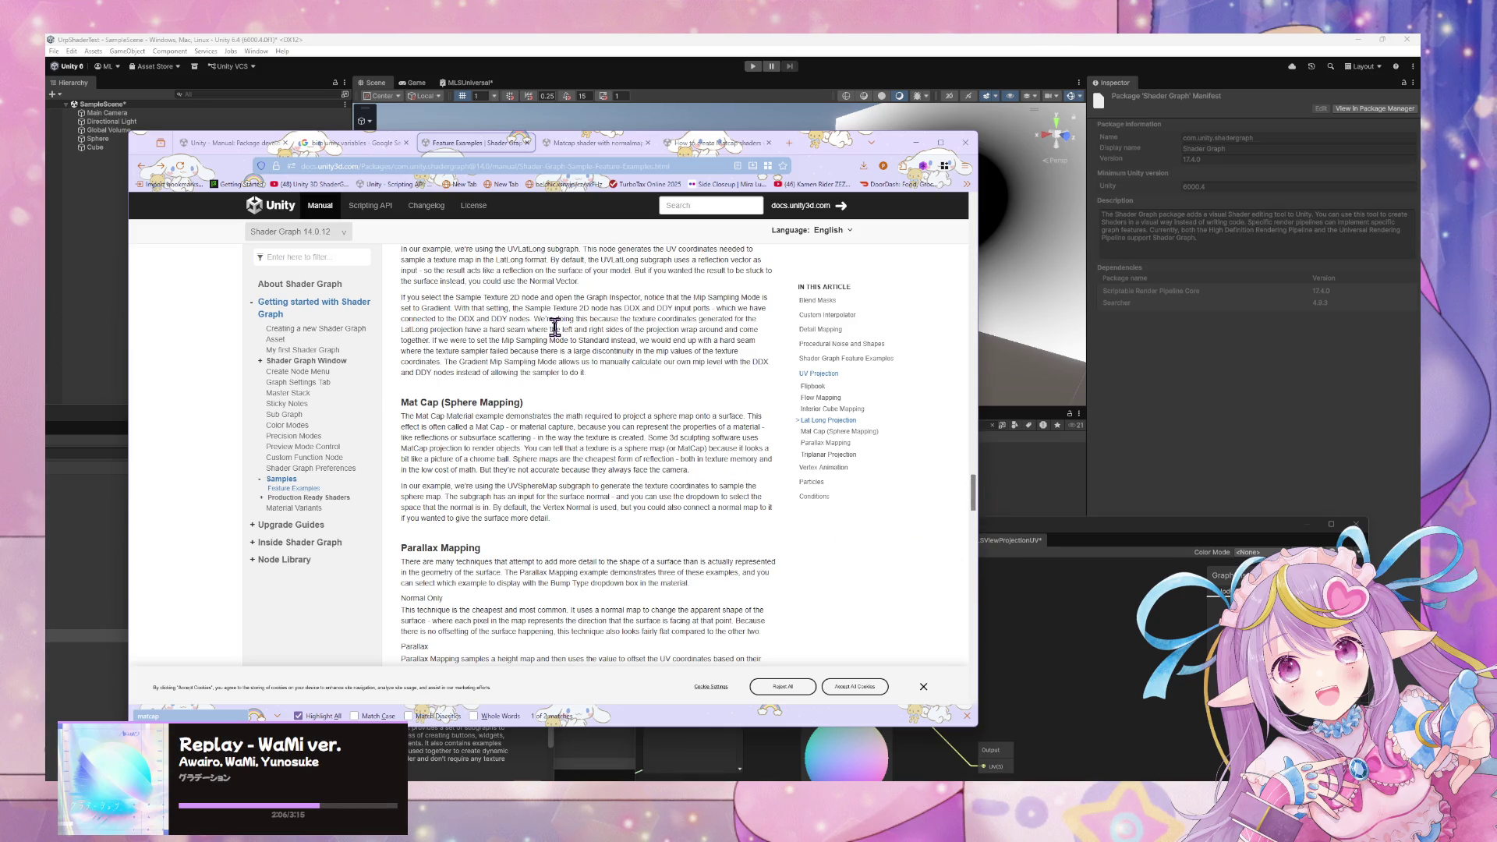
scroll(554, 327, "up", 20)
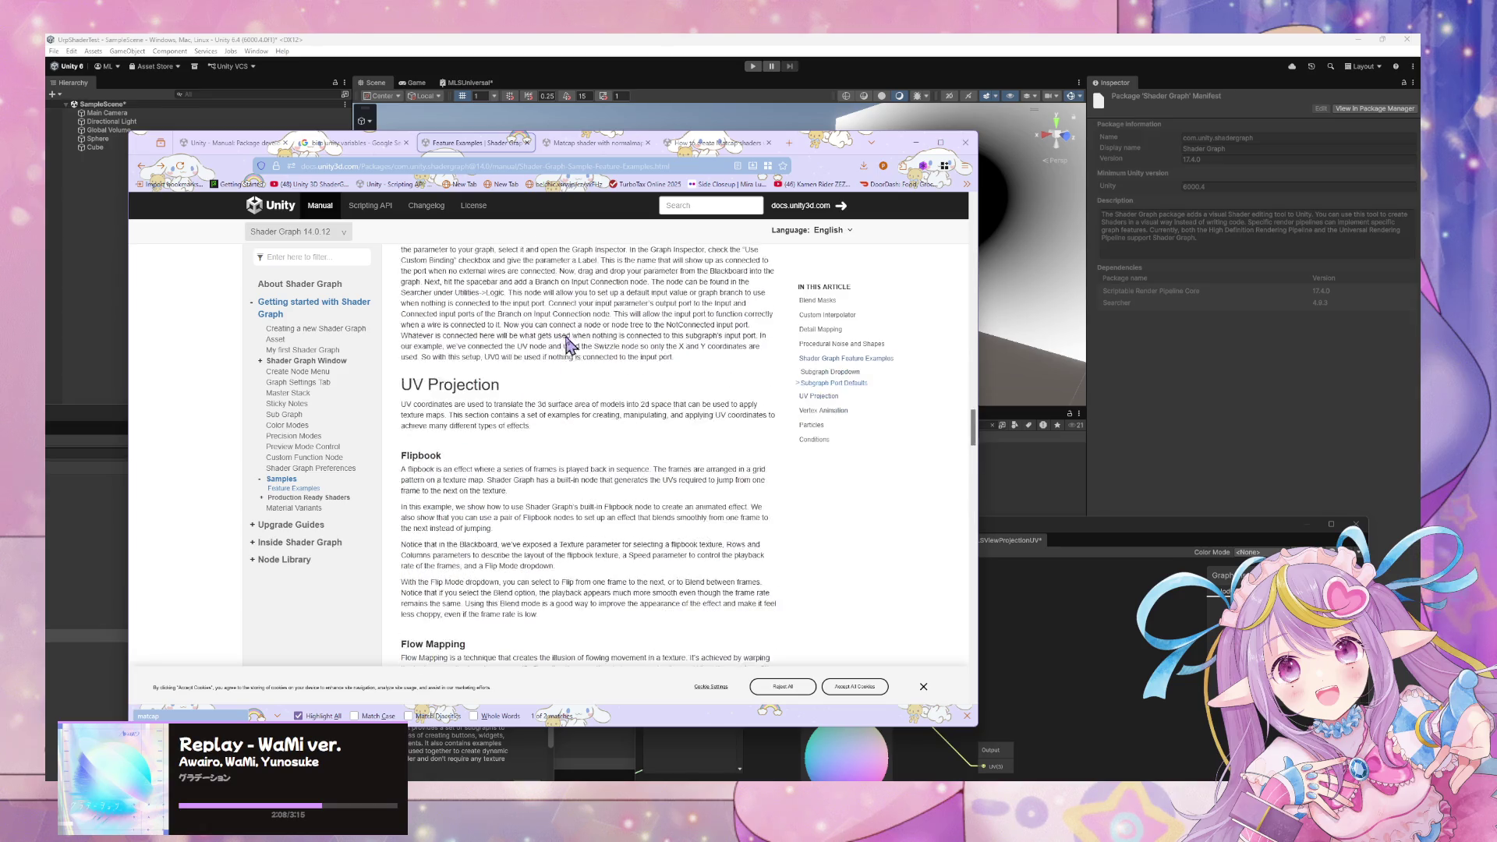
scroll(590, 359, "up", 10)
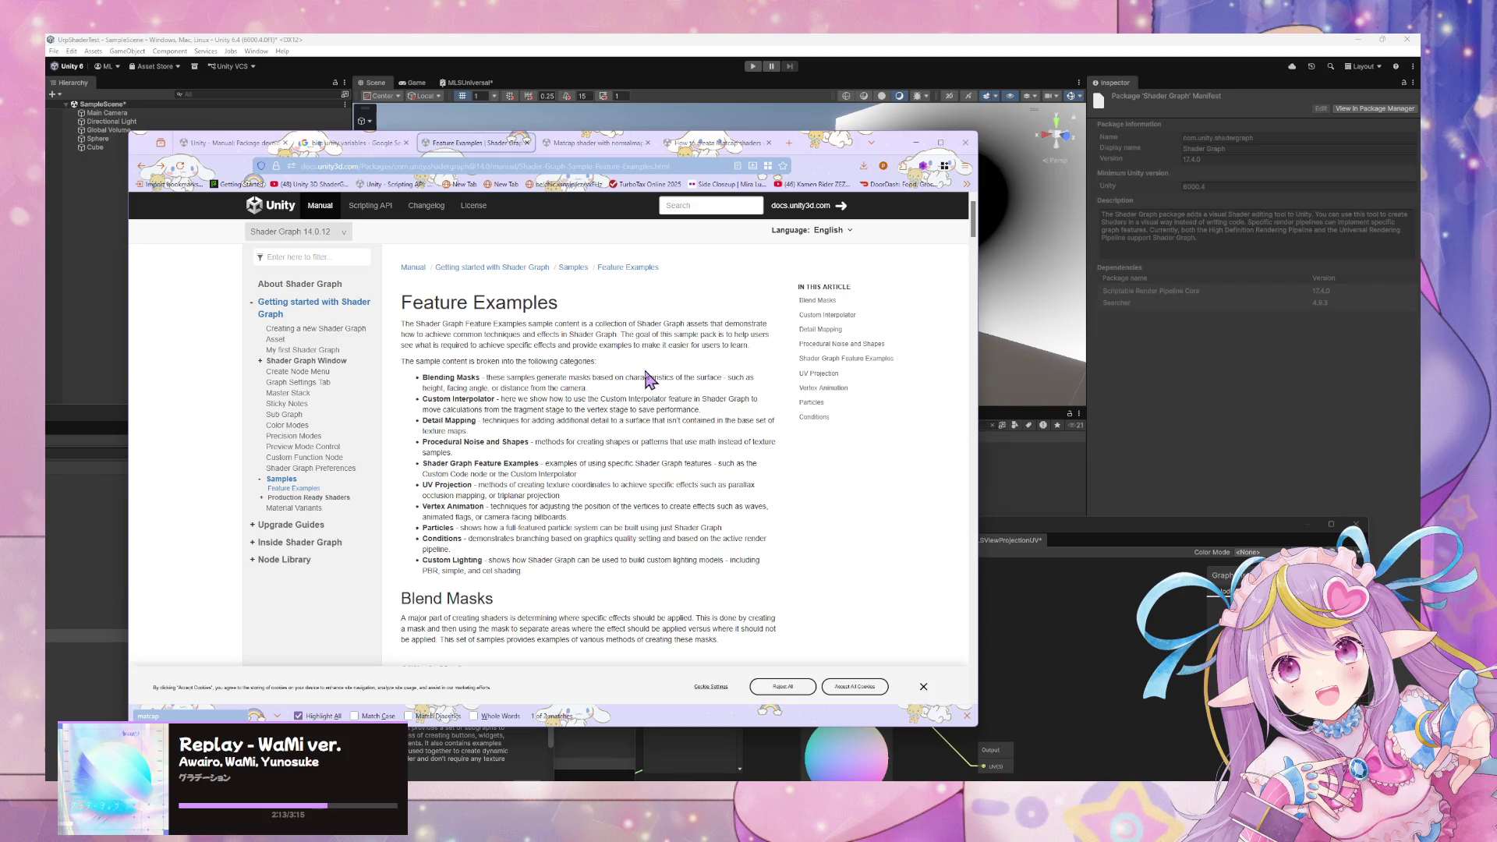
Search the page for 'matcap', read the Mat Cap section, then leave the browser.
key("ctrl+f")
type("matcap")
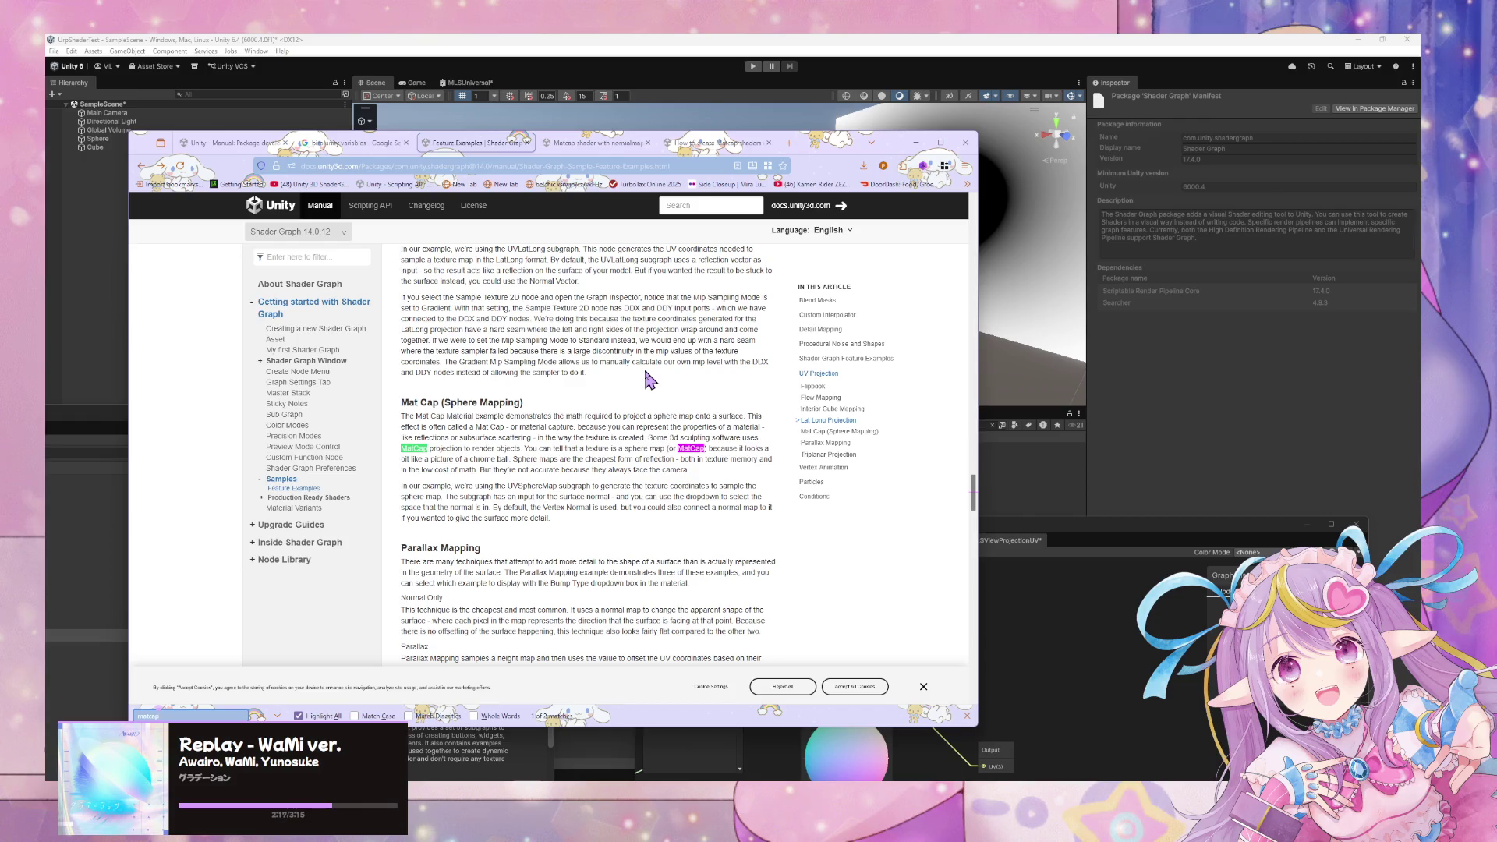
scroll(651, 379, "up", 15)
scroll(678, 351, "up", 8)
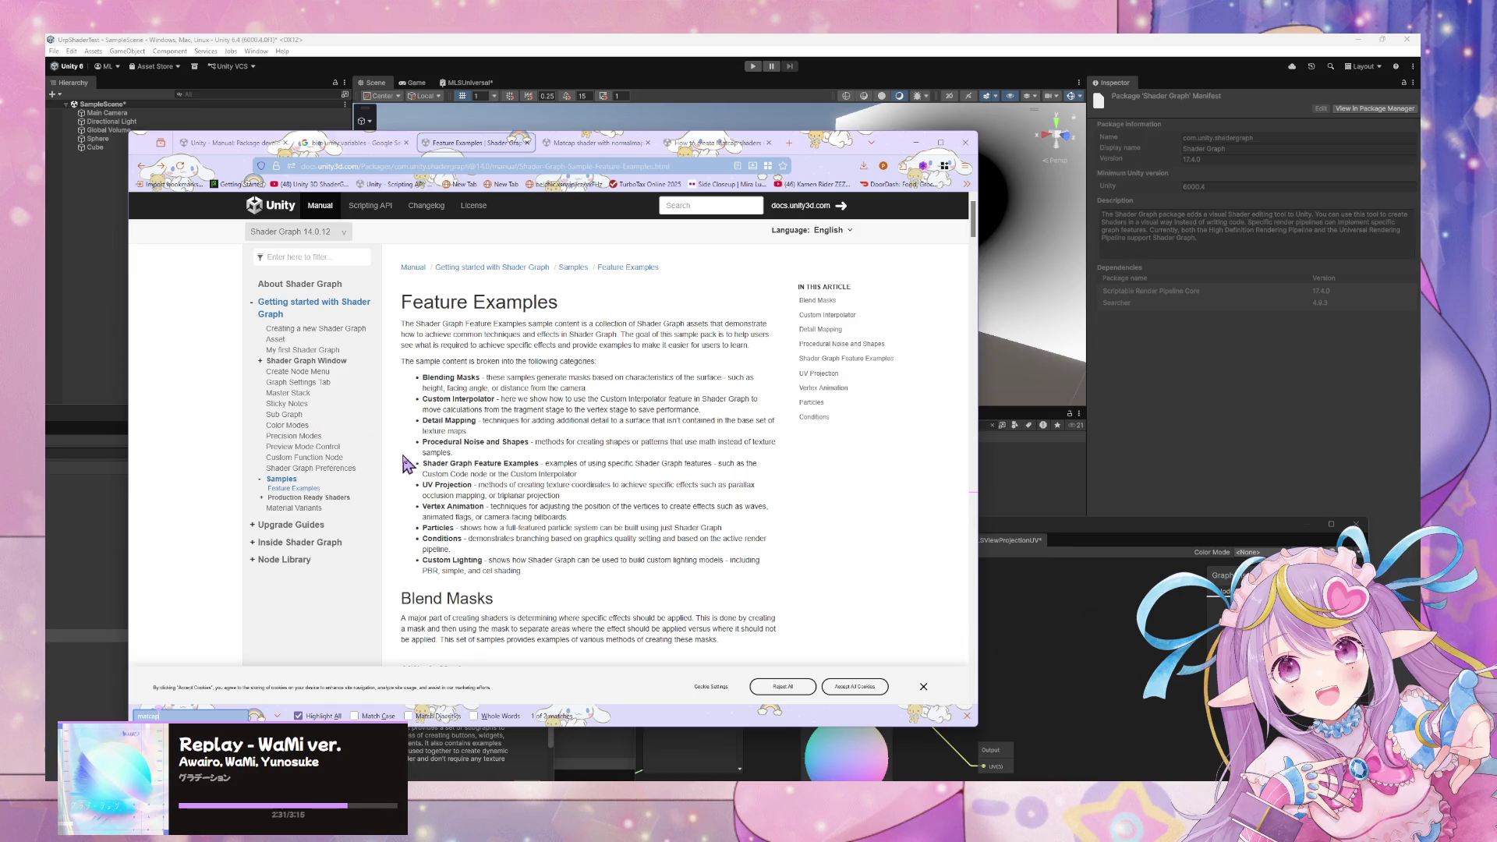
scroll(450, 456, "down", 15)
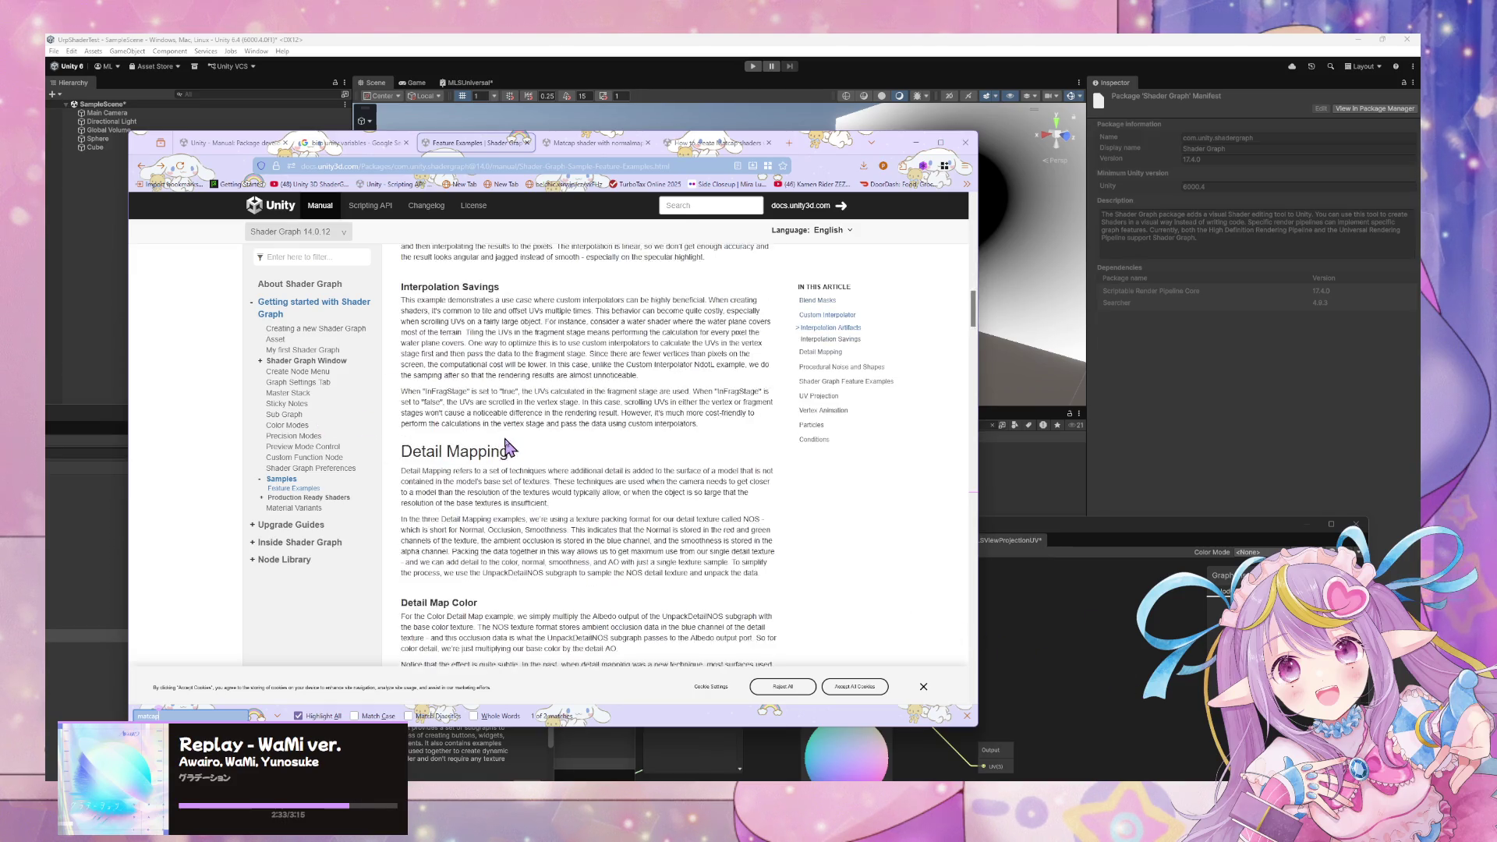
scroll(508, 448, "down", 15)
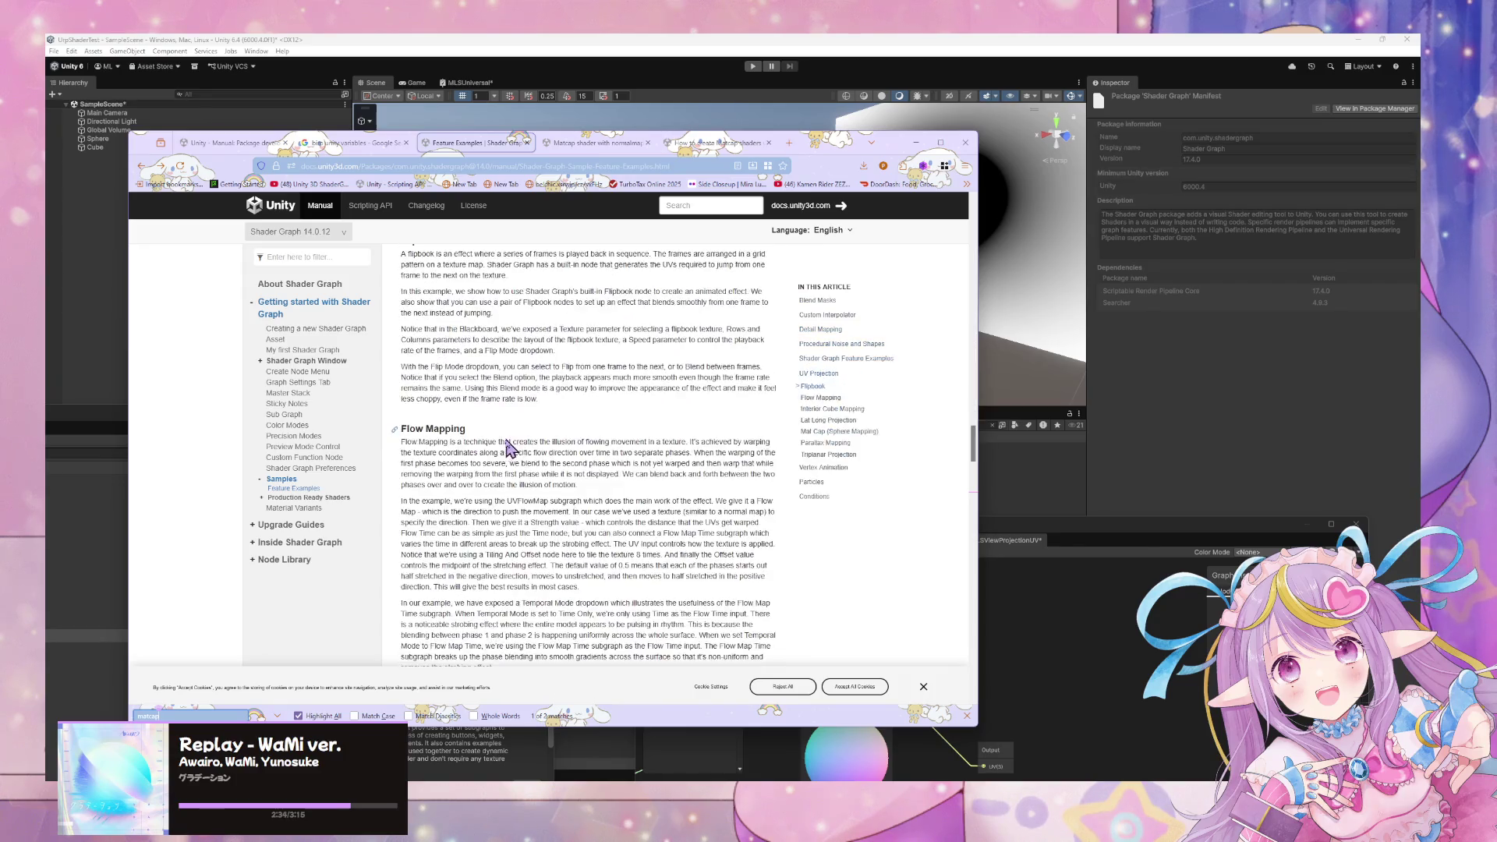
key("super+Down")
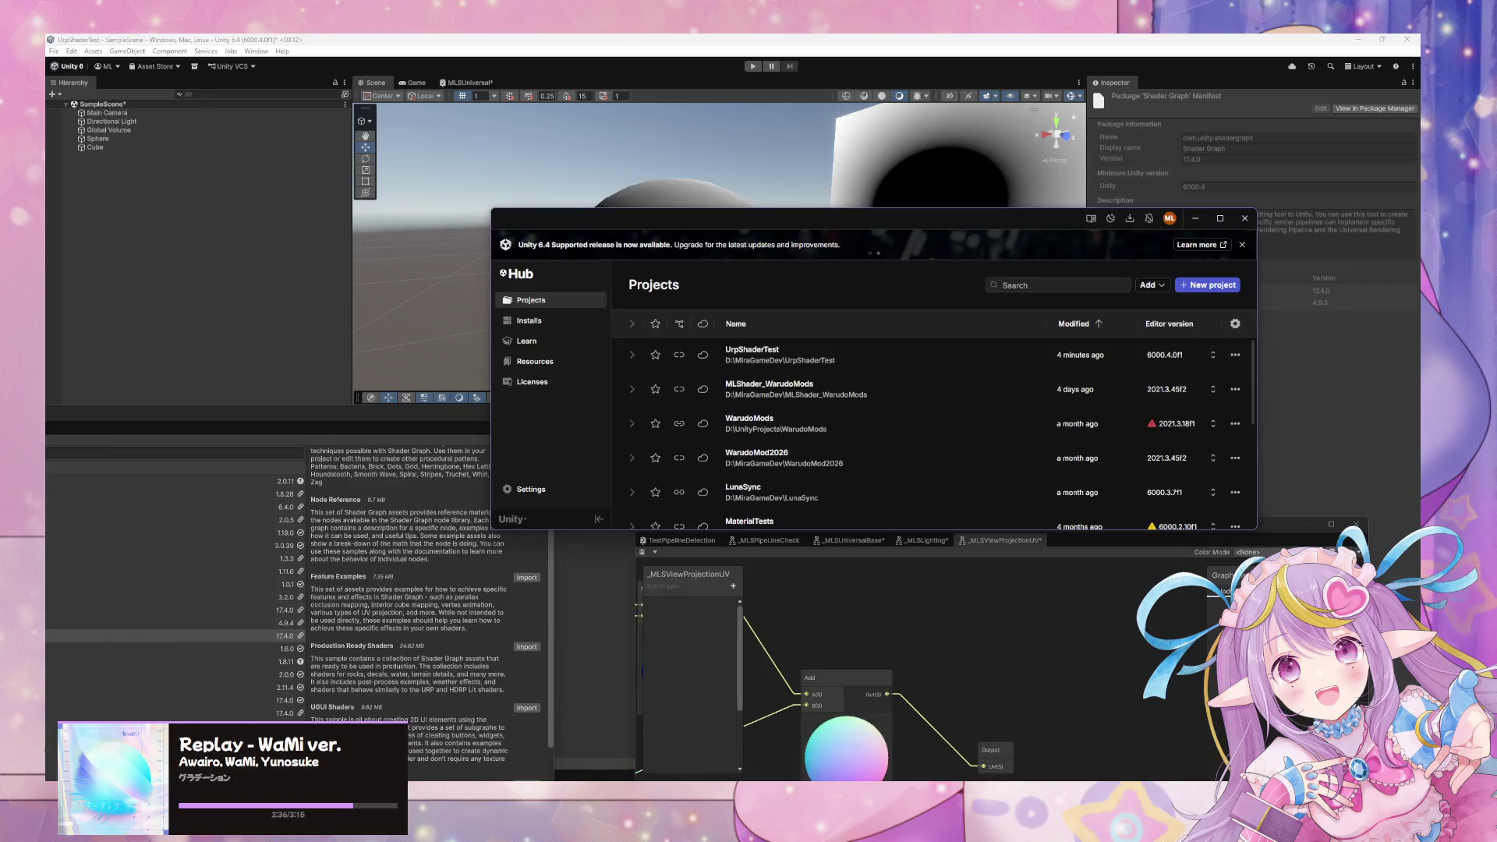
Import the Feature Examples sample from Shader Graph's samples in the Package Manager.
key("super+Down")
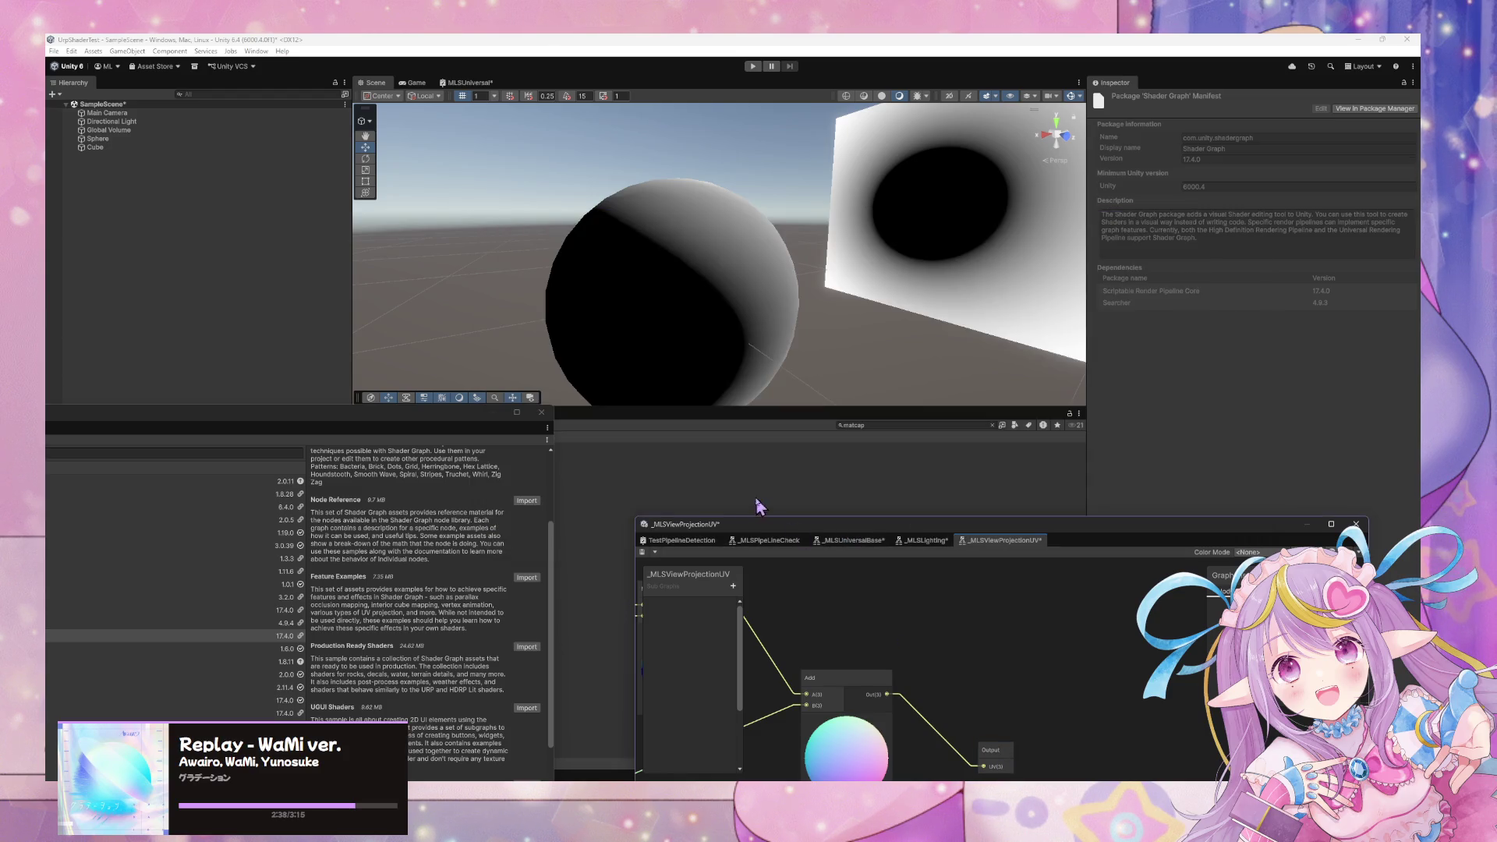
left_click(456, 600)
scroll(484, 604, "down", 2)
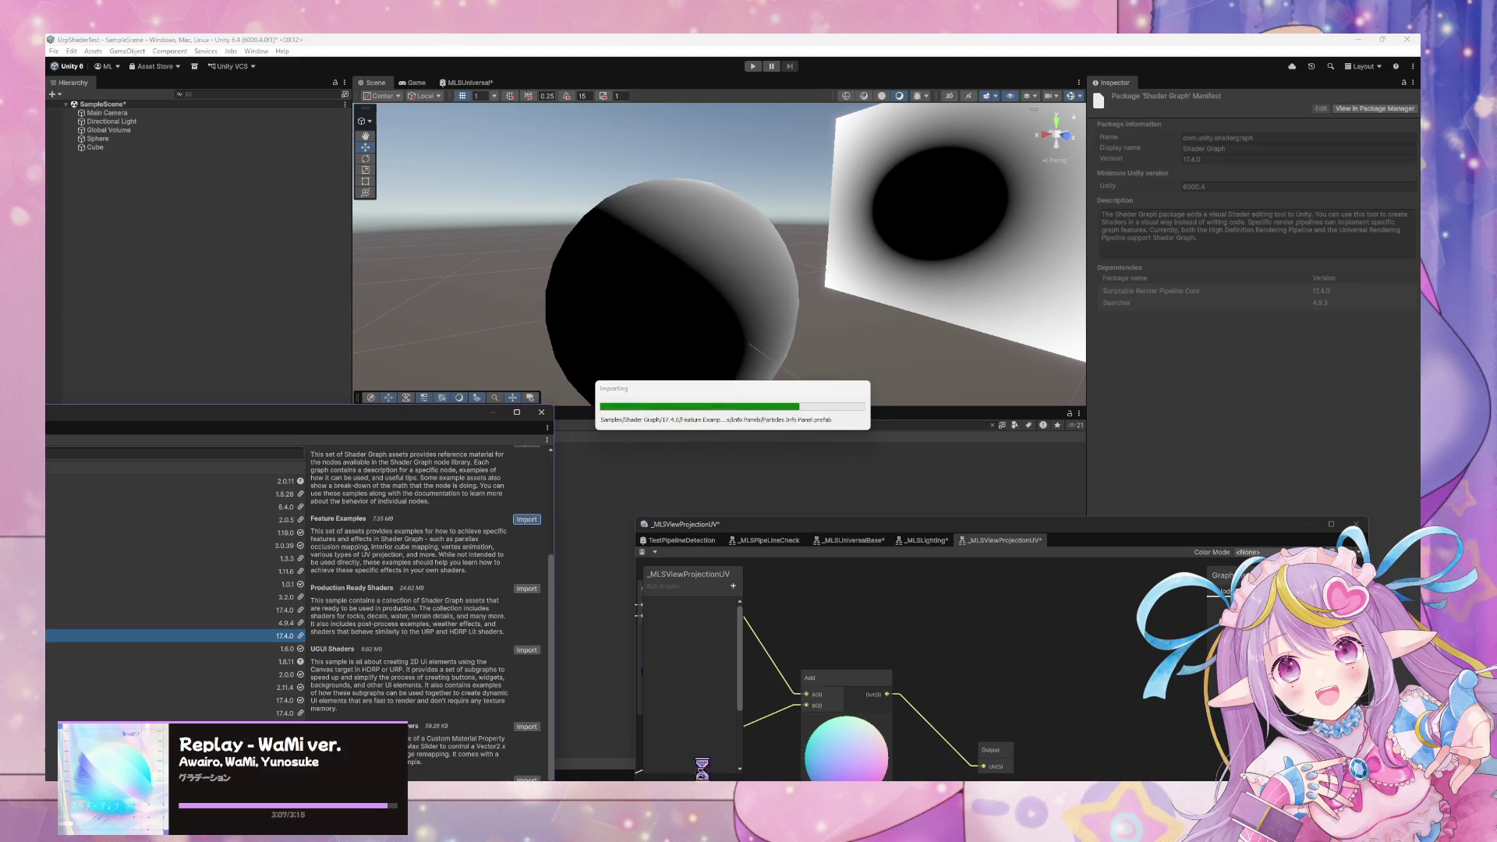
mouse_move(709, 778)
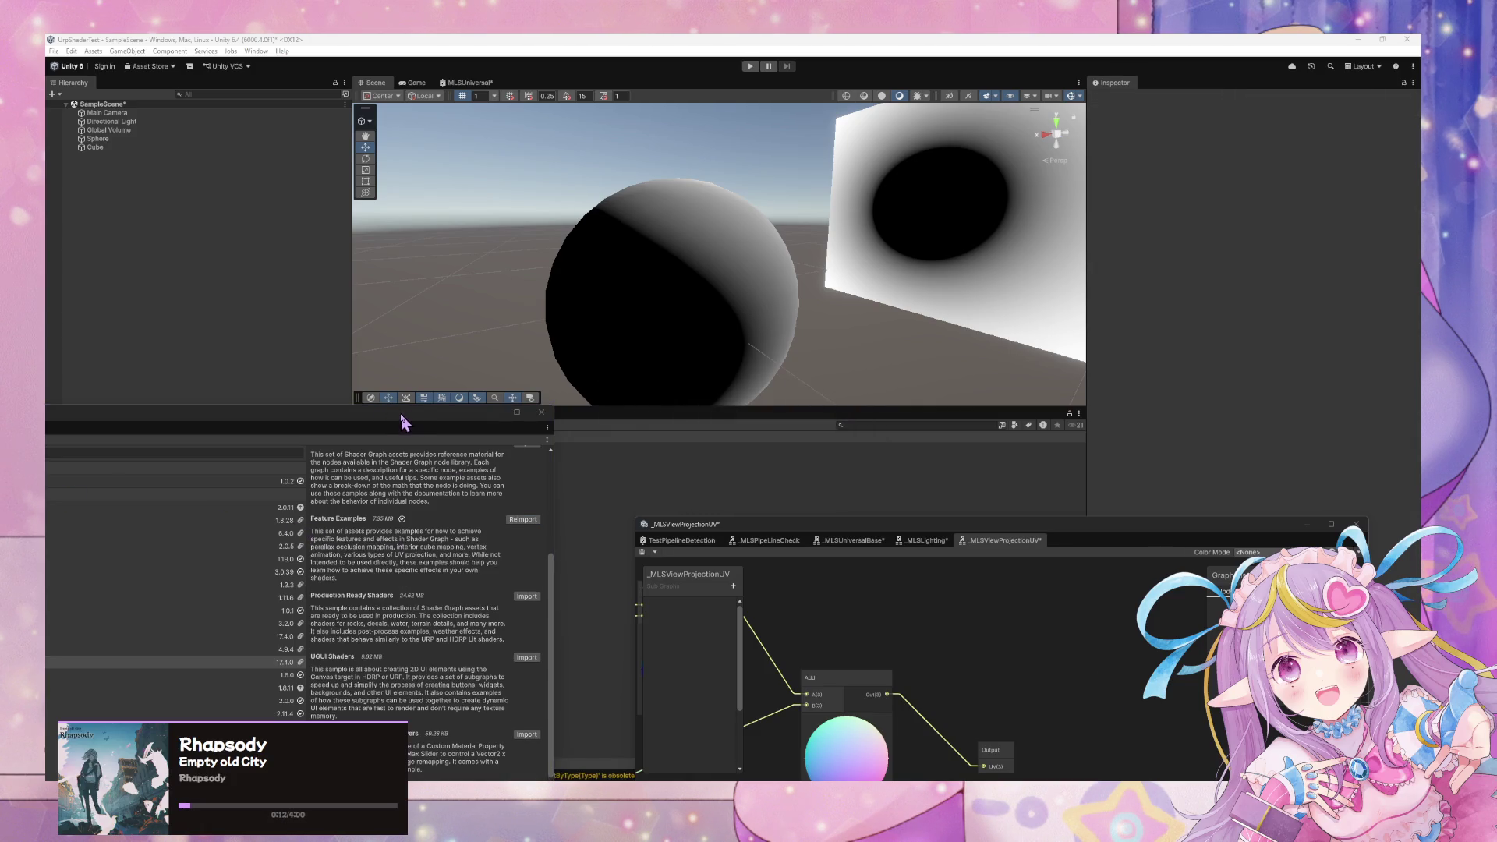
Open the MatCap shader graph from Feature Examples › UV Projection › MatCap in the Project panel.
mouse_move(398, 421)
left_mouse_down()
mouse_move(702, 632)
mouse_move(751, 721)
left_mouse_up()
double_click(222, 470)
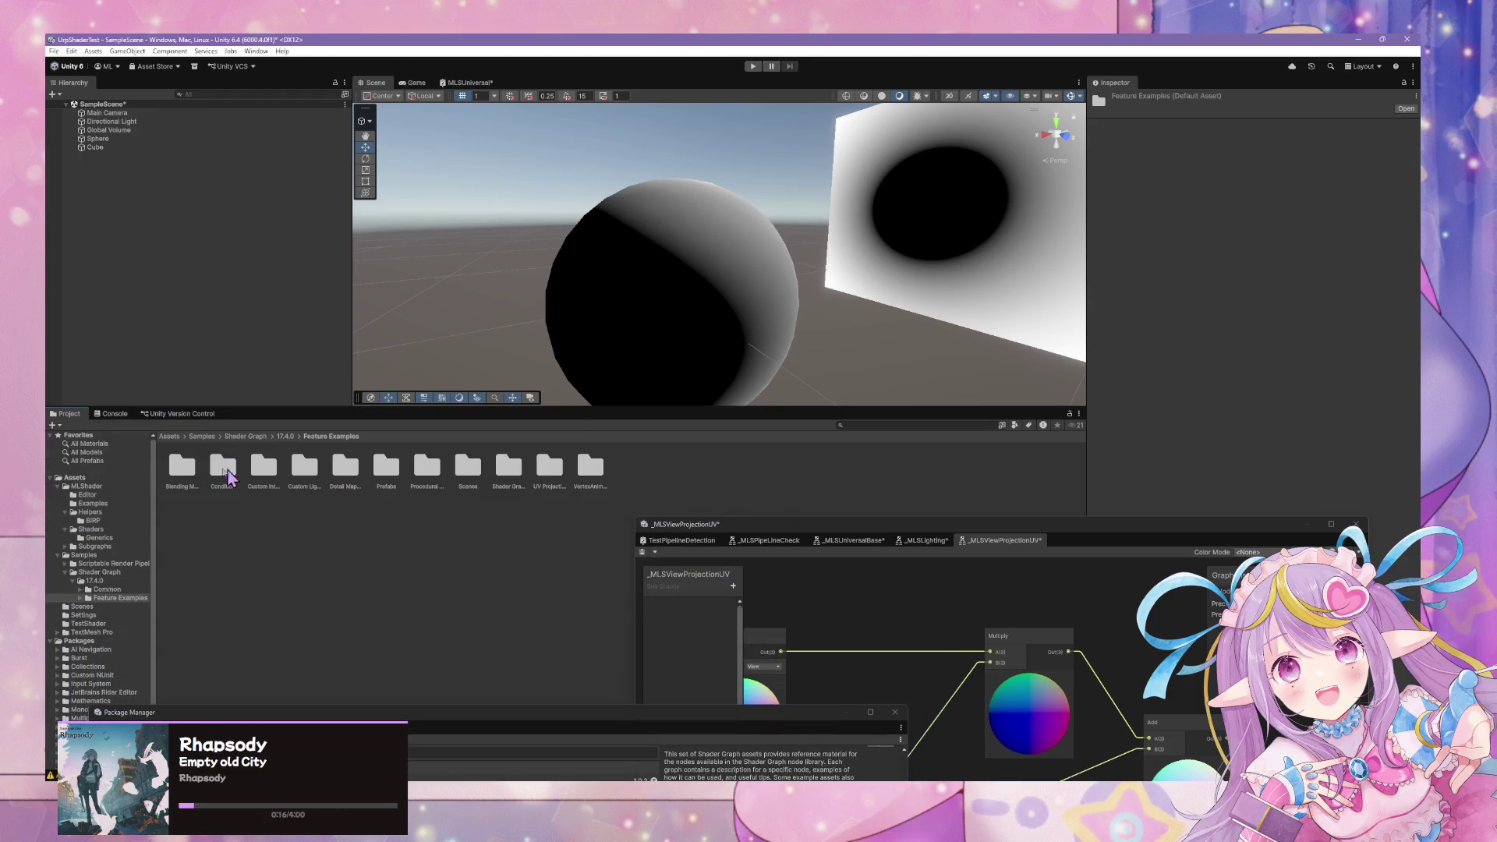
double_click(555, 474)
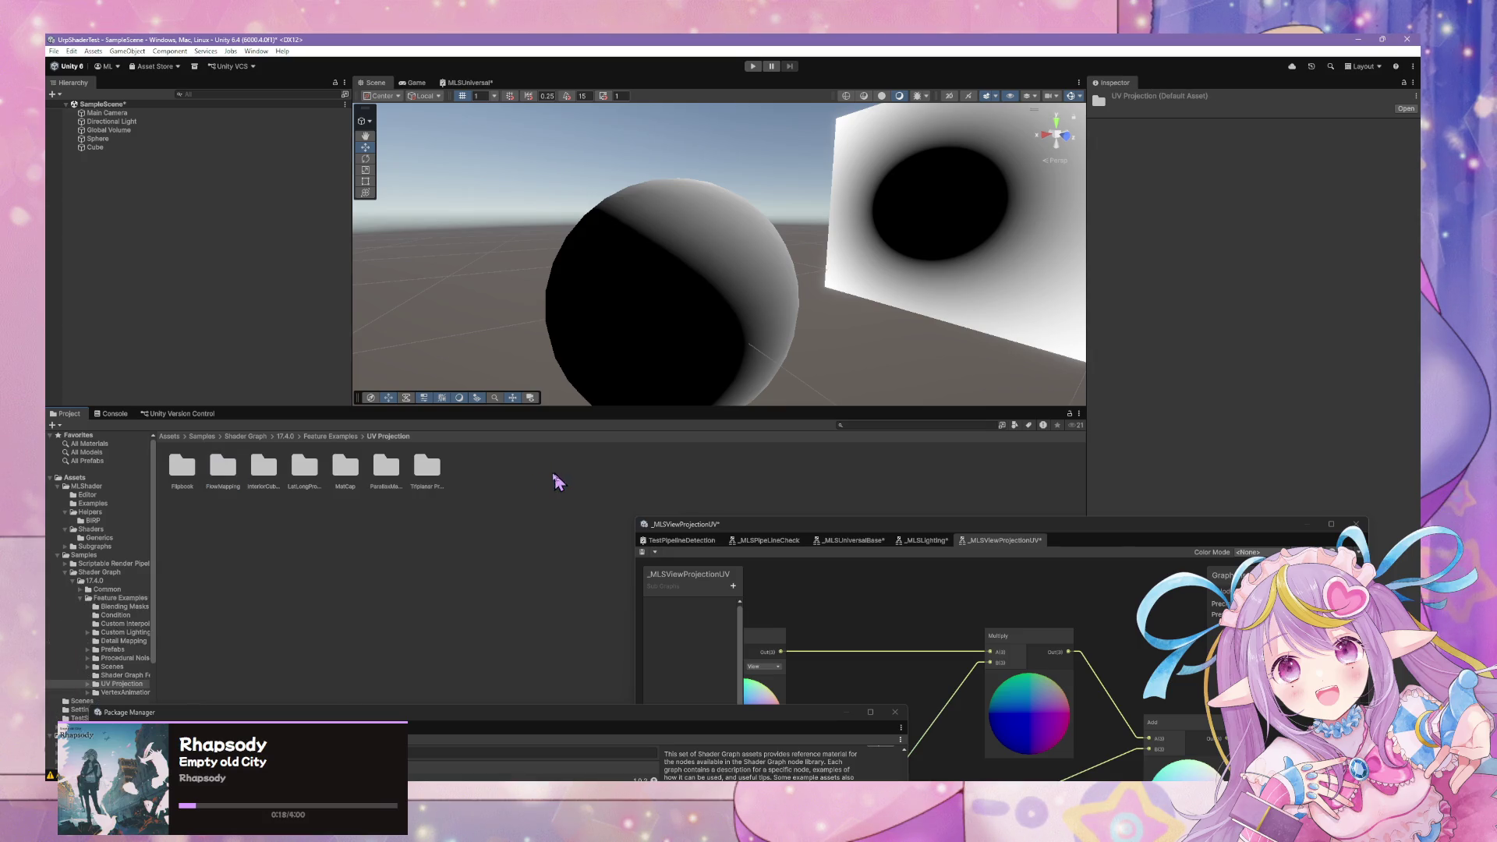
double_click(347, 470)
double_click(221, 471)
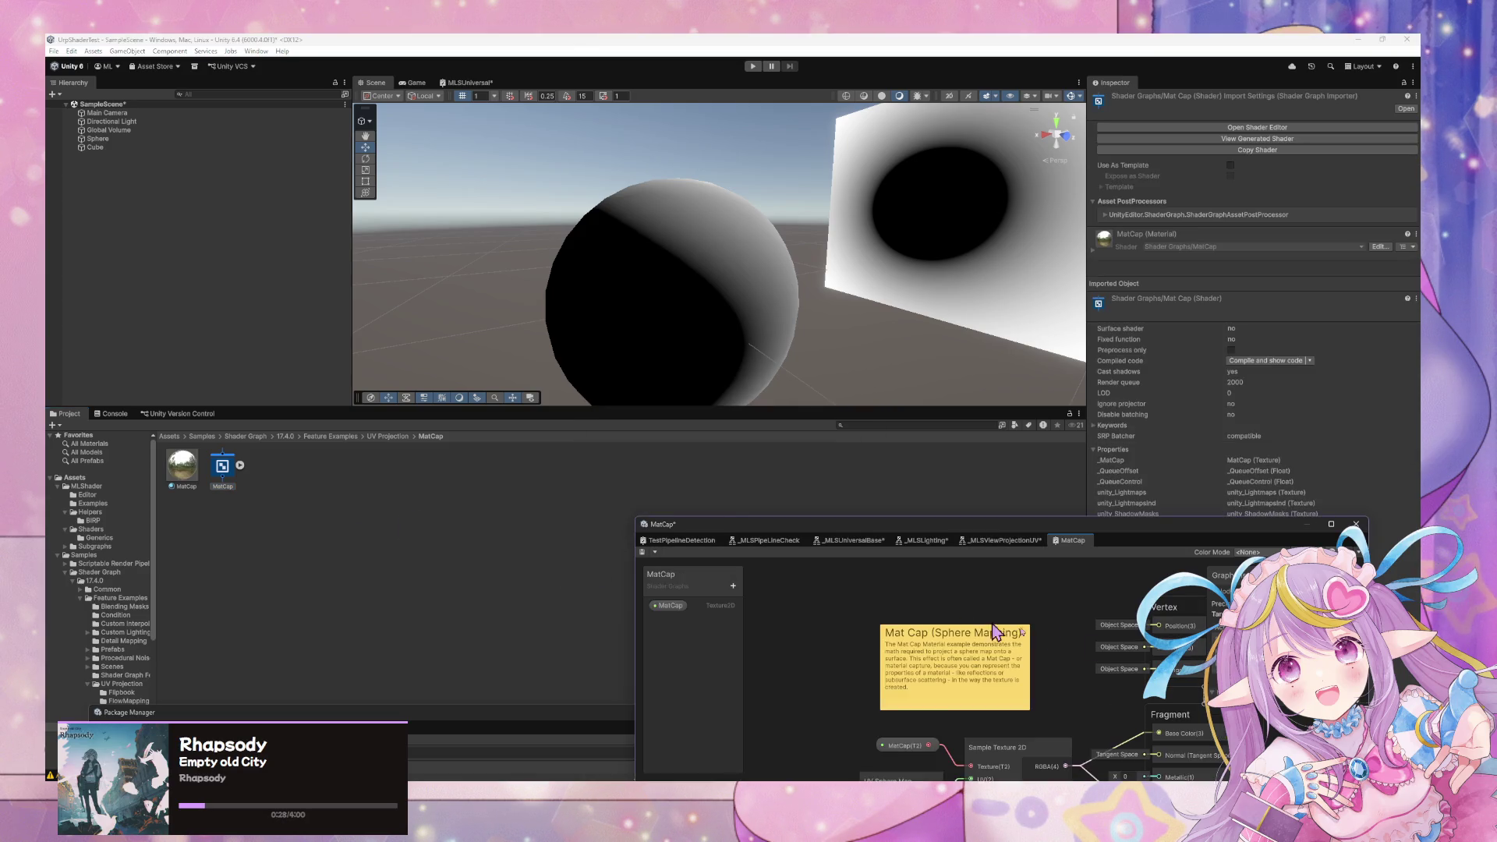
Open the sample's UVSphereMap subgraph to study its nodes, then return to _MLSViewProjectionUV.
left_click_drag(1094, 544, 947, 332)
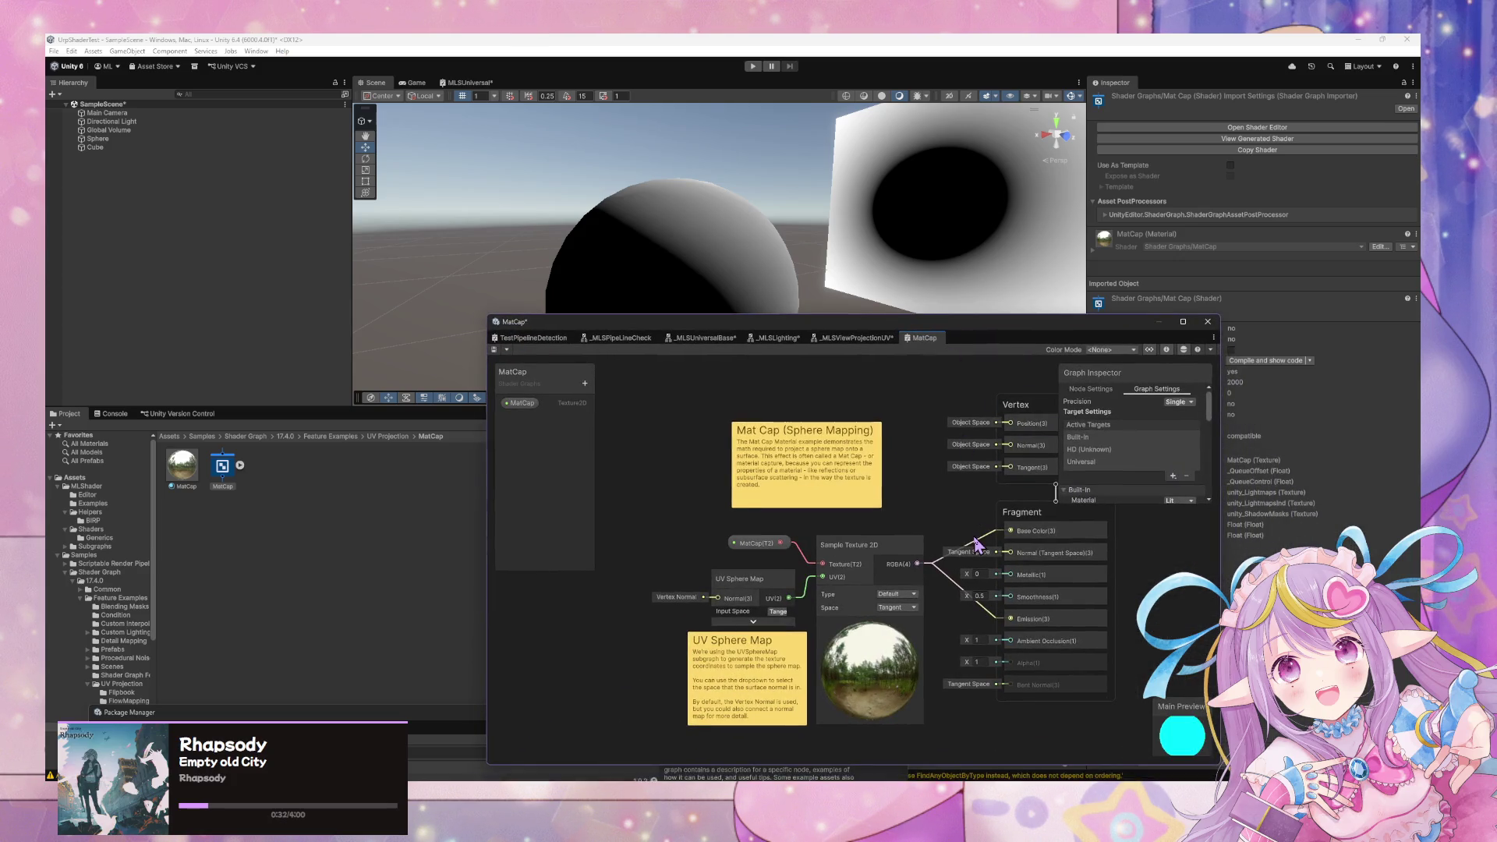
left_click(762, 581)
double_click(762, 582)
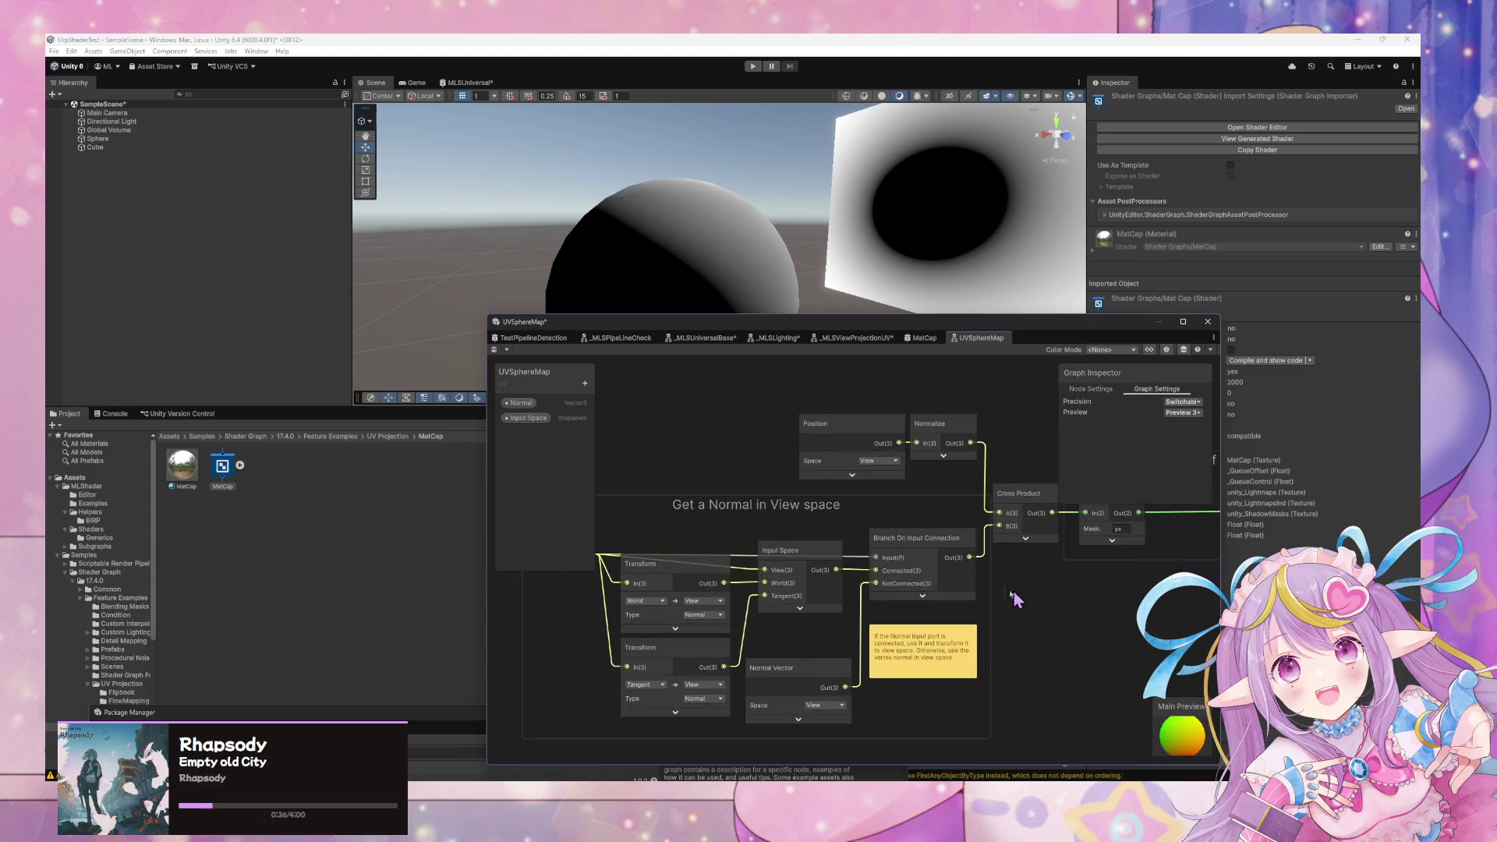
mouse_move(1159, 619)
left_mouse_down()
mouse_move(717, 651)
mouse_move(1139, 639)
left_mouse_up()
scroll(1139, 639, "up", 2)
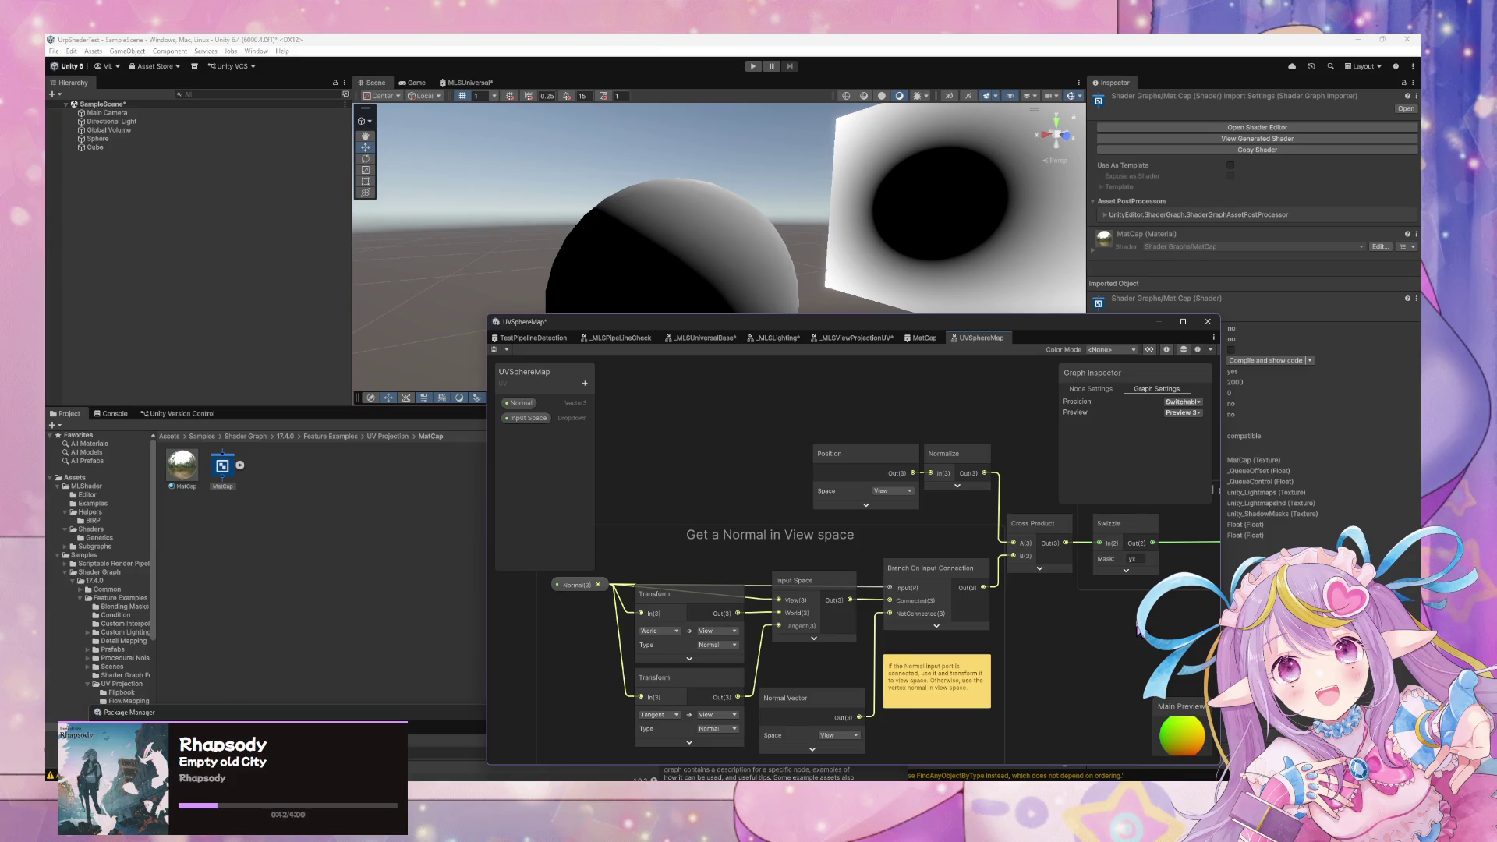
mouse_move(1139, 639)
left_mouse_down()
mouse_move(802, 617)
mouse_move(1105, 648)
mouse_move(1212, 611)
left_mouse_up()
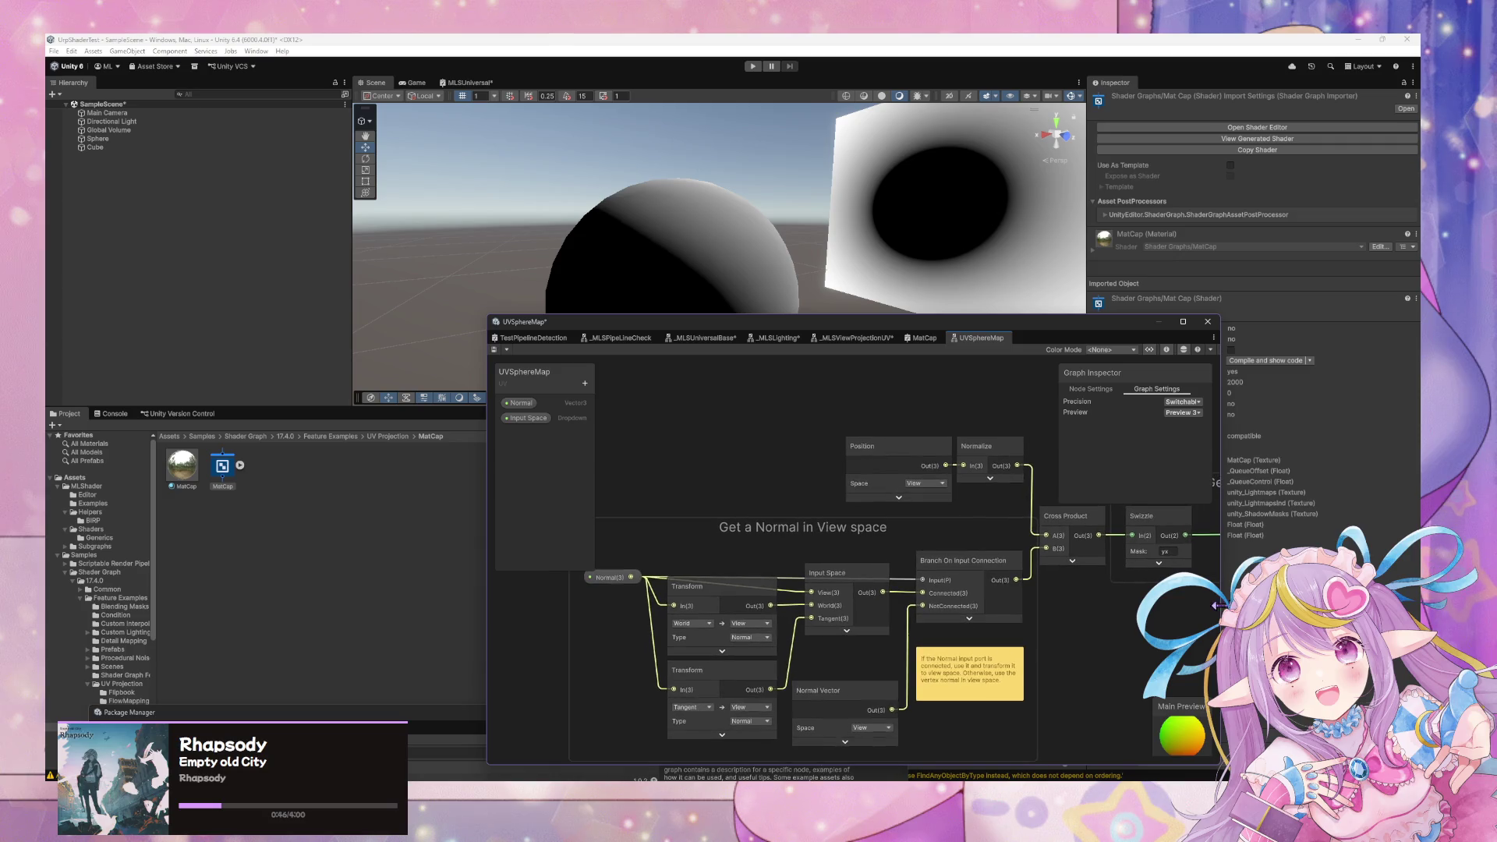
left_click(856, 337)
mouse_move(772, 478)
left_mouse_down()
mouse_move(989, 575)
mouse_move(939, 592)
mouse_move(1025, 506)
left_mouse_up()
Add a UV Sphere Map node with Input Space set to View and wire it into Output UV.
right_click(1025, 506)
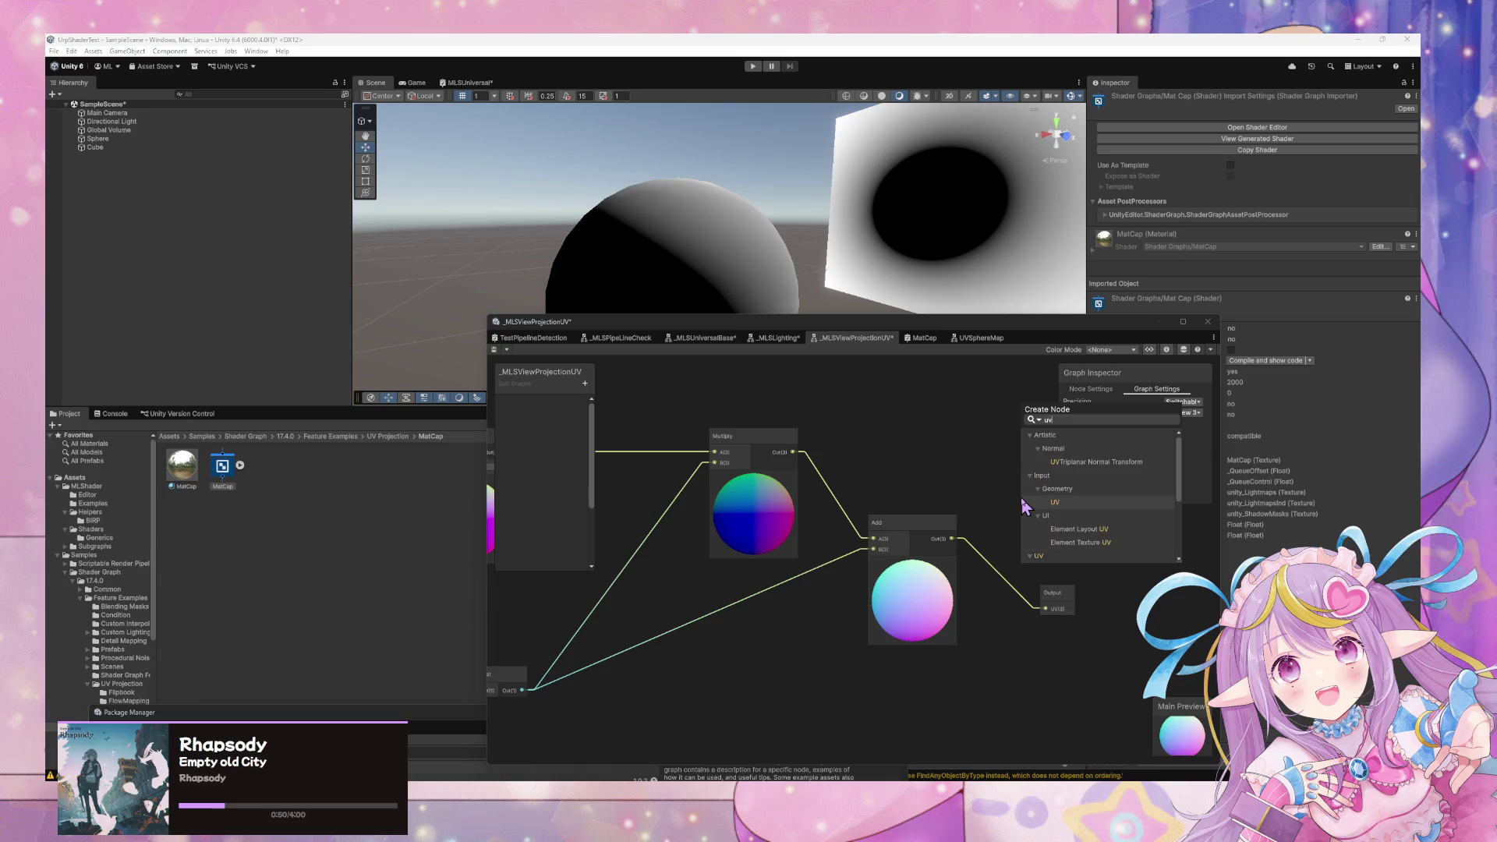
key("Escape")
left_click_drag(1030, 520, 972, 411)
left_click(1021, 440)
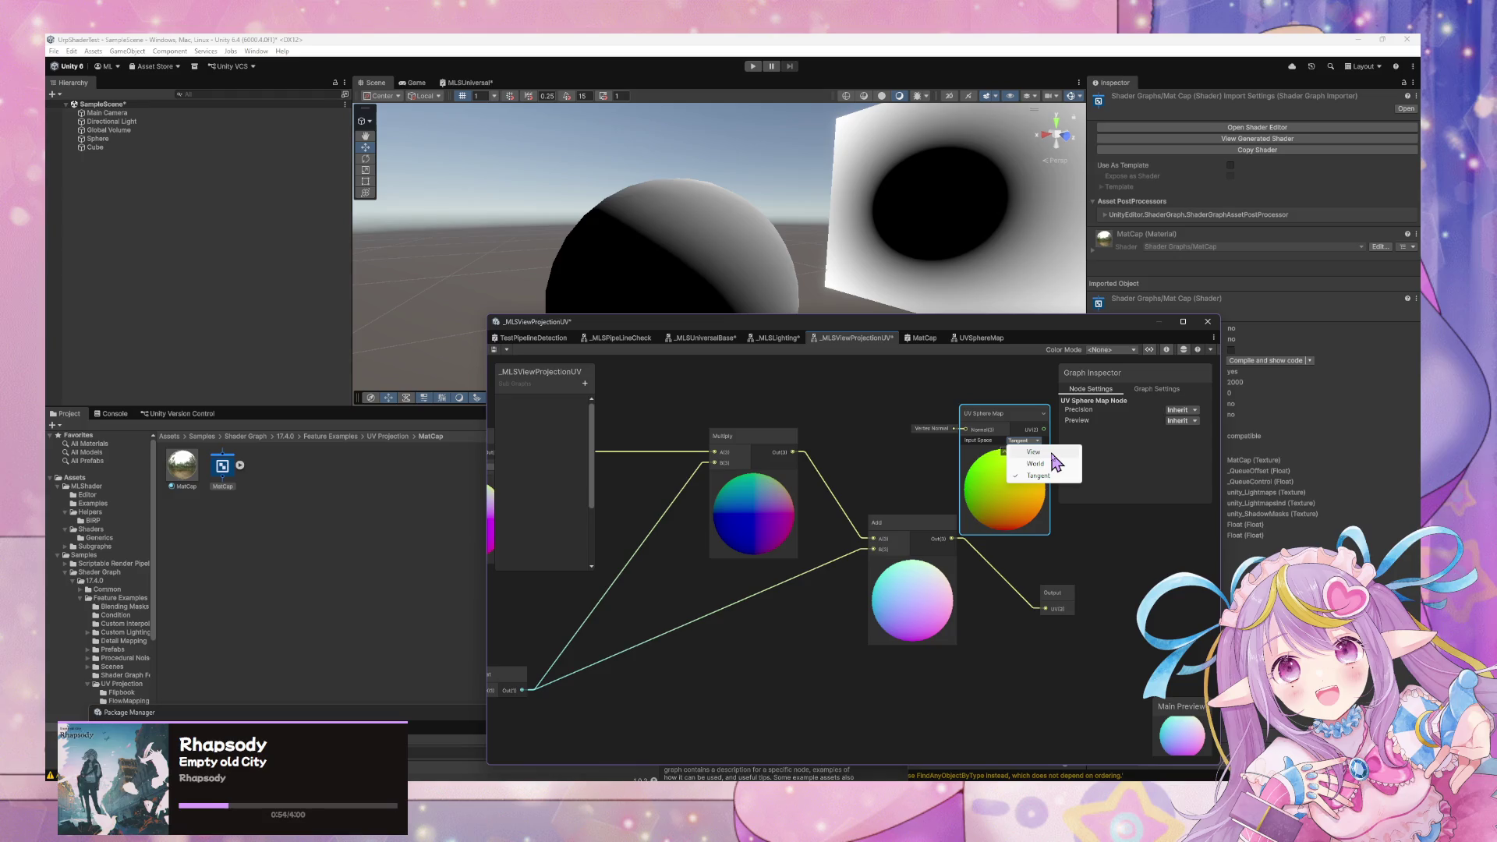
left_click(1052, 452)
left_click_drag(1043, 430, 1046, 609)
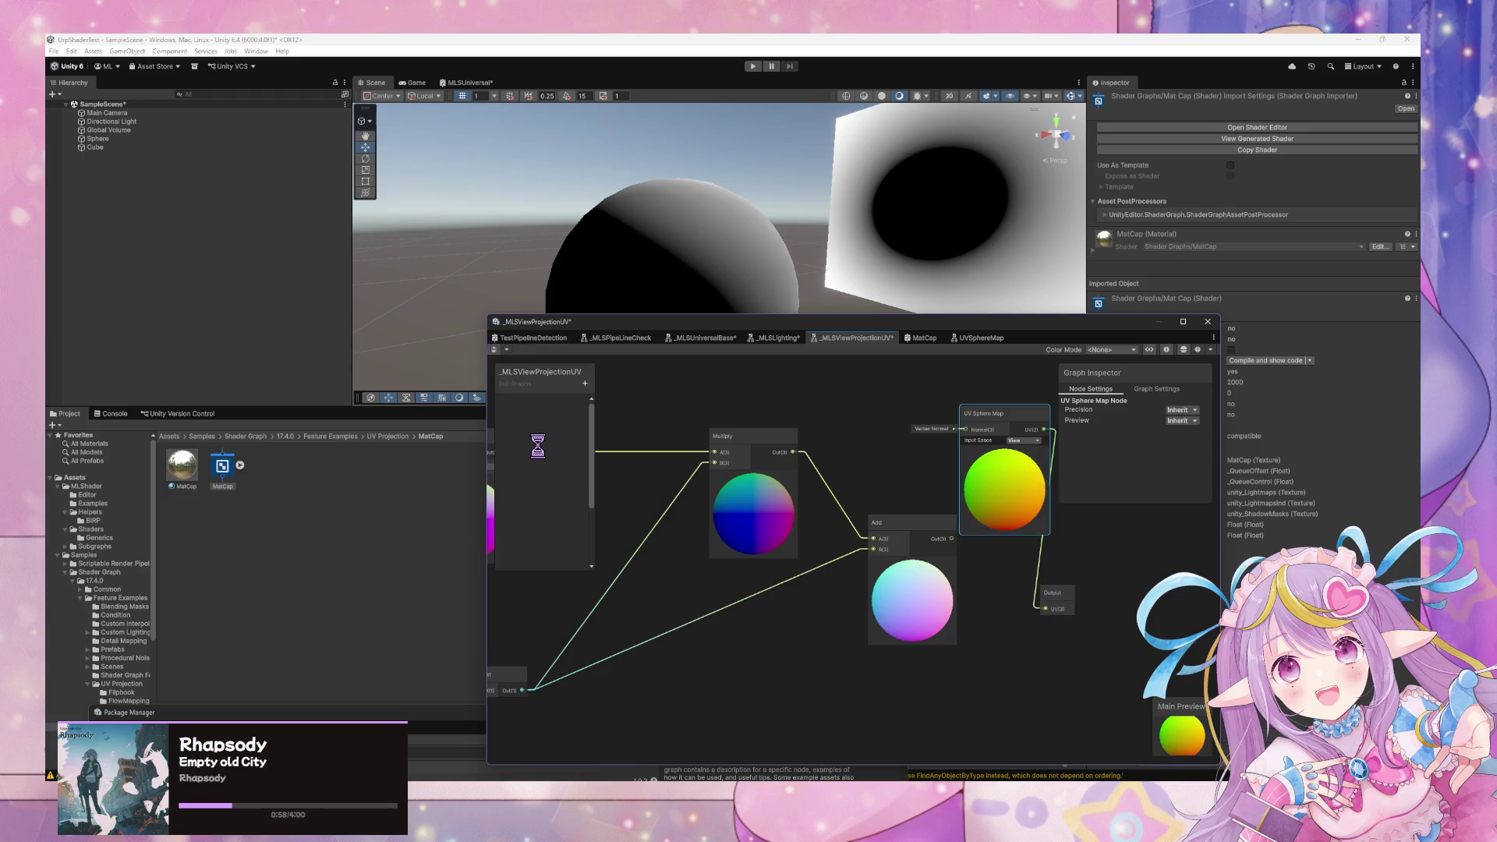
Orbit the Scene view to check the sphere's new shading, then reopen UVSphereMap.
mouse_move(829, 233)
left_mouse_down()
mouse_move(629, 241)
mouse_move(1264, 287)
mouse_move(949, 334)
mouse_move(805, 267)
mouse_move(809, 446)
mouse_move(829, 279)
mouse_move(922, 226)
mouse_move(815, 335)
mouse_move(812, 268)
mouse_move(852, 332)
mouse_move(827, 493)
left_mouse_up()
mouse_move(838, 328)
left_mouse_down()
mouse_move(842, 251)
mouse_move(826, 335)
mouse_move(734, 302)
mouse_move(926, 334)
mouse_move(709, 324)
mouse_move(986, 330)
mouse_move(608, 318)
mouse_move(758, 328)
mouse_move(729, 327)
mouse_move(768, 227)
mouse_move(671, 320)
mouse_move(552, 287)
mouse_move(776, 290)
mouse_move(858, 374)
left_mouse_up()
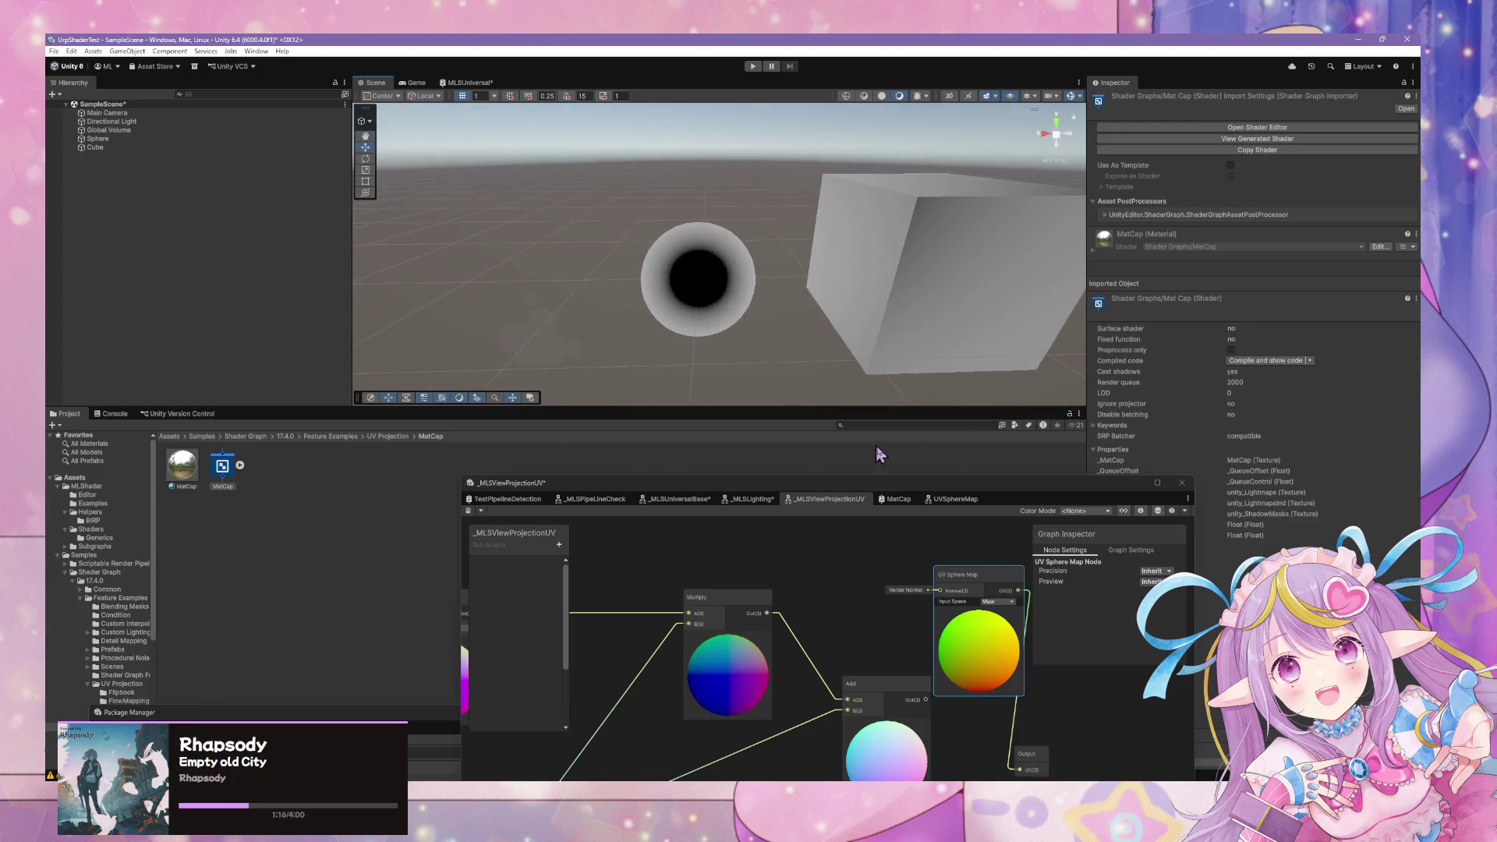
double_click(975, 581)
mouse_move(967, 498)
left_mouse_down()
mouse_move(978, 133)
mouse_move(978, 200)
left_mouse_up()
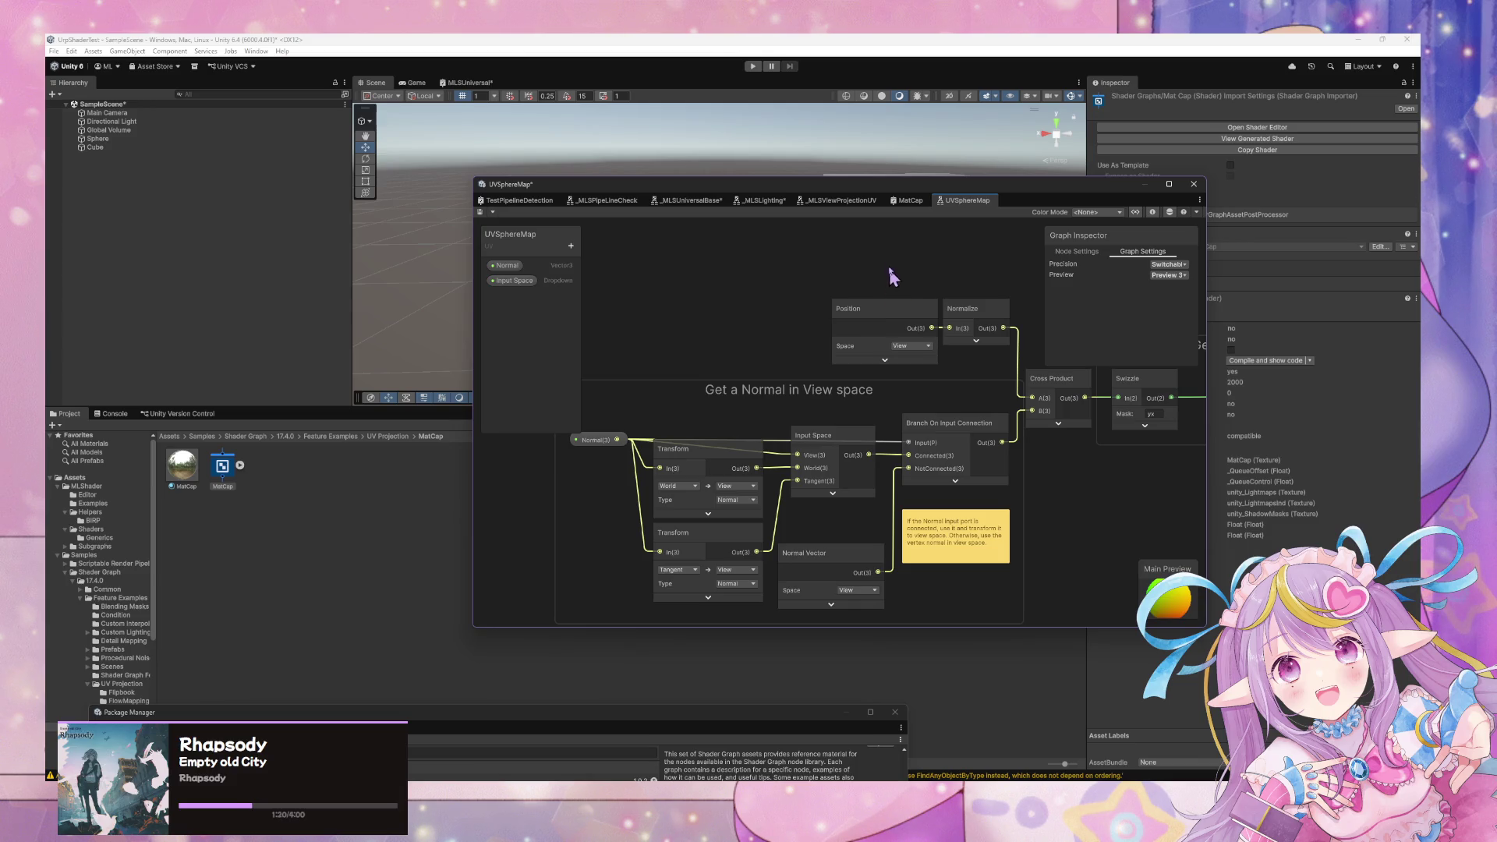
scroll(858, 273, "down", 3)
scroll(838, 355, "up", 2)
scroll(826, 359, "down", 1)
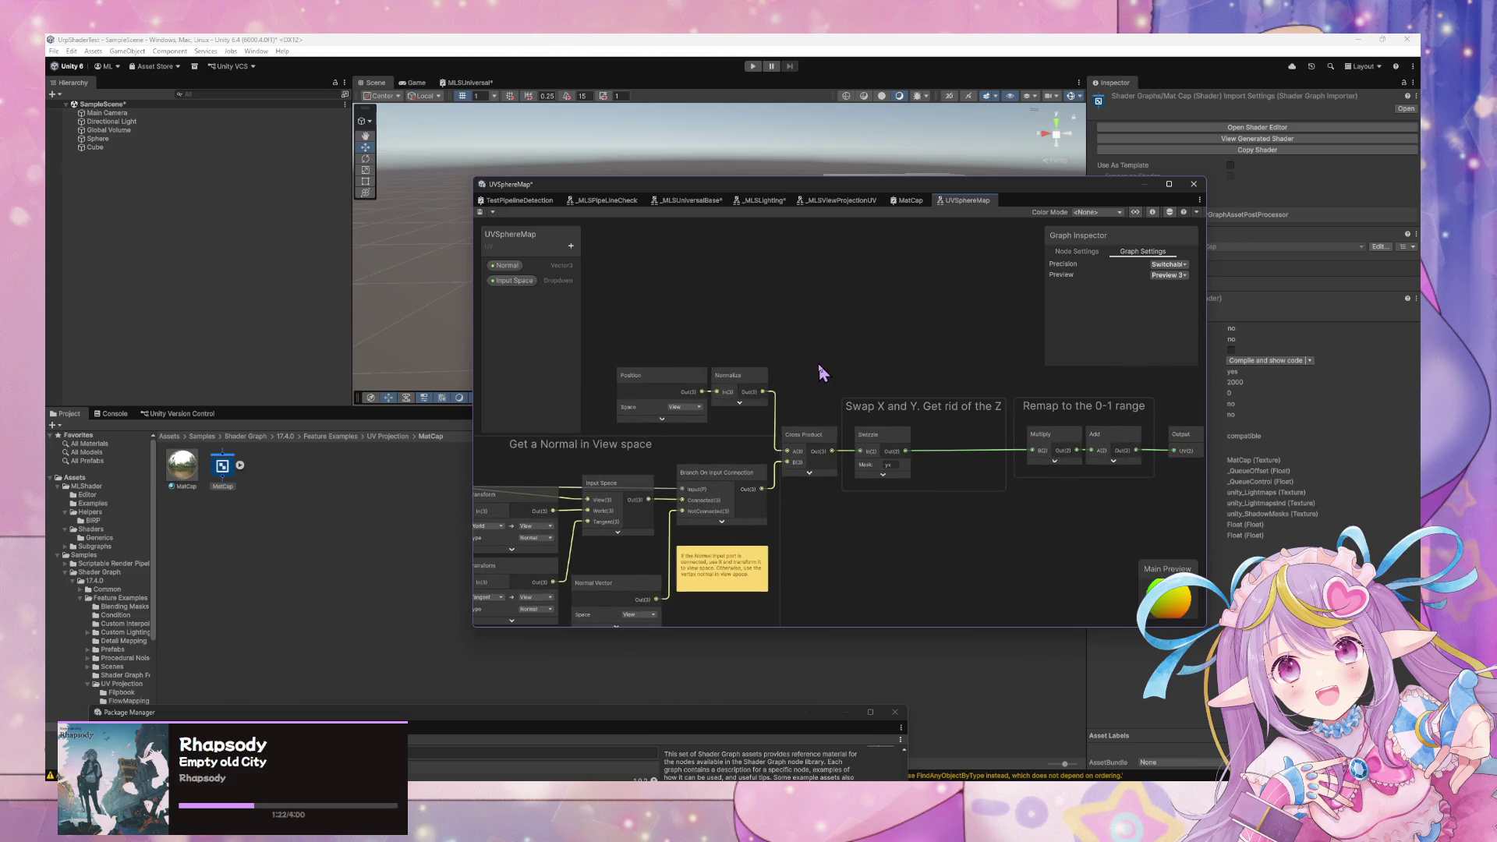
scroll(850, 364, "down", 1)
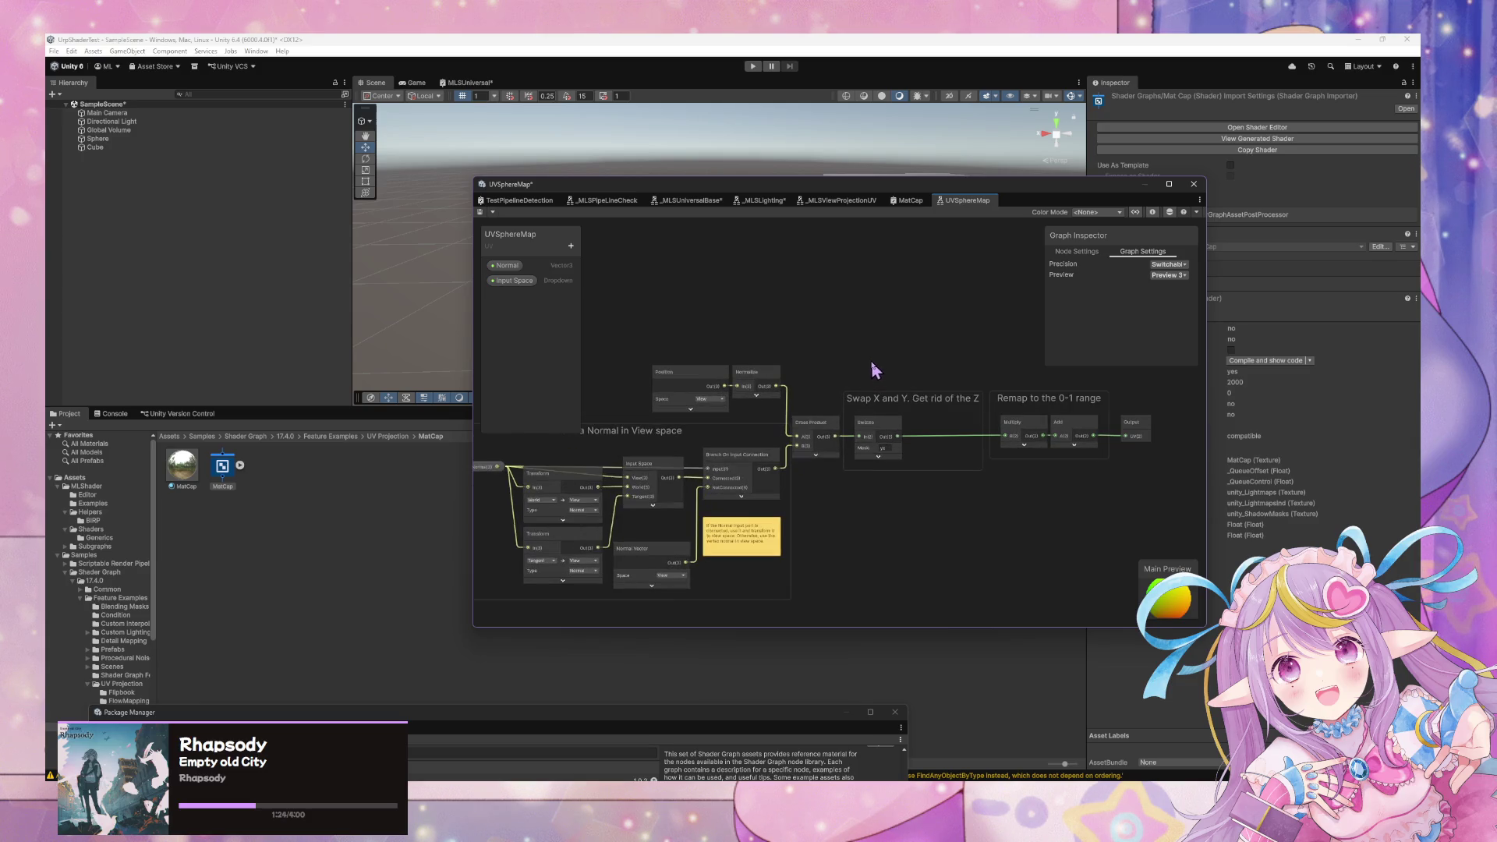
scroll(874, 367, "up", 1)
scroll(874, 367, "down", 1)
scroll(874, 370, "down", 1)
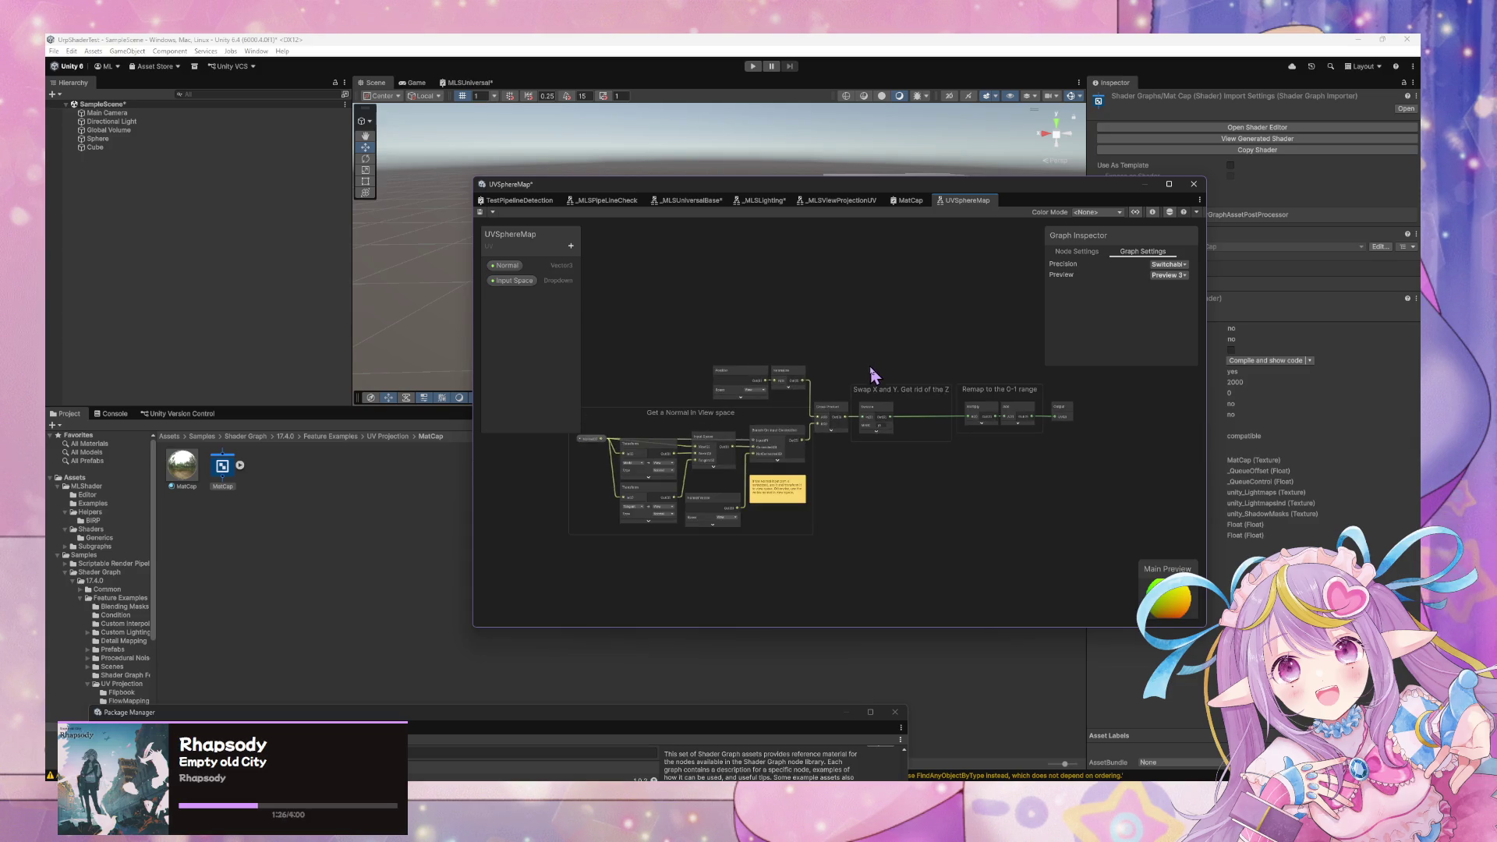
scroll(932, 409, "down", 1)
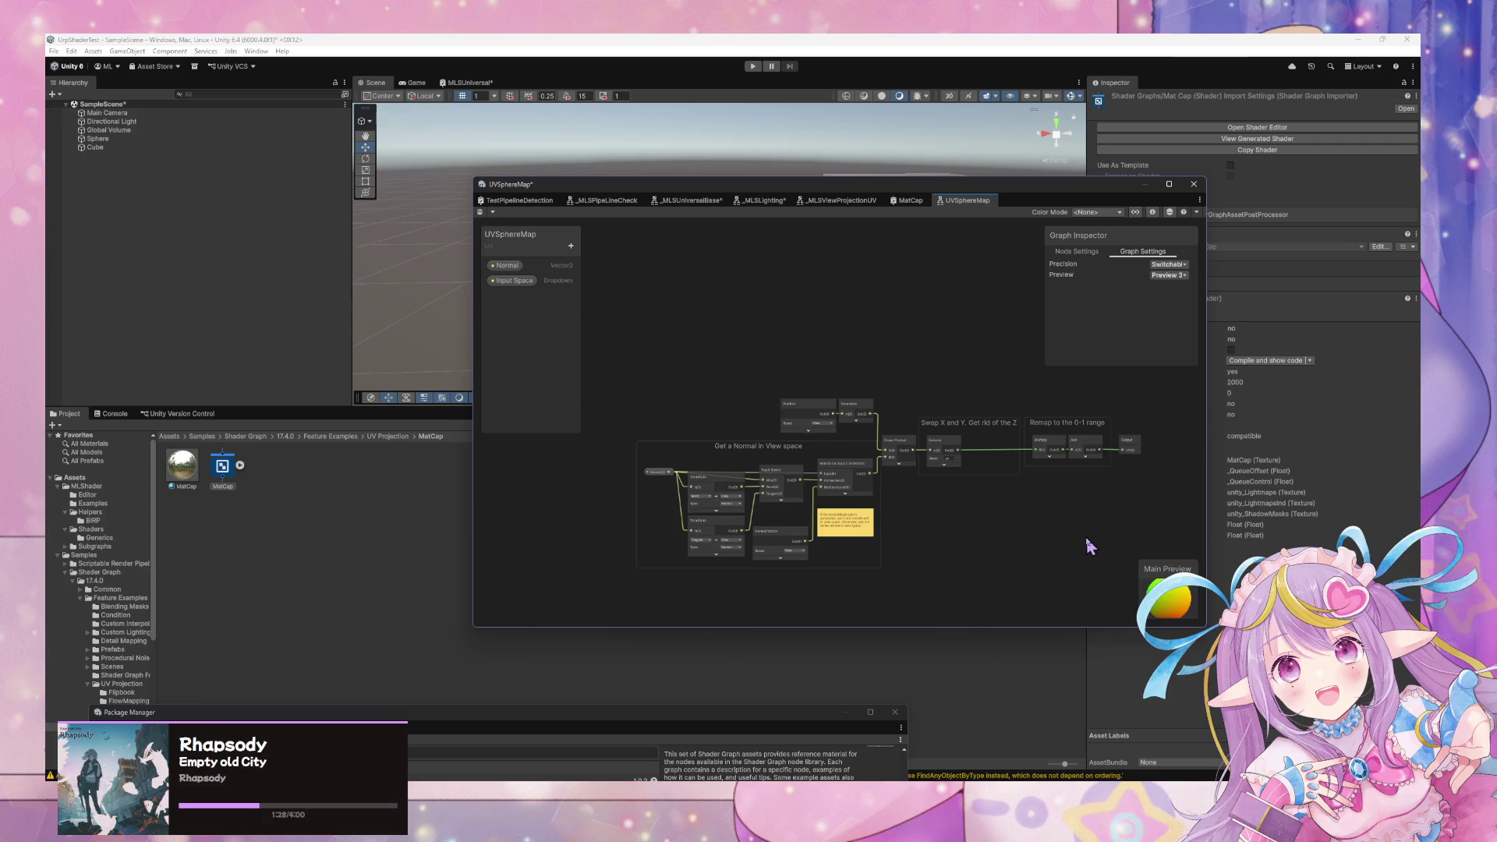
mouse_move(887, 185)
left_mouse_down()
mouse_move(1185, 269)
mouse_move(1044, 308)
left_mouse_up()
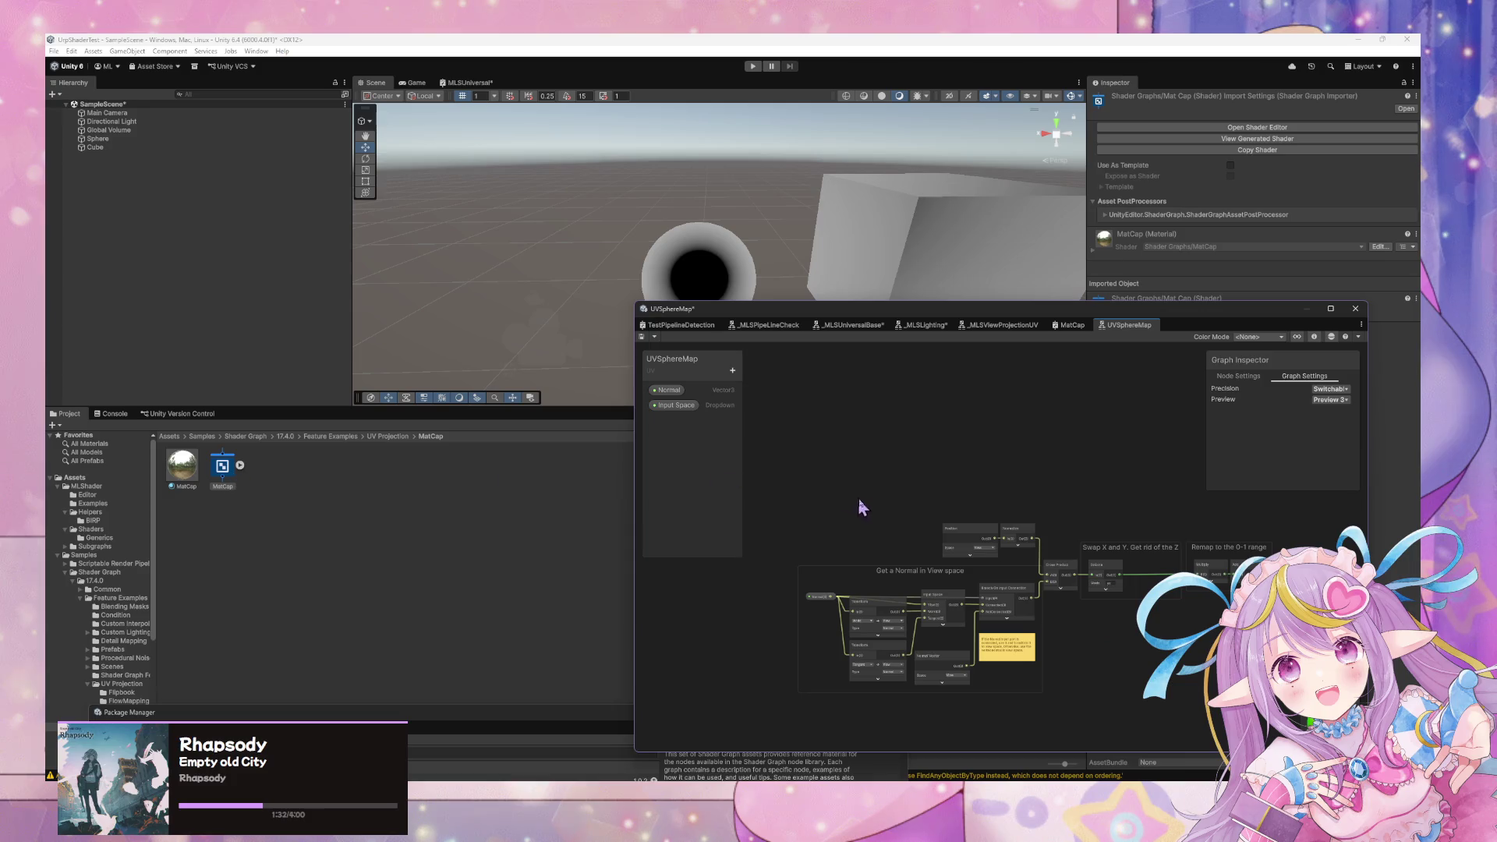
scroll(891, 524, "up", 3)
left_click(819, 536)
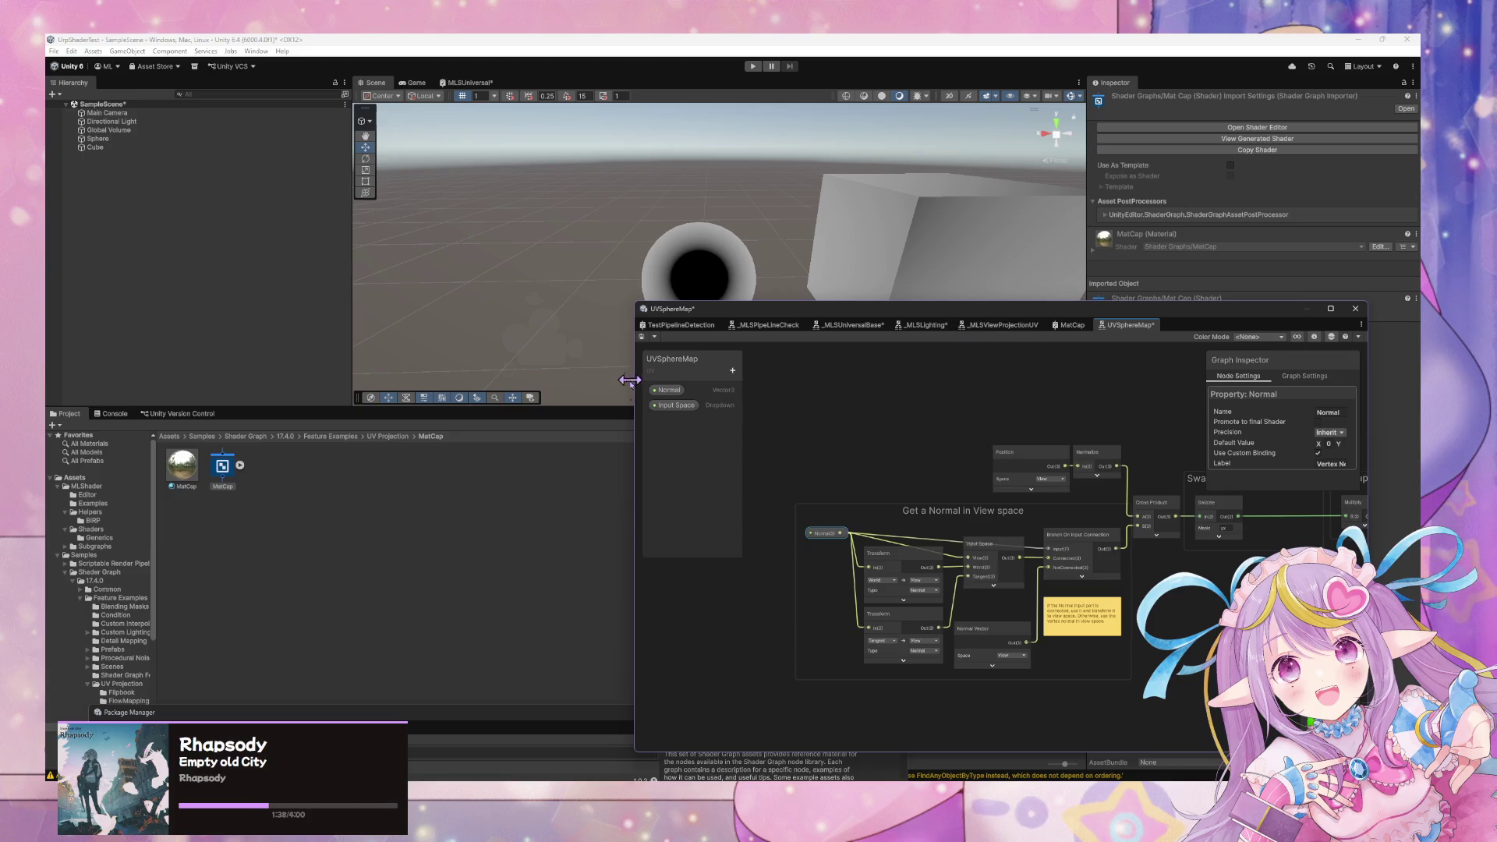
left_click(669, 390)
left_click(677, 406)
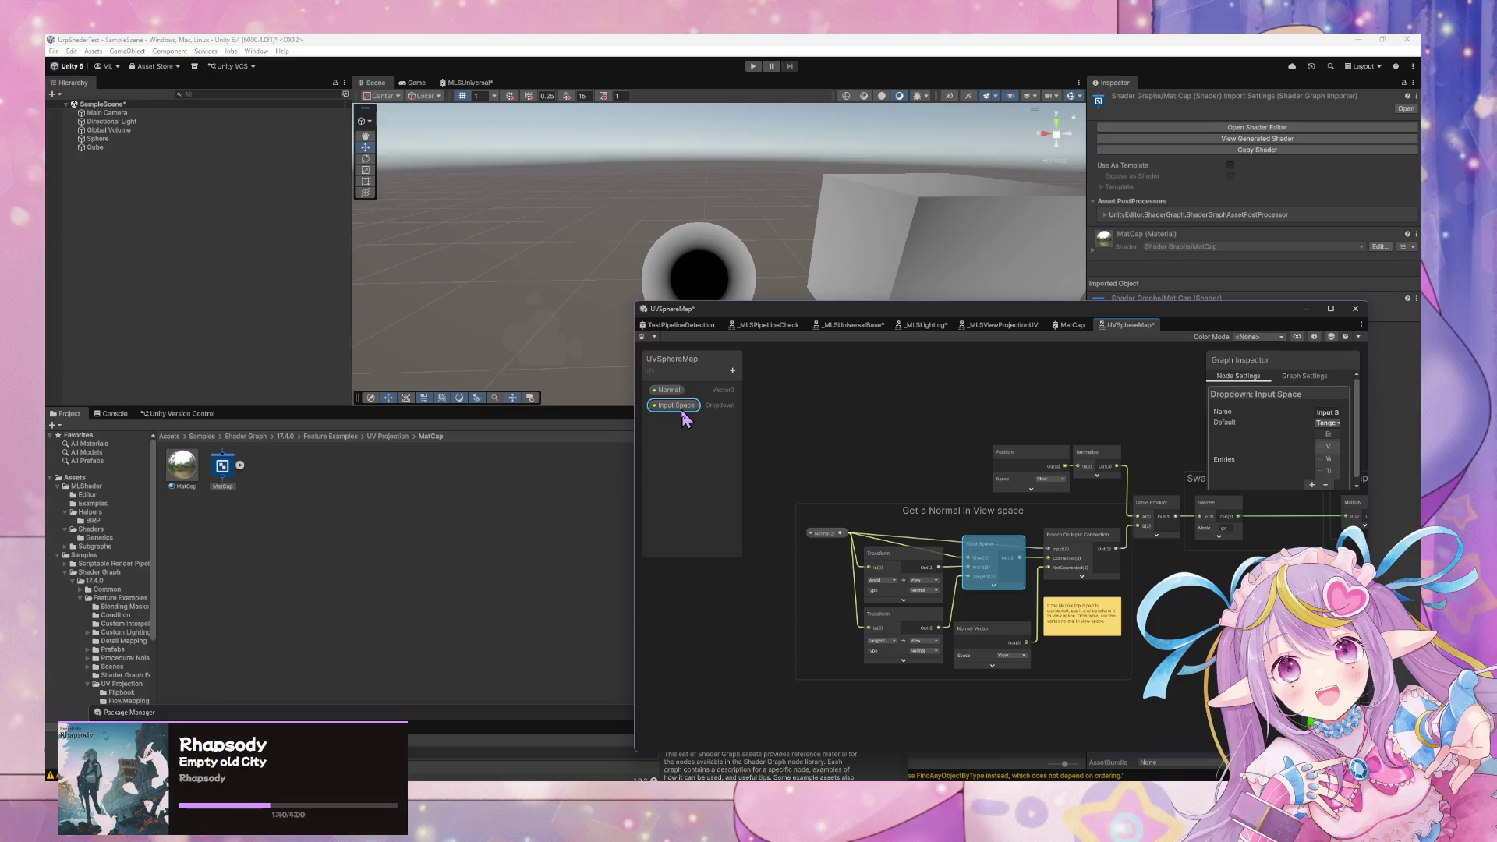
left_click_drag(1292, 490, 1292, 549)
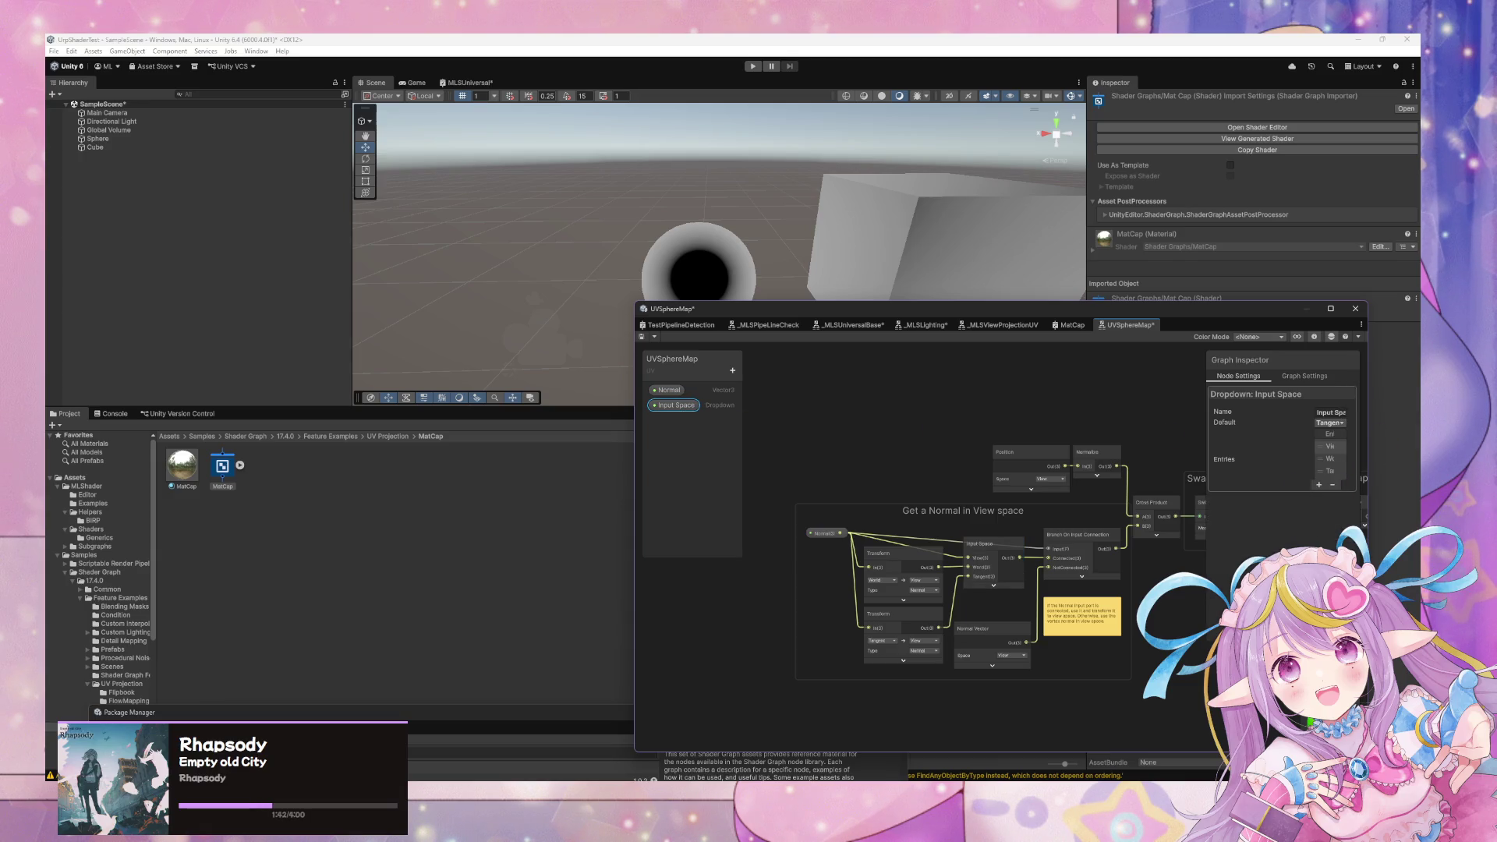
mouse_move(1205, 520)
left_mouse_down()
mouse_move(1019, 526)
mouse_move(1153, 536)
mouse_move(1135, 539)
left_mouse_up()
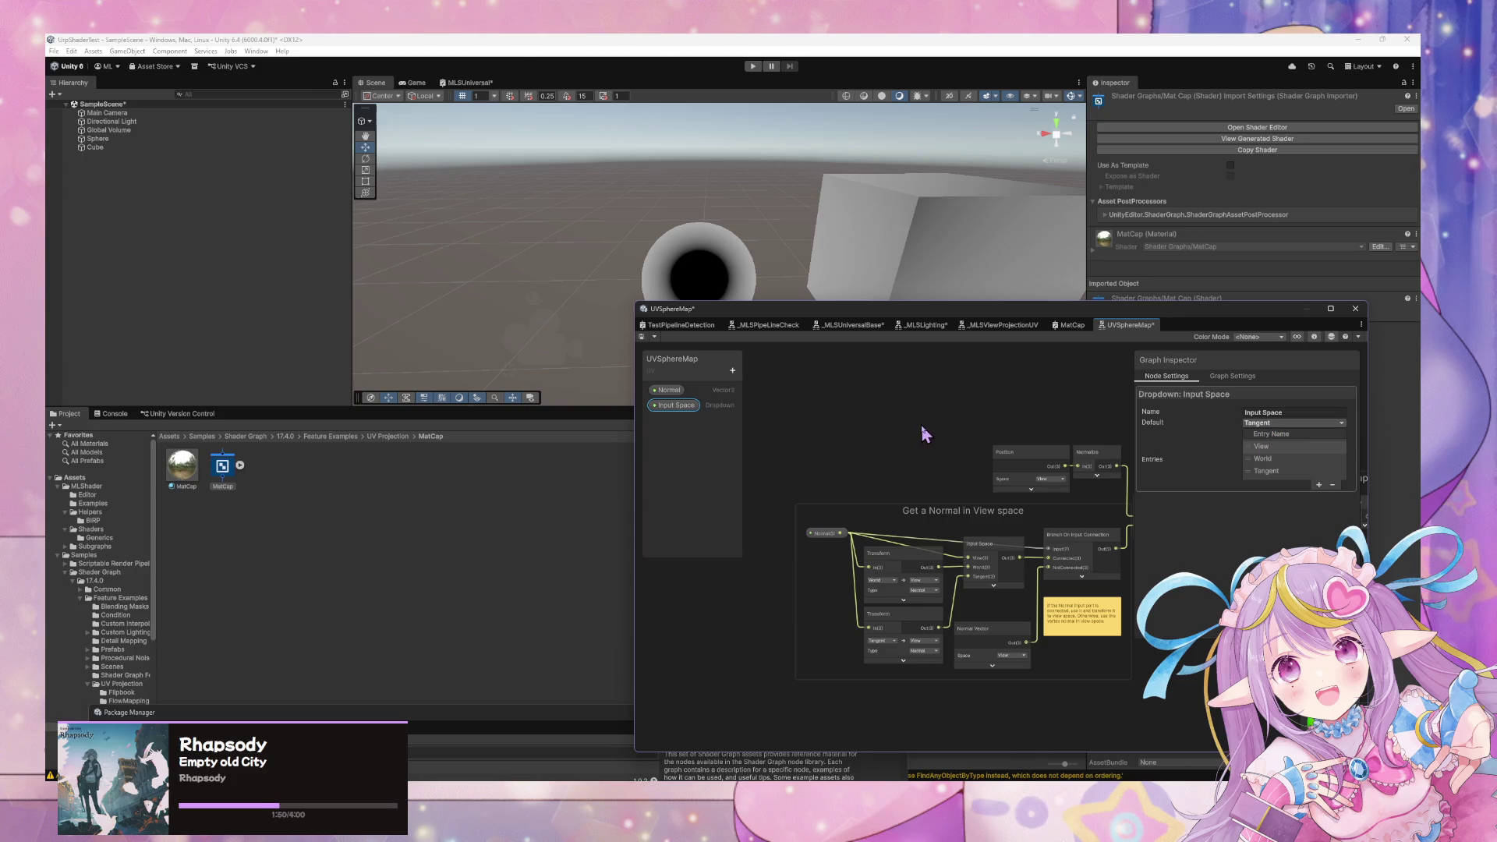
left_click(995, 558)
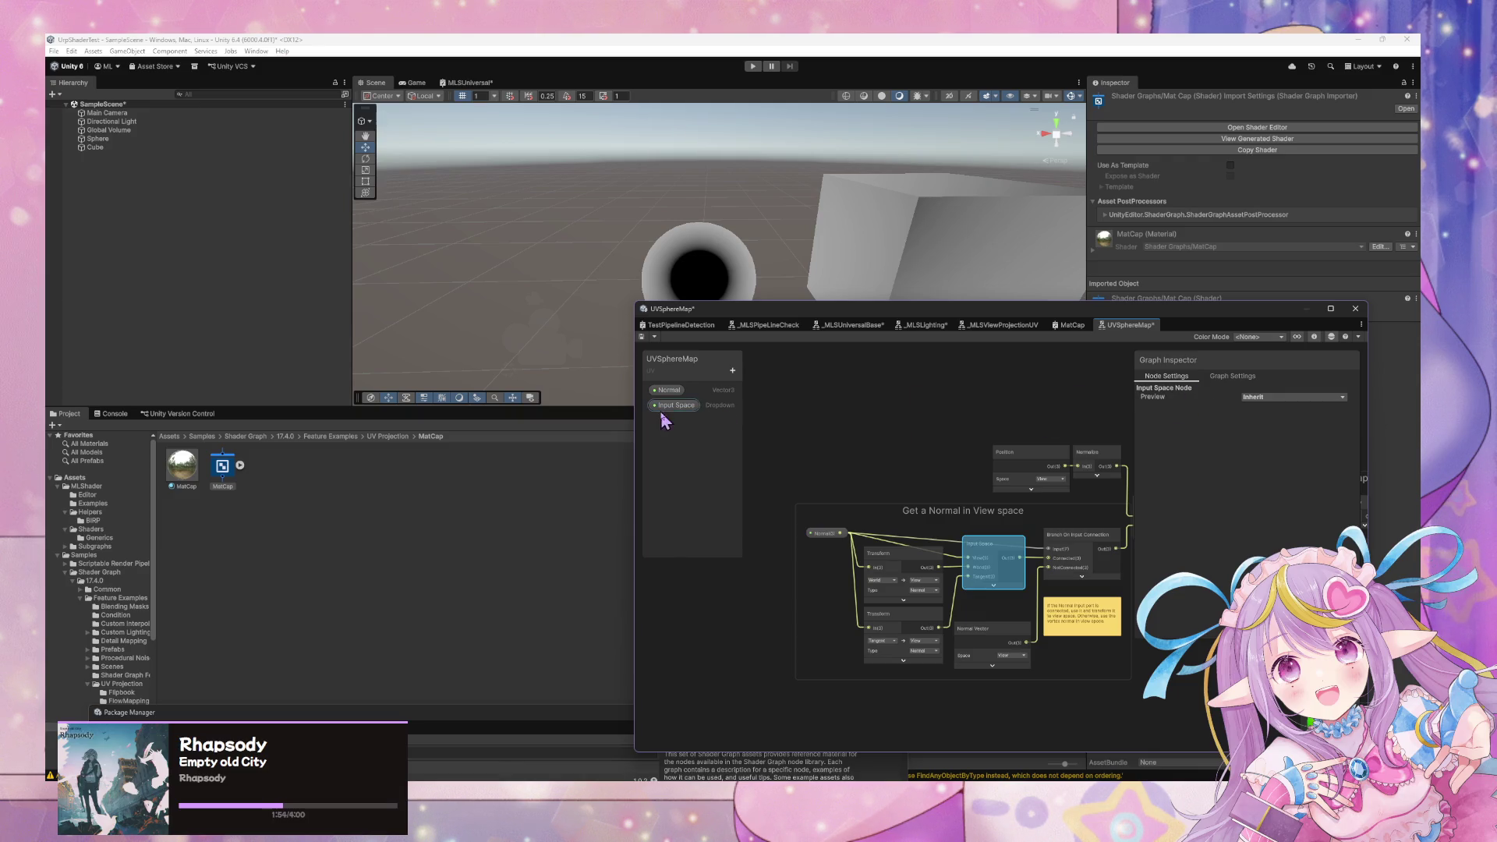
left_click(858, 437)
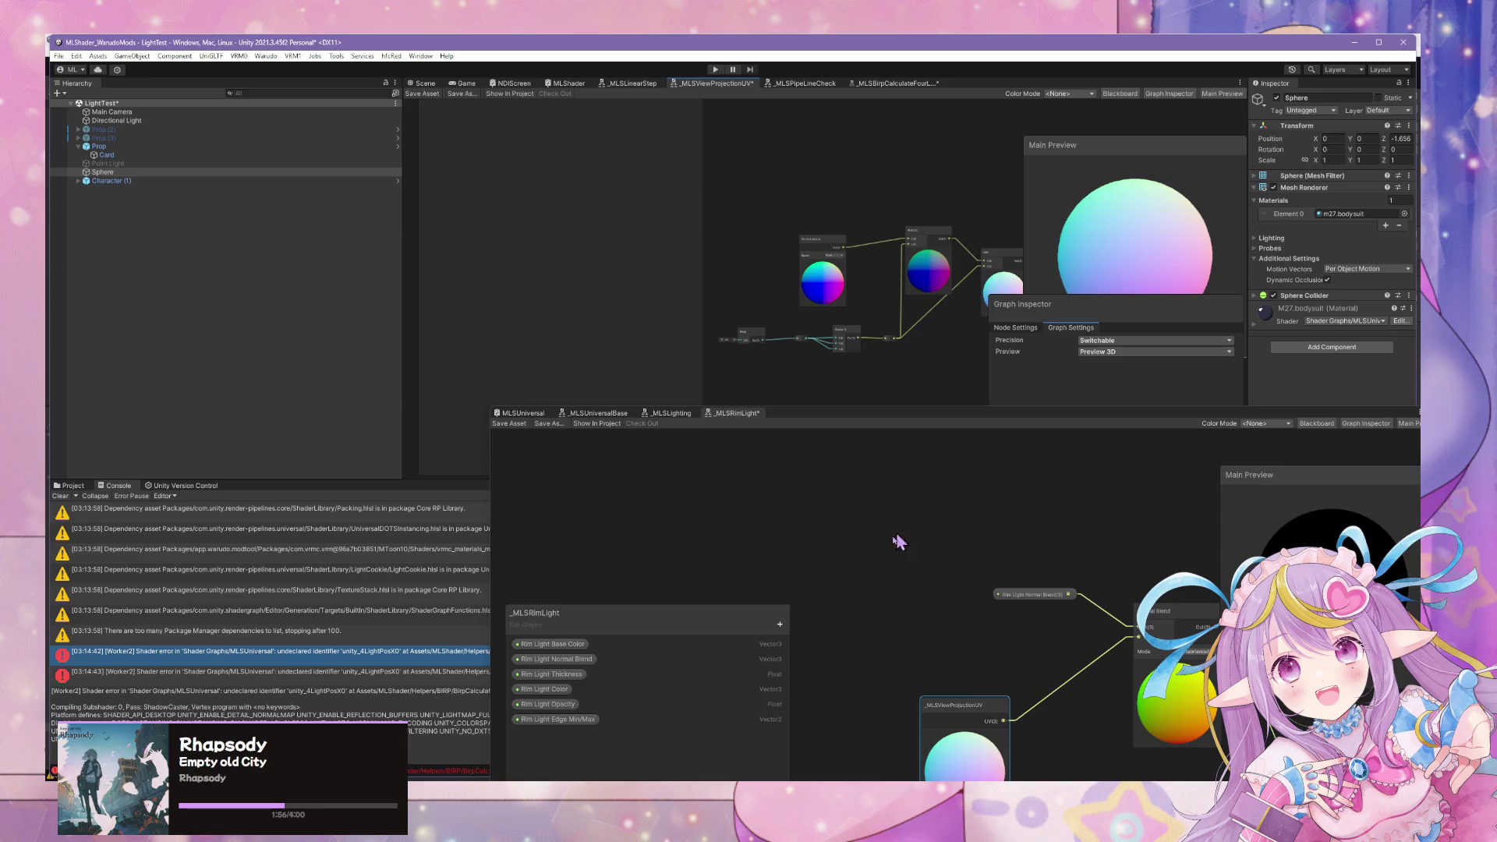
key("space")
Locate the Input Space node and move the upper Transform node down a little.
type("input space")
scroll(891, 555, "up", 5)
scroll(996, 586, "down", 5)
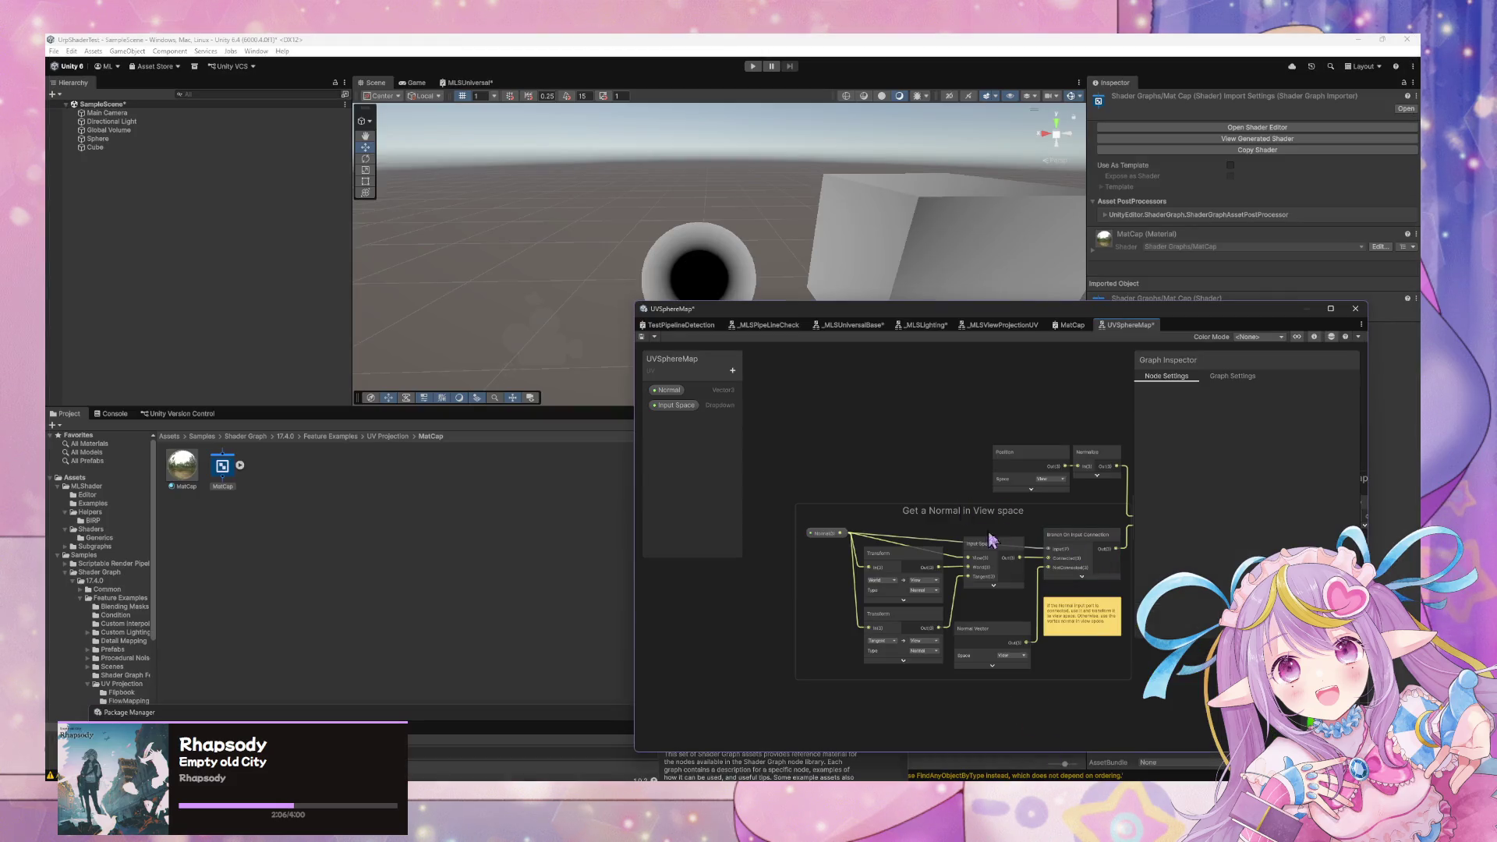
left_click_drag(984, 534, 830, 516)
scroll(943, 533, "up", 3)
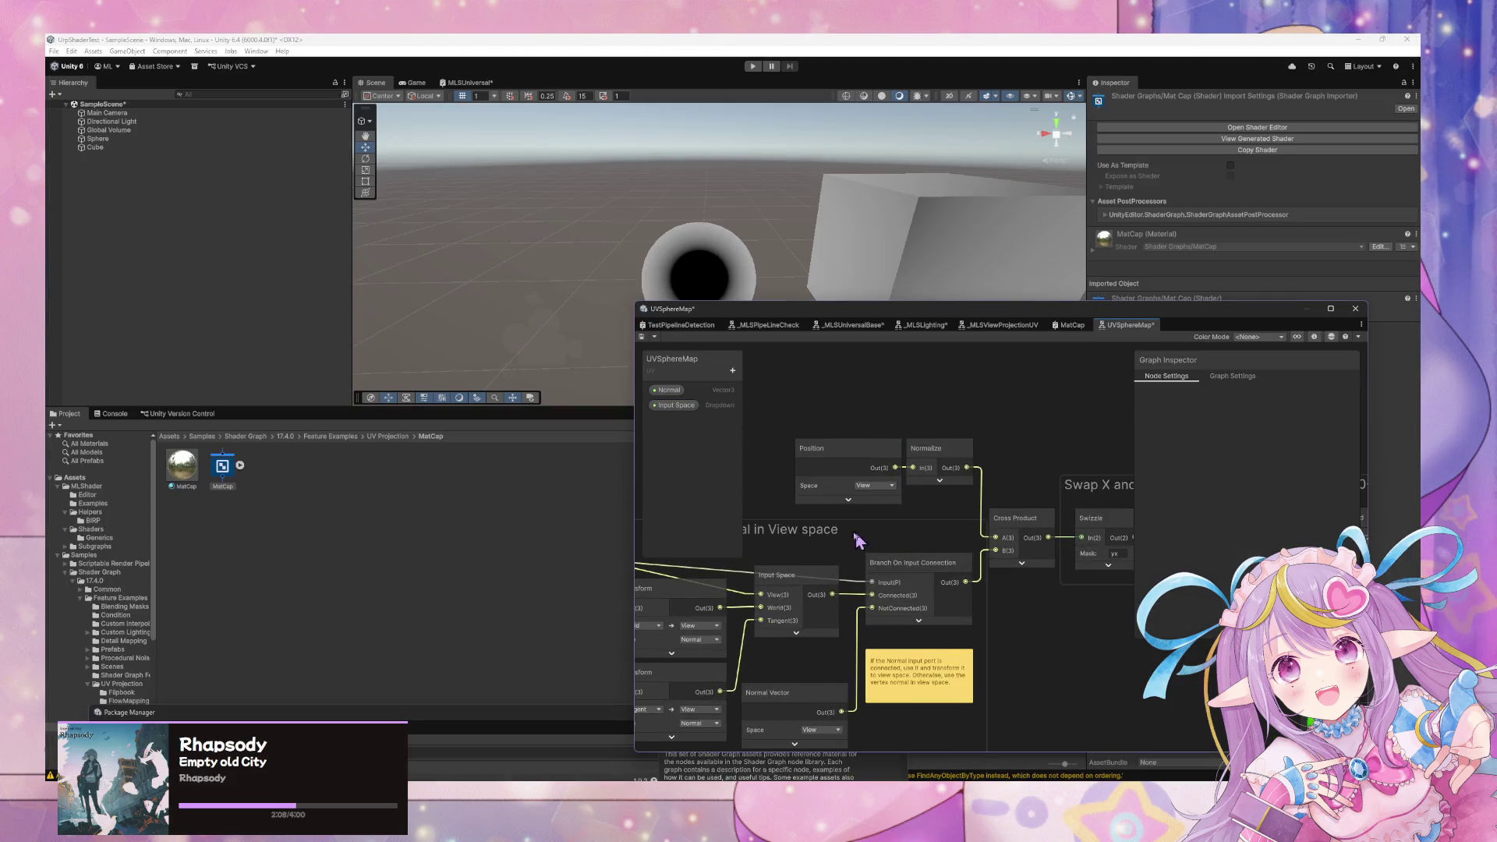
left_click(938, 556)
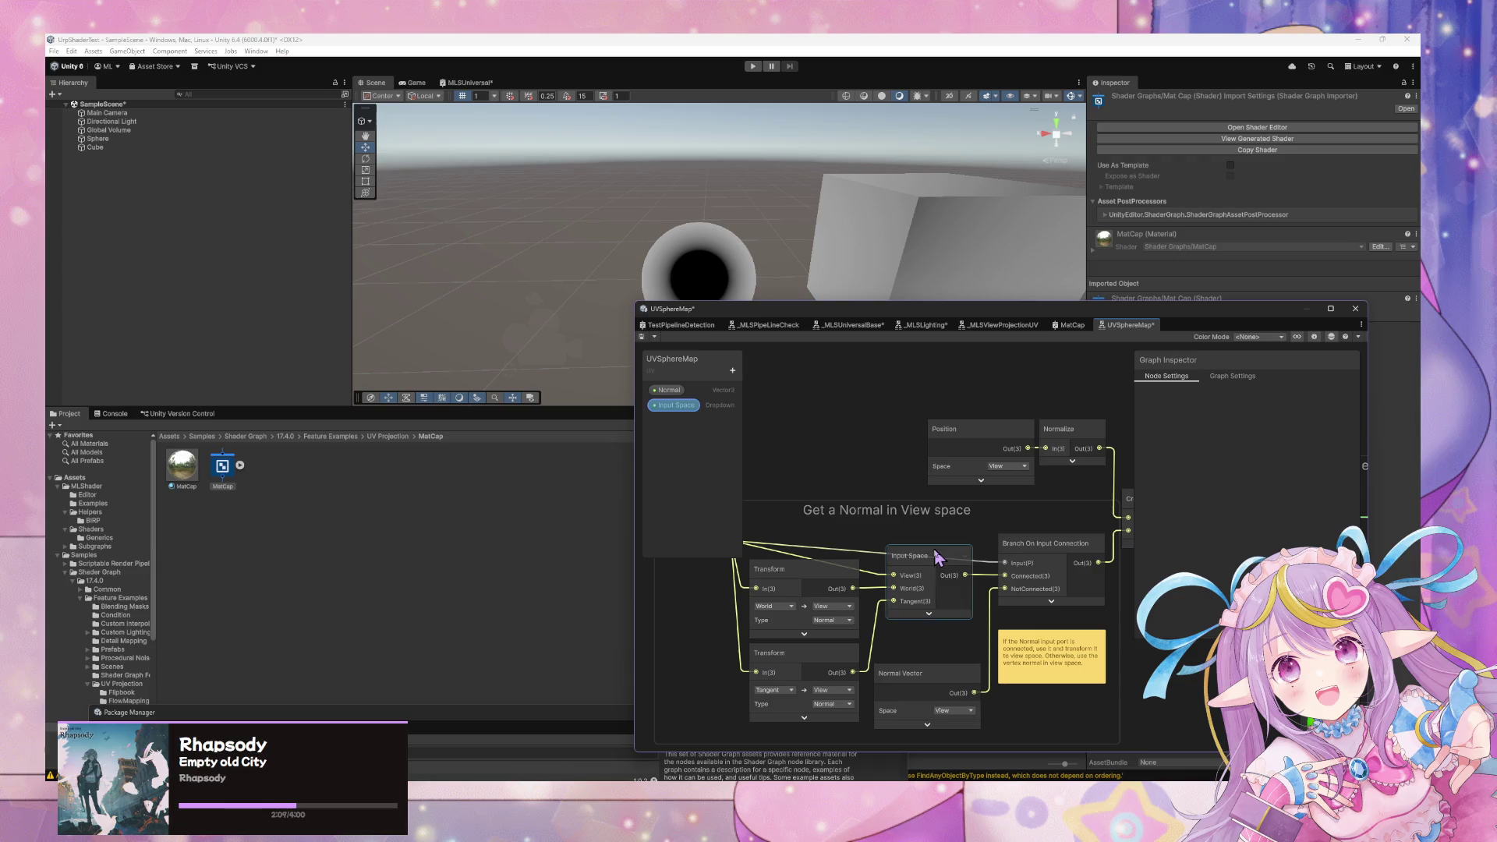
scroll(854, 565, "left", 3)
left_click(855, 573)
left_click(1055, 577)
left_click(976, 591)
left_click(949, 586)
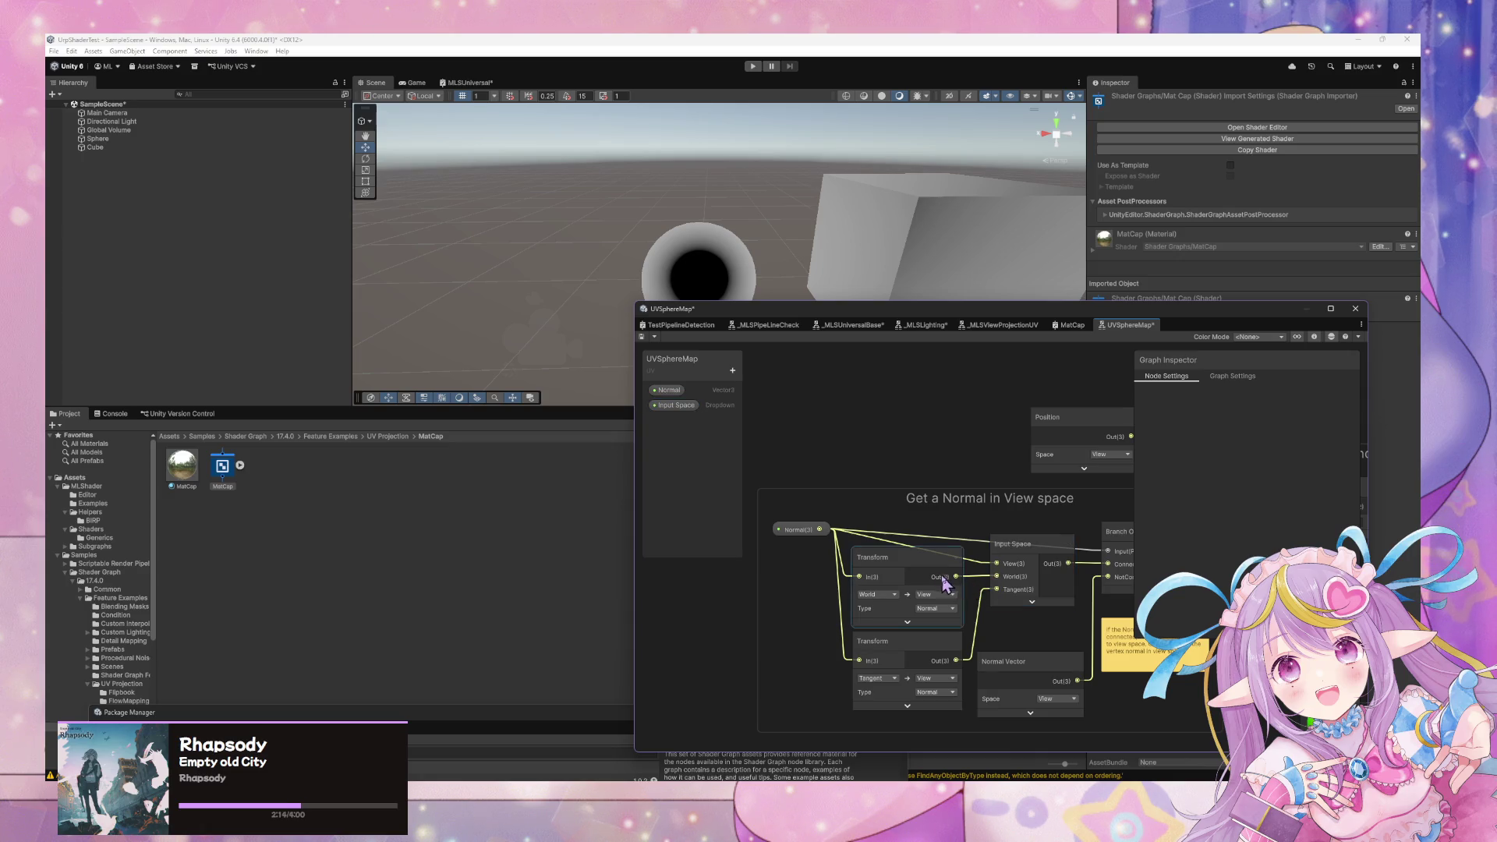
left_click_drag(941, 573, 910, 616)
Select the whole 'Get a Normal in View space' group and its connected nodes.
scroll(879, 555, "down", 5)
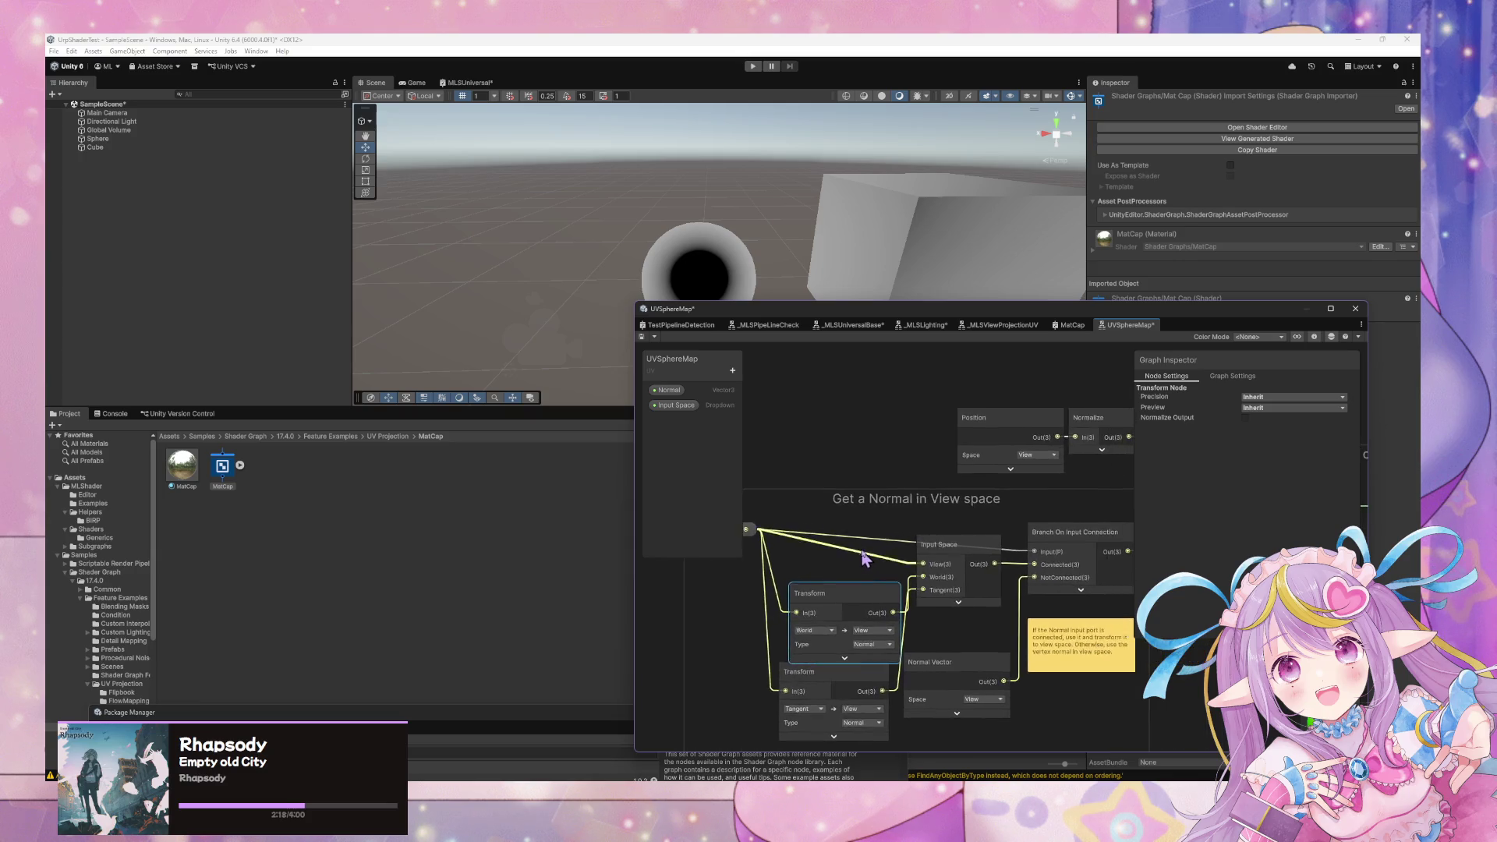
scroll(879, 555, "down", 3)
left_click(1039, 661)
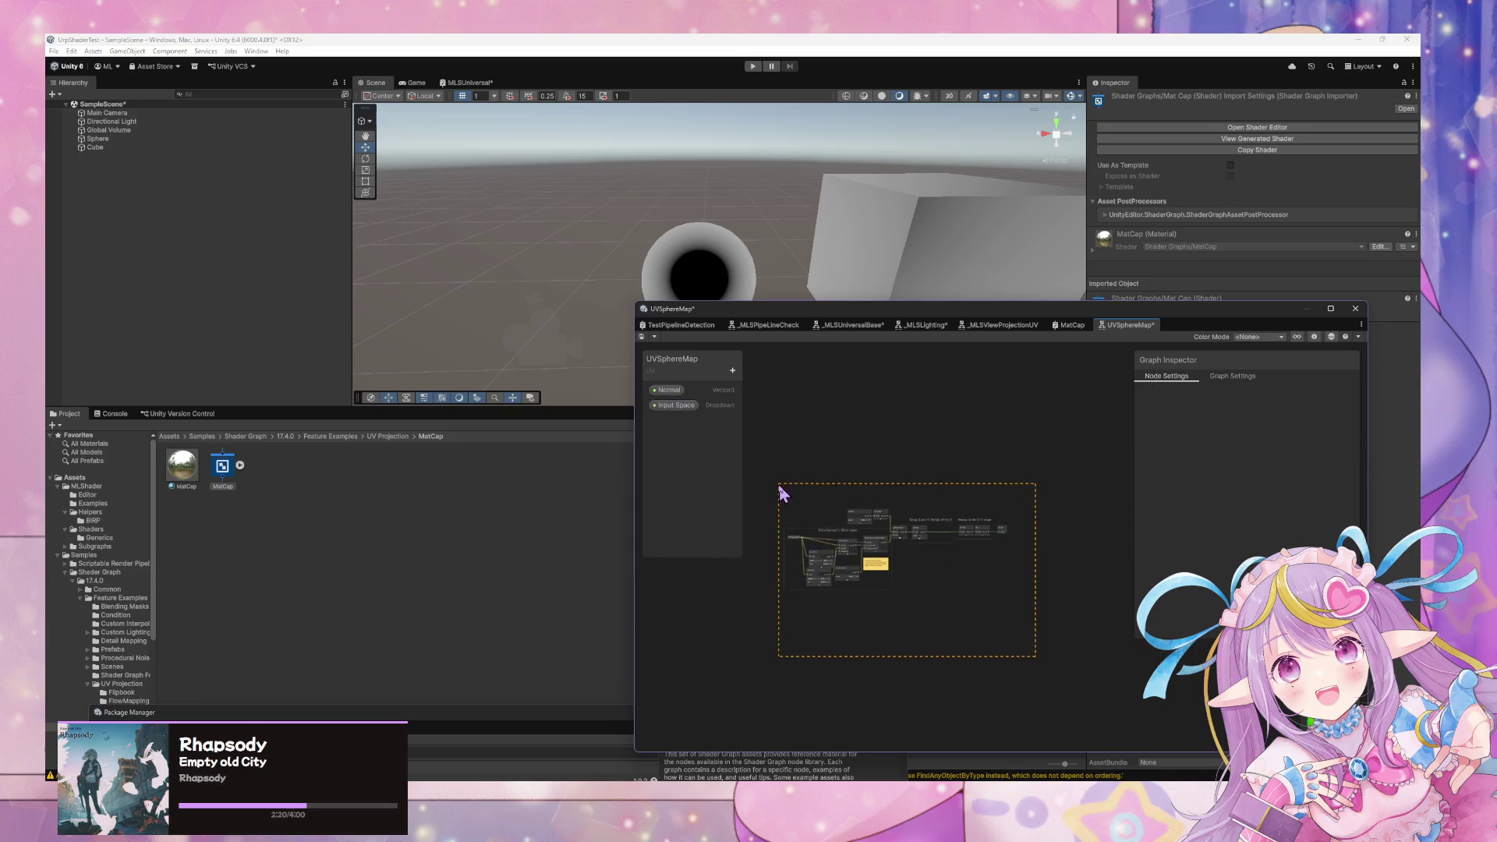
left_click_drag(778, 486, 780, 486)
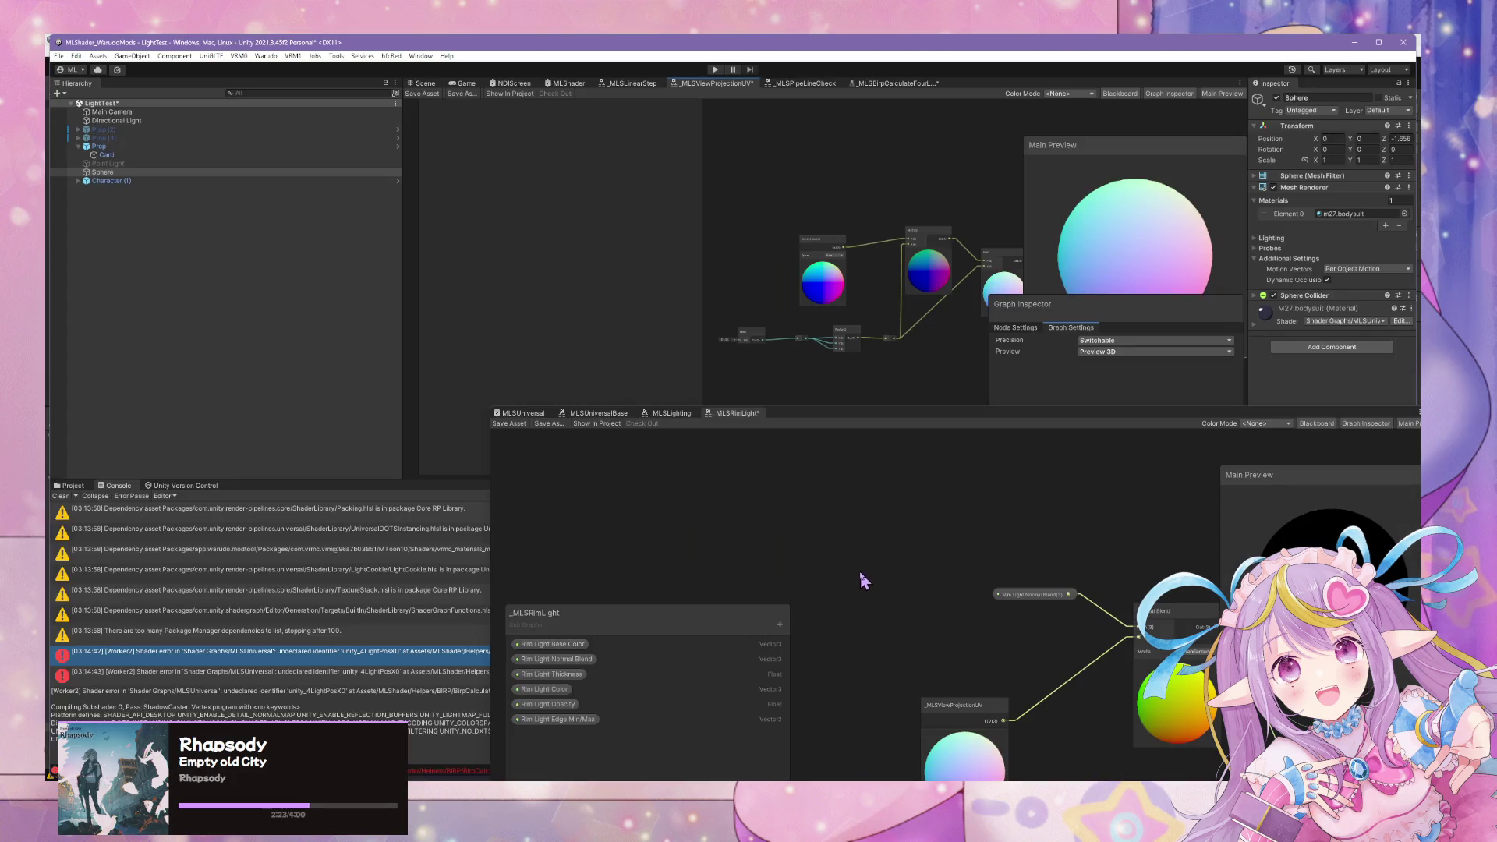
Dock _MLSViewProjectionUV in the lower panel and paste the copied sample nodes into it.
scroll(861, 578, "up", 1)
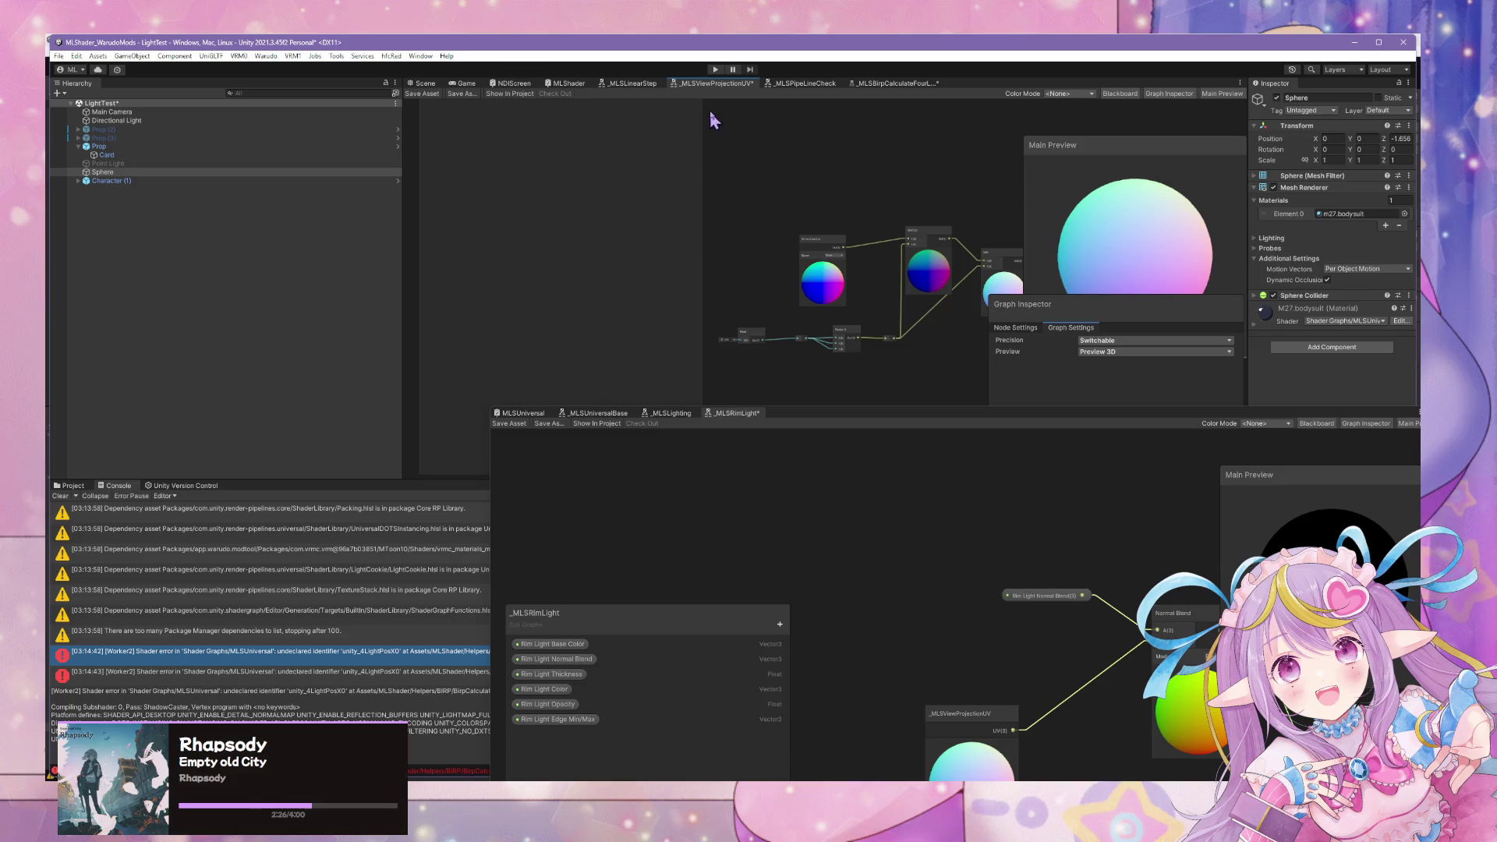
mouse_move(735, 88)
left_mouse_down()
mouse_move(857, 413)
mouse_move(806, 420)
left_mouse_up()
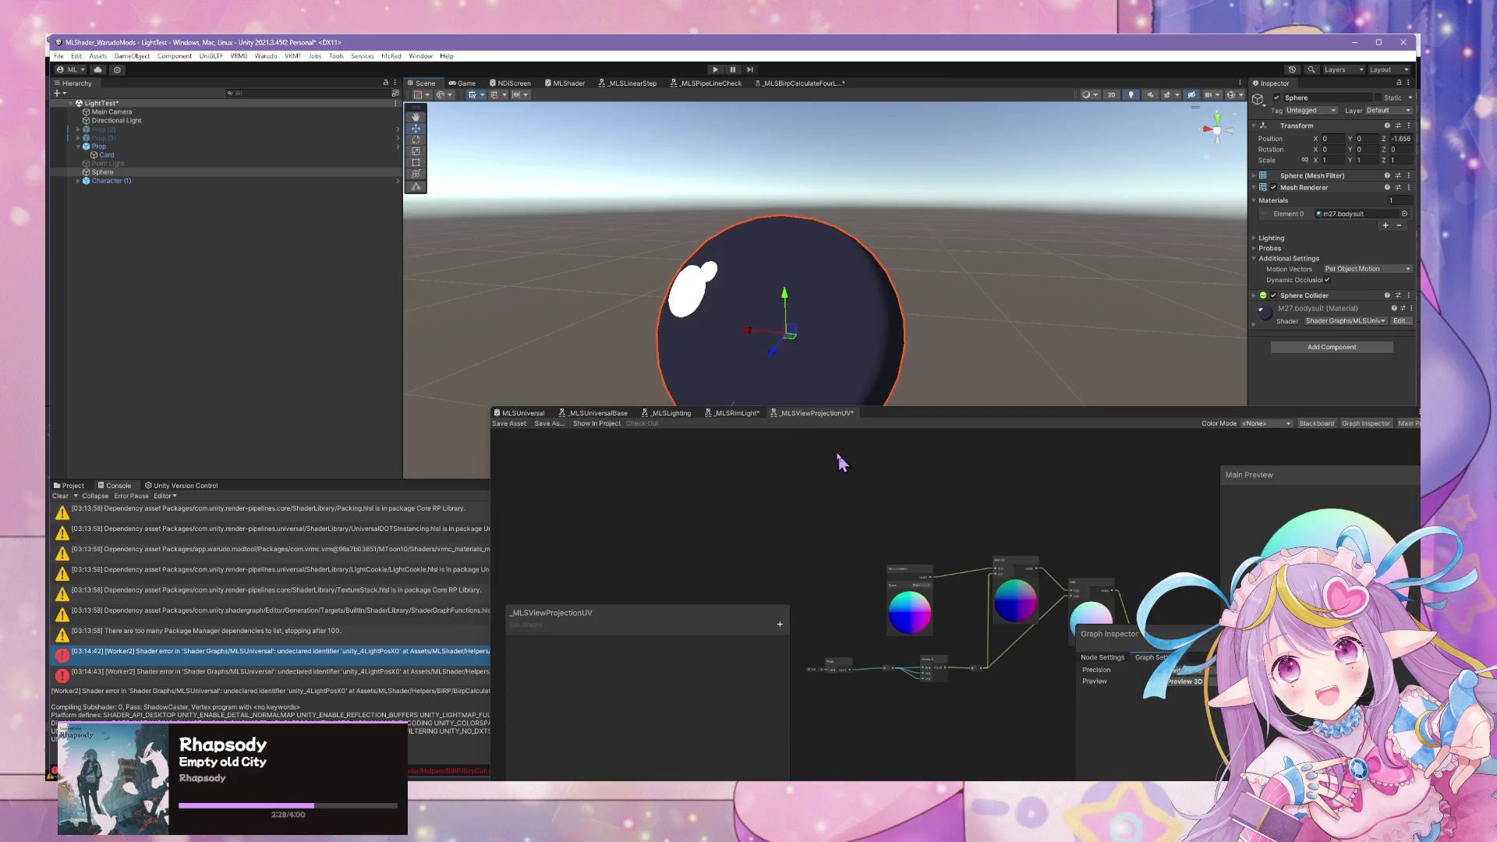
scroll(953, 550, "down", 4)
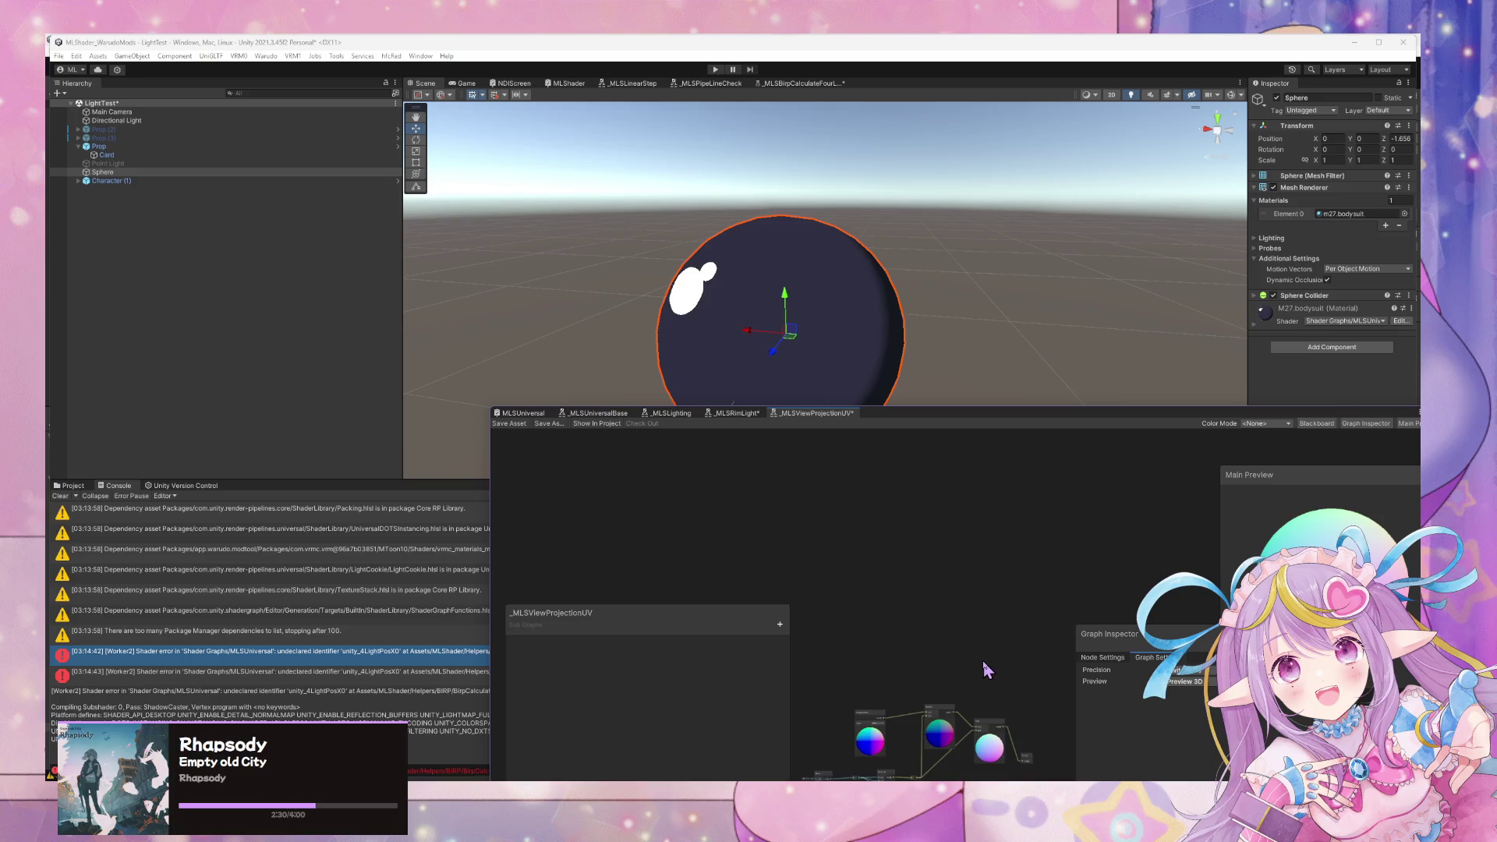
key("ctrl+v")
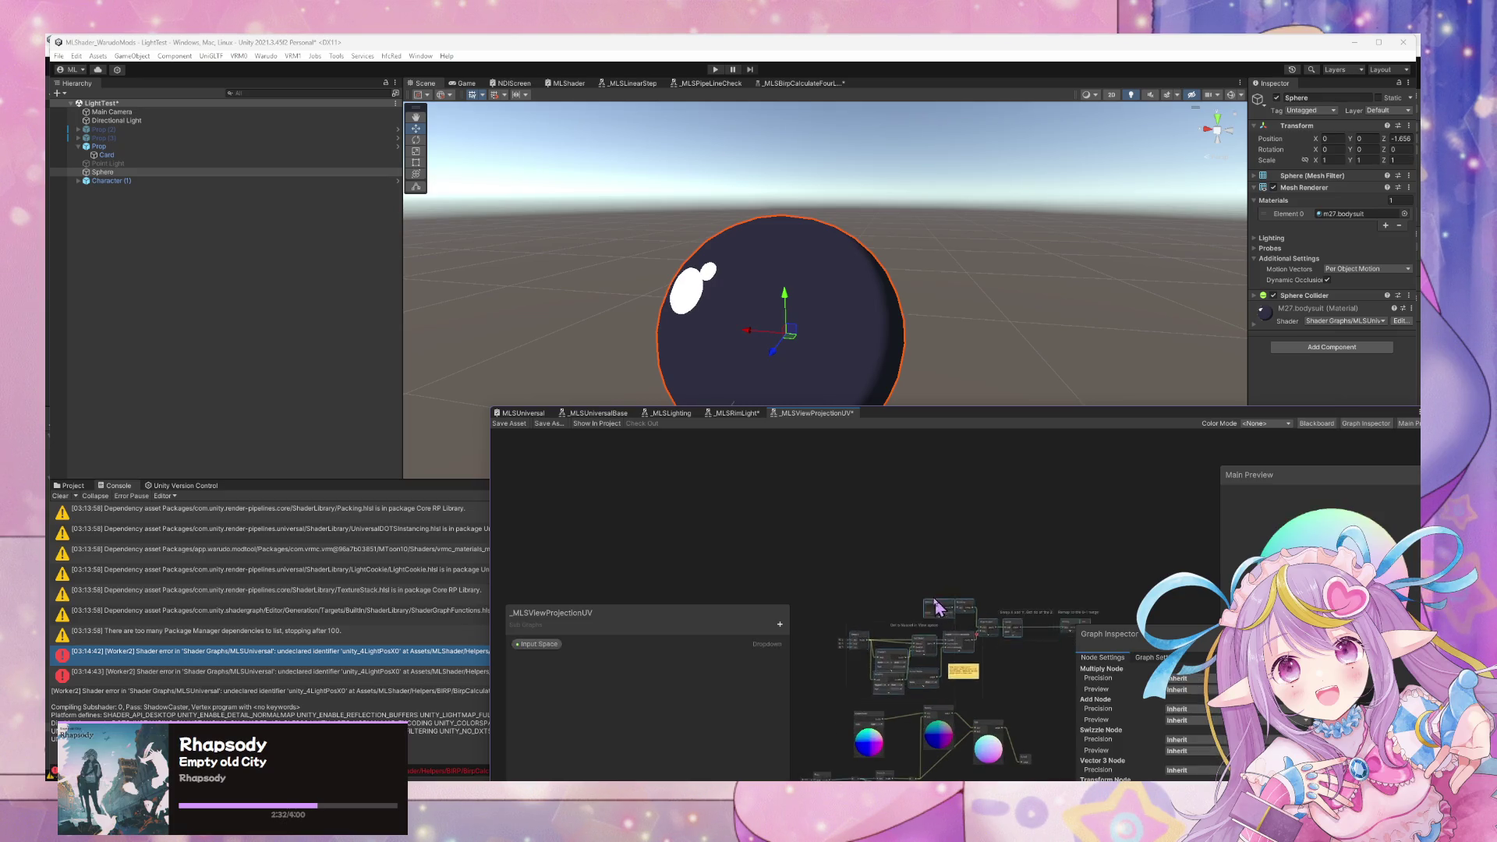
scroll(943, 604, "up", 5)
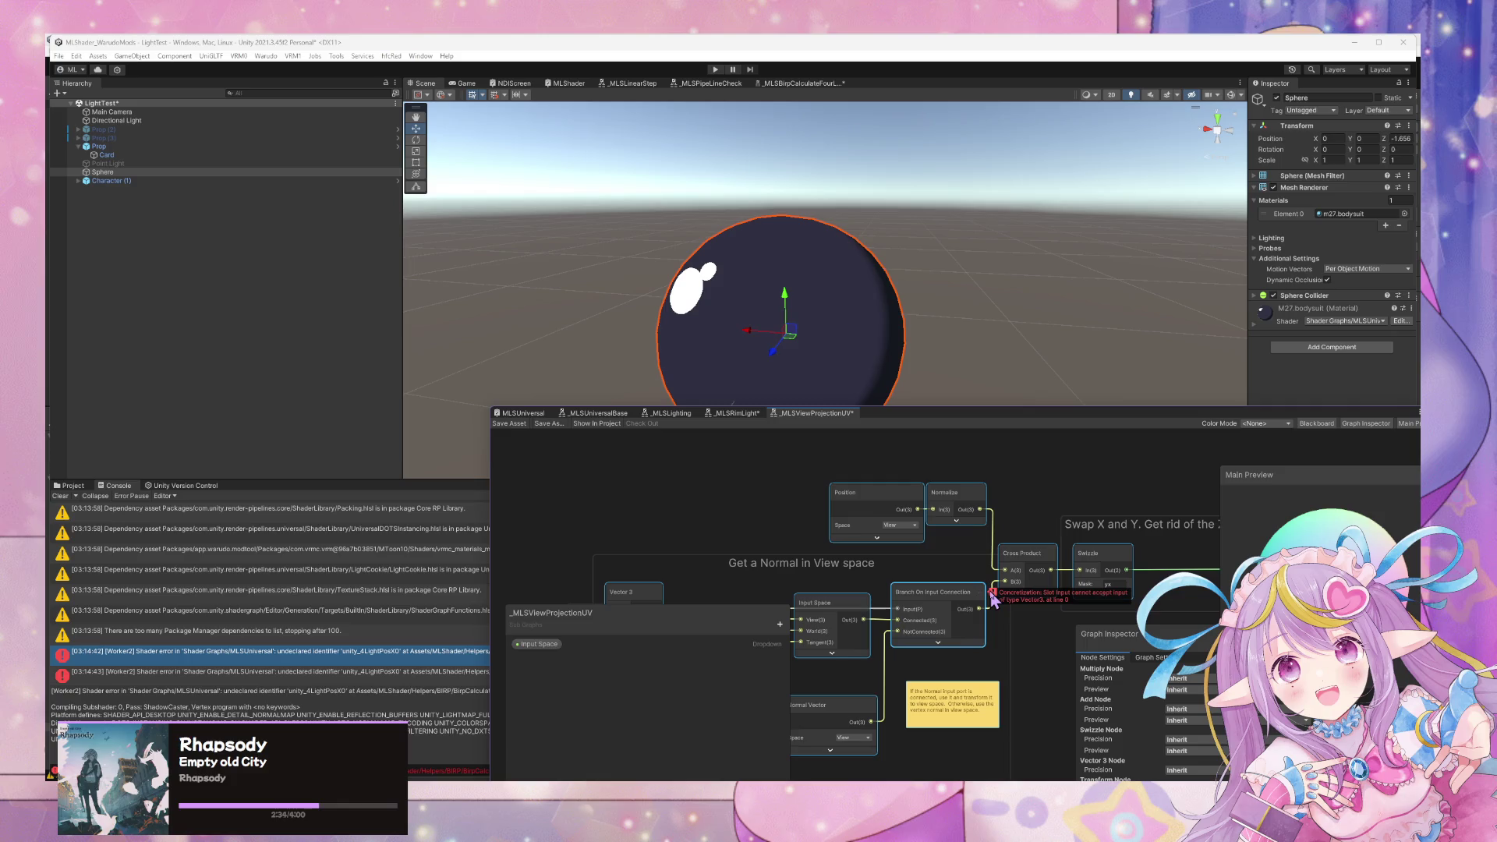
key("f")
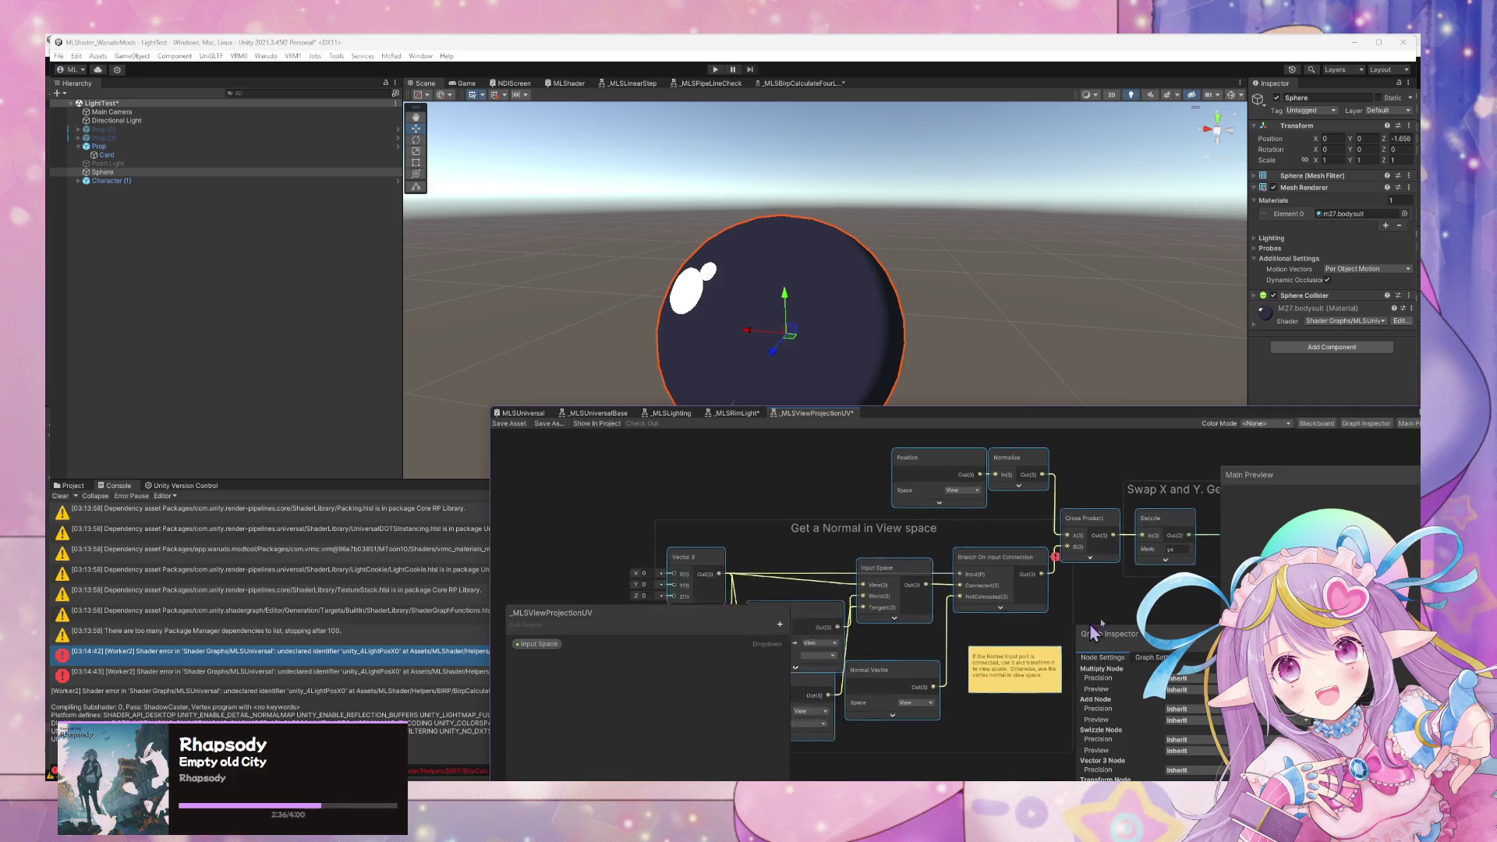
left_click_drag(965, 580, 965, 586)
left_click(1060, 537)
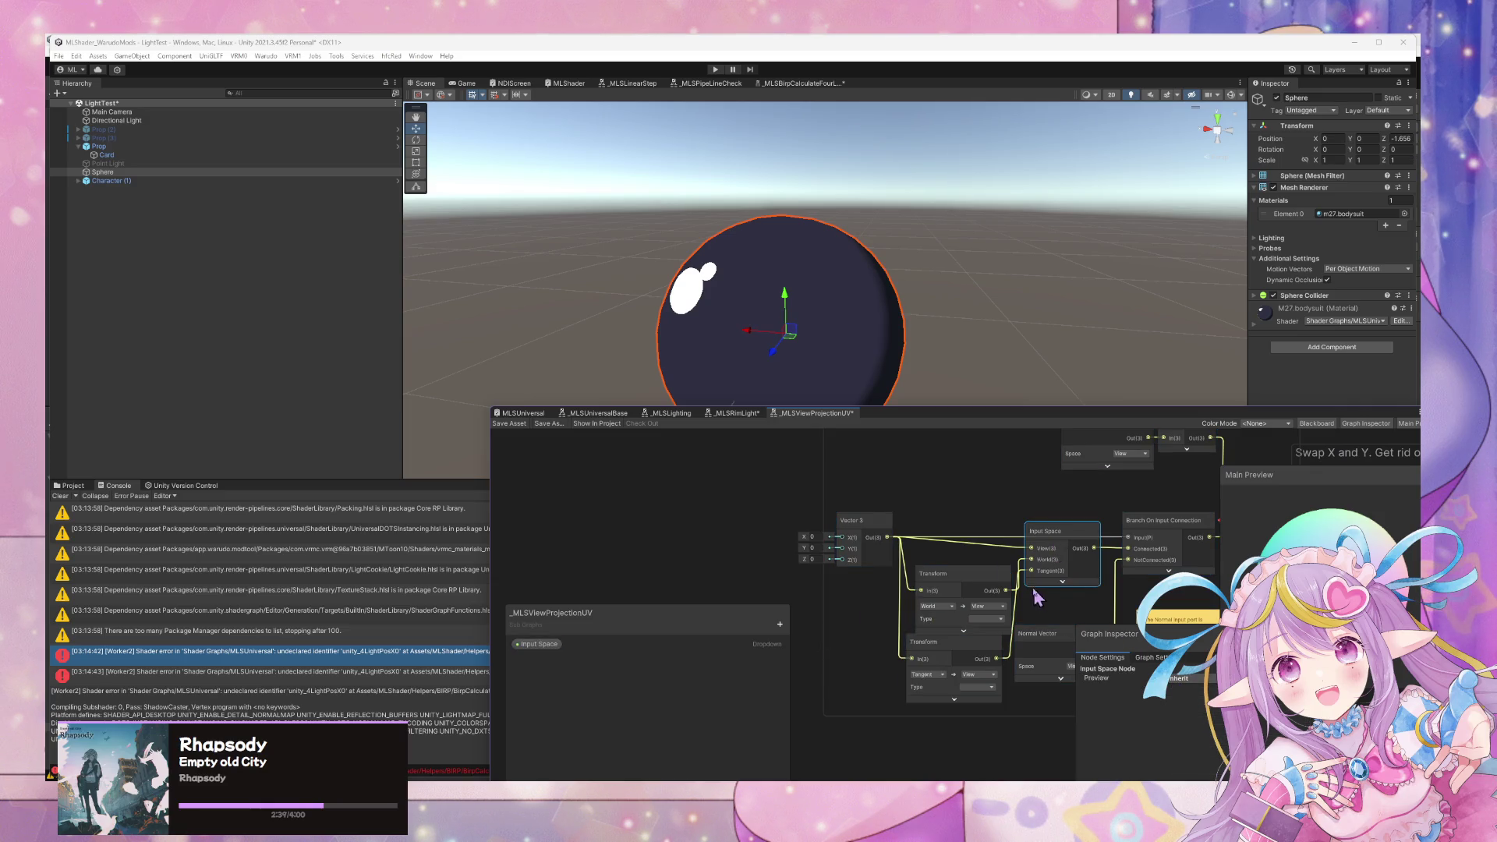
Try routing the Transform wire through a reroute point into Input Space's World input, then undo.
left_click(718, 492)
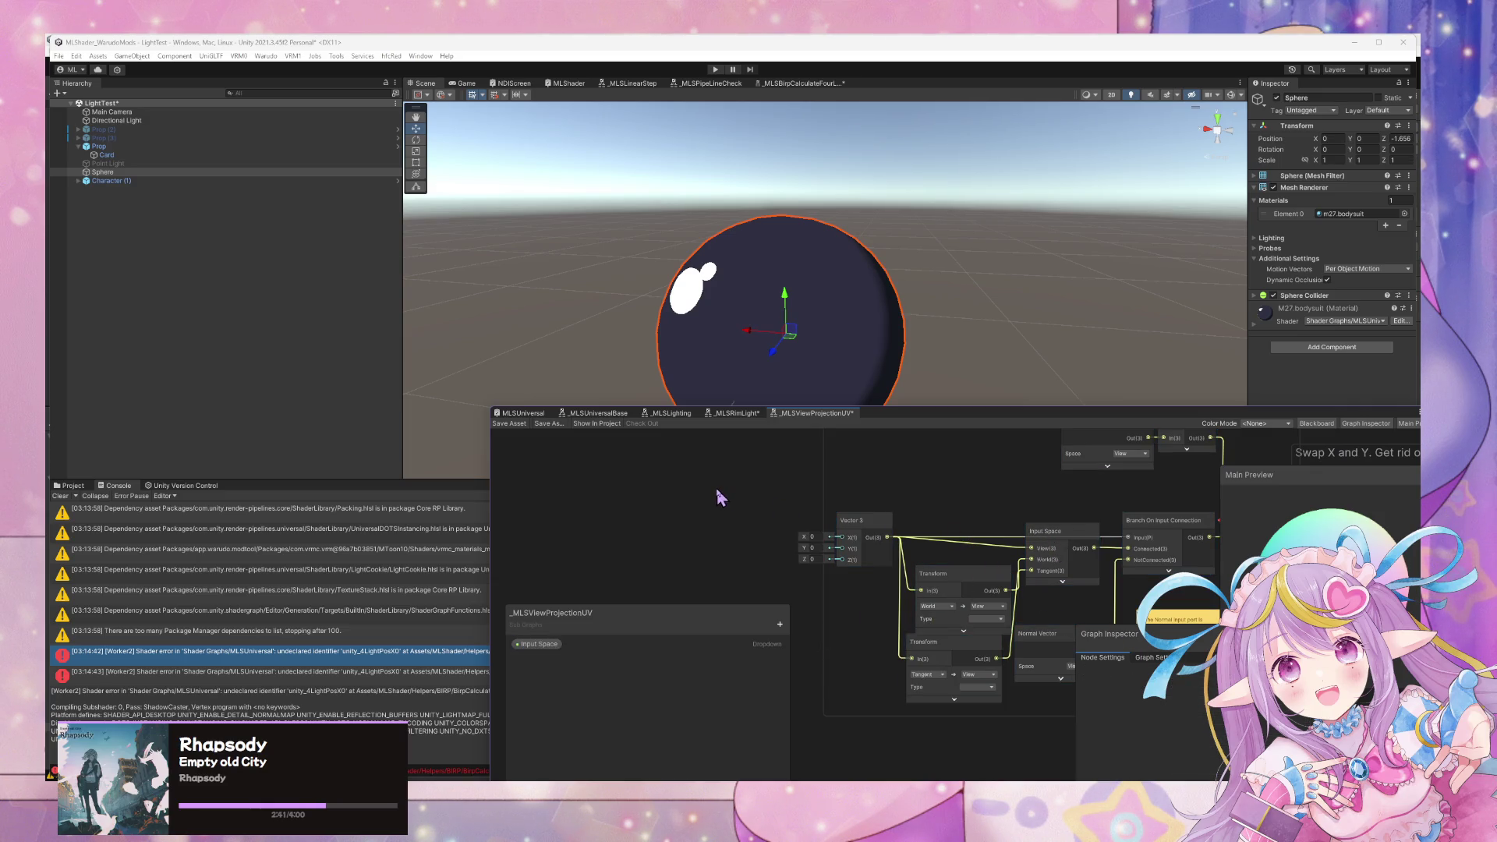
key("space")
type("dro")
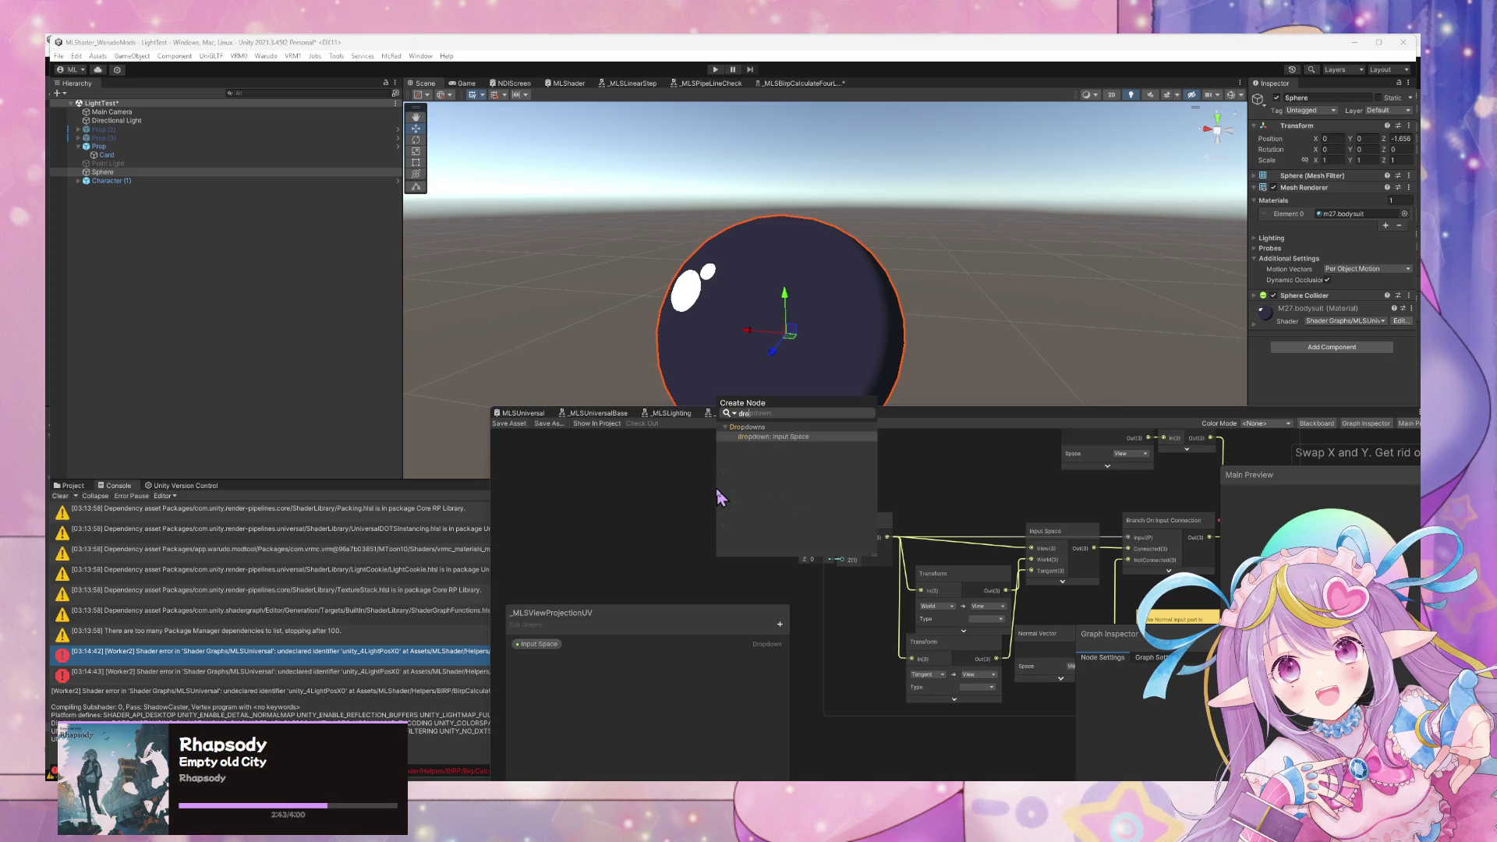
key("Escape")
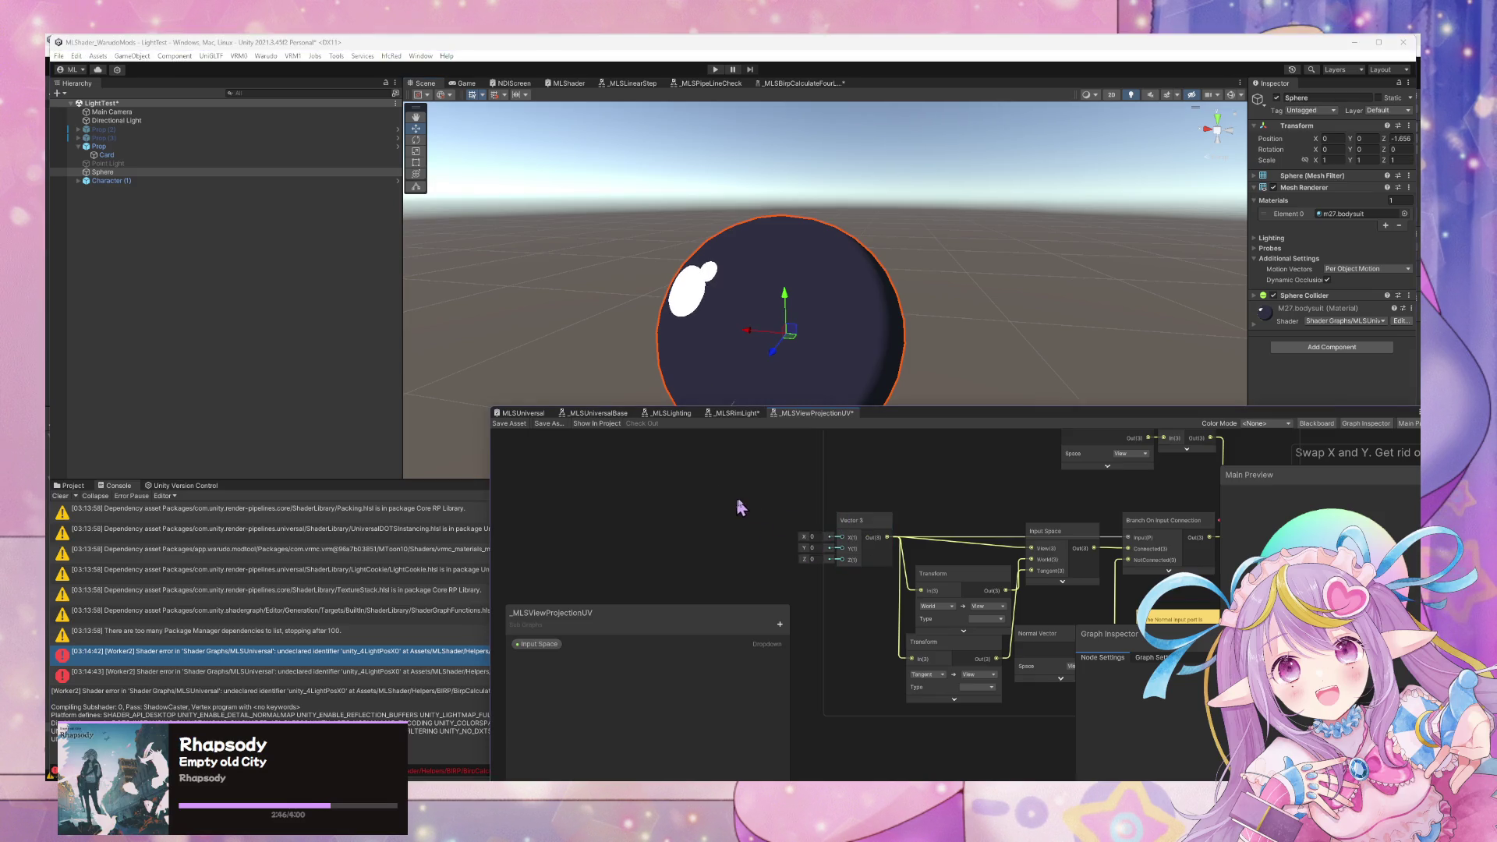
left_click(959, 585)
scroll(935, 561, "down", 3)
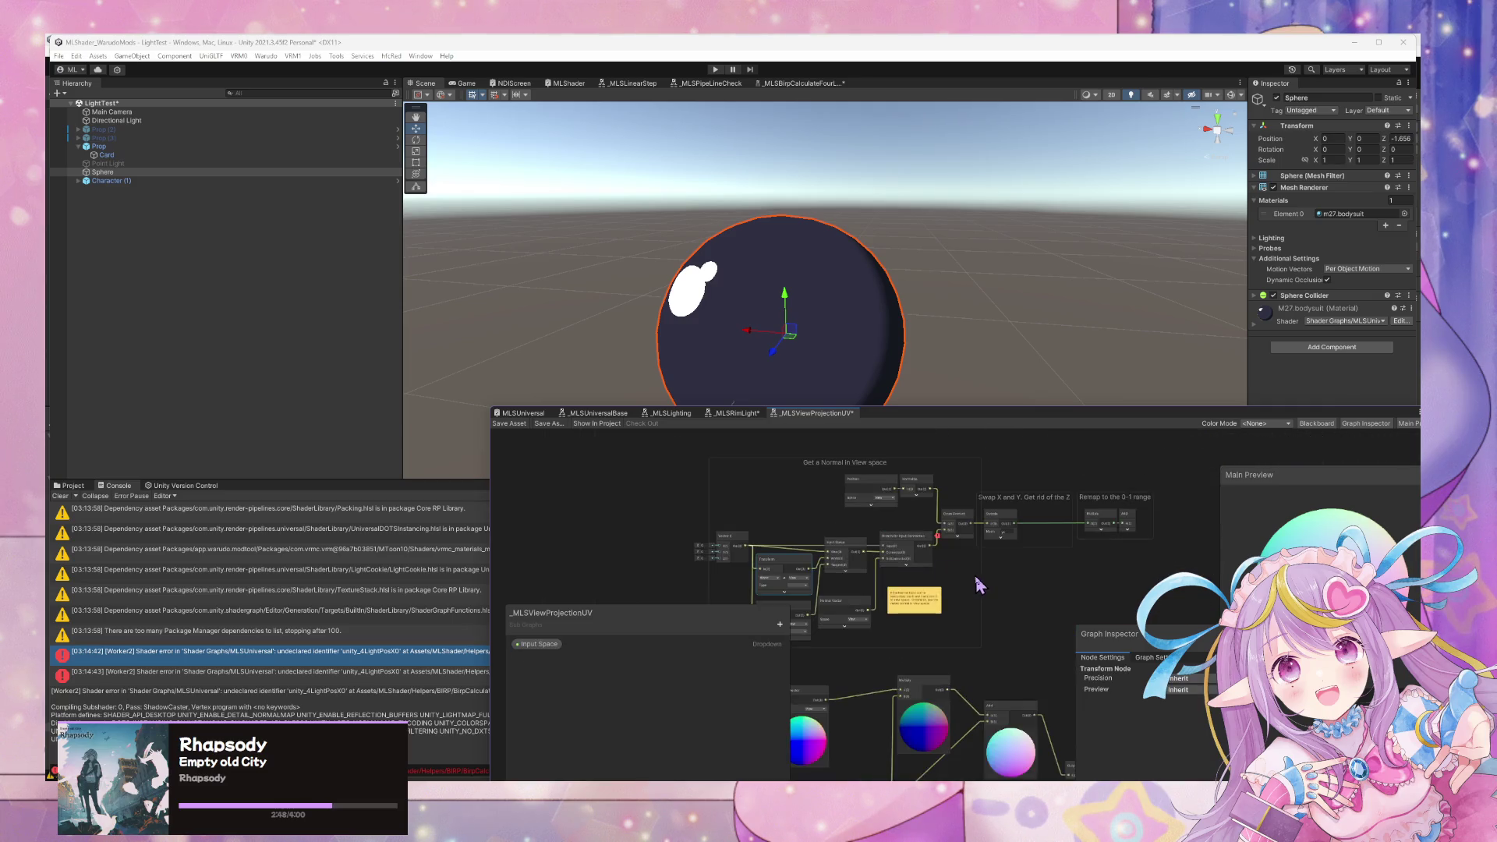
mouse_move(925, 529)
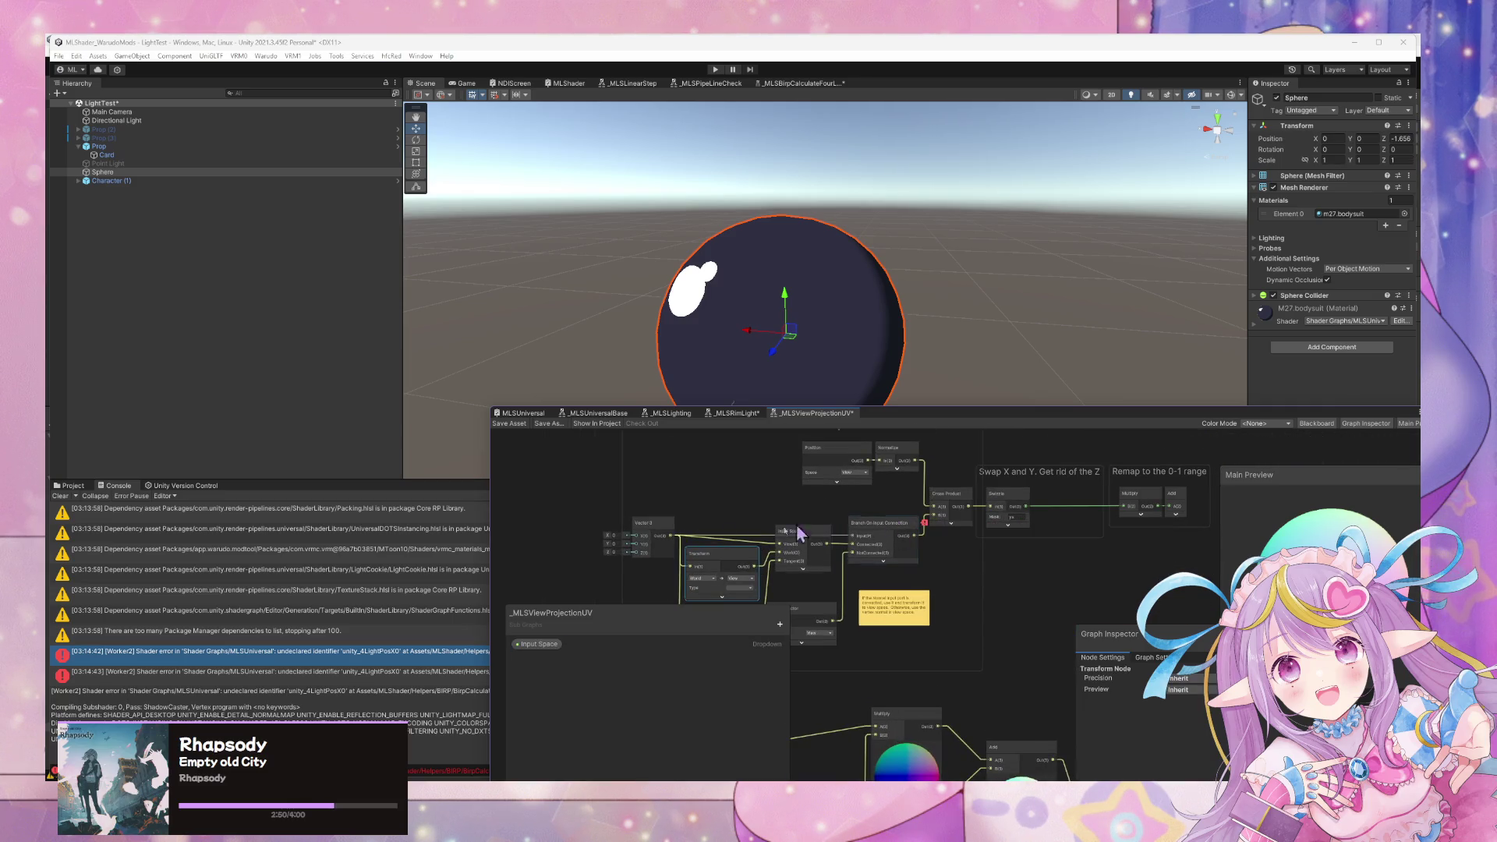
left_click_drag(714, 534, 912, 562)
left_click(862, 567)
scroll(940, 583, "up", 2)
double_click(849, 595)
left_click_drag(851, 595, 813, 594)
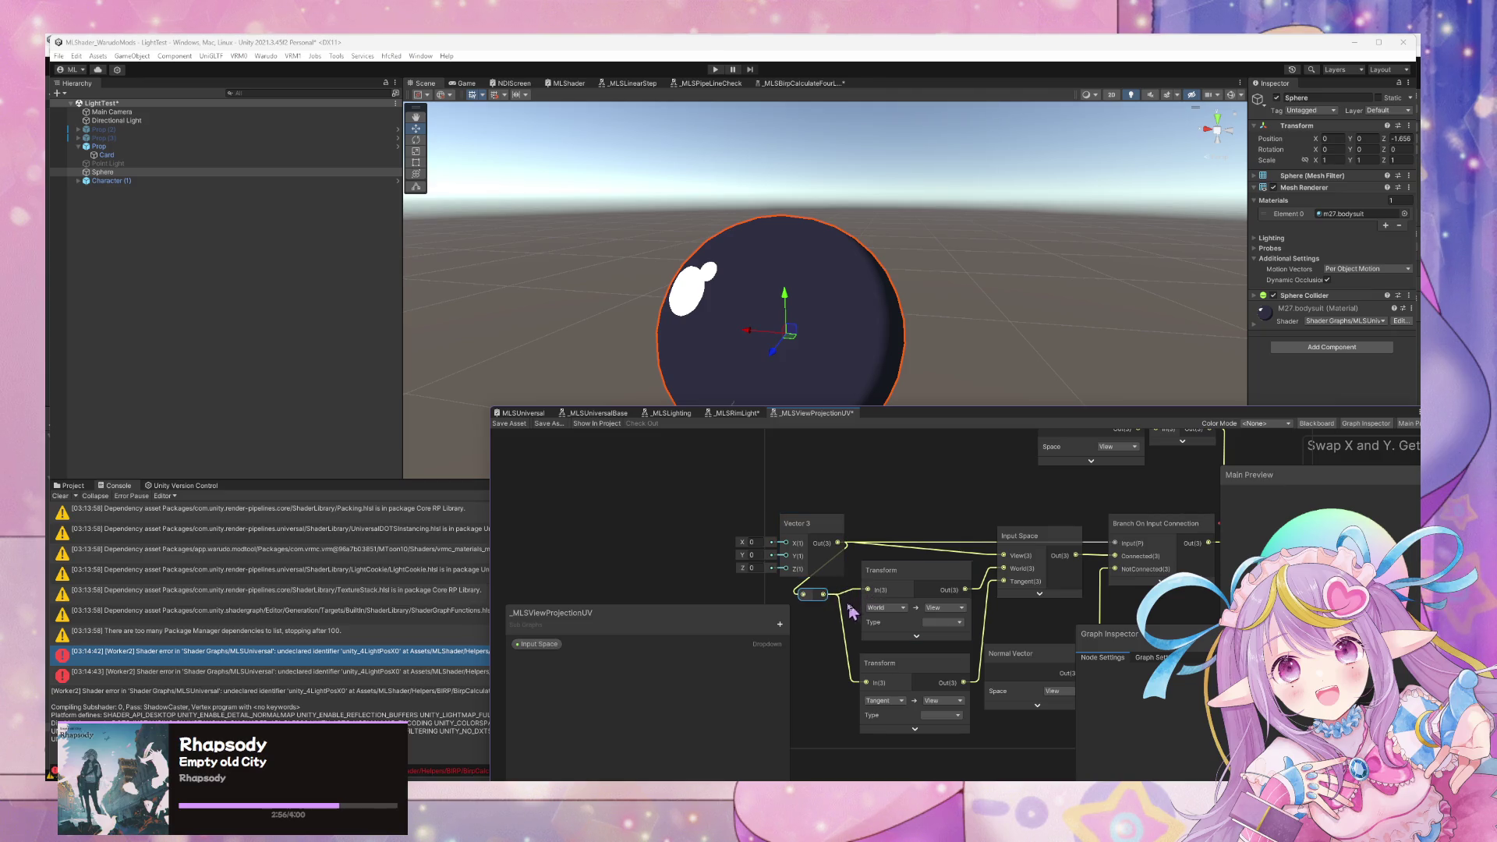
left_click_drag(823, 594, 1003, 577)
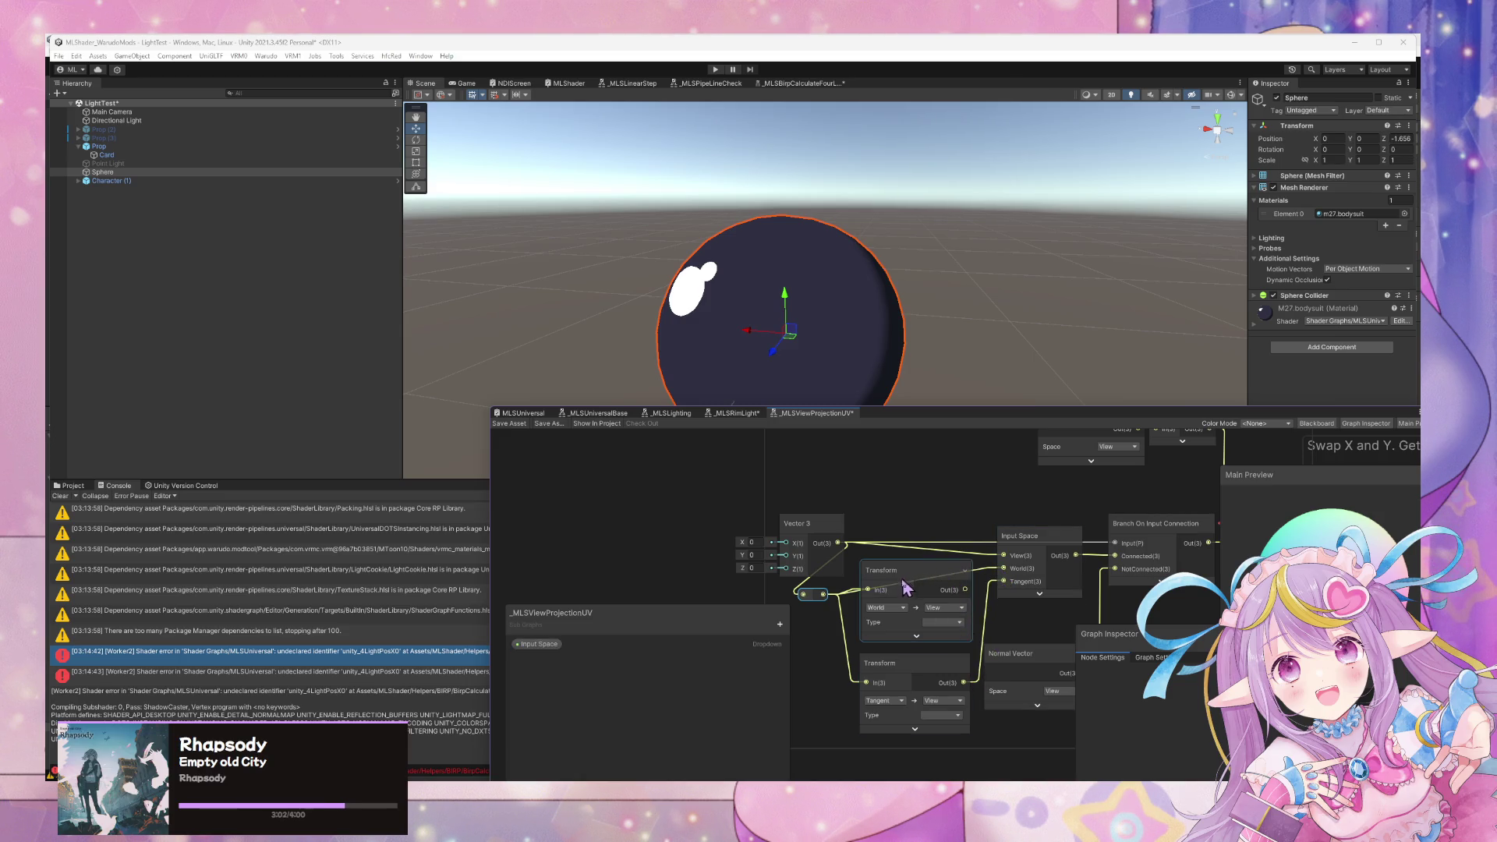
key("ctrl+z")
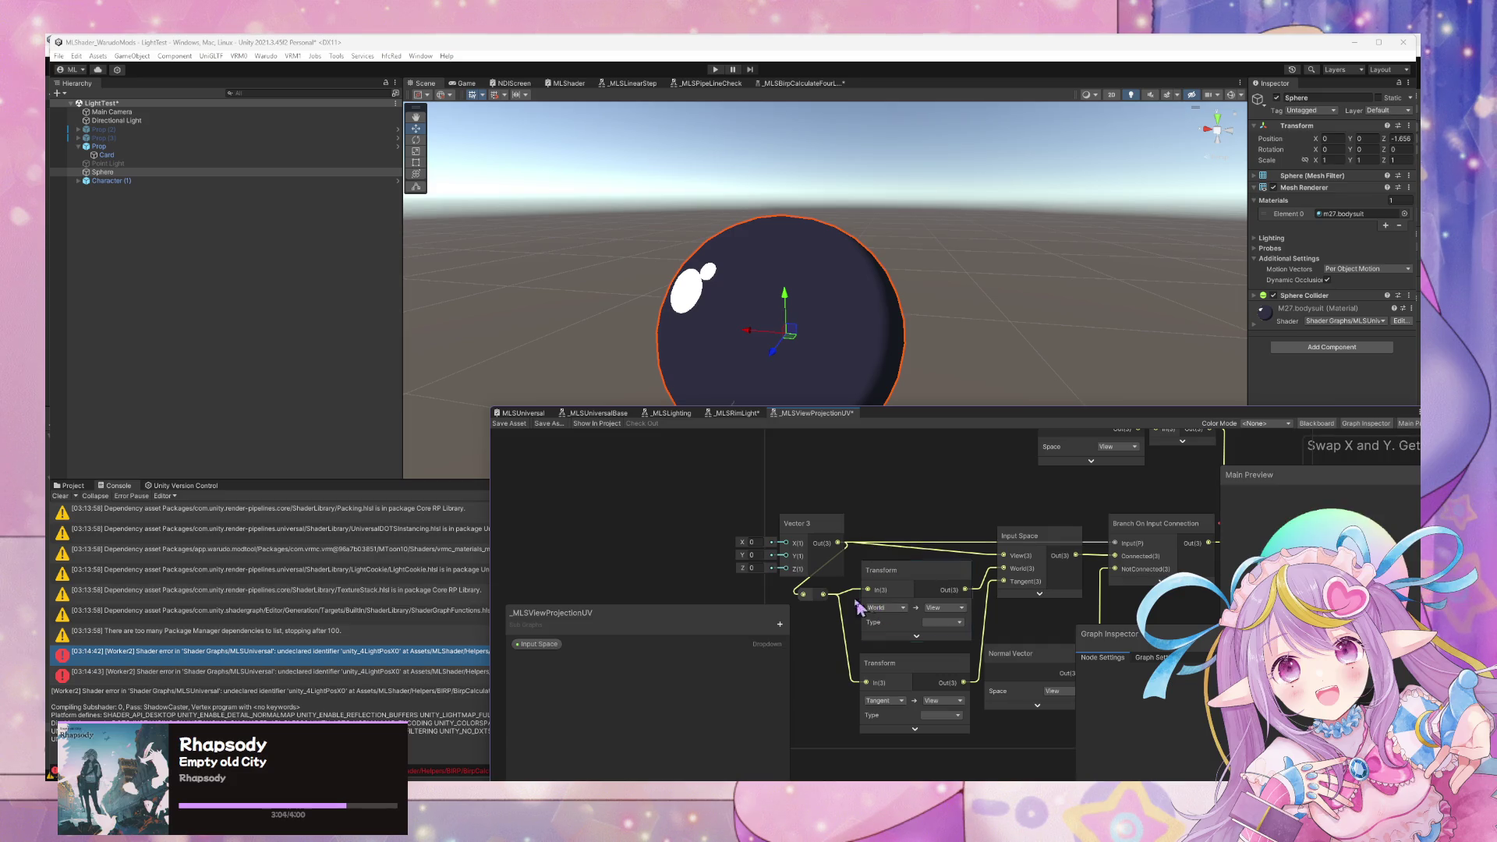
Delete the leftover Vector 3 node and move the graph window up over the scene.
left_click_drag(795, 523, 684, 532)
left_click(810, 596)
mouse_move(809, 597)
left_mouse_down()
mouse_move(803, 571)
mouse_move(1001, 563)
mouse_move(1006, 575)
mouse_move(1006, 558)
mouse_move(1120, 555)
left_mouse_up()
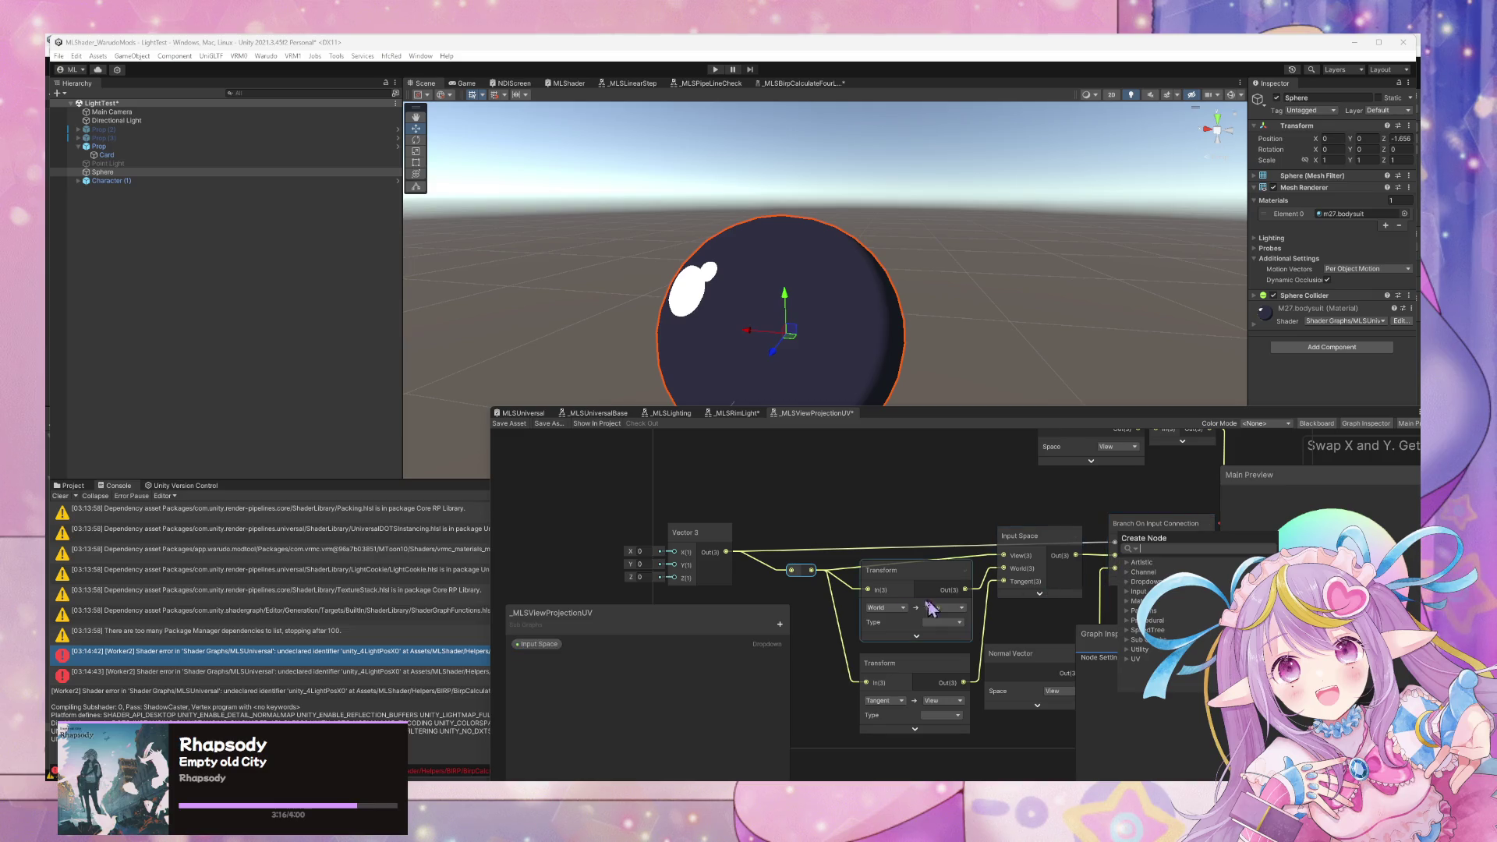
left_click(686, 533)
mouse_move(789, 575)
left_mouse_down()
mouse_move(928, 585)
mouse_move(1088, 549)
mouse_move(1052, 535)
left_mouse_up()
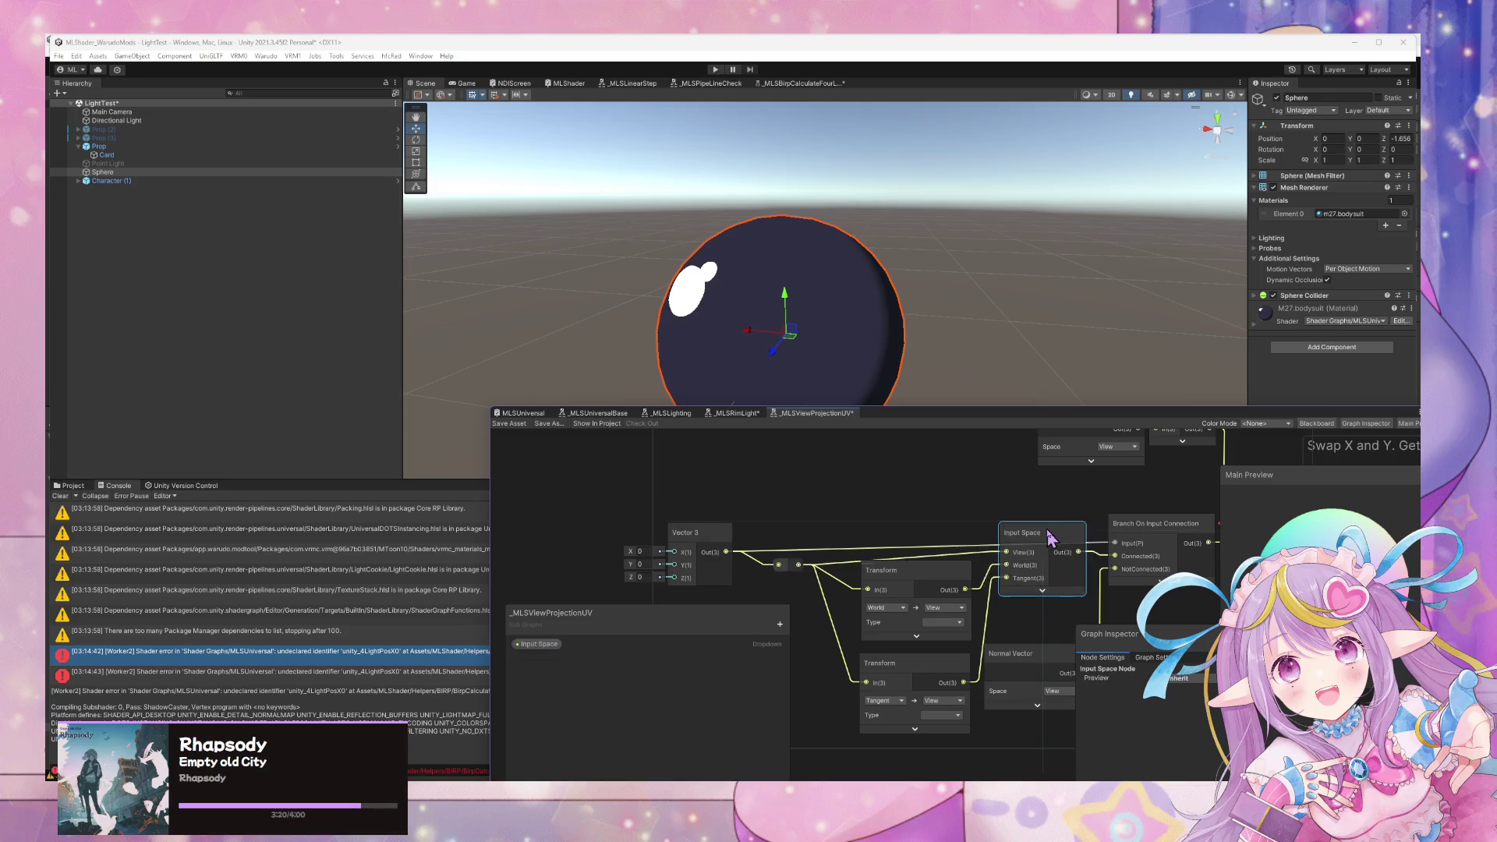
left_click(683, 533)
key("Delete")
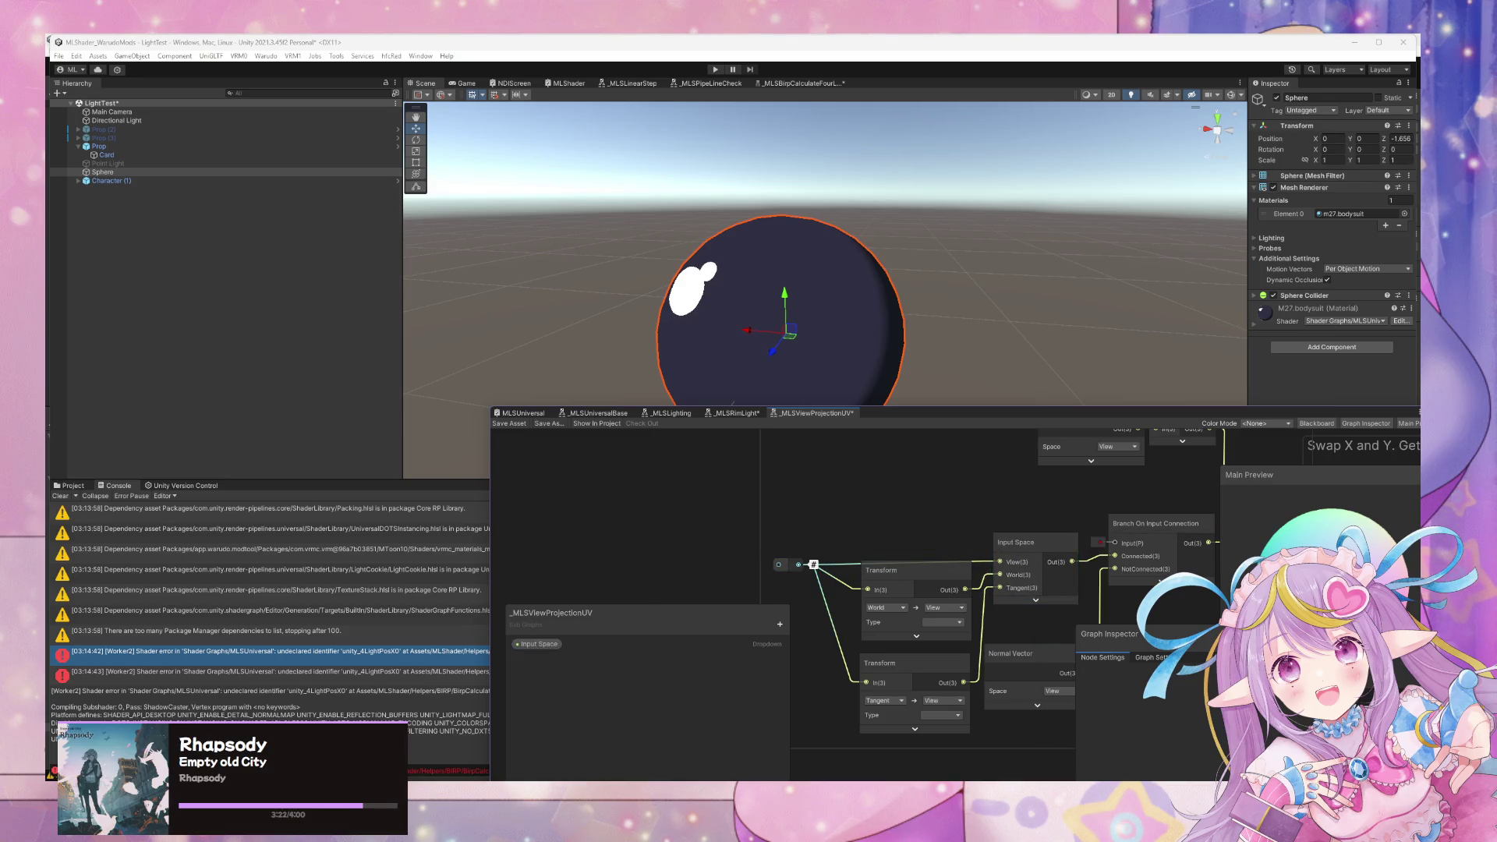
mouse_move(1097, 417)
left_mouse_down()
mouse_move(1019, 337)
mouse_move(1036, 310)
left_mouse_up()
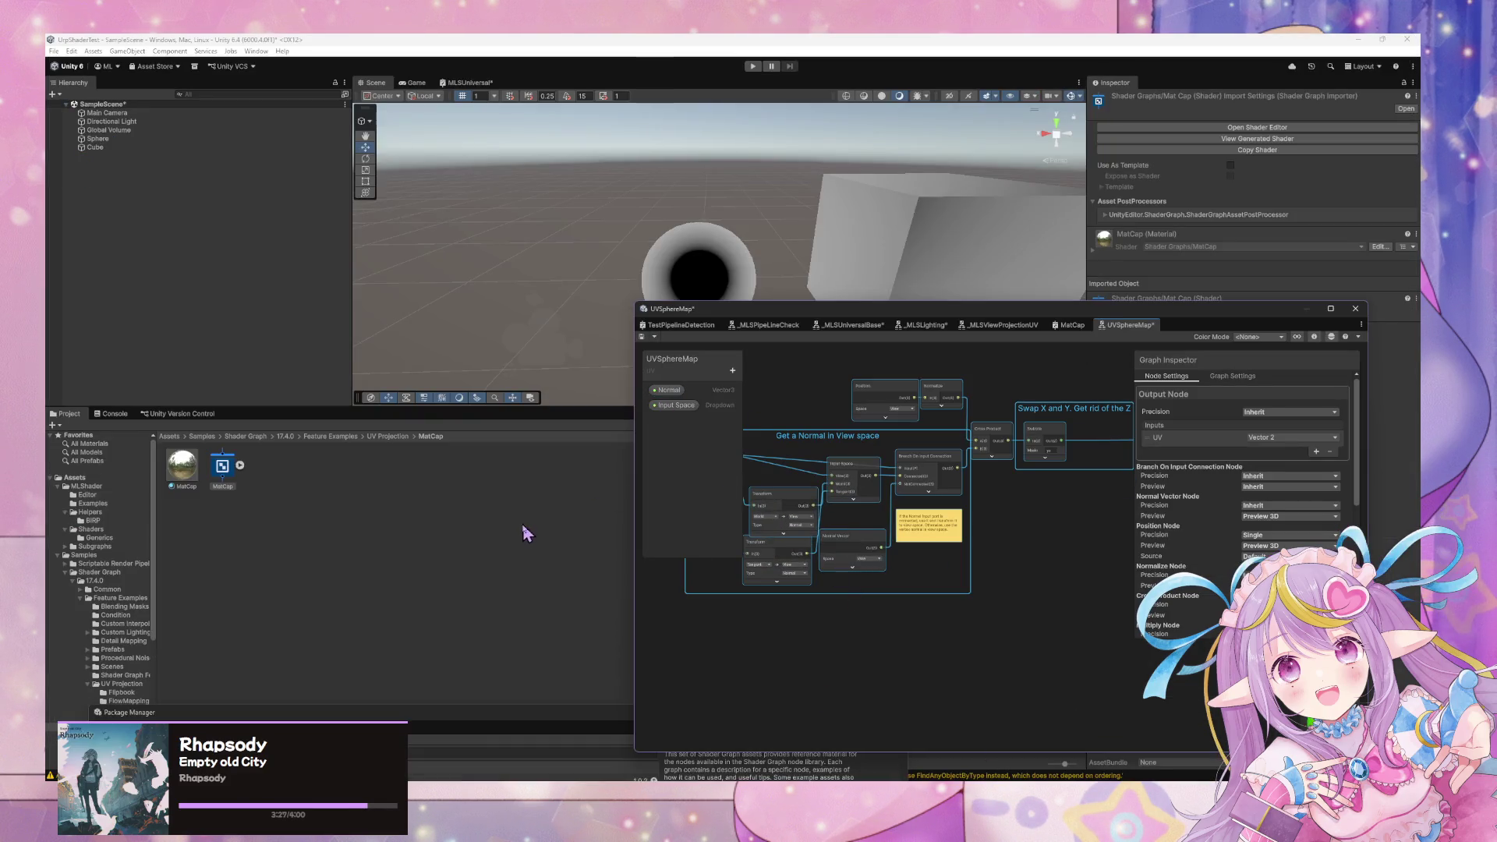
Inspect the sample's Normal property, which uses custom binding labelled Vertex Normal.
left_click(675, 389)
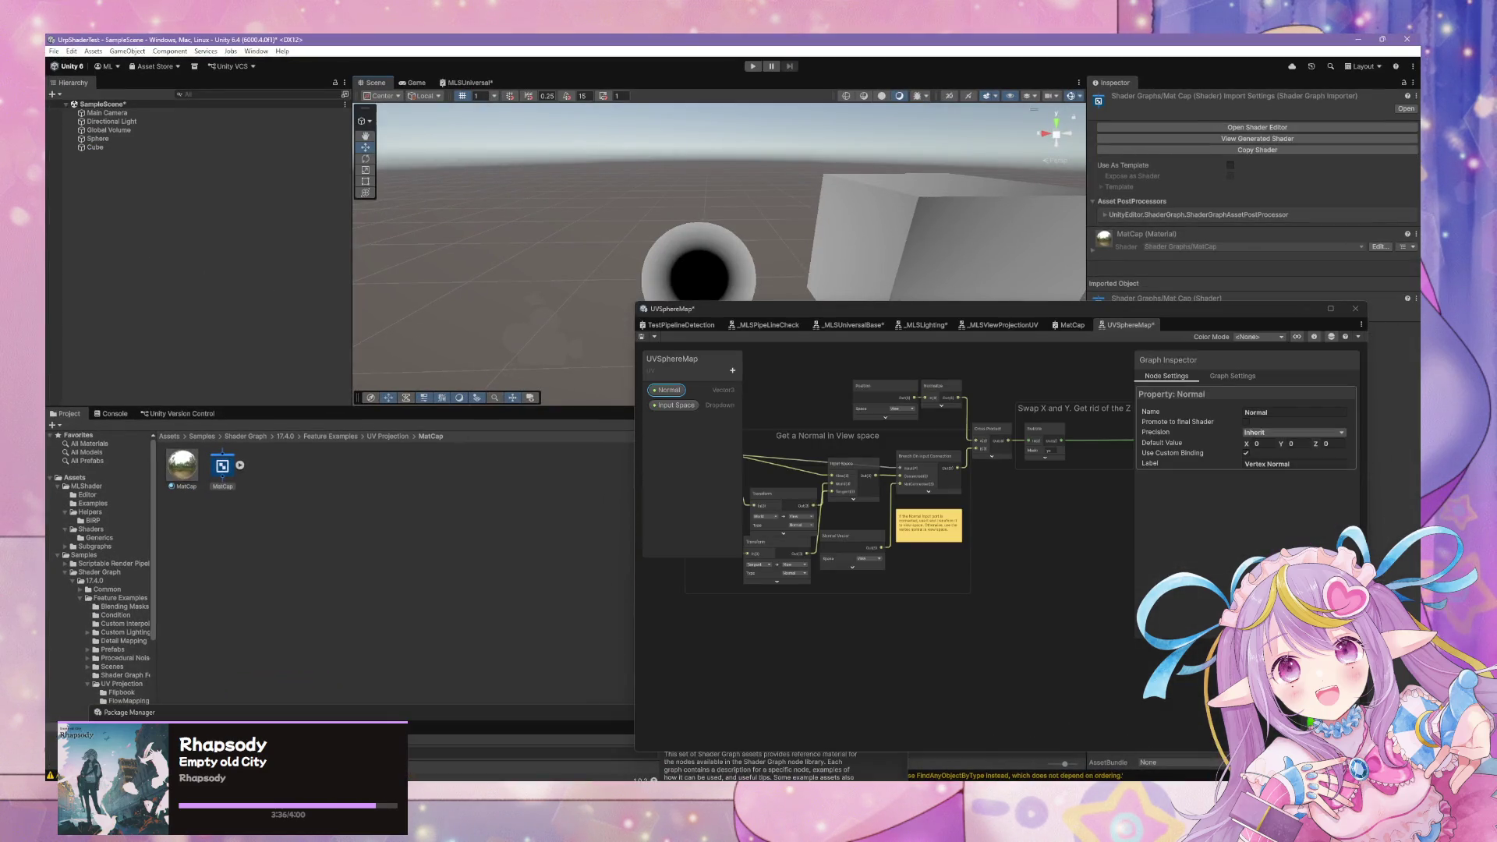
left_click(975, 745)
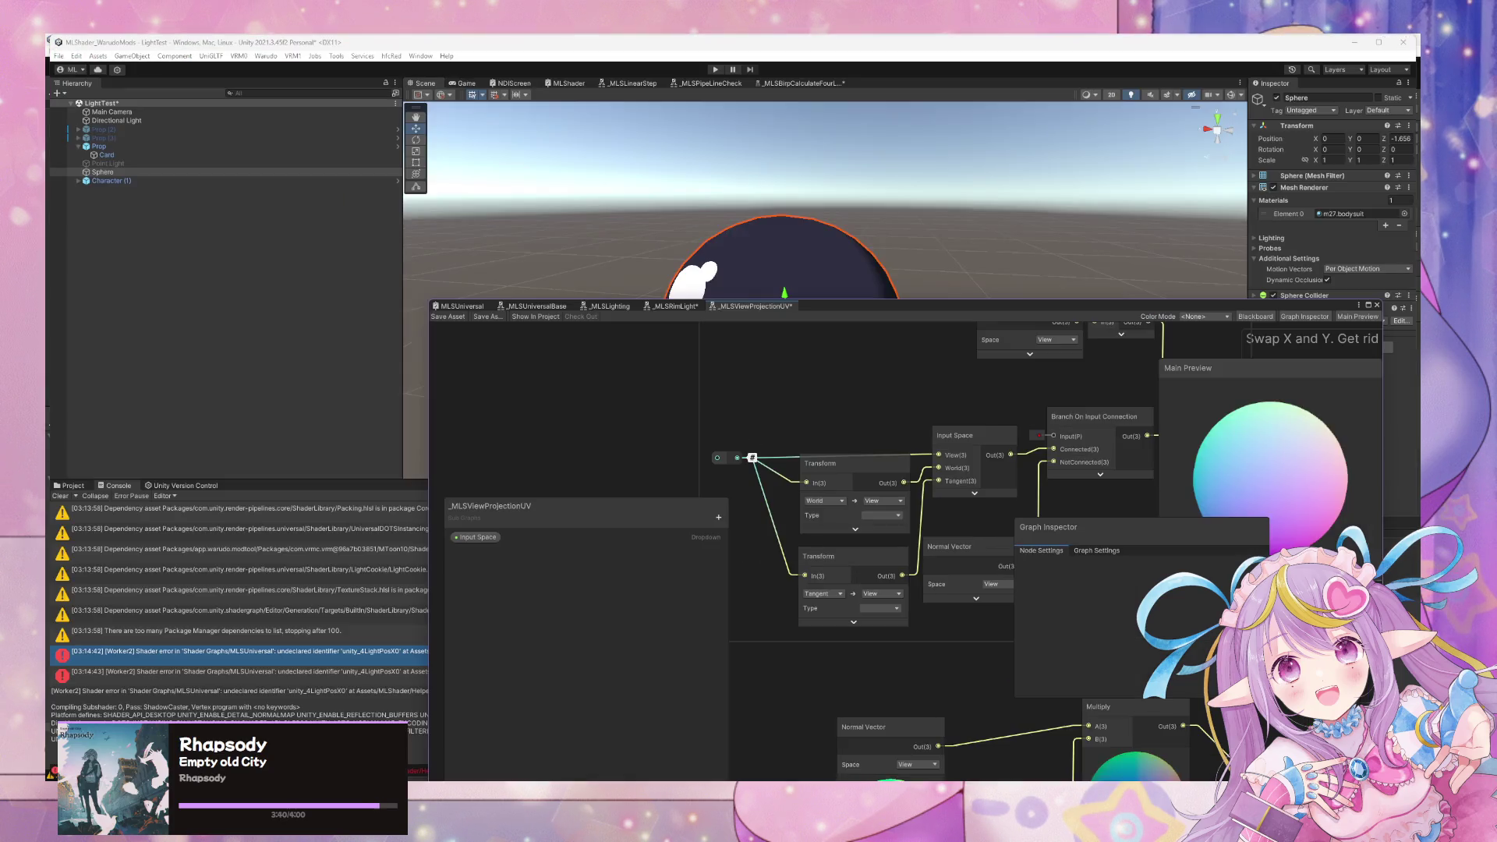
Add a Vector 3 property named Normal above Input Space, custom-bound as Vertex Normal, and place it on the canvas.
left_click(718, 517)
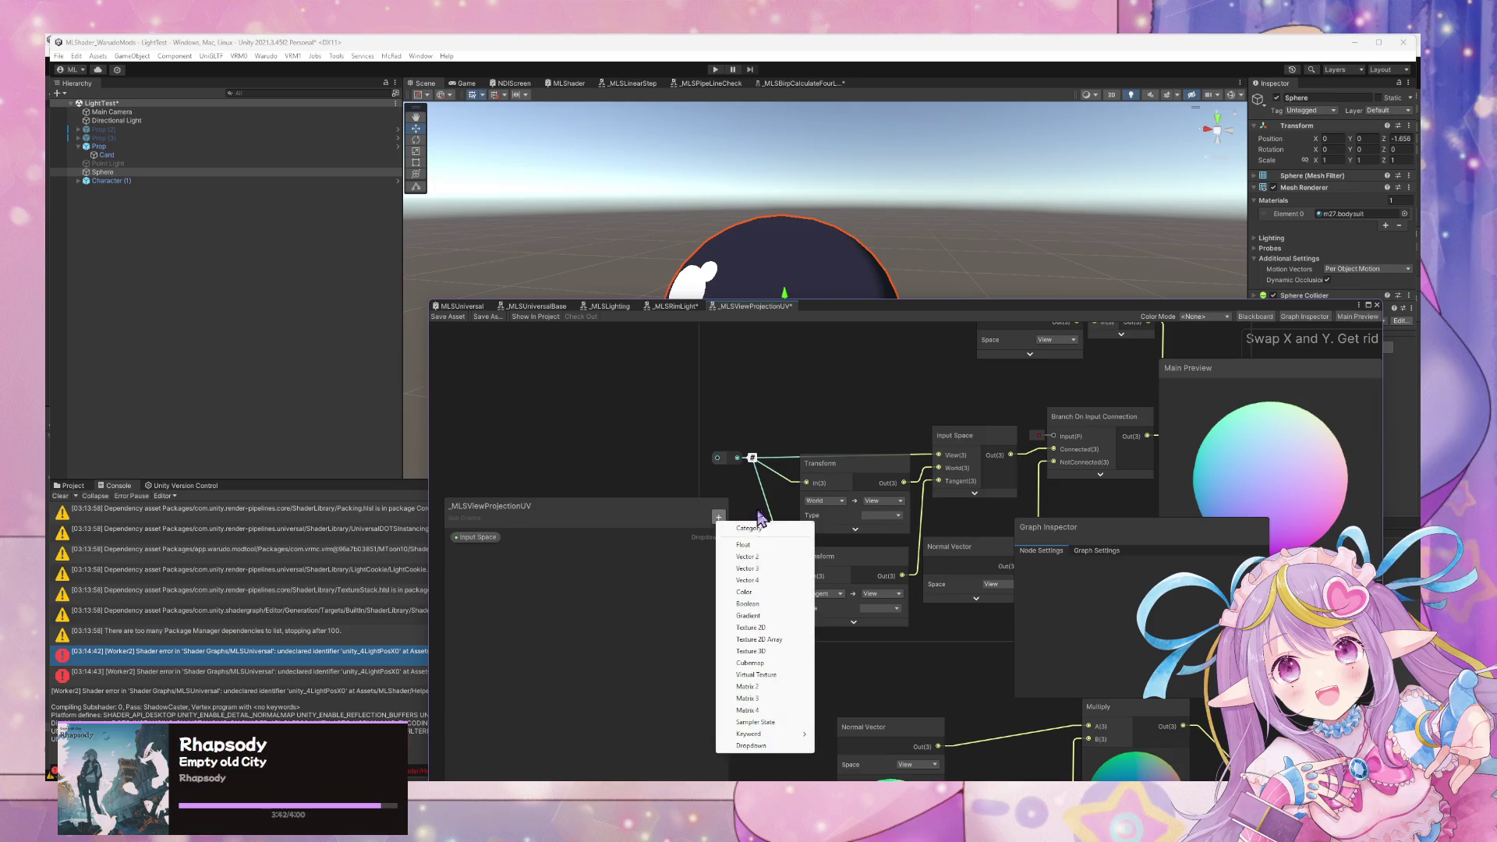
left_click(767, 569)
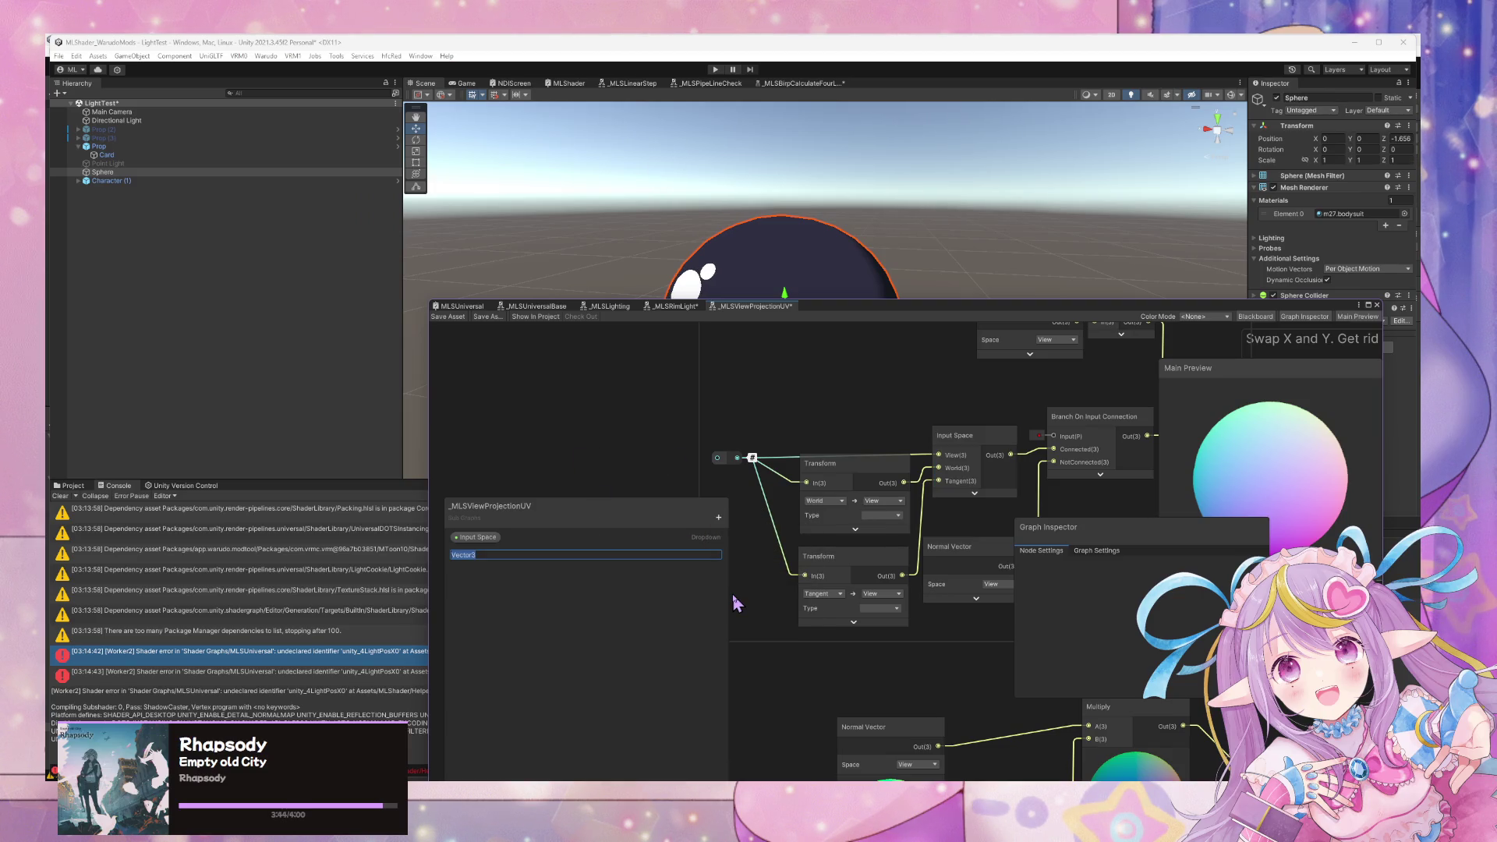
type("al")
key("Return")
left_click_drag(467, 555, 468, 537)
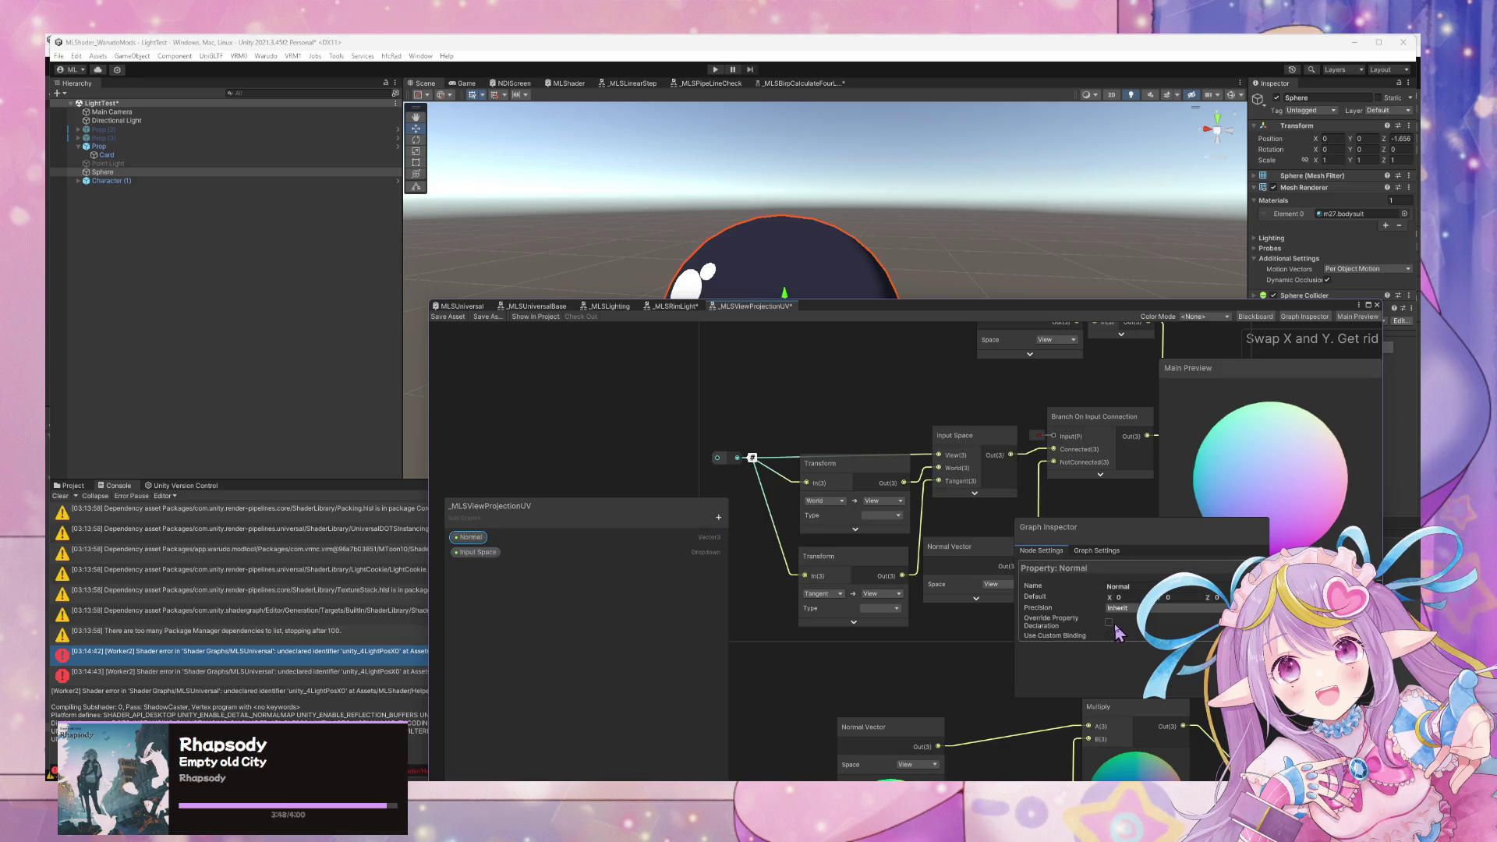
left_click(1109, 635)
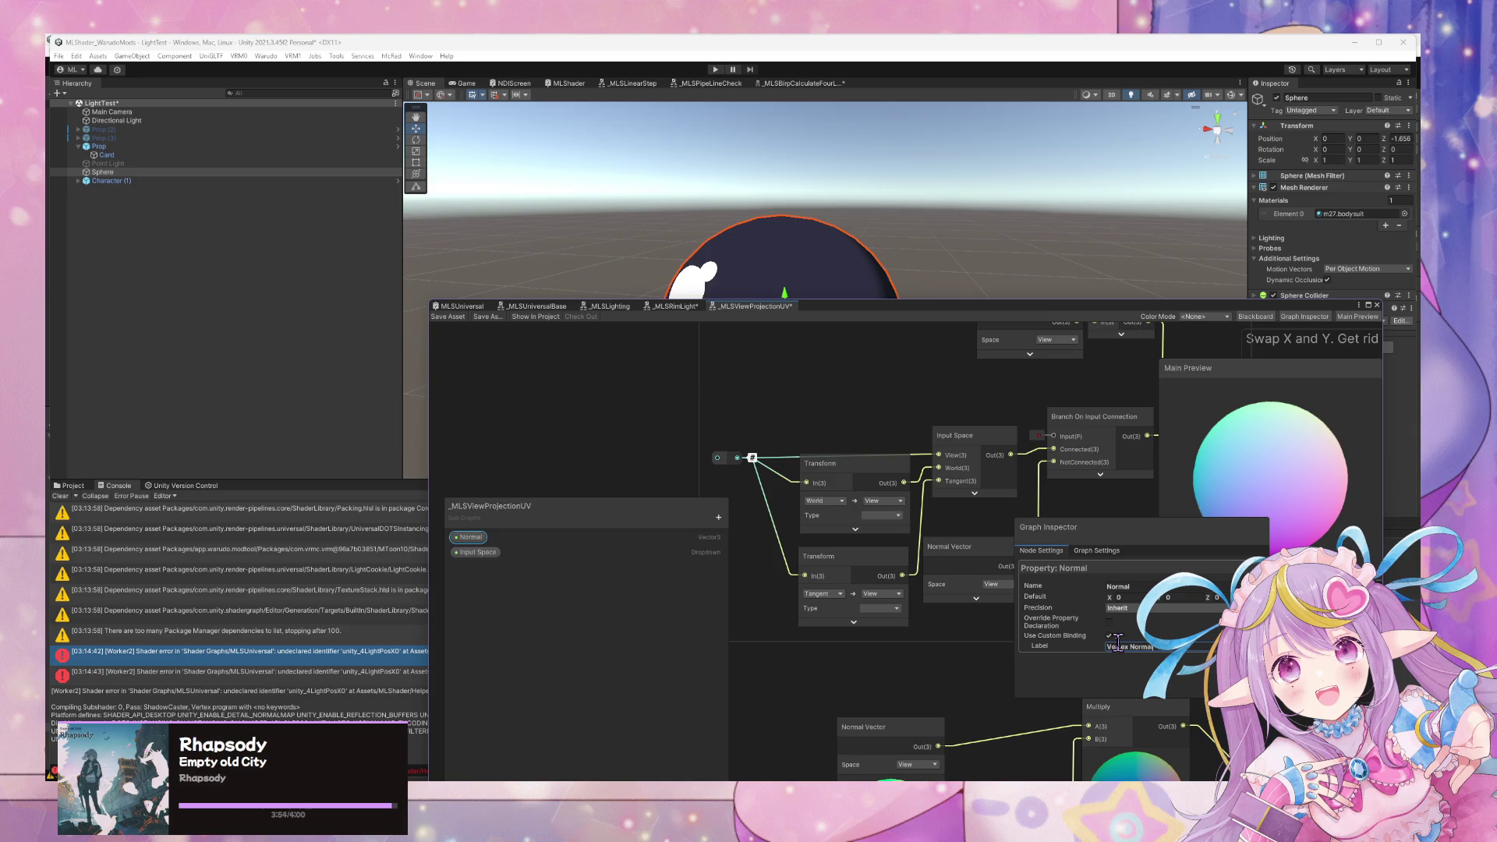
mouse_move(468, 536)
left_mouse_down()
mouse_move(665, 484)
mouse_move(745, 442)
mouse_move(939, 454)
left_mouse_up()
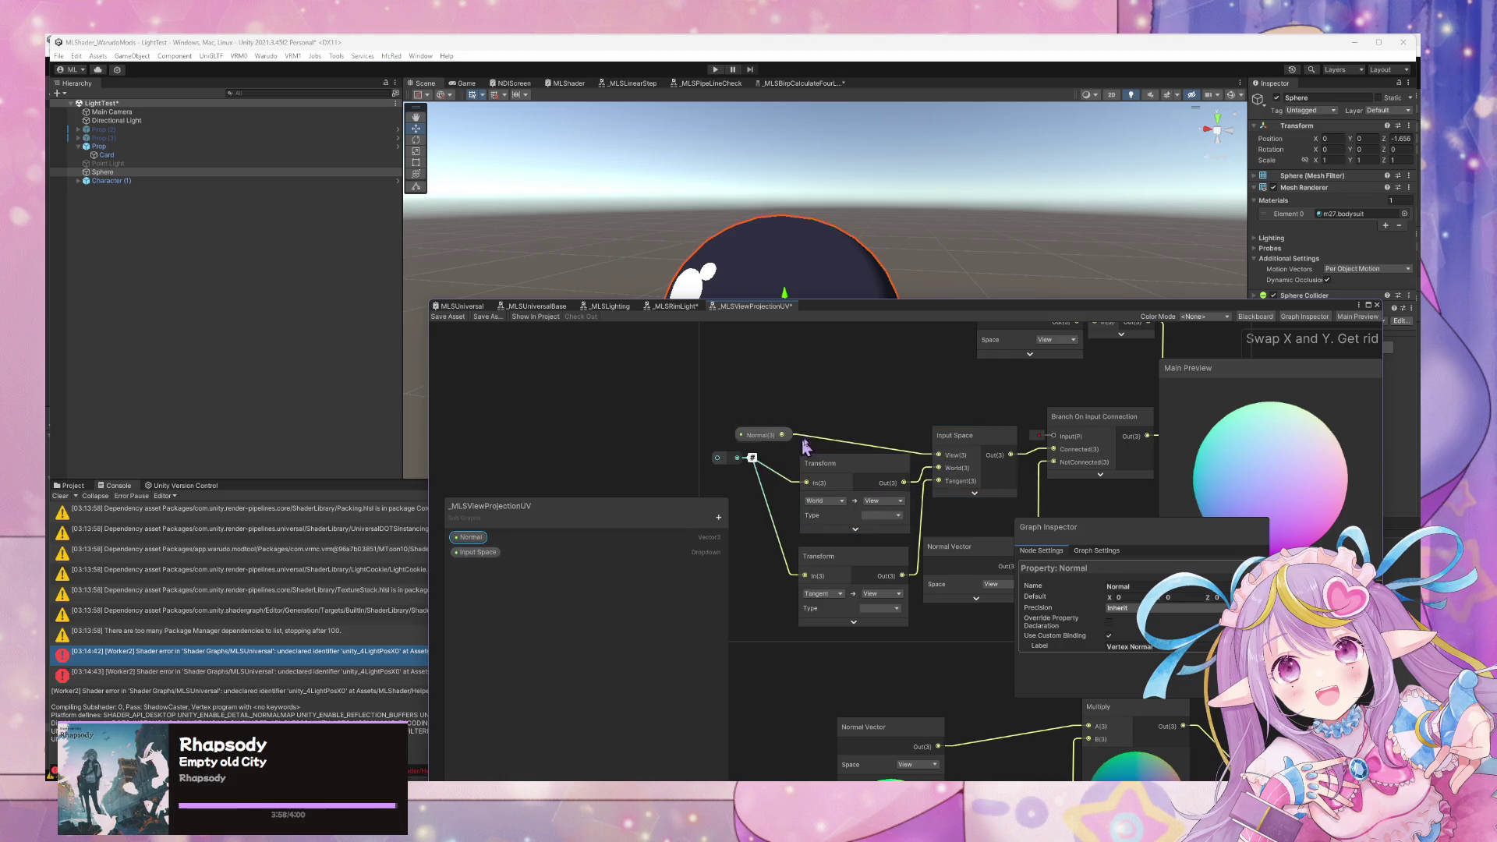
Run the Normal output straight into the Branch On Input Connection Input, deleting the extra redirect point.
left_click_drag(782, 435, 1053, 436)
double_click(845, 441)
left_click_drag(847, 440, 1057, 433)
mouse_move(779, 439)
left_mouse_down()
mouse_move(725, 438)
mouse_move(736, 461)
mouse_move(626, 426)
left_mouse_up()
left_click(719, 462)
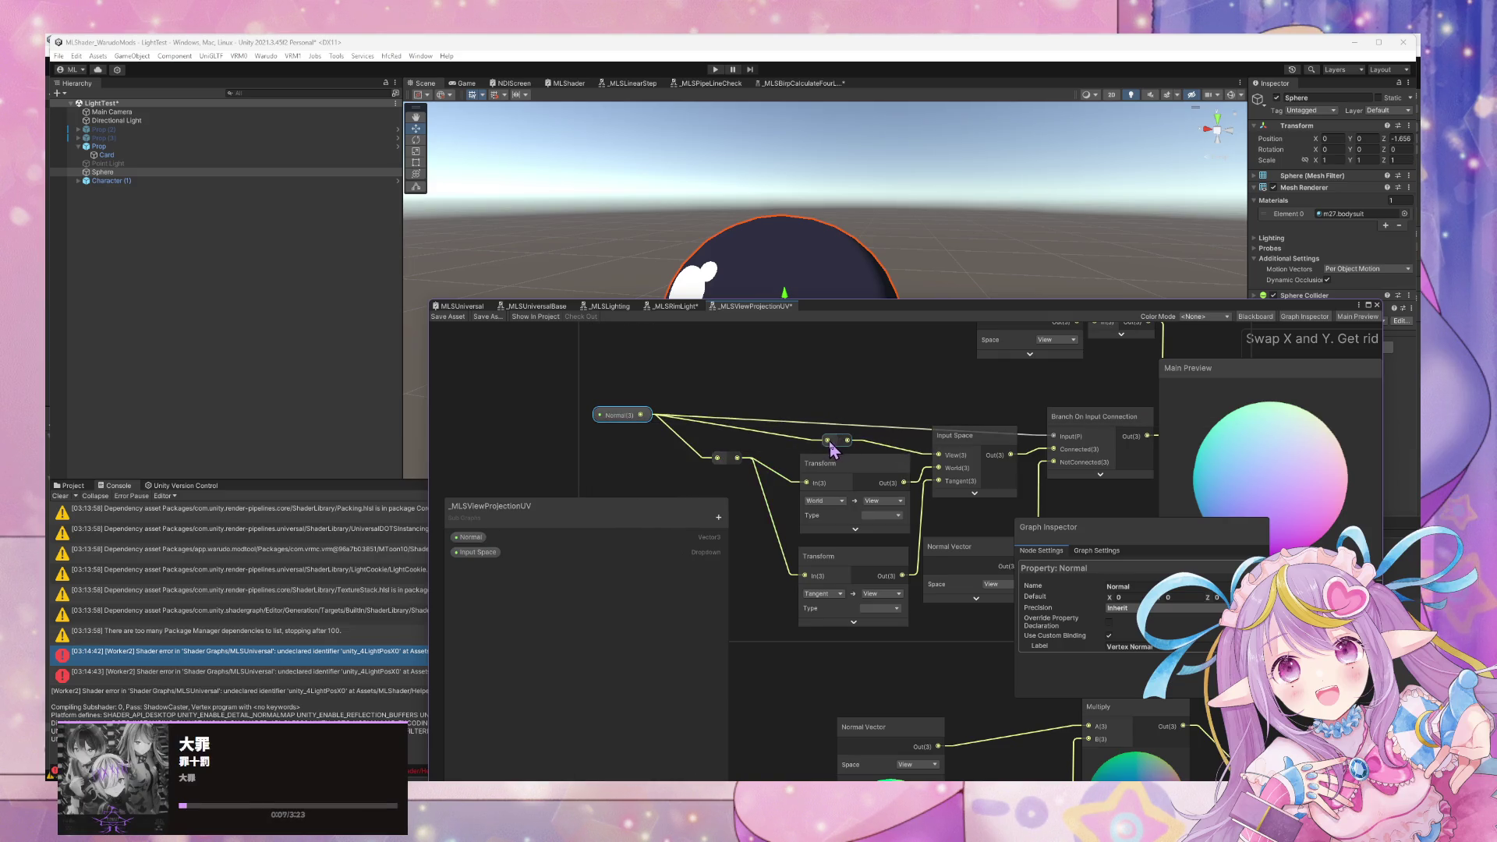
left_click(830, 442)
key("Delete")
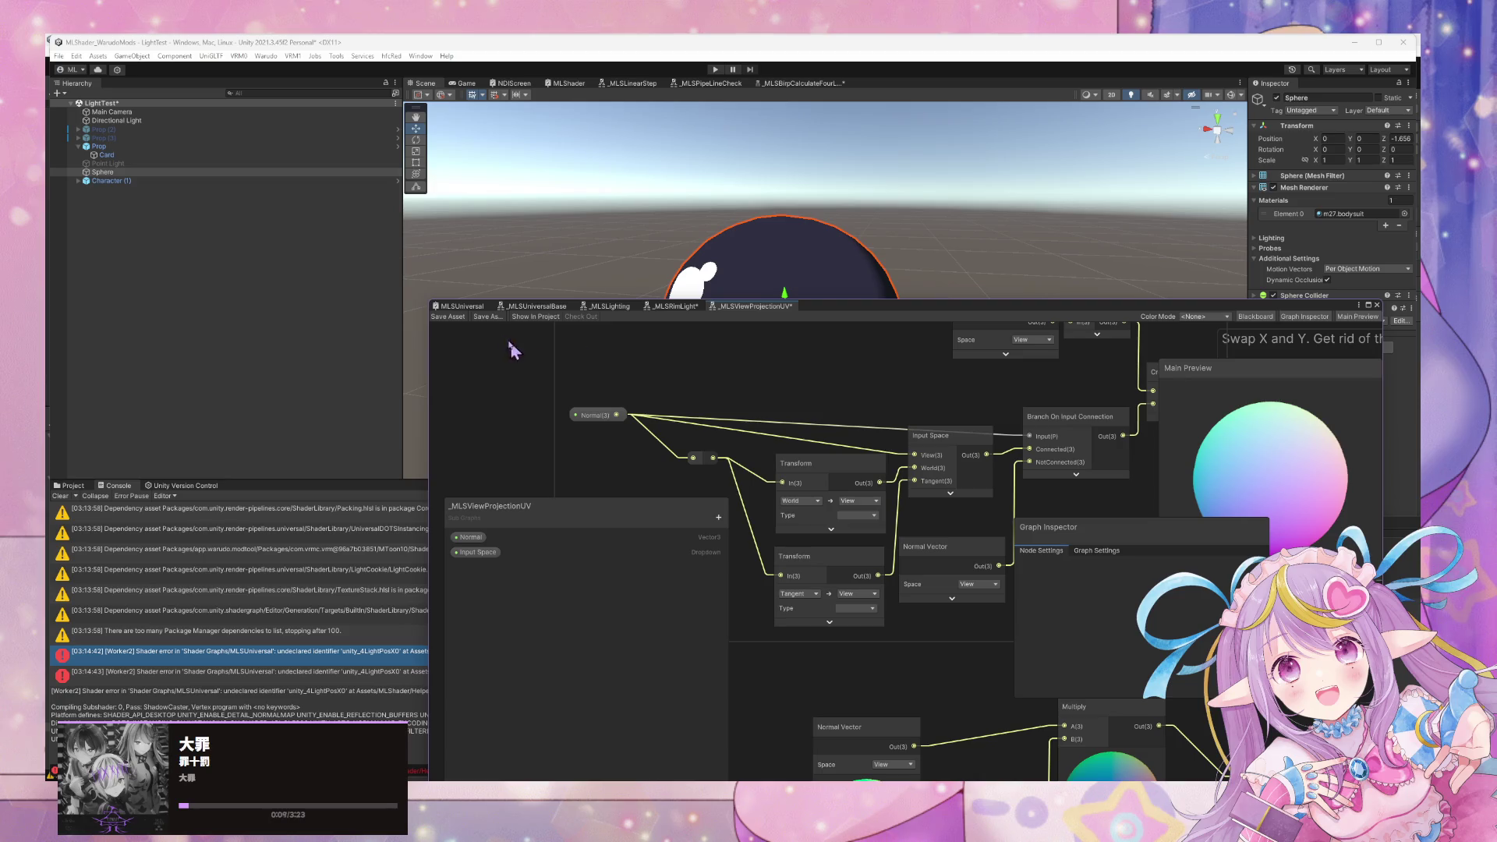
scroll(801, 396, "down", 5)
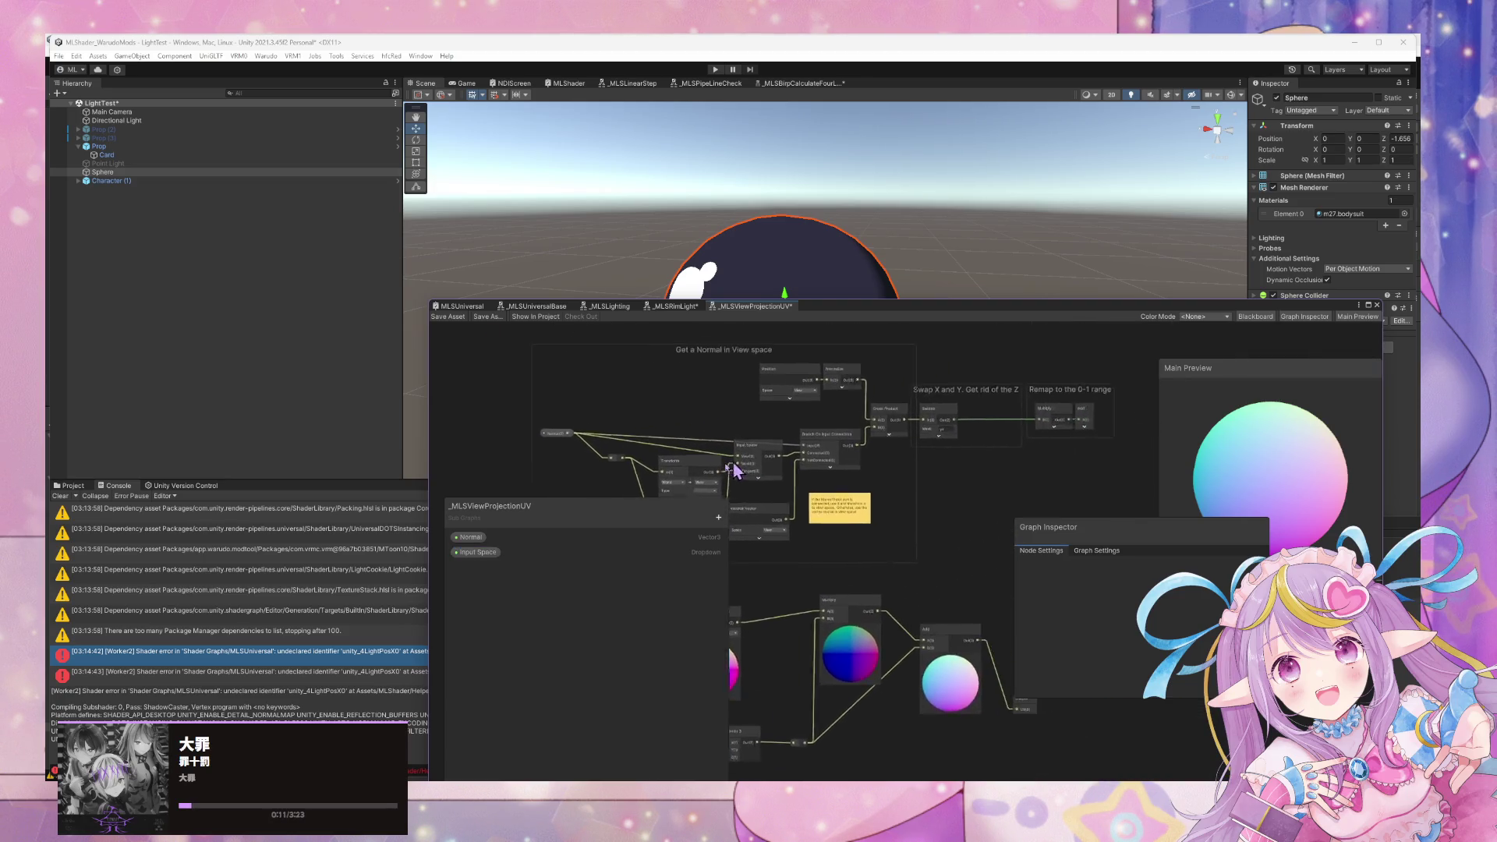
Delete the Transform, Normal Vector and Input Space nodes plus the leftover reroute on the Normal wire.
left_click_drag(871, 506, 1055, 501)
scroll(1056, 501, "down", 2)
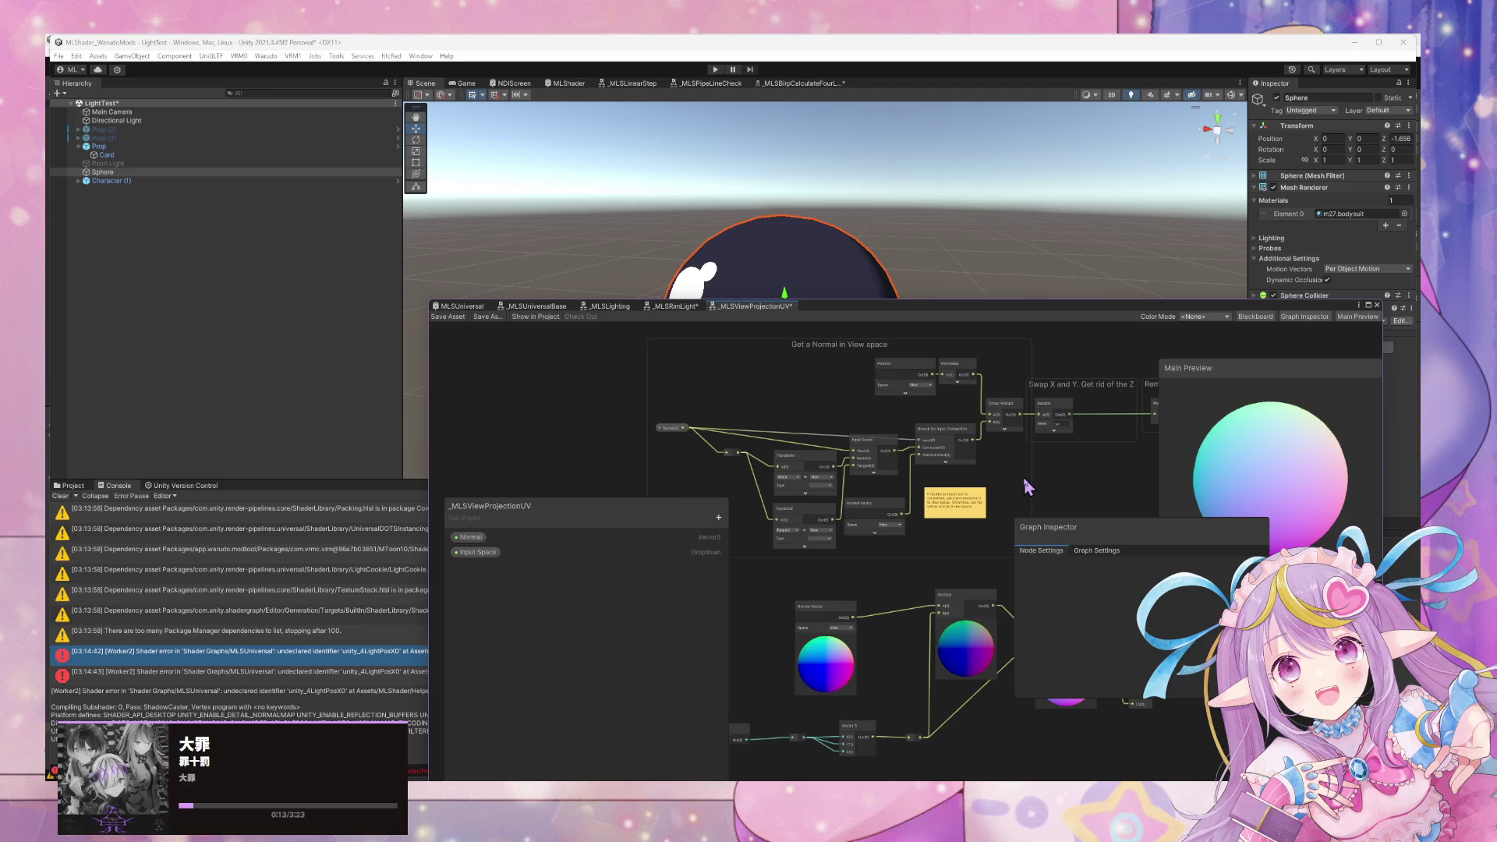
scroll(1025, 485, "up", 2)
scroll(978, 471, "up", 3)
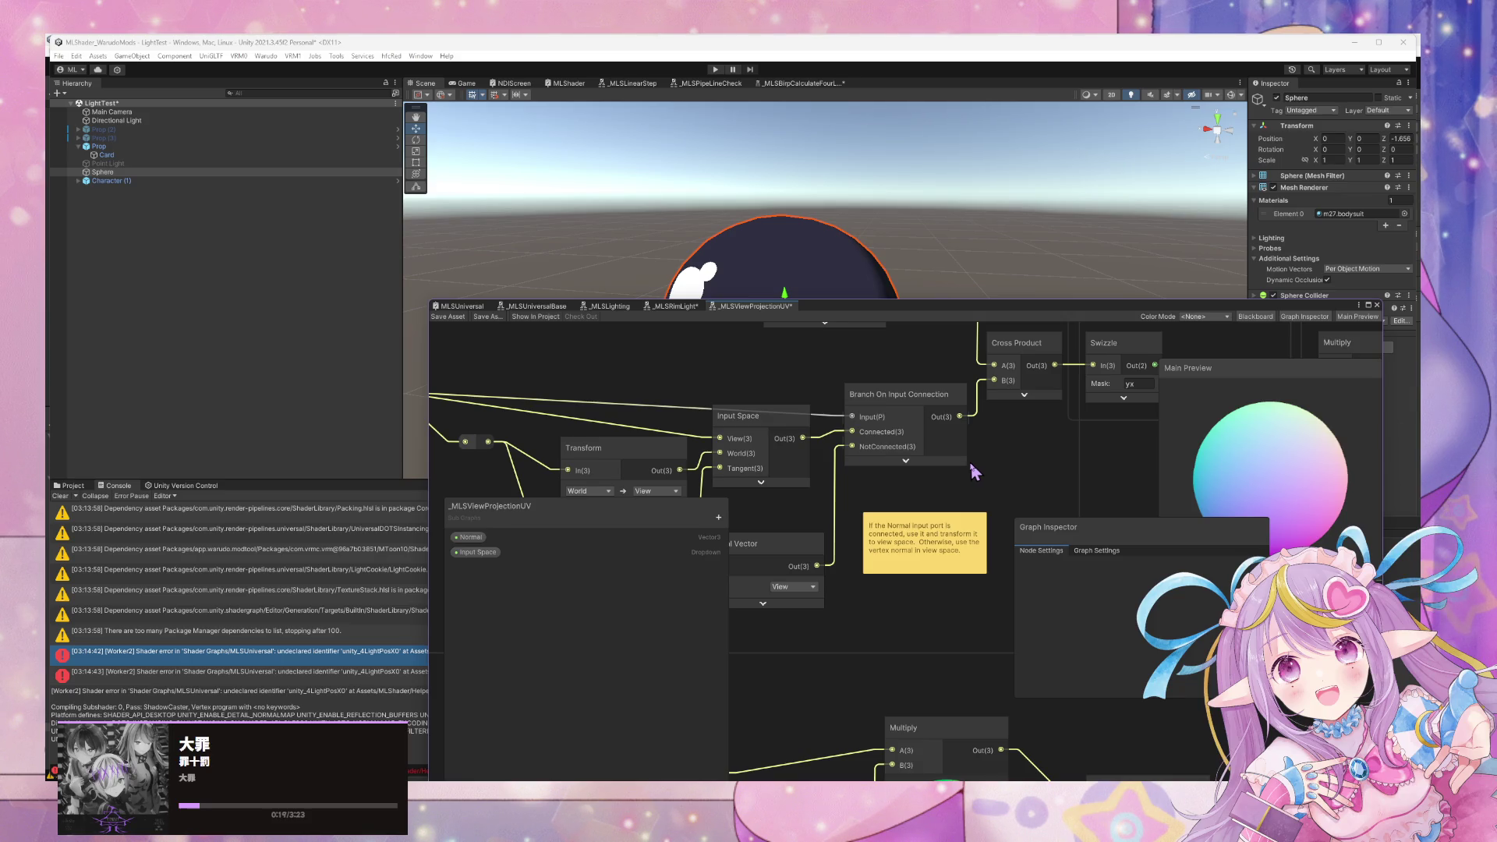
scroll(970, 462, "down", 4)
left_click_drag(938, 569, 812, 468)
key("Delete")
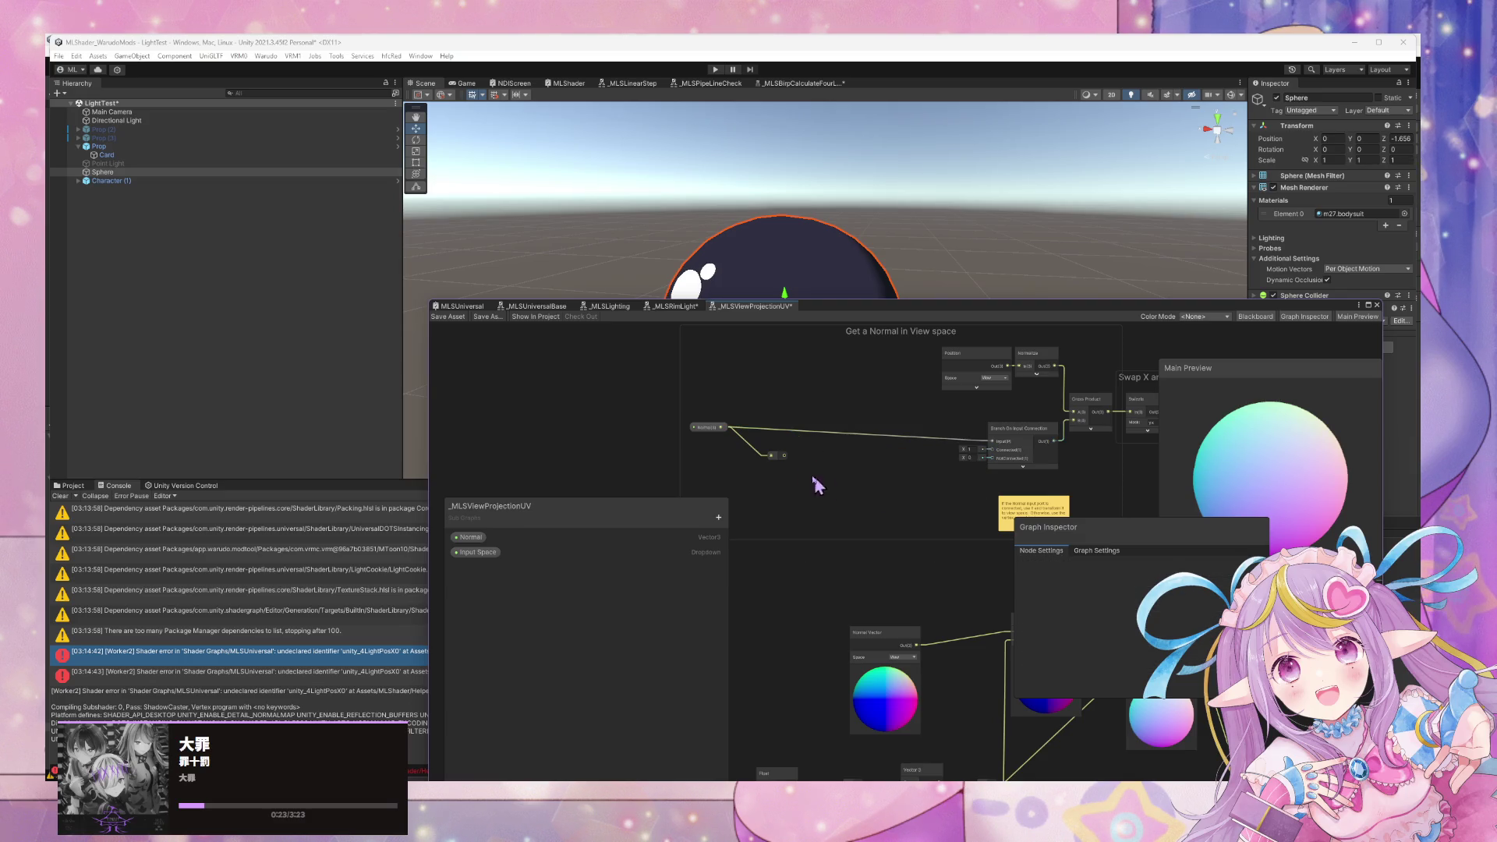
key("Delete")
Connect Normal to Cross Product B and delete the Branch On Input Connection node.
left_click_drag(965, 454, 912, 482)
left_click_drag(668, 454, 1021, 448)
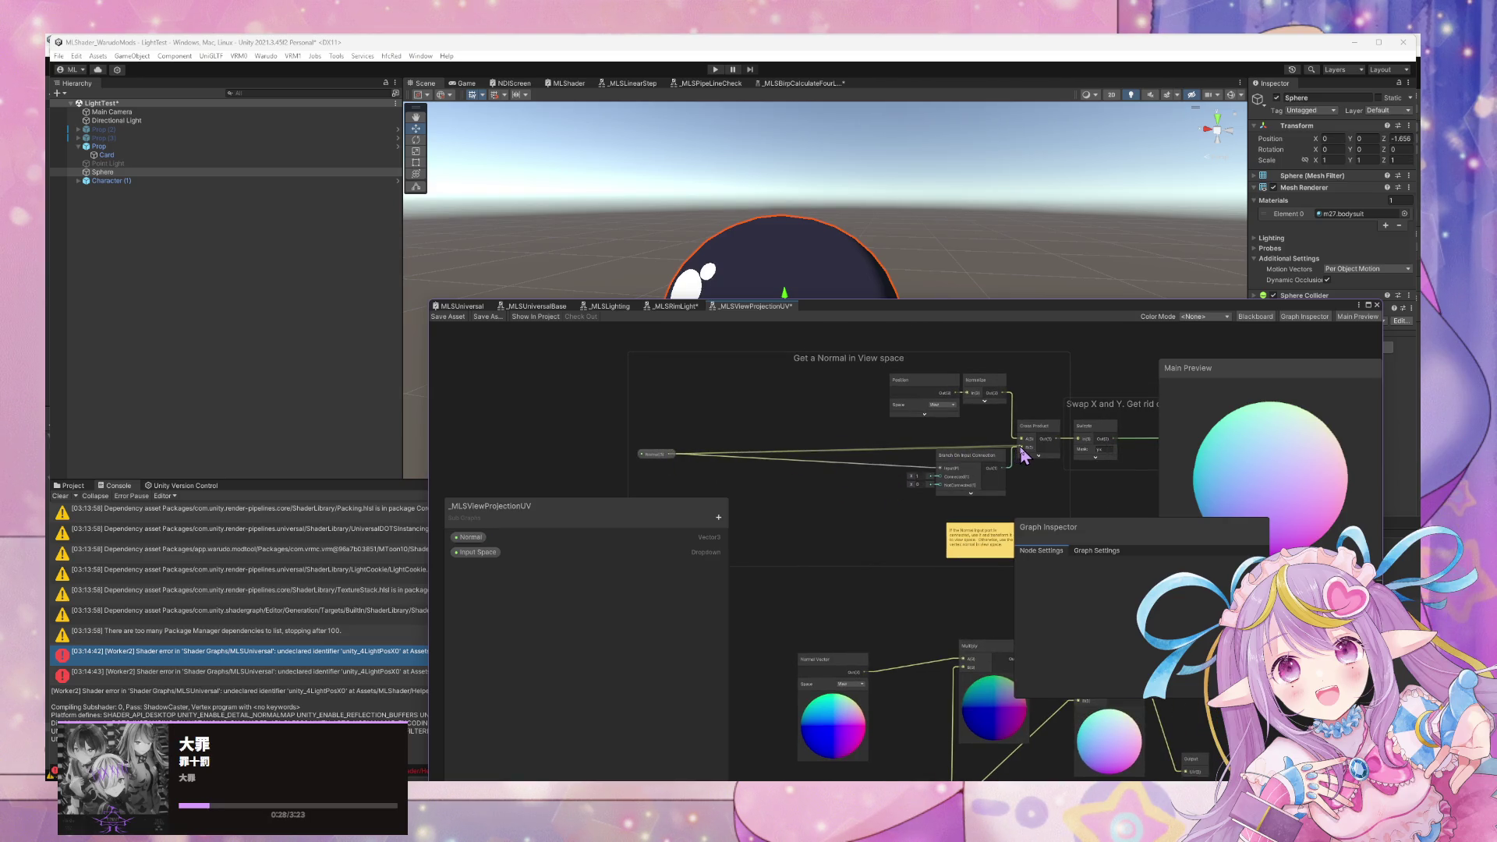
left_click(1002, 463)
key("Delete")
left_click_drag(635, 451, 869, 454)
Shift the selected Swap and Remap groups to the right.
scroll(835, 460, "down", 2)
scroll(858, 456, "up", 2)
scroll(857, 456, "down", 2)
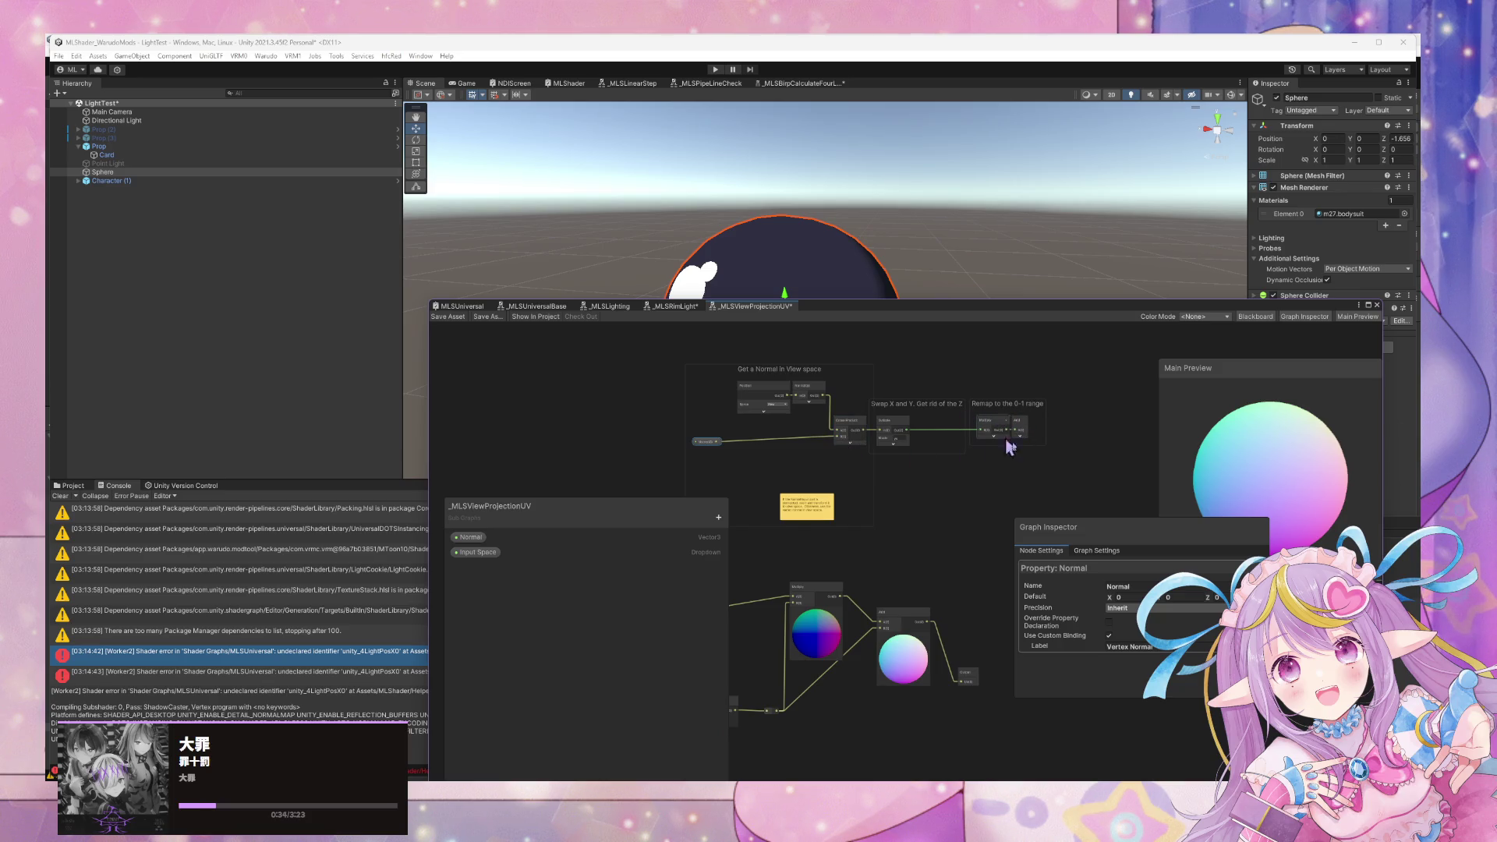
left_click_drag(921, 399, 940, 412)
key("f")
left_click(979, 455)
Toggle the Add and Multiply node previews, then look over the sample's Remap group.
left_click(966, 414)
scroll(986, 436, "up", 6)
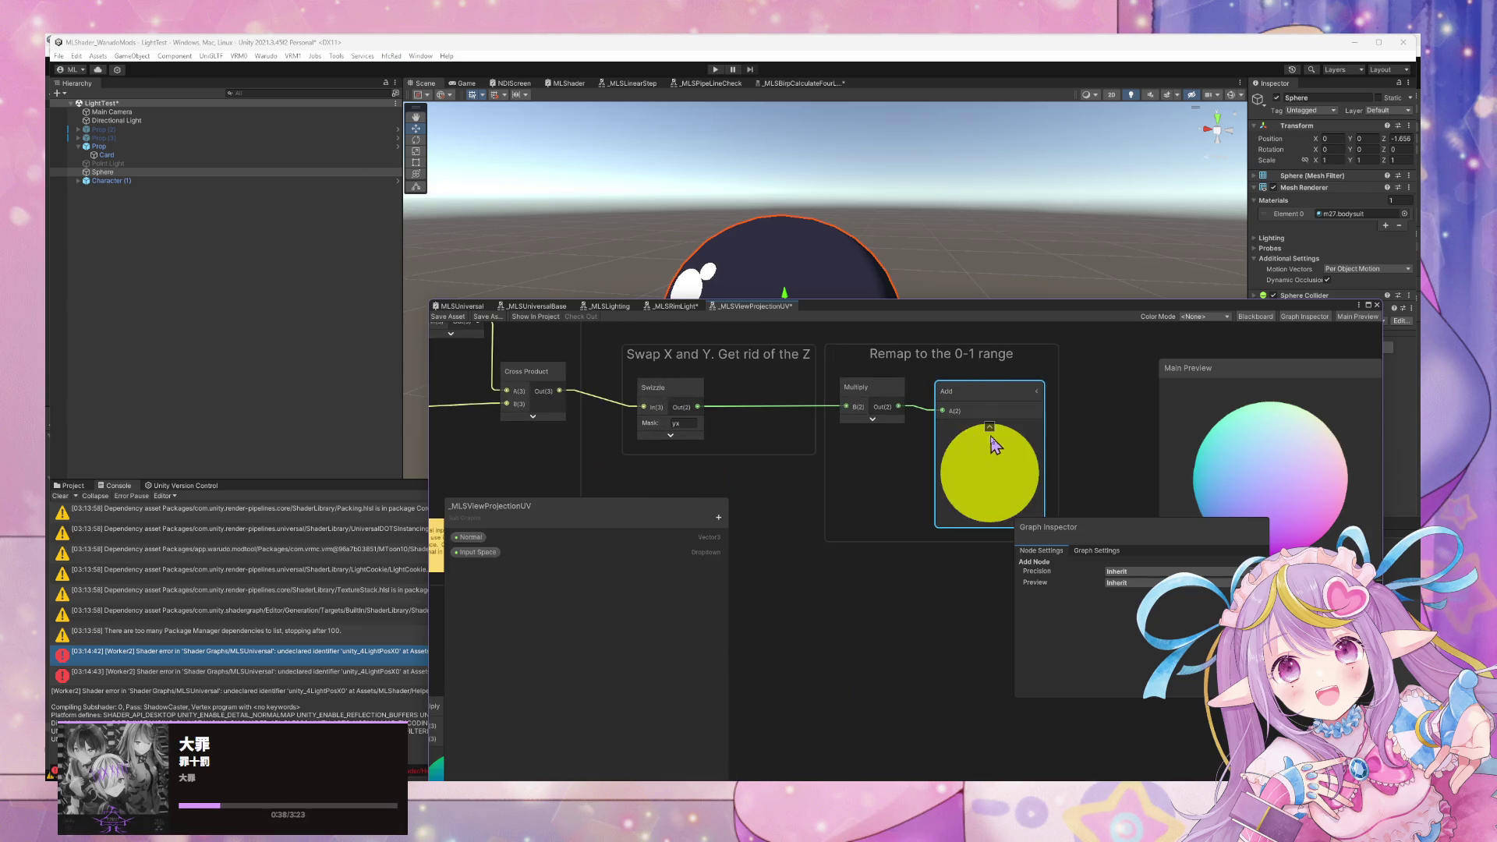
left_click(989, 426)
left_click(871, 420)
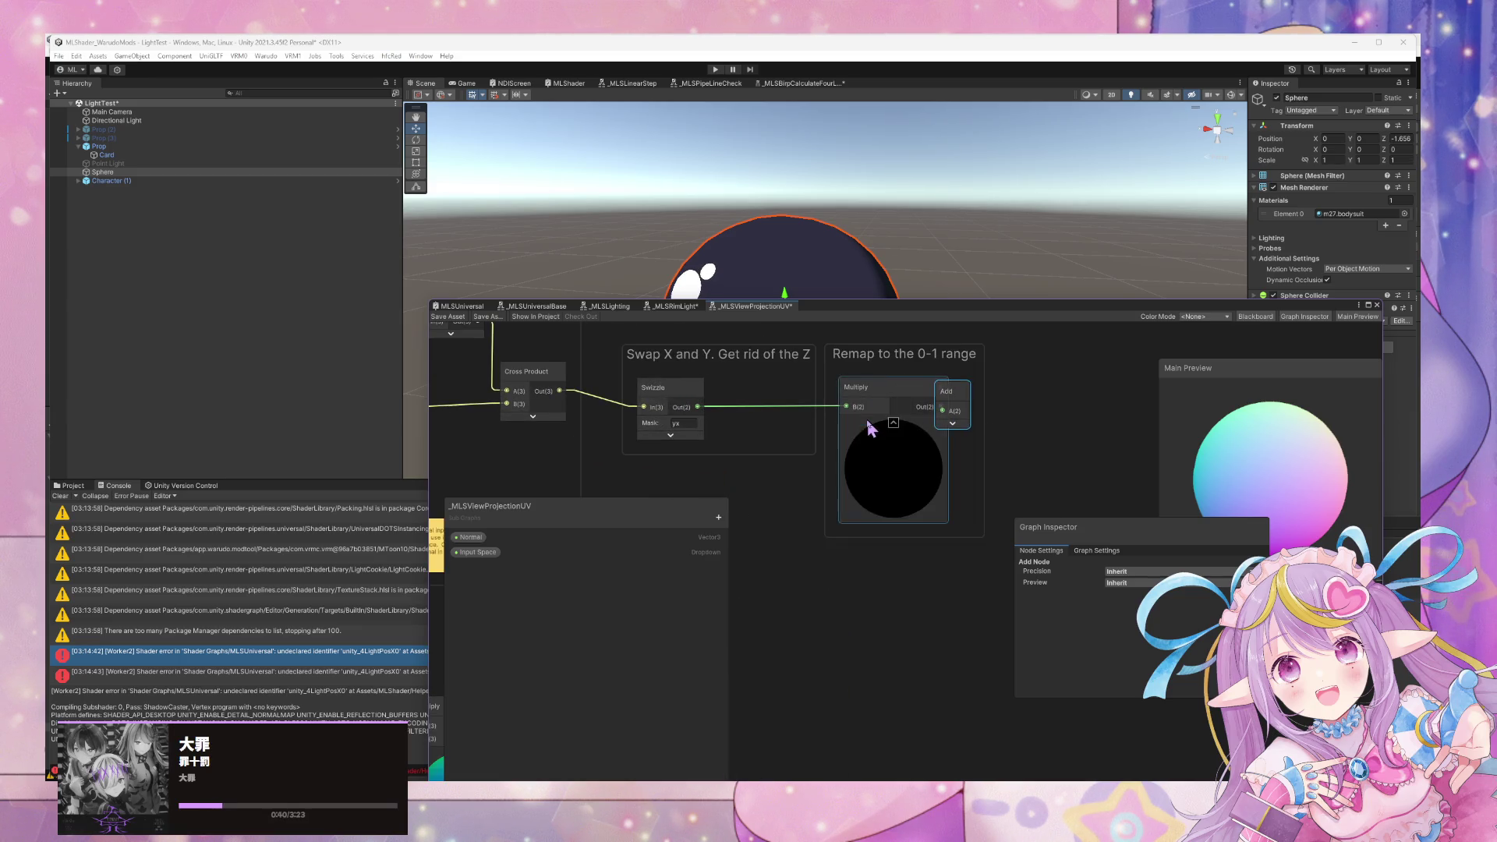
left_click(893, 425)
left_click(952, 423)
scroll(872, 545, "down", 5)
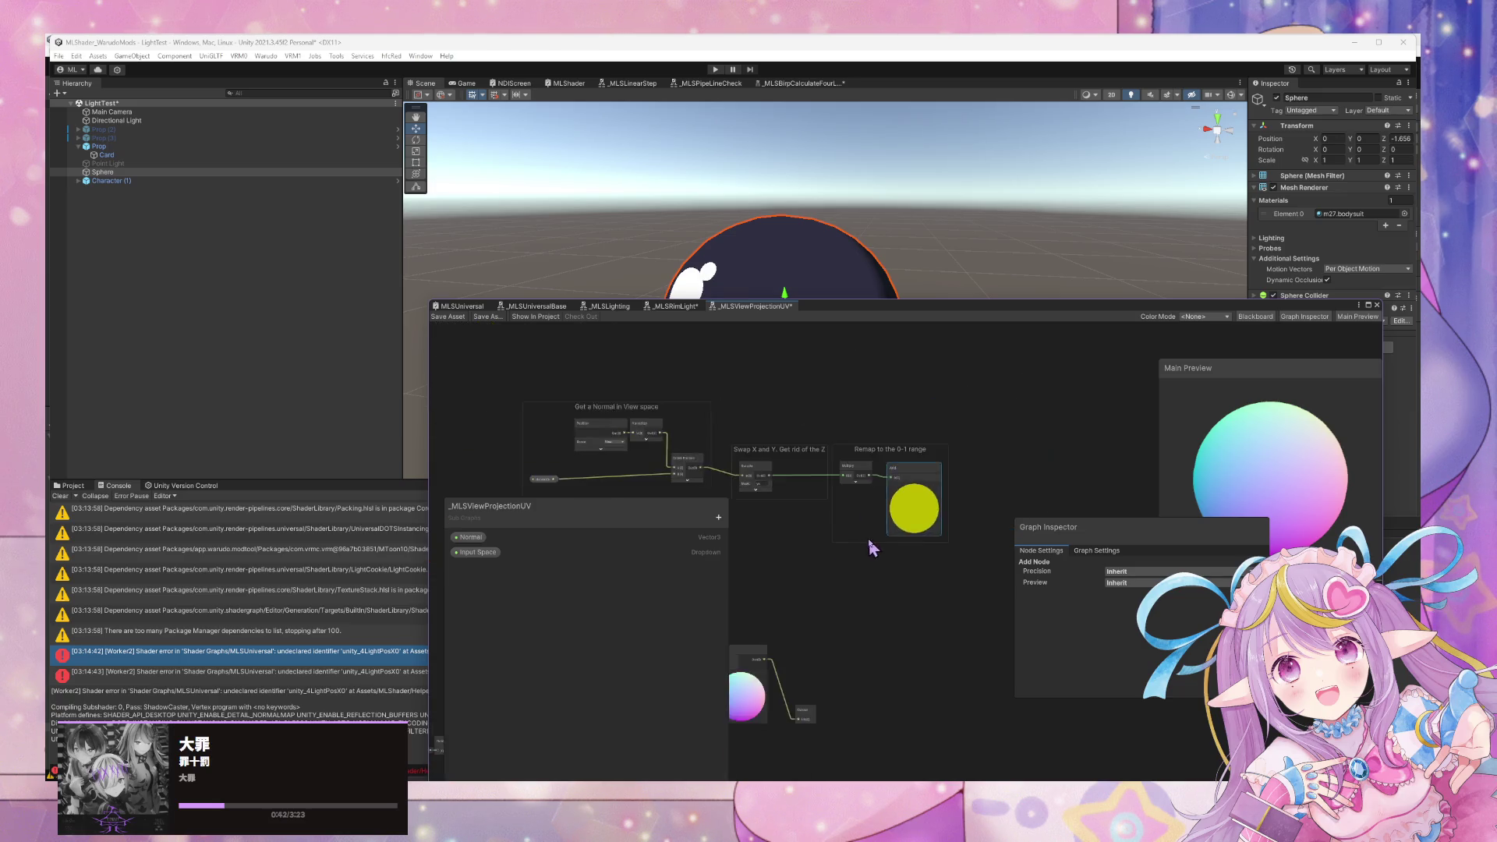
left_click_drag(872, 544, 1057, 436)
scroll(1039, 450, "up", 2)
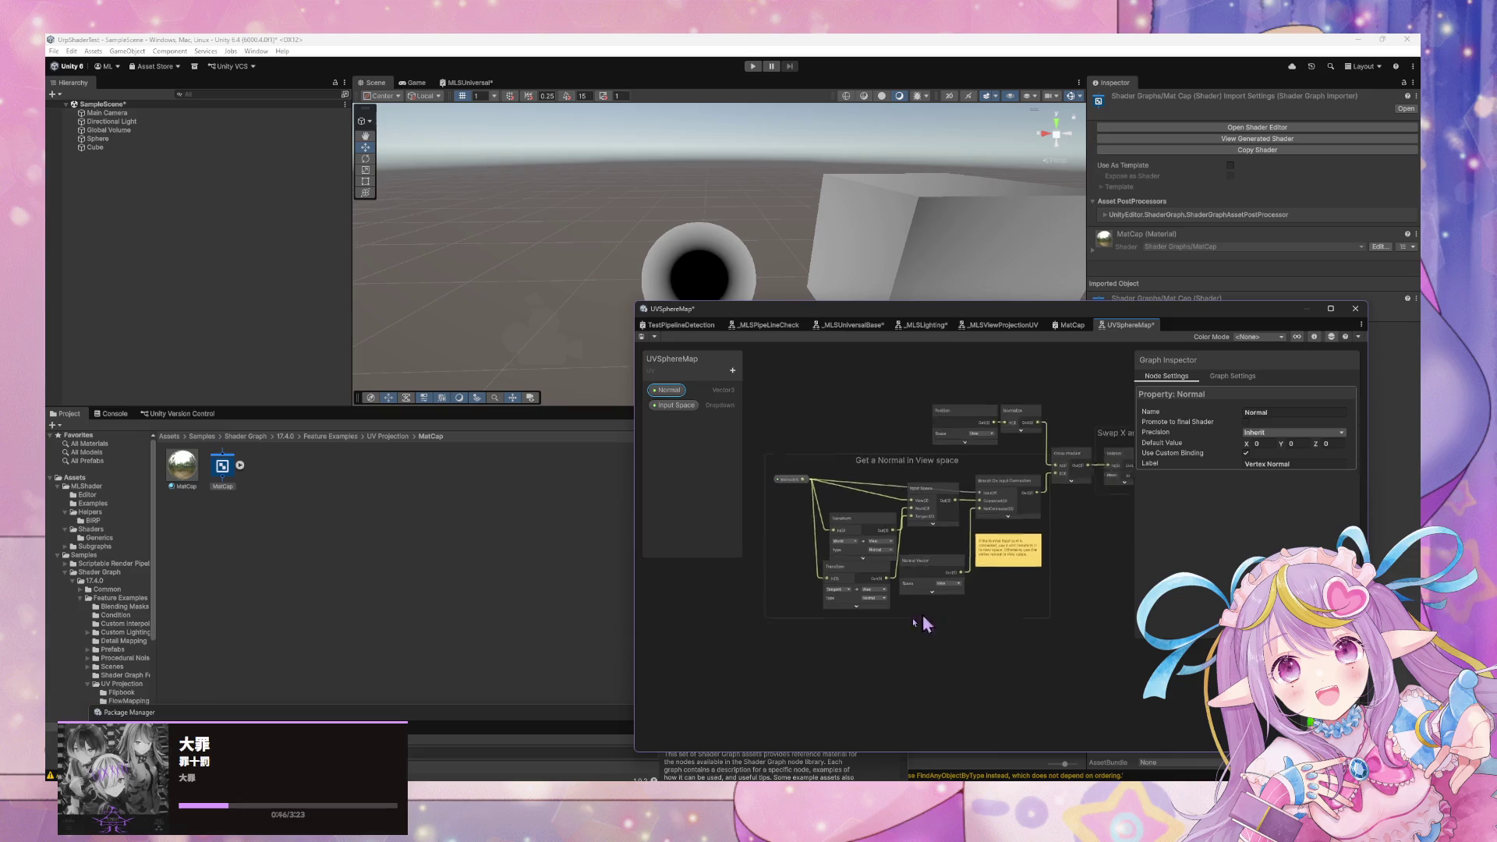
left_click_drag(924, 623, 756, 607)
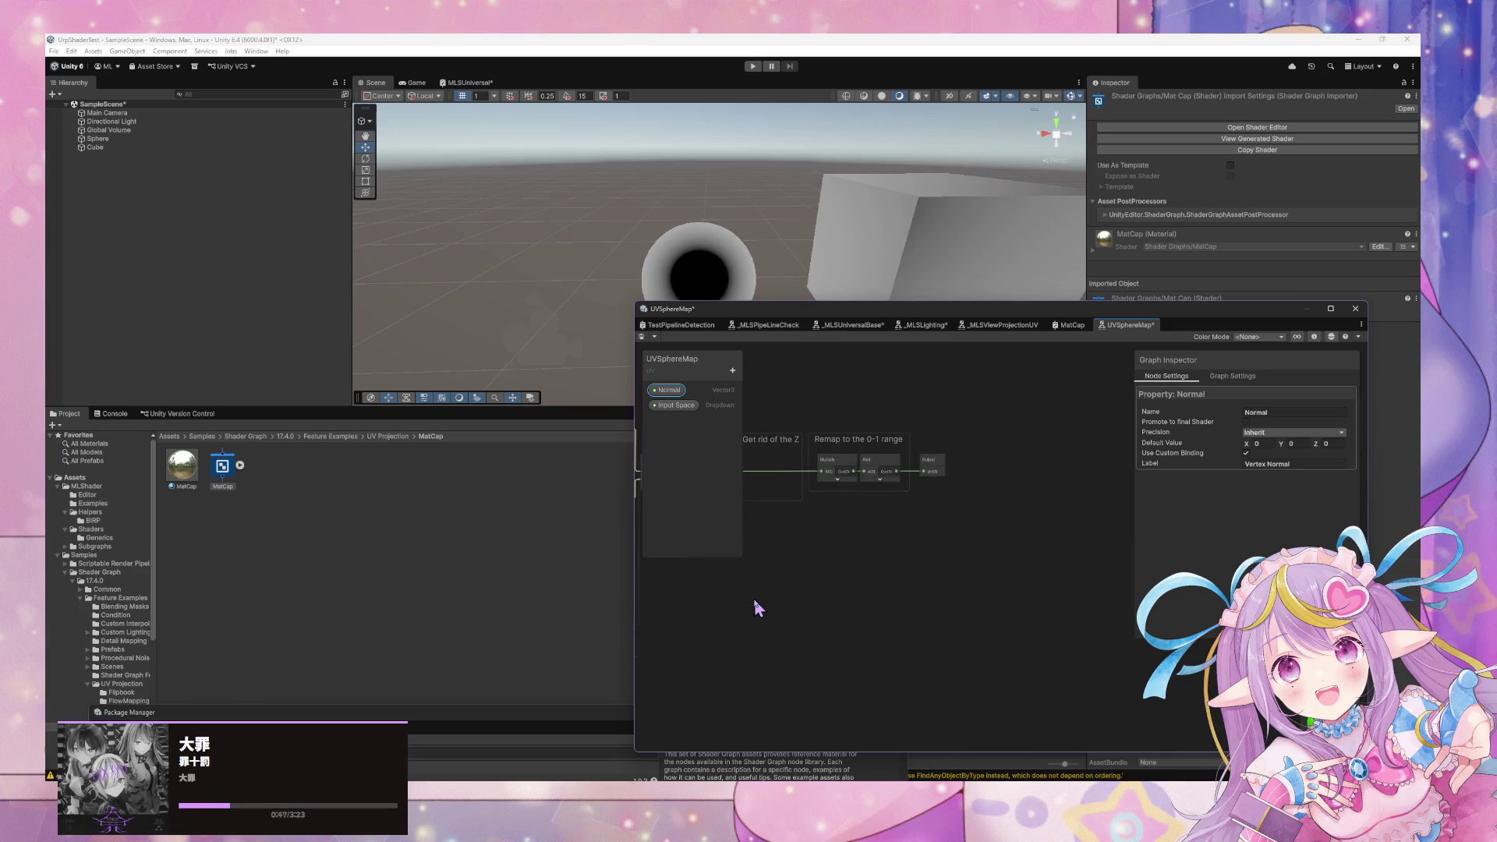
Switch back to the MLShader_WarudoMods editor and undo to restore the Add node after Multiply.
scroll(940, 520, "up", 2)
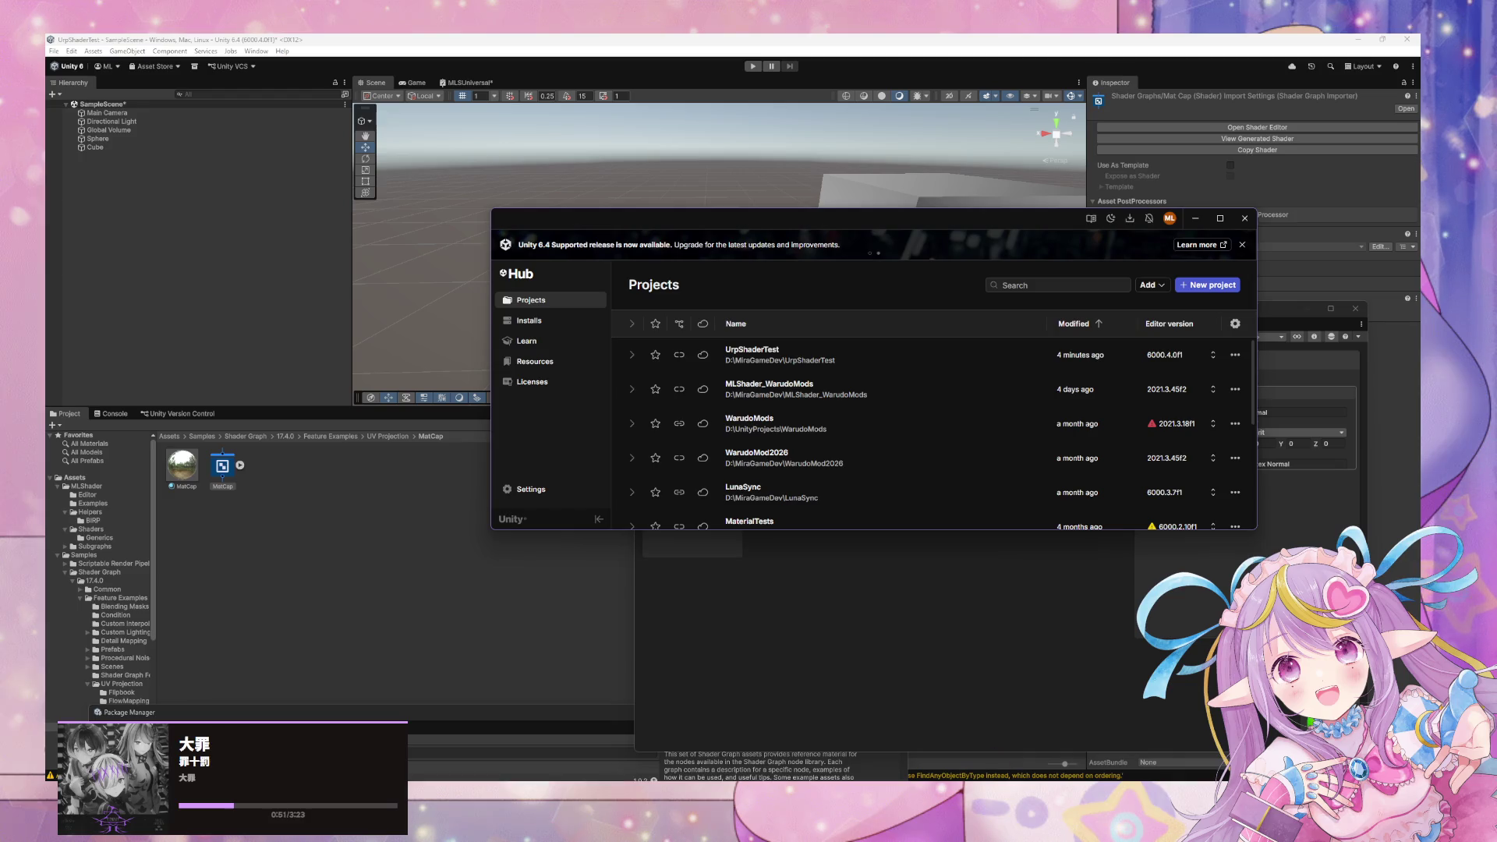
key("alt+Tab")
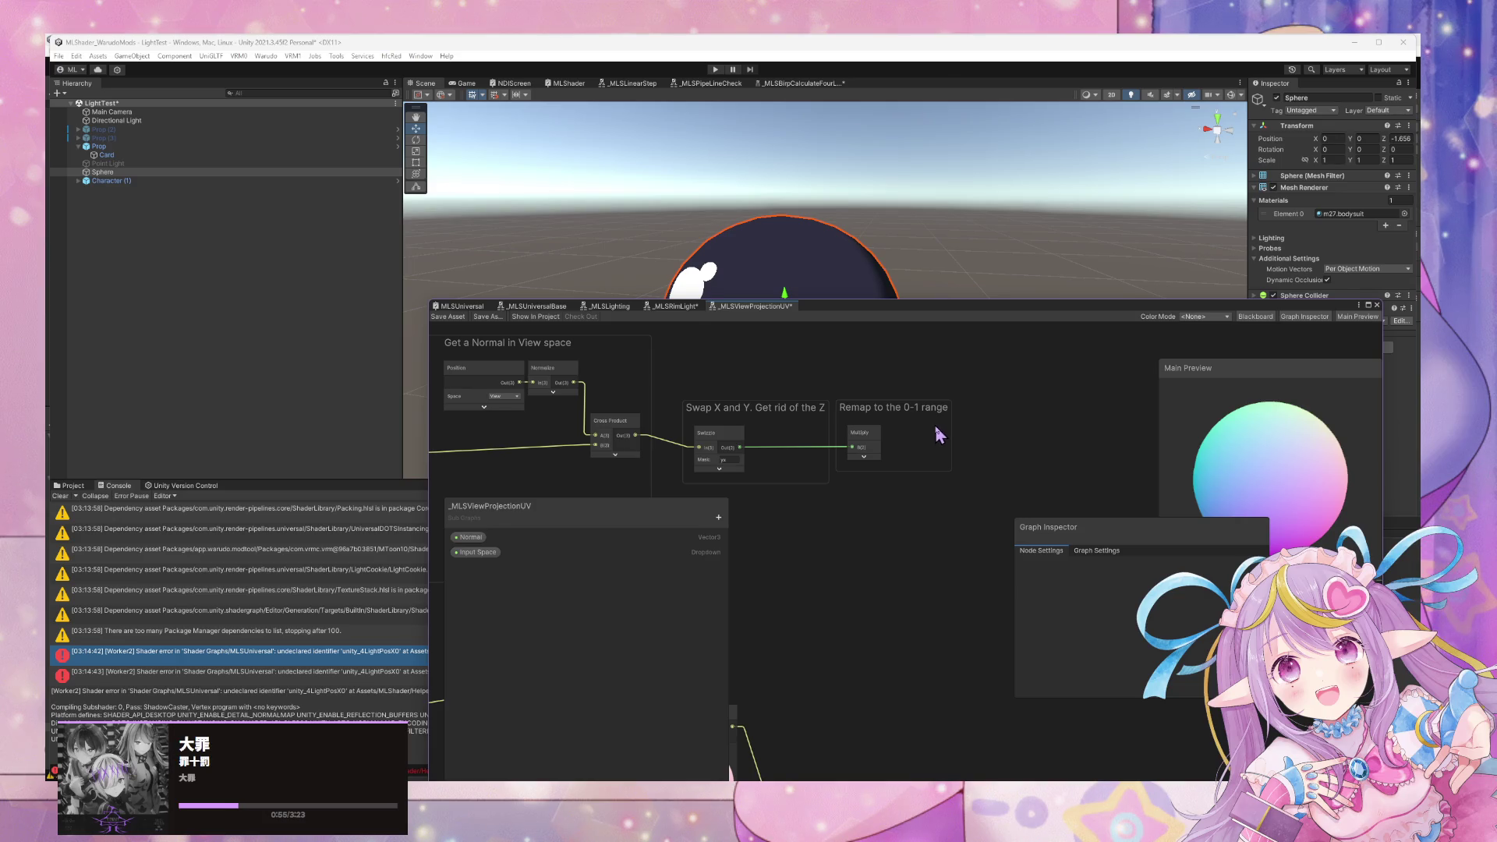
key("ctrl+z")
Show the Add node's unused ports, nudge Multiply left, and connect Add to the subgraph output.
left_click(996, 436)
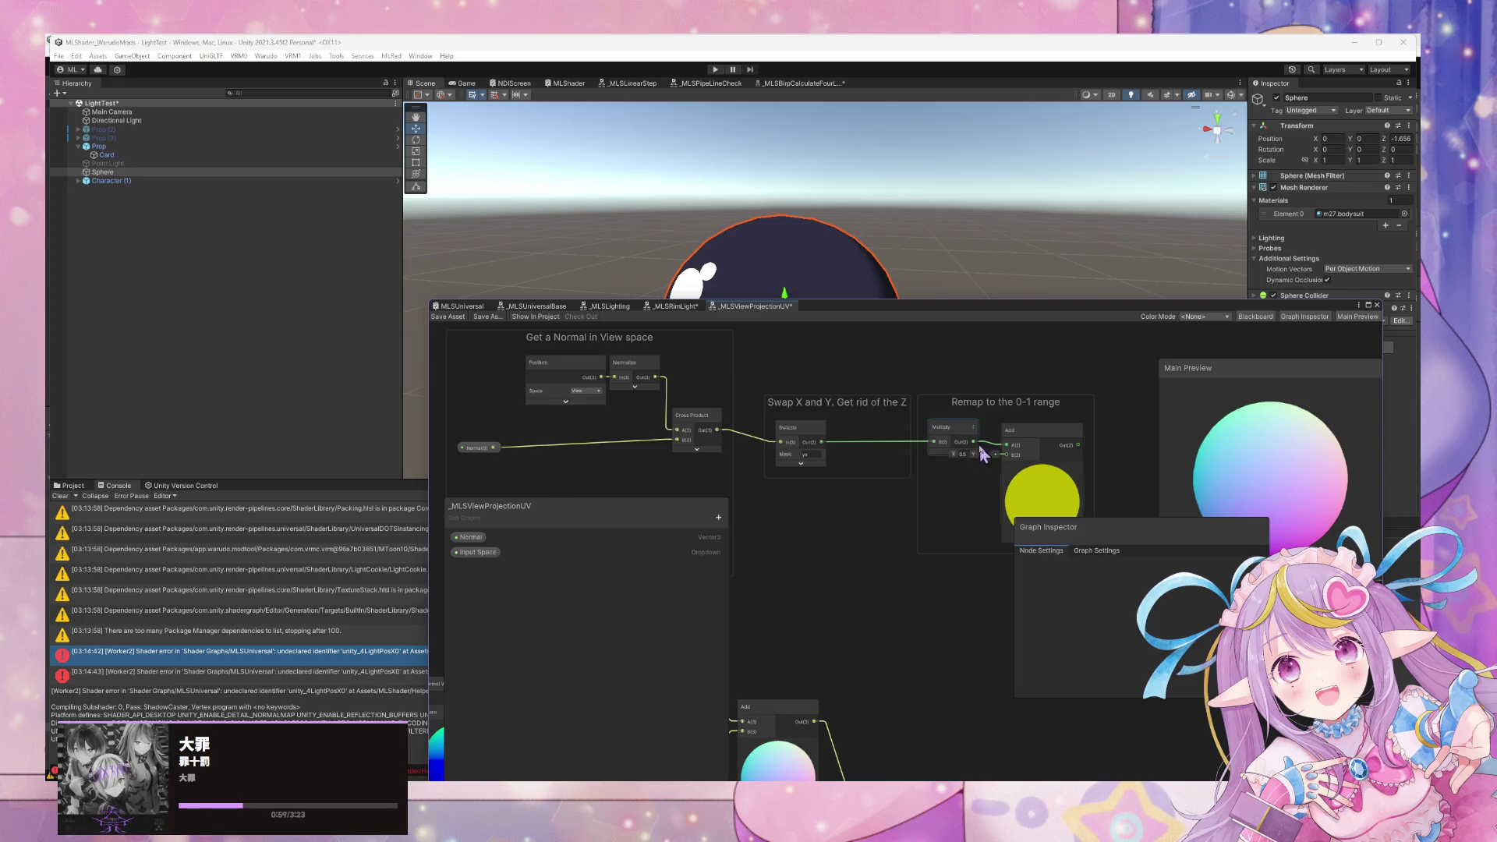
left_click(927, 435)
left_click_drag(930, 438, 911, 436)
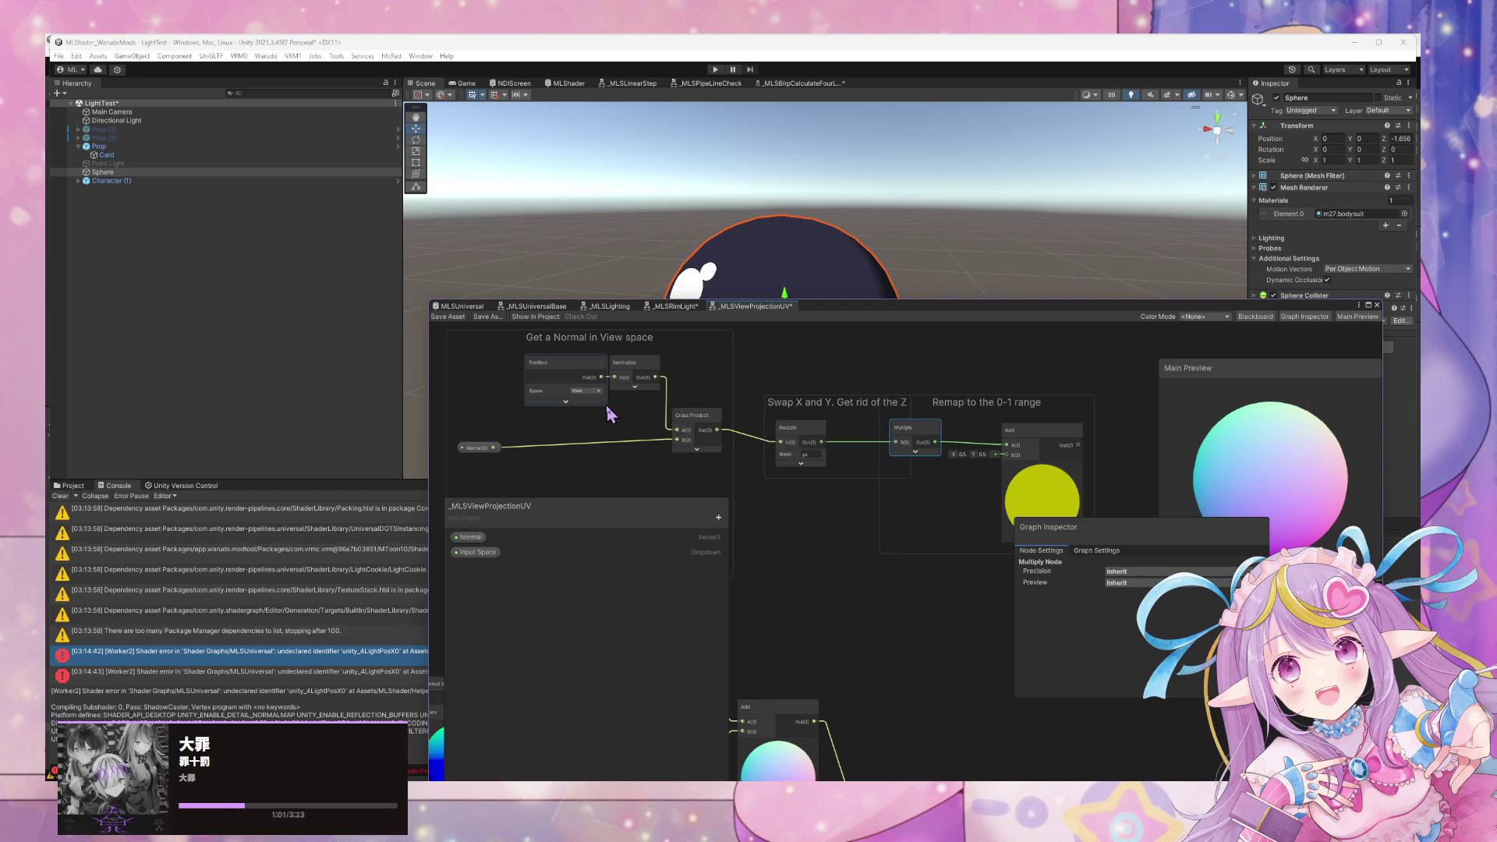
scroll(609, 414, "down", 3)
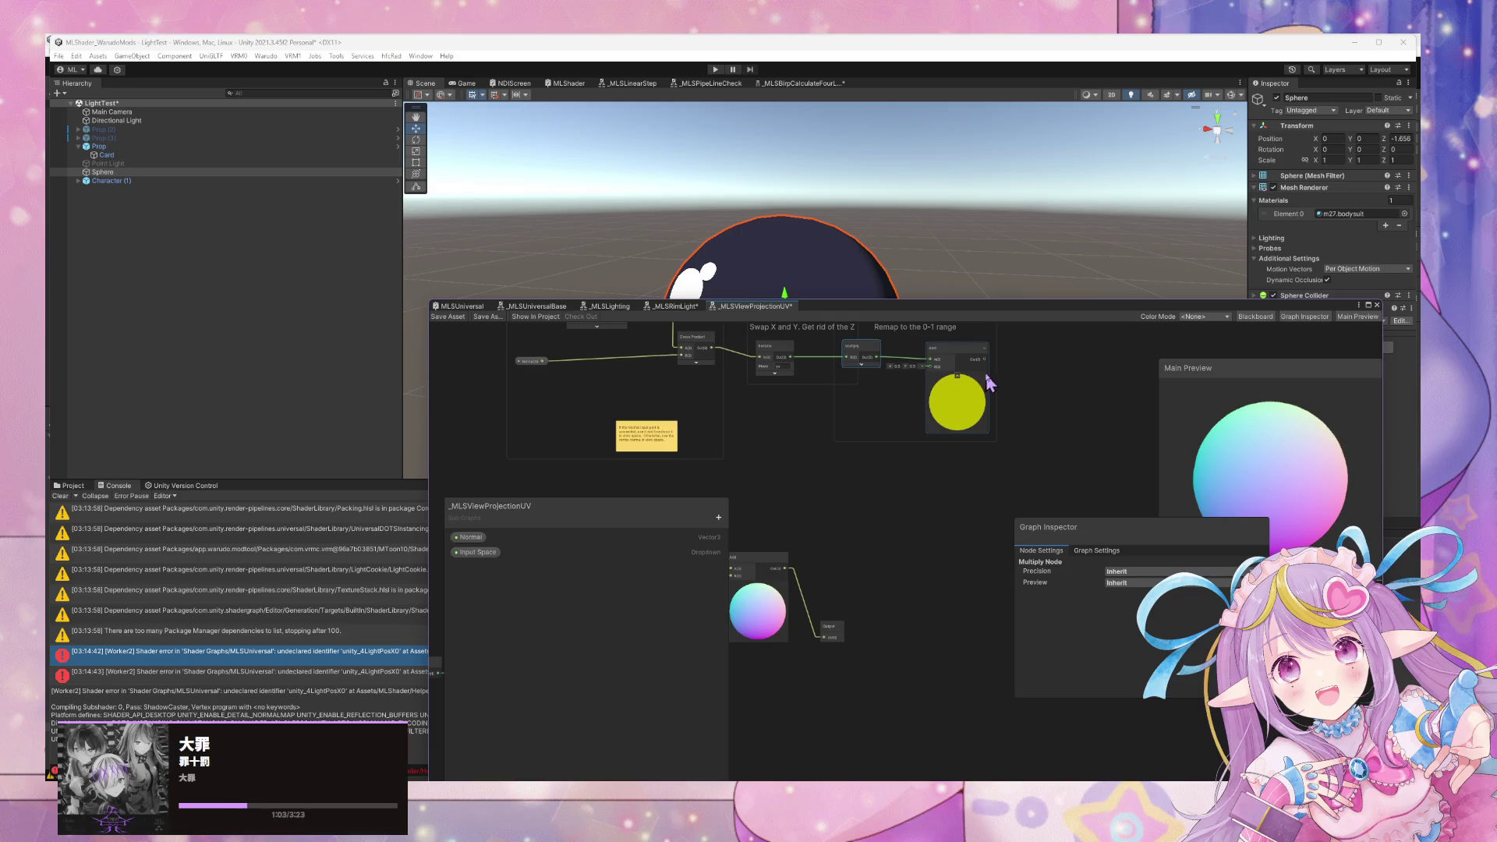
left_click_drag(831, 638, 827, 640)
Nudge the Position node left and check its preview within the Normal in View space group.
scroll(935, 592, "up", 2)
scroll(930, 647, "up", 1)
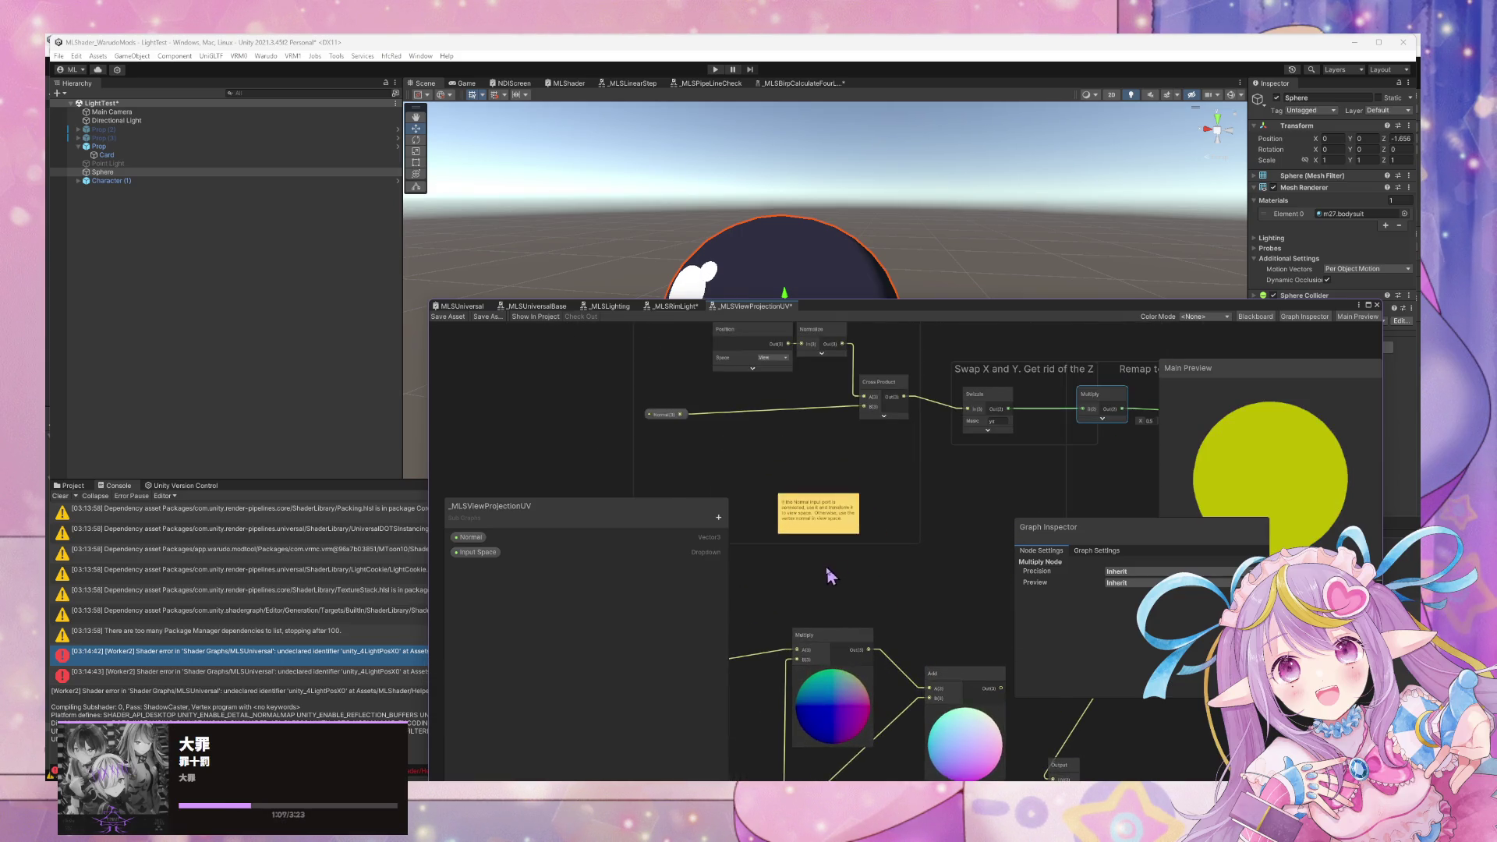
scroll(903, 522, "down", 2)
scroll(917, 538, "down", 1)
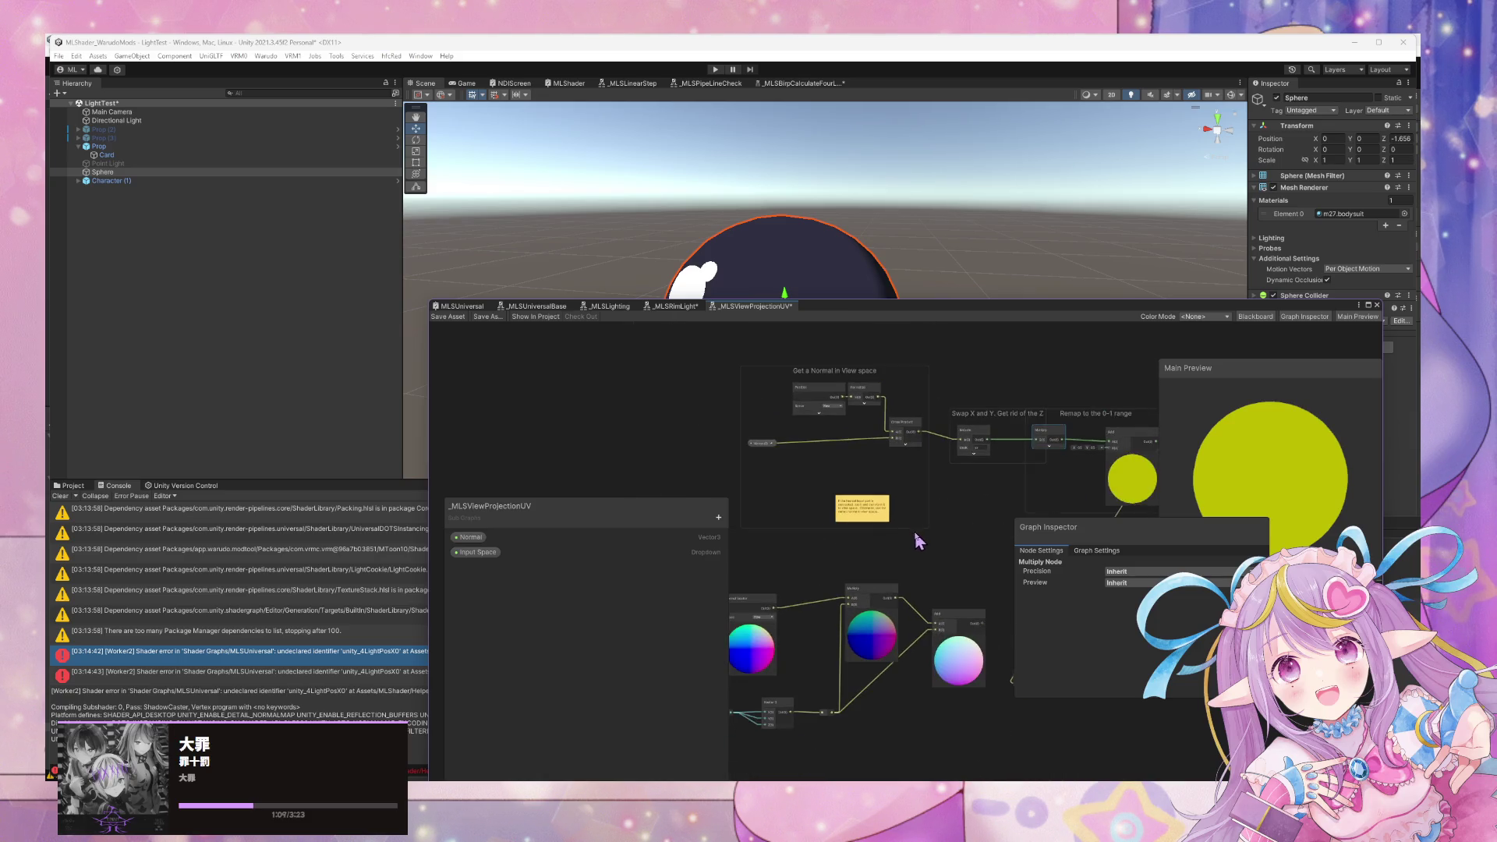
left_click(857, 379)
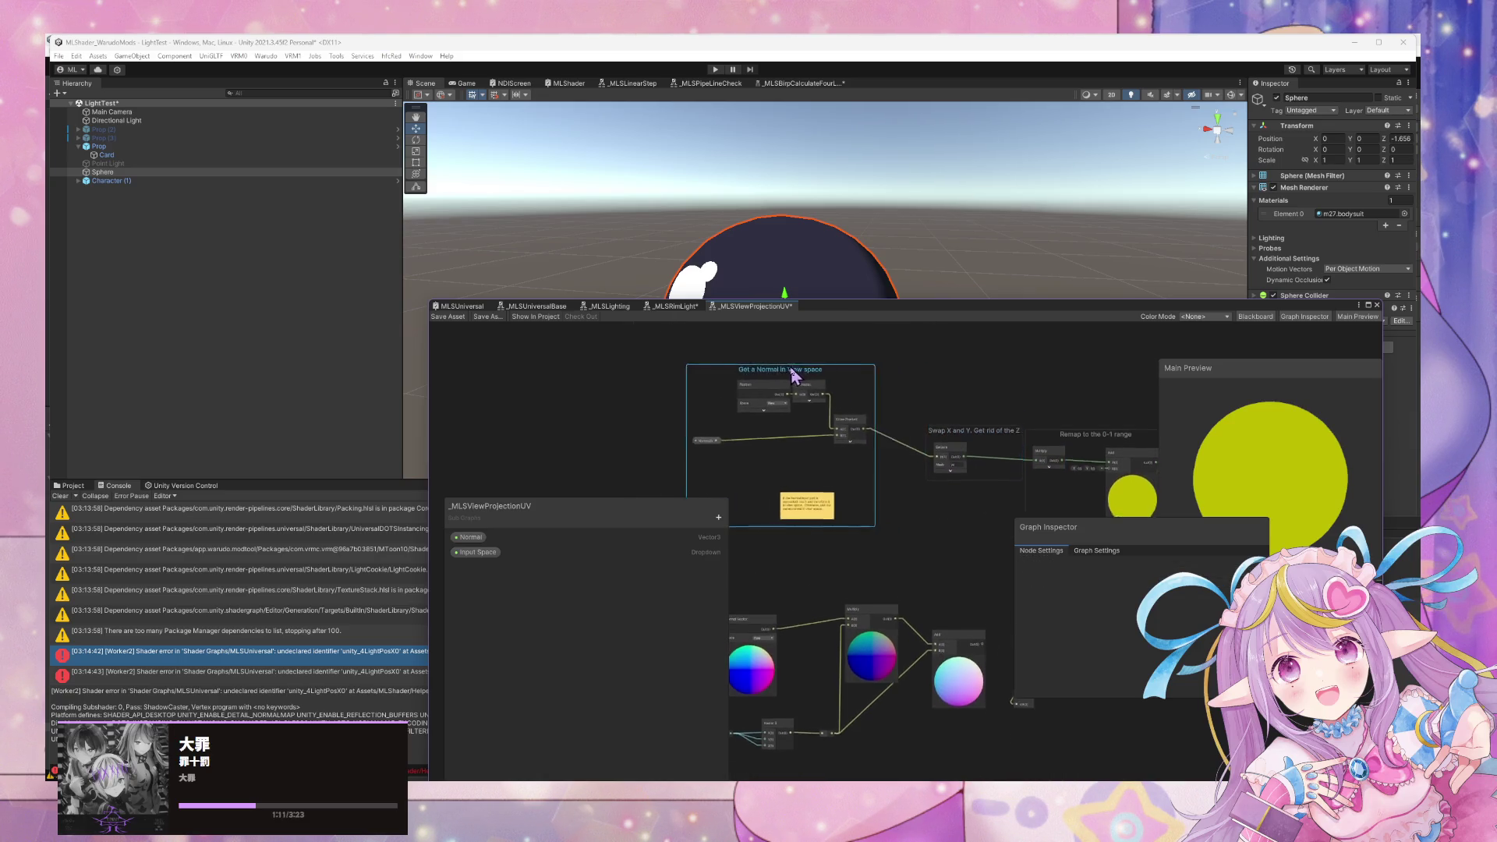
scroll(853, 401, "up", 3)
left_click_drag(860, 406, 922, 346)
left_click_drag(774, 421, 738, 421)
left_click(716, 452)
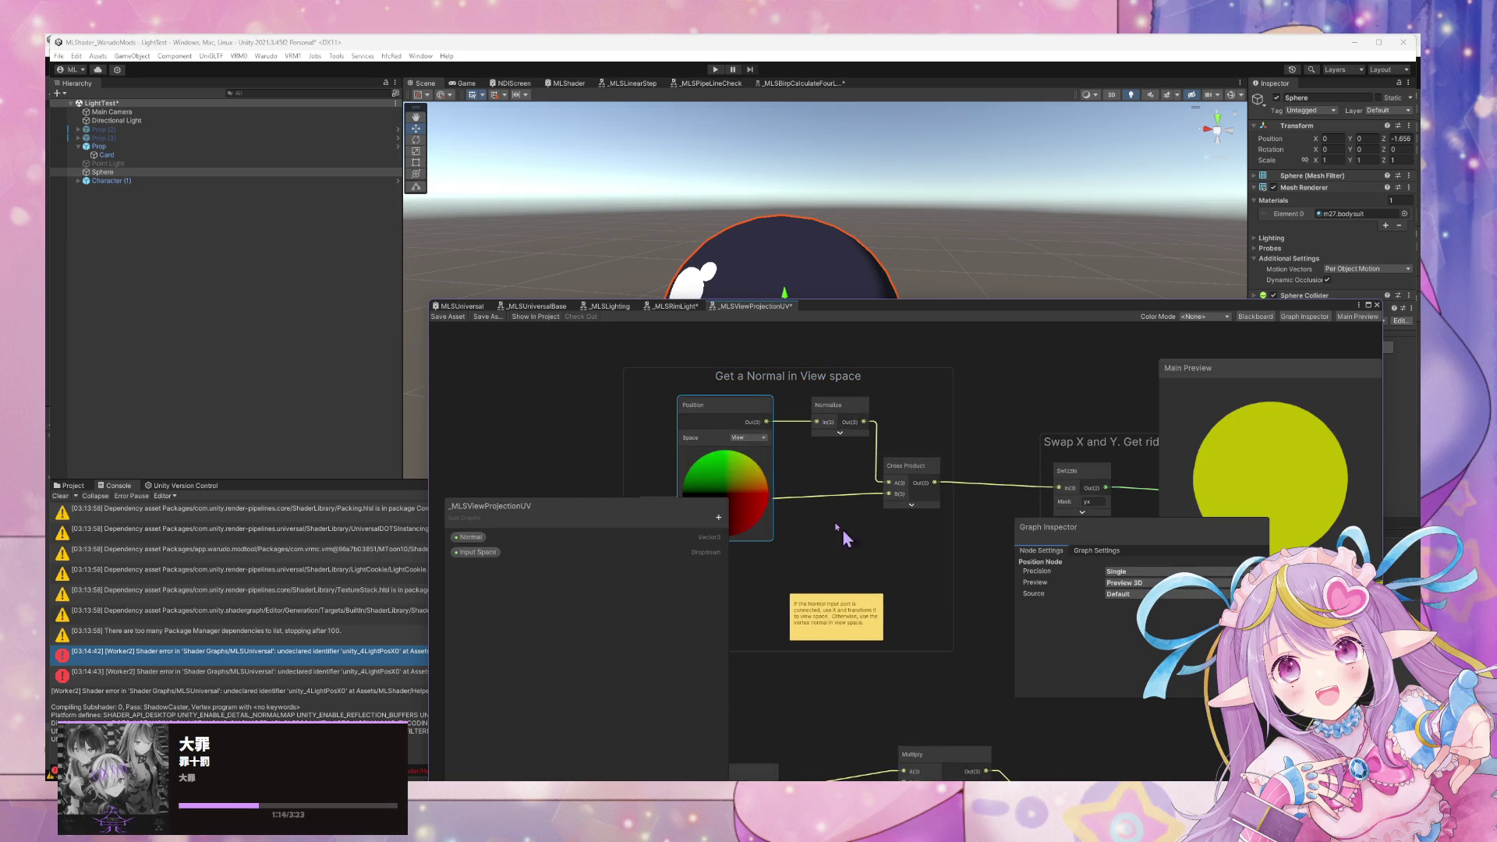
left_click(725, 455)
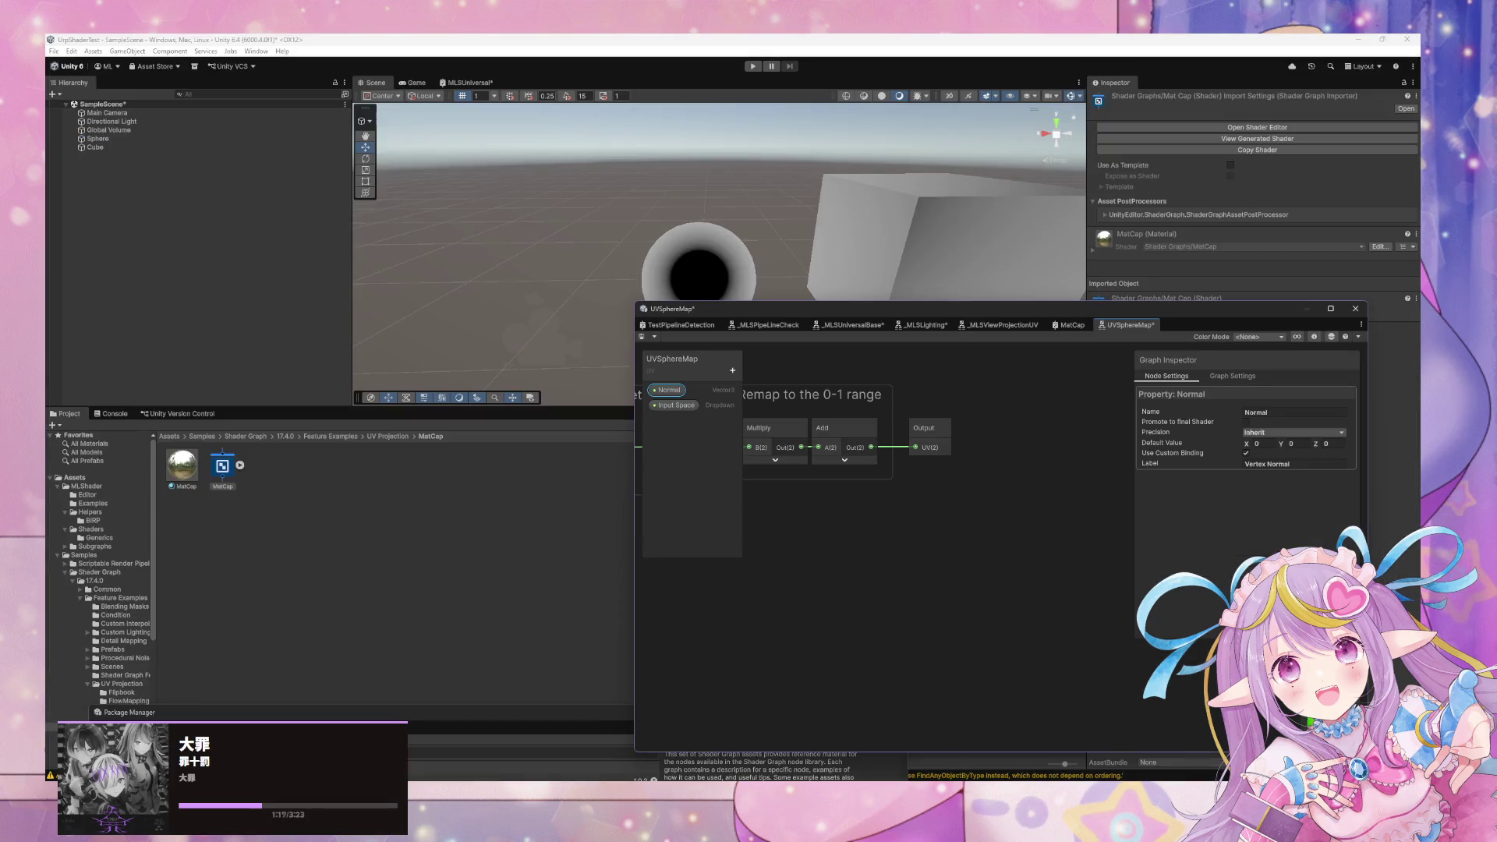
mouse_move(858, 499)
left_mouse_down()
mouse_move(896, 546)
mouse_move(956, 569)
mouse_move(895, 513)
left_mouse_up()
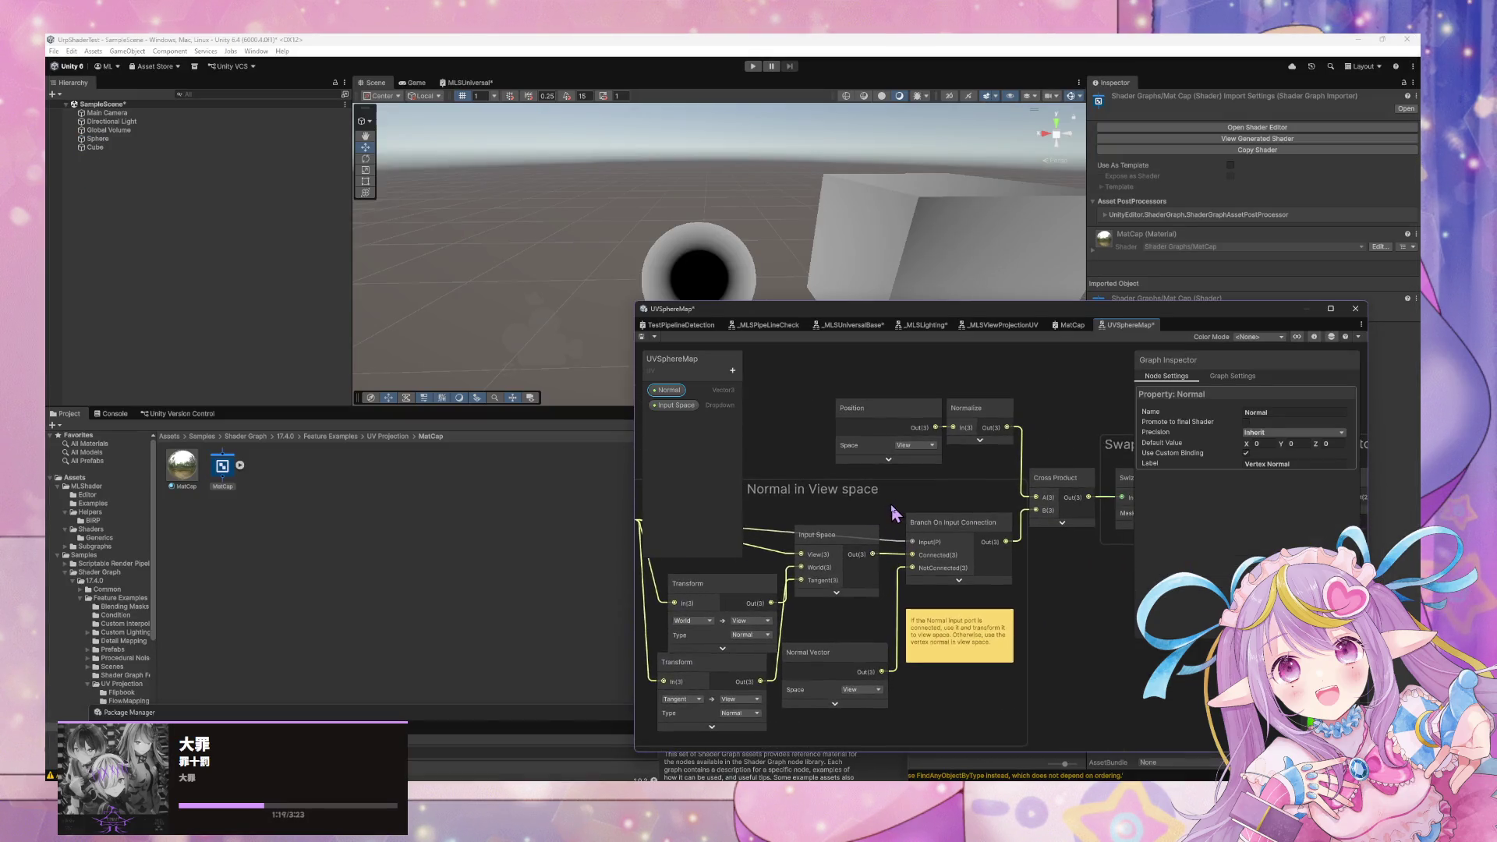
Move the Position node left and browse the MatCap, _MLSPipeLineCheck and TestPipelineDetection graphs.
left_click_drag(887, 448, 846, 446)
mouse_move(914, 549)
left_mouse_down()
mouse_move(1087, 546)
mouse_move(1015, 511)
left_mouse_up()
mouse_move(903, 560)
left_mouse_down()
mouse_move(1043, 550)
mouse_move(914, 537)
left_mouse_up()
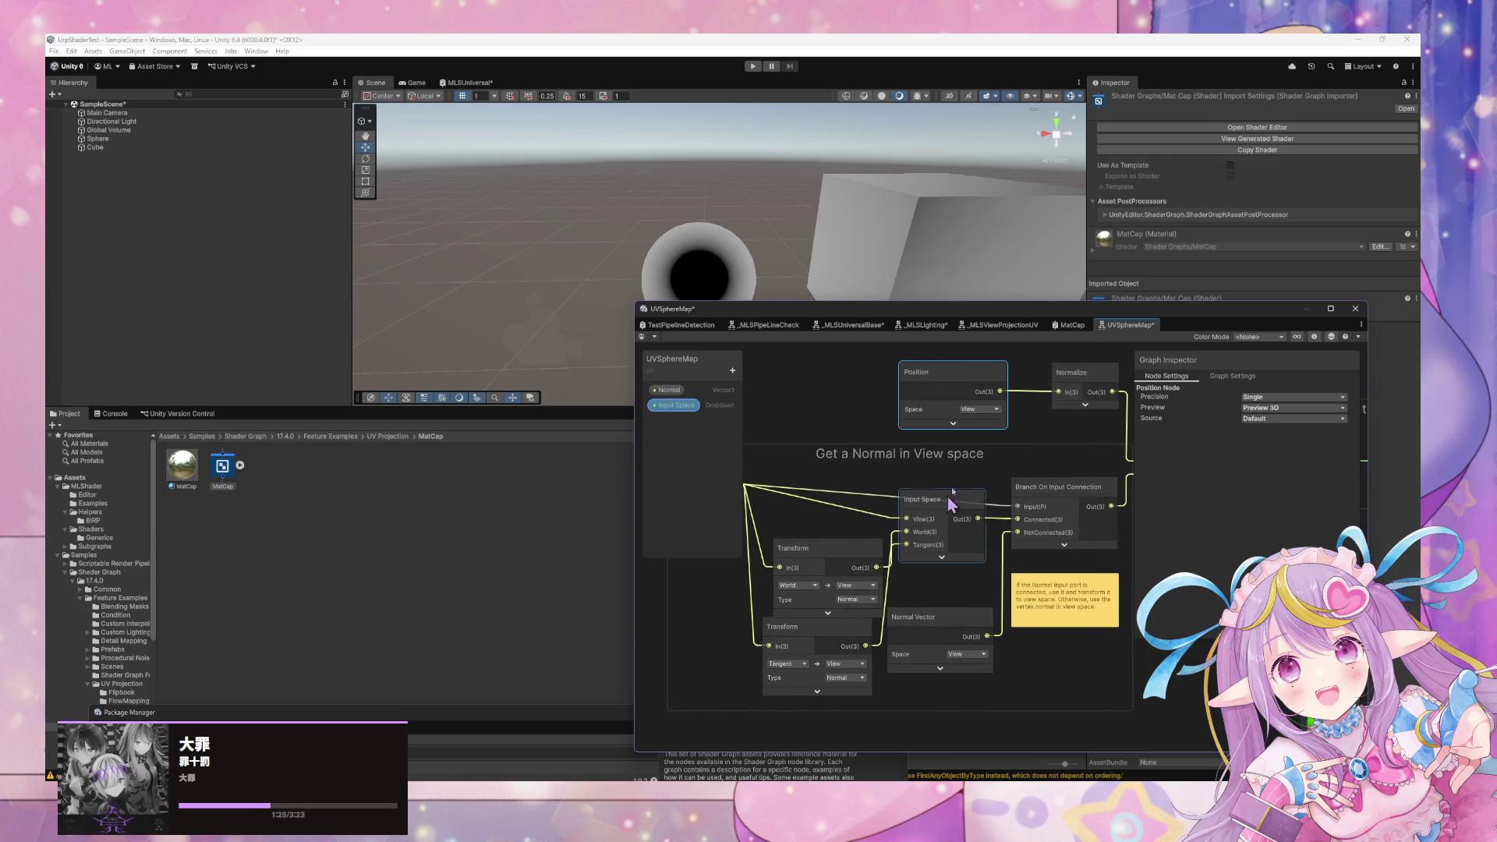
left_click(1068, 326)
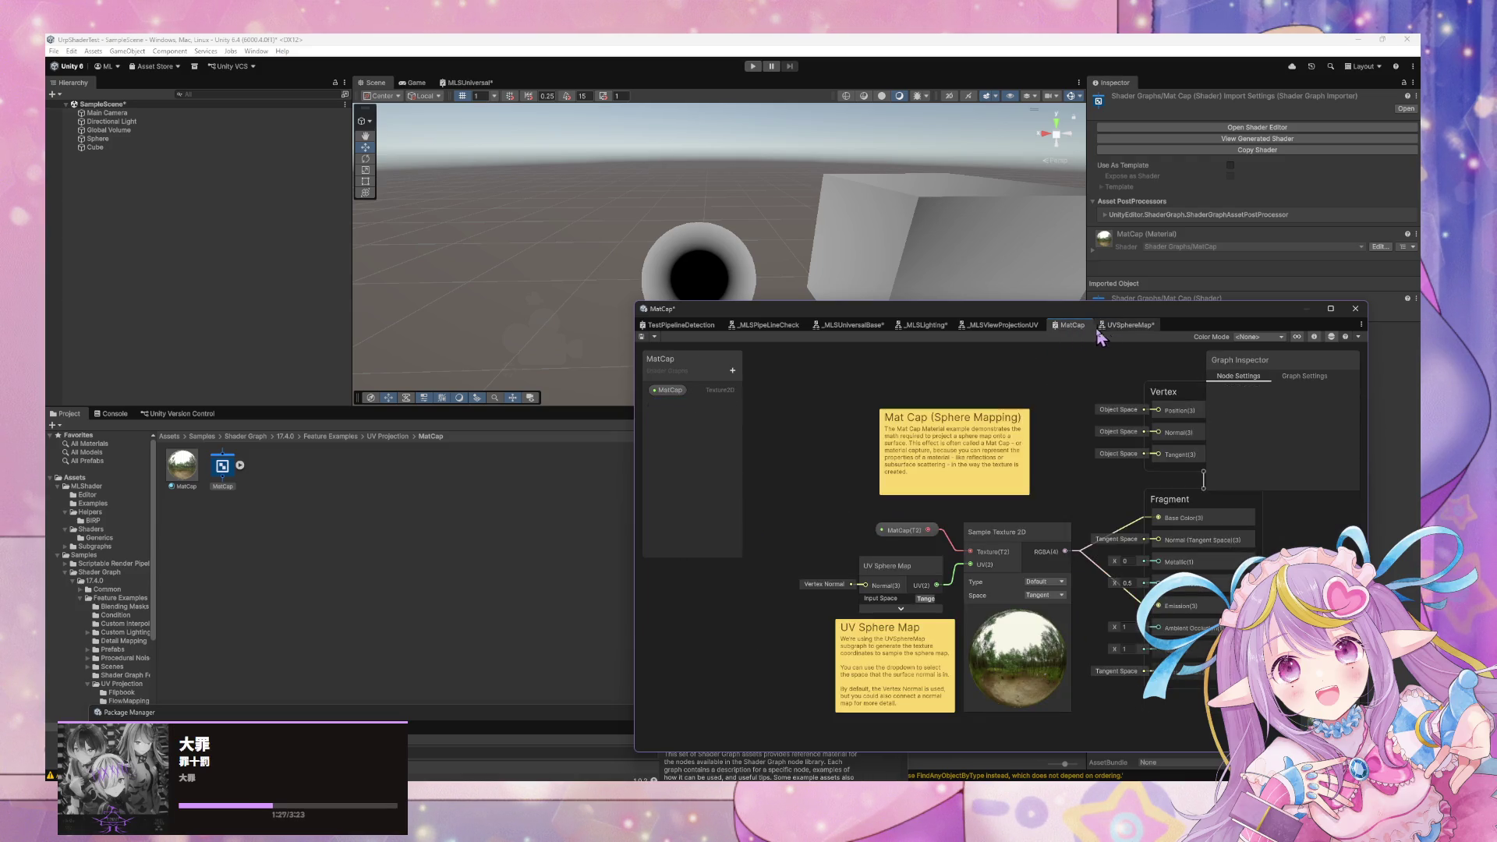
left_click(1112, 327)
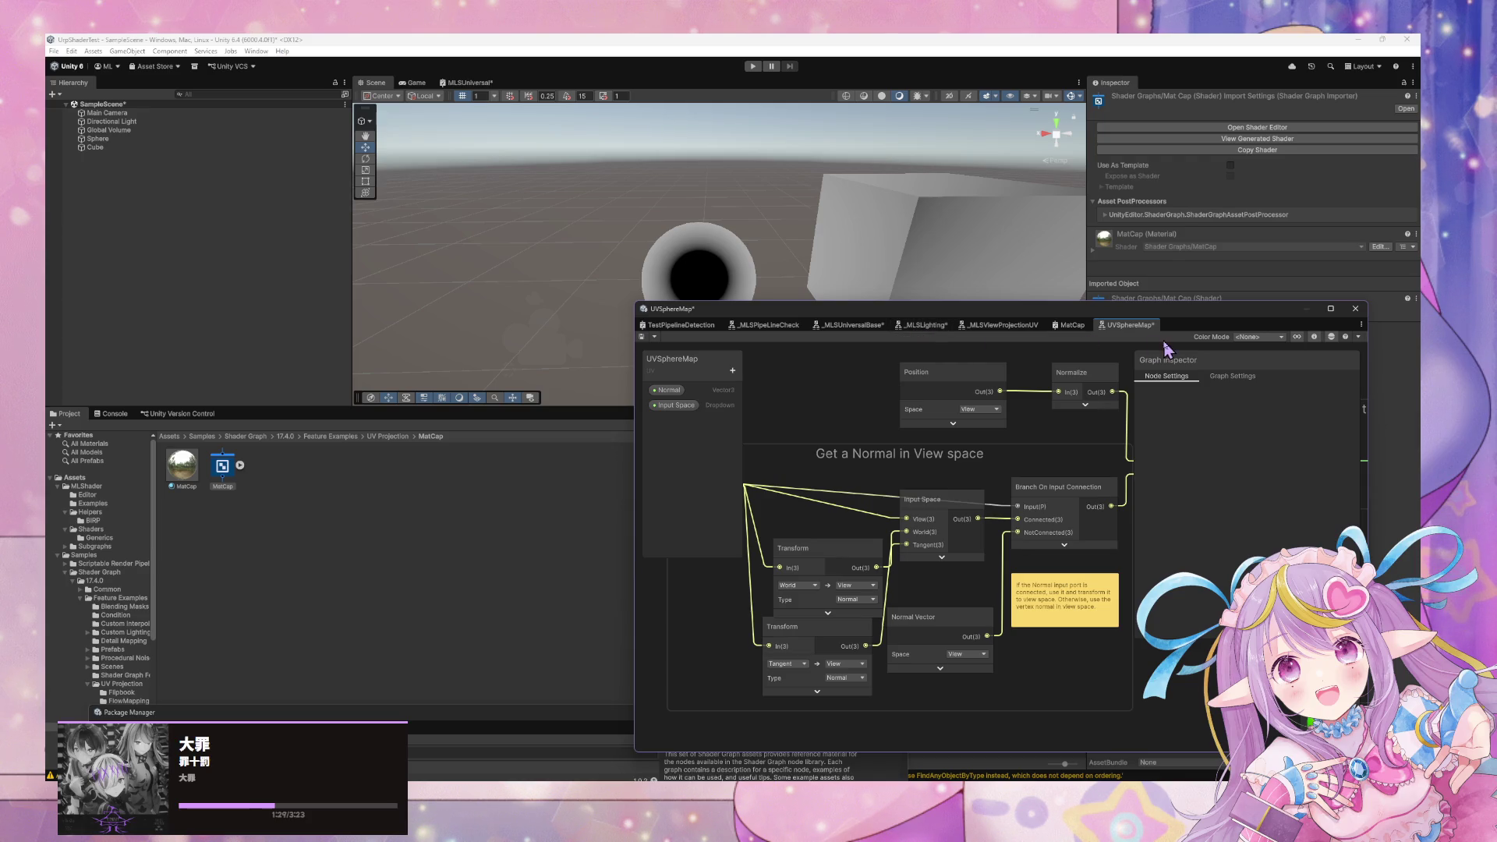
left_click(779, 326)
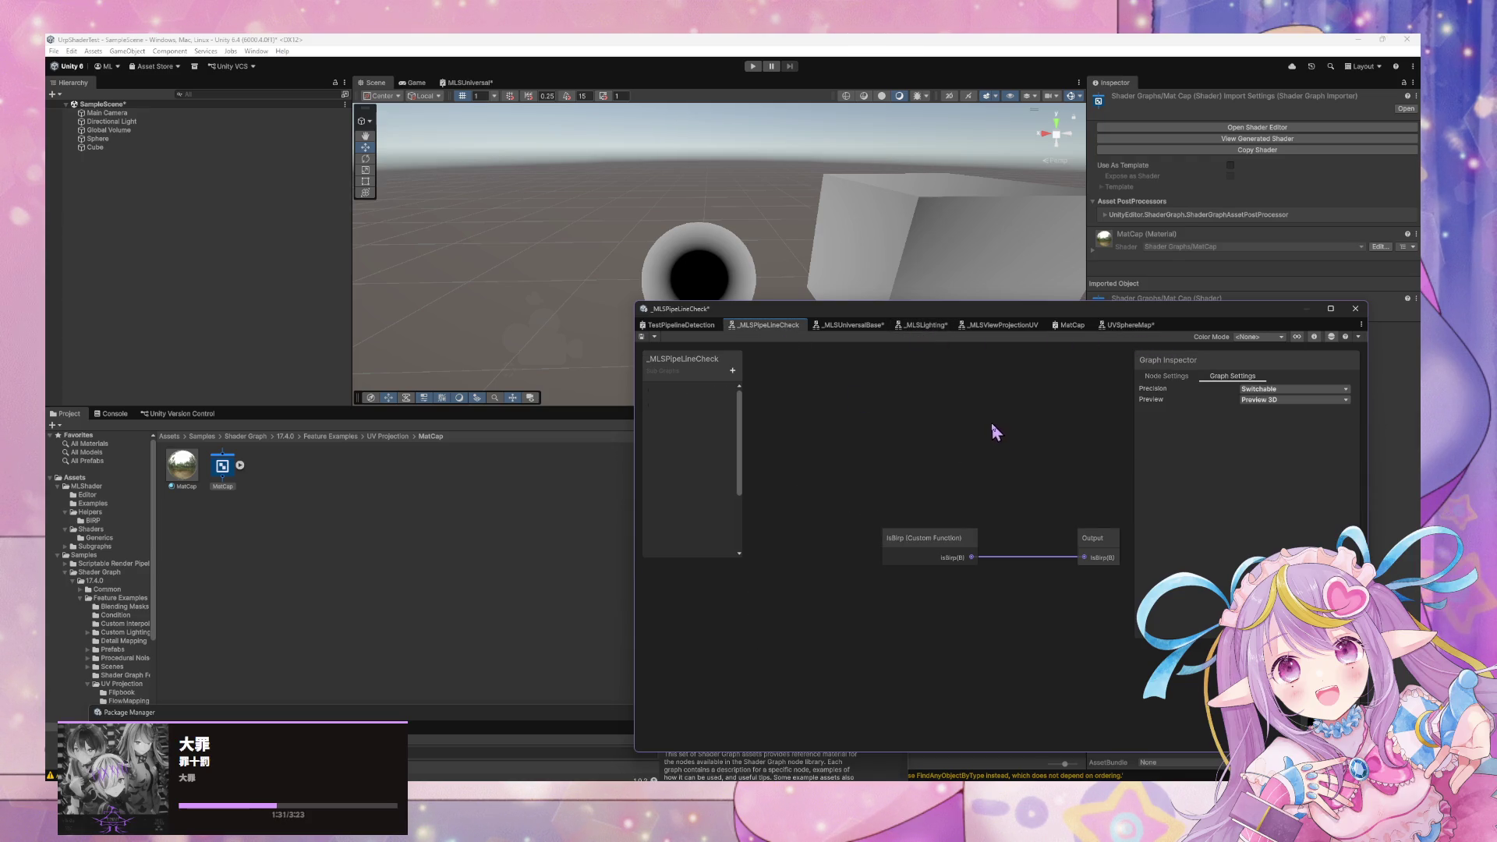
left_click(693, 327)
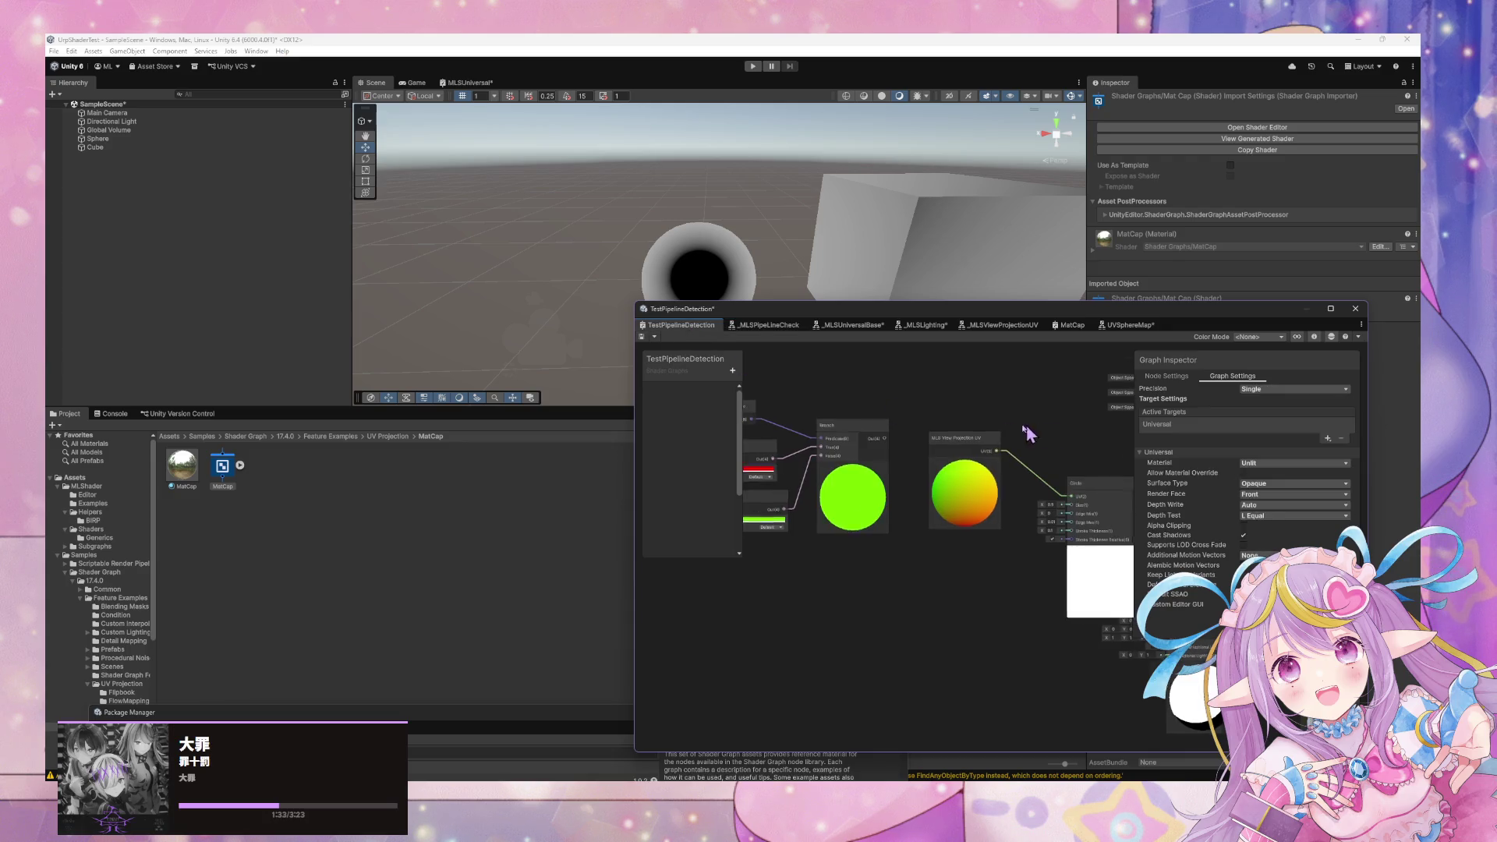
left_click_drag(1038, 428, 914, 425)
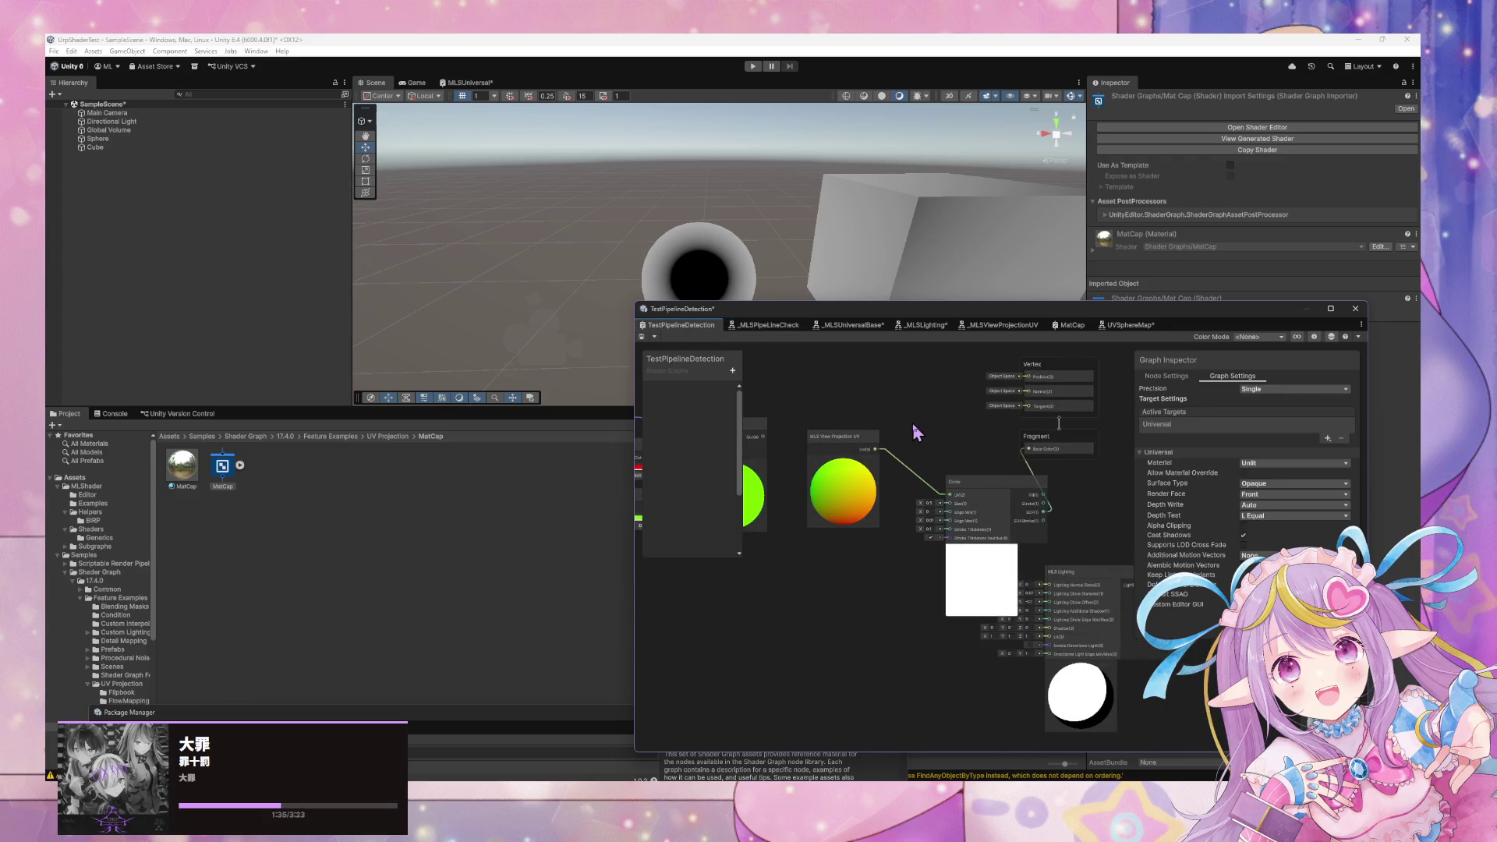
In the _MLSViewProjectionUV graph, place the Output node next to UV Sphere Map.
left_click(1003, 325)
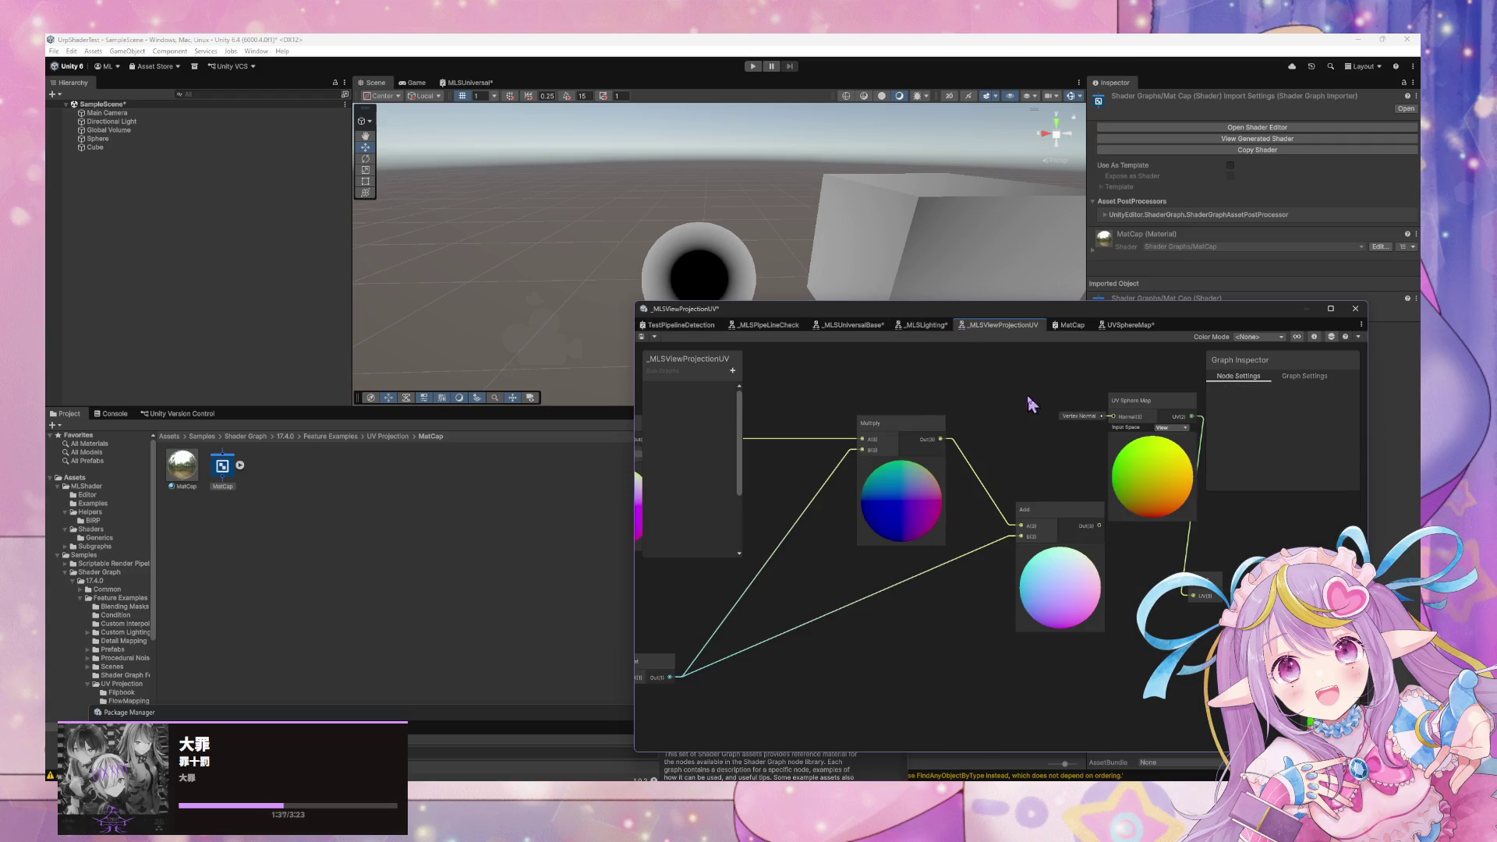
left_click_drag(1217, 430, 756, 429)
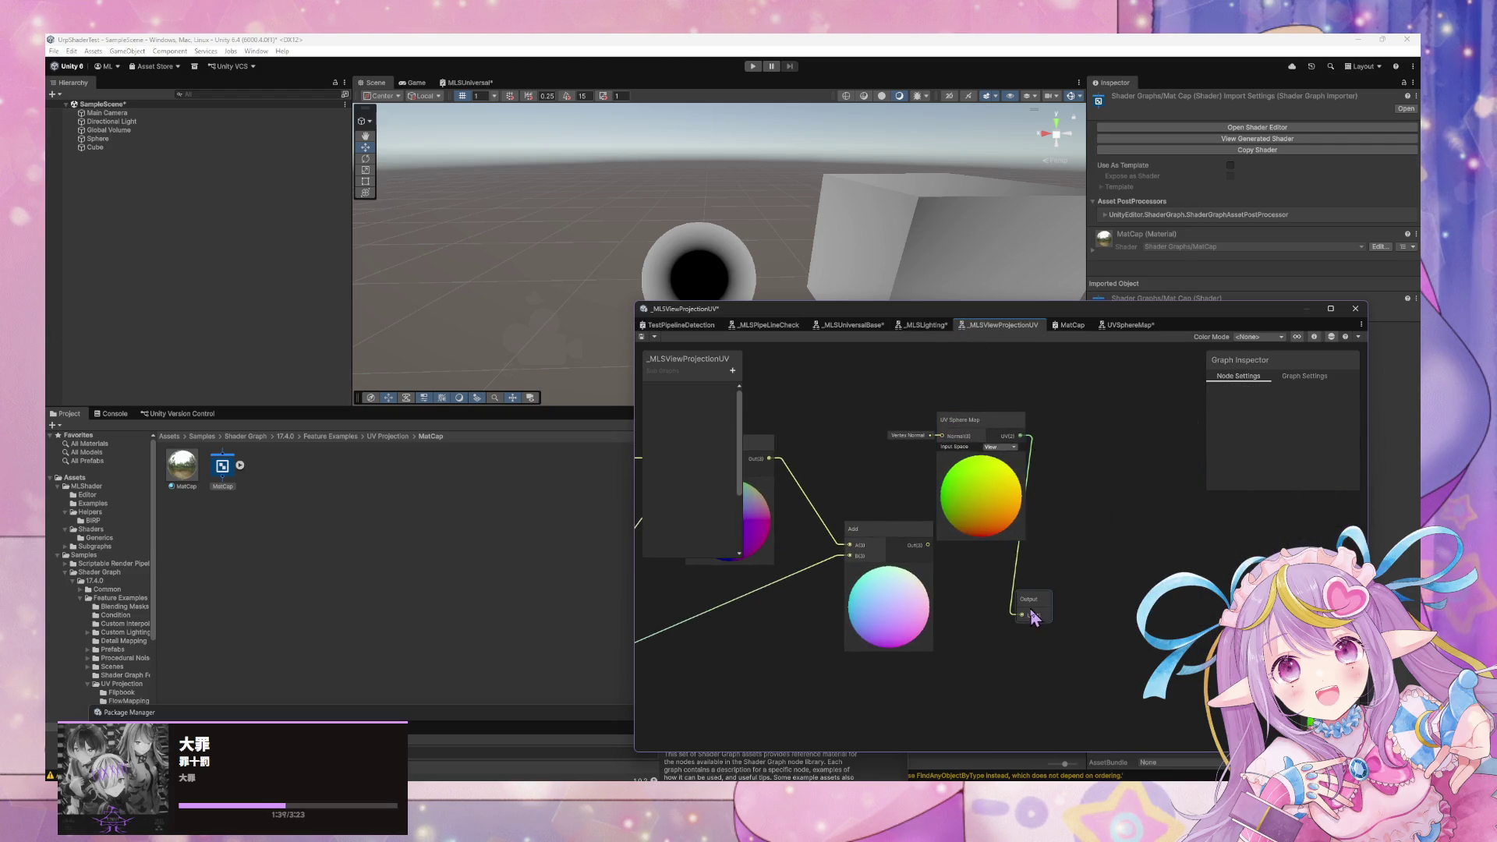
left_click(1064, 592)
mouse_move(1063, 591)
left_mouse_down()
mouse_move(1103, 475)
mouse_move(1155, 479)
left_mouse_up()
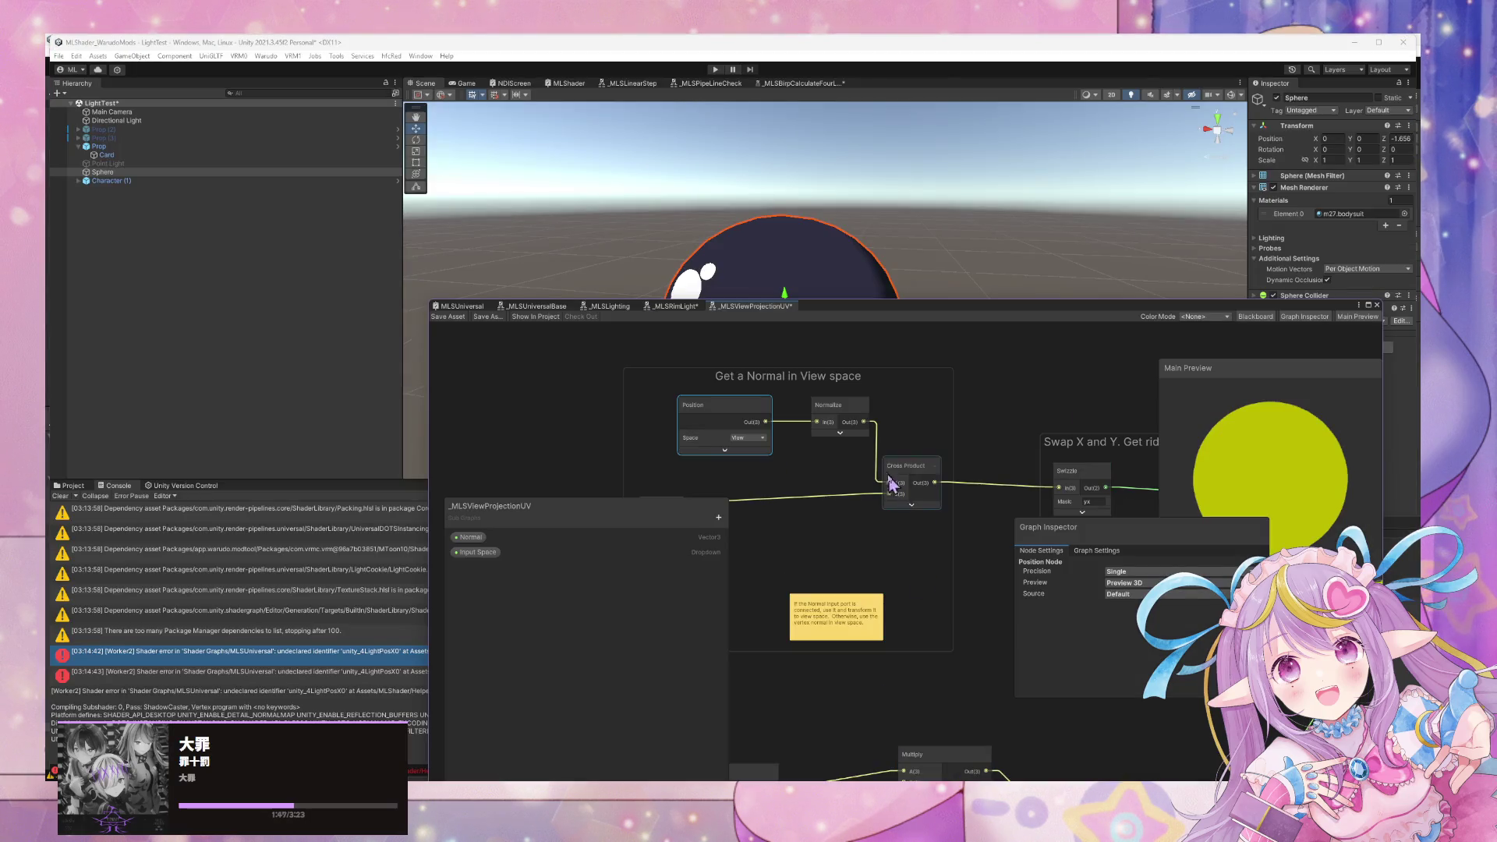
mouse_move(891, 483)
left_mouse_down()
mouse_move(1208, 449)
mouse_move(984, 450)
left_mouse_up()
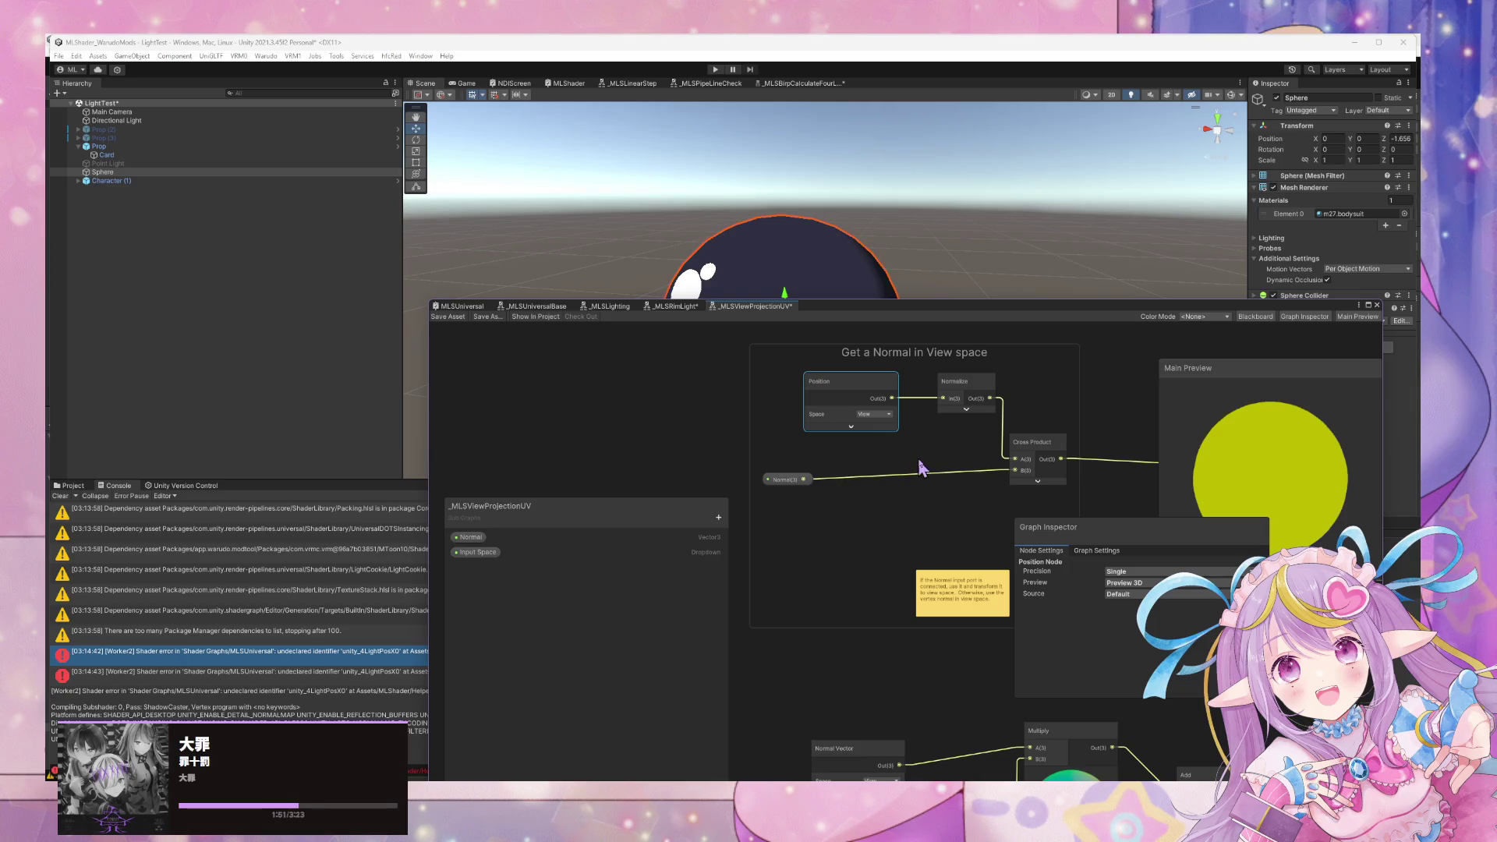
Add a Normal Vector node by searching 'normal' and open its Space dropdown.
left_click_drag(922, 463, 911, 464)
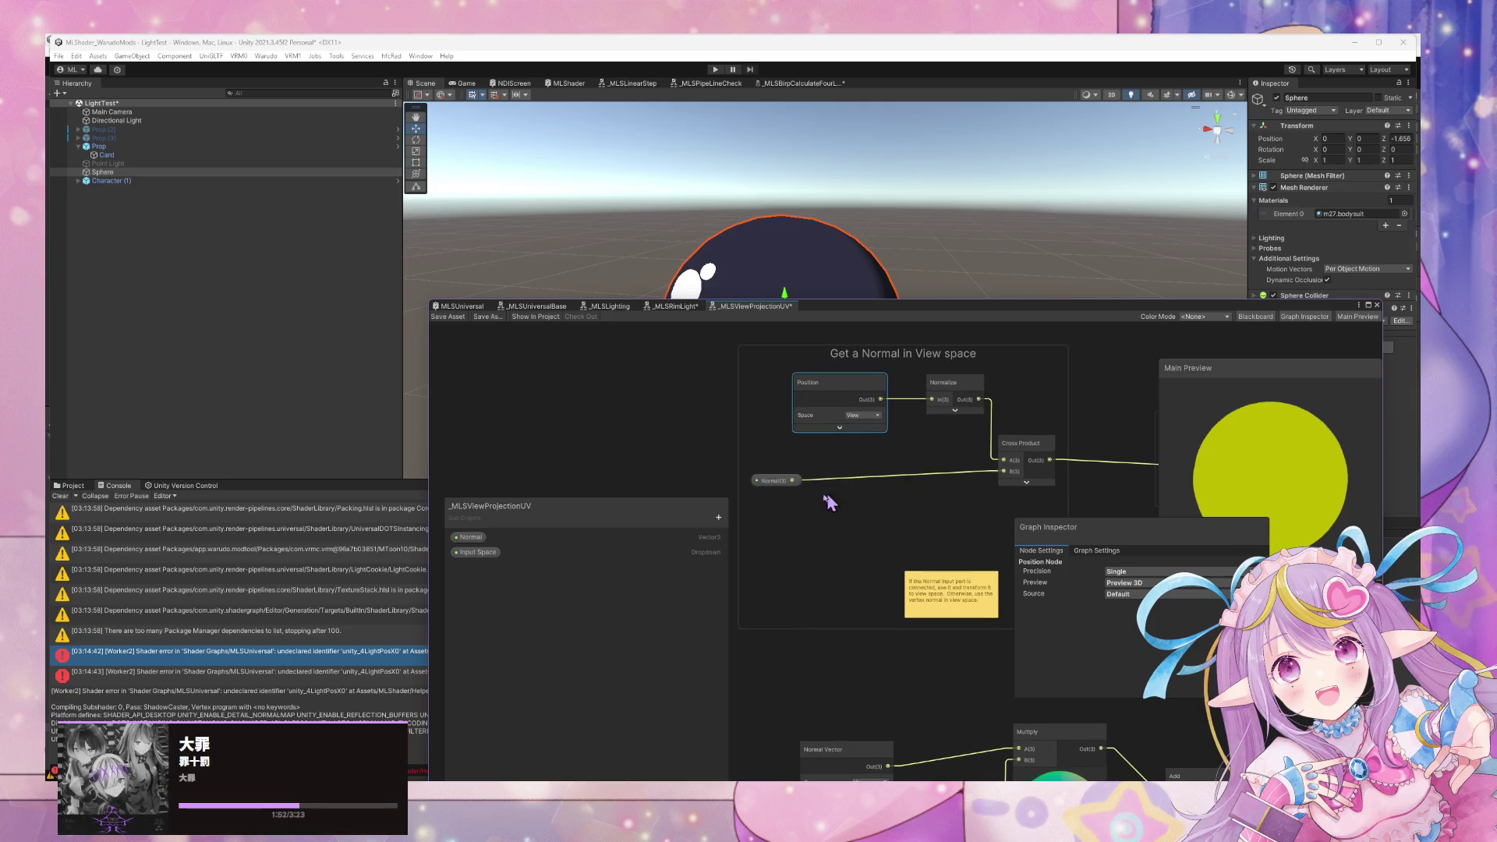
left_click(784, 523)
key("space")
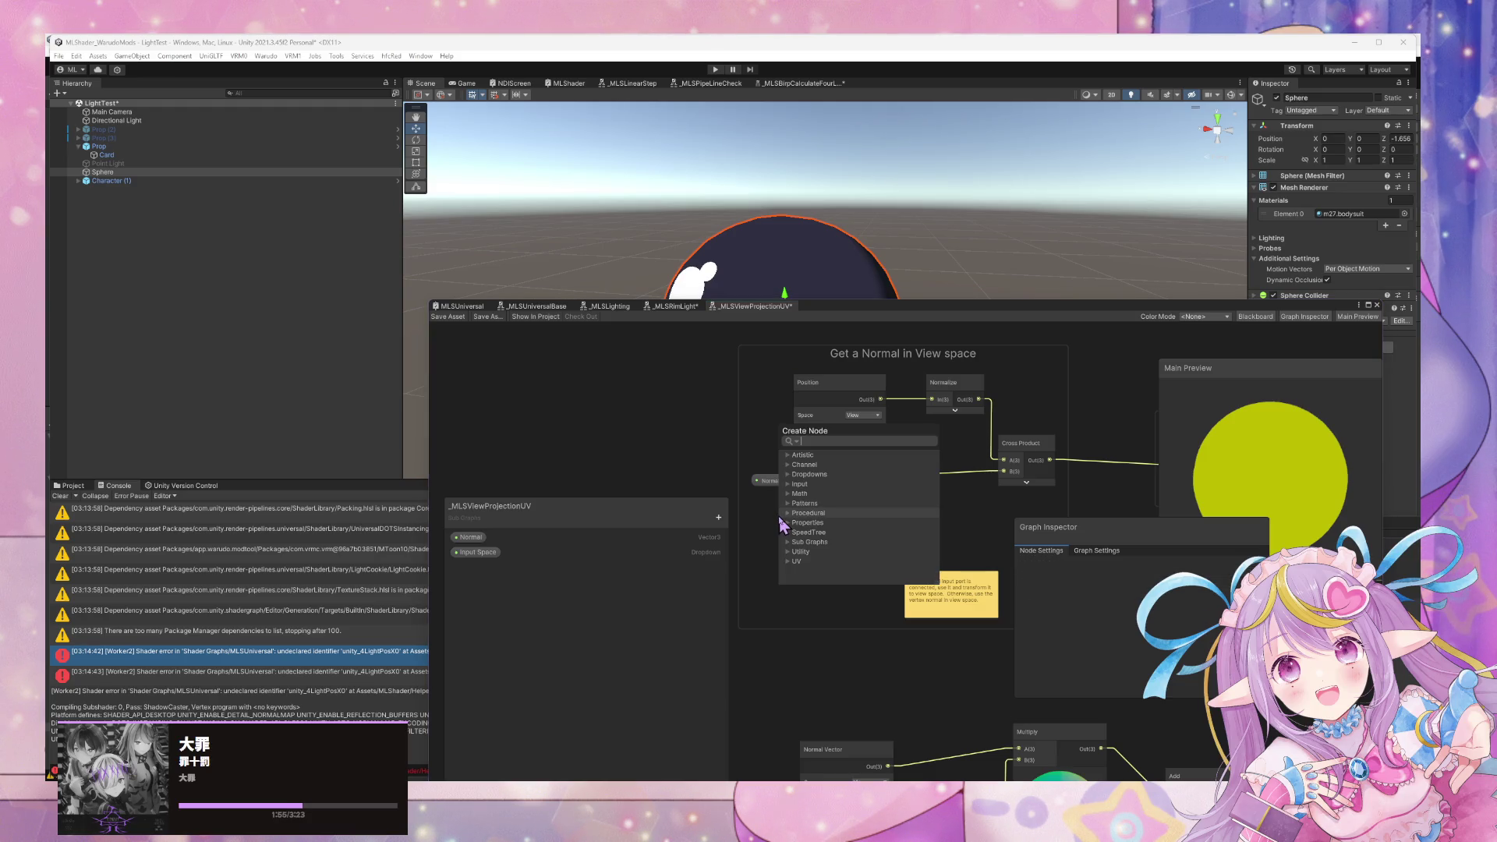
type("ver")
key("BackSpace")
key("BackSpace")
key("BackSpace")
type("norma")
key("Down")
key("Down")
key("Down")
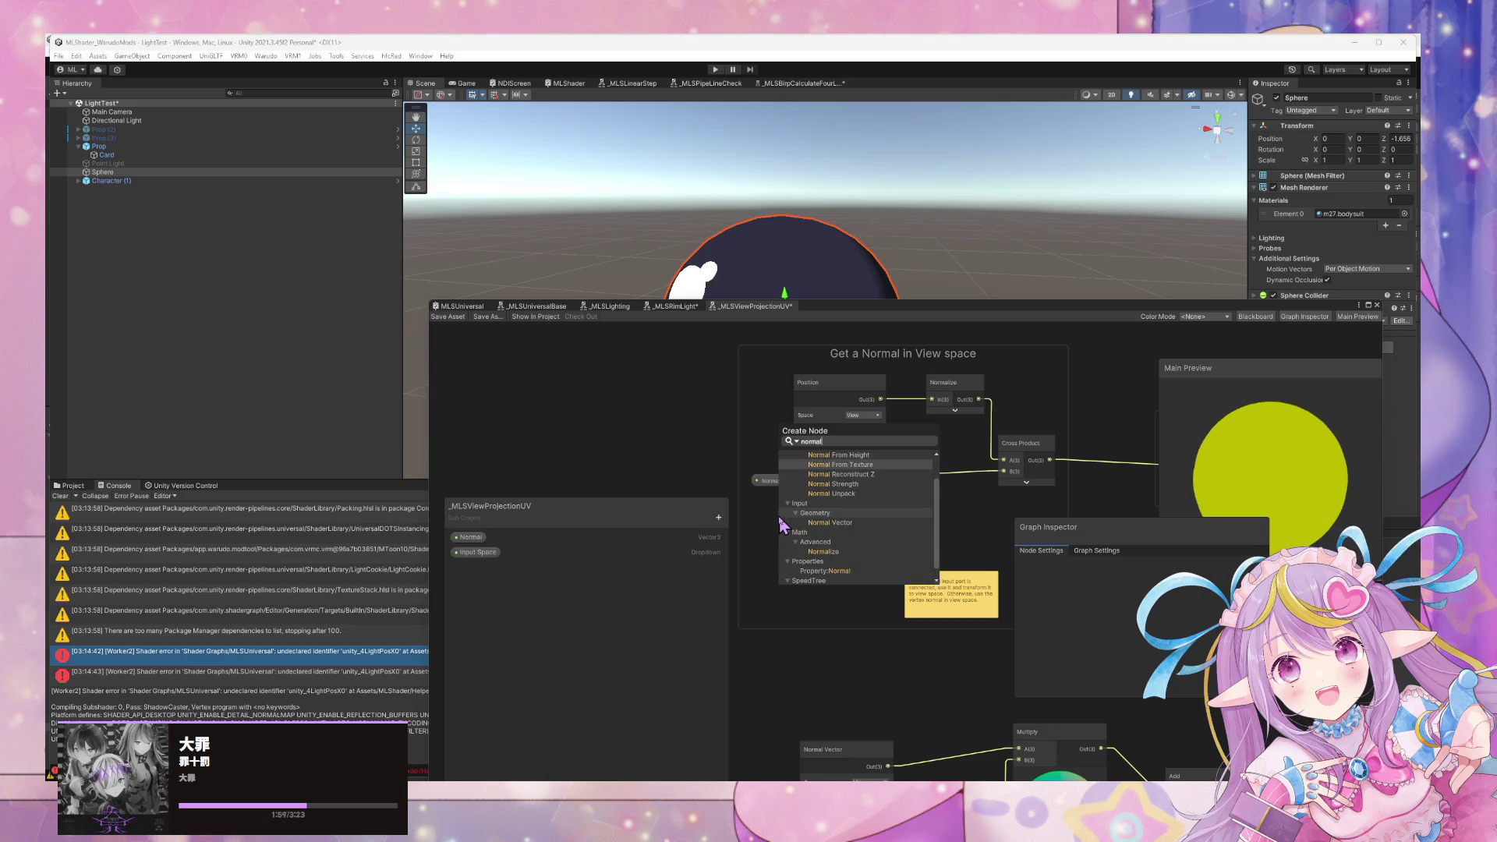
key("Return")
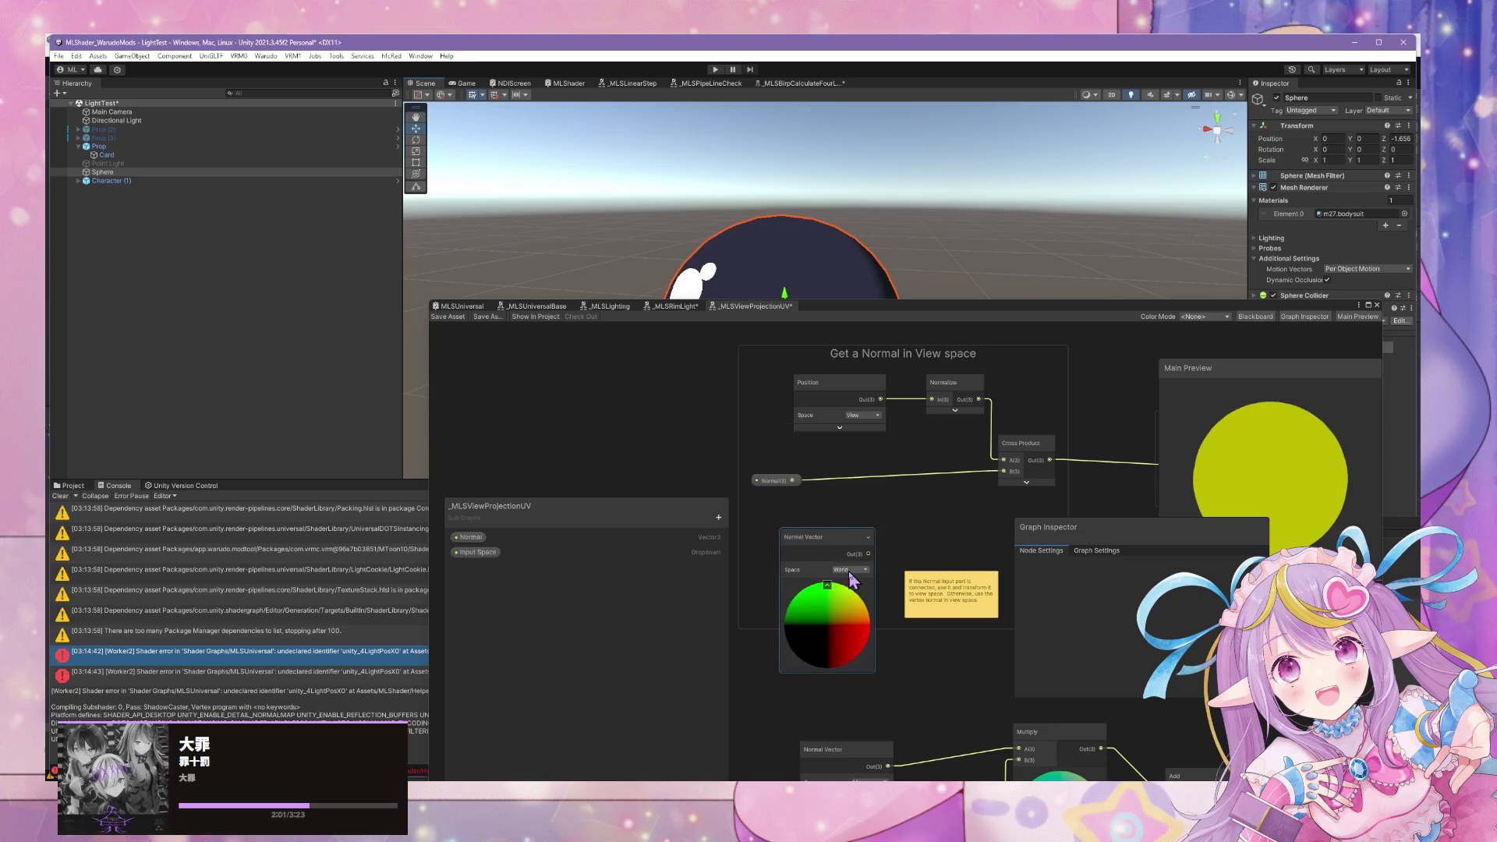
left_click(850, 570)
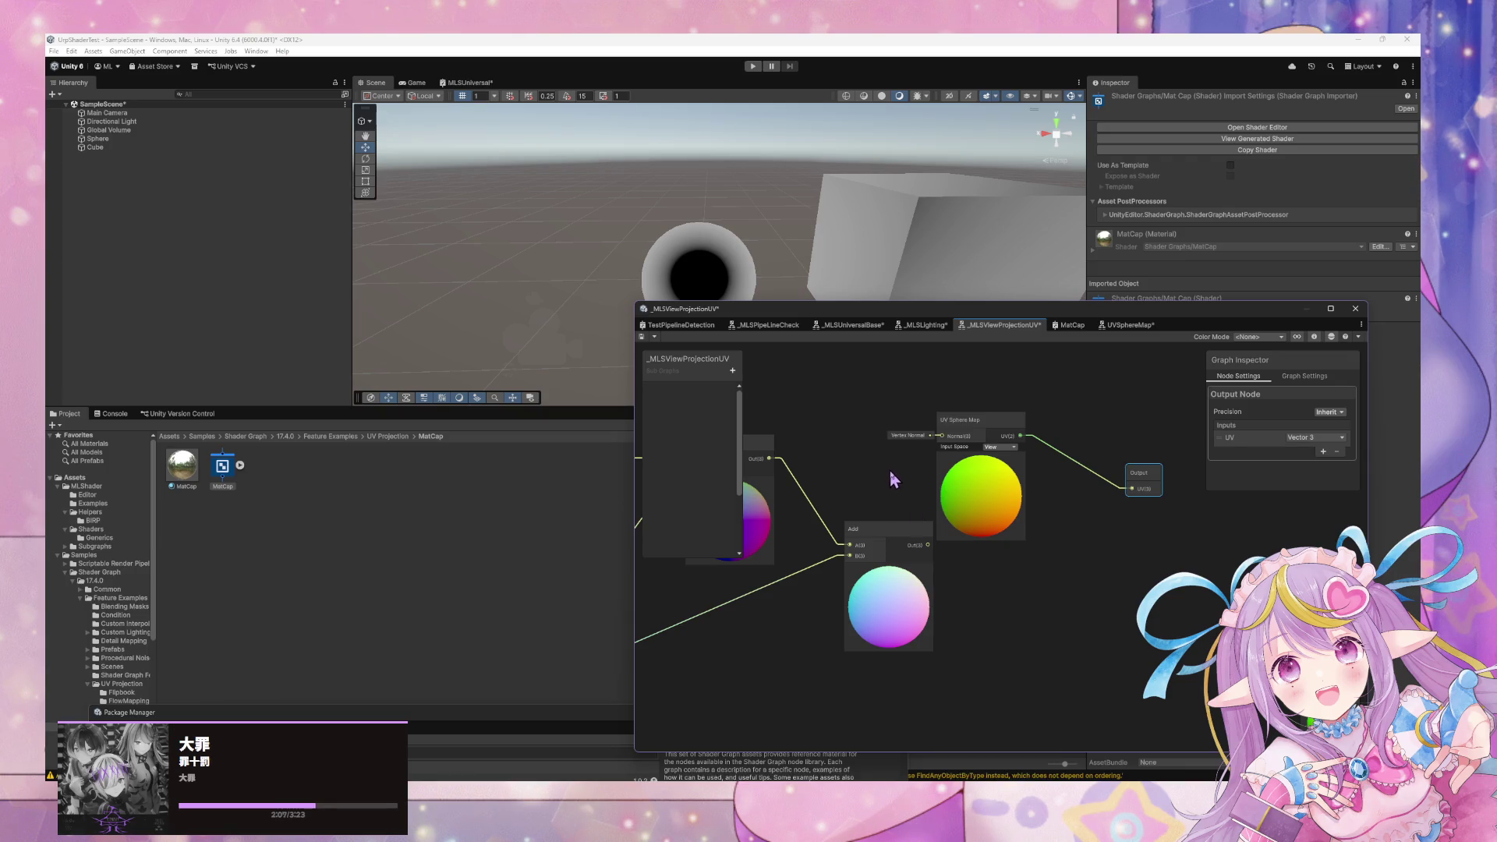
Open the UV Sphere Map sub-graph and inspect its Branch On Input Connection and Normal Vector nodes.
double_click(972, 434)
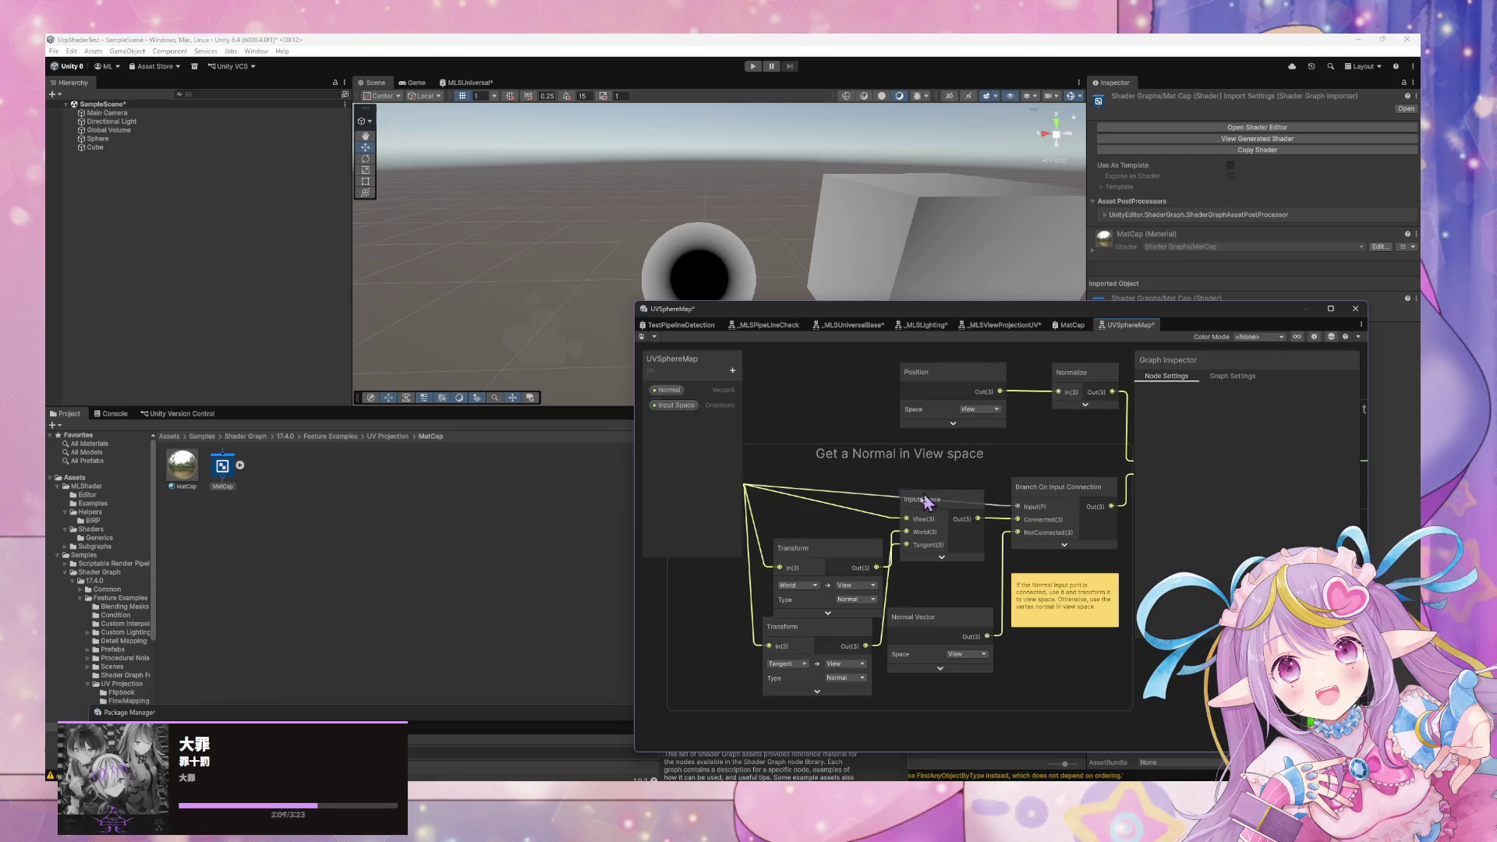
scroll(1038, 508, "up", 1)
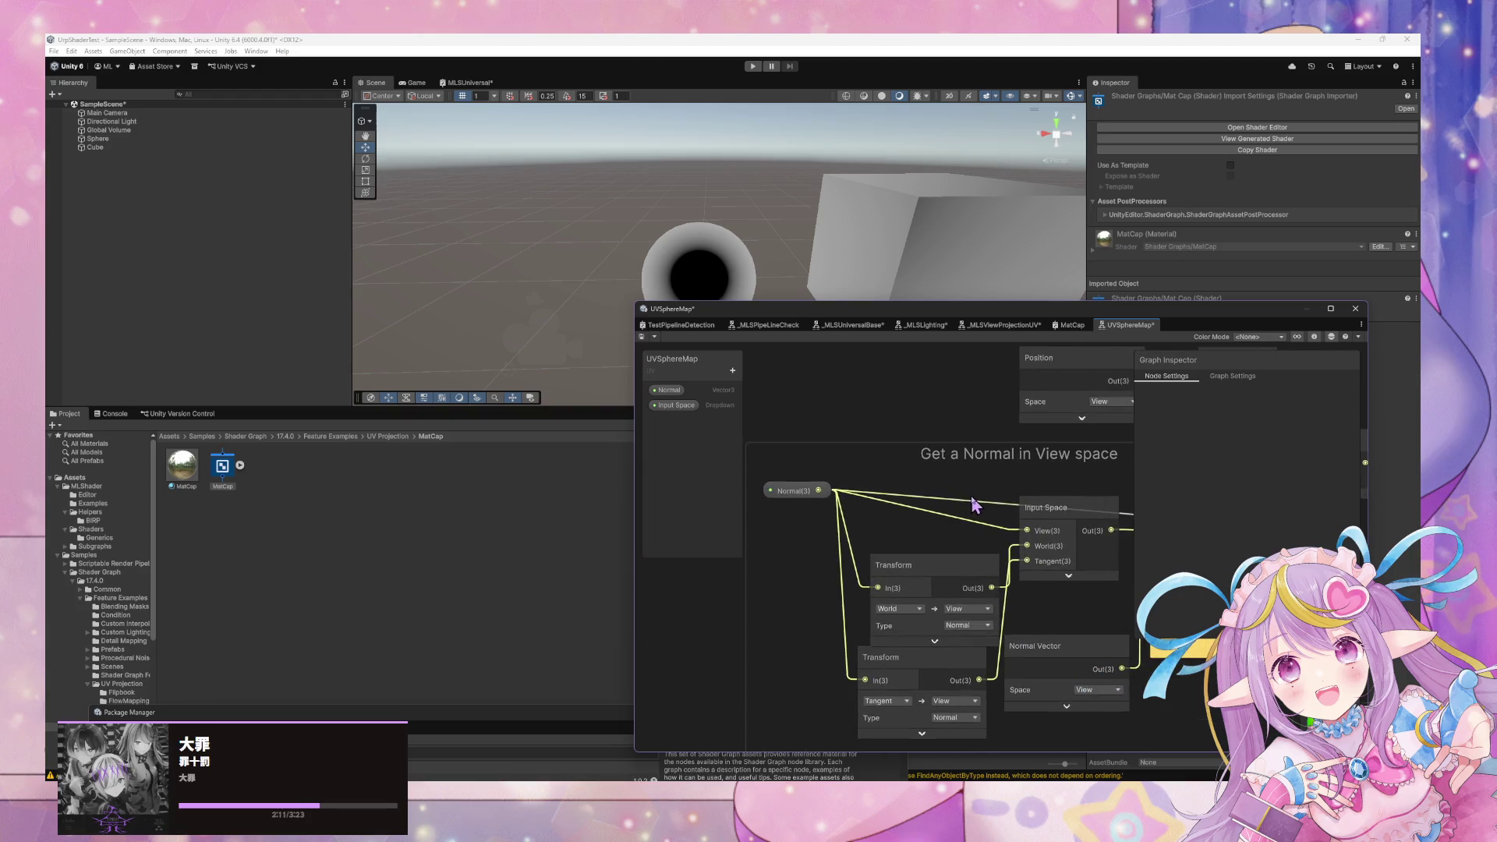
left_click(959, 525)
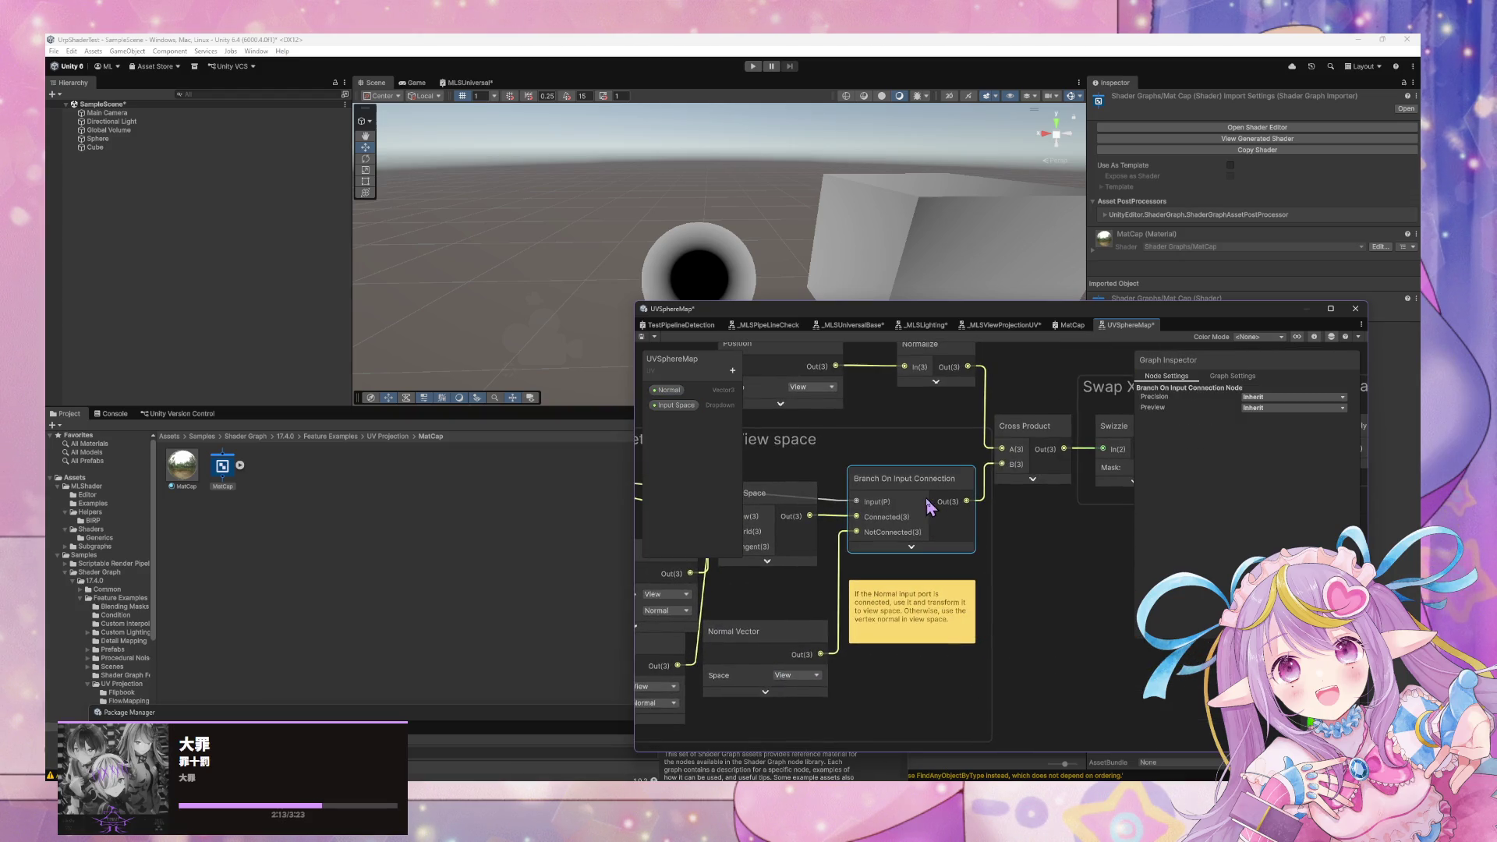
left_click(855, 619)
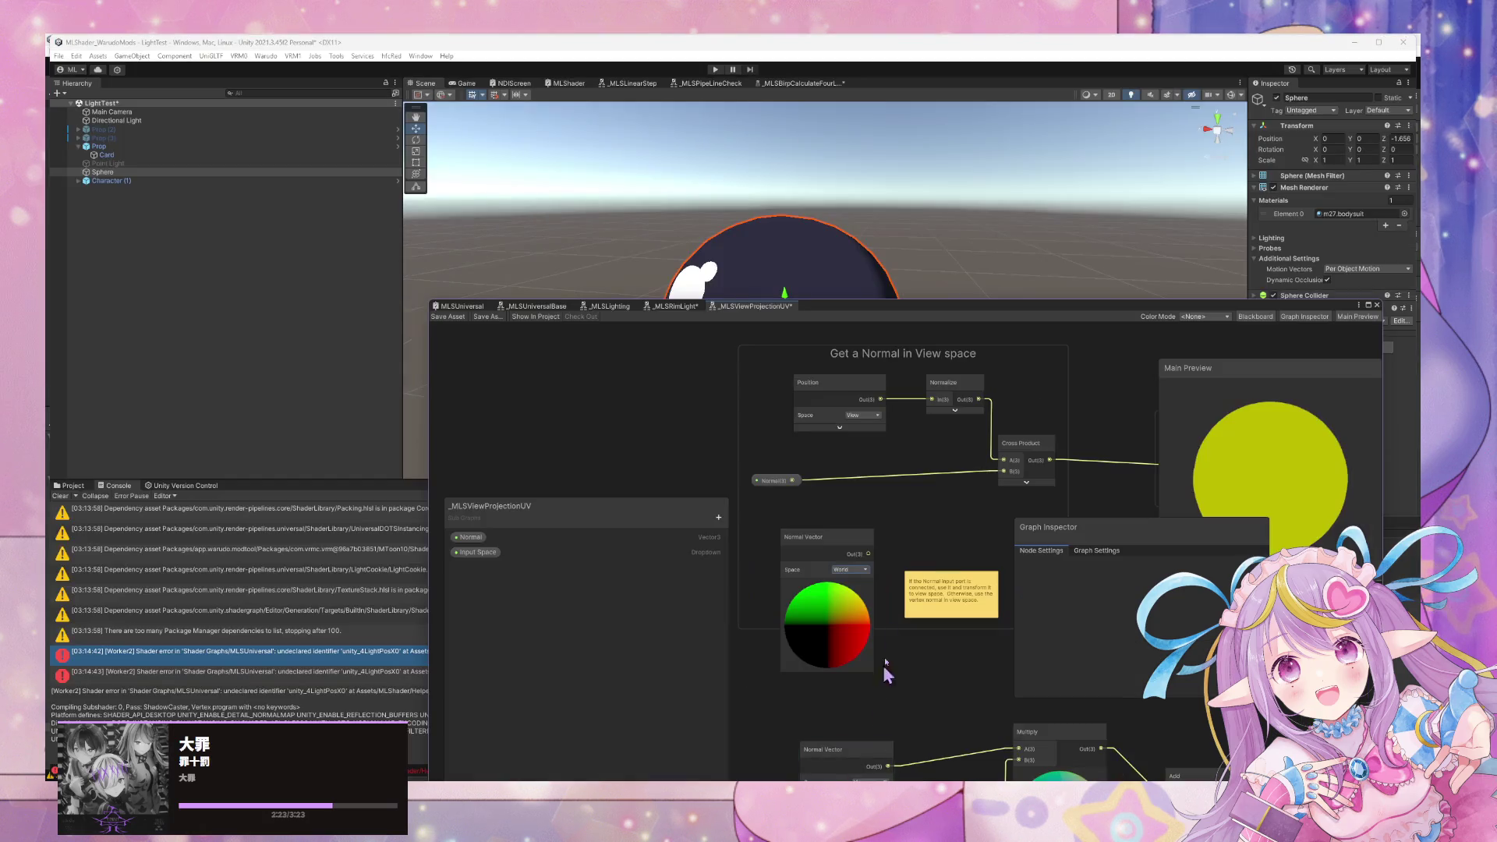
Paste a View-space Normal Vector node and rearrange the Shader Graph window around the centred sphere.
key("ctrl+v")
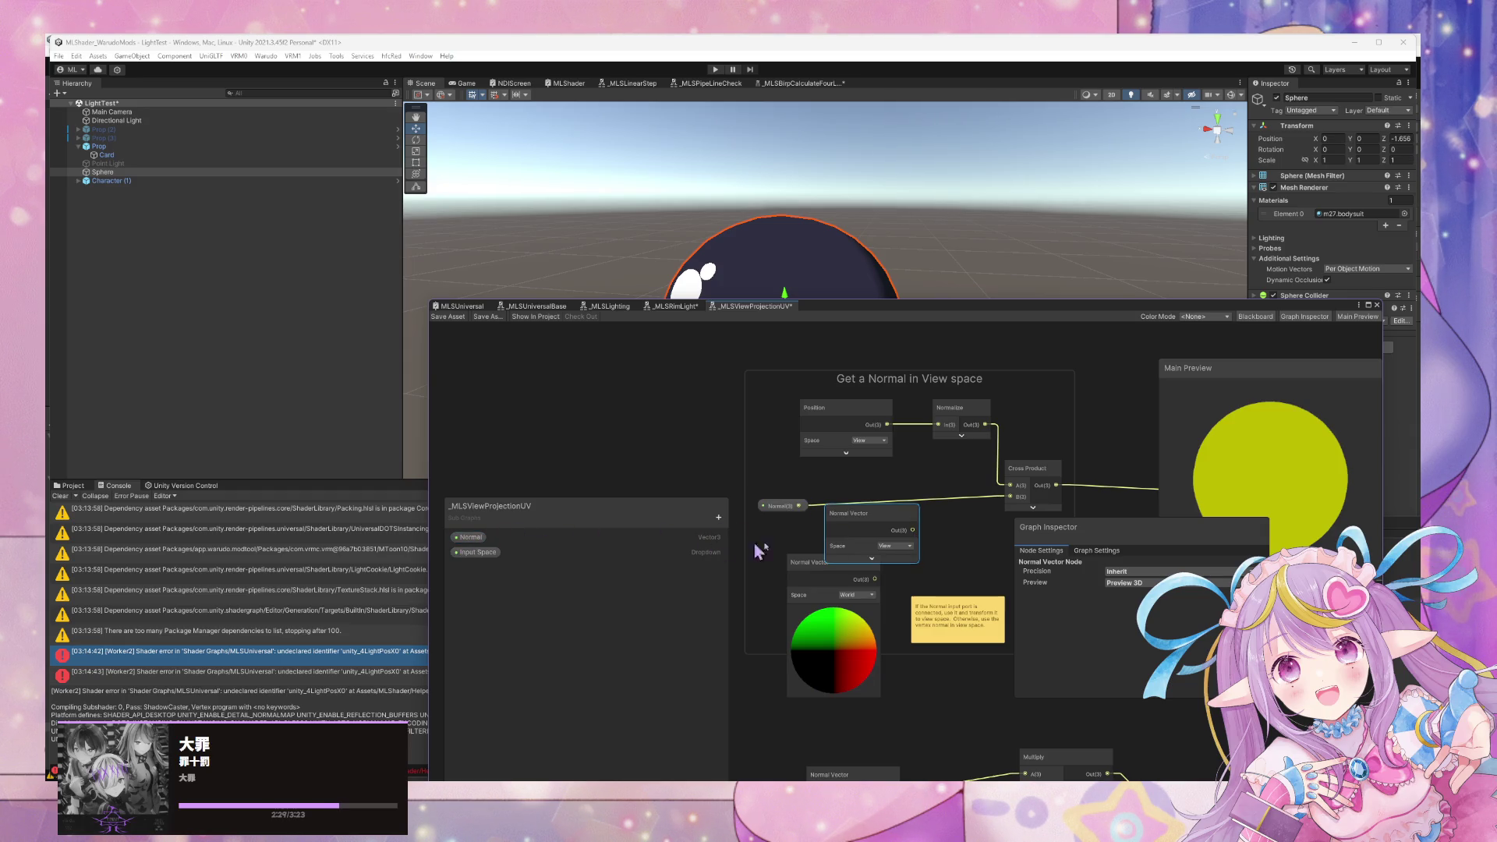
scroll(535, 447, "down", 3)
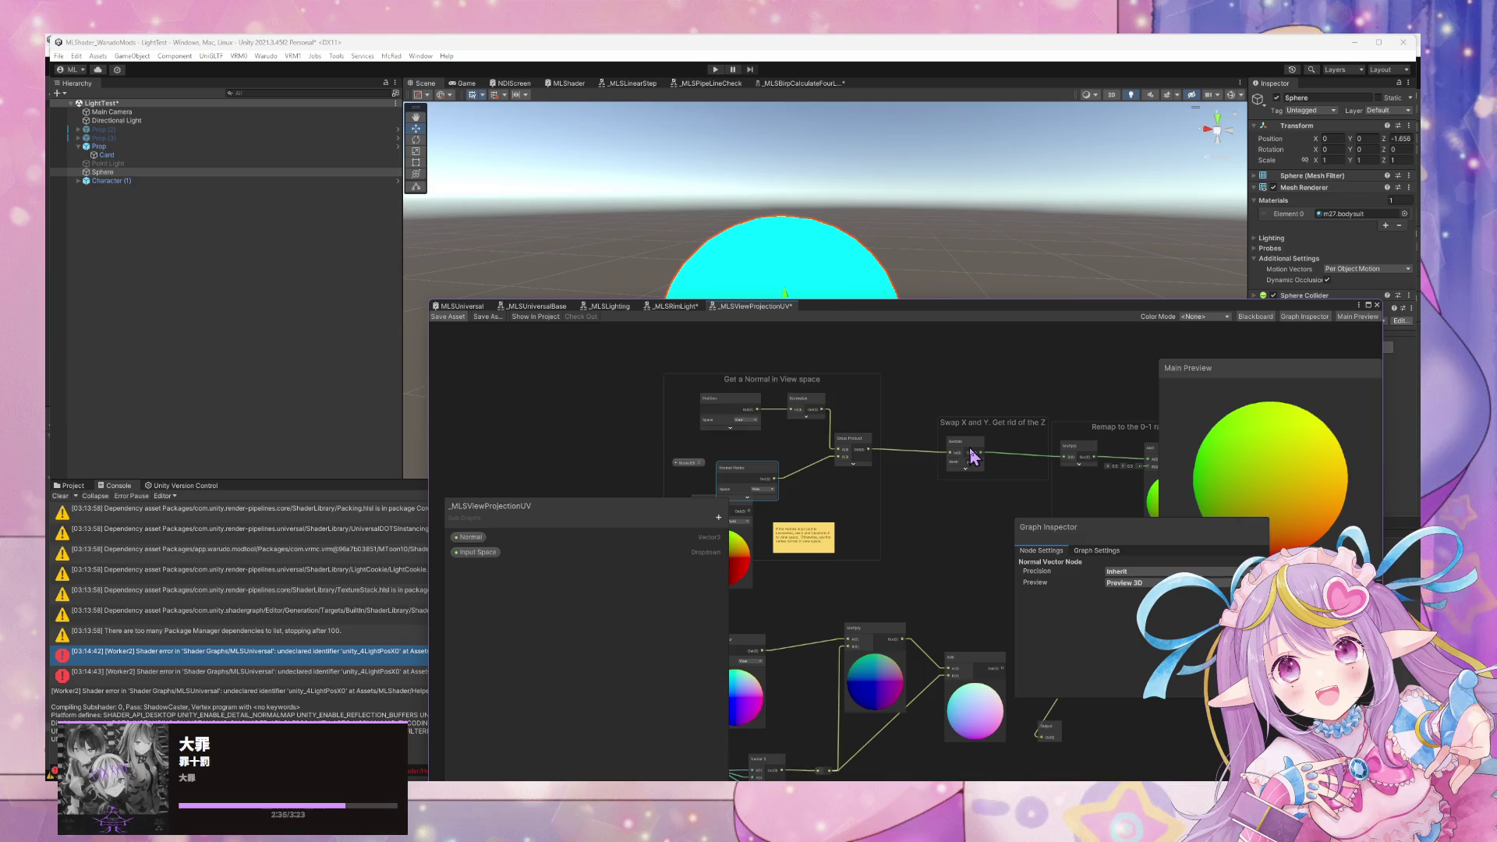
left_click_drag(915, 315, 935, 499)
mouse_move(935, 437)
left_mouse_down()
mouse_move(953, 442)
mouse_move(799, 374)
mouse_move(972, 327)
mouse_move(866, 314)
mouse_move(1025, 349)
left_mouse_up()
key("f")
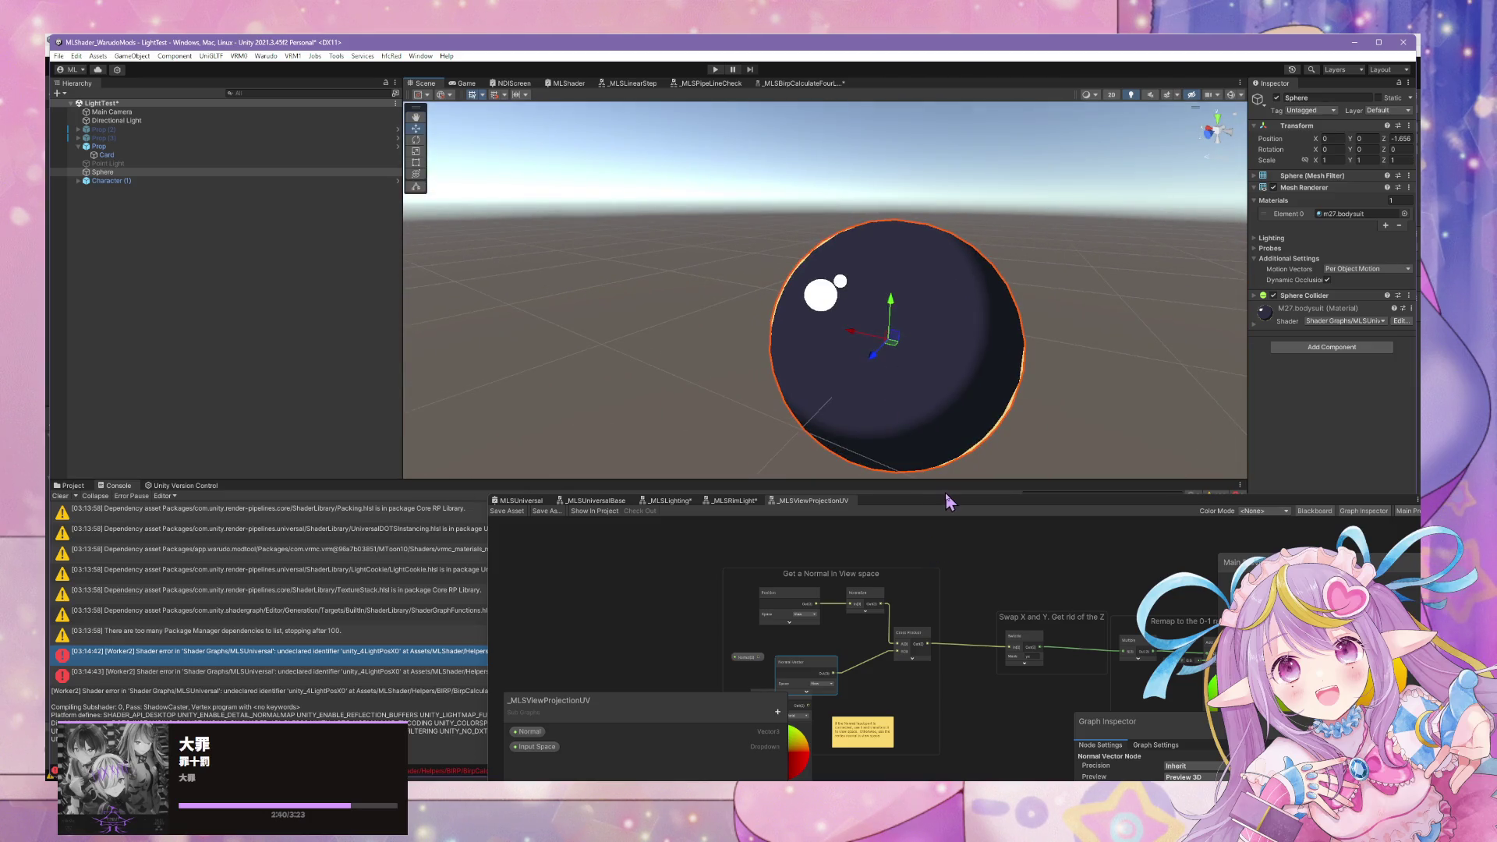
mouse_move(943, 507)
left_mouse_down()
mouse_move(879, 241)
mouse_move(802, 395)
mouse_move(945, 335)
mouse_move(787, 343)
left_mouse_up()
Delete the lower selected nodes and the old World-space Normal Vector node.
scroll(792, 354, "down", 4)
left_click(938, 559)
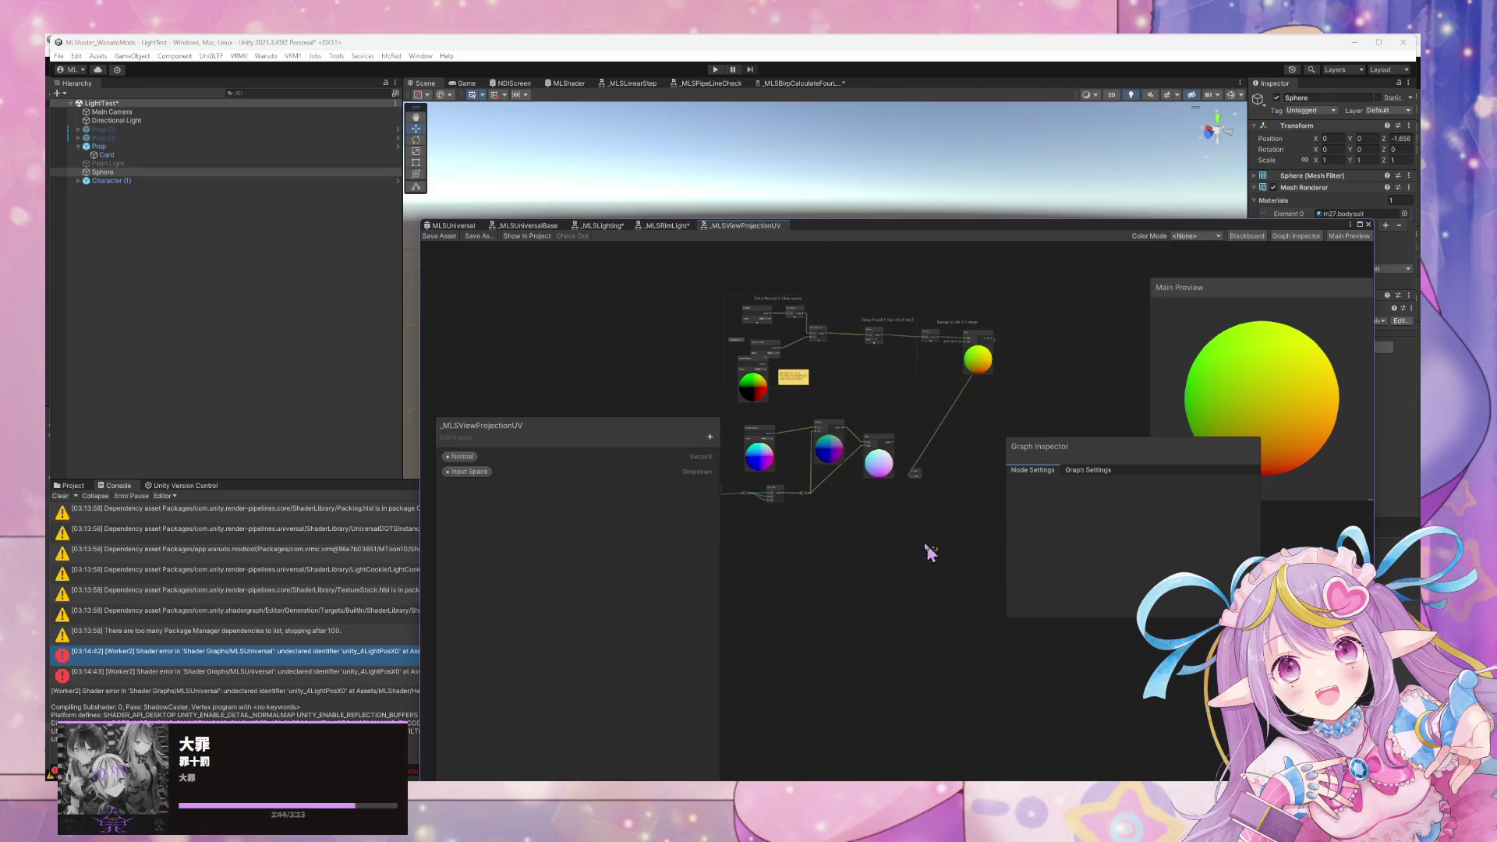
scroll(870, 556, "up", 2)
key("Delete")
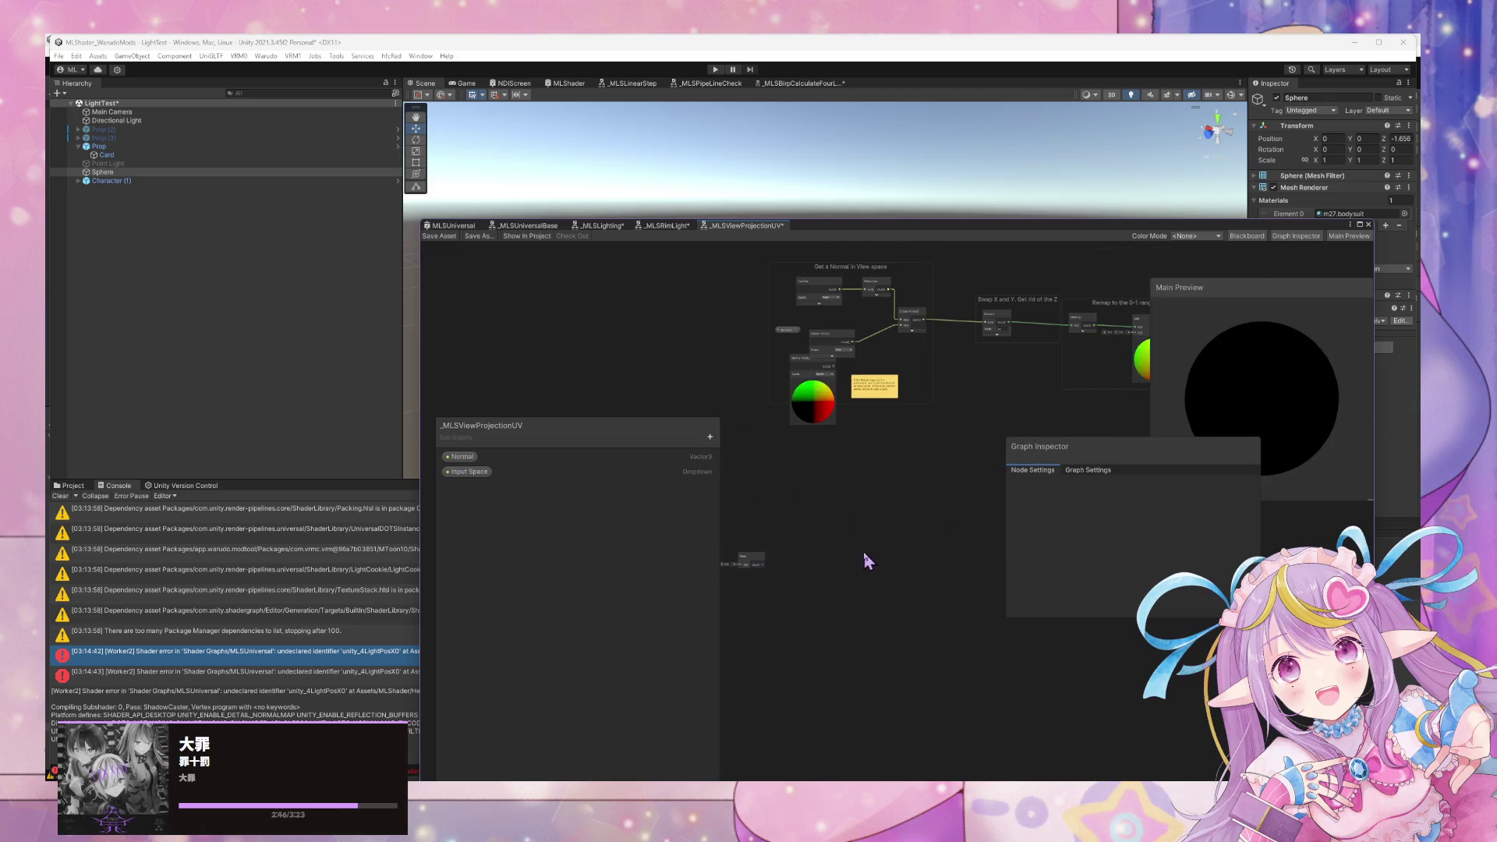
left_click(743, 533)
scroll(811, 600, "up", 5)
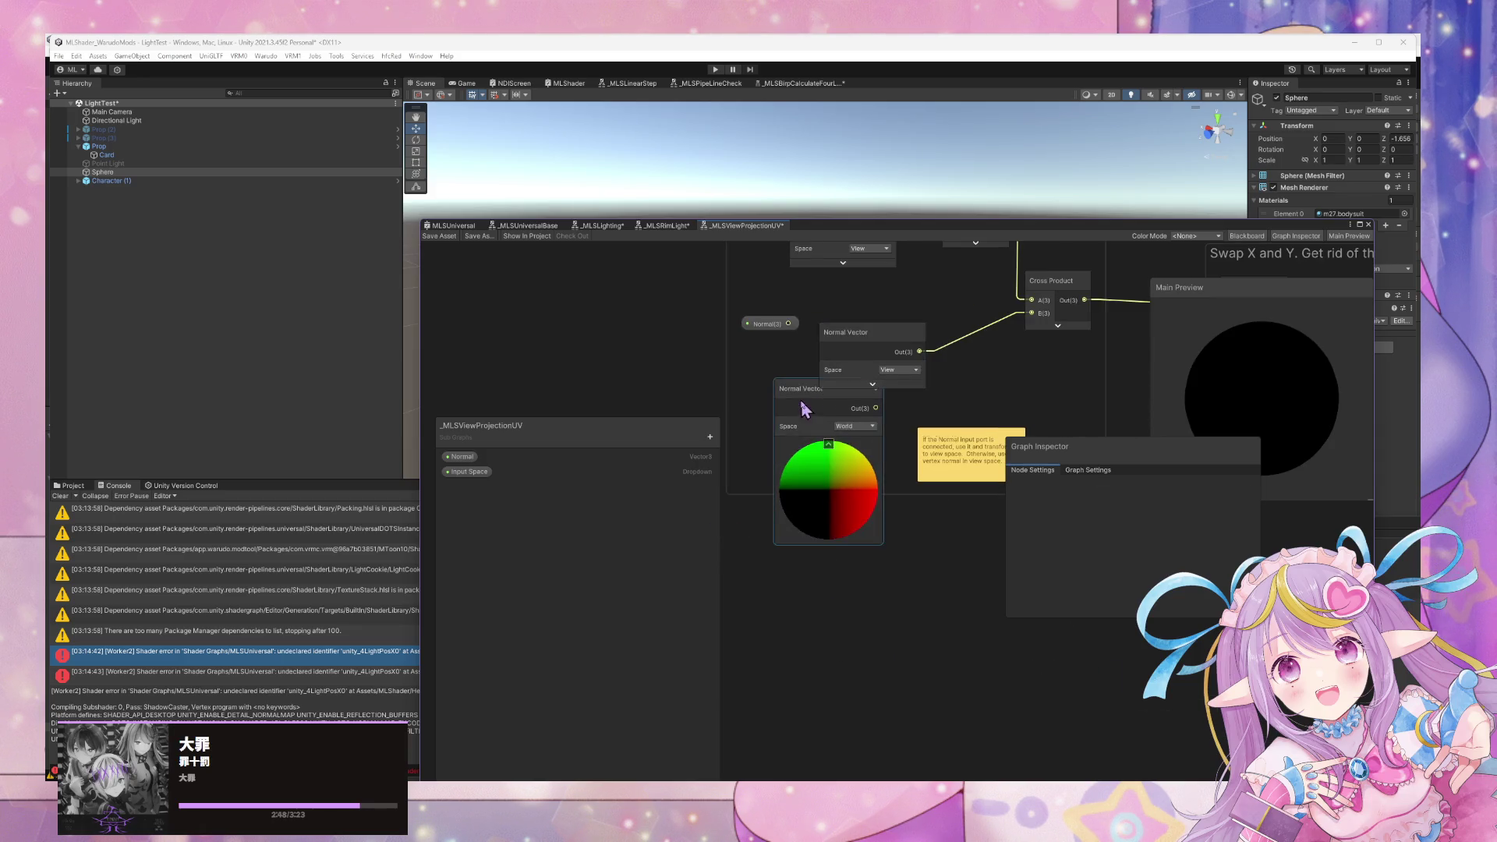
left_click(795, 487)
key("Delete")
Connect the Add result to the Output node's UV input.
scroll(891, 448, "down", 2)
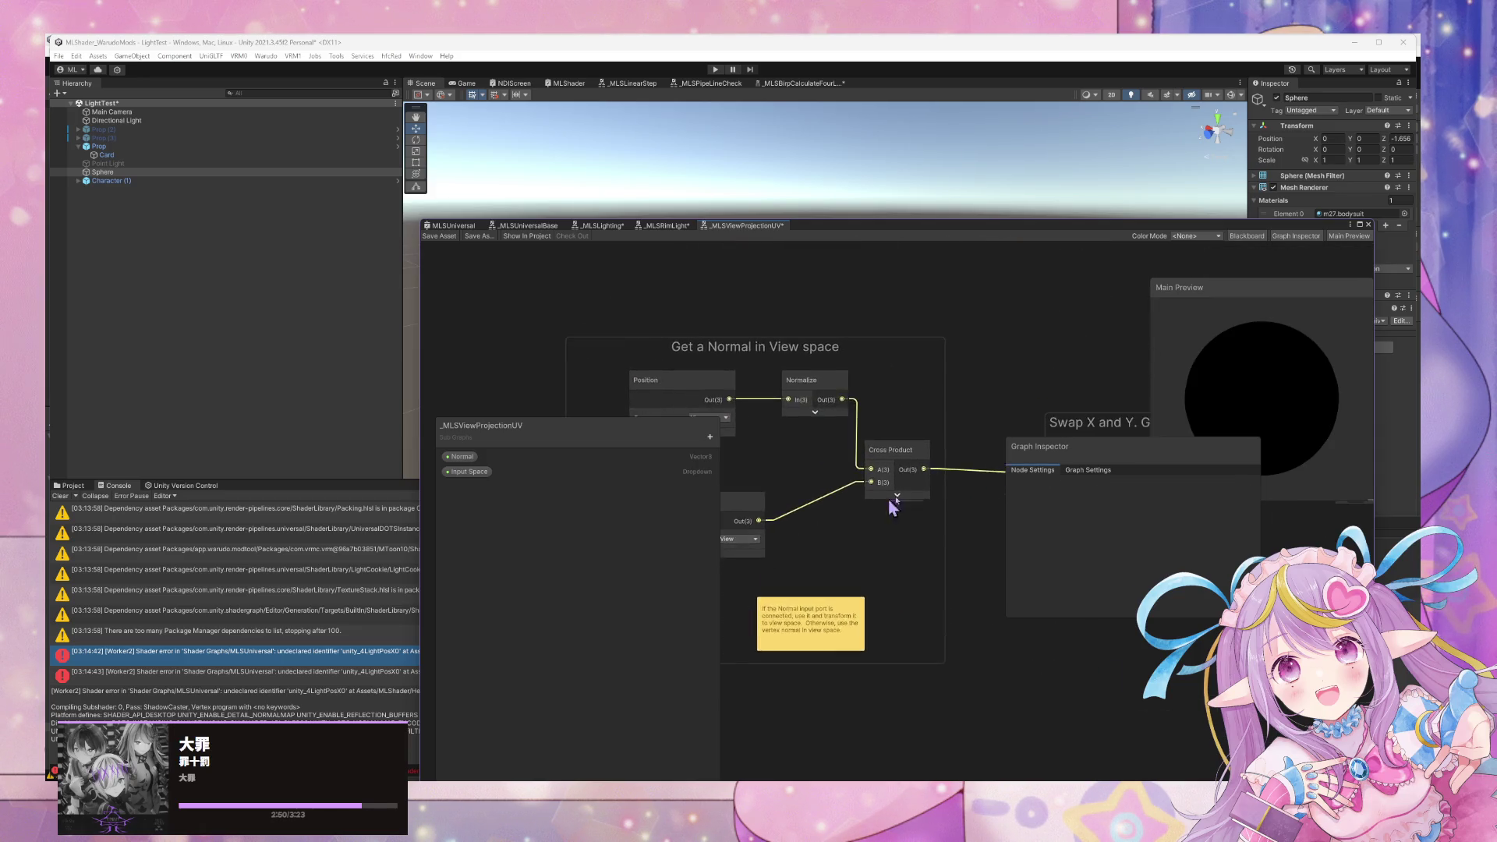
scroll(841, 438, "up", 1)
left_click_drag(829, 546, 832, 548)
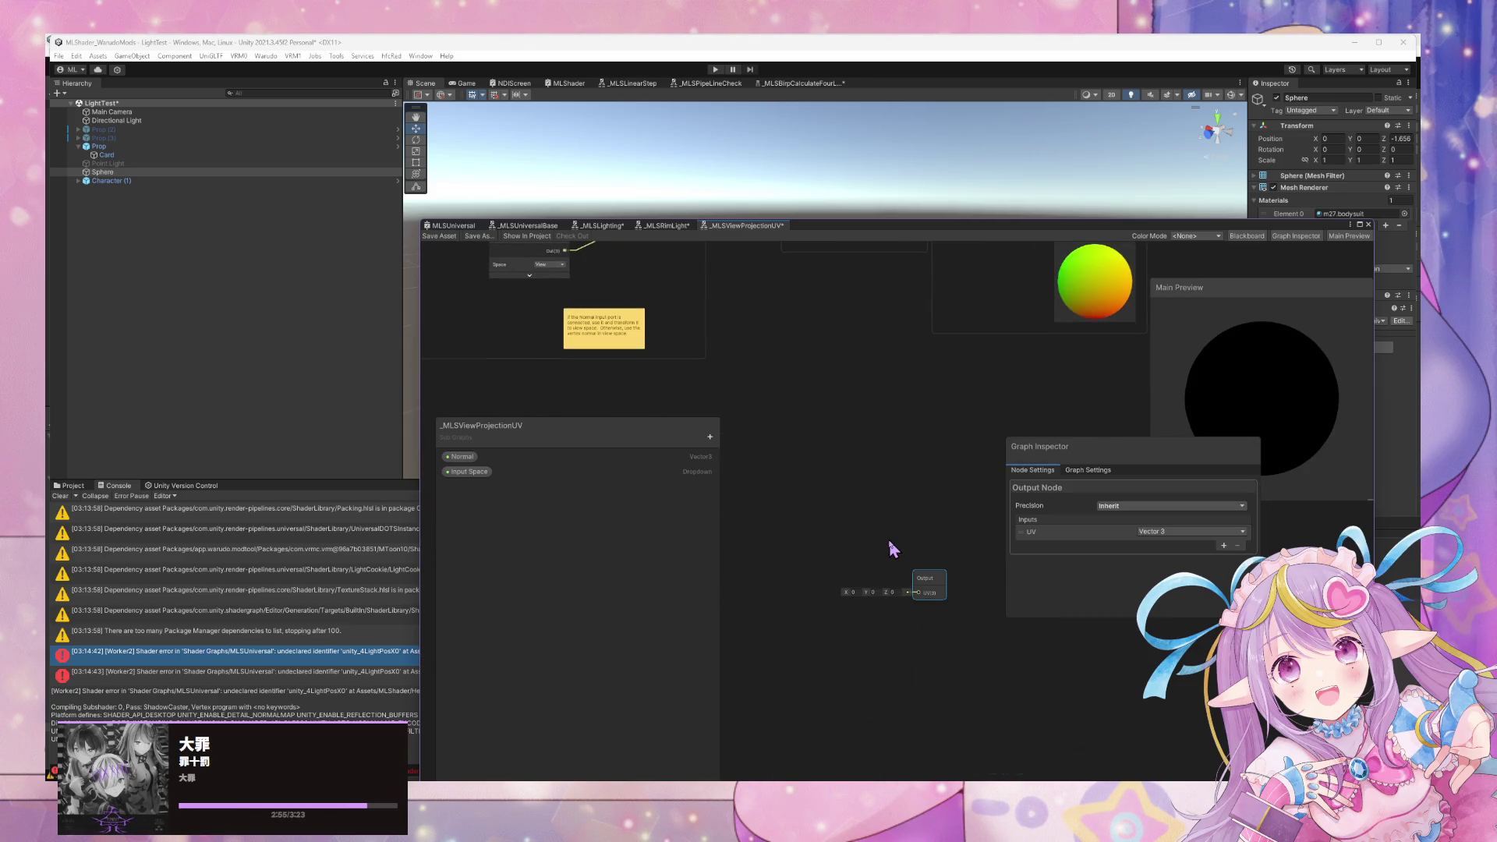
left_click(922, 594)
left_click(908, 599)
left_click(916, 579)
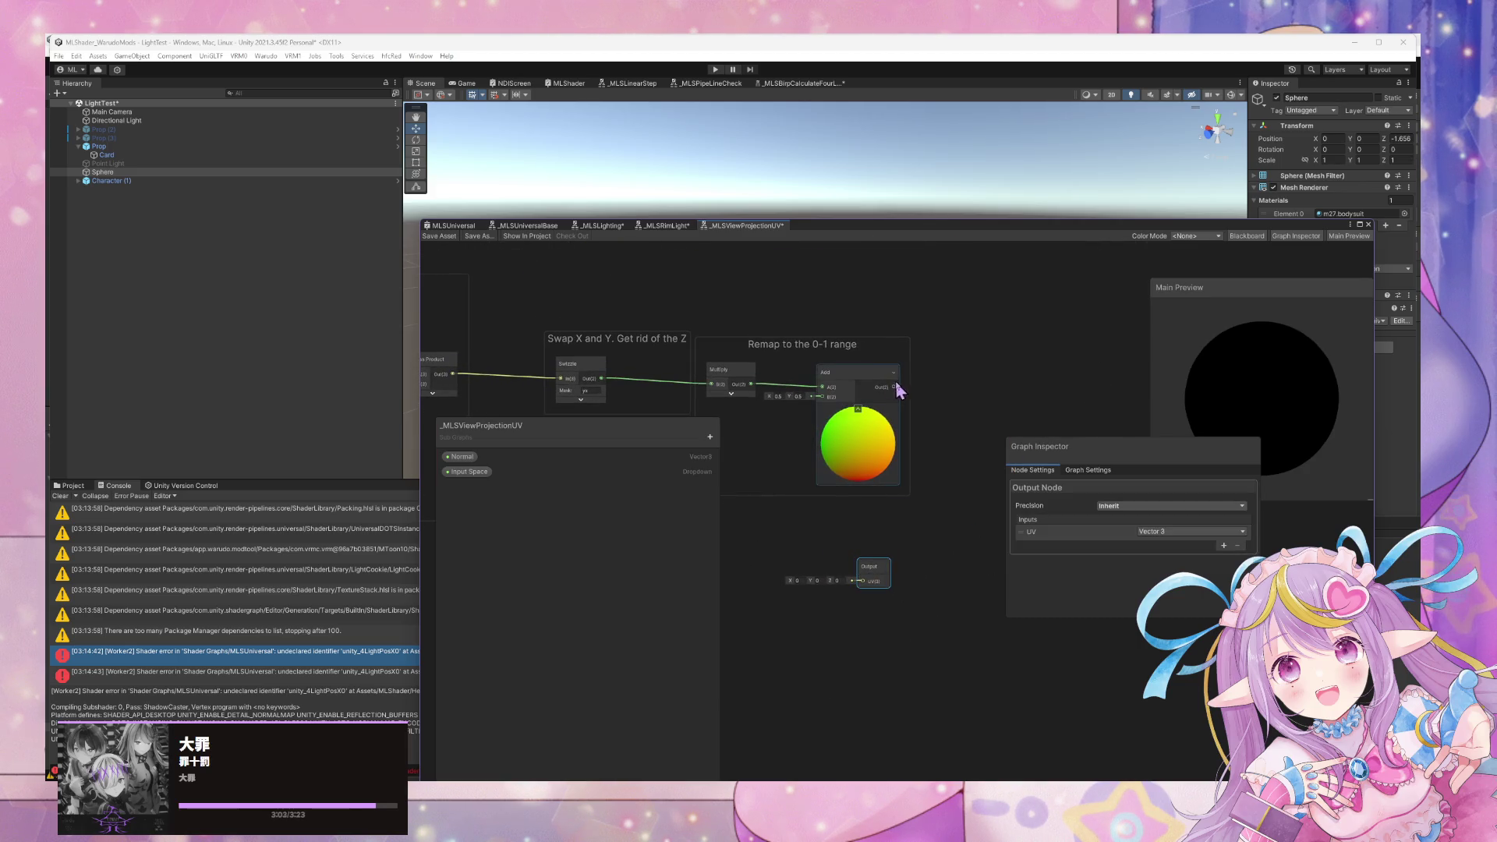
left_click_drag(850, 583, 1000, 433)
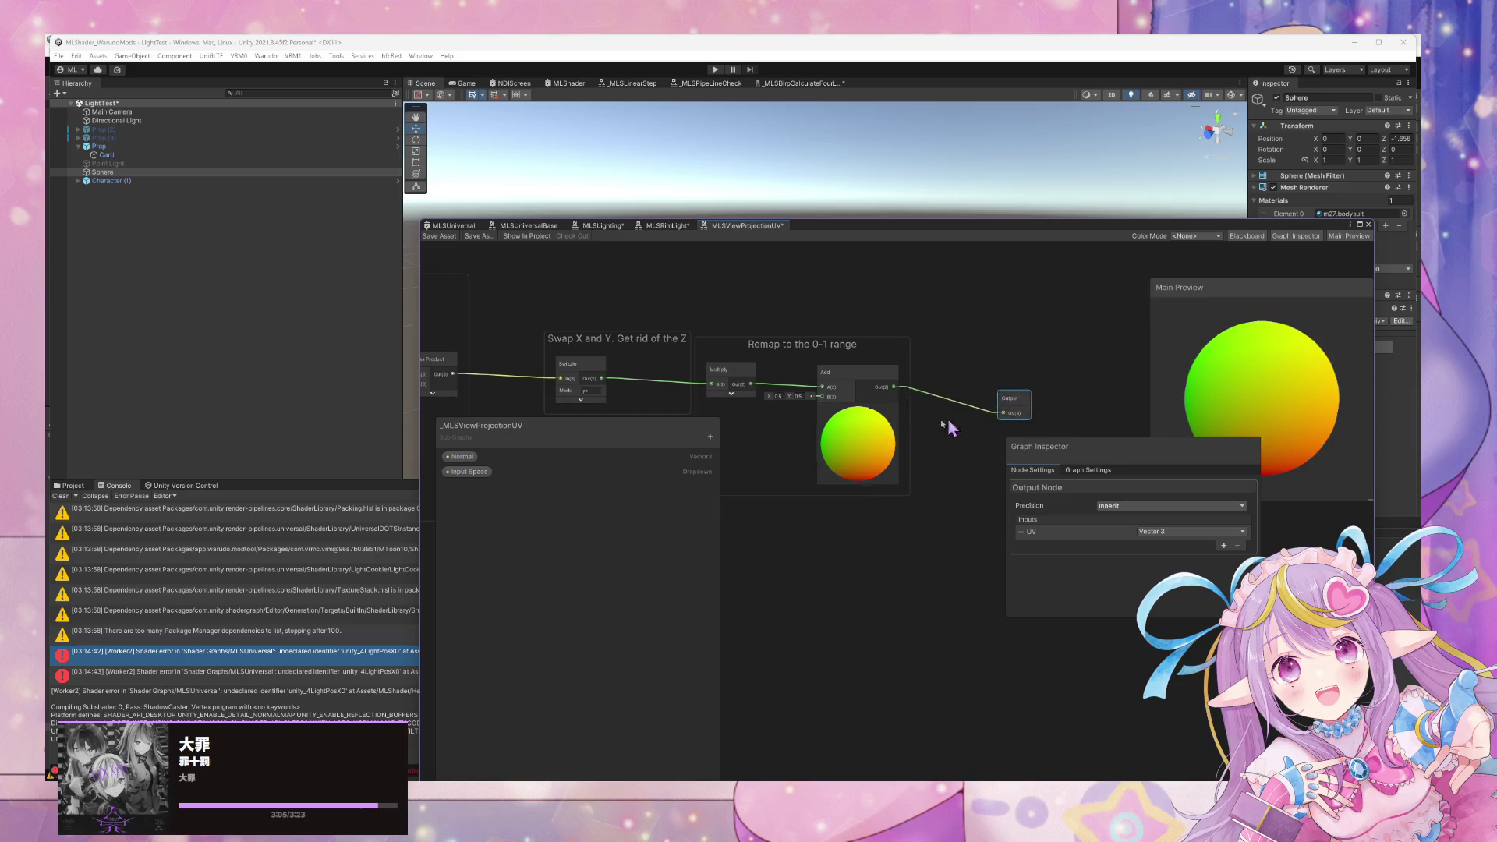
Delete the Normal property node and the Input Space property, confirming the sub-graph change.
left_click_drag(719, 435, 880, 502)
scroll(748, 399, "up", 3)
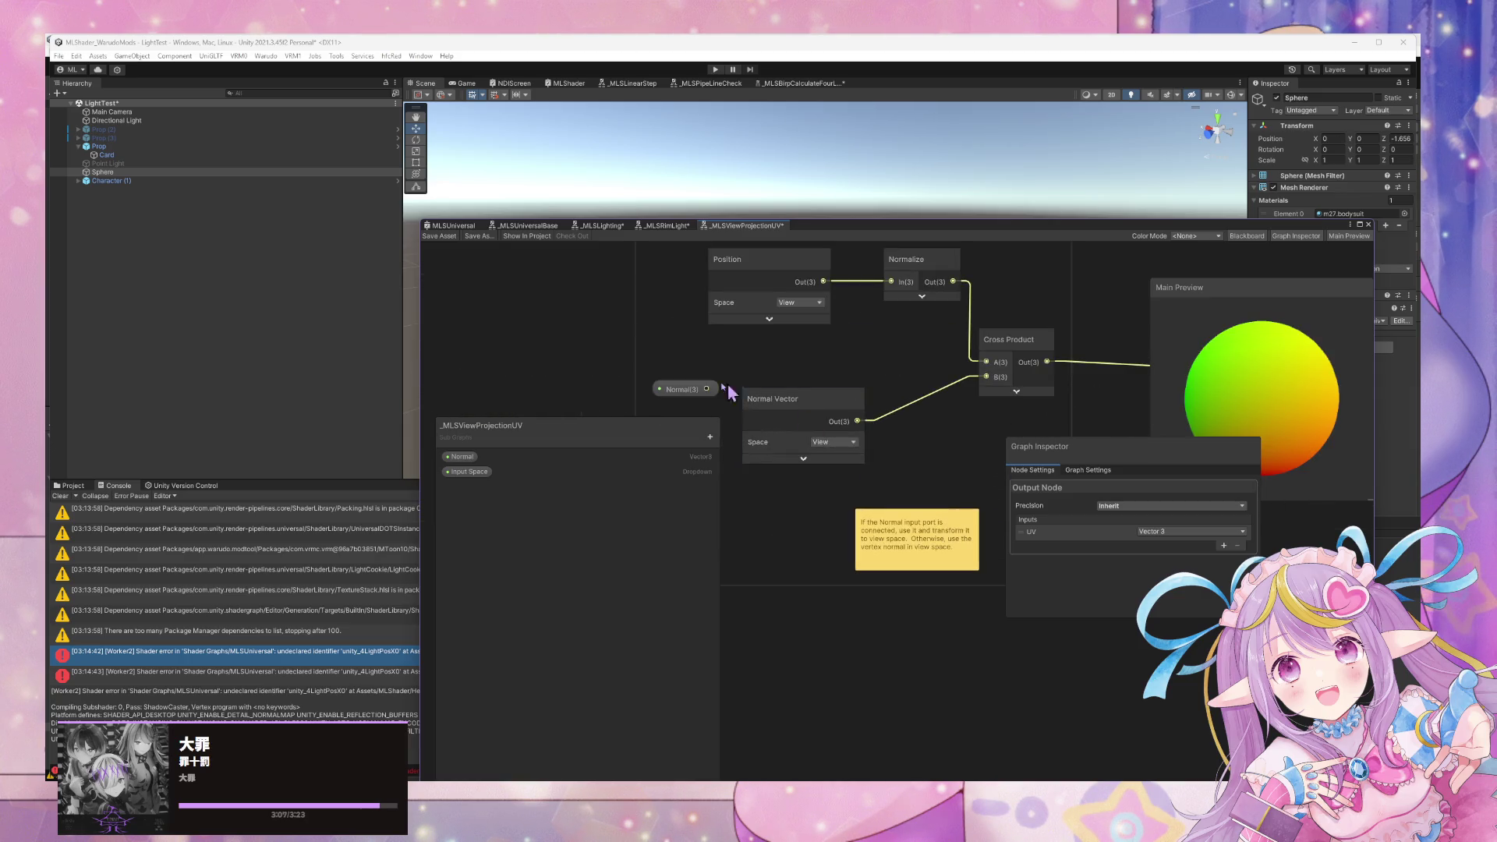
left_click(684, 389)
key("Delete")
left_click(469, 472)
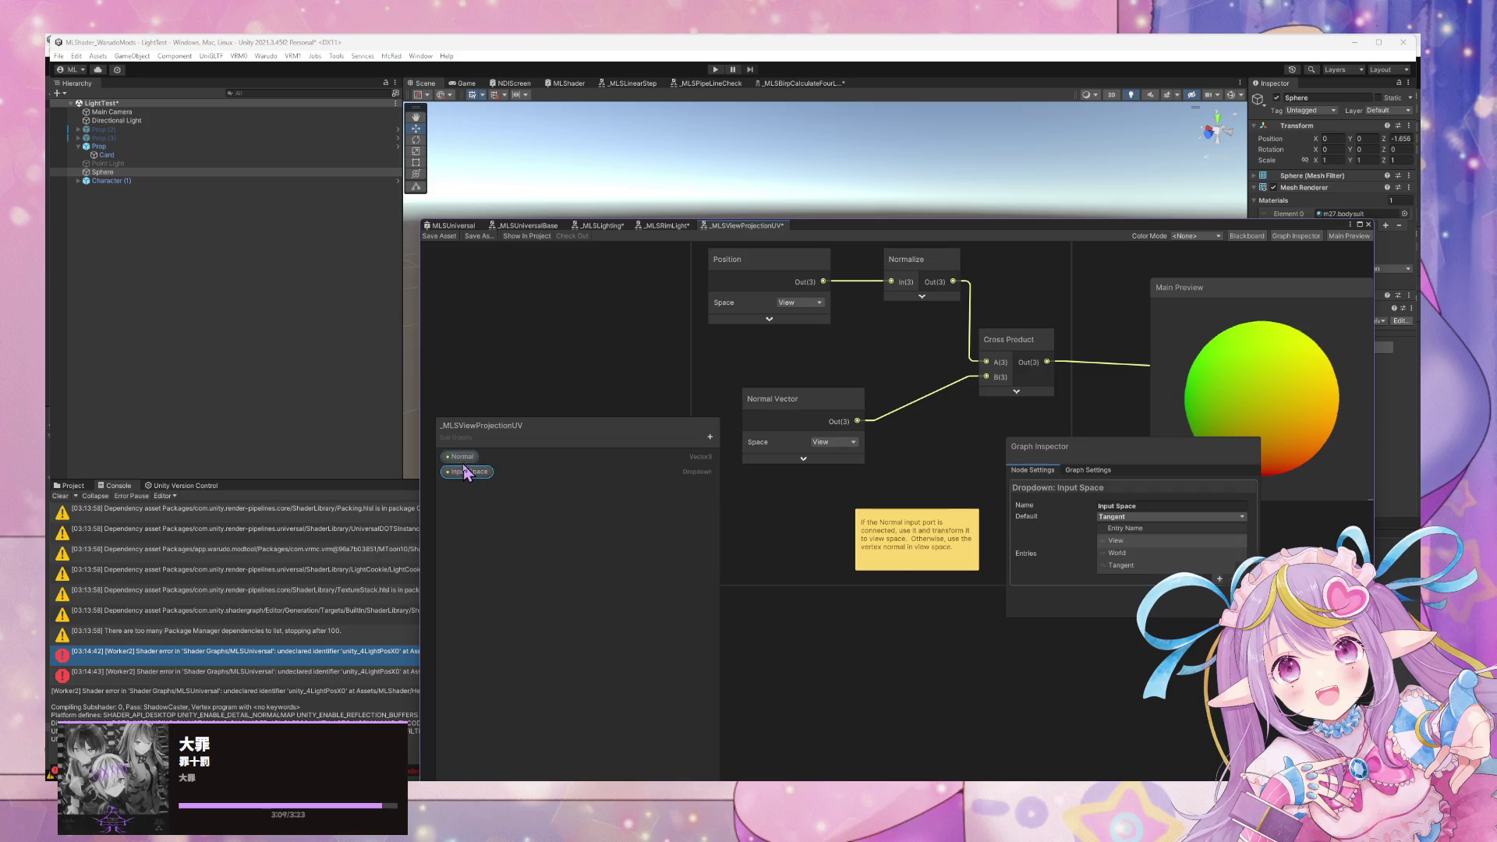
key("Delete")
left_click(754, 436)
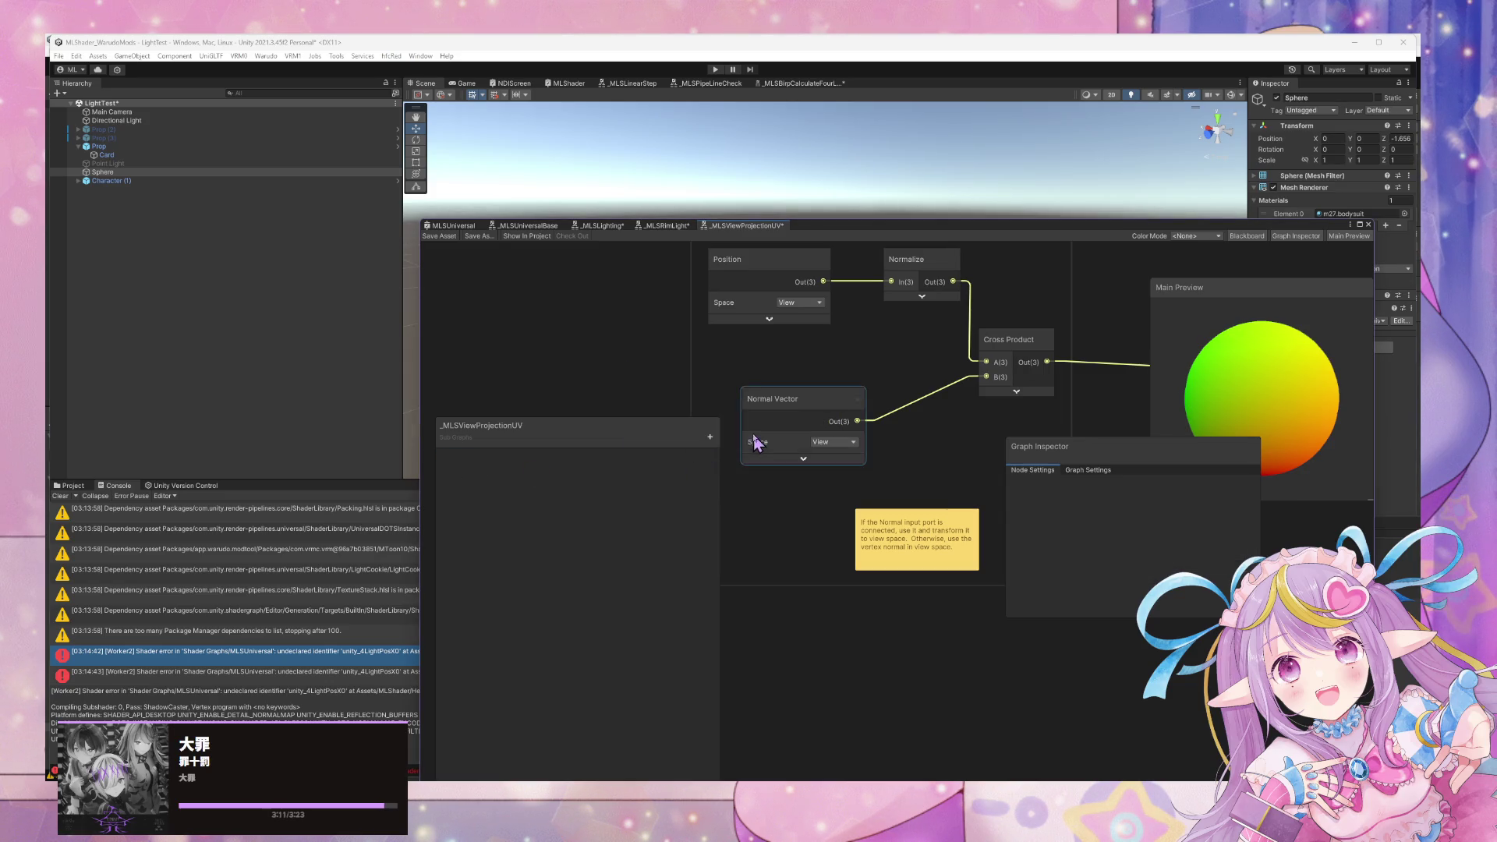
Move the graph window off the scene, orbit toward the character, and show the Project folders.
scroll(702, 401, "right", 5)
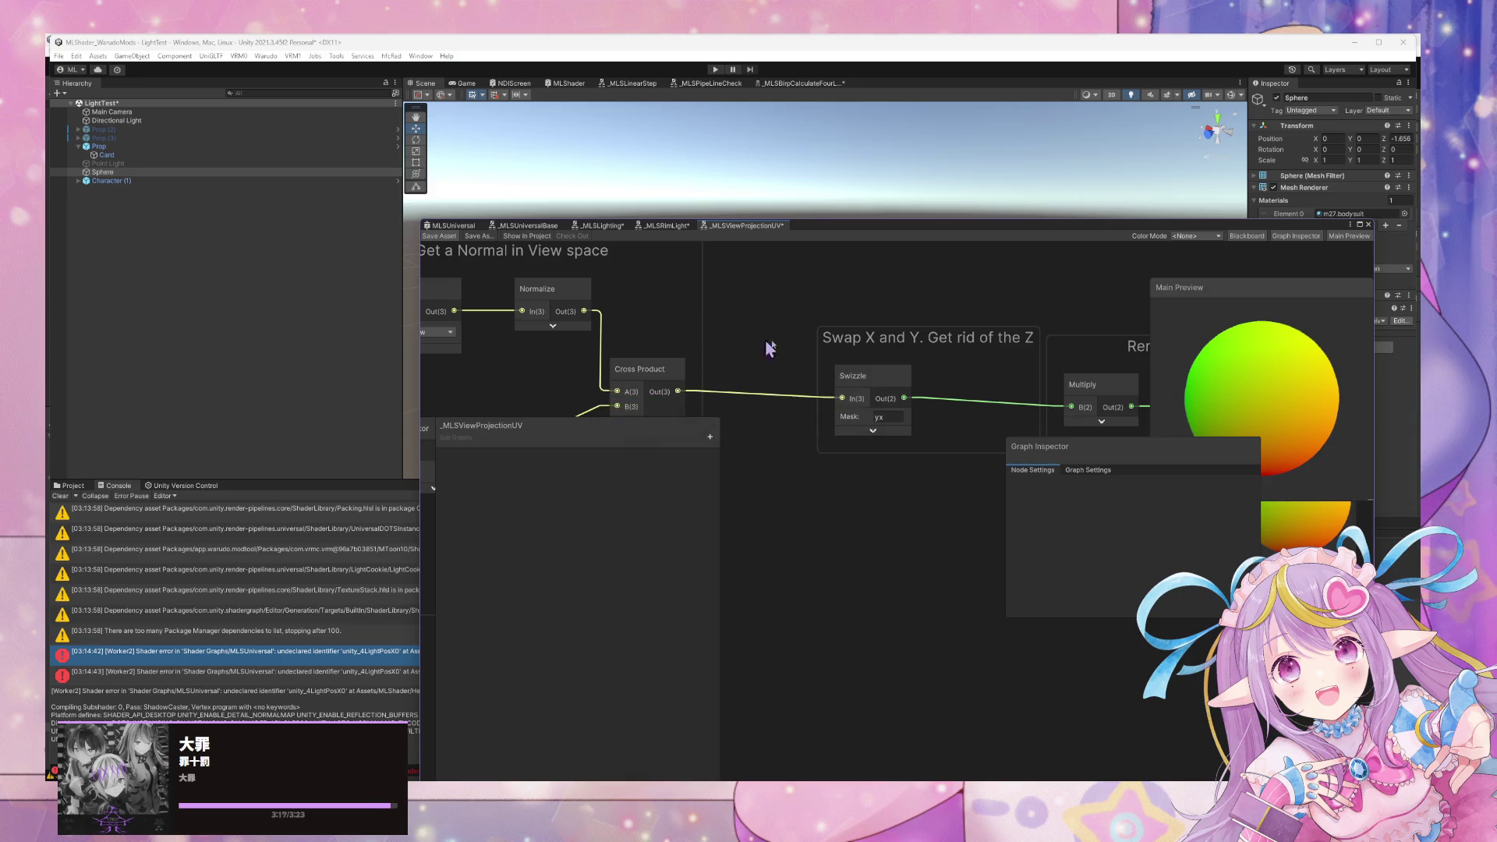
left_click_drag(821, 234, 923, 477)
mouse_move(922, 420)
left_mouse_down()
mouse_move(876, 367)
mouse_move(748, 373)
mouse_move(845, 371)
mouse_move(769, 361)
mouse_move(1131, 416)
mouse_move(662, 354)
mouse_move(1006, 399)
left_mouse_up()
left_click(72, 486)
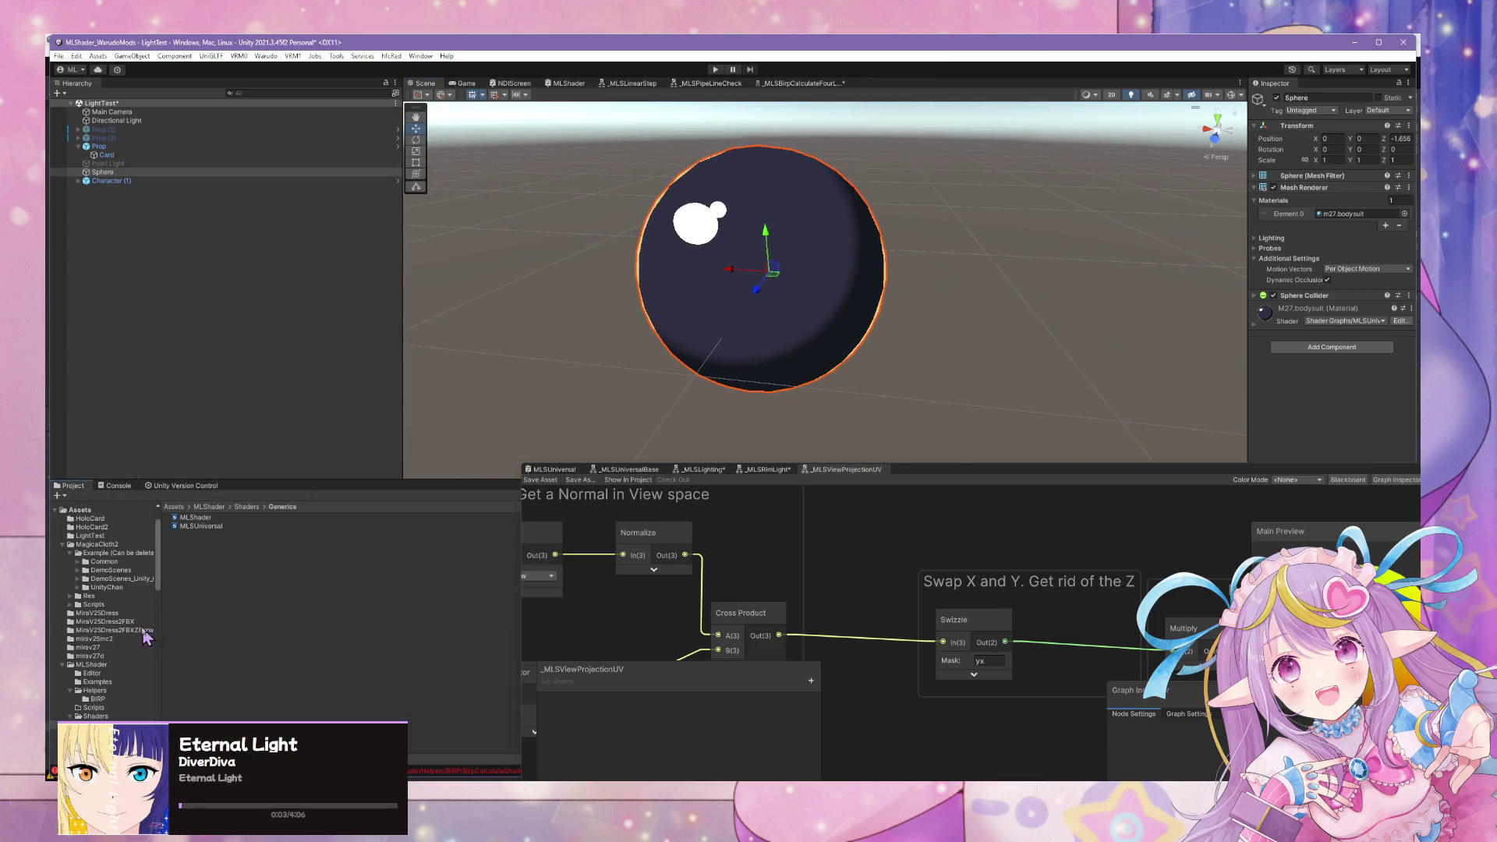
Apply the Basic material to the sphere and orbit the view to inspect it.
mouse_move(187, 517)
left_mouse_down()
mouse_move(195, 351)
mouse_move(788, 241)
mouse_move(815, 280)
mouse_move(876, 314)
mouse_move(775, 297)
mouse_move(1024, 342)
mouse_move(989, 371)
mouse_move(889, 371)
mouse_move(878, 314)
mouse_move(901, 244)
mouse_move(782, 374)
mouse_move(872, 431)
mouse_move(886, 309)
mouse_move(948, 354)
mouse_move(951, 337)
mouse_move(909, 338)
mouse_move(759, 453)
mouse_move(860, 385)
left_mouse_up()
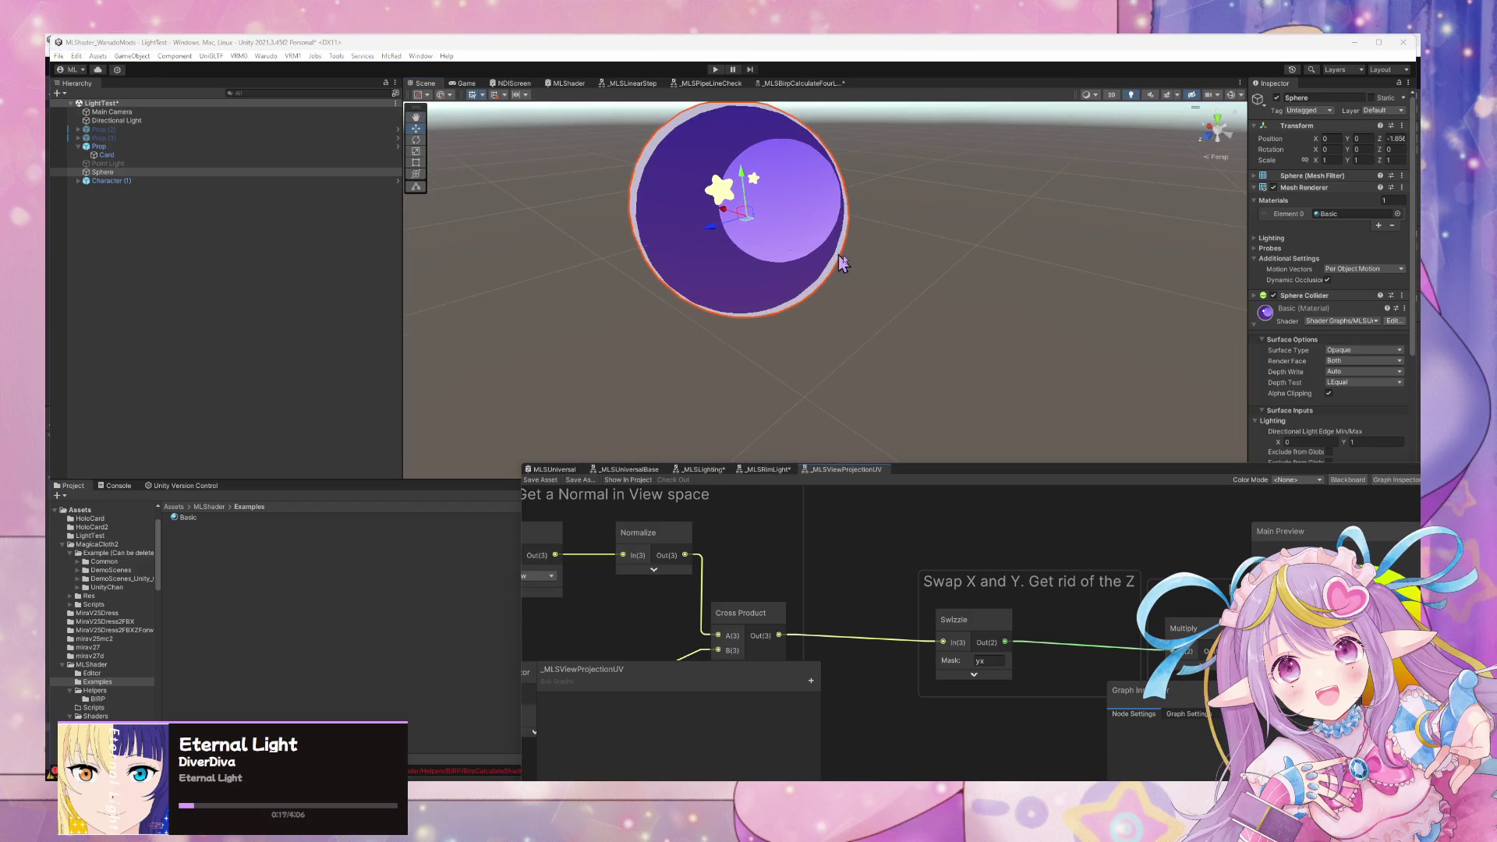
mouse_move(802, 320)
left_mouse_down()
mouse_move(527, 290)
mouse_move(428, 260)
mouse_move(551, 241)
mouse_move(569, 327)
mouse_move(622, 211)
mouse_move(1242, 241)
mouse_move(668, 226)
mouse_move(518, 184)
mouse_move(546, 165)
mouse_move(551, 291)
mouse_move(557, 203)
mouse_move(591, 182)
left_mouse_up()
mouse_move(880, 419)
left_mouse_down()
mouse_move(936, 284)
mouse_move(1169, 301)
mouse_move(1156, 306)
mouse_move(1152, 227)
mouse_move(1131, 345)
left_mouse_up()
Select and frame the character's outer skirt mesh, then orbit around the hair and ball.
left_click(897, 382)
left_click(891, 385)
left_click_drag(1289, 463, 977, 465)
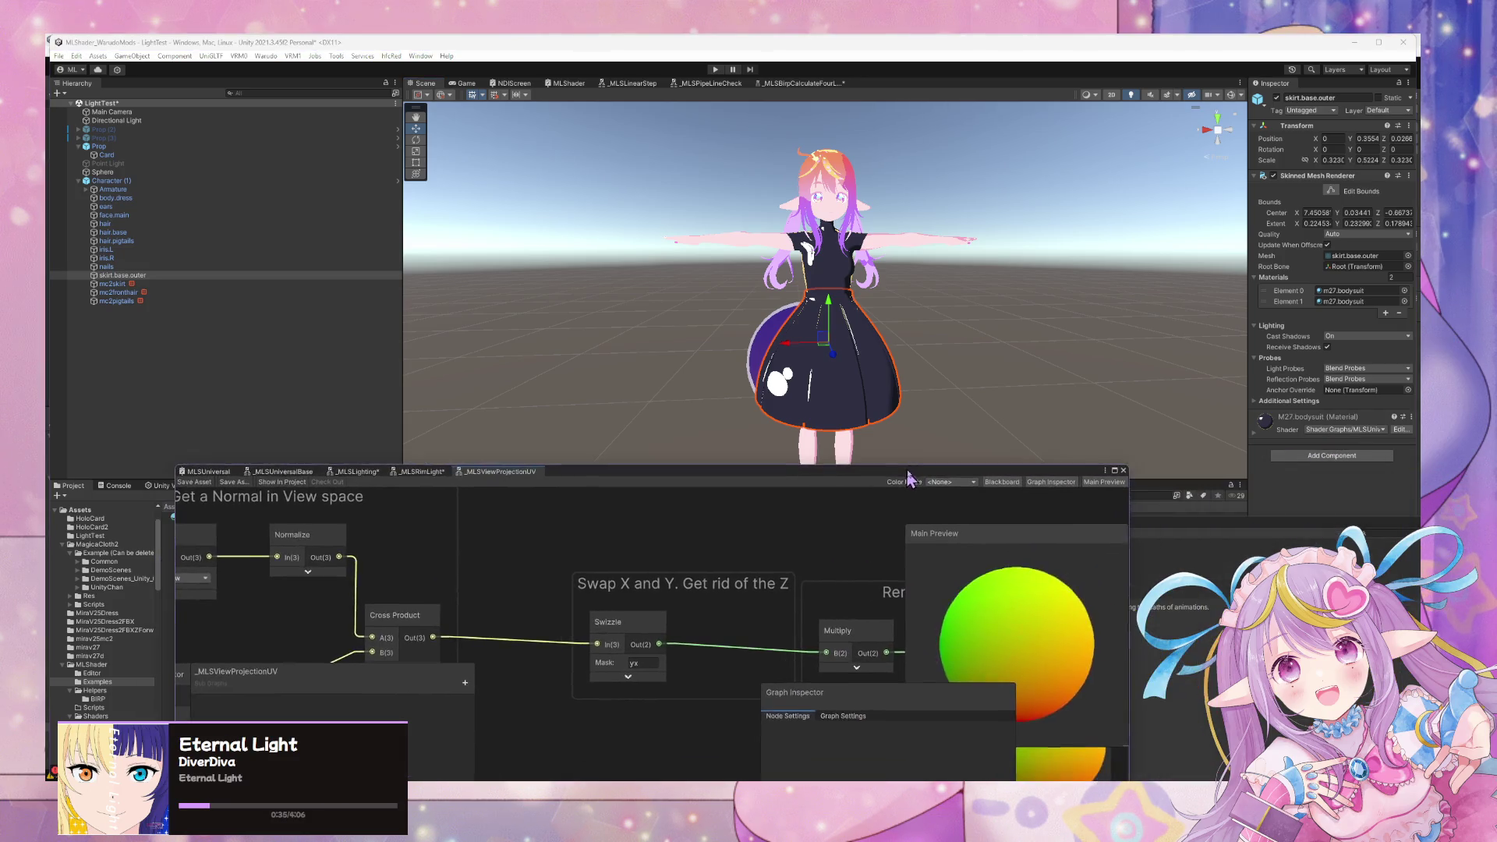
key("f")
left_click_drag(1071, 302, 1146, 343)
mouse_move(1070, 414)
left_mouse_down()
mouse_move(1062, 273)
mouse_move(1136, 241)
mouse_move(1086, 364)
mouse_move(1011, 324)
mouse_move(1159, 360)
mouse_move(1239, 209)
mouse_move(1135, 260)
mouse_move(1254, 261)
mouse_move(938, 264)
mouse_move(1170, 274)
mouse_move(989, 260)
mouse_move(1110, 245)
mouse_move(1139, 291)
mouse_move(1182, 274)
mouse_move(1038, 373)
mouse_move(663, 351)
left_mouse_up()
mouse_move(774, 348)
left_mouse_down()
mouse_move(1016, 371)
mouse_move(1002, 427)
mouse_move(904, 365)
left_mouse_up()
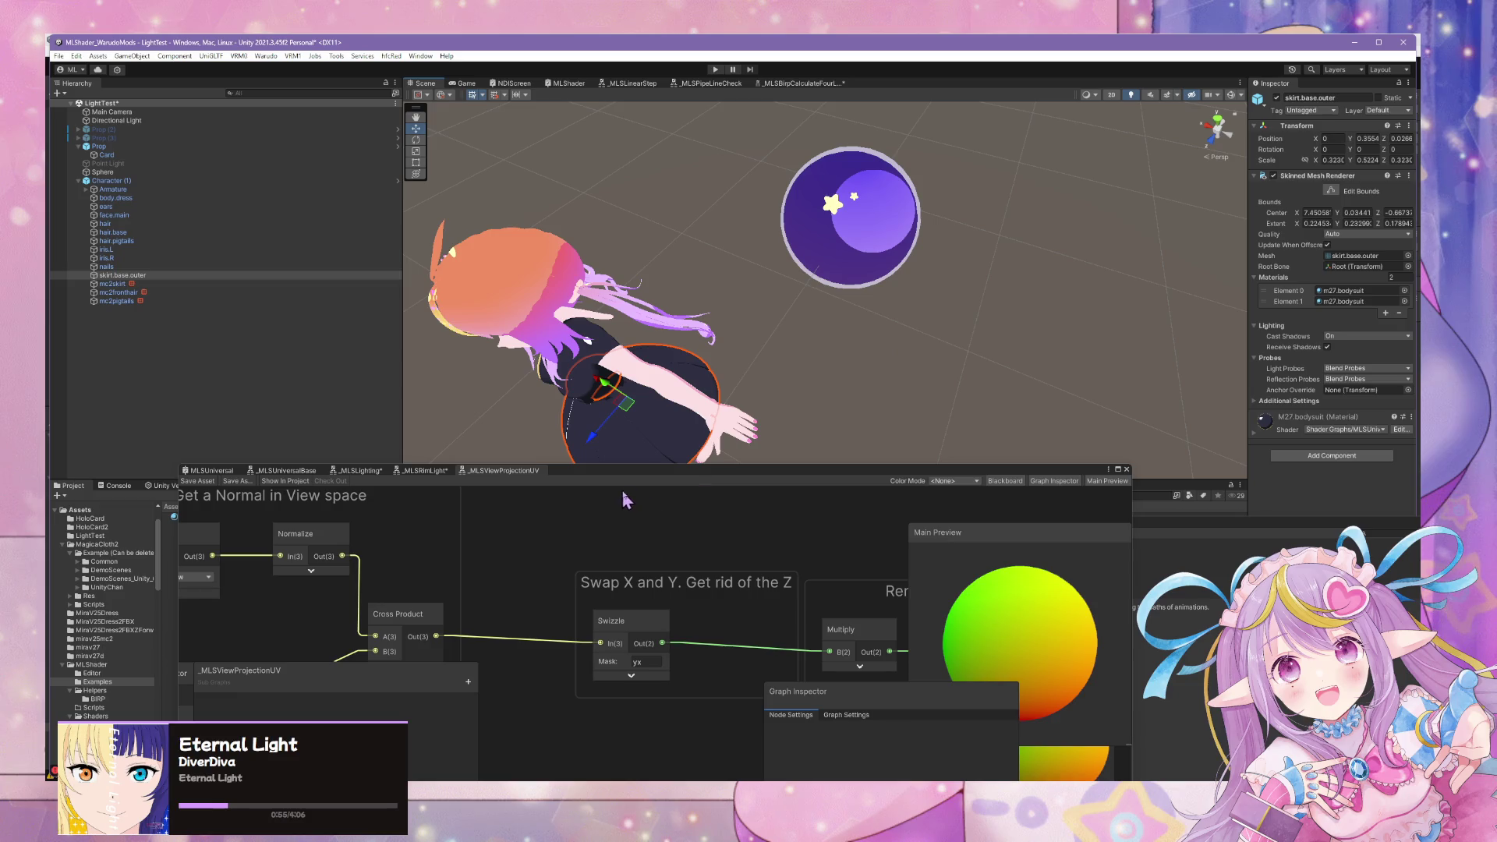
left_click_drag(782, 404, 901, 397)
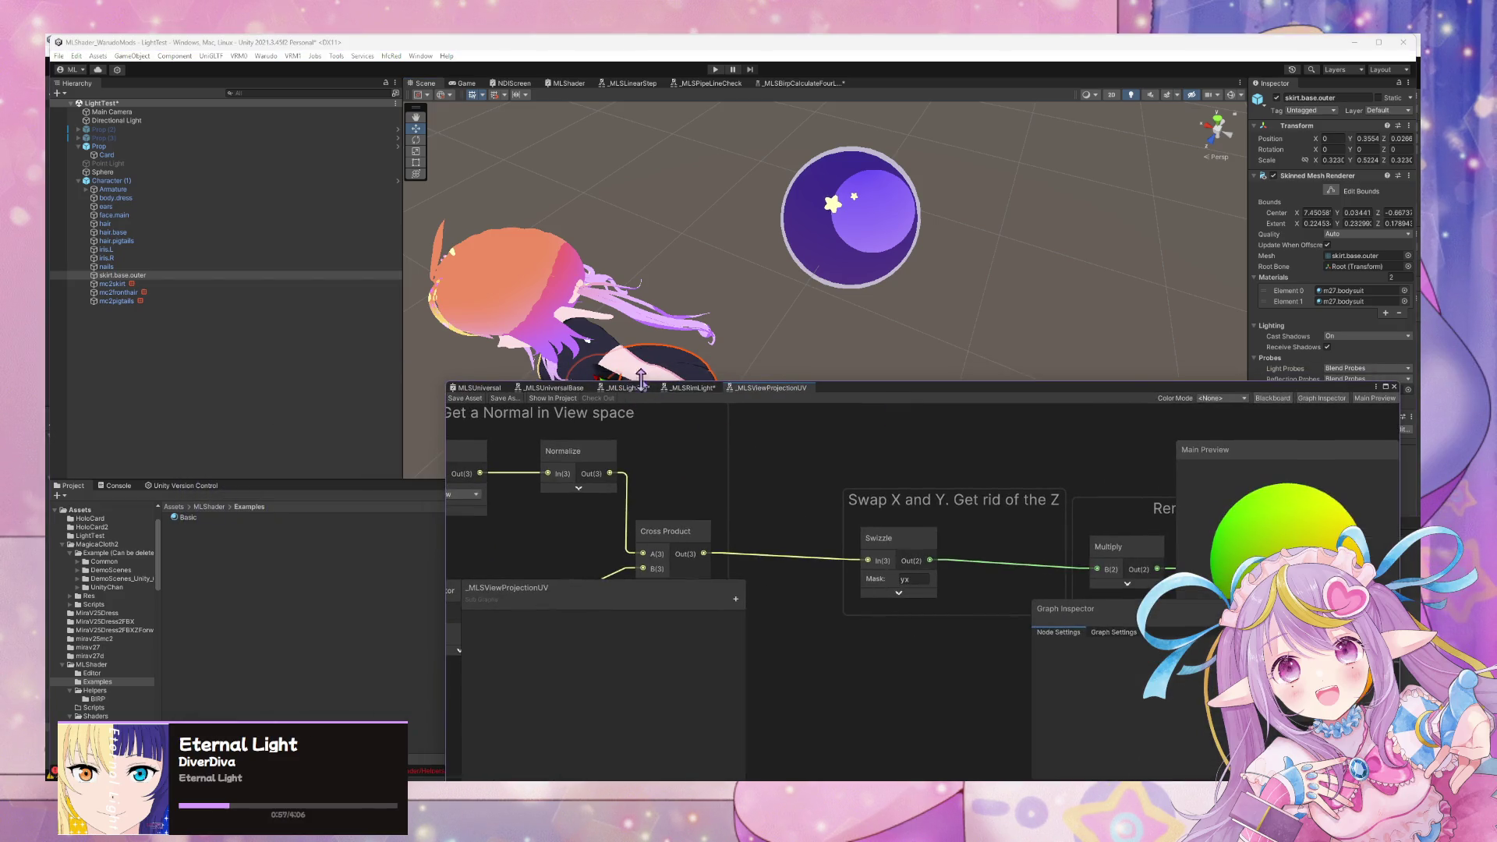
In the _MLSRimLight graph, place the _MLSViewProjectionUV node beside the Normal Blend node.
left_click(678, 397)
left_click_drag(986, 514, 852, 468)
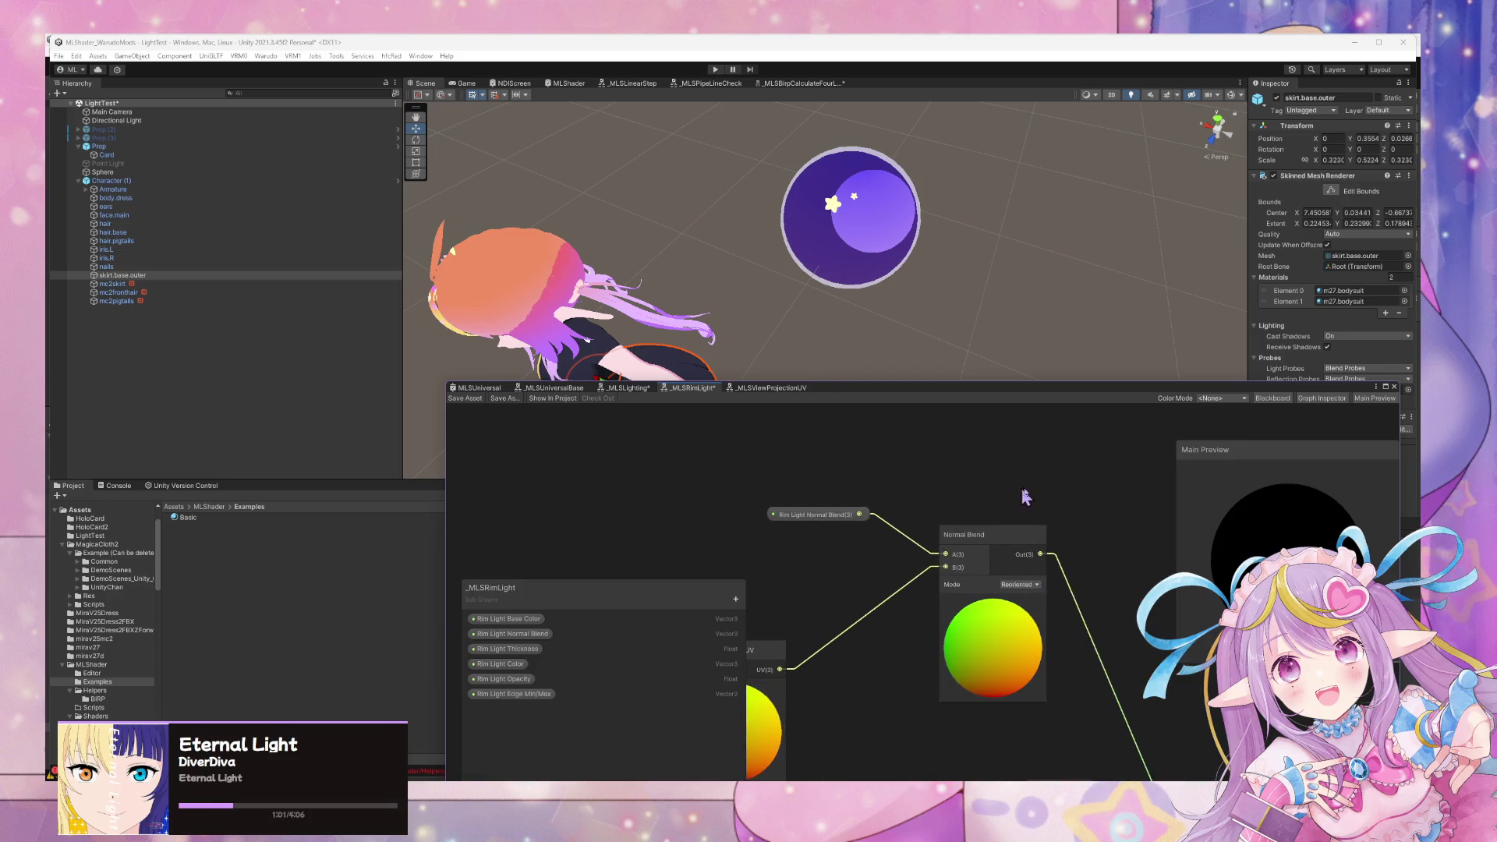
scroll(1021, 496, "down", 3)
left_click_drag(970, 504, 662, 451)
left_click_drag(961, 532, 1153, 490)
left_click_drag(852, 535, 969, 494)
scroll(969, 494, "up", 3)
left_click_drag(752, 491, 820, 582)
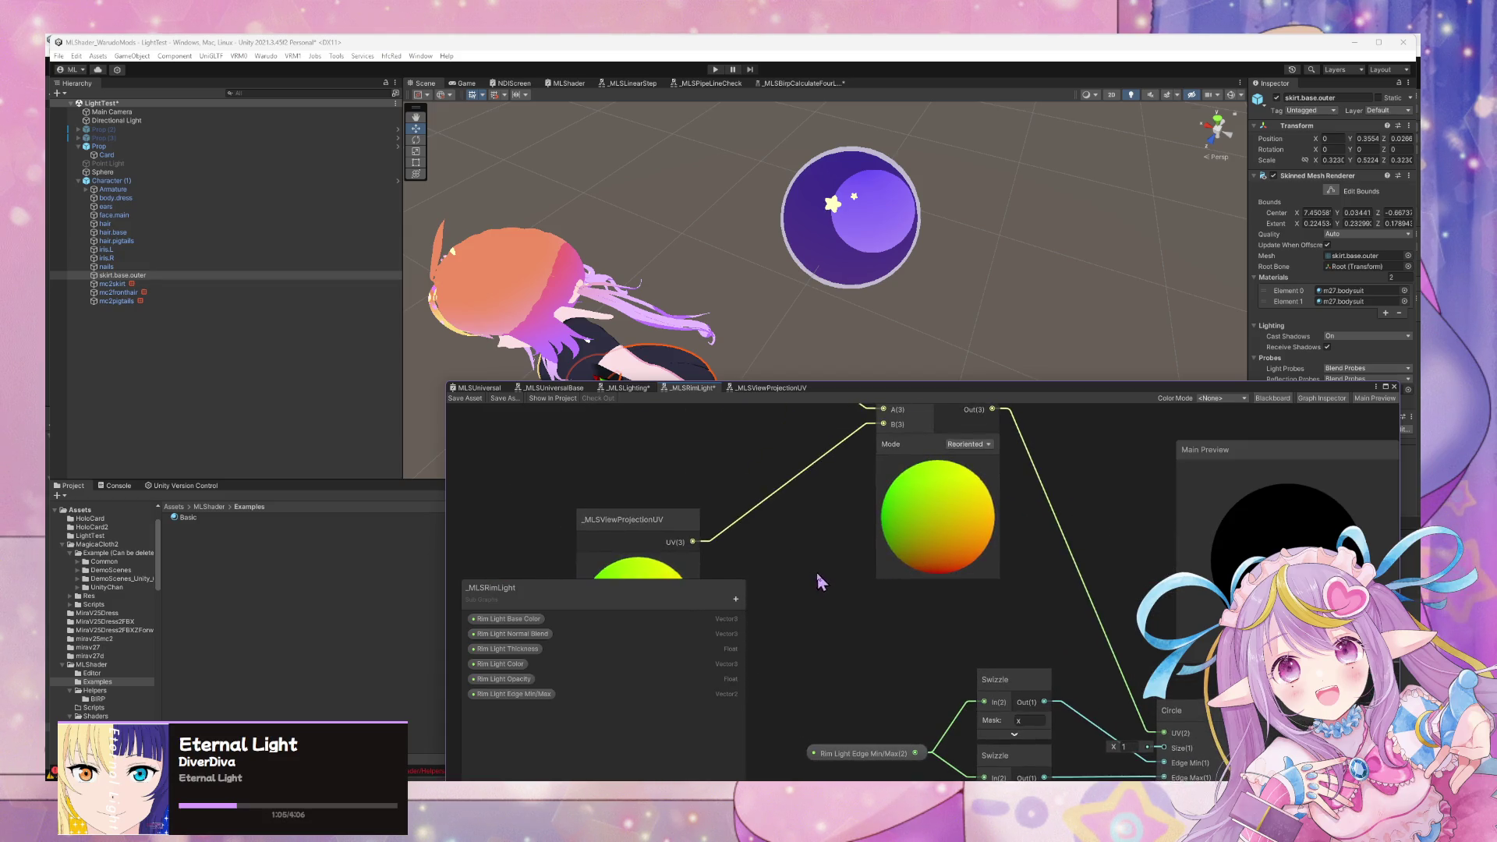
scroll(807, 550, "down", 2)
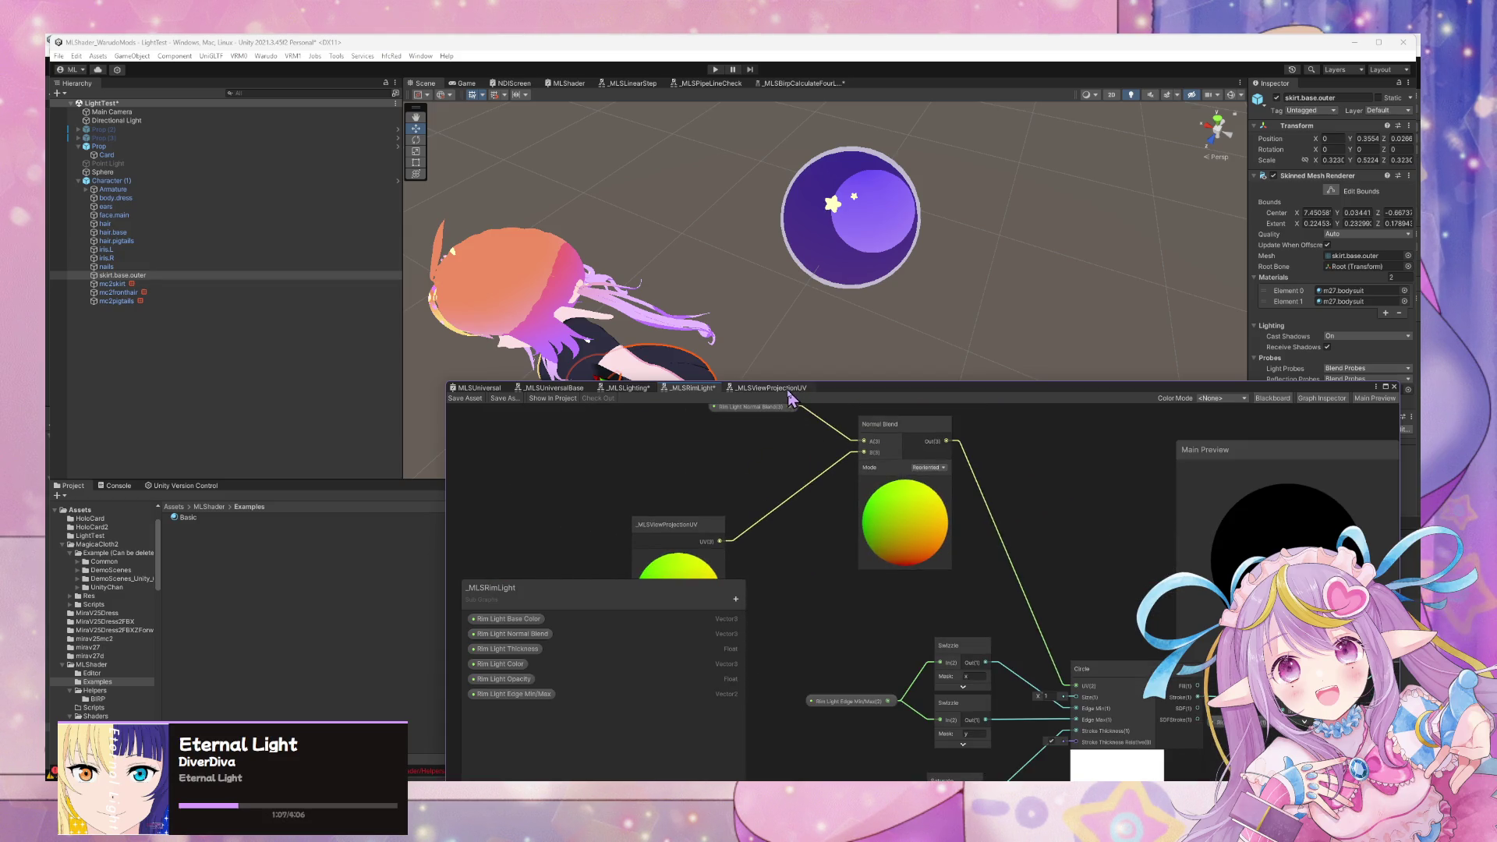
mouse_move(800, 304)
left_mouse_down()
mouse_move(622, 260)
mouse_move(833, 306)
left_mouse_up()
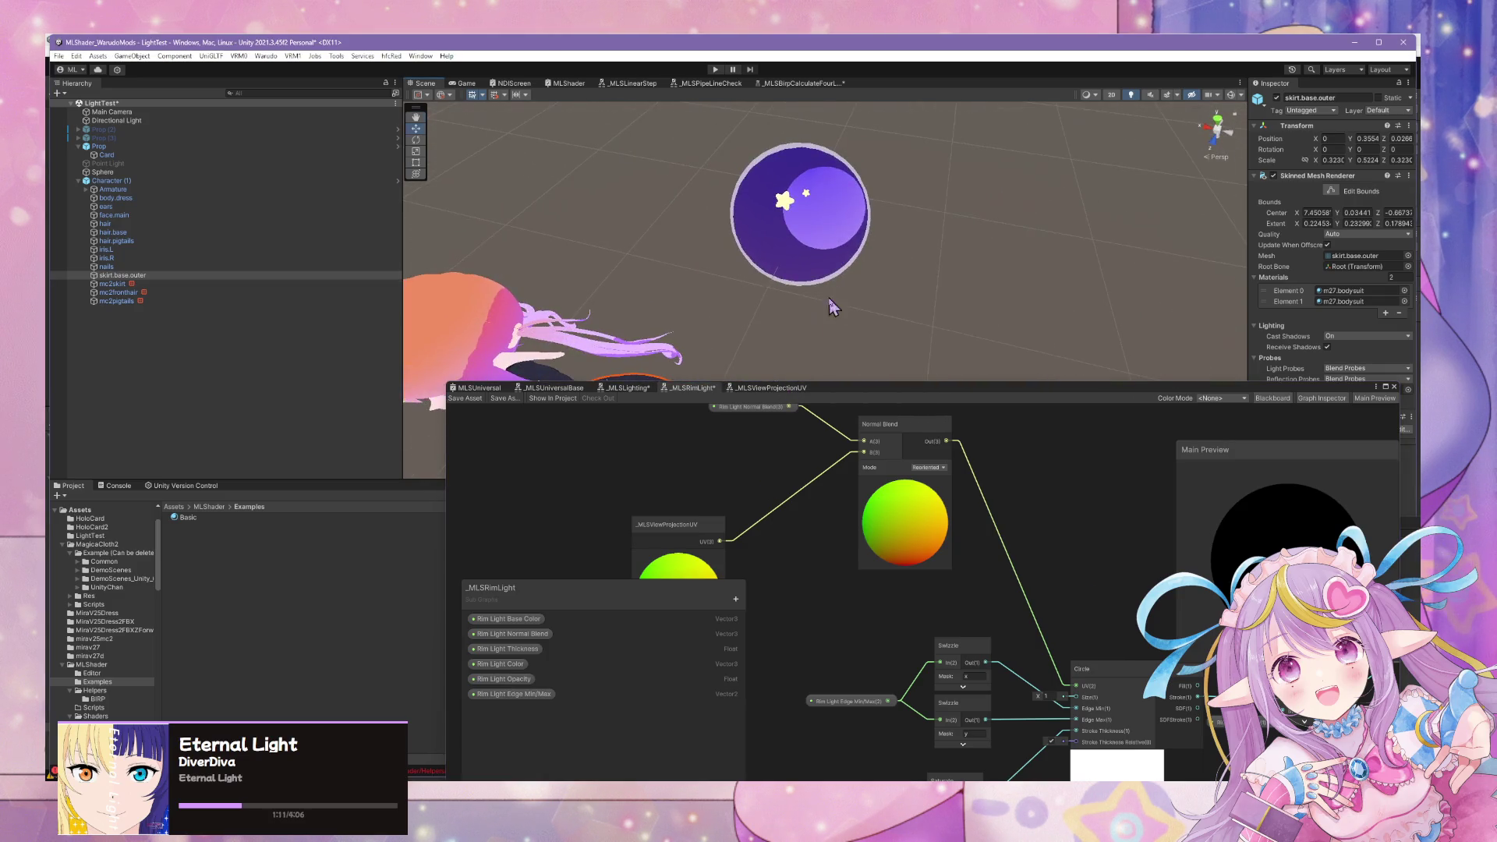
left_click_drag(767, 463, 797, 497)
left_click_drag(719, 564, 802, 500)
In the _MLSViewProjectionUV sub-graph, shift the 'Remap to the 0-1 range' group right.
left_click(787, 388)
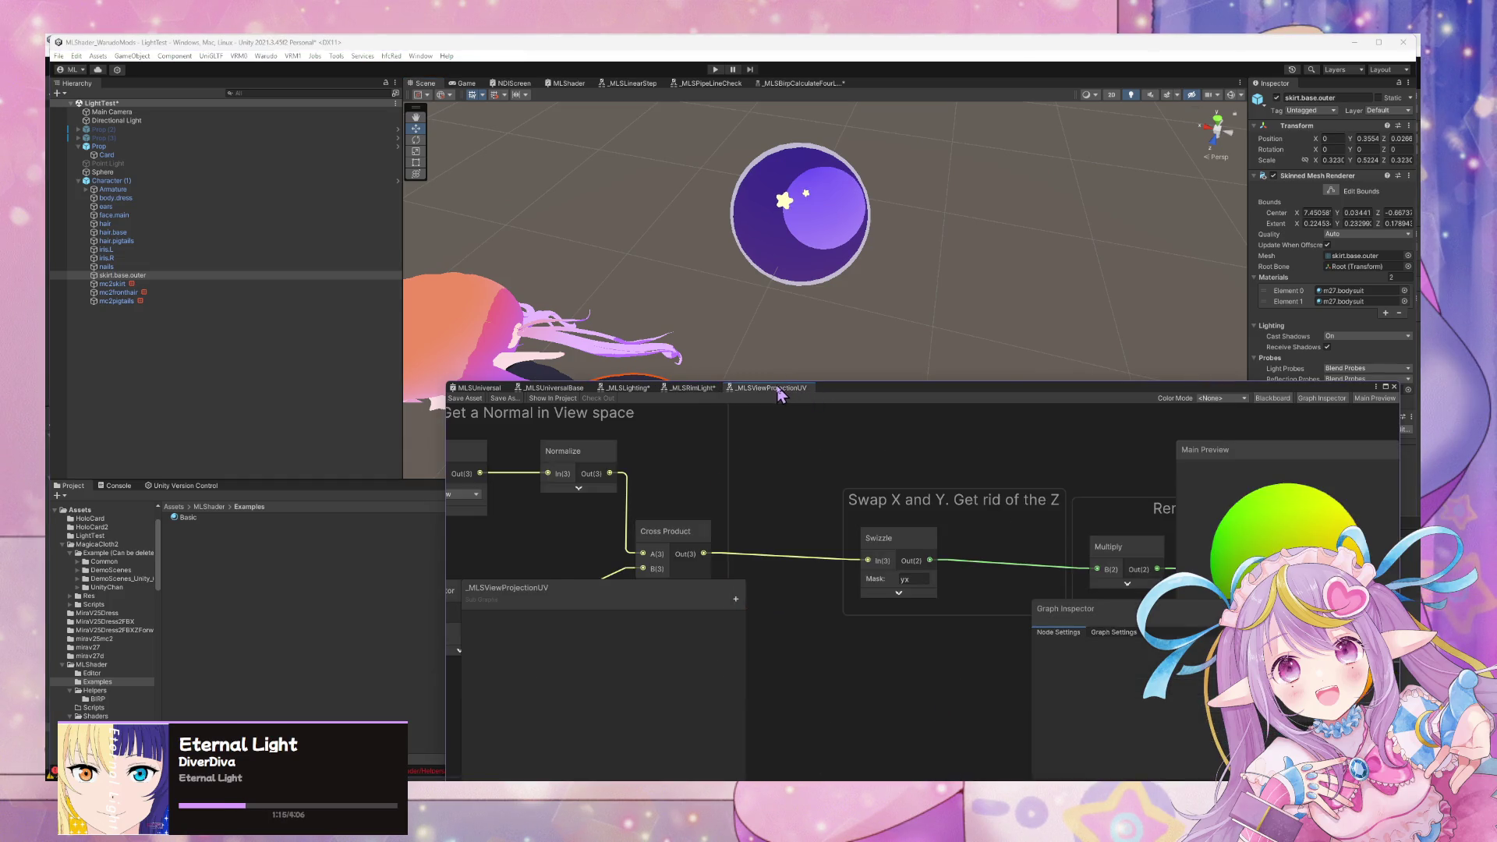
scroll(779, 506, "up", 4)
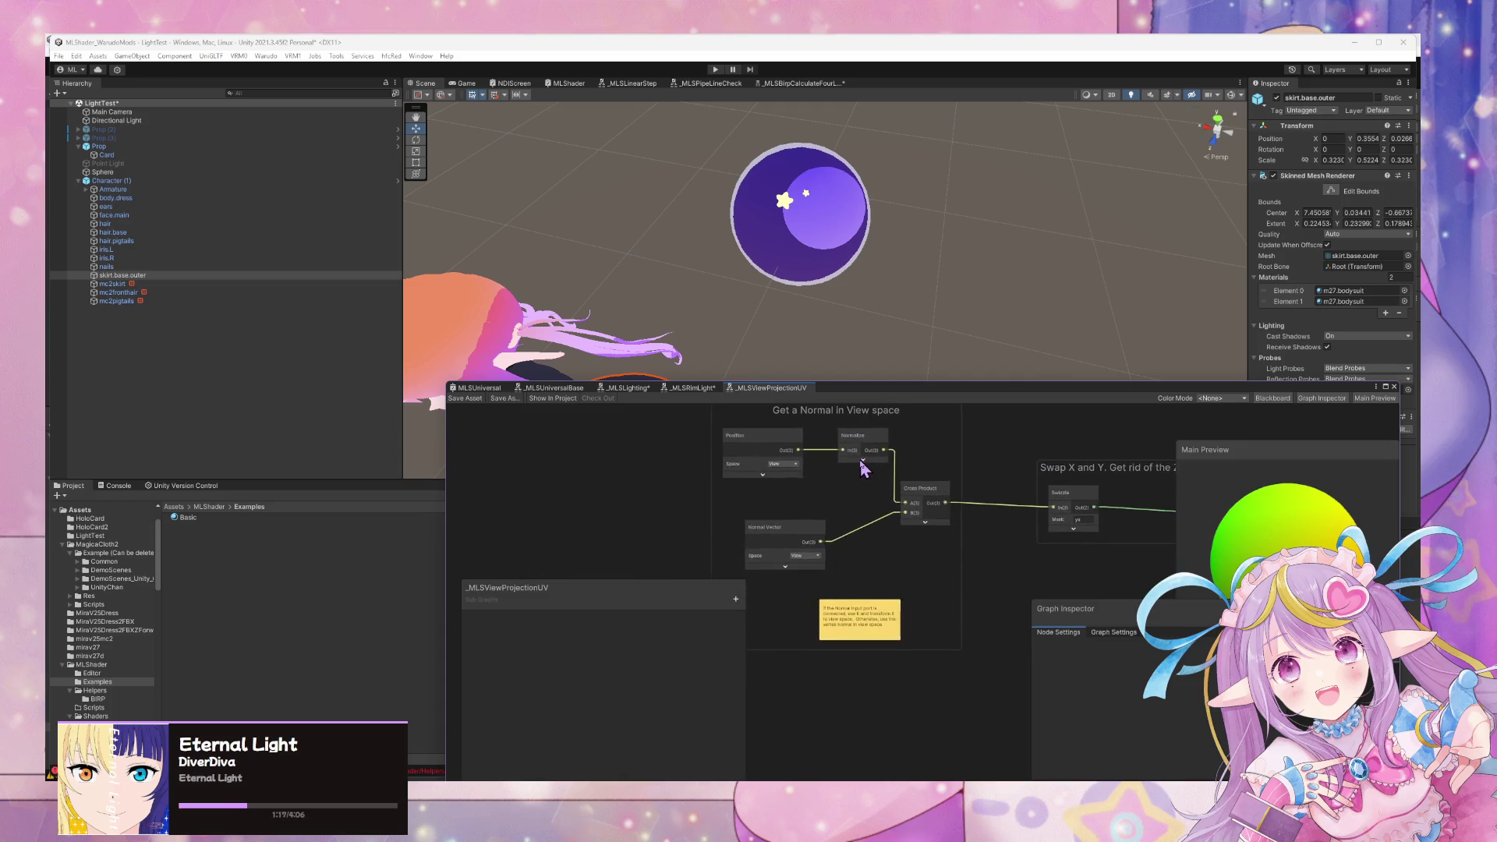
scroll(885, 571, "down", 3)
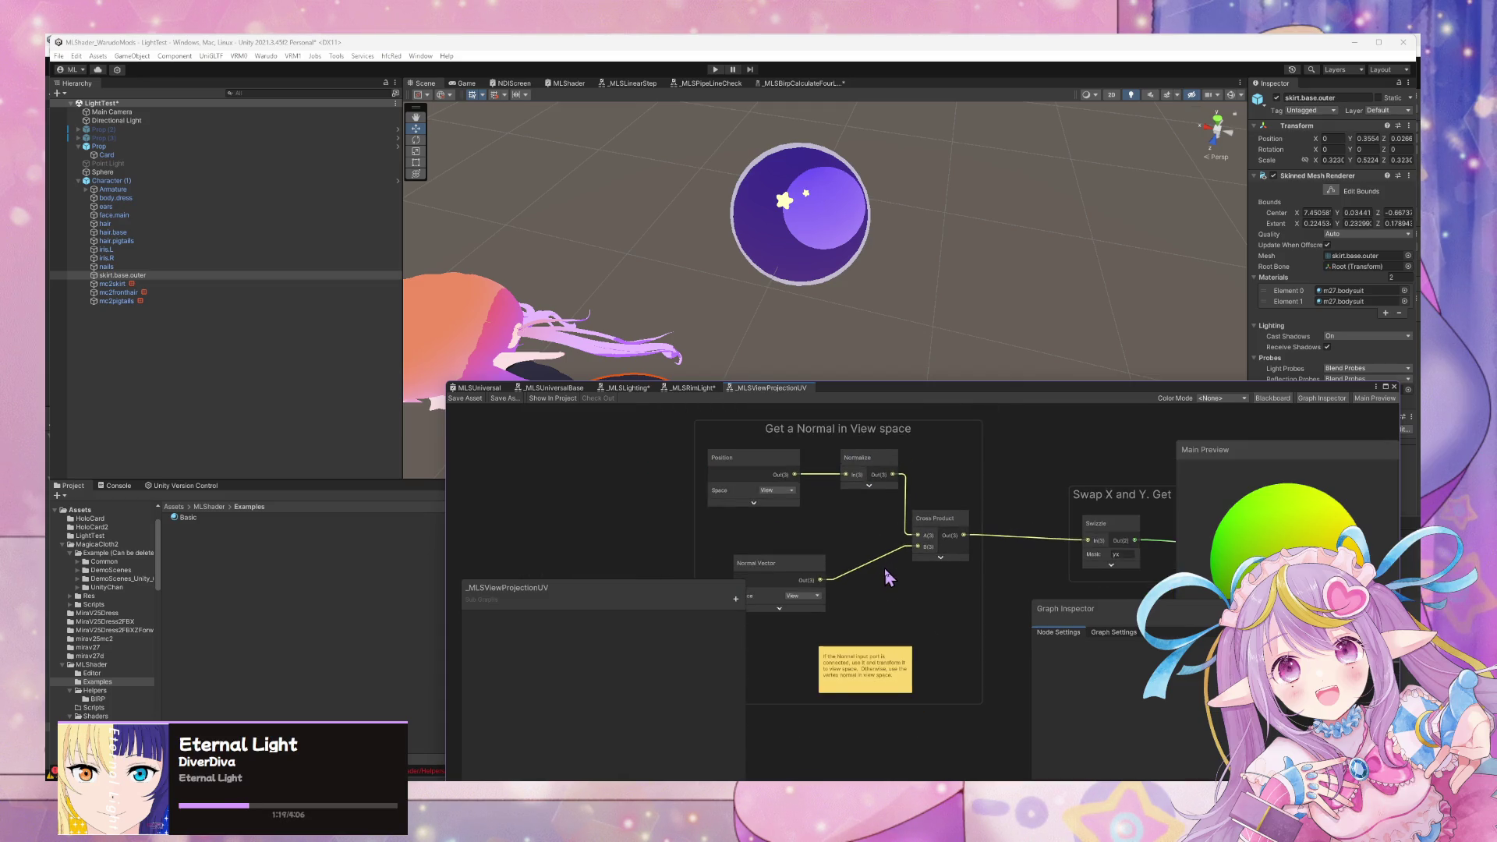
scroll(1005, 554, "right", 2)
left_click_drag(845, 475, 862, 468)
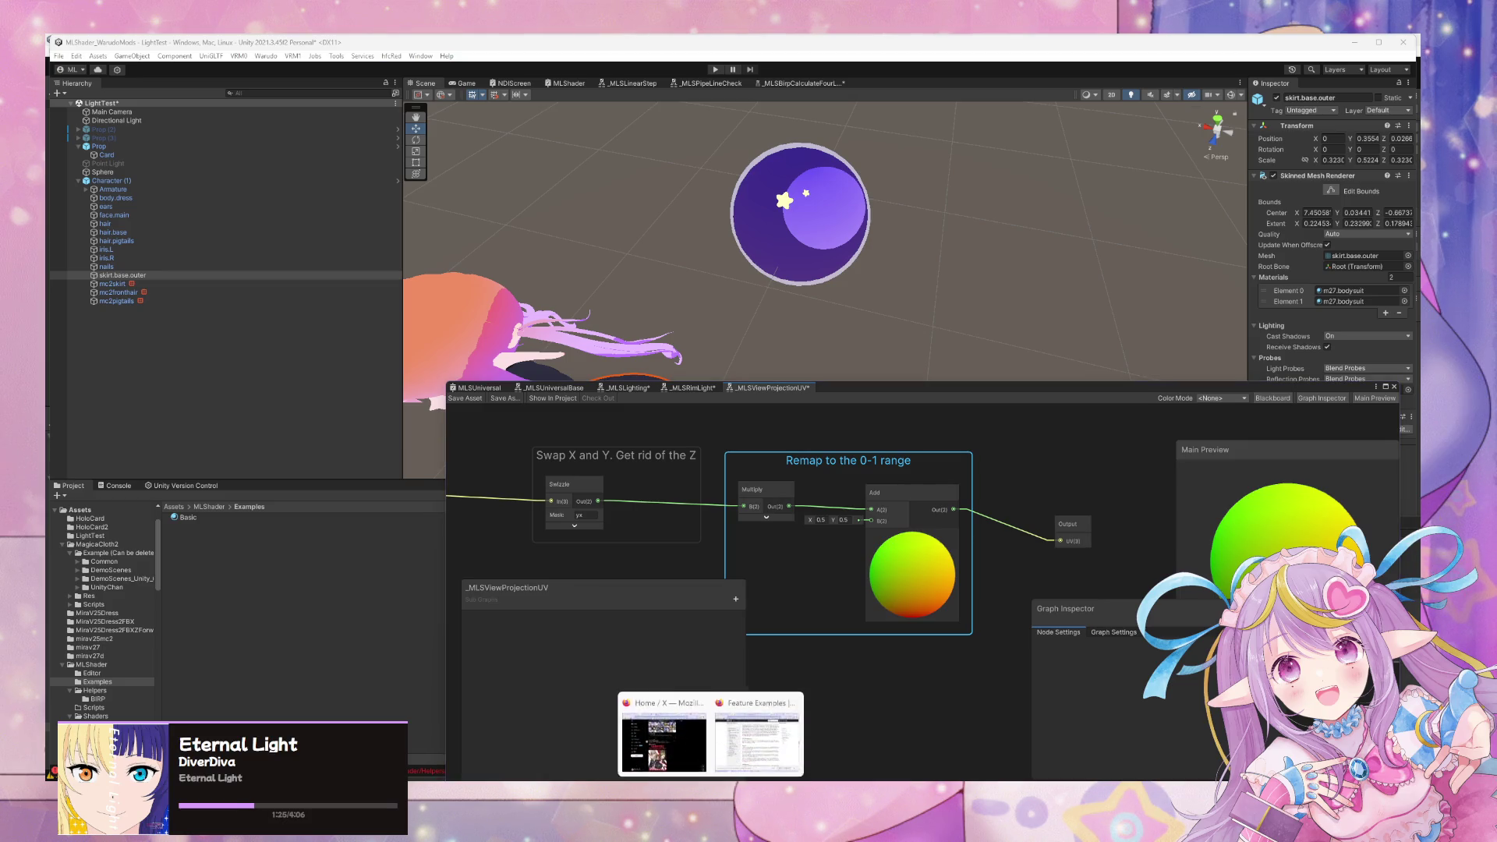
Switch to the Unity 6 test project editor from Unity Hub.
mouse_move(744, 760)
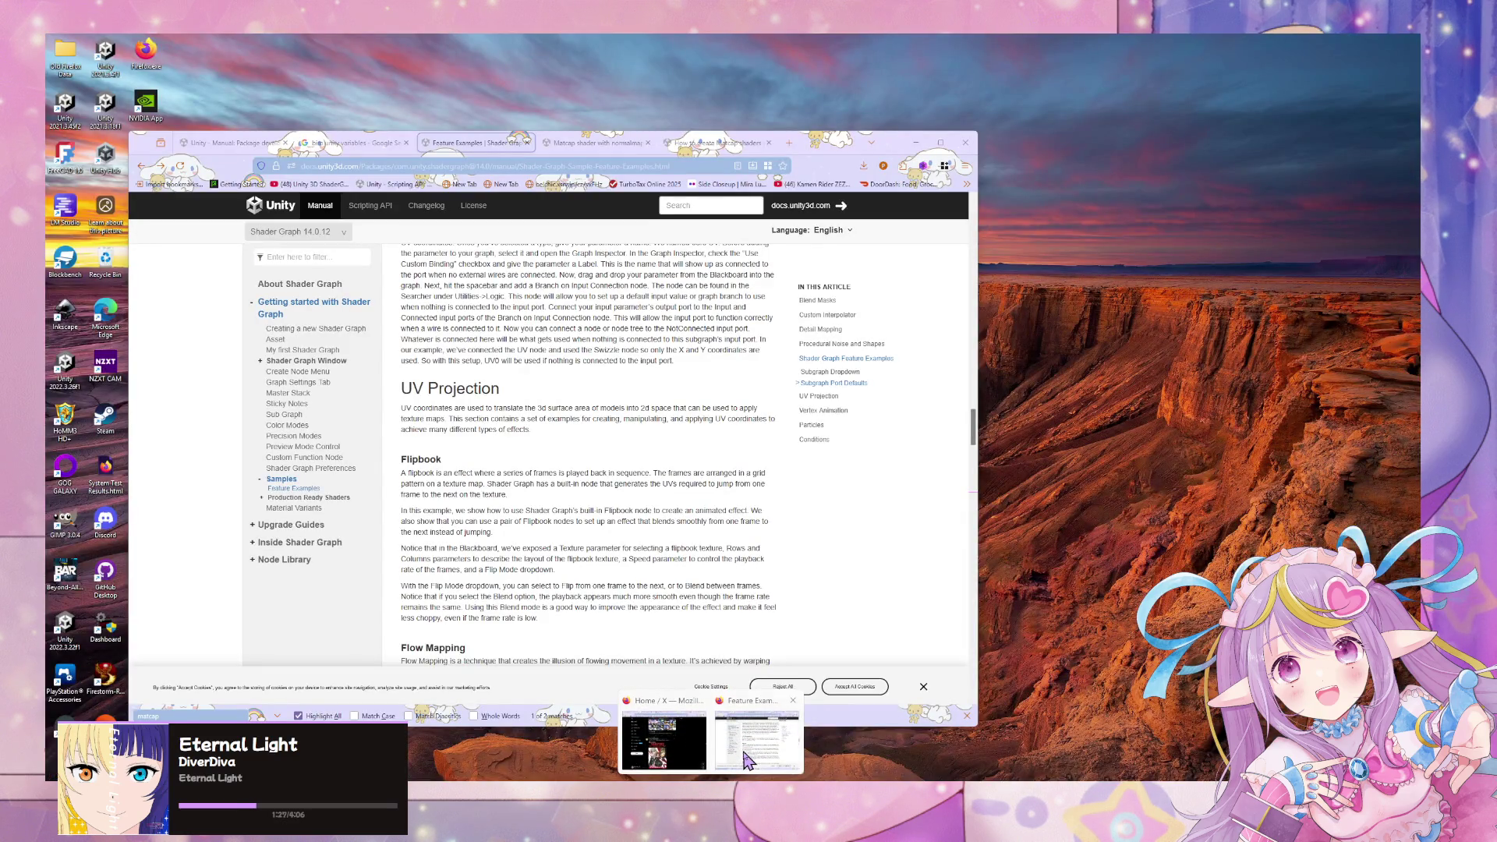
left_click(746, 760)
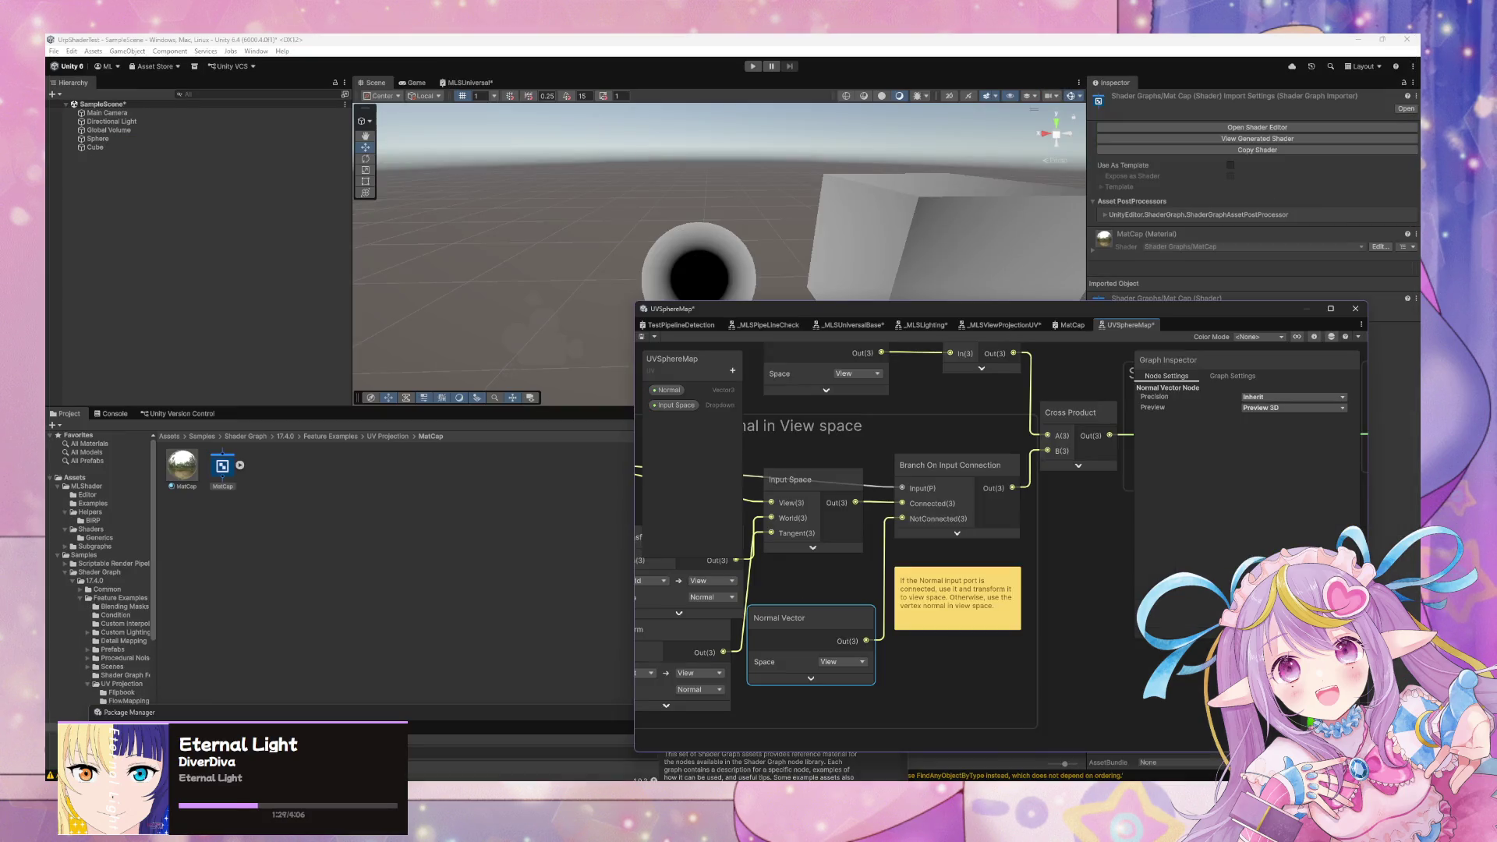
left_click(986, 768)
left_click(628, 151)
mouse_move(652, 174)
left_mouse_down()
mouse_move(829, 194)
mouse_move(560, 173)
mouse_move(498, 207)
left_mouse_up()
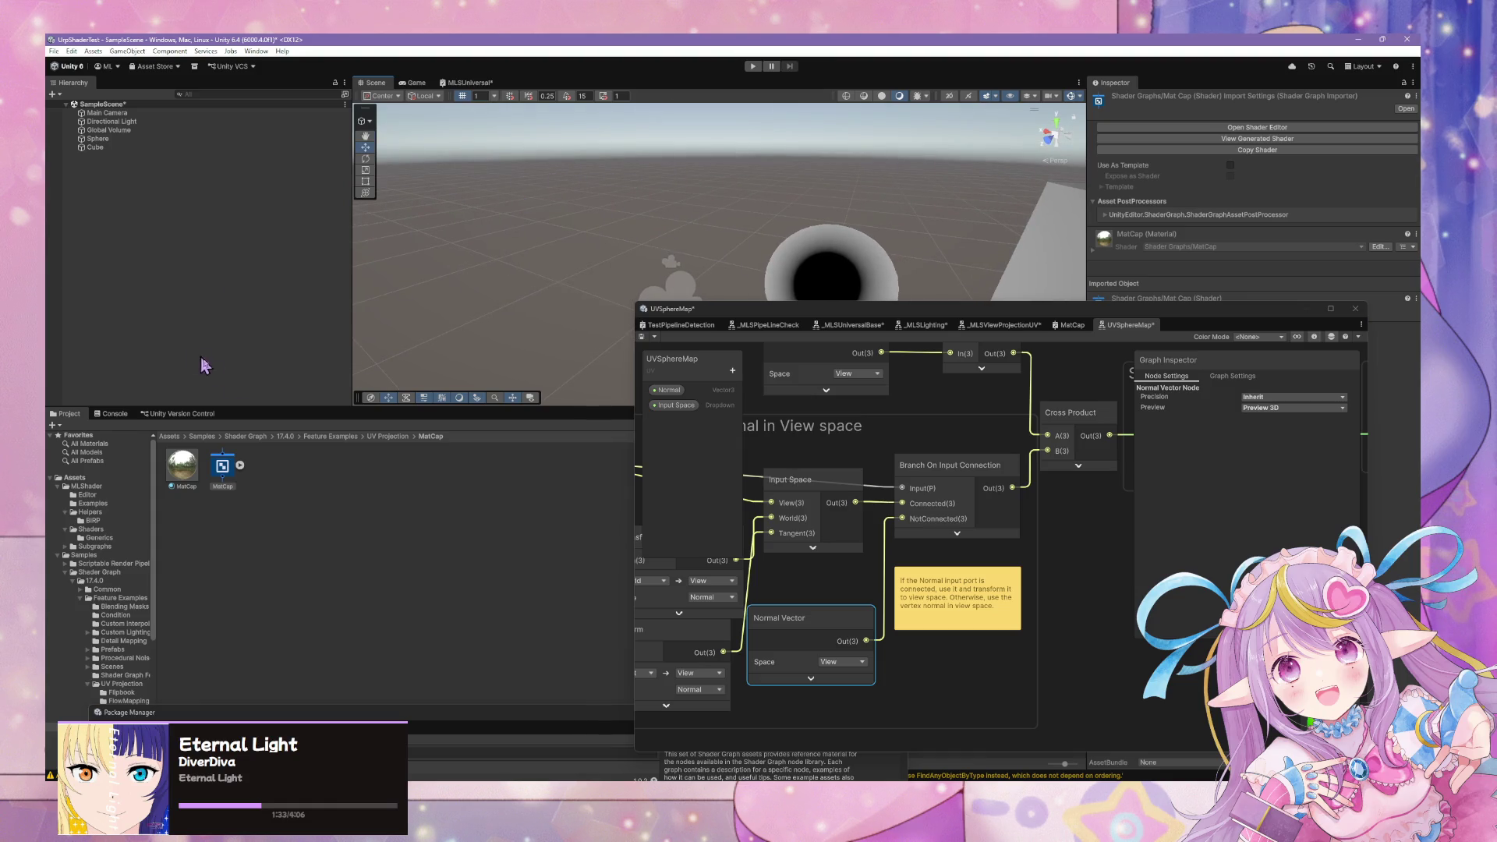
Compare the _MLSViewProjectionUV graph against the UVSphereMap sample graph.
left_click(1013, 326)
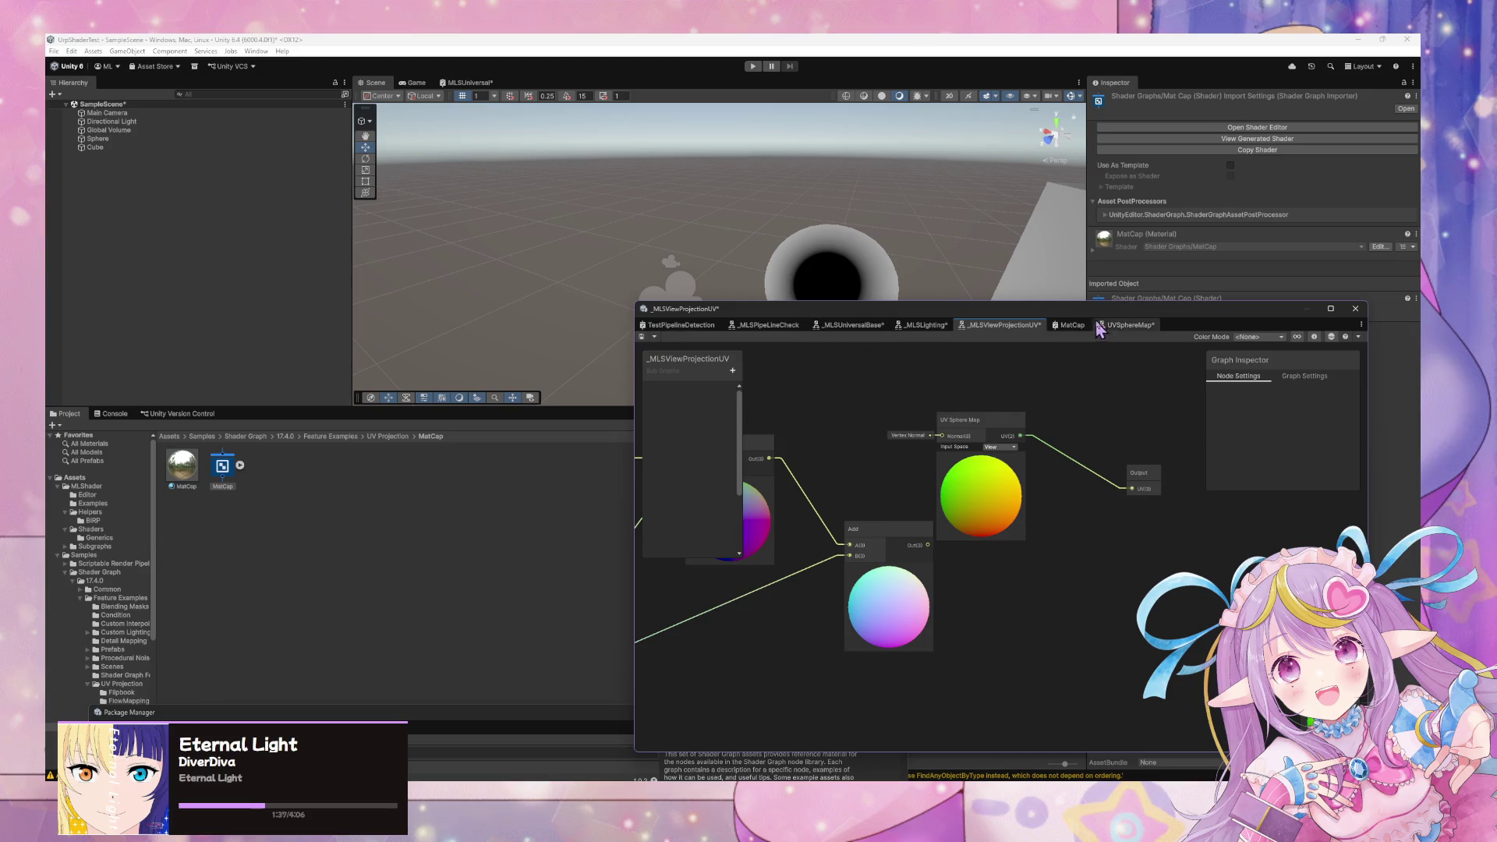
left_click(1117, 327)
left_click(988, 326)
Apply the purple Basic material from MLShader Examples to the test sphere, then bring the docs forward.
left_click(92, 503)
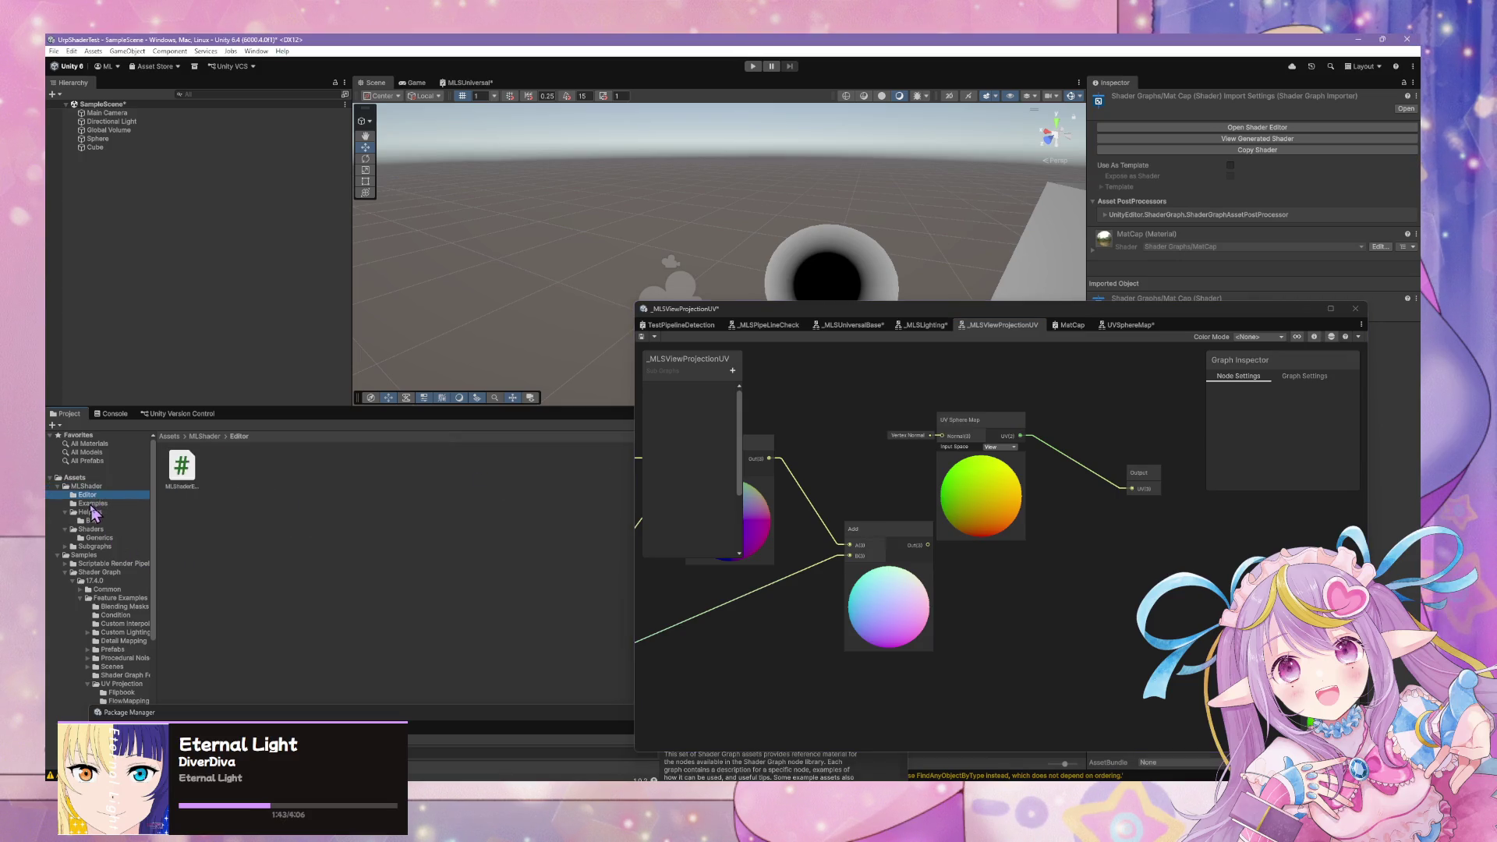
mouse_move(704, 243)
left_mouse_down()
mouse_move(819, 269)
mouse_move(756, 477)
left_mouse_up()
mouse_move(812, 331)
left_mouse_down()
mouse_move(748, 324)
mouse_move(925, 324)
mouse_move(709, 316)
mouse_move(825, 335)
mouse_move(857, 232)
mouse_move(862, 398)
mouse_move(876, 244)
mouse_move(872, 399)
mouse_move(892, 434)
mouse_move(975, 424)
mouse_move(979, 325)
mouse_move(896, 296)
mouse_move(618, 351)
mouse_move(725, 274)
mouse_move(909, 311)
mouse_move(973, 435)
mouse_move(962, 310)
left_mouse_up()
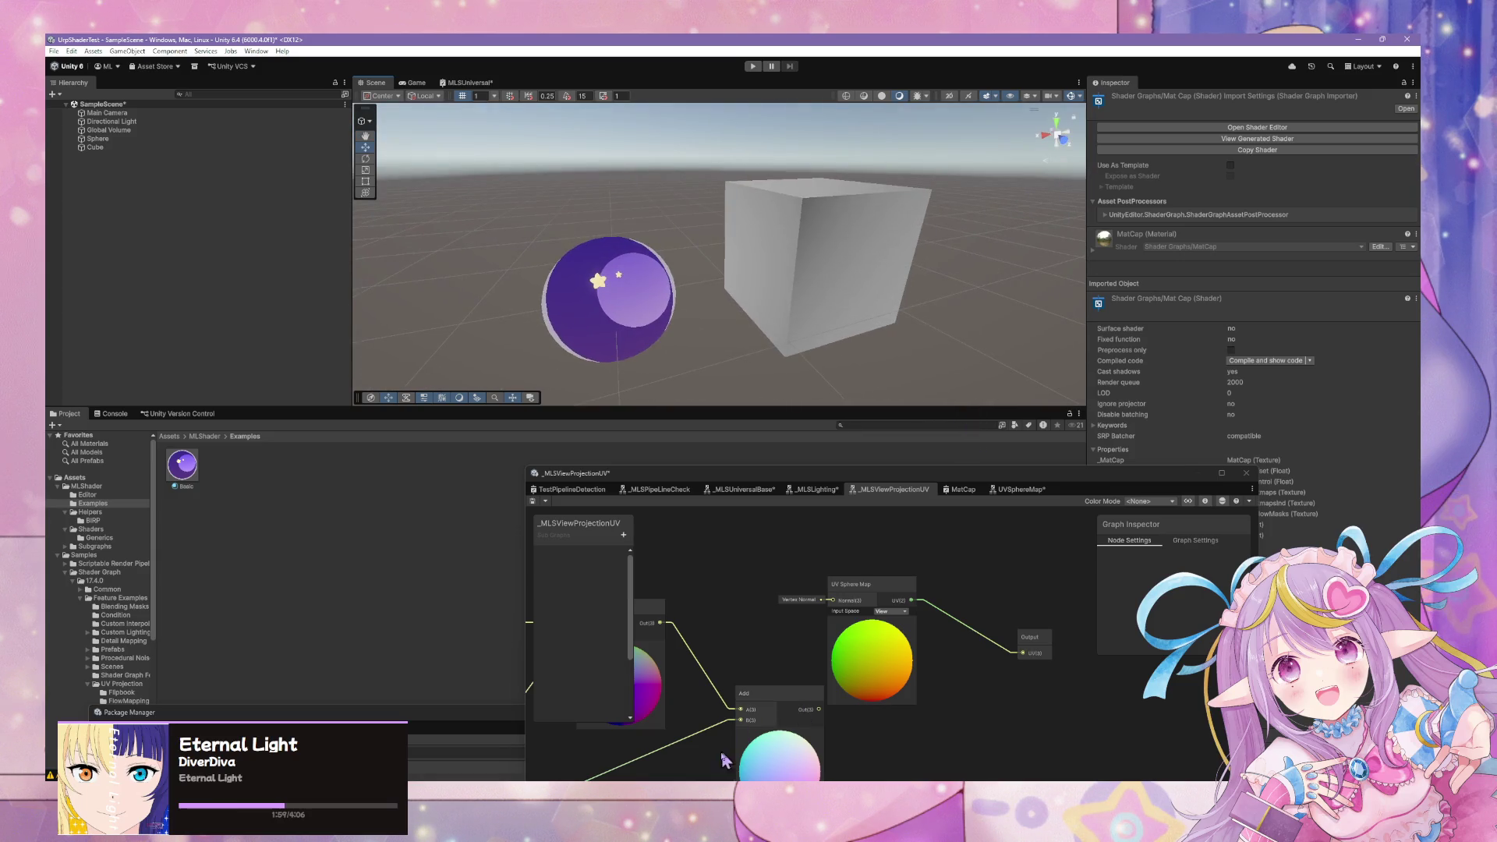
mouse_move(784, 775)
left_click(773, 732)
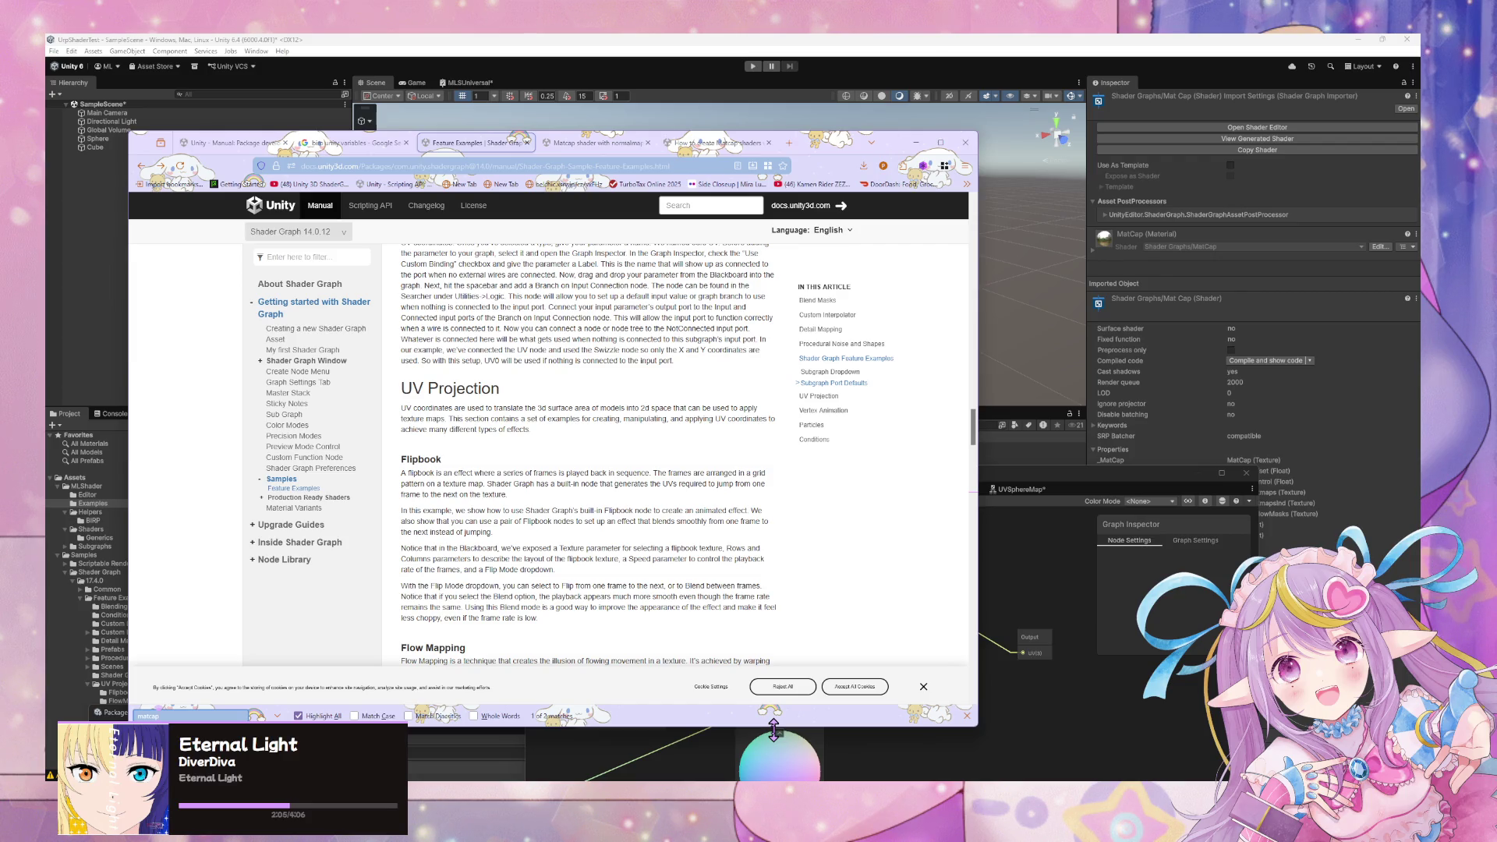
Scroll the Feature Examples page down to the Mat Cap (Sphere Mapping) section.
scroll(616, 537, "down", 10)
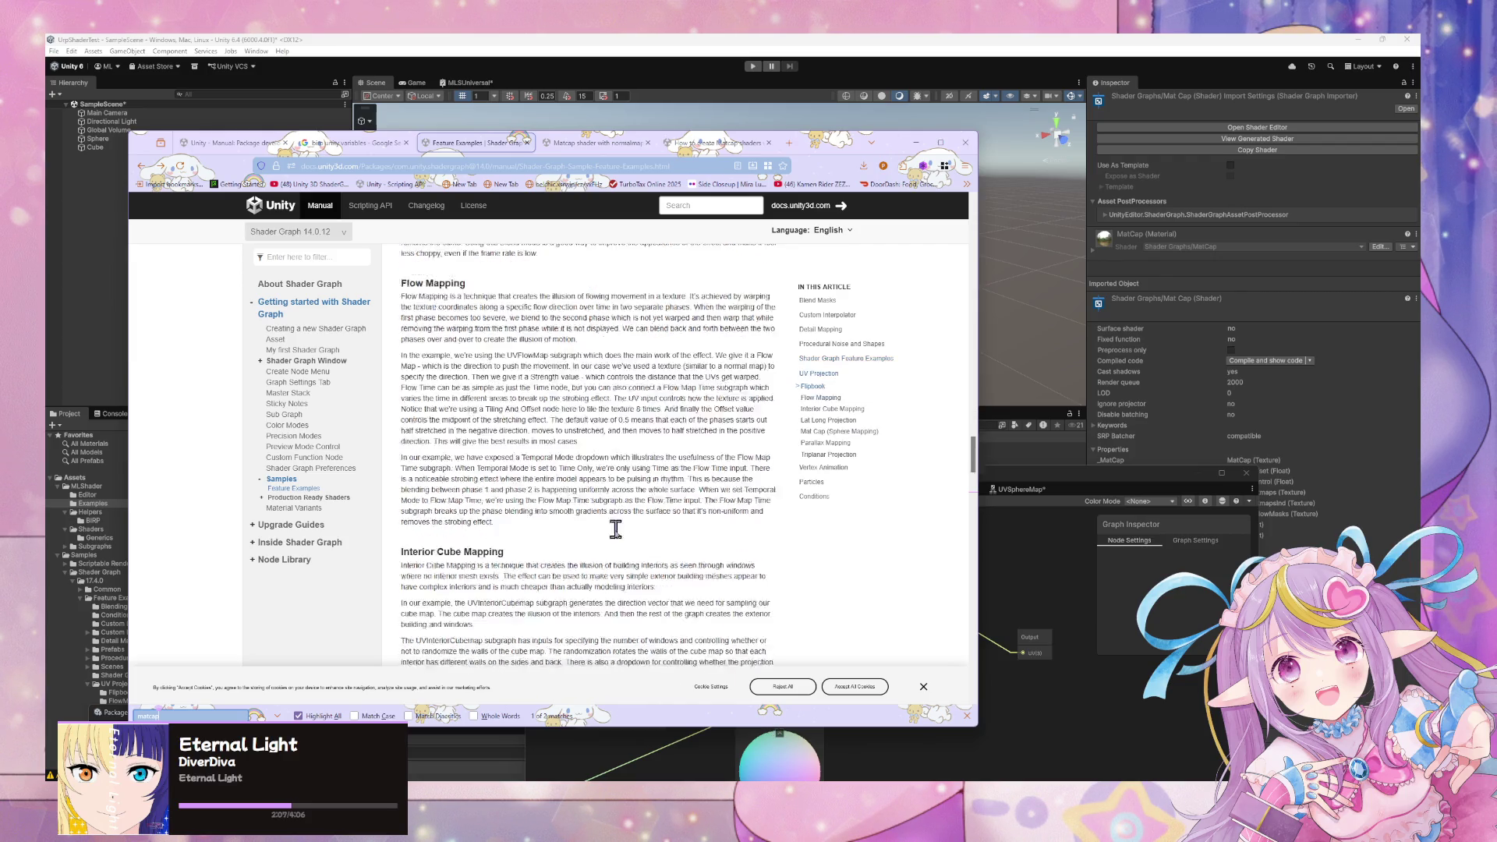
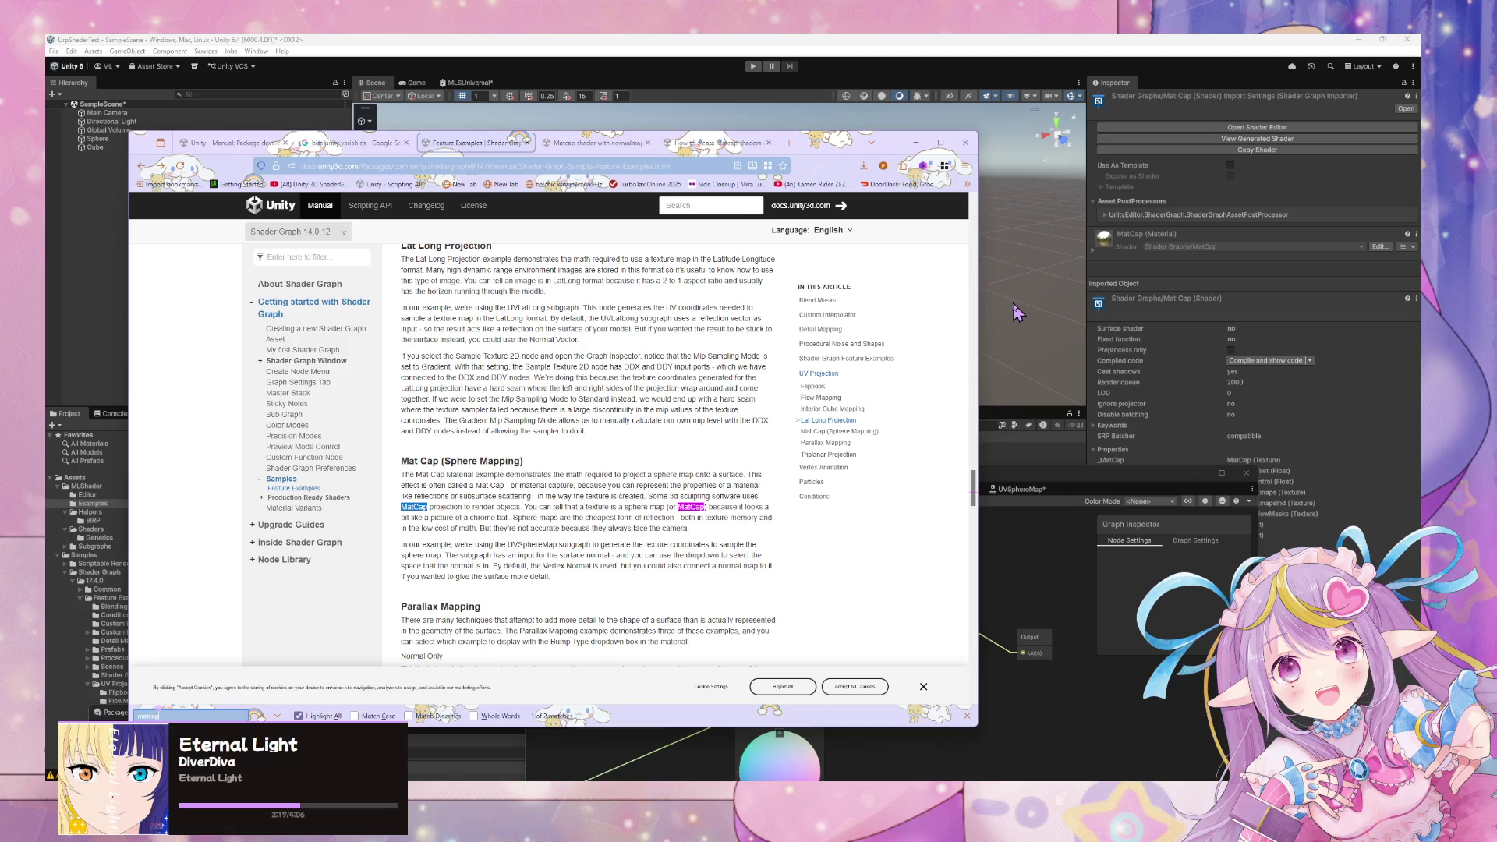
Finish reading the Mat Cap docs, then orbit the Unity scene around the purple sphere.
scroll(830, 337, "down", 1)
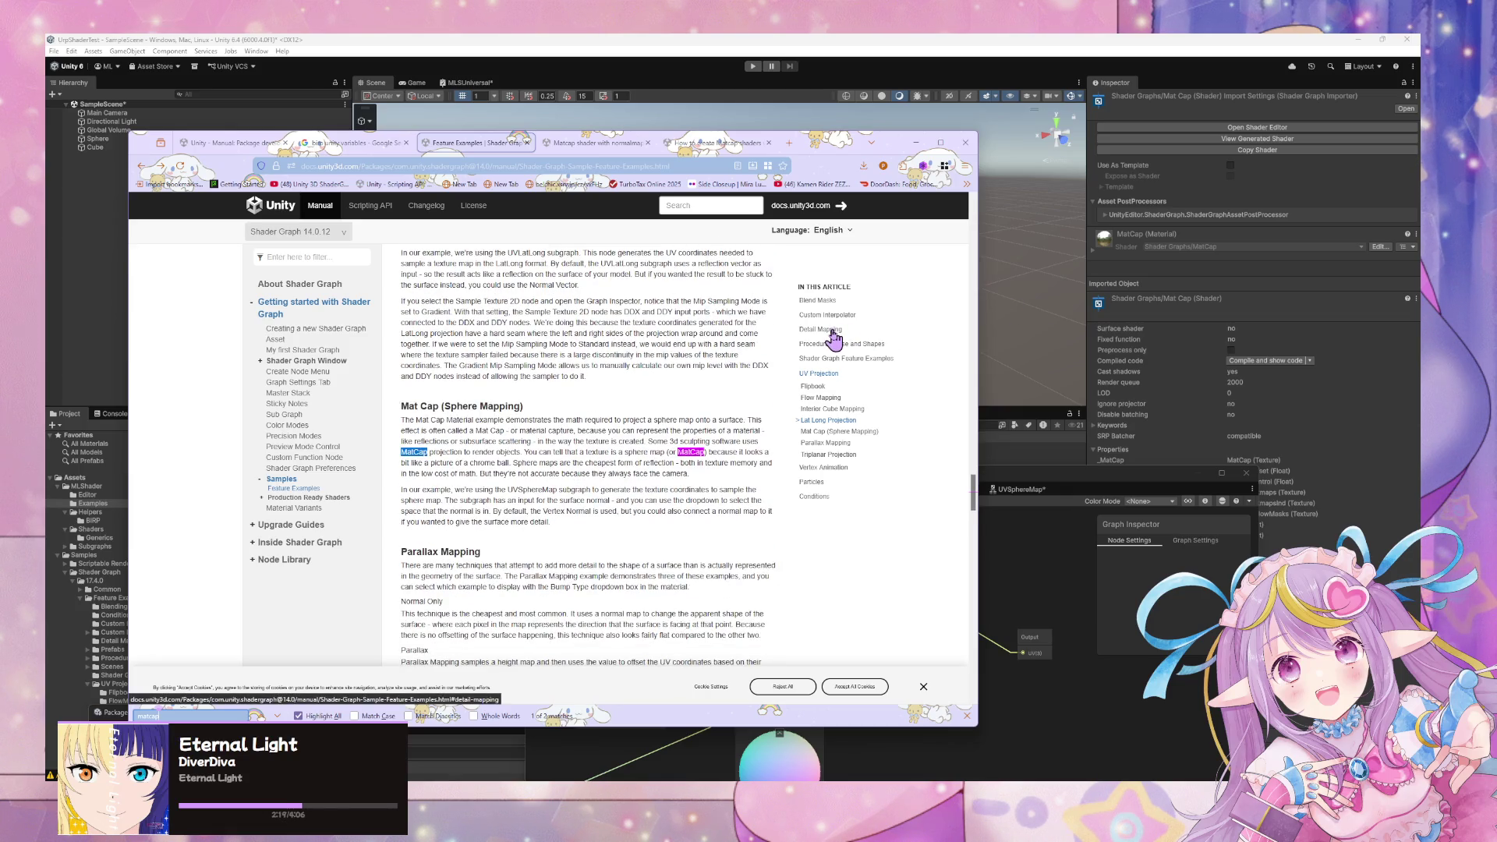
left_click(1054, 327)
mouse_move(1052, 324)
left_mouse_down()
mouse_move(725, 314)
mouse_move(1116, 344)
mouse_move(869, 307)
mouse_move(974, 311)
mouse_move(1083, 405)
left_mouse_up()
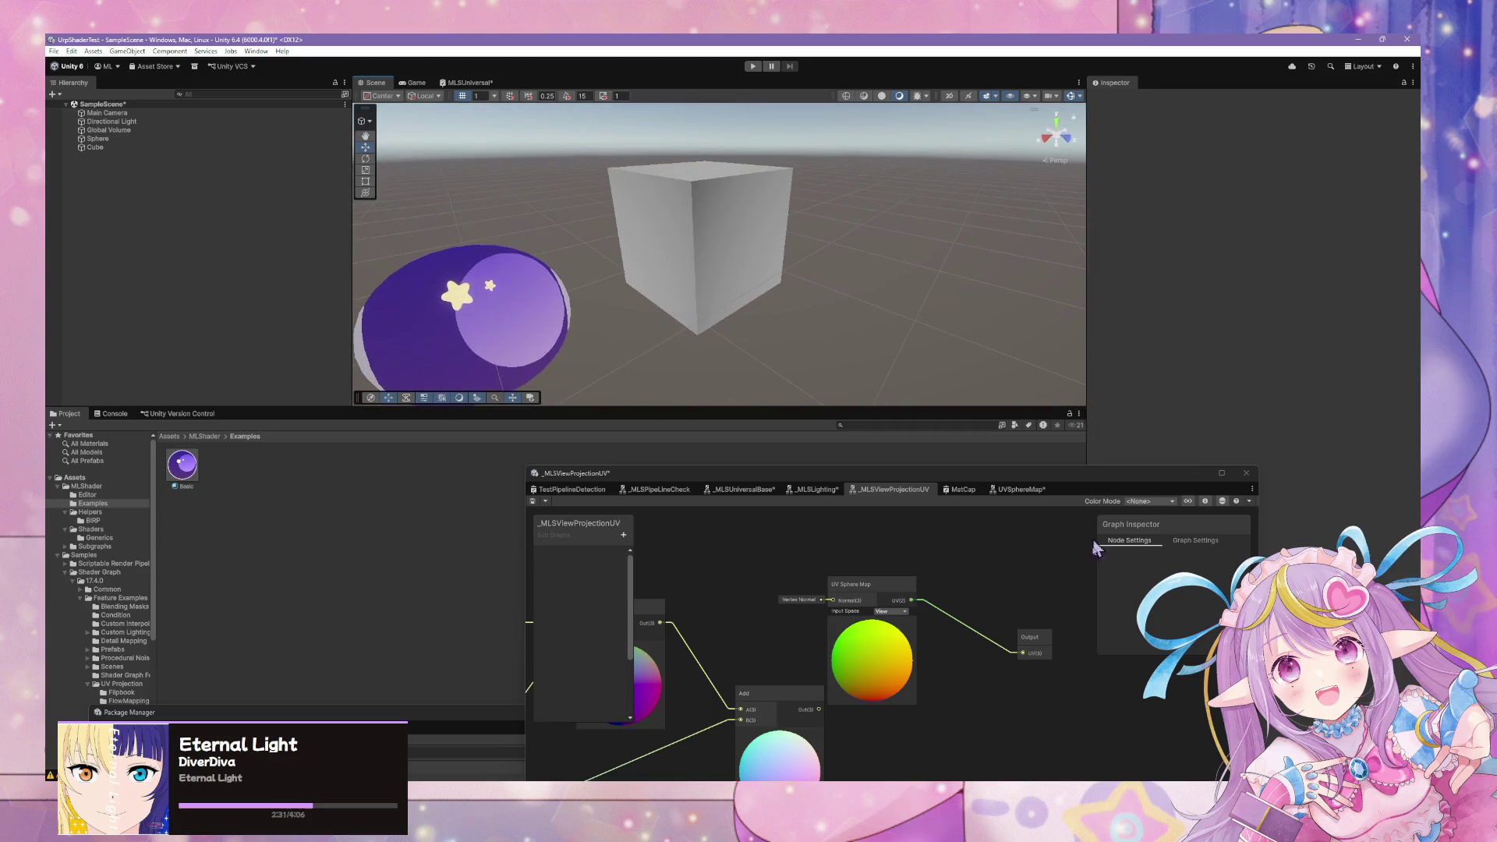
key("alt+Tab")
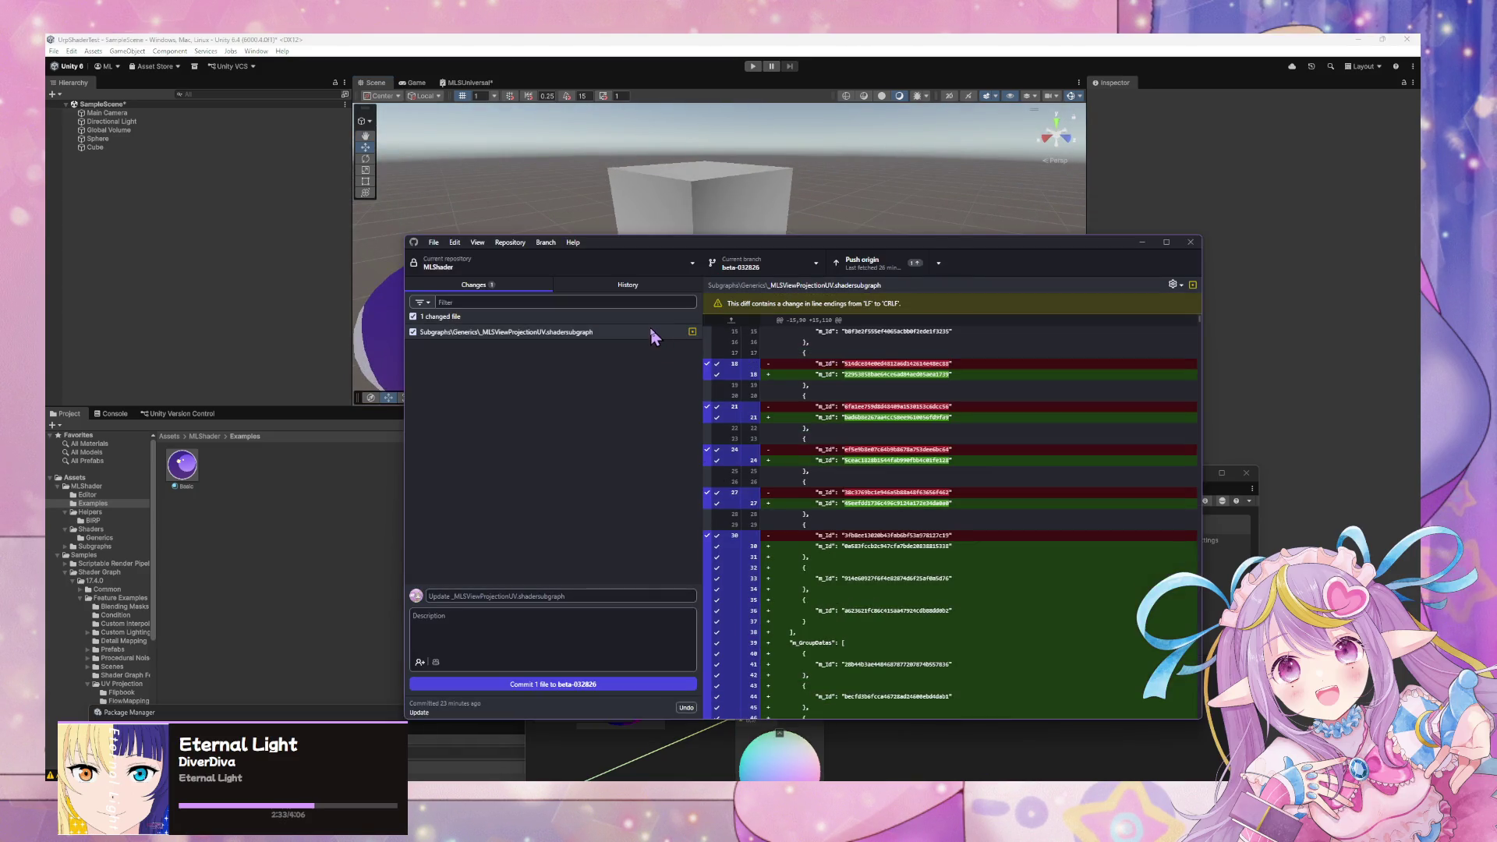
Step through the commit history from Refactor to Completed Shading, ending on Clean Up's .gitignore change.
left_click(598, 287)
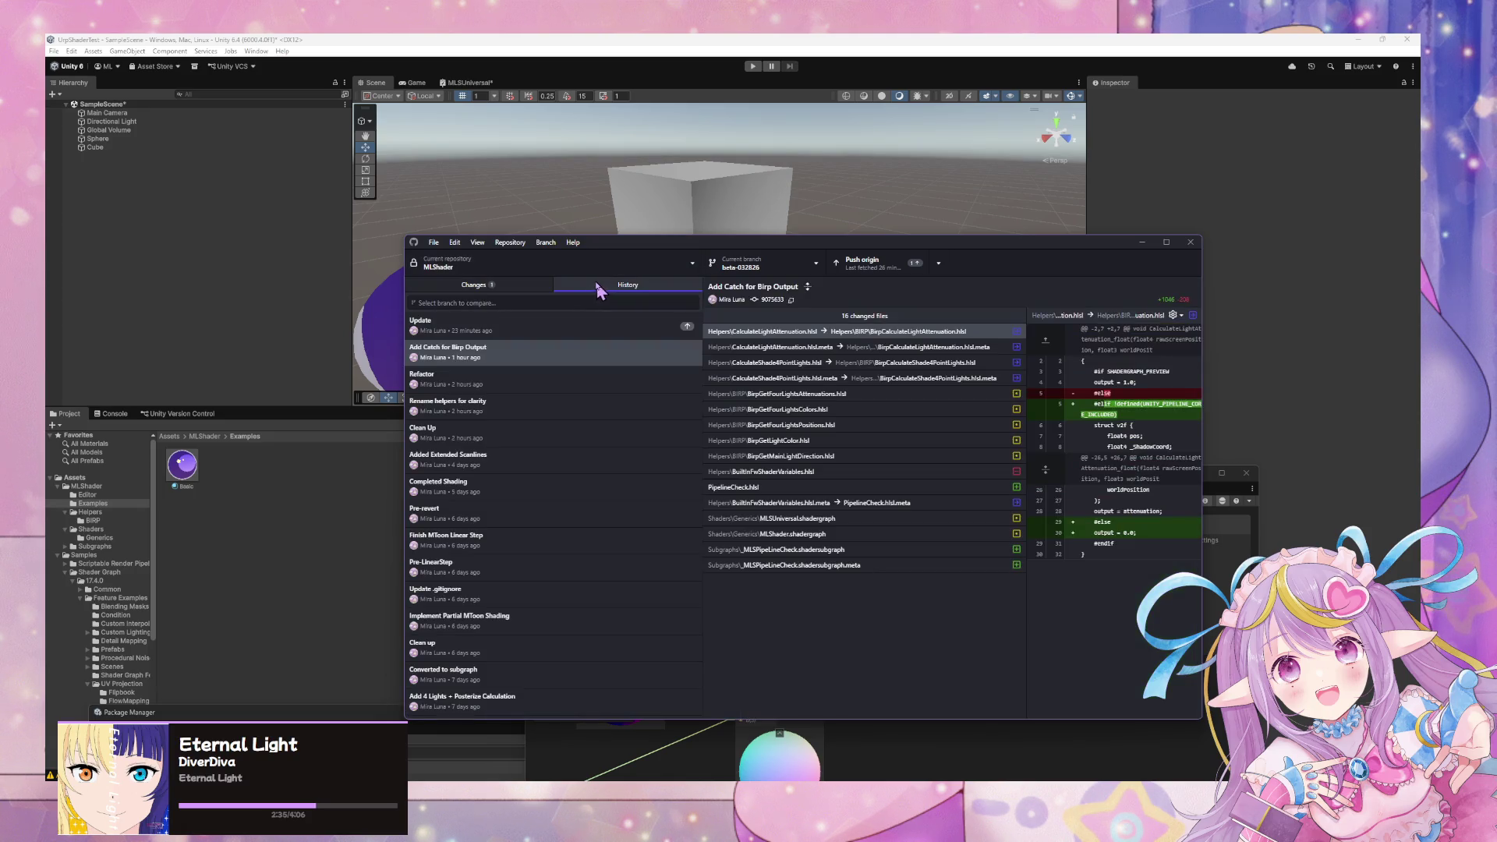
left_click(546, 379)
left_click(551, 409)
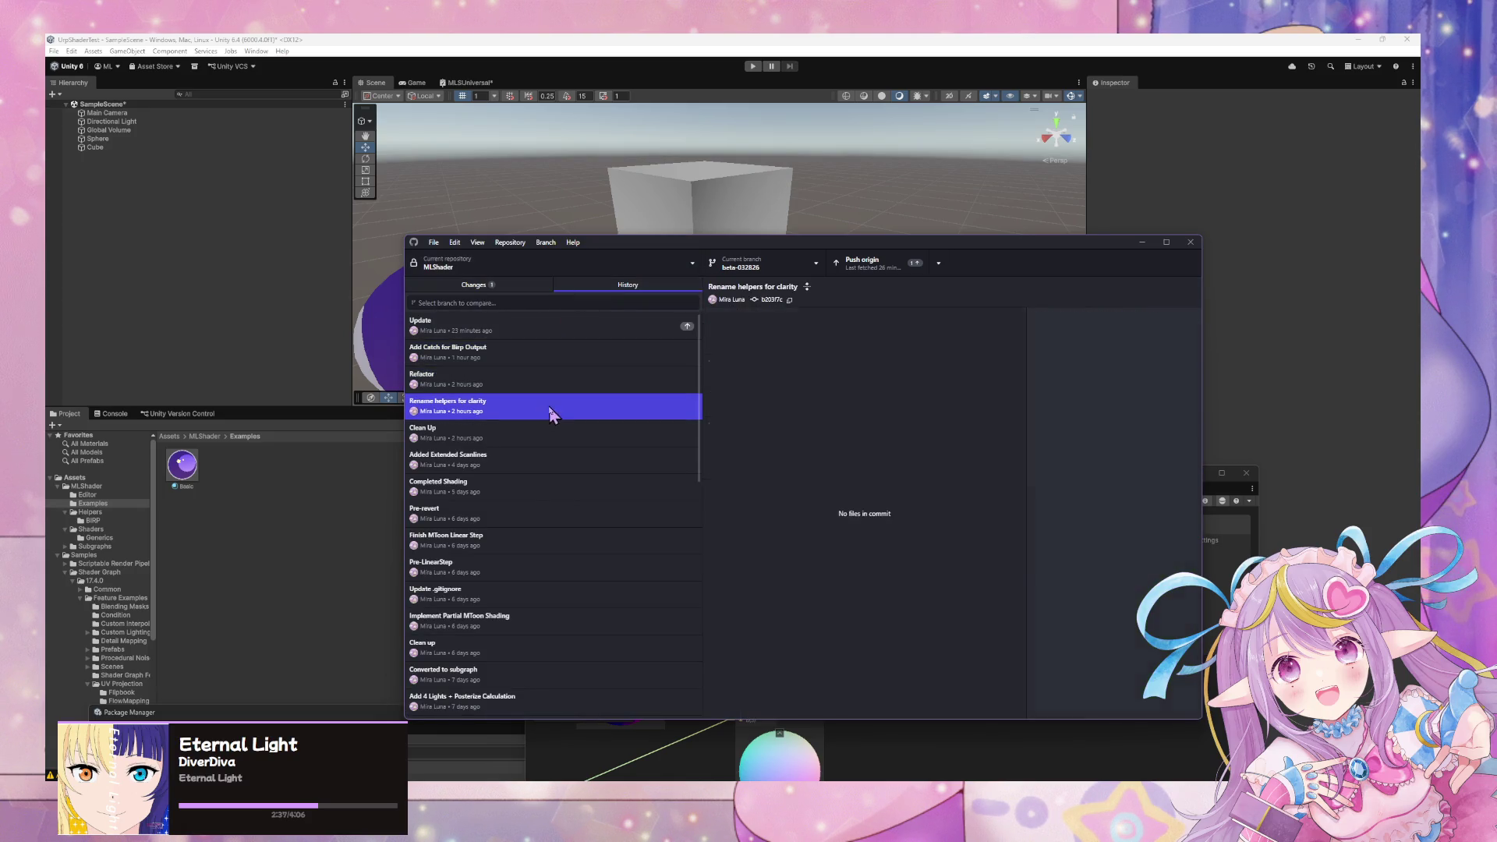
left_click(546, 434)
left_click(533, 459)
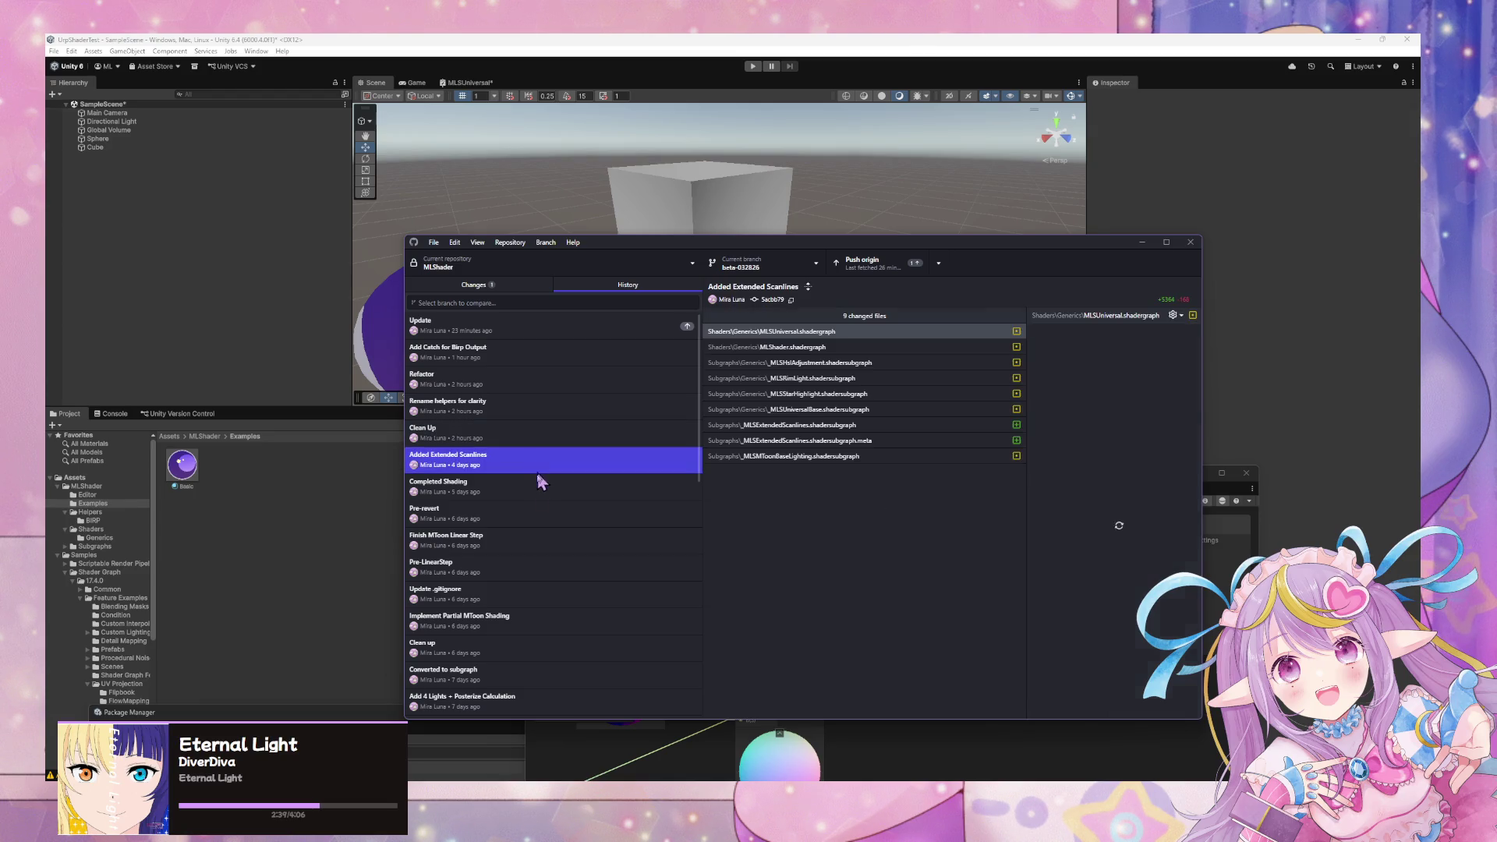
left_click(541, 495)
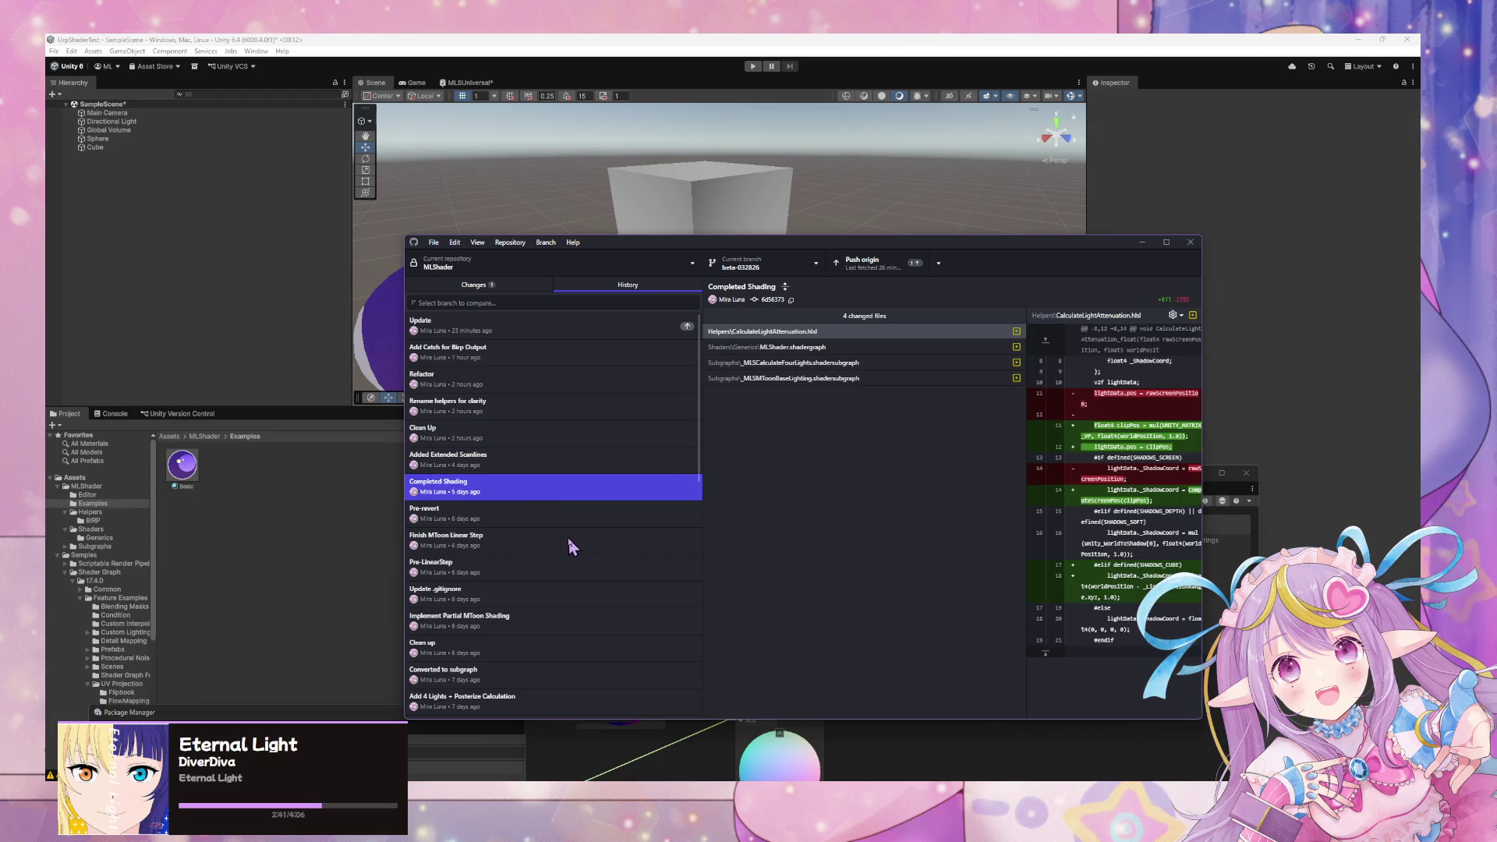
left_click(598, 465)
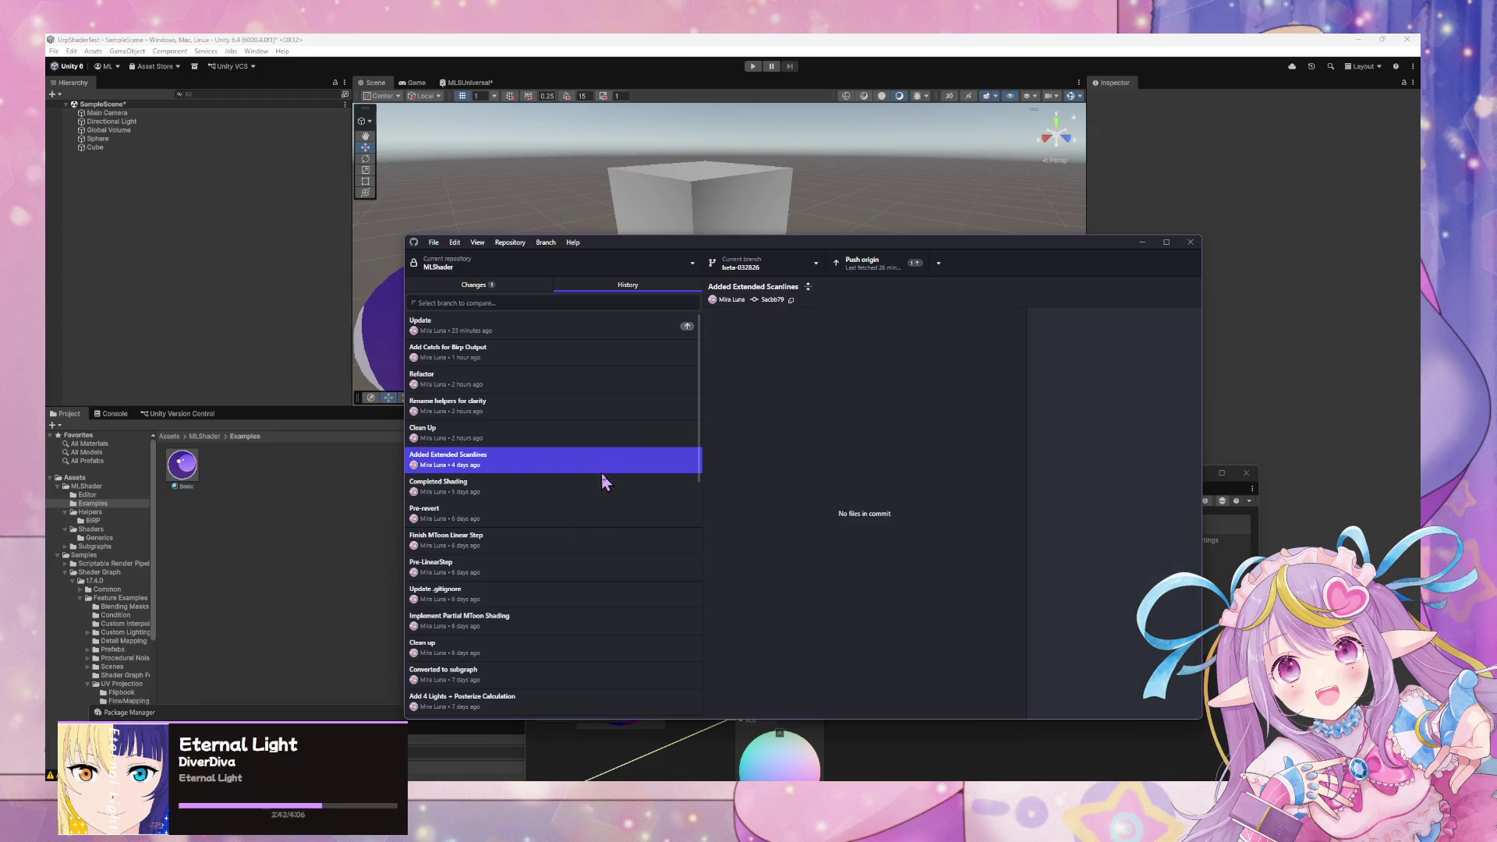
left_click(629, 439)
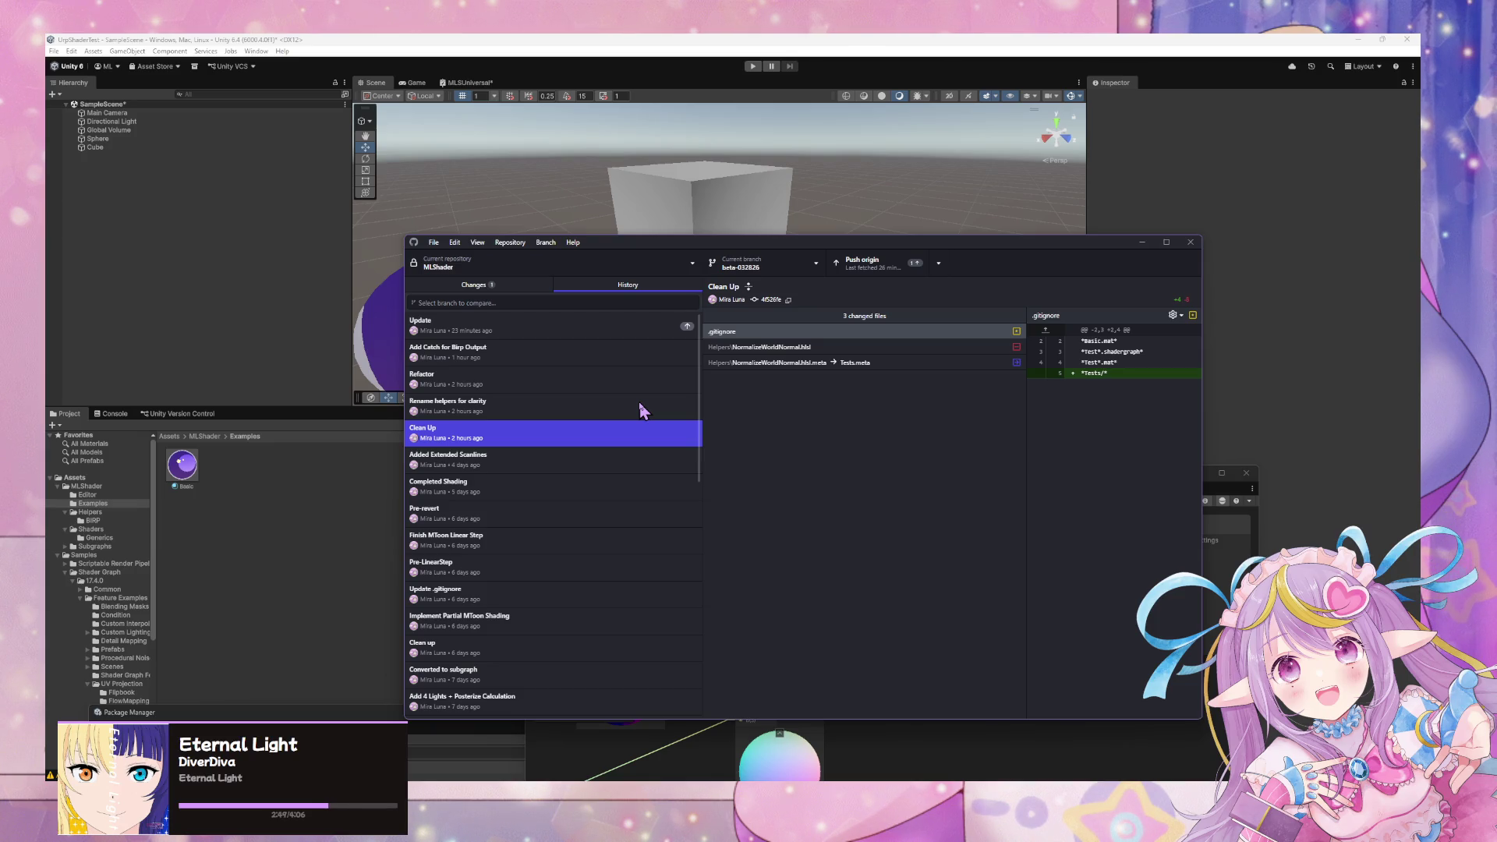
left_click(377, 301)
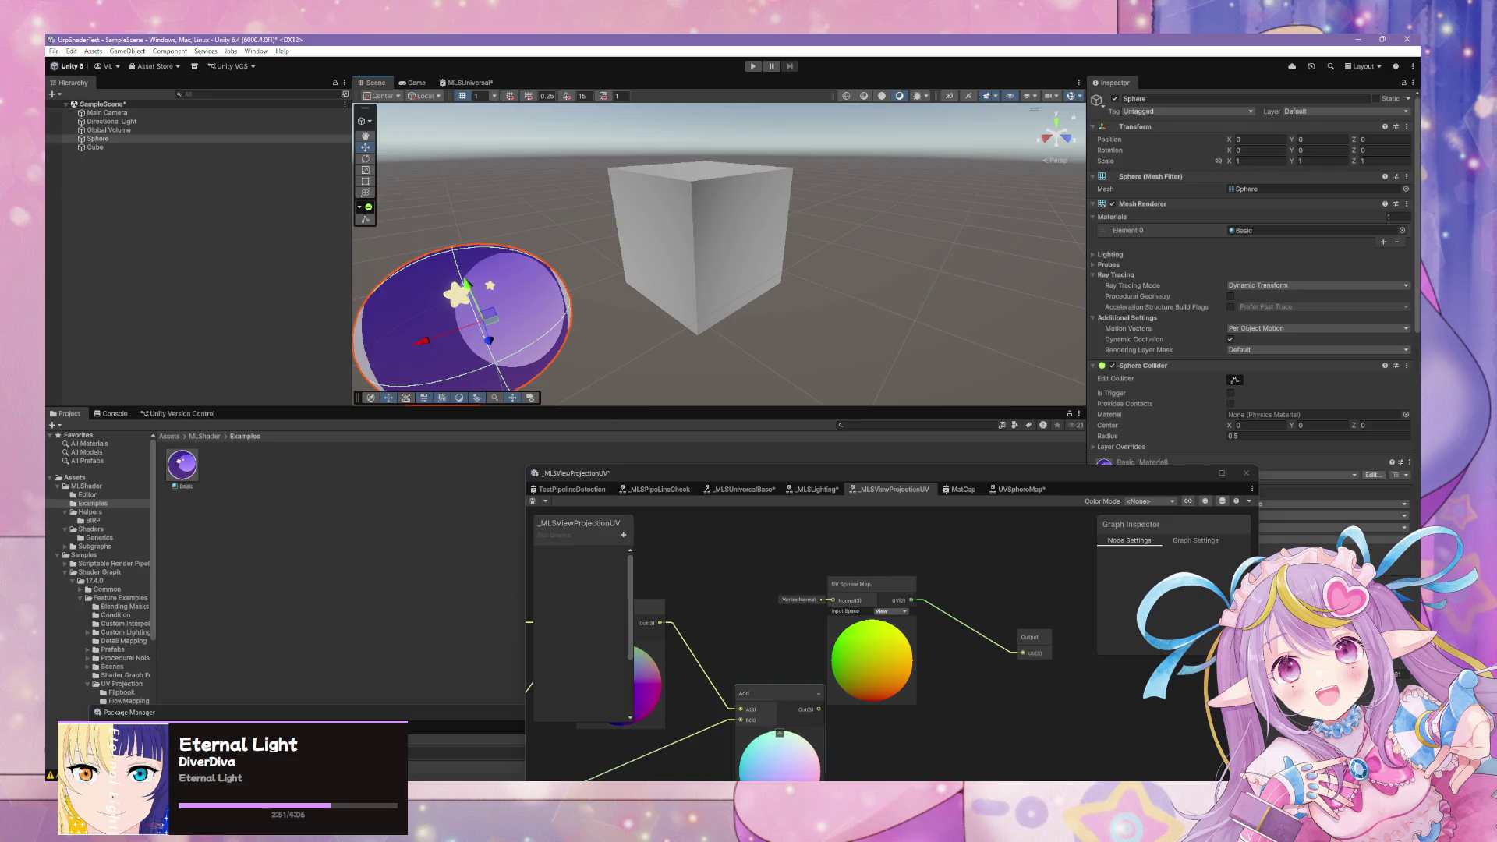
Switch to the LightTest Unity 2021.3 project editor.
key("alt+Tab")
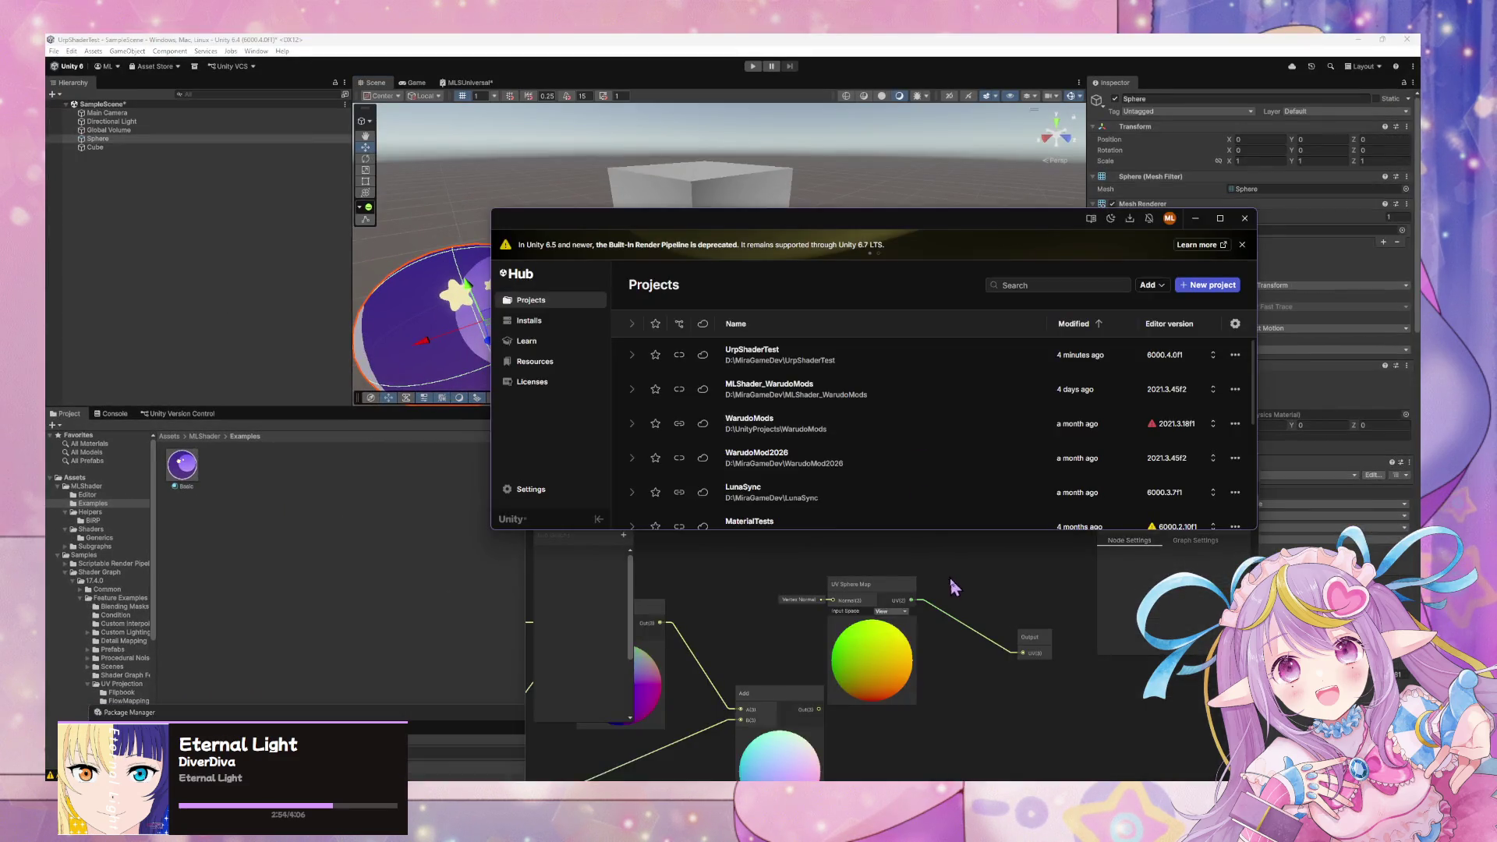
left_click(952, 586)
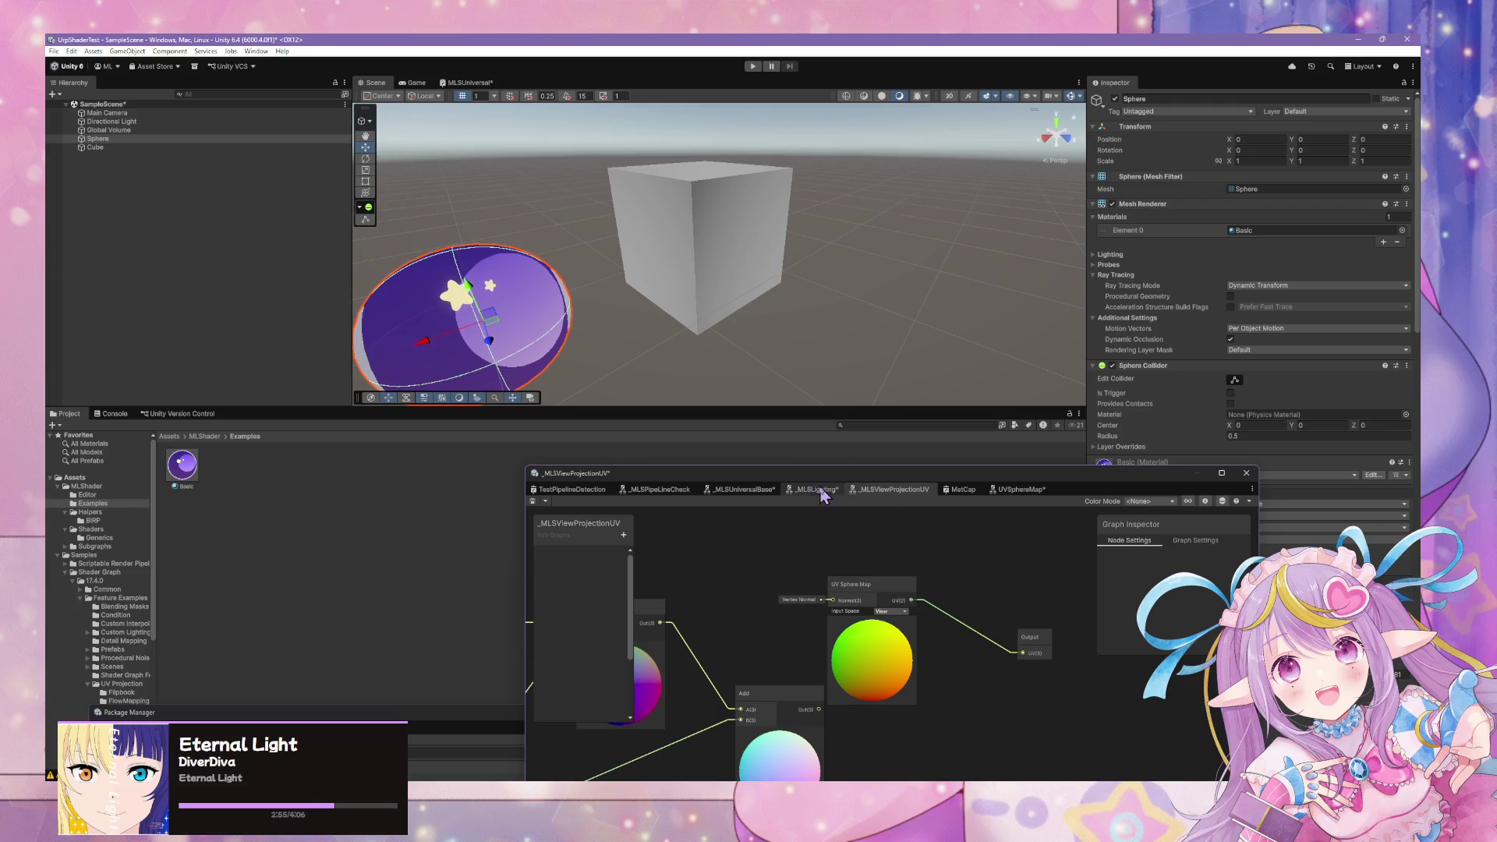
key("alt+Tab")
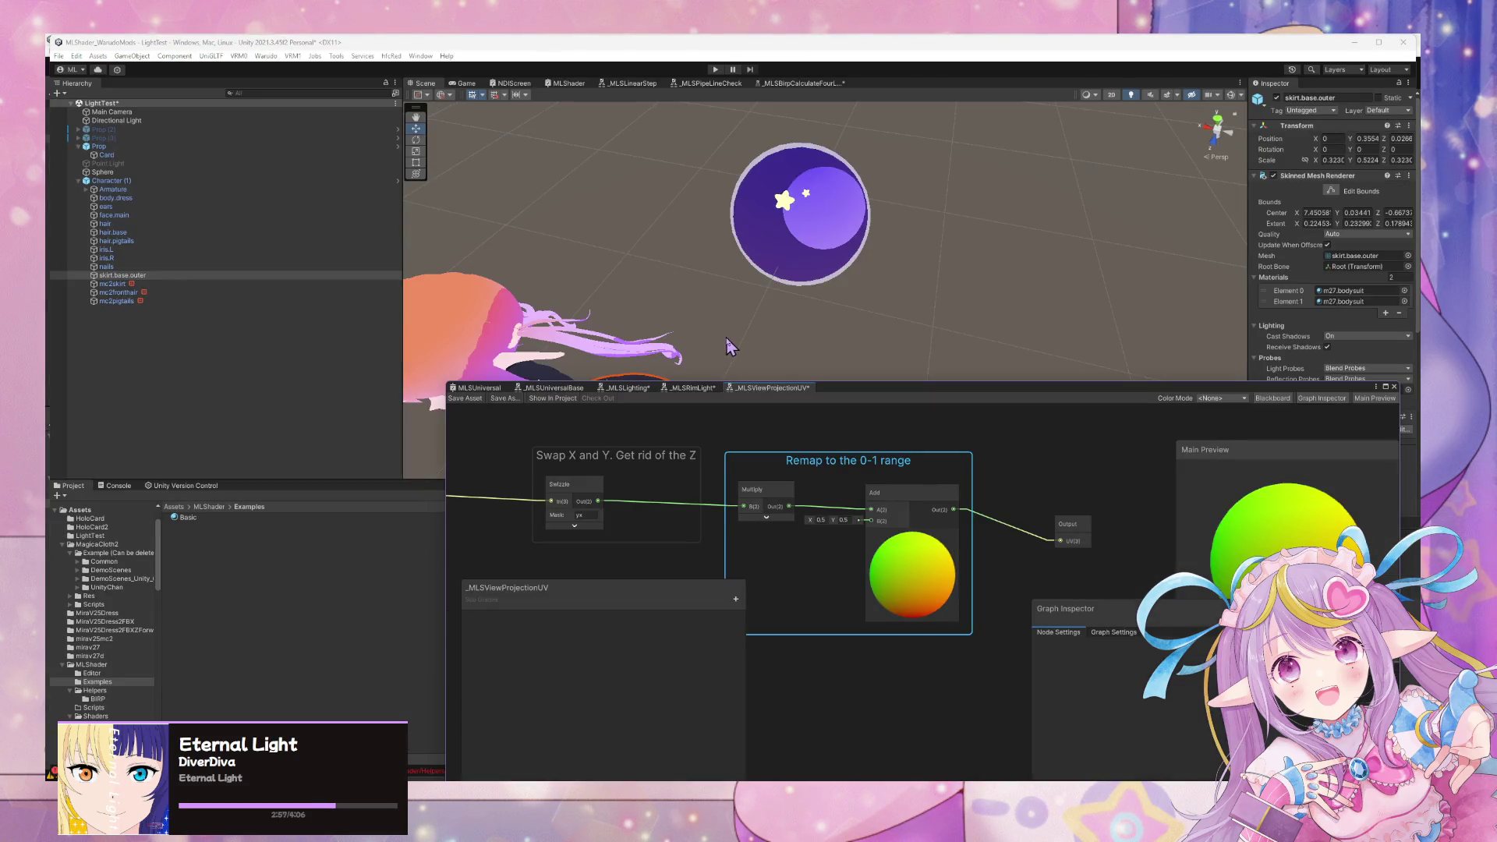
Inspect the _MLSRimLight graph, then return to the _MLSViewProjectionUV graph.
left_click(682, 391)
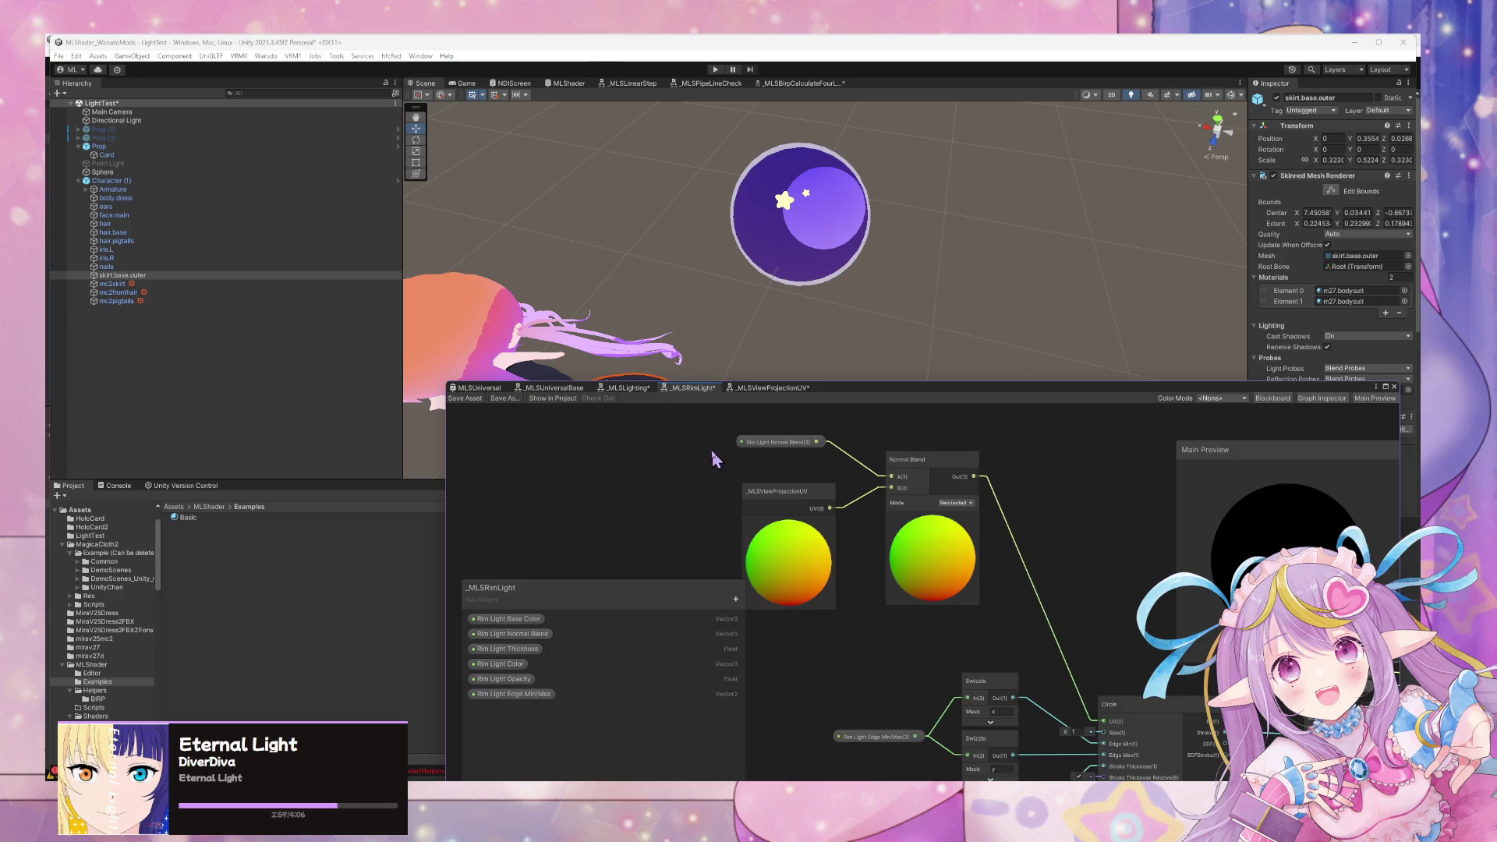
scroll(696, 459, "up", 3)
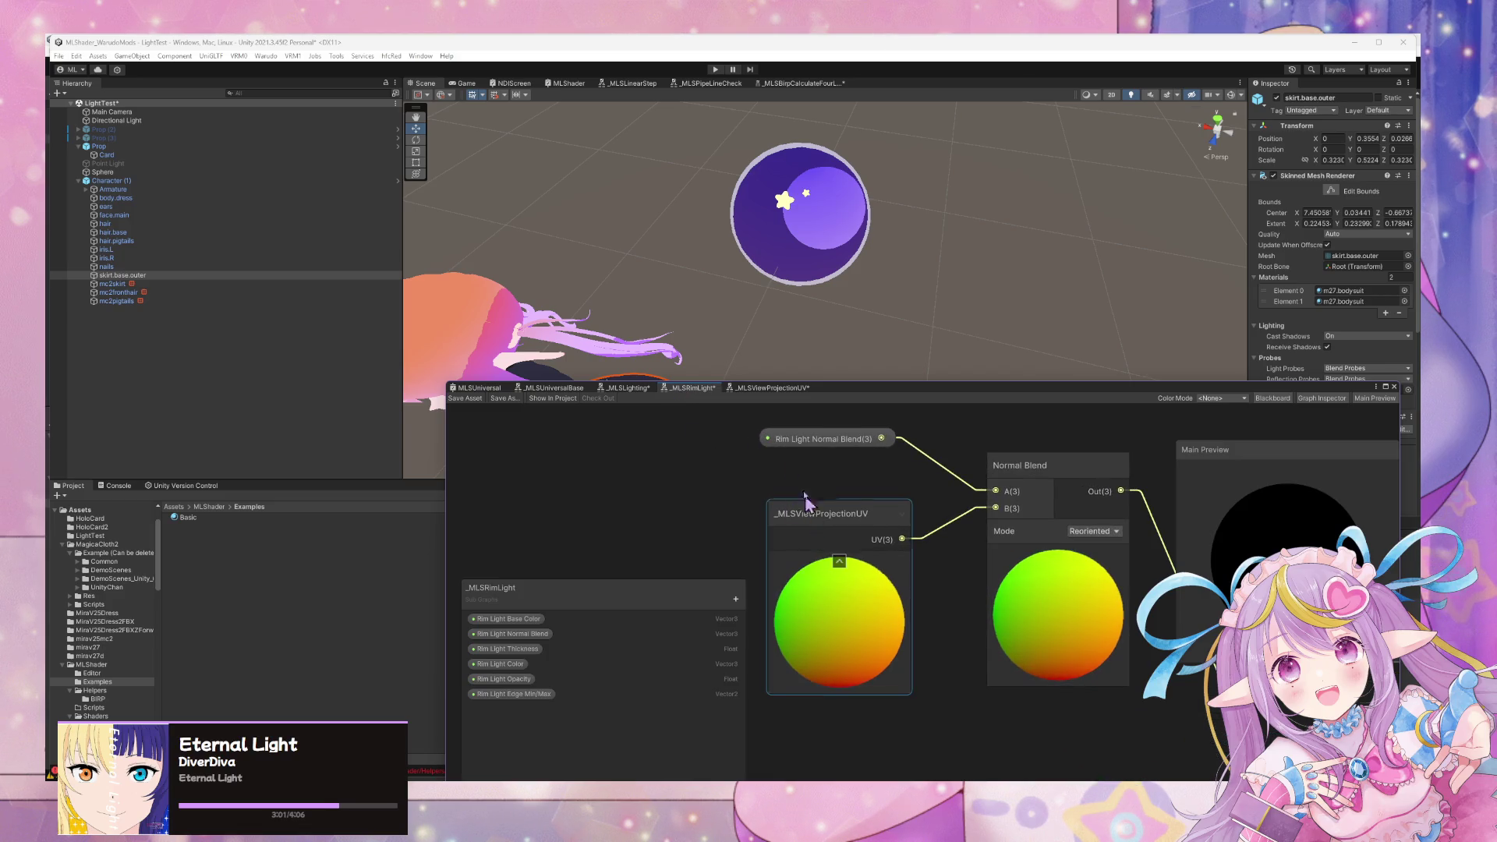
scroll(811, 516, "down", 5)
scroll(849, 544, "up", 4)
left_click_drag(850, 544, 894, 685)
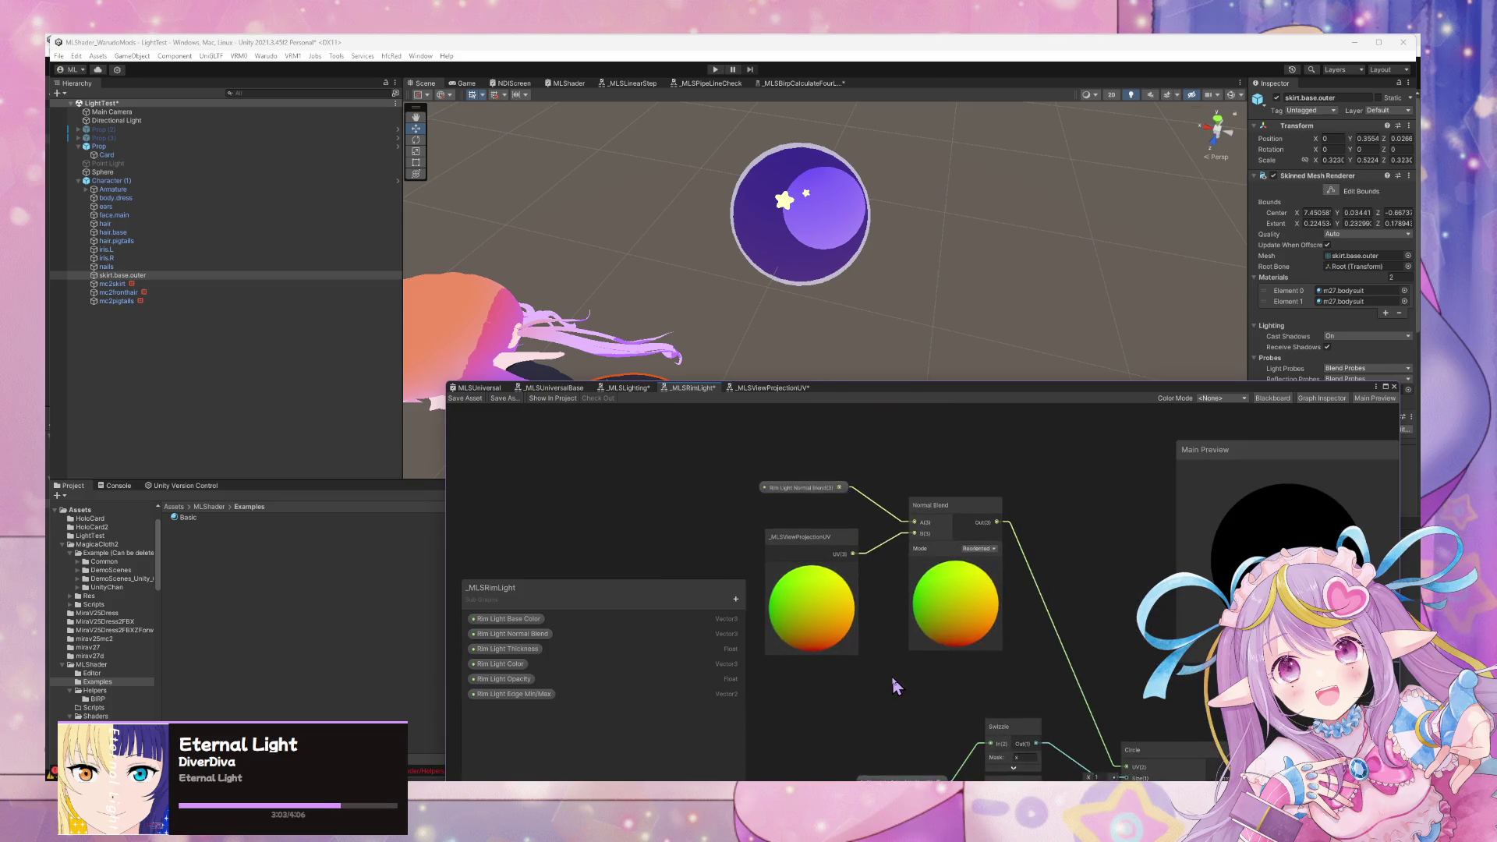
scroll(895, 684, "up", 3)
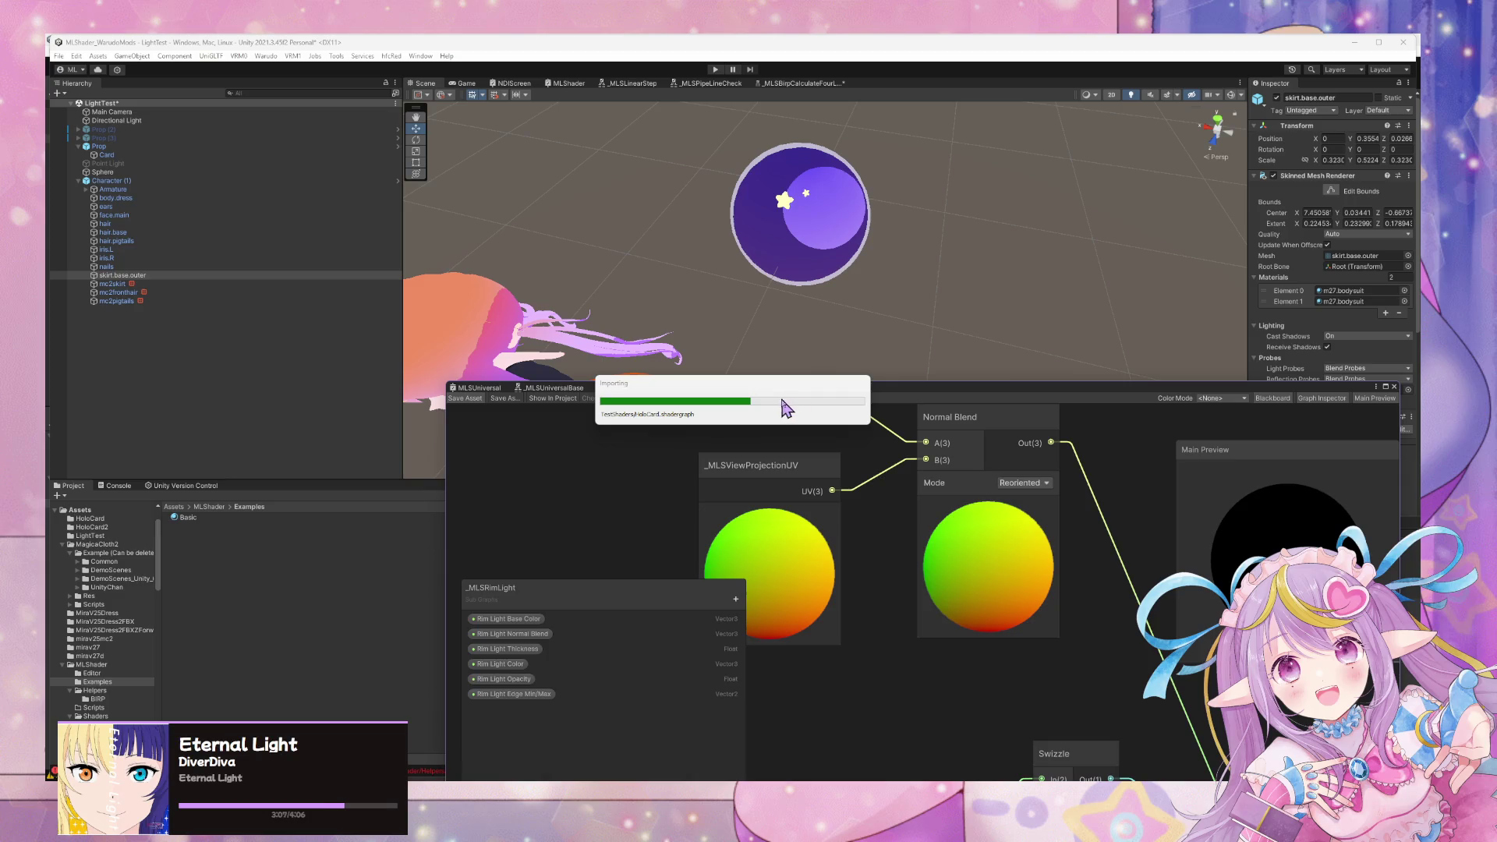
left_click(769, 389)
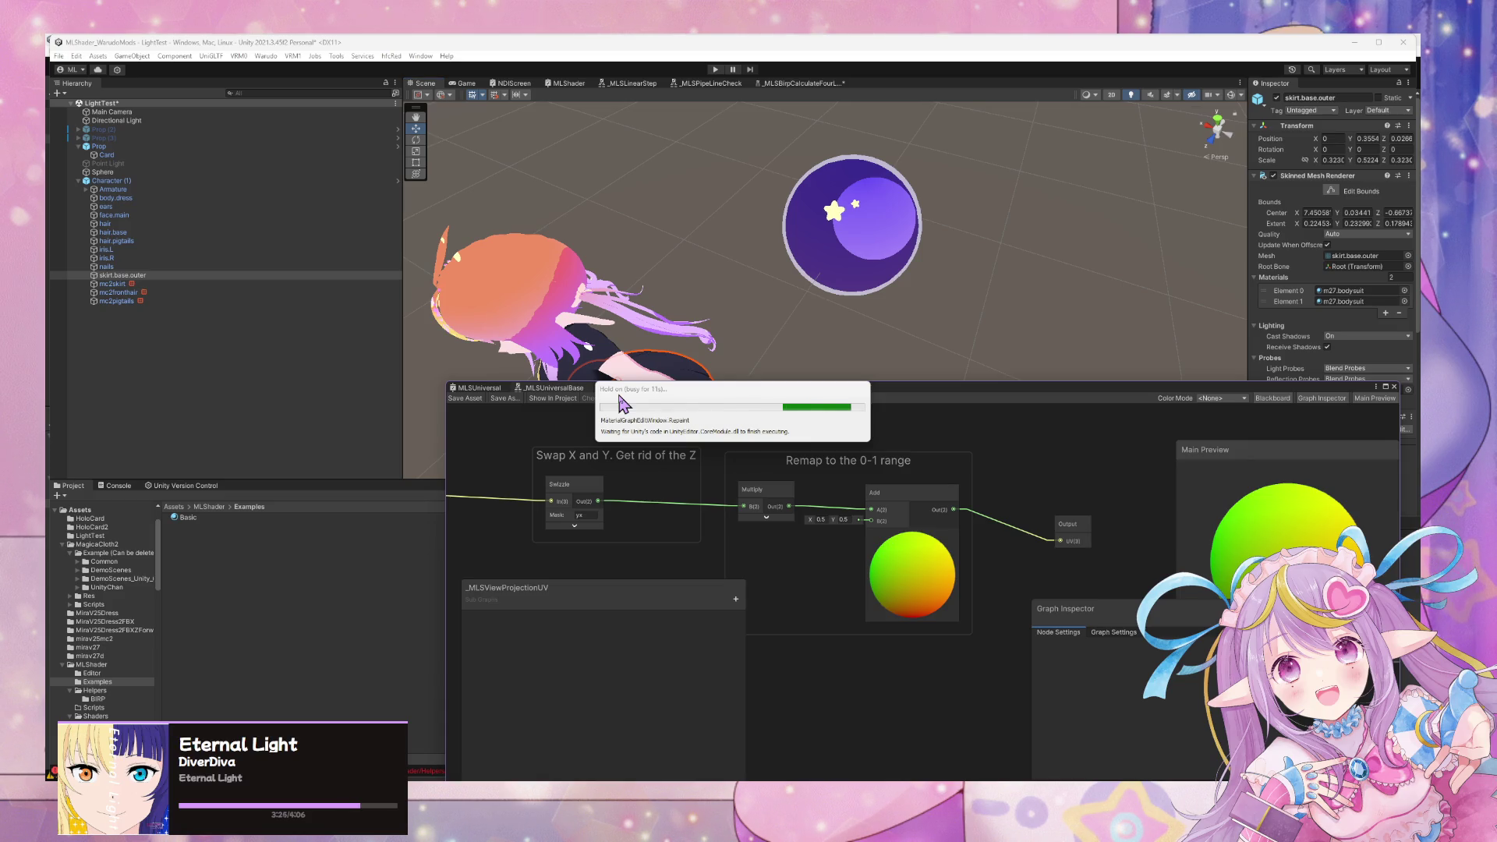
Locate the Star Highlight node in the graph and open its subgraph for editing.
scroll(704, 493, "down", 3)
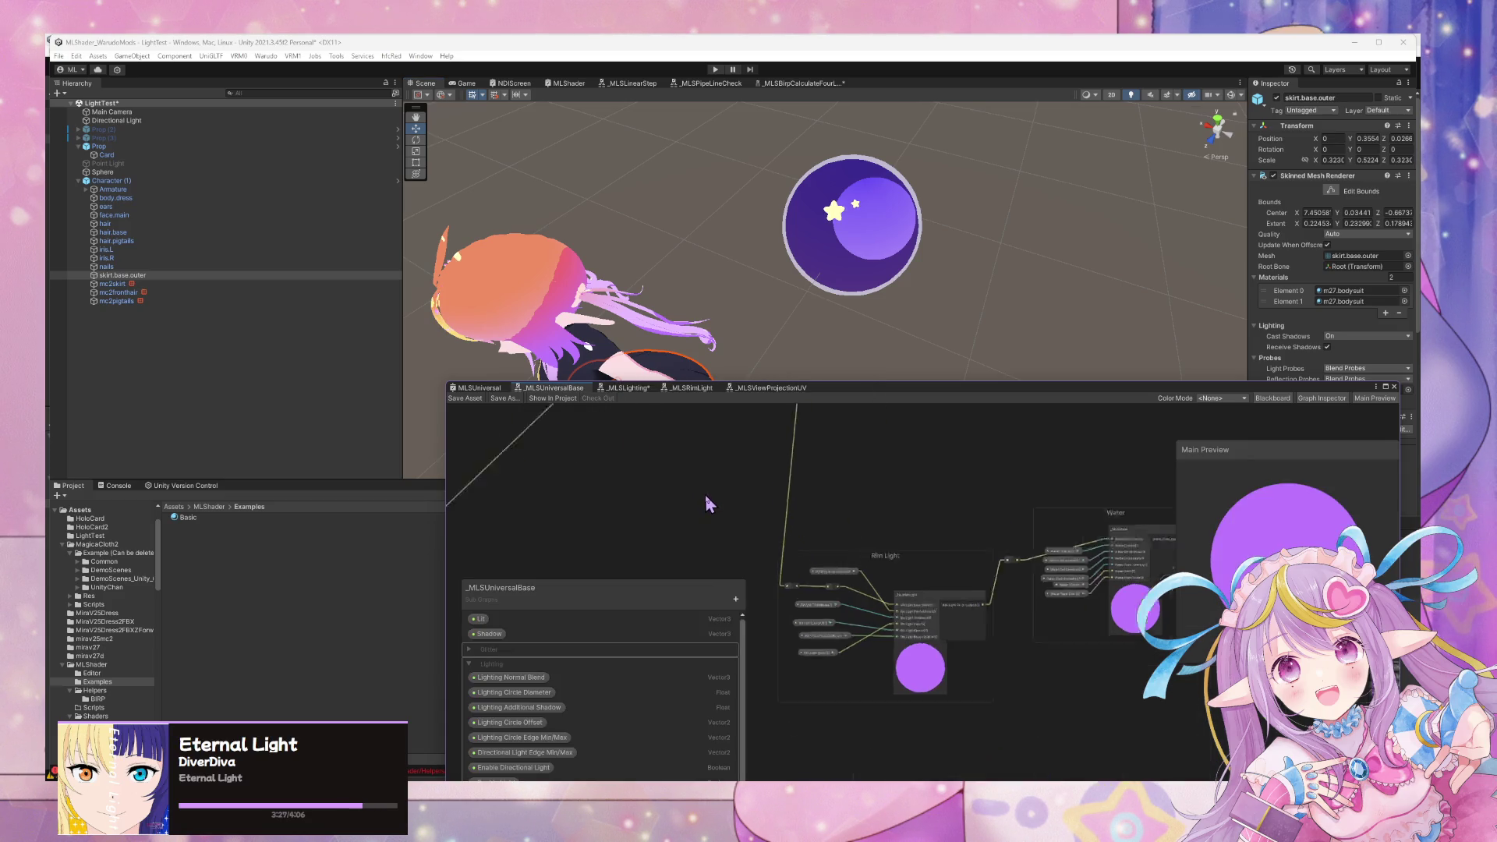
scroll(877, 522, "up", 2)
scroll(886, 518, "down", 2)
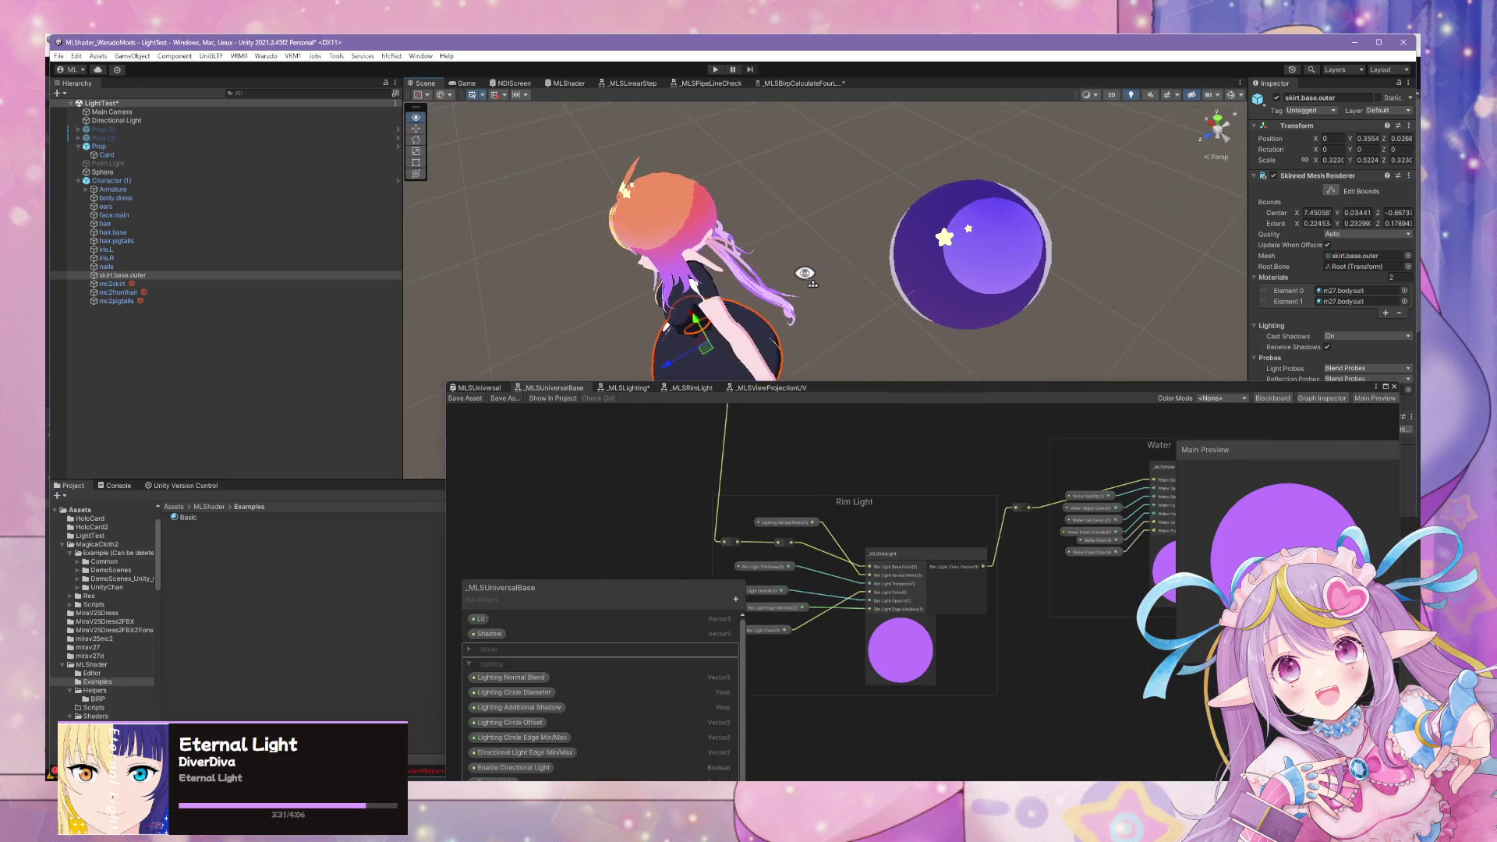
scroll(738, 428, "down", 5)
scroll(848, 556, "down", 5)
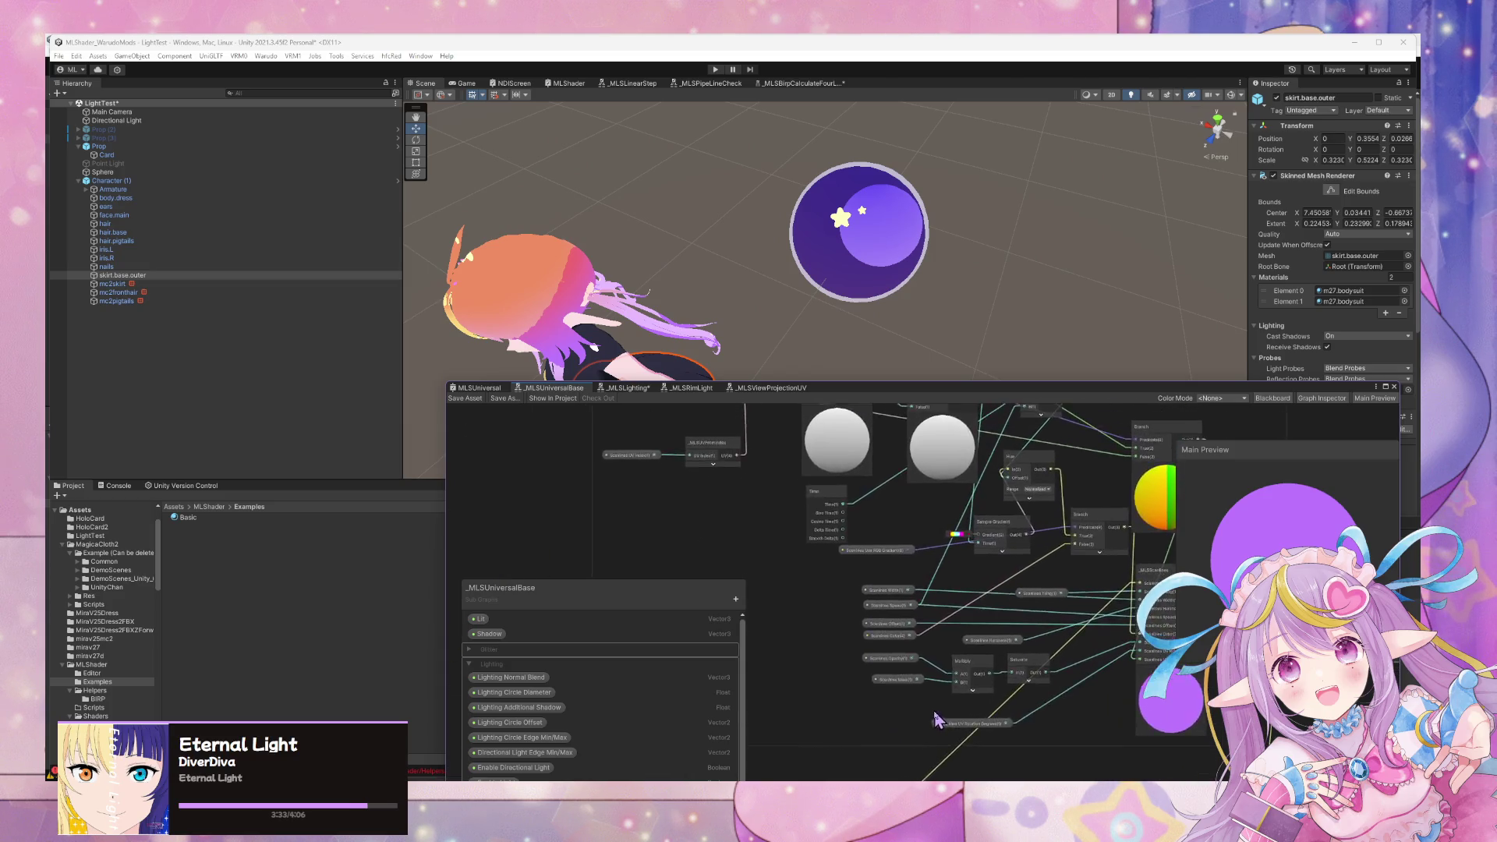
scroll(1083, 491, "up", 3)
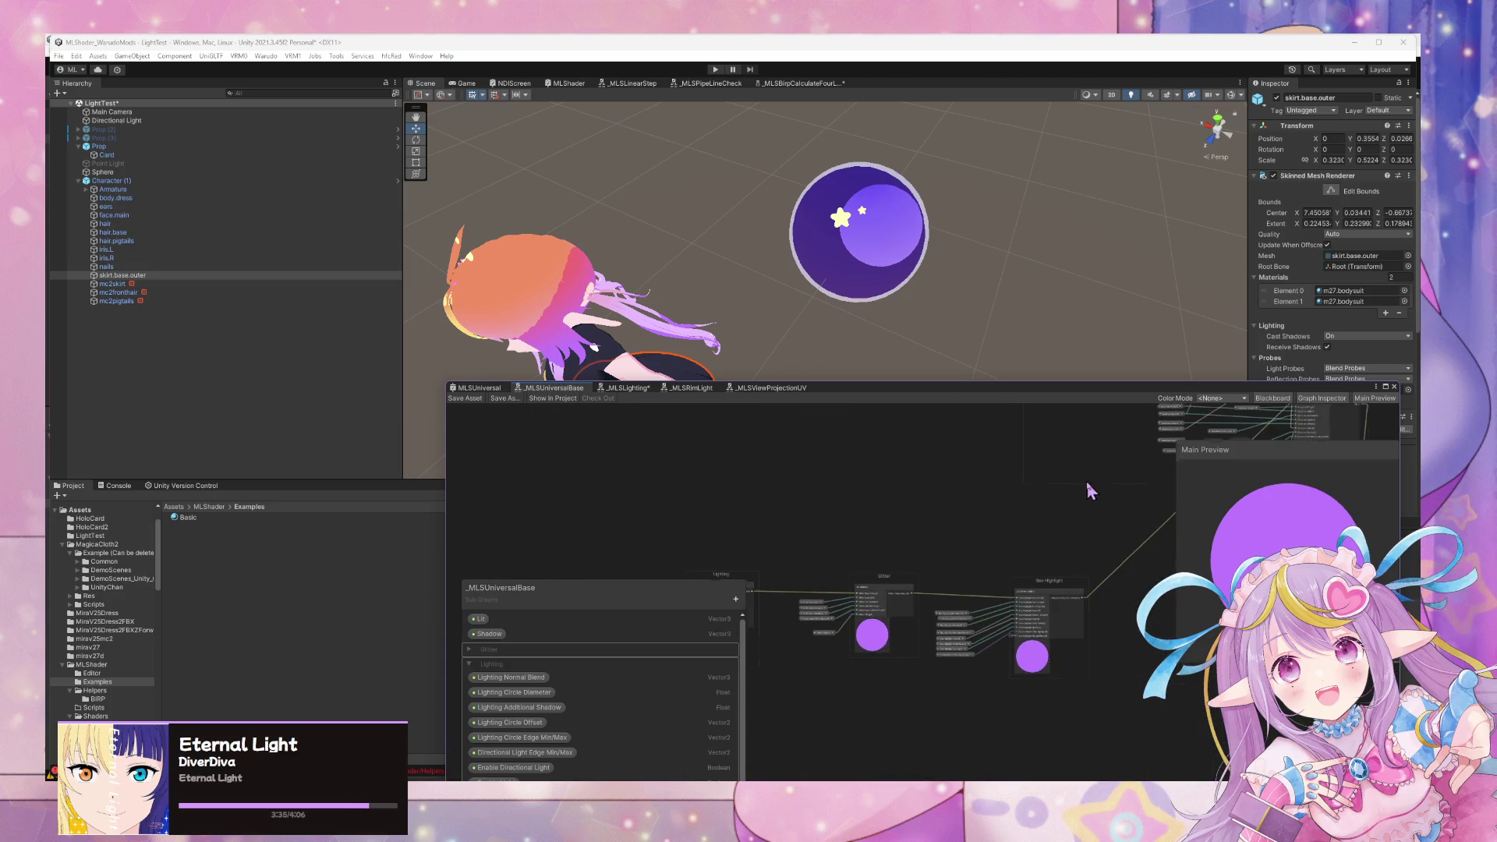
scroll(937, 524, "up", 3)
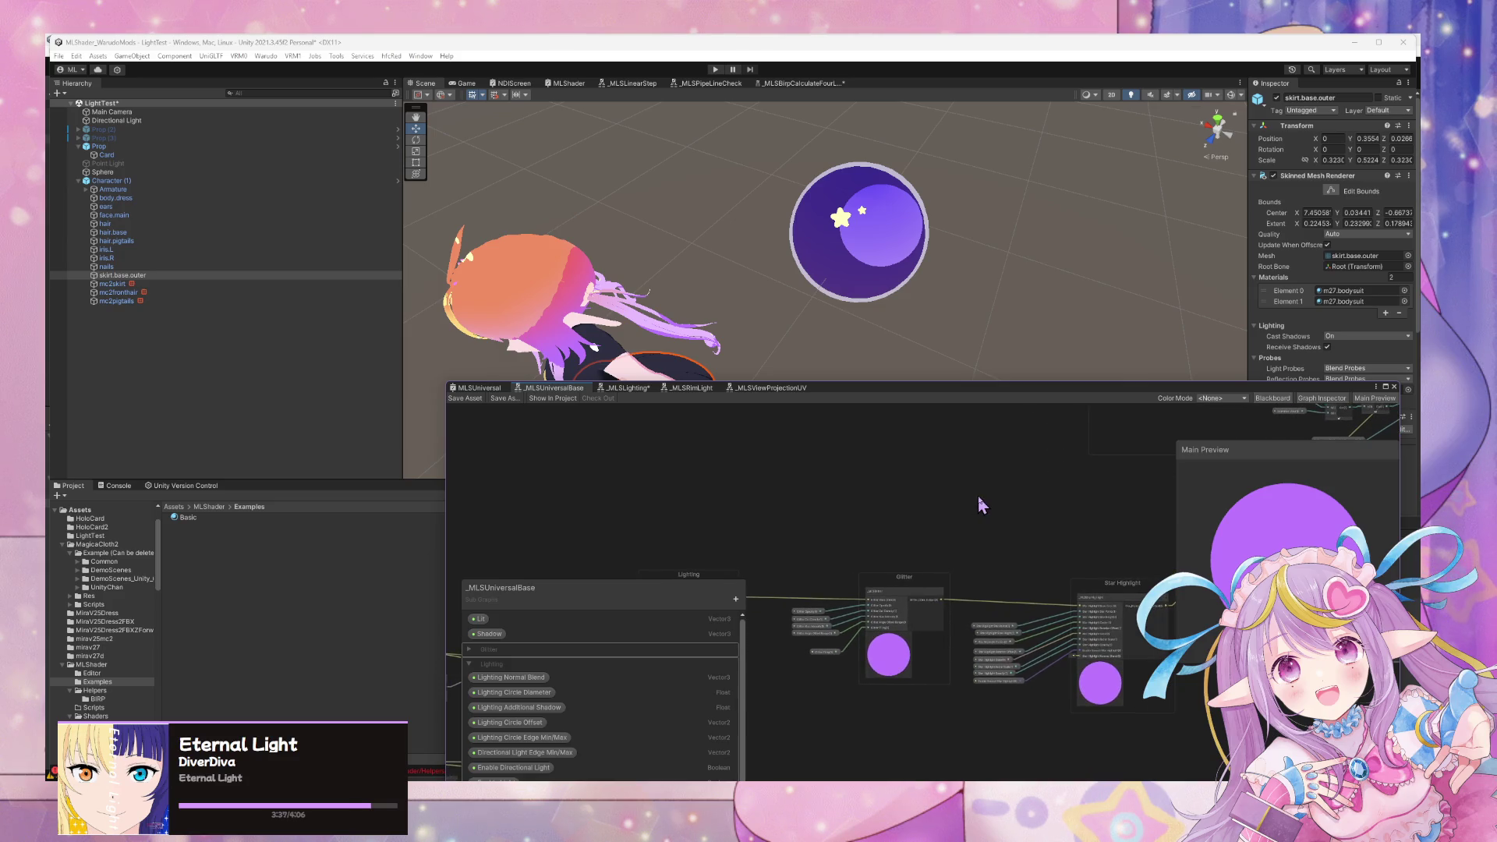
left_click_drag(1068, 555, 938, 506)
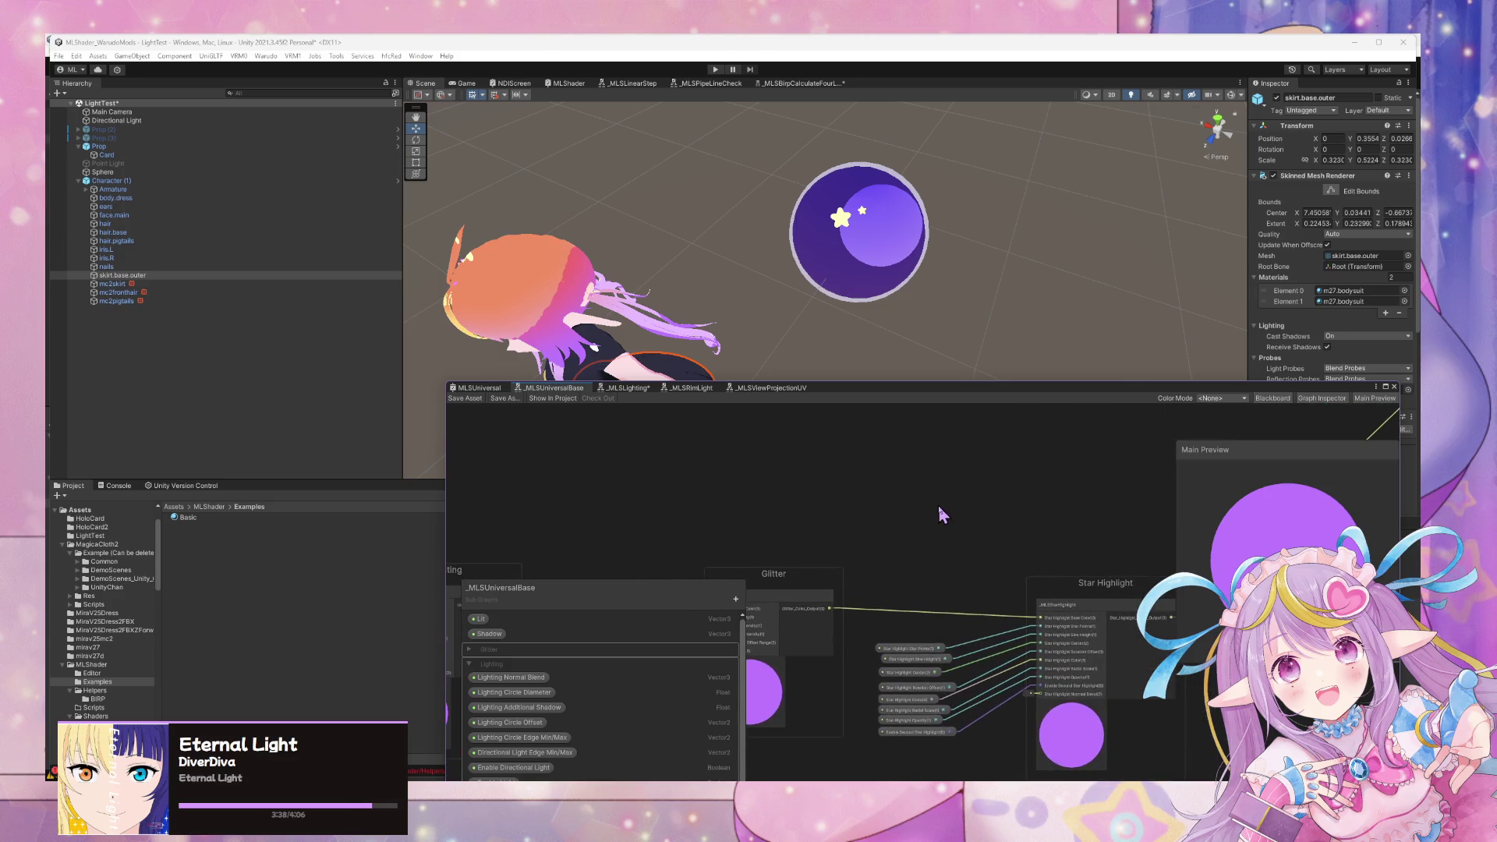
left_click(1103, 608)
double_click(1100, 602)
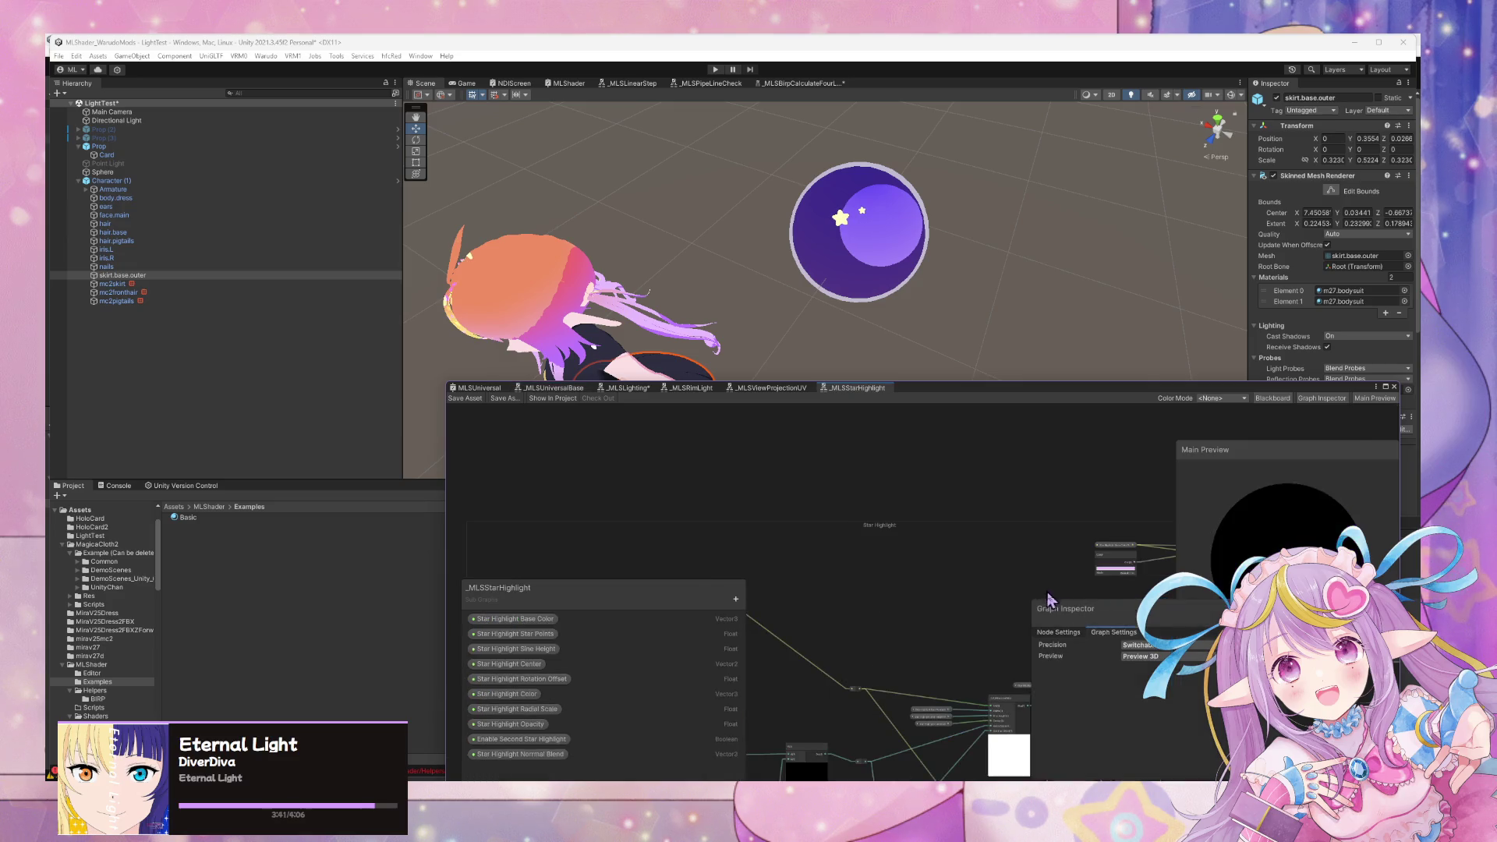
Reposition the Normal Blend and _MLSViewProjectionUV nodes and save the subgraph asset.
left_click_drag(887, 389, 618, 270)
scroll(686, 401, "up", 5)
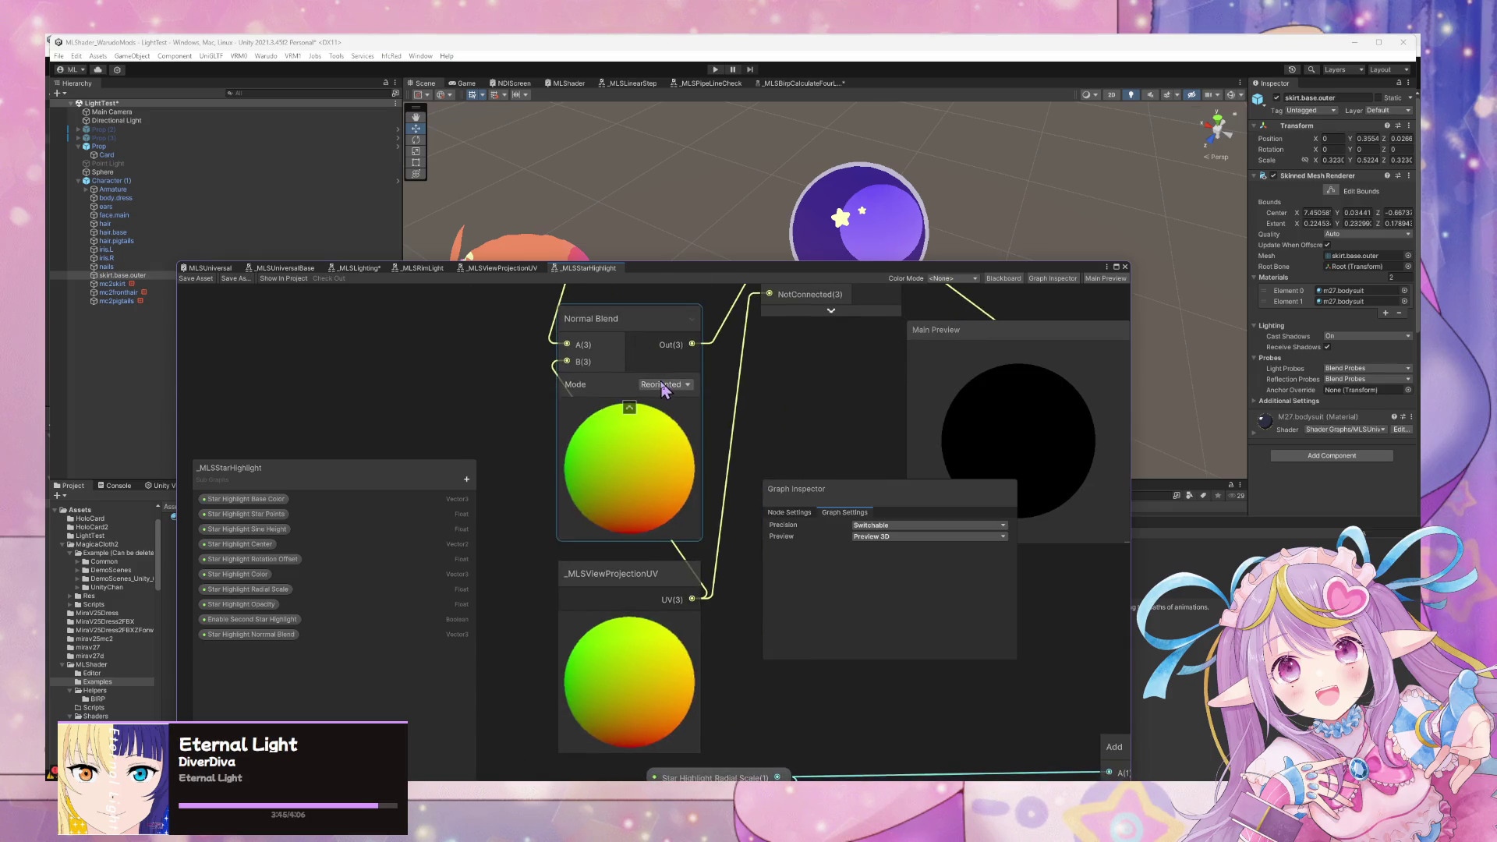
left_click(630, 446)
mouse_move(629, 446)
left_mouse_down()
mouse_move(818, 491)
mouse_move(917, 575)
left_mouse_up()
left_click_drag(641, 687, 574, 477)
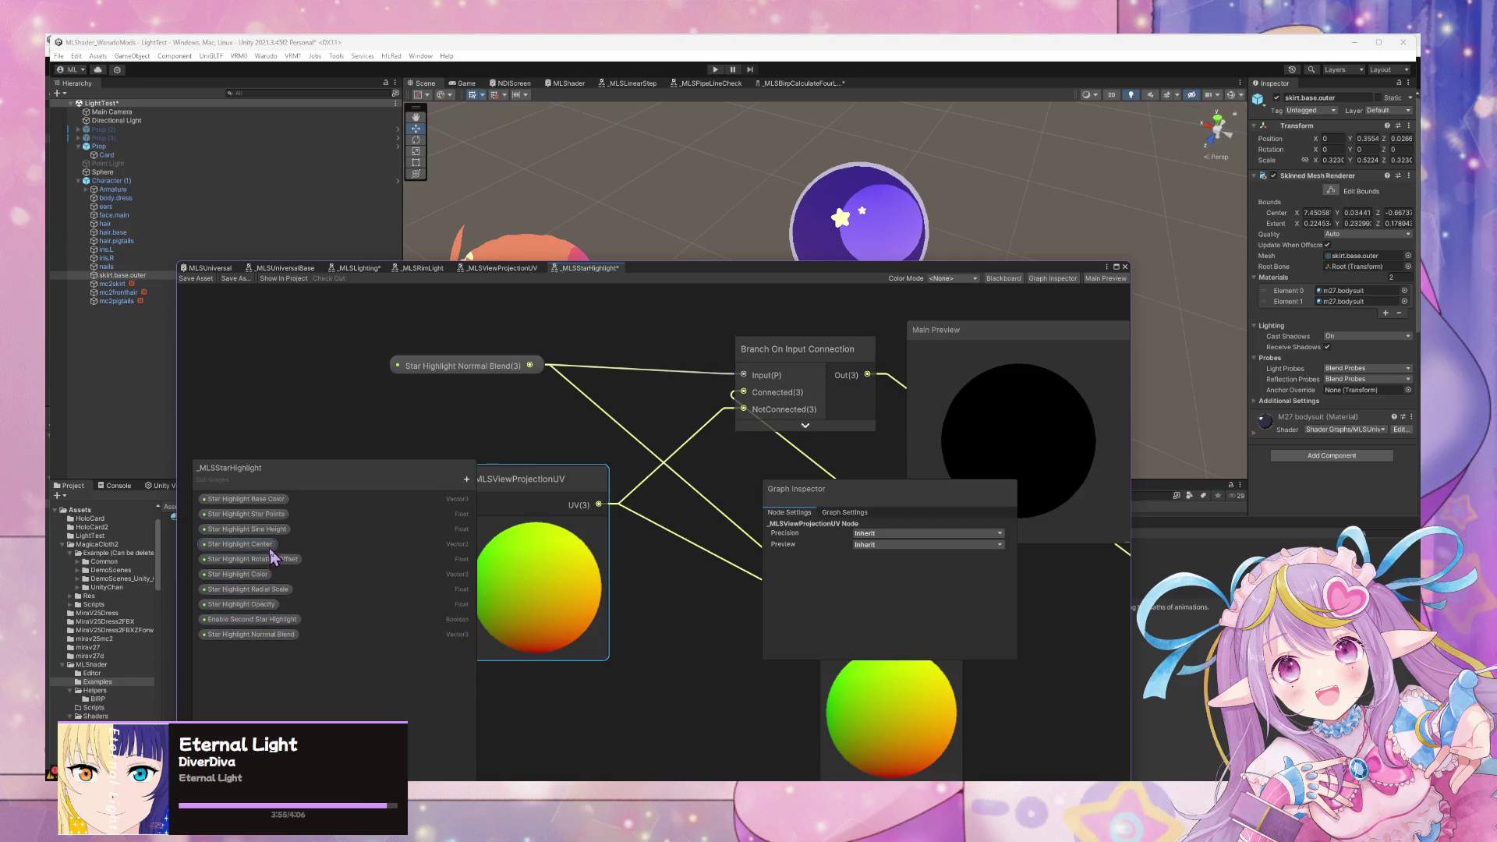
left_click(243, 604)
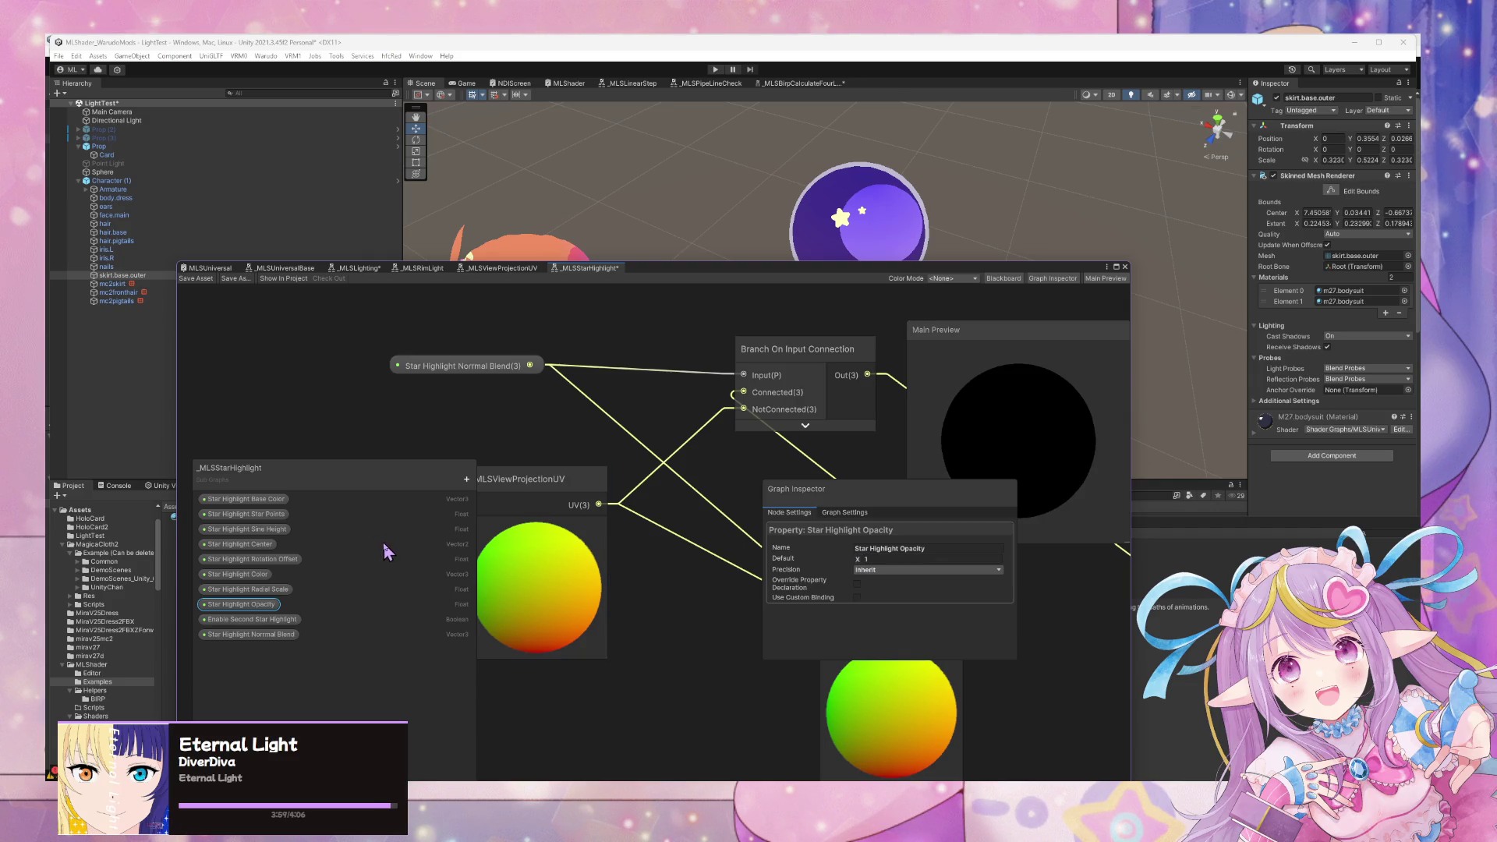
left_click(202, 279)
Orbit the Scene view to a level front view of the character.
mouse_move(754, 207)
left_mouse_down()
mouse_move(717, 237)
mouse_move(605, 237)
mouse_move(717, 223)
mouse_move(869, 115)
mouse_move(783, 204)
mouse_move(850, 129)
mouse_move(821, 153)
mouse_move(859, 158)
left_mouse_up()
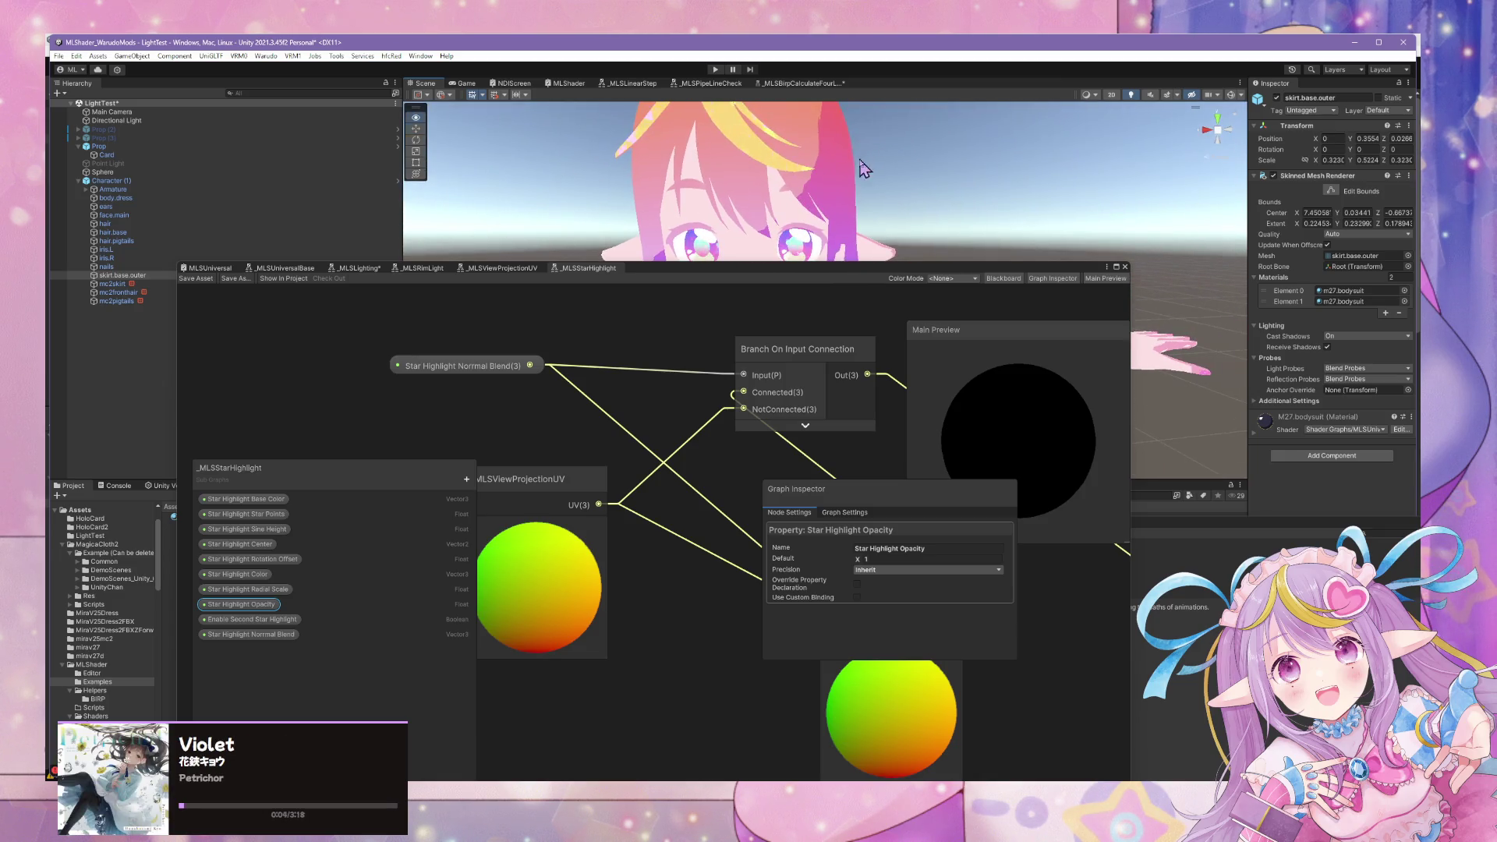
left_click_drag(855, 279, 793, 532)
mouse_move(748, 312)
left_mouse_down()
mouse_move(761, 324)
mouse_move(681, 320)
mouse_move(825, 340)
mouse_move(876, 462)
left_mouse_up()
mouse_move(879, 456)
left_mouse_down()
mouse_move(859, 358)
mouse_move(795, 337)
mouse_move(965, 324)
mouse_move(889, 311)
mouse_move(889, 467)
mouse_move(902, 335)
left_mouse_up()
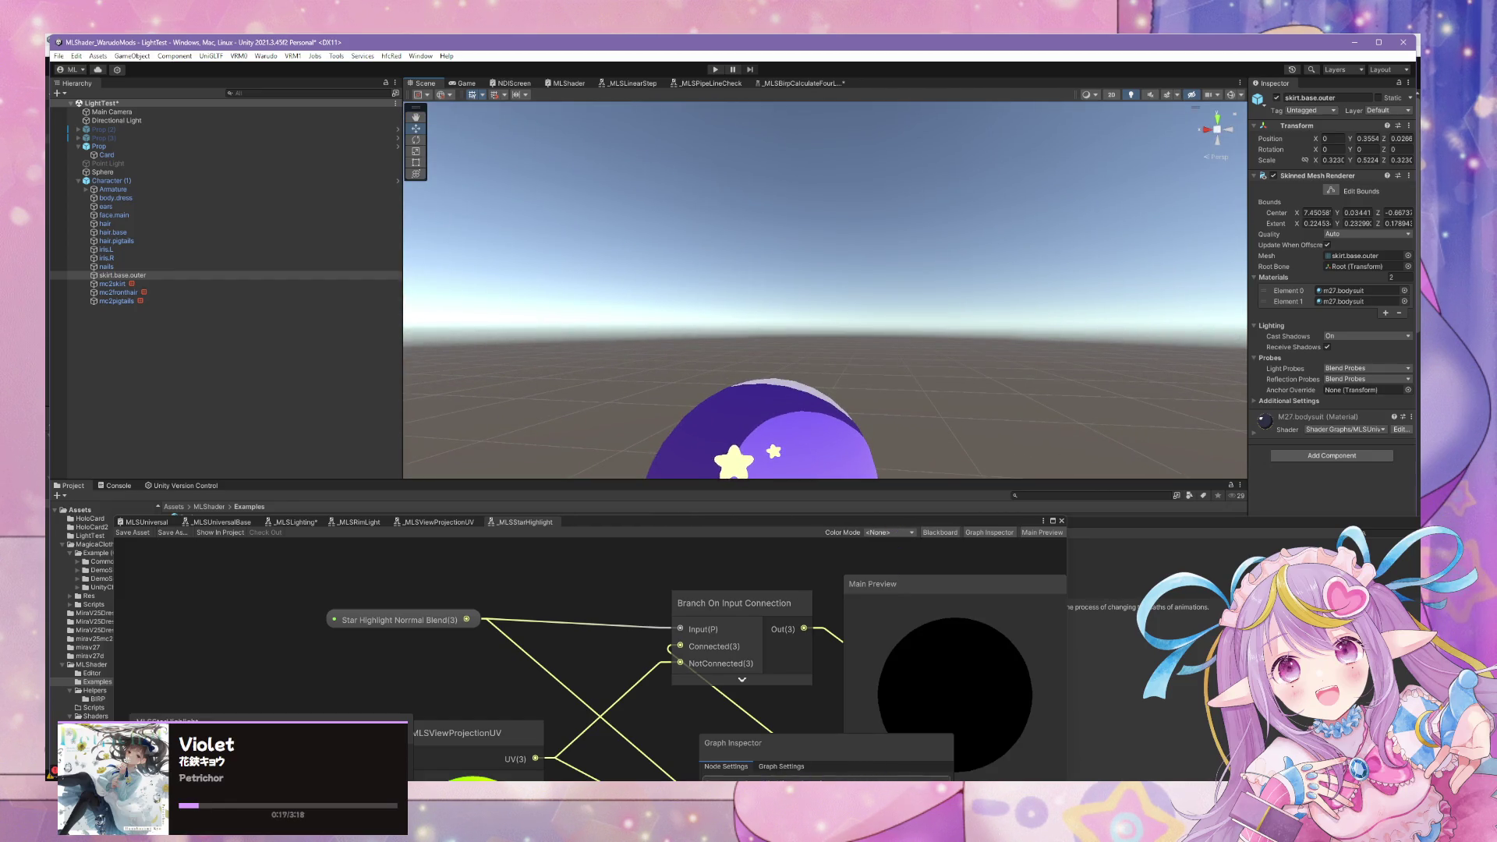
Commit the three changed subgraphs to beta-032826 with summary 'Update View Projection UV'.
mouse_move(813, 765)
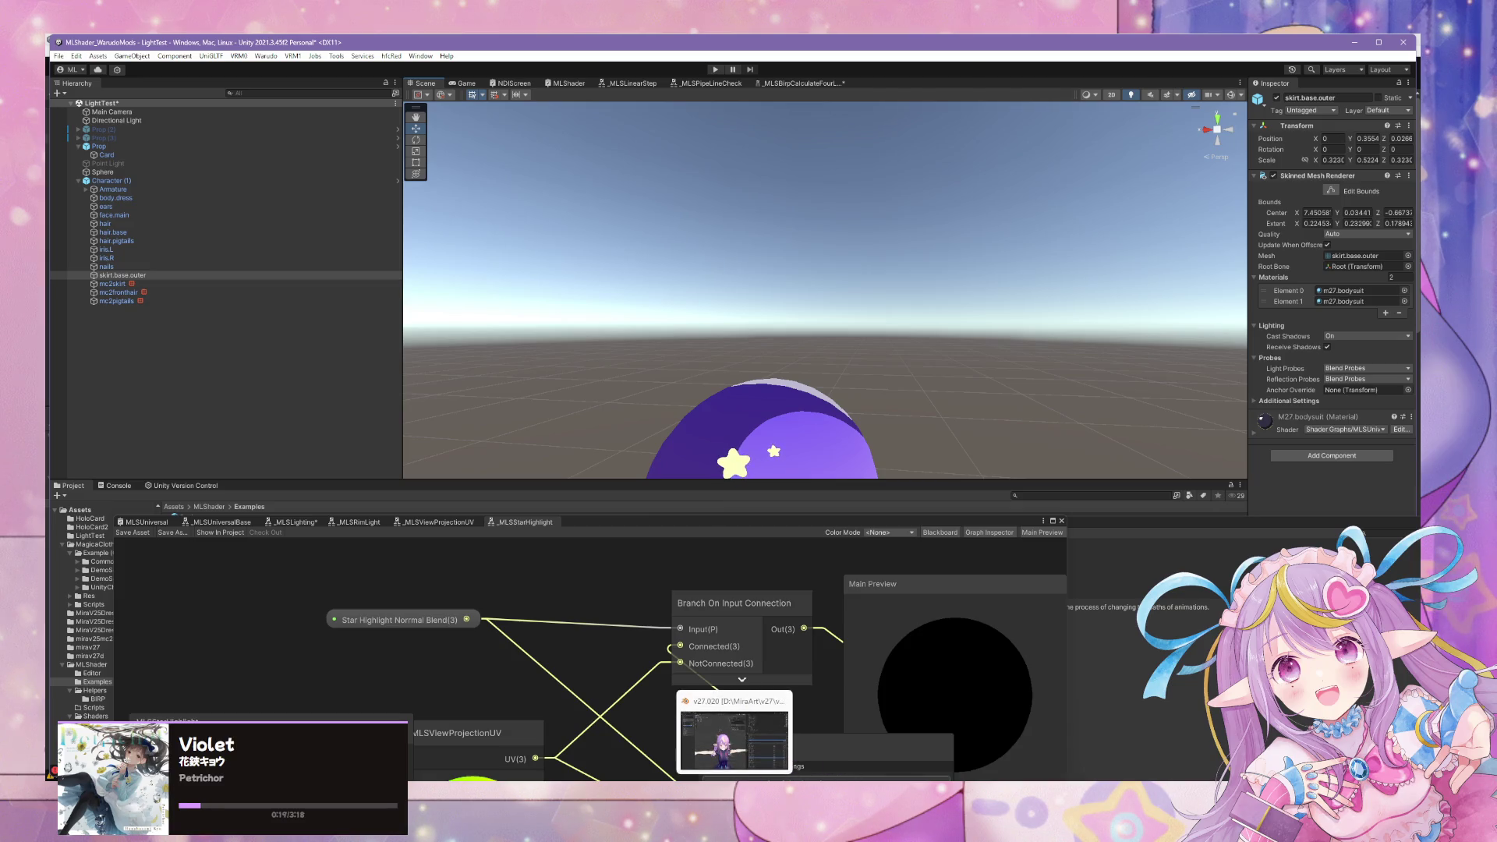
left_click(877, 732)
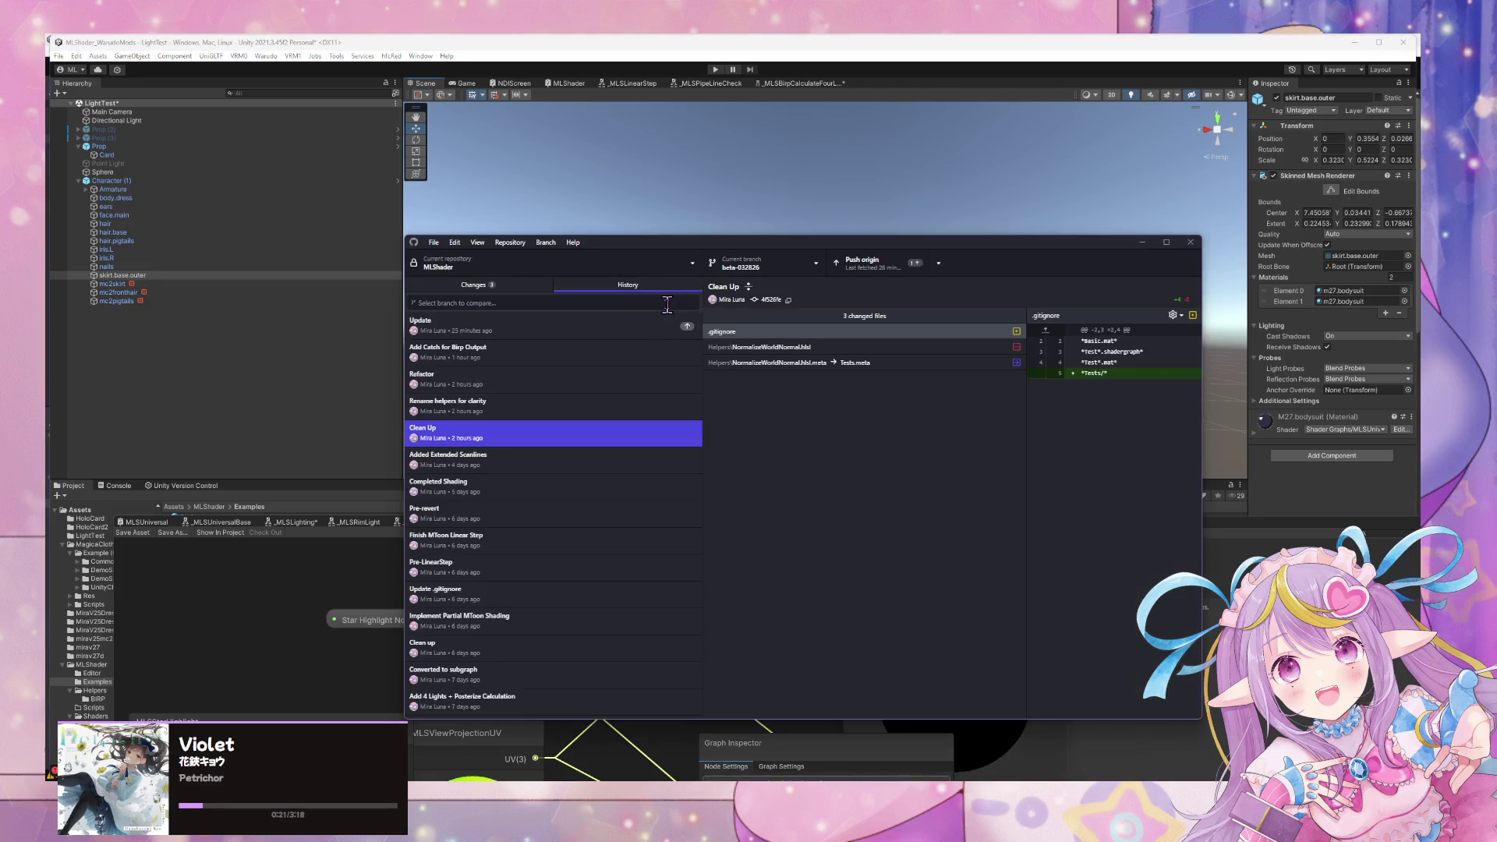
left_click(524, 285)
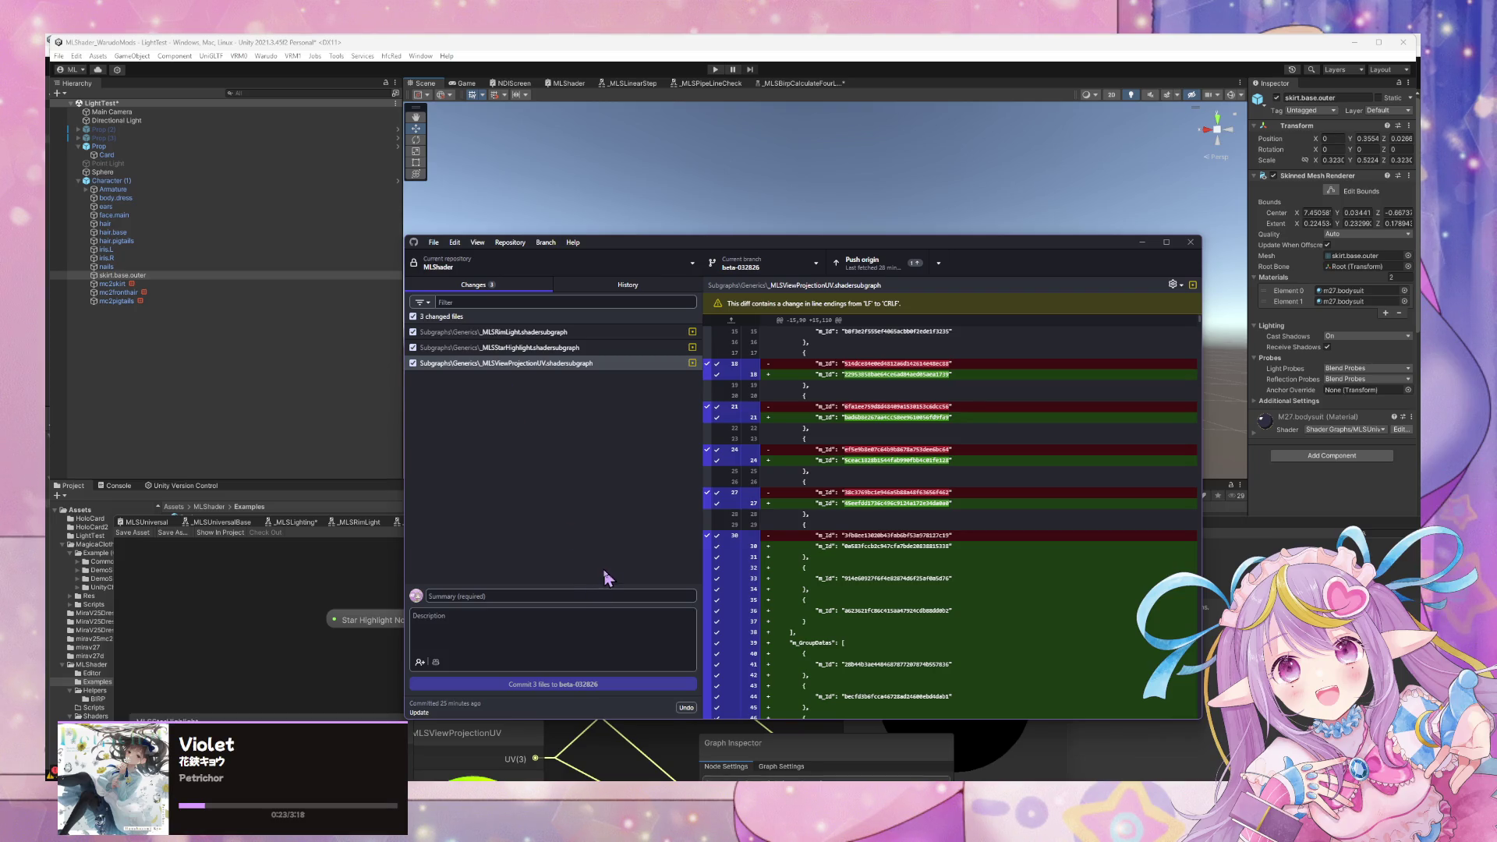
left_click(565, 597)
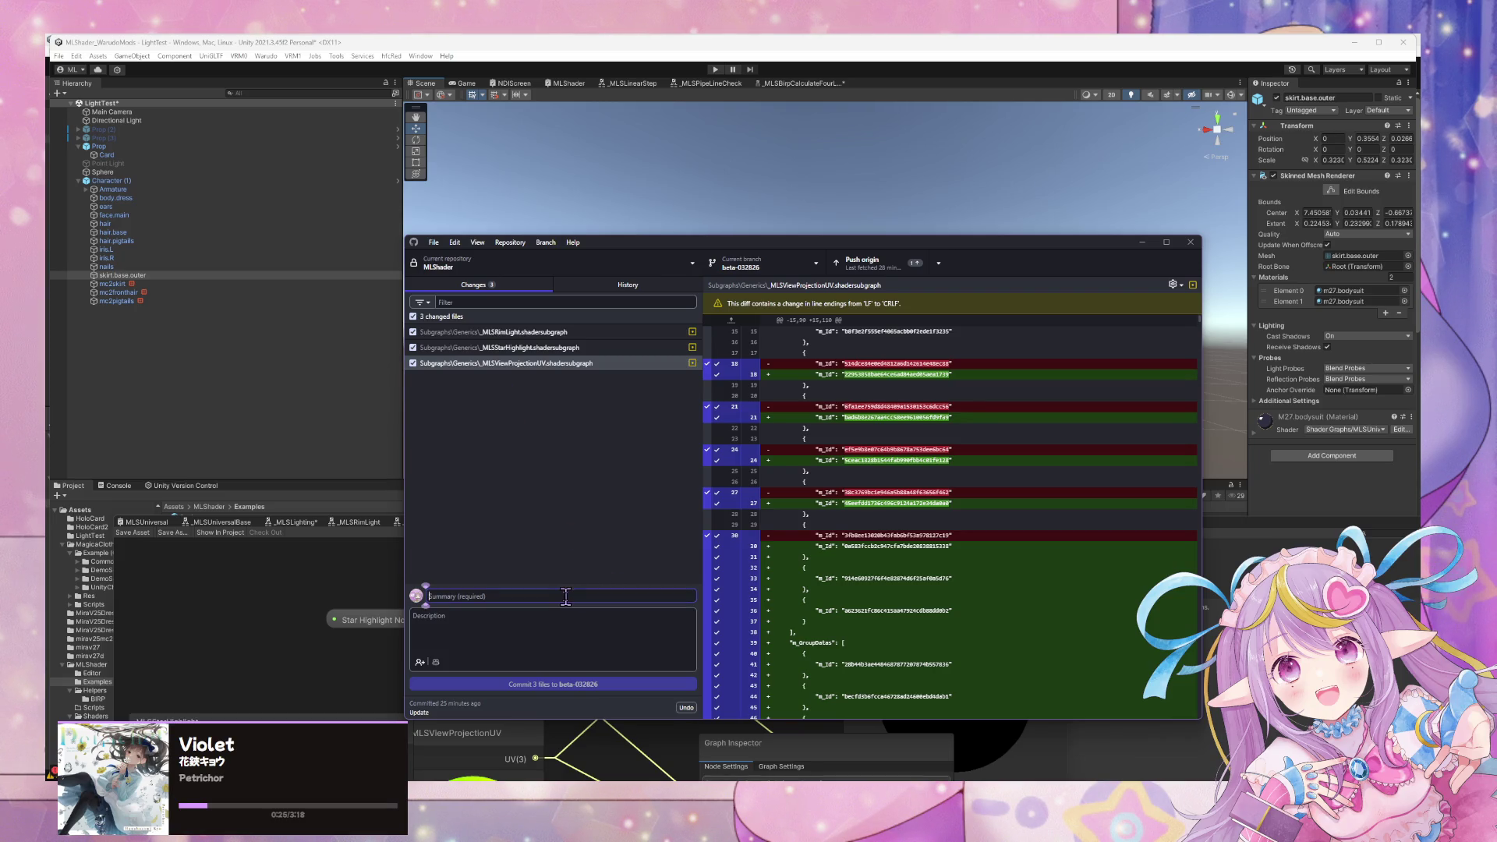
type("Update View Projection UV")
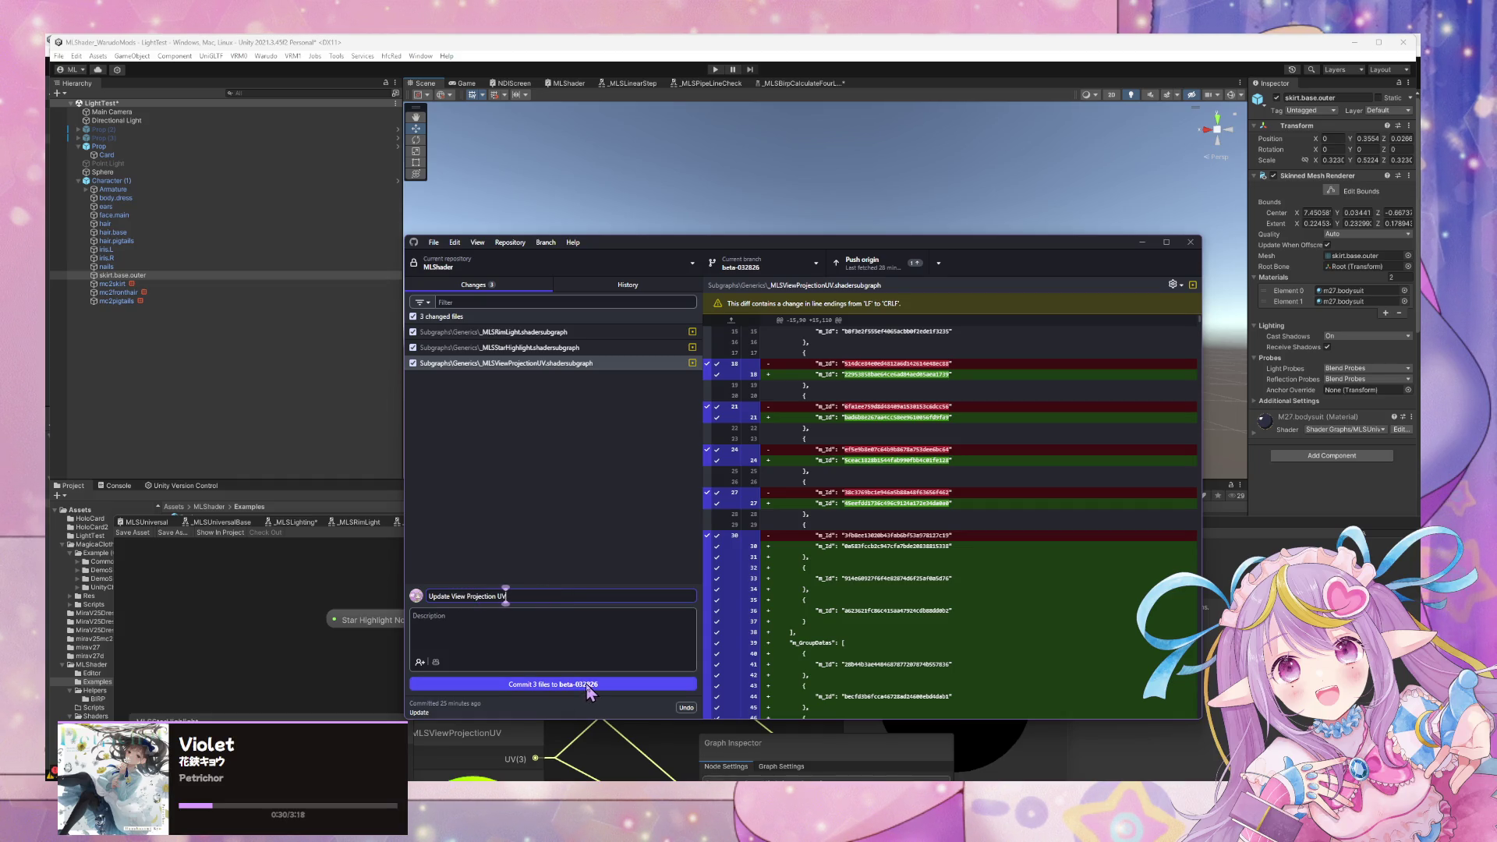
left_click(586, 685)
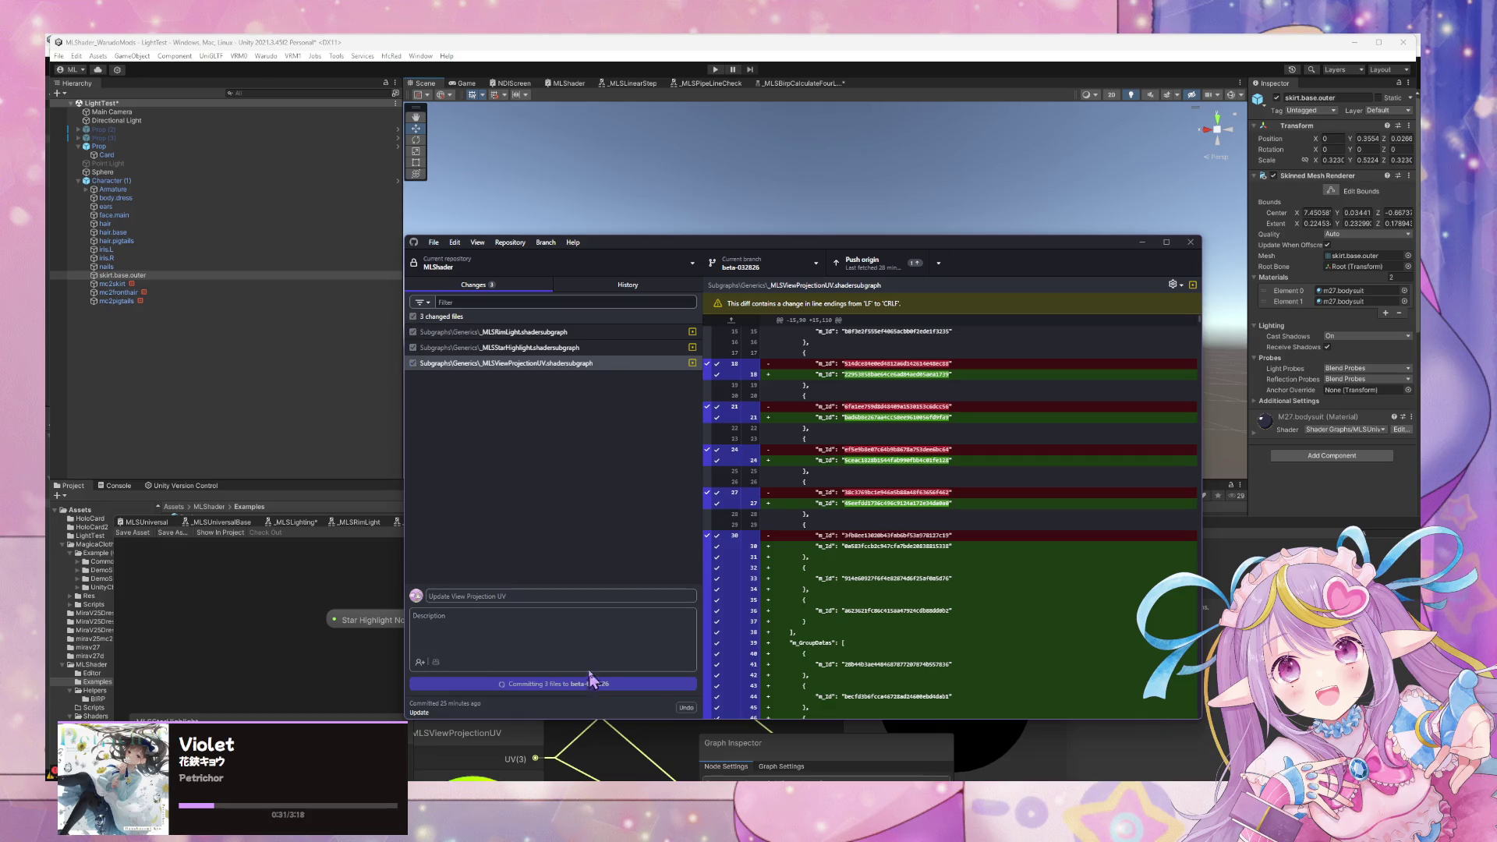
left_click(763, 266)
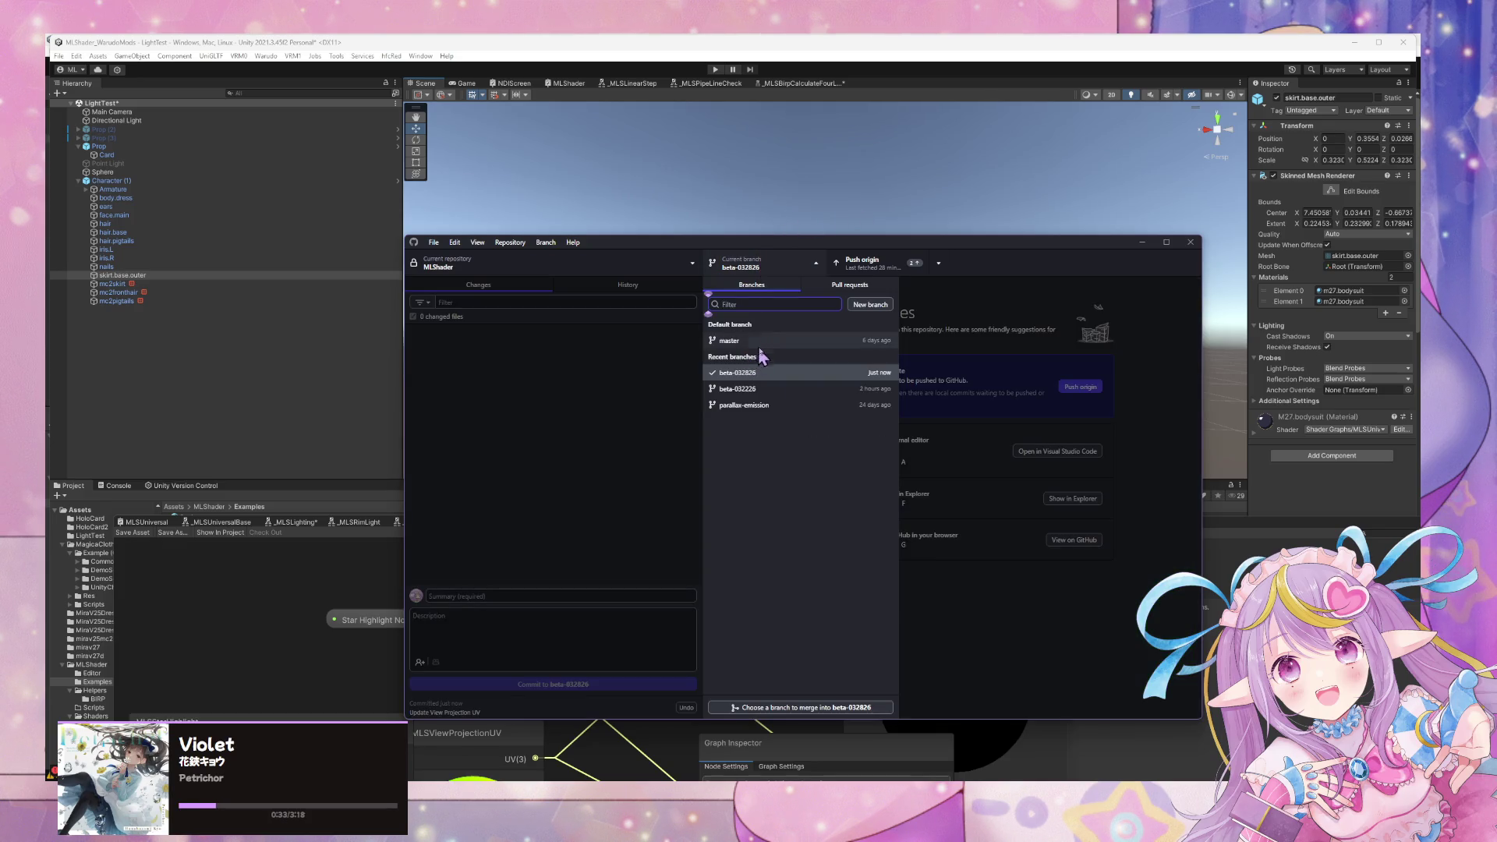
Check out master, review its ignored-file patterns, then pick beta-032826 from the branch list.
left_click(756, 342)
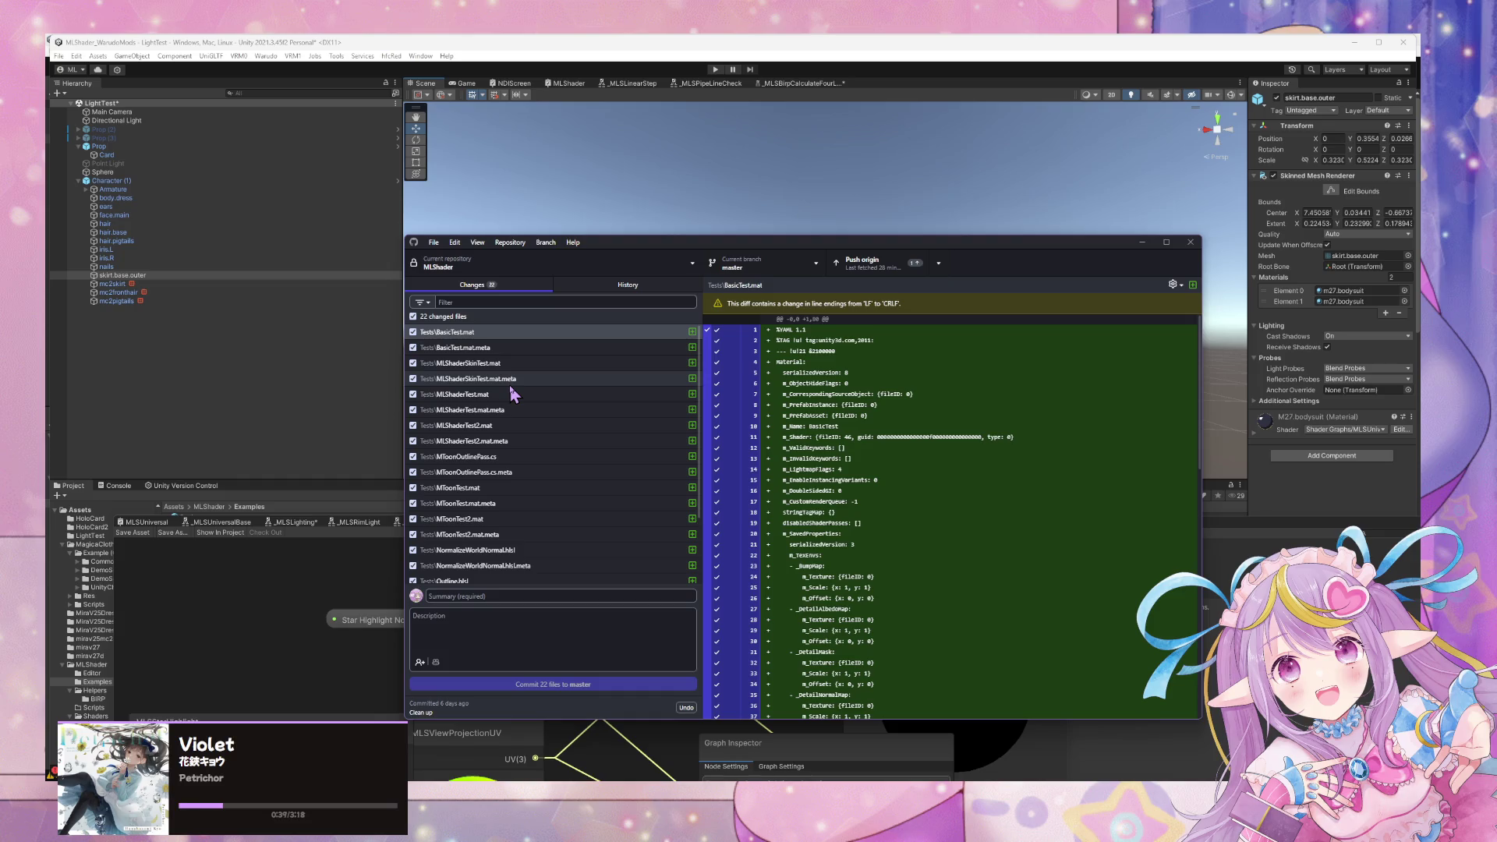
left_click(510, 242)
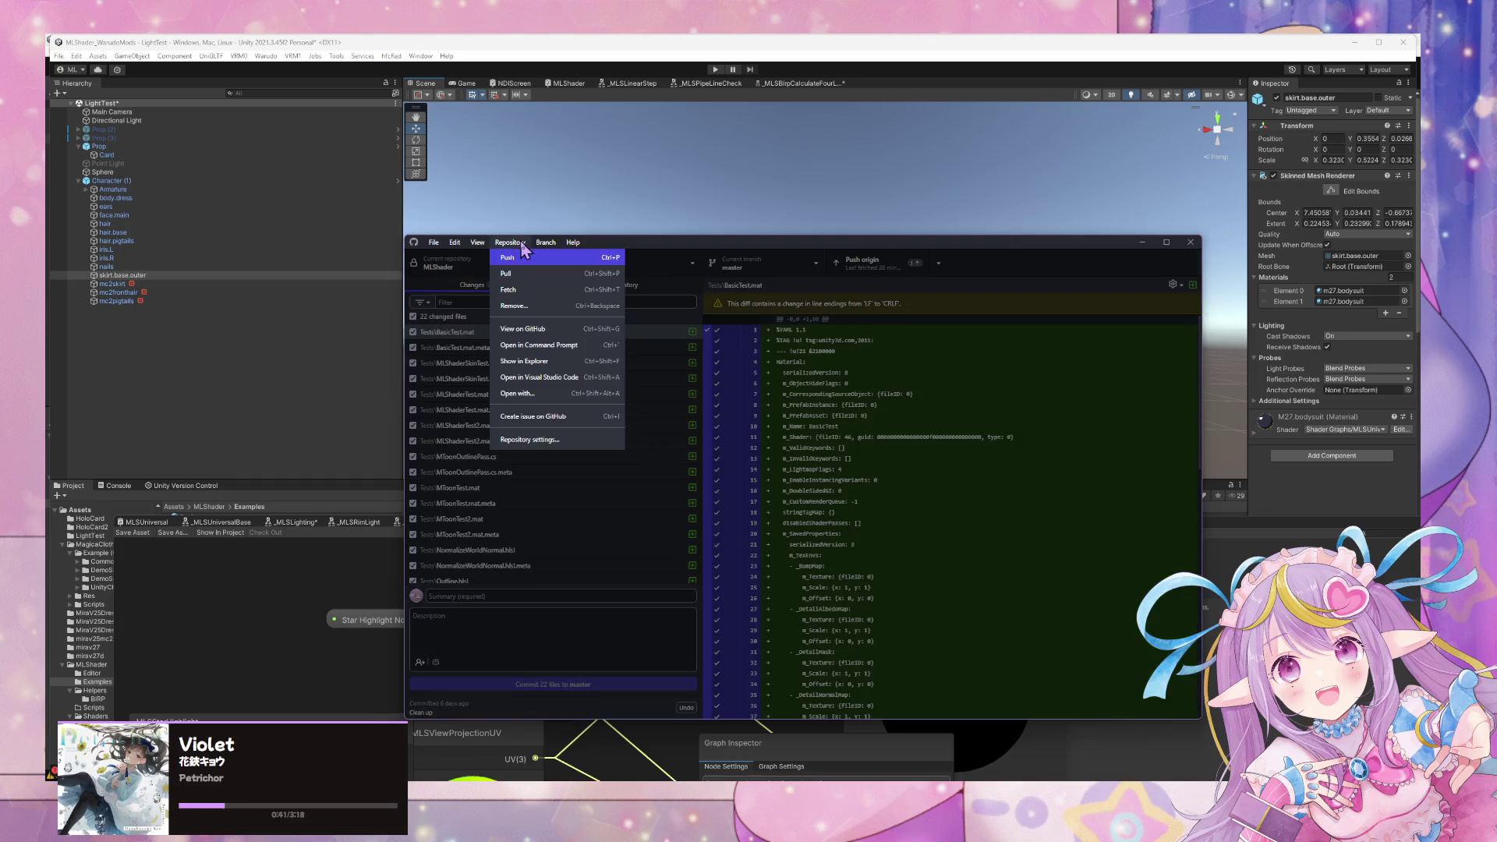
left_click(553, 441)
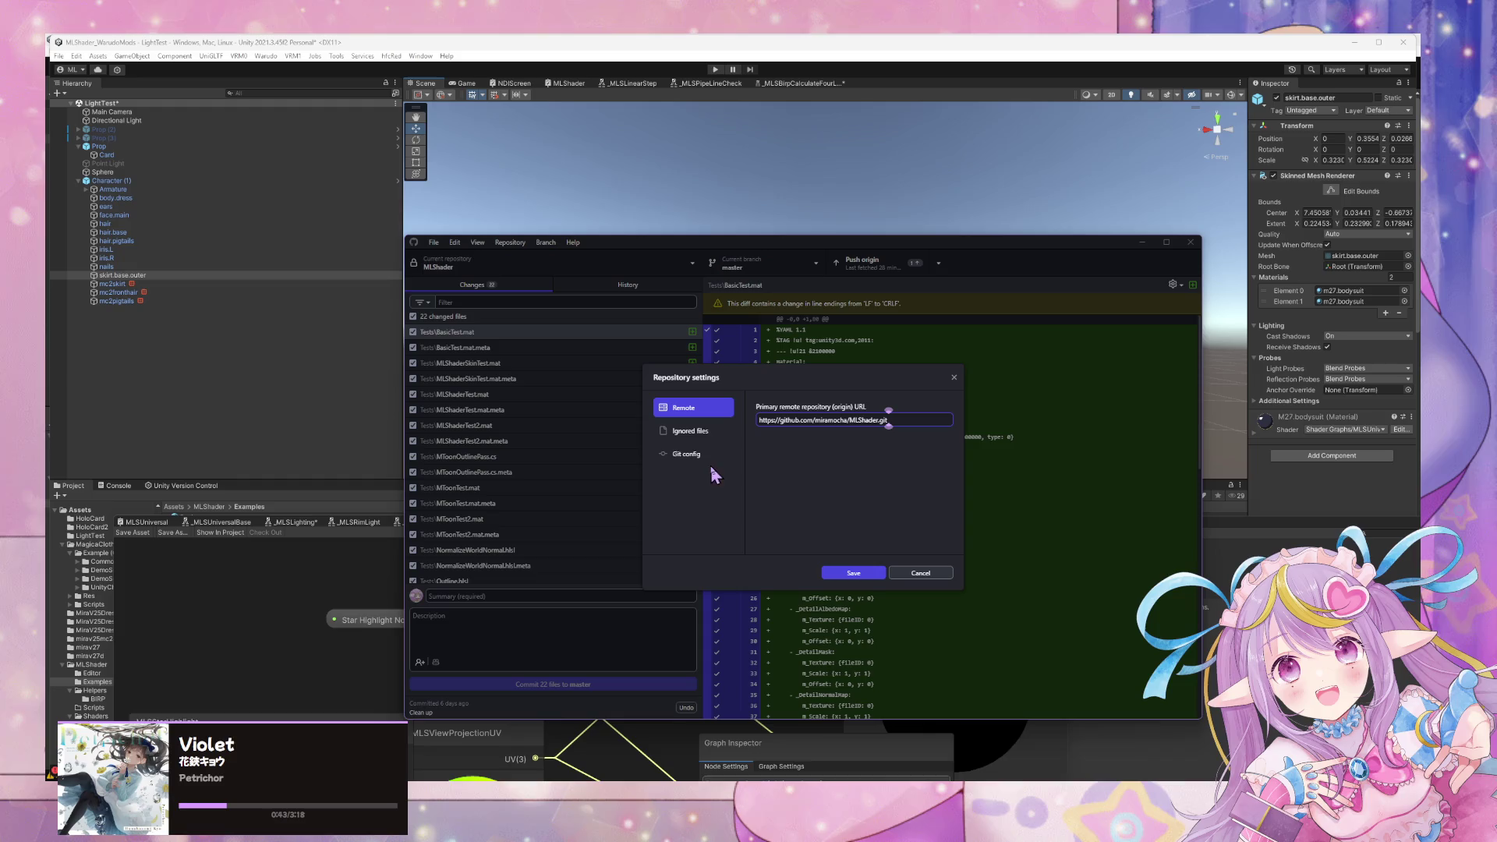
left_click(686, 432)
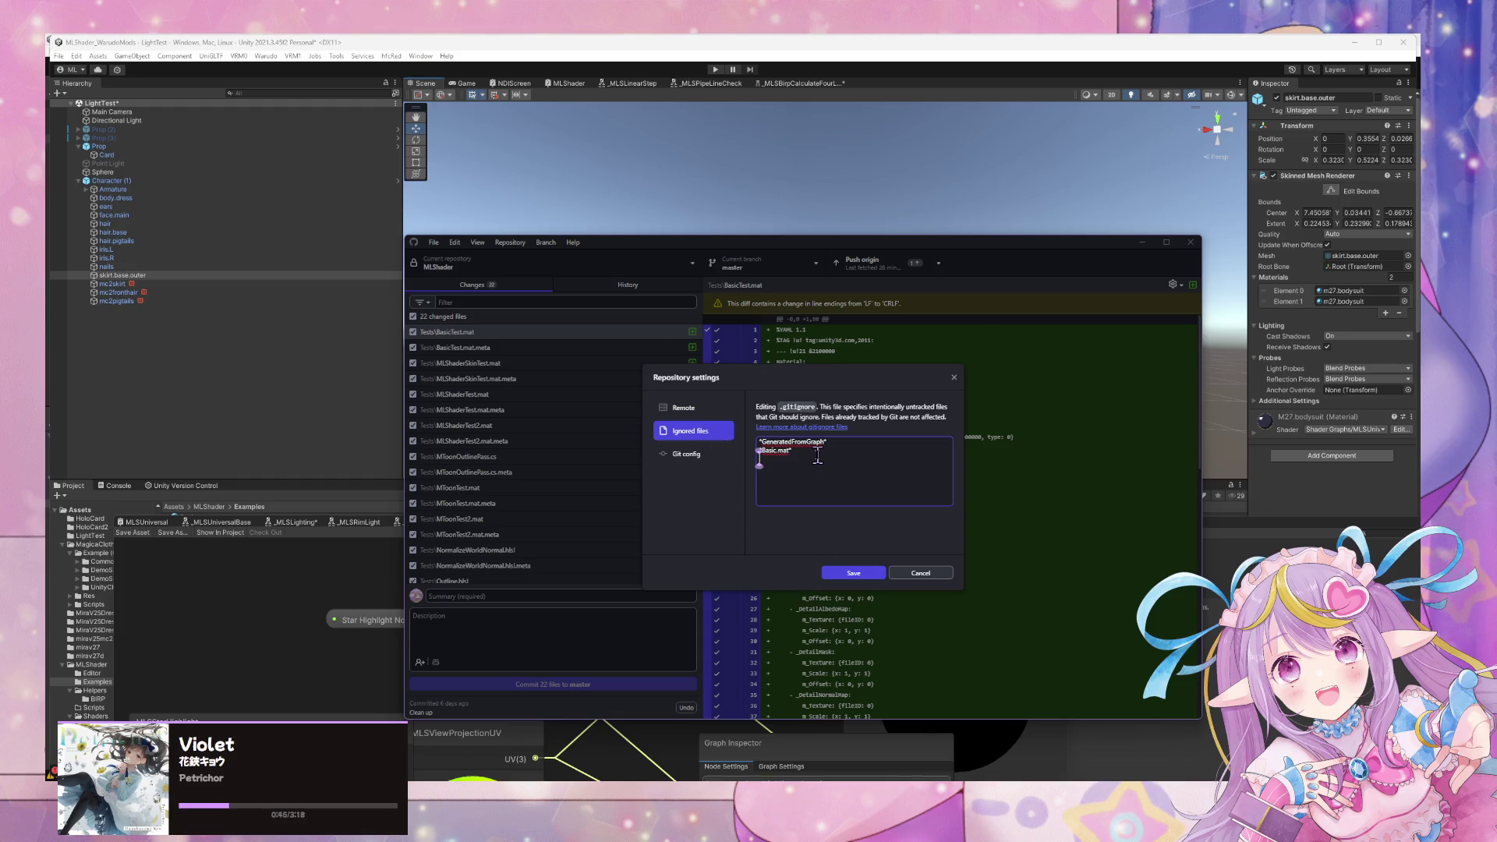
left_click(938, 576)
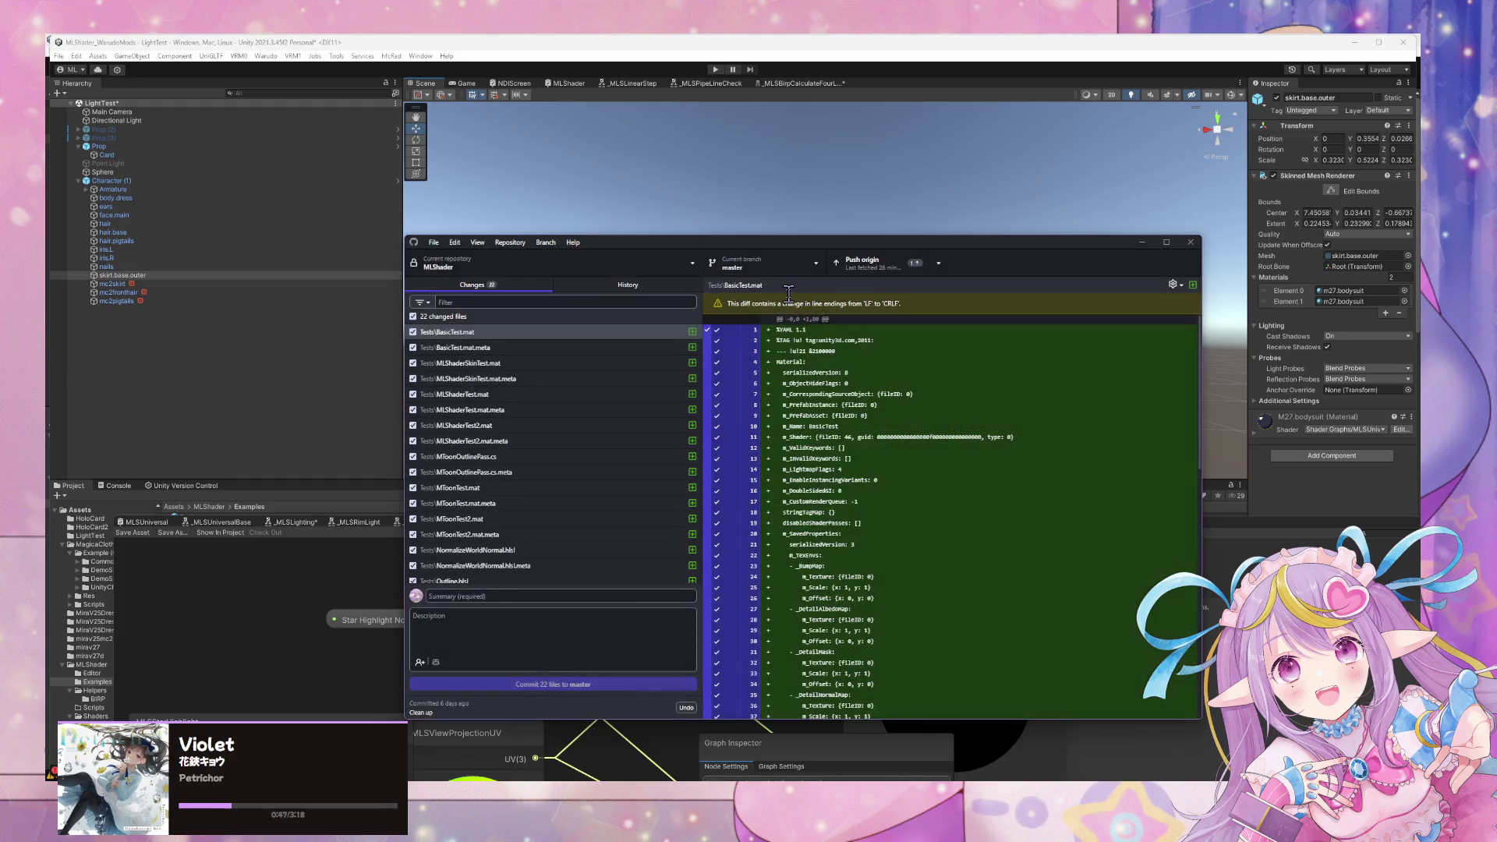
left_click(768, 265)
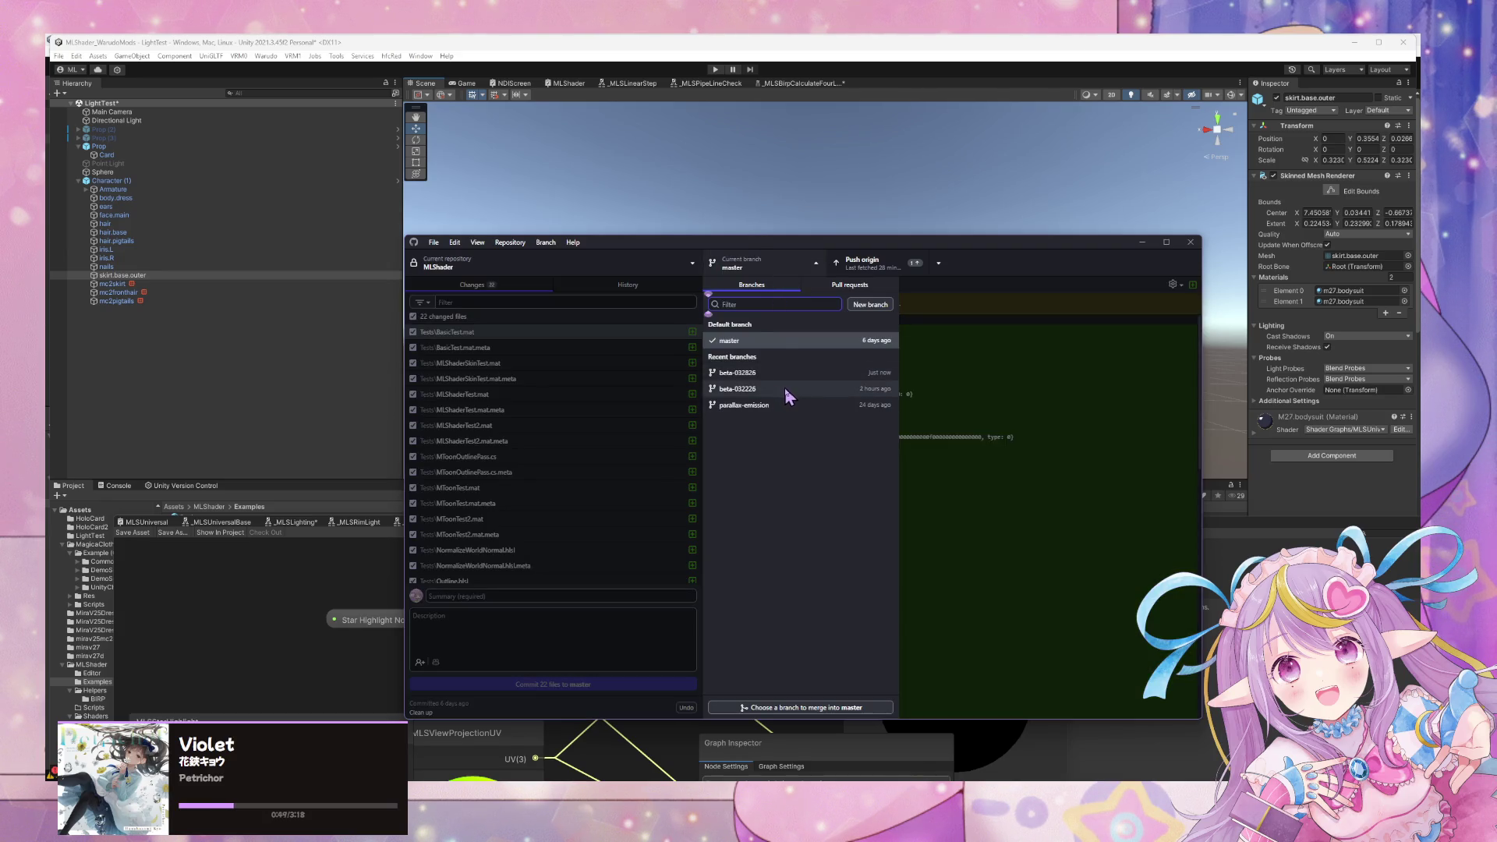
left_click(721, 374)
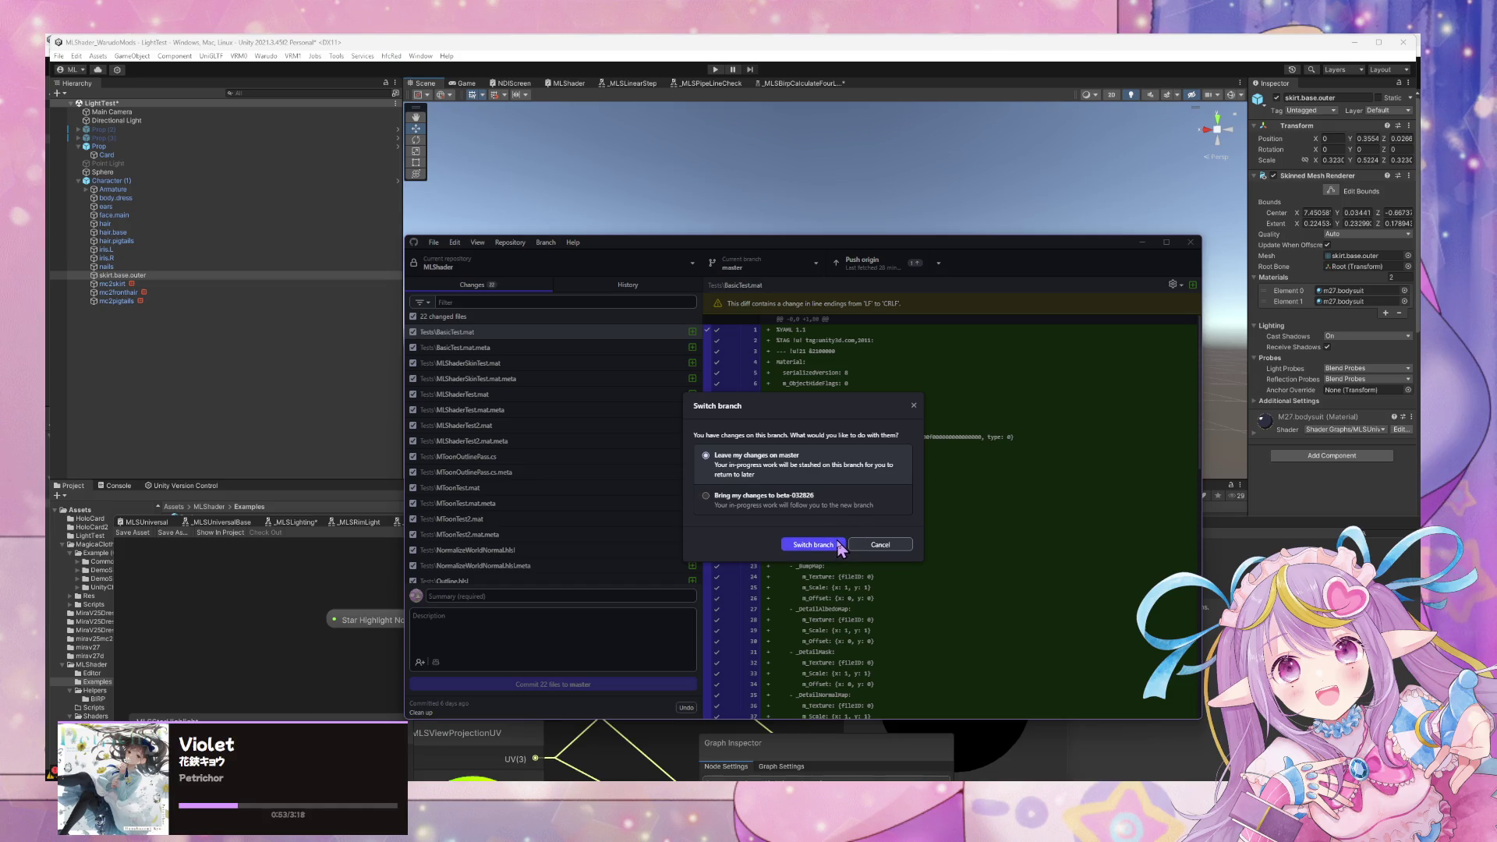
Switch to beta-032826 leaving master's 22 changes stashed, check its ignored files, and return to master.
left_click(813, 544)
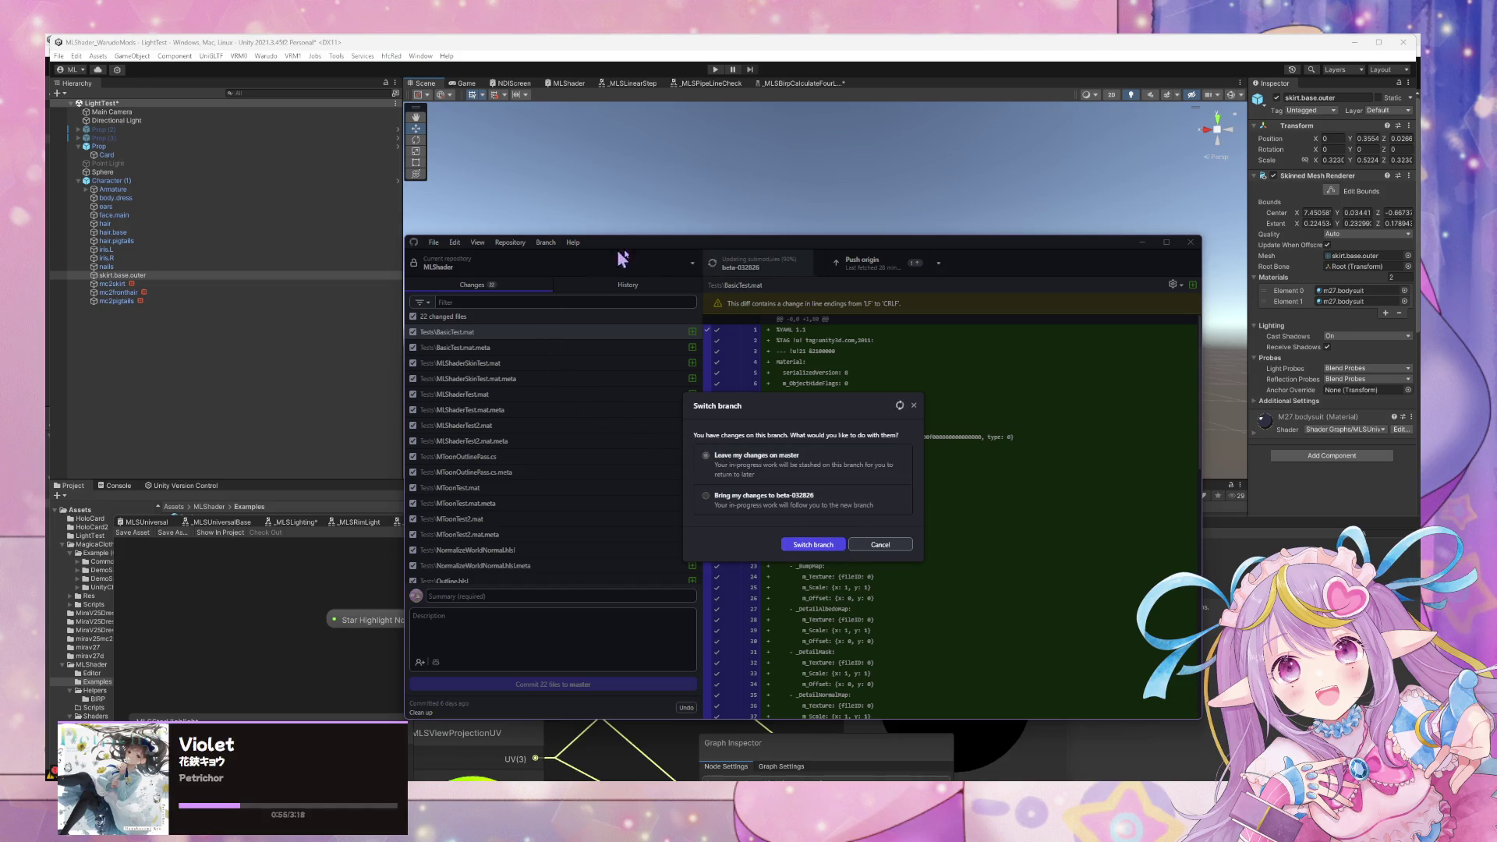
left_click(510, 243)
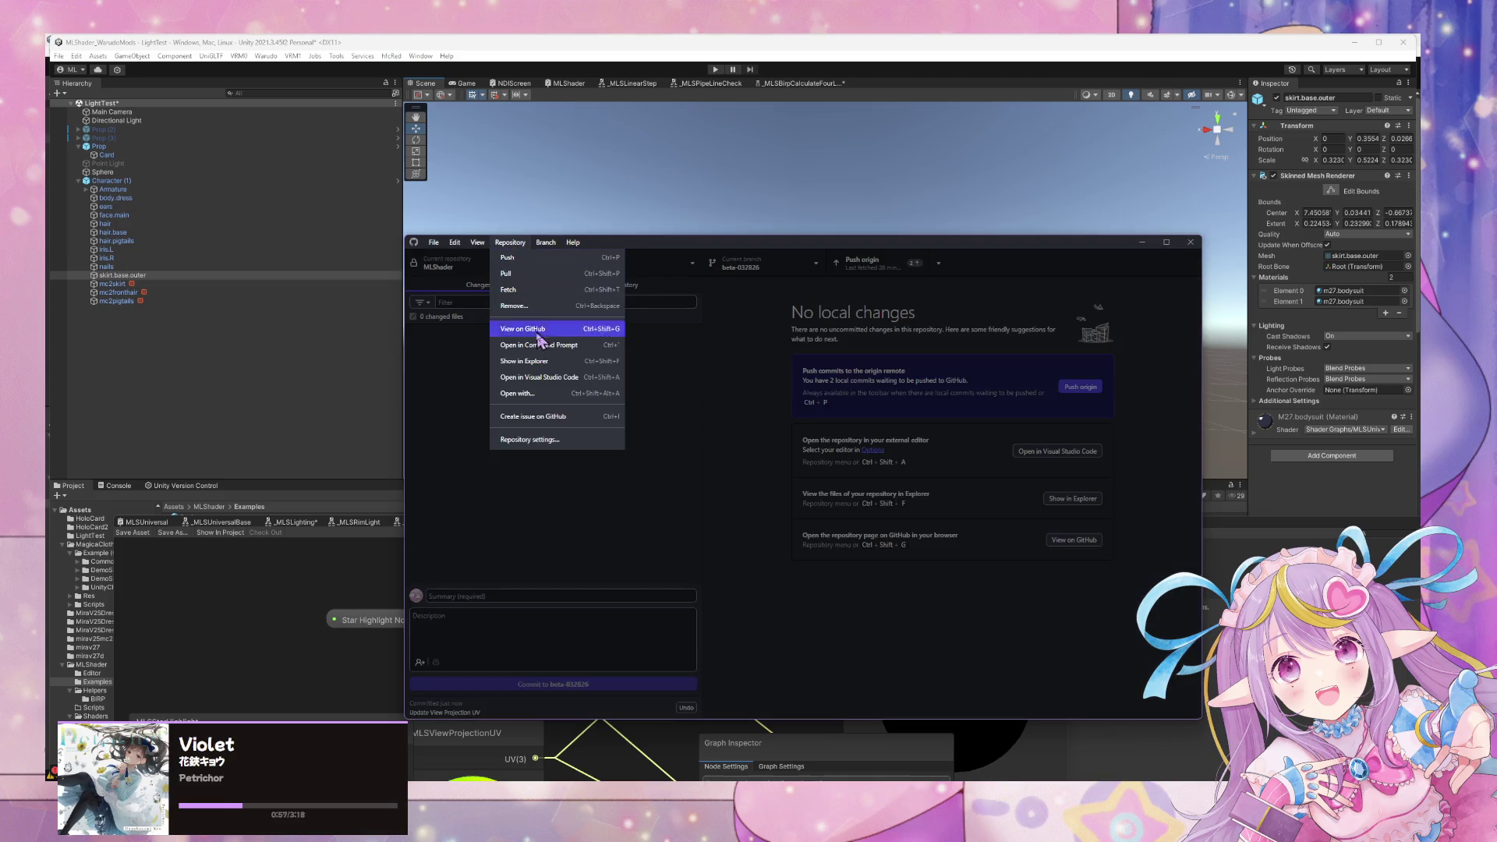
left_click(545, 439)
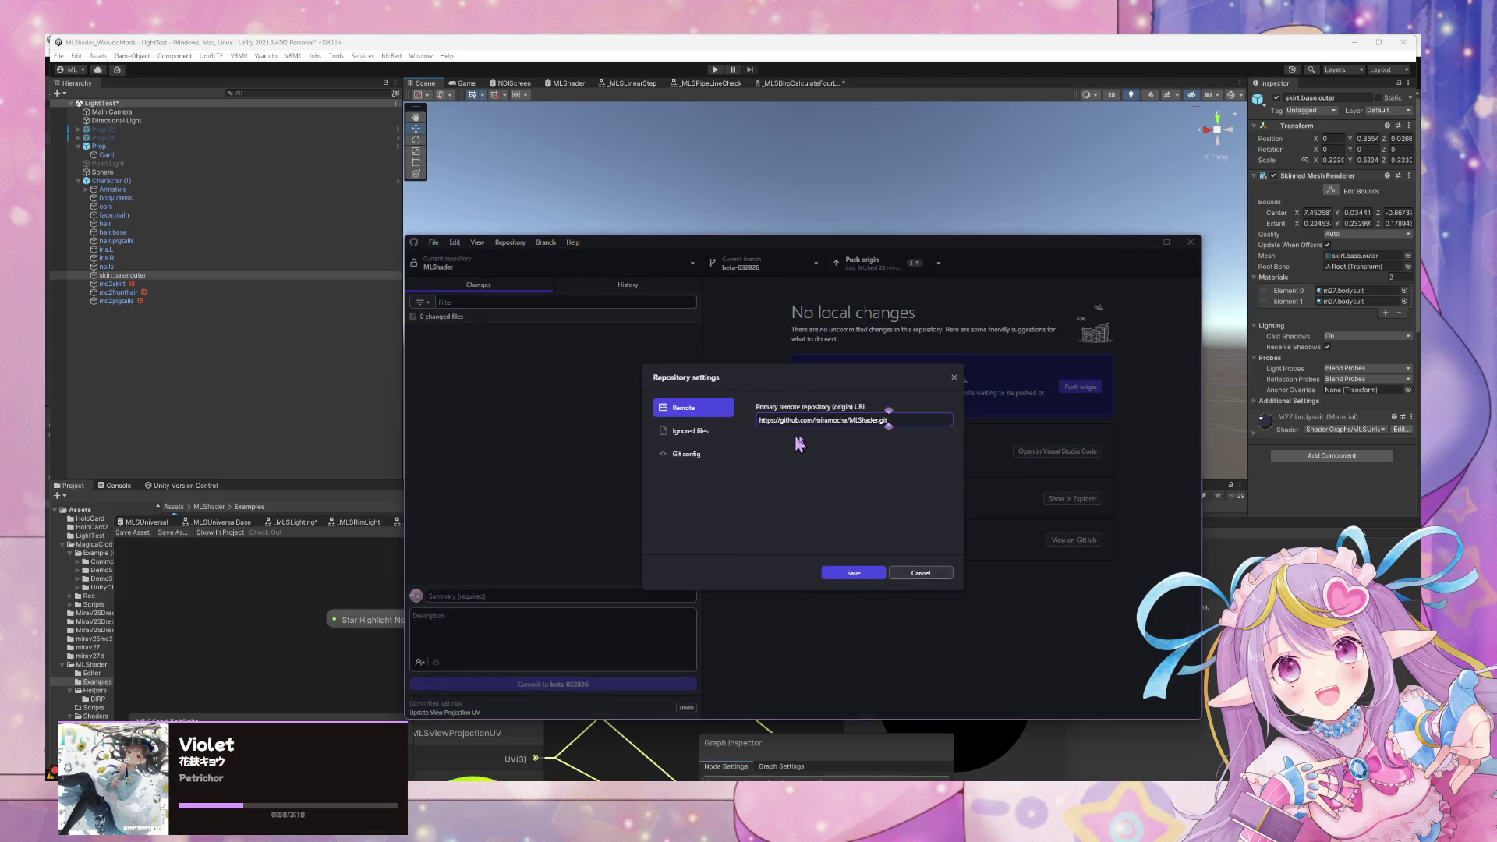
left_click(721, 458)
left_click(708, 435)
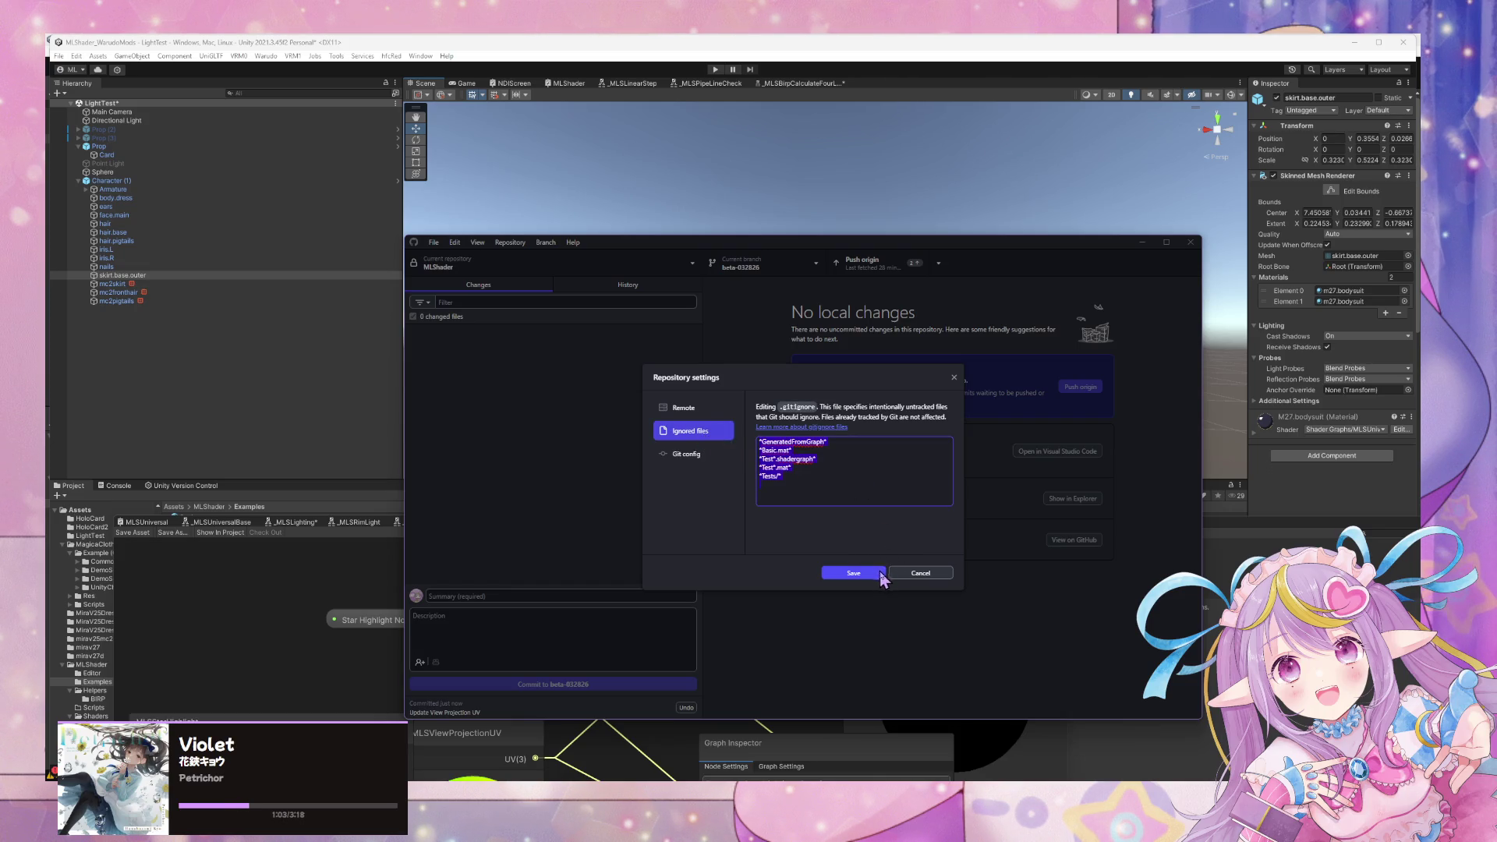
left_click(920, 579)
left_click(770, 266)
left_click(768, 338)
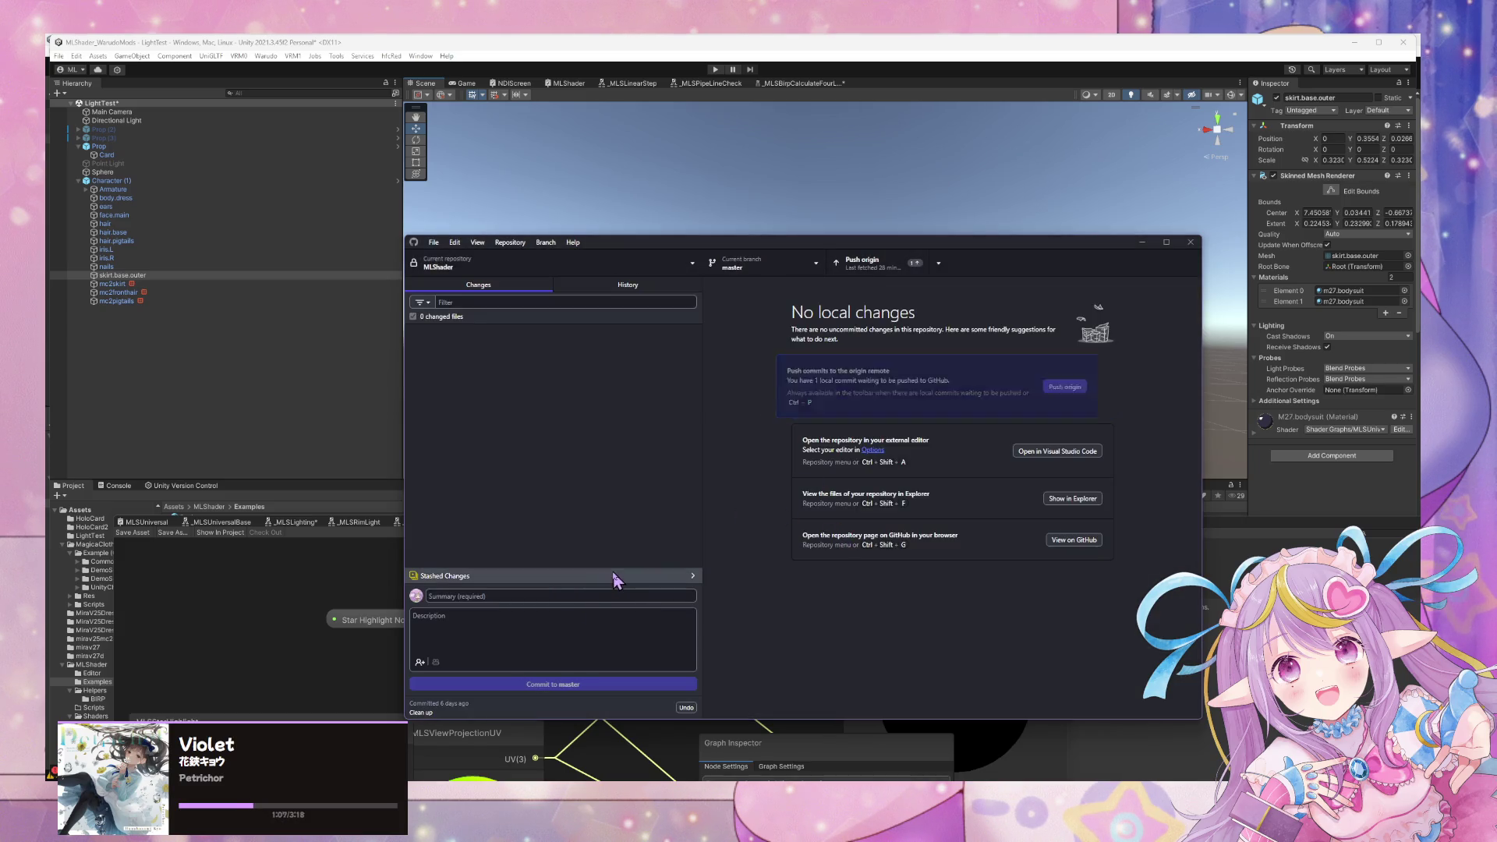
Restore the stash and add Test shadergraph, Test mat and Tests-folder patterns to .gitignore.
left_click(616, 576)
left_click(731, 328)
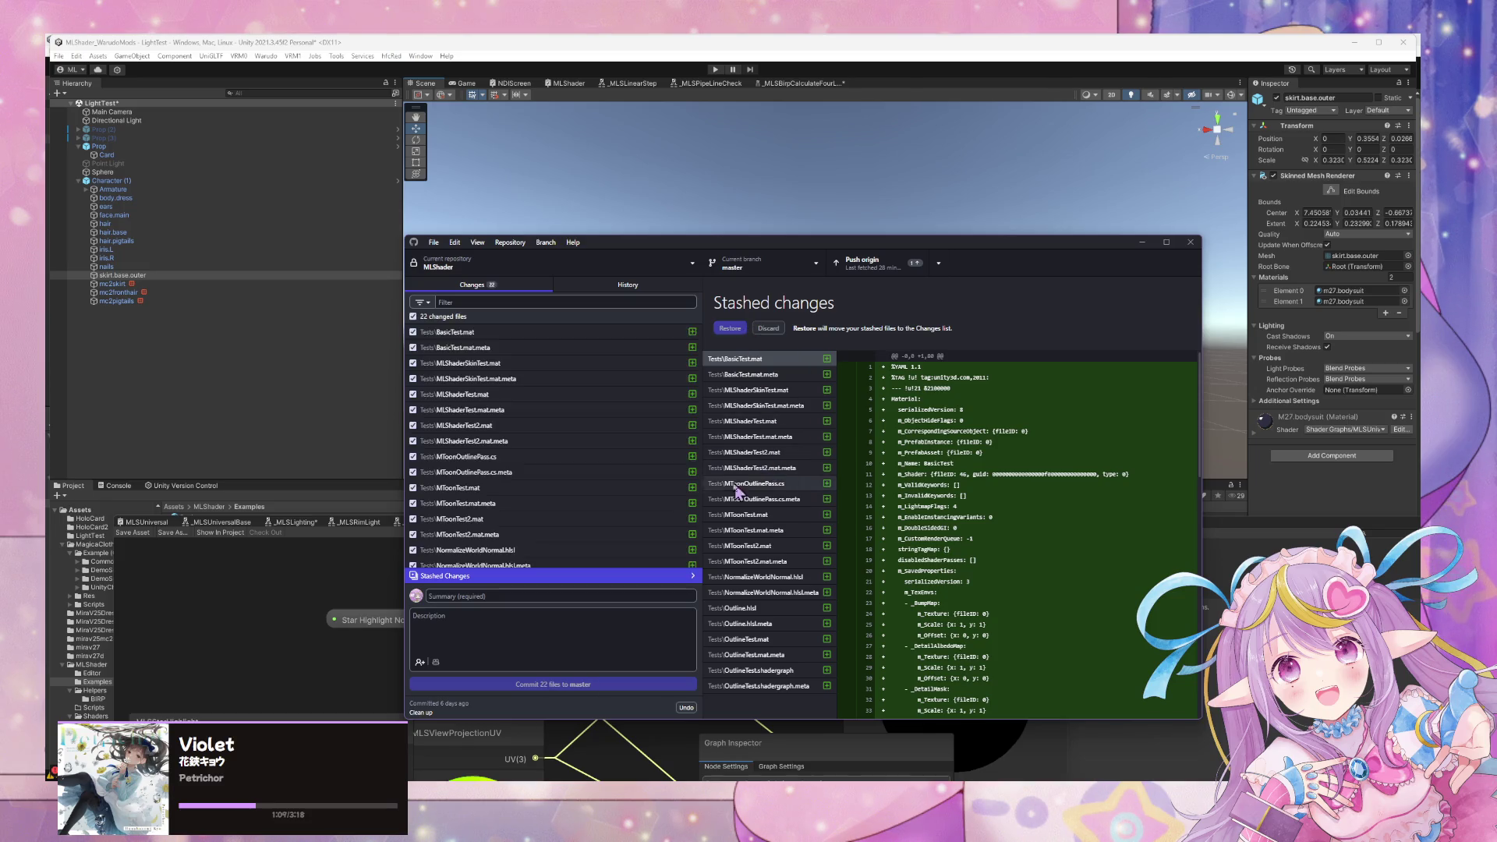
left_click(508, 243)
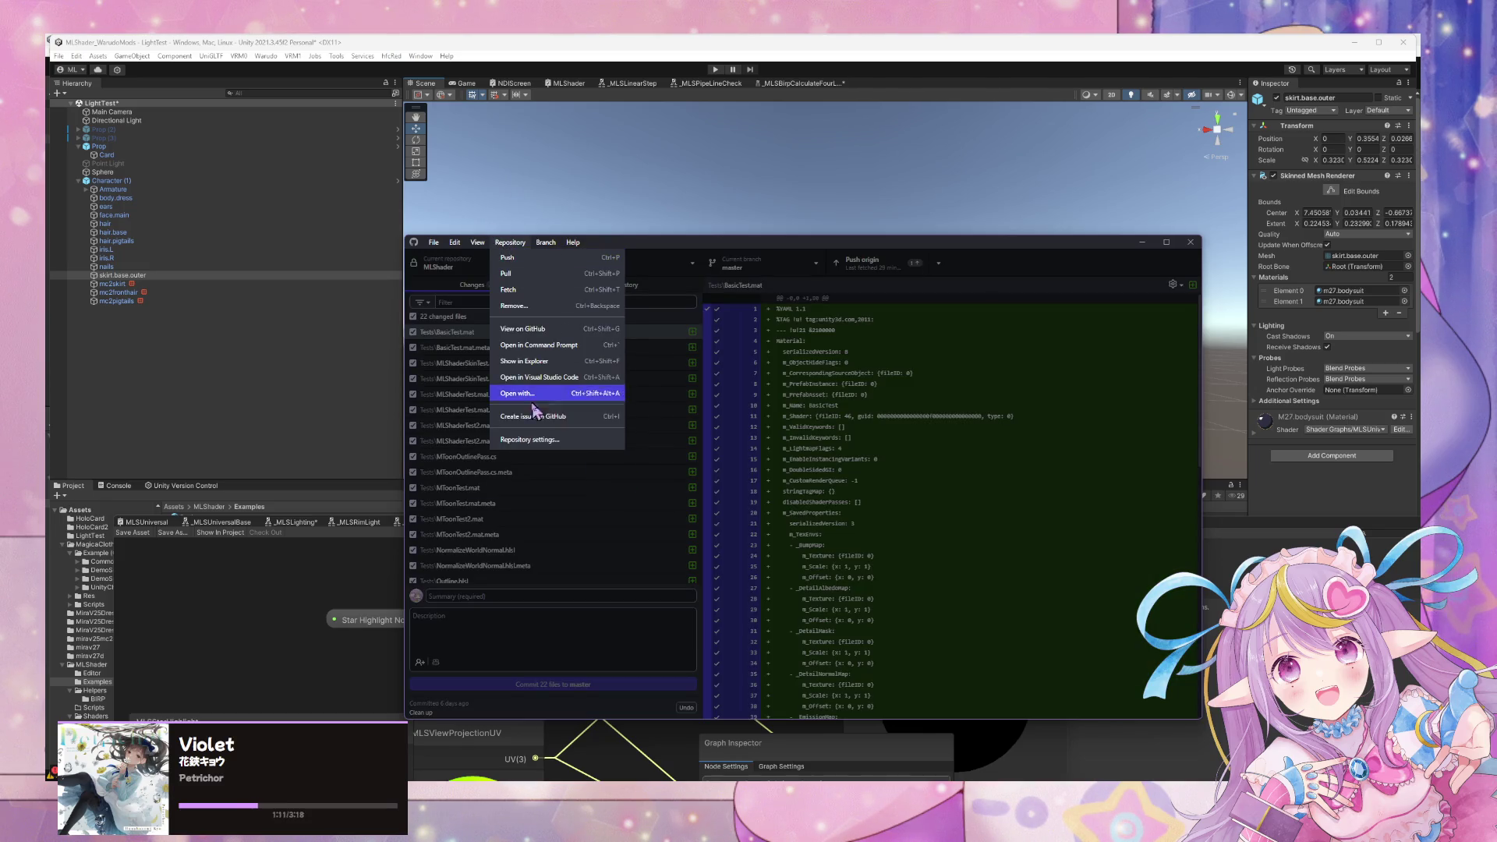
left_click(530, 440)
left_click(693, 454)
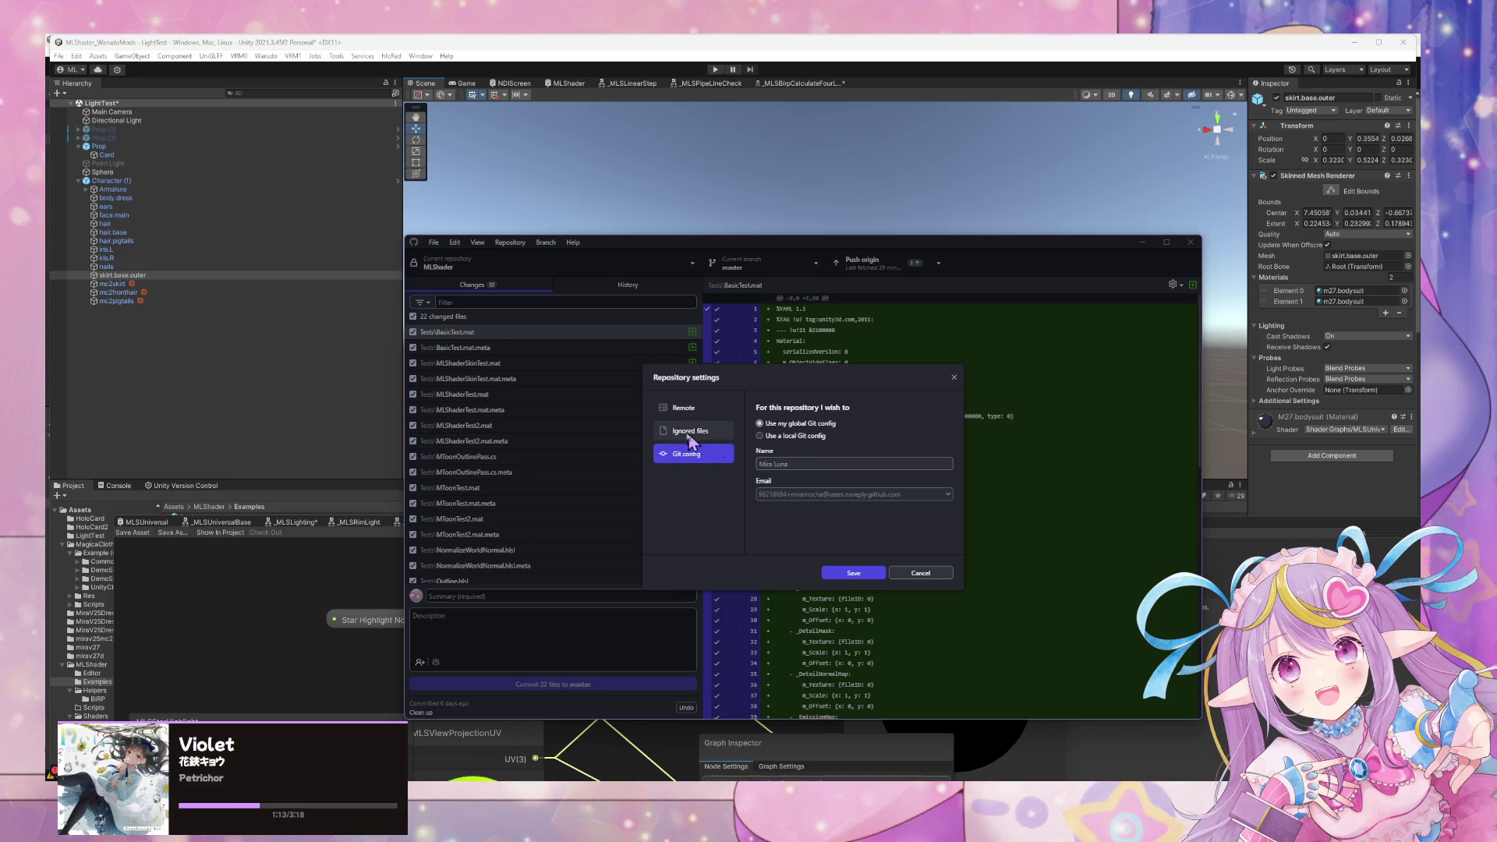
left_click(694, 432)
type("*GeneratedFromGraph* *Basic.mat* *Test*.shadergraph* *Test*.mat* Tests/*")
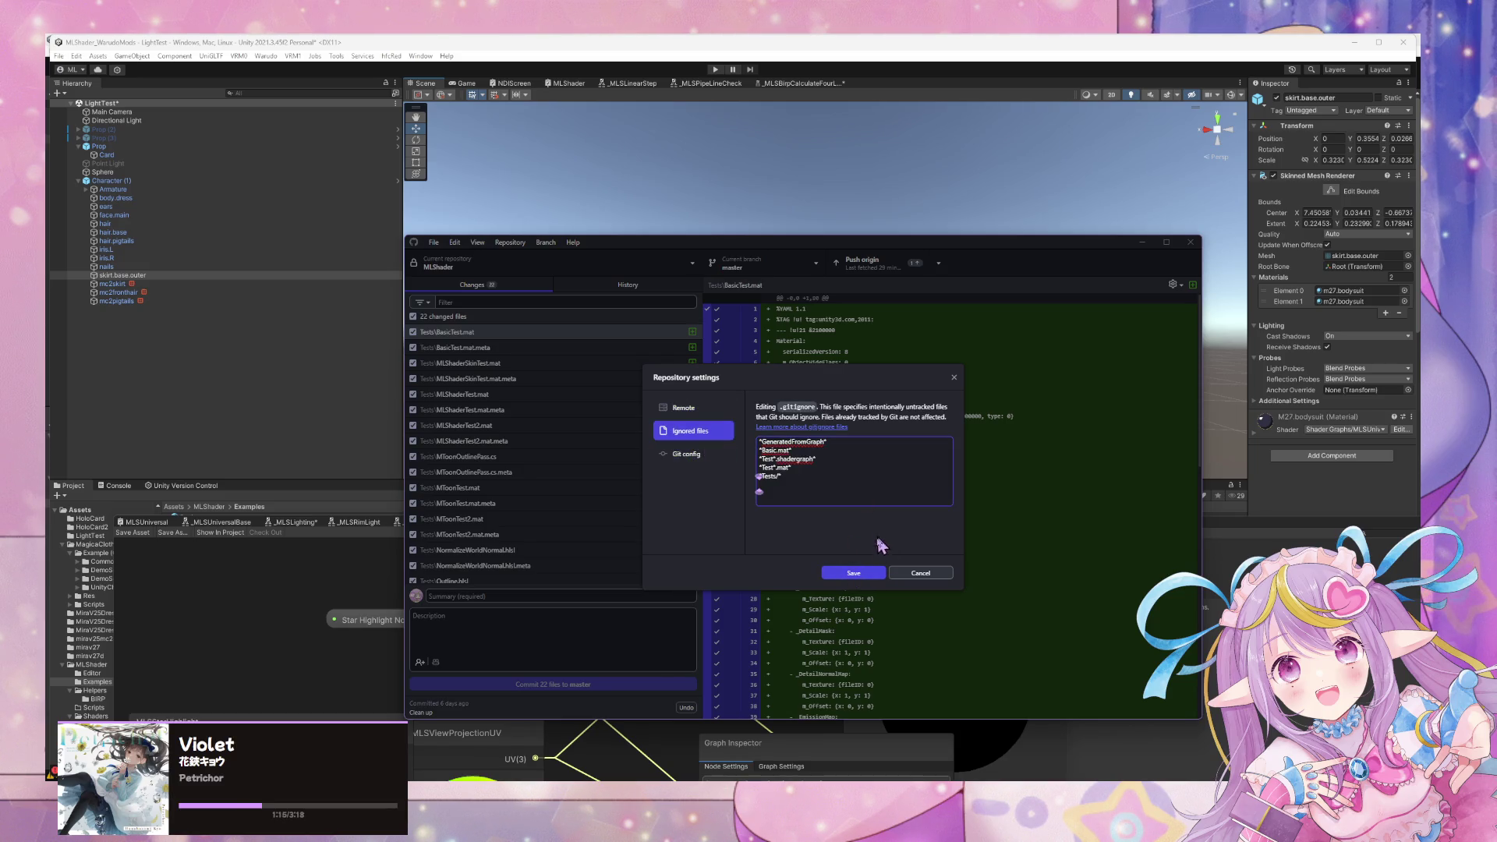
left_click(854, 574)
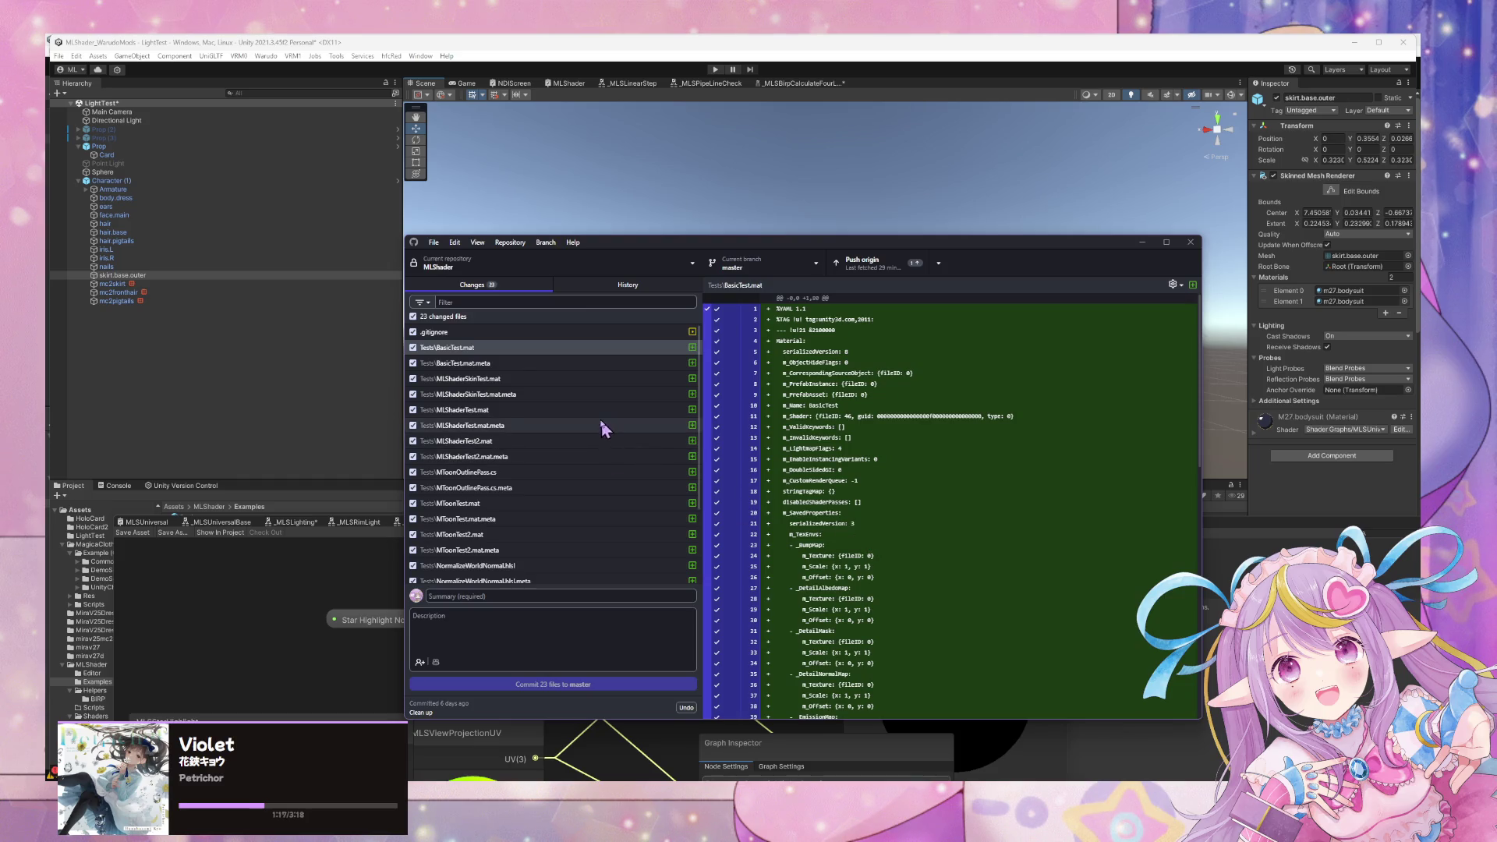
left_click(498, 330)
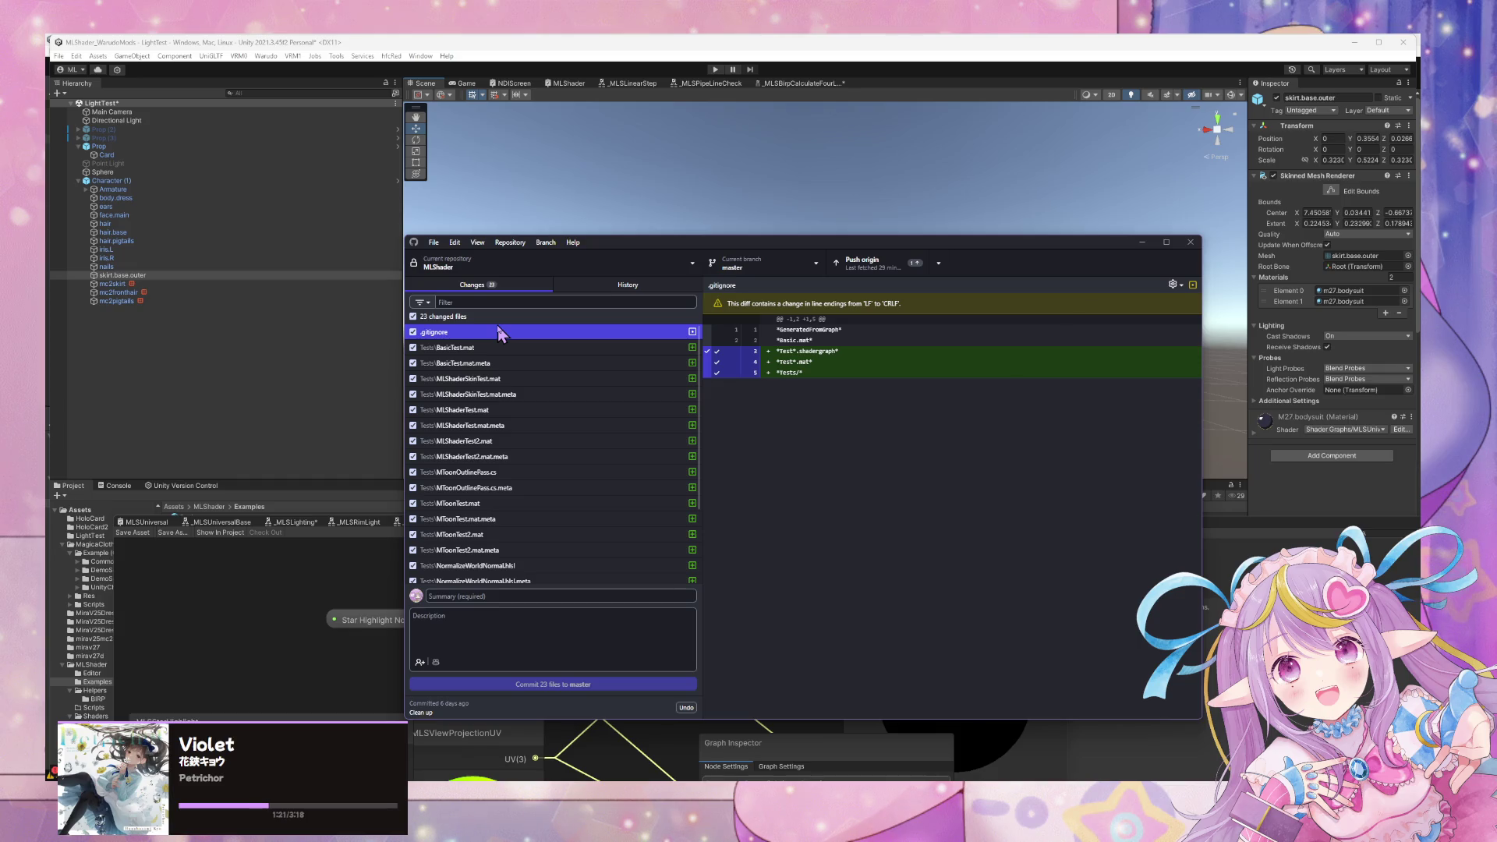
Resave the ignore rules and review the MLShaderSkinTest.mat and .gitignore diffs.
left_click(503, 244)
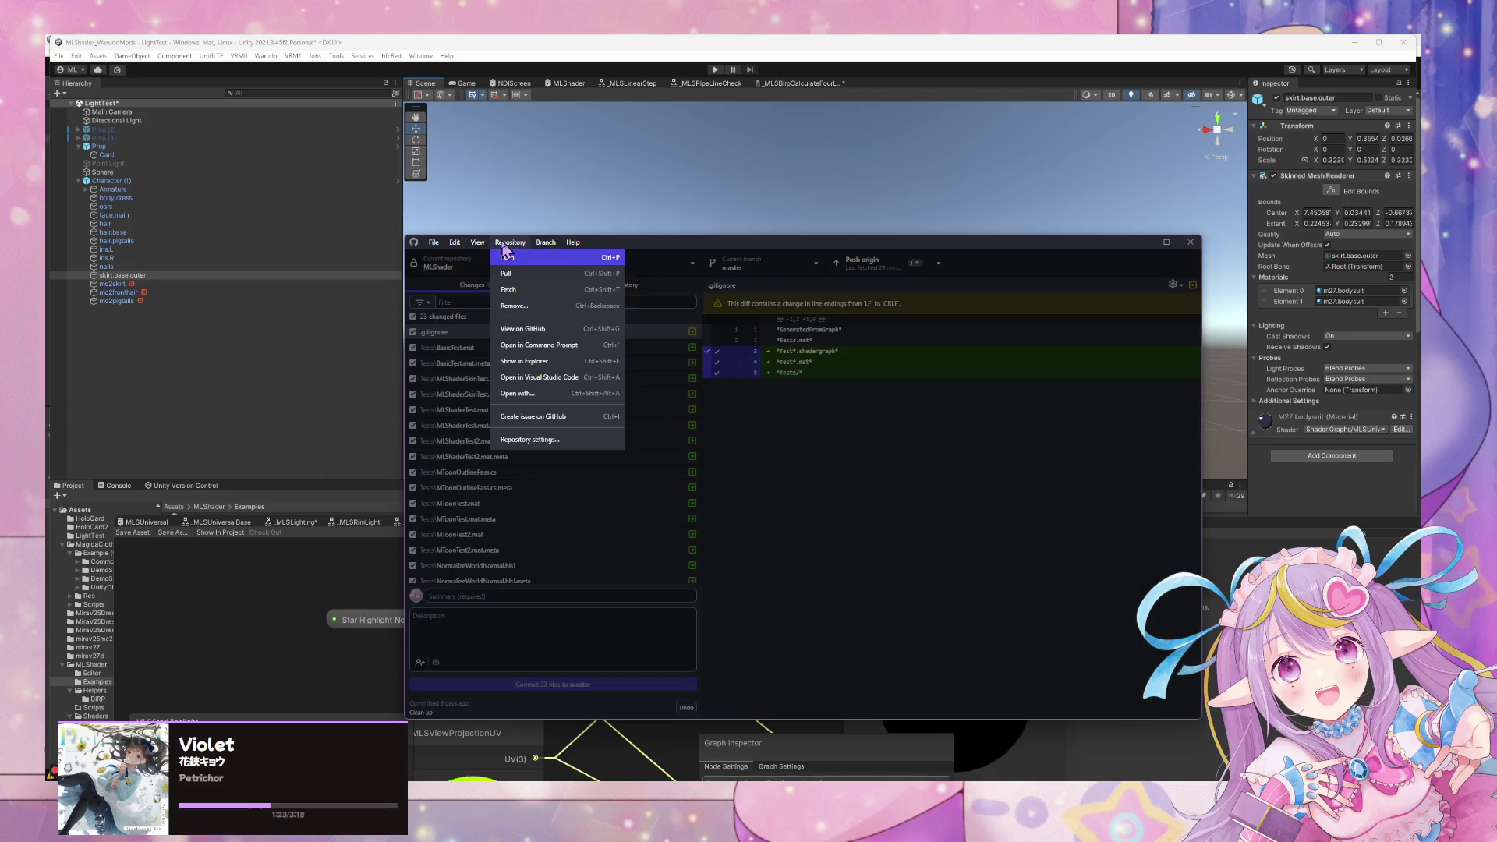
left_click(563, 441)
left_click(690, 455)
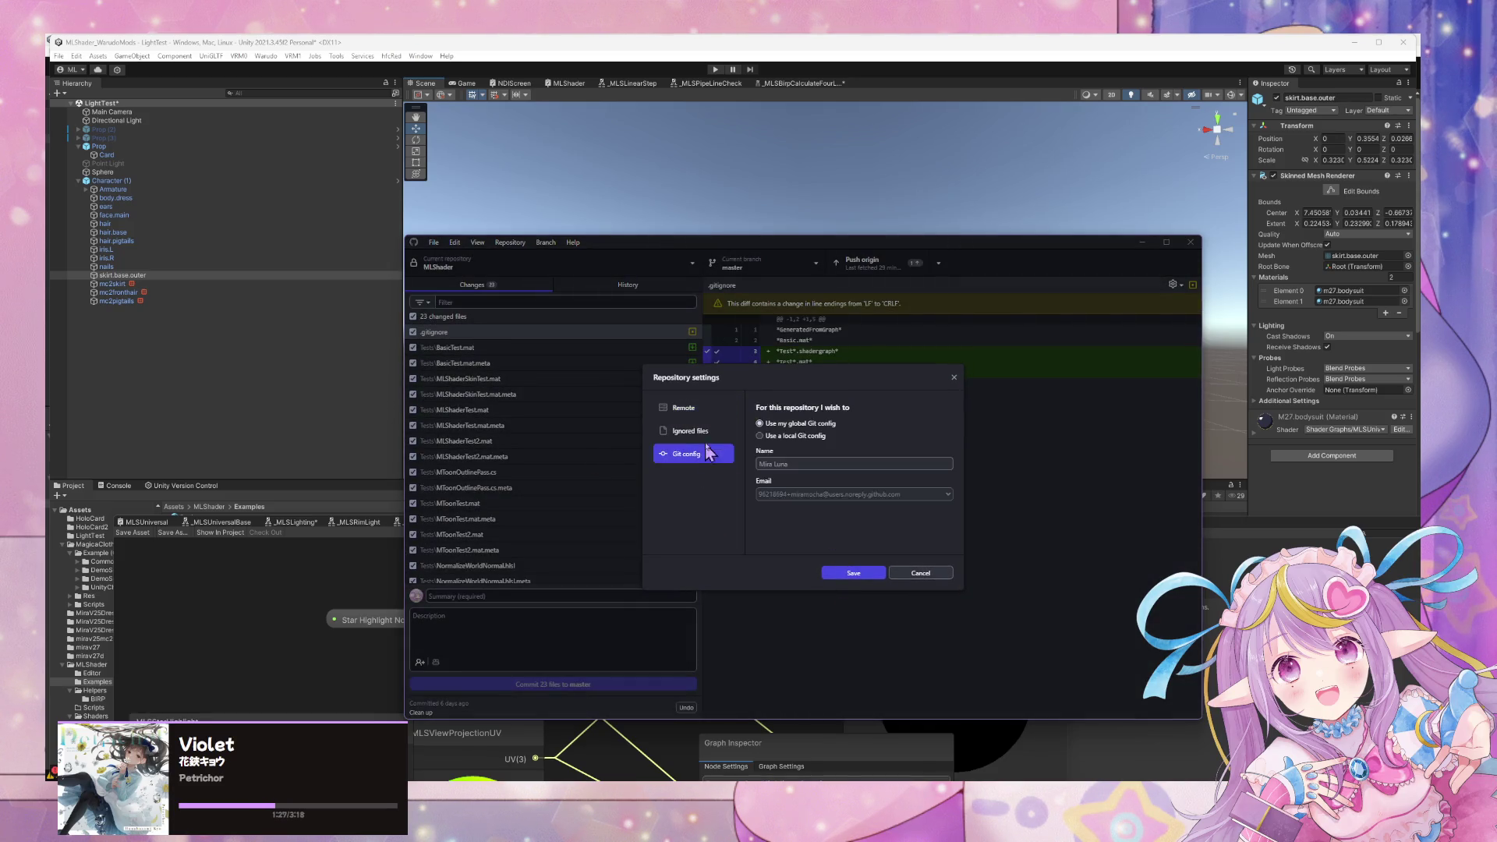
left_click(702, 433)
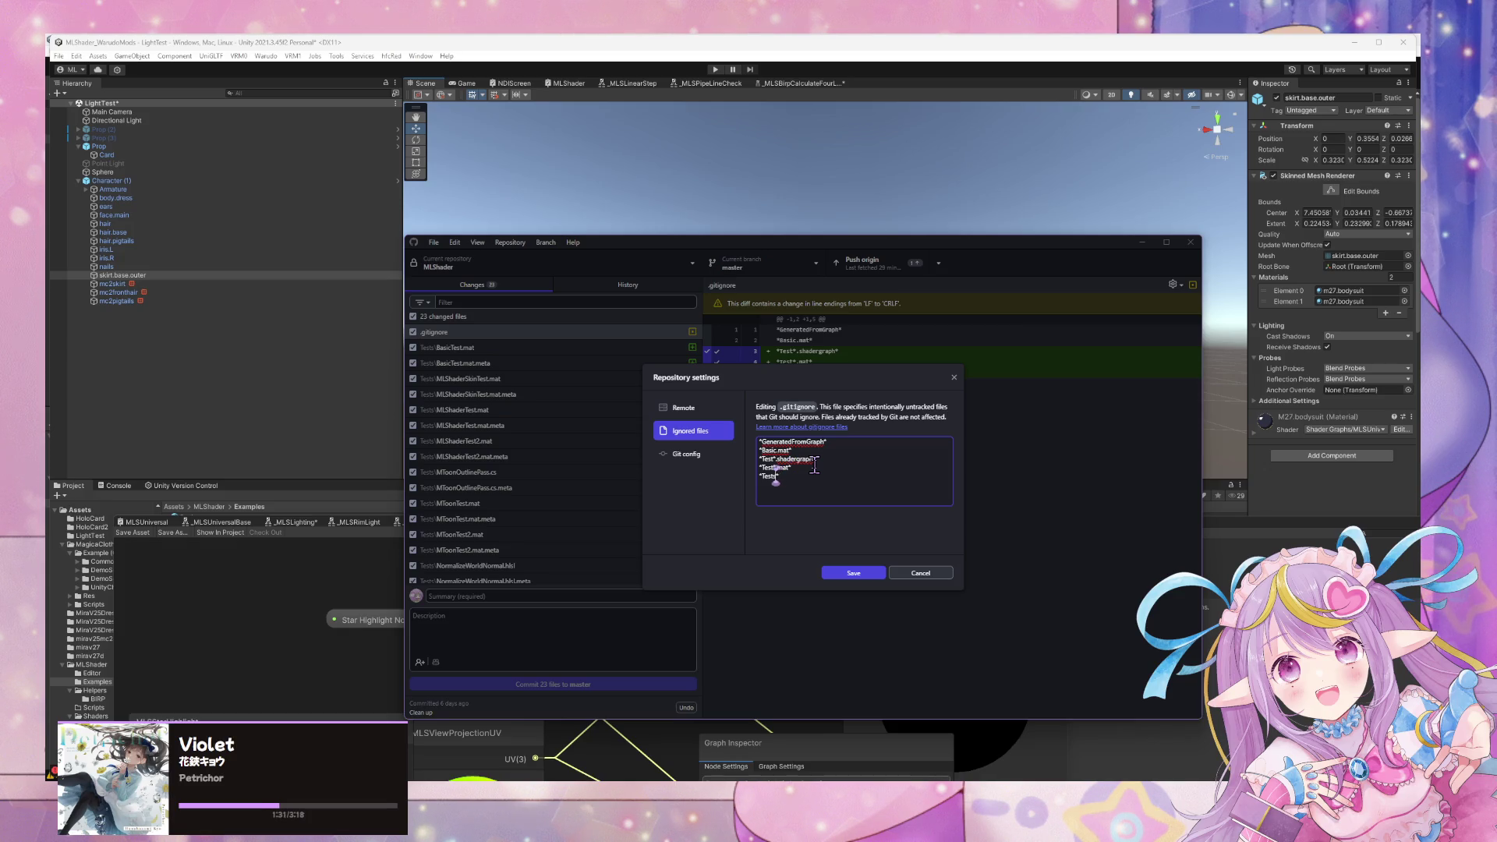
left_click(851, 574)
left_click(501, 378)
left_click(499, 334)
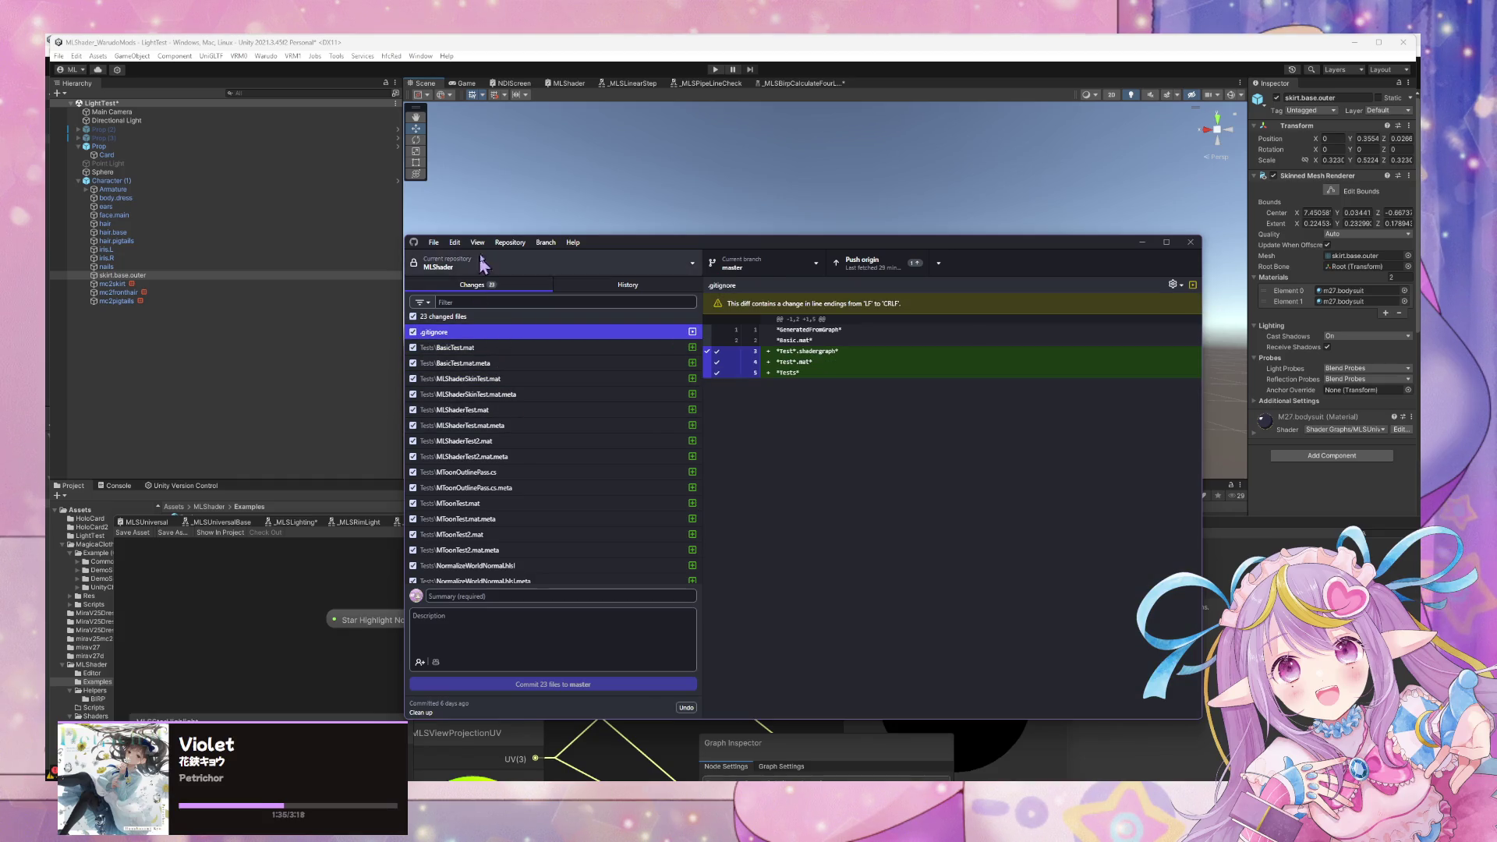
Edit the ignored-file rules once more and save them.
left_click(507, 243)
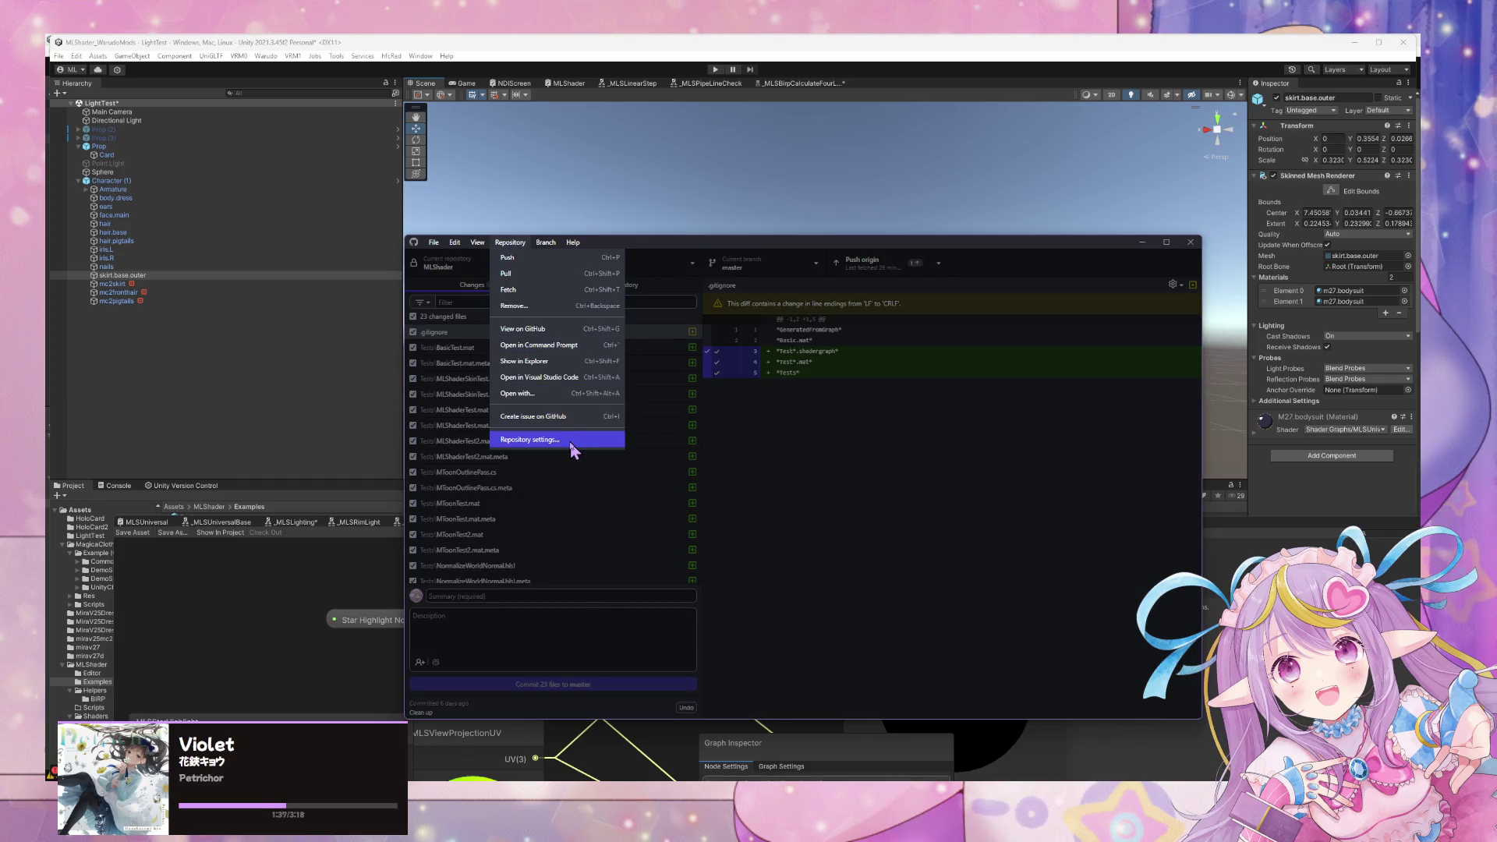
left_click(573, 435)
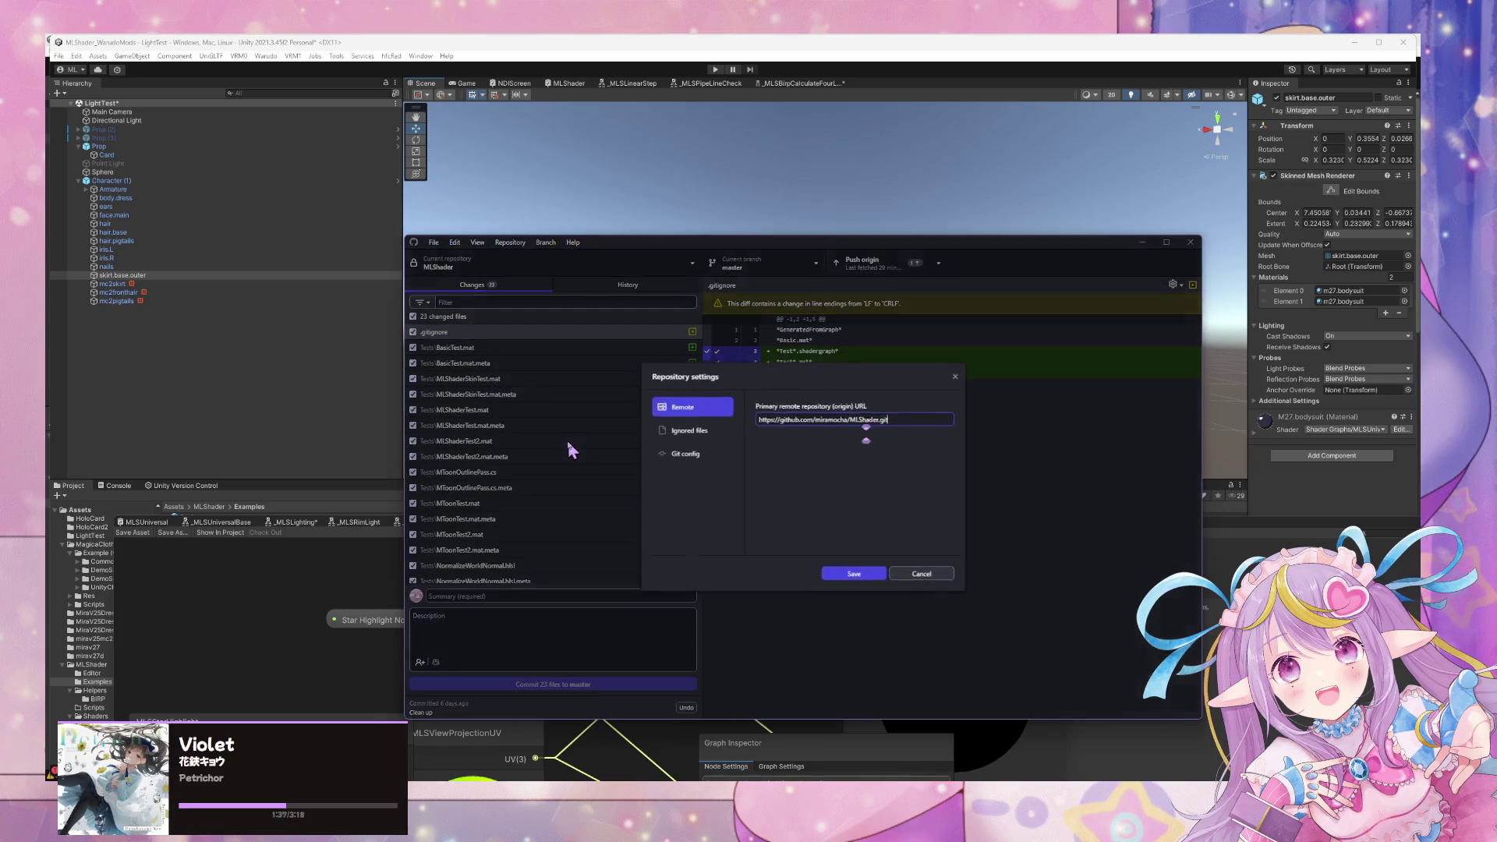
left_click(686, 454)
left_click(686, 430)
left_click(812, 478)
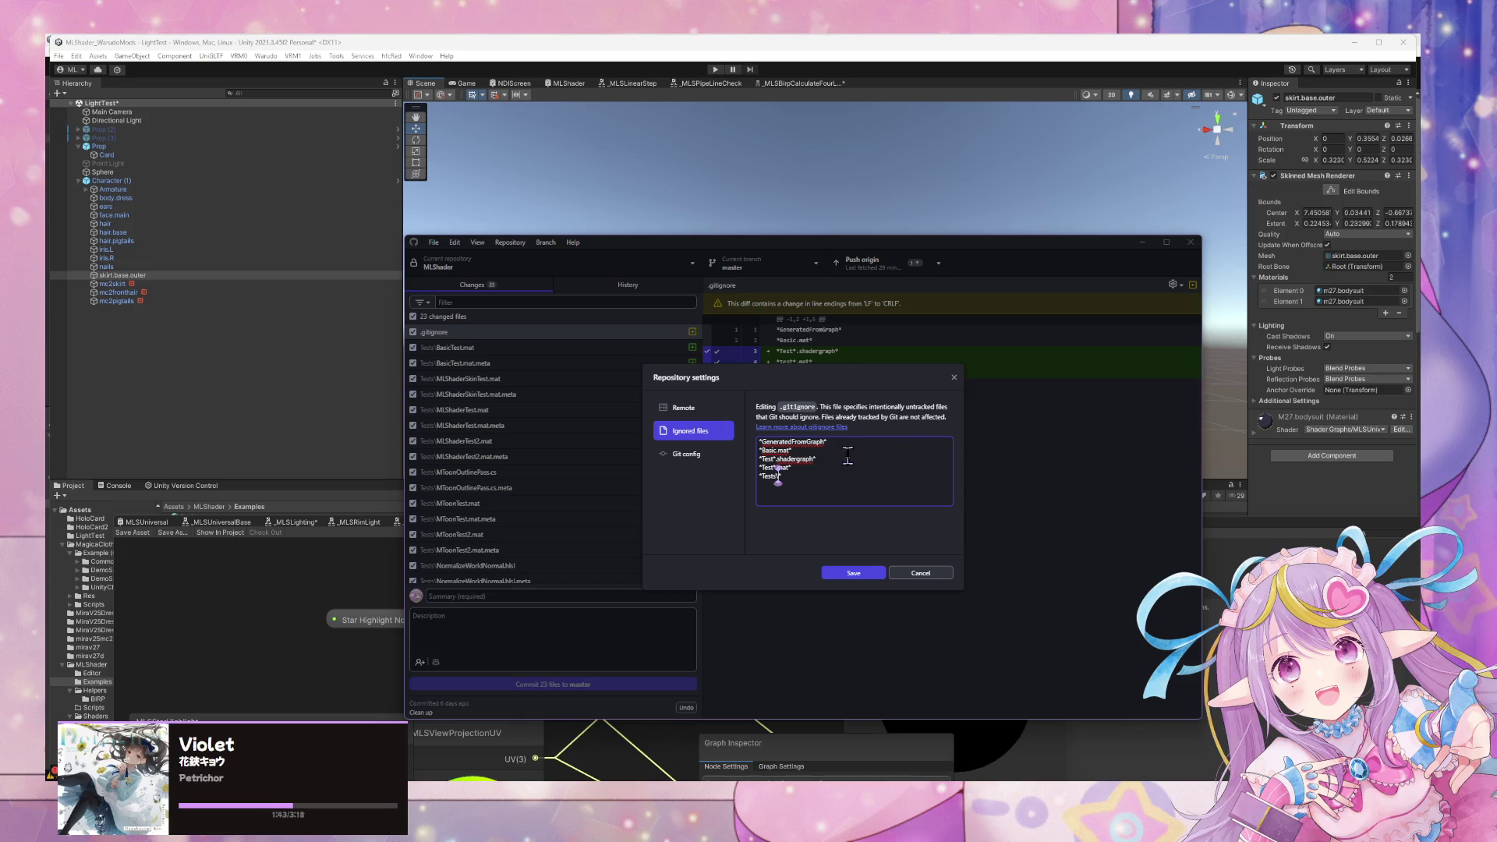
left_click(874, 578)
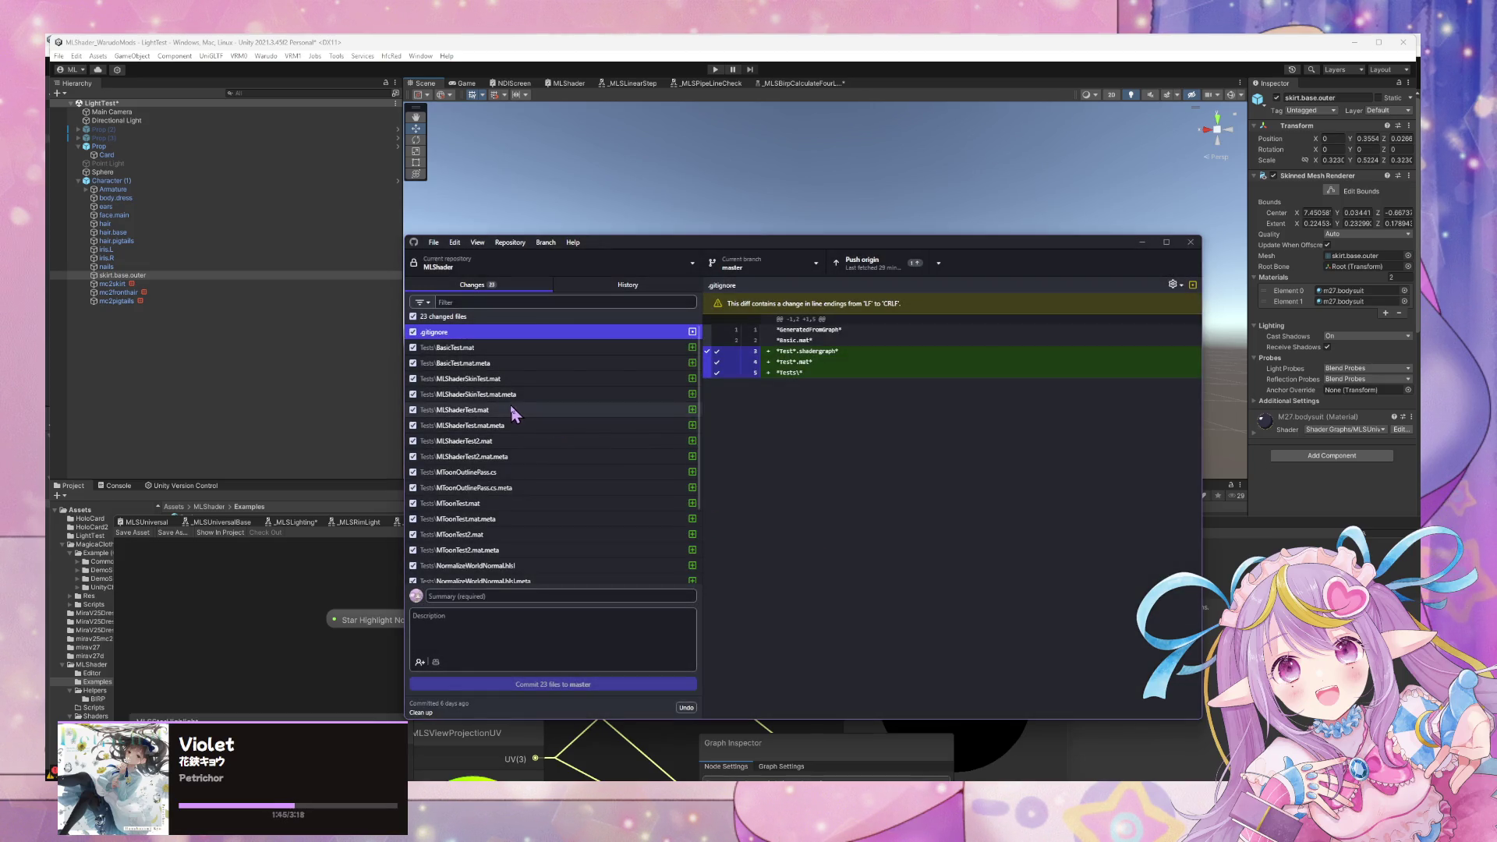
Change the Tests pattern to *Tests*, save, and move GitHub Desktop aside to reveal Unity.
left_click(508, 242)
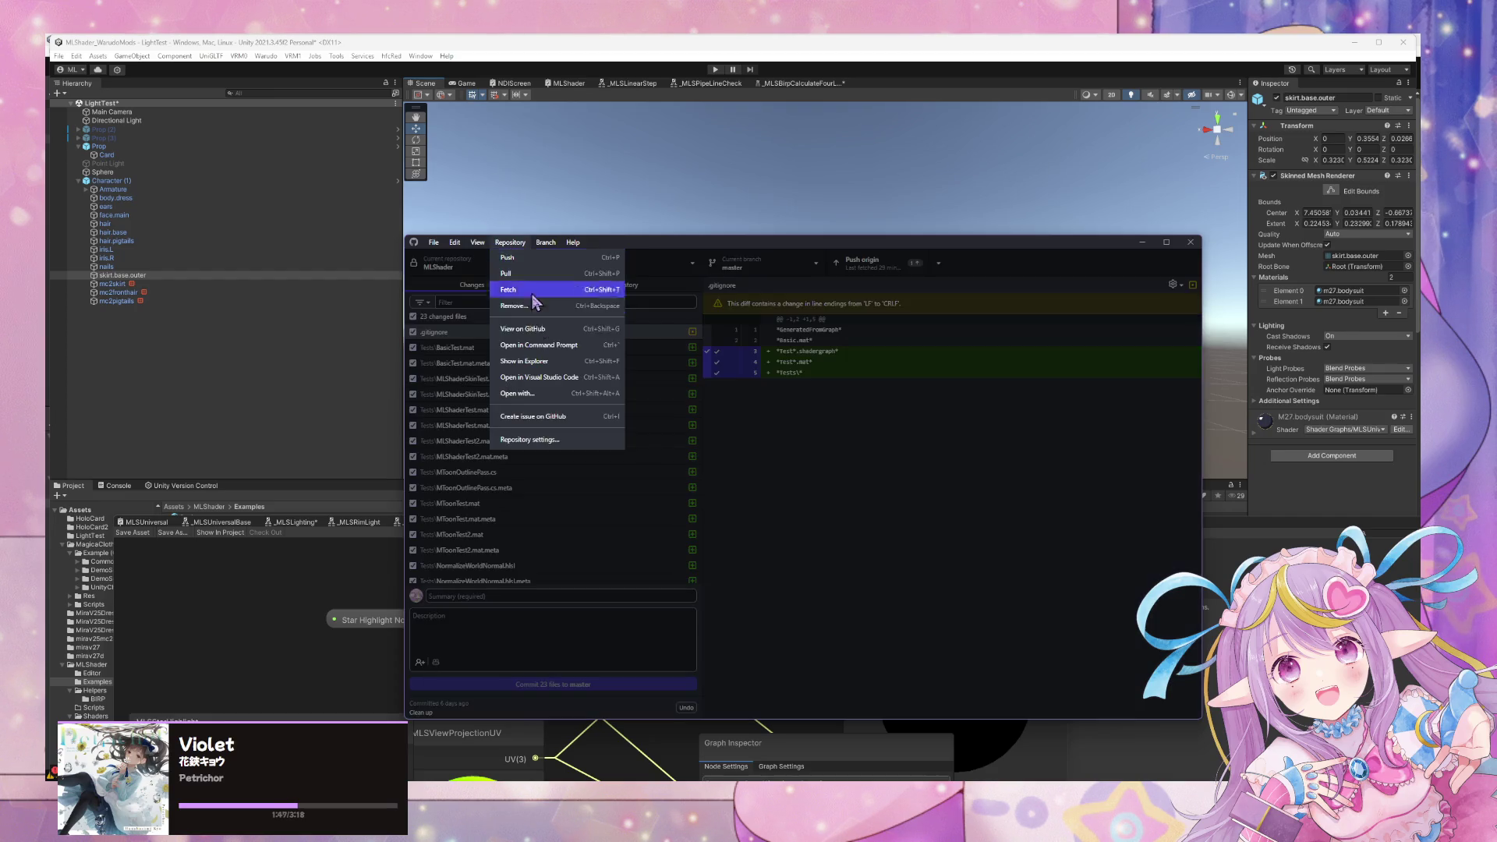
left_click(554, 440)
left_click(693, 431)
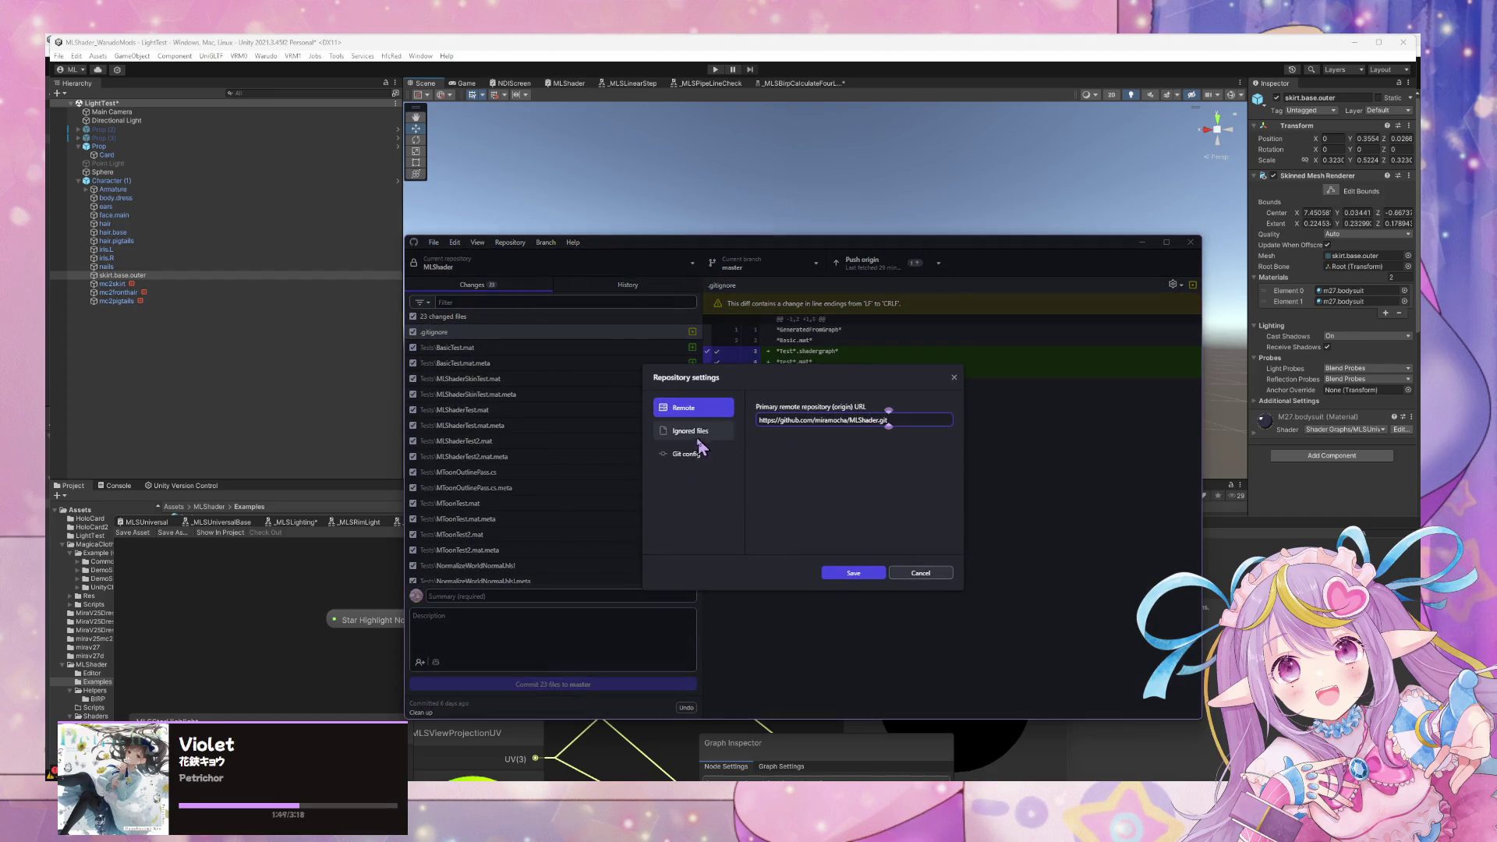
left_click(817, 477)
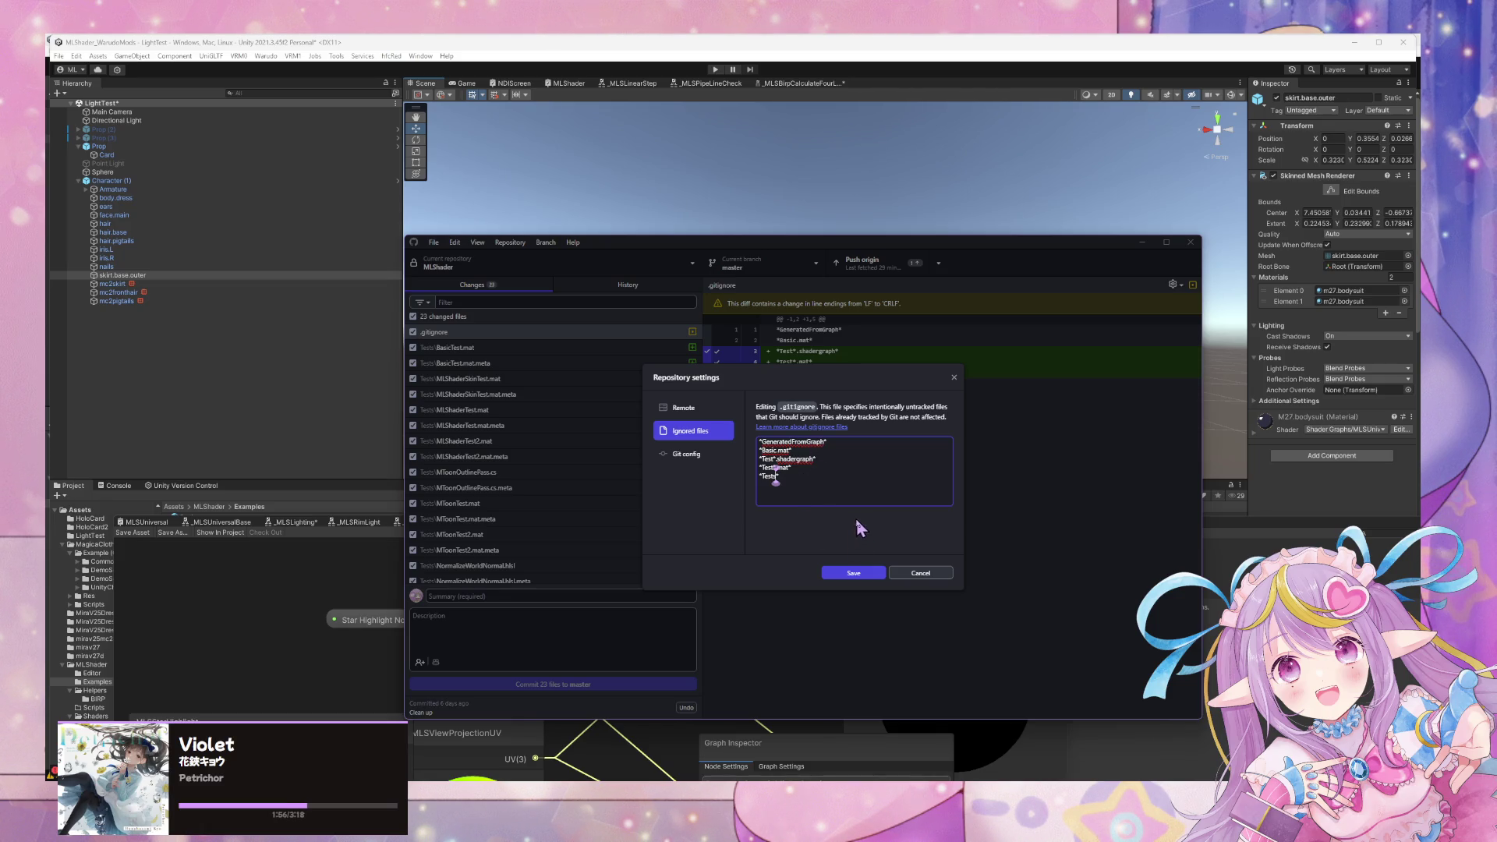
left_click(873, 573)
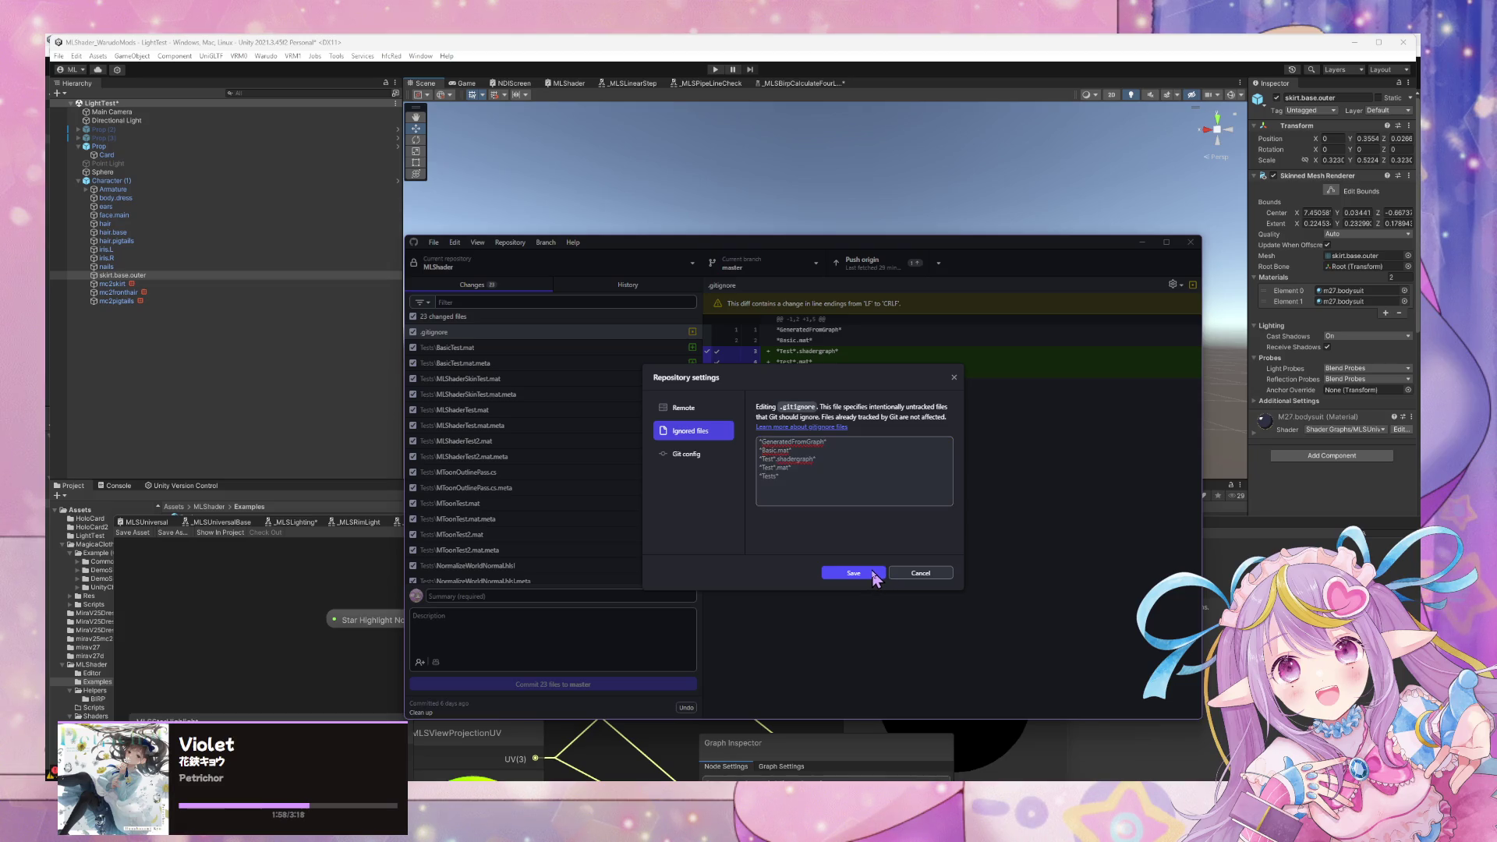
left_click_drag(610, 248, 1062, 342)
left_click(291, 357)
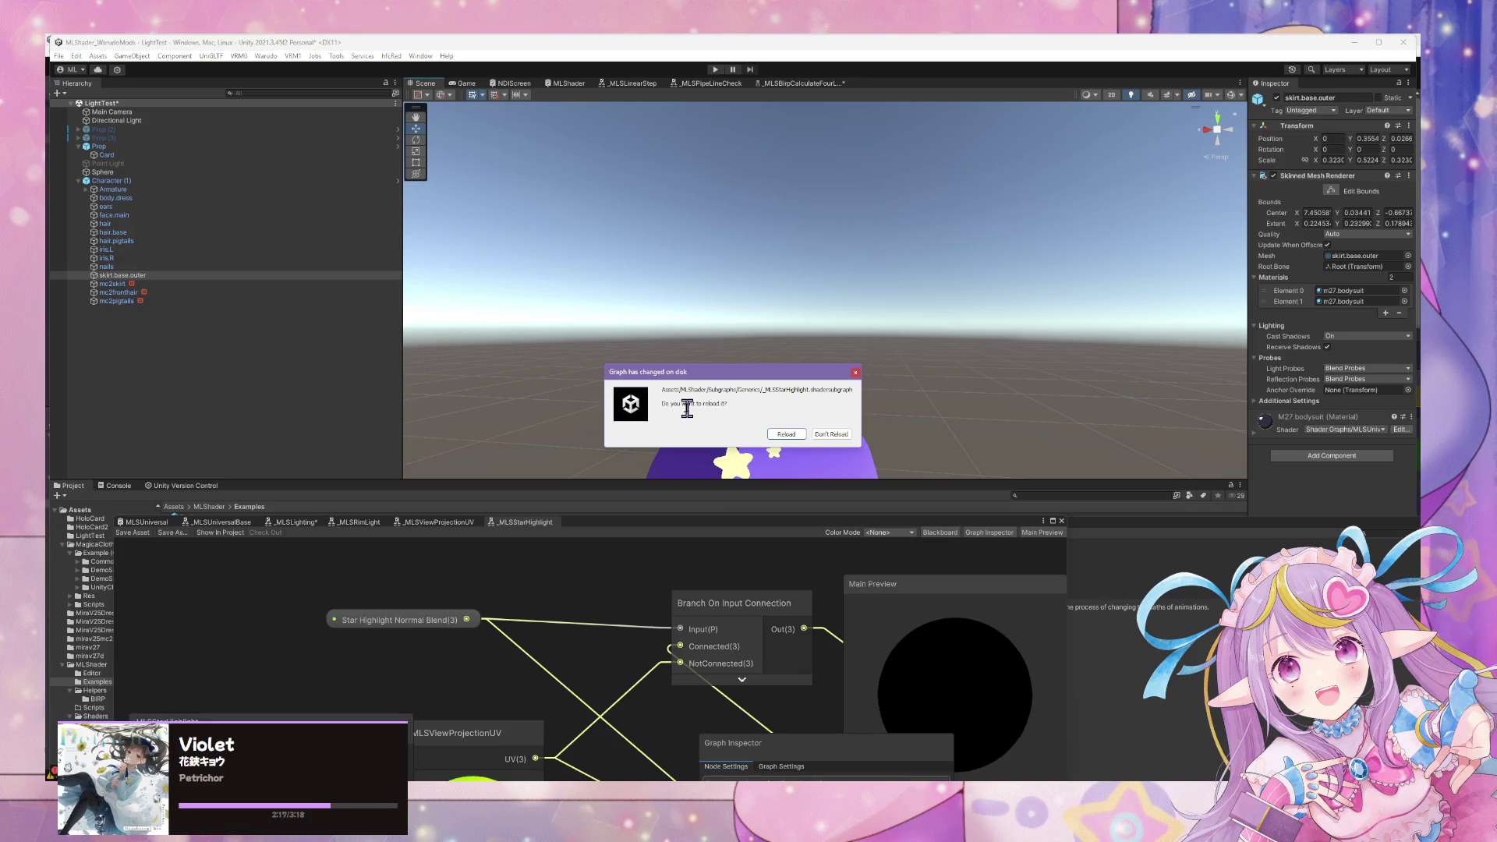
Reload the changed shader graph from disk and orbit around the sphere.
left_click(785, 435)
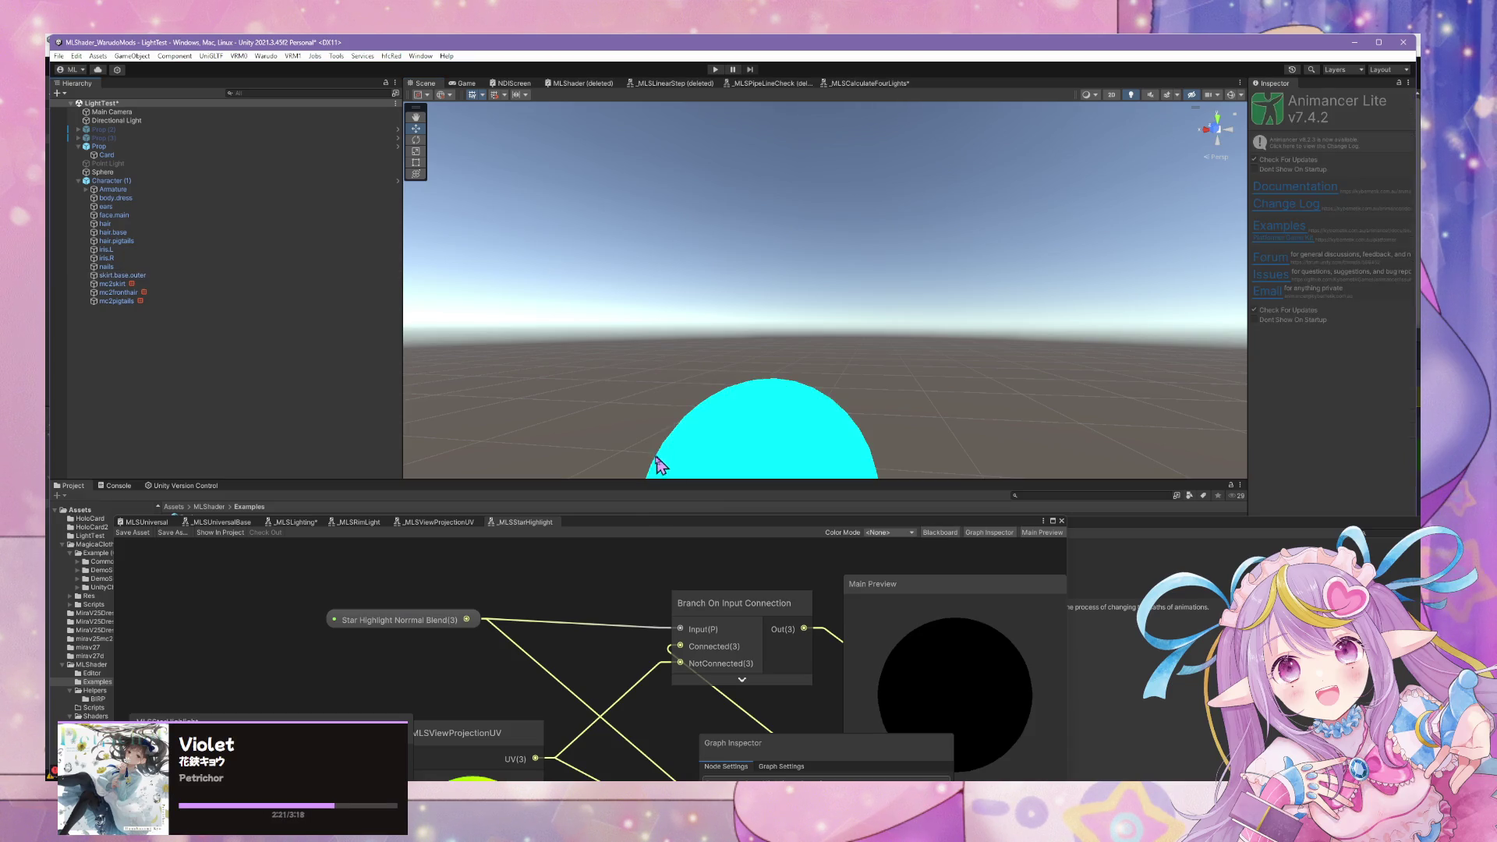
mouse_move(630, 395)
left_mouse_down()
mouse_move(685, 468)
mouse_move(634, 507)
mouse_move(573, 431)
mouse_move(712, 438)
mouse_move(574, 431)
mouse_move(678, 414)
mouse_move(666, 474)
mouse_move(584, 434)
mouse_move(685, 388)
mouse_move(634, 431)
mouse_move(607, 396)
mouse_move(428, 320)
mouse_move(478, 404)
mouse_move(685, 354)
mouse_move(616, 314)
mouse_move(976, 234)
mouse_move(779, 351)
mouse_move(977, 413)
mouse_move(819, 406)
mouse_move(920, 389)
left_mouse_up()
scroll(977, 413, "up", 5)
scroll(975, 417, "down", 5)
scroll(974, 417, "up", 8)
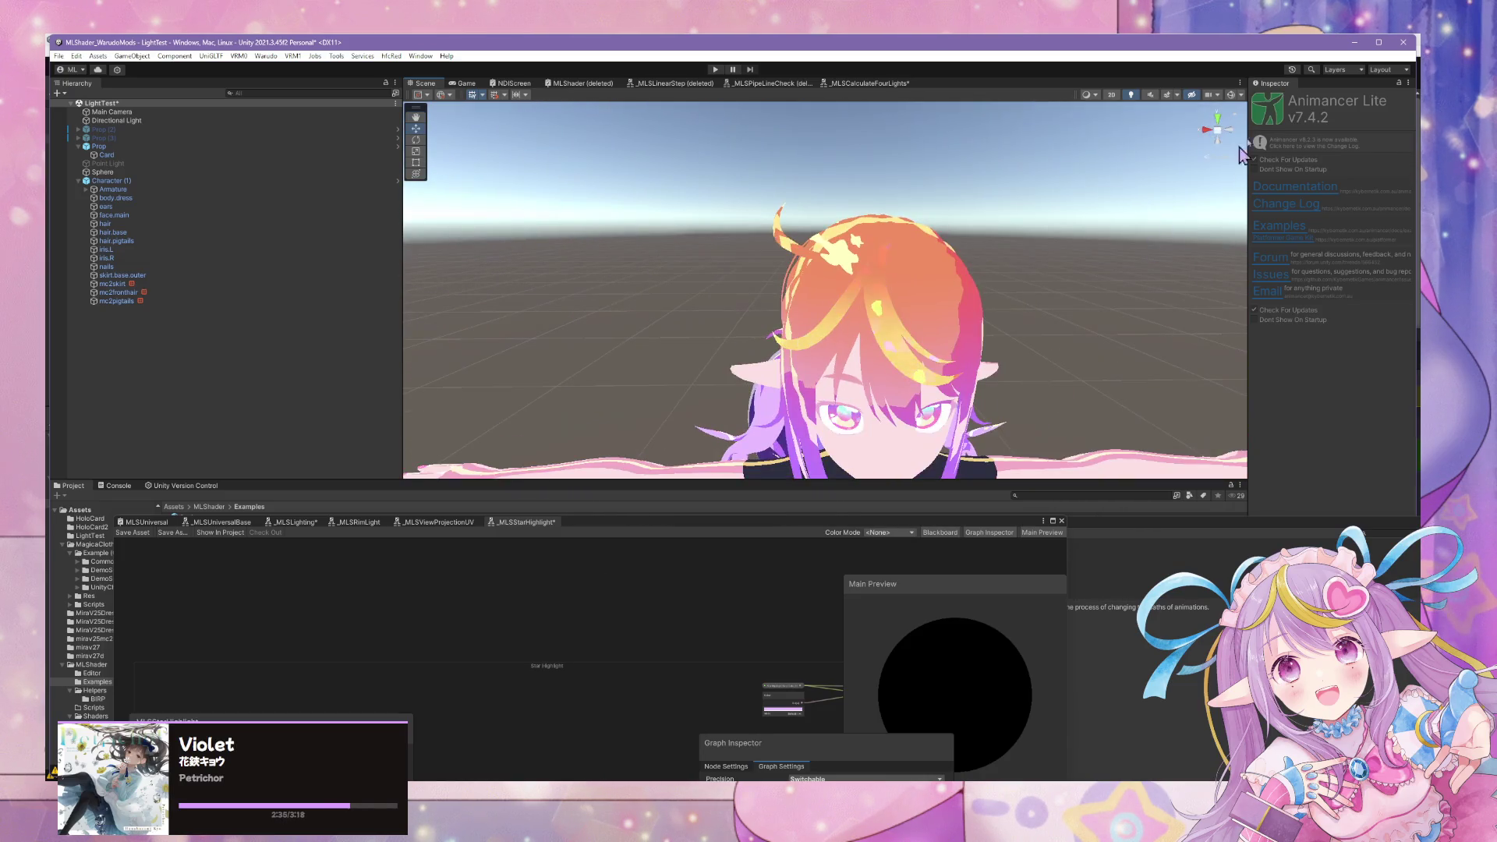
scroll(888, 290, "down", 5)
Orbit and zoom to view the character's side, the star sphere and the character's lower body.
mouse_move(889, 290)
left_mouse_down()
mouse_move(902, 335)
mouse_move(849, 184)
mouse_move(935, 354)
mouse_move(862, 267)
mouse_move(823, 262)
mouse_move(818, 334)
mouse_move(942, 328)
mouse_move(902, 241)
mouse_move(865, 278)
mouse_move(902, 337)
left_mouse_up()
scroll(935, 354, "up", 8)
scroll(935, 354, "down", 5)
scroll(902, 337, "down", 5)
scroll(853, 254, "up", 3)
mouse_move(853, 254)
left_mouse_down()
mouse_move(834, 230)
mouse_move(868, 318)
mouse_move(865, 357)
left_mouse_up()
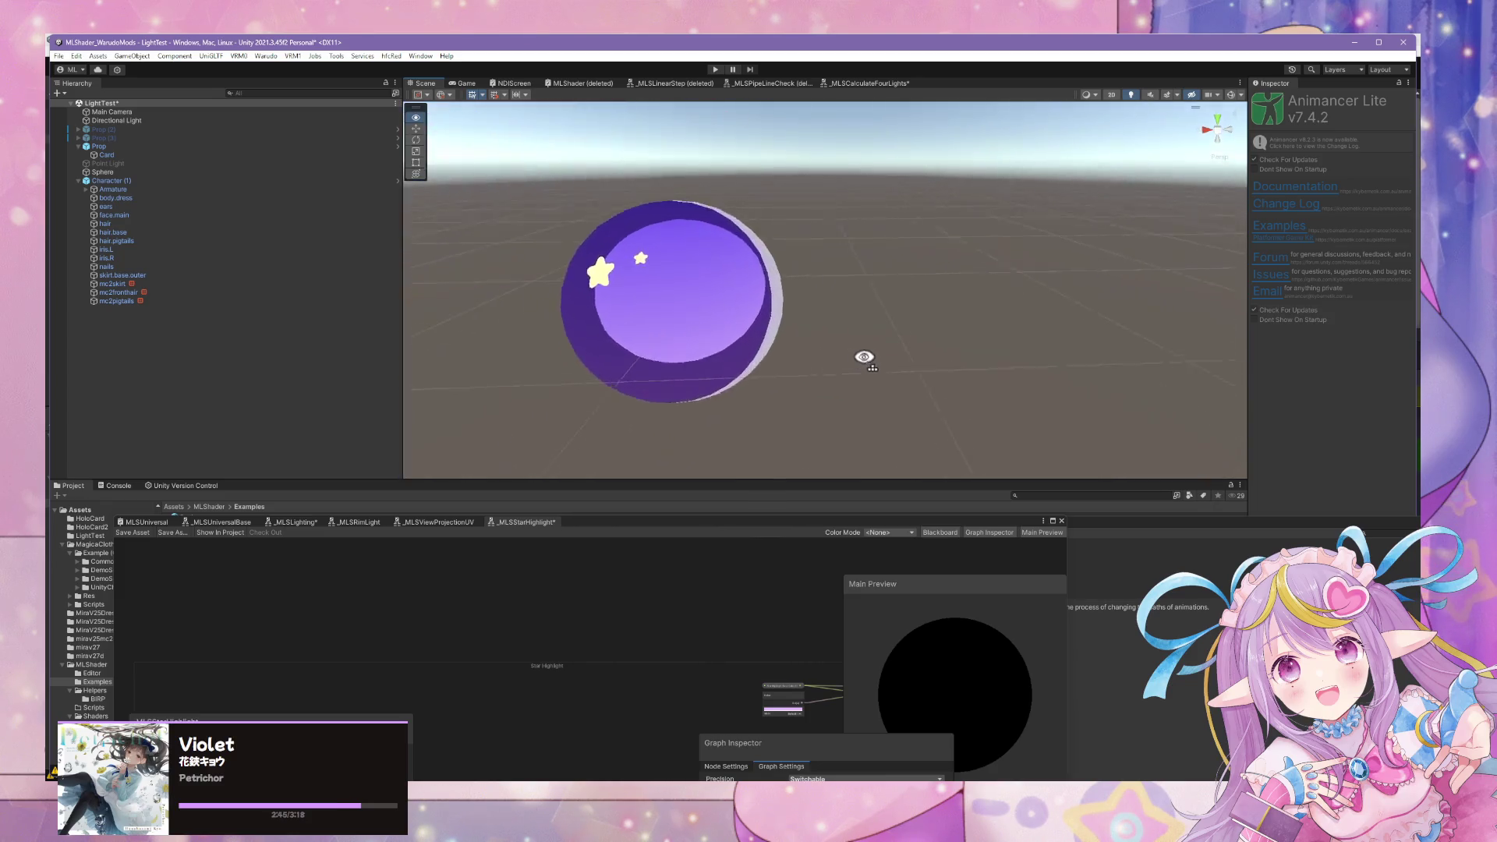
left_click_drag(598, 348, 512, 317)
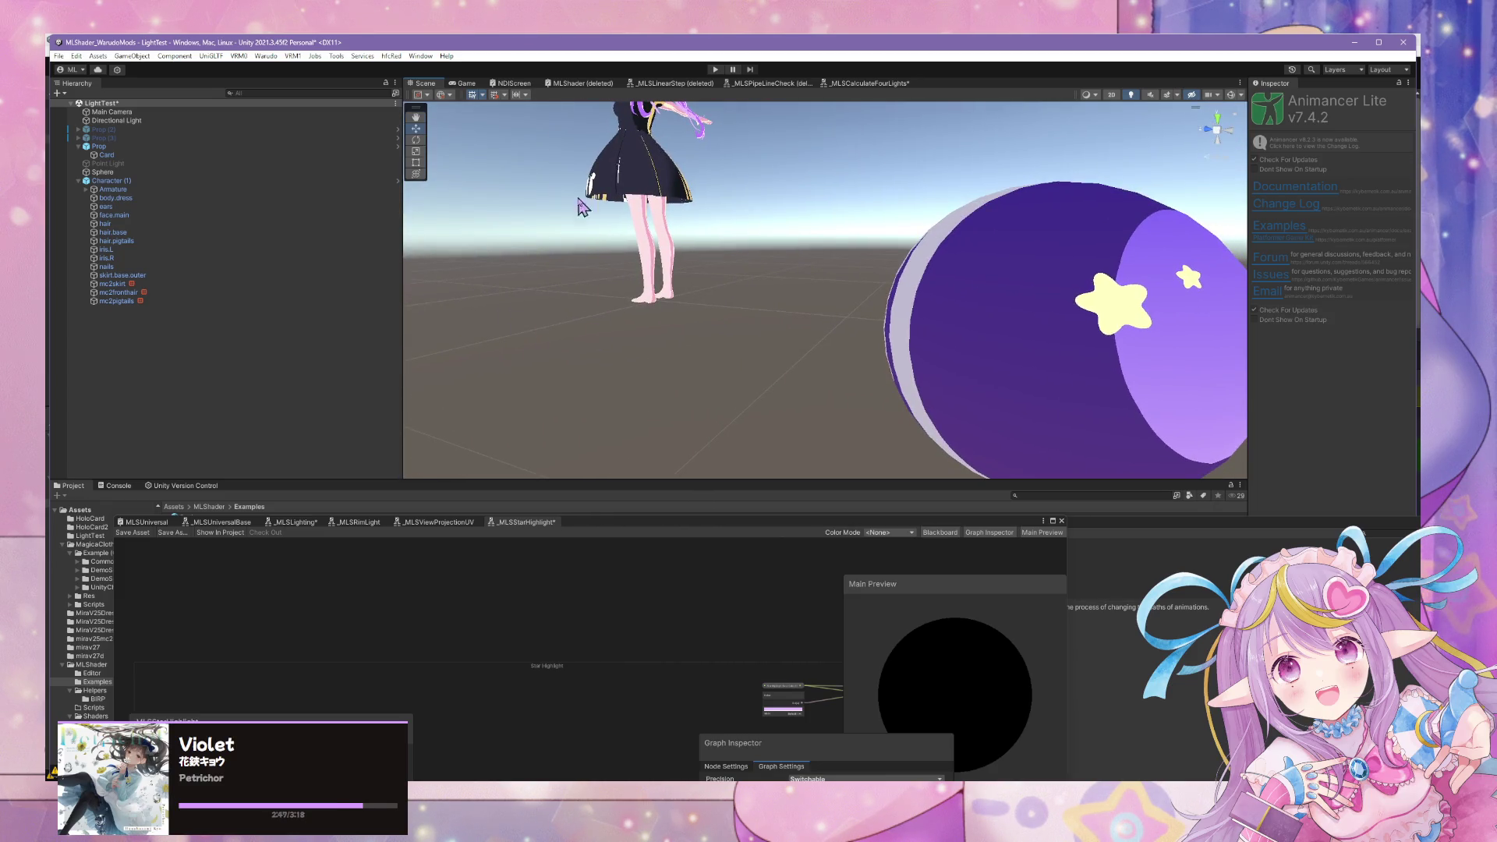